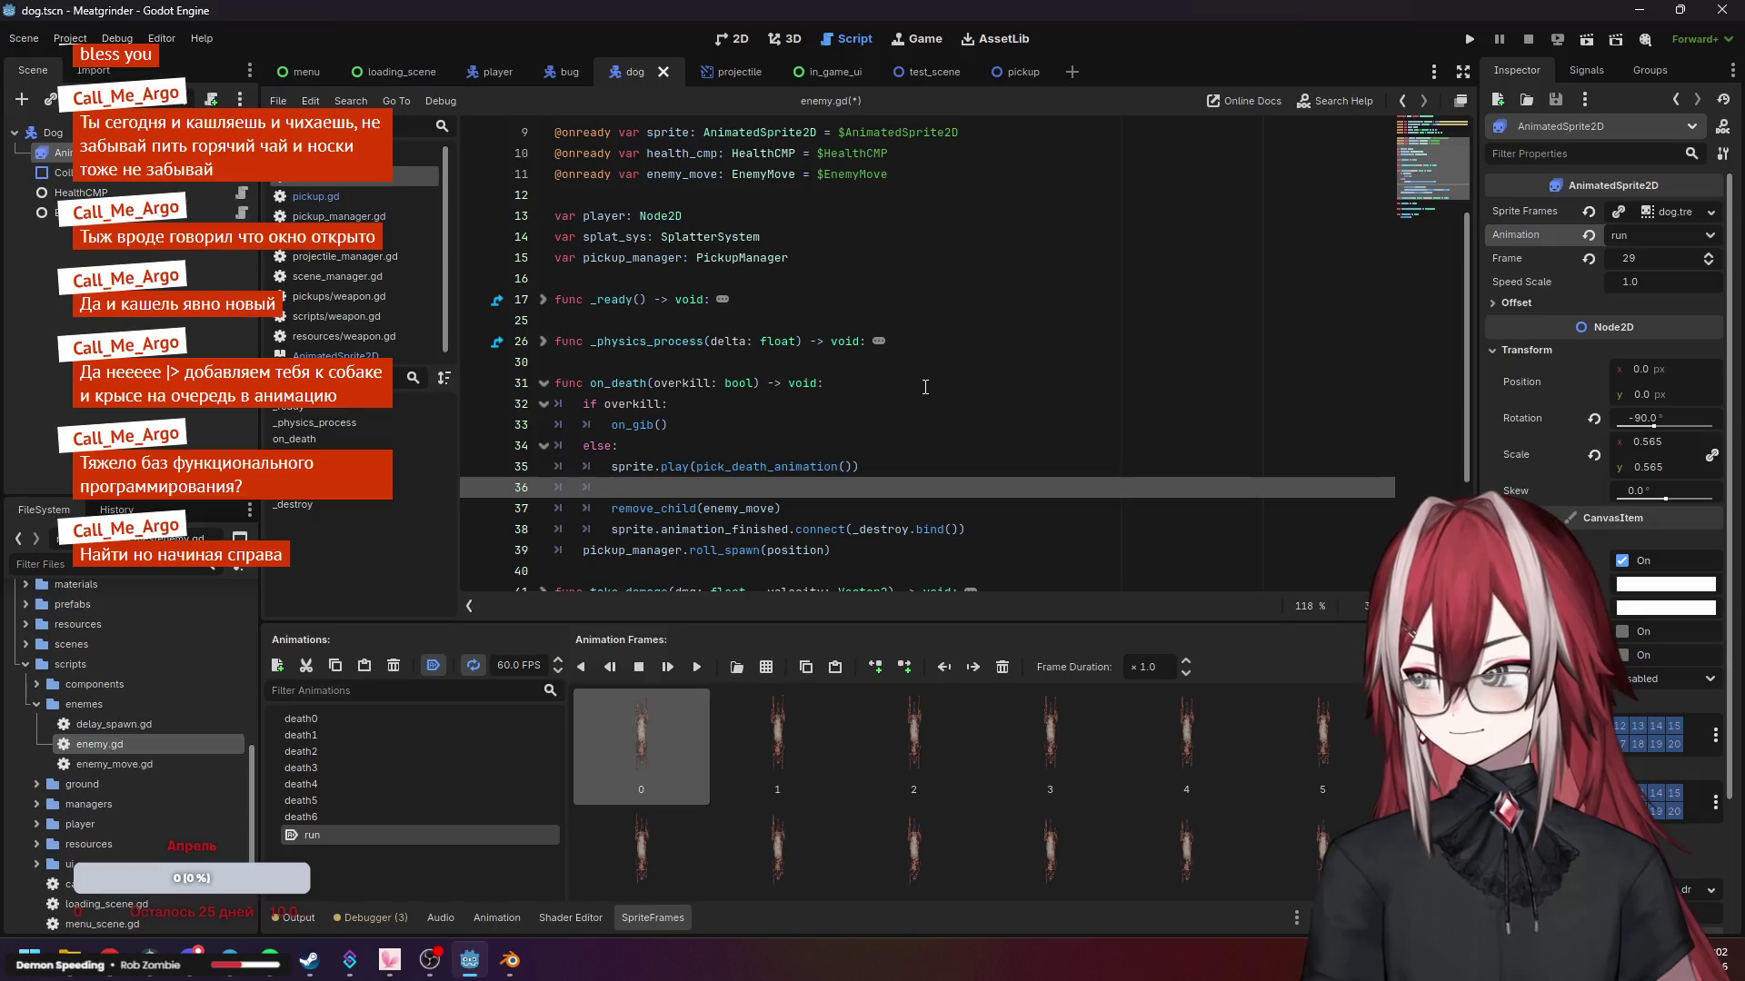
scroll(925, 388, up, 2)
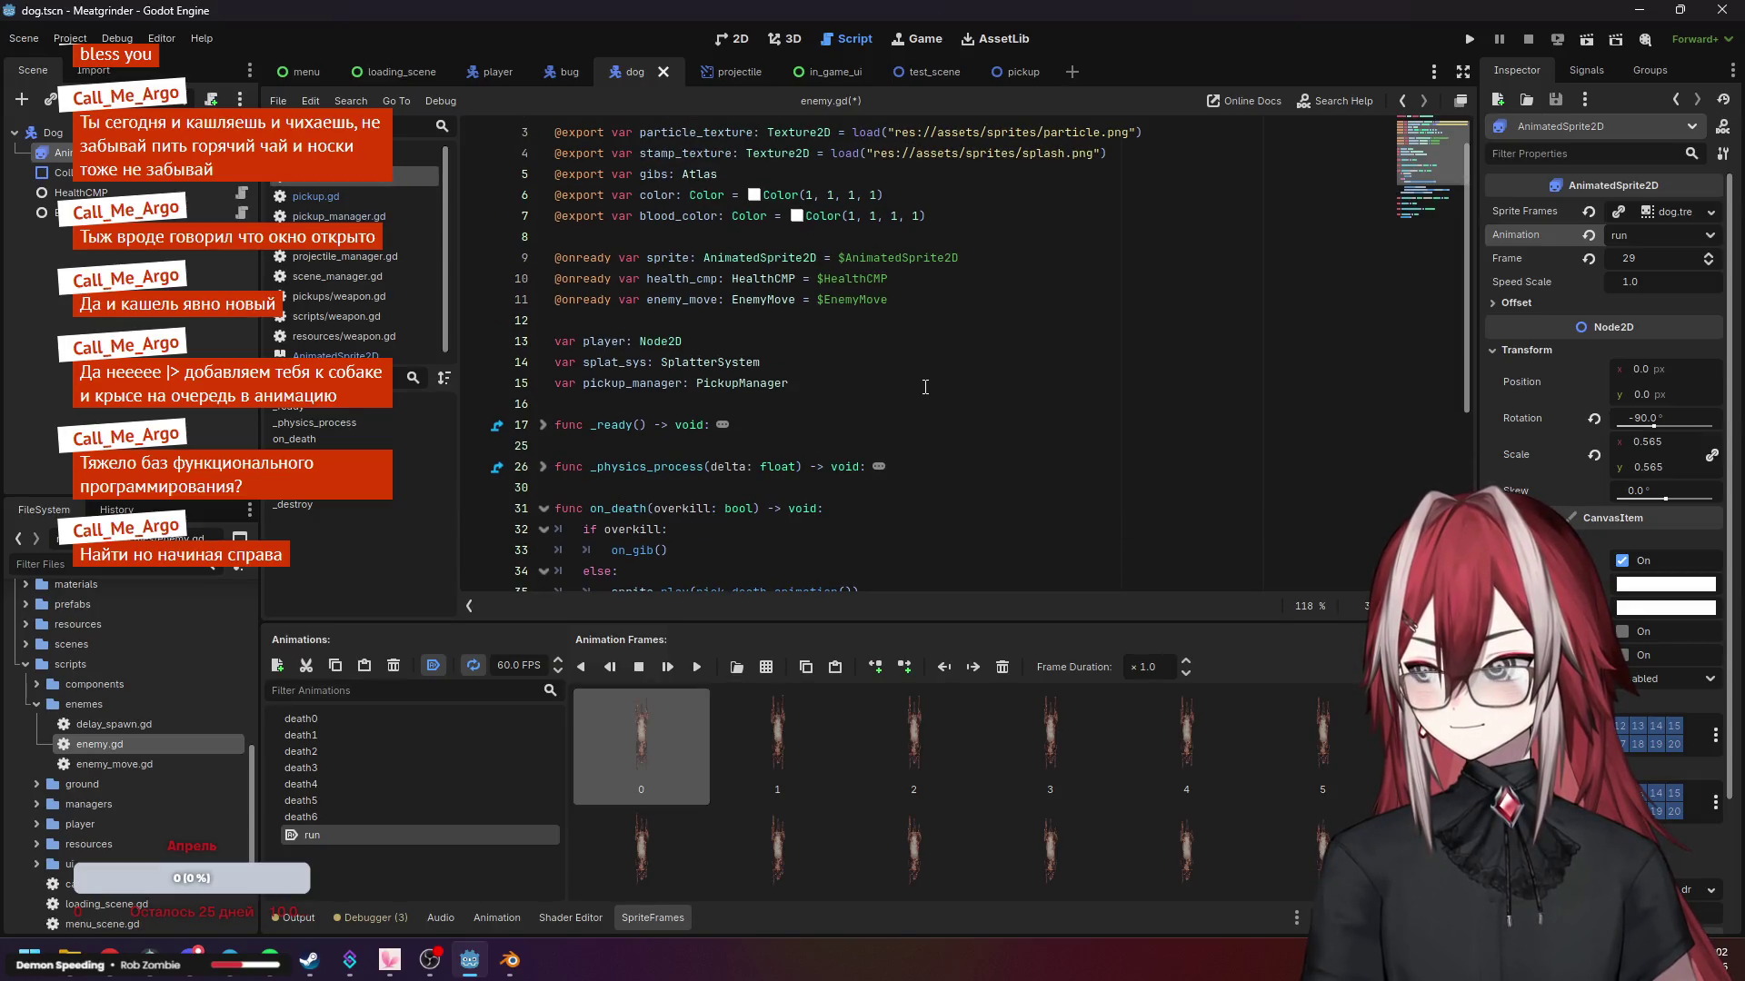
scroll(925, 387, up, 1)
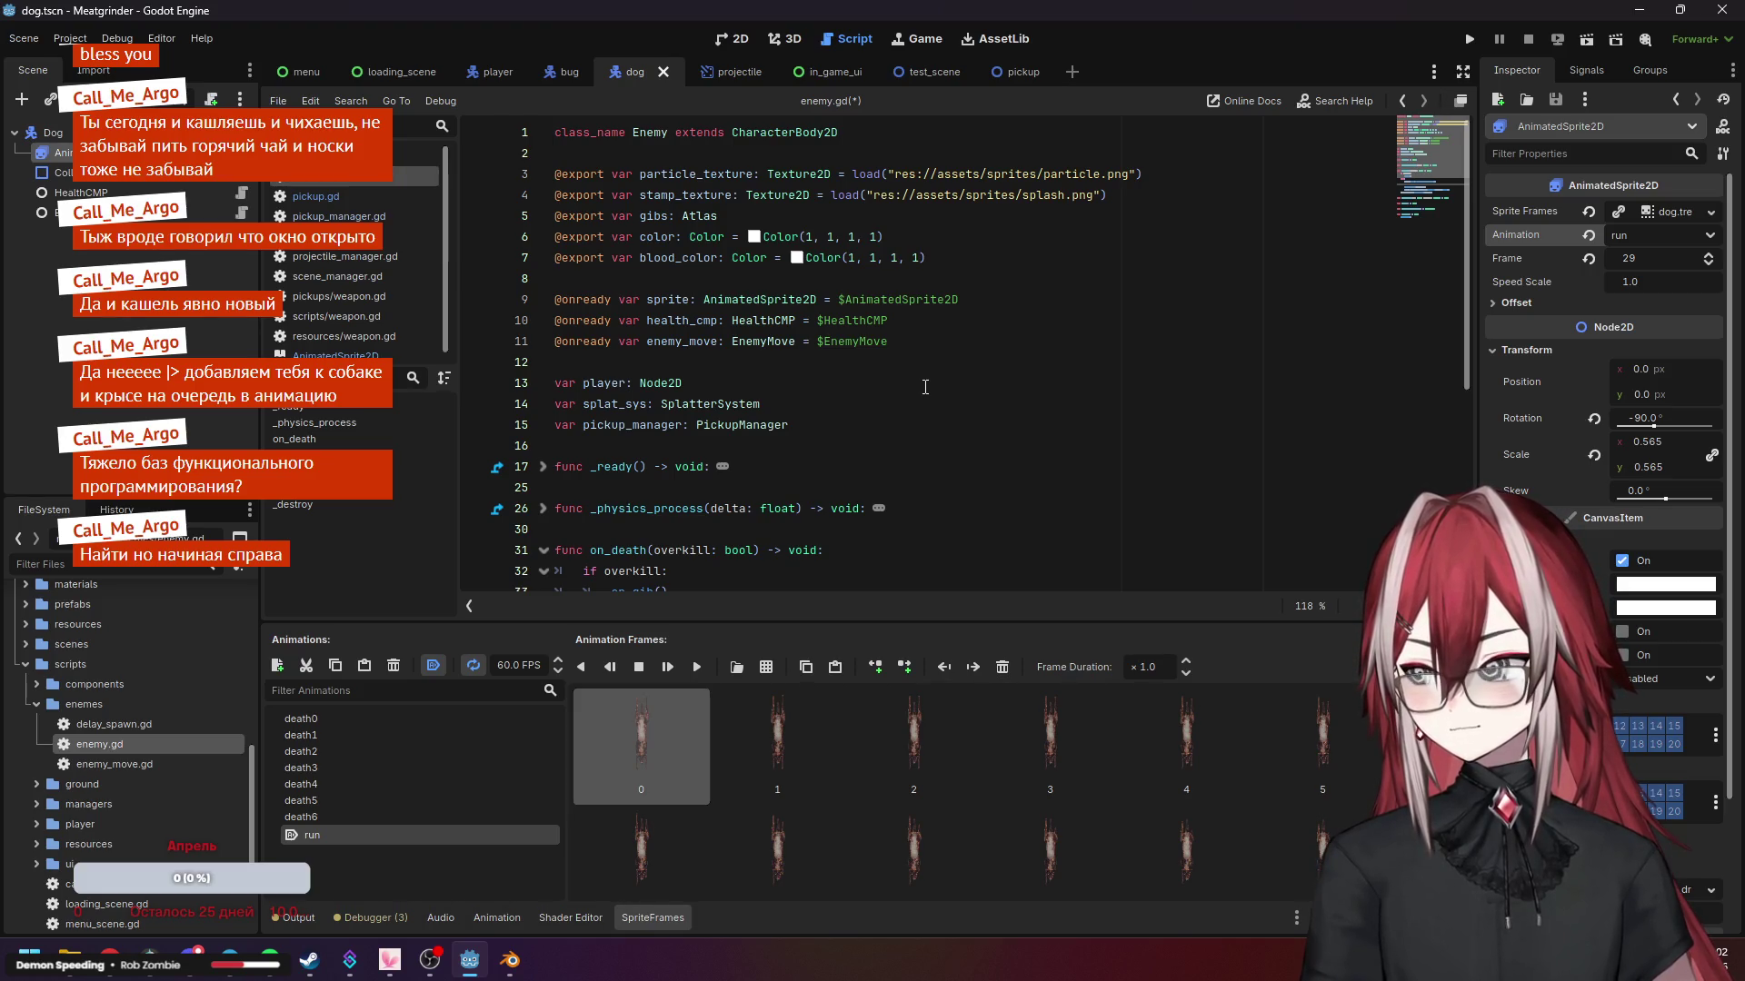
scroll(925, 387, down, 3)
scroll(925, 387, down, 2)
scroll(925, 387, up, 2)
scroll(925, 387, up, 1)
scroll(925, 387, up, 1)
click(905, 285)
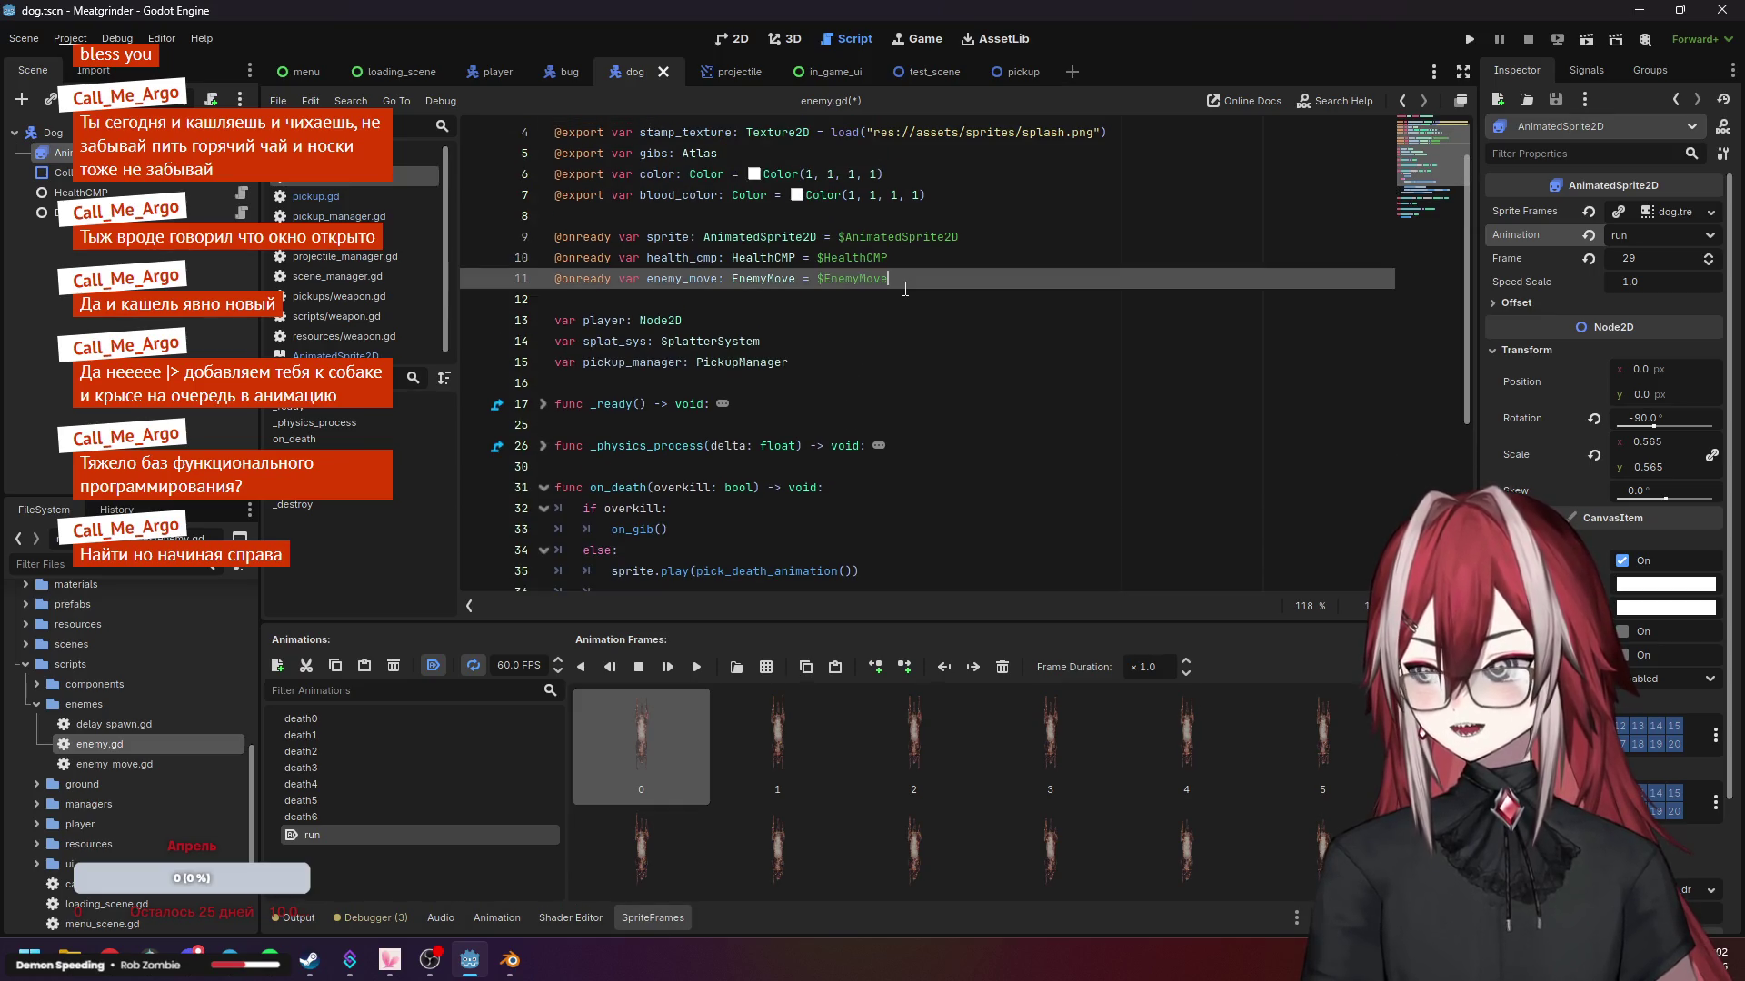
key(Return)
text(@onready va)
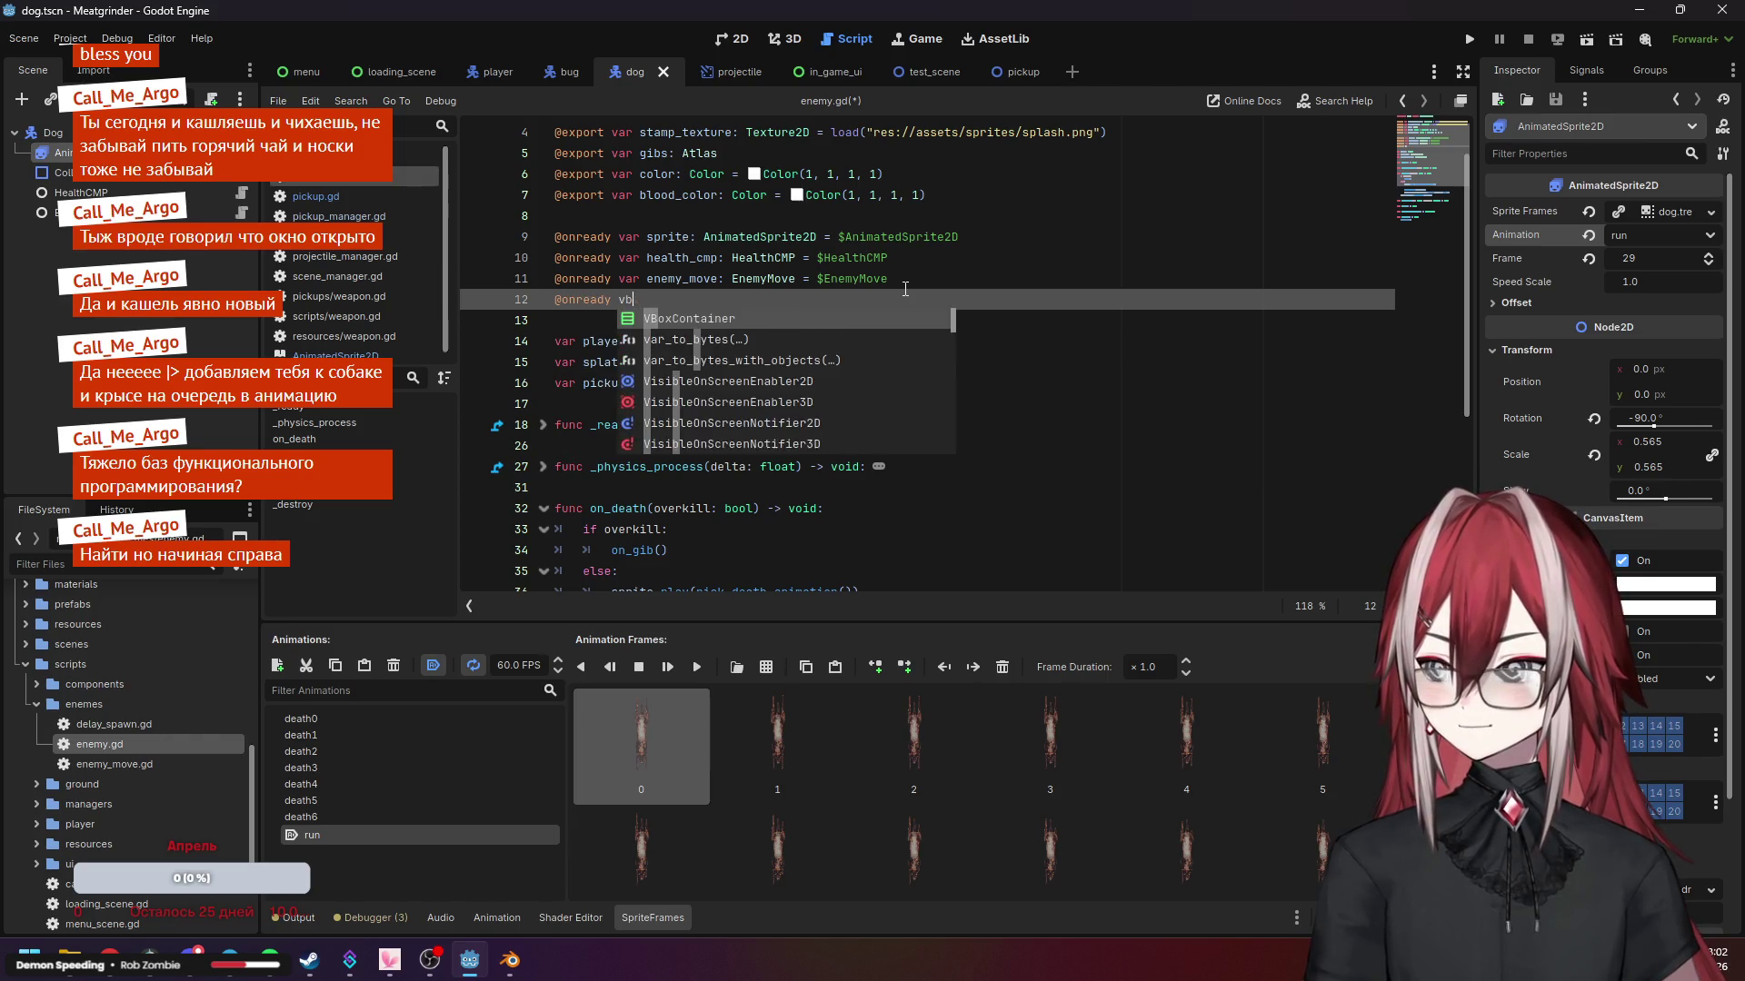
key(Return)
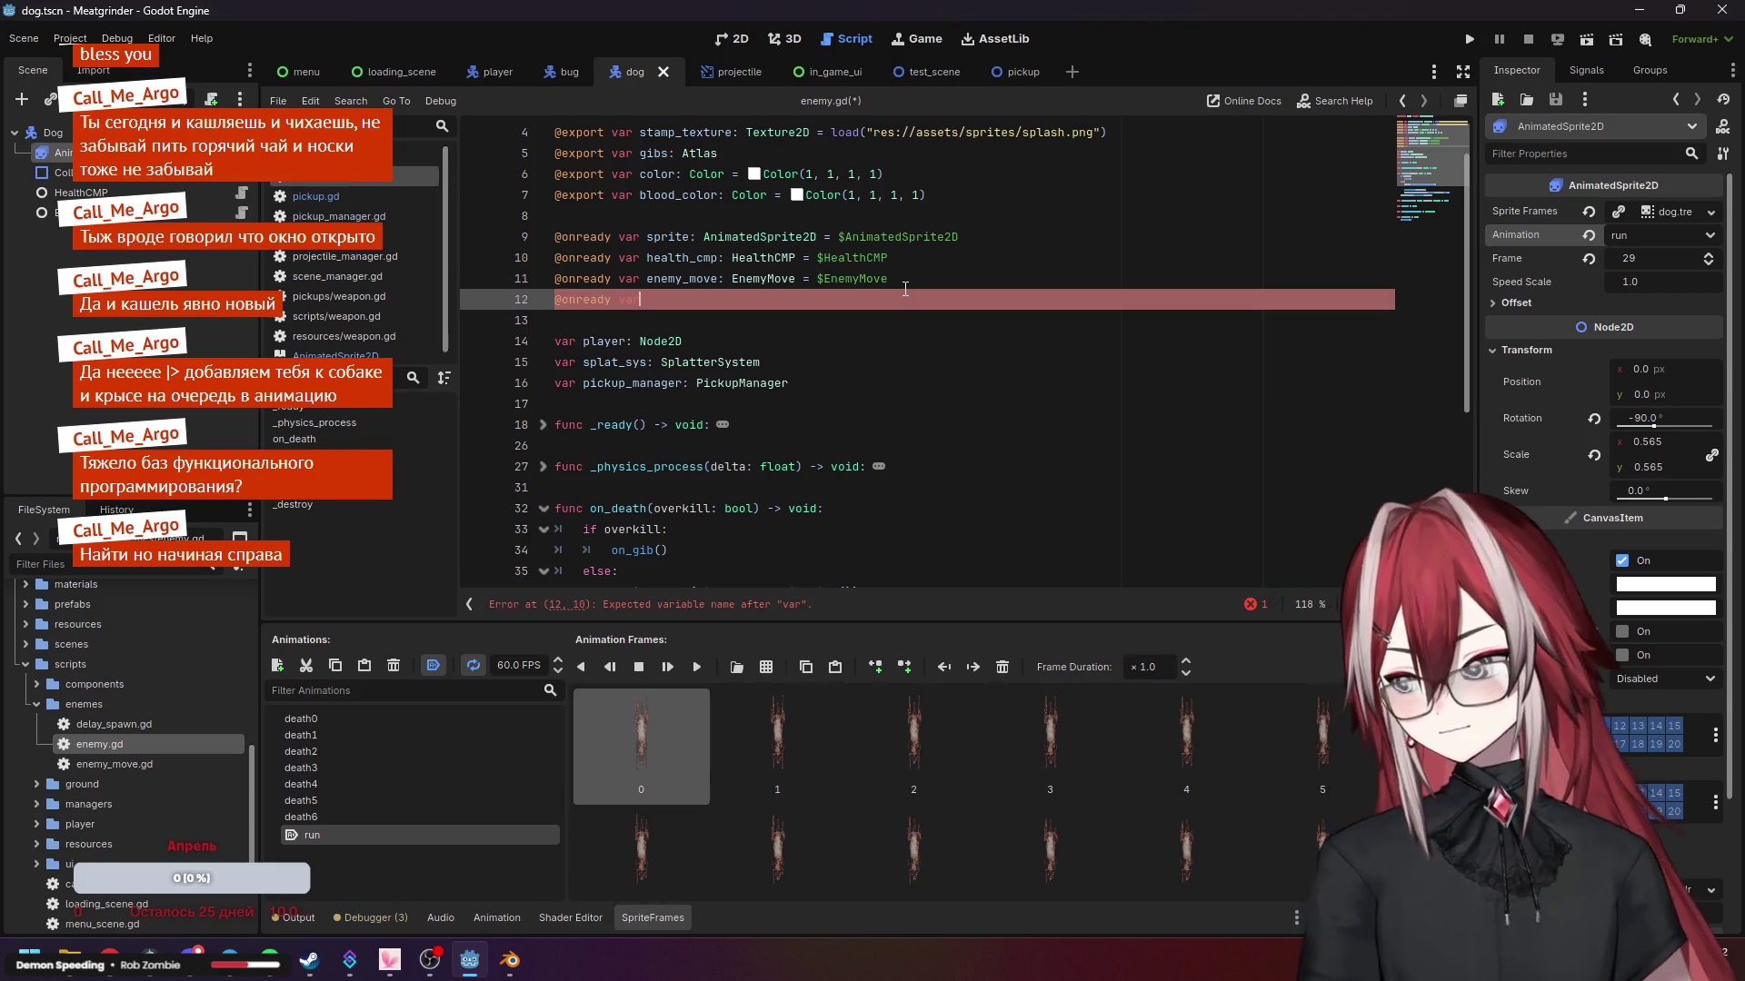
Step: Select the Dog node, collapse its Collision properties, and delete the unfinished line 12
click(53, 132)
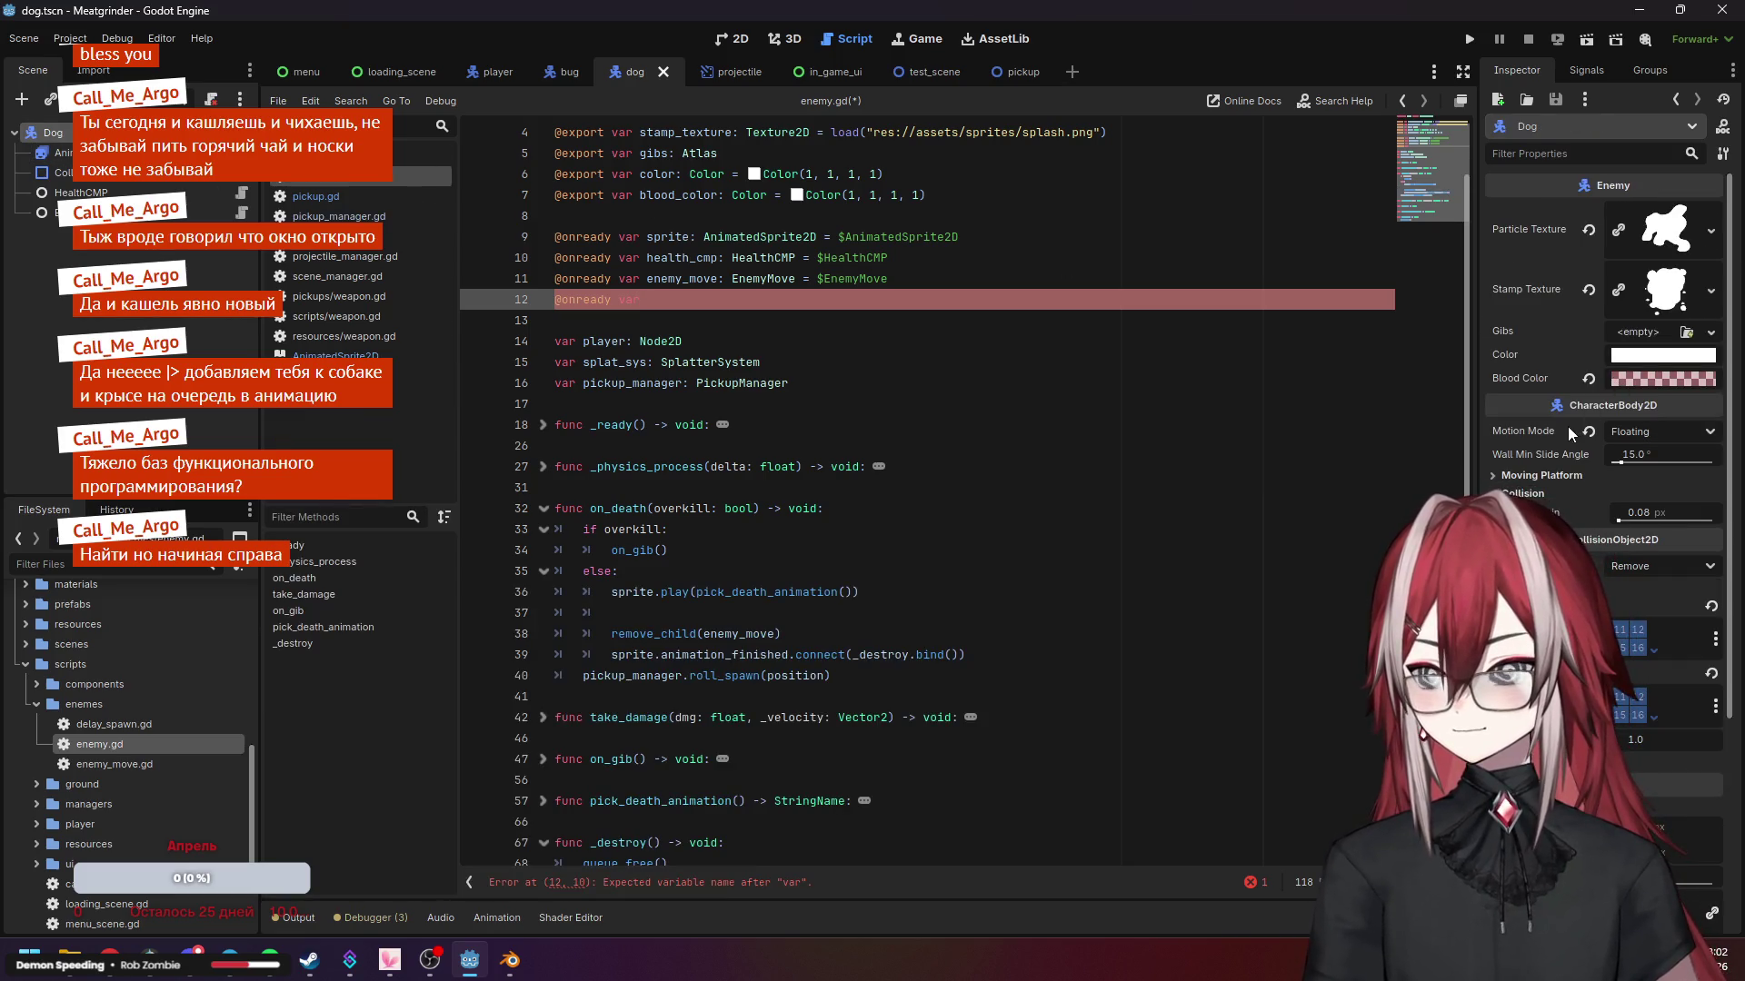
click(1544, 492)
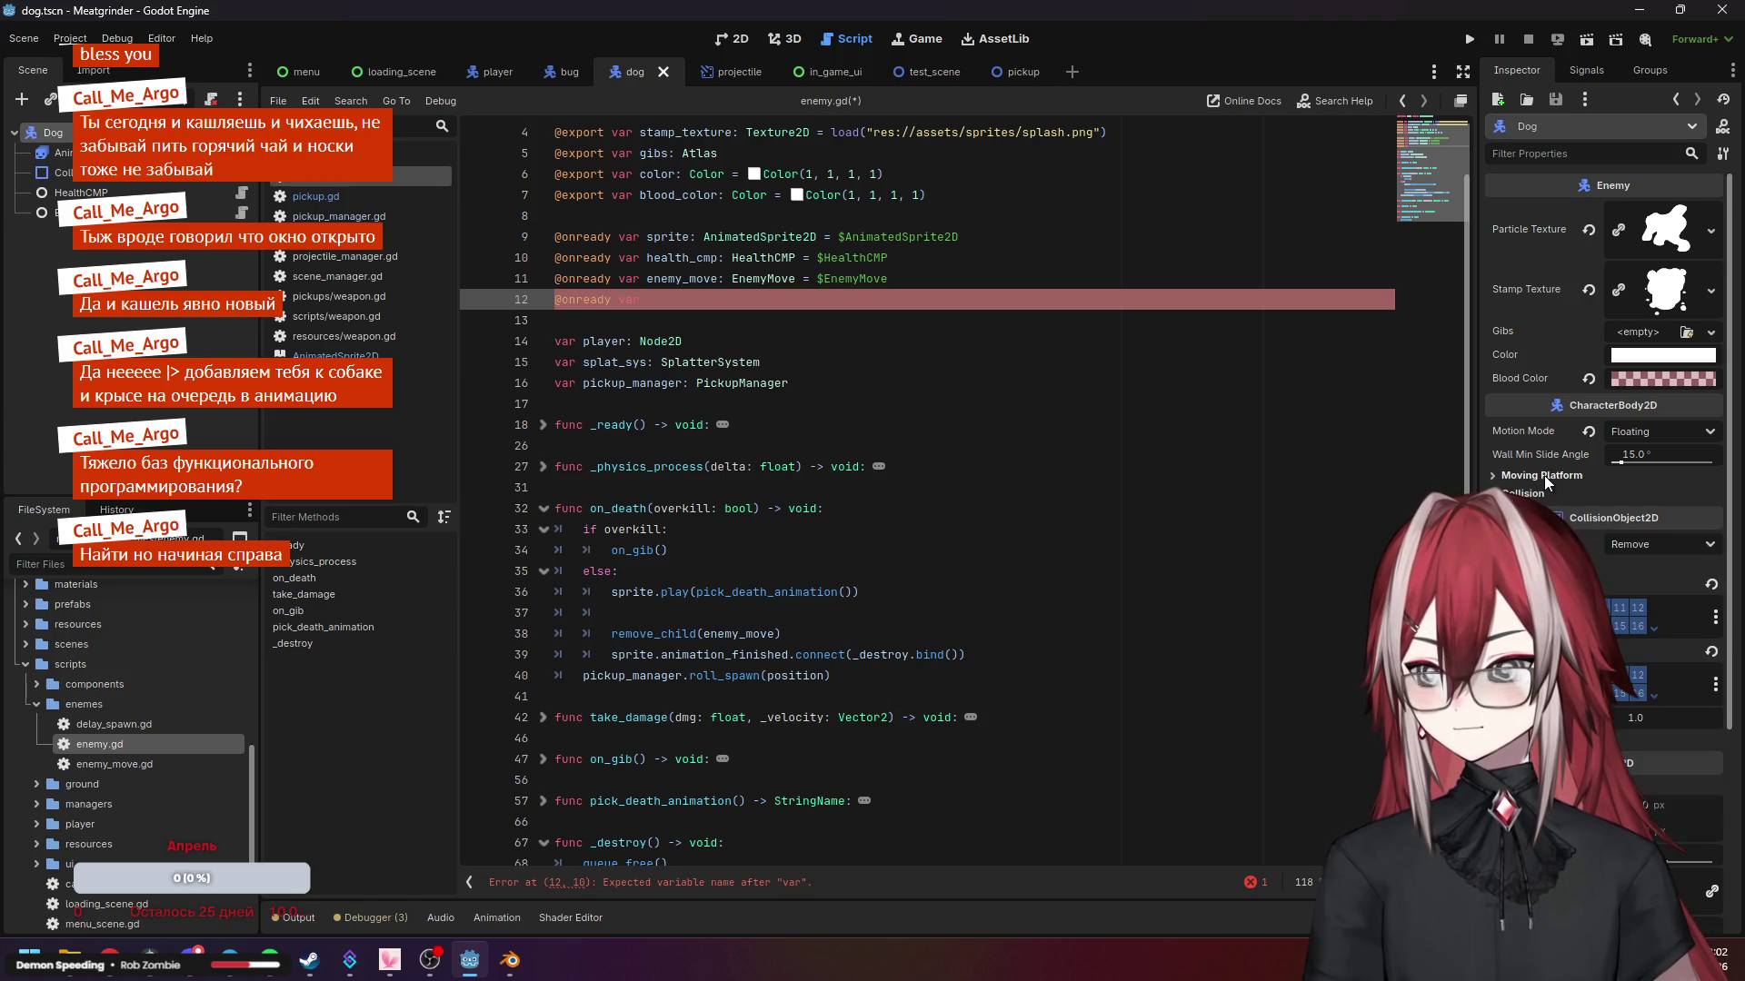
scroll(1543, 476, down, 2)
click(498, 299)
key(BackSpace)
key(BackSpace)
scroll(815, 205, up, 1)
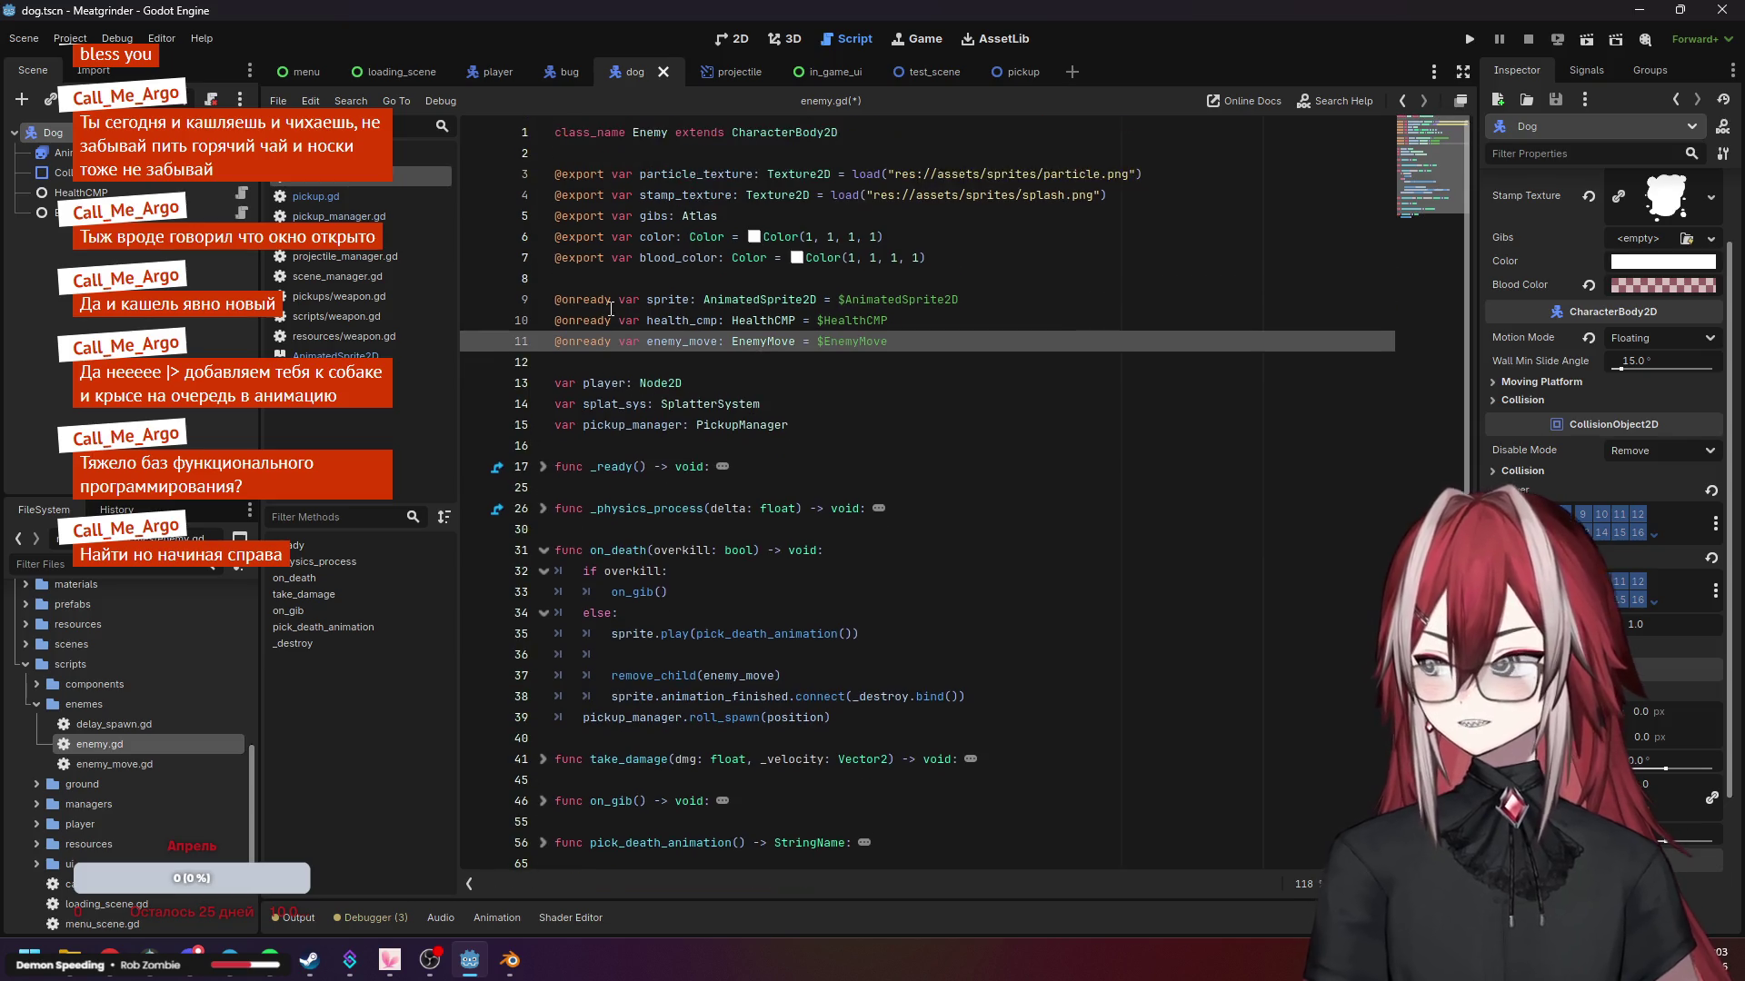
Step: Select the CharacterBody2D class name on line 1 and switch to the web browser
drag(731, 132, 837, 131)
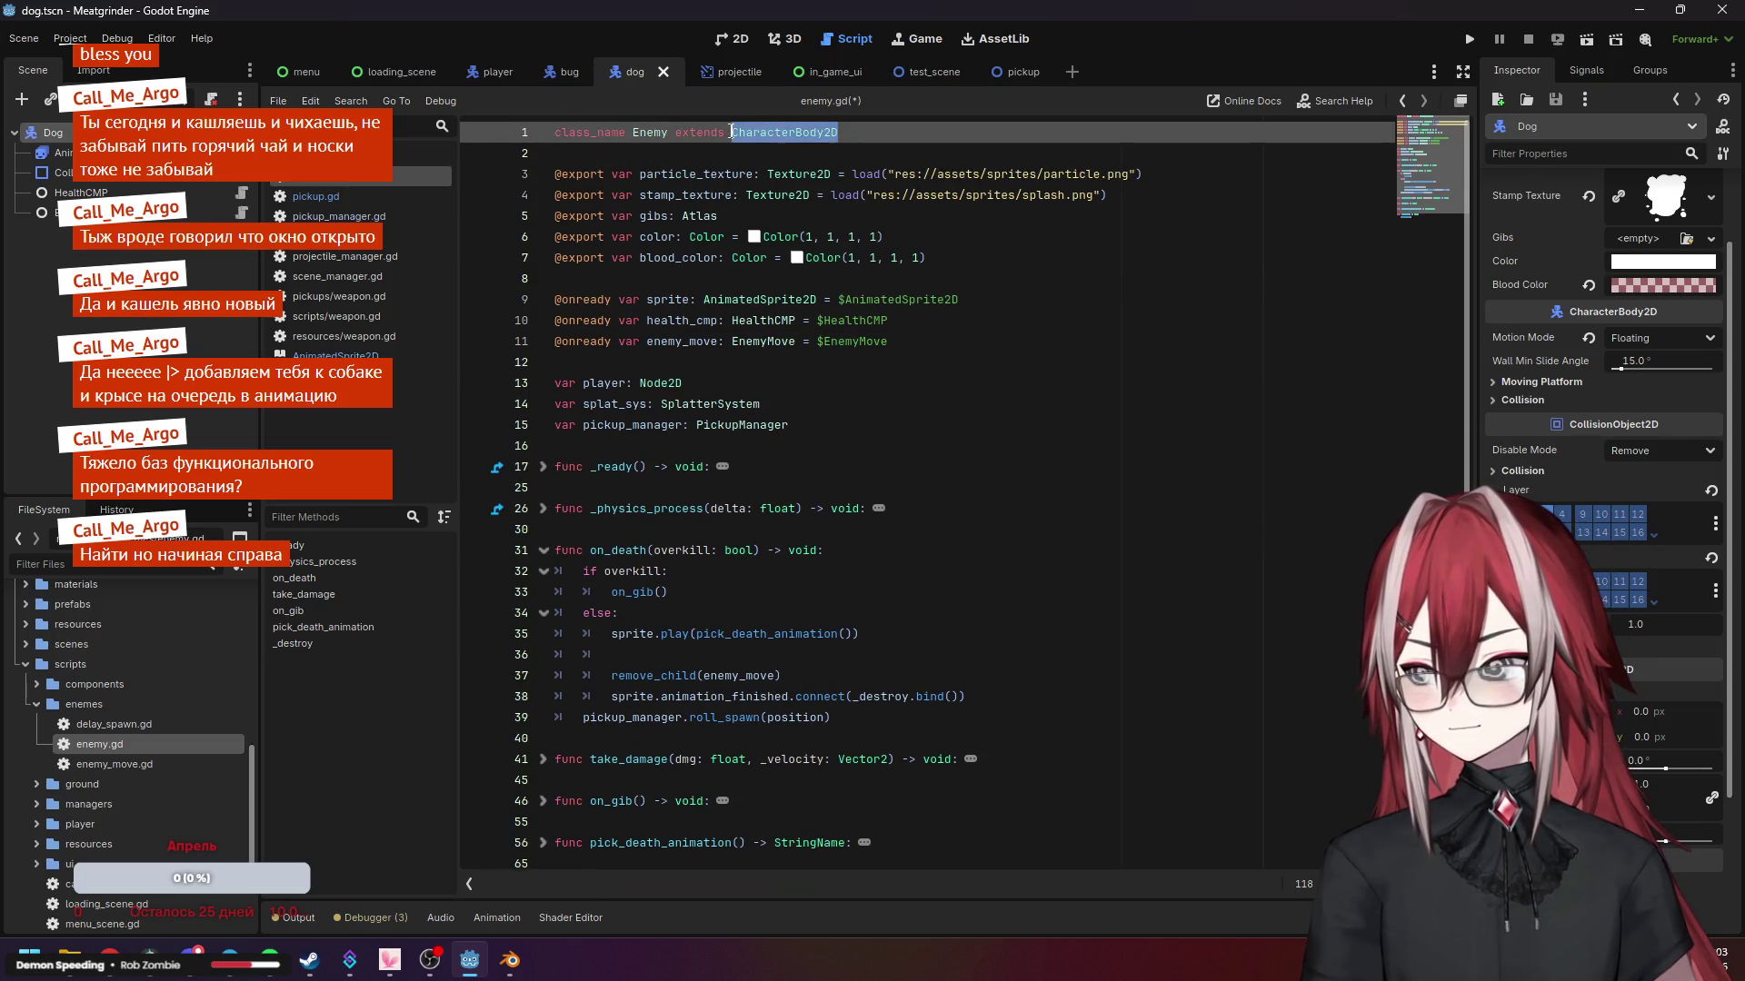
key(alt+Tab)
click(704, 18)
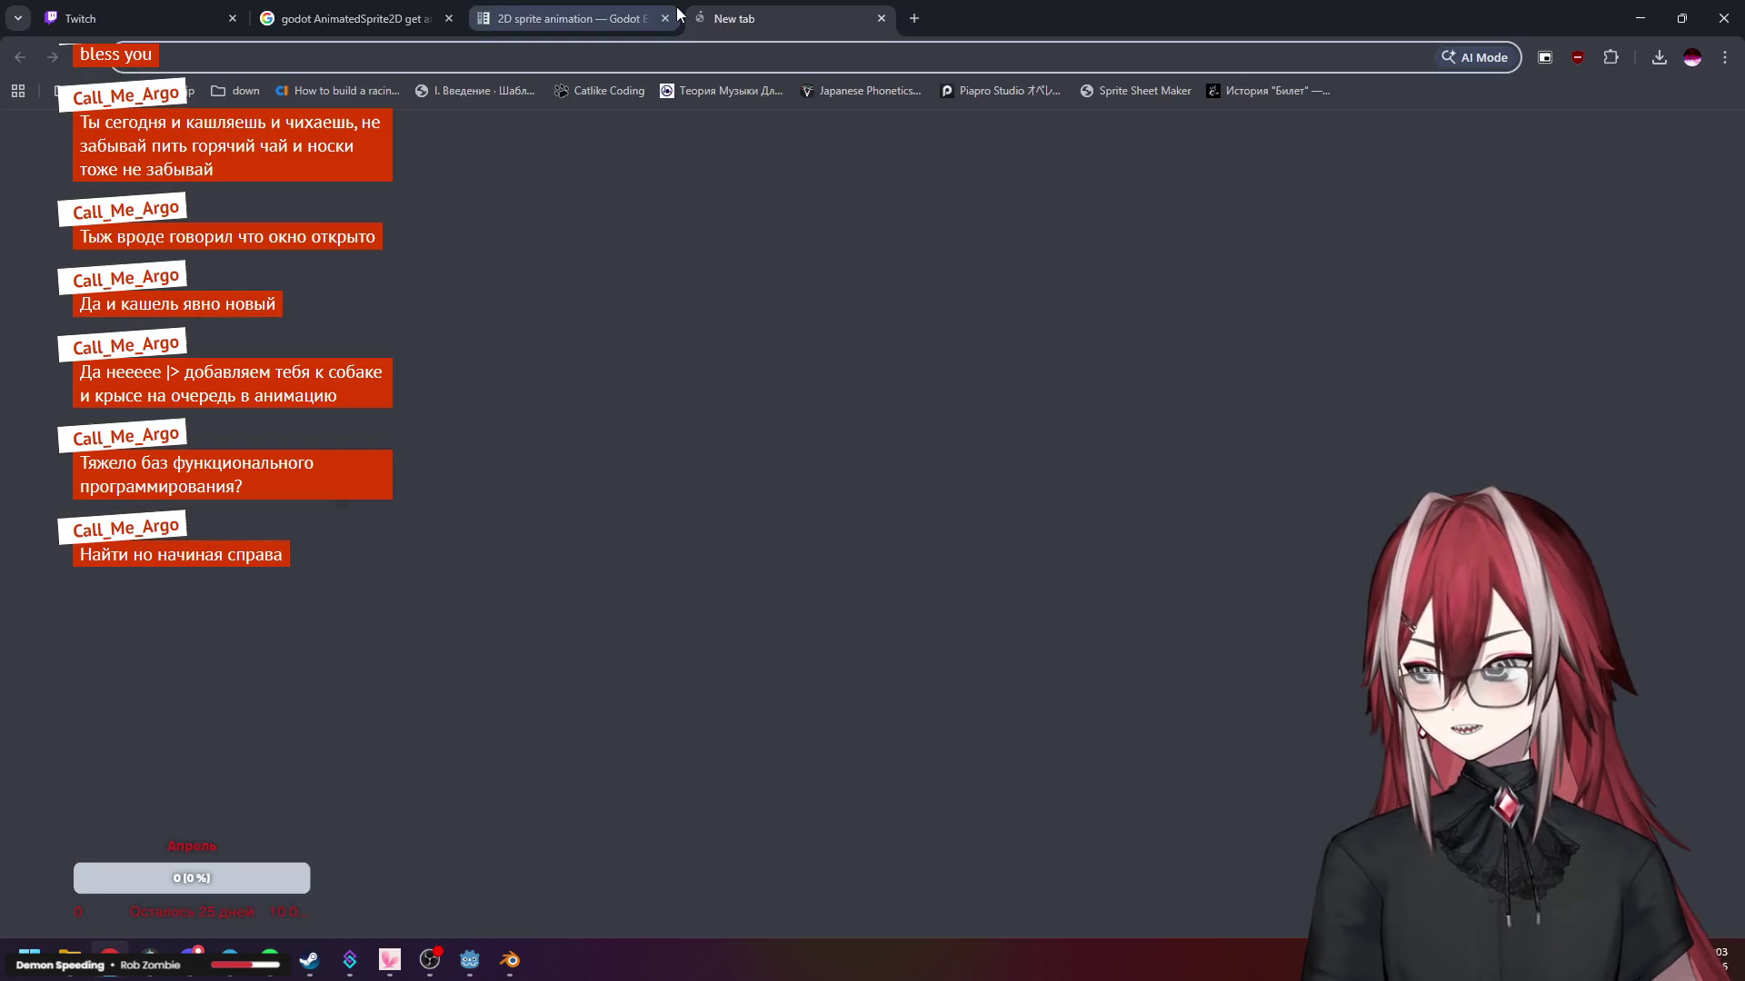
Step: Close the sprite animation docs, AnimatedSprite2D search and leftover Godot tabs
click(673, 19)
click(665, 18)
click(454, 22)
click(449, 18)
Step: Search Google for 'godot CharacterBody2D disable collision' from the new tab
click(393, 56)
key(Escape)
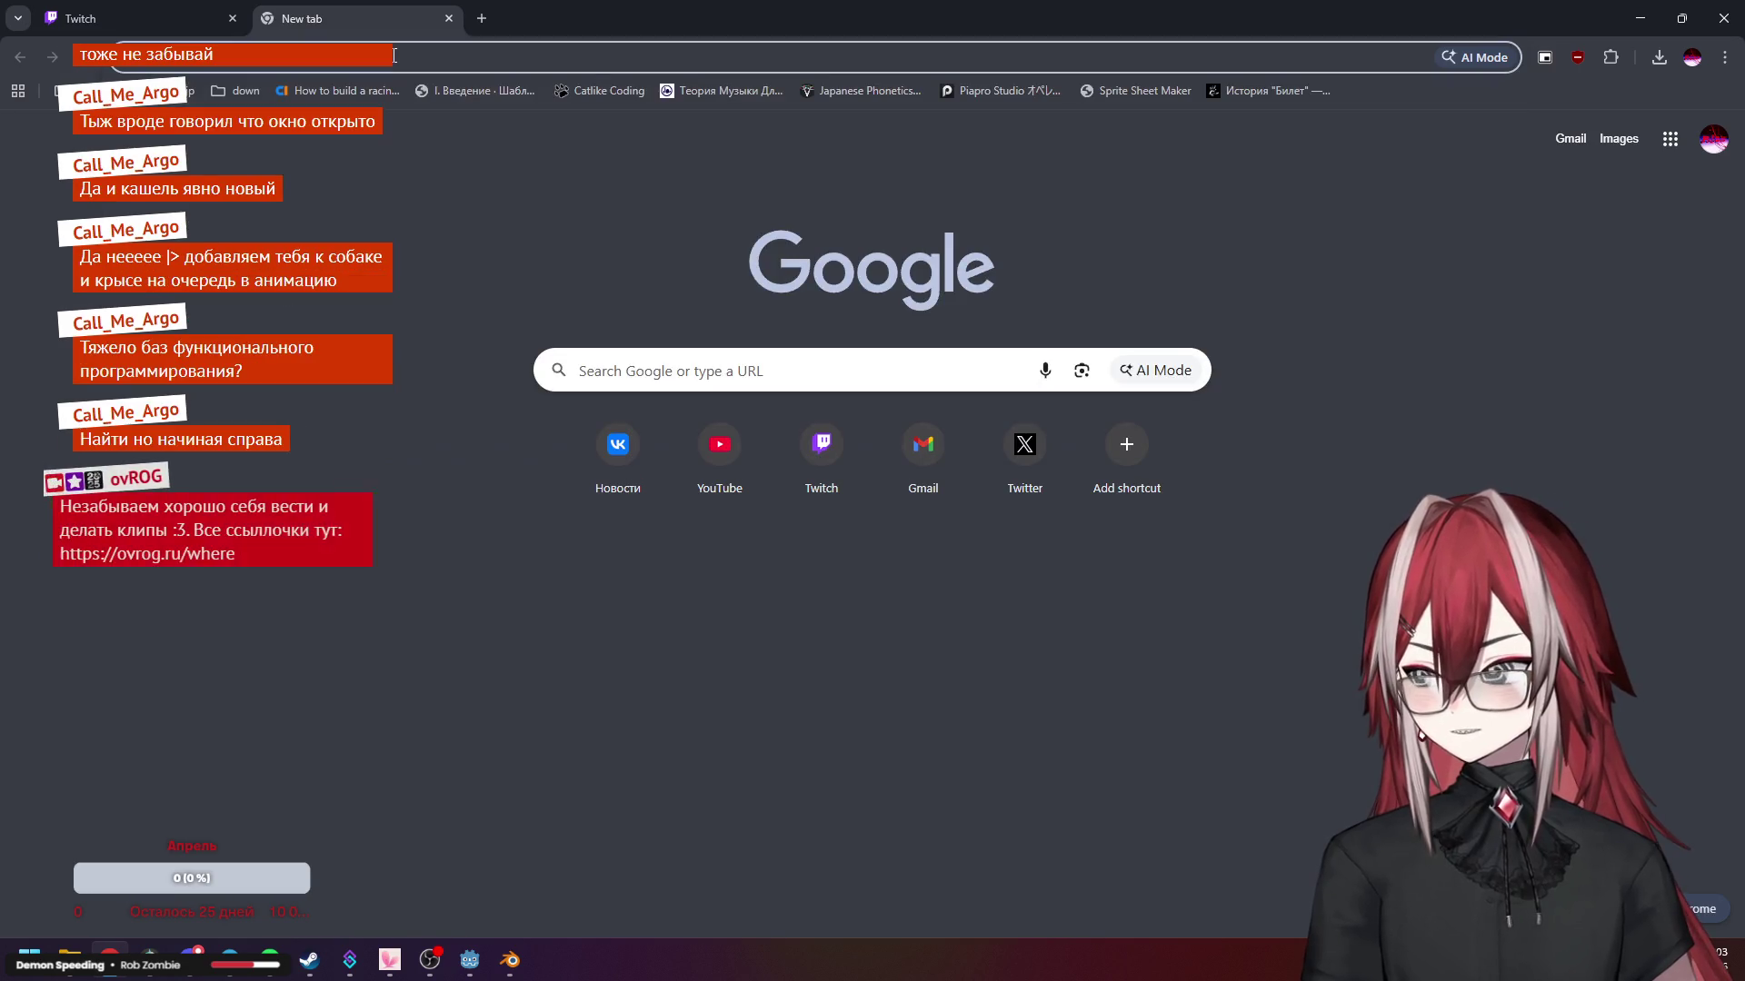
click(393, 56)
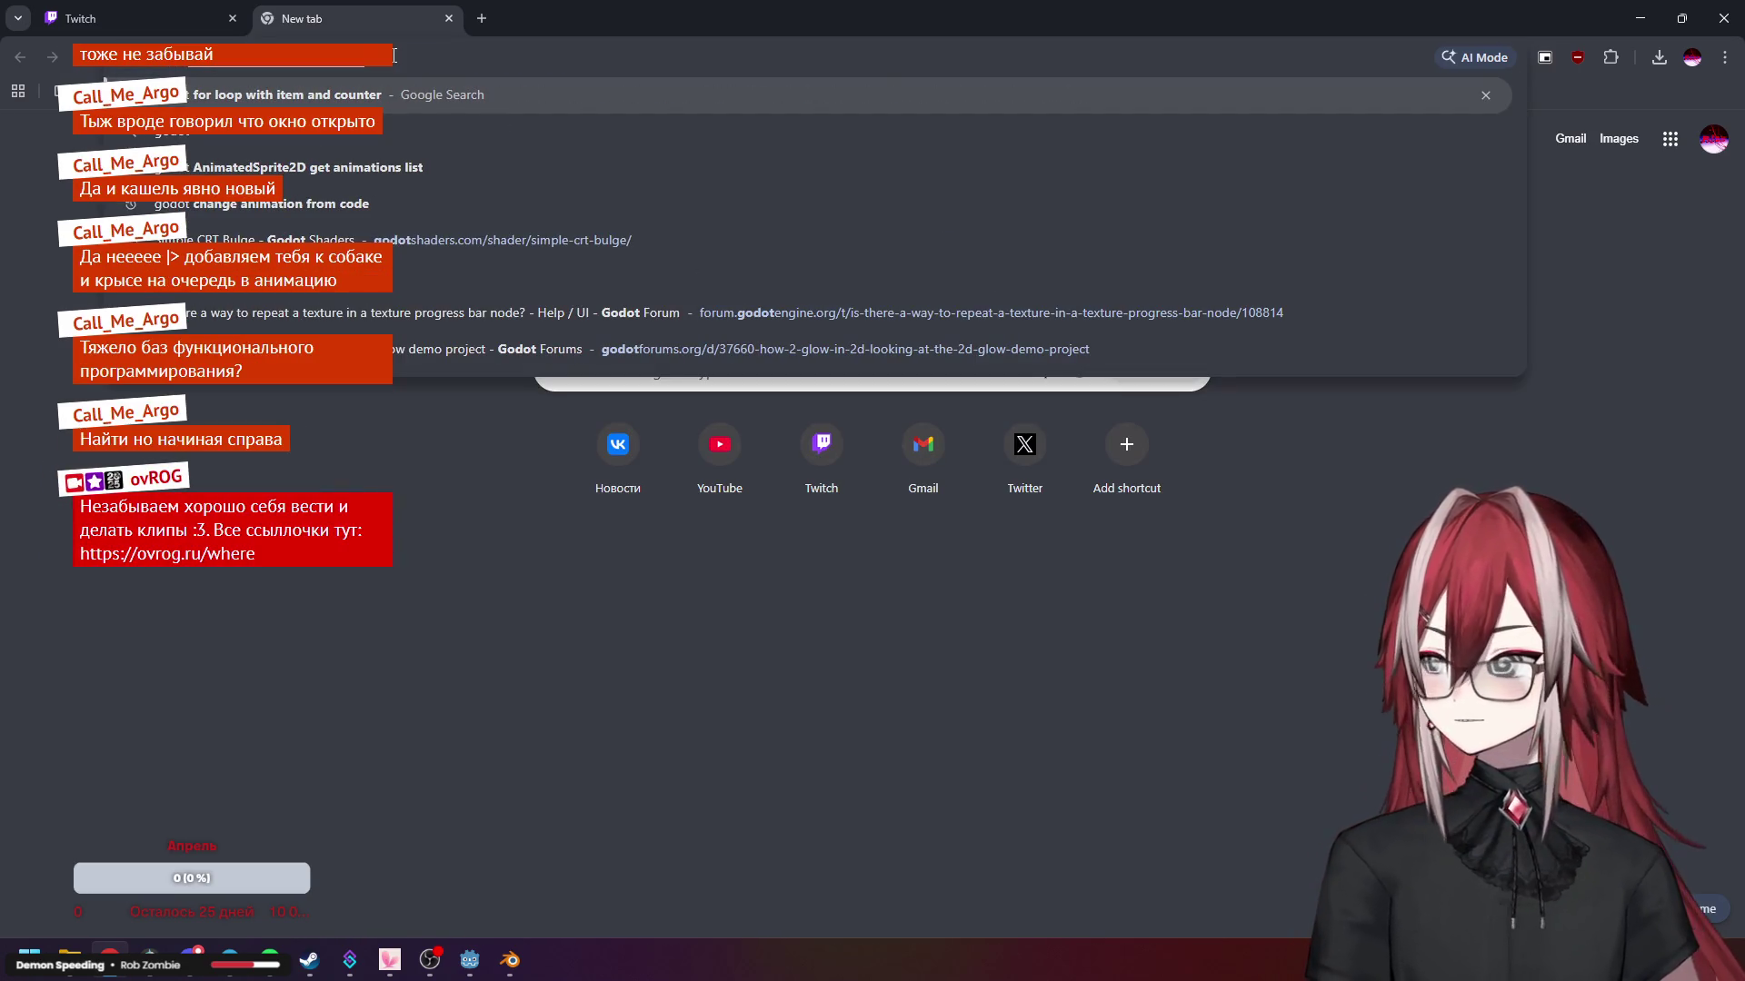
text(godot CharacterBody2D)
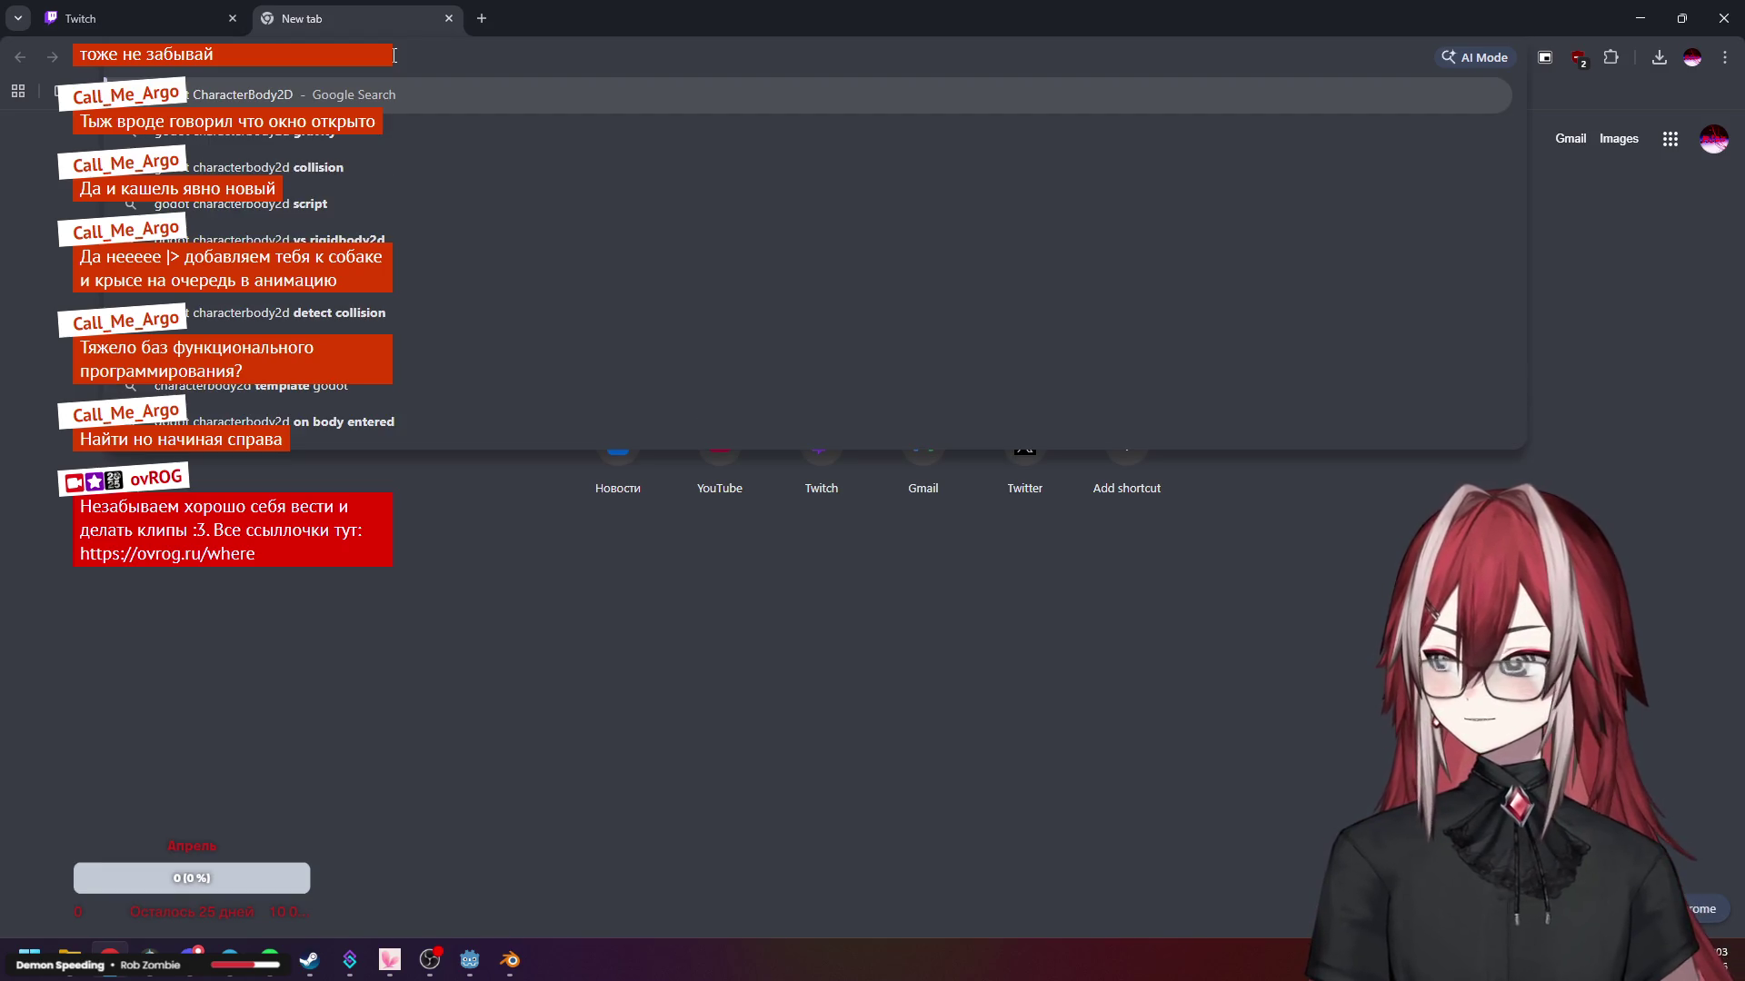
text( disable co)
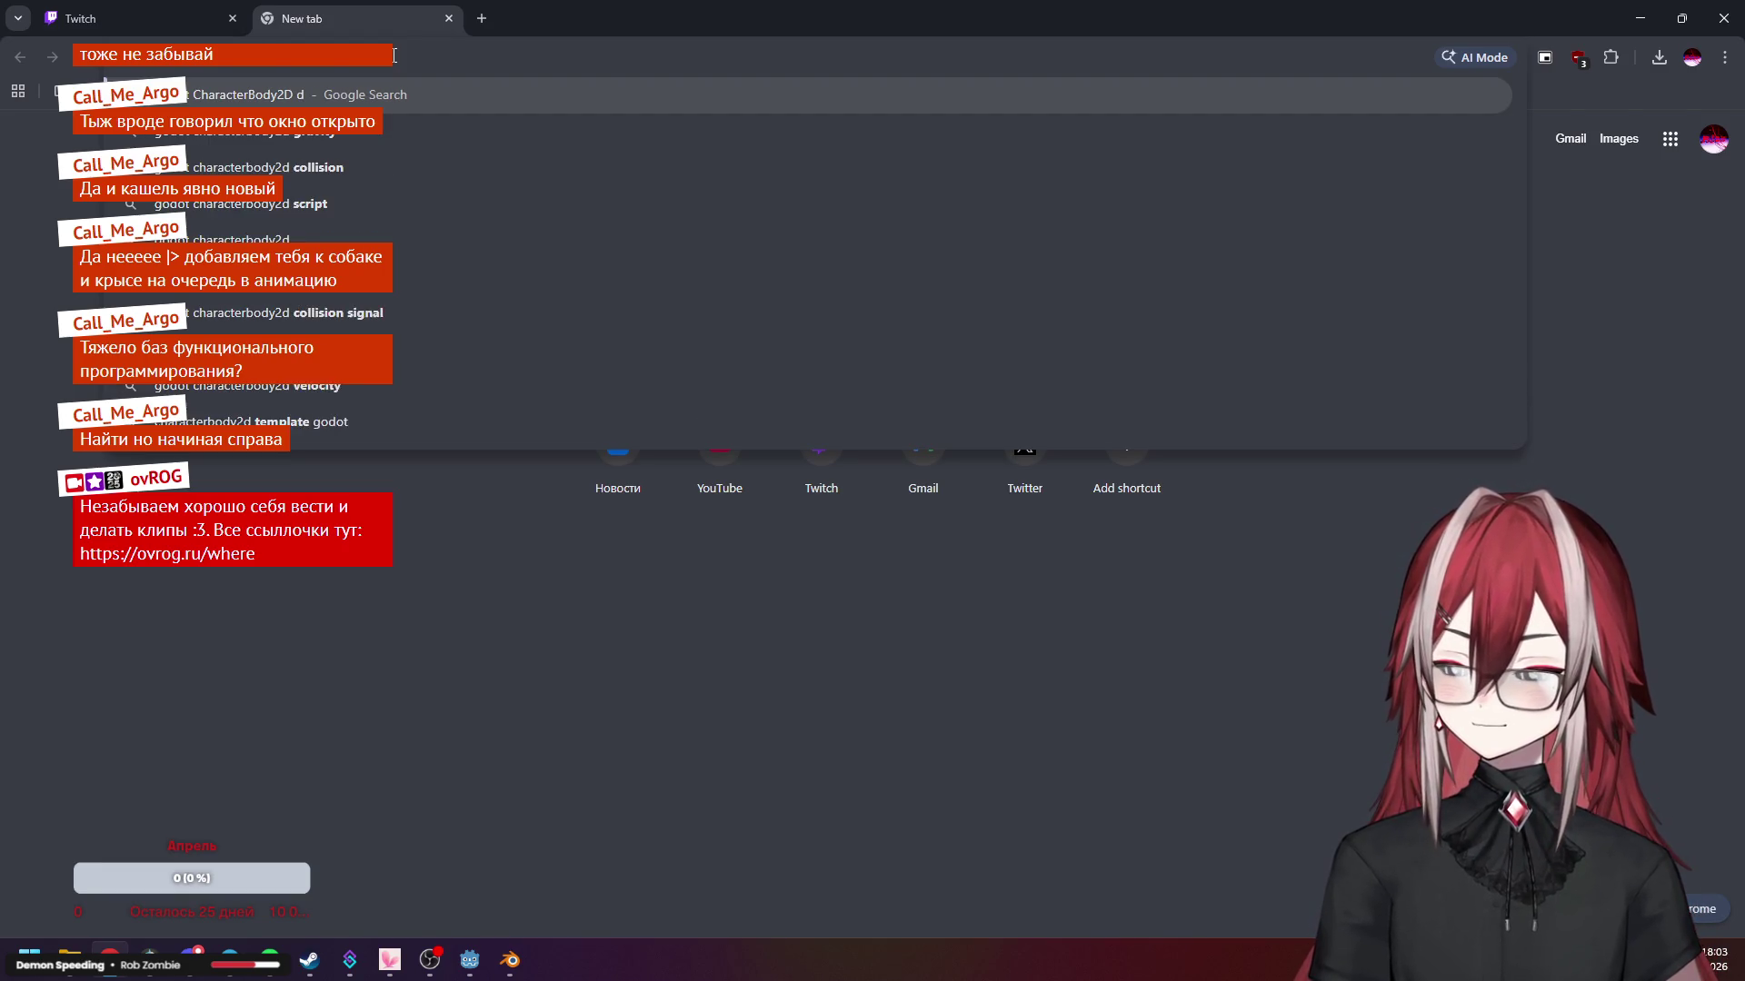
key(Down)
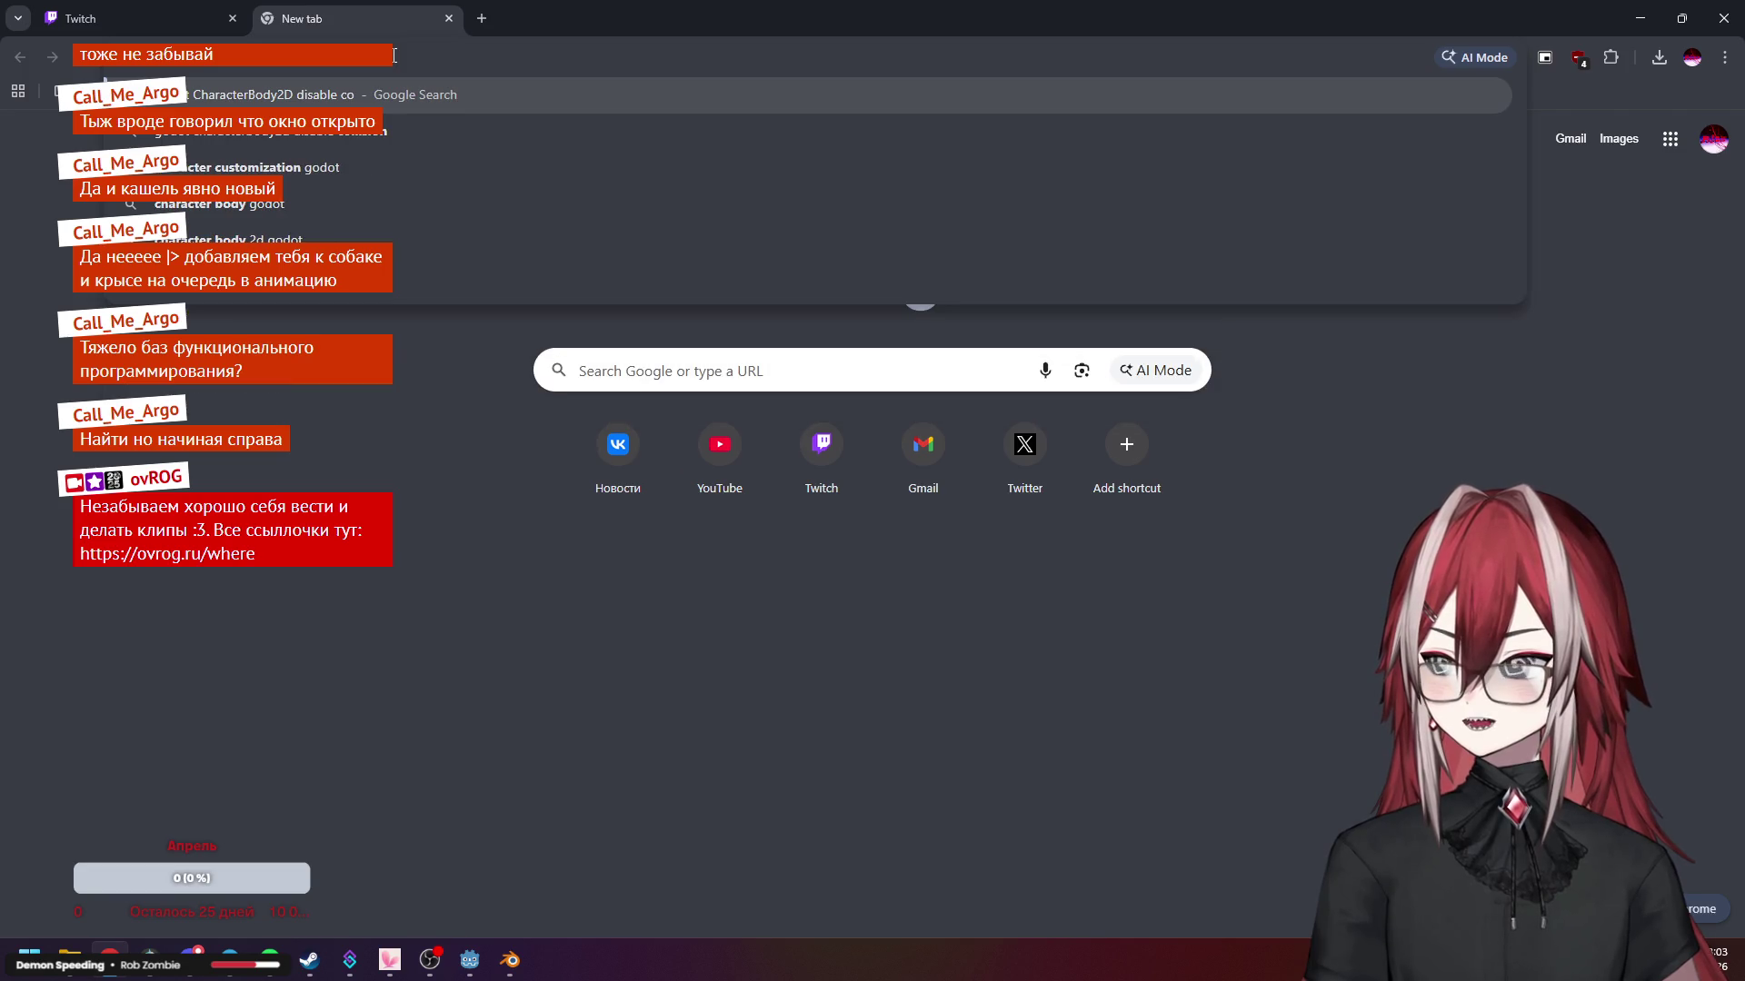
key(Return)
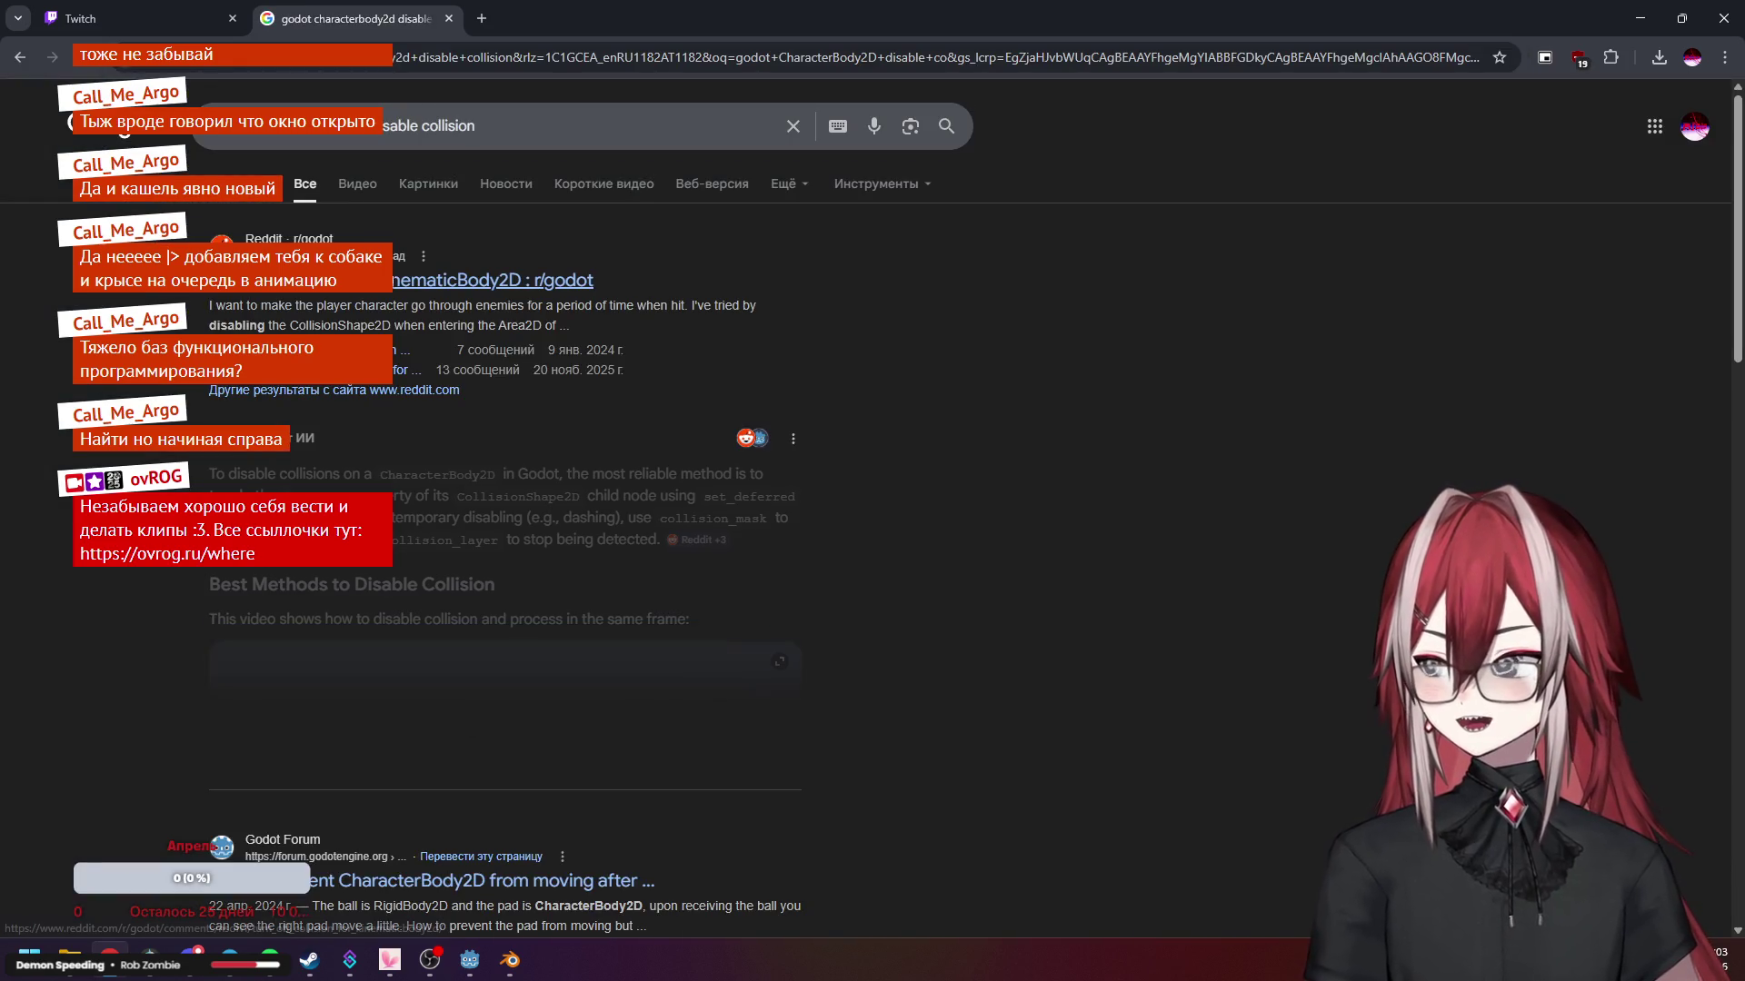
Step: Skim the r/godot thread about turning off collision and return to the results
click(578, 309)
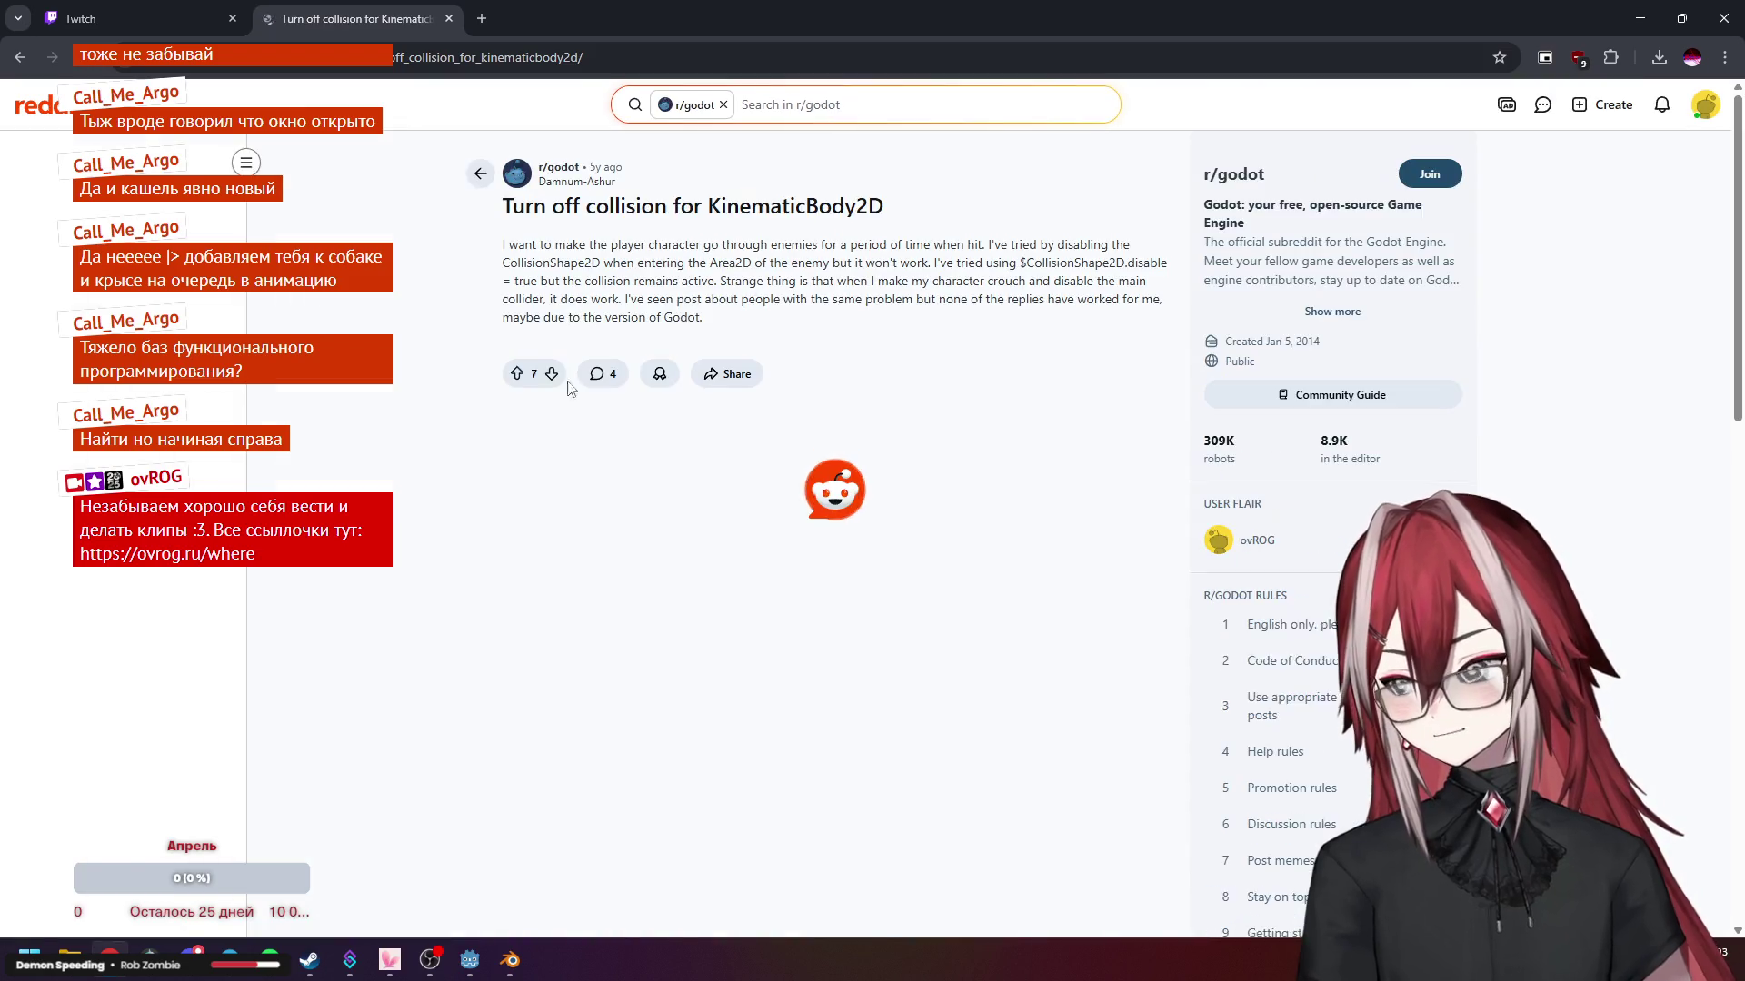
scroll(447, 371, down, 3)
scroll(447, 370, up, 3)
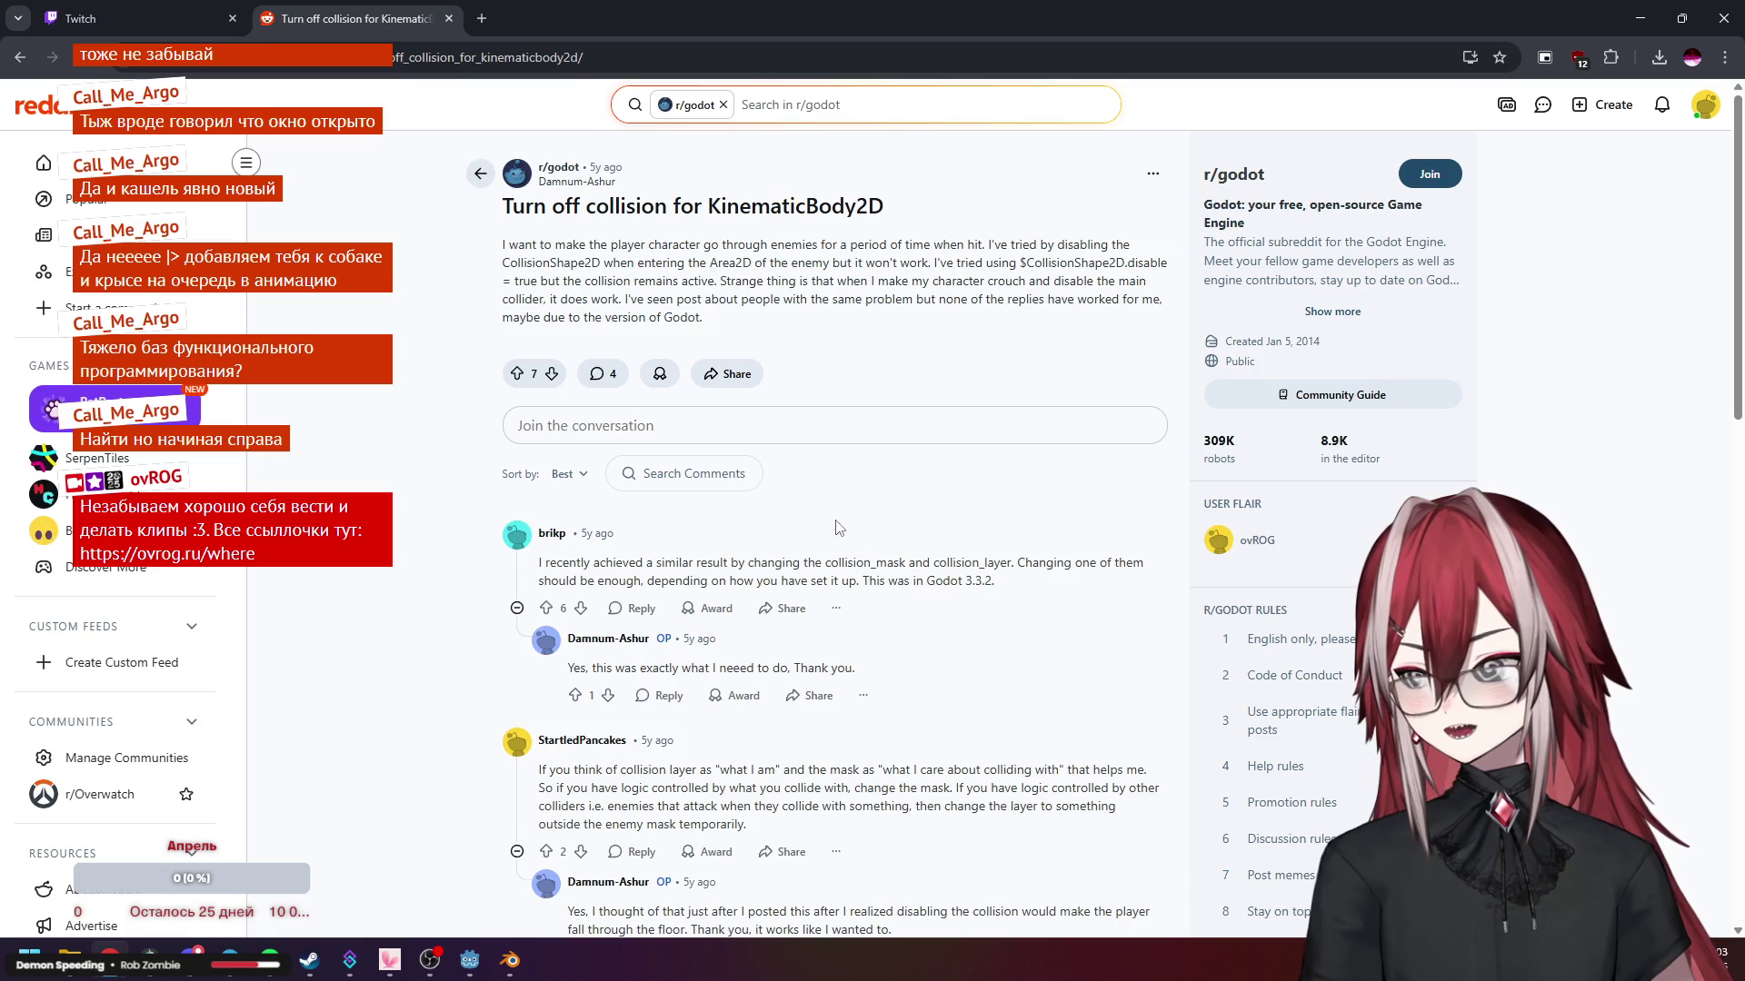
key(alt+Left)
Step: Read the forum thread on preventing CharacterBody2D movement, then go back
click(345, 607)
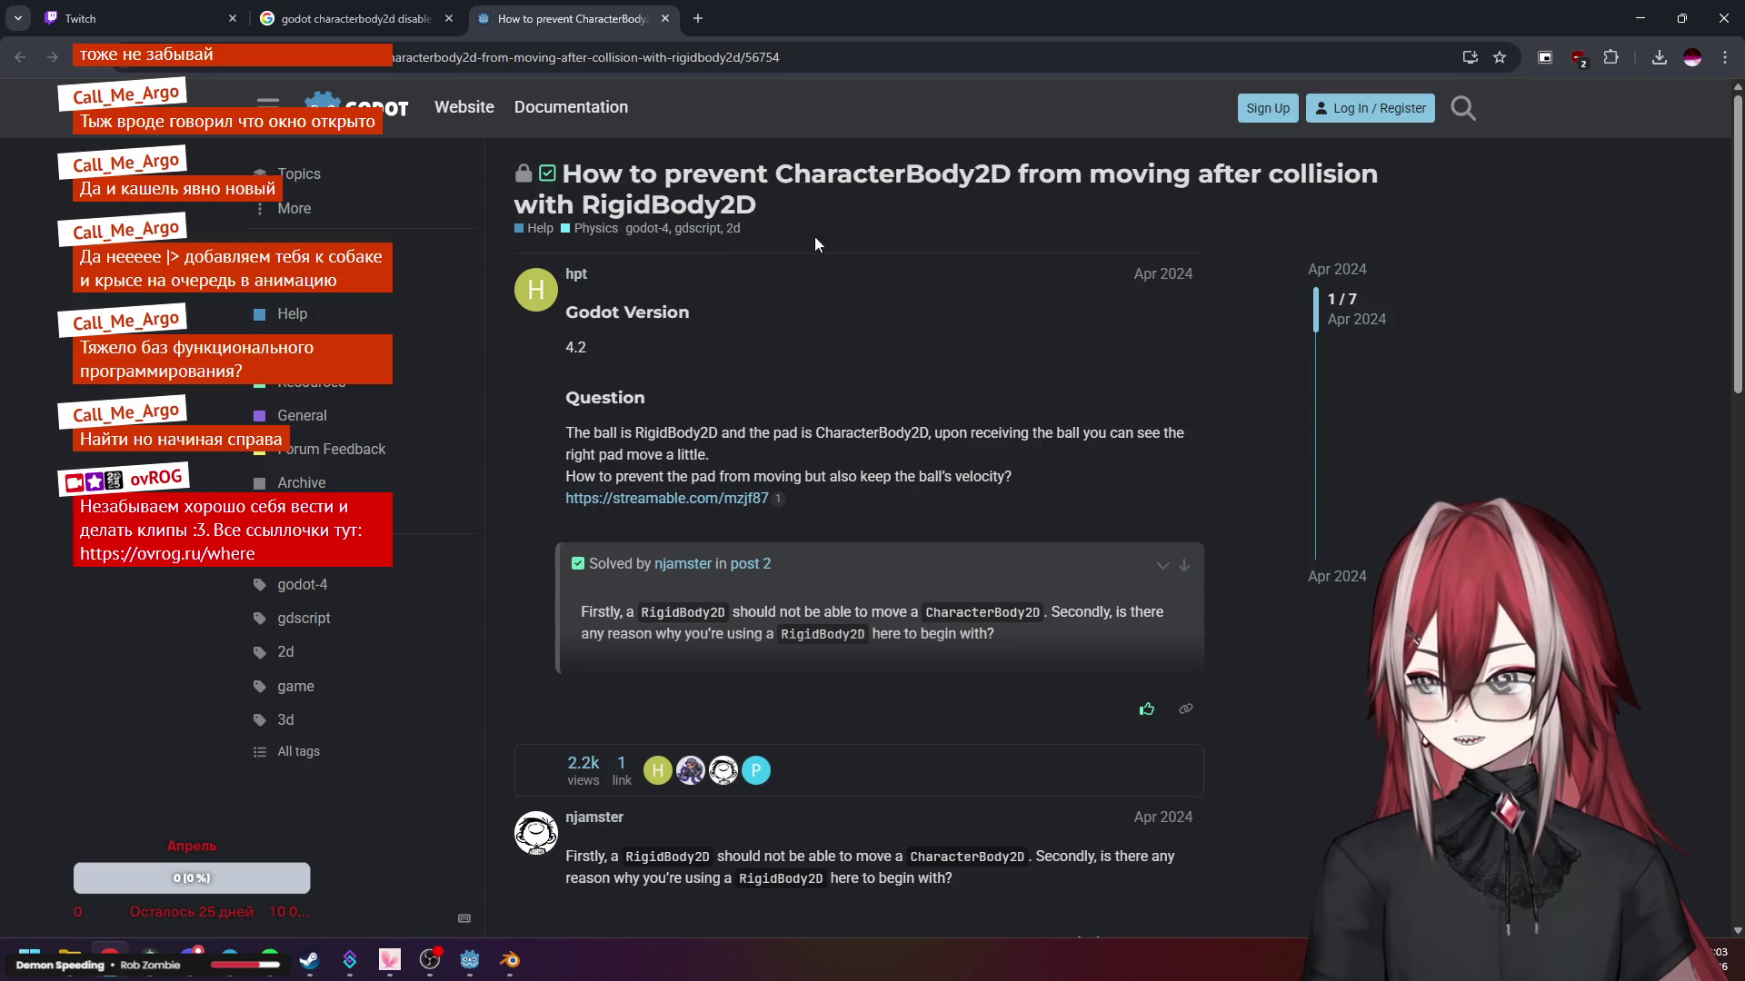
scroll(809, 282, down, 2)
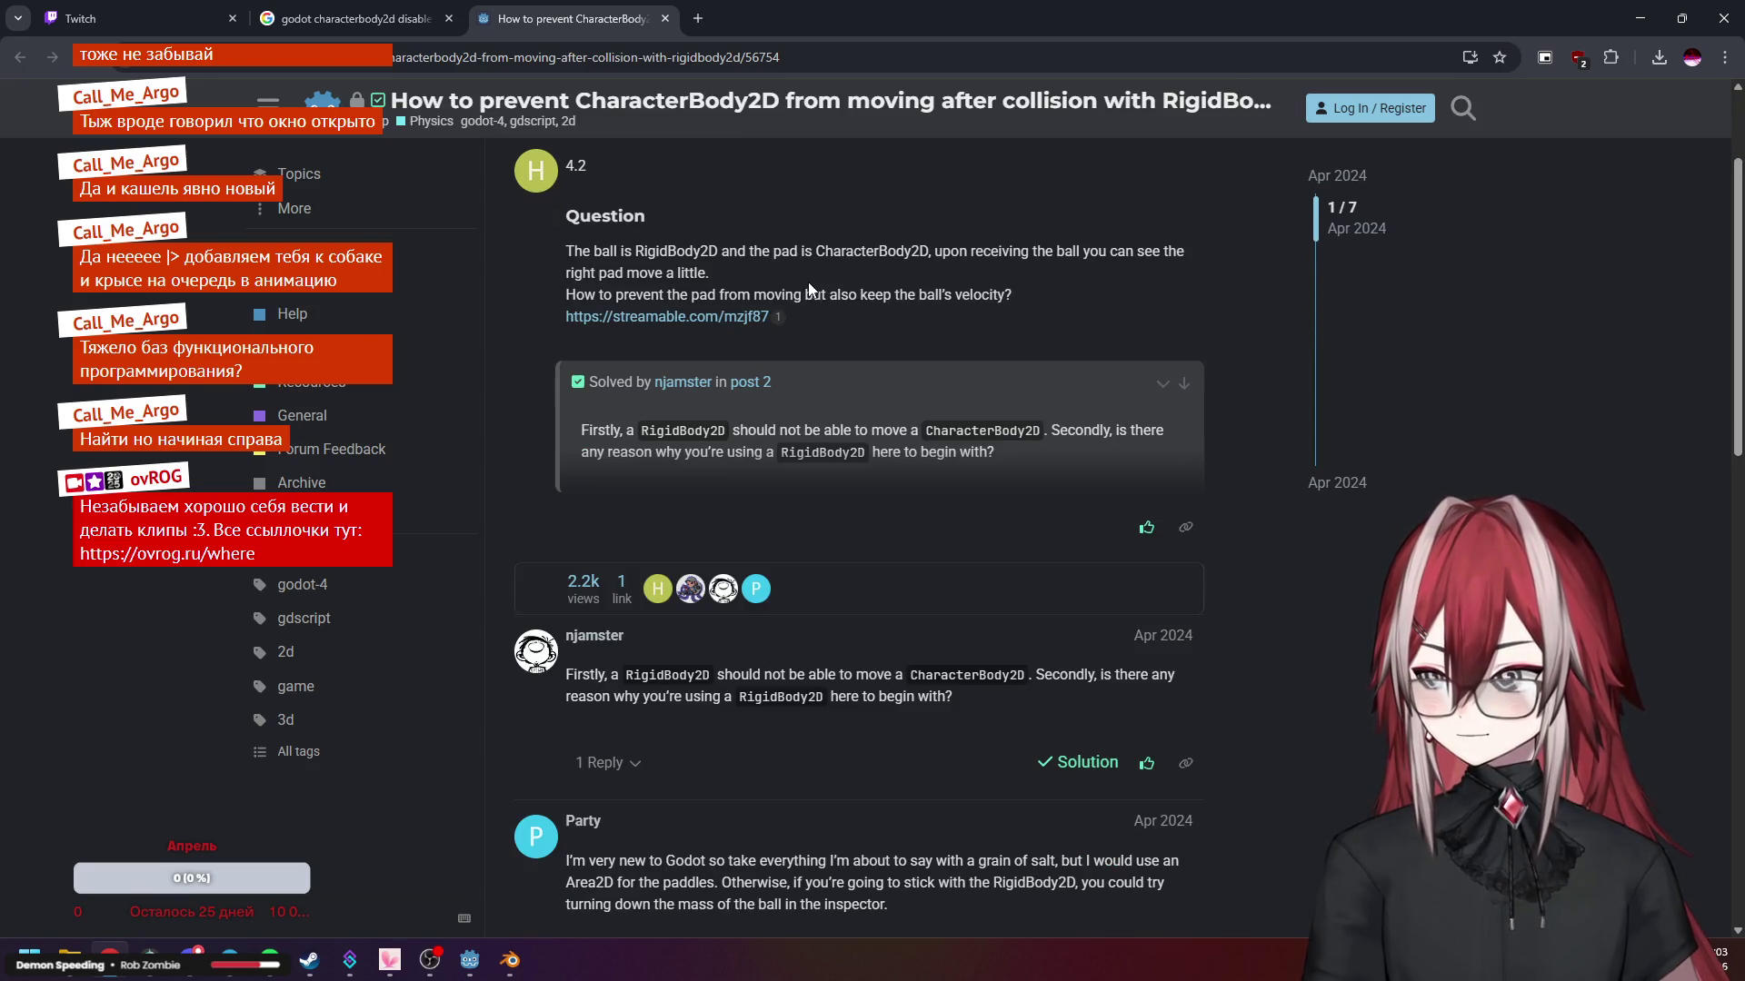
scroll(954, 450, down, 1)
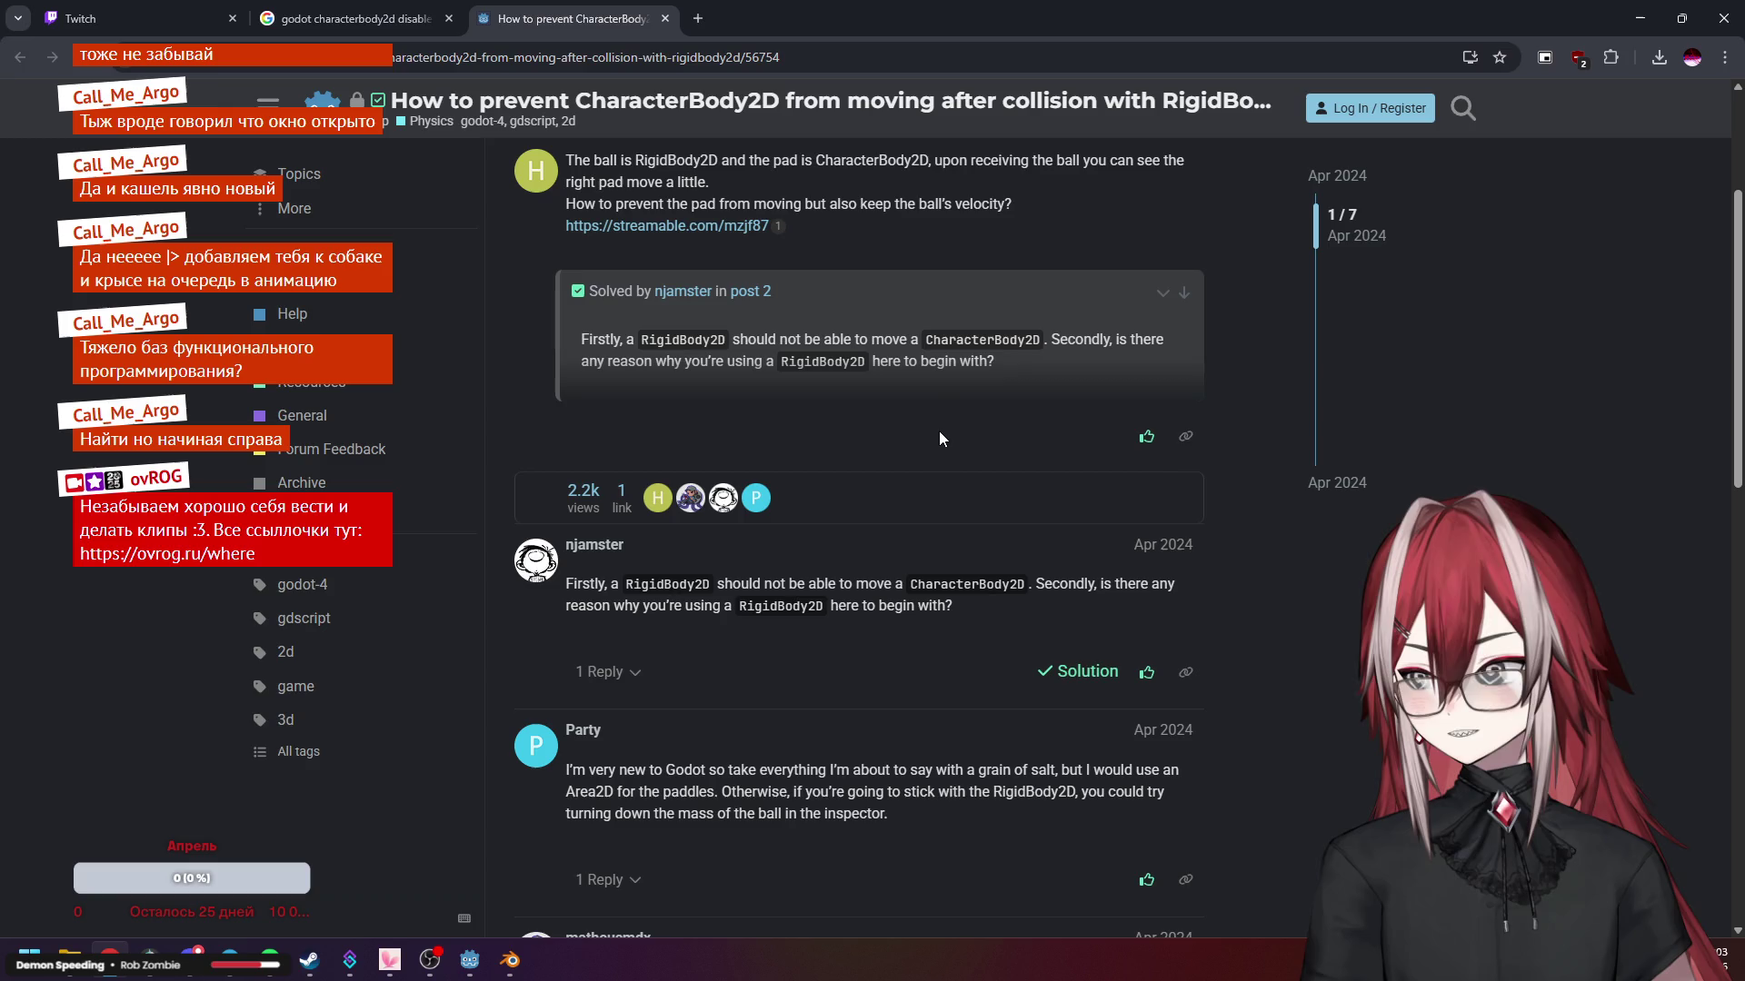
scroll(938, 438, down, 10)
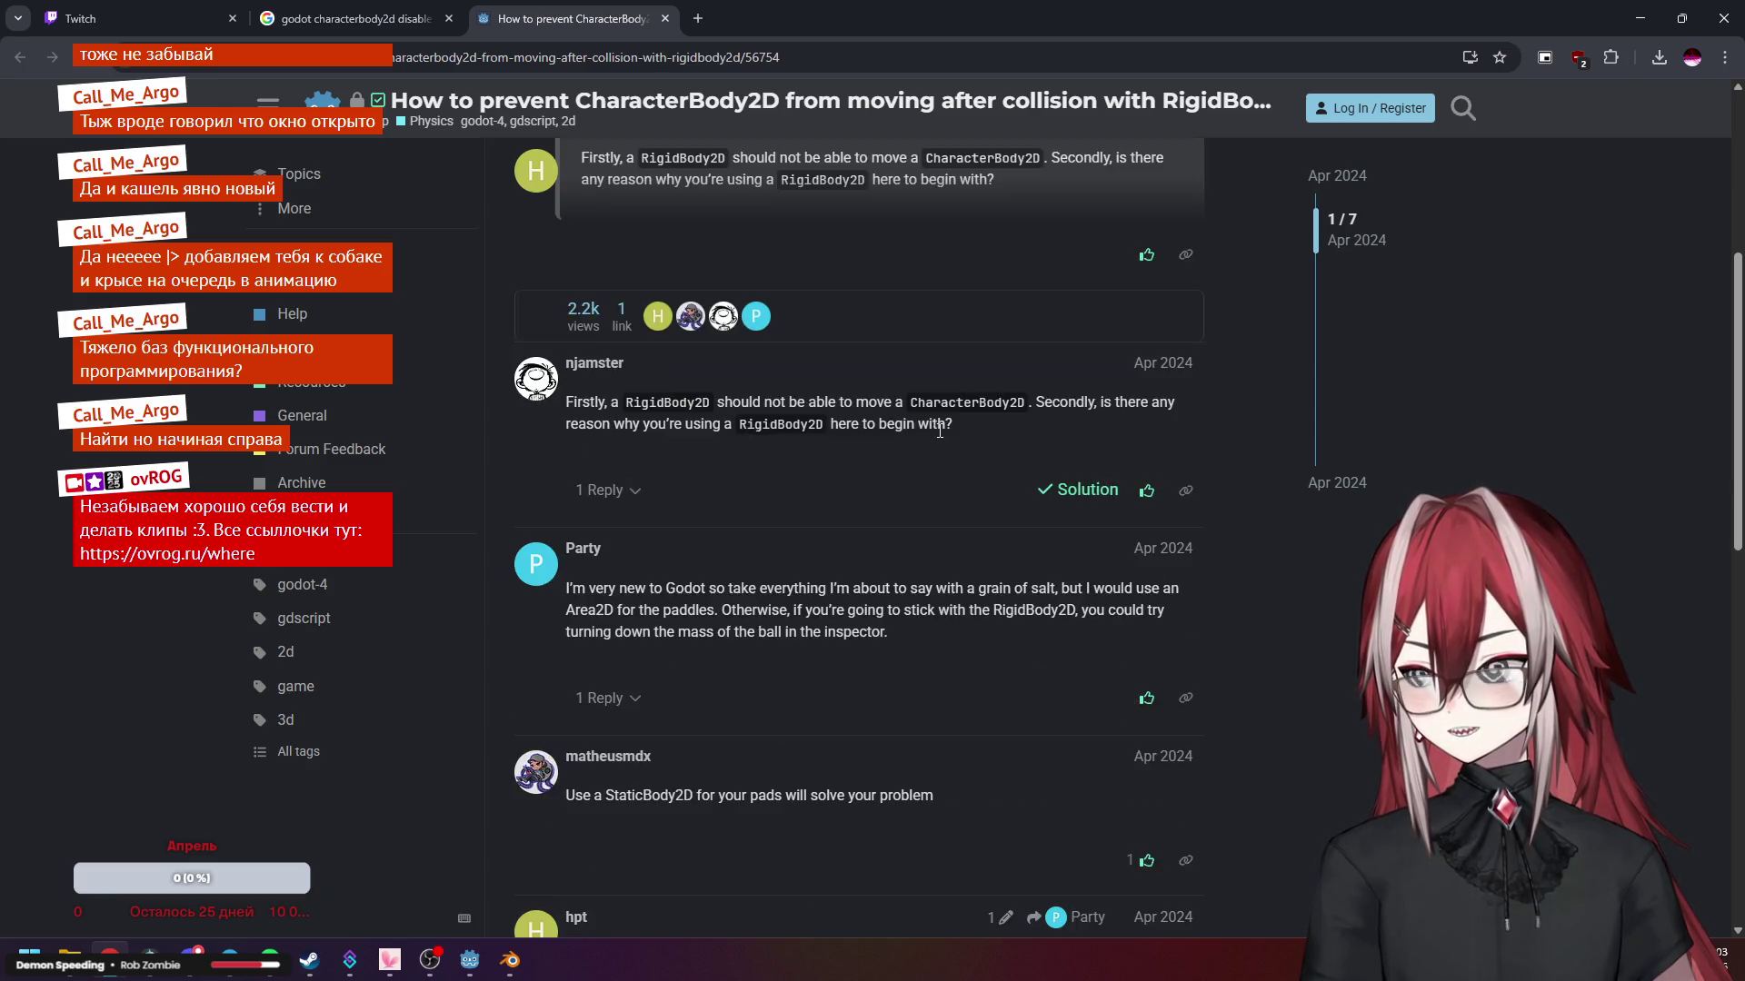
scroll(886, 372, down, 2)
scroll(868, 365, up, 2)
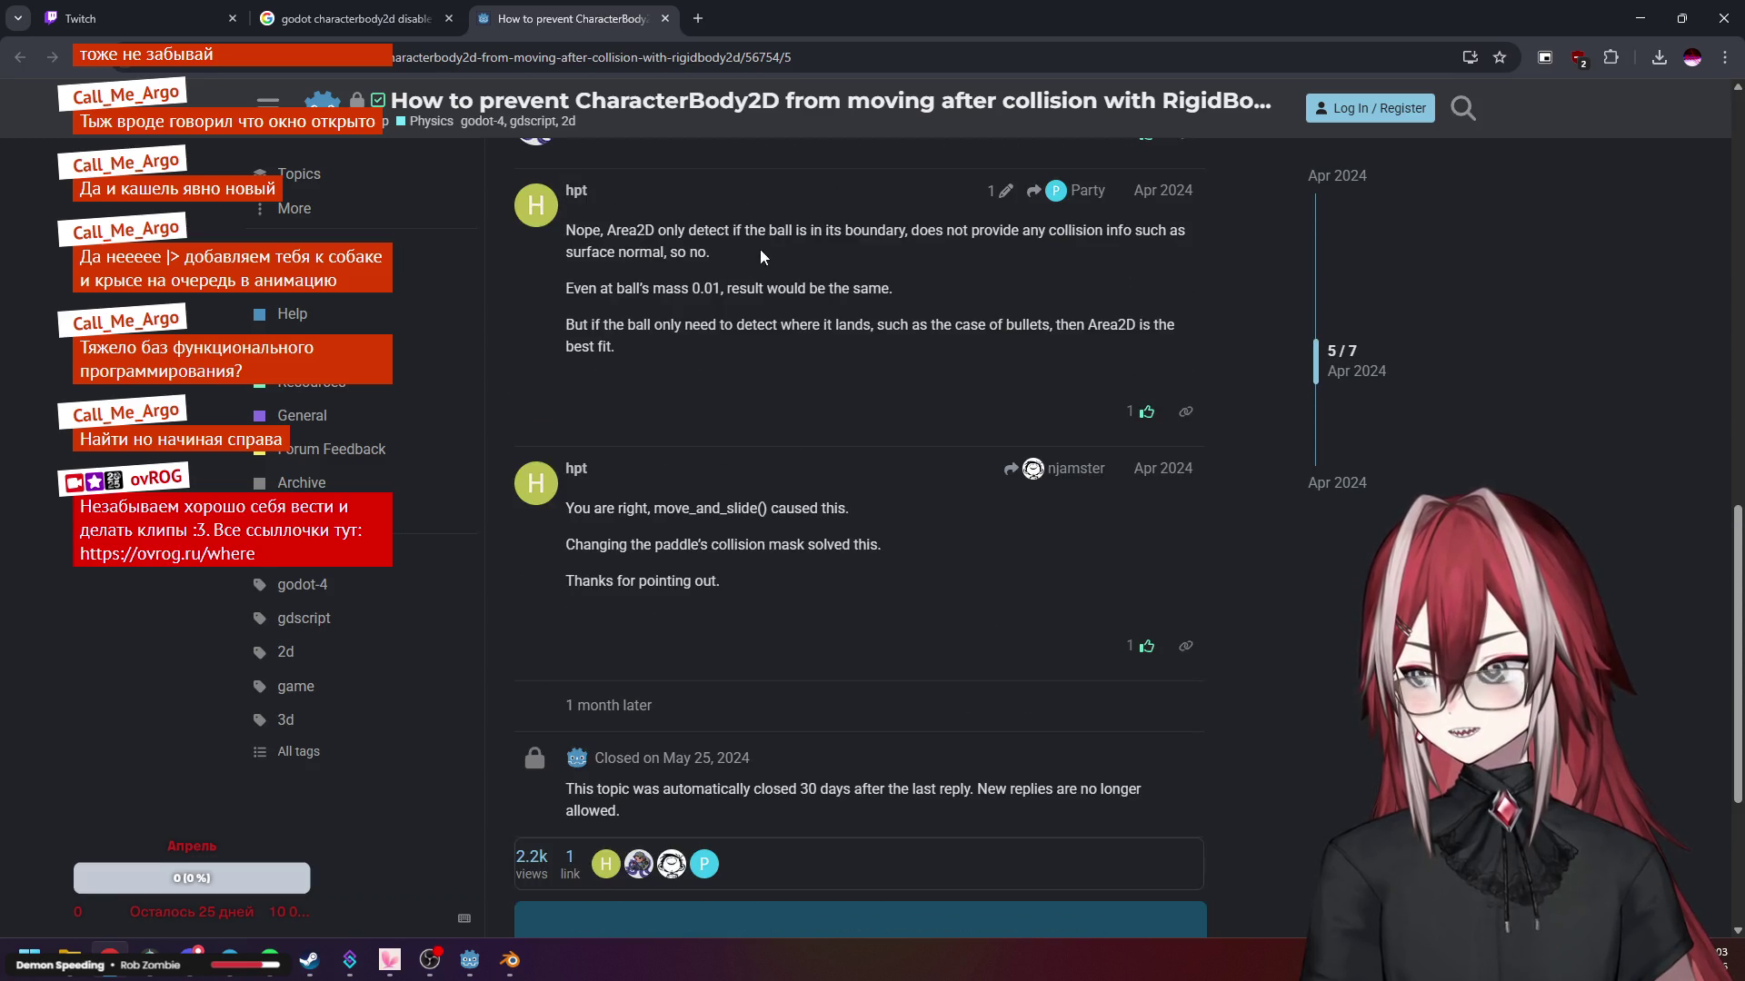
key(alt+Left)
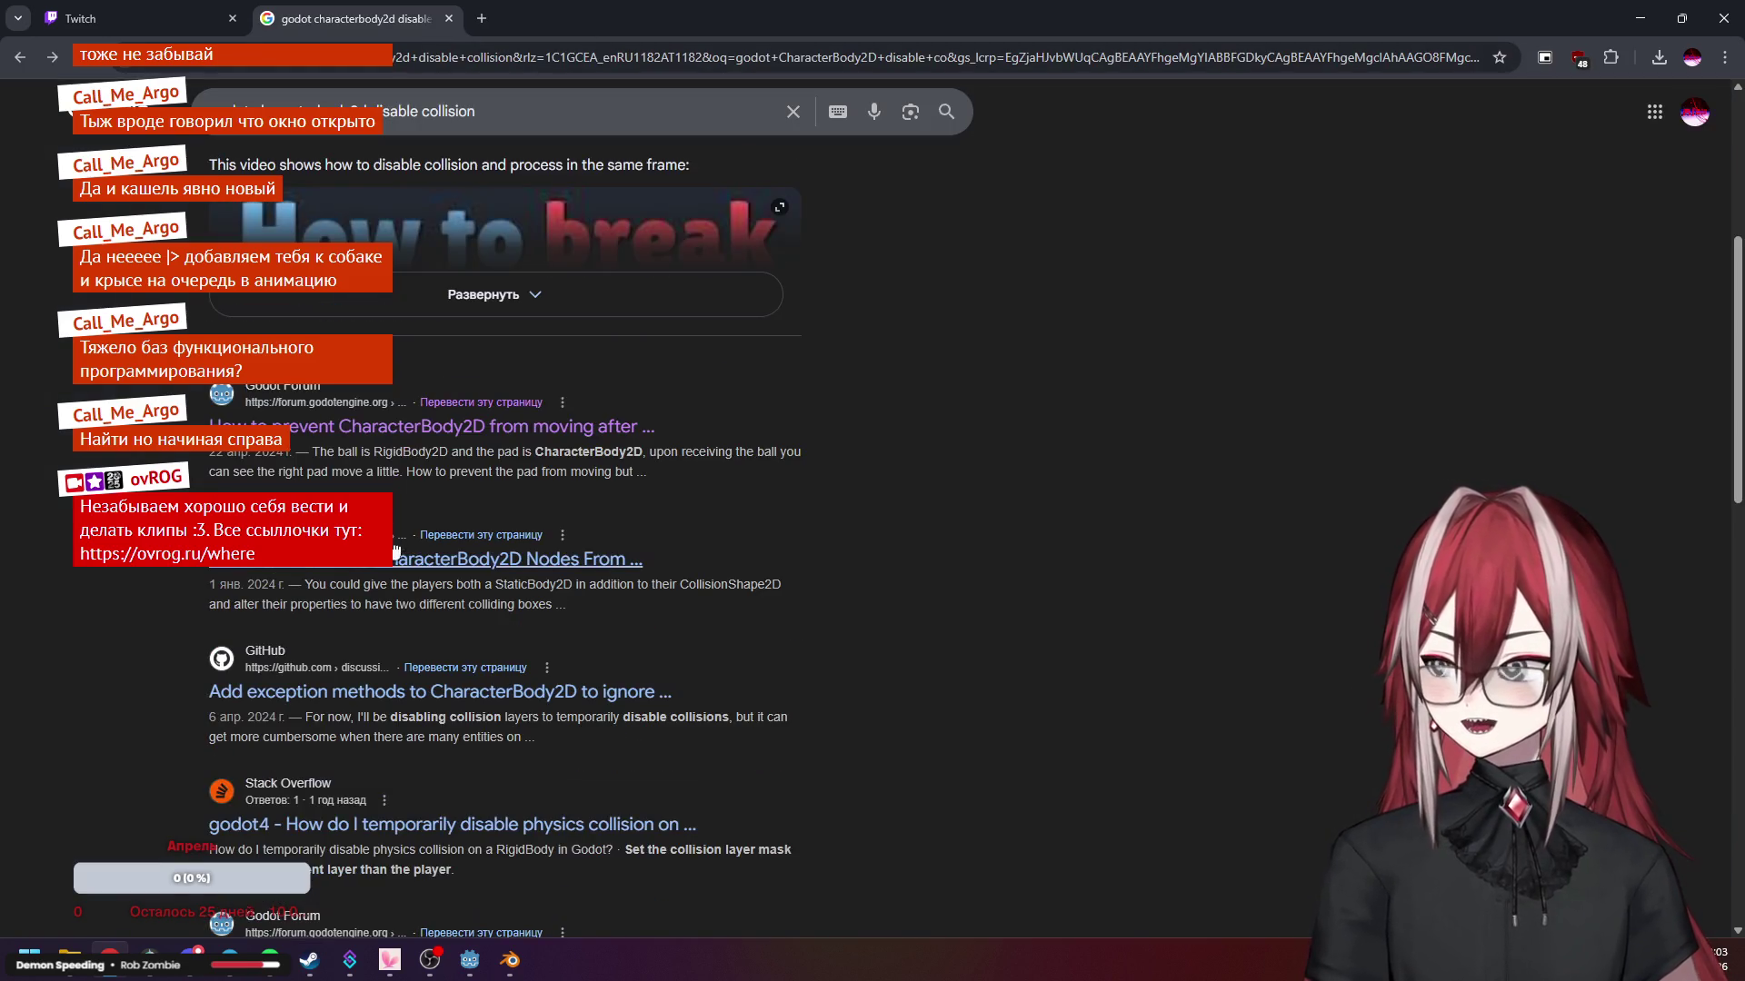
Step: Read the thread on two CharacterBody2D nodes pushing each other, then go back
click(491, 669)
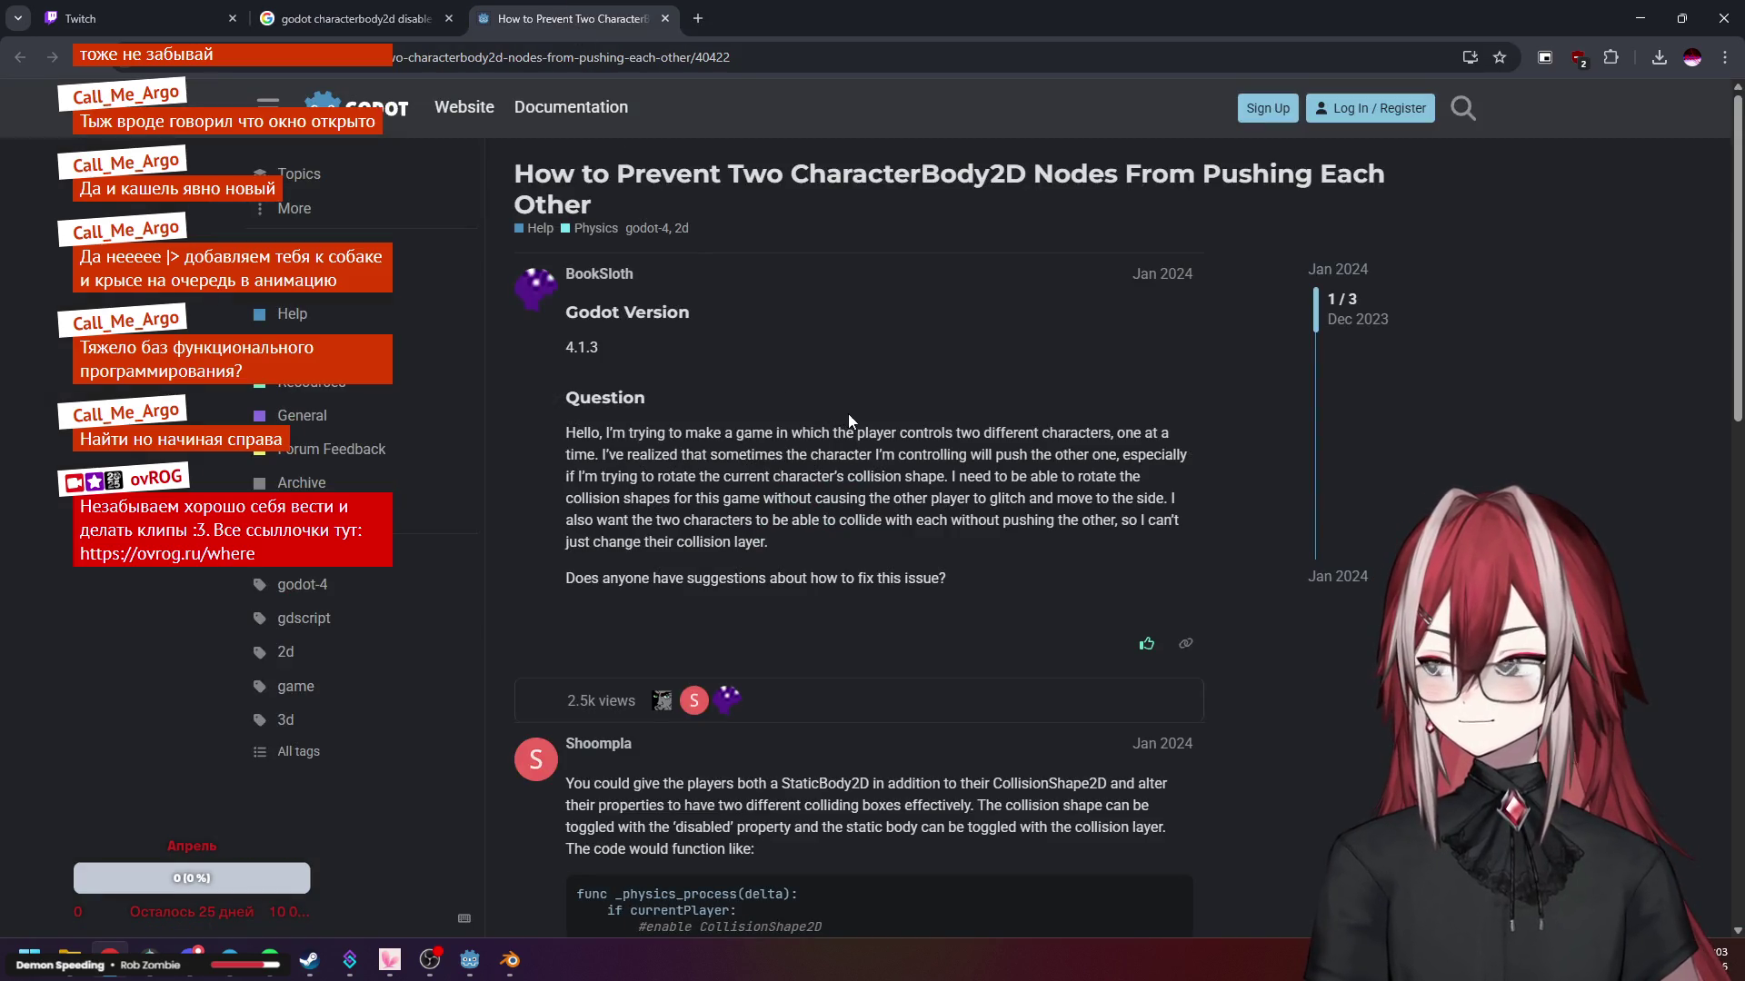
scroll(854, 409, down, 5)
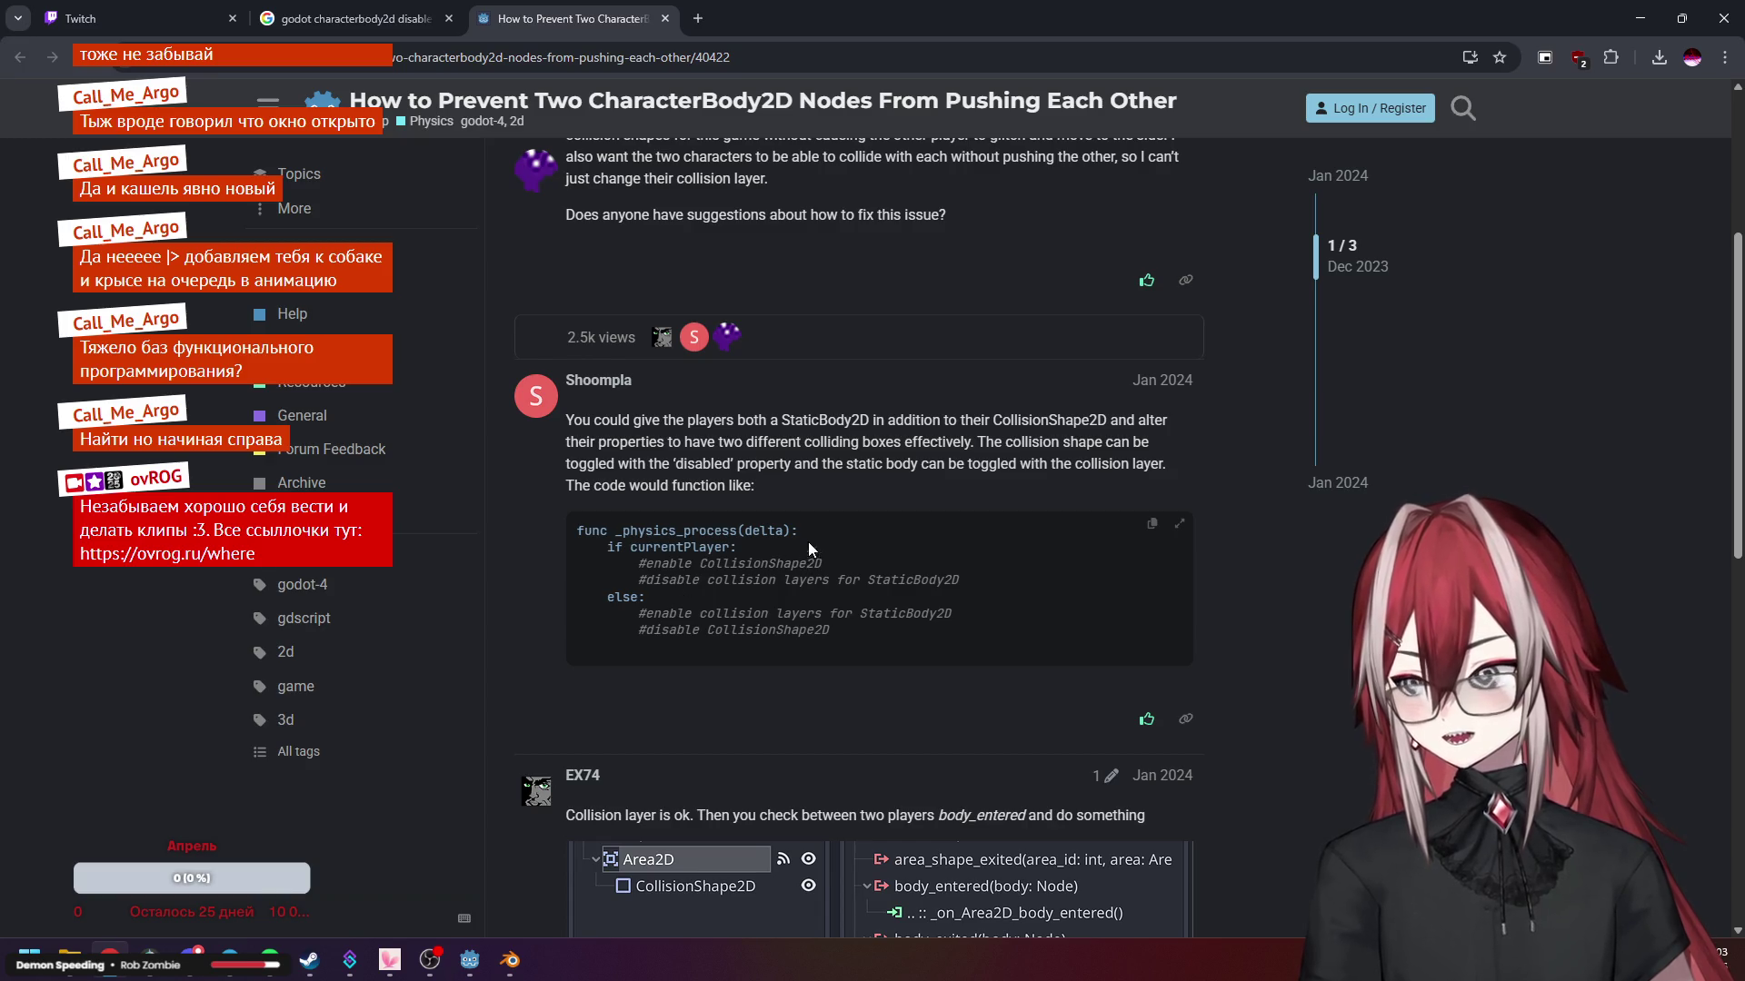
scroll(806, 546, down, 5)
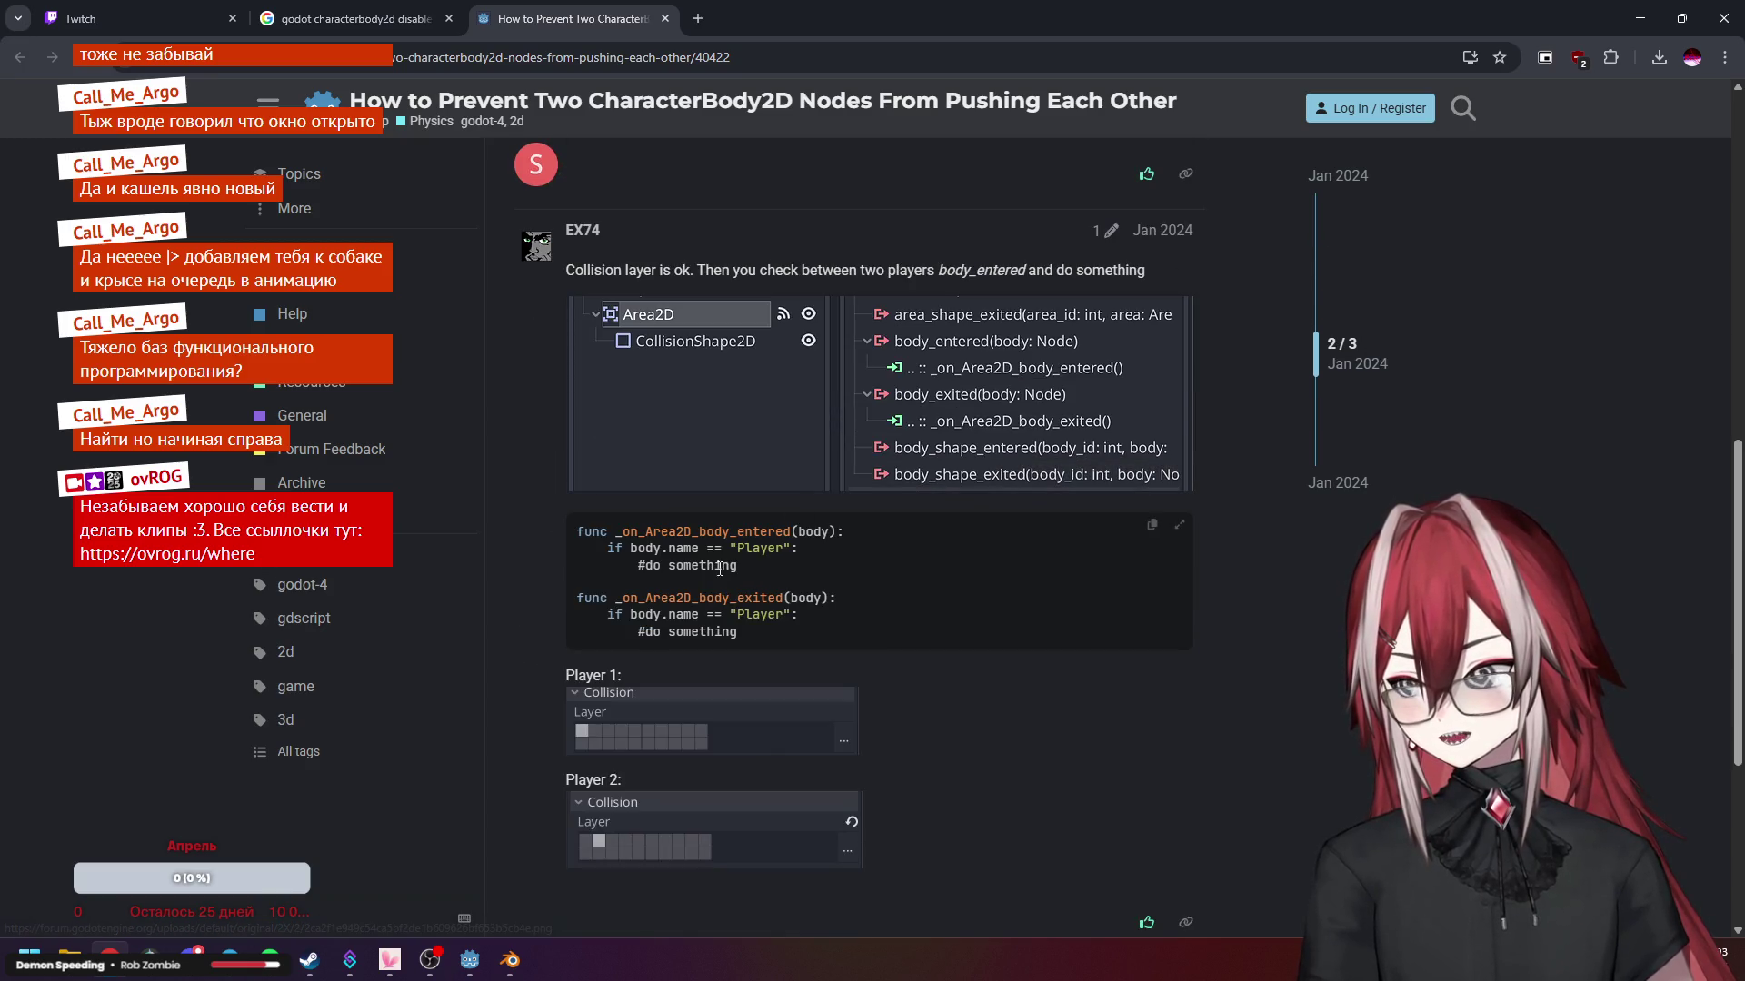
scroll(820, 587, down, 4)
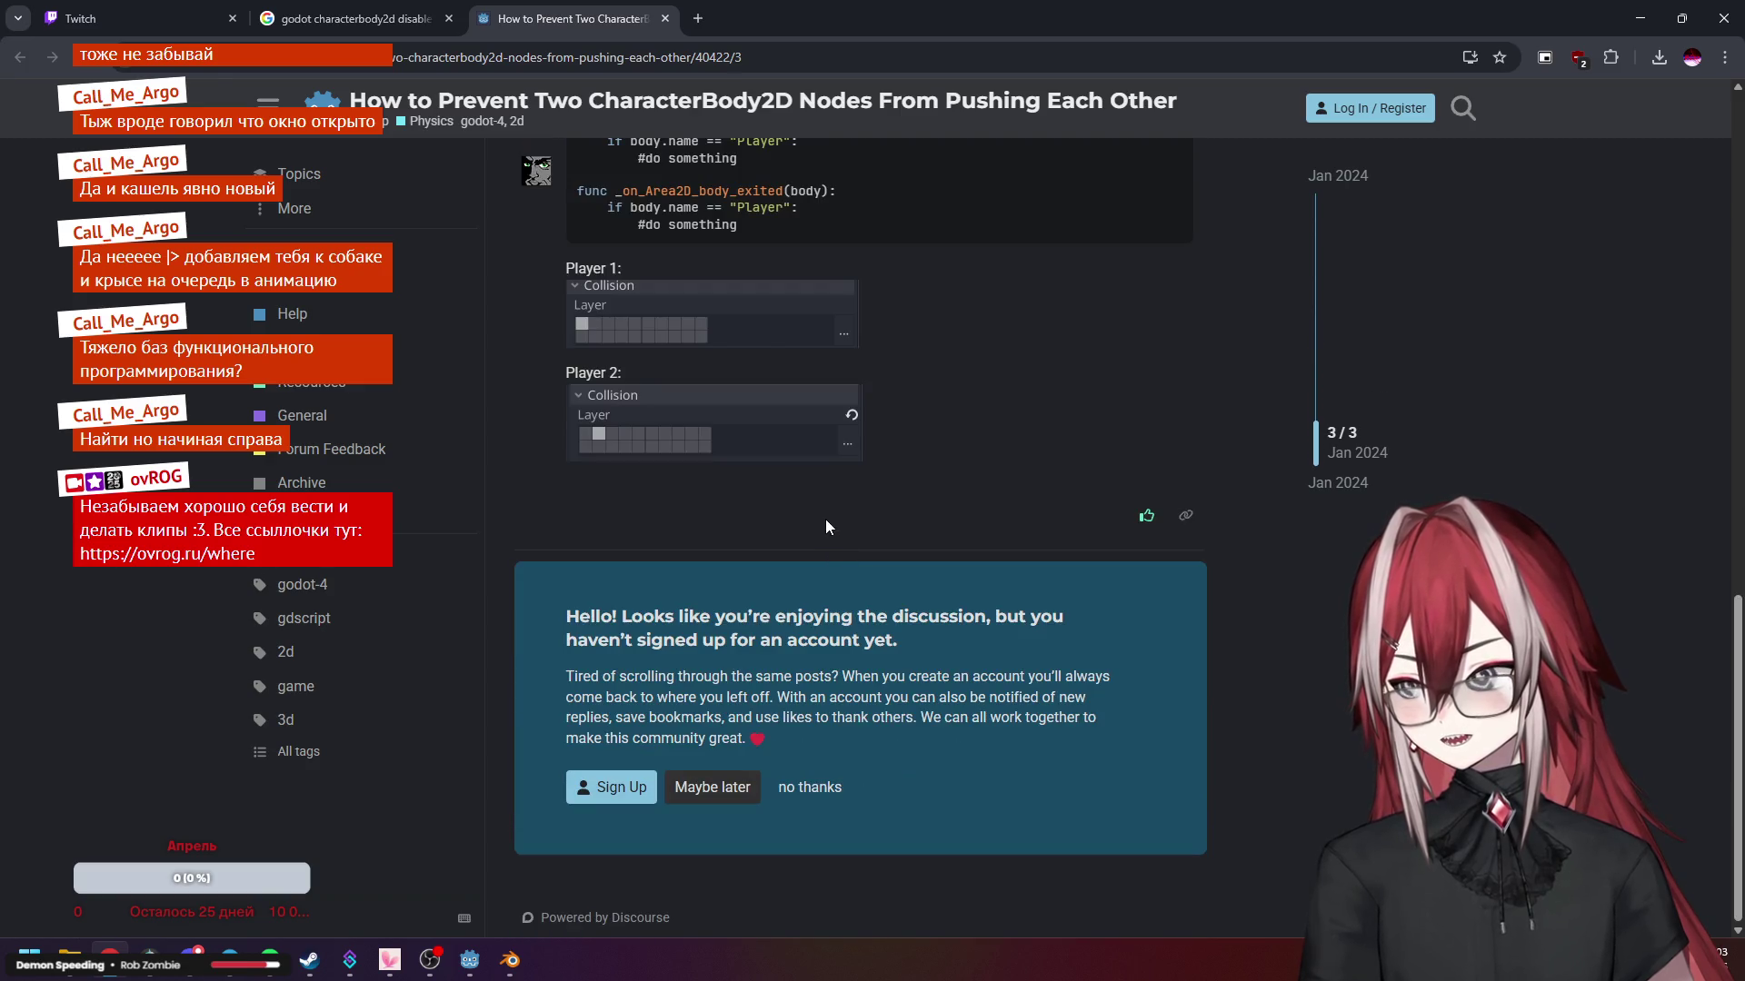
scroll(820, 511, up, 12)
key(alt+Left)
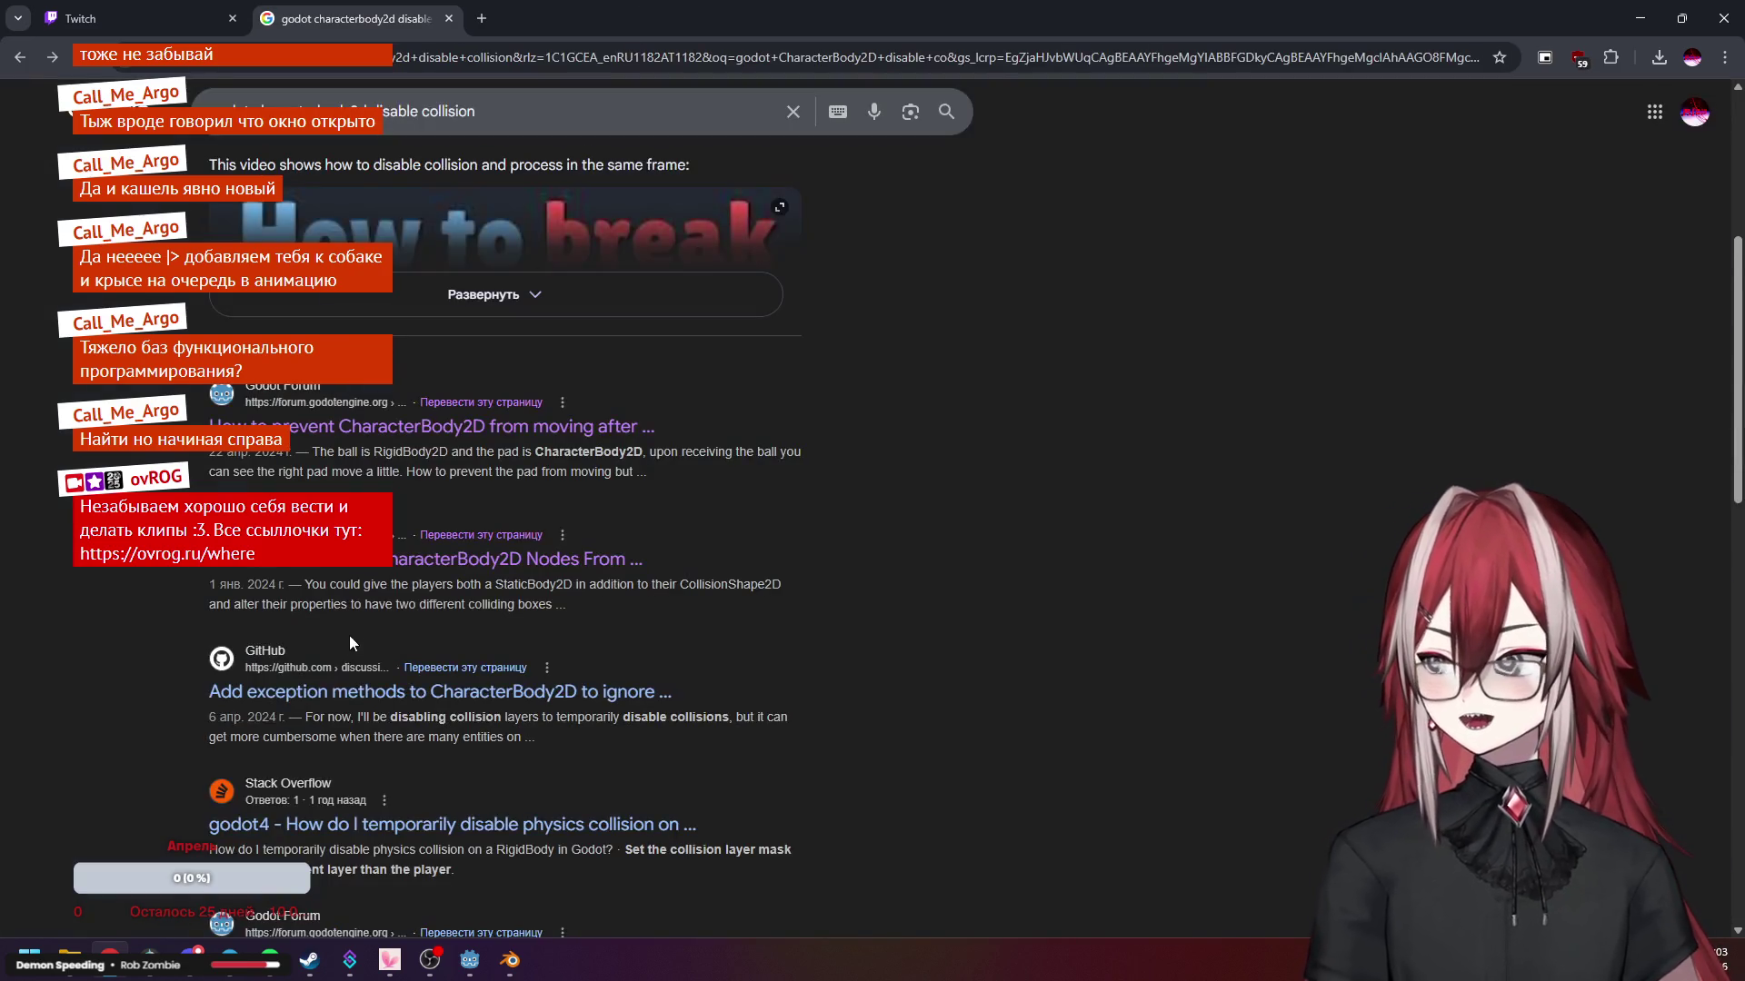
Step: Glance at the 'Add exception methods to CharacterBody2D' GitHub discussion and close it
click(354, 693)
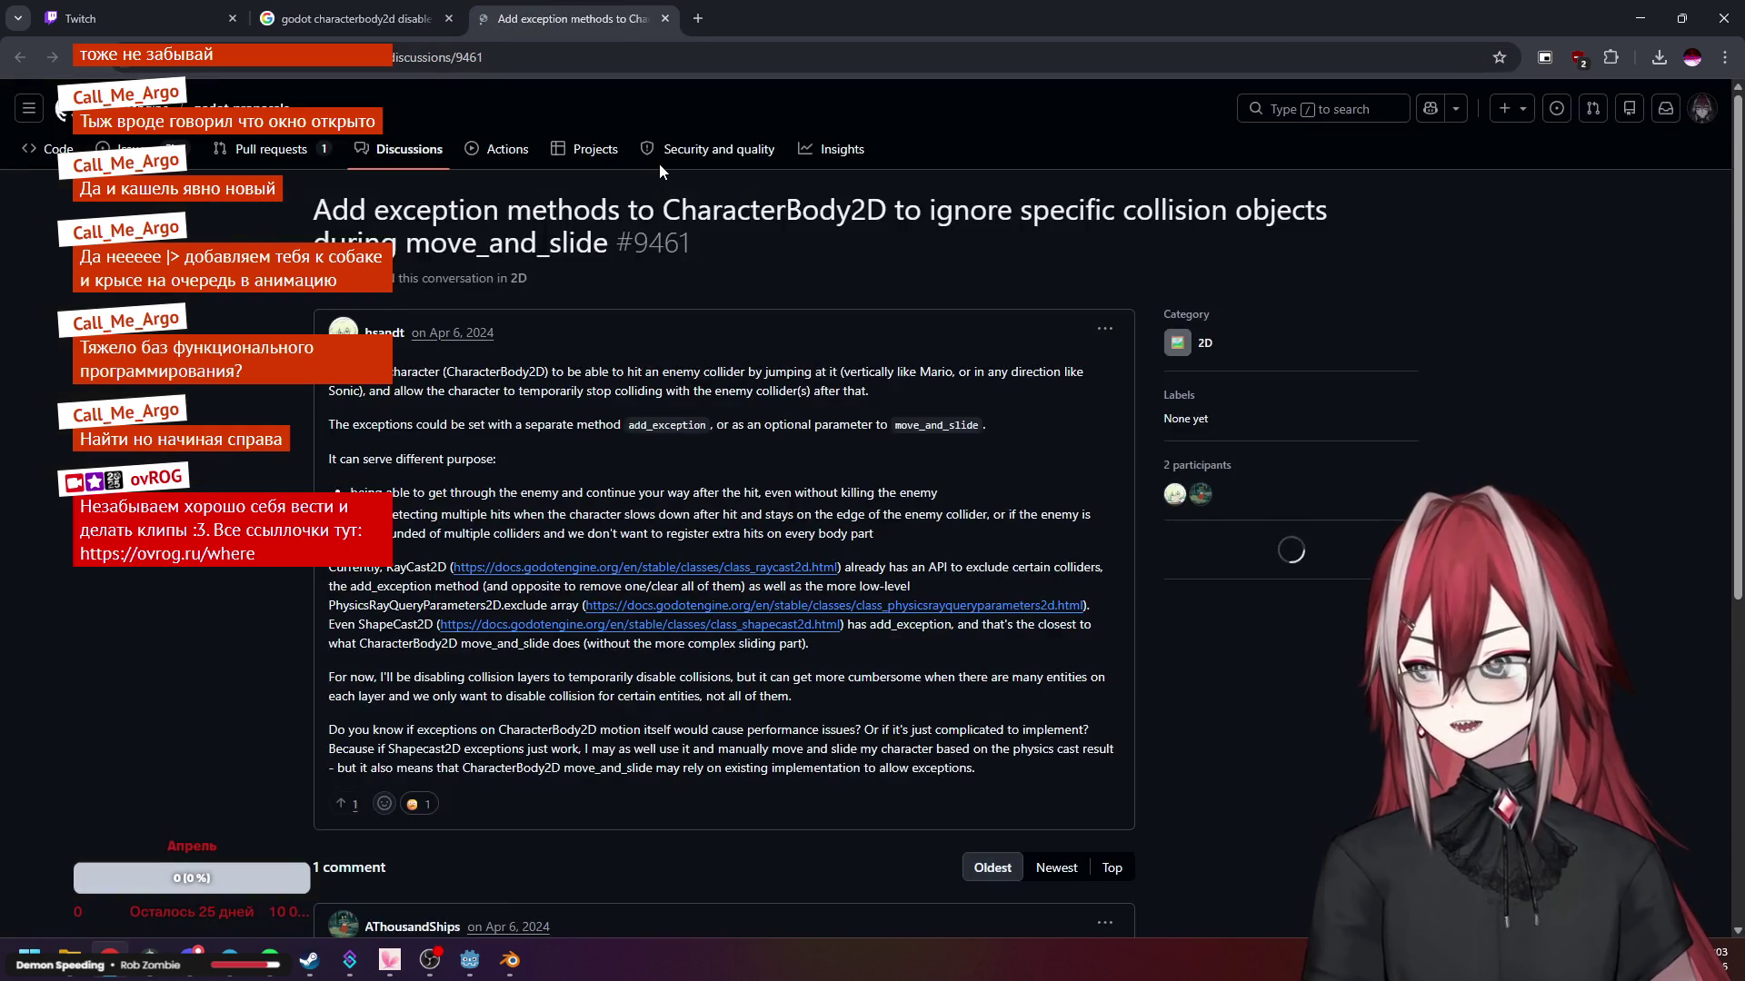
scroll(658, 164, down, 4)
middle_click(578, 35)
drag(474, 111, 418, 107)
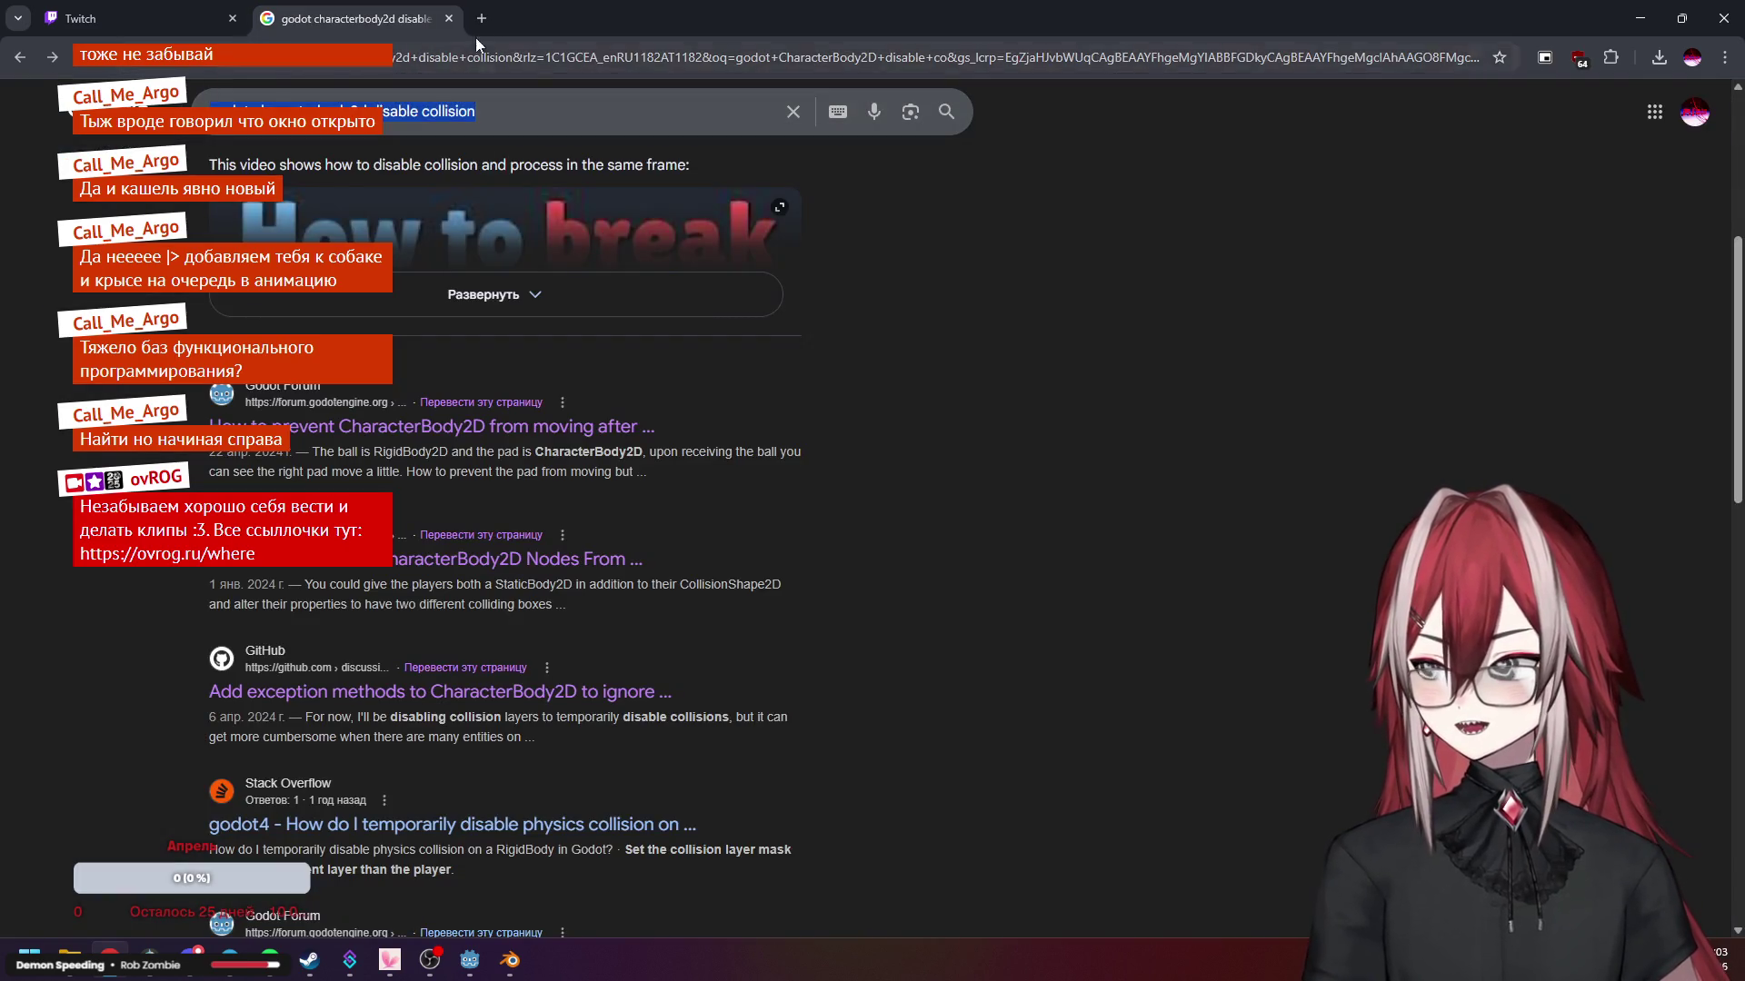
Step: Load ChatGPT in a new tab and close the Google results tab
click(482, 18)
text(chat)
key(Return)
click(449, 18)
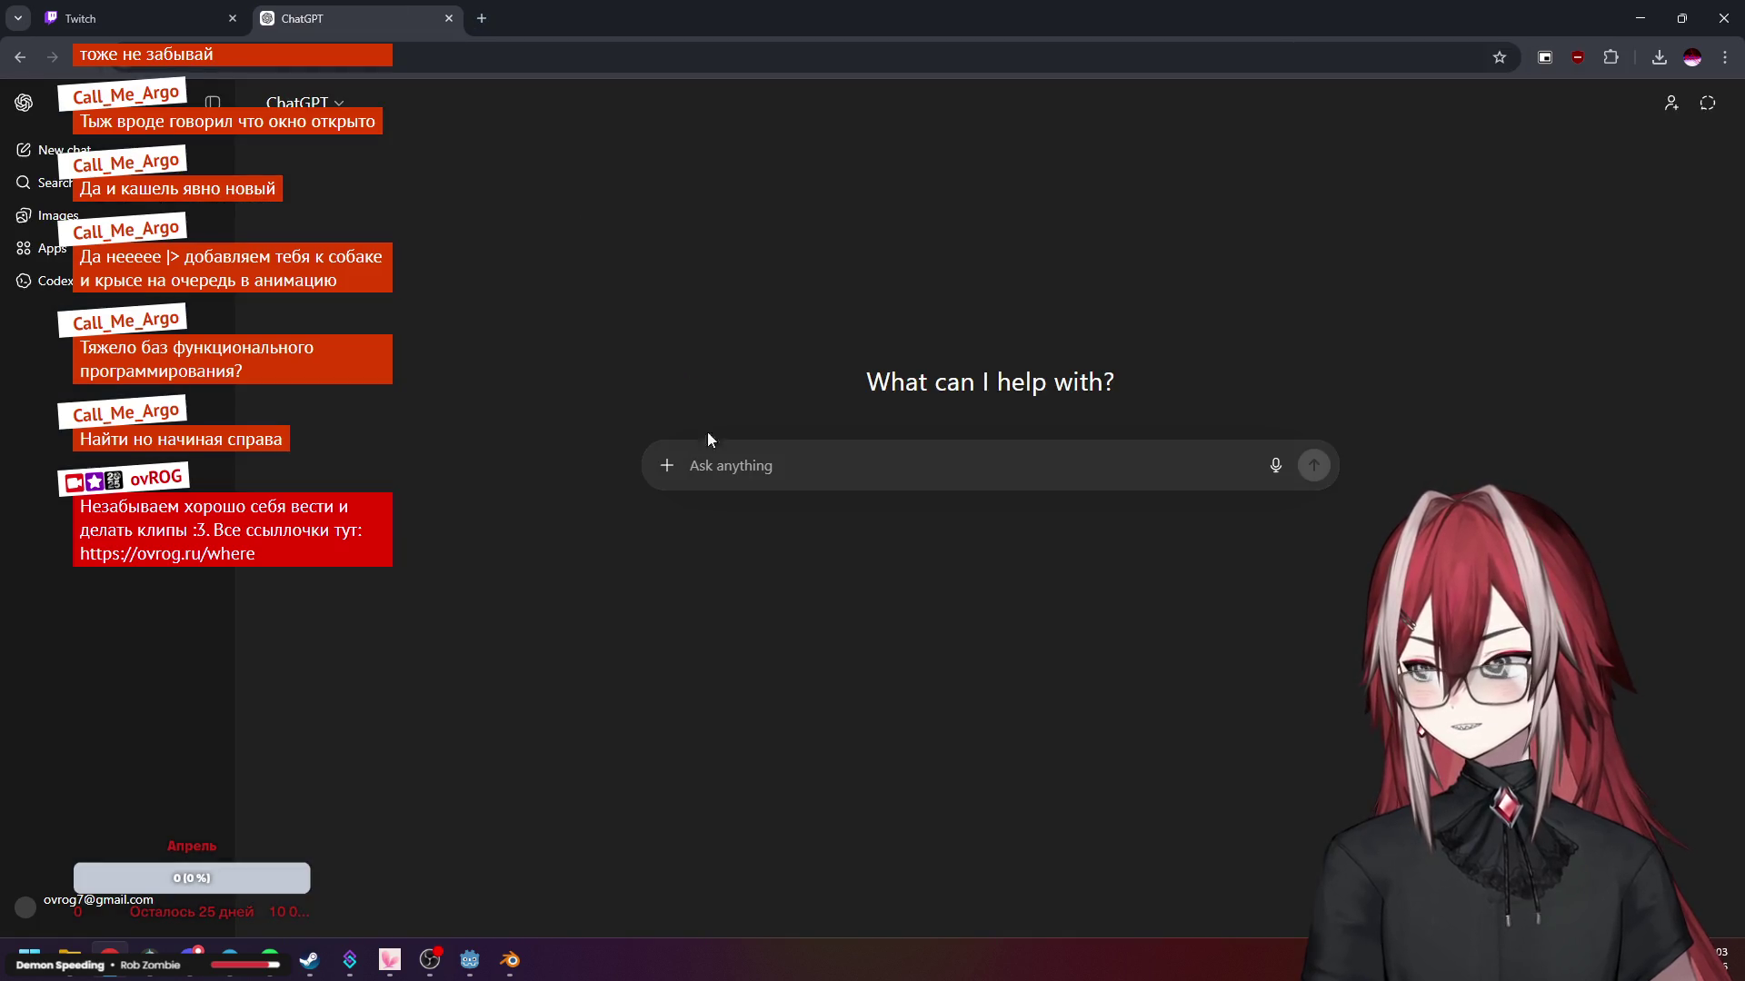
Step: Ask ChatGPT 'godot CharacterBody2D disable collision', read the answer, and return to Godot
text(godot characterbody2d disable collision)
key(Return)
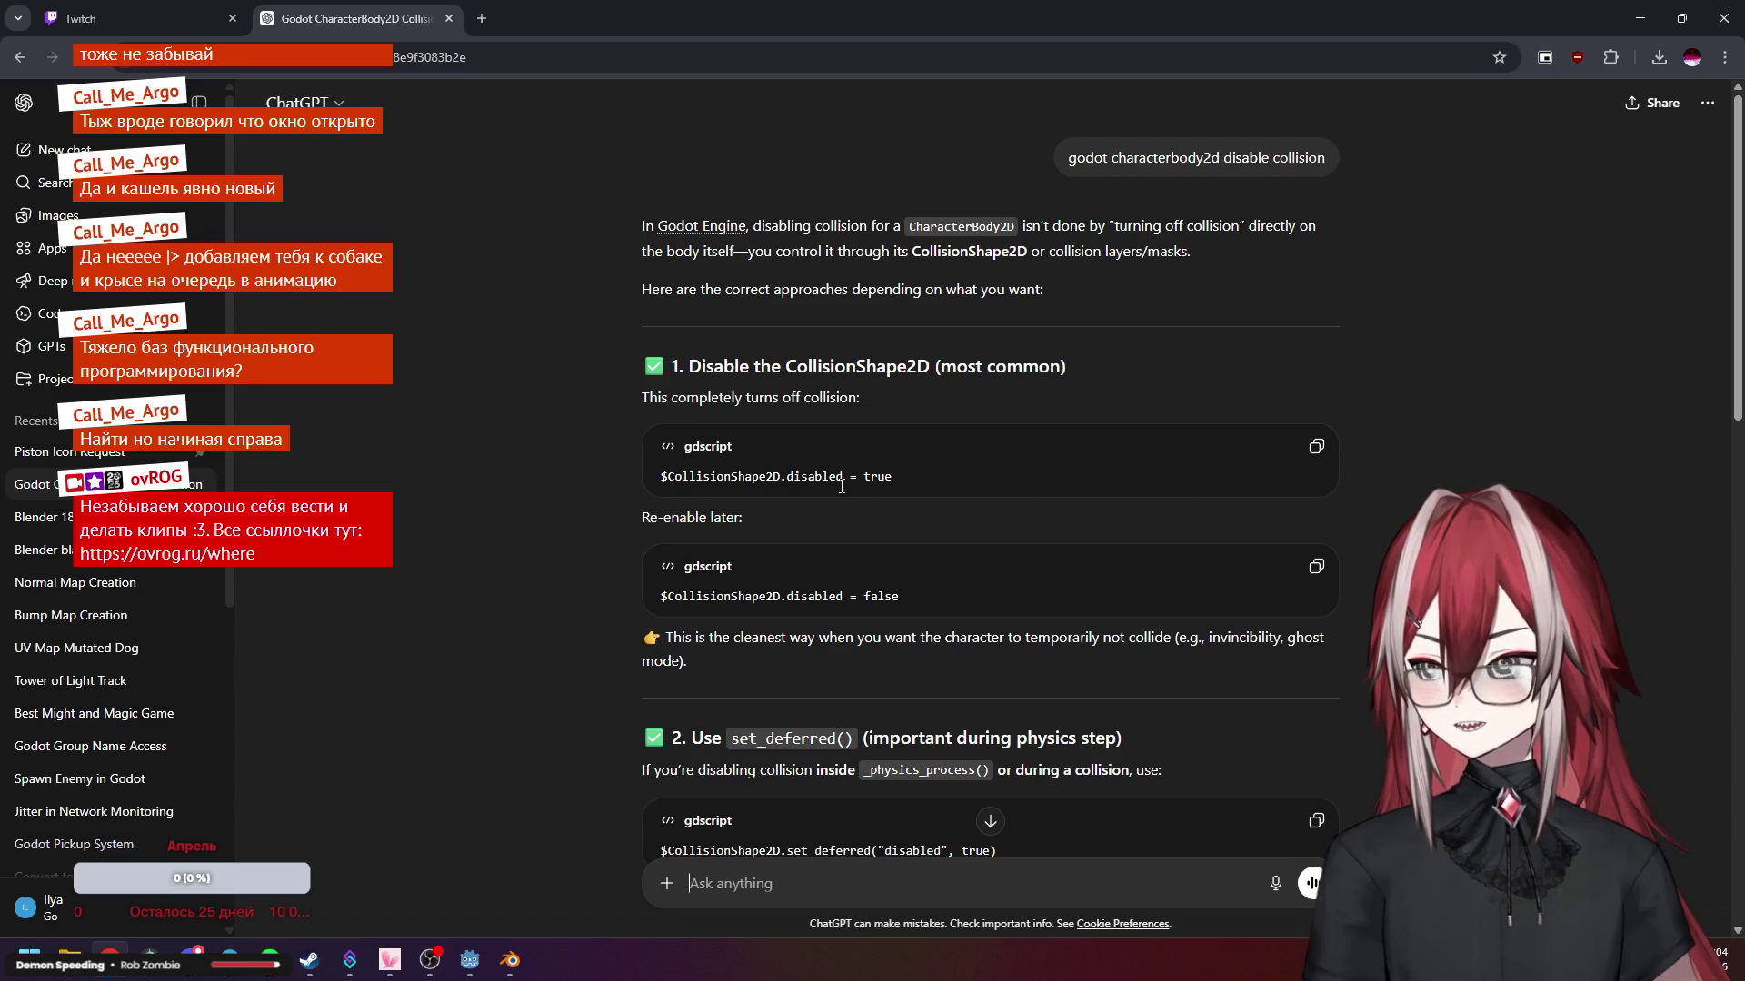
scroll(947, 558, down, 1)
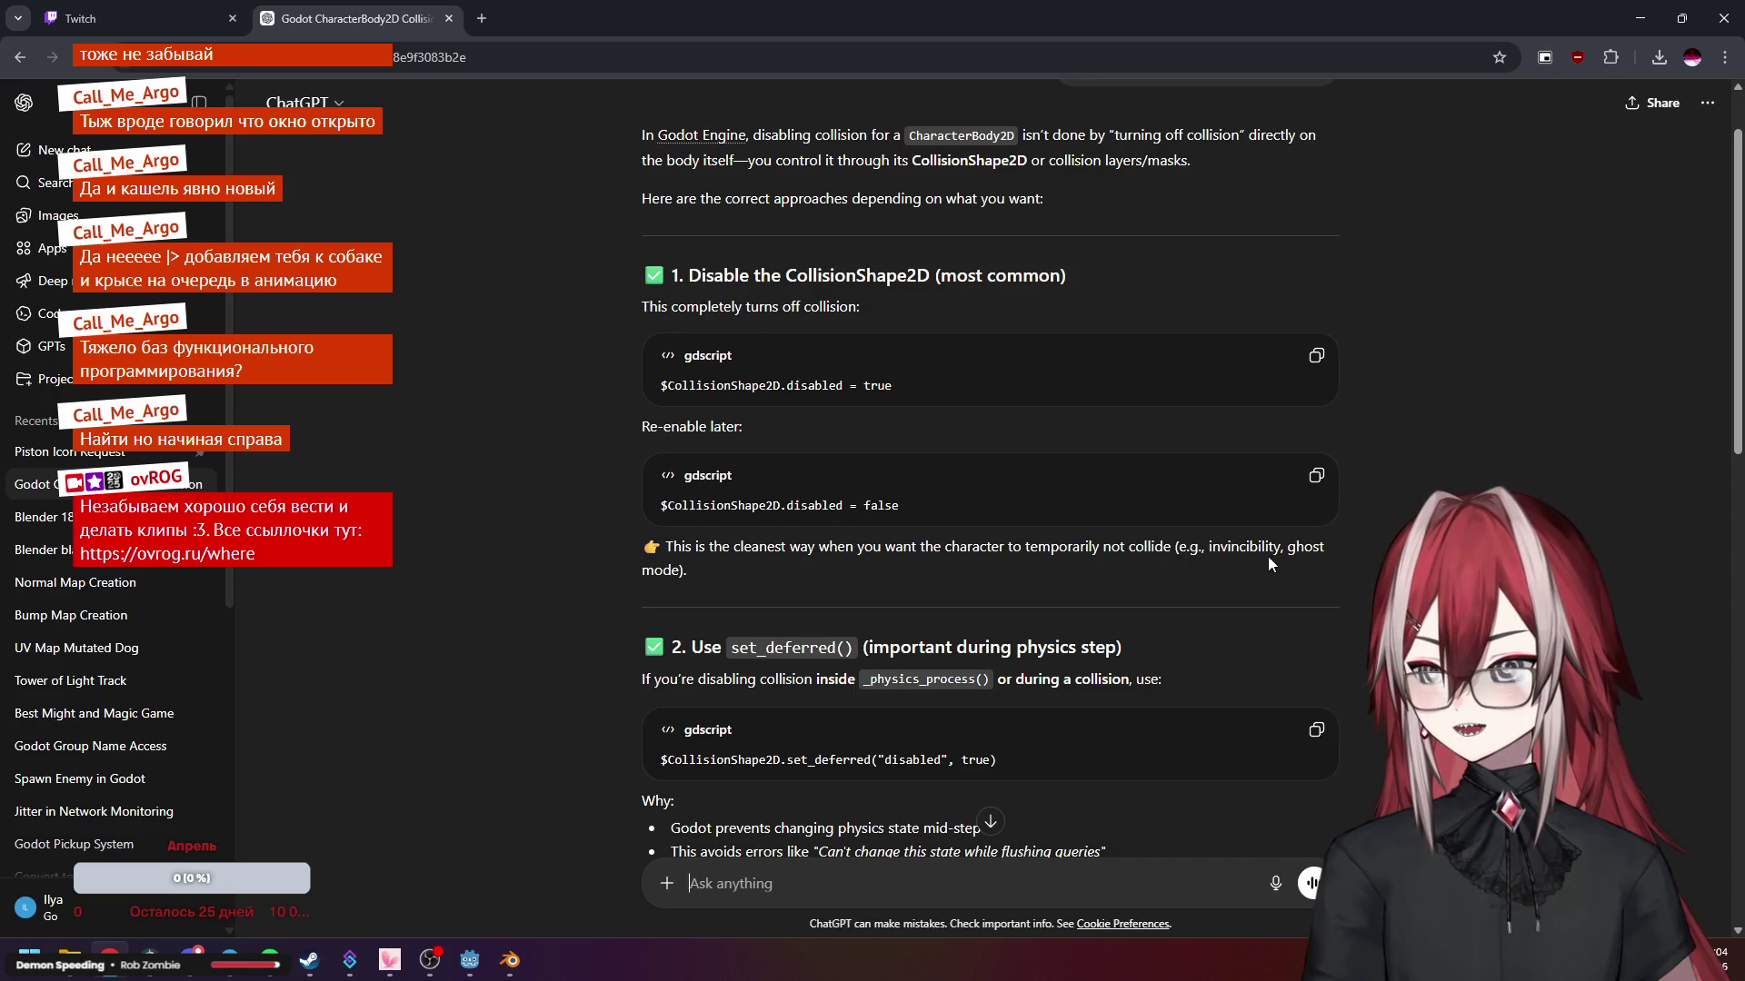
scroll(861, 511, down, 1)
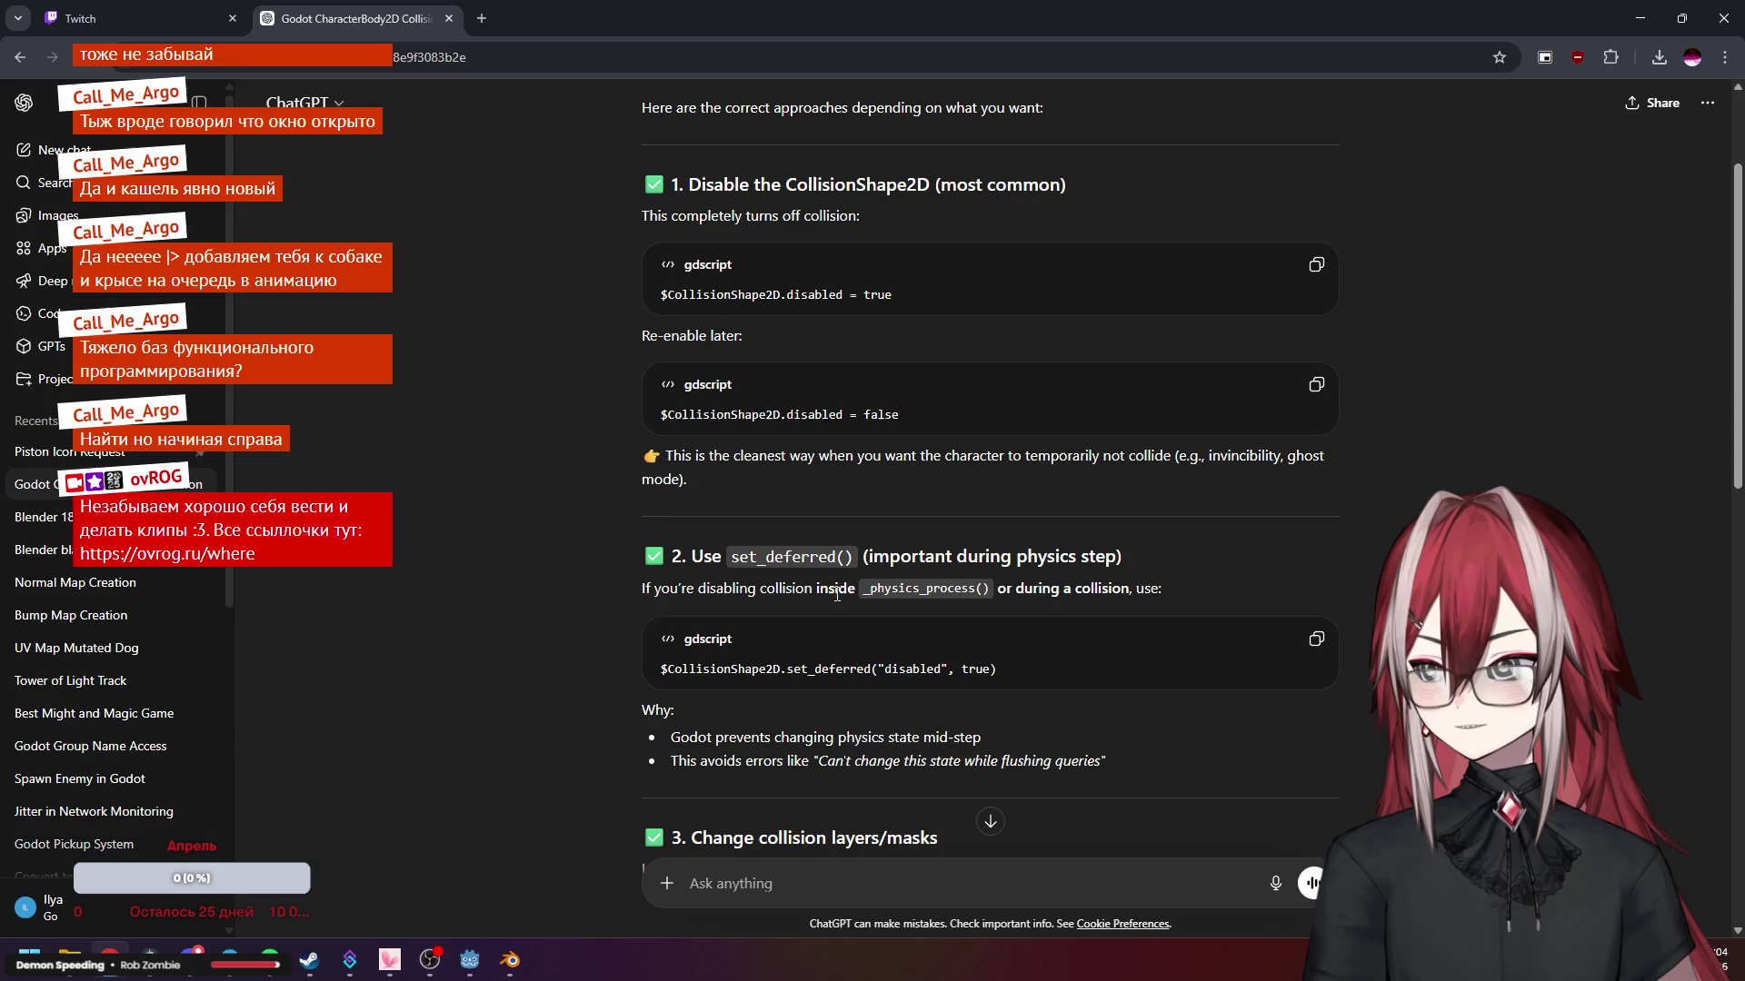
scroll(1049, 590, down, 2)
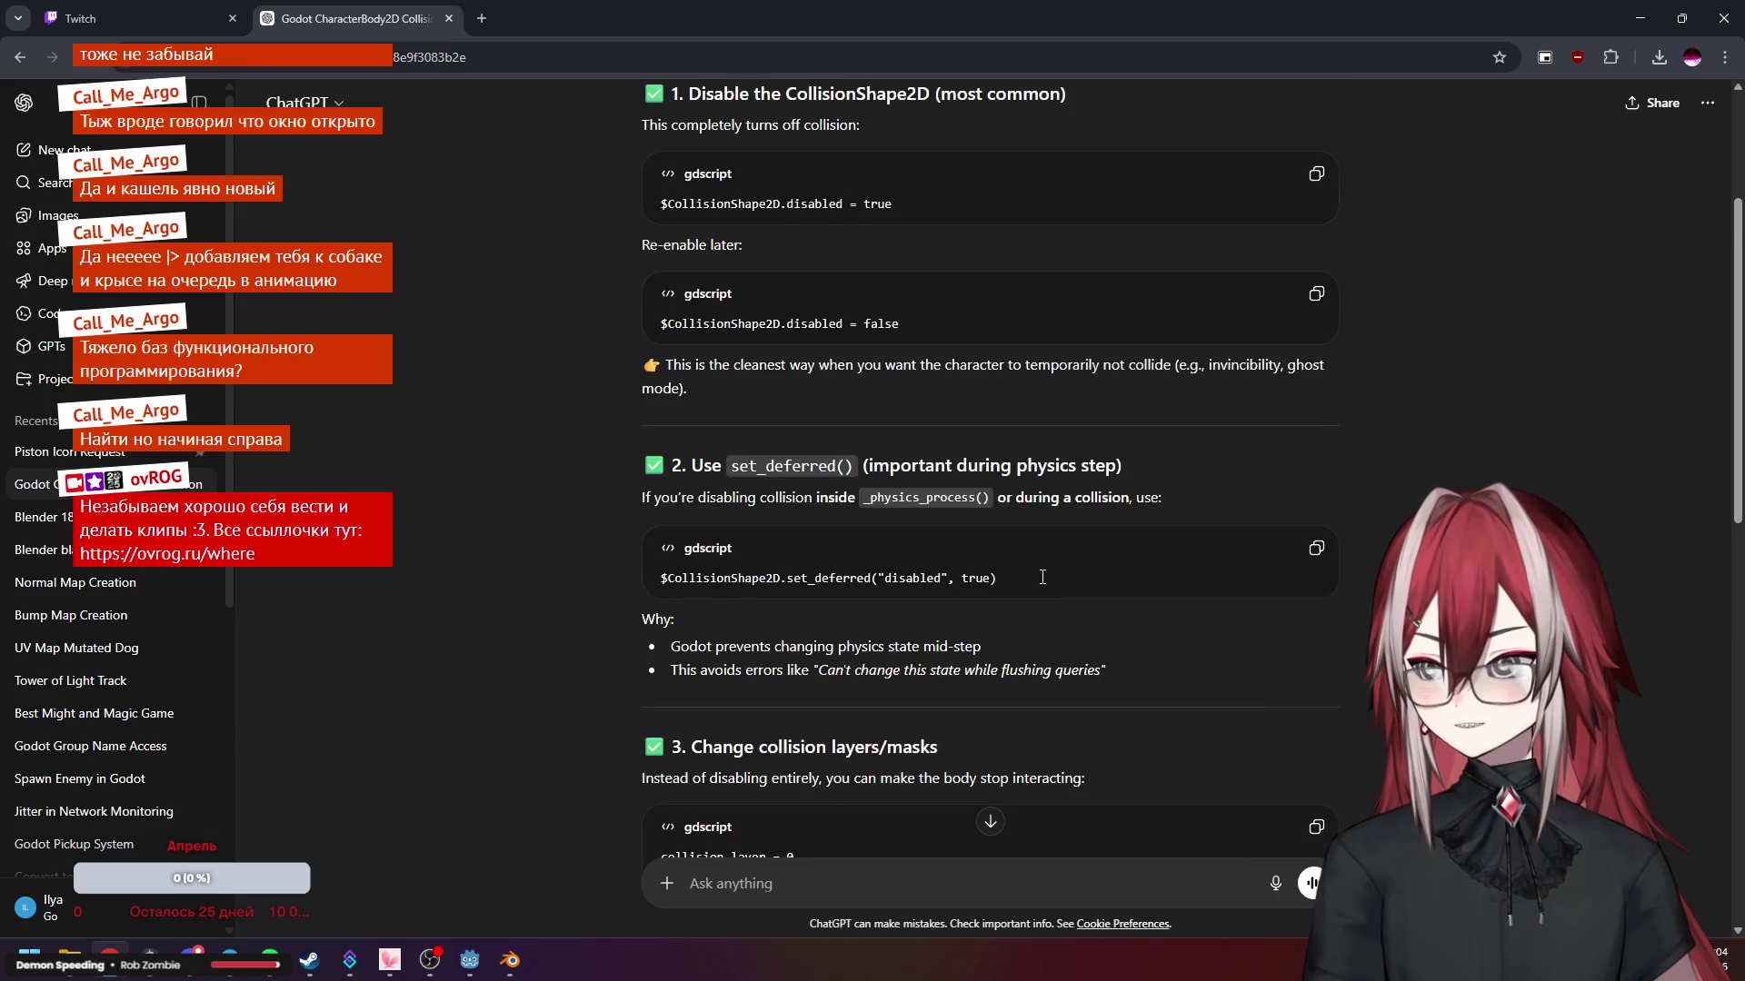
scroll(1042, 574, down, 2)
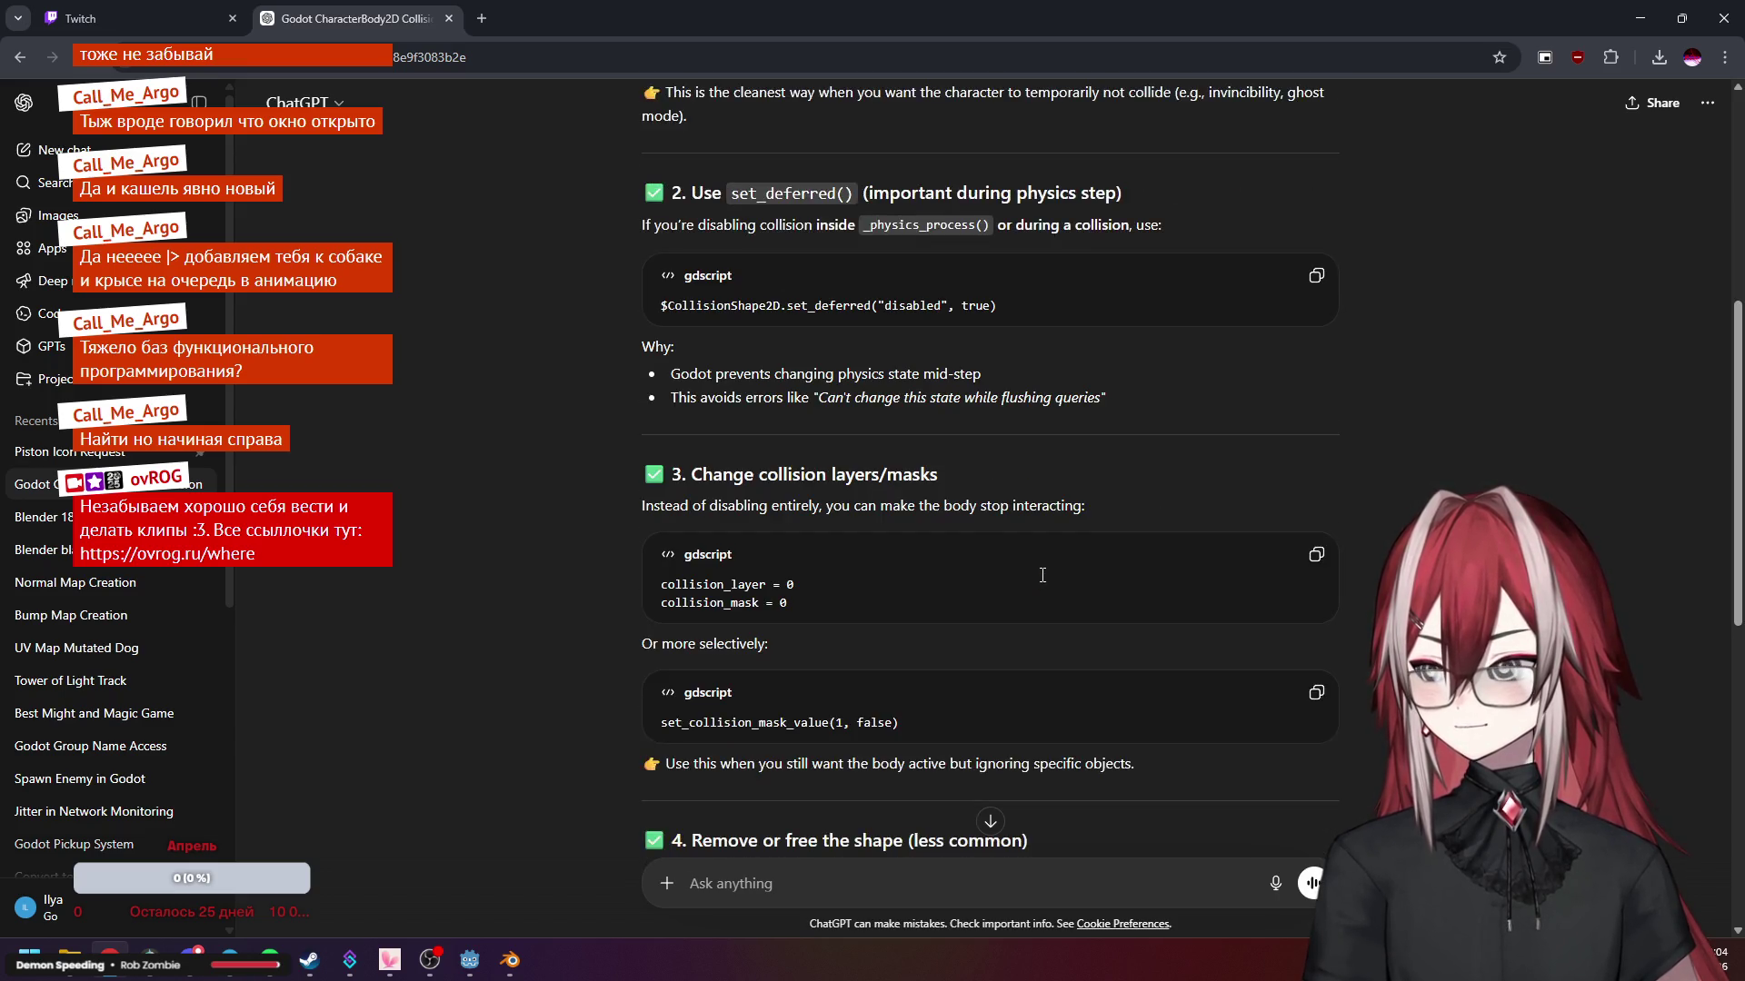
scroll(1043, 575, down, 2)
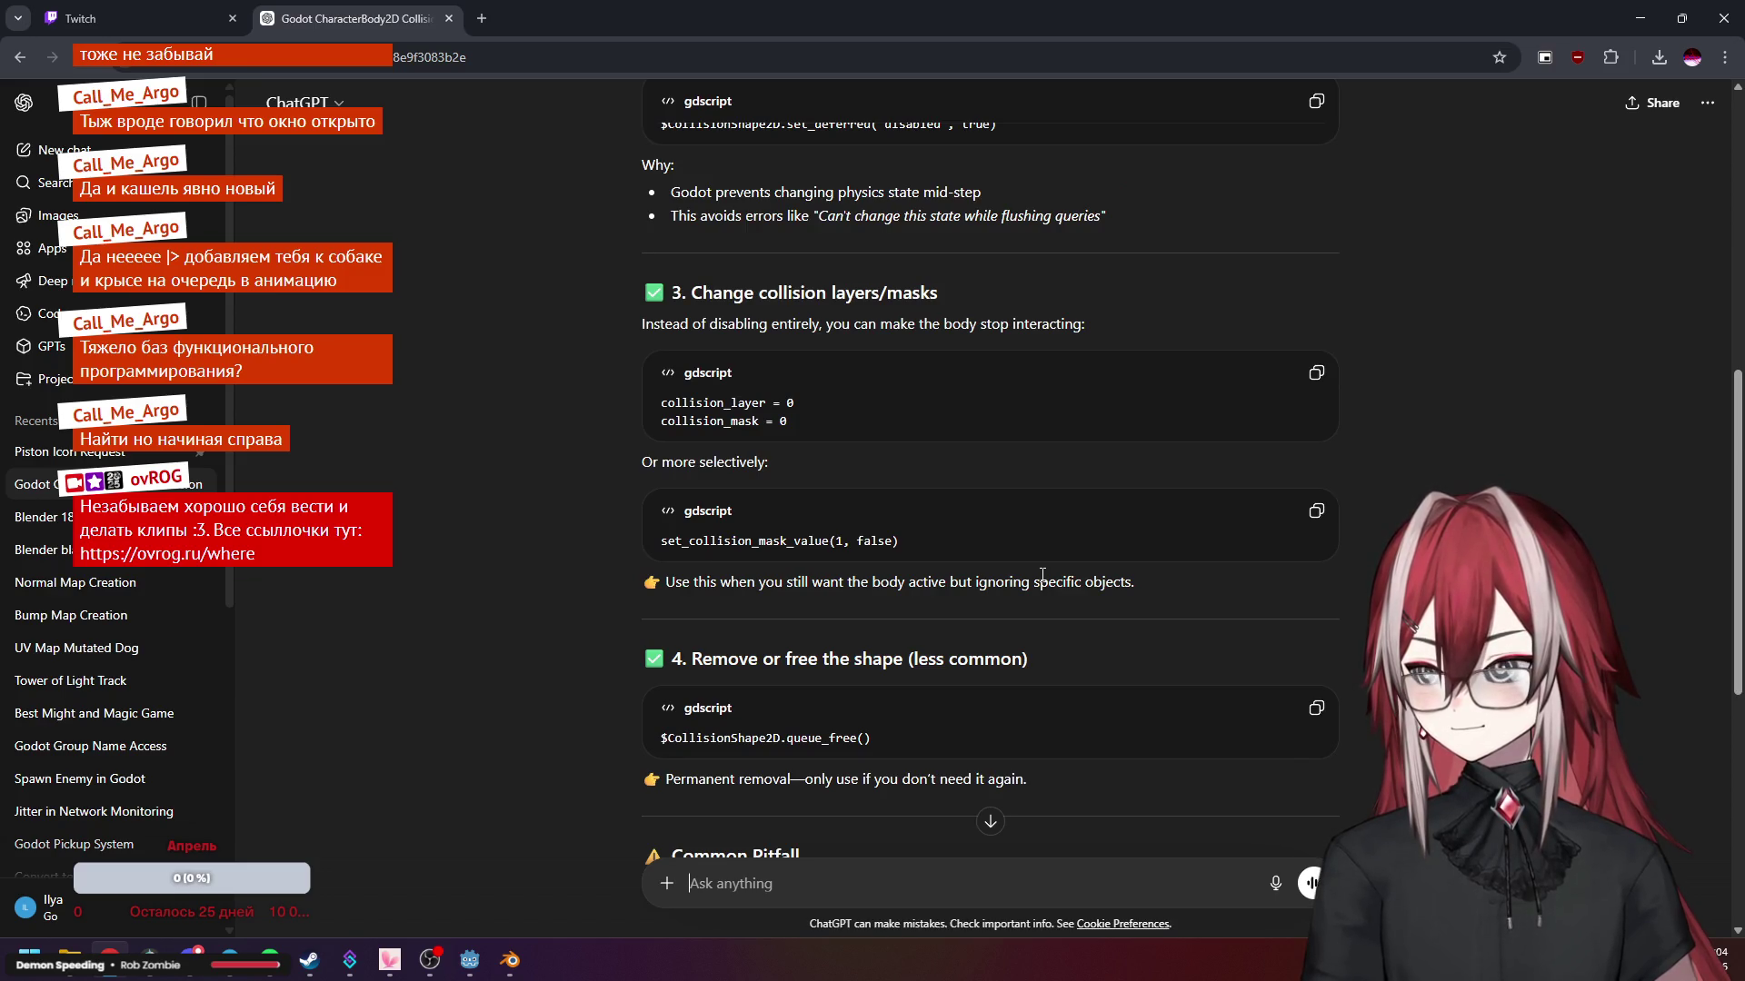
scroll(1043, 575, down, 2)
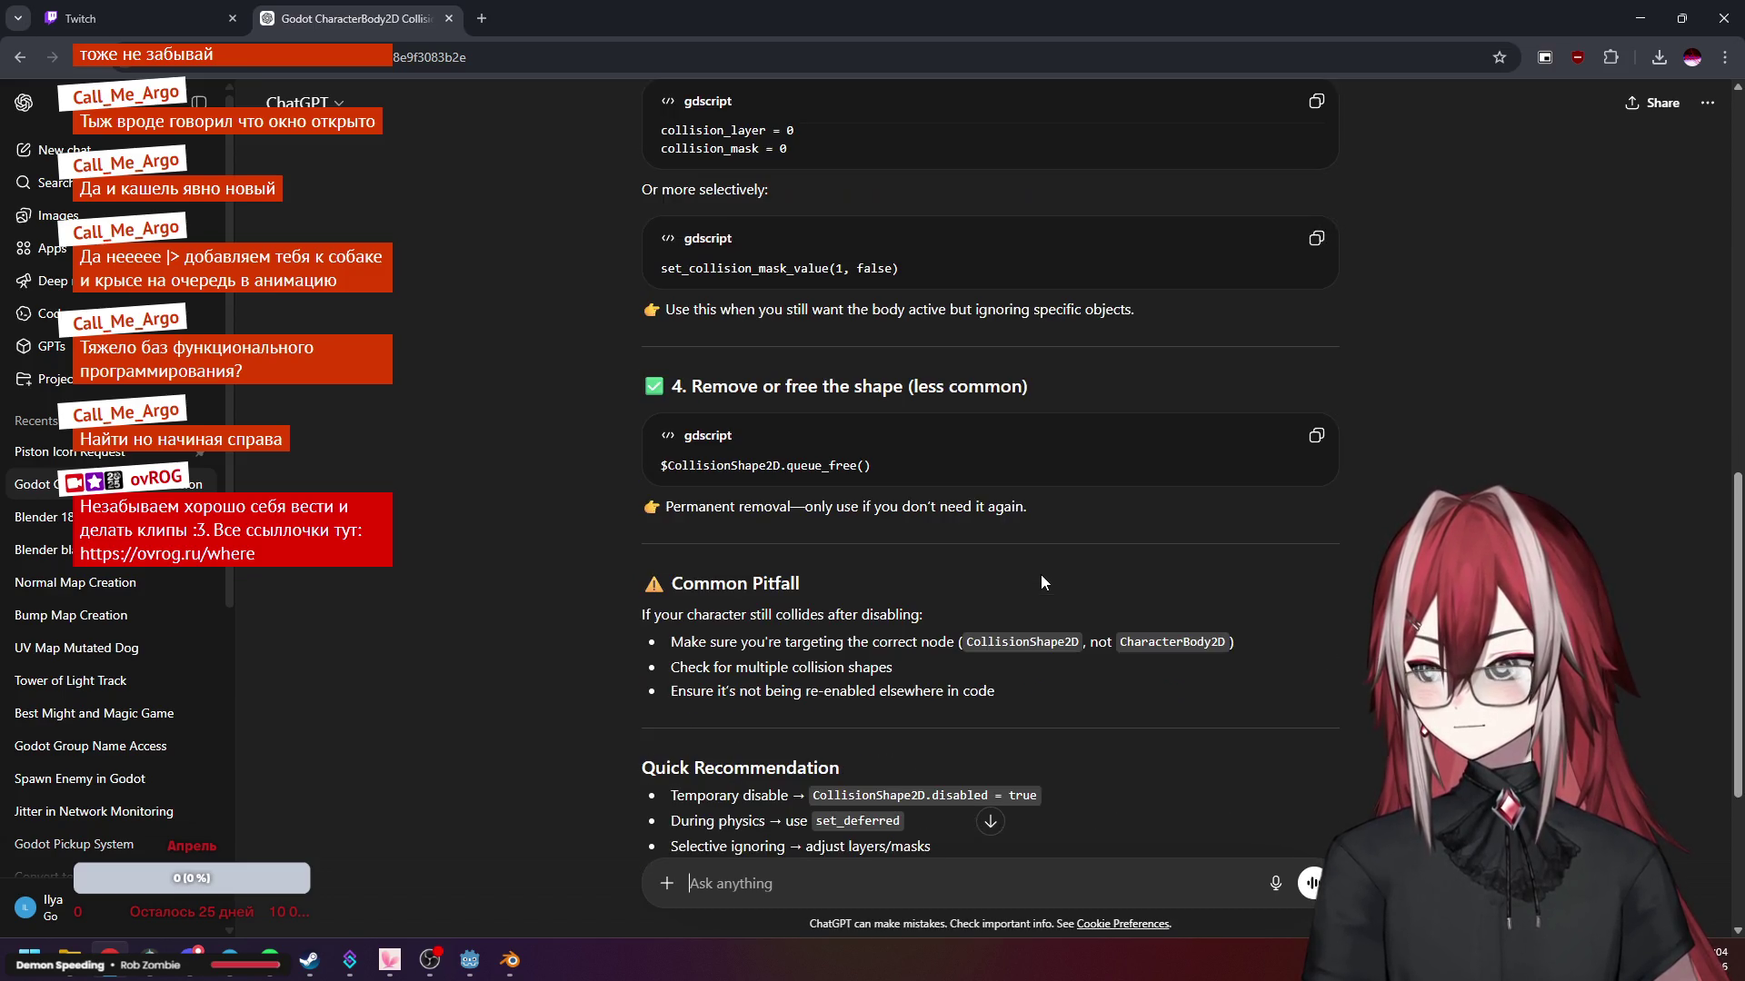
scroll(1042, 575, up, 3)
scroll(1041, 581, up, 6)
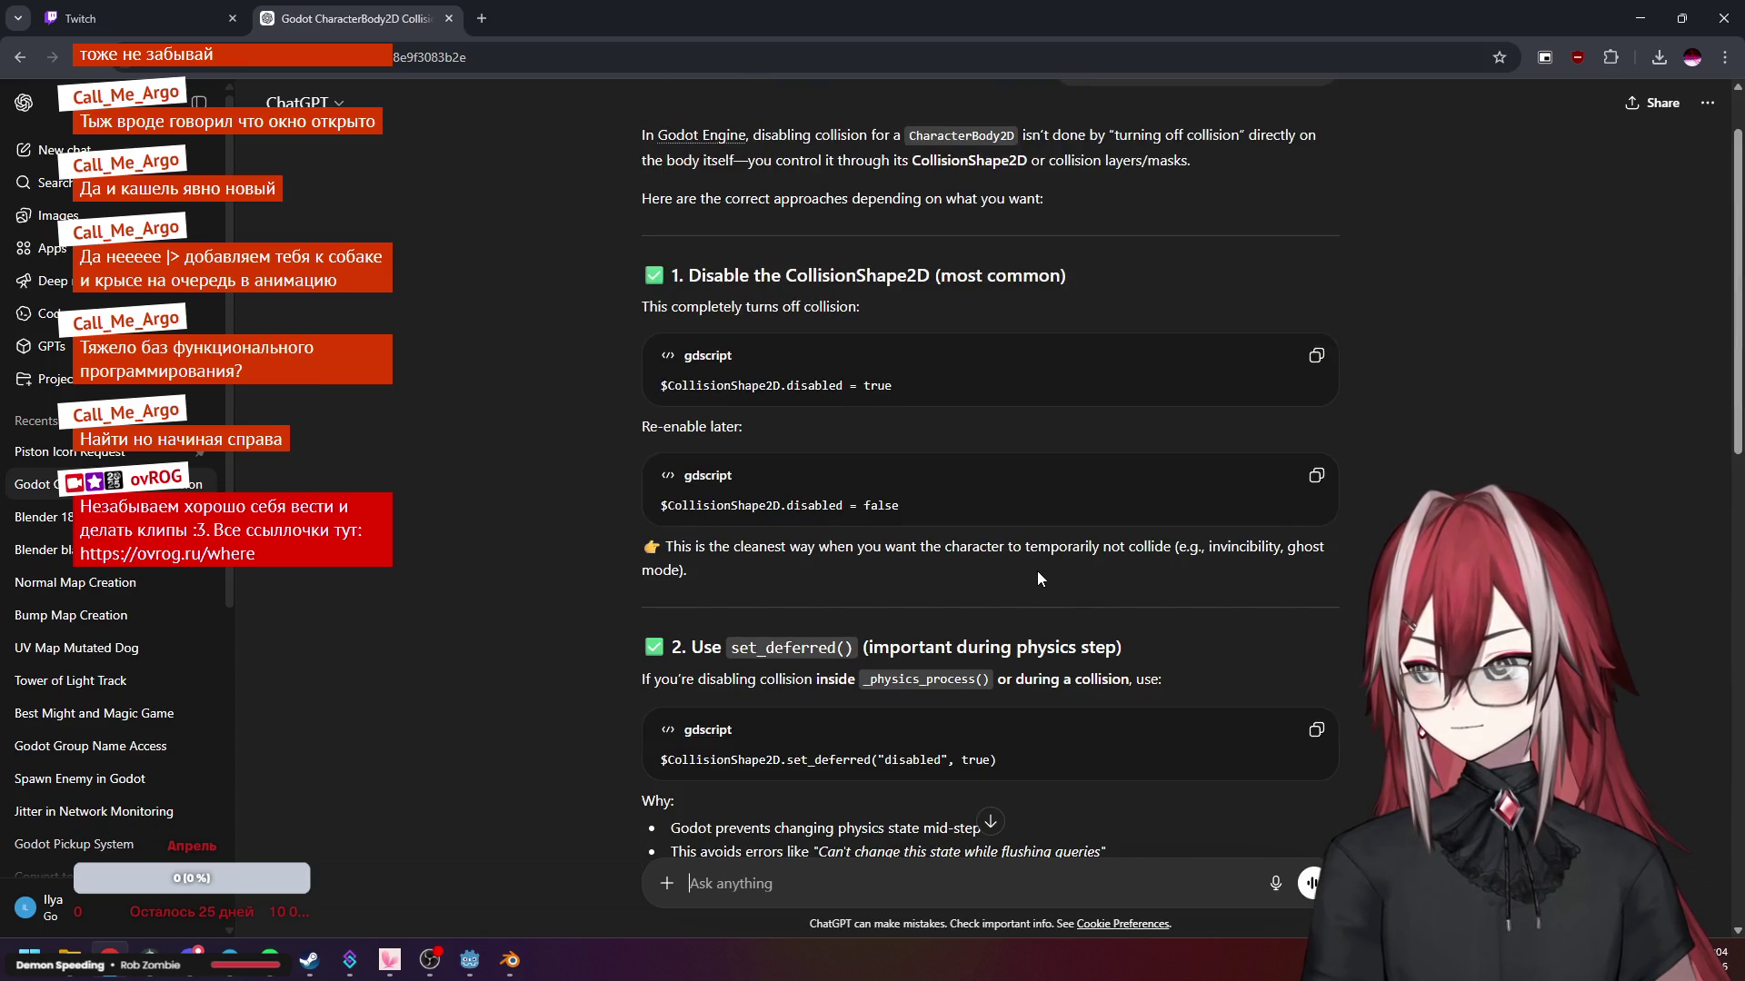
click(477, 971)
click(822, 409)
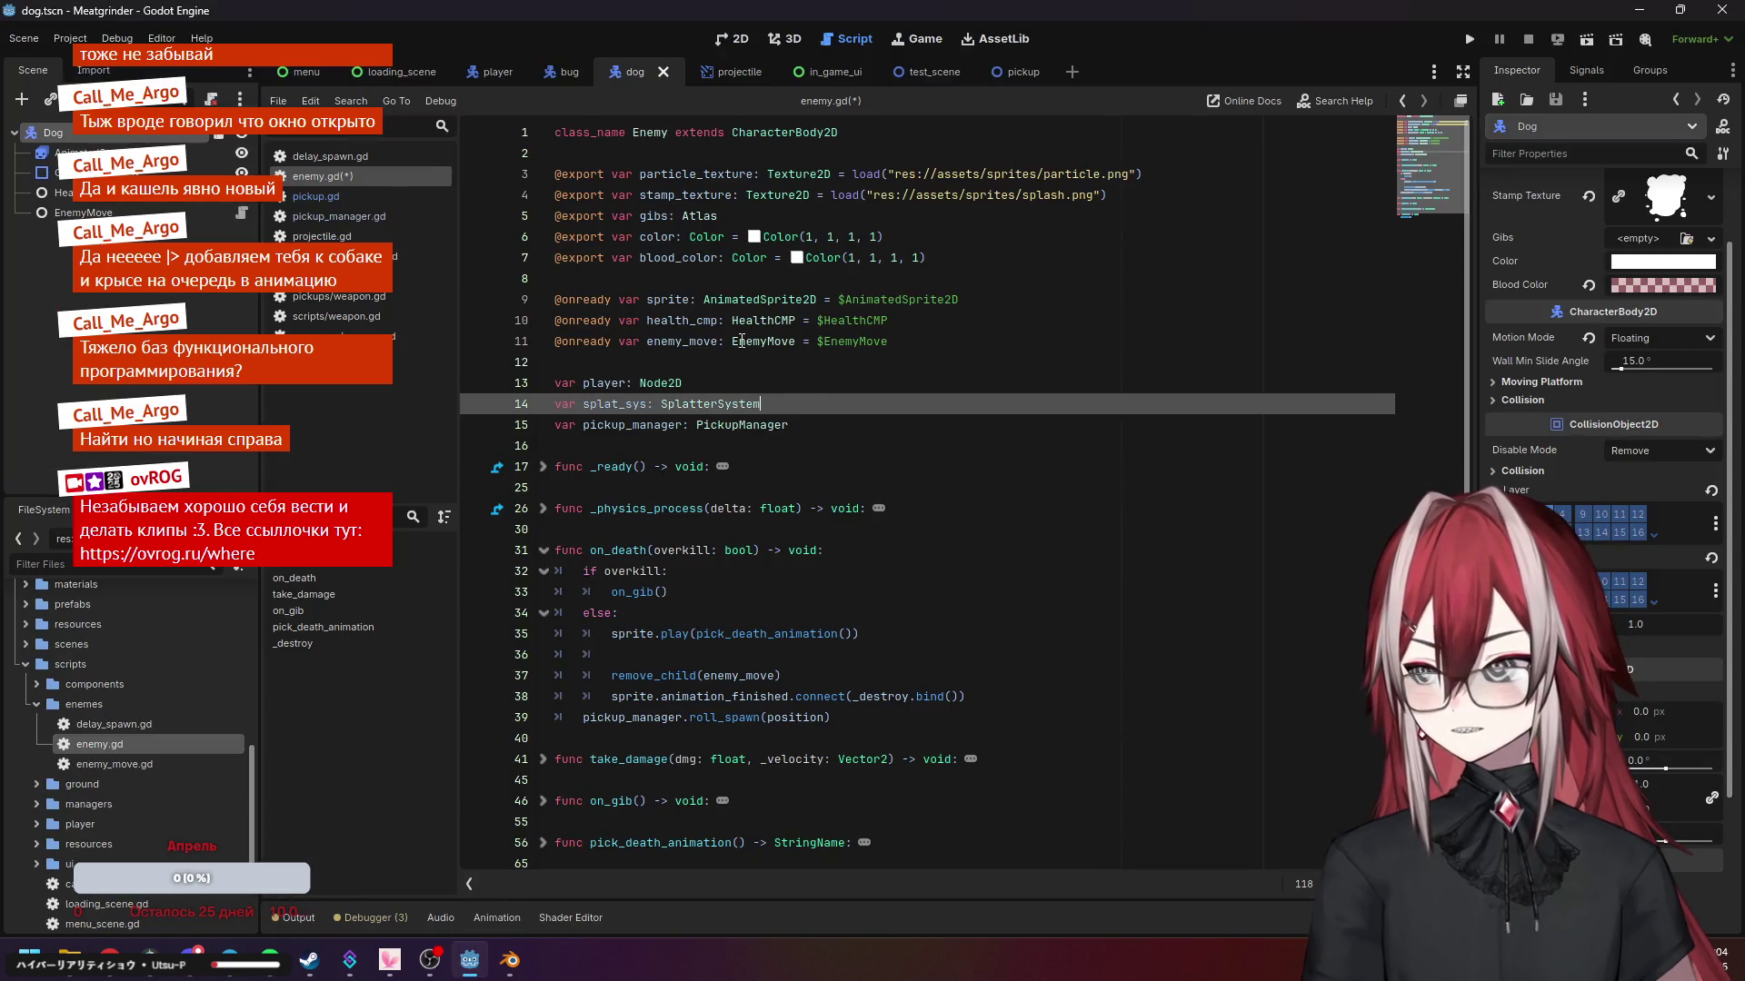
click(917, 324)
click(922, 346)
key(Return)
text(@onre)
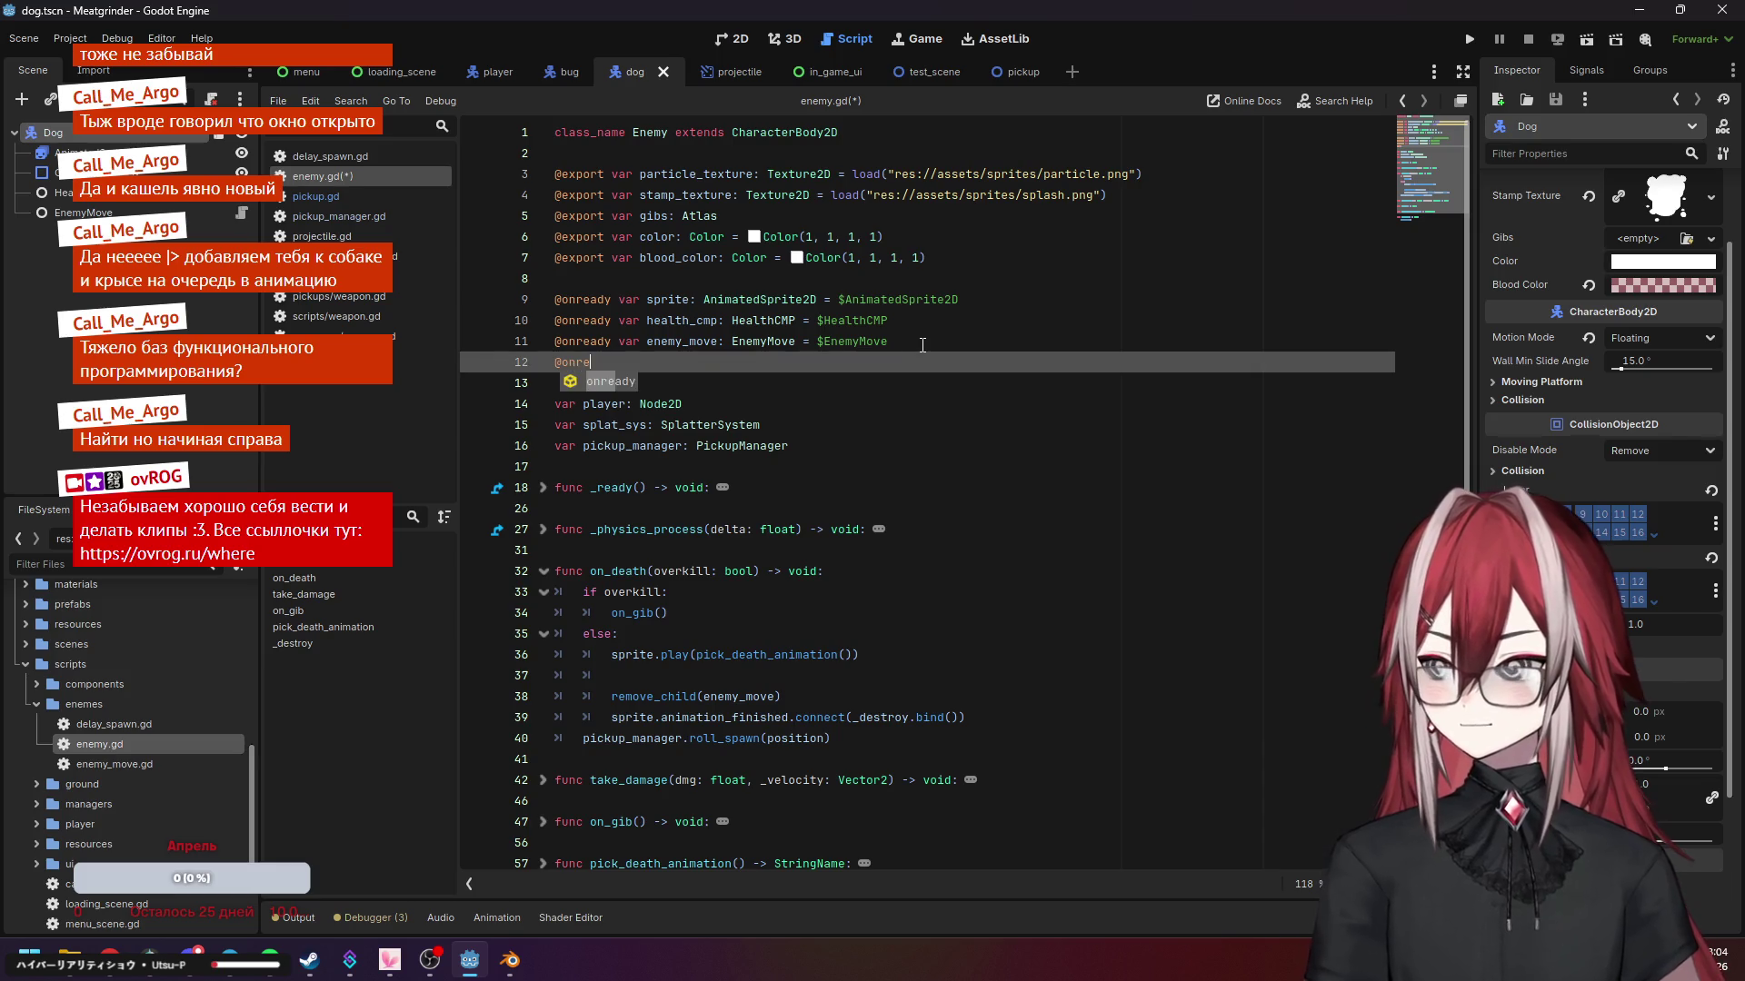
key(Return)
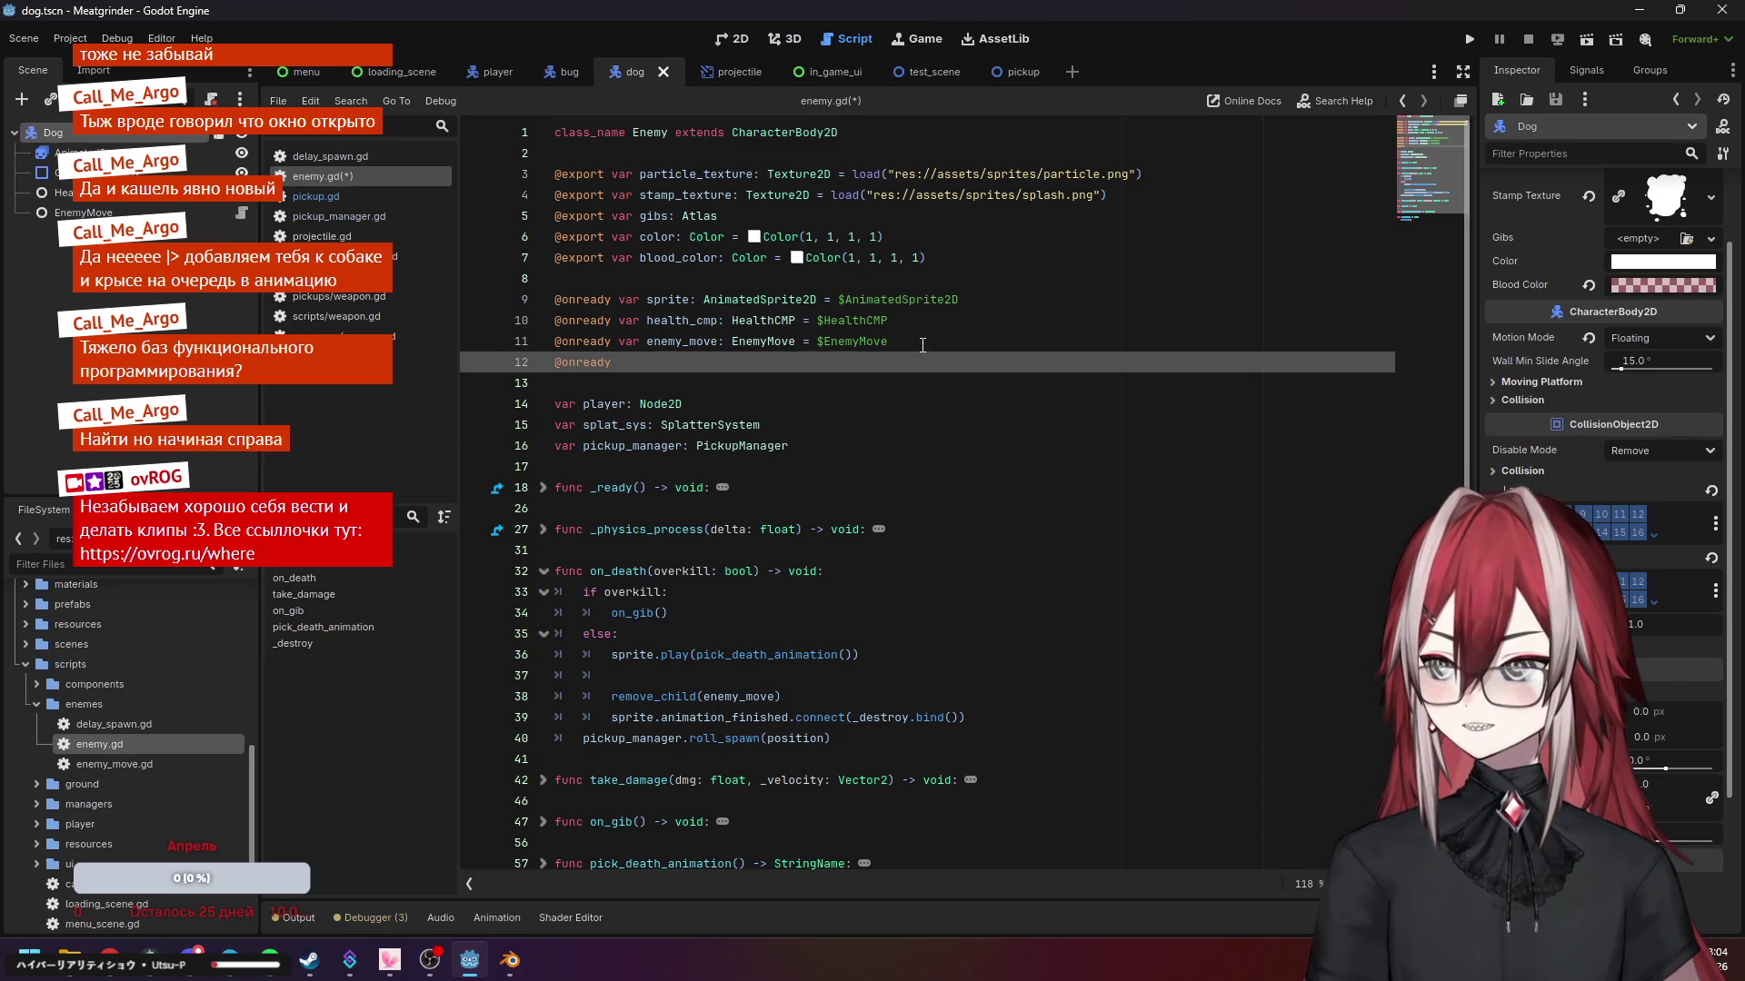
key(BackSpace)
text(ar collision_sha)
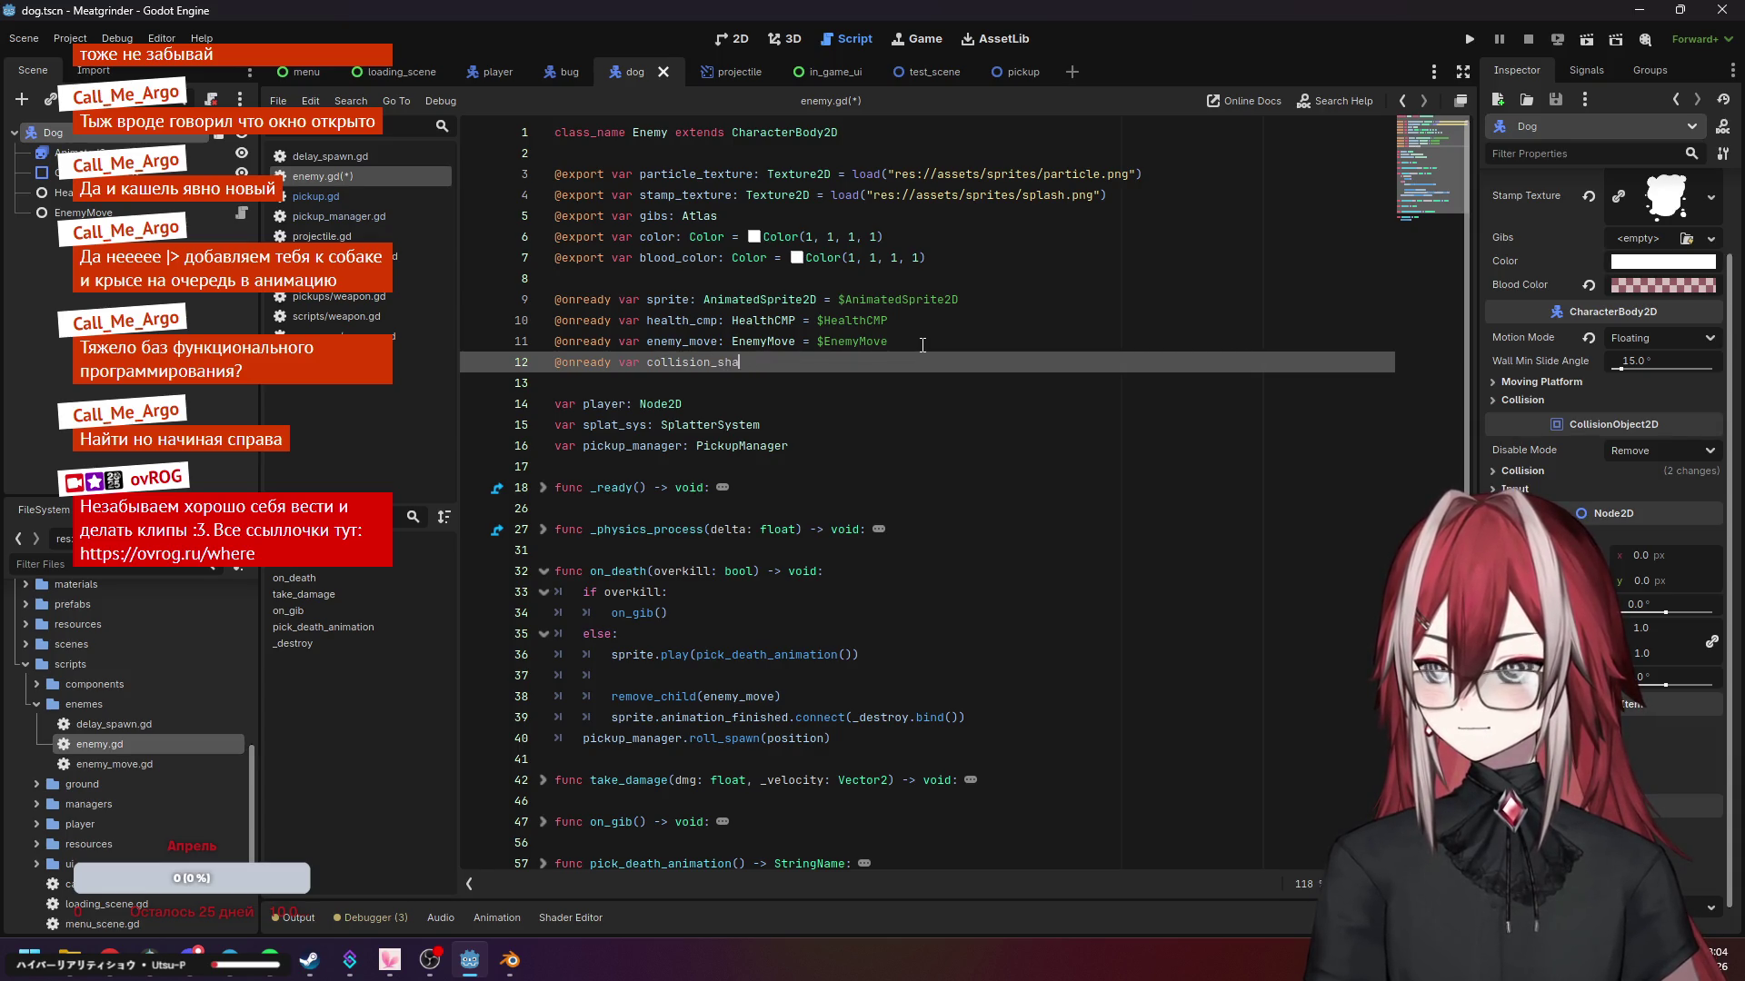
Step: Complete it as 'collision_shape: CollisionShape2D = $CollisionShape2D' using autocomplete
text(: Cill)
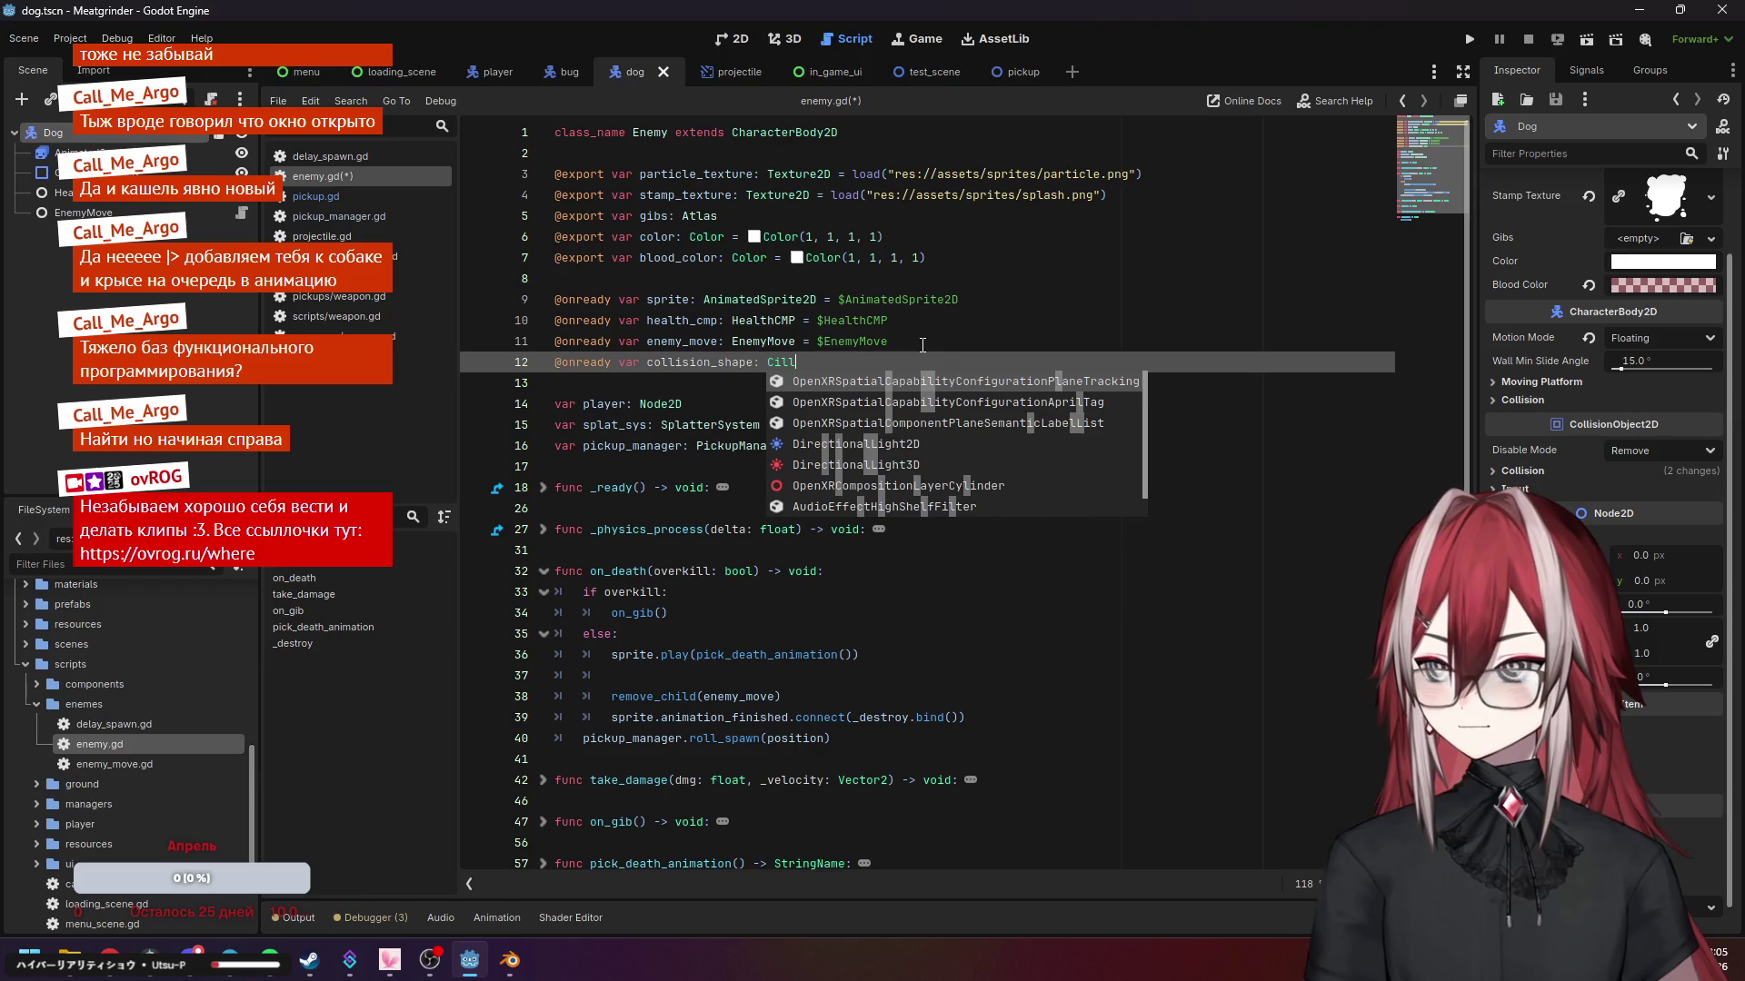
key(BackSpace)
key(BackSpace)
key(BackSpace)
text(olli)
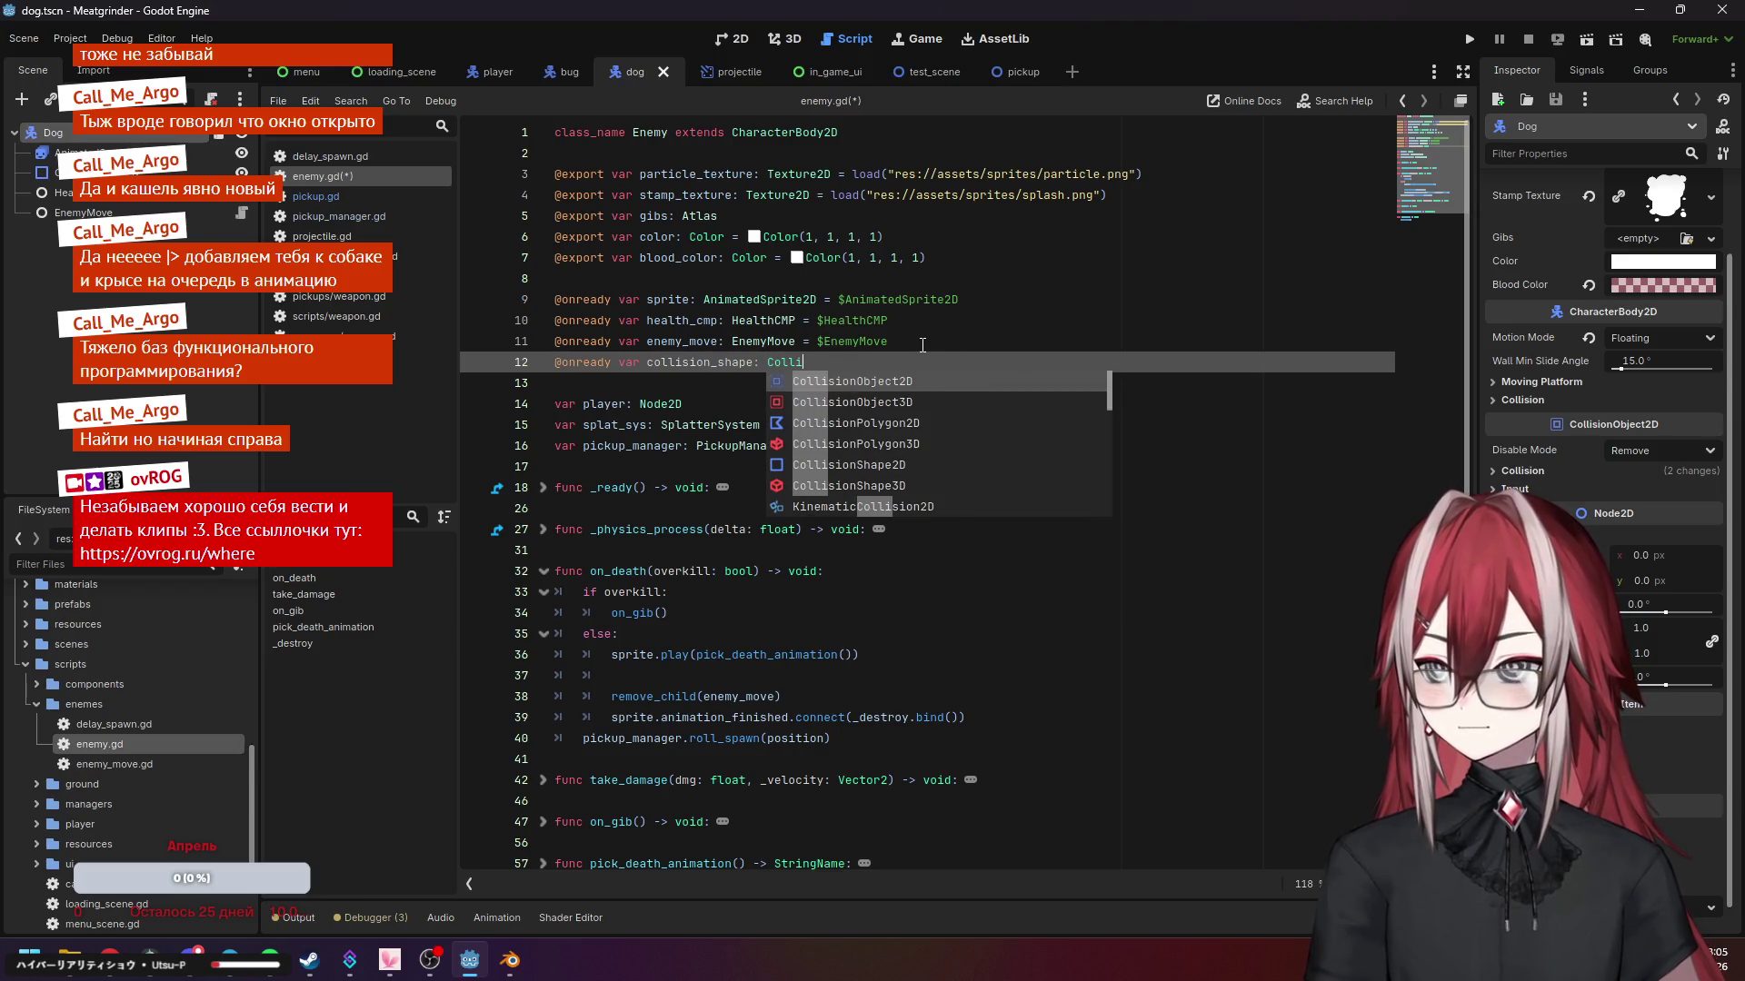
key(Down)
key(Down)
key(Down)
key(Return)
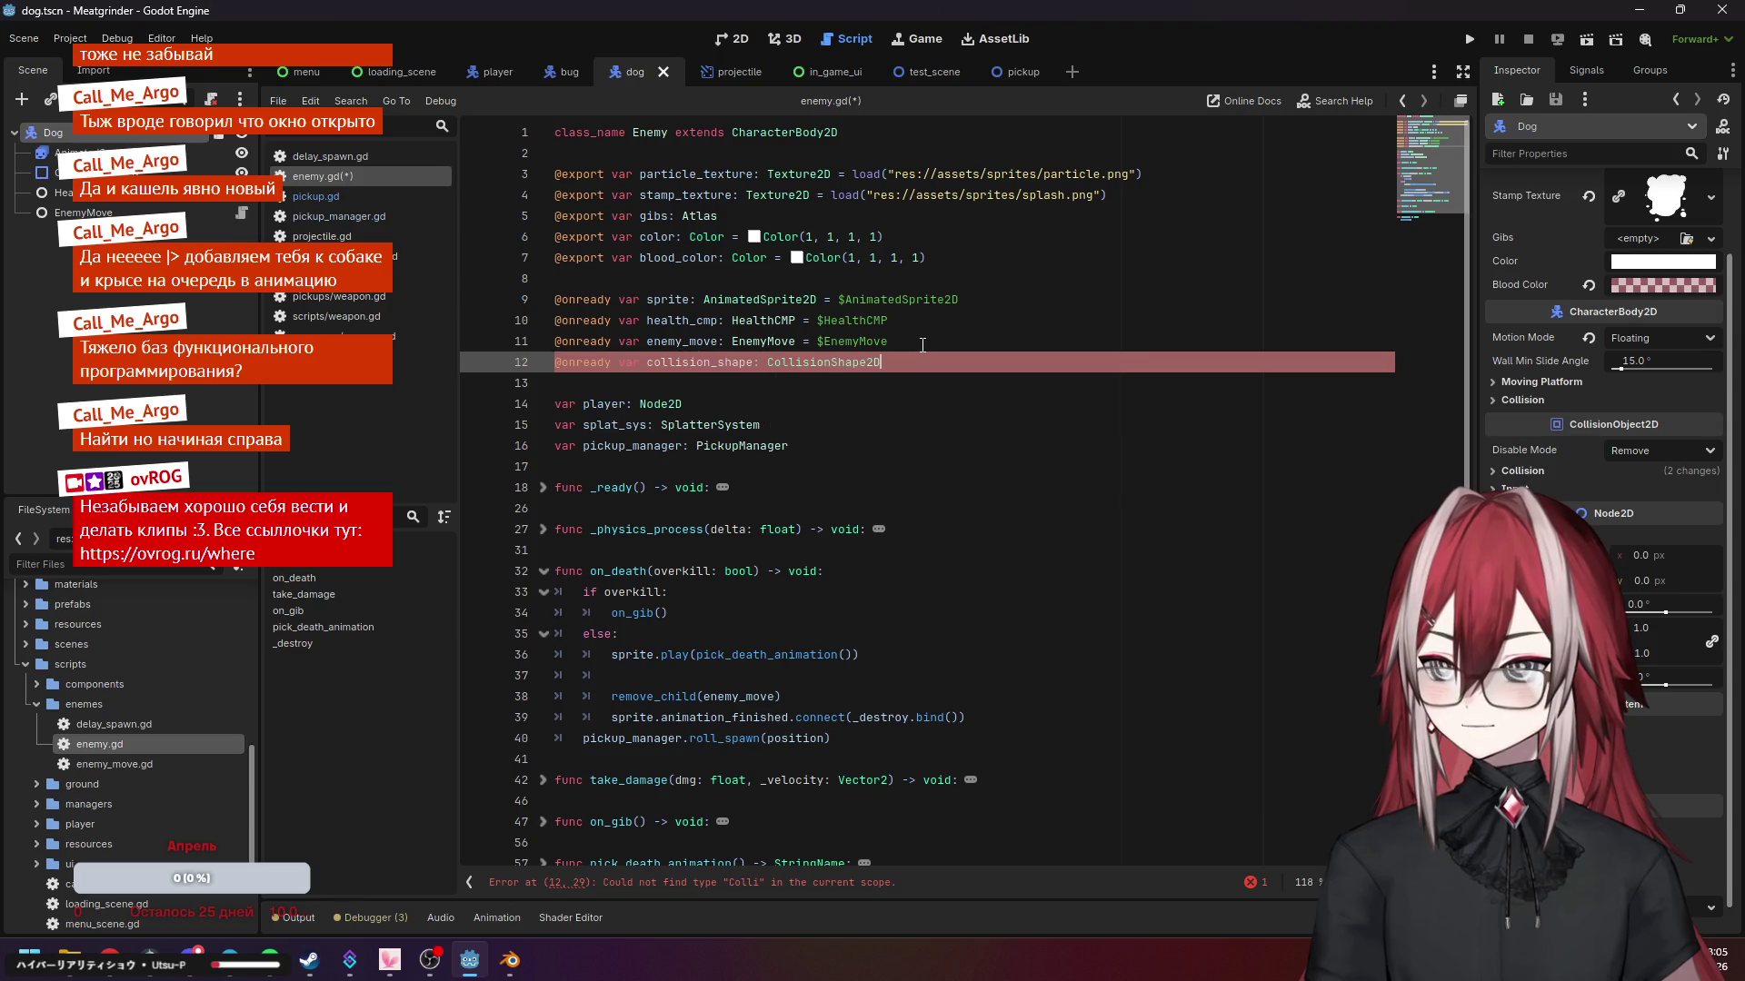
text($Col)
key(Return)
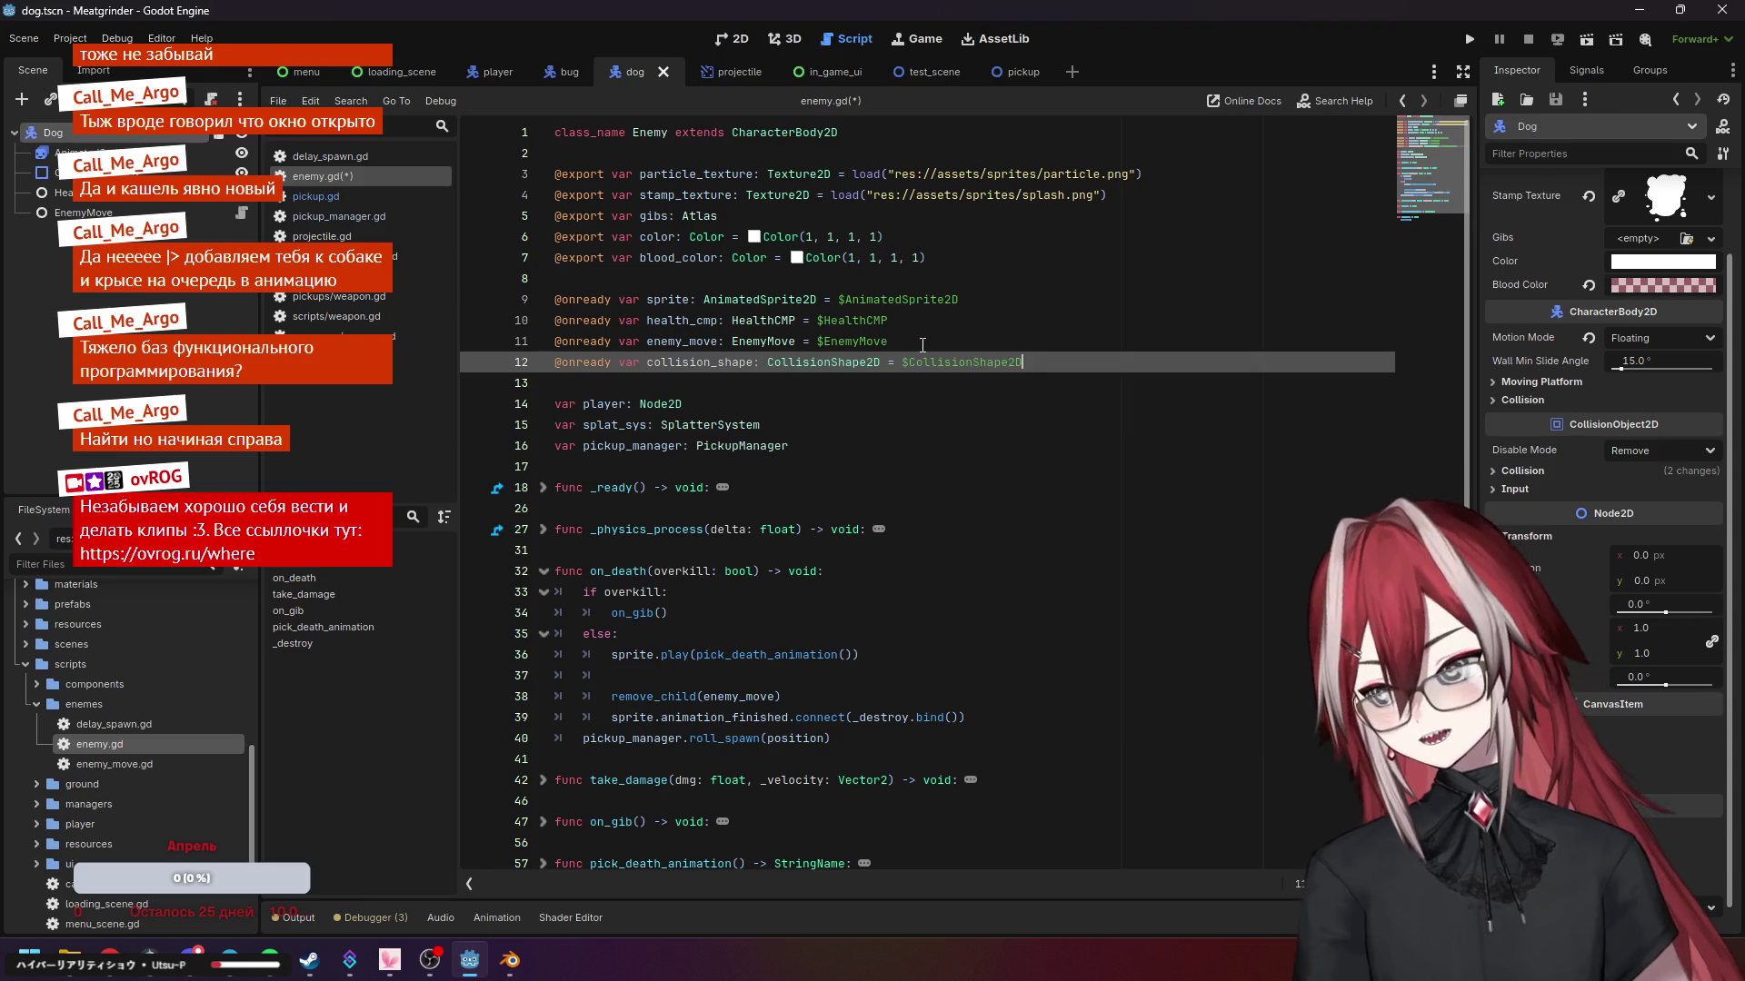
Step: Select the collision_shape variable name and place the caret on empty line 37 in on_death
click(922, 343)
drag(647, 362, 758, 362)
key(ctrl+c)
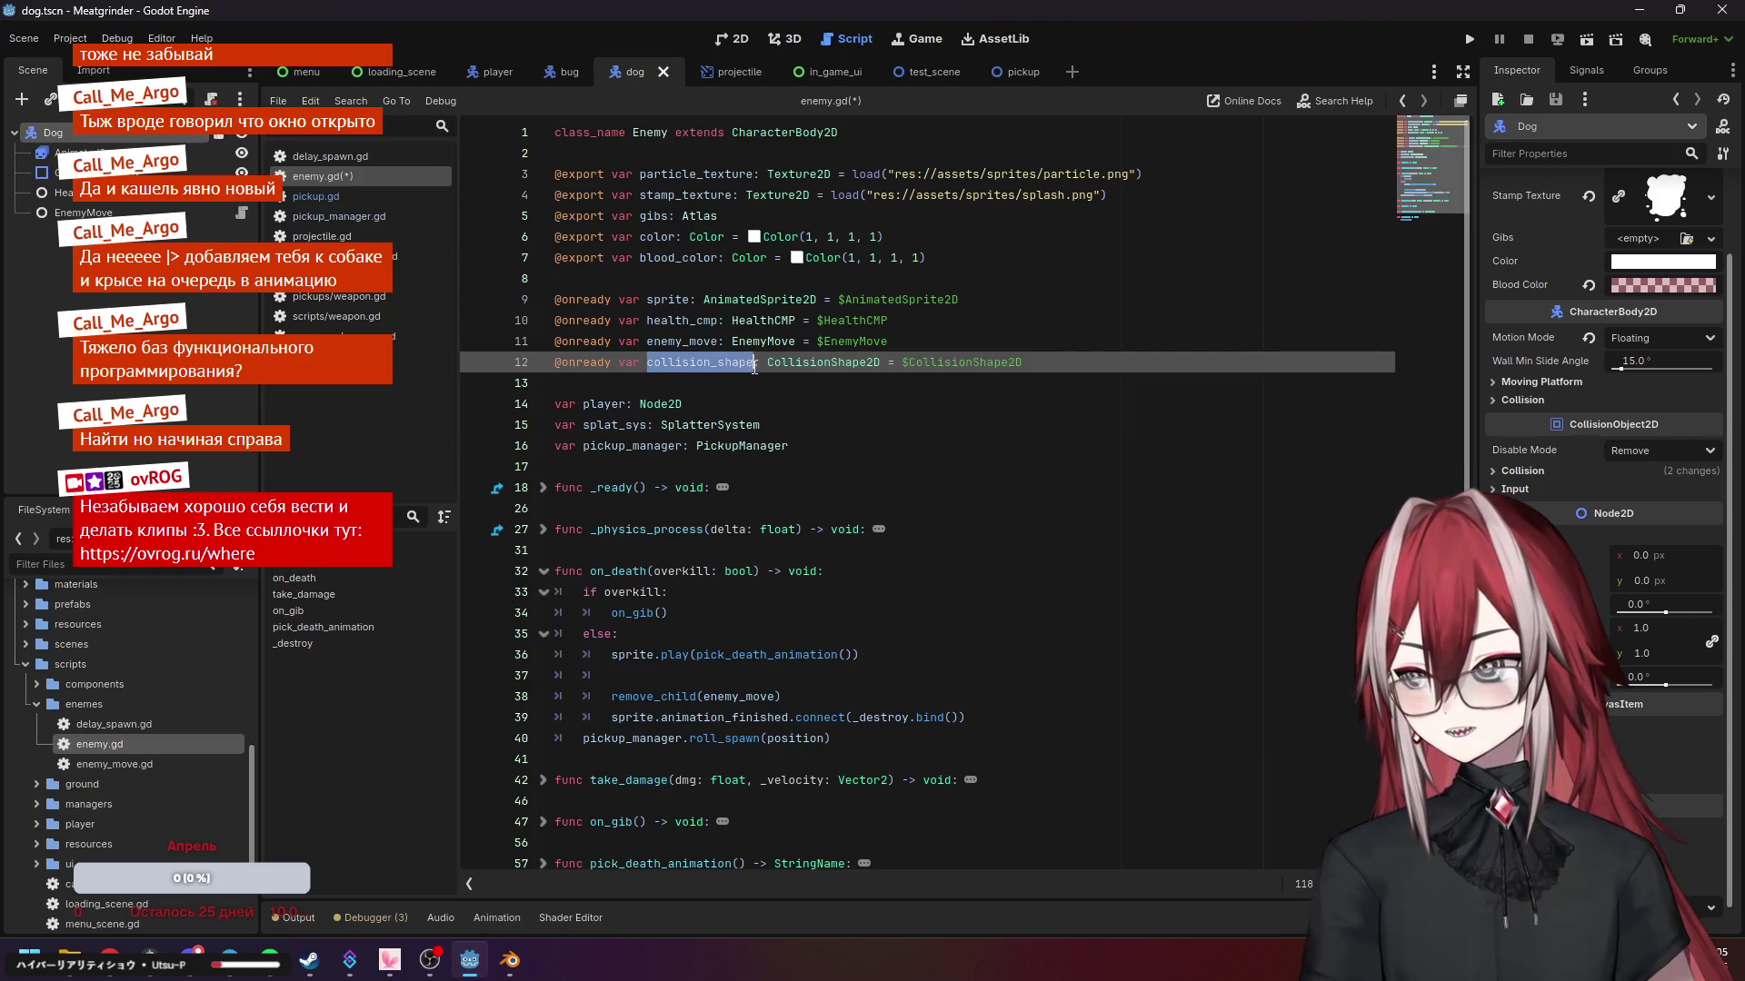
scroll(792, 433, down, 2)
click(769, 593)
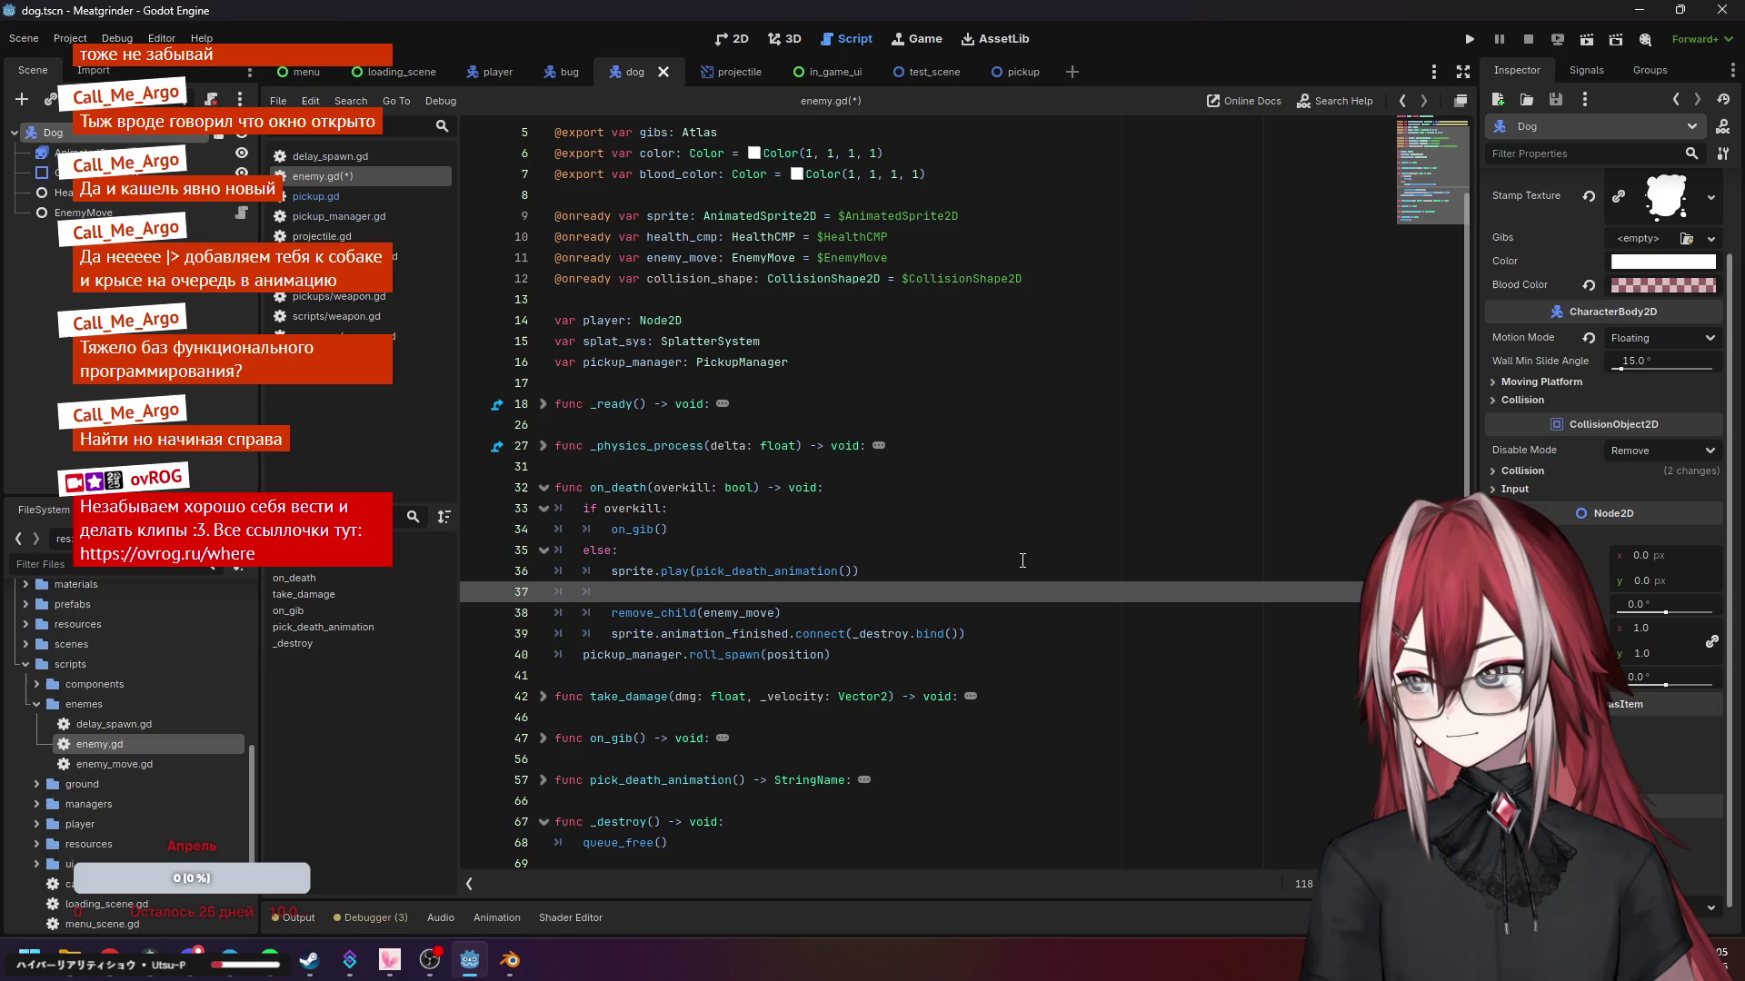
Step: Add 'collision_shape.queue_free()' on line 37 of on_death and save enemy.gd
key(ctrl+v)
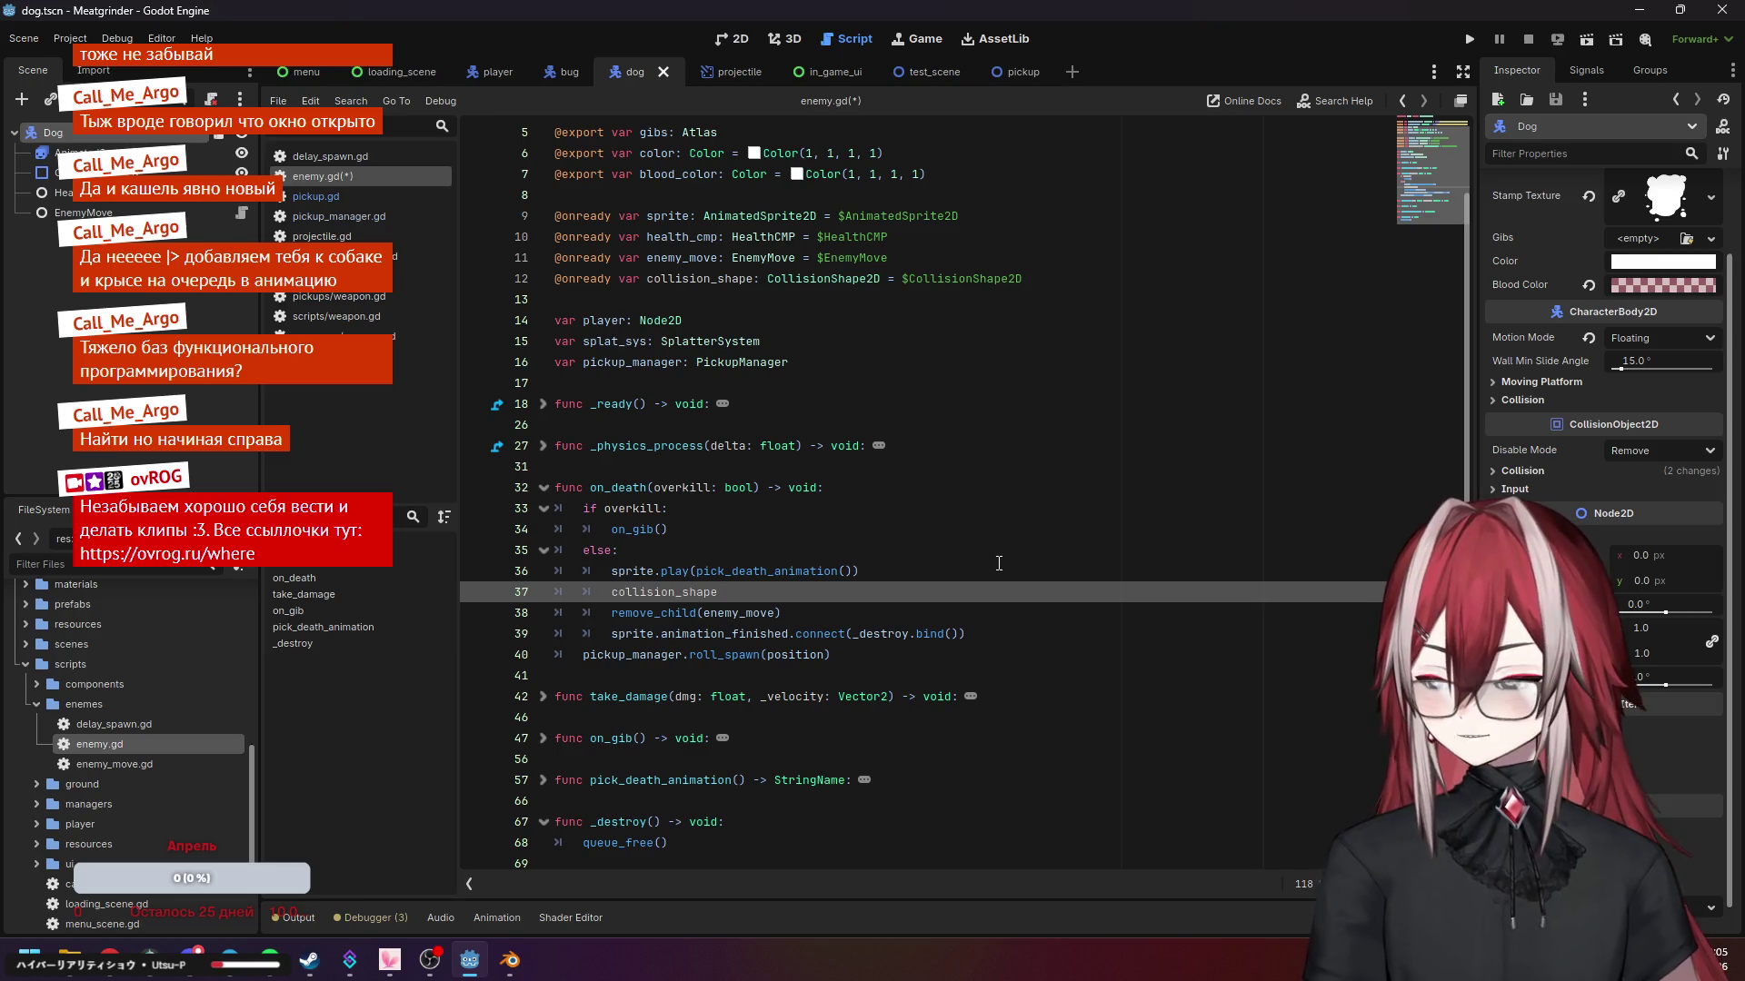
text(.qu)
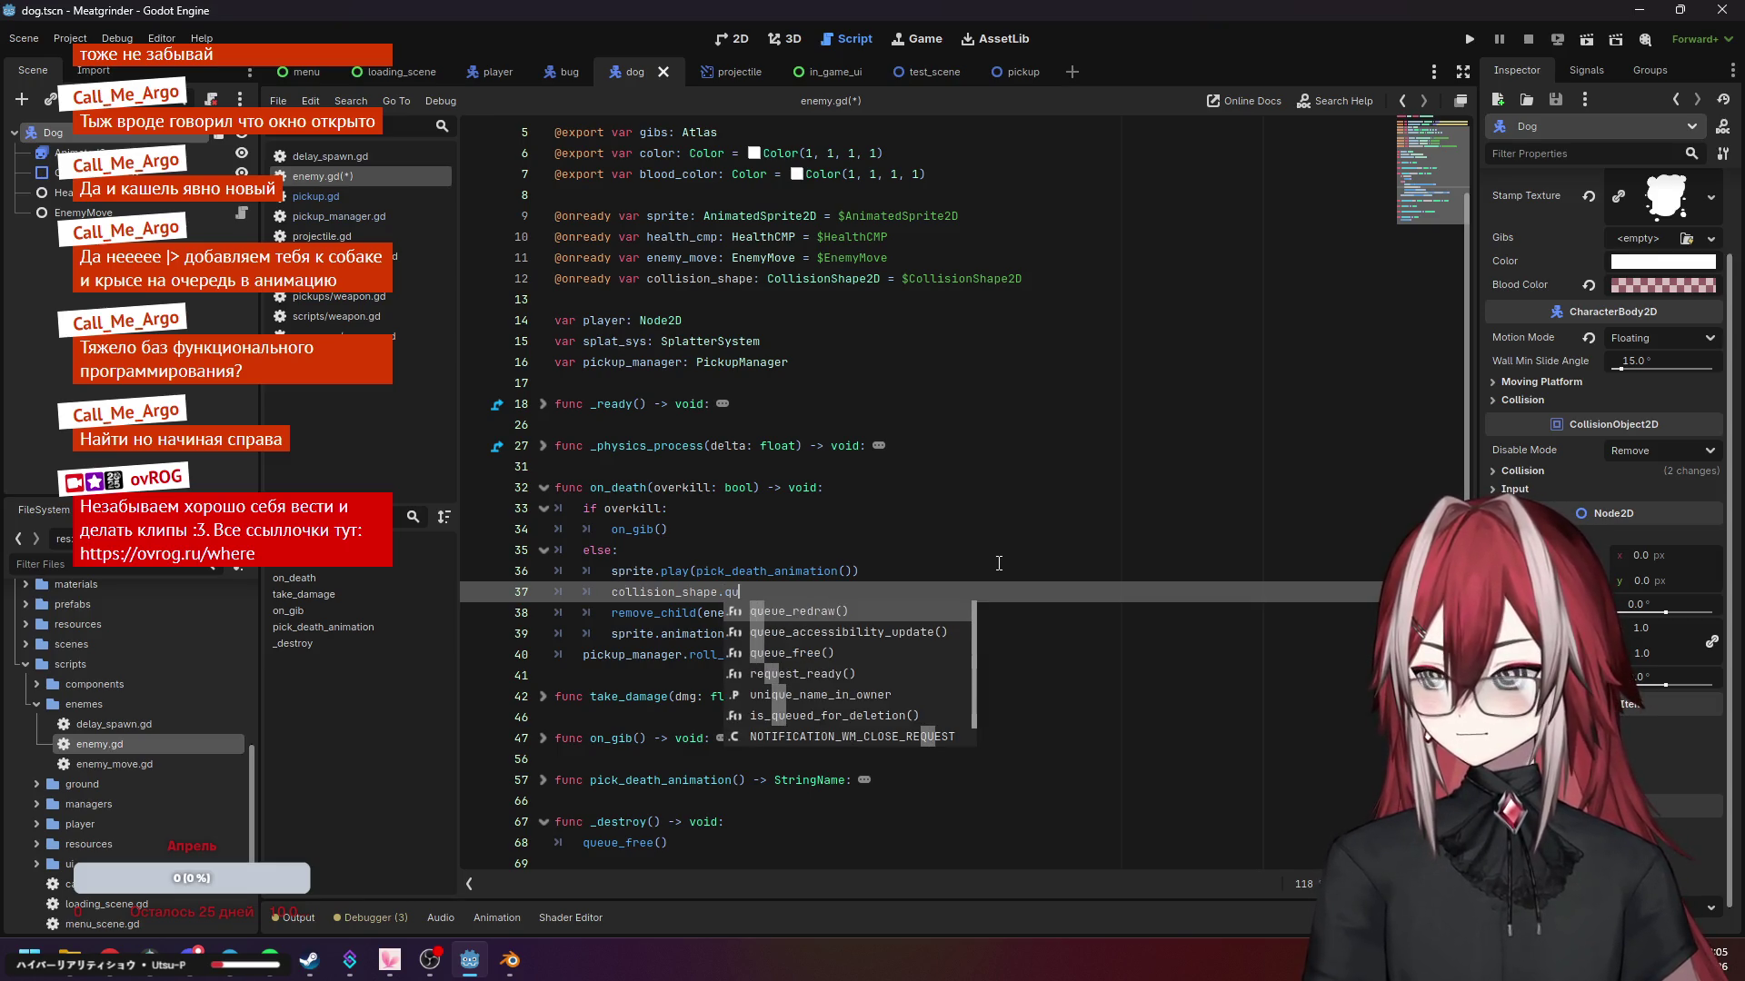
key(Down)
key(Down)
key(Return)
key(Up)
key(Up)
key(Up)
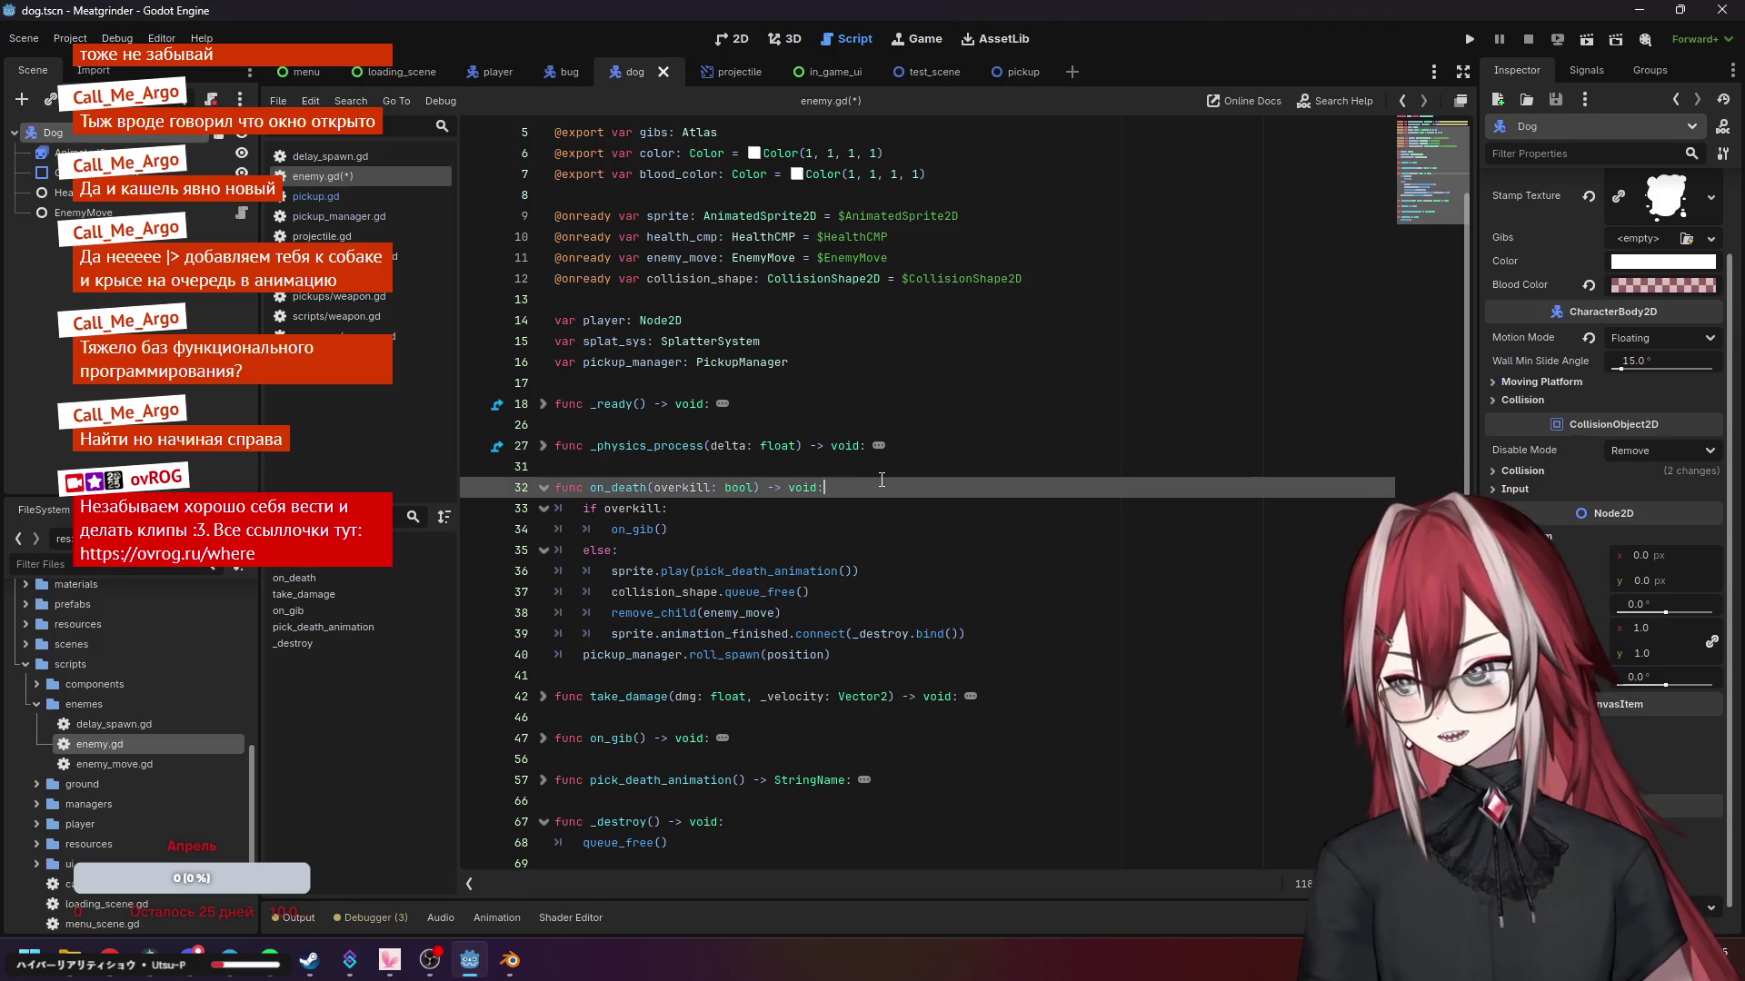
key(Down)
key(Down)
key(Down)
key(Down)
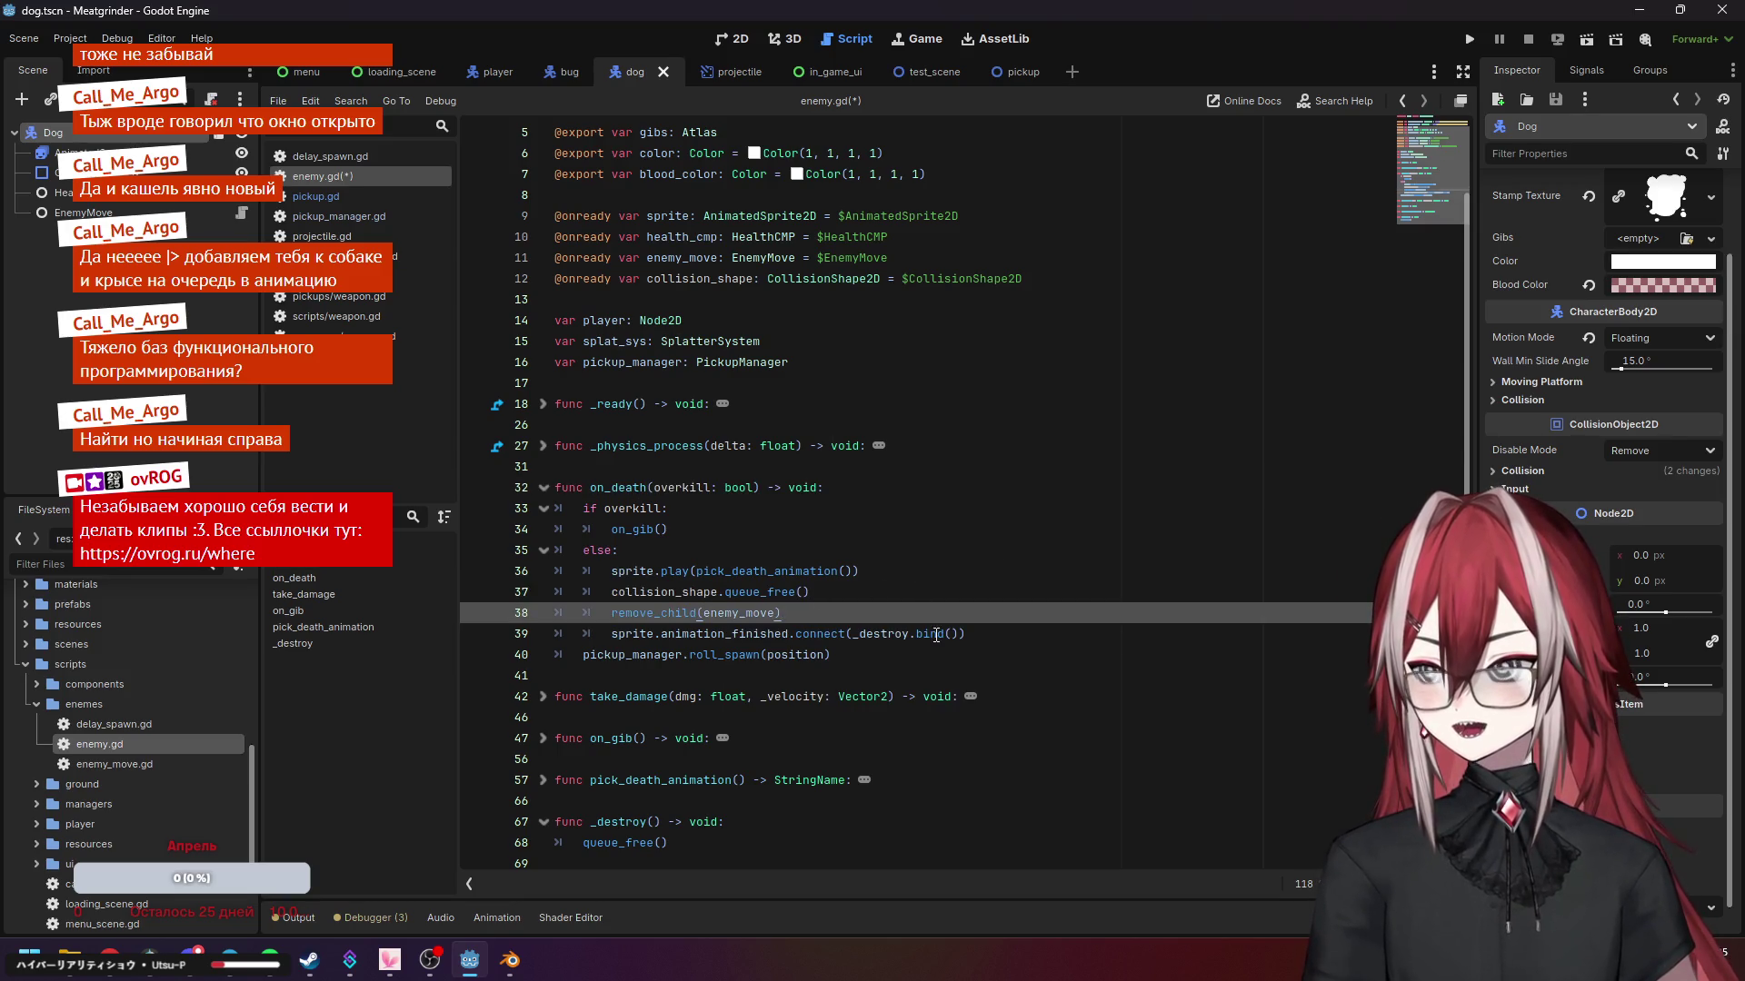
key(Down)
key(End)
key(Left)
key(Left)
key(Left)
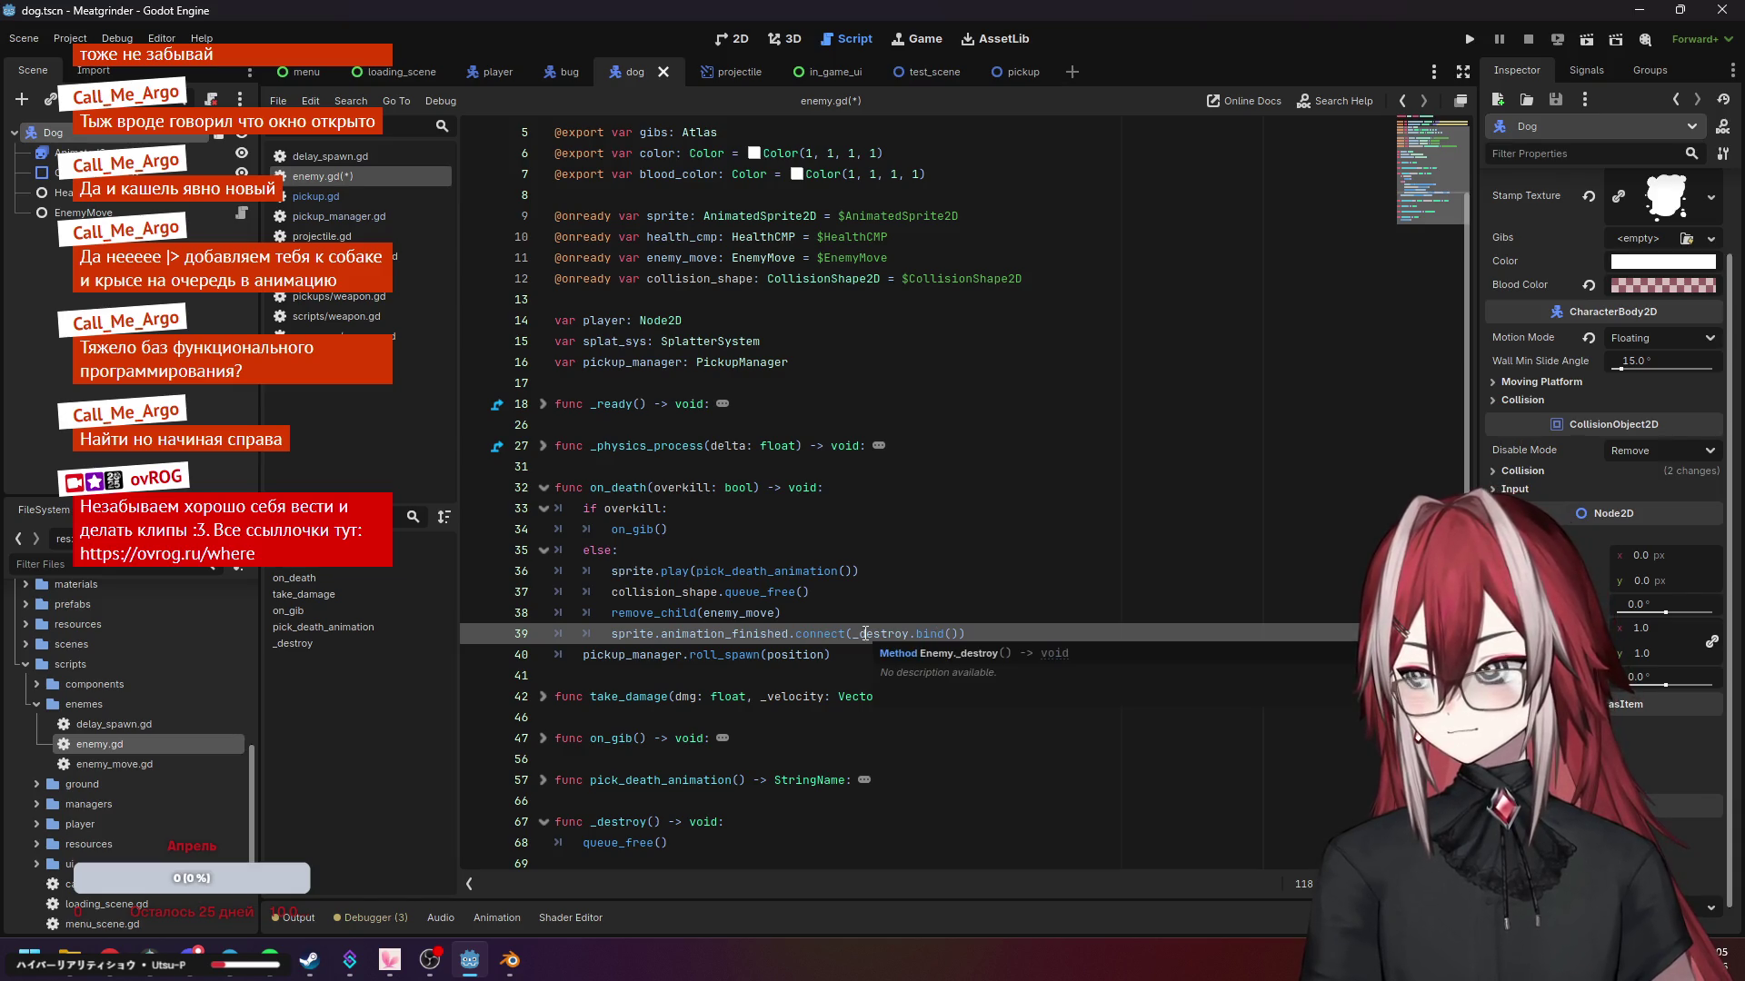
click(864, 588)
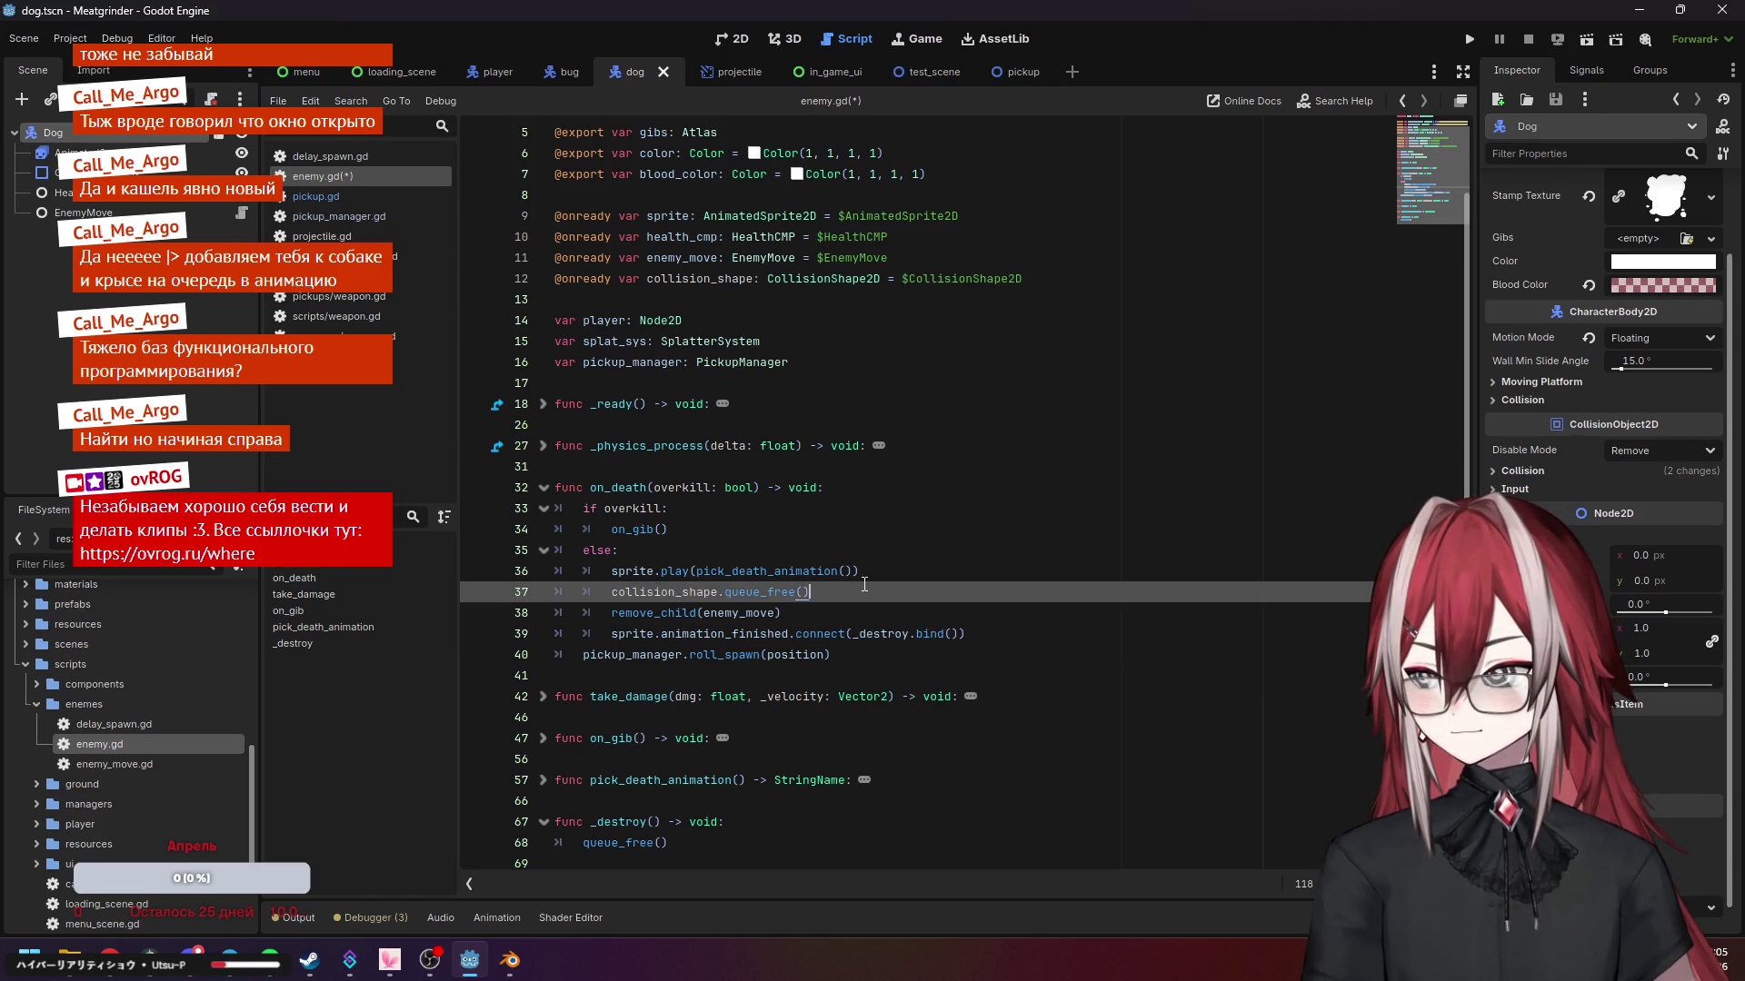
click(872, 531)
key(ctrl+s)
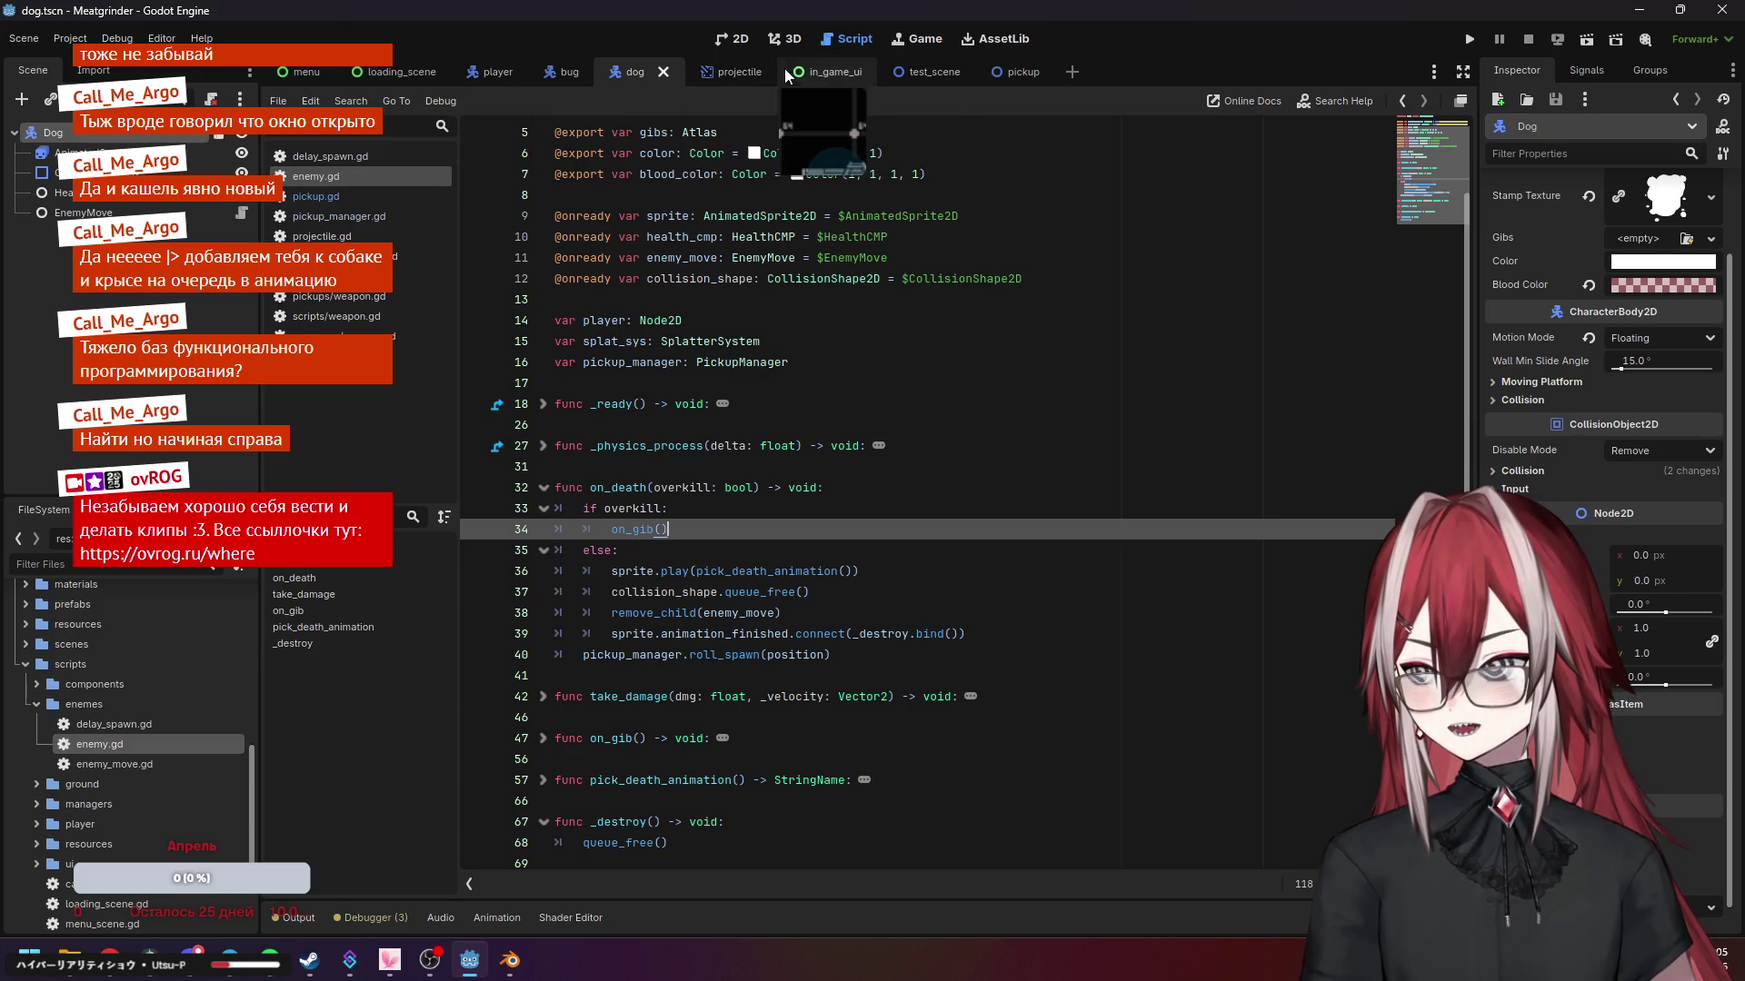
Step: Open the dog scene and select its AnimatedSprite2D in the SpriteFrames panel
click(561, 74)
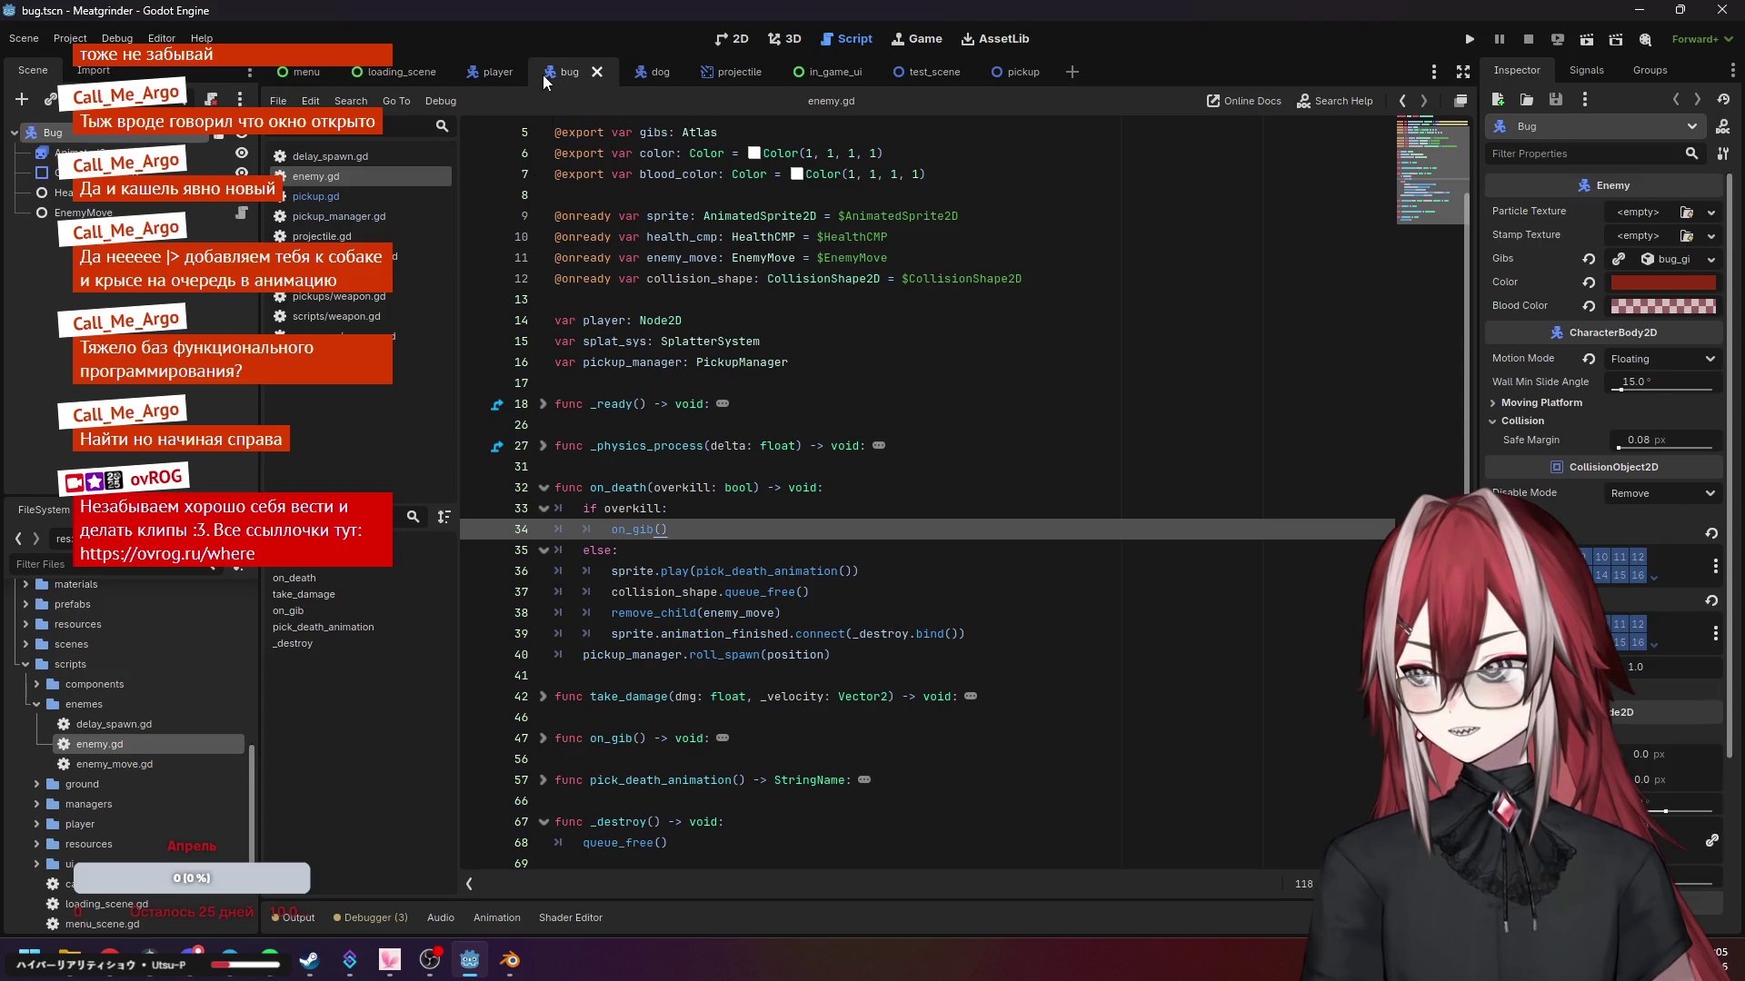
click(661, 73)
click(732, 40)
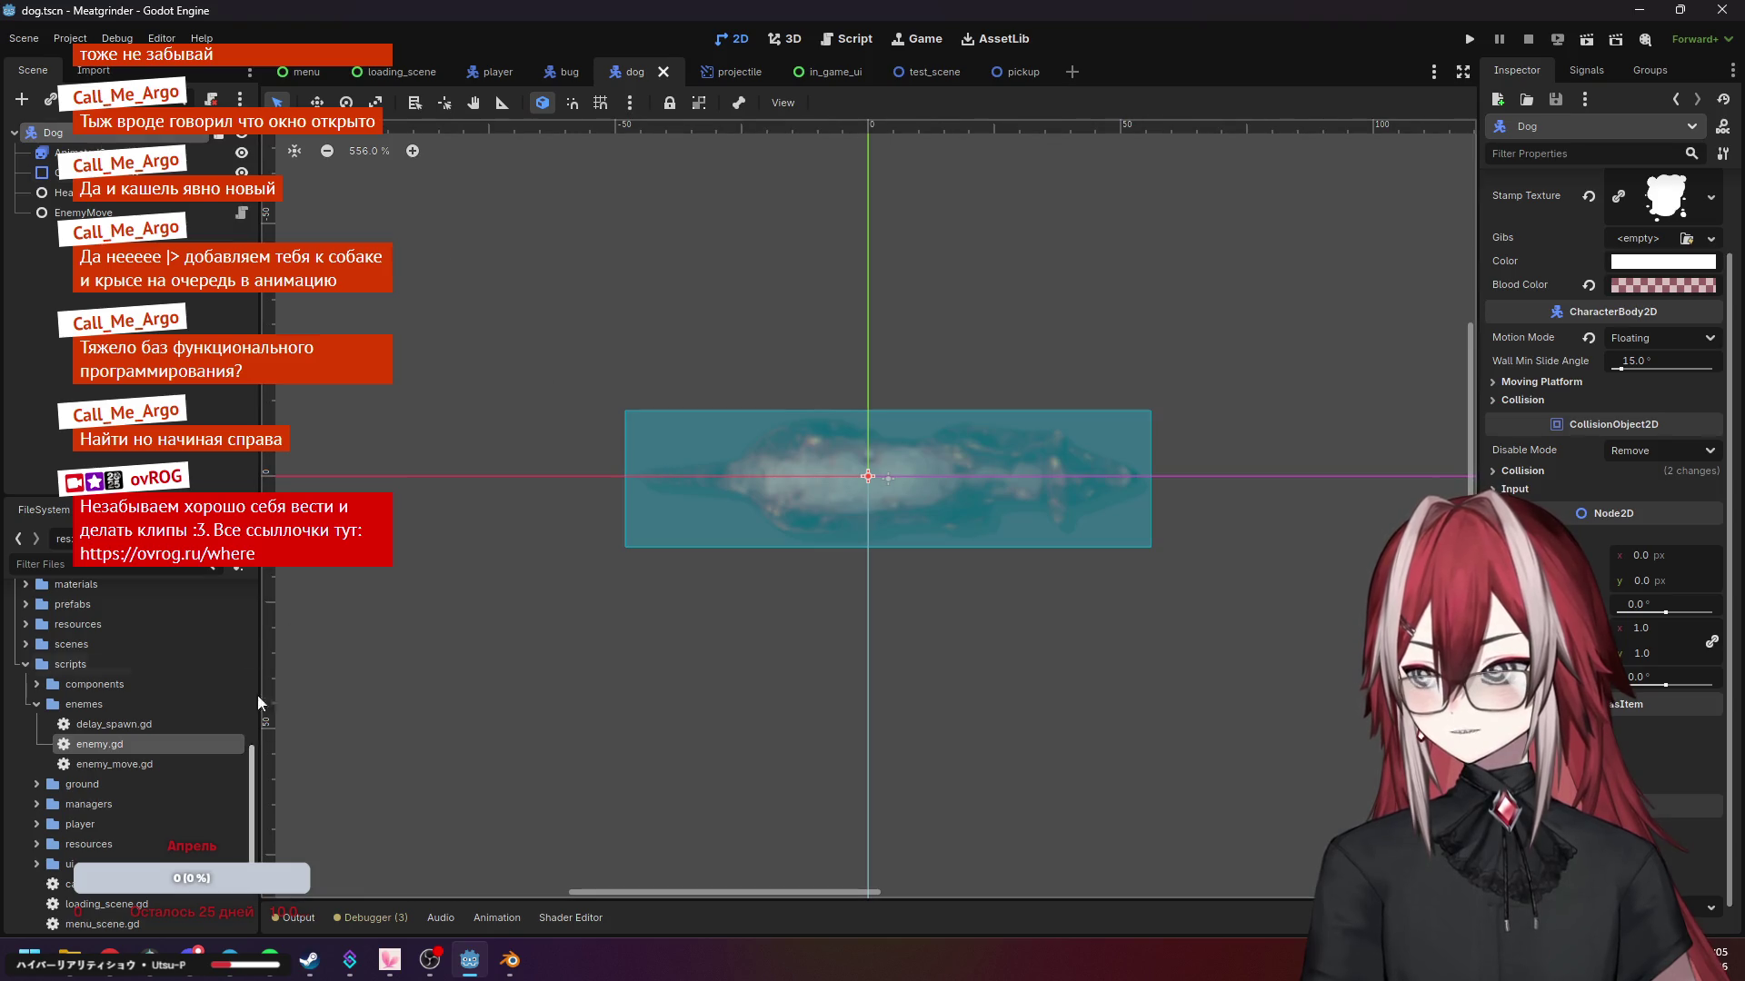
click(474, 919)
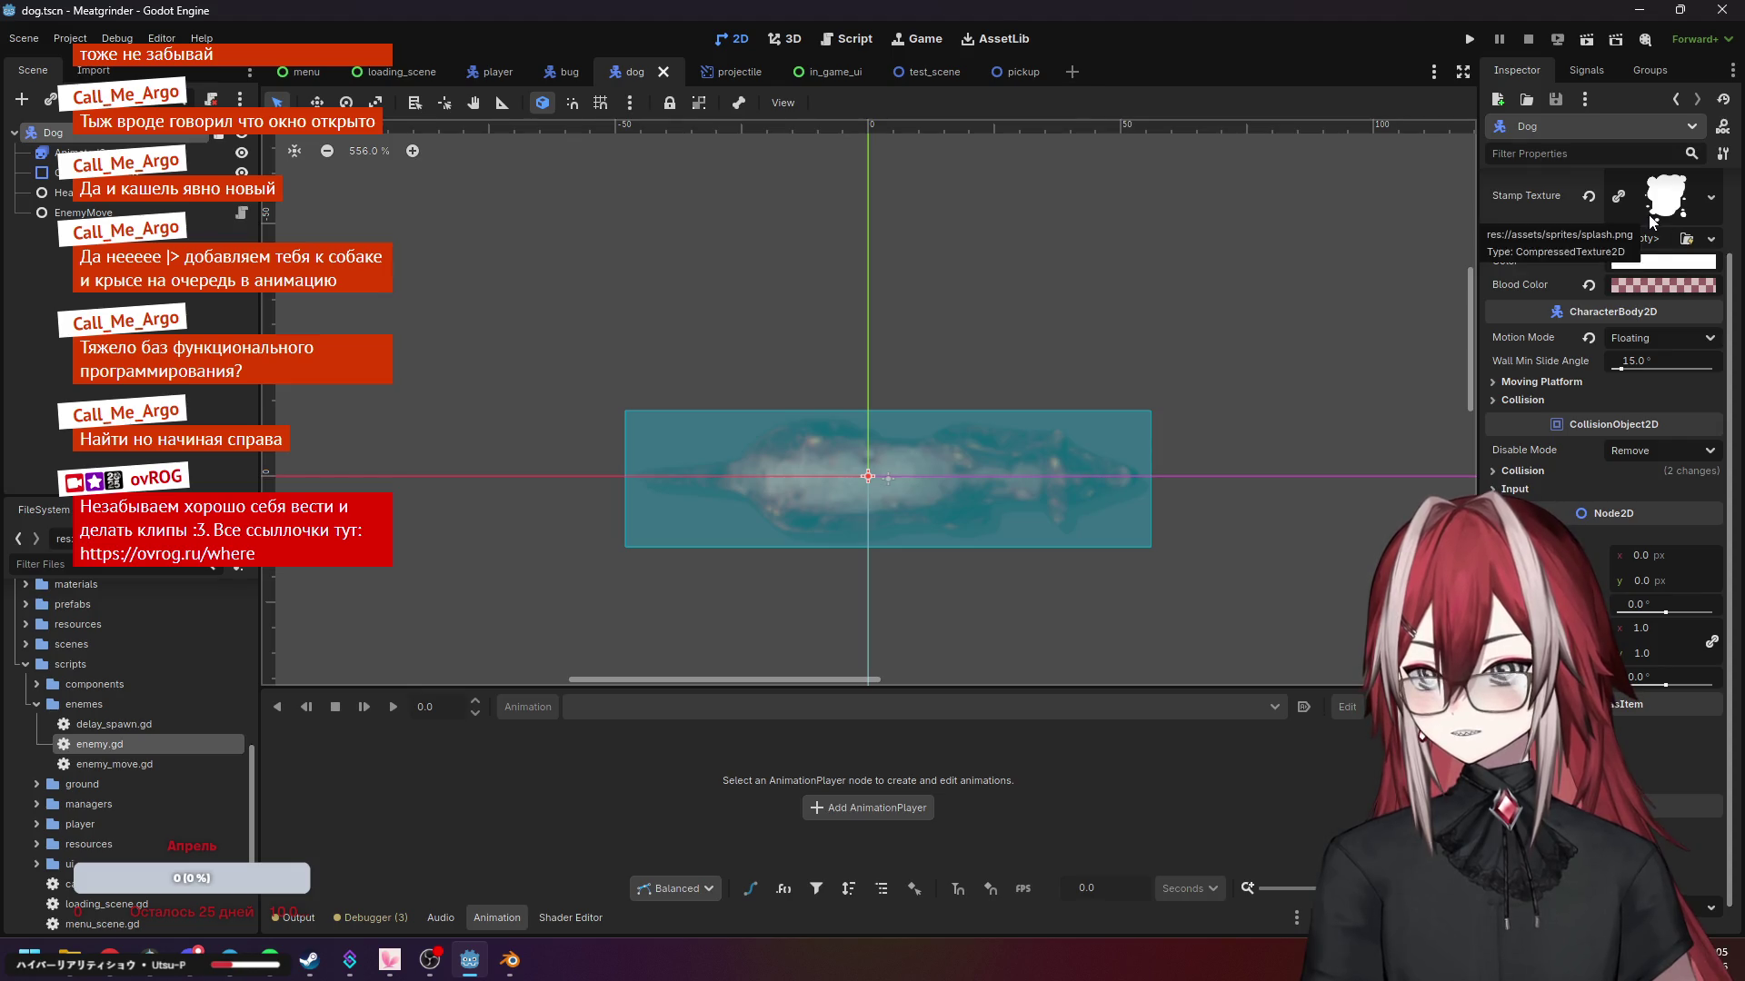
click(669, 494)
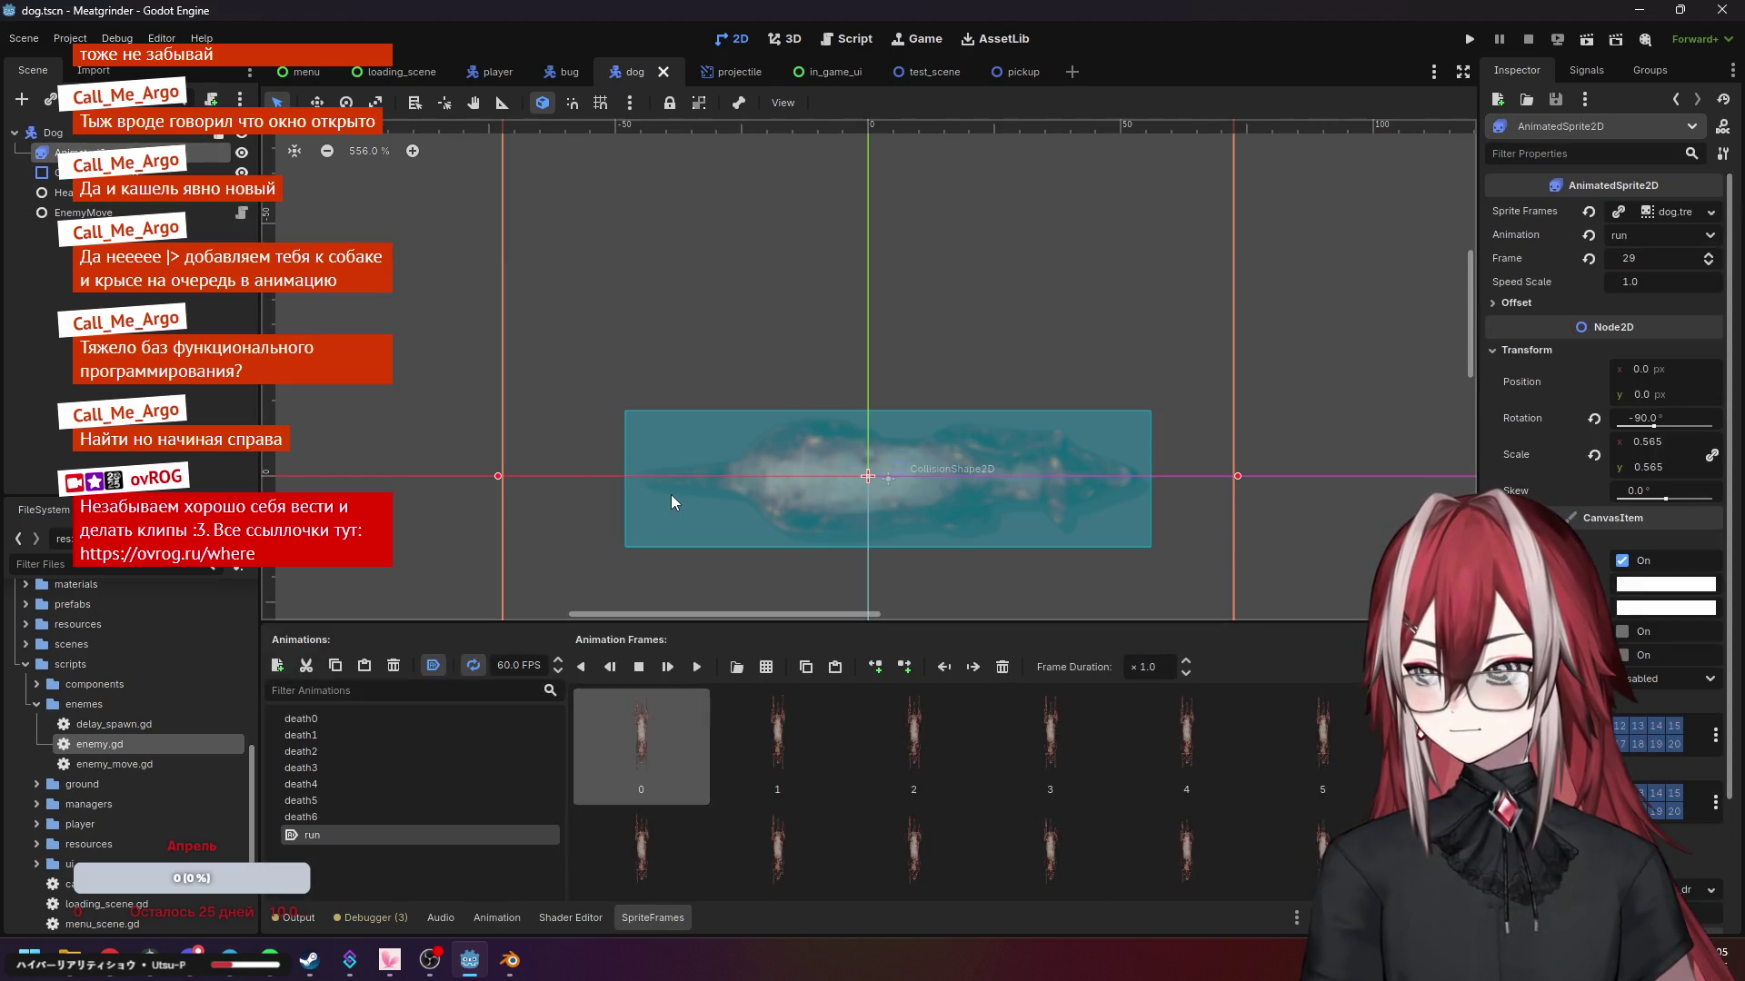
Step: Preview the death0 and death1 animations, reset the sprite to run, and return to test_scene
click(308, 724)
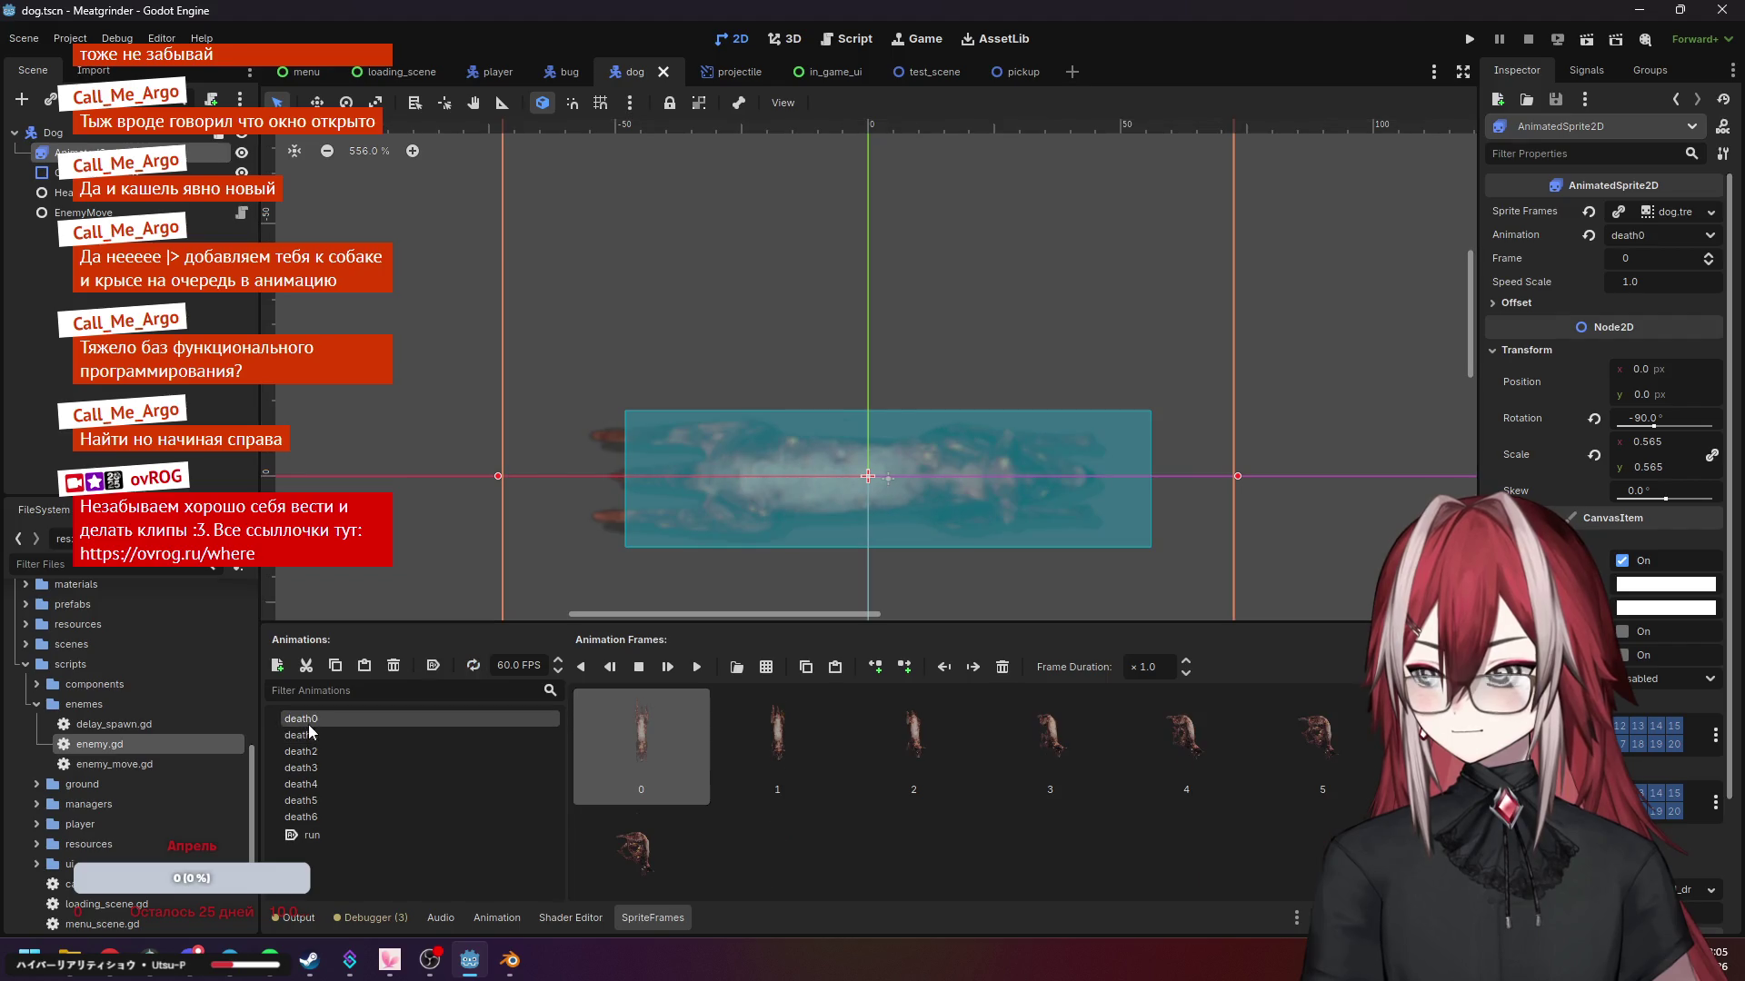
click(667, 667)
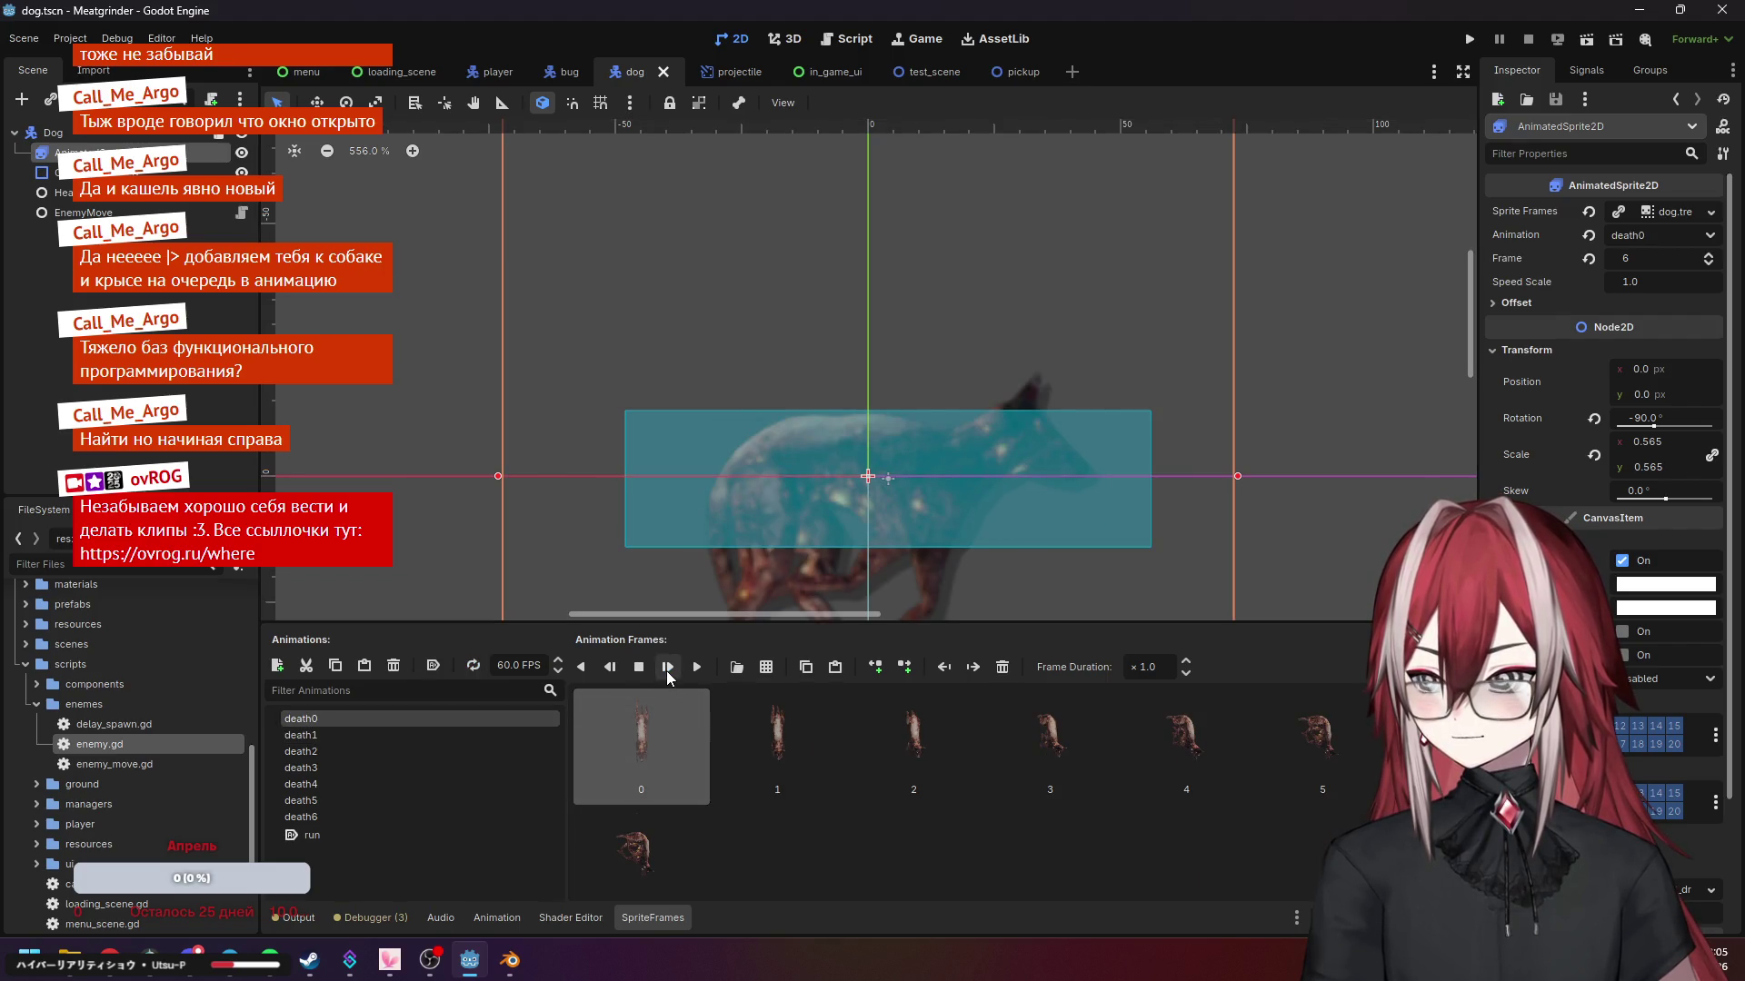
scroll(667, 545, down, 3)
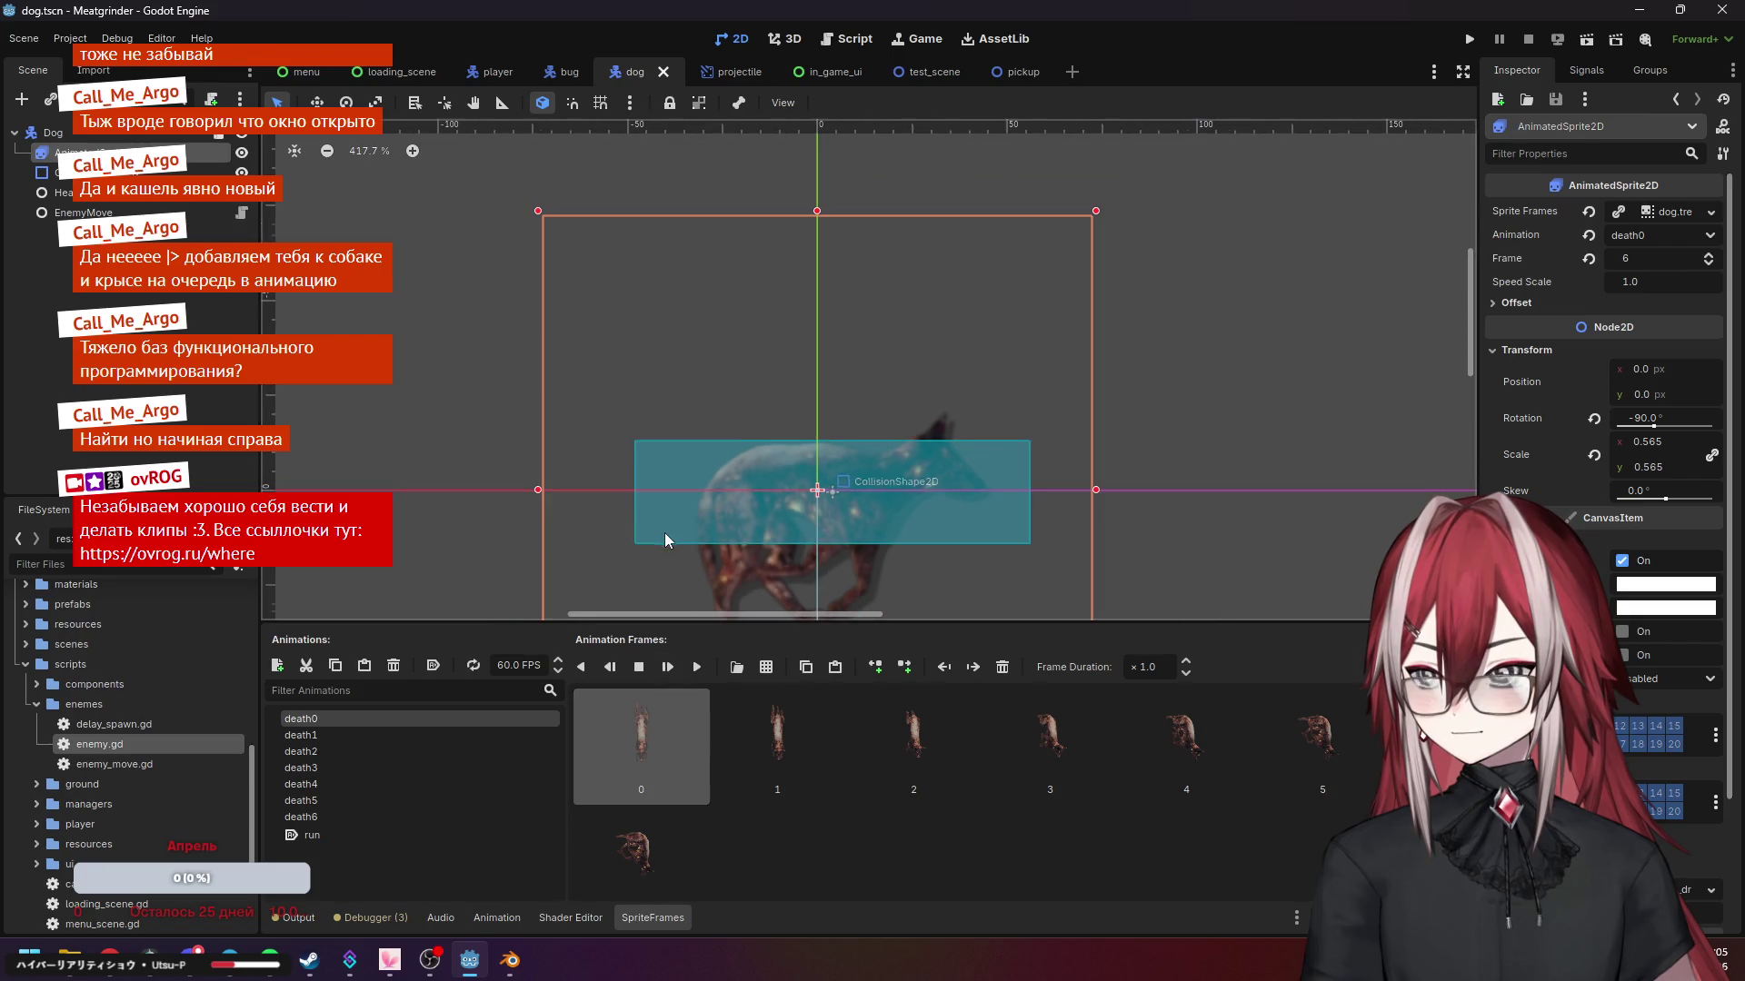
click(389, 736)
click(667, 668)
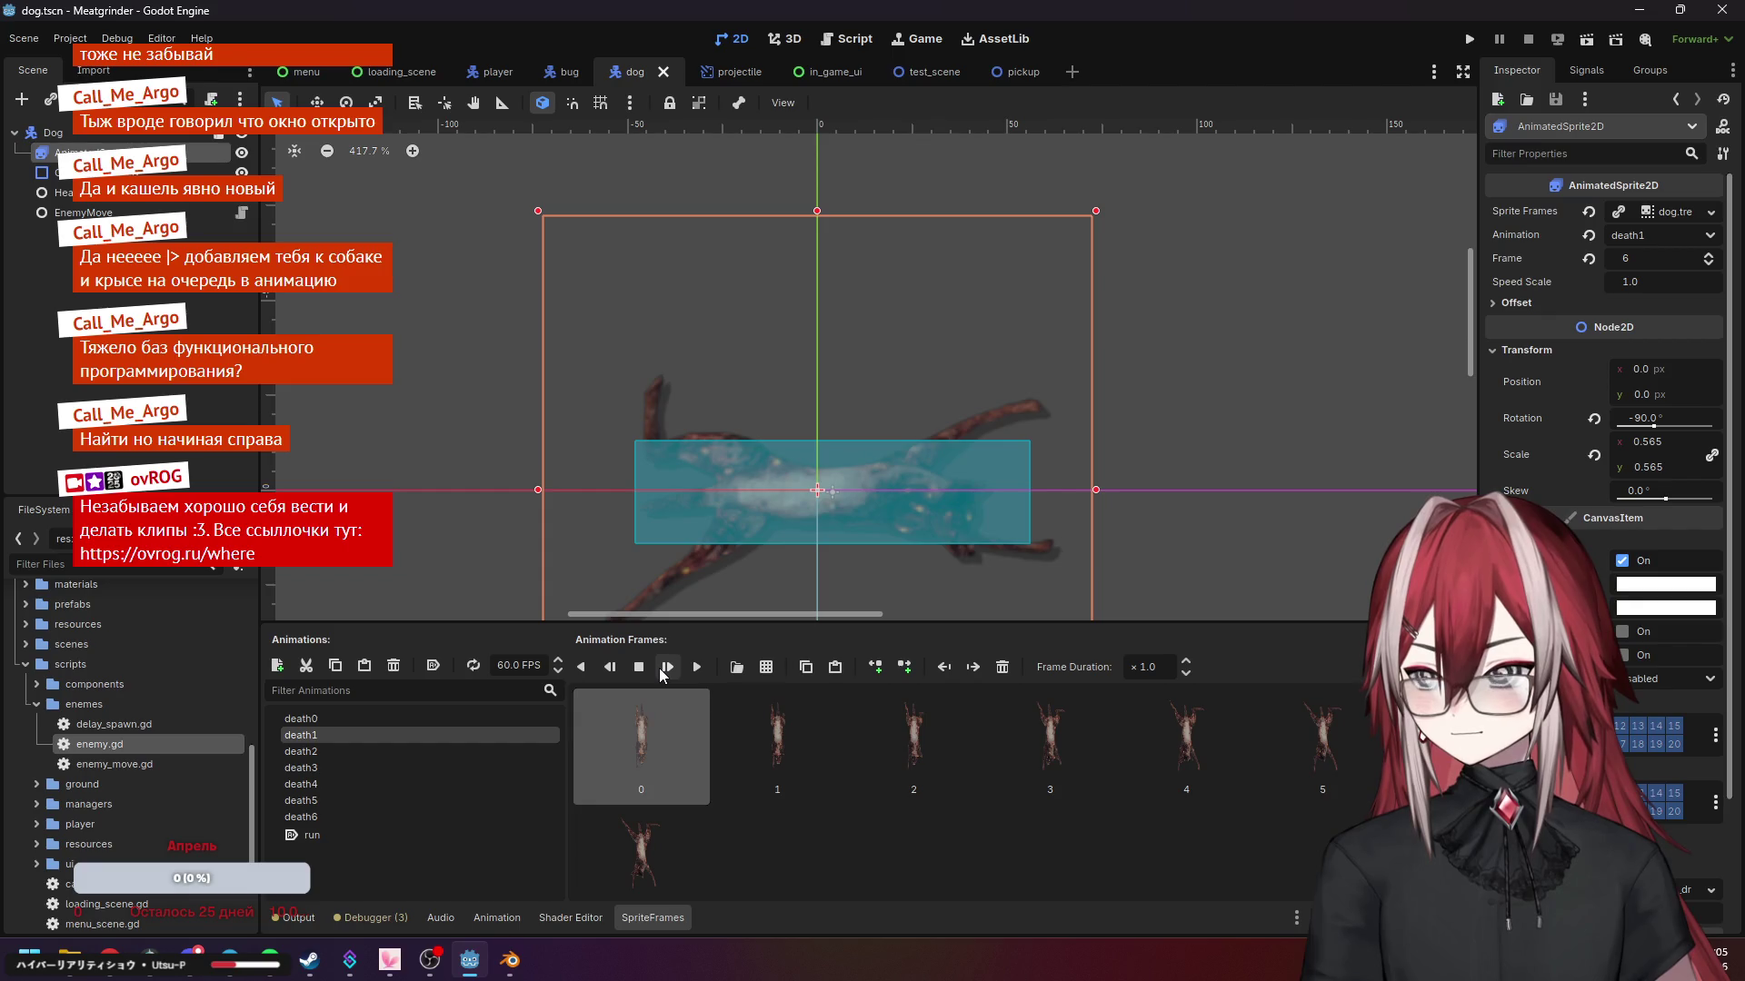
click(667, 668)
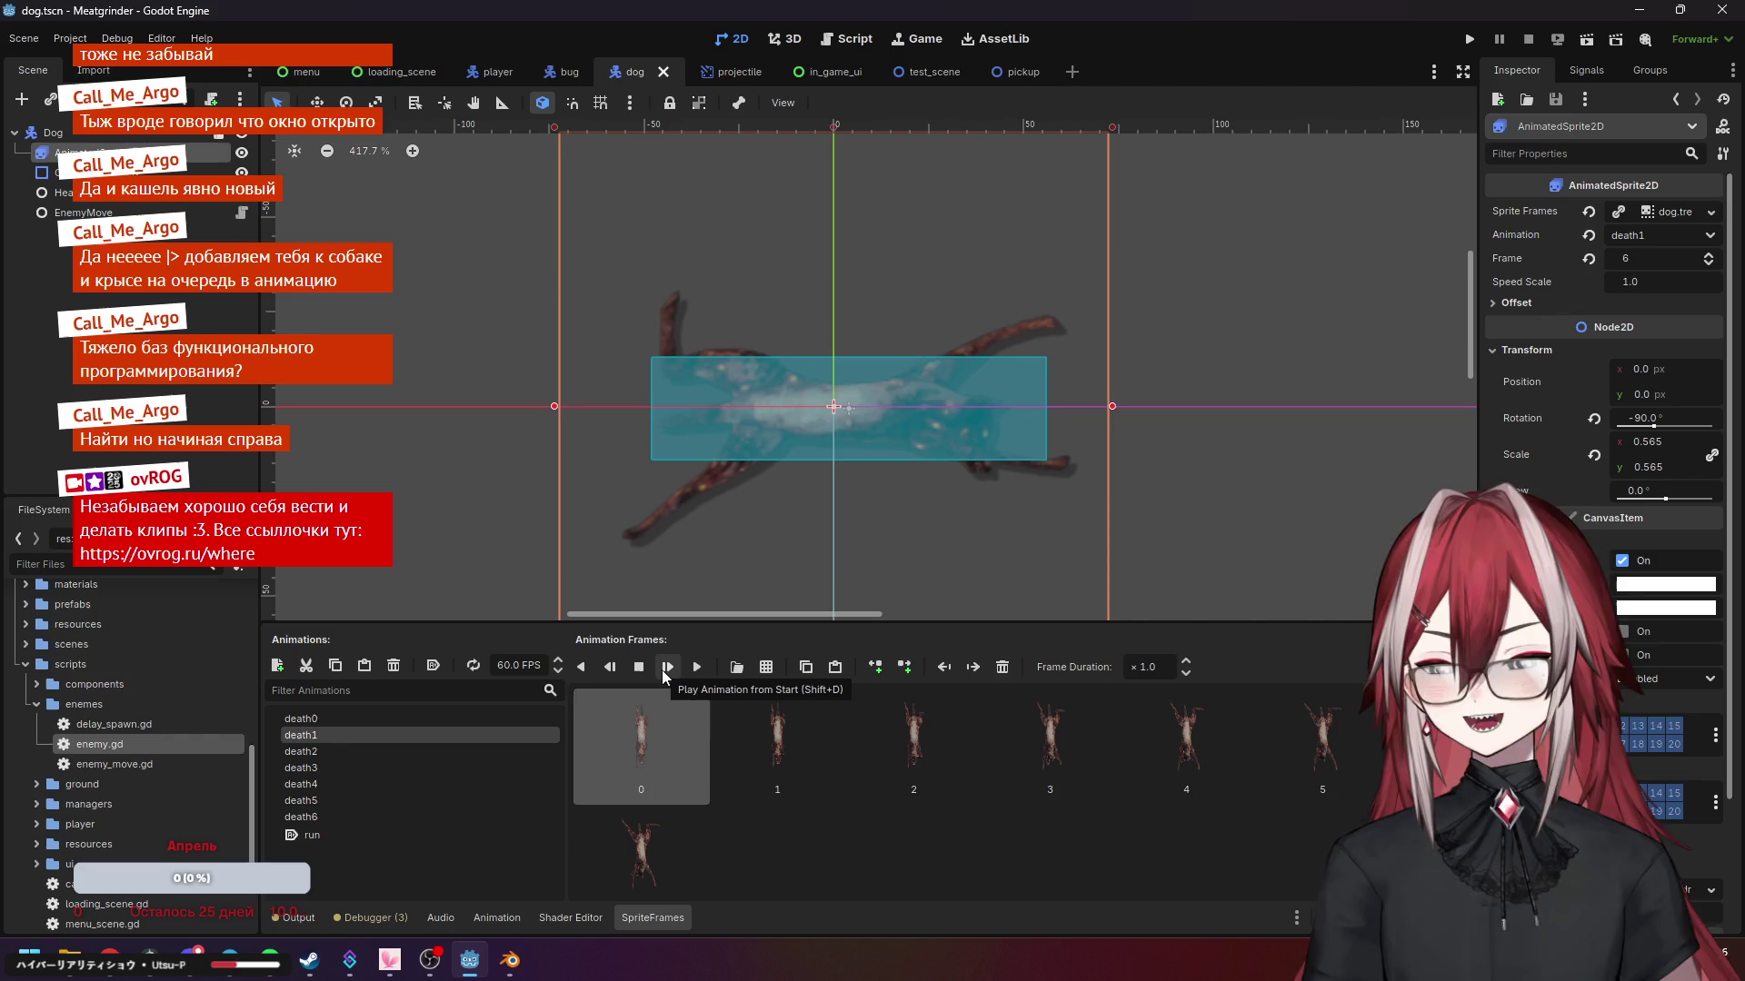
click(312, 835)
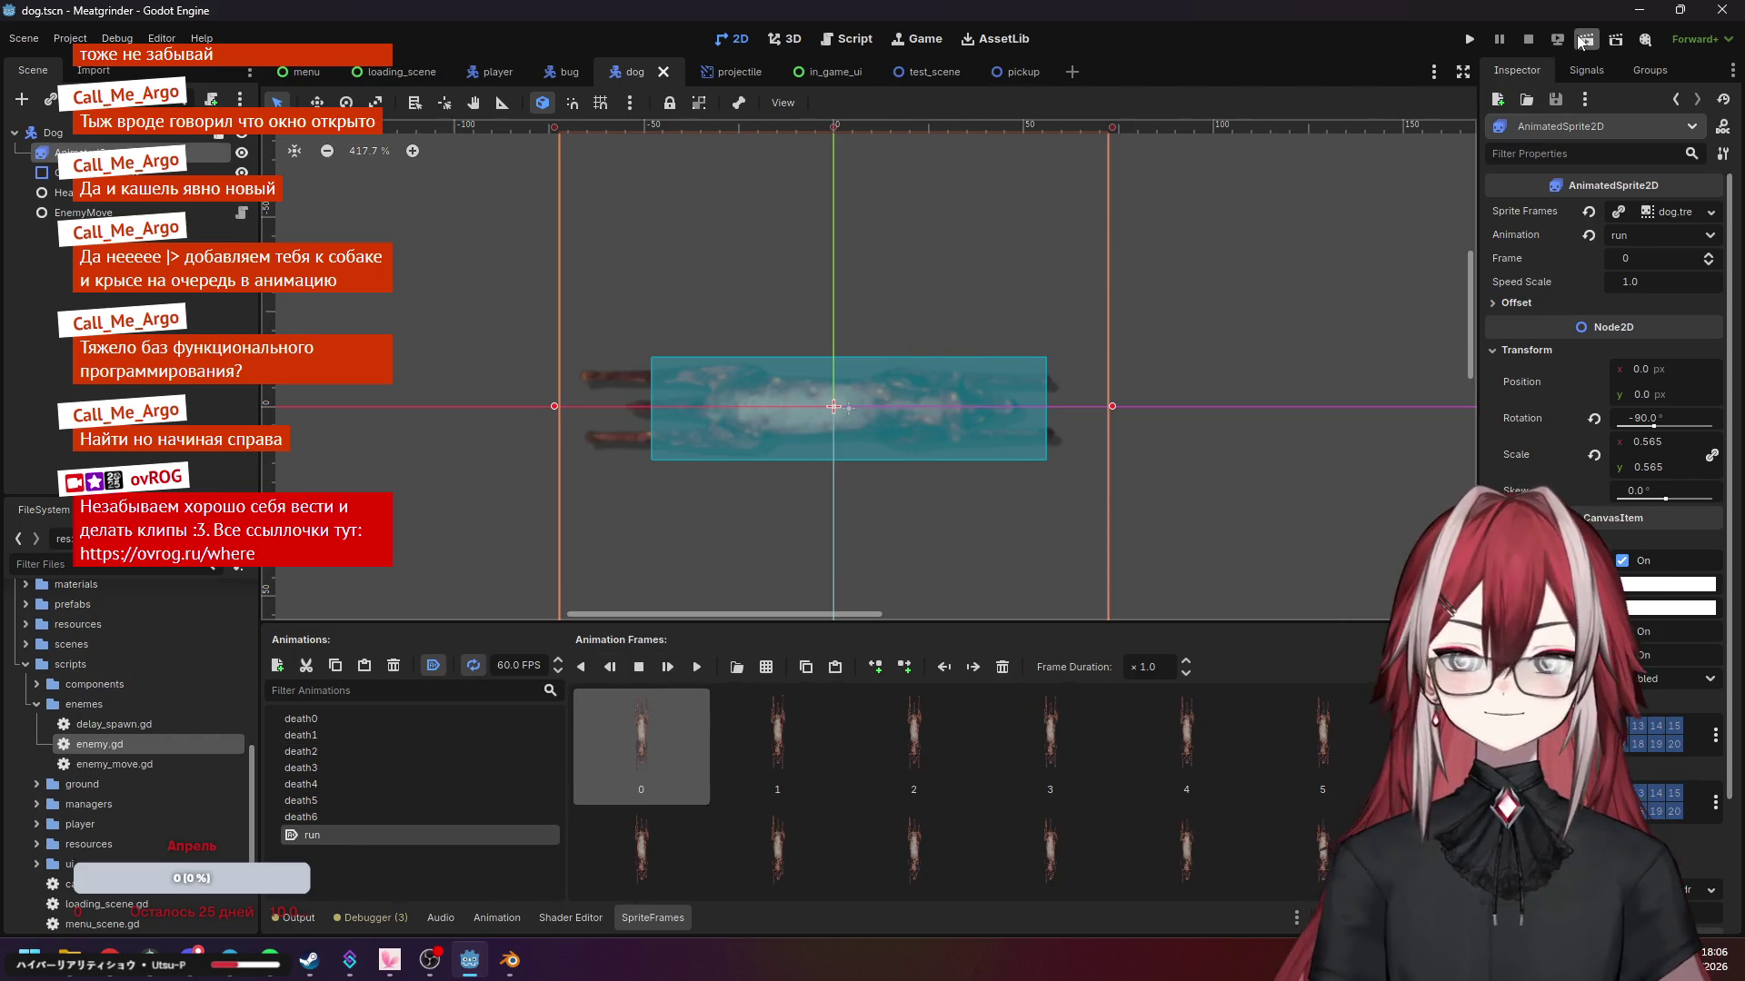
click(952, 74)
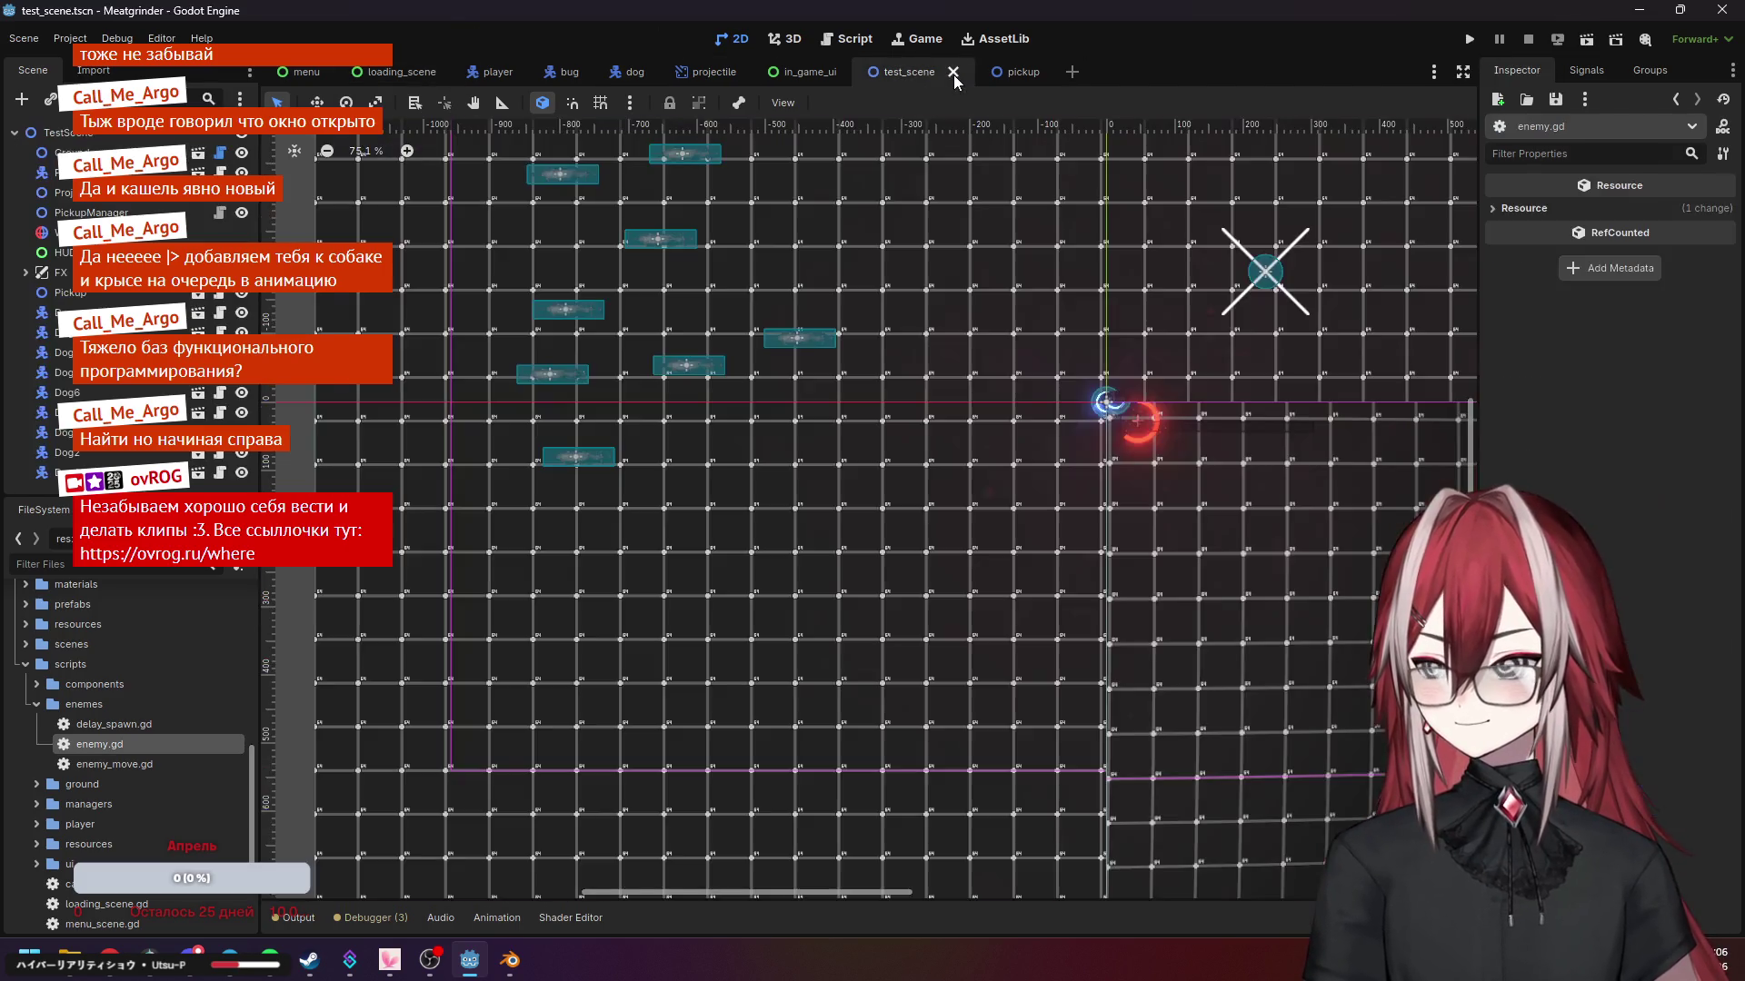
Step: Run the test scene, move the player around the rats with WASD, and close the game window
click(1586, 41)
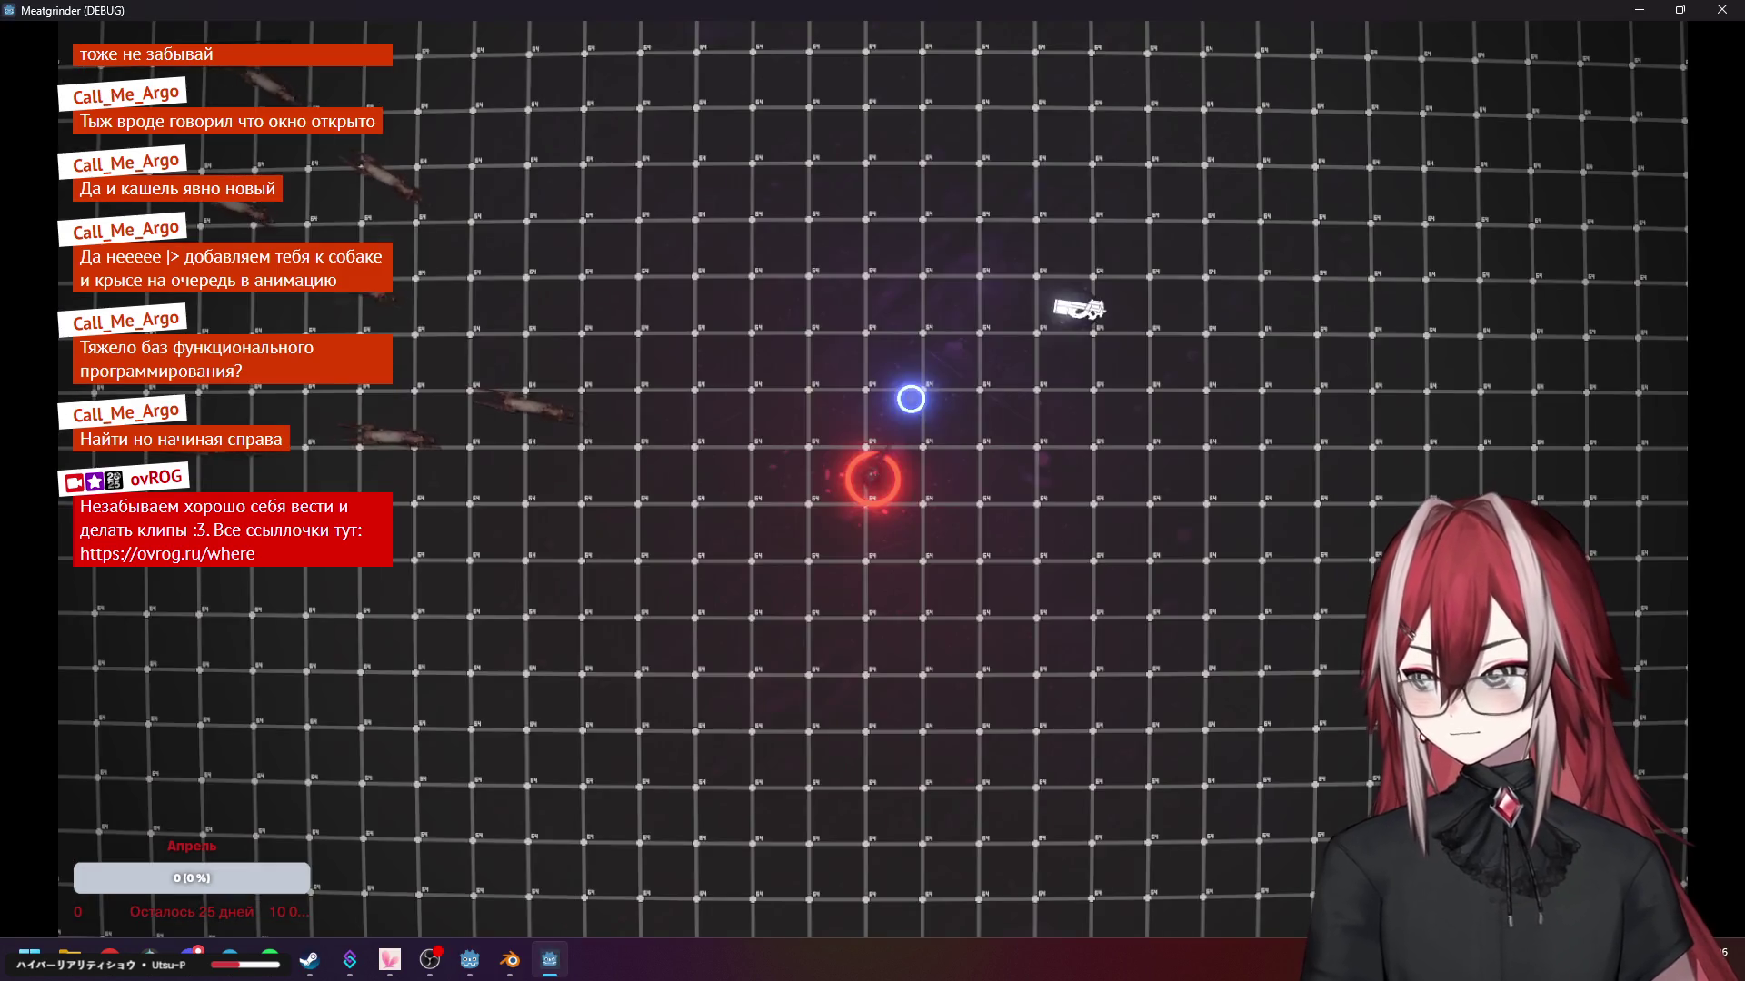
key(a)
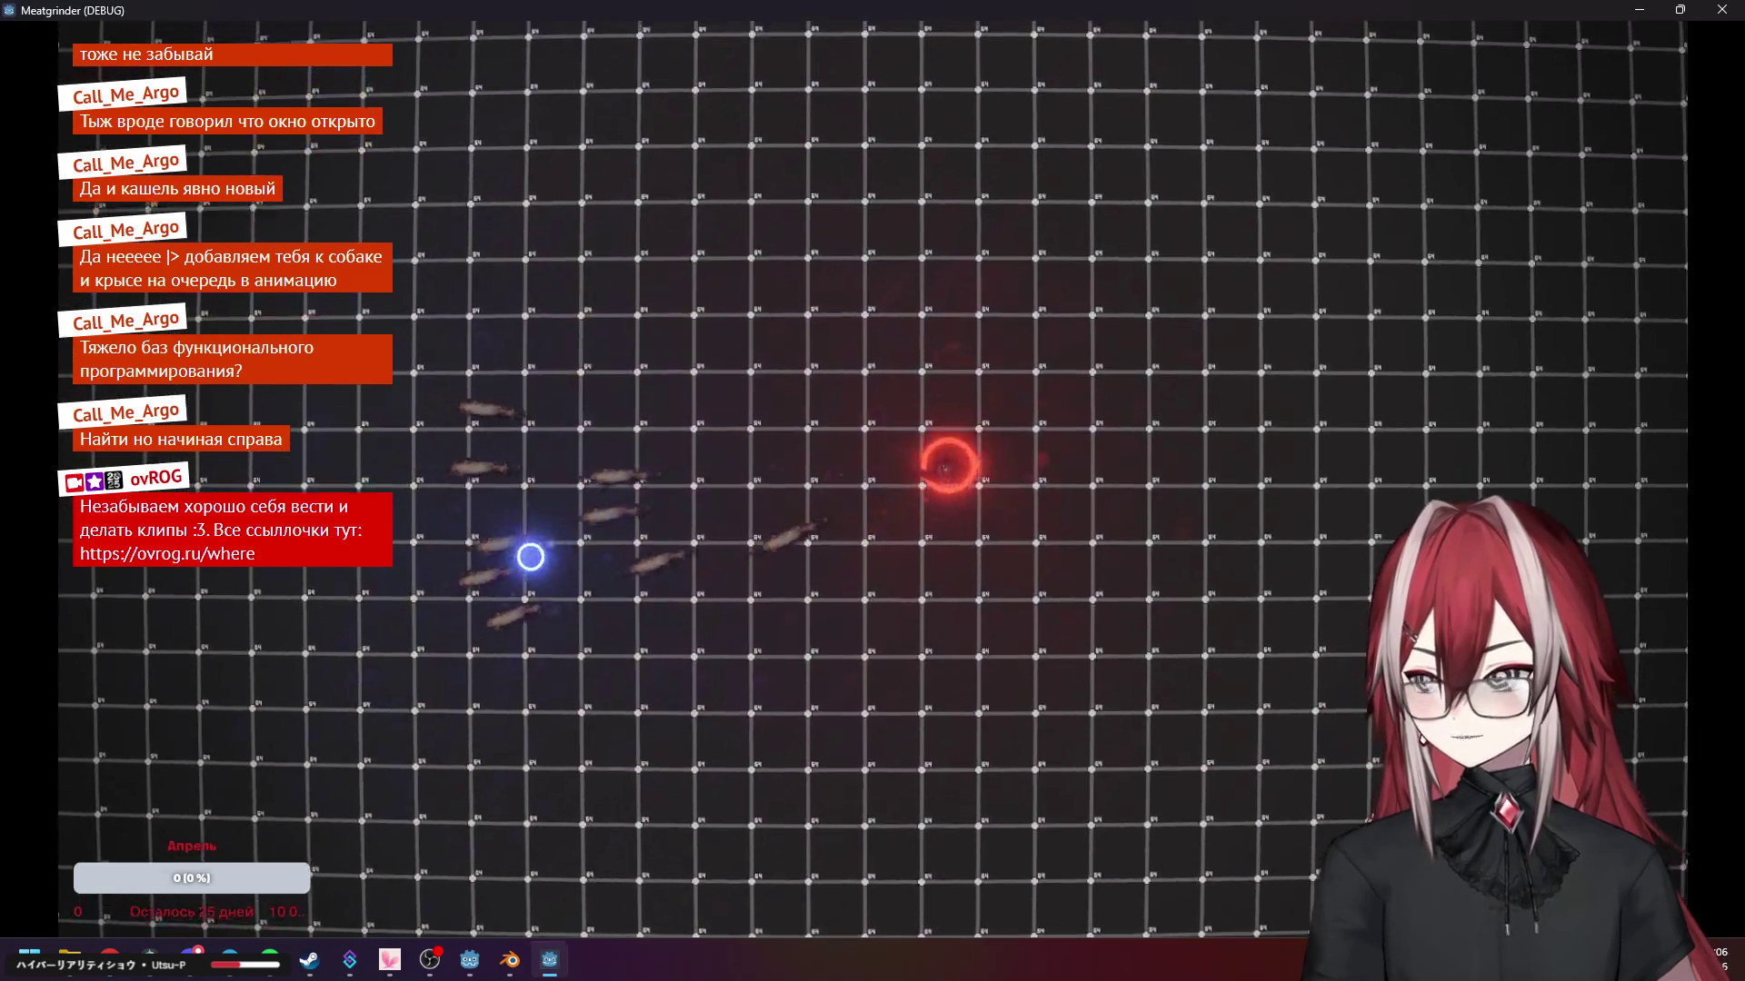
key(w)
key(d)
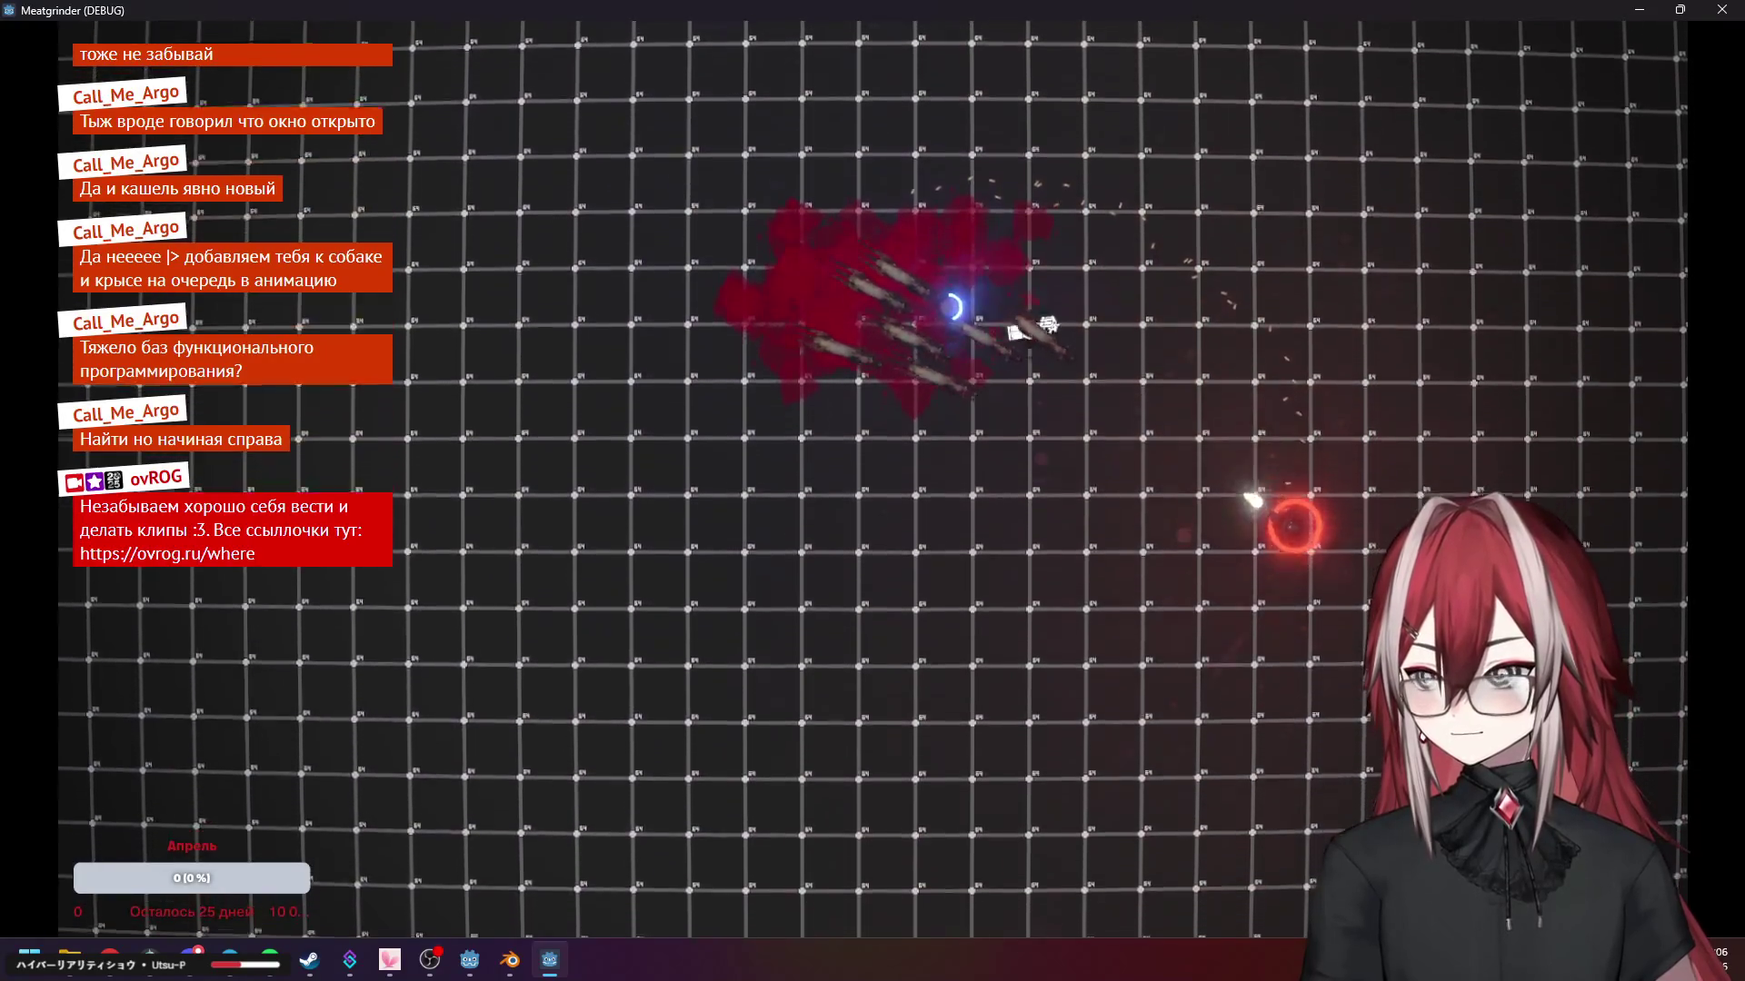
key(w)
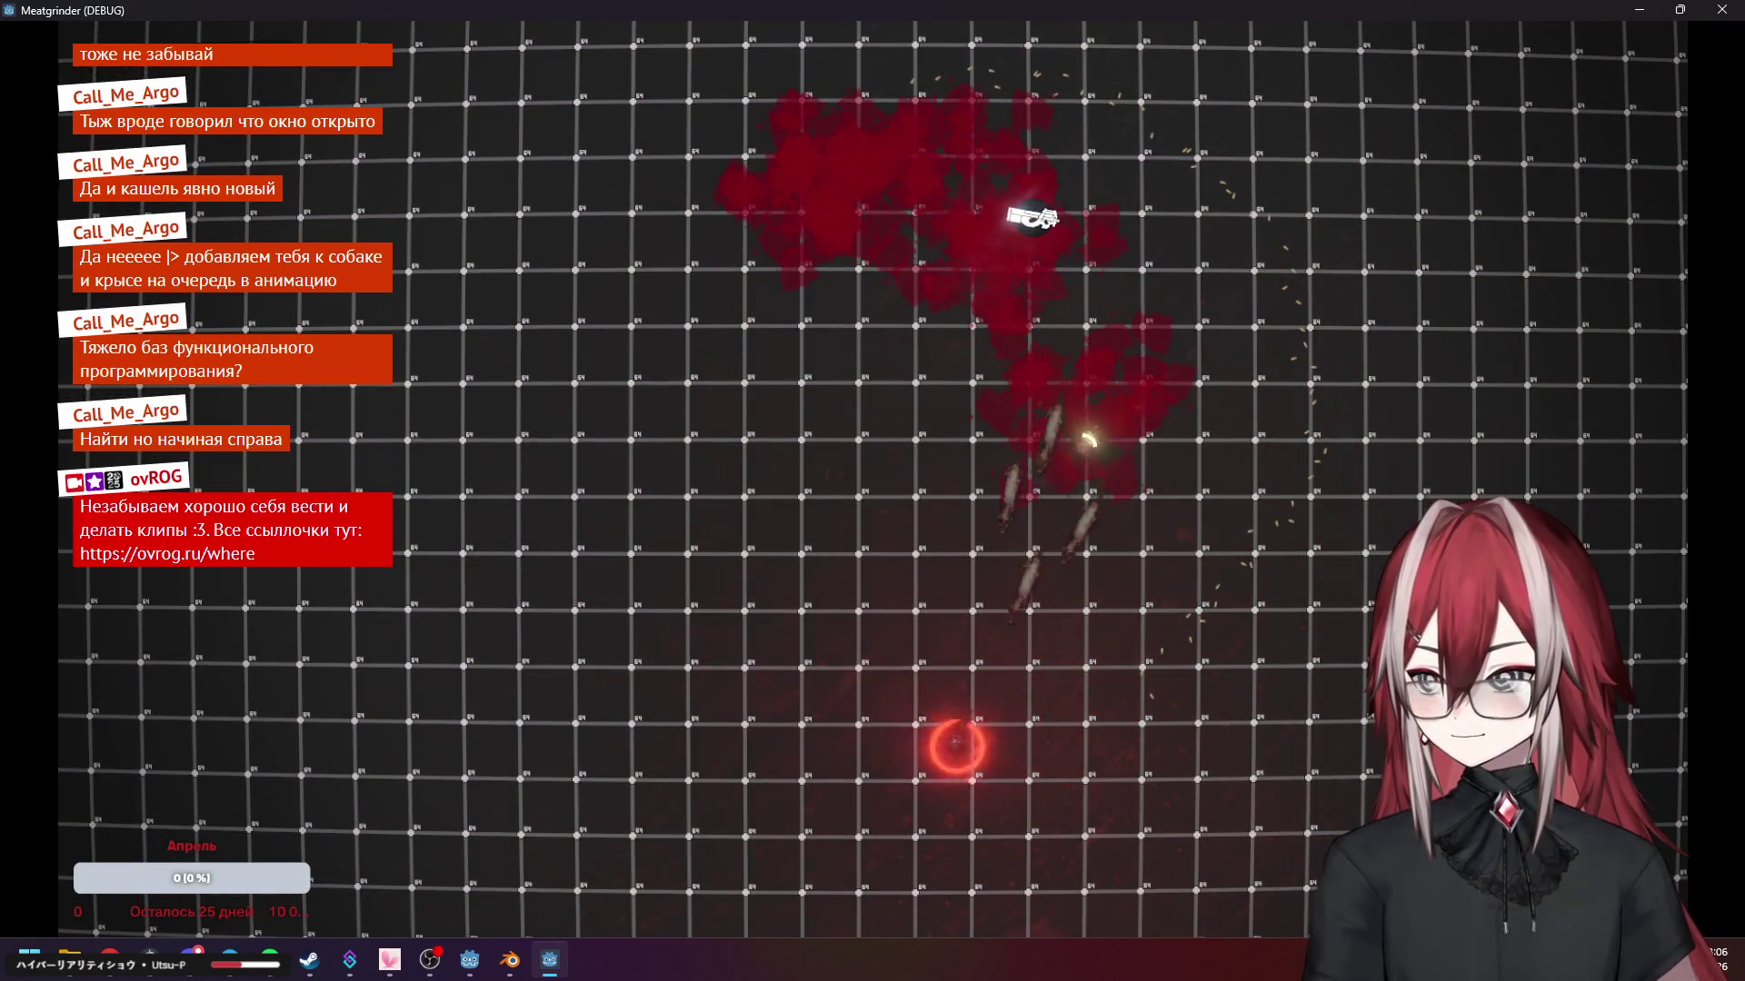
key(a)
key(s)
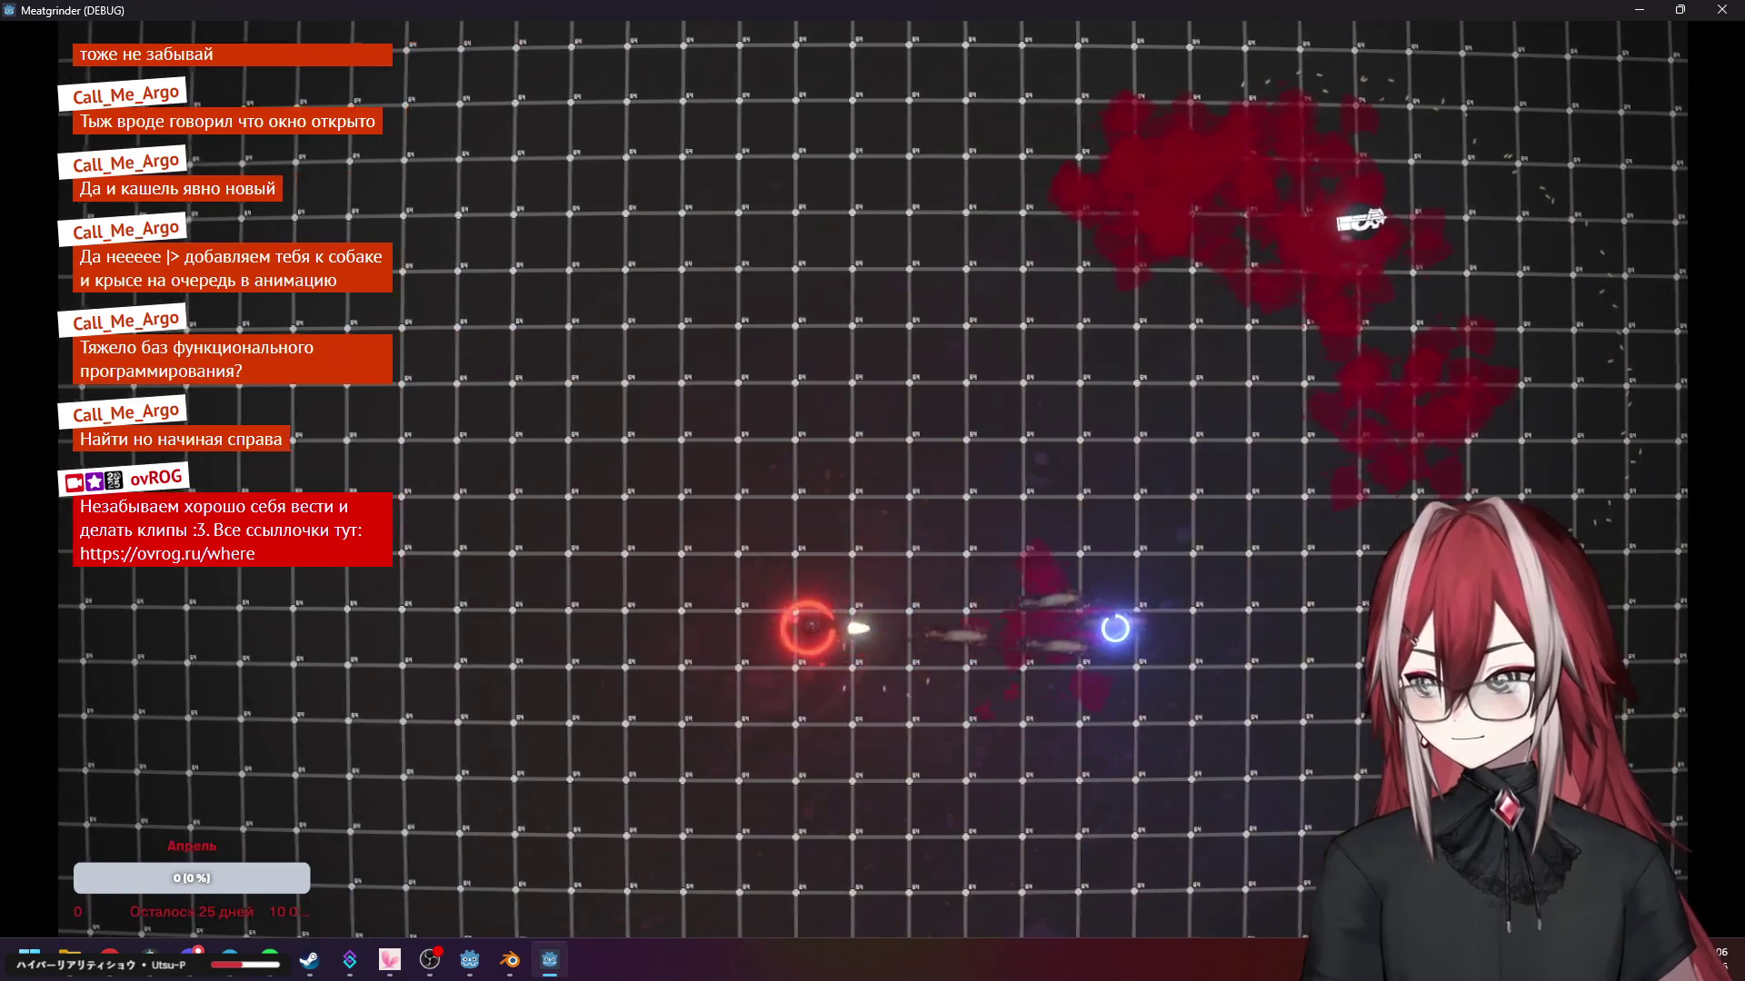
key(a)
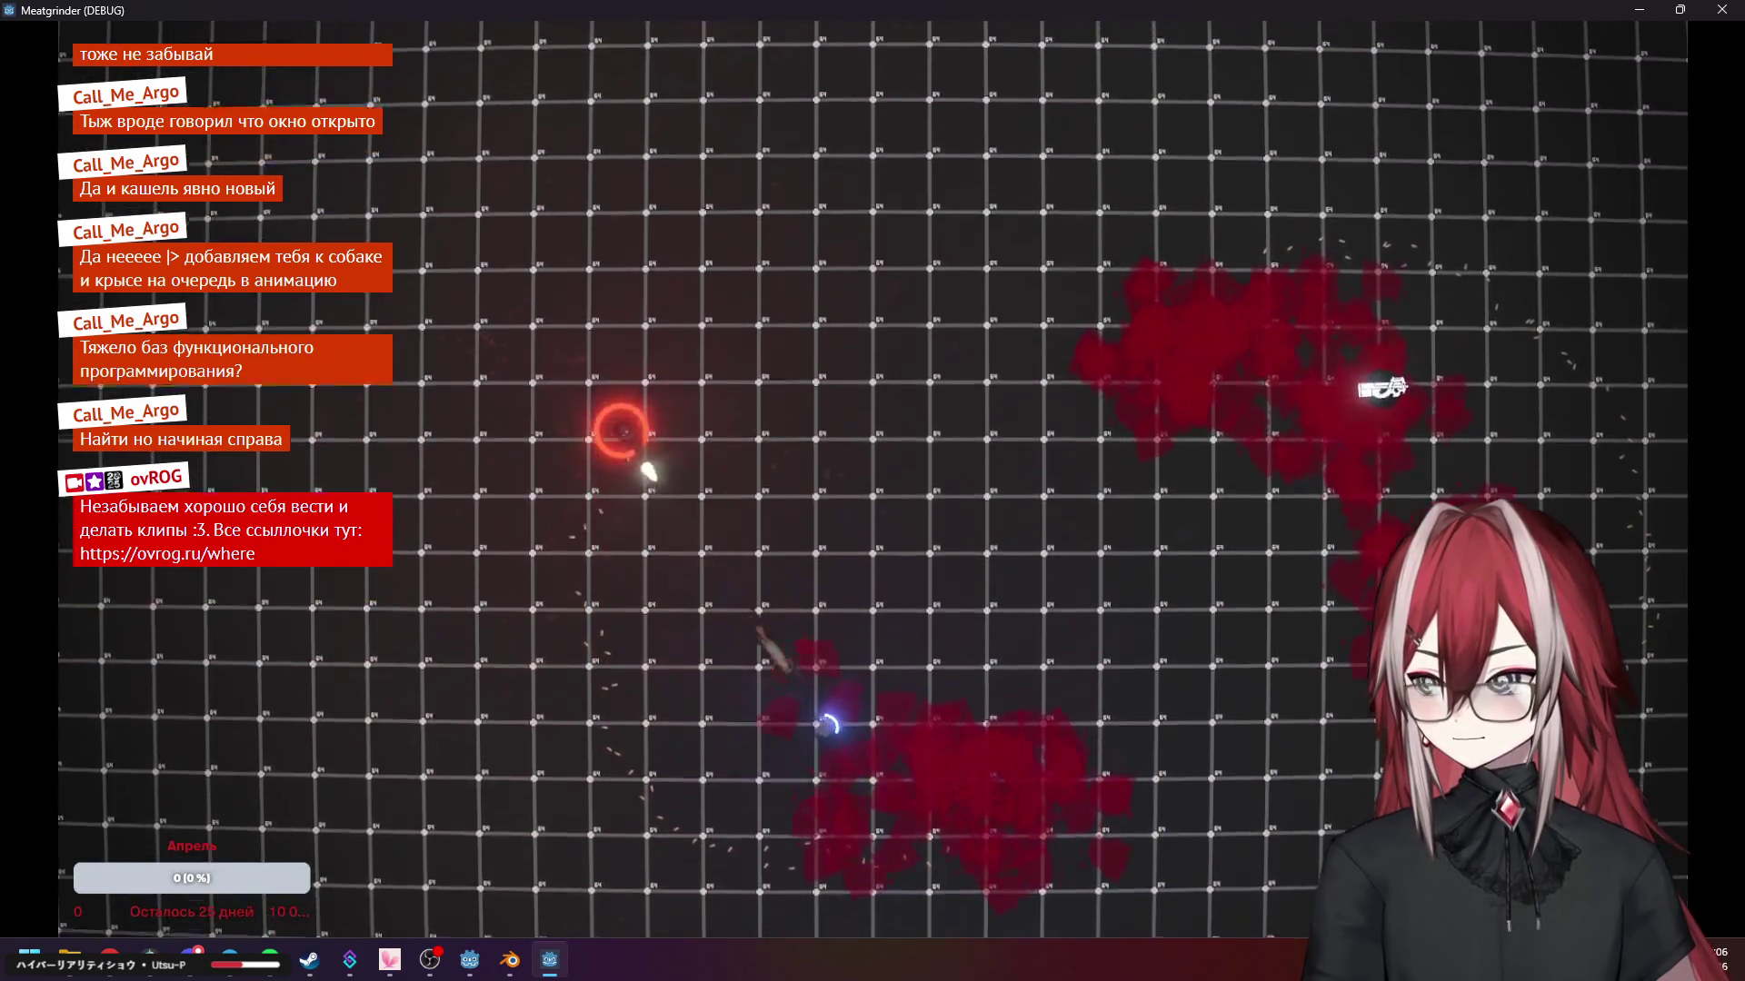
key(w)
key(d)
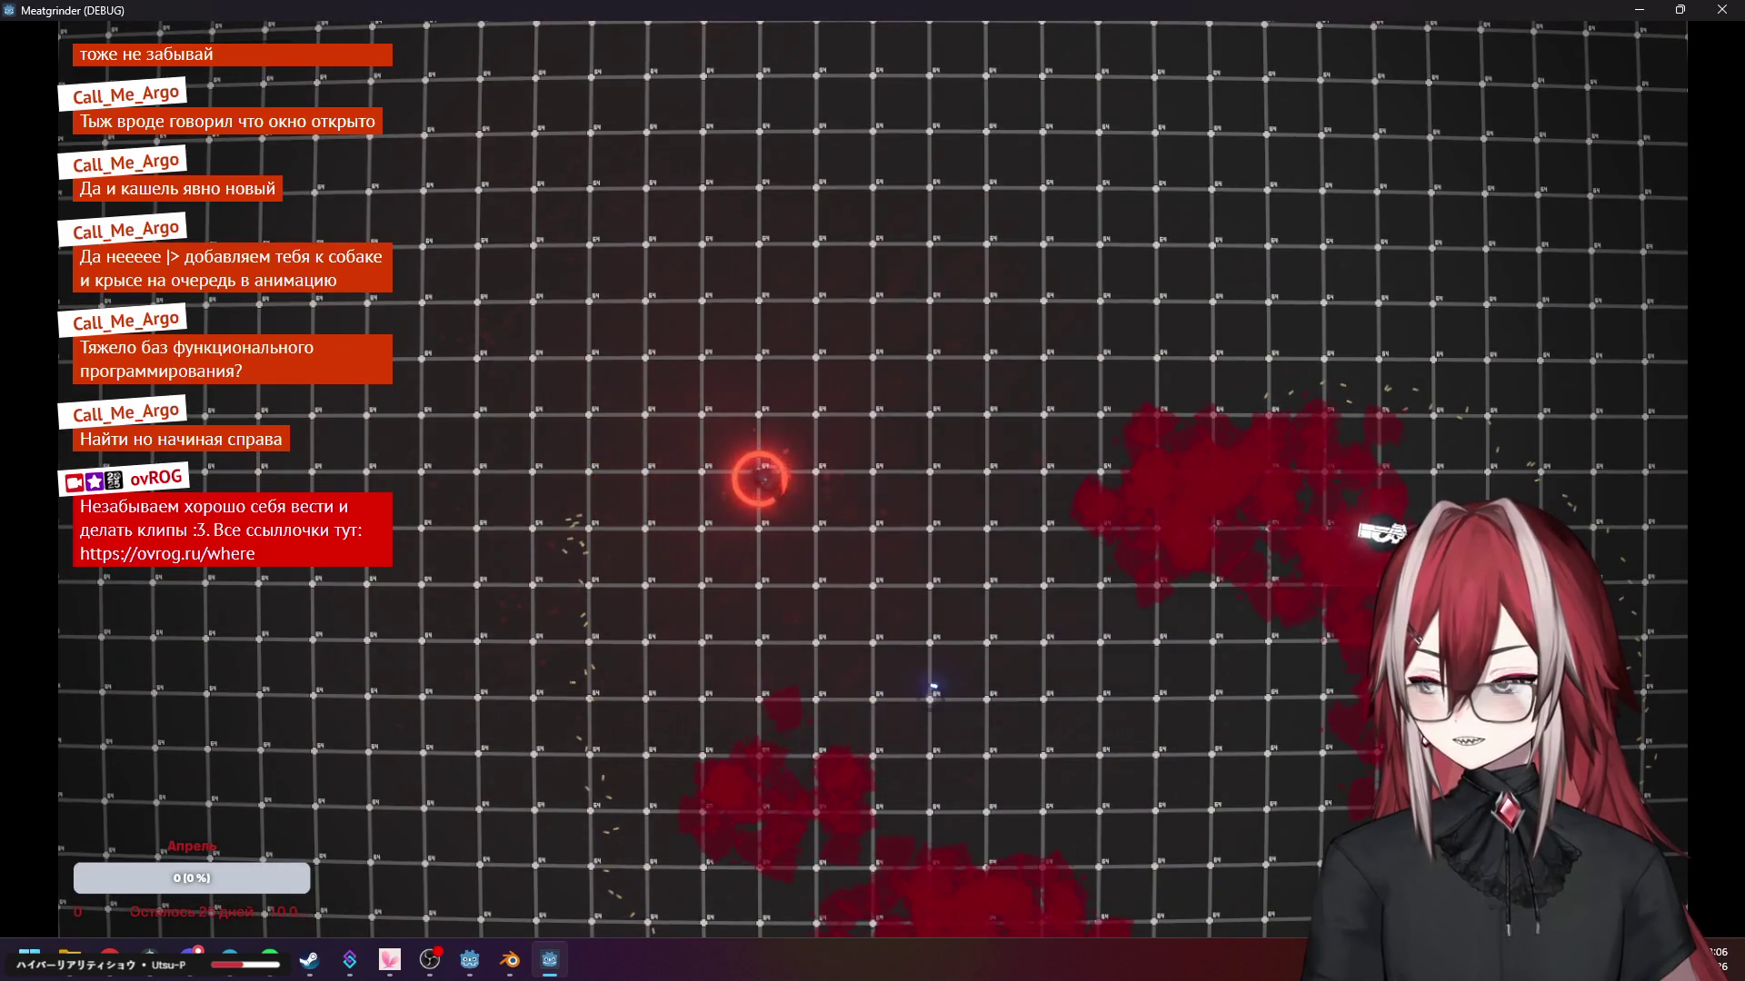
key(w)
key(a)
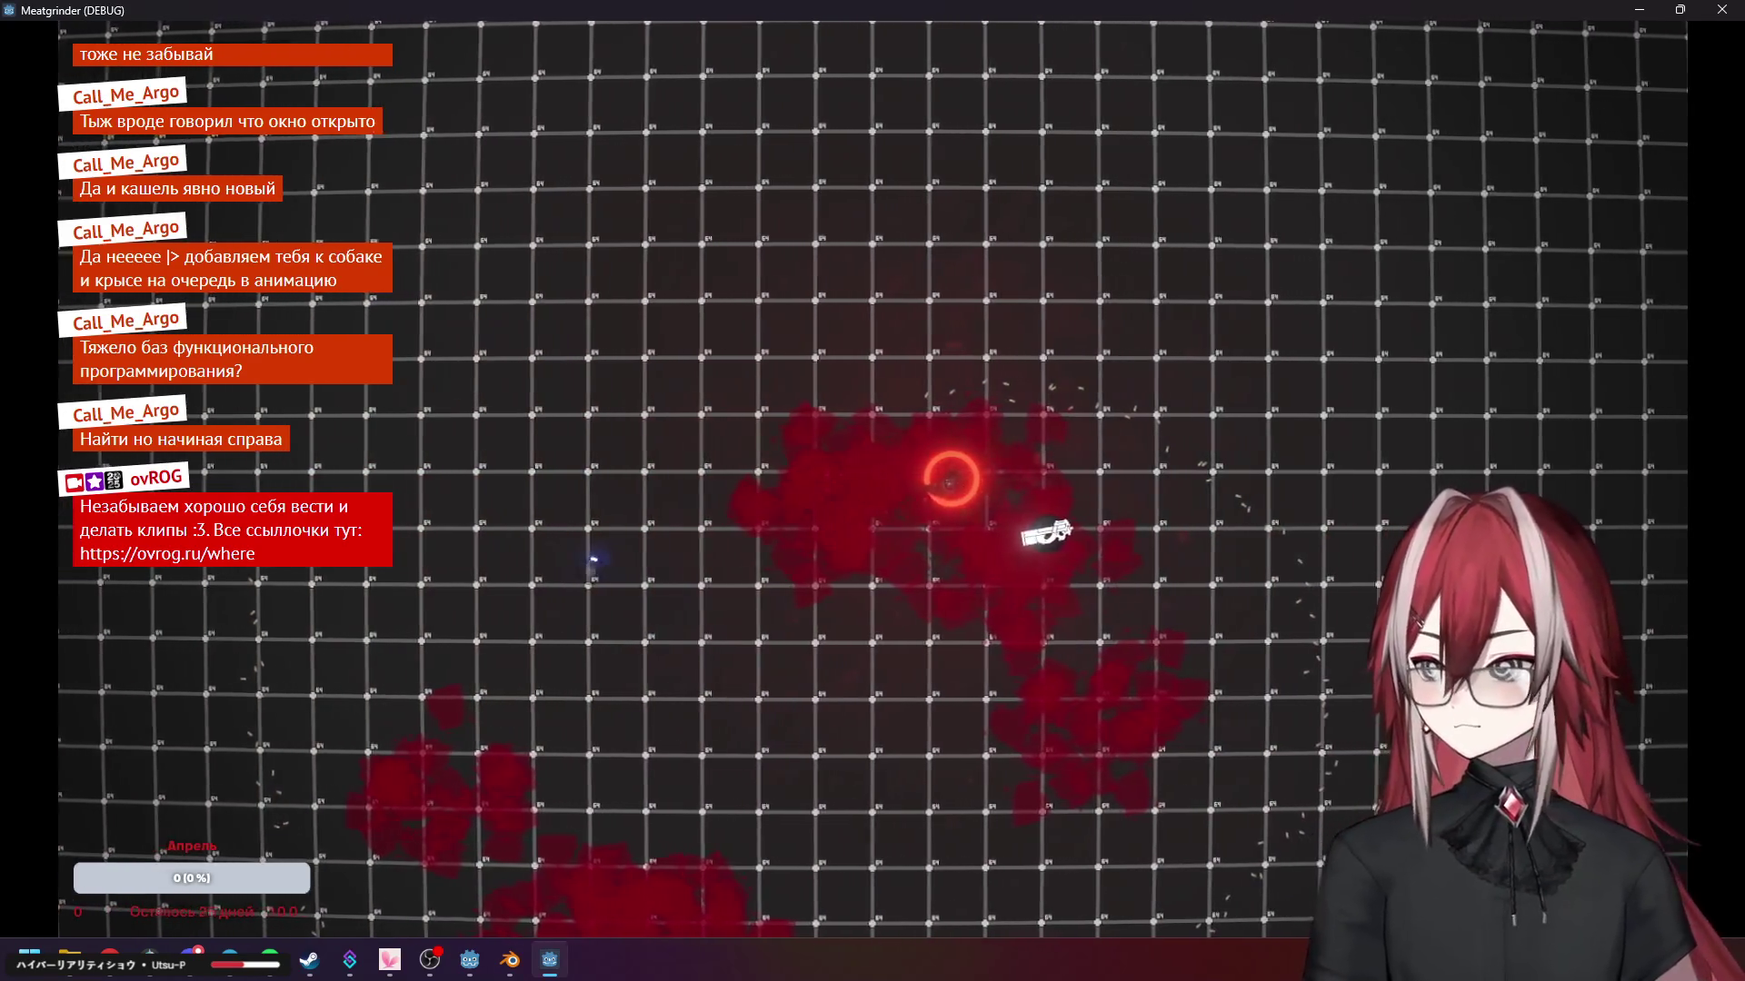
key(alt+F4)
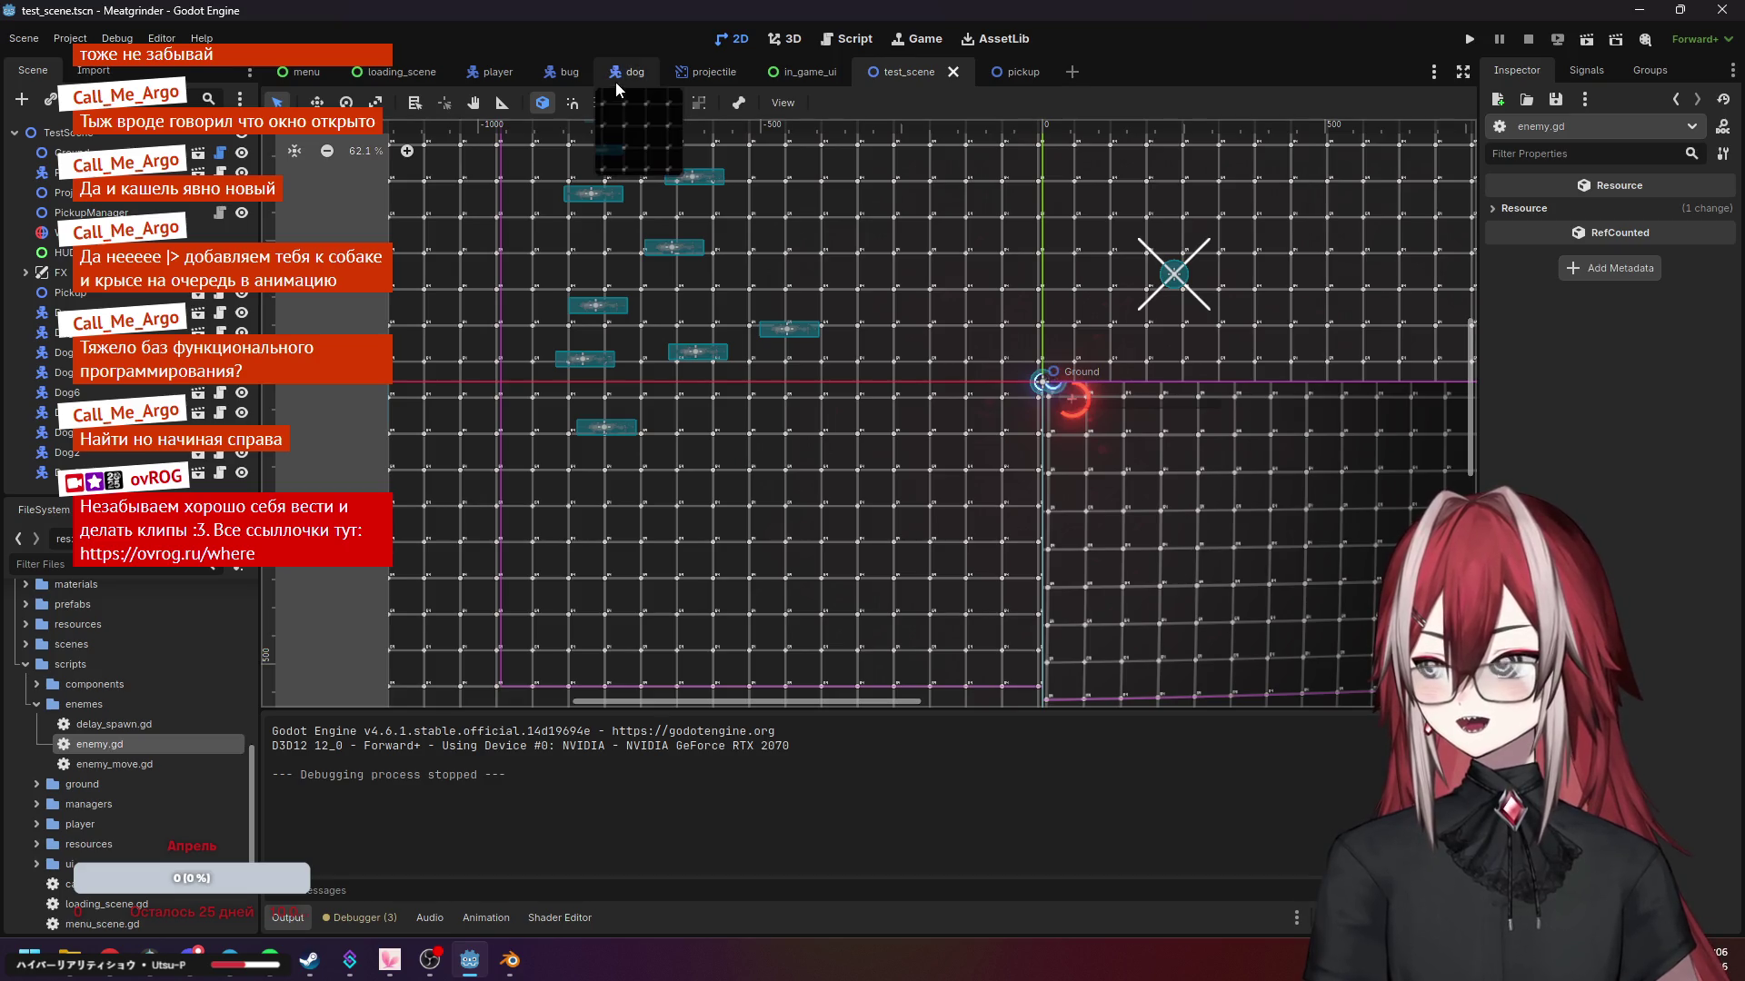
Step: Open enemy.gd at func _destroy() on line 67 and begin adding a 'stamp: bool = true' parameter
click(859, 38)
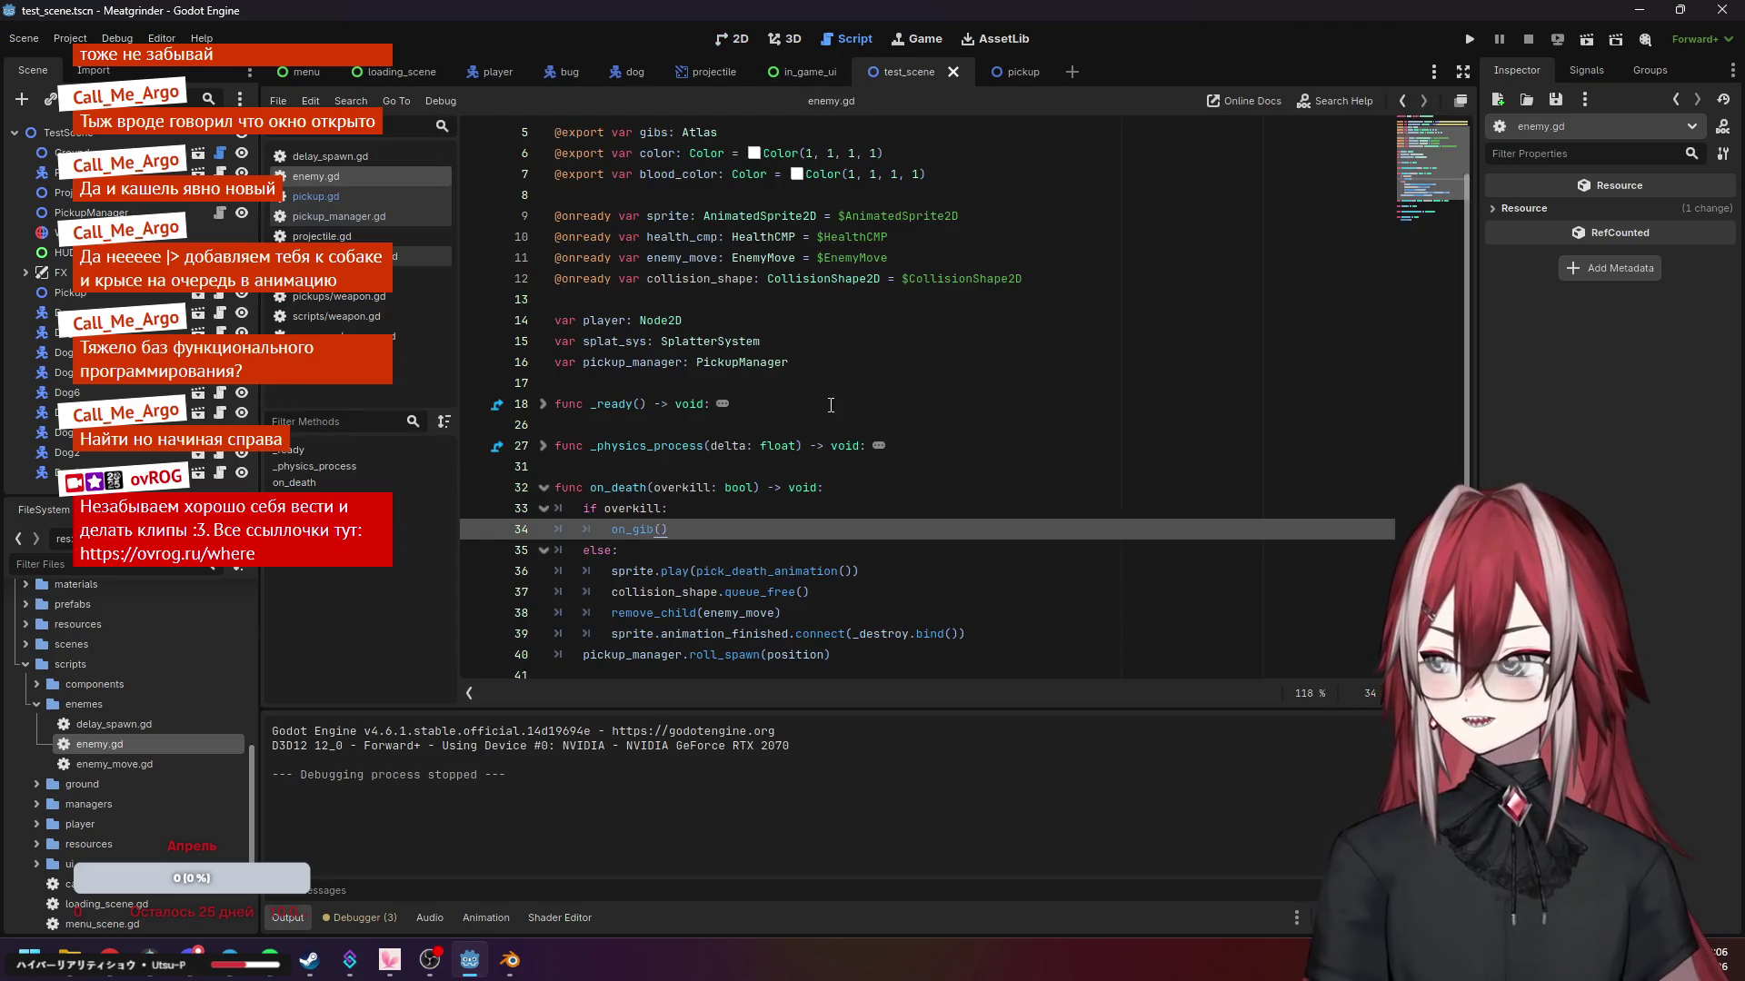
scroll(831, 406, down, 3)
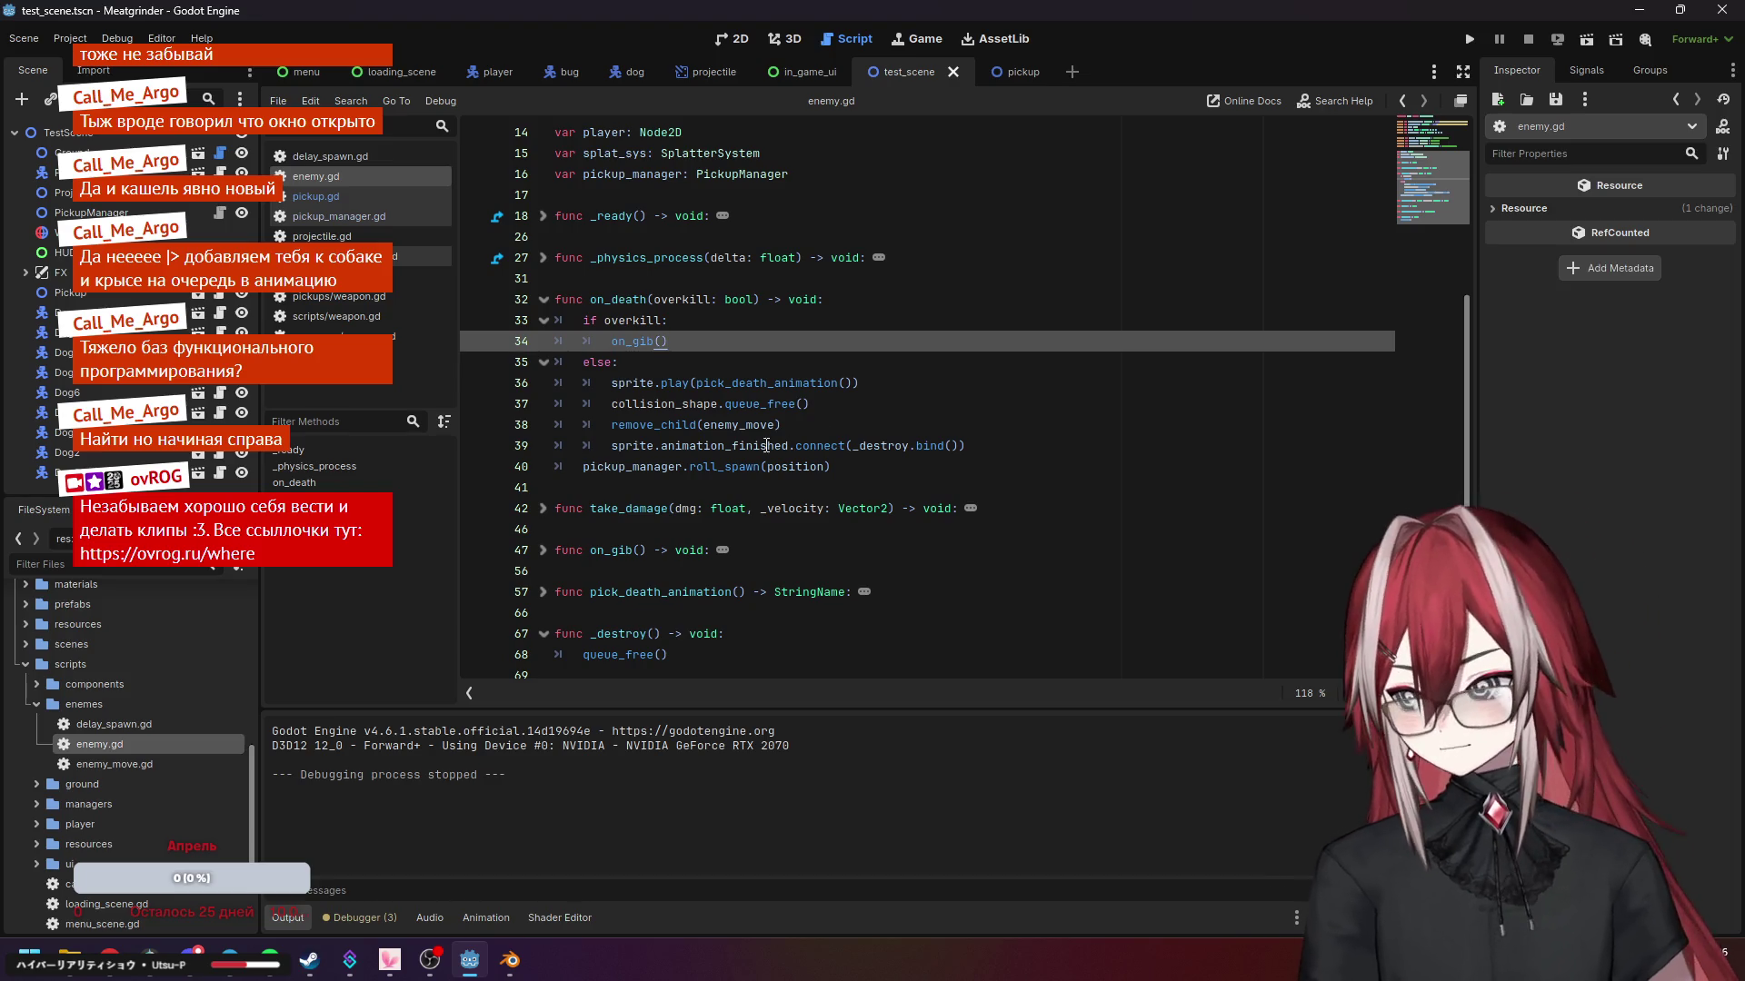
click(877, 444)
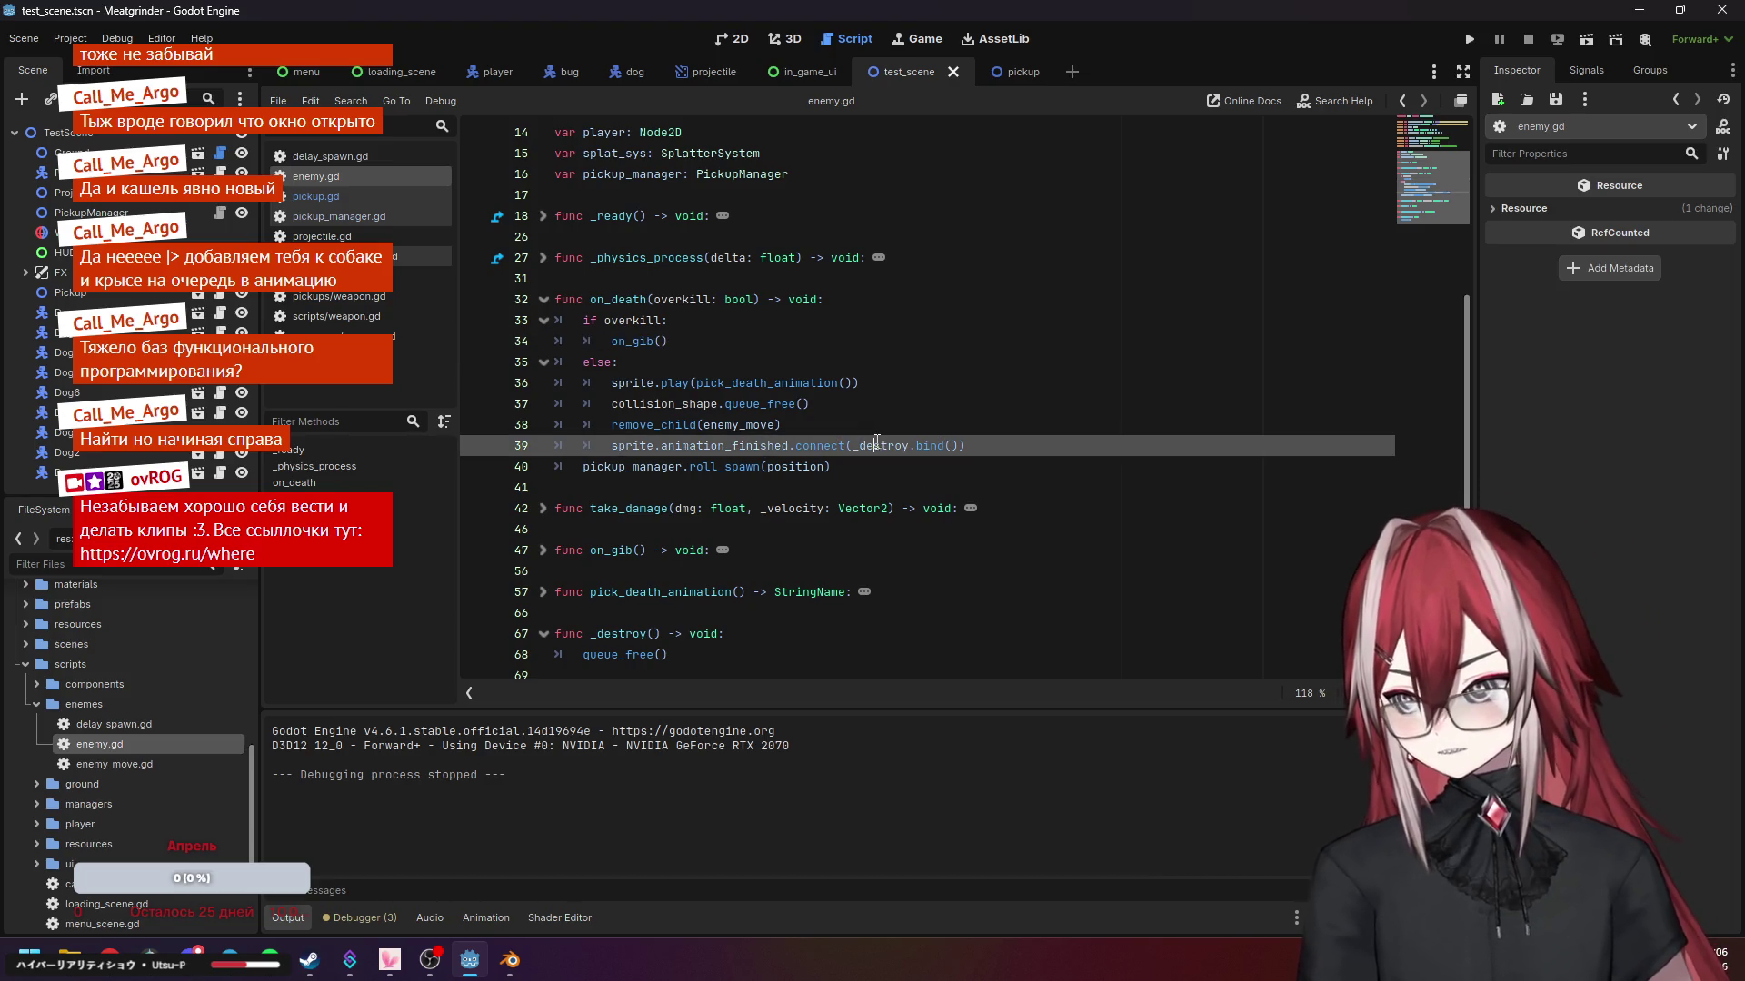
click(642, 633)
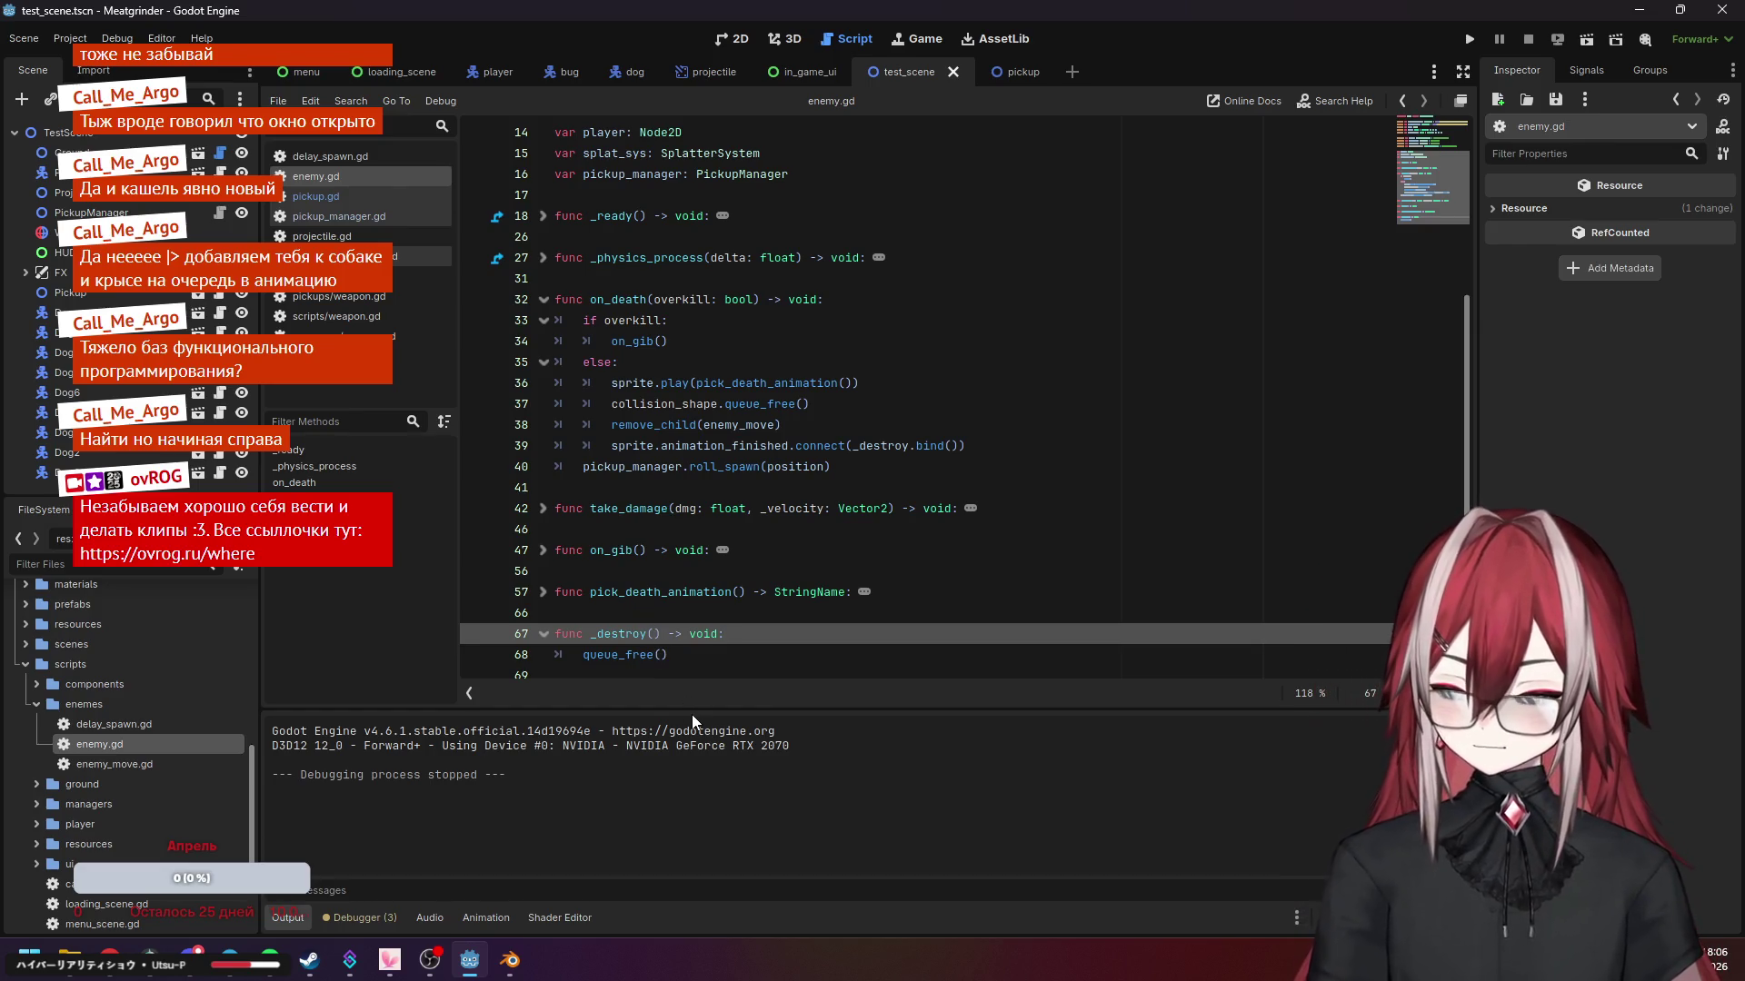
text(stamp:)
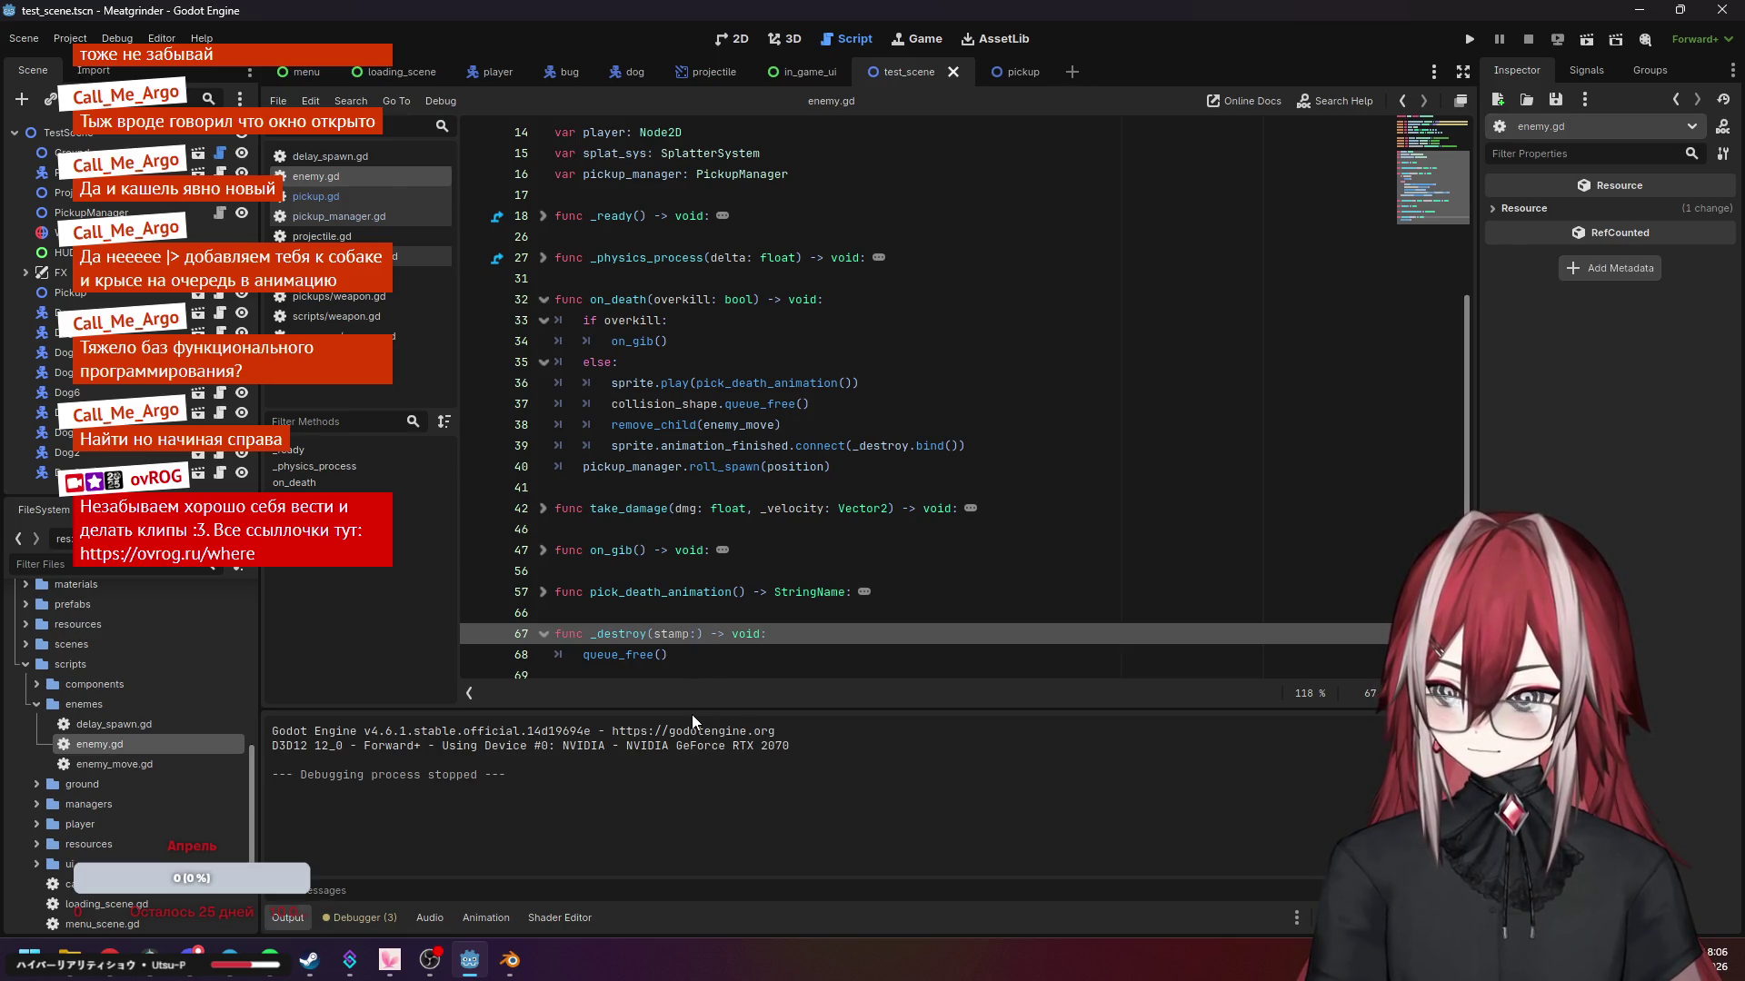
text(boo)
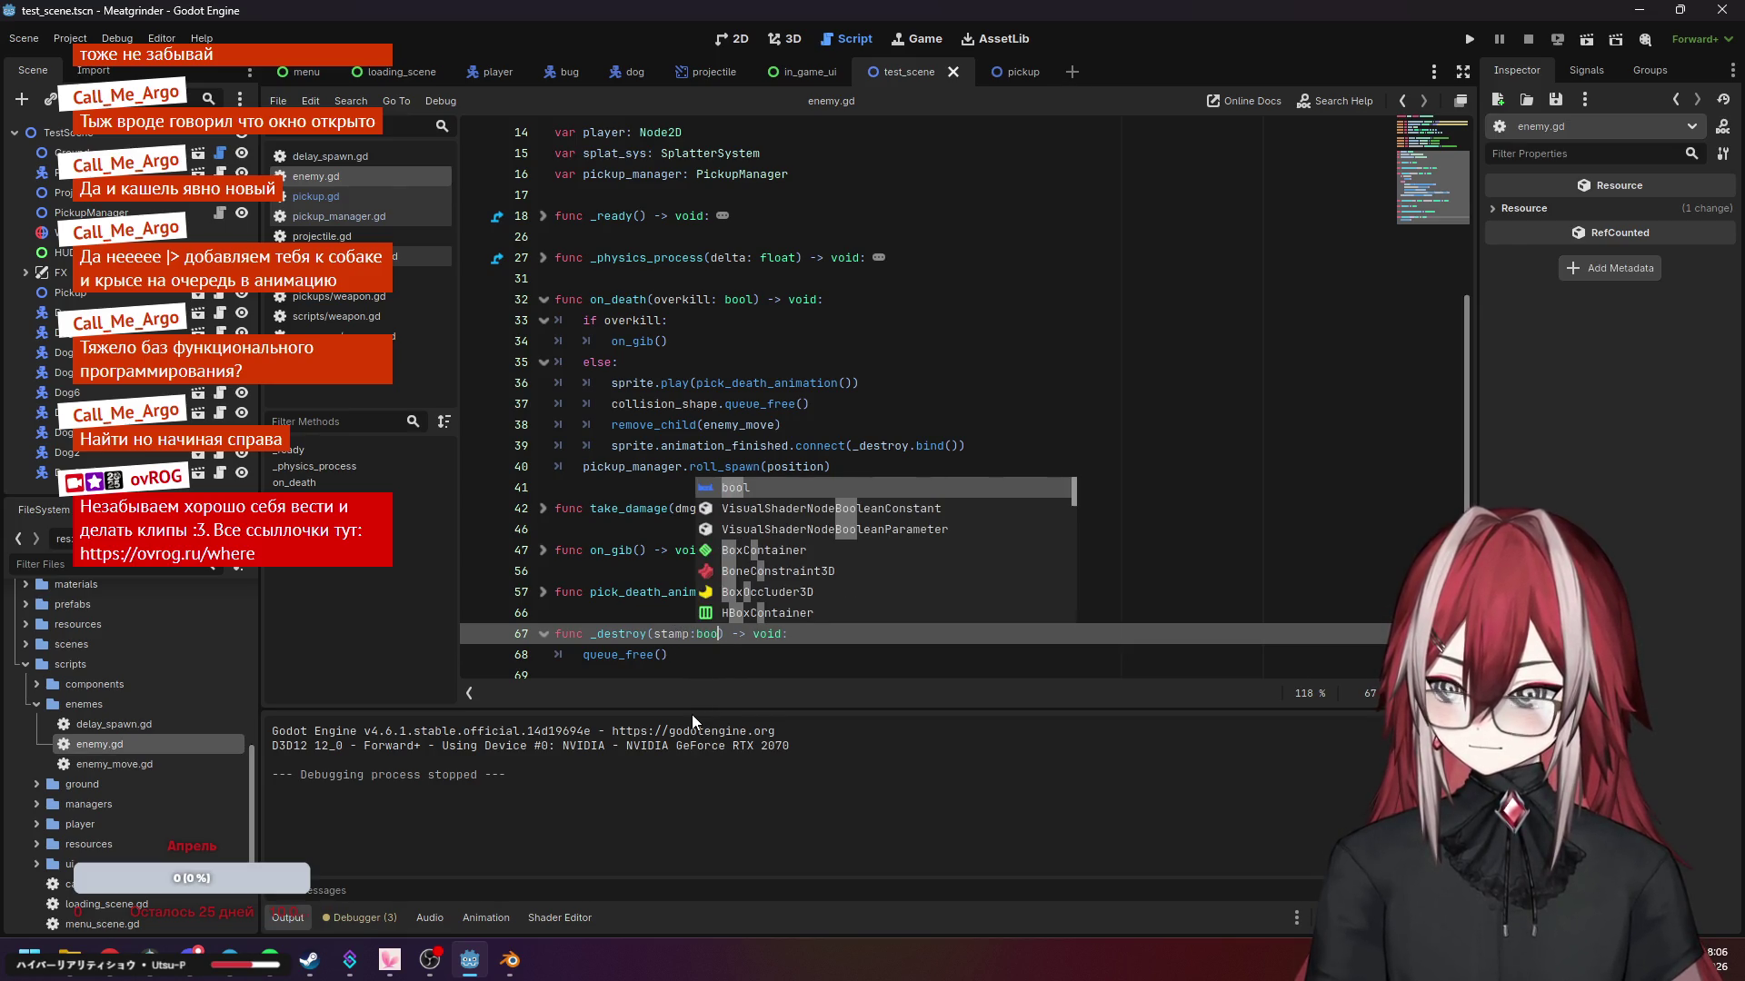
text(l = tru)
Step: Make on_gib call _destroy(false), then collapse on_gib
click(544, 551)
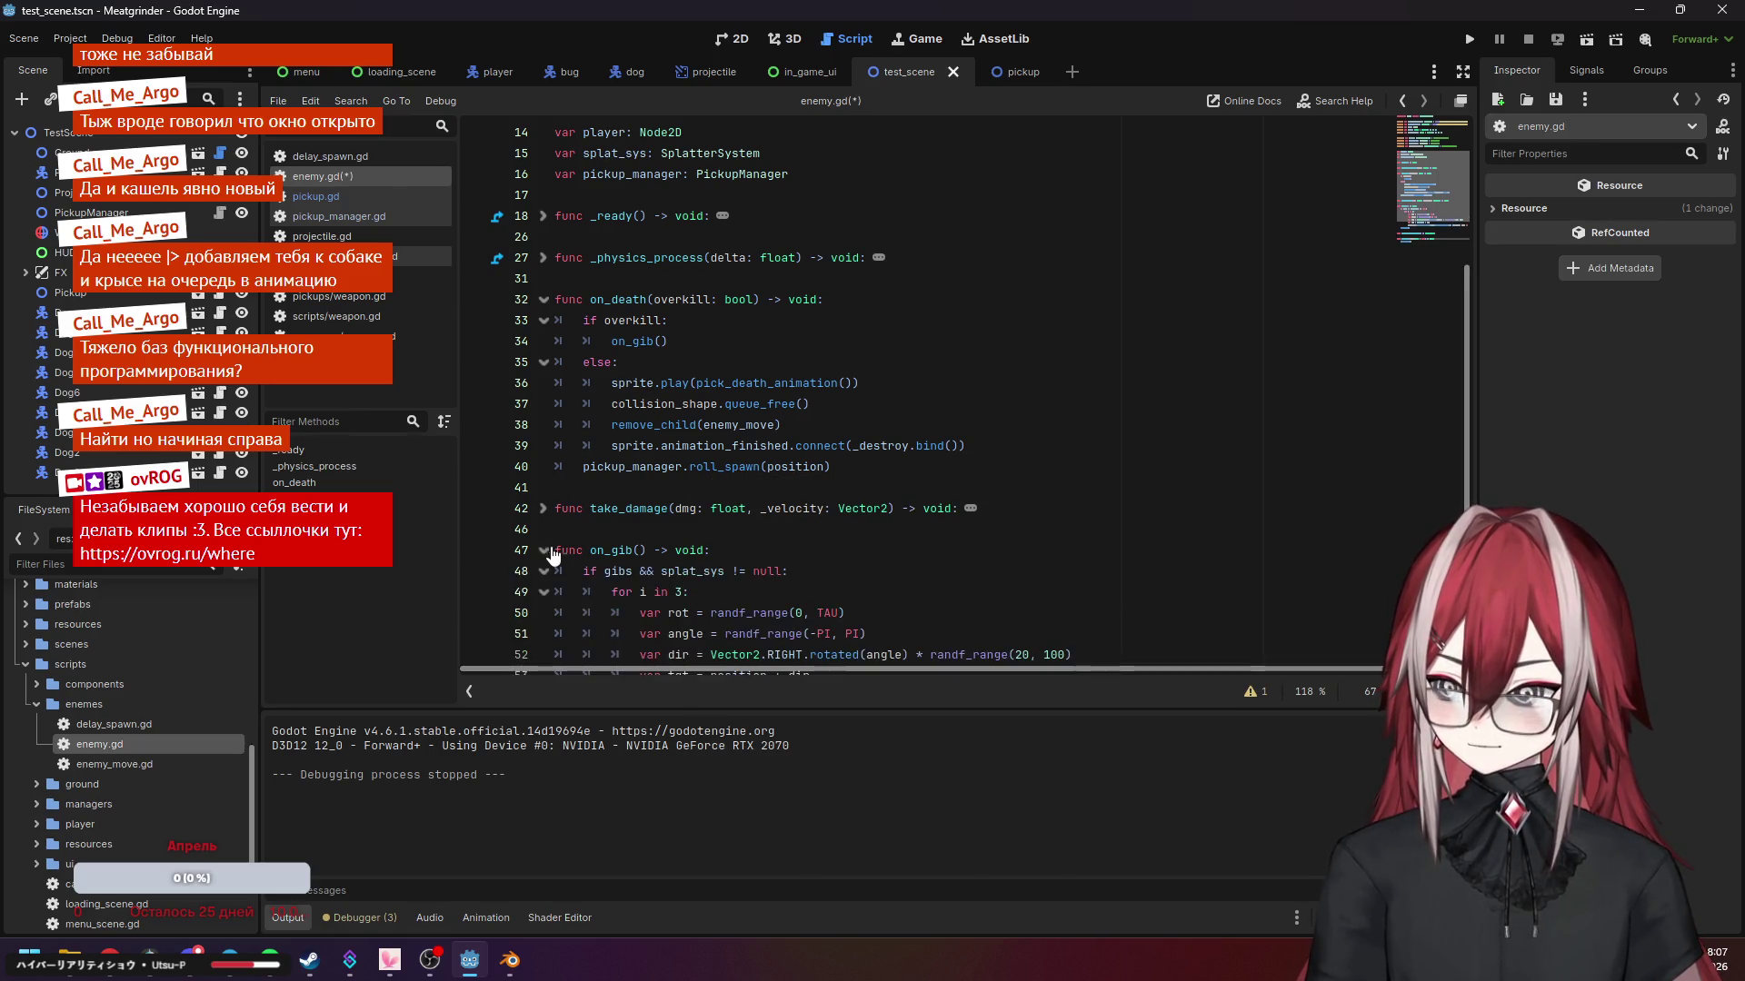
scroll(703, 539, down, 5)
click(653, 530)
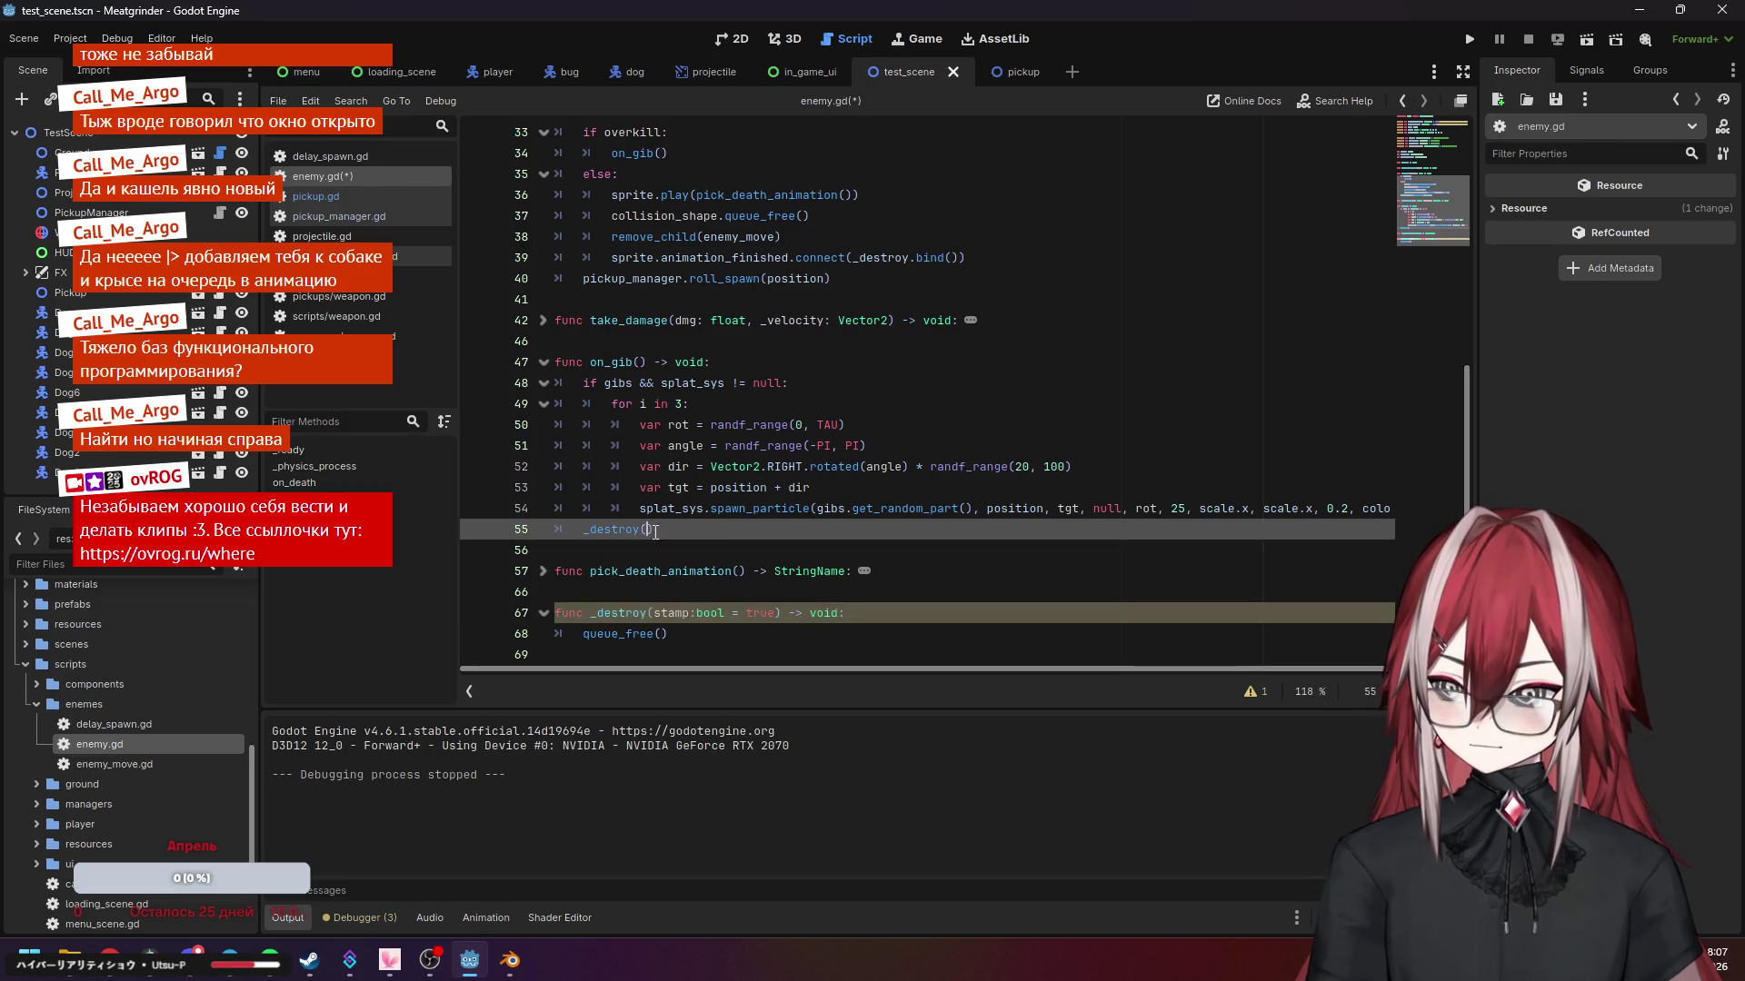
text(false)
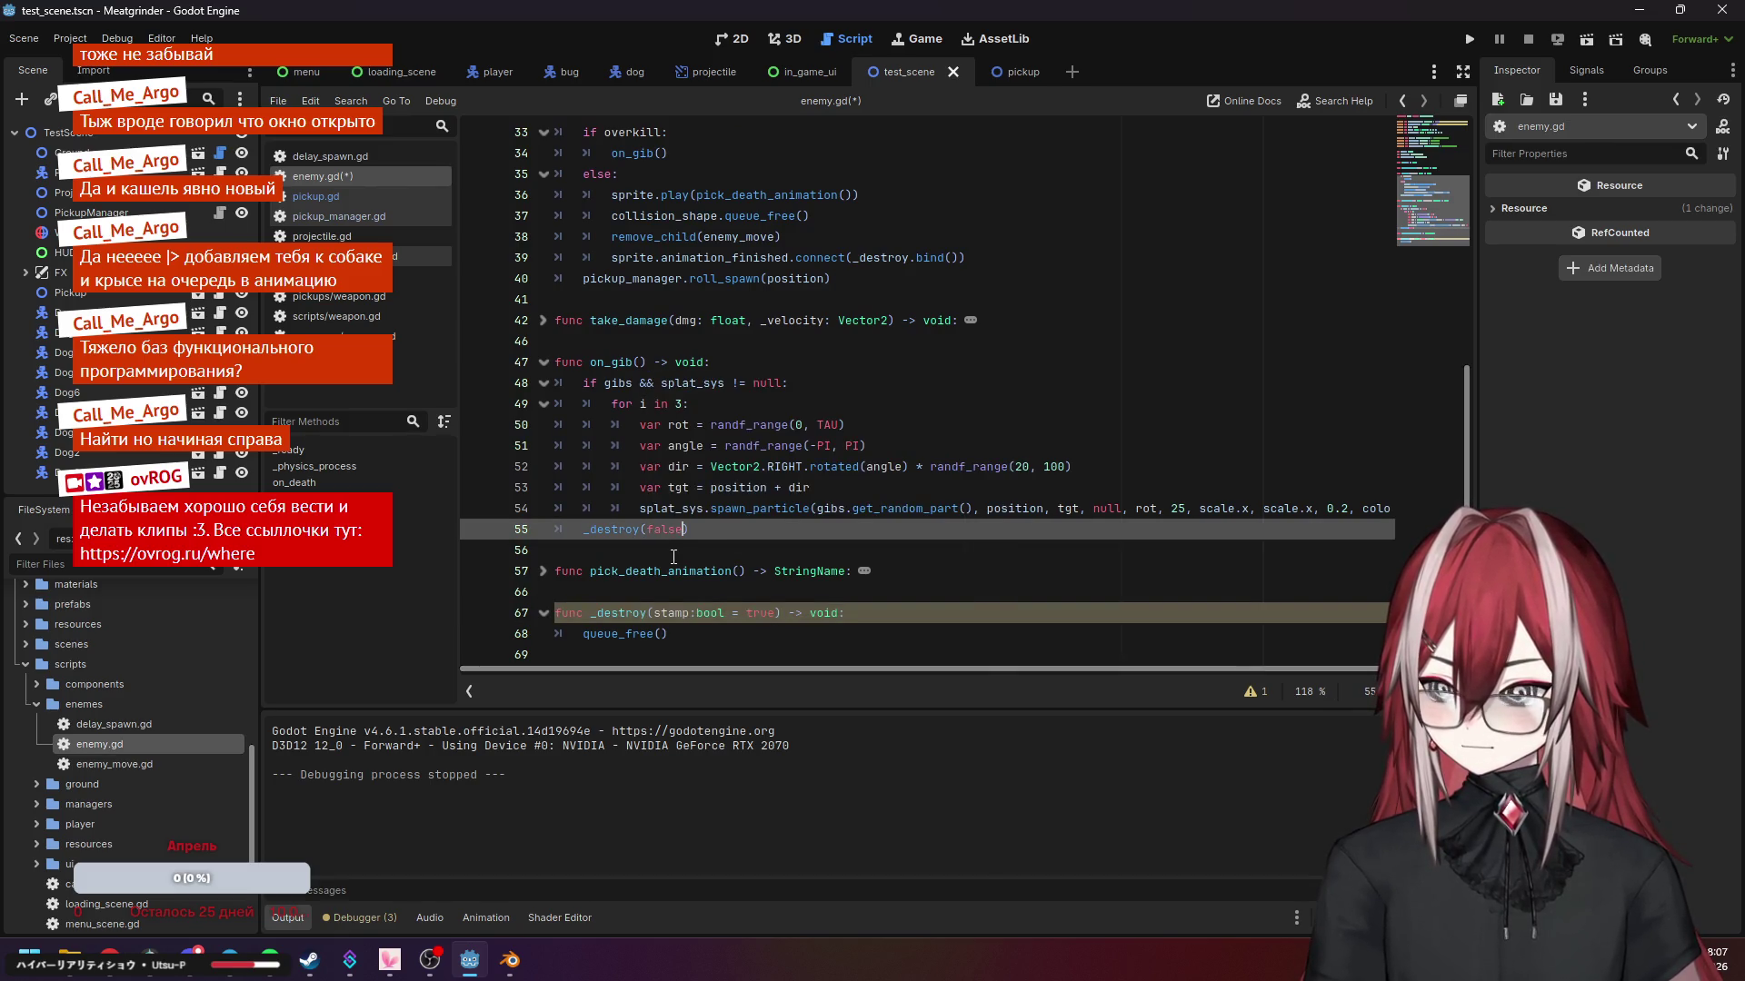
click(674, 551)
click(675, 631)
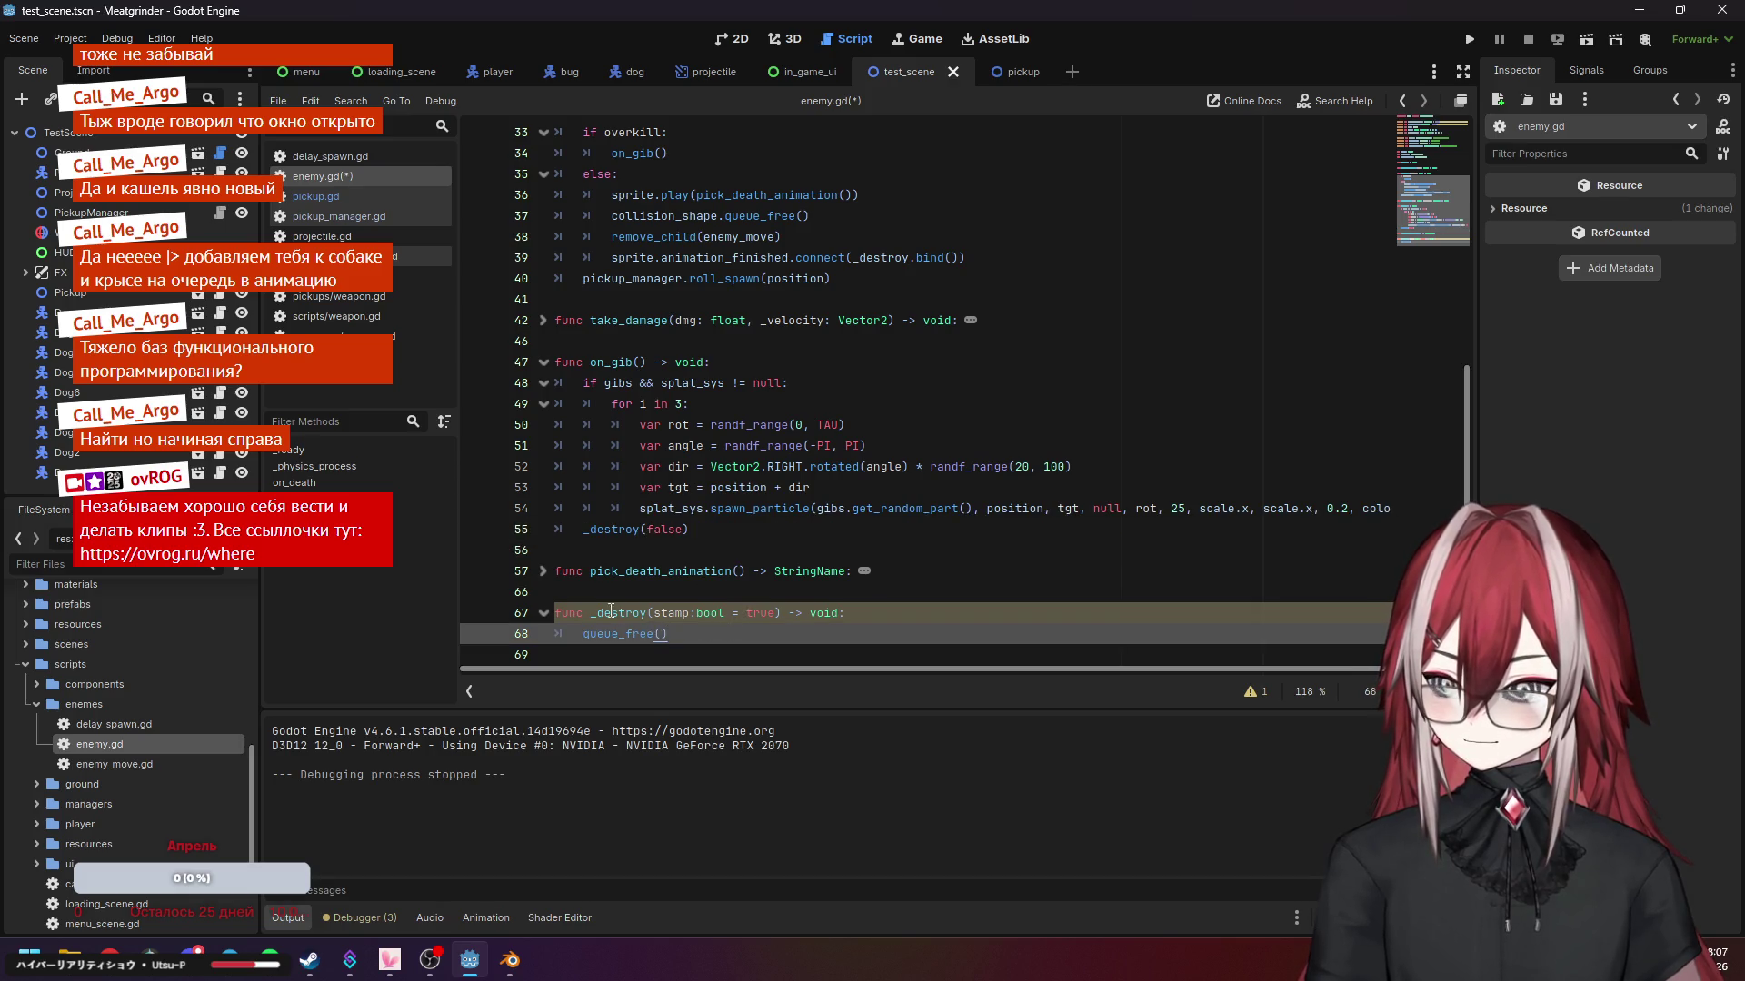
click(543, 361)
Step: Insert an 'if stamp:' line with a 'pass' body right under the _destroy header
click(868, 434)
key(Return)
text(if)
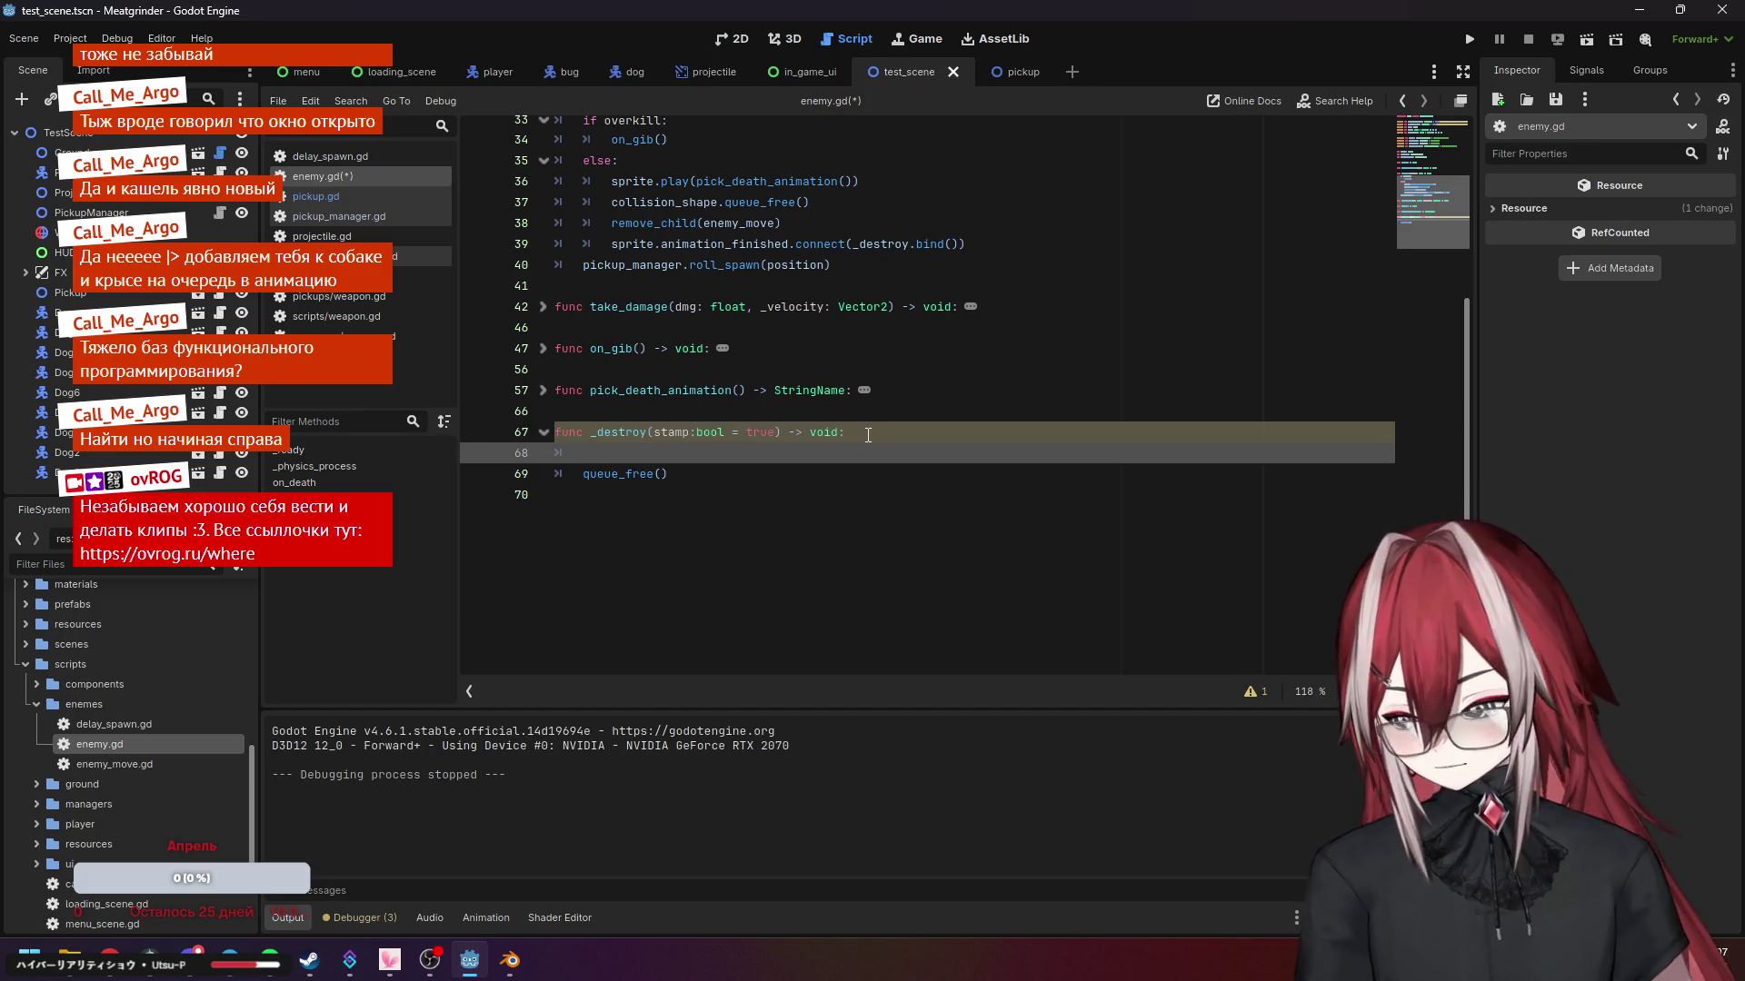
text( st)
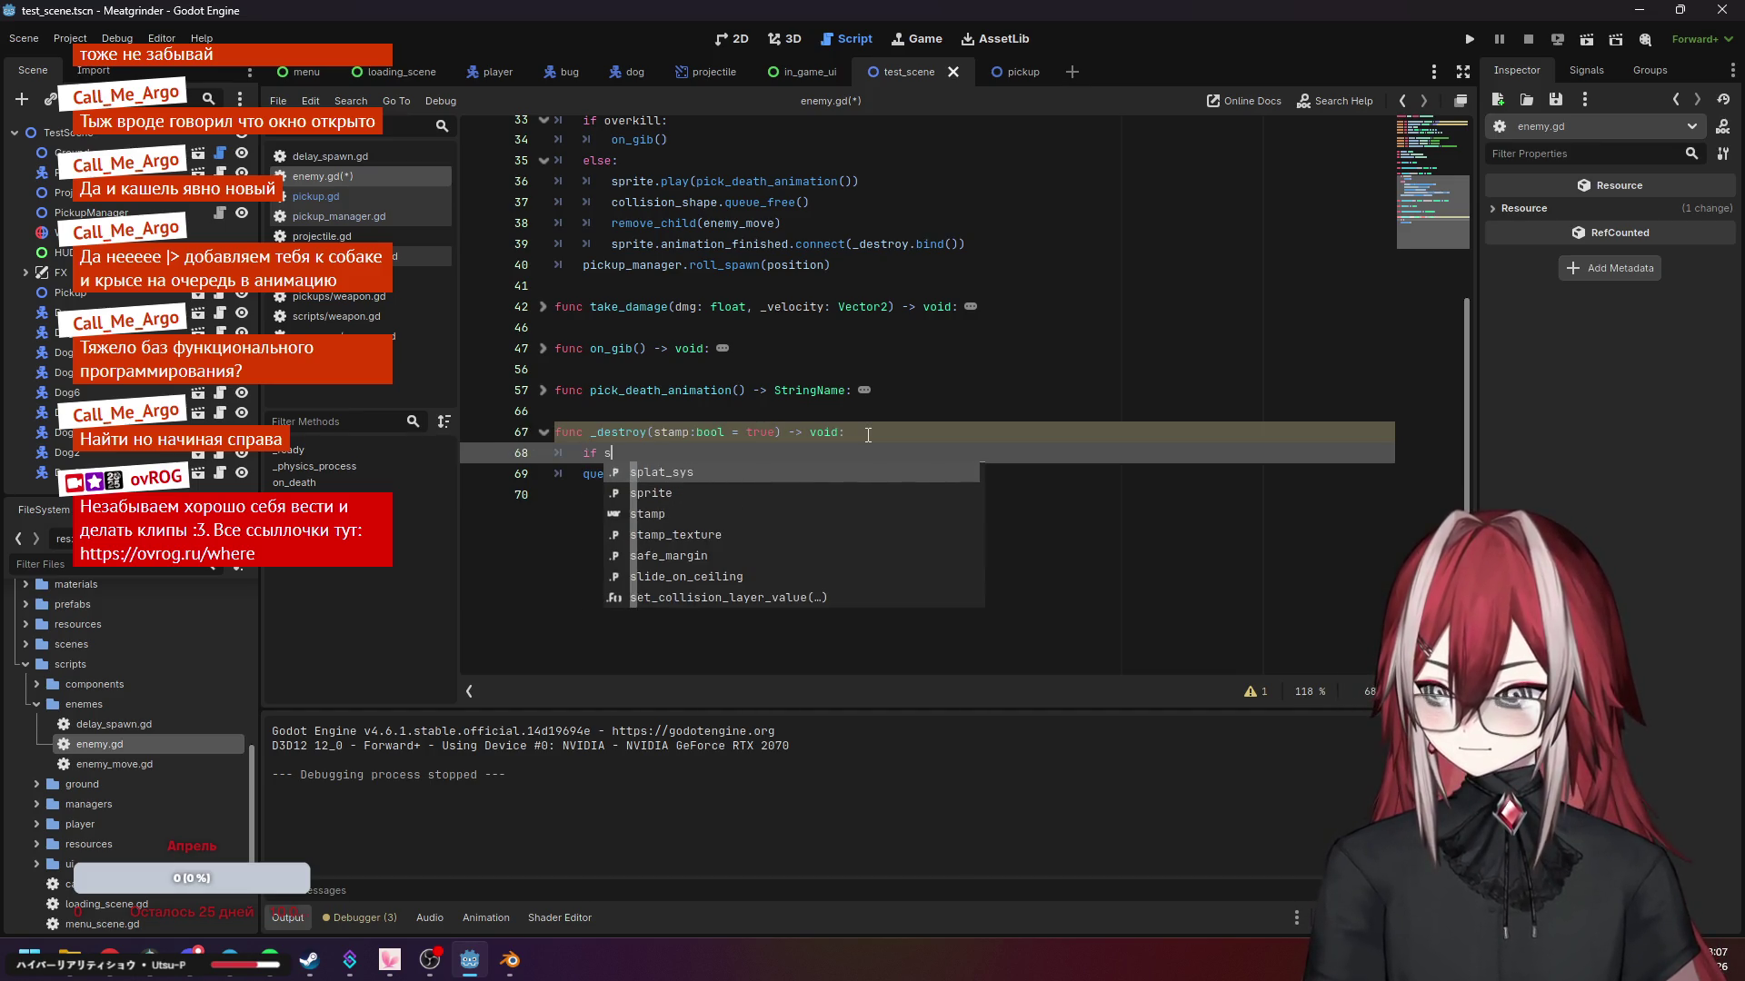
key(Return)
key(Return)
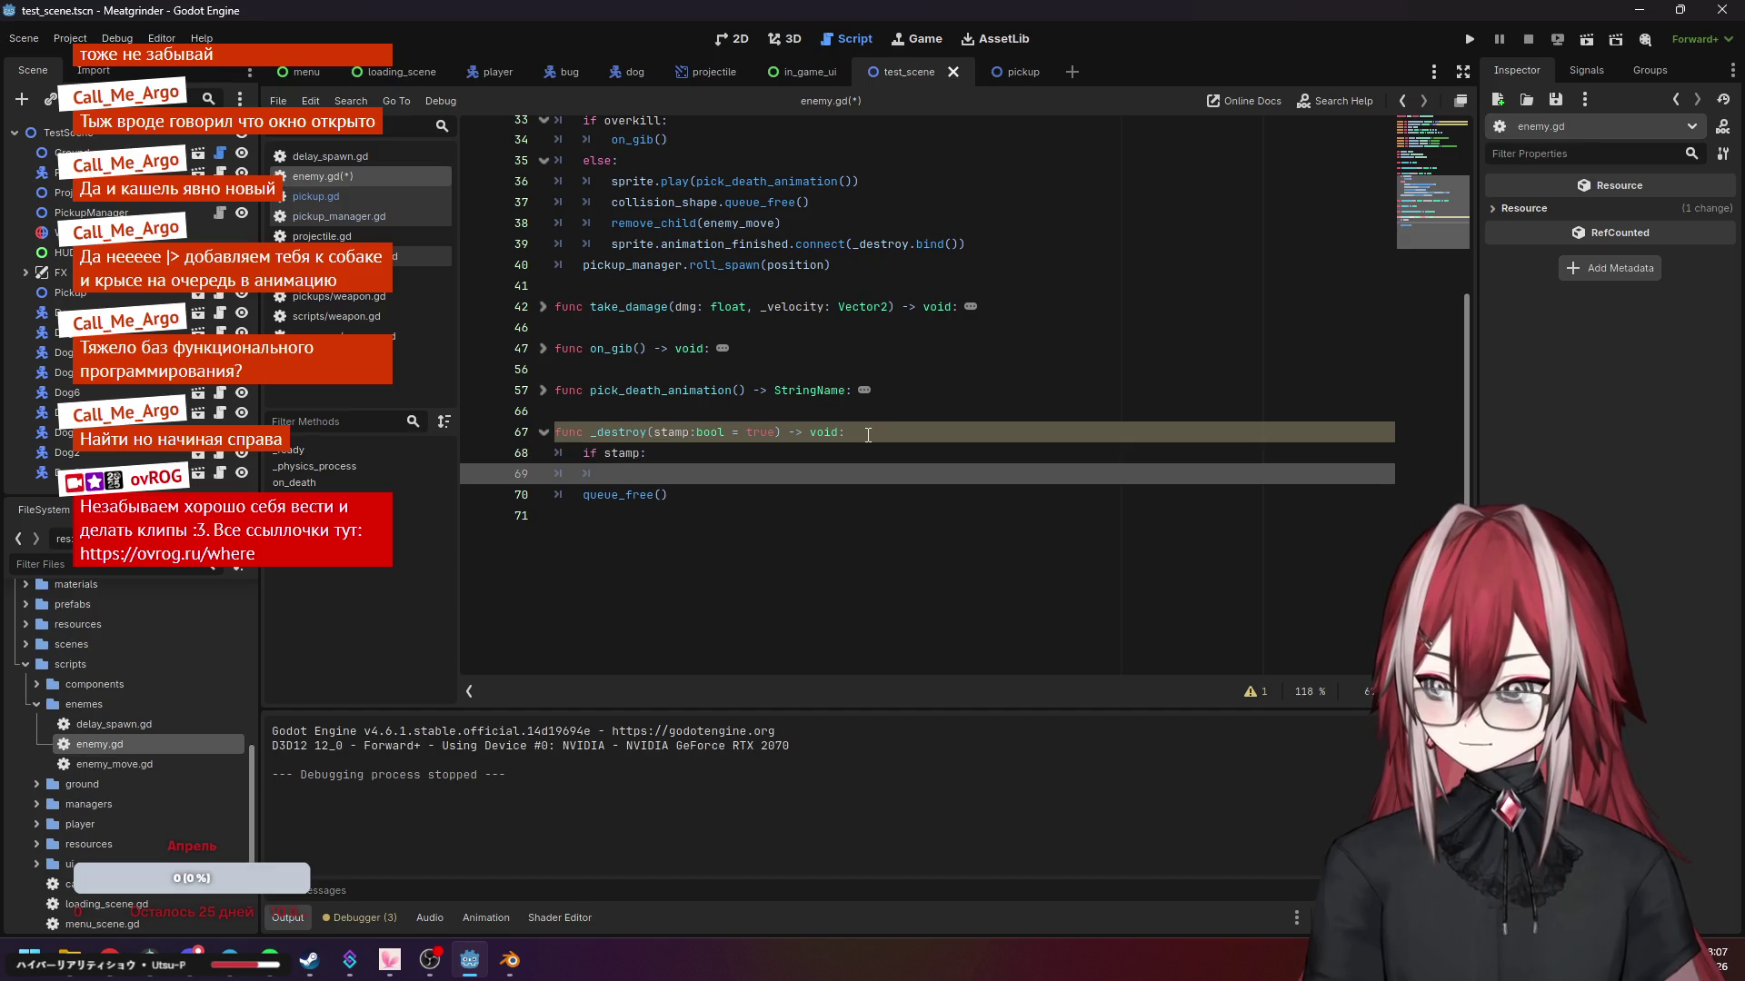
key(Down)
key(Down)
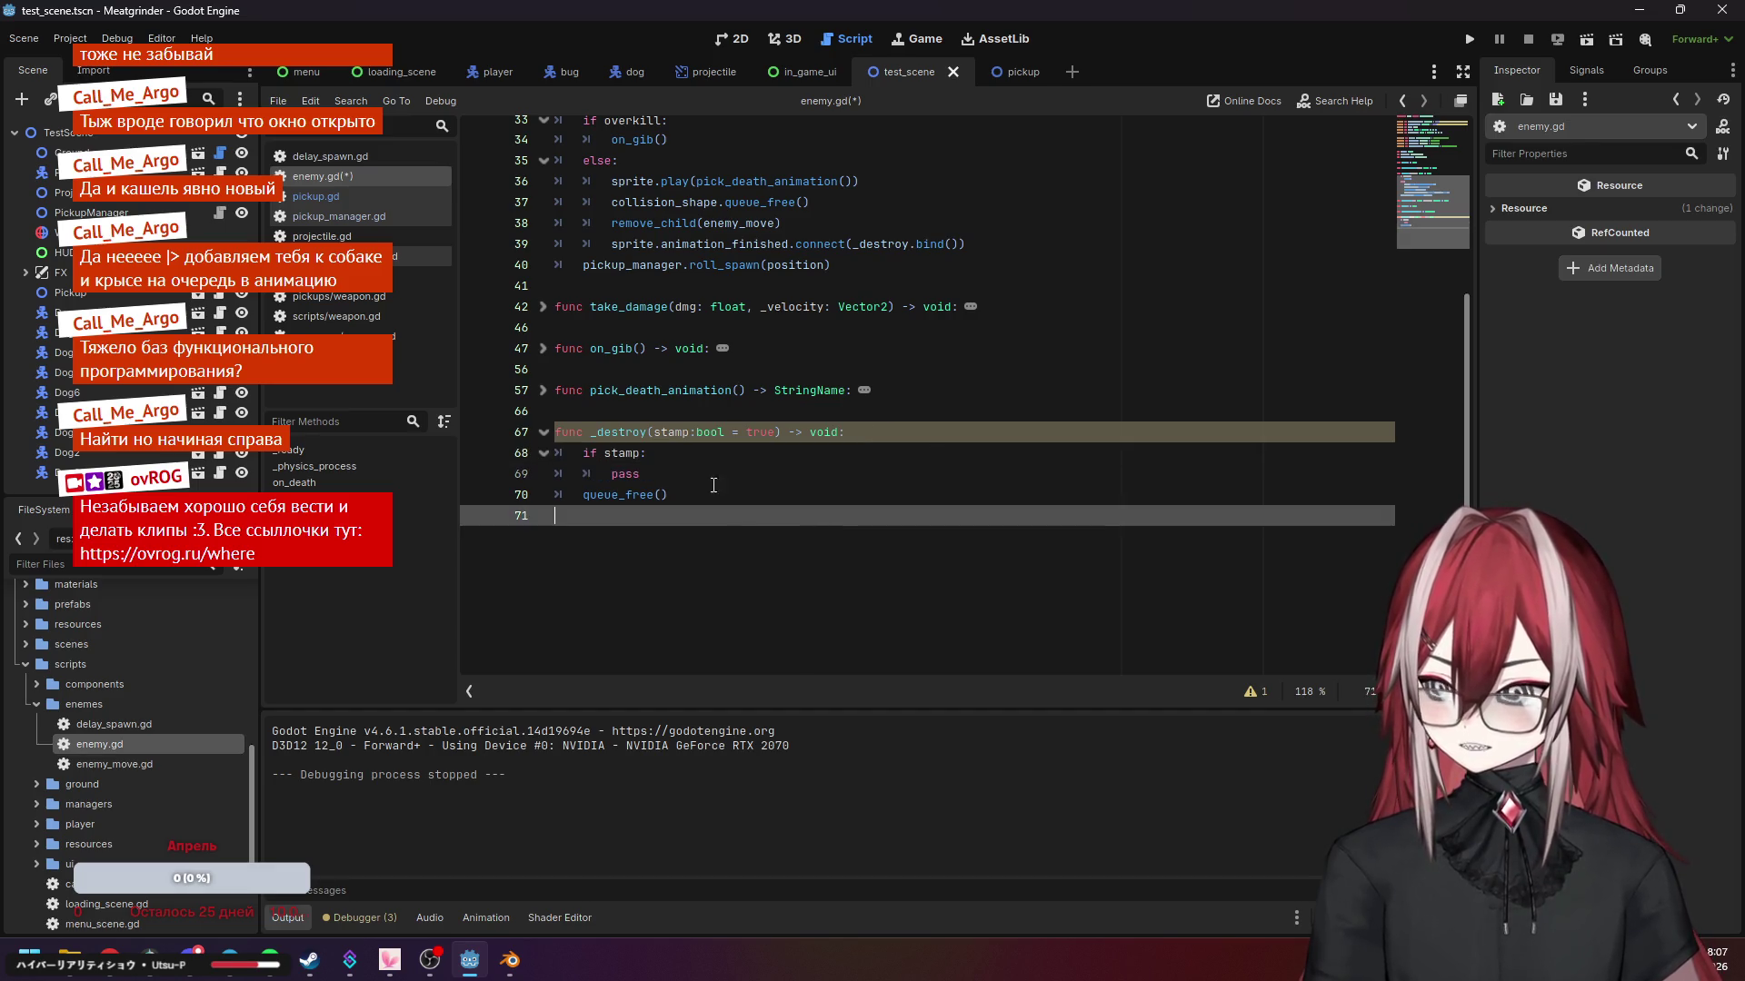
scroll(773, 374, up, 3)
click(773, 374)
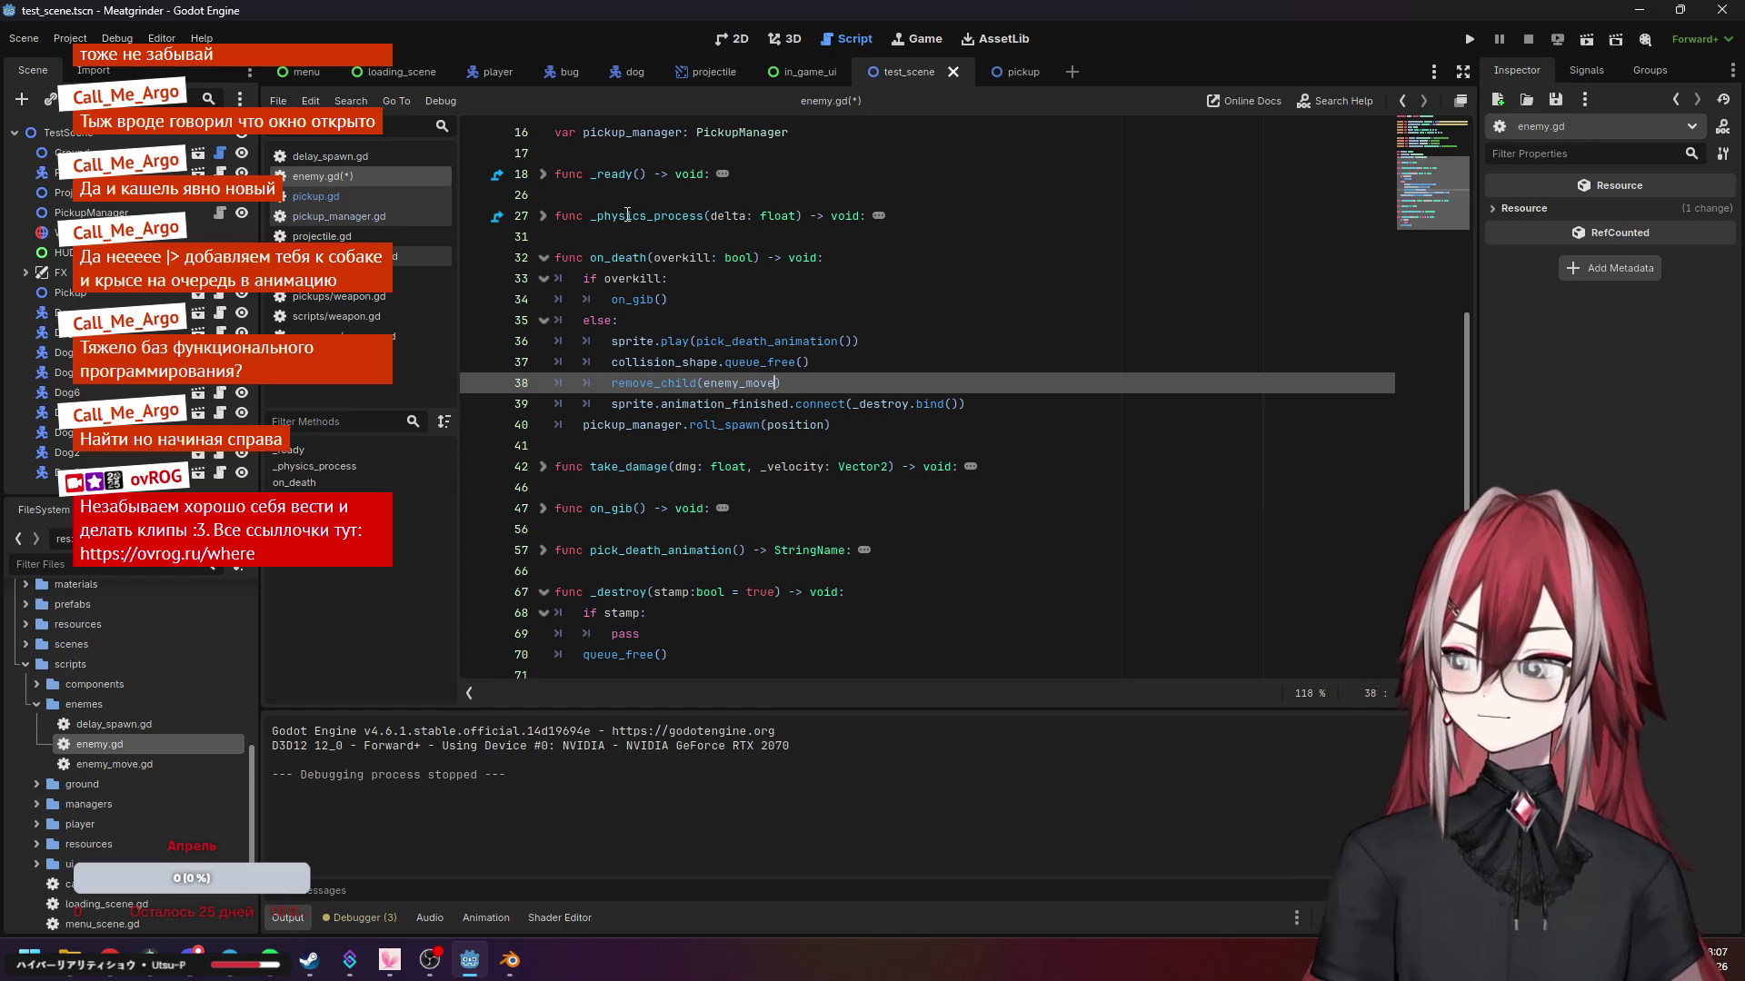
click(543, 258)
click(550, 331)
click(682, 592)
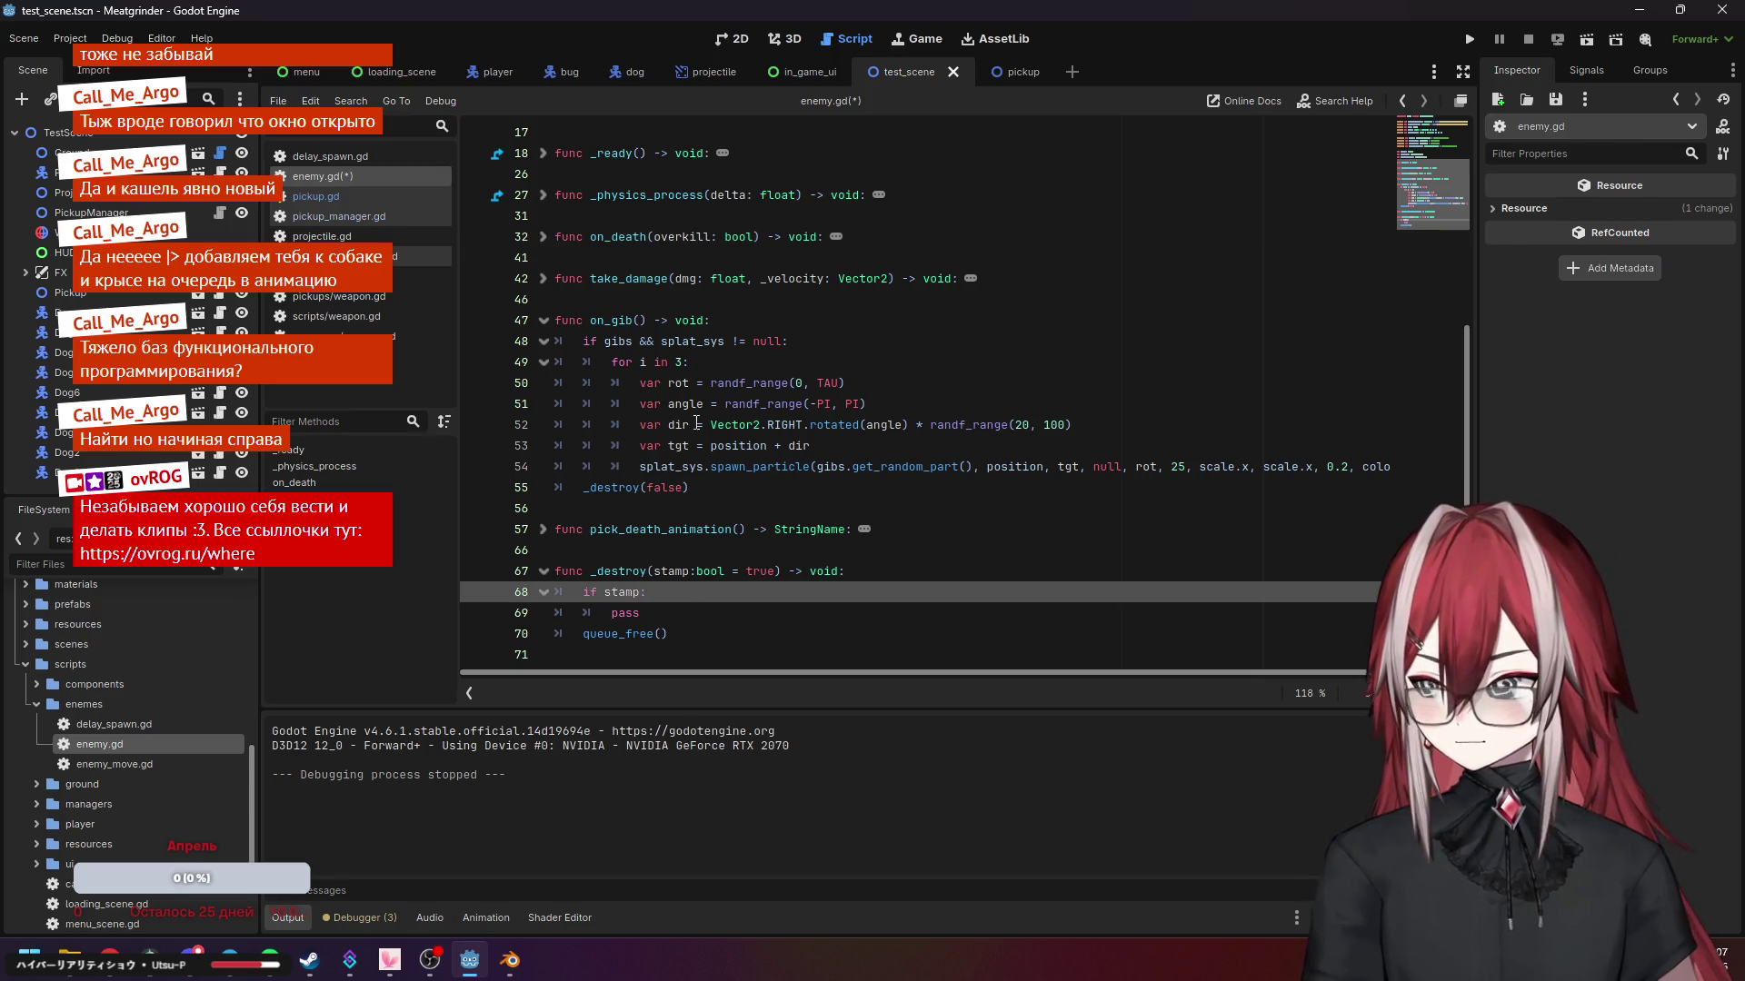
click(727, 382)
click(734, 466)
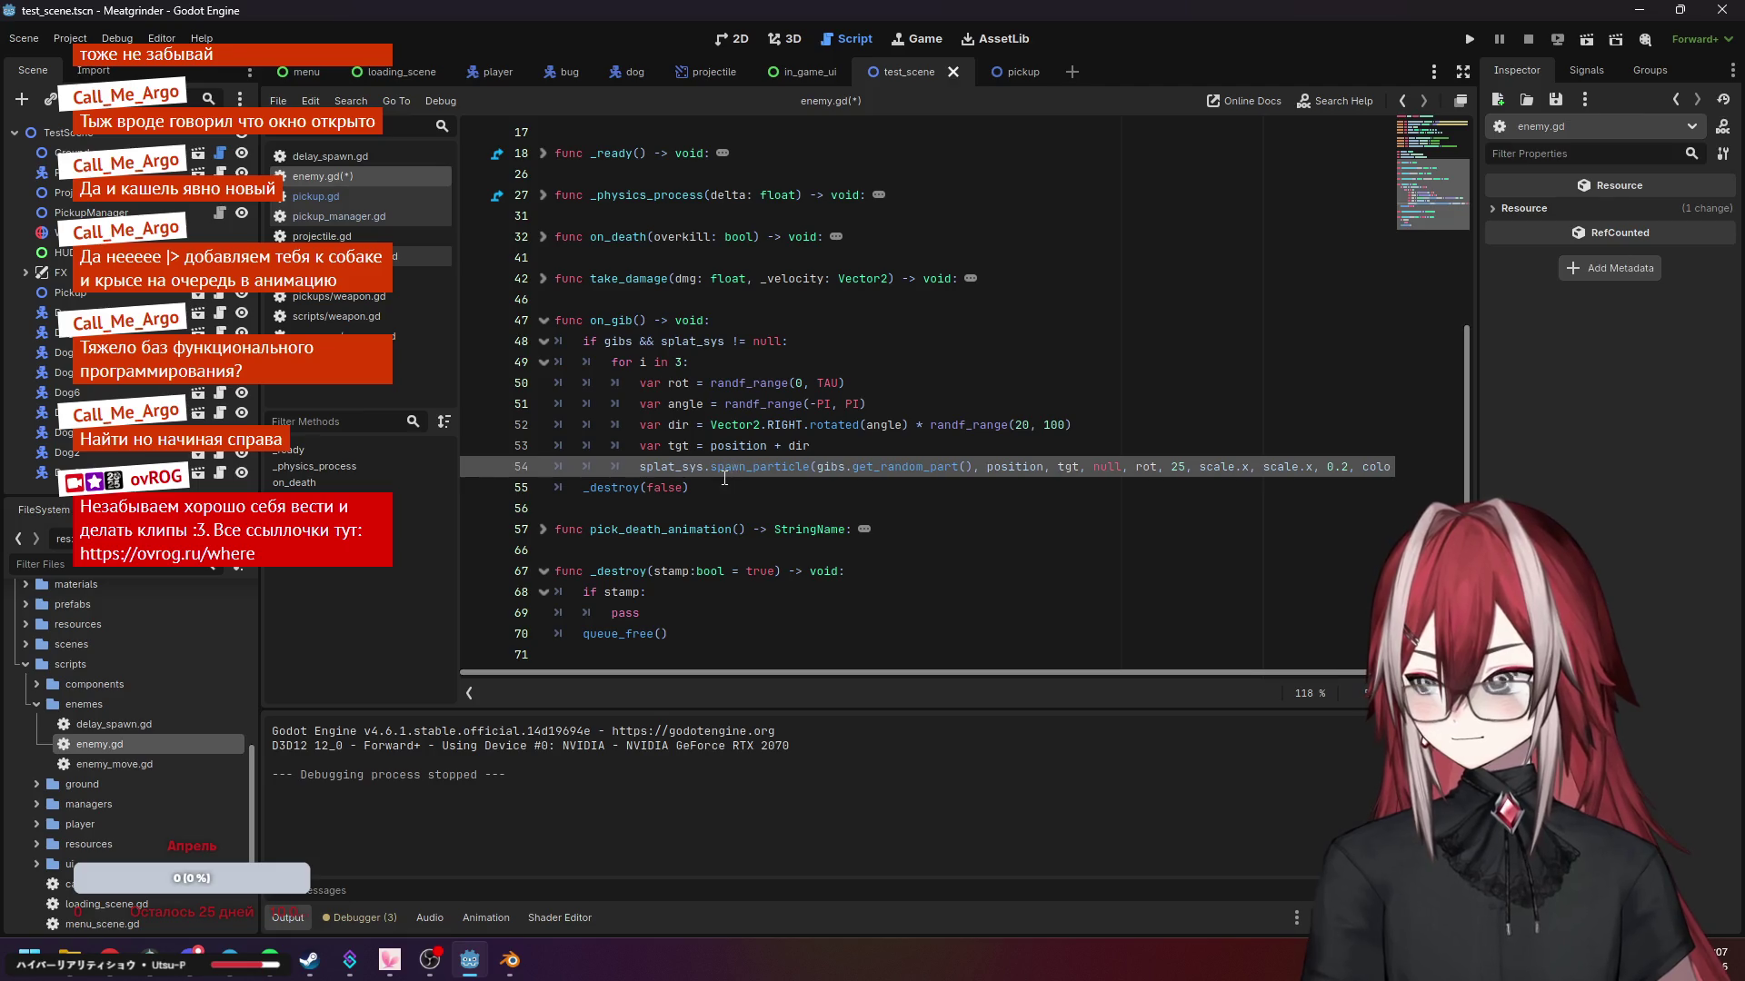
click(721, 483)
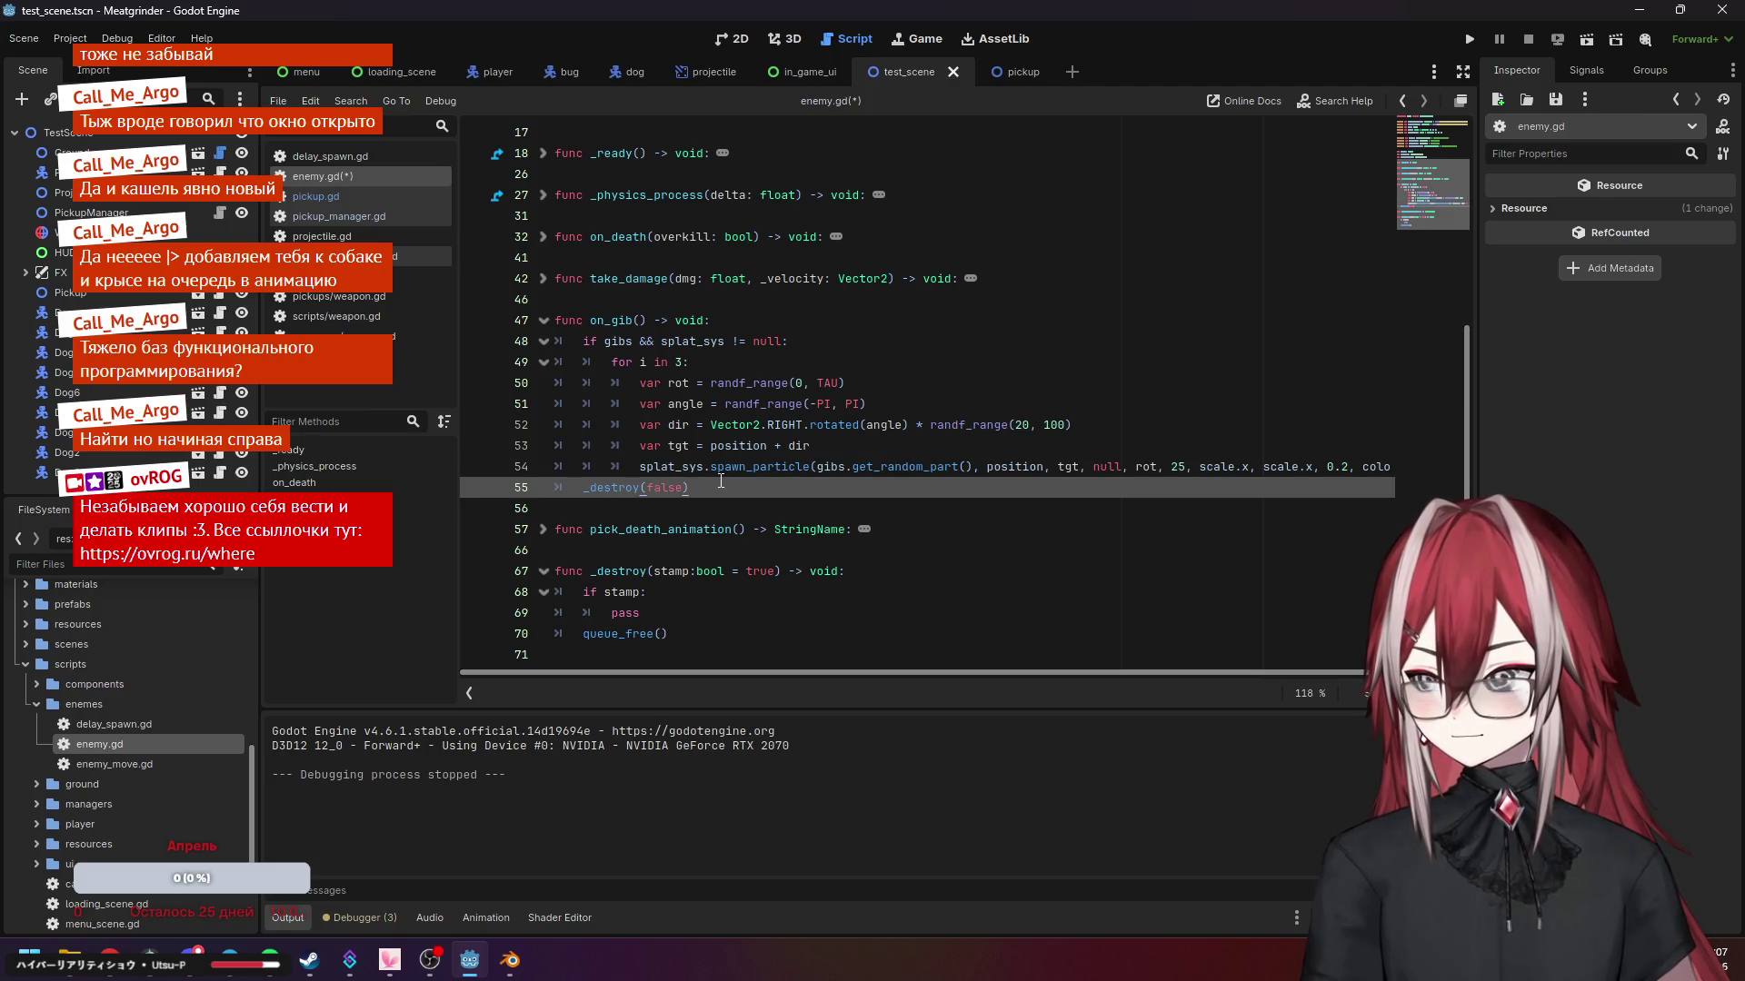
click(729, 467)
mouse_move(731, 469)
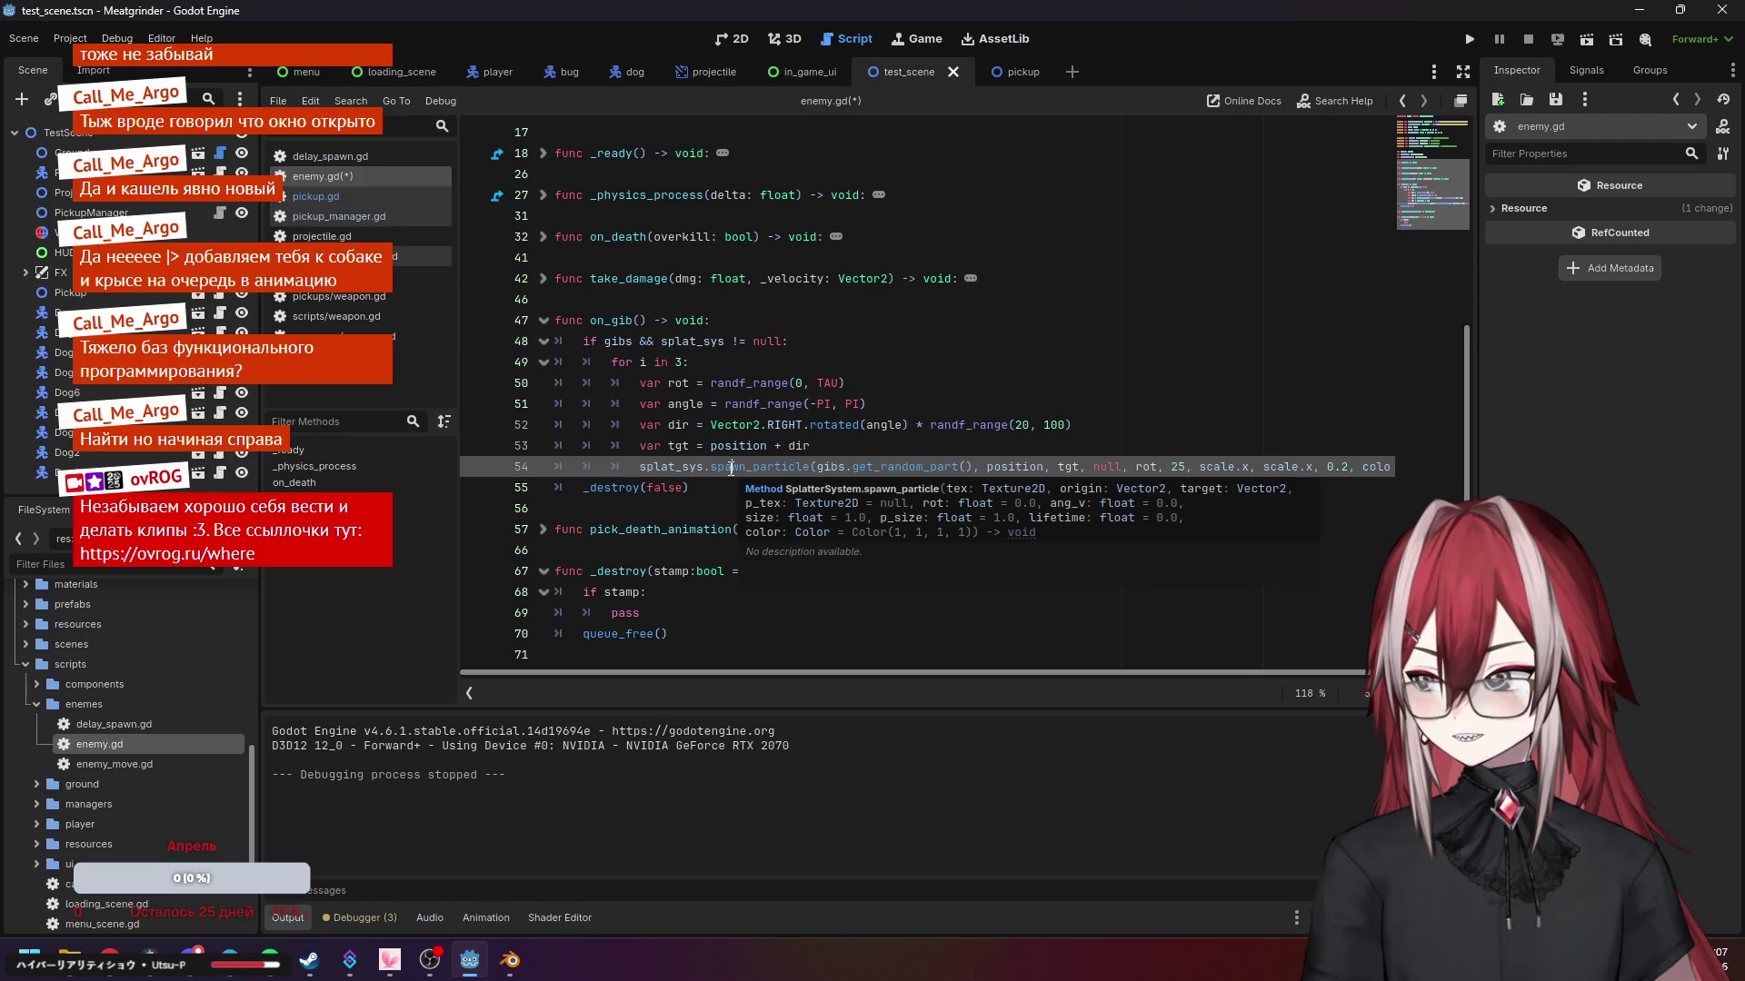
ctrl+click(684, 468)
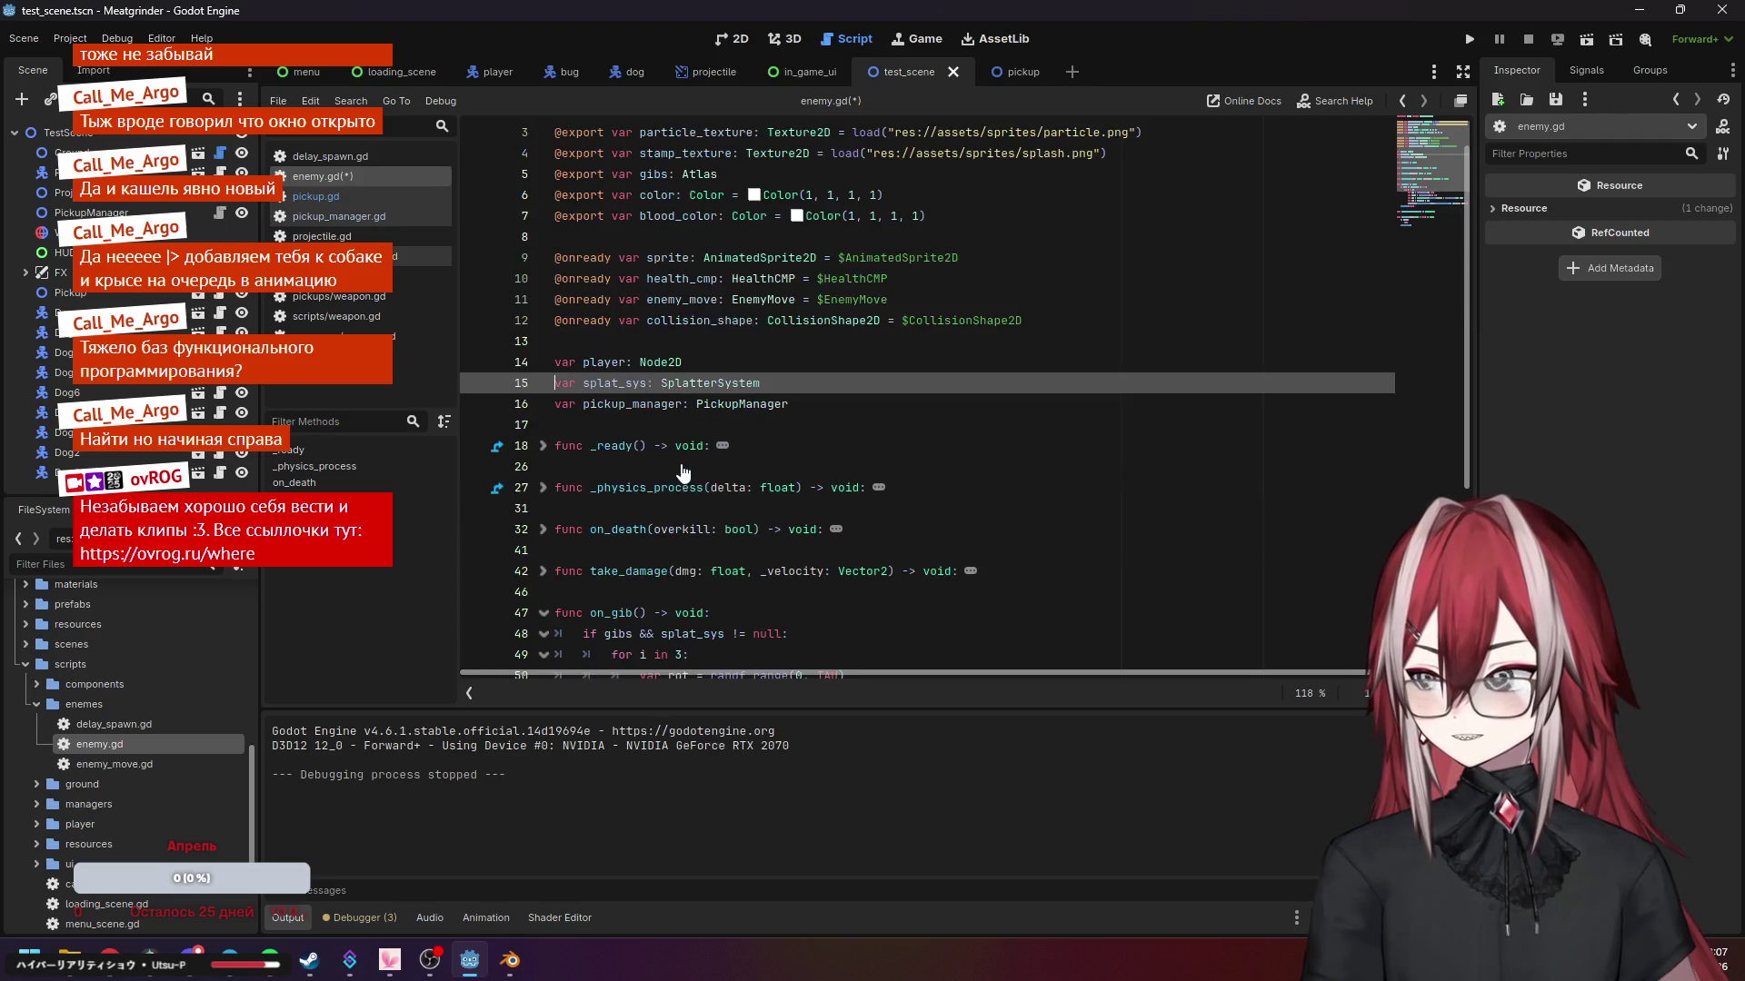
scroll(708, 422, down, 5)
scroll(708, 413, up, 5)
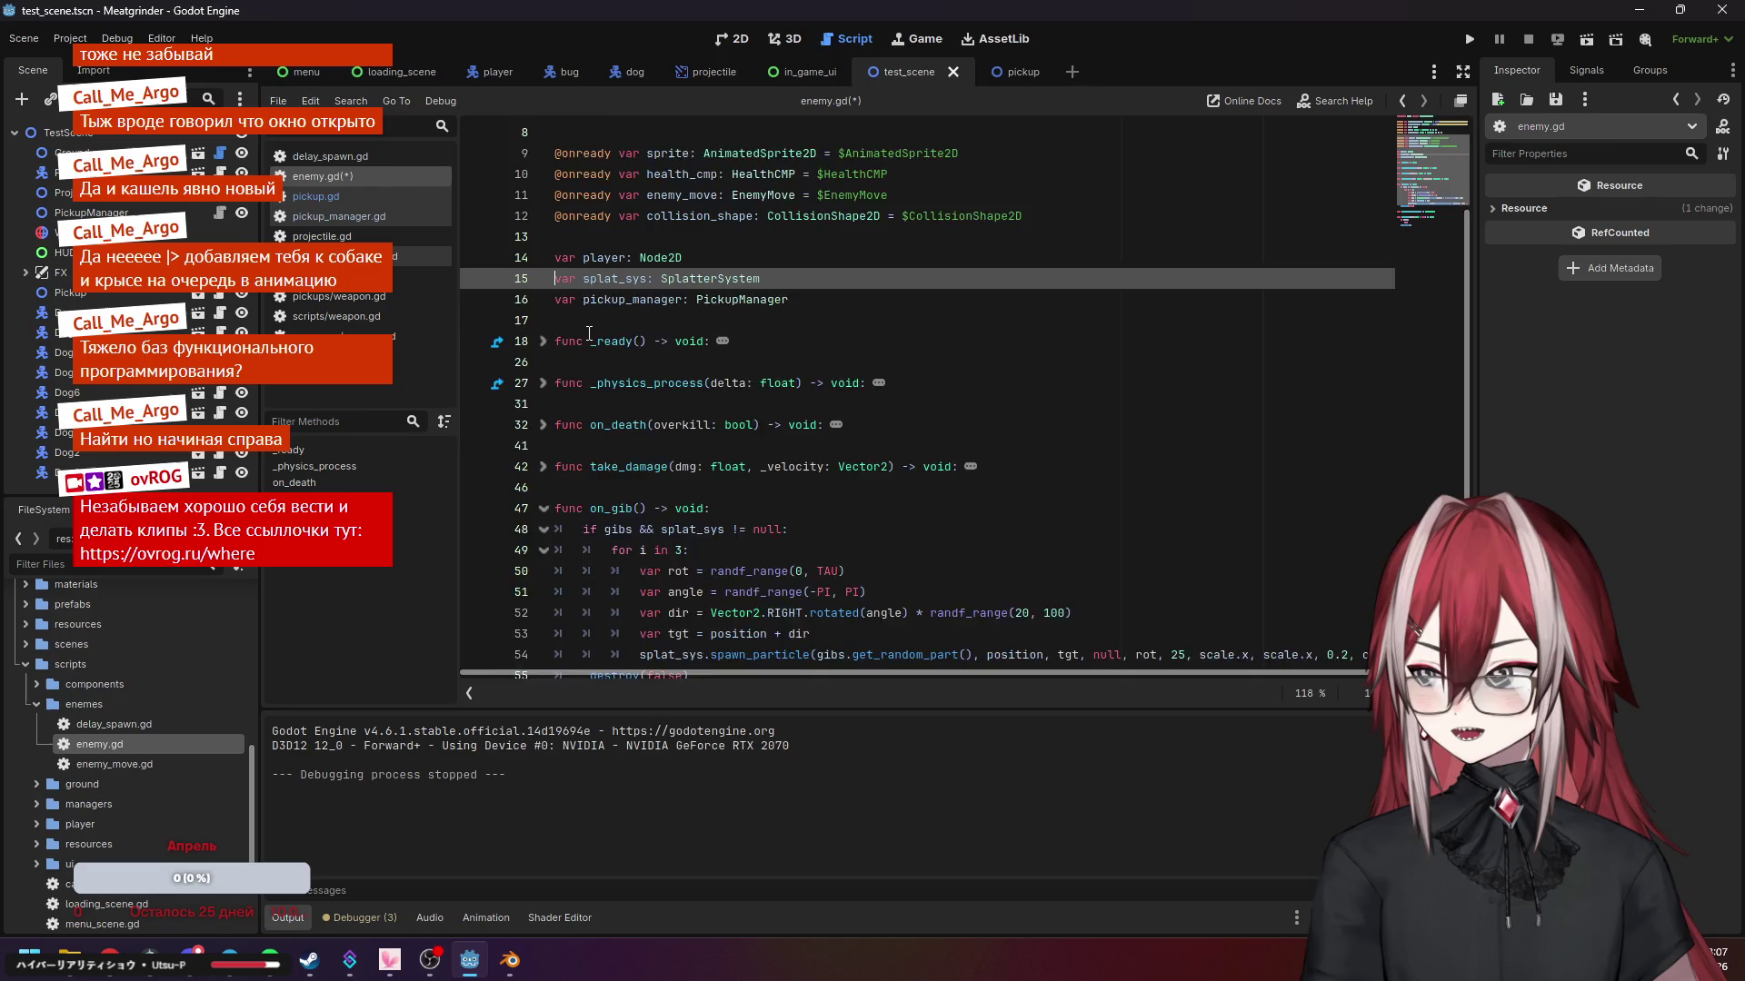
ctrl+click(707, 407)
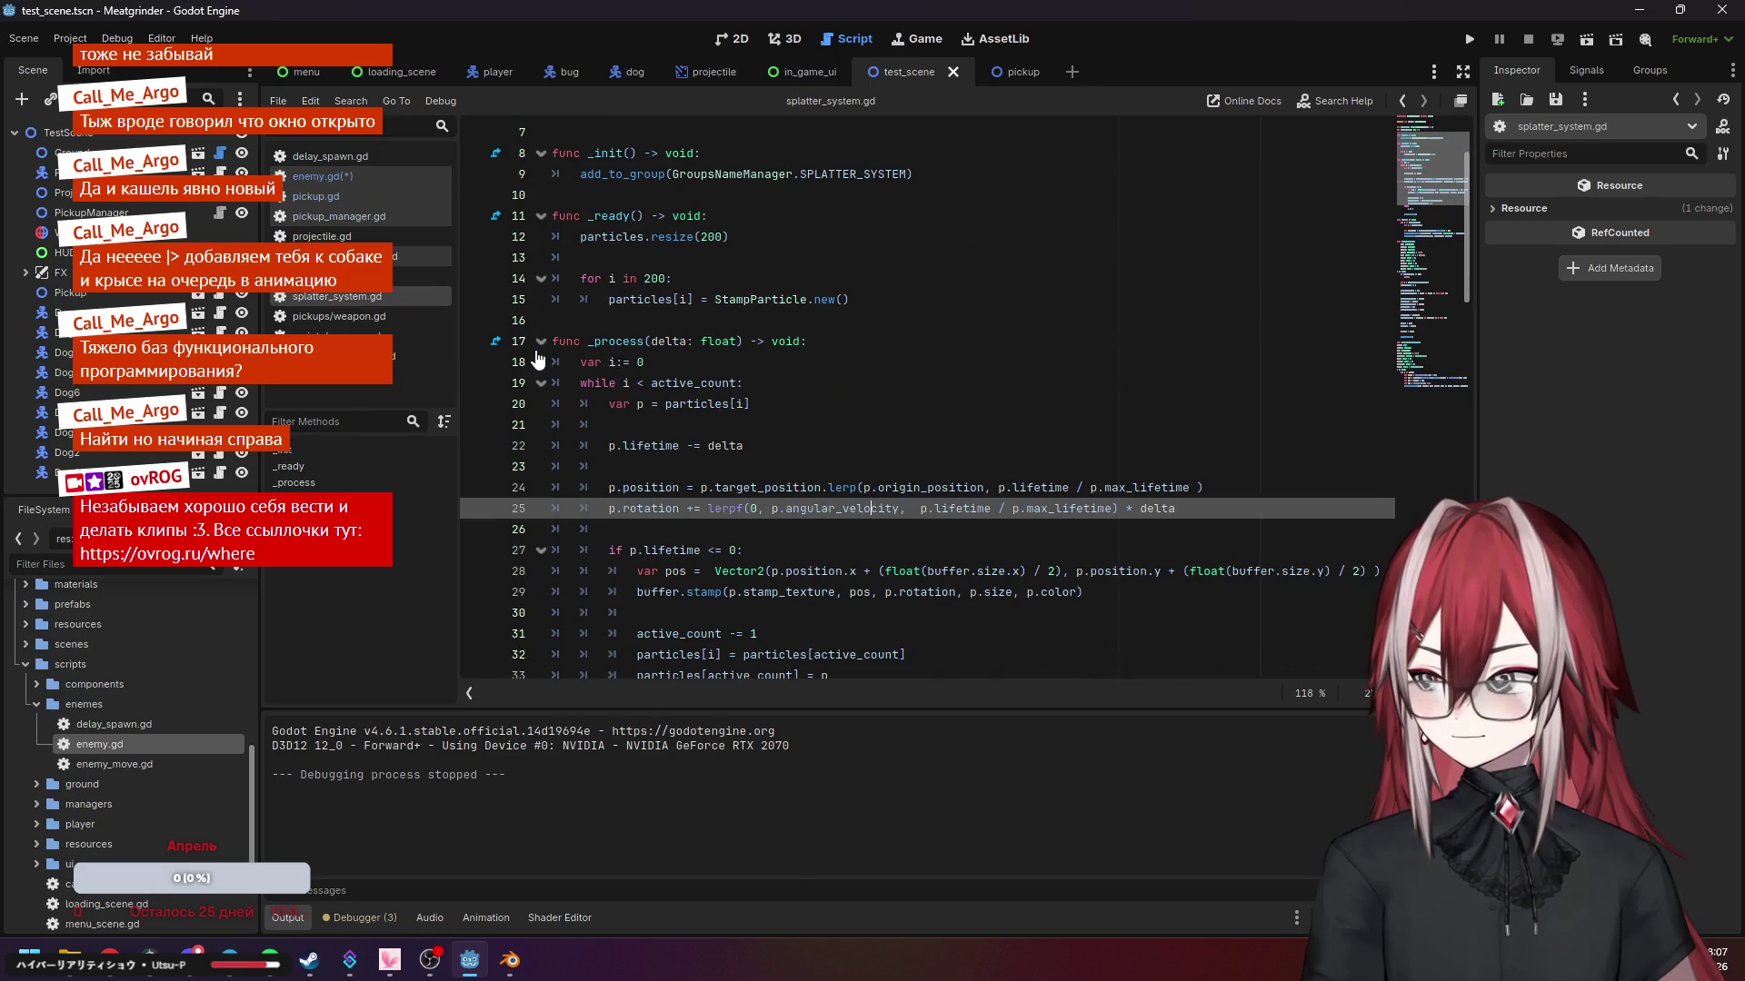
click(545, 344)
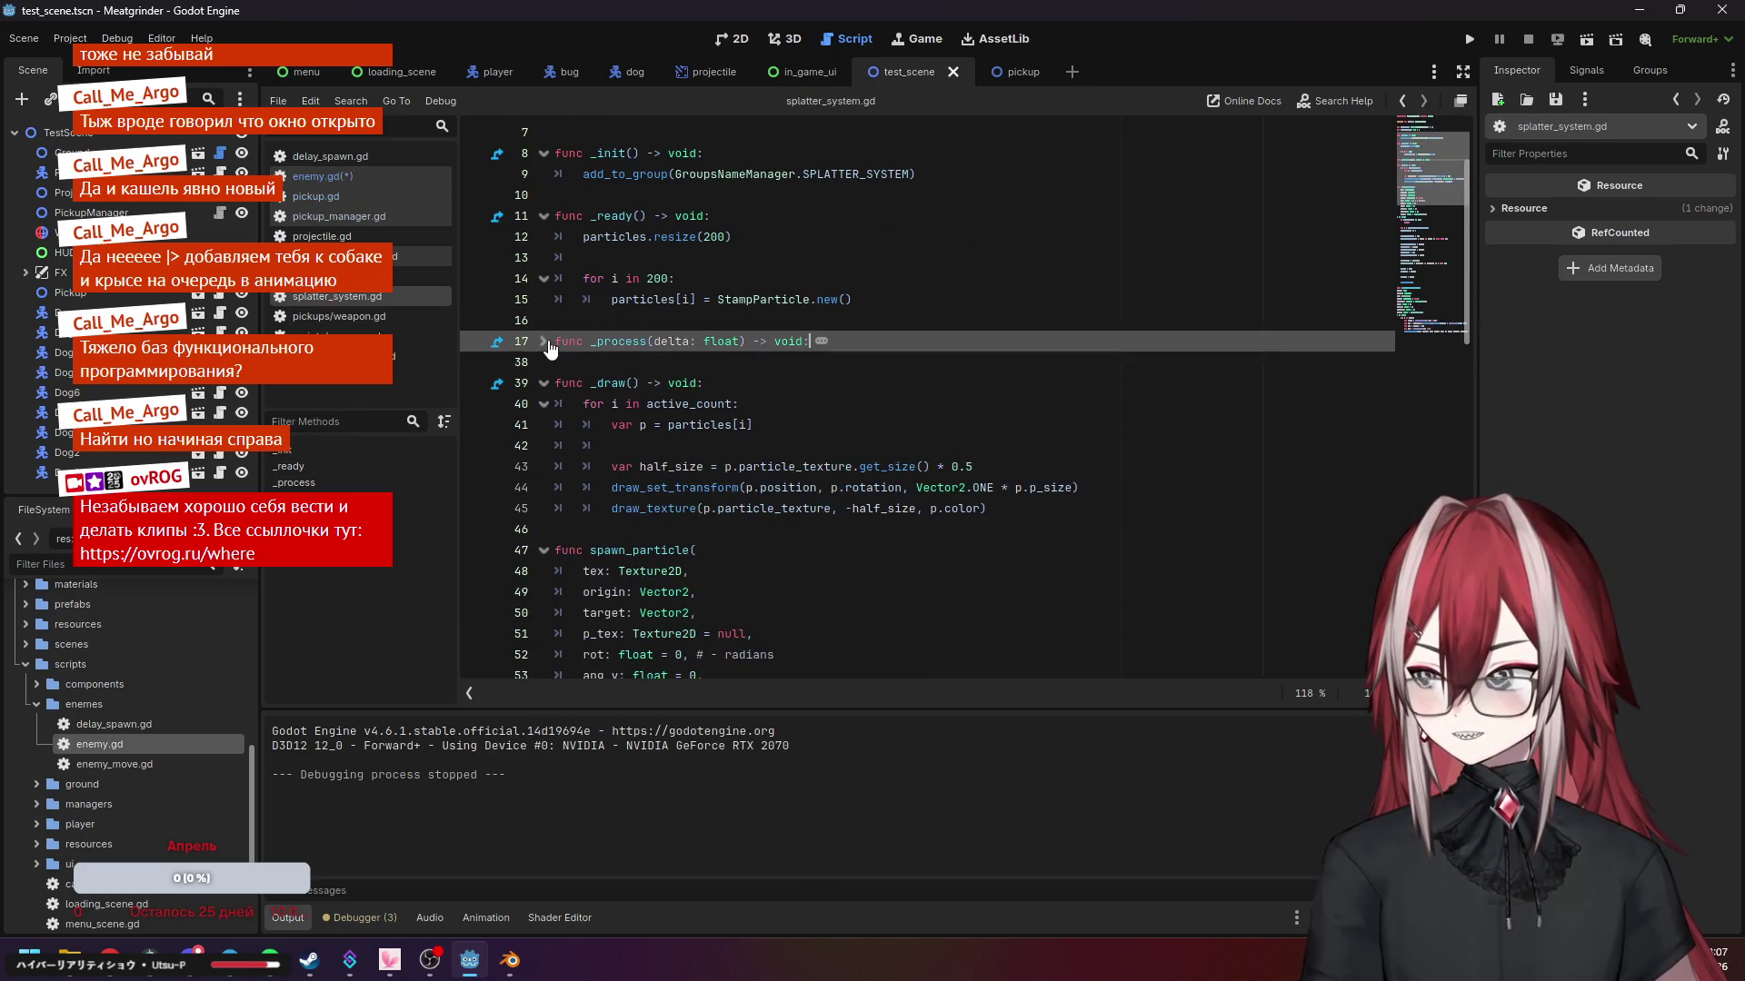
scroll(549, 349, down, 1)
click(544, 320)
click(544, 362)
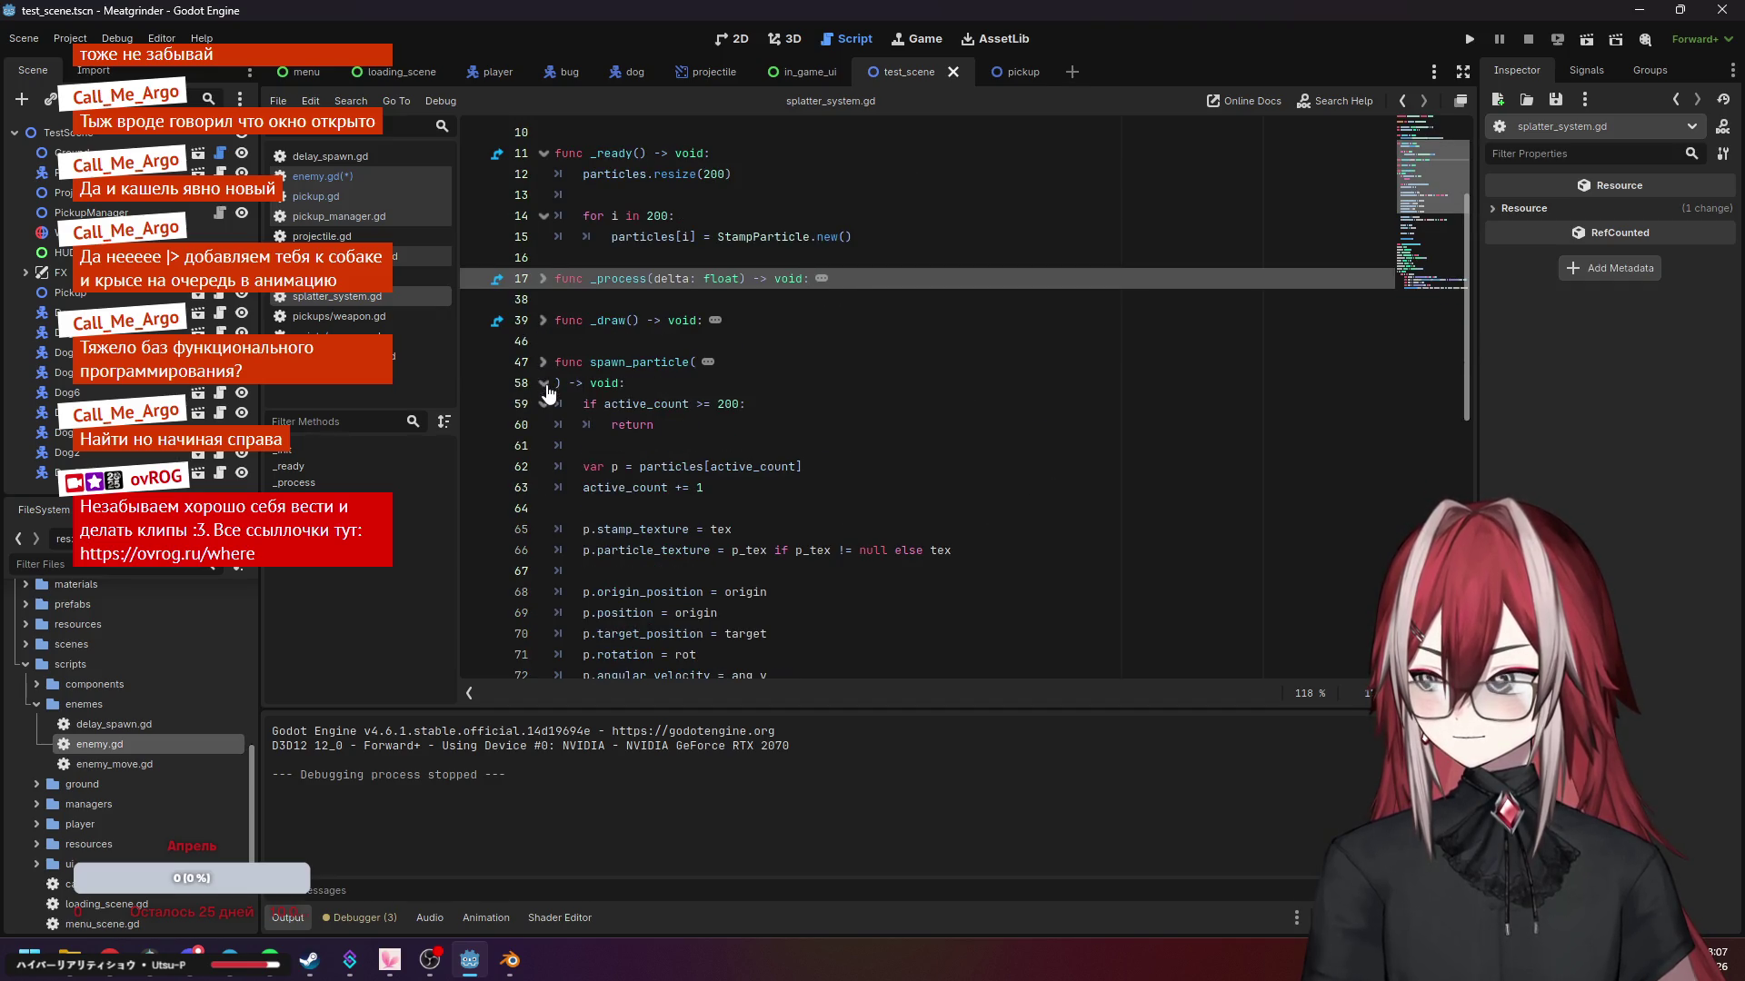
click(544, 384)
scroll(545, 428, down, 2)
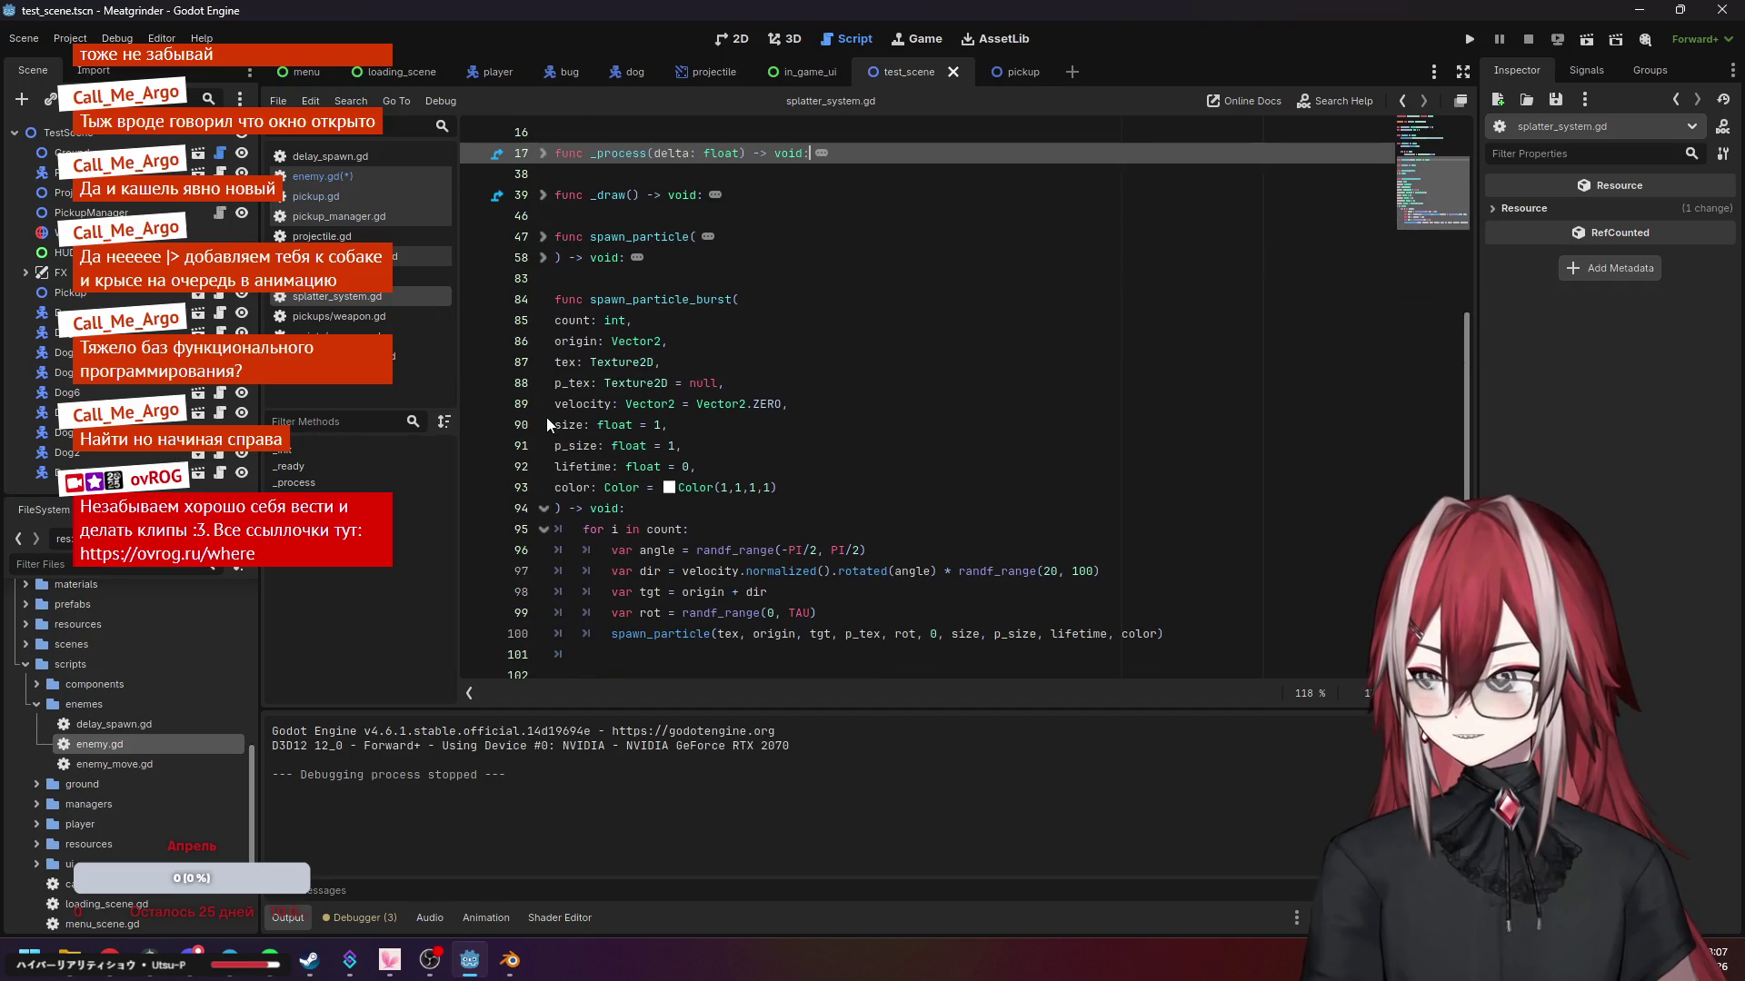
click(543, 508)
scroll(630, 455, up, 5)
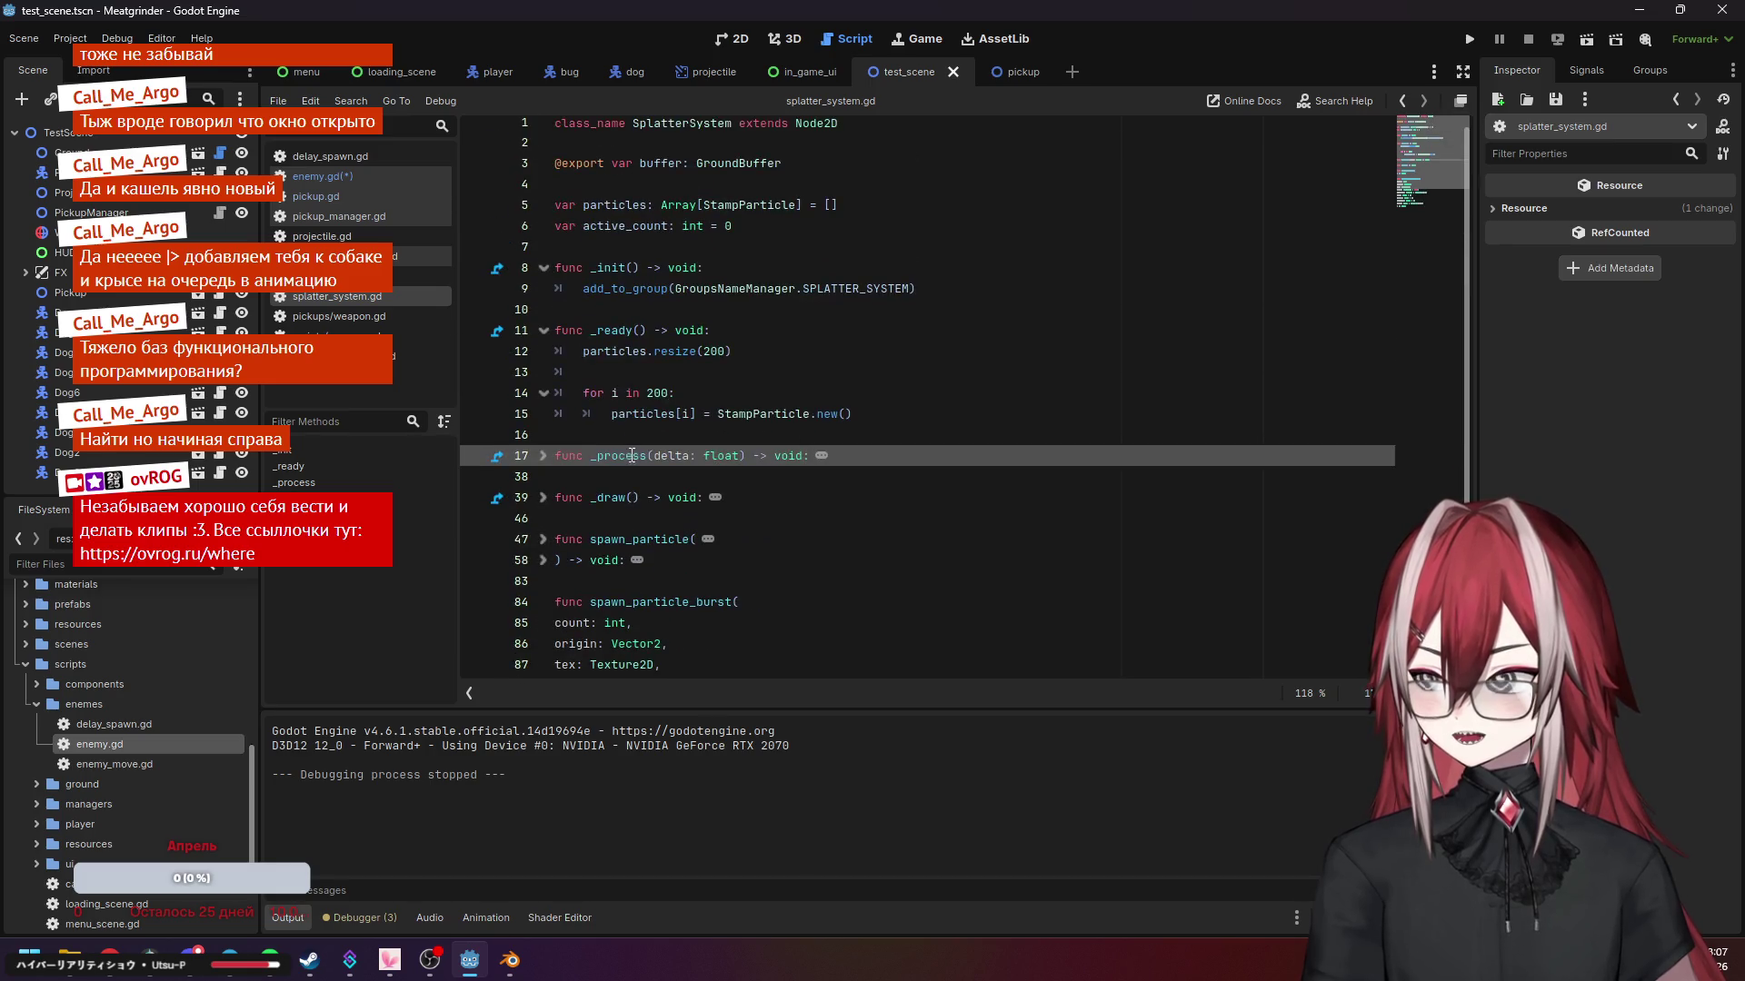
scroll(631, 455, up, 1)
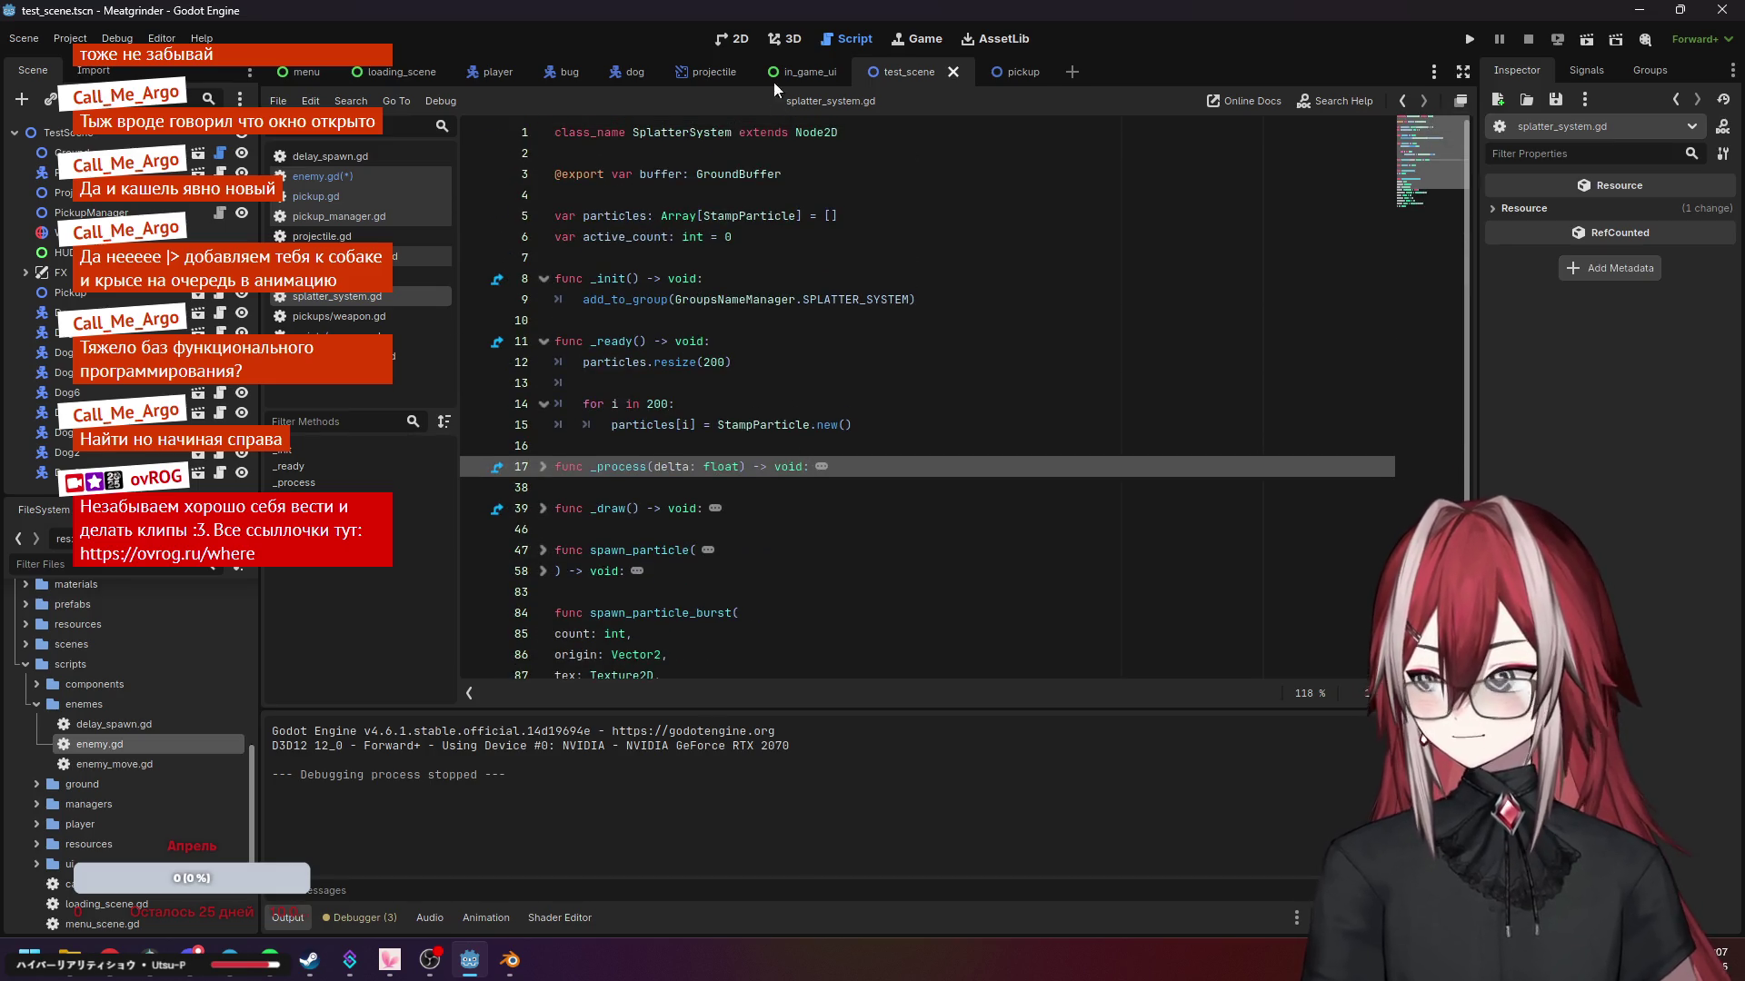
click(347, 176)
scroll(744, 439, down, 5)
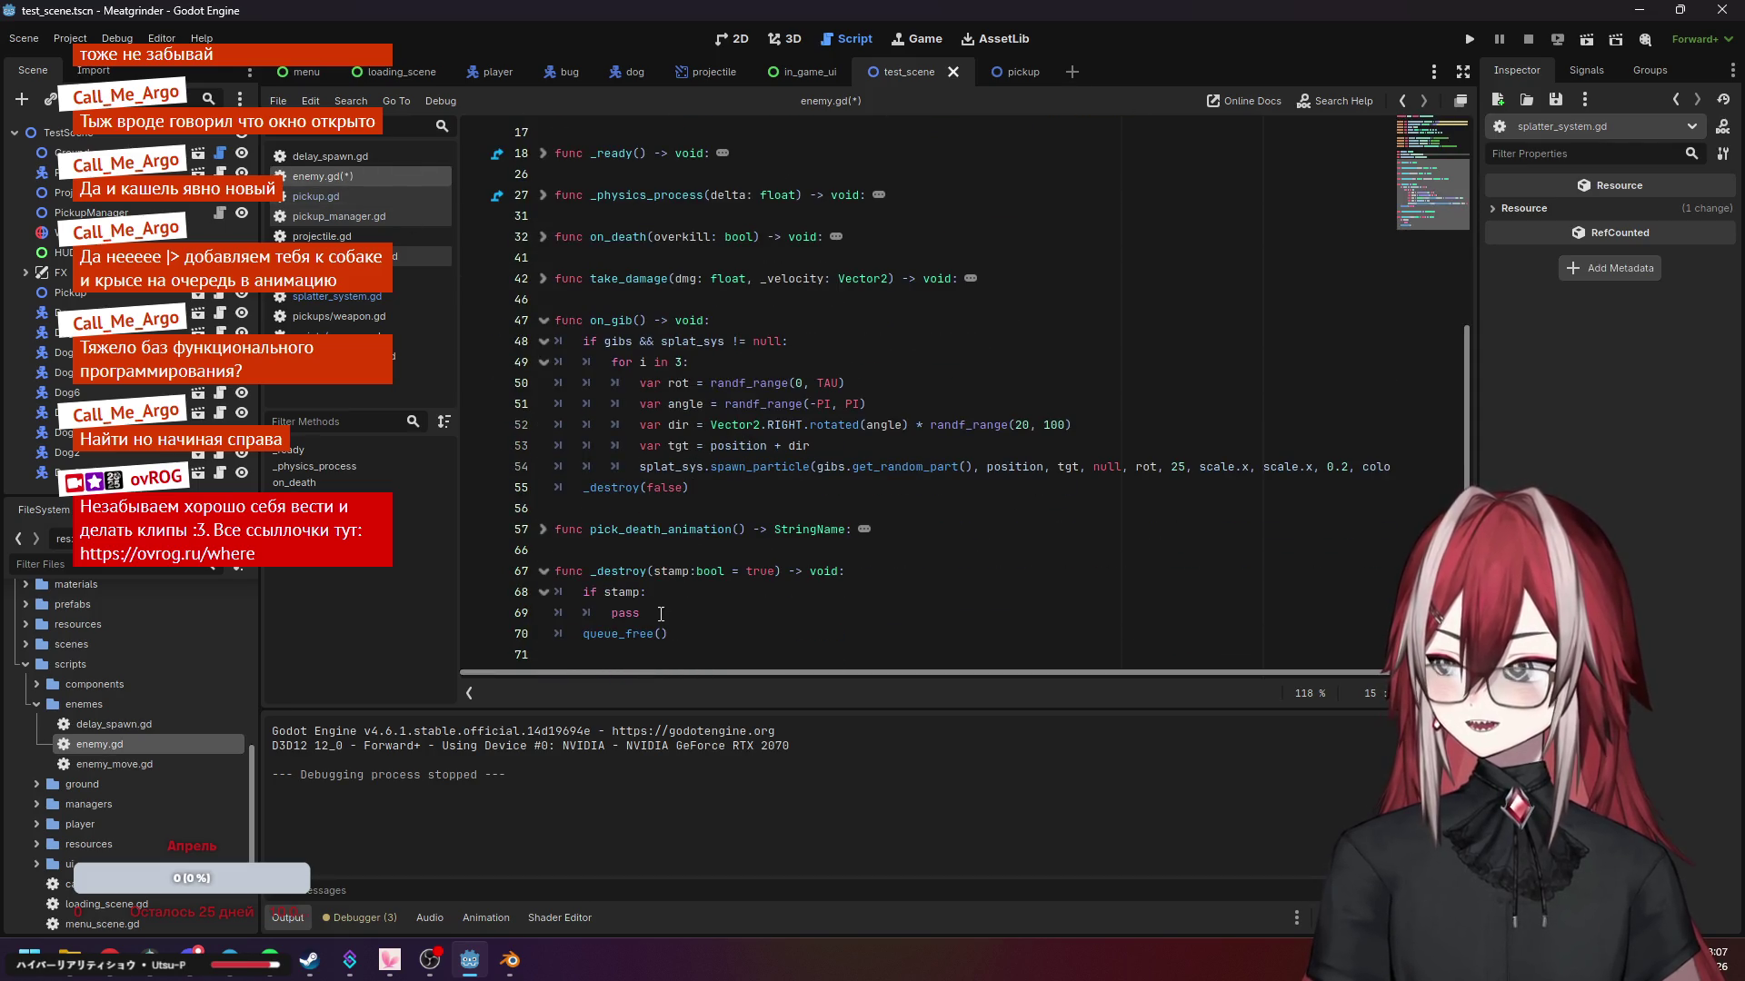
click(661, 614)
Step: Replace pass with the unfinished call splat_sys.spawn_particle(sprite.get_a using autocomplete
key(BackSpace)
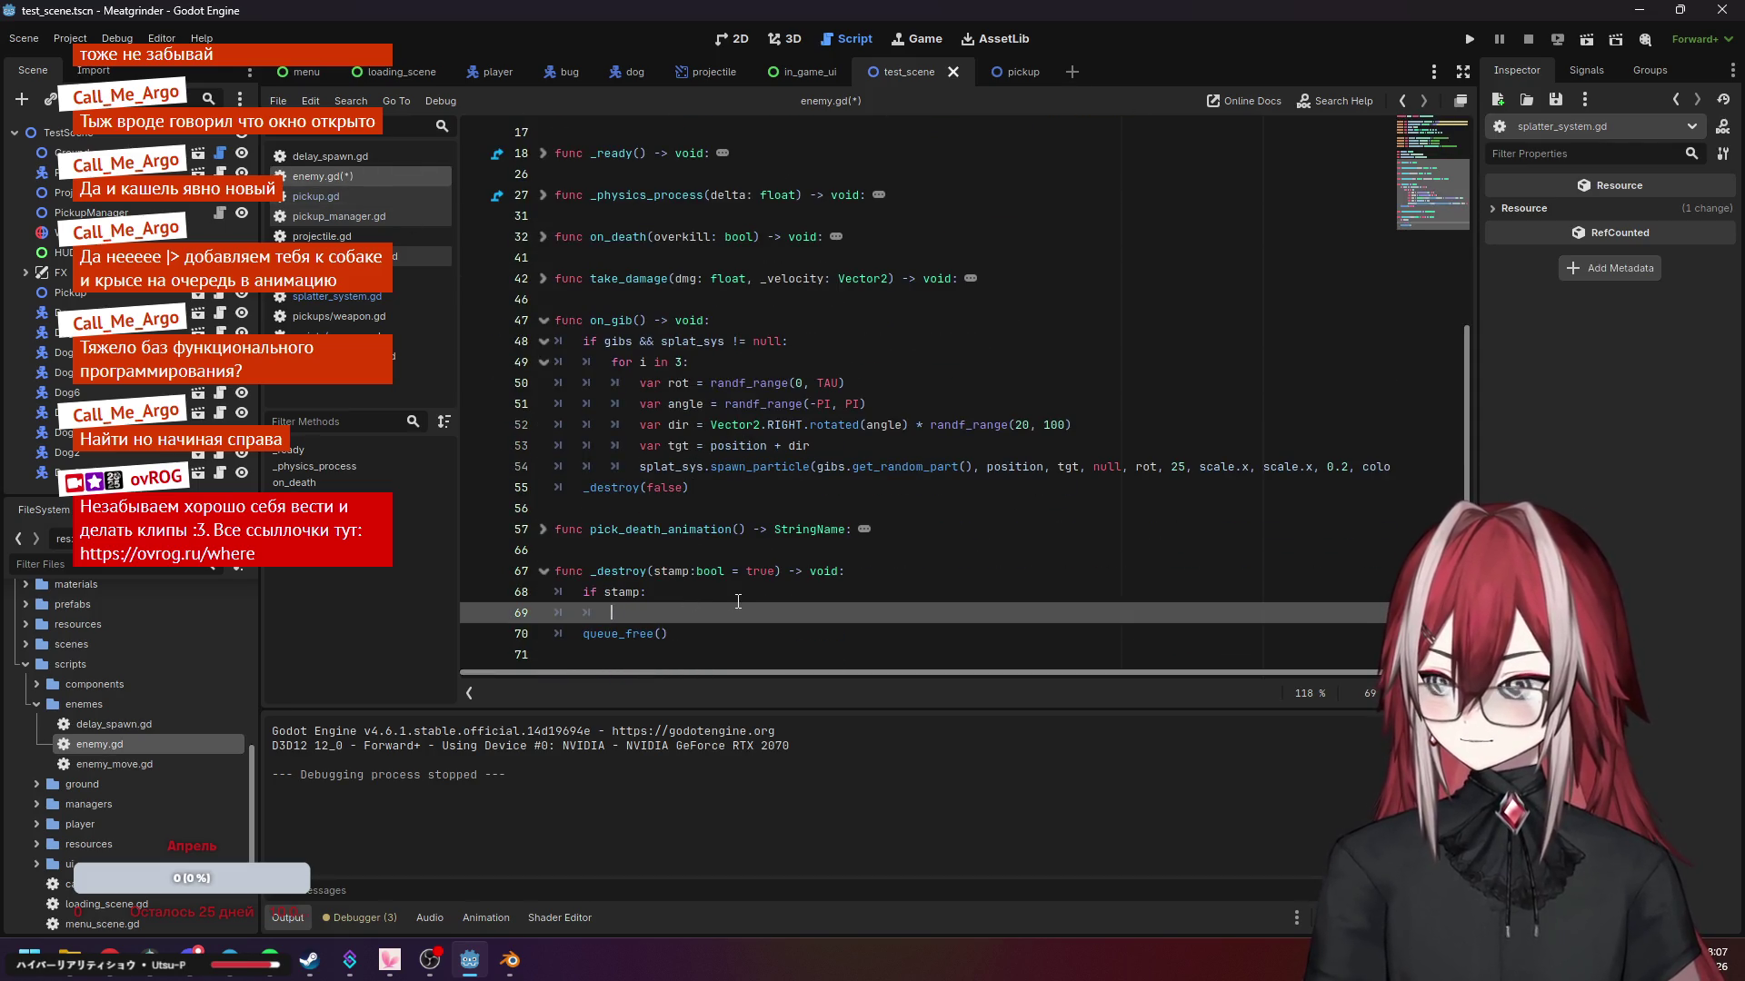
key(Return)
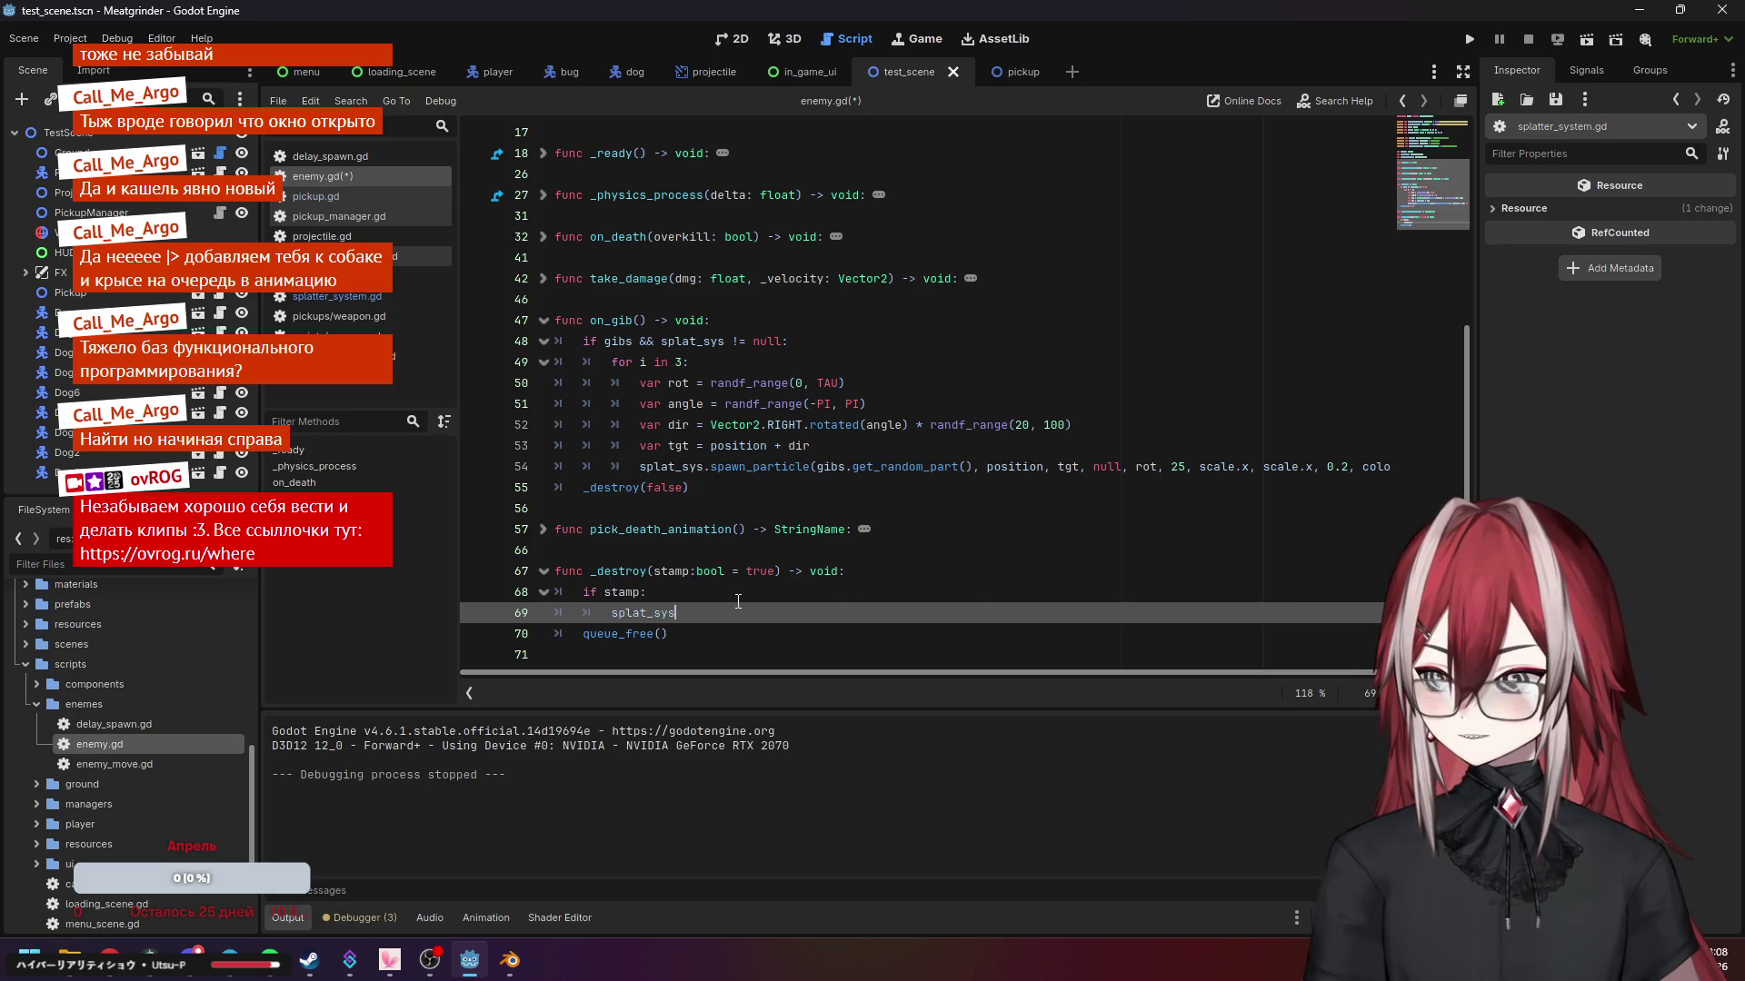
text(sp)
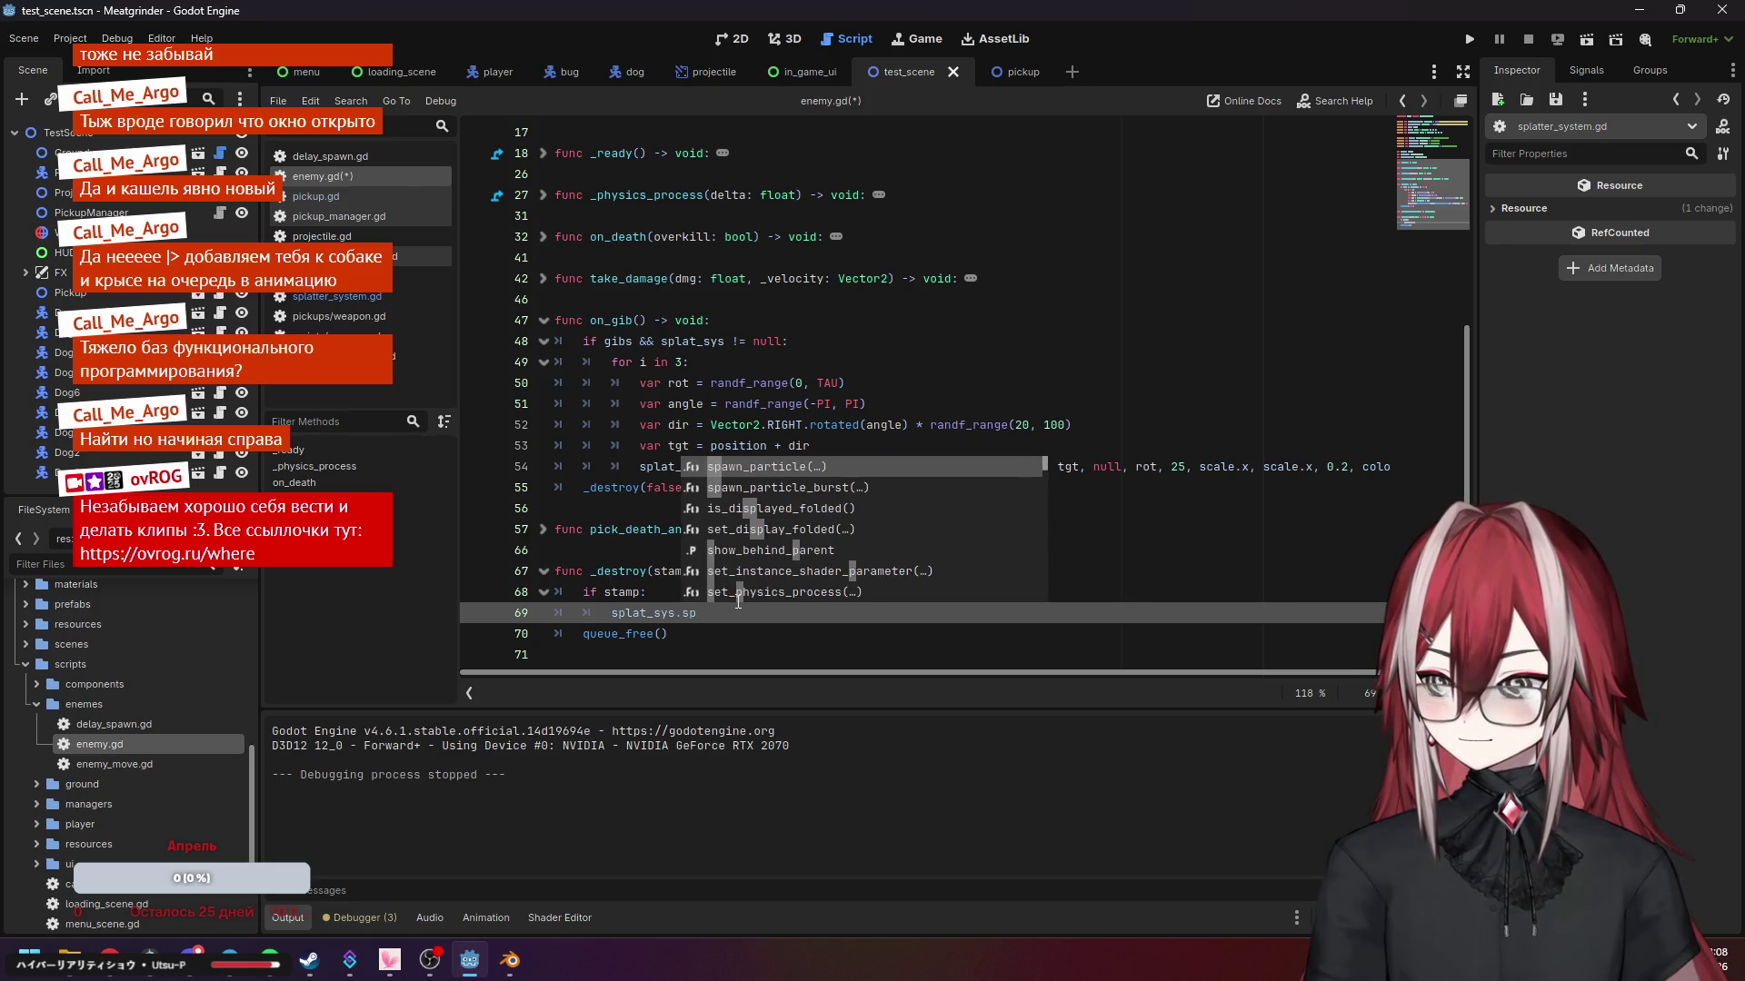
key(Return)
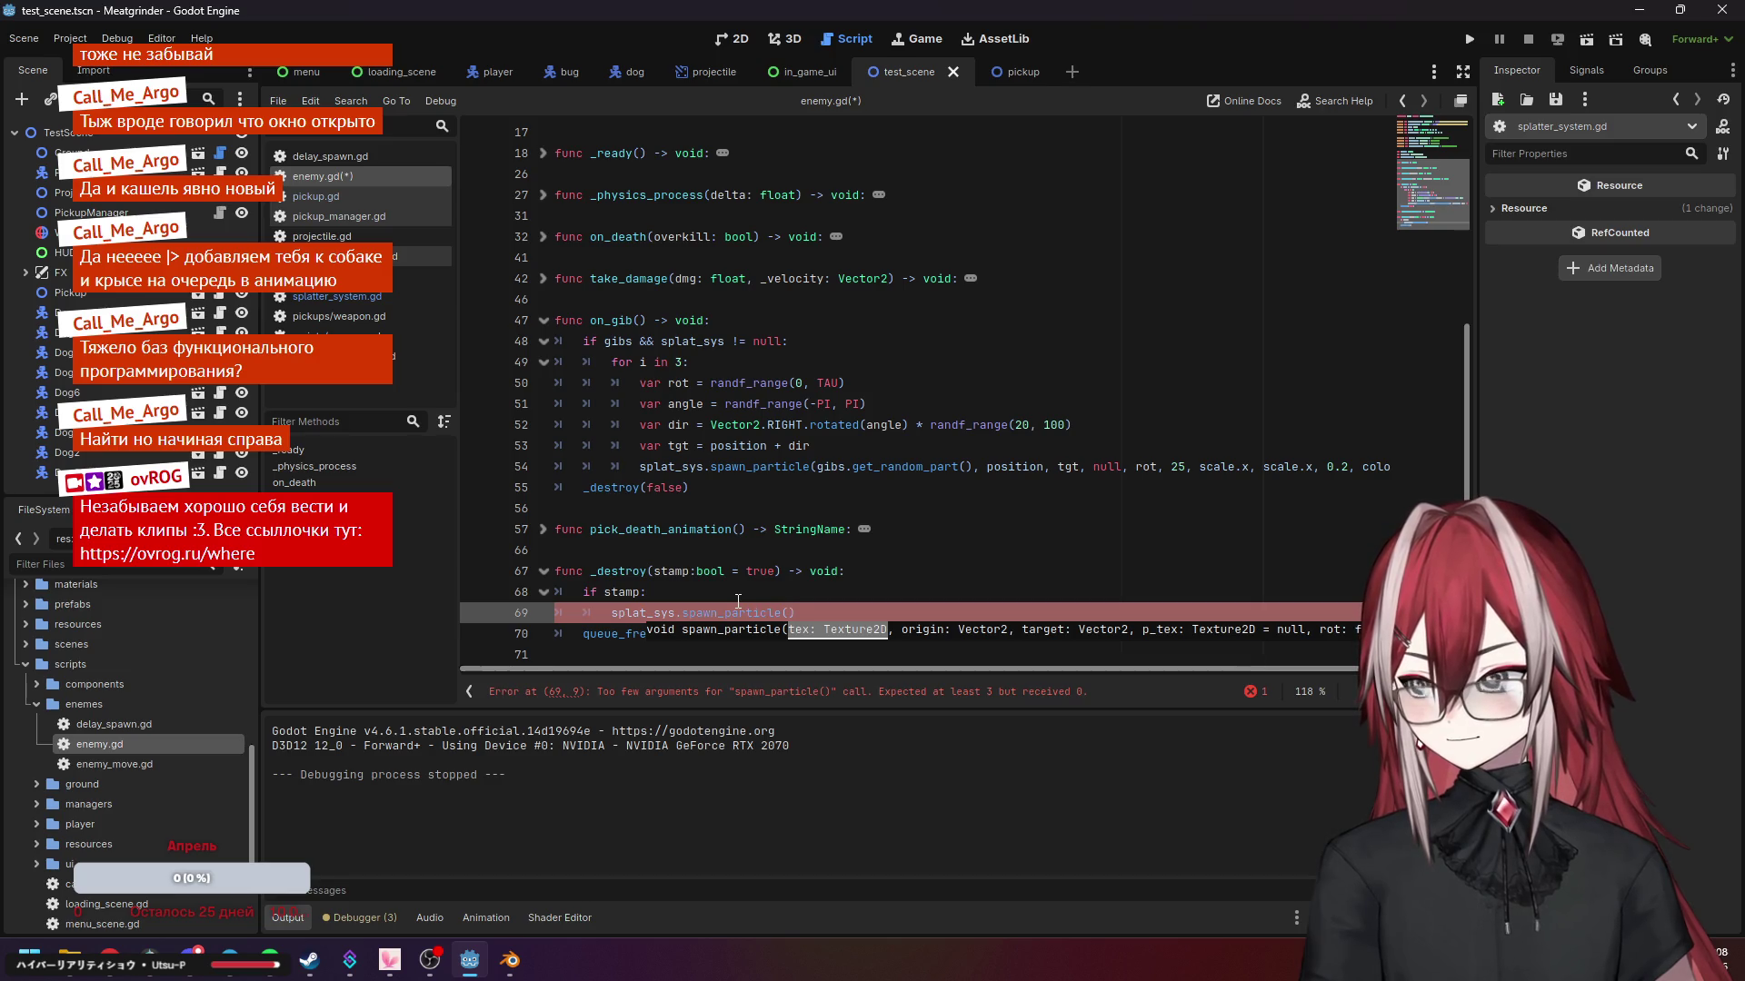
scroll(741, 590, up, 5)
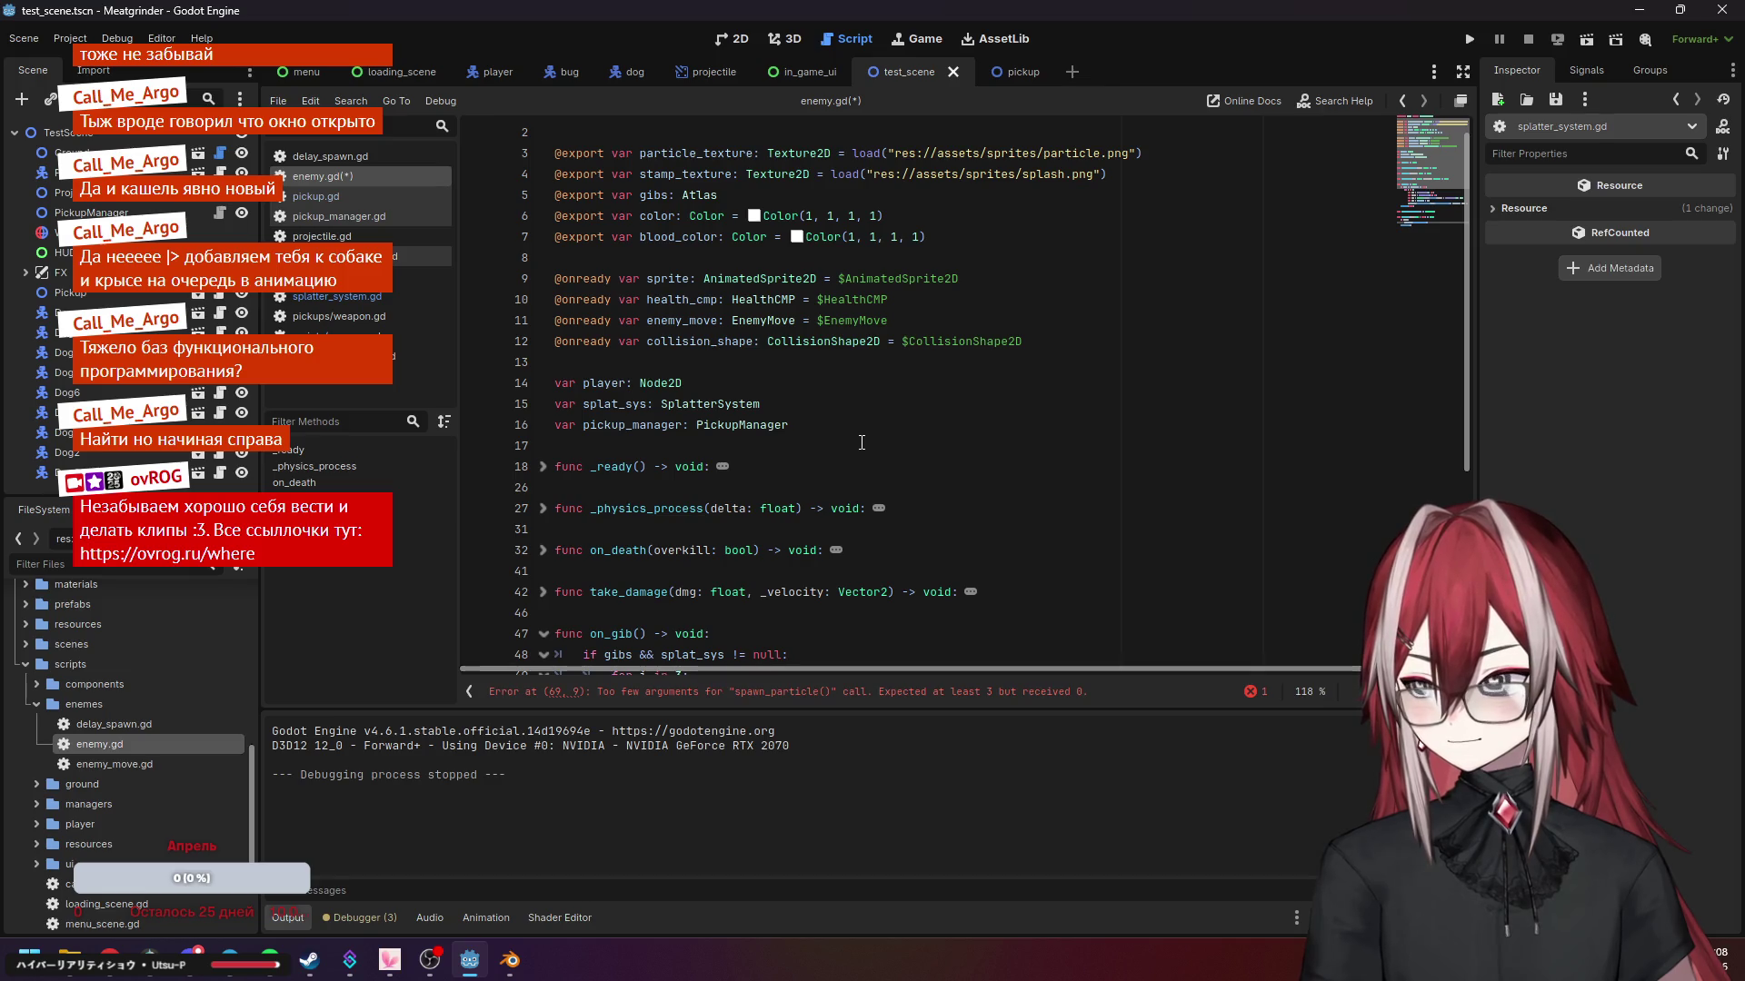
scroll(861, 443, down, 5)
text(sp)
key(Return)
text(.get)
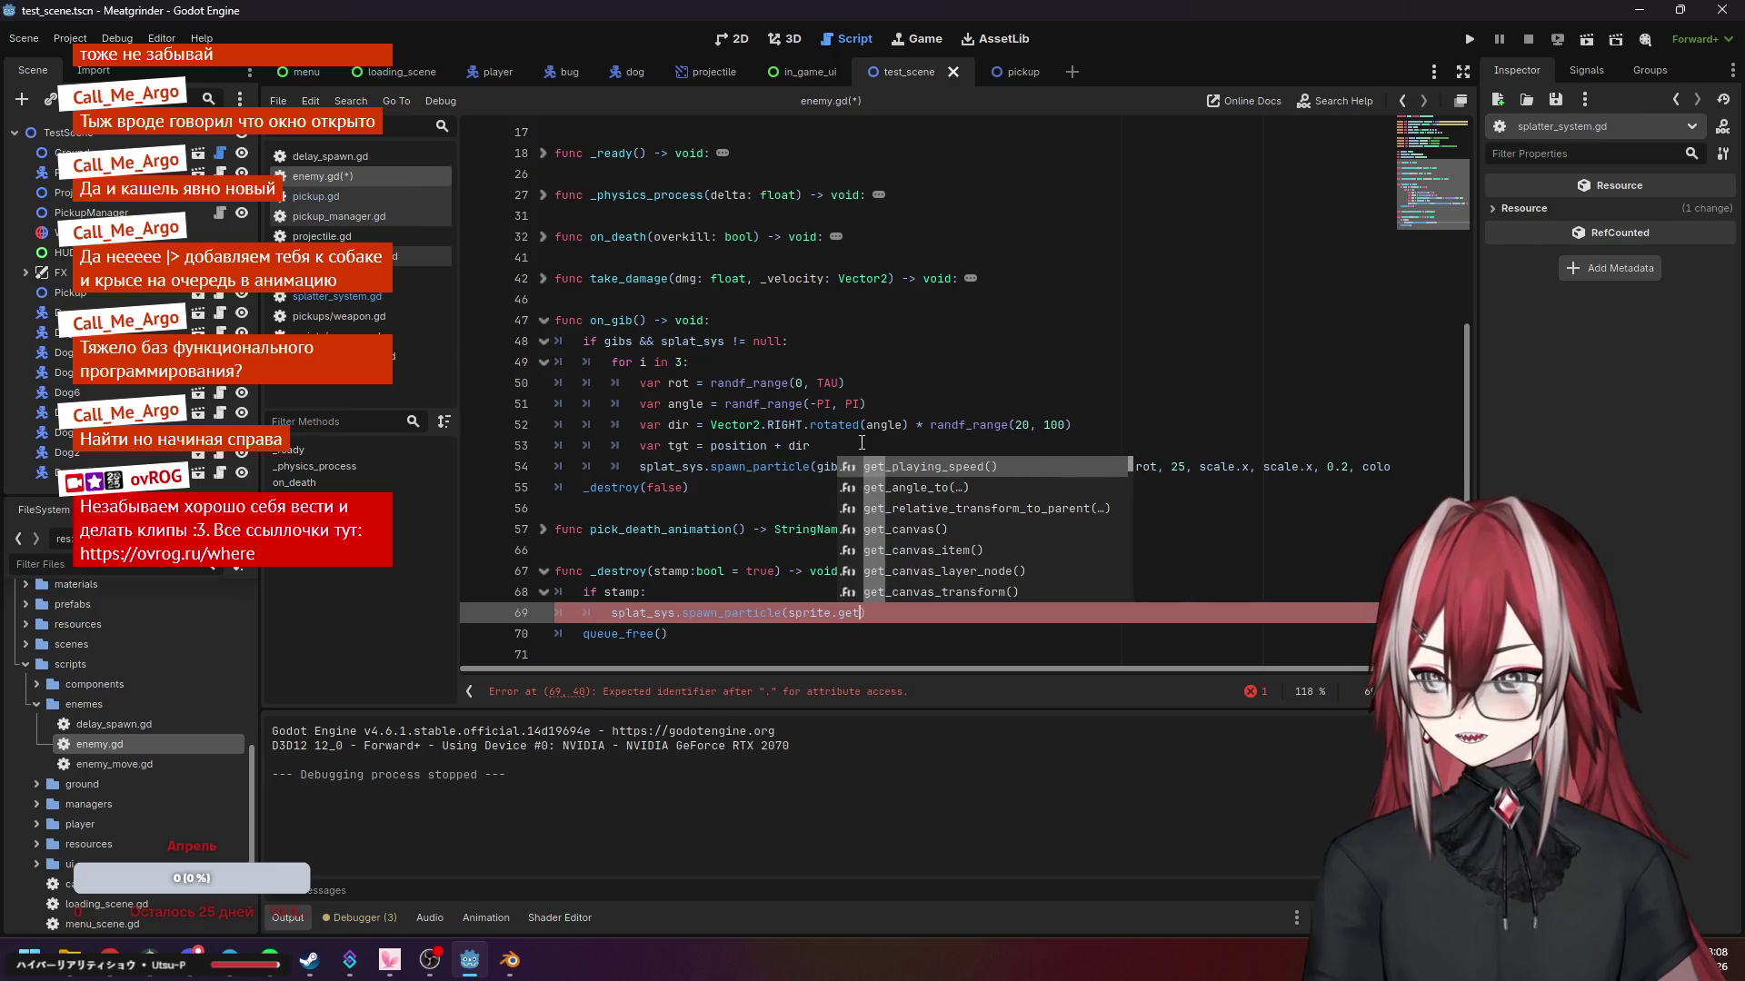
text(_a)
Step: Copy AnimatedSprite2D and search 'AnimatedSprite2D godot get current frame' in a new browser tab
key(alt+Tab)
key(alt+Tab)
key(BackSpace)
key(BackSpace)
key(BackSpace)
scroll(787, 272, up, 15)
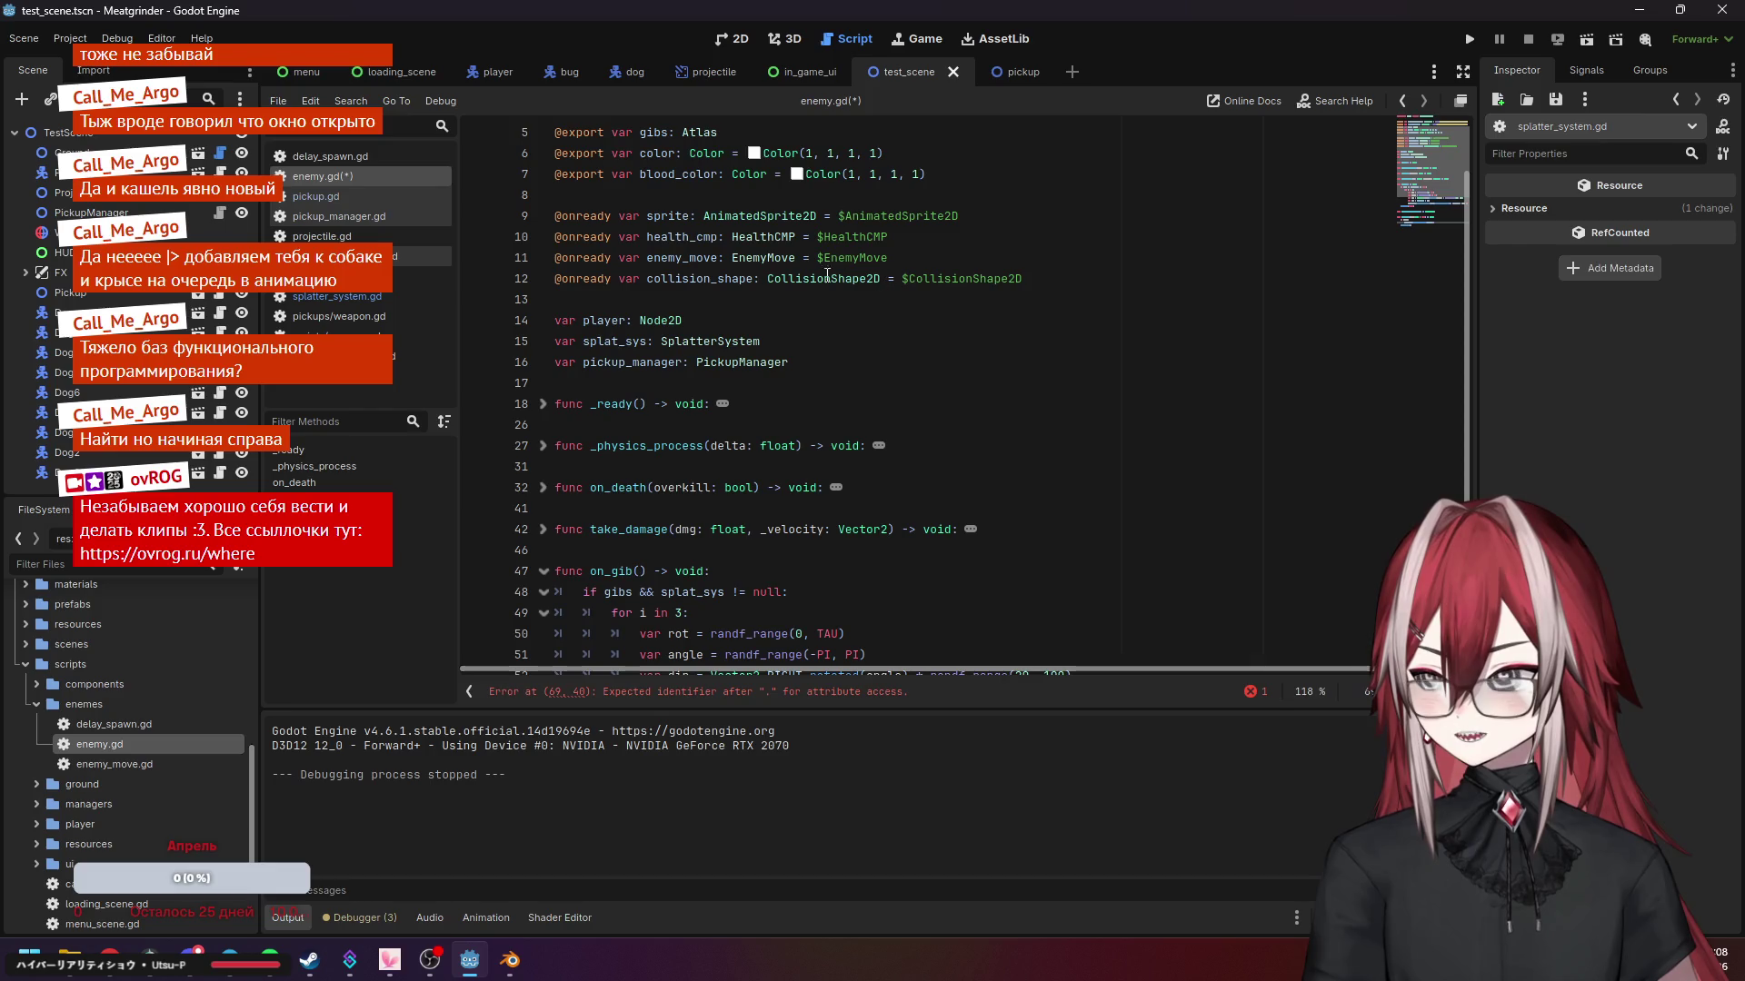
double_click(705, 216)
key(ctrl+c)
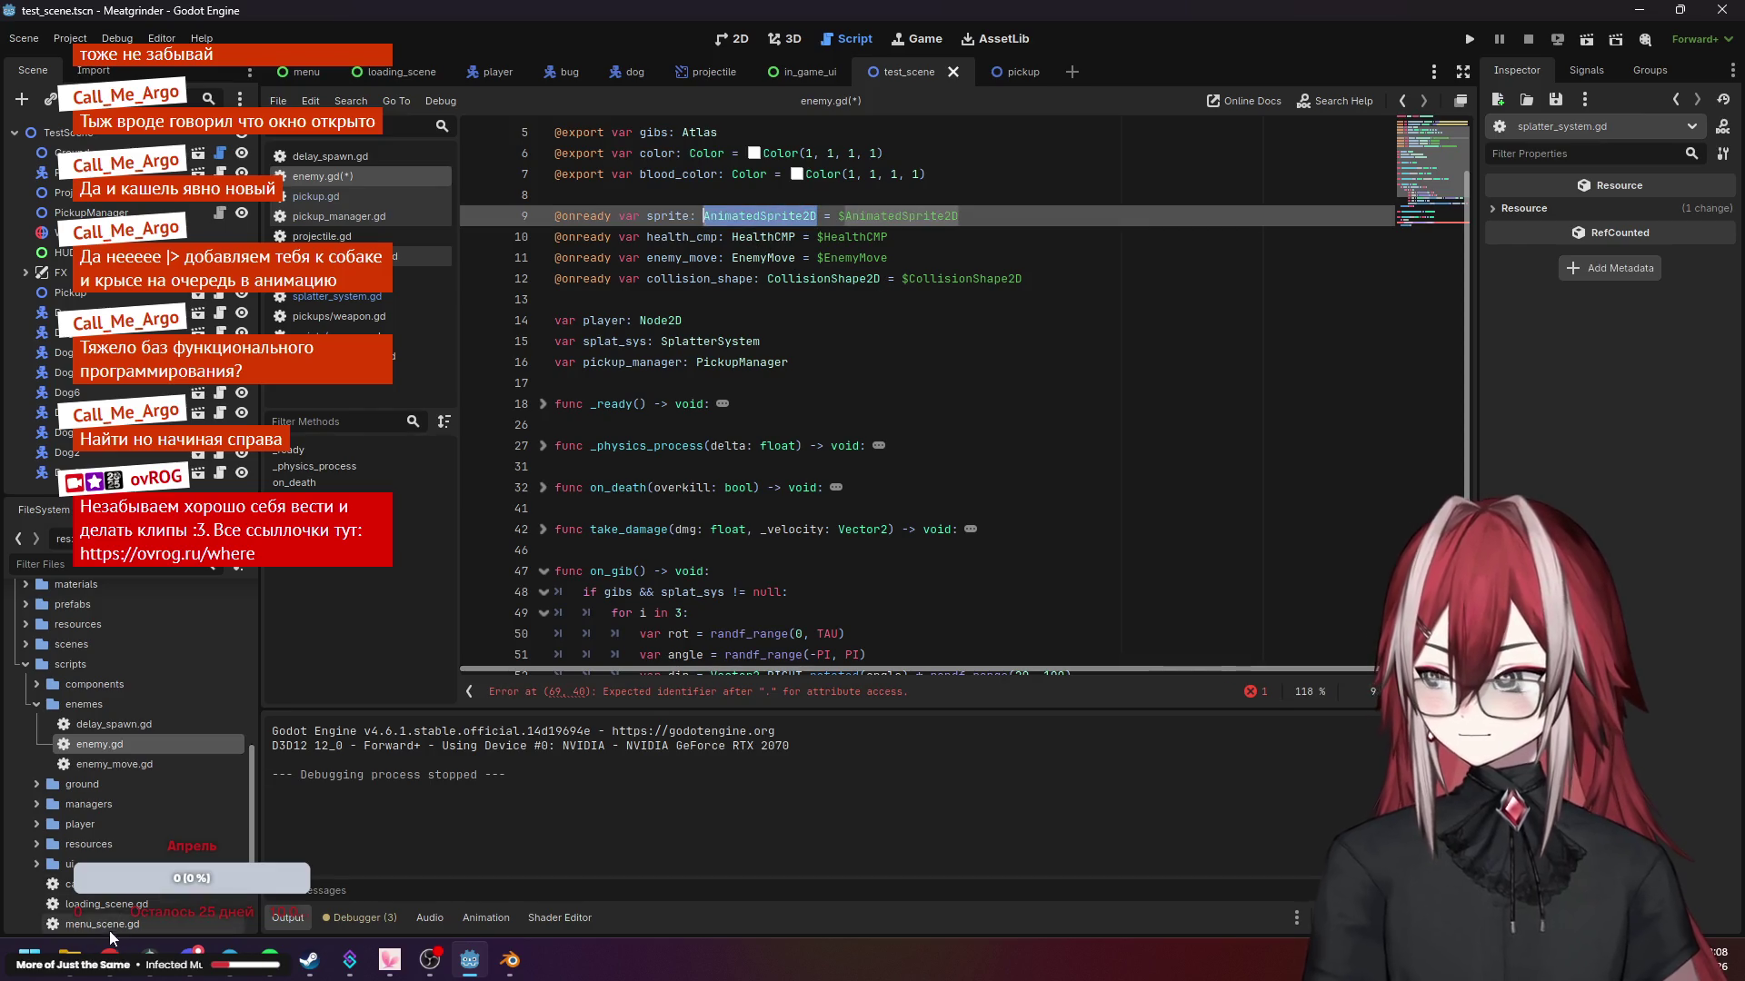
key(alt+Tab)
key(ctrl+t)
key(ctrl+v)
text(godot get current fr)
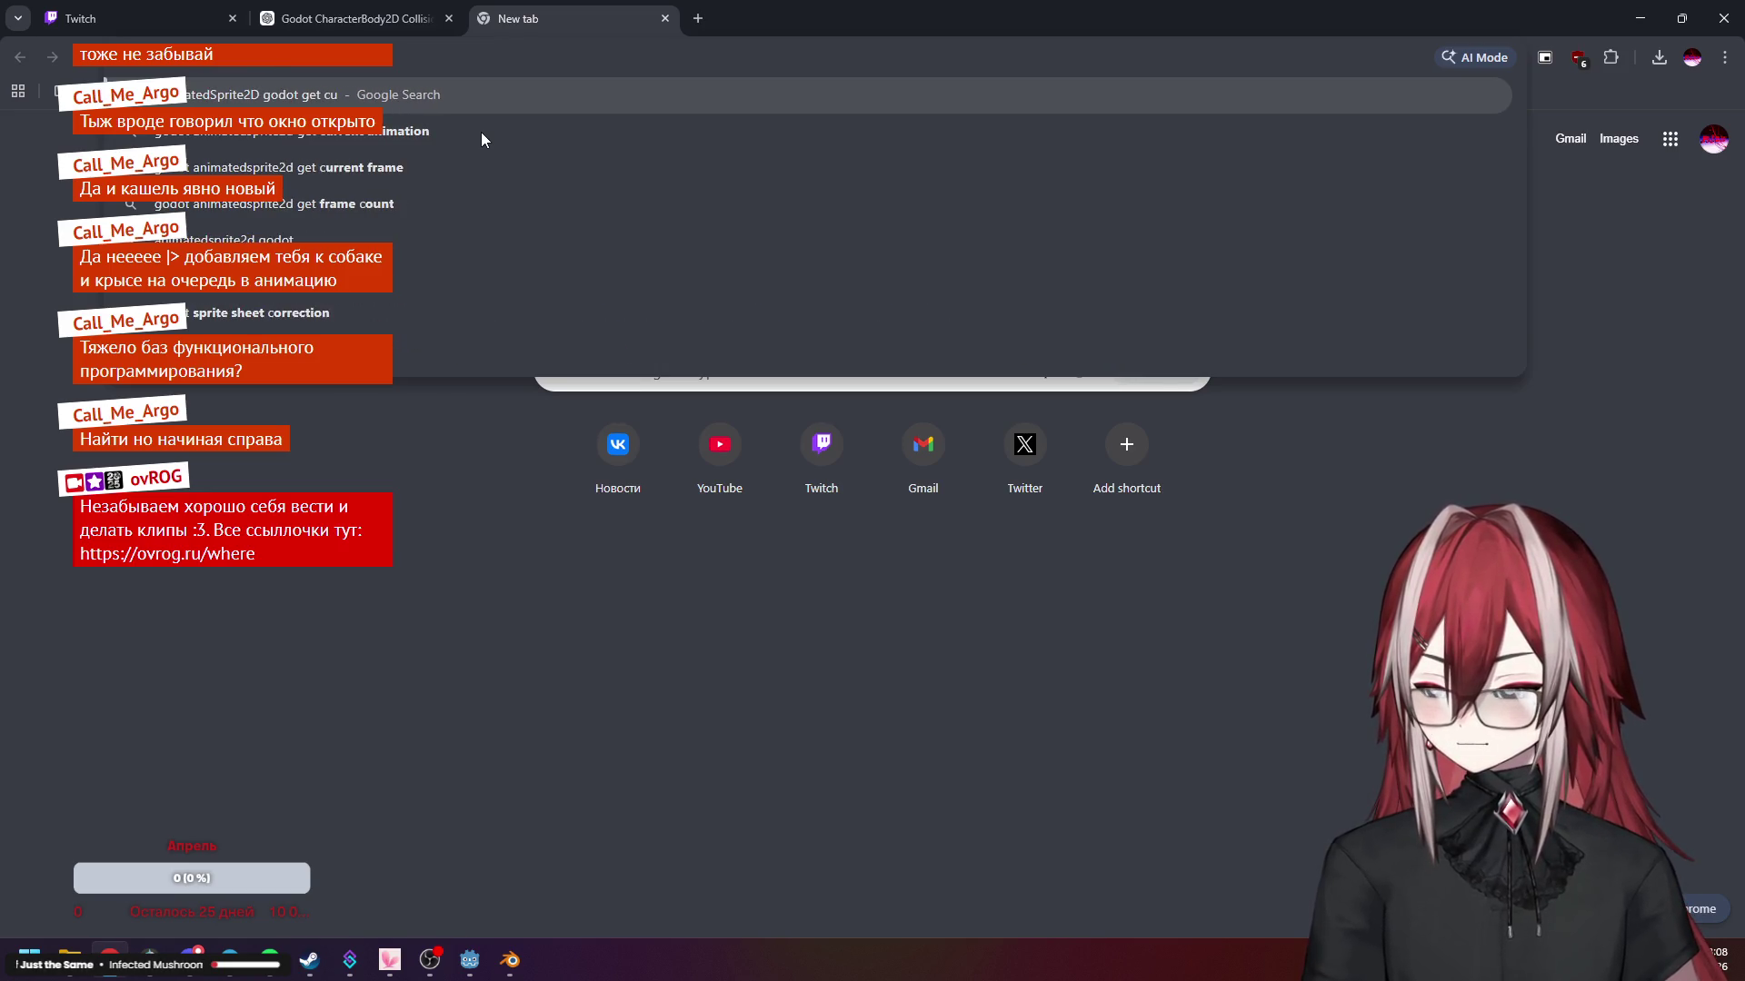
text(ame)
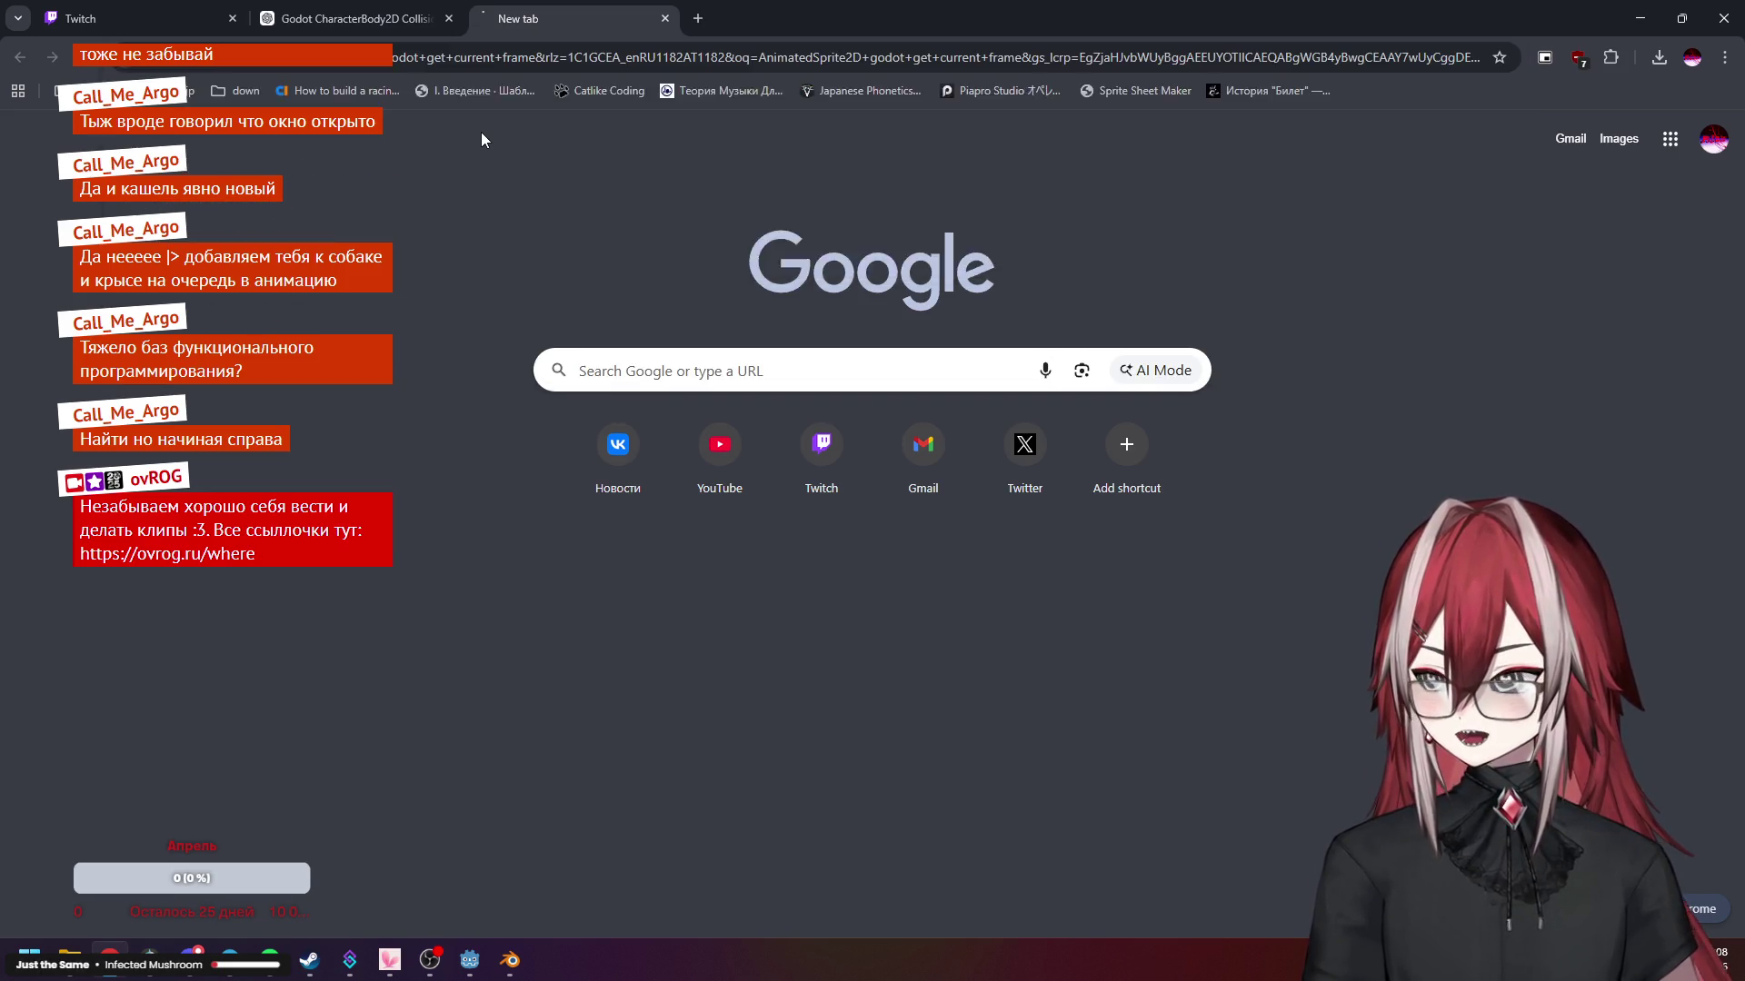
Step: Open the r/godot result and study the reply's frameIndex code for the current frame texture
key(Return)
click(470, 284)
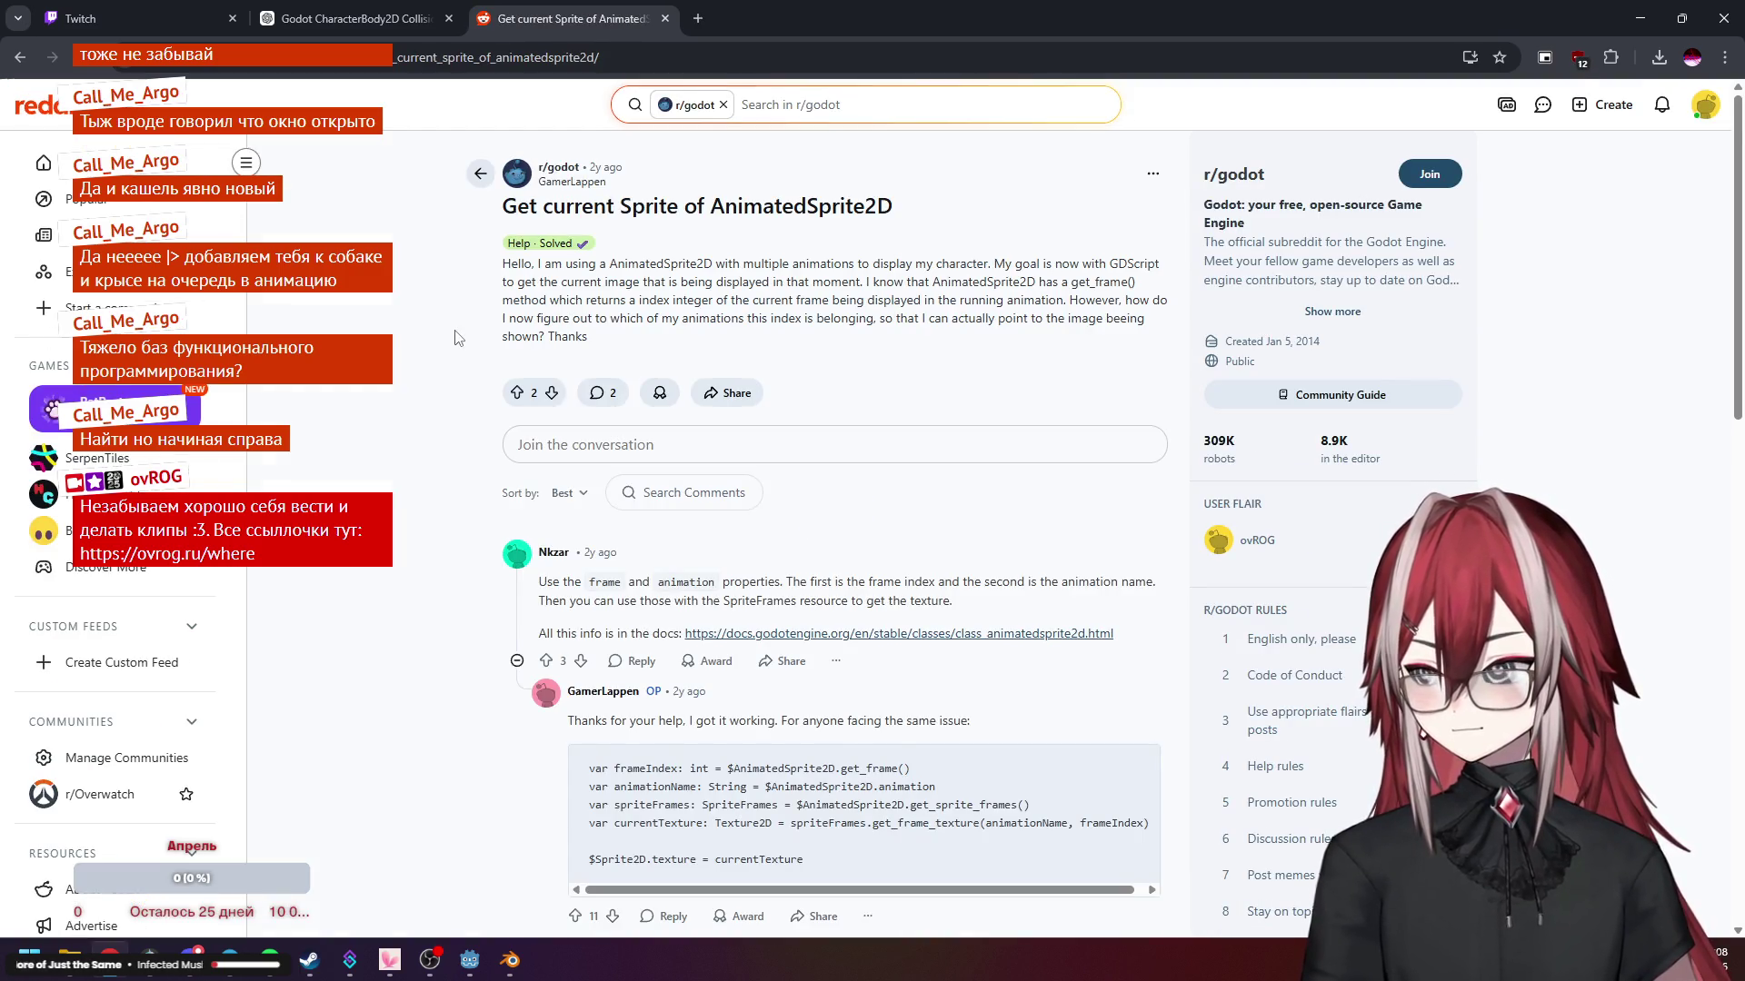
scroll(459, 336, down, 1)
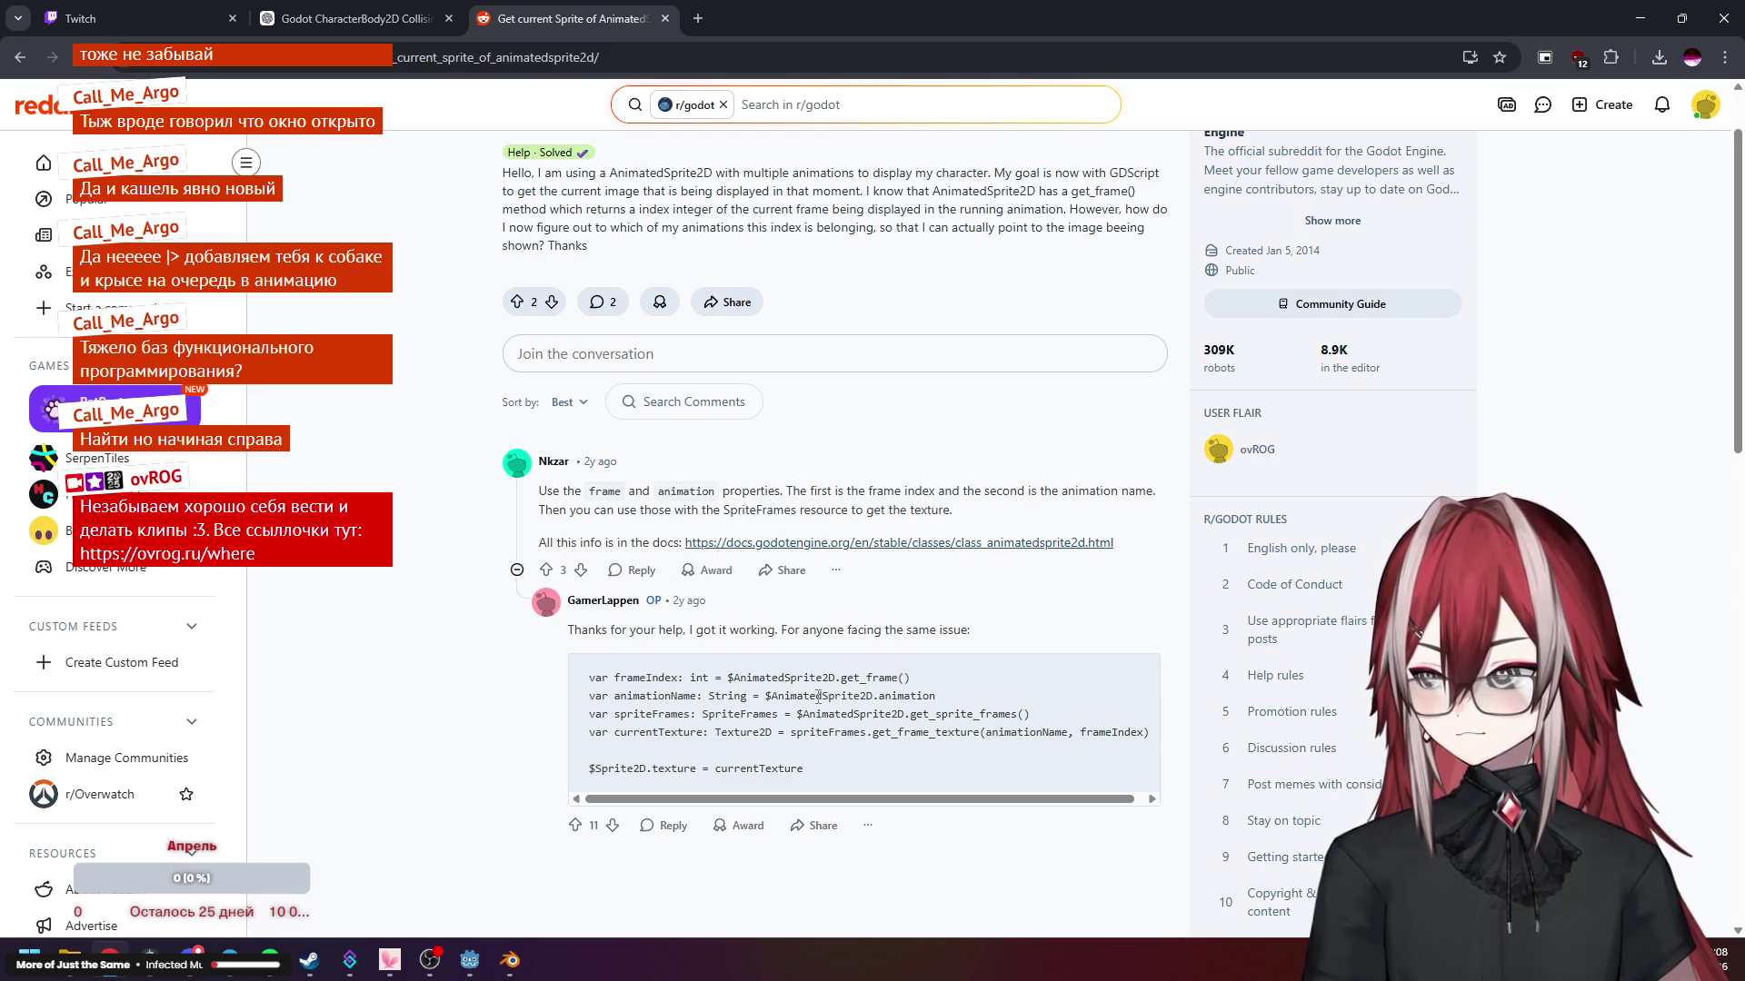
scroll(763, 668, down, 1)
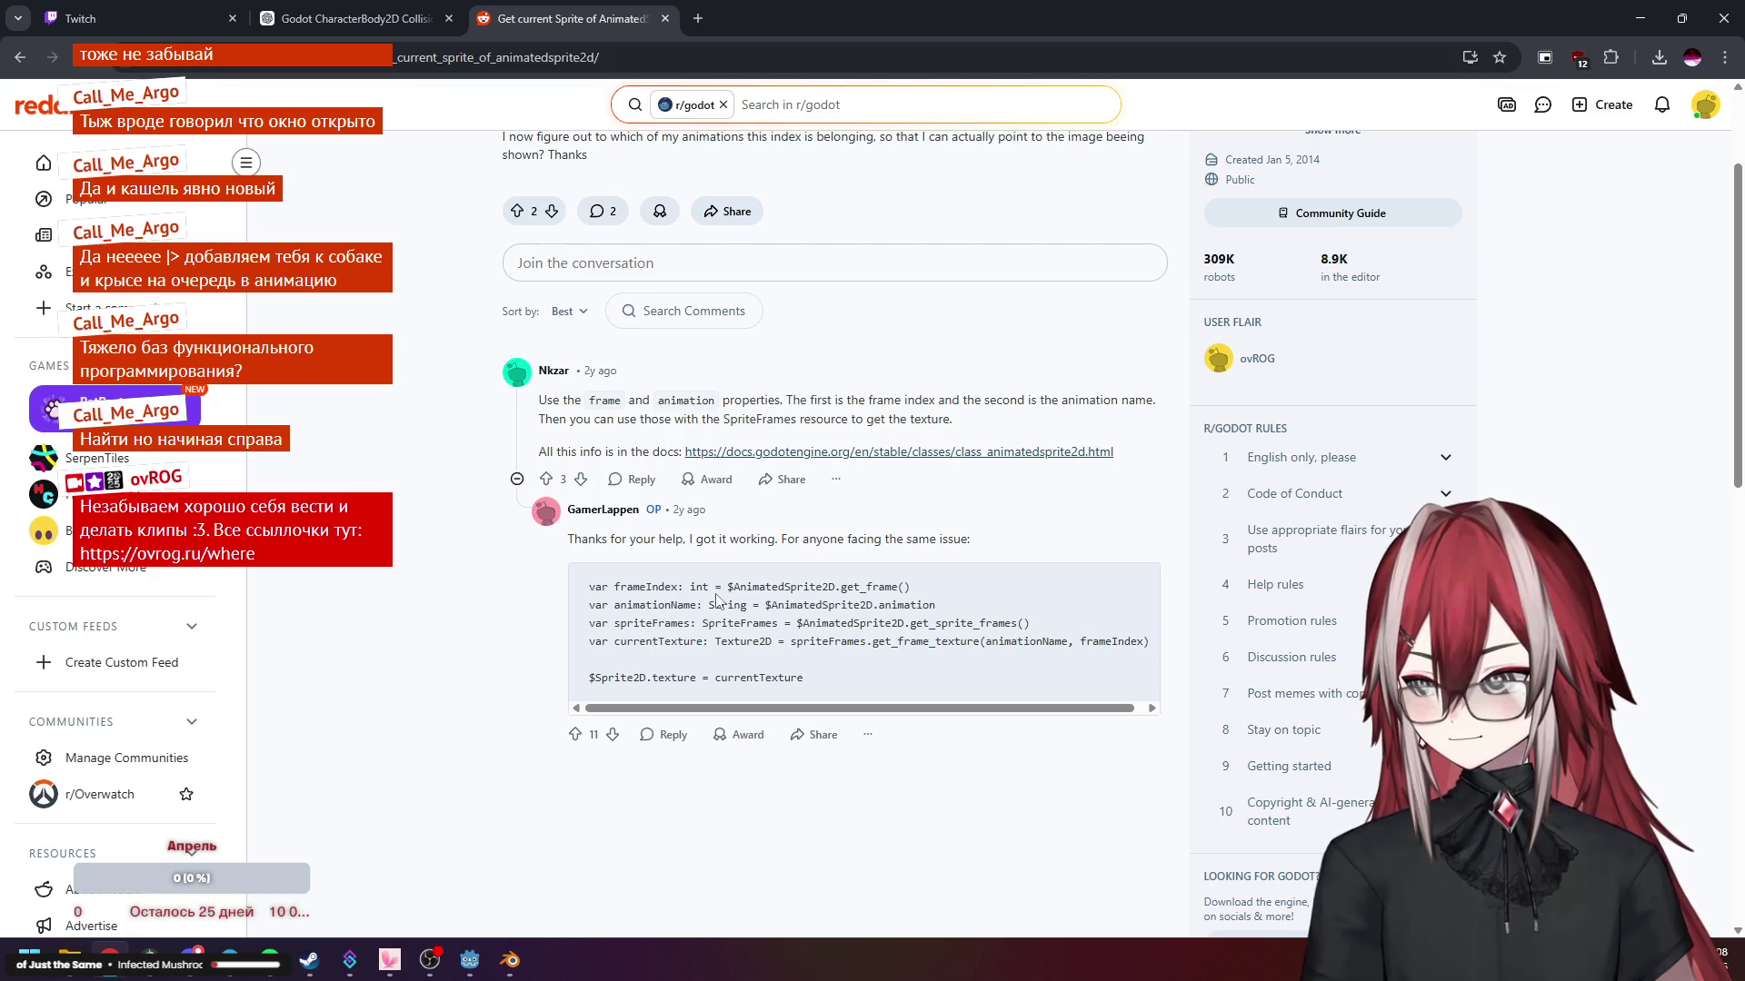
scroll(909, 654, right, 1)
drag(1032, 641, 1111, 641)
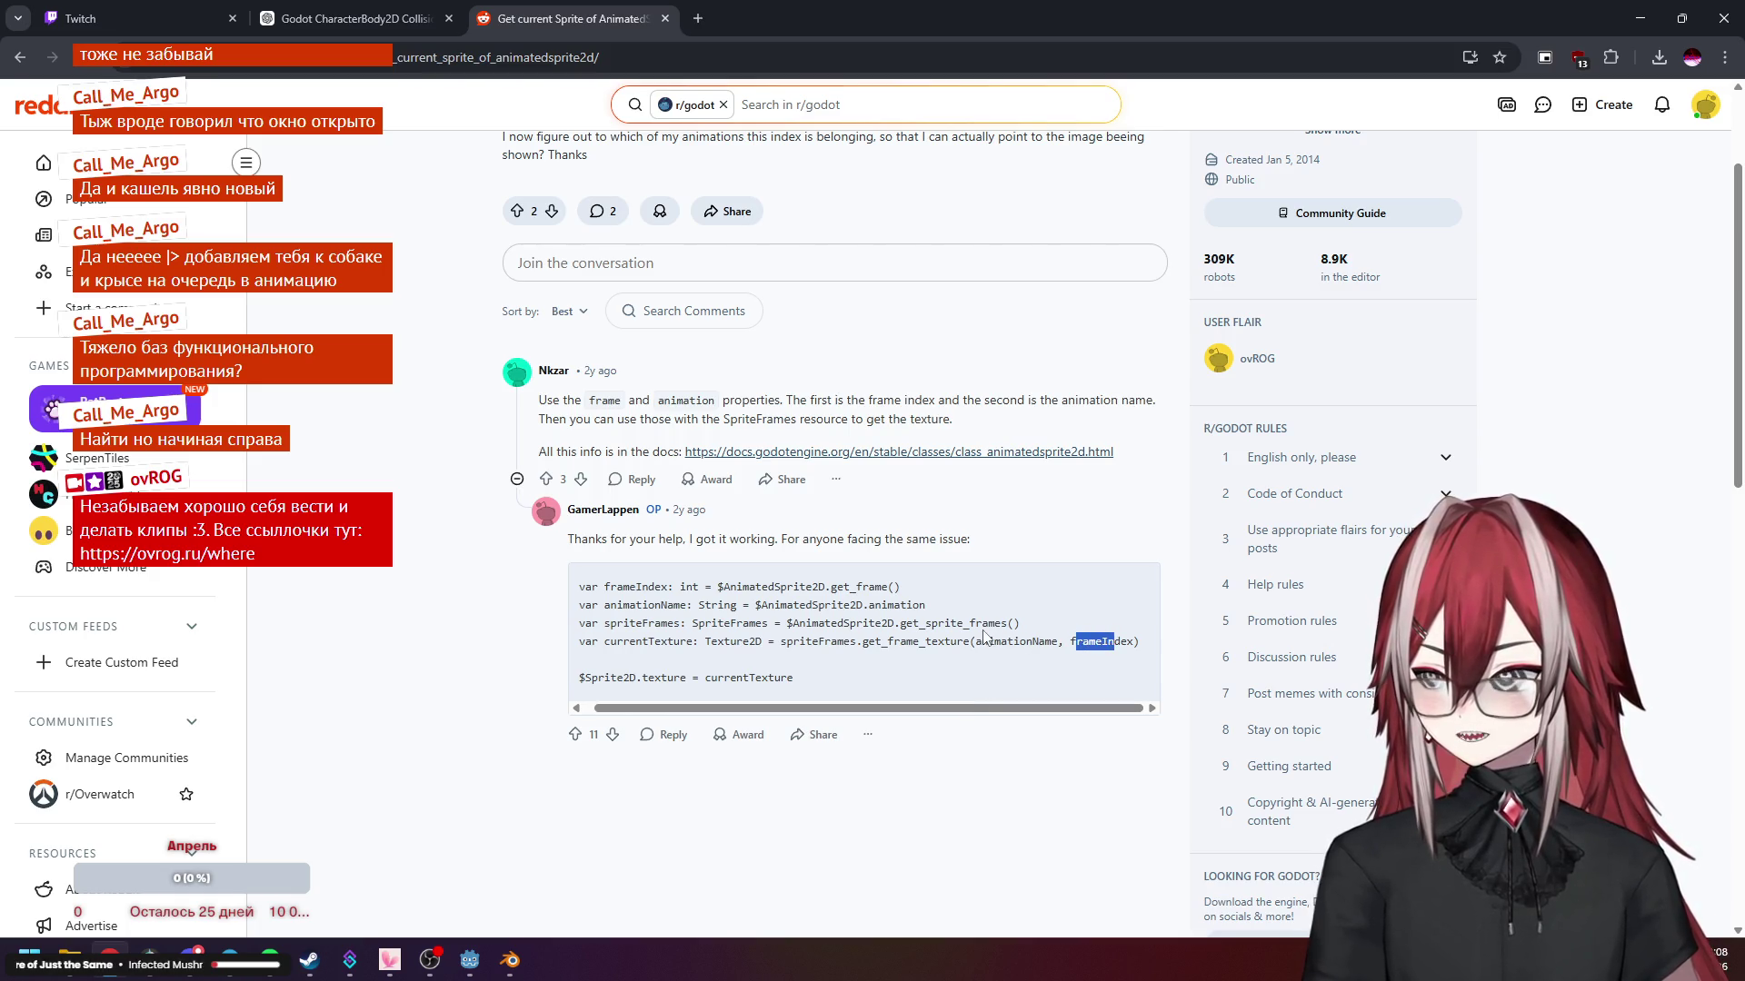
drag(798, 586, 812, 653)
click(812, 652)
drag(781, 709, 763, 710)
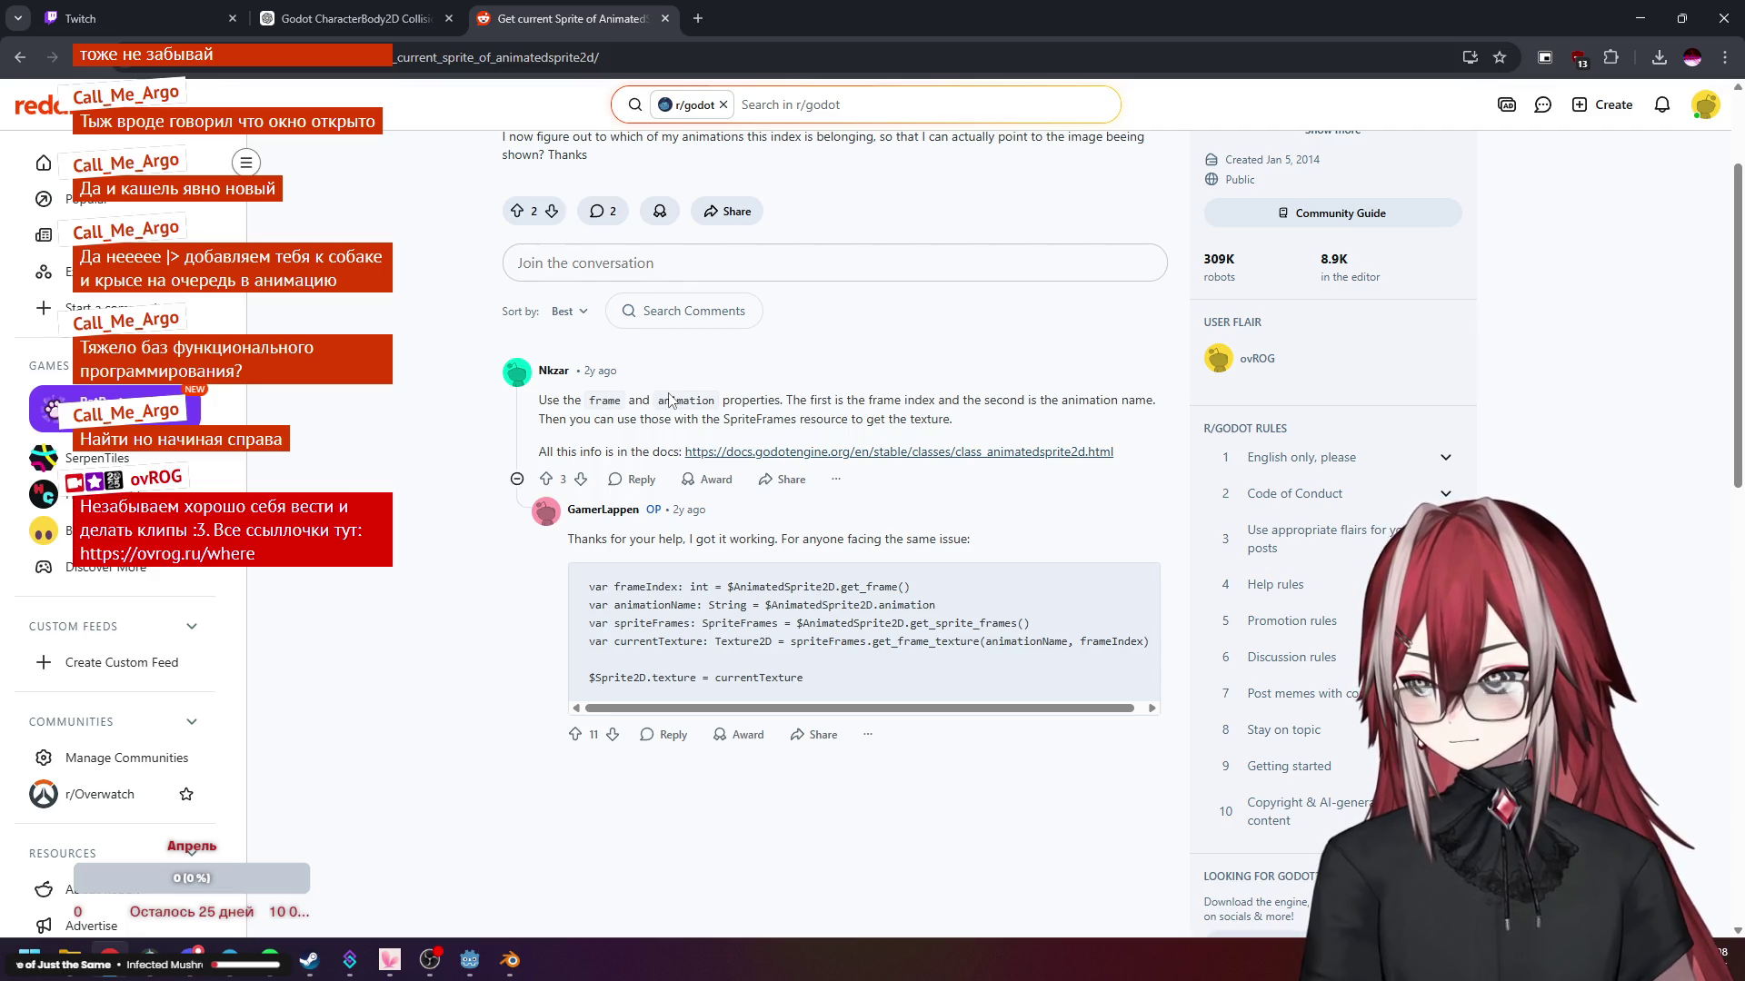
click(469, 960)
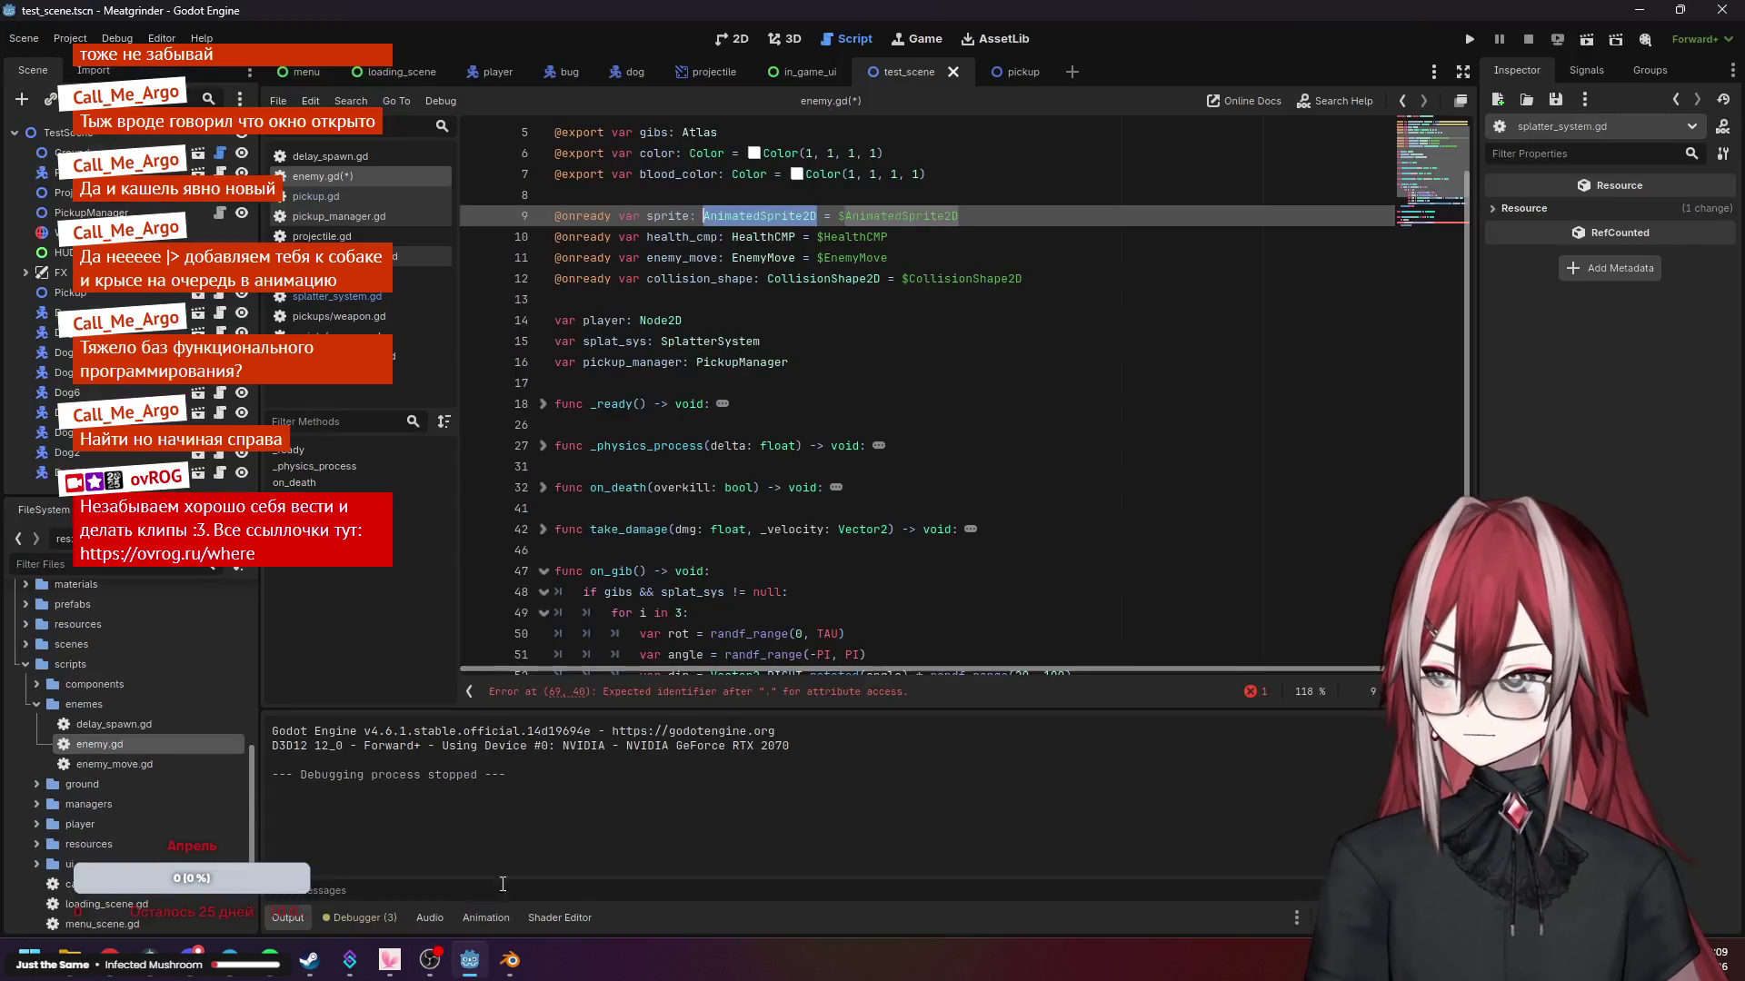
Step: Read the animation property and its get_animation() getter in the AnimatedSprite2D reference, then reopen enemy.gd
ctrl+click(772, 218)
scroll(741, 355, down, 6)
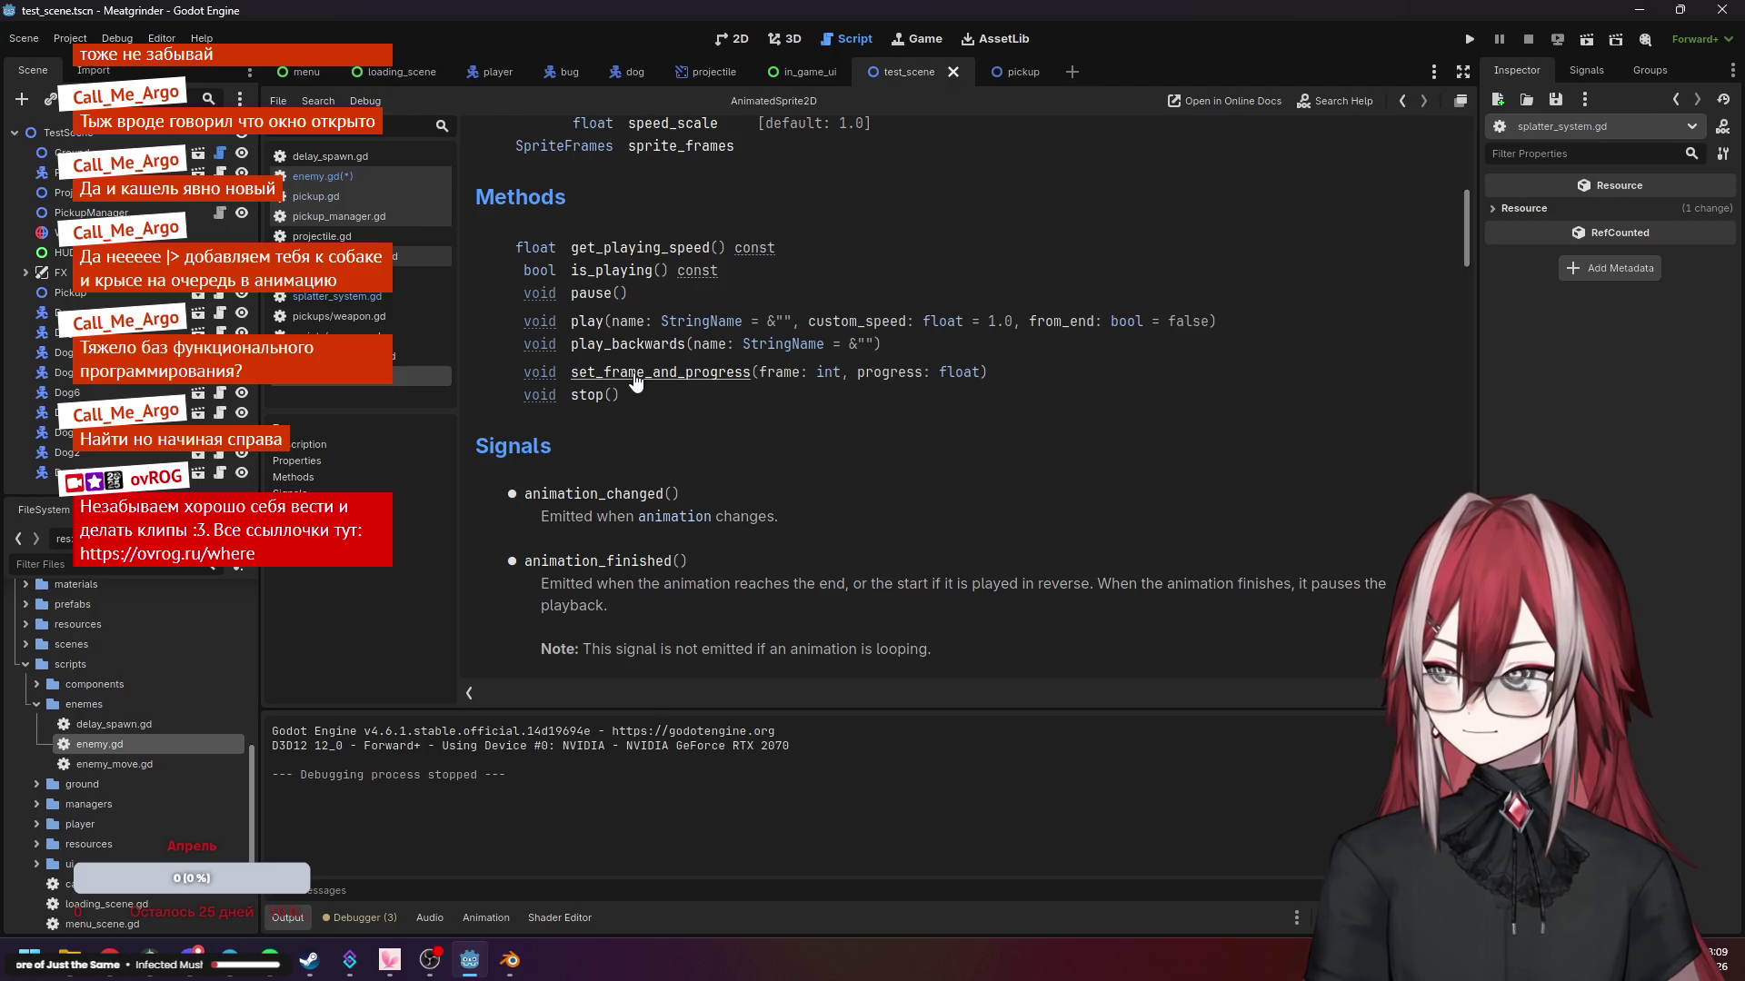
scroll(662, 443, down, 5)
scroll(674, 425, down, 5)
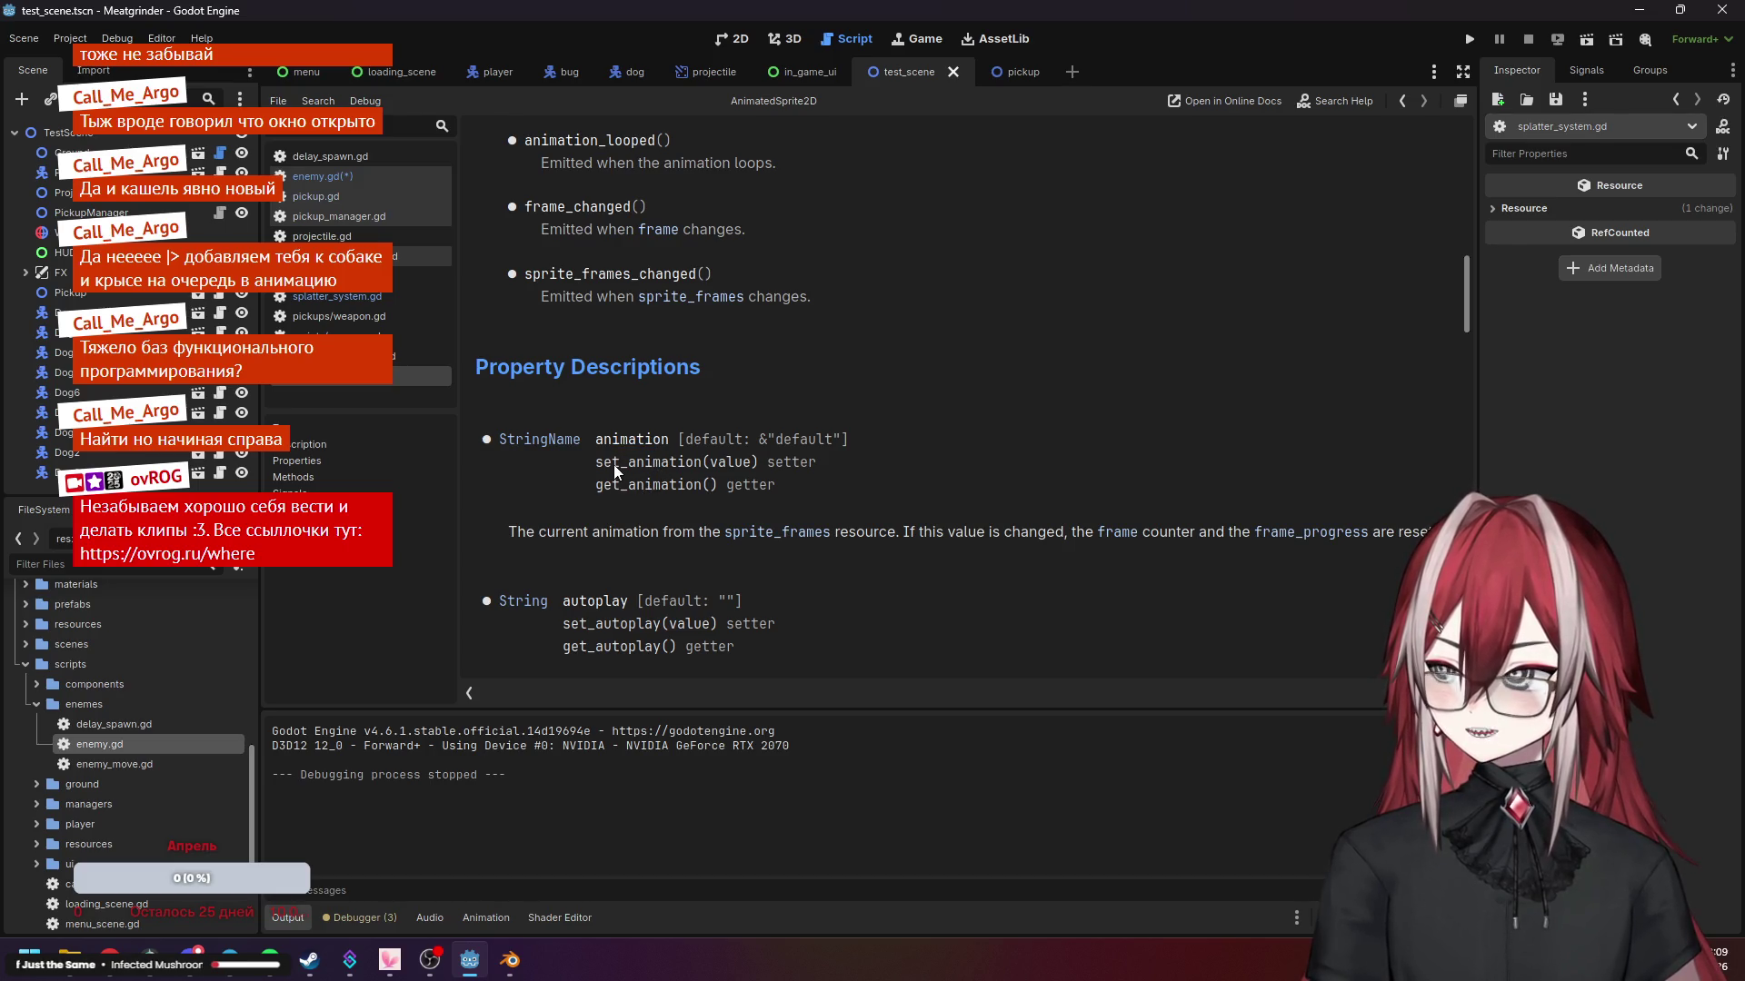
scroll(690, 486, down, 2)
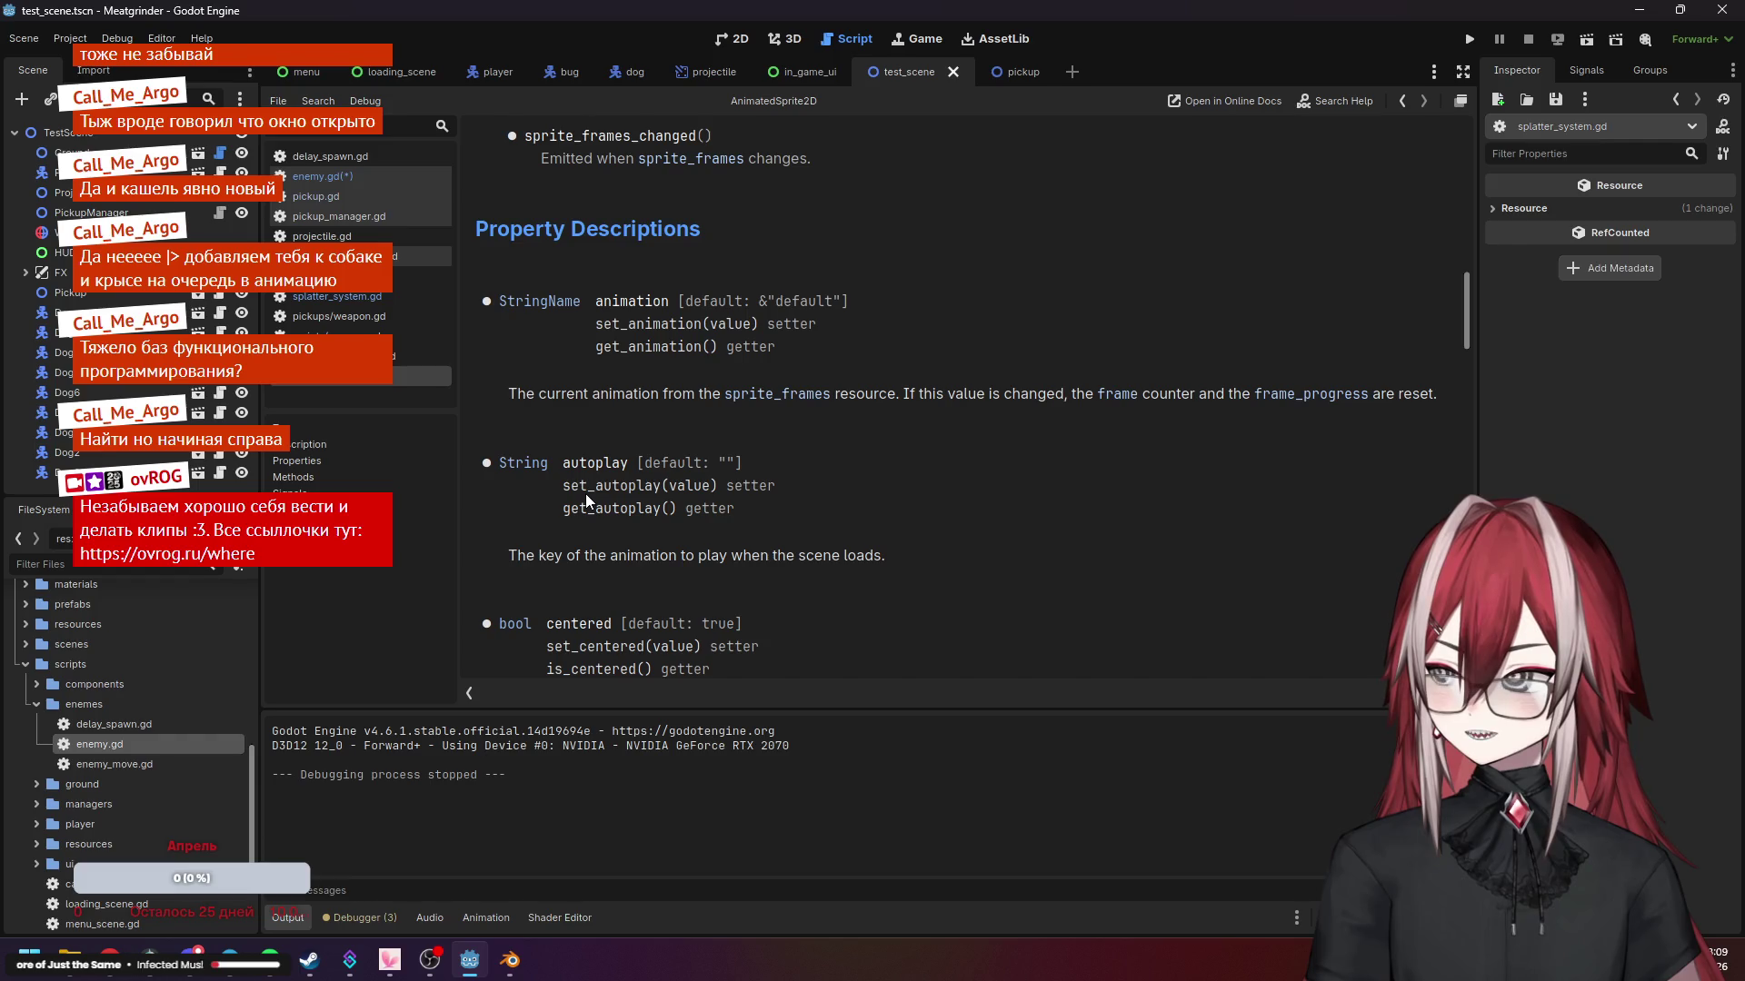
drag(595, 346, 702, 352)
drag(595, 347, 718, 348)
scroll(730, 377, down, 2)
scroll(731, 376, up, 1)
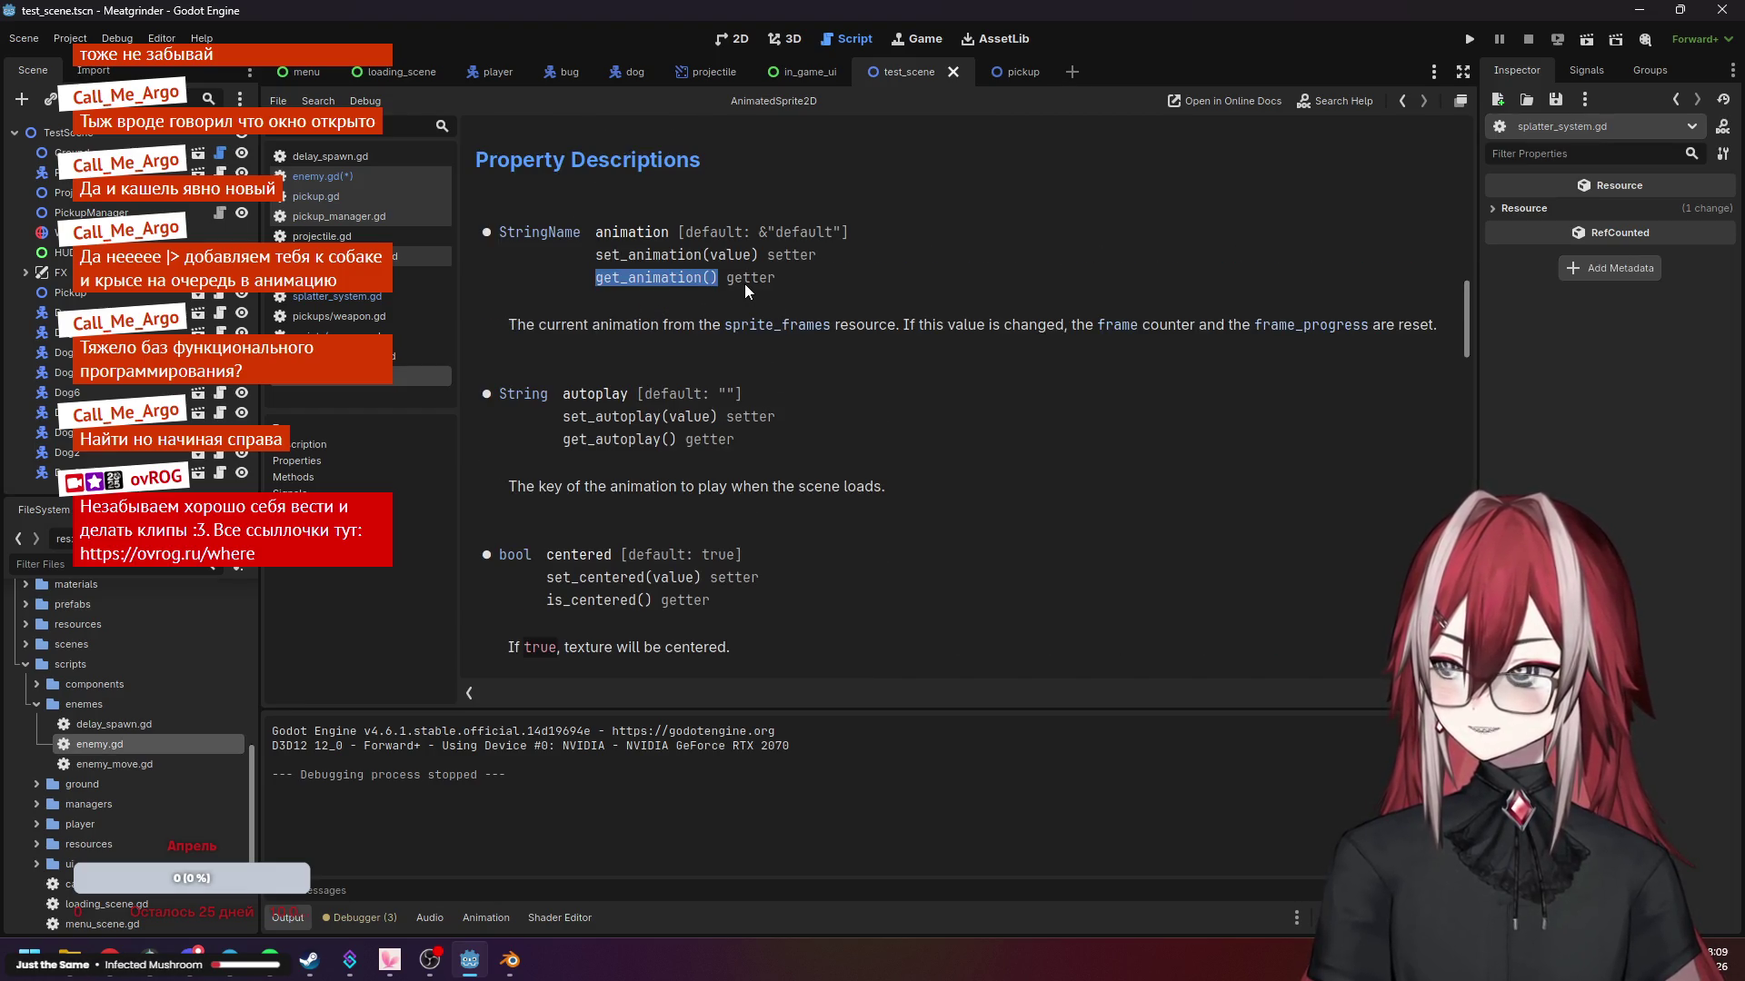
click(1639, 9)
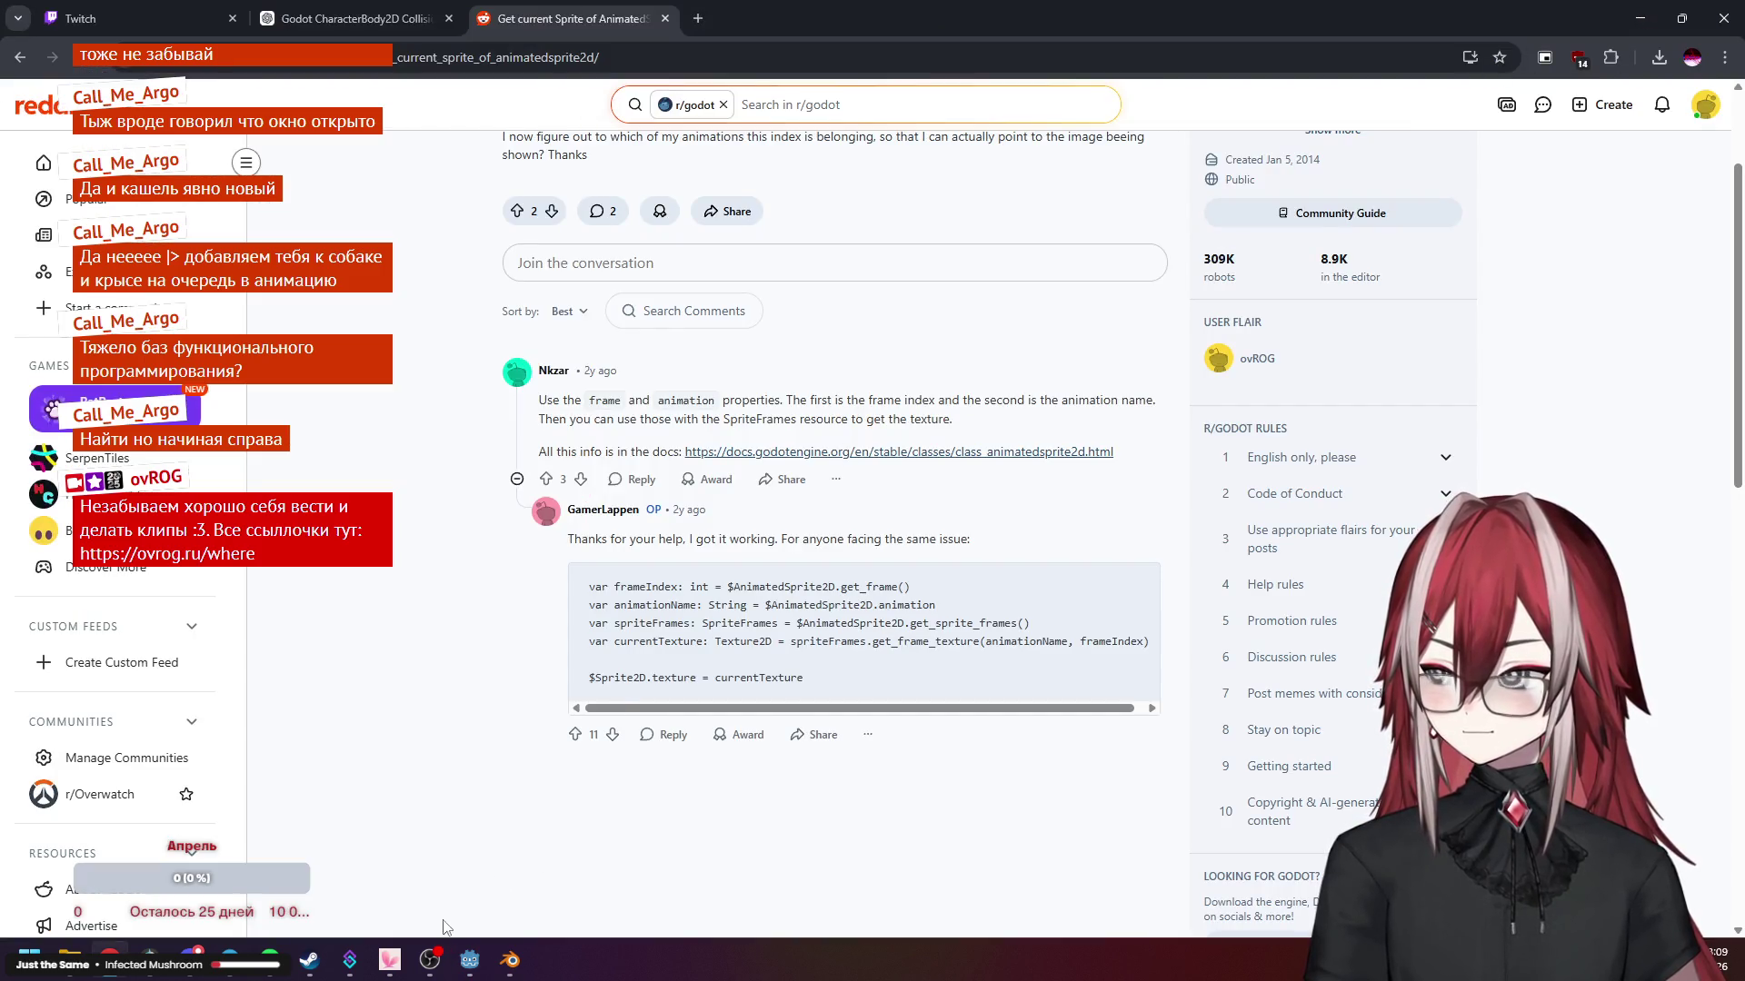
click(470, 960)
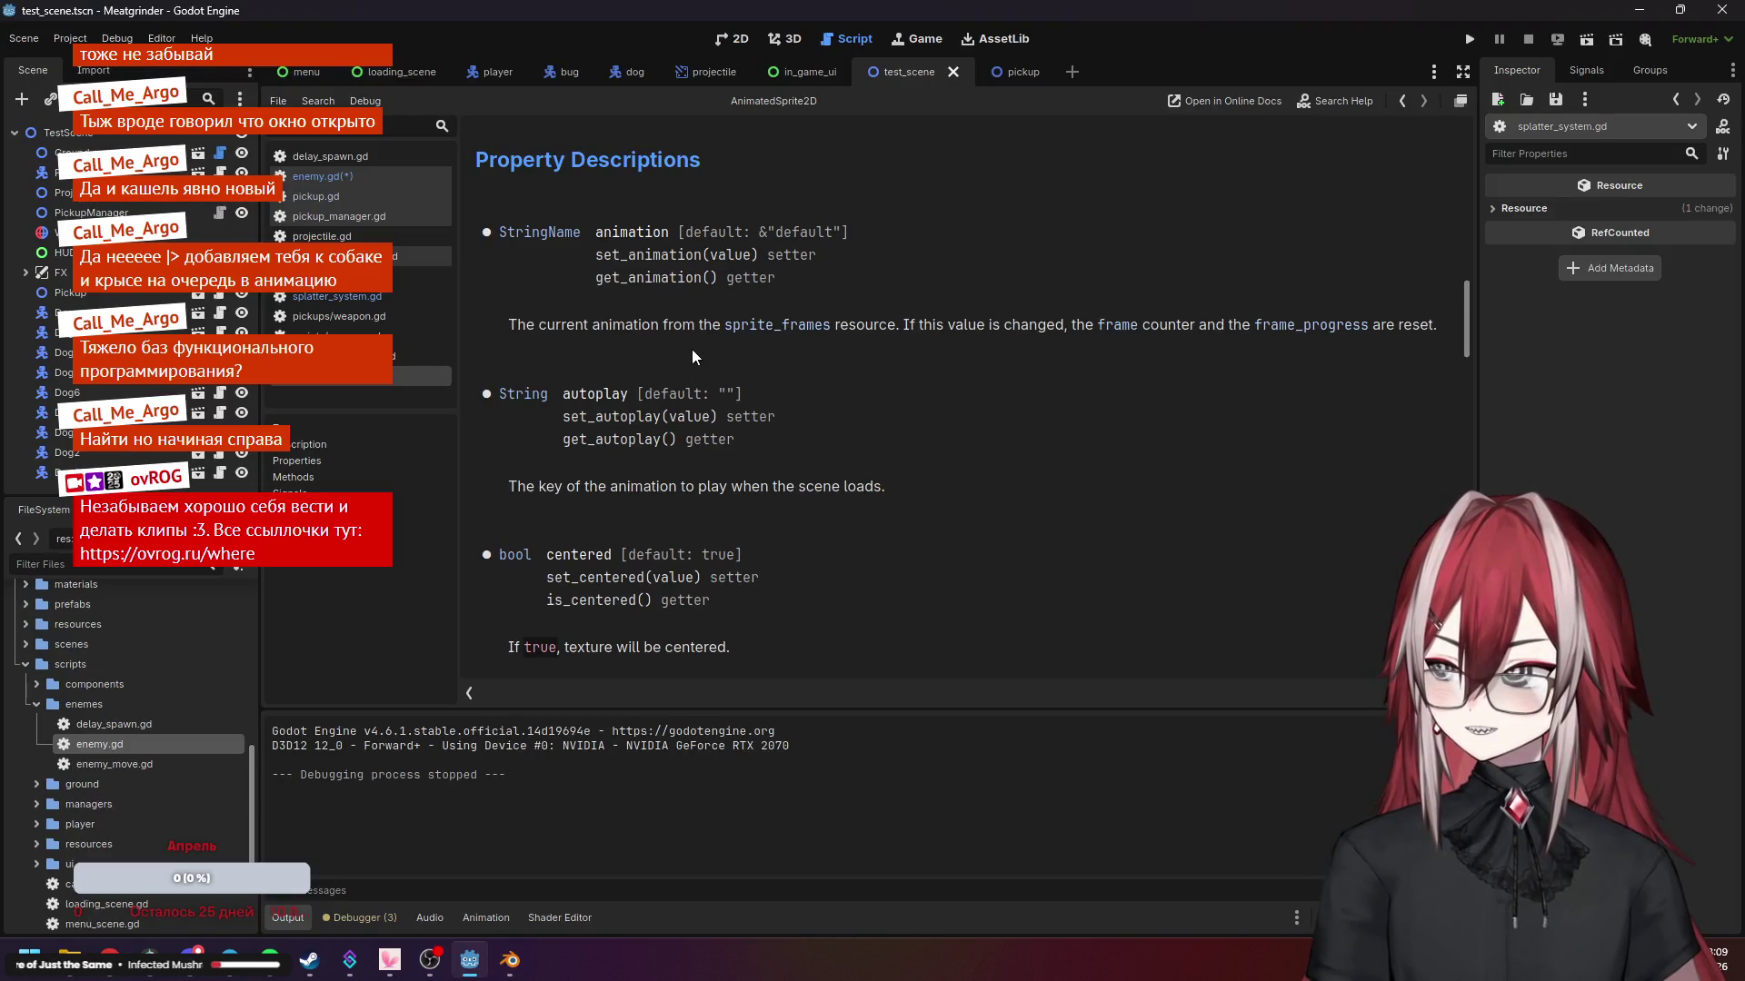
scroll(693, 351, up, 2)
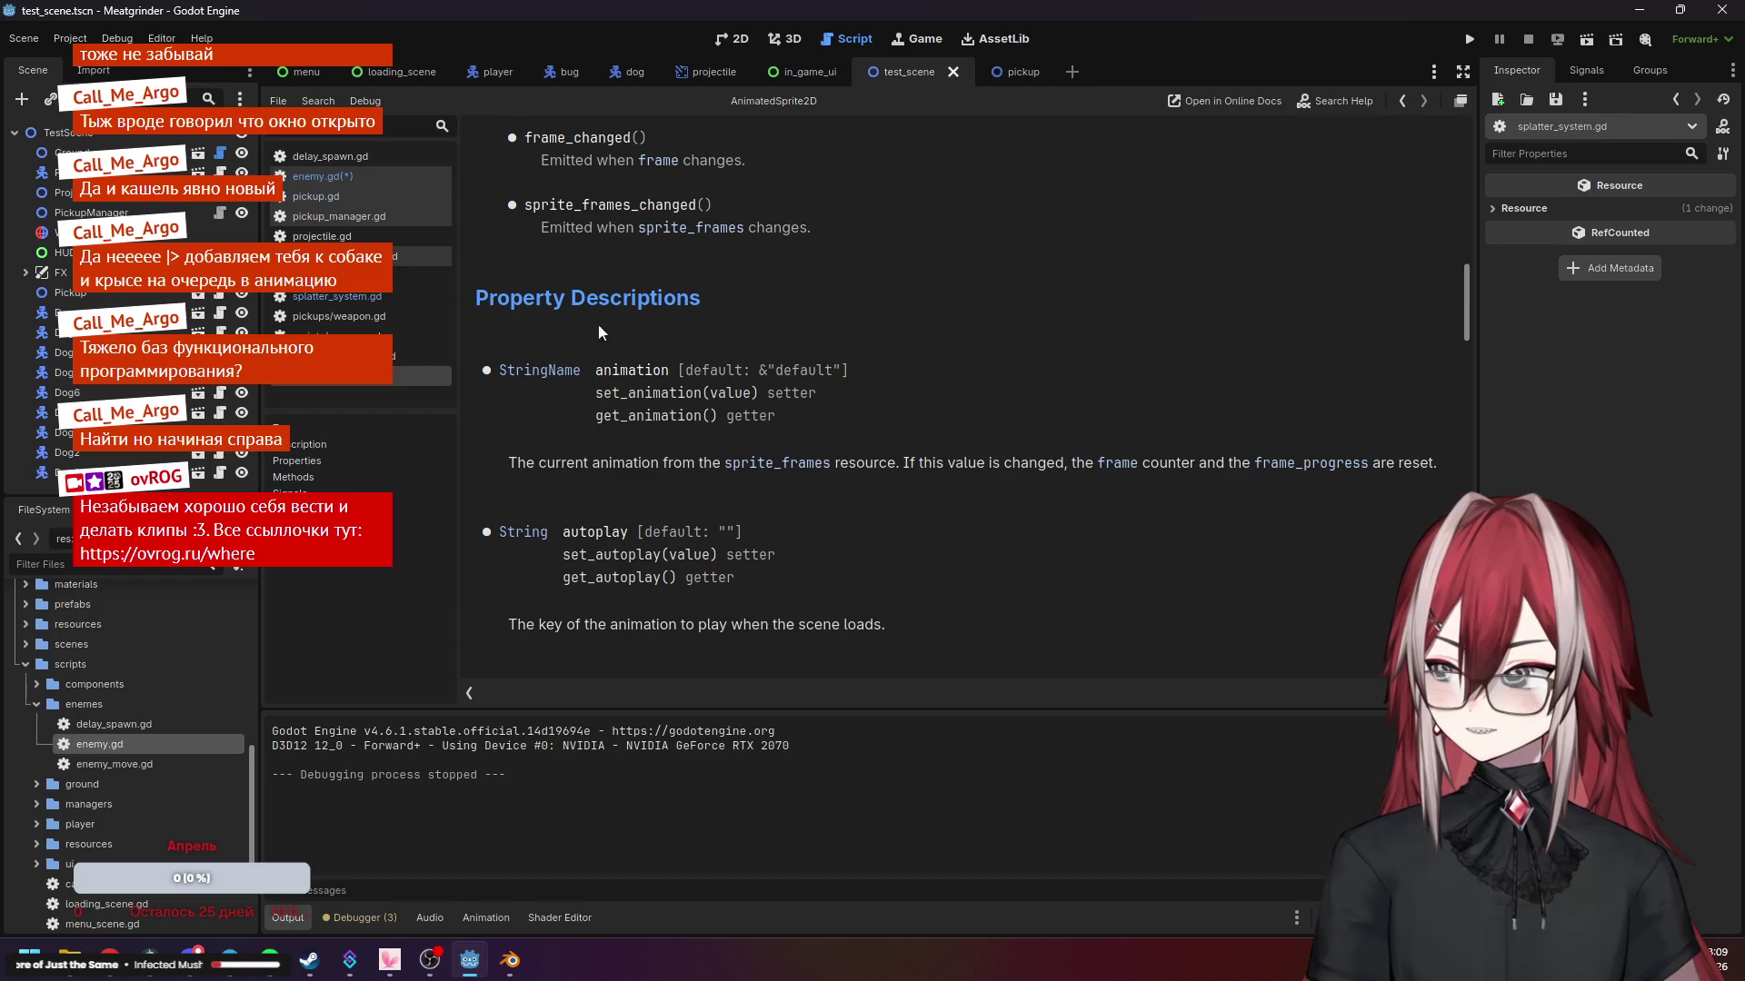
click(358, 174)
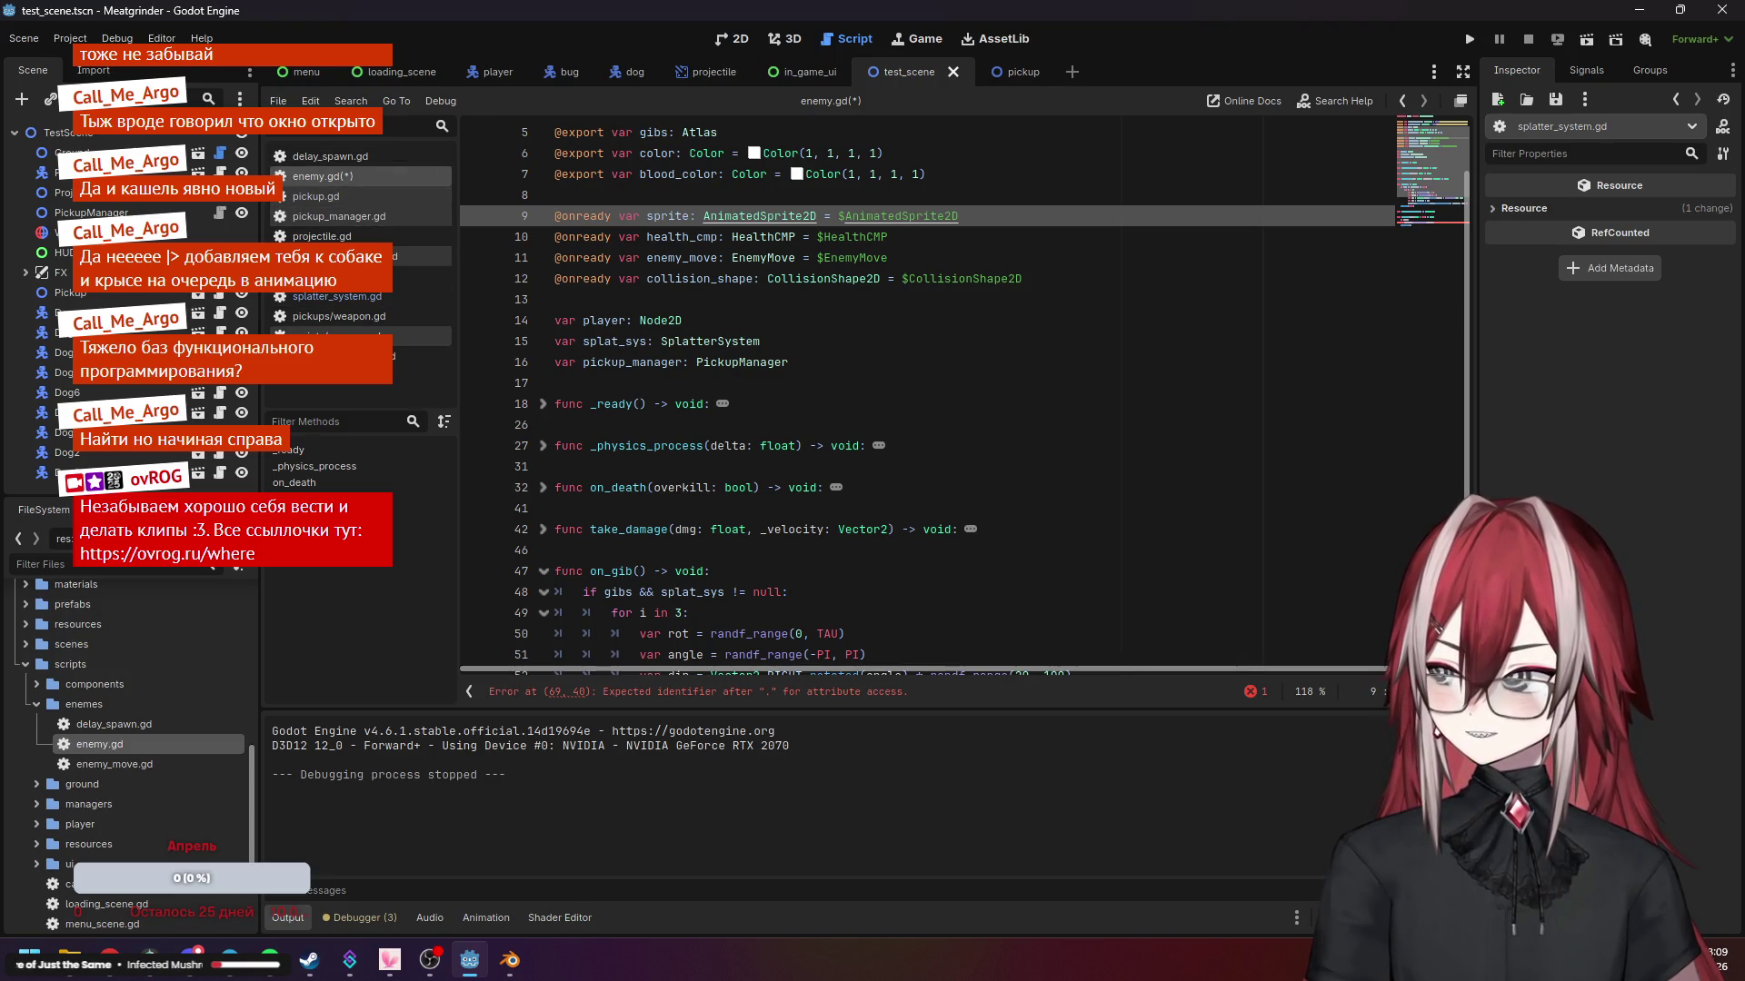
Step: Try sprite.animation with its get_ methods as the line-69 spawn_particle argument, then remove it
scroll(805, 374, down, 4)
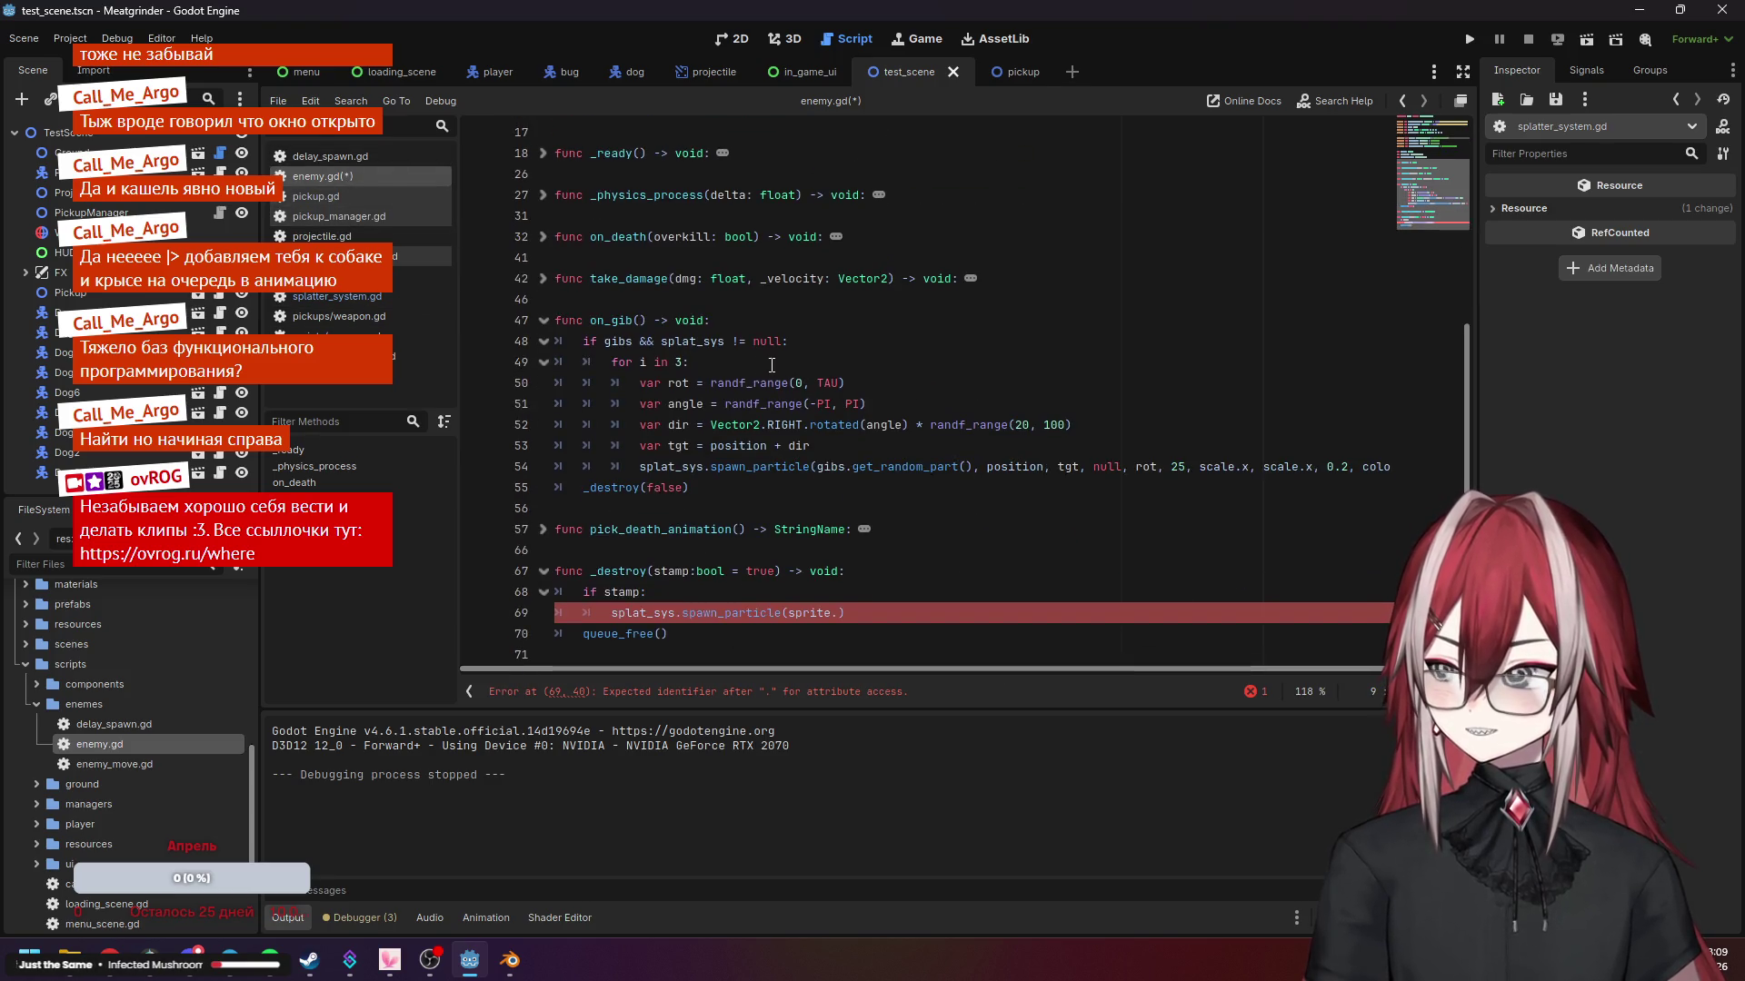
click(840, 613)
drag(835, 613, 789, 615)
double_click(829, 613)
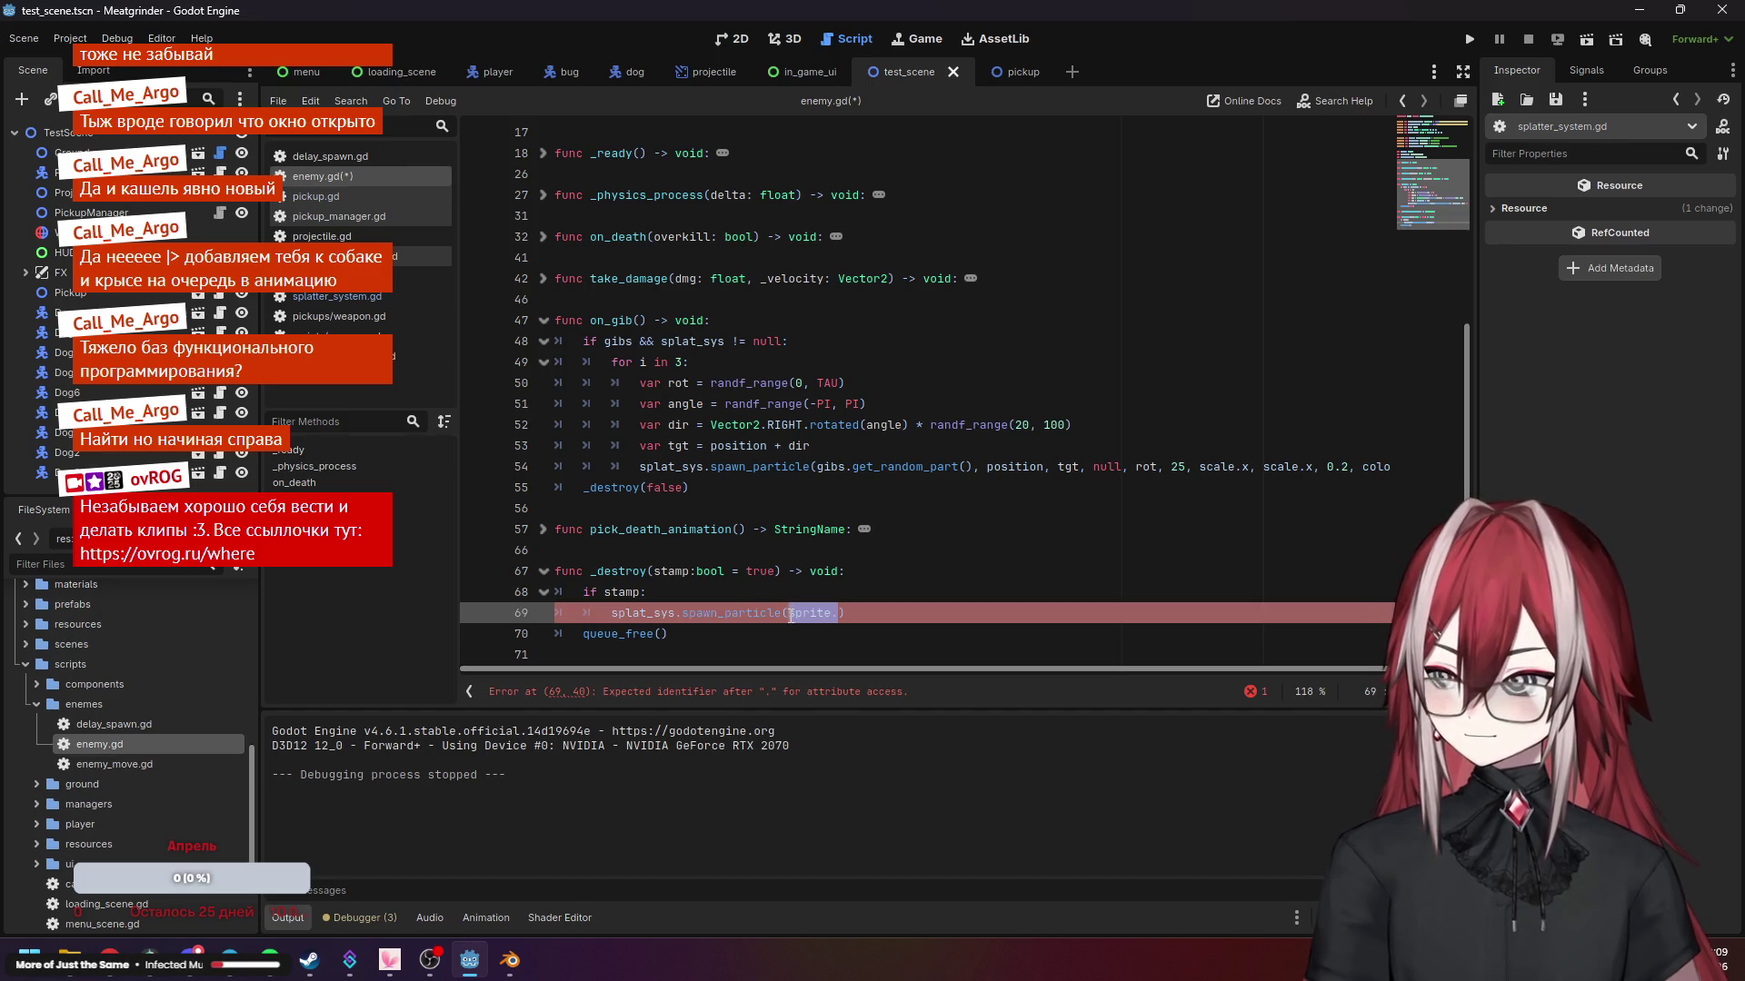
click(844, 614)
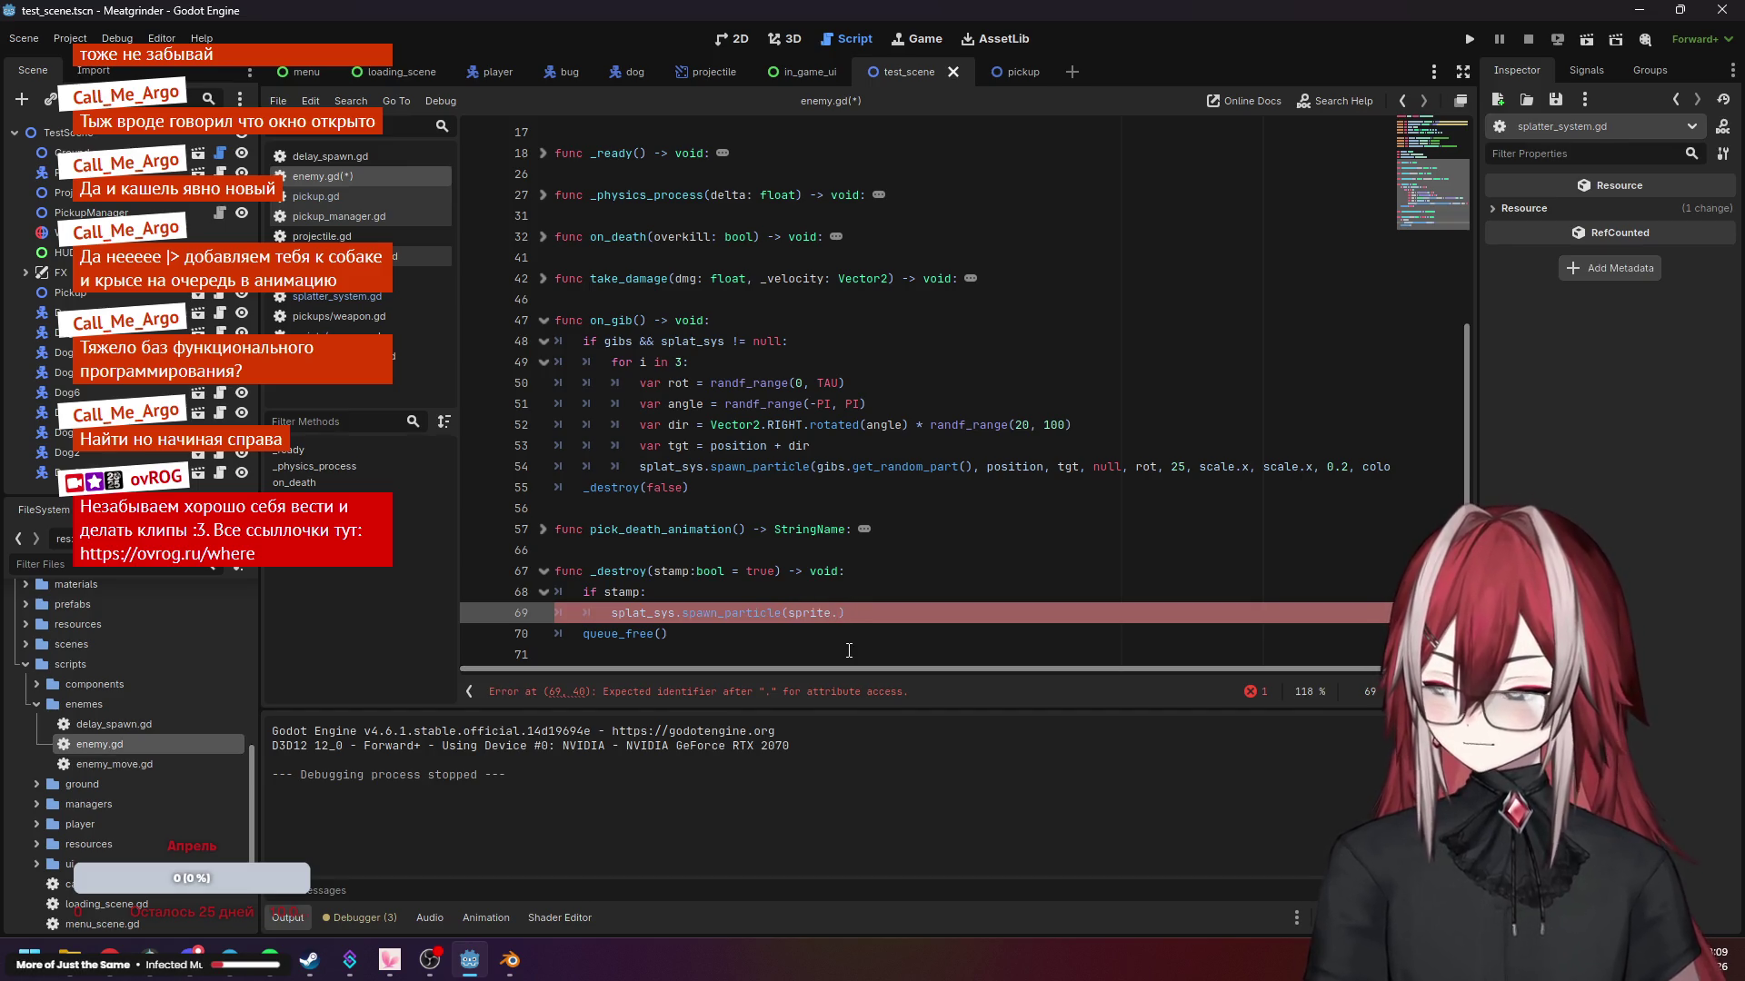
text(get)
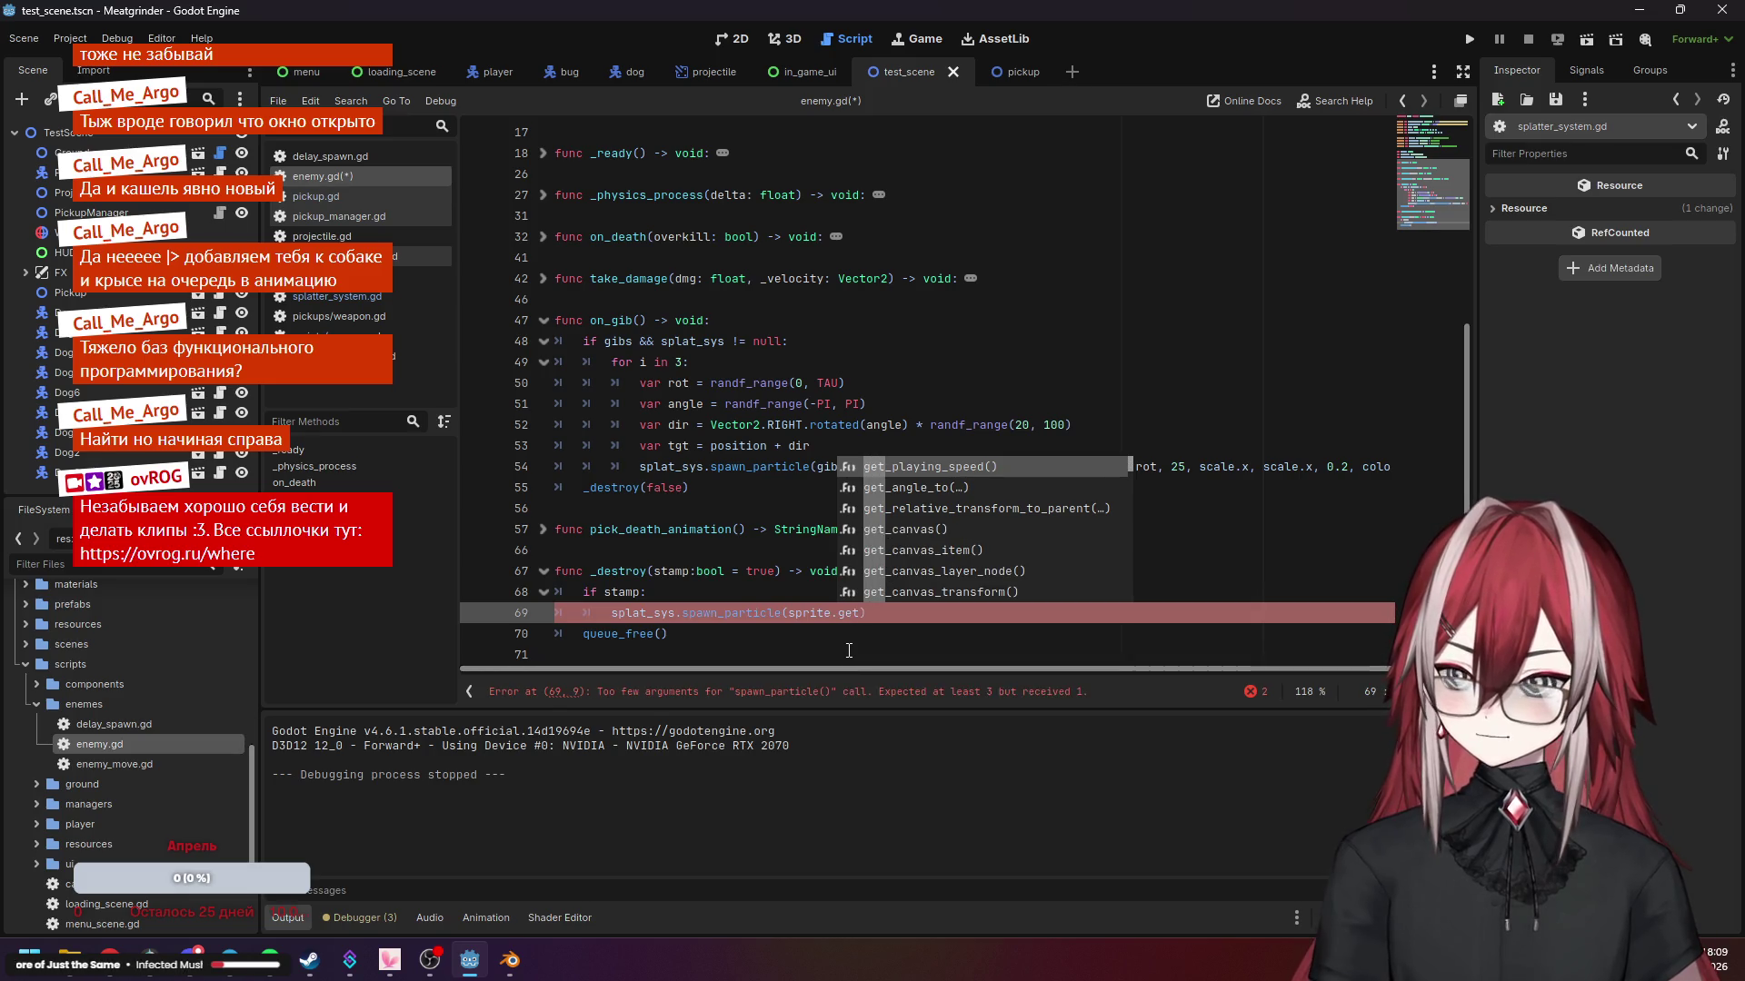
text(_a)
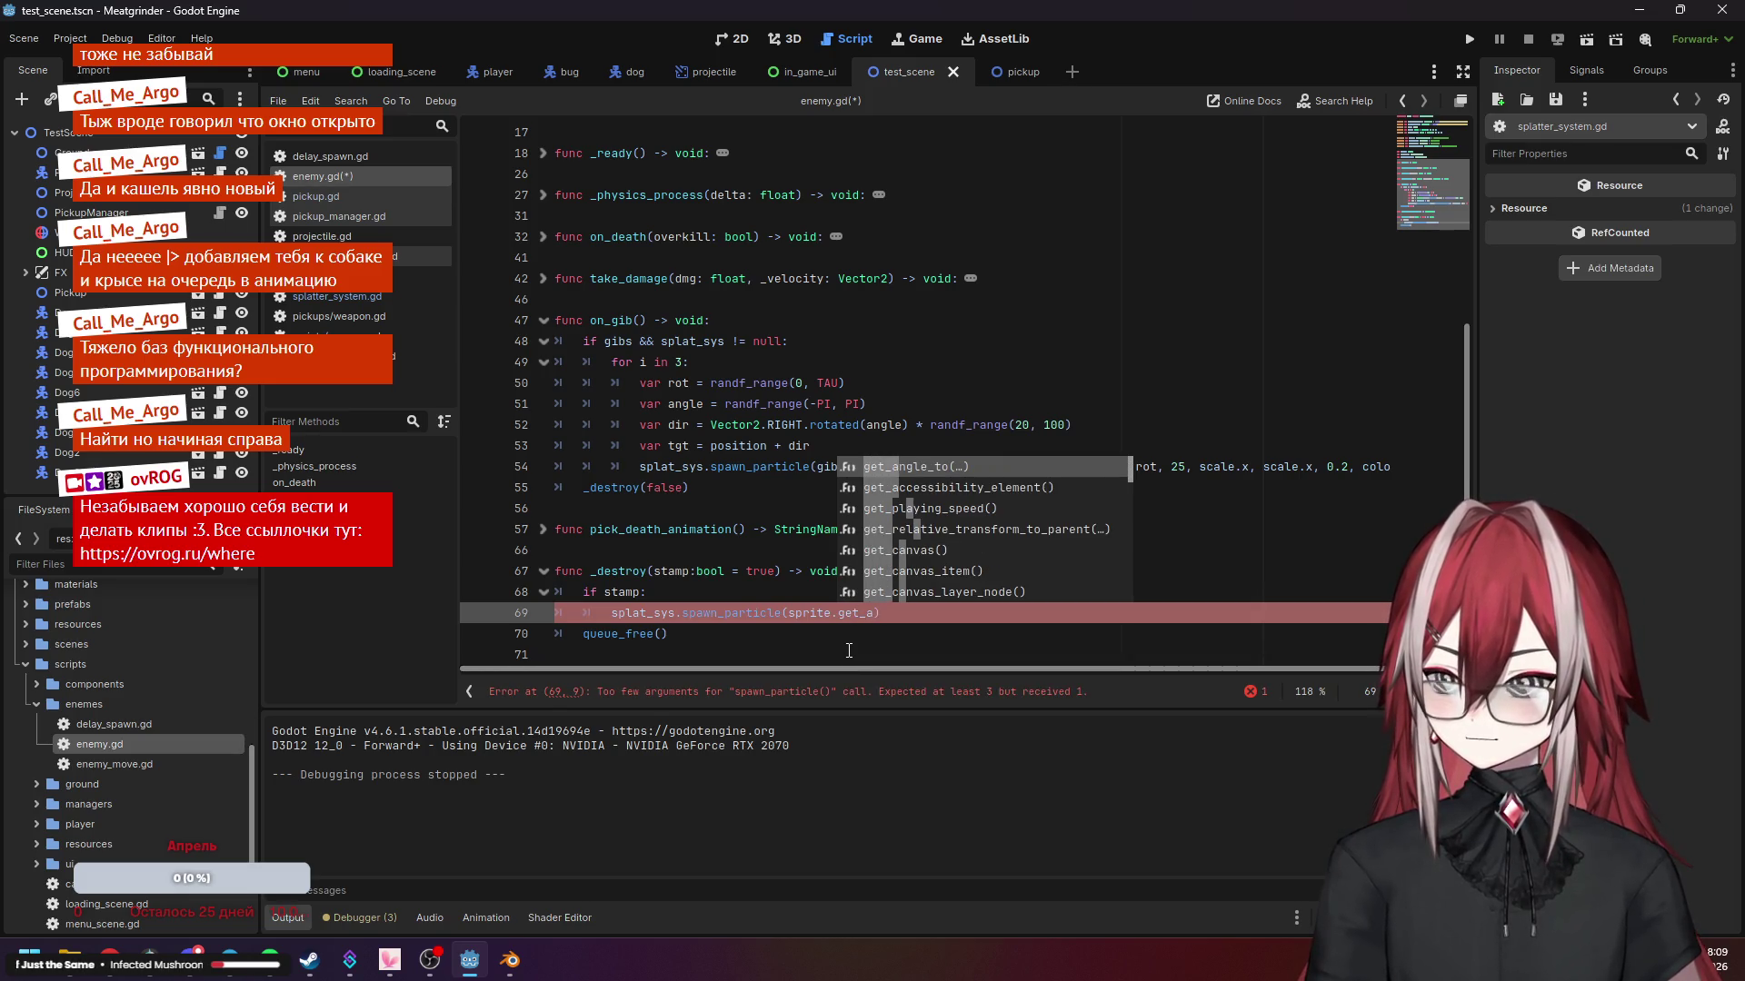
key(BackSpace)
key(BackSpace)
key(BackSpace)
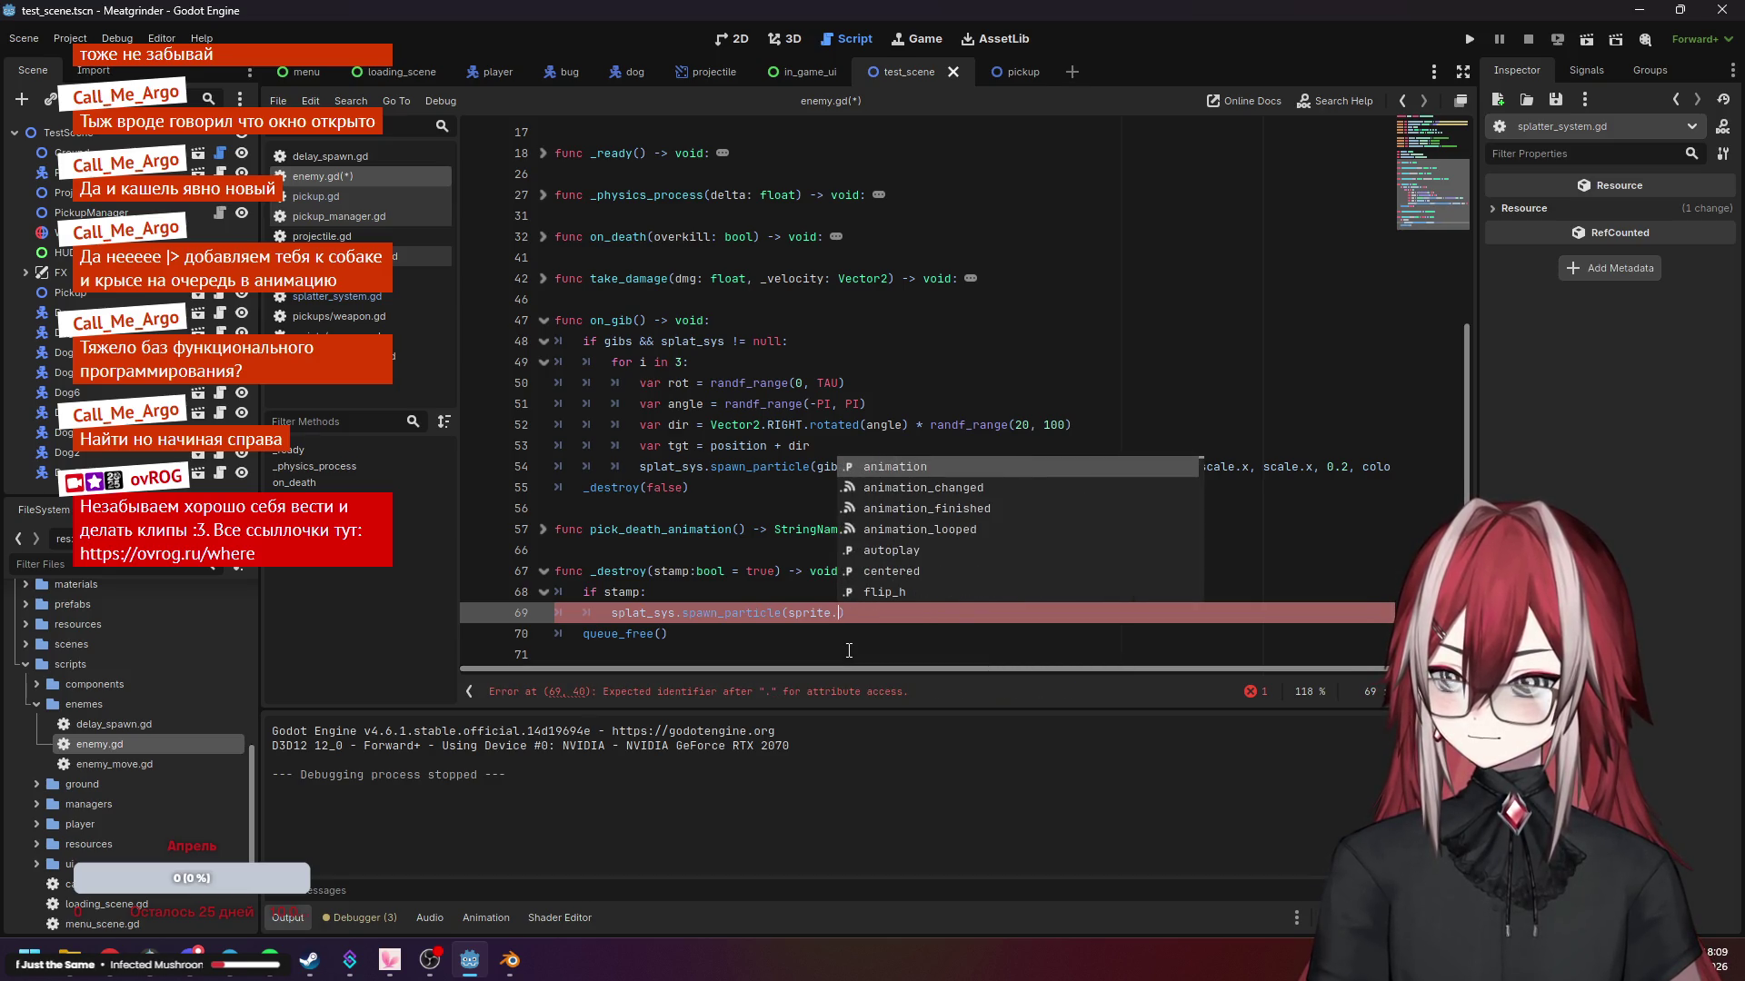
key(Return)
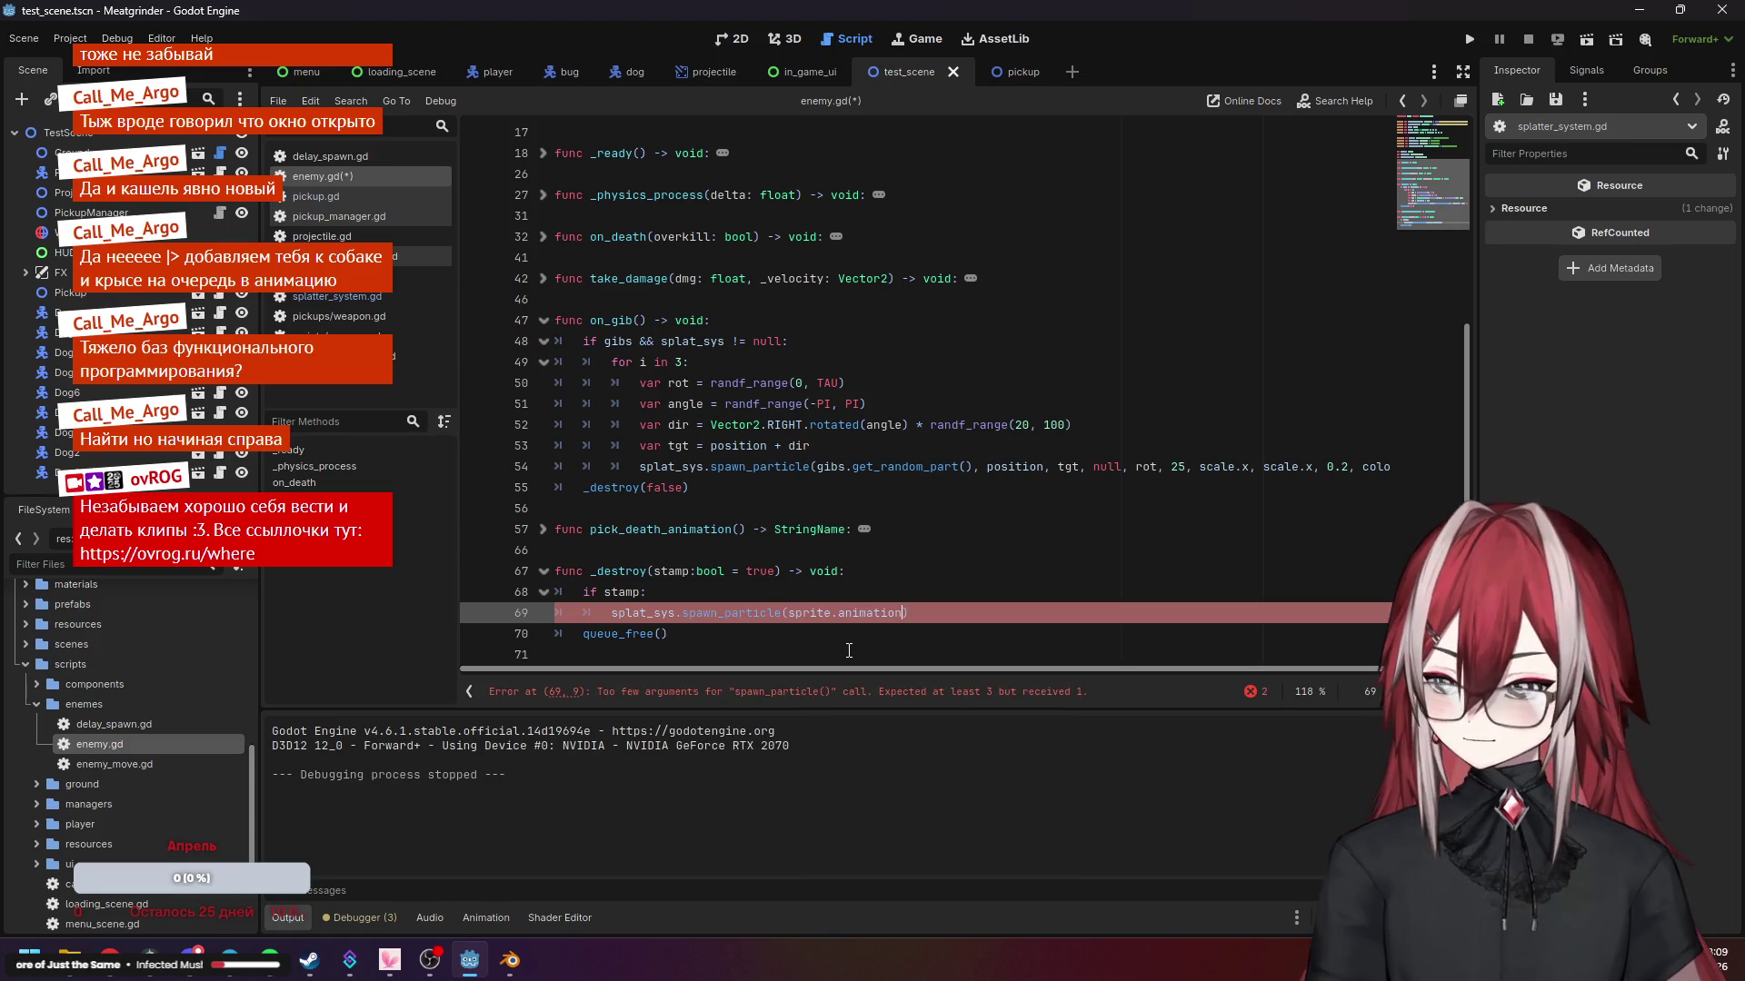
text(.get)
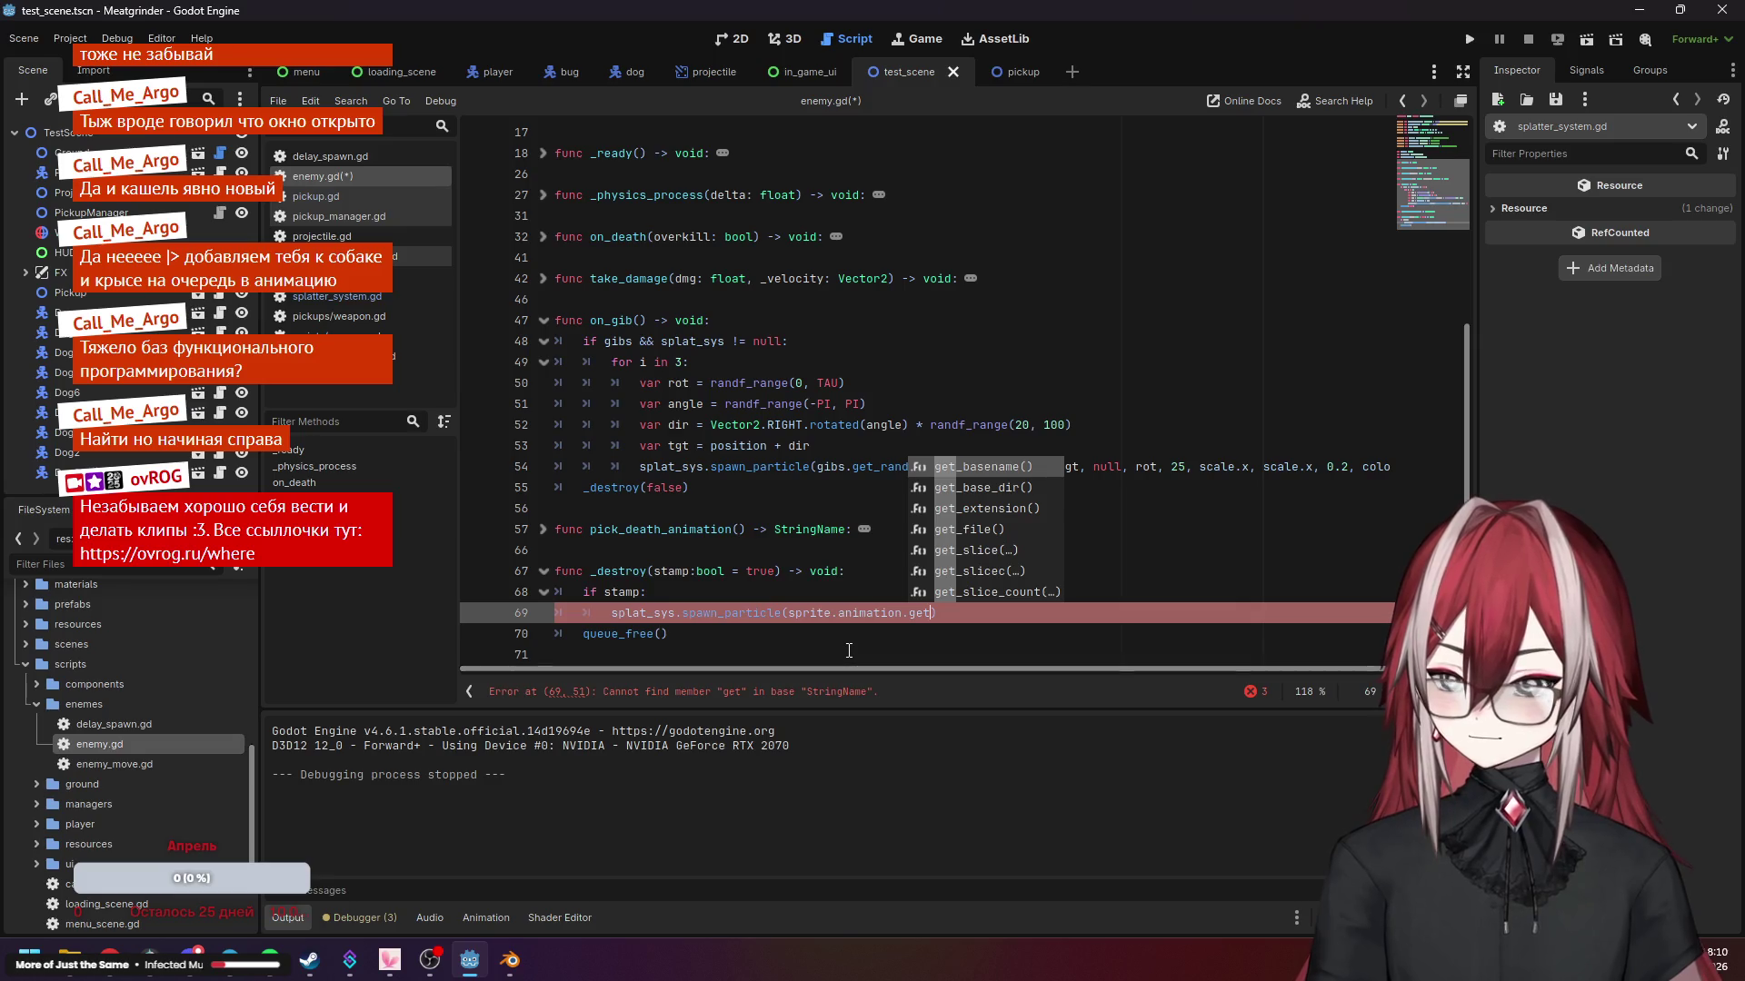
key(Down)
key(Down)
key(Down)
key(Down)
key(Down)
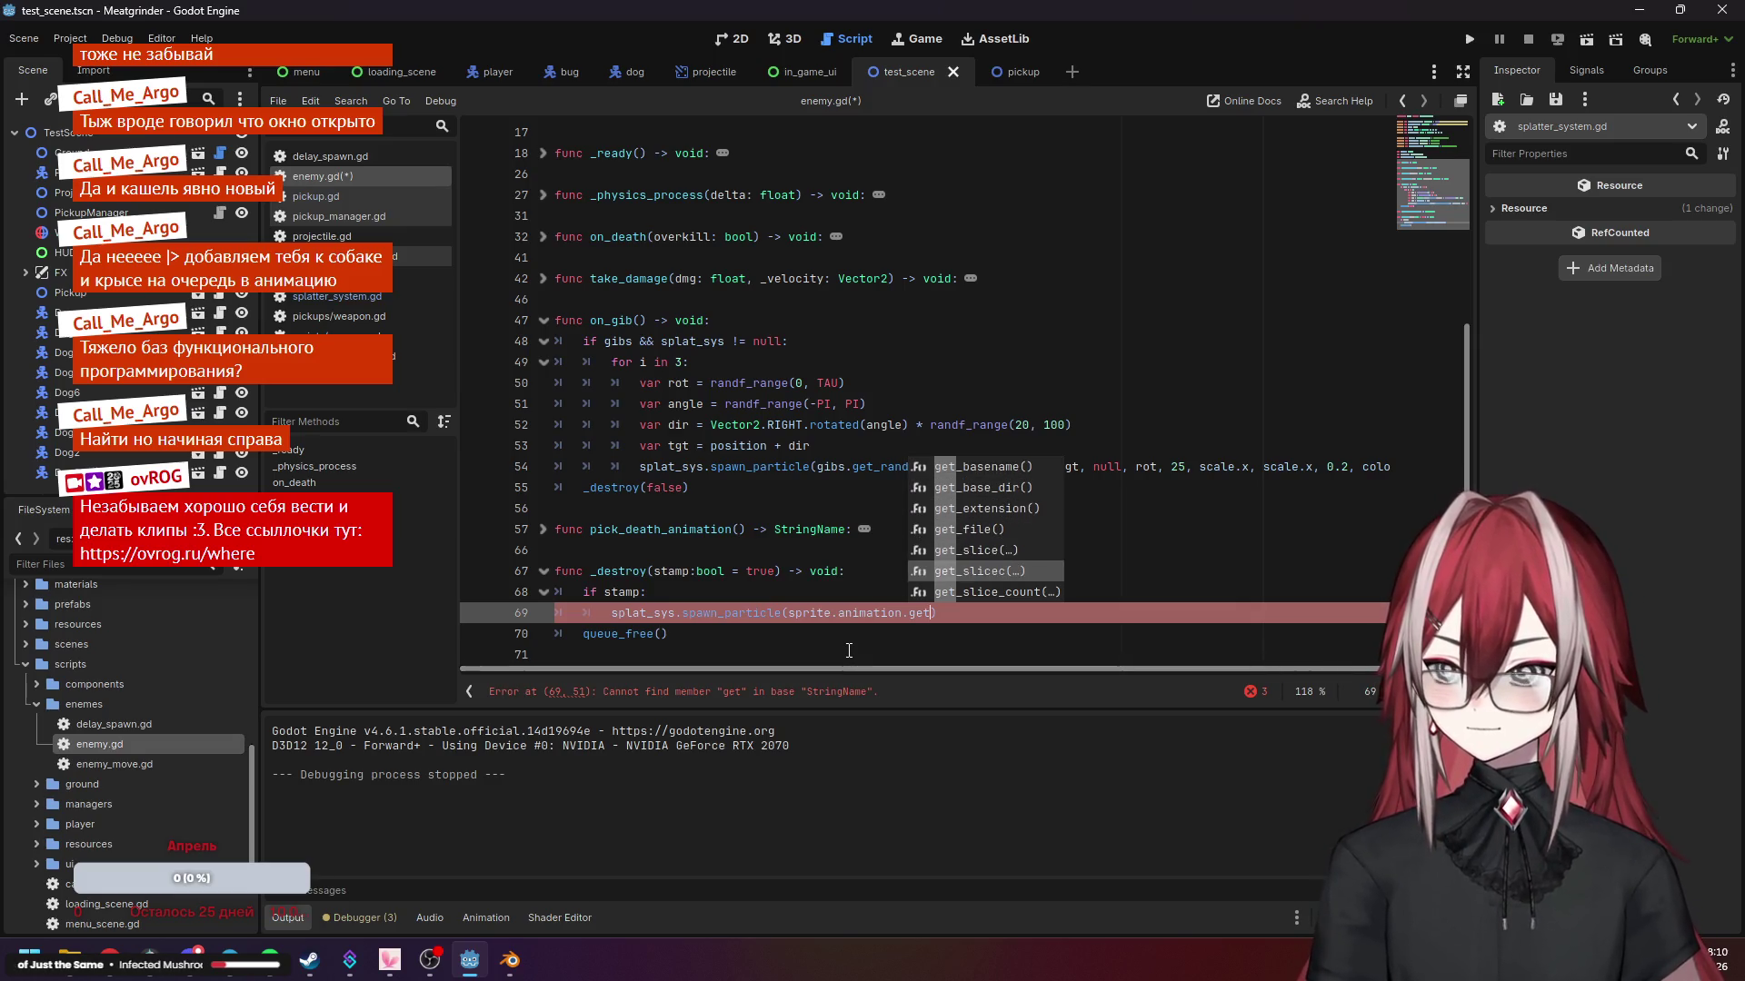
key(Down)
key(Down)
key(Down)
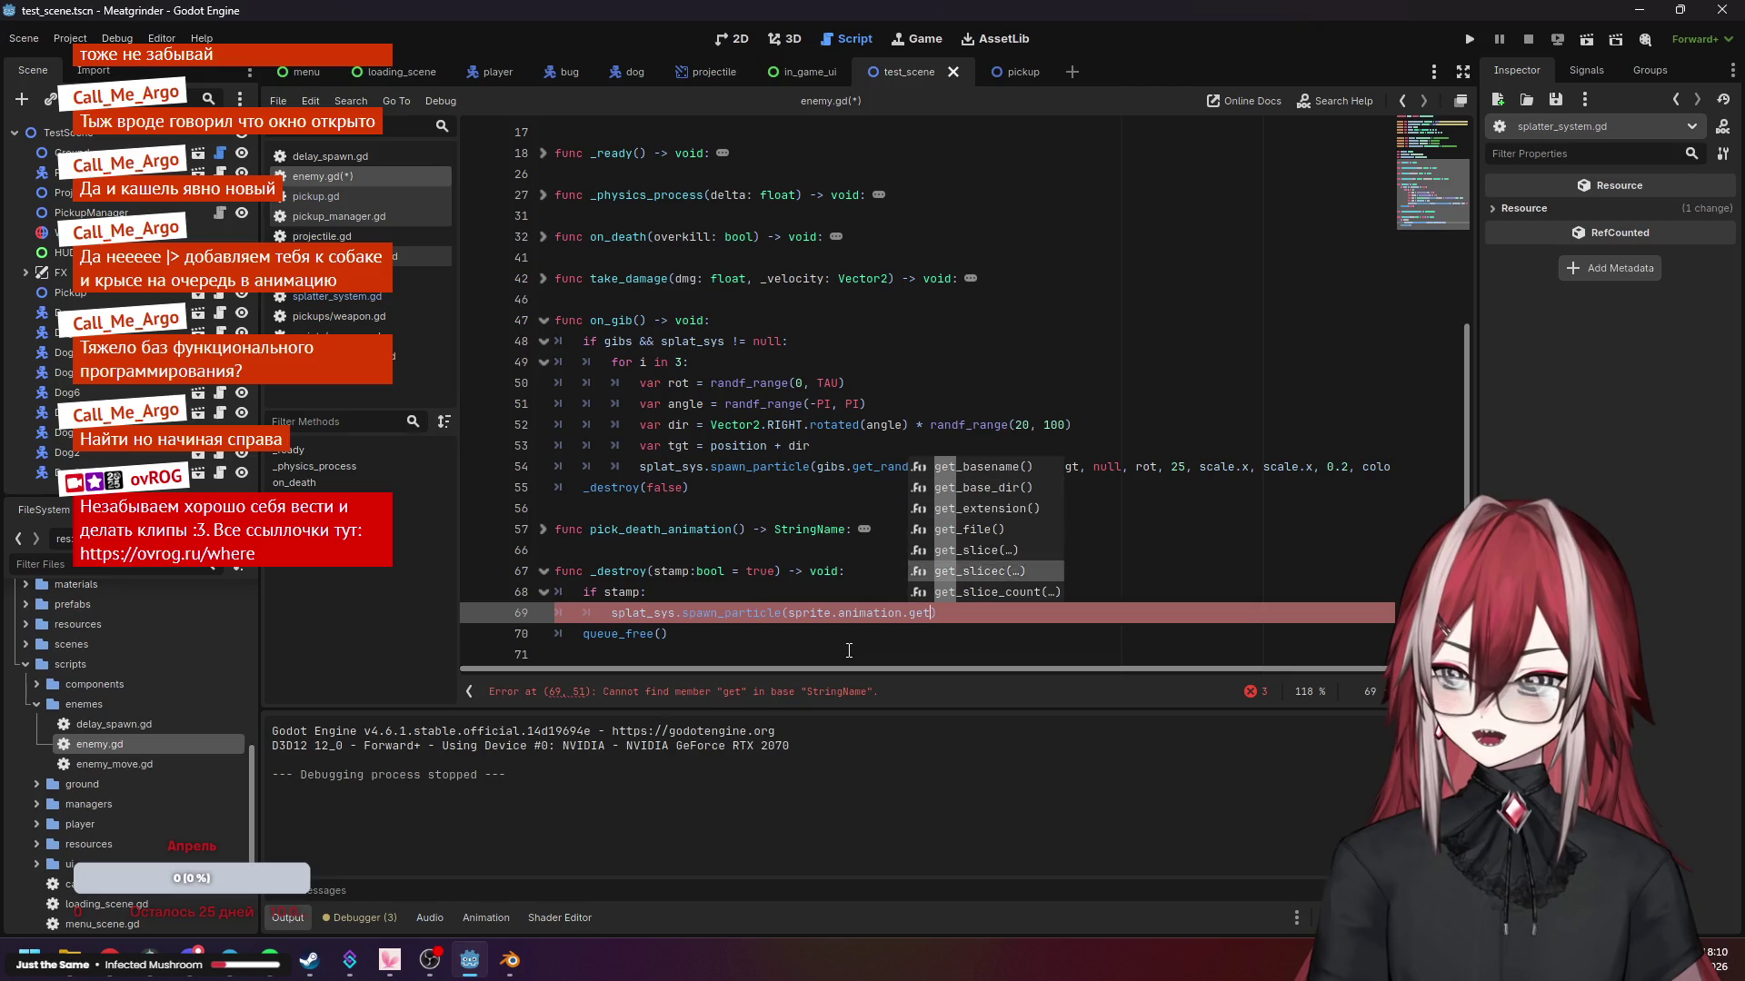
key(Up)
key(Up)
key(BackSpace)
key(BackSpace)
key(BackSpace)
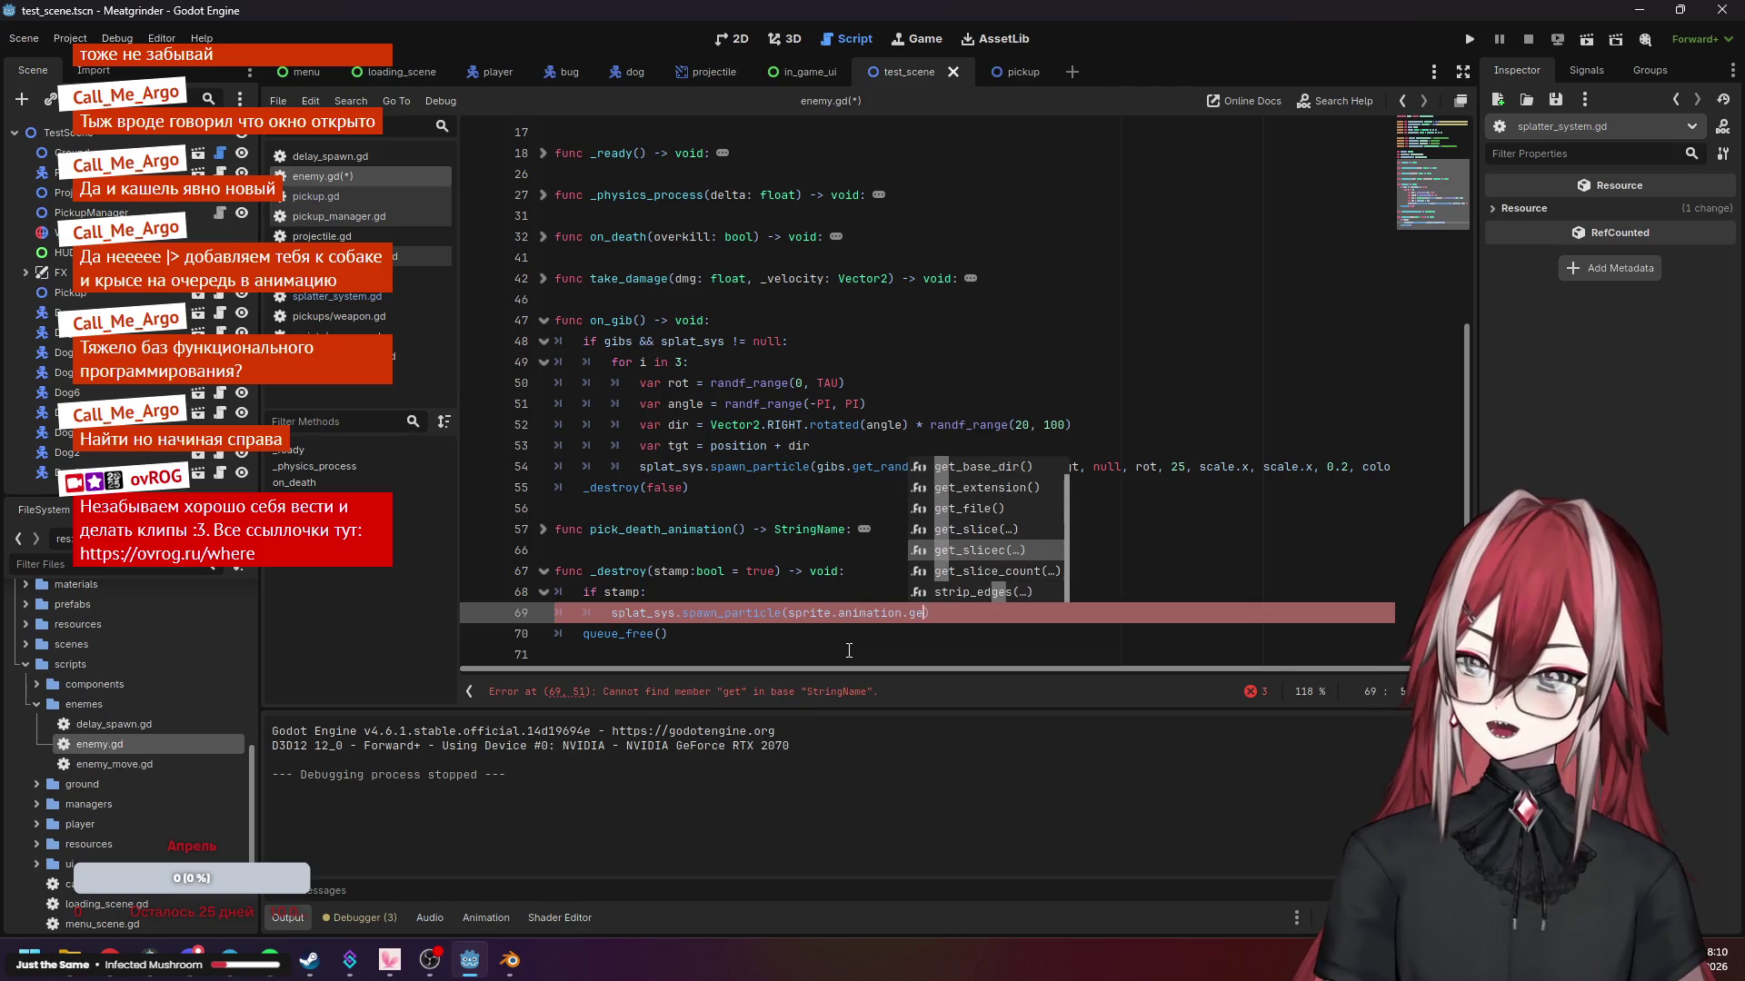
key(Down)
key(Down)
key(Down)
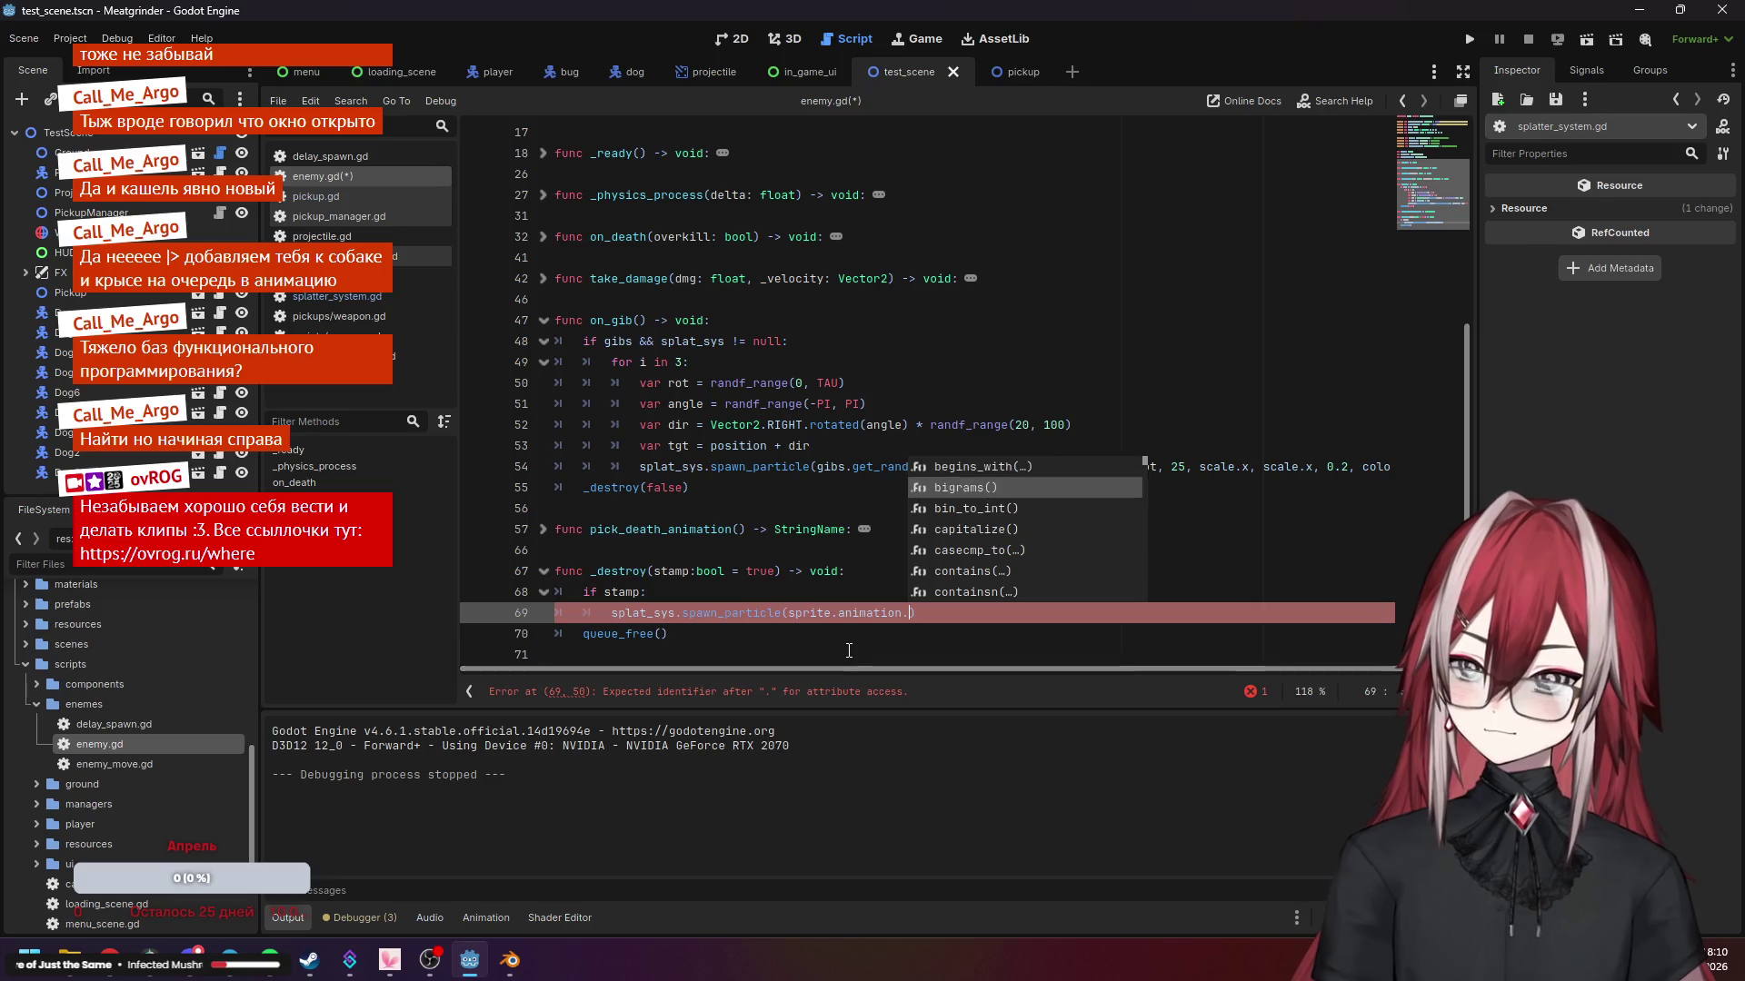
key(BackSpace)
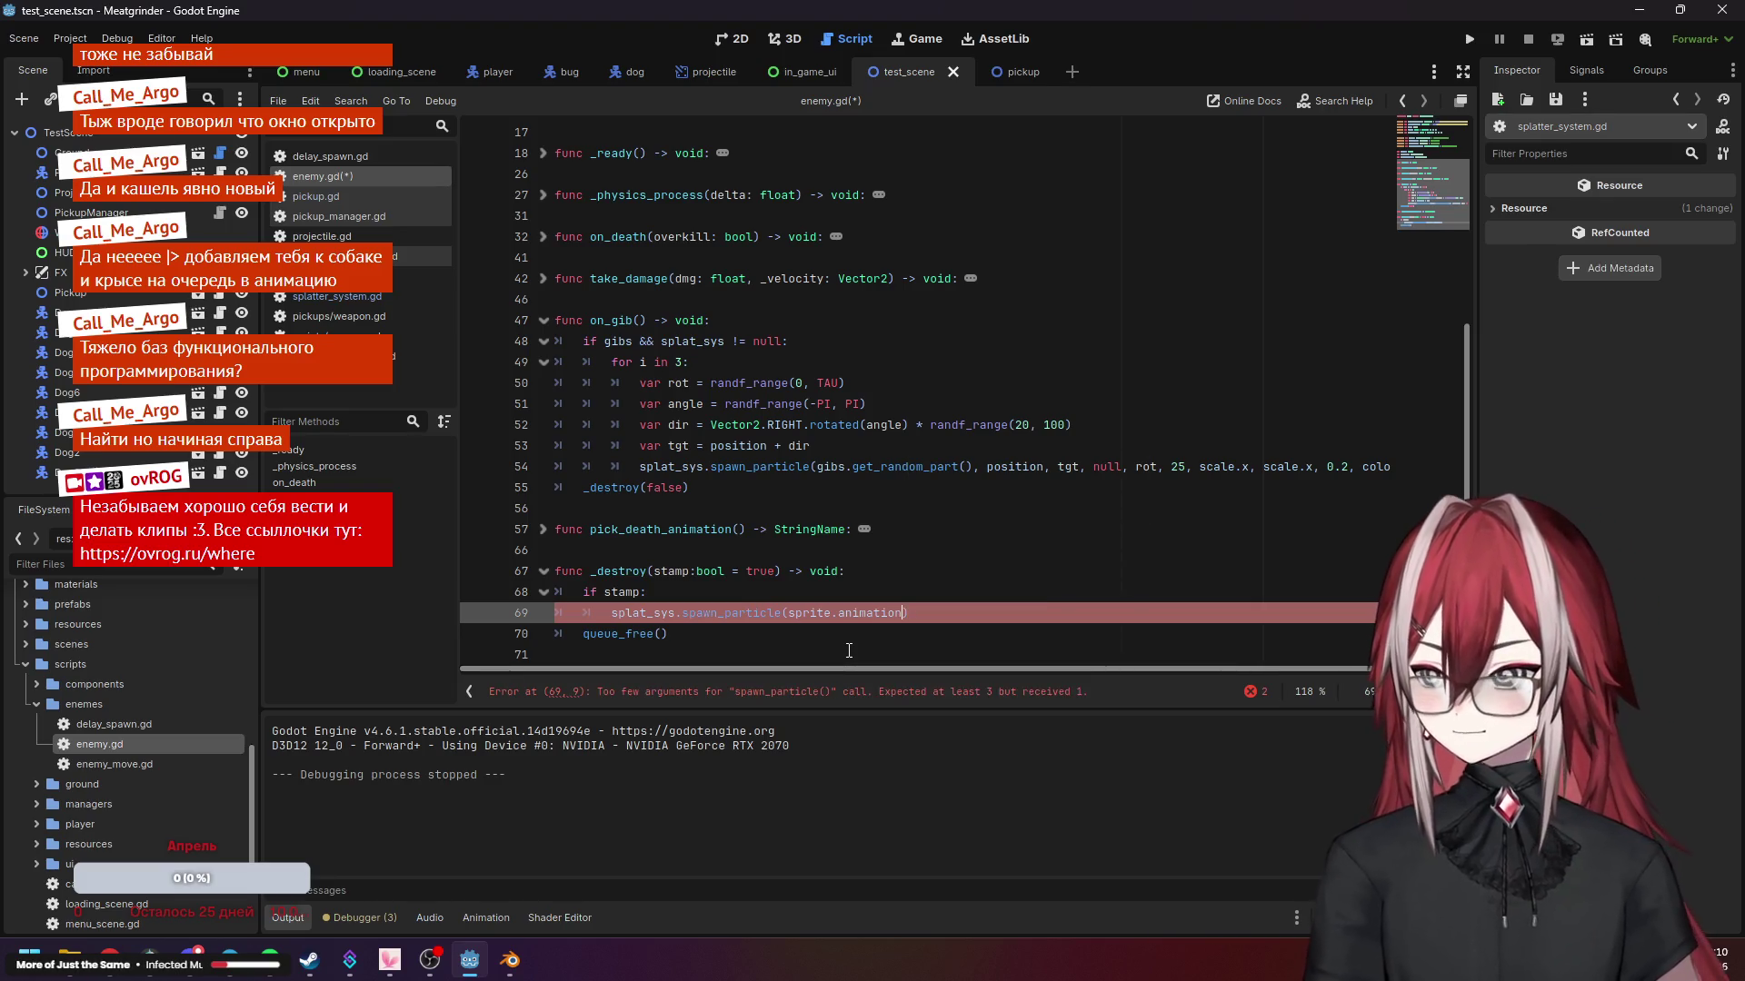
Step: Pass sprite.frame as the spawn_particle argument on line 69
key(Up)
key(Up)
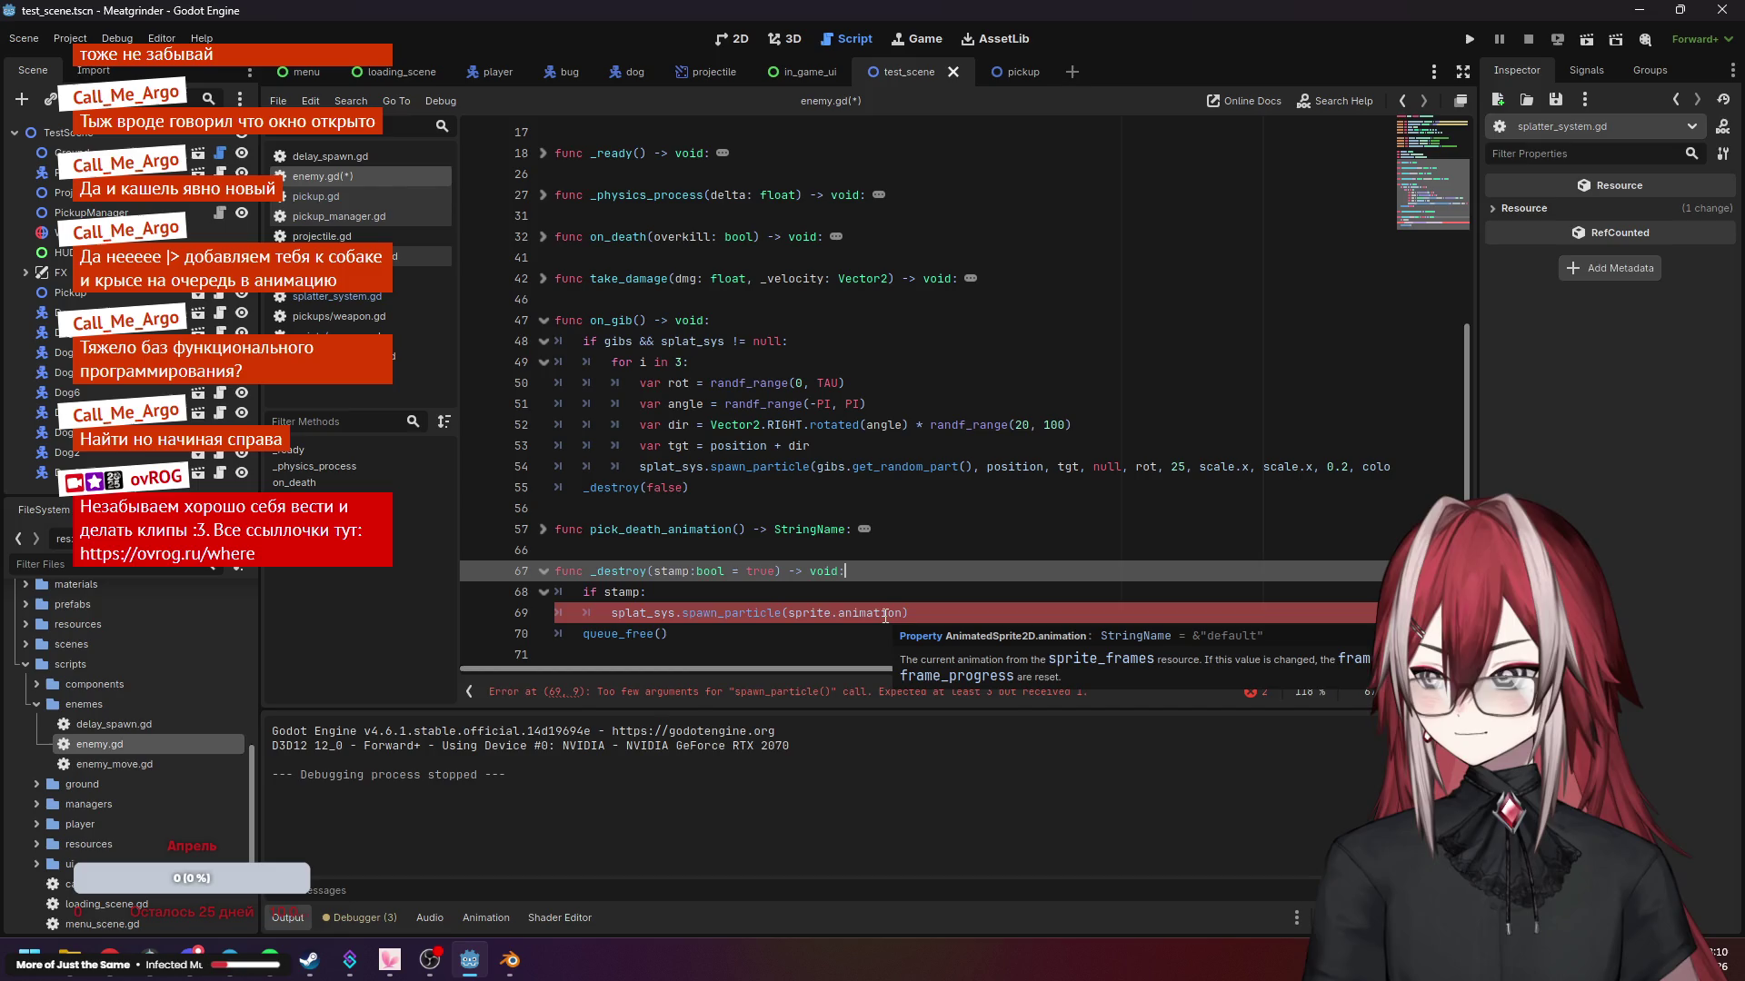
click(902, 614)
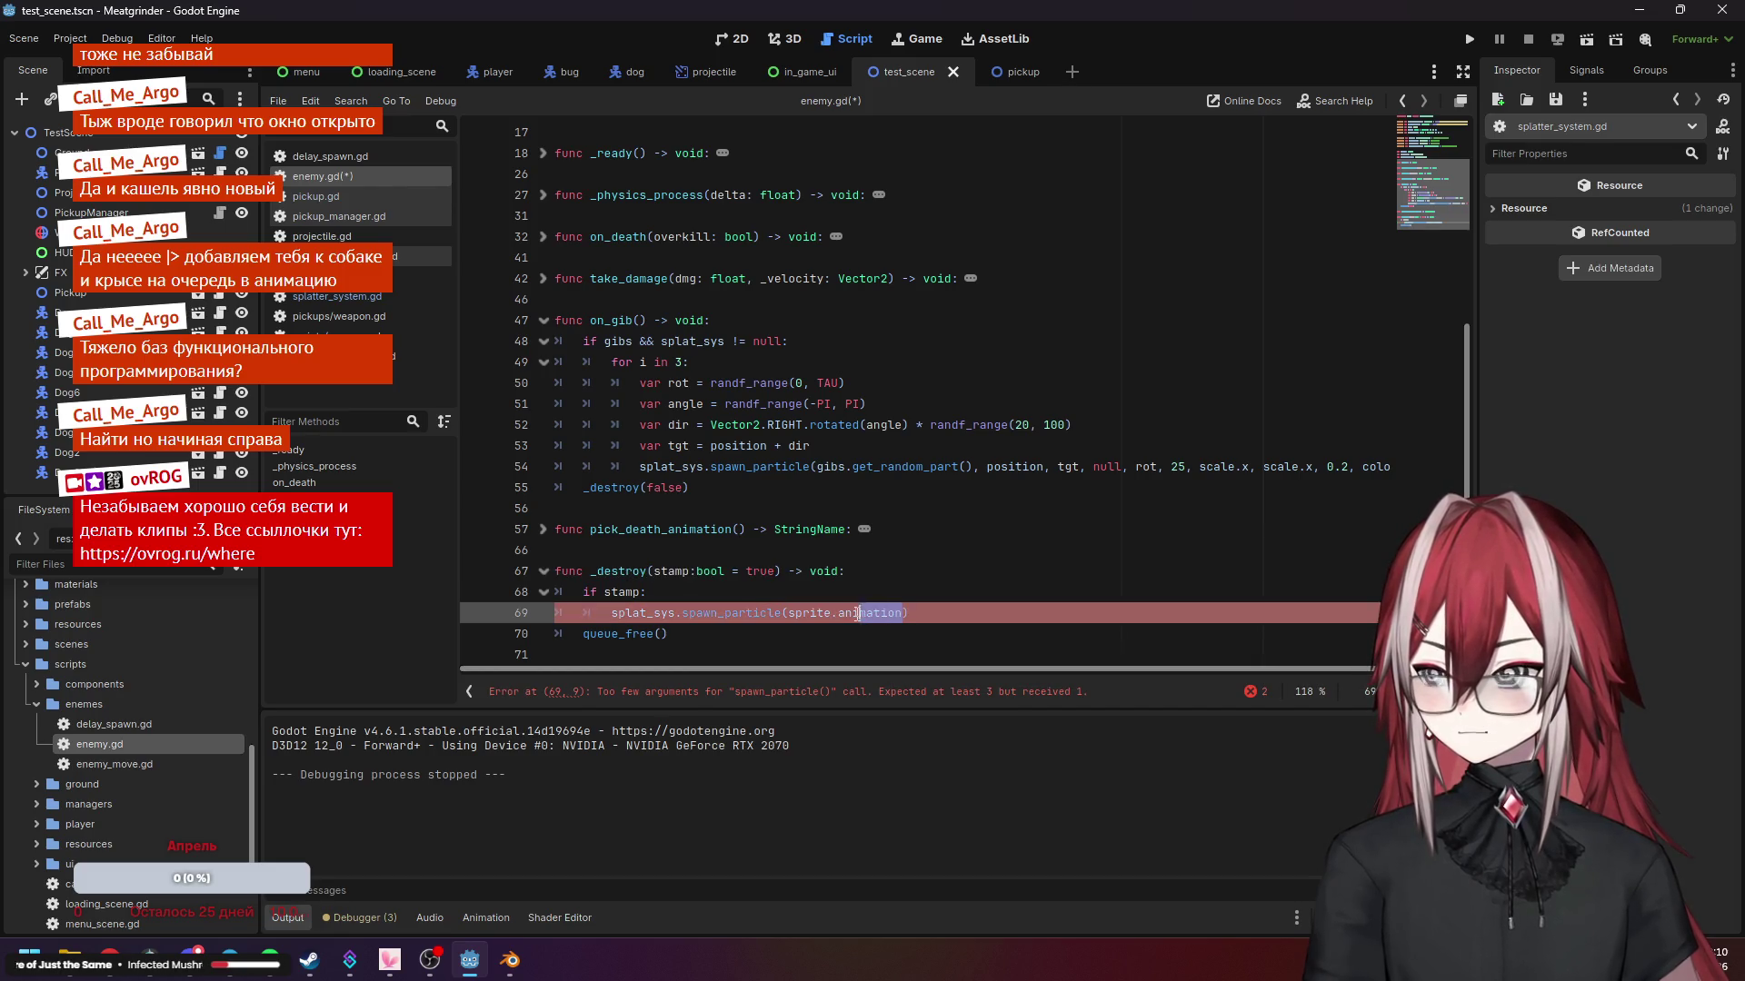
key(ctrl+BackSpace)
key(ctrl+BackSpace)
text(.)
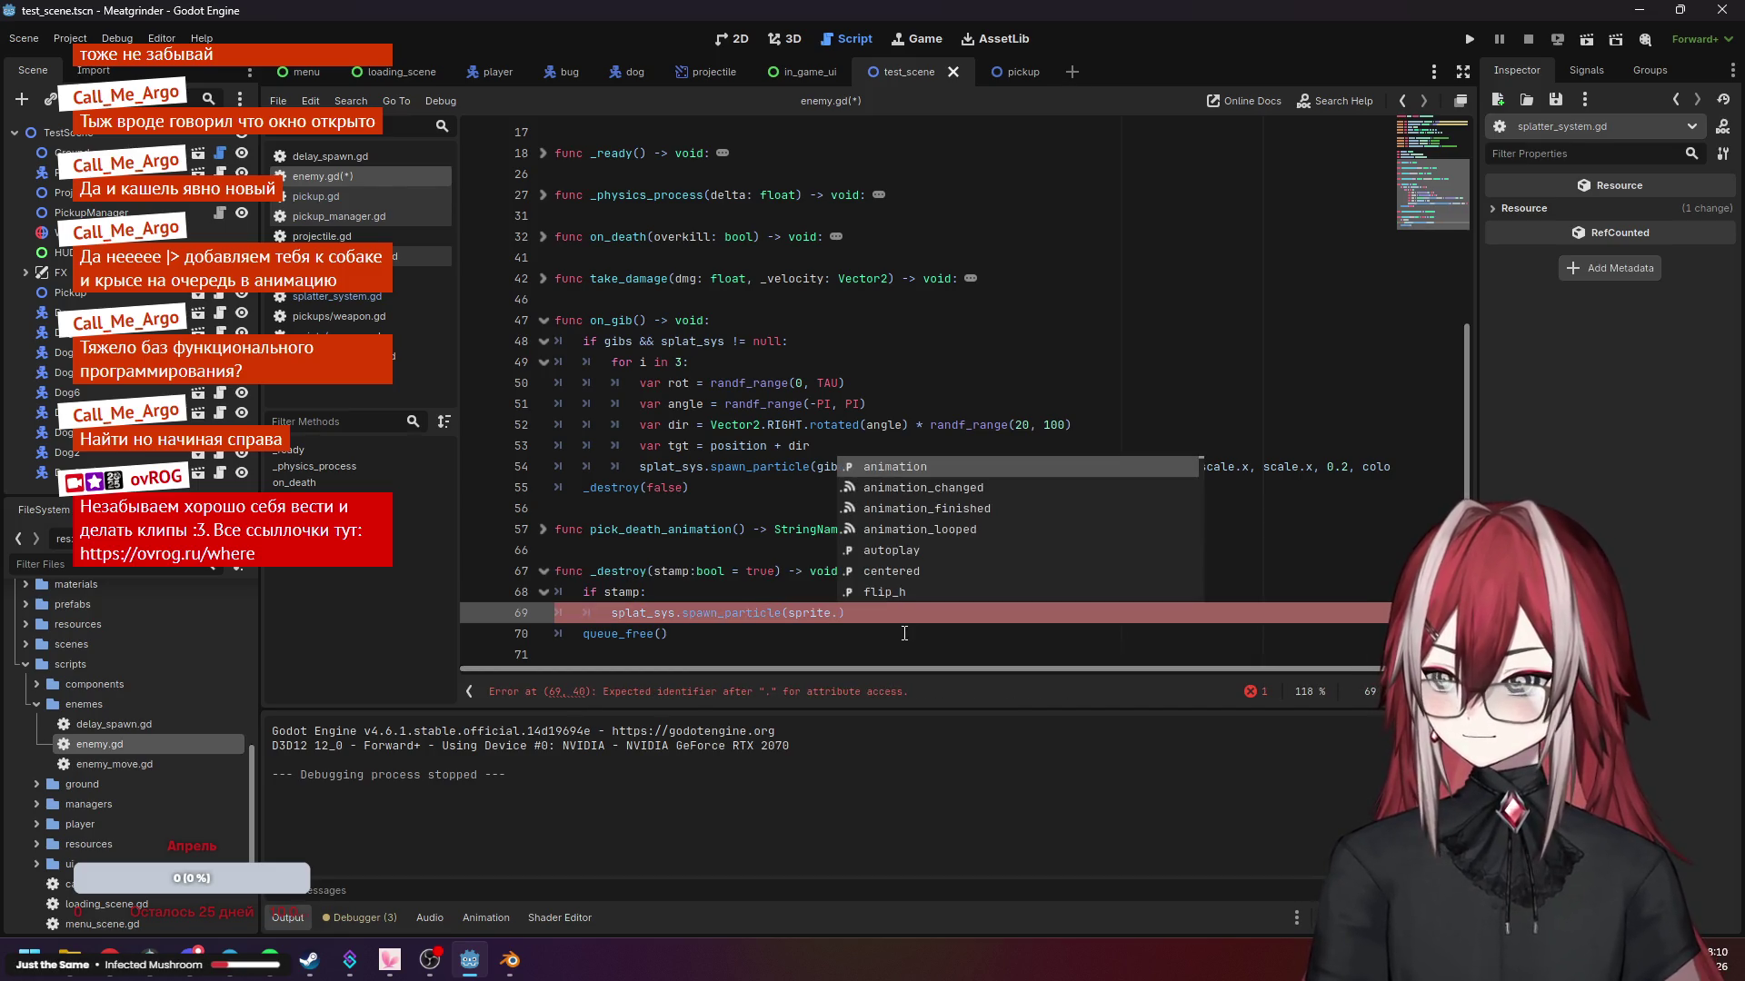
key(Down)
key(Down)
key(Down)
key(Down)
key(Down)
key(Down)
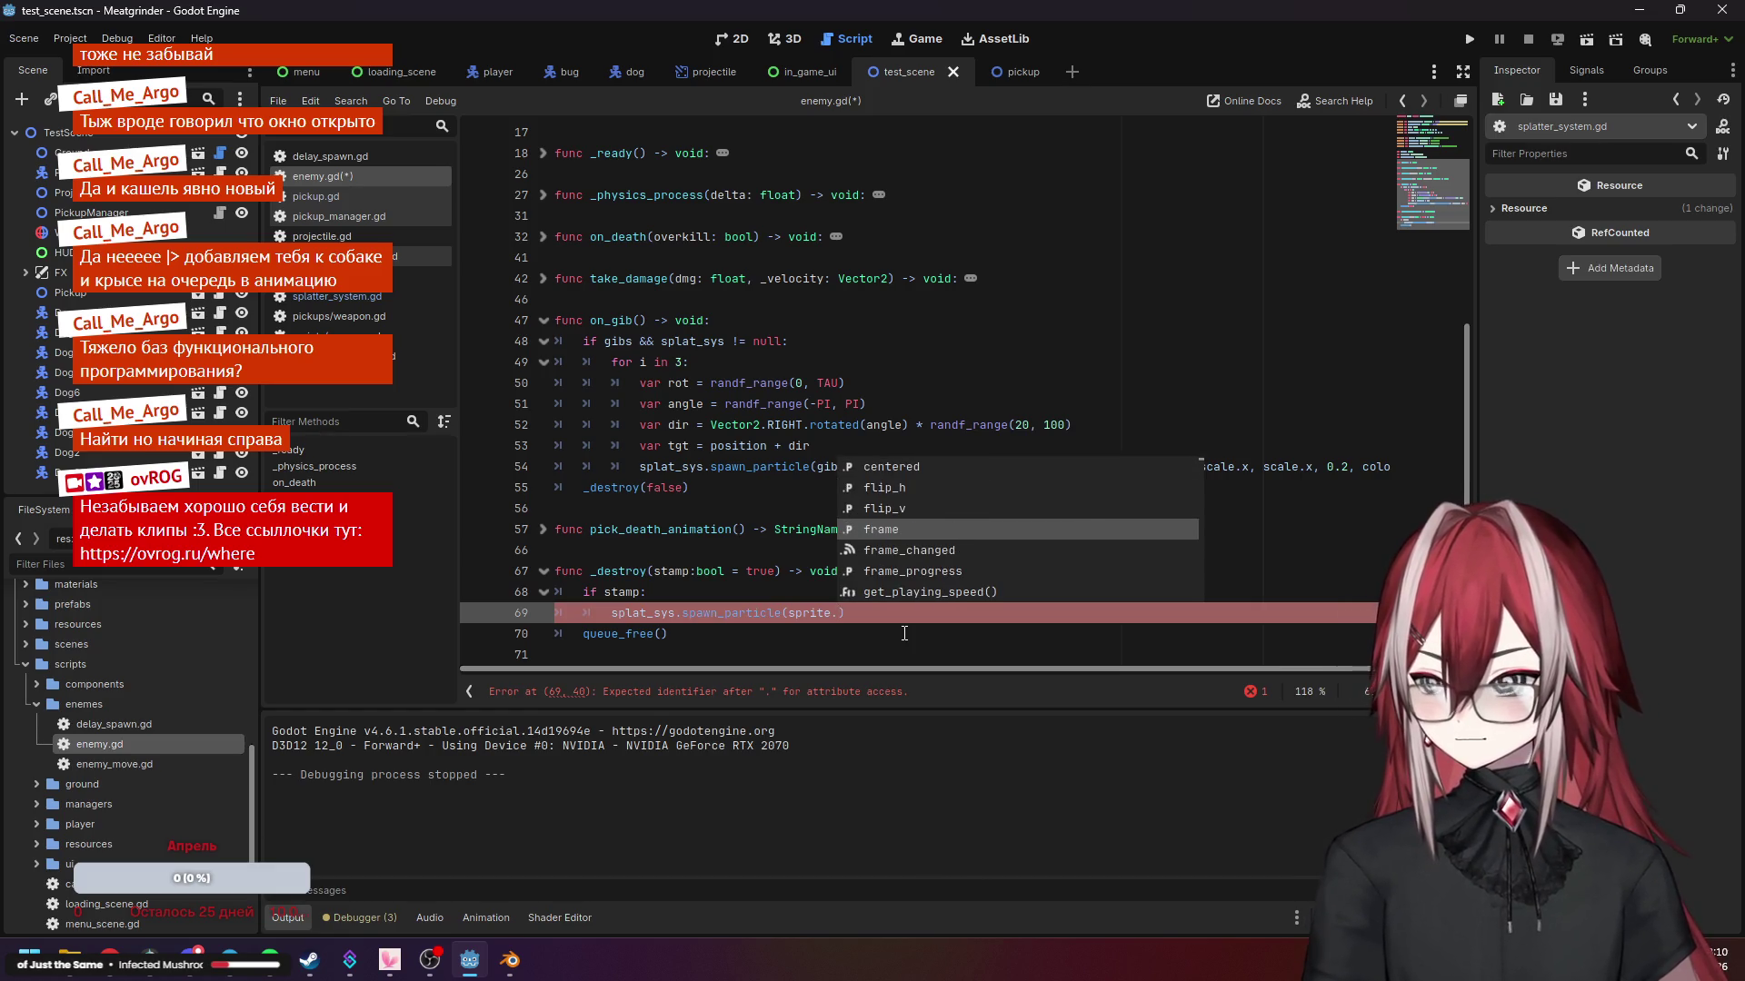
key(Return)
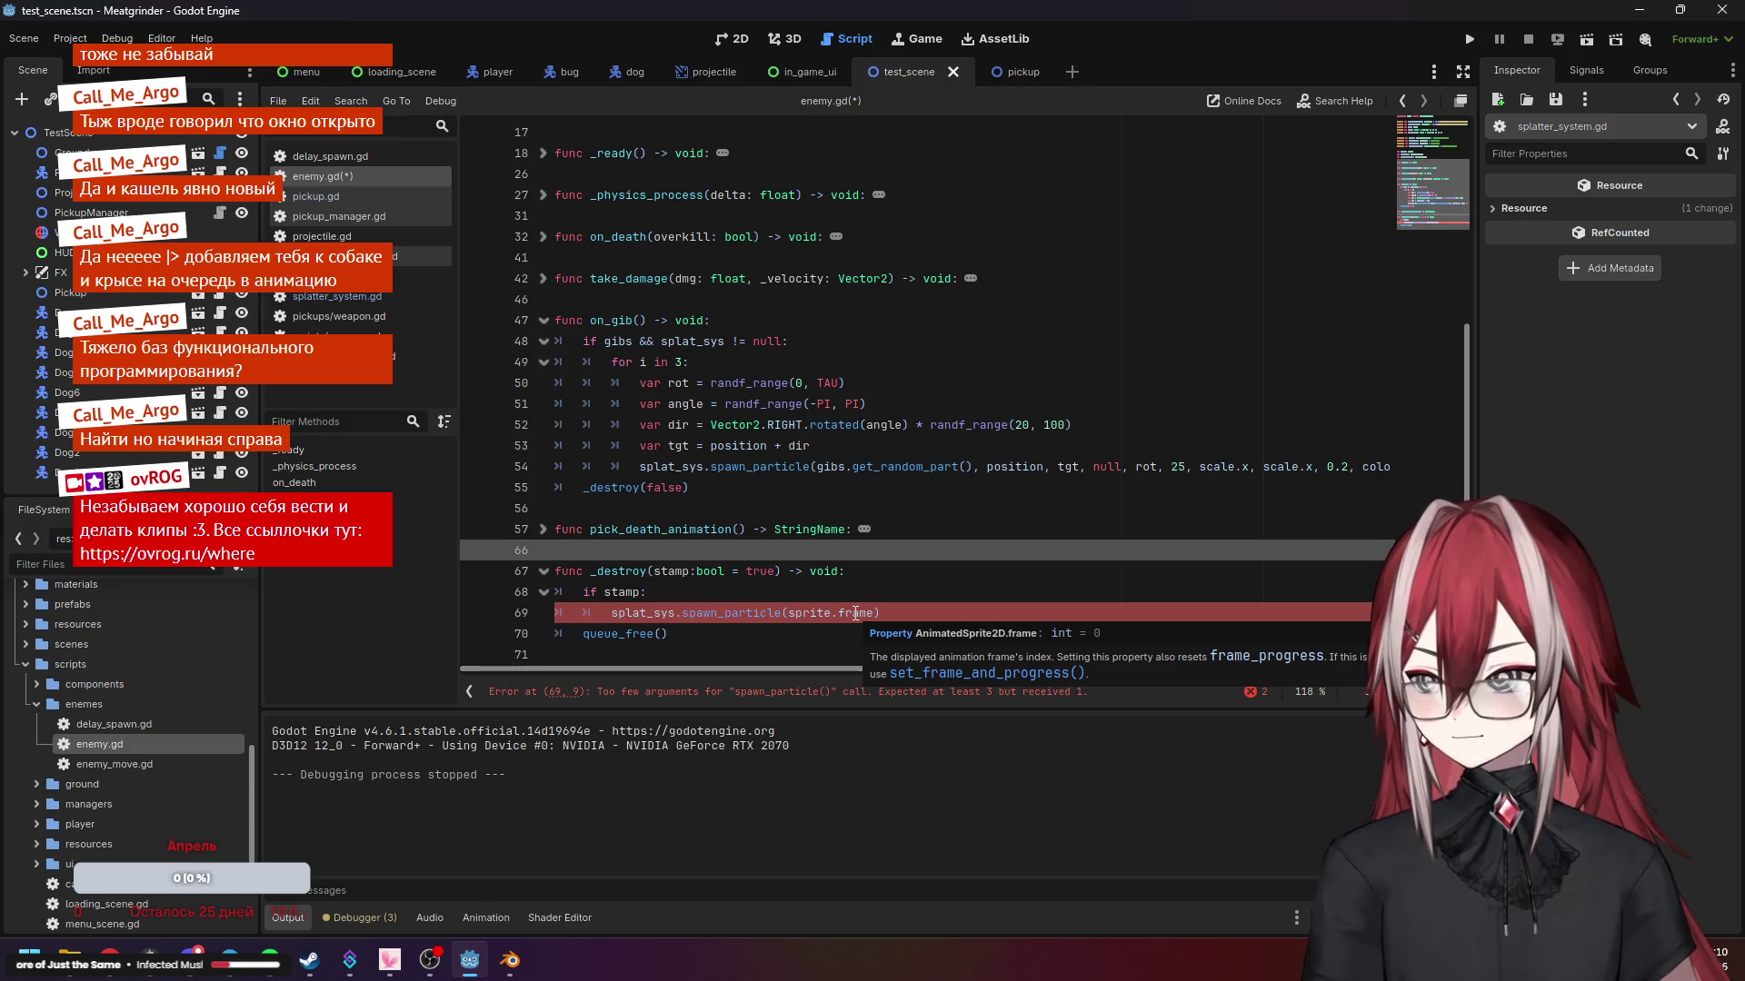
drag(874, 613, 784, 613)
click(704, 596)
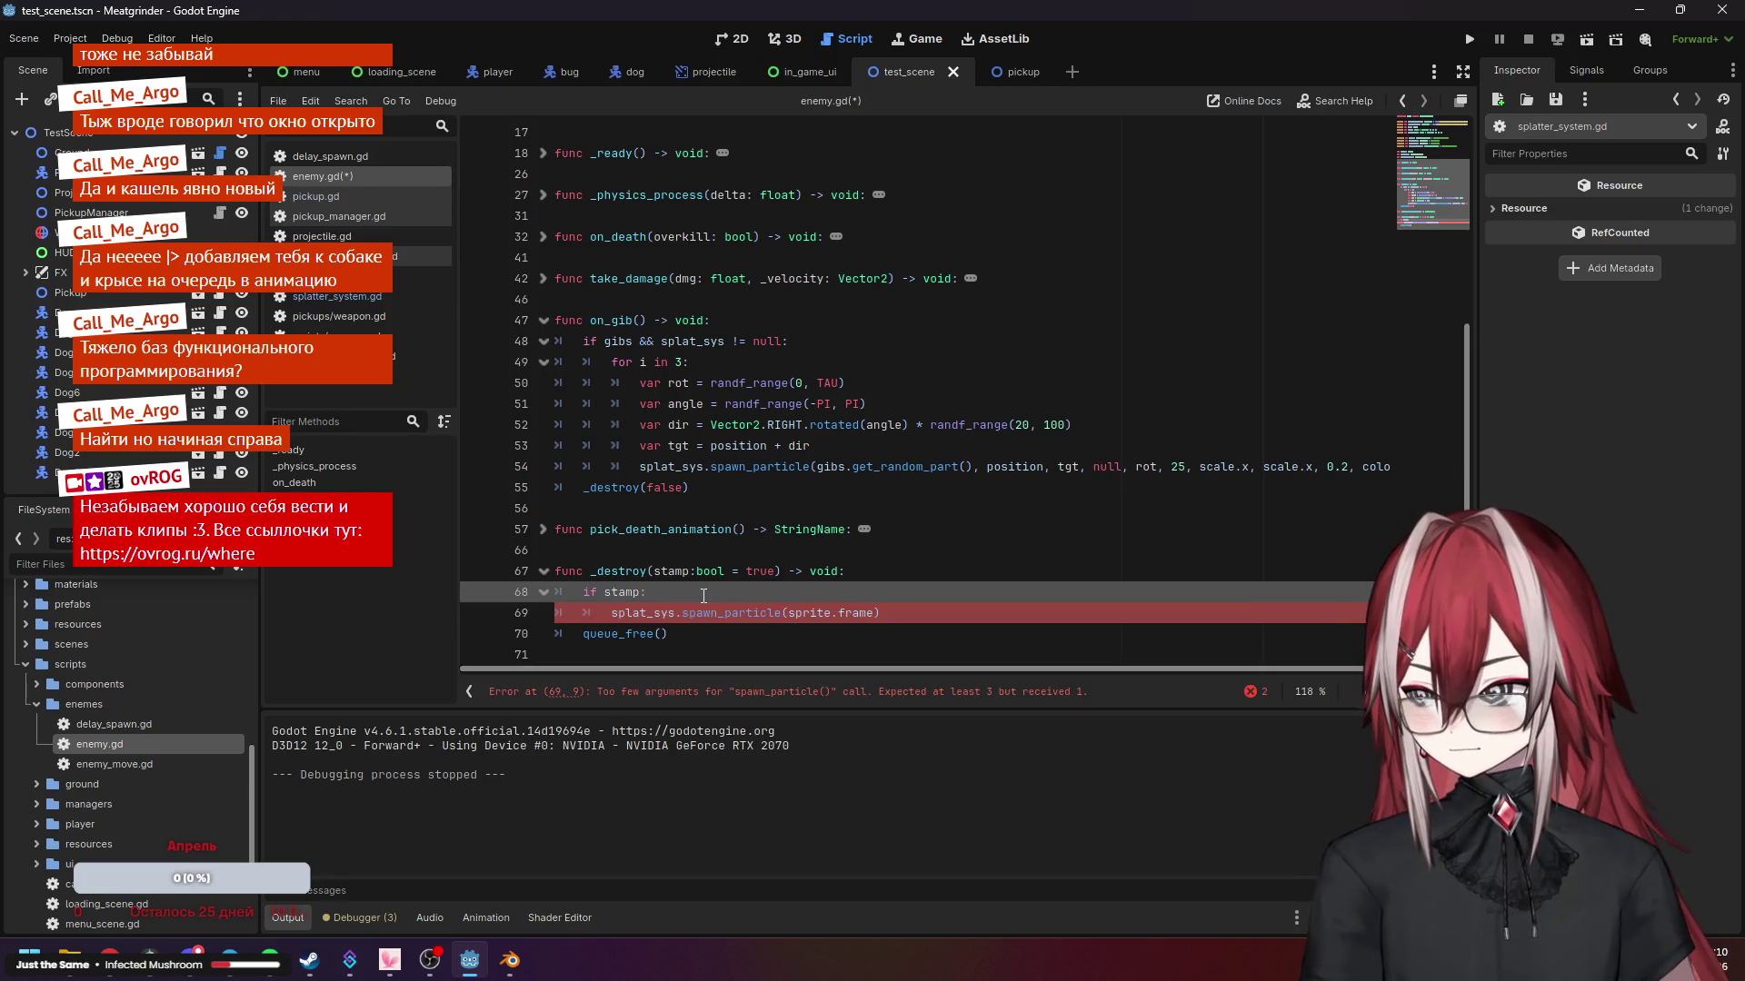
Step: Add 'var frame = sprite.frame' as the first line of the stamp branch
key(Return)
text(var)
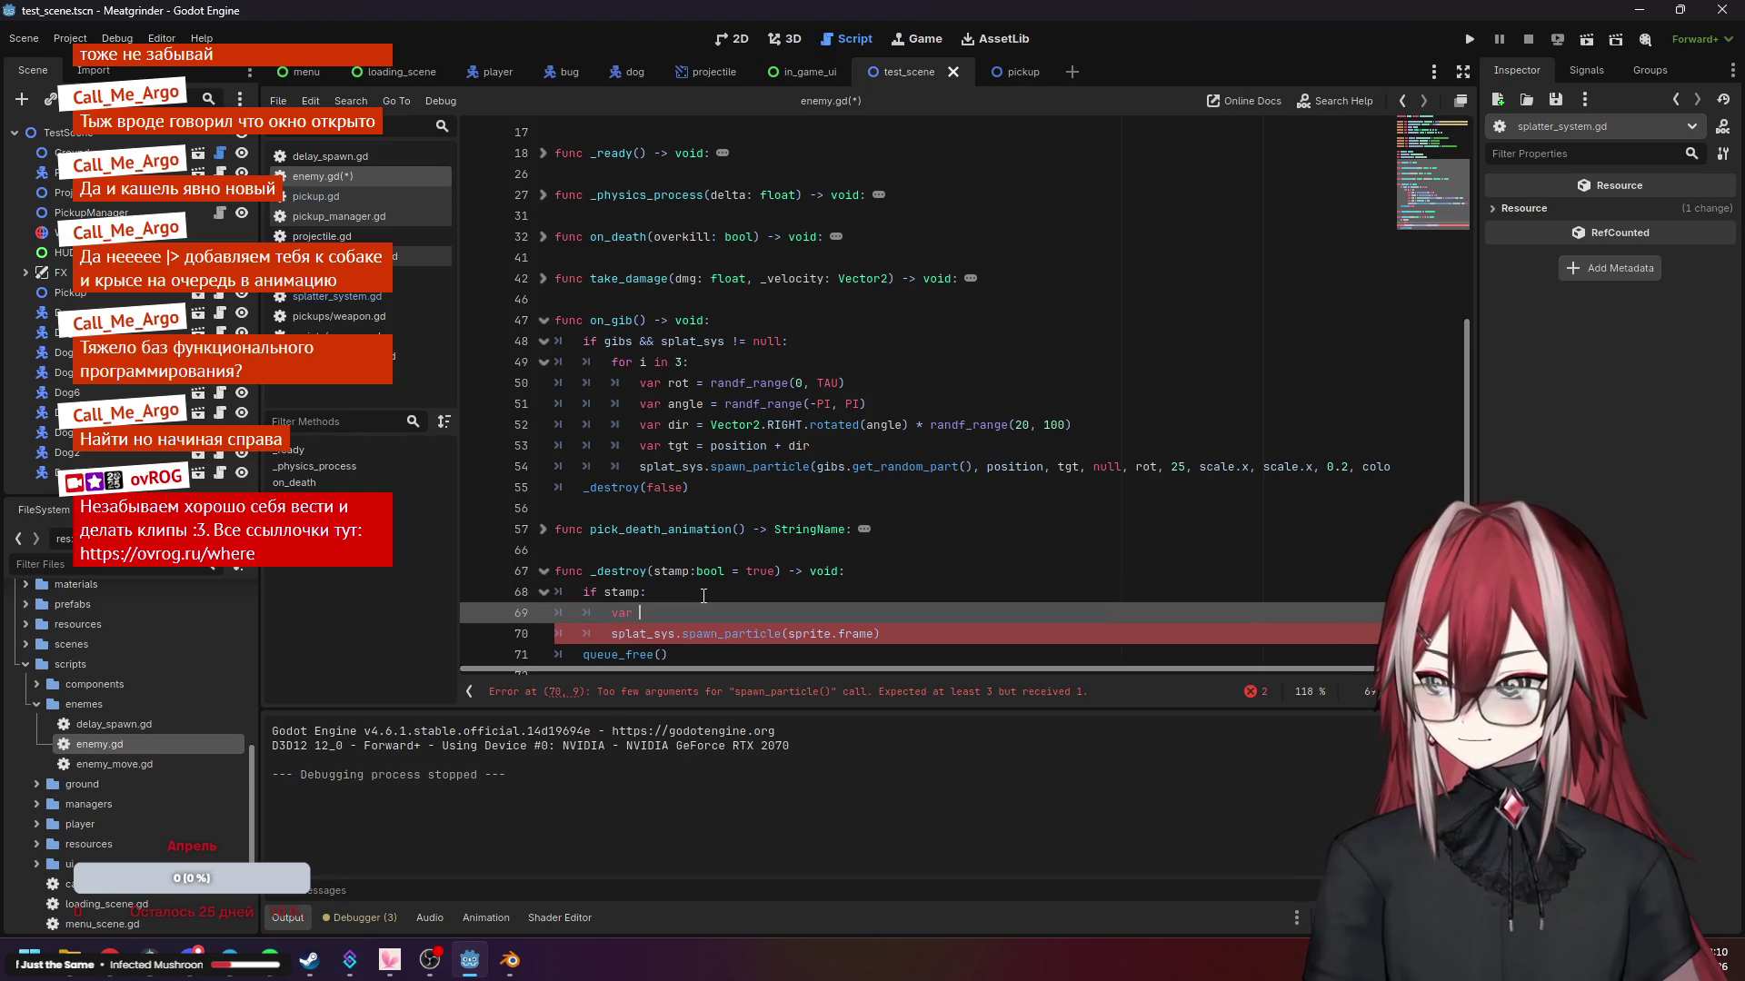
text( frame = sprite.frame)
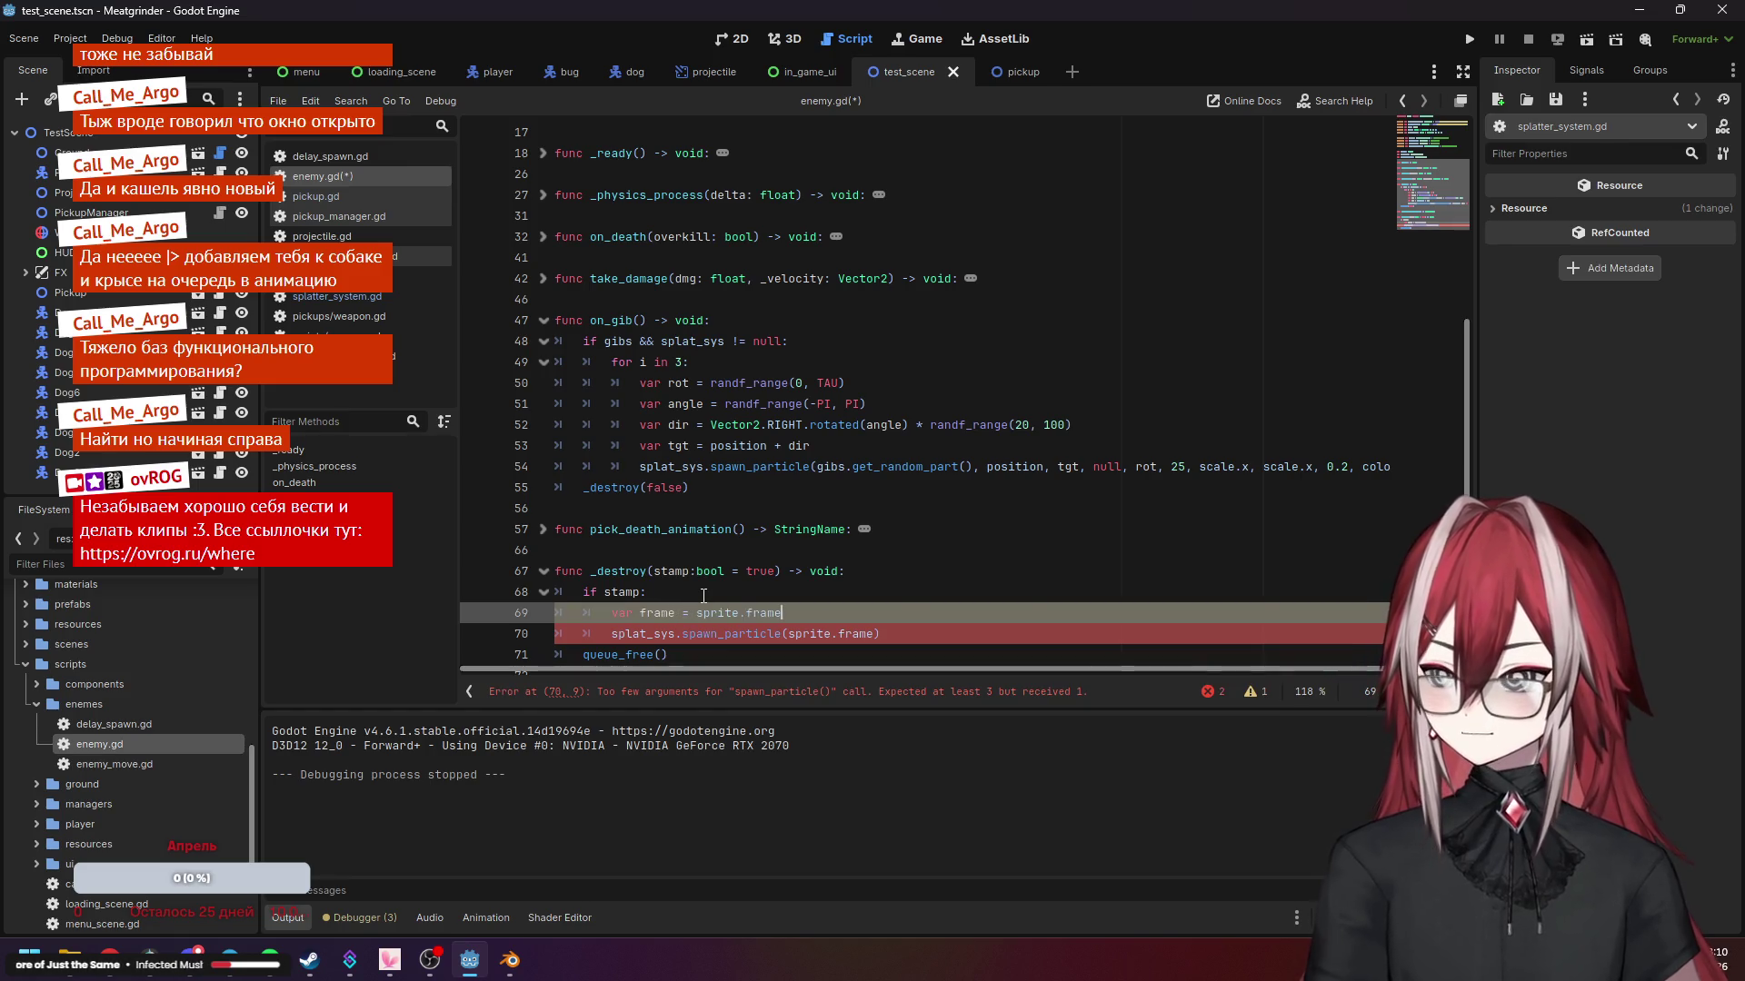
key(Escape)
key(Up)
Step: Change the spawn_particle argument from sprite.frame to sprite.sprite_frames
double_click(863, 633)
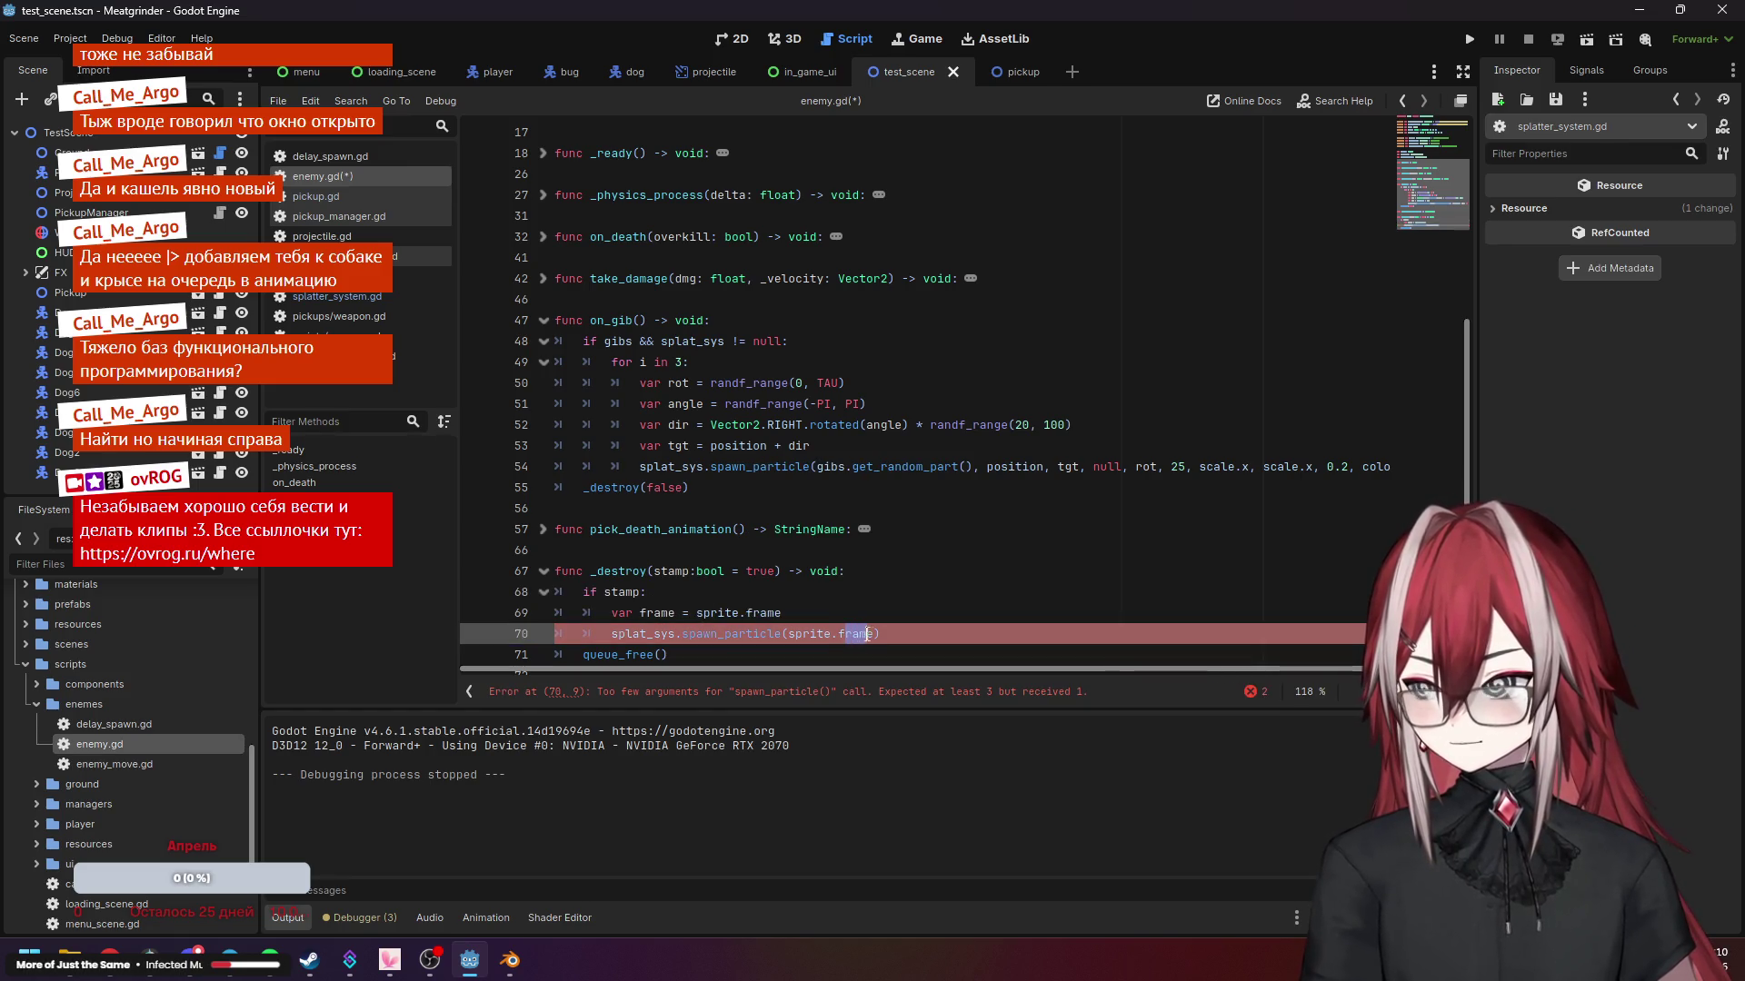
key(BackSpace)
key(BackSpace)
text(.g)
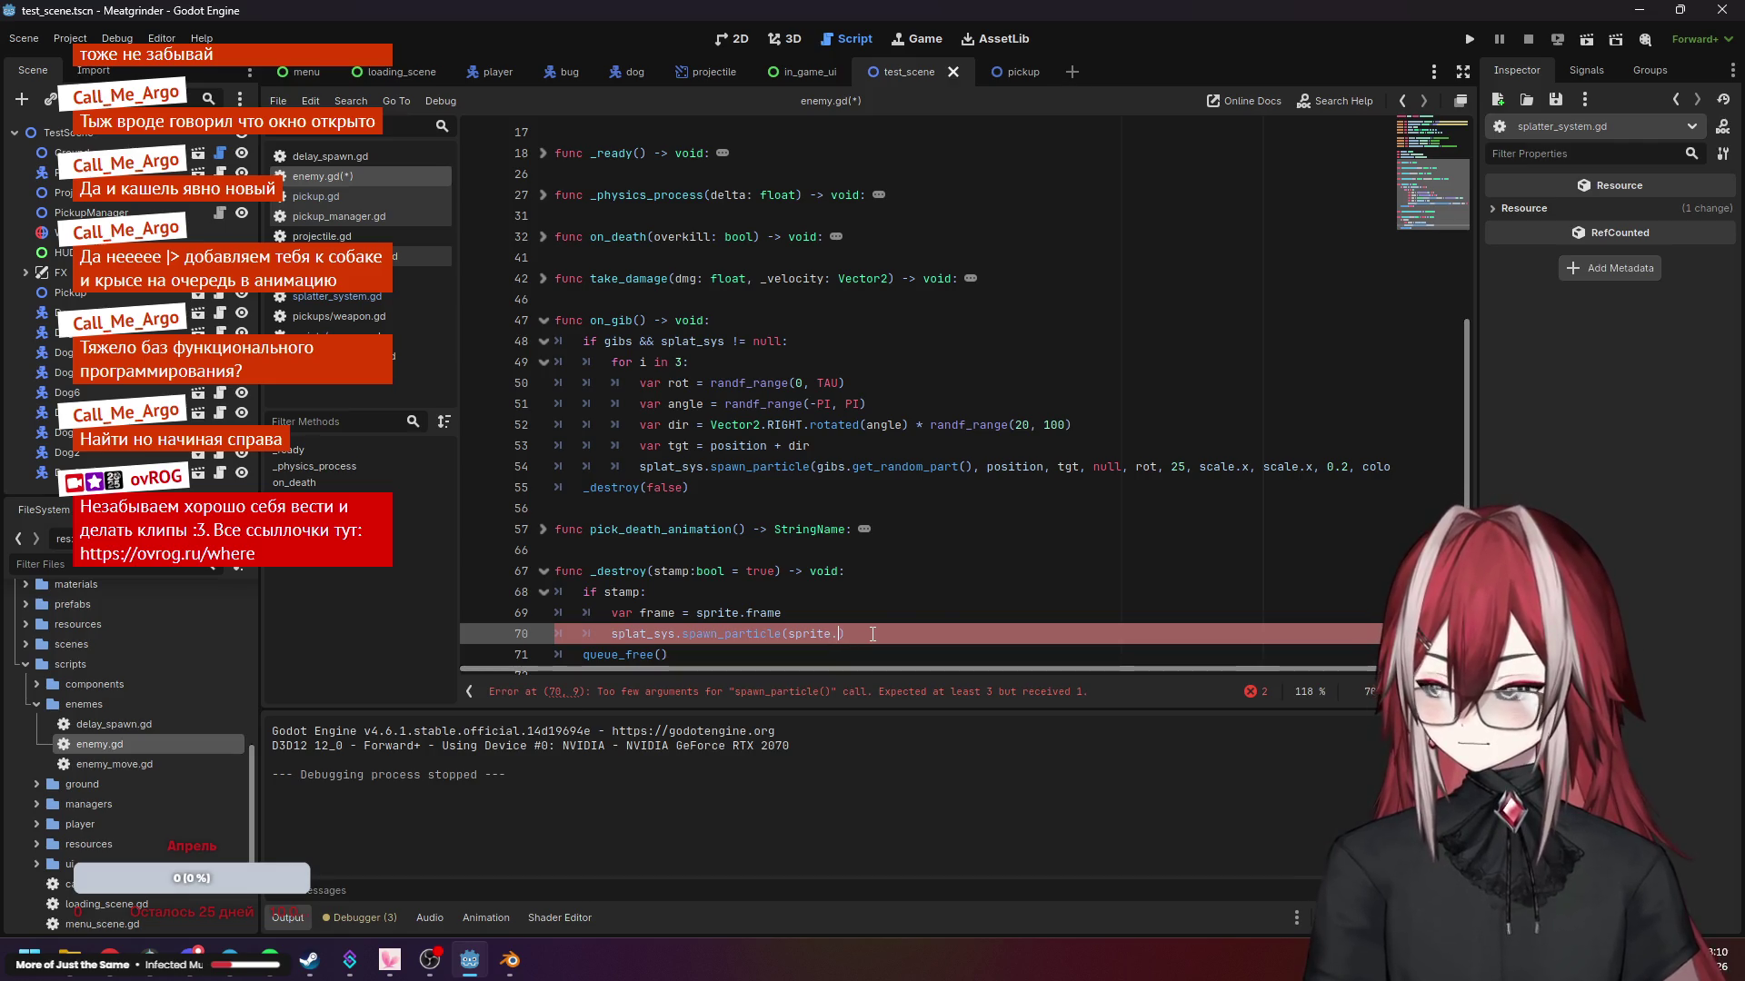
key(BackSpace)
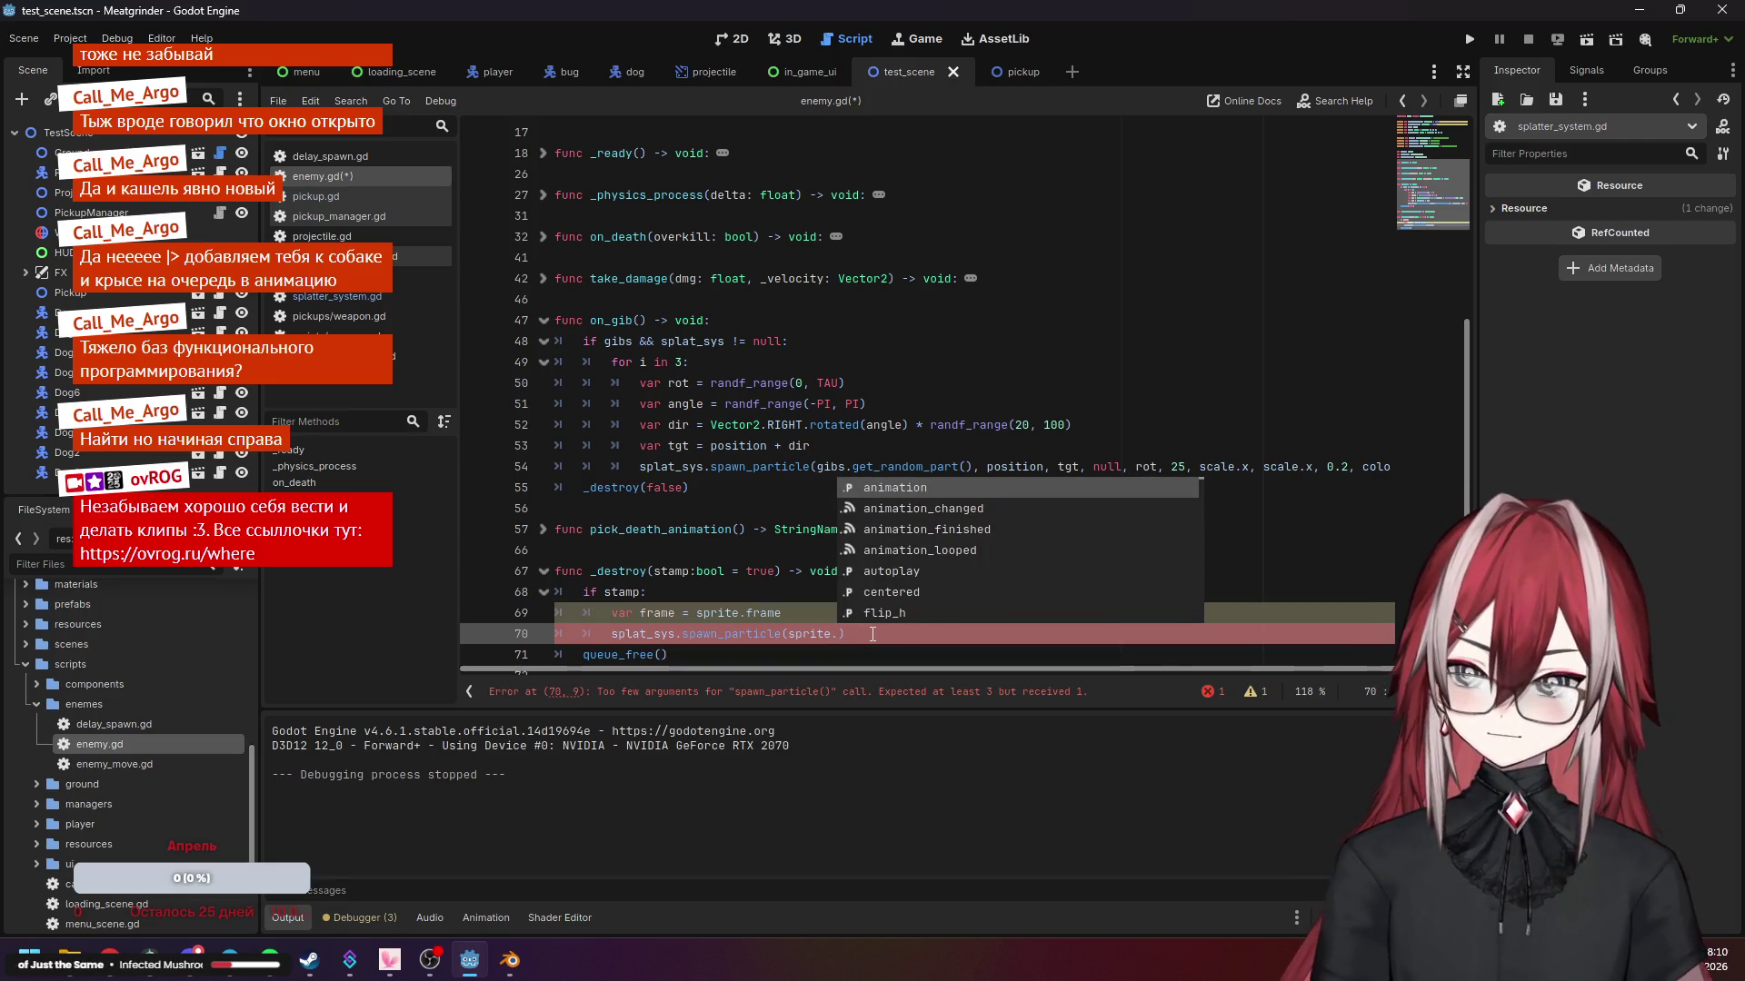
key(Down)
key(Down)
key(Down)
key(Up)
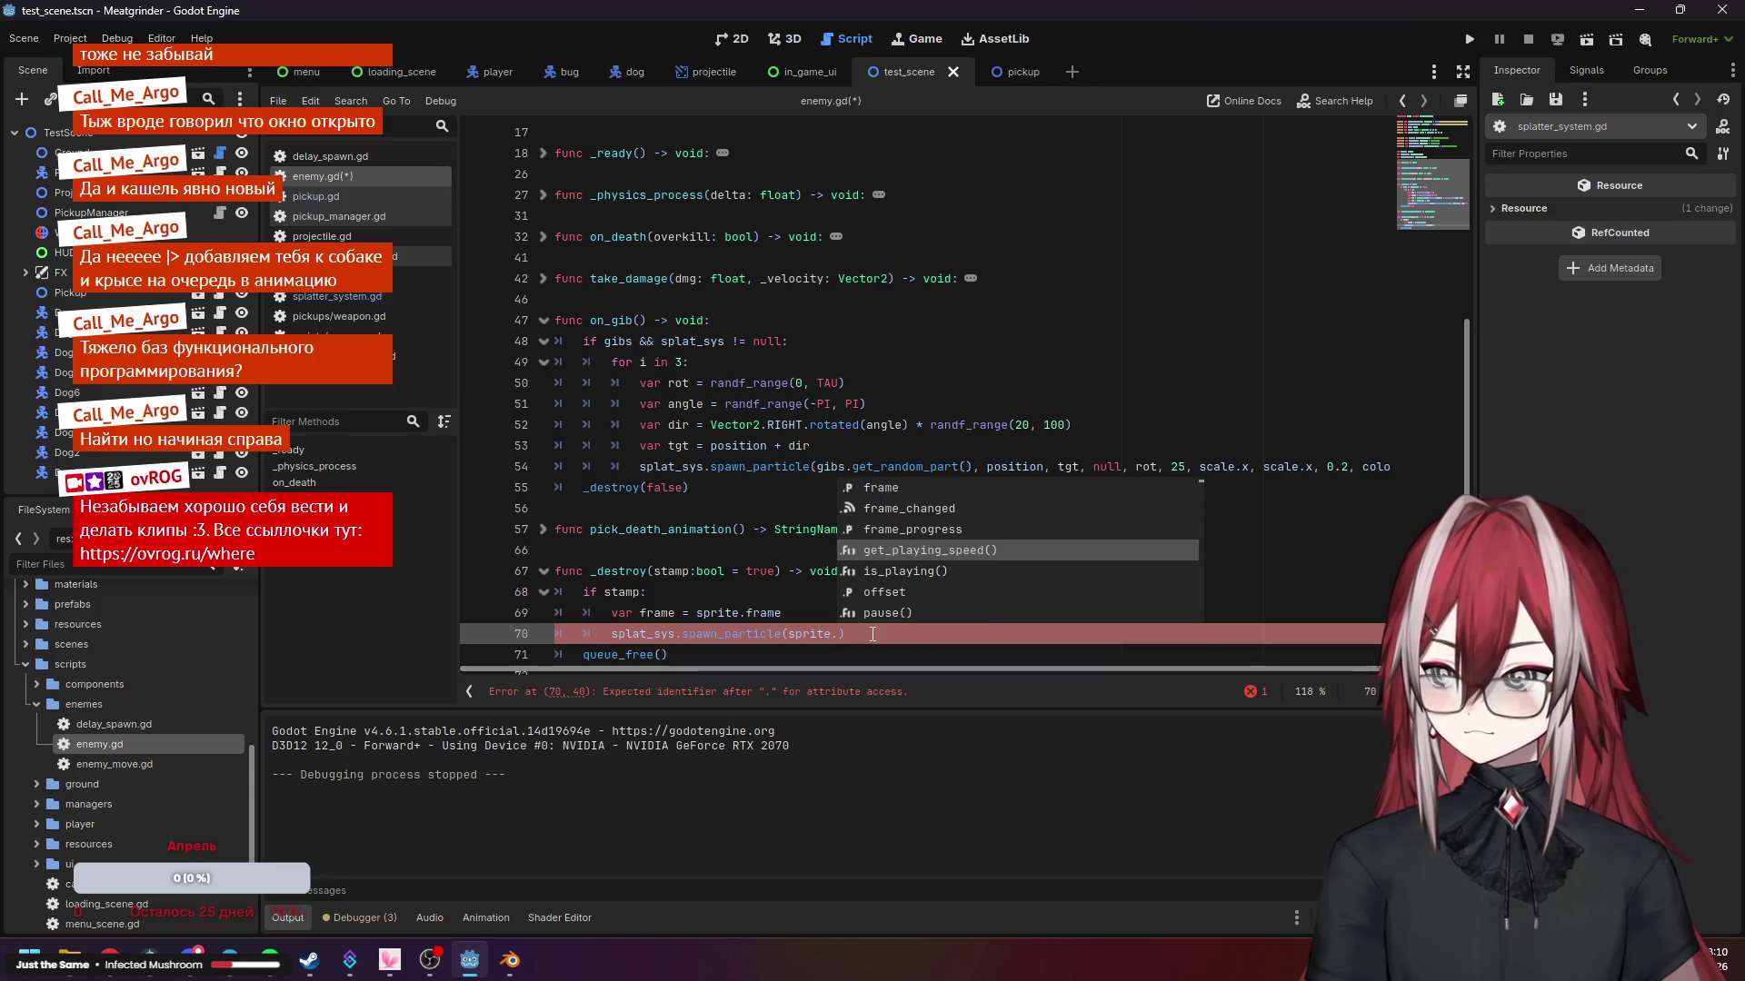
key(Down)
key(Down)
key(Down)
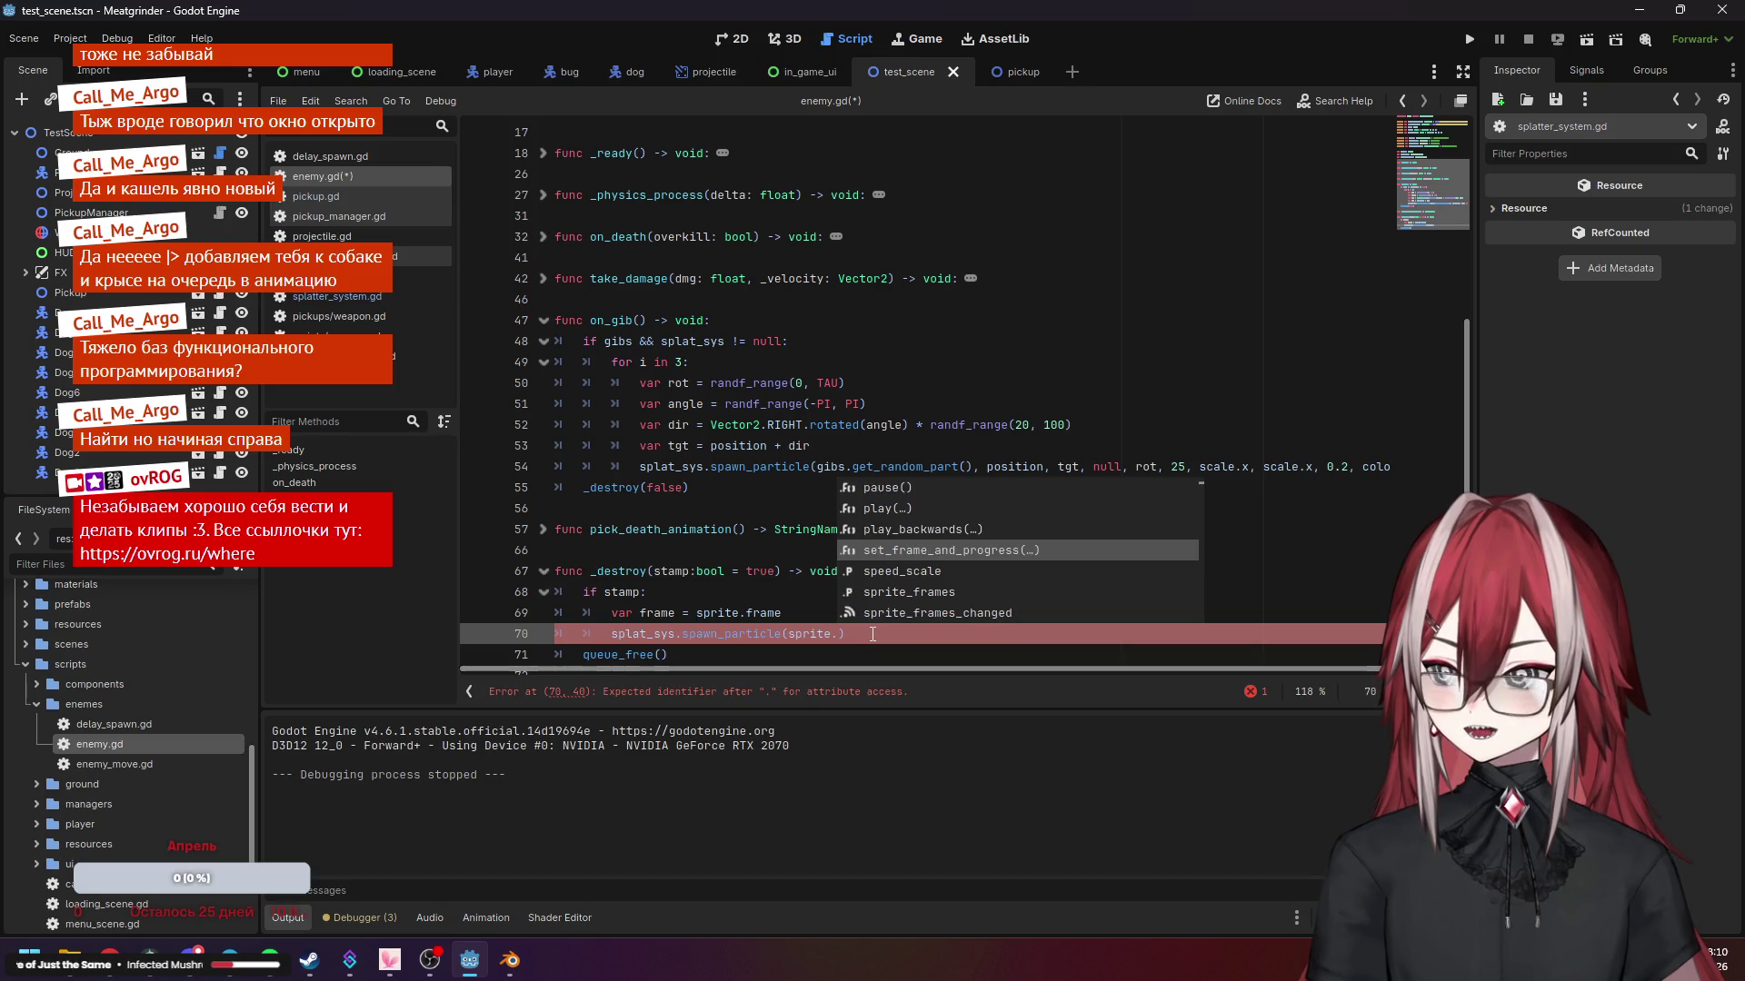
key(Down)
key(Down)
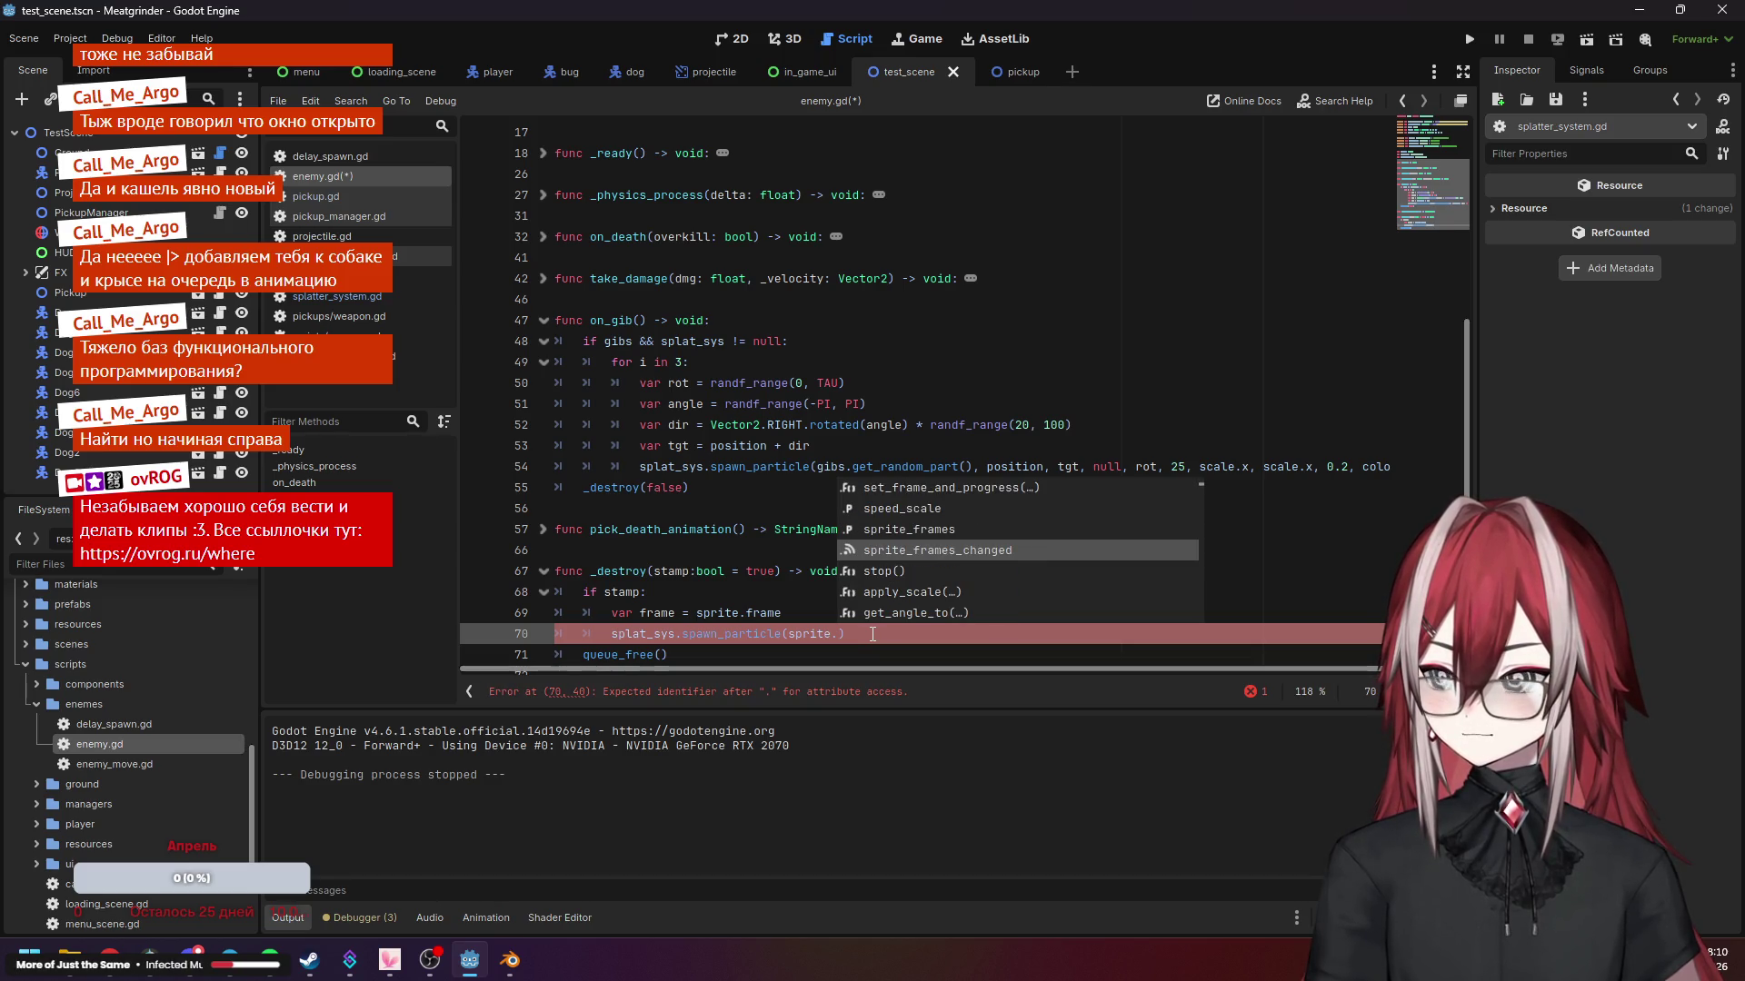
key(Up)
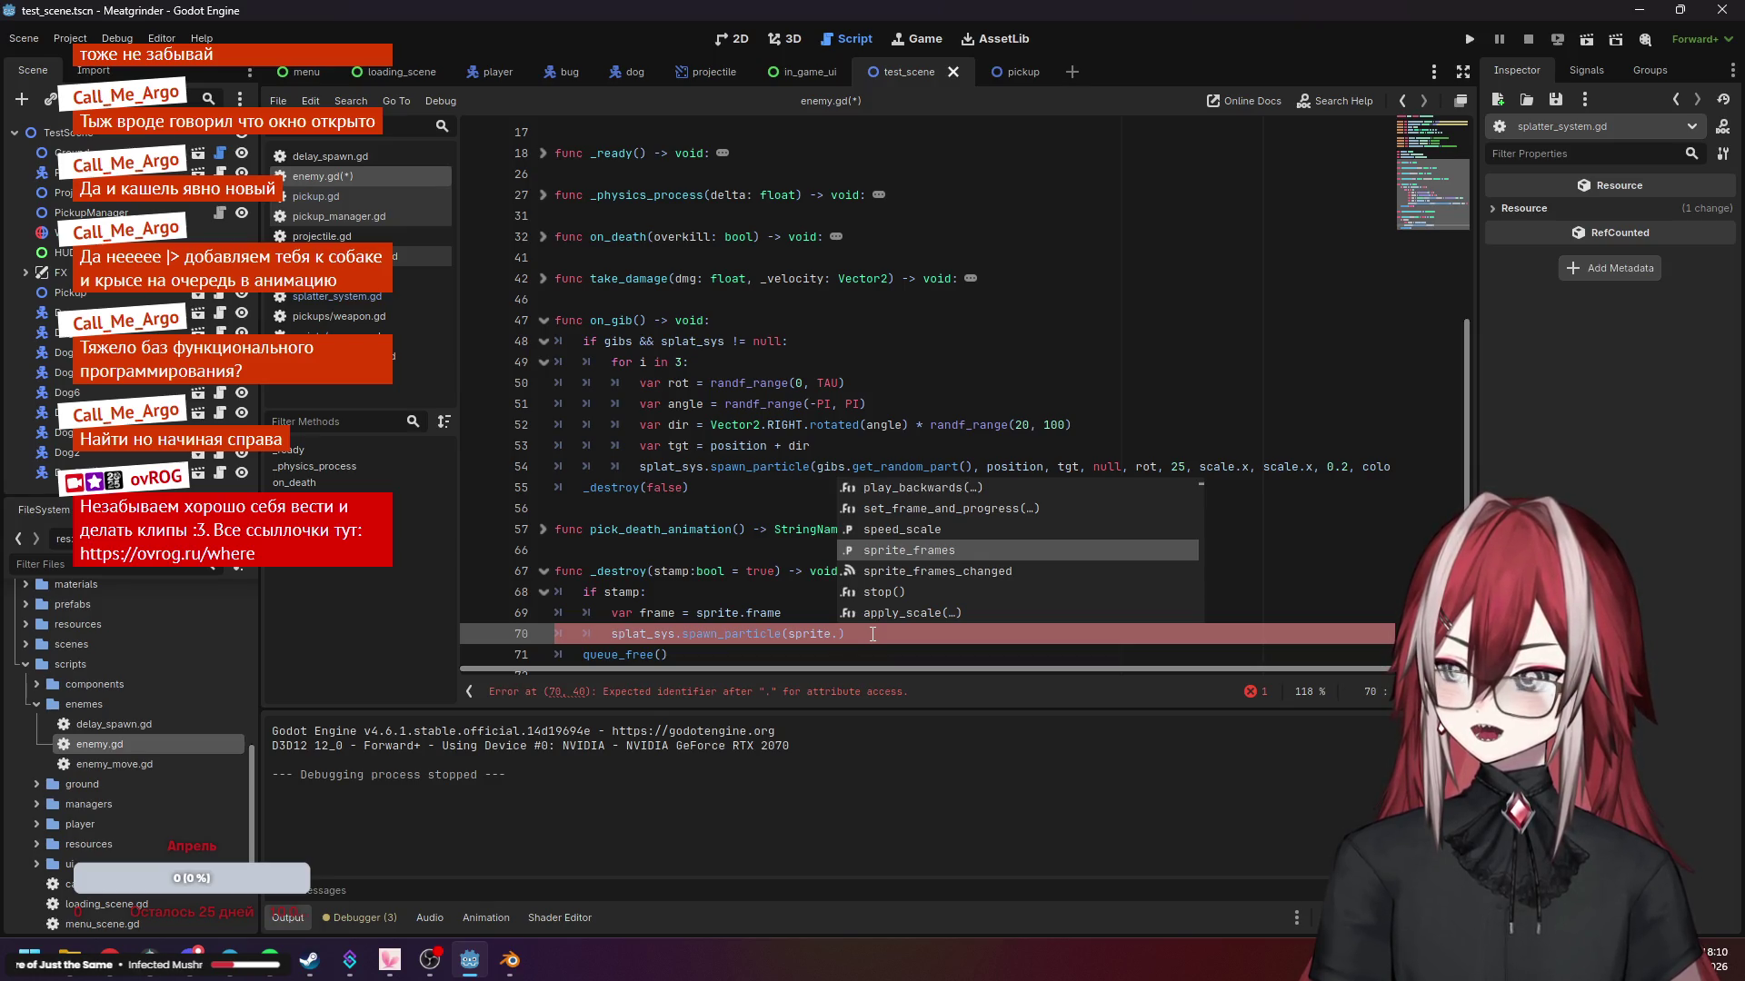
key(Return)
key(Up)
key(Up)
key(Up)
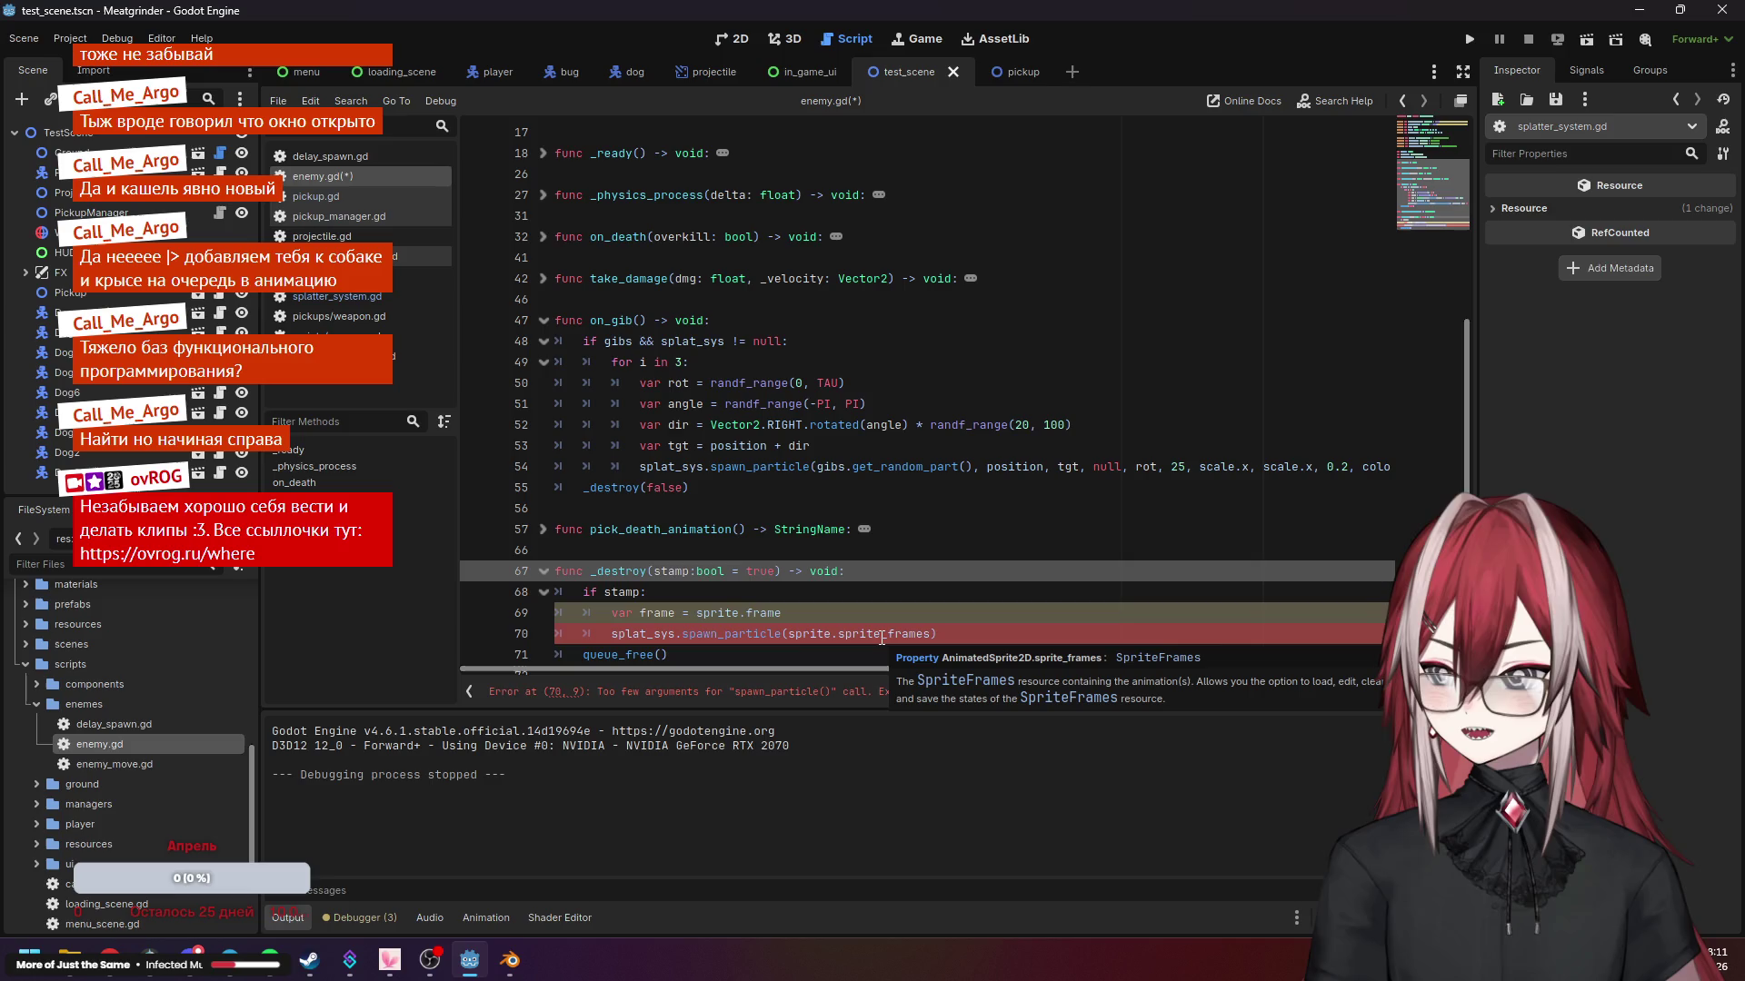
Step: Try get_frame_texture on sprite_frames, undo it, and browse the other SpriteFrames members
key(Down)
key(Down)
key(Down)
key(Left)
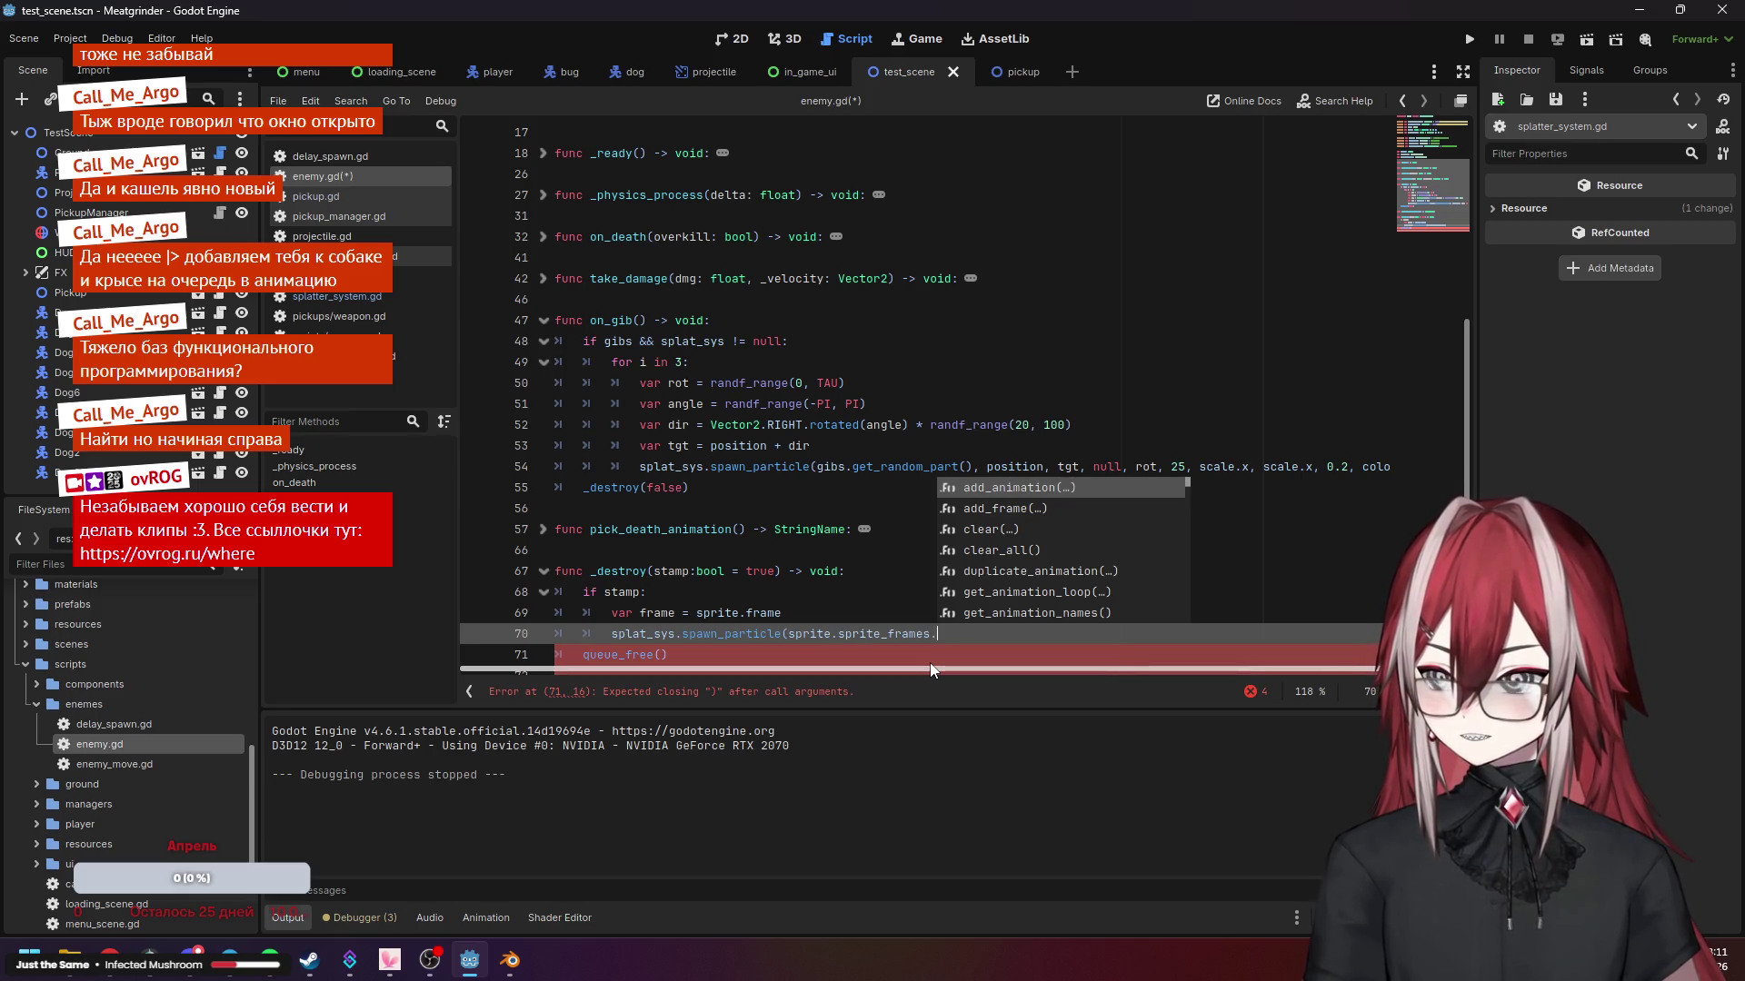
key(Down)
key(Down)
key(Down)
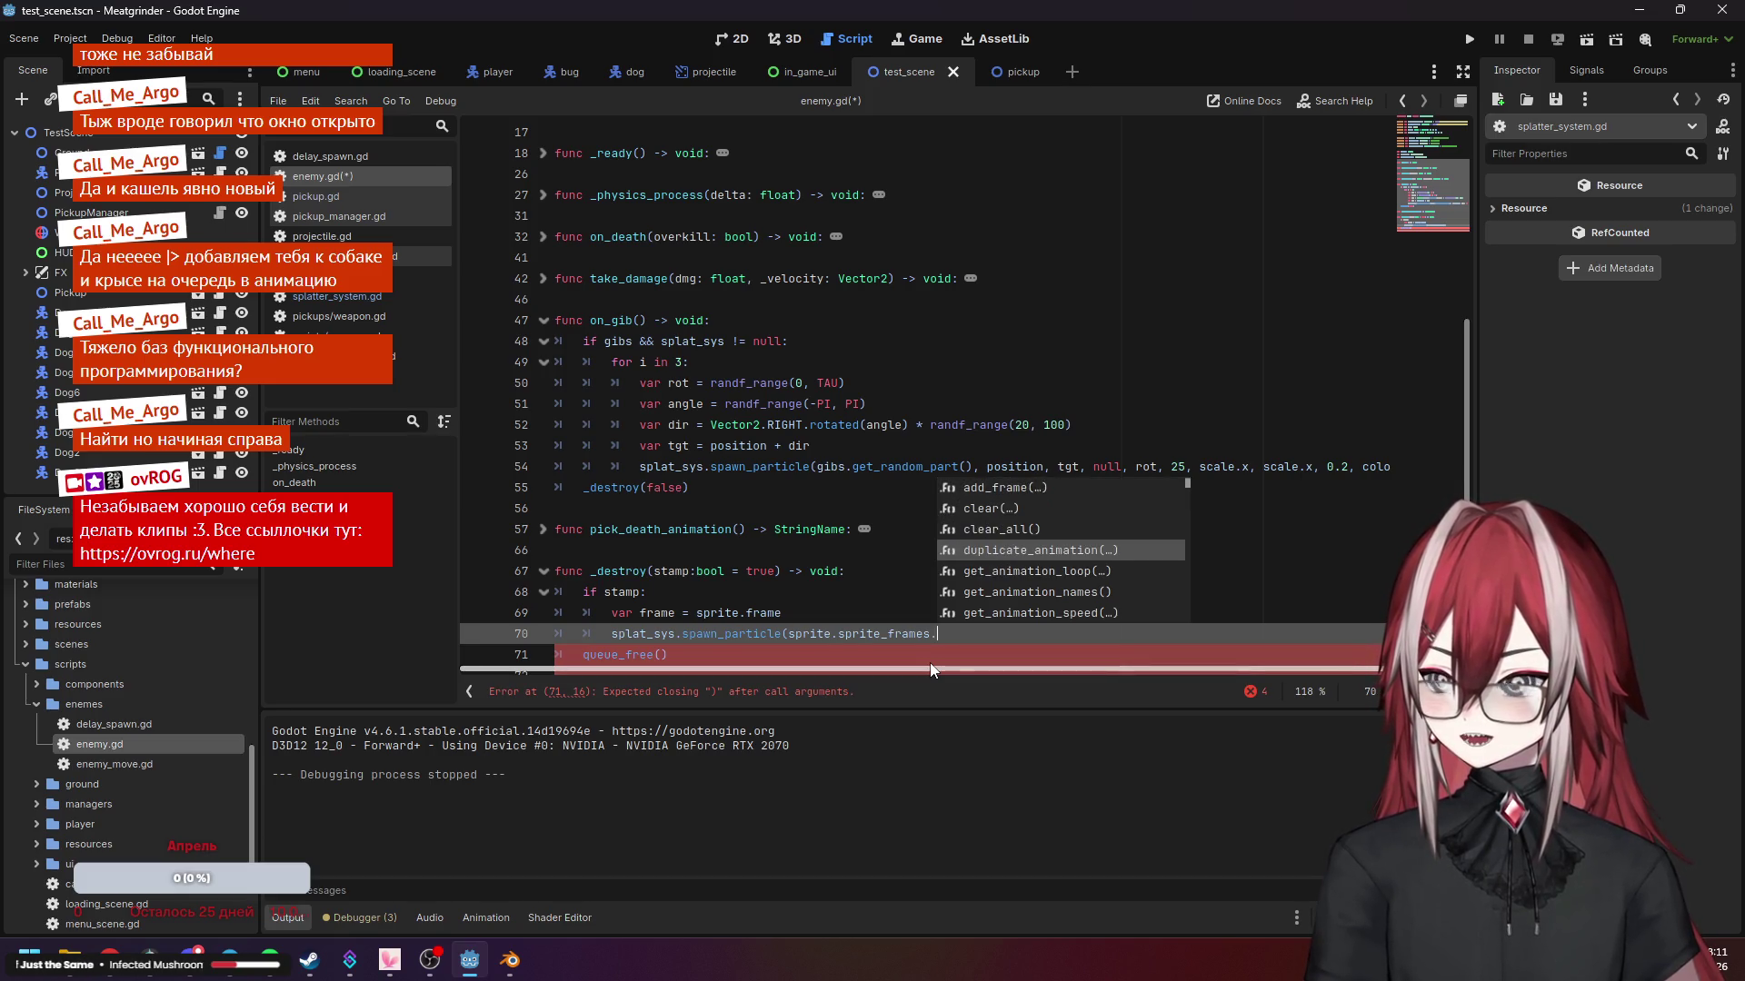
key(Down)
key(Down)
key(Down)
key(Down)
key(Down)
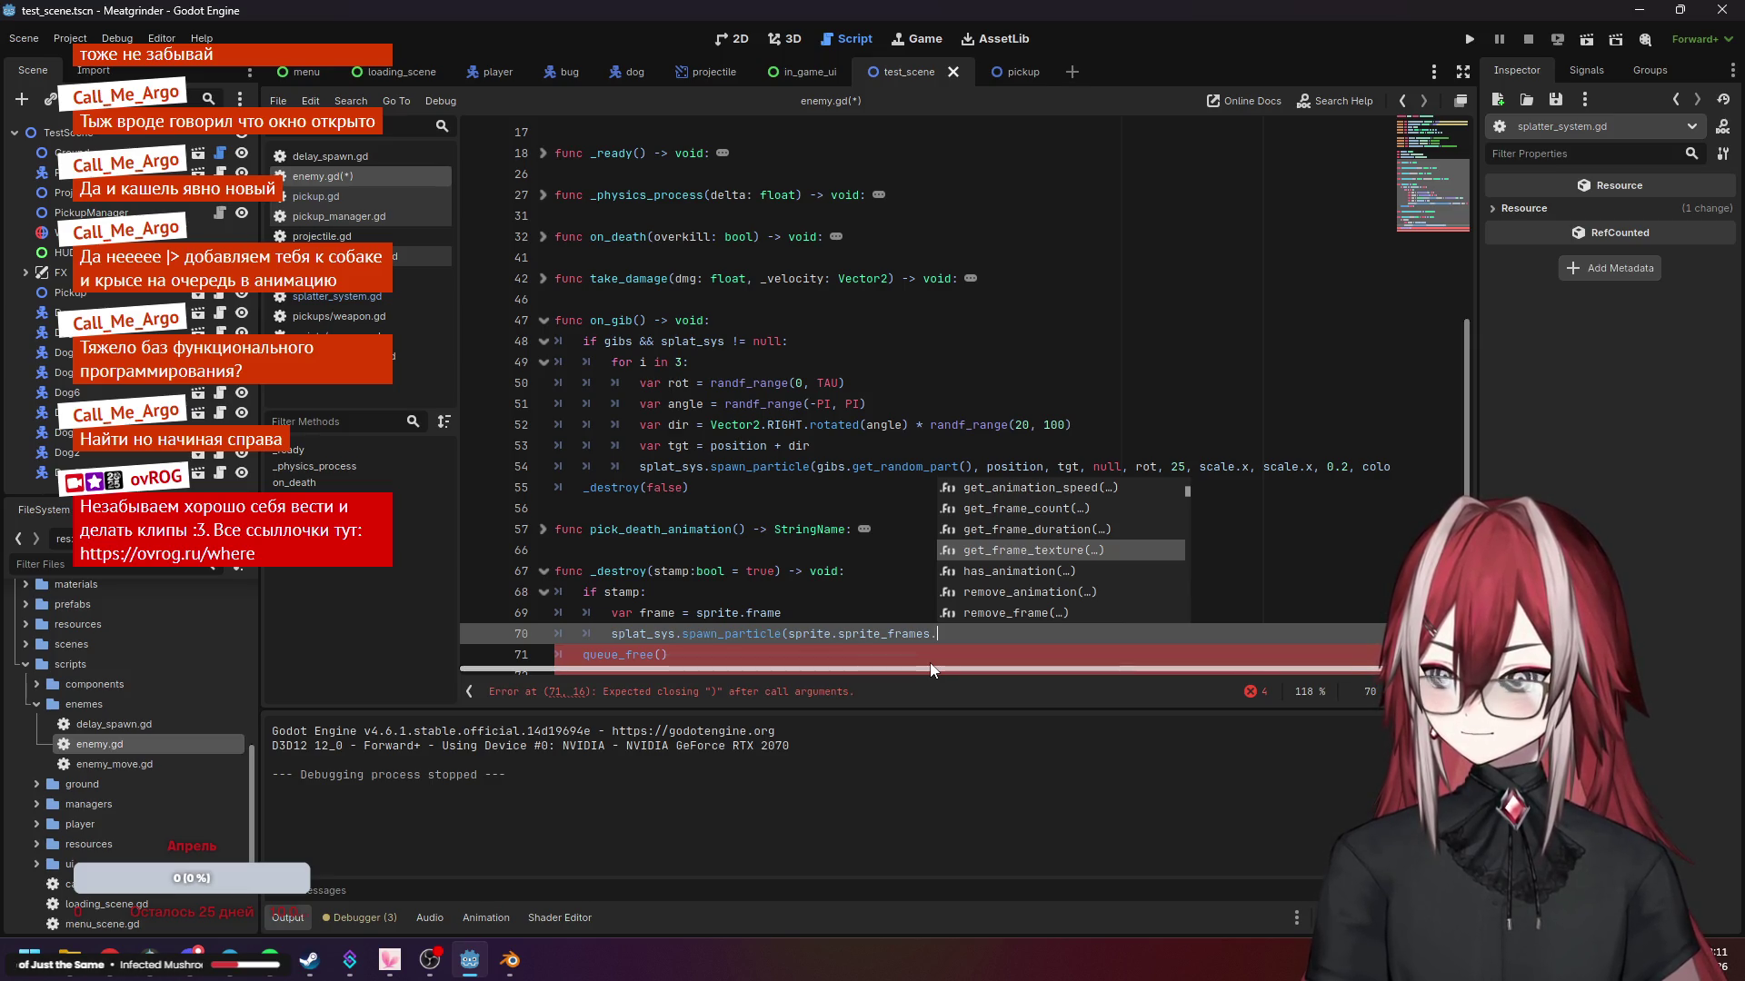
key(Return)
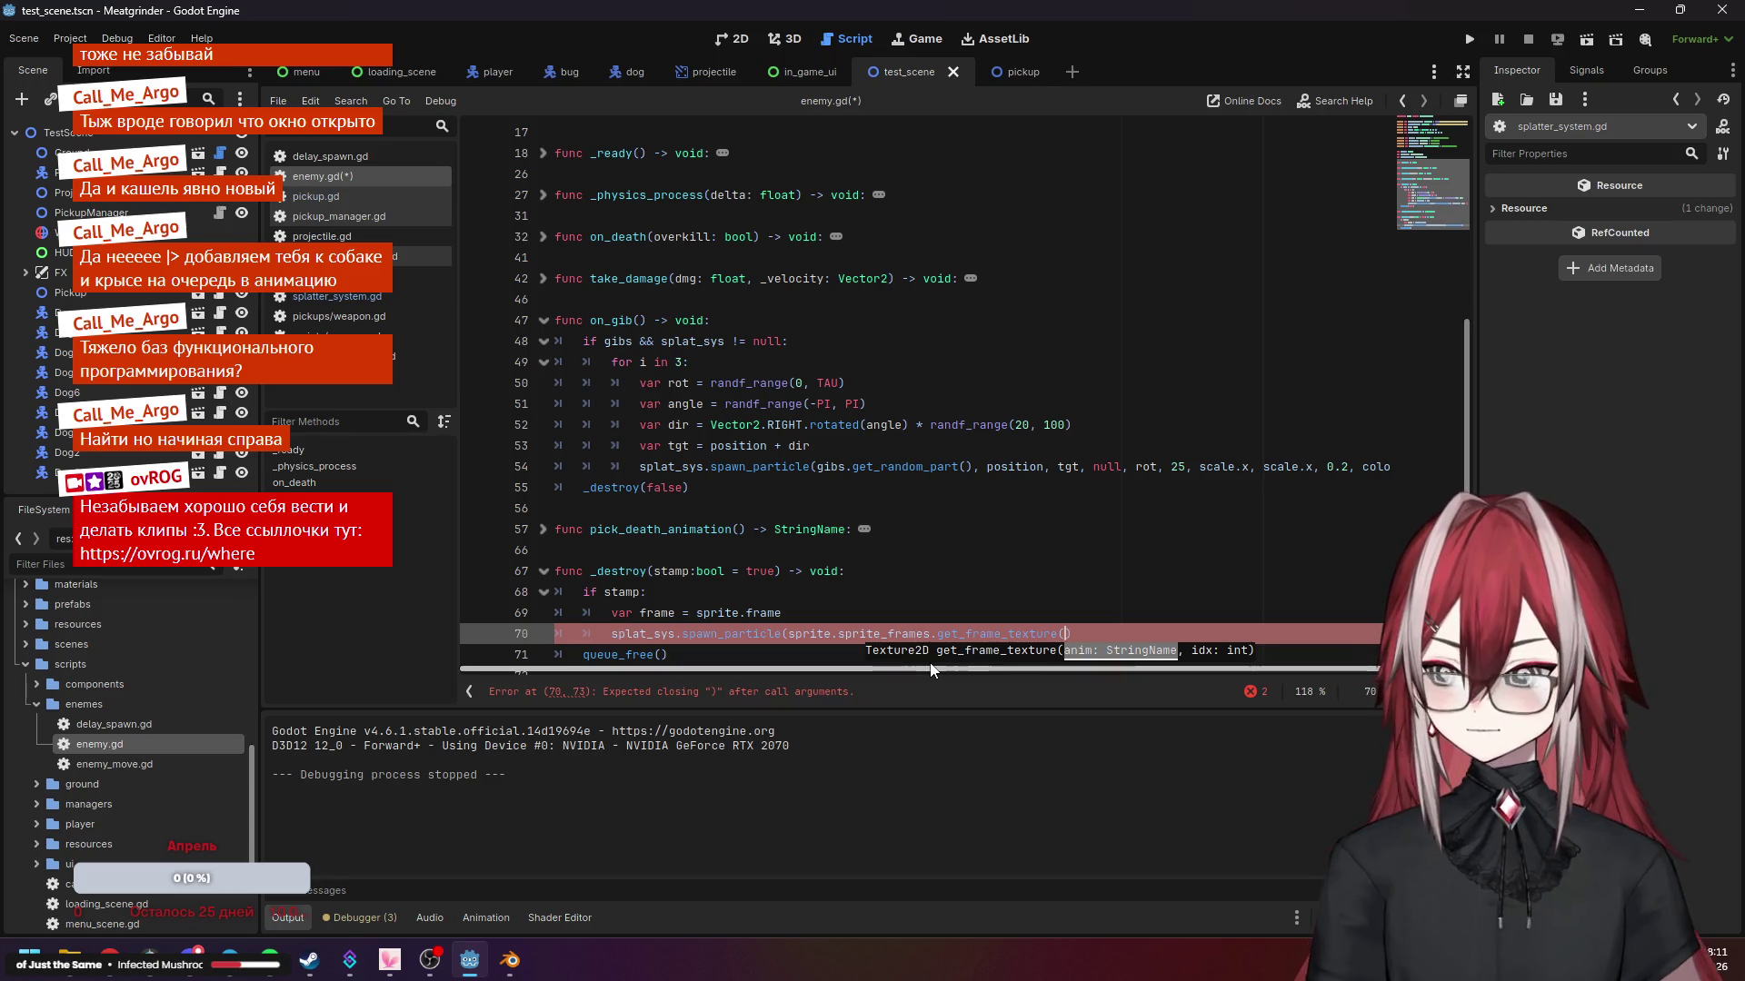
key(BackSpace)
key(BackSpace)
key(BackSpace)
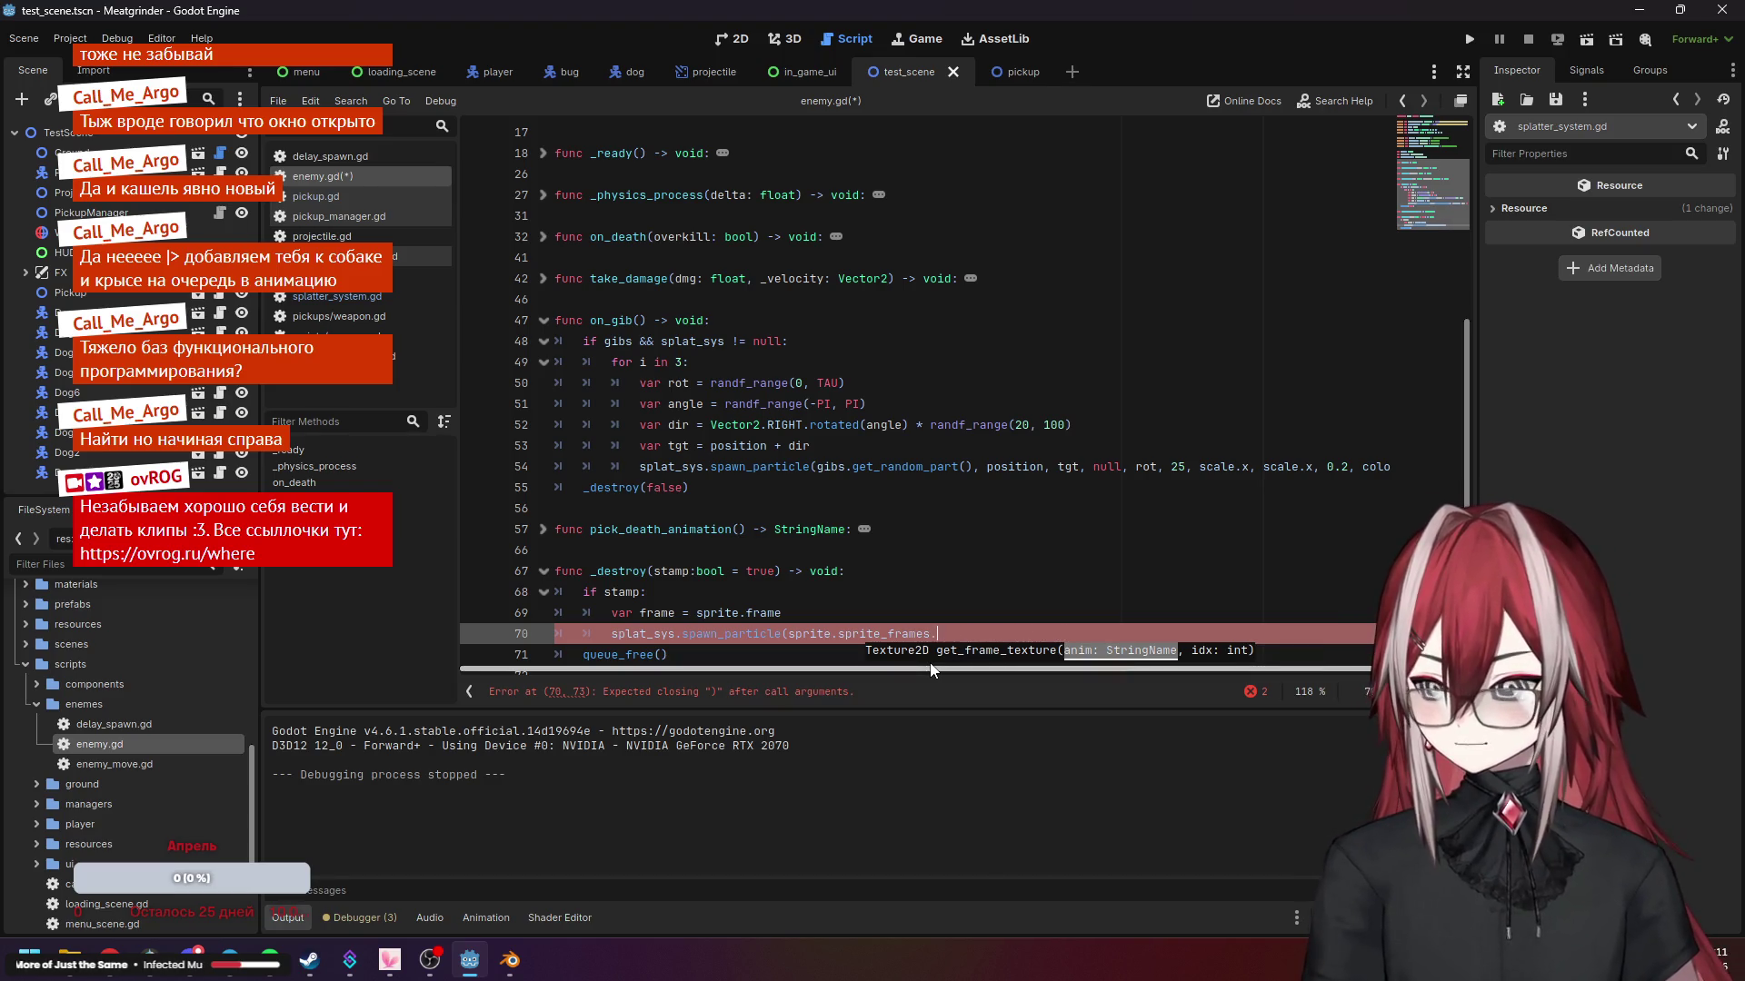
key(Down)
key(Down)
key(Down)
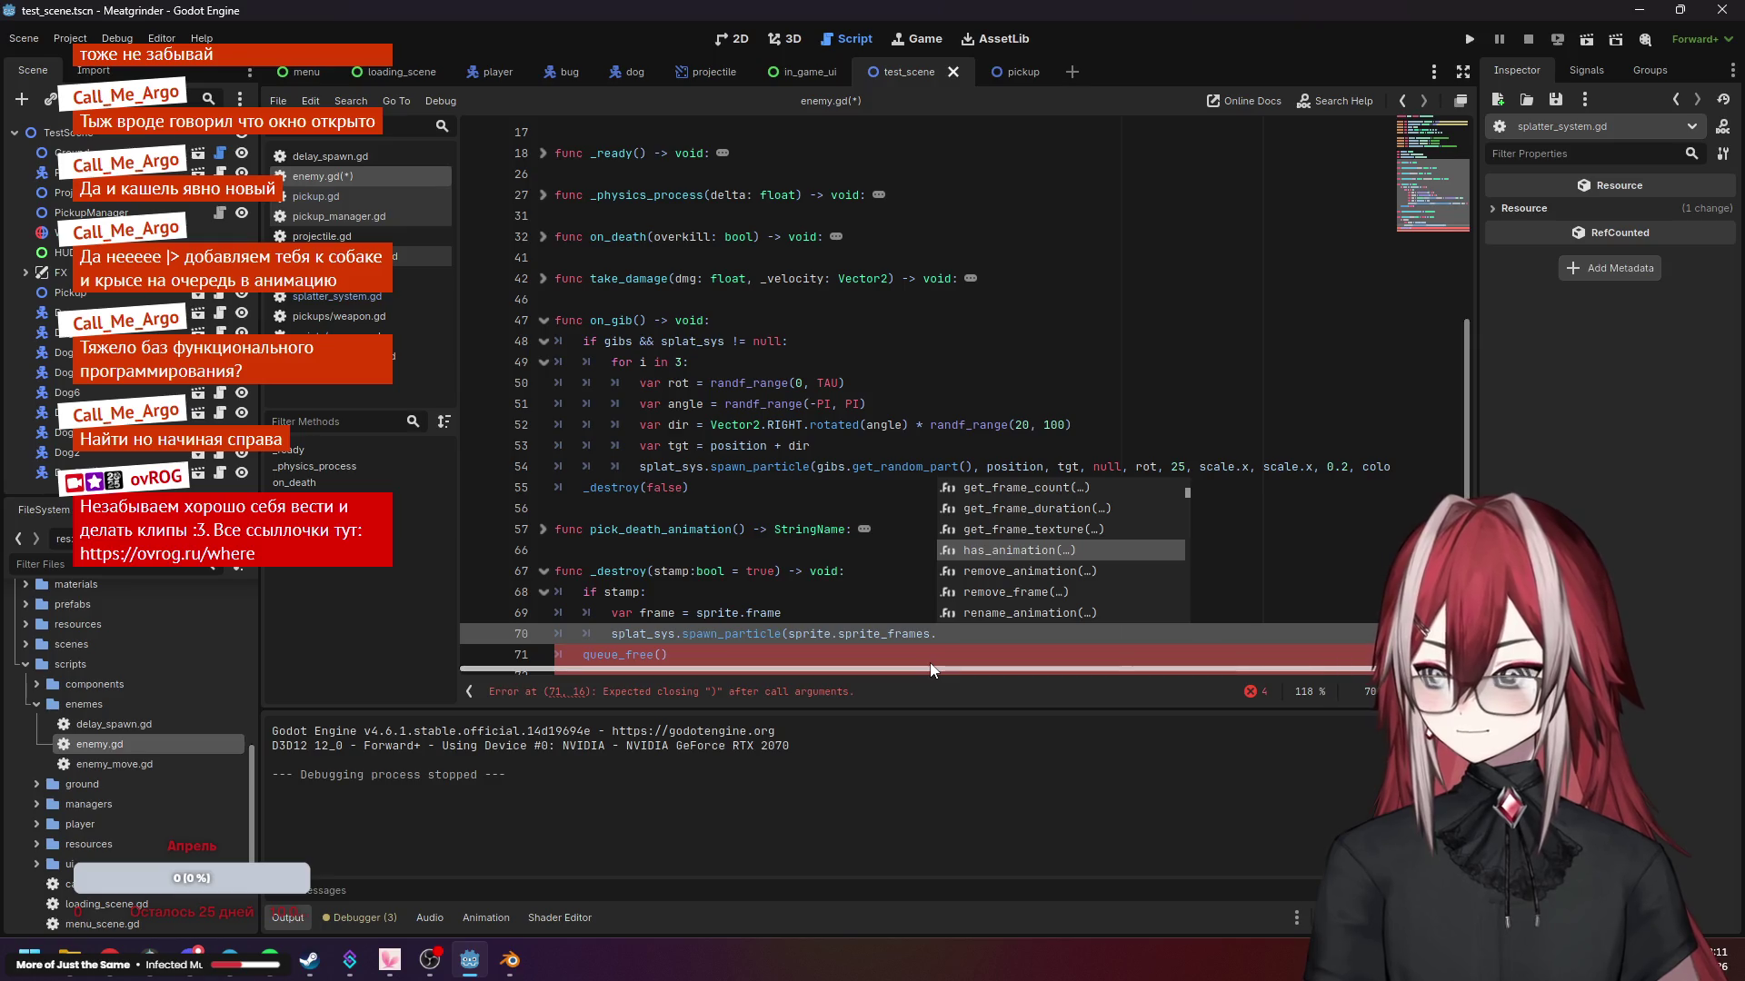
key(Down)
key(Down)
key(Down)
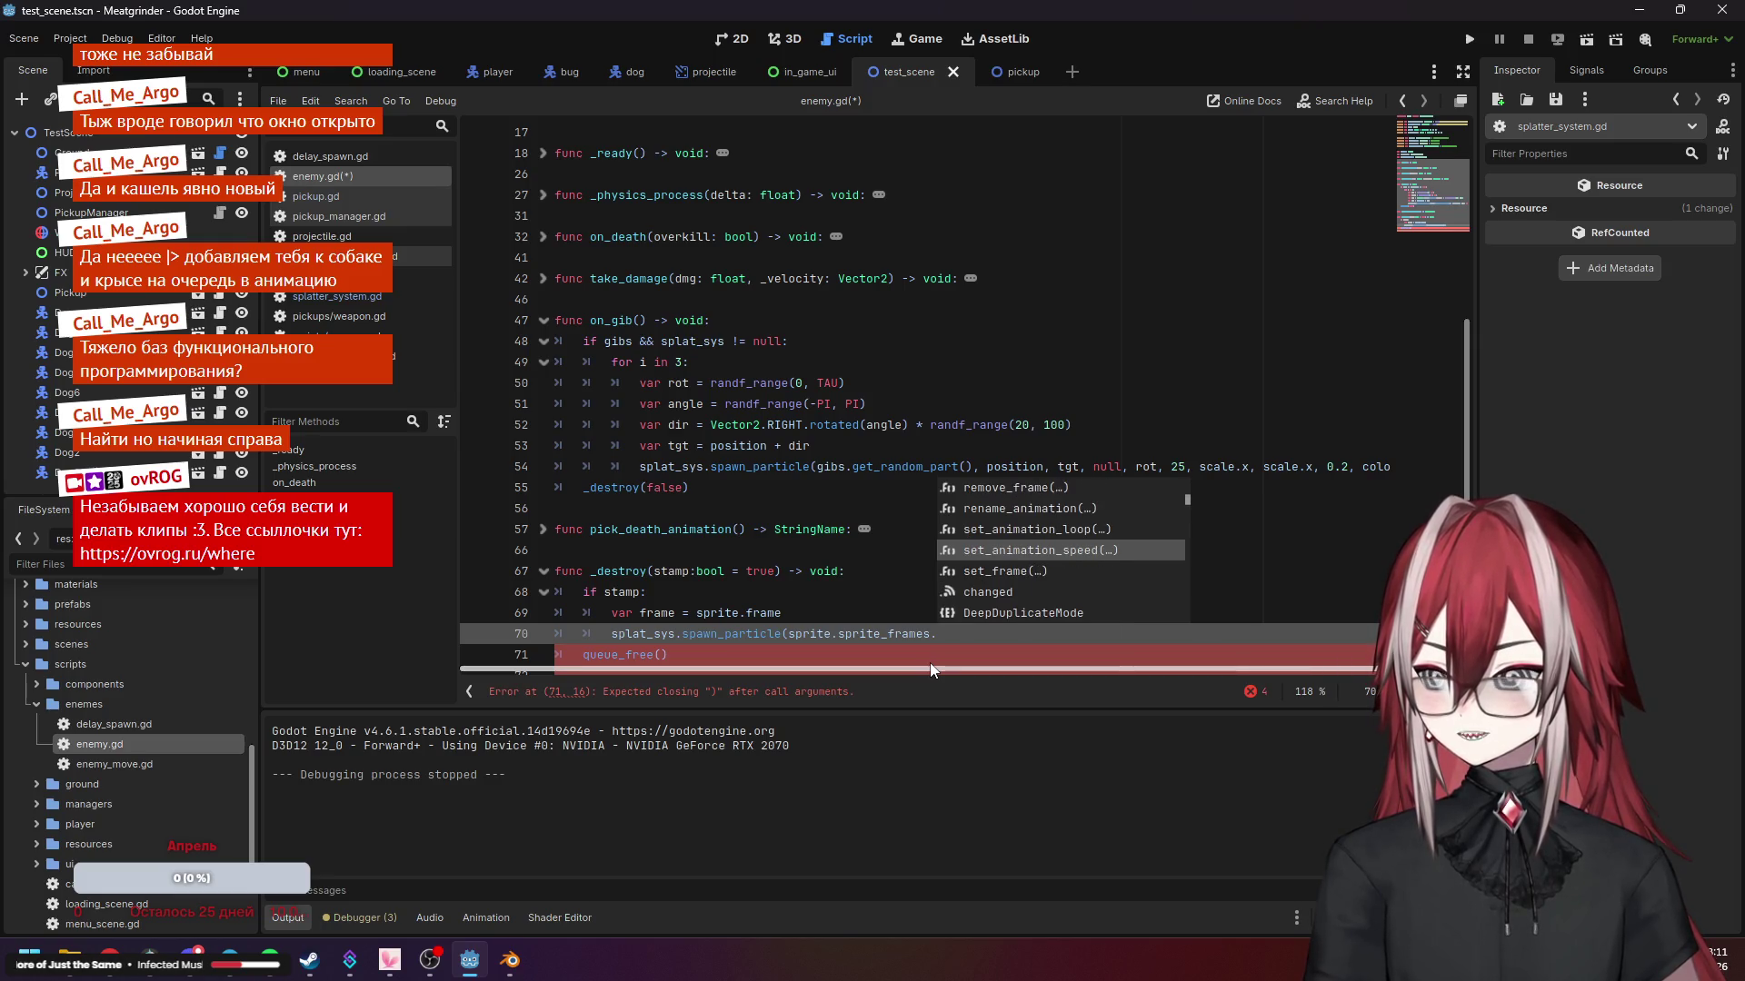
key(Down)
key(Down)
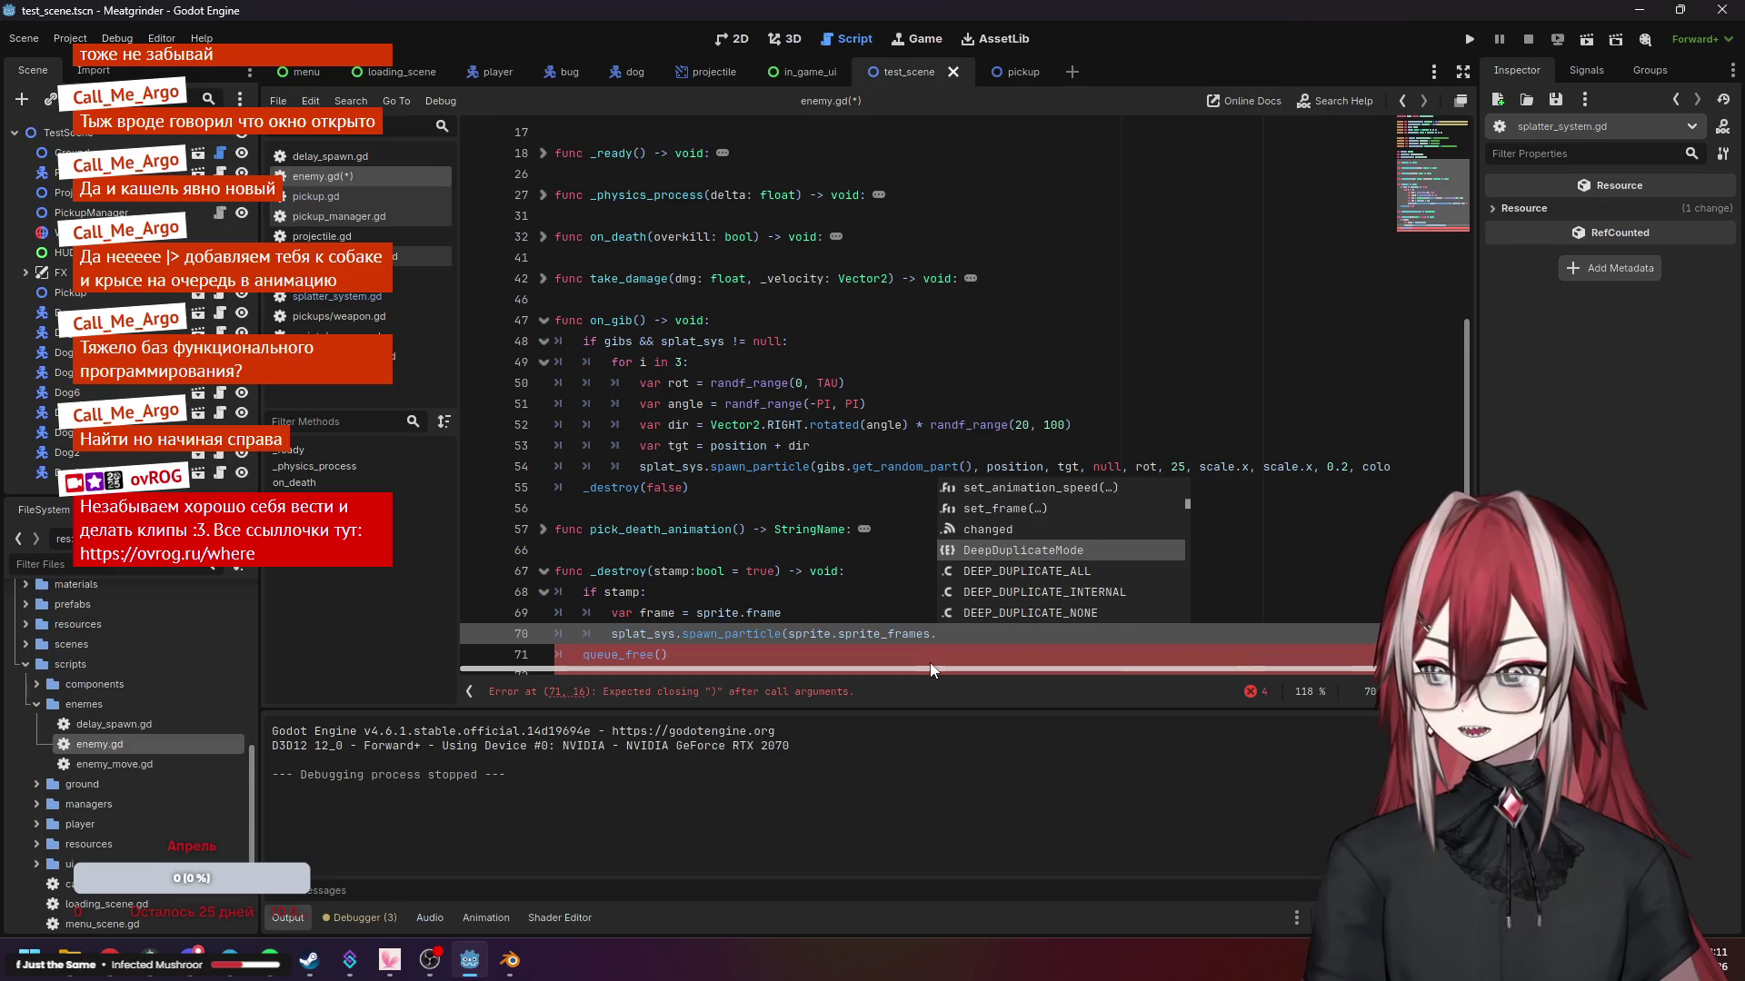
key(Down)
key(Down)
key(Down)
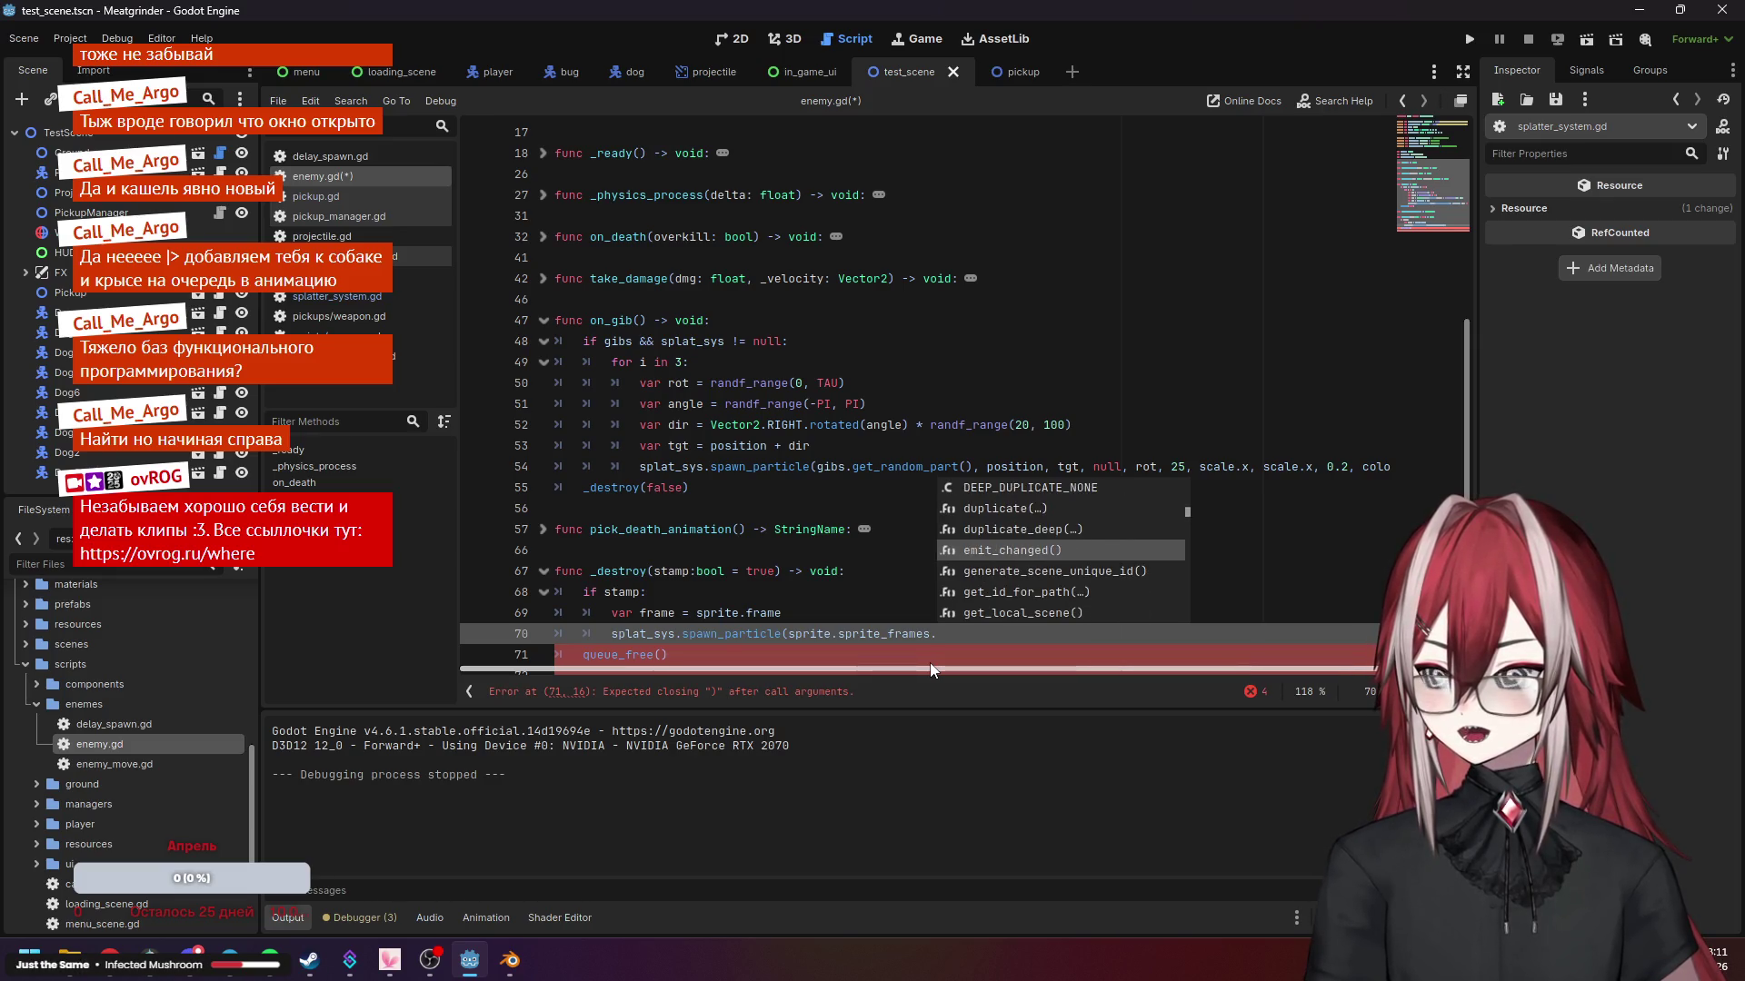
key(Down)
key(Up)
key(Down)
key(Down)
key(Down)
key(Down)
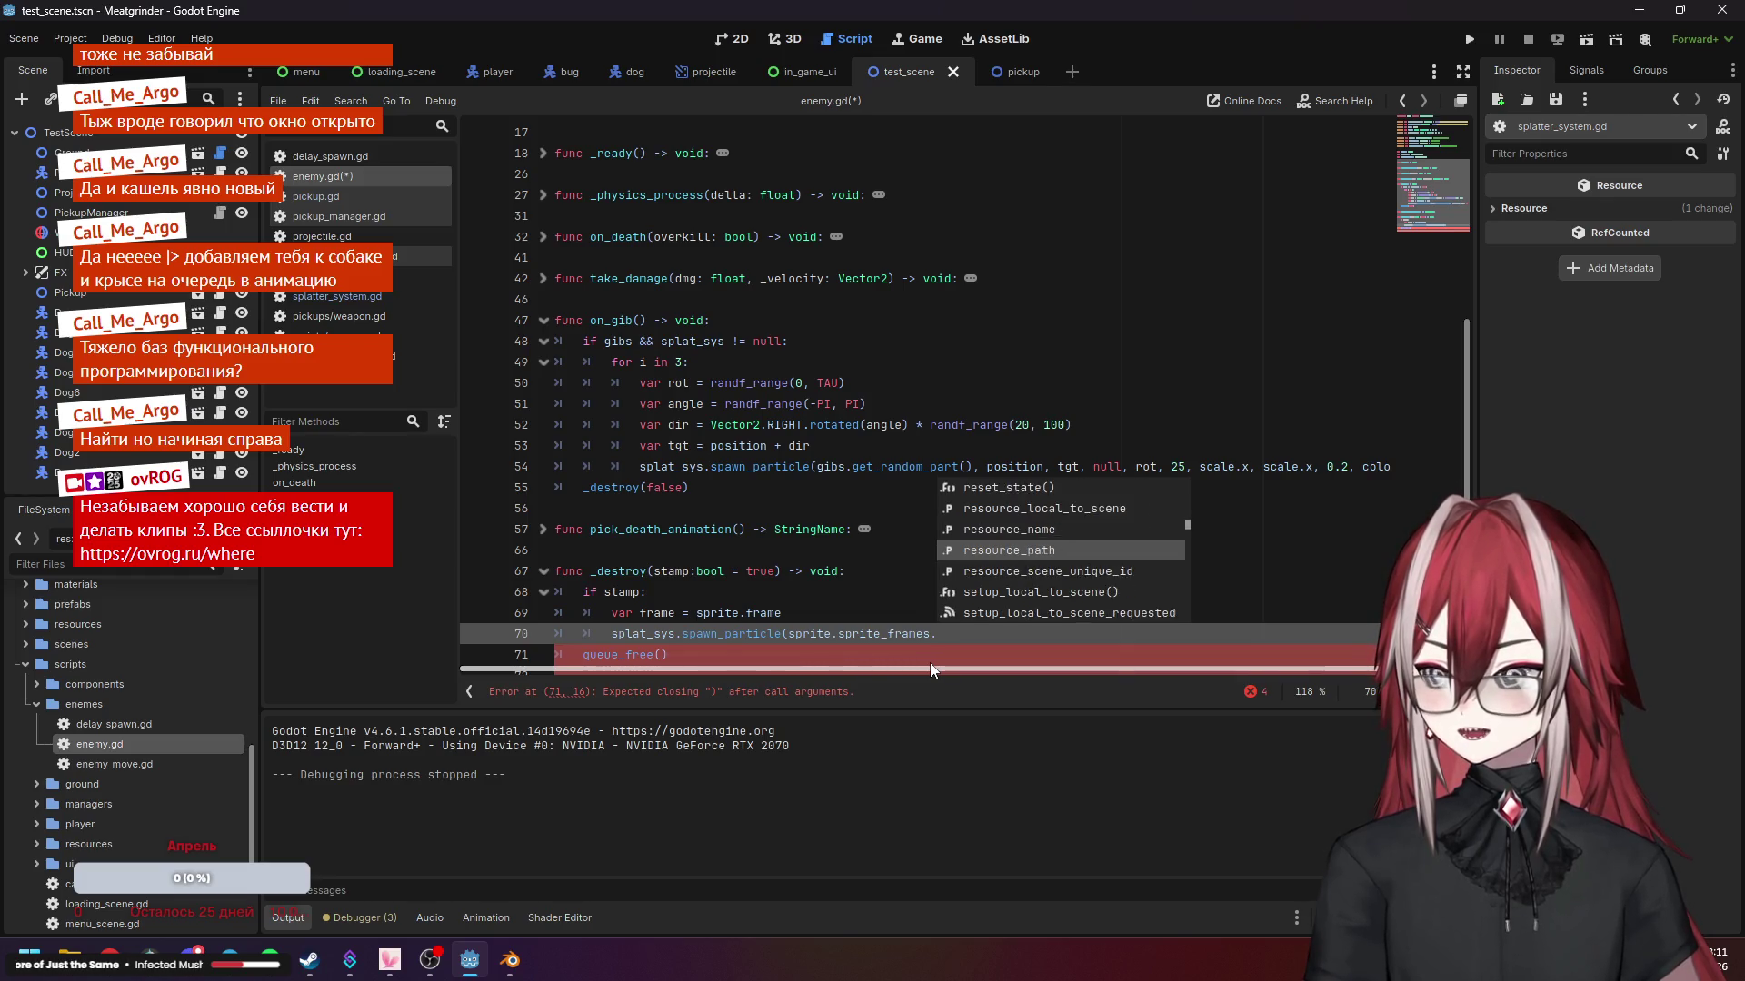
key(Down)
key(Down)
key(Down)
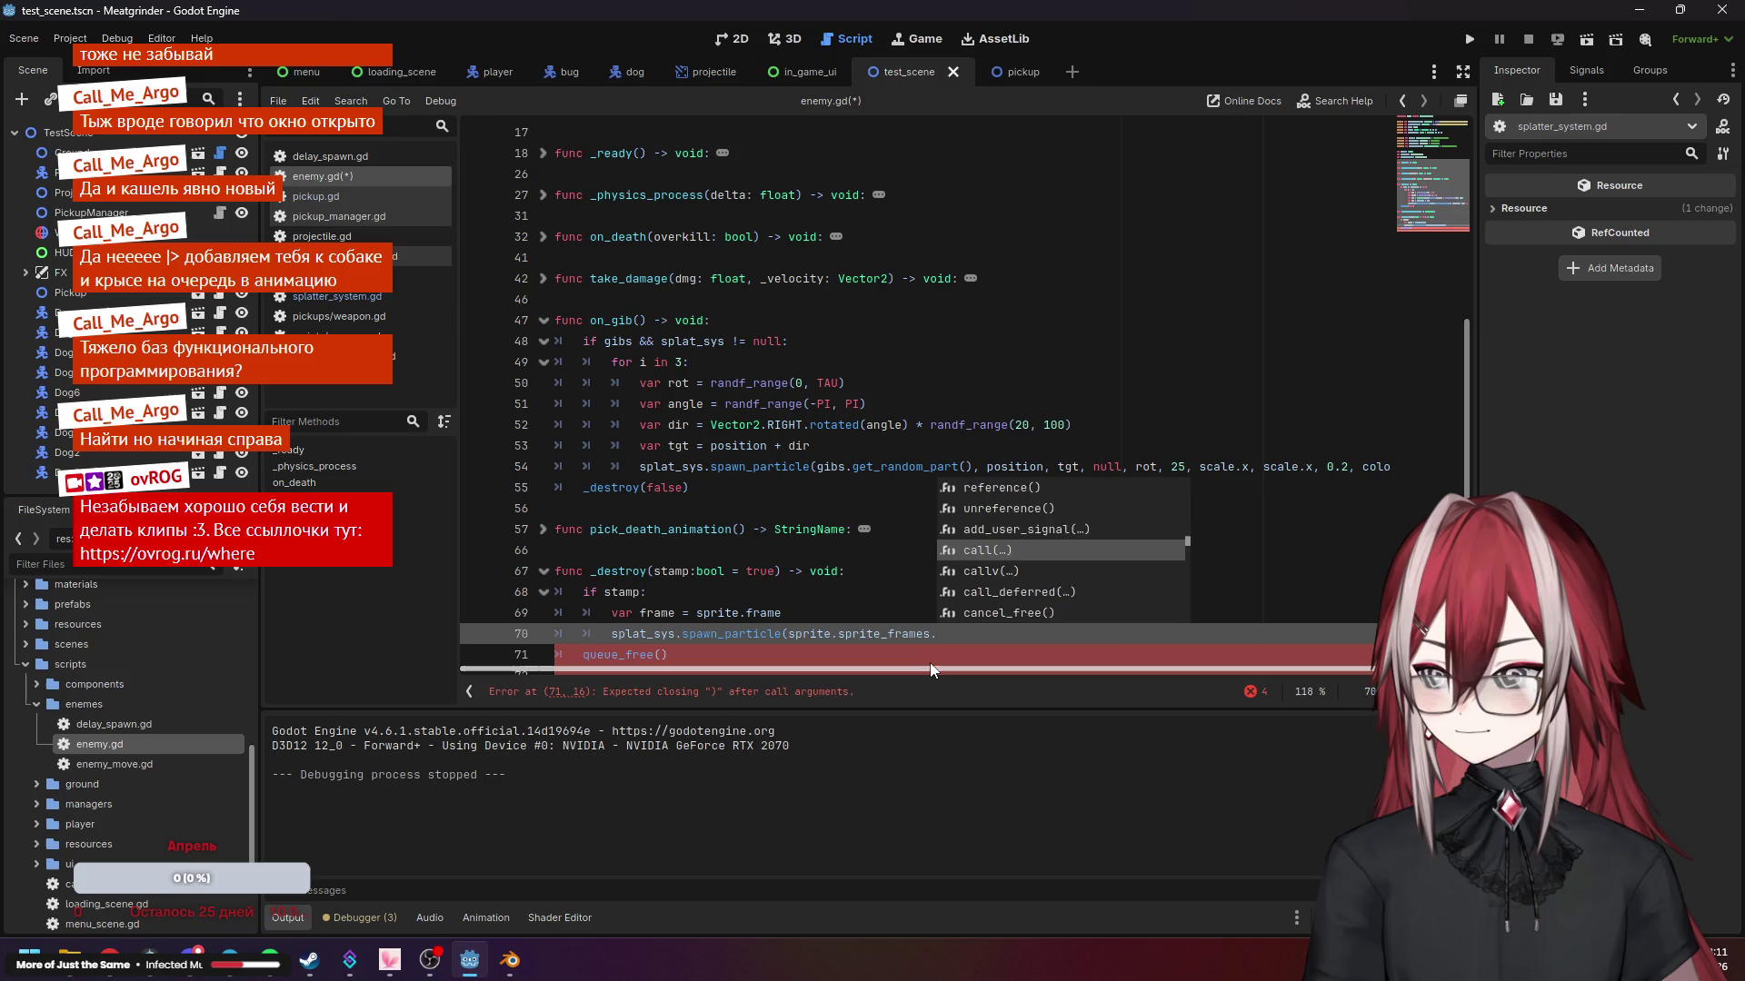
key(Down)
Step: Start a new empty ChatGPT chat in the browser, then return to Godot
key(alt+Tab)
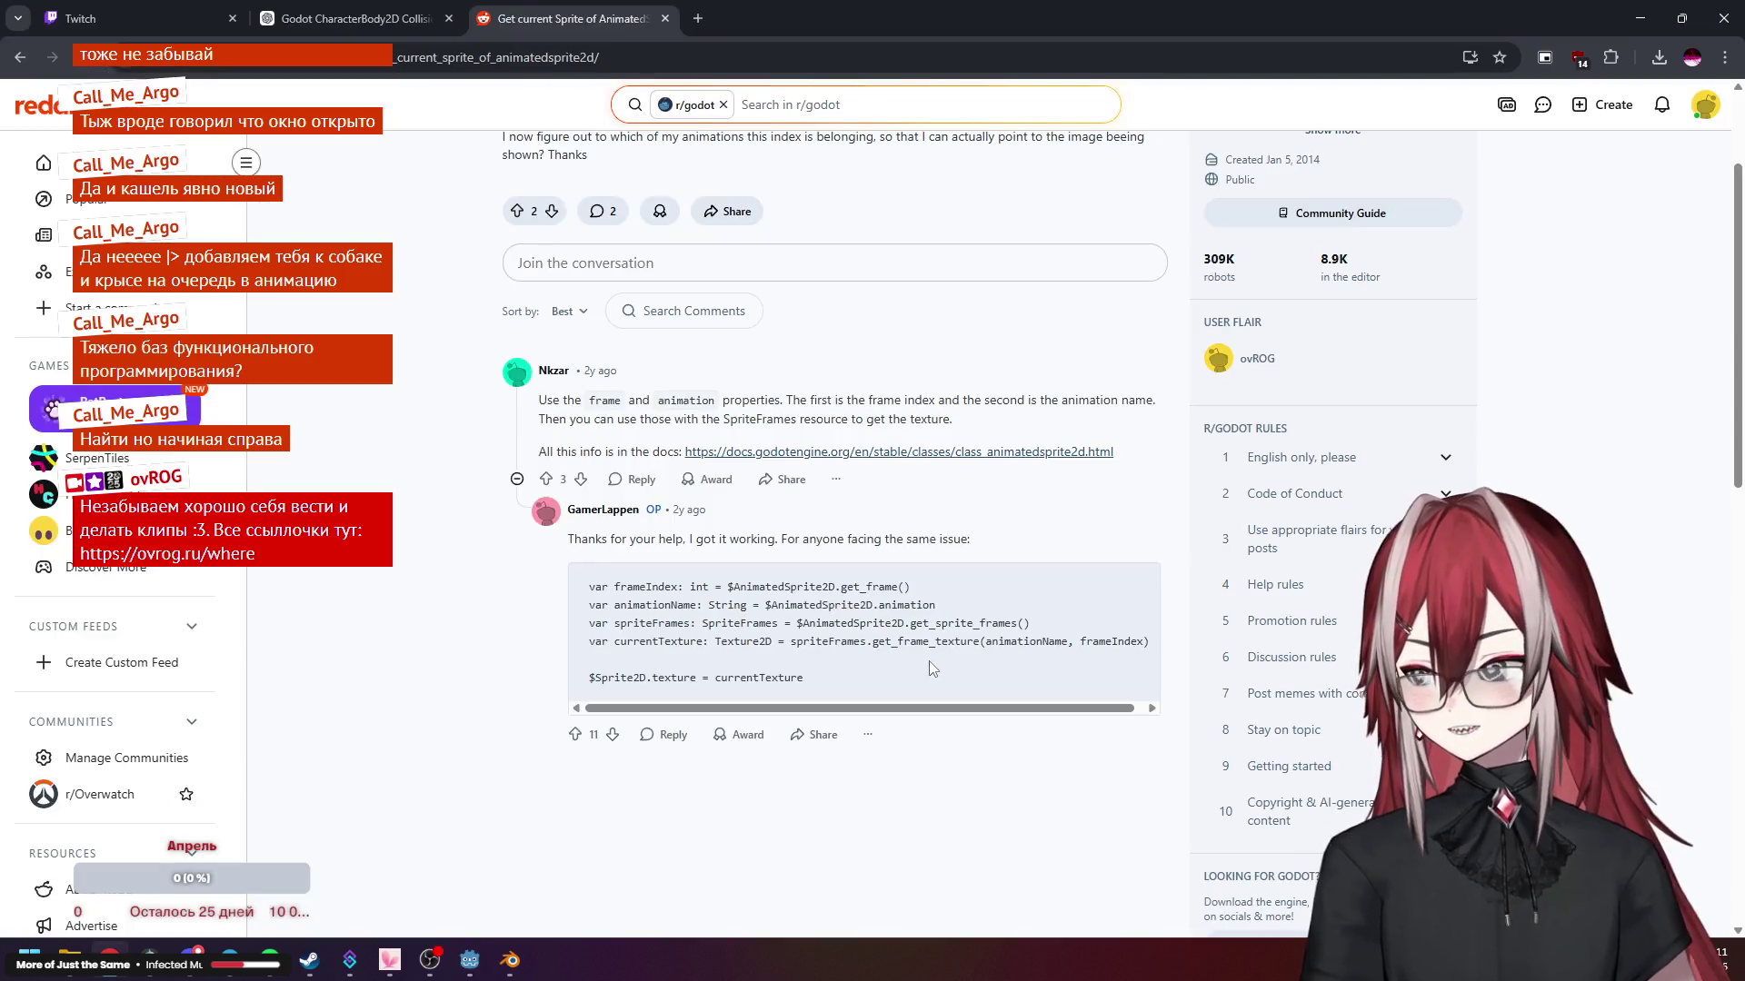
click(354, 18)
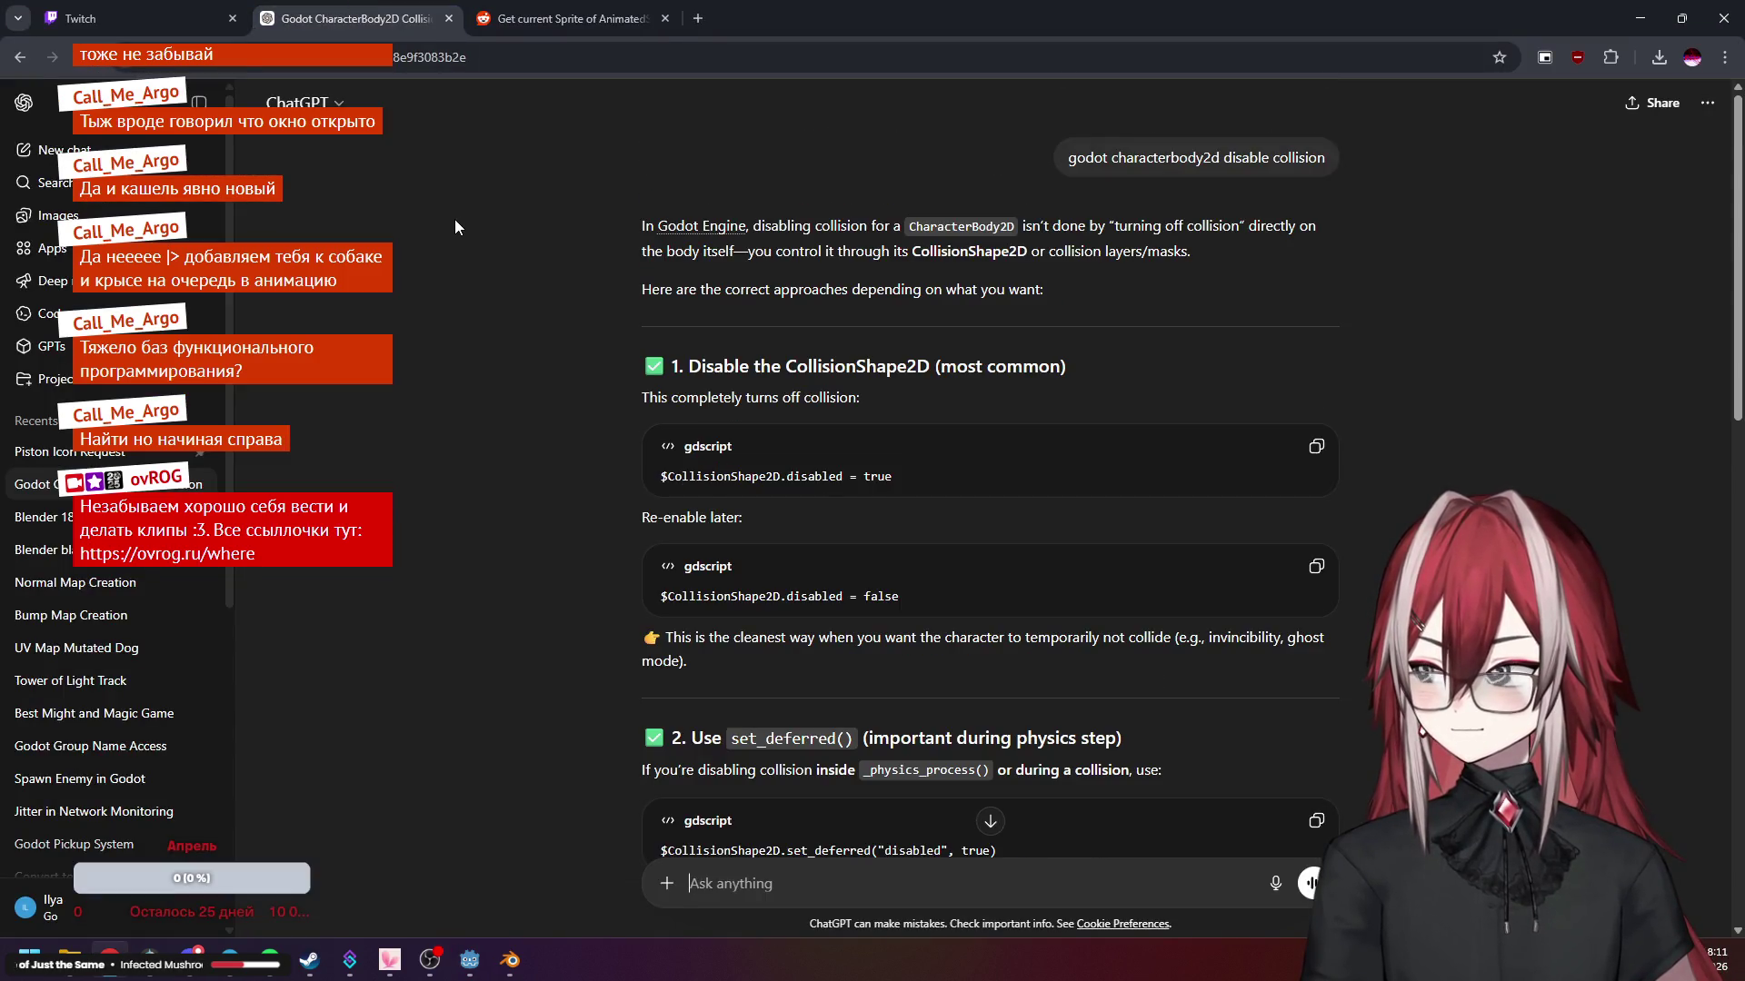
key(ctrl+shift+o)
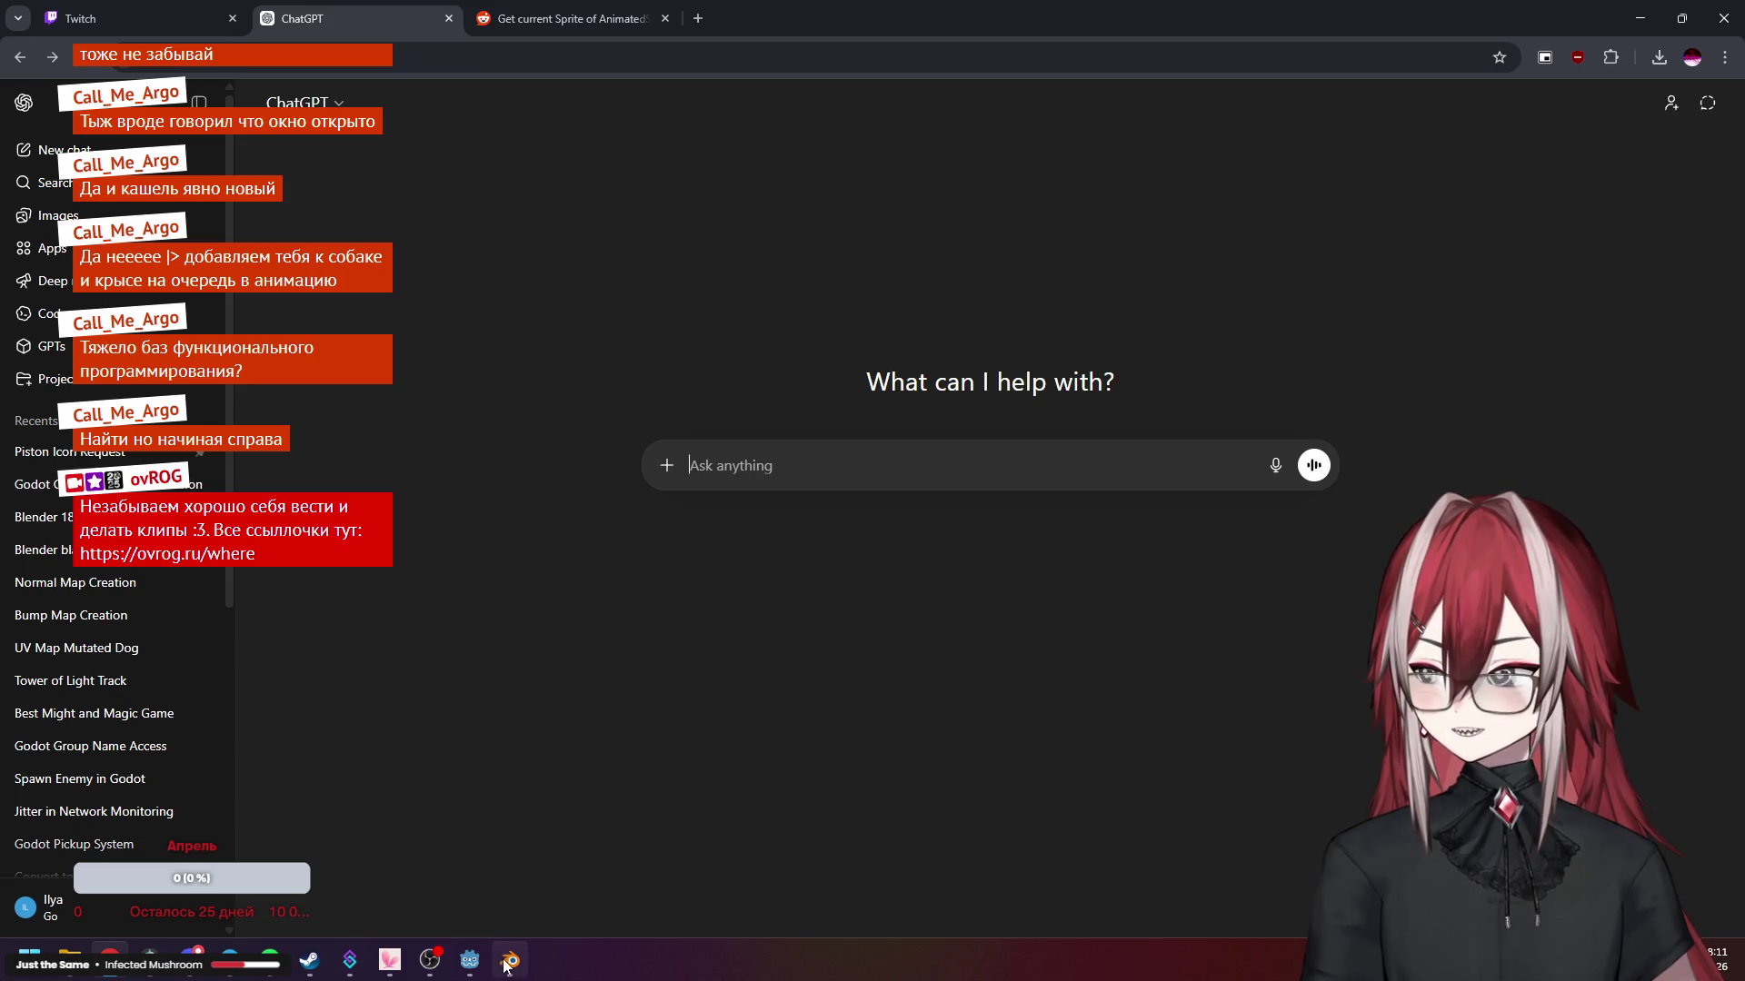
click(469, 961)
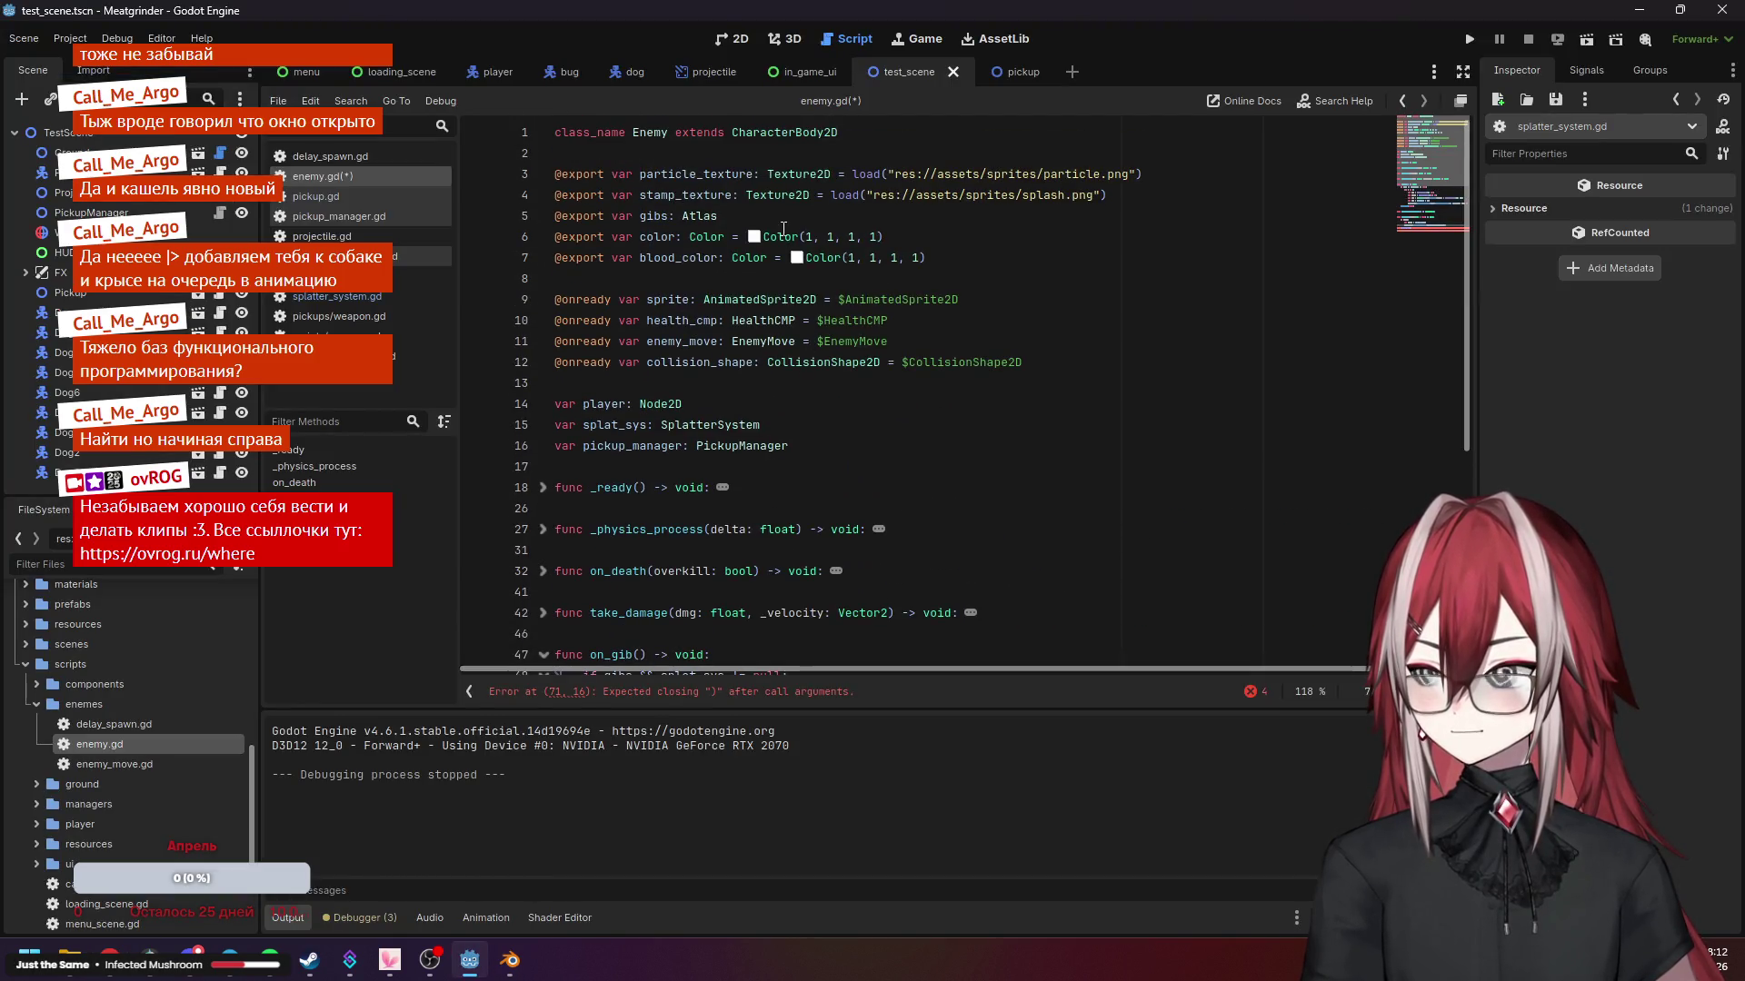
Step: Begin the ChatGPT question 'godot AnimatedSprite2D get last f…' using the sprite's type name
double_click(806, 300)
key(ctrl+c)
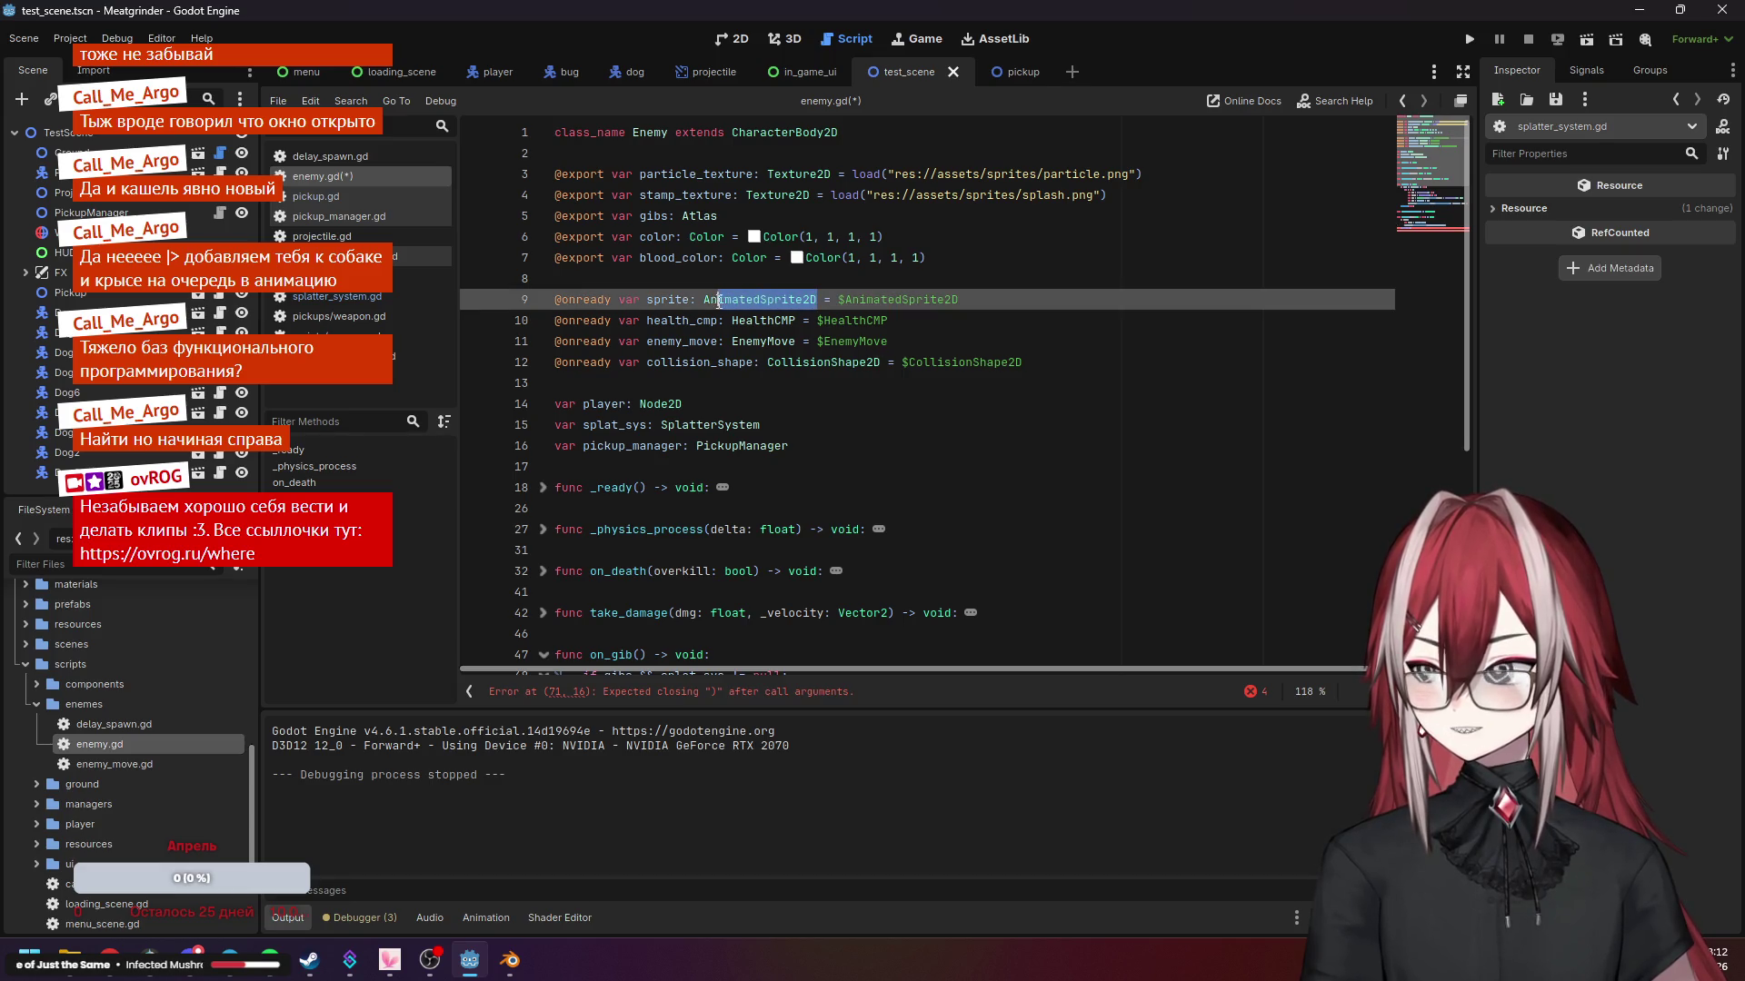
scroll(860, 418, down, 5)
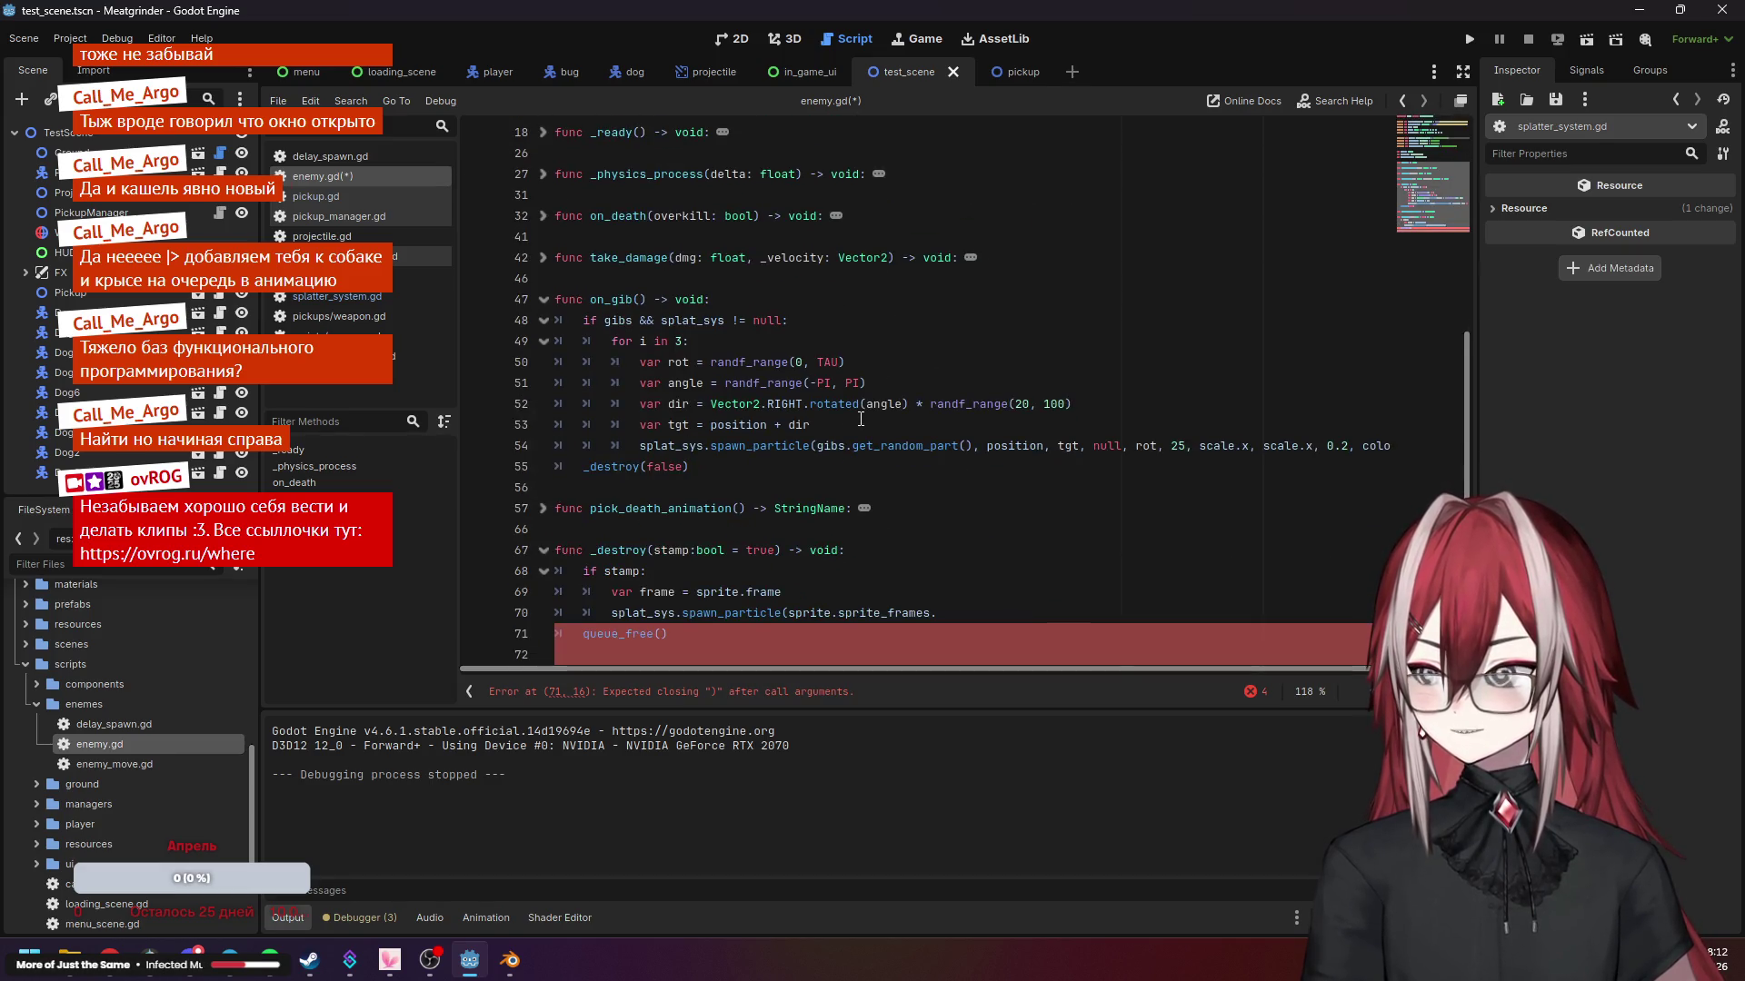
key(alt+Tab)
text(godot)
key(ctrl+v)
text(get )
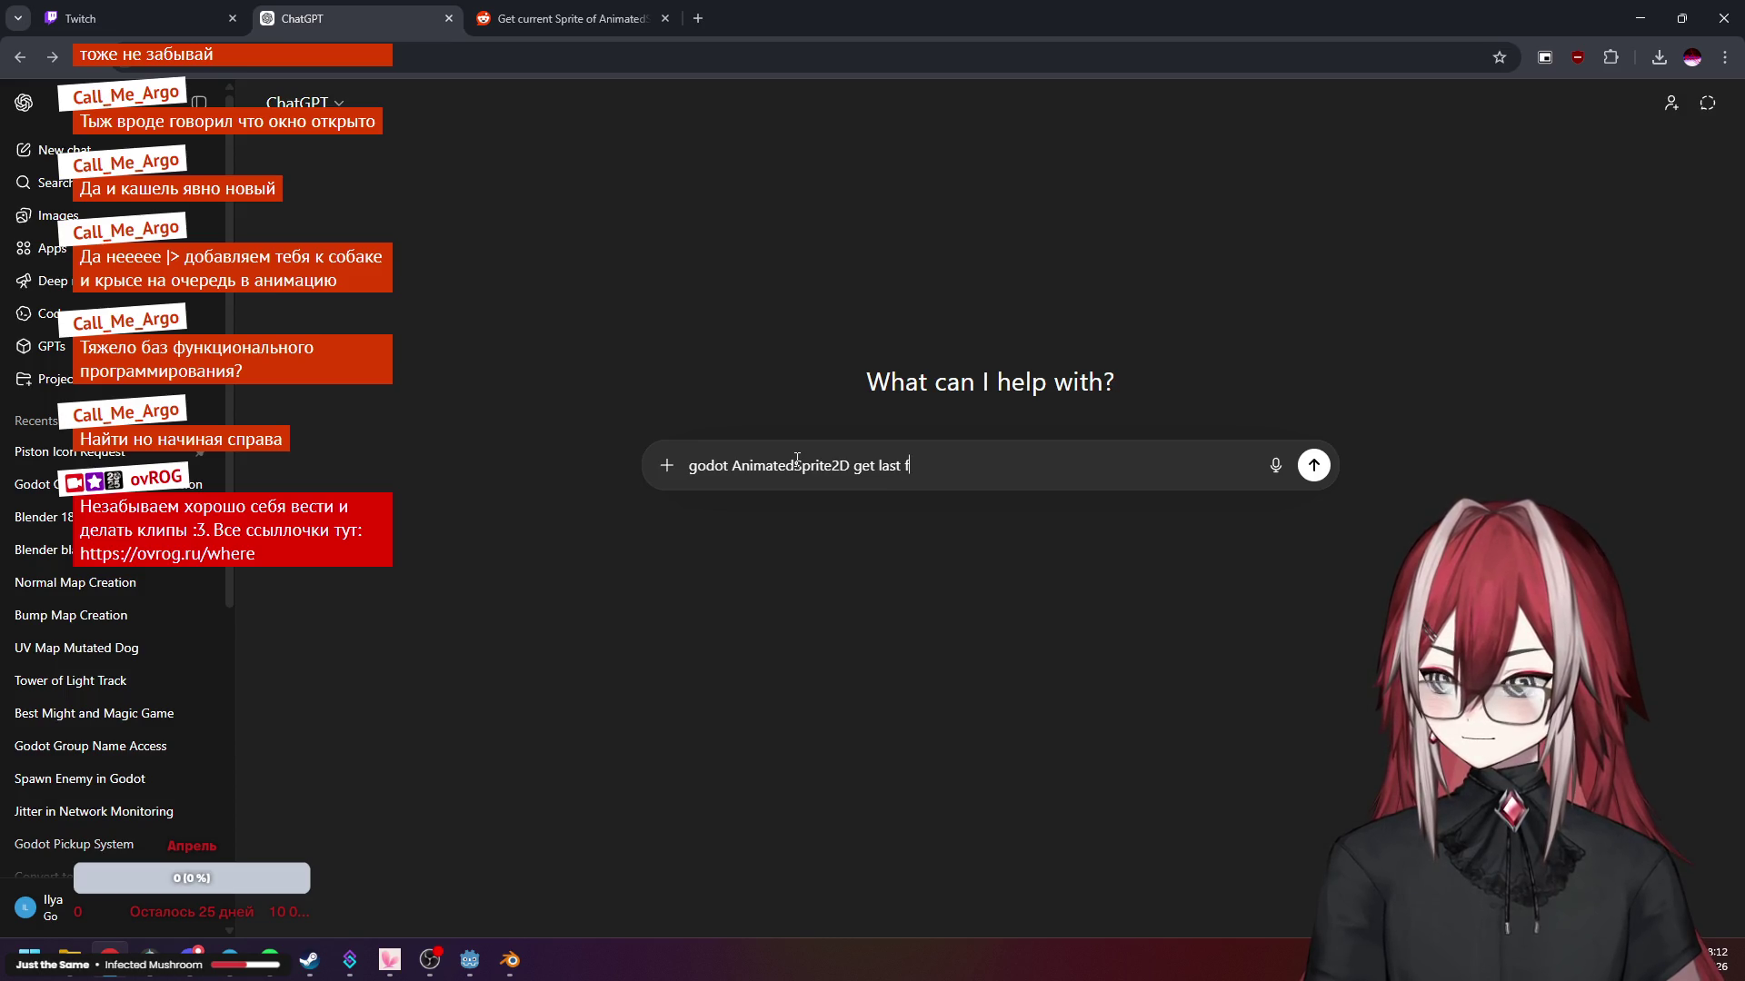
text(me of c)
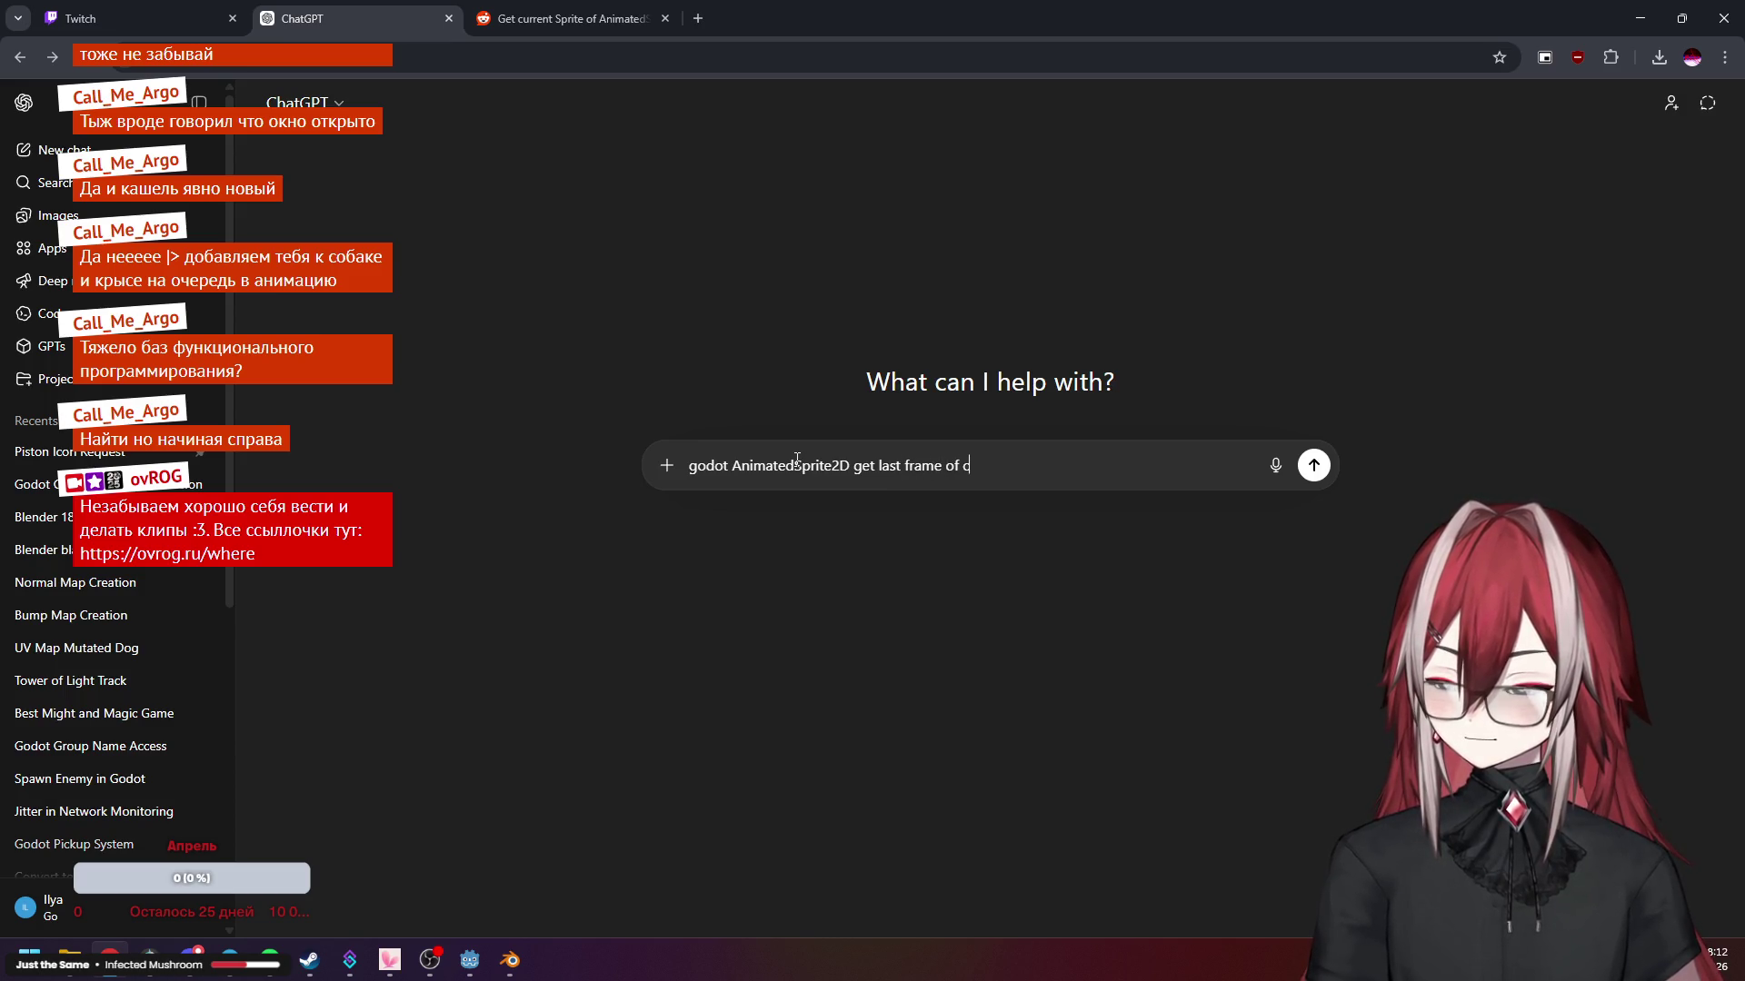
text(ent)
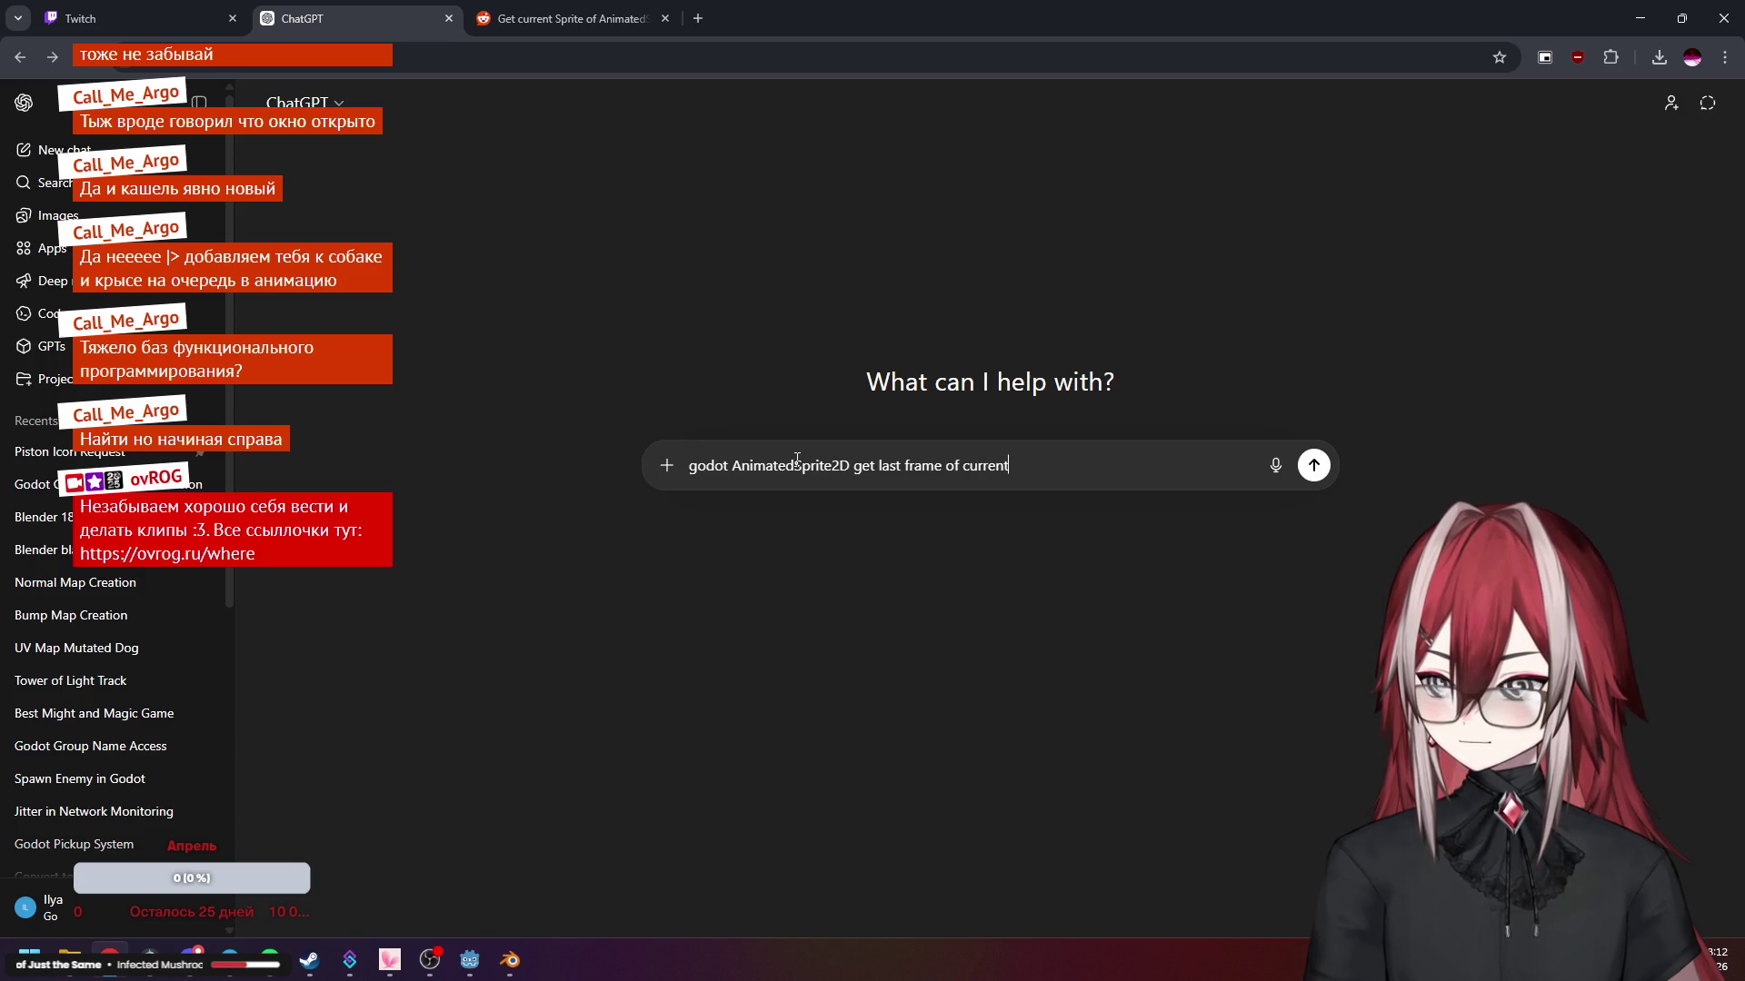
text(la)
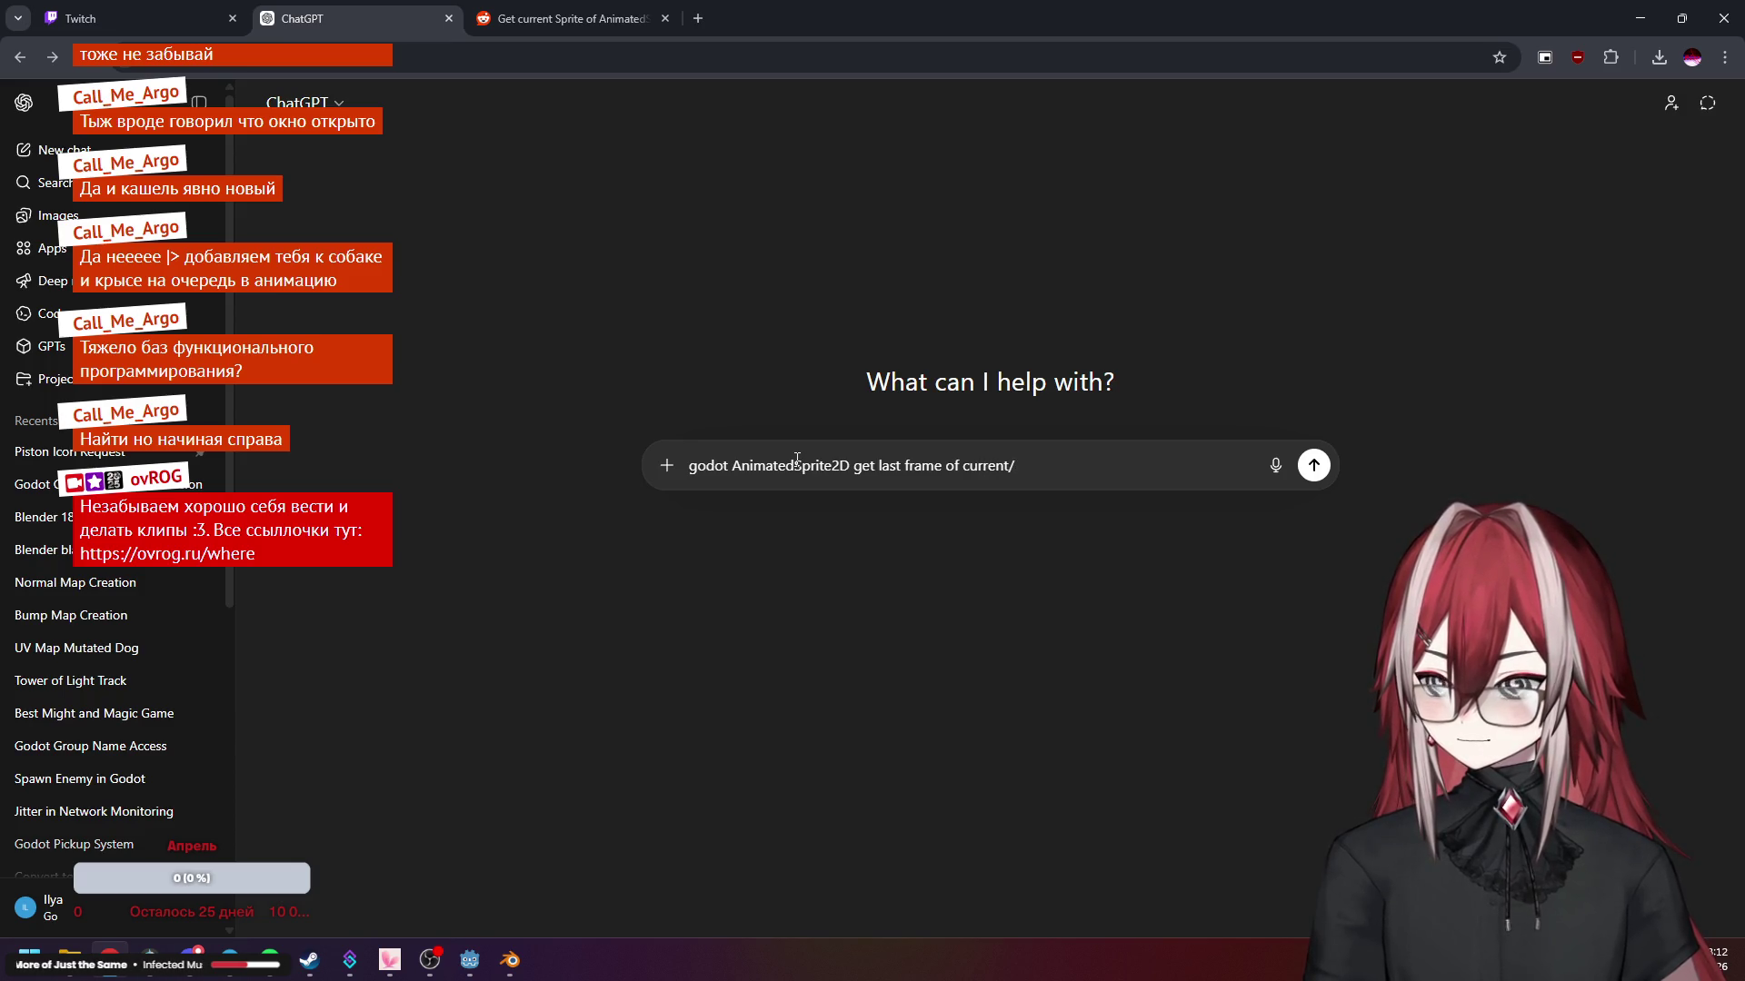
text(mationimation)
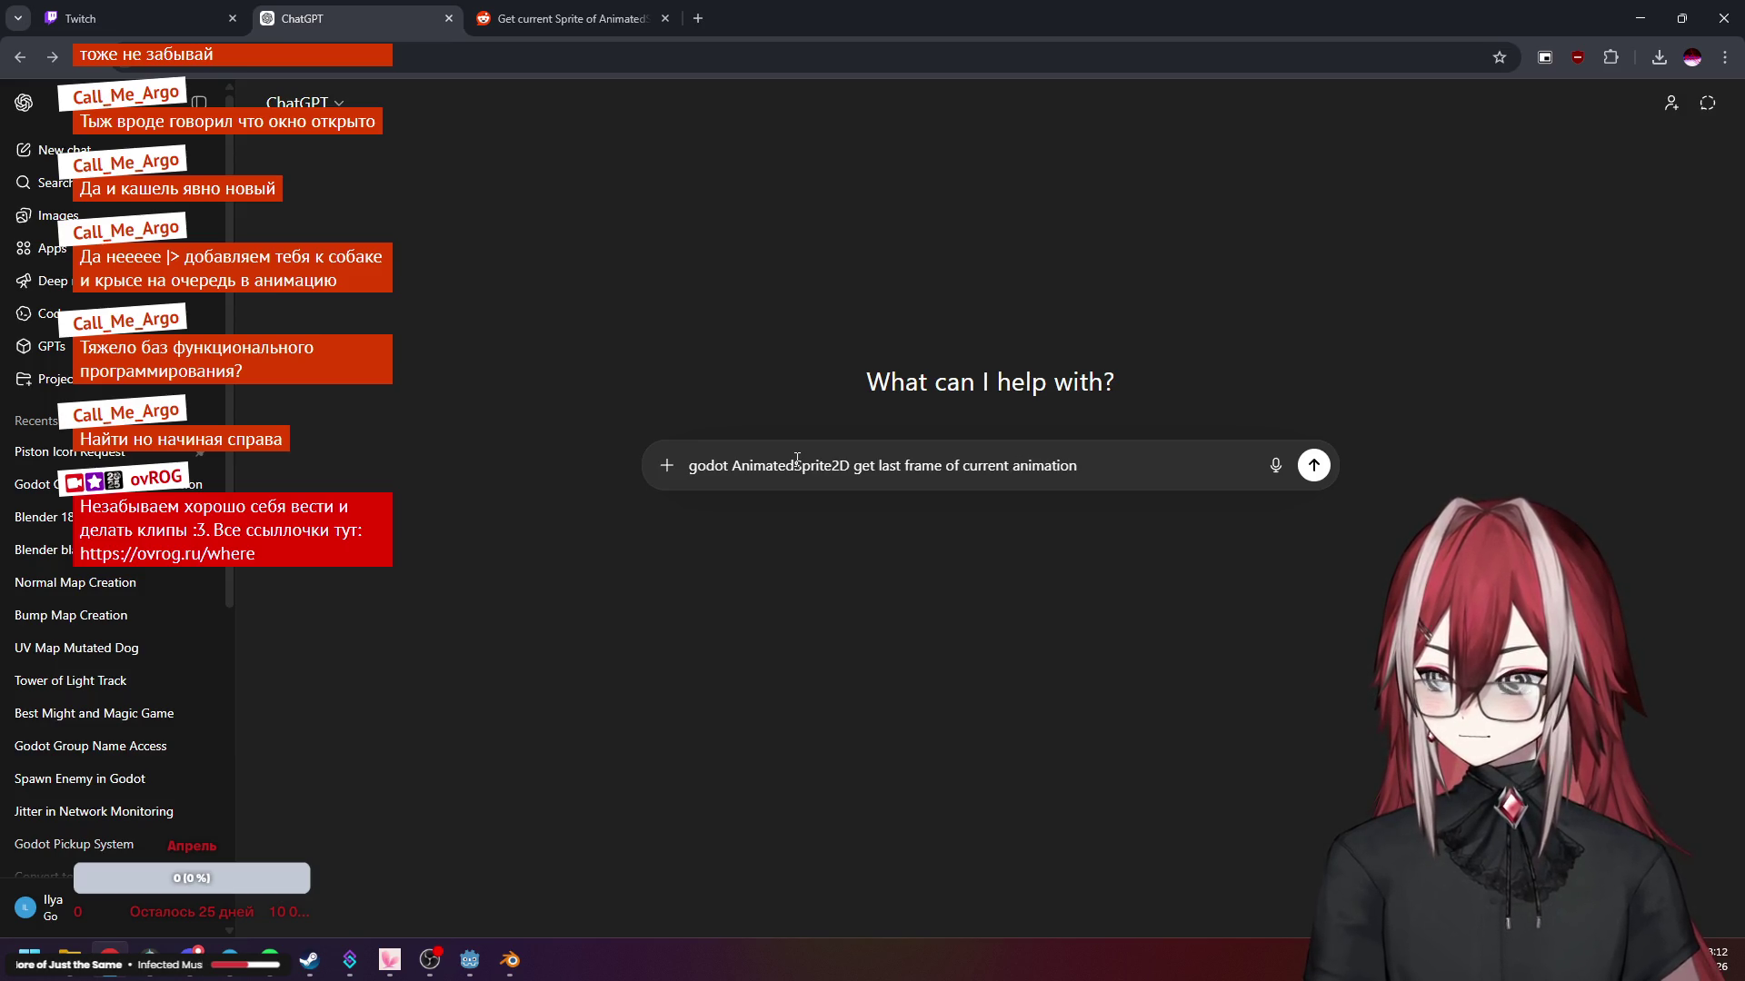
text((as tex)
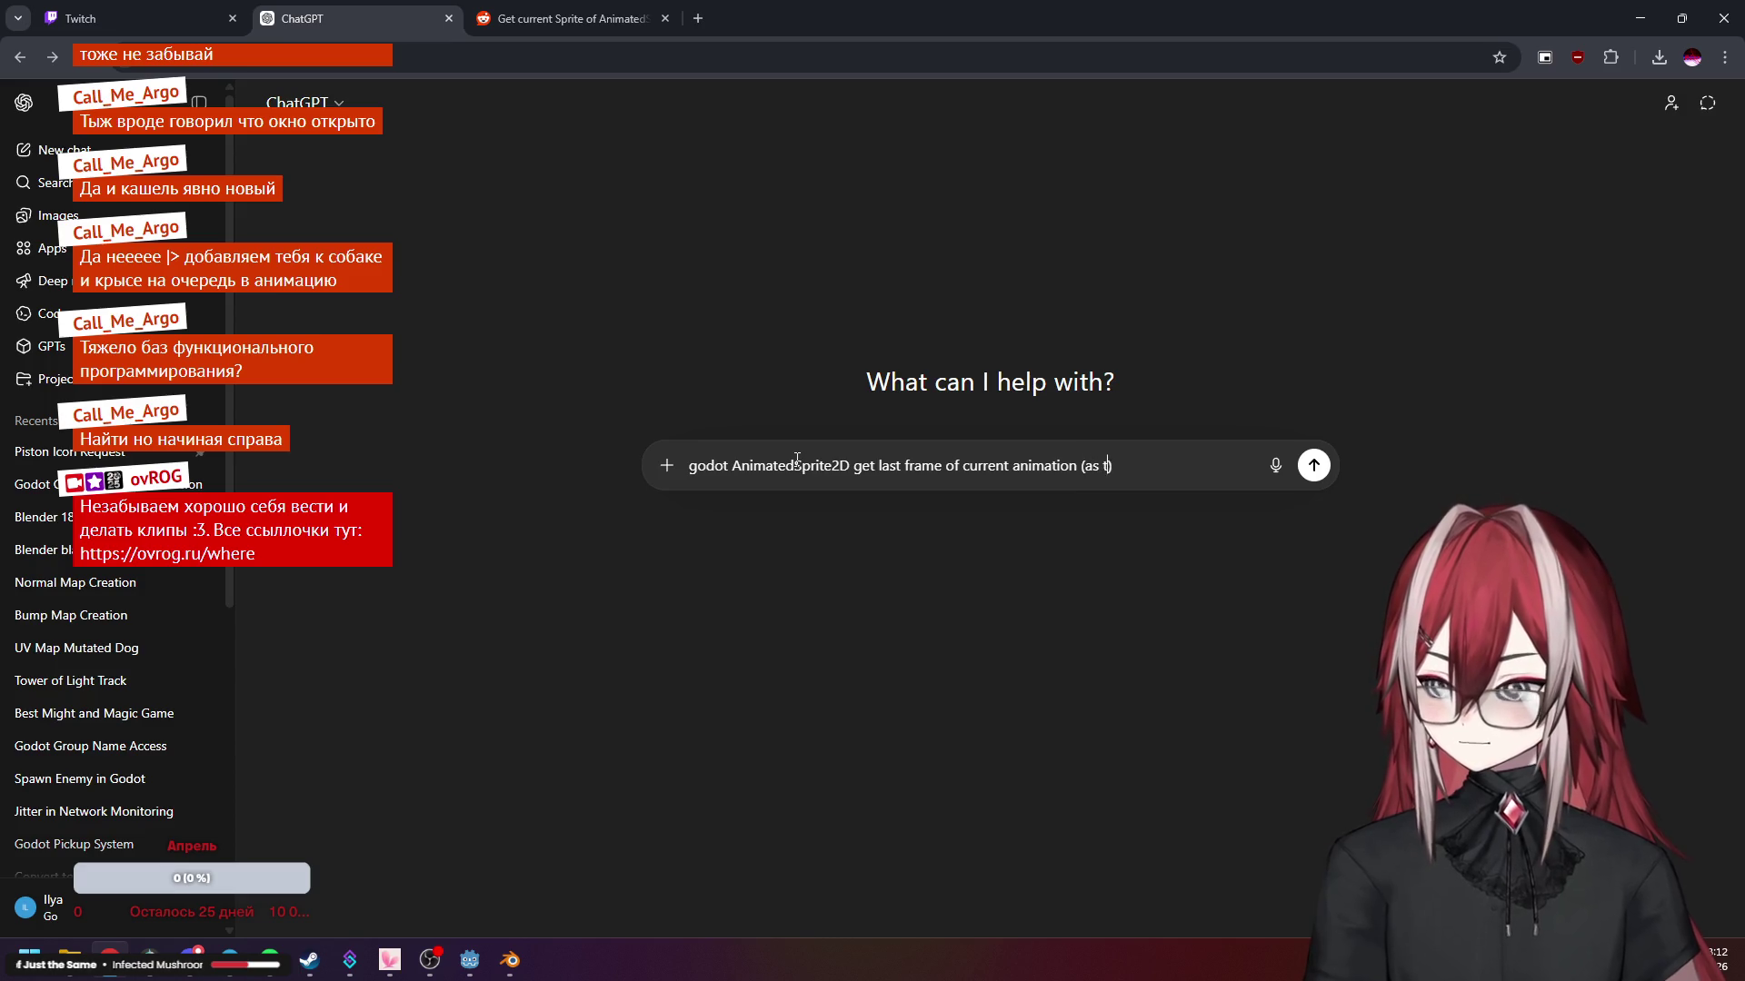
text(ture))
Step: Send 'godot AnimatedSprite2D get last frame of current animation (as texture)' to ChatGPT
key(Return)
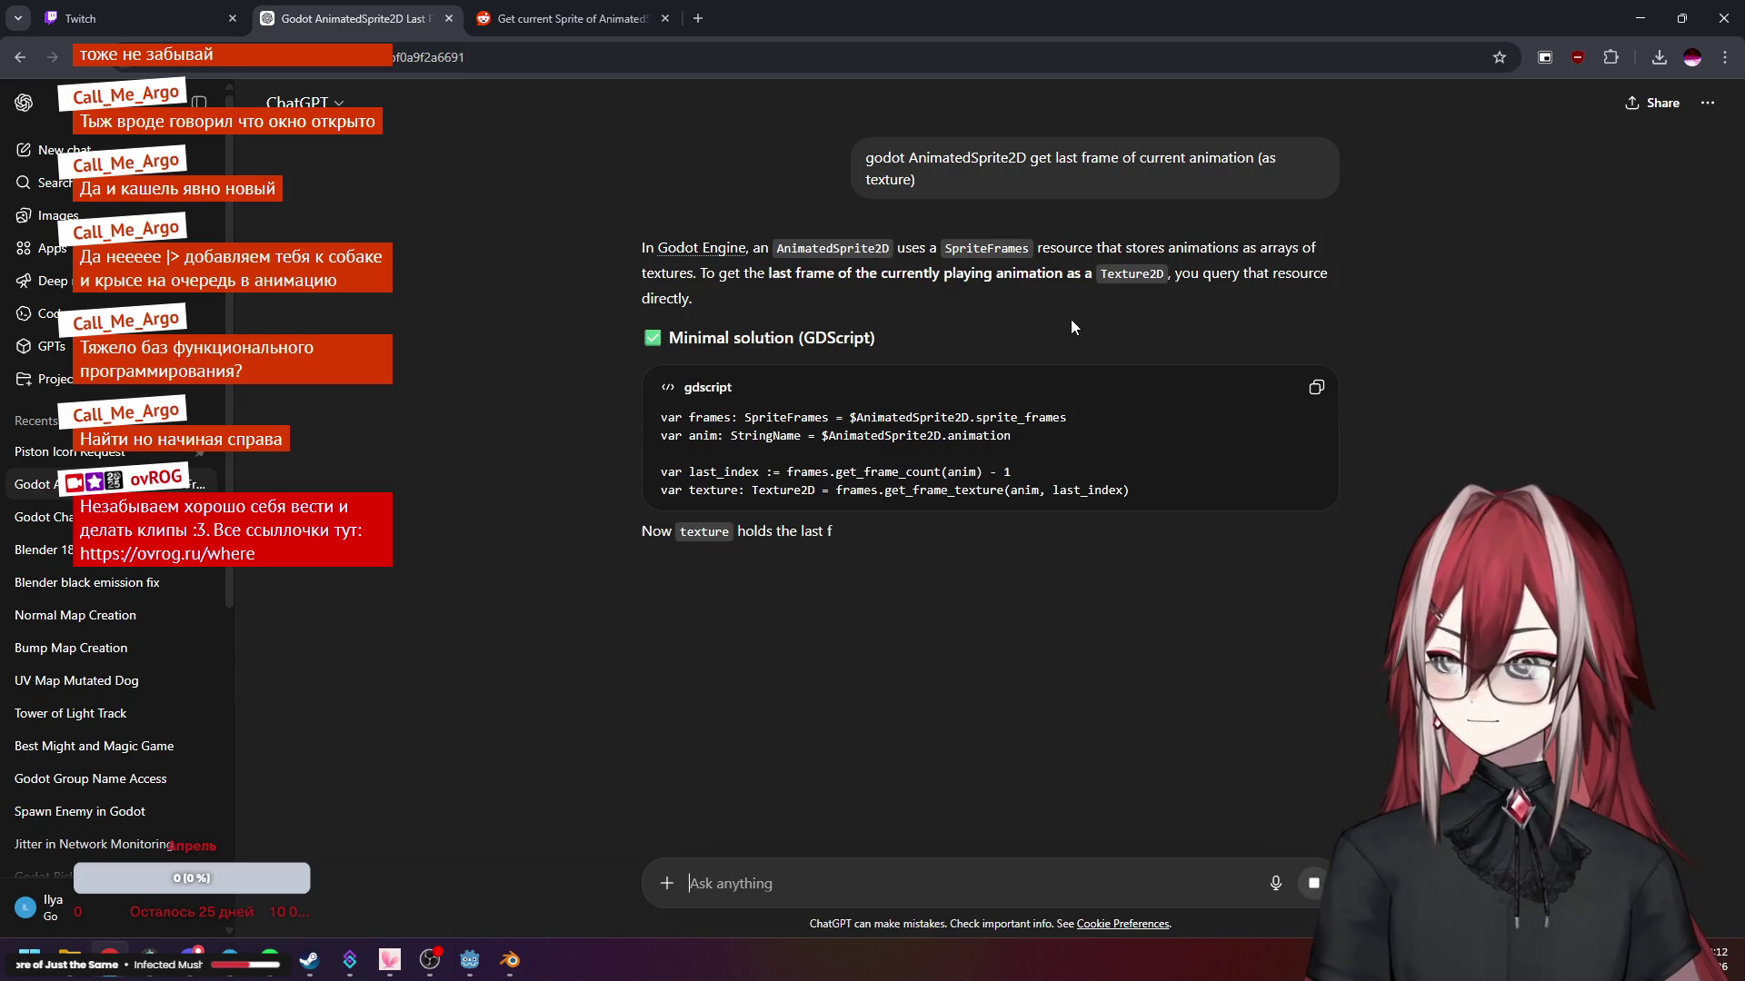
Step: Study the answer's get_frame_count(anim) - 1 and get_frame_texture code, then switch back to Godot
drag(905, 418, 1058, 418)
click(783, 443)
mouse_move(783, 443)
mouse_down()
mouse_move(894, 438)
mouse_move(800, 473)
mouse_move(1010, 474)
mouse_up()
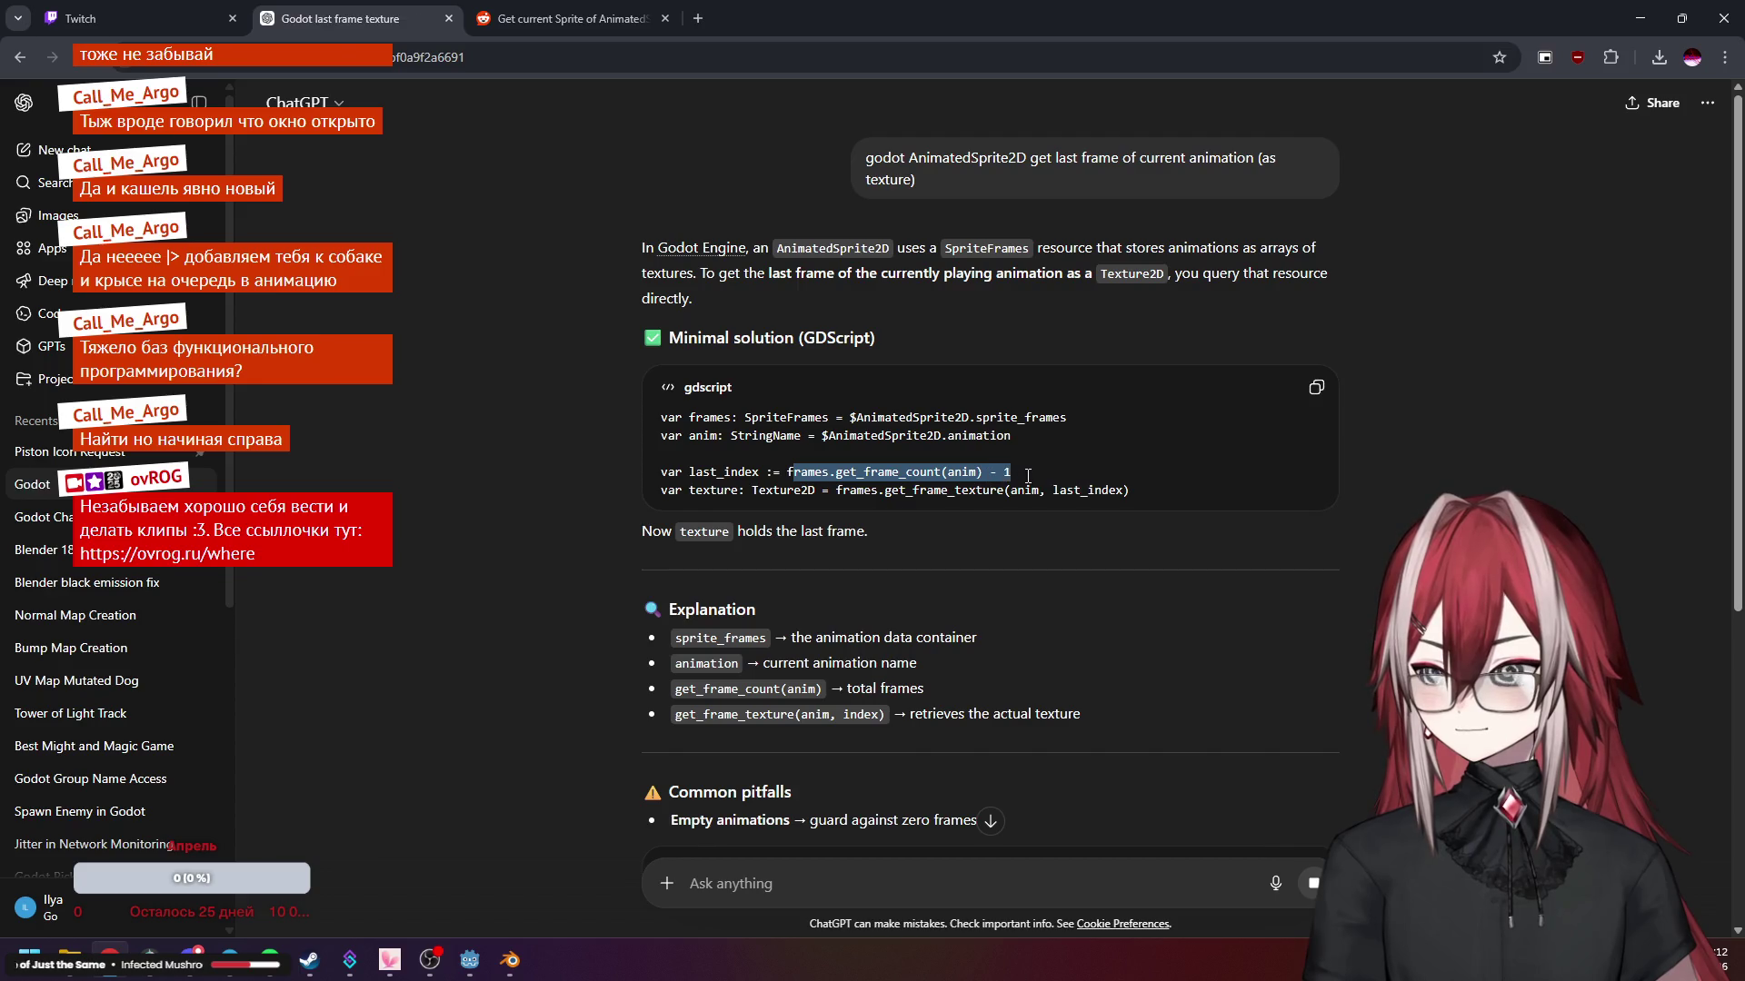
click(957, 457)
scroll(958, 458, down, 1)
scroll(958, 457, down, 6)
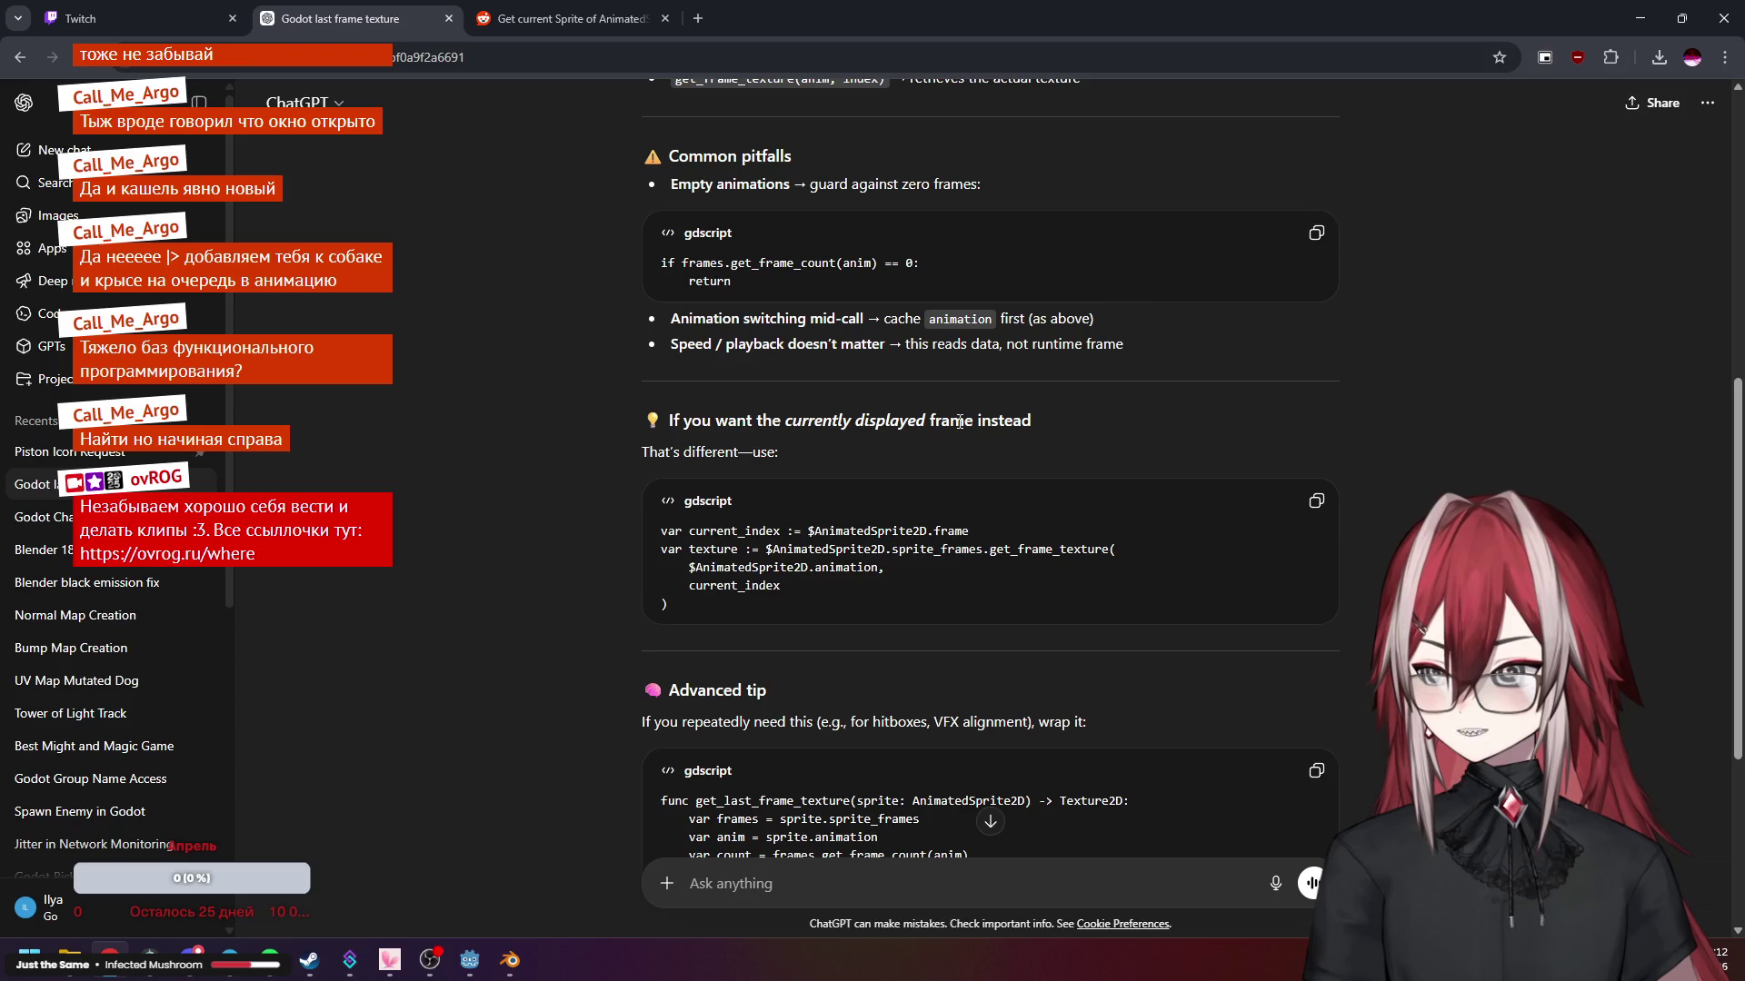
scroll(958, 422, down, 4)
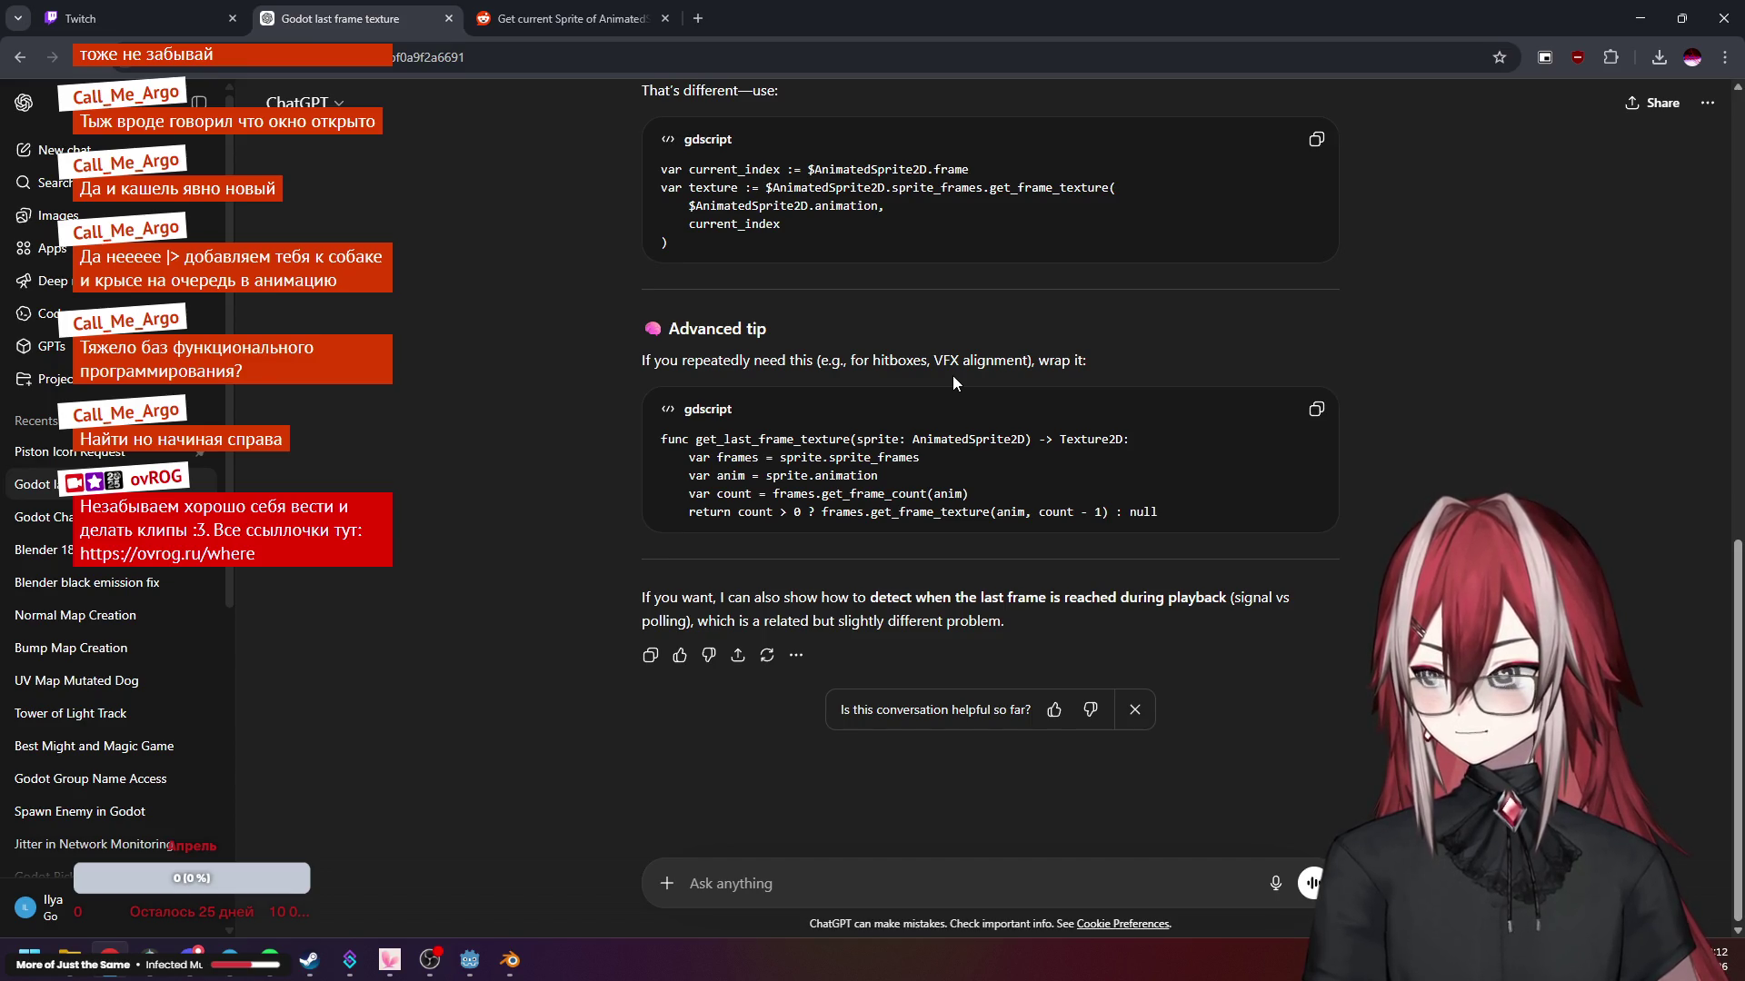
scroll(938, 439, up, 15)
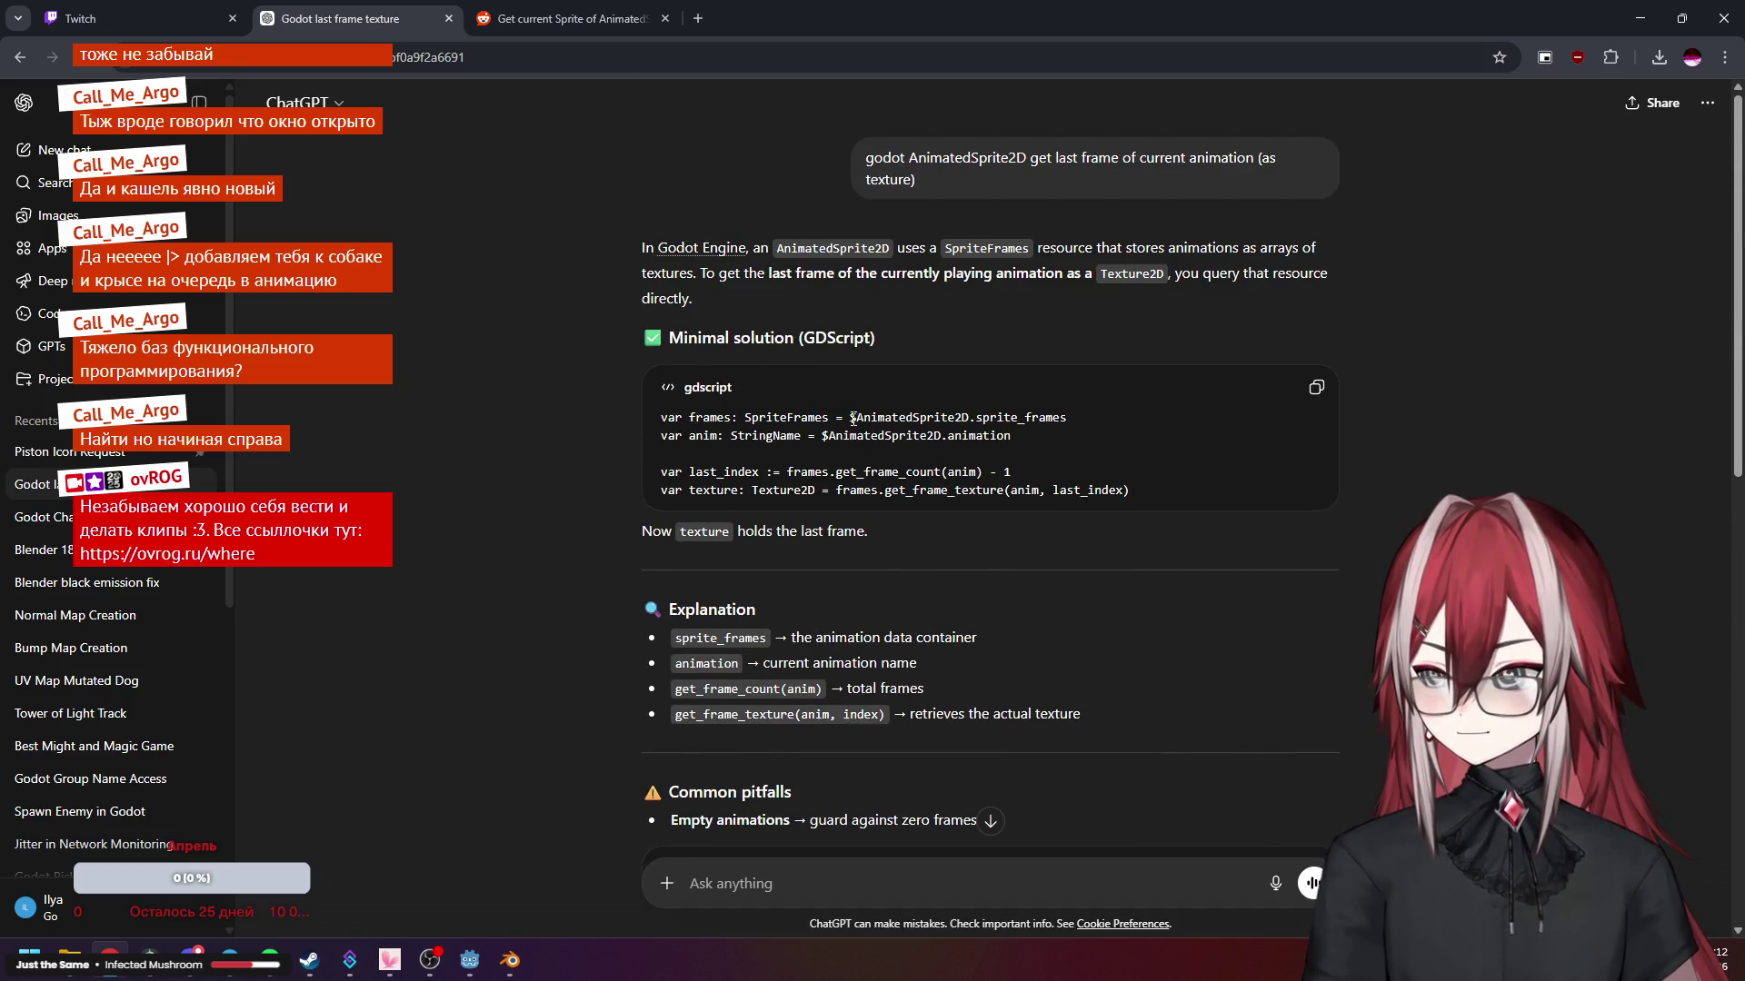
key(alt+Tab)
key(alt+Tab)
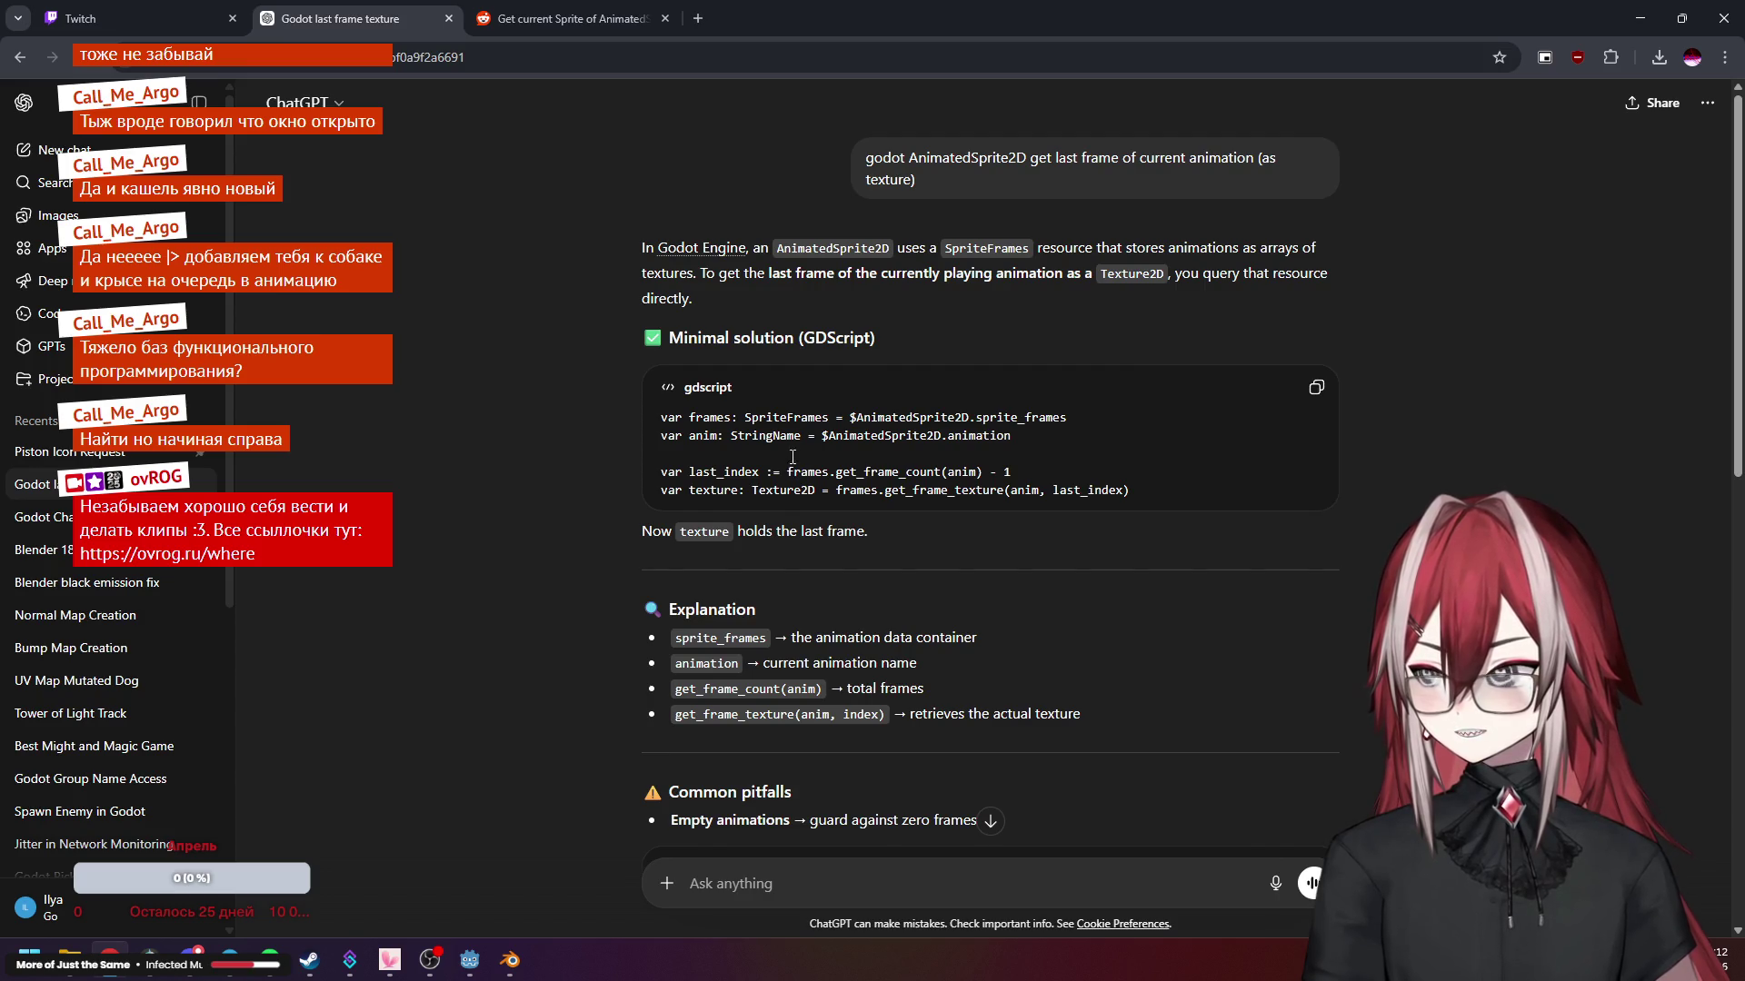
key(alt+Tab)
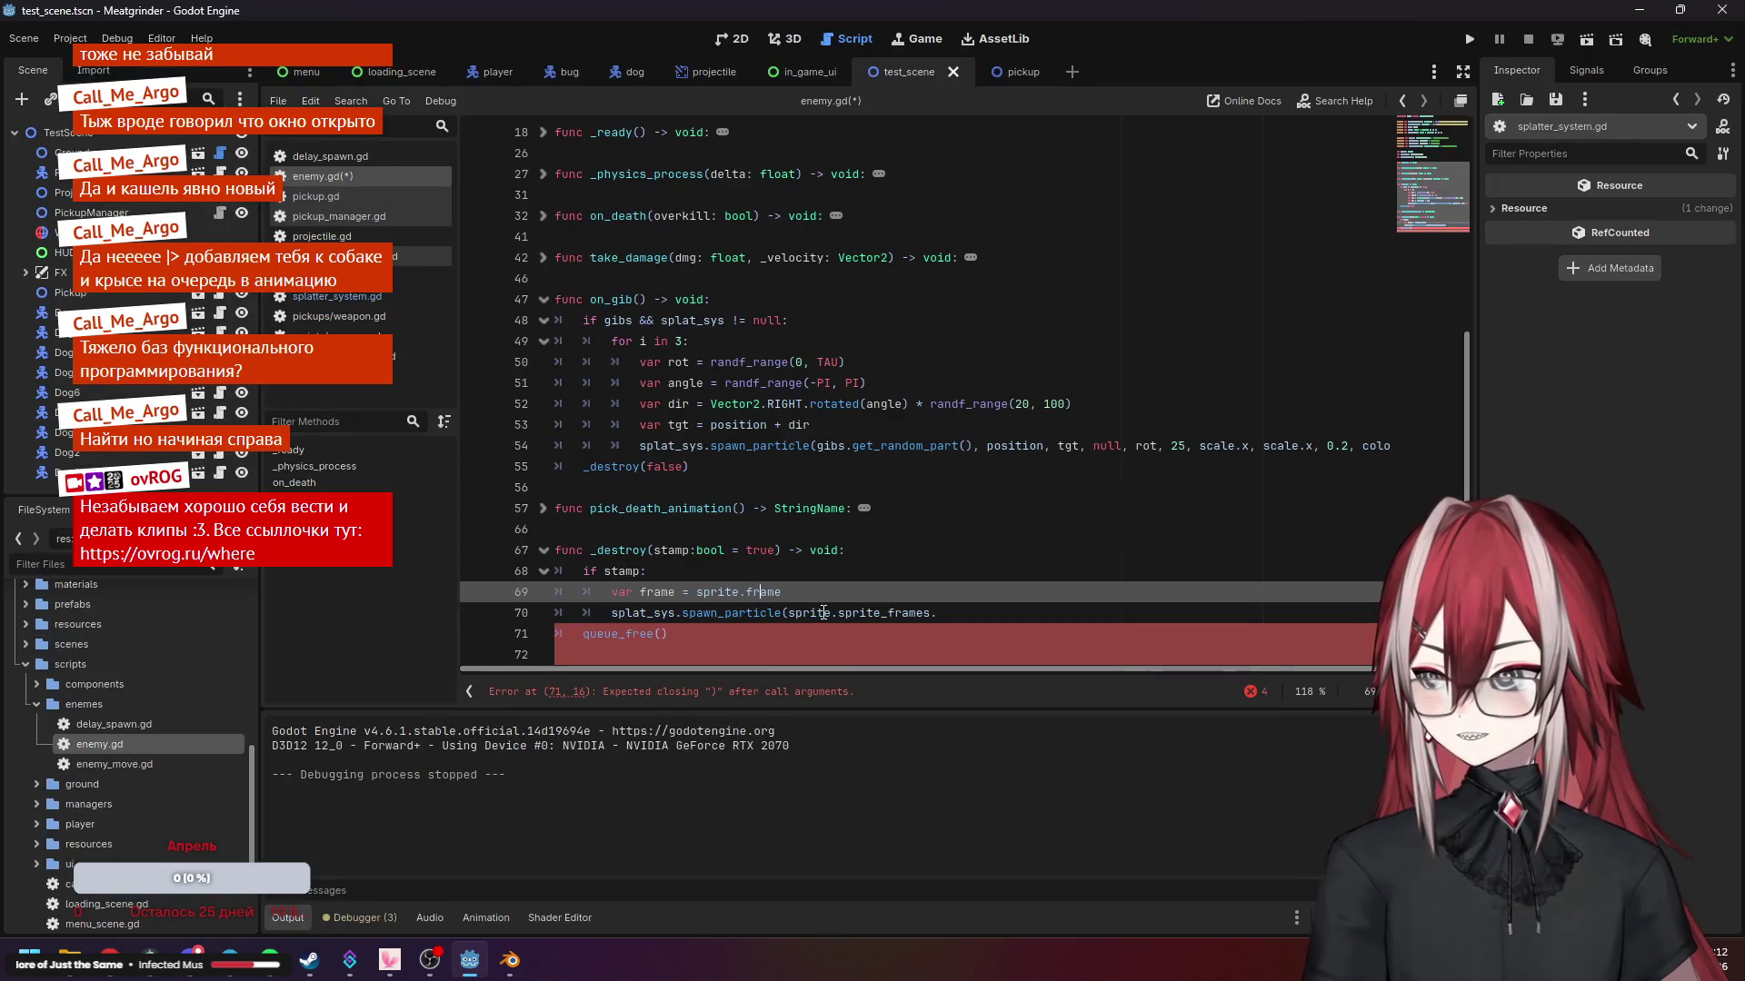
Step: Rename the frame variable on line 69 of enemy.gd to f_count
key(alt+Tab)
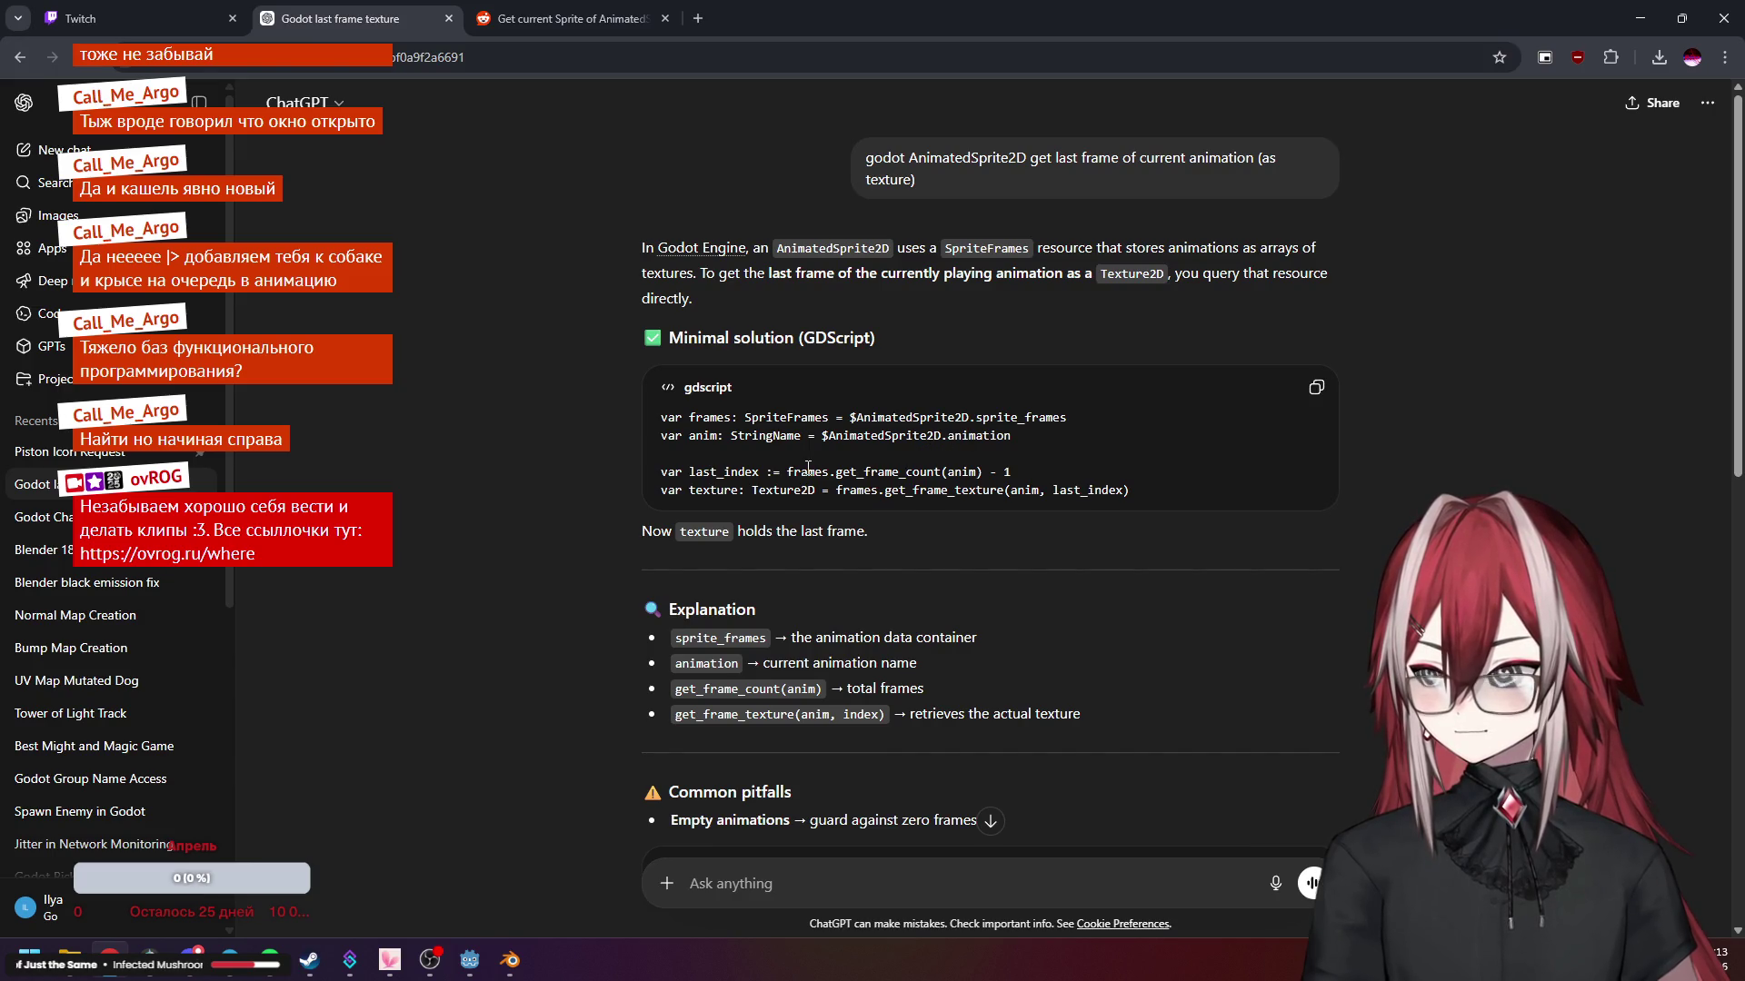
key(alt+Tab)
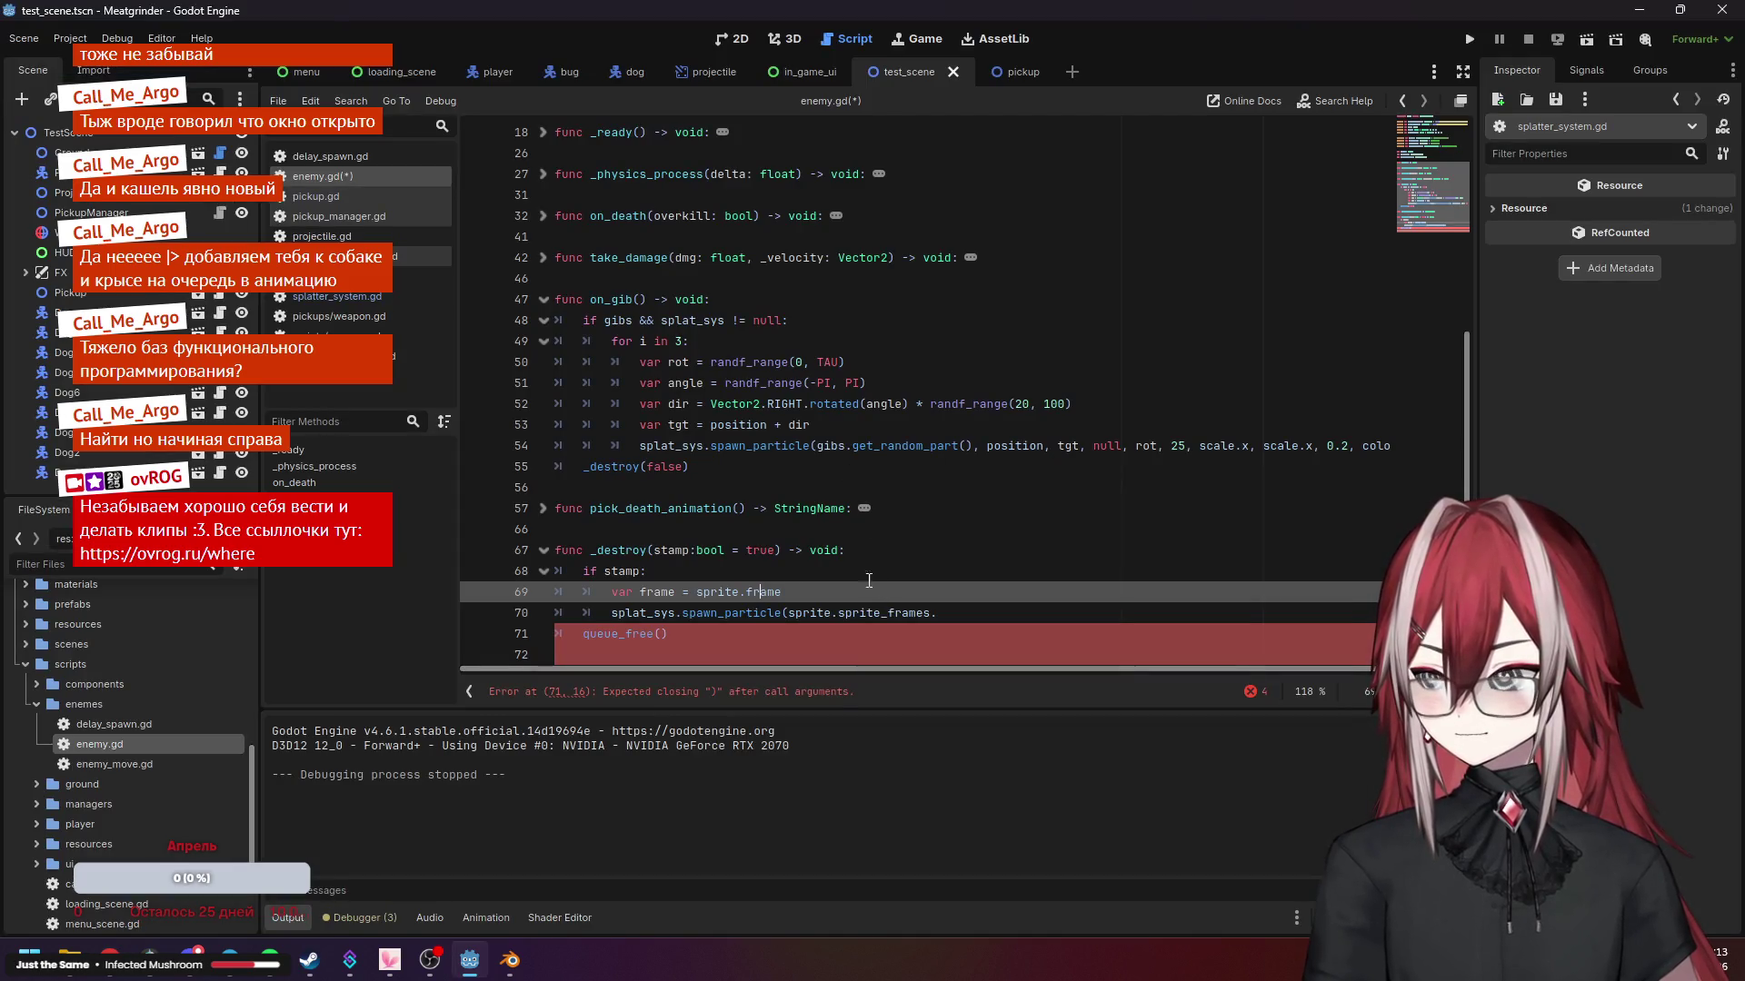
double_click(666, 589)
text(c)
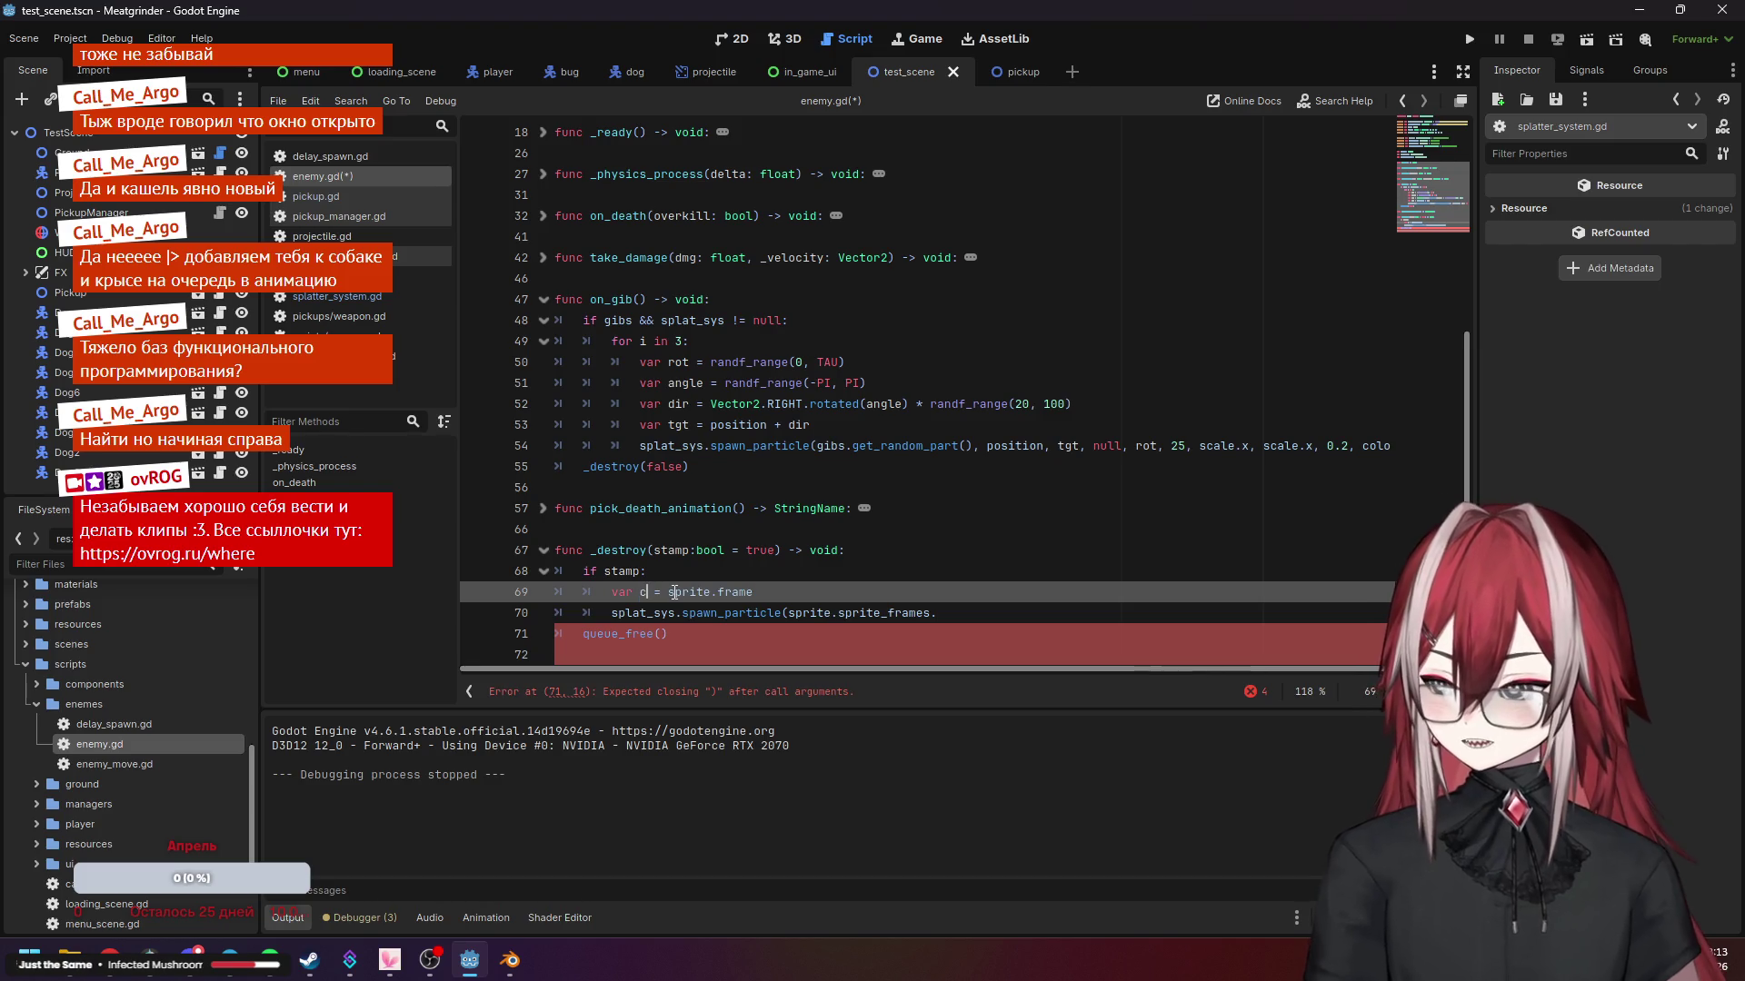
key(BackSpace)
text(f_count)
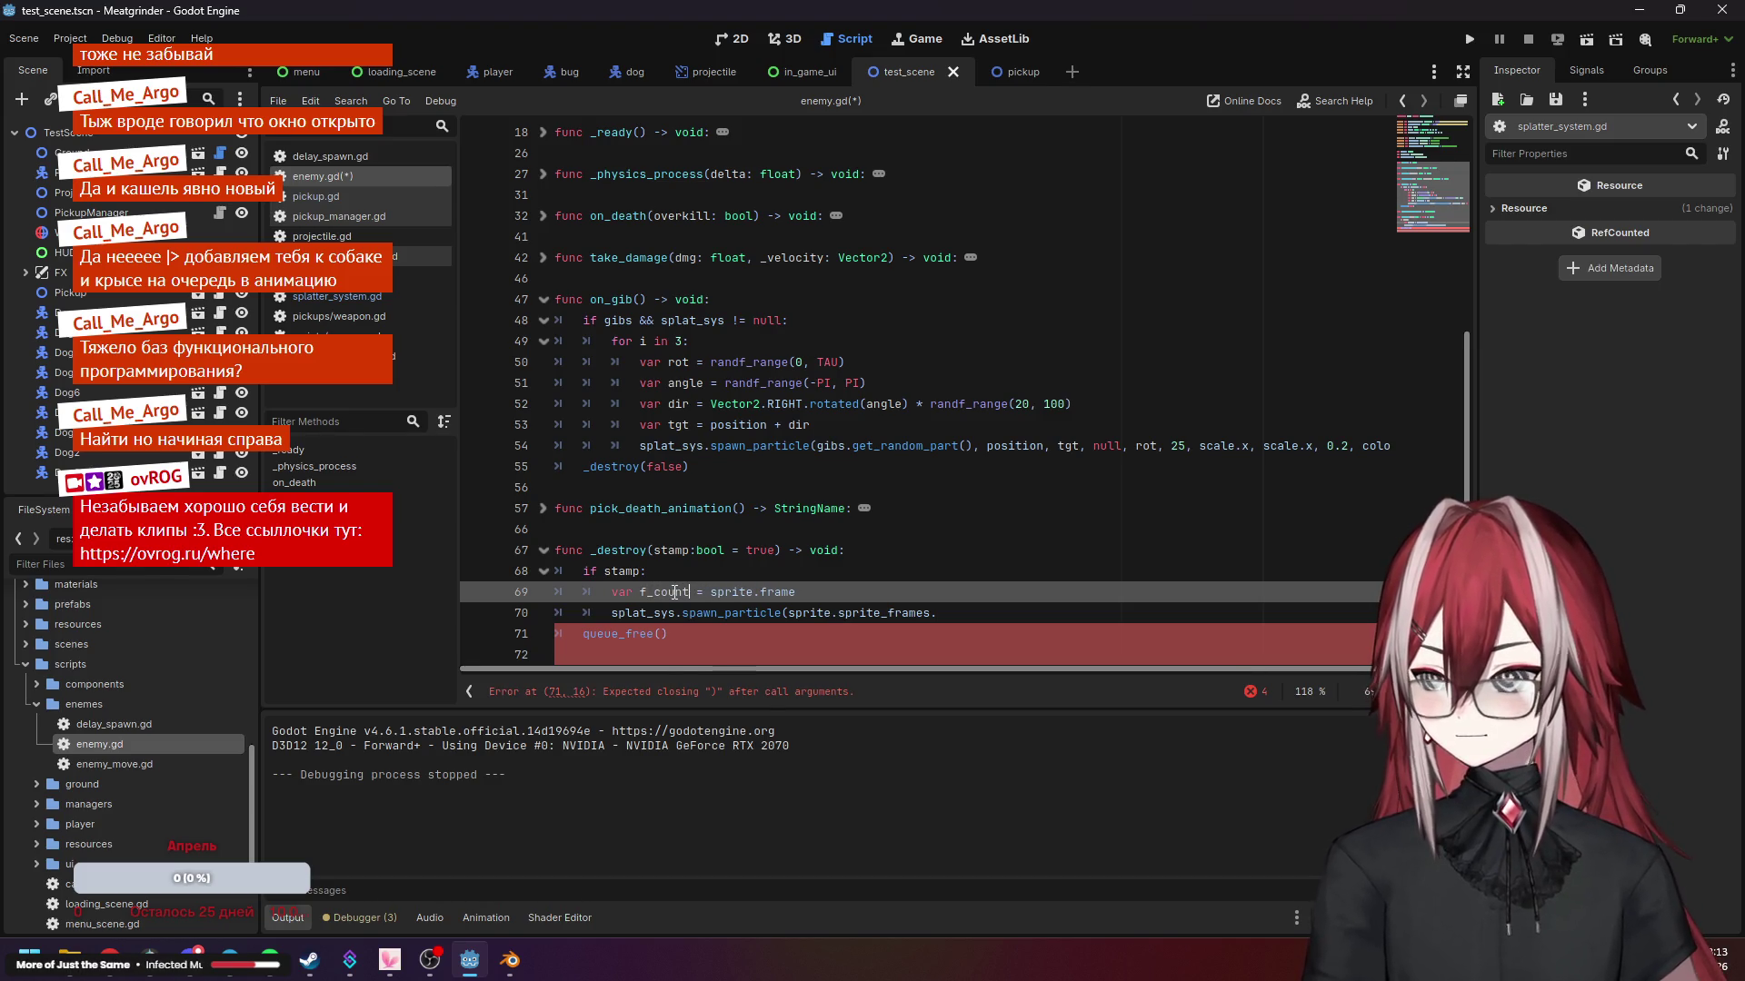
Step: Review the get_frame call in ChatGPT's example code, then return to the script
key(alt+Tab)
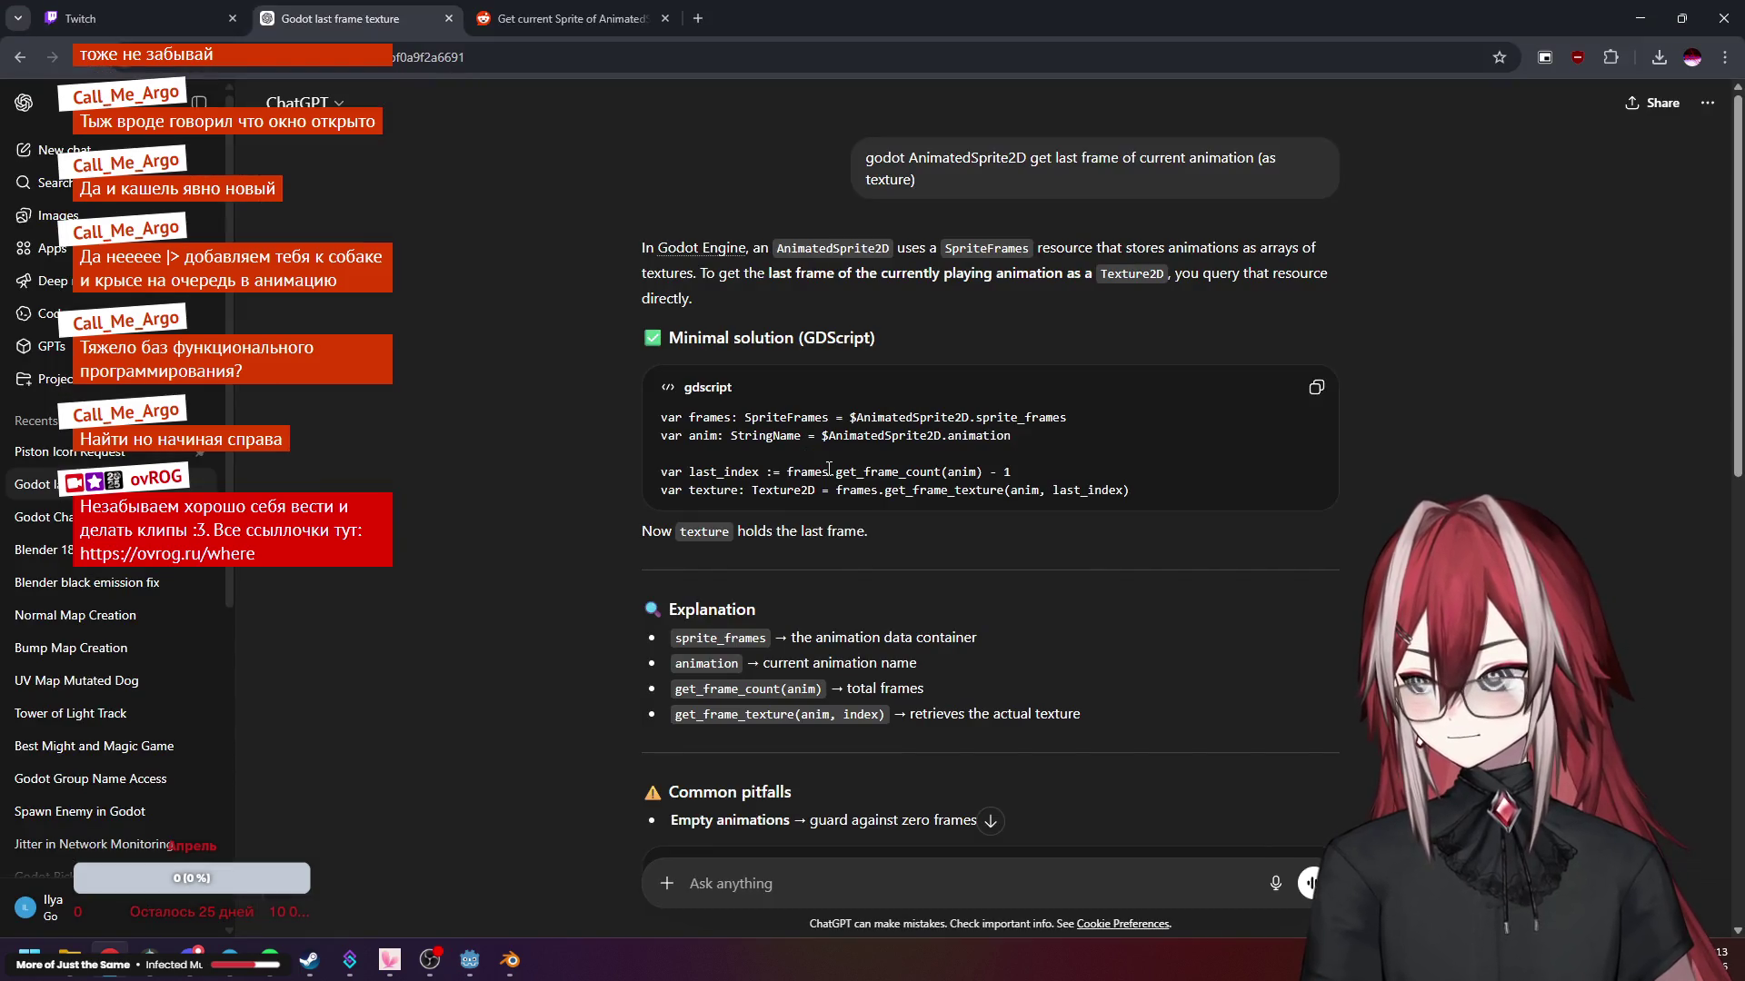
drag(837, 471, 899, 472)
key(alt+Tab)
key(alt+Tab)
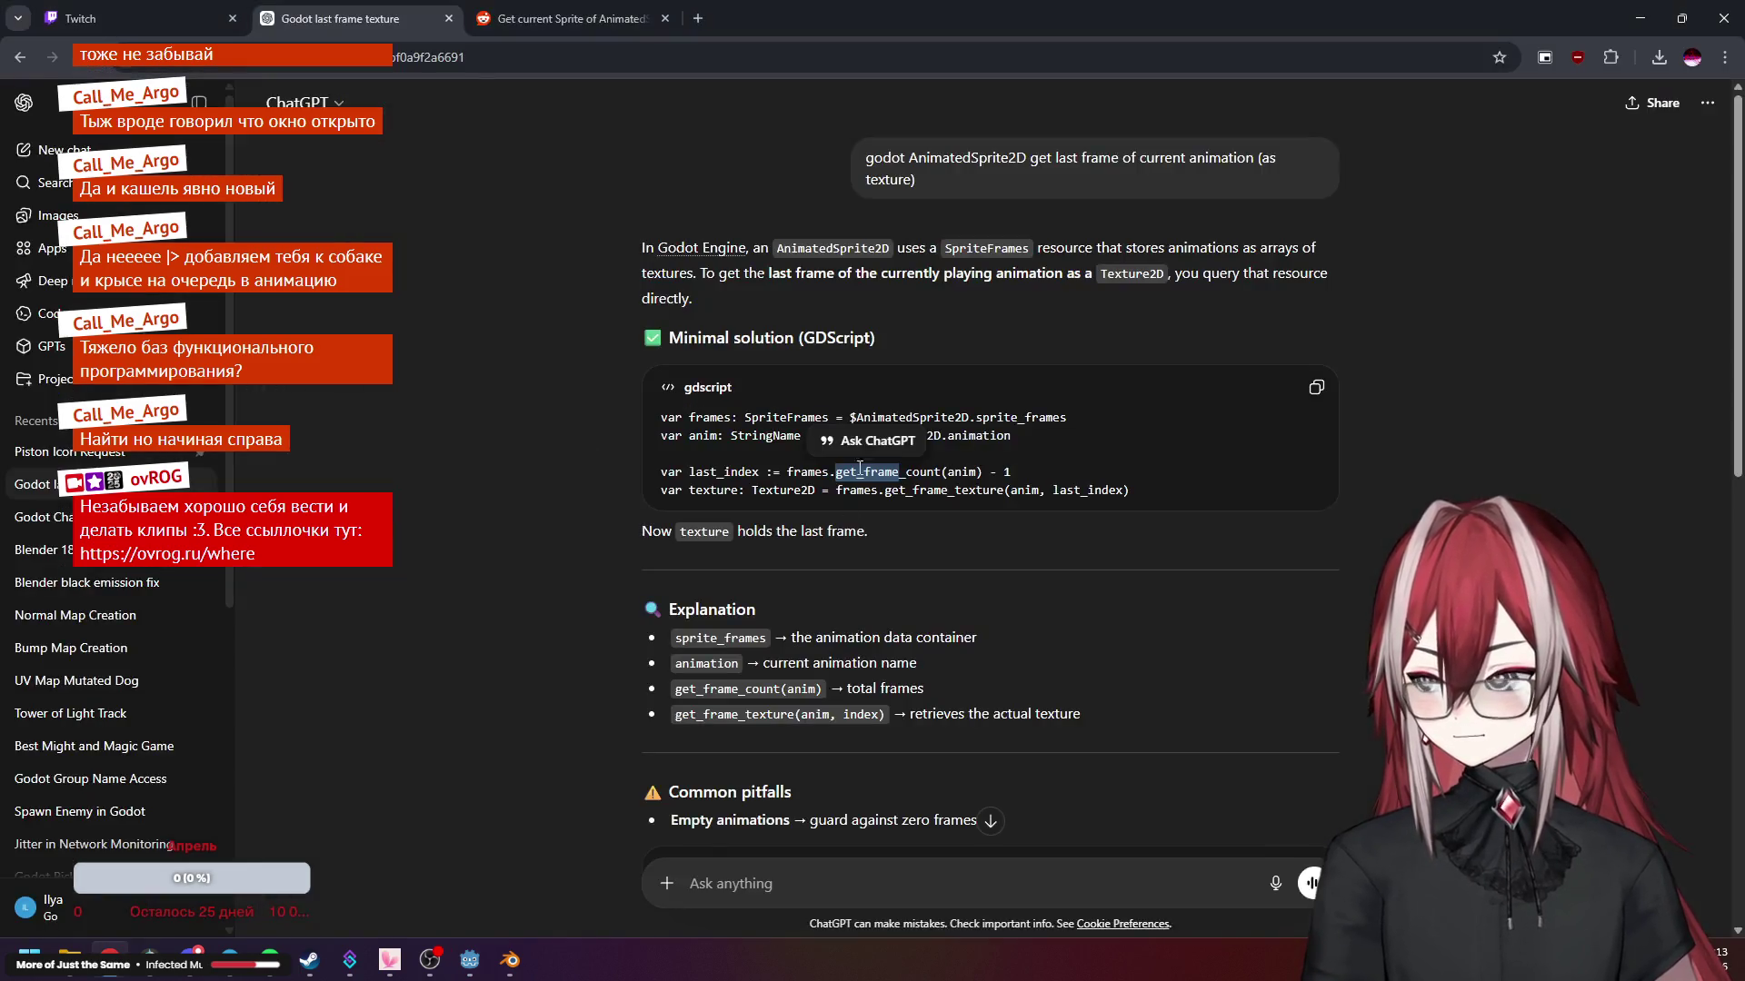
click(777, 437)
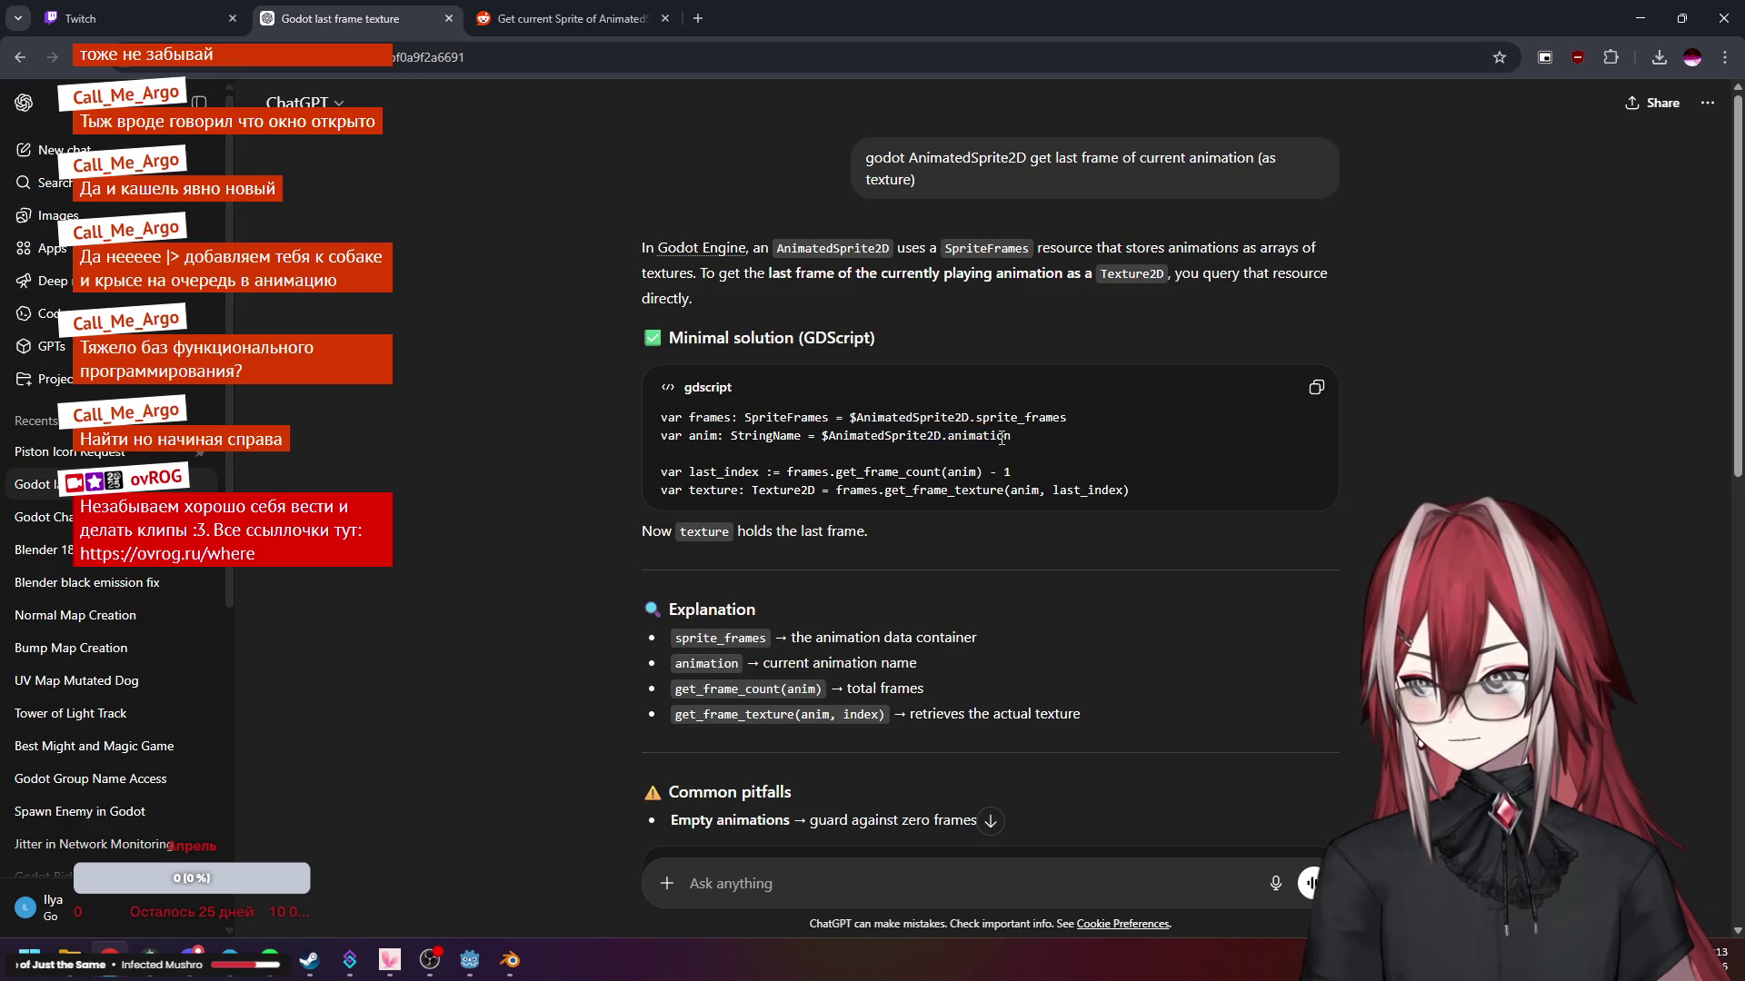
key(alt+Tab)
key(alt+Tab)
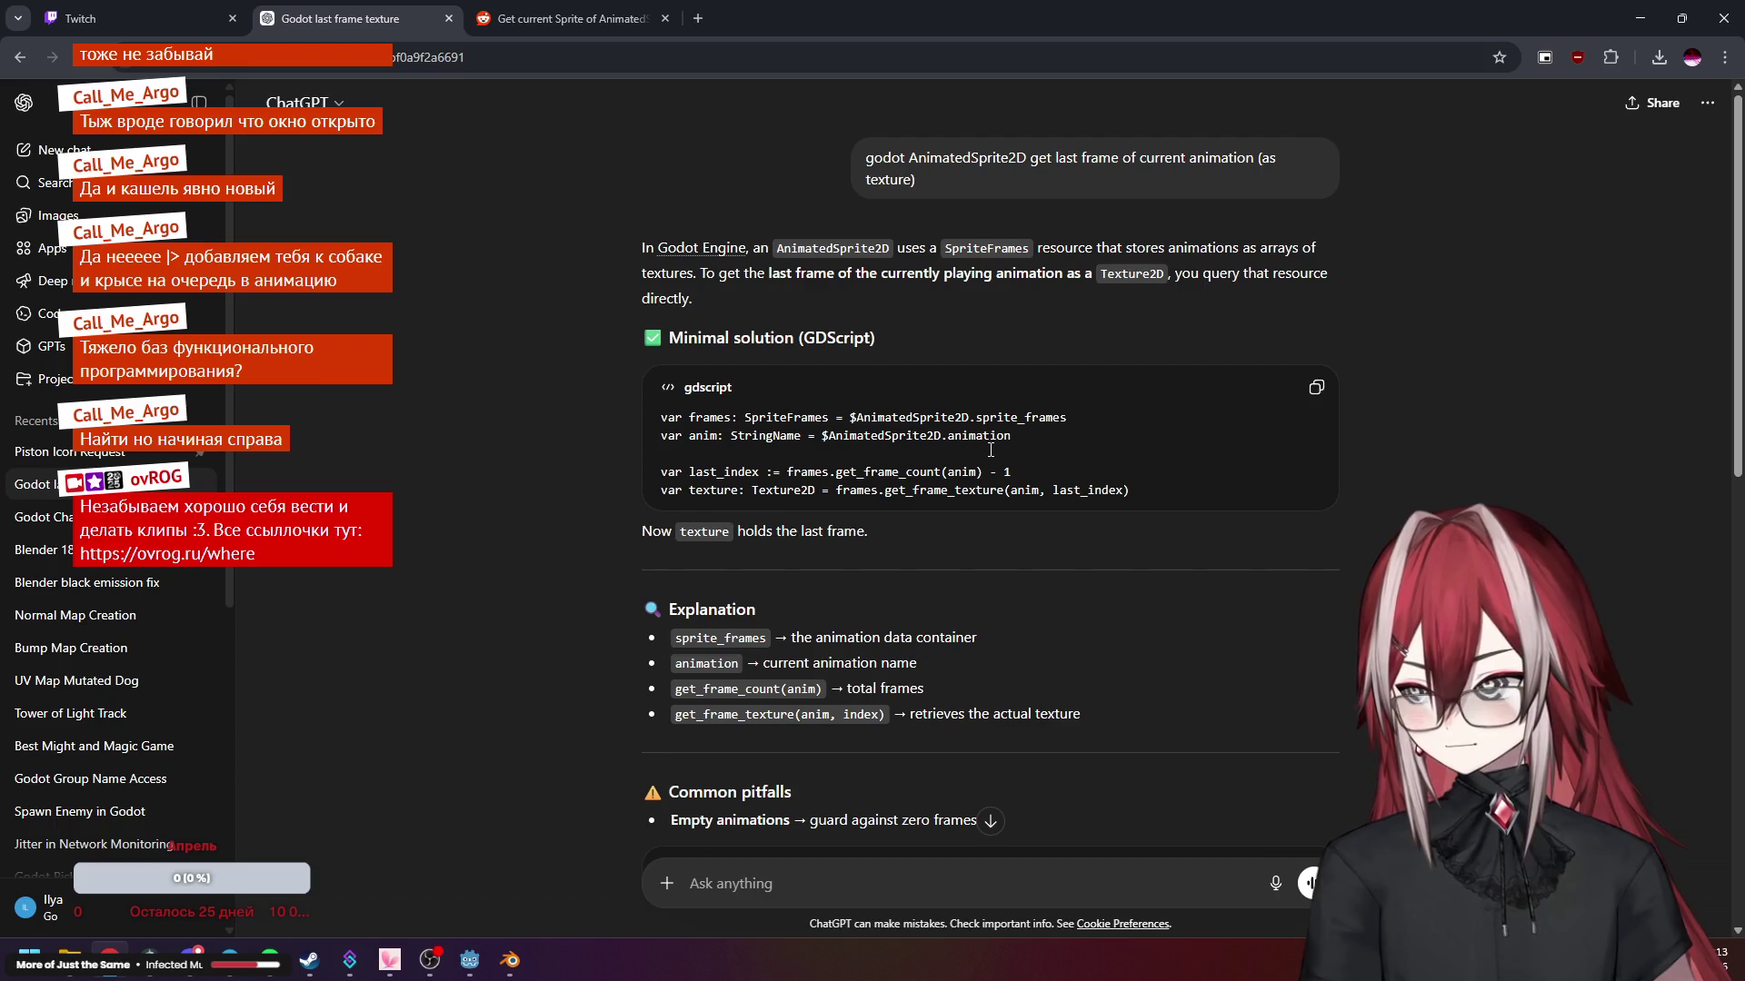
key(alt+Tab)
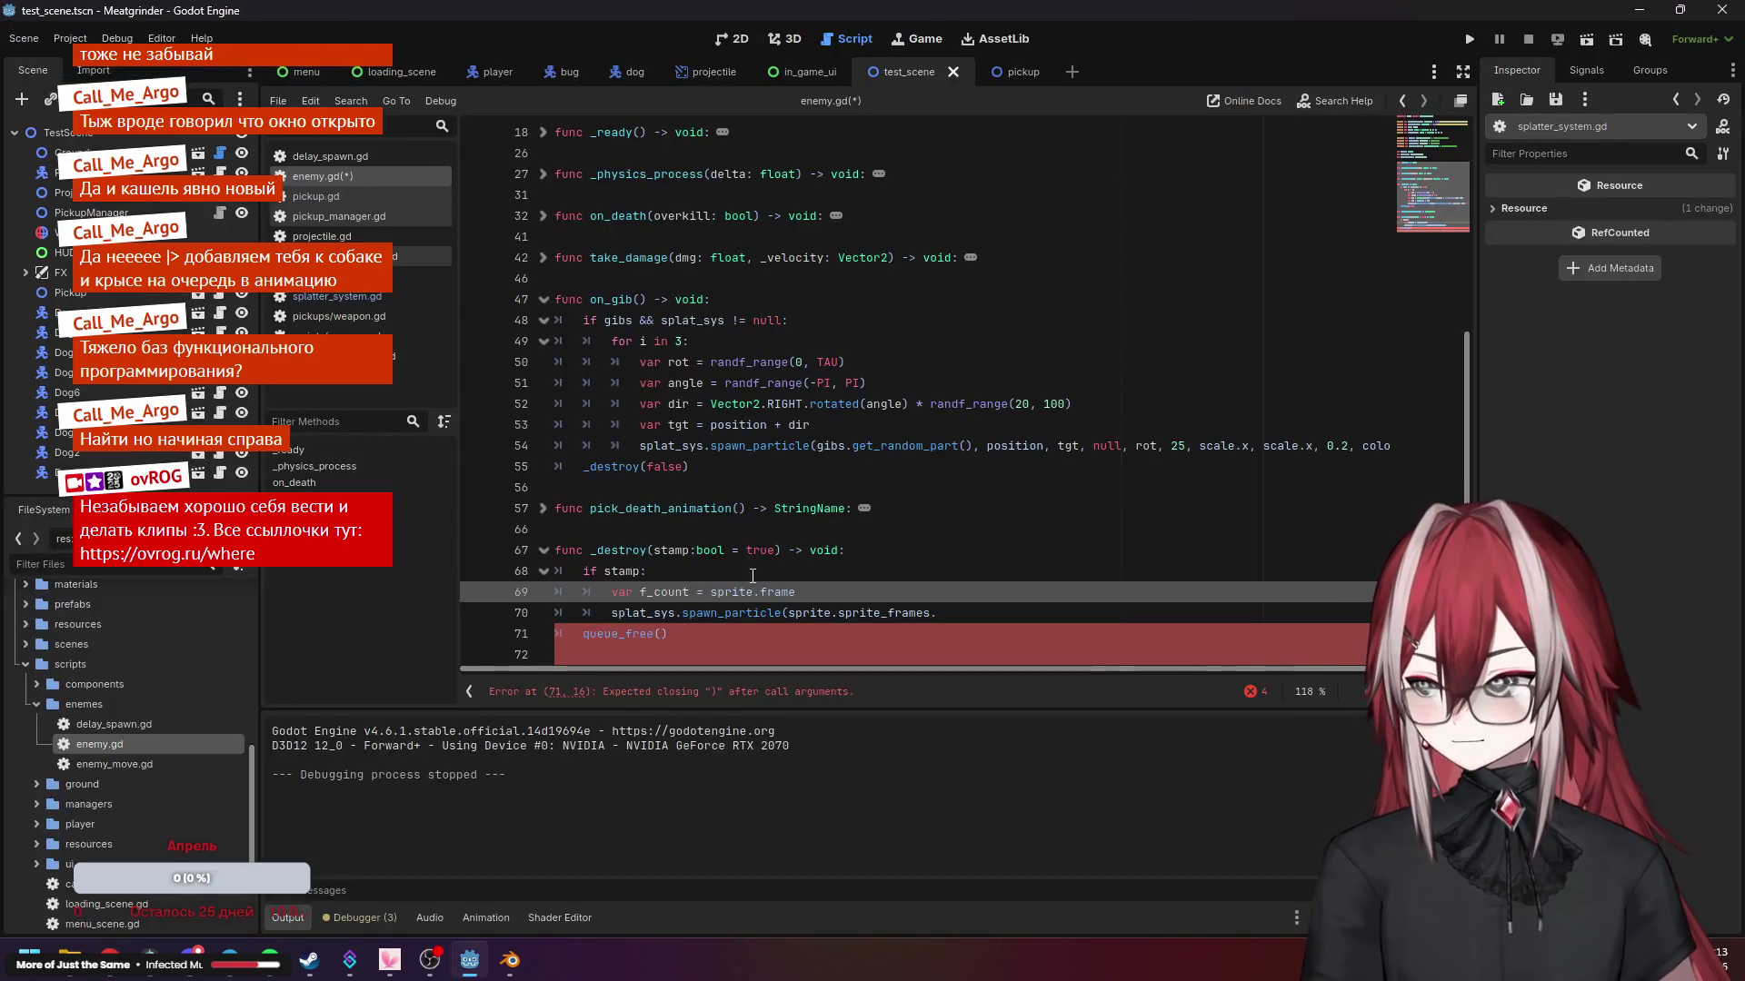
Step: Add 'var a_name = sprite.animation' on a new line under the if stamp line
click(733, 568)
key(Return)
text(var a)
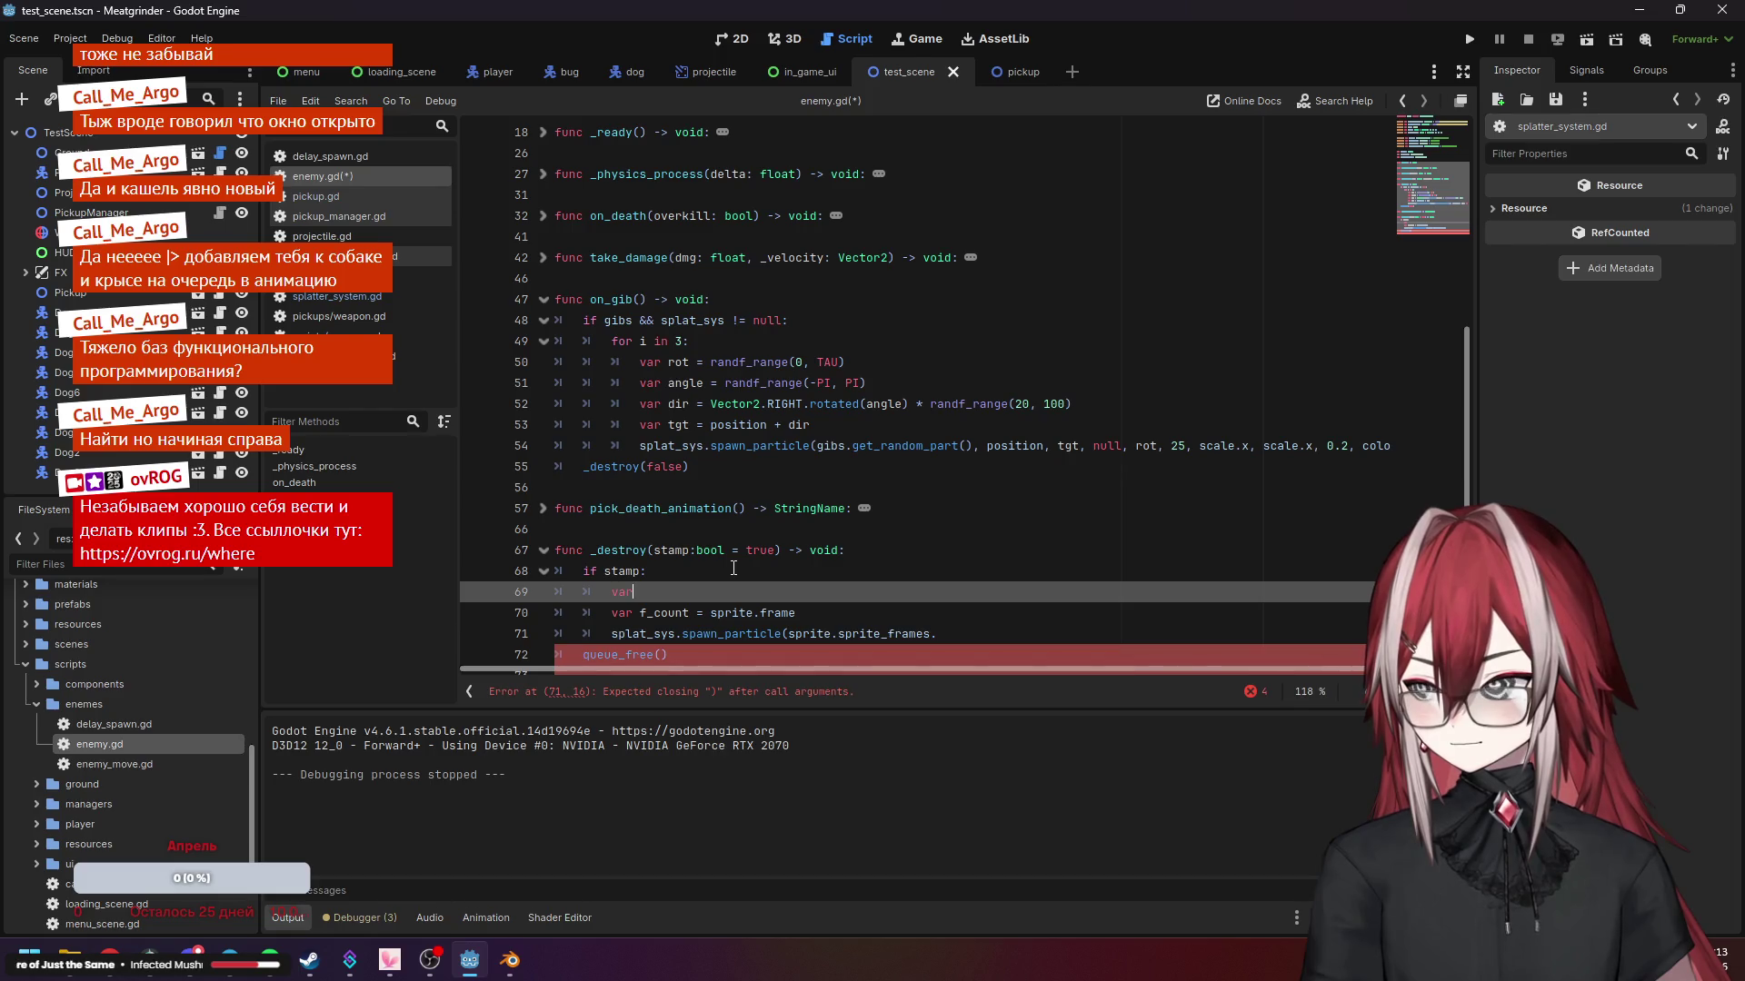
text(_name )
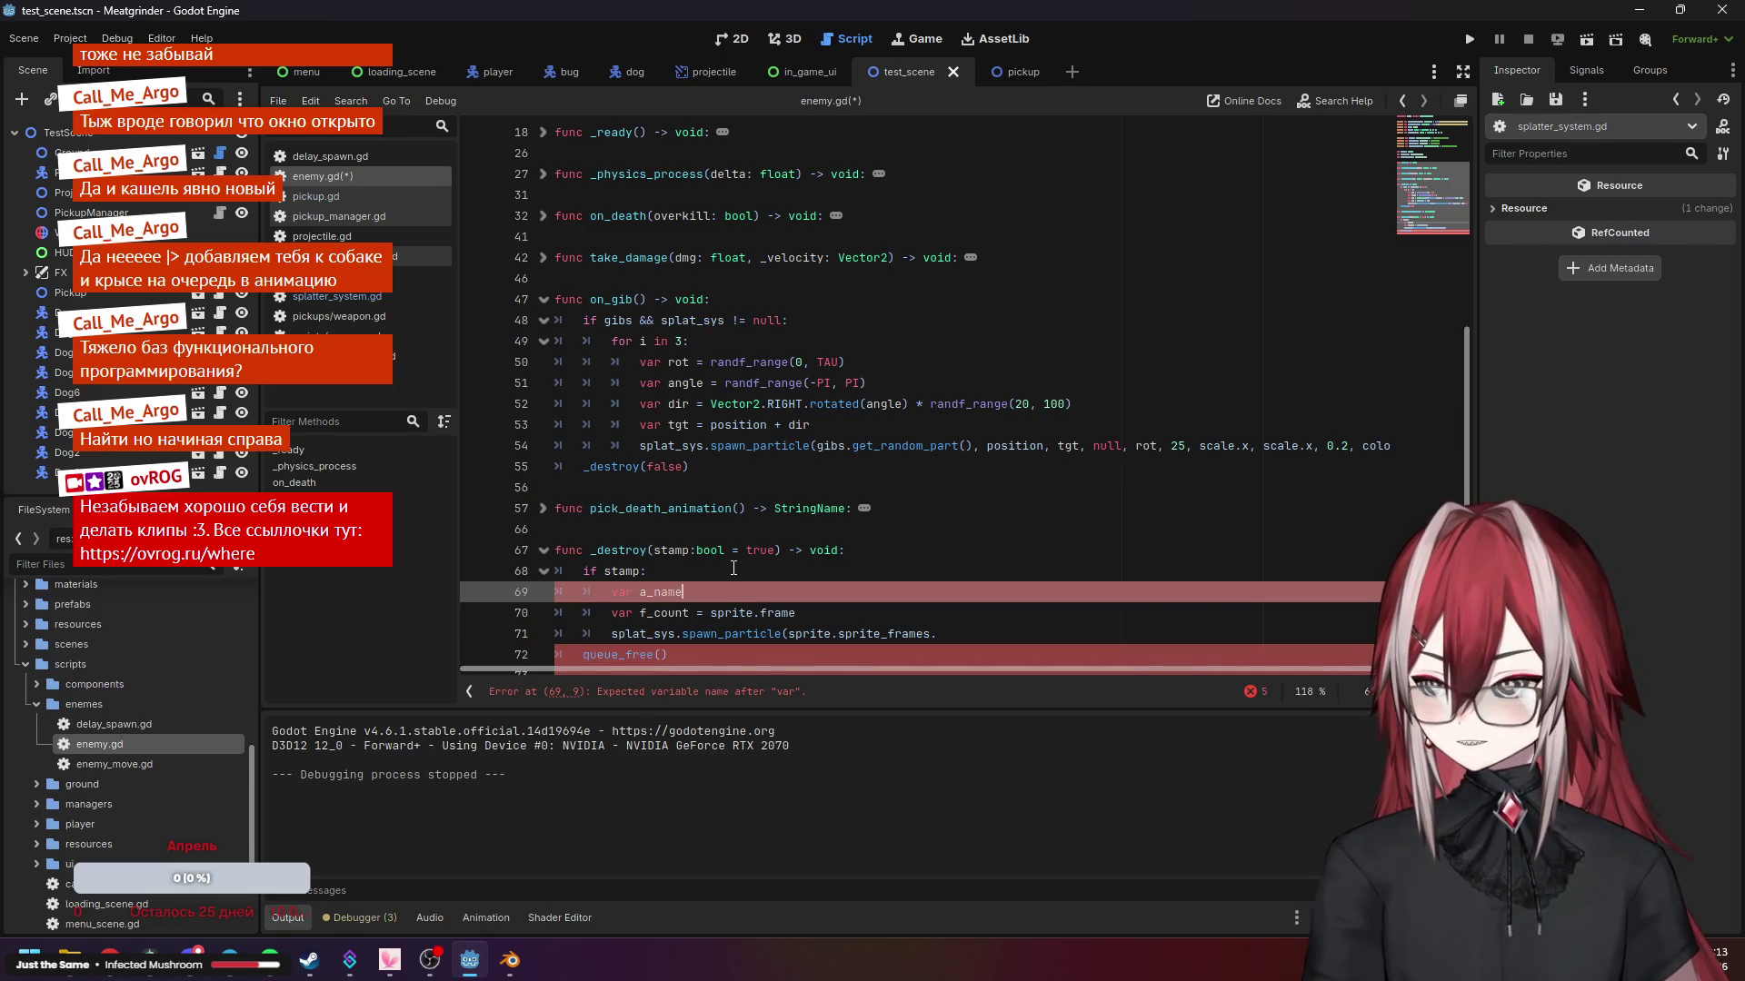
text(= sp)
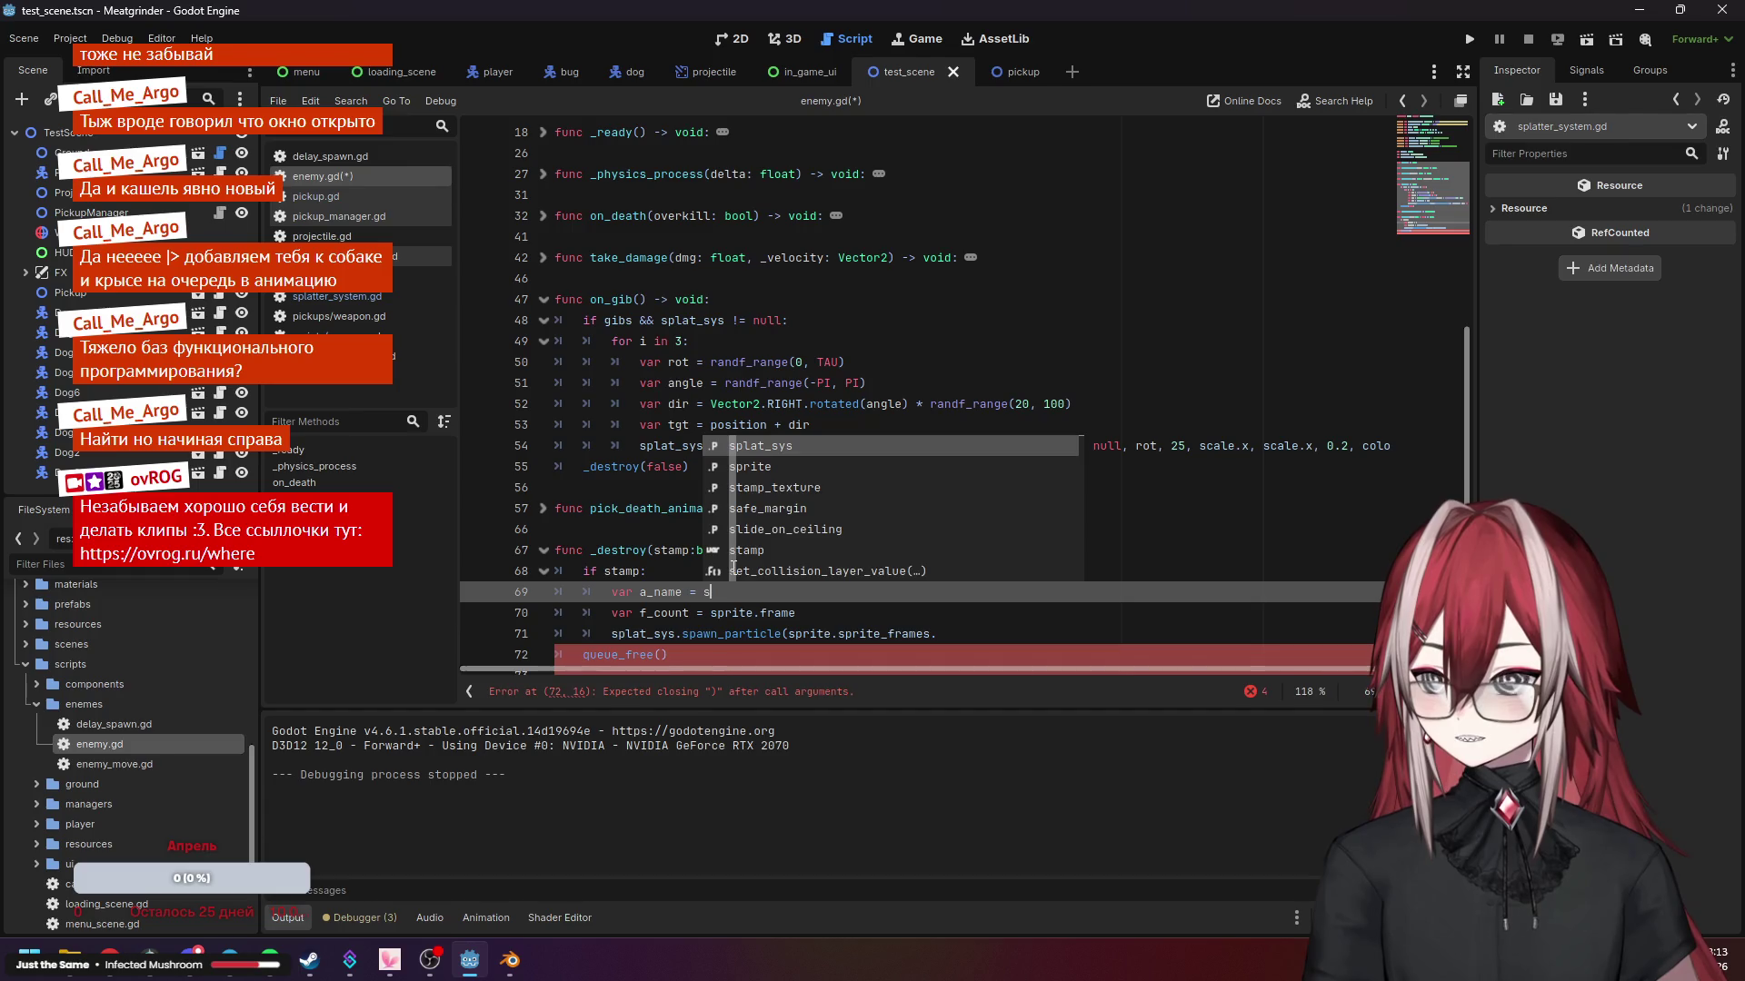
key(Down)
key(Return)
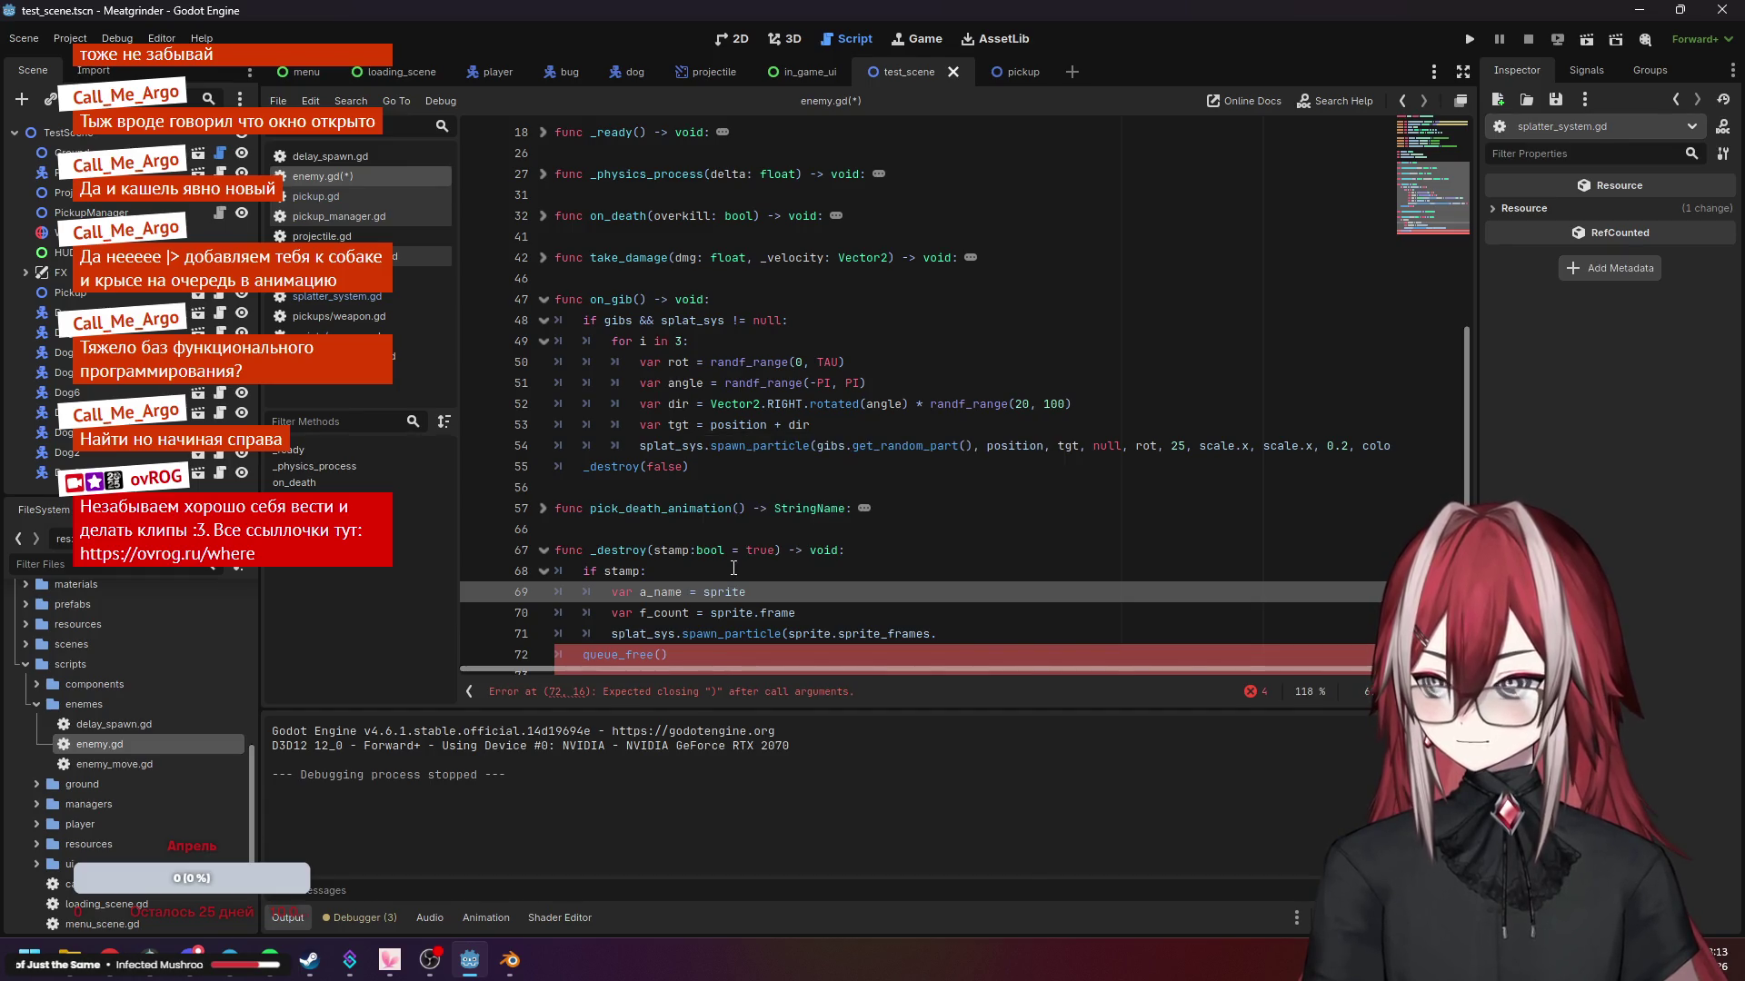
key(alt+Tab)
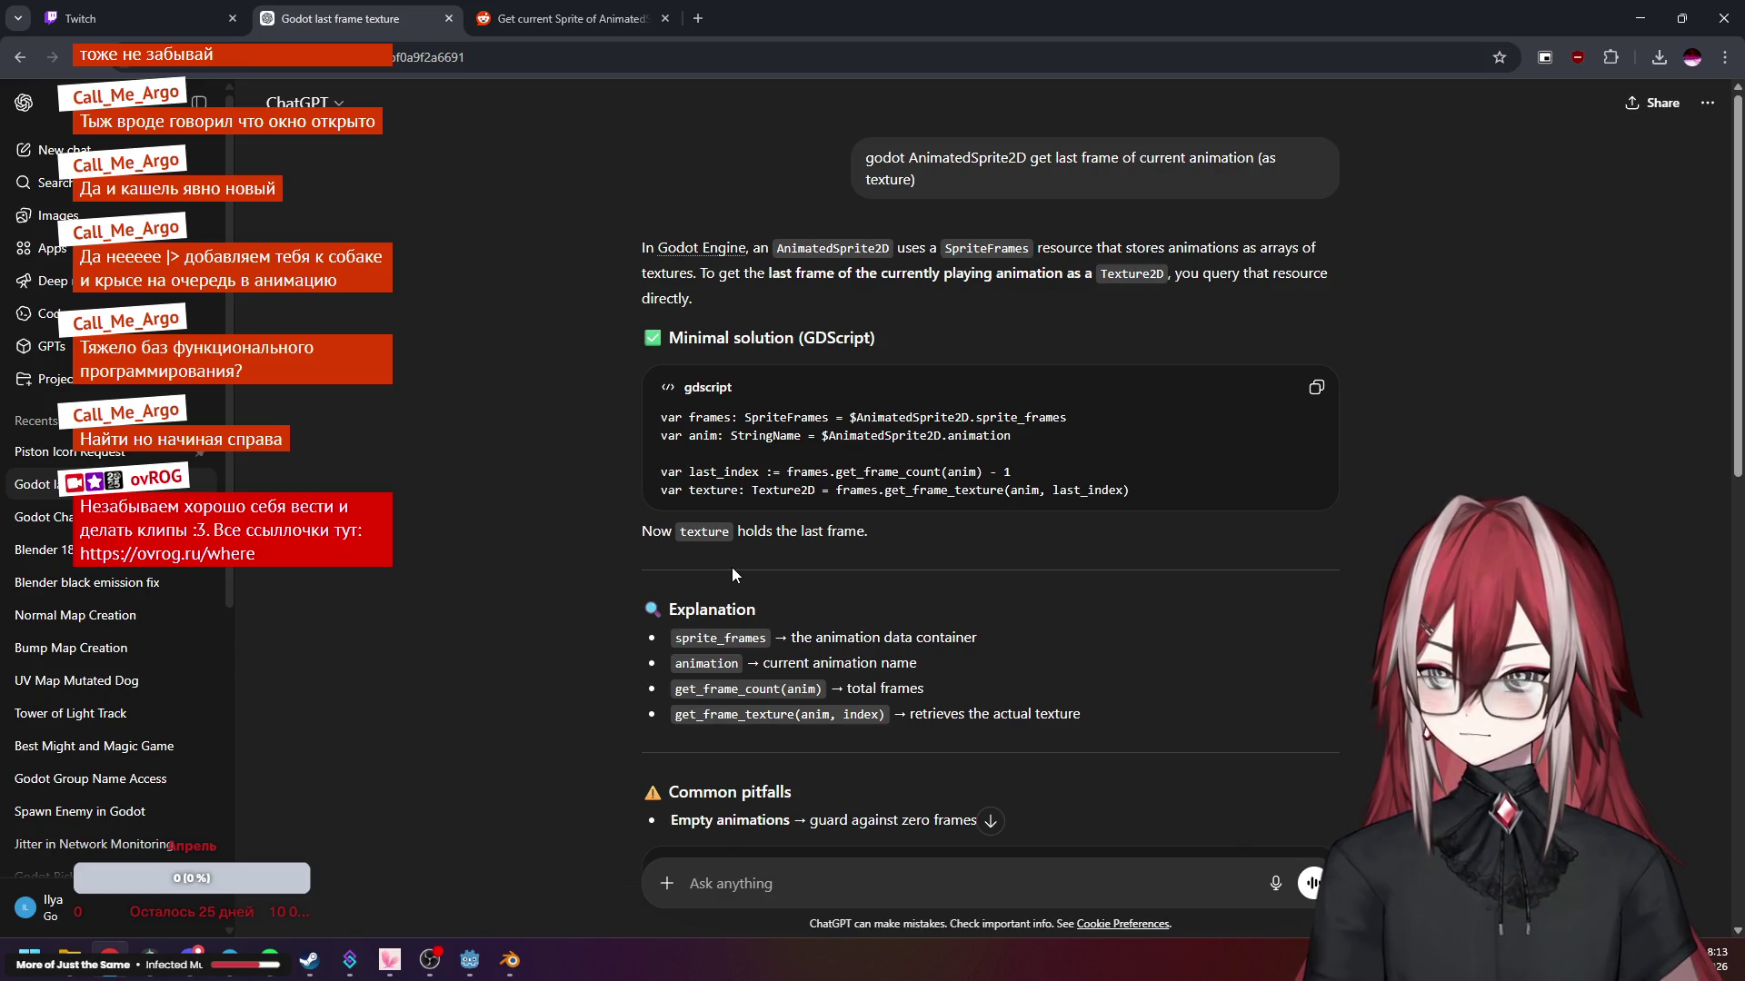
key(alt+Tab)
text(.anim)
key(Return)
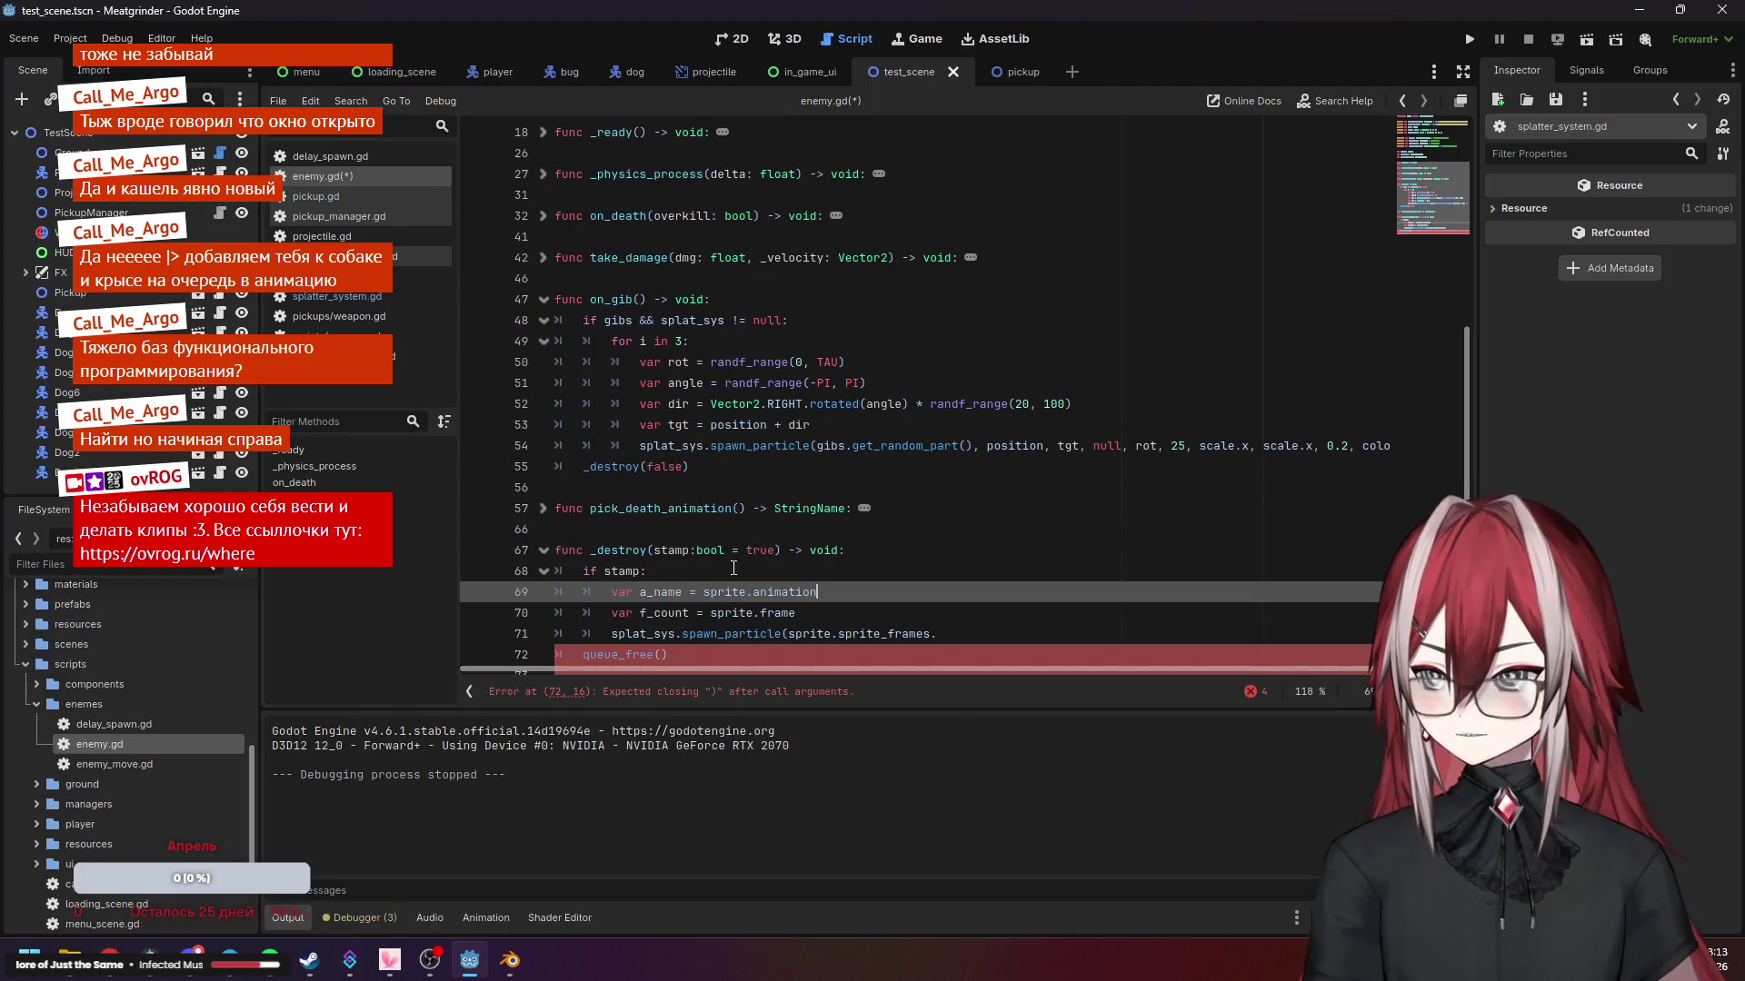
Step: Set f_count to sprite.sprite_frames.get_frame_count(sprite.animation) on line 70
drag(703, 591, 823, 592)
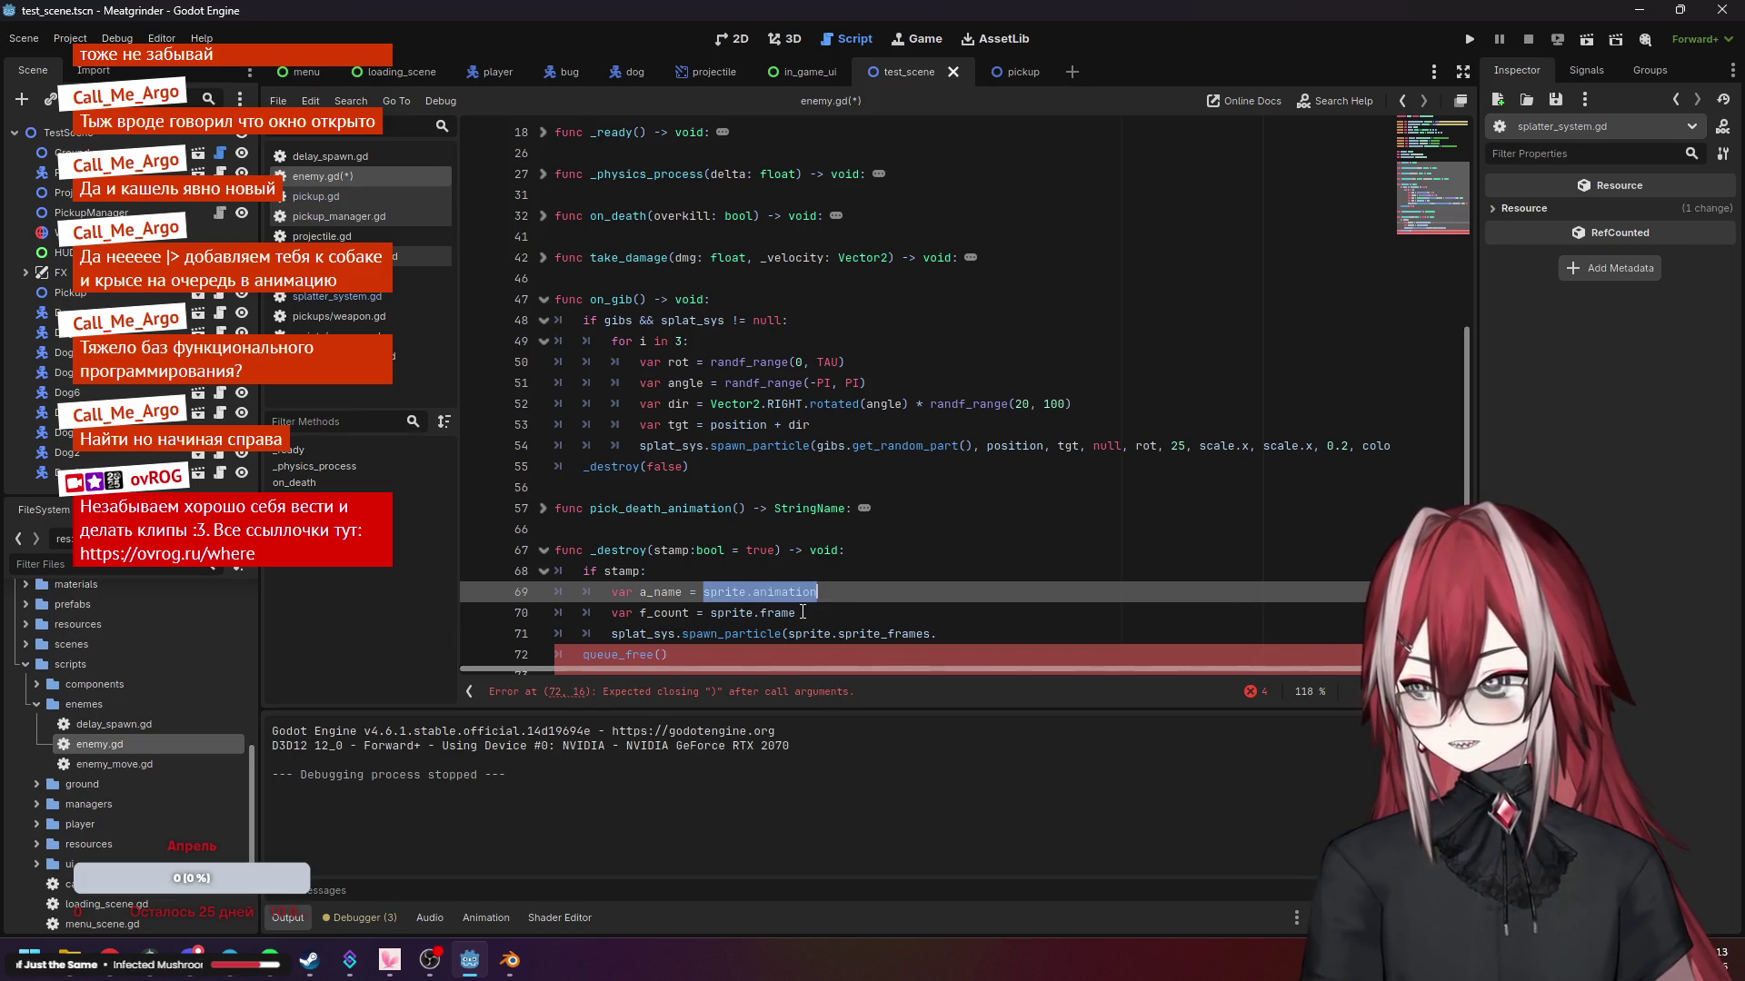
click(802, 613)
key(BackSpace)
key(BackSpace)
key(BackSpace)
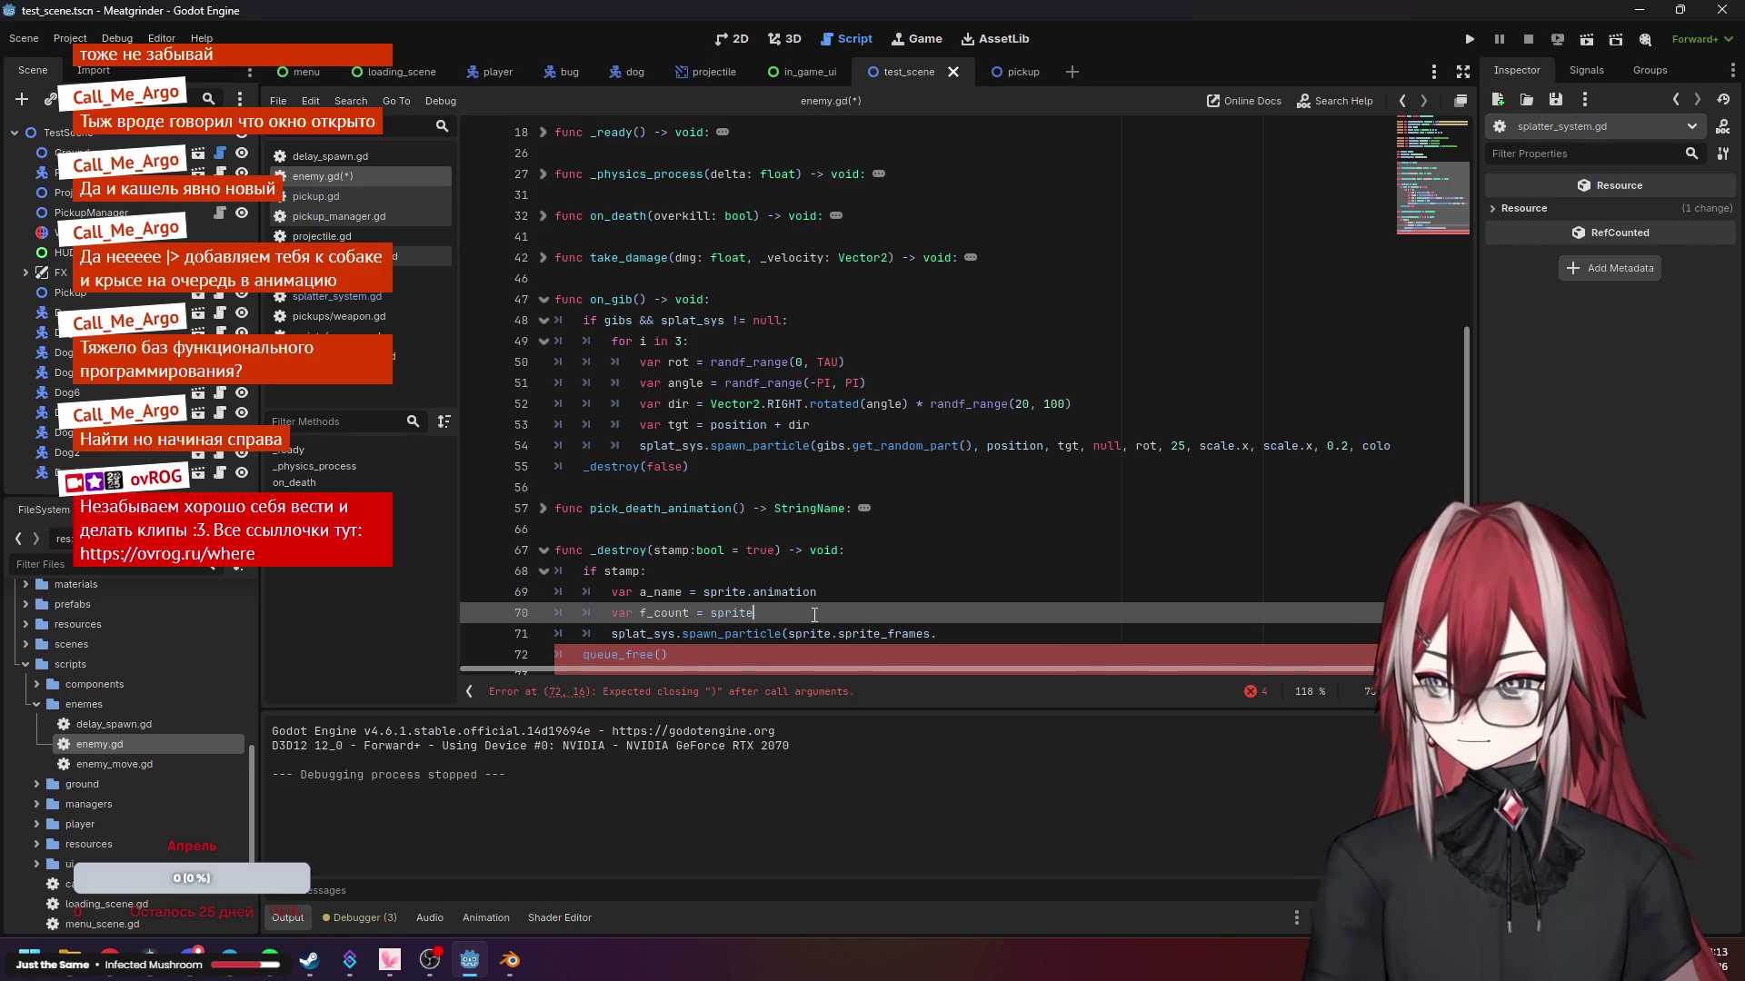
text(spr)
key(Return)
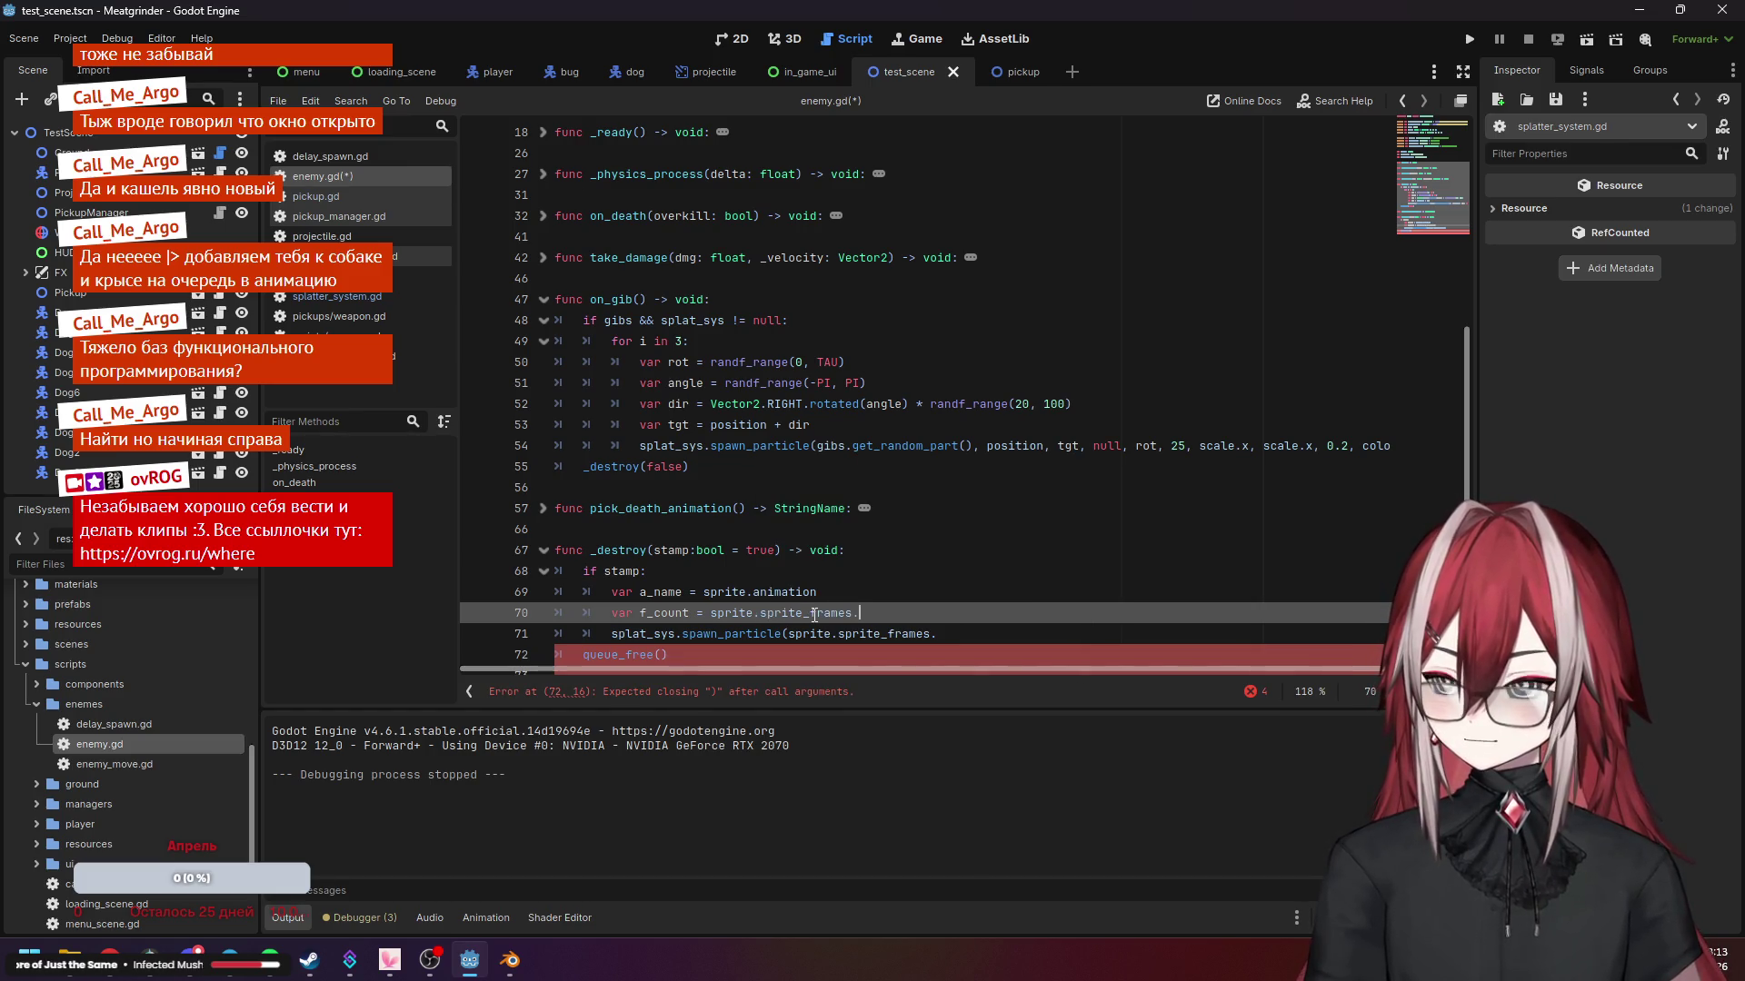
text(get)
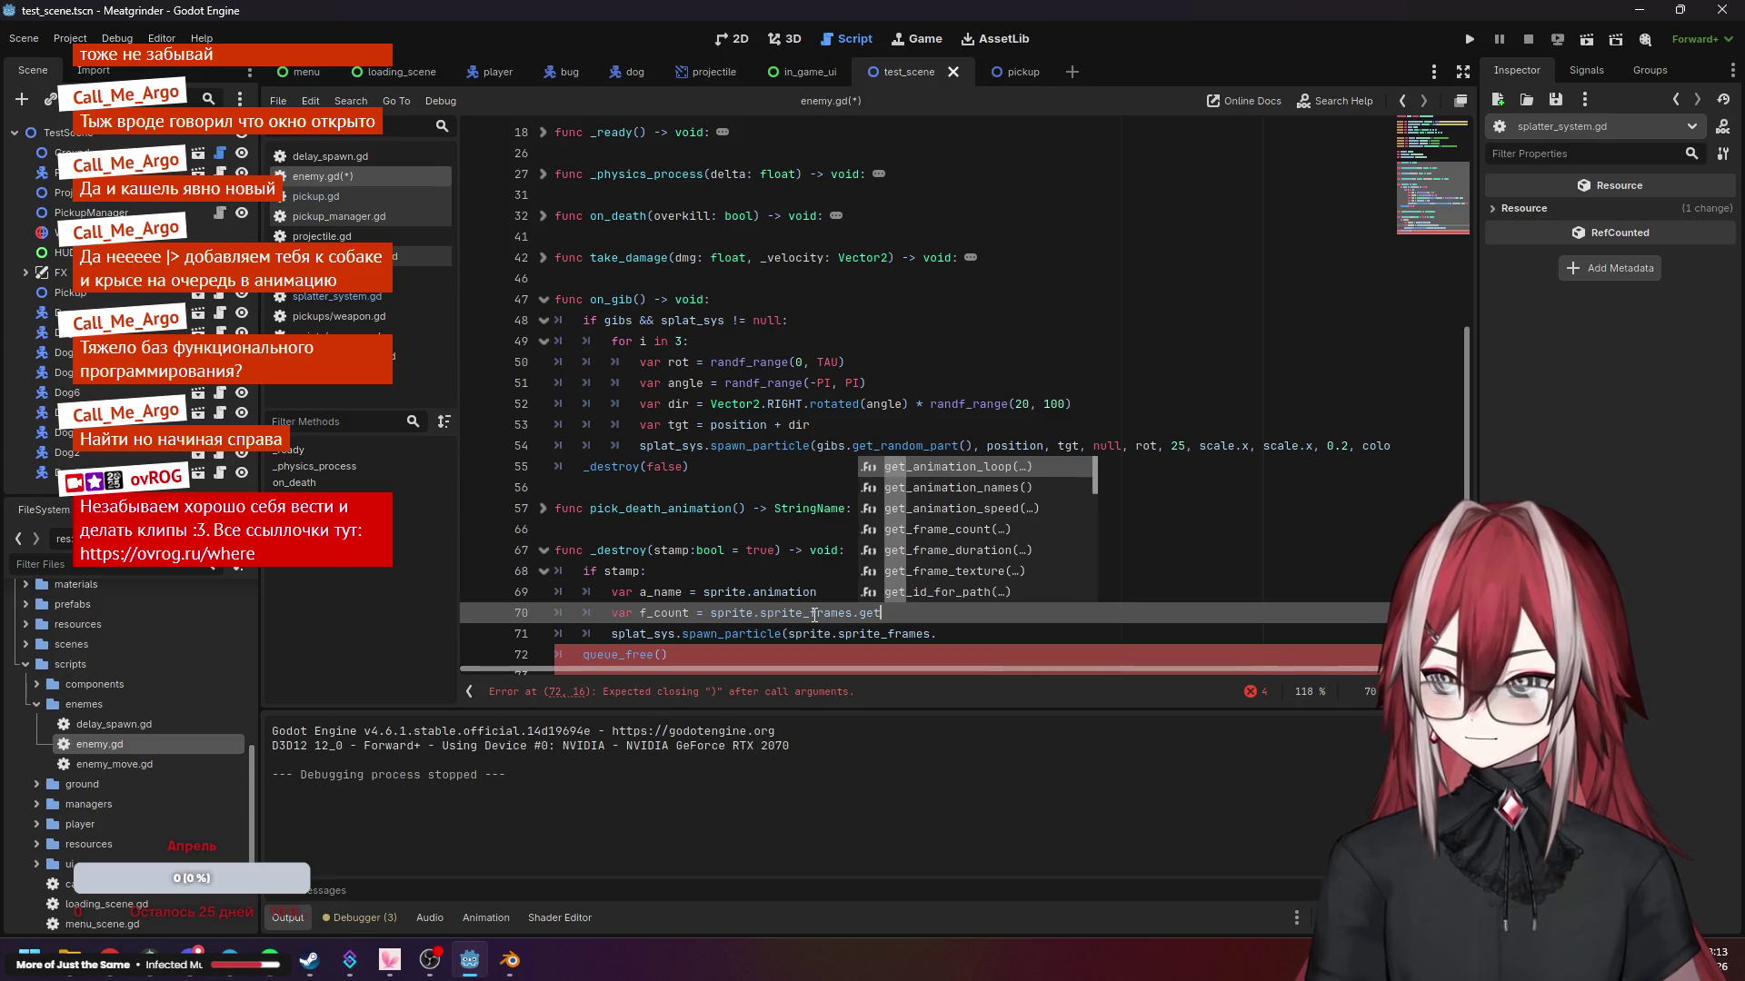
key(Down)
key(Down)
key(Down)
key(Return)
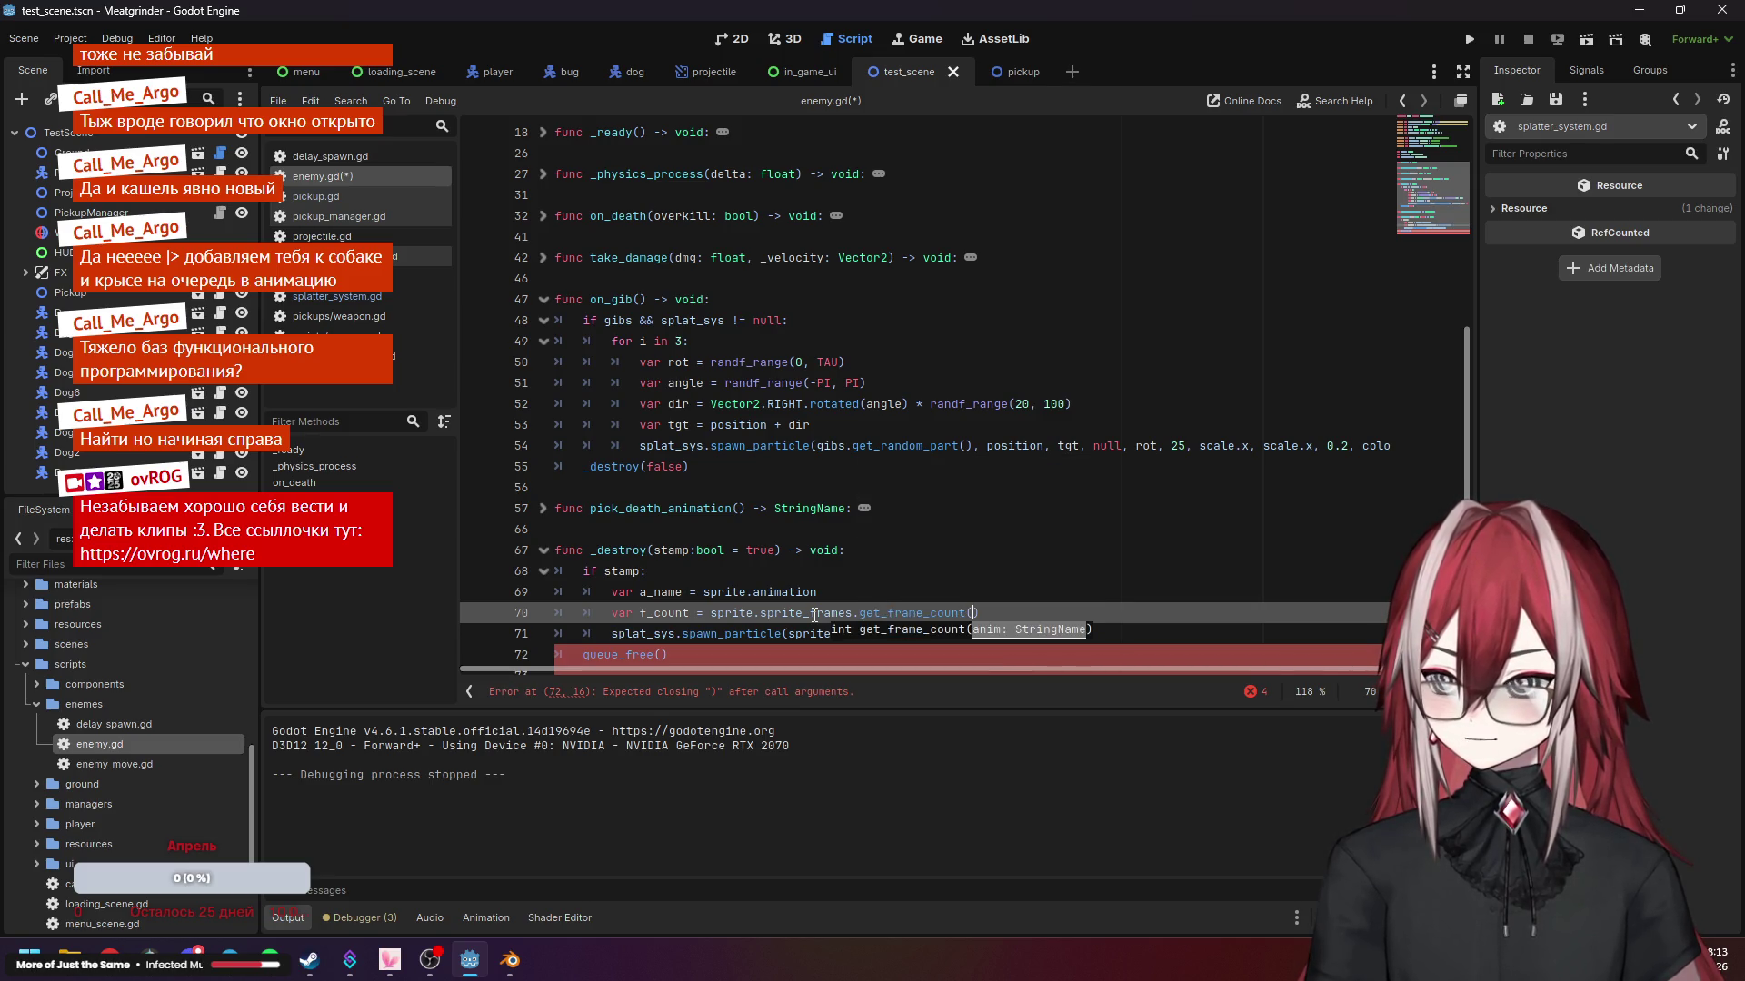
text(sprite.animation)
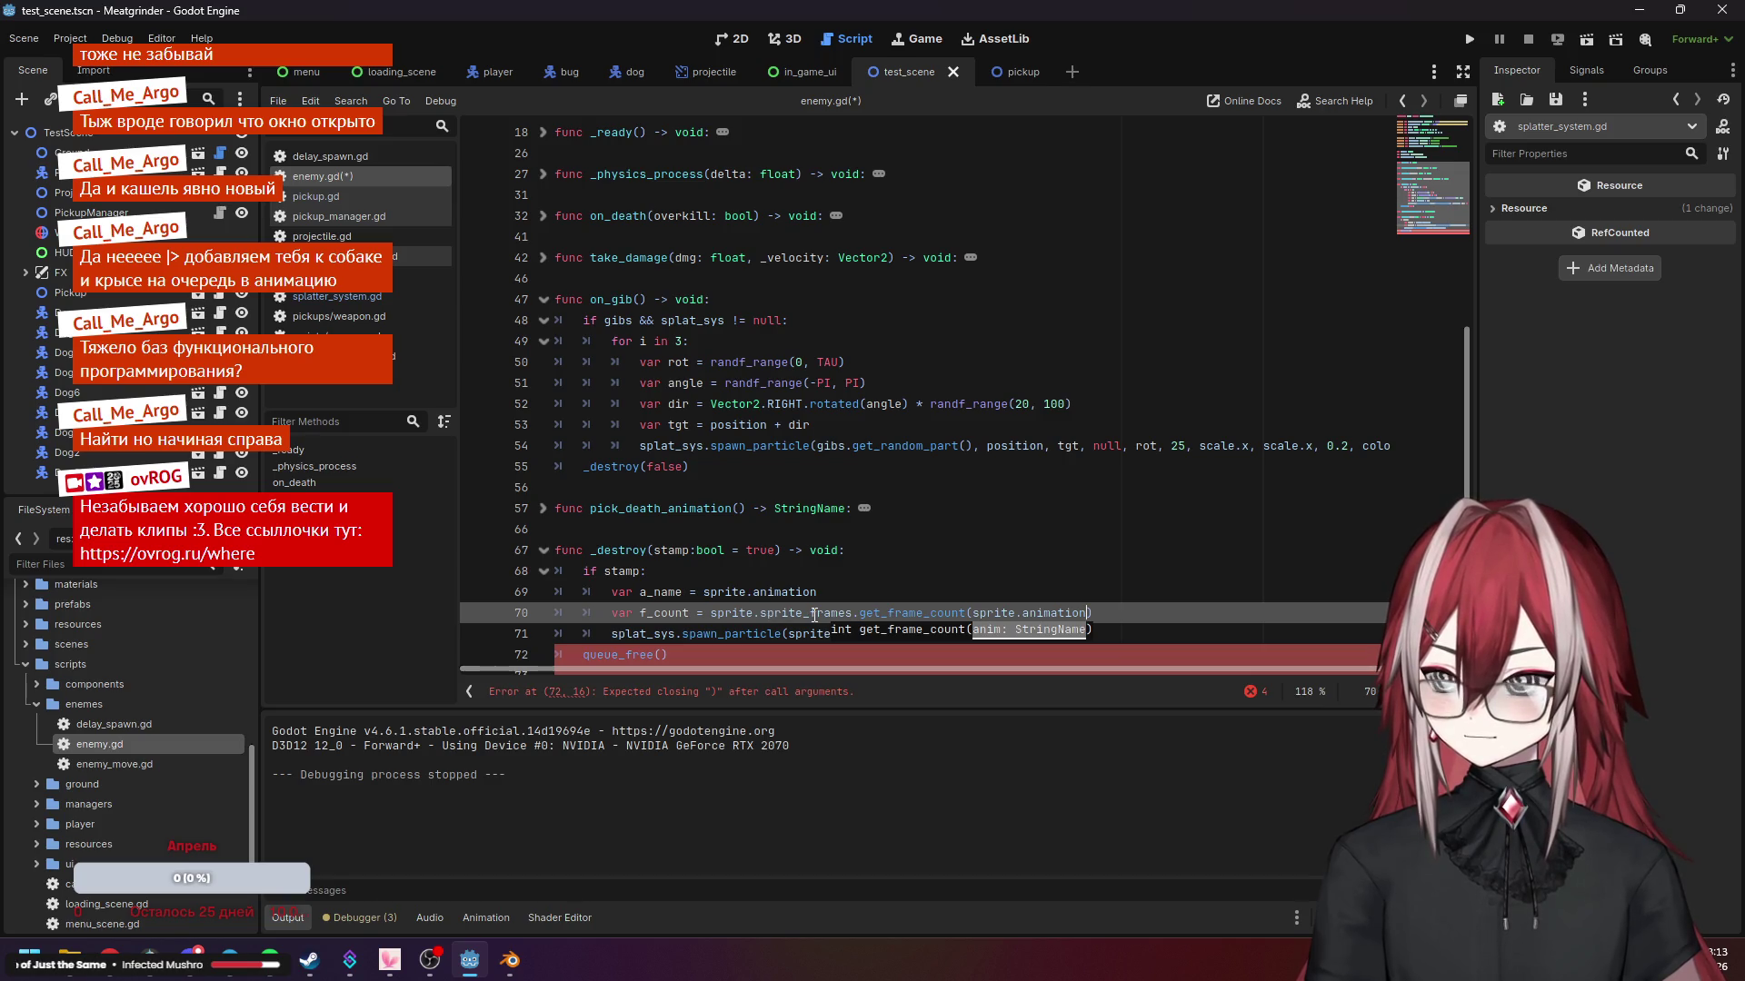
scroll(1025, 592, down, 1)
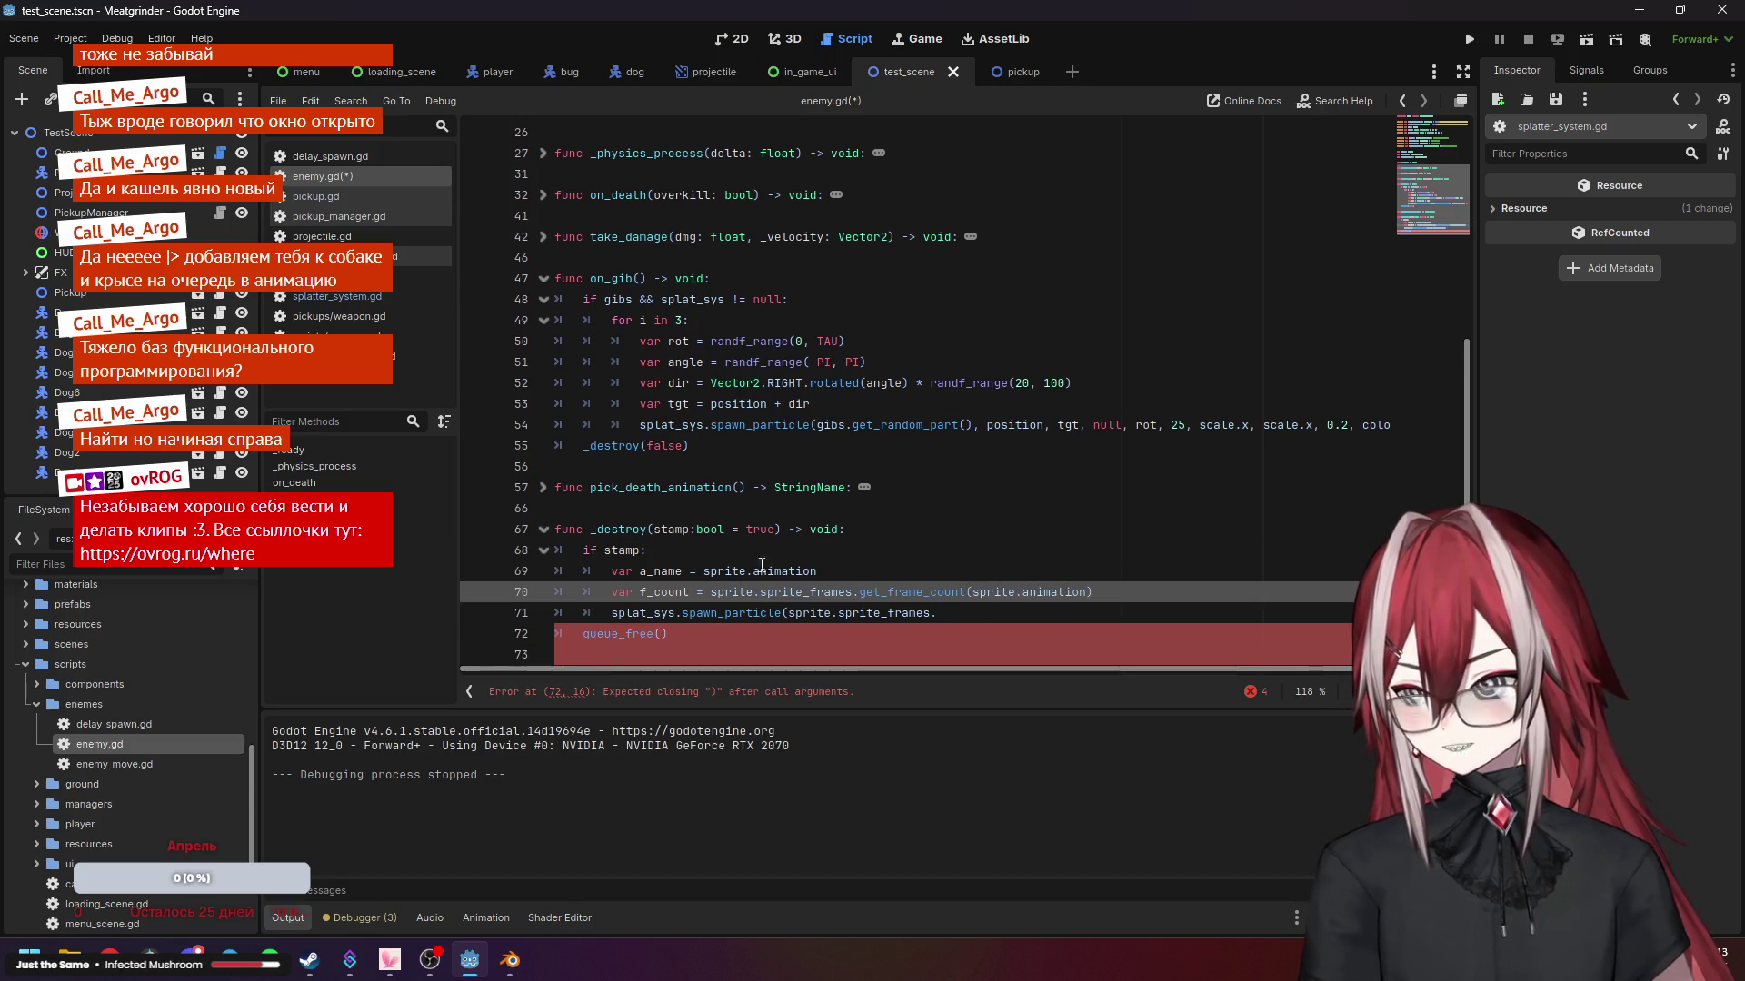
Step: Pass a_name instead of sprite.animation to get_frame_count on line 70
click(668, 572)
double_click(641, 572)
text(a_name)
click(977, 592)
drag(977, 593, 1089, 592)
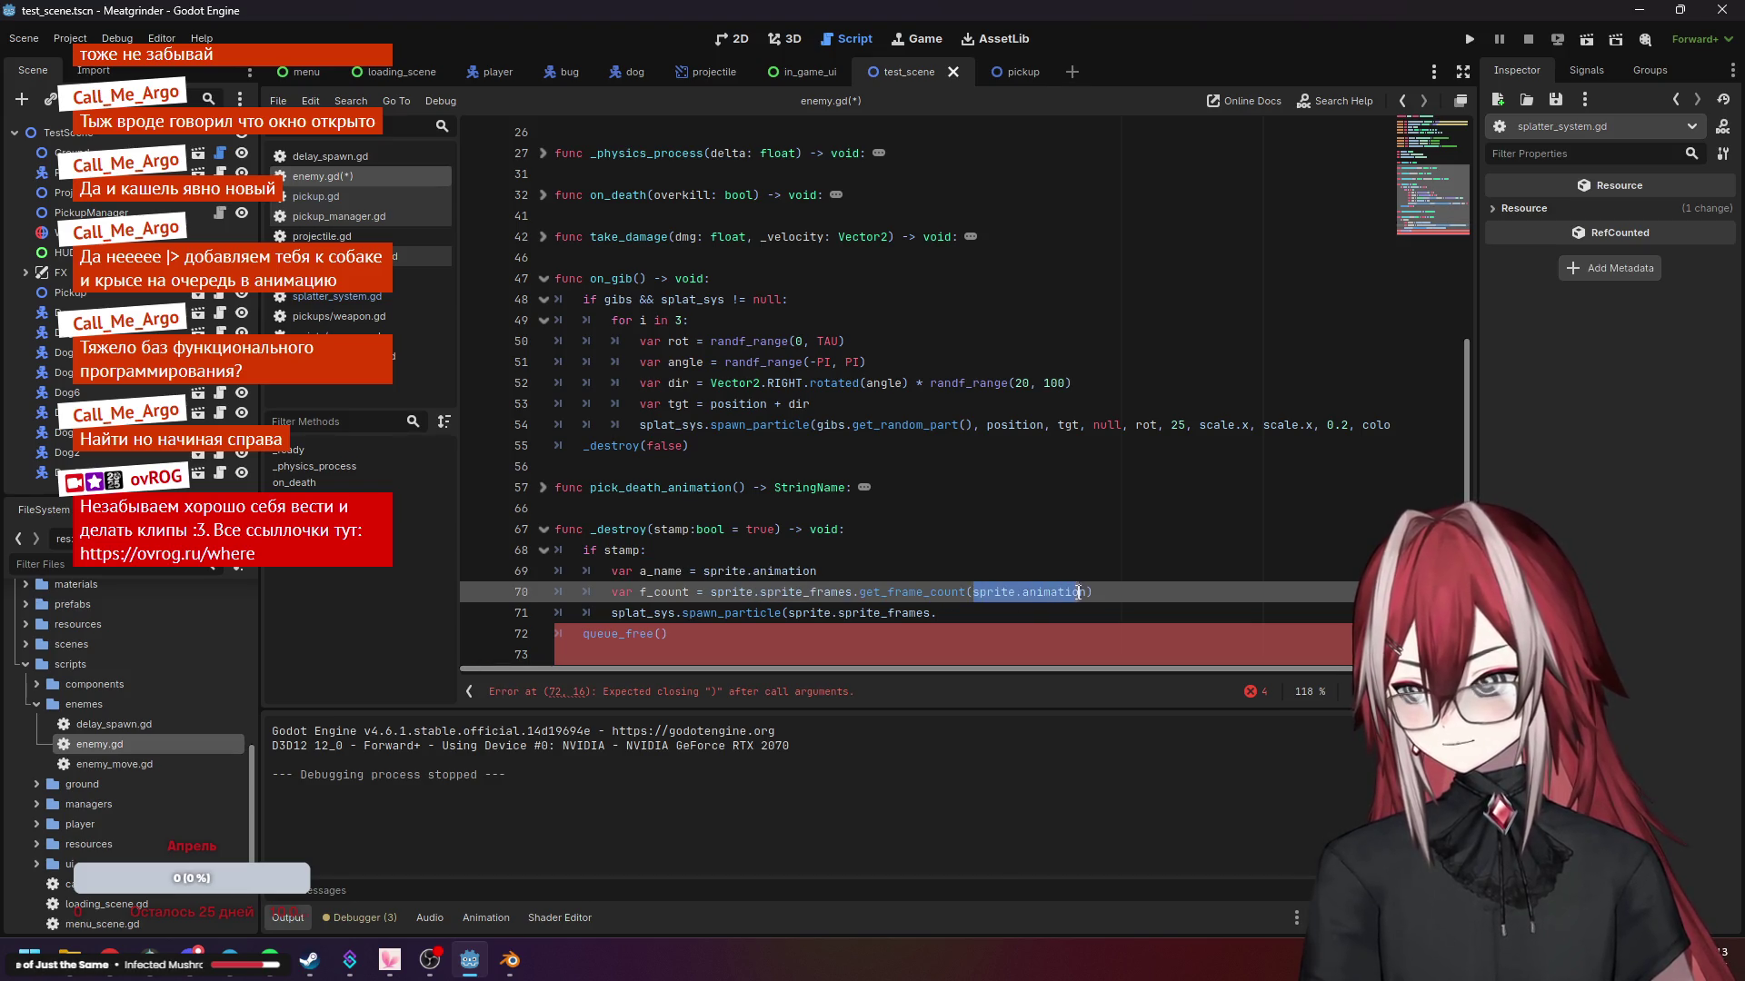
text(a_name)
click(1023, 551)
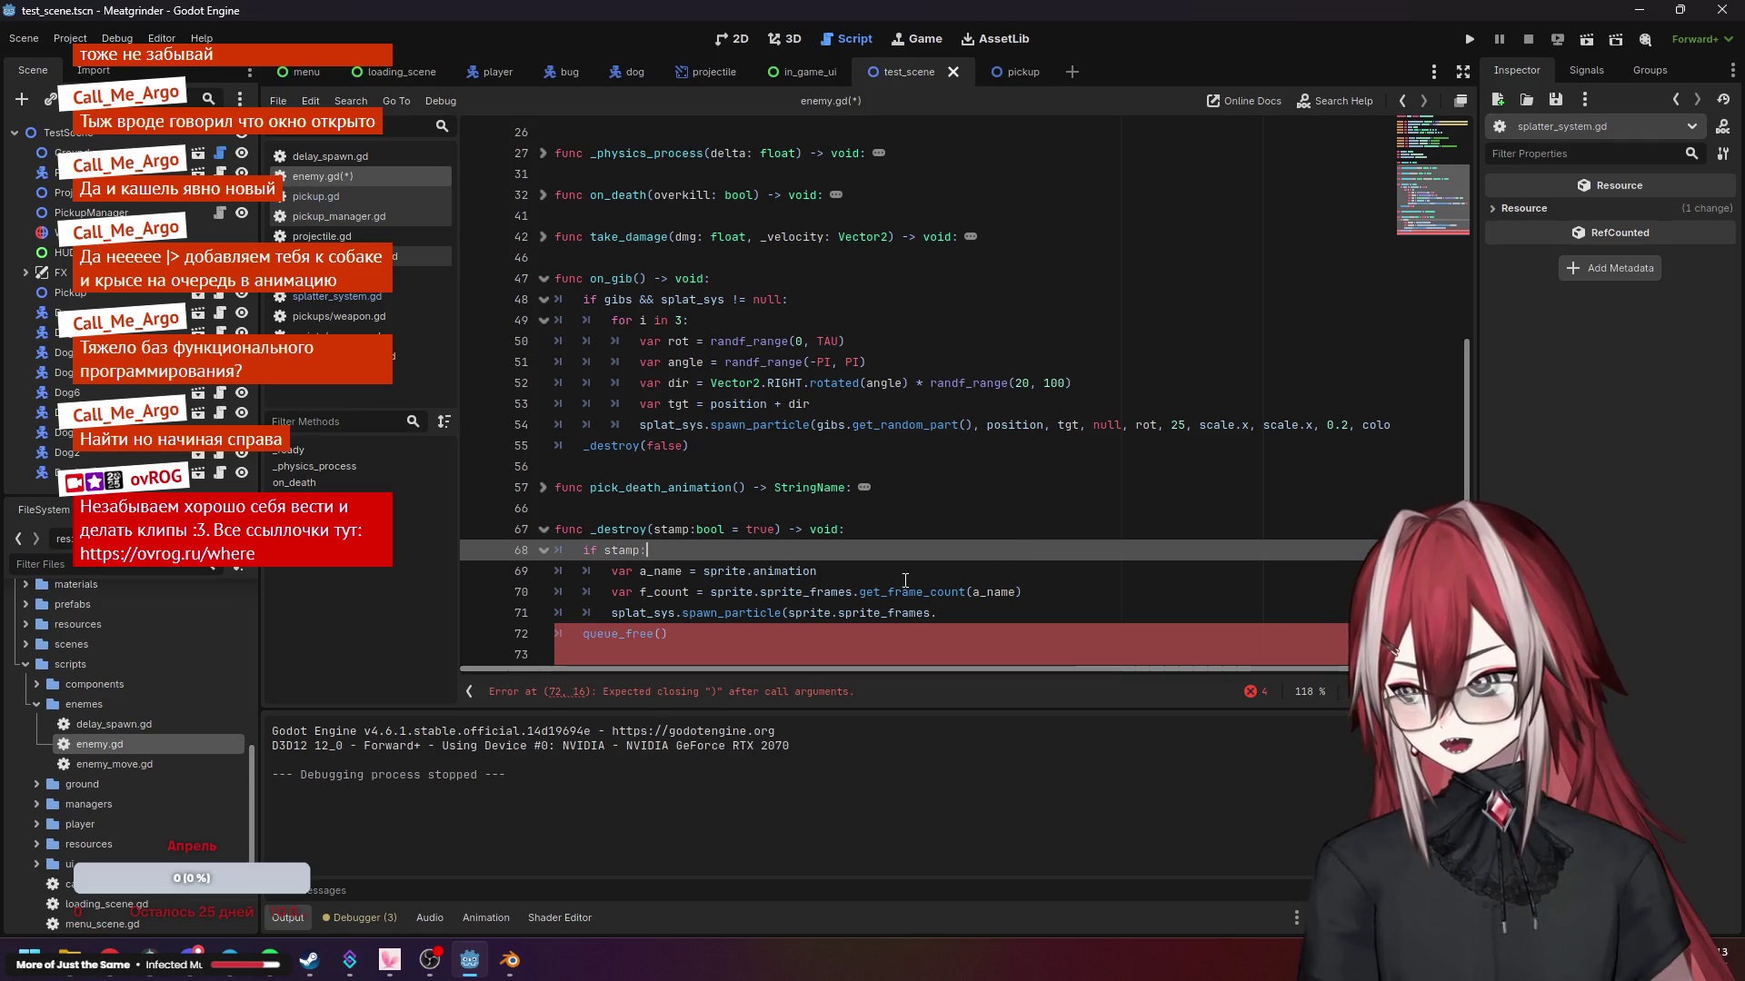
drag(748, 573, 818, 572)
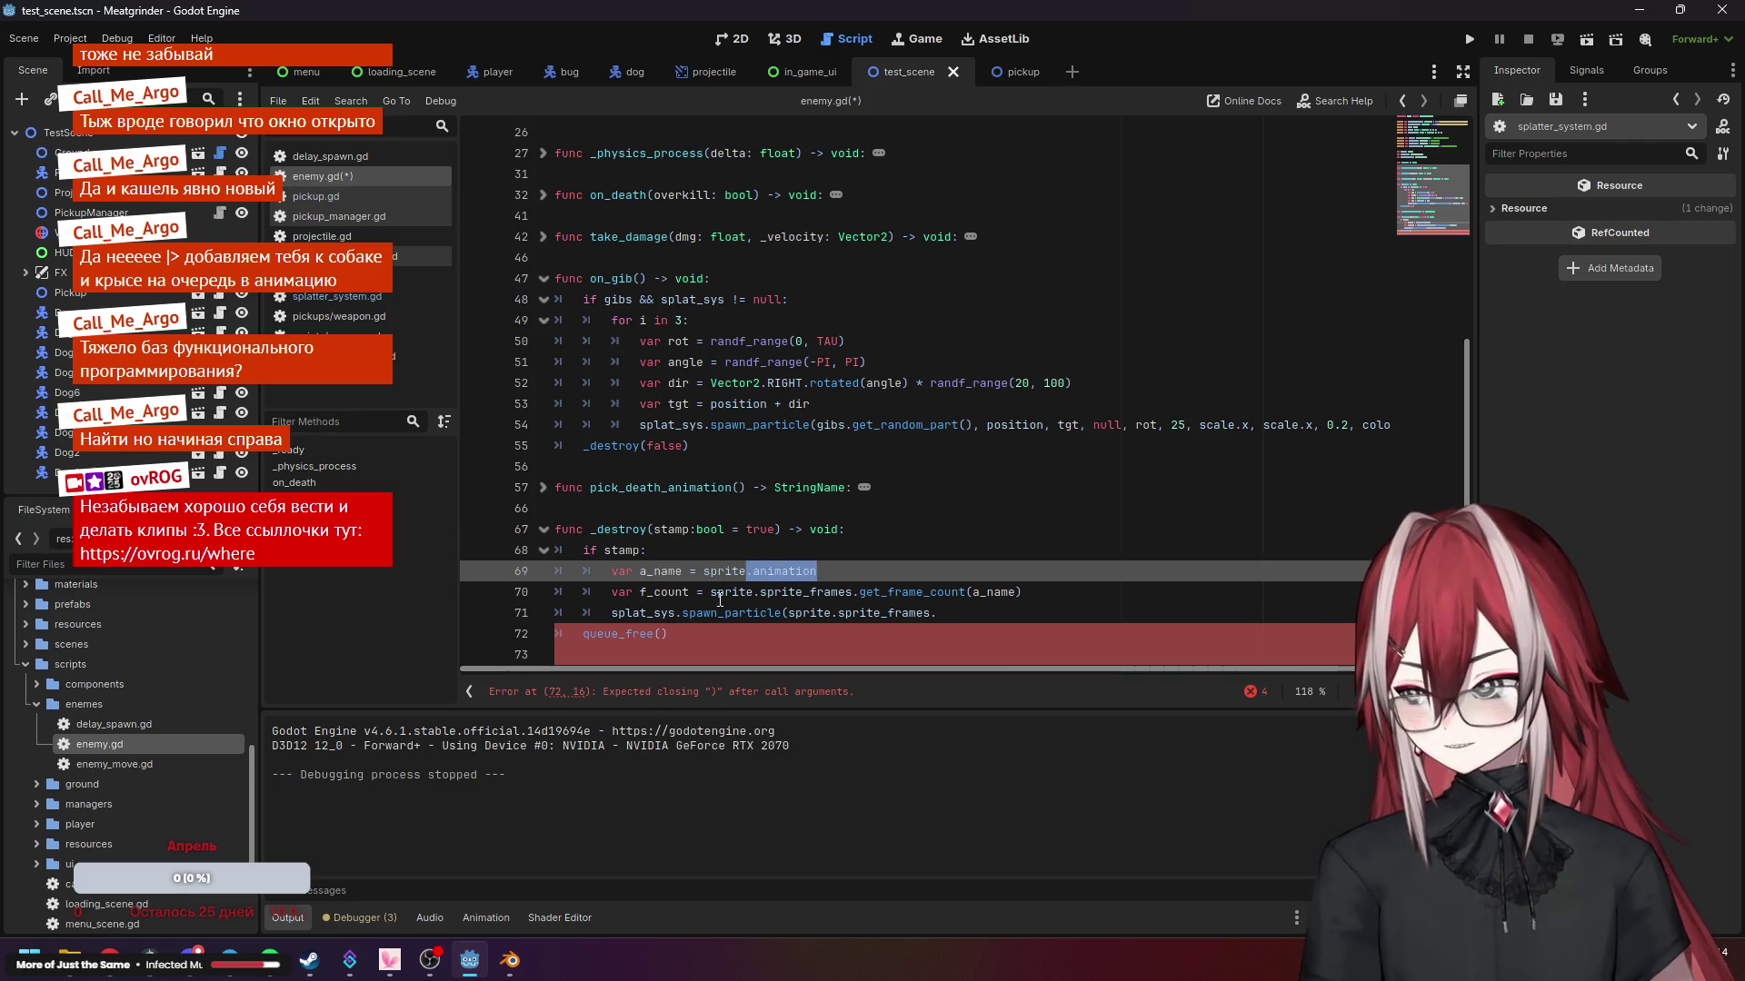
click(685, 592)
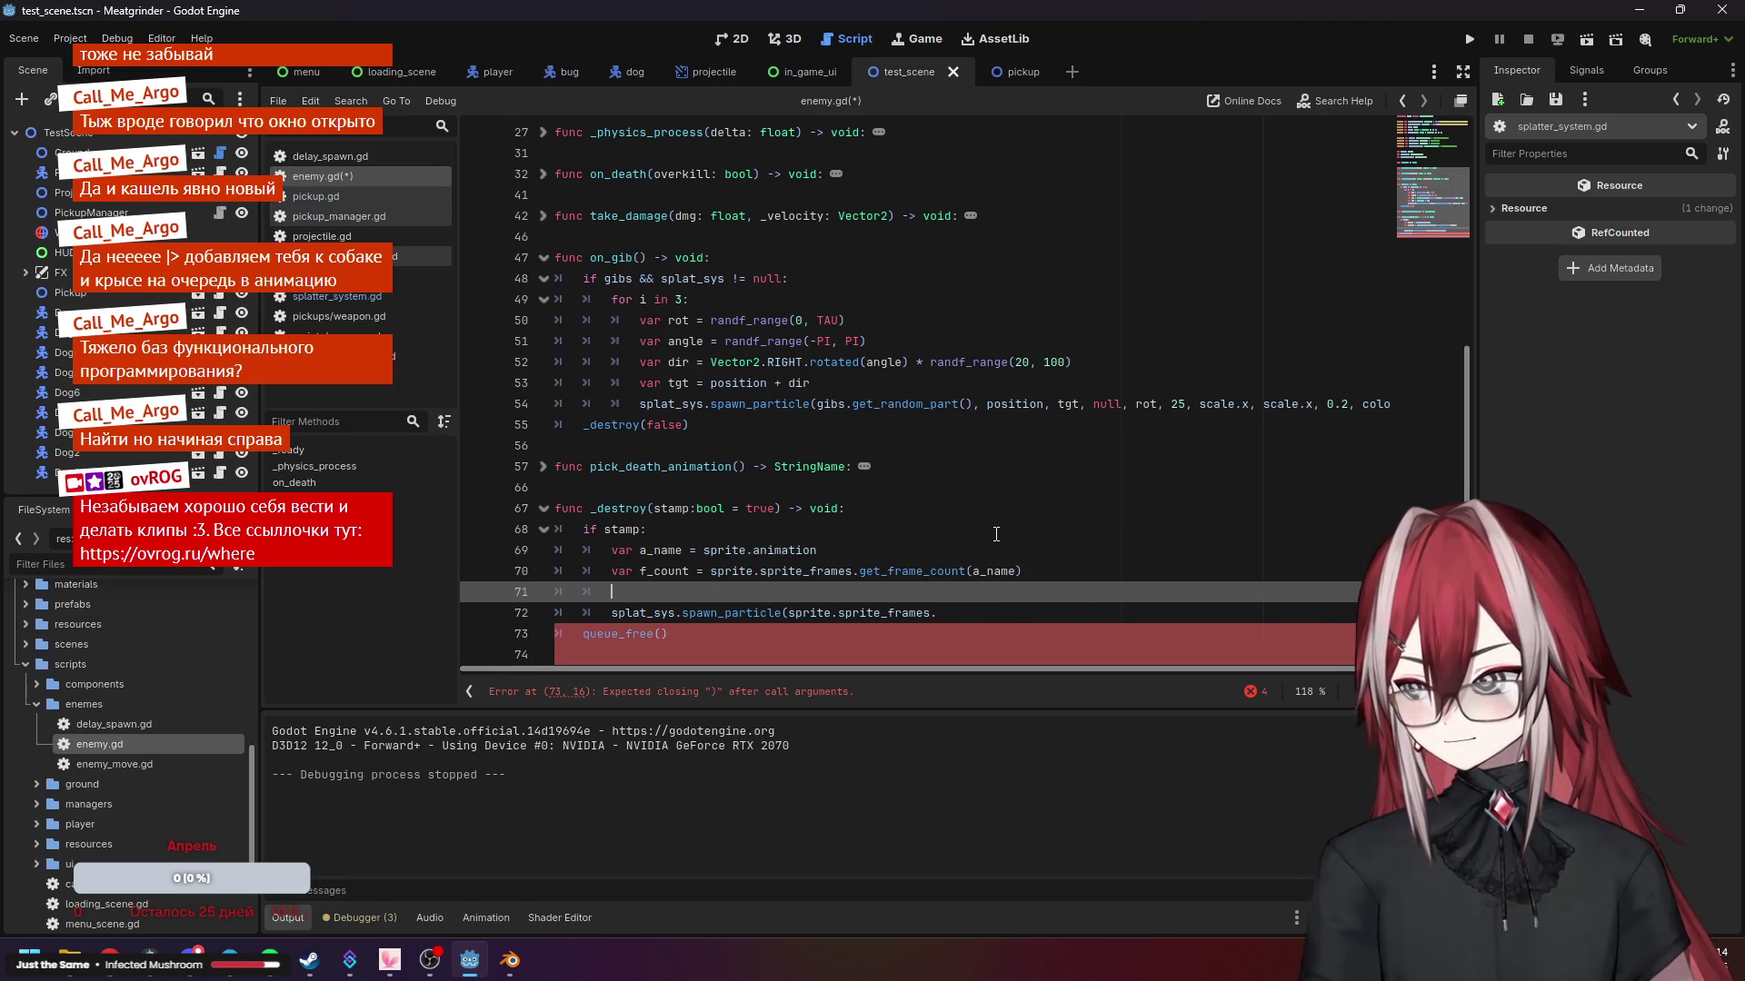
Step: Check get_frame_texture in ChatGPT's answer and start 'var texture =' on line 71
key(alt+Tab)
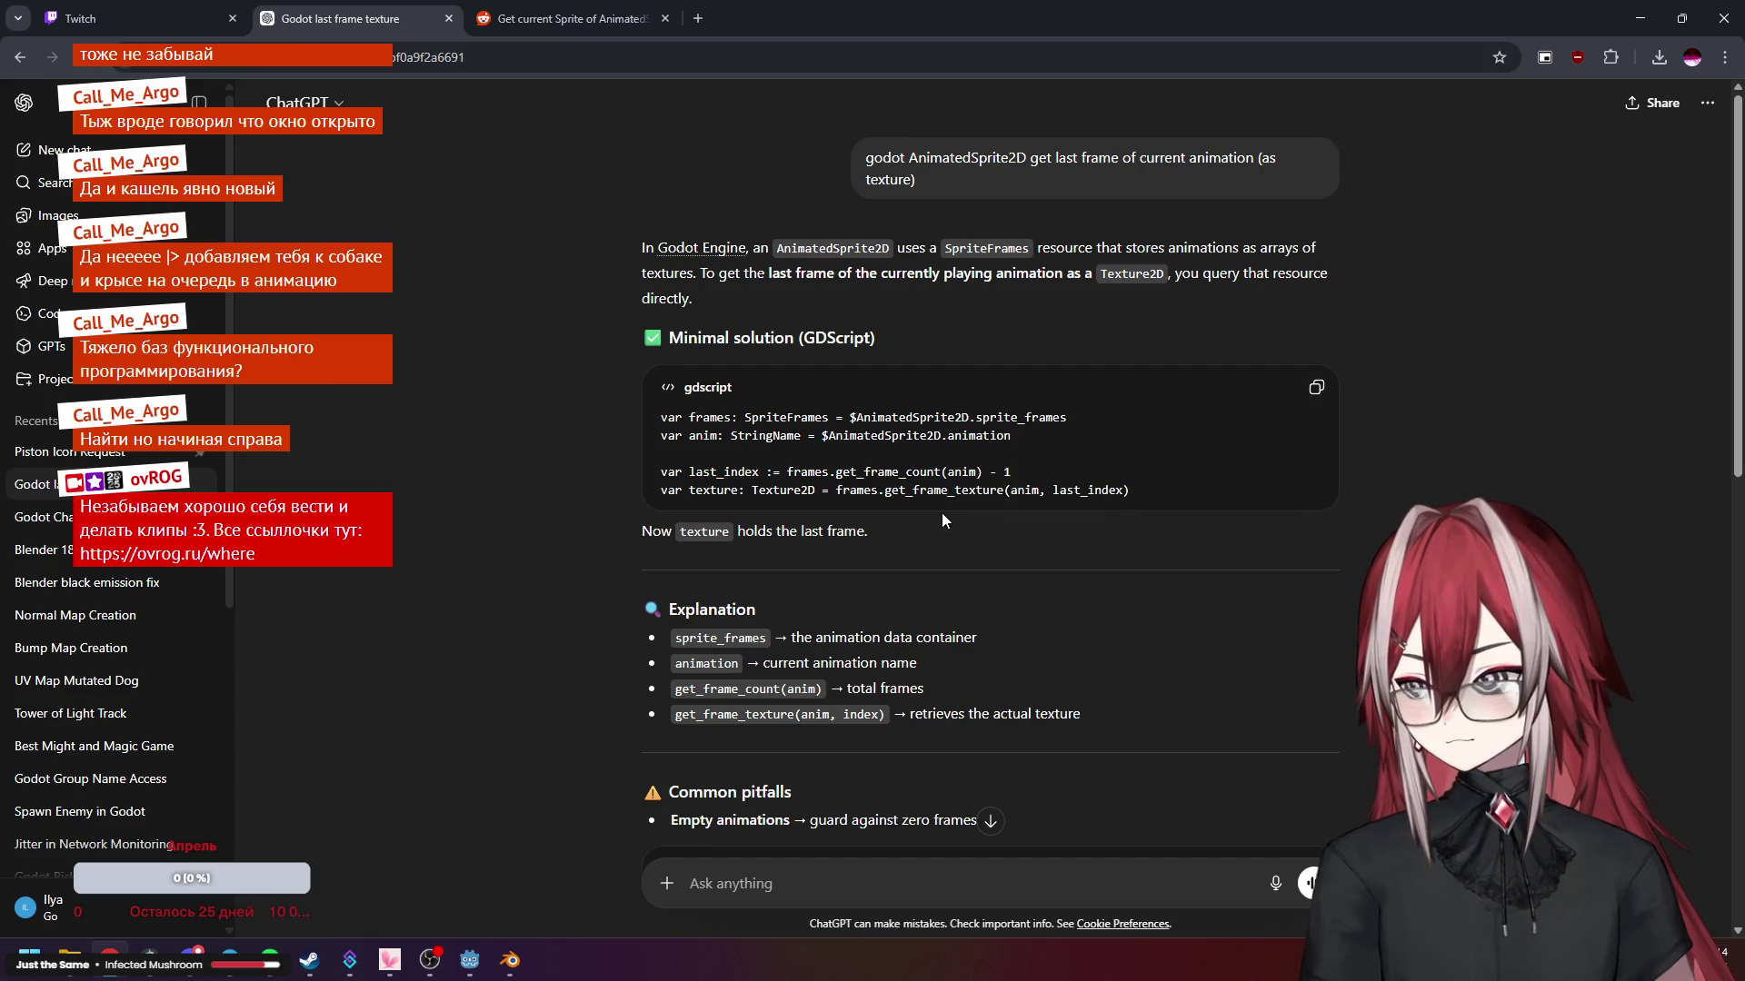
key(alt+Tab)
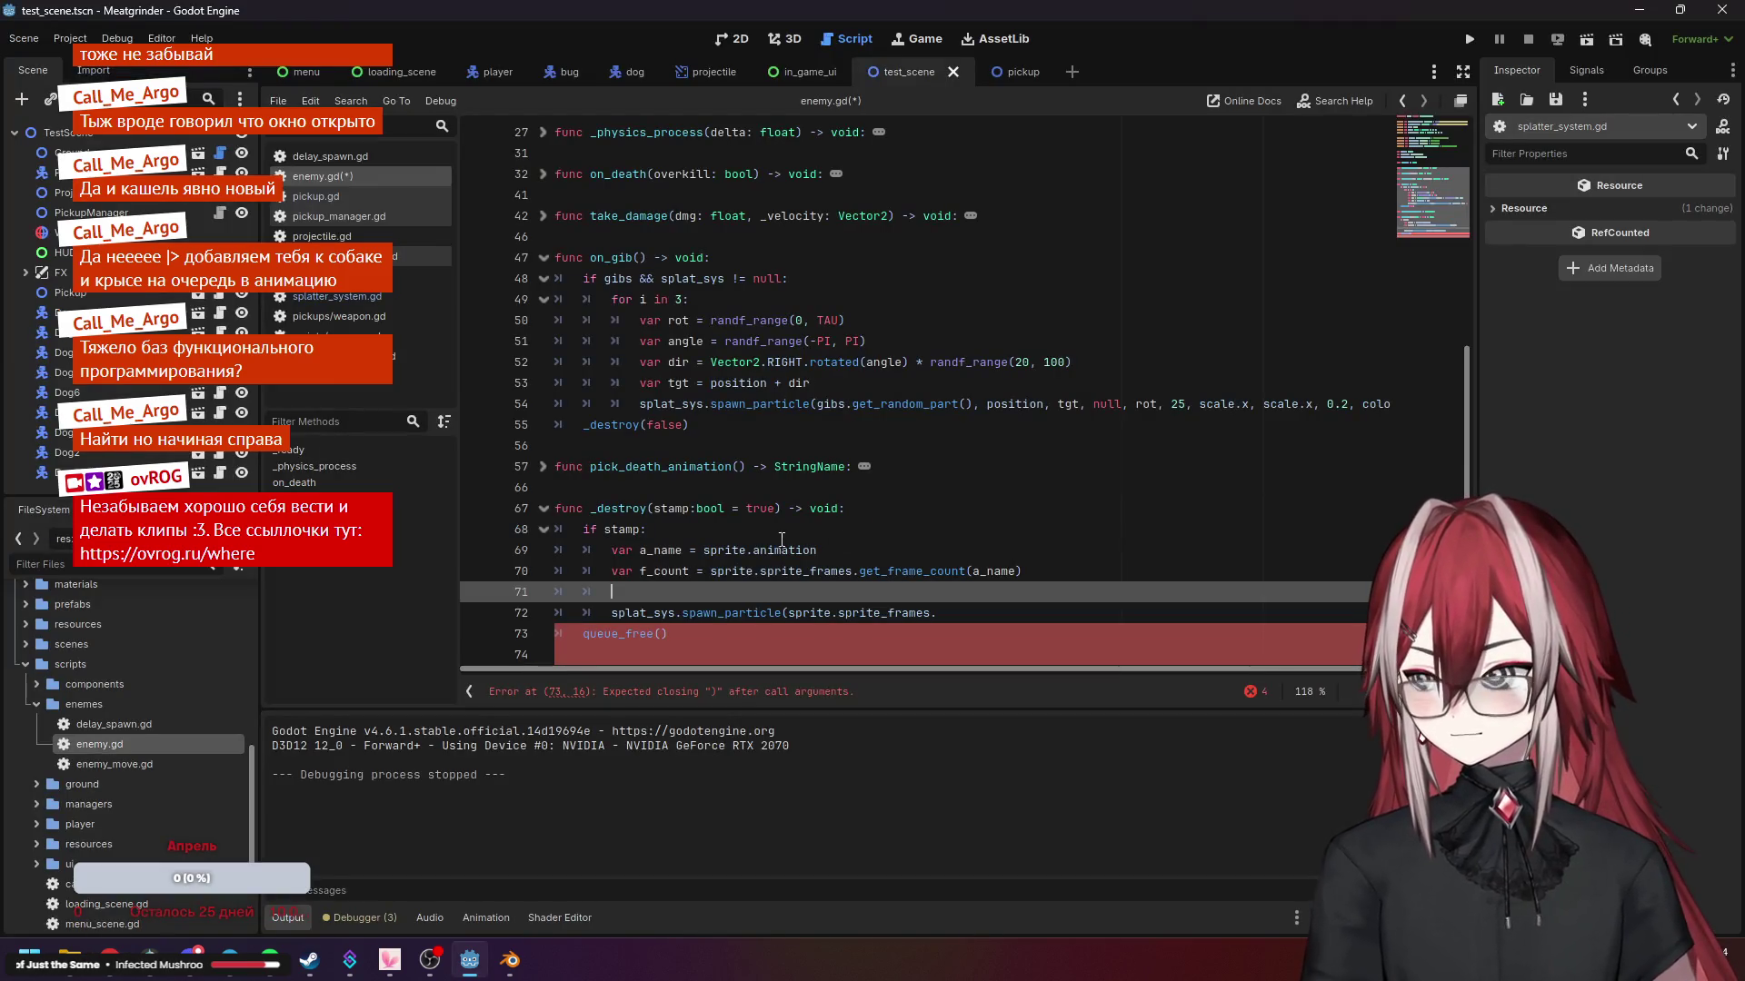
key(alt+Tab)
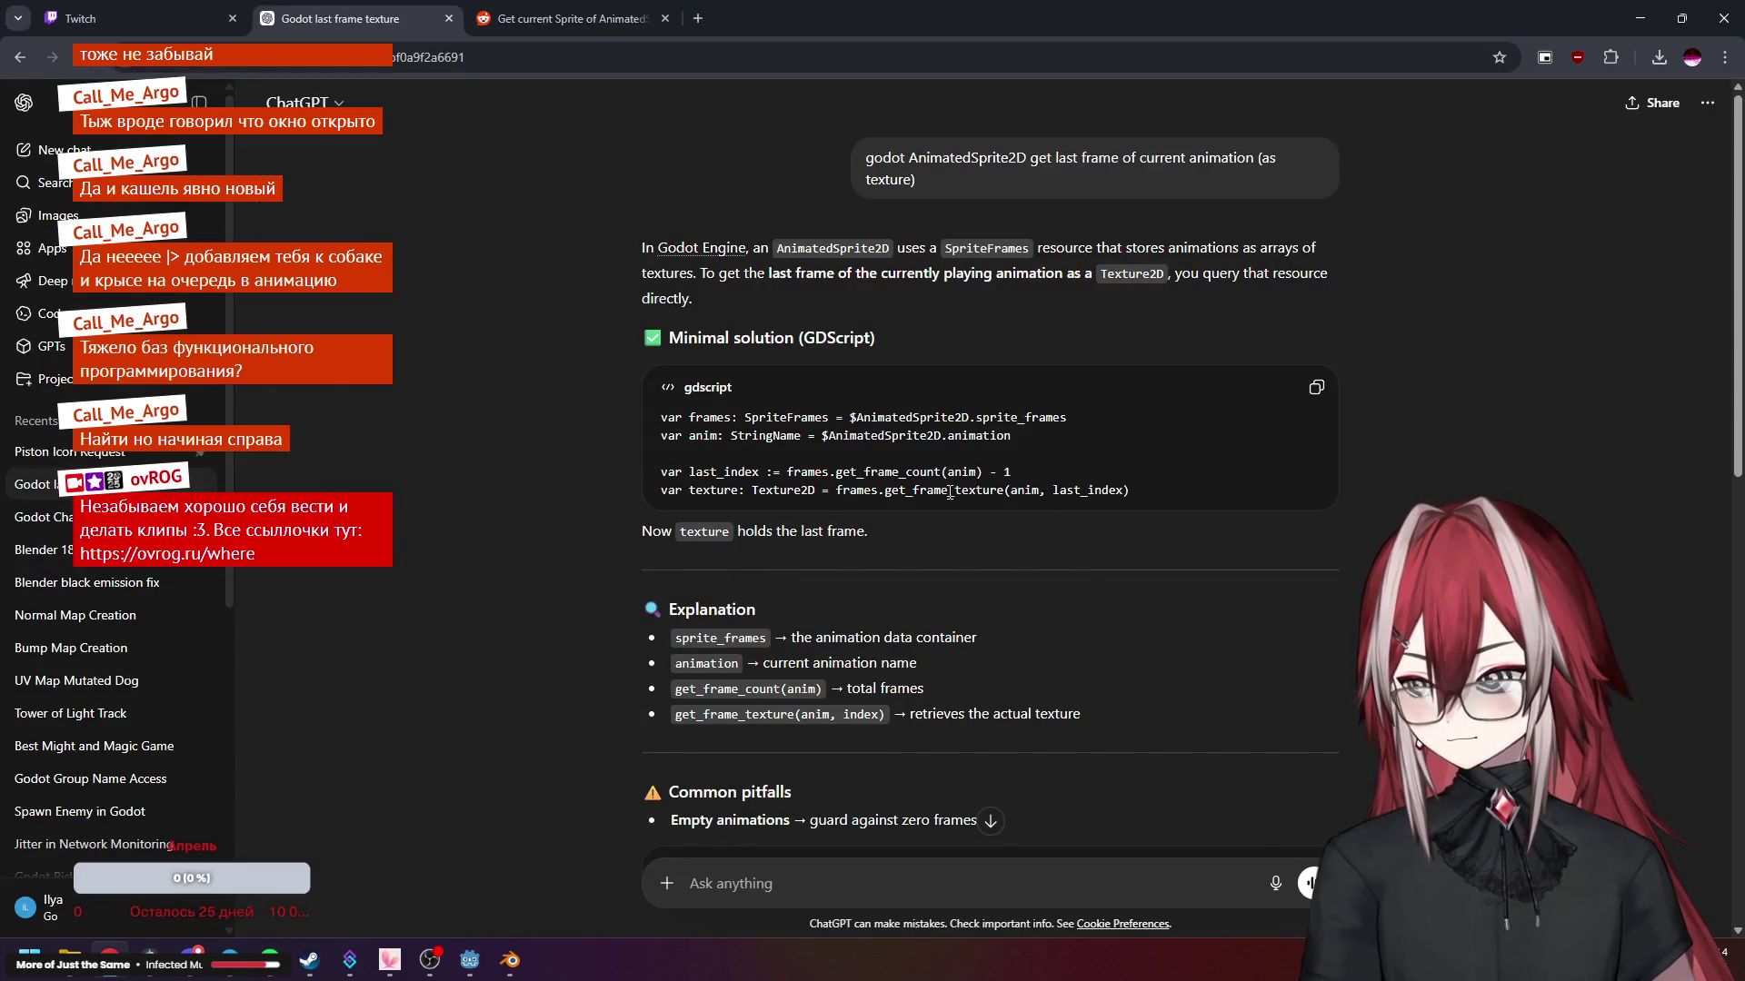
drag(894, 495, 978, 495)
key(alt+Tab)
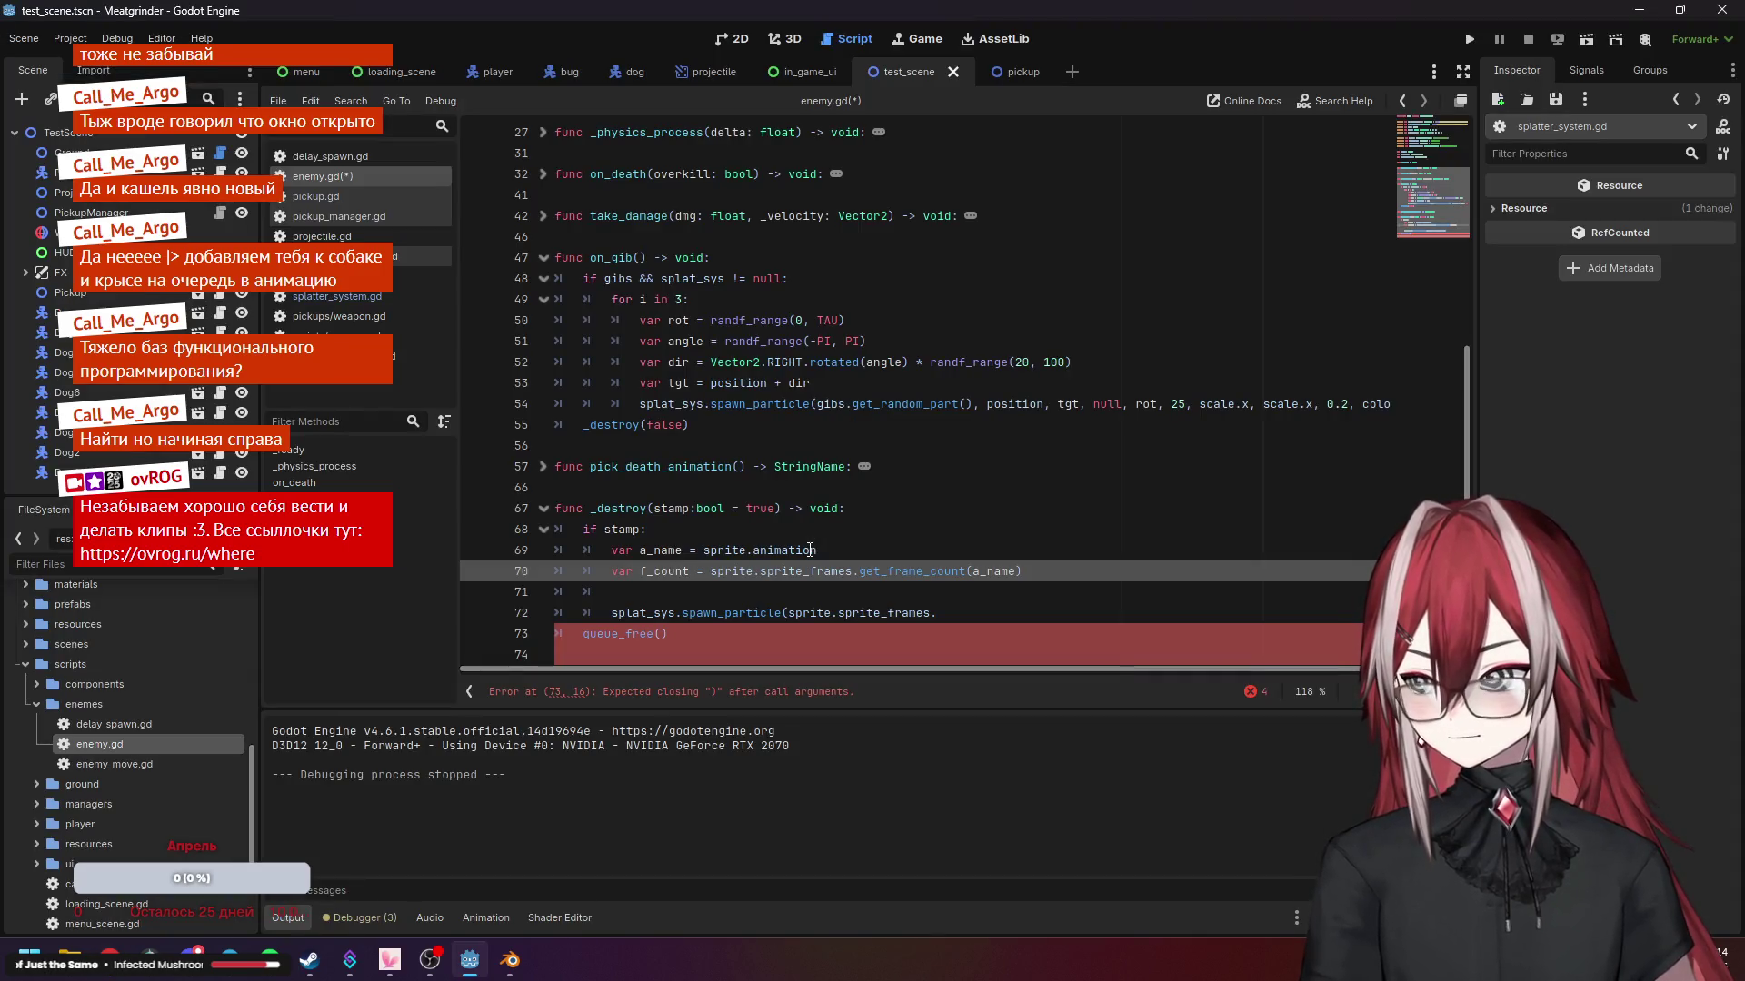
click(963, 593)
text(r texture)
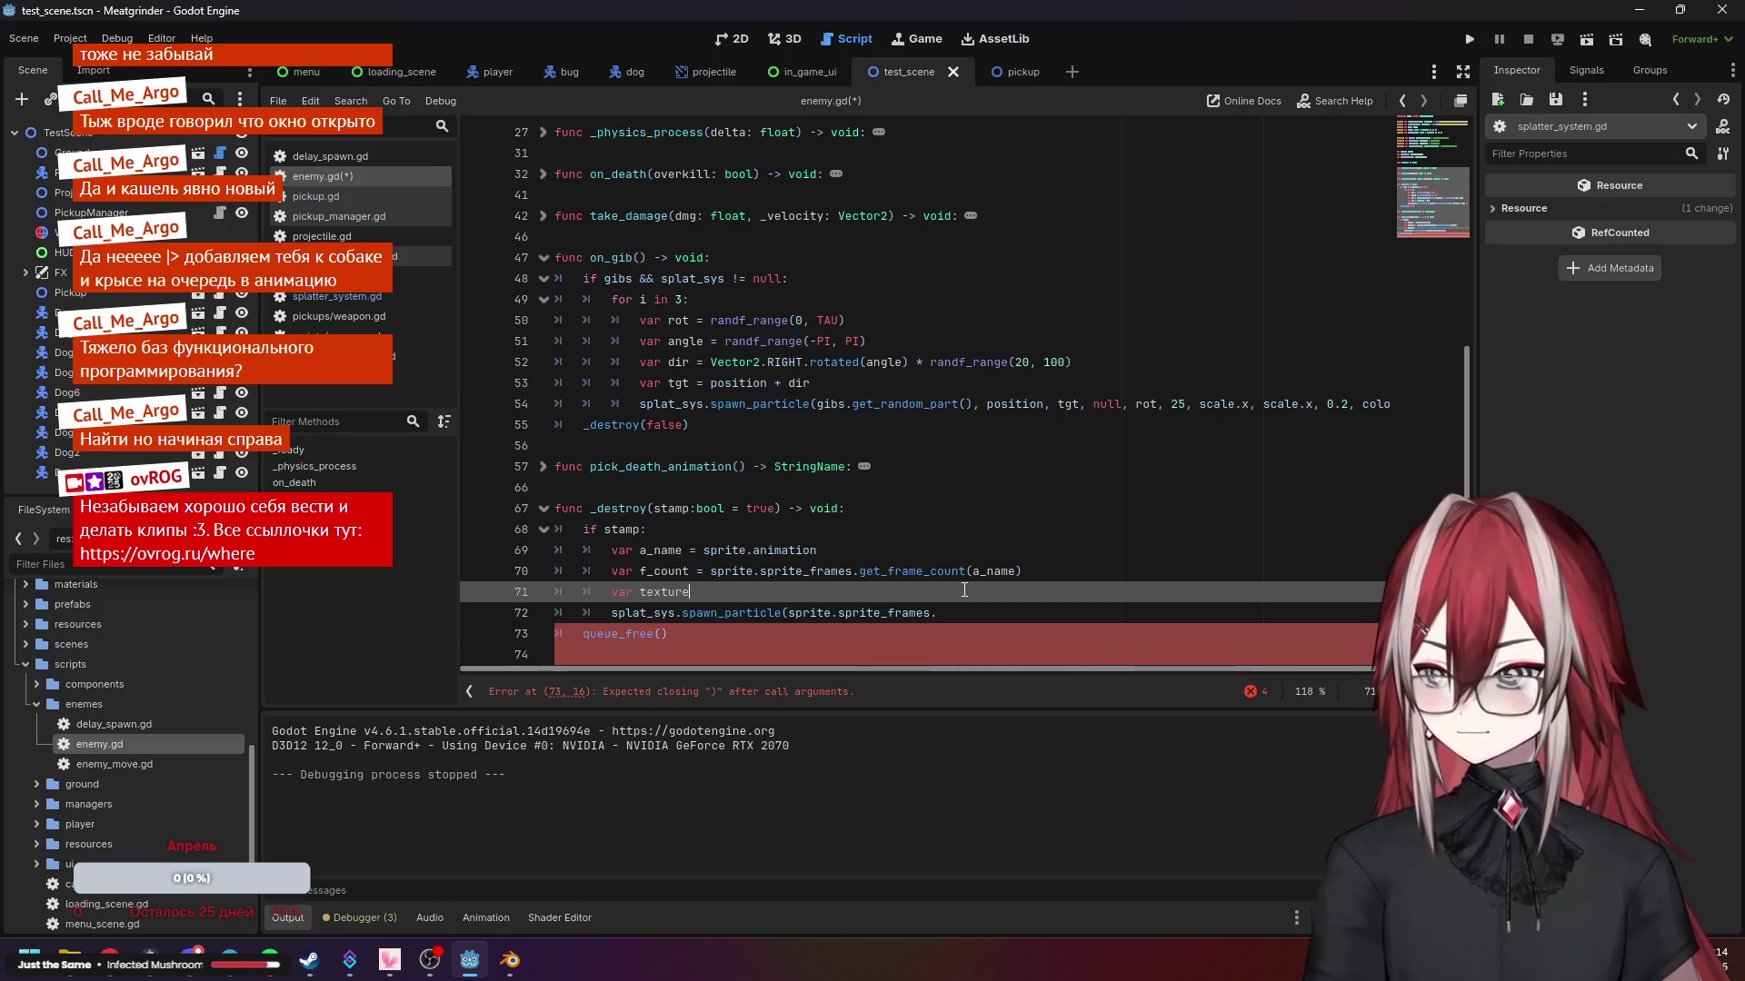
text( =)
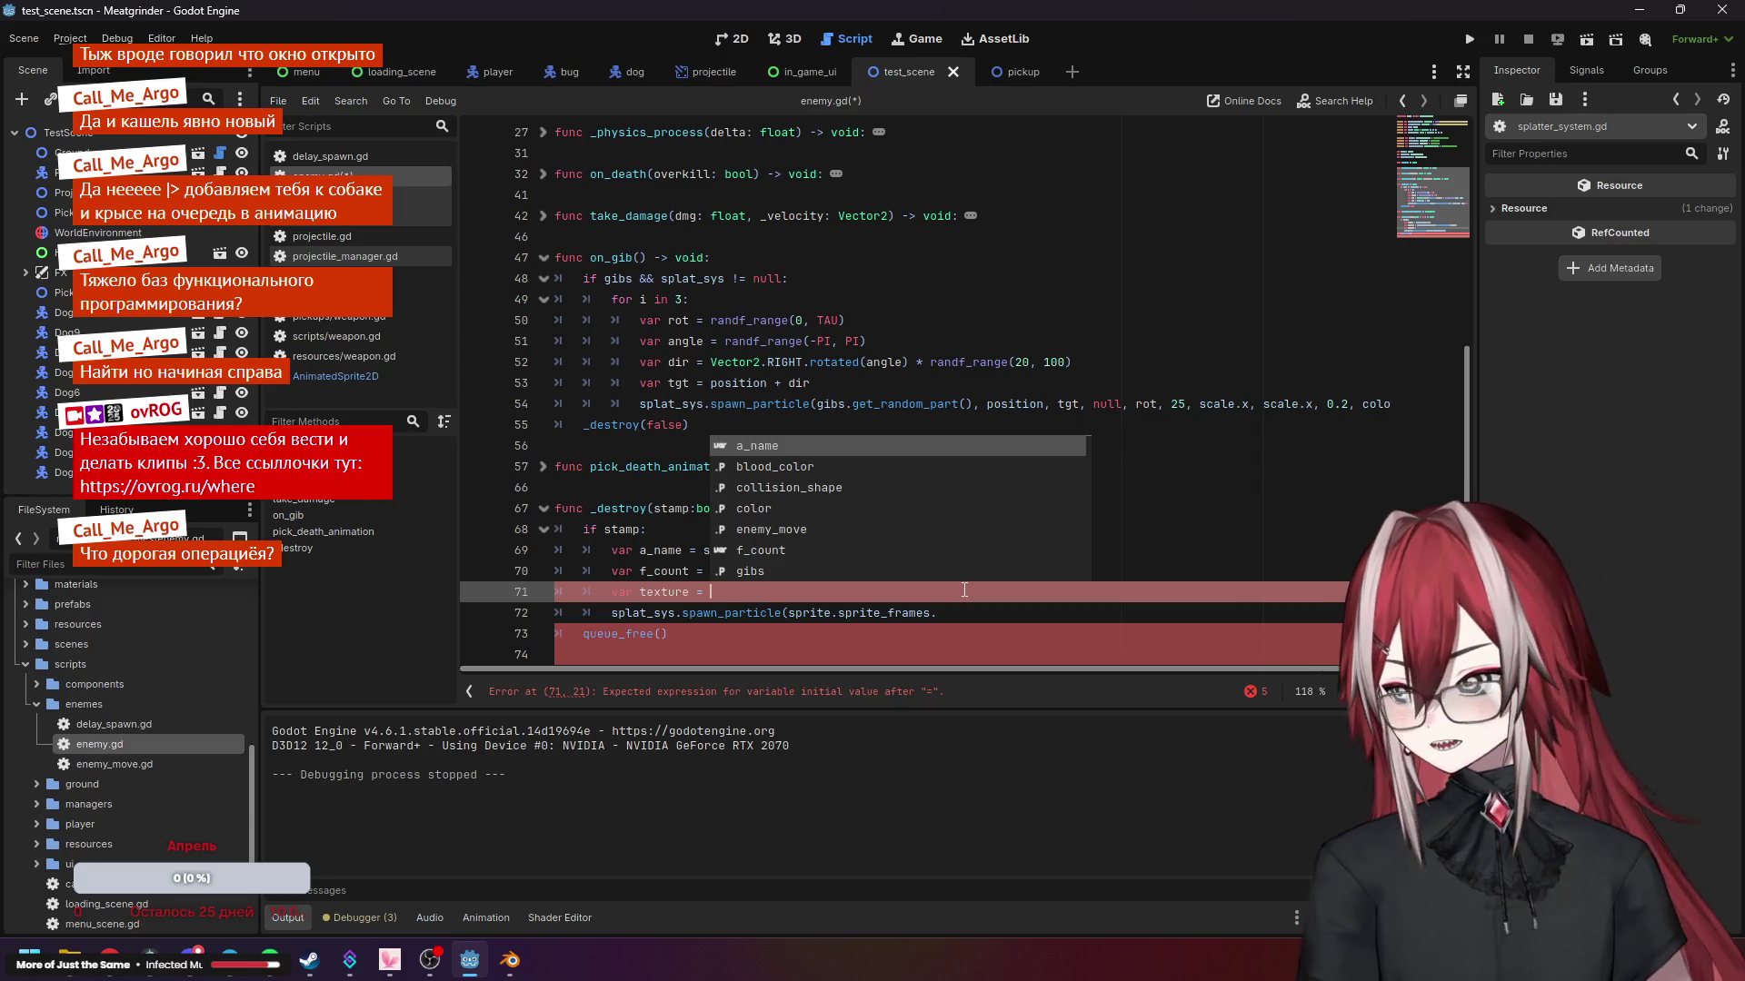
Step: Locate get_frame_texture in the last line of ChatGPT's example code
key(Escape)
key(alt+Tab)
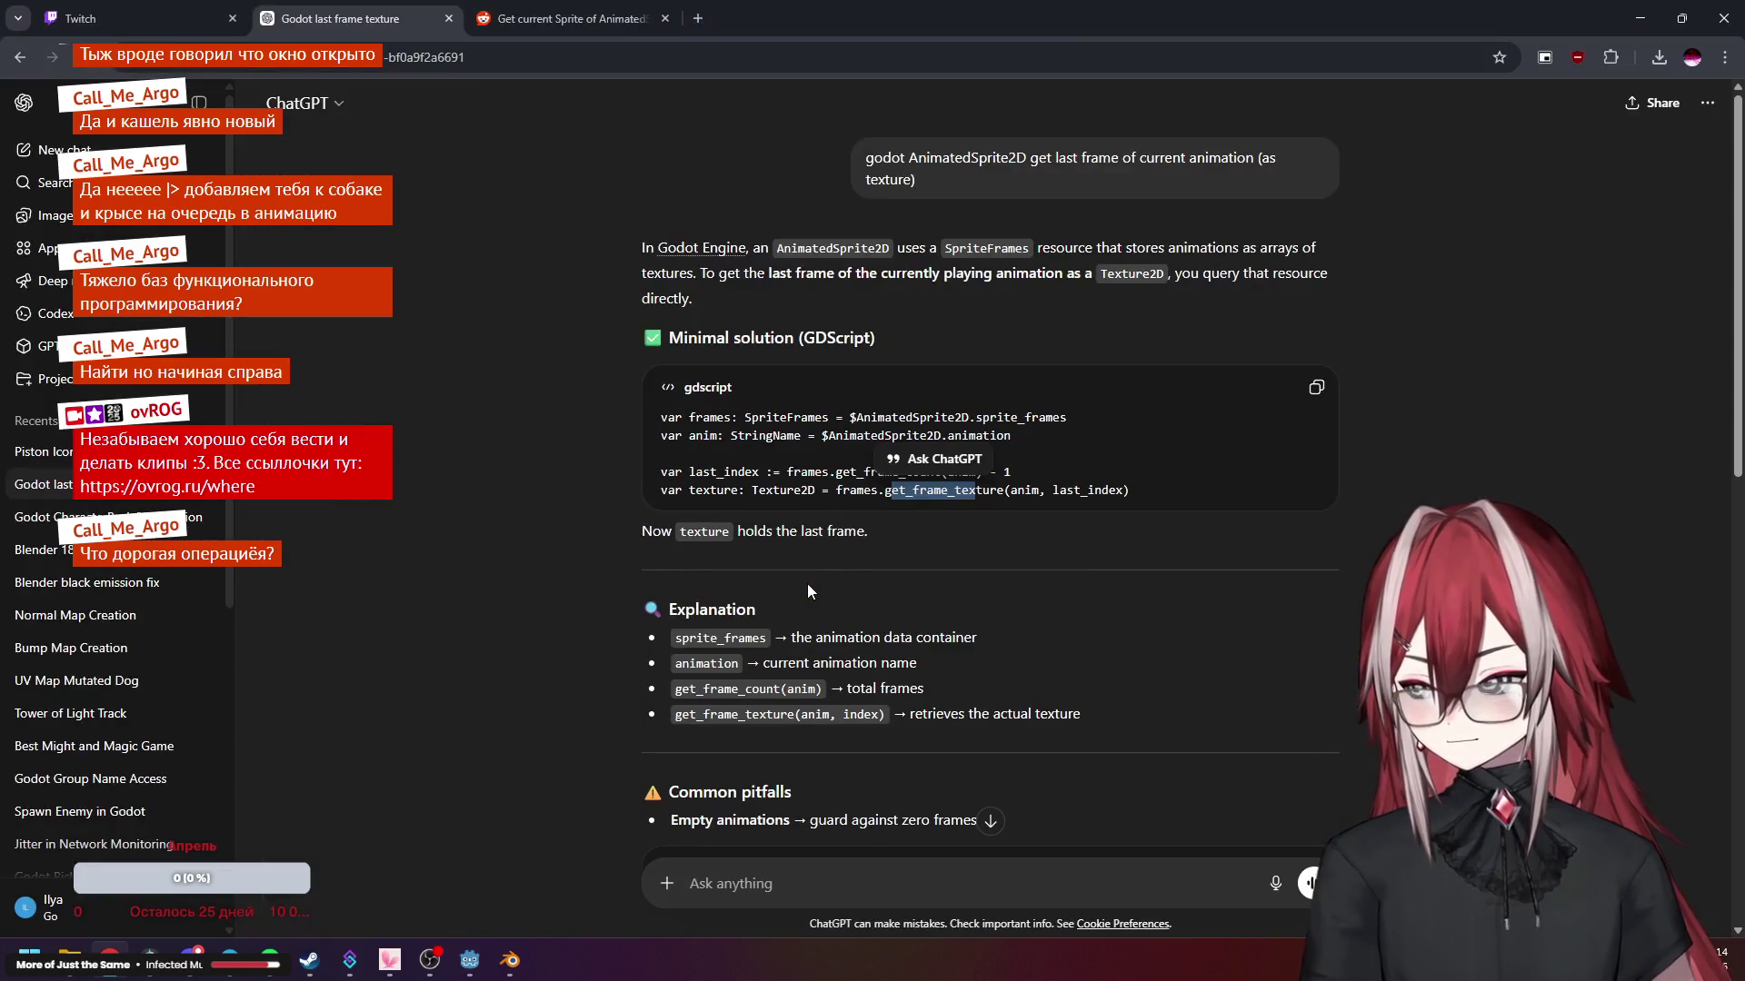
drag(879, 491, 1000, 490)
click(984, 532)
drag(886, 491, 1006, 491)
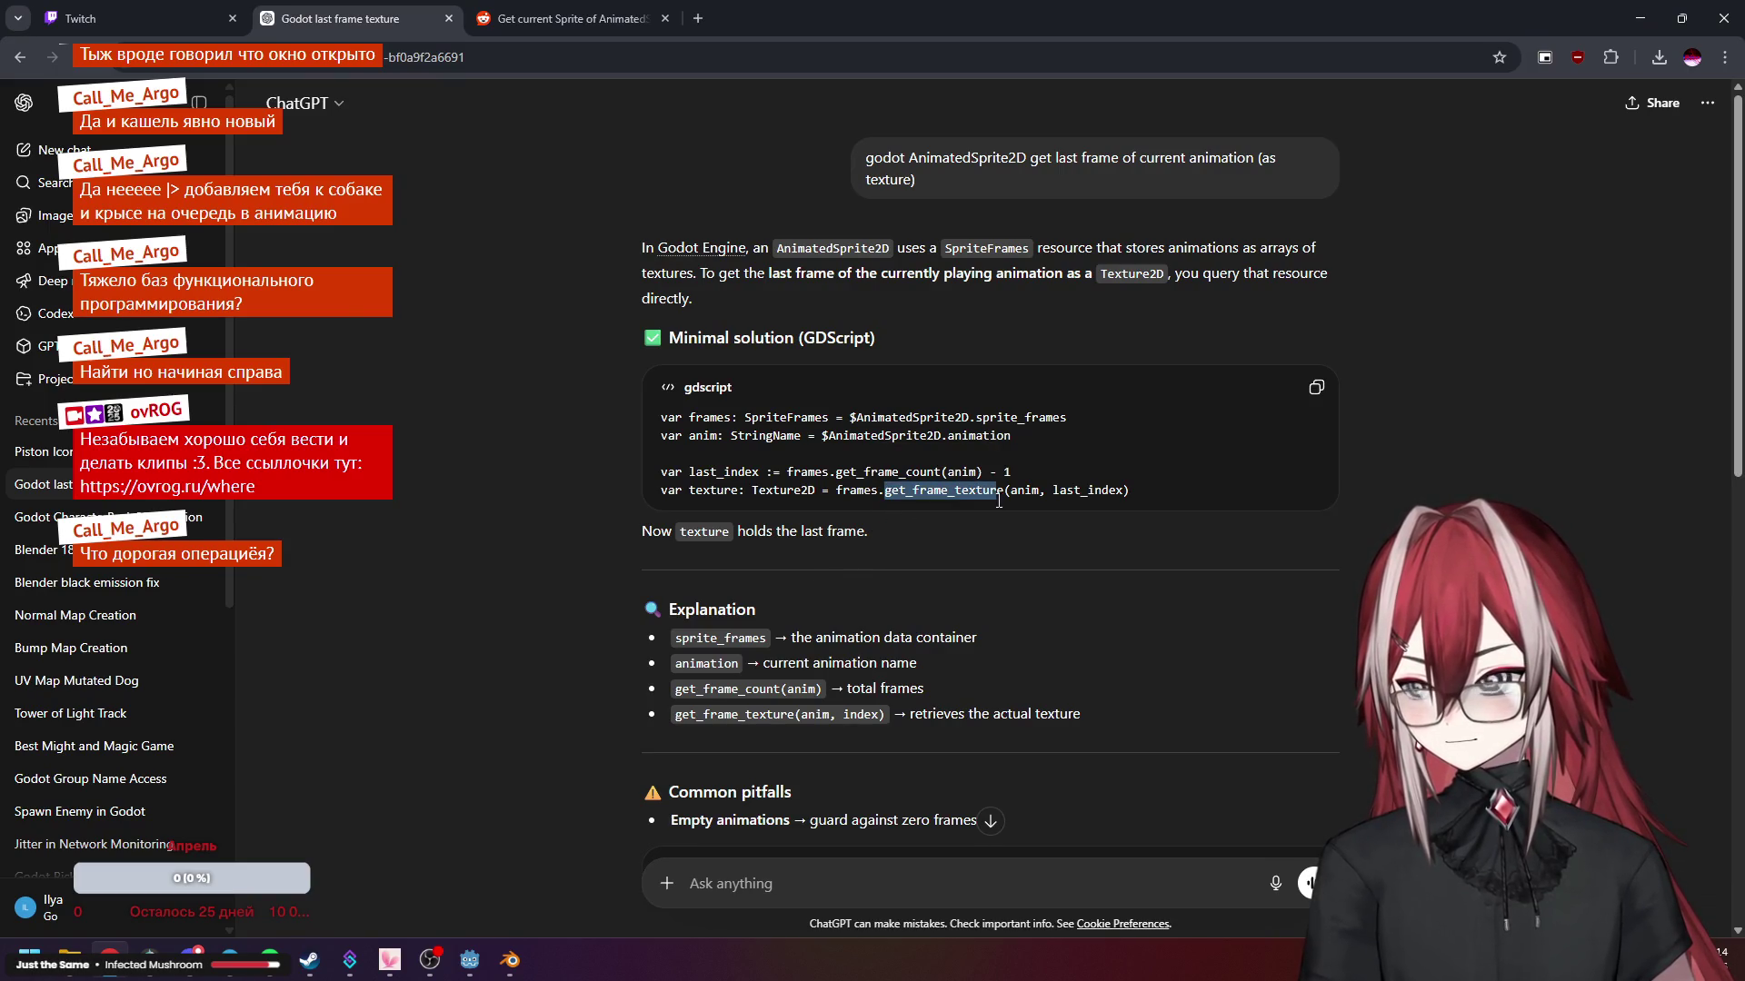
drag(760, 472, 717, 472)
click(933, 538)
key(alt+Tab)
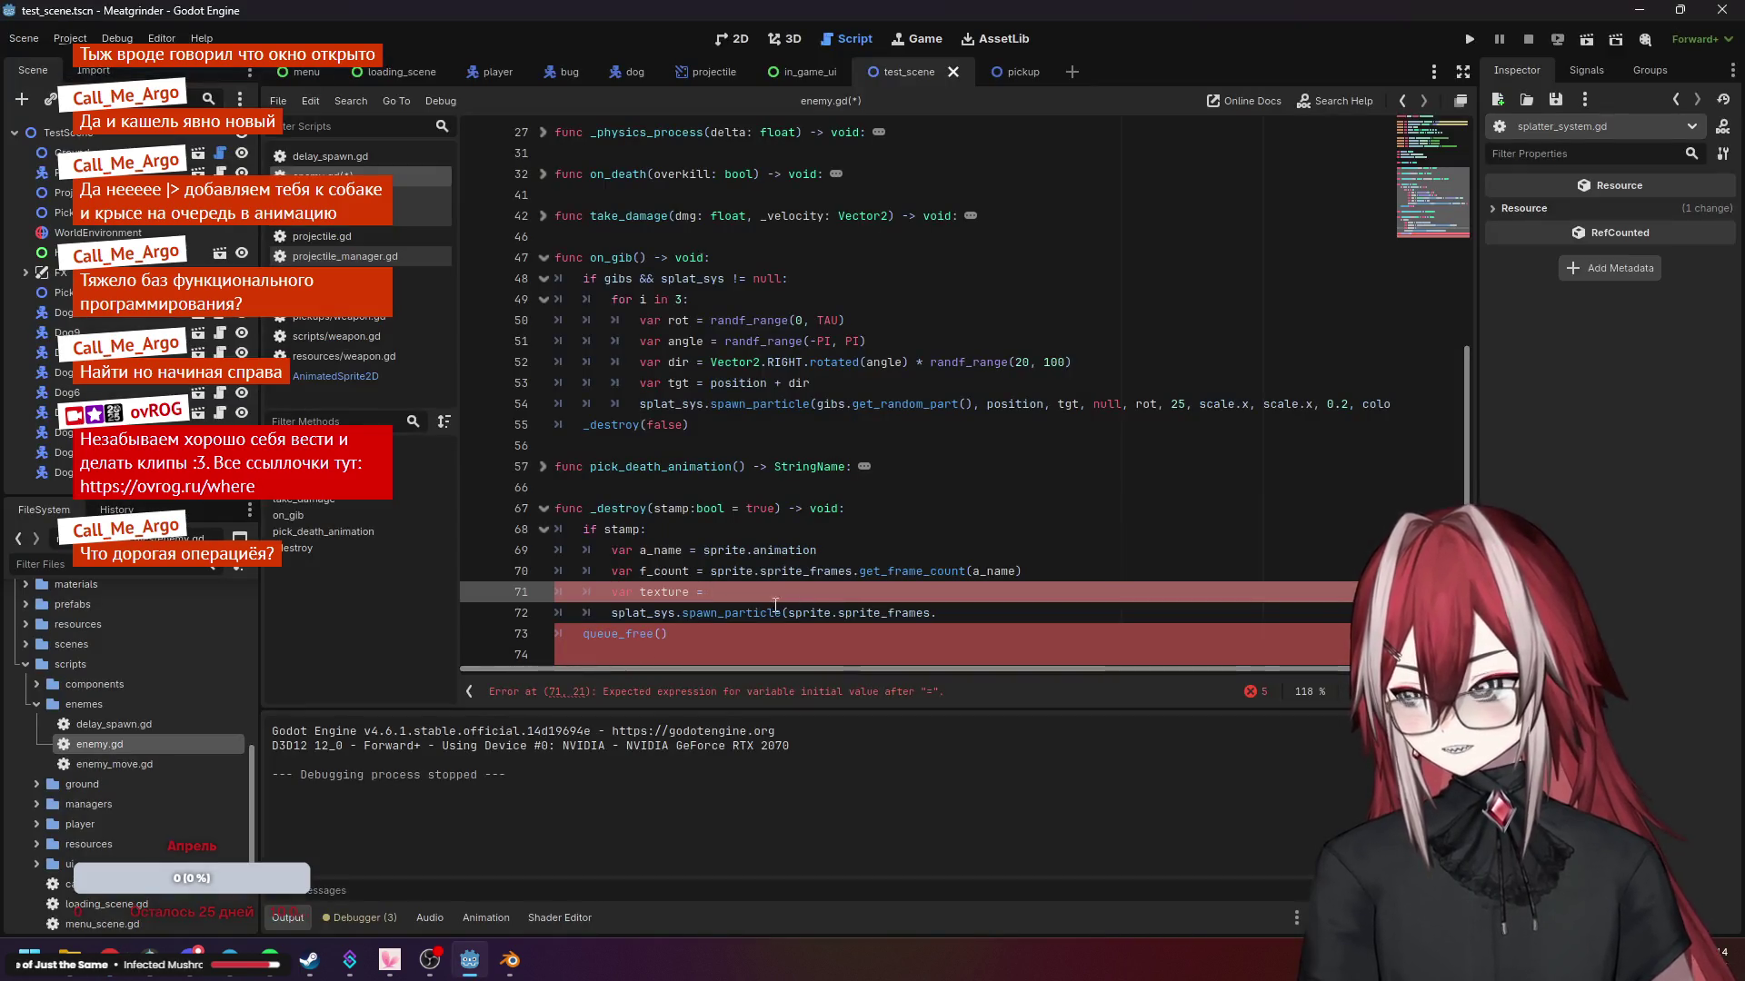
Step: Paste get_frame_texture from ChatGPT's answer after 'var texture =' on line 71
drag(613, 549, 822, 545)
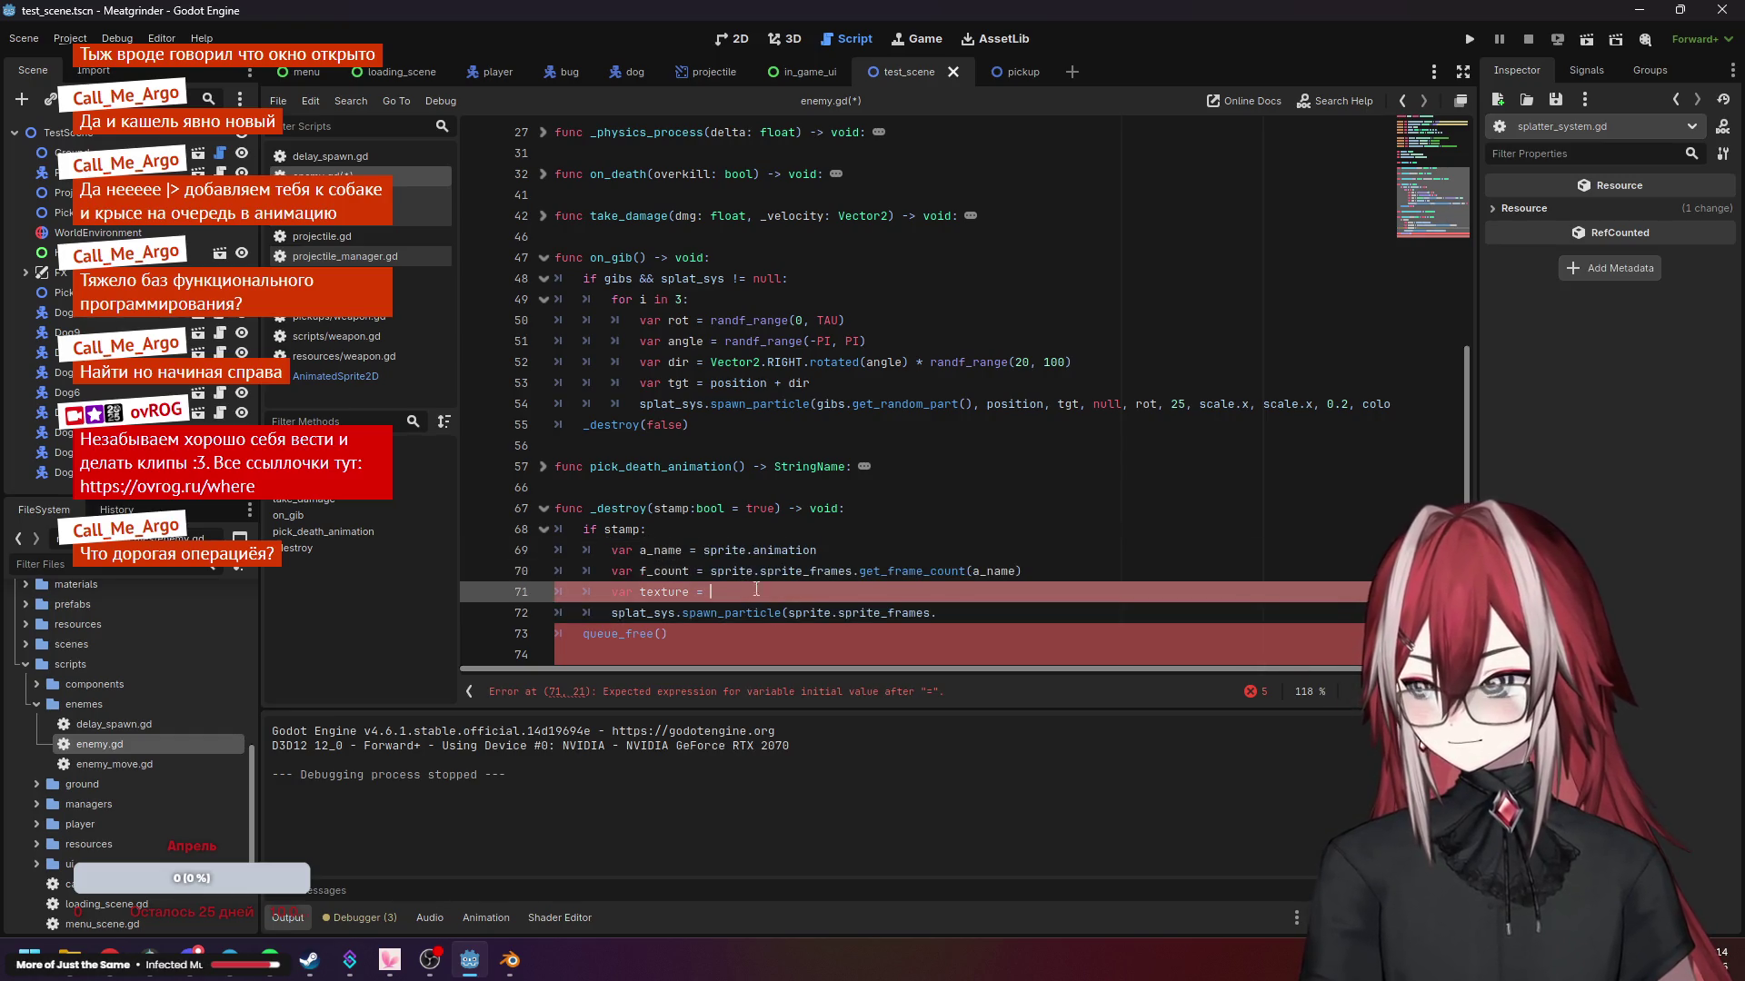
key(alt+Tab)
drag(835, 473, 941, 472)
click(981, 532)
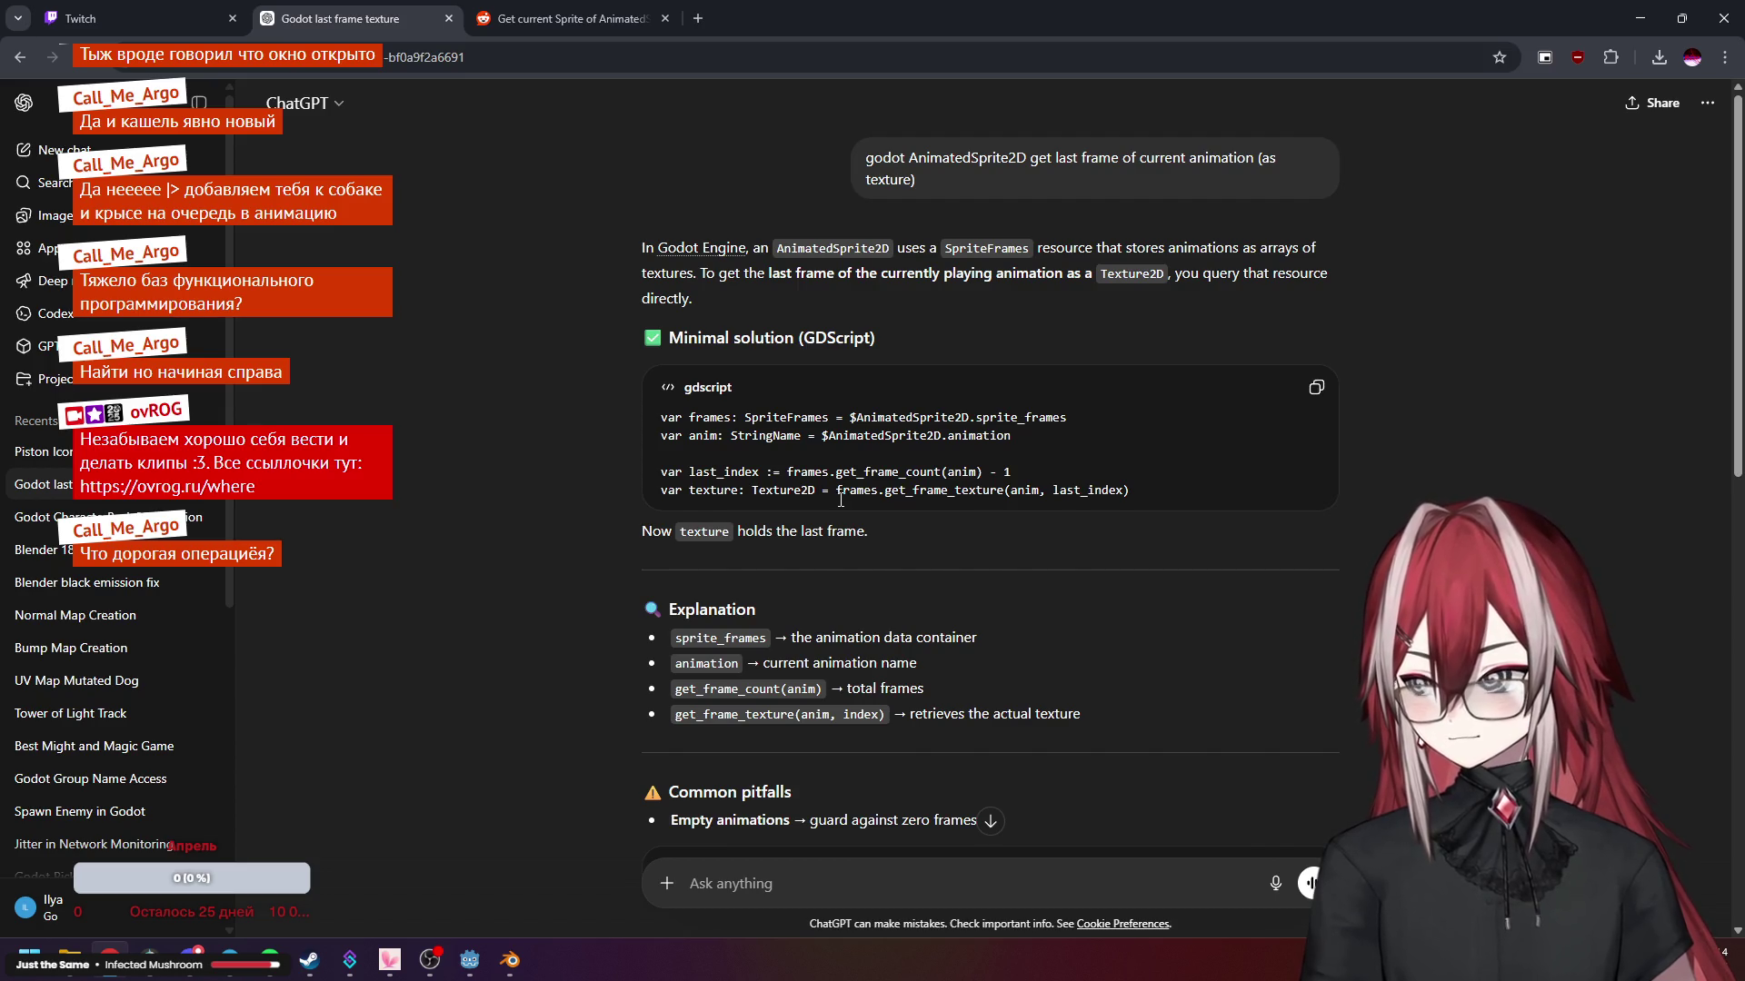
drag(885, 495, 1002, 506)
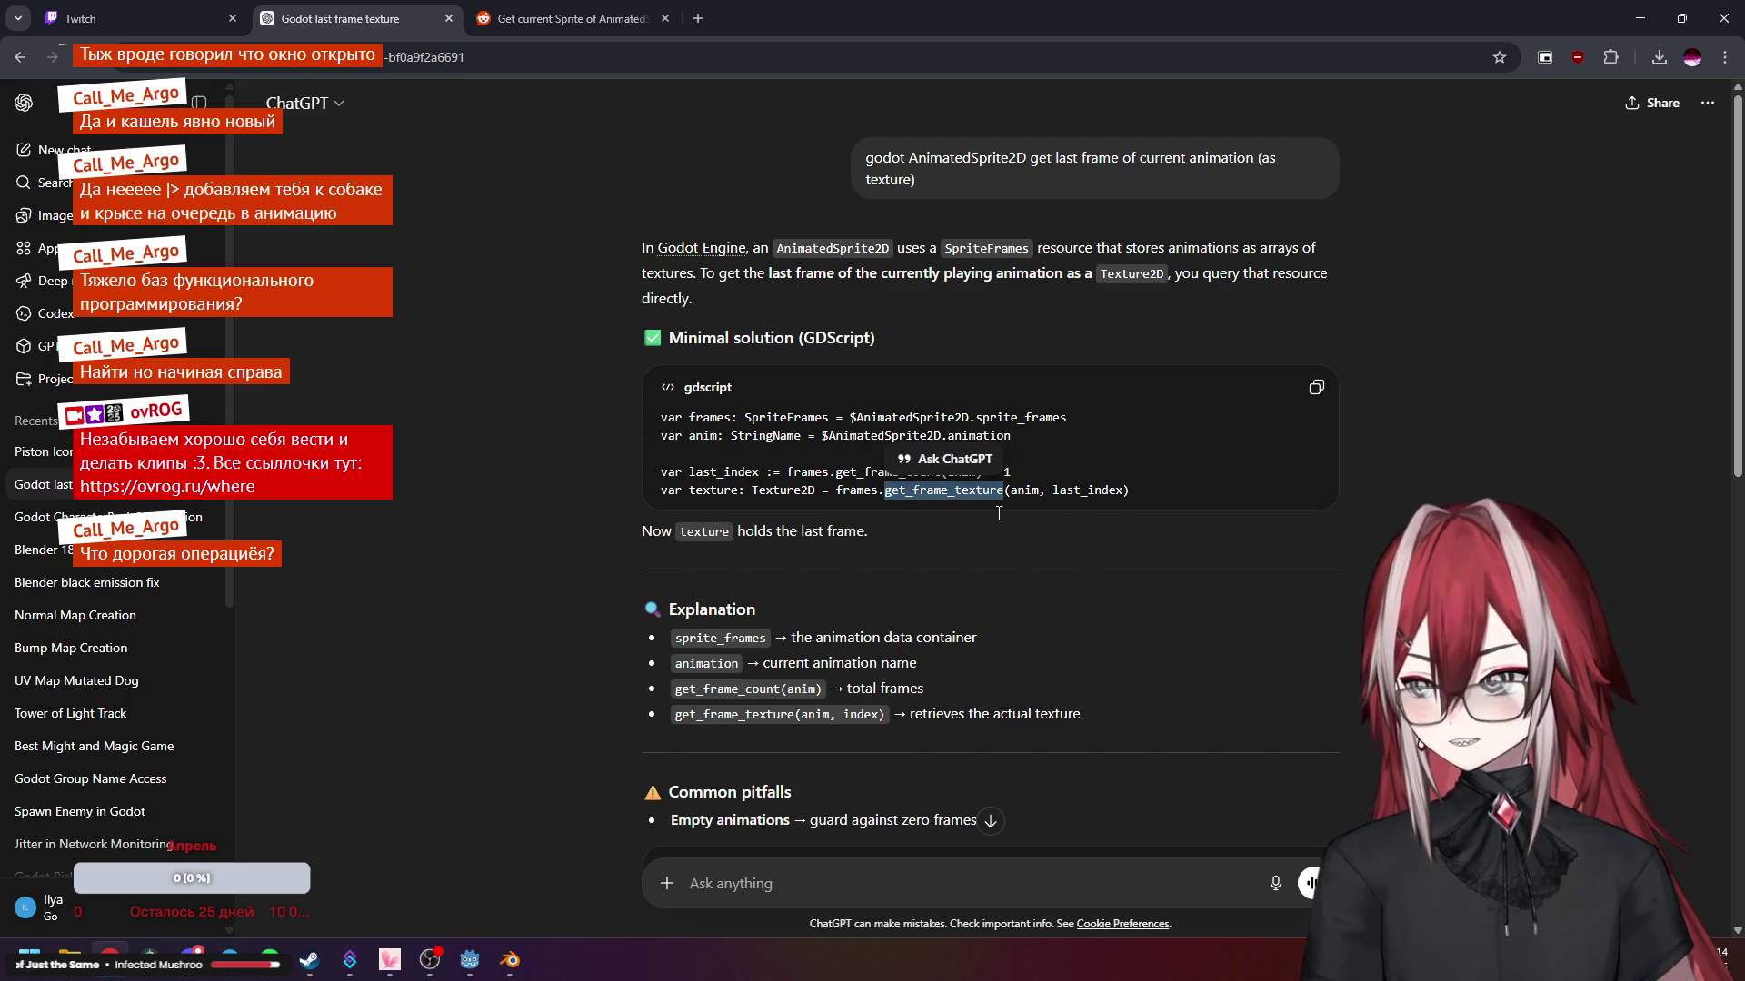
key(alt+Tab)
key(ctrl+v)
drag(711, 570, 854, 571)
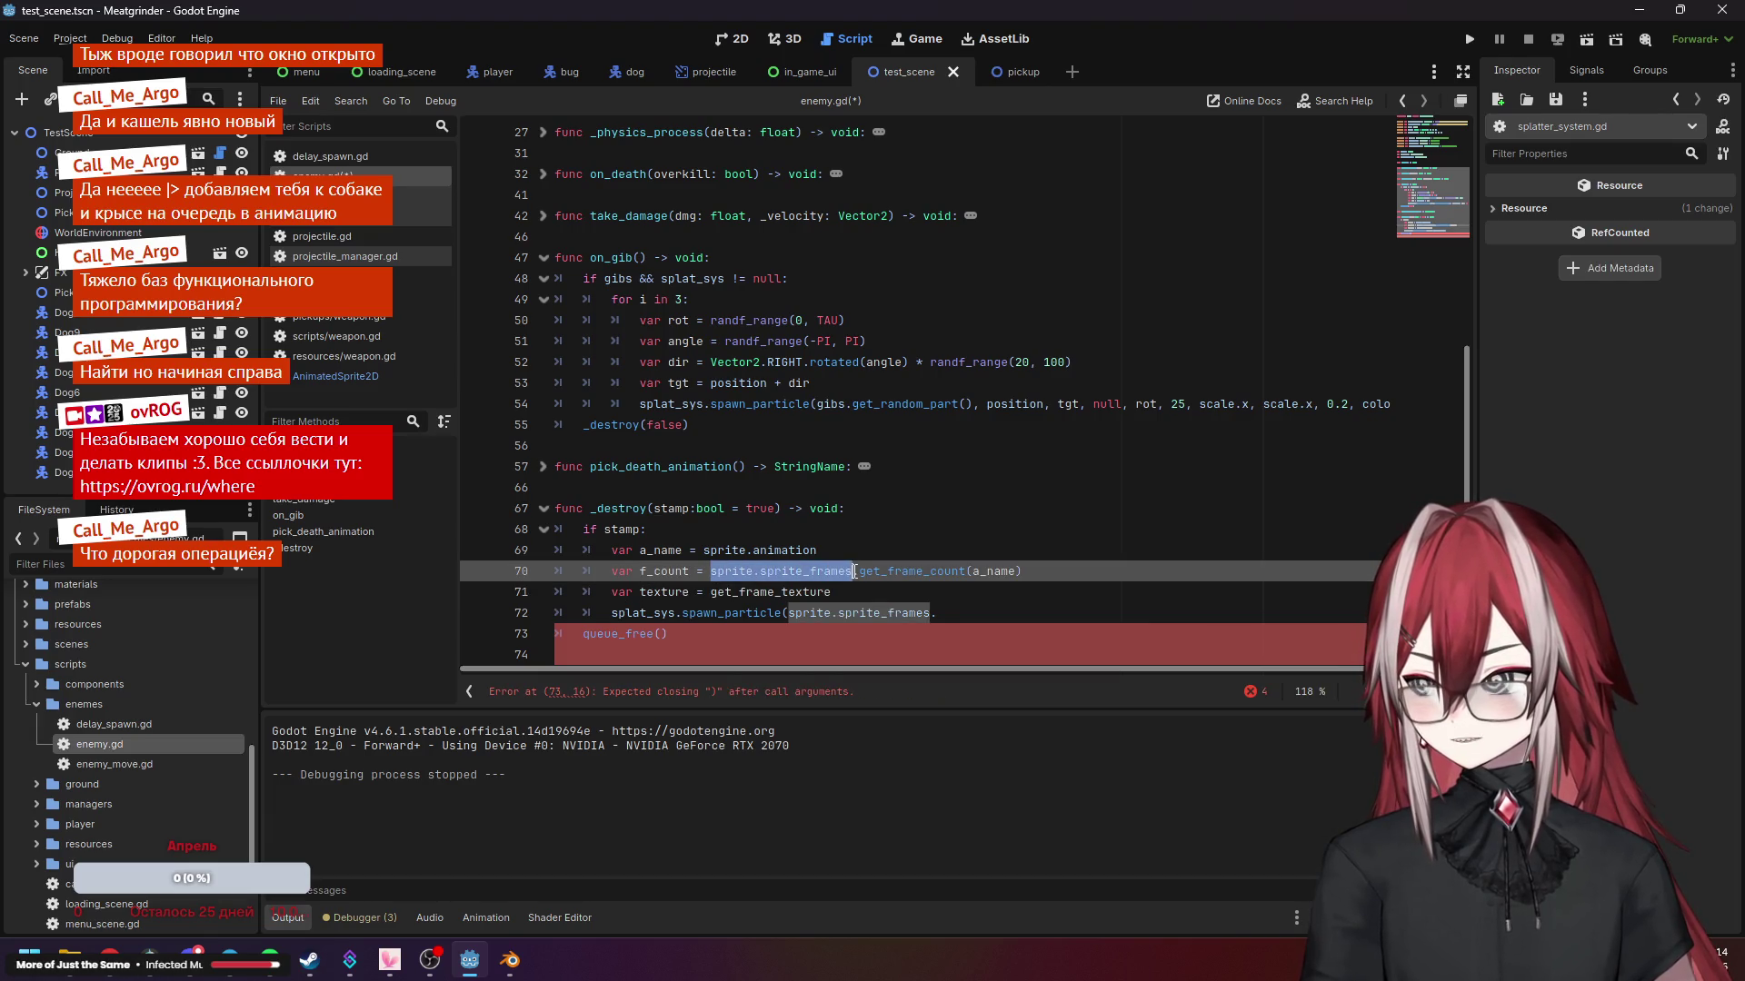
Step: Prefix get_frame_texture on line 71 with sprite.sprite_frames
key(ctrl+c)
click(711, 592)
key(ctrl+v)
text(.)
key(Escape)
text(()
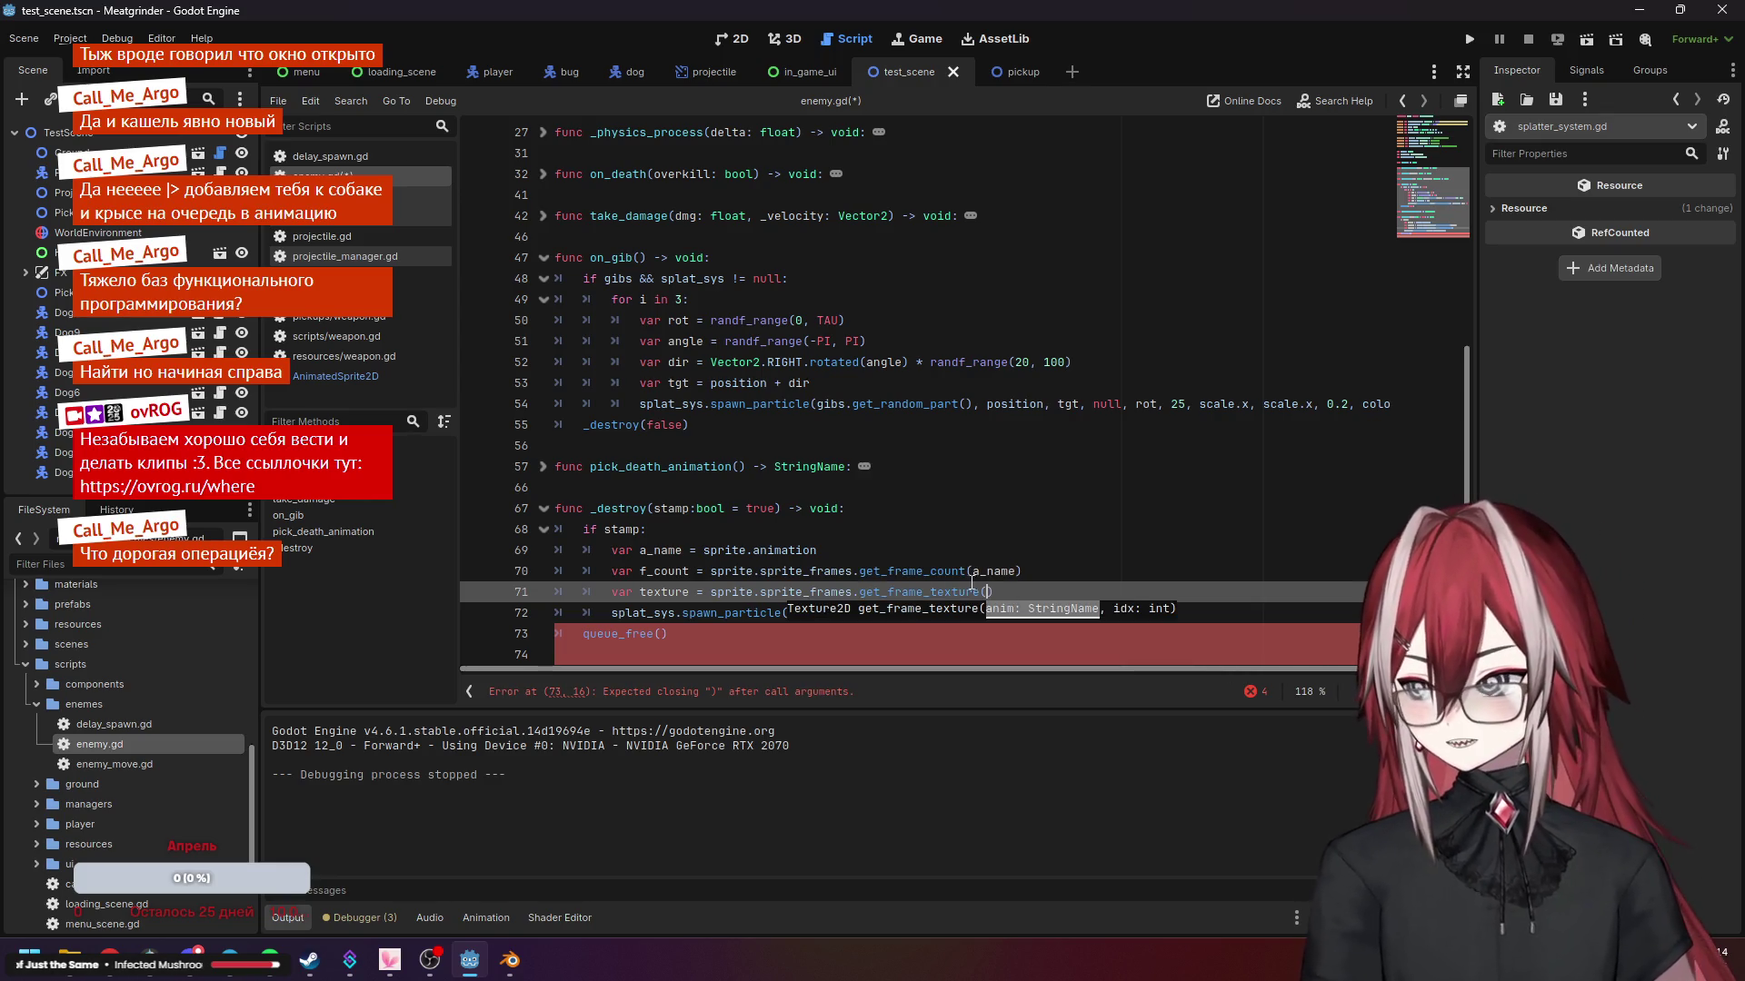
Step: Pass a_name and f_count - 1 as get_frame_texture's arguments
key(Up)
key(Up)
key(Home)
key(ctrl+Right)
key(ctrl+shift+Right)
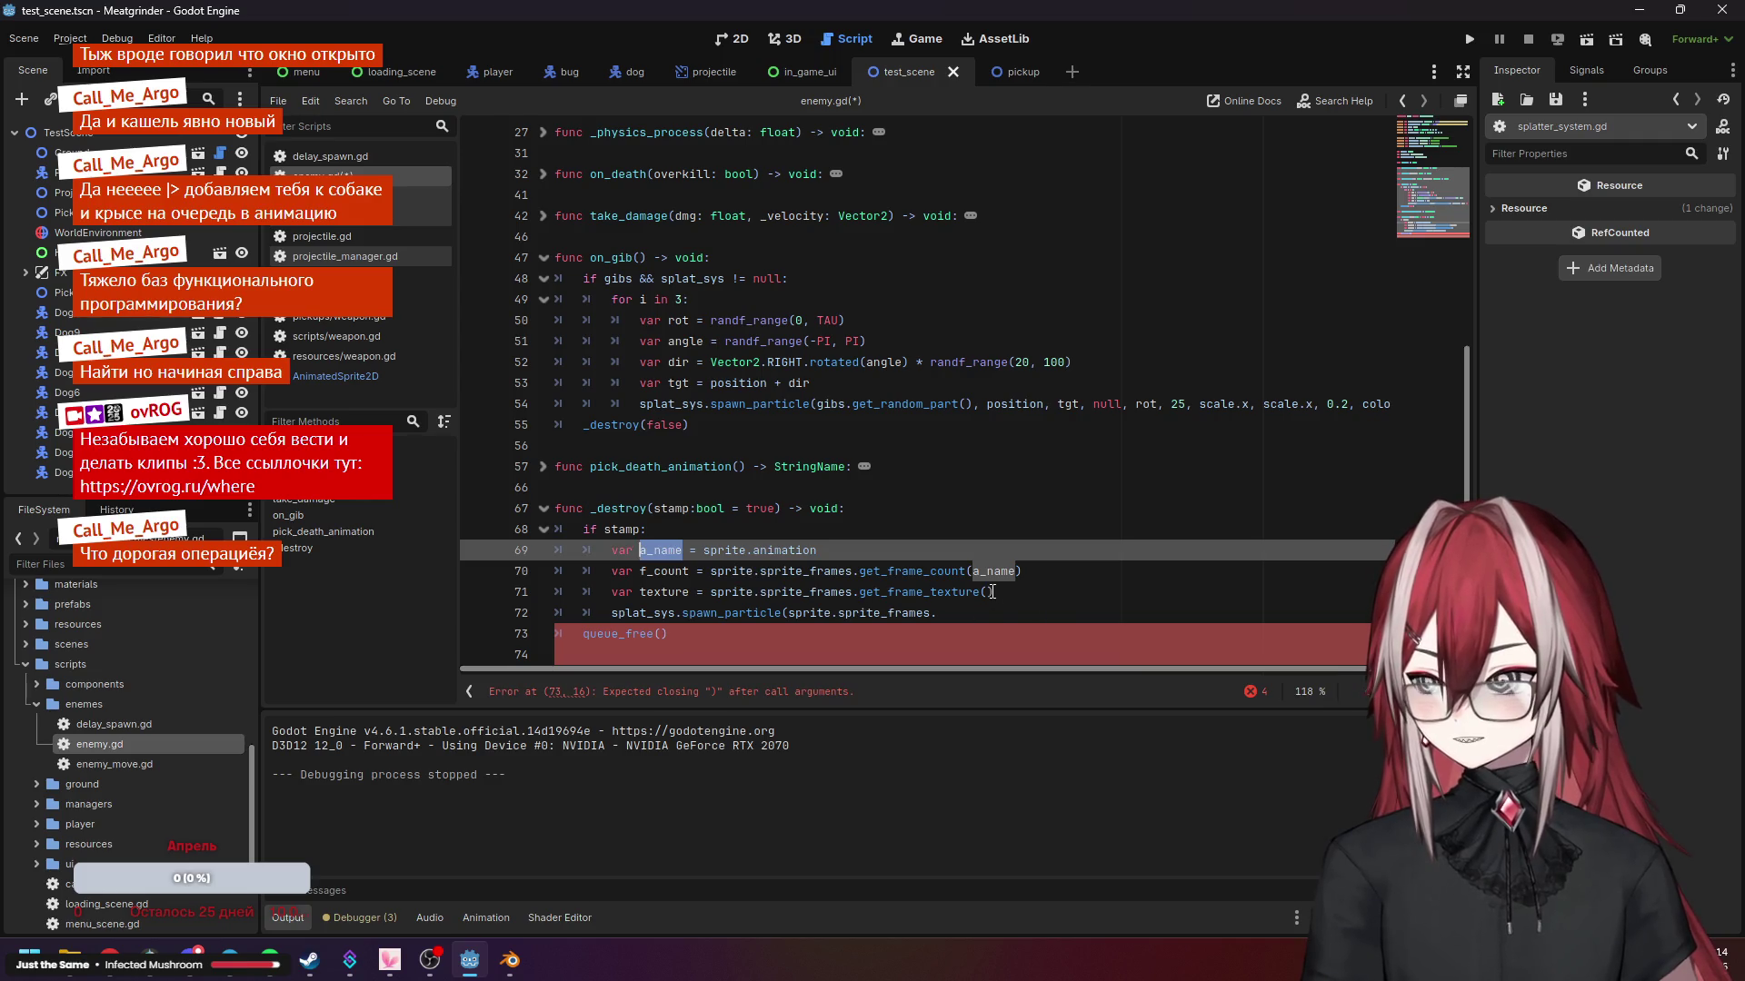
key(ctrl+c)
click(986, 591)
key(ctrl+v)
text(,)
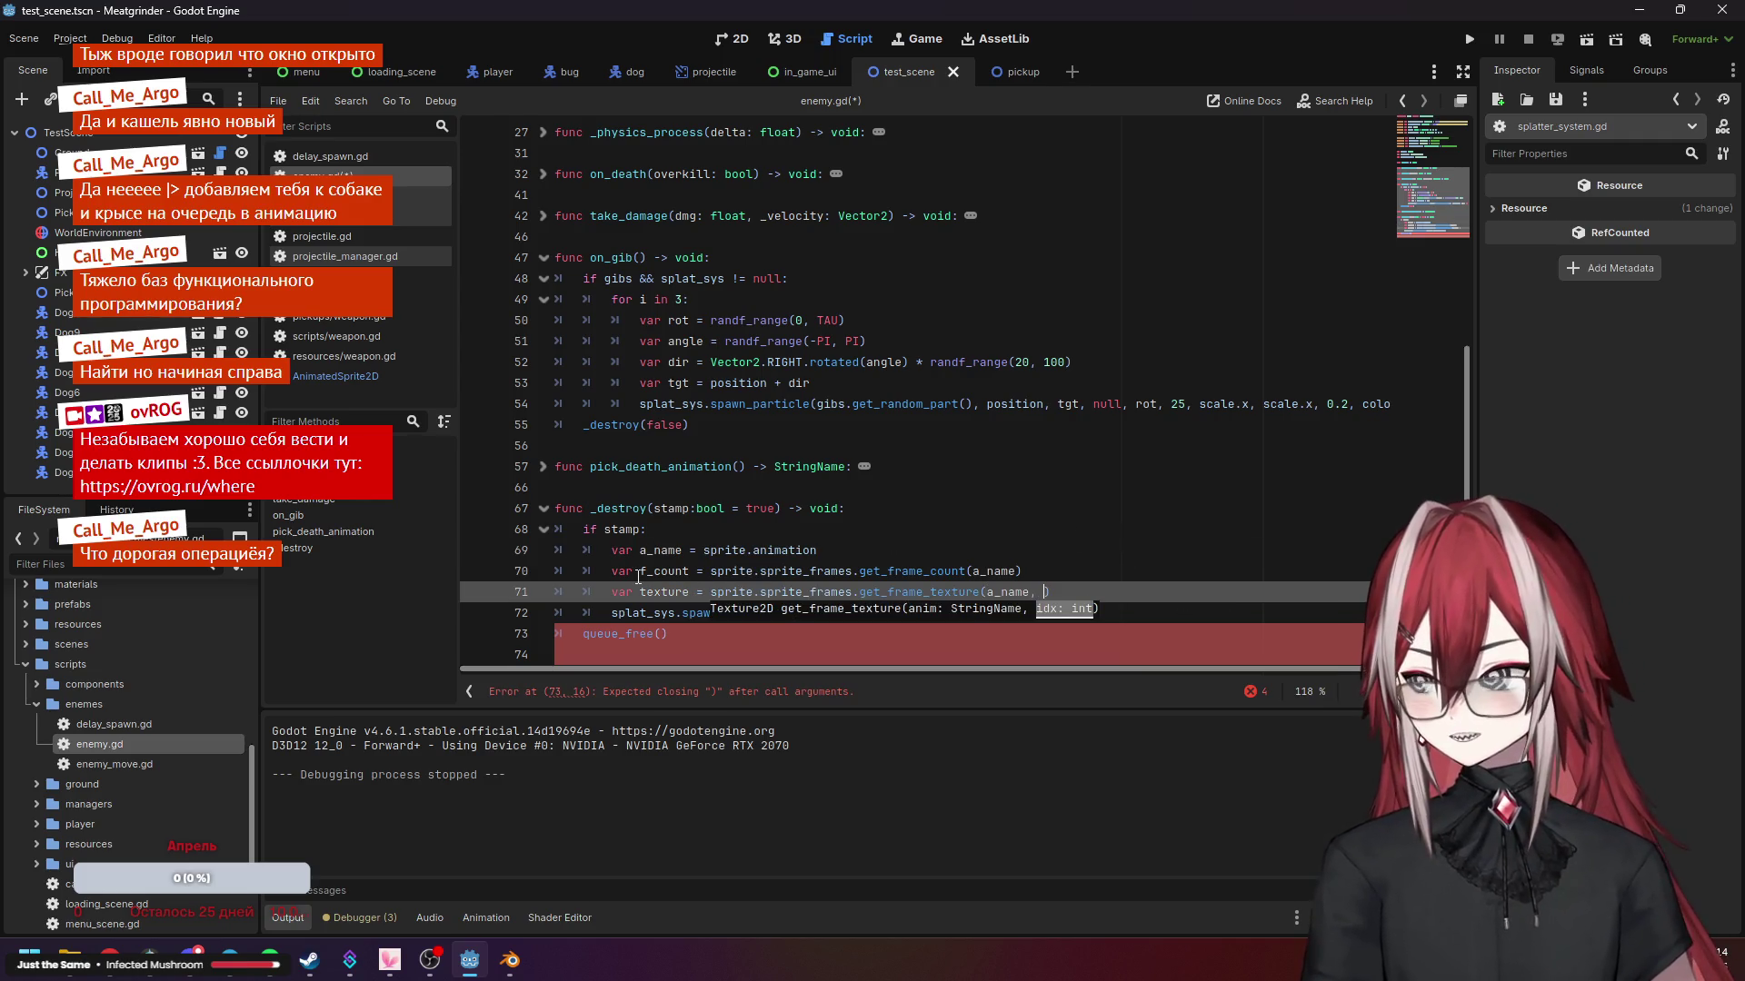
mouse_move(641, 576)
mouse_down()
mouse_move(709, 571)
mouse_move(689, 571)
mouse_up()
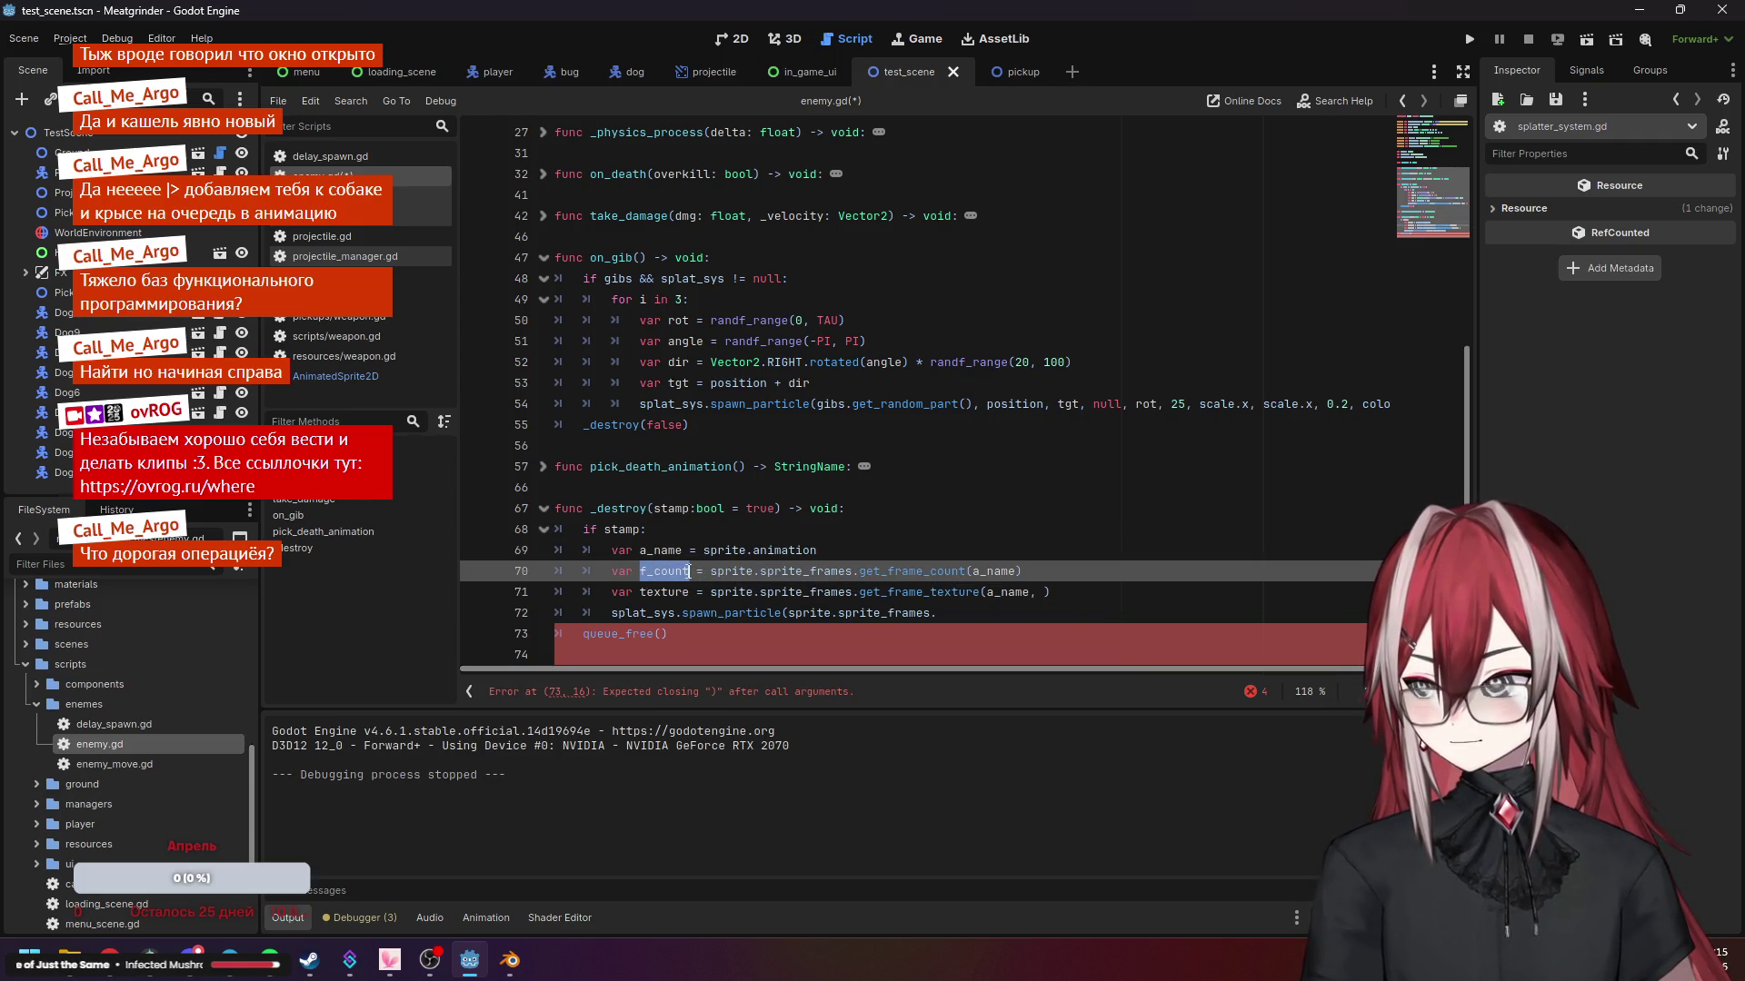
click(1041, 591)
key(ctrl+v)
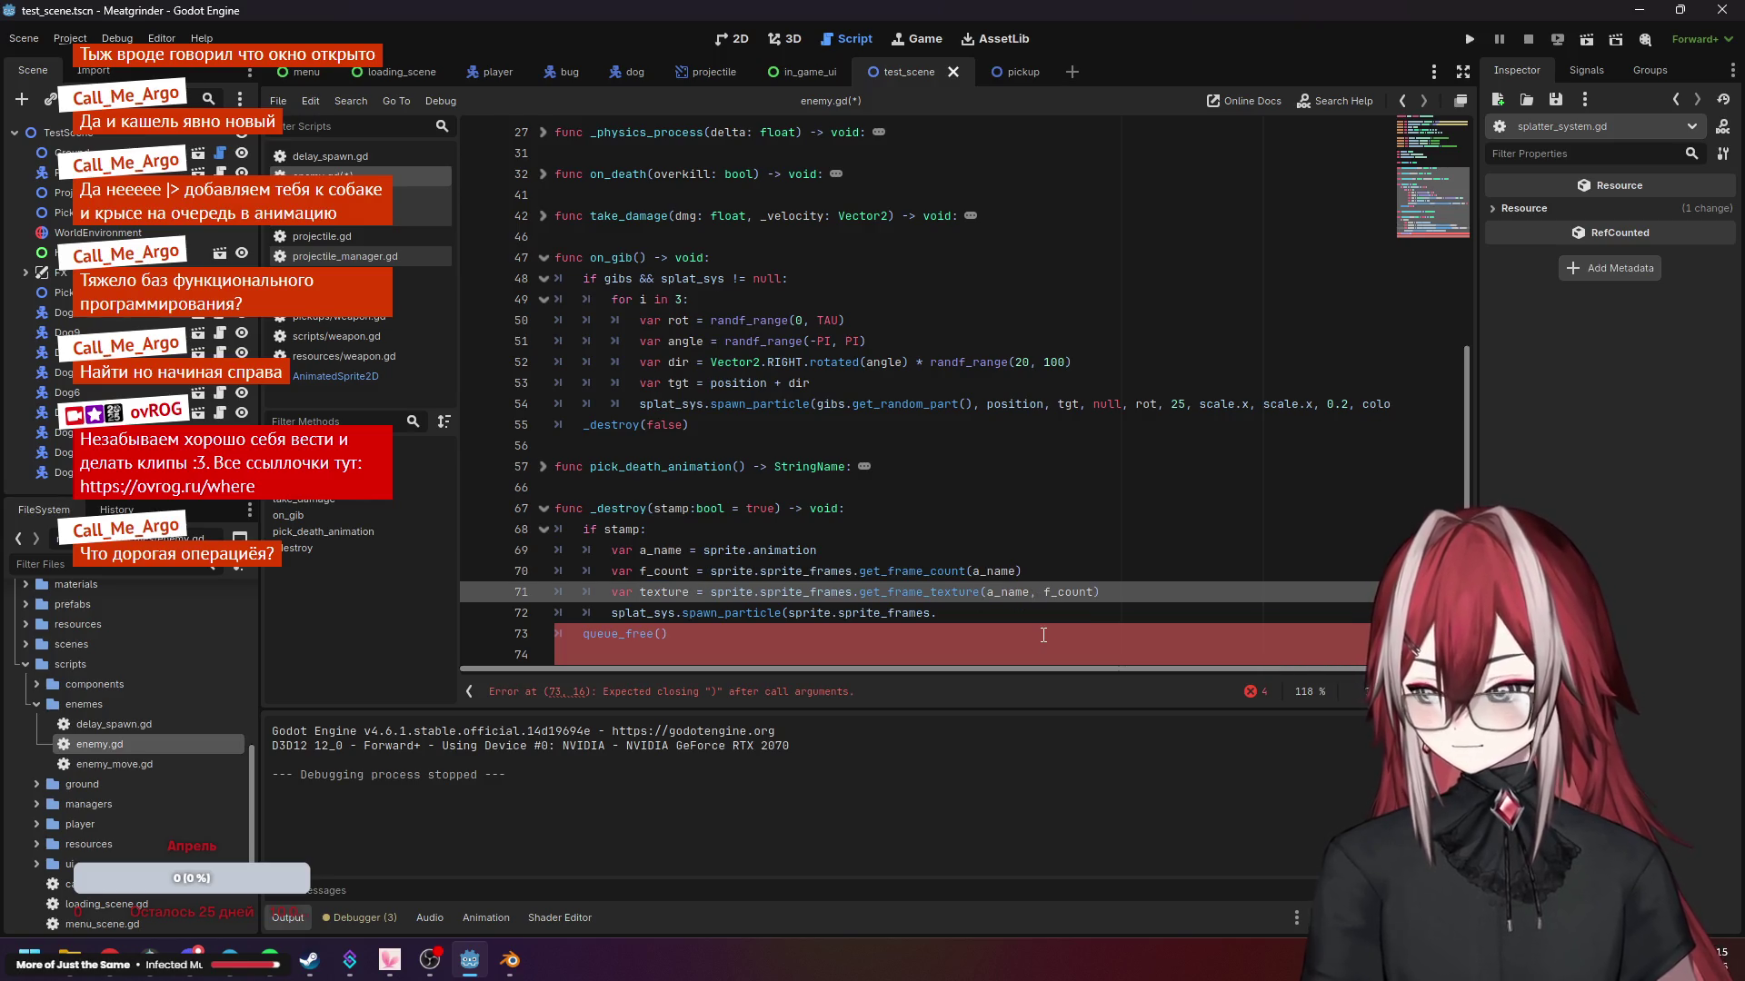
text(- 1)
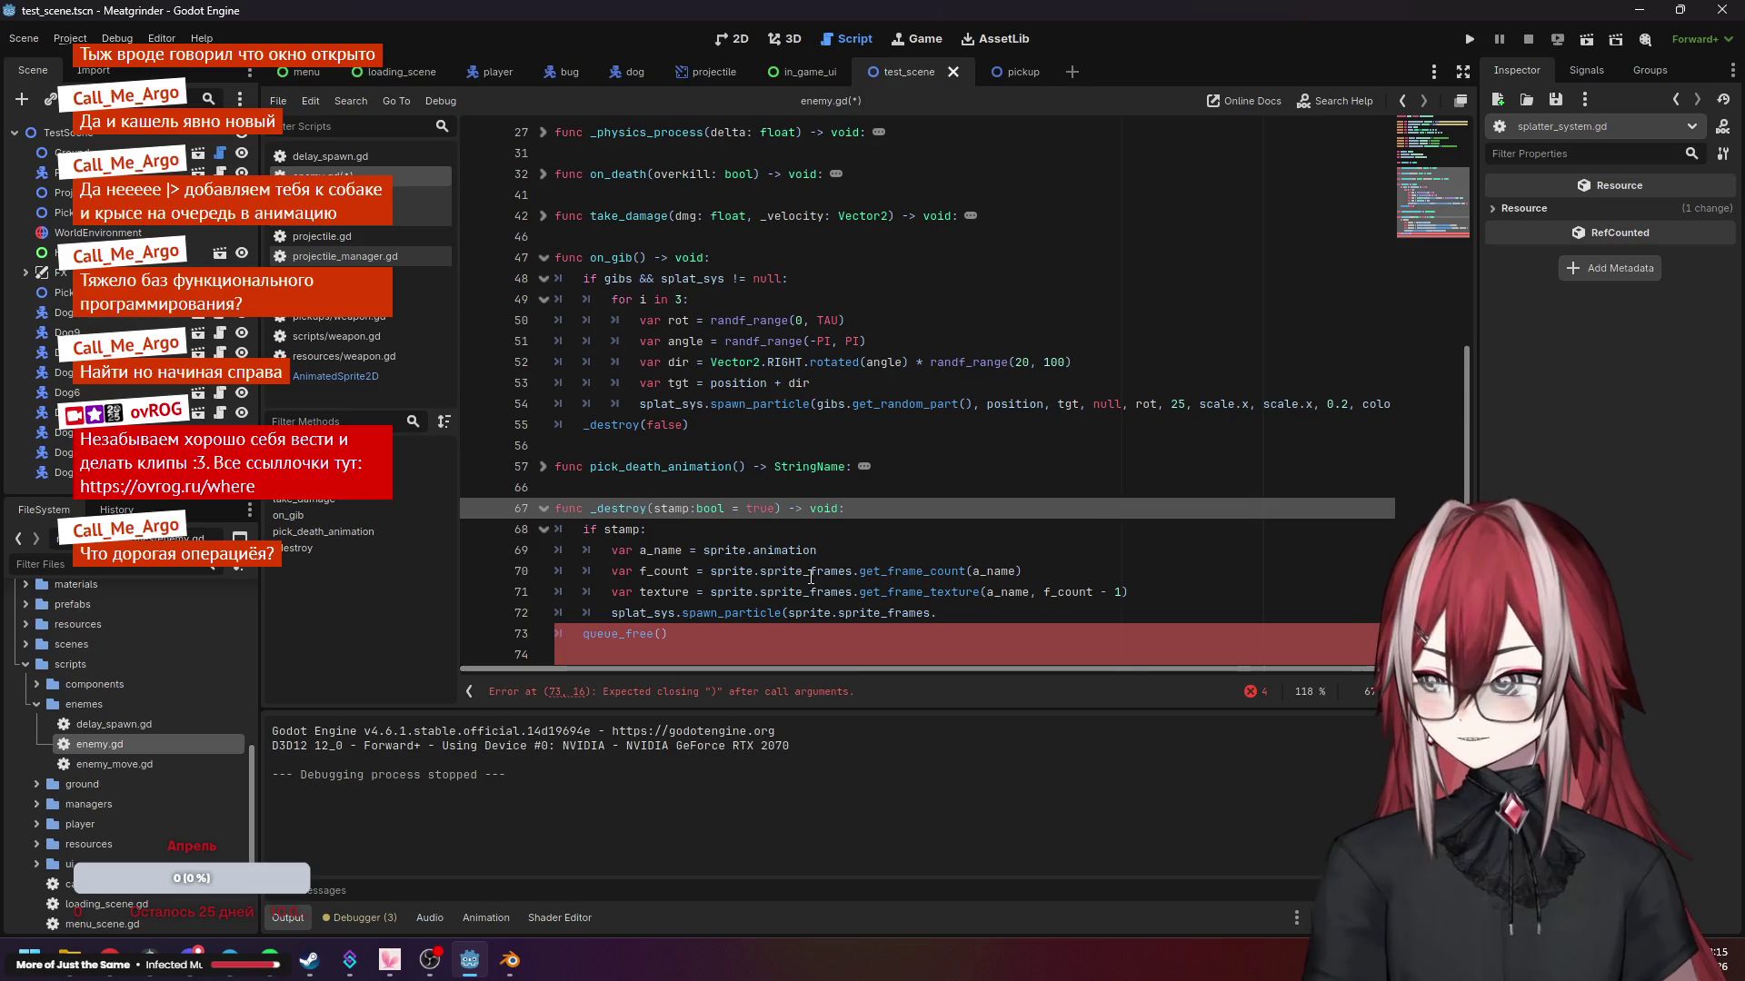
Step: Select the old sprite_frames argument in the spawn_particle call on line 72
drag(641, 591, 672, 591)
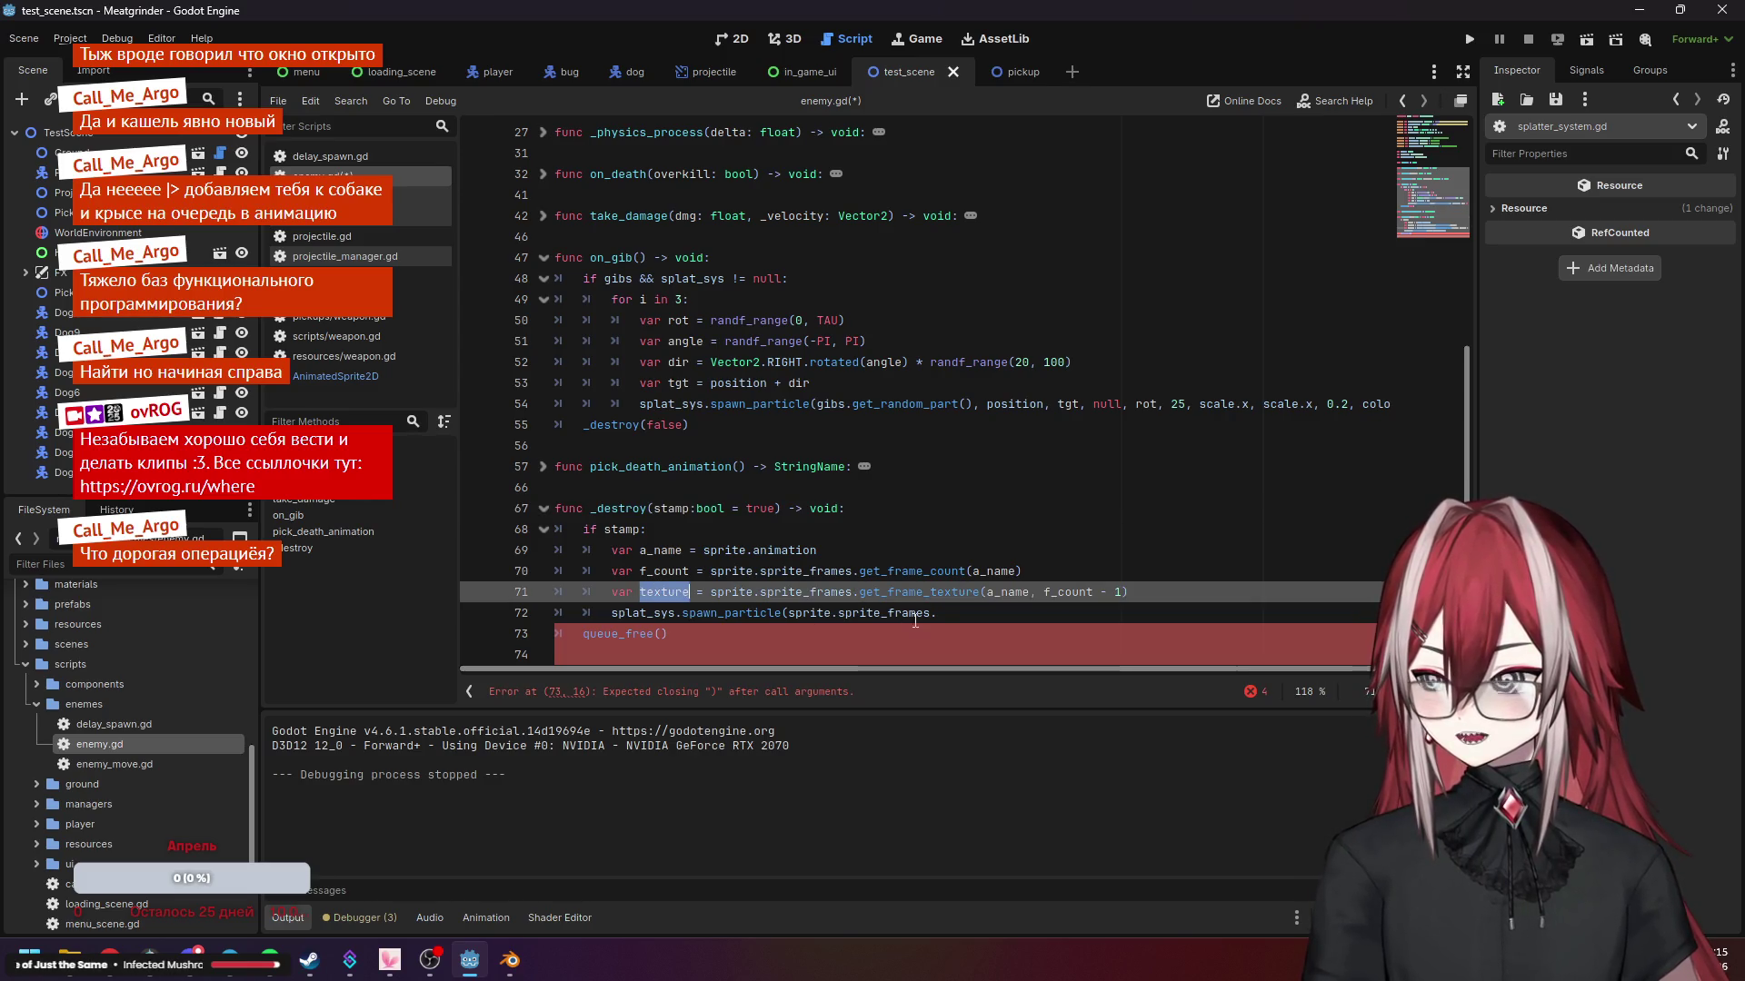
click(953, 614)
key(ctrl+shift+Left)
key(ctrl+shift+Left)
Step: Complete the call as spawn_particle(texture, position, position)
text(texture))
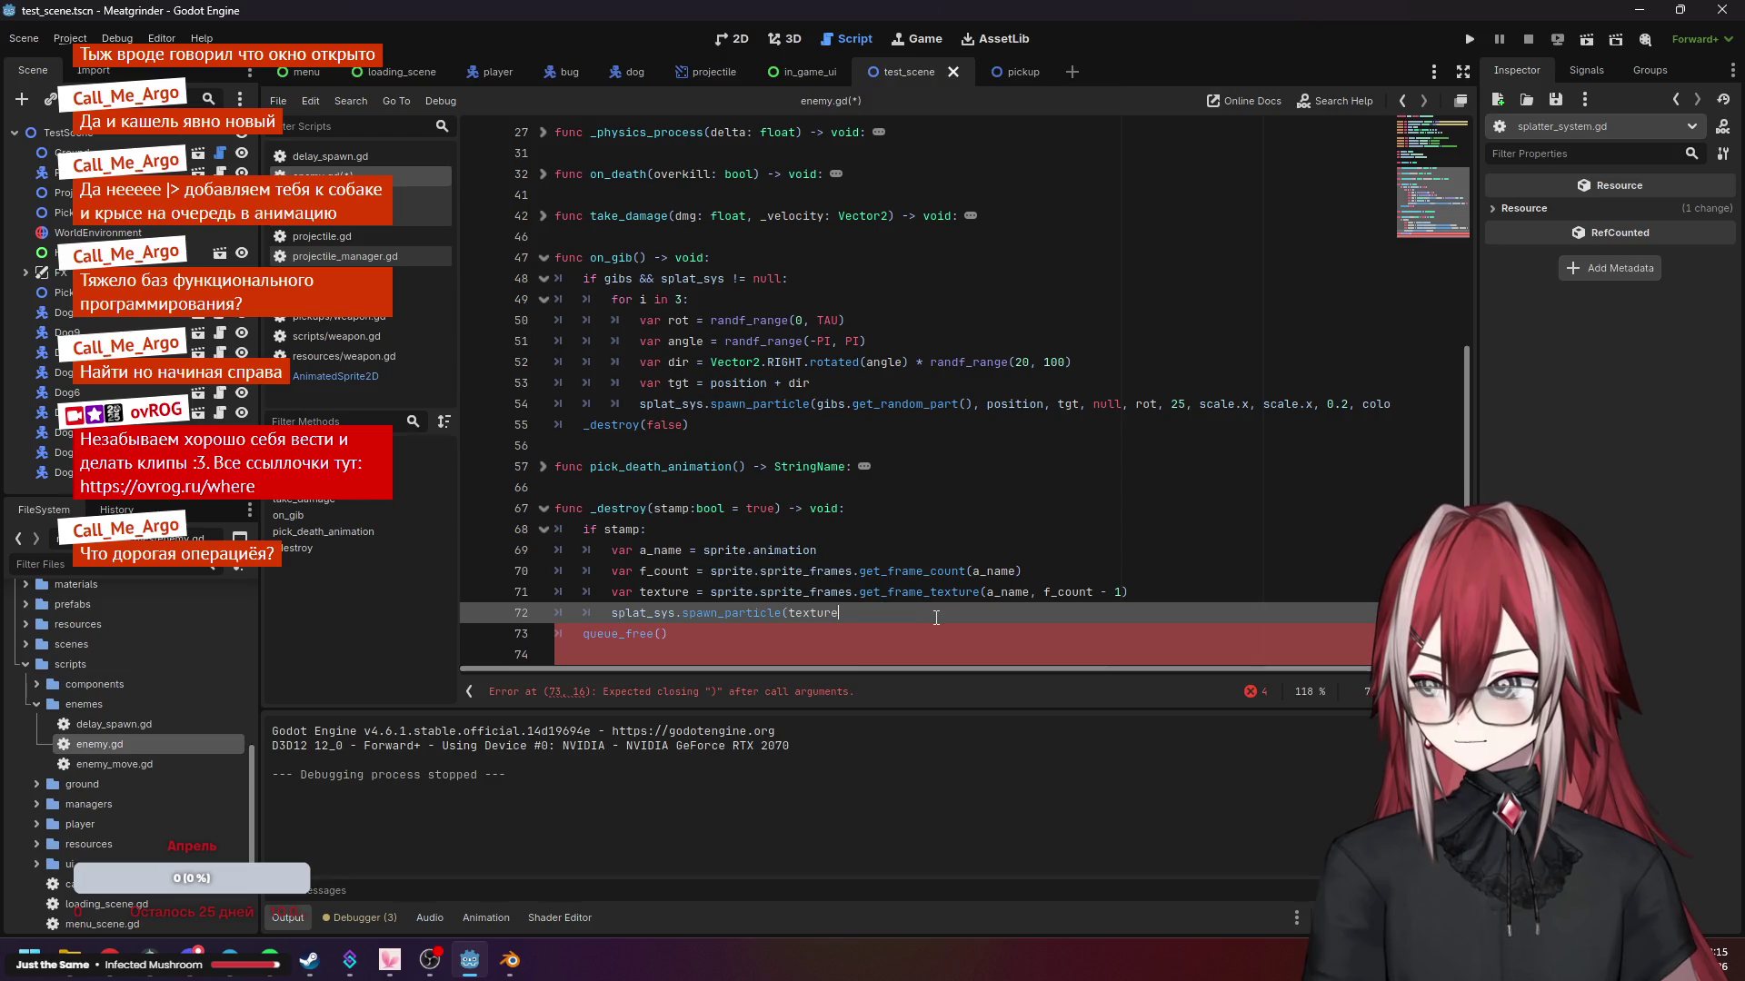
key(Left)
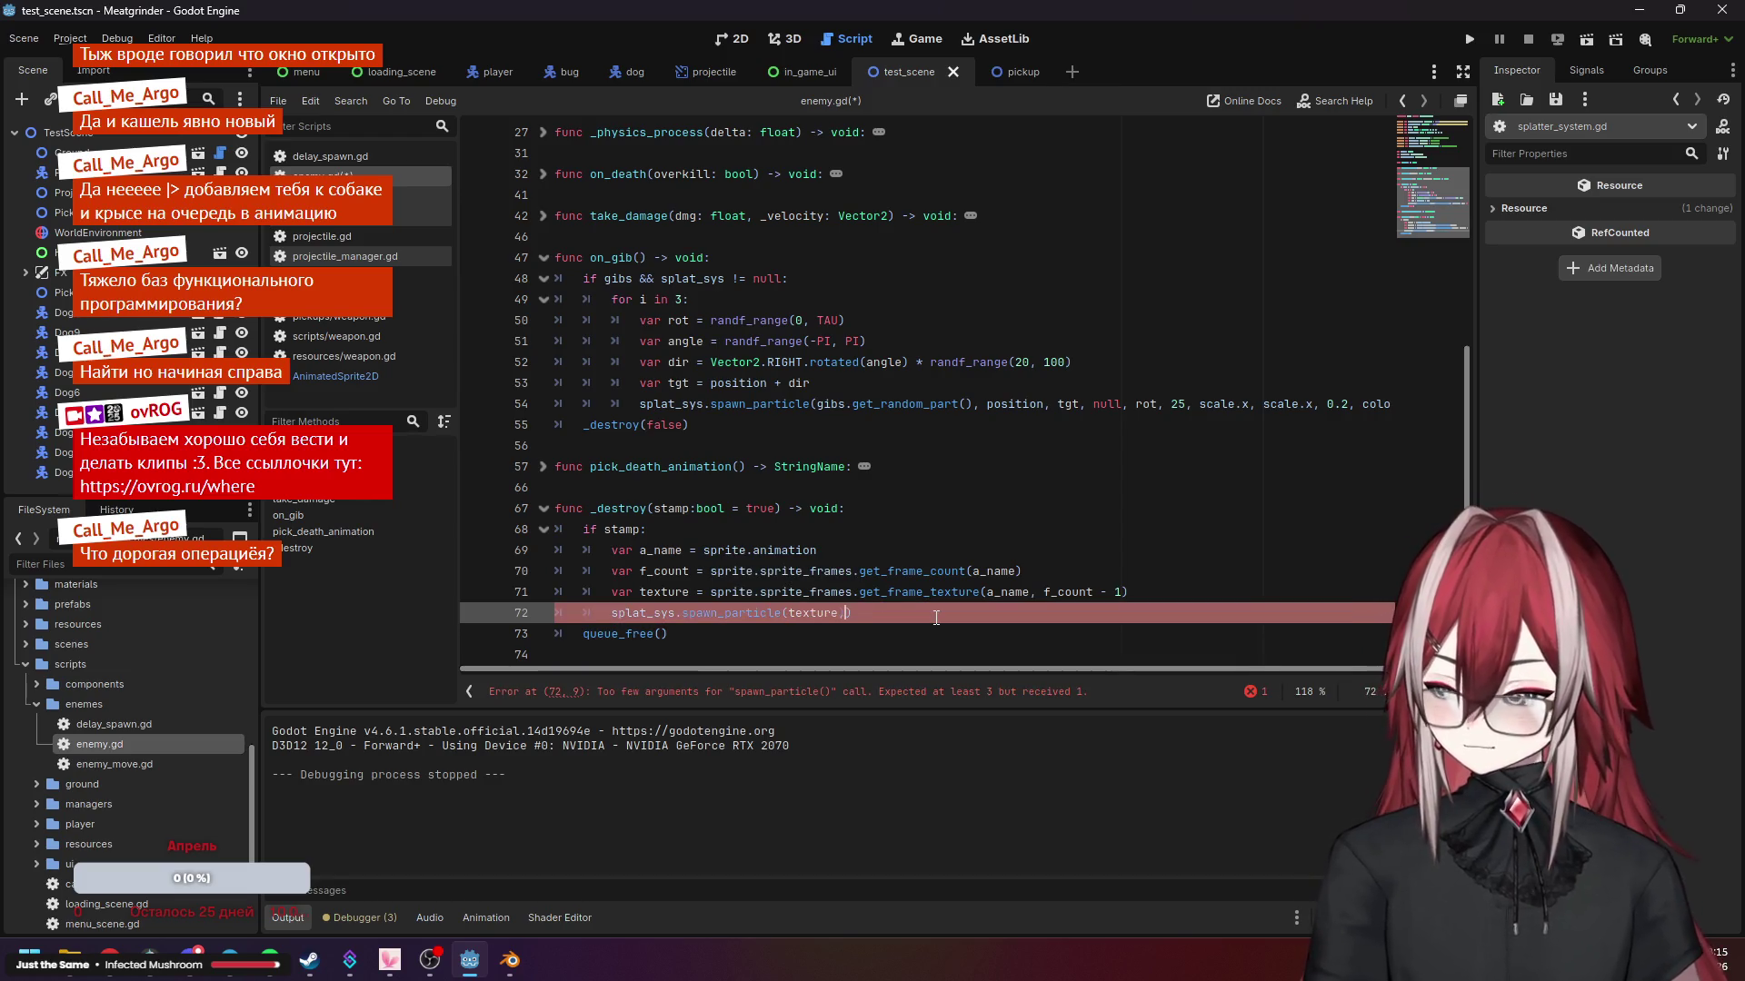
text(,)
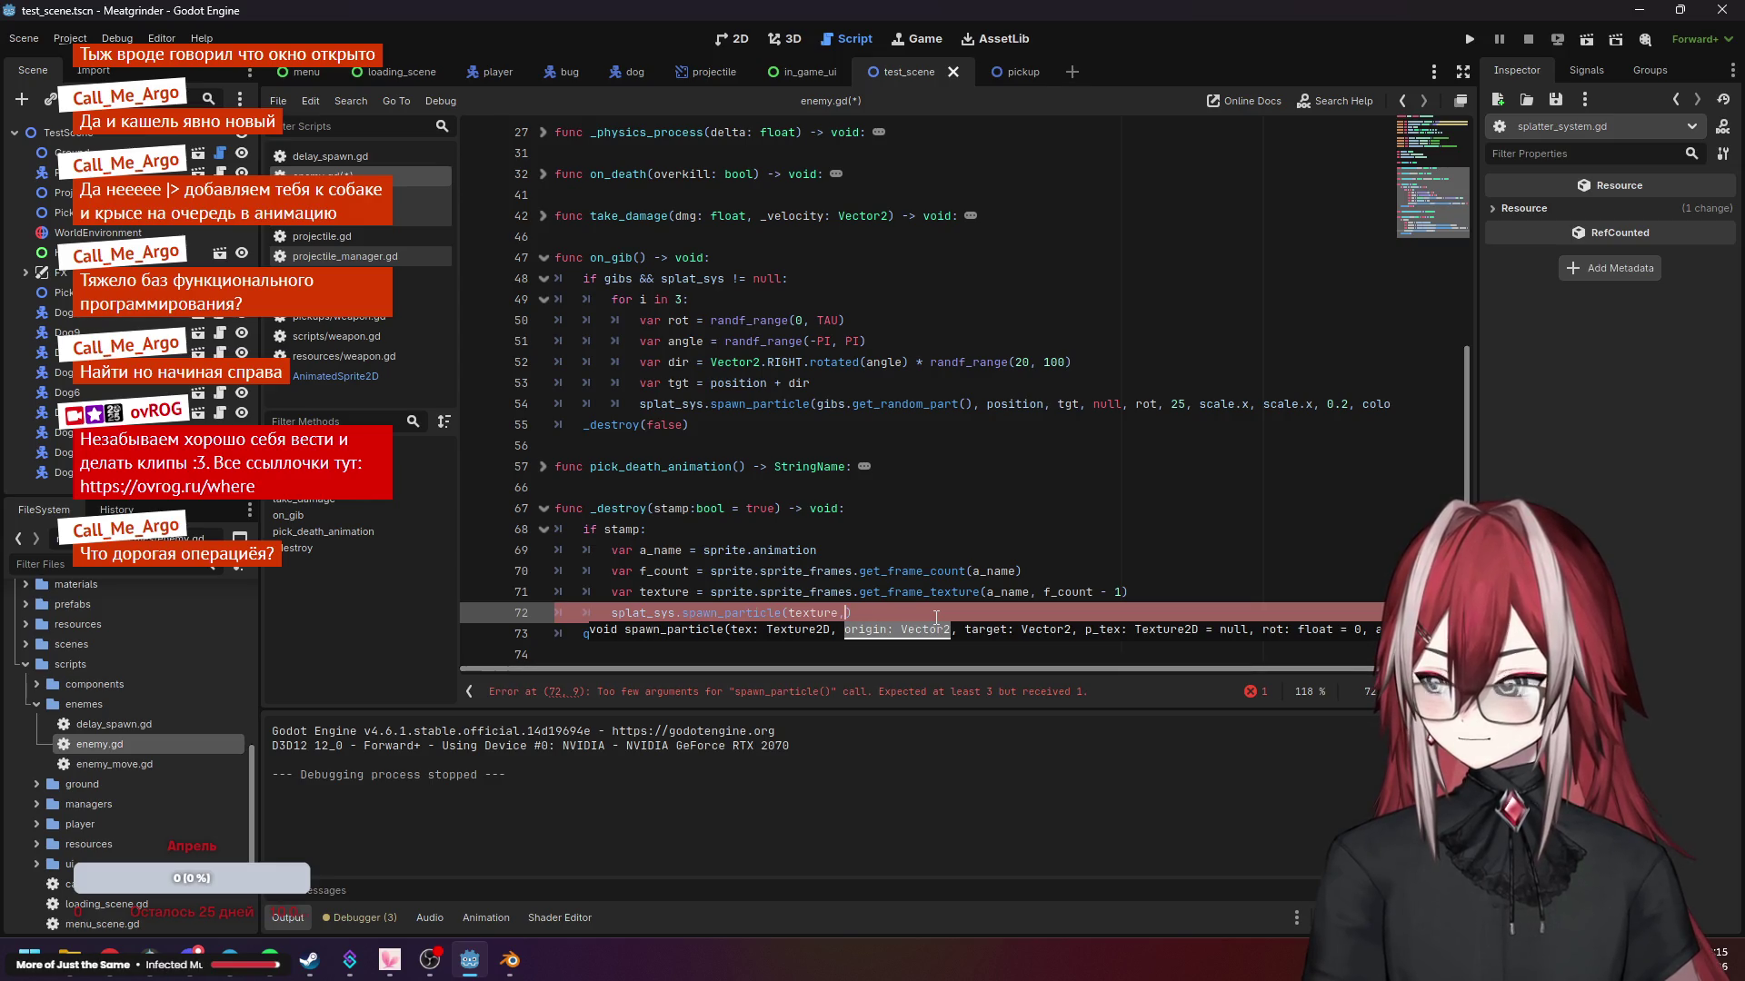
text(position)
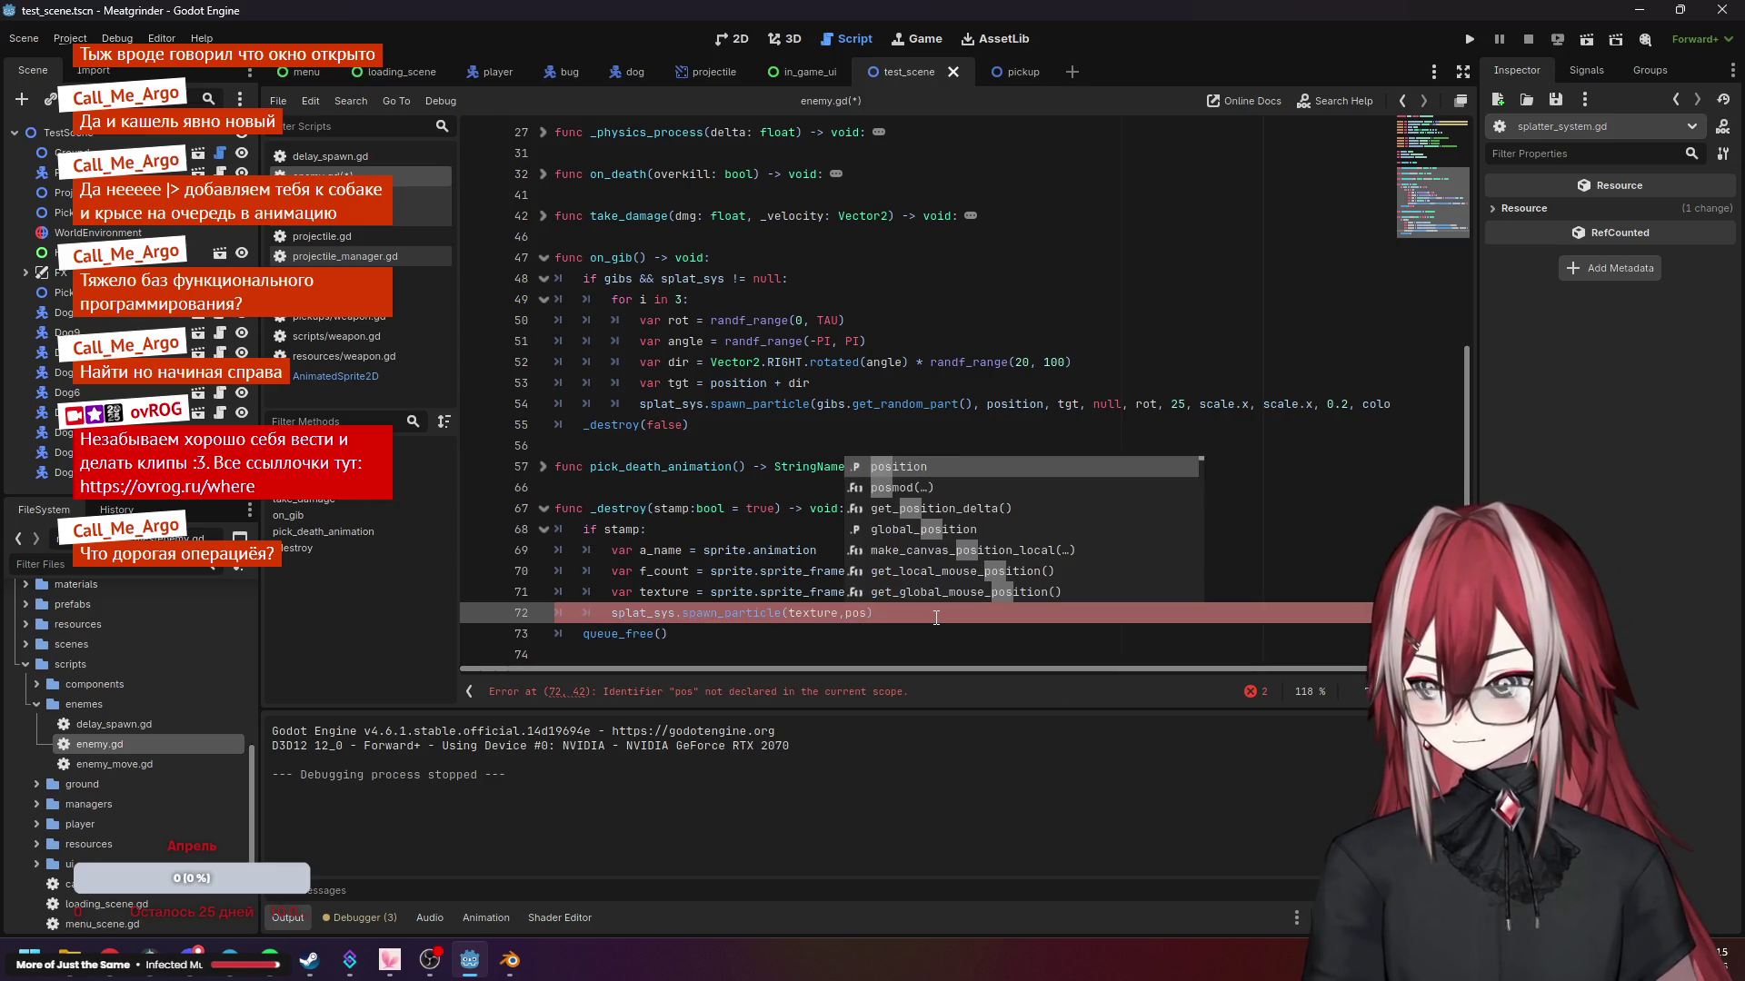
text(,p)
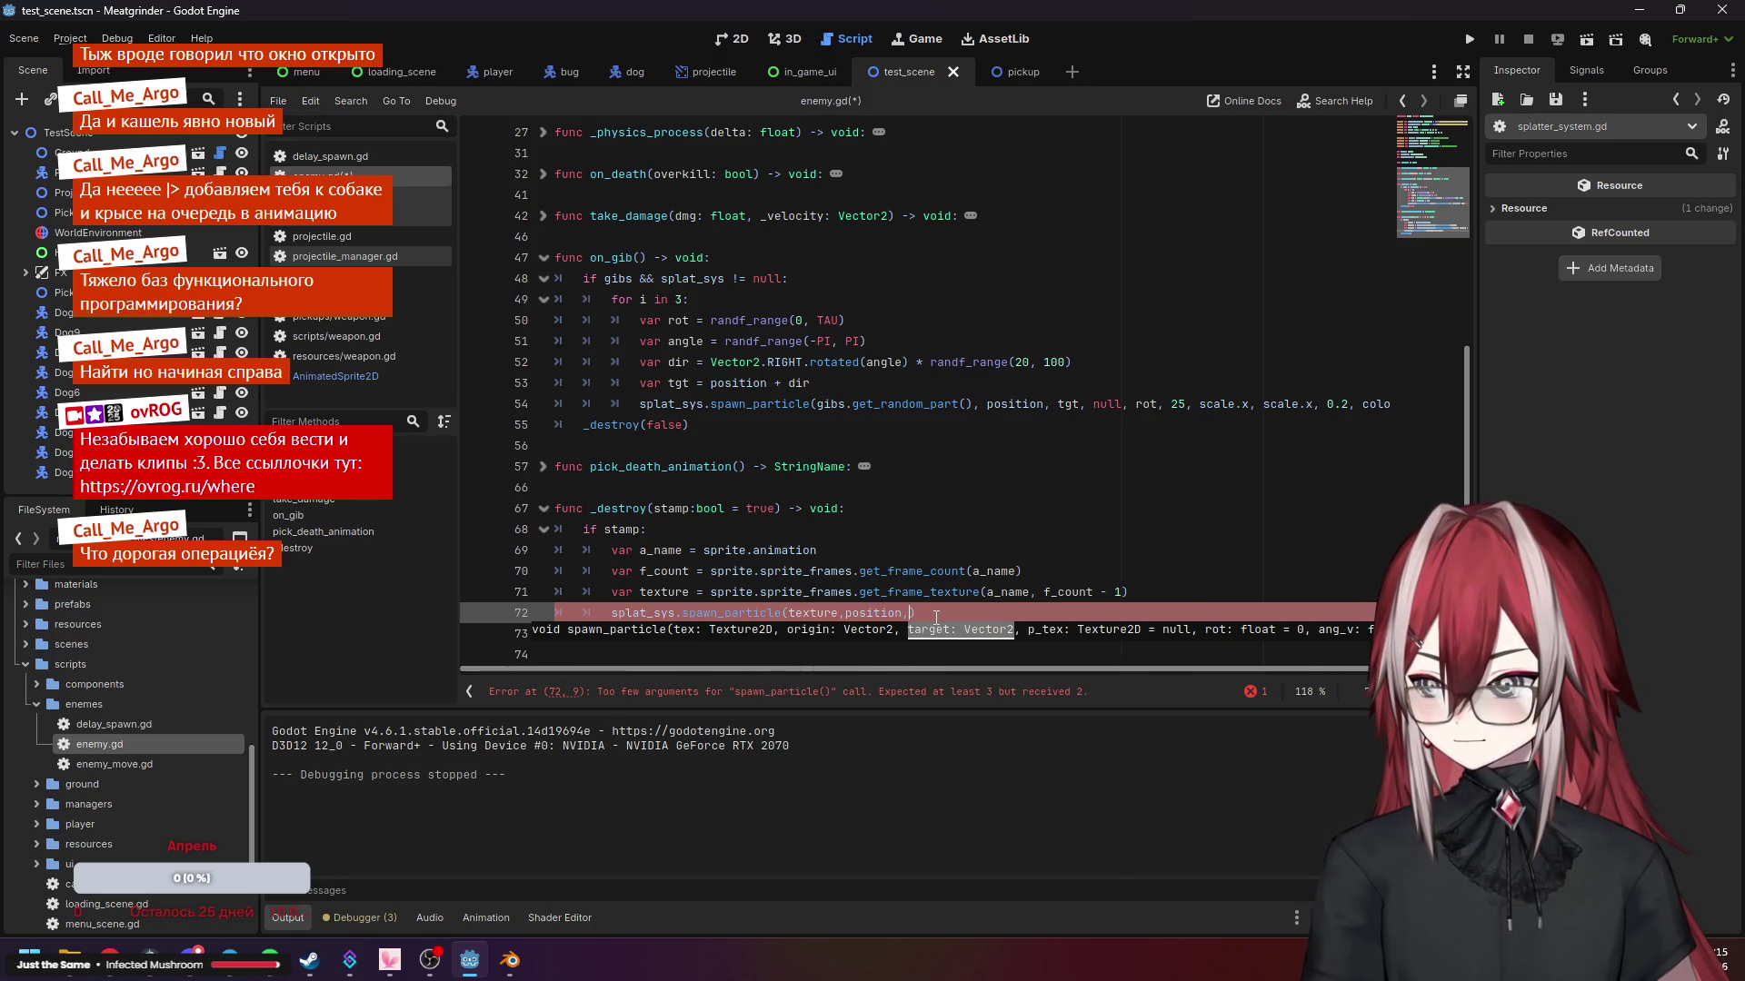
text(o)
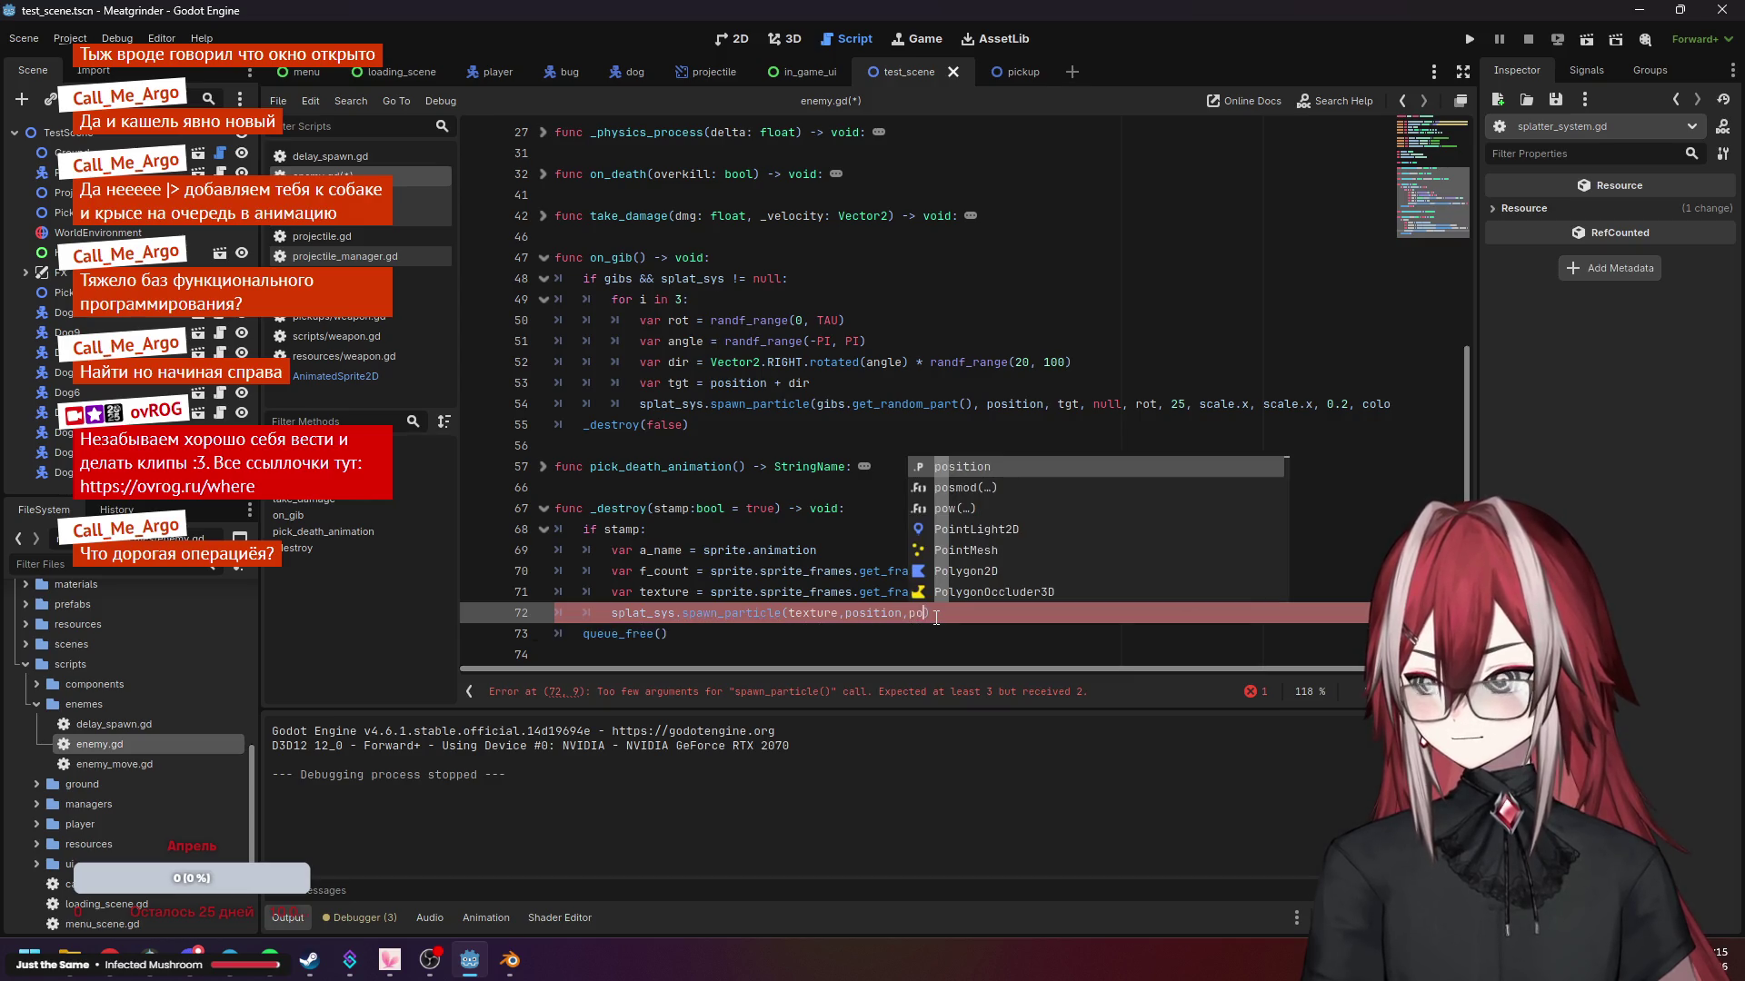
key(Return)
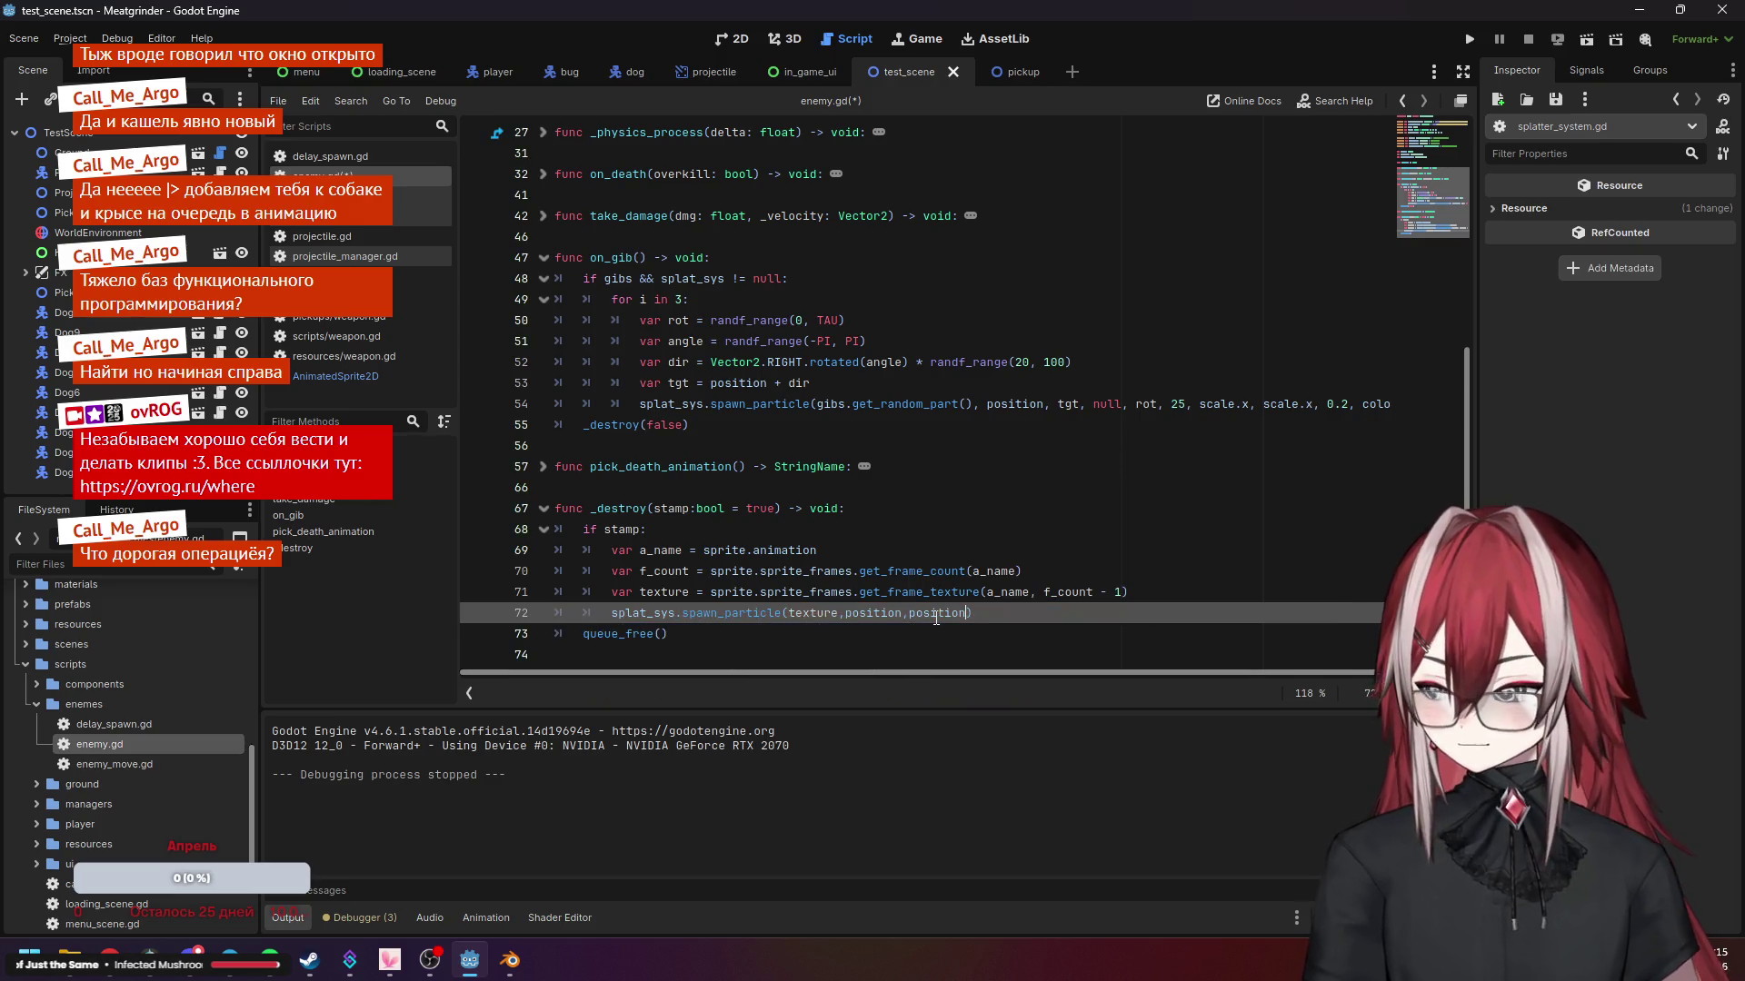
text(,)
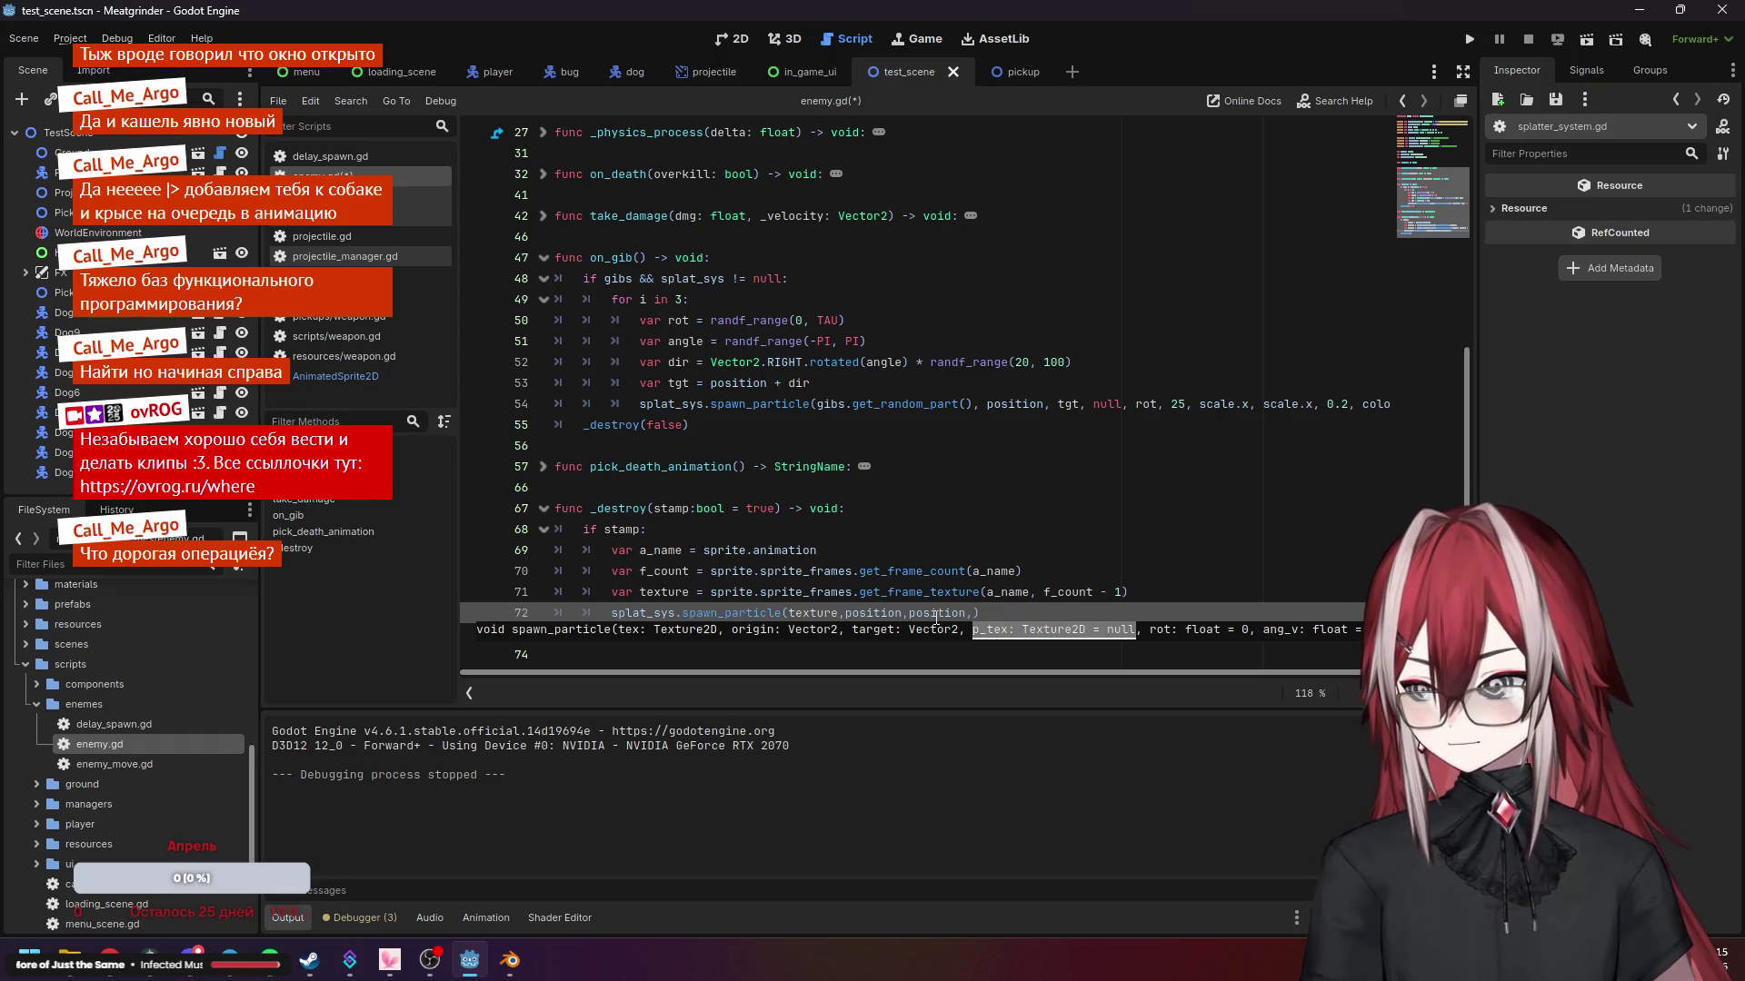
key(BackSpace)
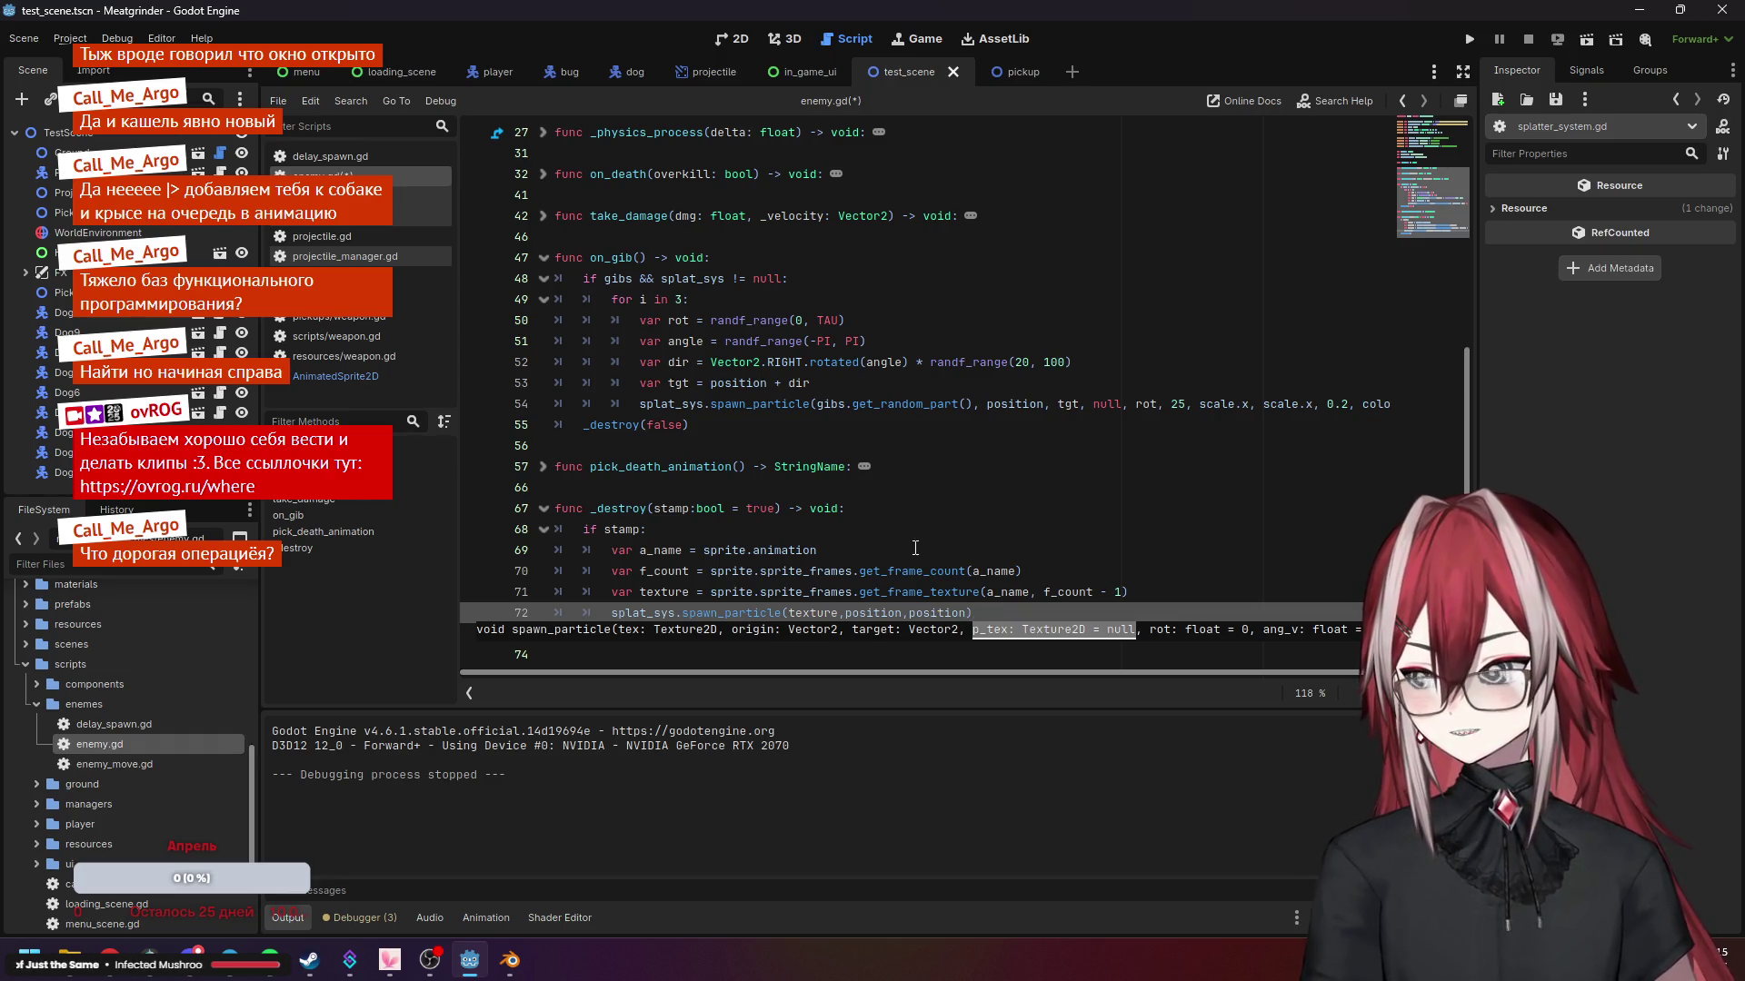
click(845, 549)
Step: Space out the call's commas and jump to spawn_particle's definition in splatter_system.gd
click(843, 612)
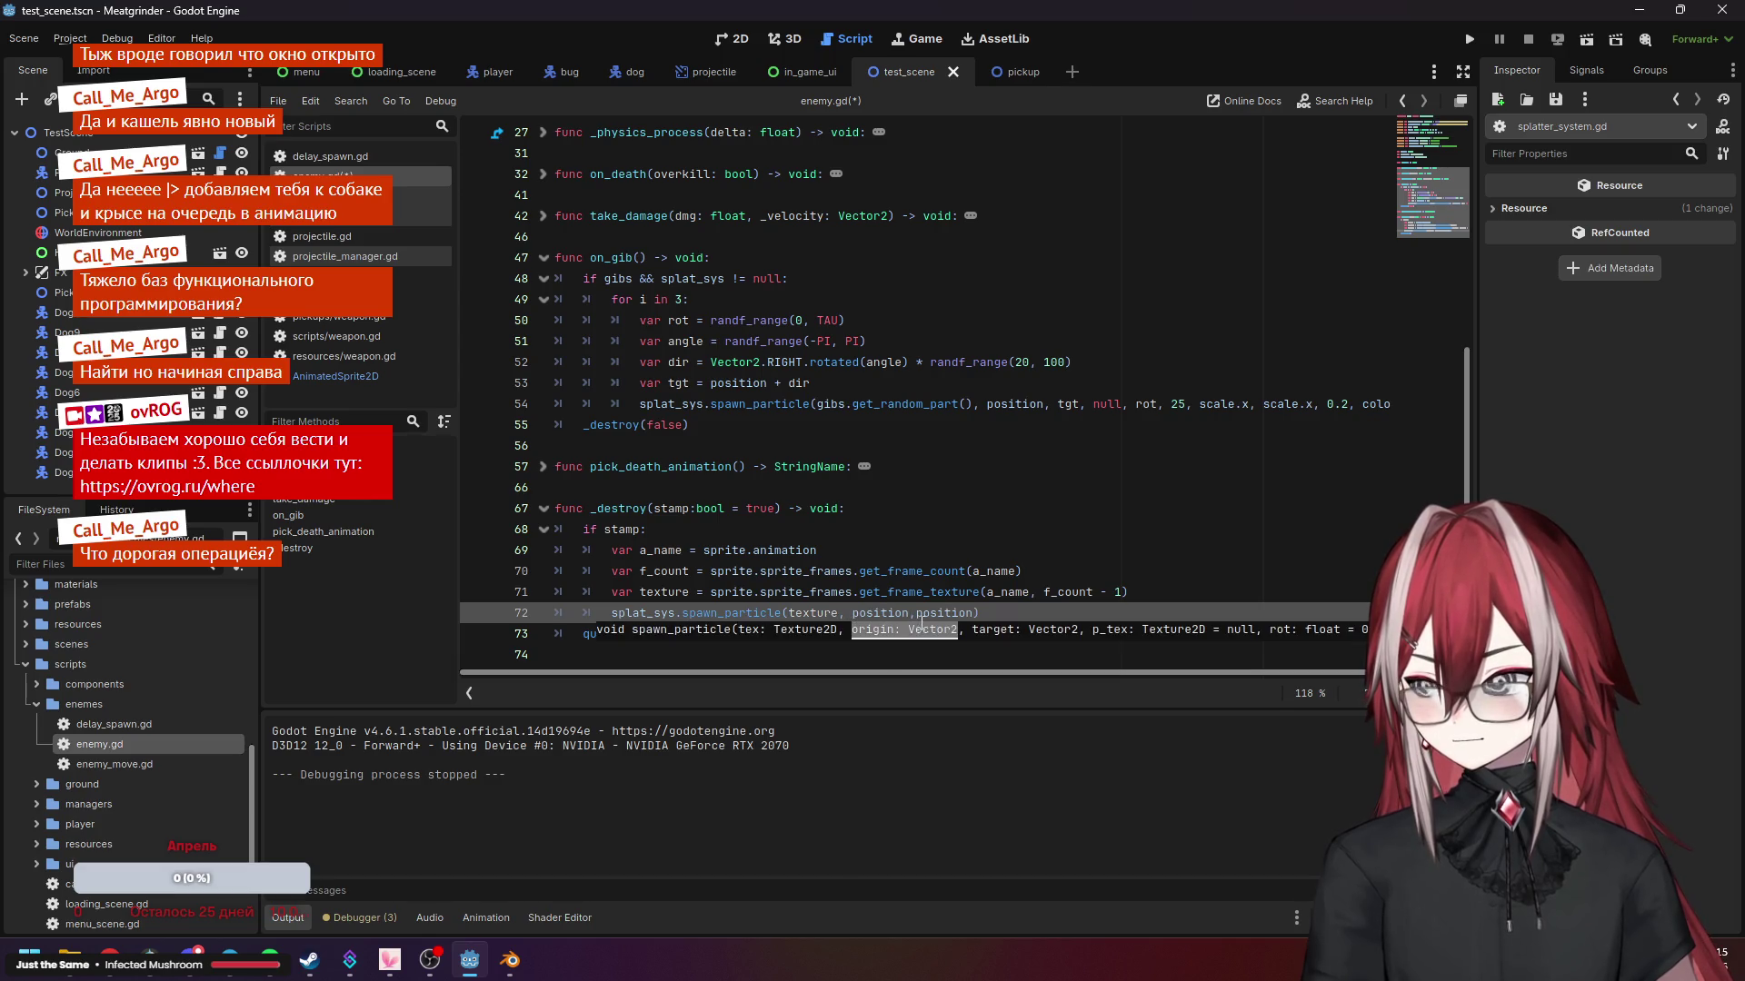
key(Up)
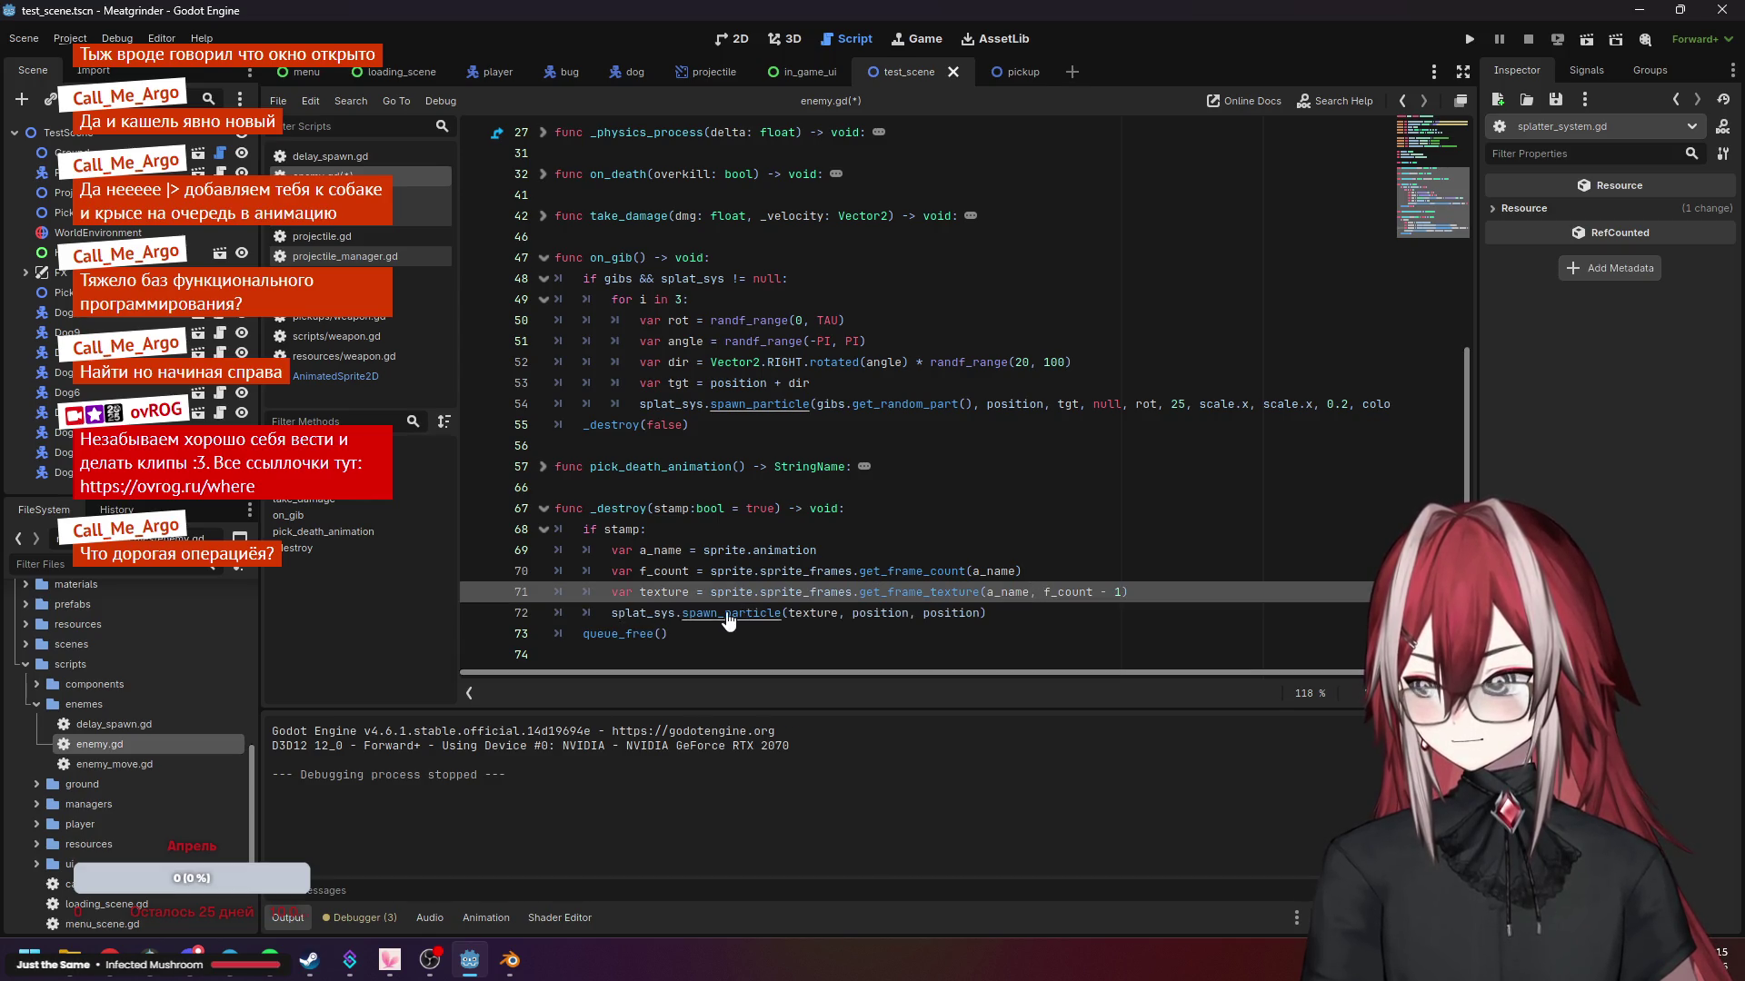
ctrl+click(757, 611)
click(598, 488)
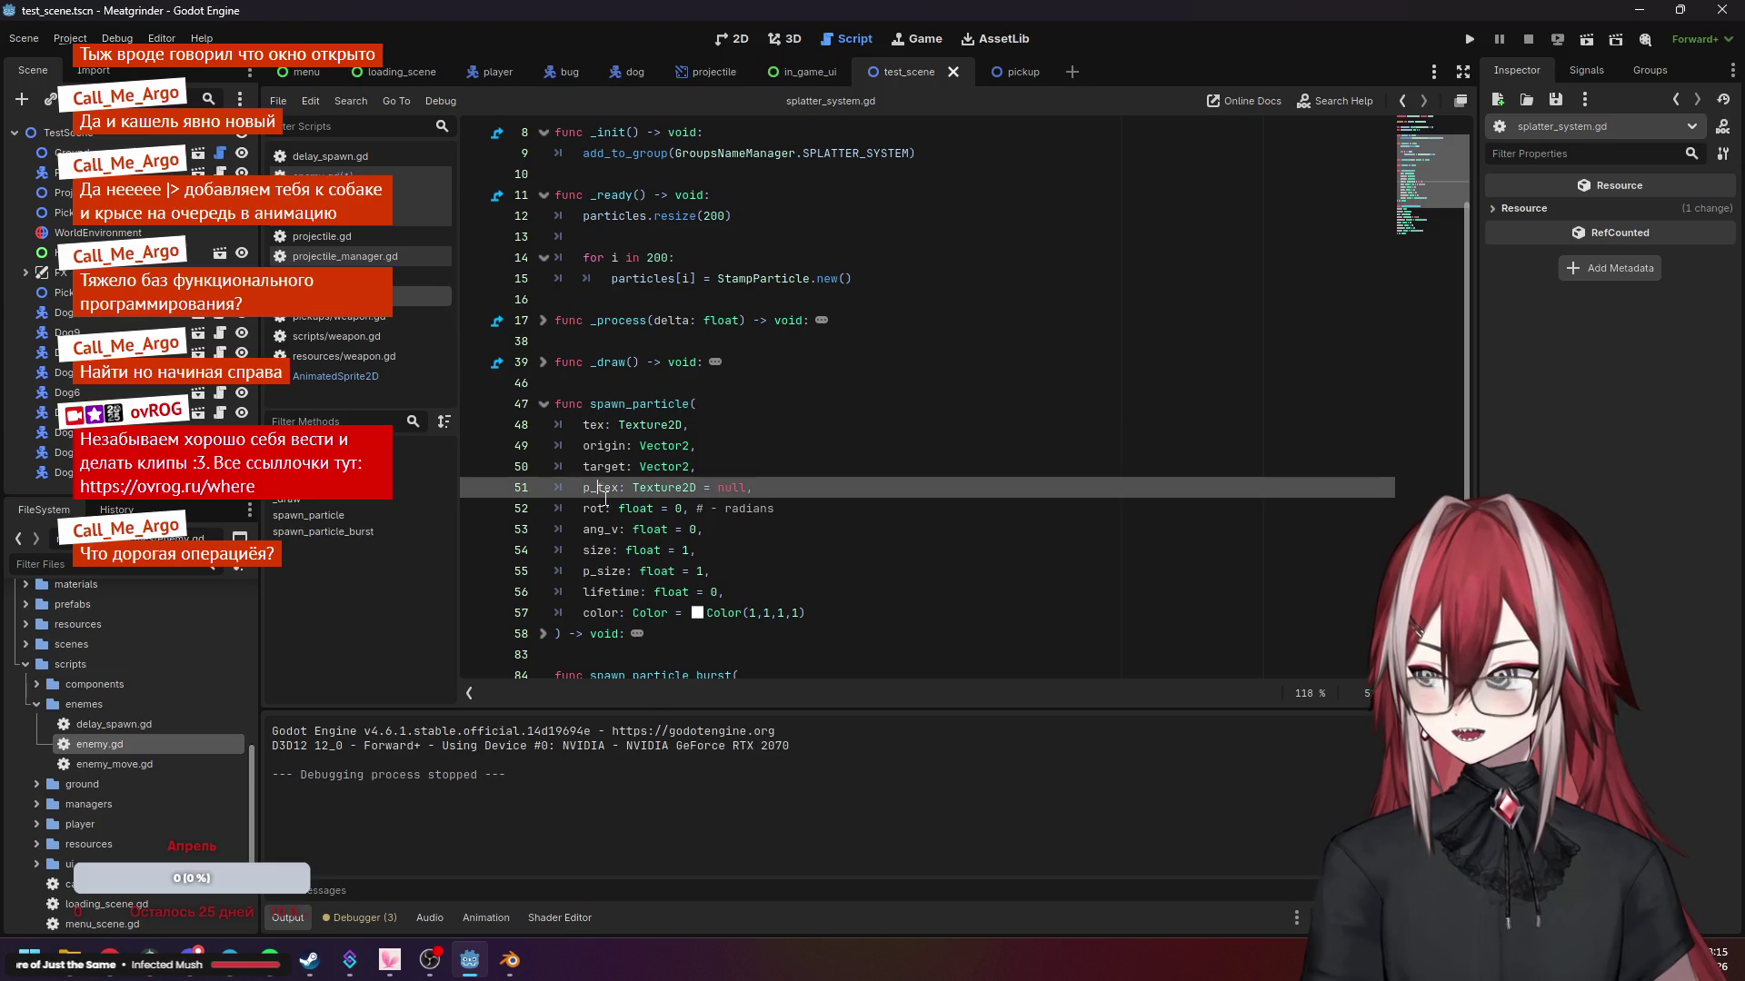
Step: Go through the rot, size and remaining spawn_particle parameters and spawn_particle_burst, then reopen enemy.gd
click(599, 509)
click(599, 550)
click(601, 571)
click(604, 591)
click(611, 613)
click(606, 633)
scroll(663, 624, down, 4)
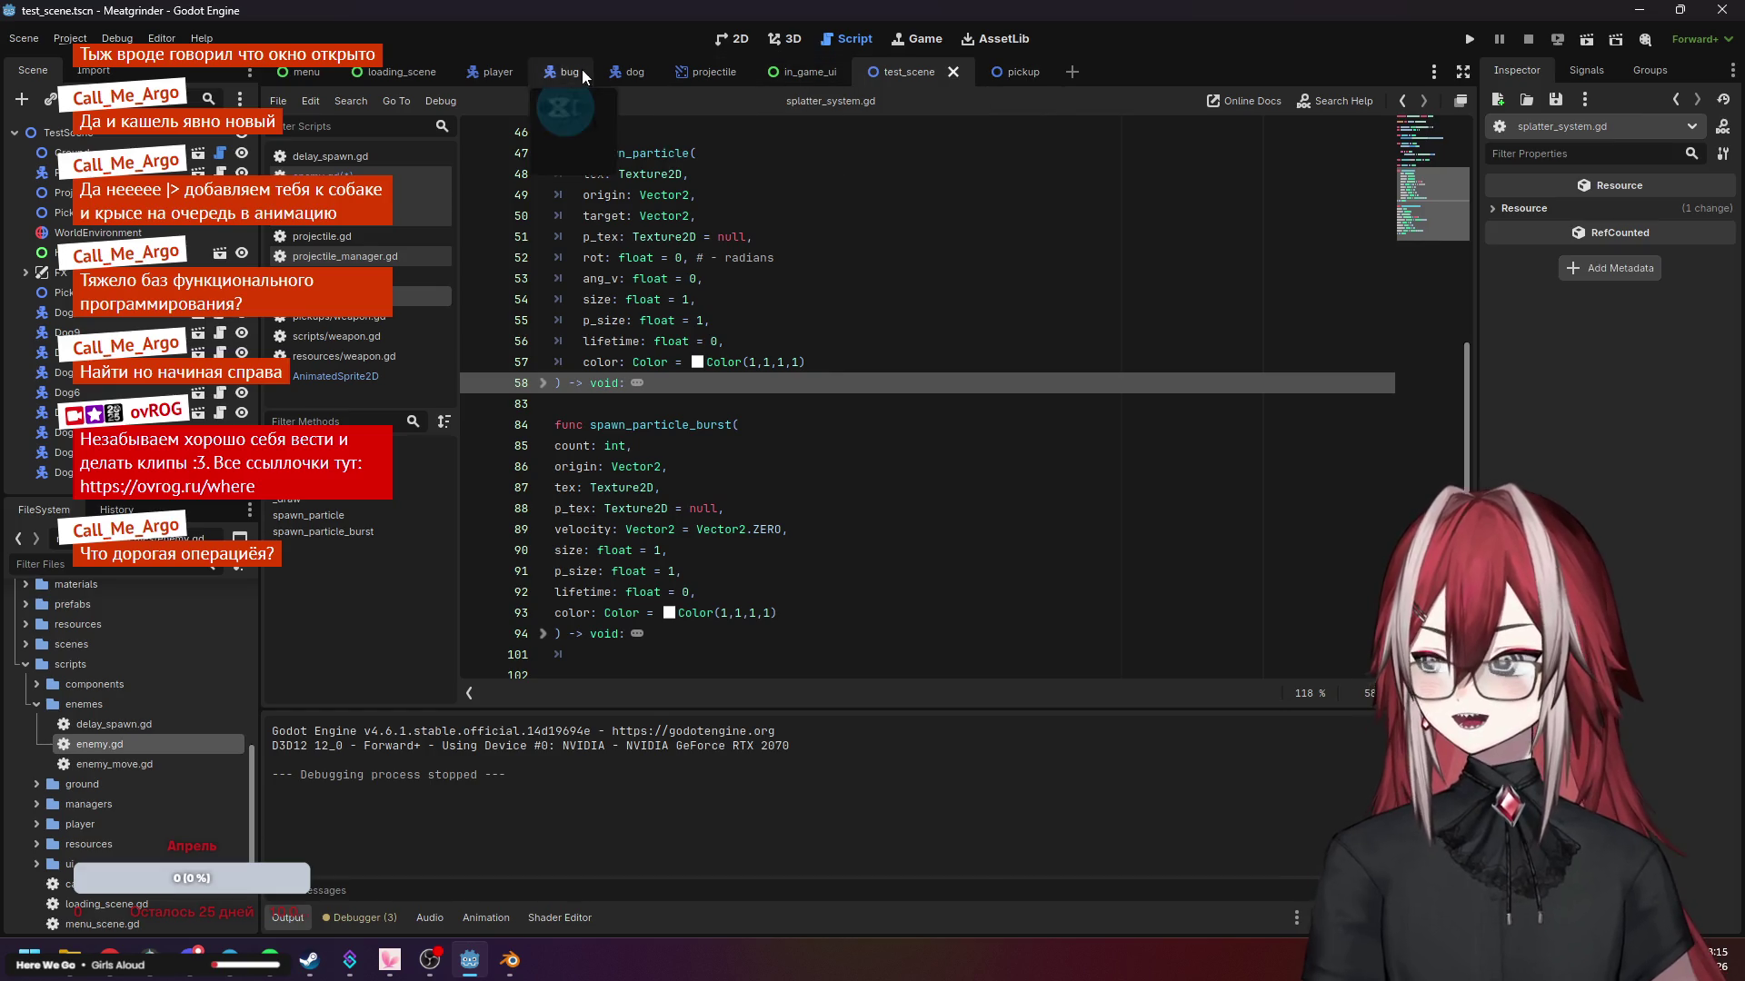
click(423, 184)
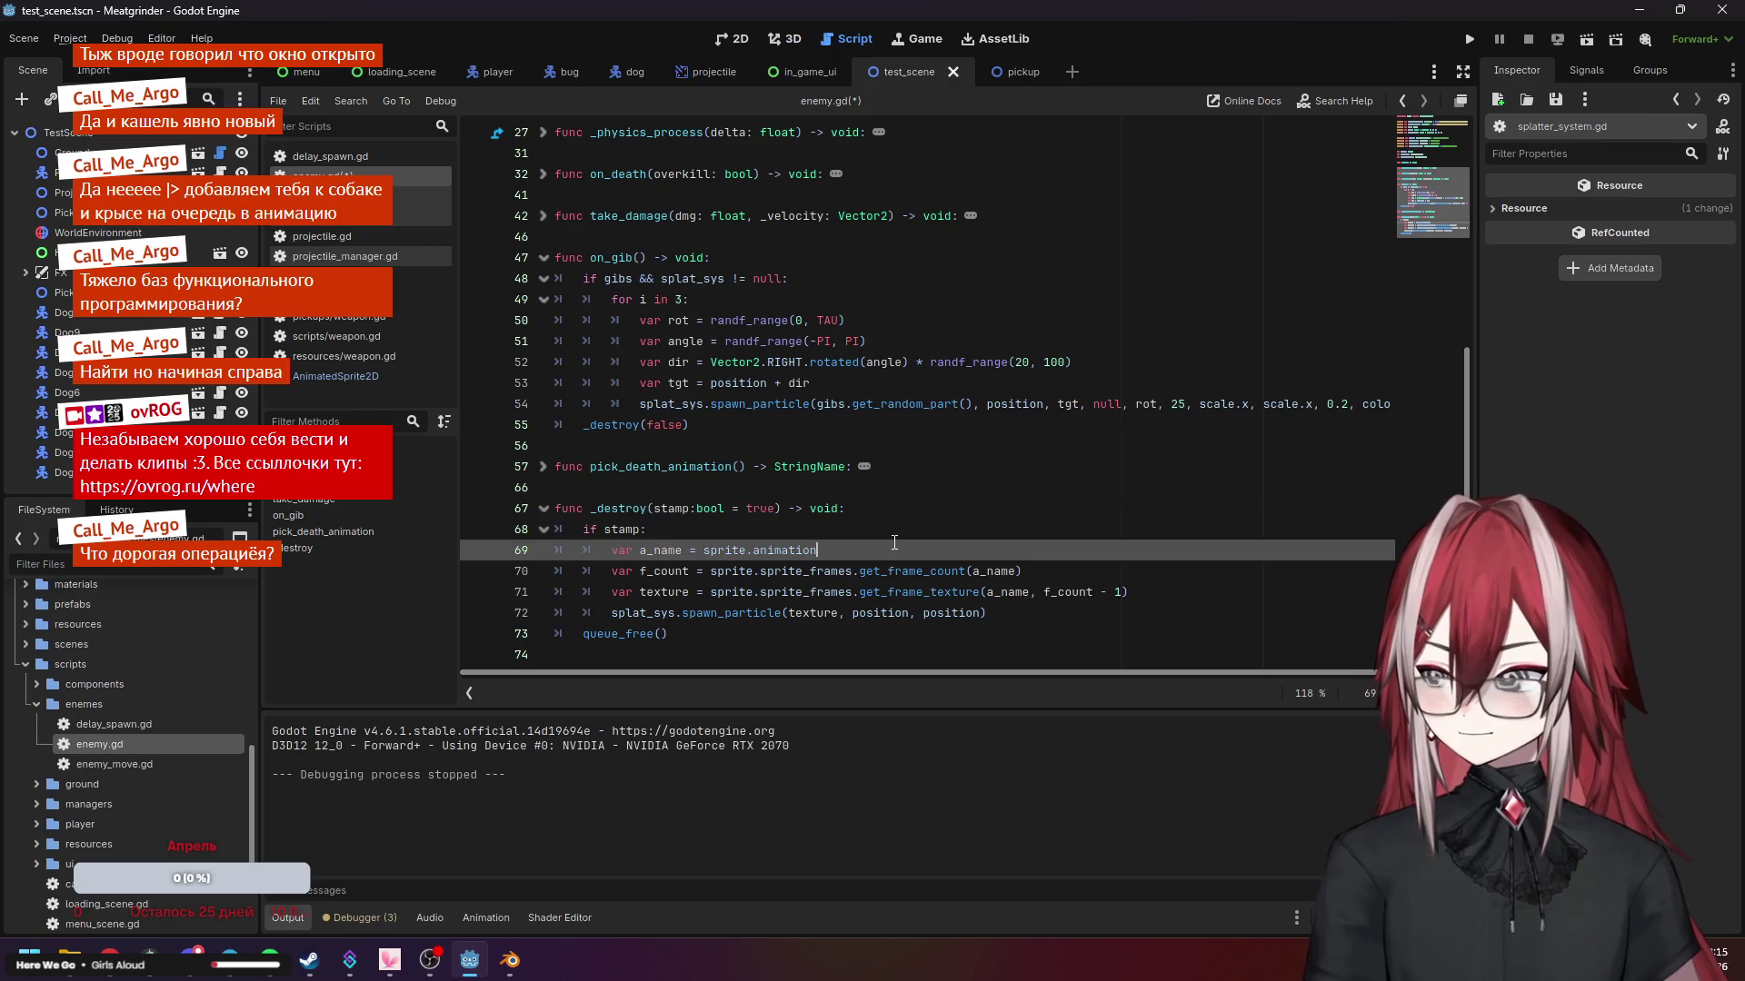
click(1558, 42)
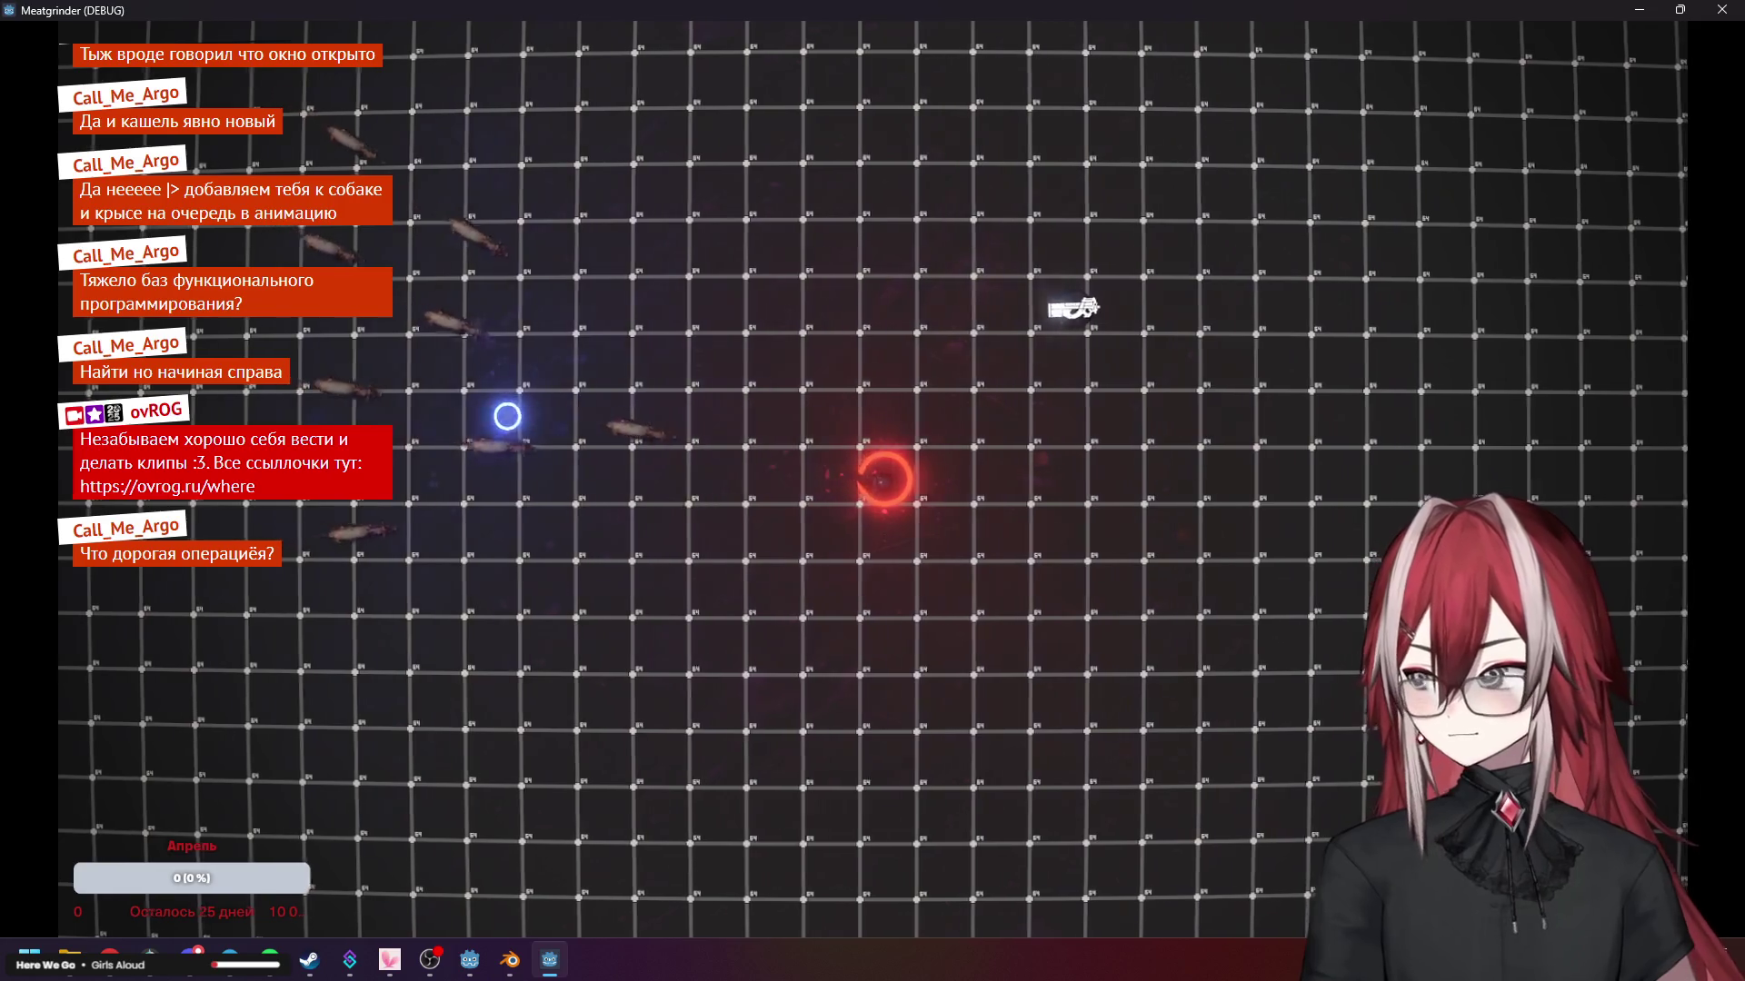
drag(884, 479, 1009, 479)
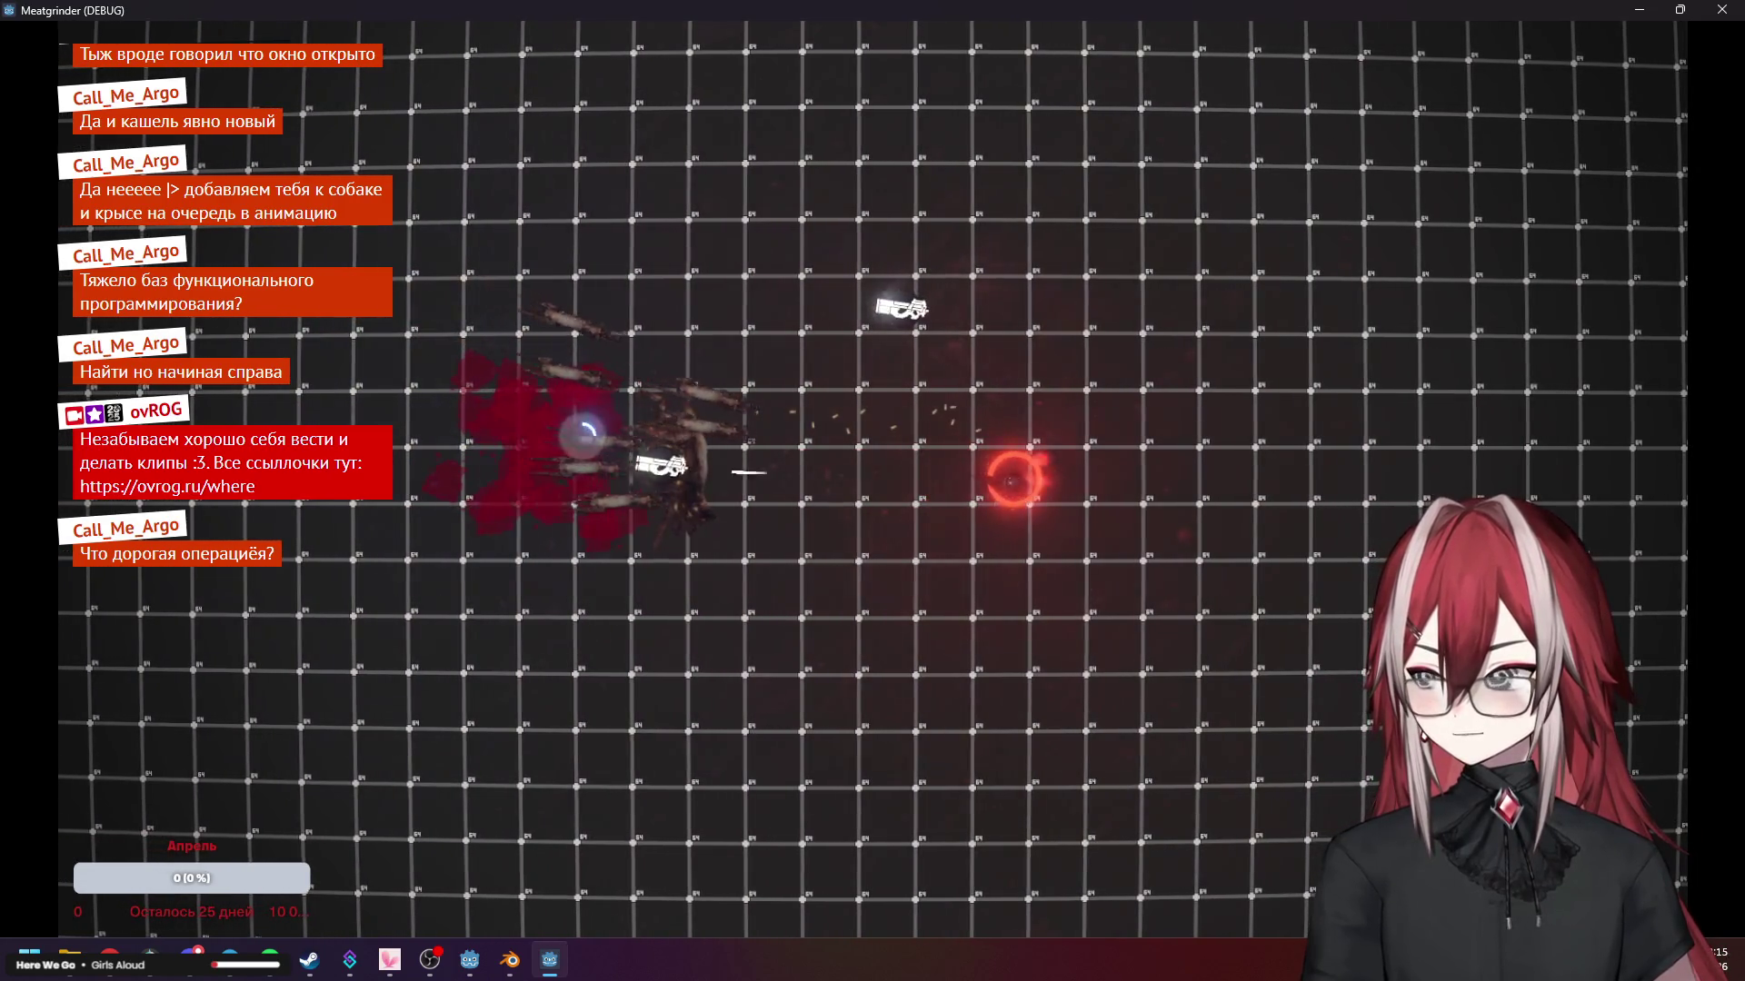
key(w)
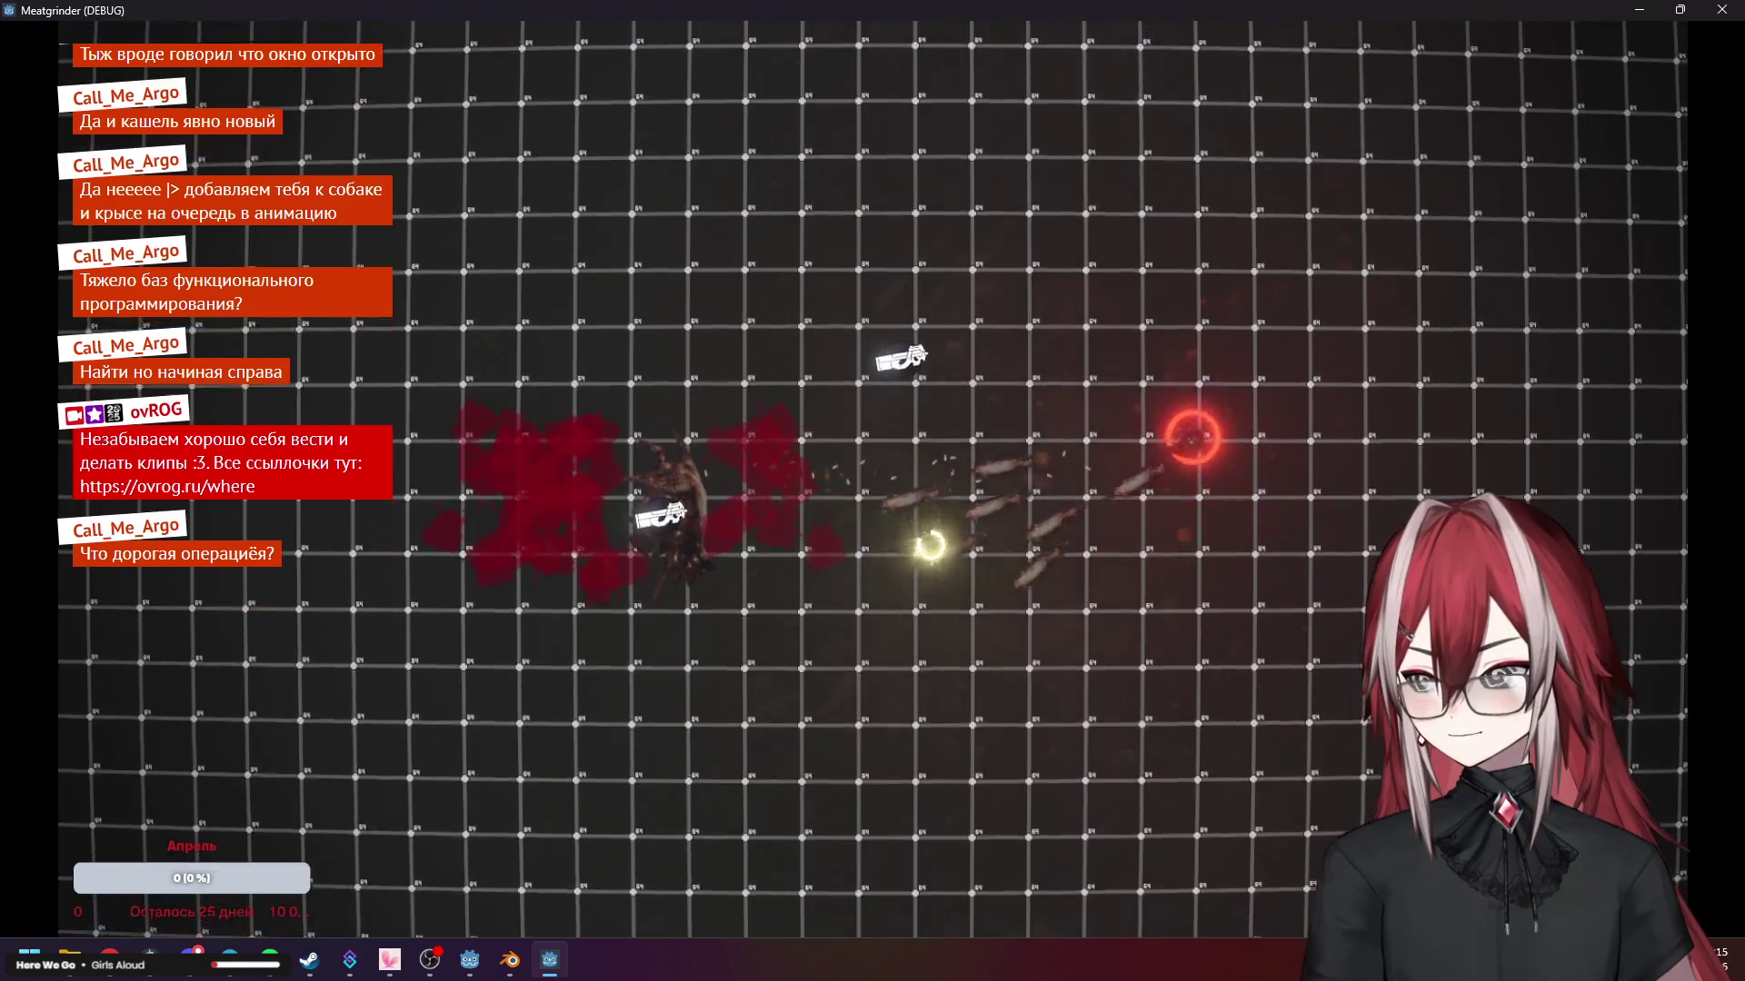
key(w)
mouse_move(1103, 452)
mouse_down()
mouse_move(857, 499)
mouse_move(829, 615)
mouse_move(822, 479)
mouse_move(567, 445)
mouse_move(507, 460)
mouse_move(494, 518)
mouse_move(545, 499)
mouse_move(549, 479)
mouse_up()
key(s)
key(w)
key(s)
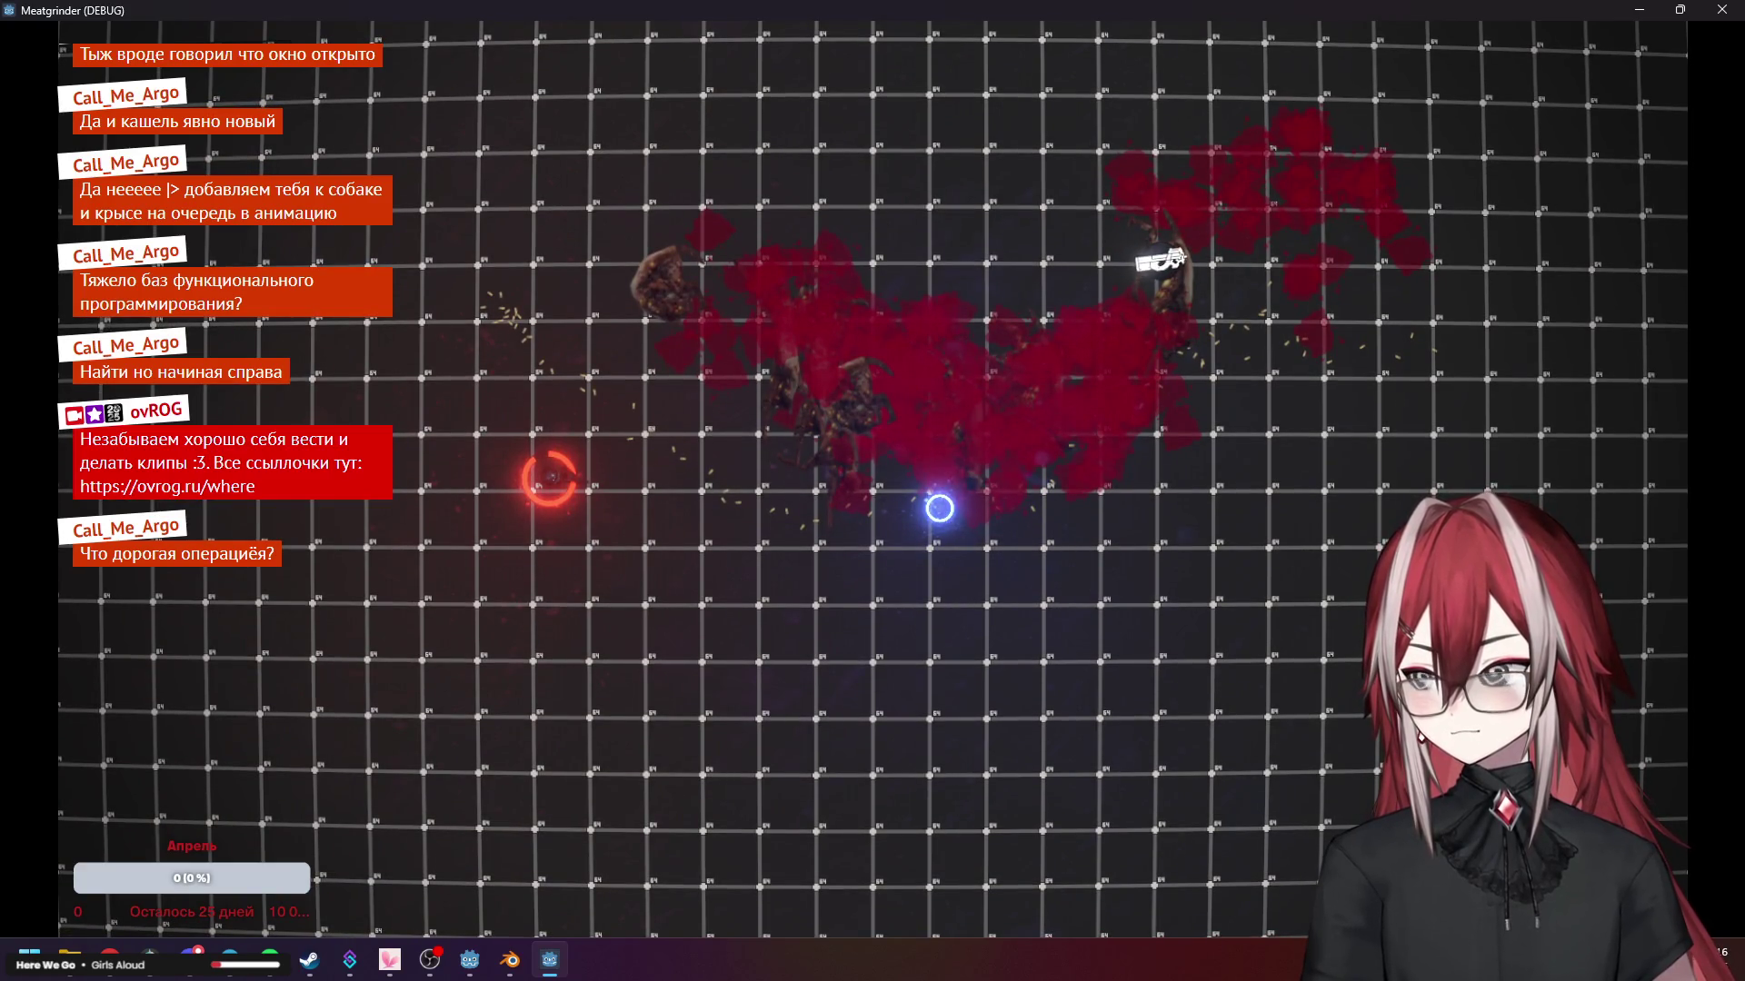
key(alt+F4)
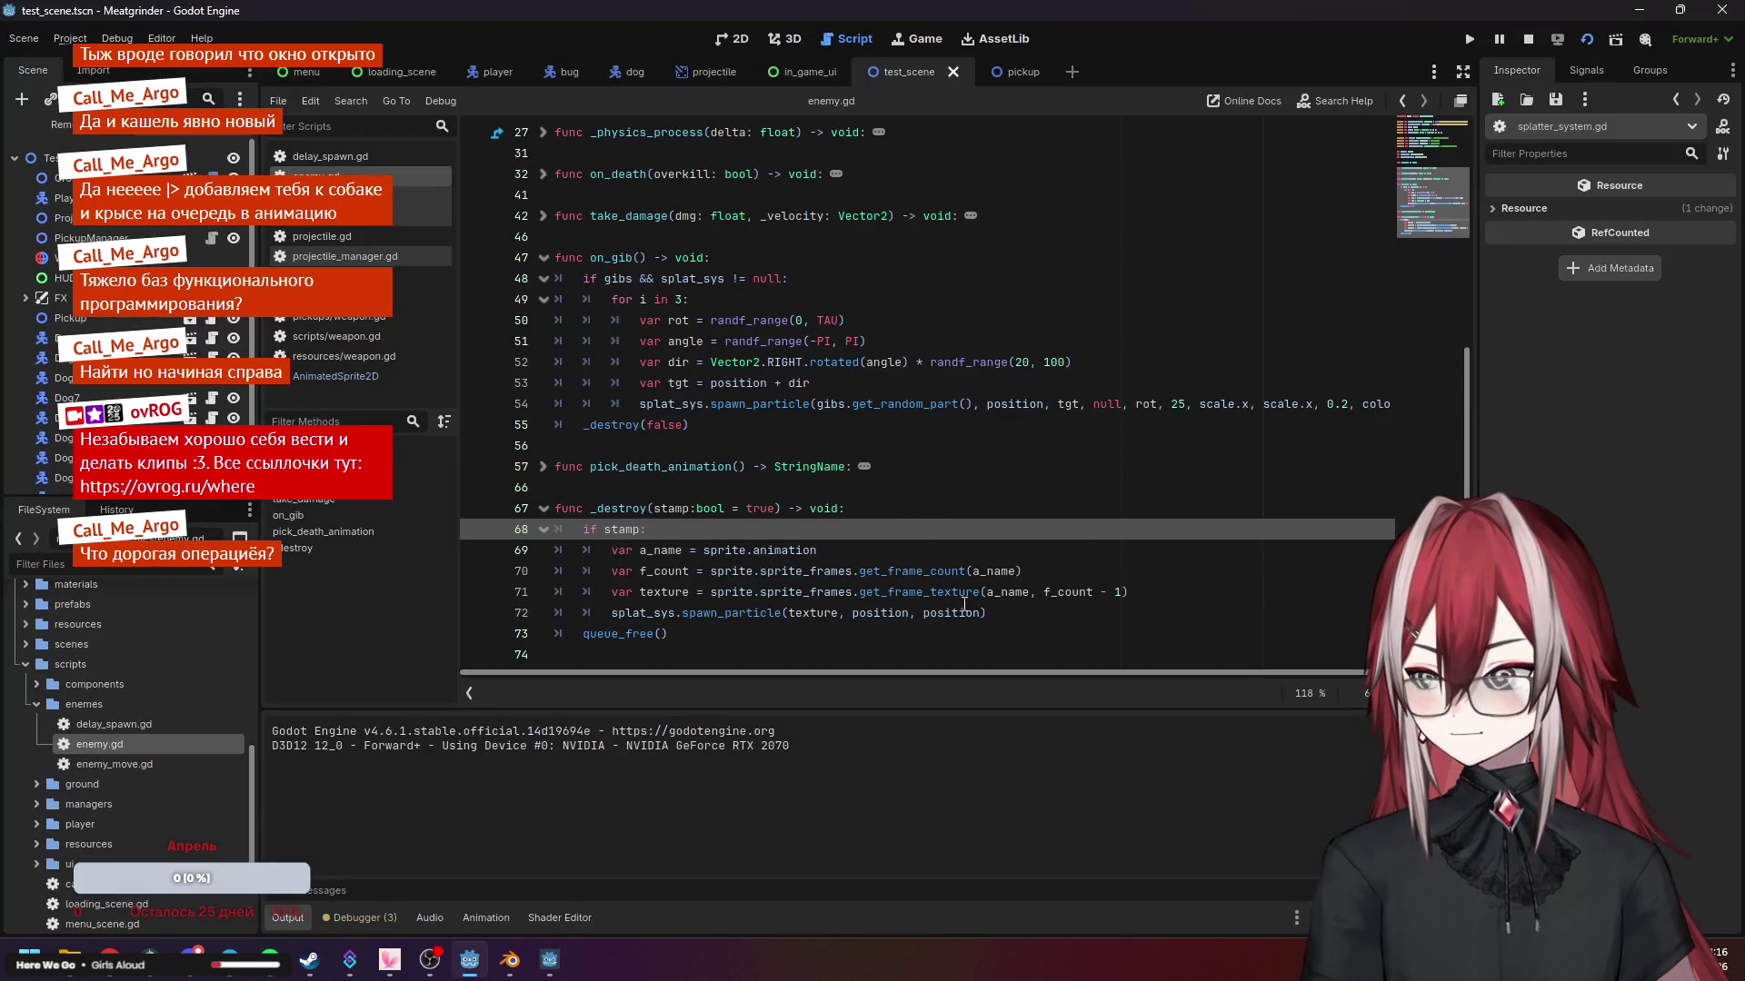
Step: Append null and sprite.rotation as arguments to the spawn_particle call on line 72
click(982, 615)
text(,n)
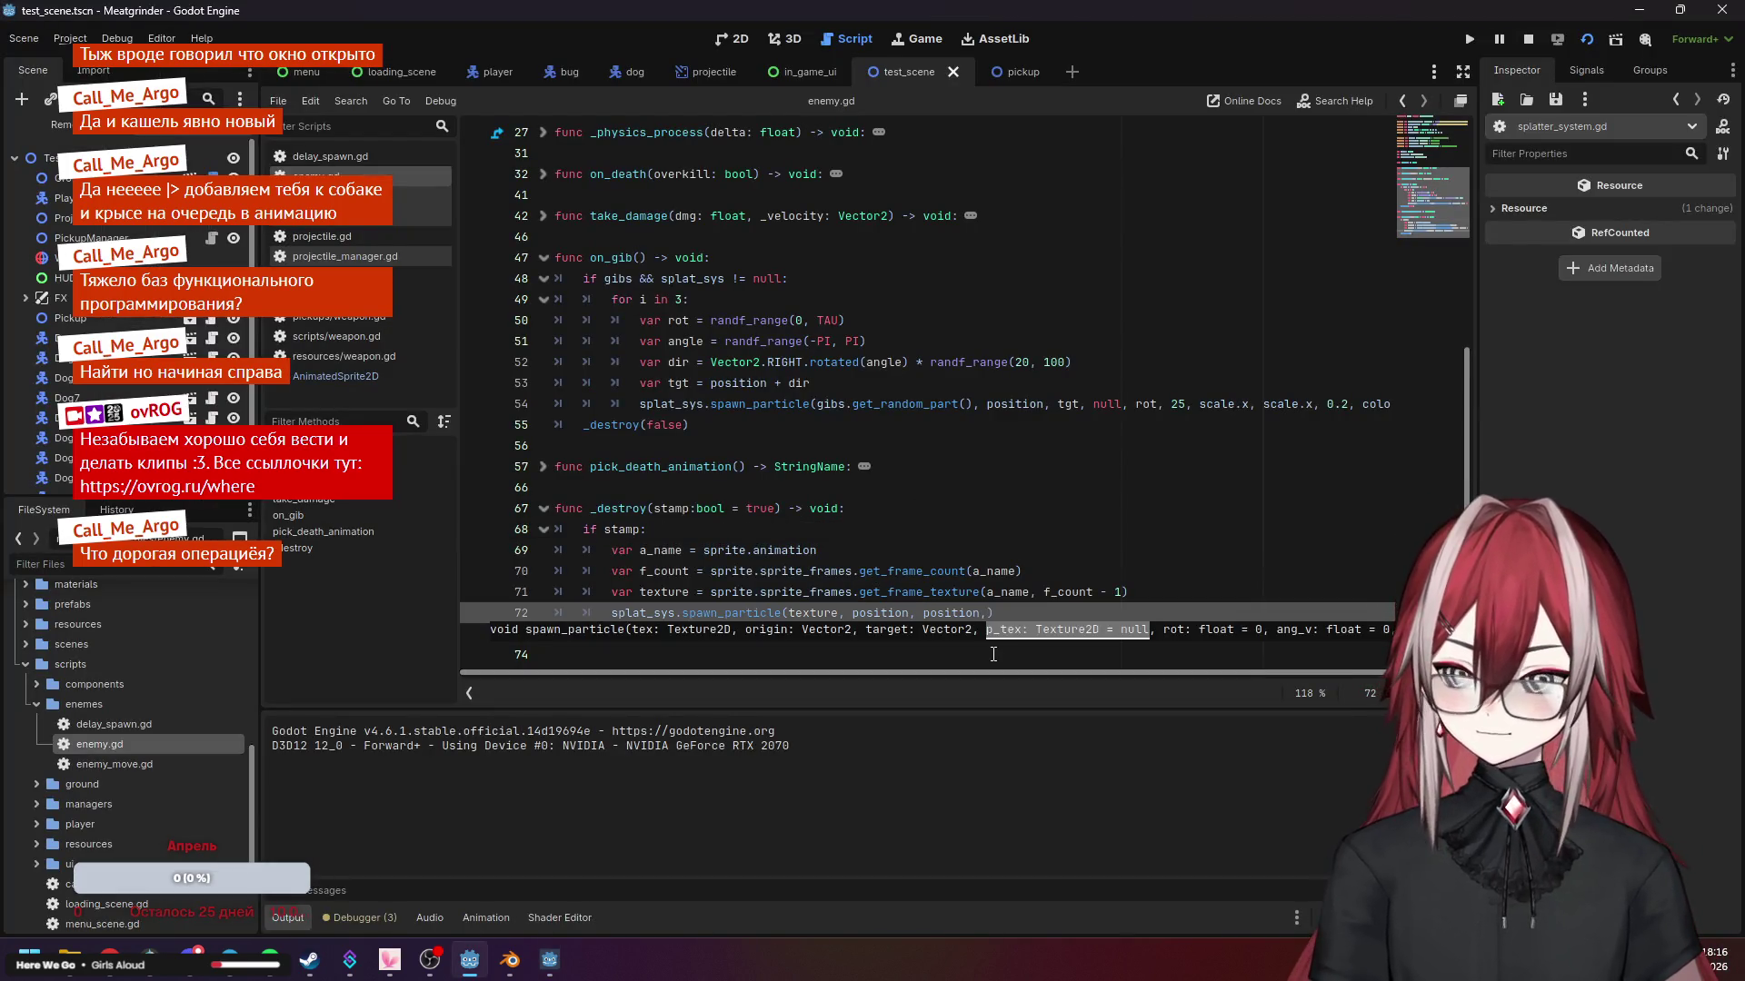
text(ull,)
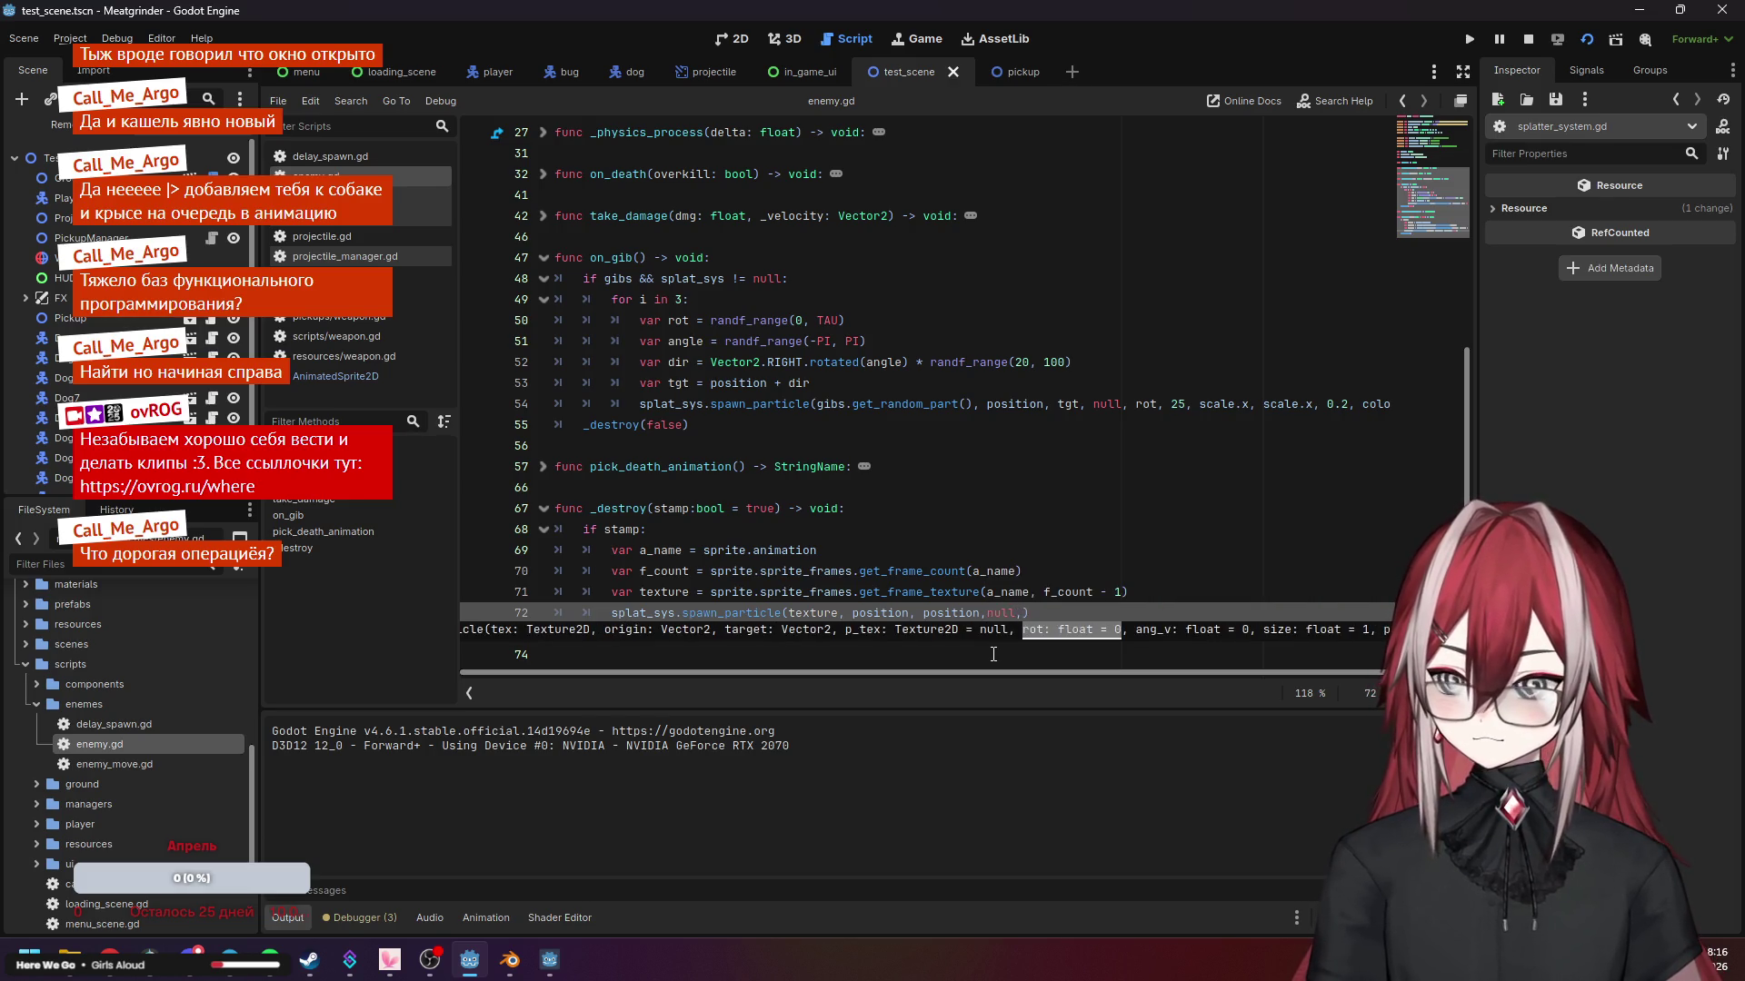
key(Left)
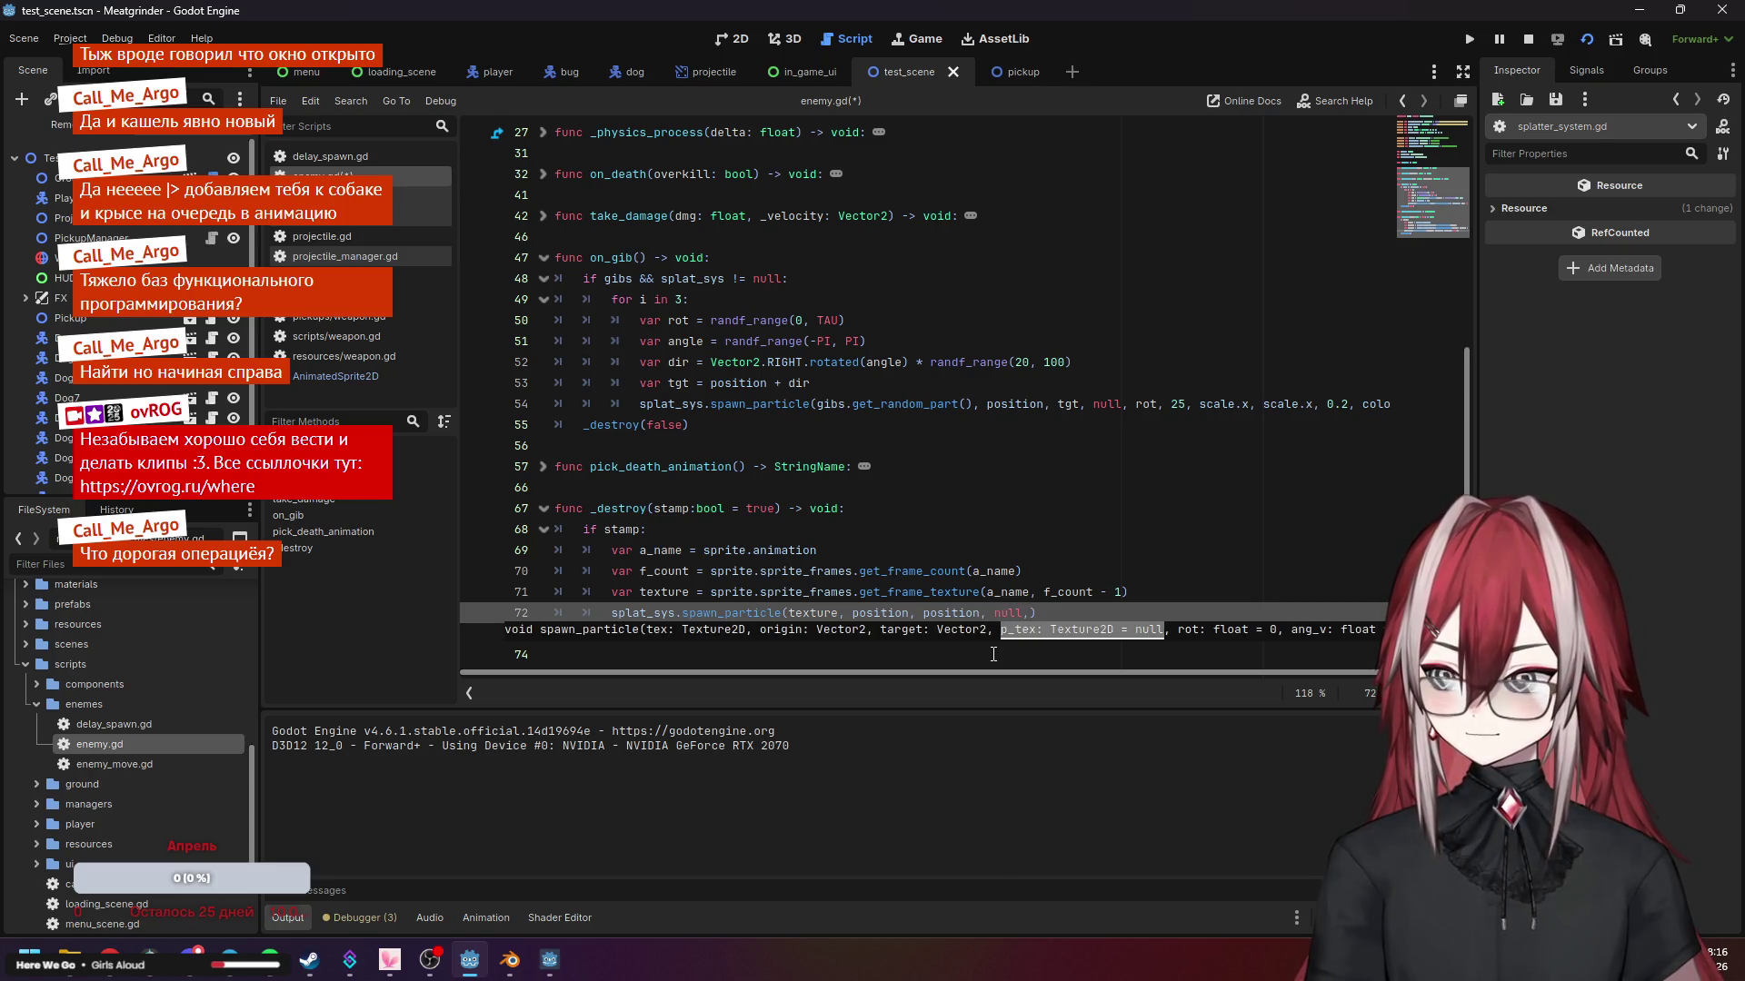
key(Return)
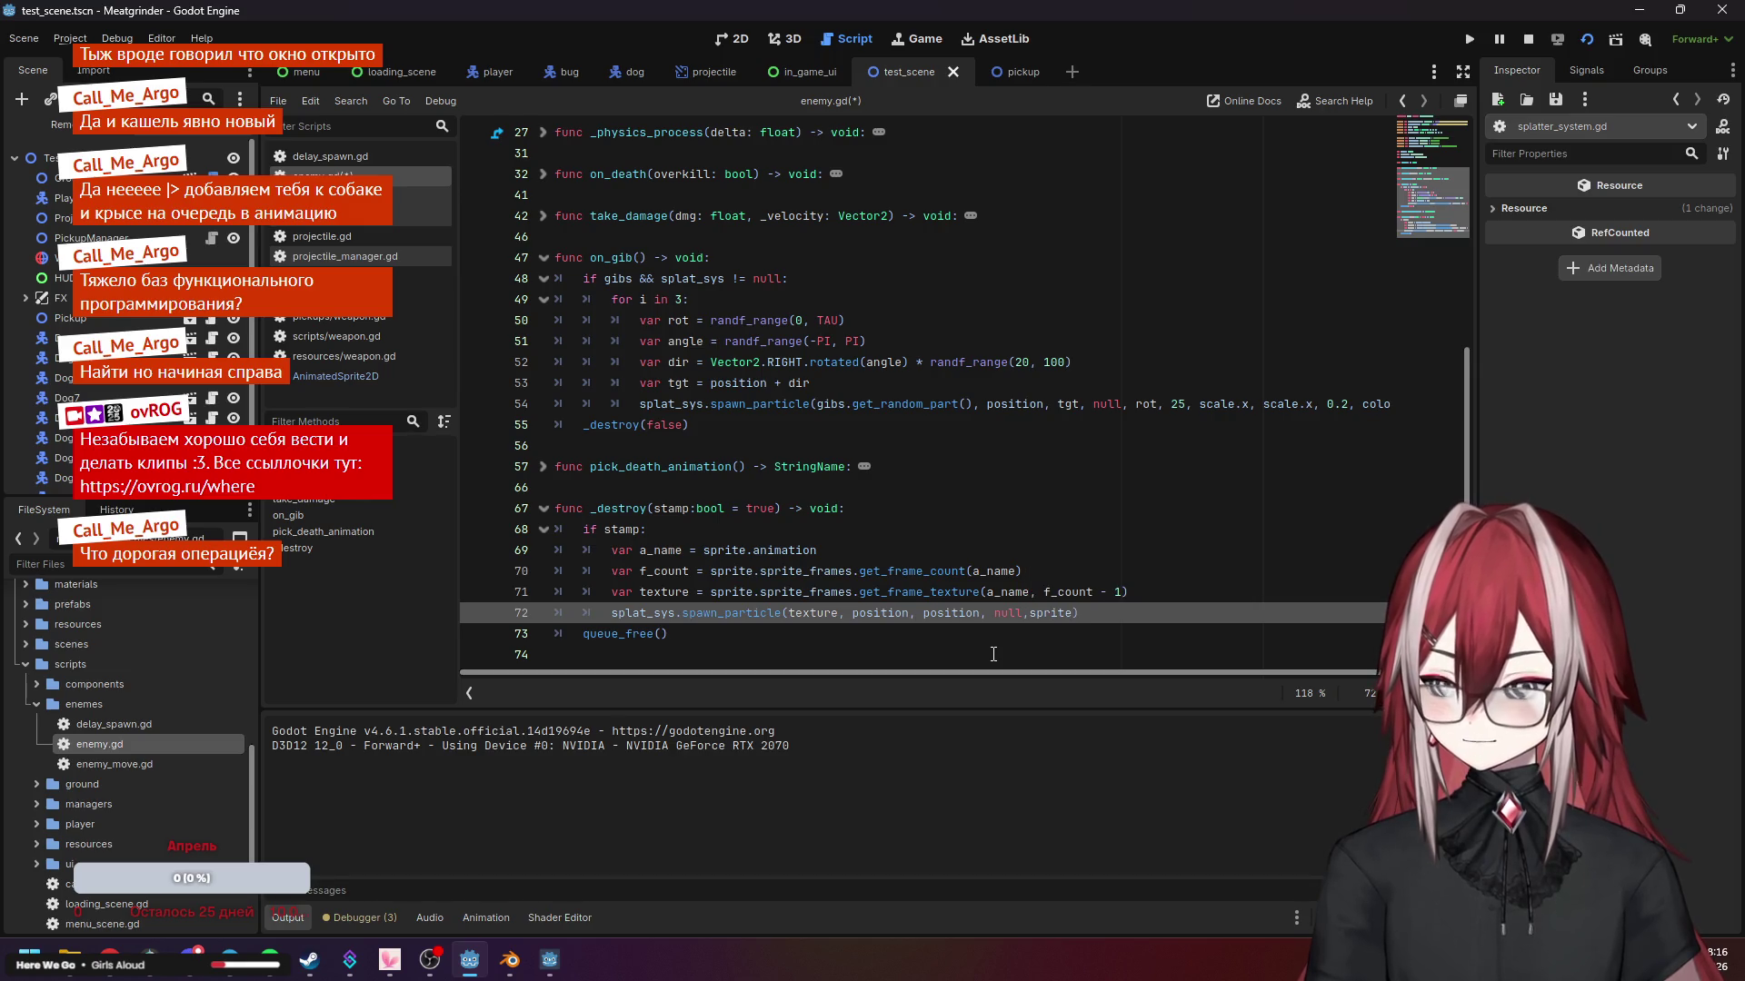
text(.rot)
key(Down)
key(Return)
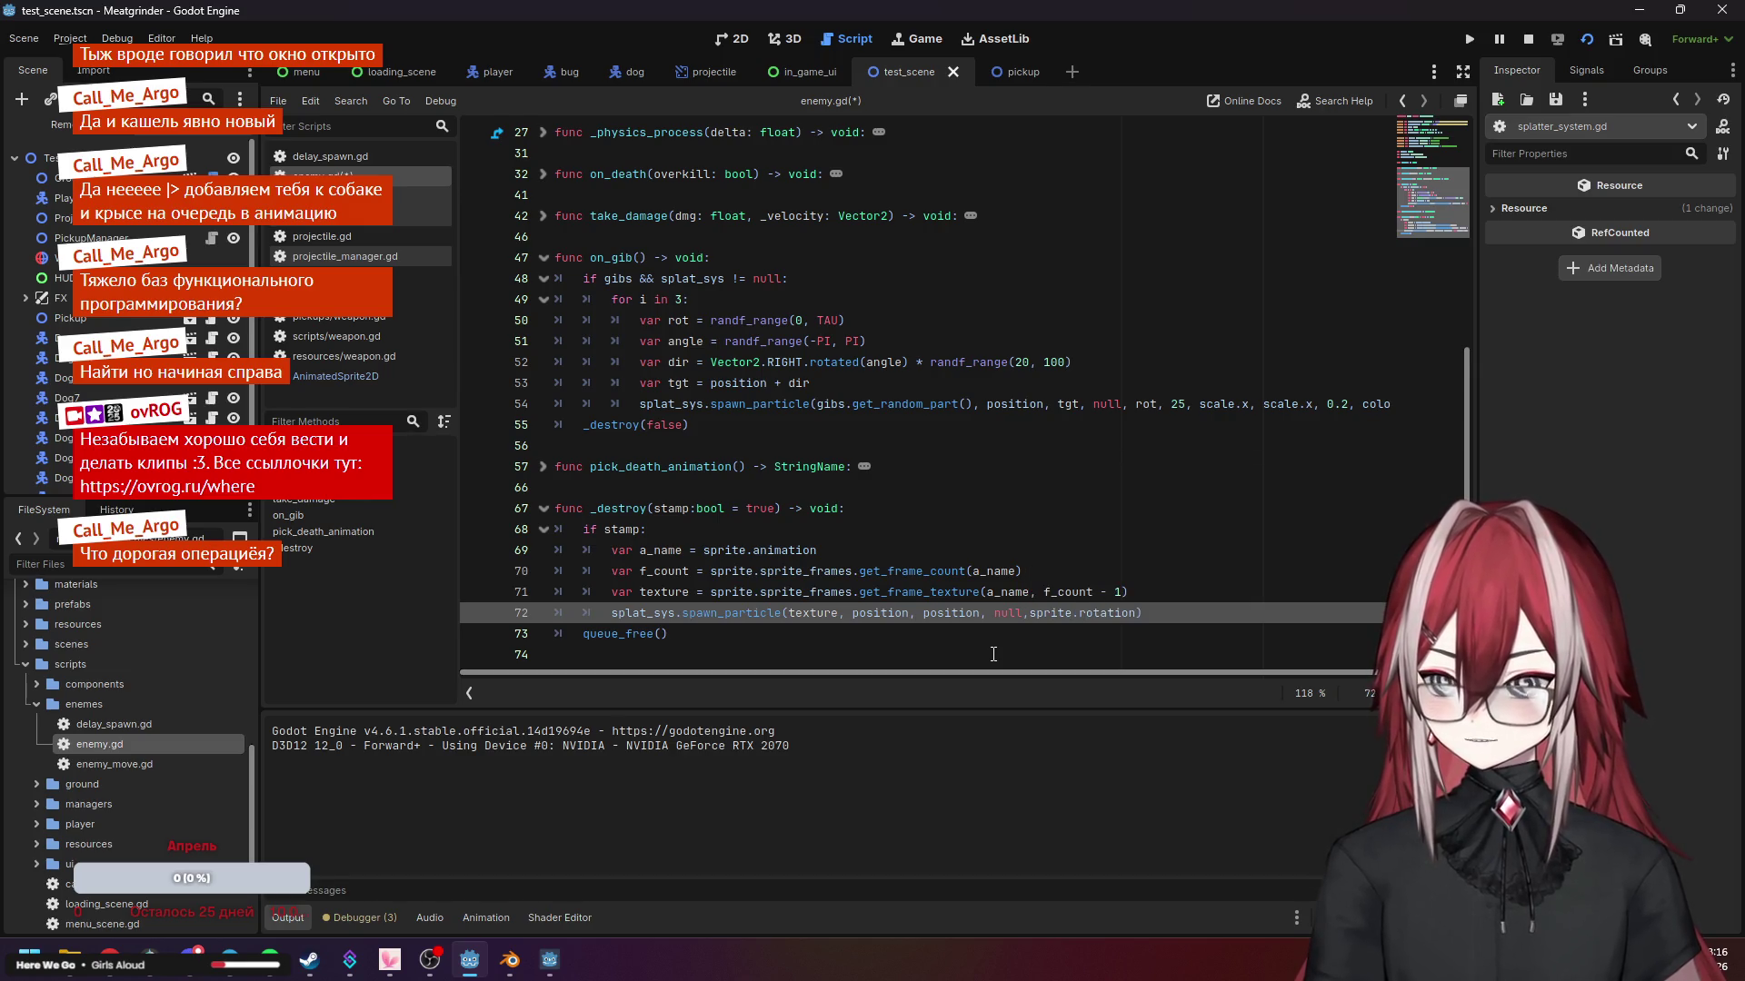
text())
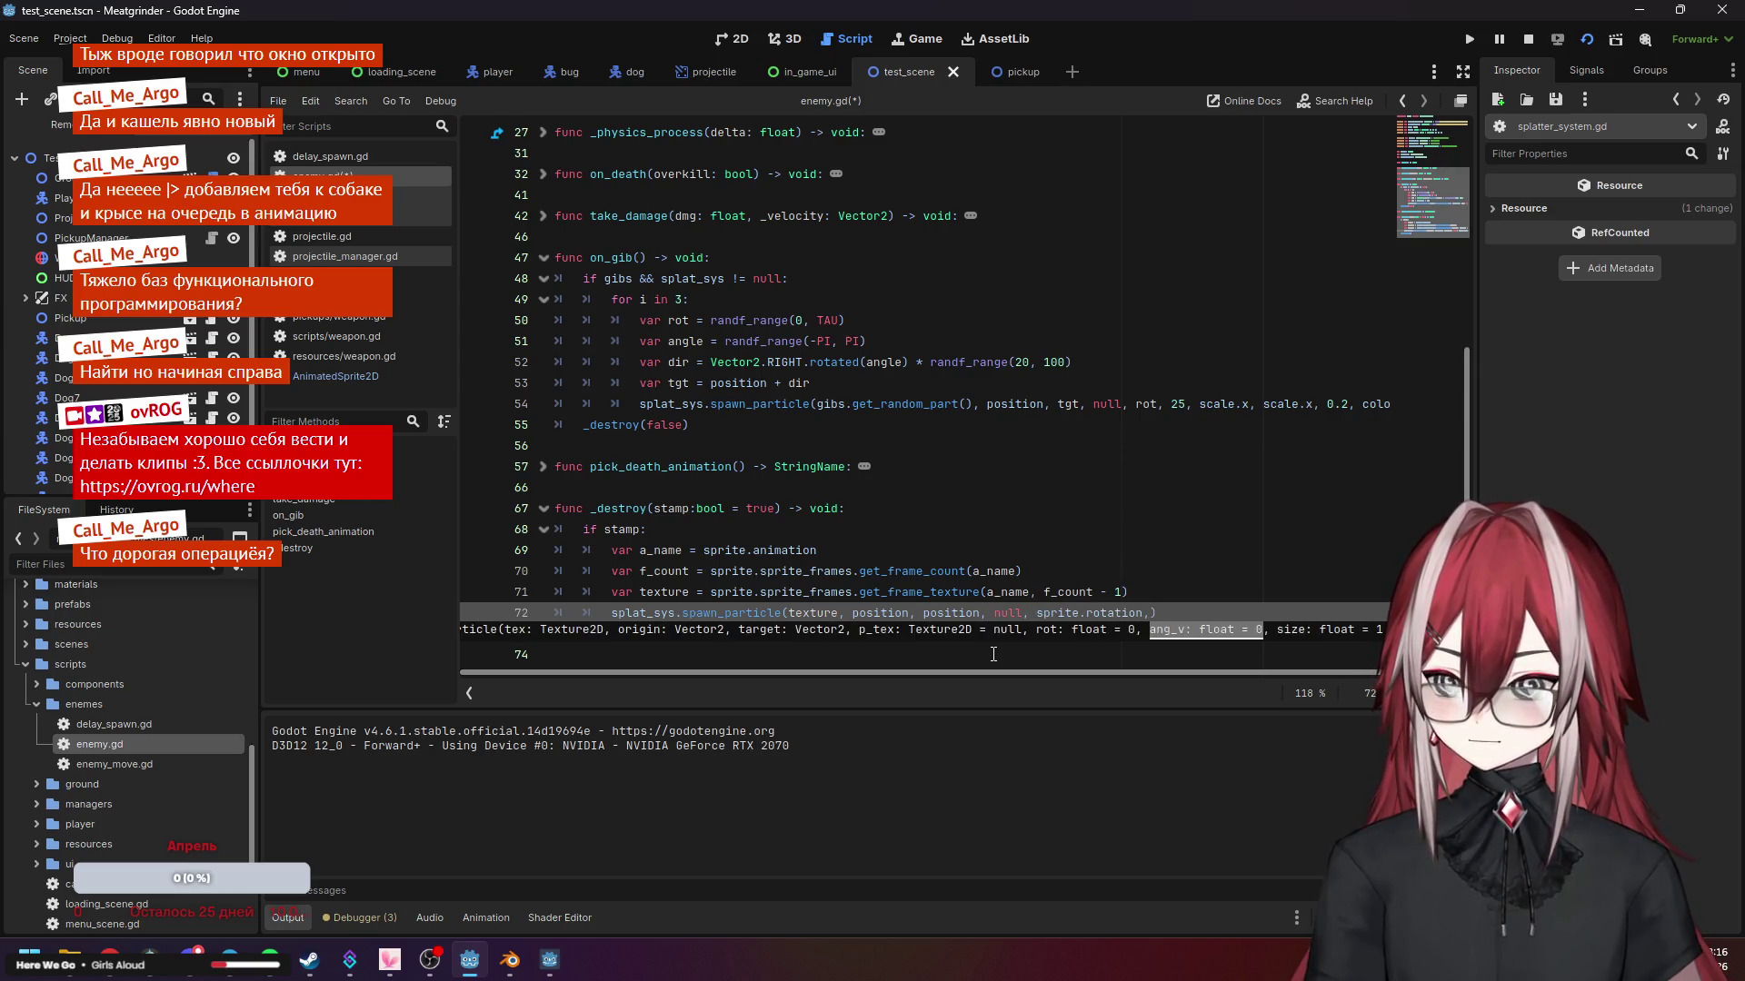
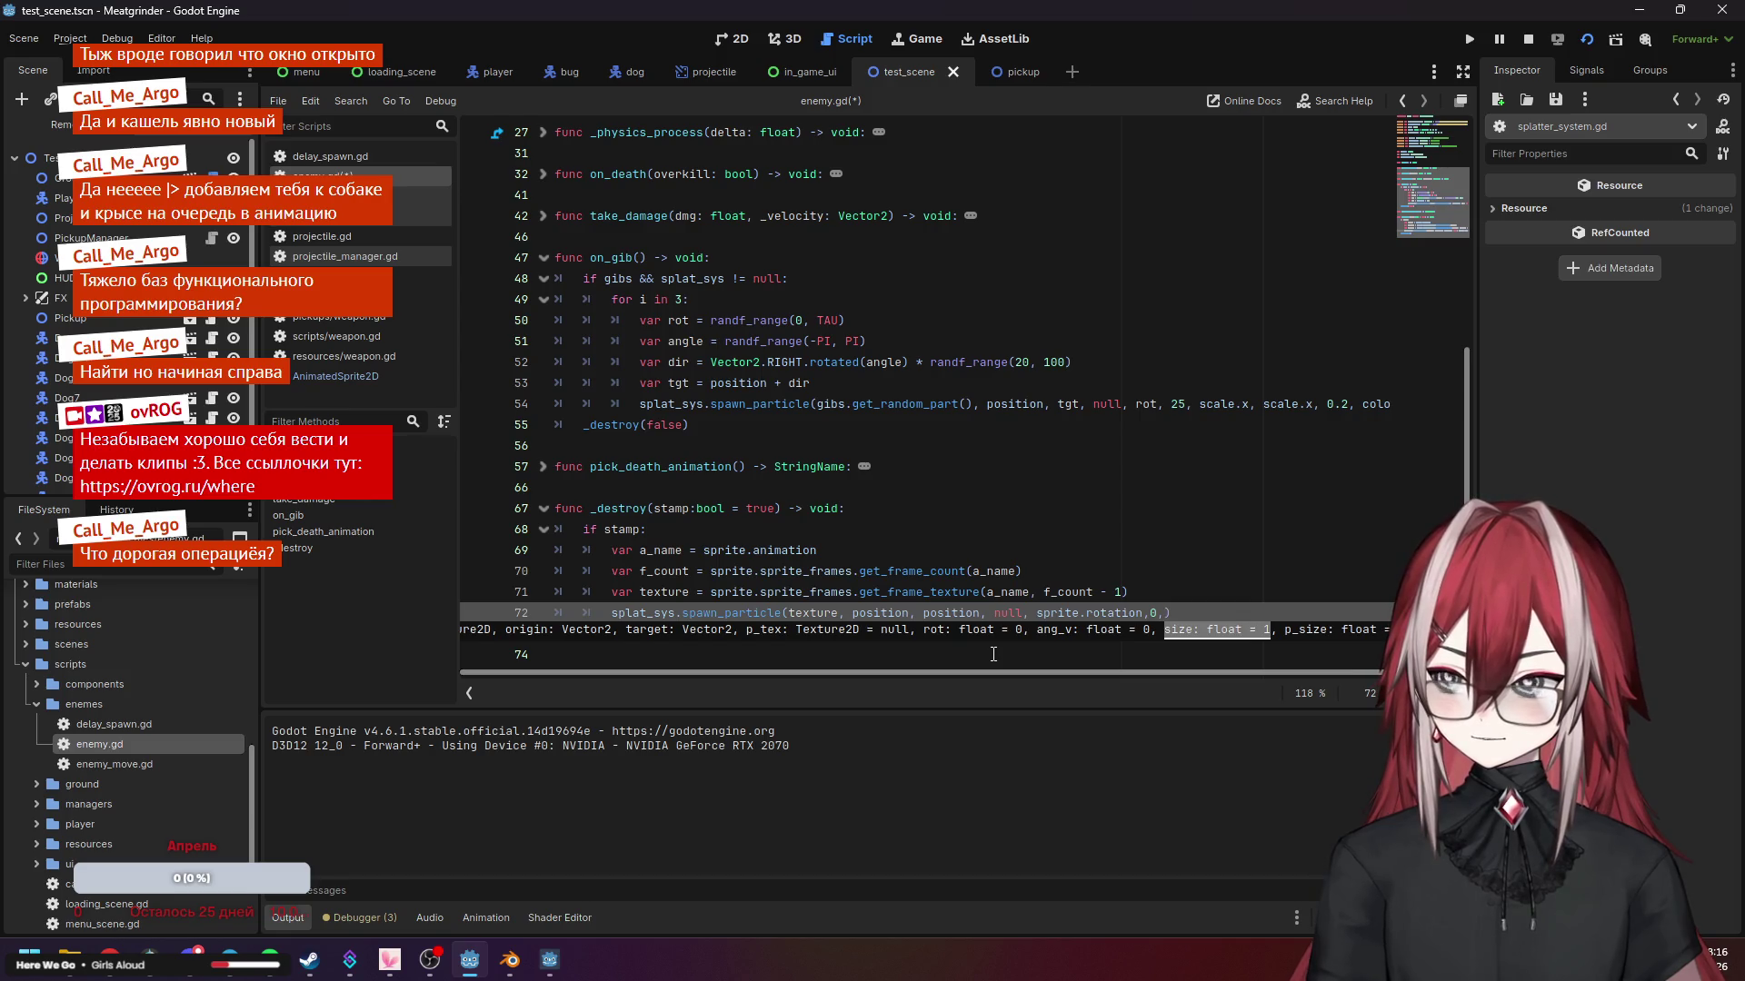
Step: Open the dog scene, then add ', sprite.scale' to the spawn_particle call in enemy.gd
click(730, 37)
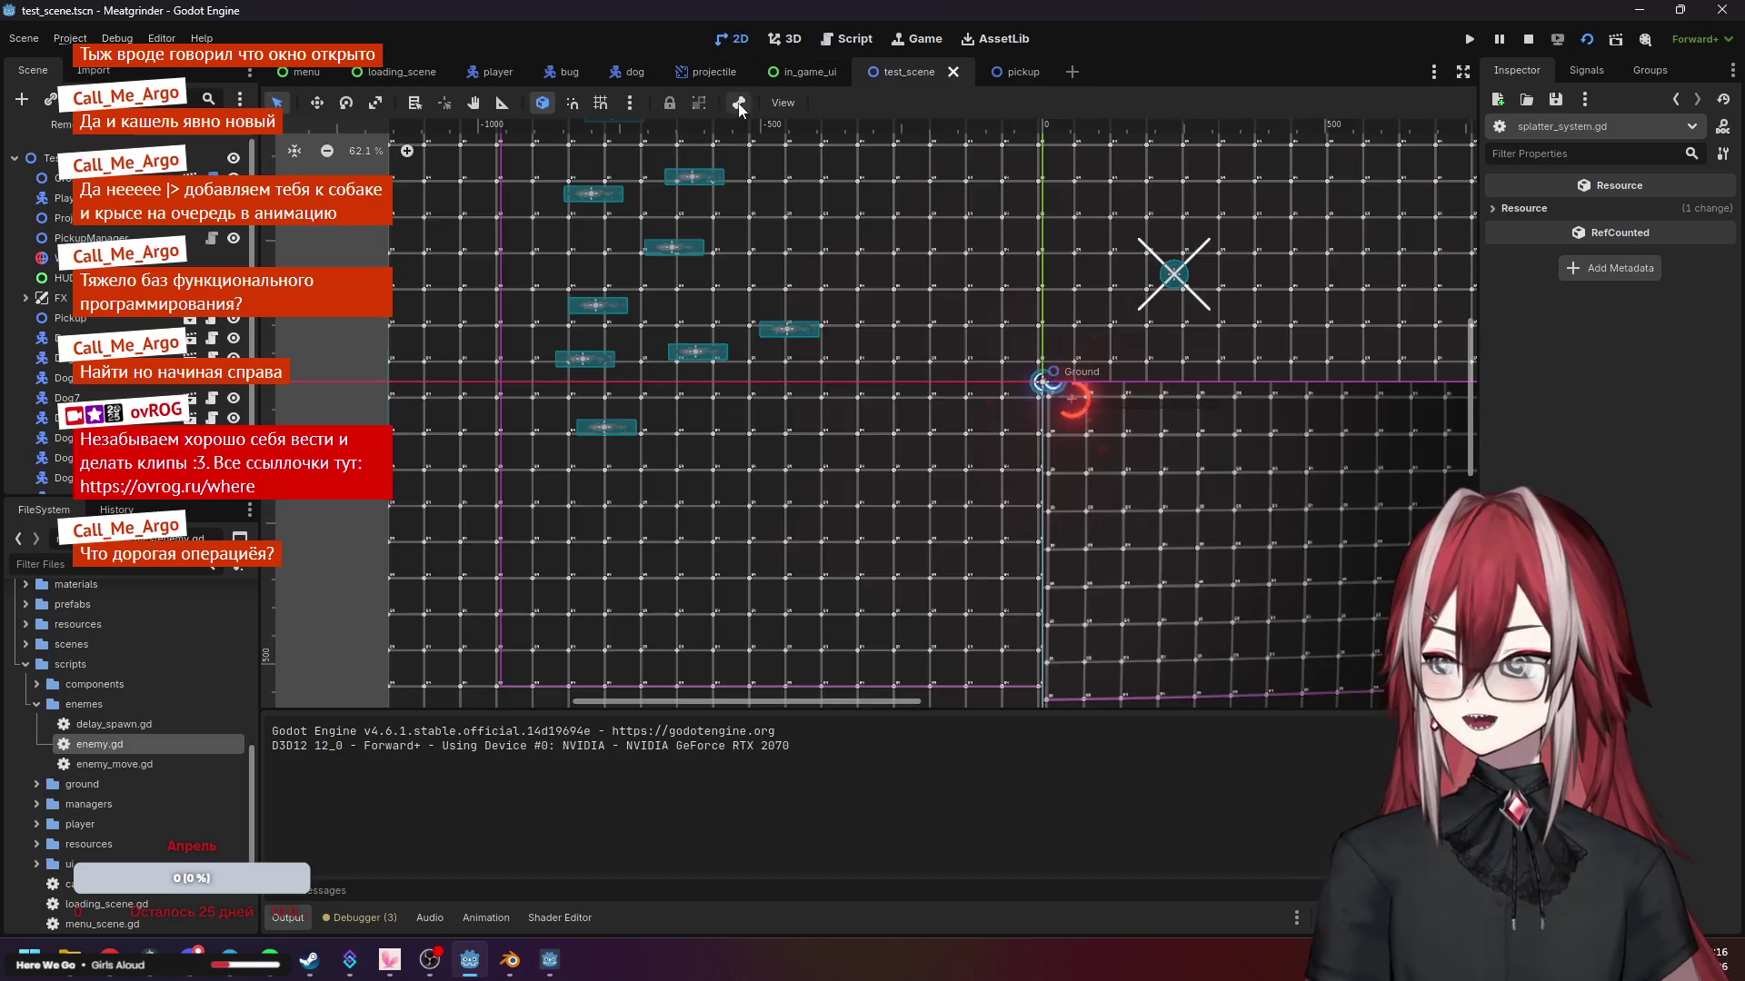
click(626, 73)
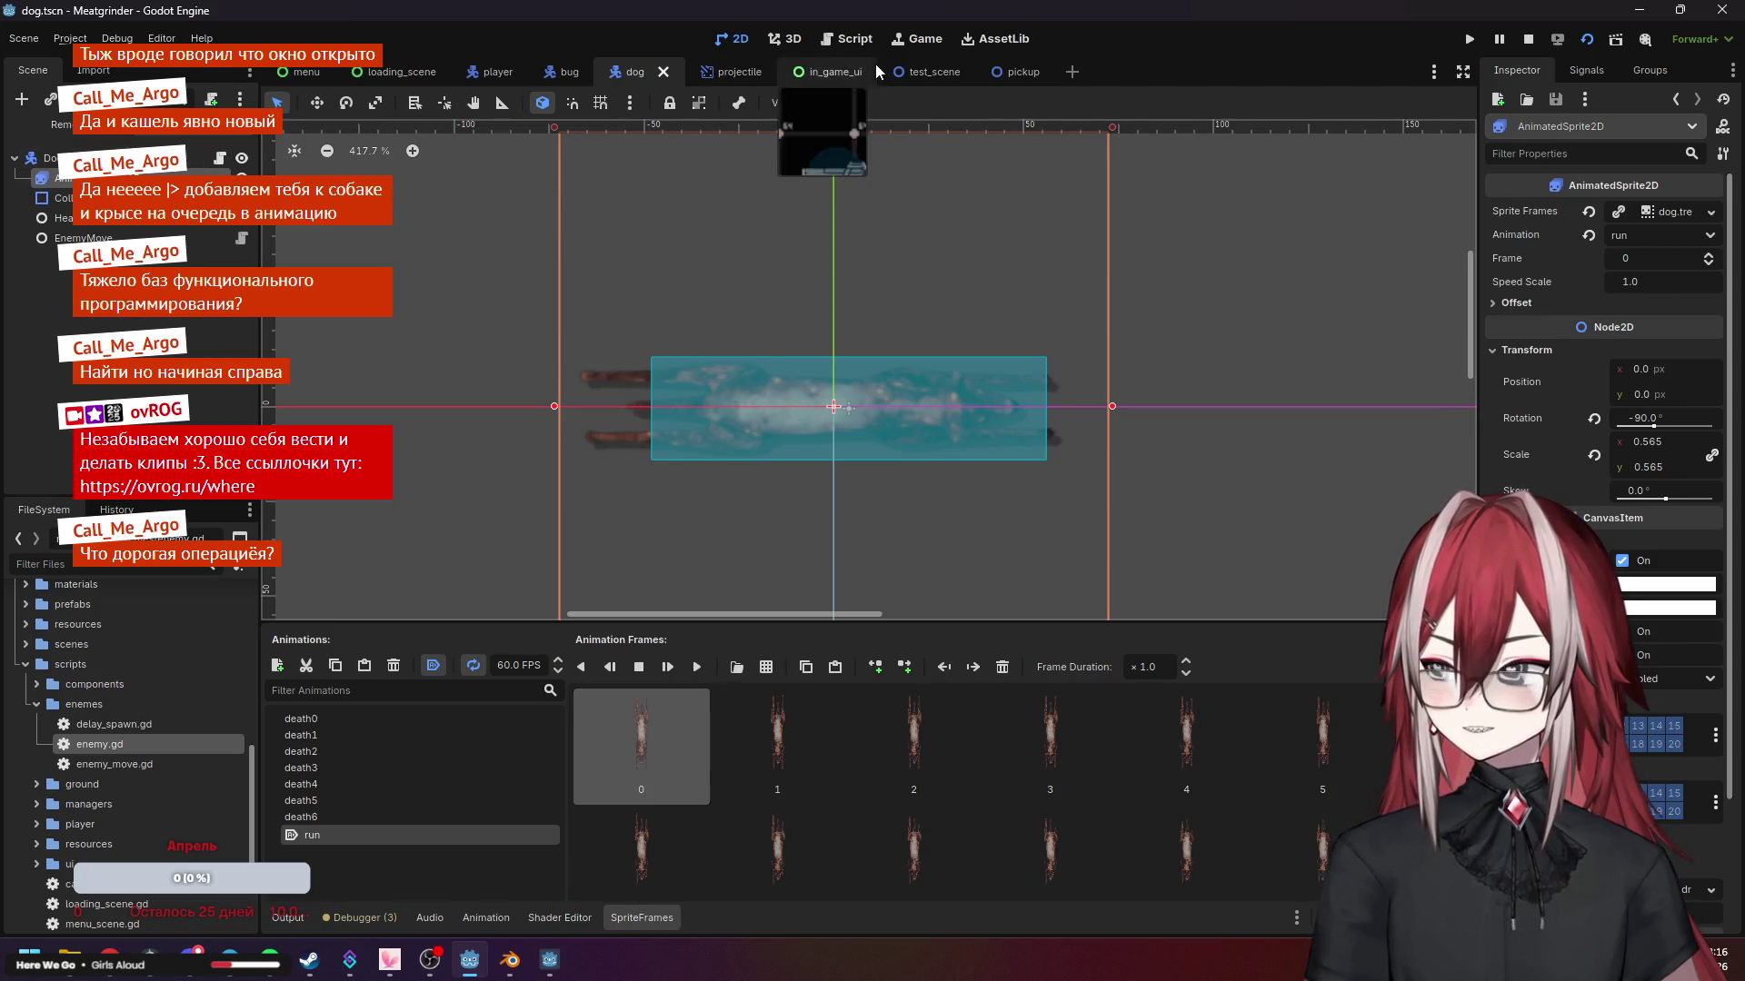
click(854, 39)
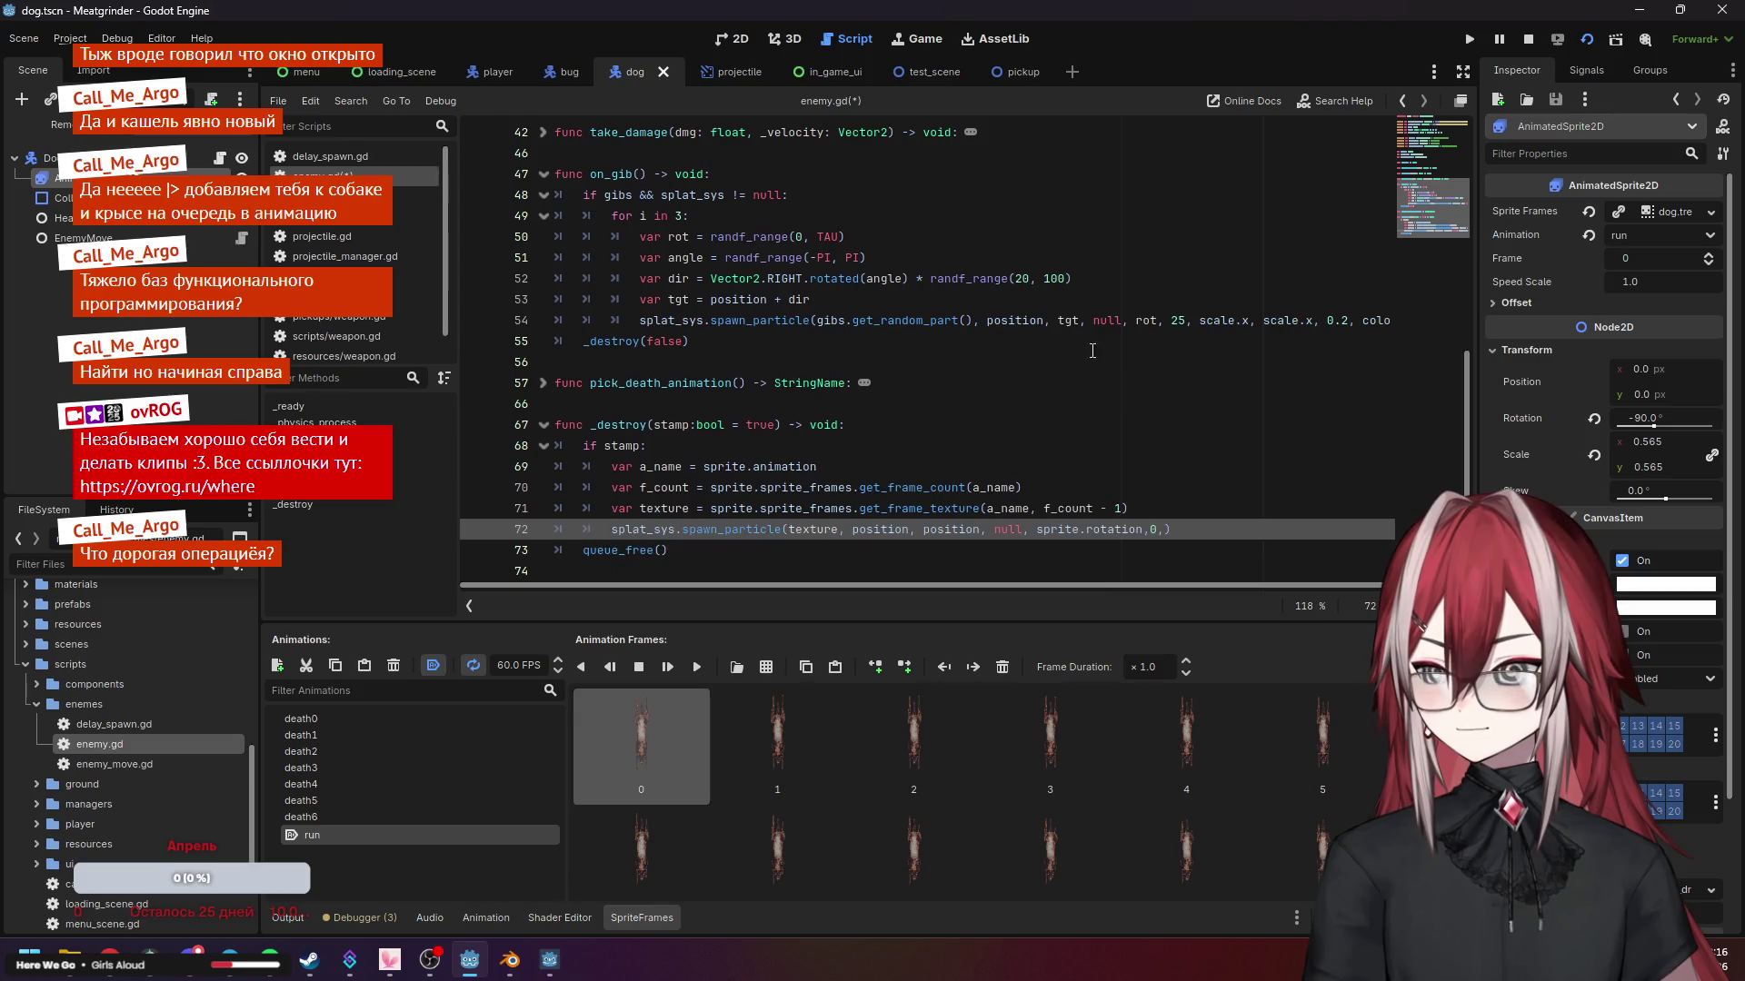
text(, sp)
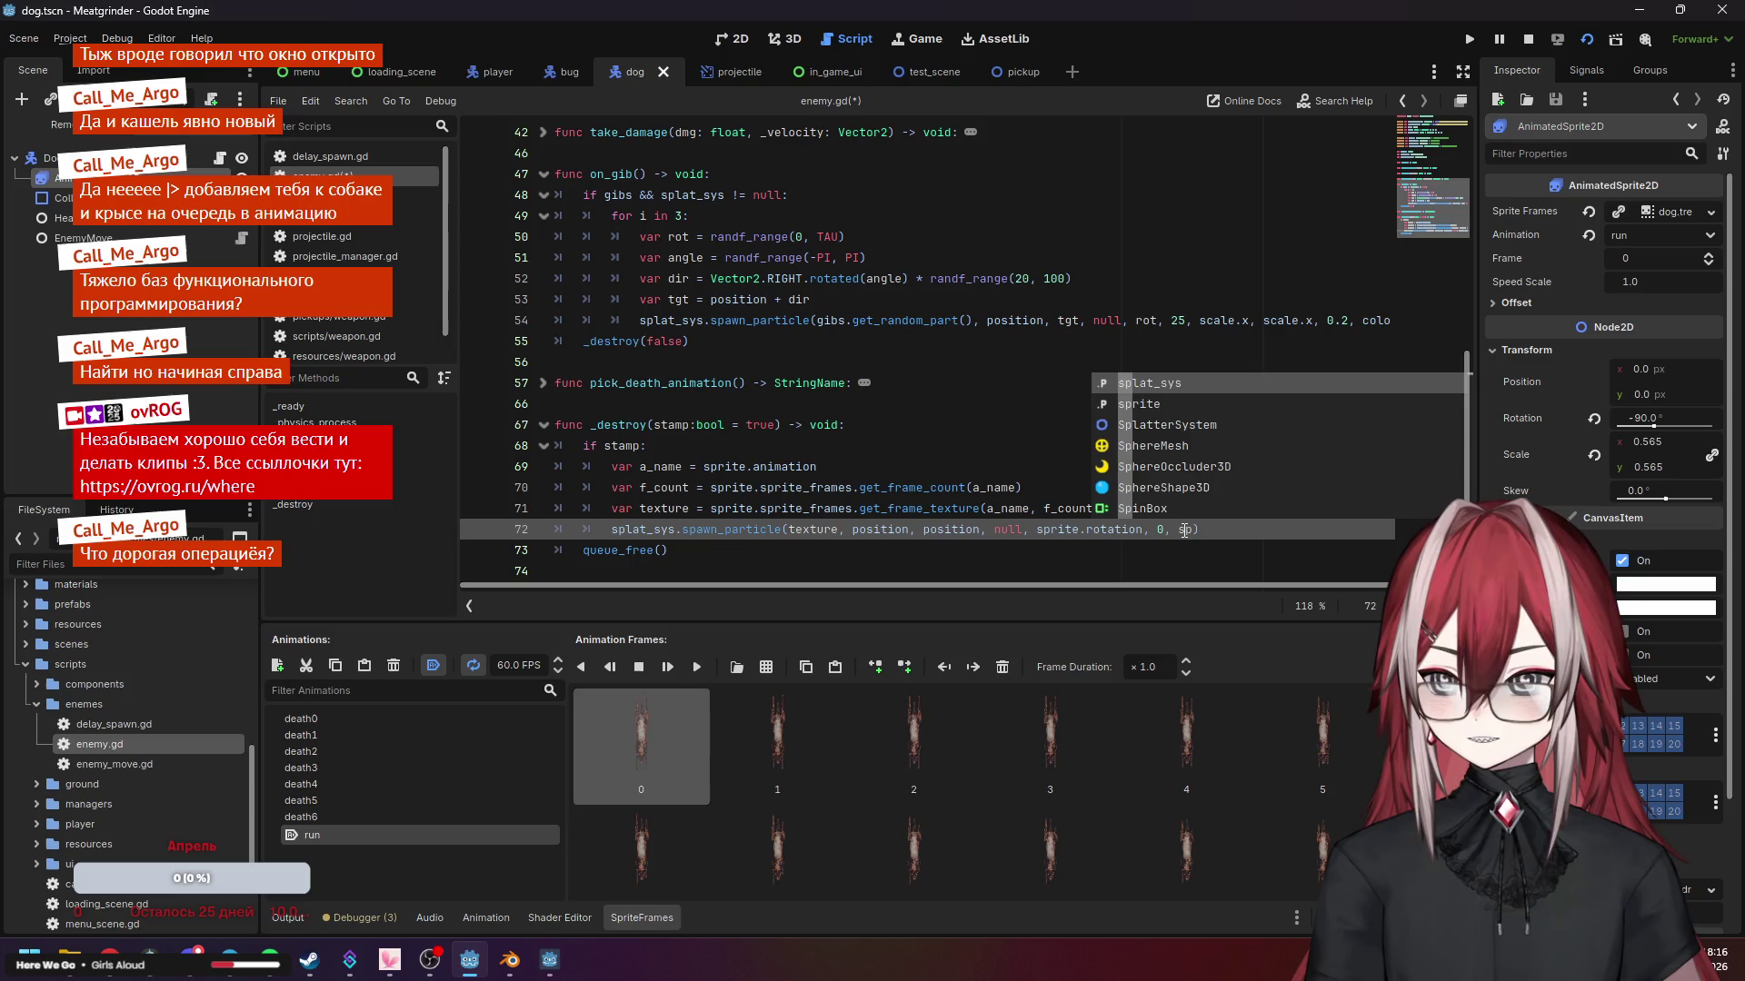
key(Escape)
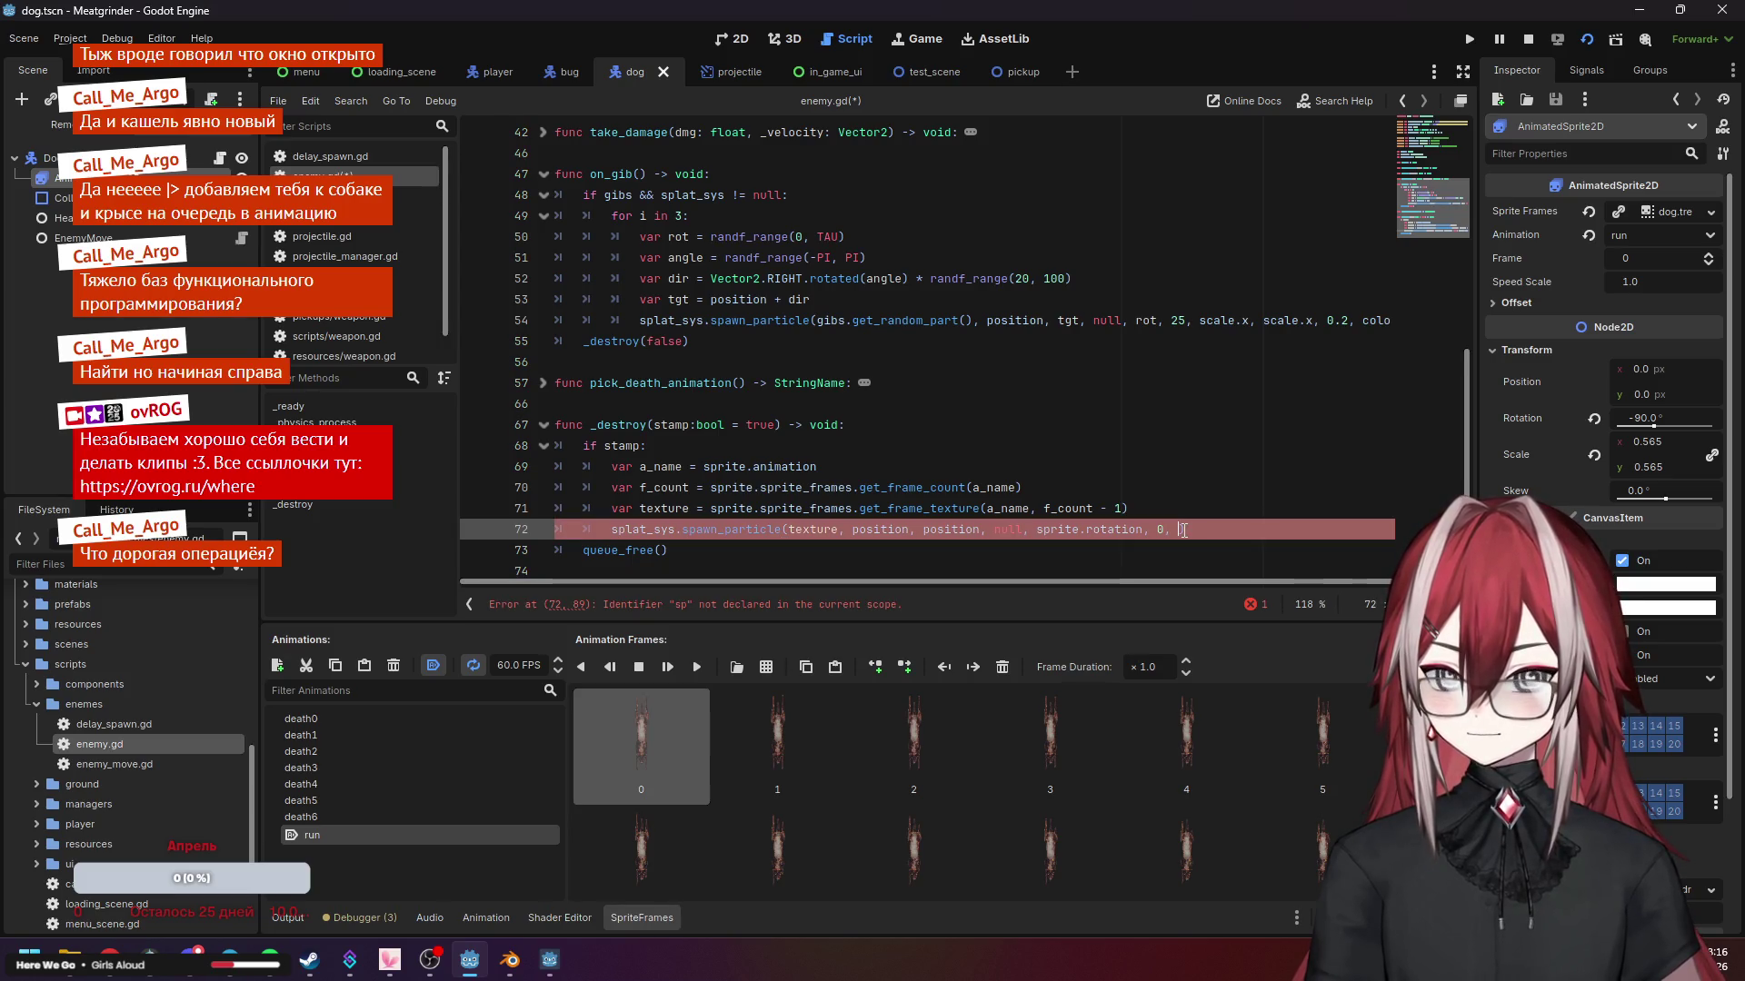
text(spr)
key(Return)
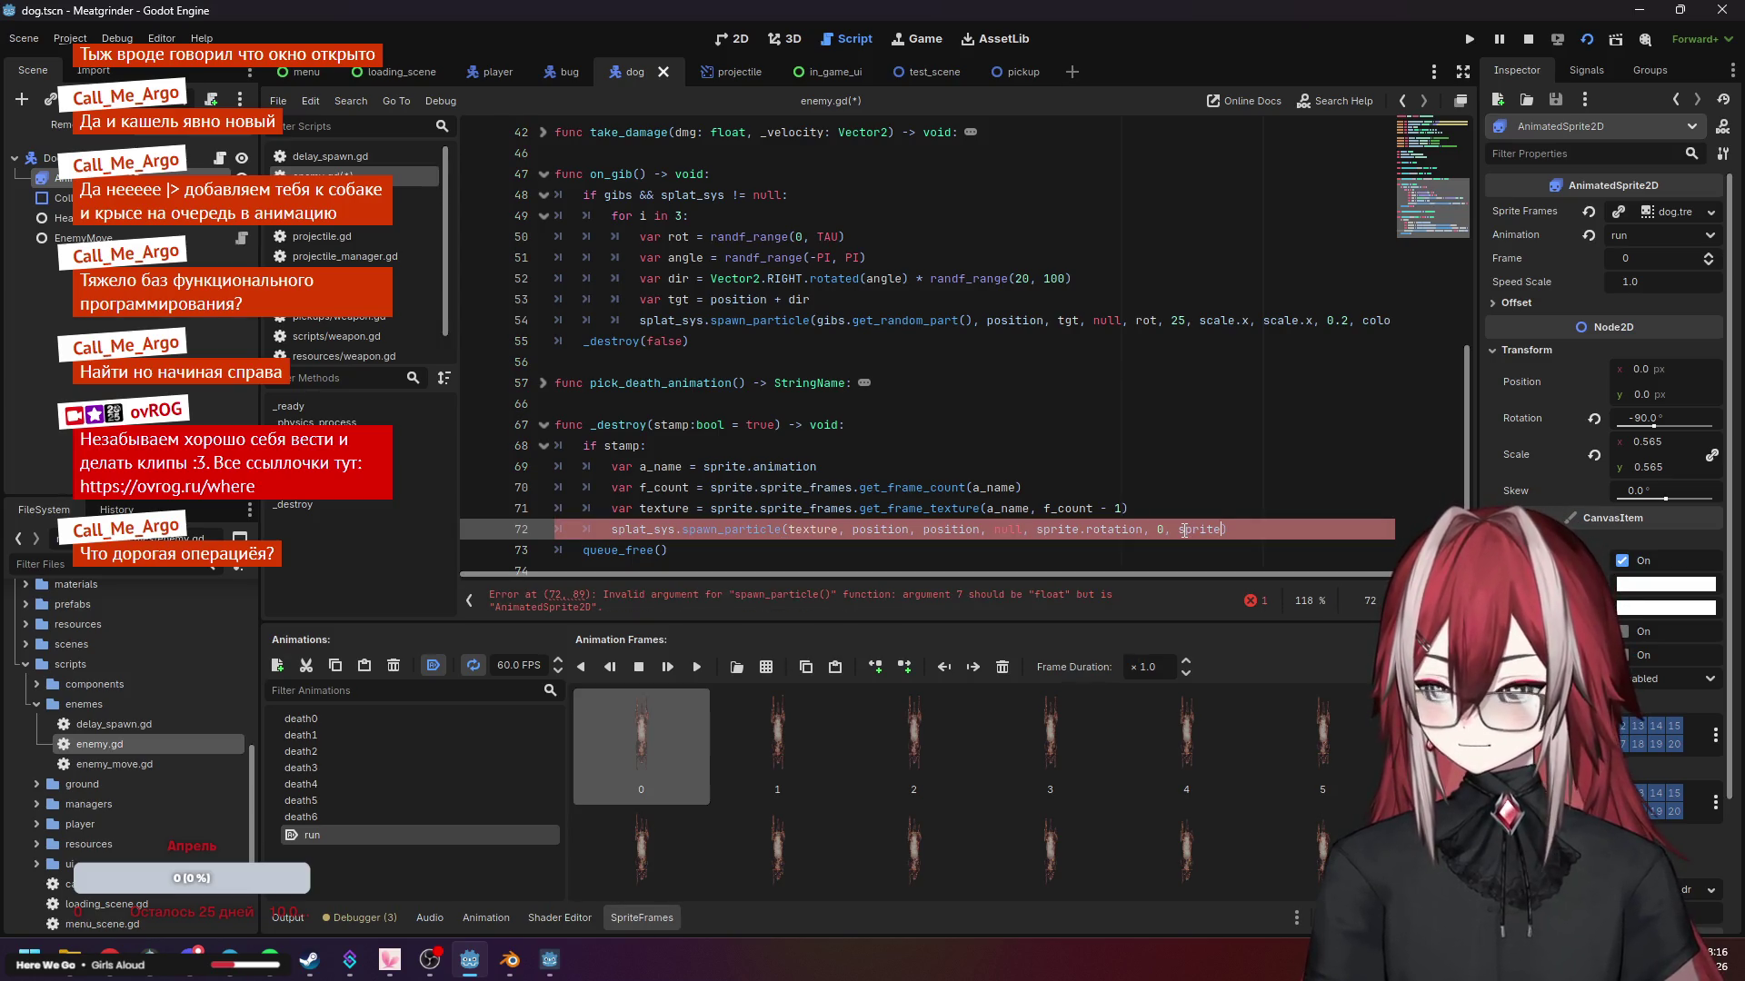
text(s)
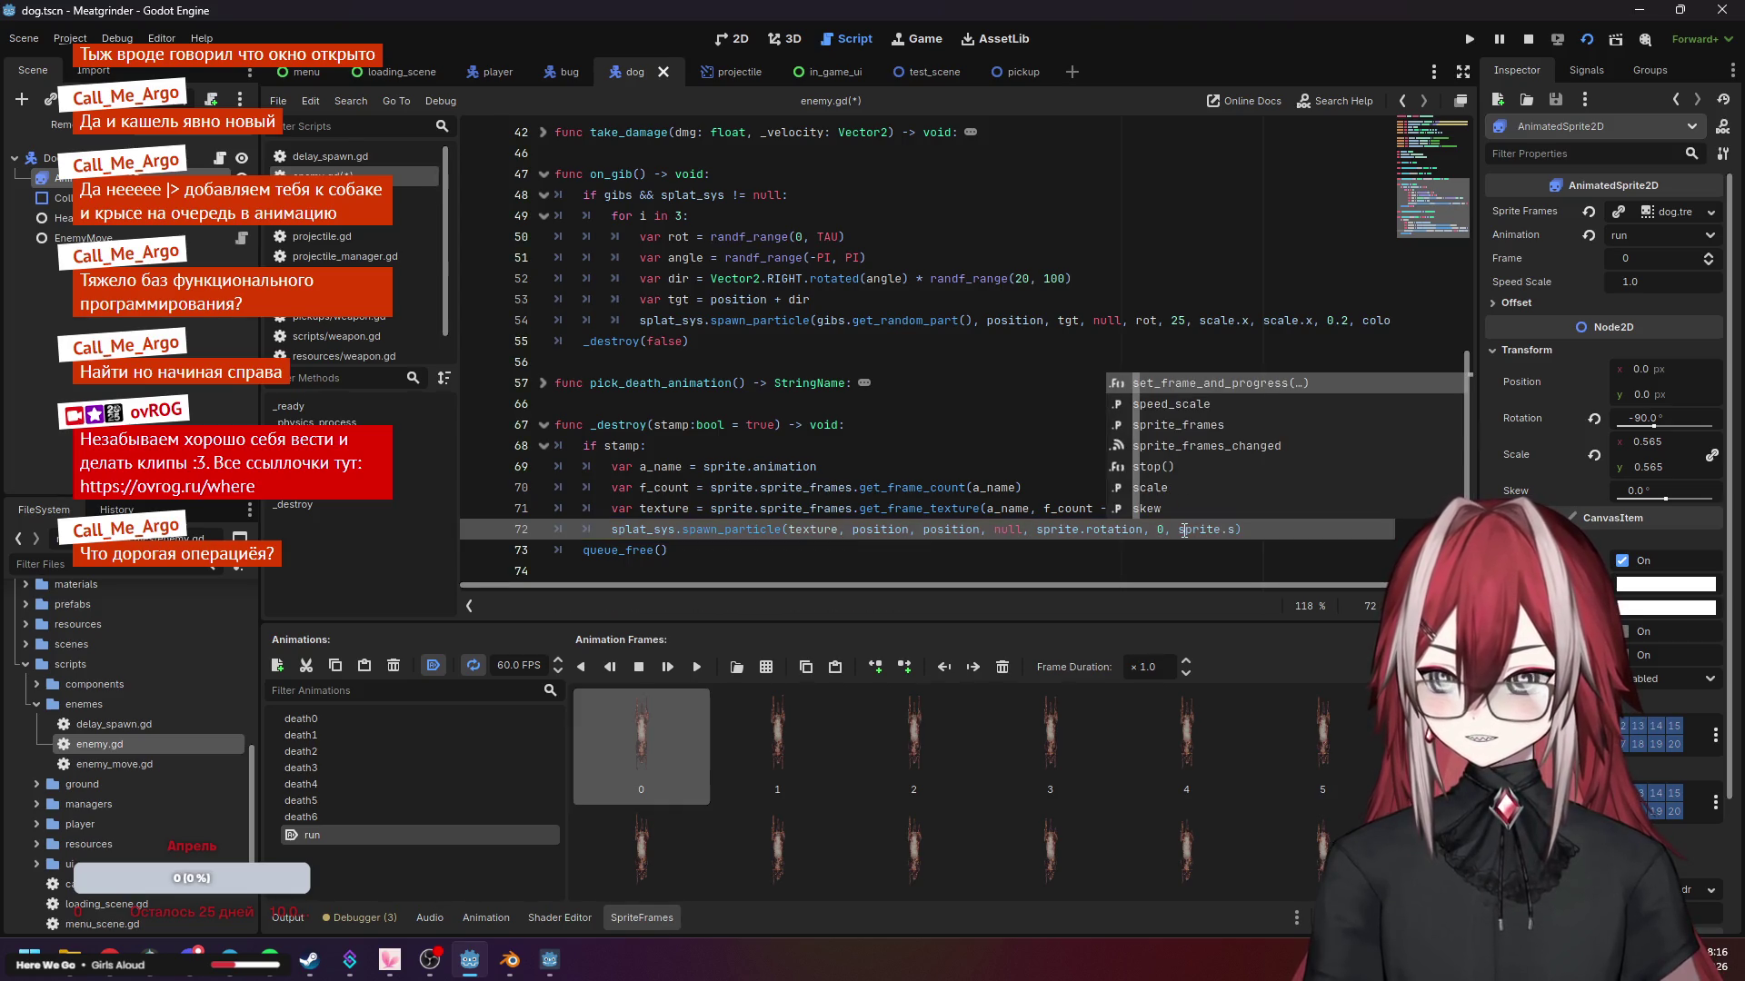
text(ca)
key(Return)
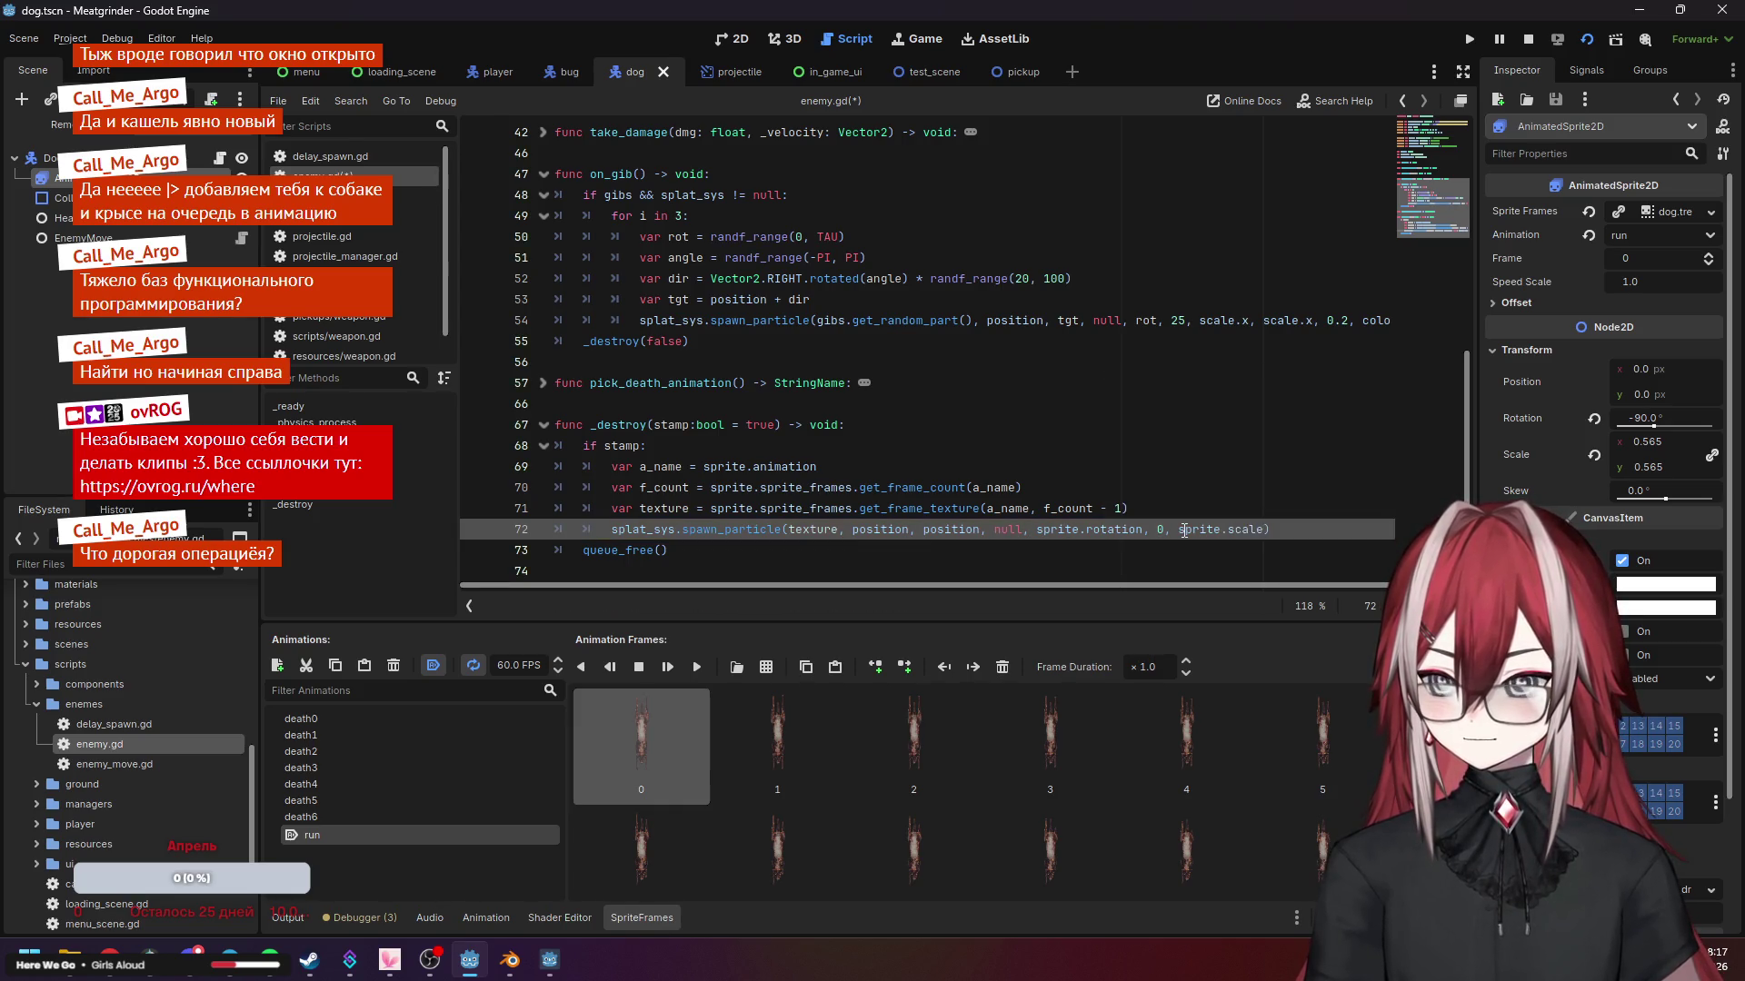
text(,)
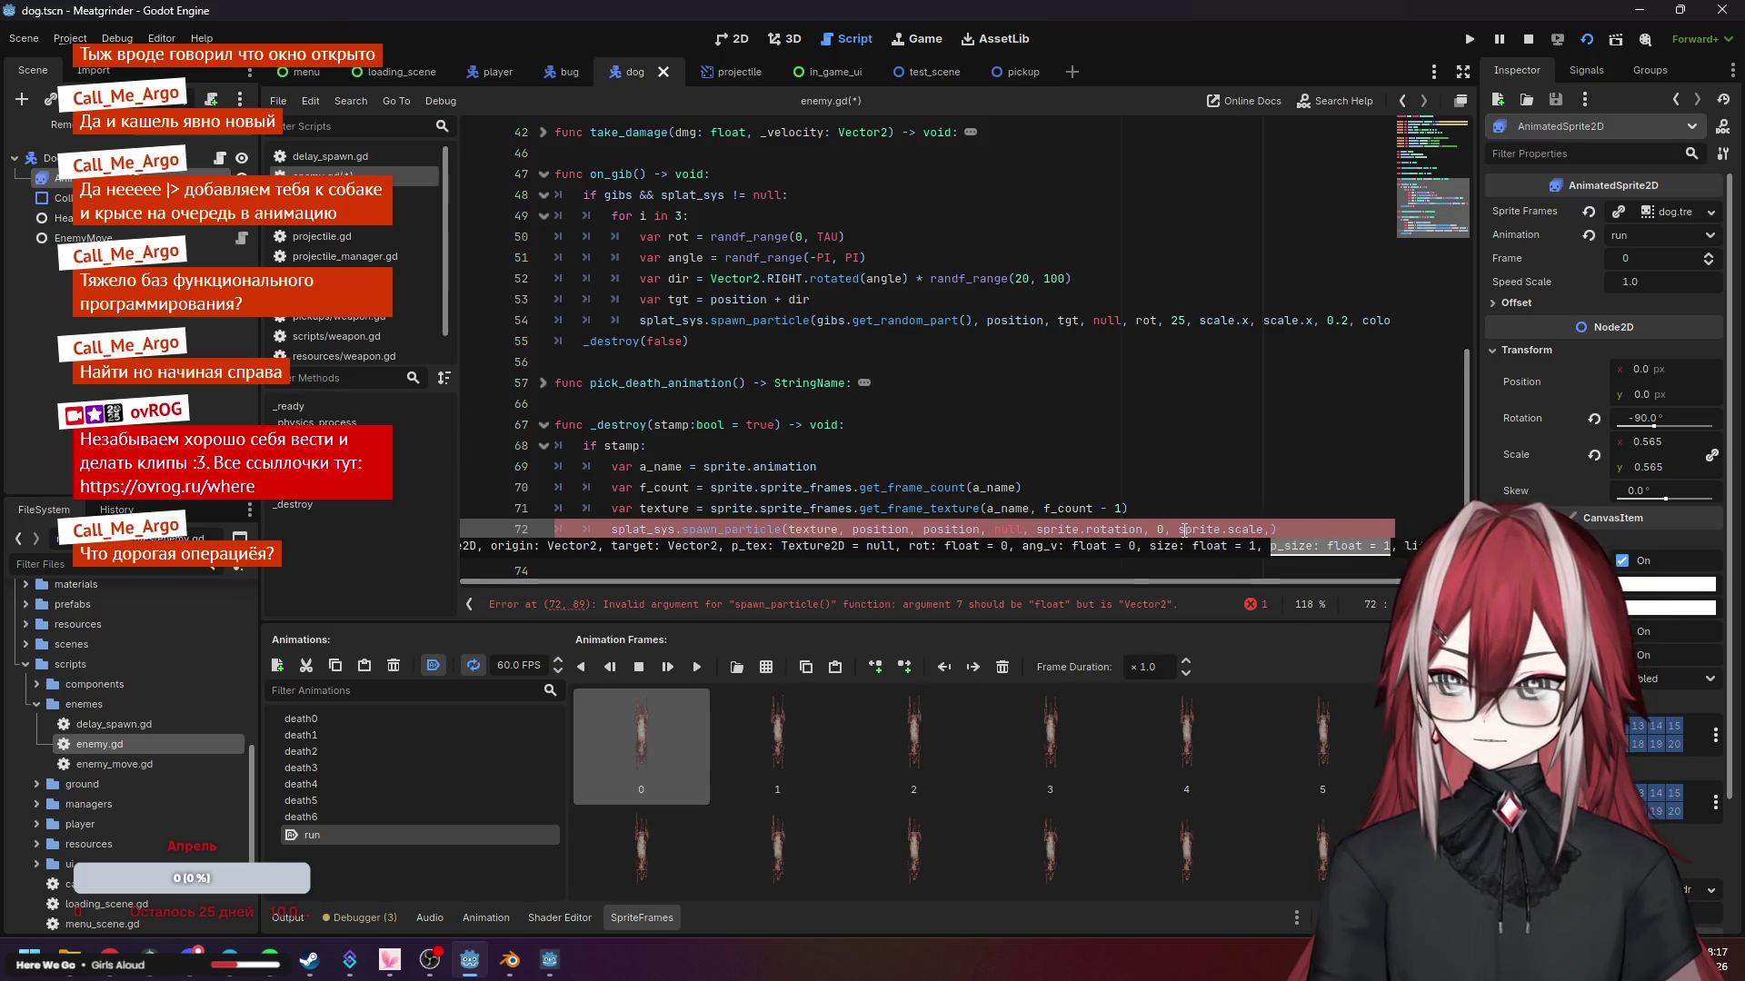
key(BackSpace)
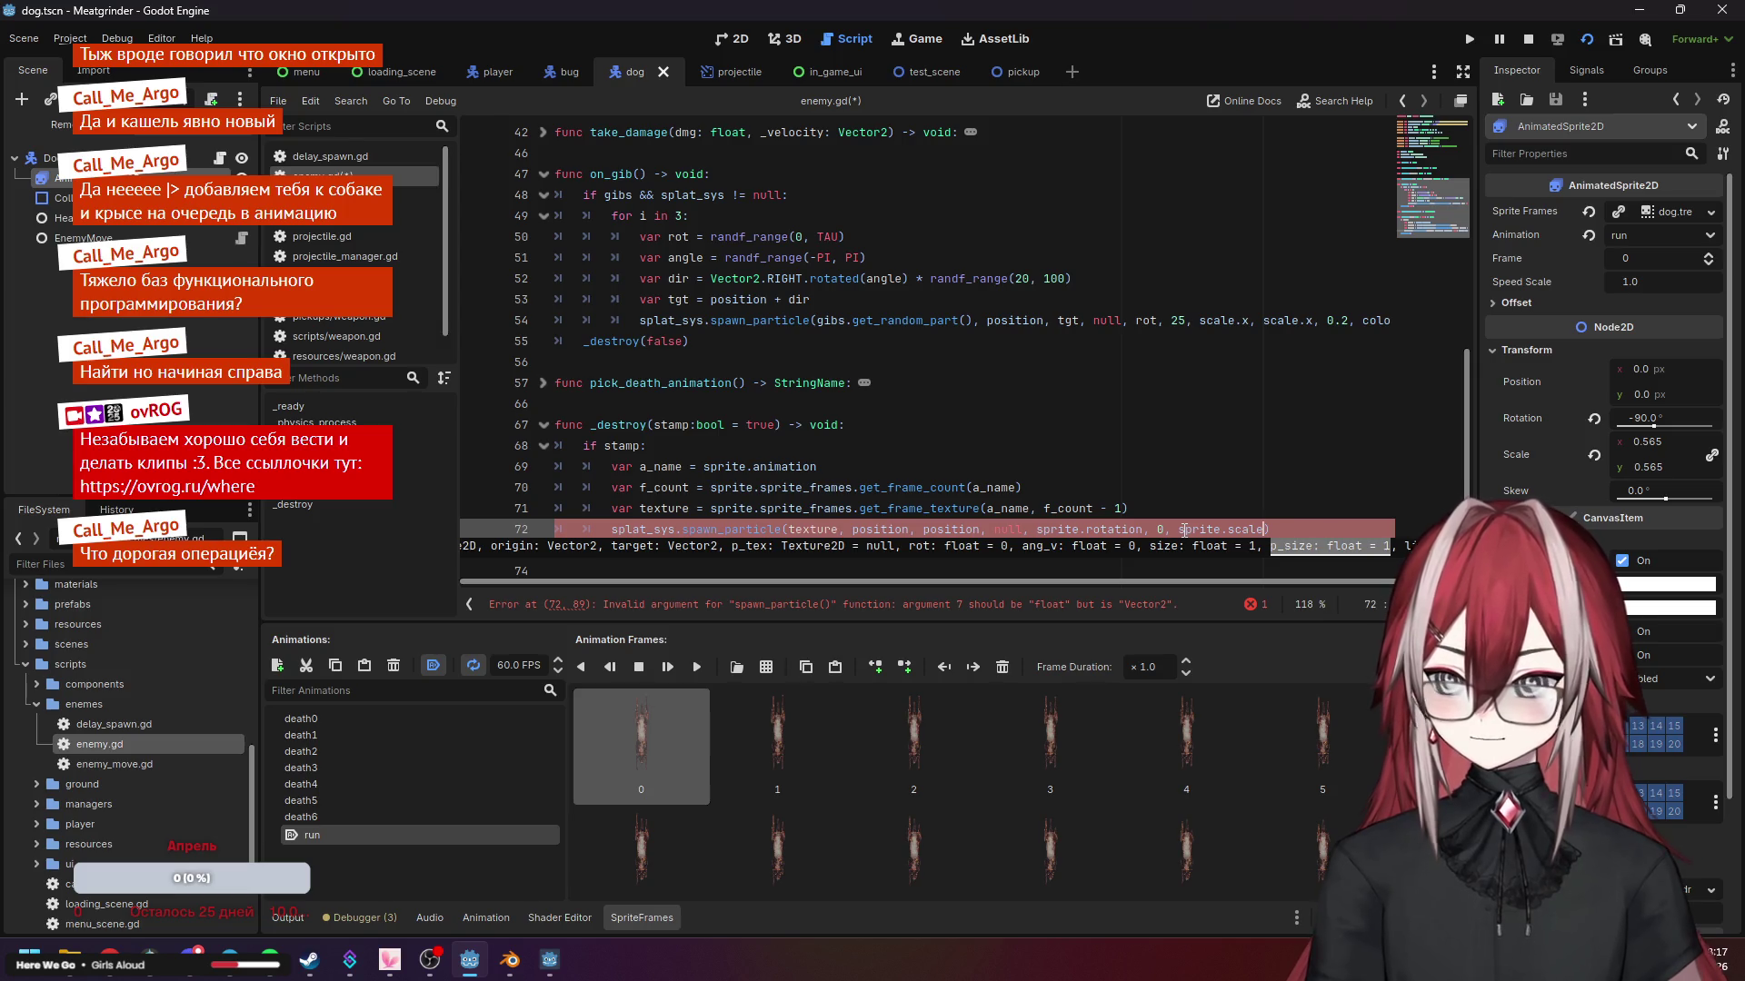
Step: Complete the line 72 argument as sprite.scale.x, then save and run the scene
click(1181, 482)
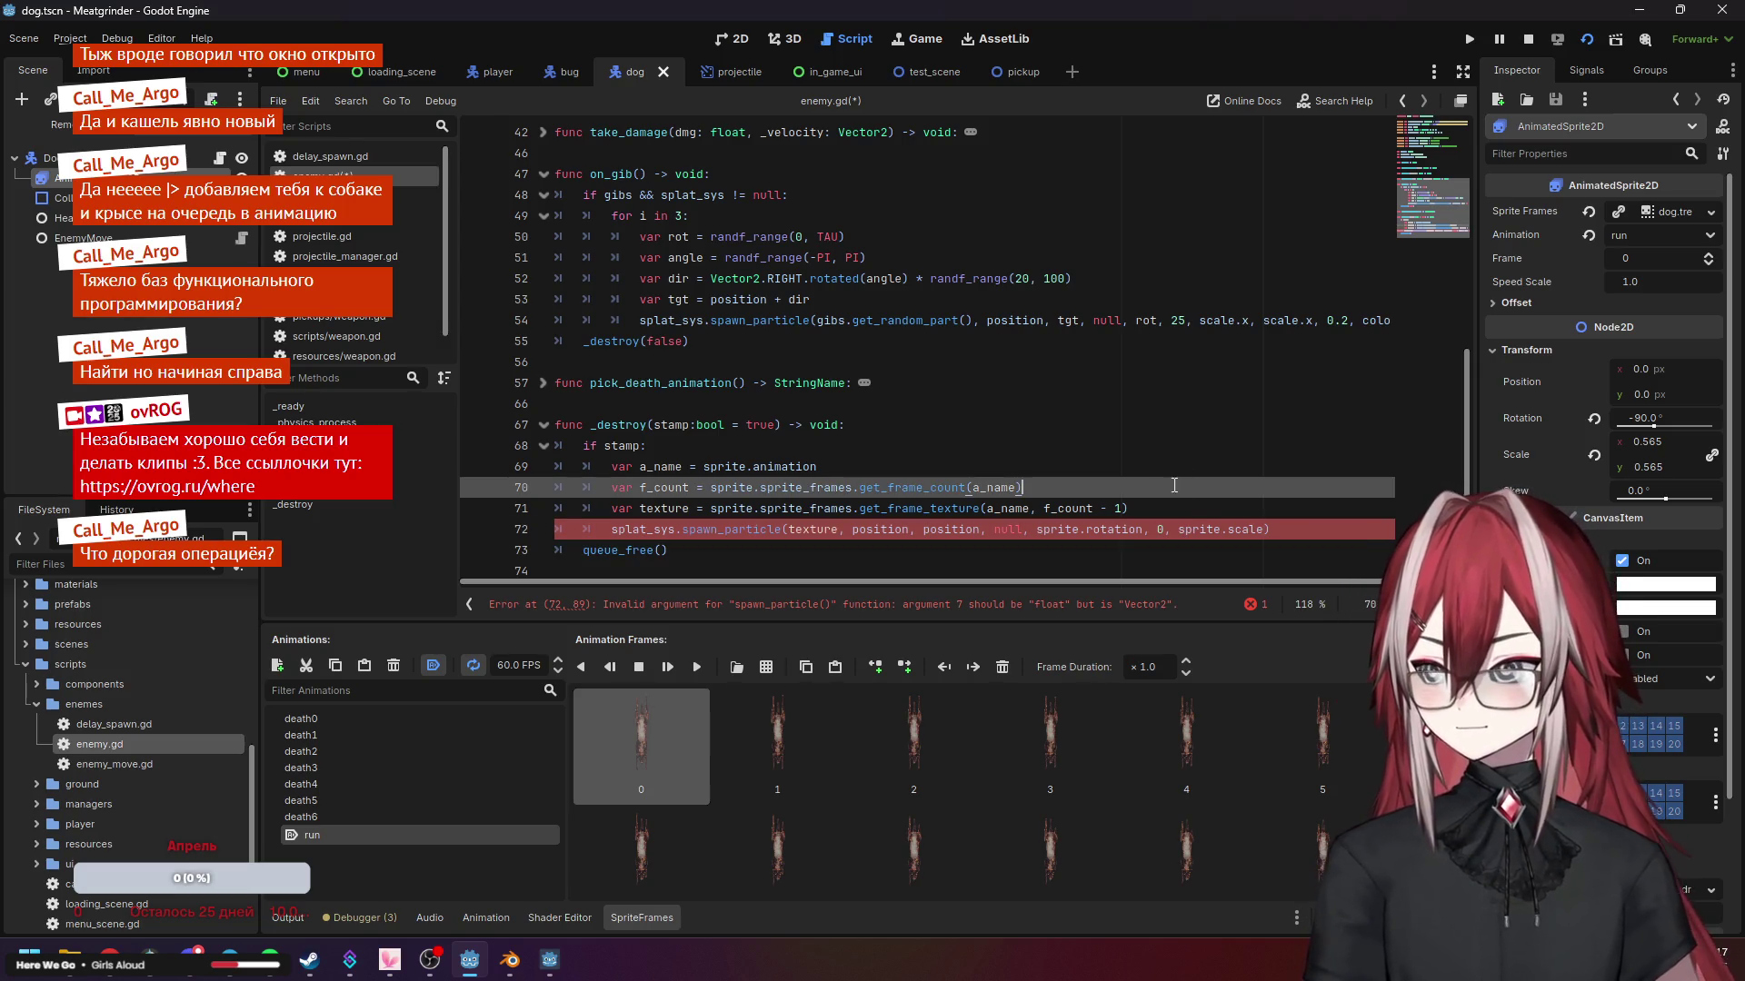
mouse_move(1184, 529)
key(Up)
key(Up)
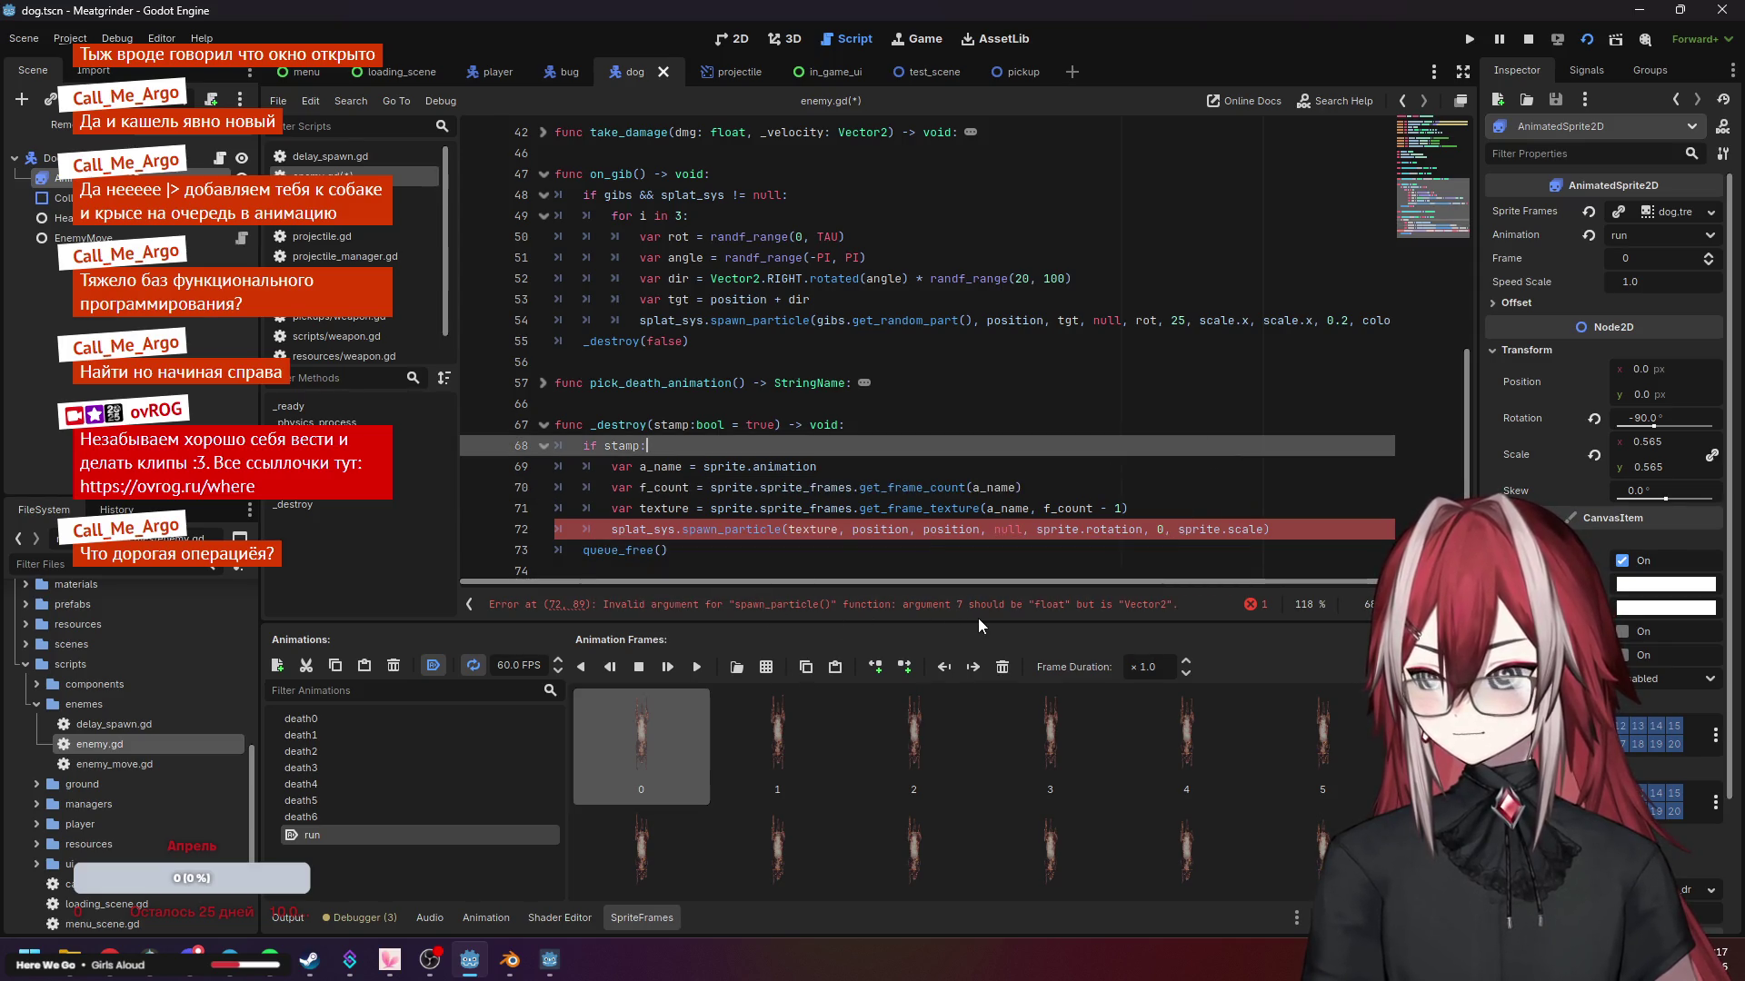
click(1268, 530)
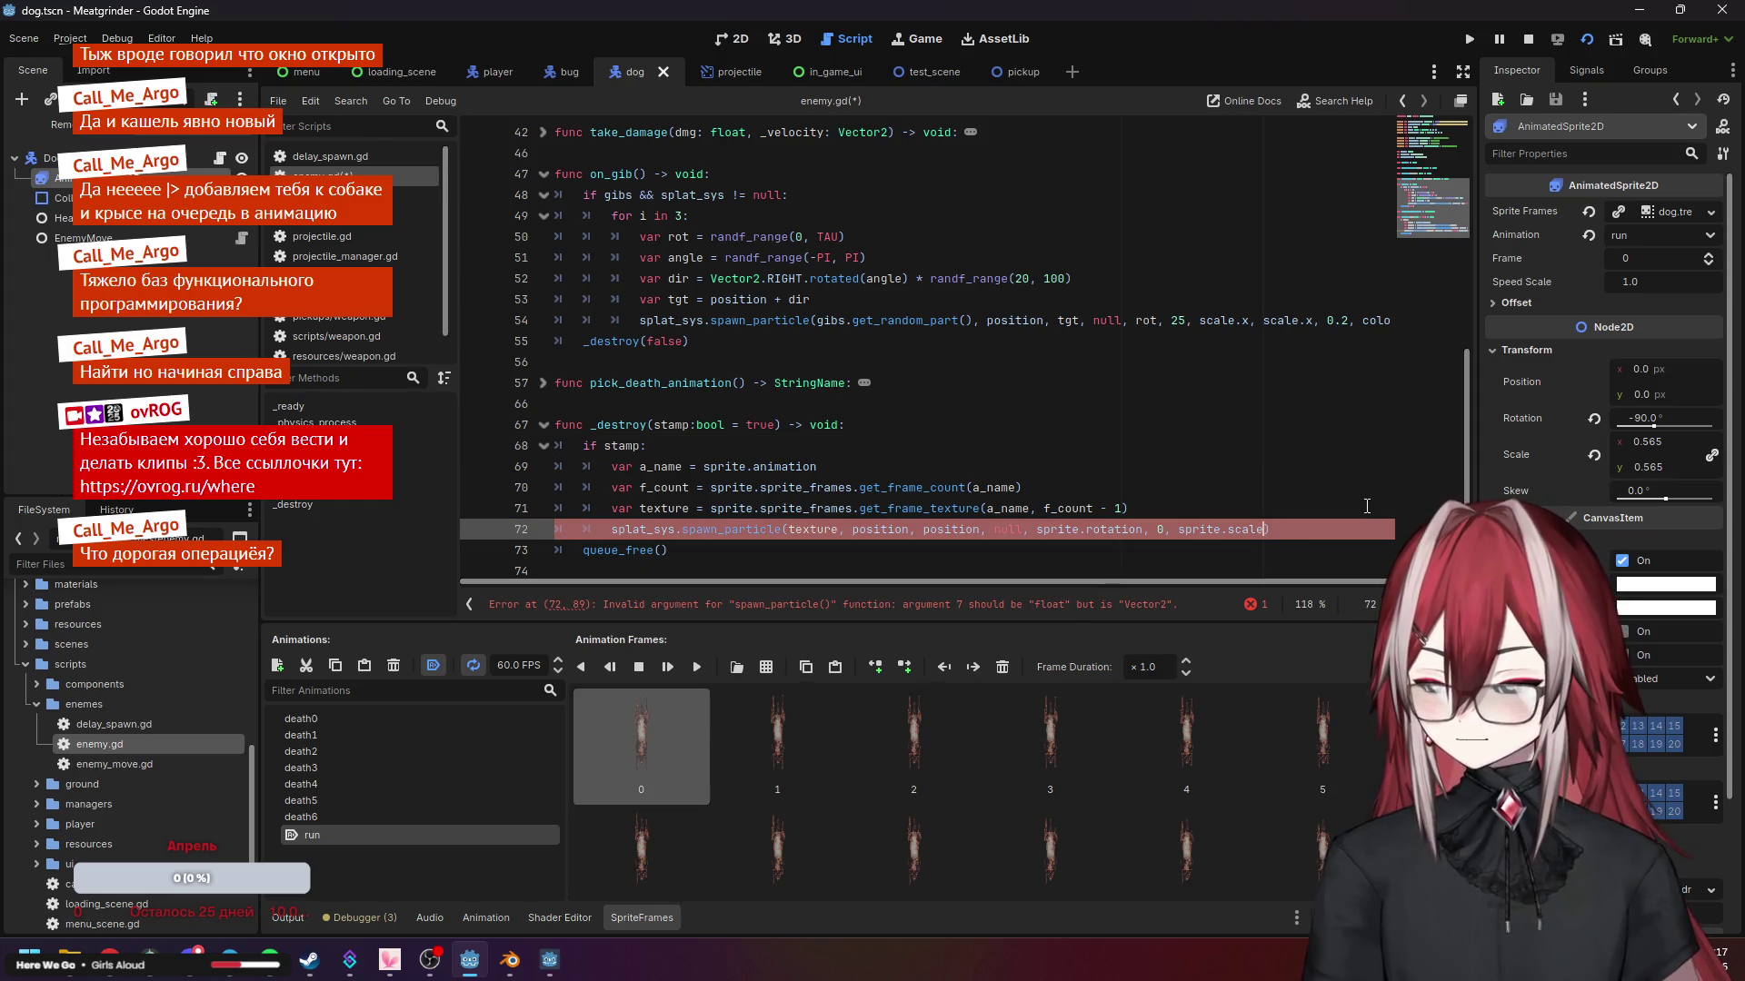
text(.x)
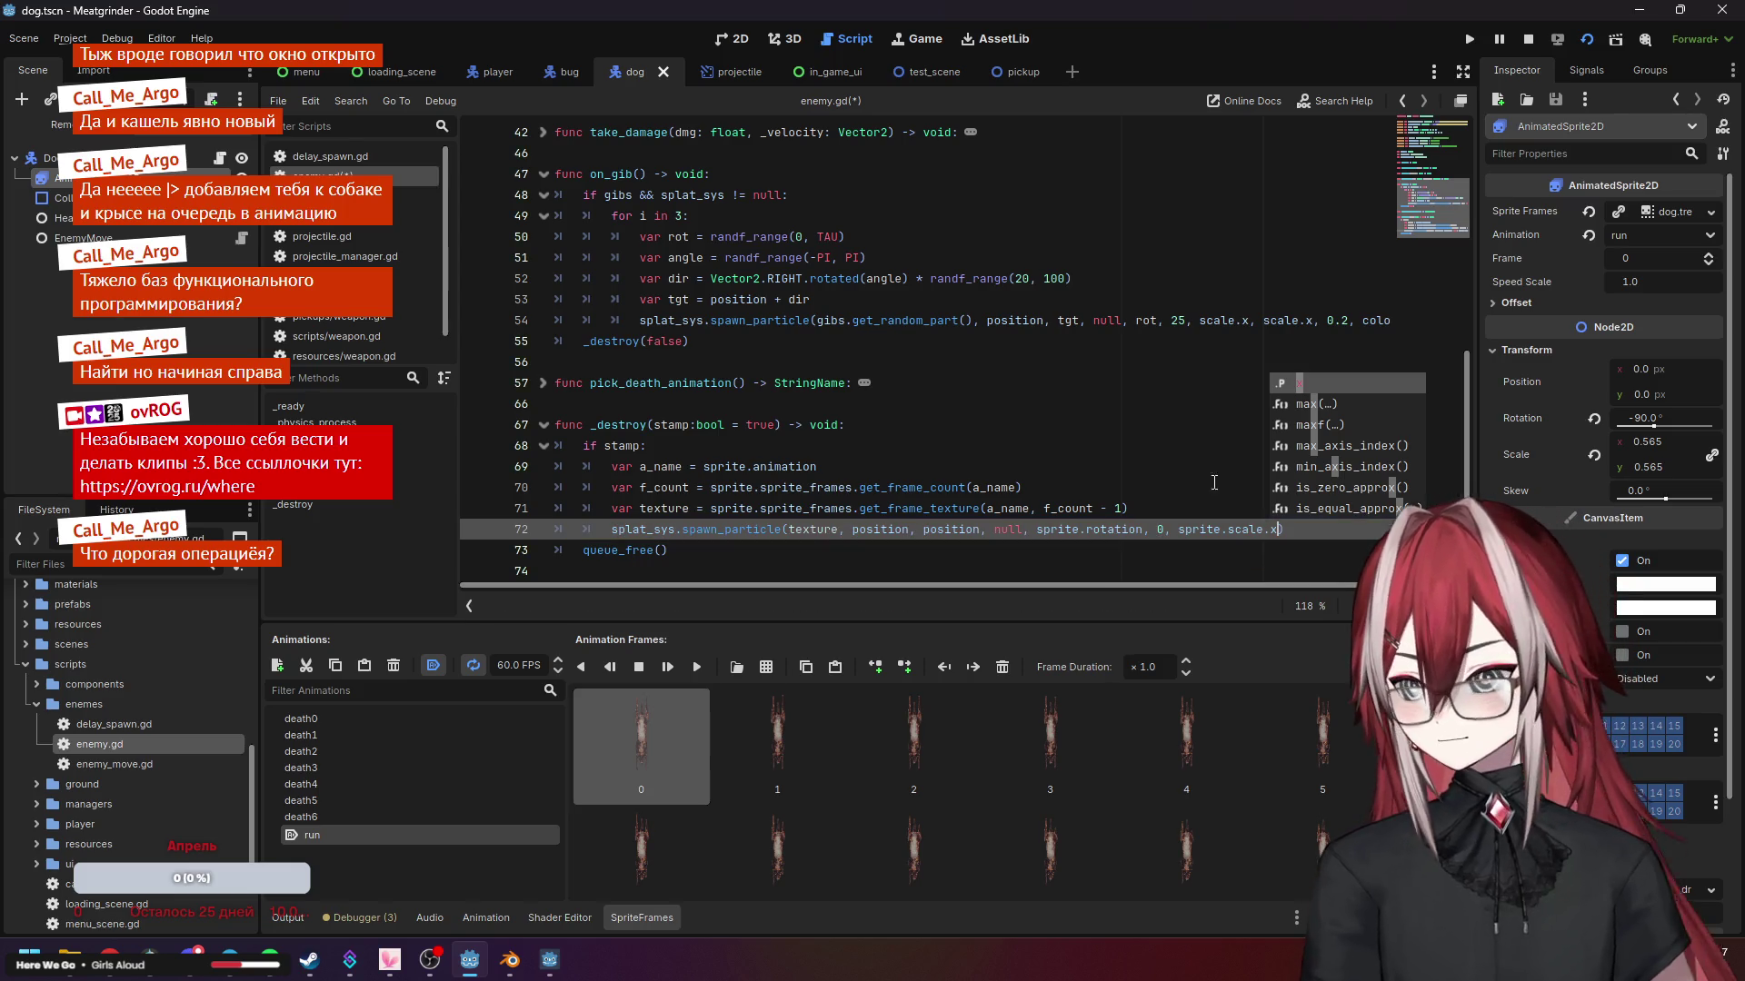
click(1005, 447)
click(1005, 426)
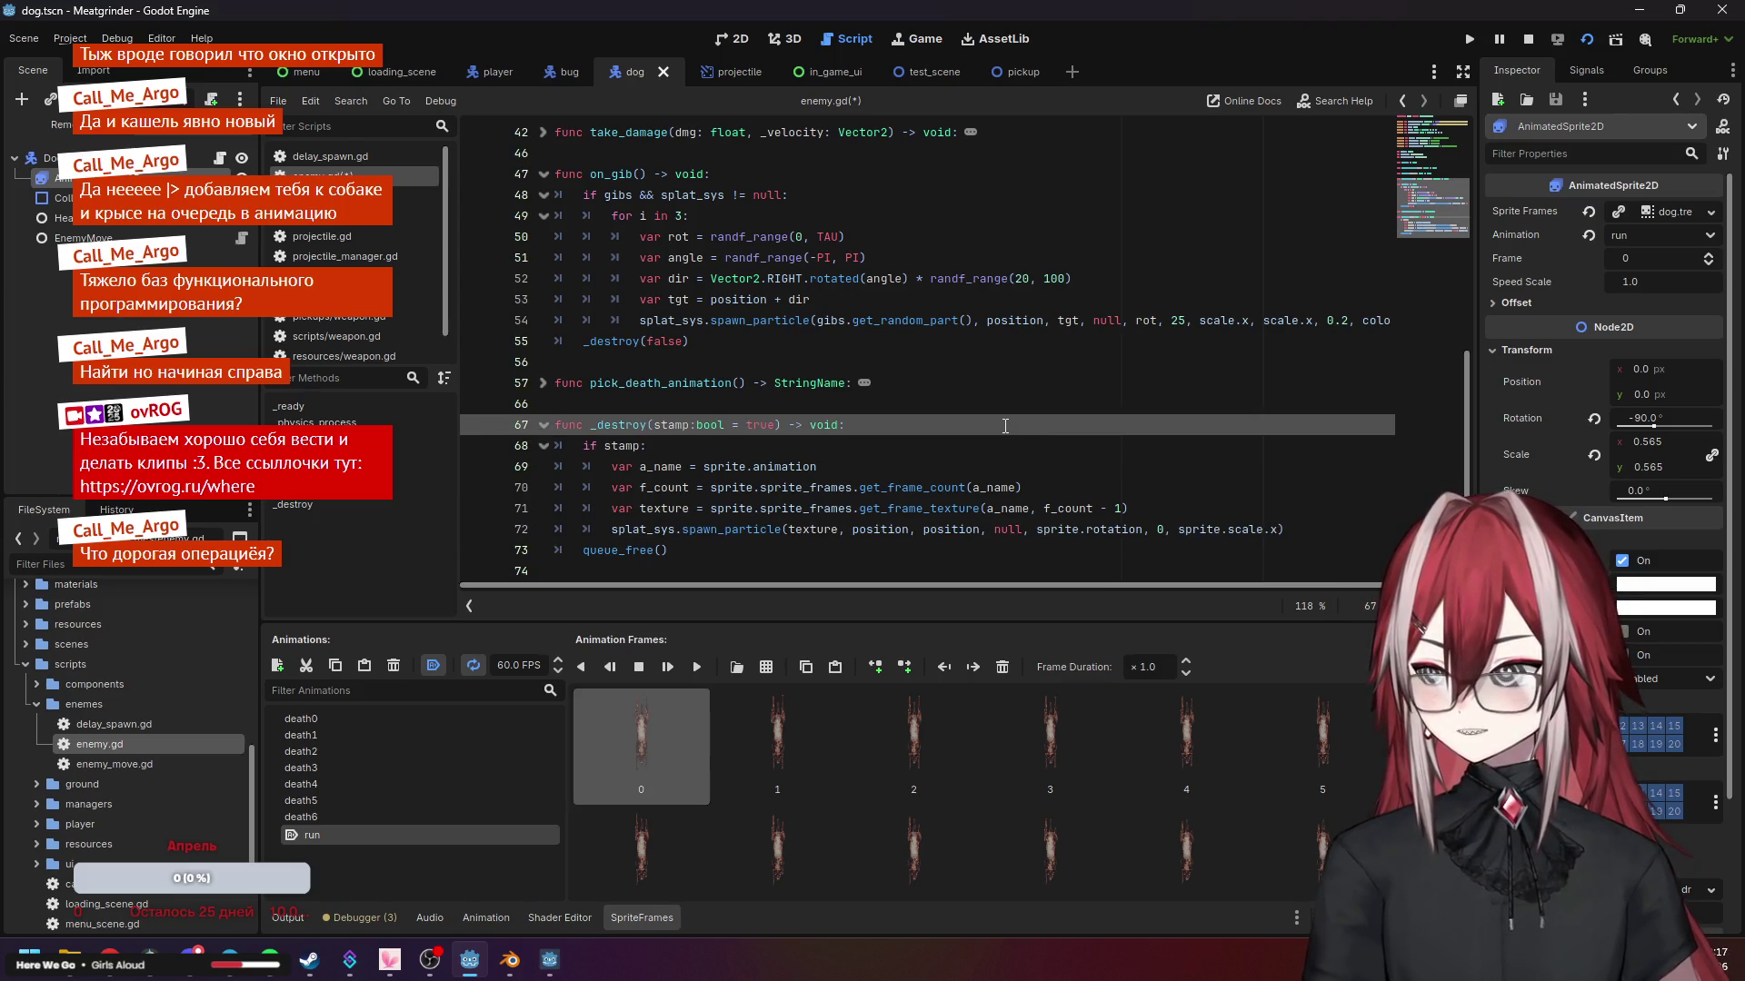
click(1194, 467)
key(ctrl+s)
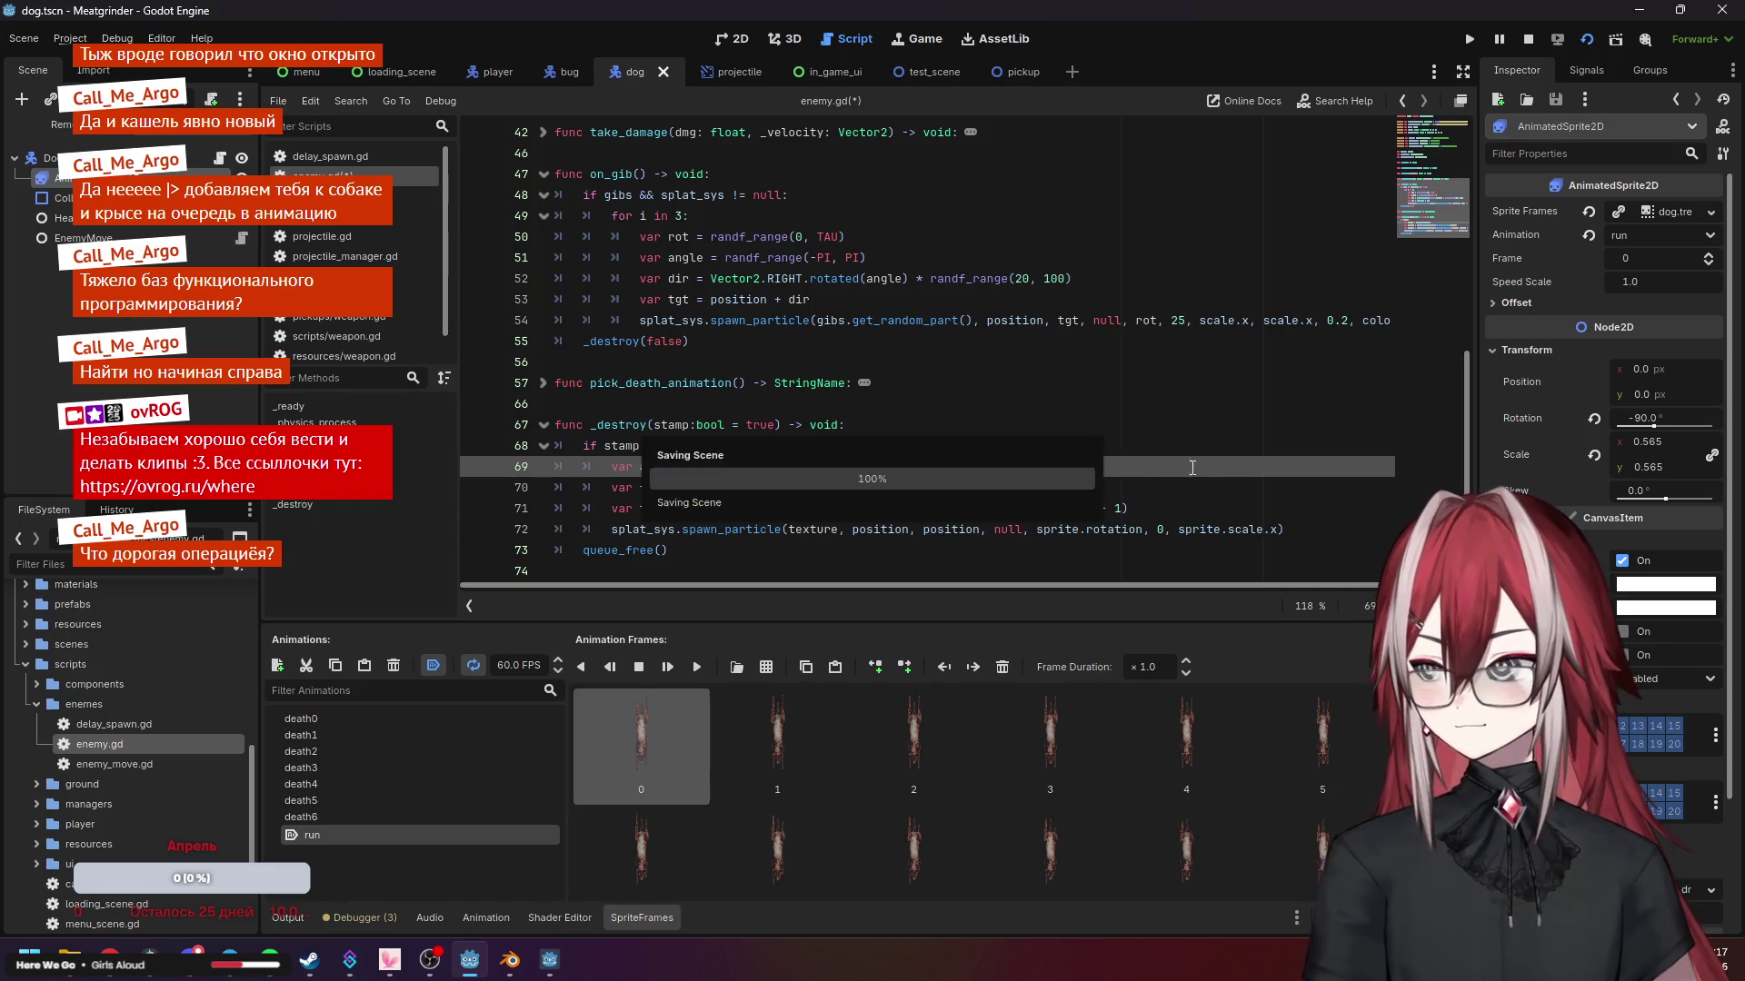
click(1583, 42)
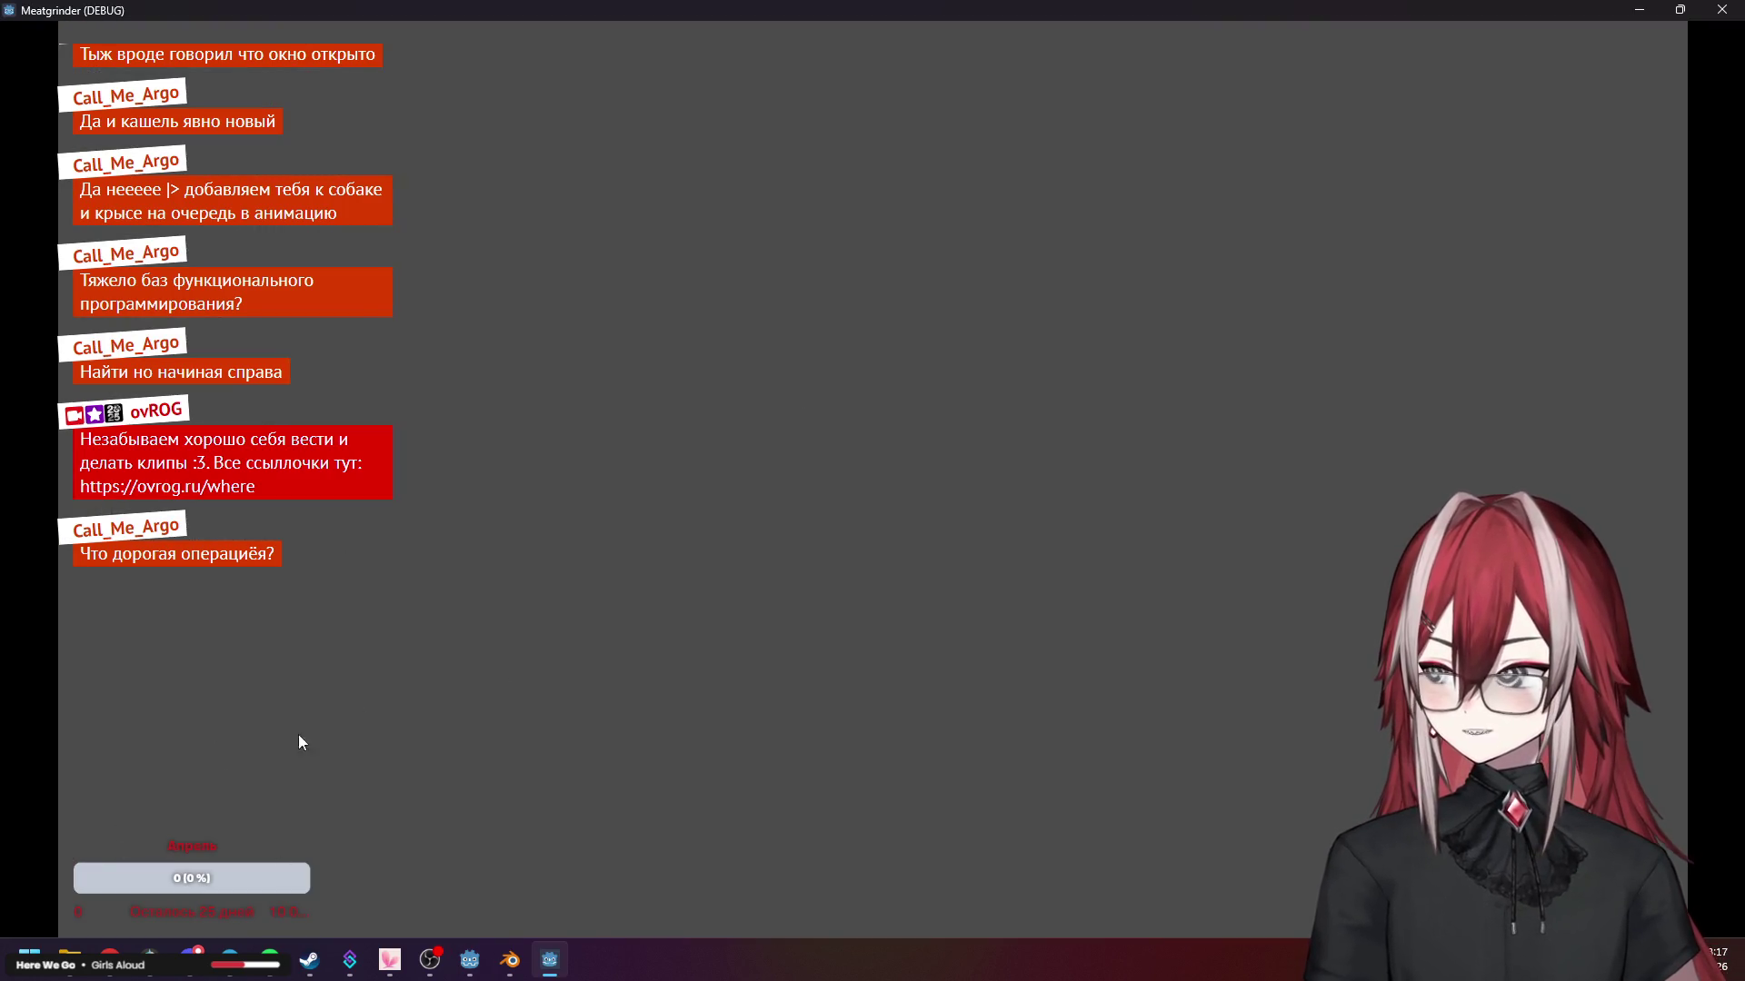
Step: Restart the game with F5 and move around shooting at the dog pack
key(alt+F4)
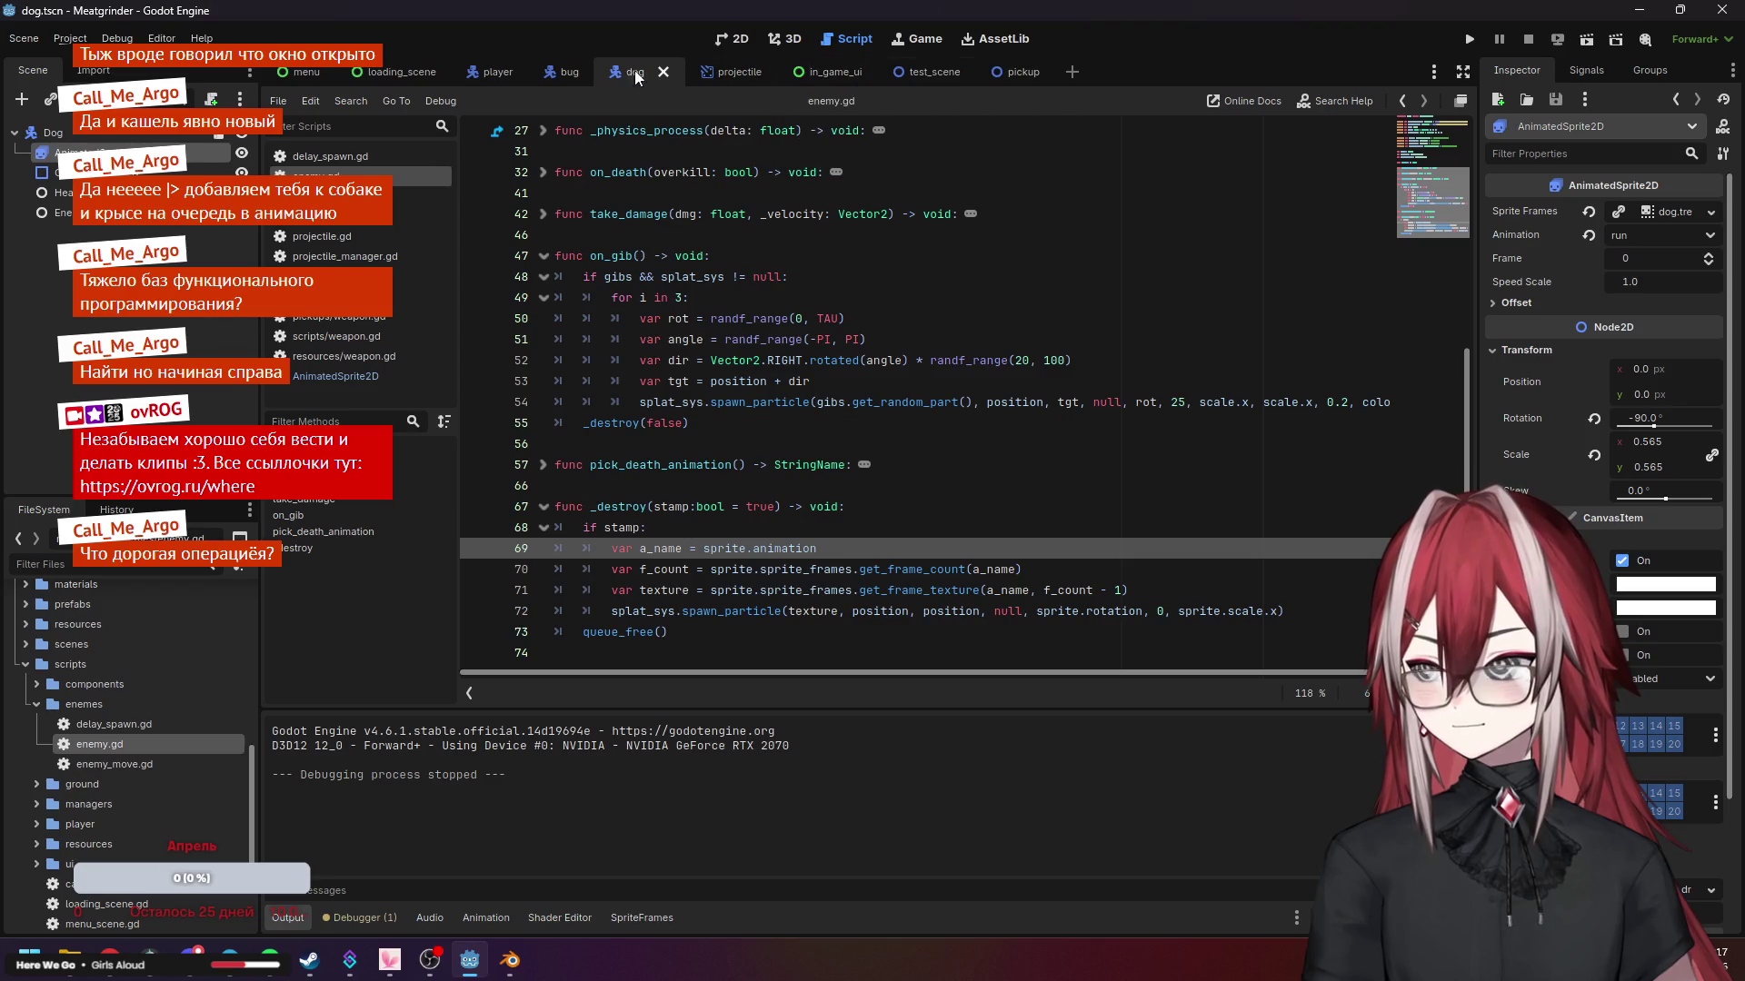
key(F5)
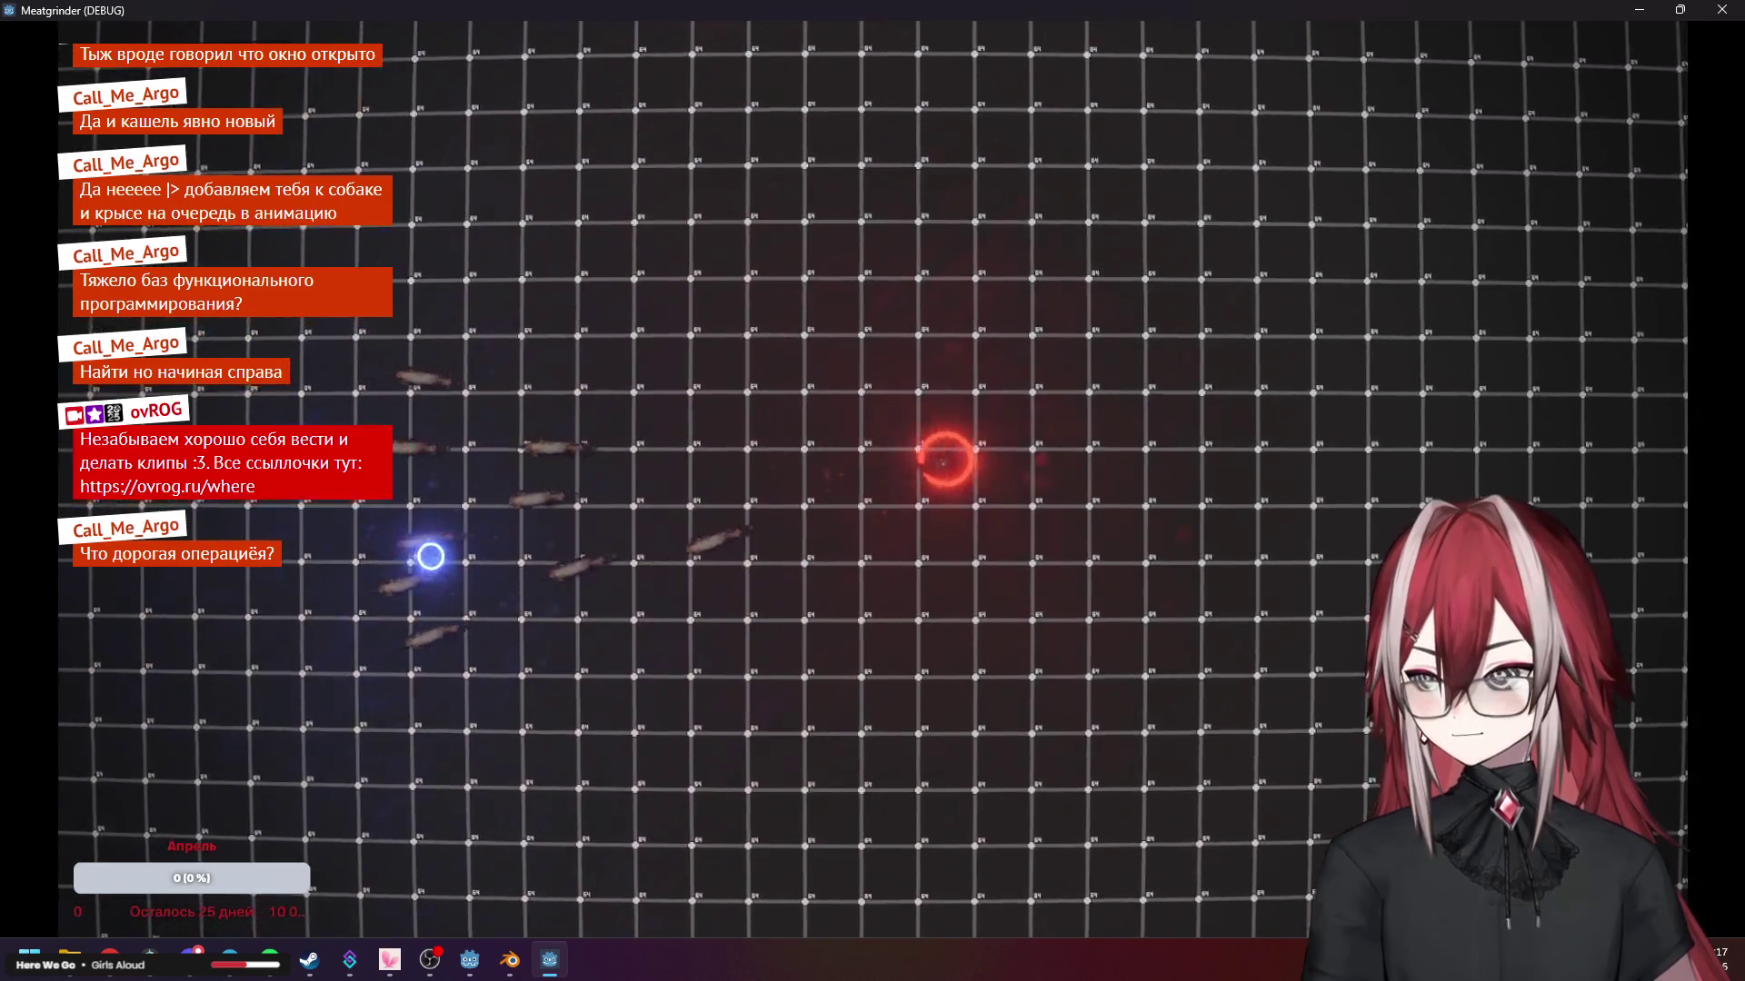
key(d)
click(1037, 506)
key(d)
click(1117, 611)
key(s)
key(a)
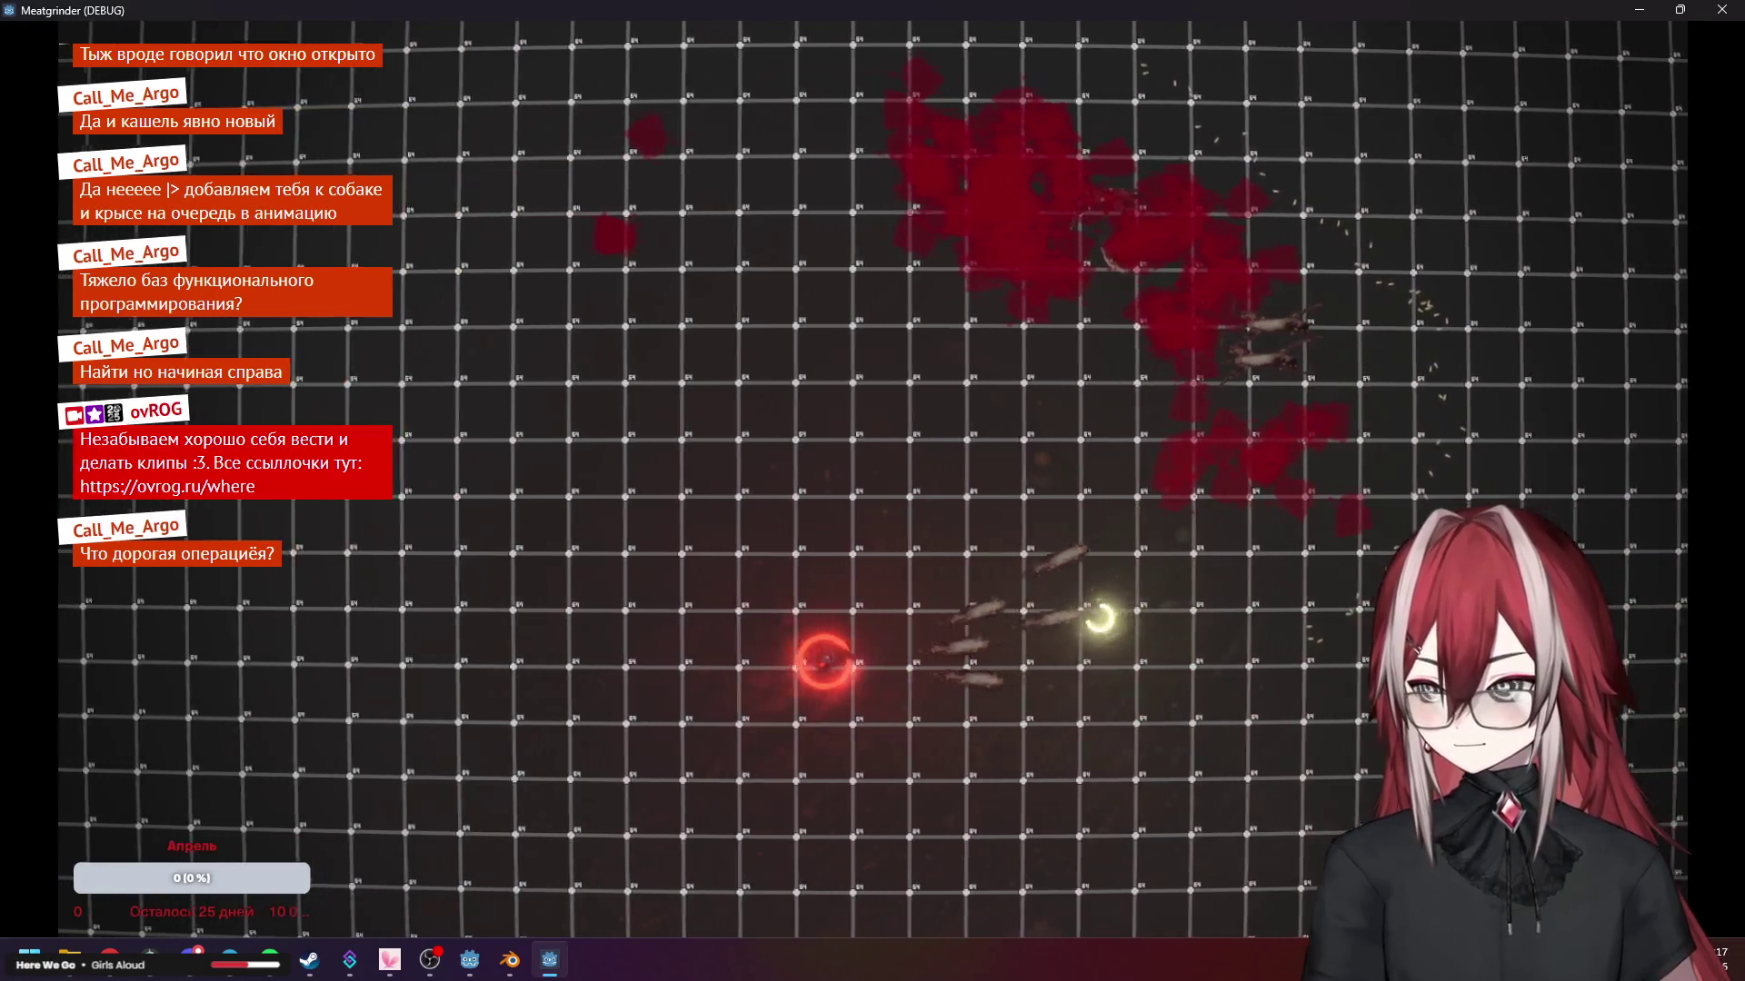
Step: Keep shooting nearby dogs while moving with WASD, then close the game window
click(718, 661)
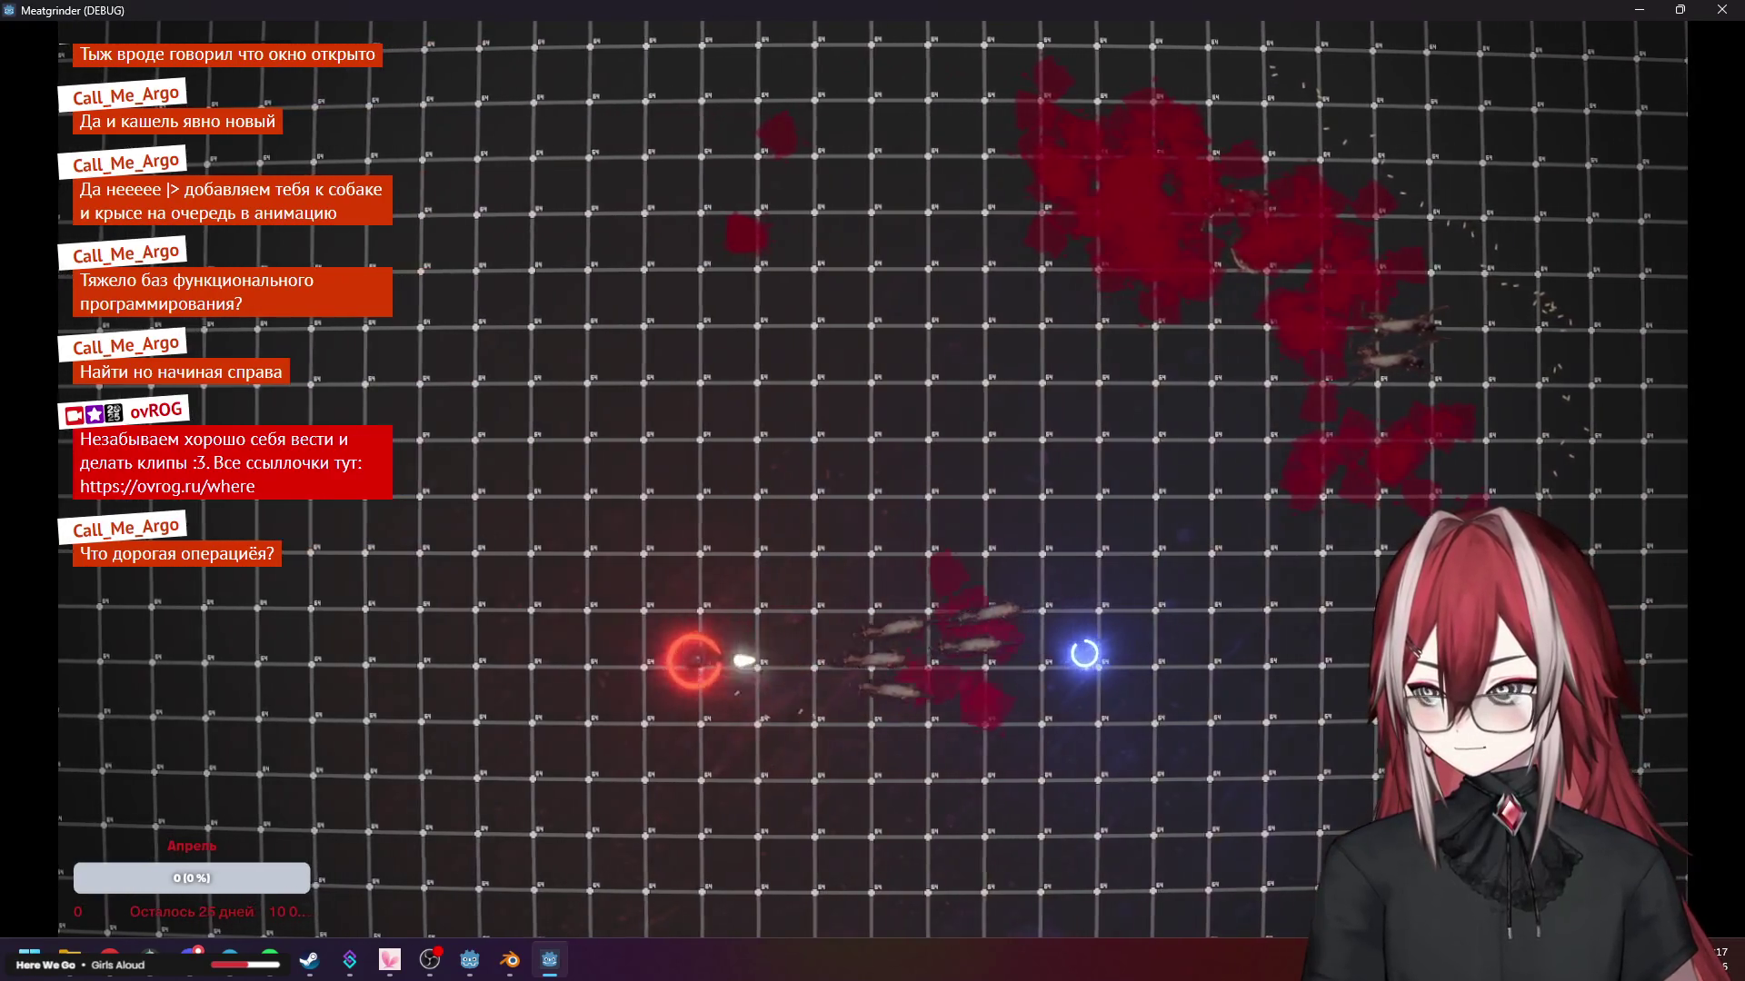
key(a)
click(479, 631)
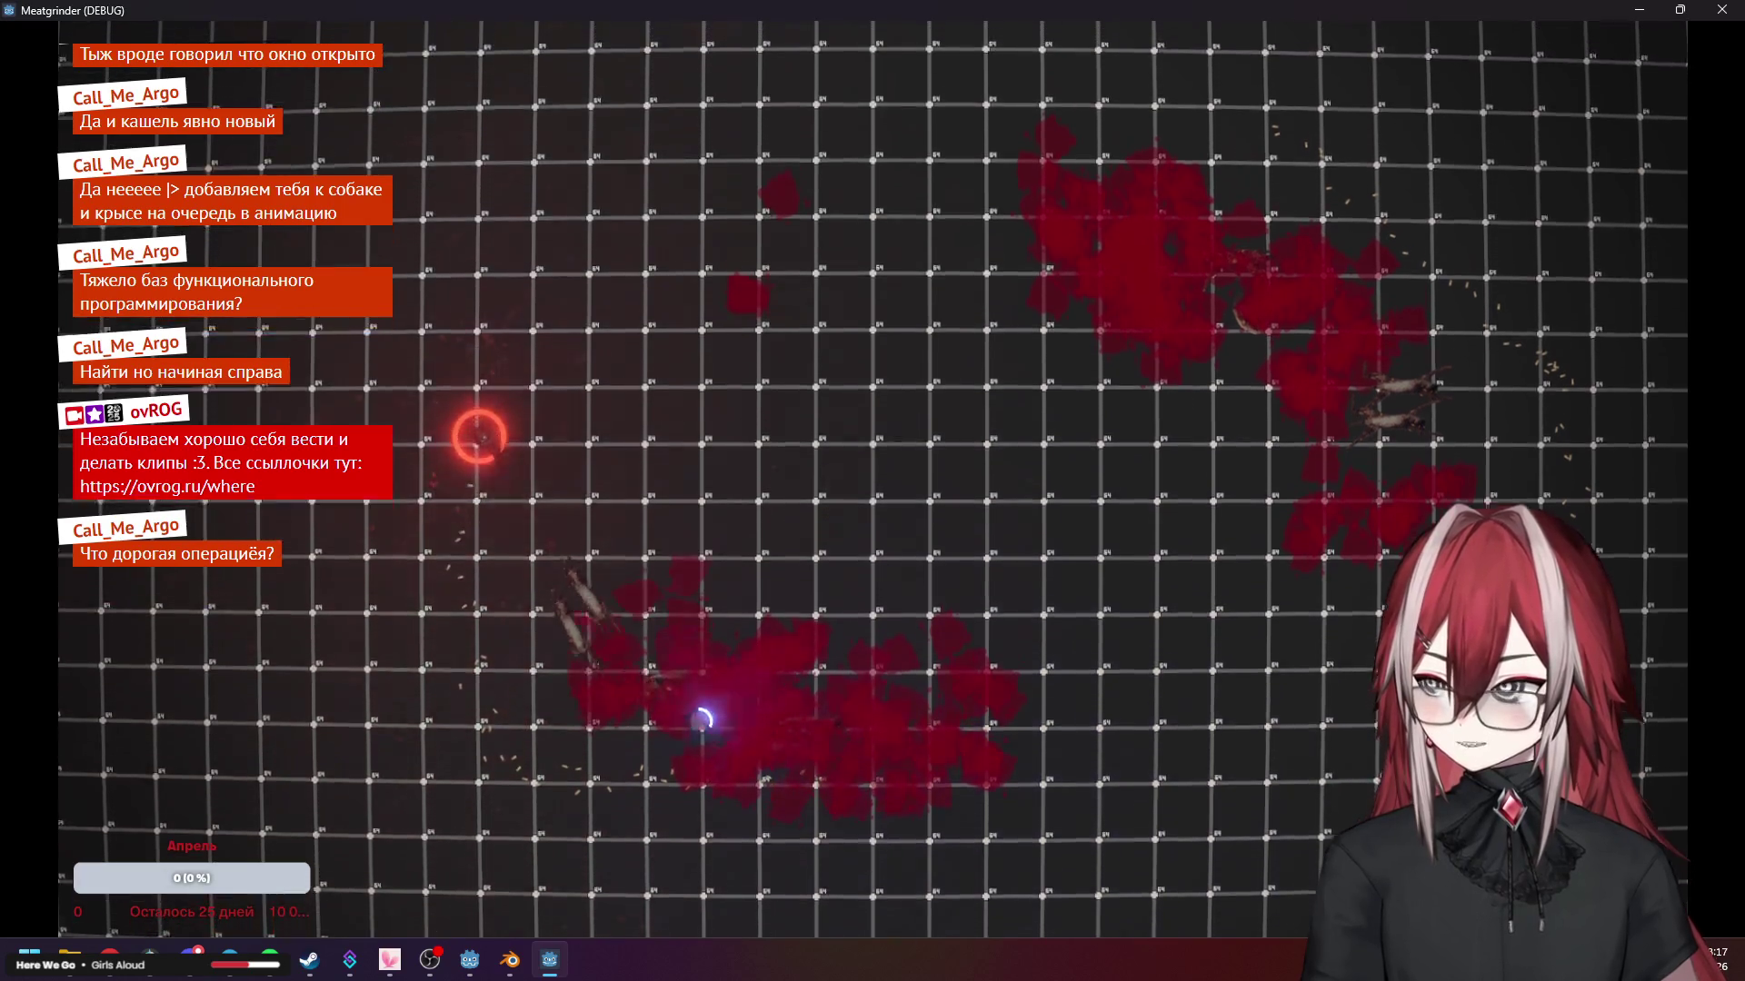
key(w)
key(d)
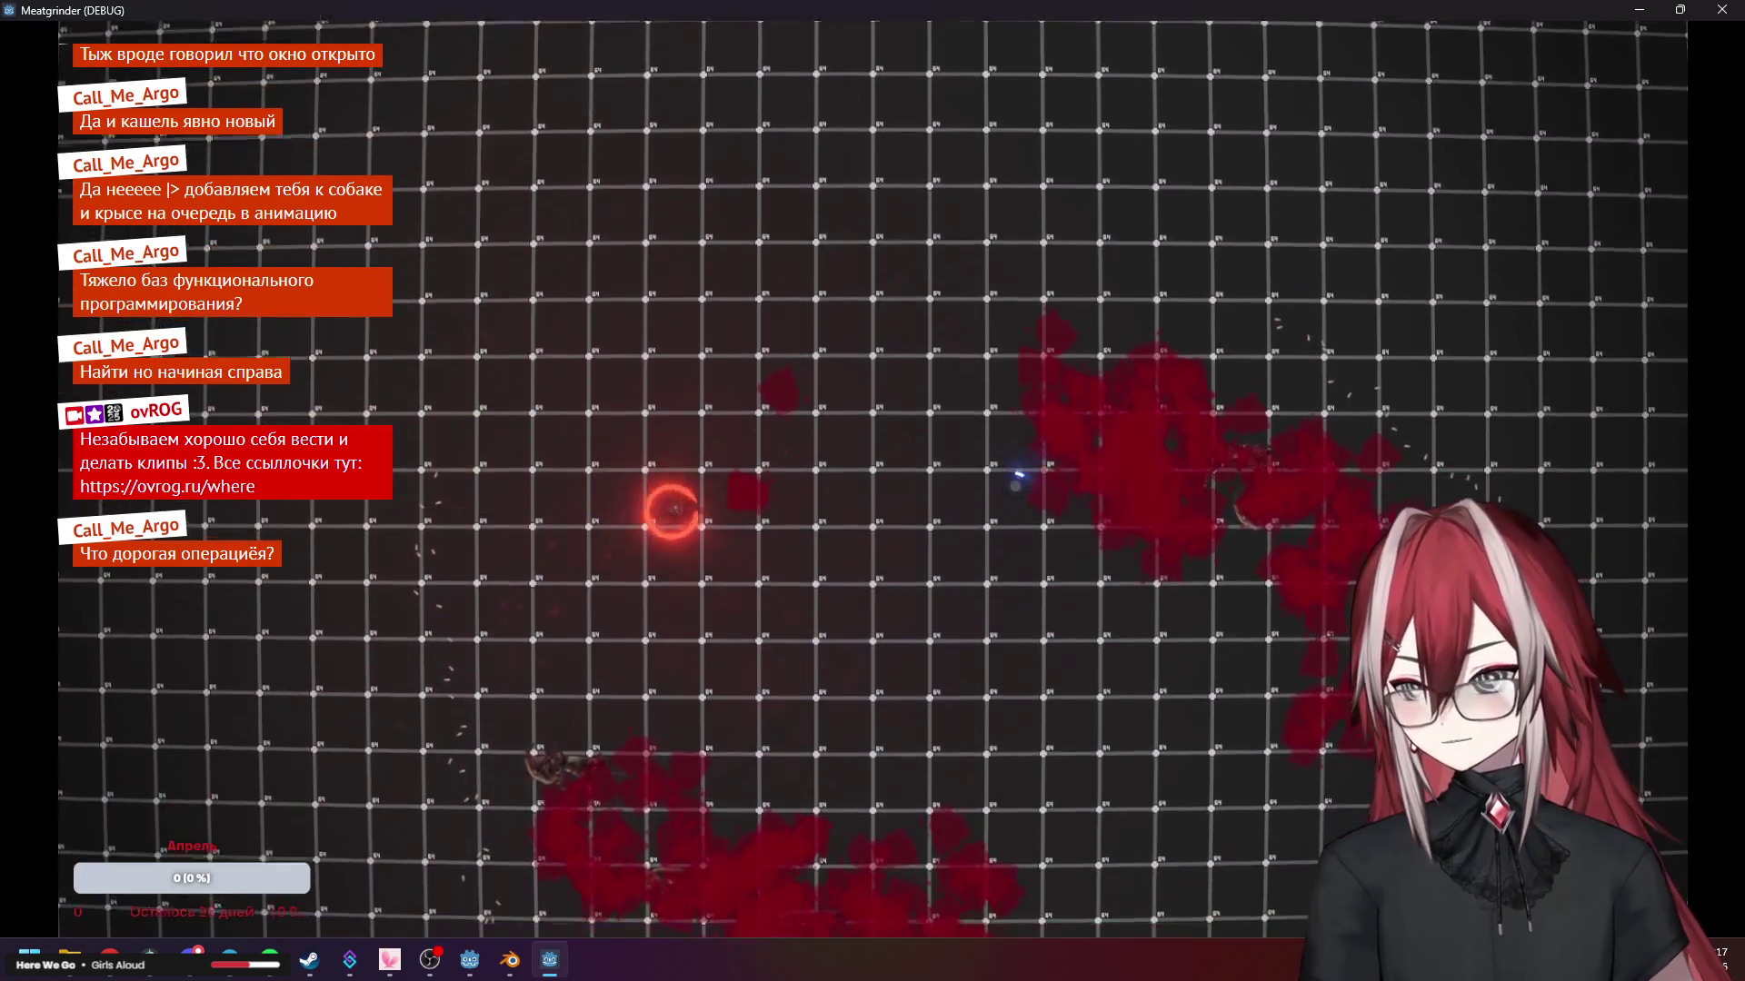
key(s)
key(d)
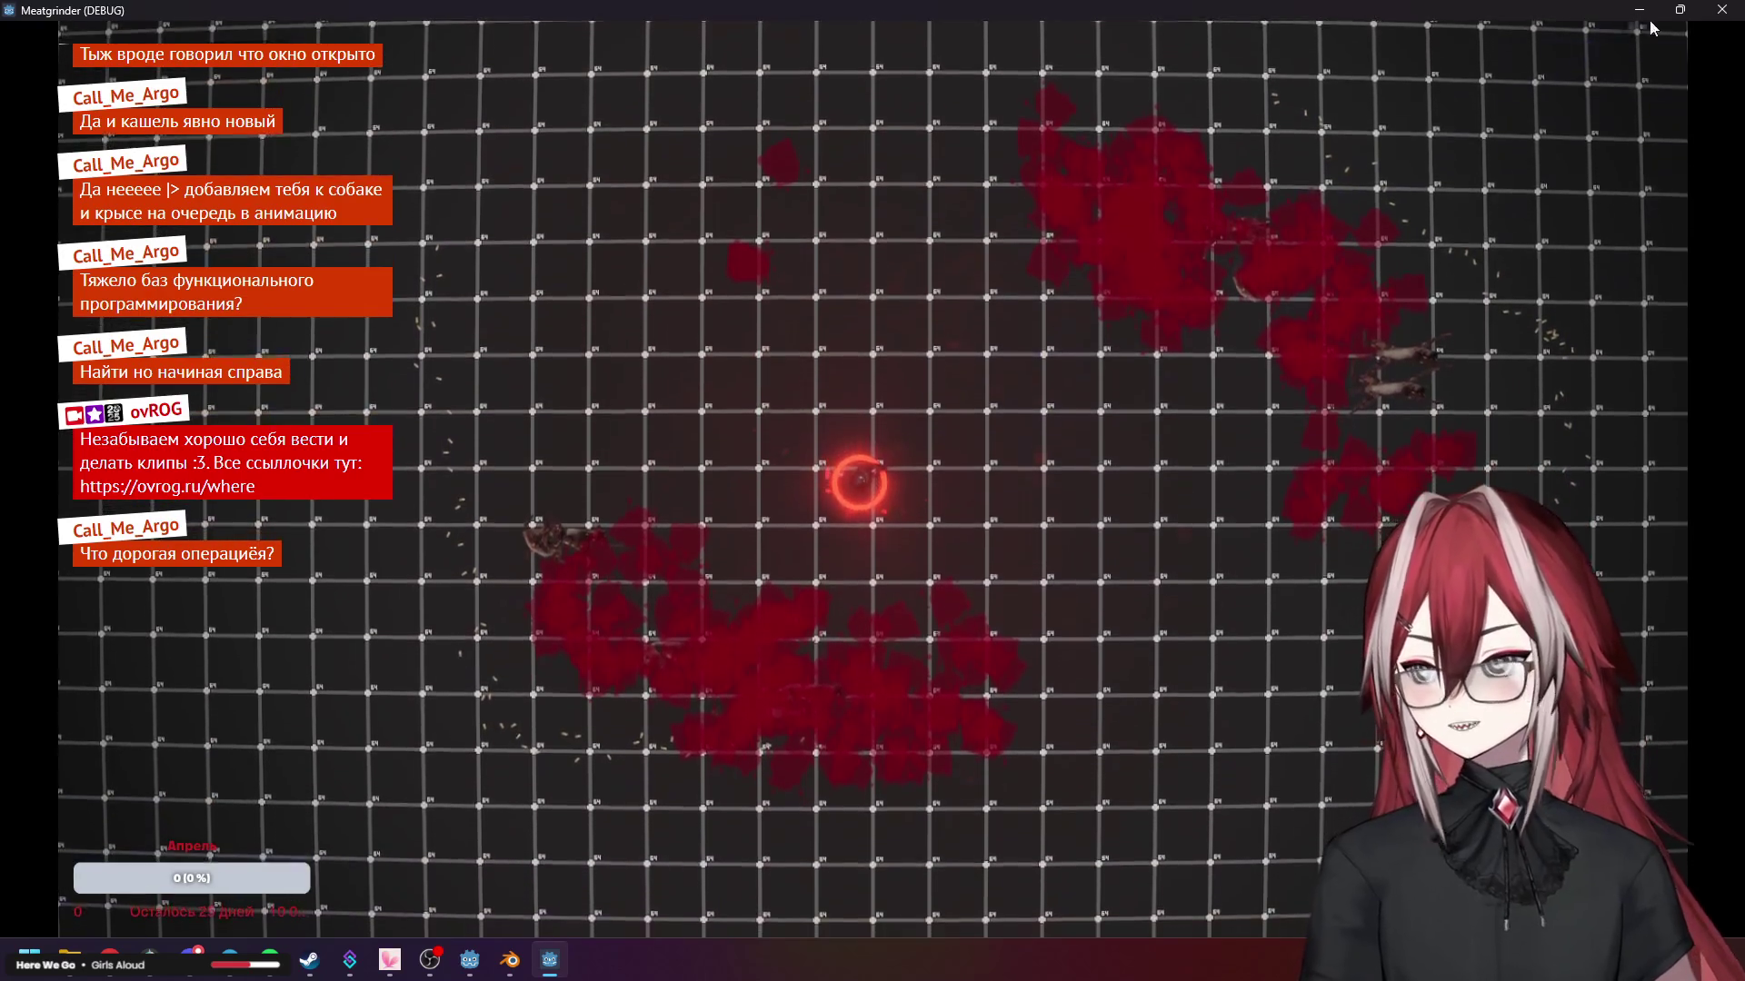
click(1721, 10)
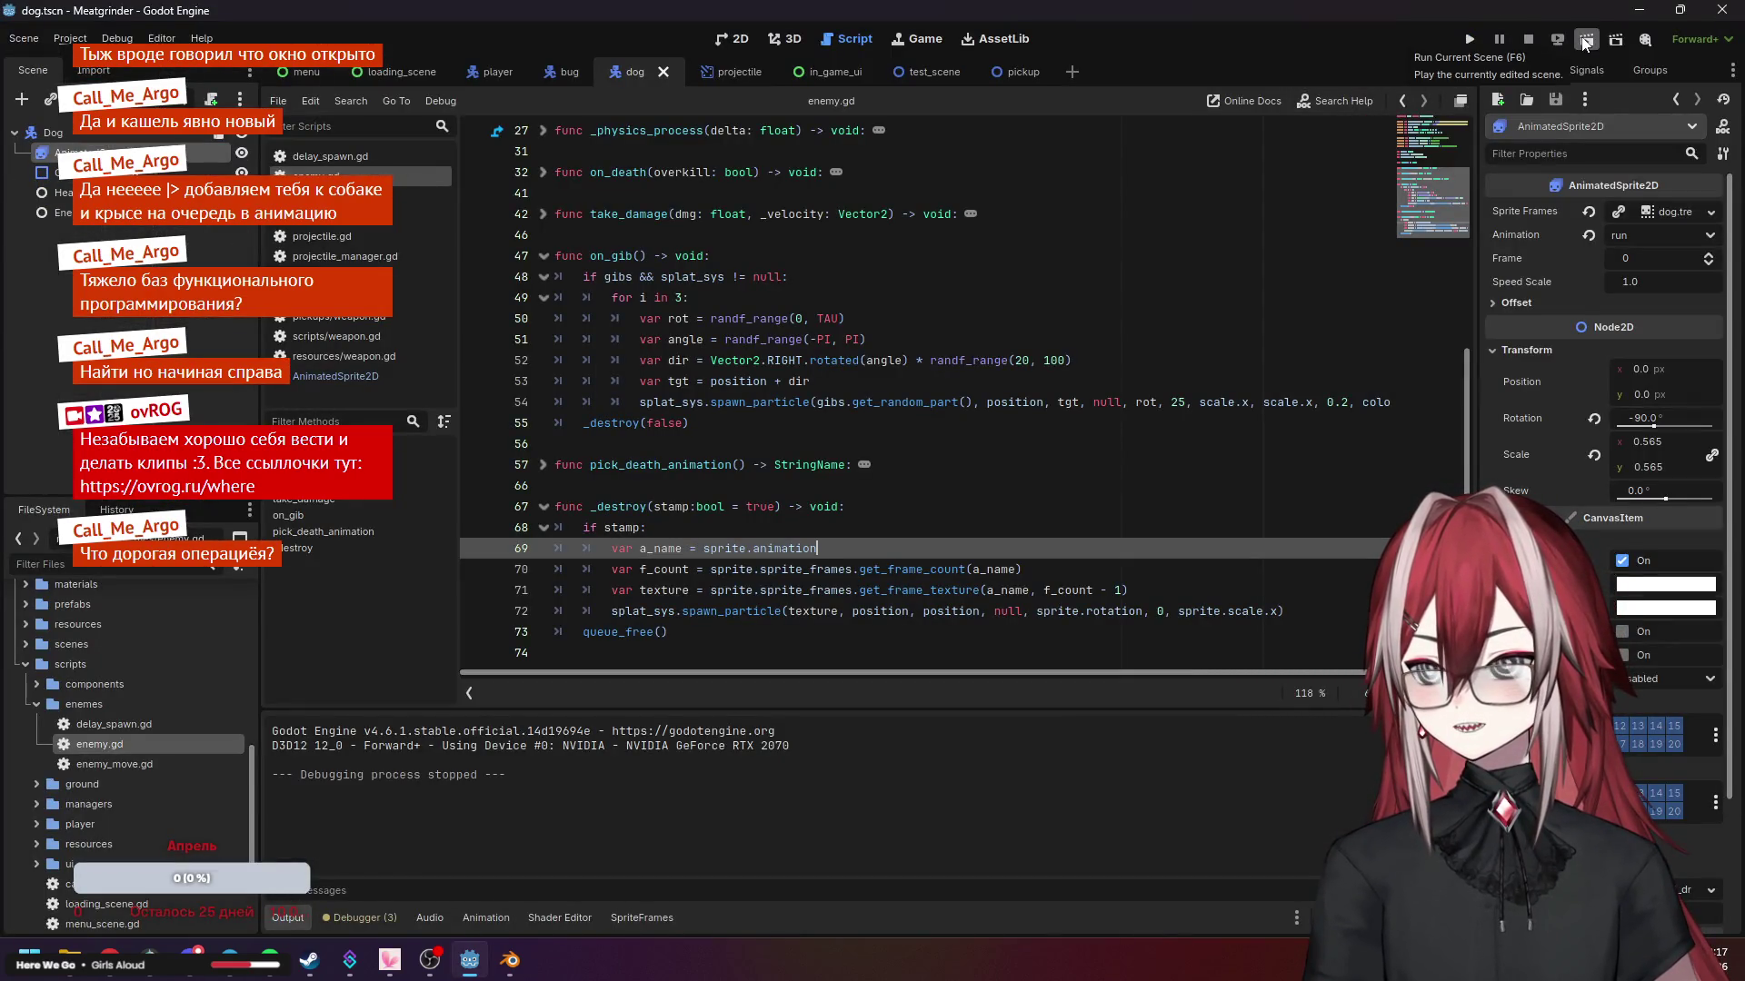
Step: Run test_scene with F6, steer the player into the dogs to kill them, then stop with F8
click(895, 71)
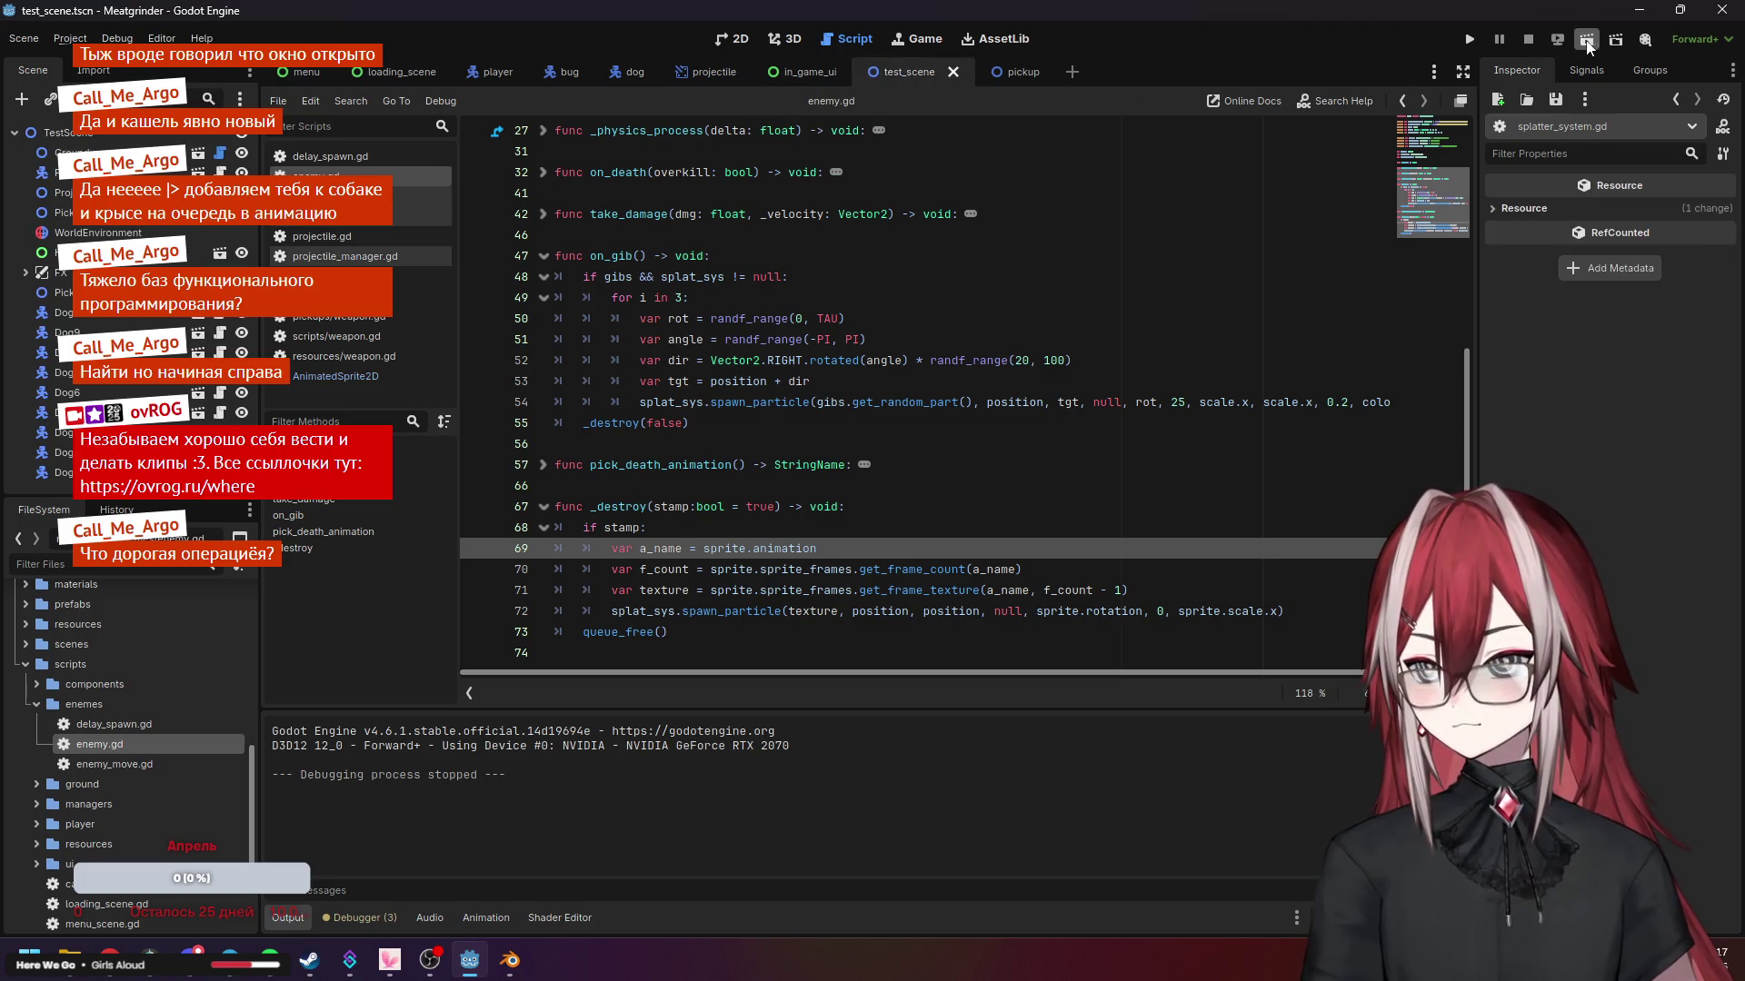
key(F6)
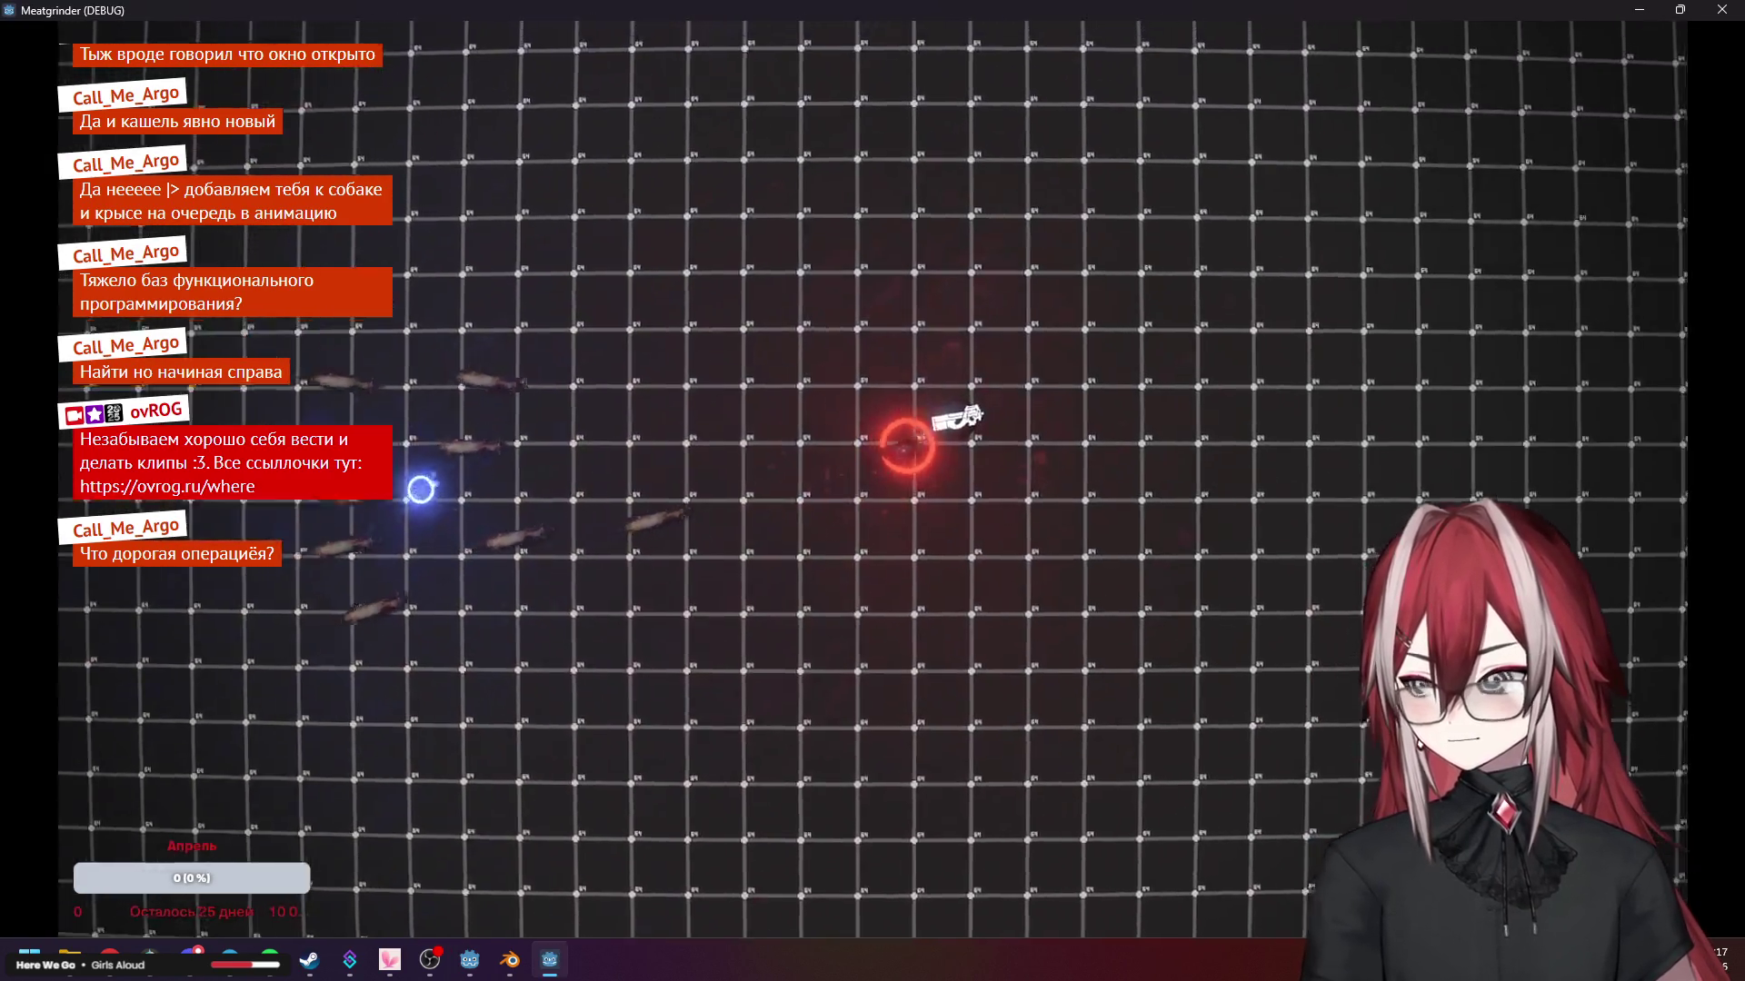
mouse_move(906, 445)
mouse_down()
mouse_move(986, 472)
mouse_move(1361, 498)
mouse_up()
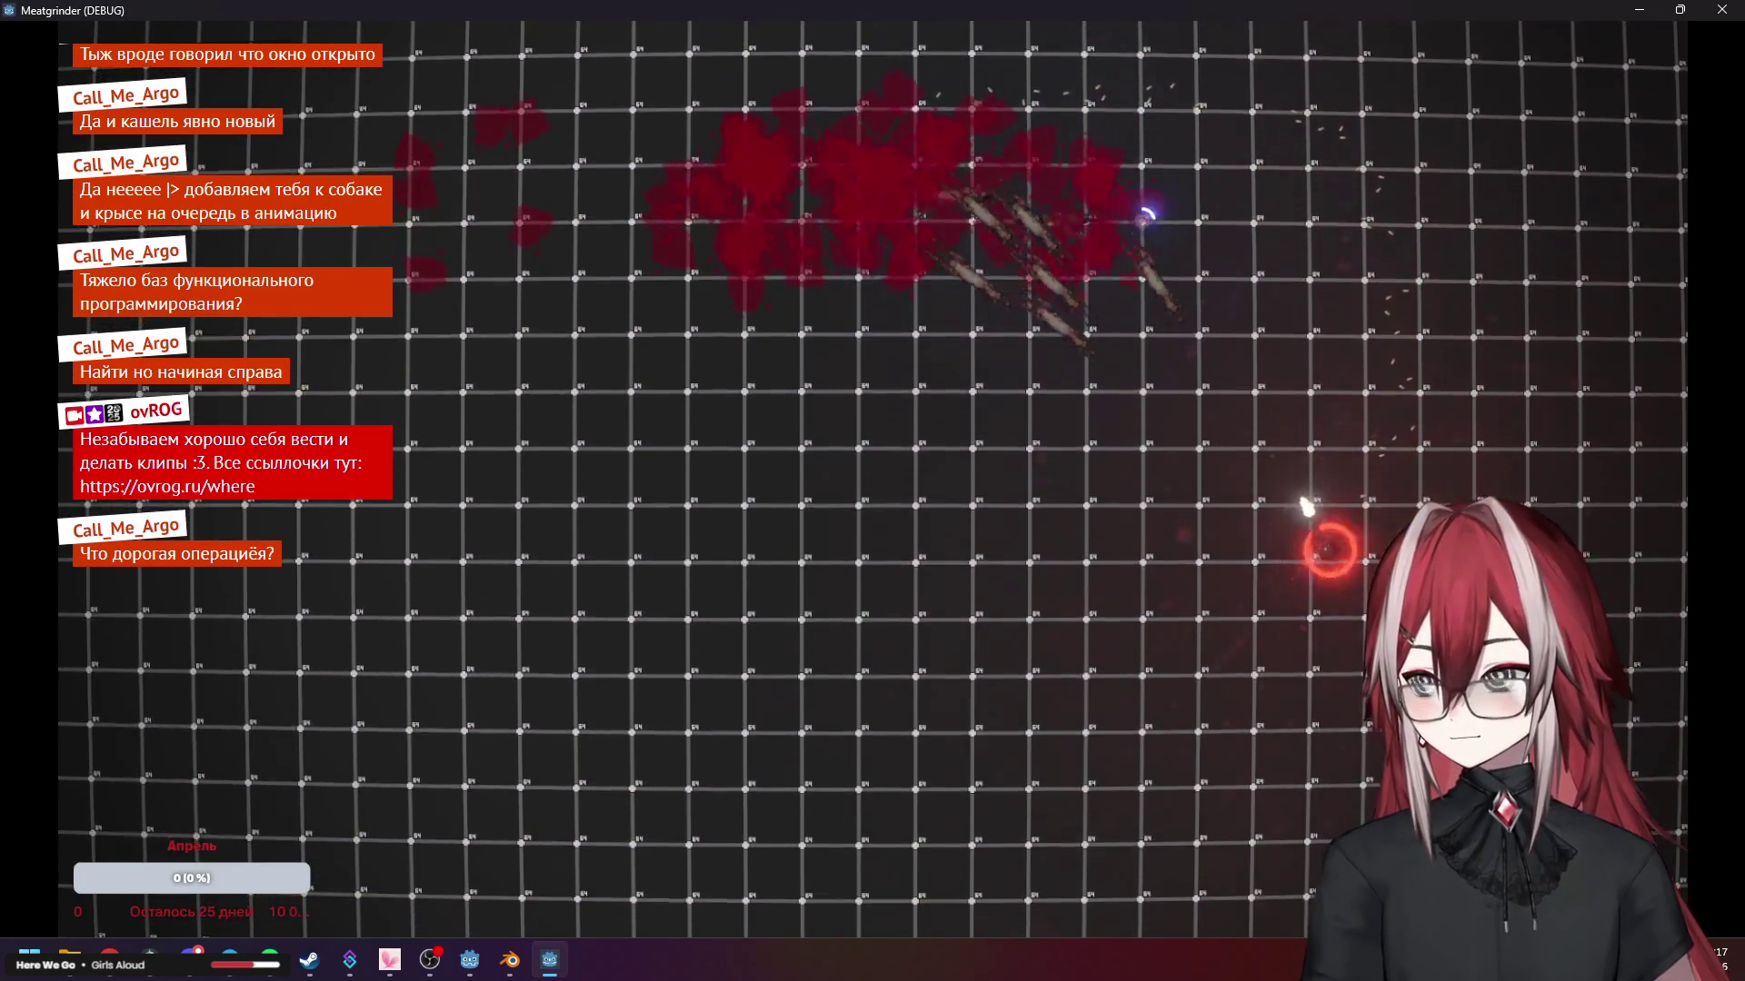
mouse_move(898, 755)
mouse_down()
mouse_move(818, 751)
mouse_move(857, 751)
mouse_move(564, 455)
mouse_move(448, 428)
mouse_move(460, 518)
mouse_move(592, 517)
mouse_move(597, 575)
mouse_up()
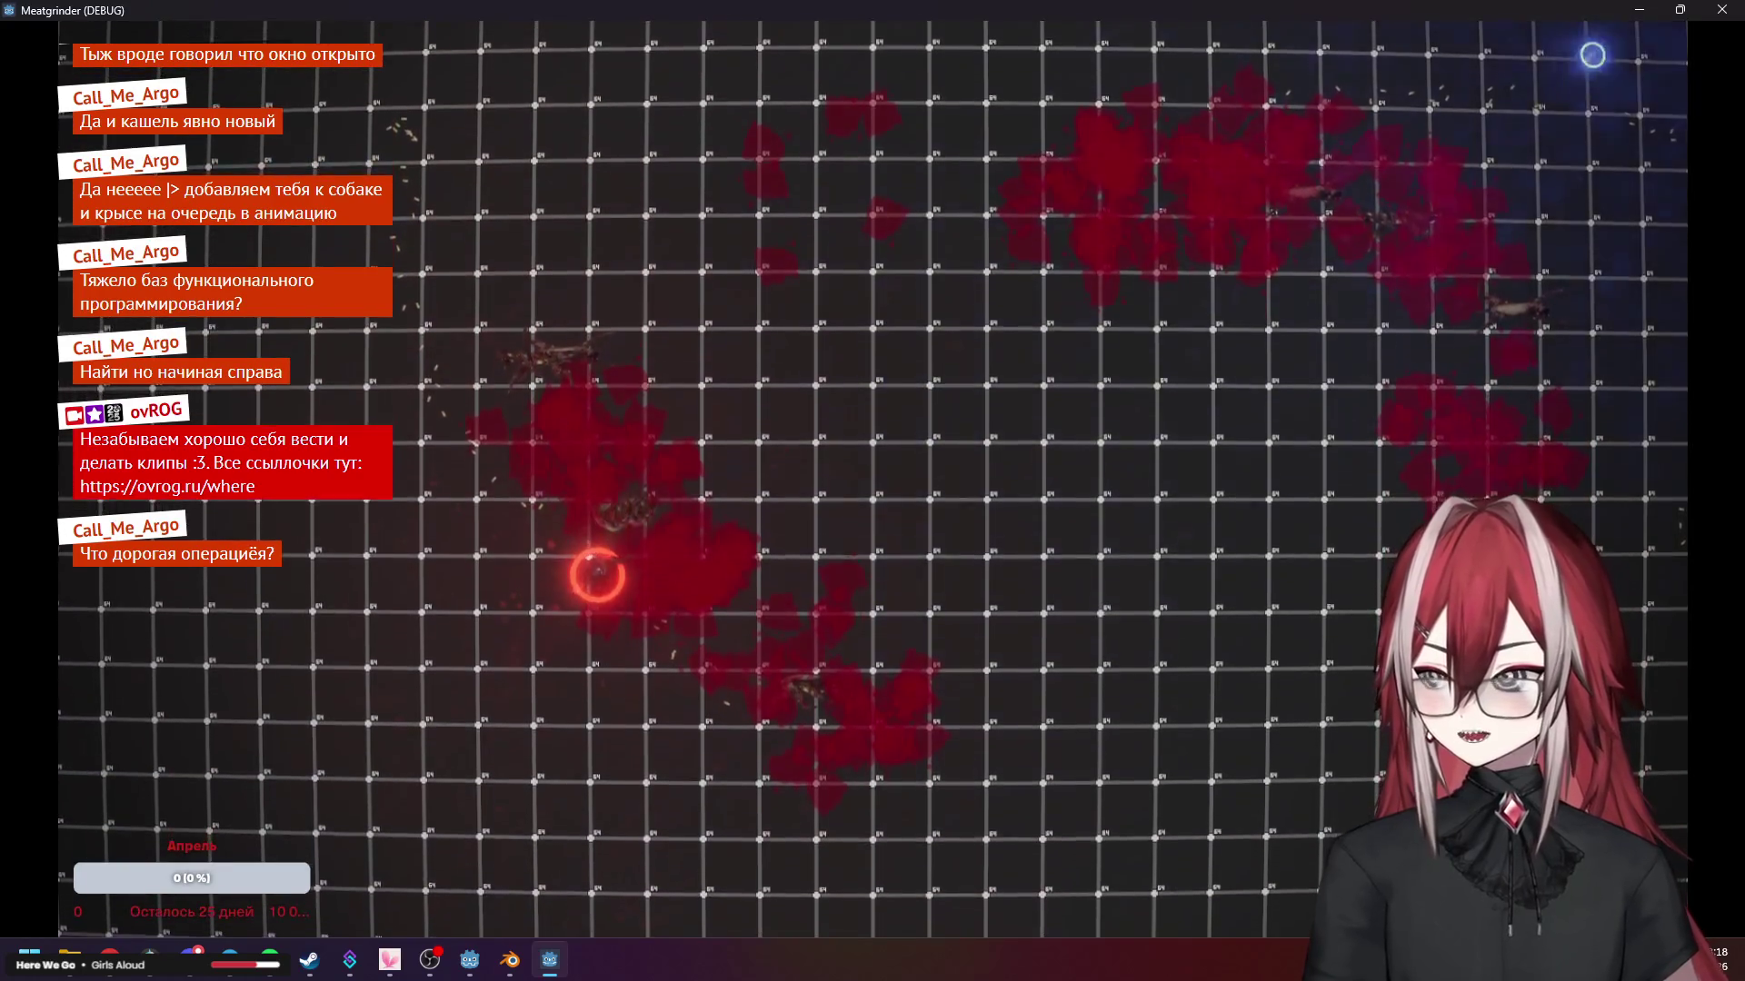
key(F8)
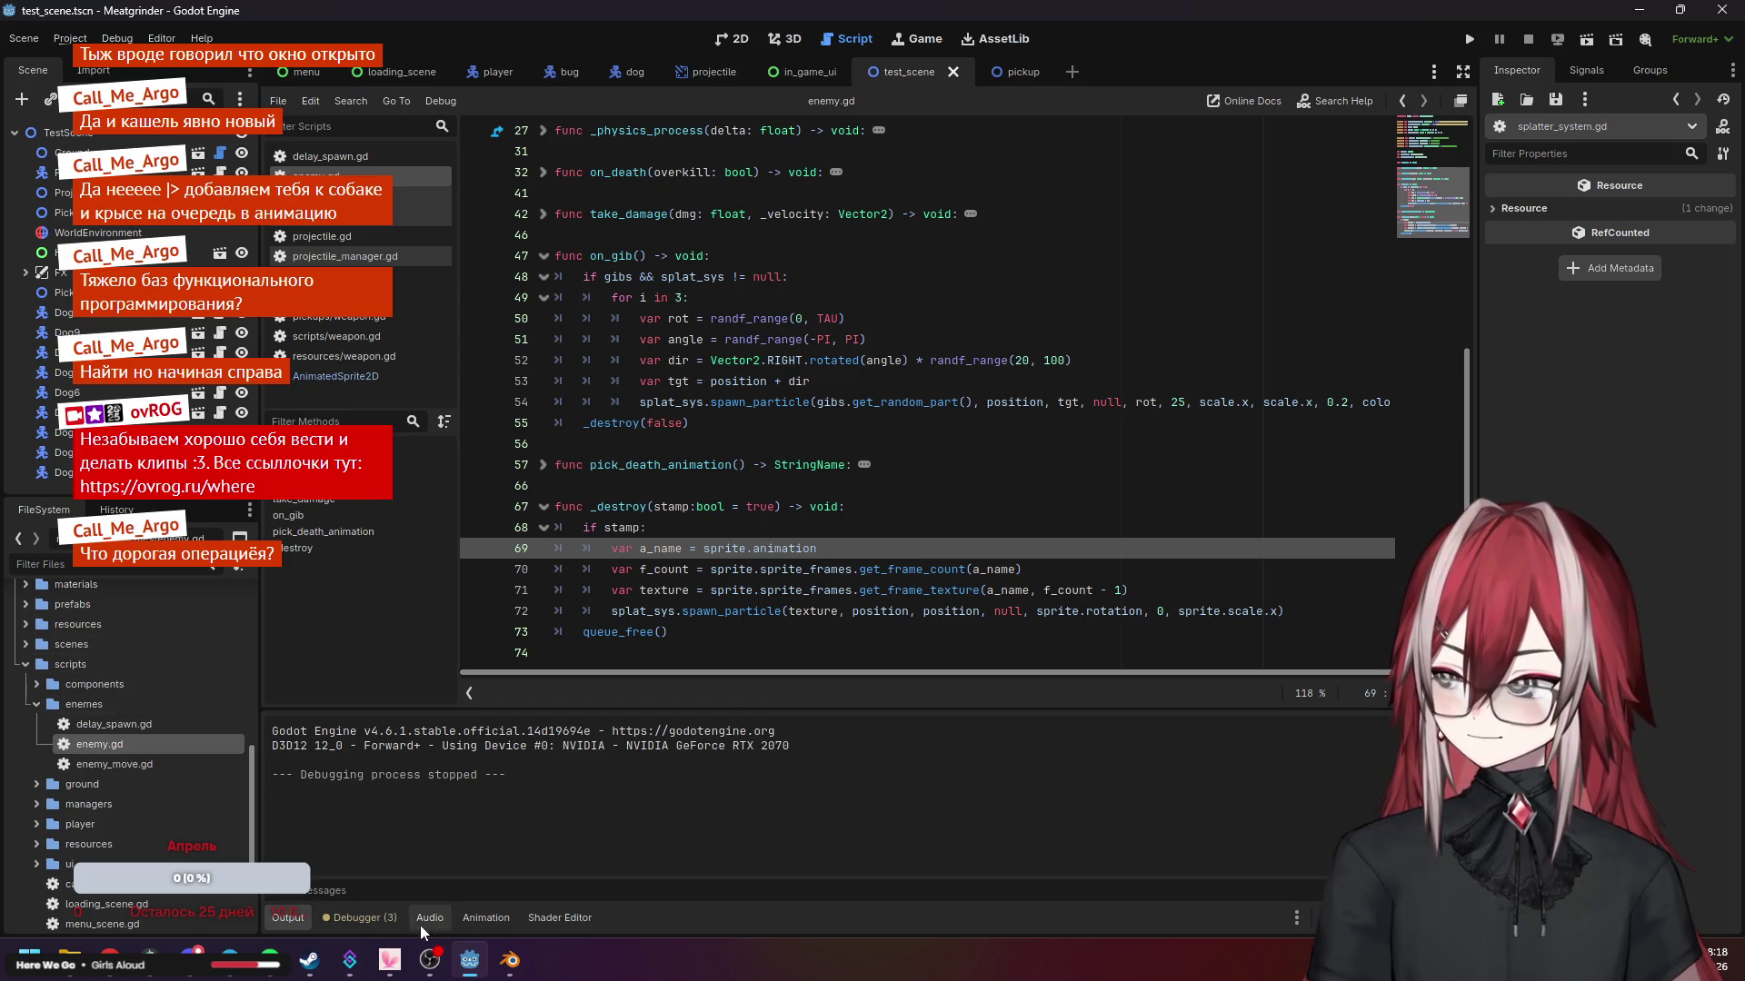
click(485, 918)
Step: Open dog.tres in the SpriteFrames editor and set death3's speed to 30 FPS
scroll(120, 702, up, 10)
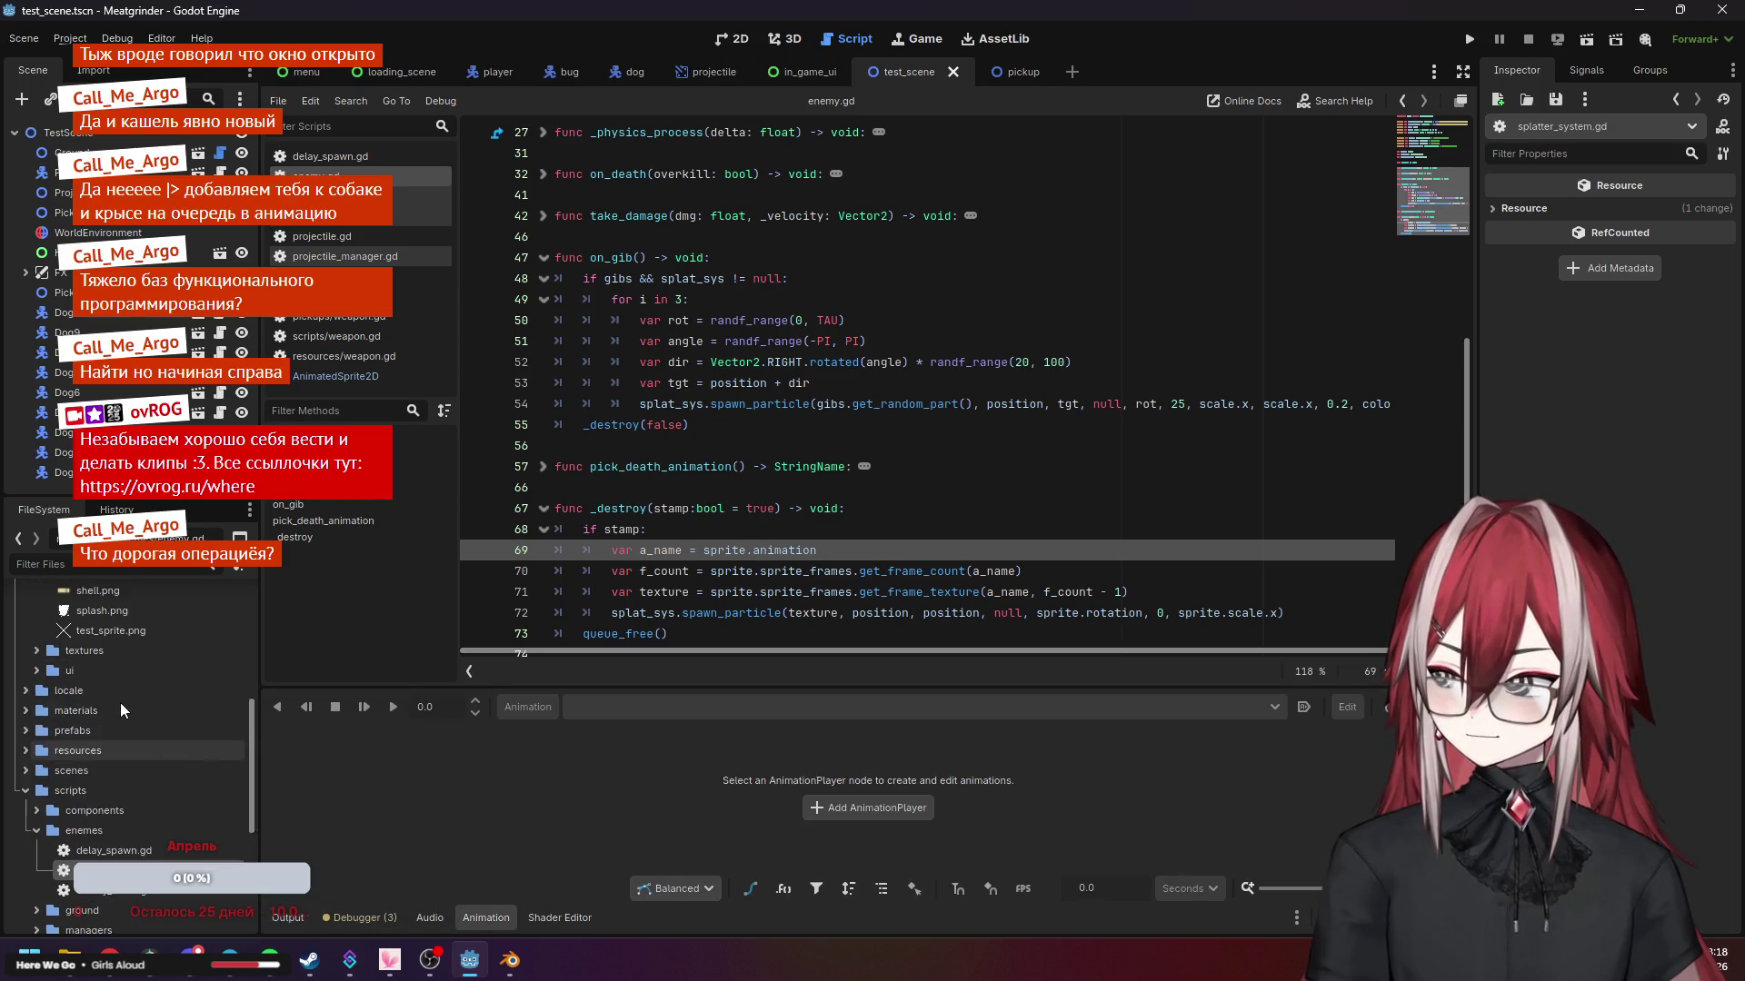
click(153, 780)
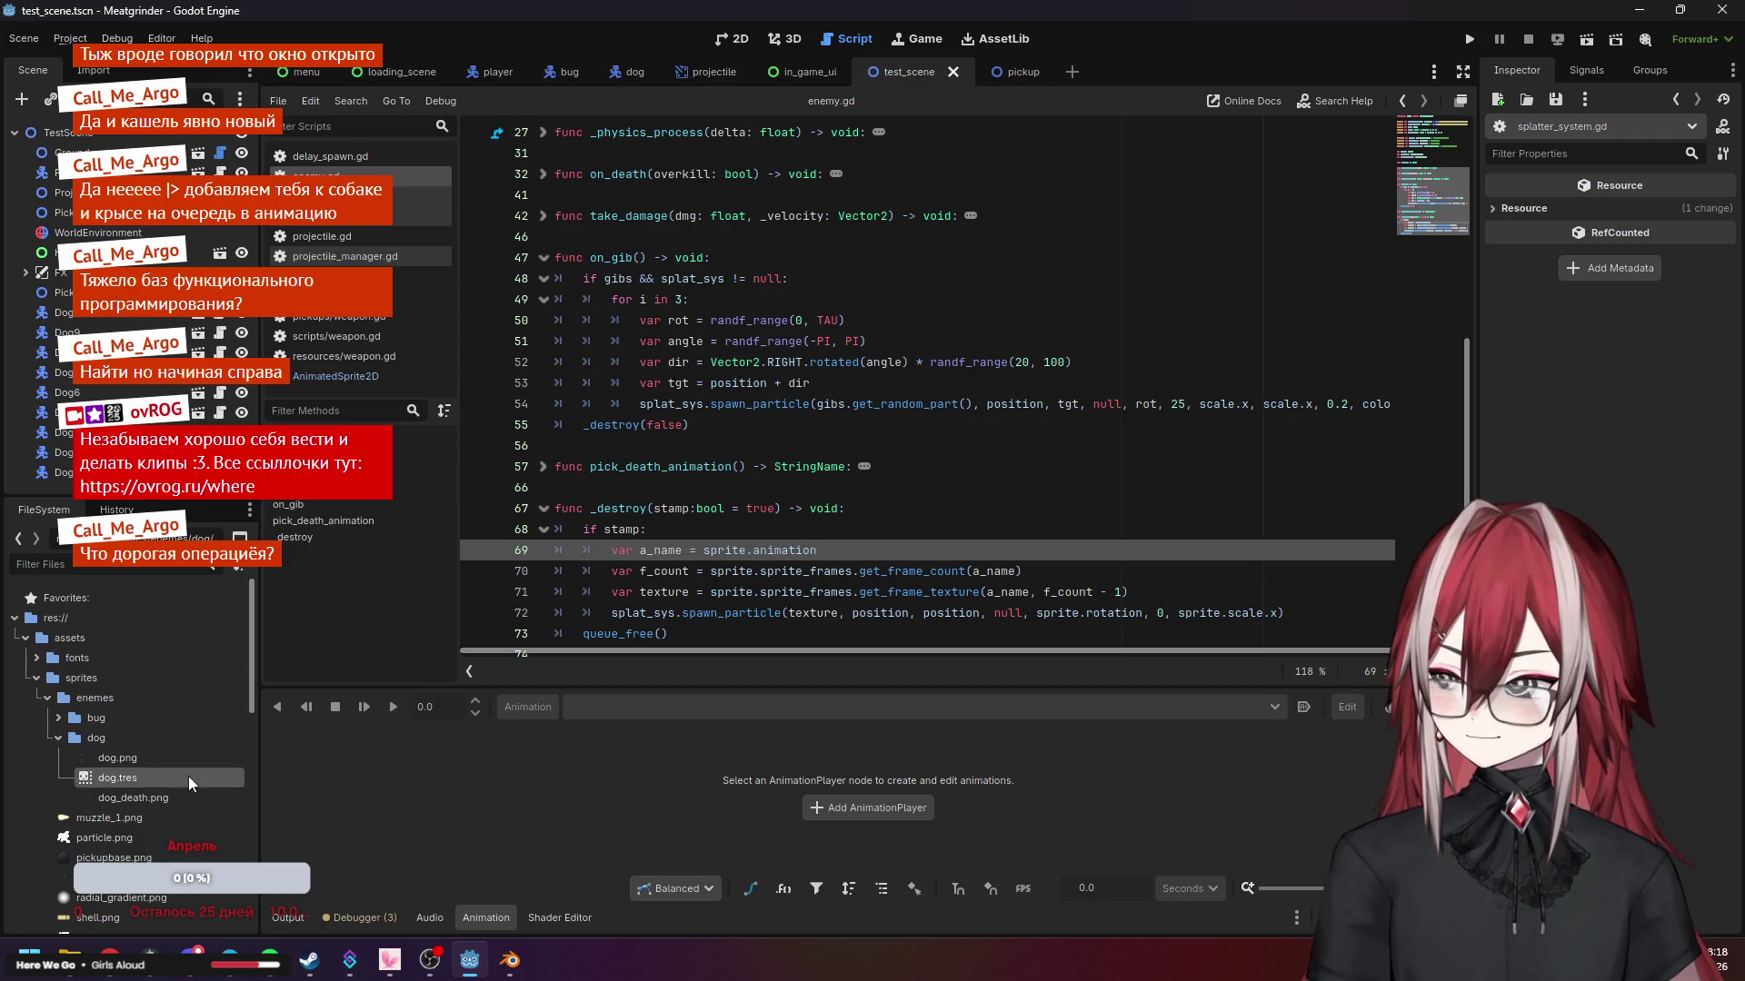
double_click(177, 777)
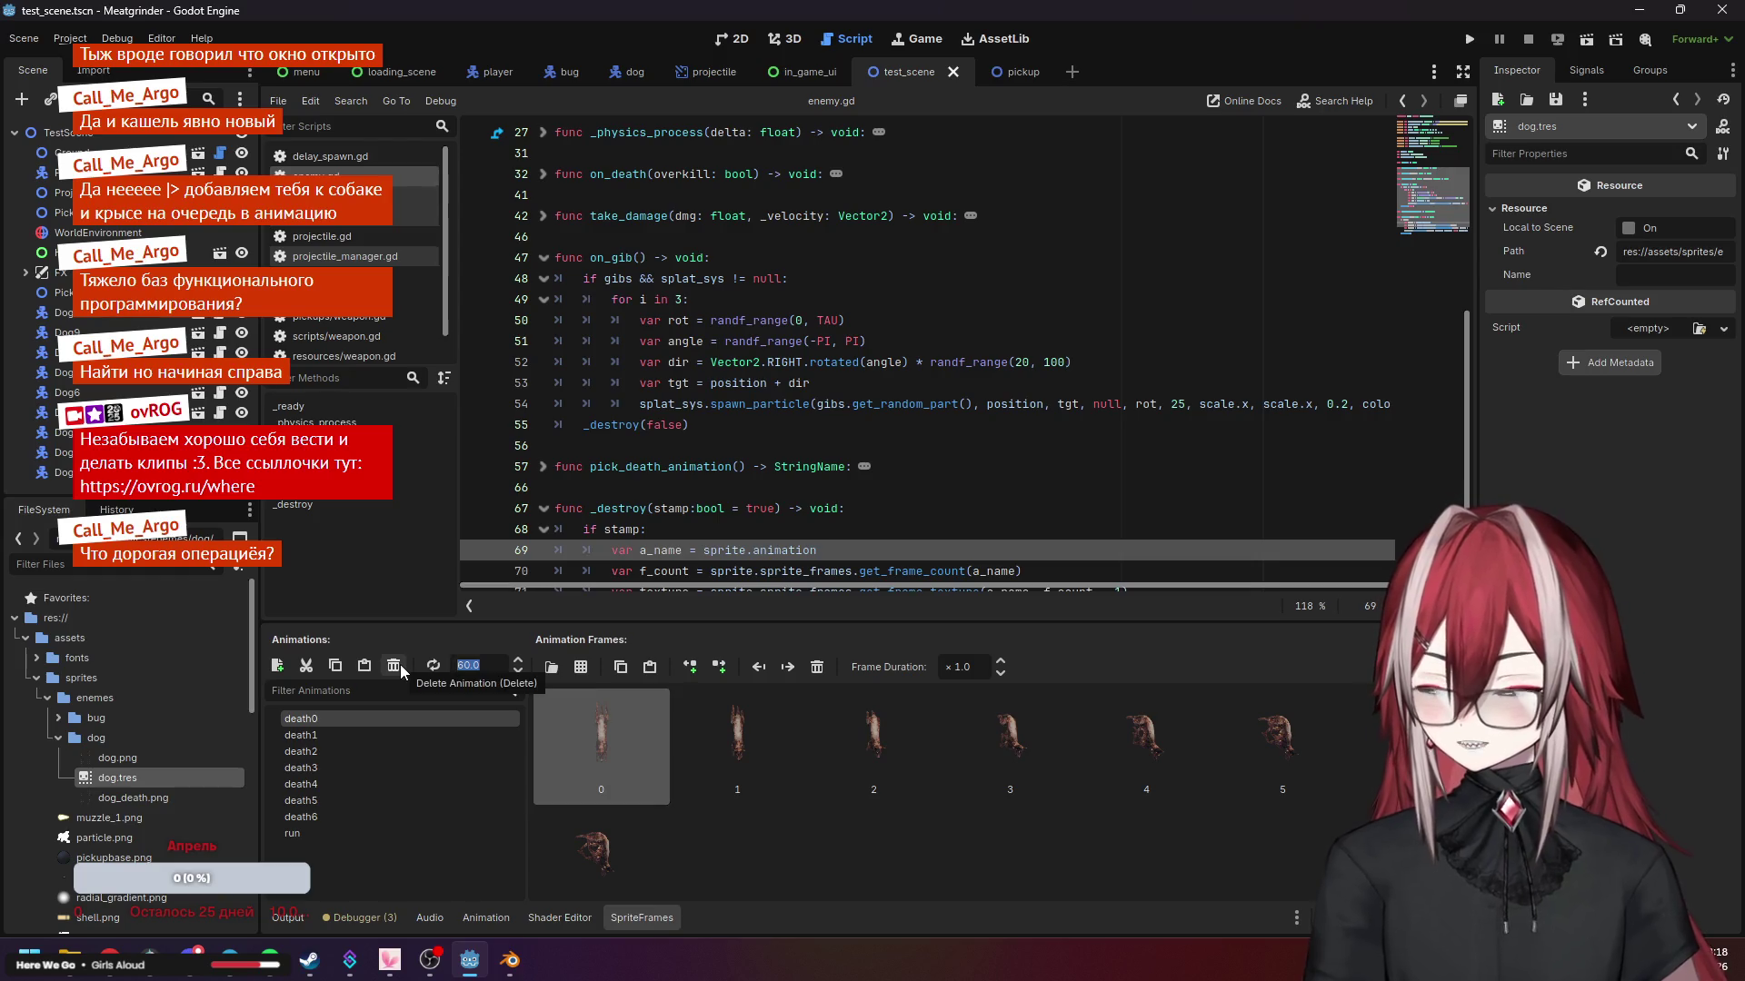
click(342, 731)
click(463, 668)
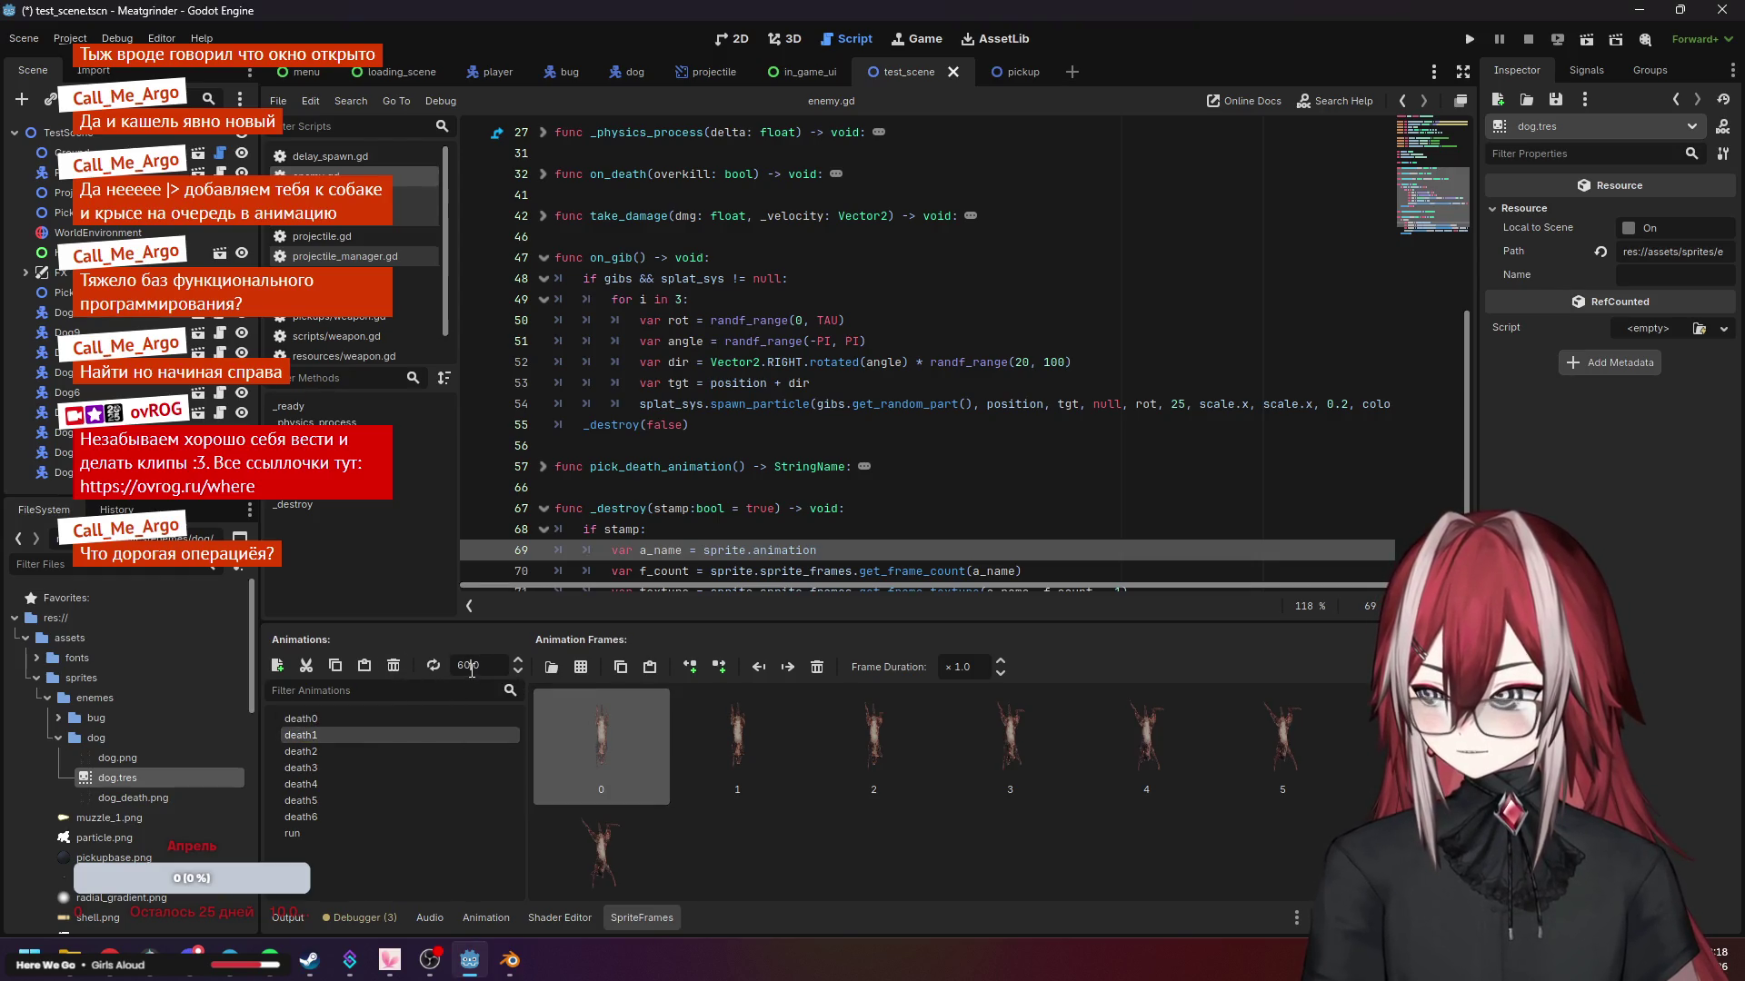
click(333, 751)
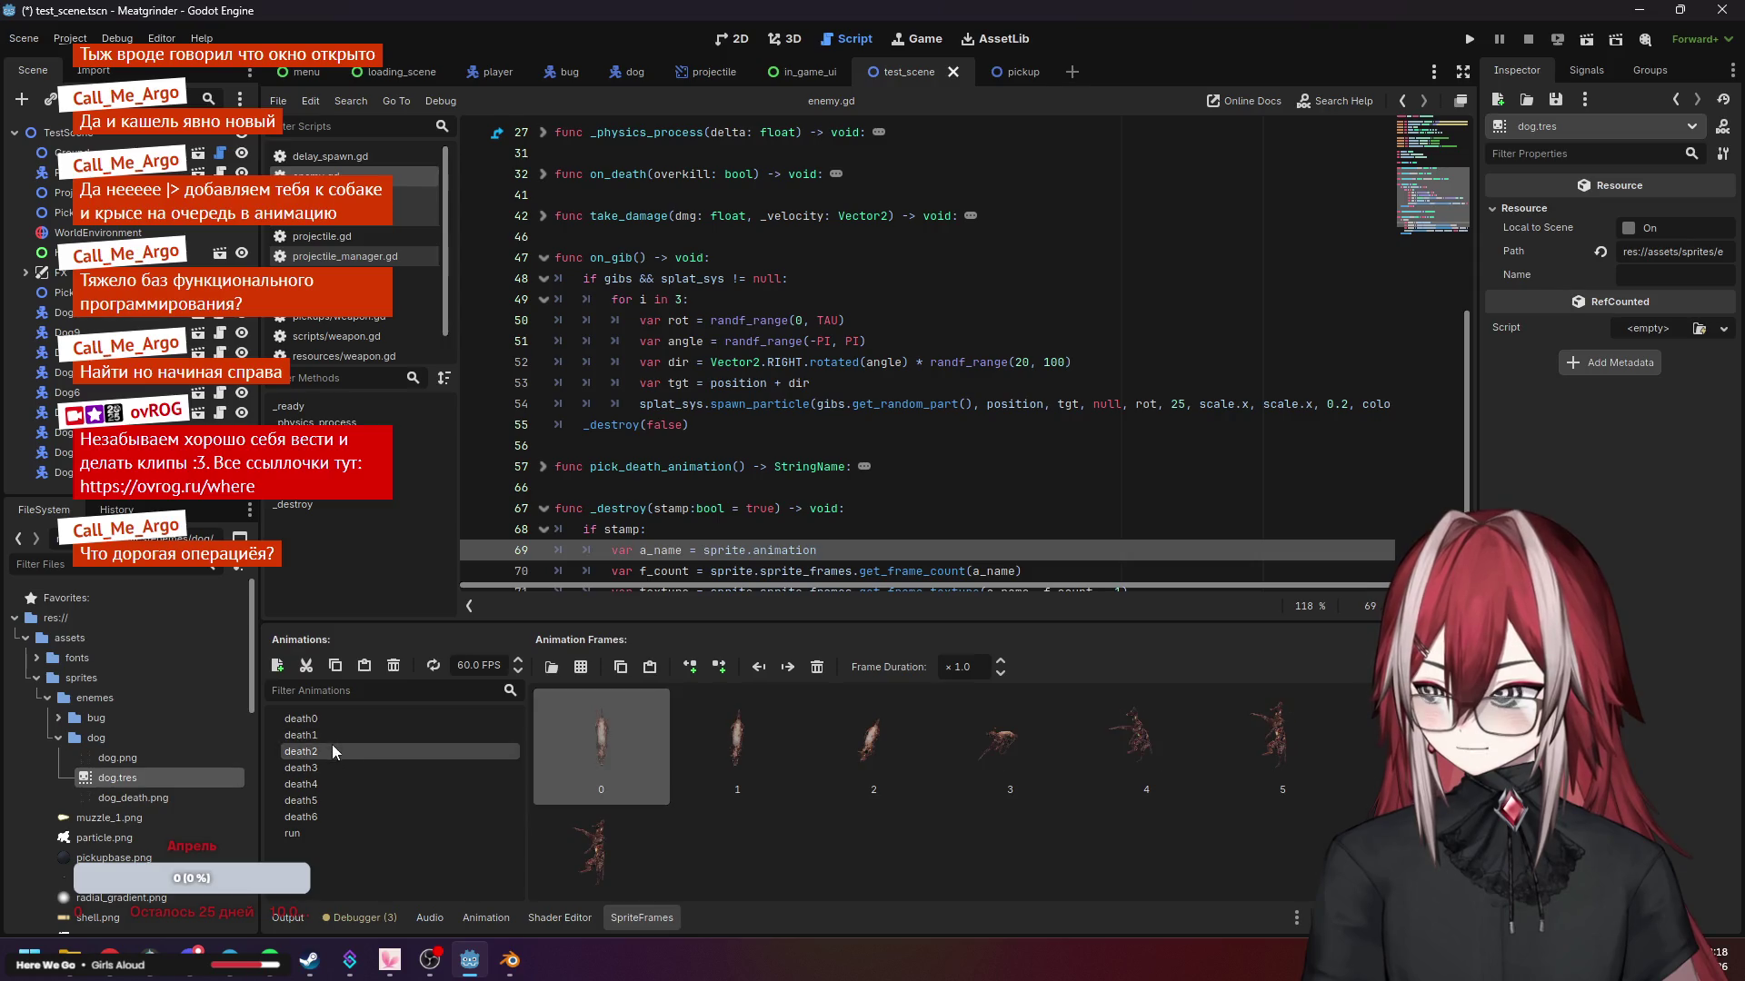
click(329, 767)
text(30)
key(Return)
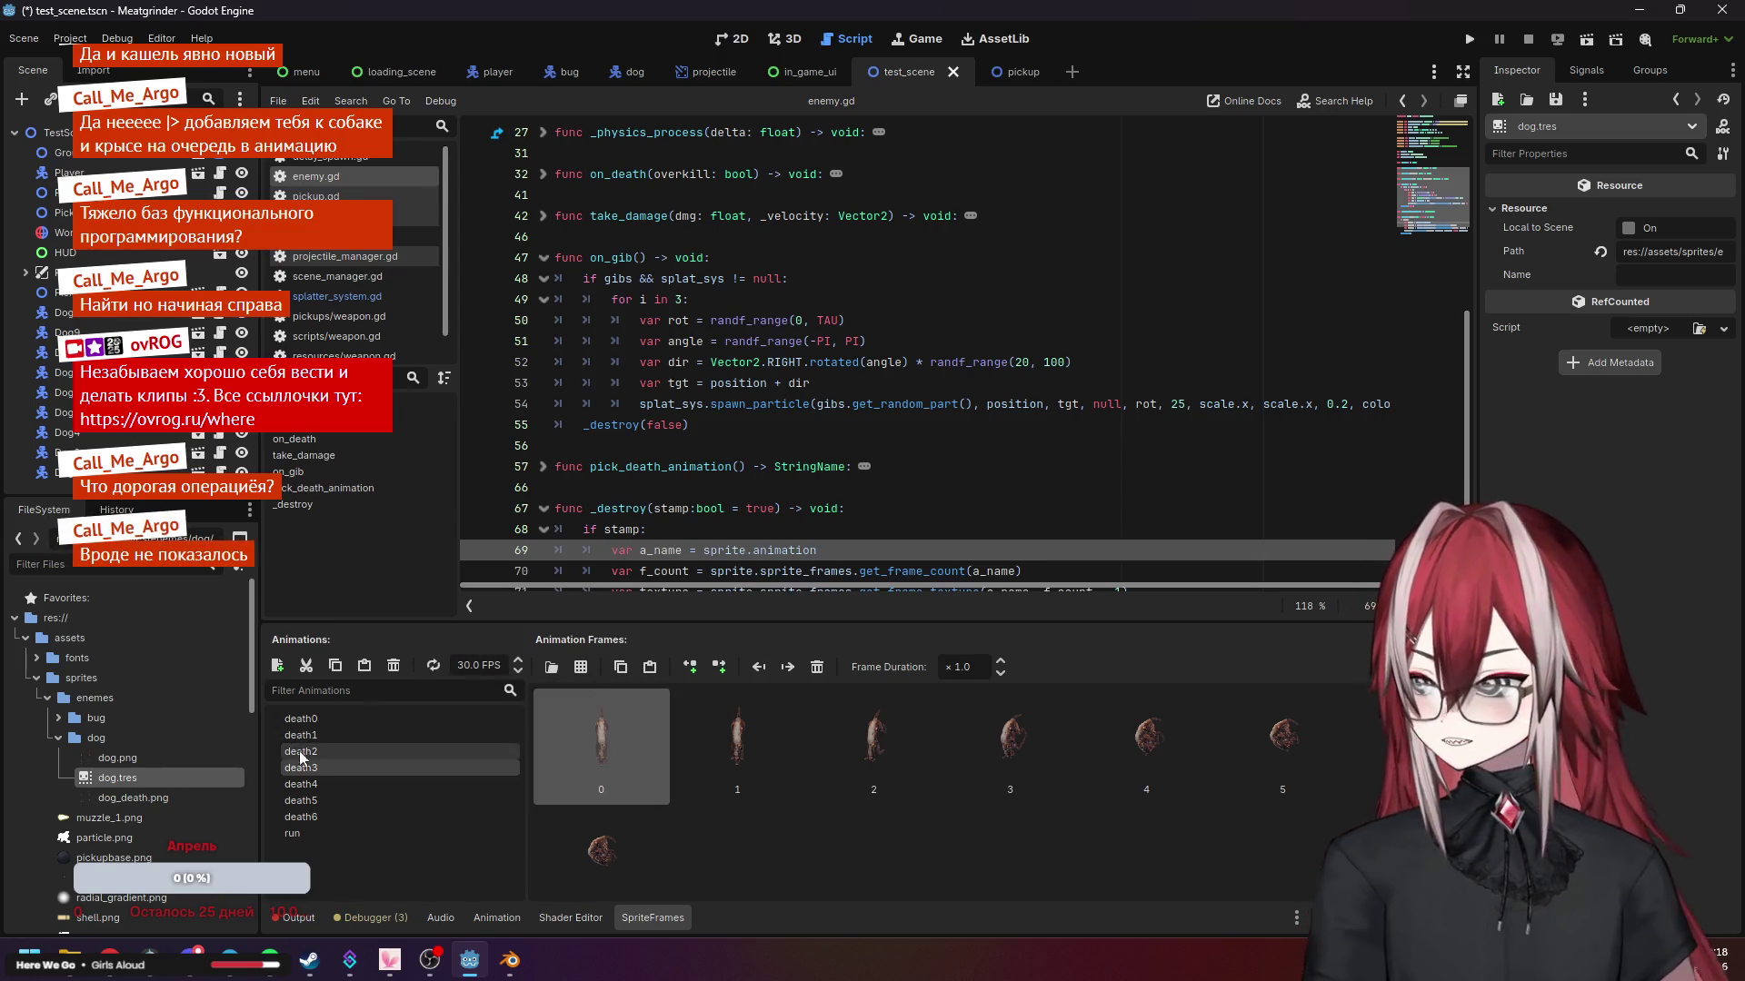
Step: Set the death4, death5 and death6 animation speeds to 30 FPS
click(320, 783)
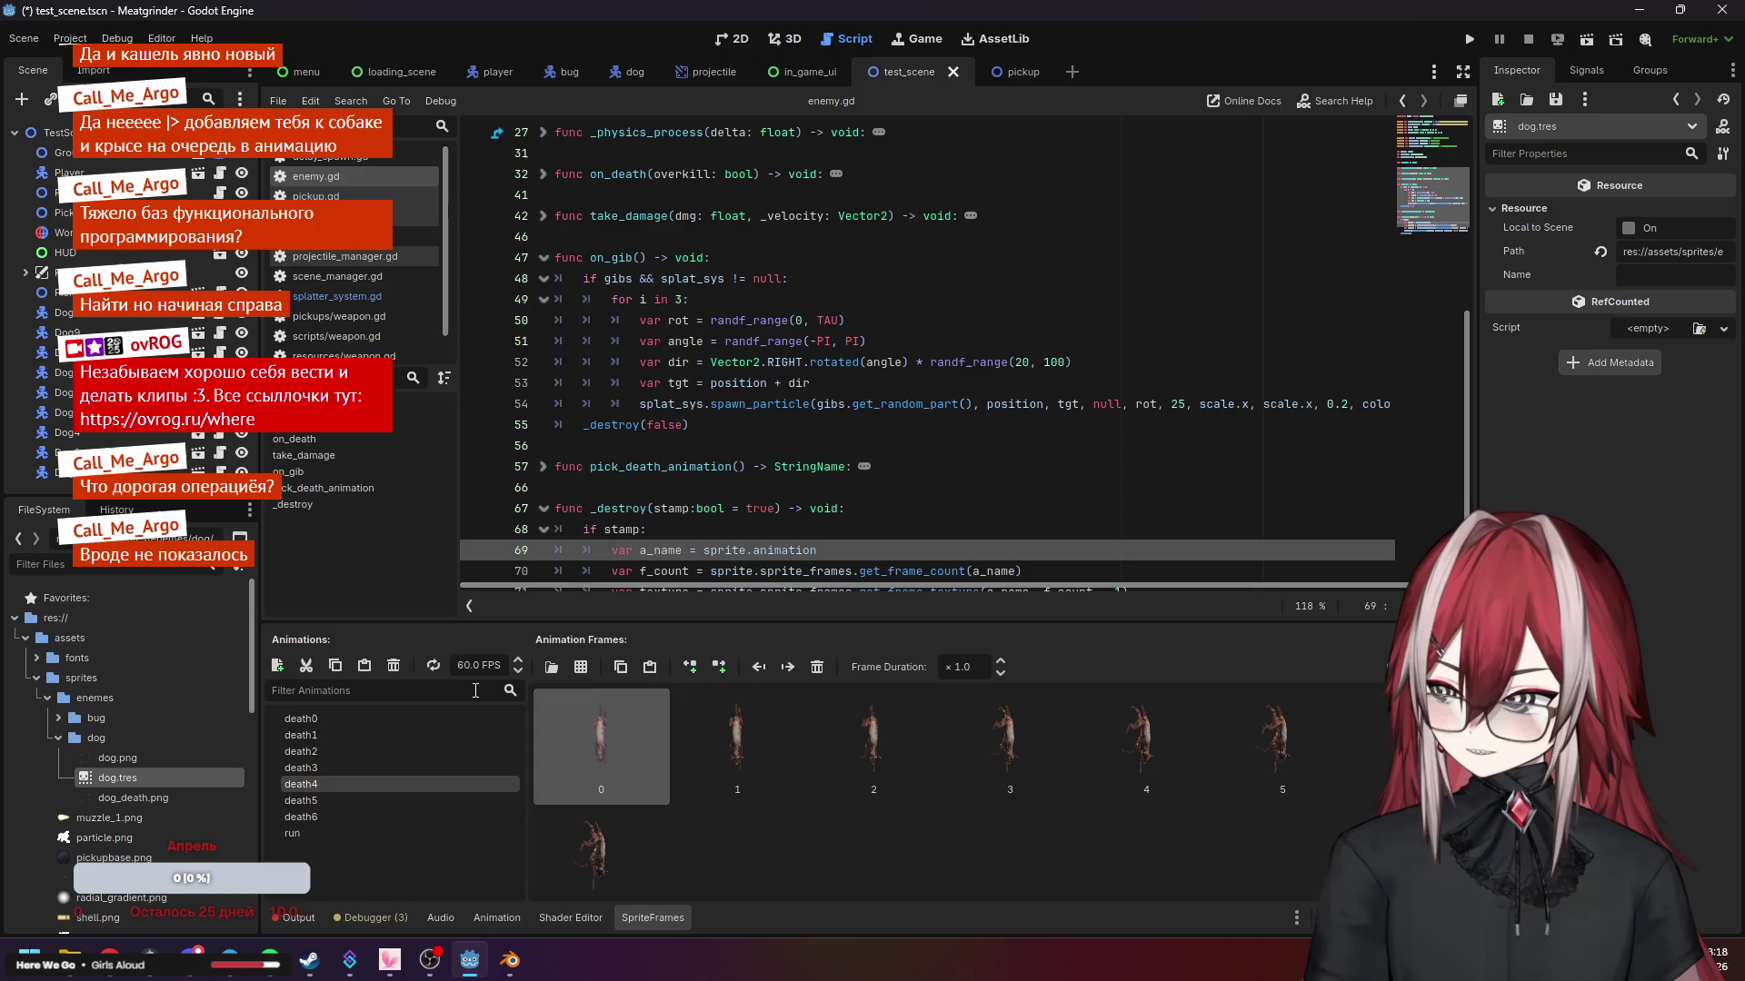
text(3)
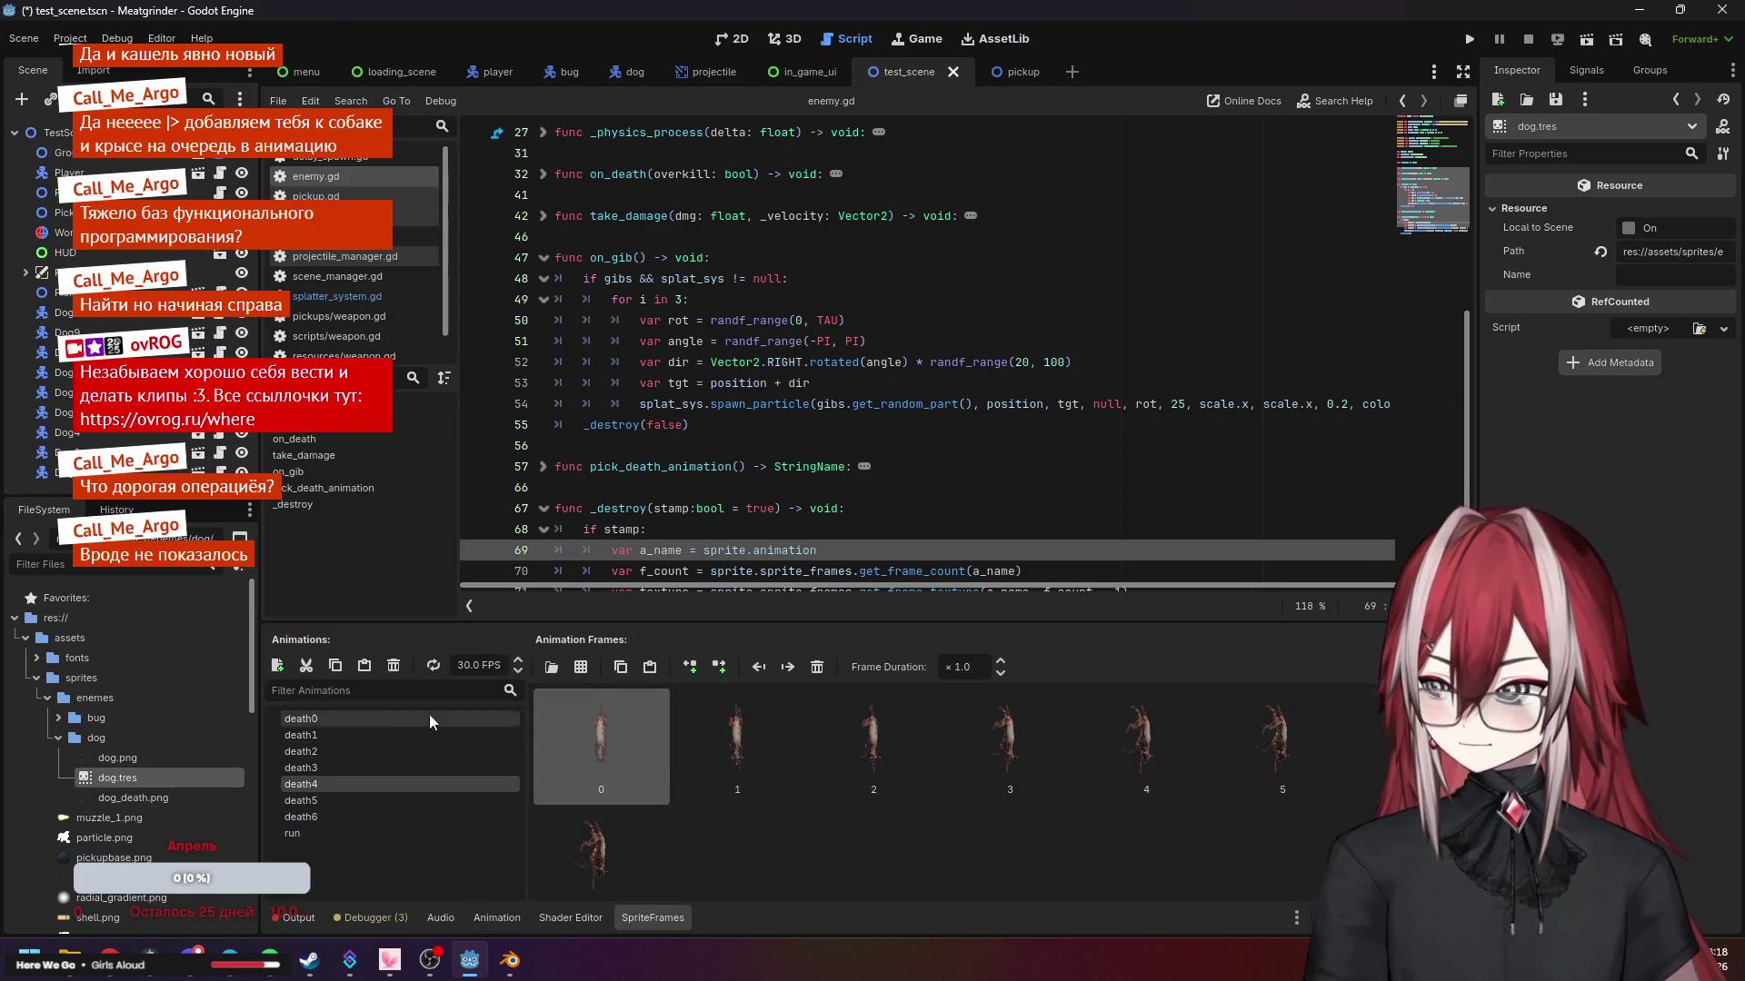
click(315, 796)
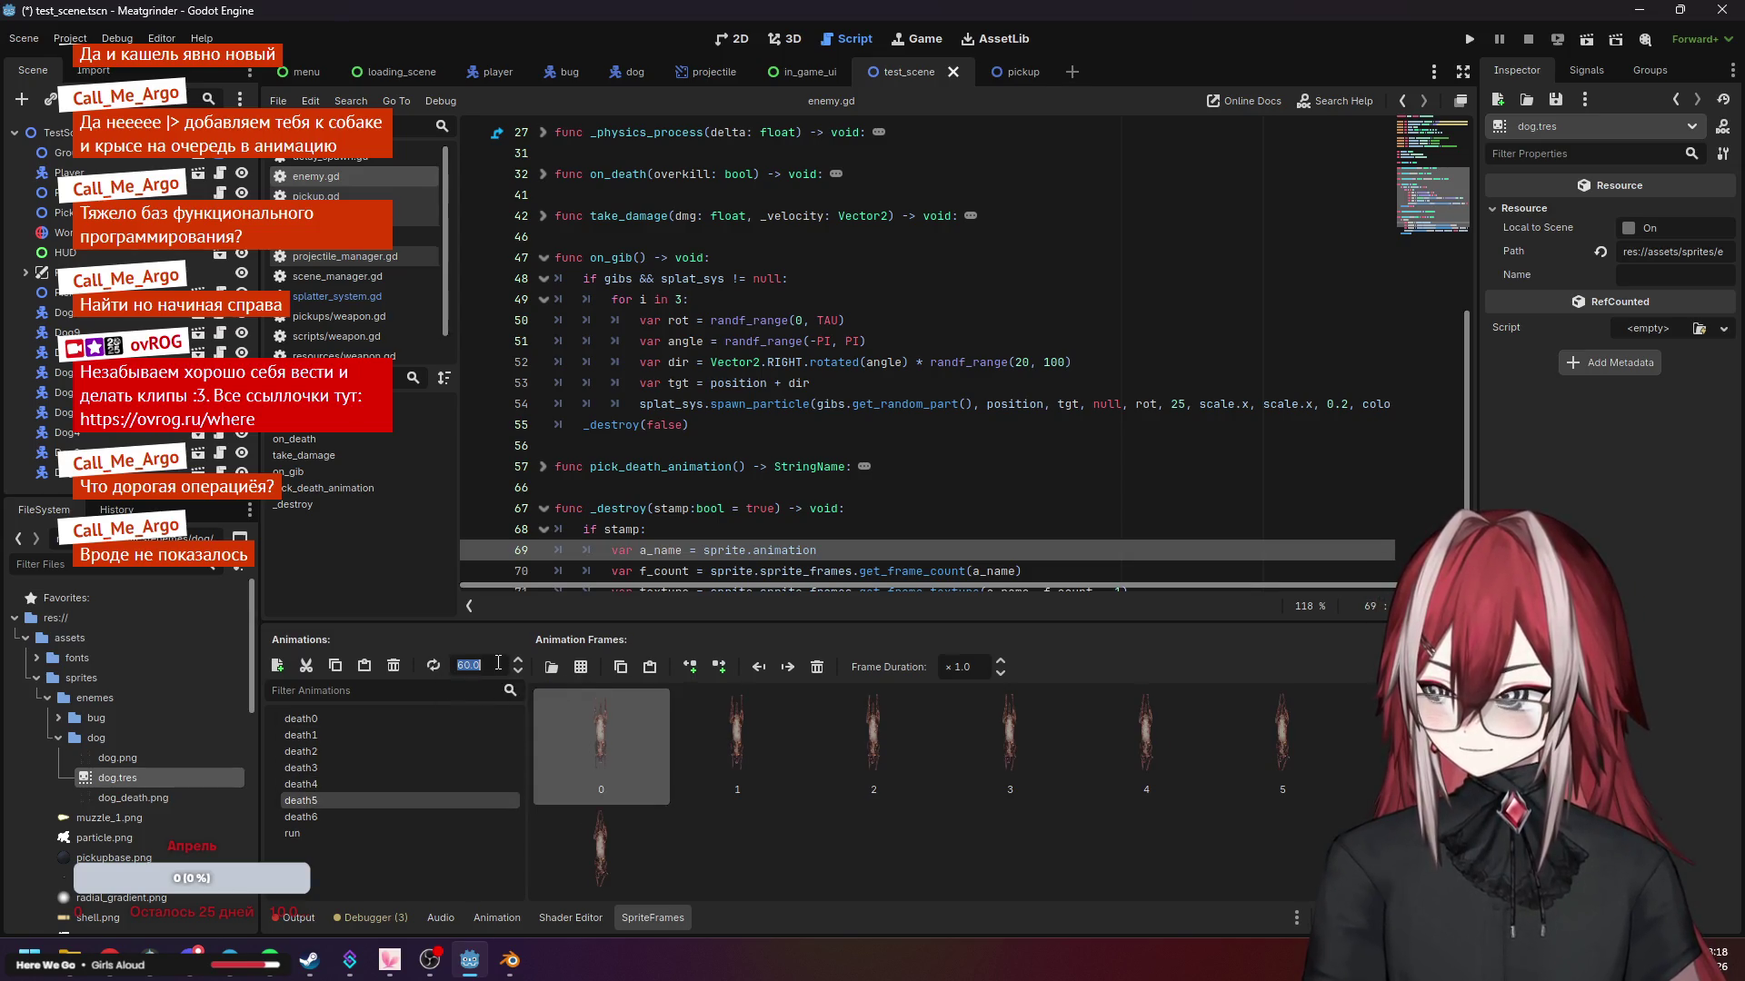
double_click(322, 801)
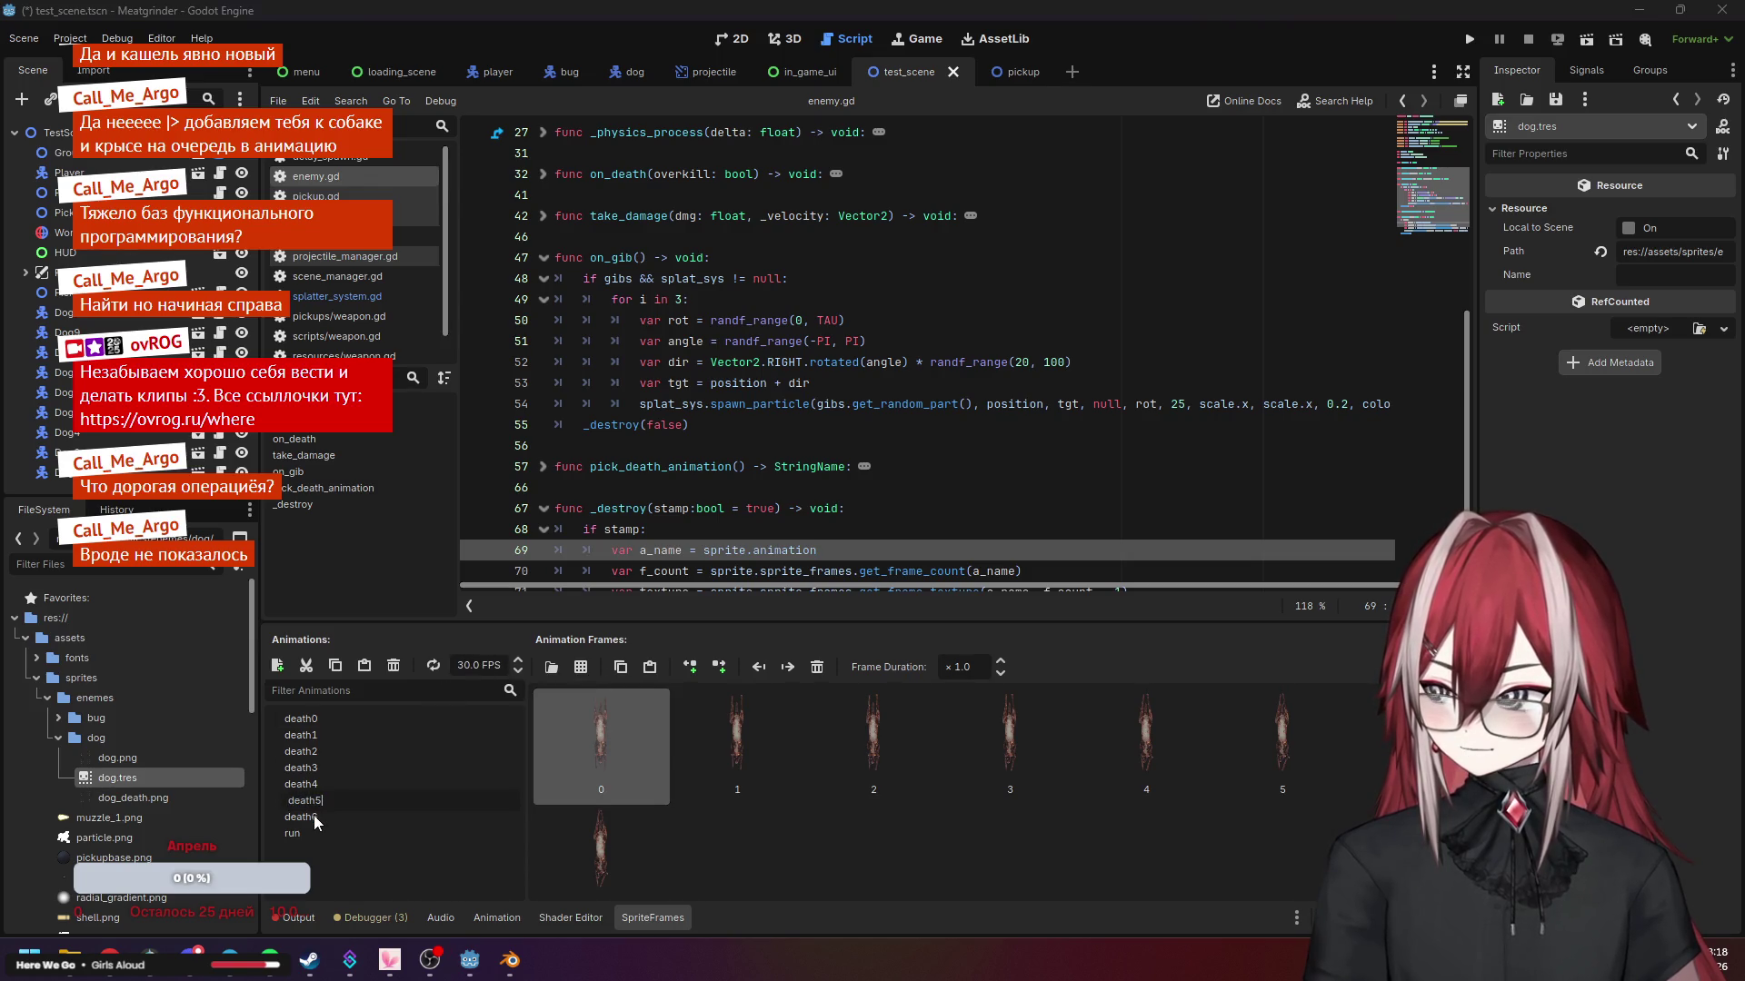
click(314, 815)
click(462, 665)
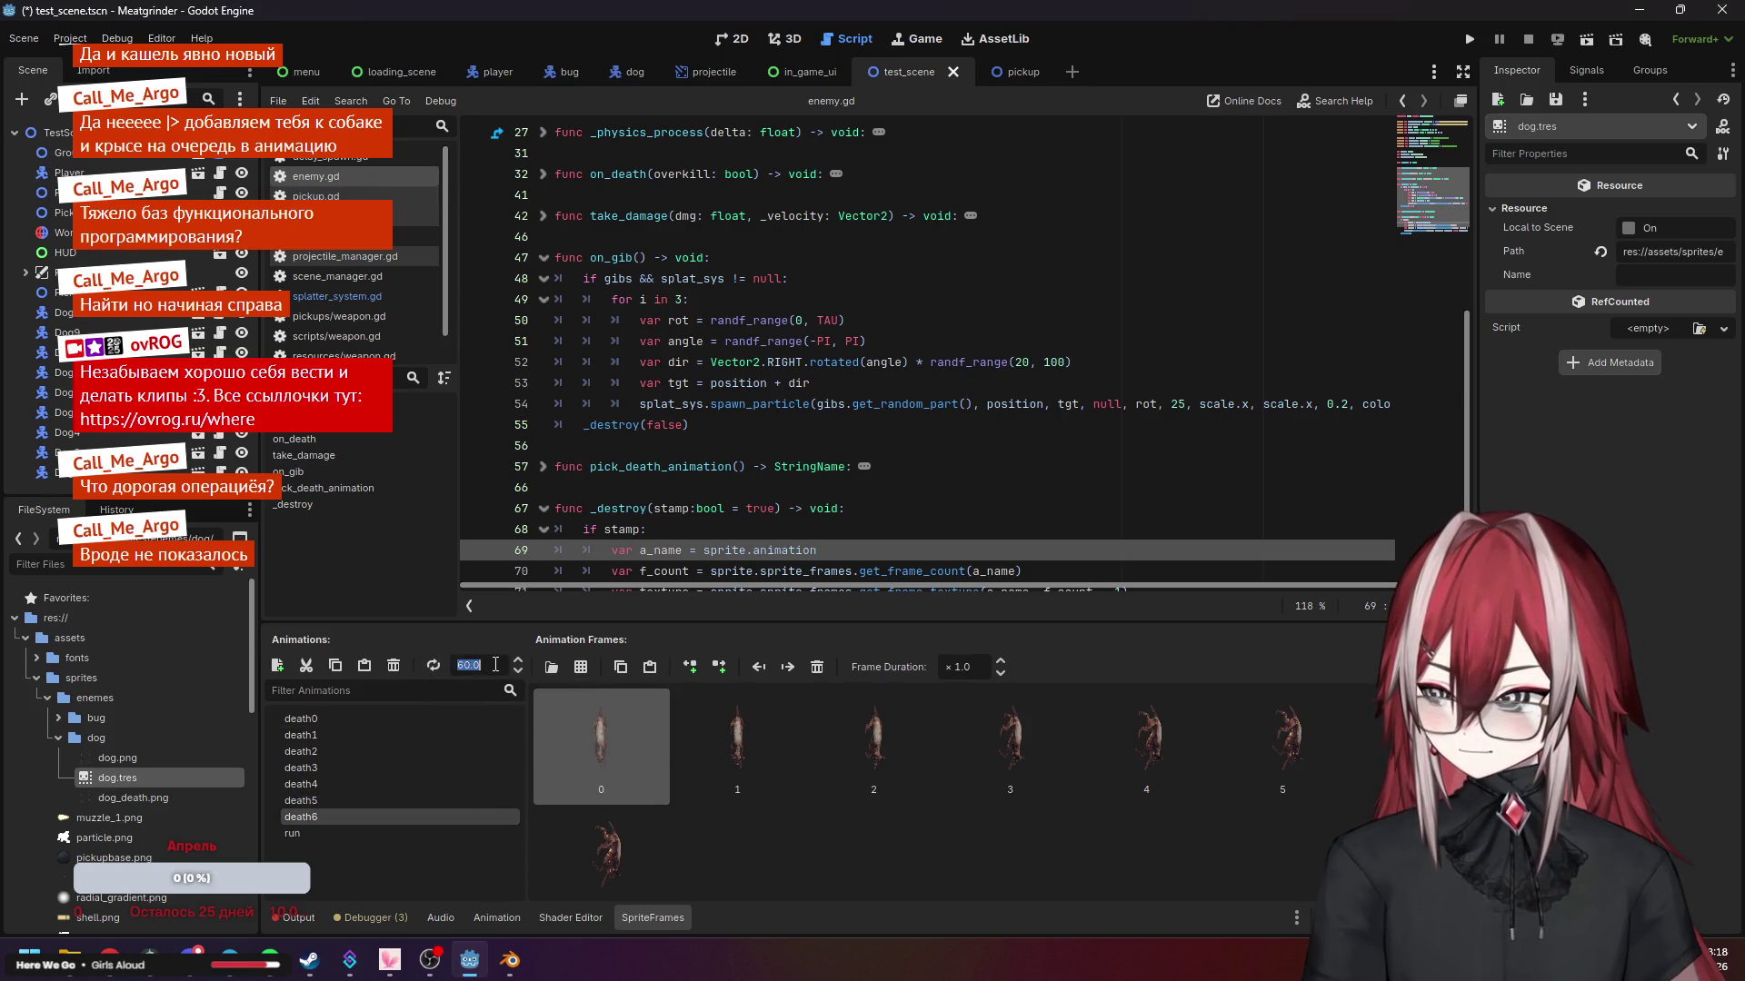
key(Return)
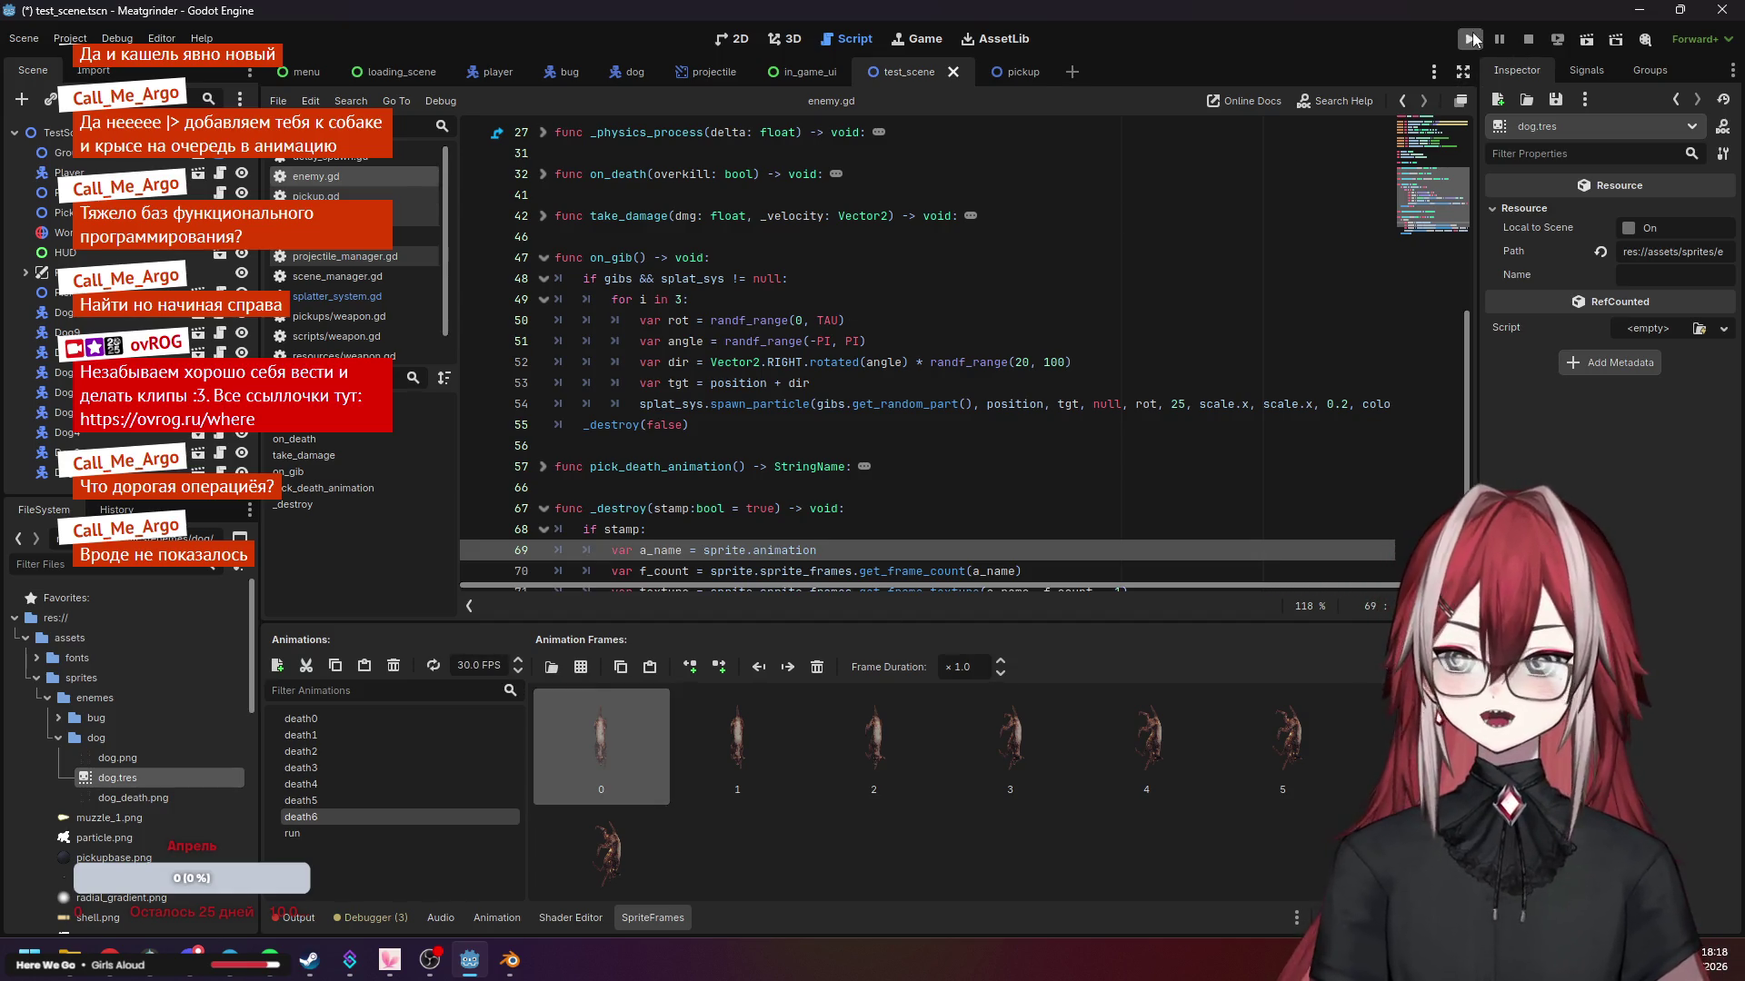
Step: Save and launch the game, start a round, and move around shooting rats
click(1472, 39)
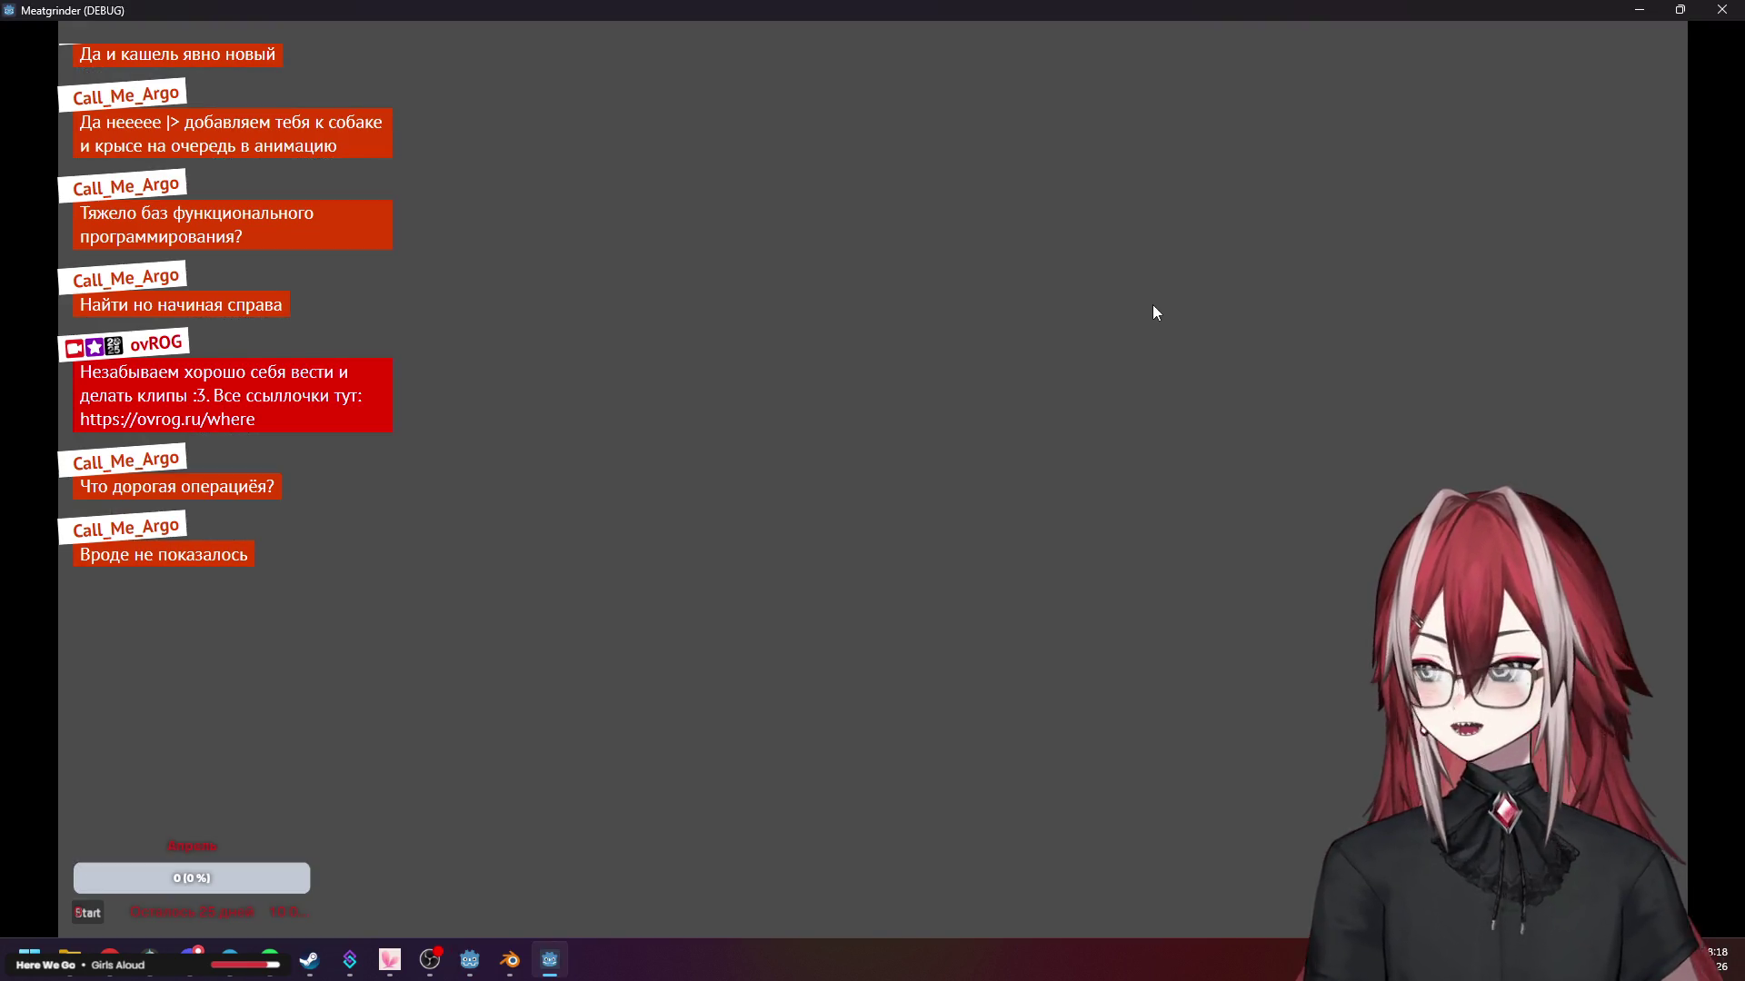
click(101, 911)
key(a)
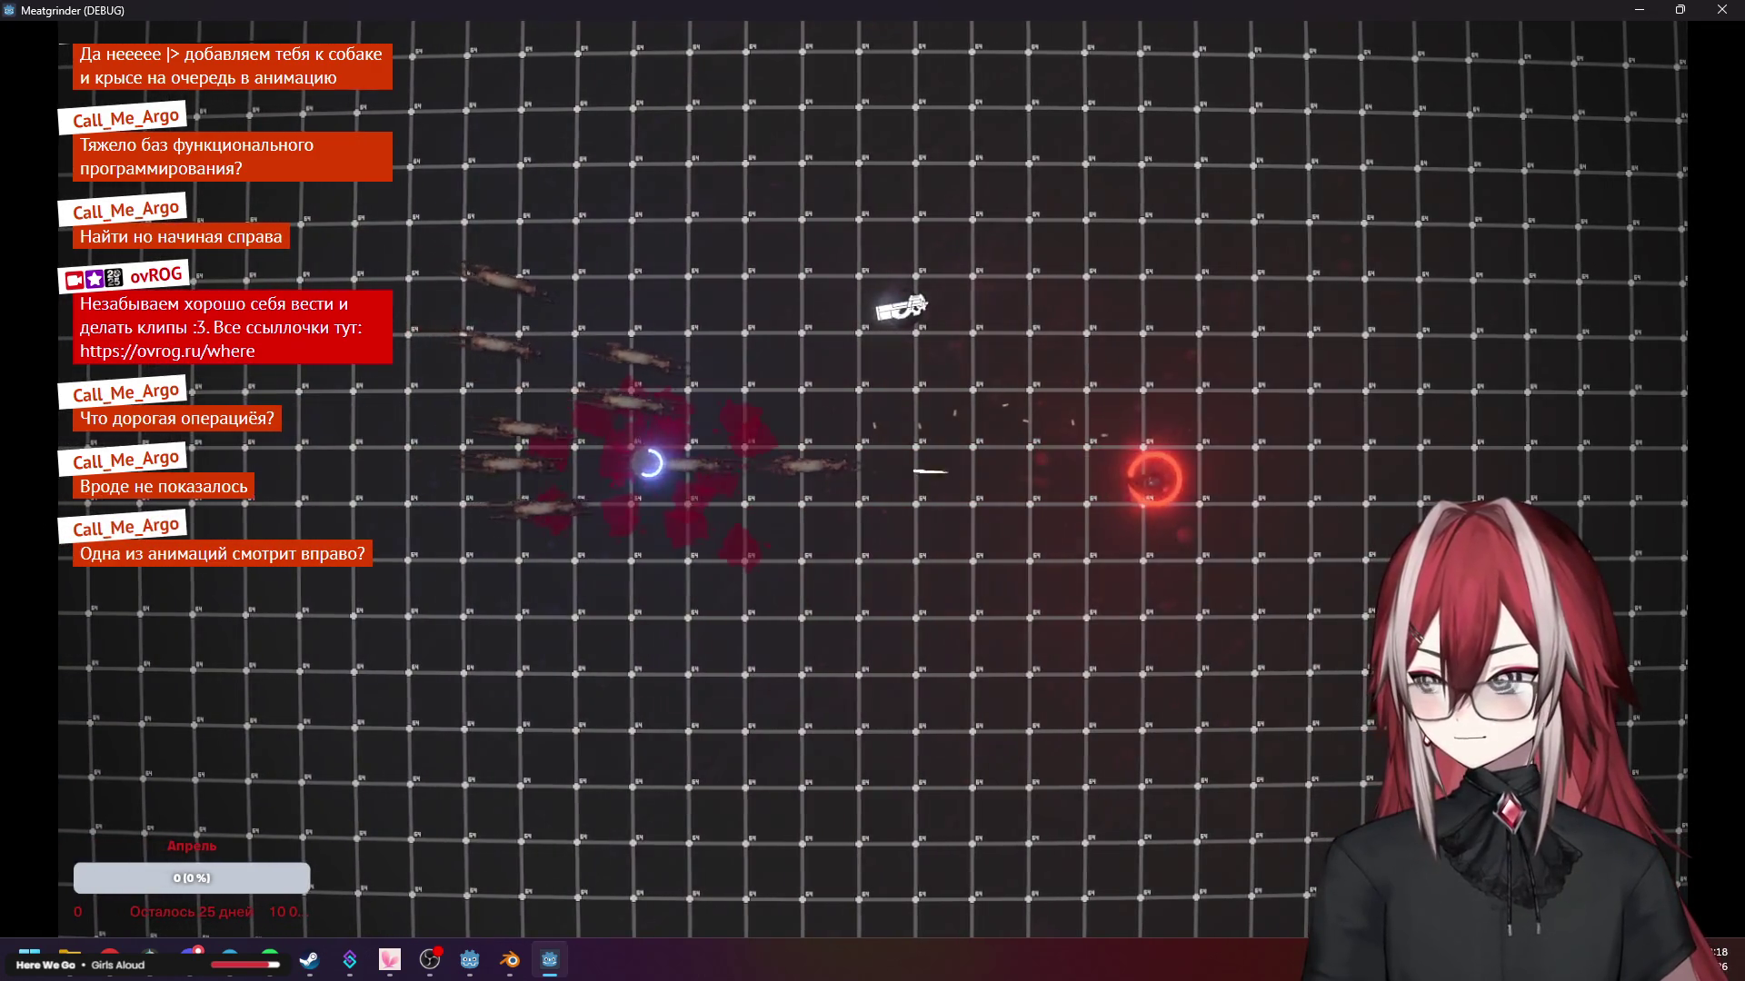
key(d)
key(s)
key(a)
key(w)
key(d)
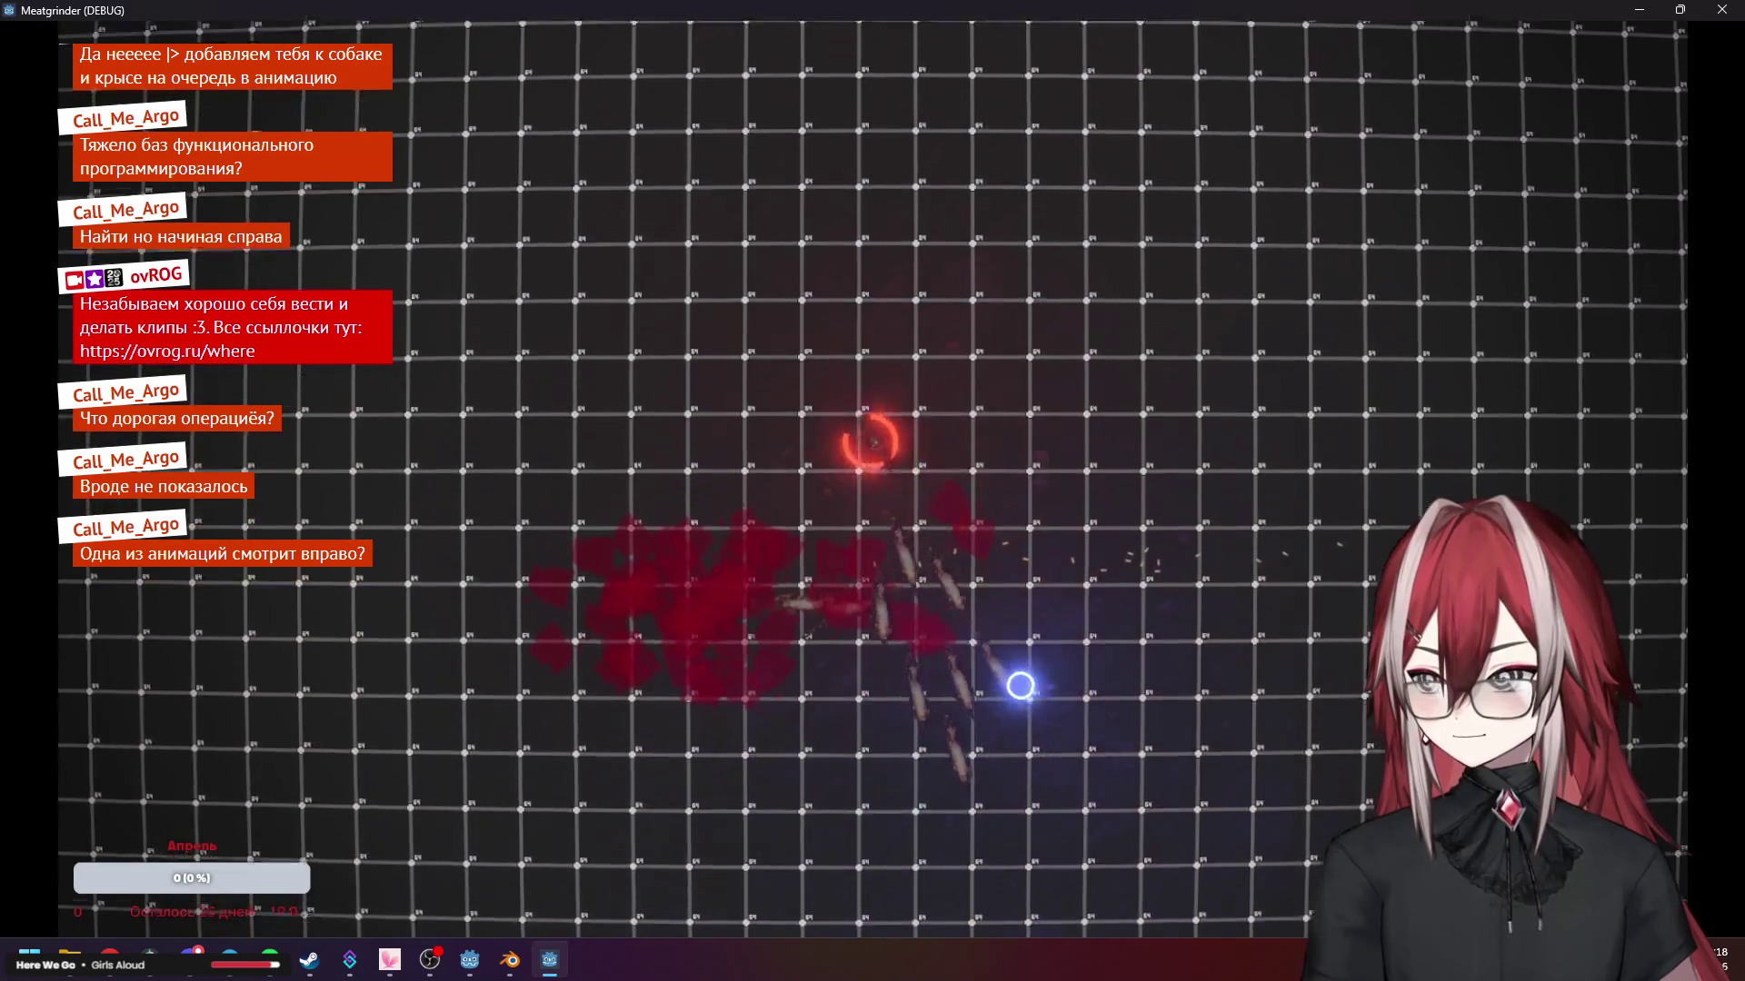
Step: Keep moving and shooting enemies with WASD, then return to the Godot editor
key(w)
key(d)
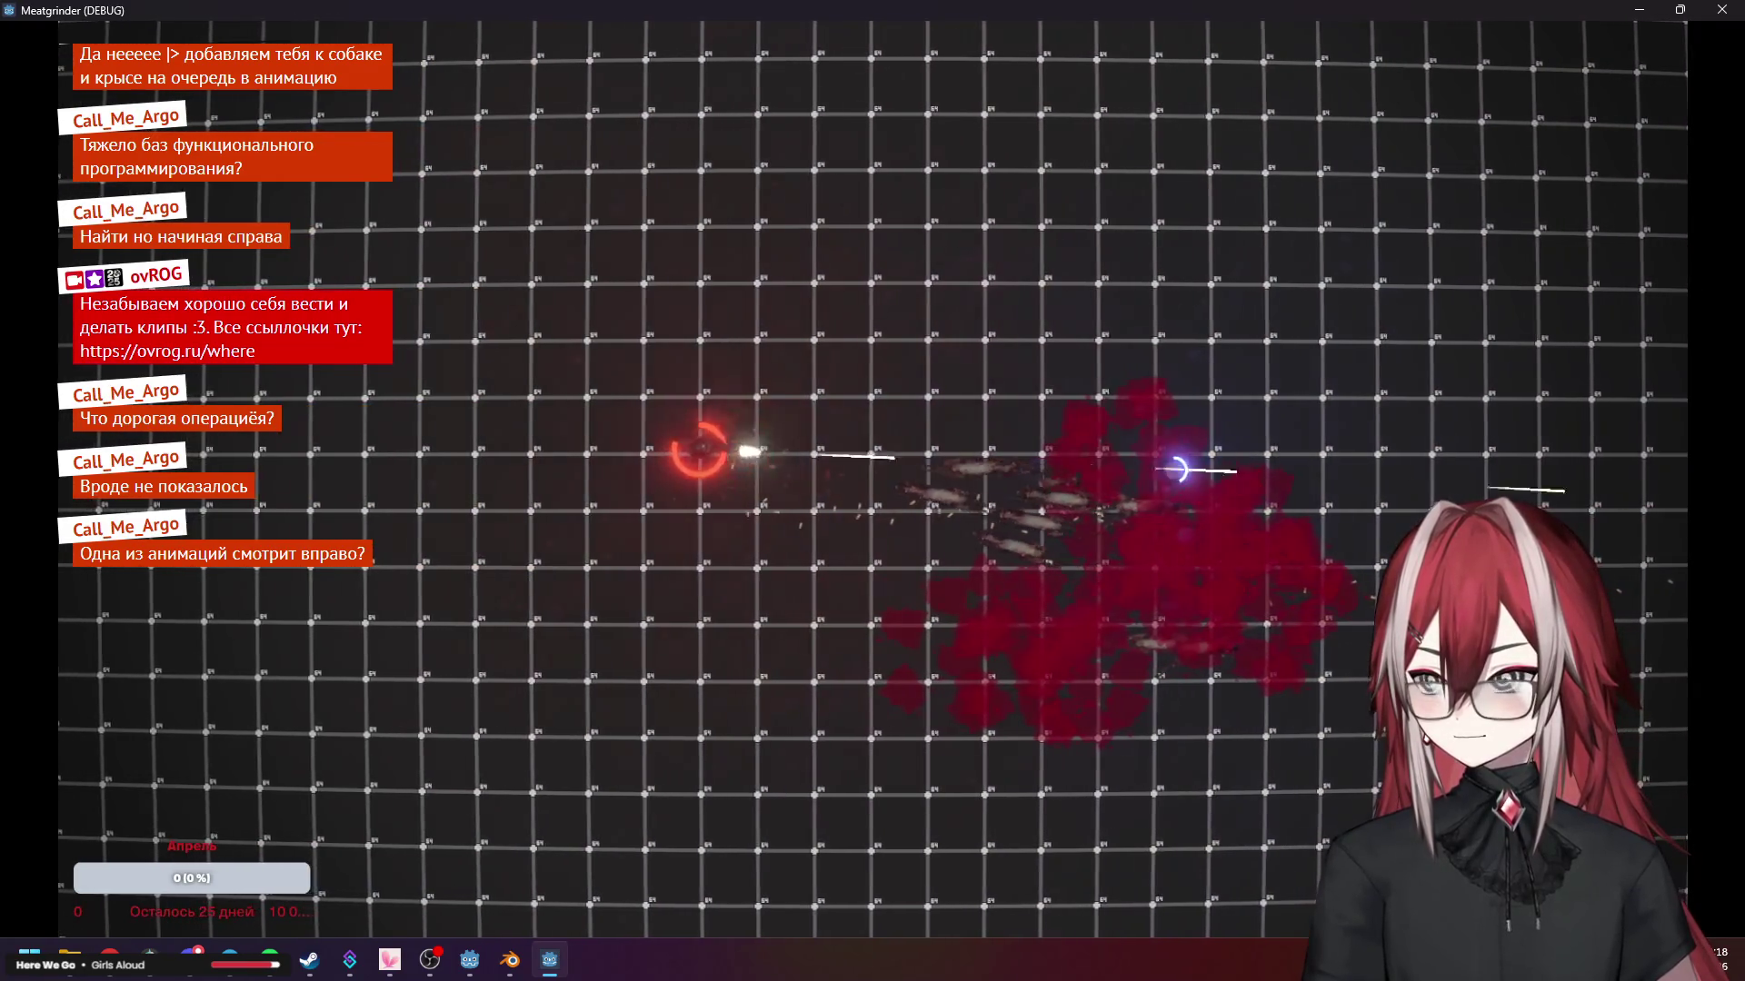
key(a)
key(a)
key(s)
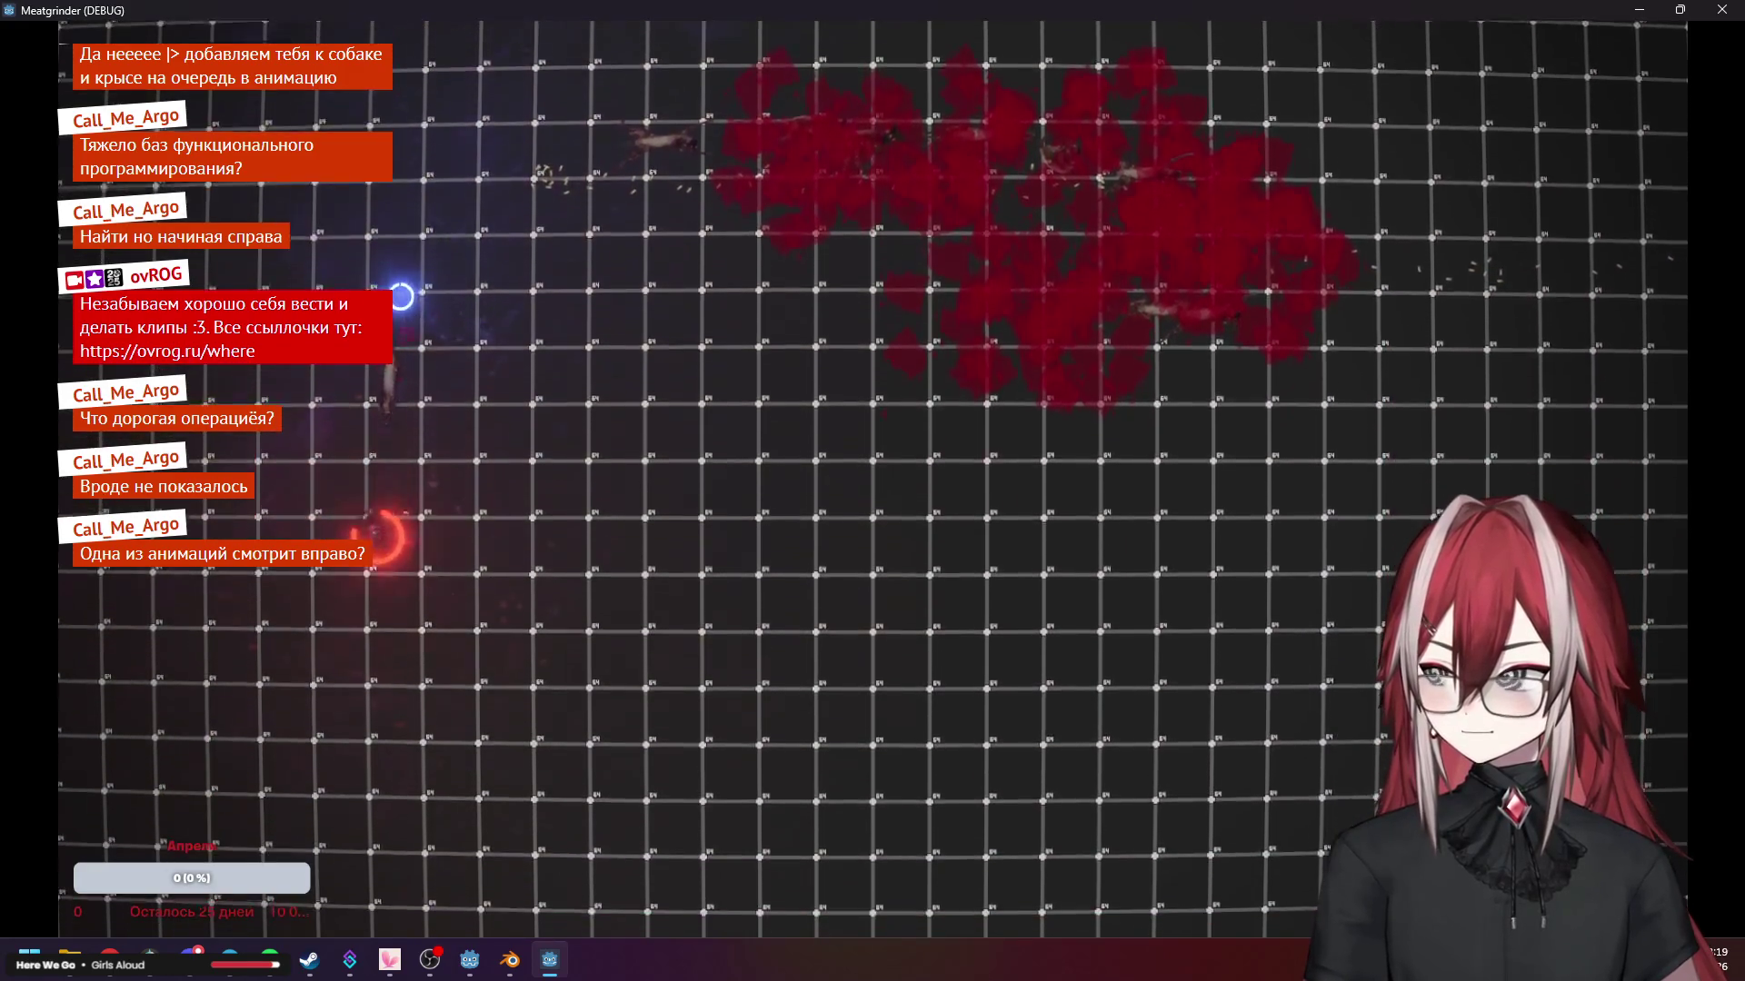
key(s)
key(d)
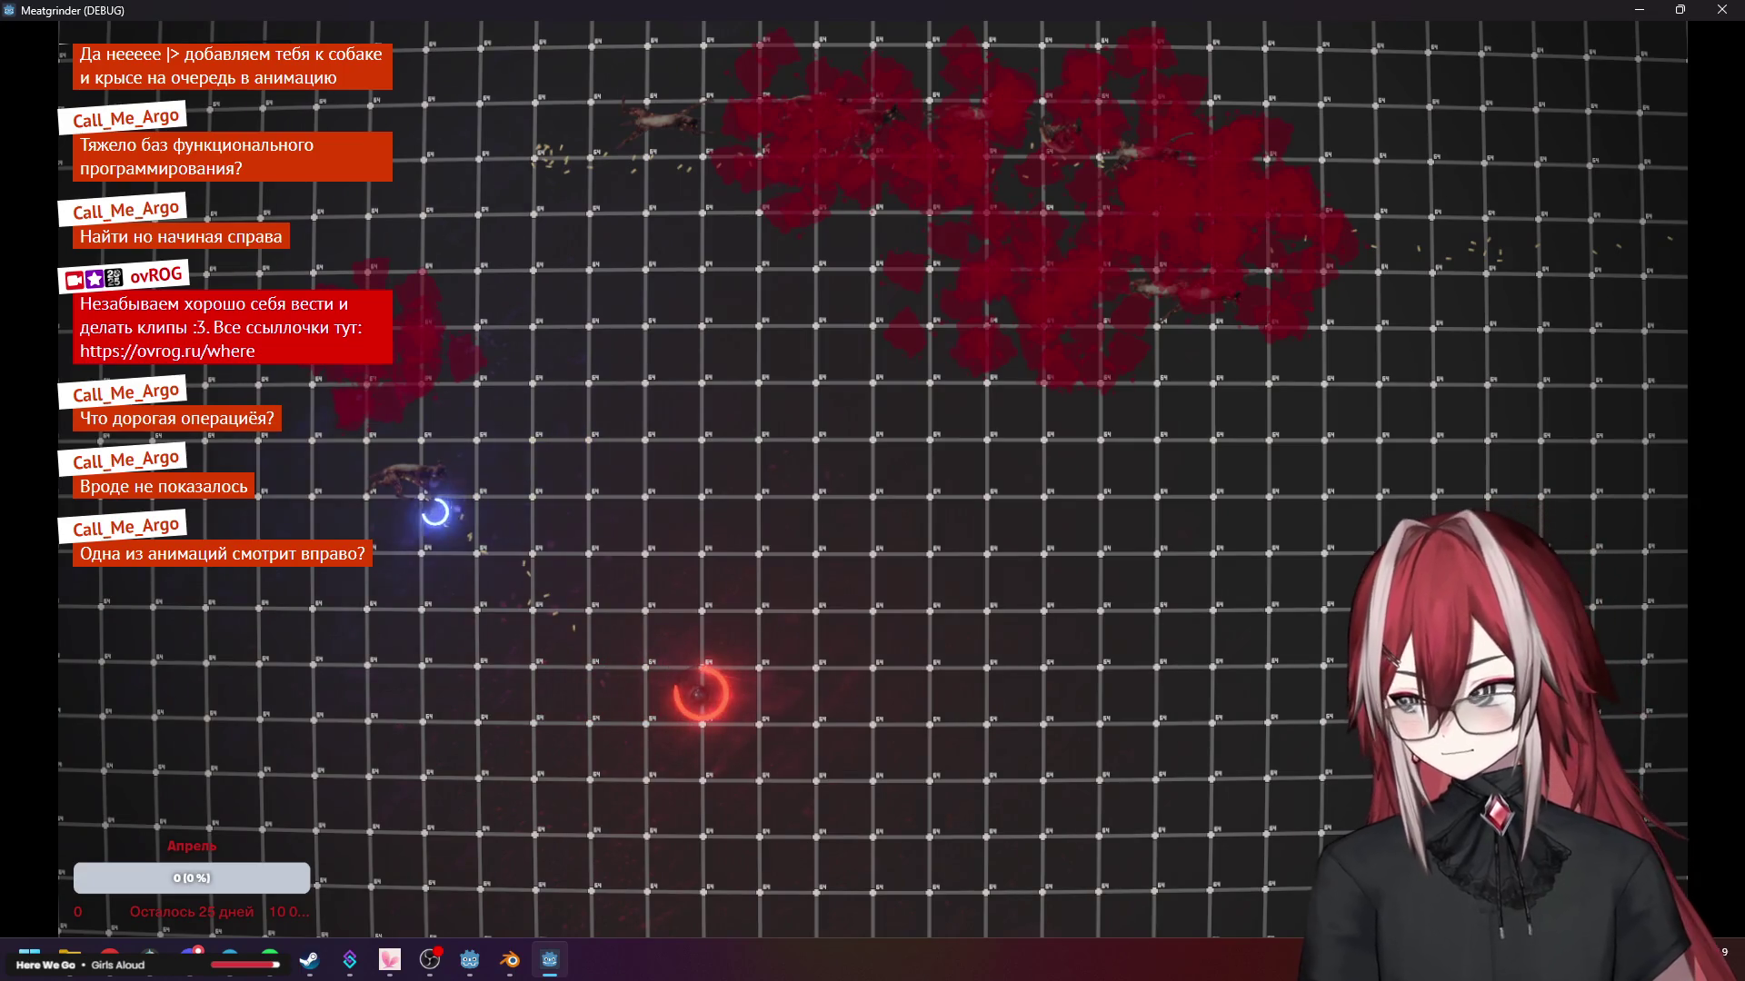
click(483, 958)
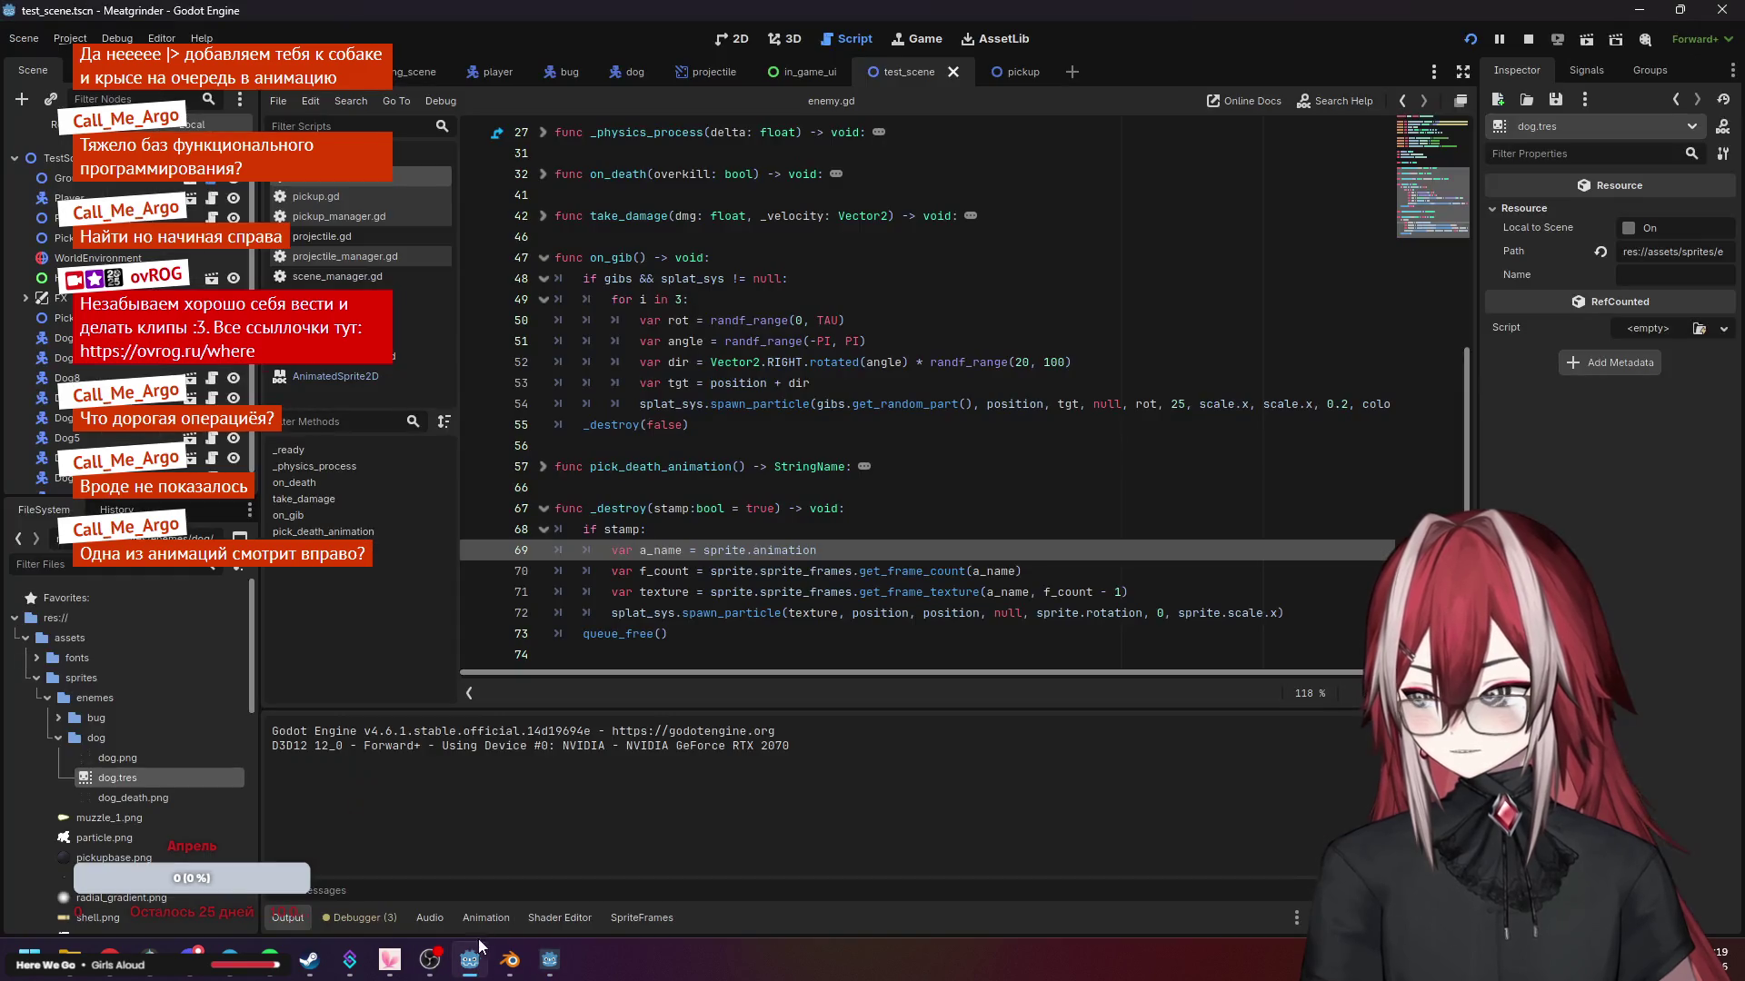
Step: Open dog.tres in the SpriteFrames panel, view death1 through death6, then close the game
click(486, 918)
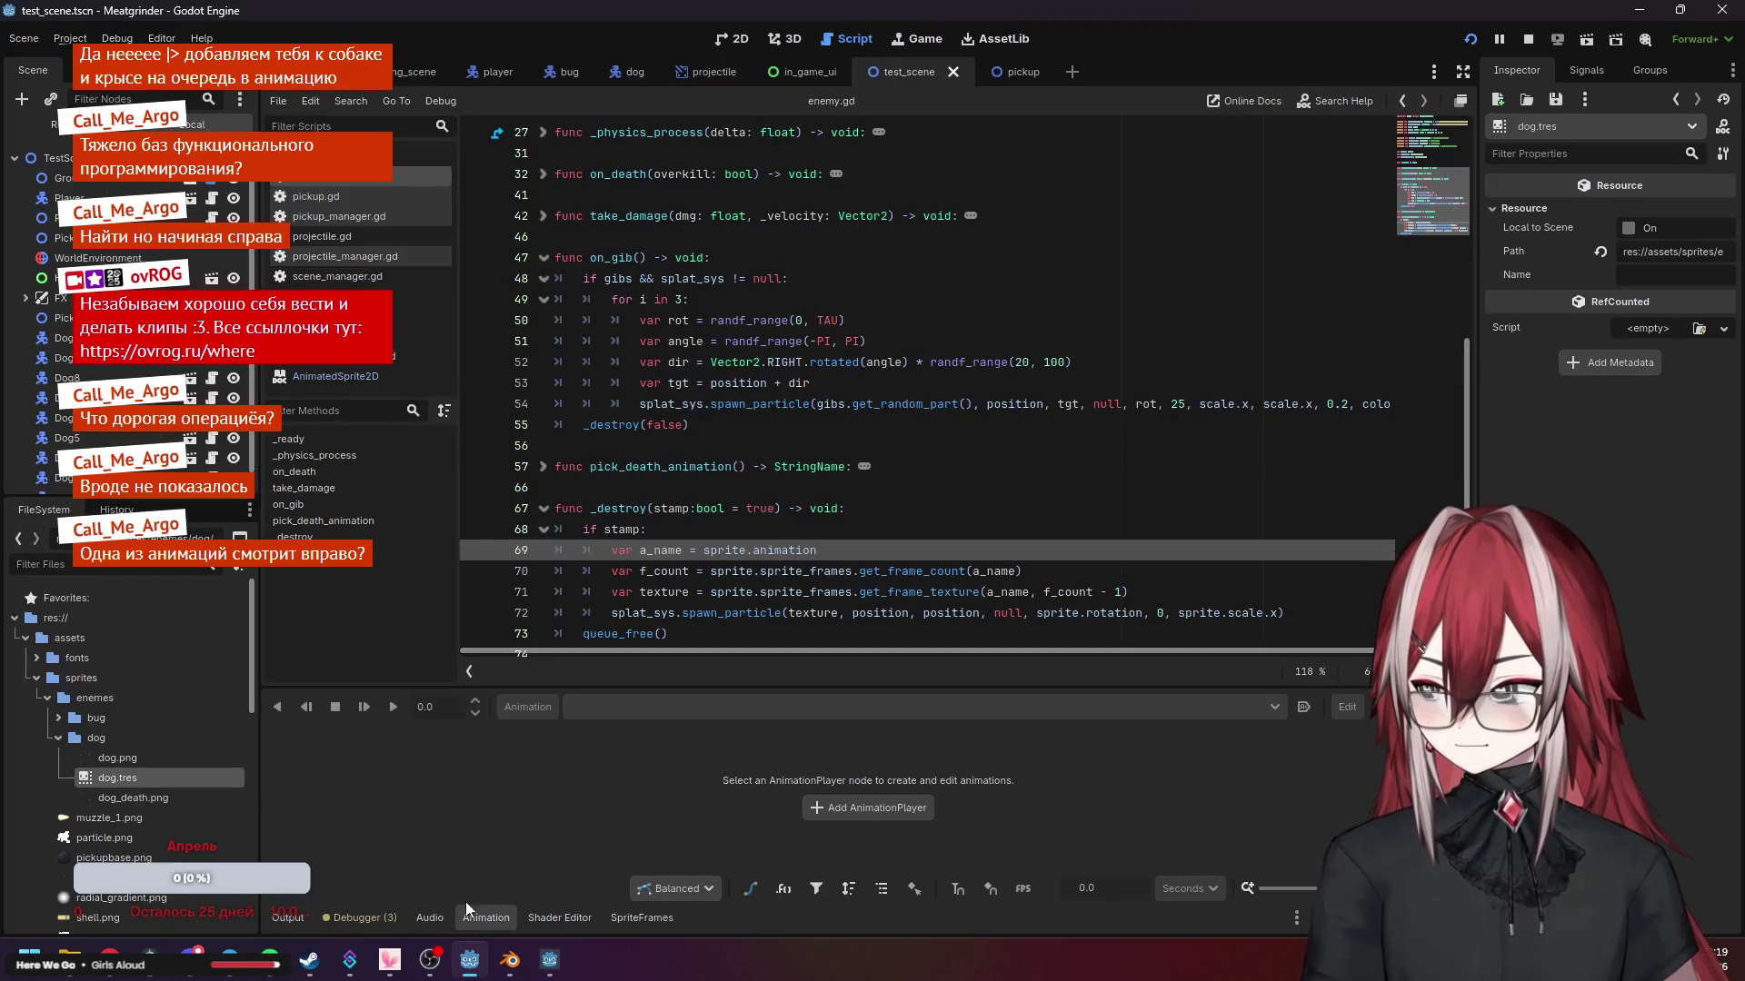
double_click(178, 777)
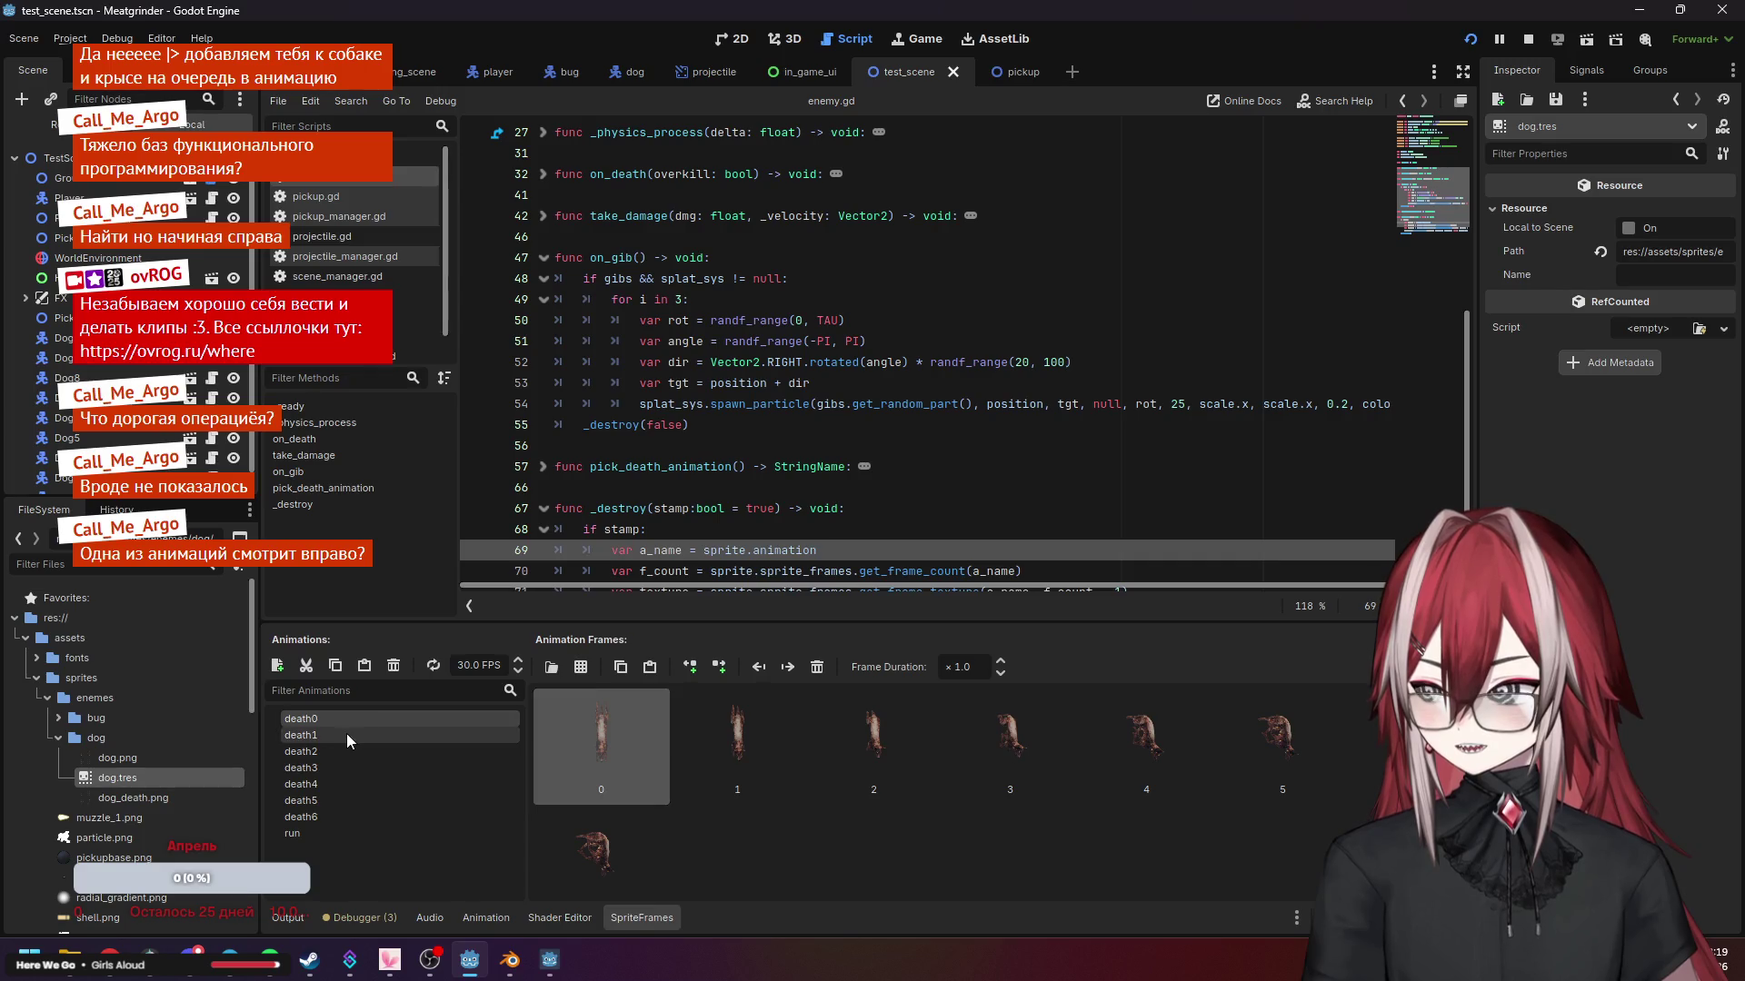
click(418, 741)
click(401, 756)
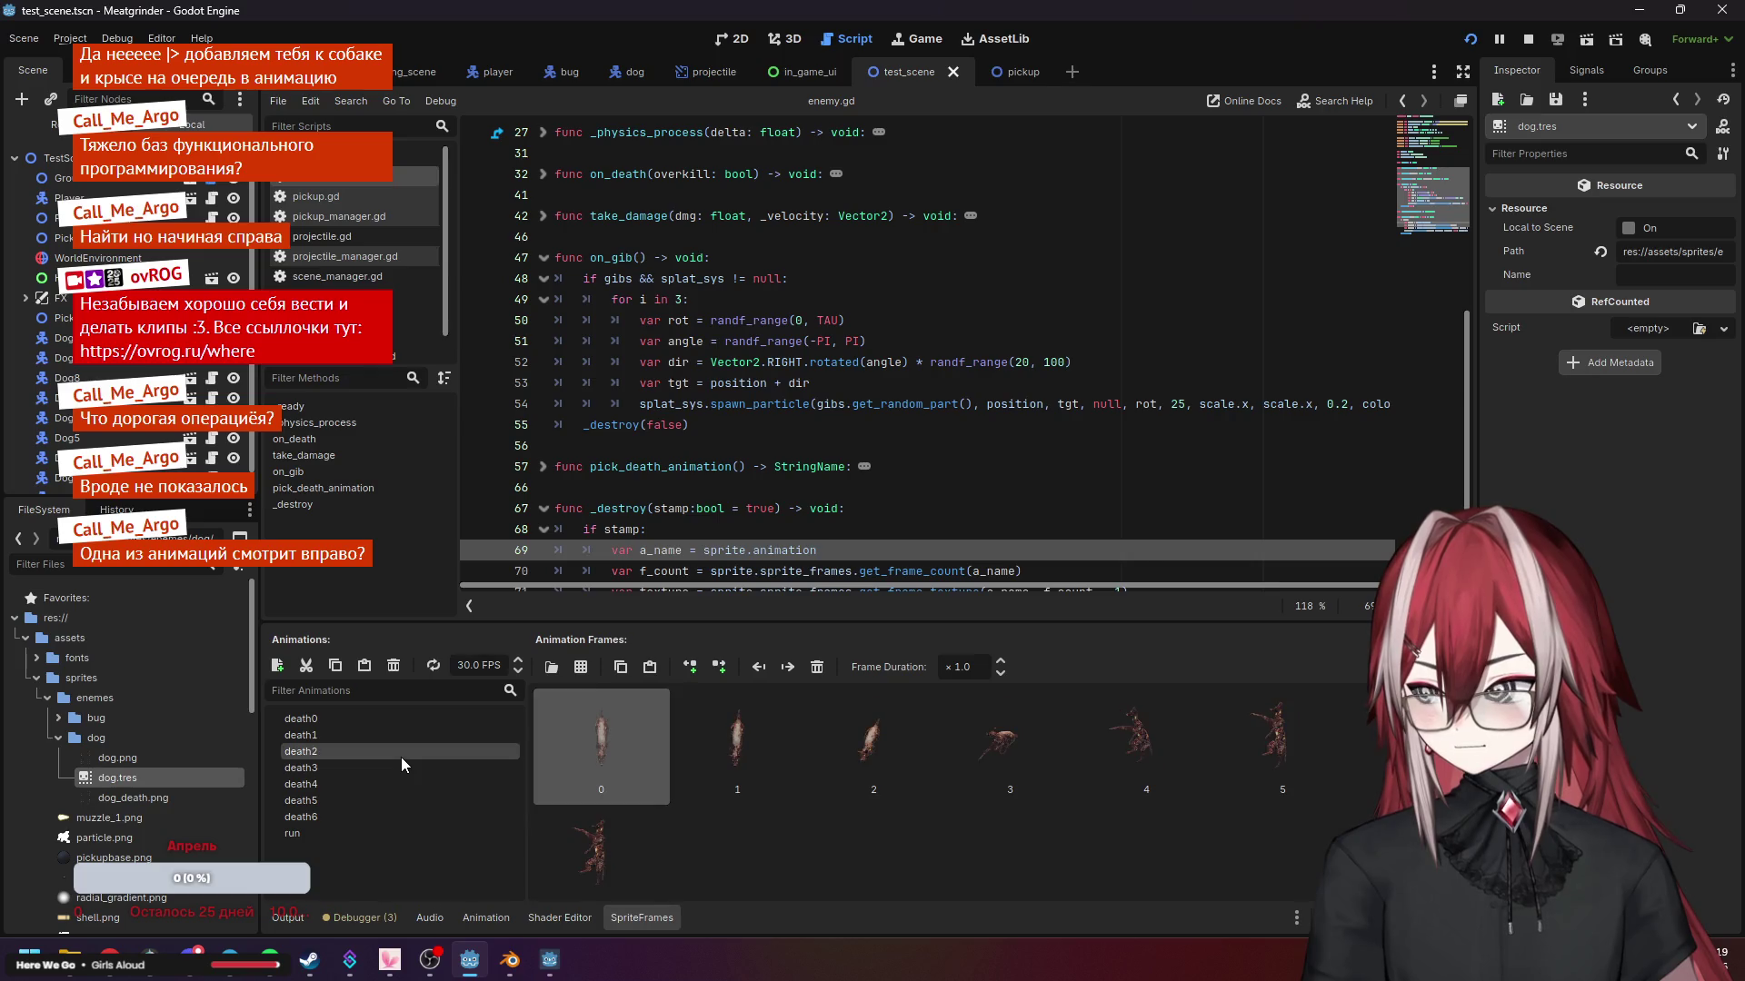
click(394, 770)
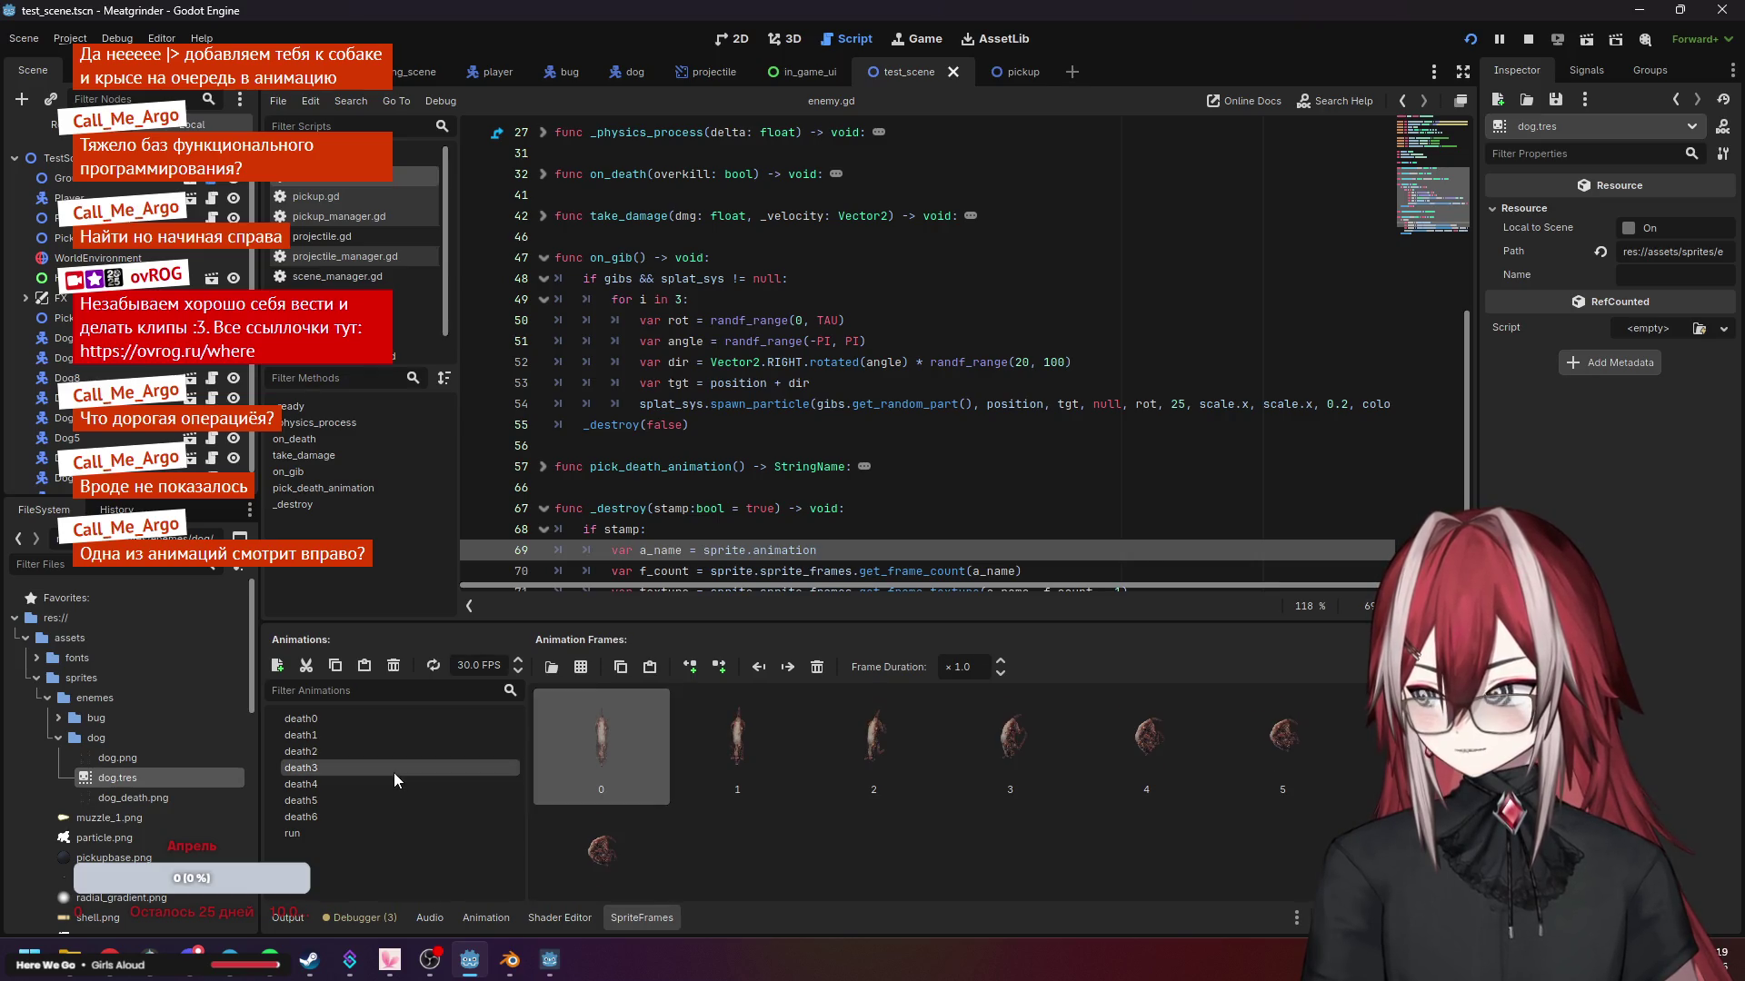
click(387, 783)
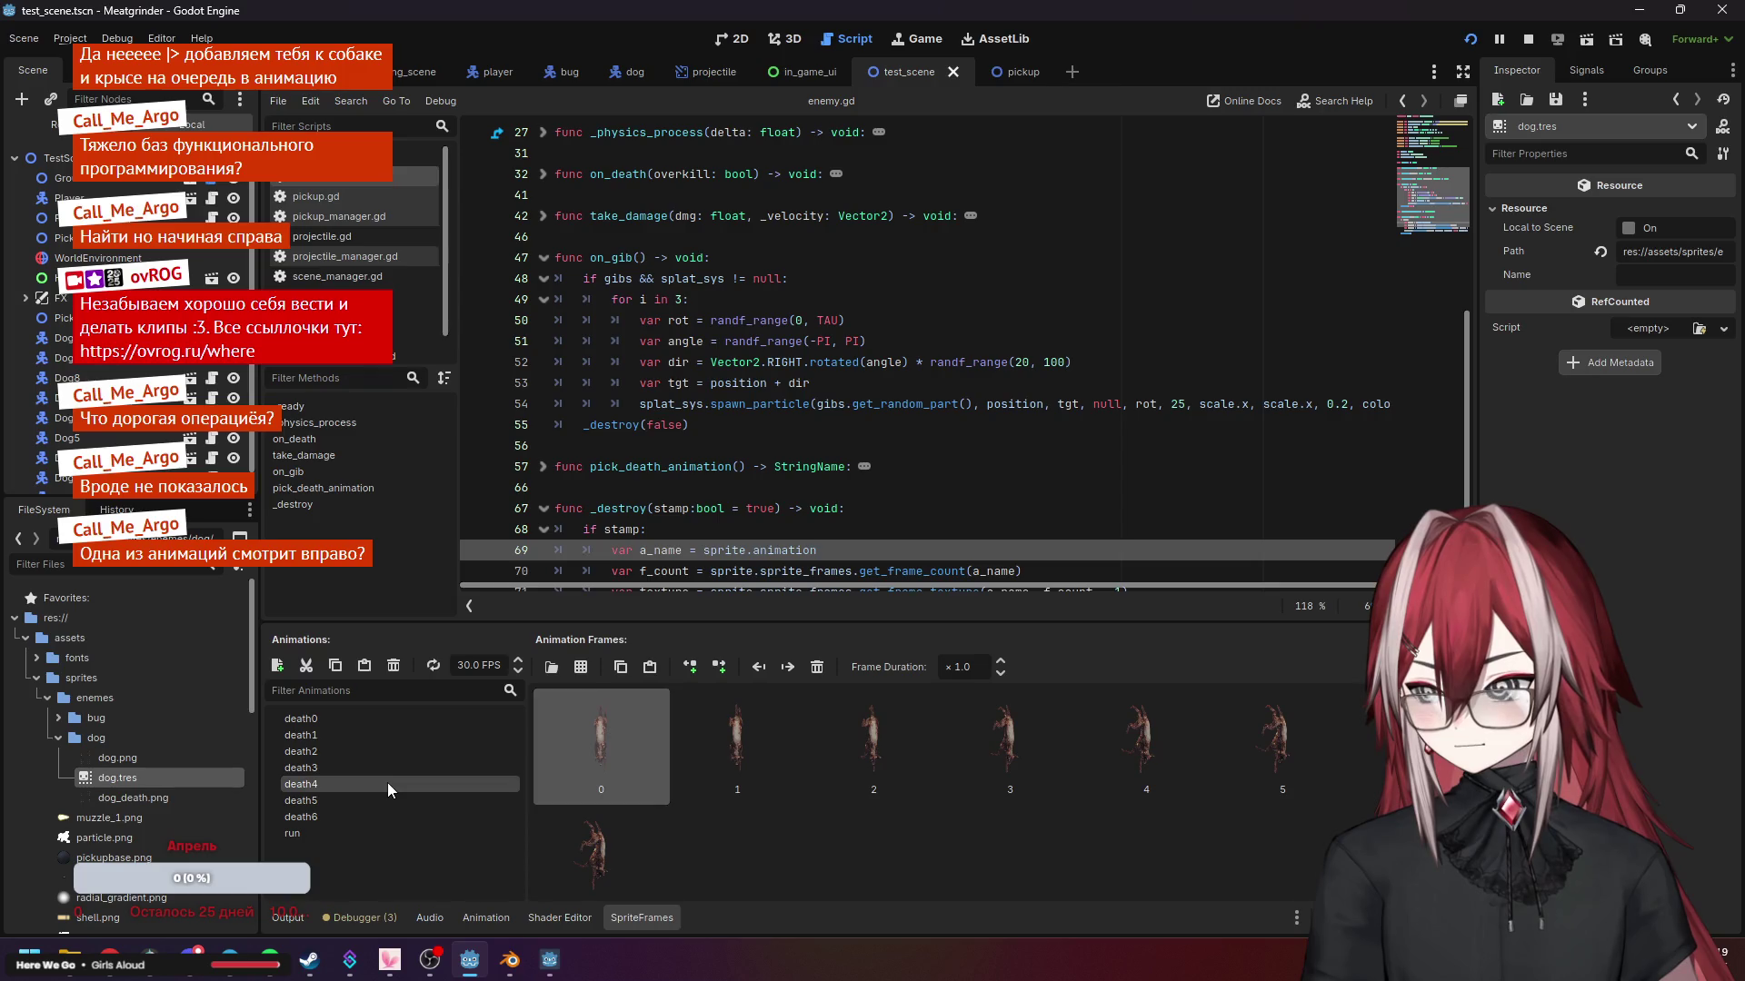
click(365, 812)
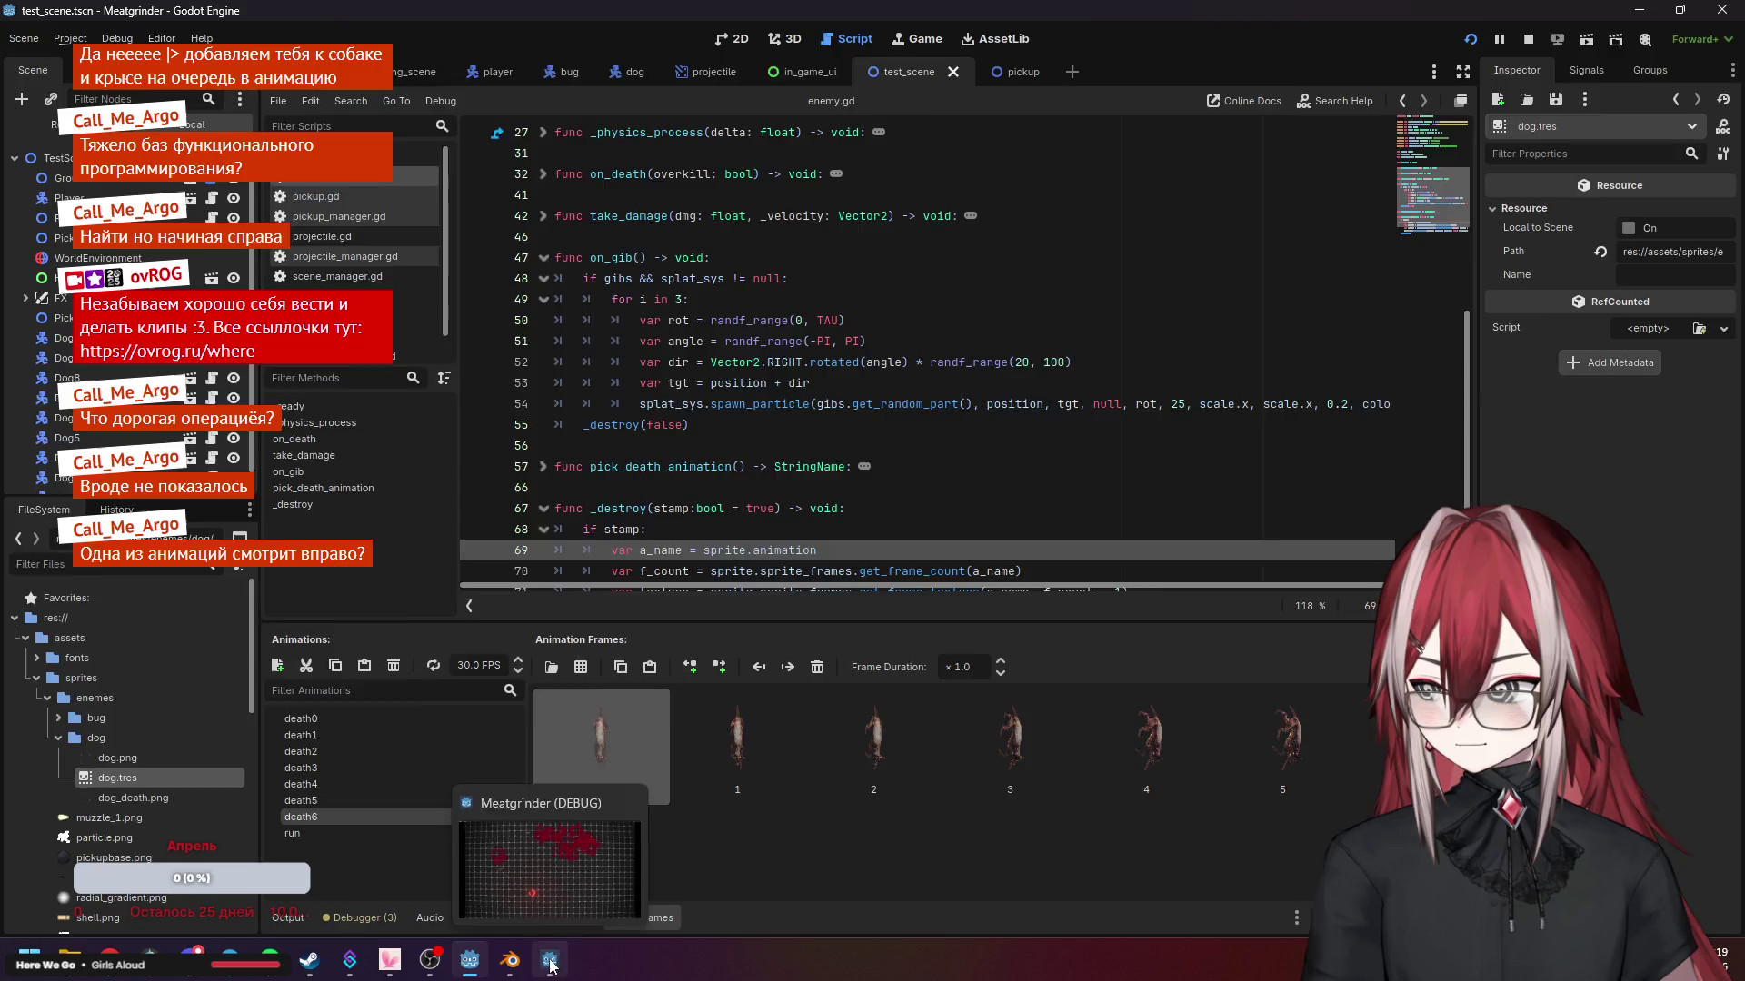
key(Escape)
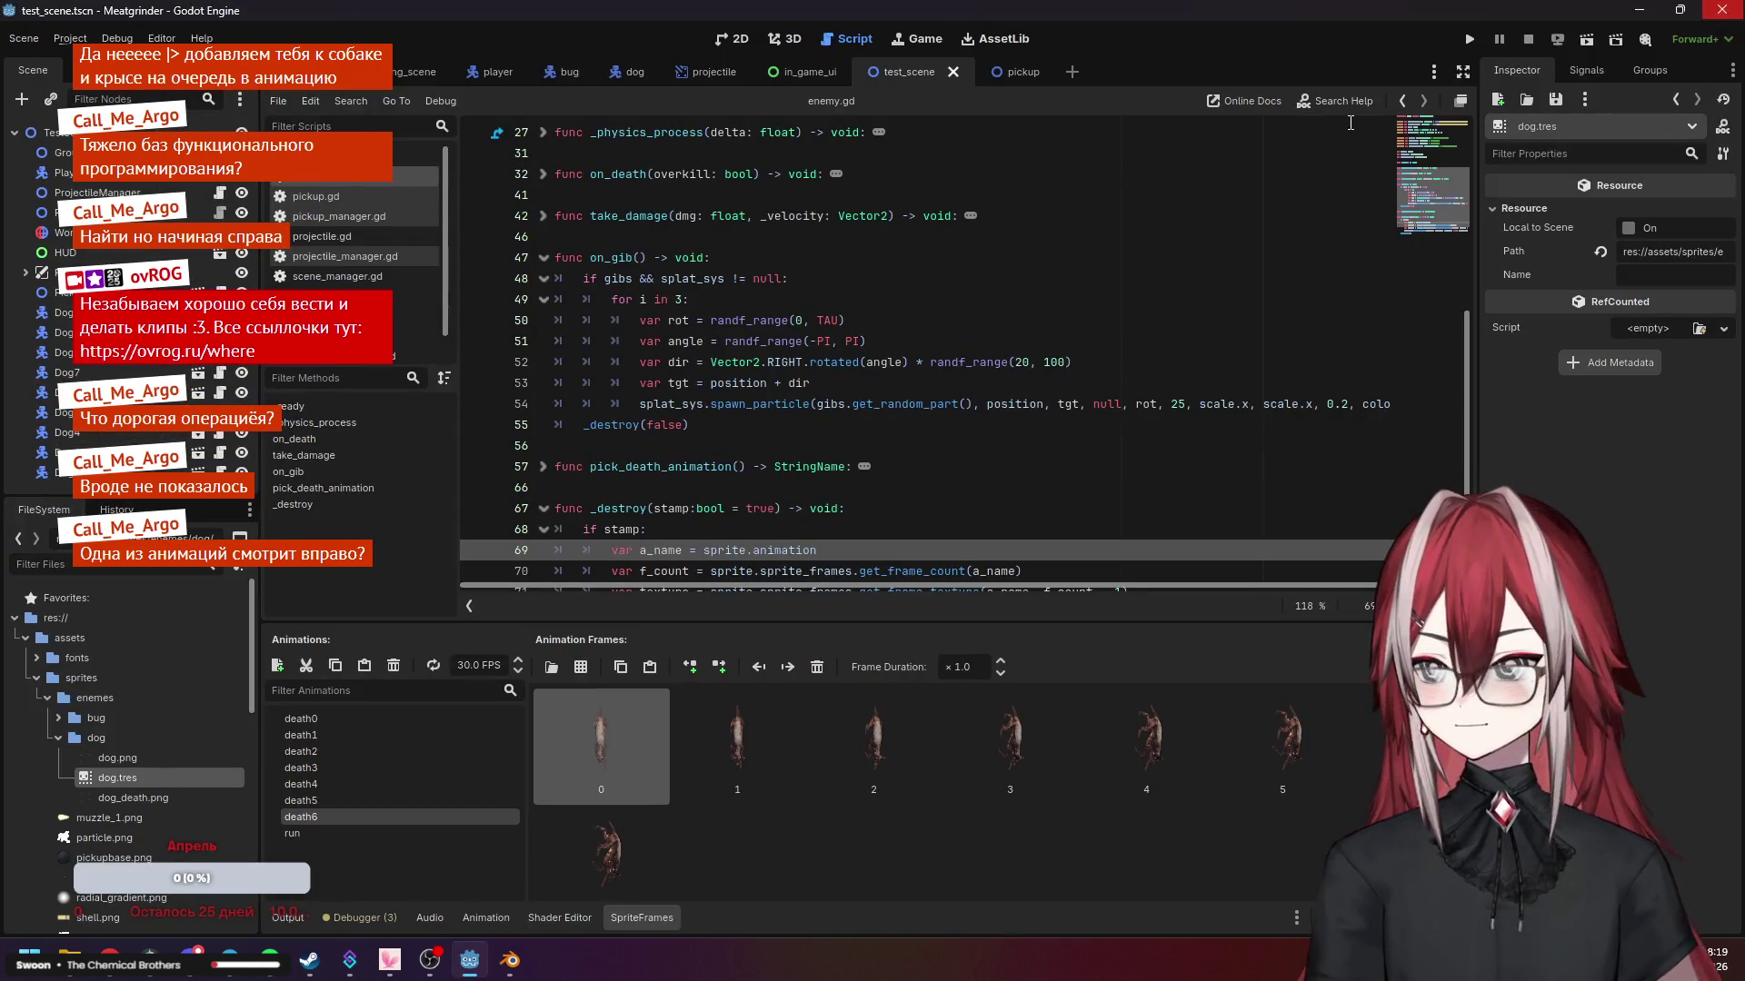
click(1581, 47)
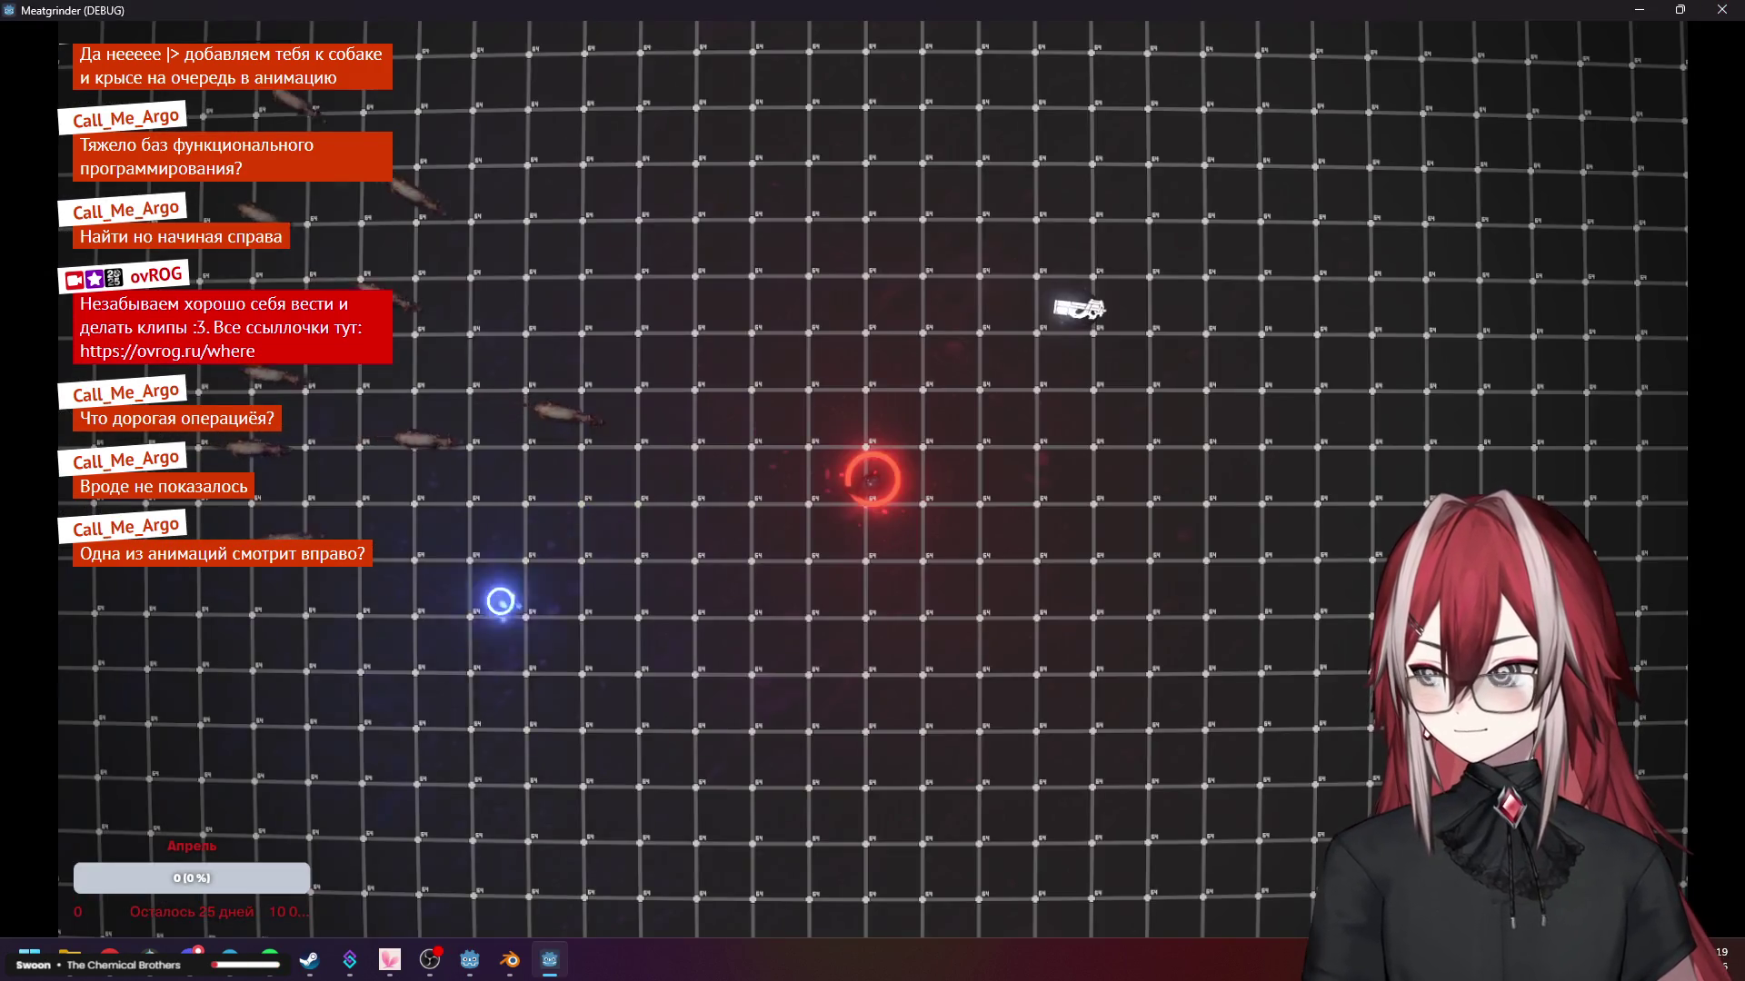
Step: Move the player down-left, then right through the enemies to kill them, and close the game
key(s)
key(a)
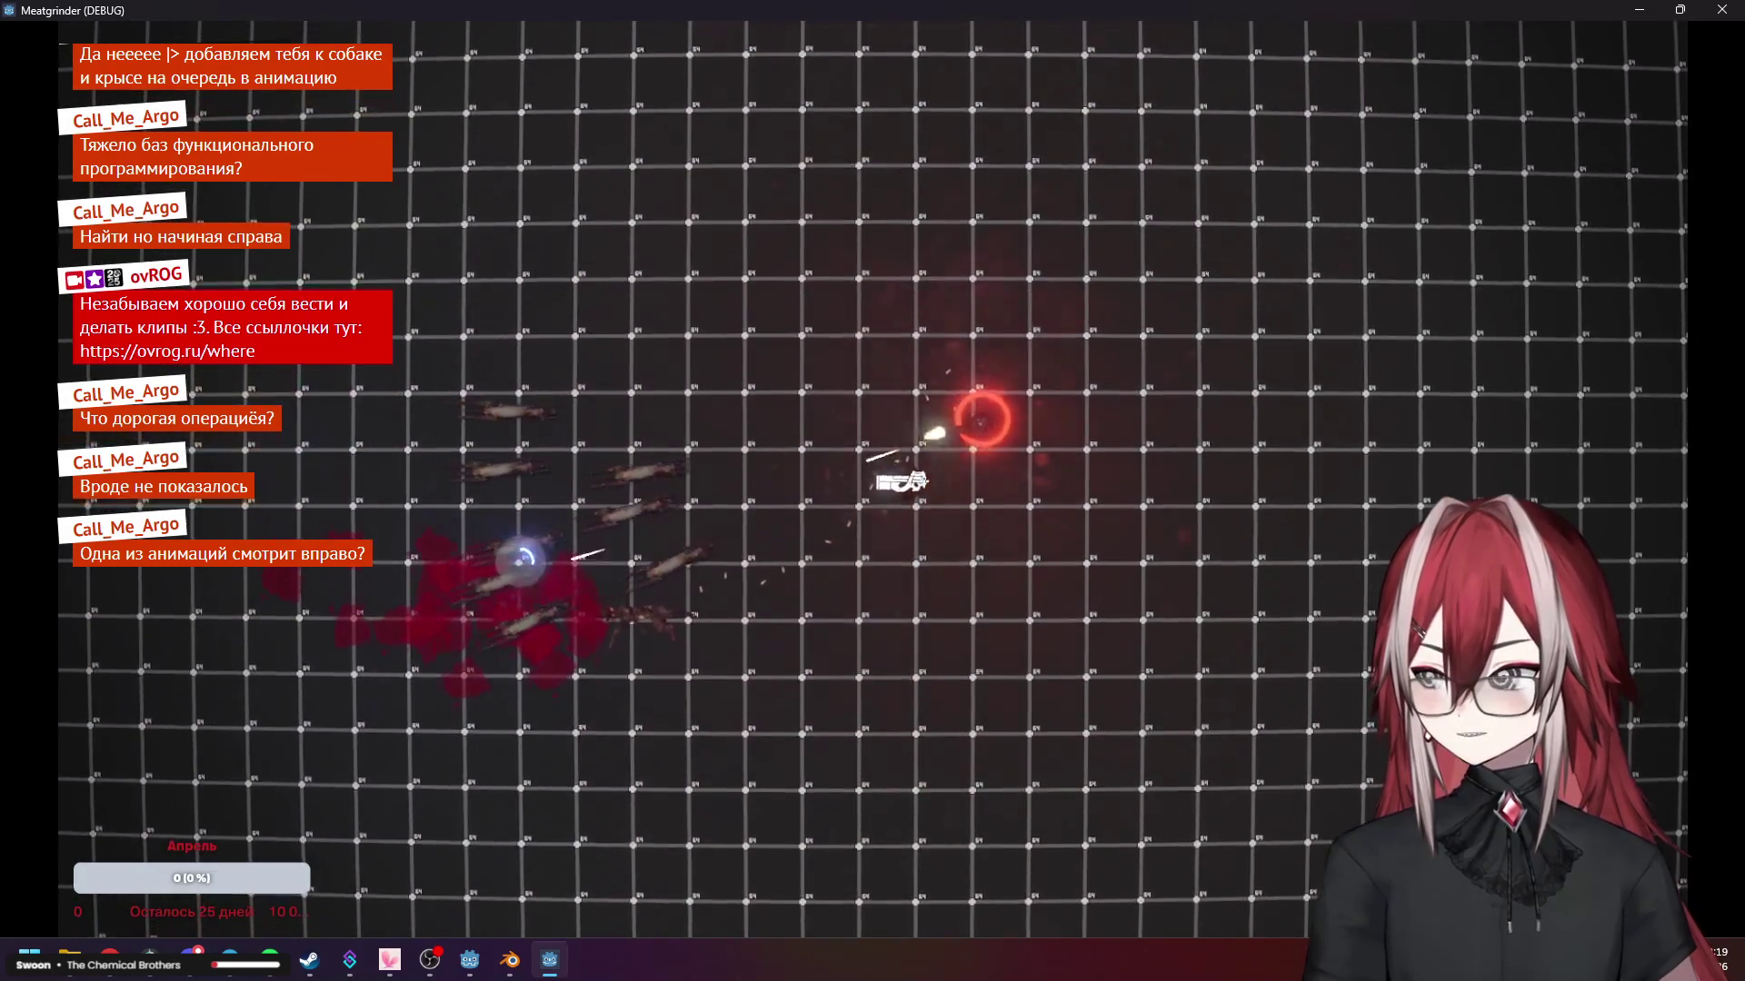
key(d)
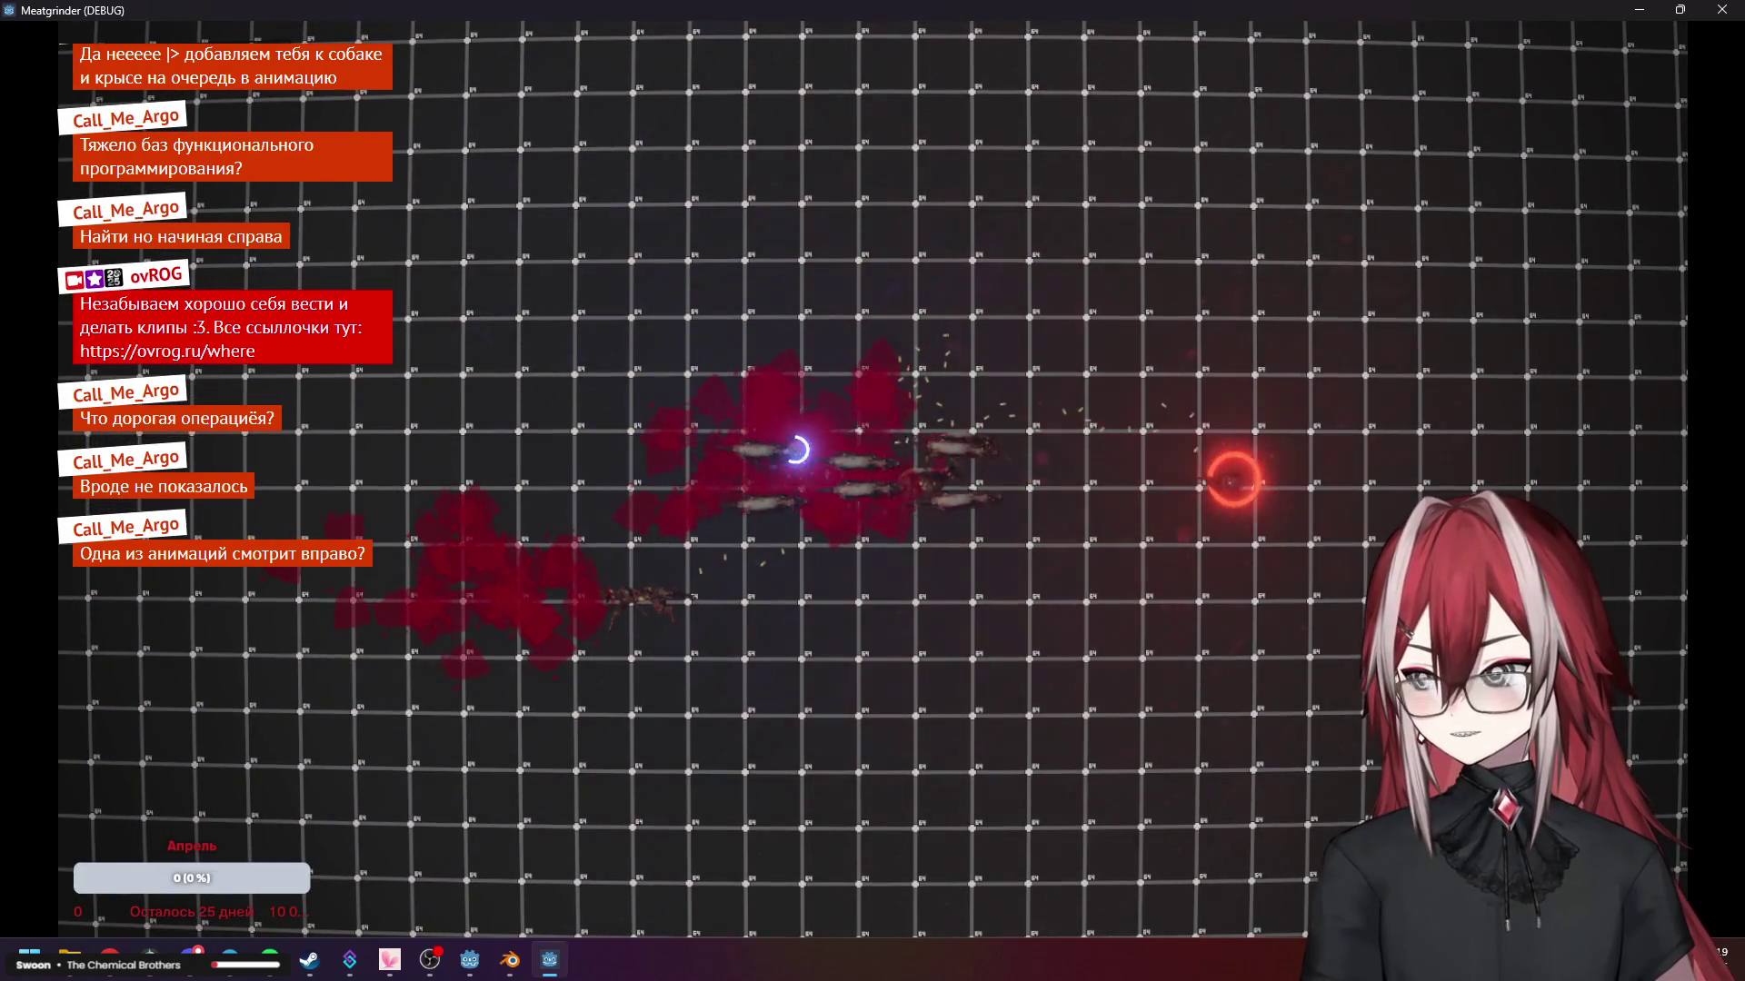
key(d)
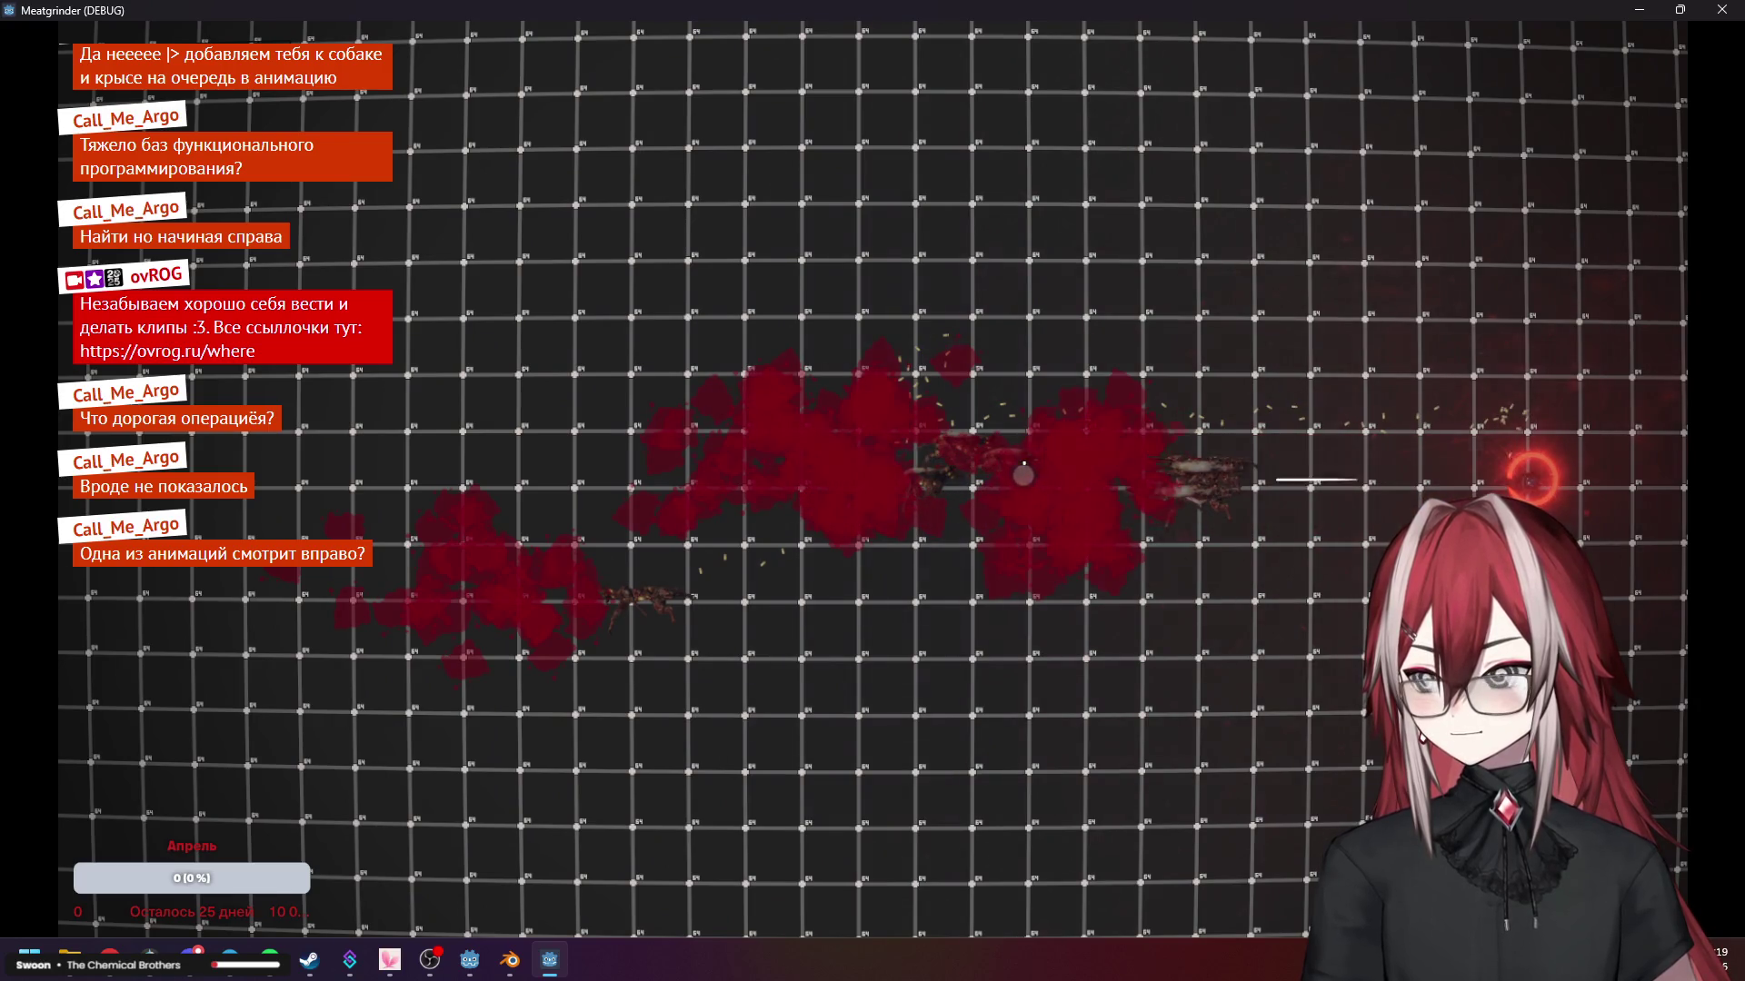
key(d)
key(s)
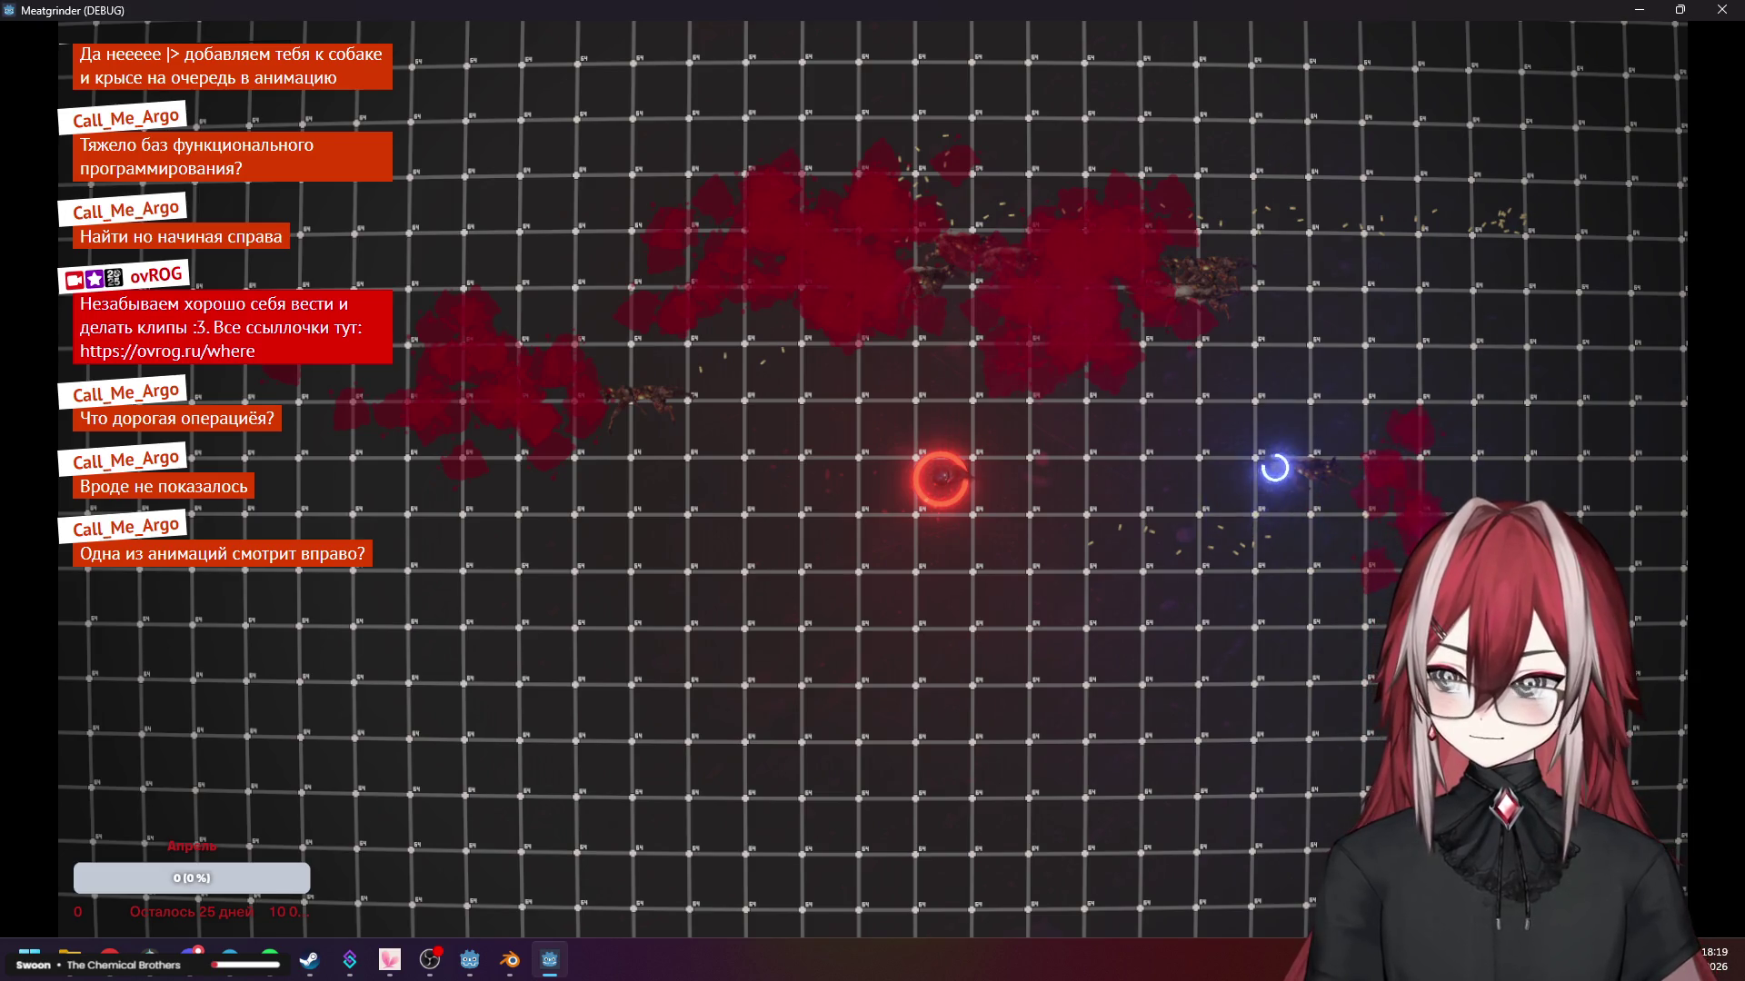
click(1721, 9)
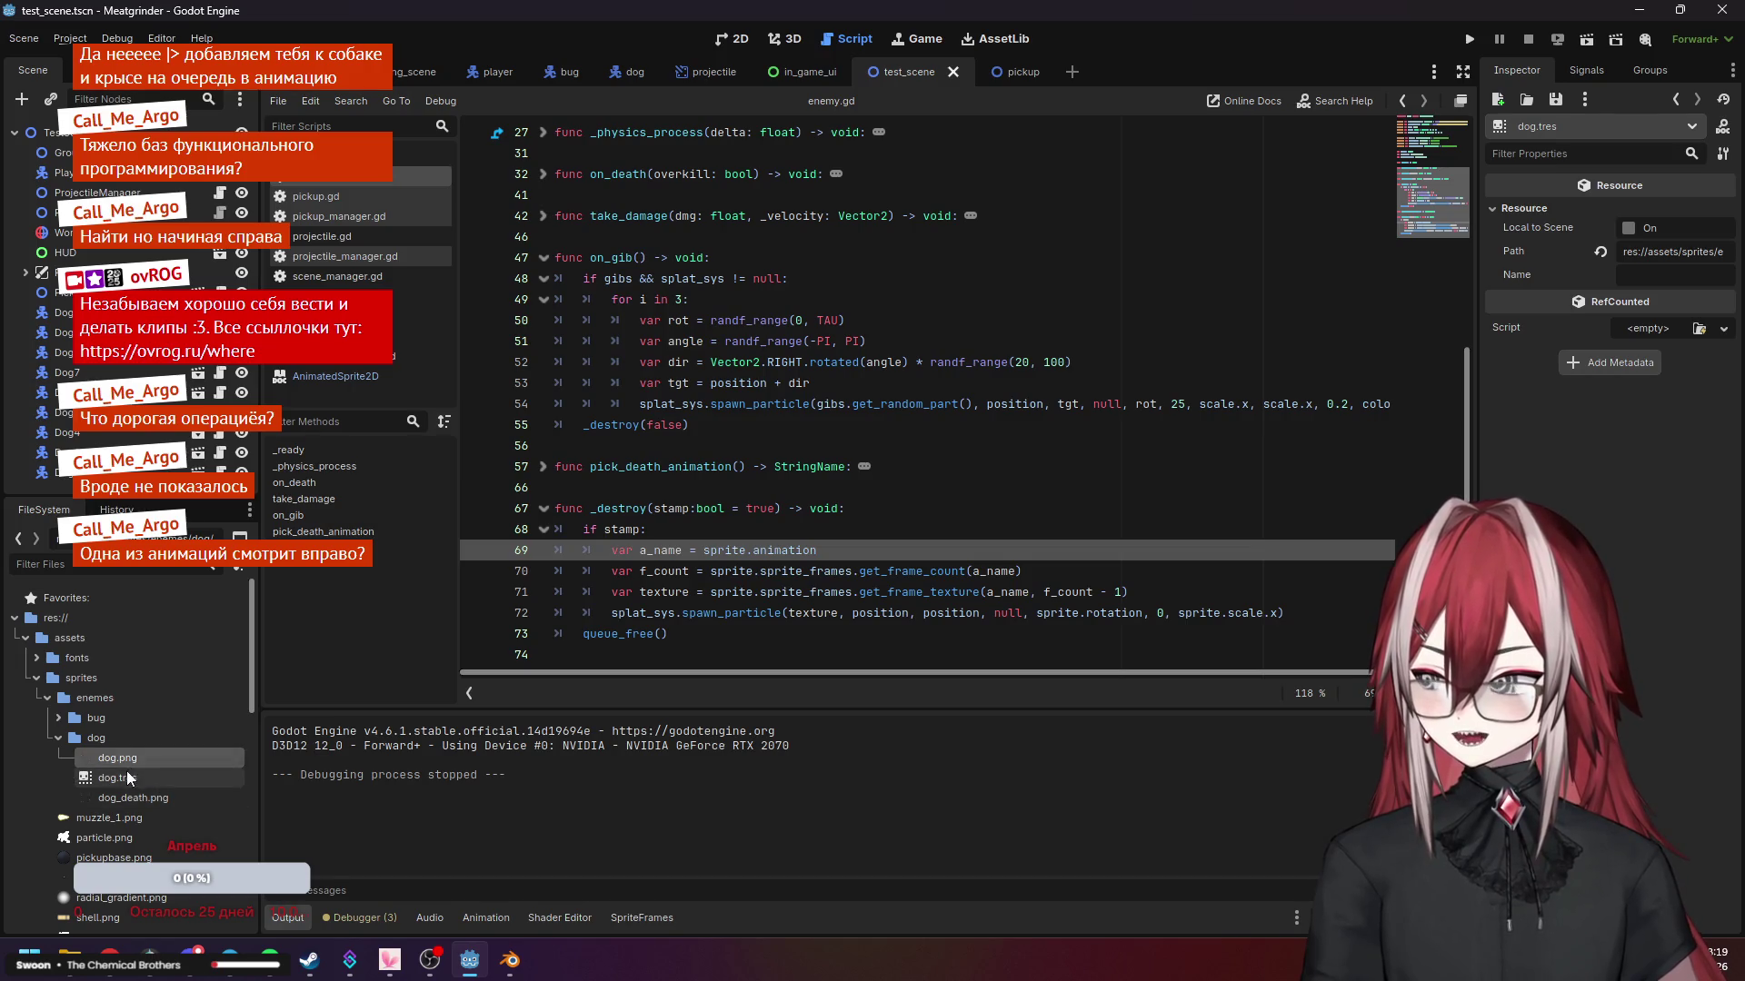
Step: View the death1–death6 frames in the dog's SpriteFrames, then switch to the dog.tscn tab
click(475, 920)
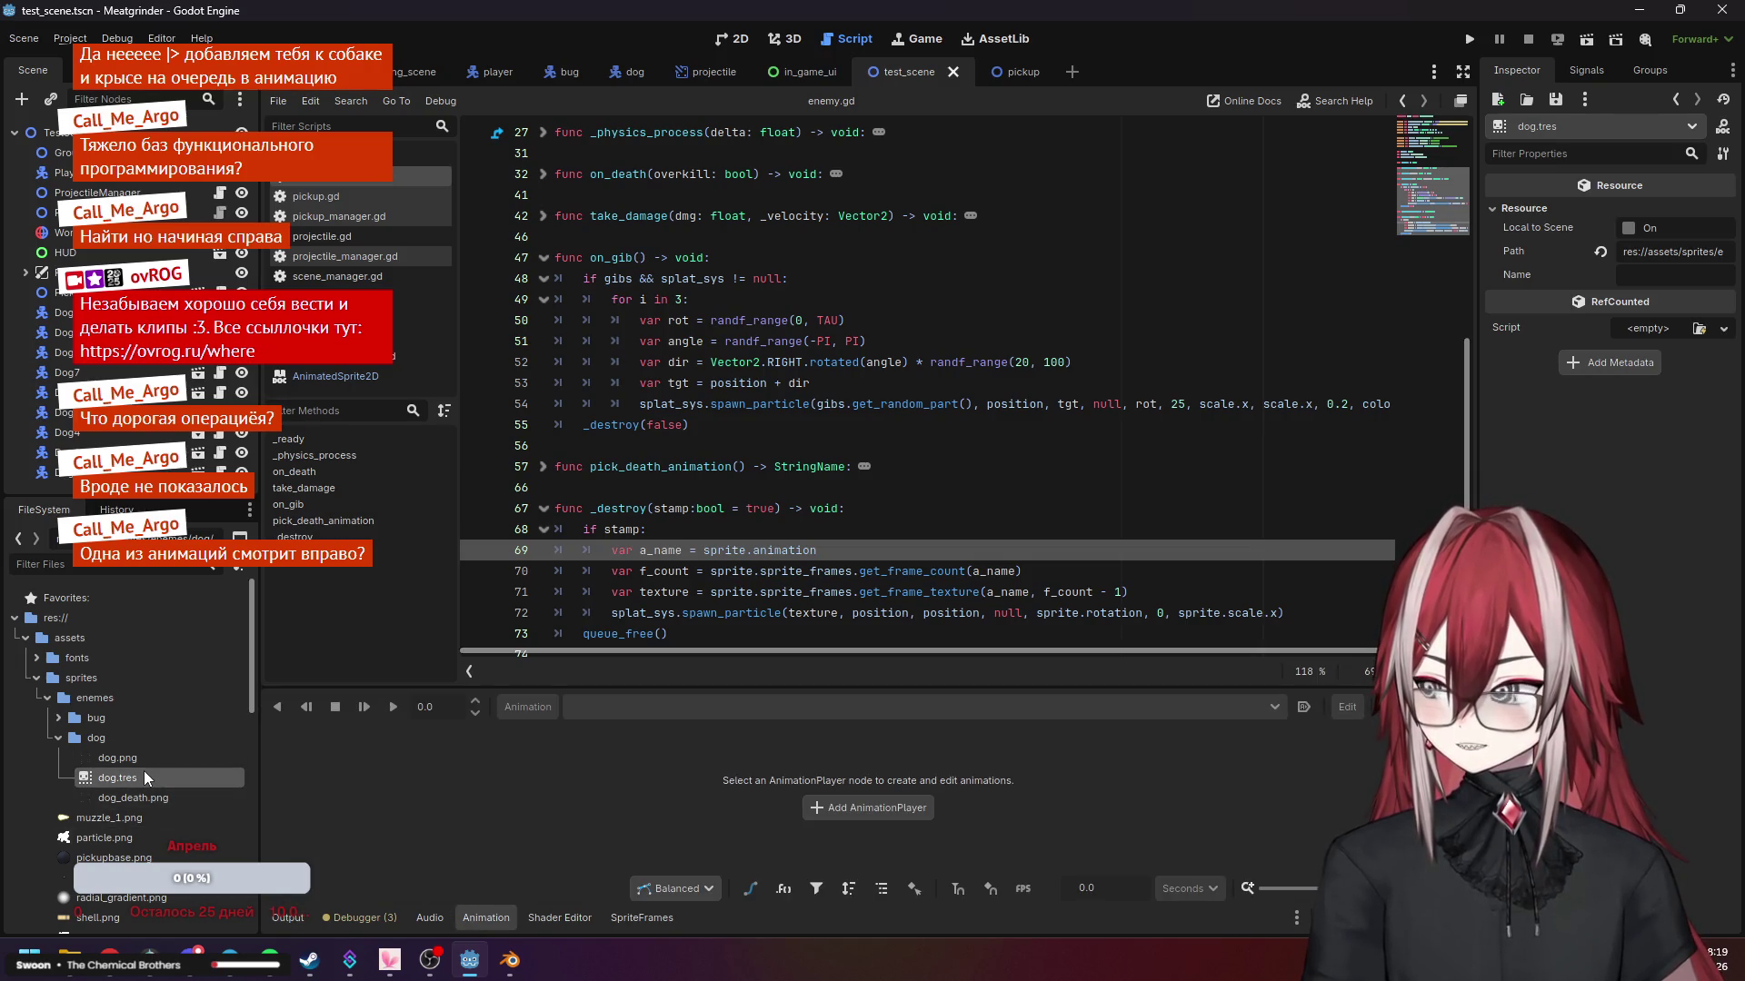
click(144, 774)
click(358, 730)
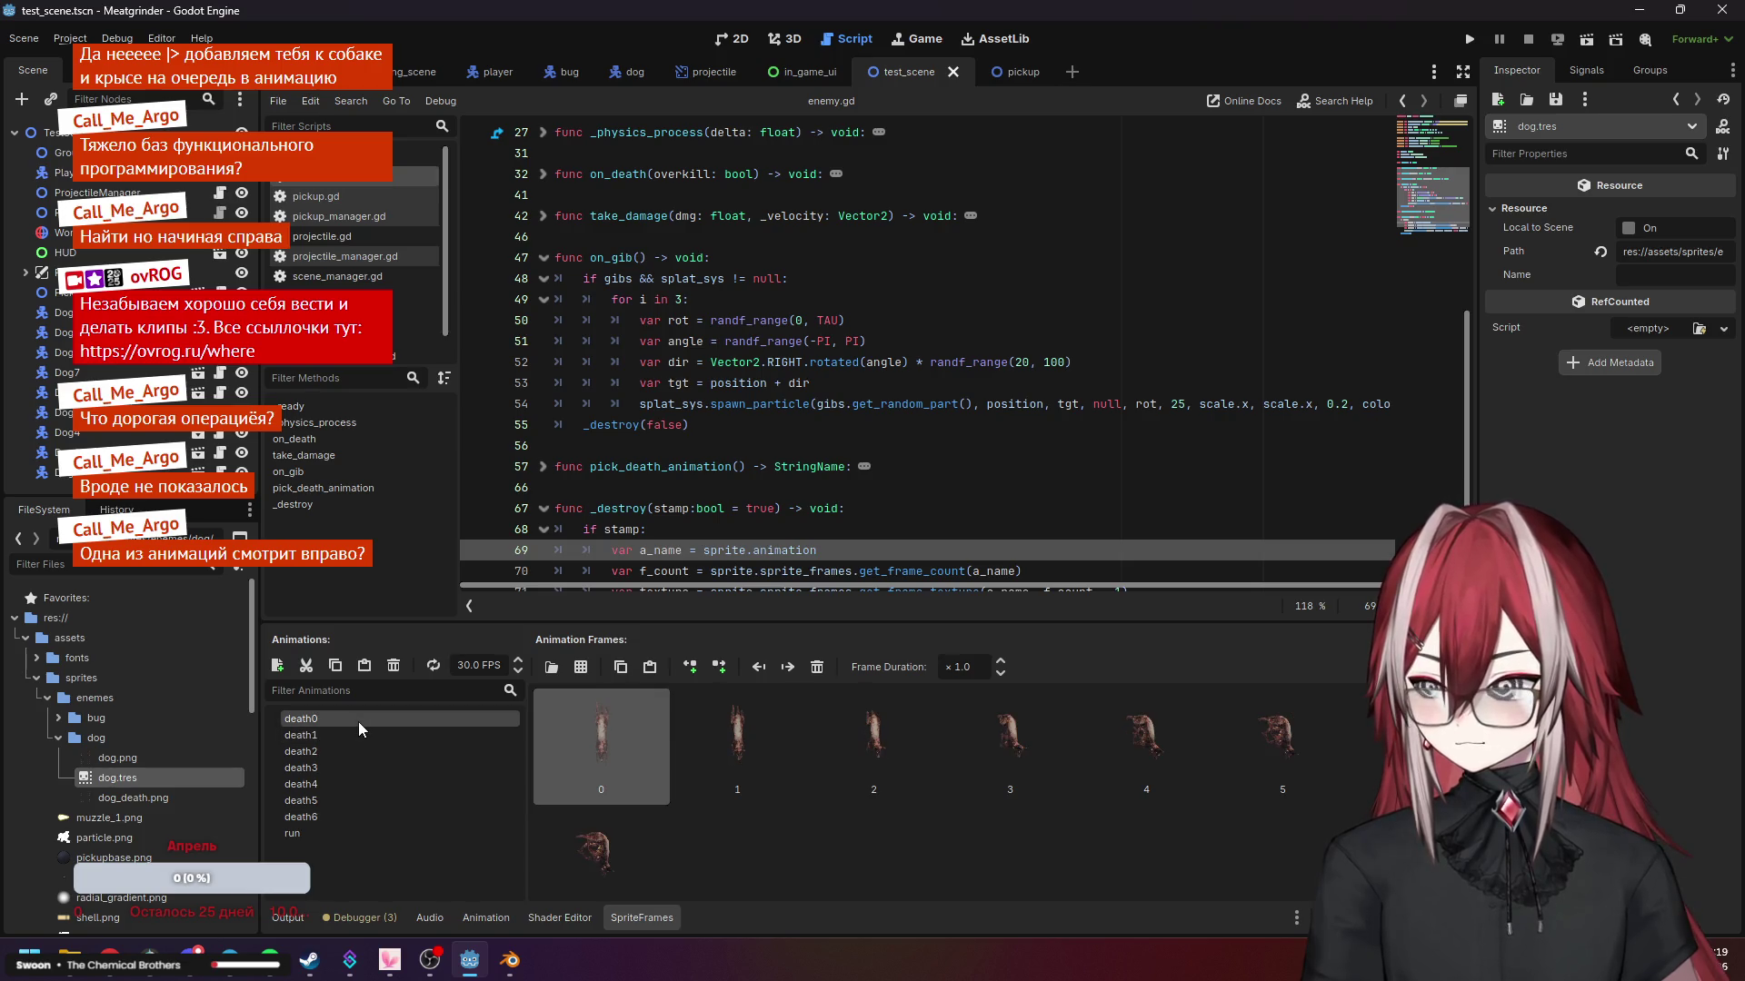
click(340, 751)
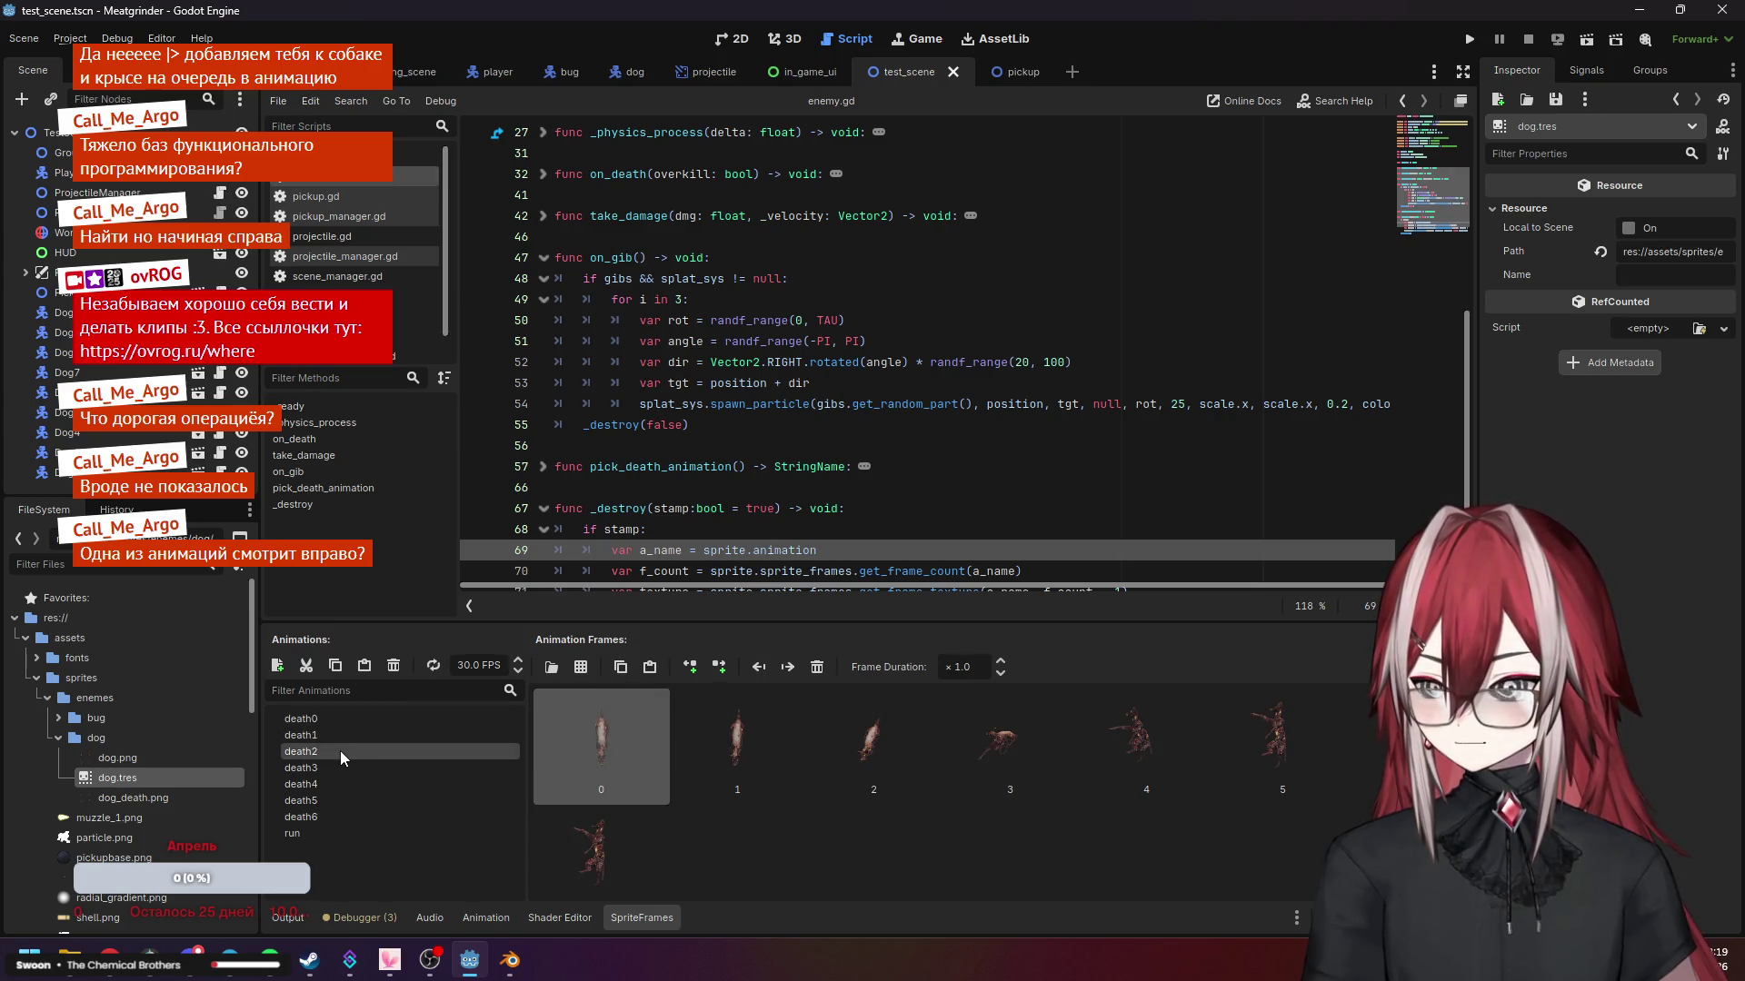
click(334, 765)
click(331, 780)
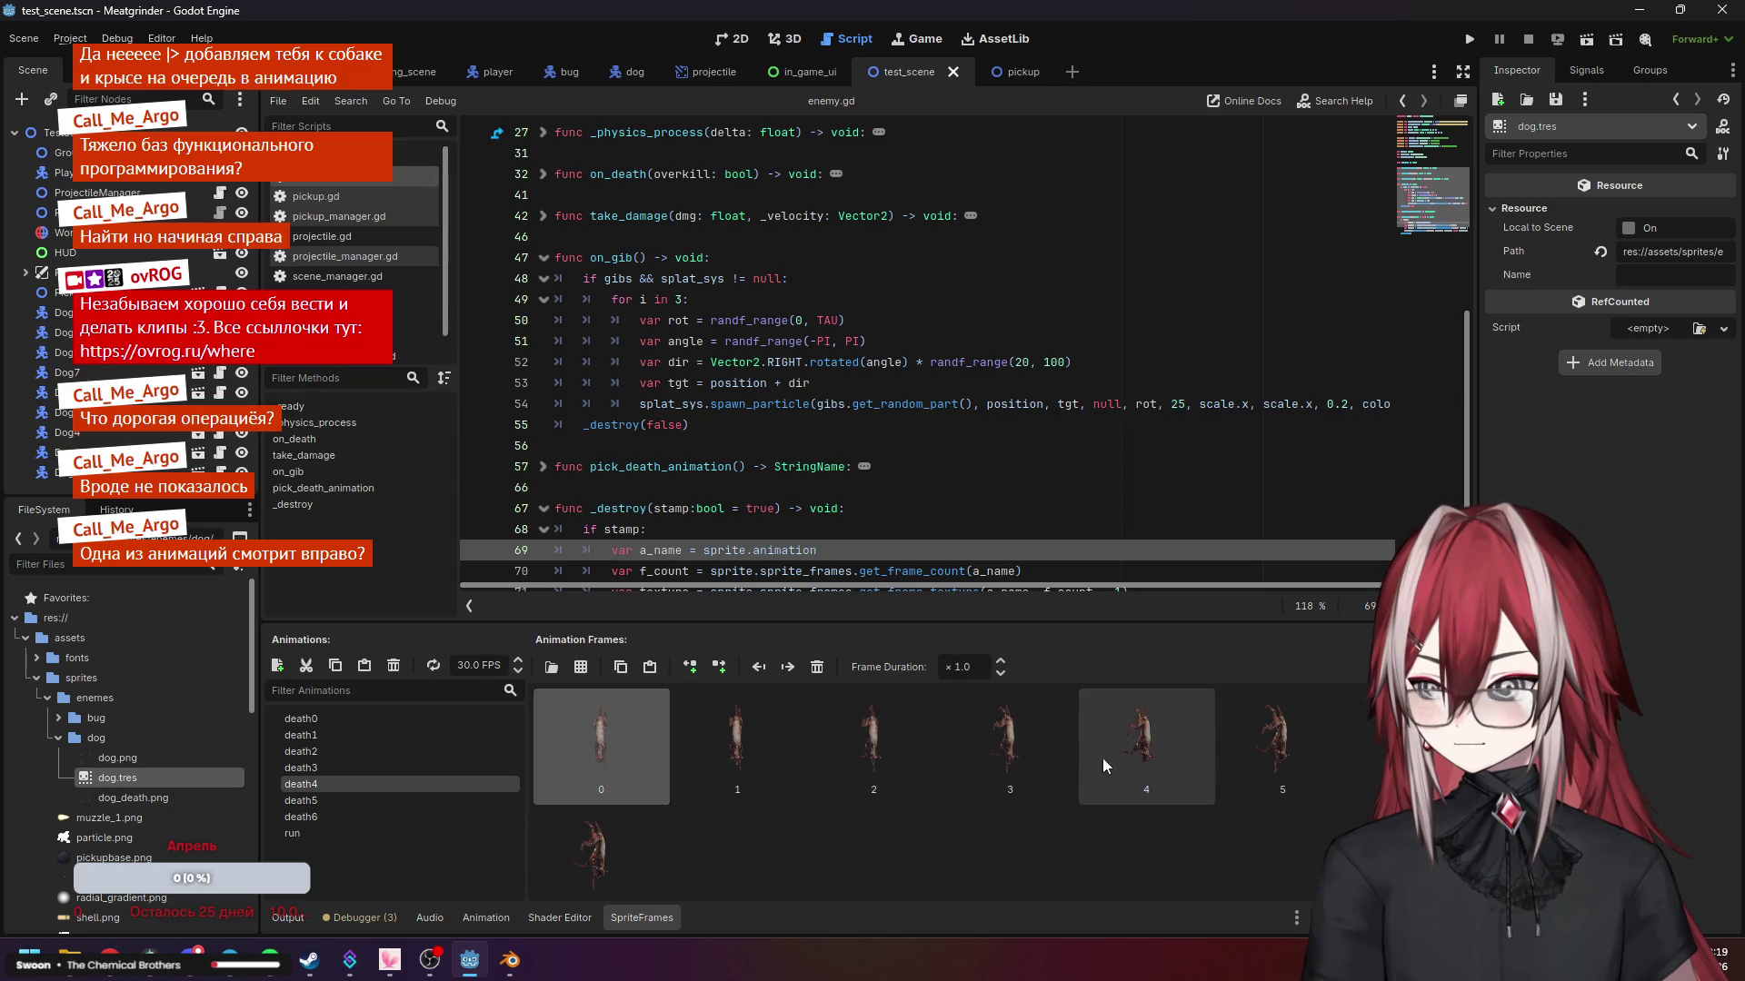
click(364, 801)
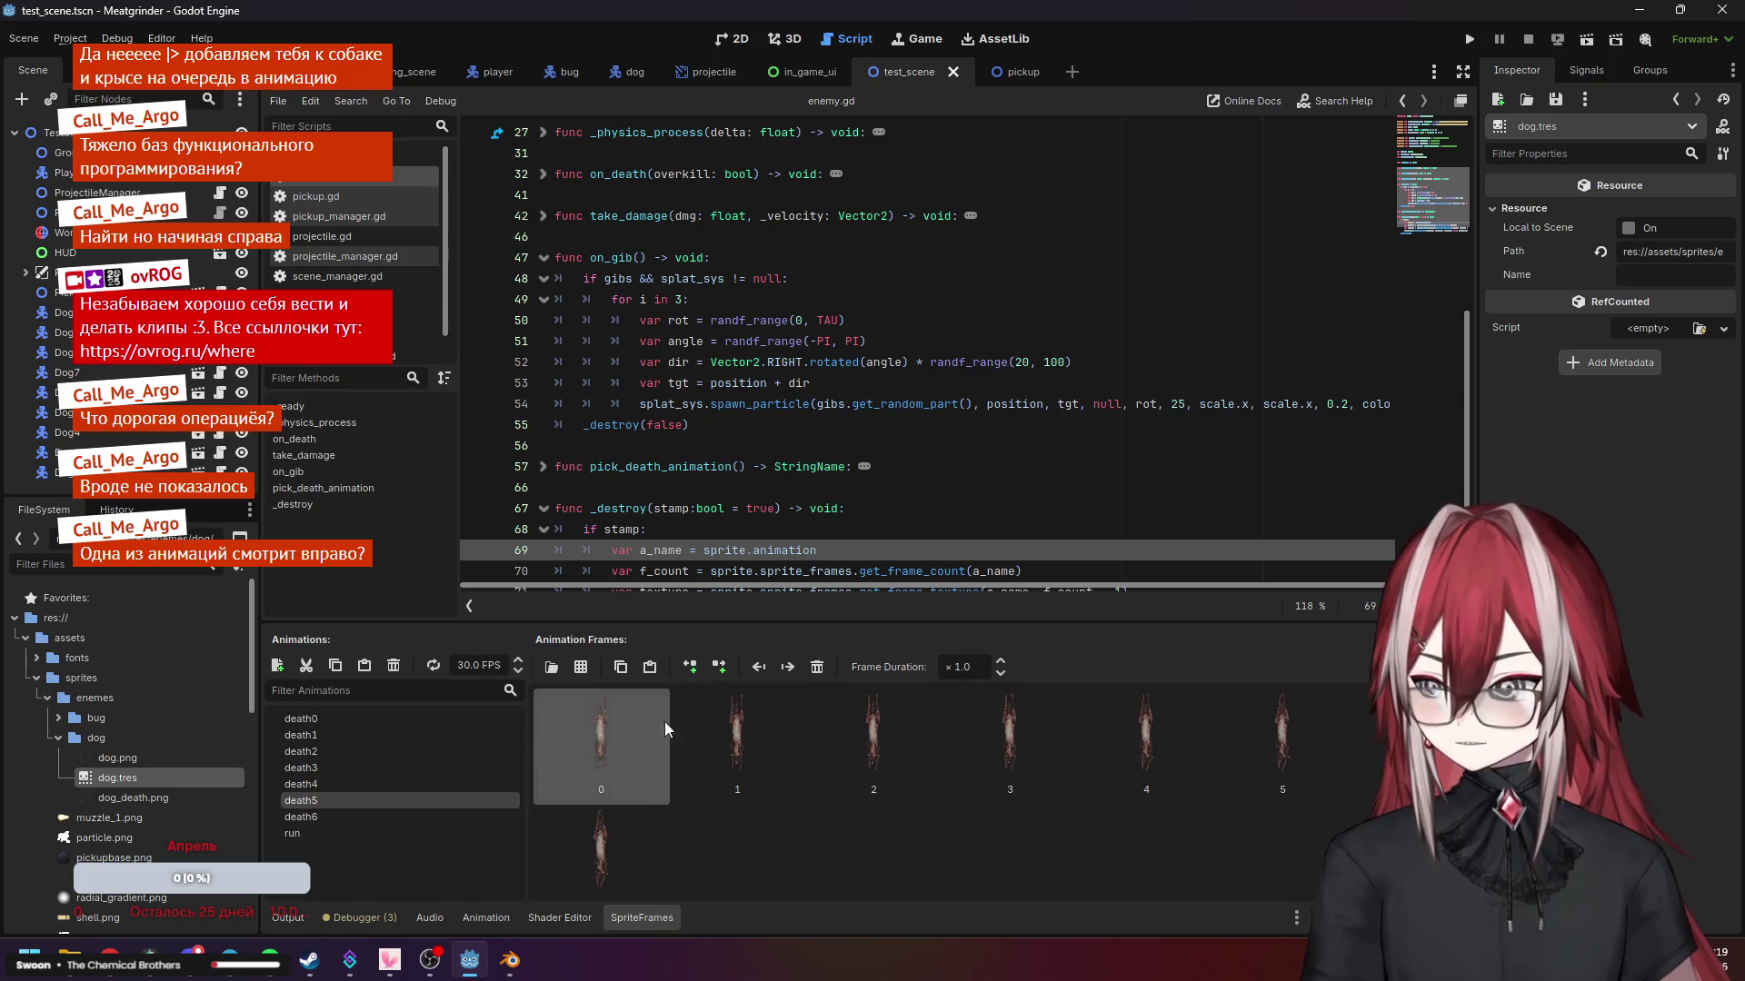
click(418, 818)
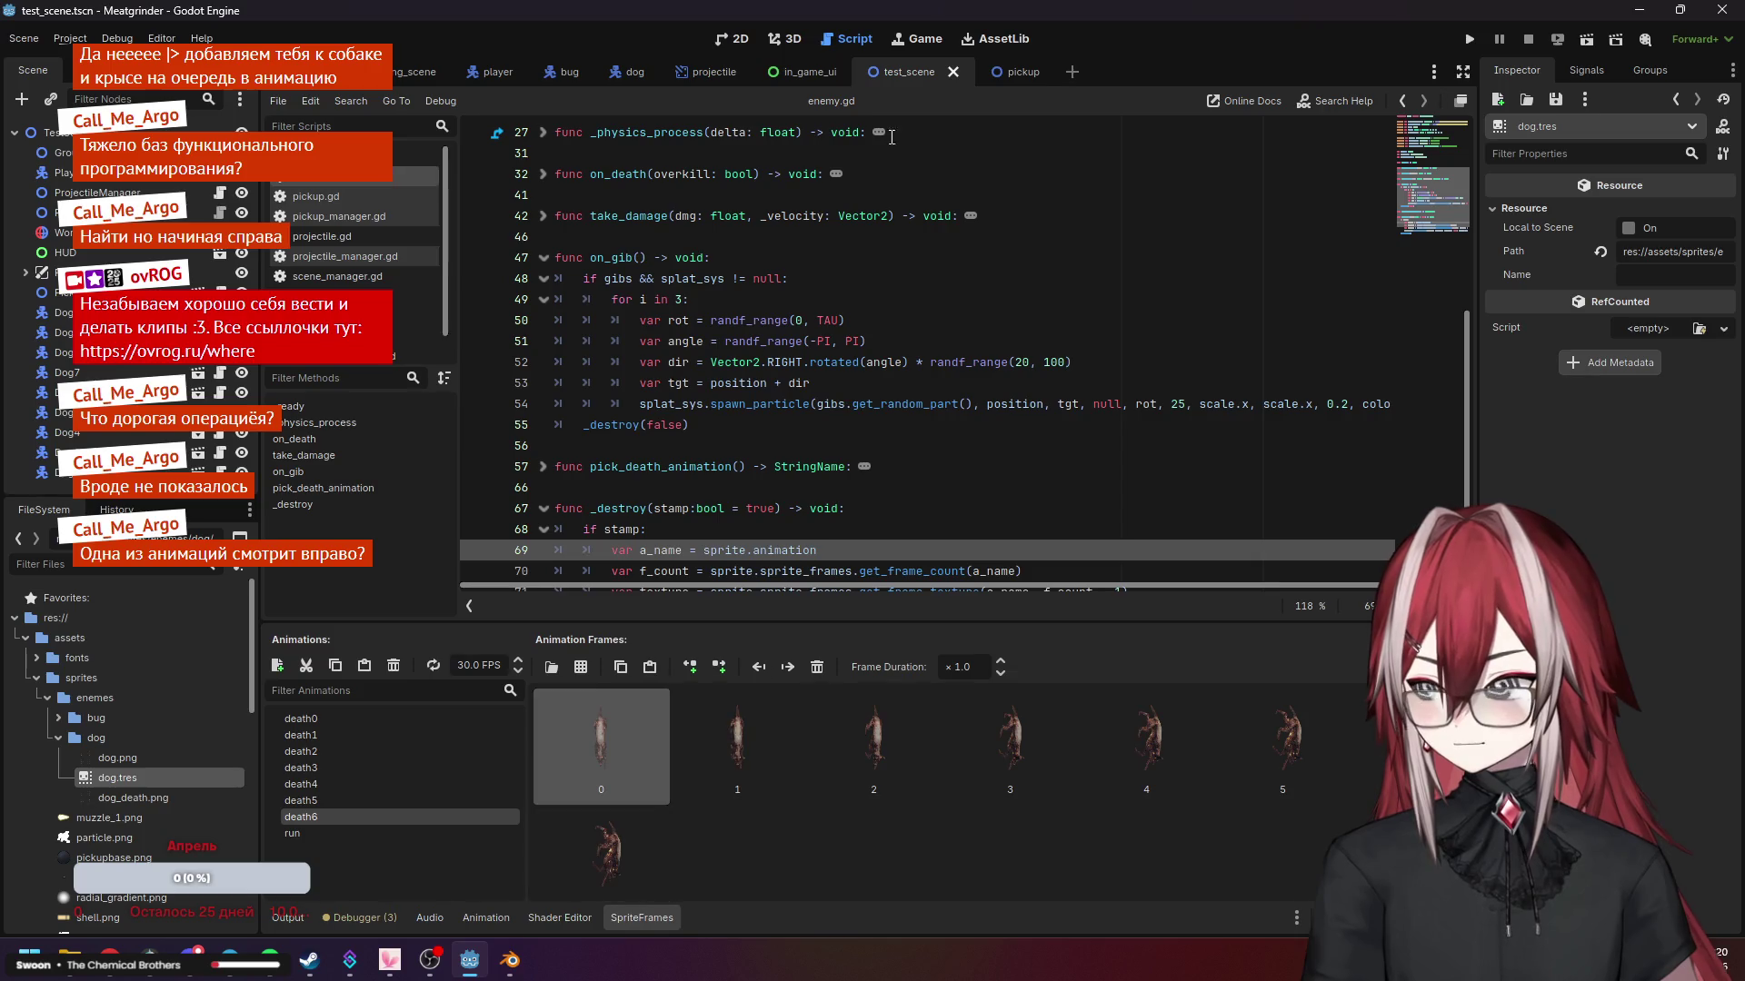
click(634, 73)
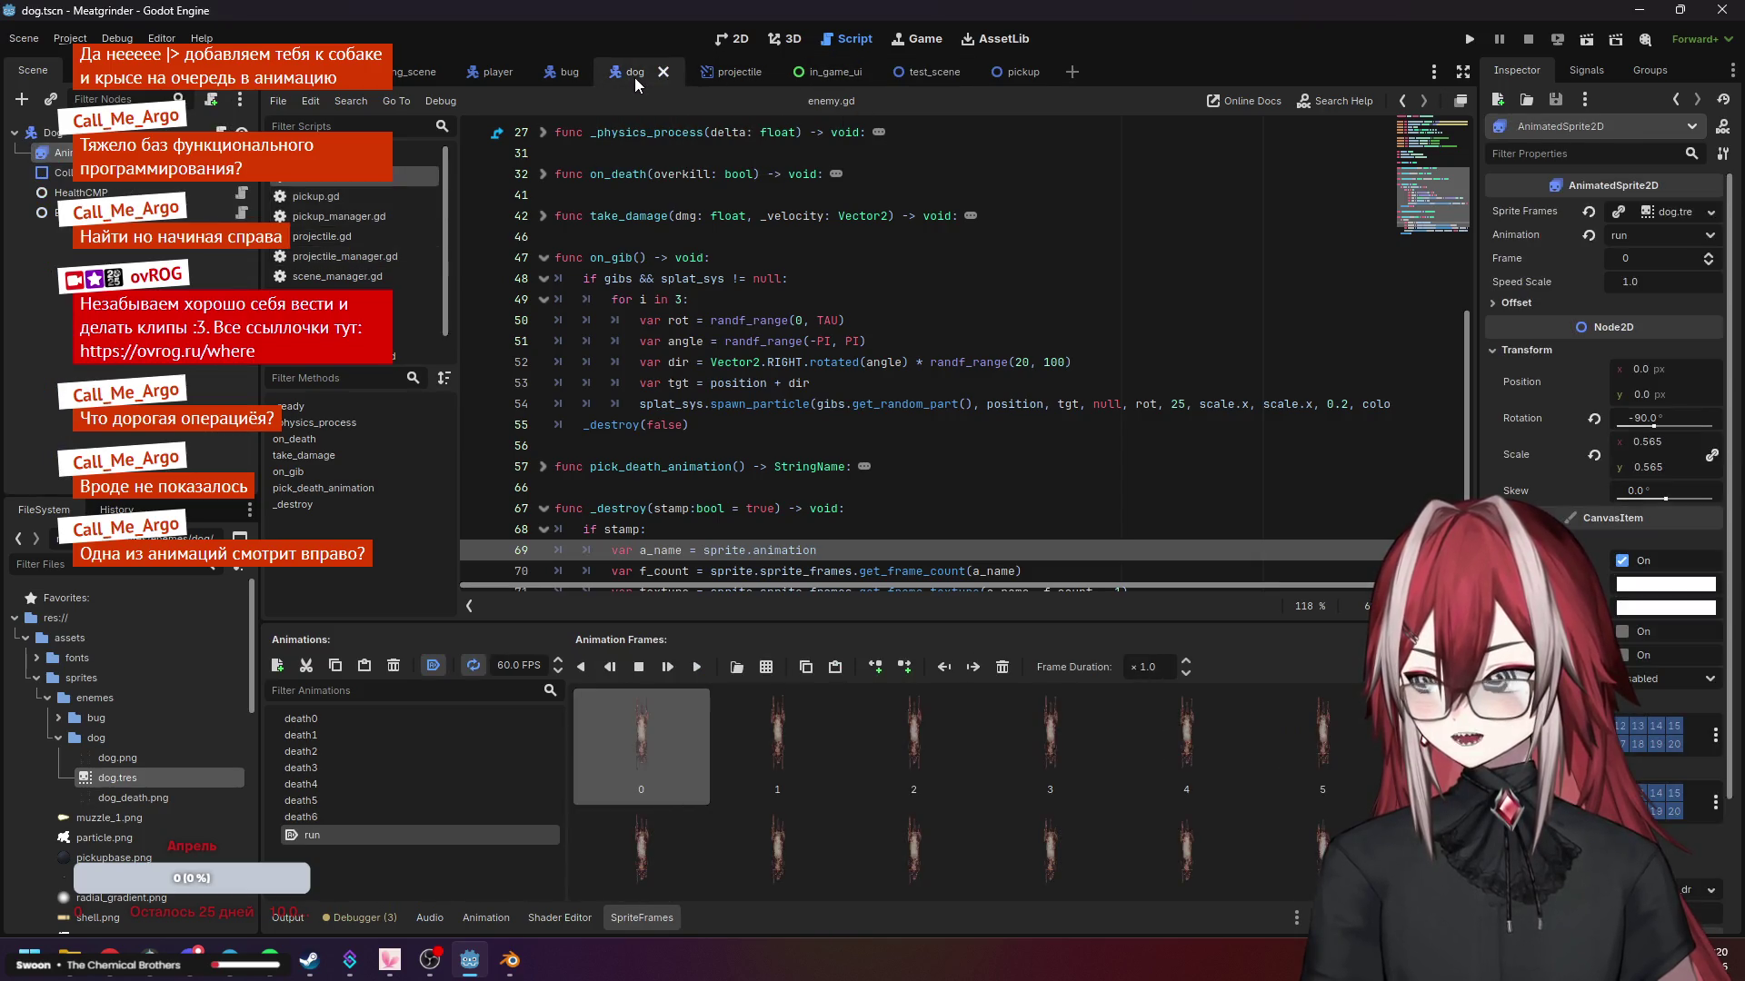
Step: On the 2D canvas, play the dog's death6, death4, death3 and death2 animations
click(732, 38)
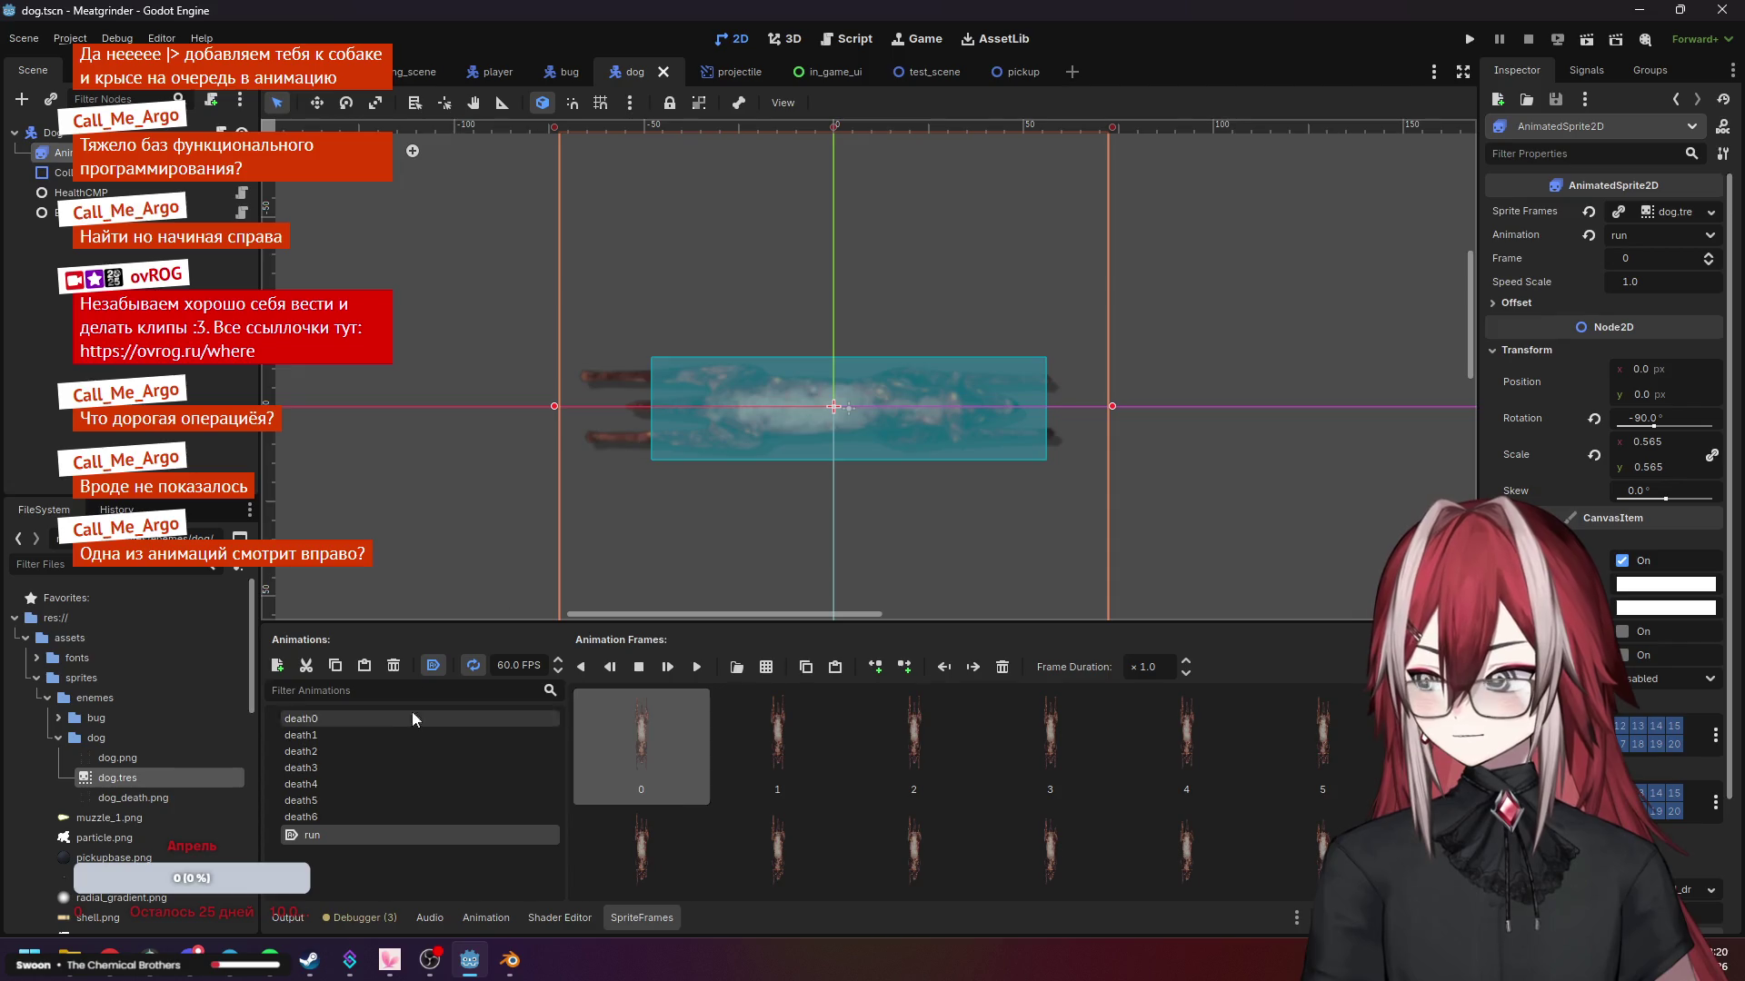
click(300, 817)
click(679, 669)
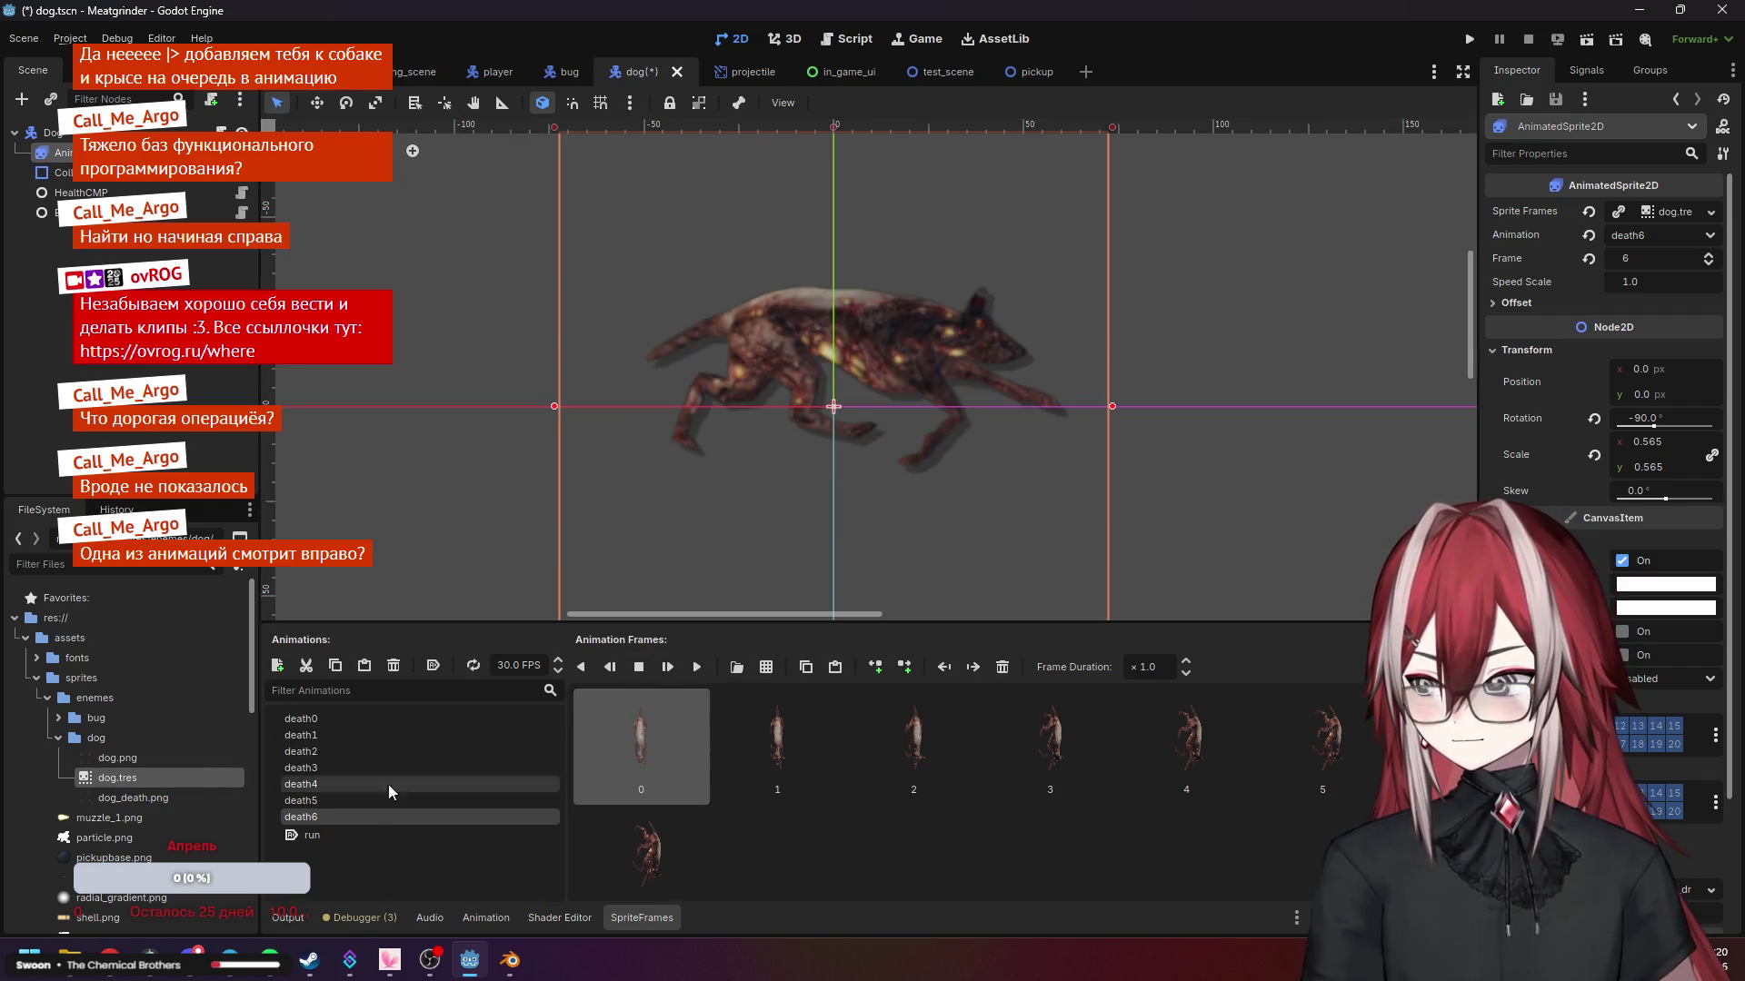
click(300, 800)
click(300, 784)
click(669, 669)
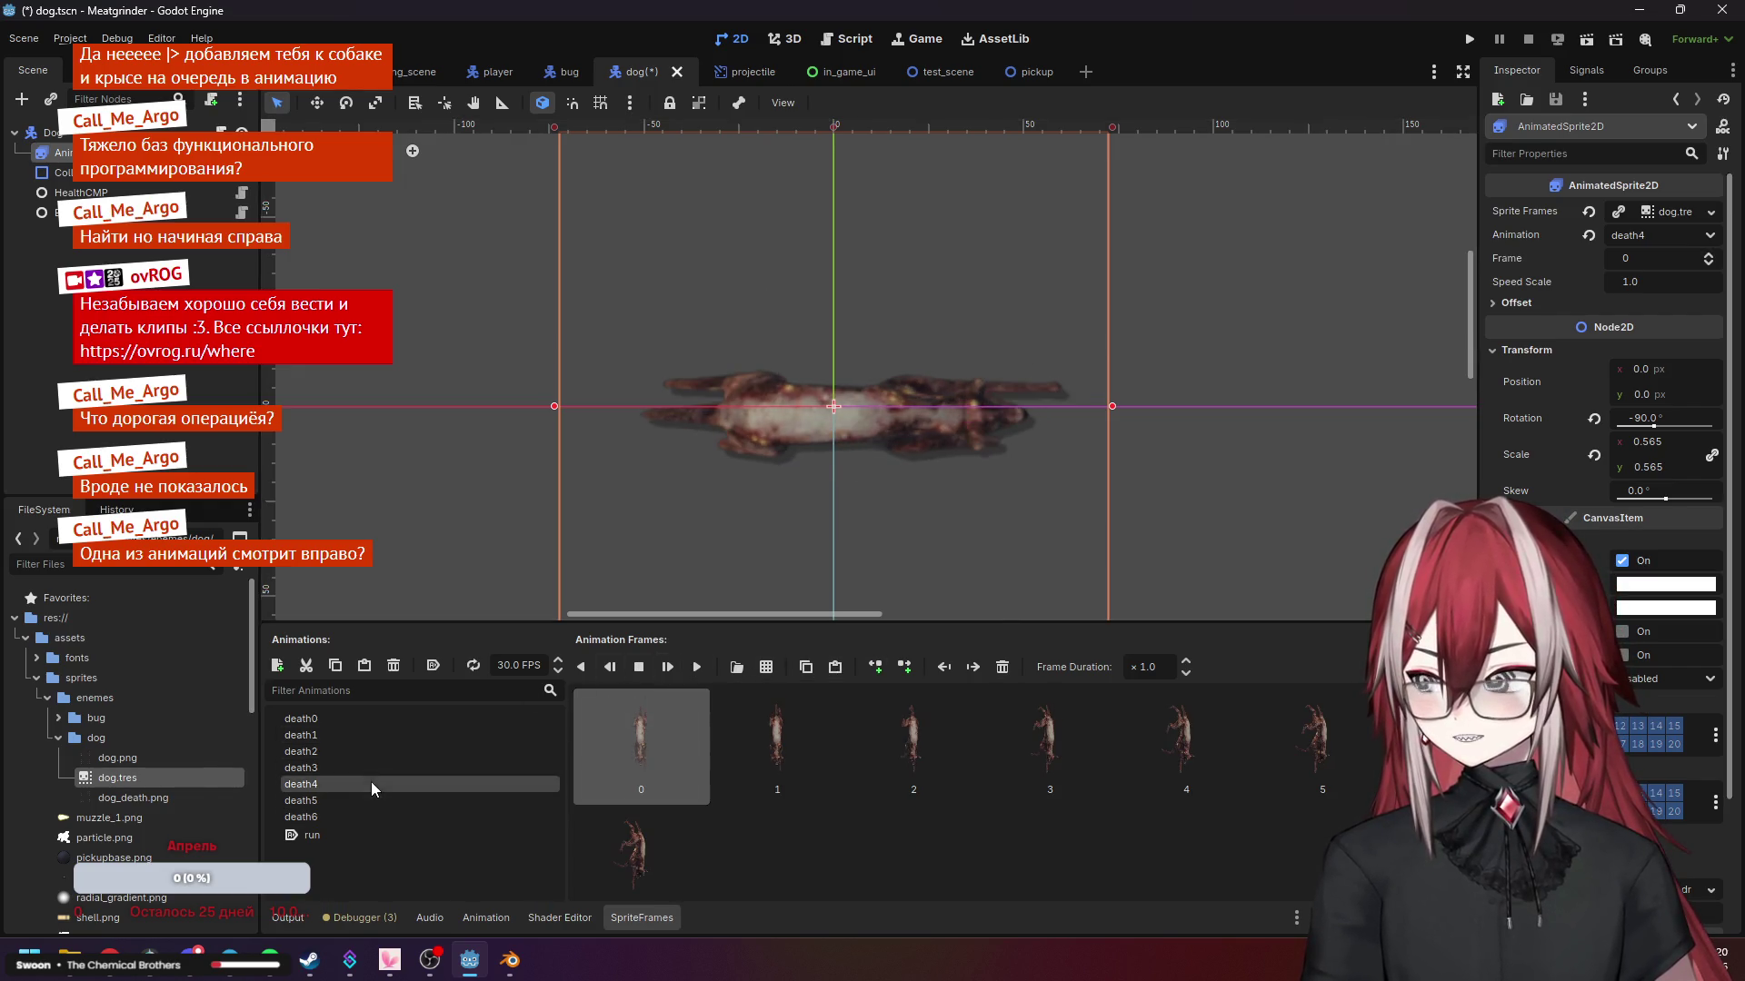
click(301, 767)
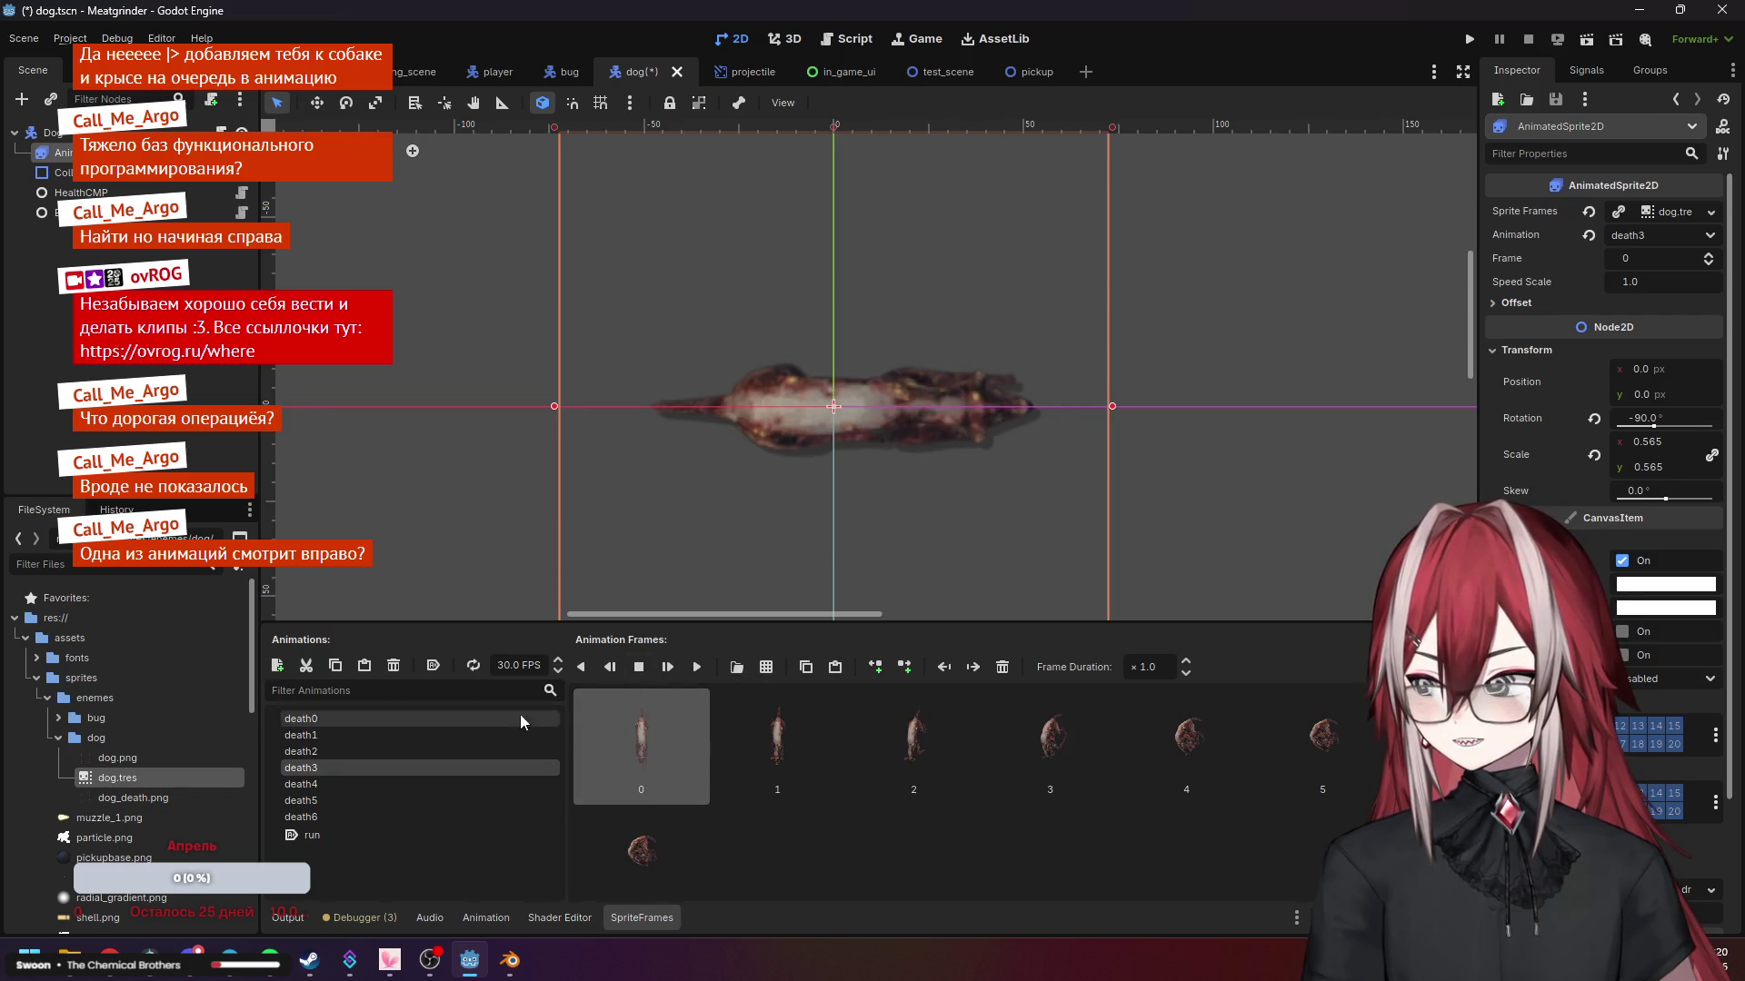
click(669, 670)
click(301, 752)
click(668, 670)
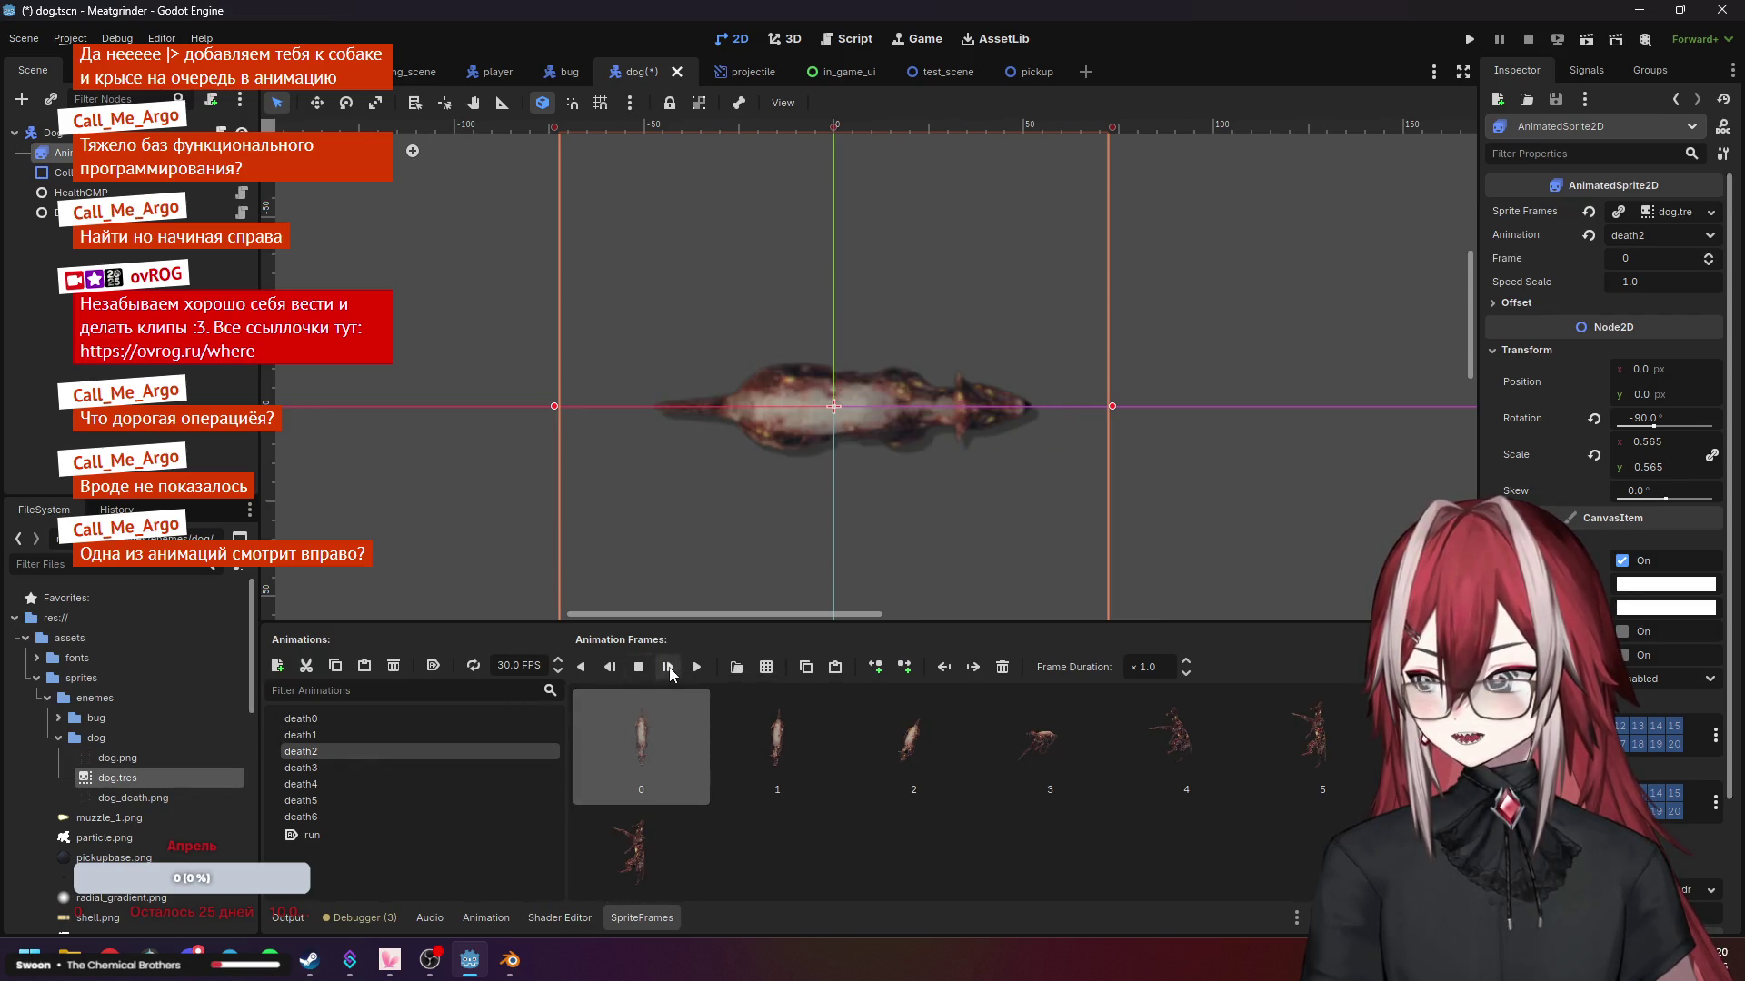
click(669, 670)
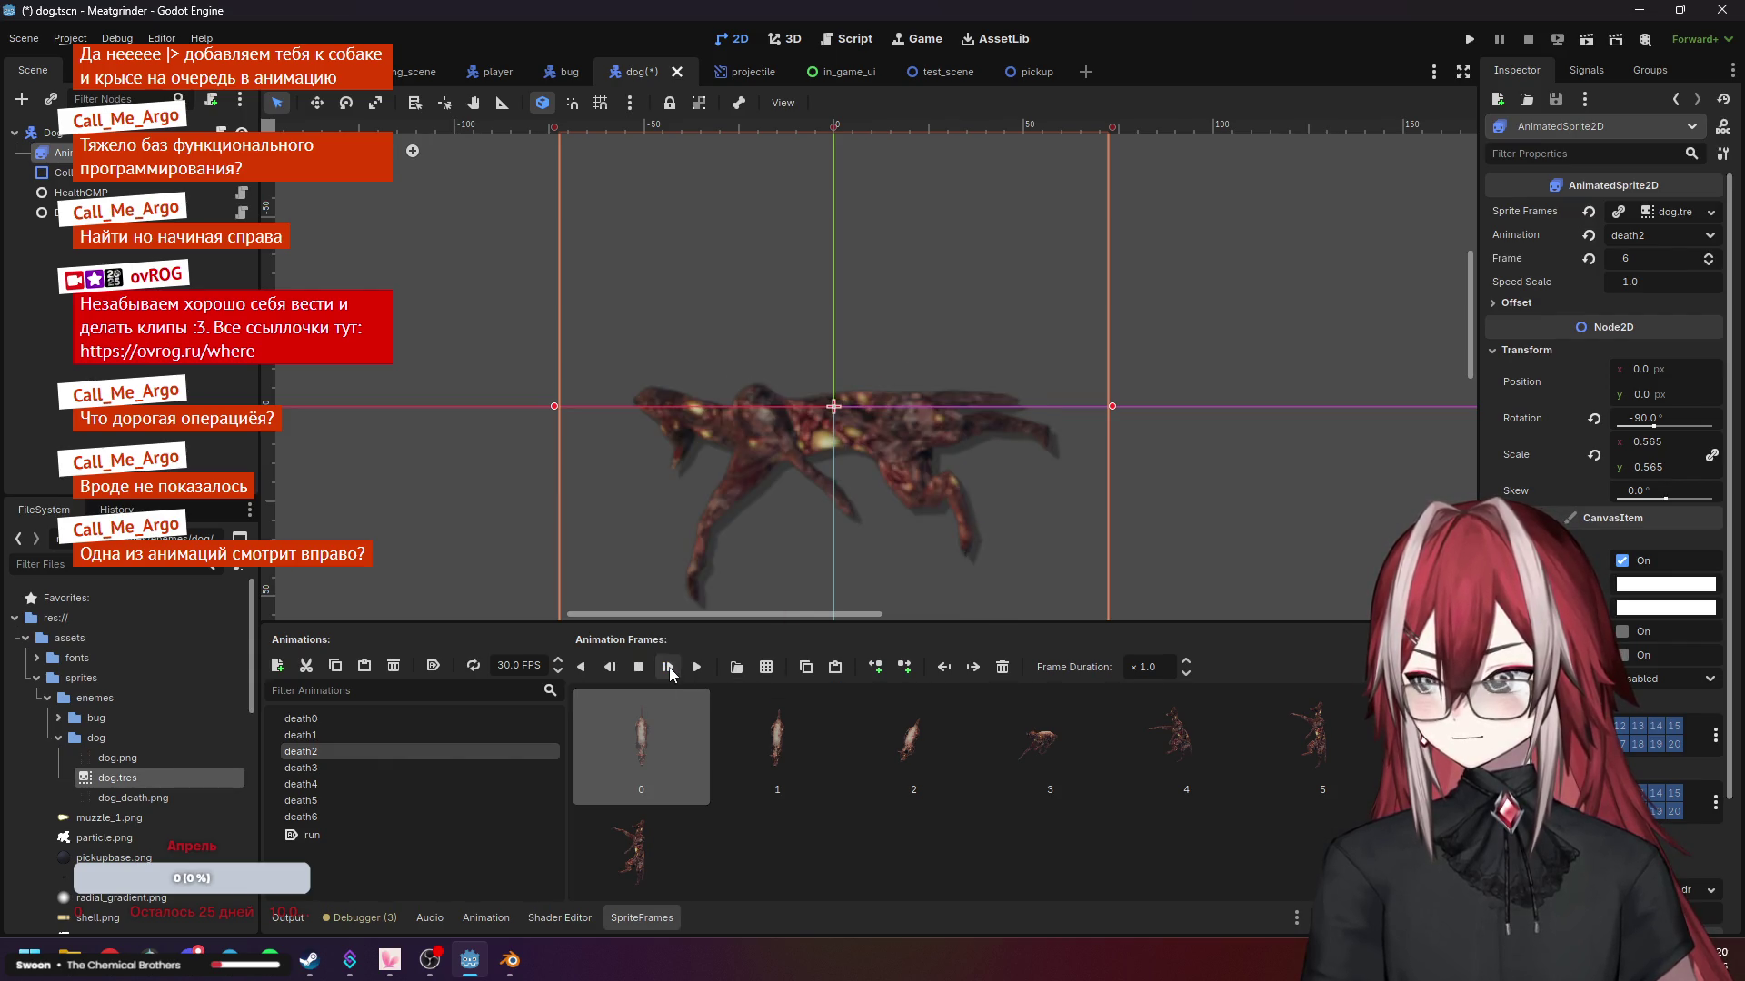
Step: Play death1 and death0, then replay death6 from the start and stop it
click(447, 735)
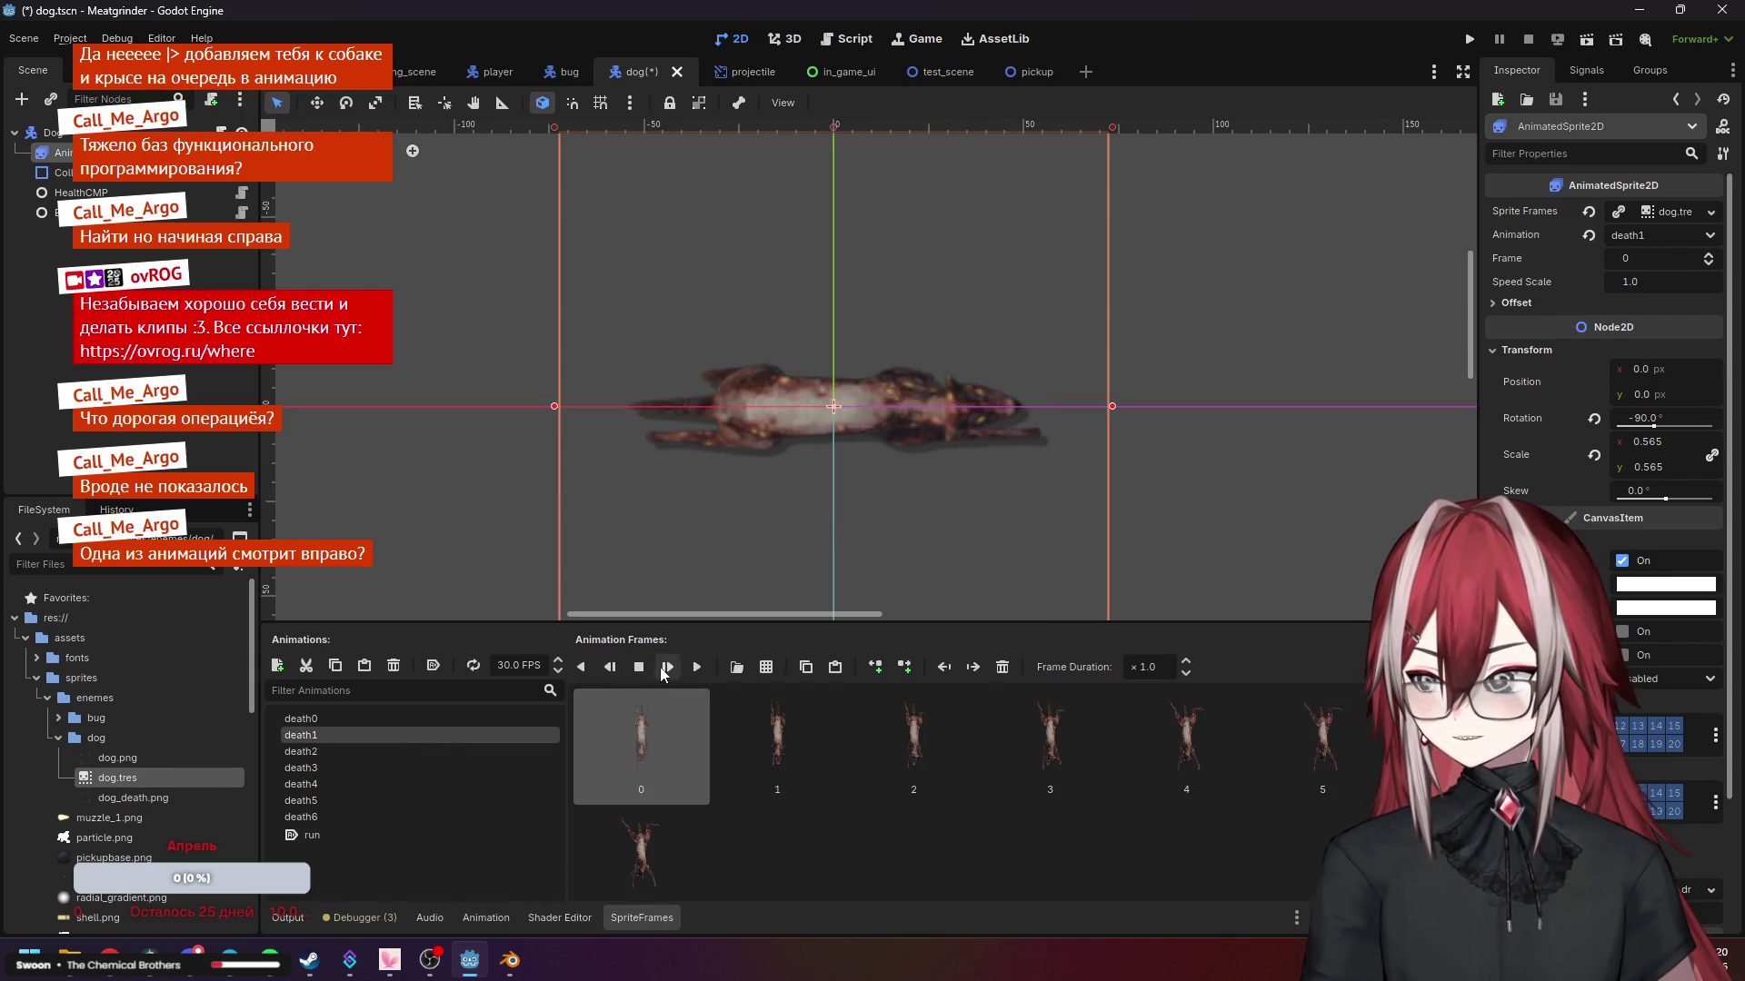
click(661, 672)
click(358, 713)
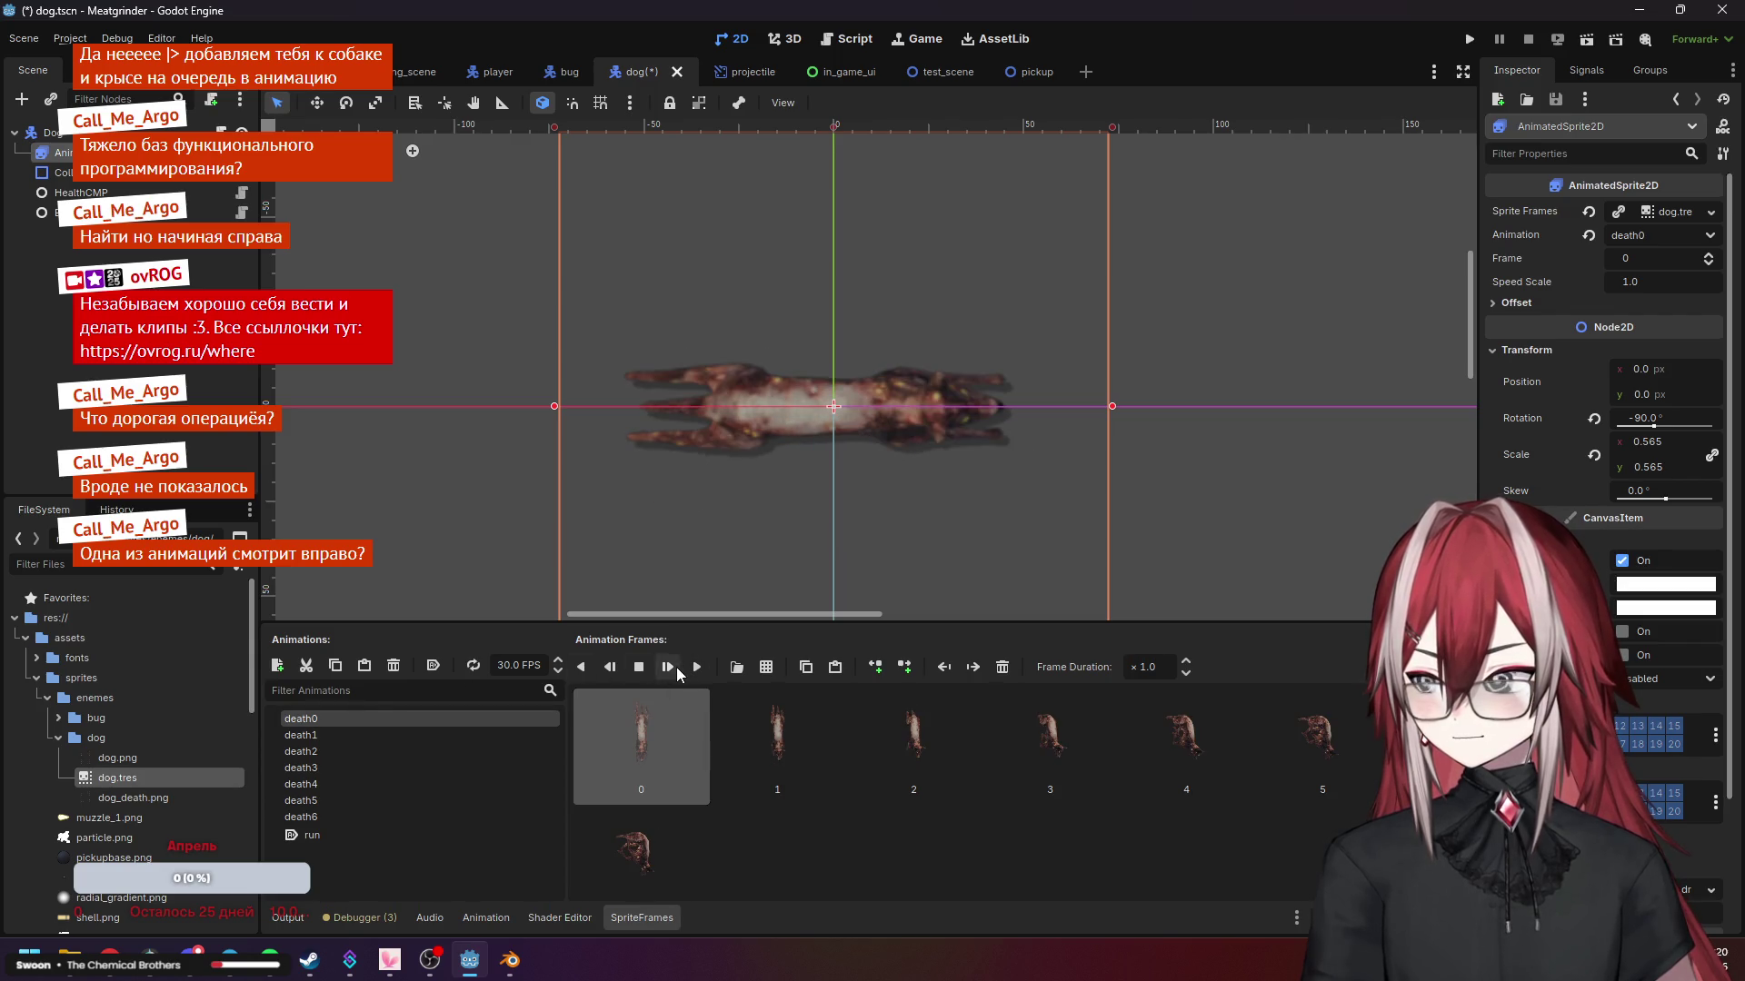
click(677, 667)
click(318, 802)
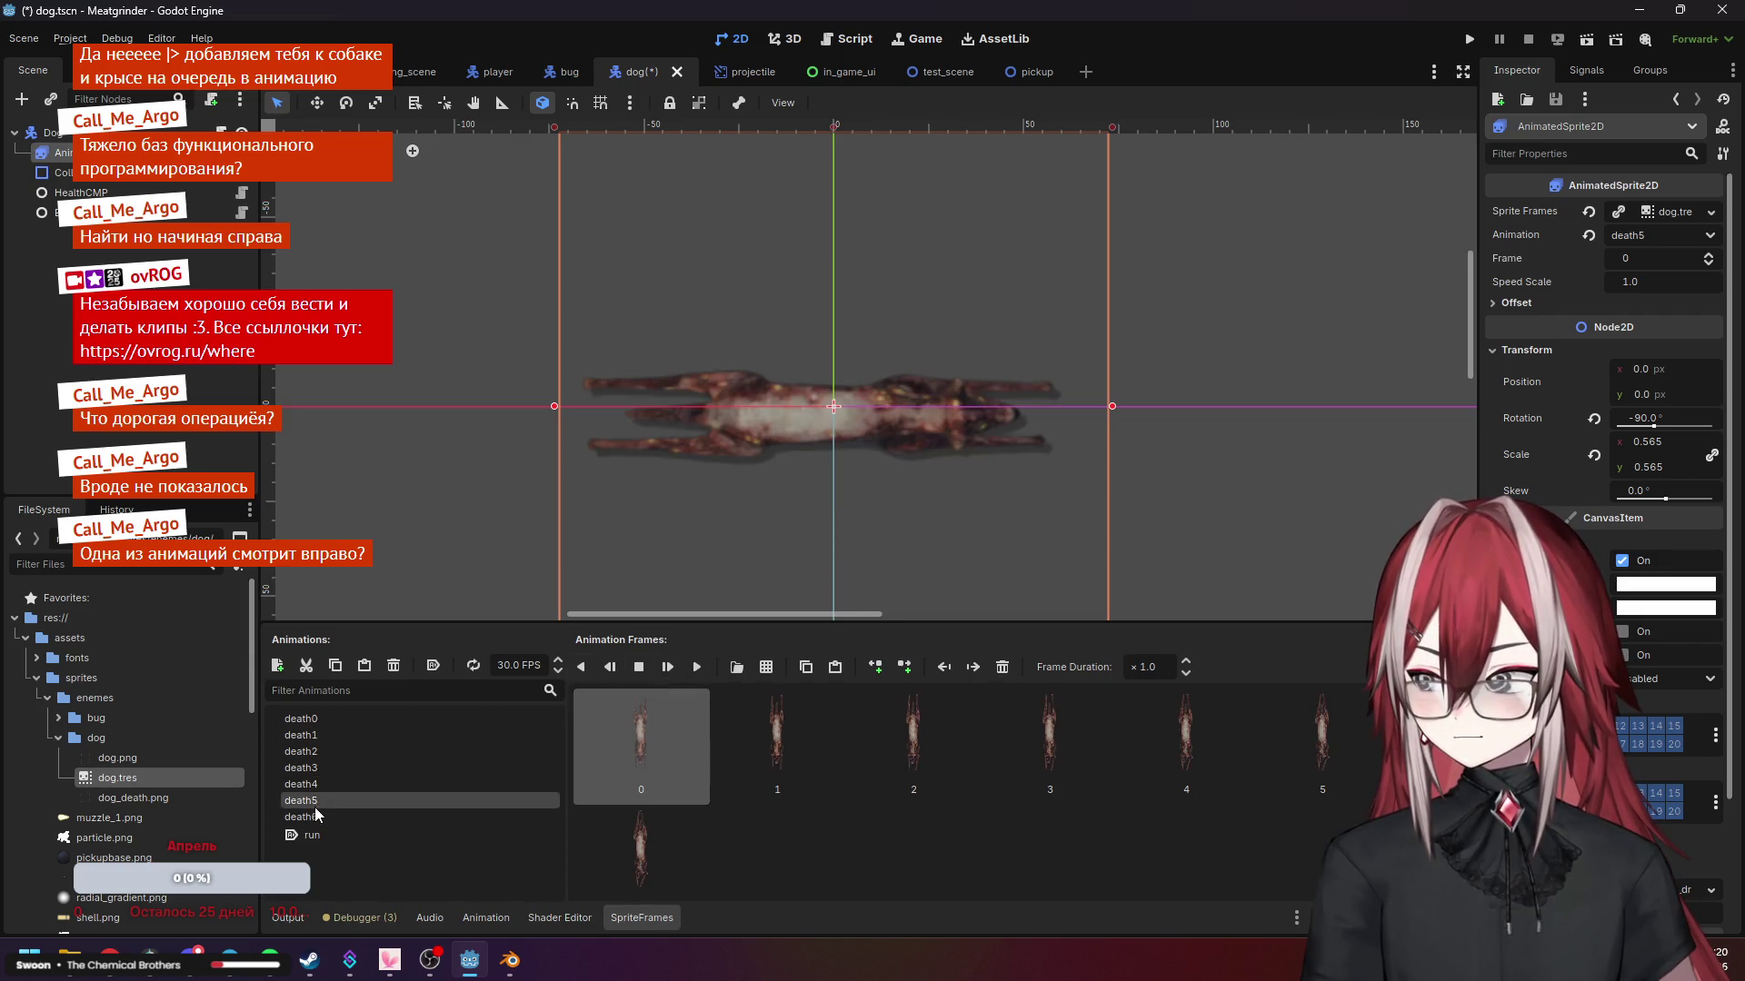
click(315, 816)
click(678, 674)
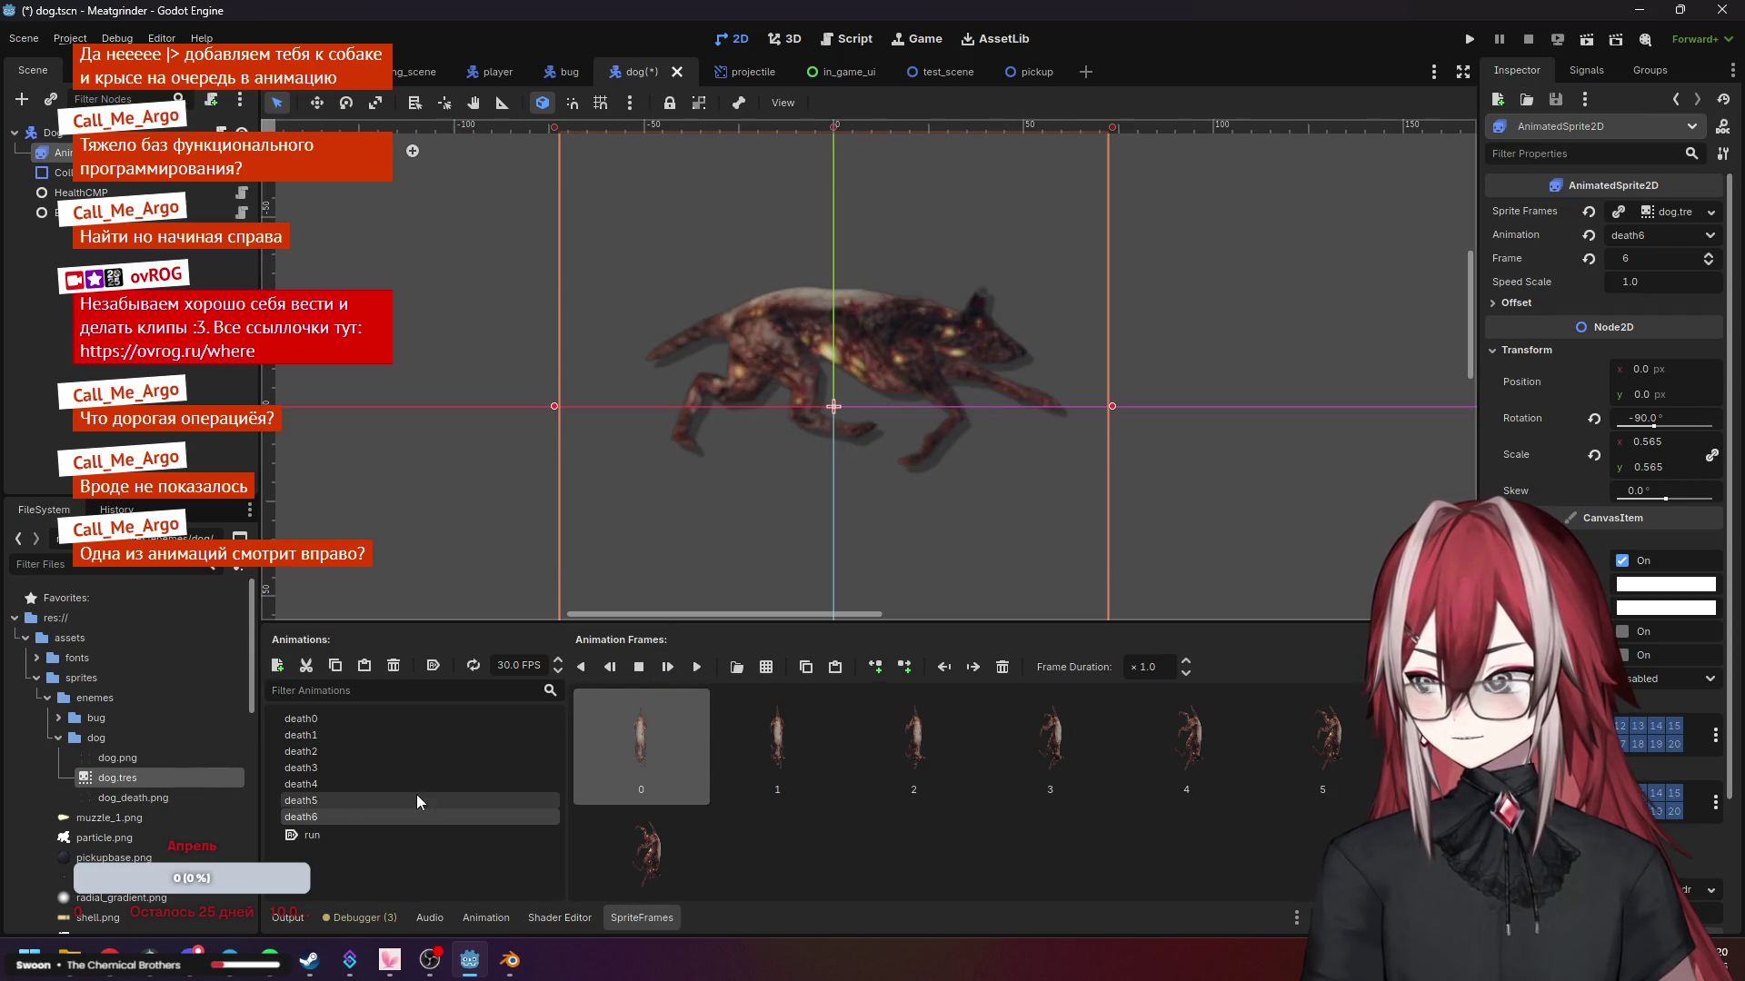
click(646, 671)
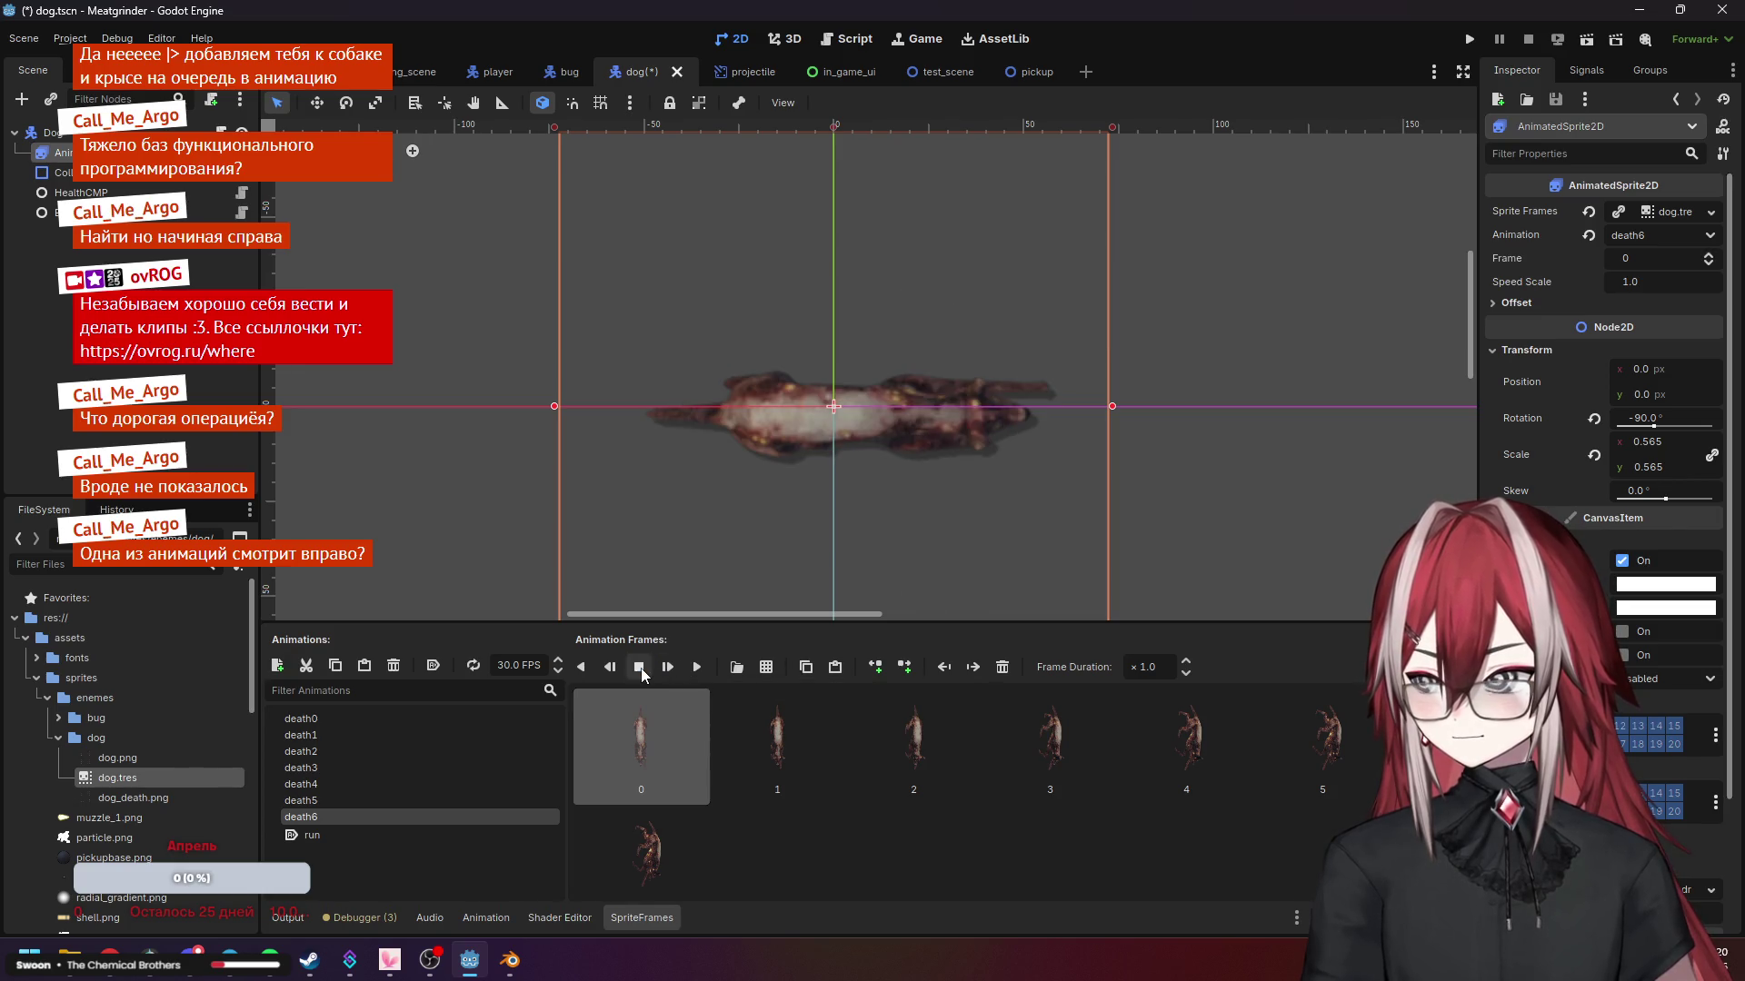
Step: Glance at the Game and 3D views, return to 2D, and launch the game
click(918, 39)
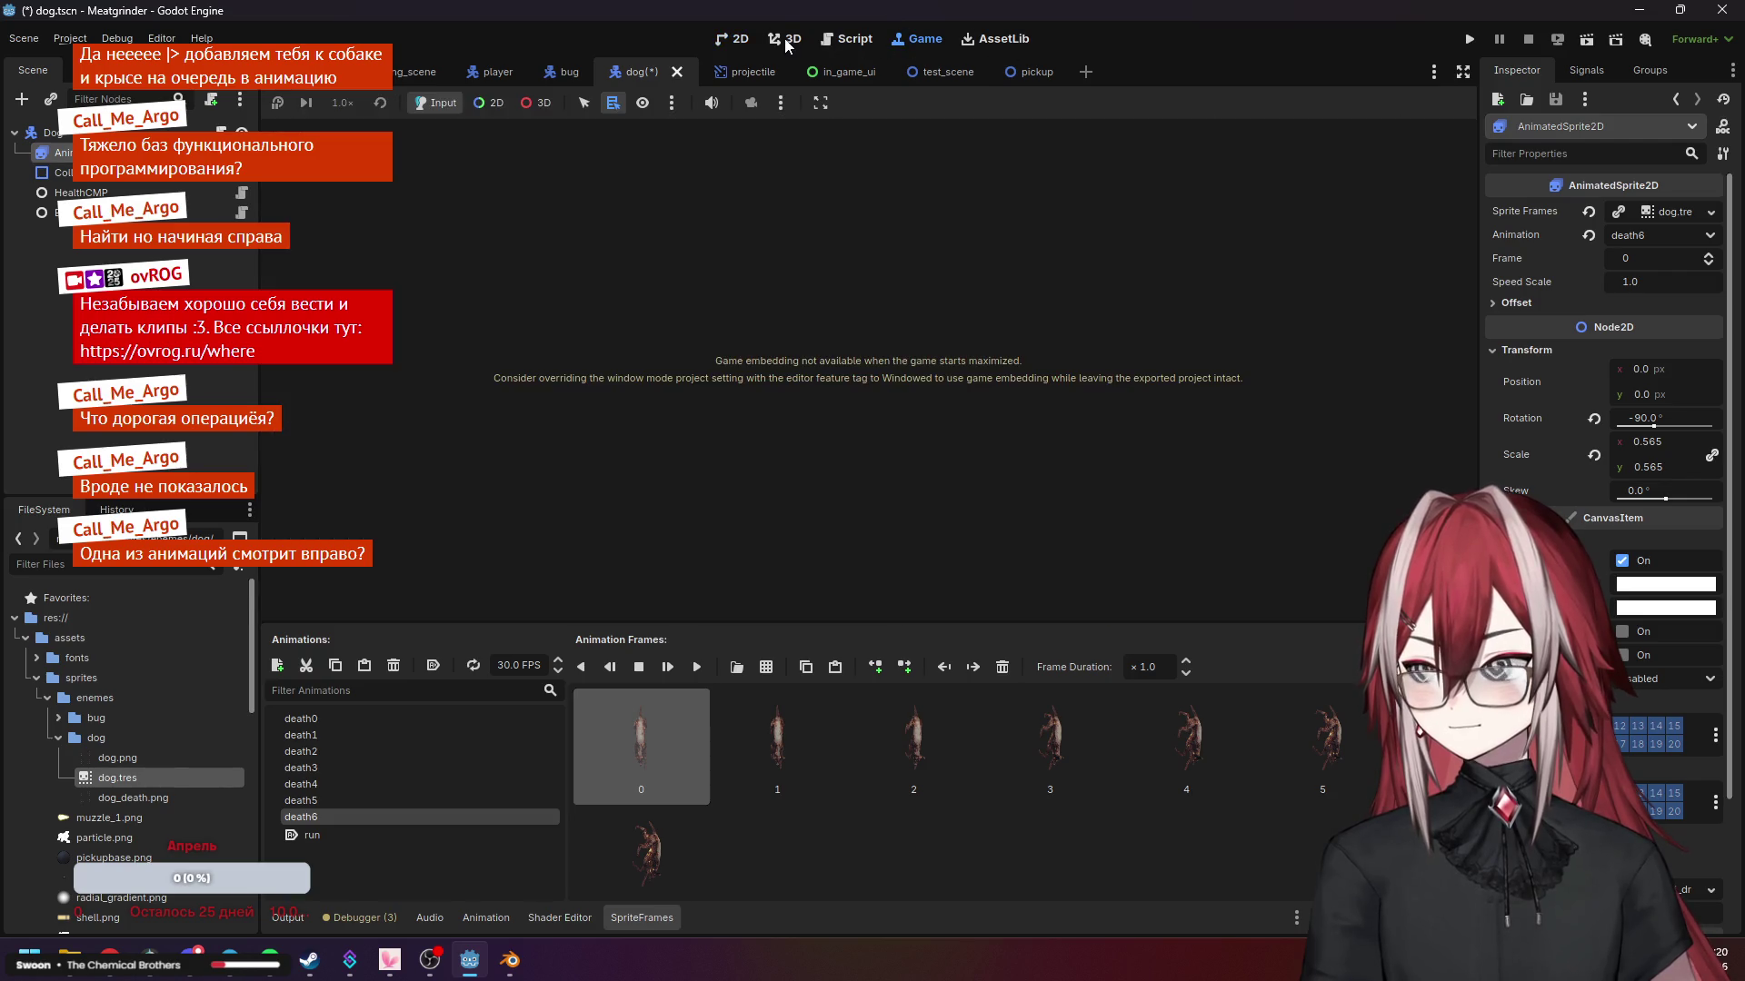
click(787, 42)
click(738, 40)
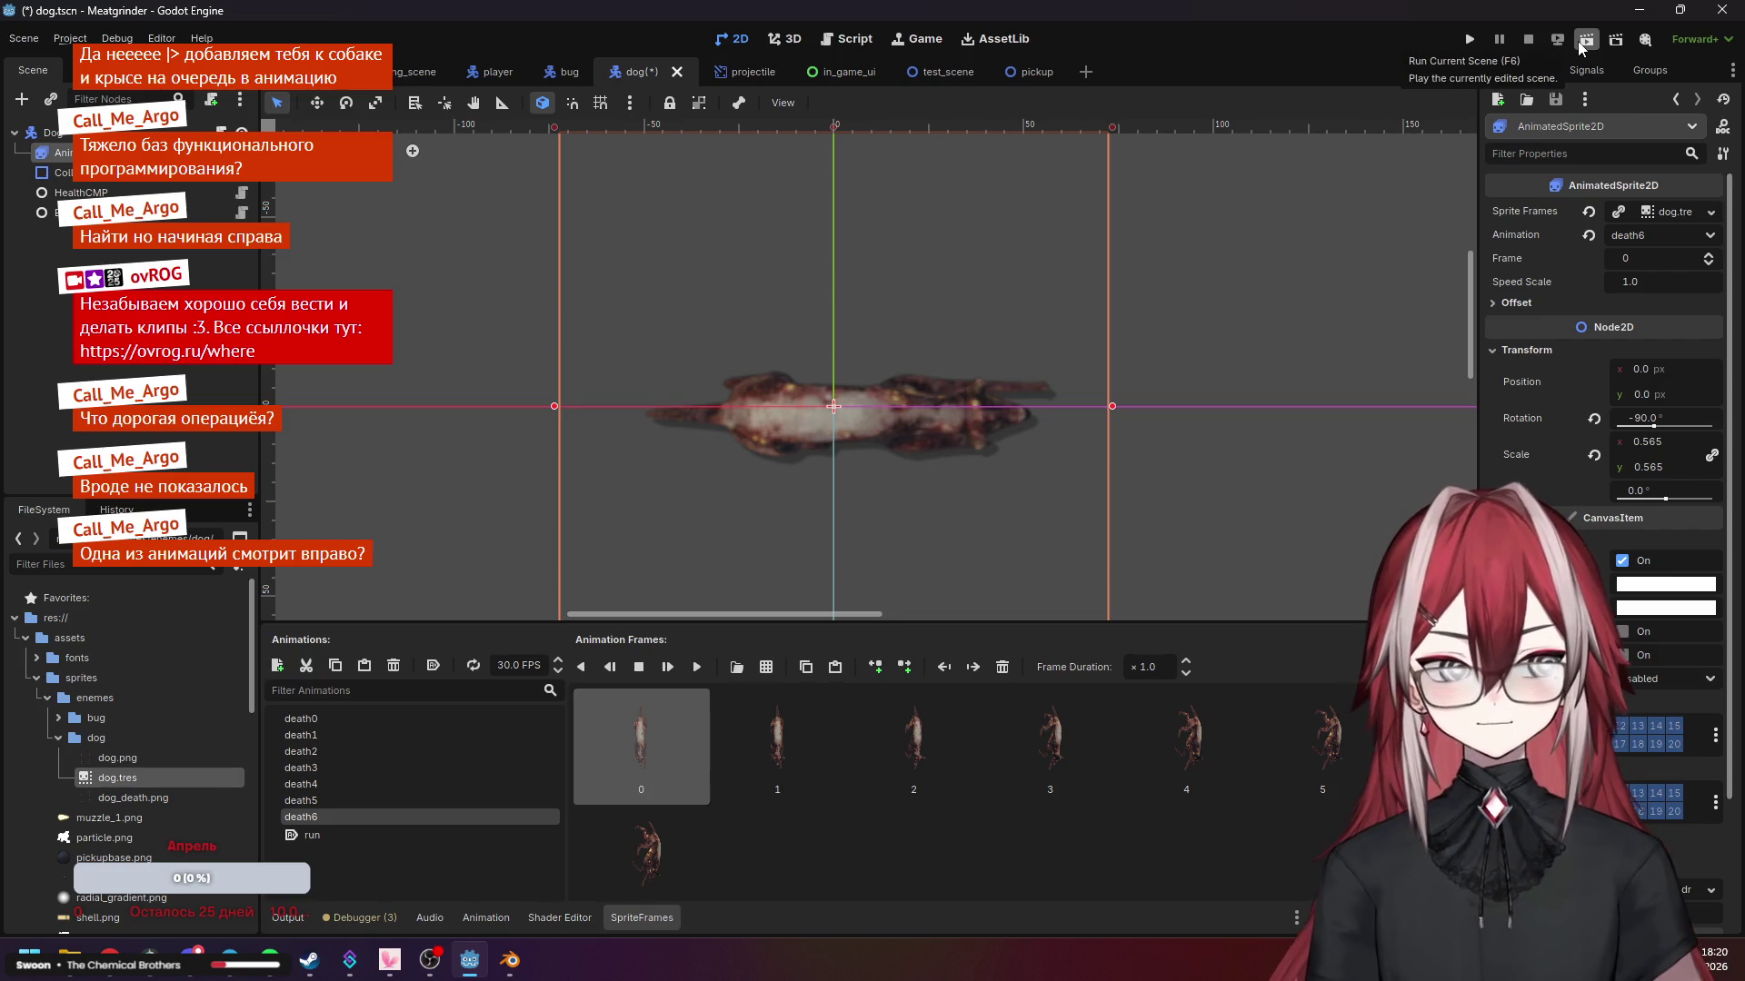
click(1470, 39)
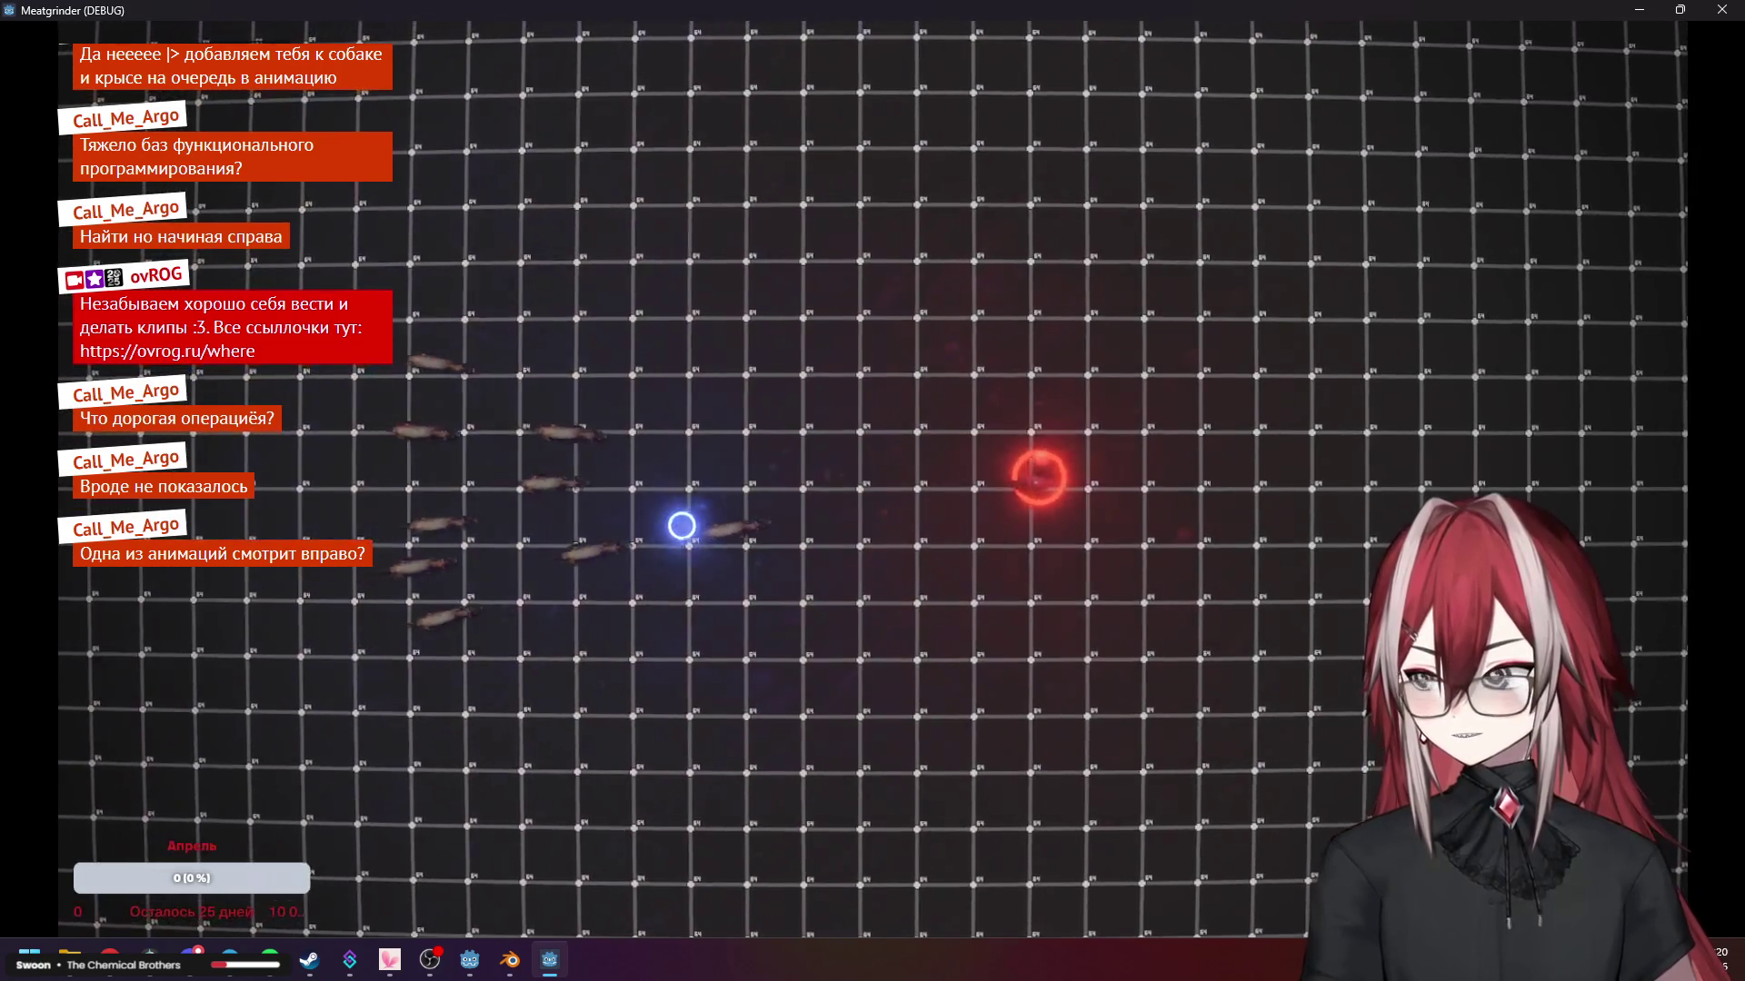
Step: Shoot through the line of dogs, move around with WASD, then close the game
mouse_move(682, 525)
mouse_down()
mouse_move(1051, 499)
mouse_move(1016, 482)
mouse_up()
key(s)
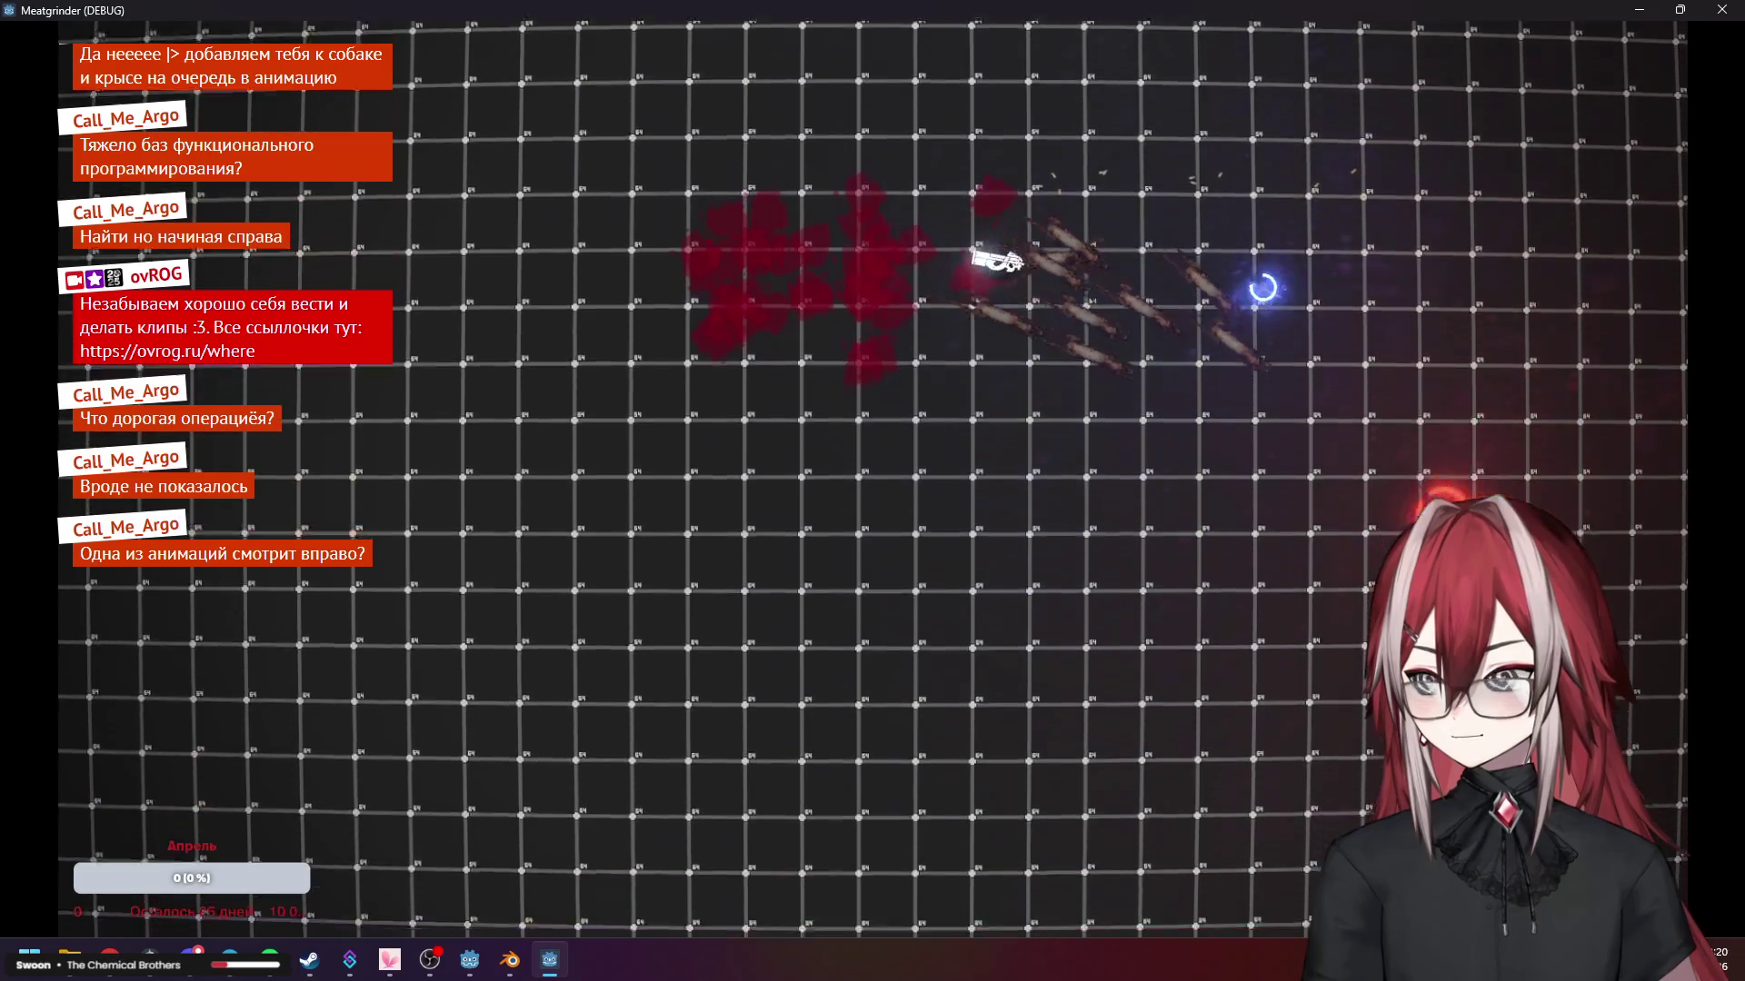
key(a)
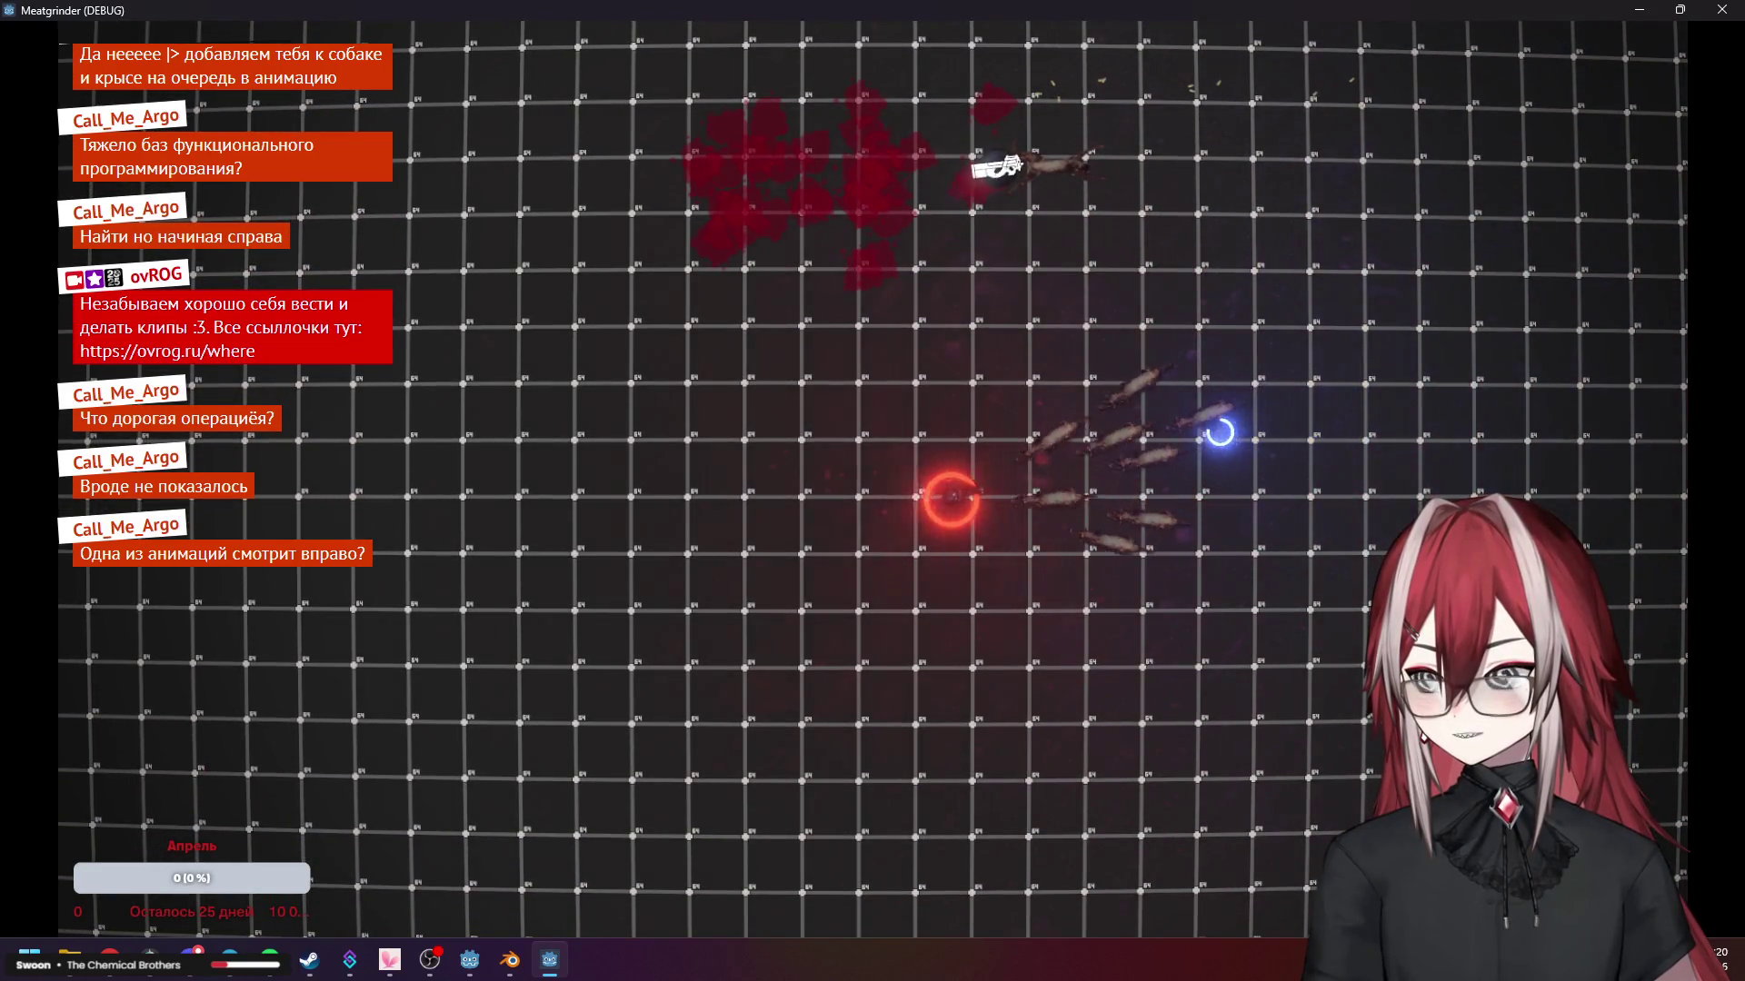
key(a)
key(a)
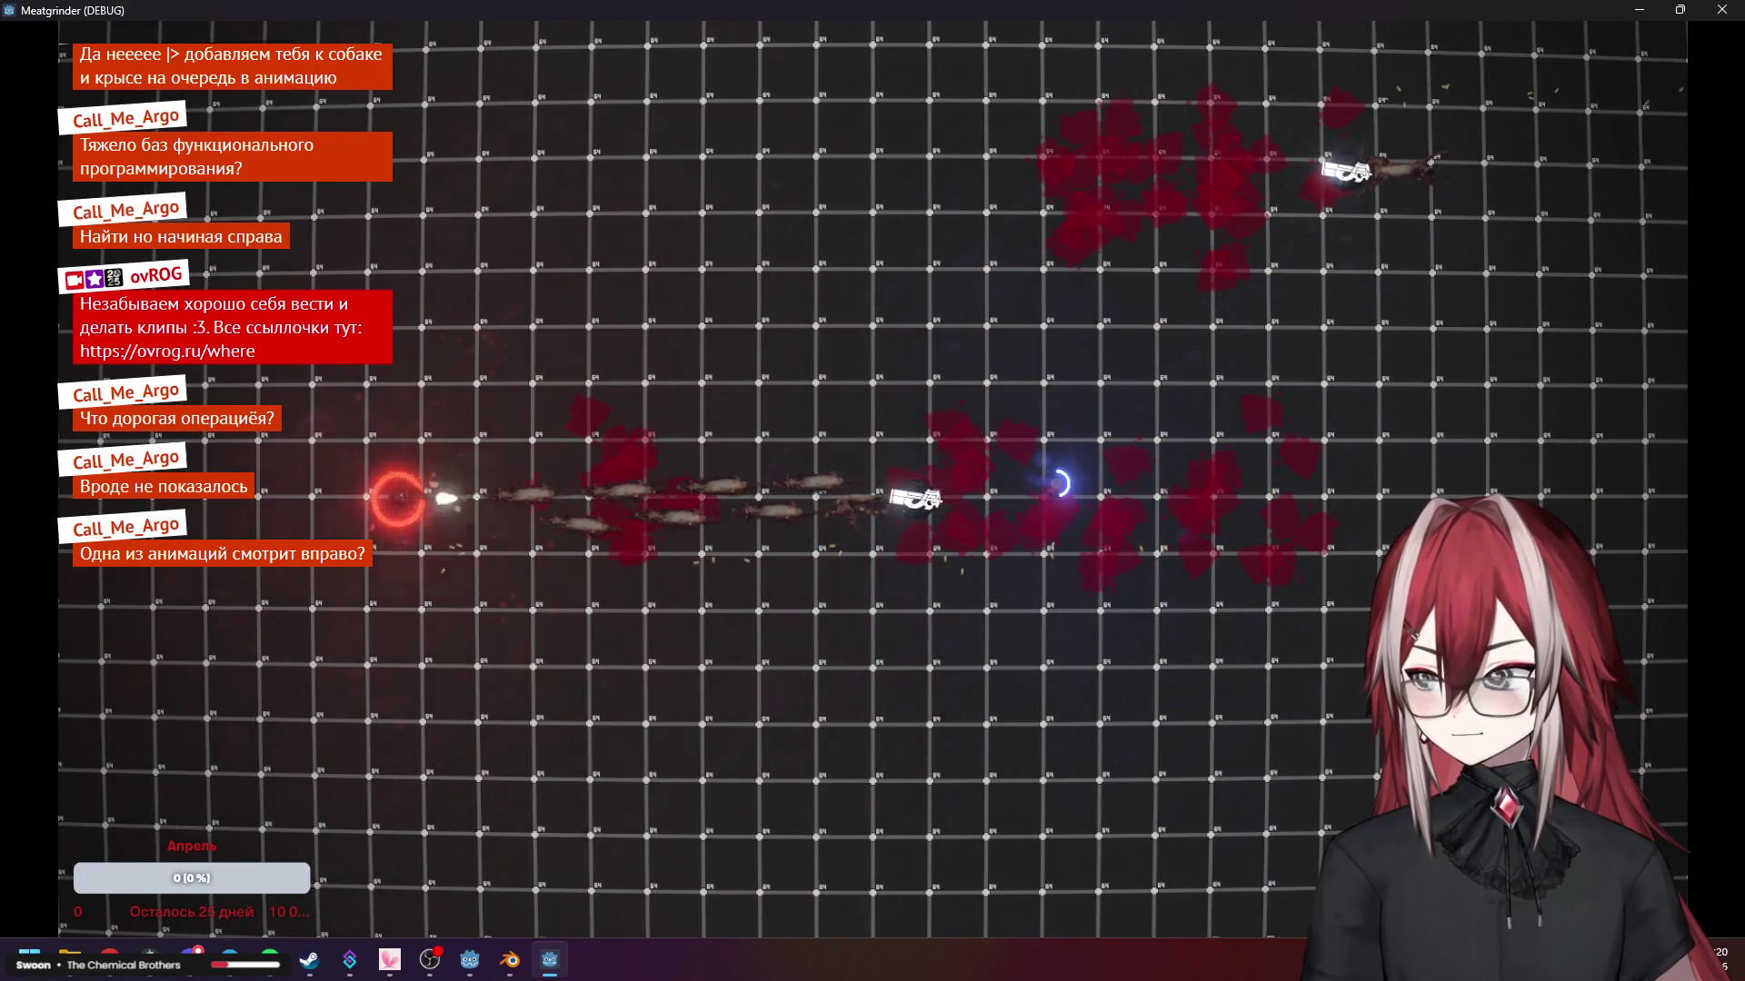
key(w)
key(d)
key(d)
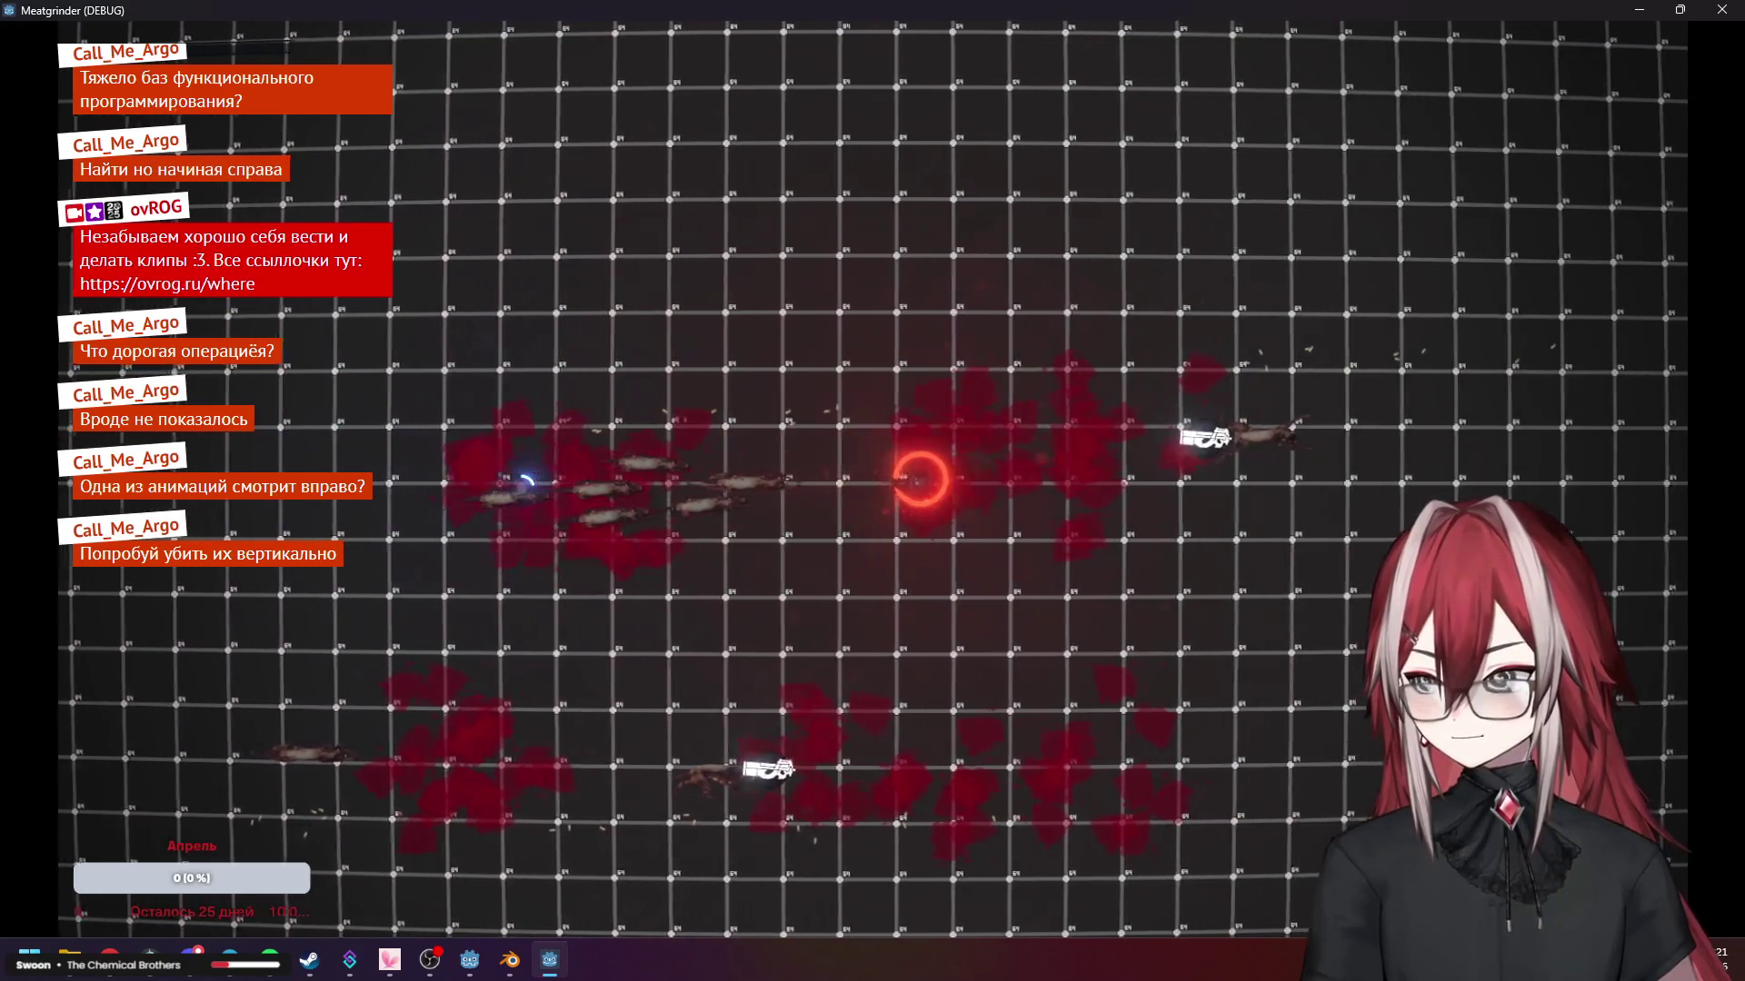
key(d)
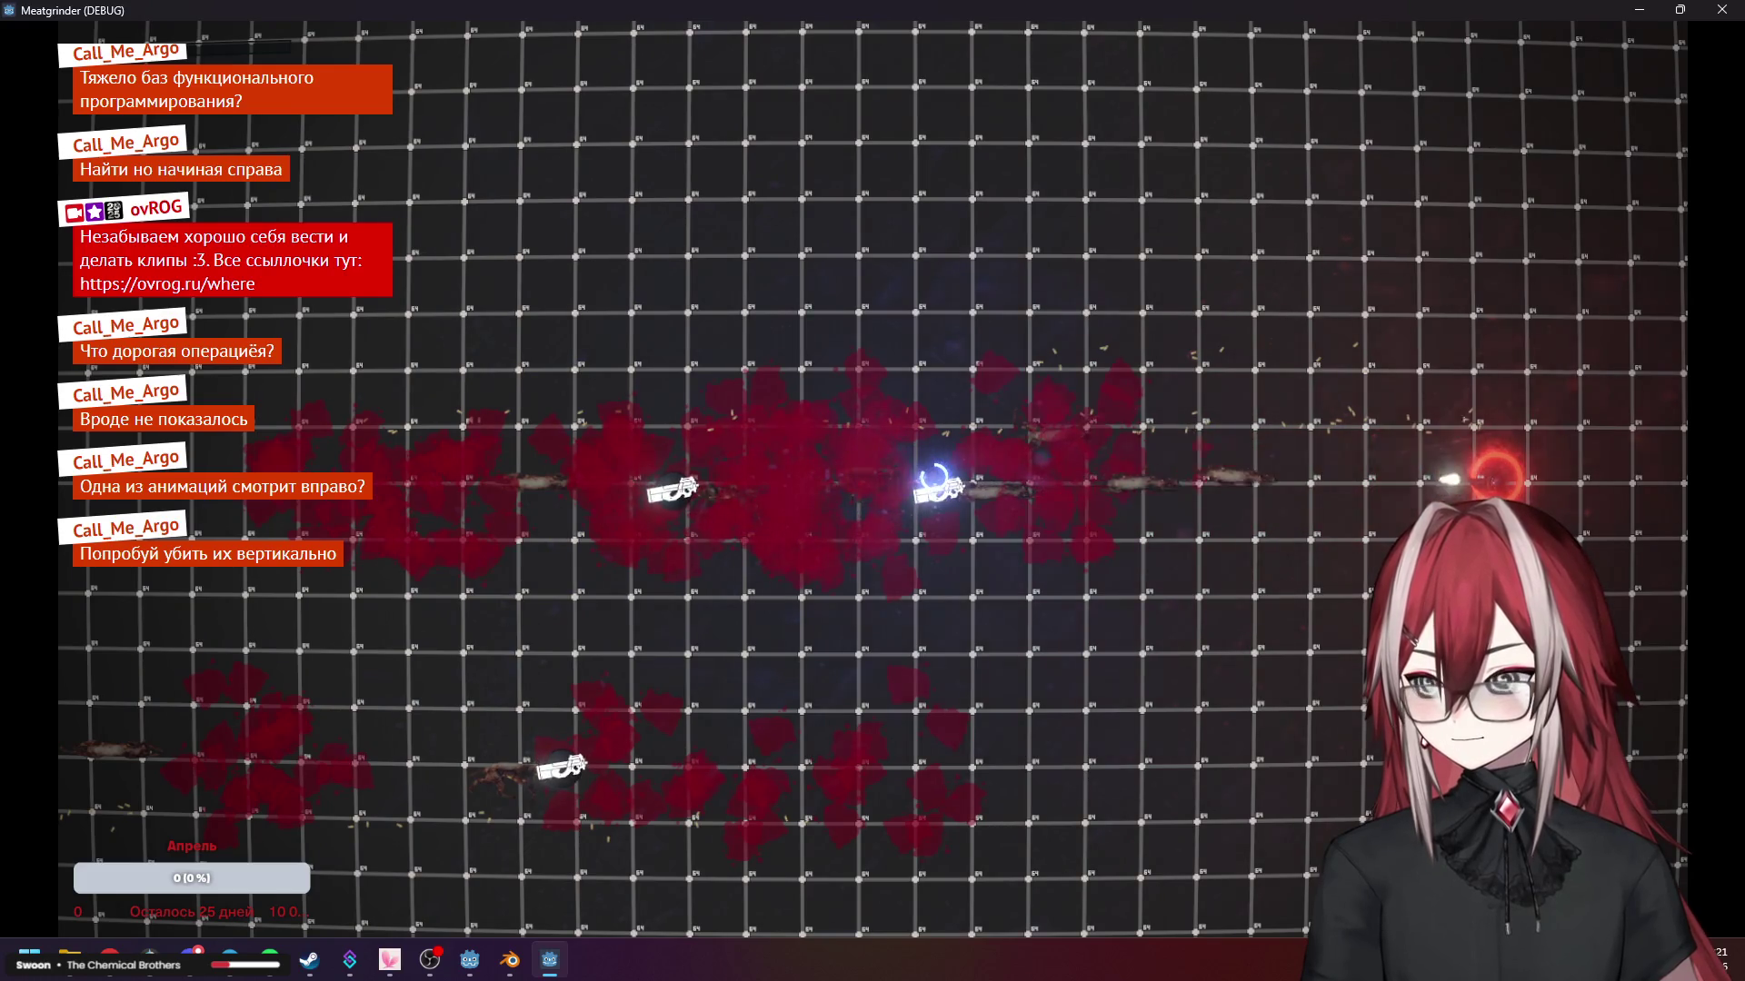
key(a)
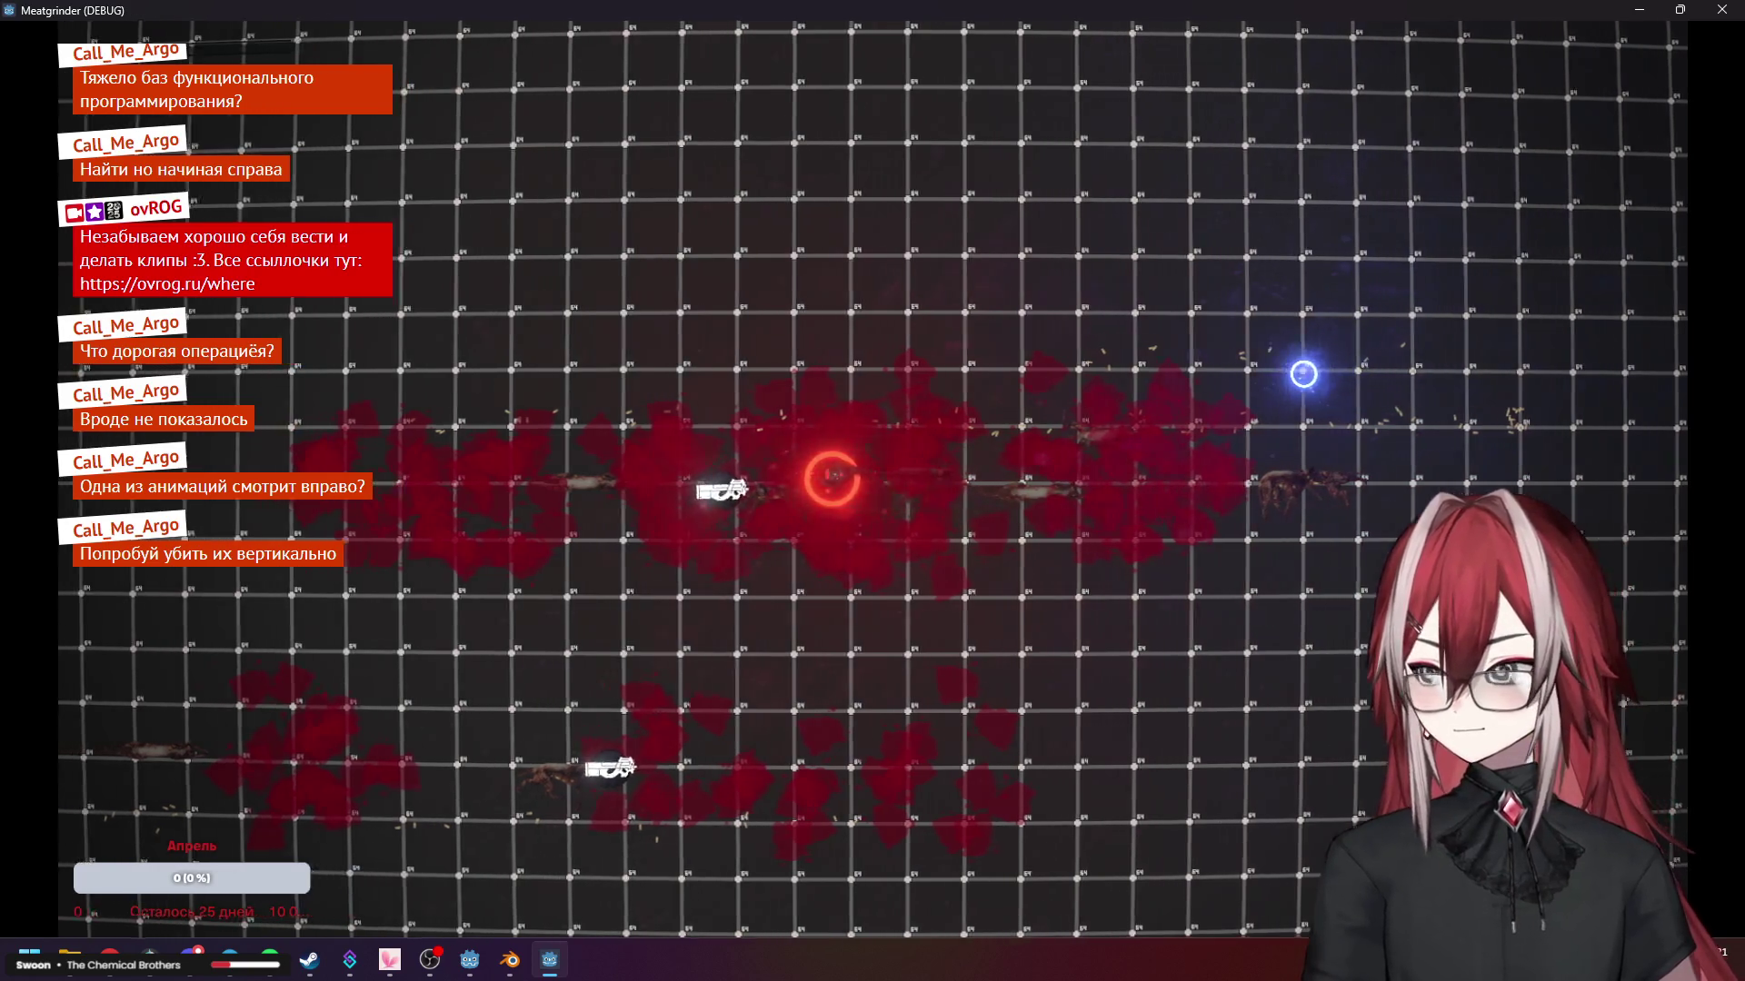
key(s)
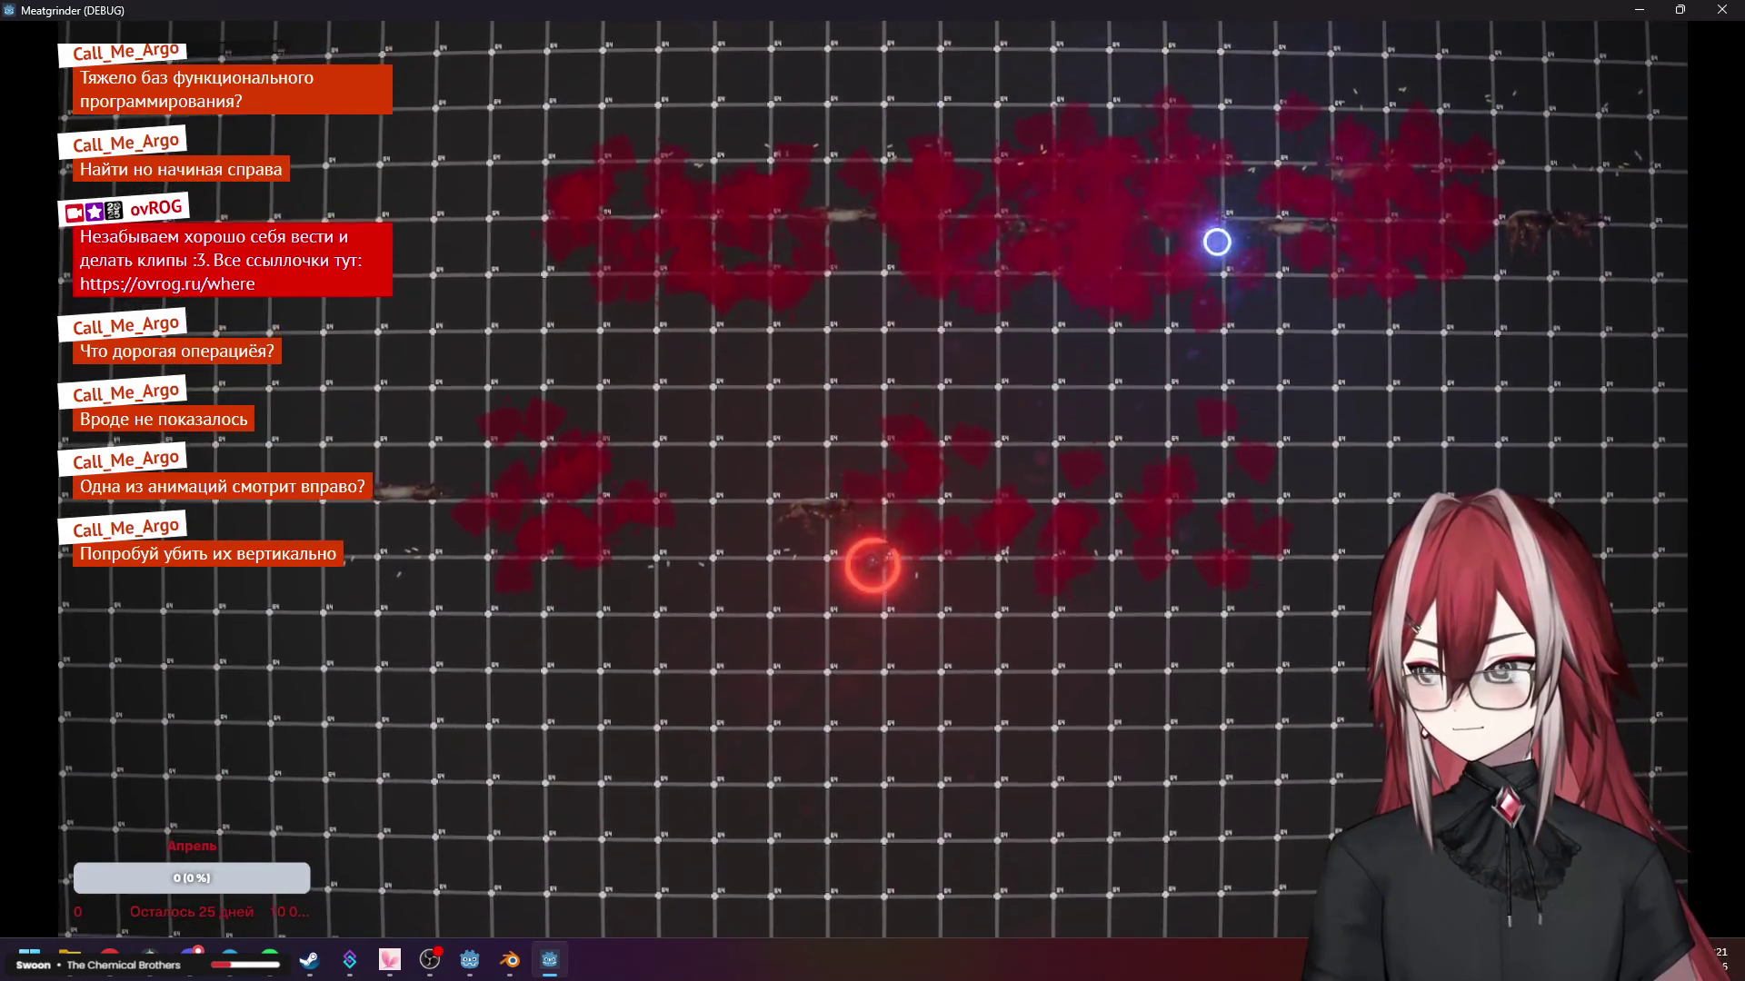
click(1722, 10)
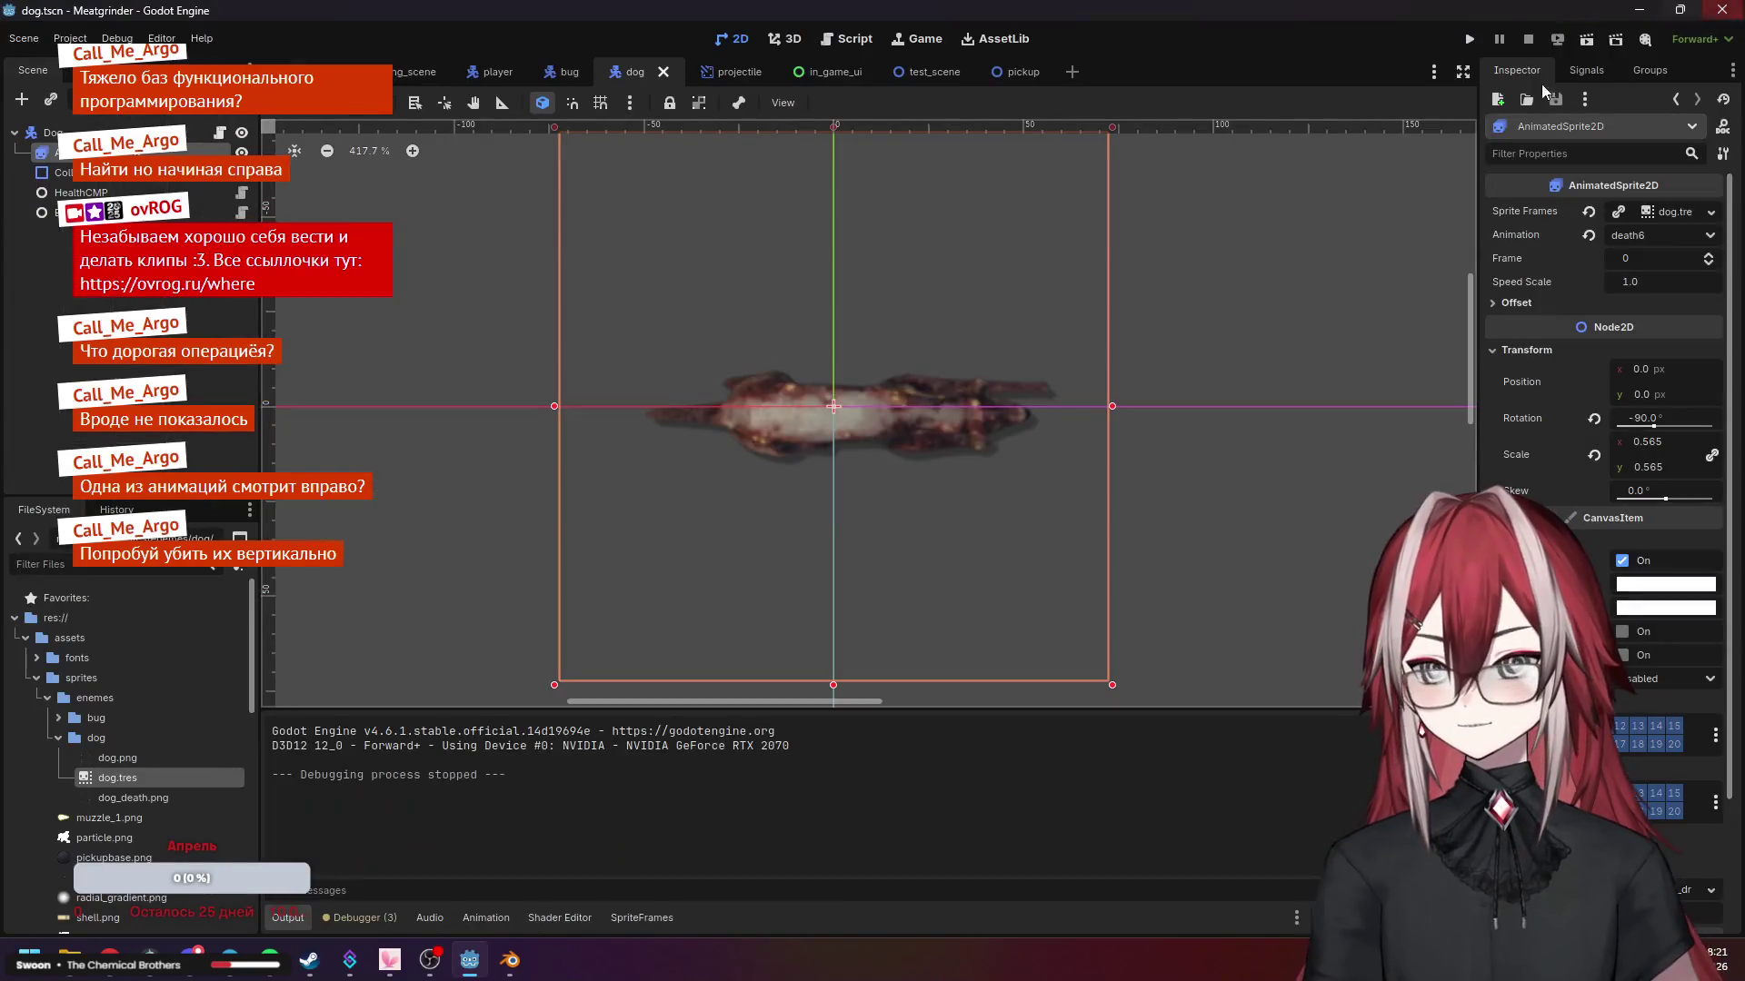
Step: Relaunch and close the game, minimise Blender, and return to enemy.gd's _destroy function
click(1582, 39)
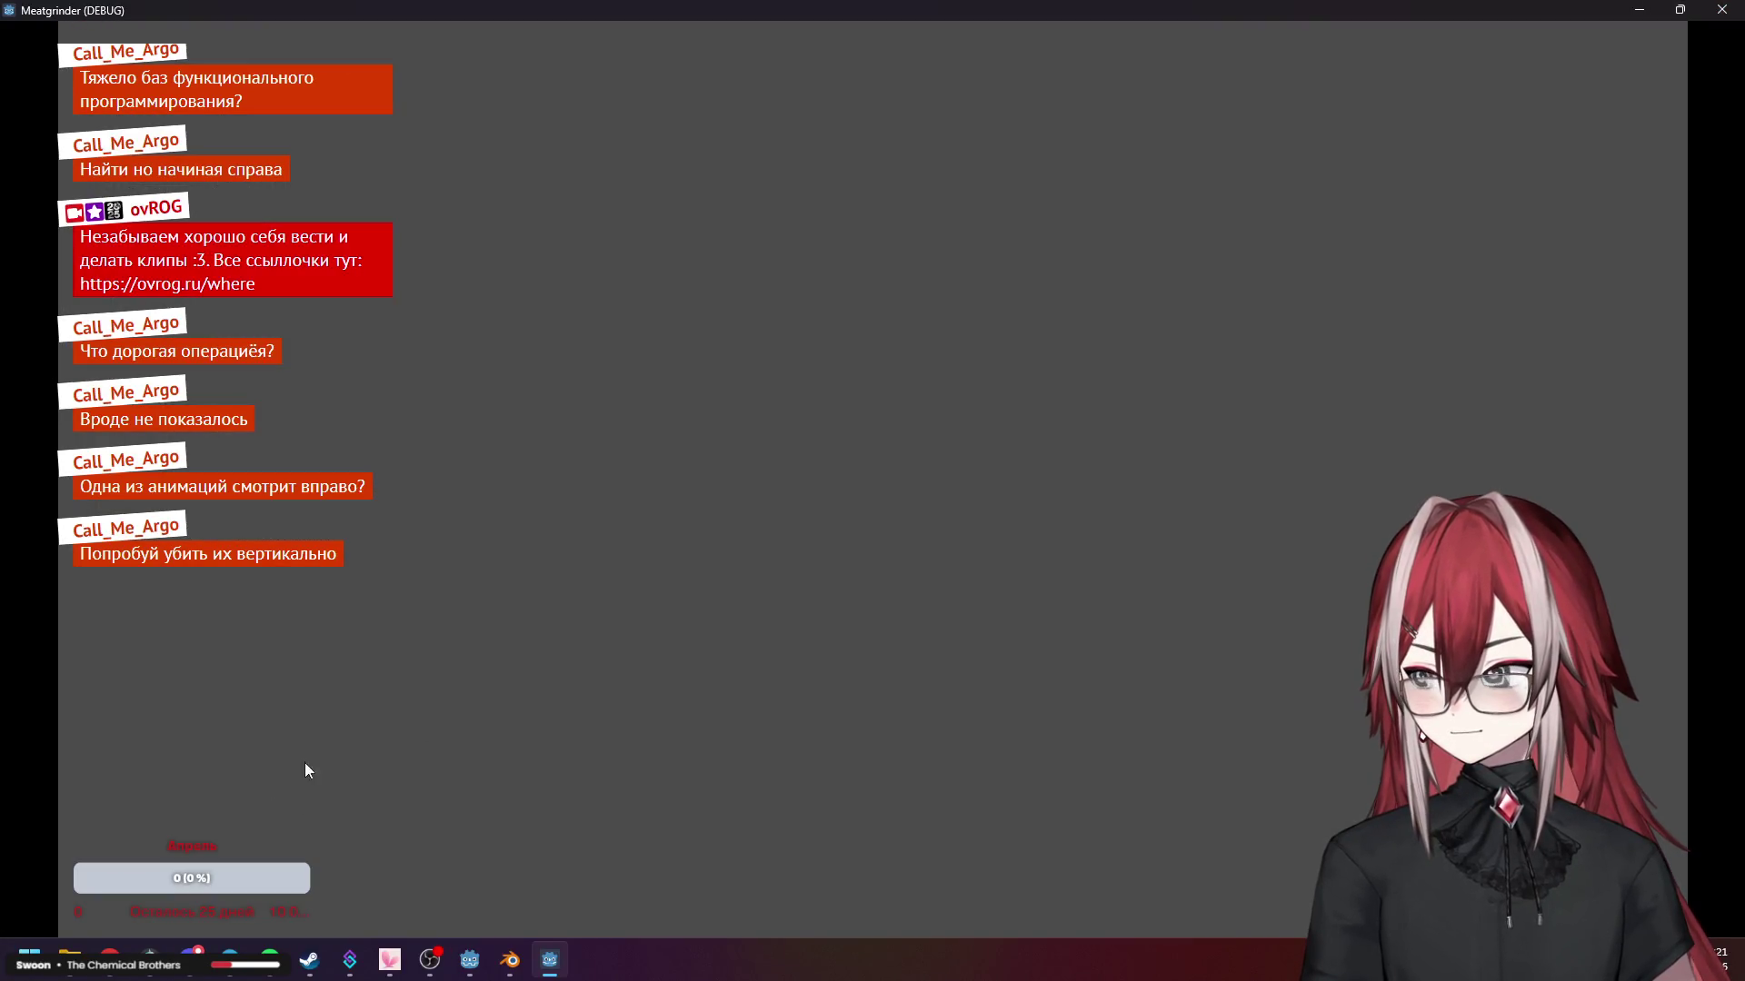
click(1719, 11)
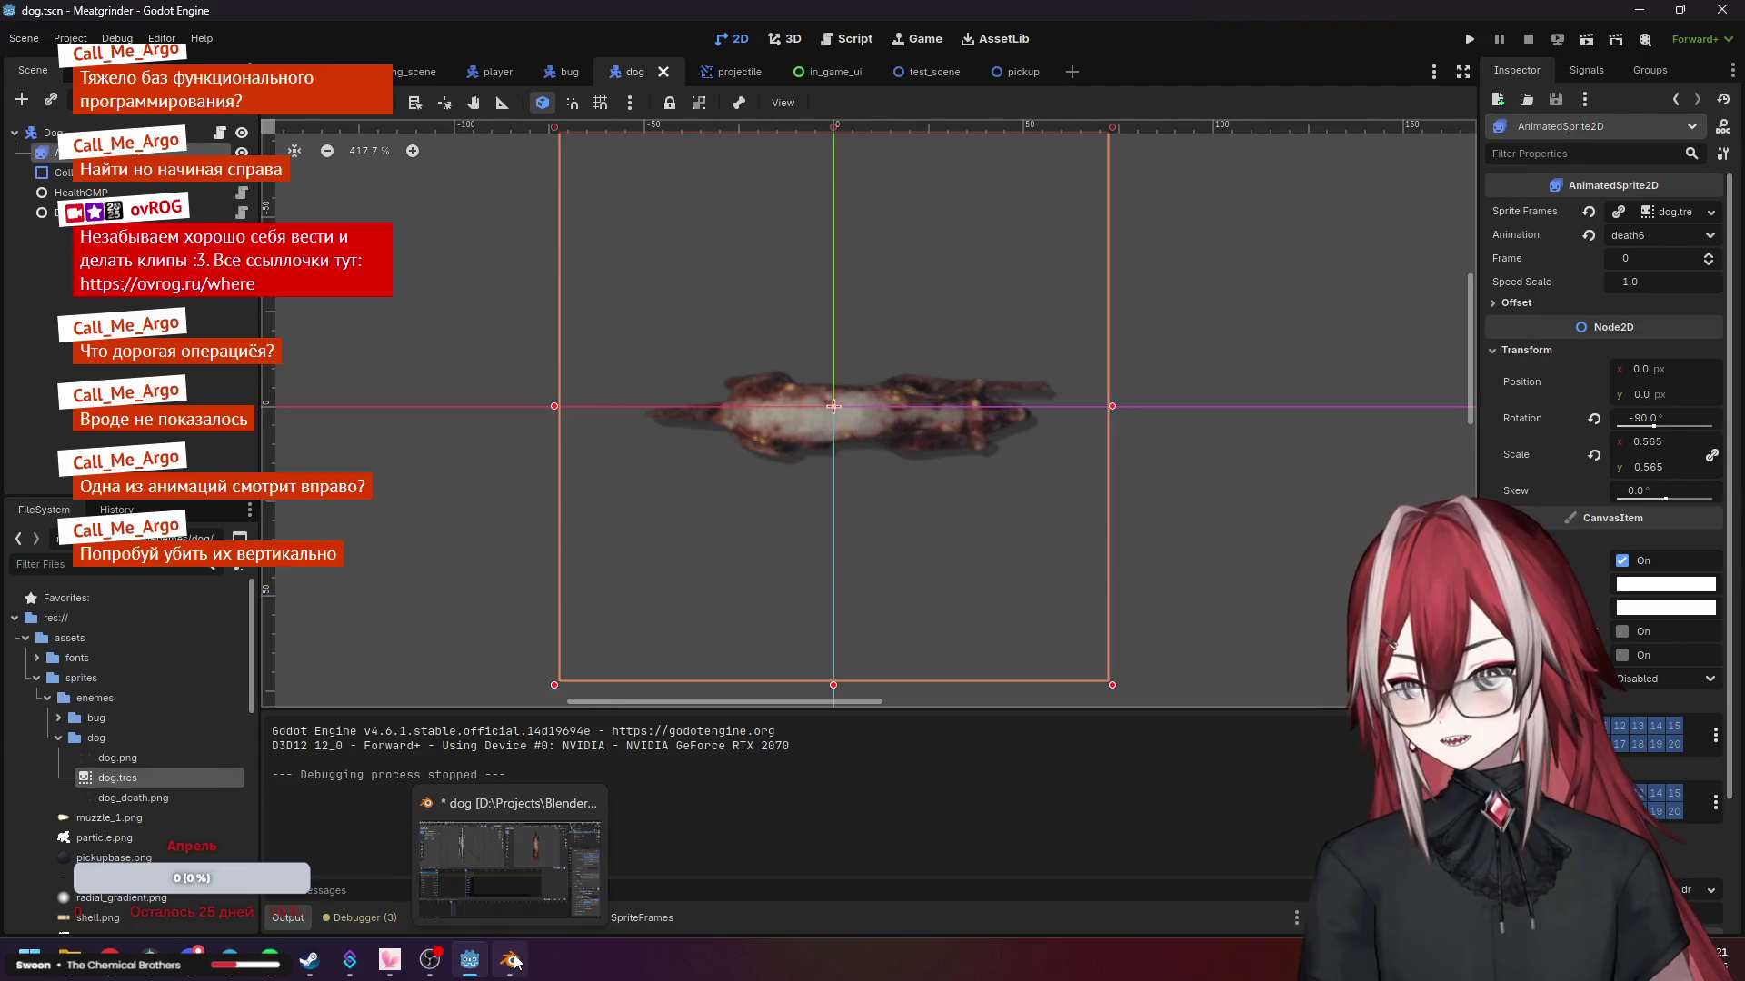
click(510, 961)
click(511, 963)
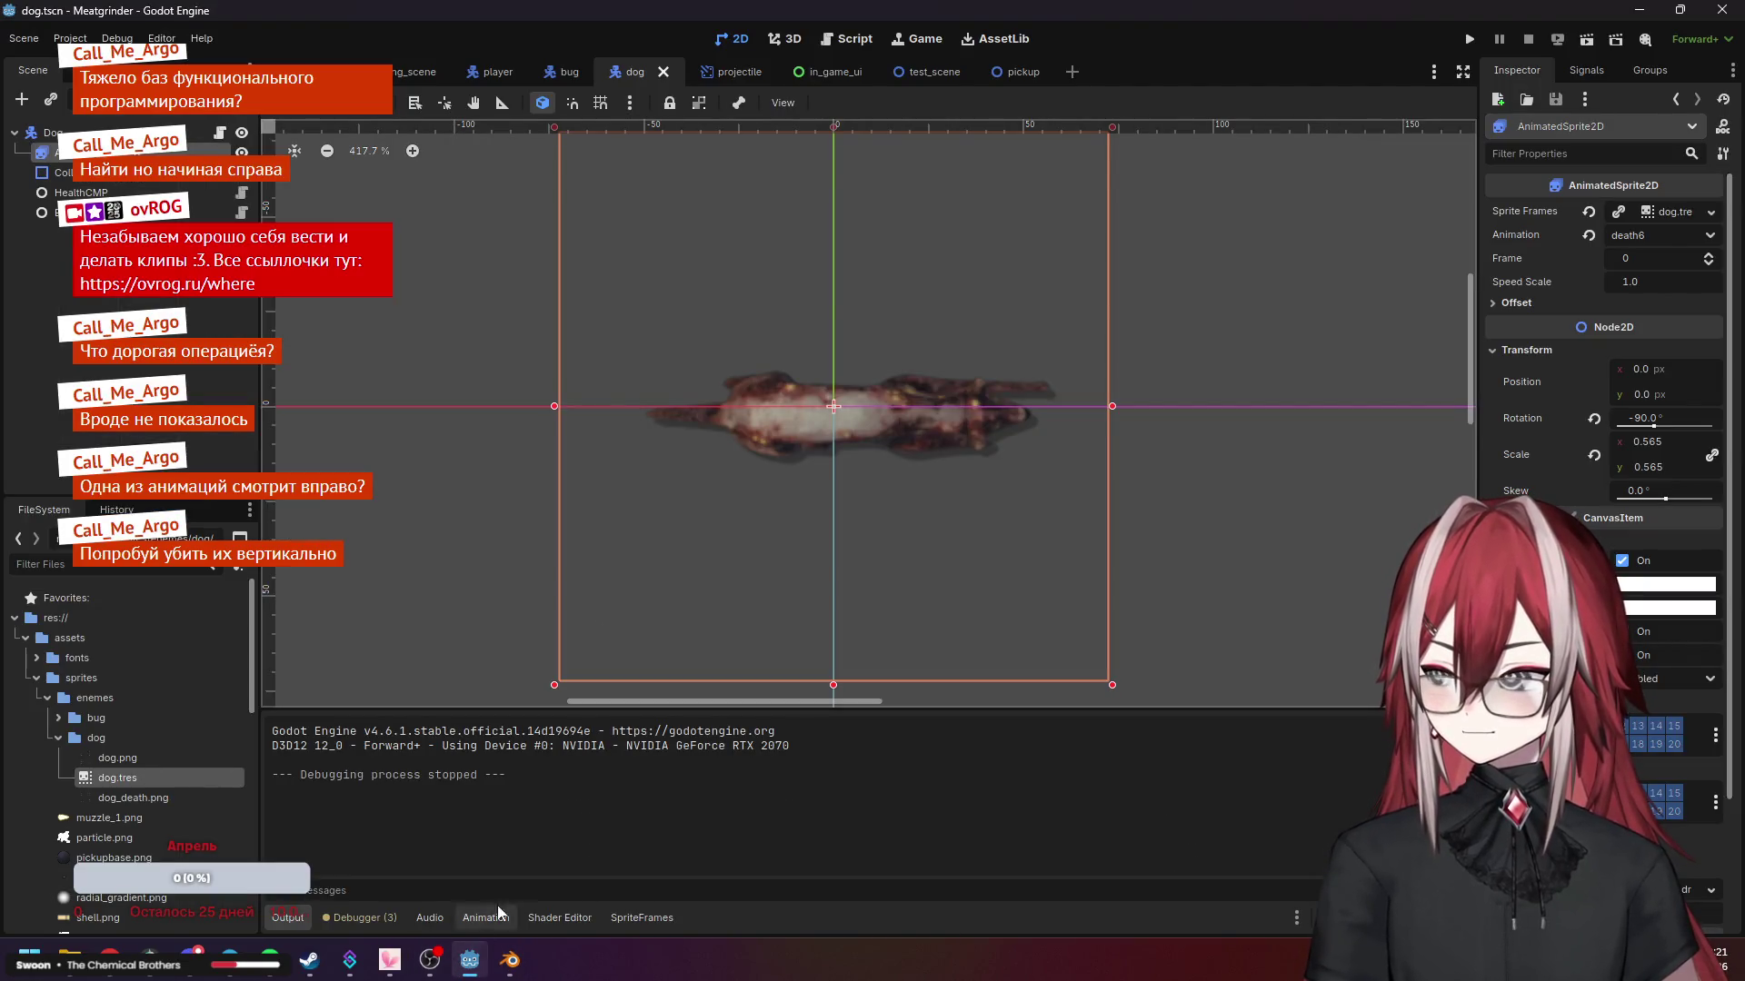
click(854, 42)
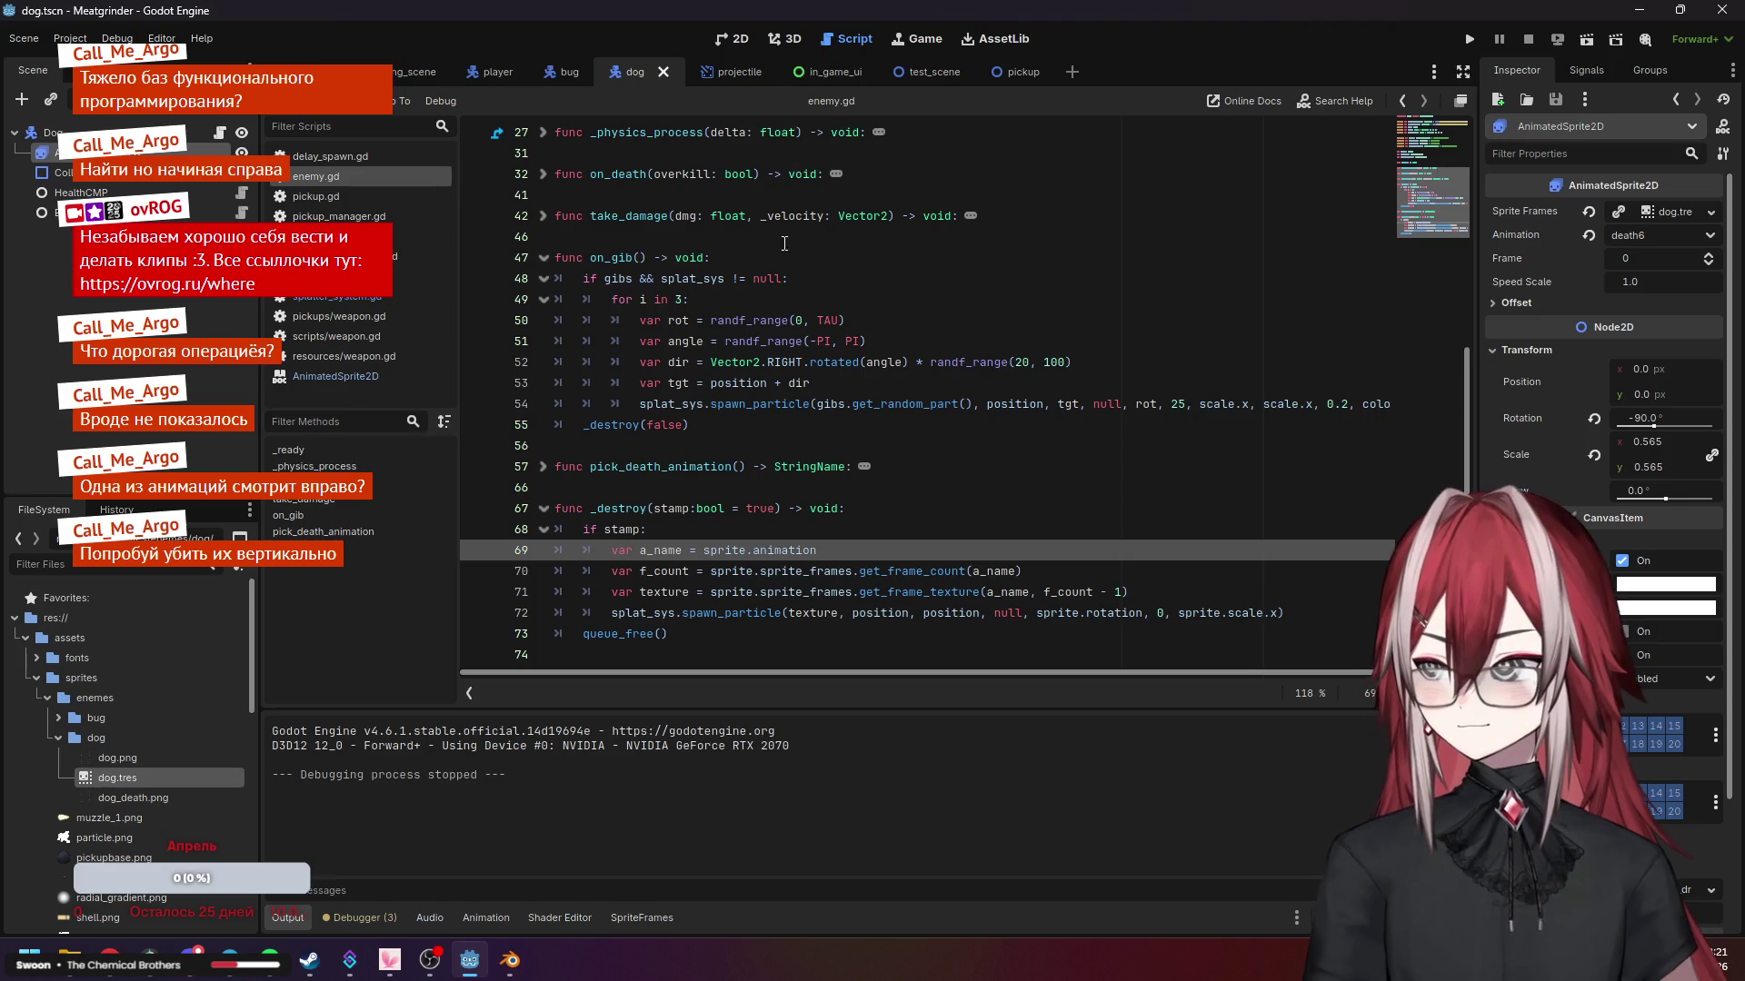
Step: Replace the stamp's rotation argument on line 72 with sprite.global_rotation
click(1148, 618)
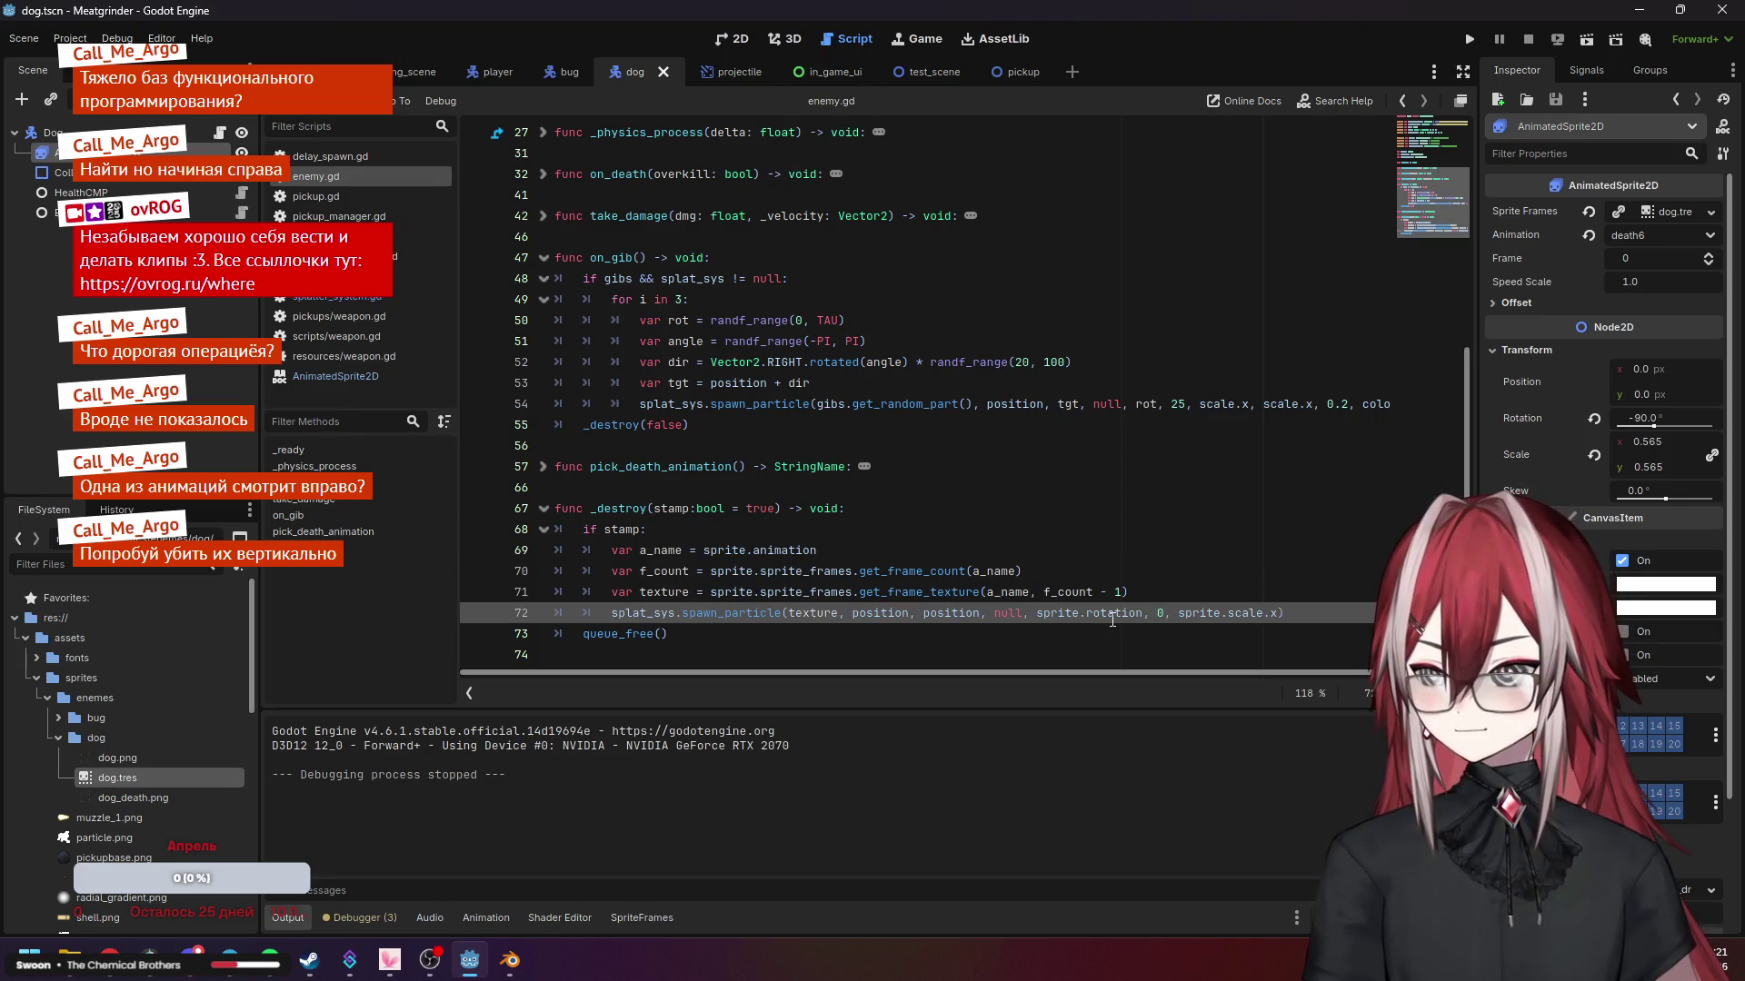
mouse_move(1112, 620)
key(Down)
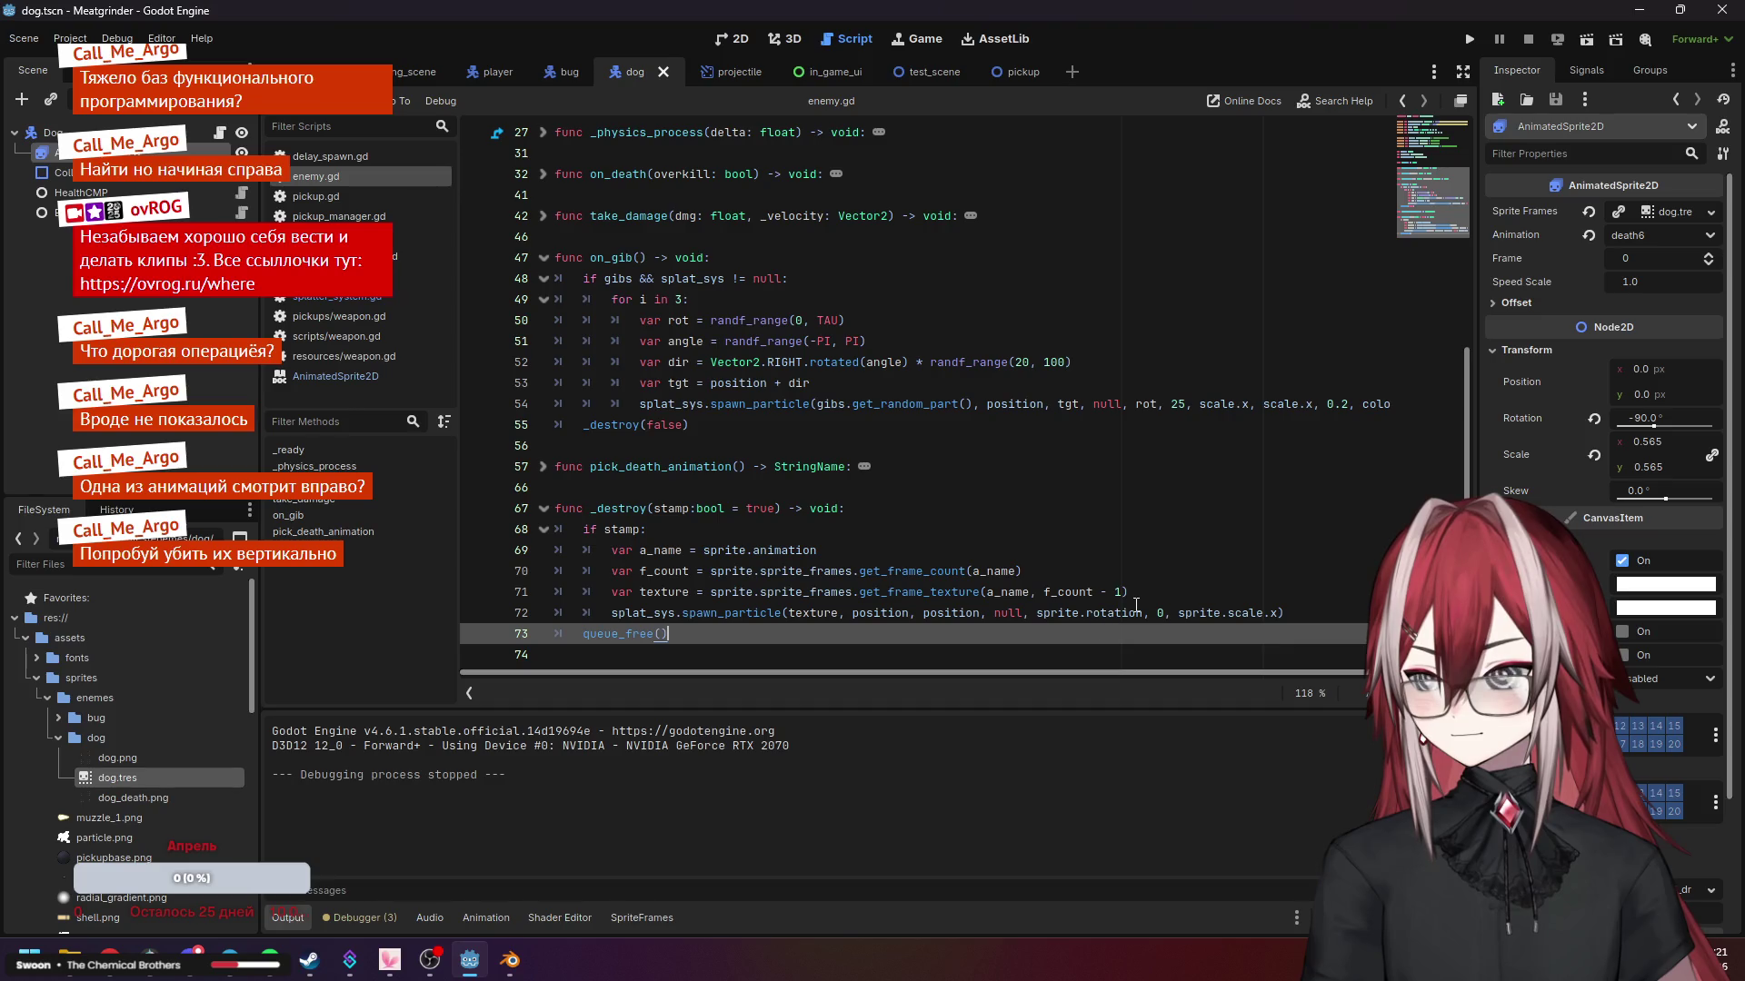
drag(1142, 614, 1090, 615)
key(BackSpace)
key(BackSpace)
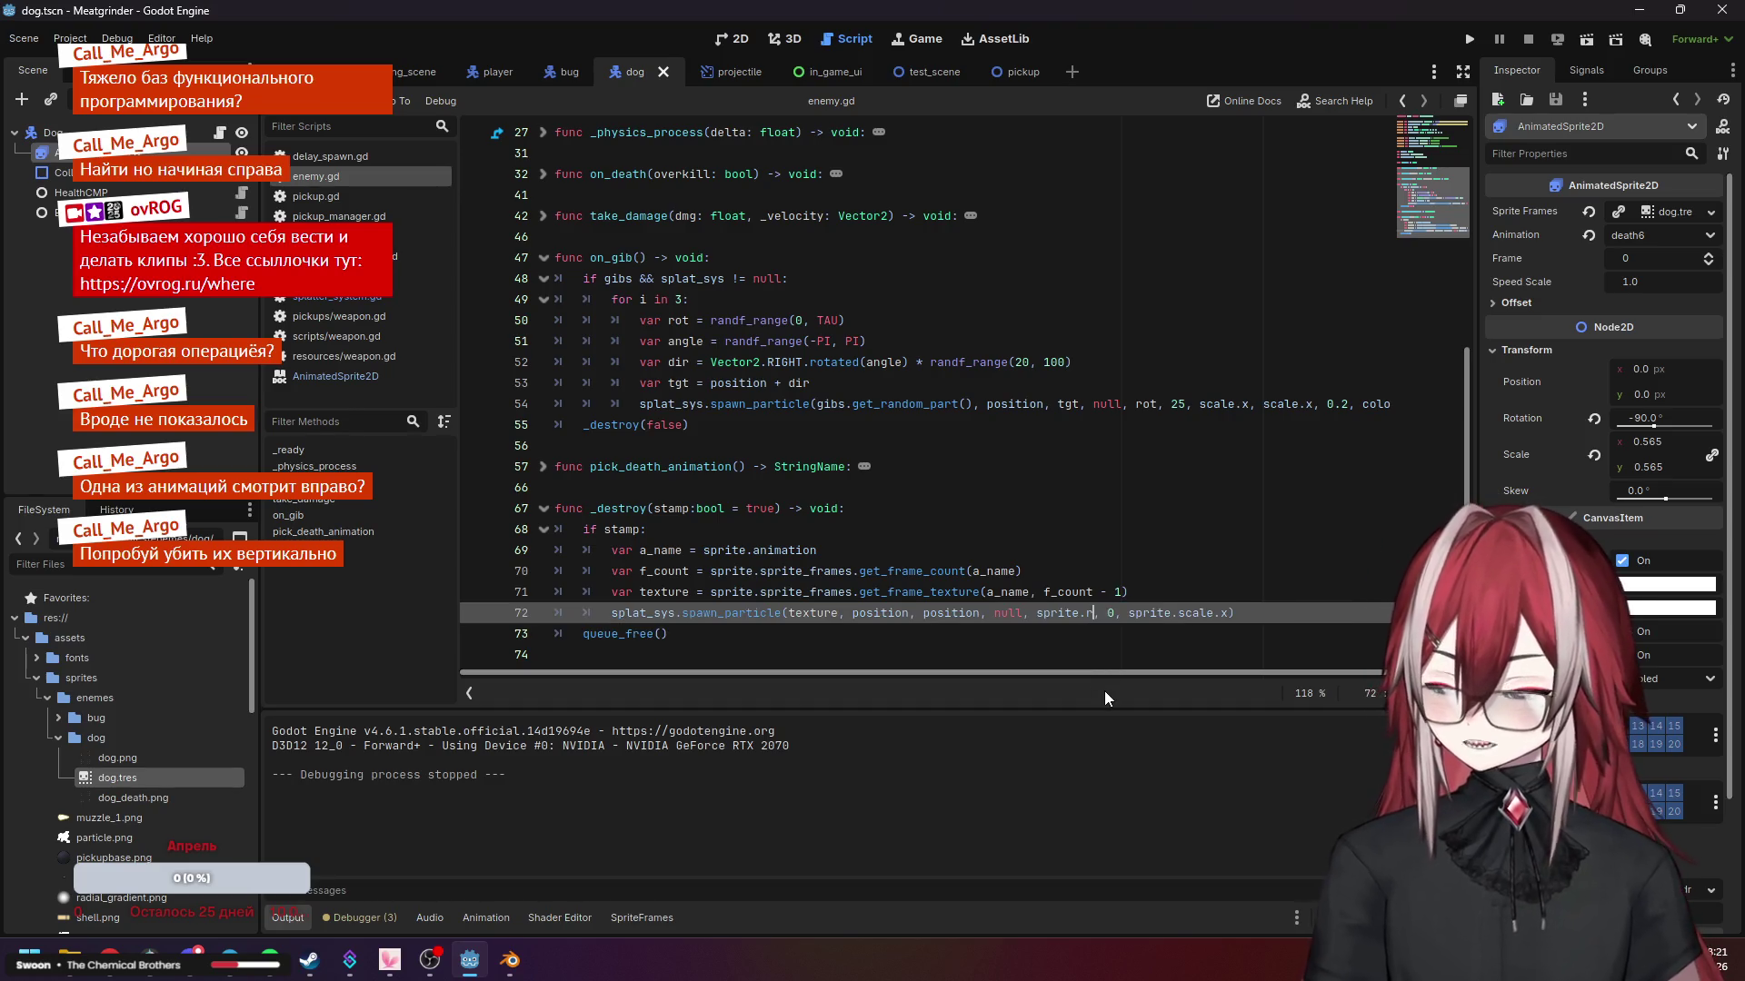
text(g)
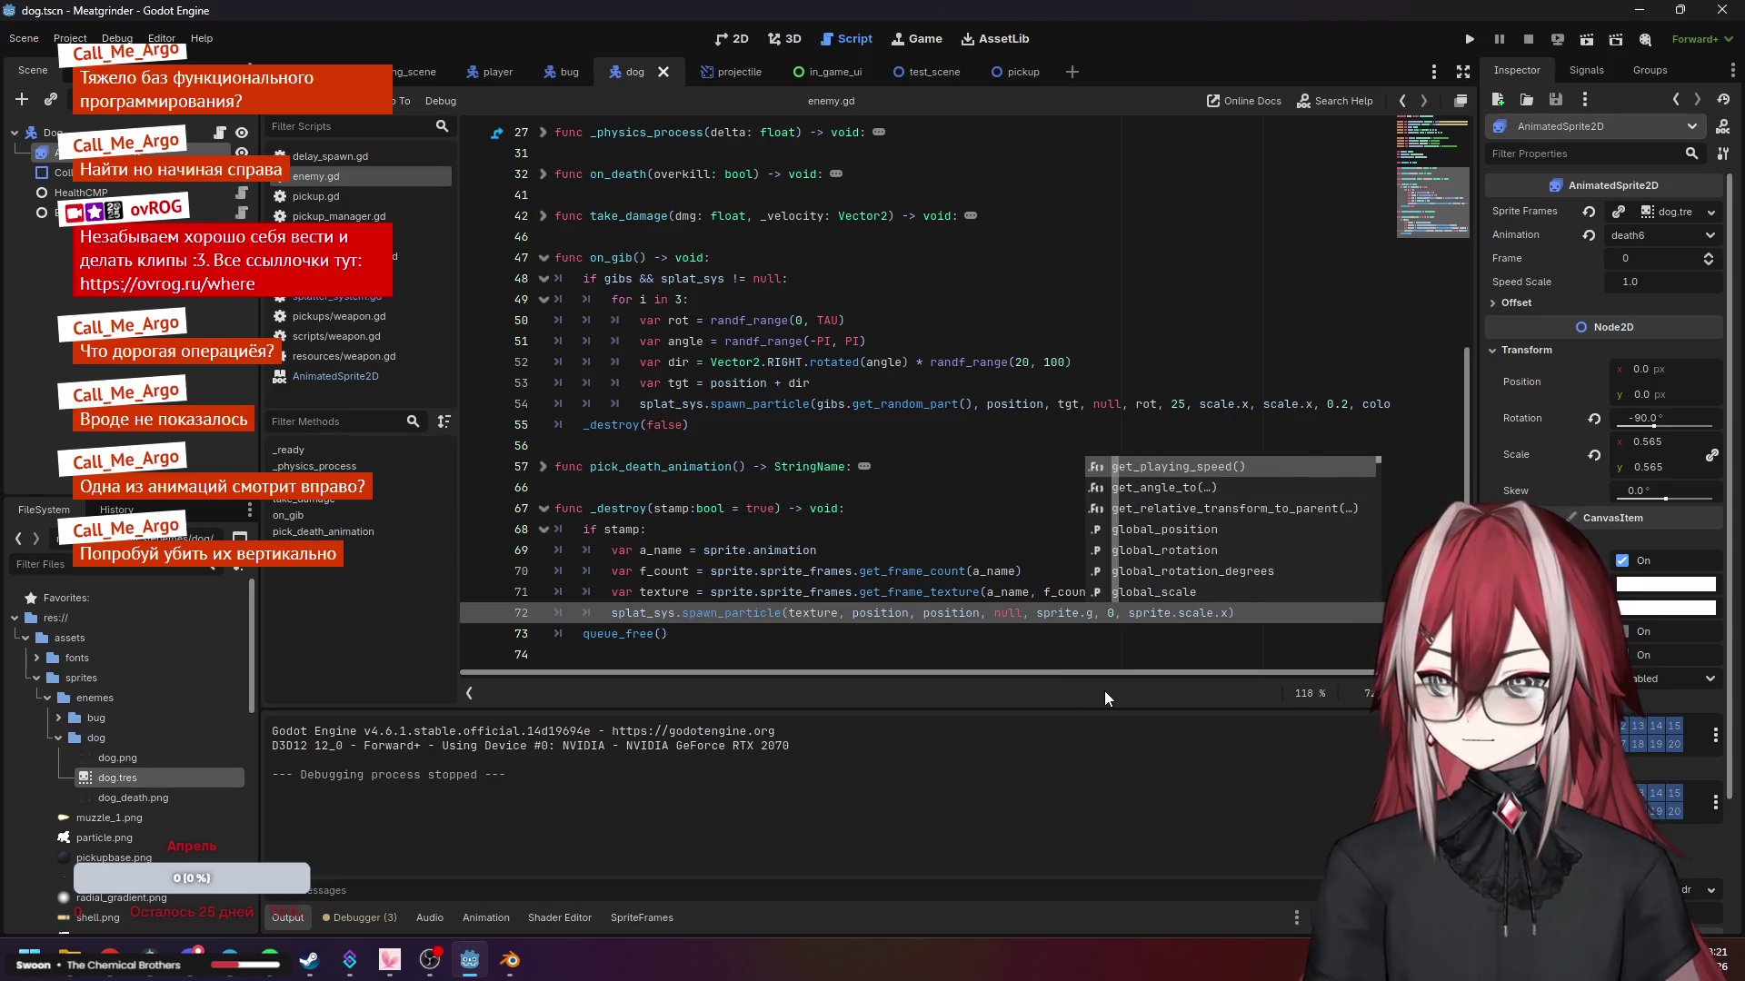
text(l)
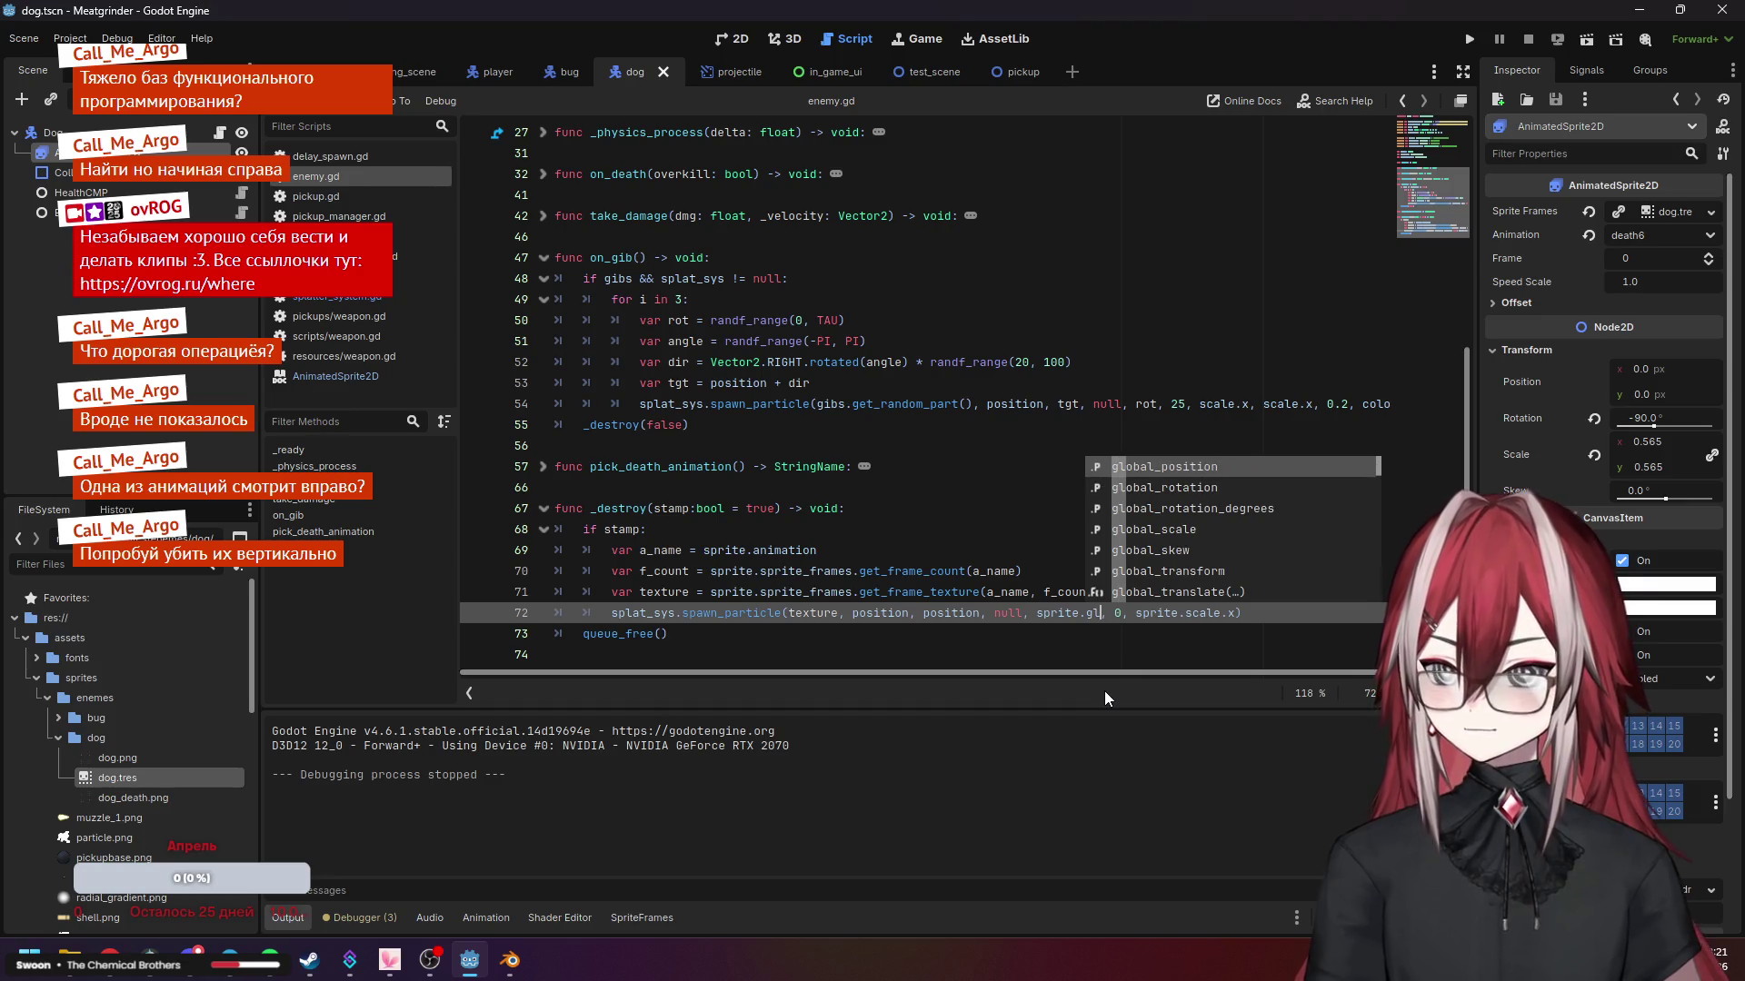
key(Down)
key(Return)
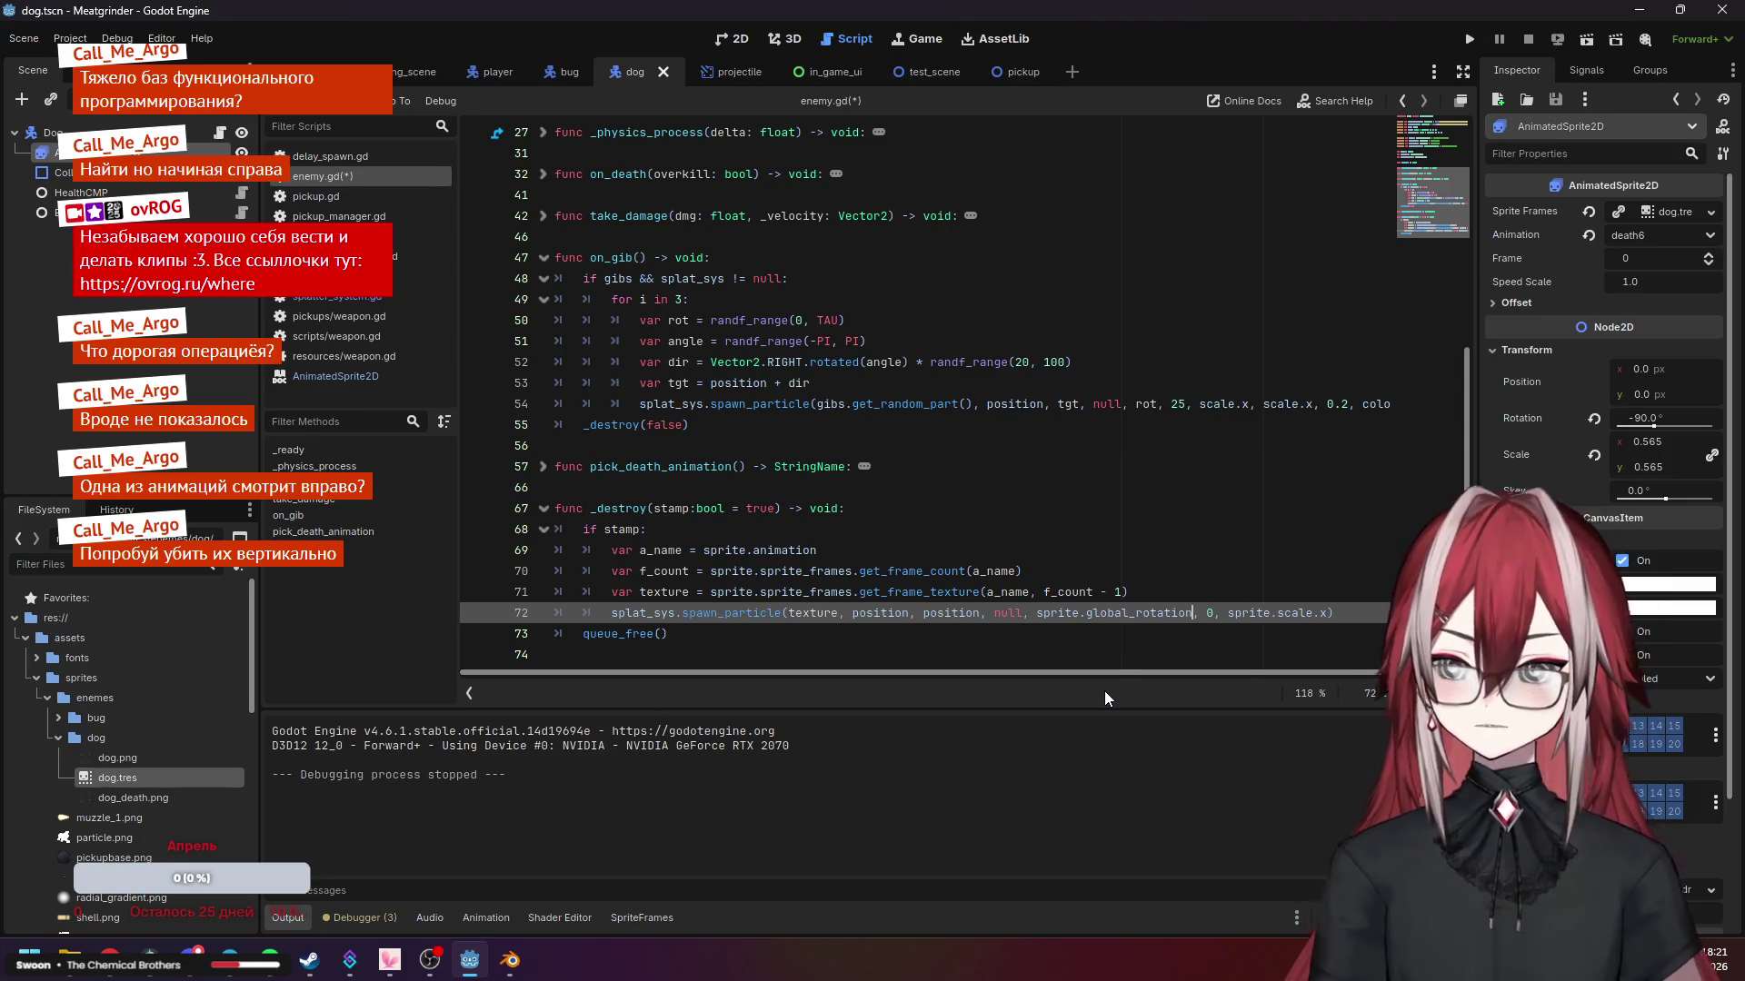
Step: Run the project to test the updated death stamp
click(1178, 579)
click(1178, 583)
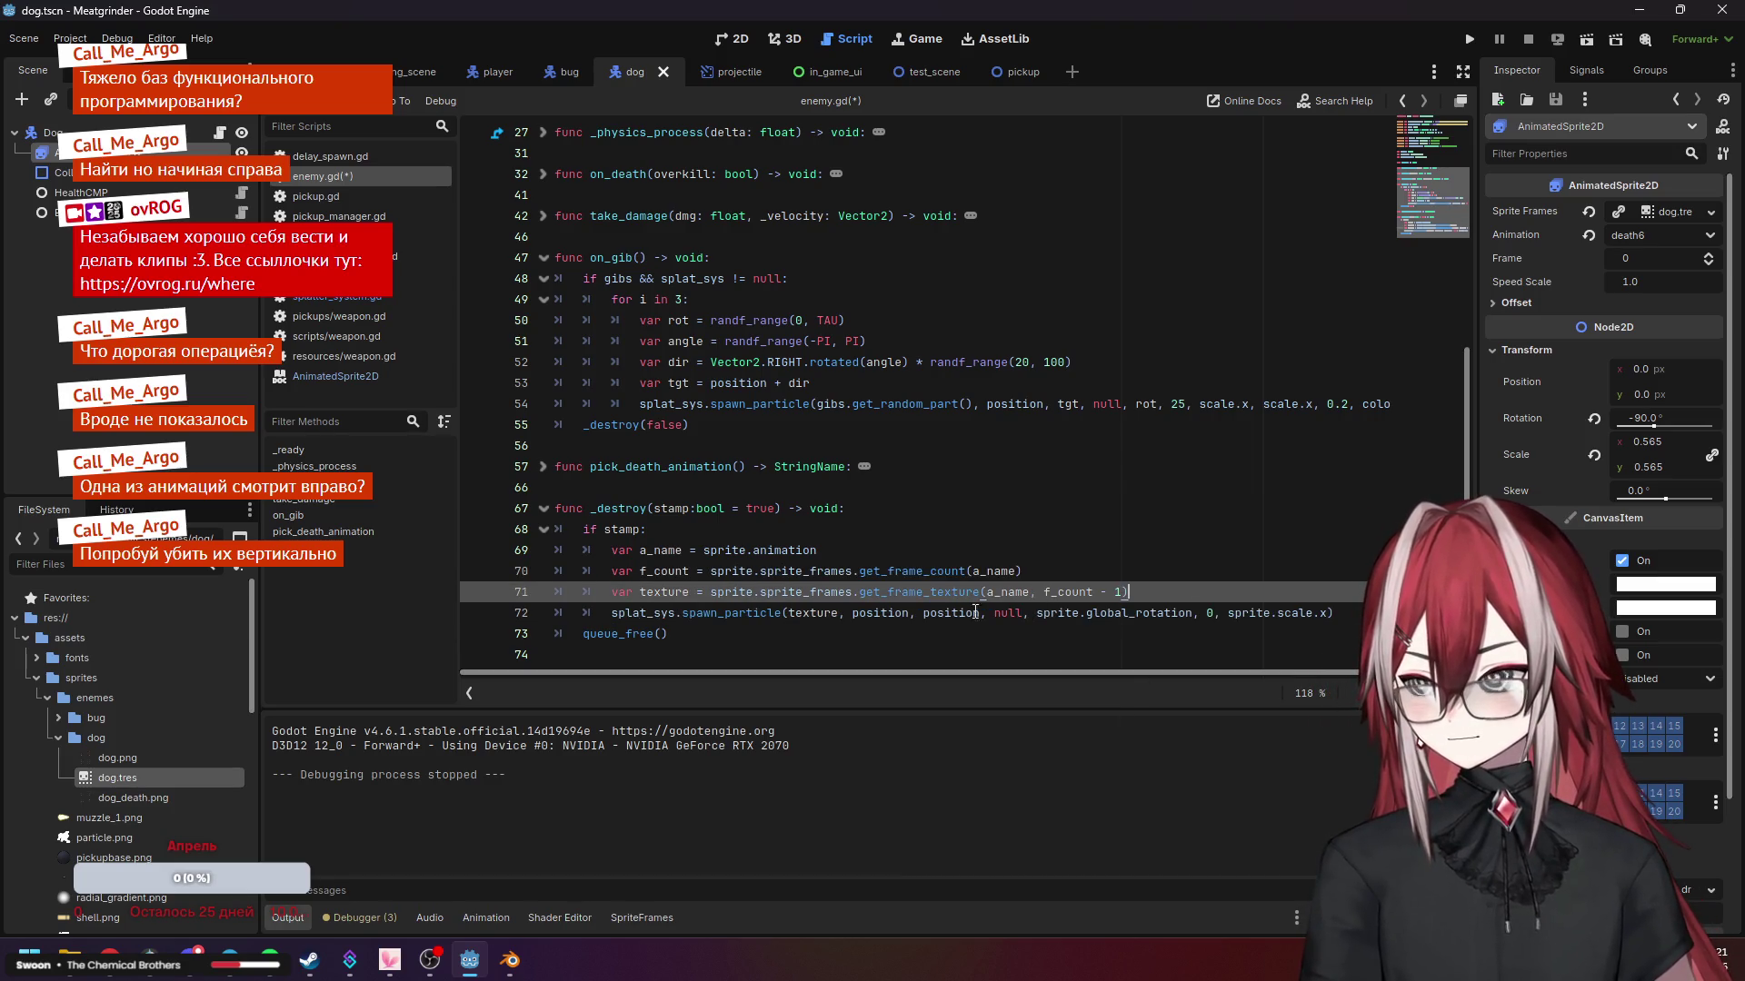
mouse_move(737, 620)
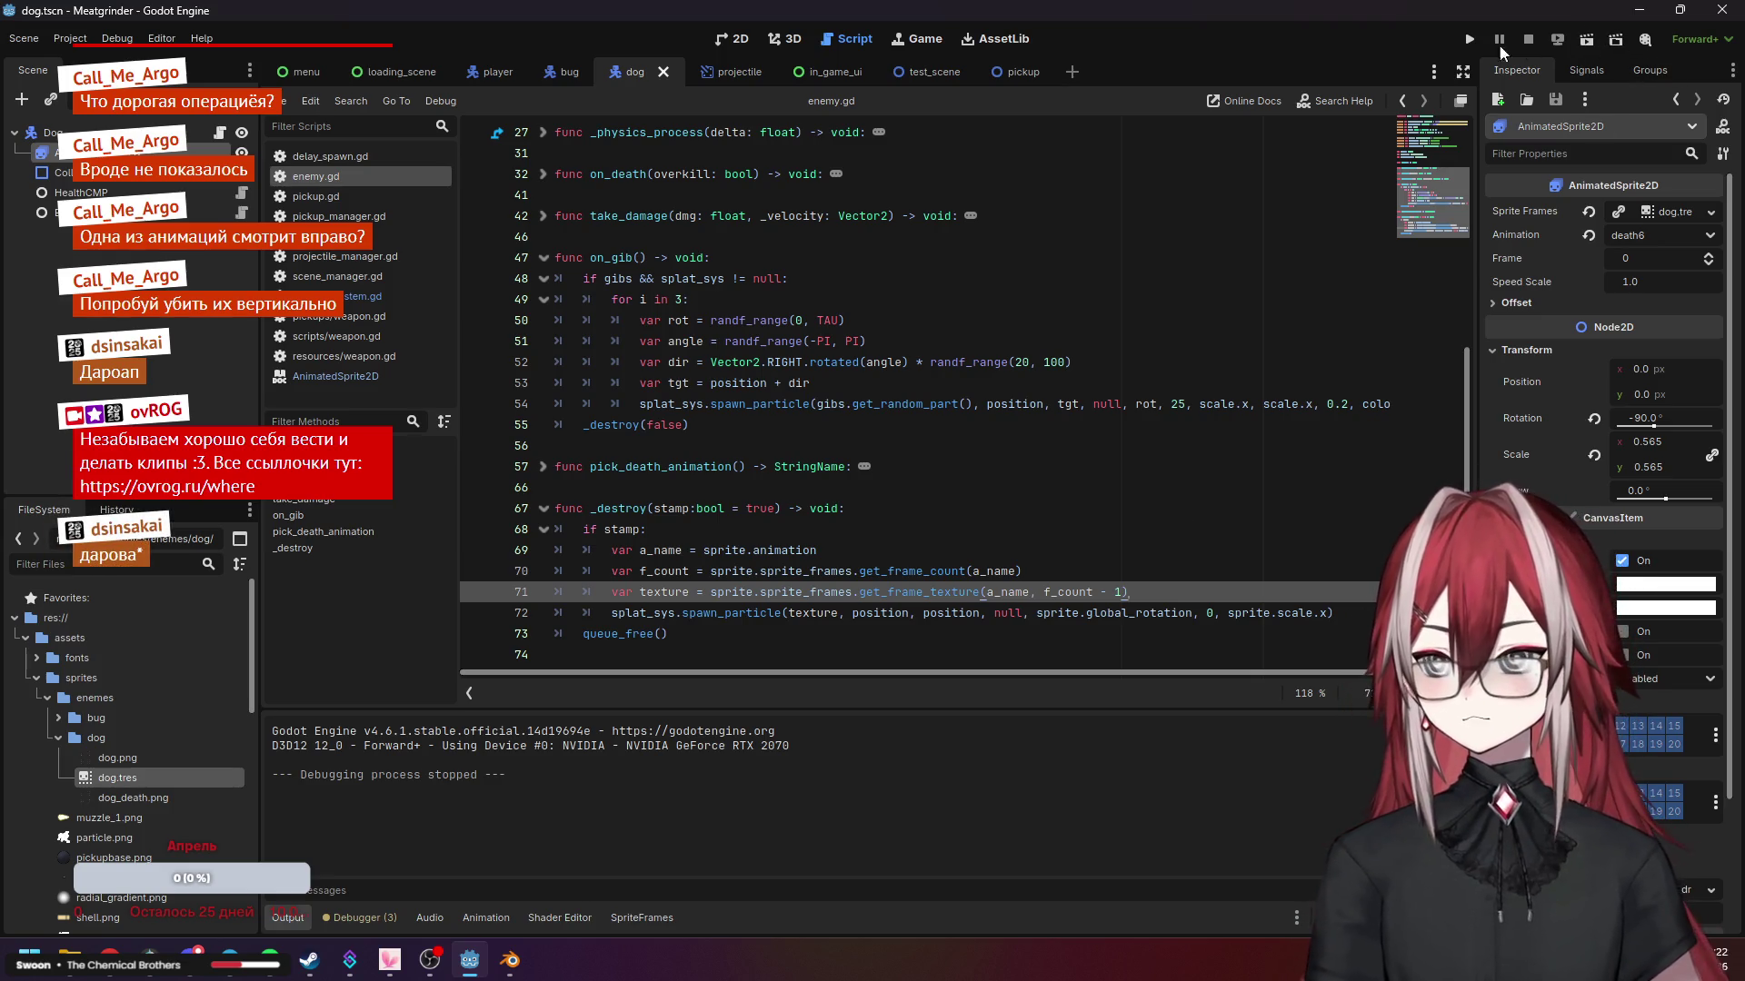
click(1472, 44)
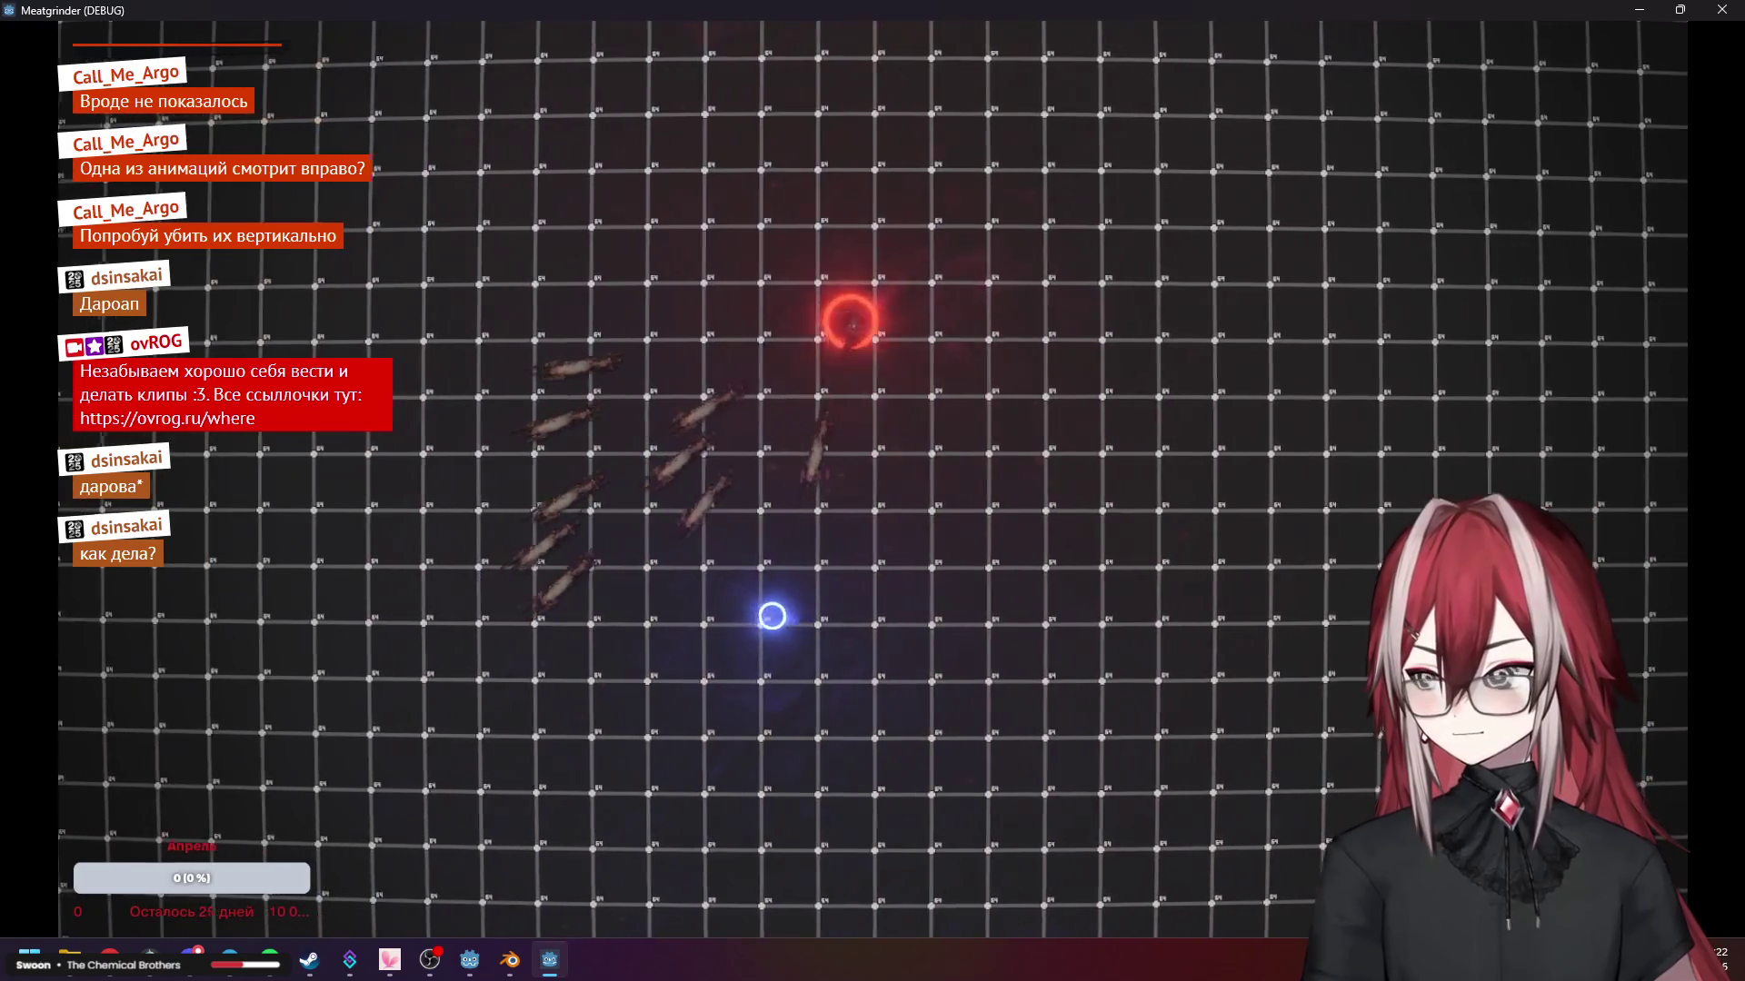
Step: Shoot dog columns above and below the player to check death stamps, then close the game
click(871, 191)
key(w)
click(935, 85)
key(s)
click(999, 272)
click(1005, 538)
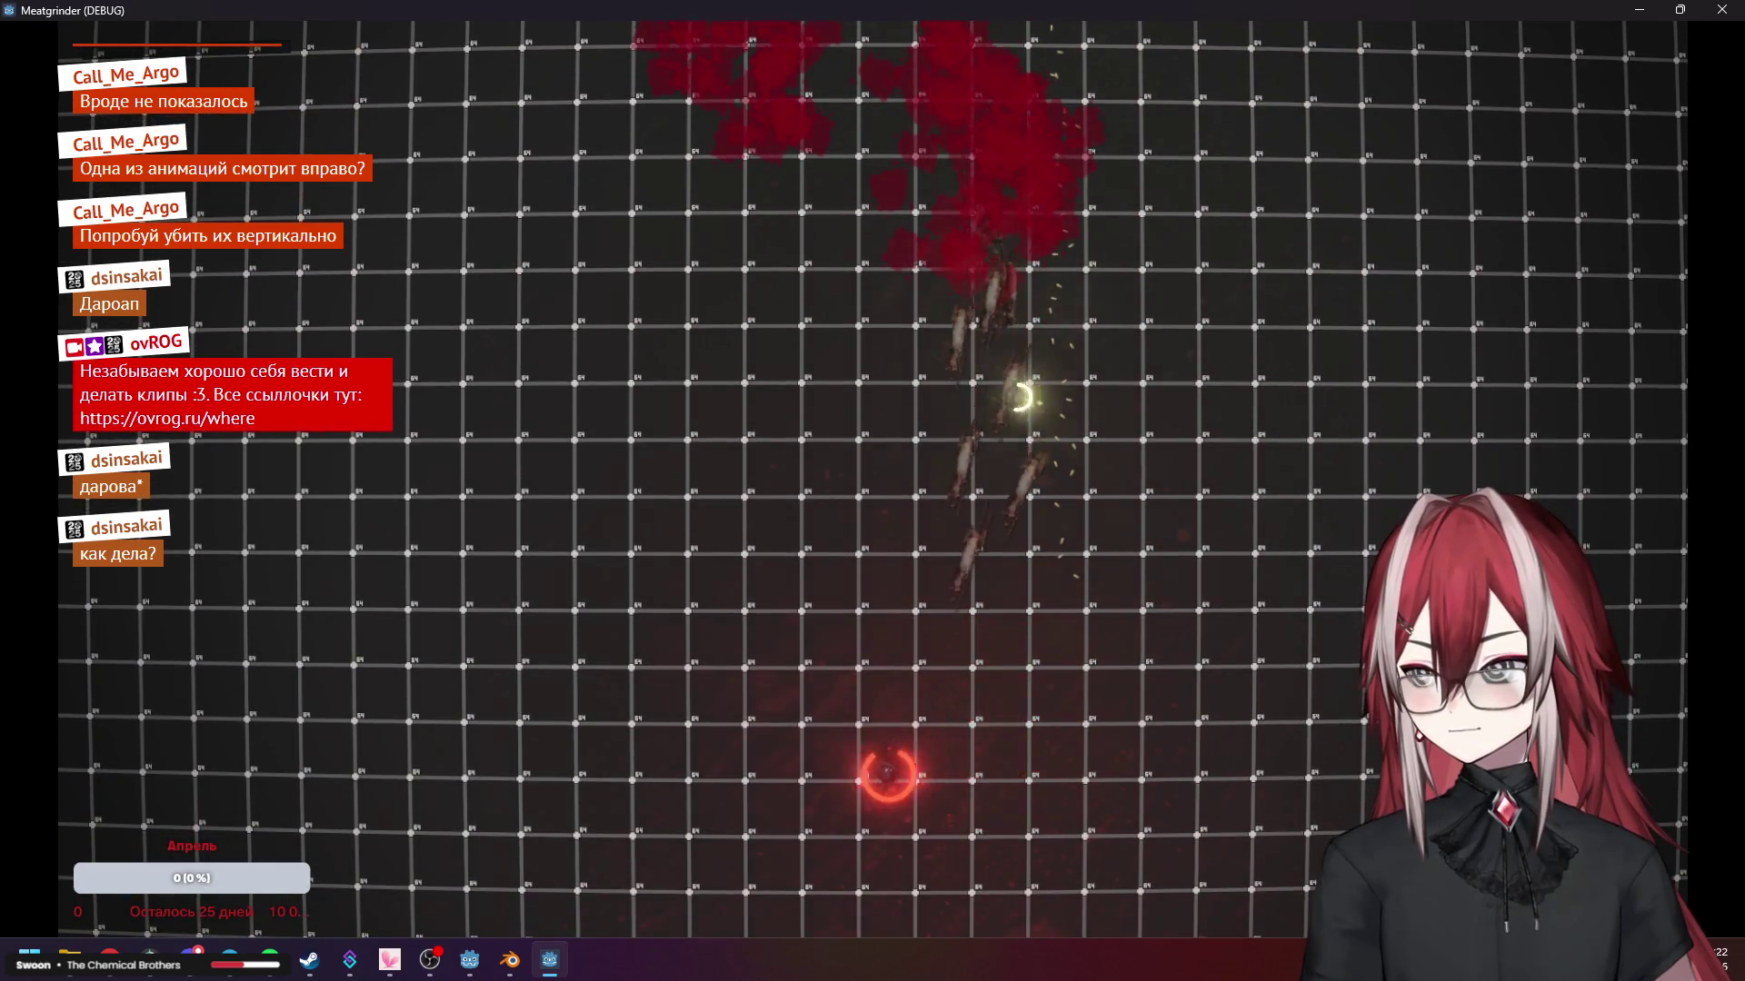
key(s)
key(a)
key(a)
click(814, 441)
key(w)
click(818, 136)
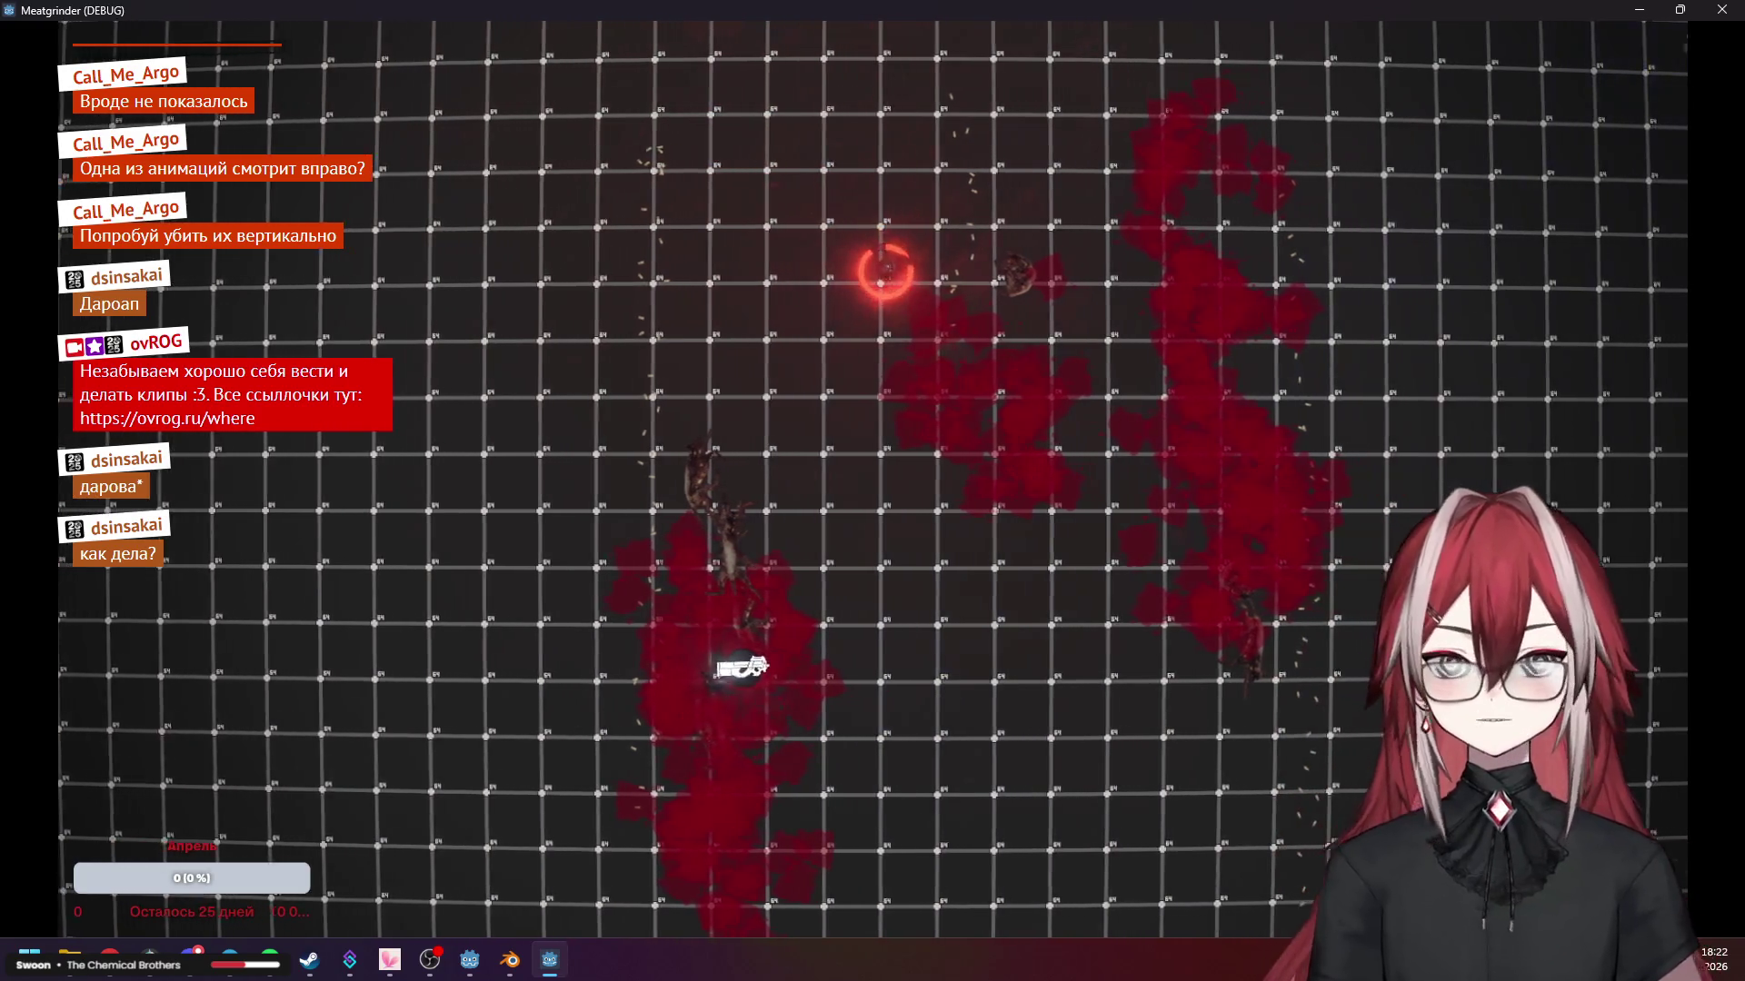
click(1720, 10)
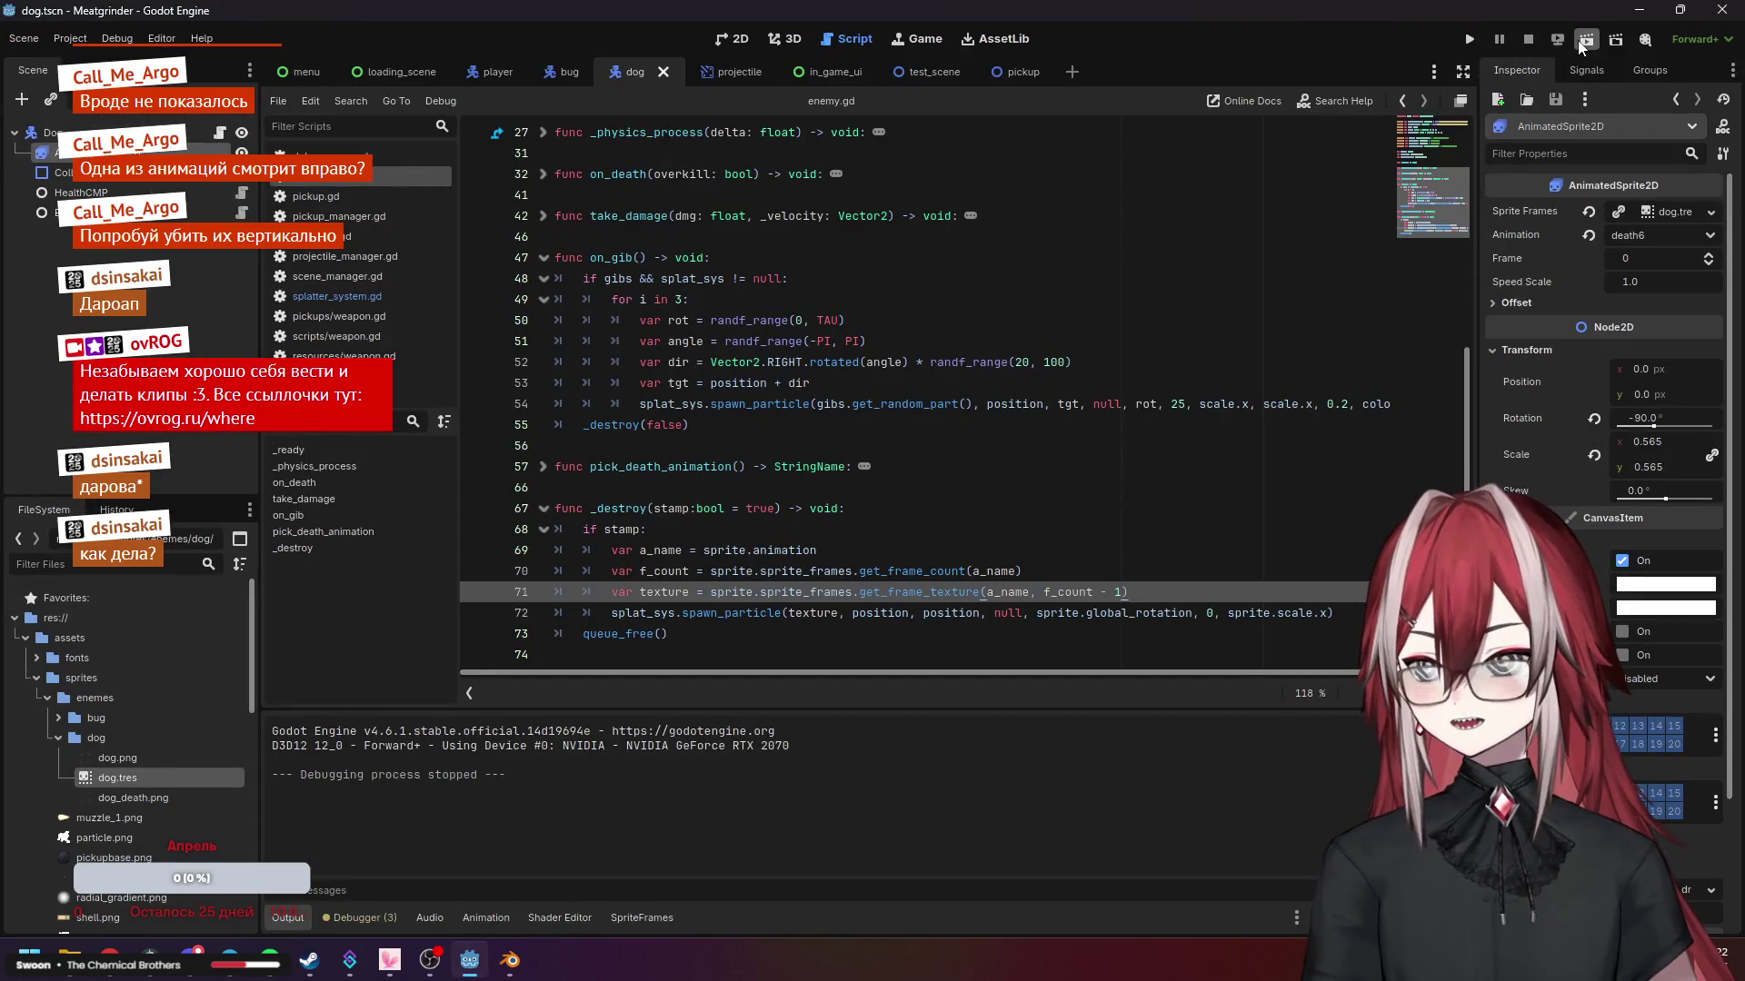
Step: Relaunch the game, walk the player around the blood stamps, then close it
key(F5)
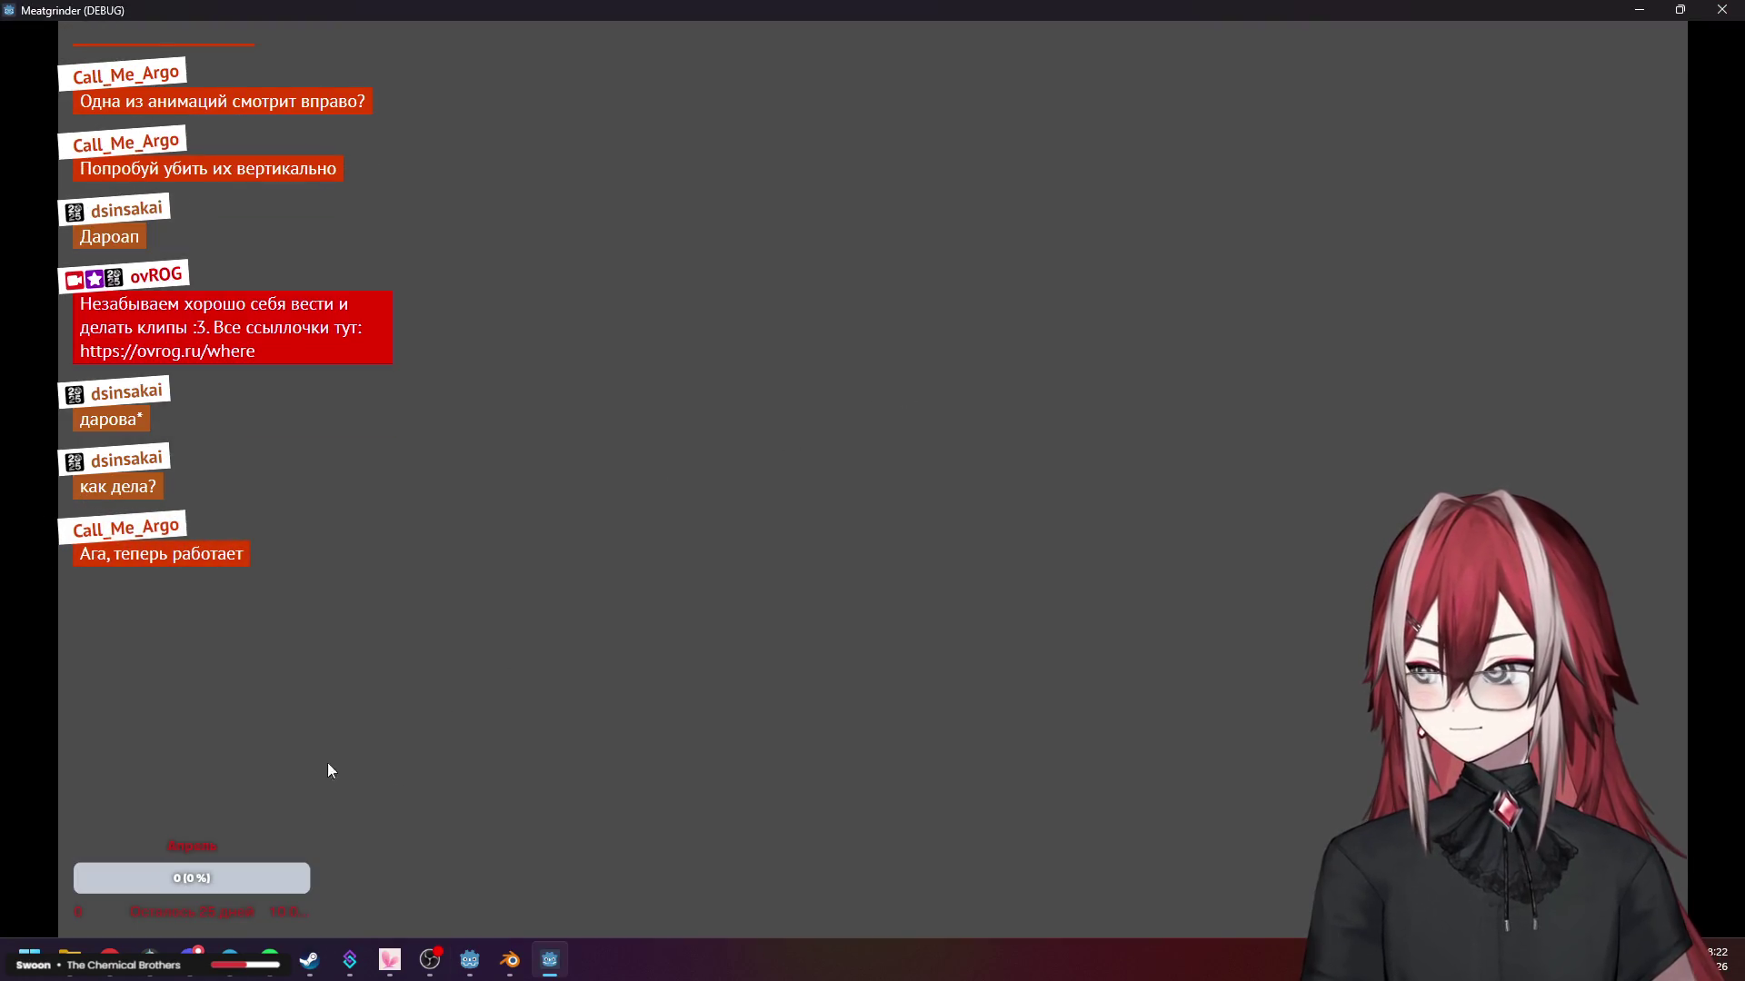
click(1724, 10)
click(1462, 38)
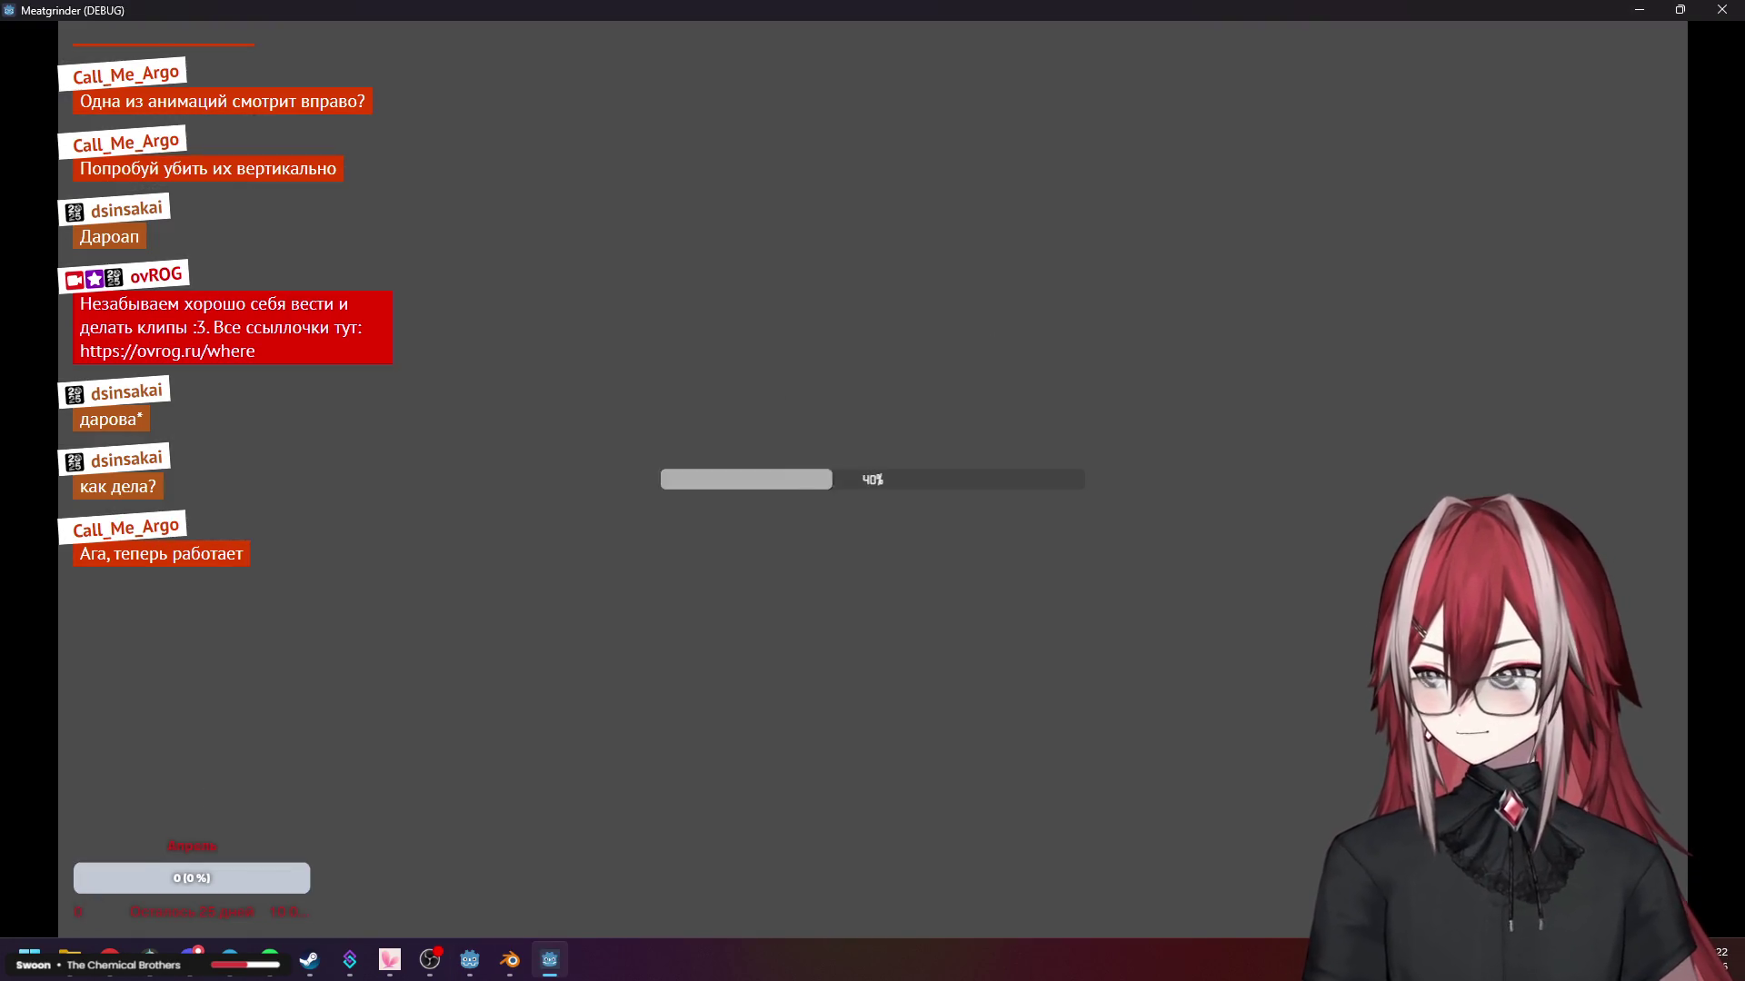
key(d)
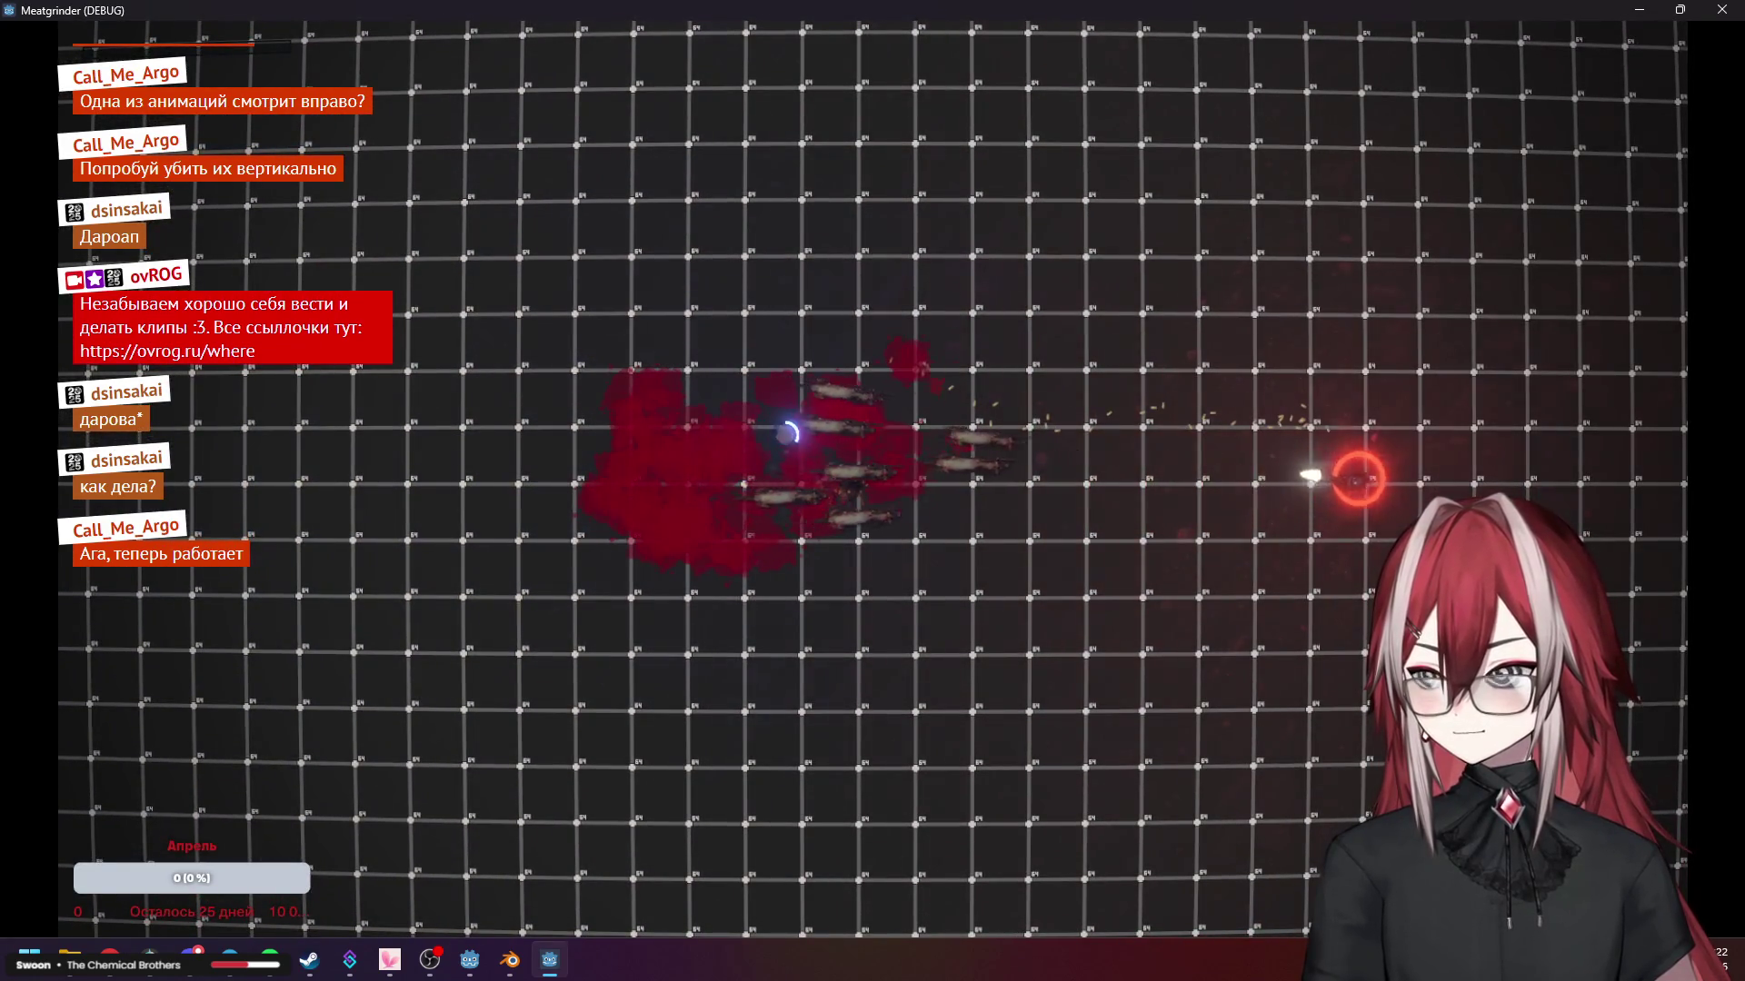
key(s)
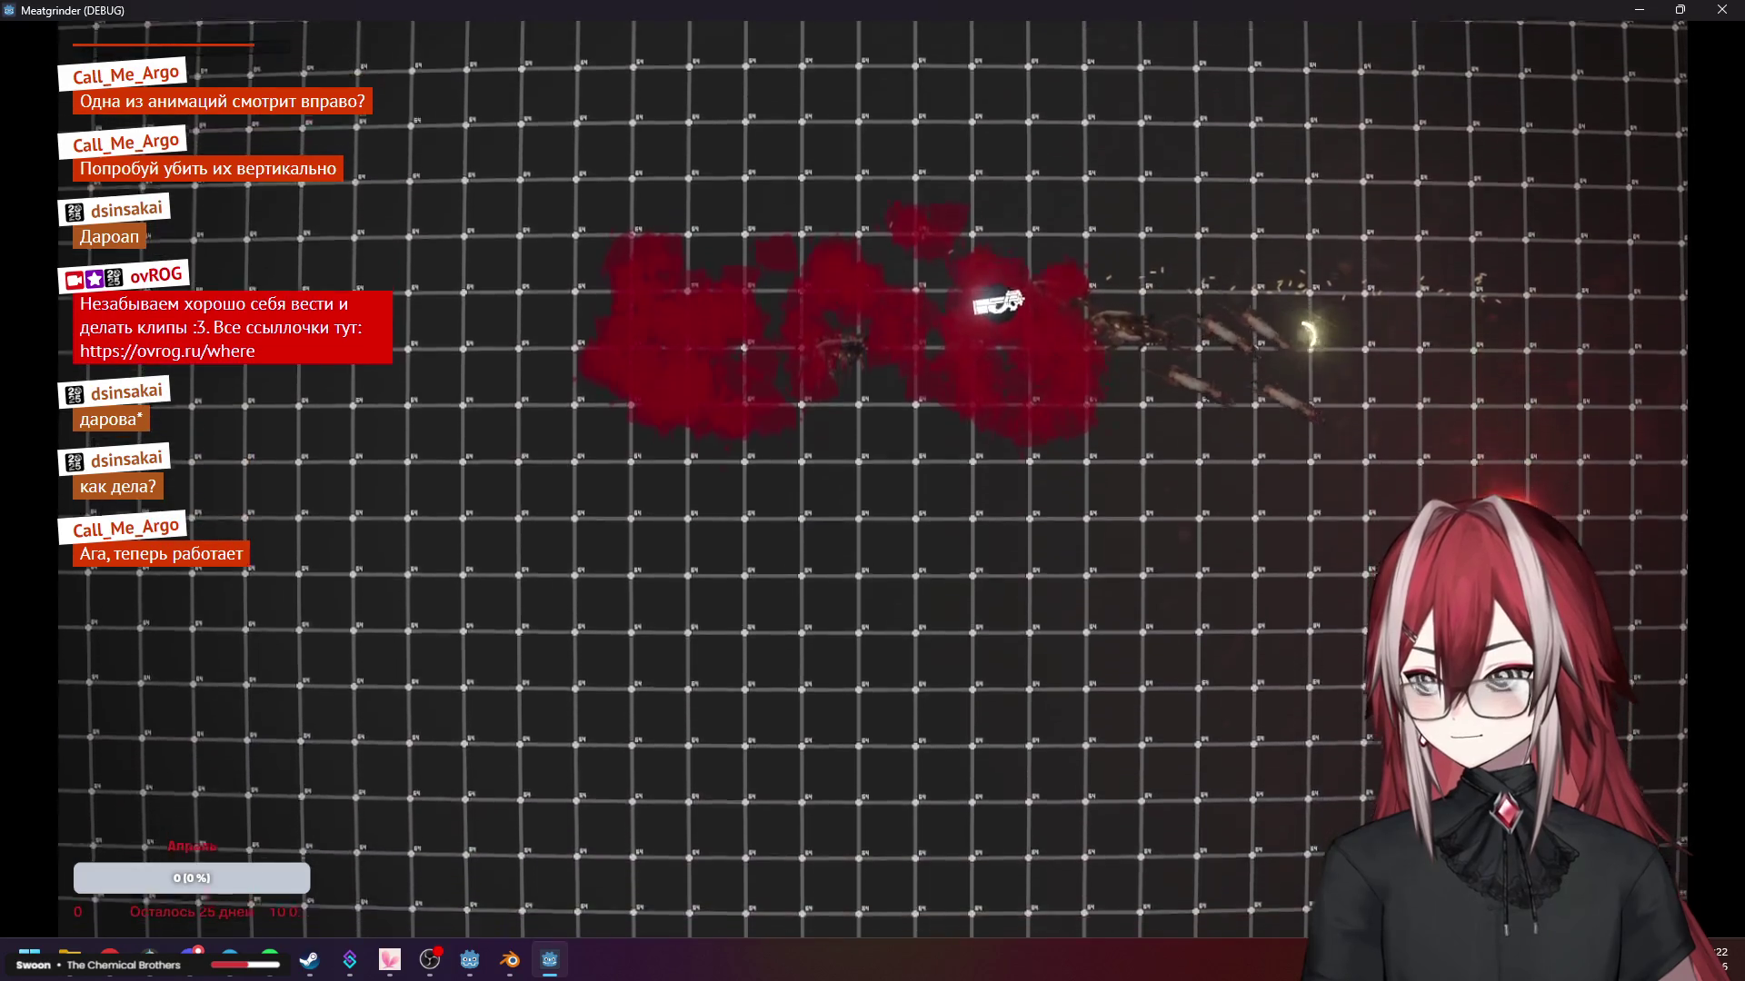
key(s)
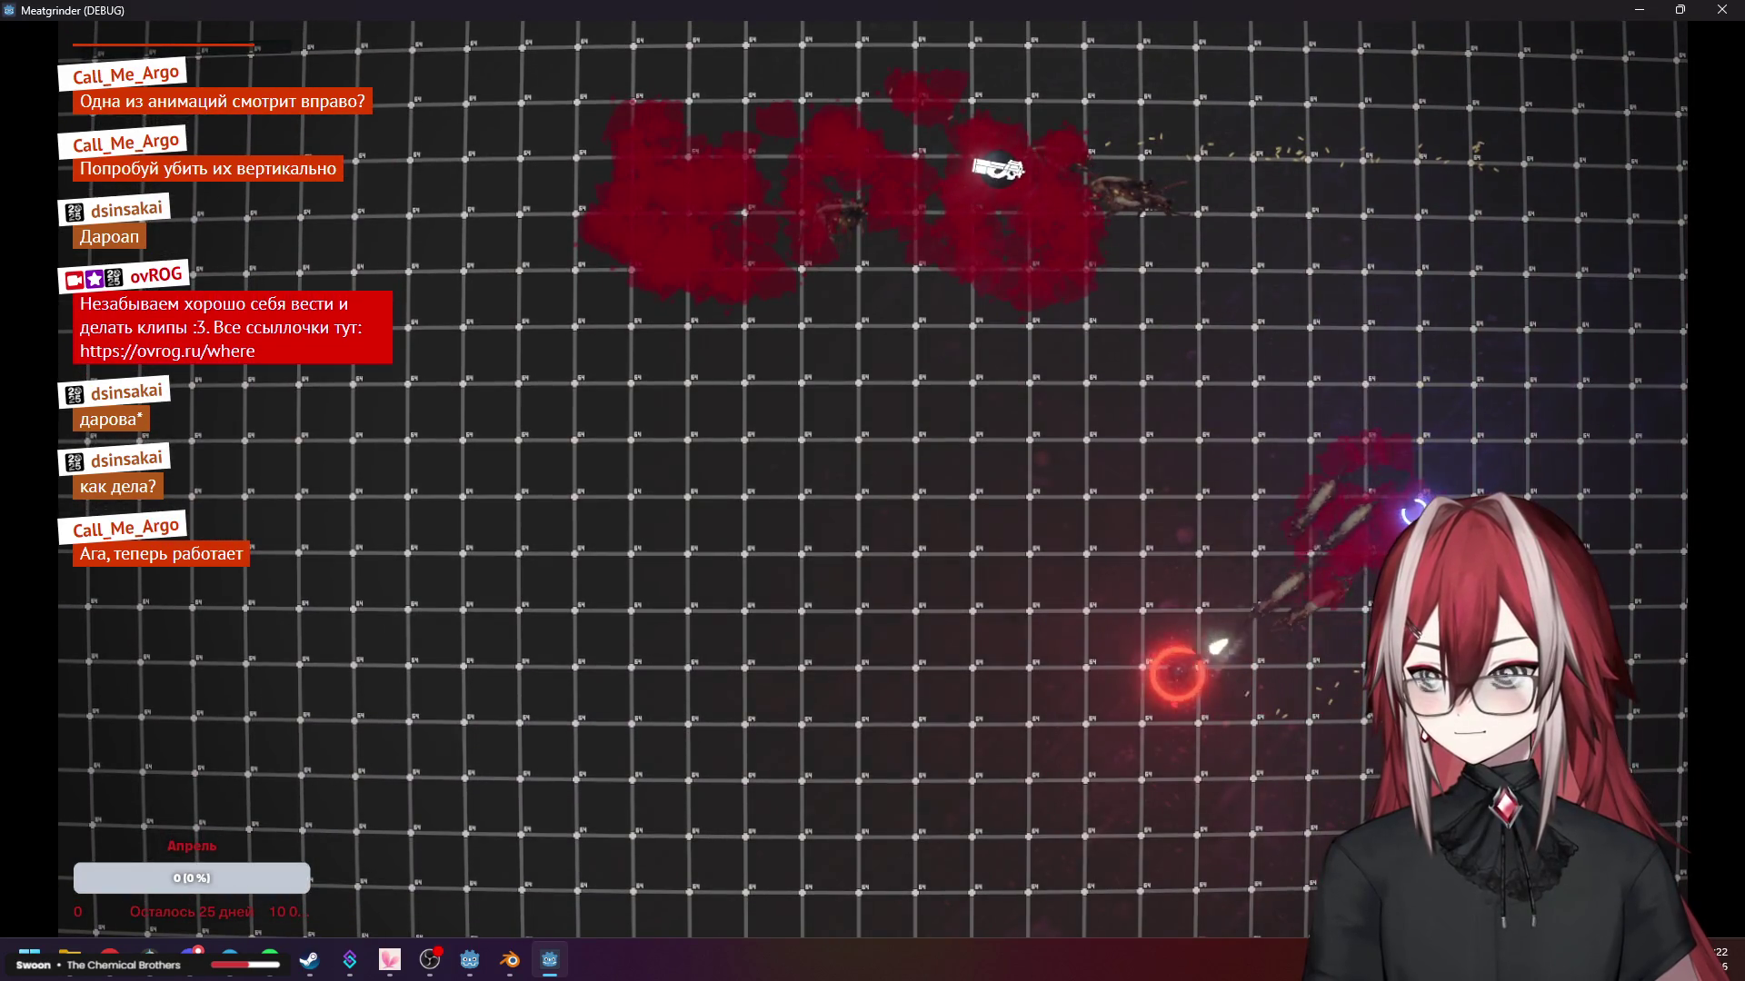
key(a)
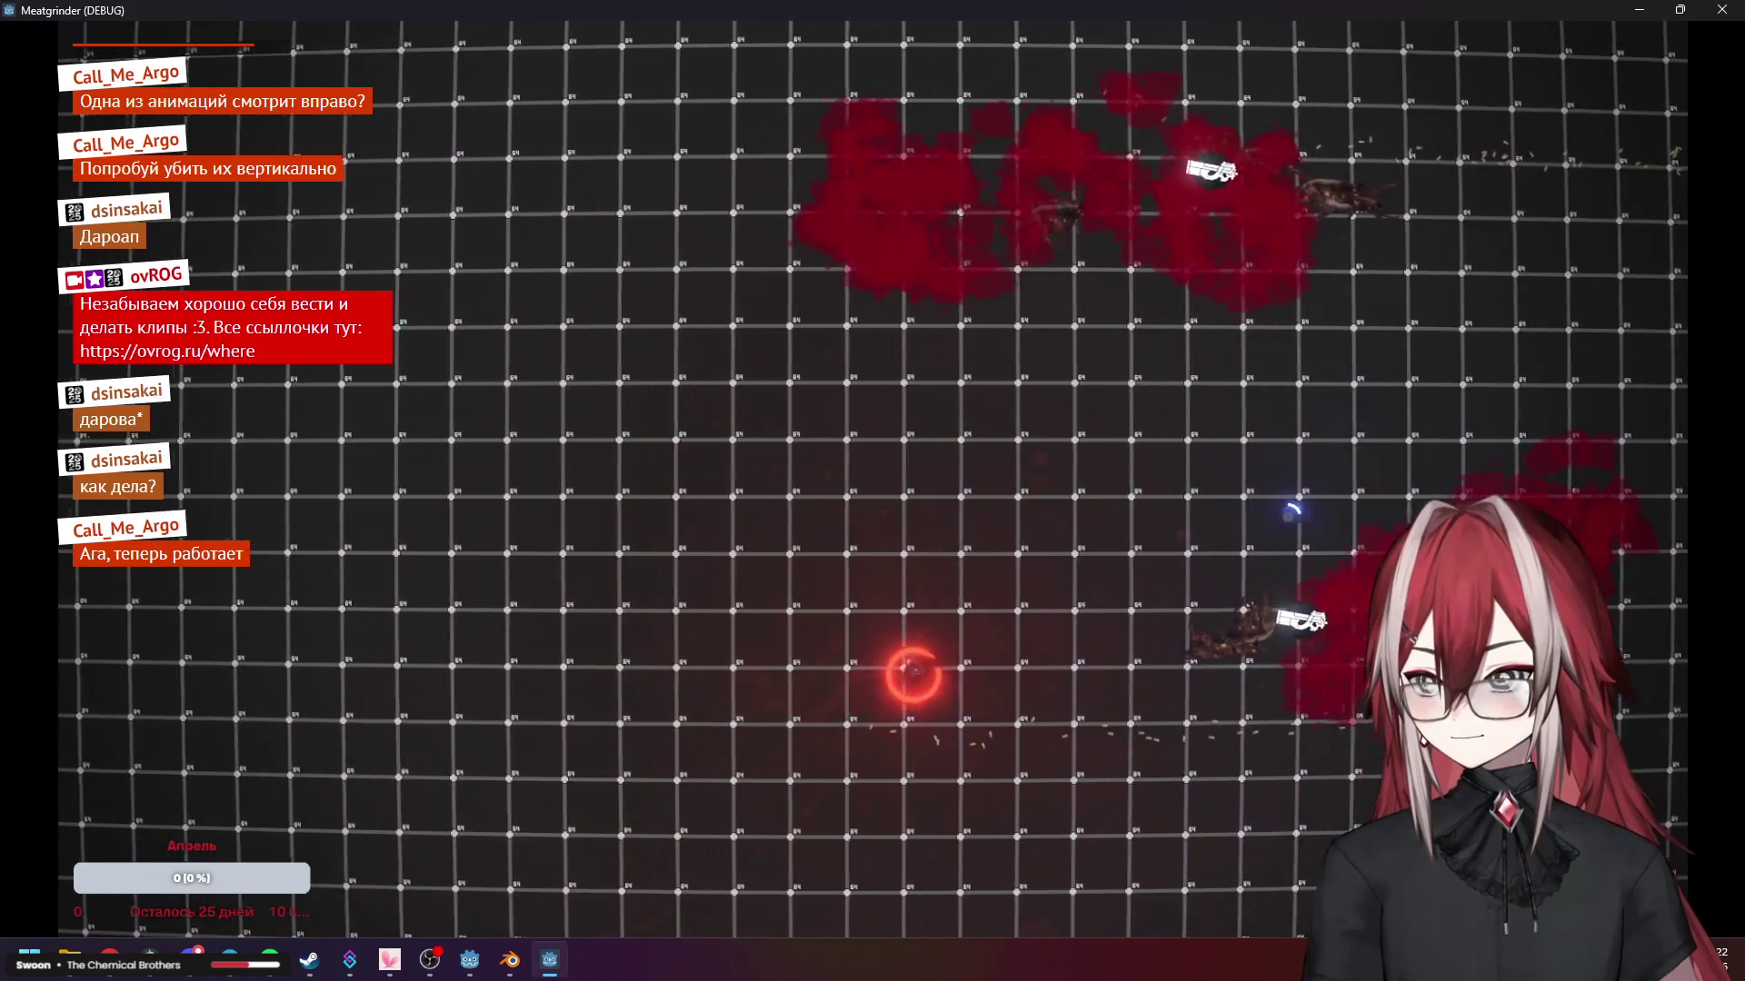
key(d)
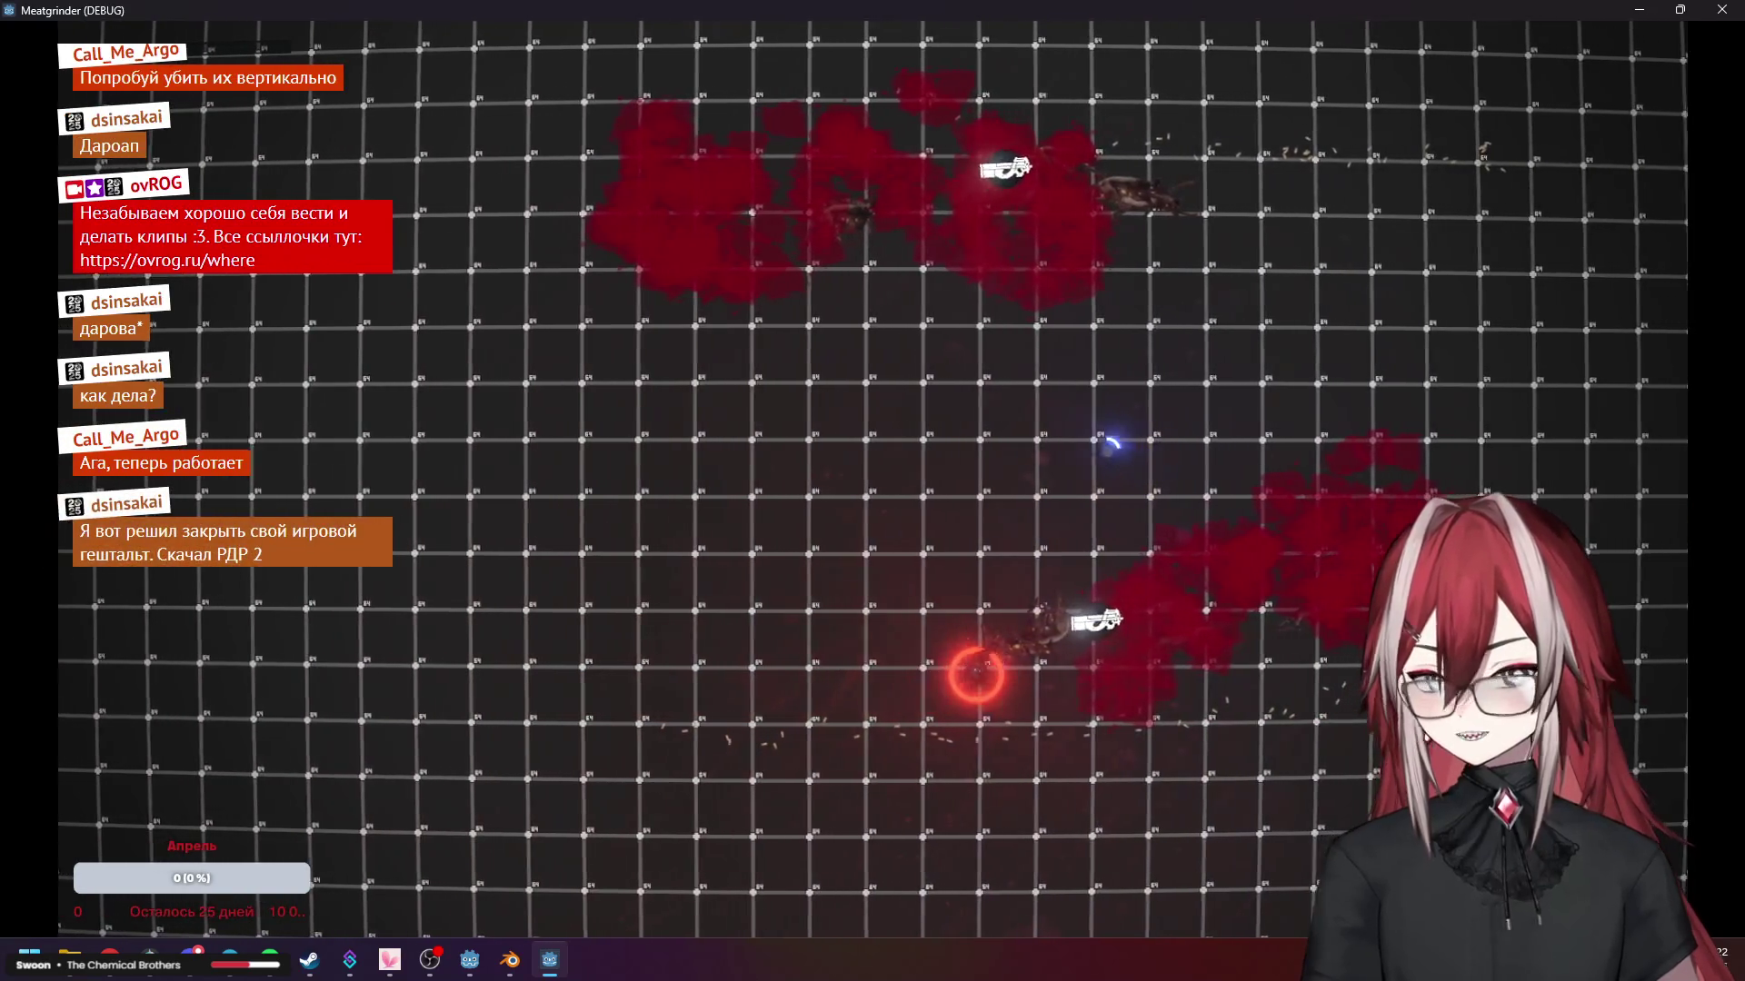
key(w)
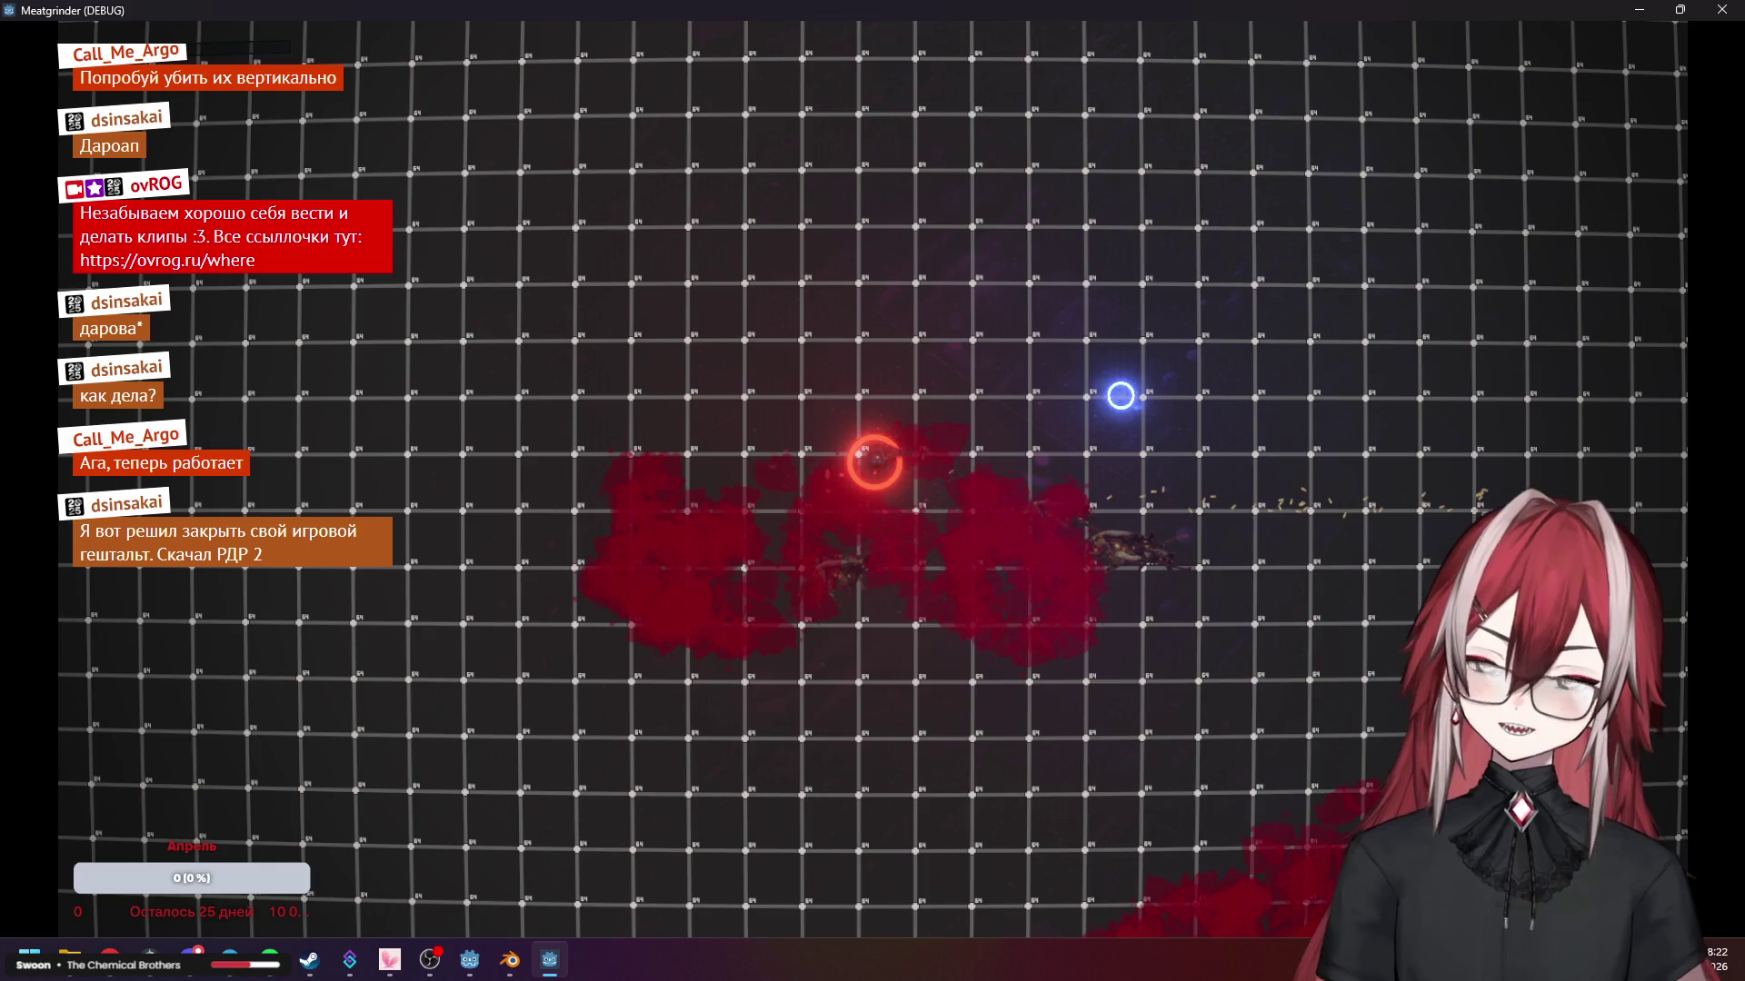
key(w)
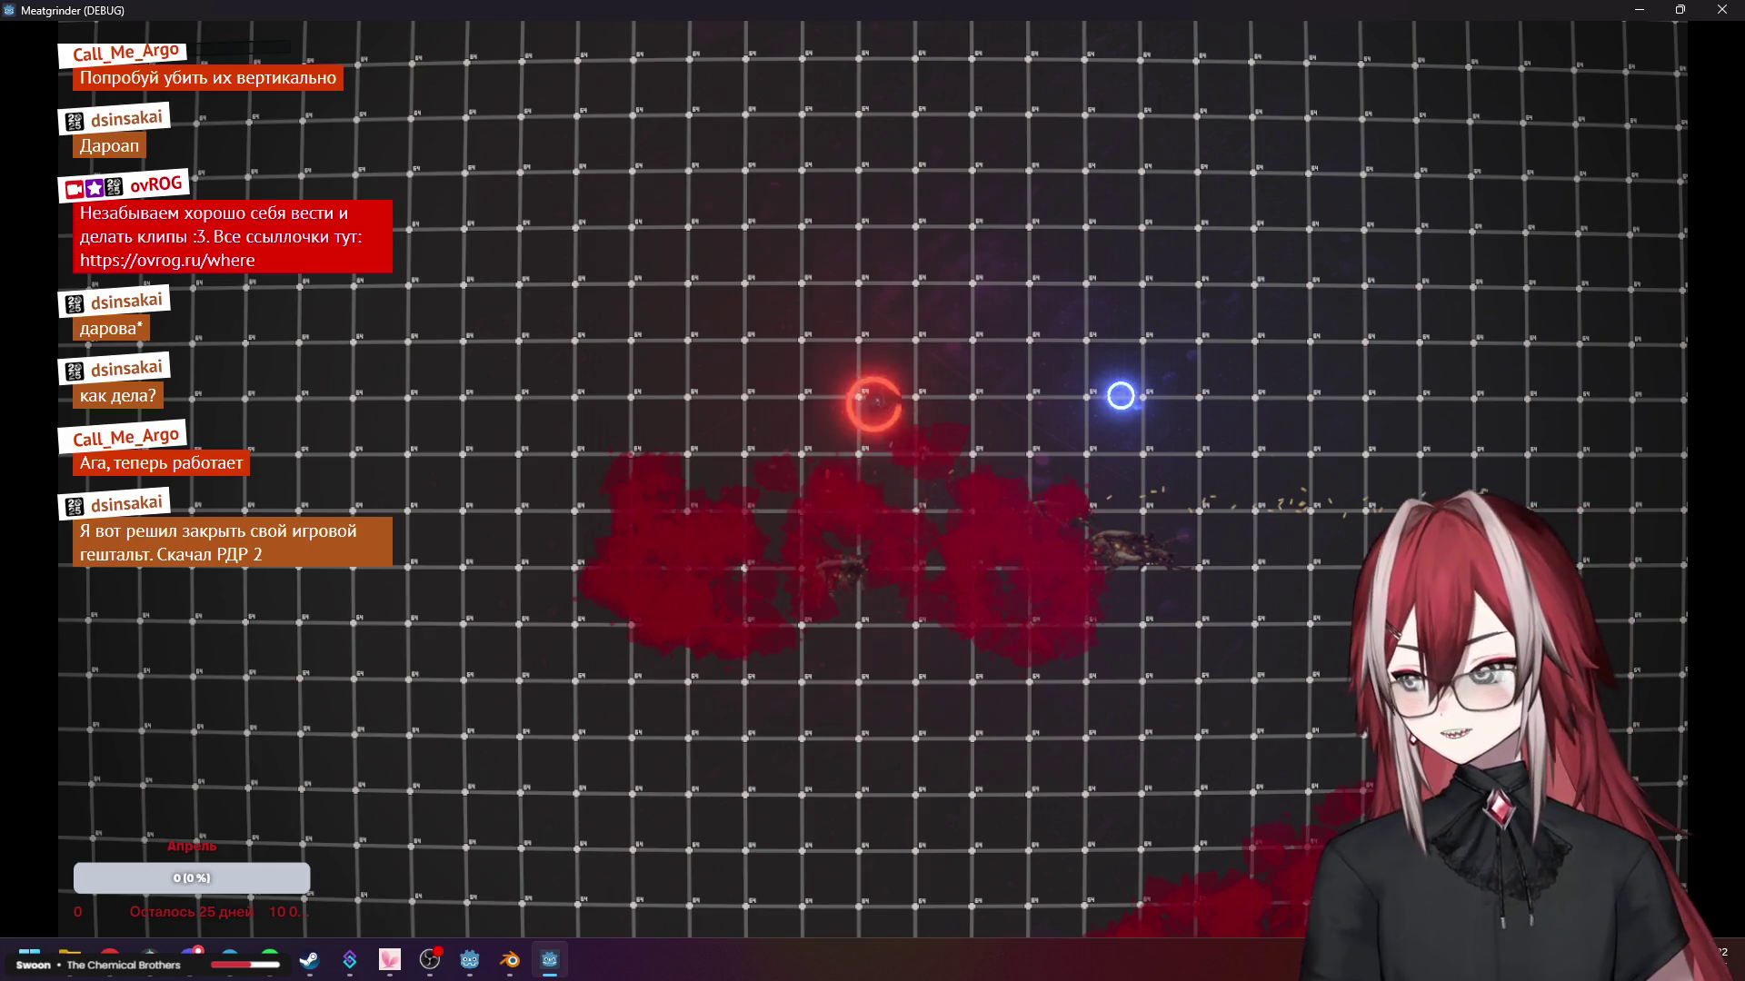
key(a)
key(s)
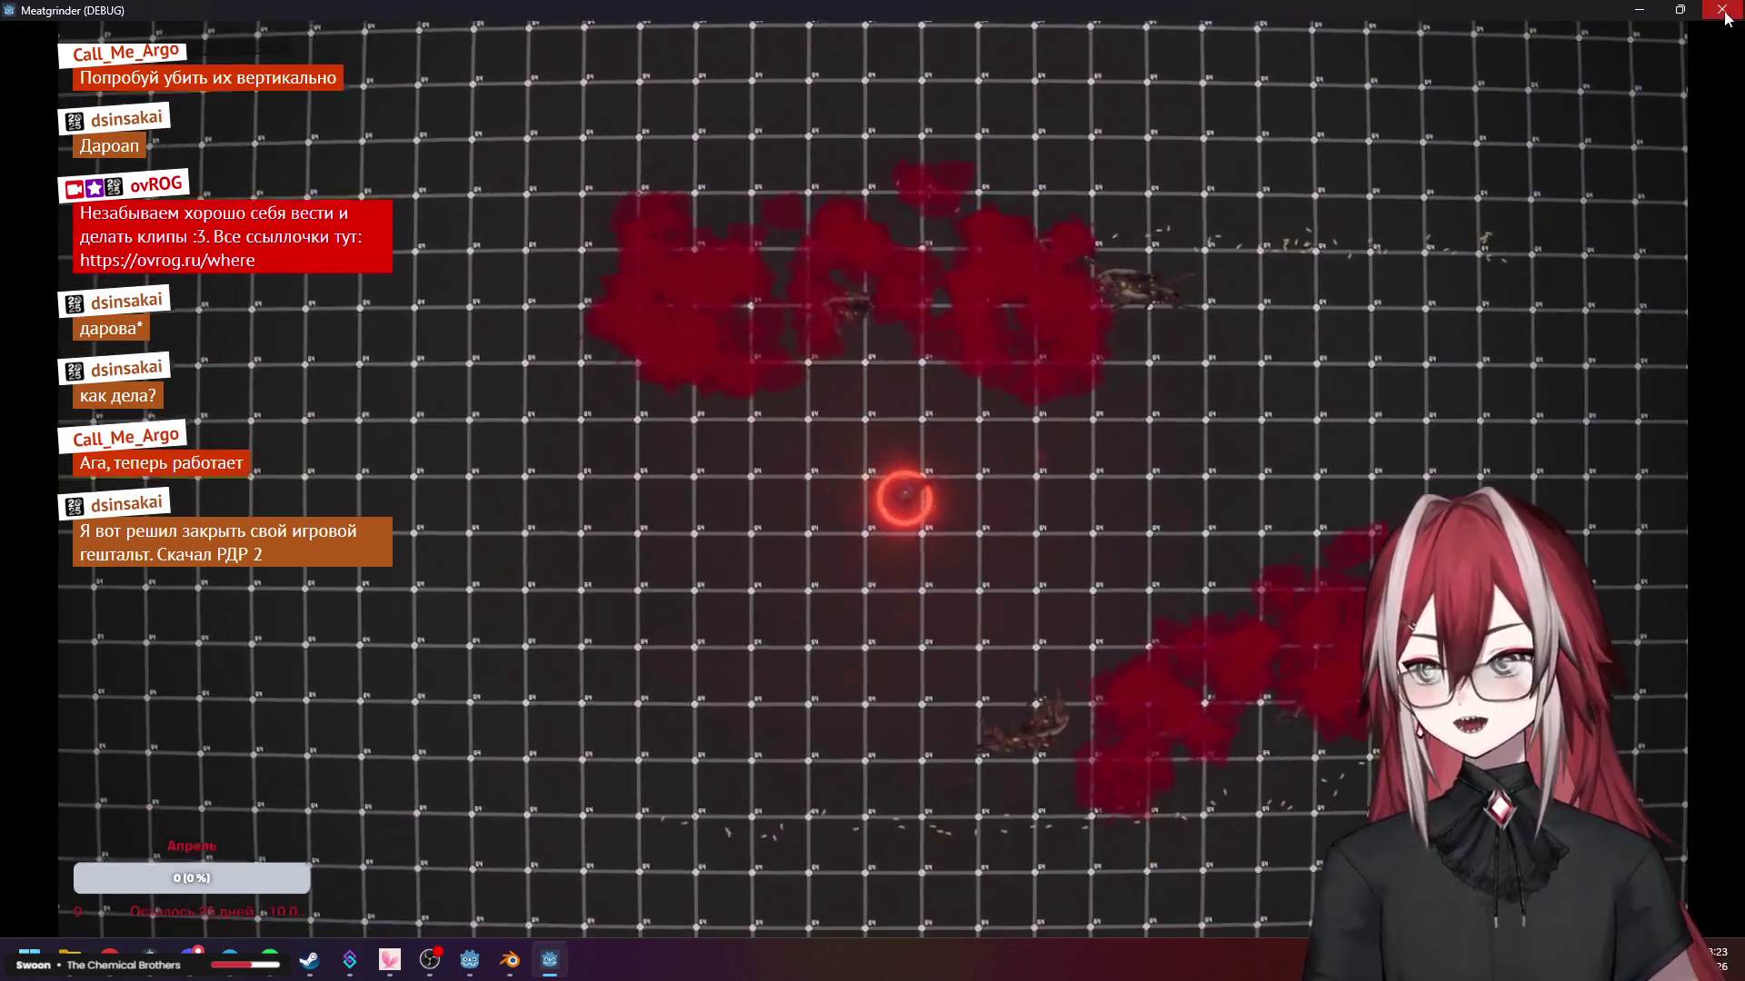
click(1722, 10)
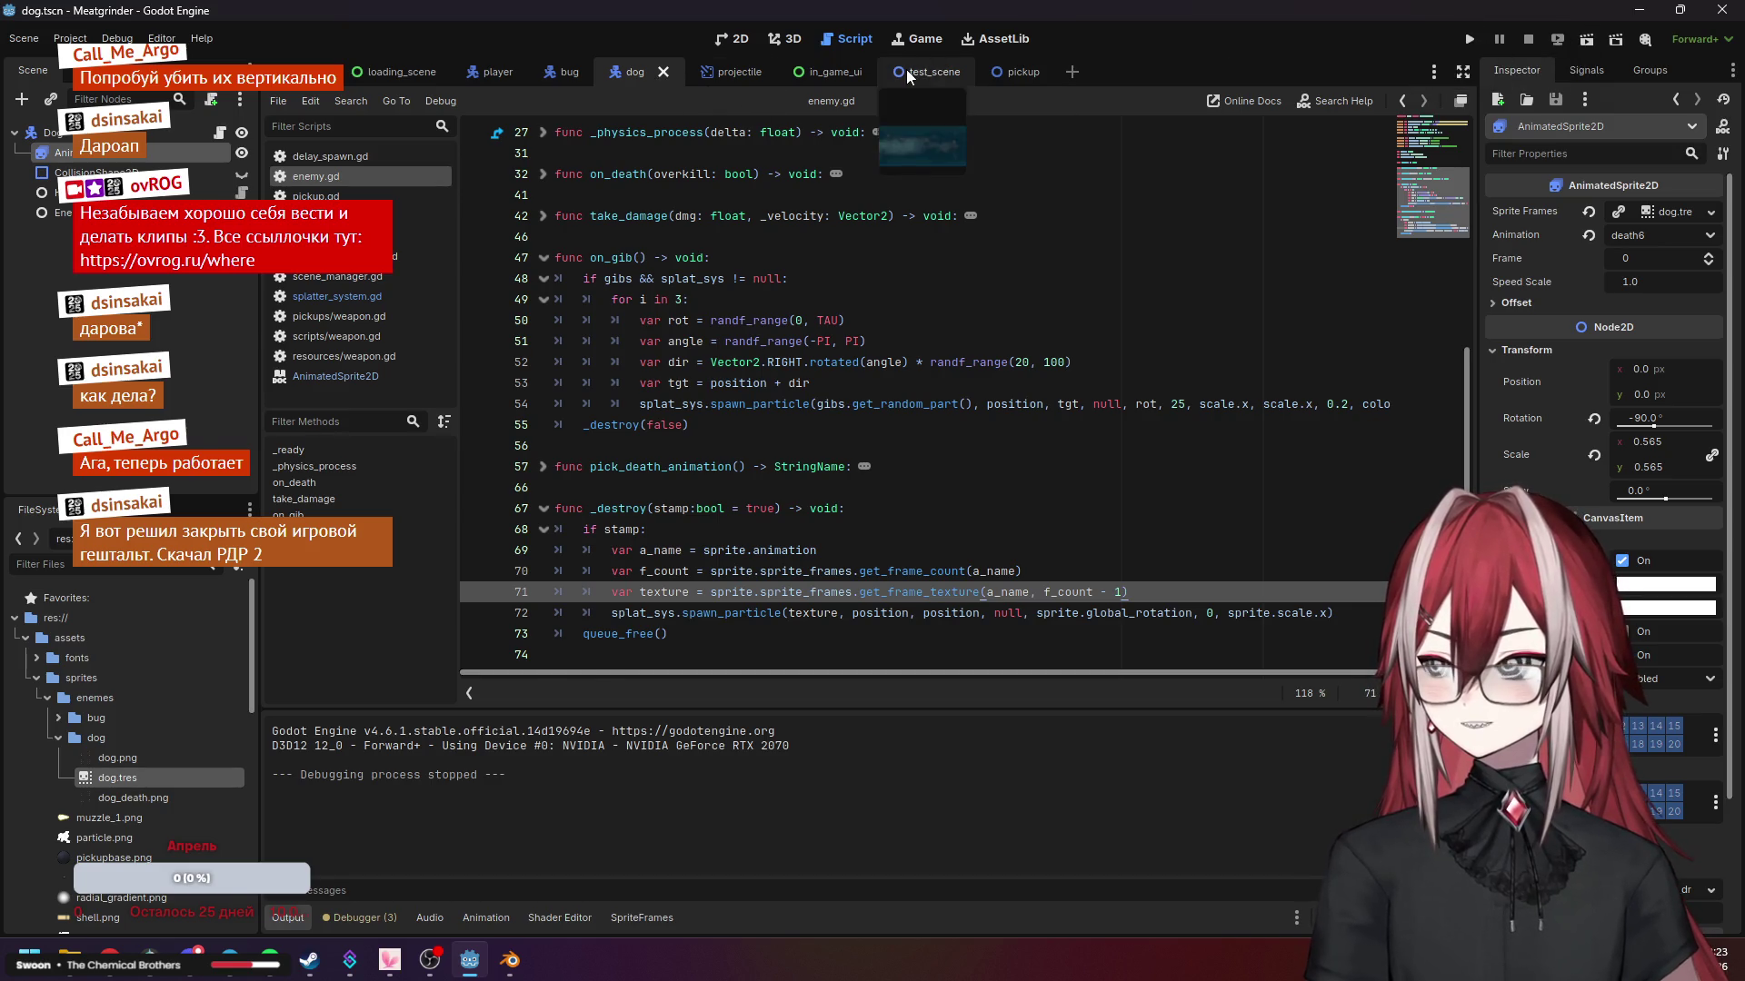
Step: Run test_scene and shoot the dogs around the player while moving up-right
click(907, 74)
click(1563, 41)
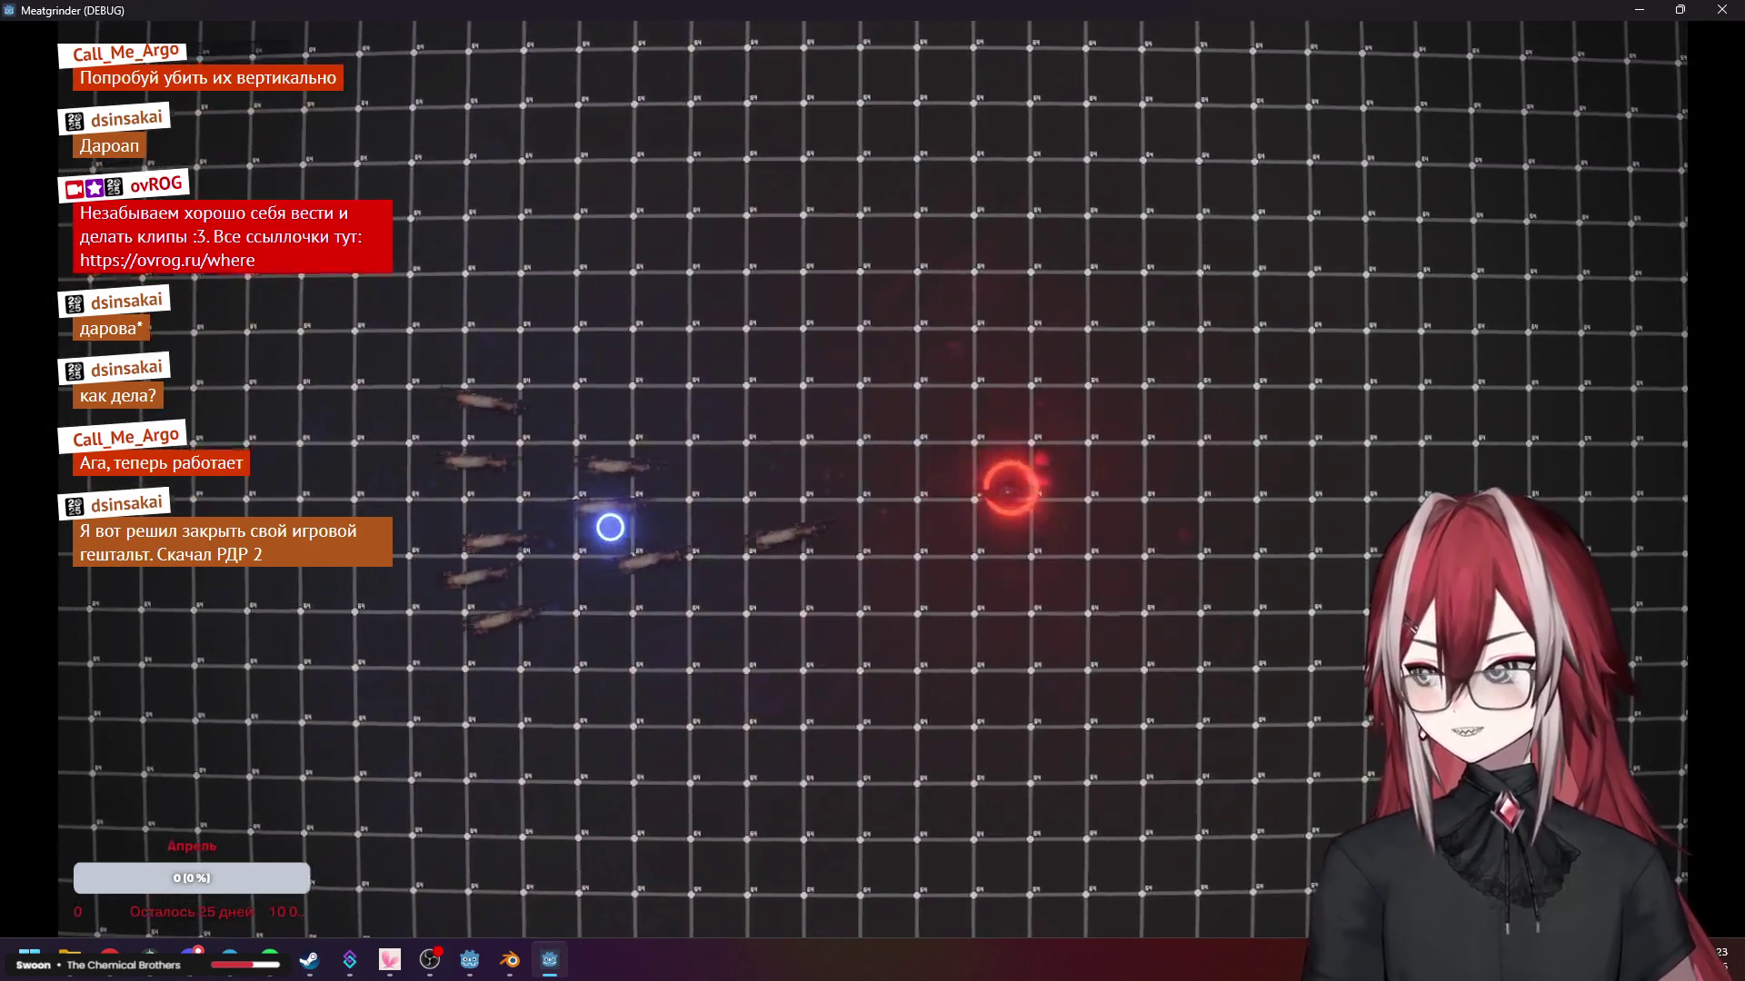
click(1107, 504)
key(w)
key(d)
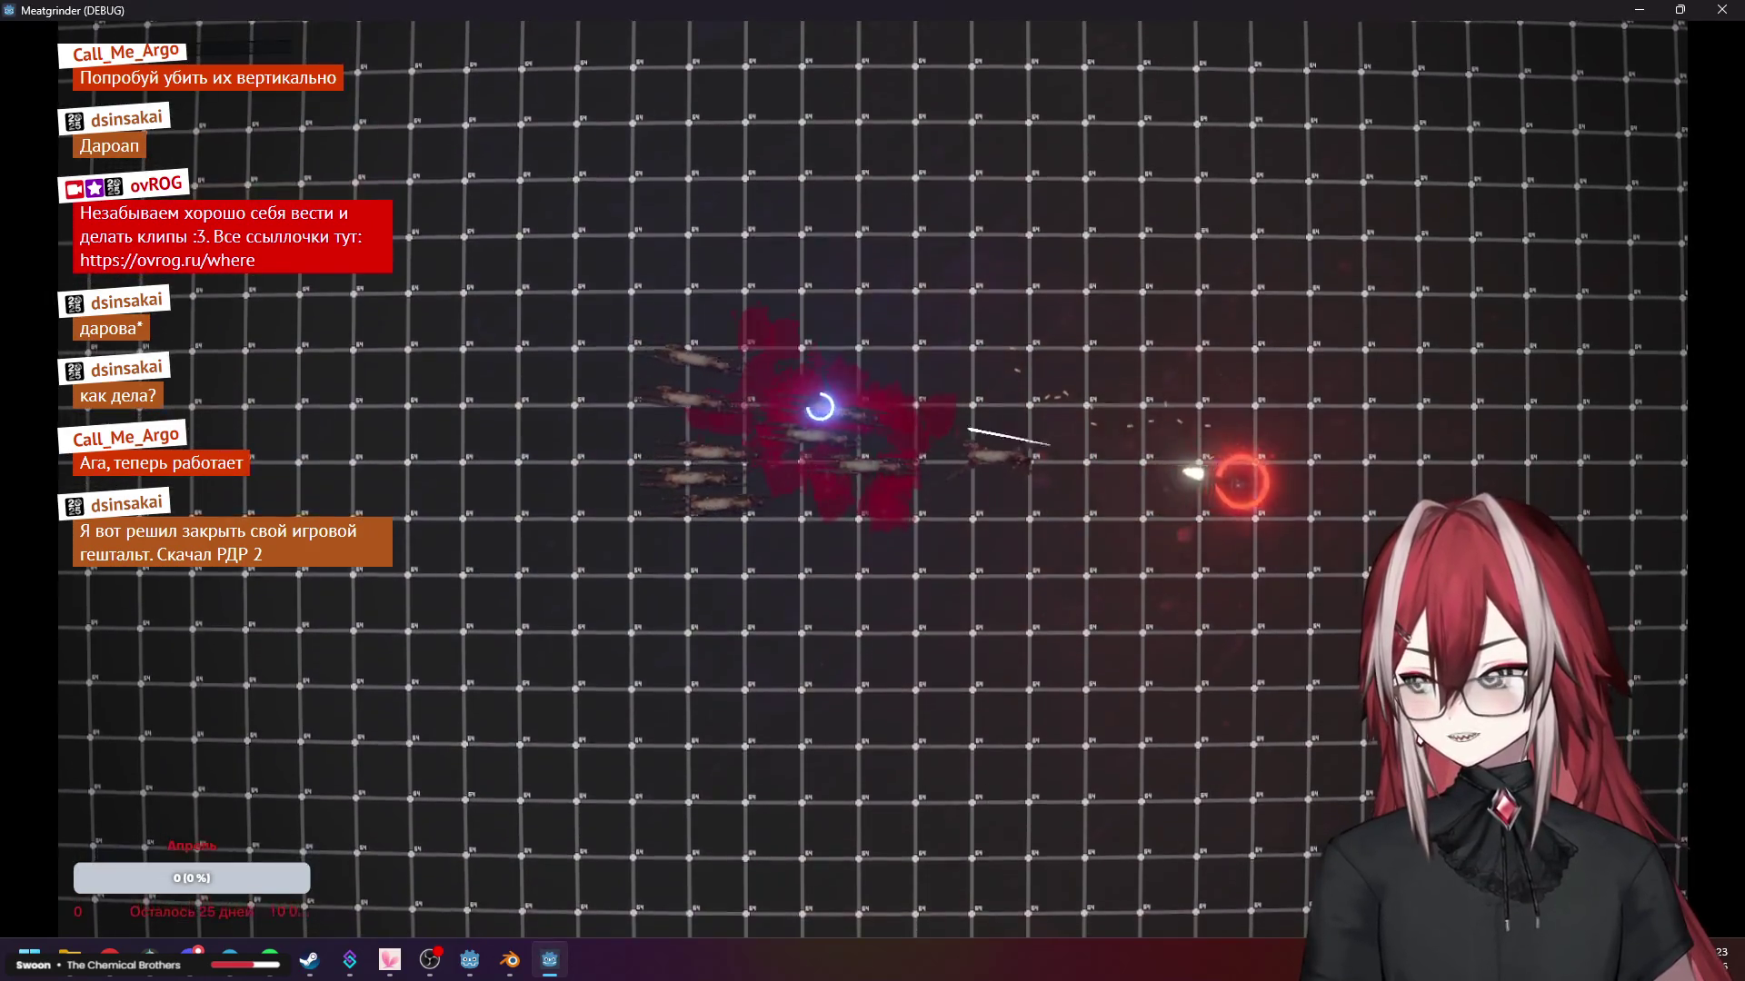
click(1504, 498)
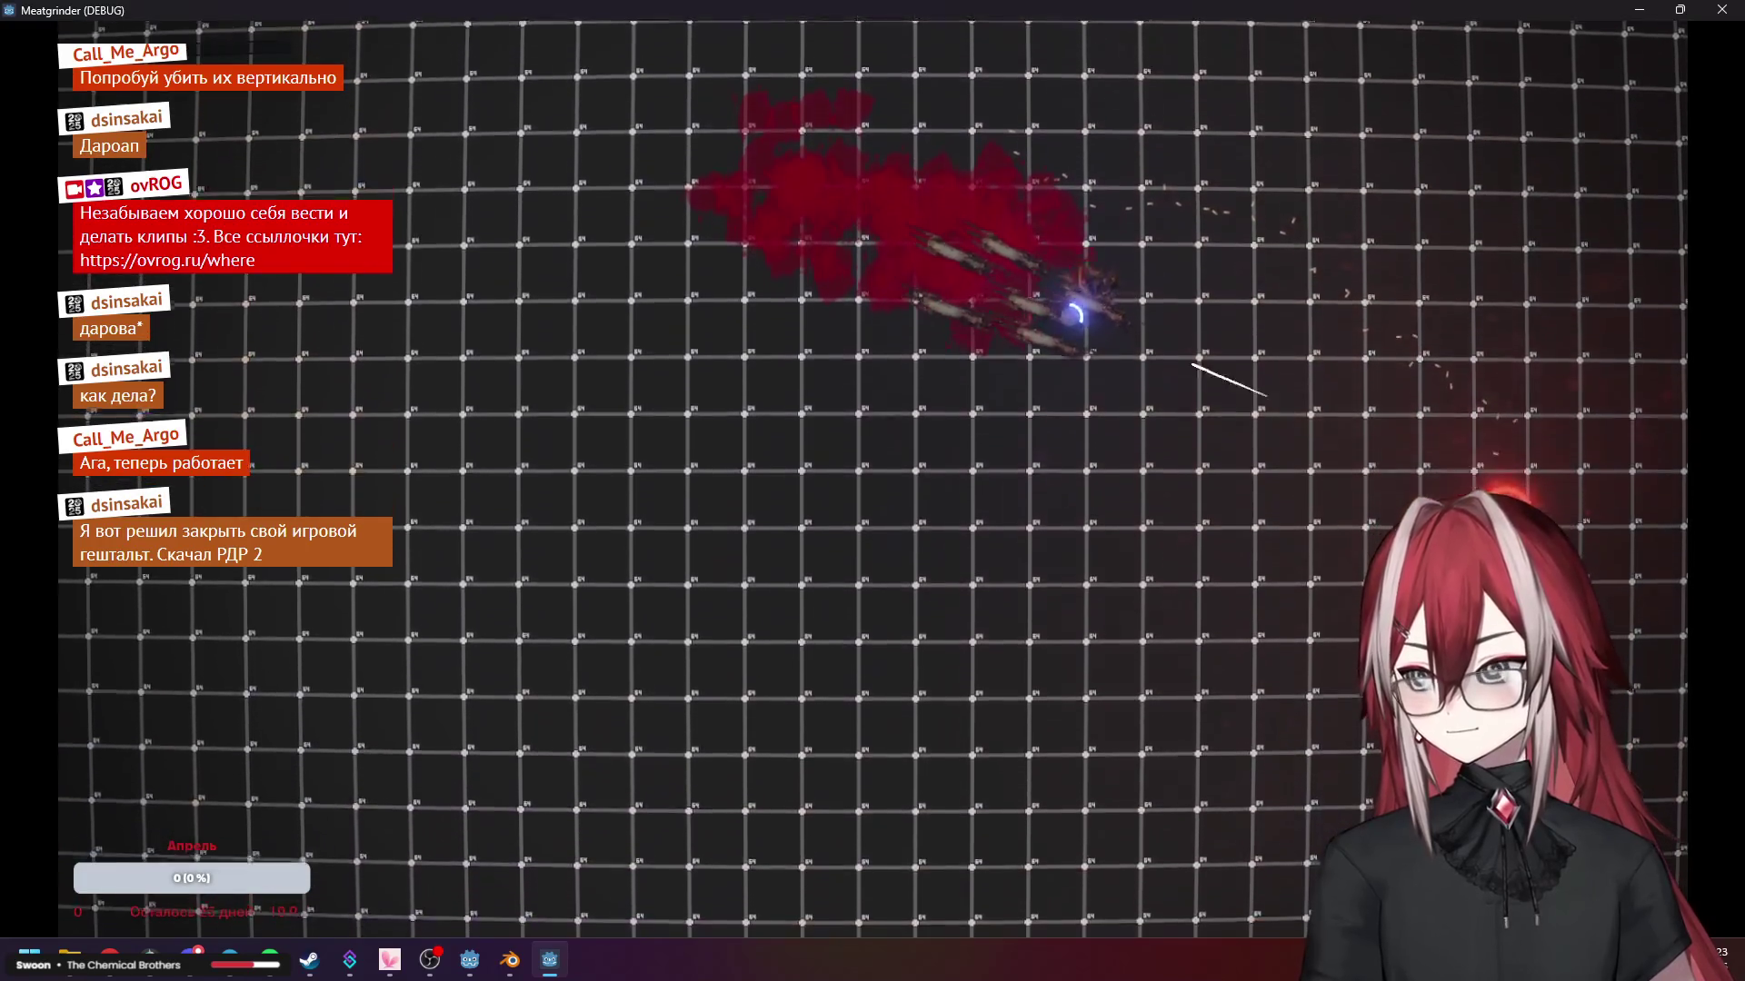
Step: Keep moving and firing through the dogs, then stop the game with Alt+F4
key(s)
key(d)
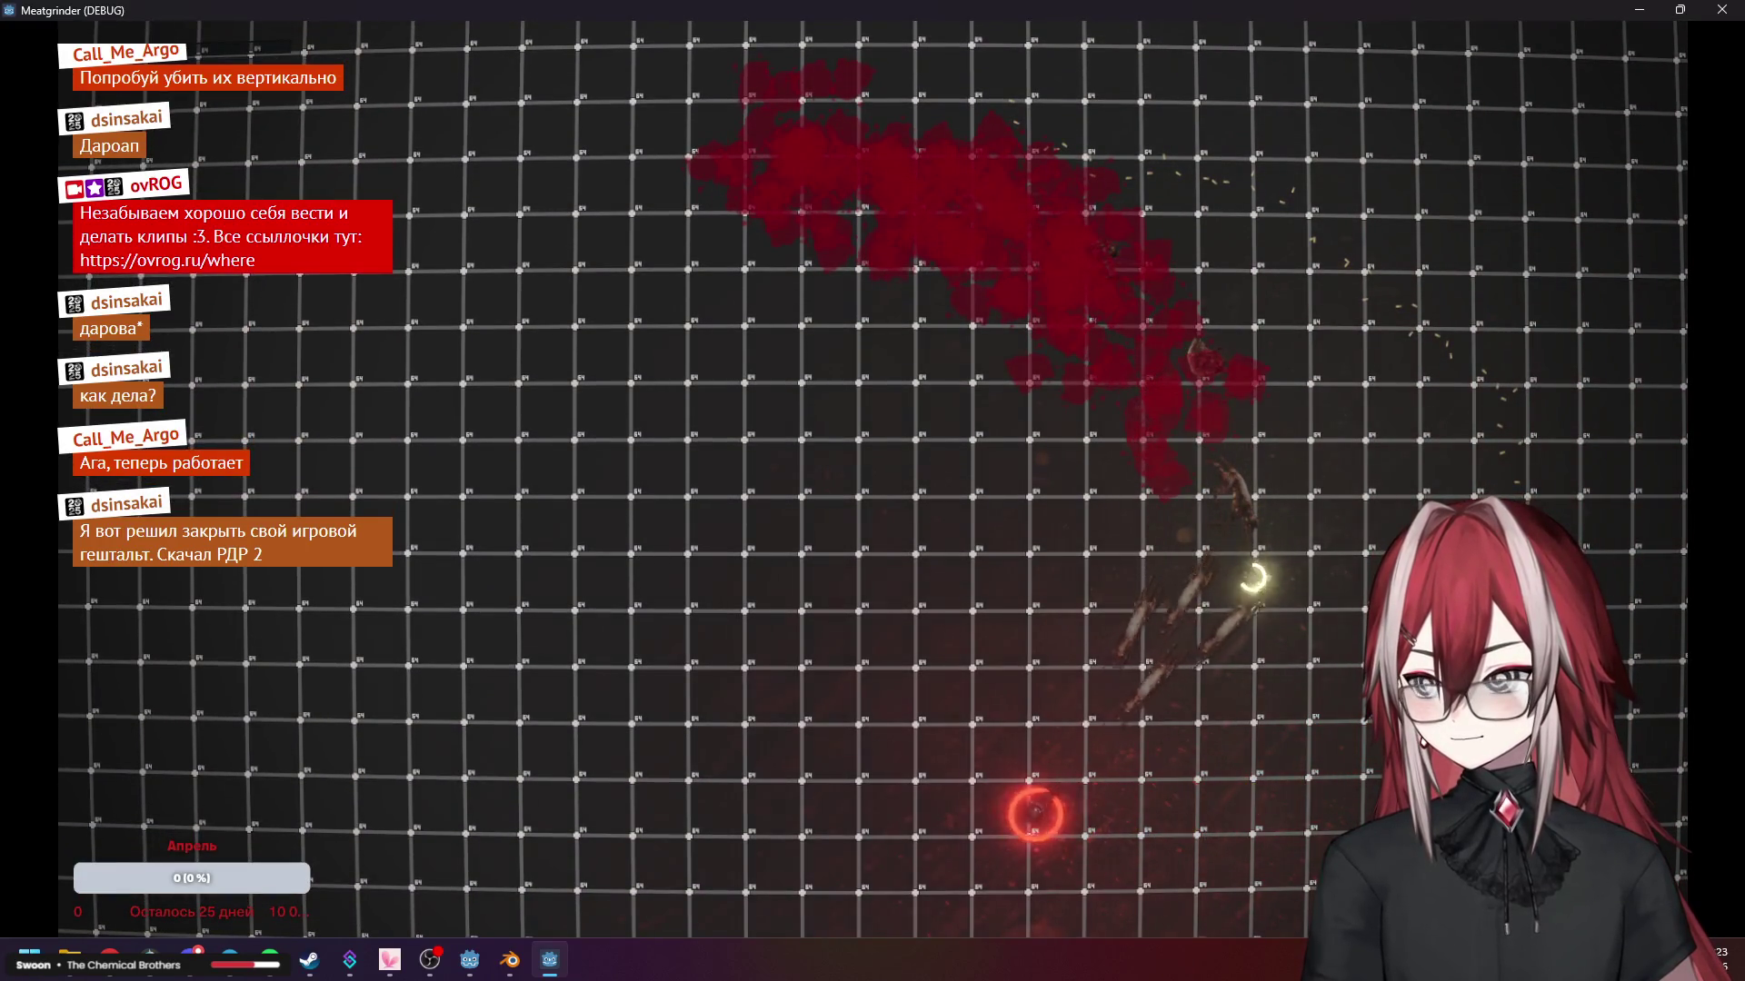
key(a)
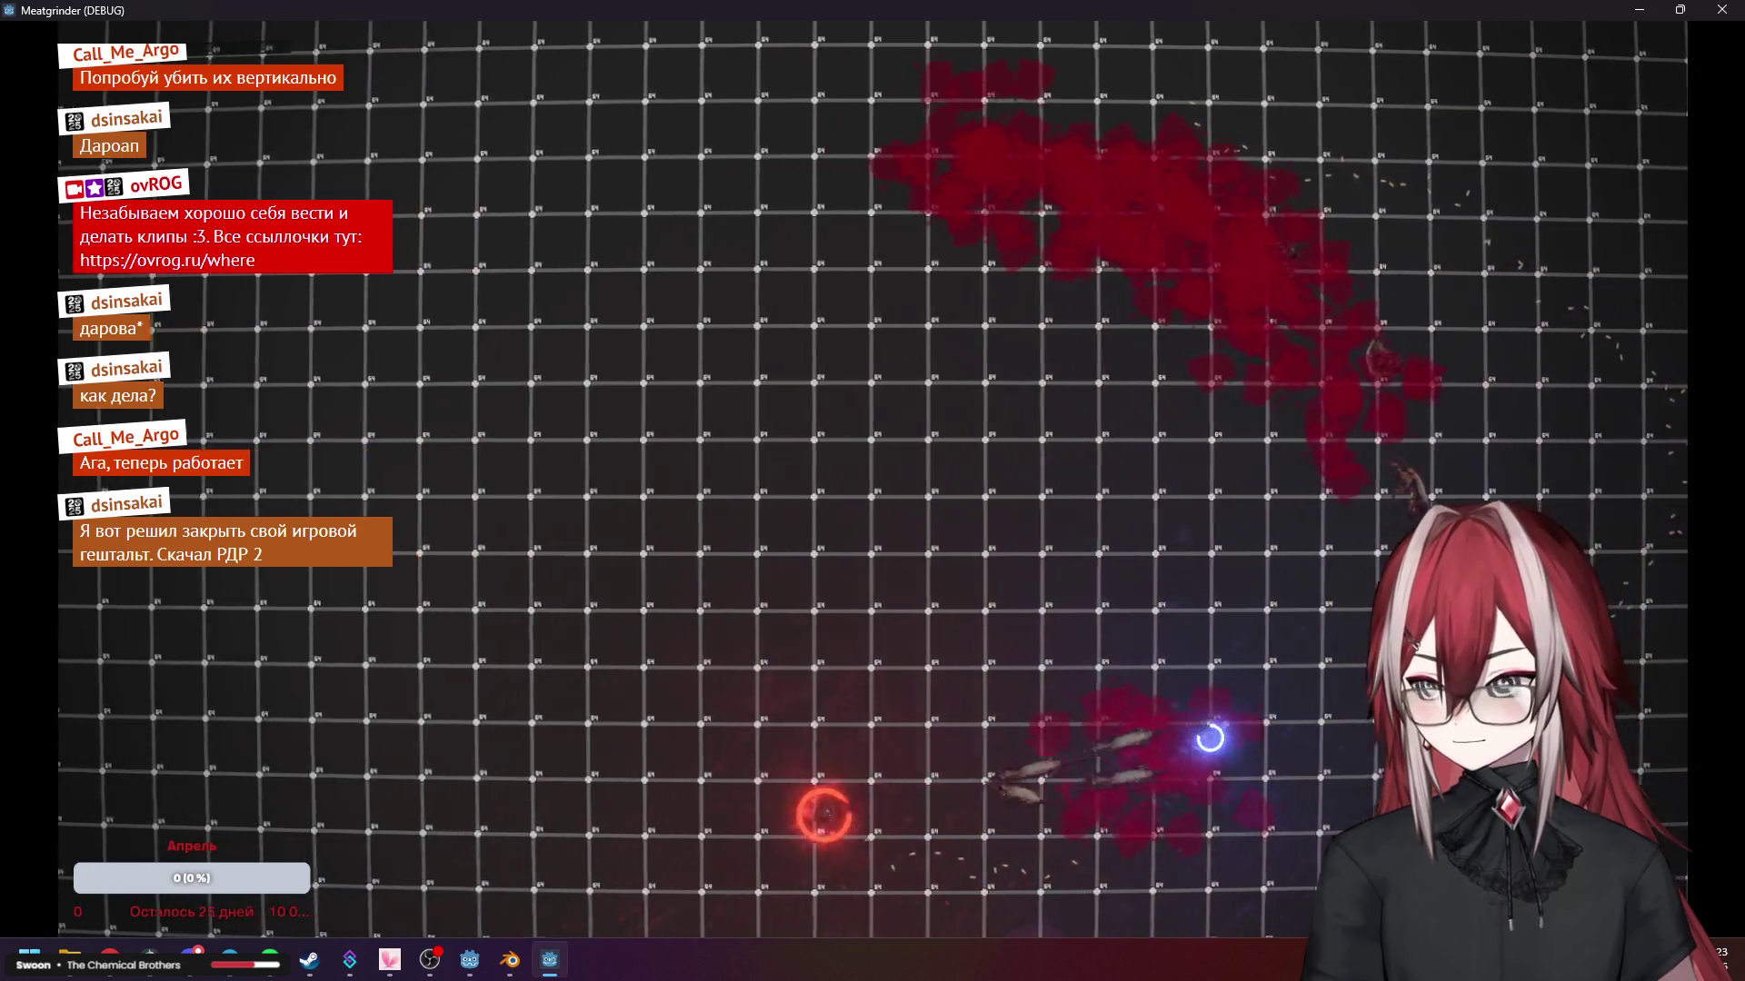
key(a)
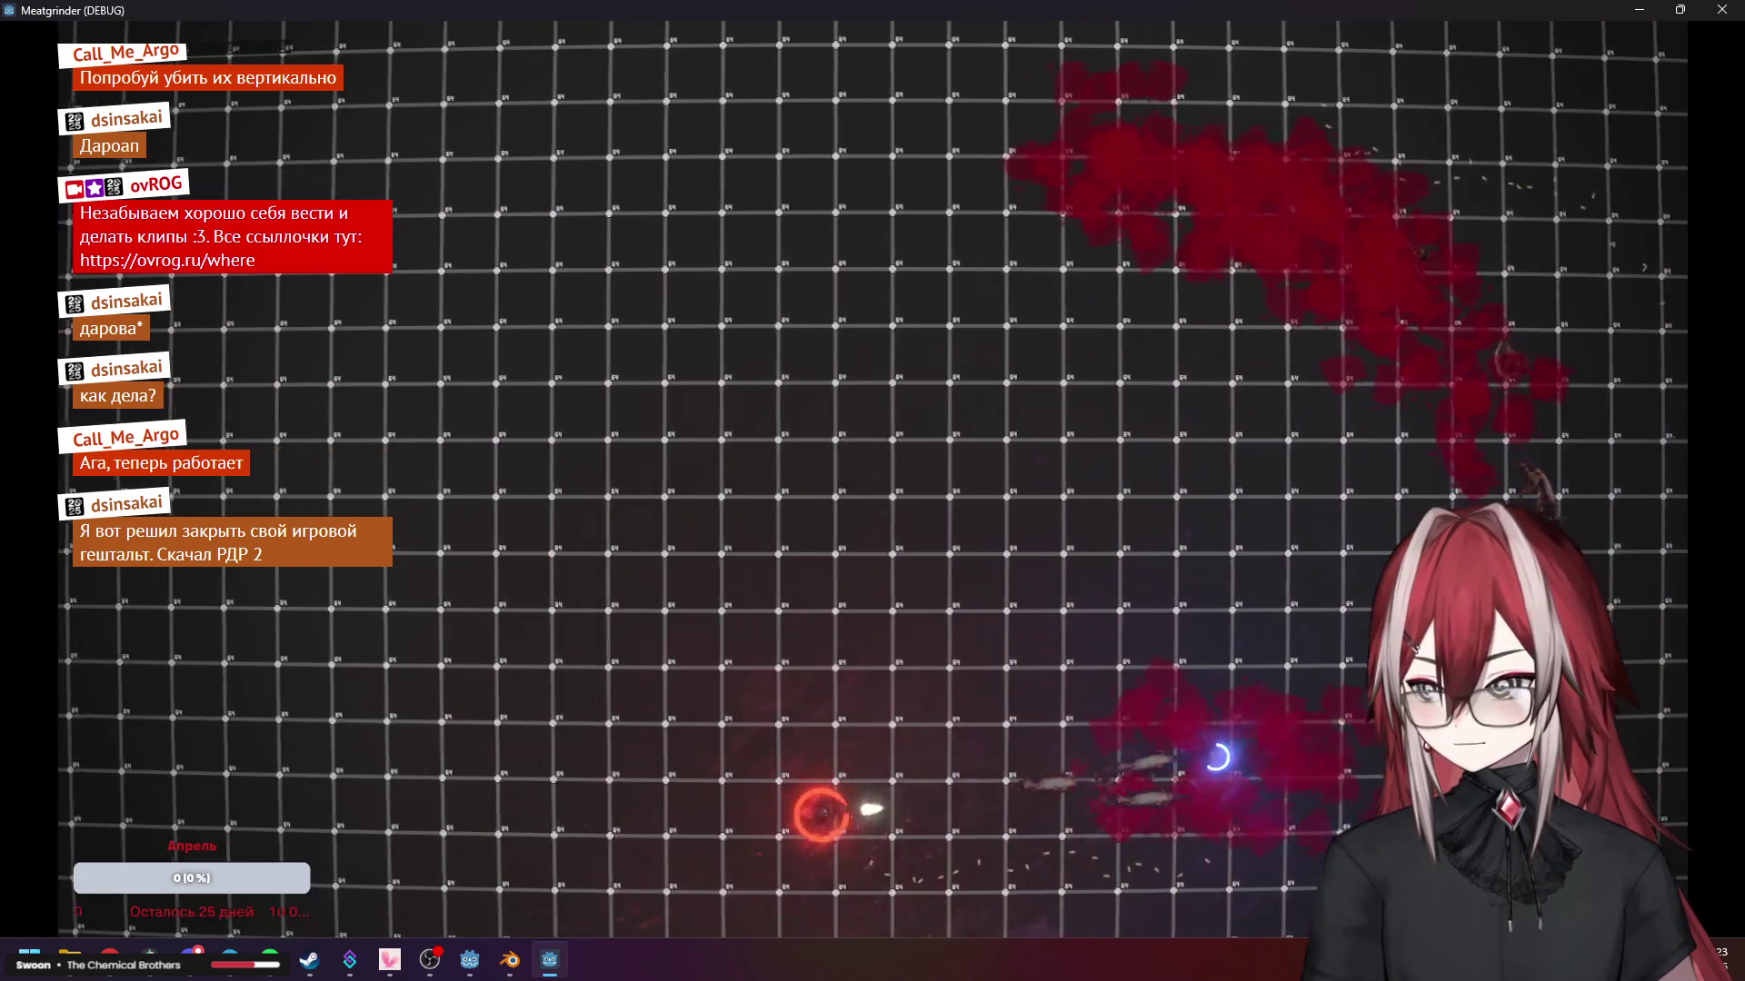
click(728, 814)
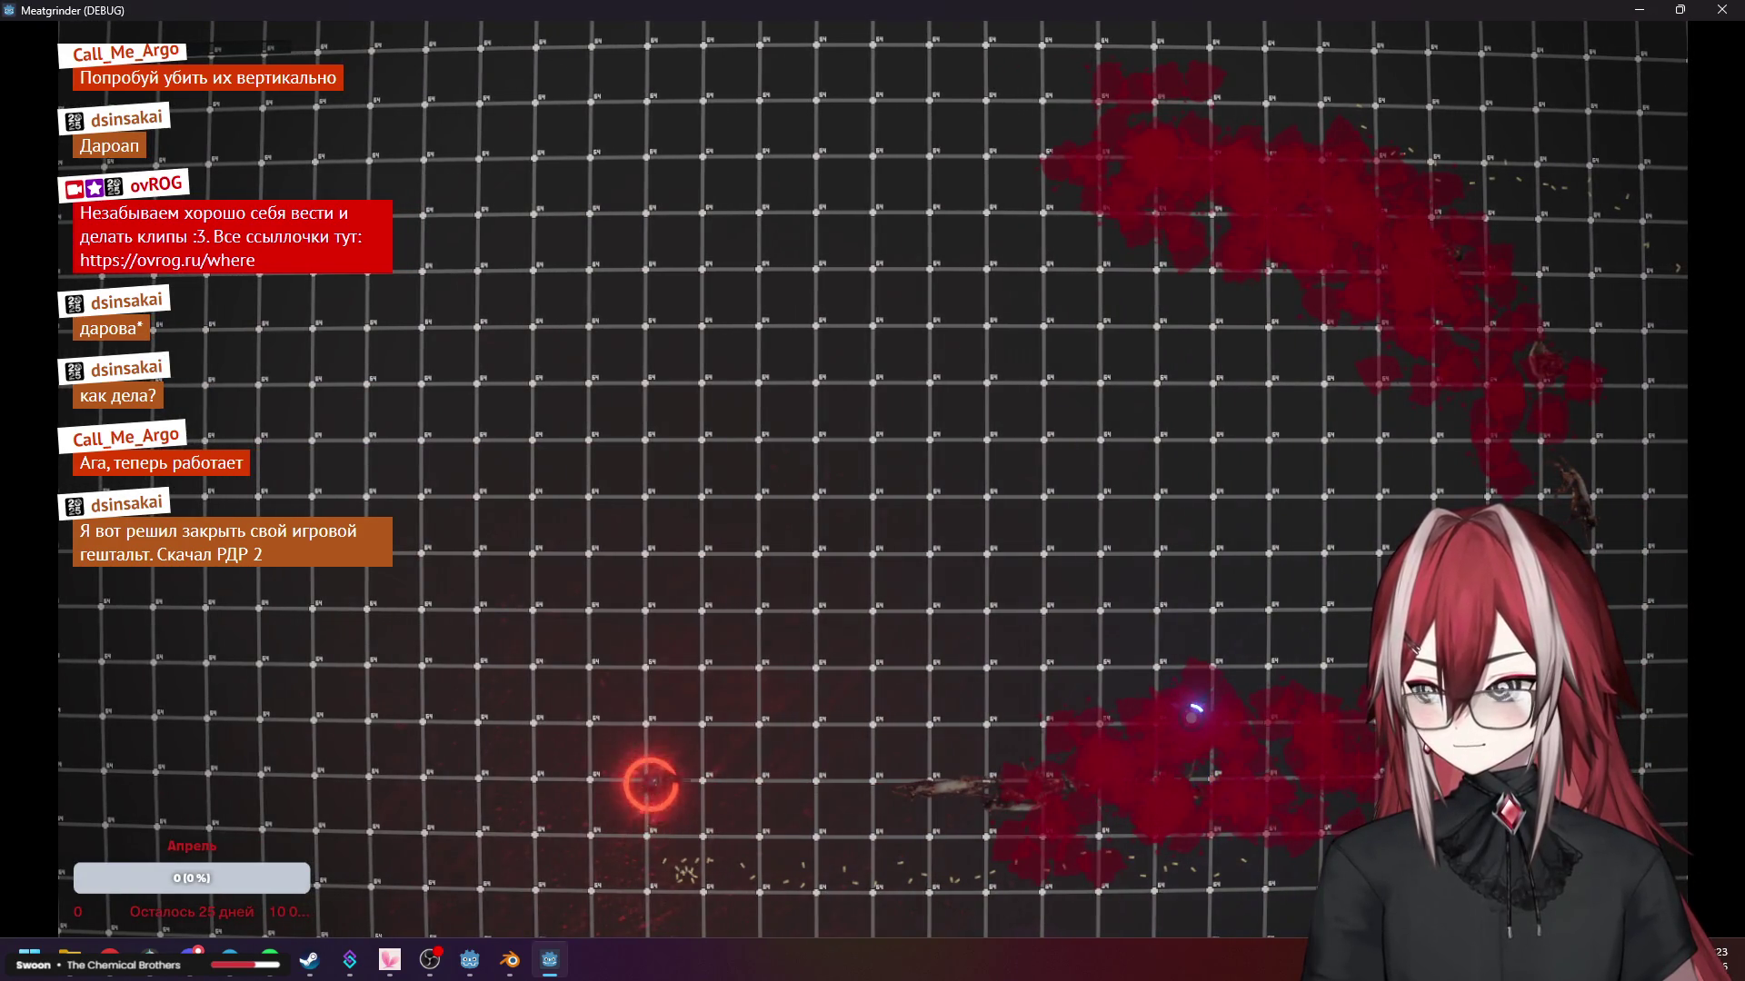
key(w)
key(d)
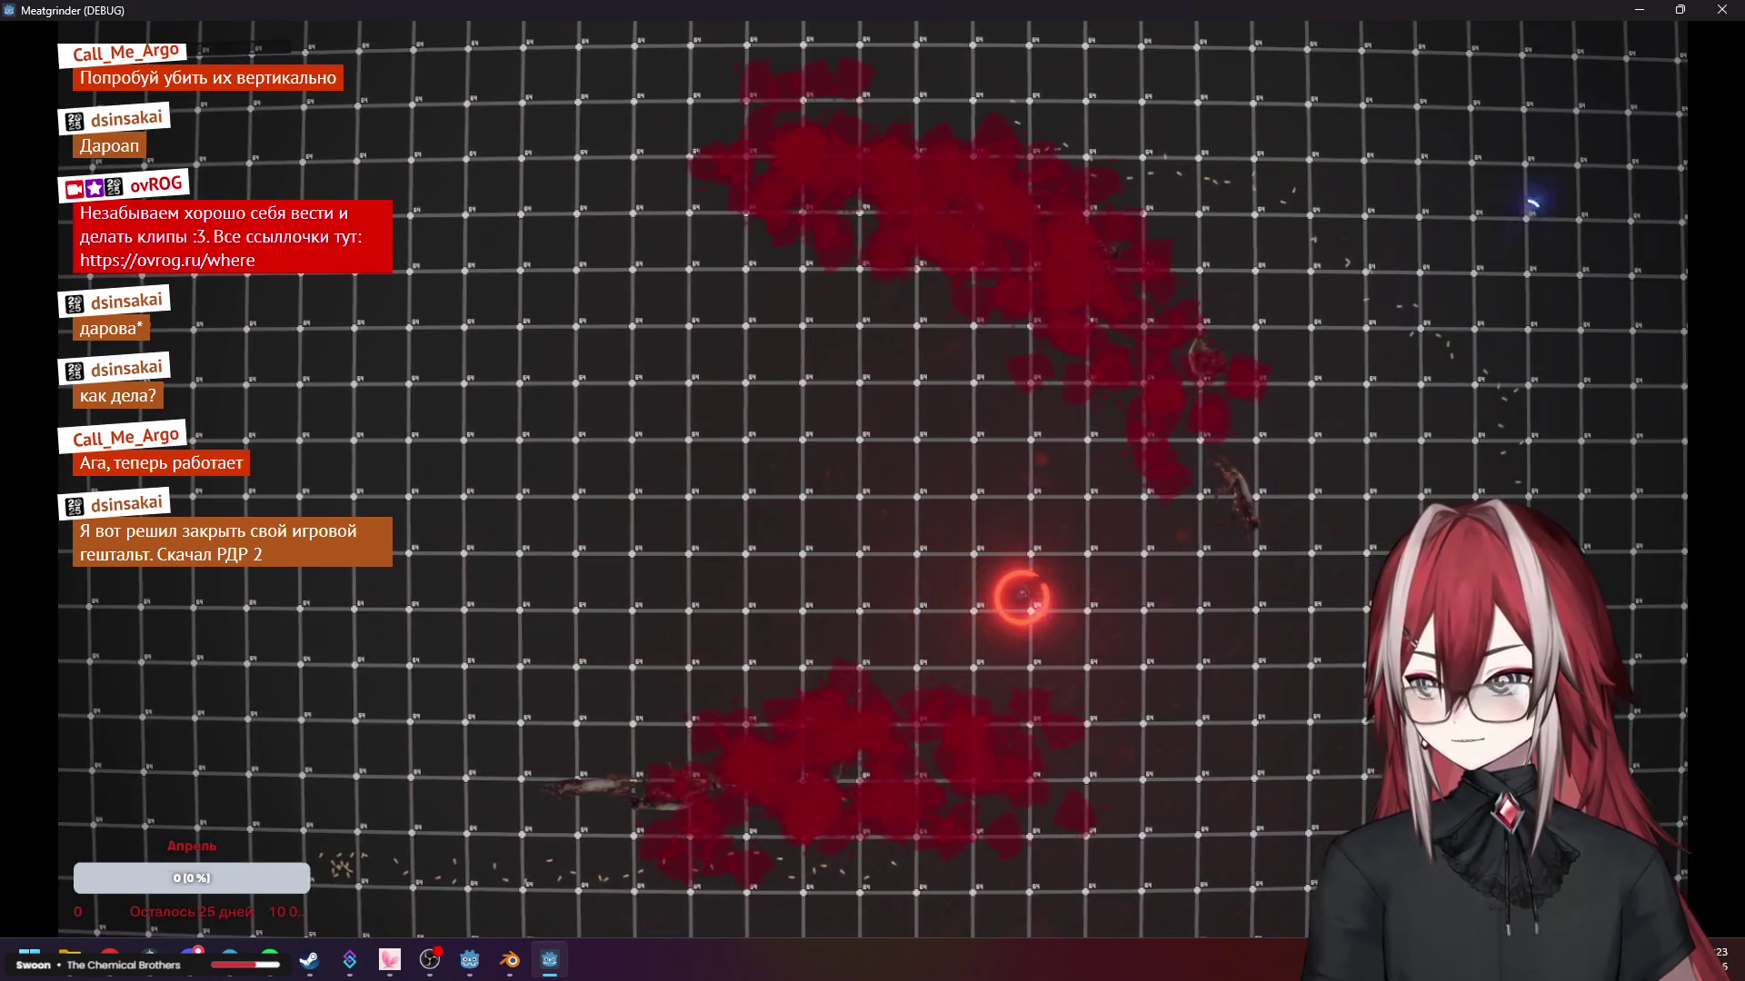
key(alt+F4)
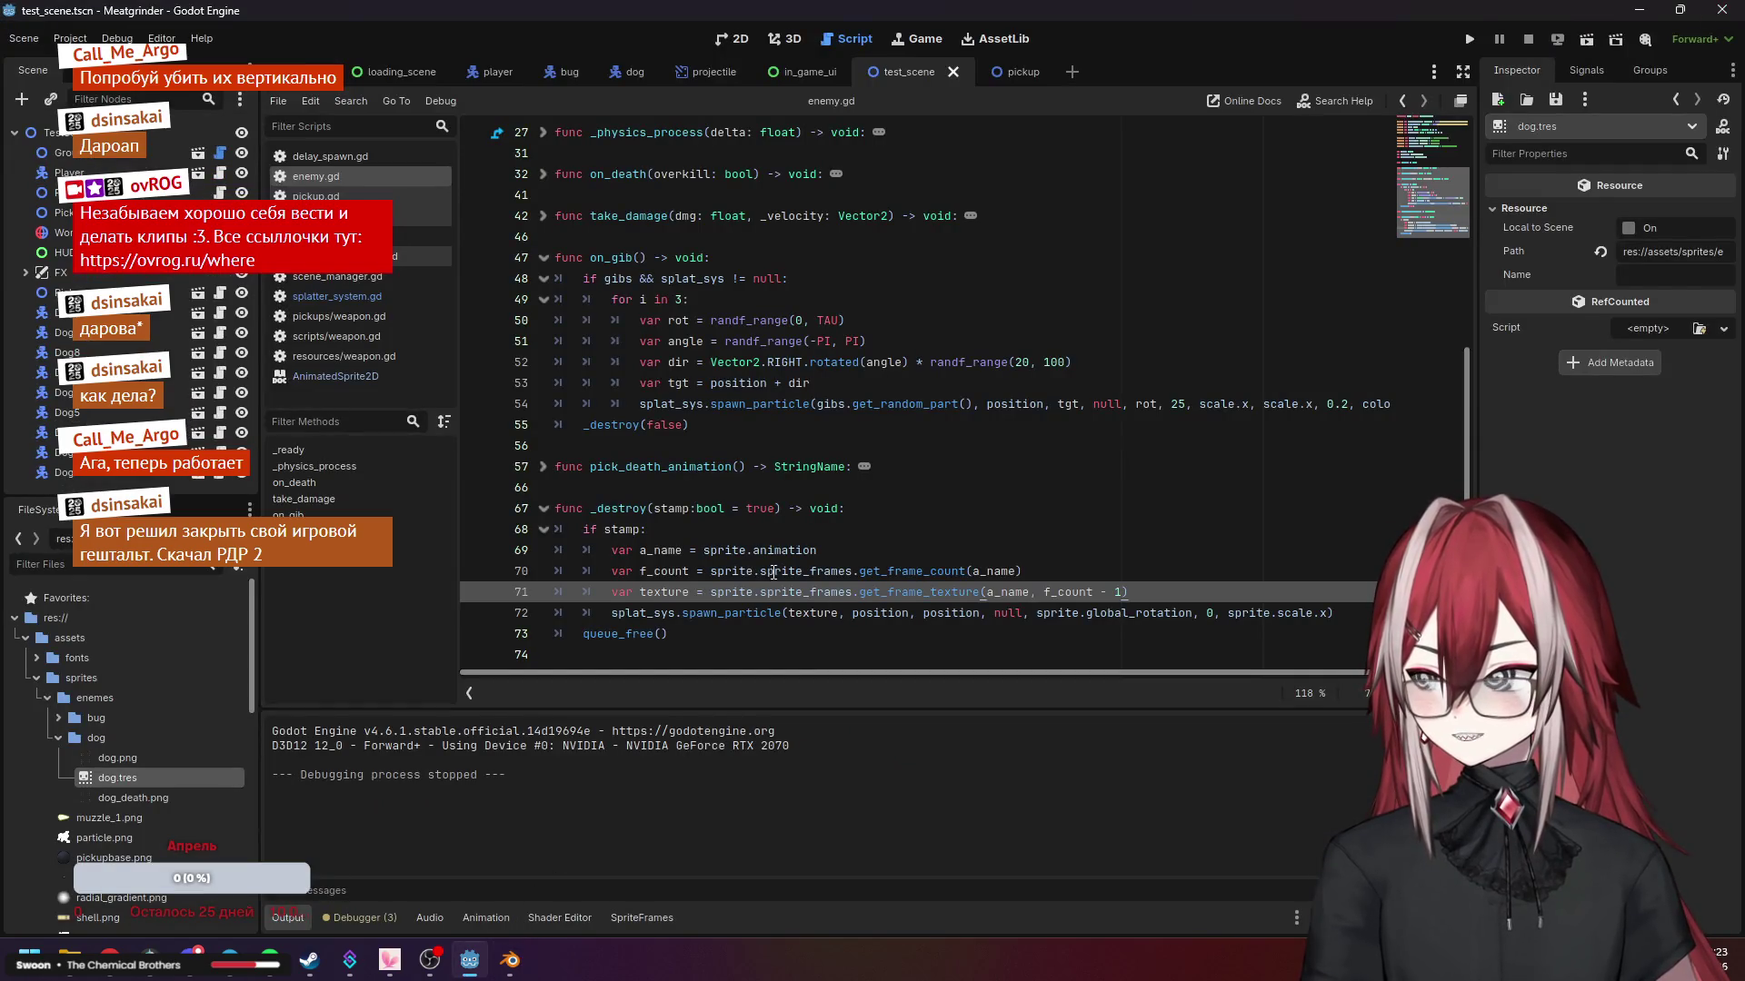
Step: Select the spawn_particle_burst call on line 45 inside take_damage
scroll(656, 411, up, 3)
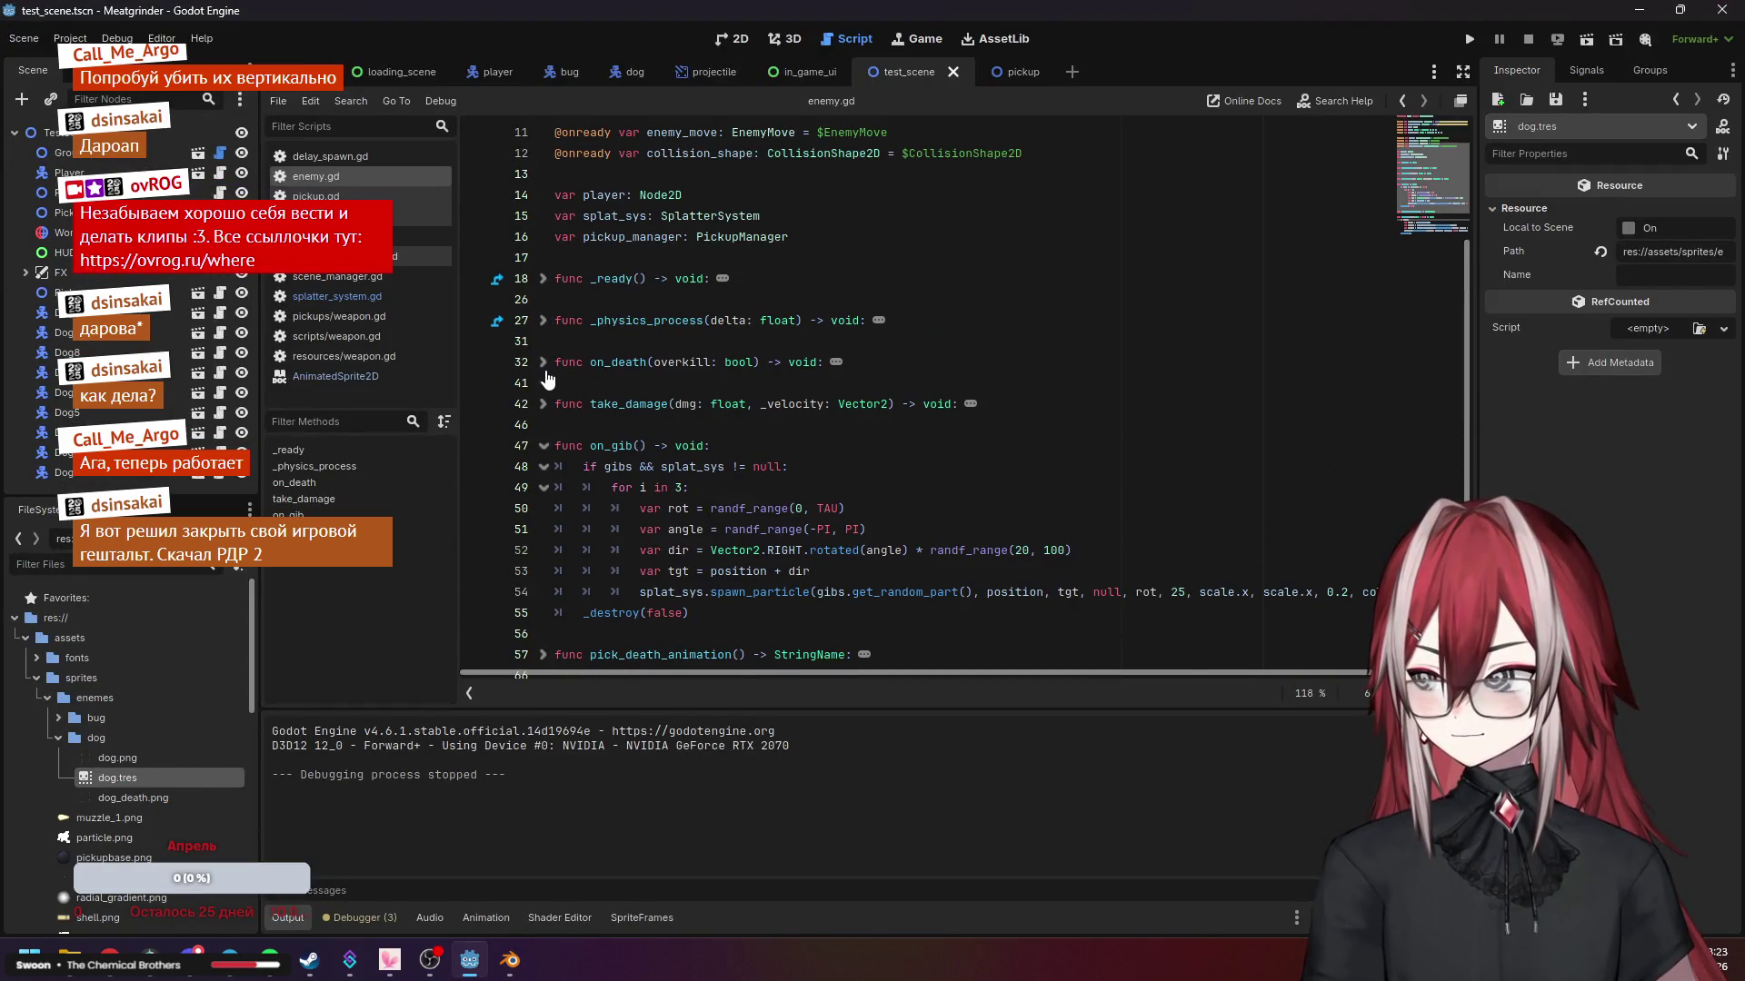
click(618, 445)
scroll(693, 447, down, 2)
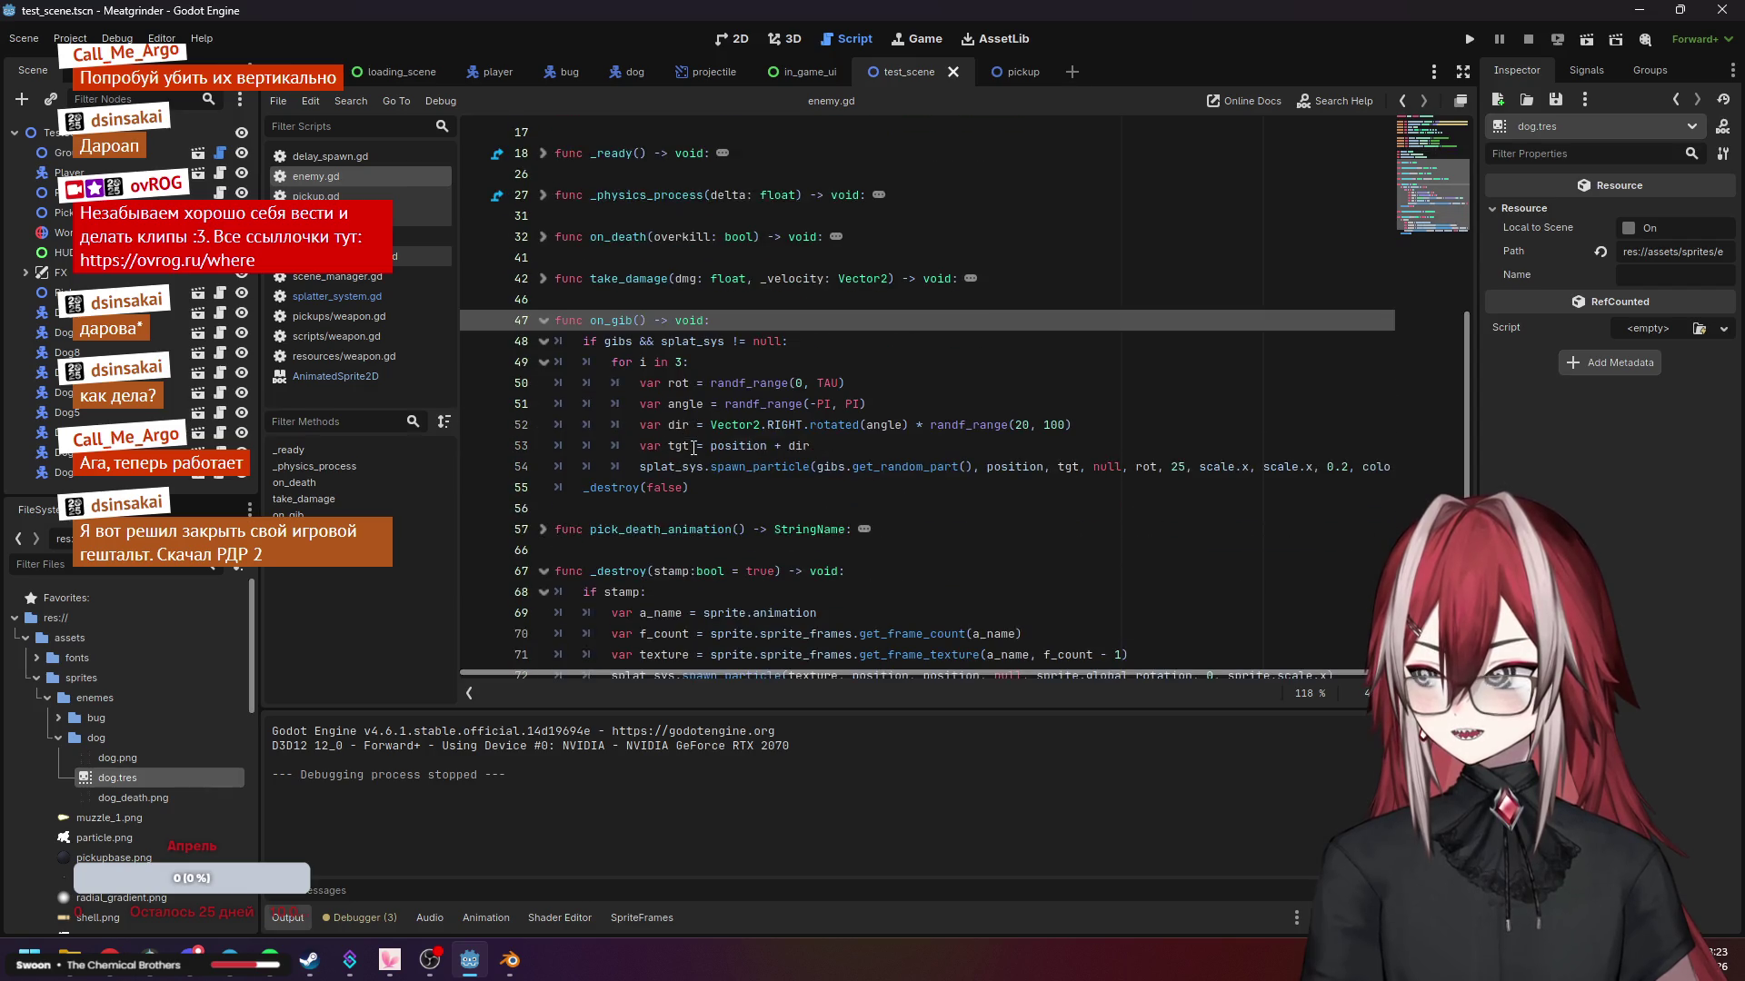
click(545, 280)
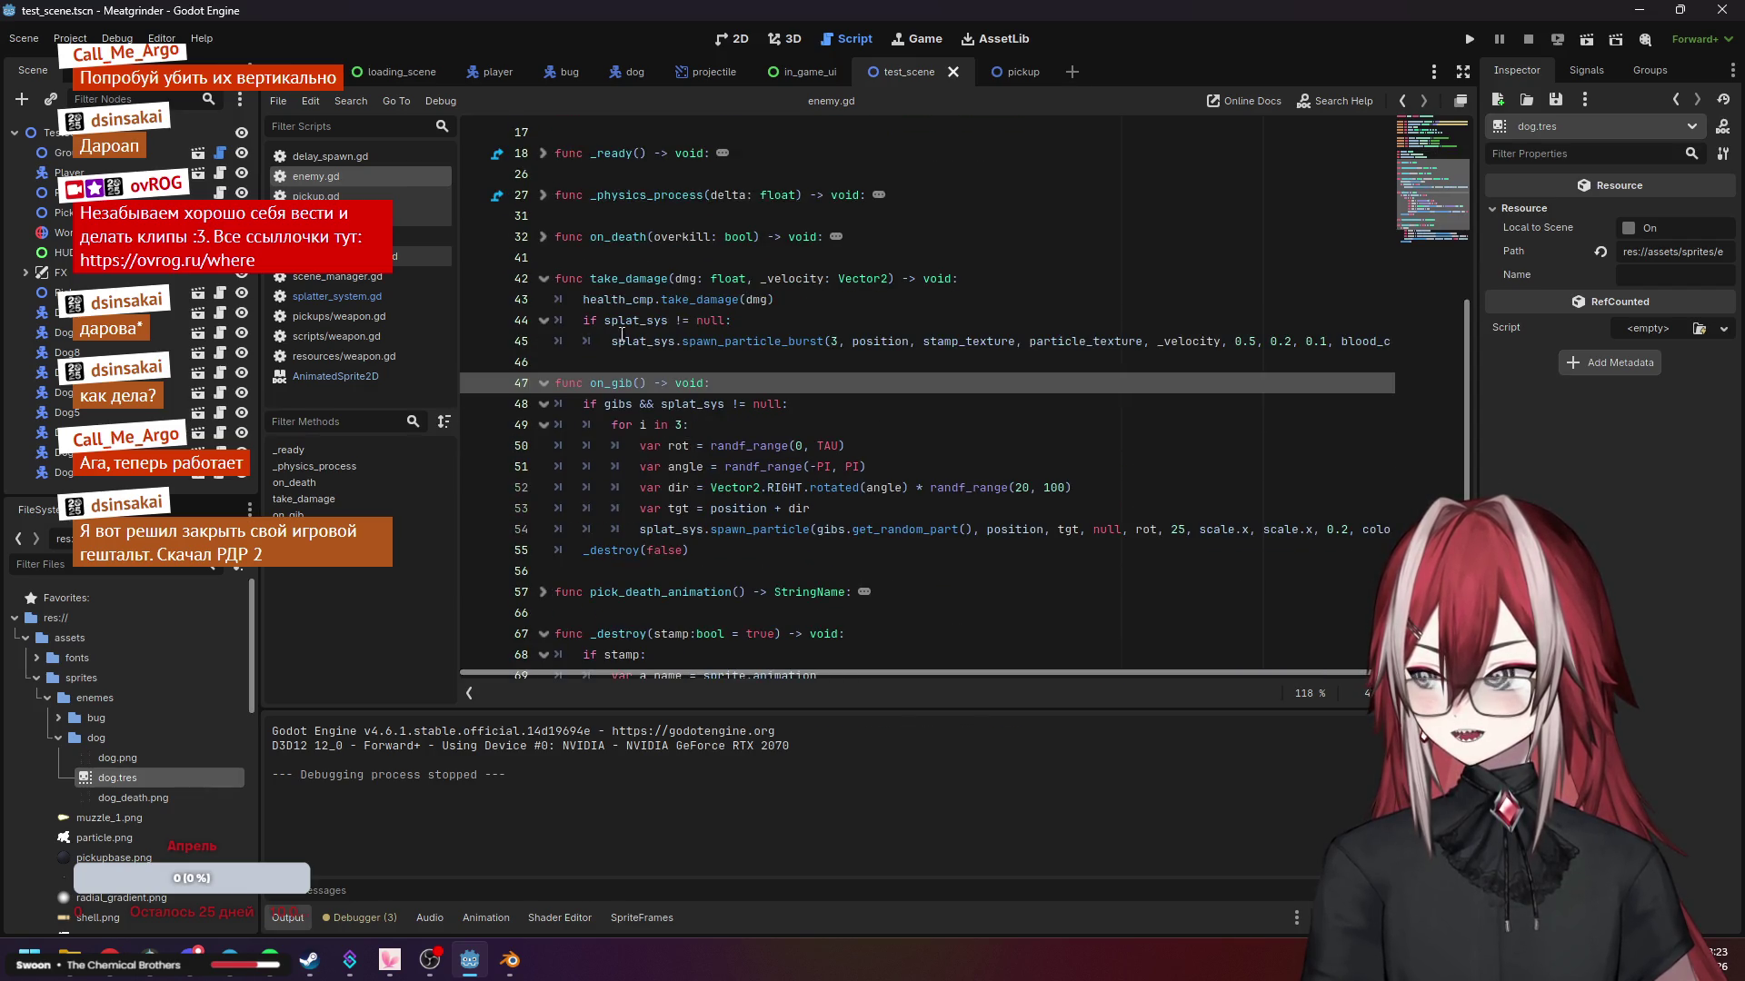
click(747, 341)
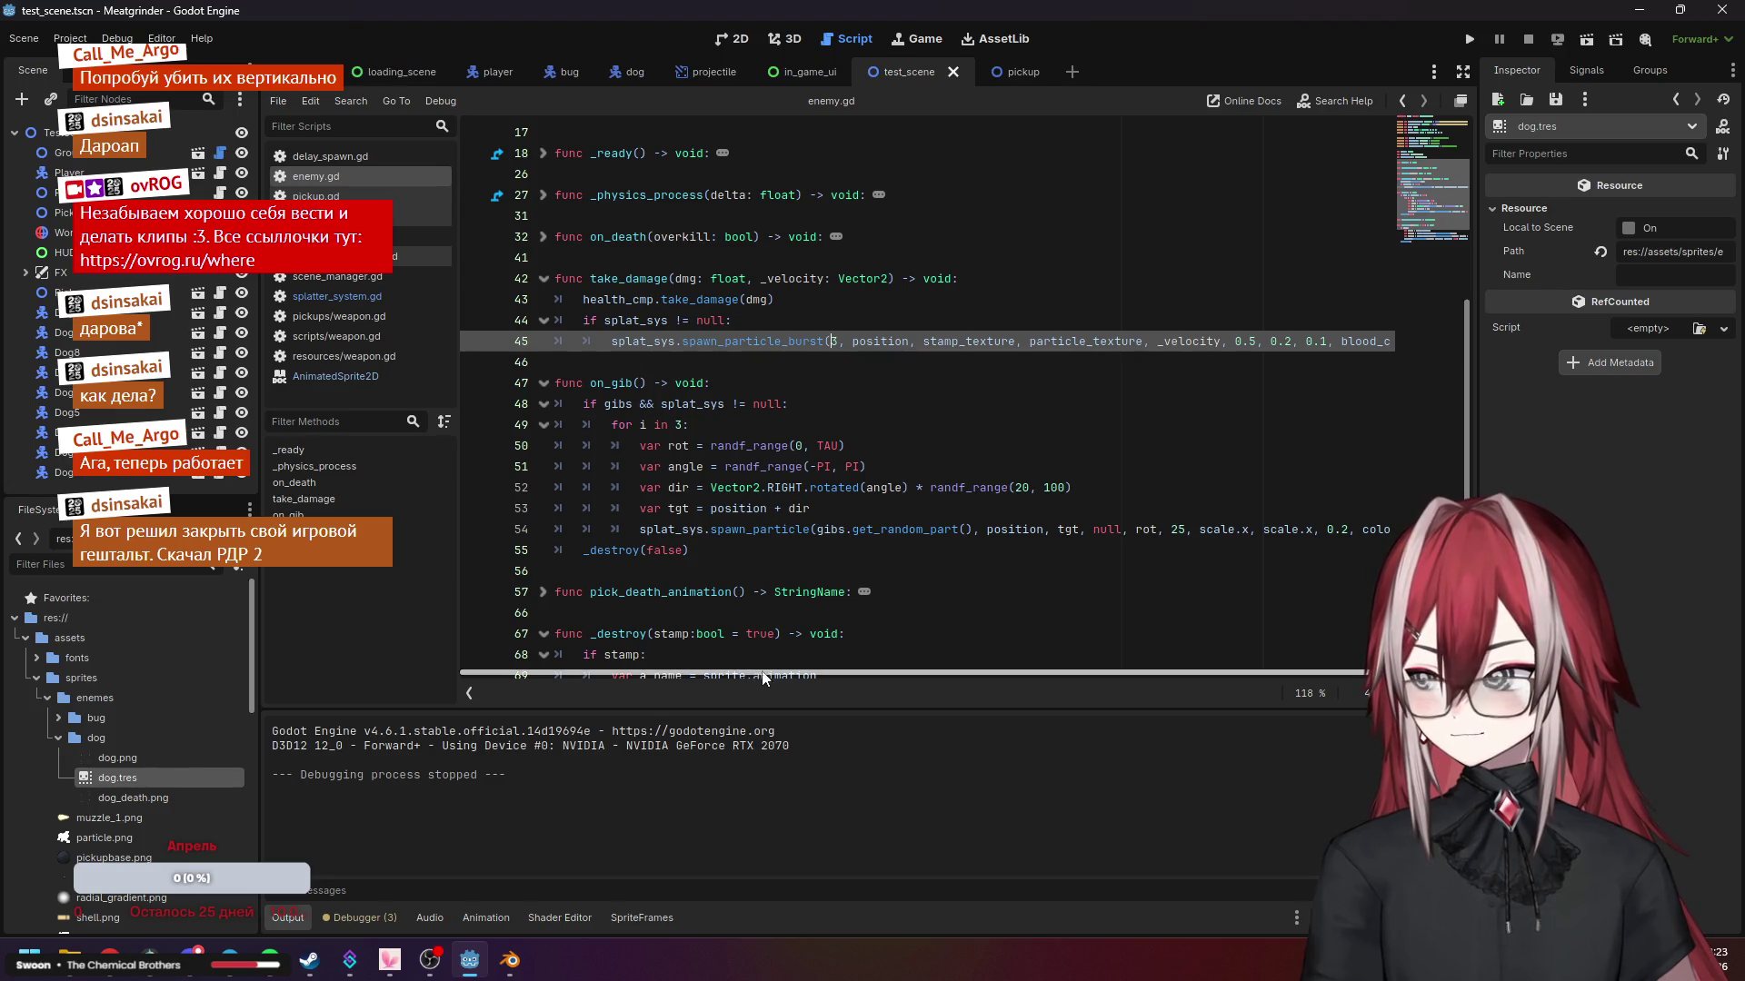
drag(945, 674, 975, 676)
drag(1397, 345, 495, 343)
key(Home)
key(shift+End)
click(543, 280)
scroll(681, 449, down, 1)
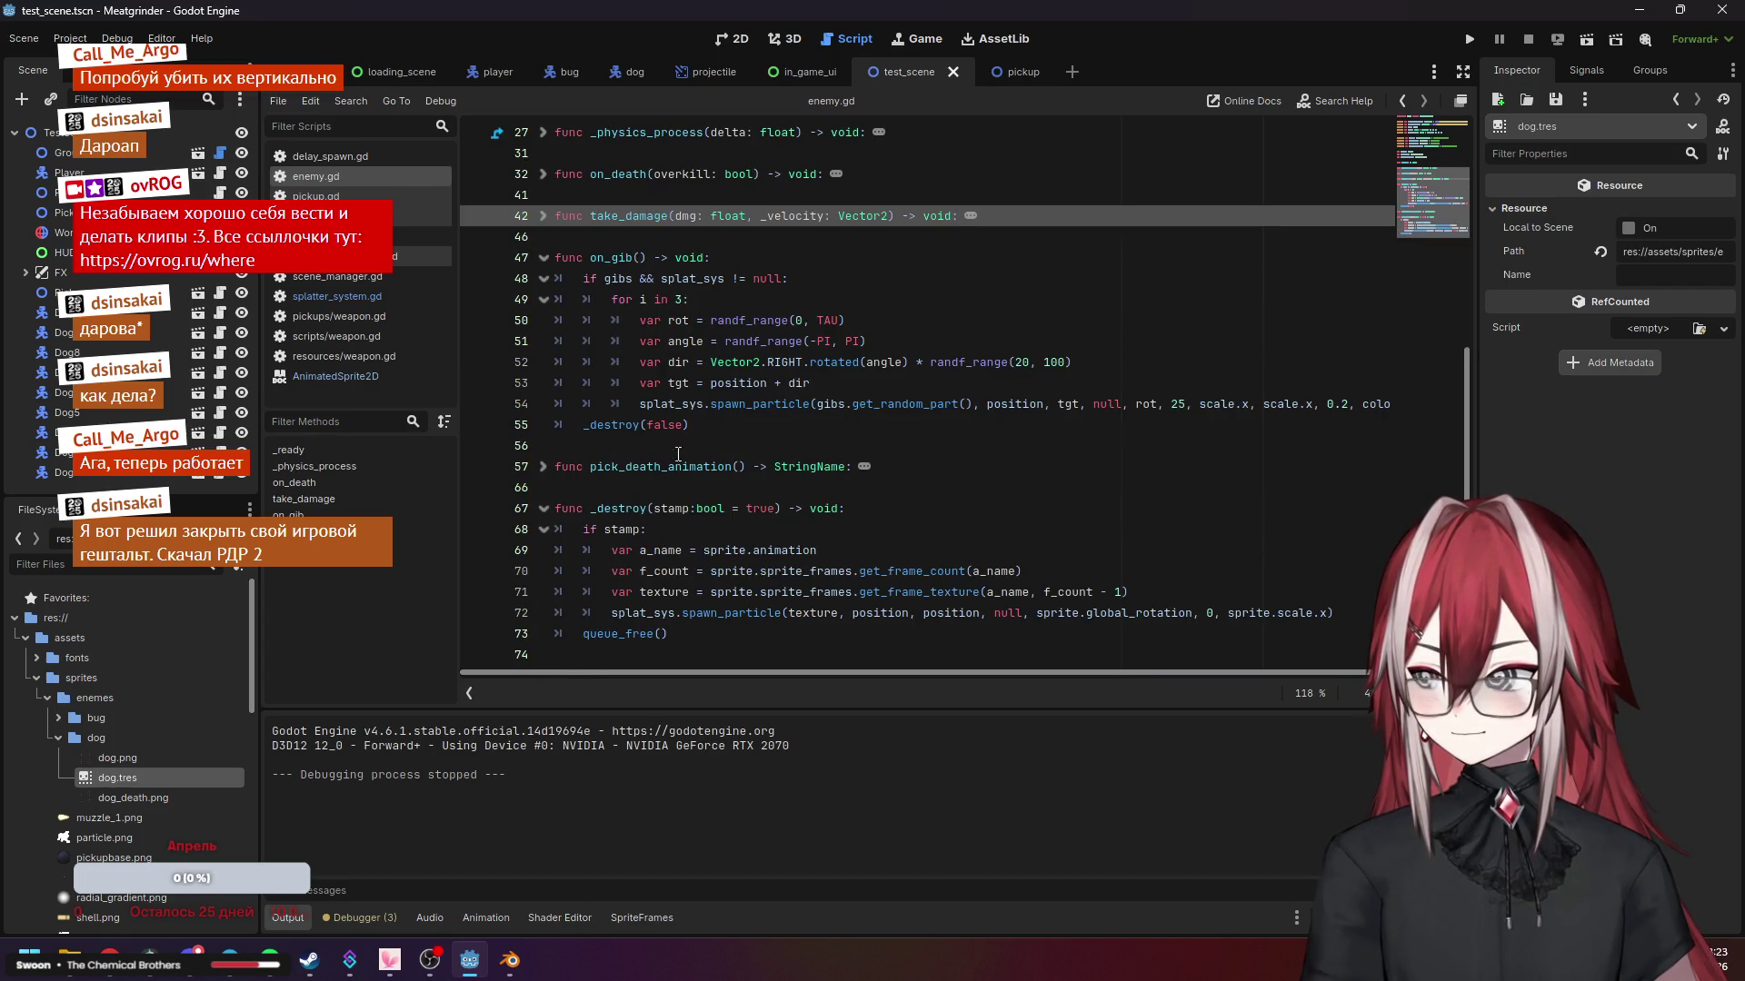
Step: Change line 68 to 'if stamp && splat_sys:'
click(709, 535)
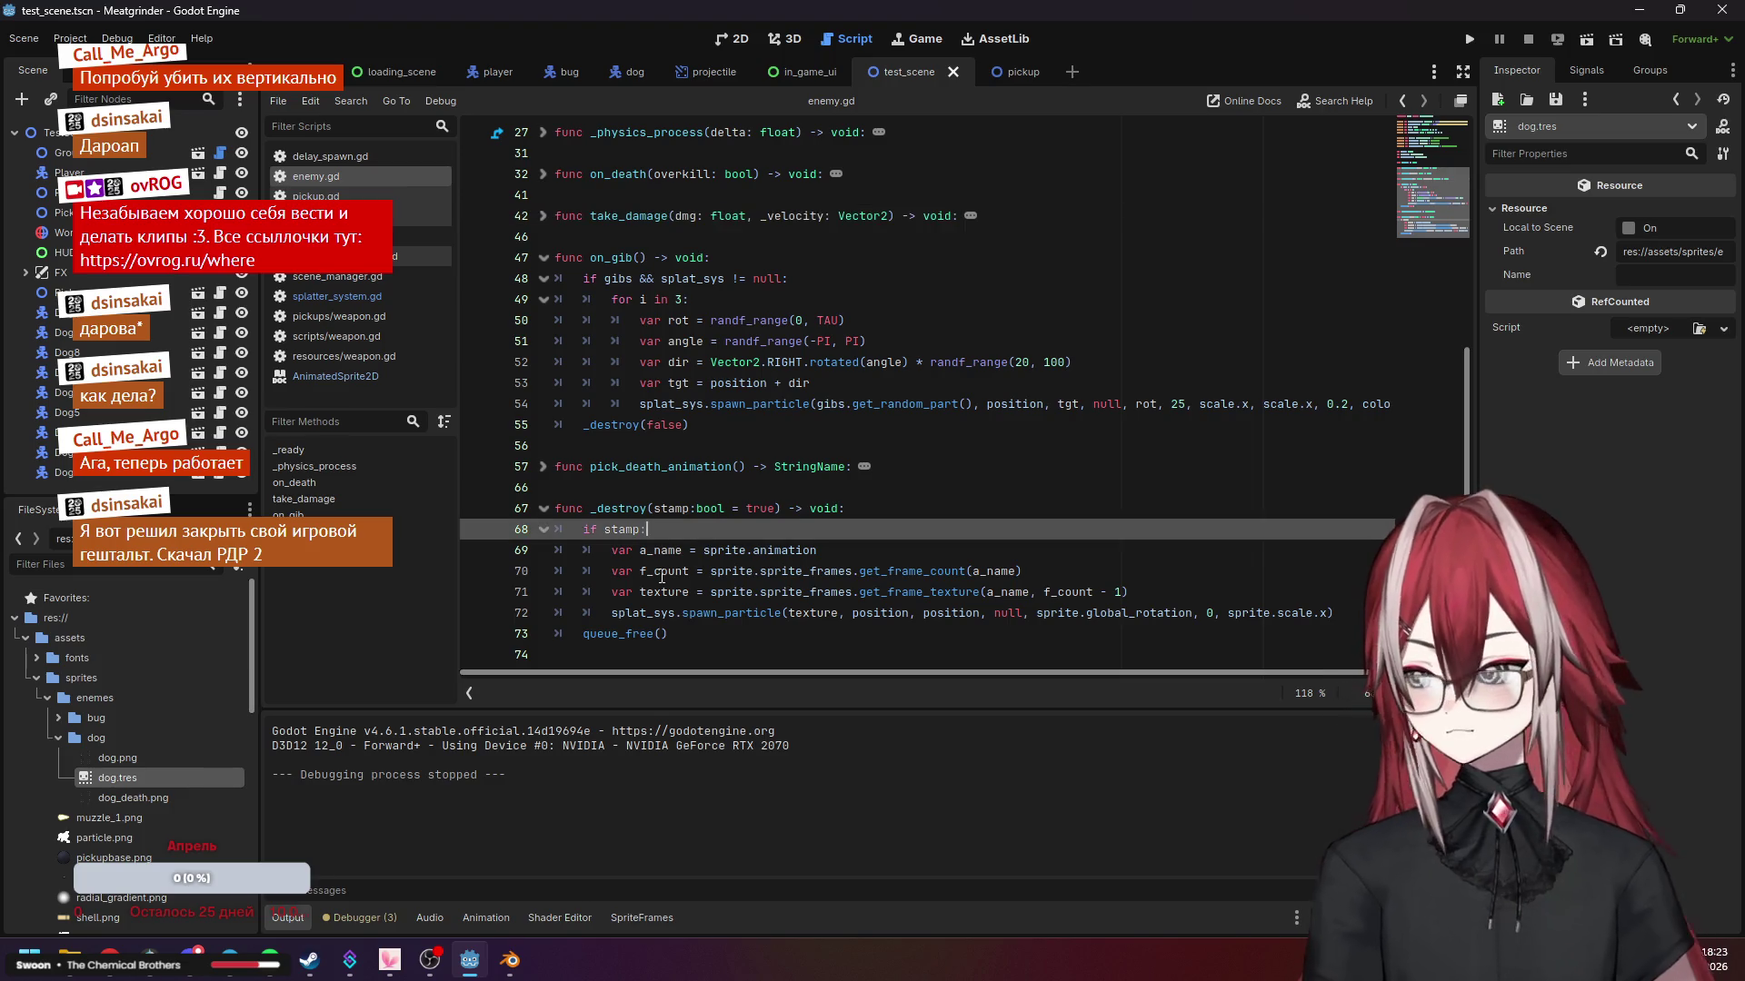
click(651, 609)
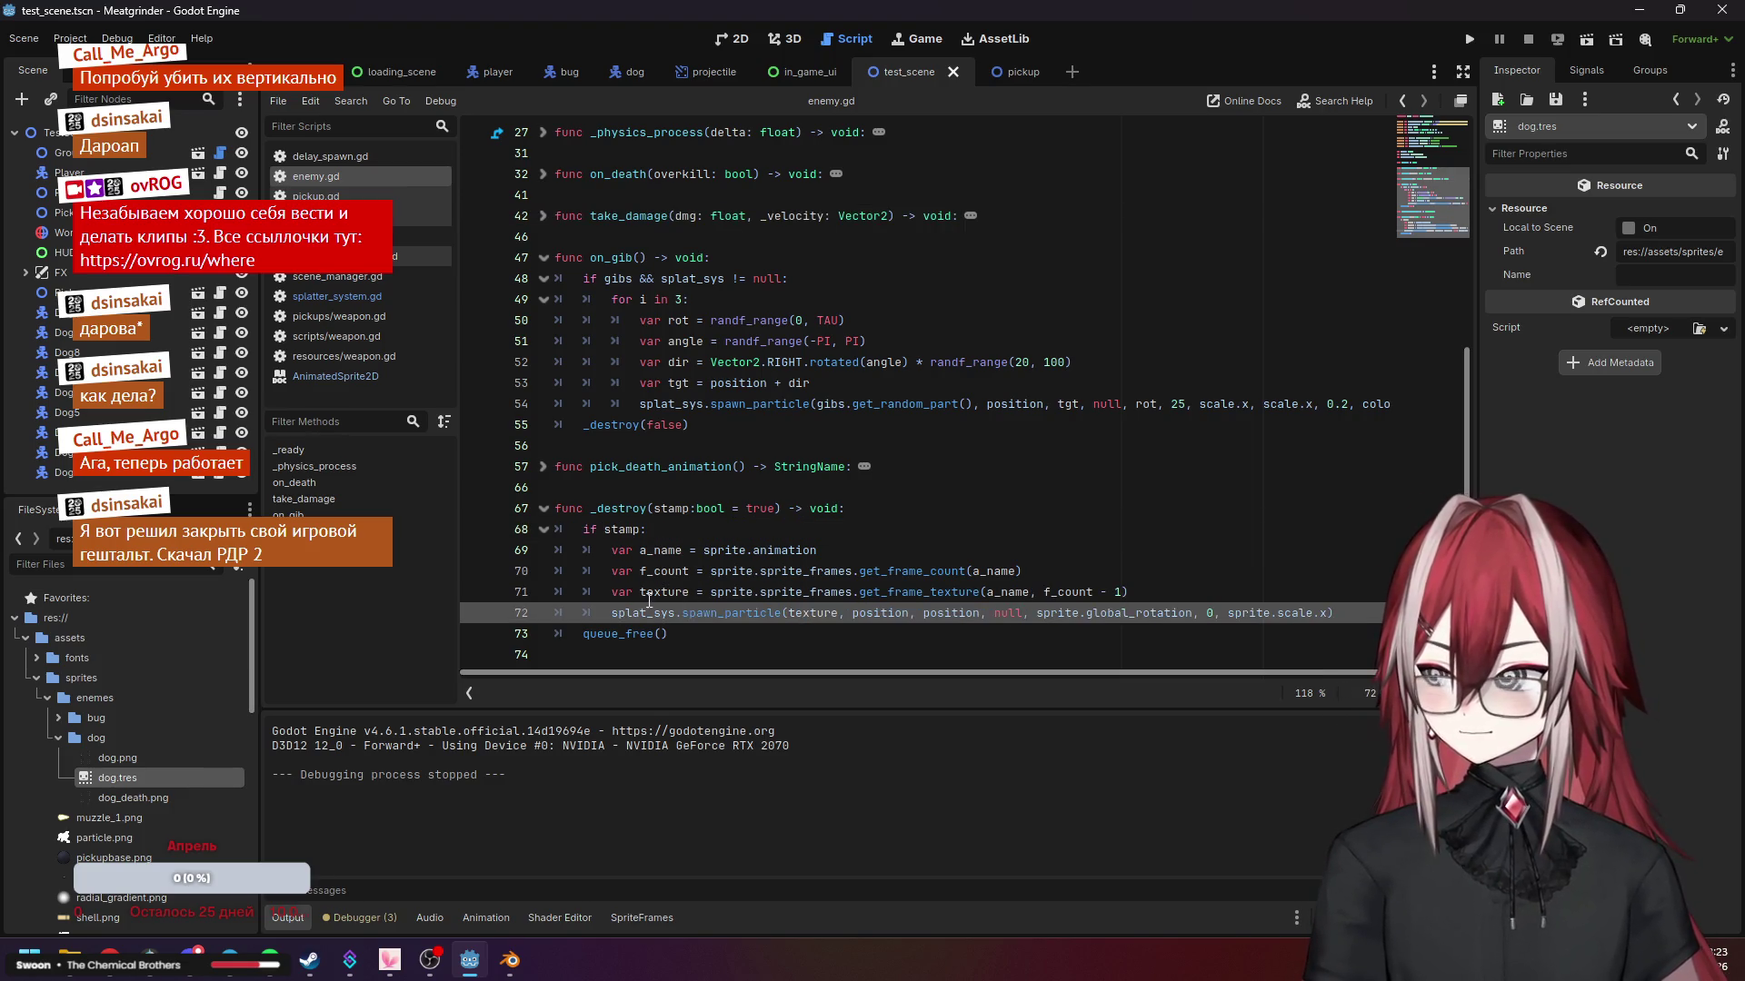
click(644, 530)
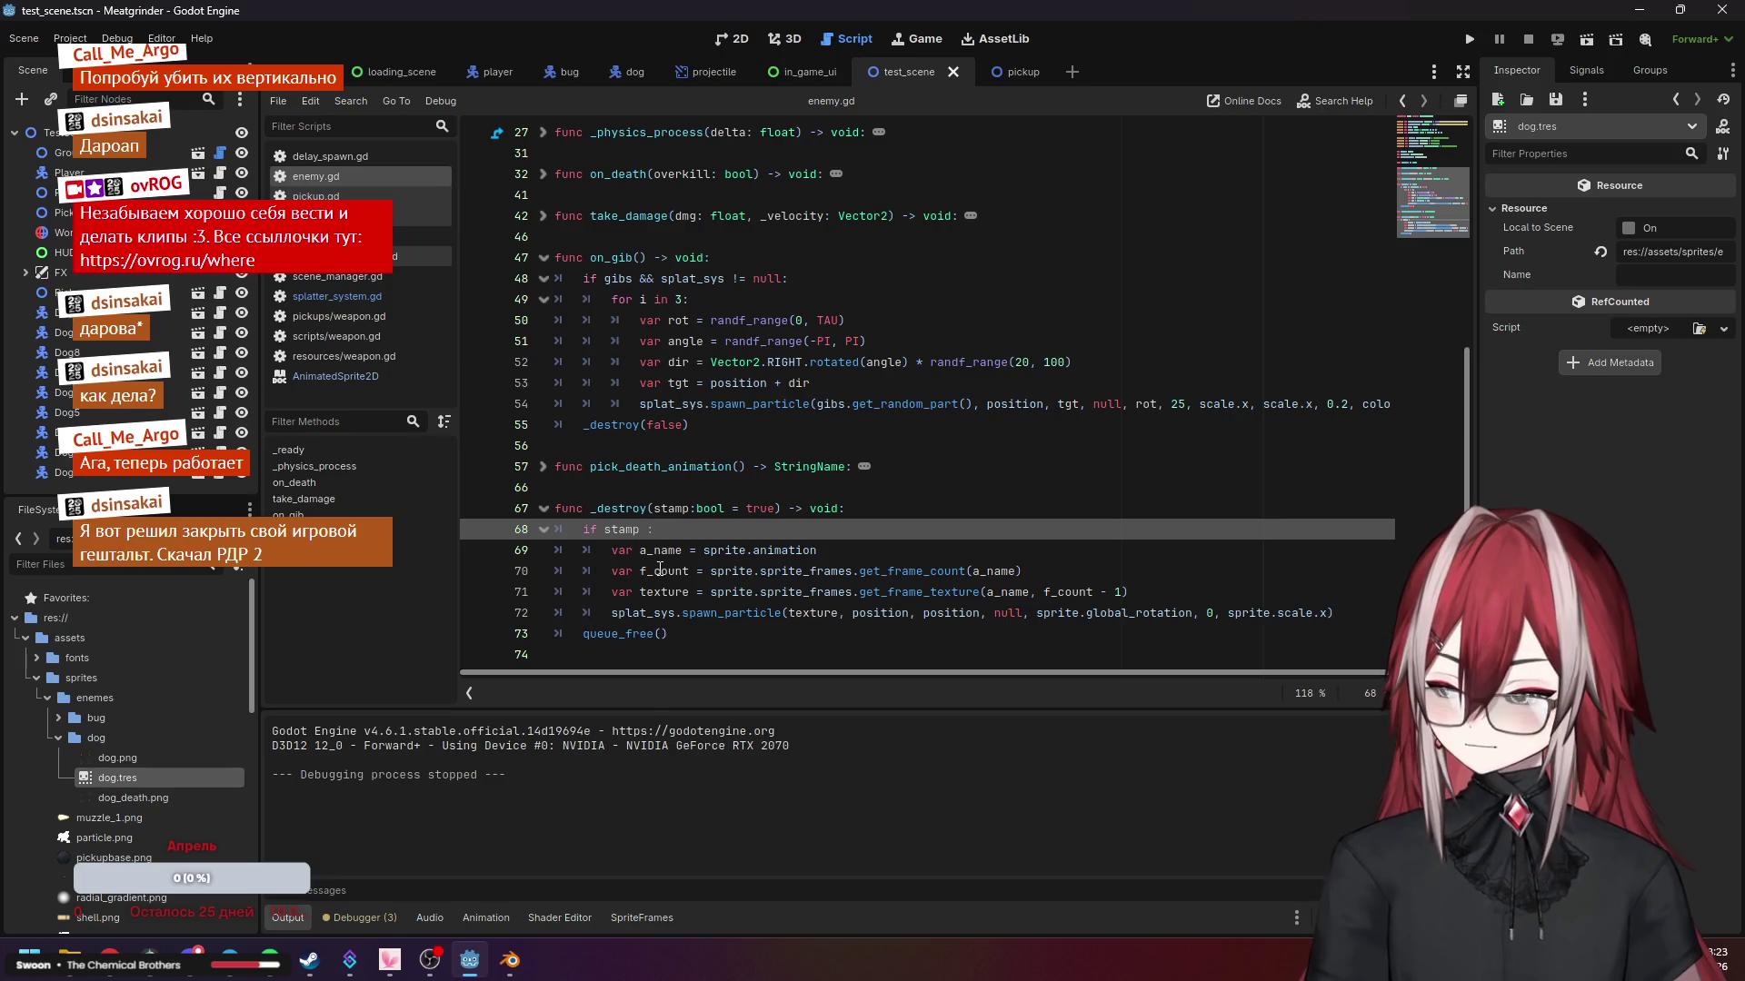
text(pla)
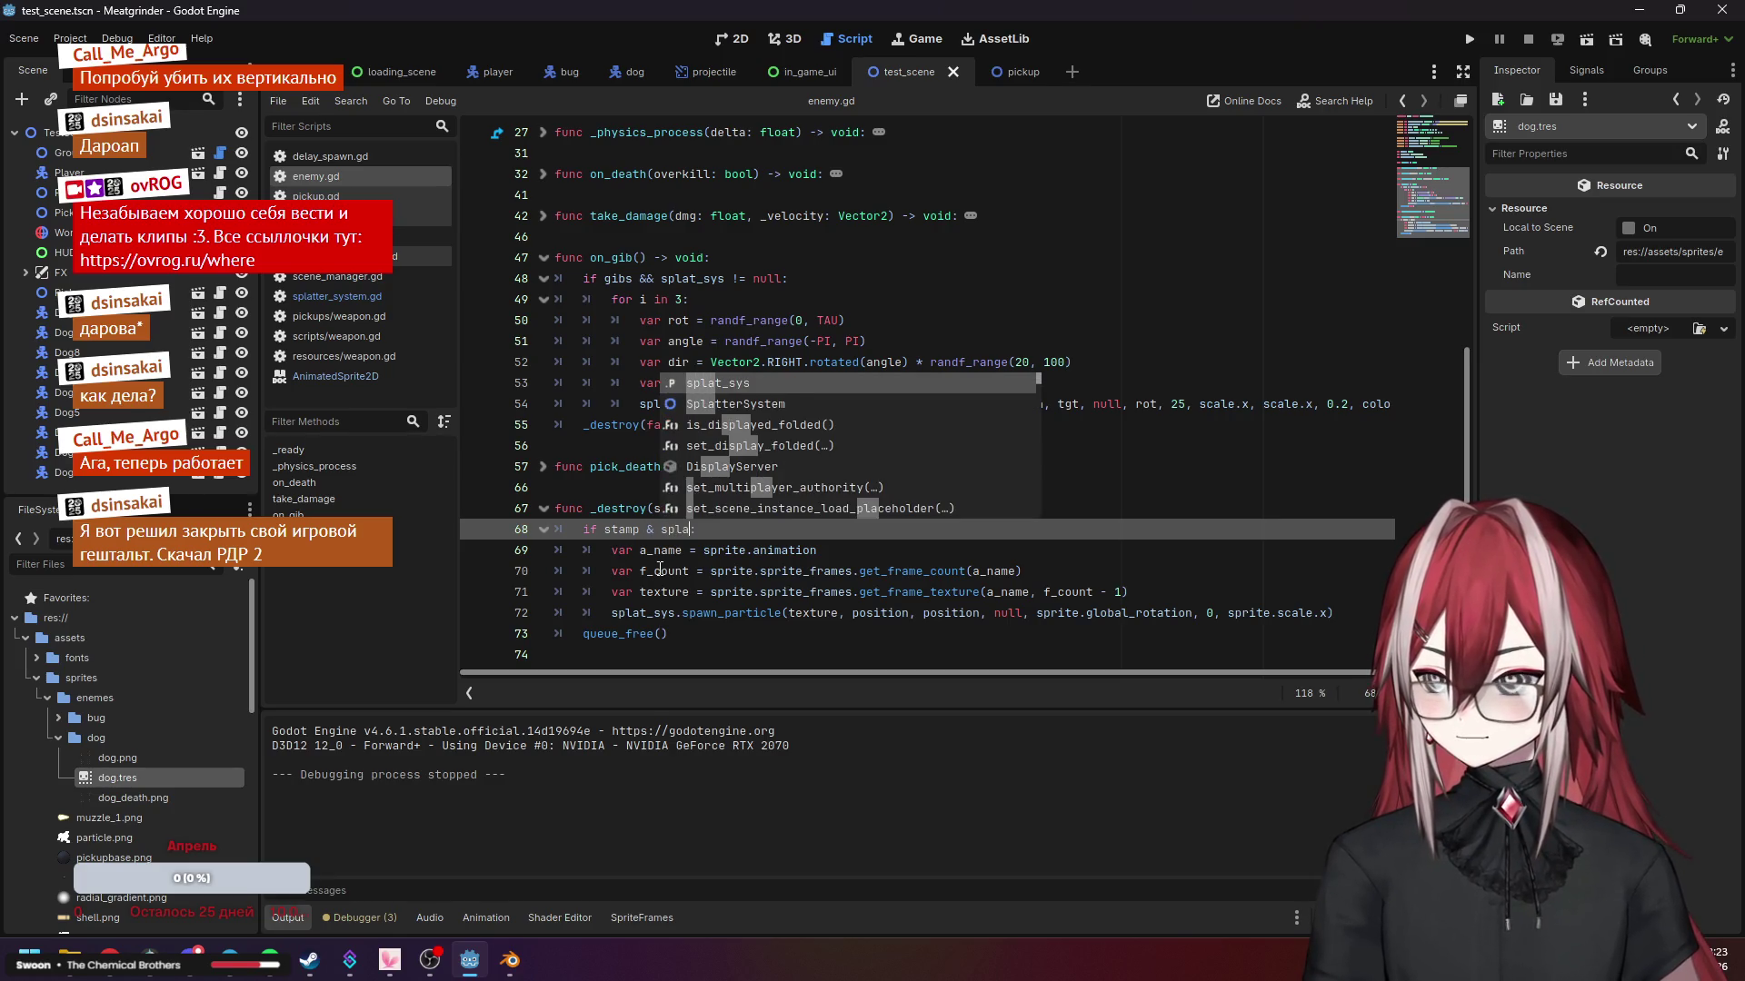
key(Return)
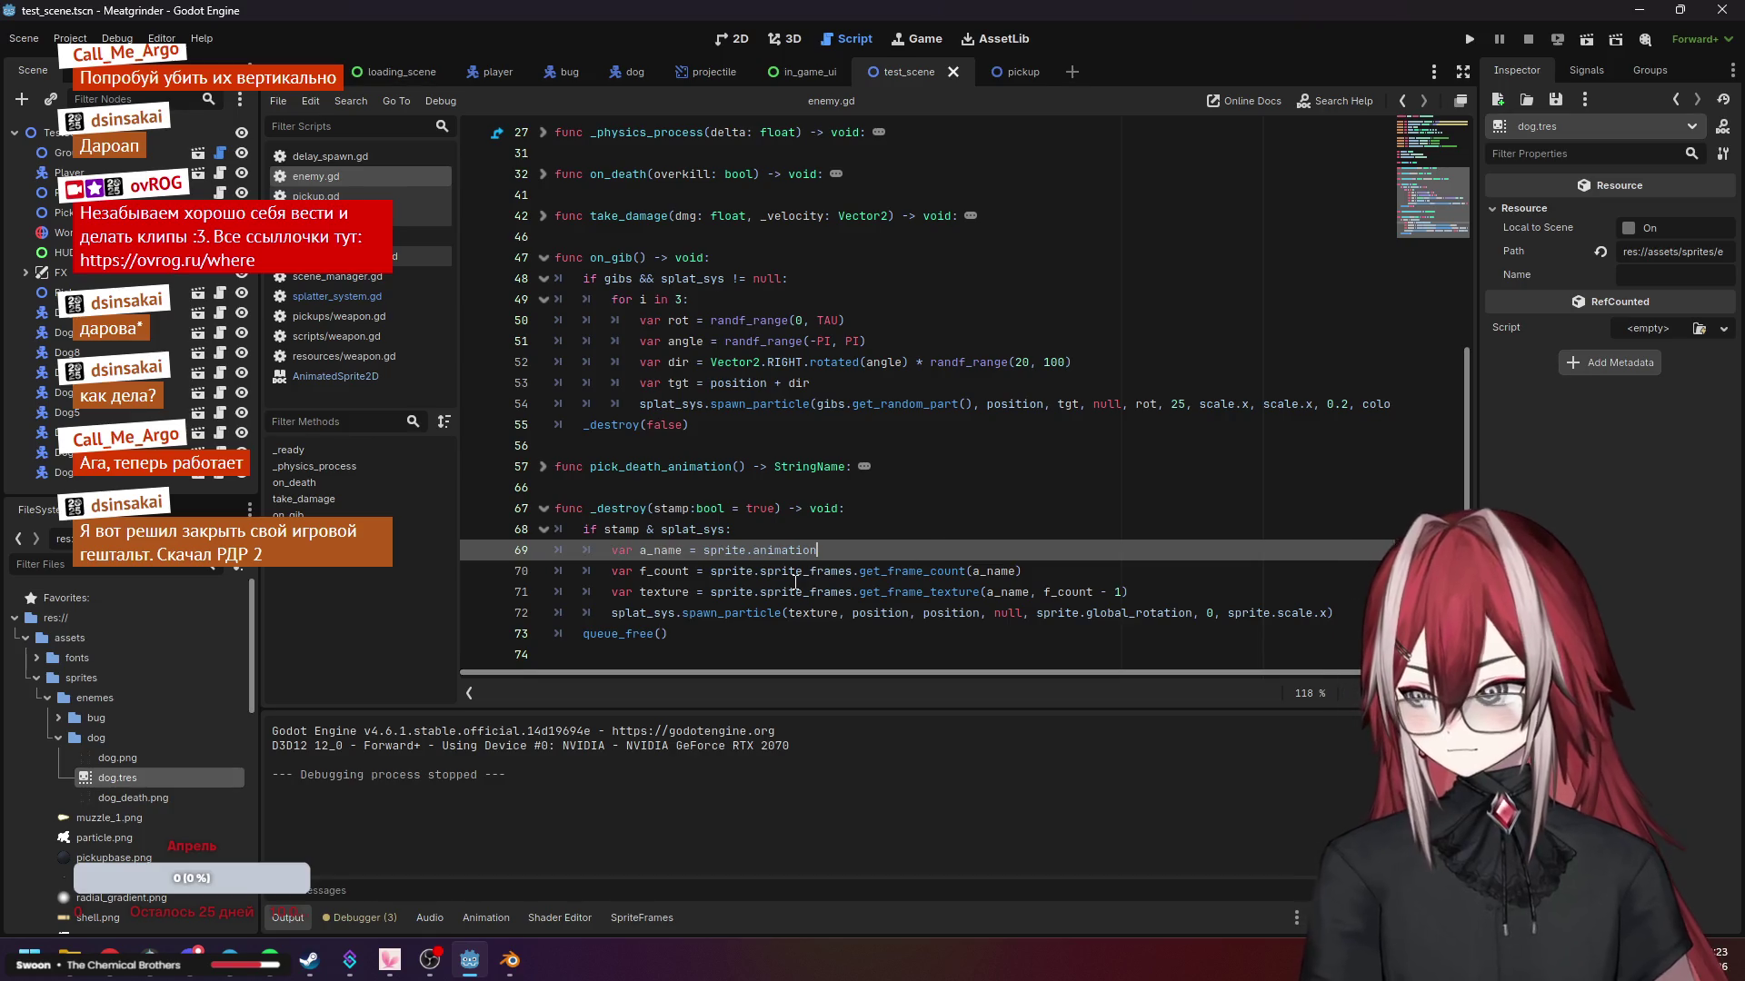
key(ctrl+Left)
text(&)
key(Down)
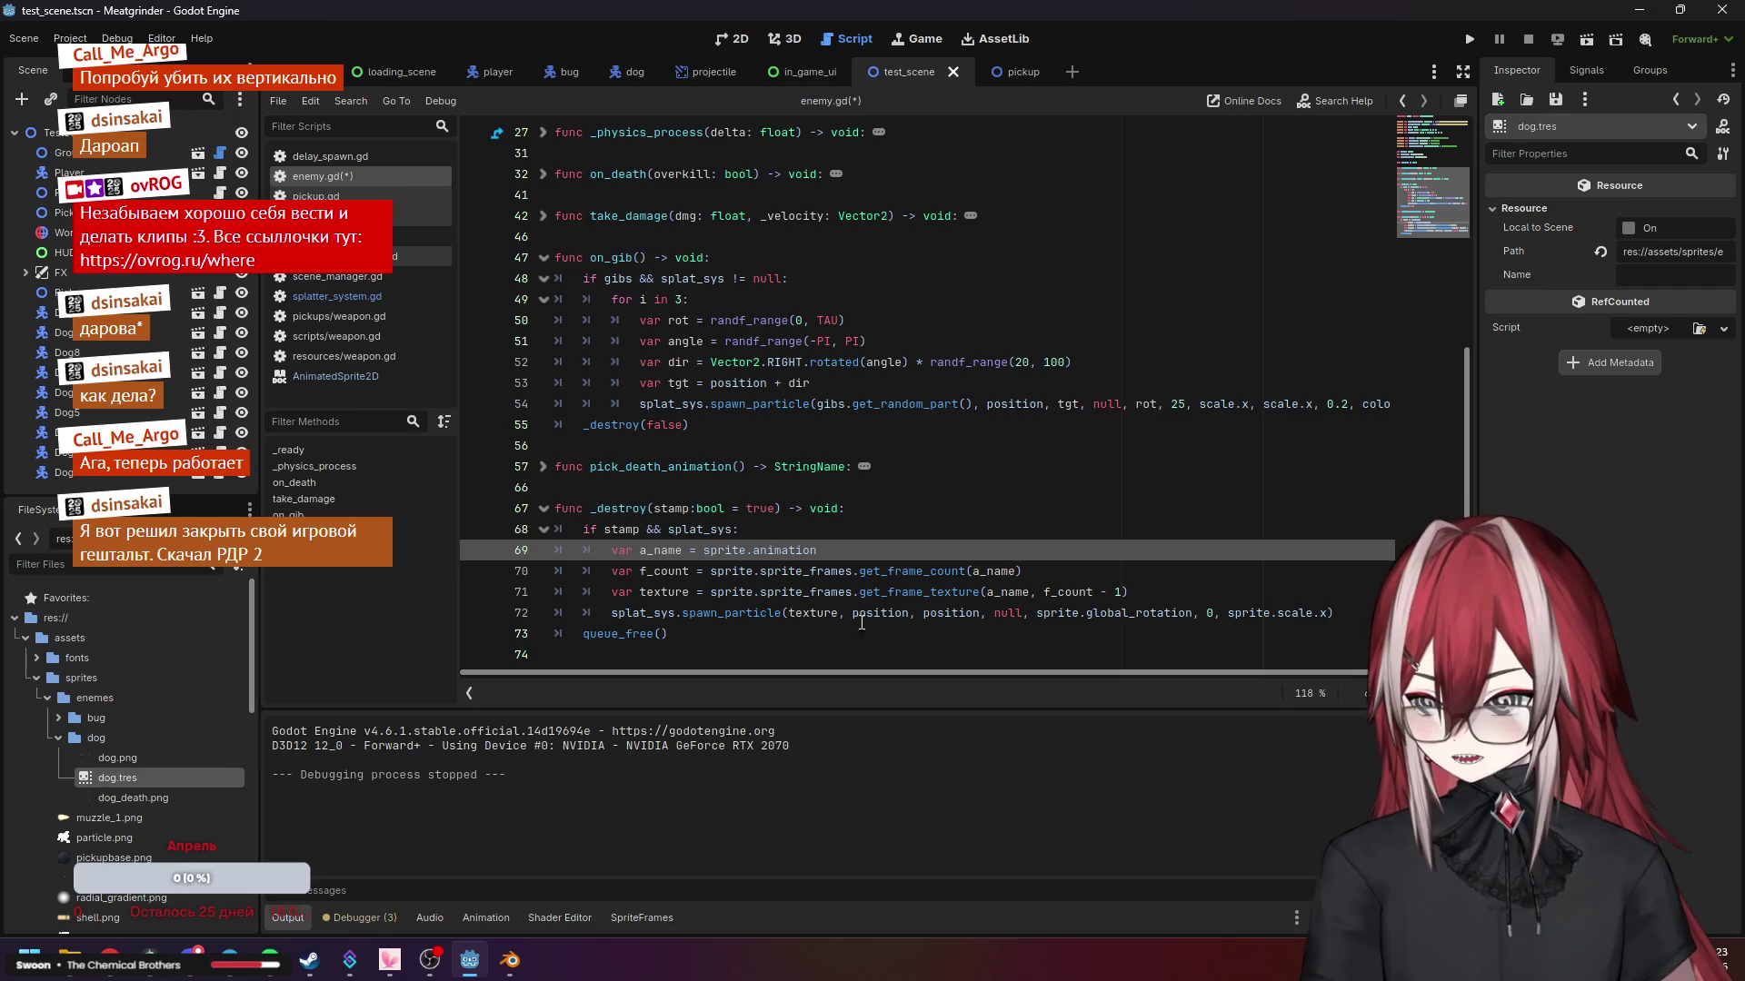
Step: Insert a blank line after the stamp spawn call on line 72
click(671, 594)
click(740, 614)
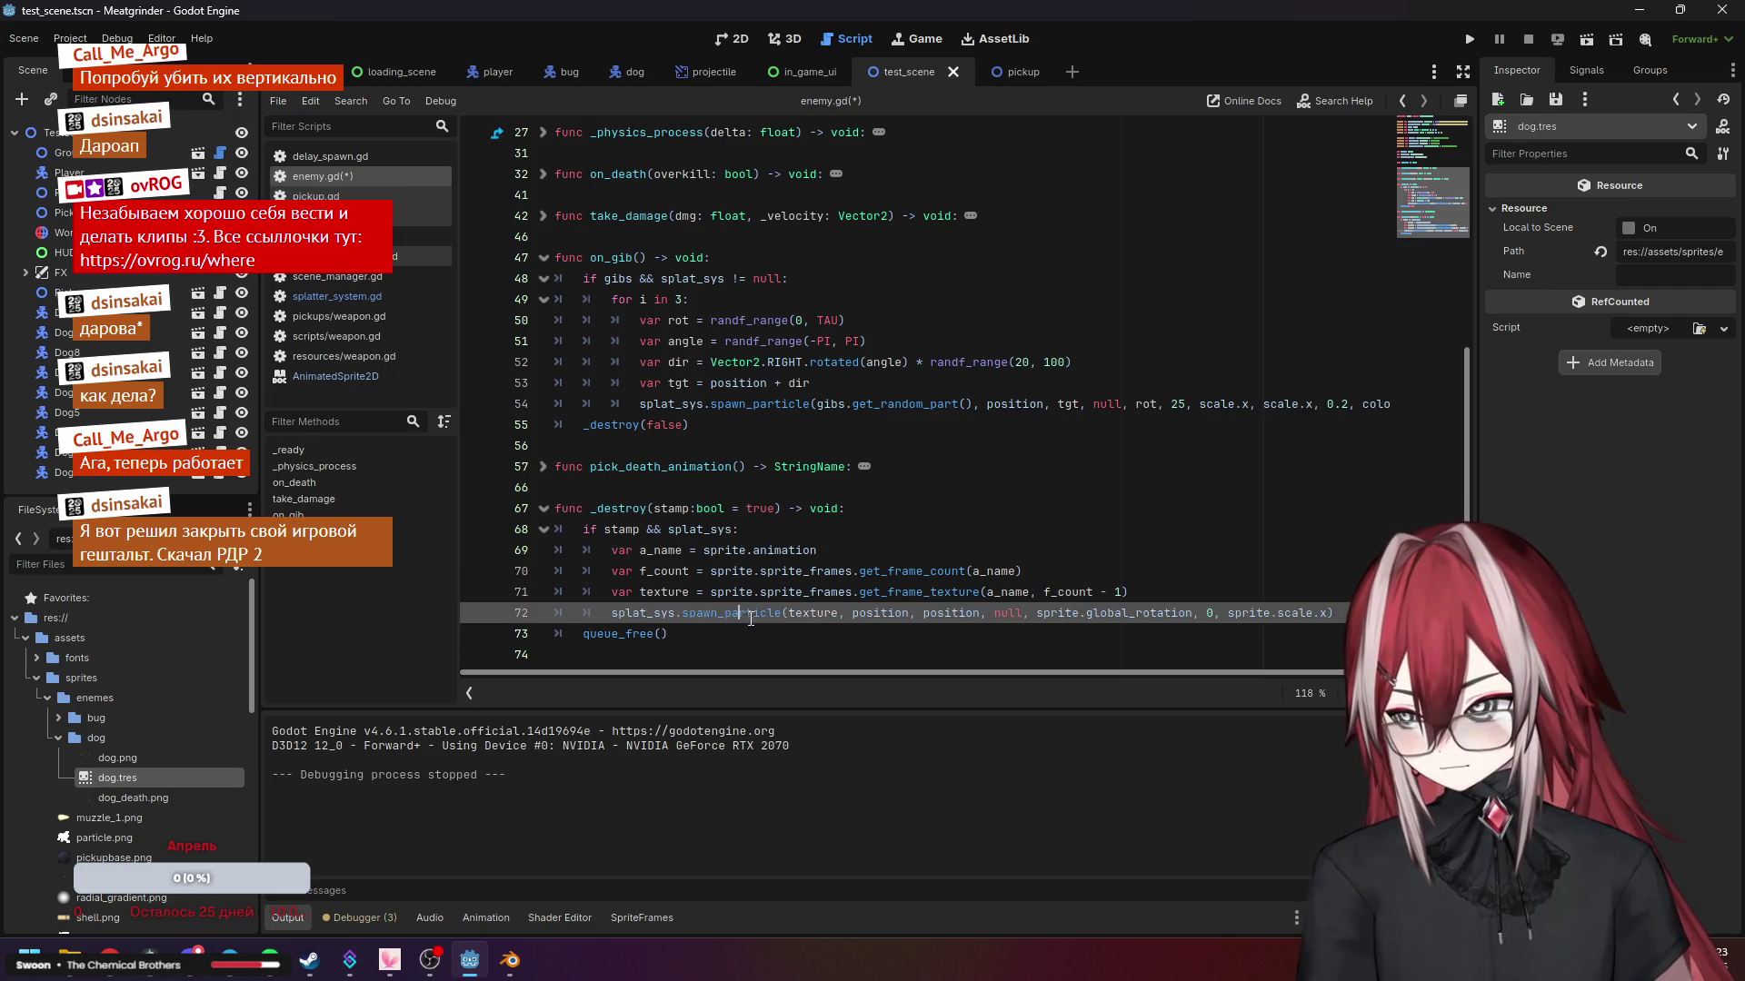
click(1330, 612)
key(Return)
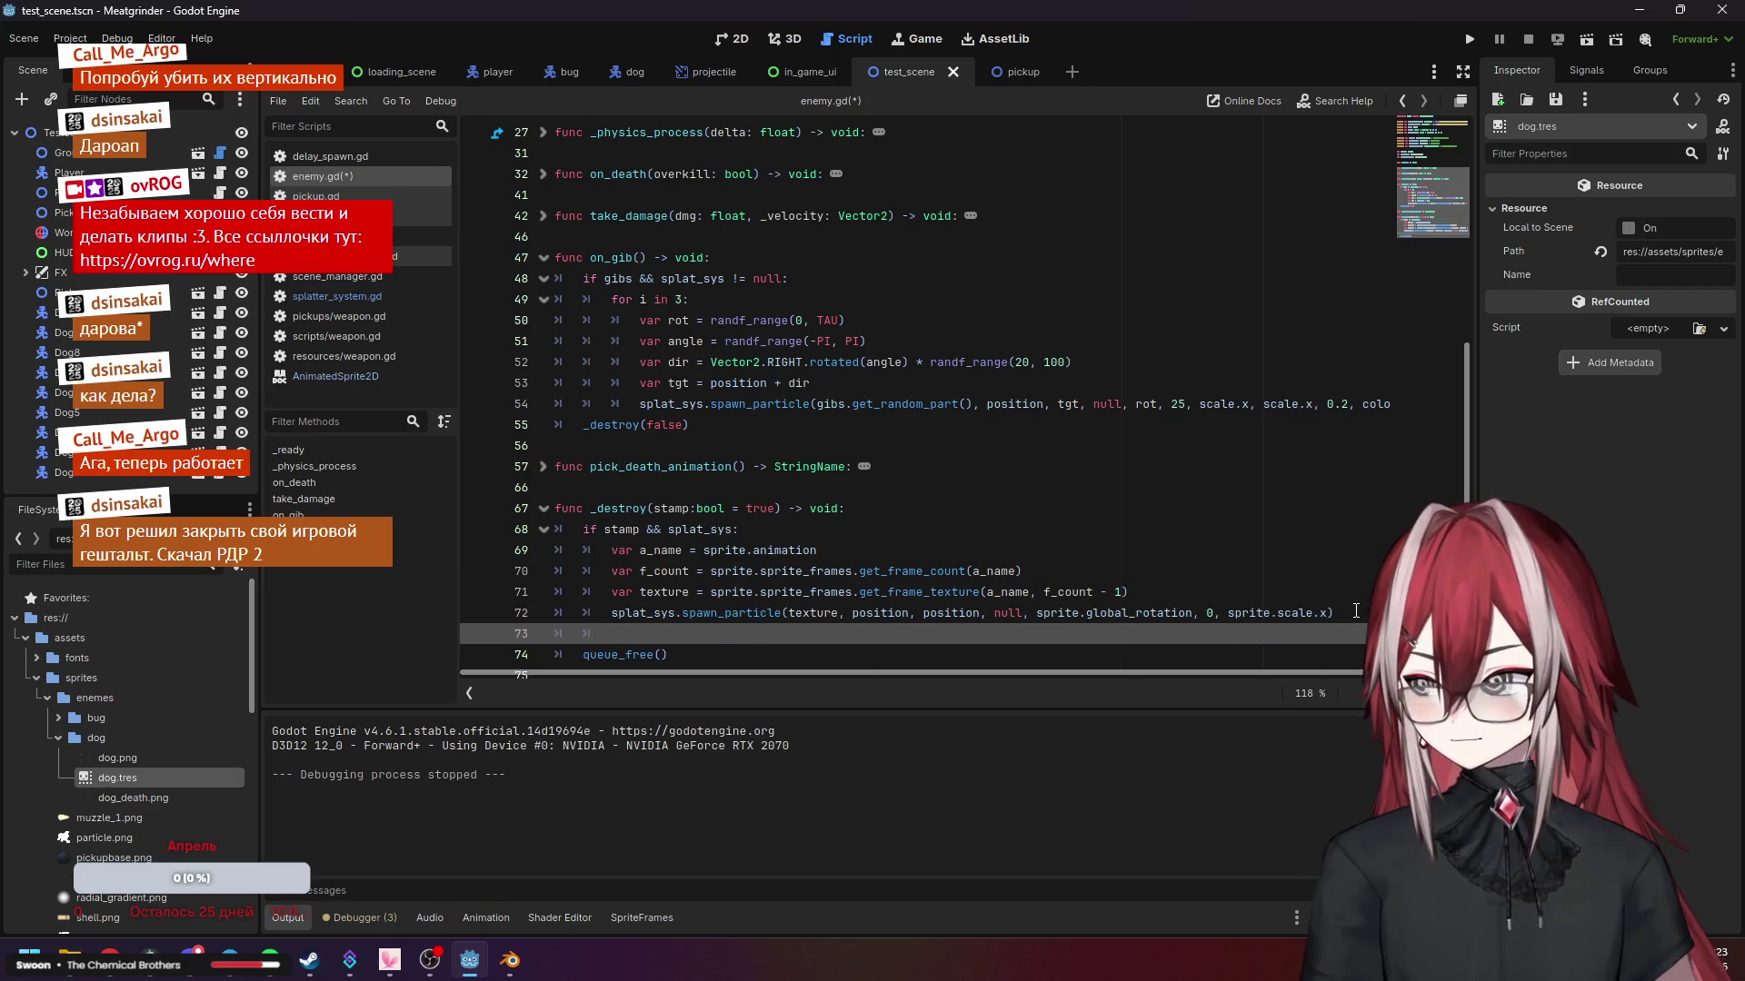
Step: Paste the spawn_particle_burst call as line 74
key(ctrl+v)
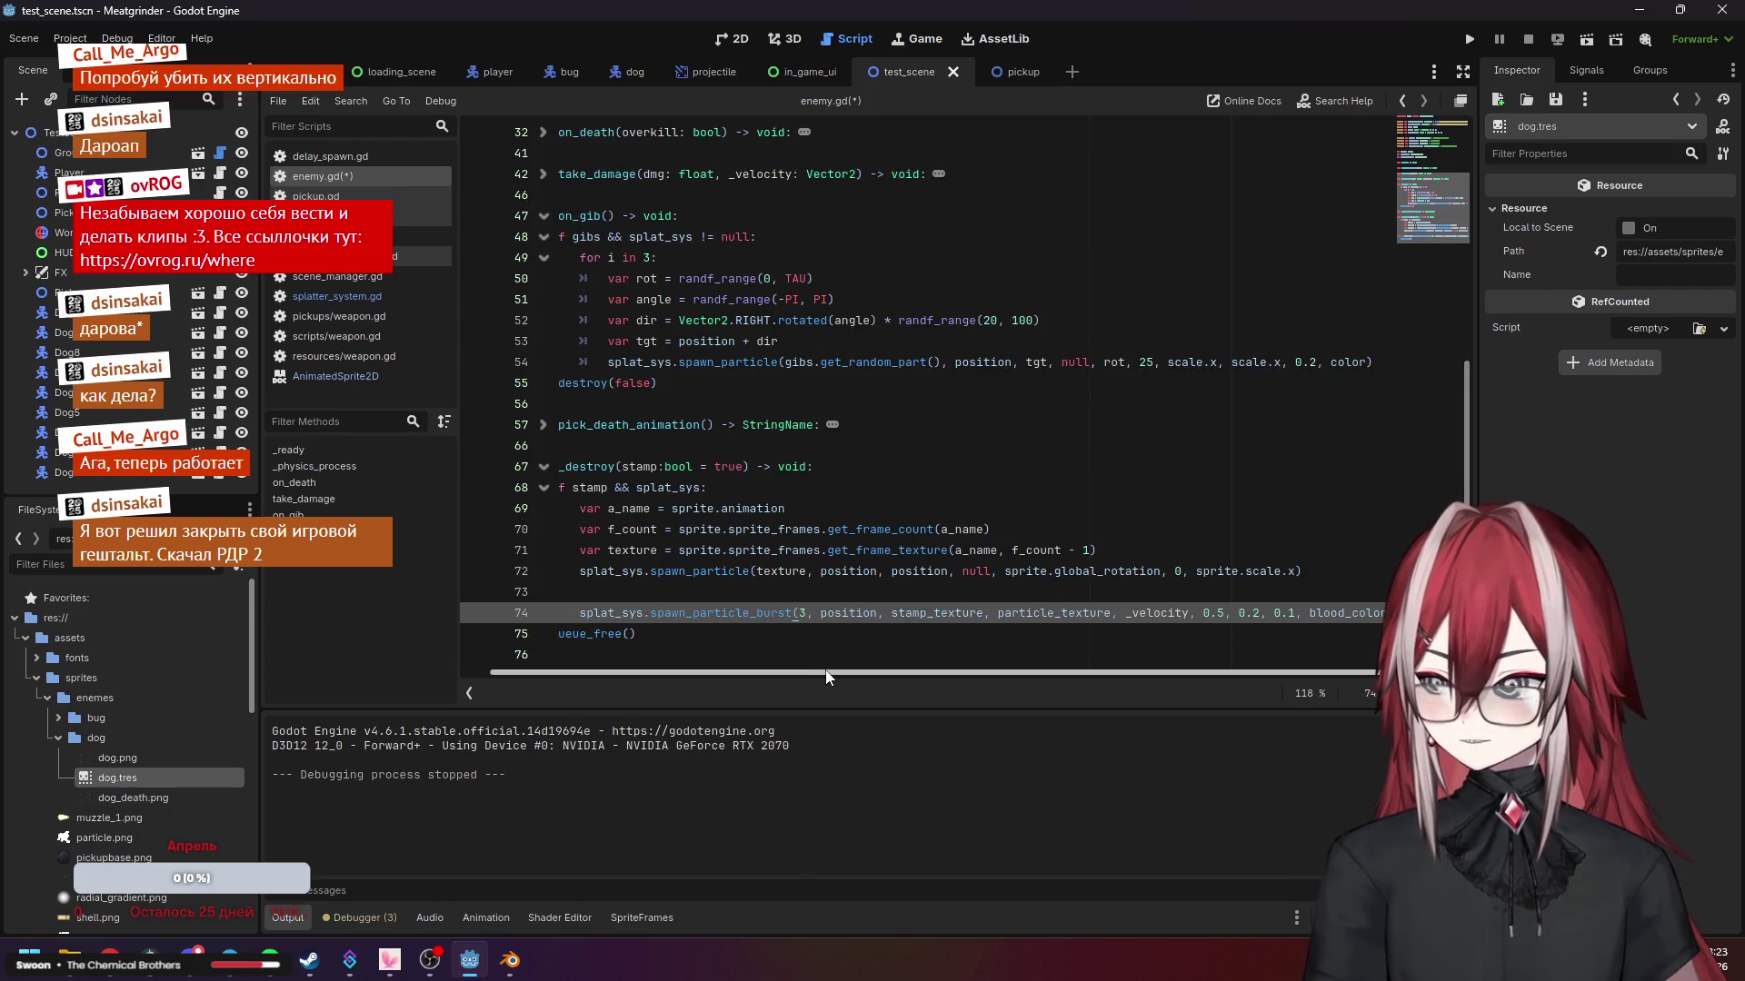
drag(740, 672, 832, 670)
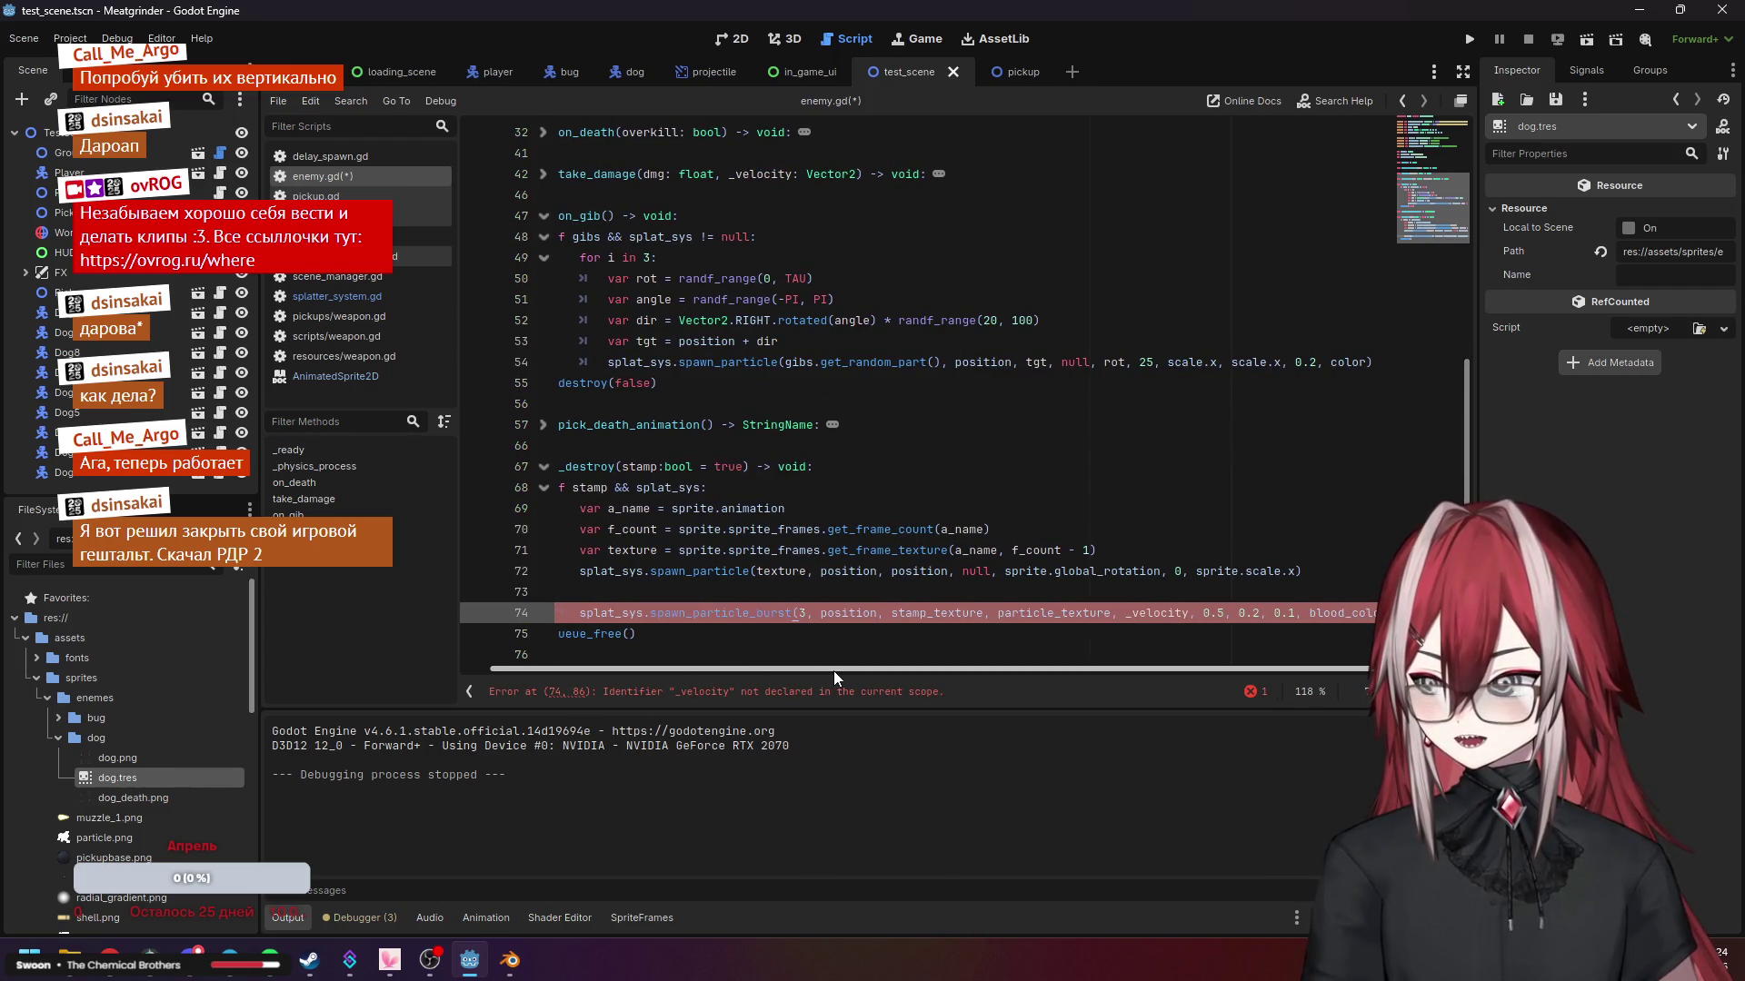
click(857, 614)
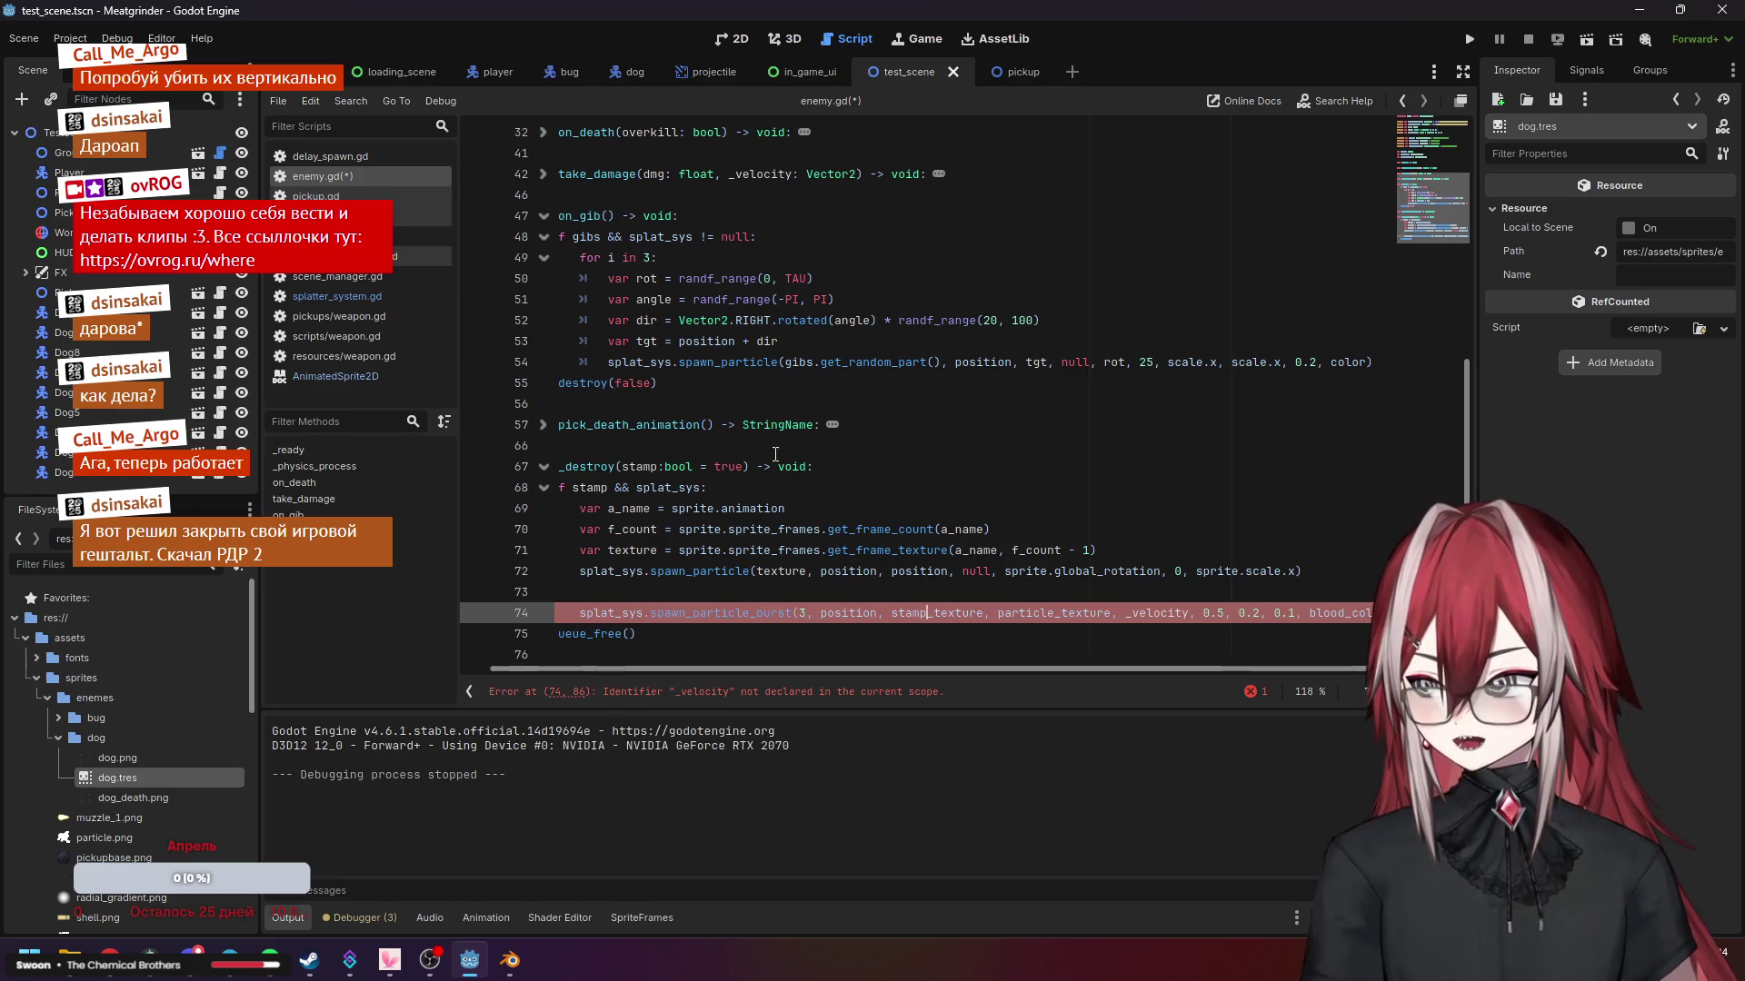
scroll(775, 454, up, 2)
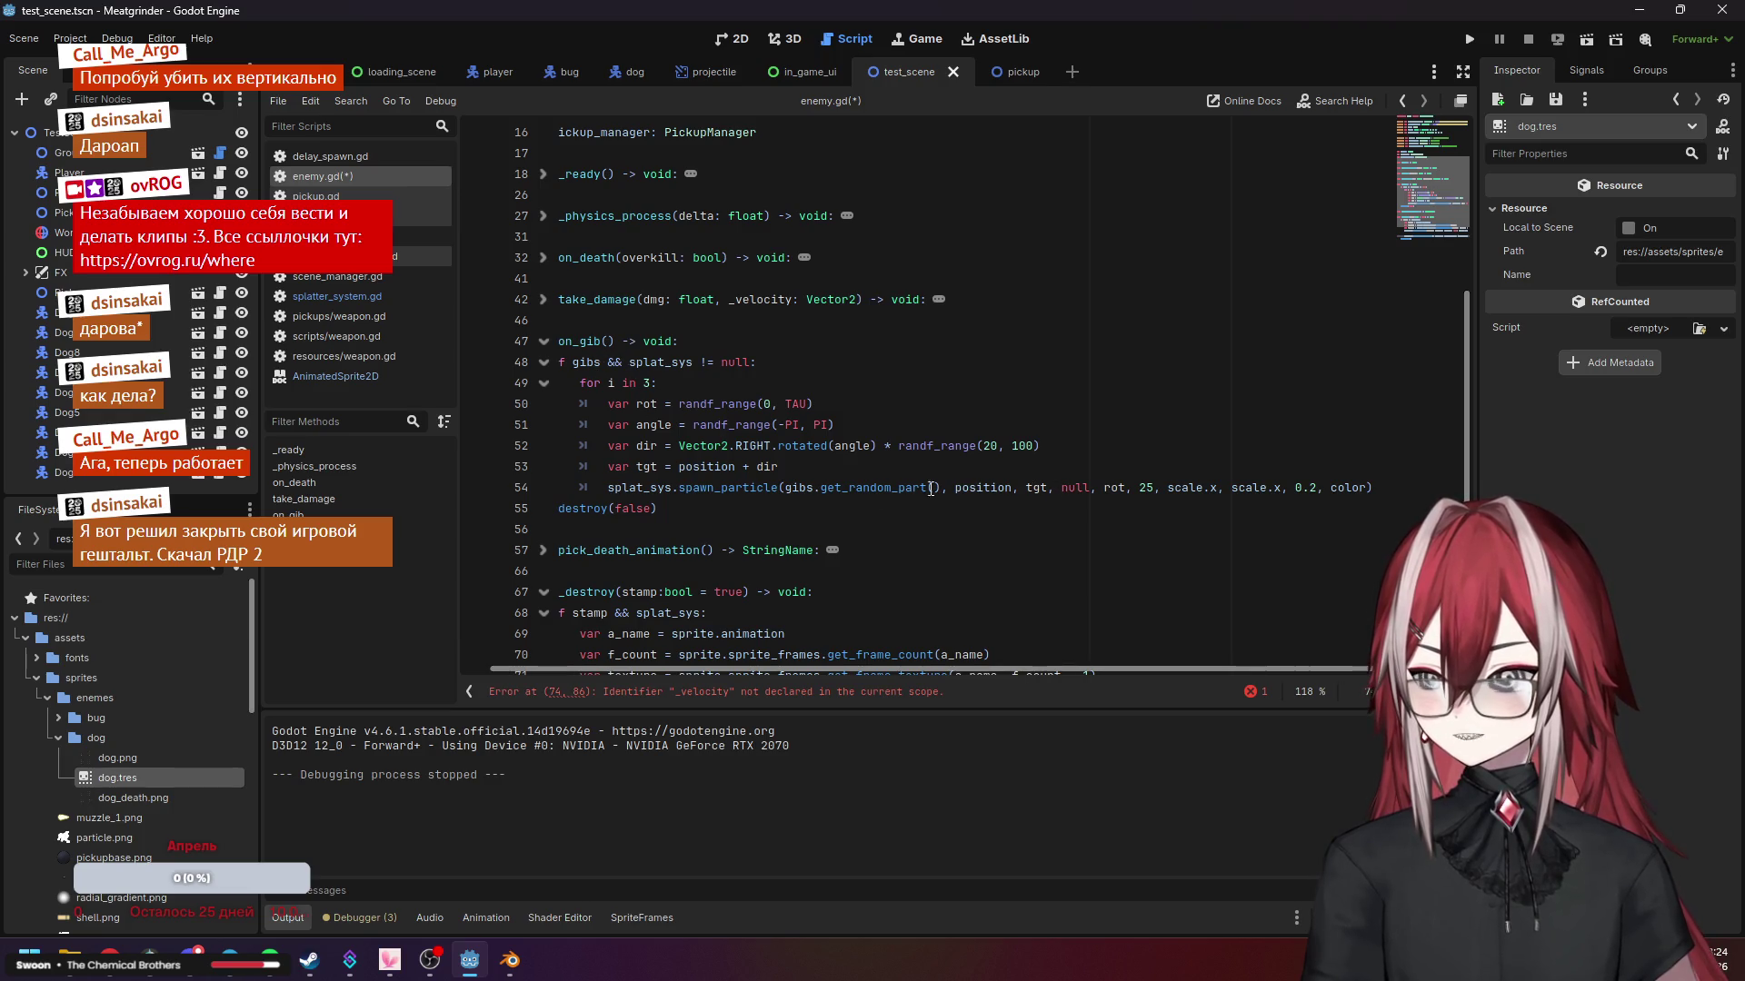
scroll(826, 672, down, 2)
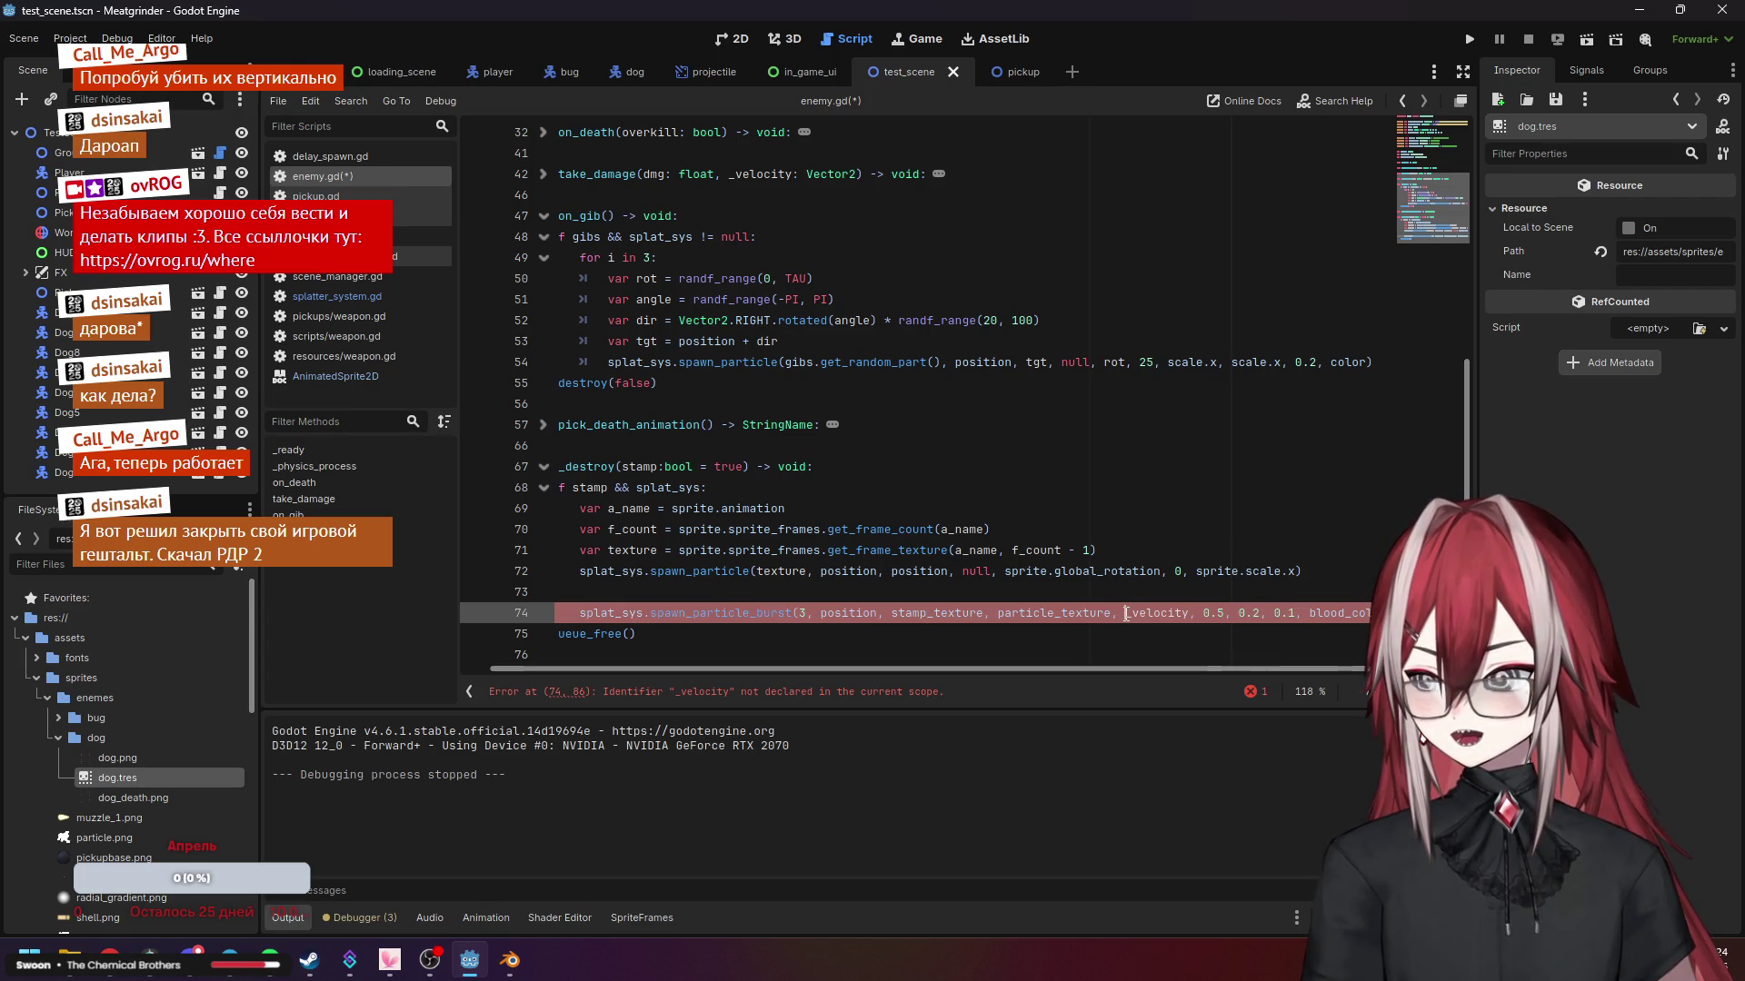
click(758, 600)
mouse_move(738, 610)
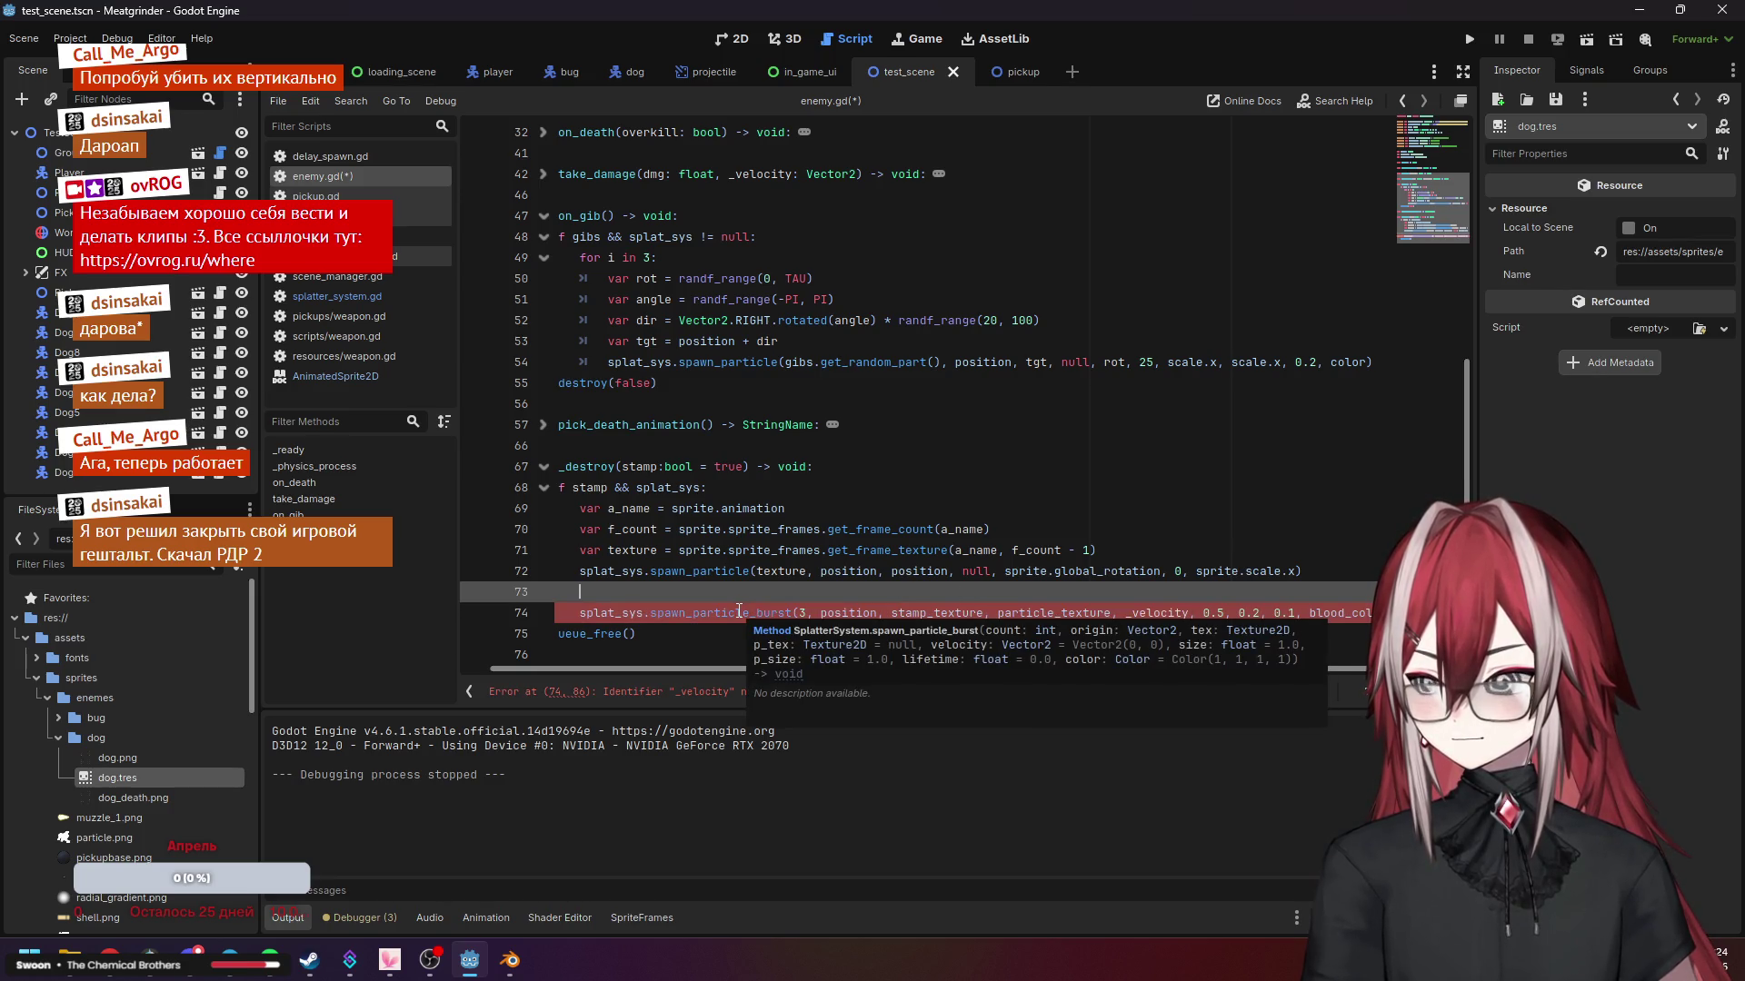
click(1174, 487)
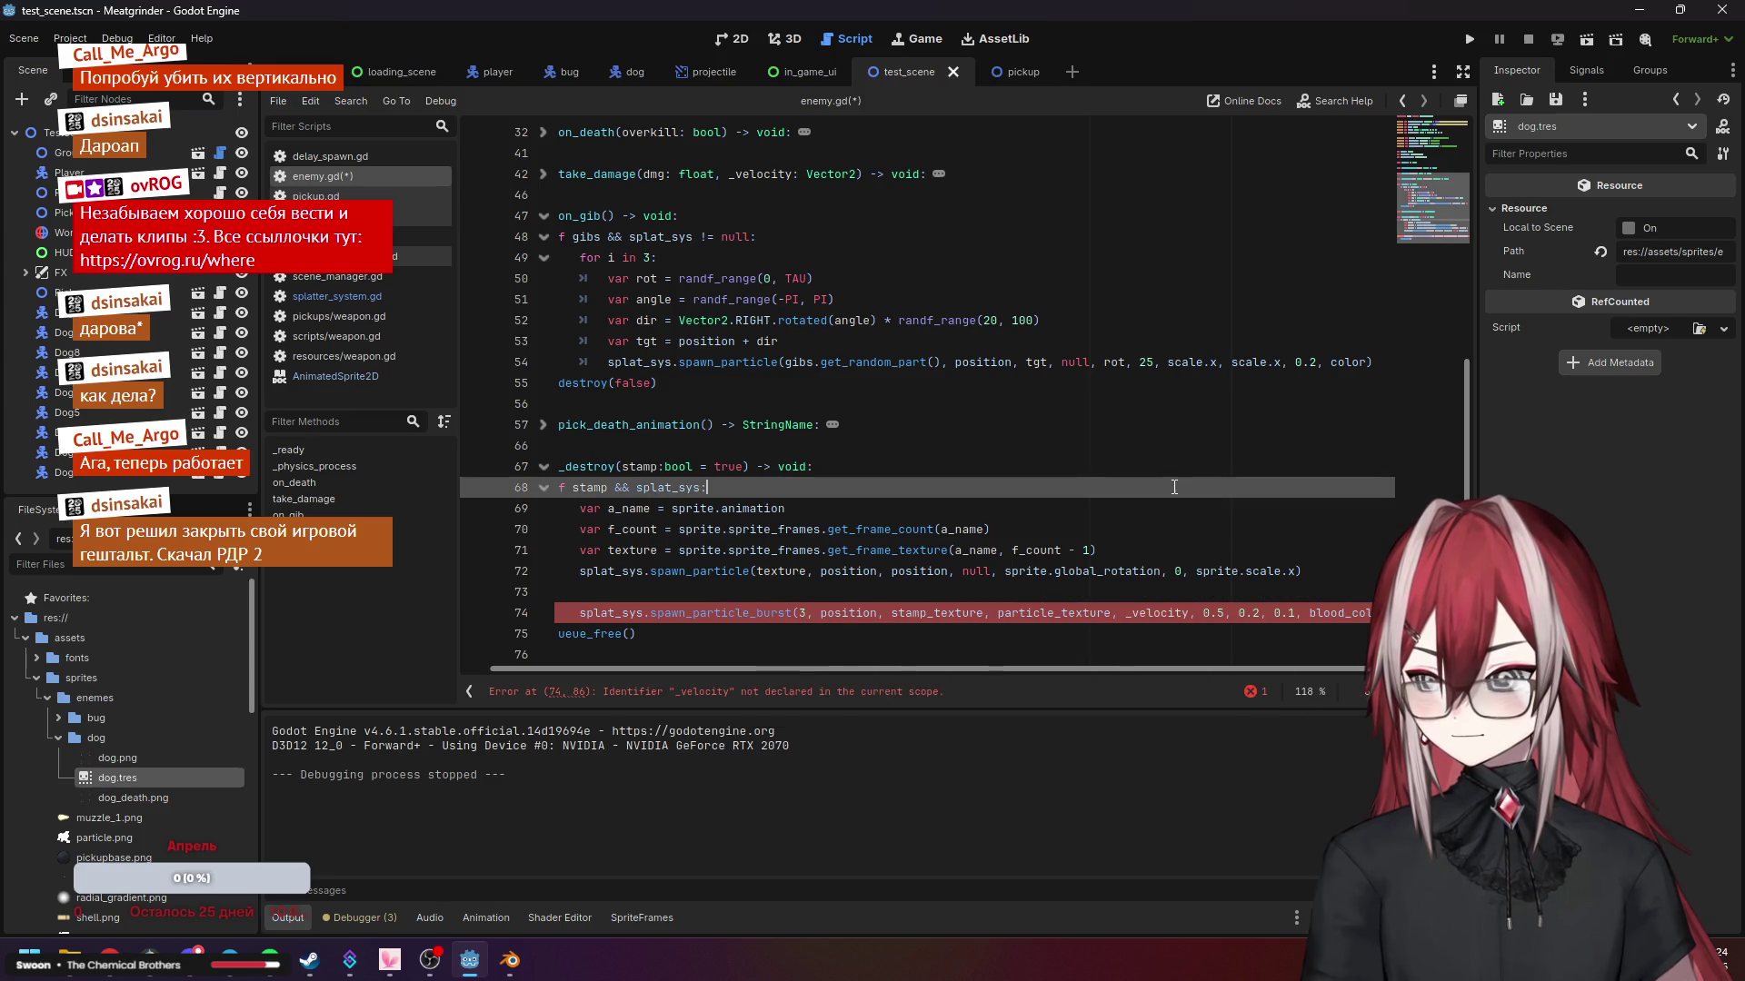
Step: Replace the undeclared _velocity argument on line 74 with Vector2.ZERO
drag(1127, 613, 1189, 614)
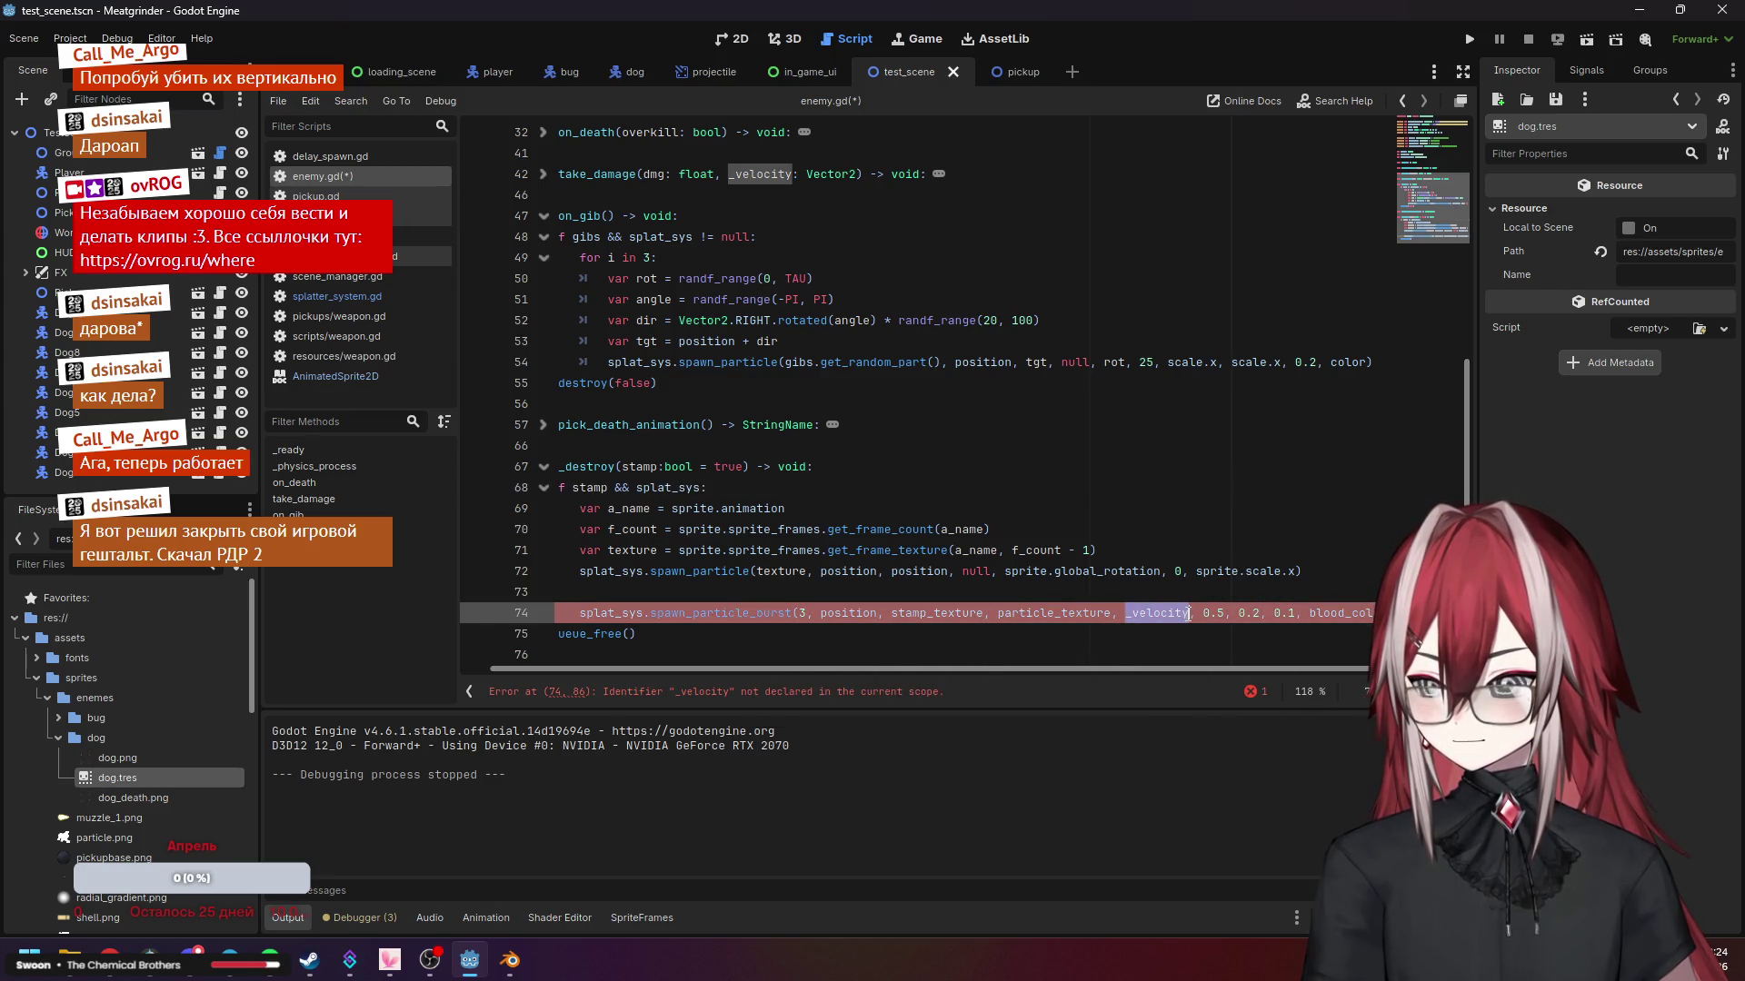
text(0)
click(1222, 530)
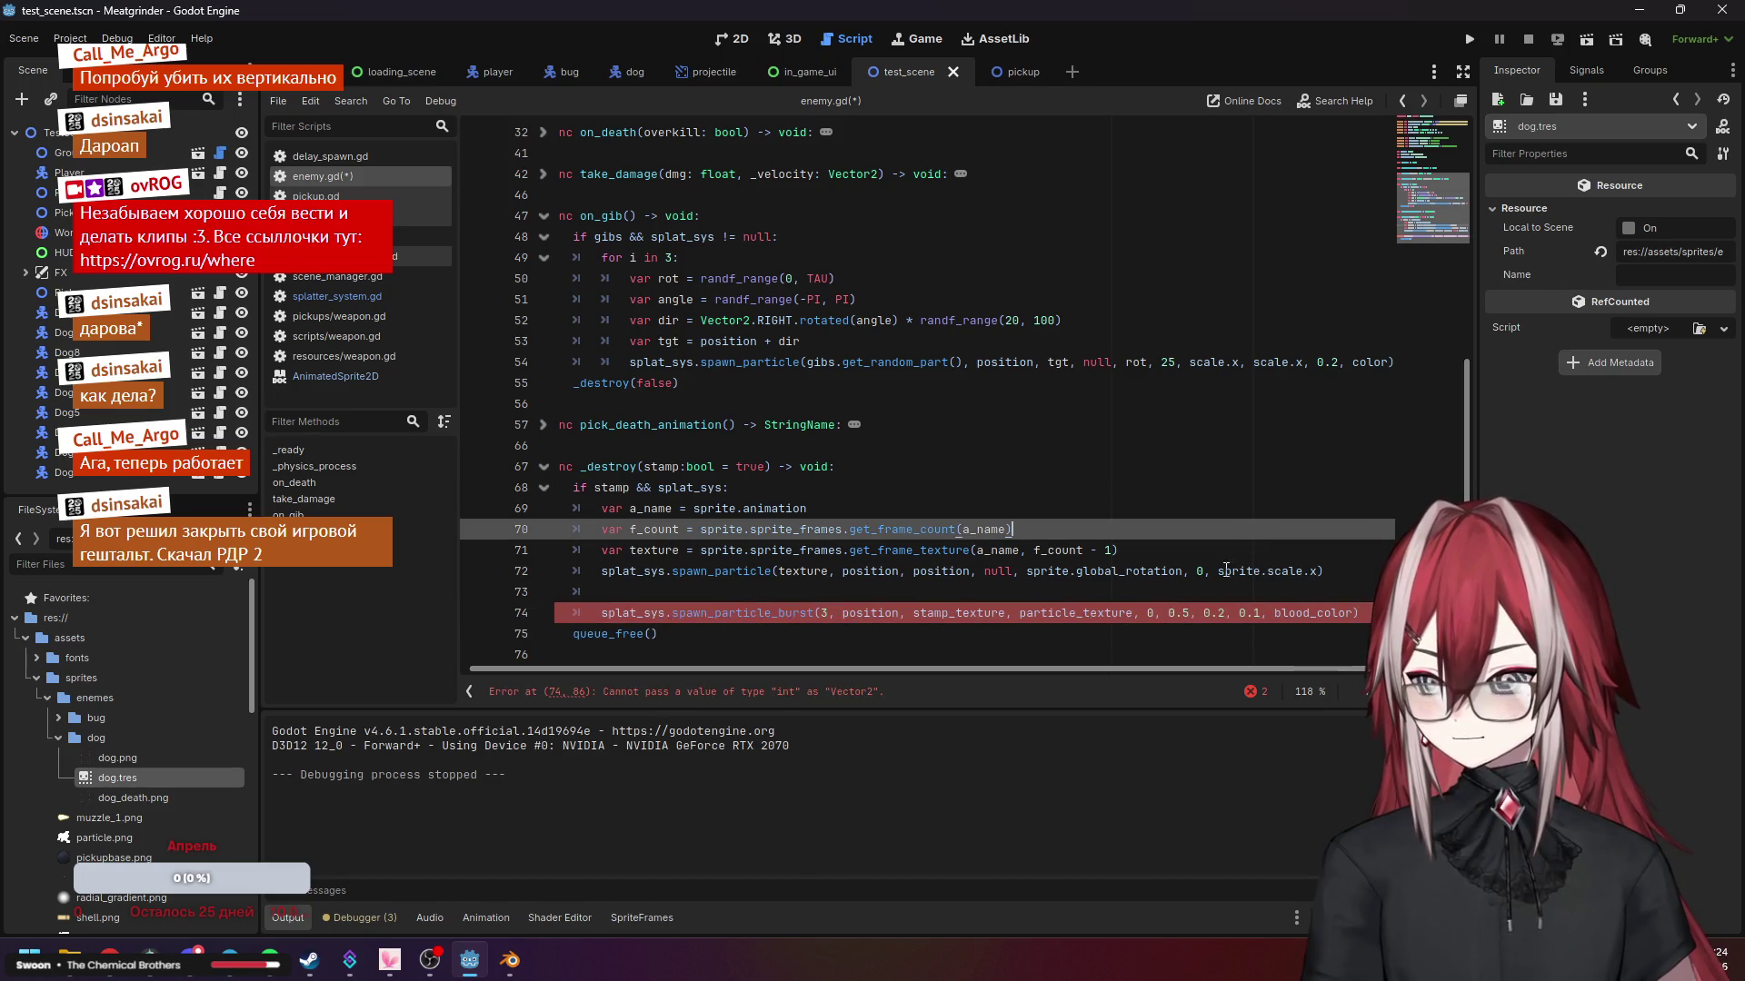
double_click(1150, 613)
text(va)
key(BackSpace)
text(e)
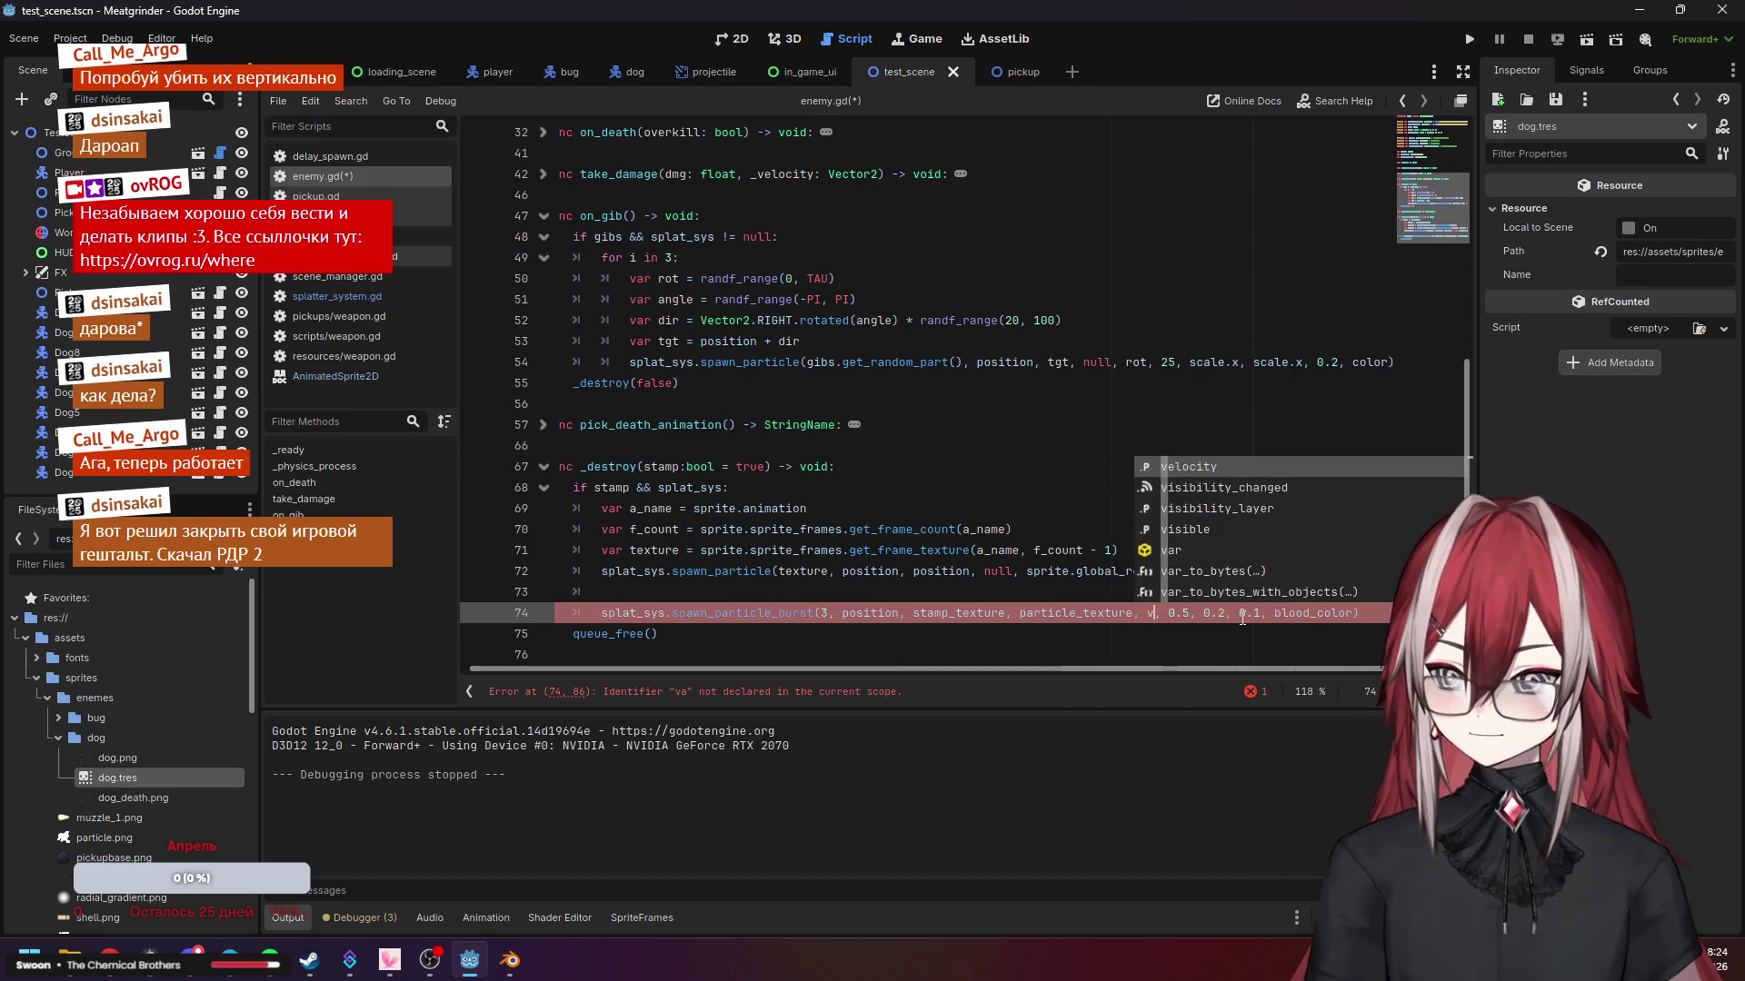
key(Return)
text(.ZERO)
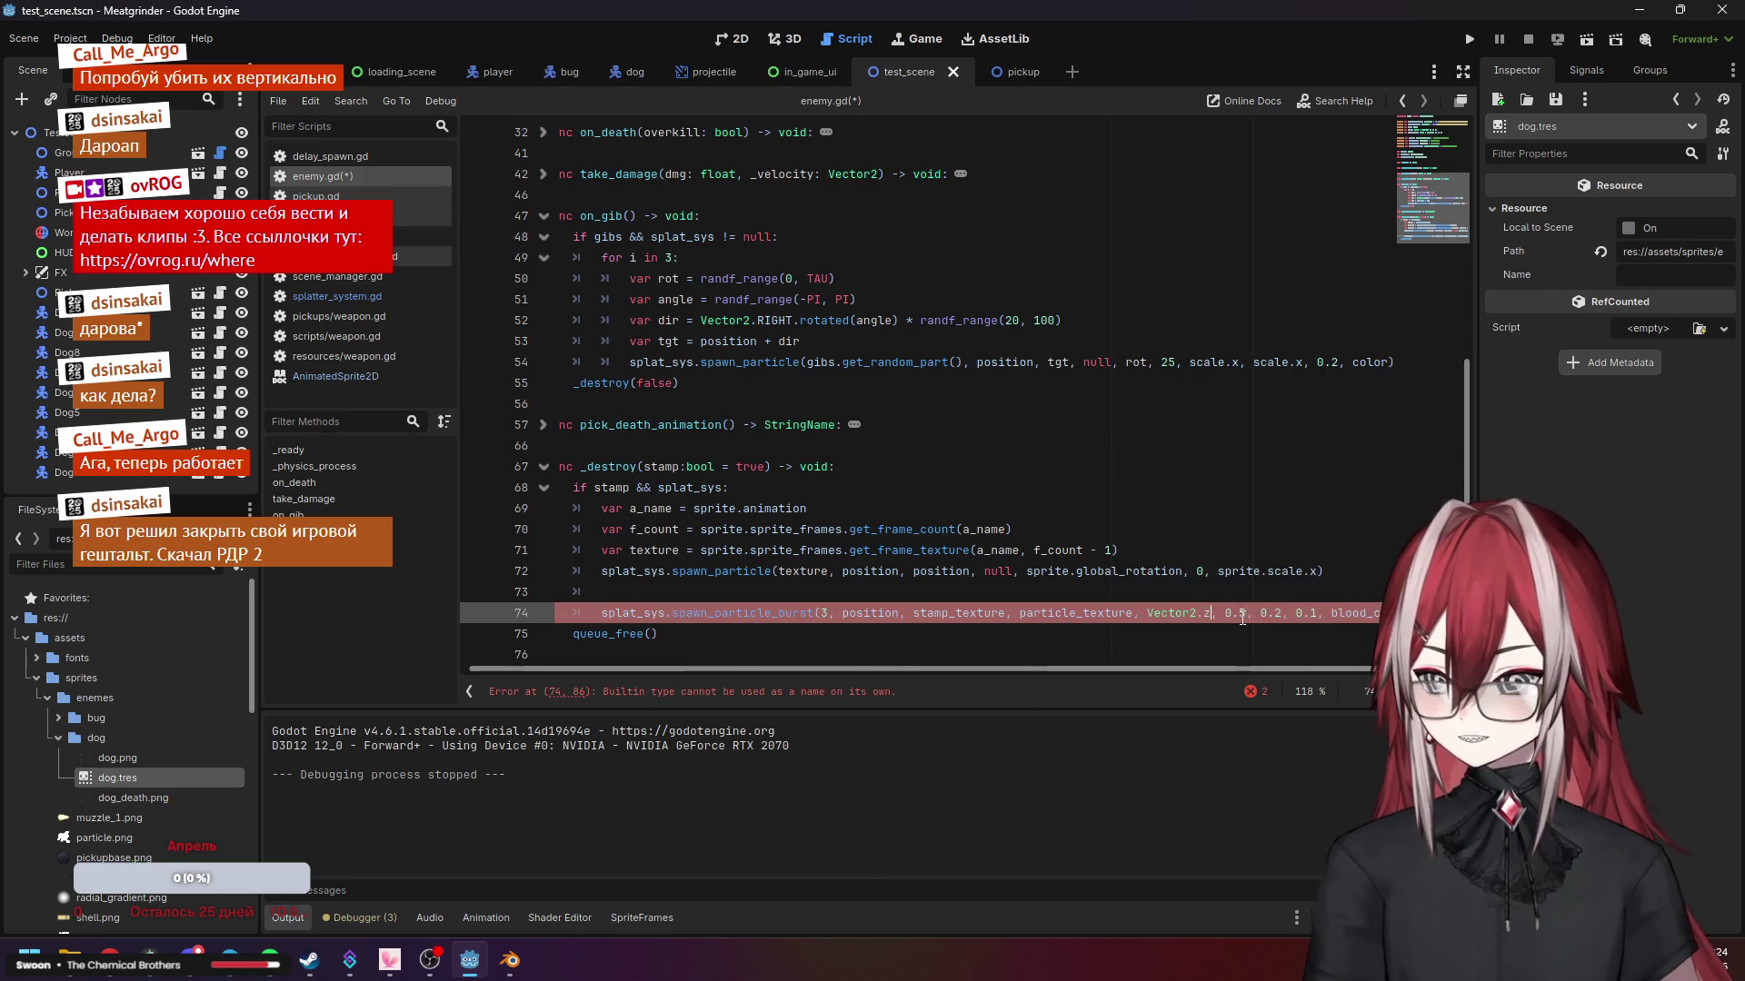
Step: Save enemy.gd and run the game to test the blood bursts
click(1318, 512)
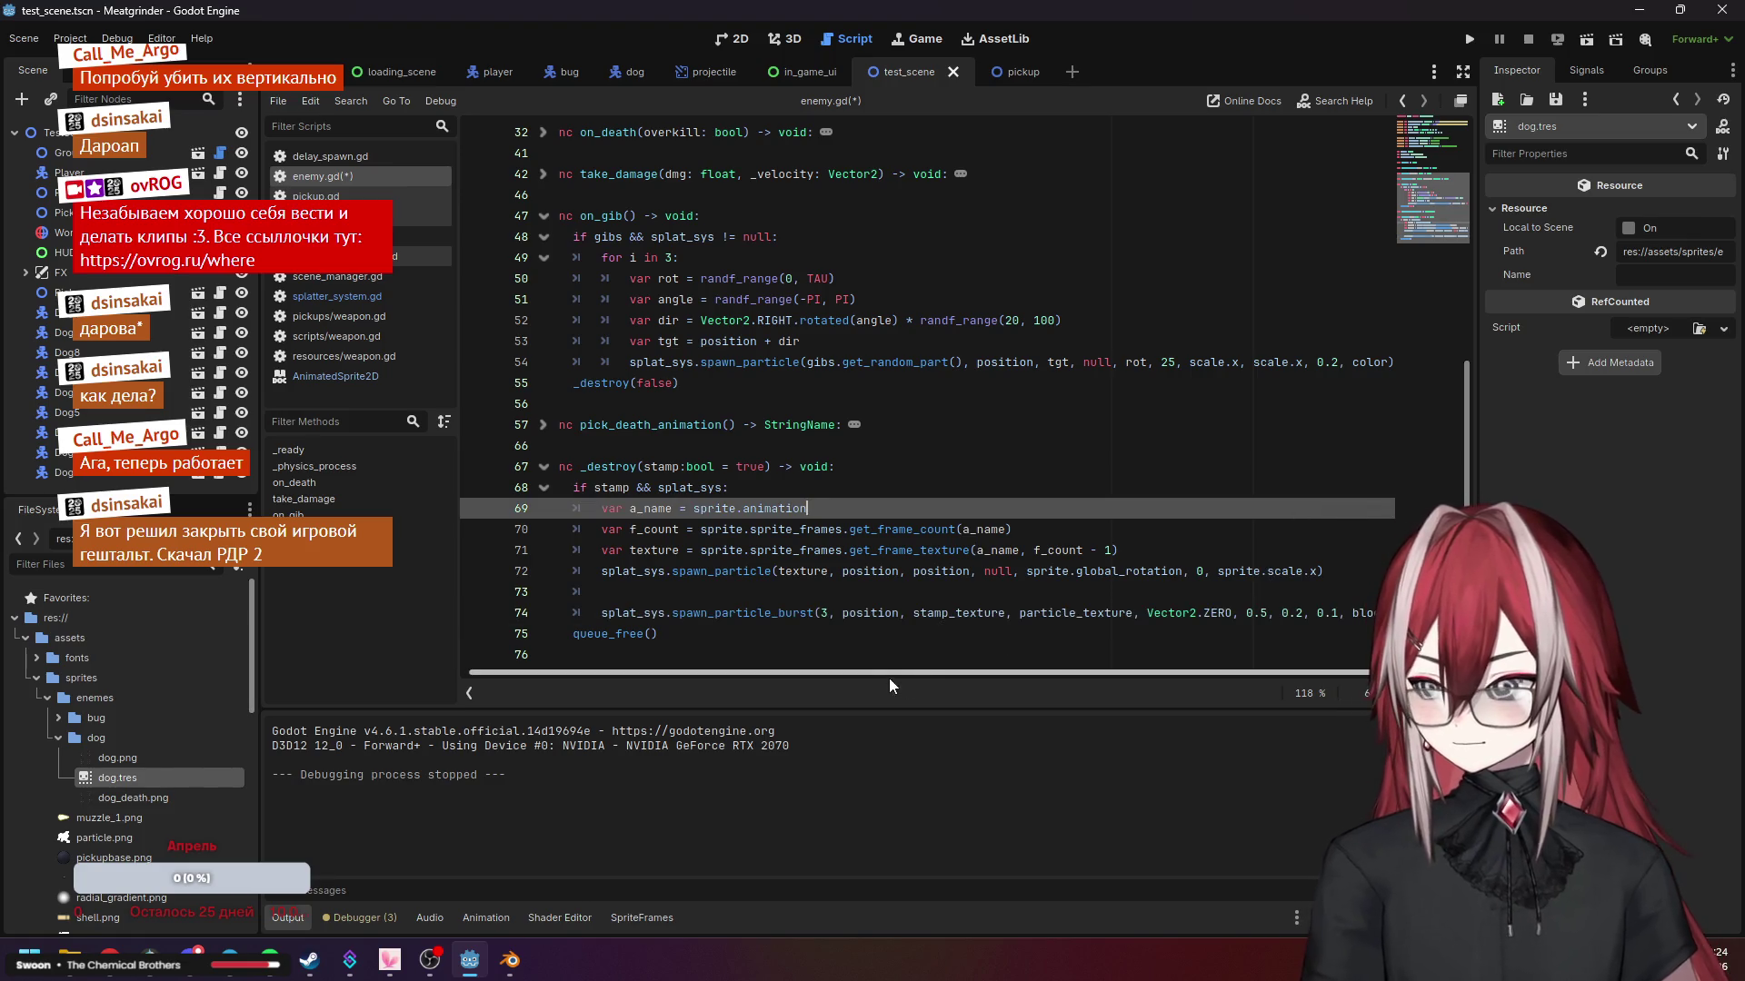
drag(892, 678, 781, 676)
click(896, 591)
key(ctrl+s)
click(1587, 41)
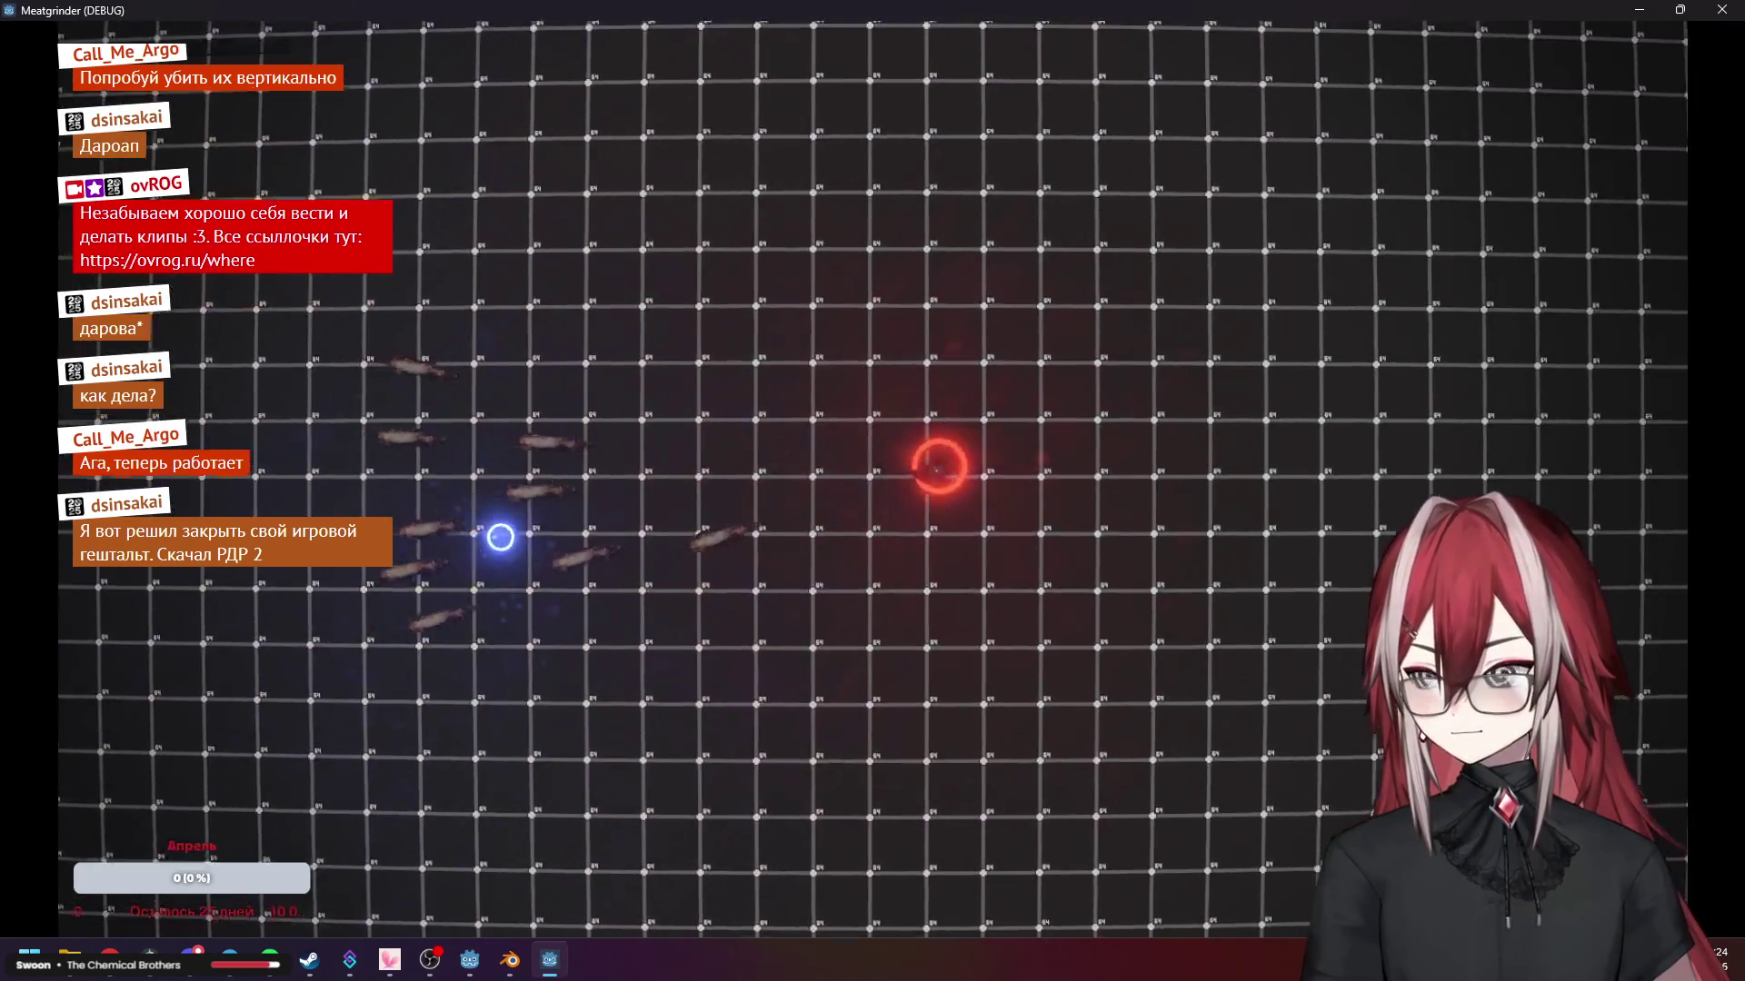
Step: Shoot the swarming dogs briefly, then close the game
click(935, 460)
key(d)
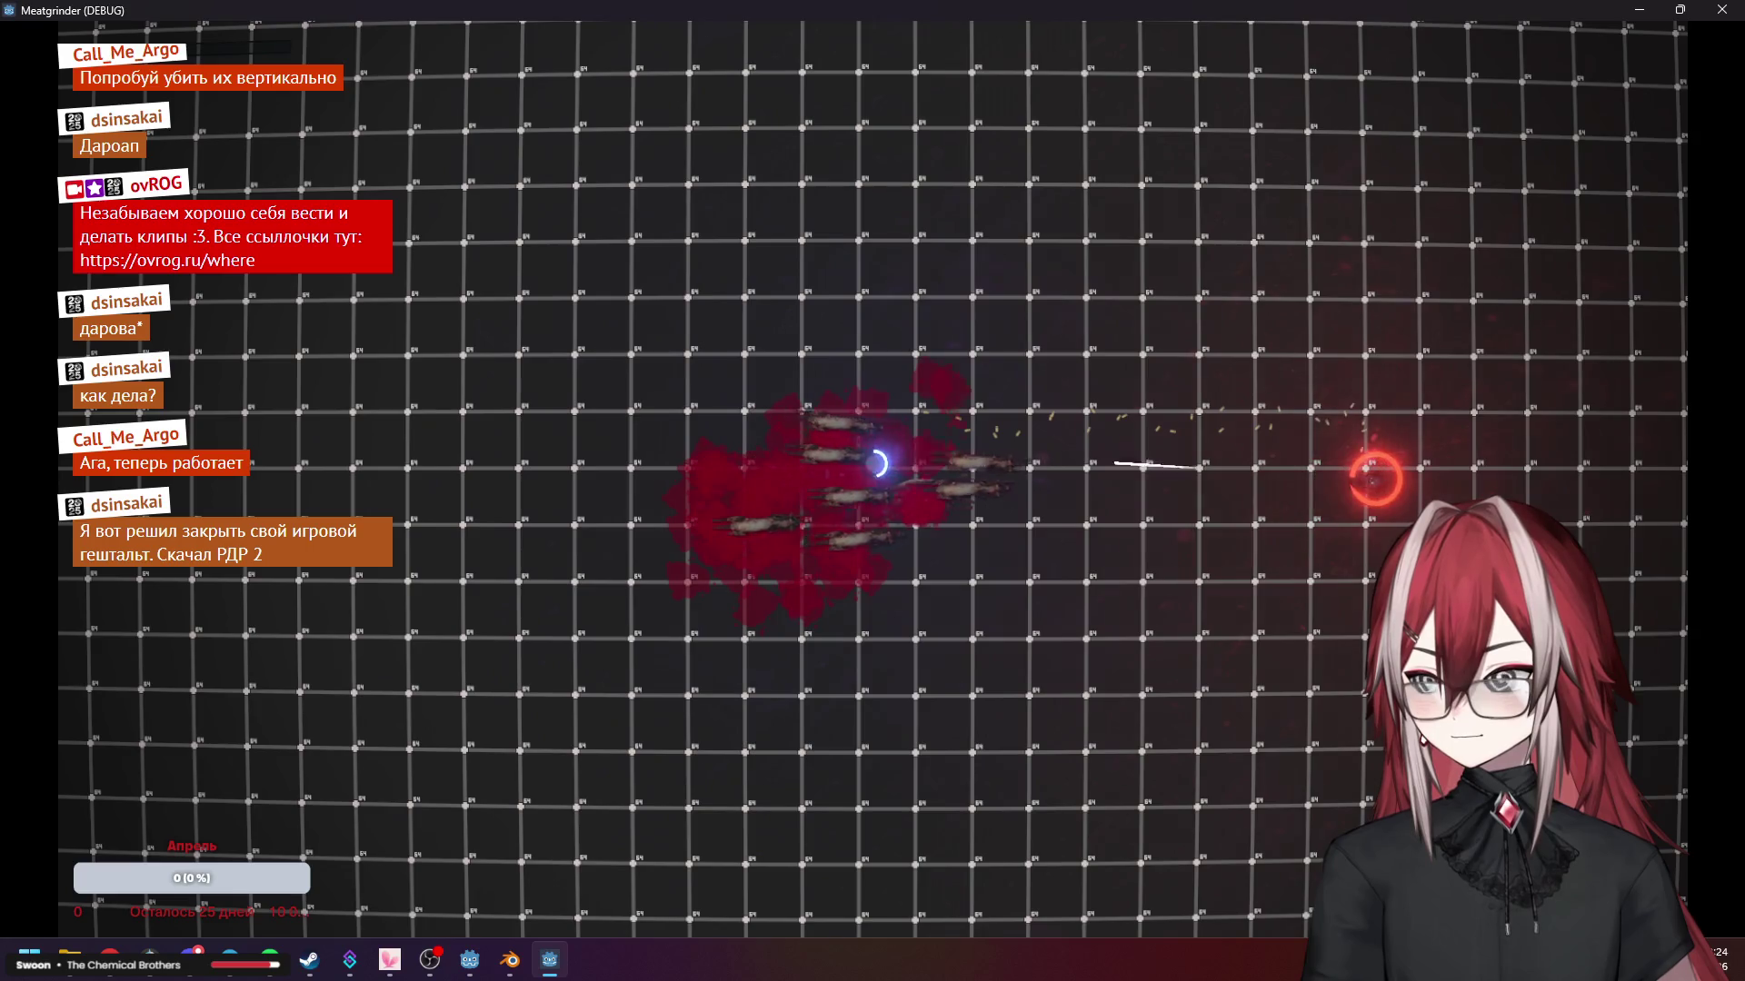
key(s)
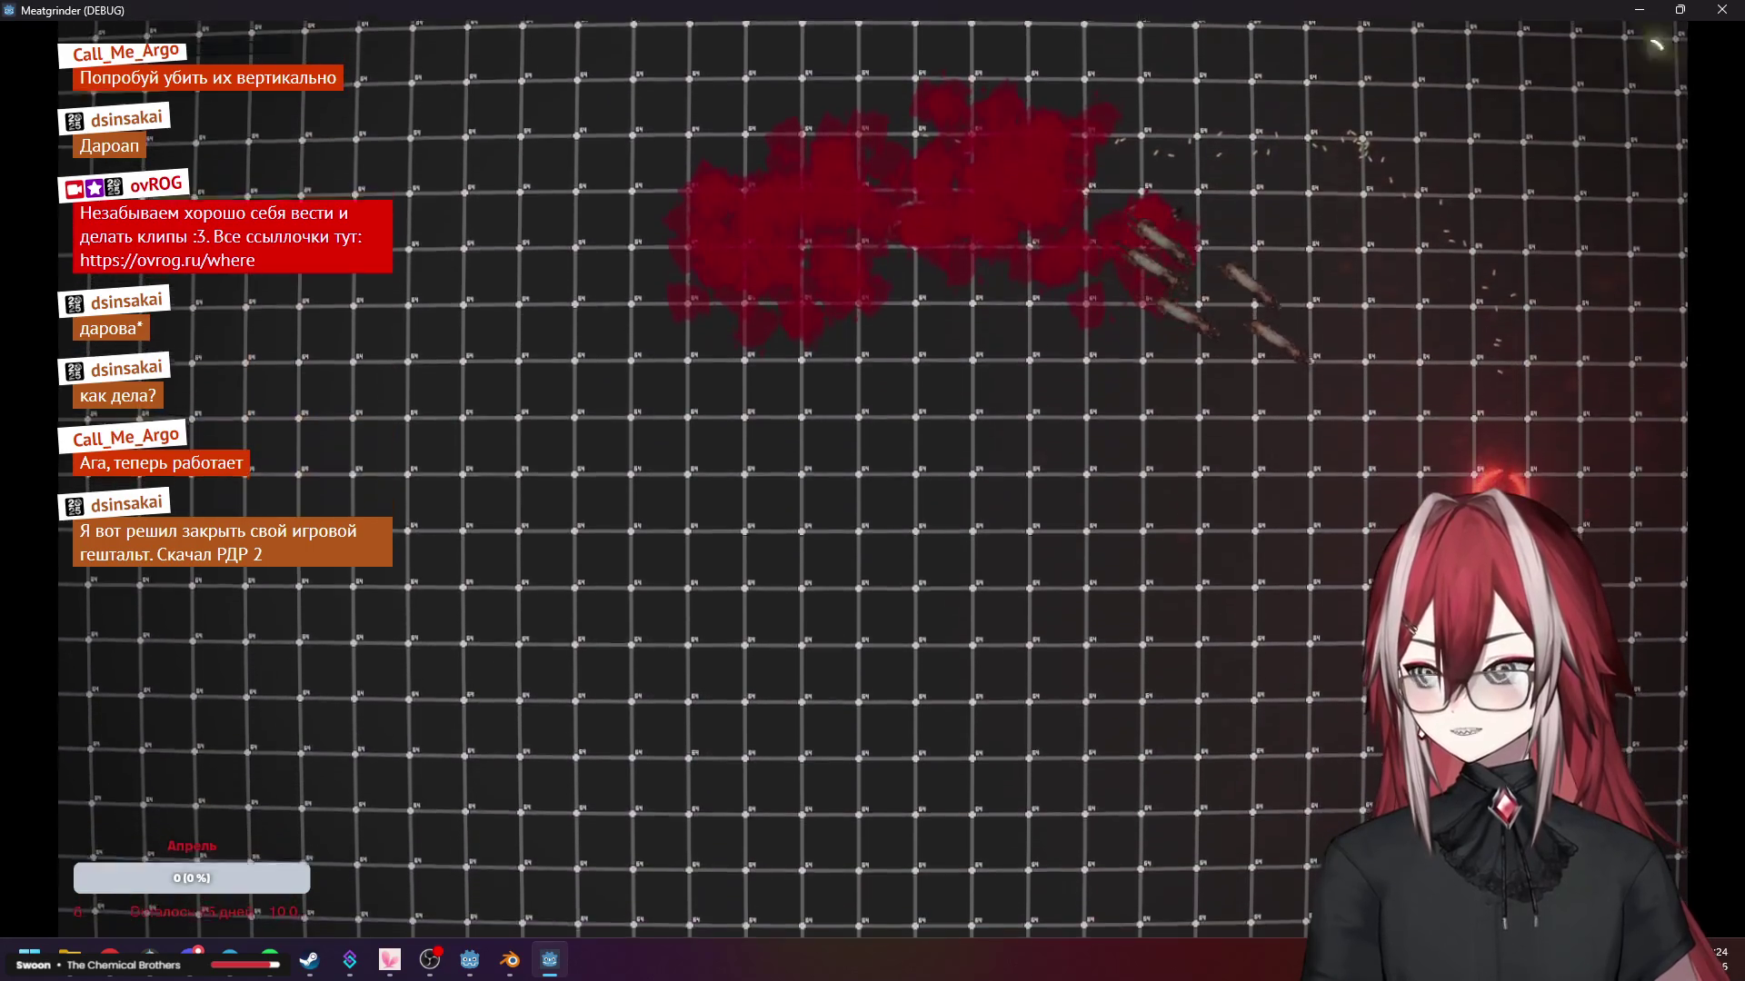
click(1721, 9)
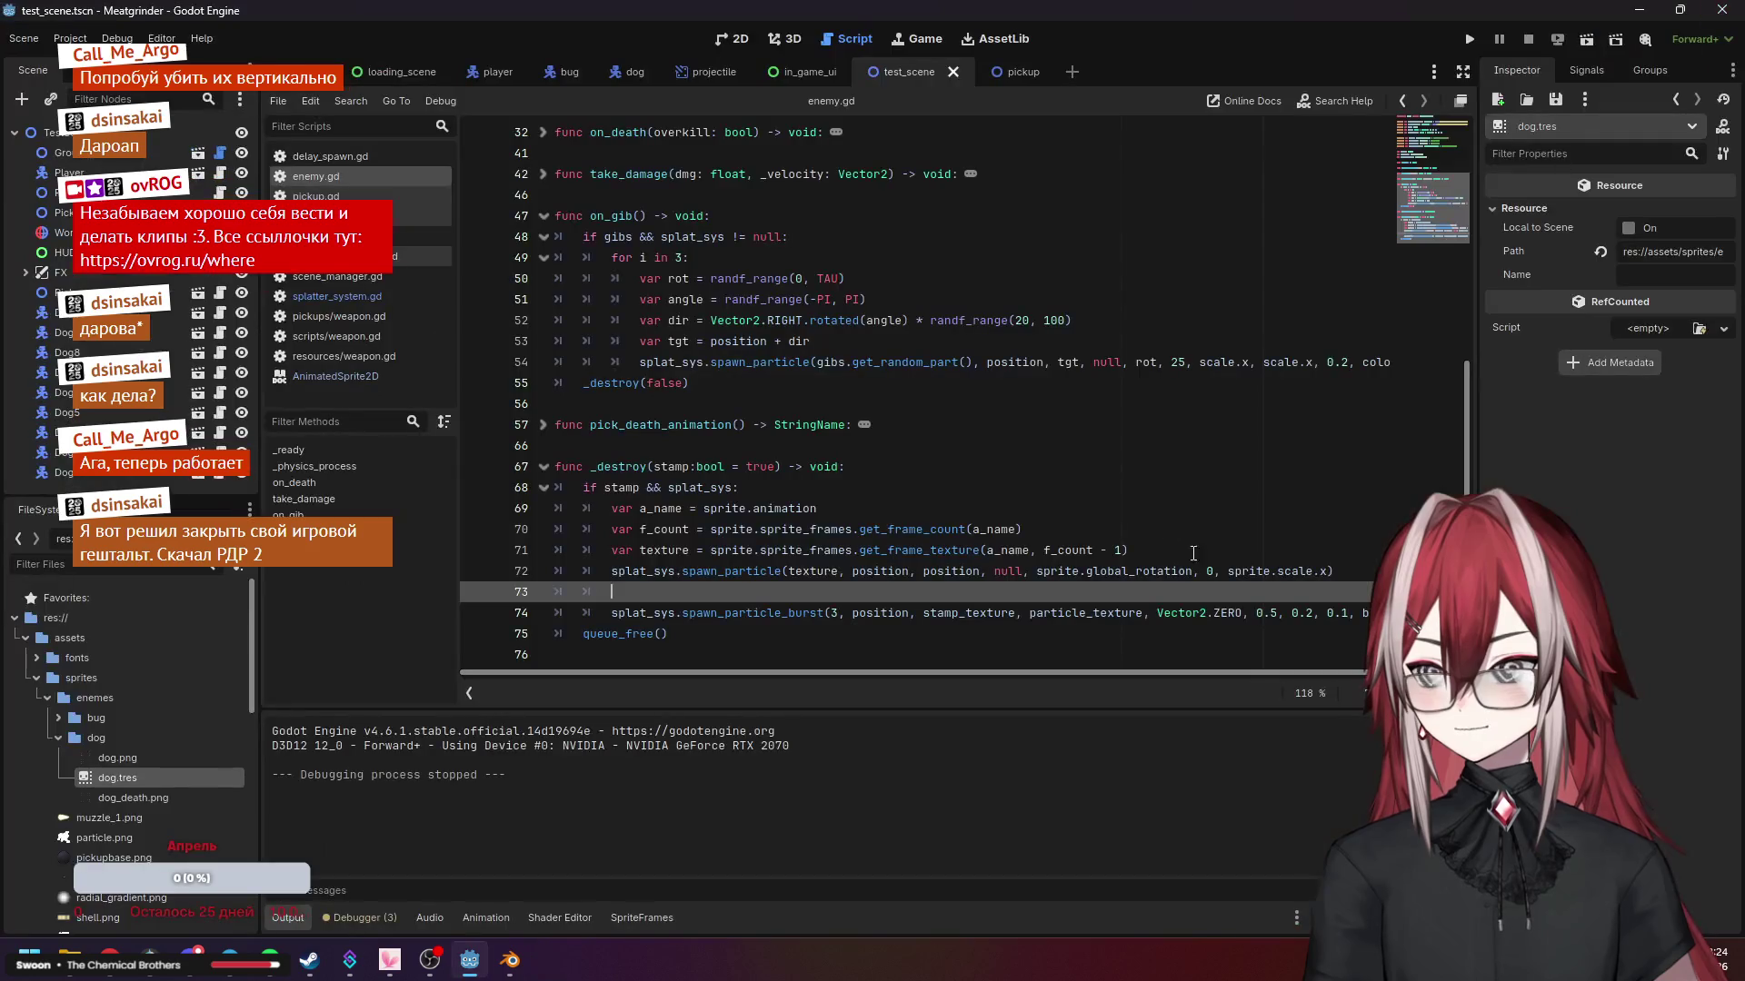
Step: Move the spawn_particle_burst line to just under 'if stamp && splat_sys:'
click(1345, 612)
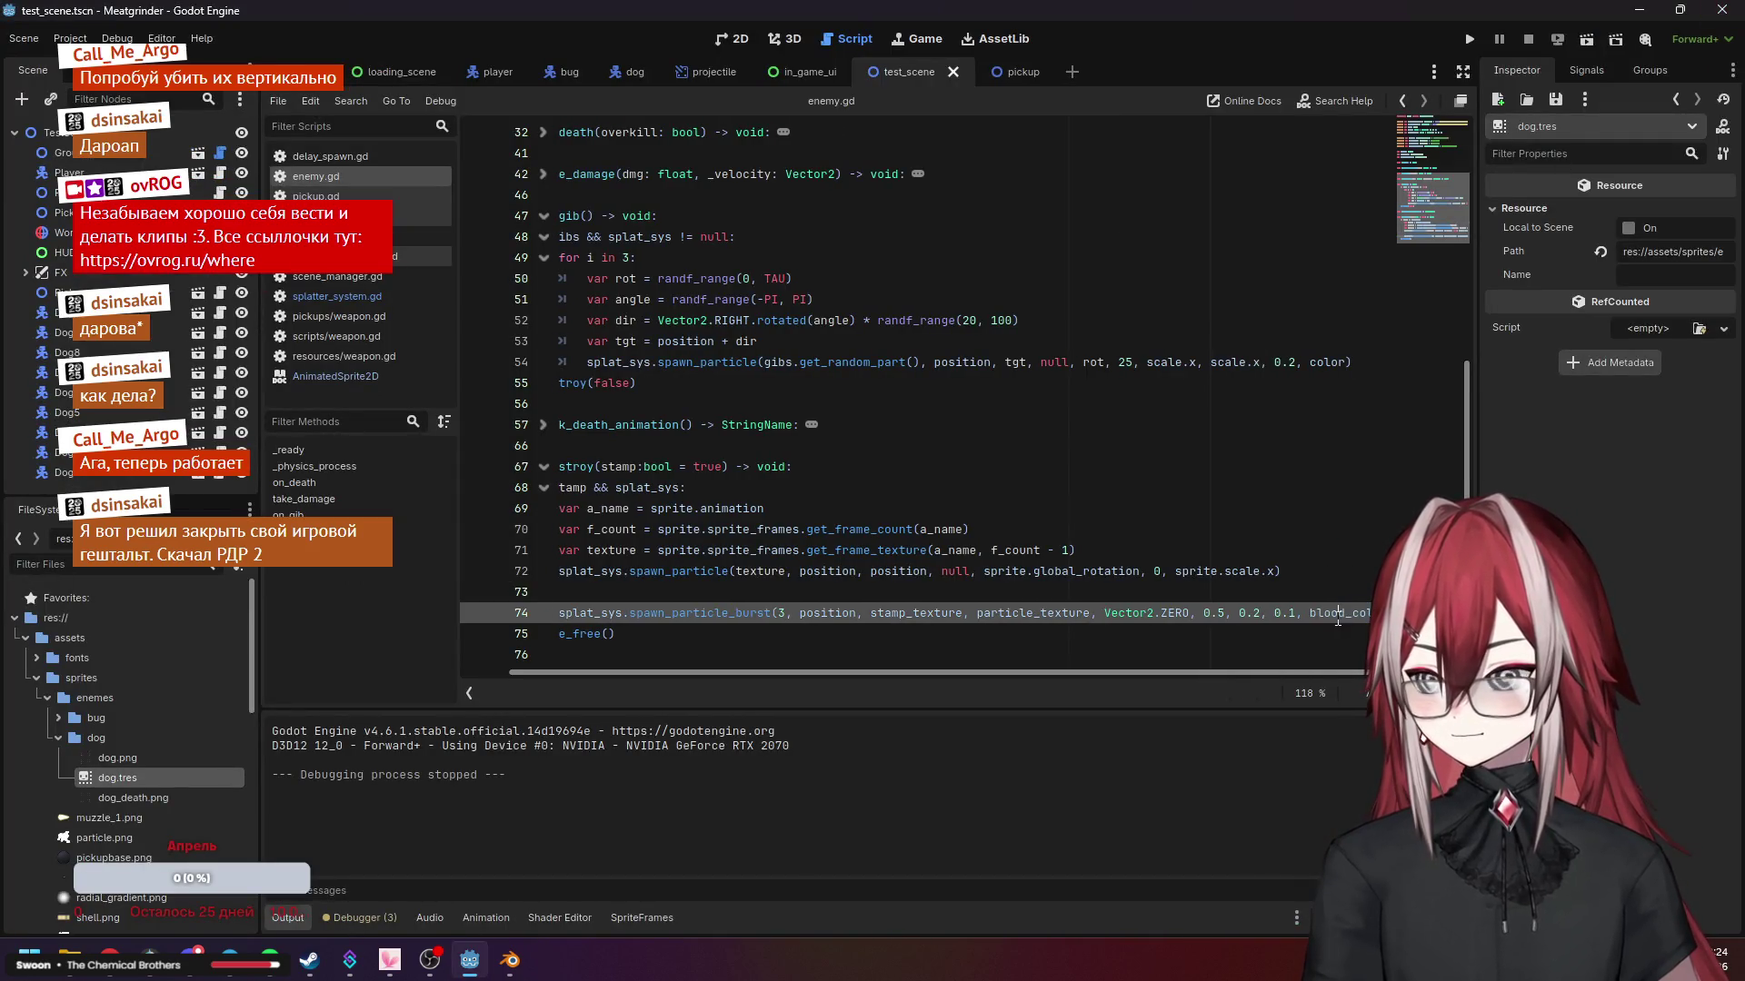
drag(558, 615, 1372, 614)
key(BackSpace)
key(BackSpace)
key(BackSpace)
key(BackSpace)
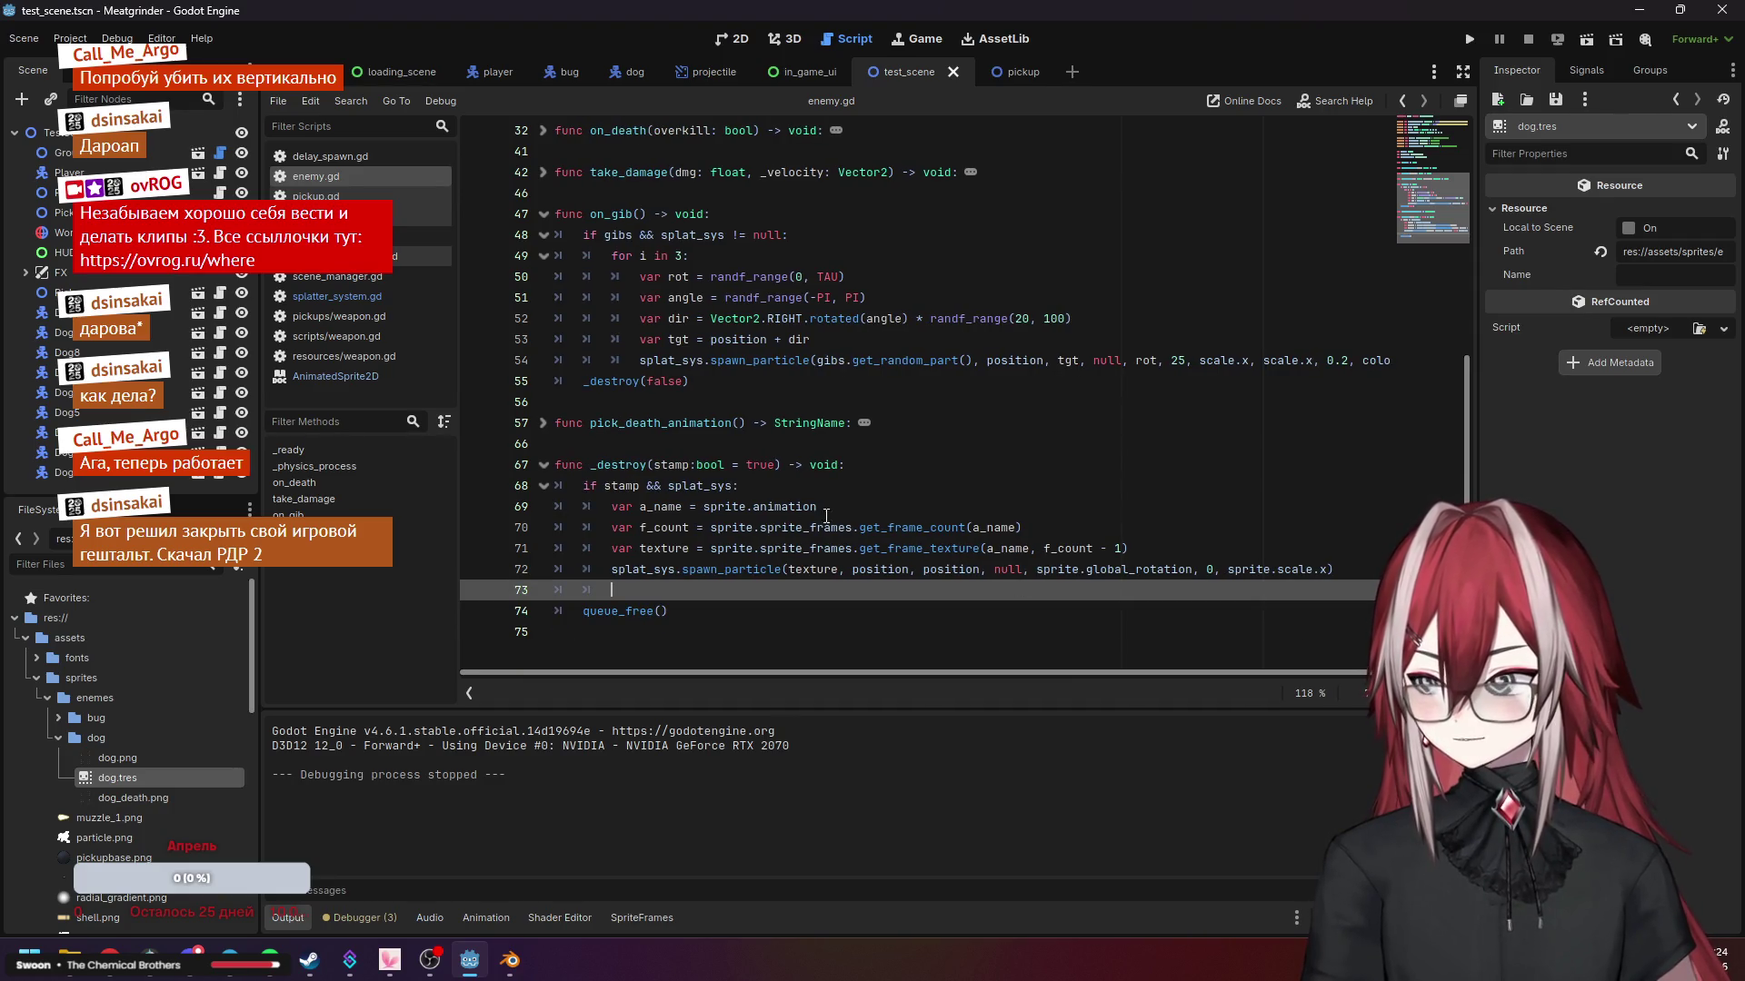
click(818, 486)
key(Return)
text(splat_sys.spawn_particle_burst(3, position, stamp_texture, particle_texture, Vector2.ZERO, 0.5, 0.2, 0.1, blood_color))
key(Return)
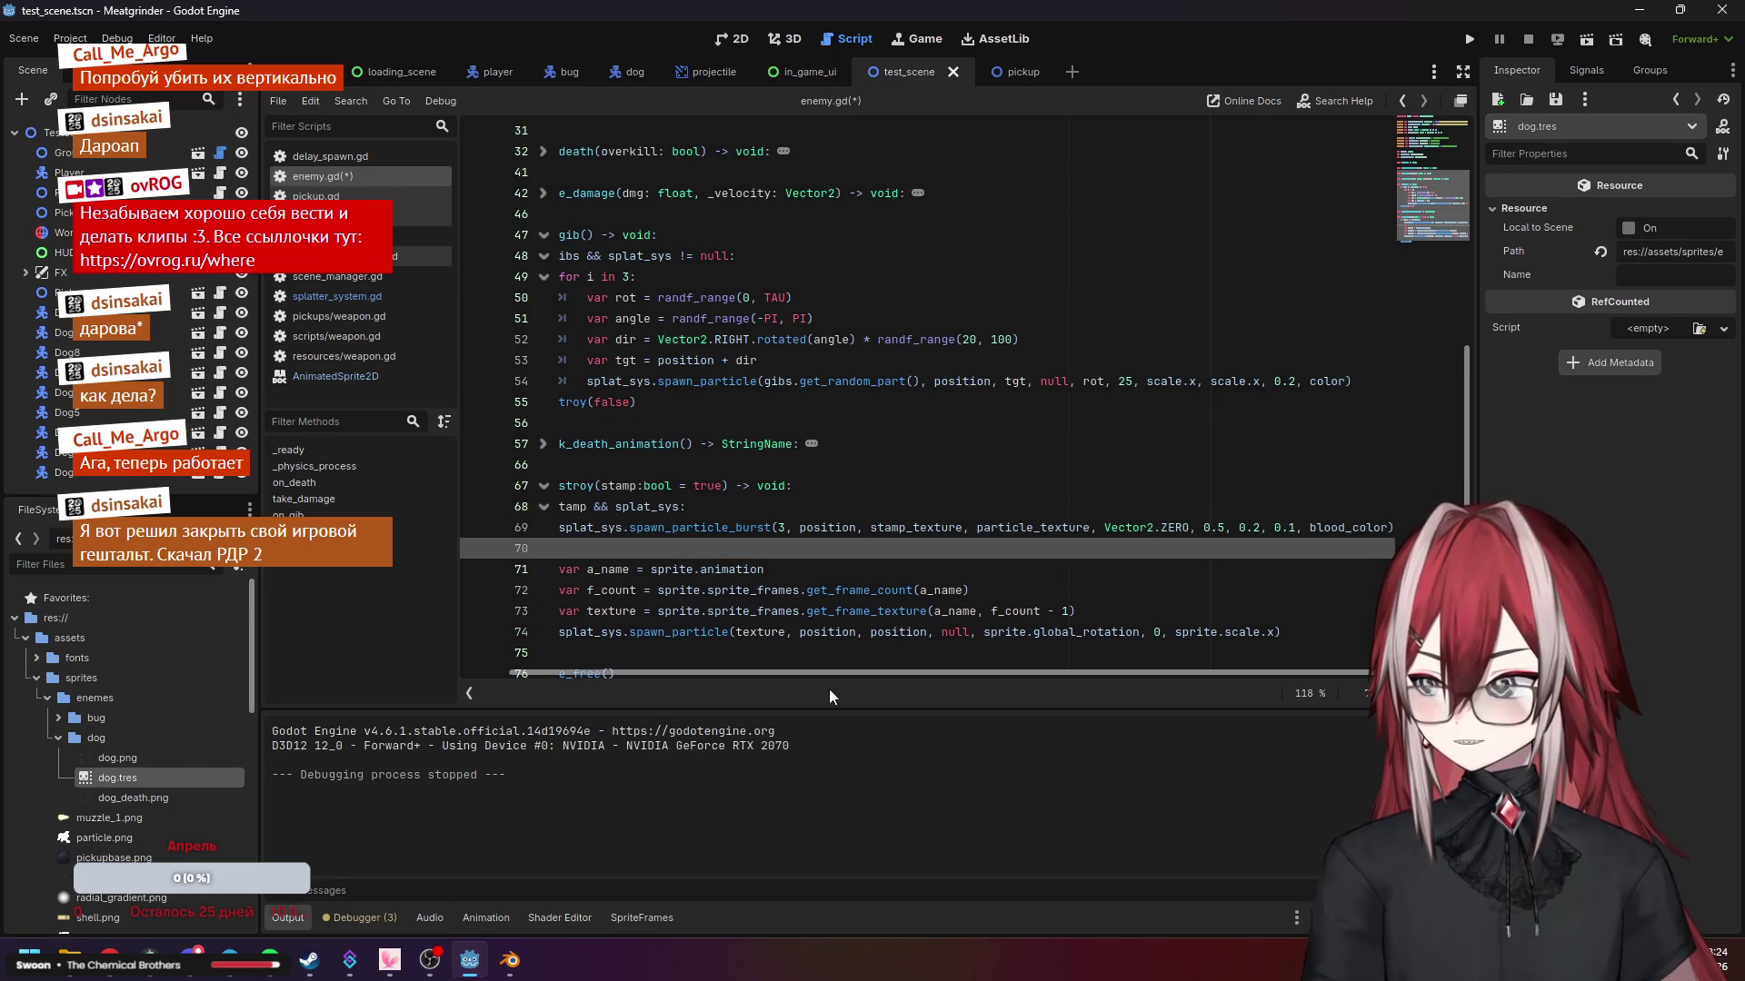
Step: Tidy the blank lines, keeping one empty line before queue_free
click(708, 647)
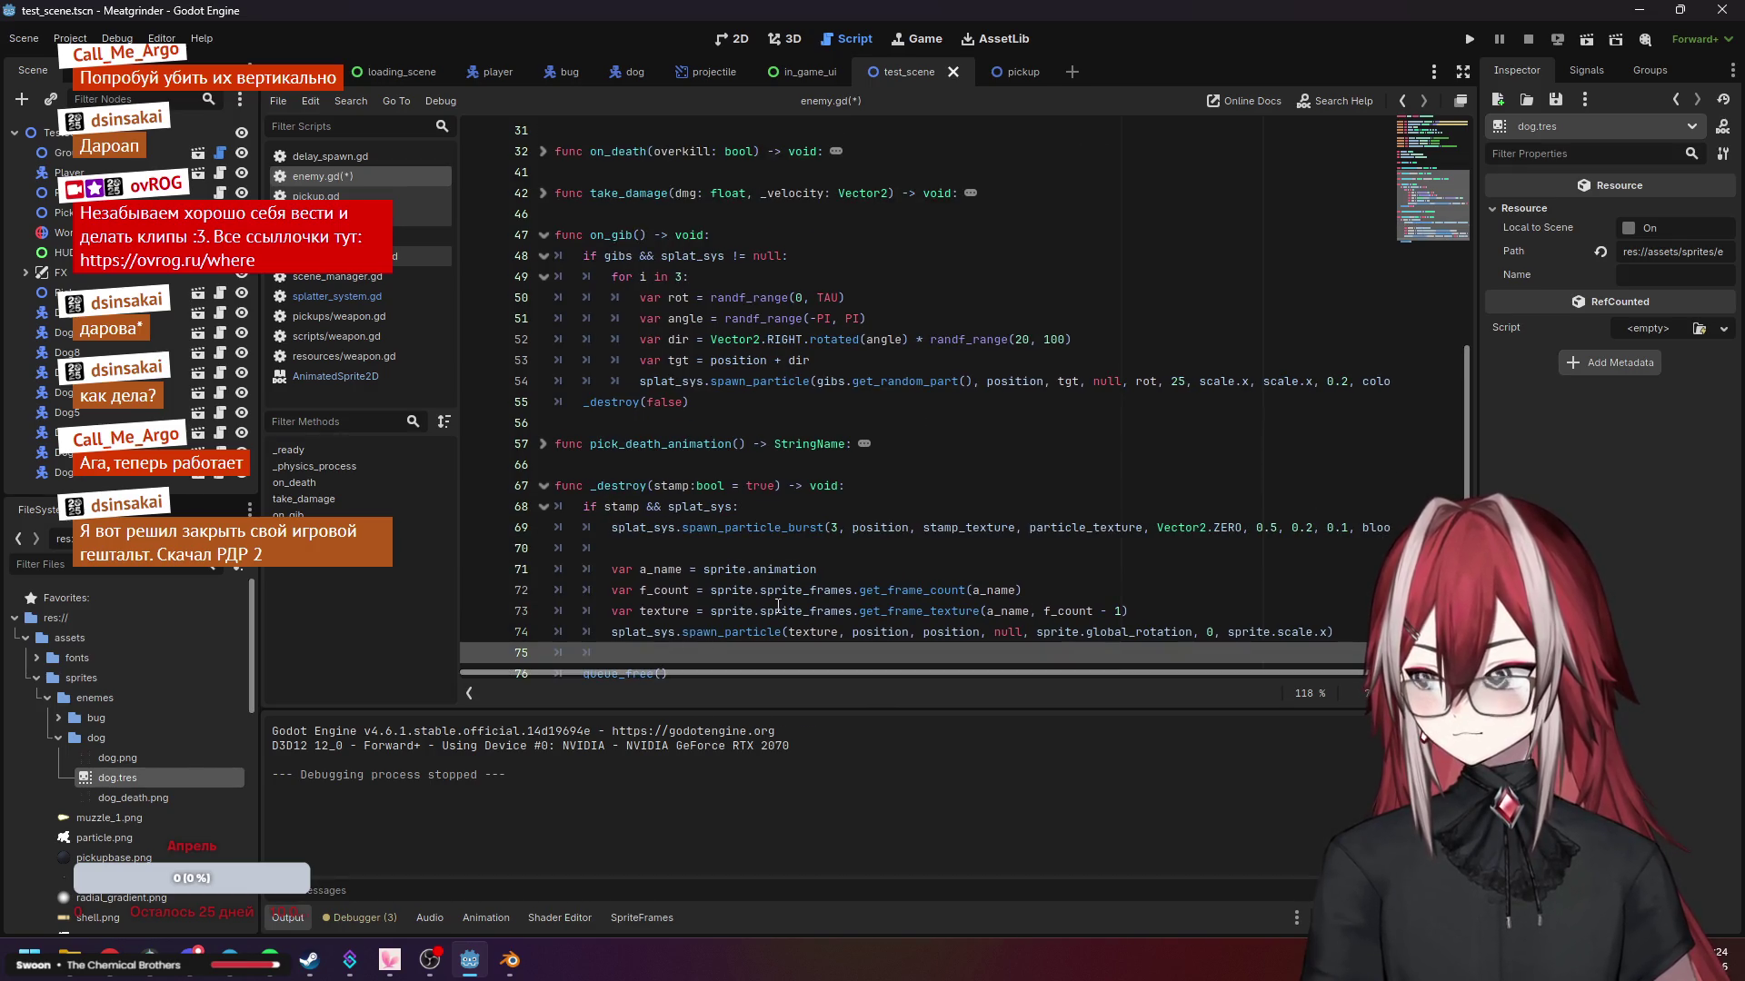
key(BackSpace)
key(BackSpace)
key(BackSpace)
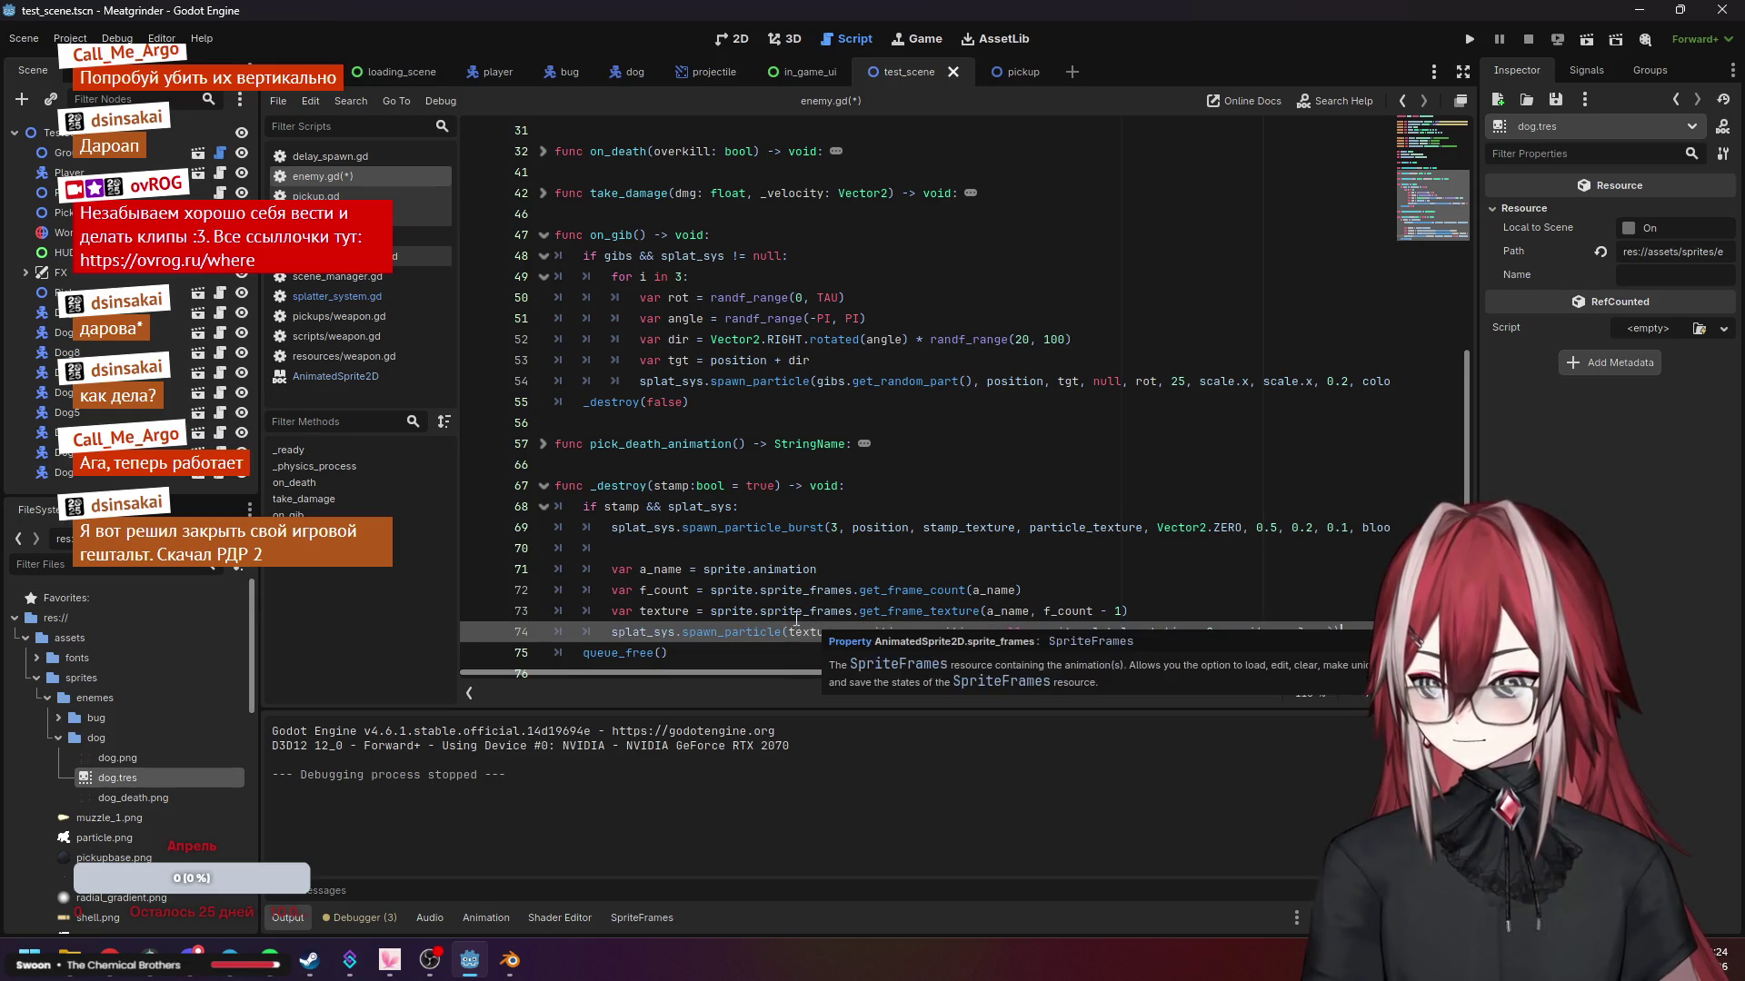
key(Return)
click(967, 571)
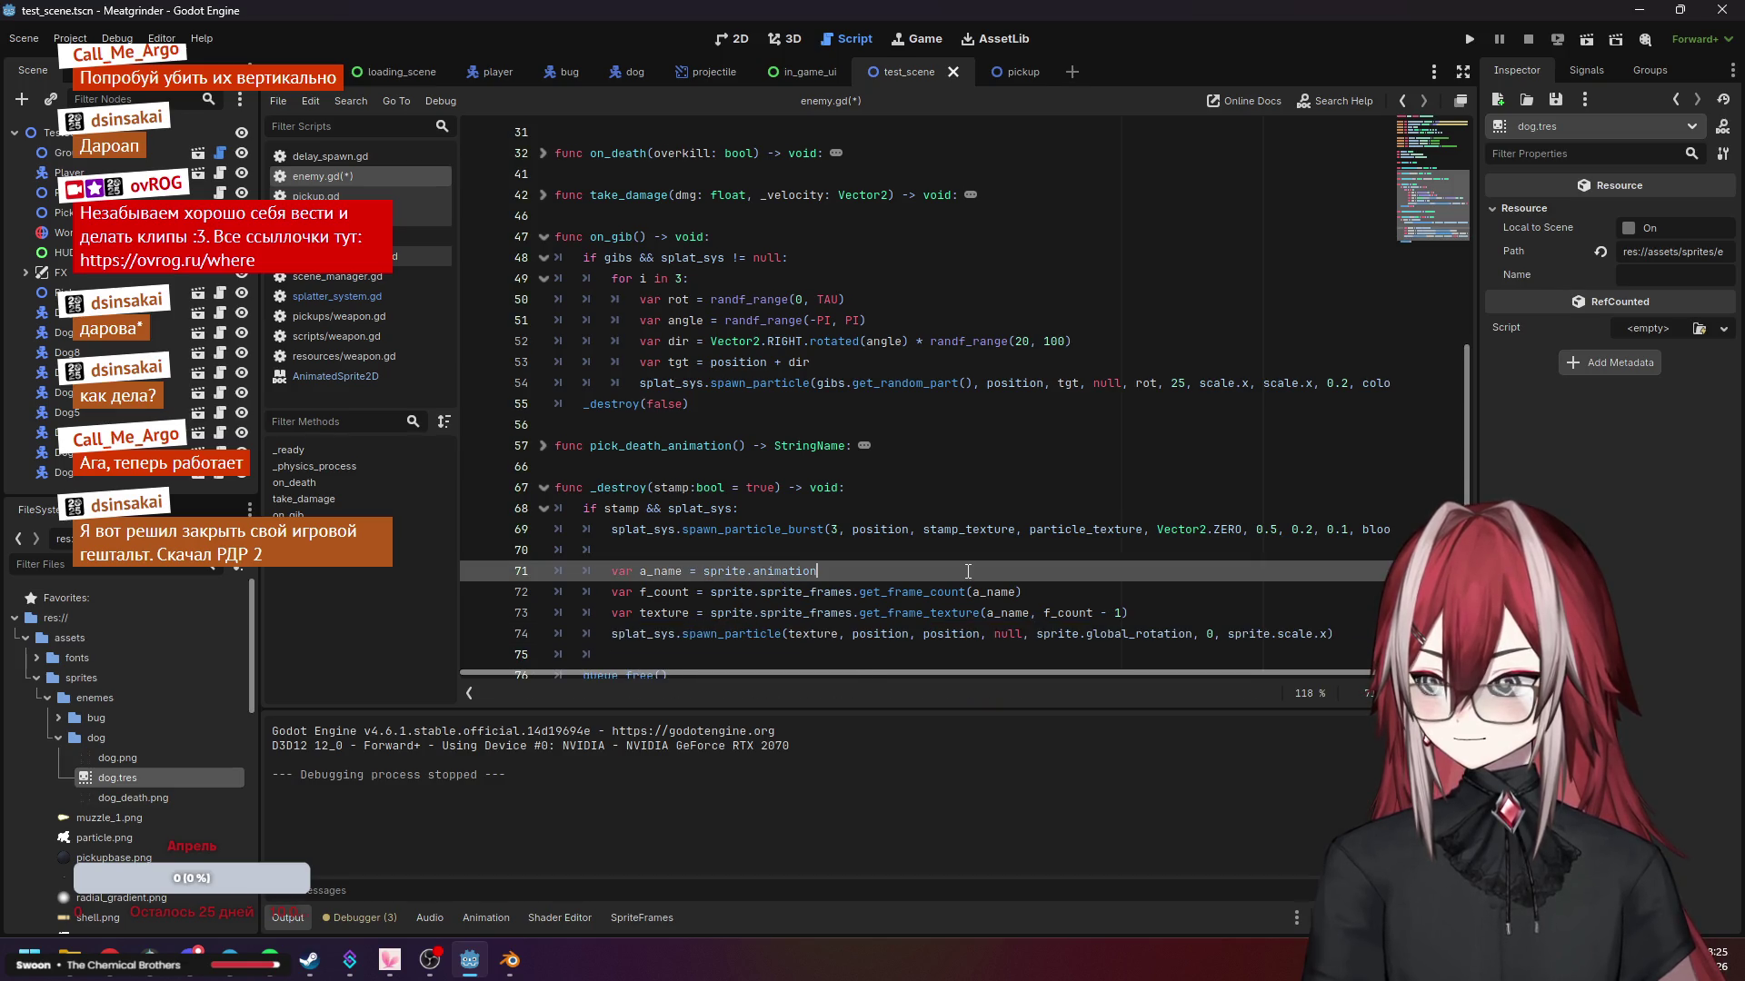
Step: Run the scene, kill dogs while moving down and left to review blood splatters, then stop with F8
click(1586, 42)
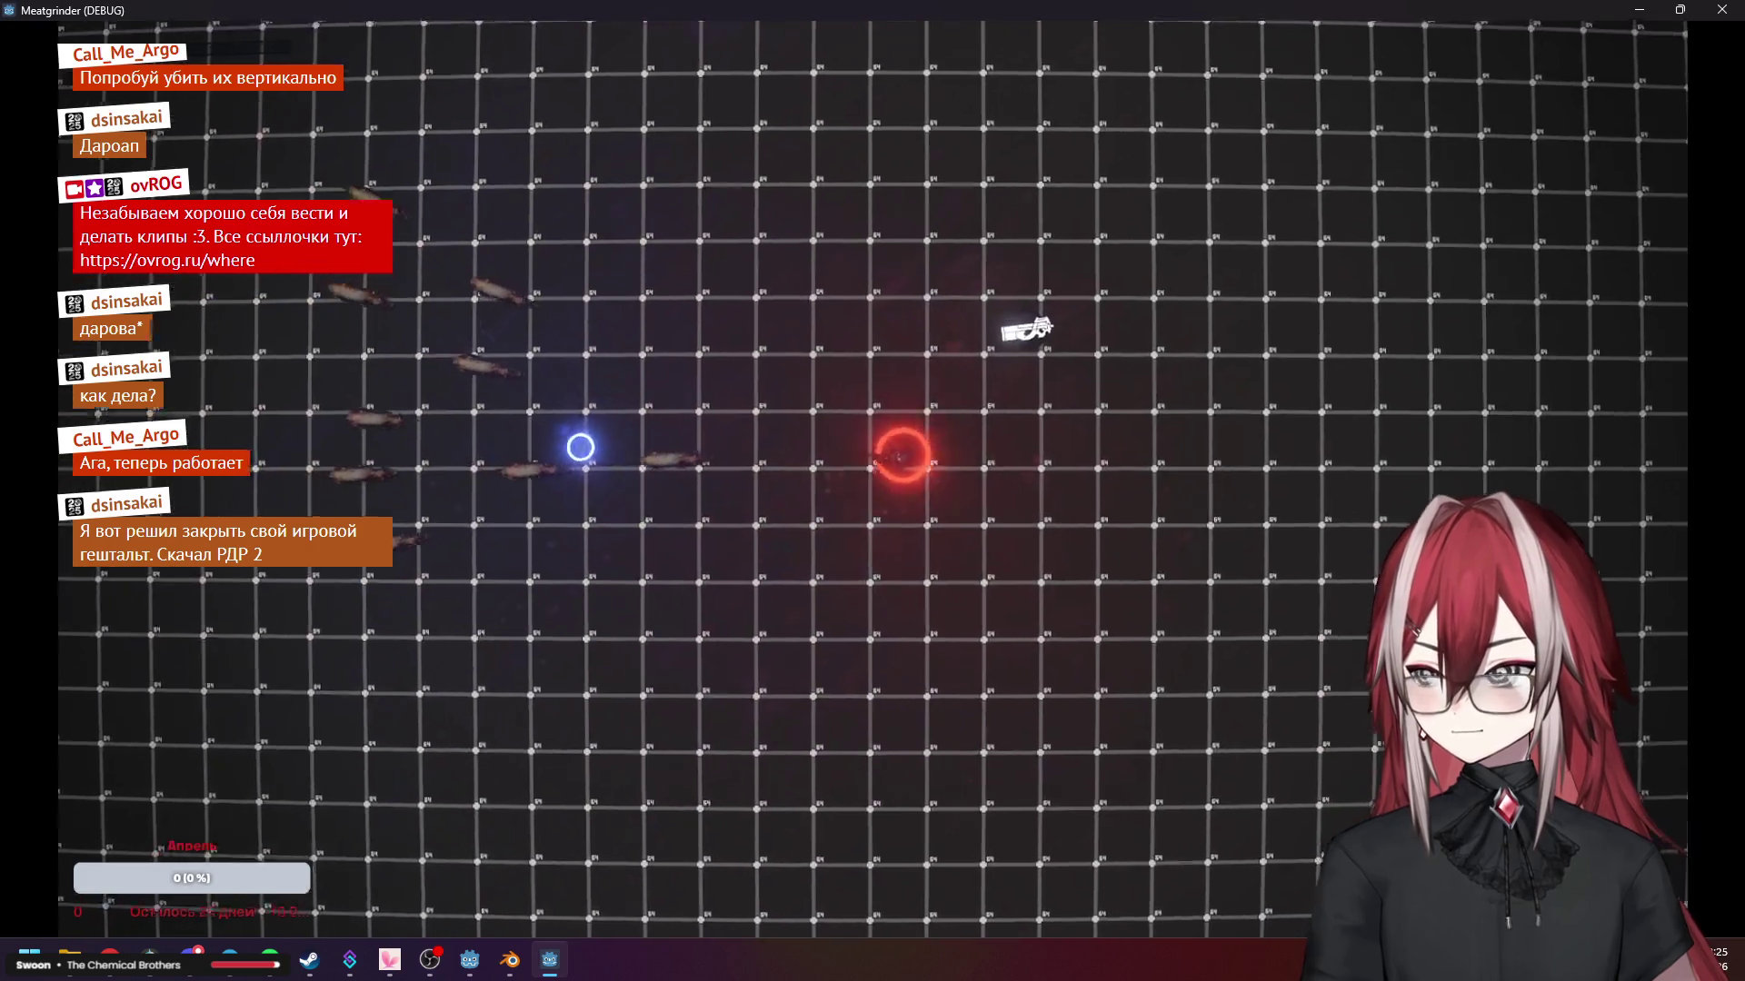
key(d)
click(545, 561)
mouse_move(751, 473)
mouse_down()
mouse_move(946, 440)
mouse_move(1071, 448)
mouse_up()
key(s)
key(a)
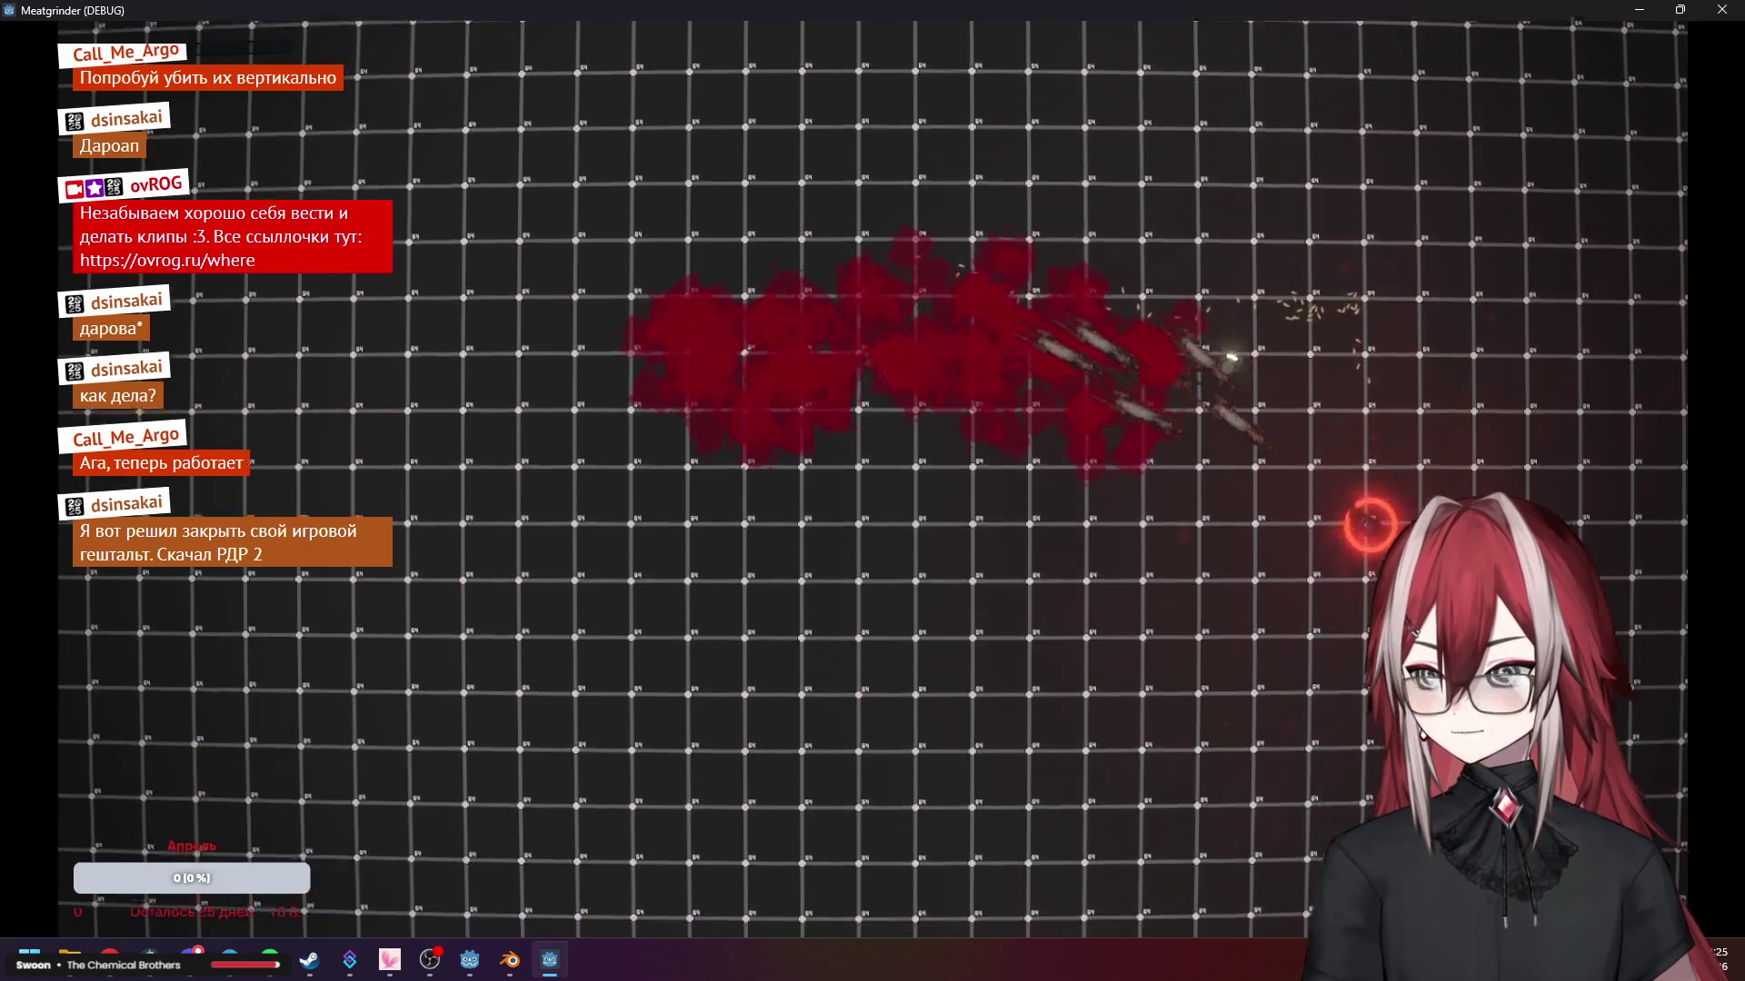
key(a)
mouse_move(1283, 488)
mouse_down()
mouse_move(1270, 530)
mouse_move(1160, 585)
mouse_move(1169, 609)
mouse_move(1239, 569)
mouse_up()
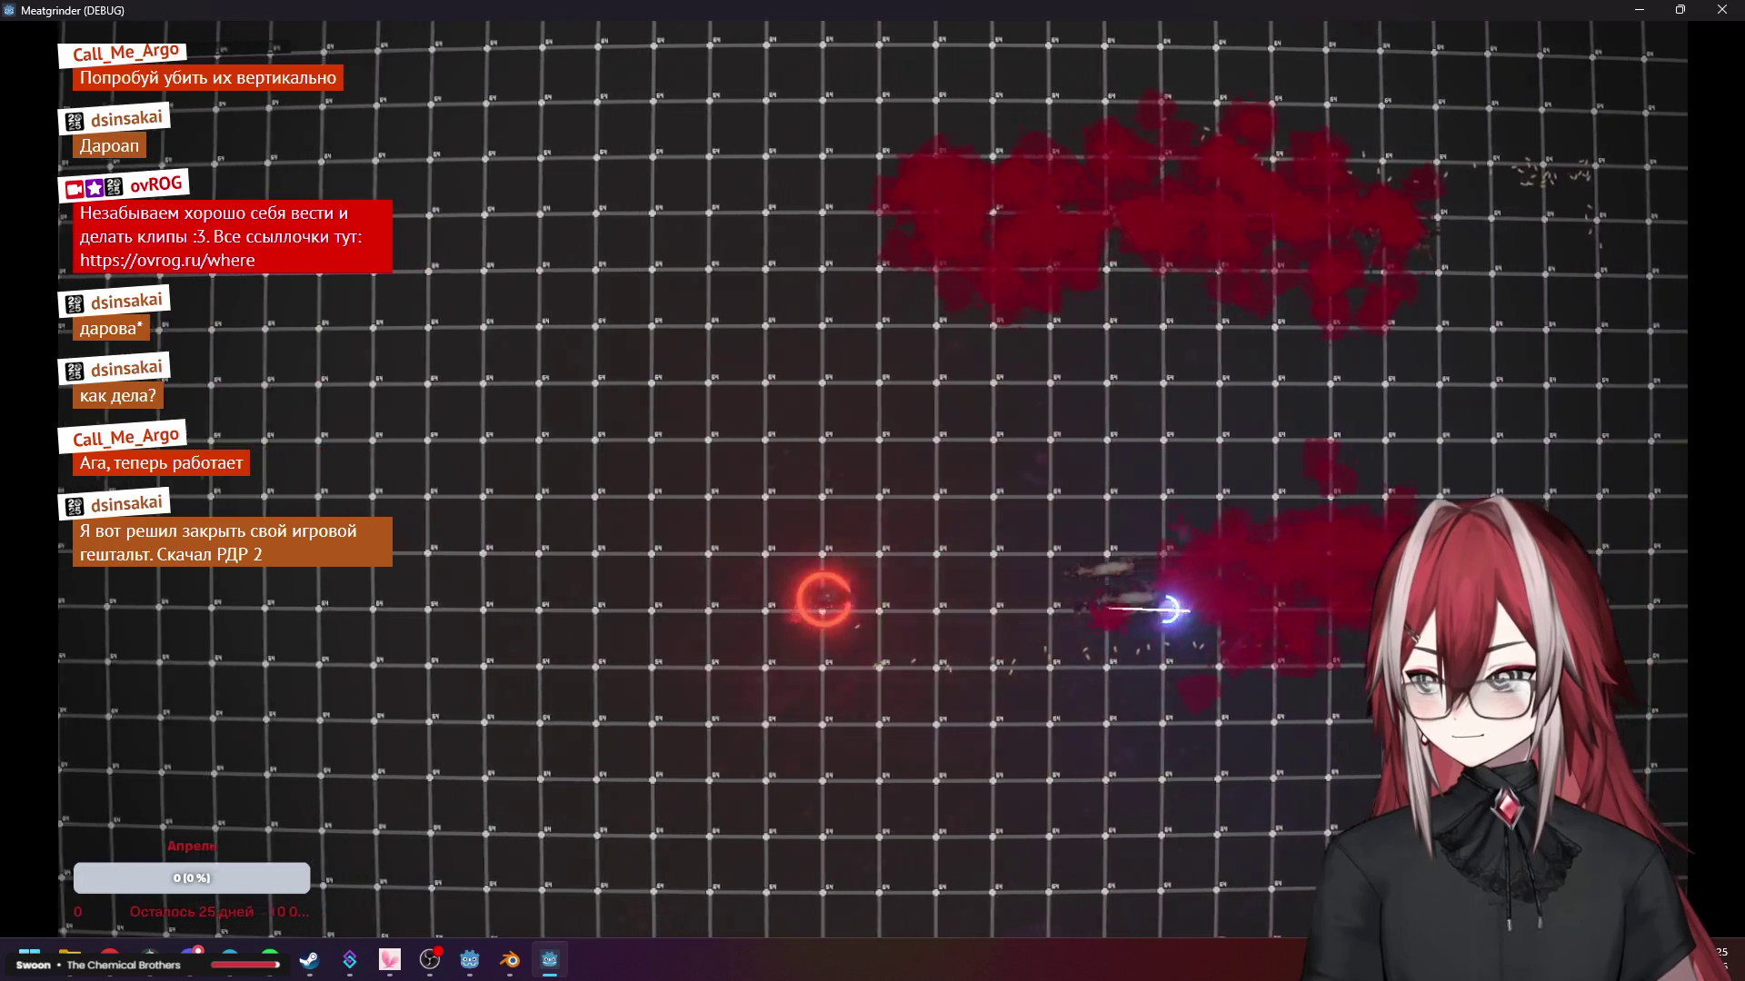
key(a)
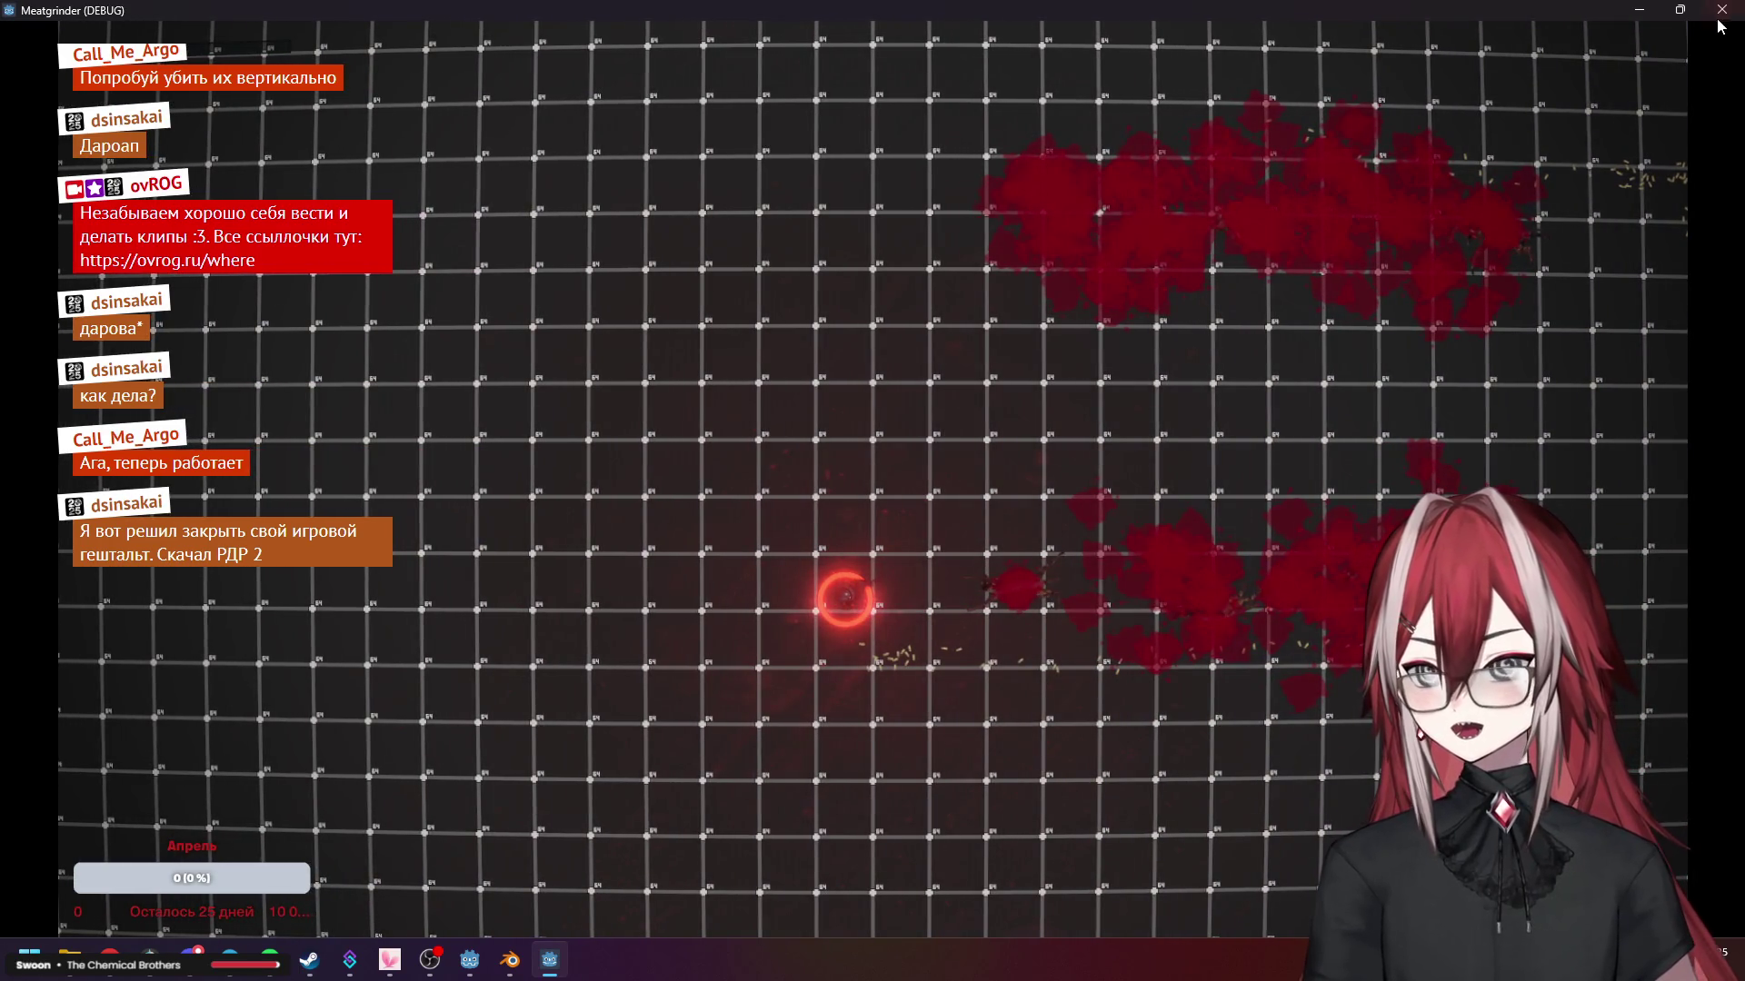
key(F8)
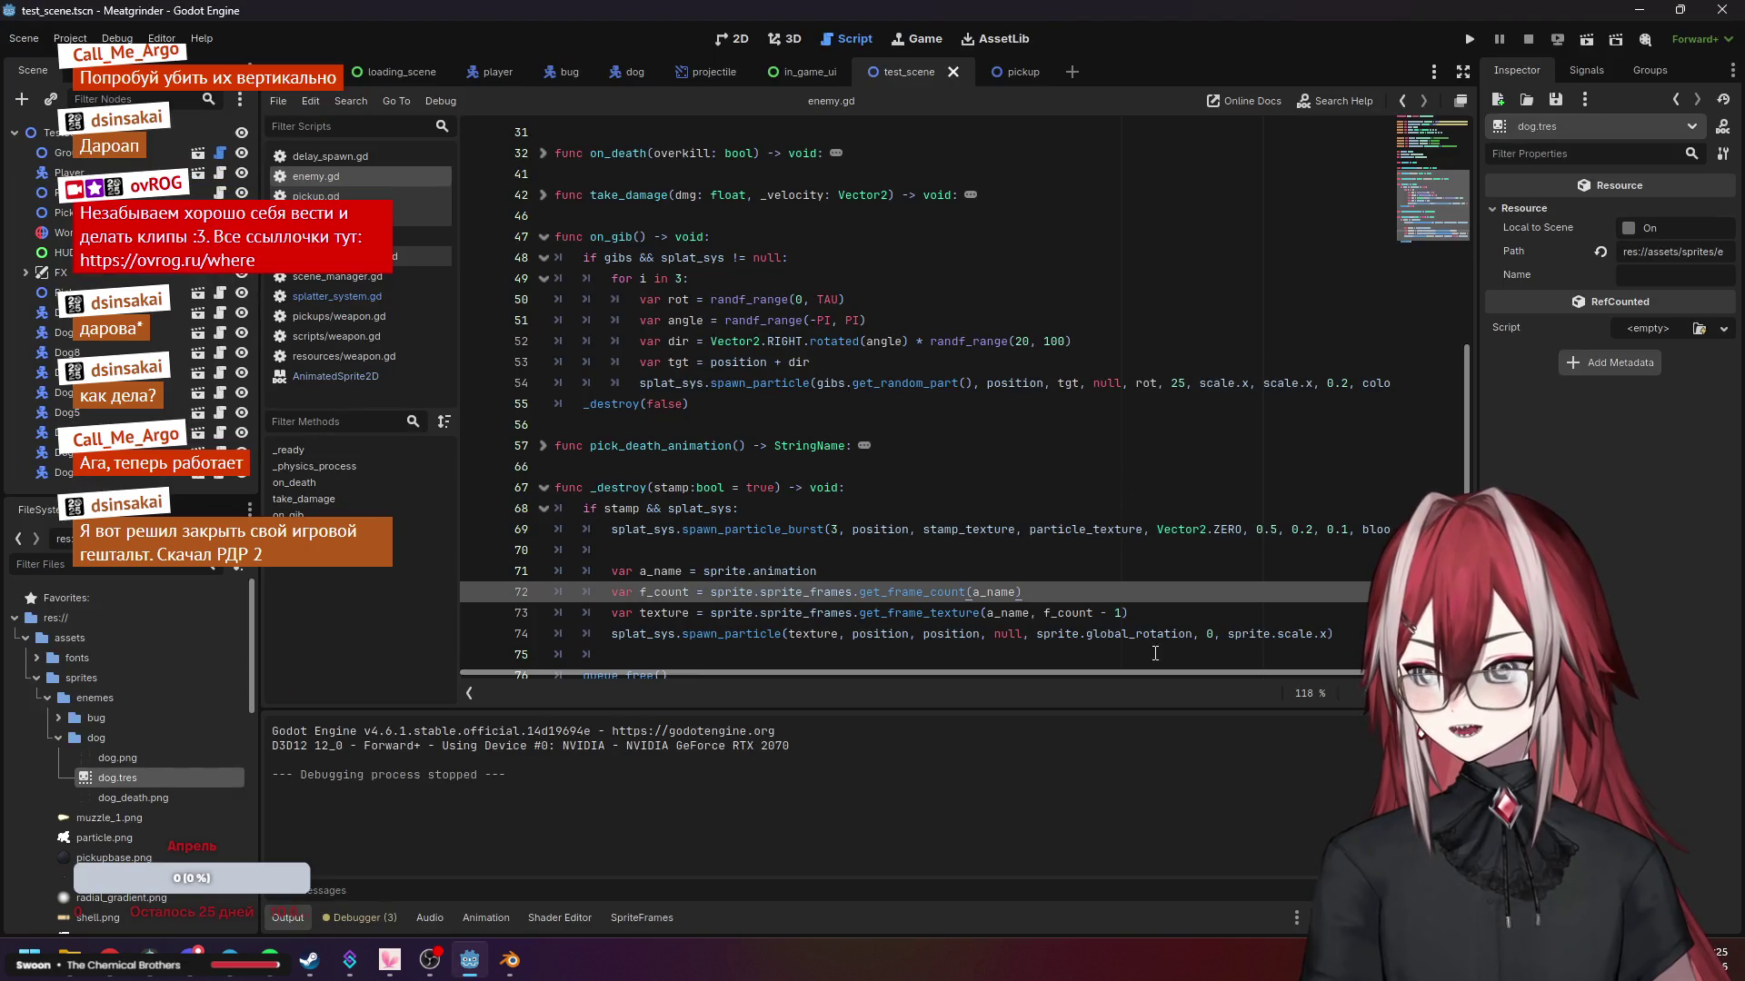
Step: Delete '_burst' from line 69's call so it matches spawn_particle on line 74
scroll(1344, 556, right, 2)
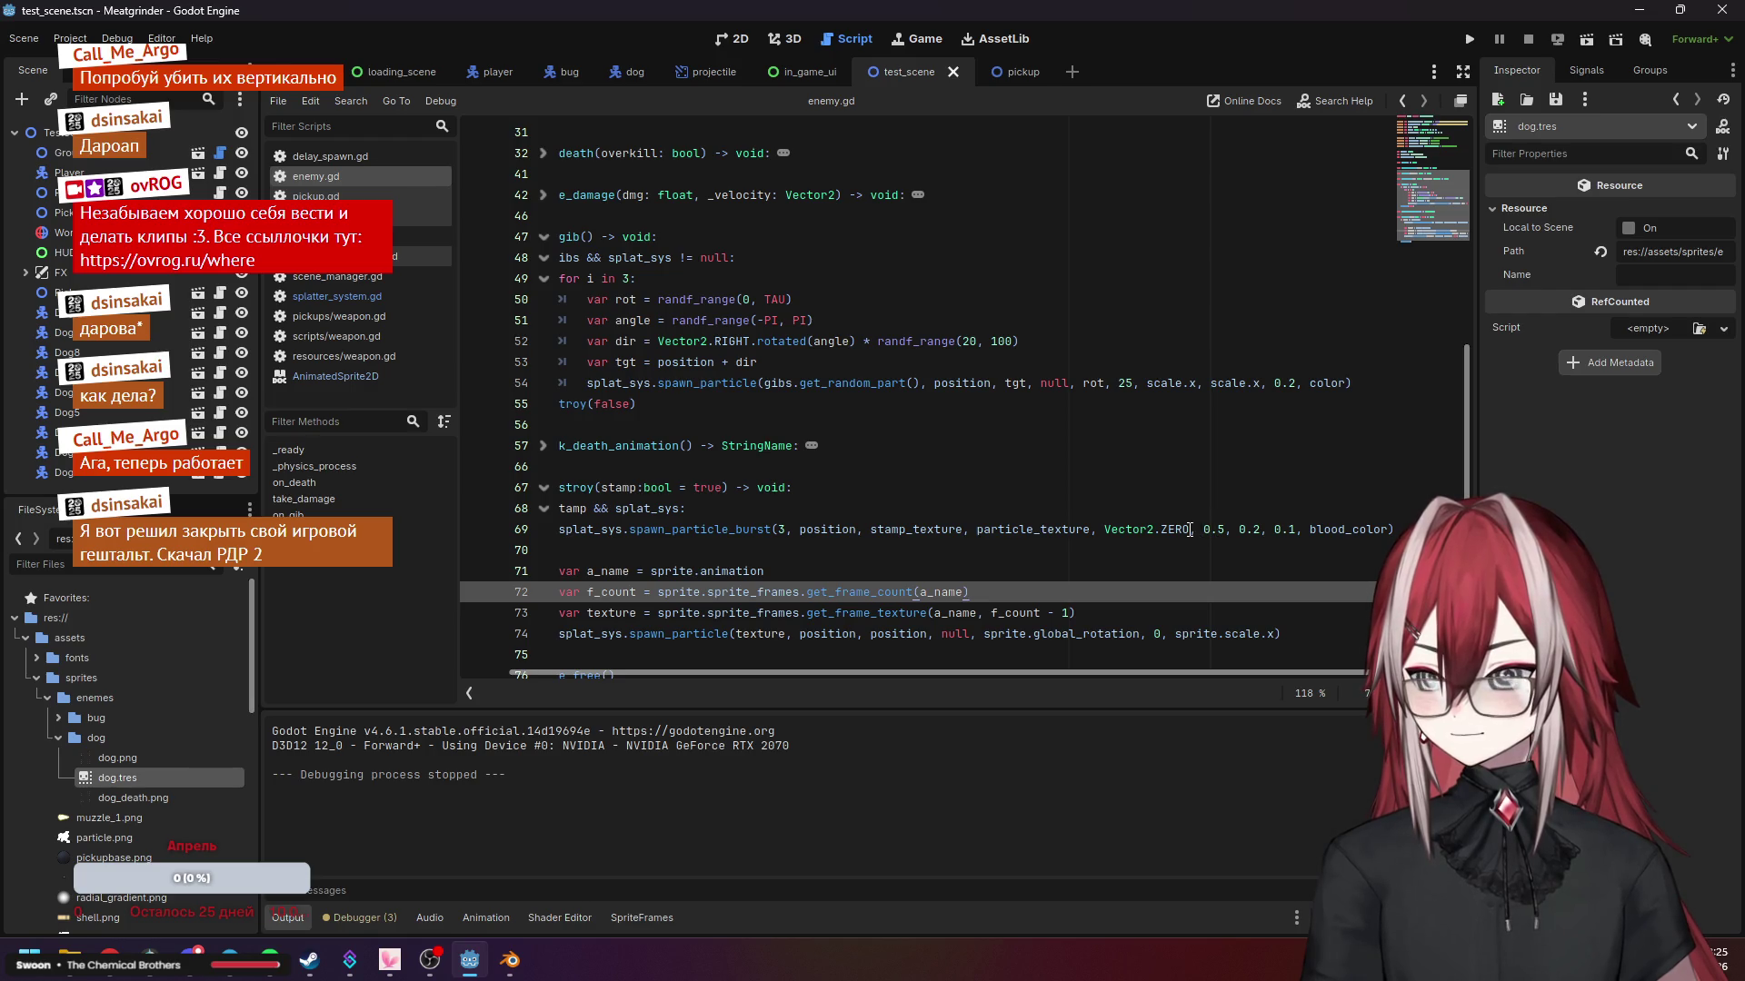
mouse_move(678, 530)
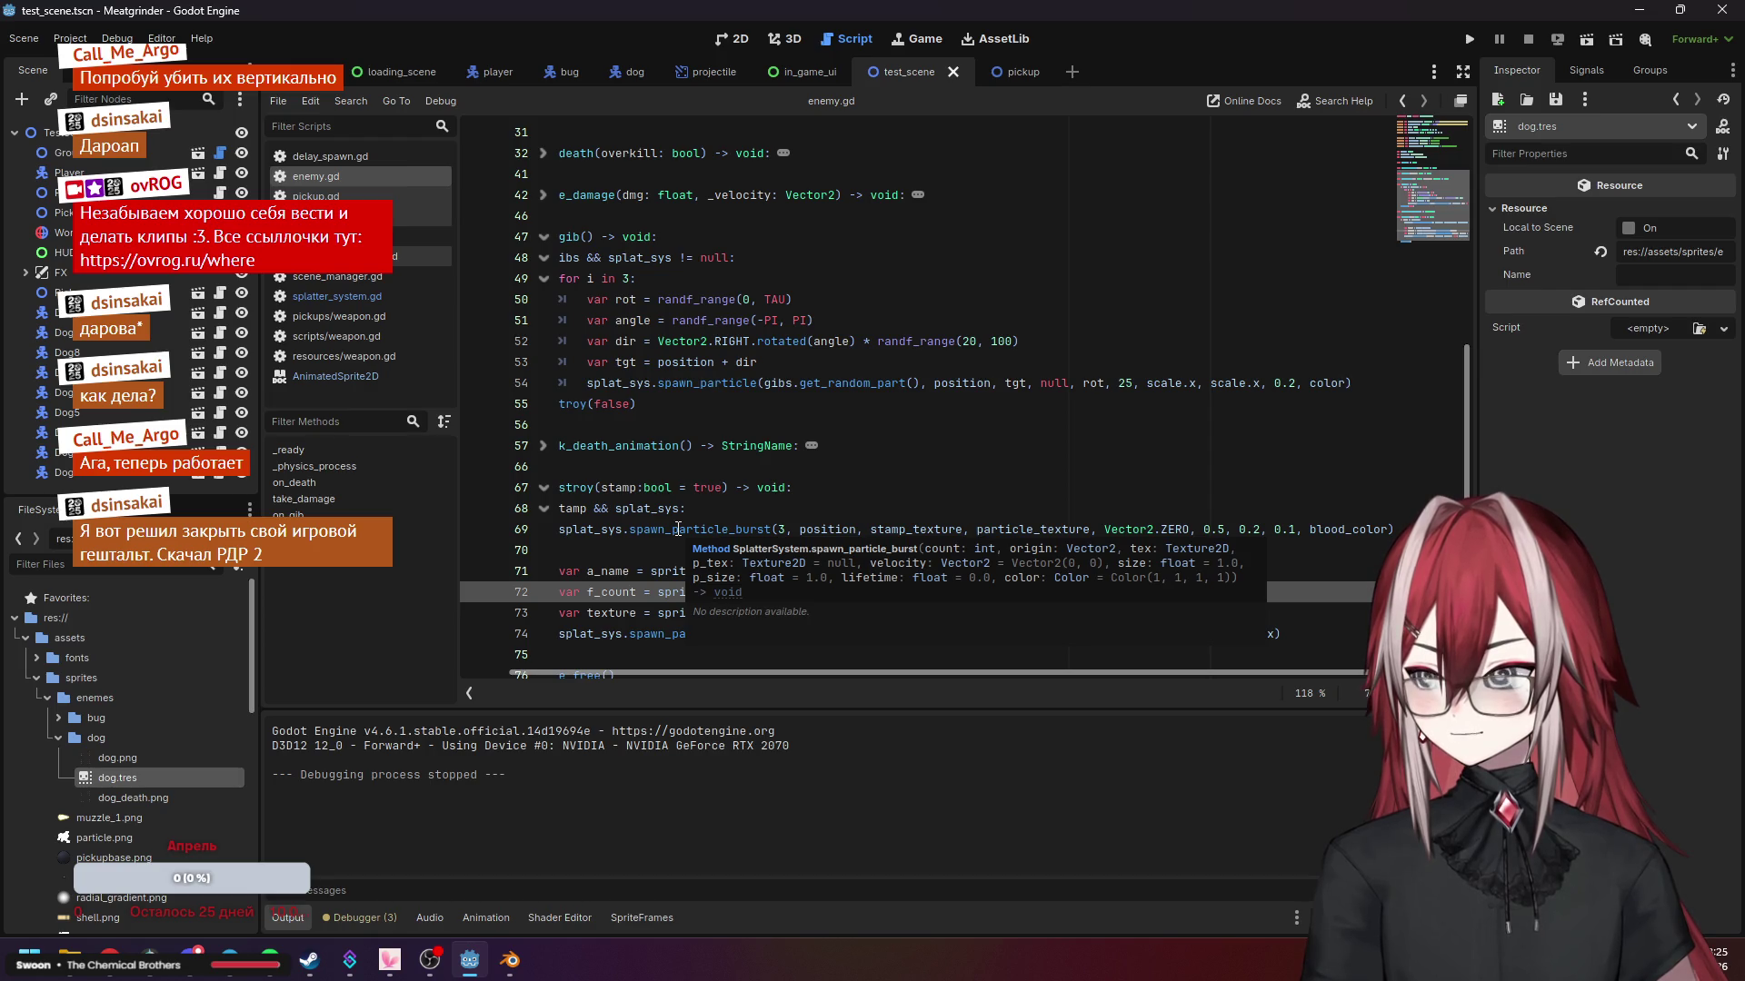
click(678, 530)
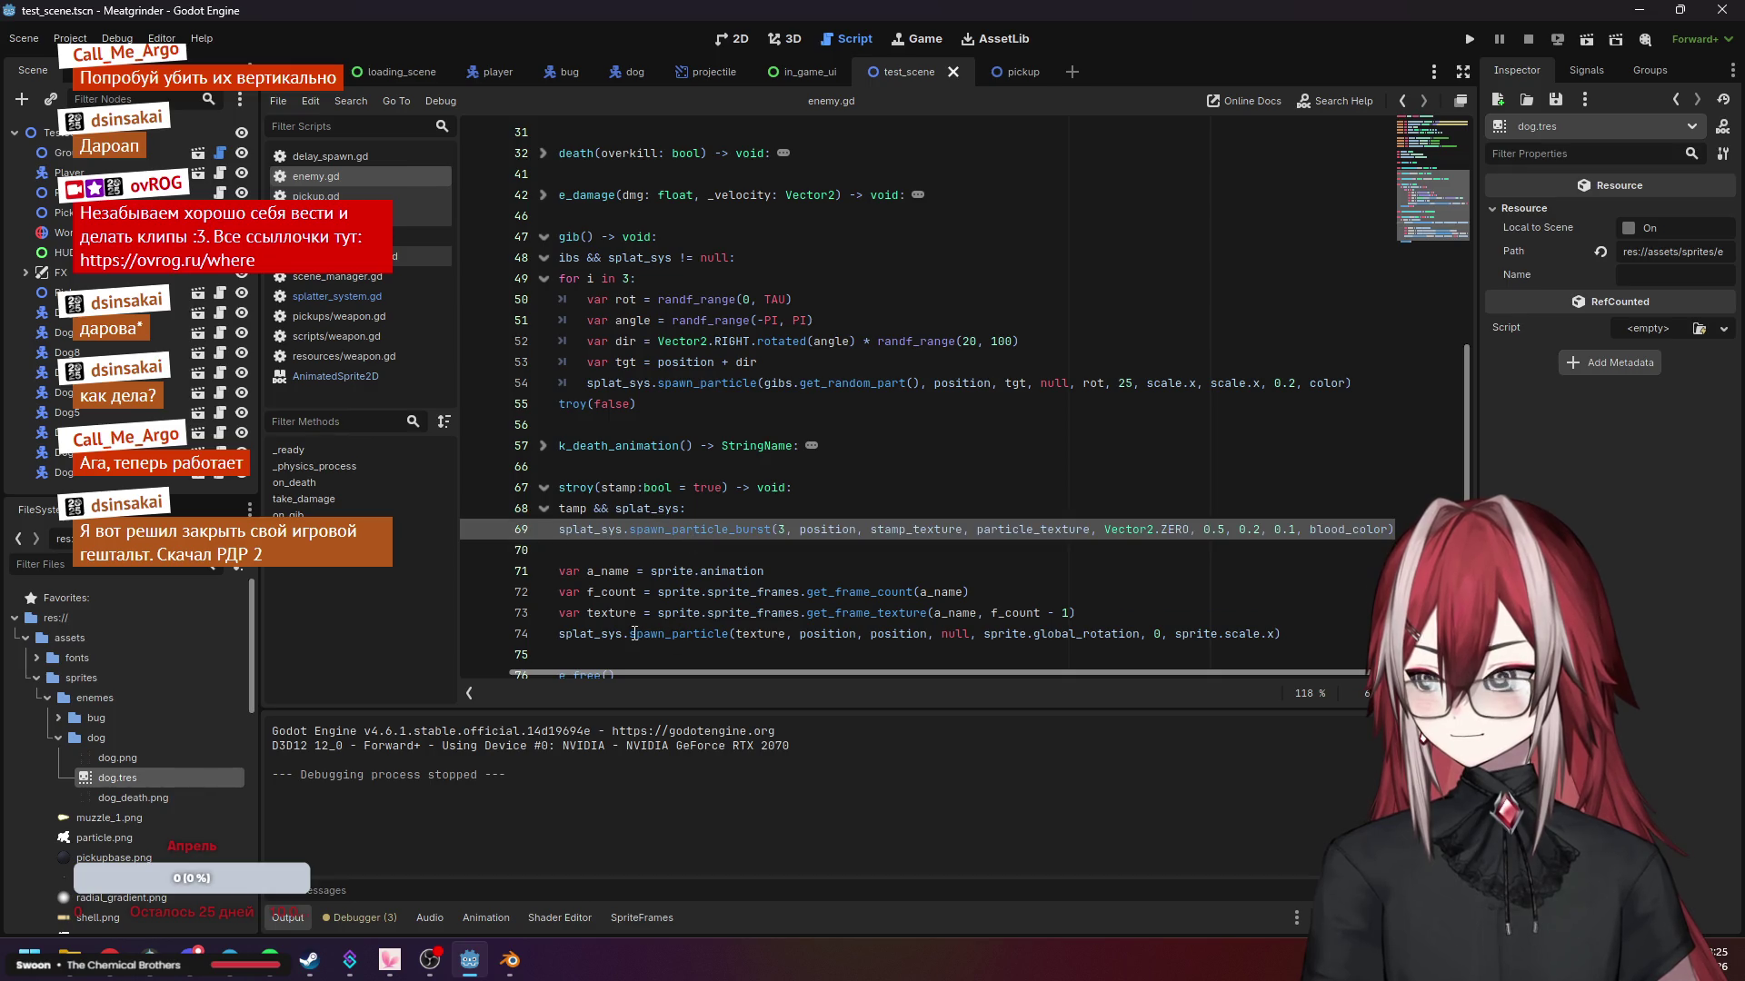
click(633, 634)
key(Up)
key(Up)
key(Up)
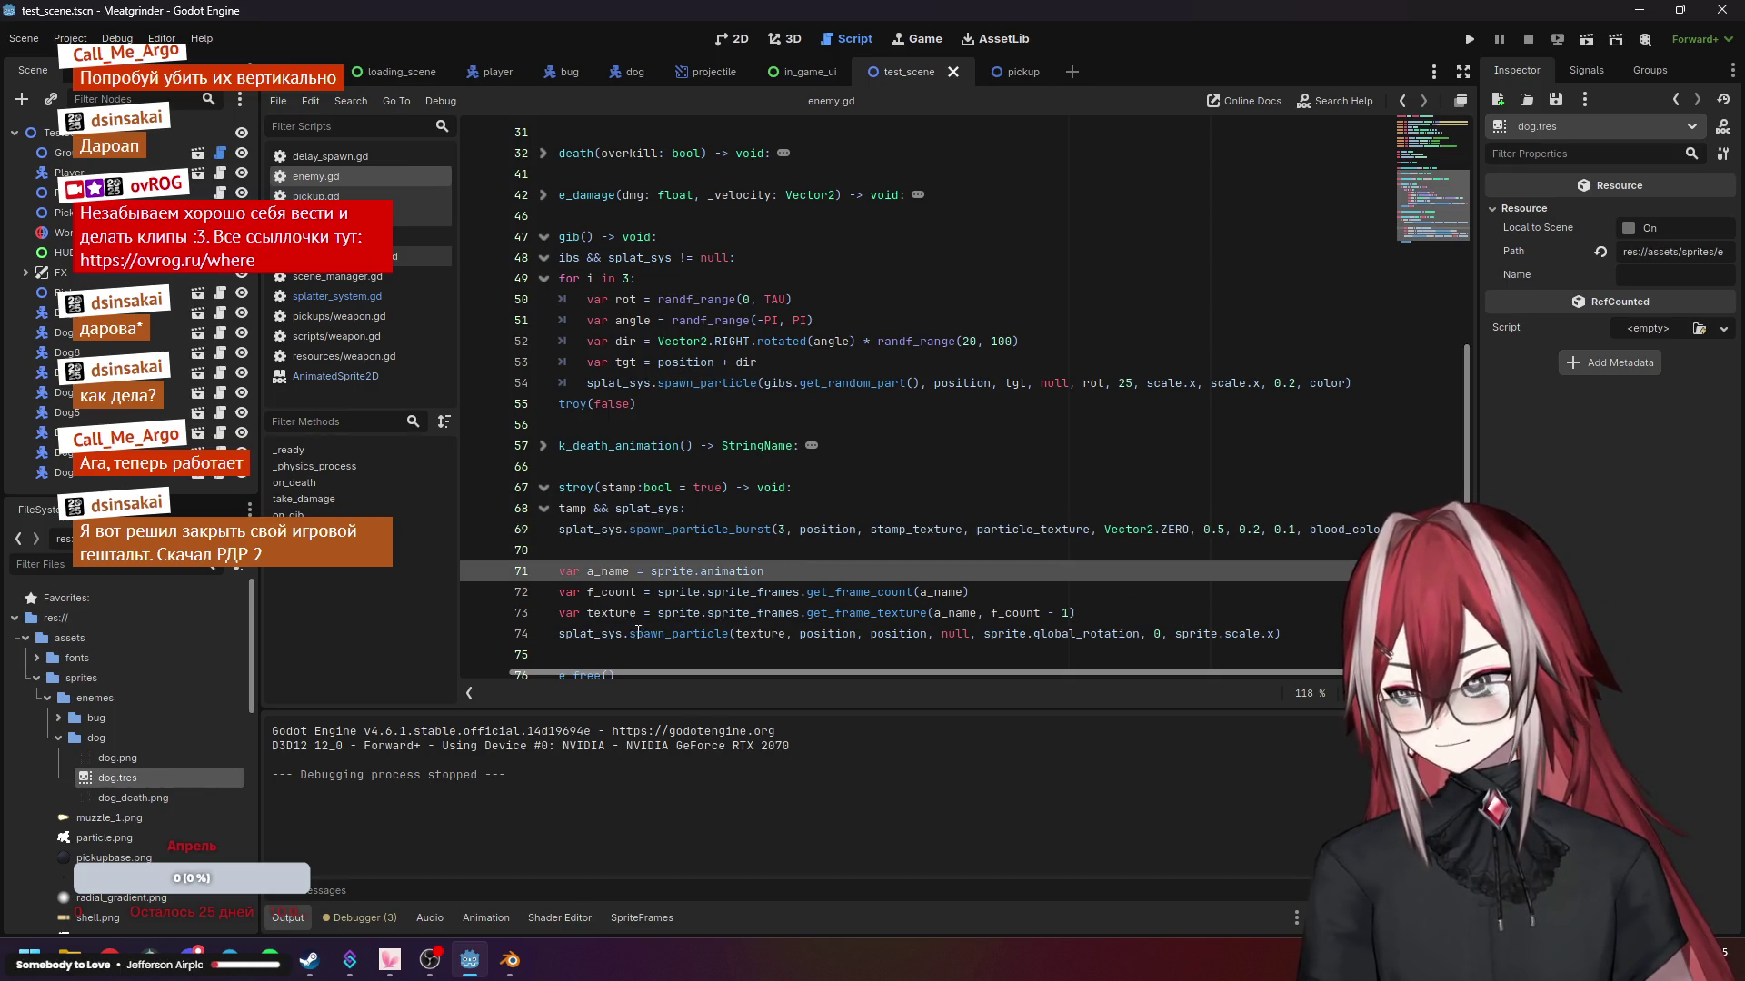
click(637, 634)
double_click(634, 636)
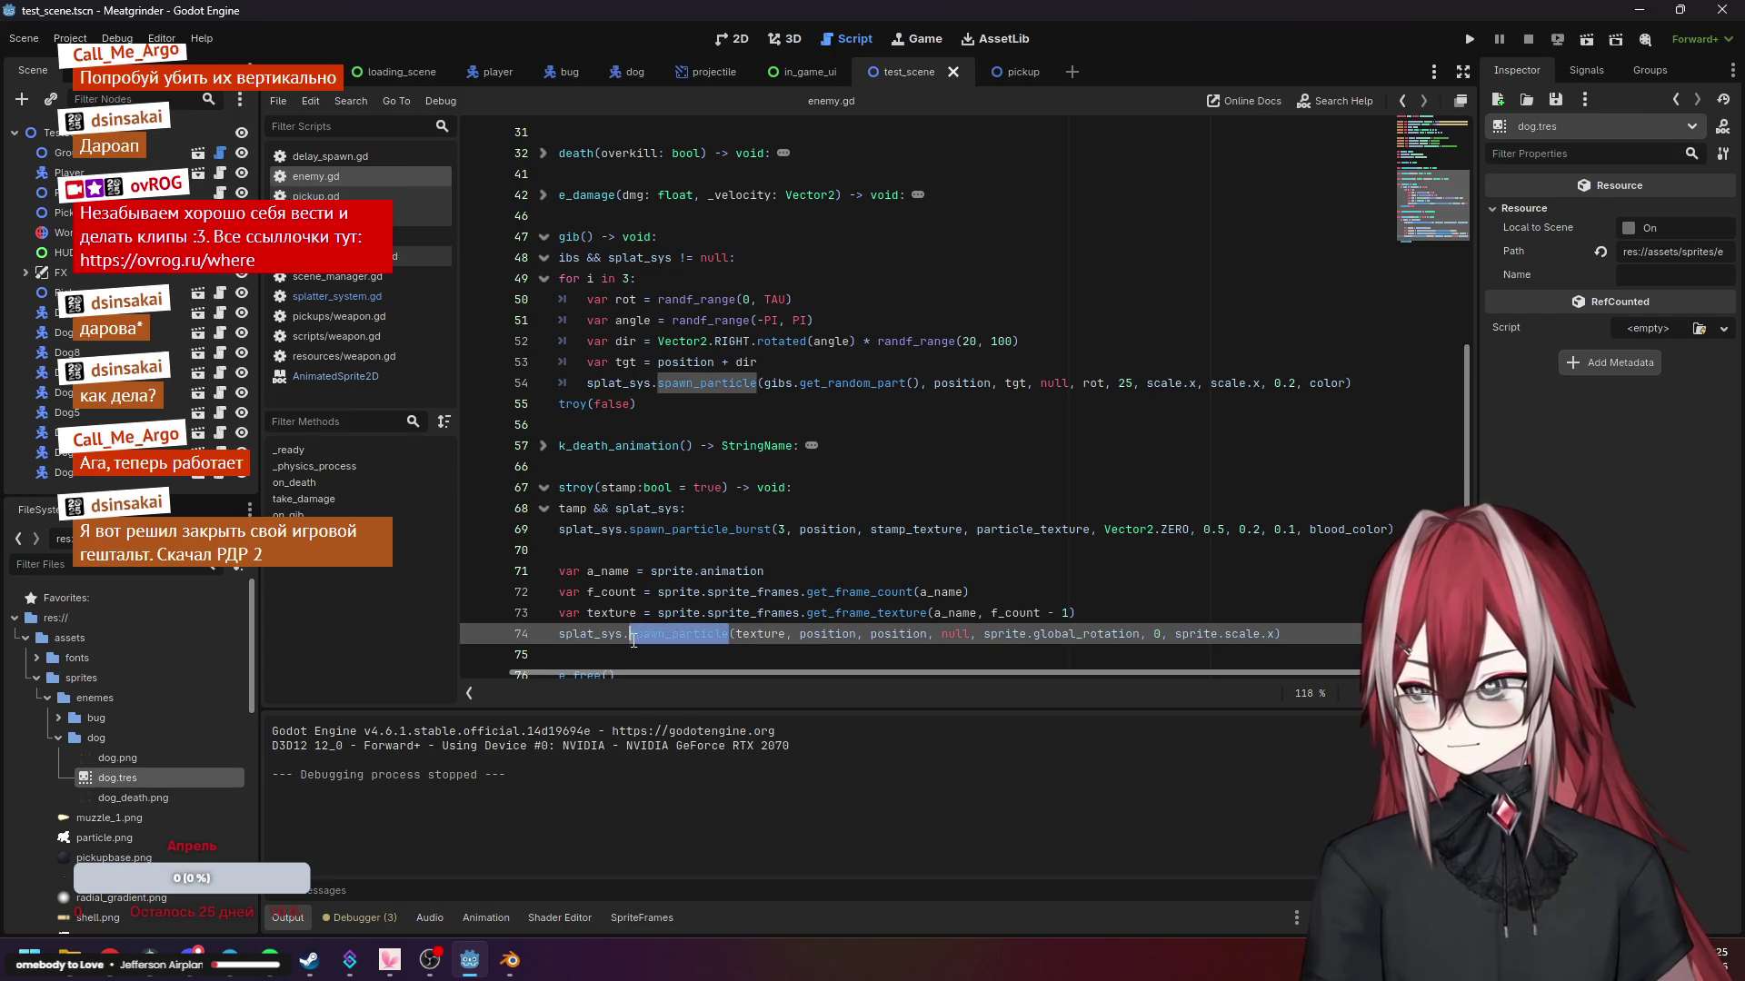
double_click(636, 530)
mouse_move(630, 530)
mouse_down()
mouse_move(769, 529)
mouse_move(728, 530)
mouse_up()
key(BackSpace)
Step: Delete the burst count 3 and the leading position argument from the line 69 call
click(787, 530)
key(BackSpace)
key(BackSpace)
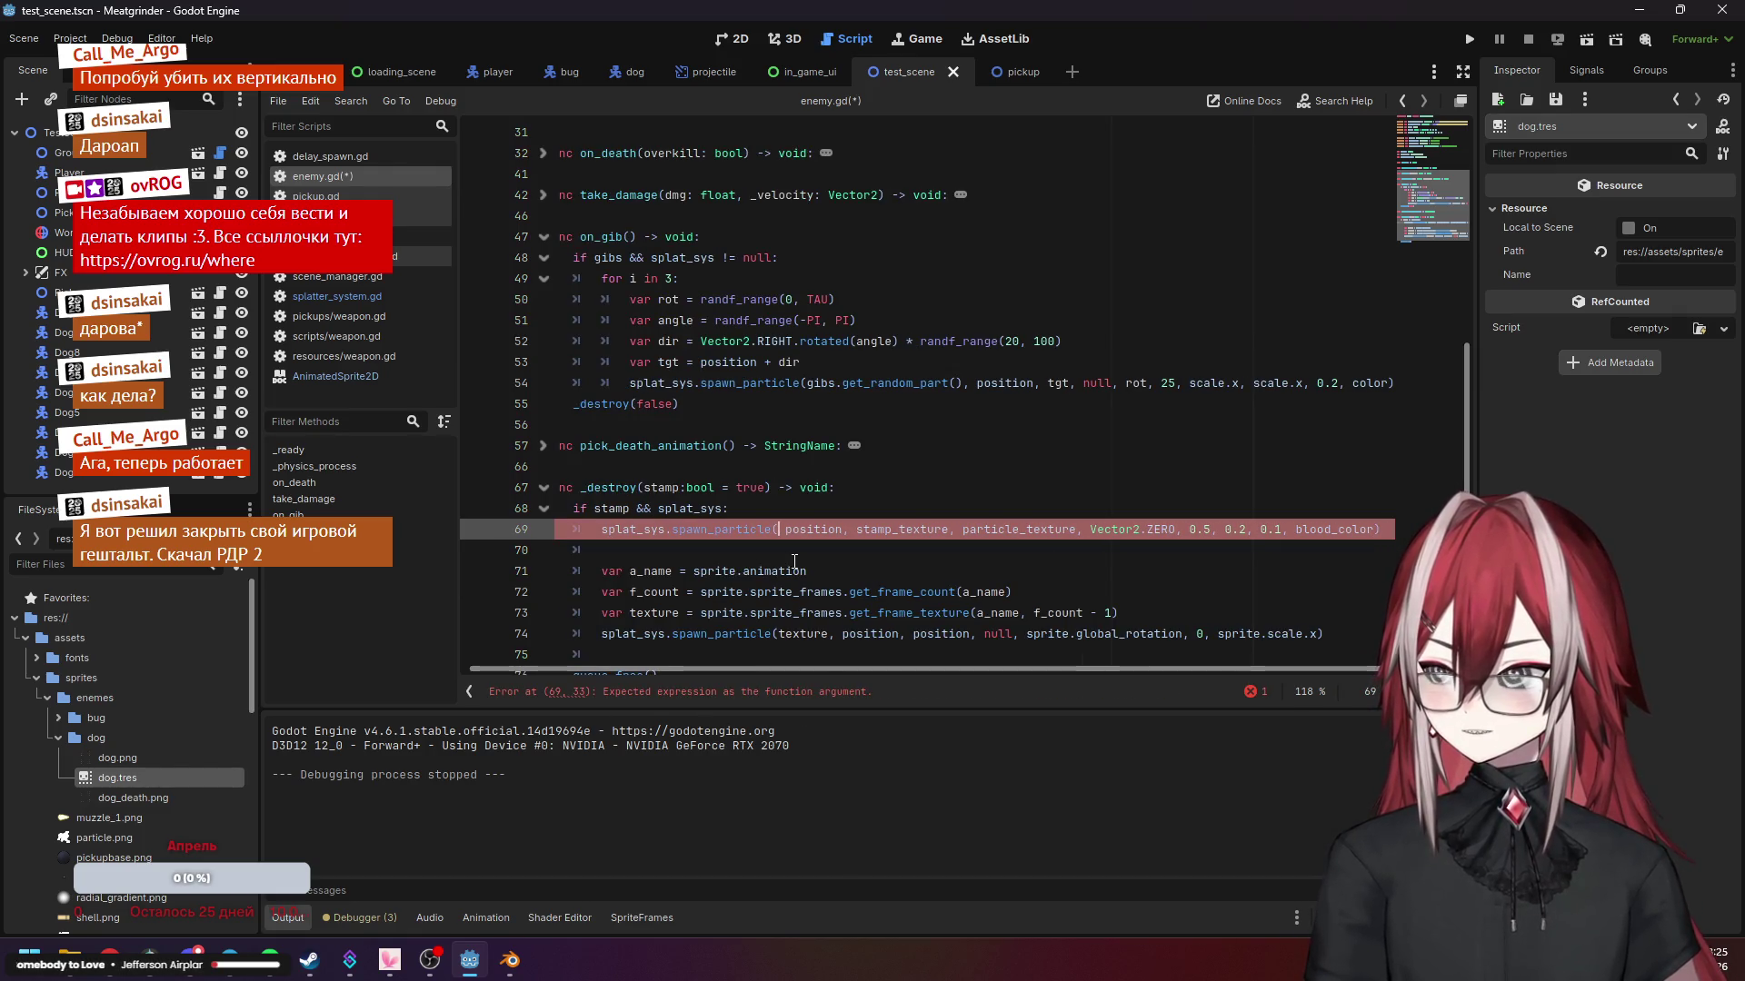
key(Delete)
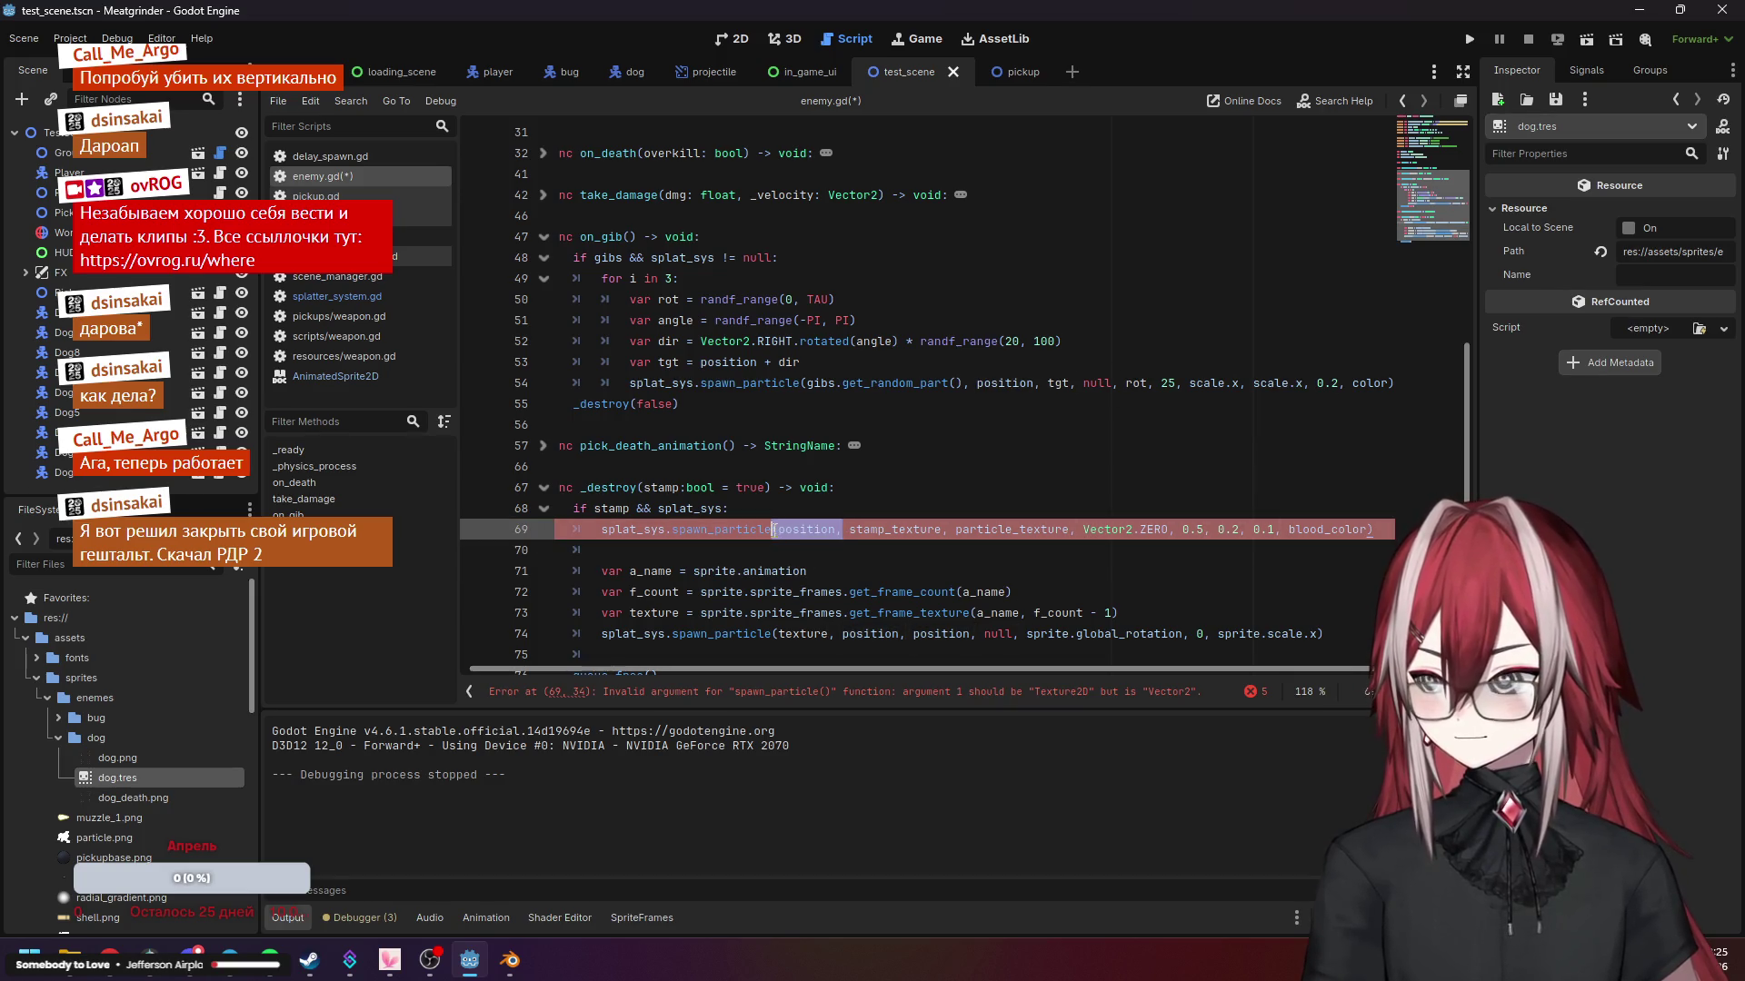
key(ctrl+shift+Right)
key(Delete)
key(Delete)
key(Delete)
Step: Replace particle_texture with position and drop the remaining burst-only arguments on line 69
double_click(842, 636)
key(ctrl+c)
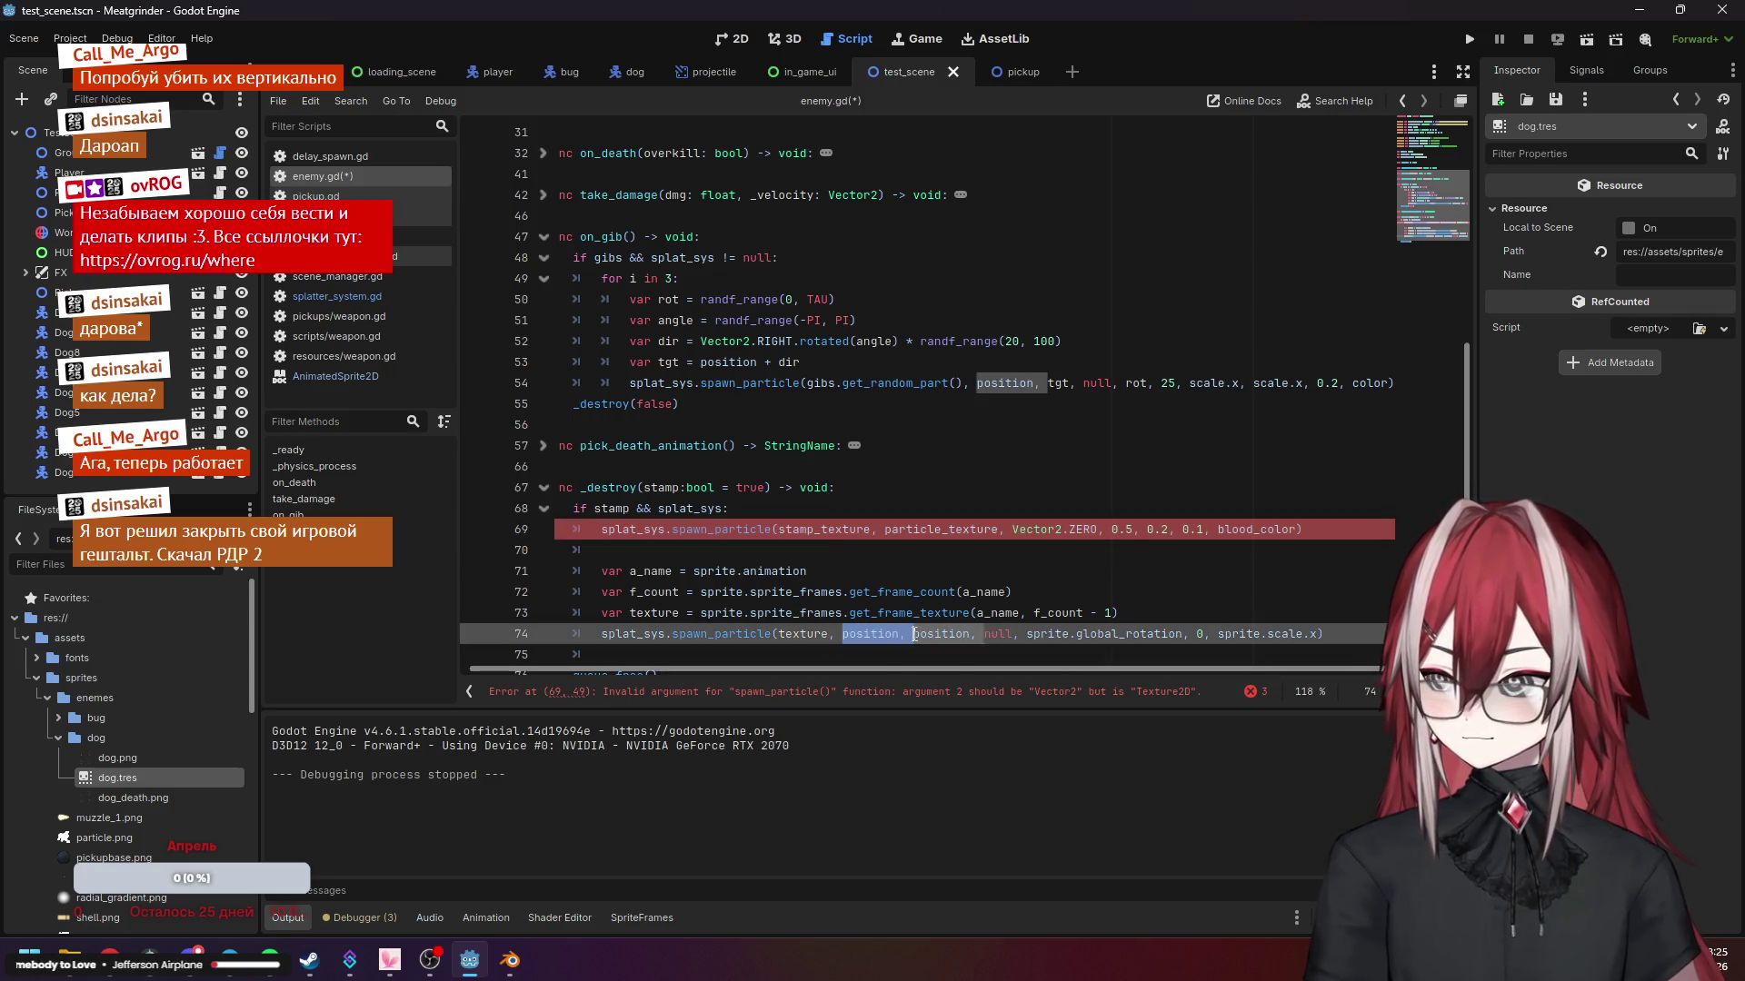
drag(888, 535, 1211, 529)
key(ctrl+v)
key(ctrl+v)
key(BackSpace)
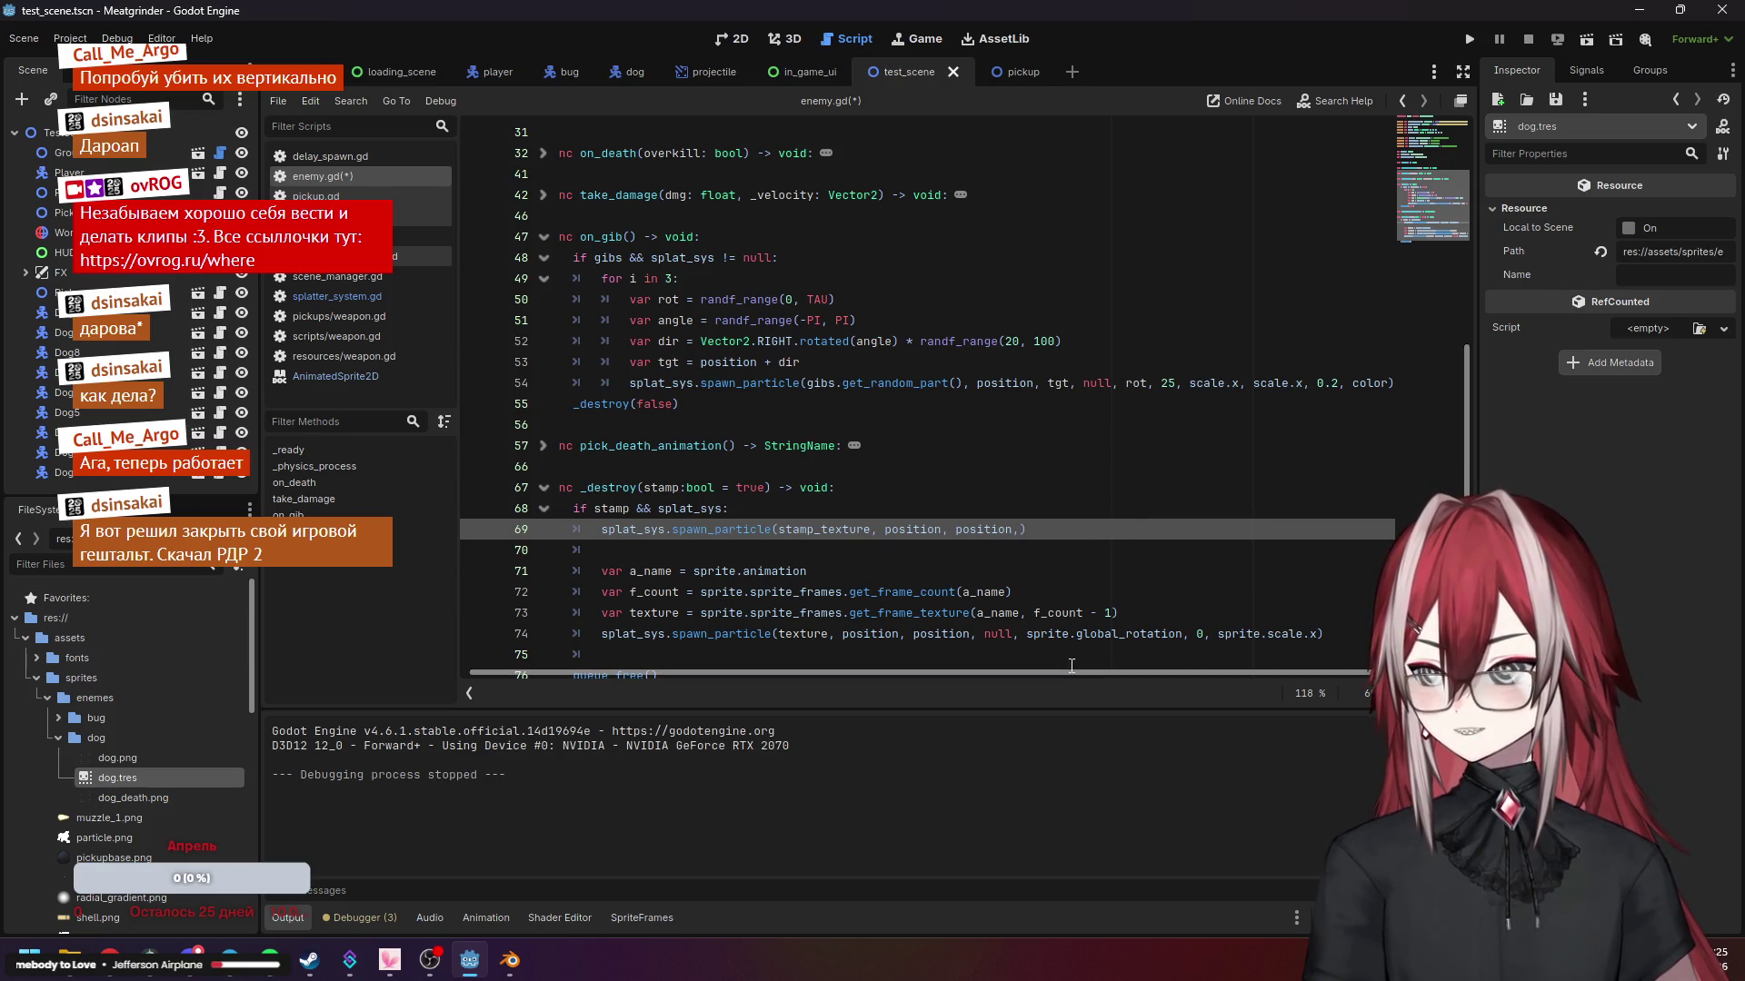
click(1232, 382)
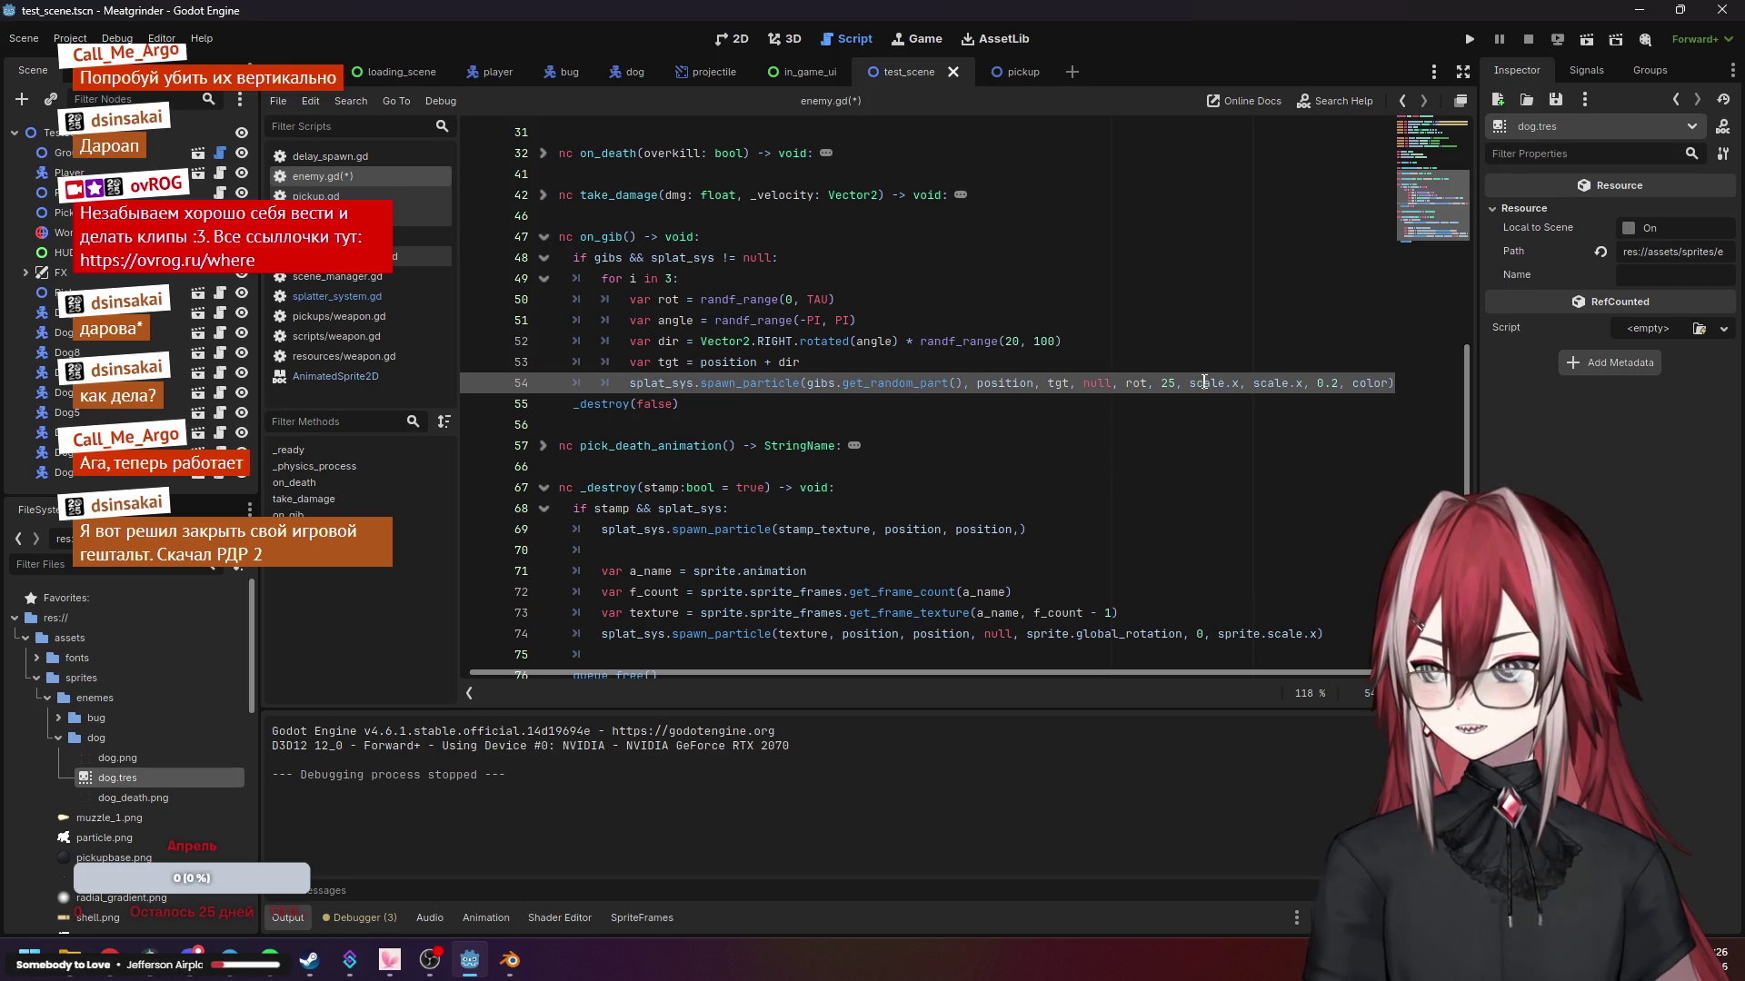
mouse_move(1204, 383)
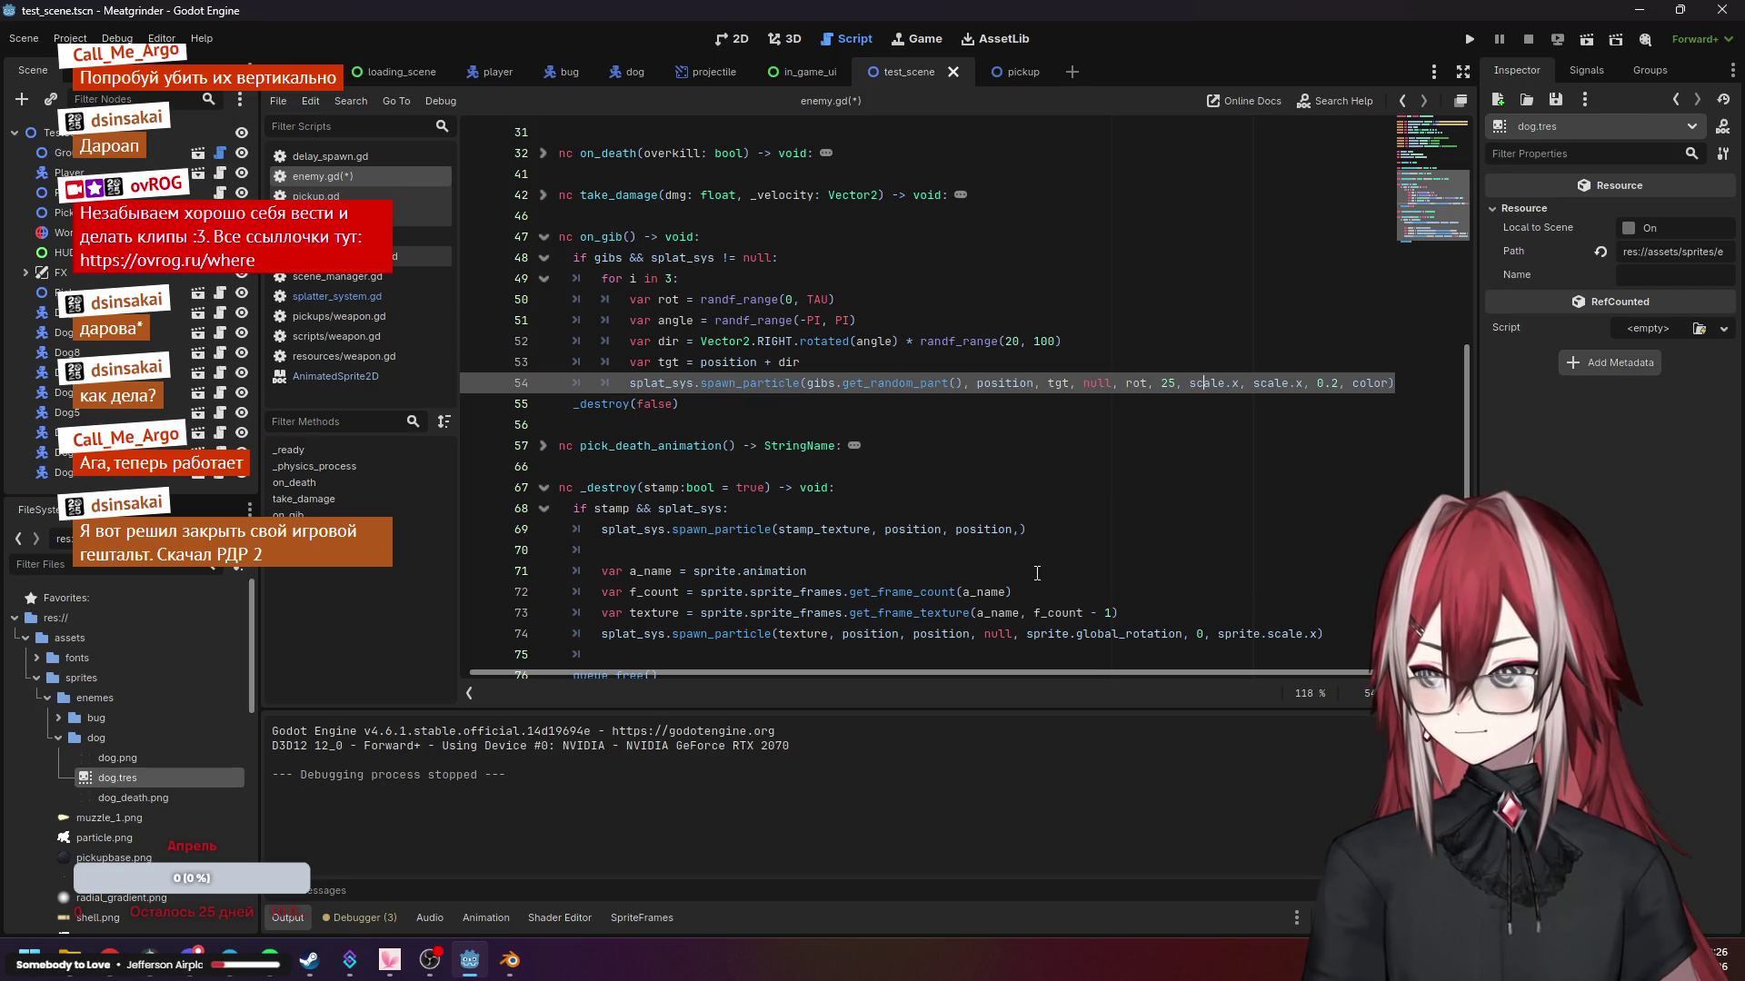
click(1020, 530)
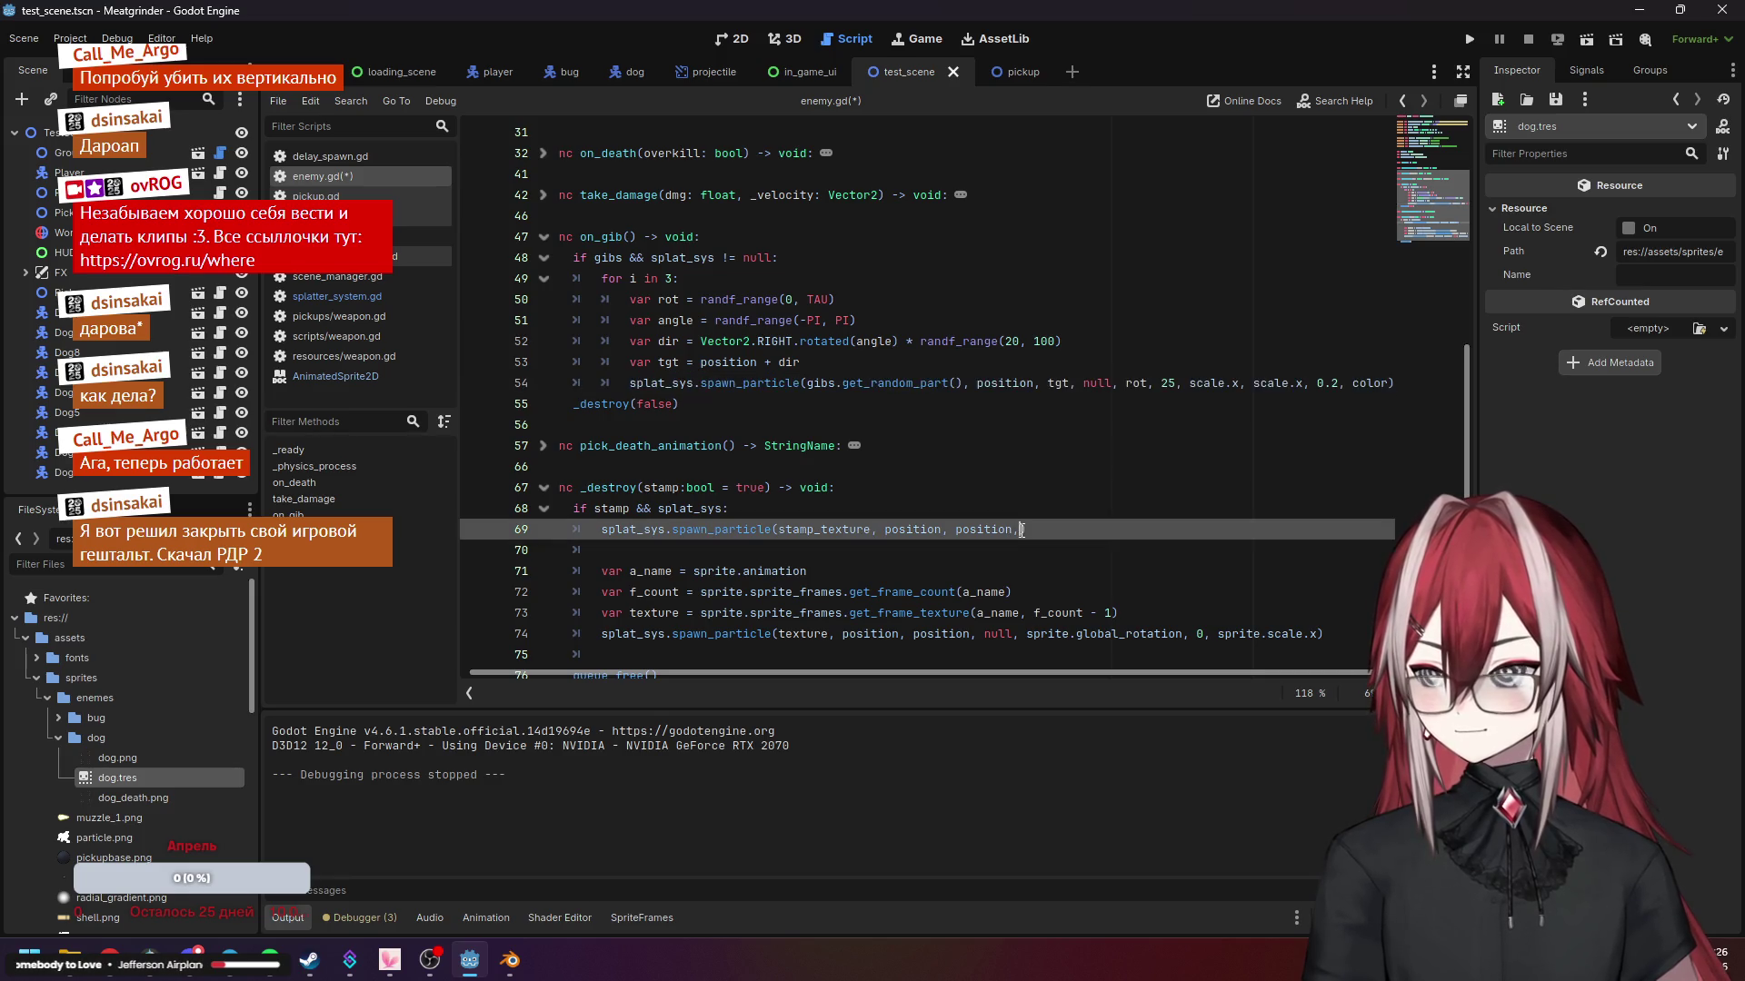
Step: Add null and randf() as the next arguments of the line 69 stamp call
text(nu)
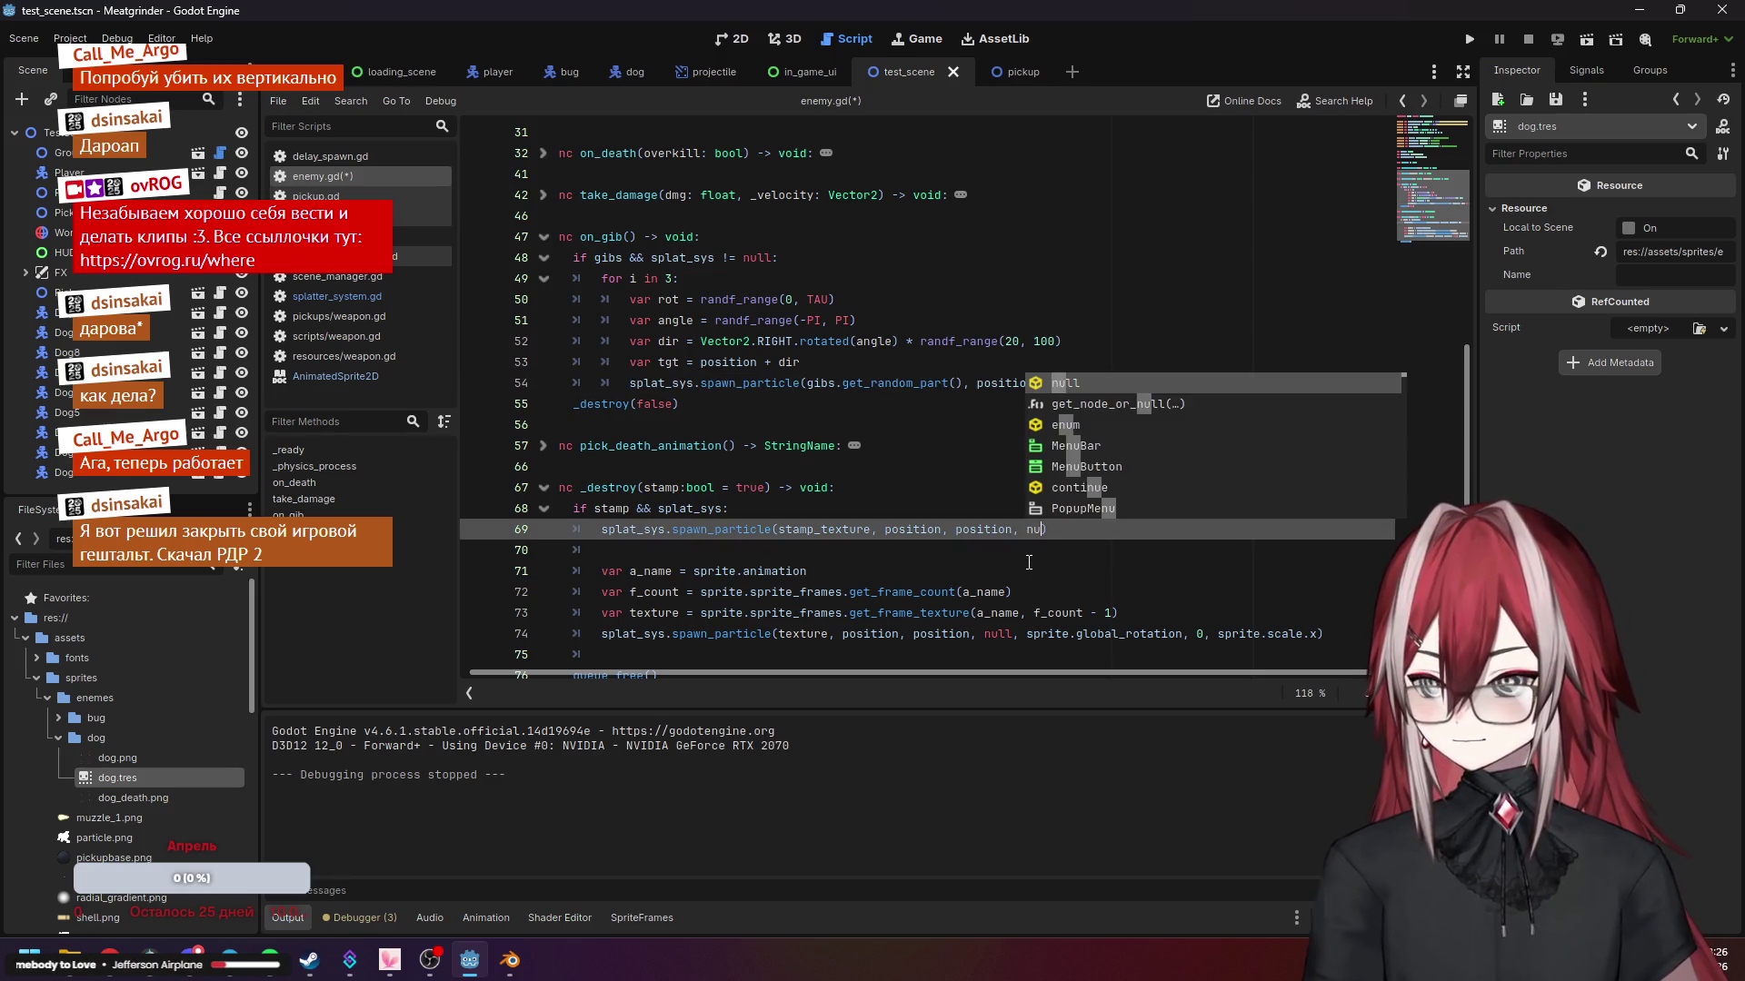
key(Return)
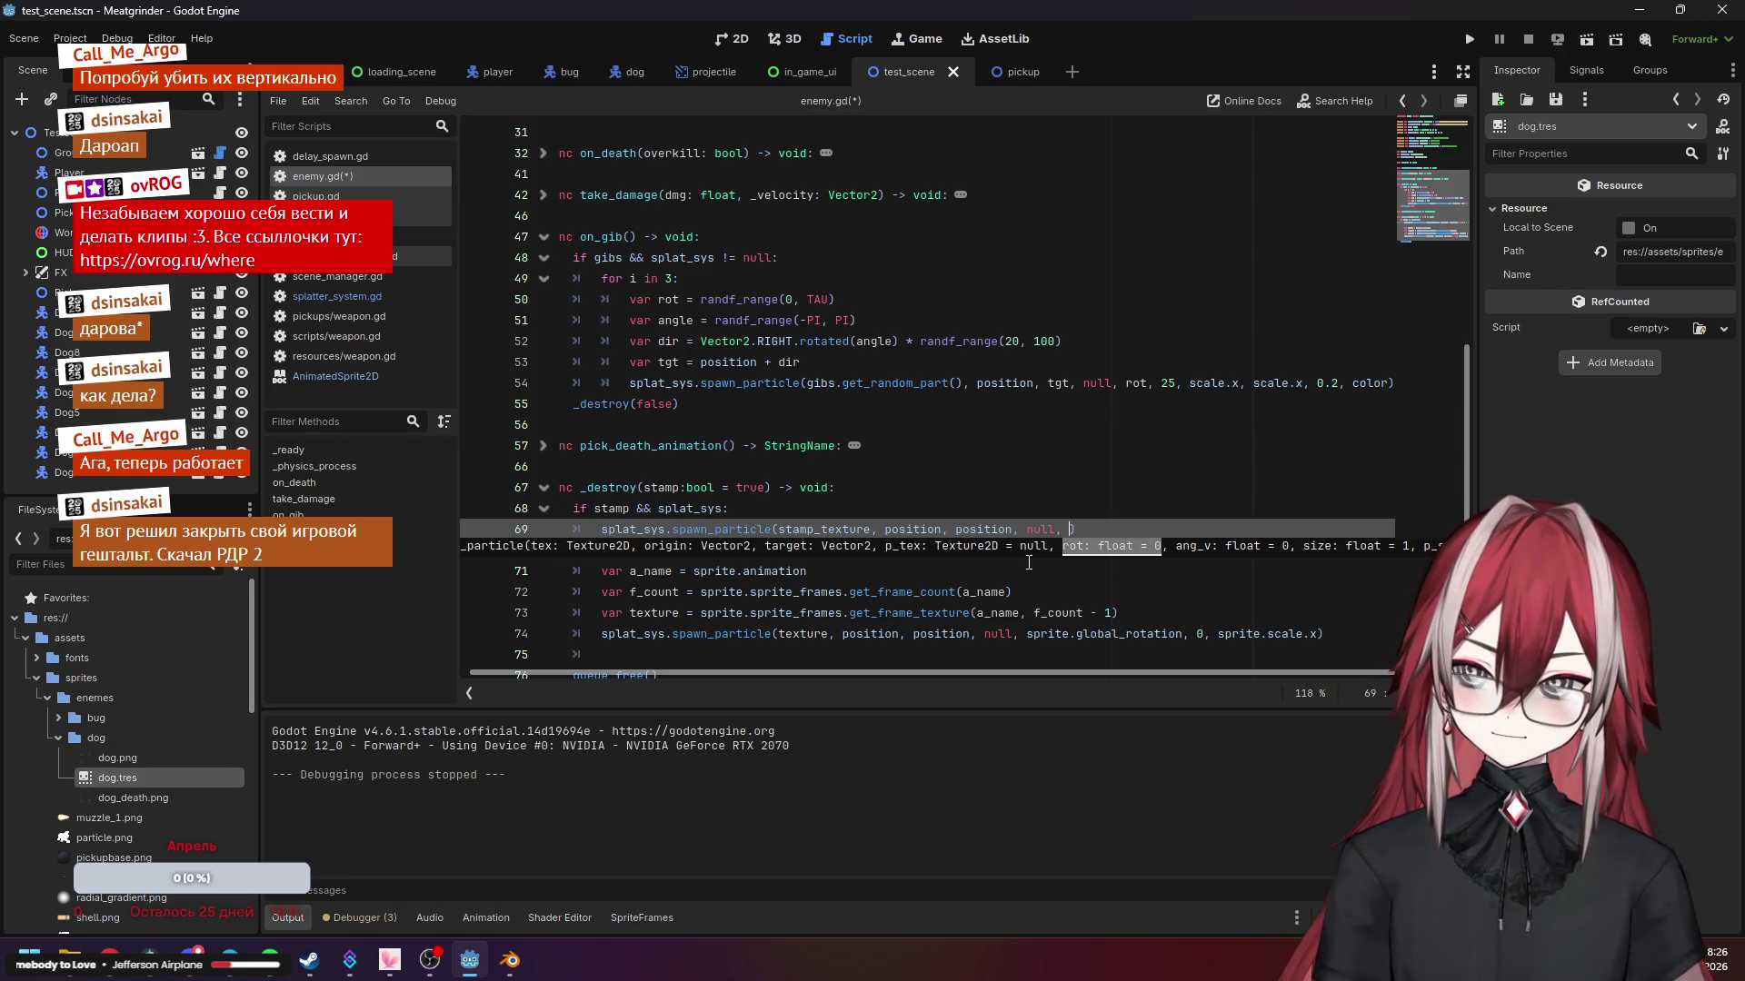
text(fr)
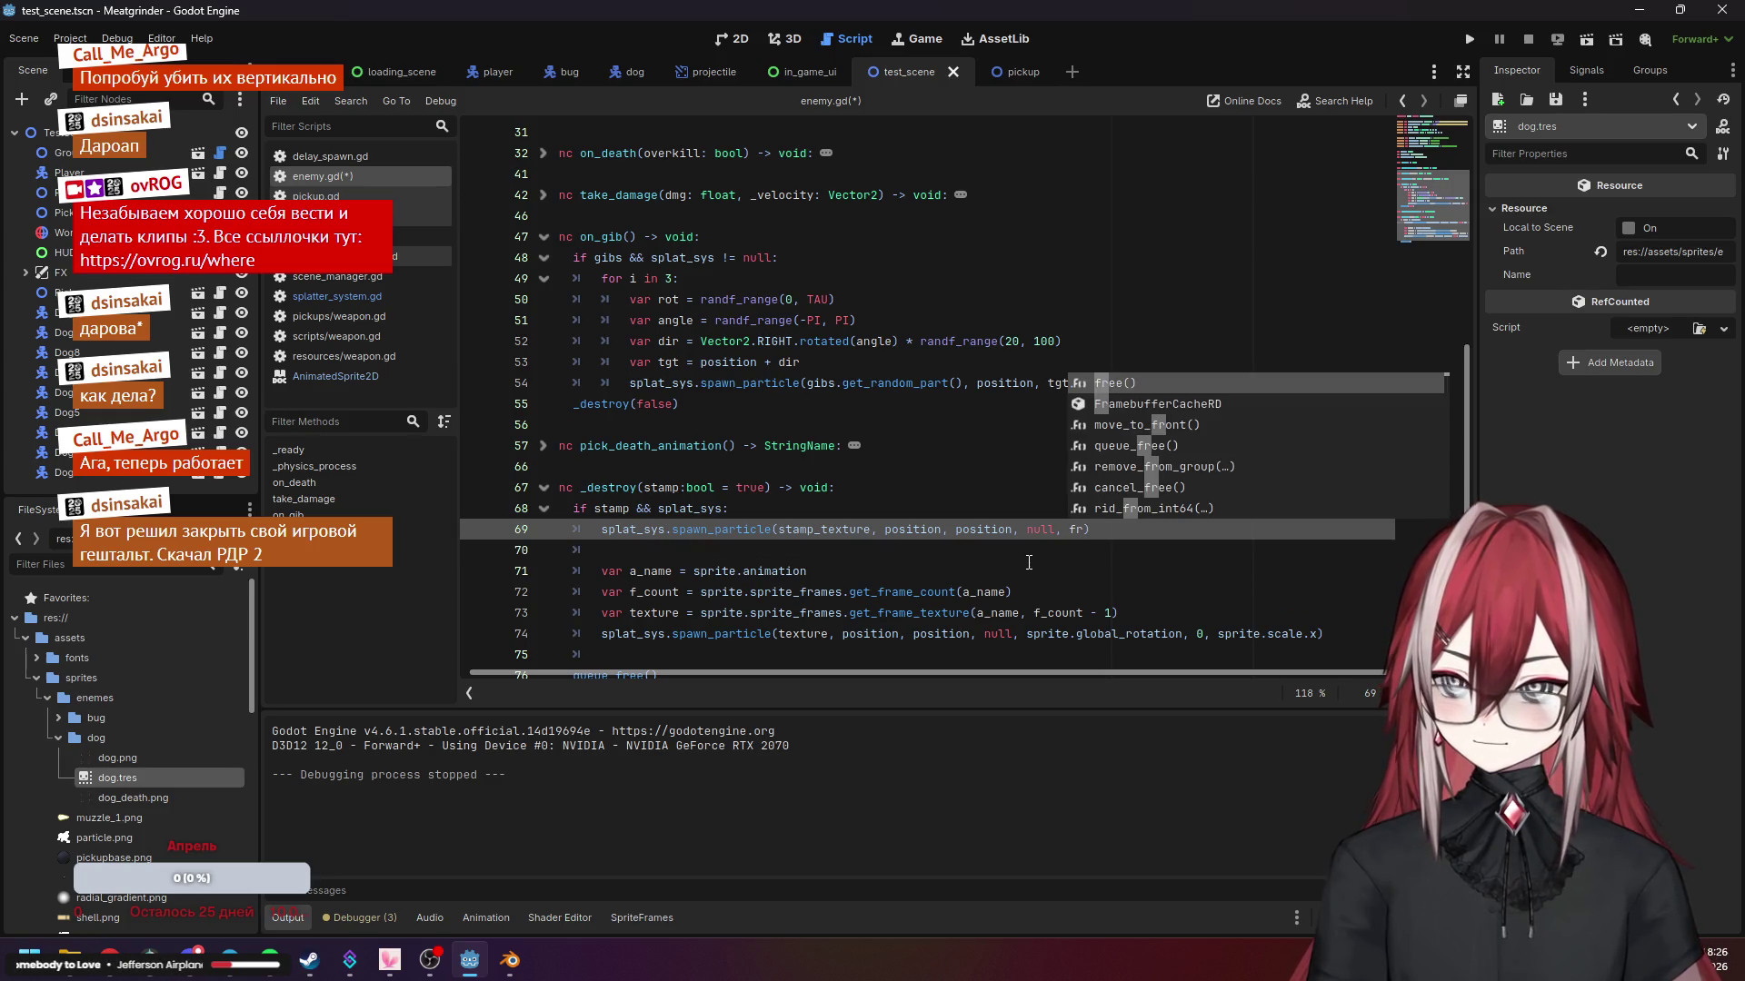
key(BackSpace)
key(BackSpace)
text(ra)
key(Down)
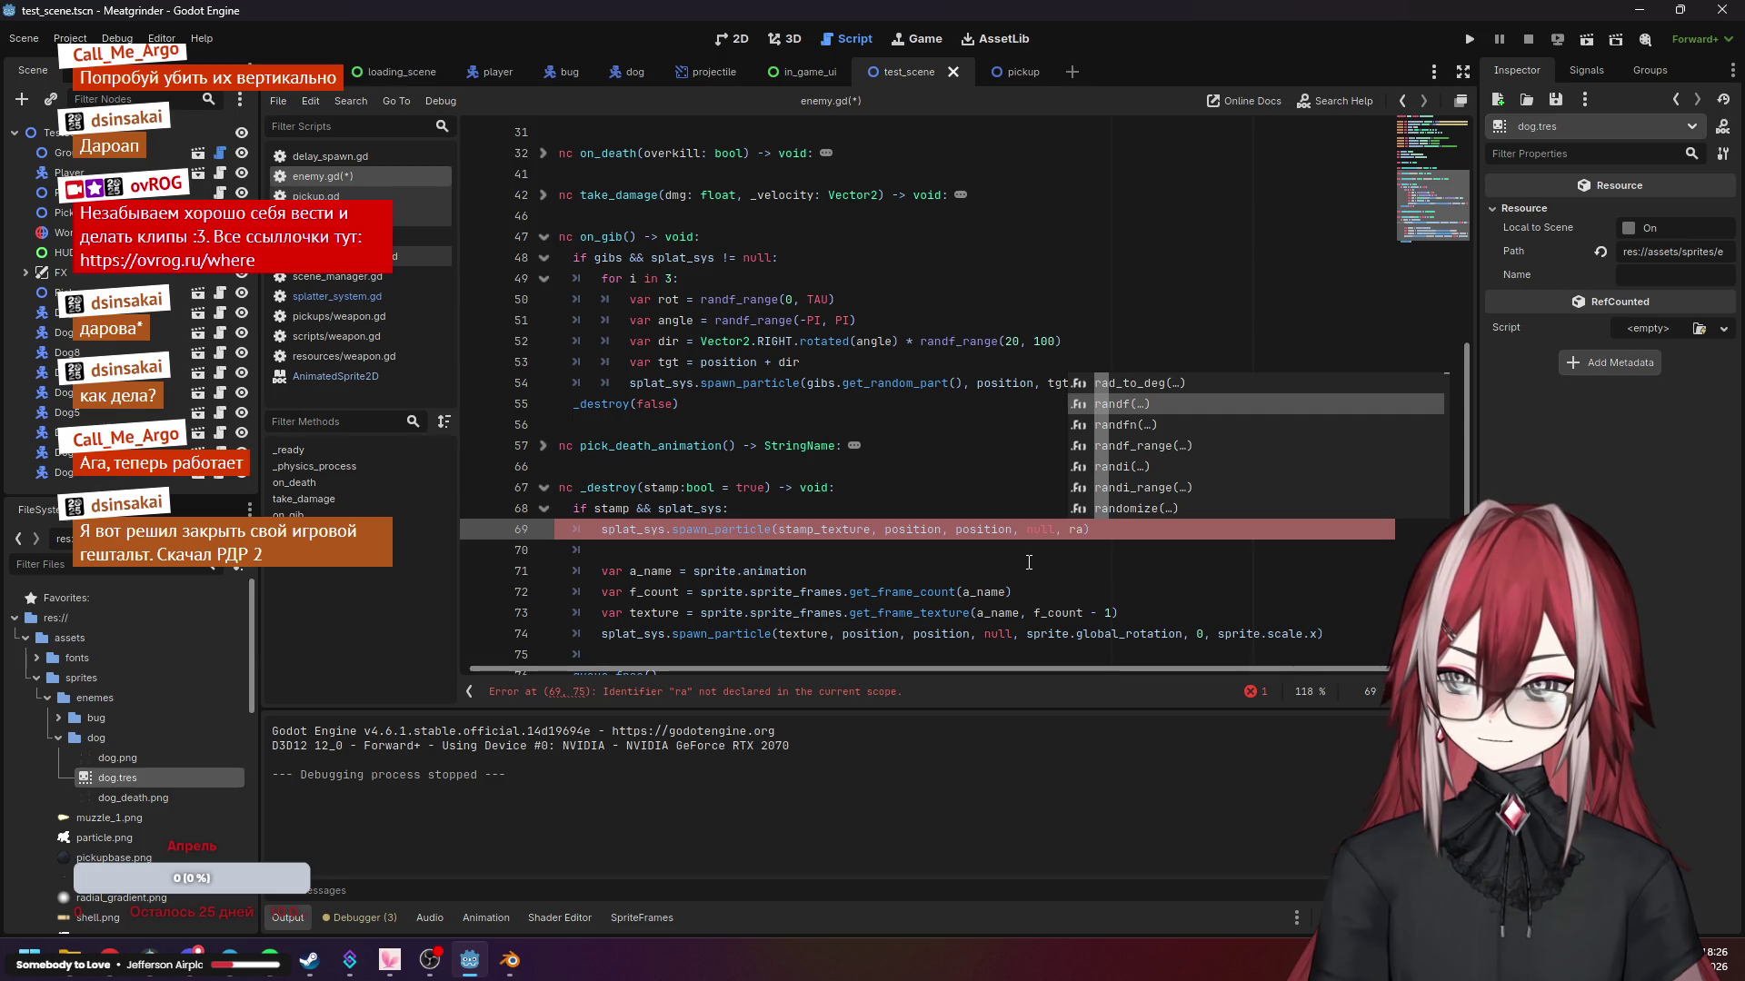
key(Return)
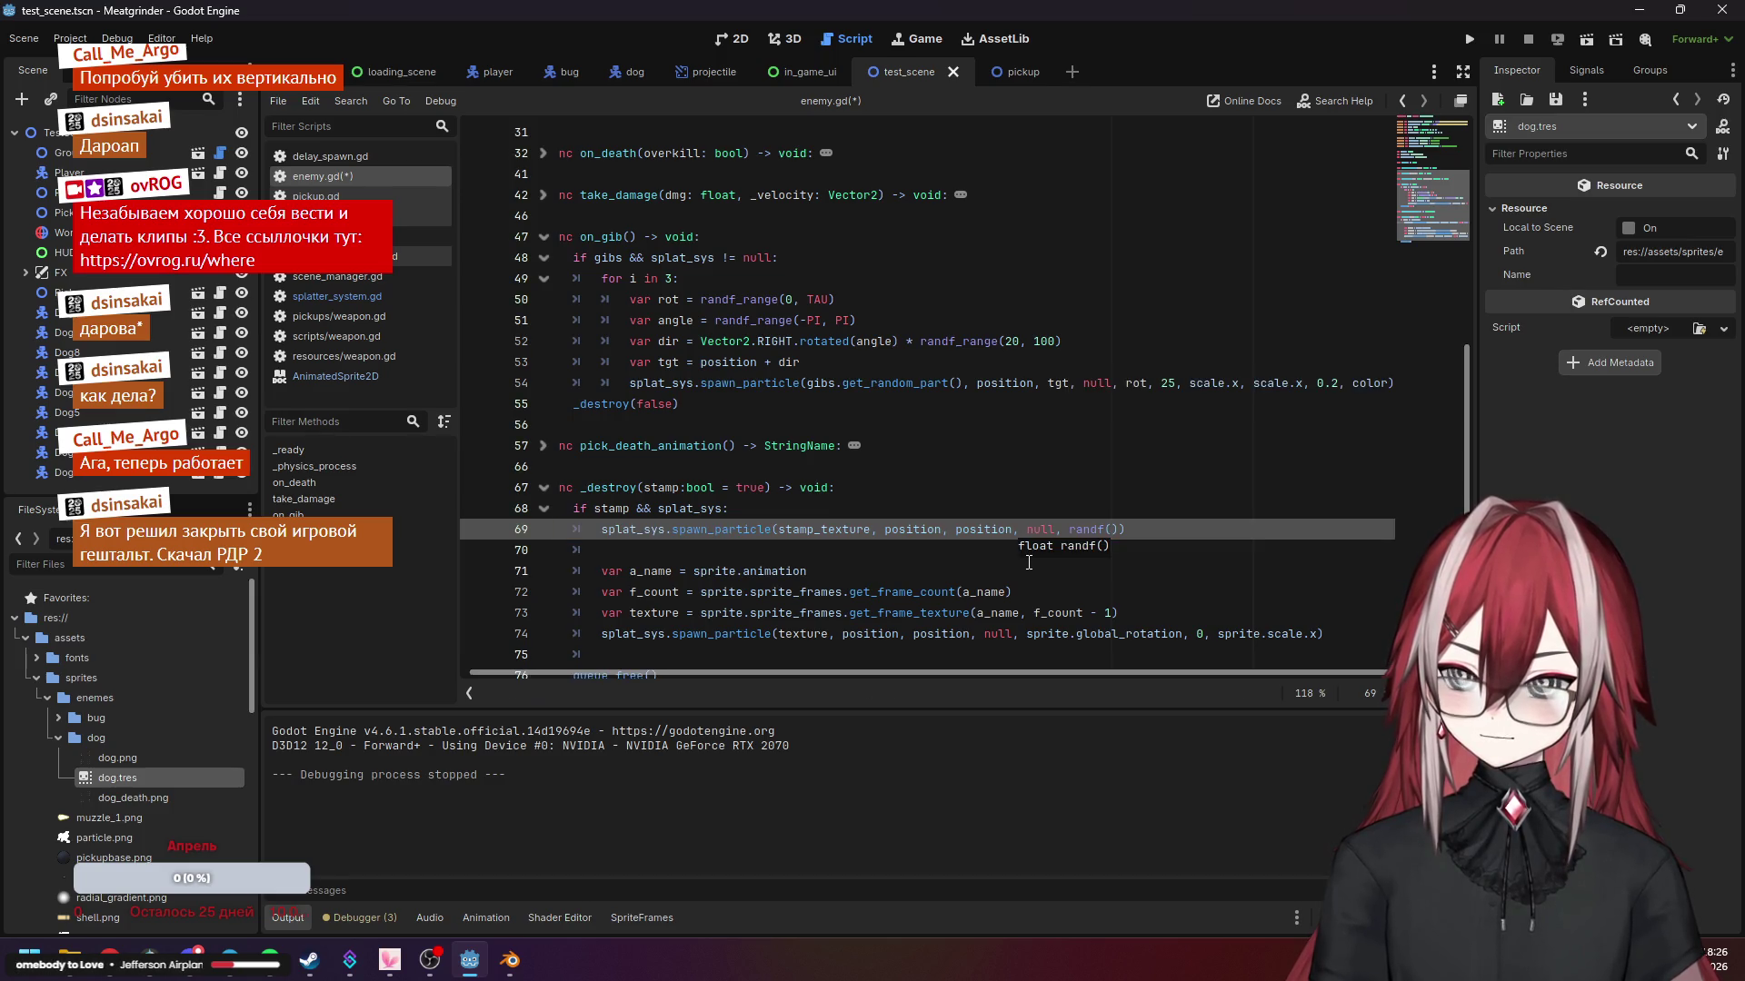
key(Up)
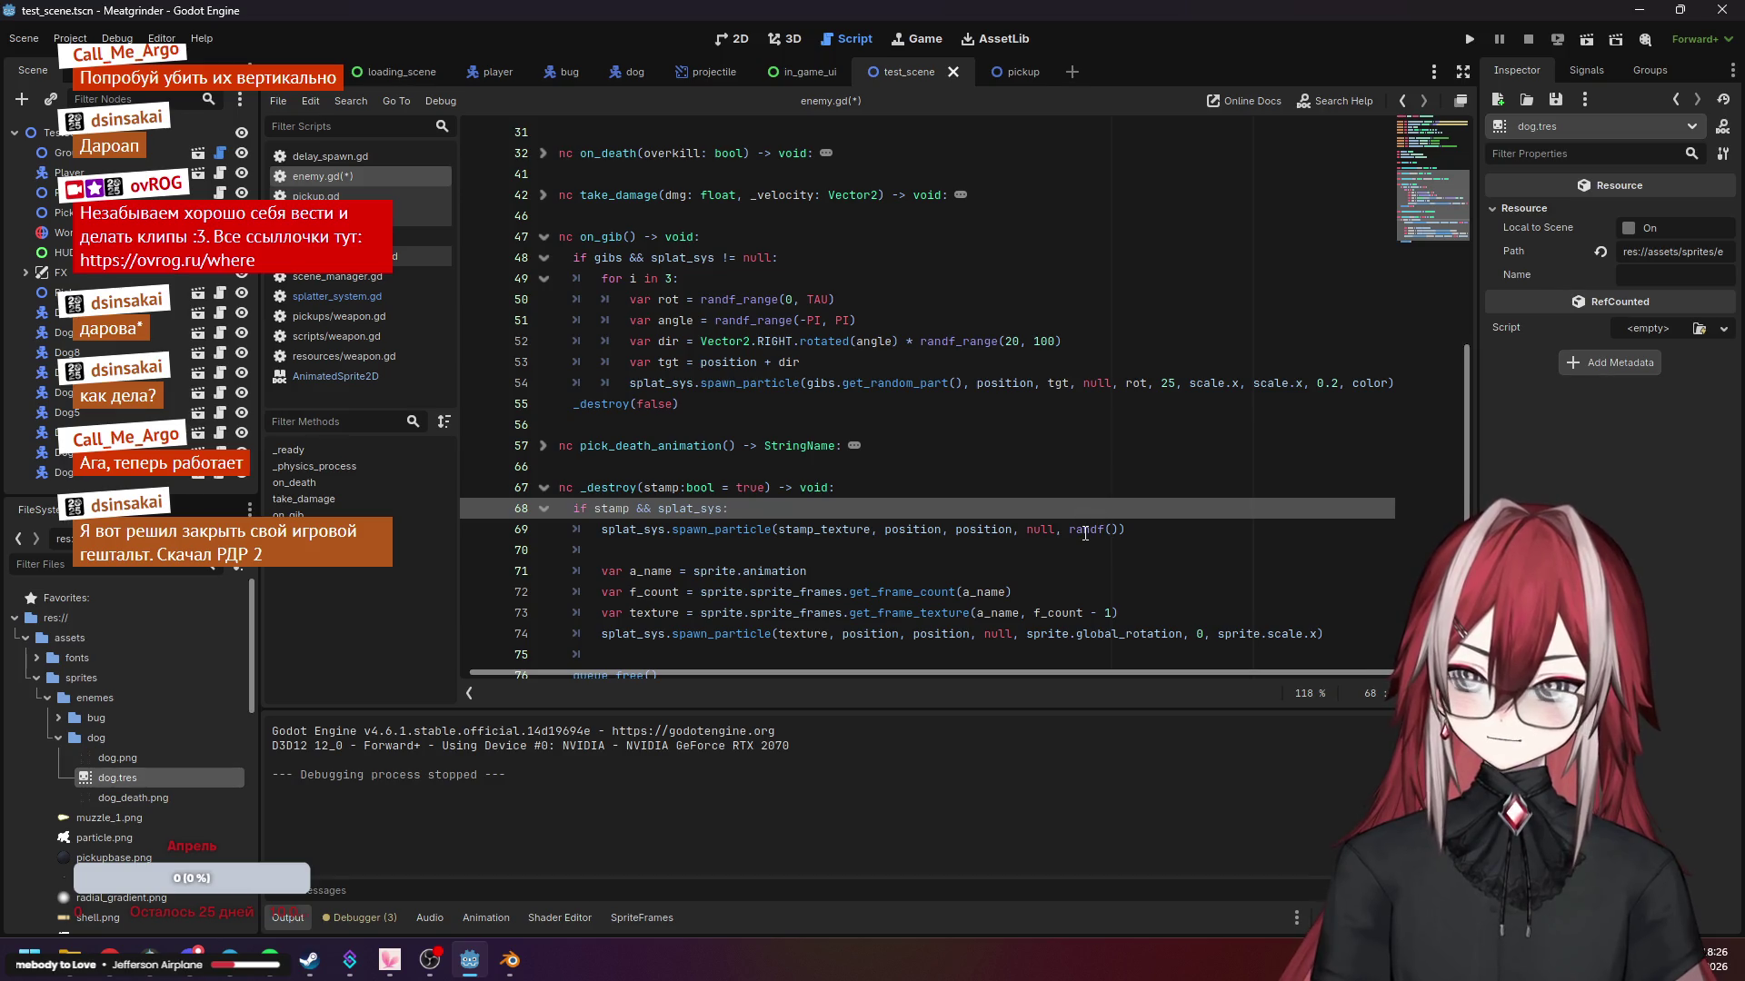
mouse_move(1085, 533)
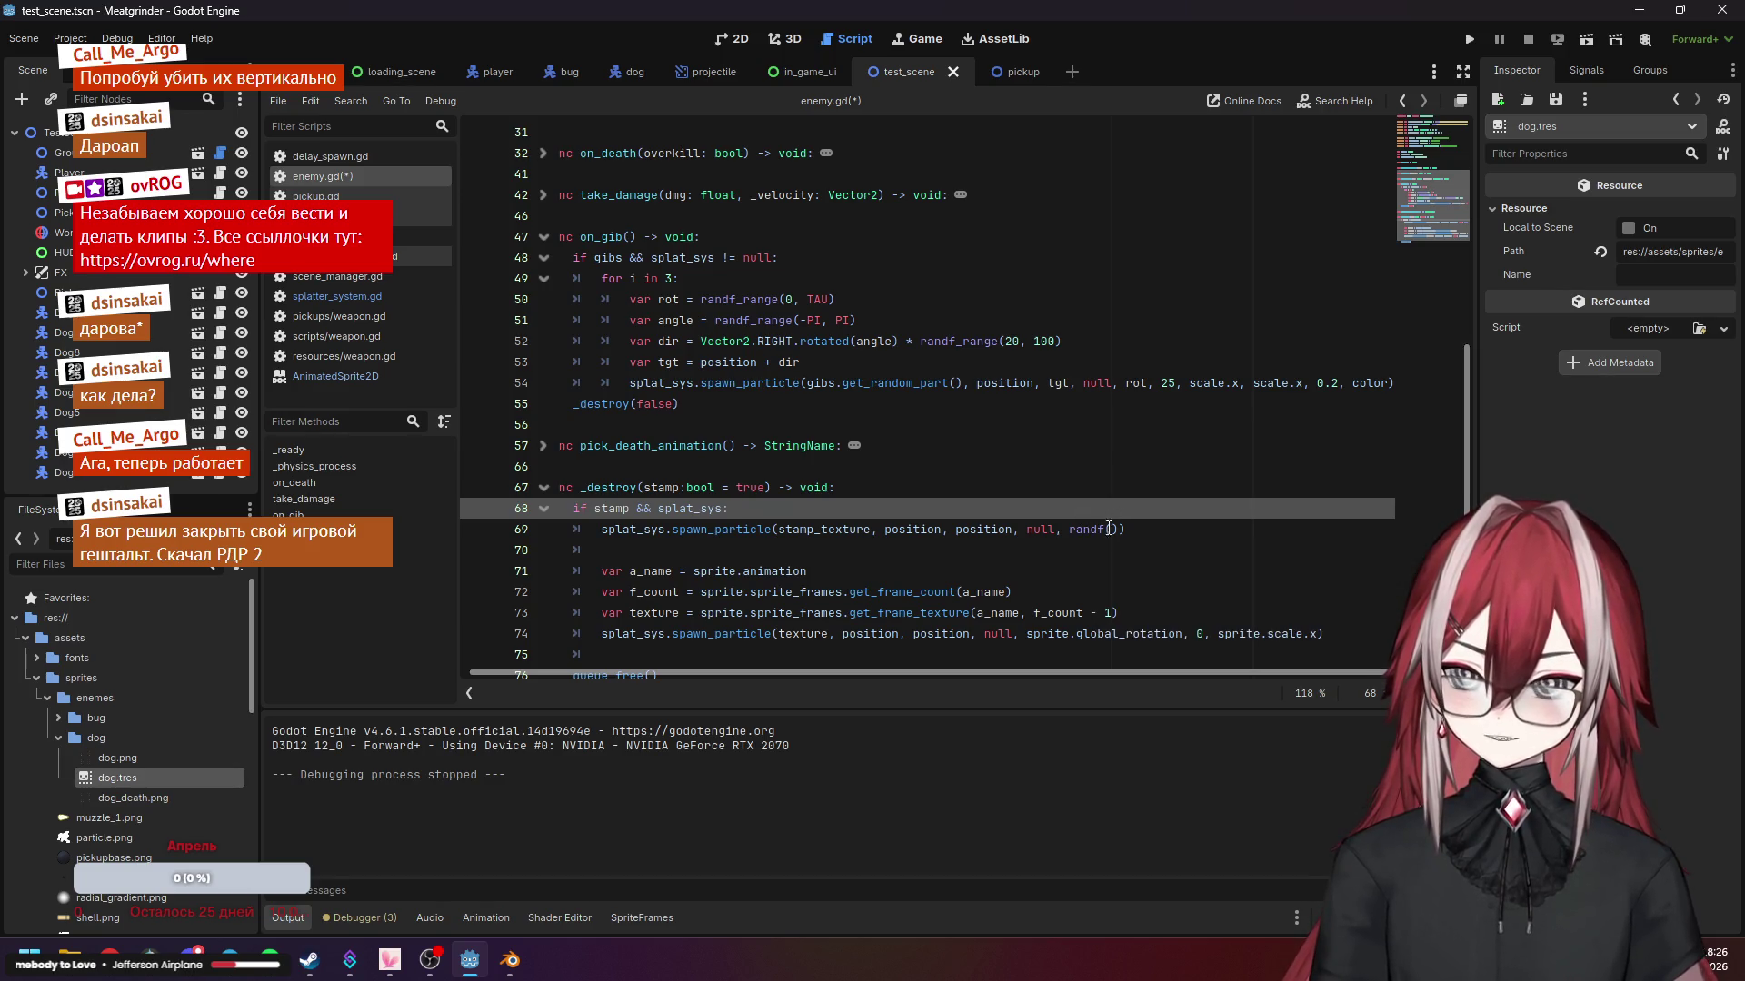
click(1118, 532)
Step: Make the rotation randf() * TAU and append a 0 argument
text(*Th)
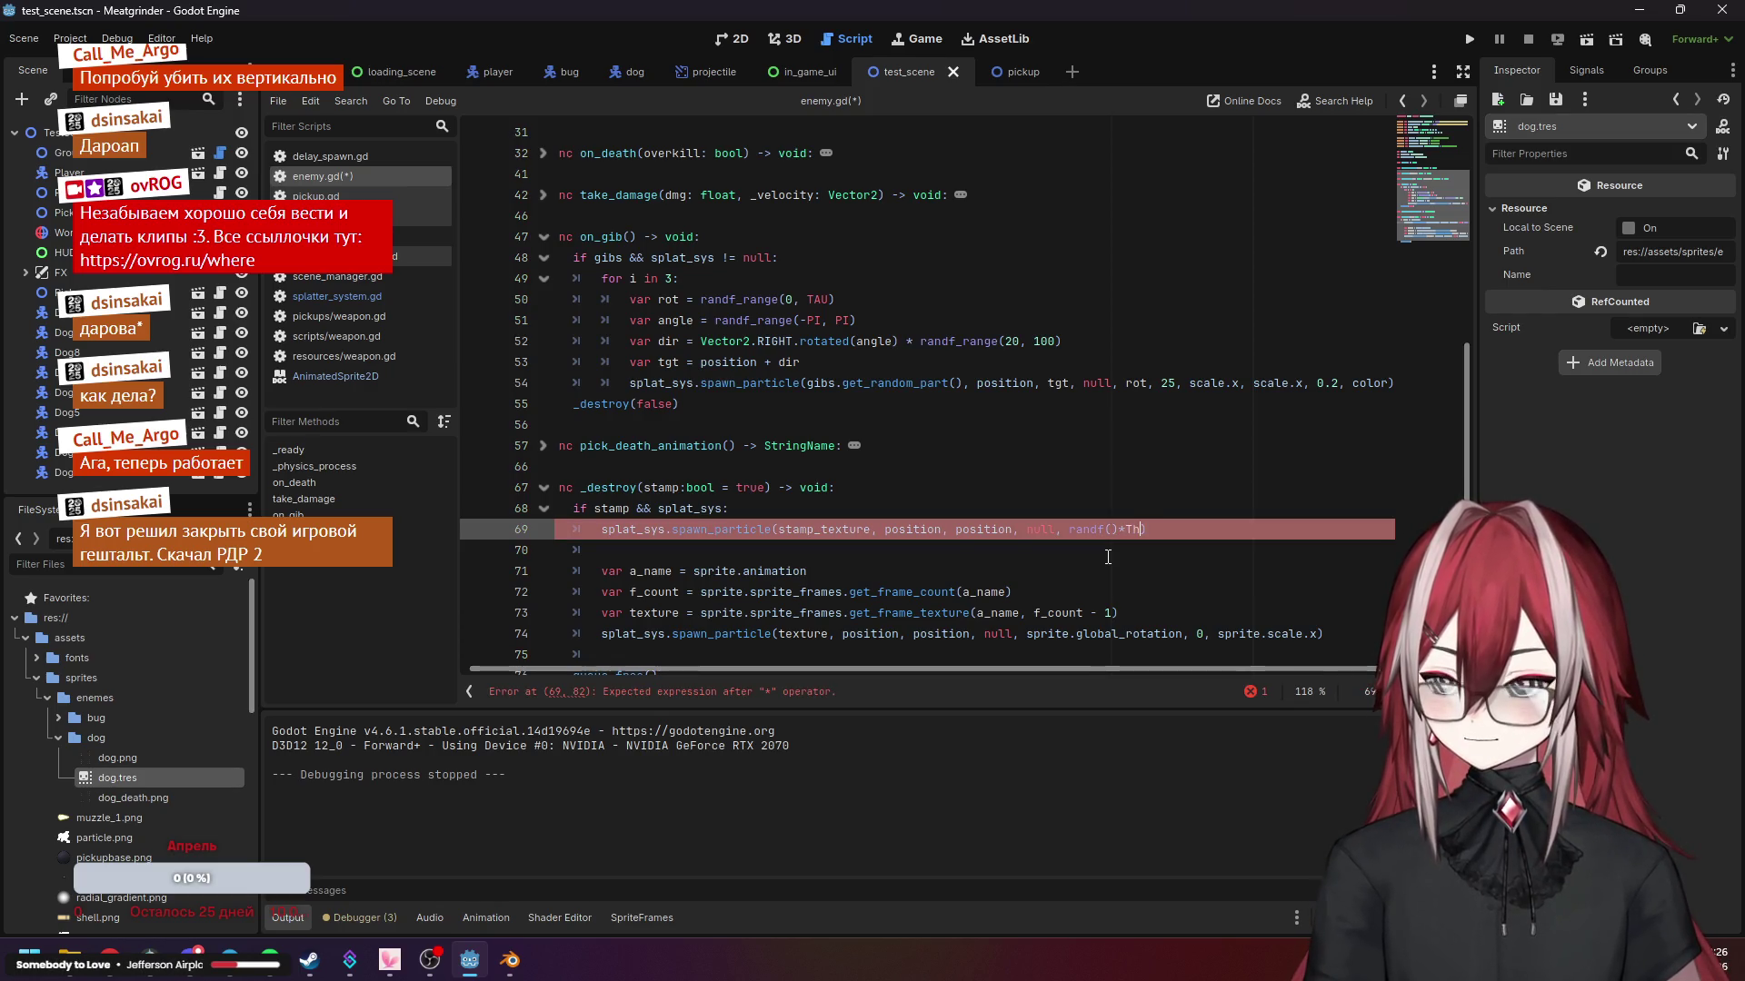
key(BackSpace)
key(BackSpace)
key(BackSpace)
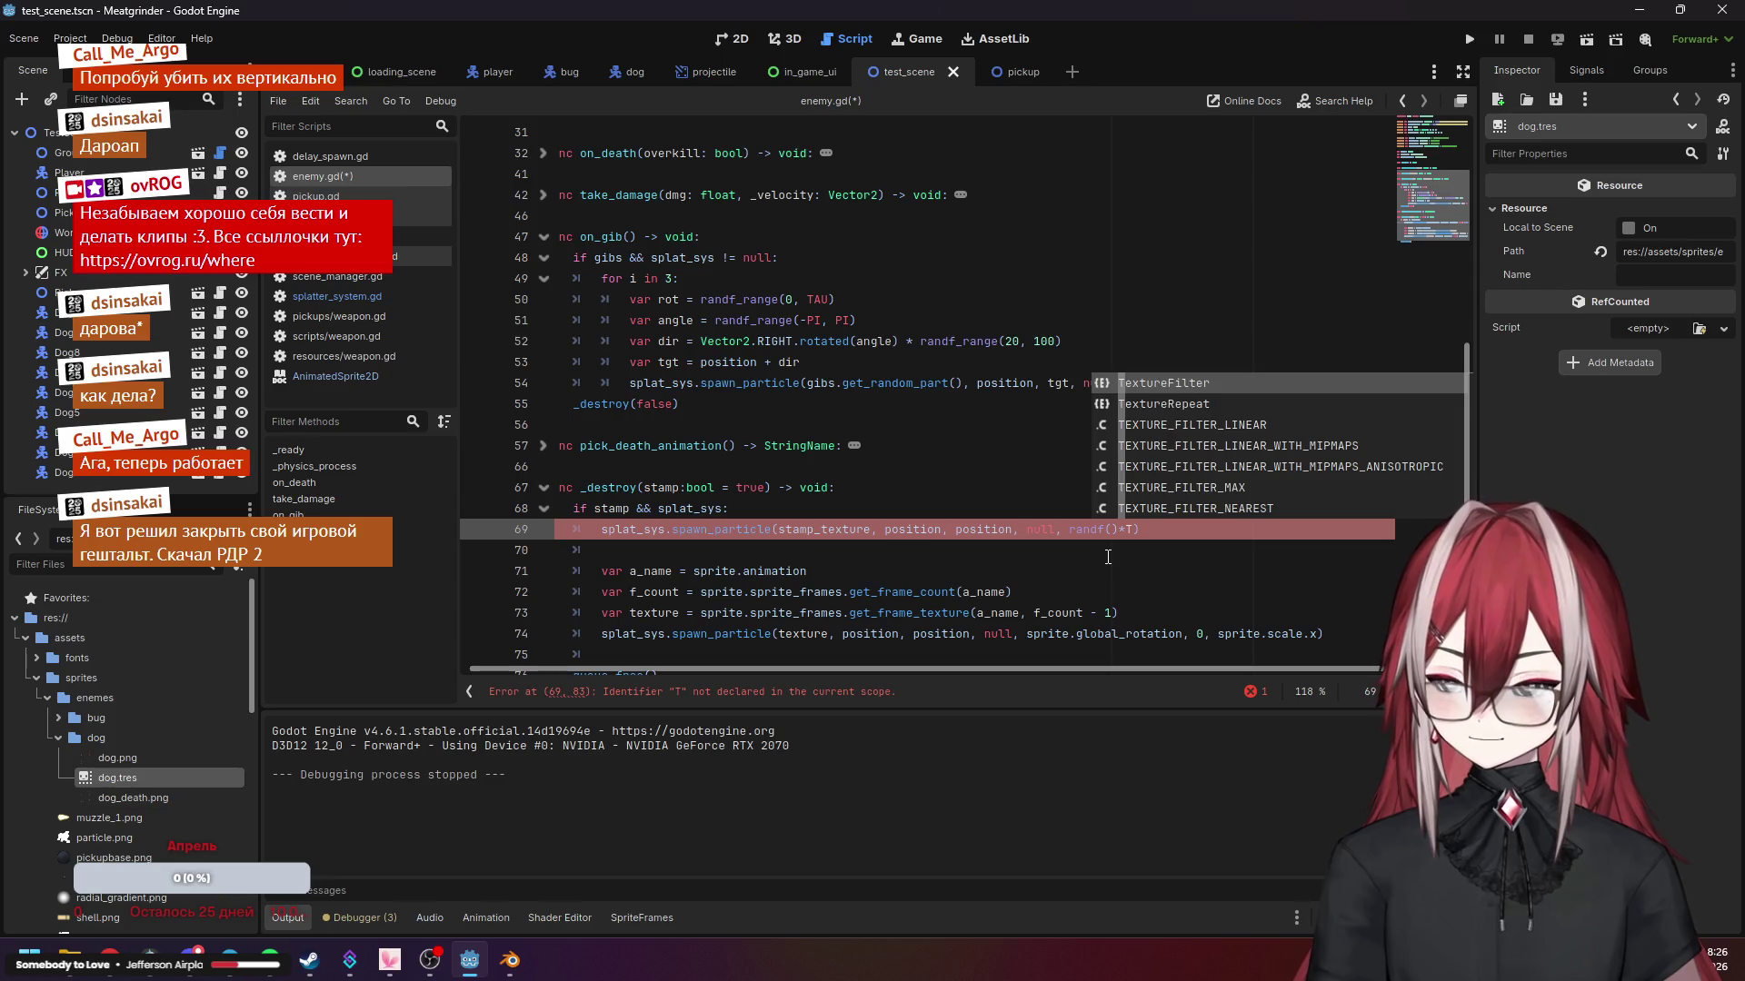
text(P)
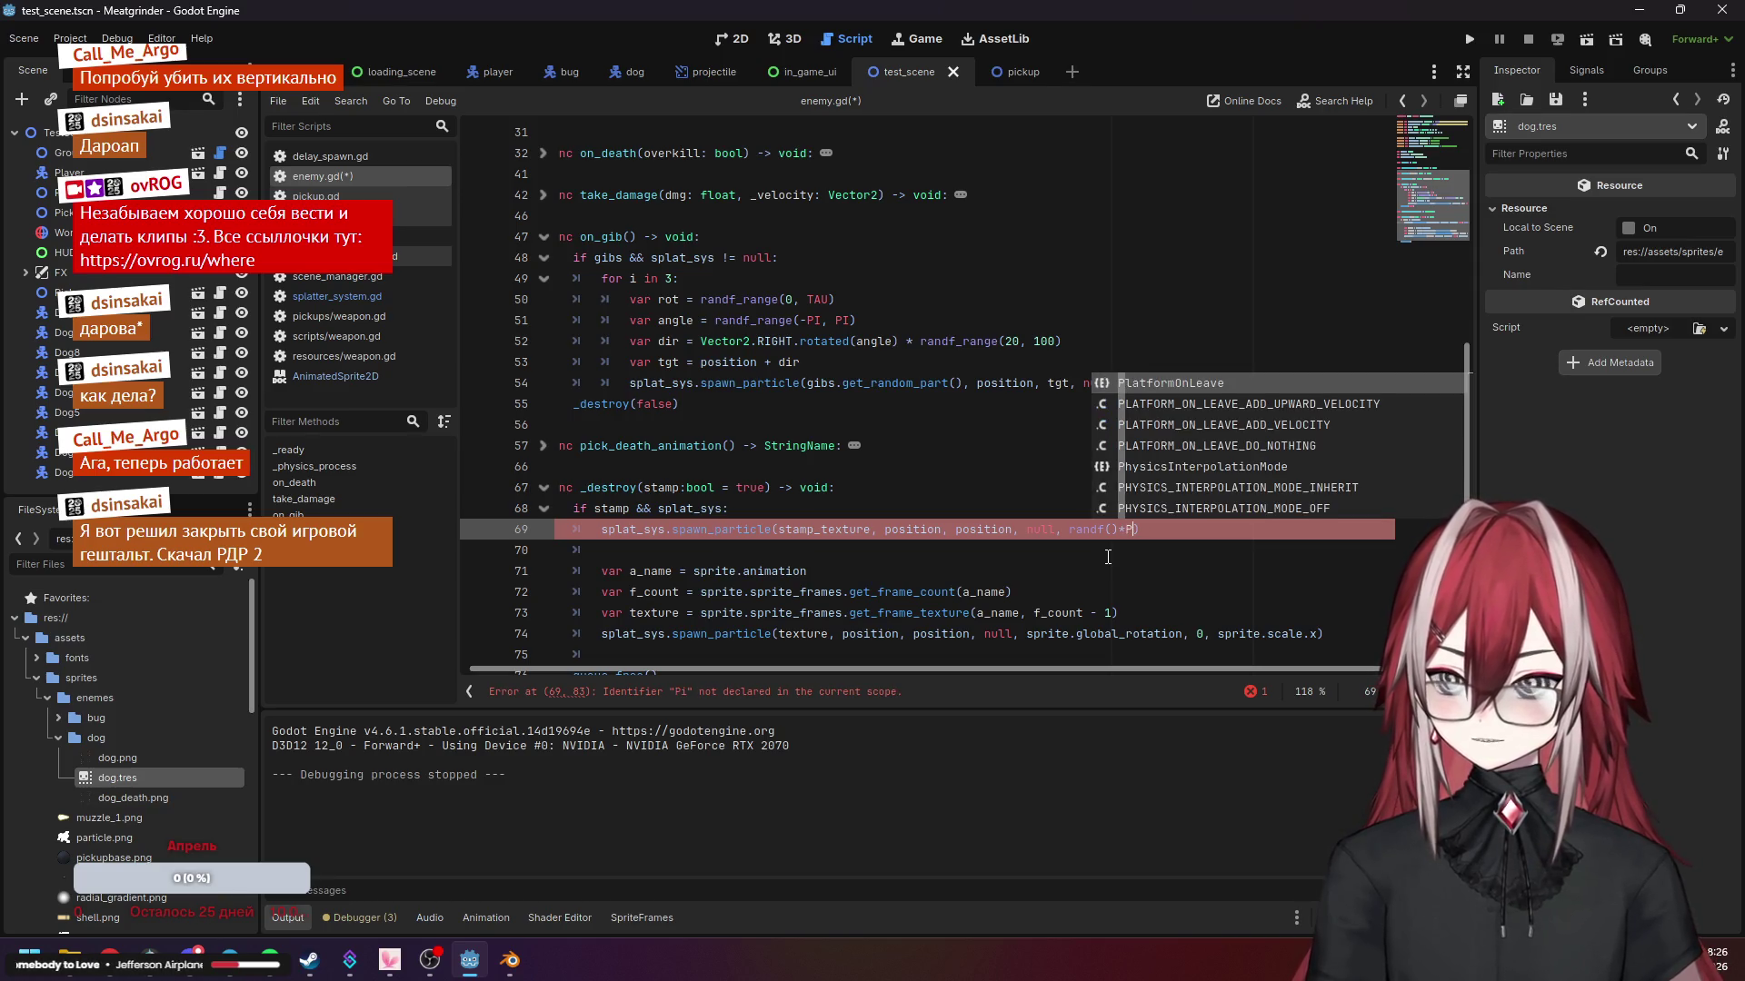
key(BackSpace)
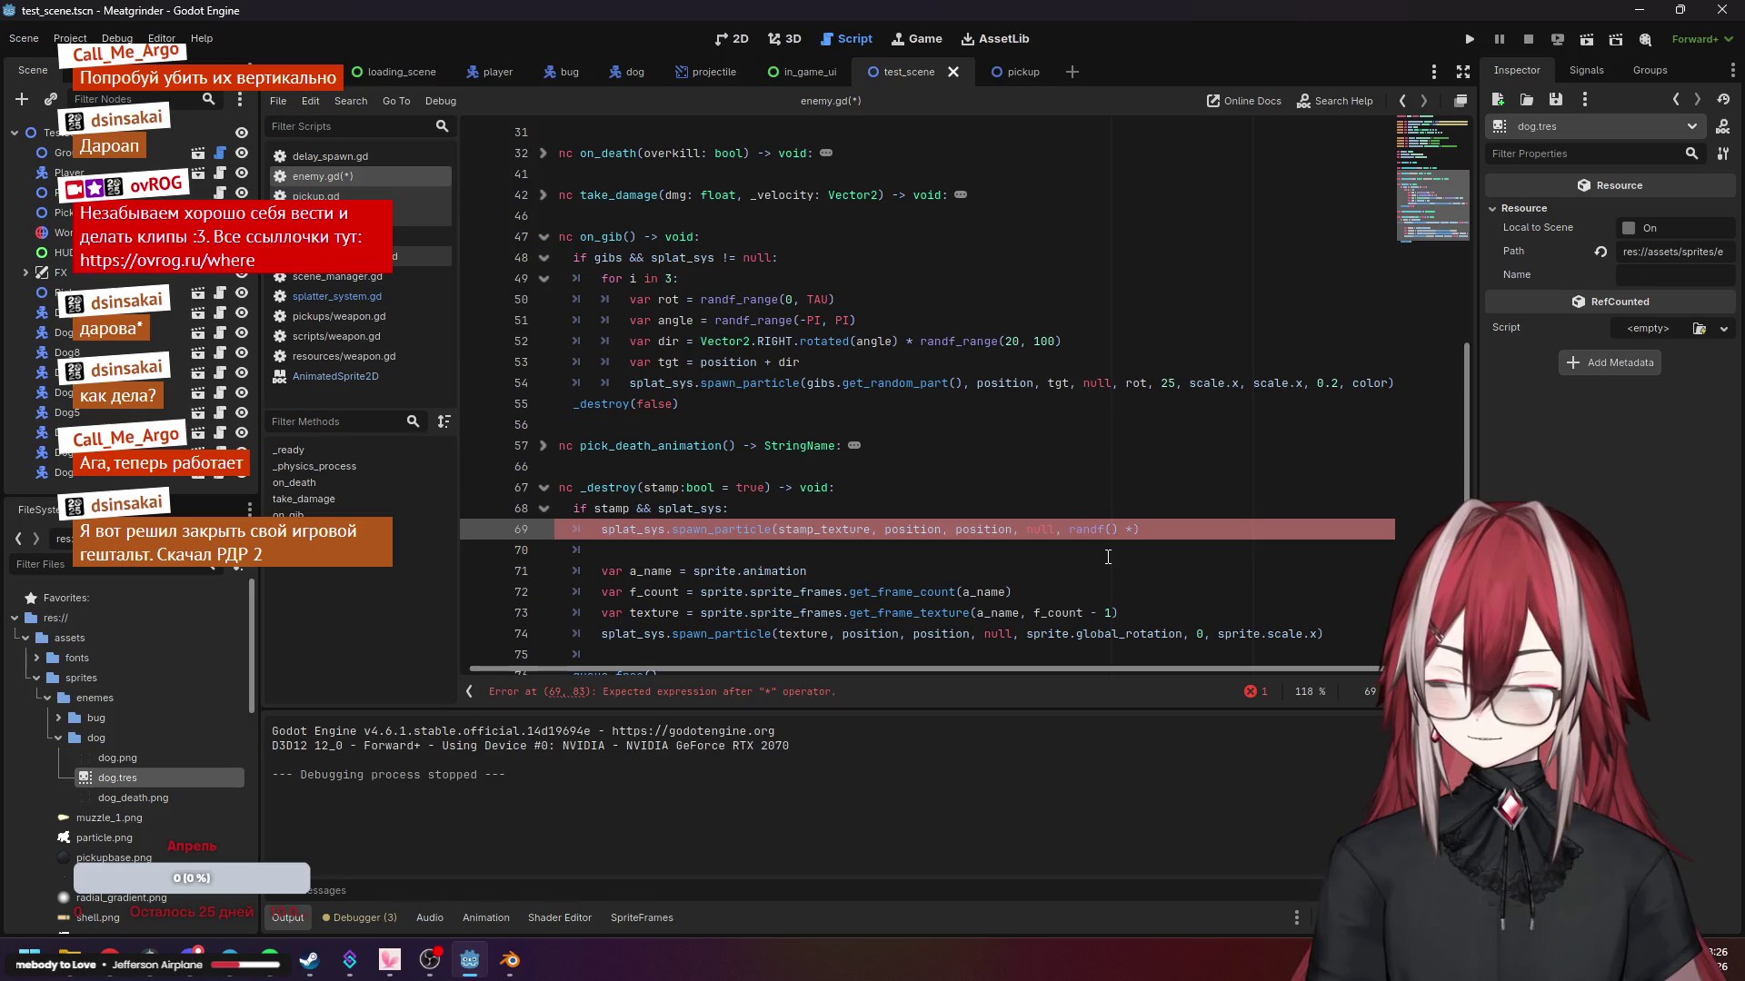
text(THE)
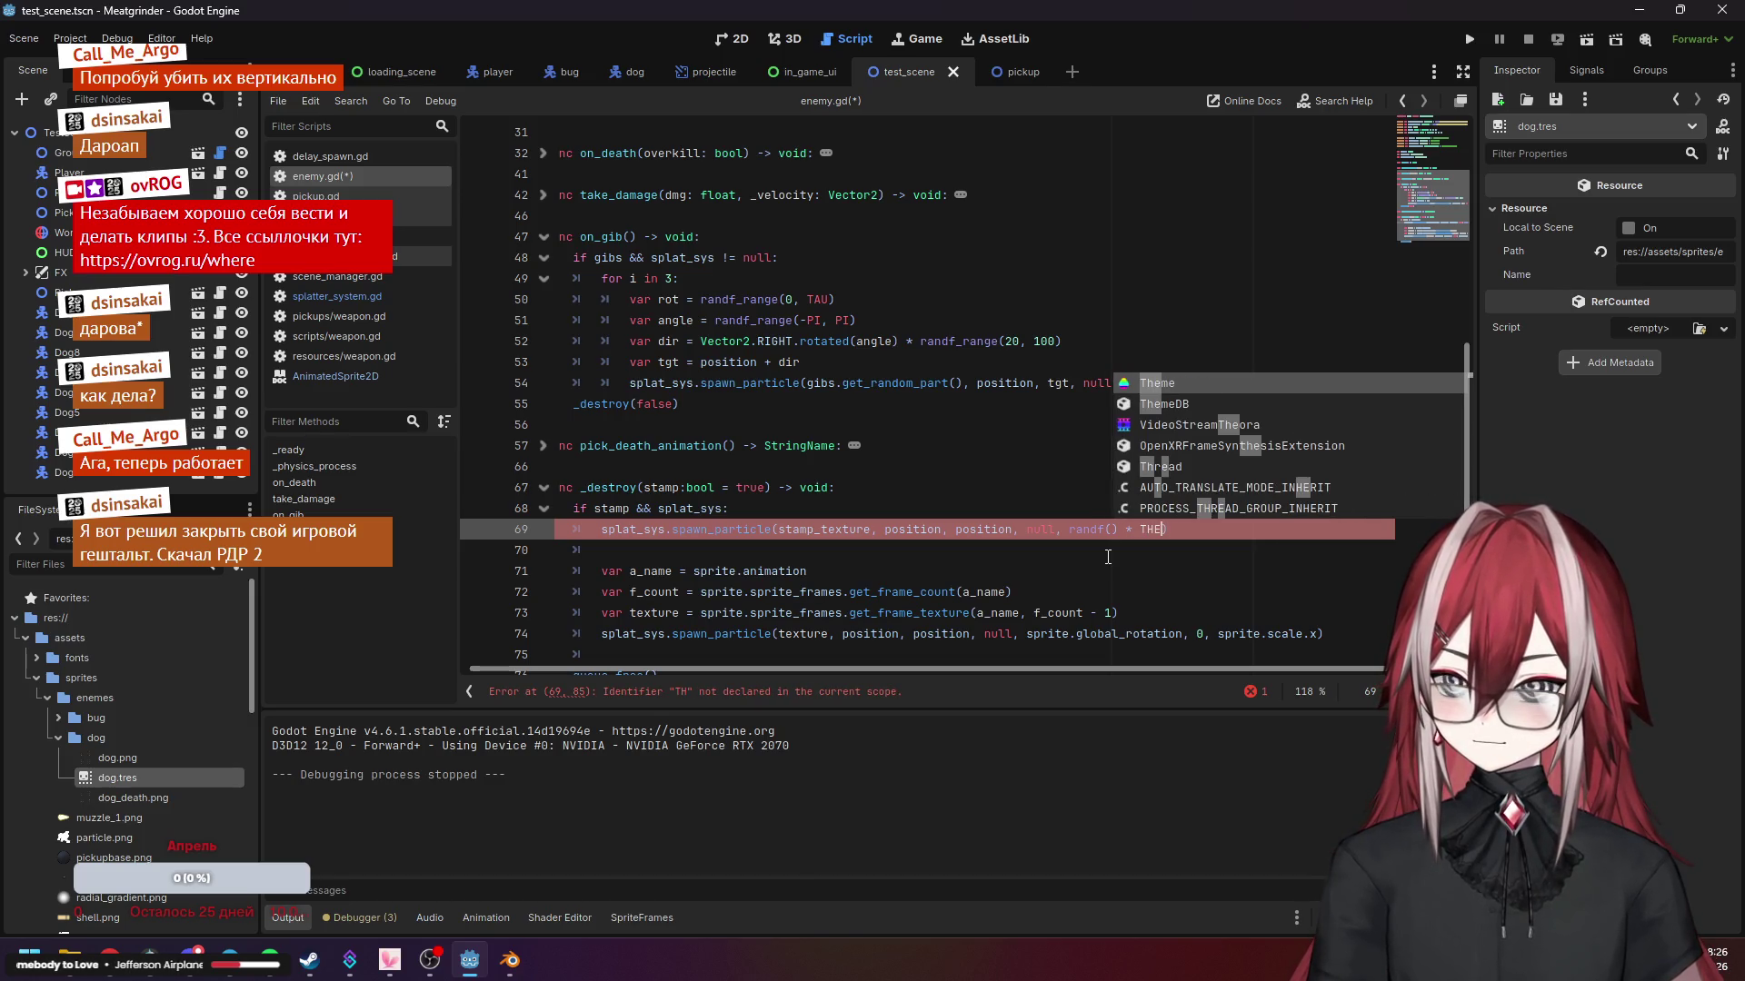
key(BackSpace)
key(BackSpace)
key(BackSpace)
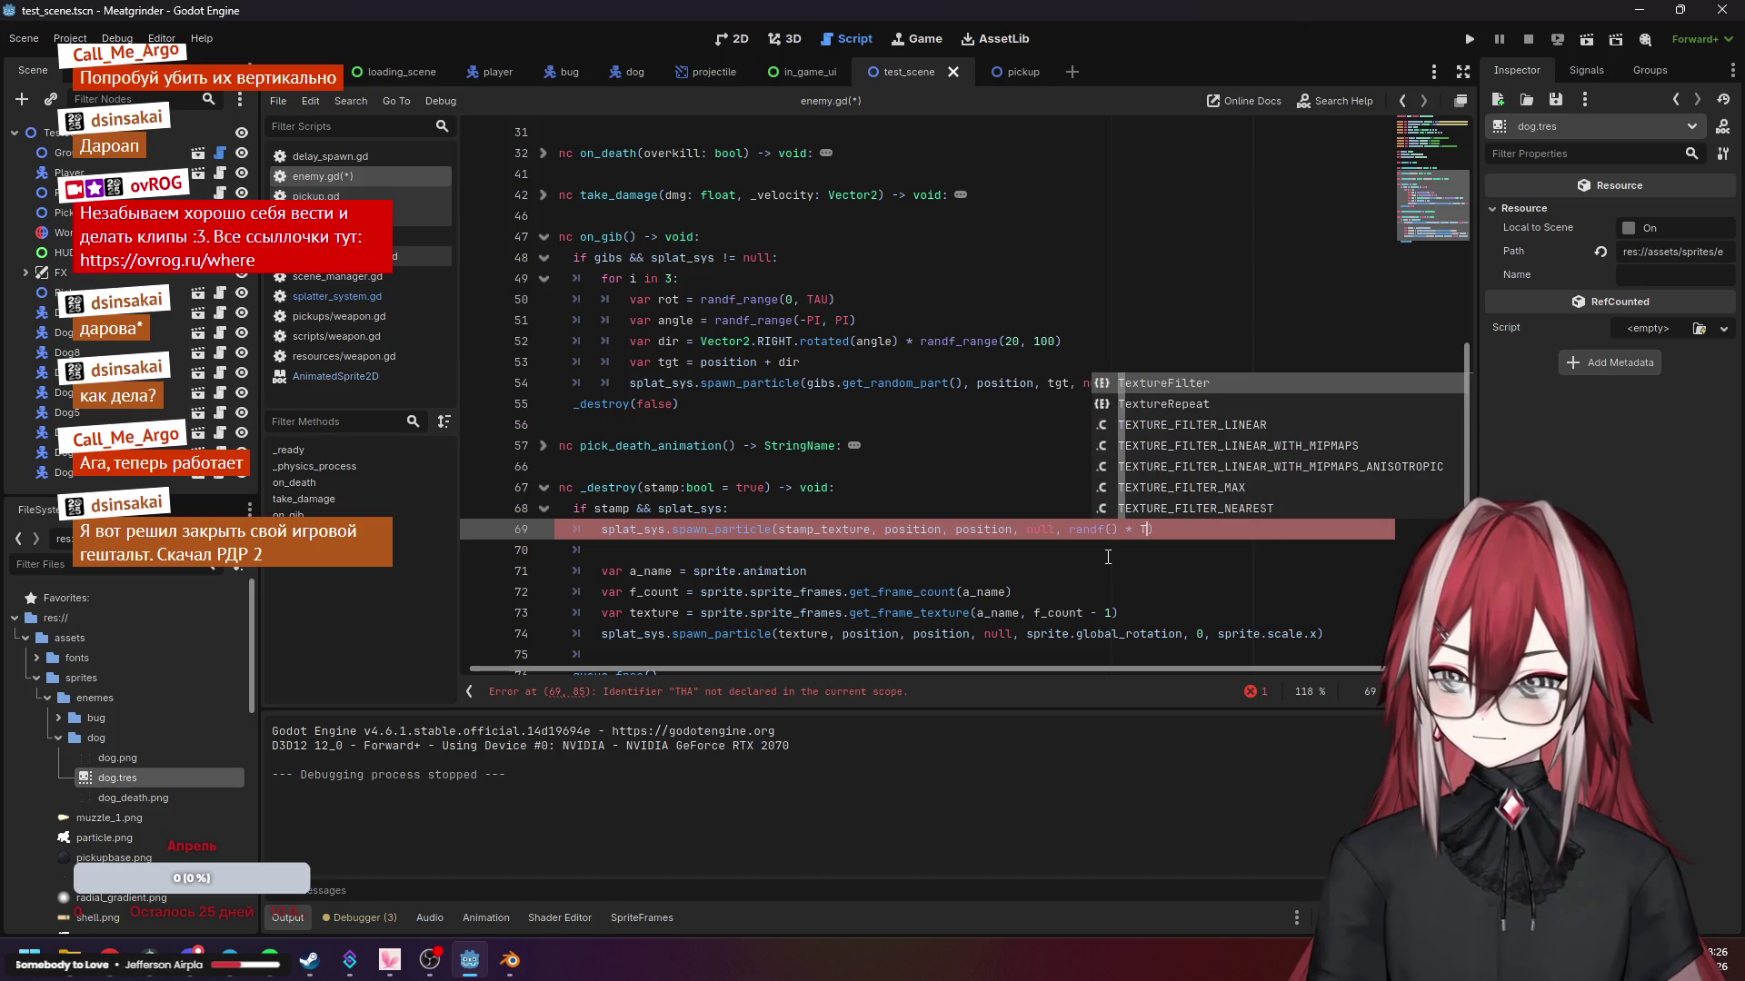
text(PI)
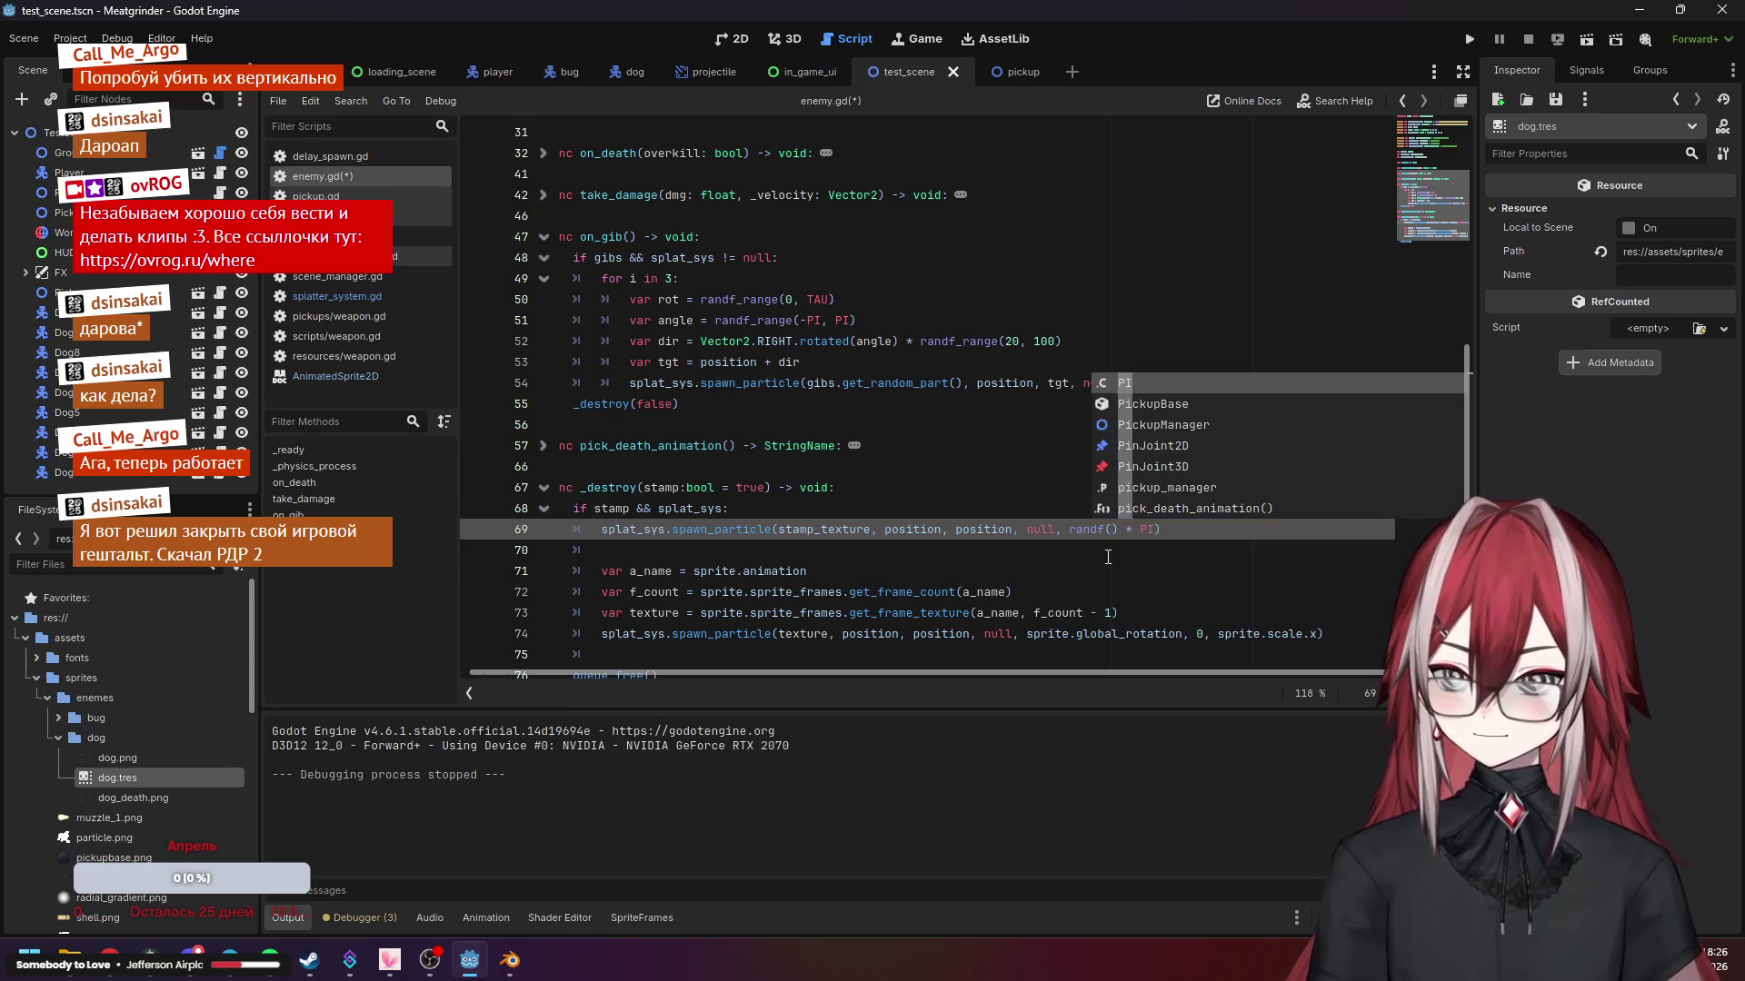
key(Escape)
key(Up)
key(Up)
key(Up)
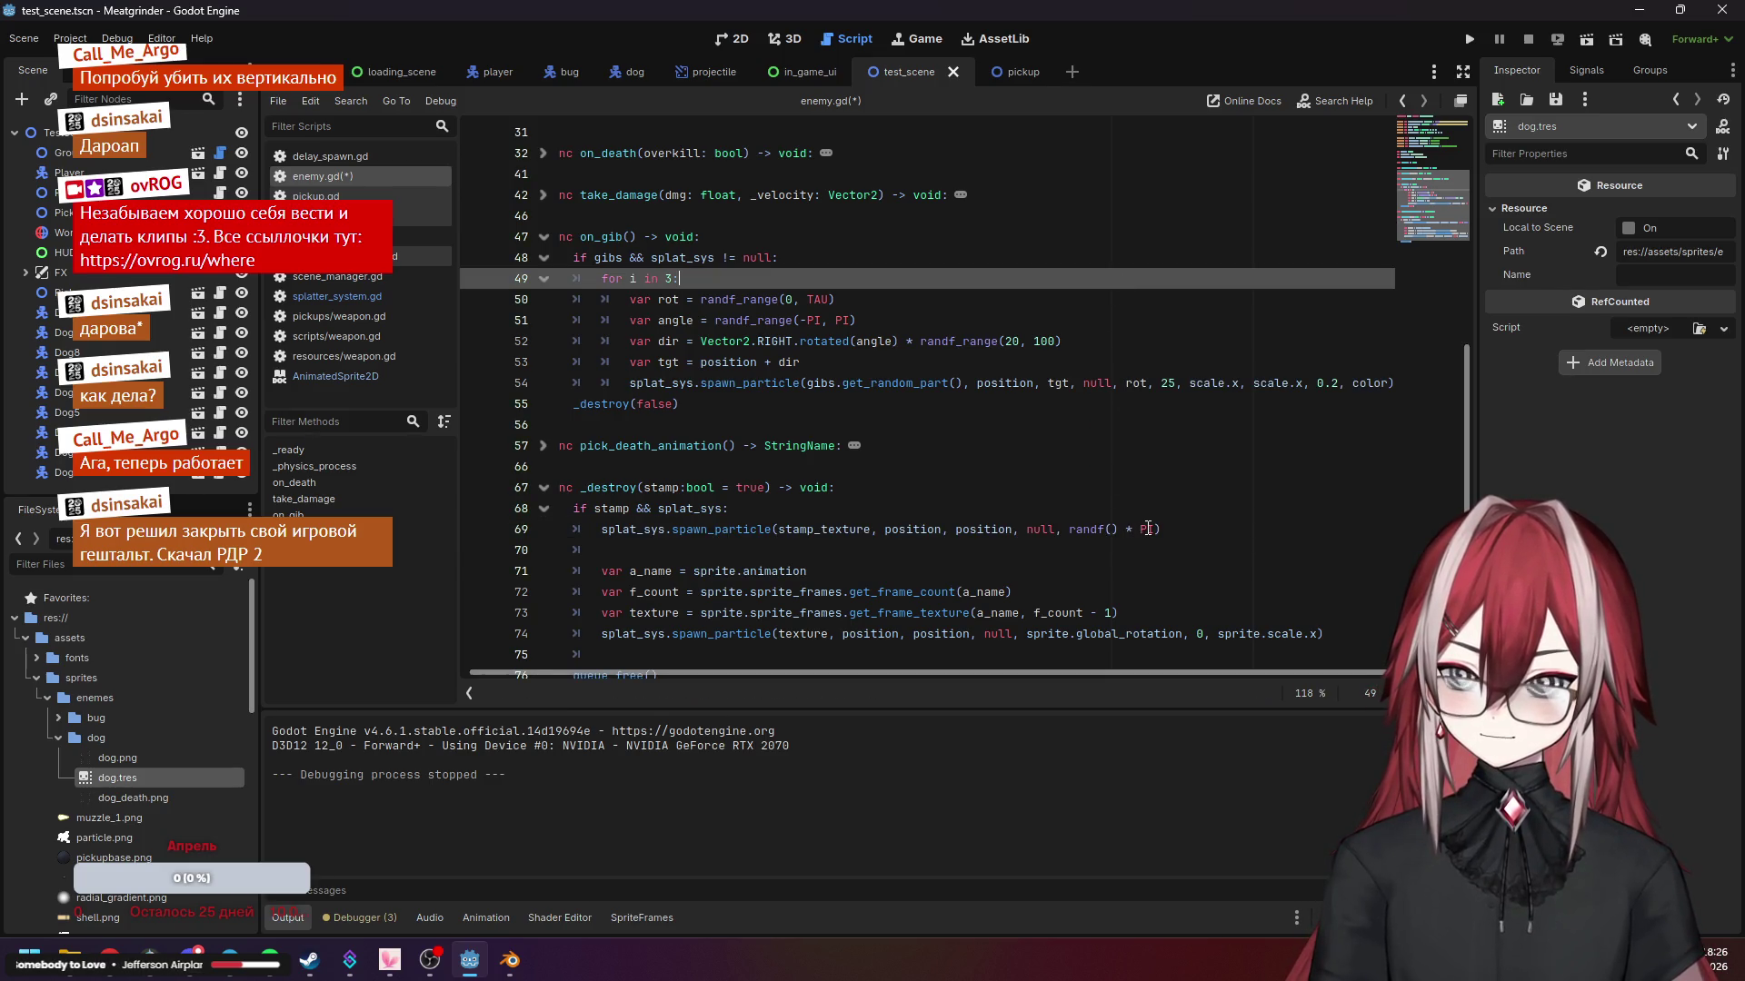
double_click(1148, 529)
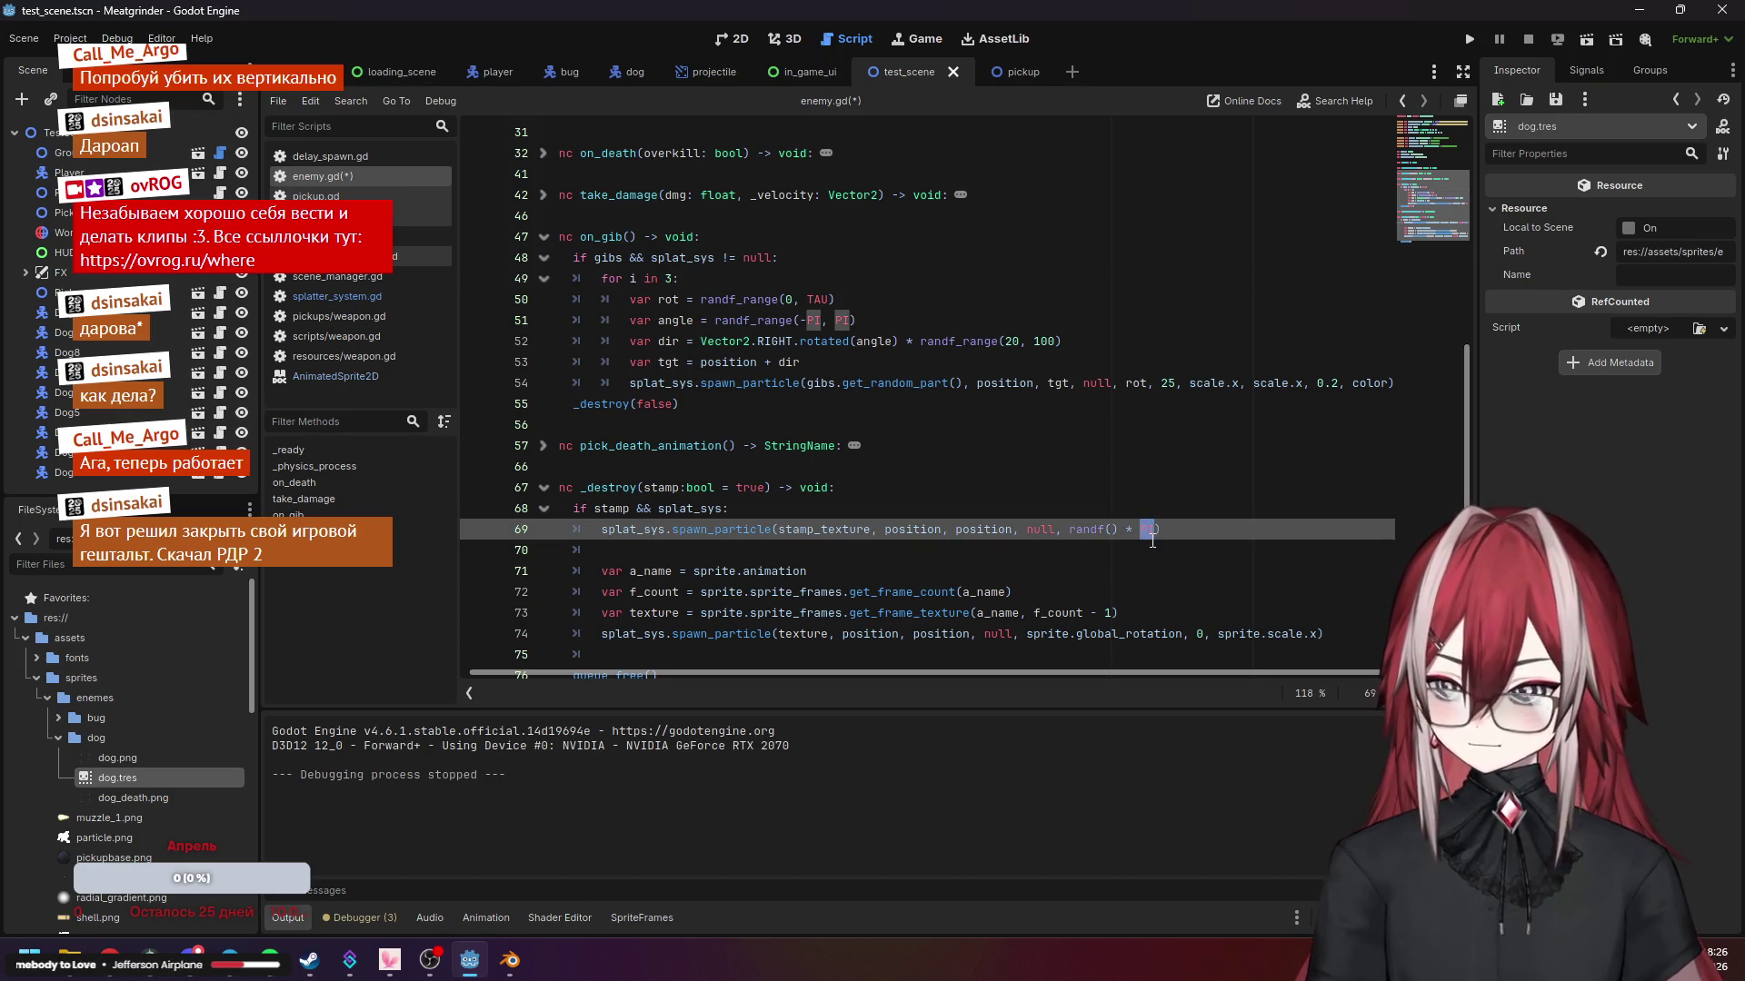
text(TAU)
click(1125, 568)
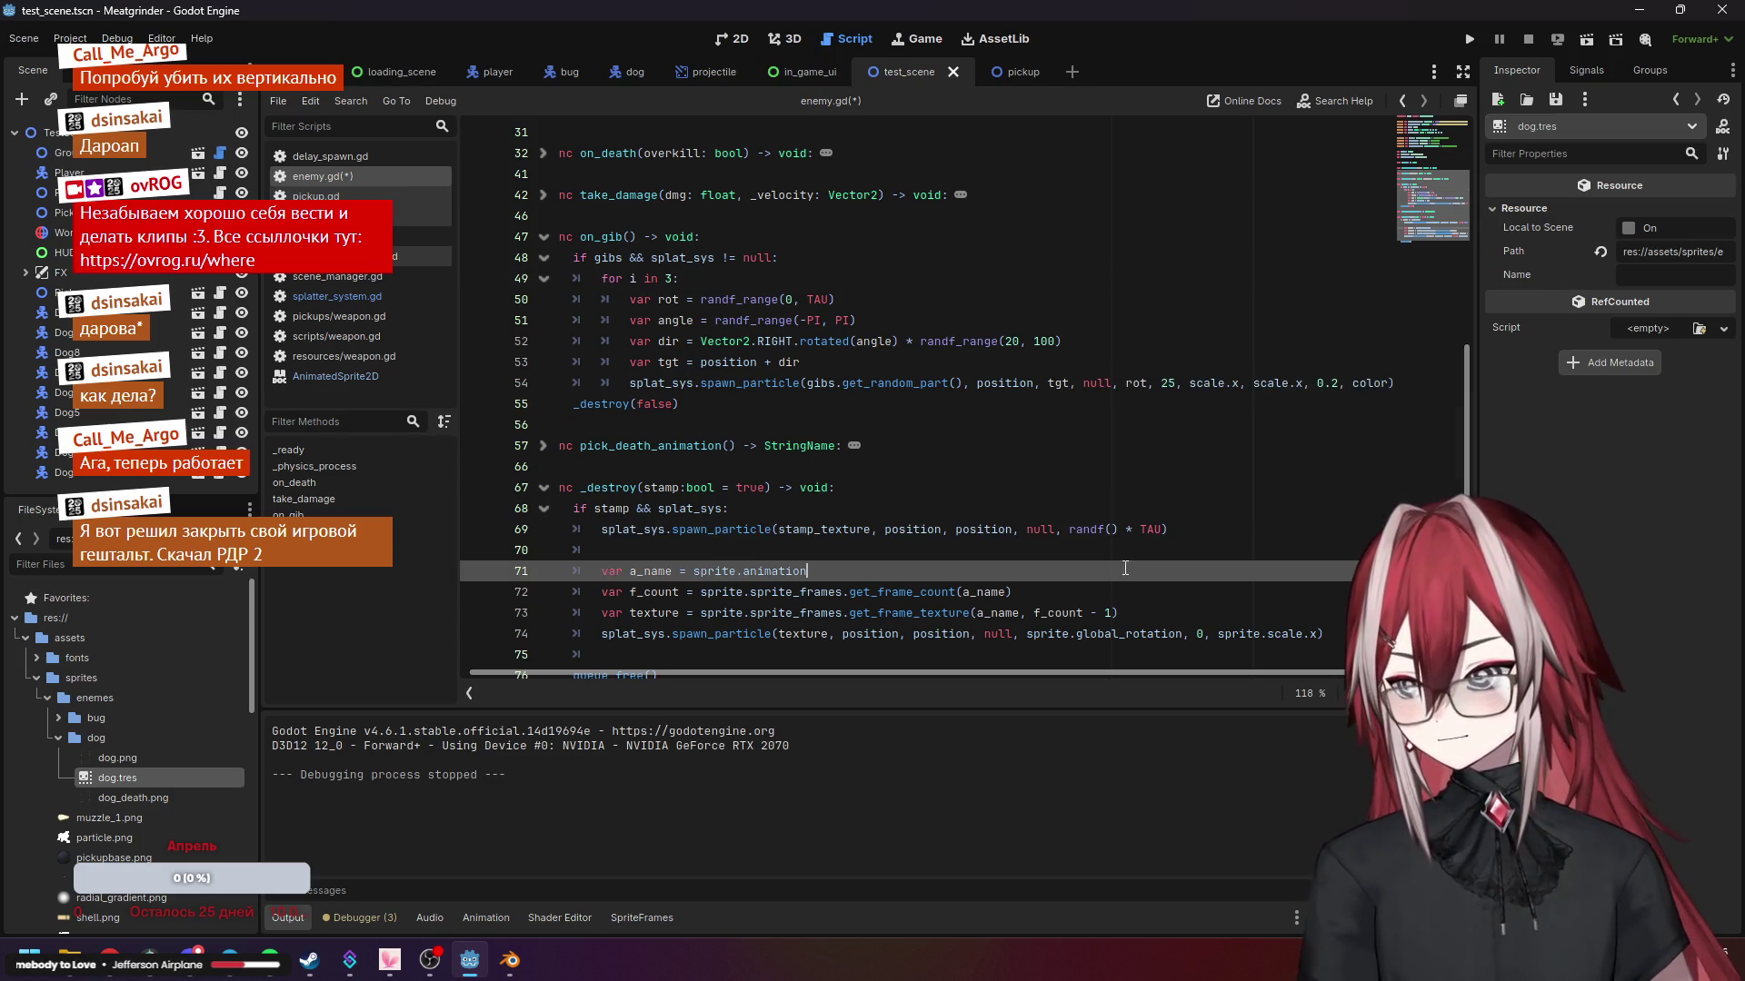
click(1192, 532)
key(Left)
text(,)
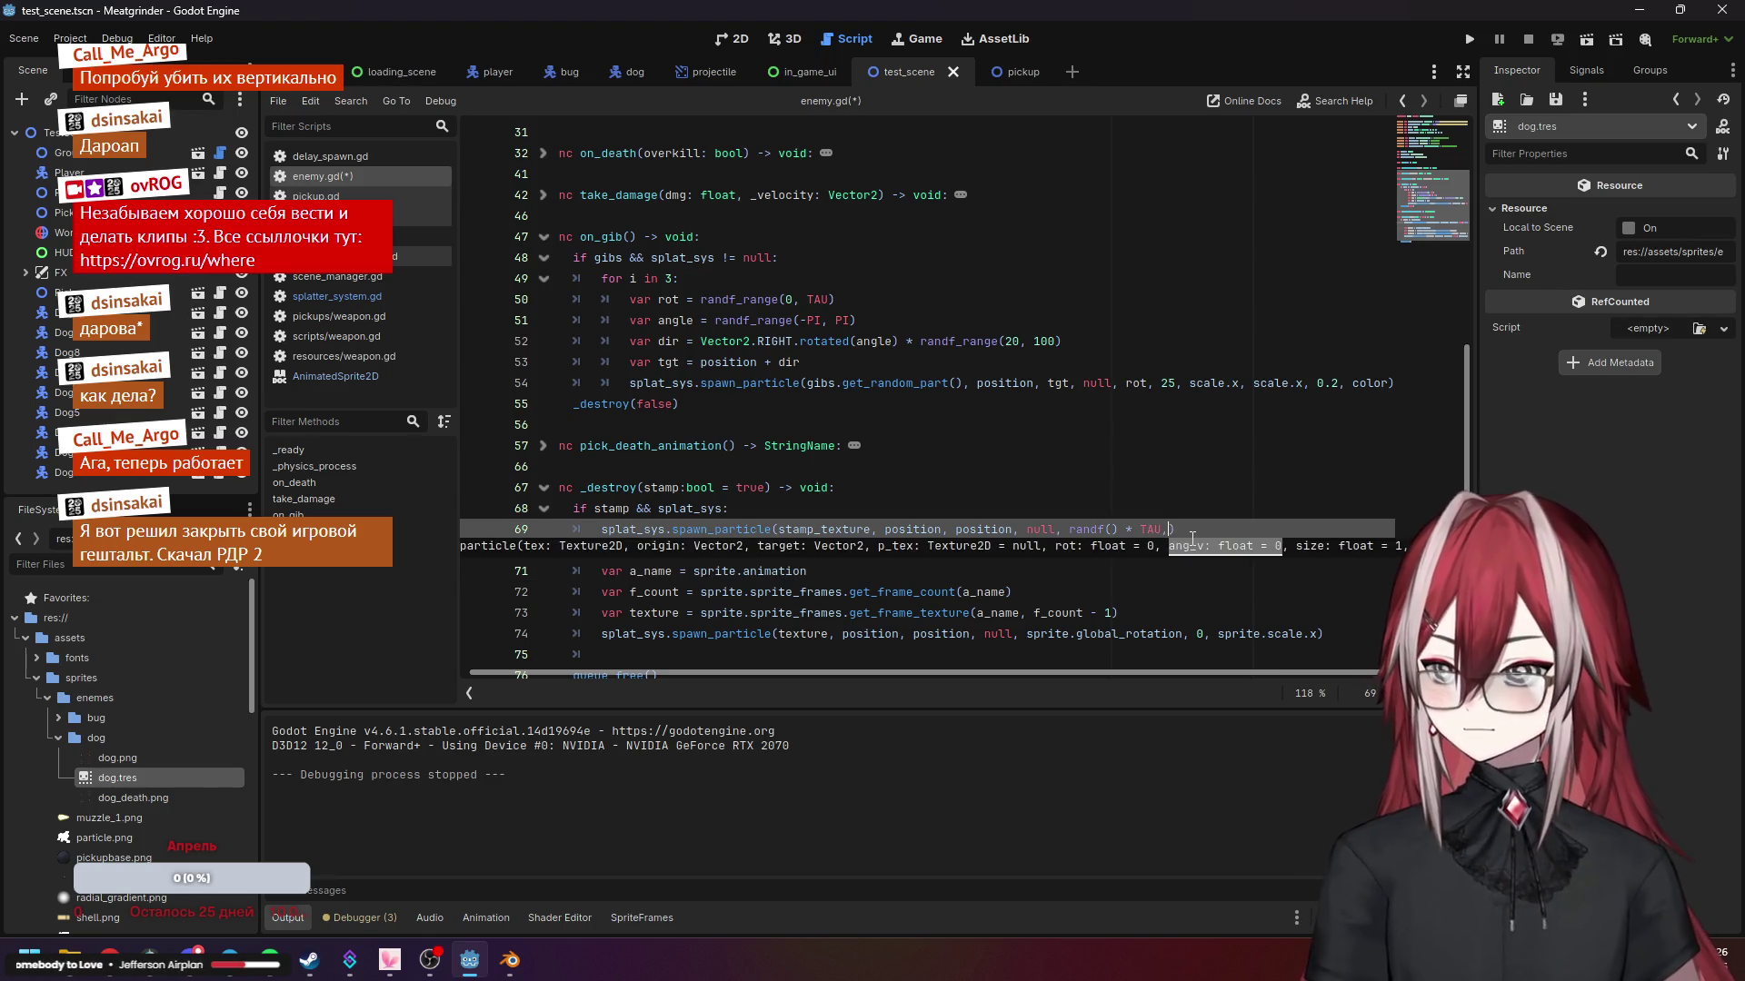
text( 0,)
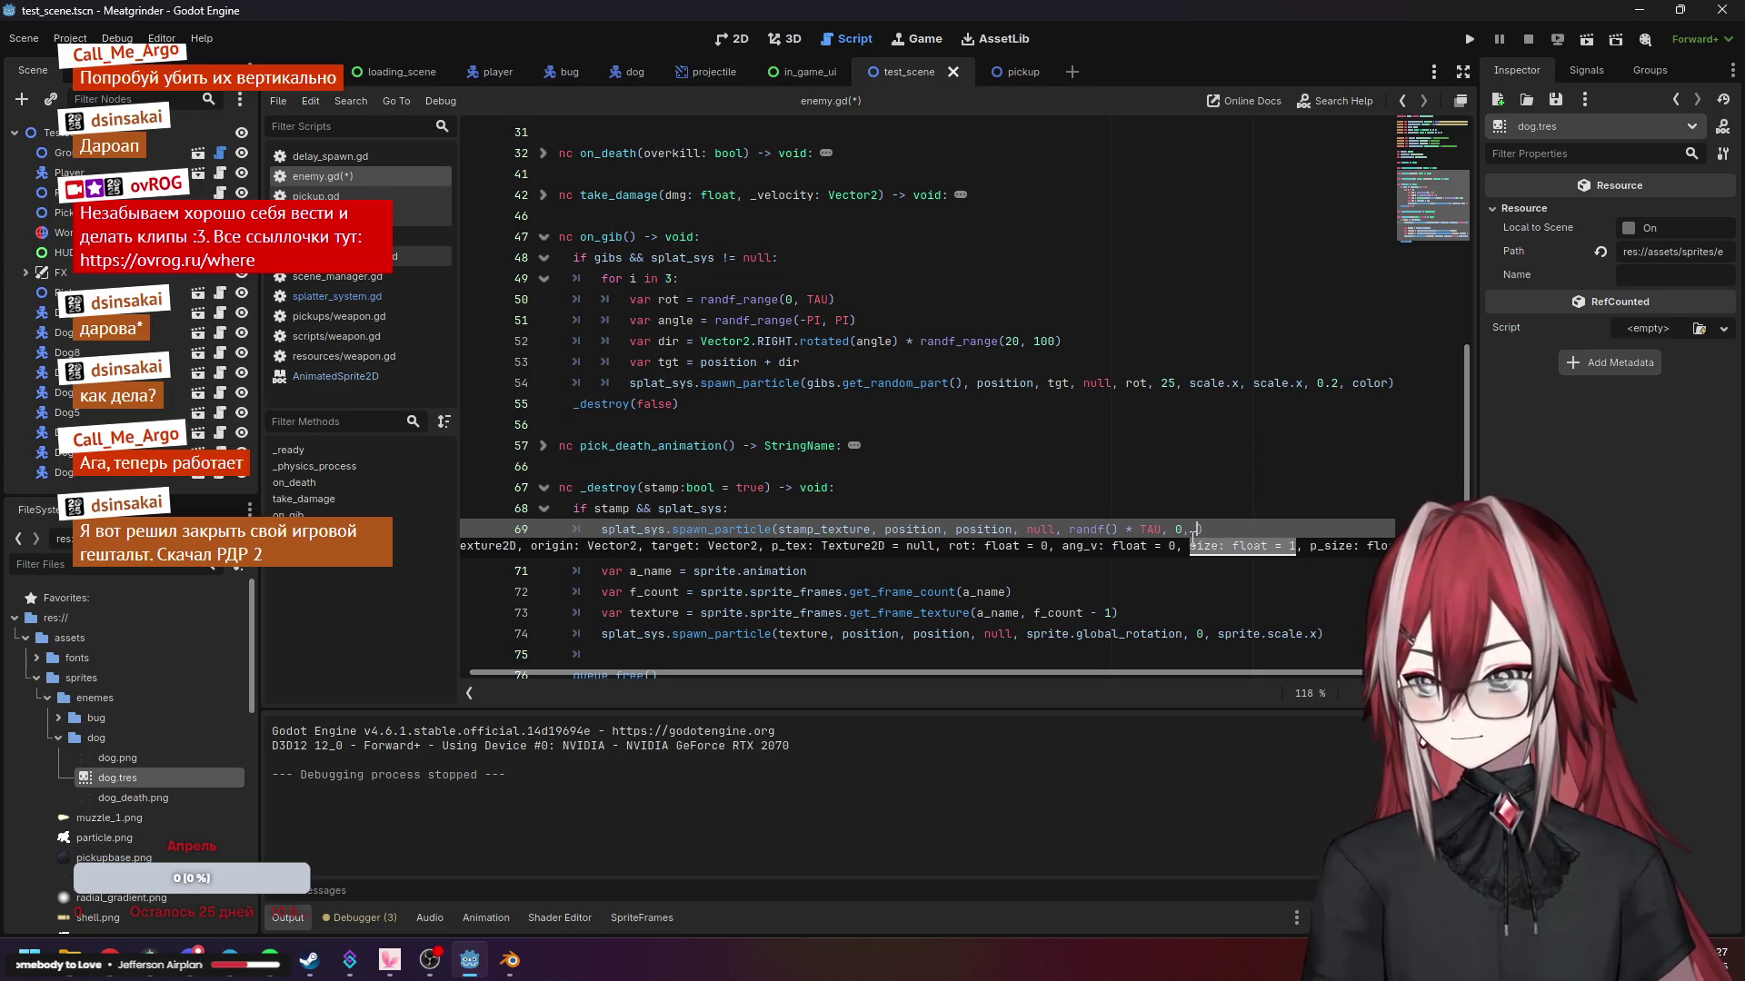
Step: Append scale.x, 0, 0 and color, copied from the on_gib call, to the stamp arguments
click(1198, 383)
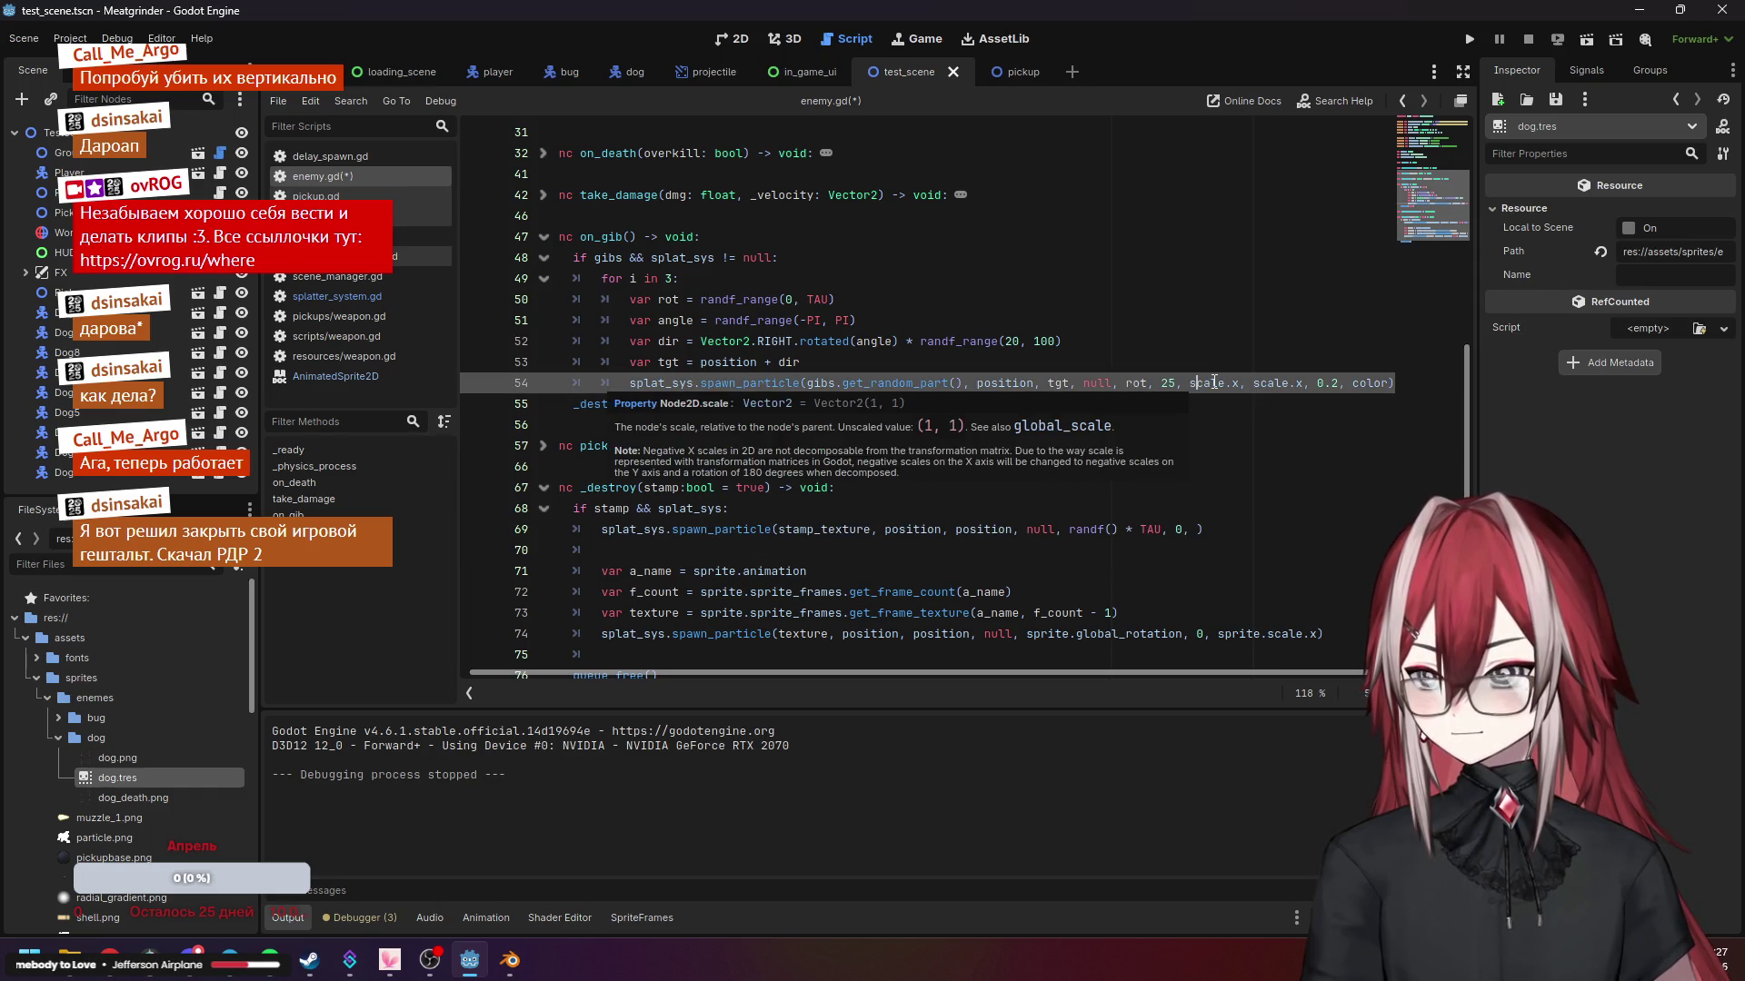
drag(1188, 383, 1240, 384)
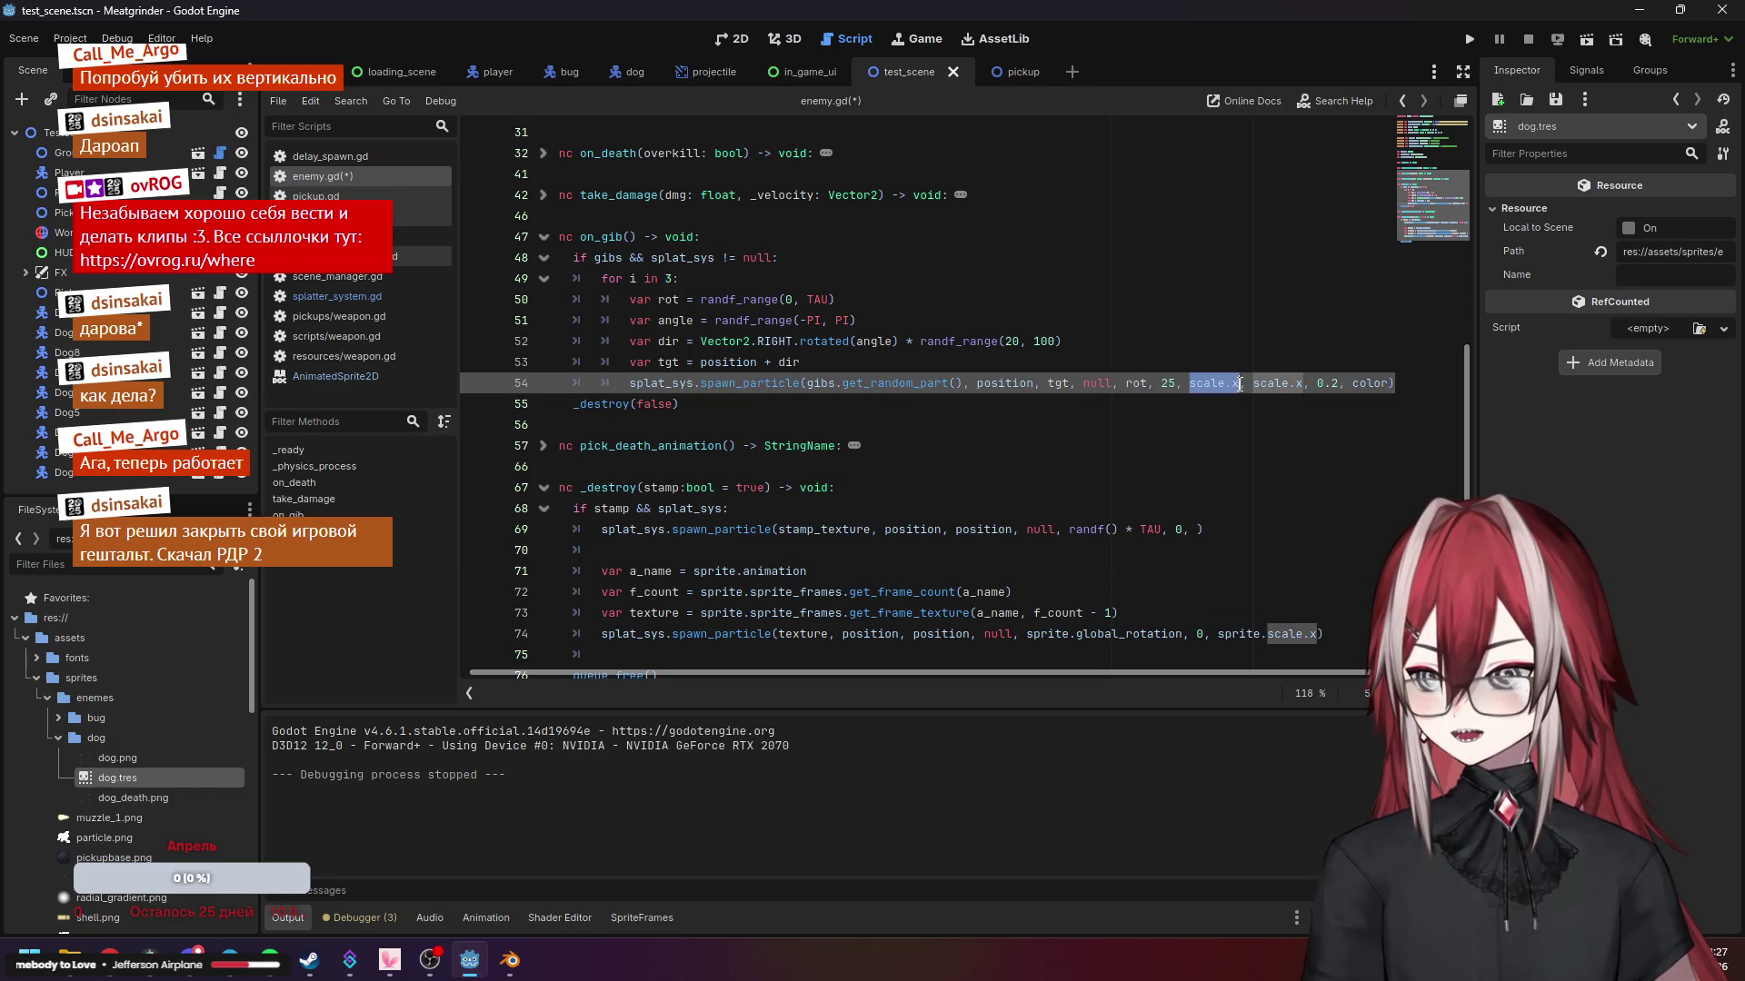
key(ctrl+c)
click(1196, 529)
key(ctrl+v)
text(,)
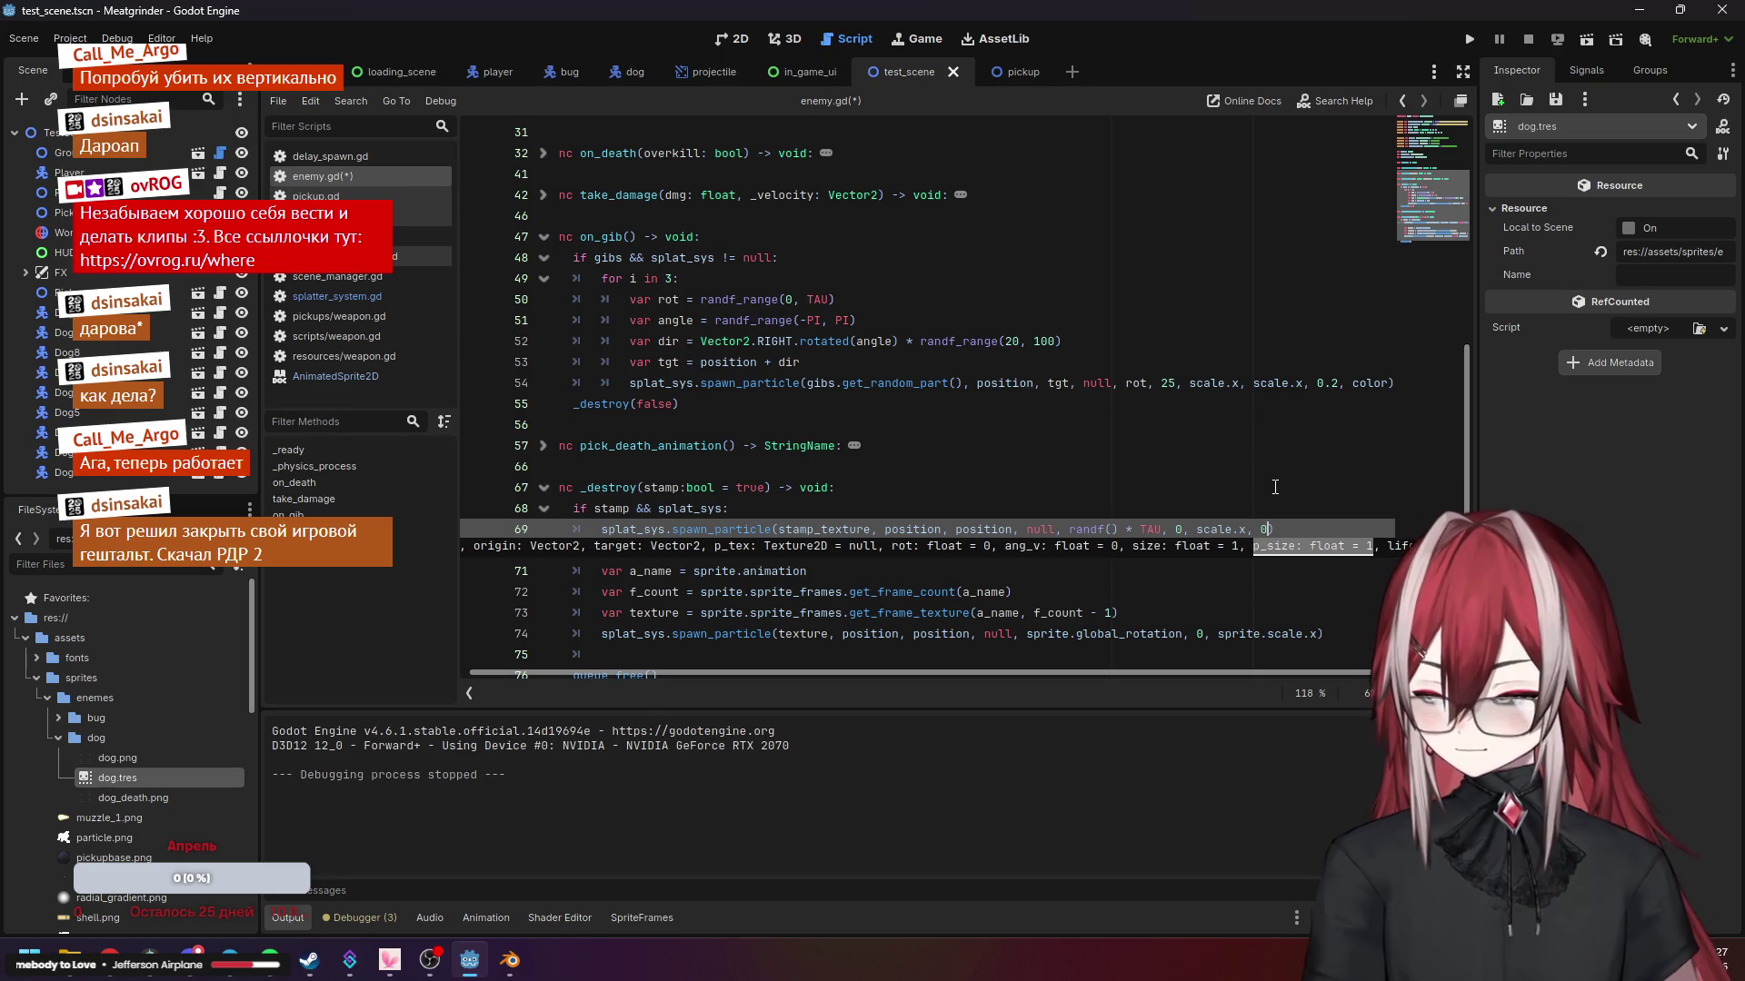
text(, 0)
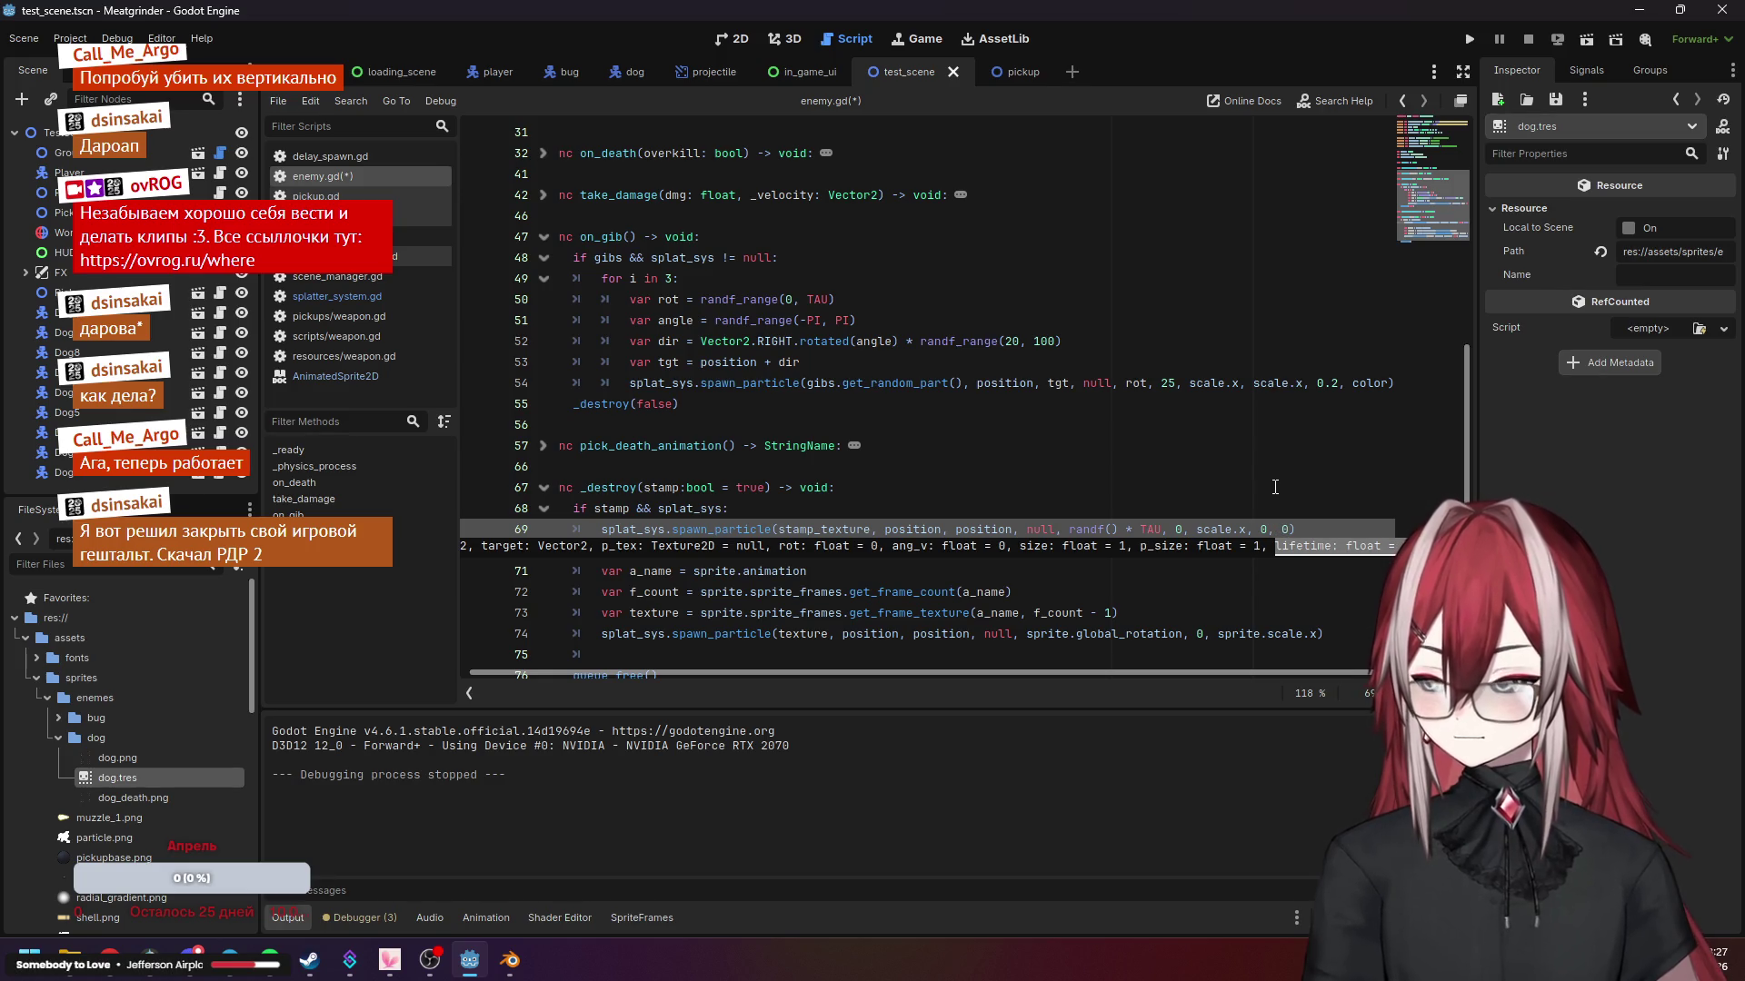
text(,)
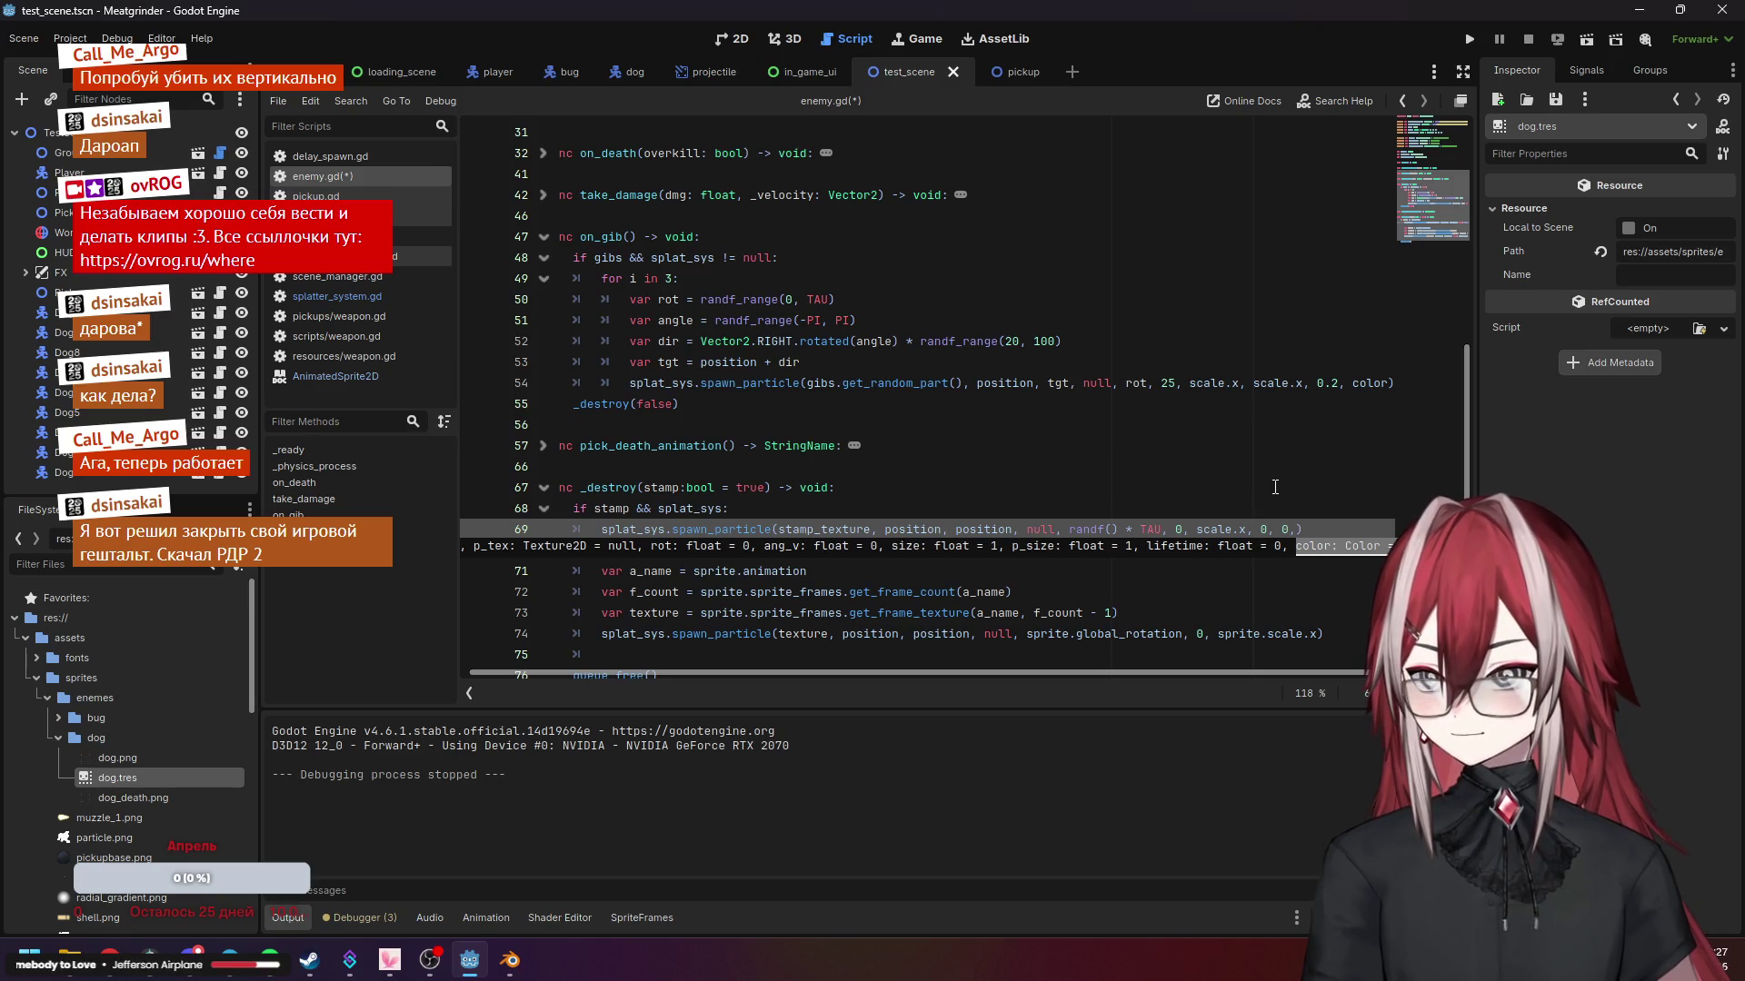
drag(1353, 384, 1390, 384)
key(ctrl+c)
click(1301, 536)
key(ctrl+v)
key(Up)
key(Up)
key(Up)
drag(1222, 673, 1264, 677)
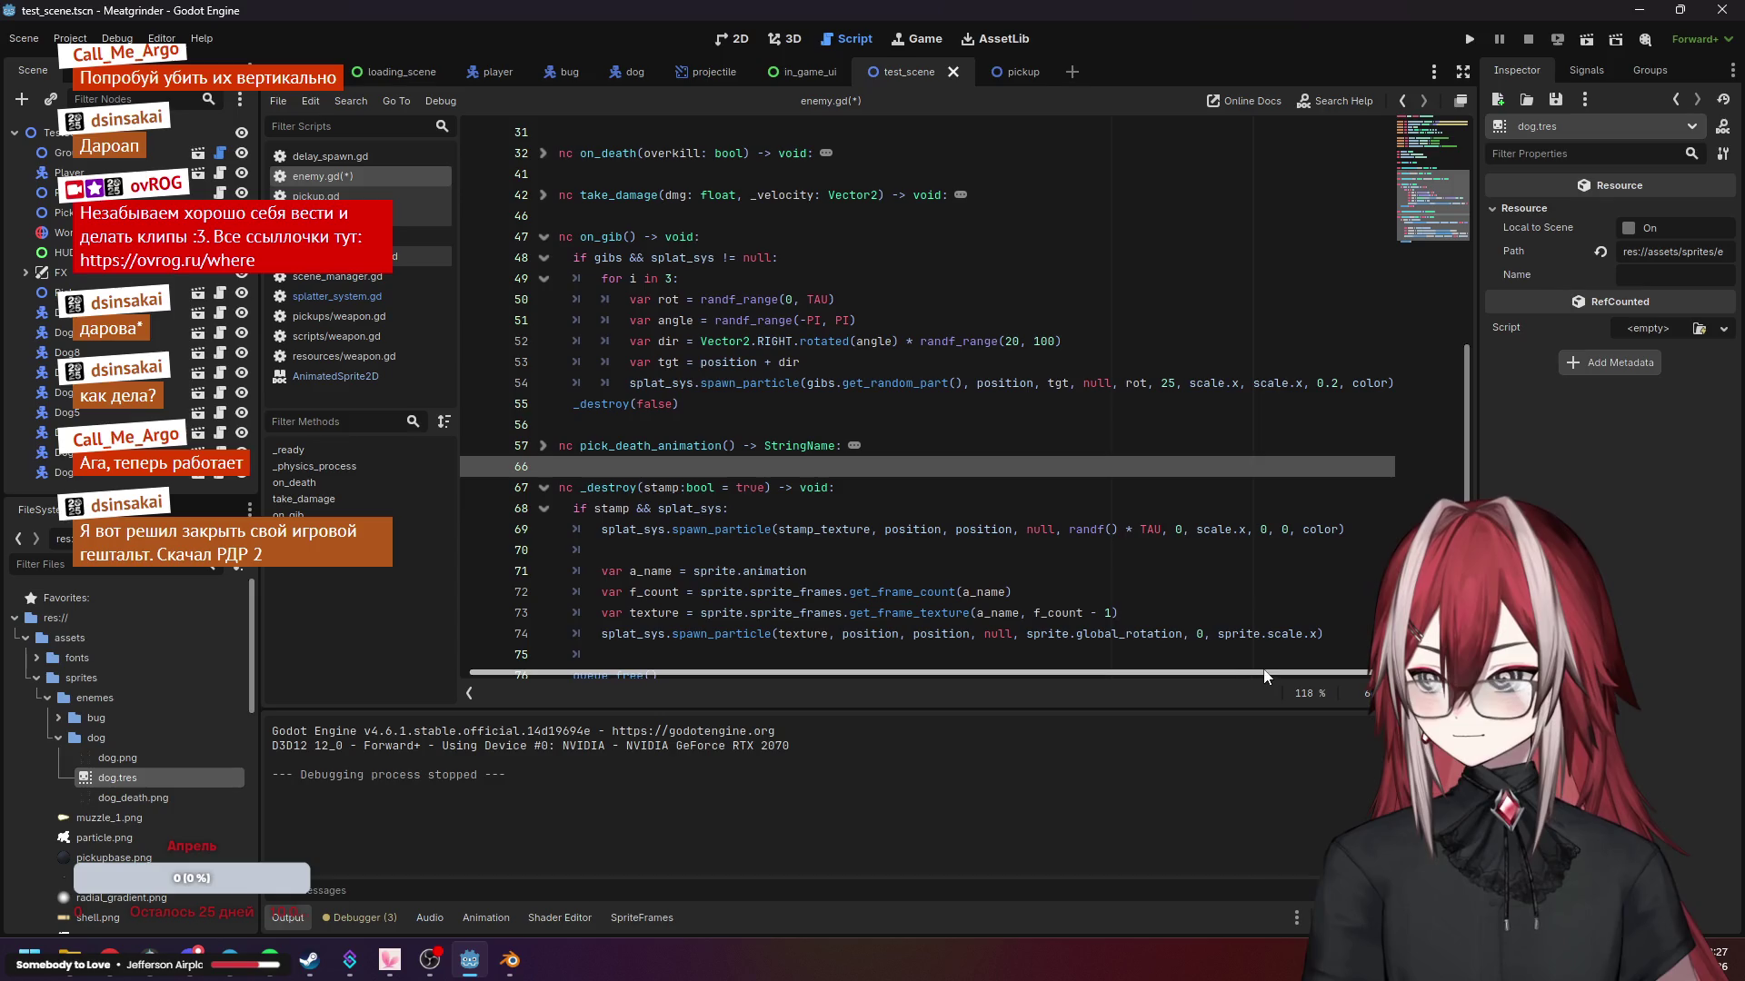
Step: Replace color with blood_color from take_damage in the line 69 stamp call
click(543, 236)
click(543, 192)
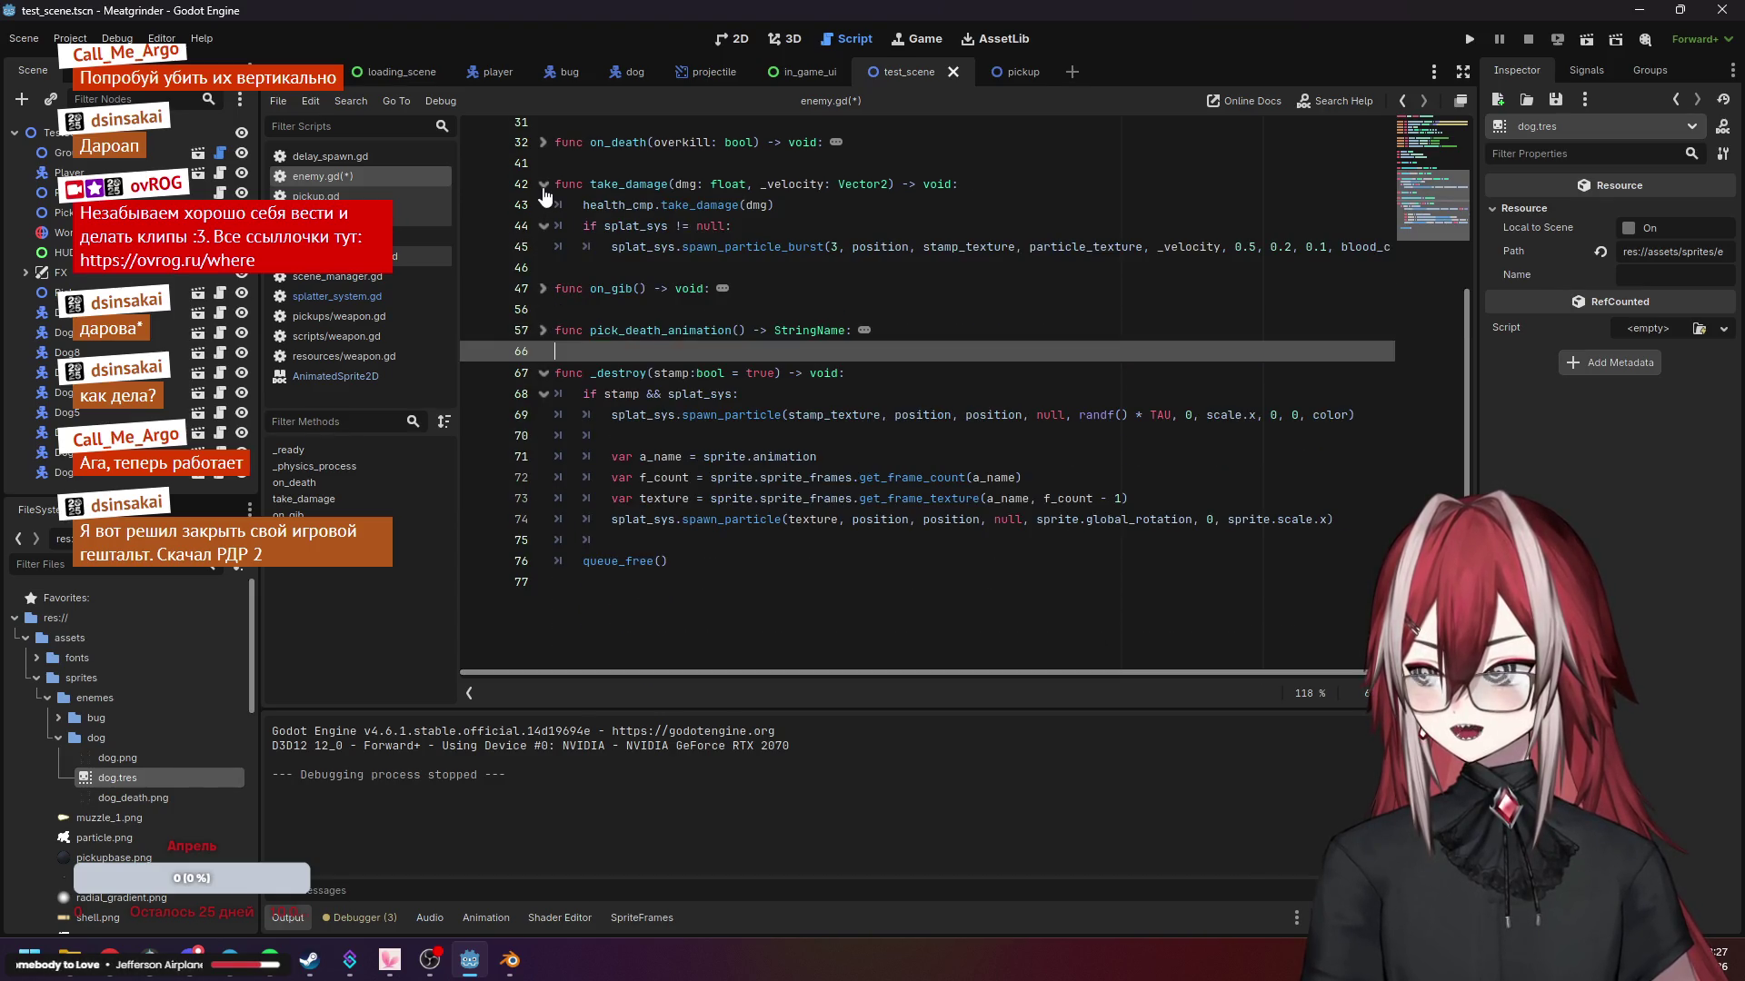
scroll(1118, 674, up, 3)
drag(1224, 677, 1322, 677)
double_click(1323, 394)
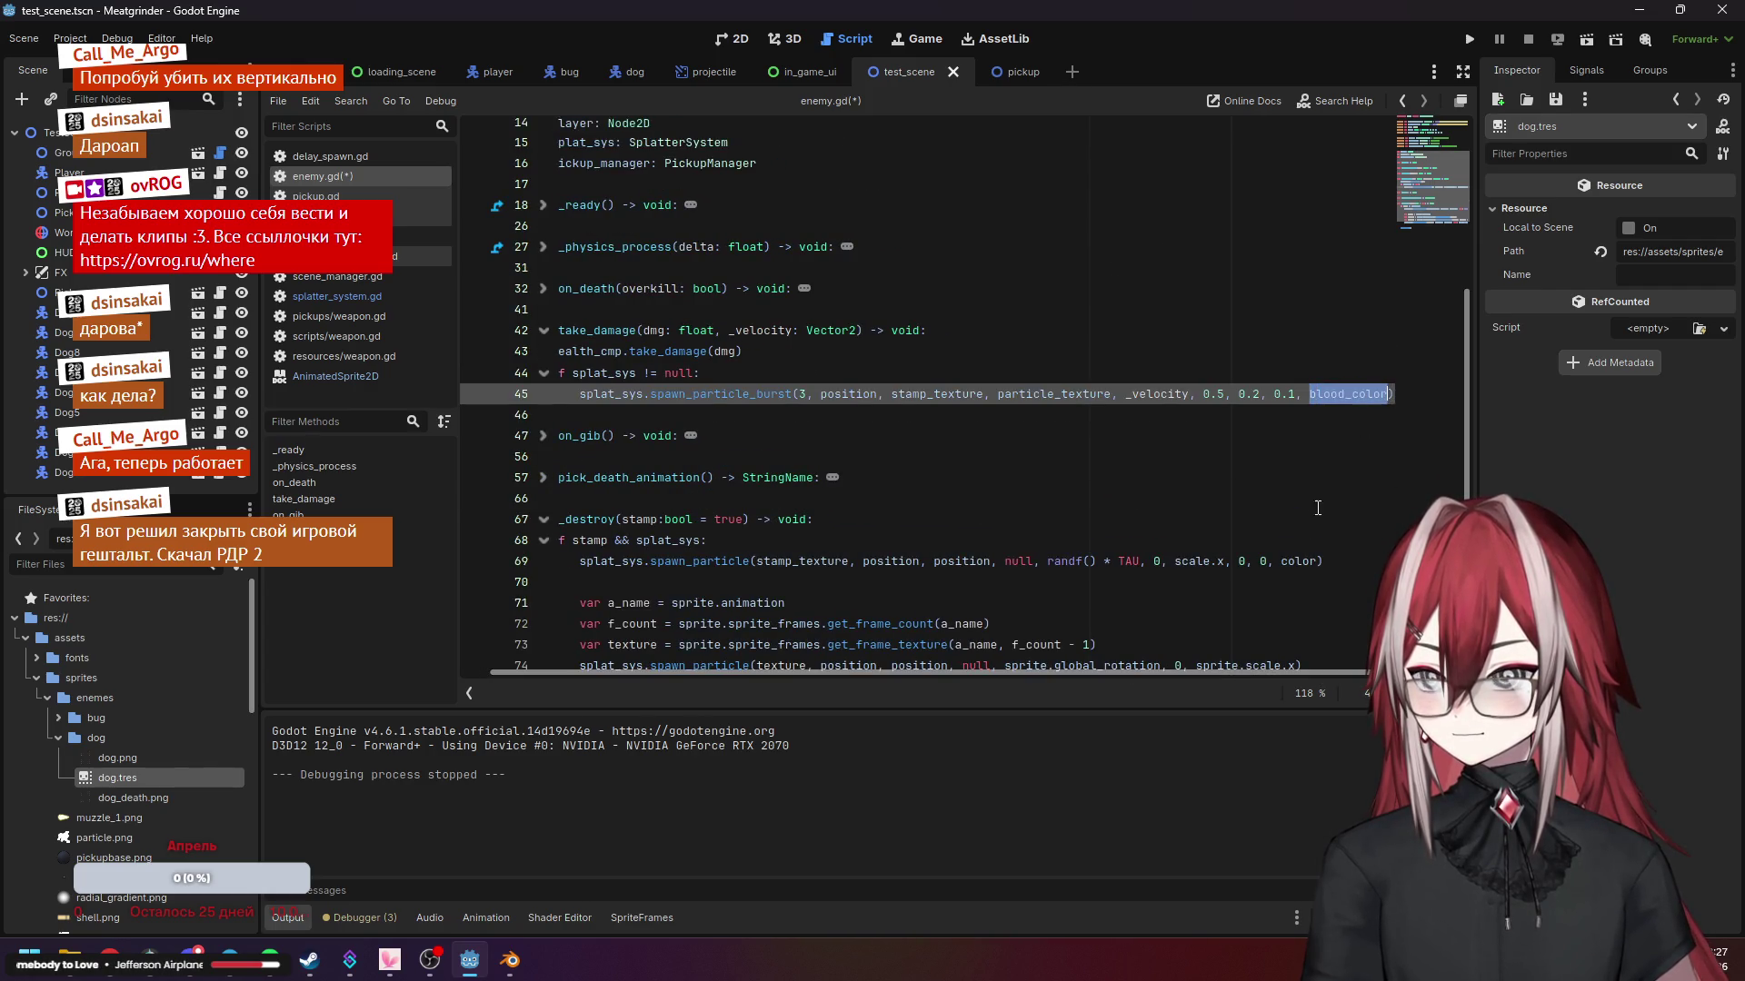
double_click(1281, 563)
key(ctrl+v)
key(Up)
key(Up)
key(Up)
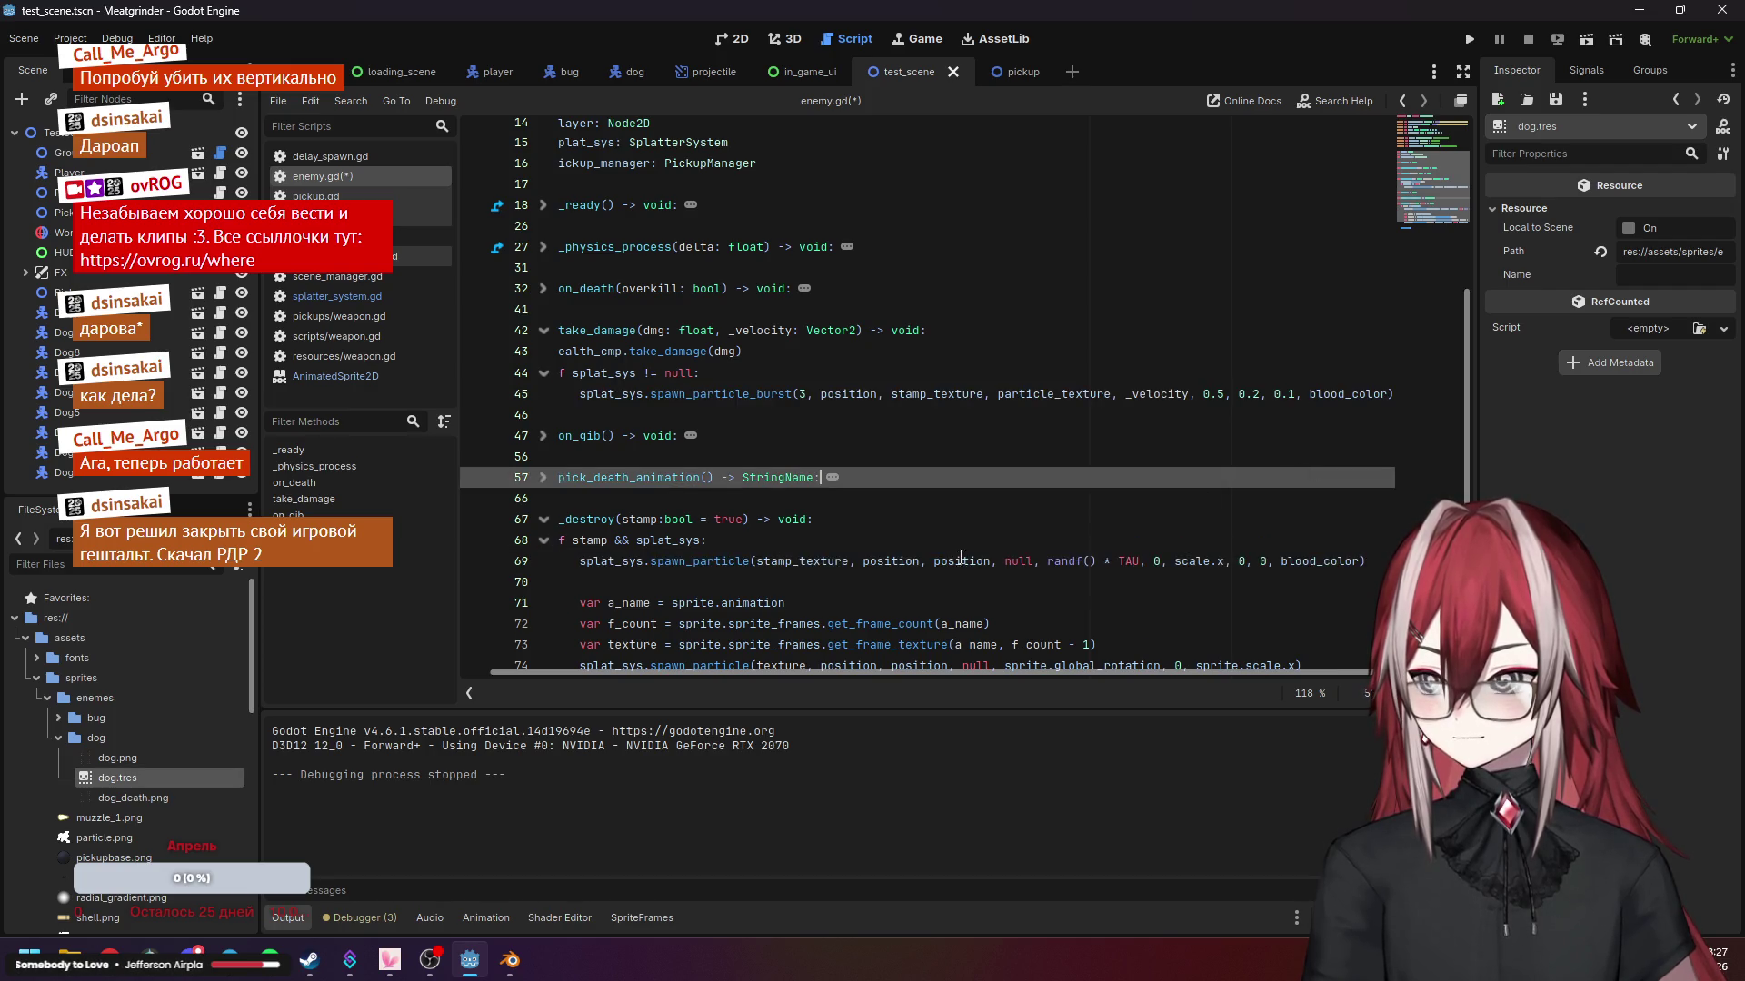
mouse_move(724, 561)
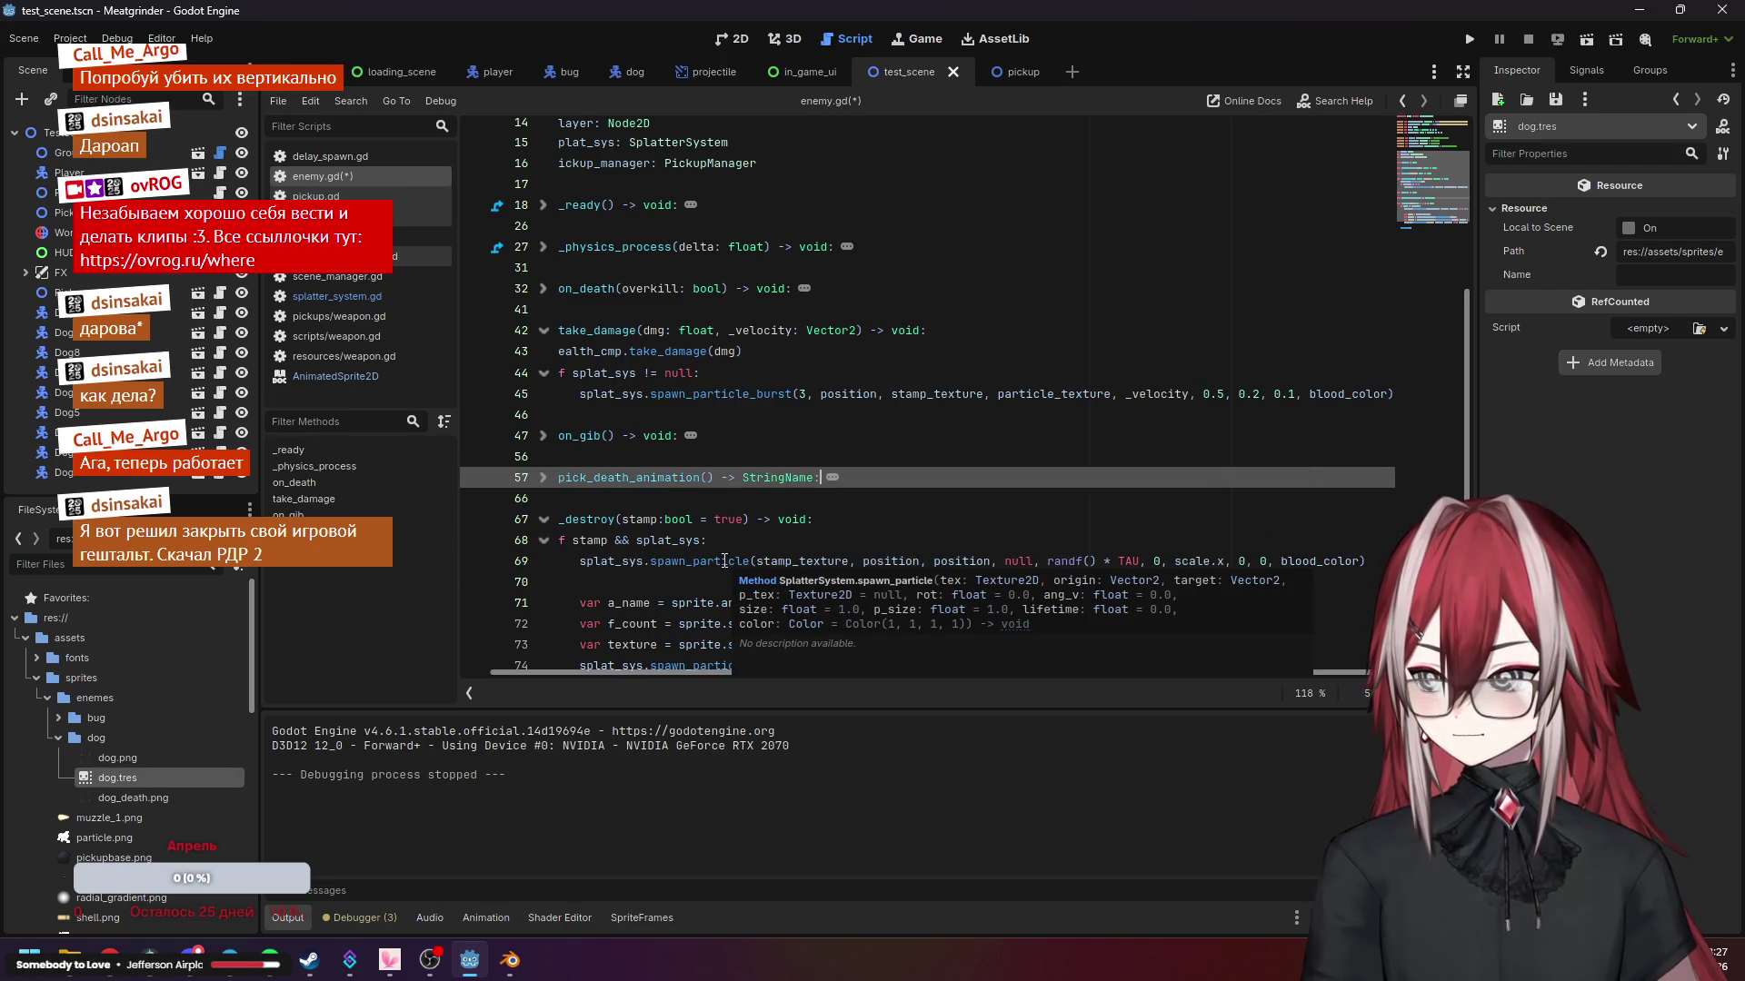
click(871, 501)
Step: Add size and colour arguments to the line 74 death-sprite call and save enemy.gd
scroll(1156, 677, right, 1)
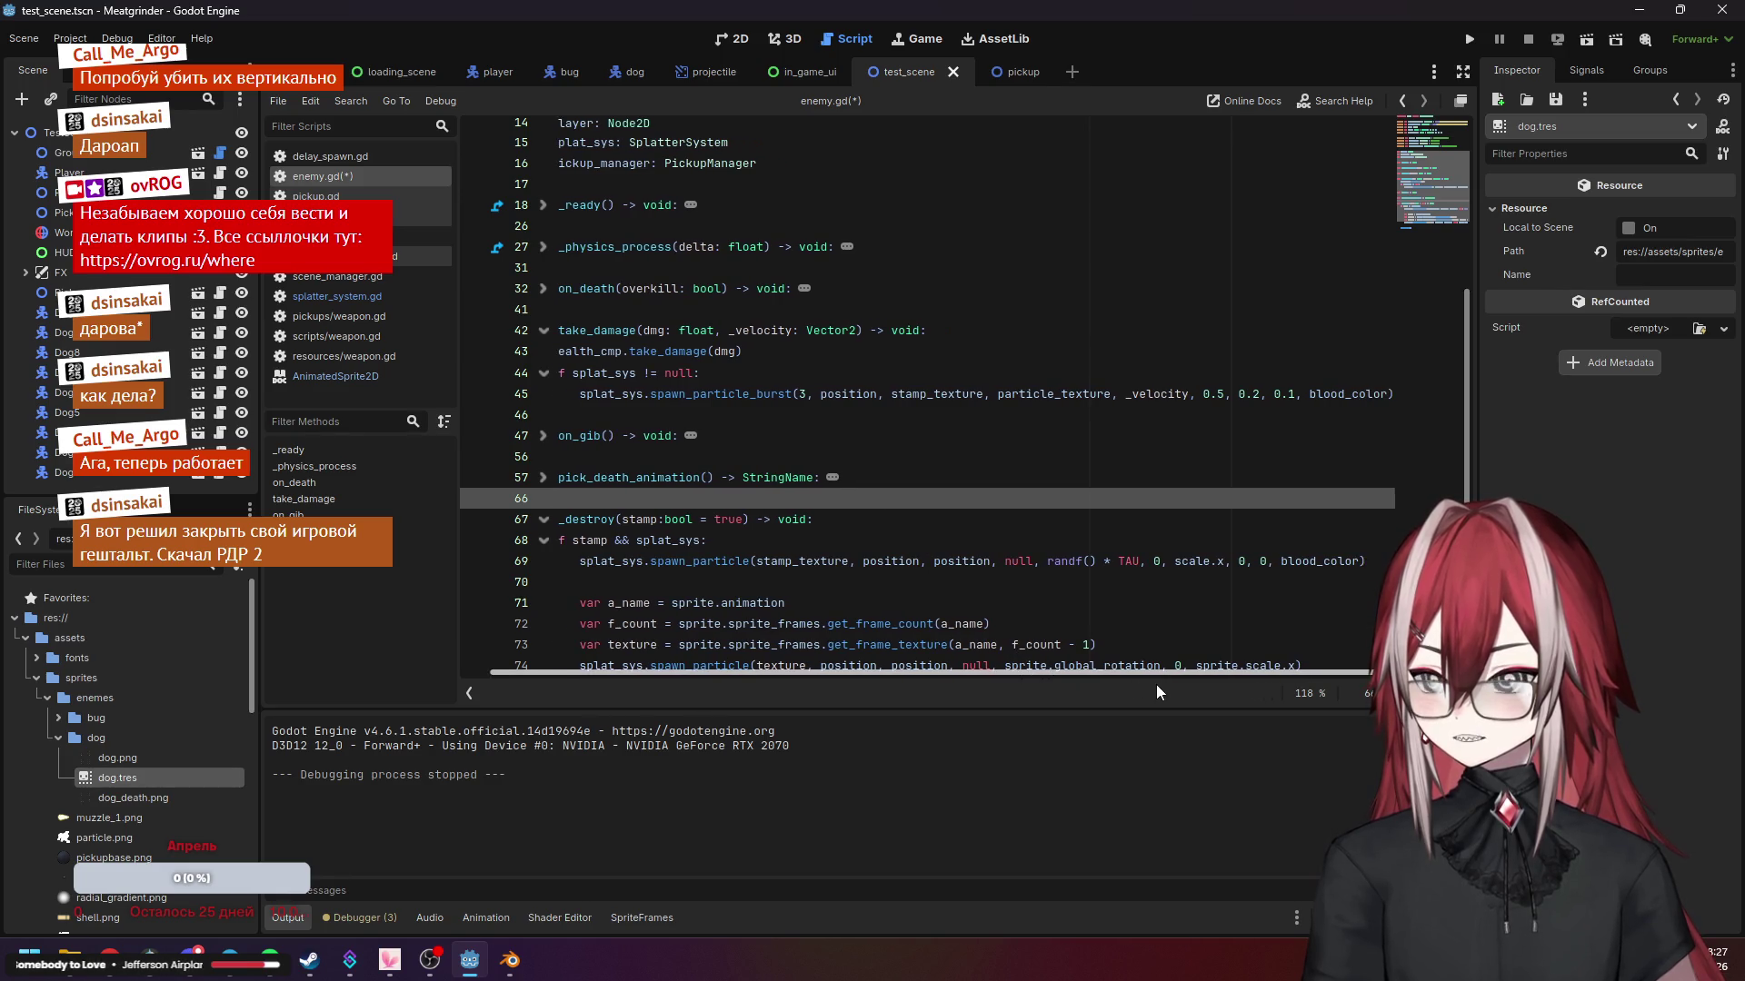
scroll(1297, 593, down, 1)
click(1298, 593)
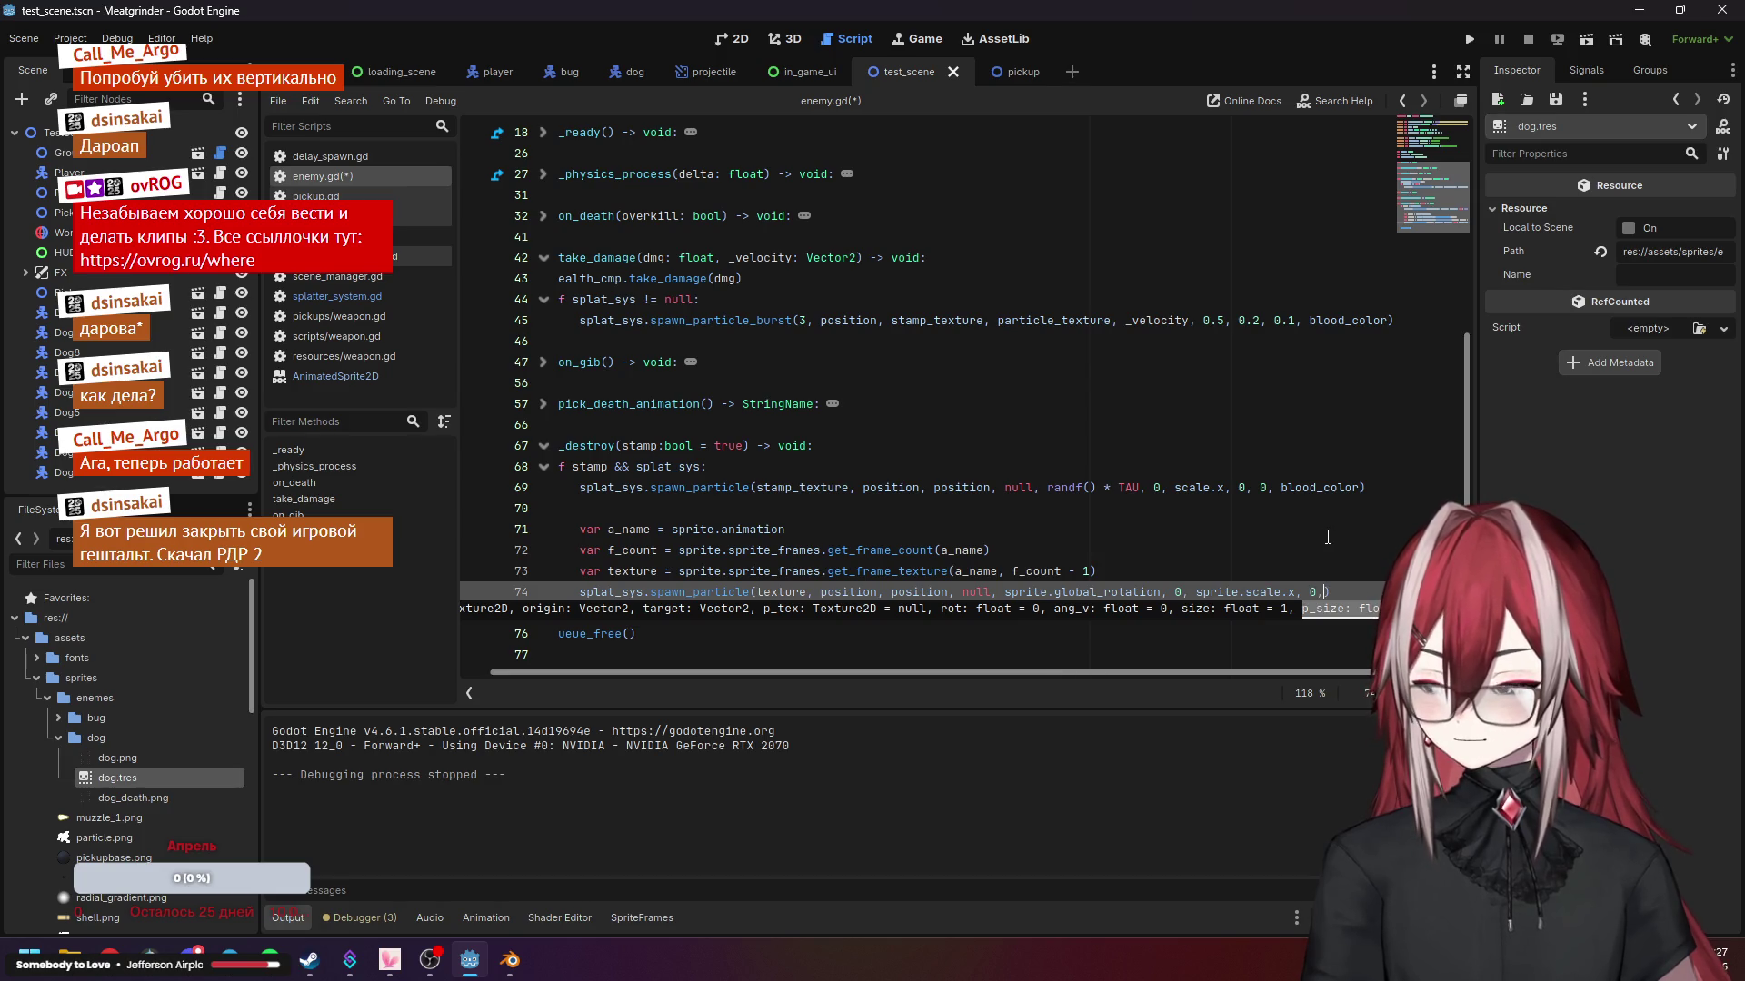
text(,)
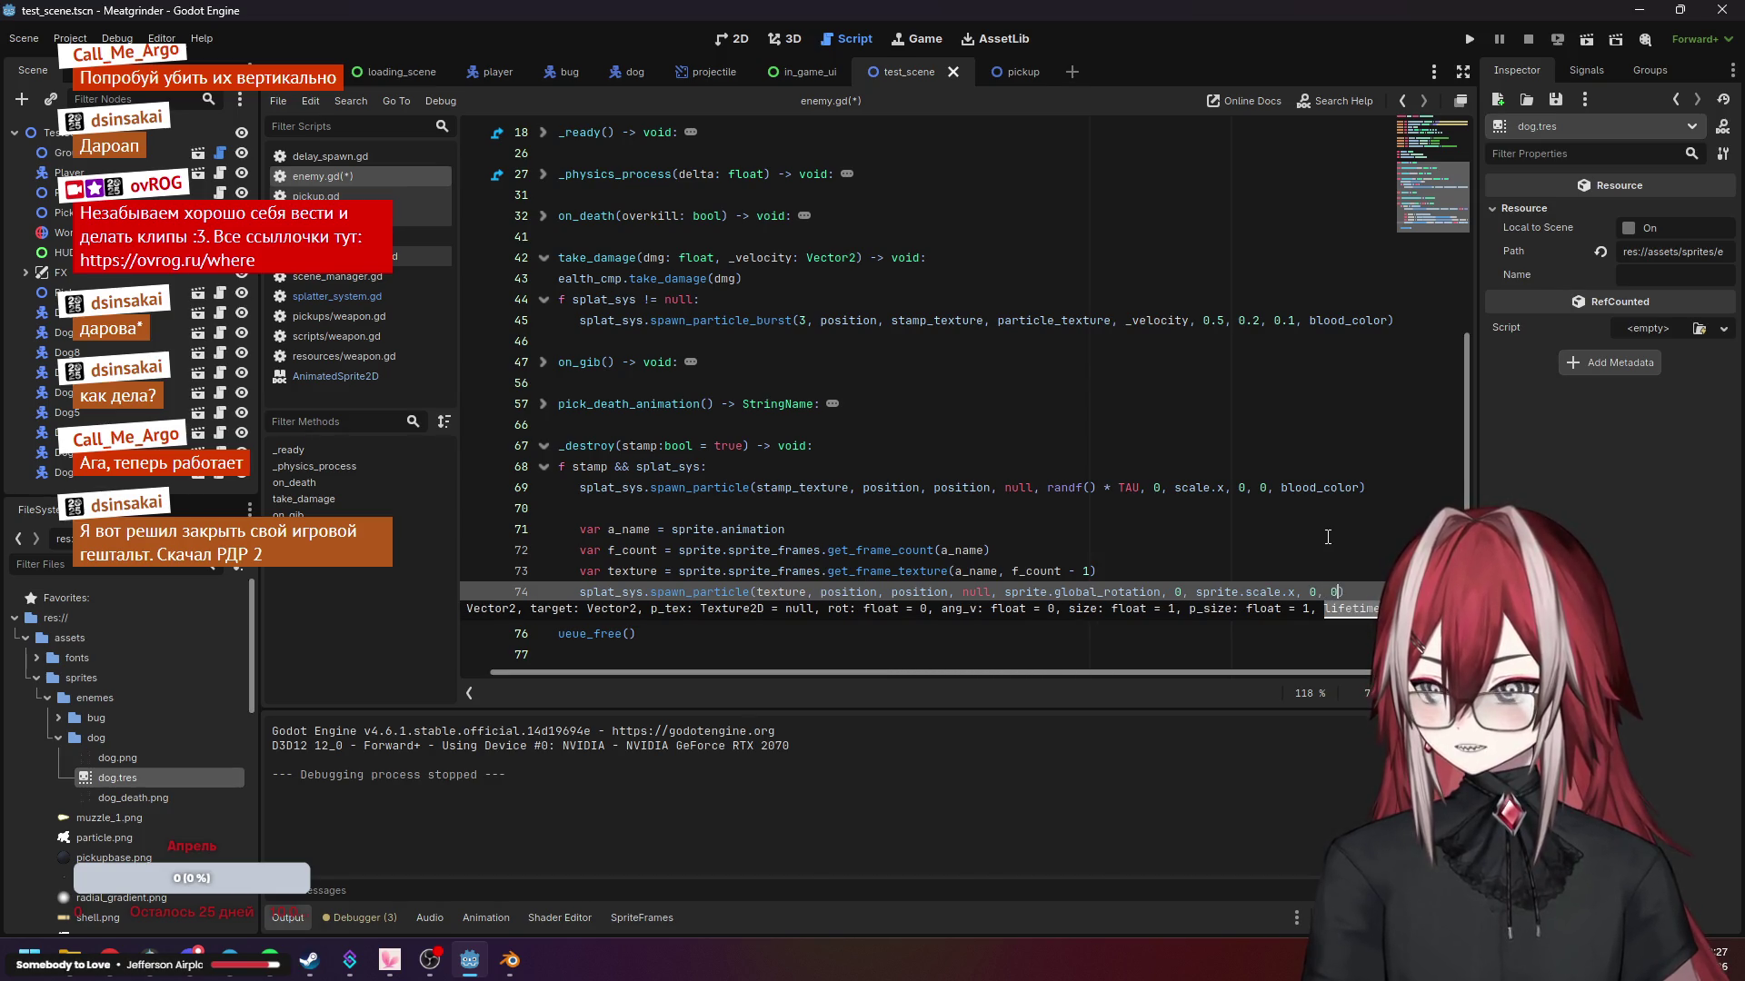
text(, c)
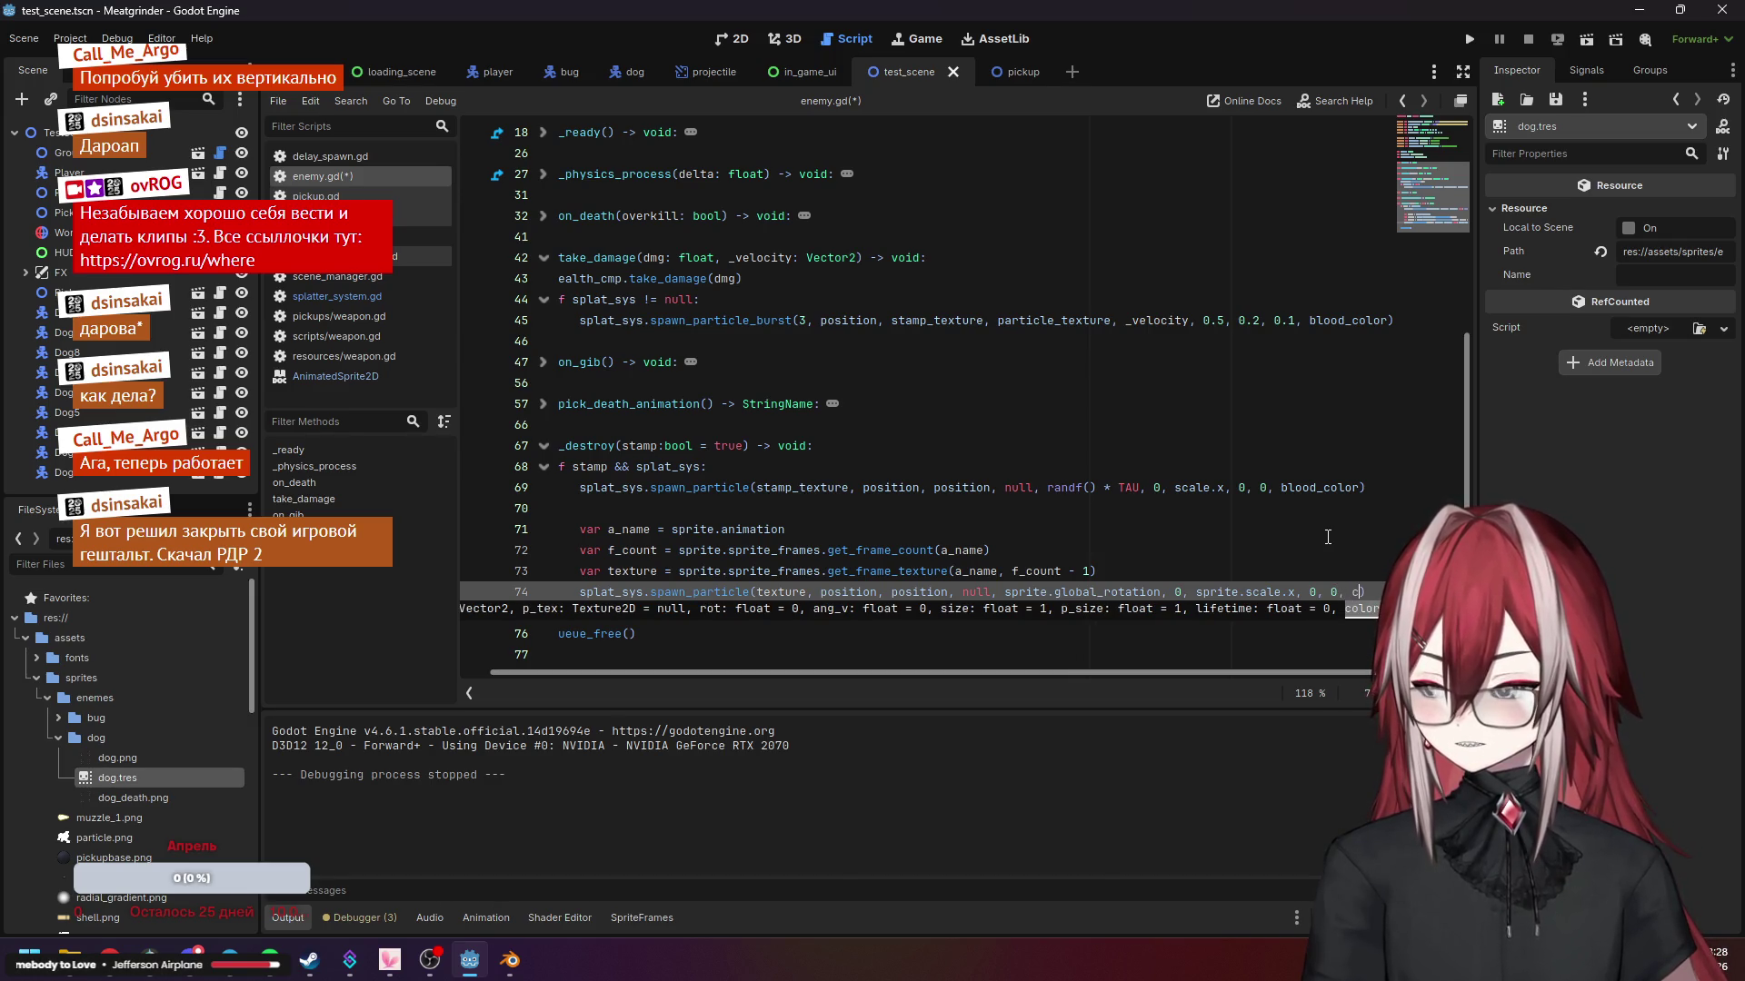
text(olor)
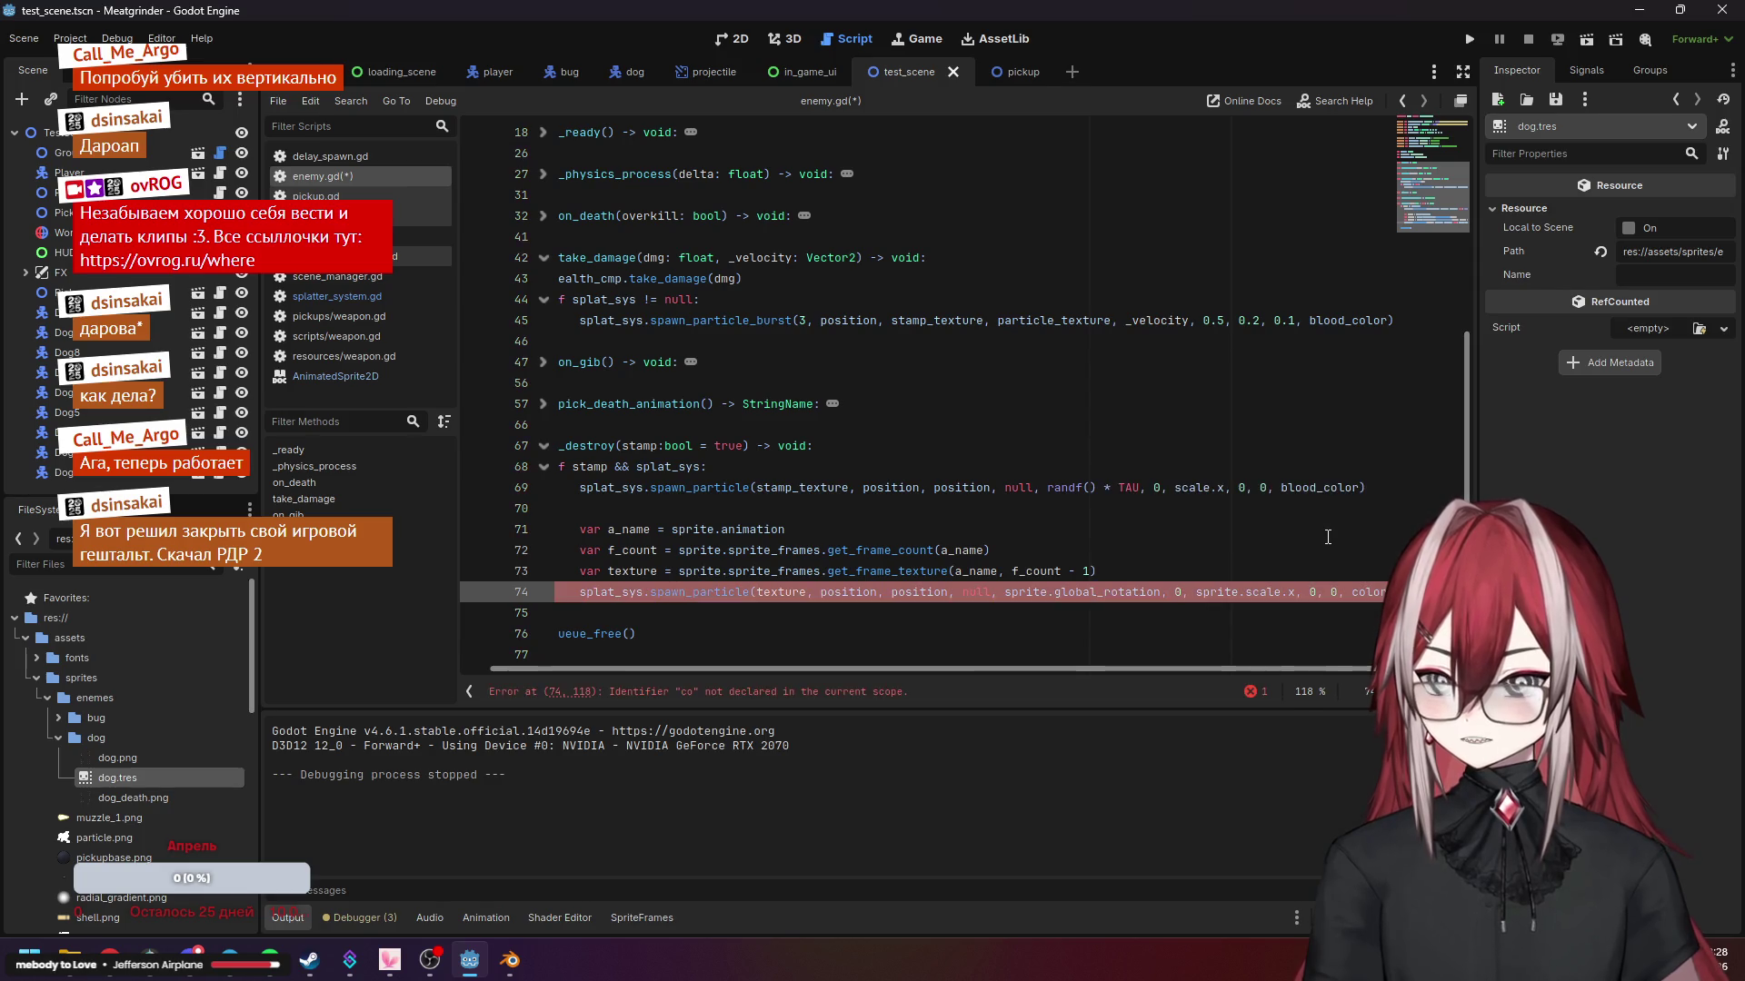
key(Up)
key(Up)
key(Up)
scroll(1181, 545, up, 5)
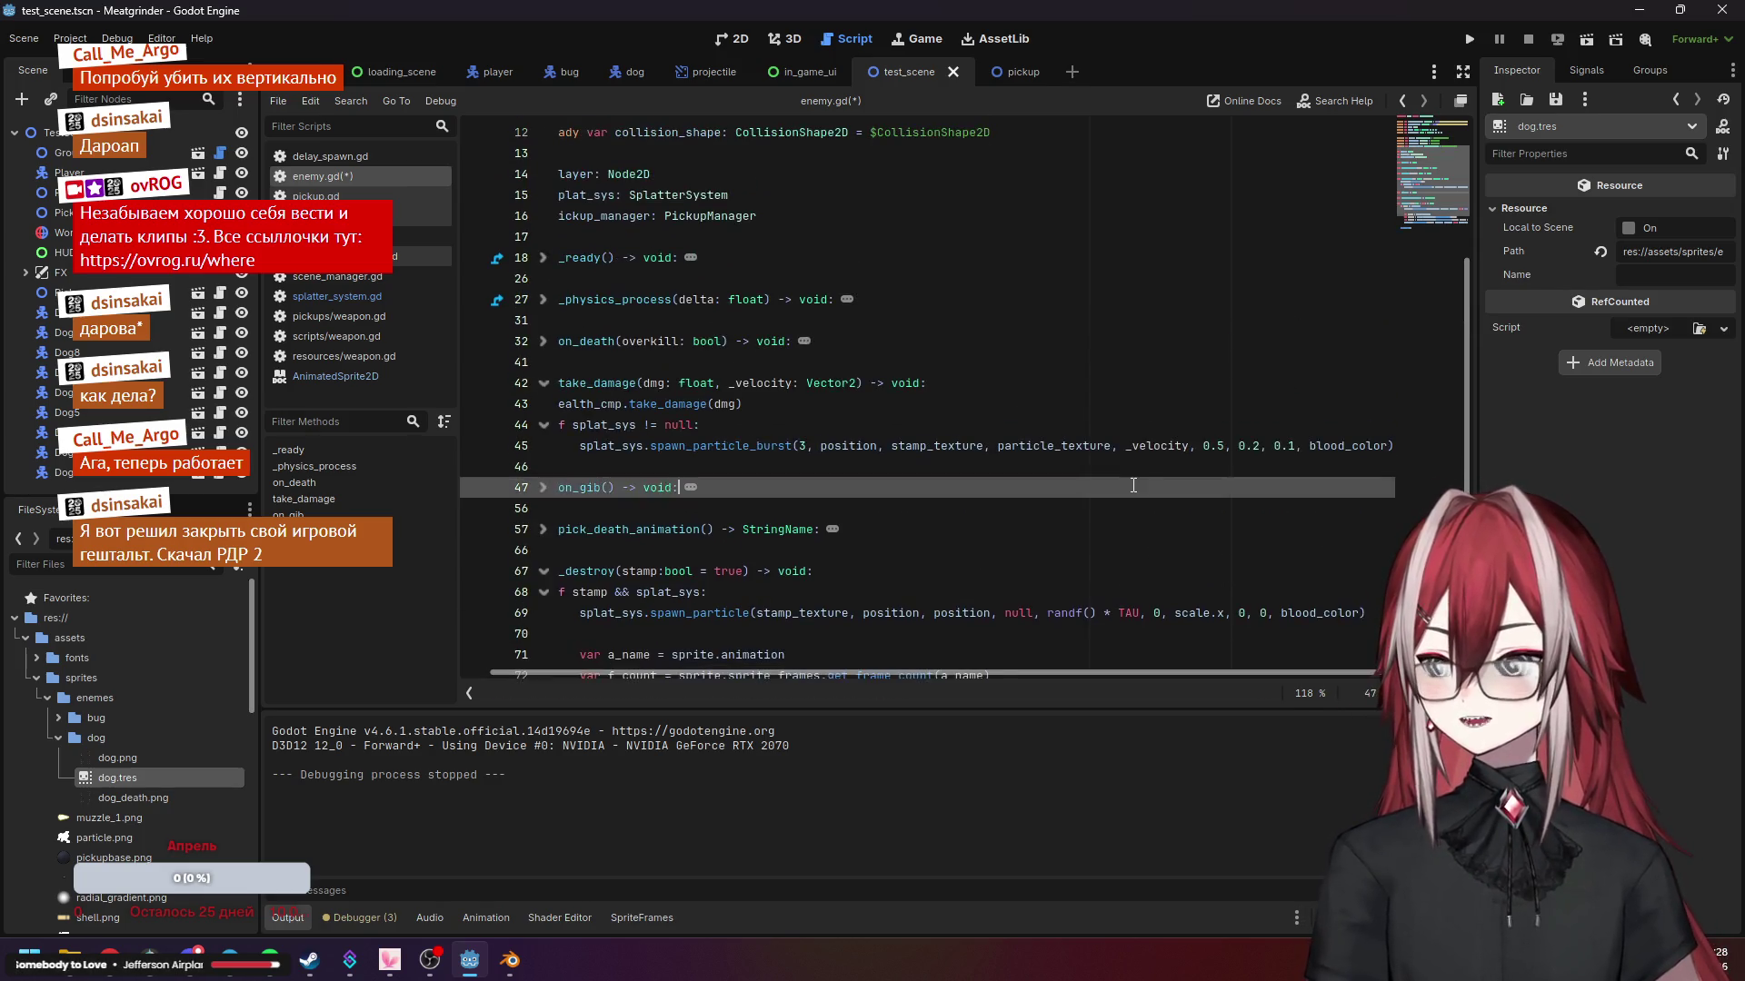
scroll(1090, 437, down, 5)
click(1067, 404)
click(1050, 410)
key(ctrl+s)
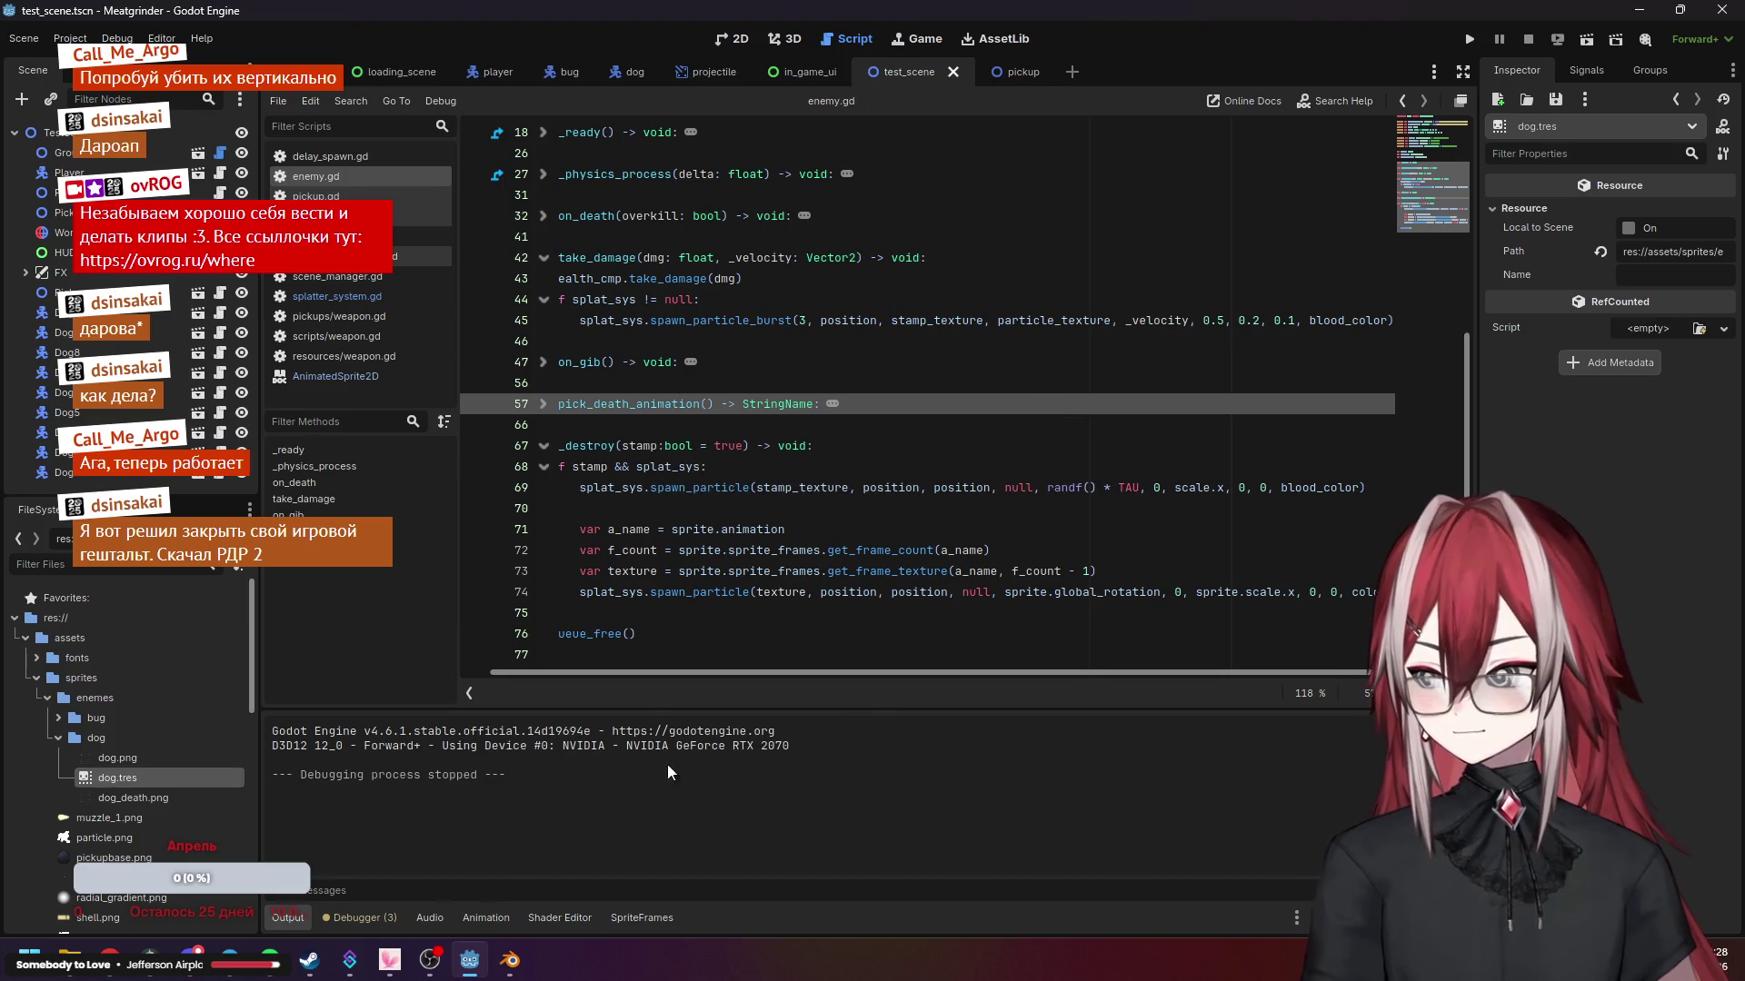
click(1586, 38)
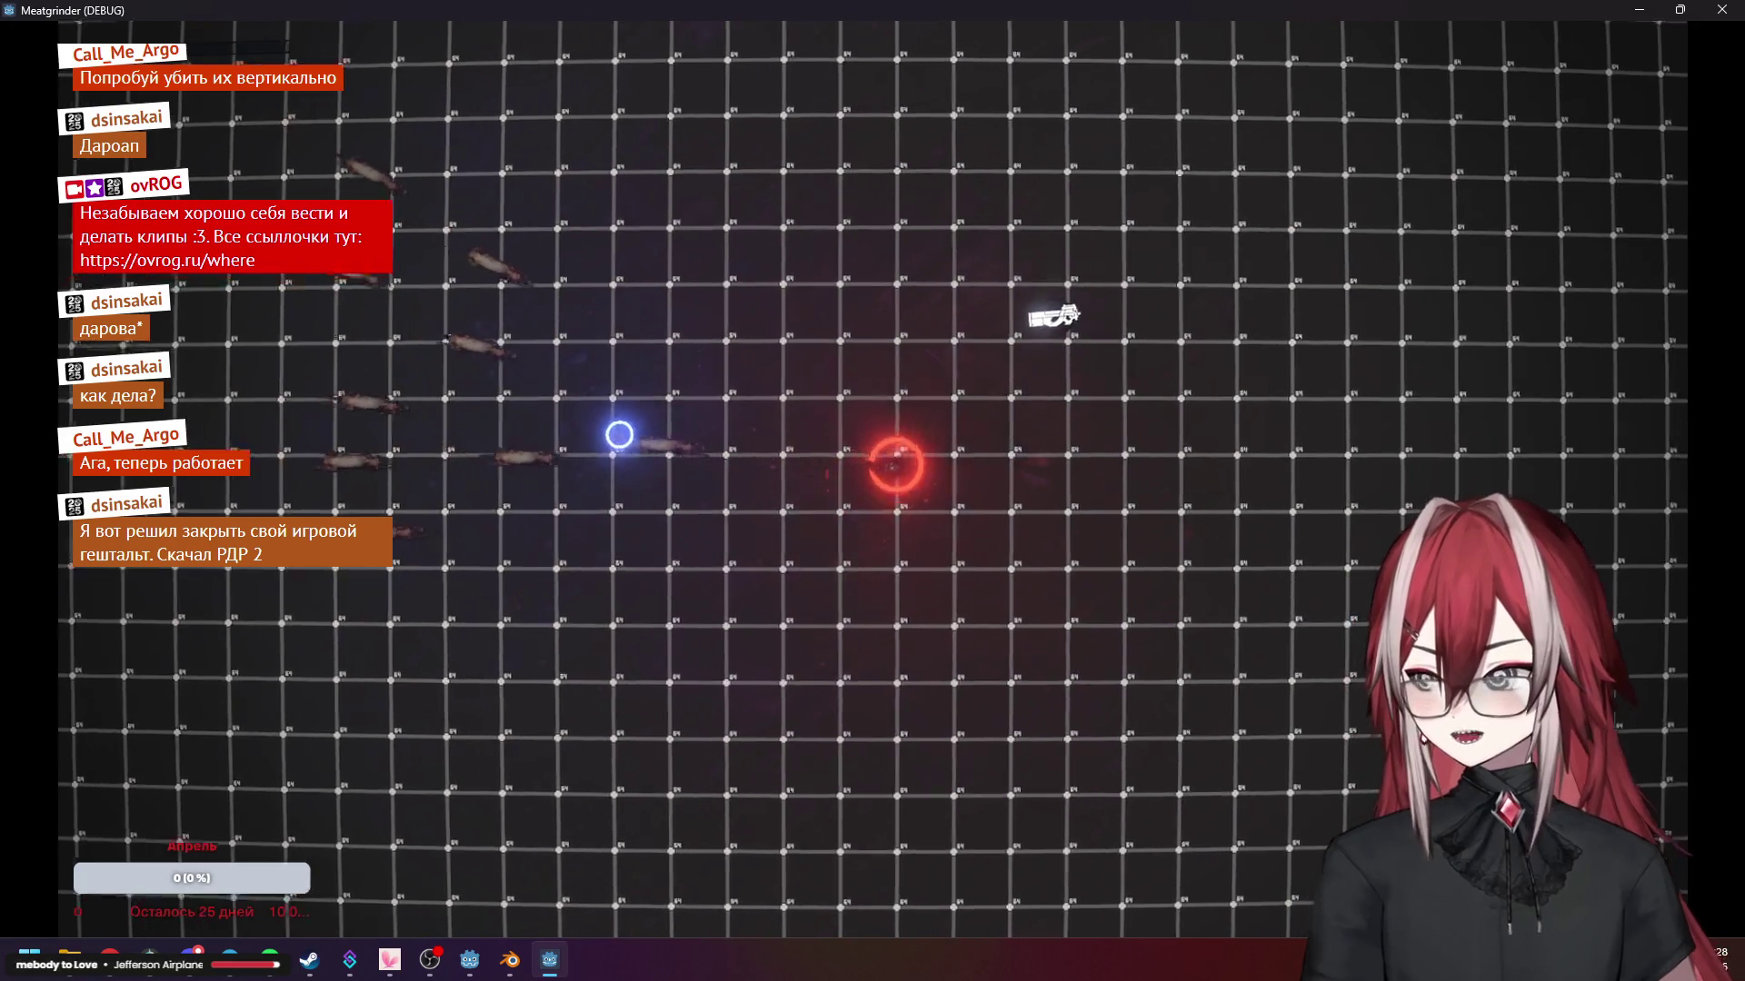
Step: Drive the player through the dog pack with WASD, checking blood bursts and stamps, then close the game
key(d)
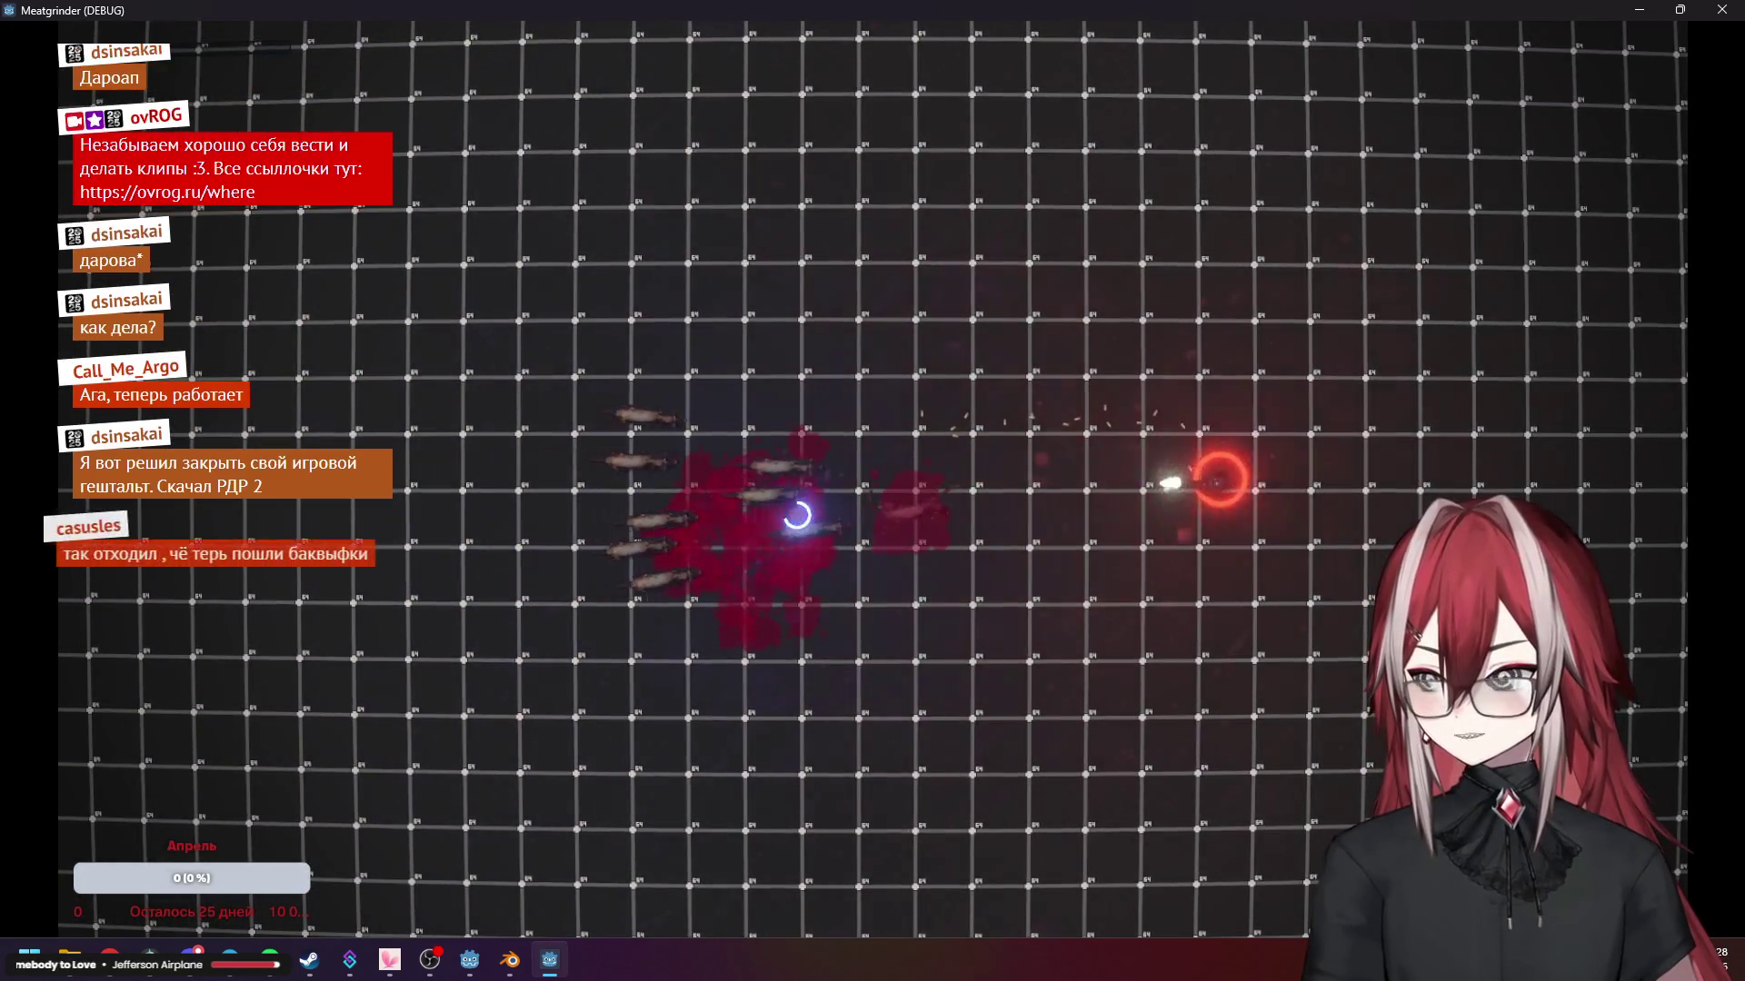
key(w)
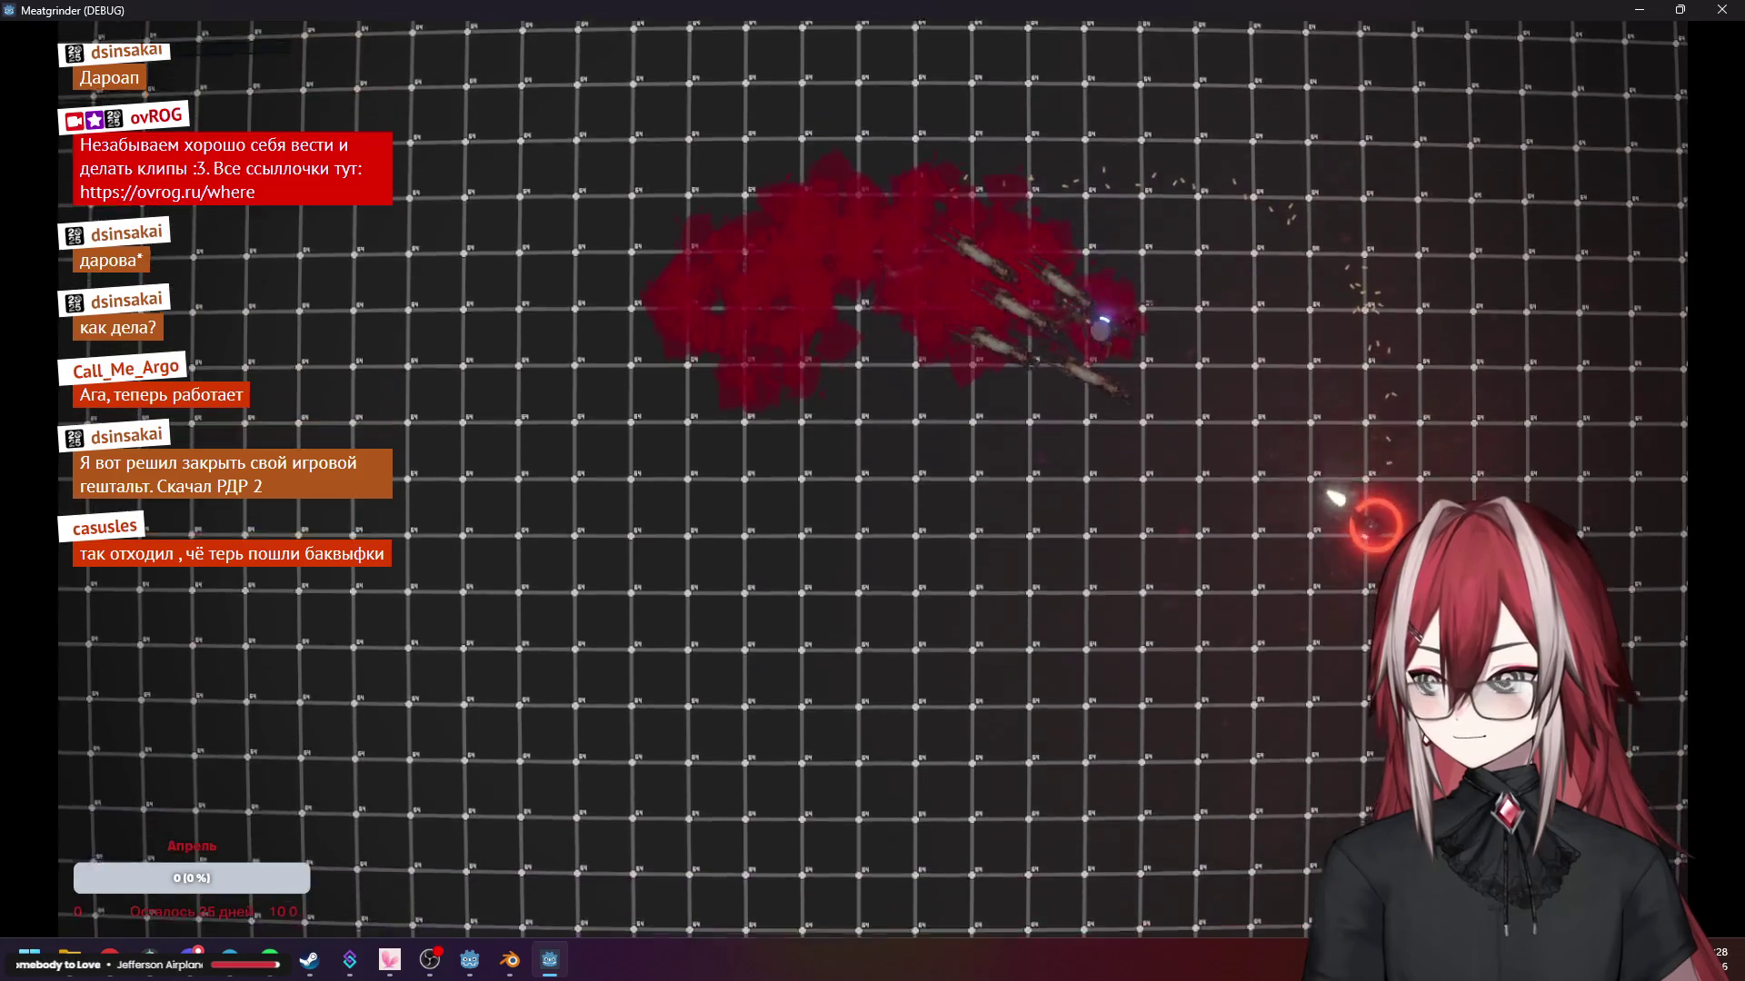
key(s)
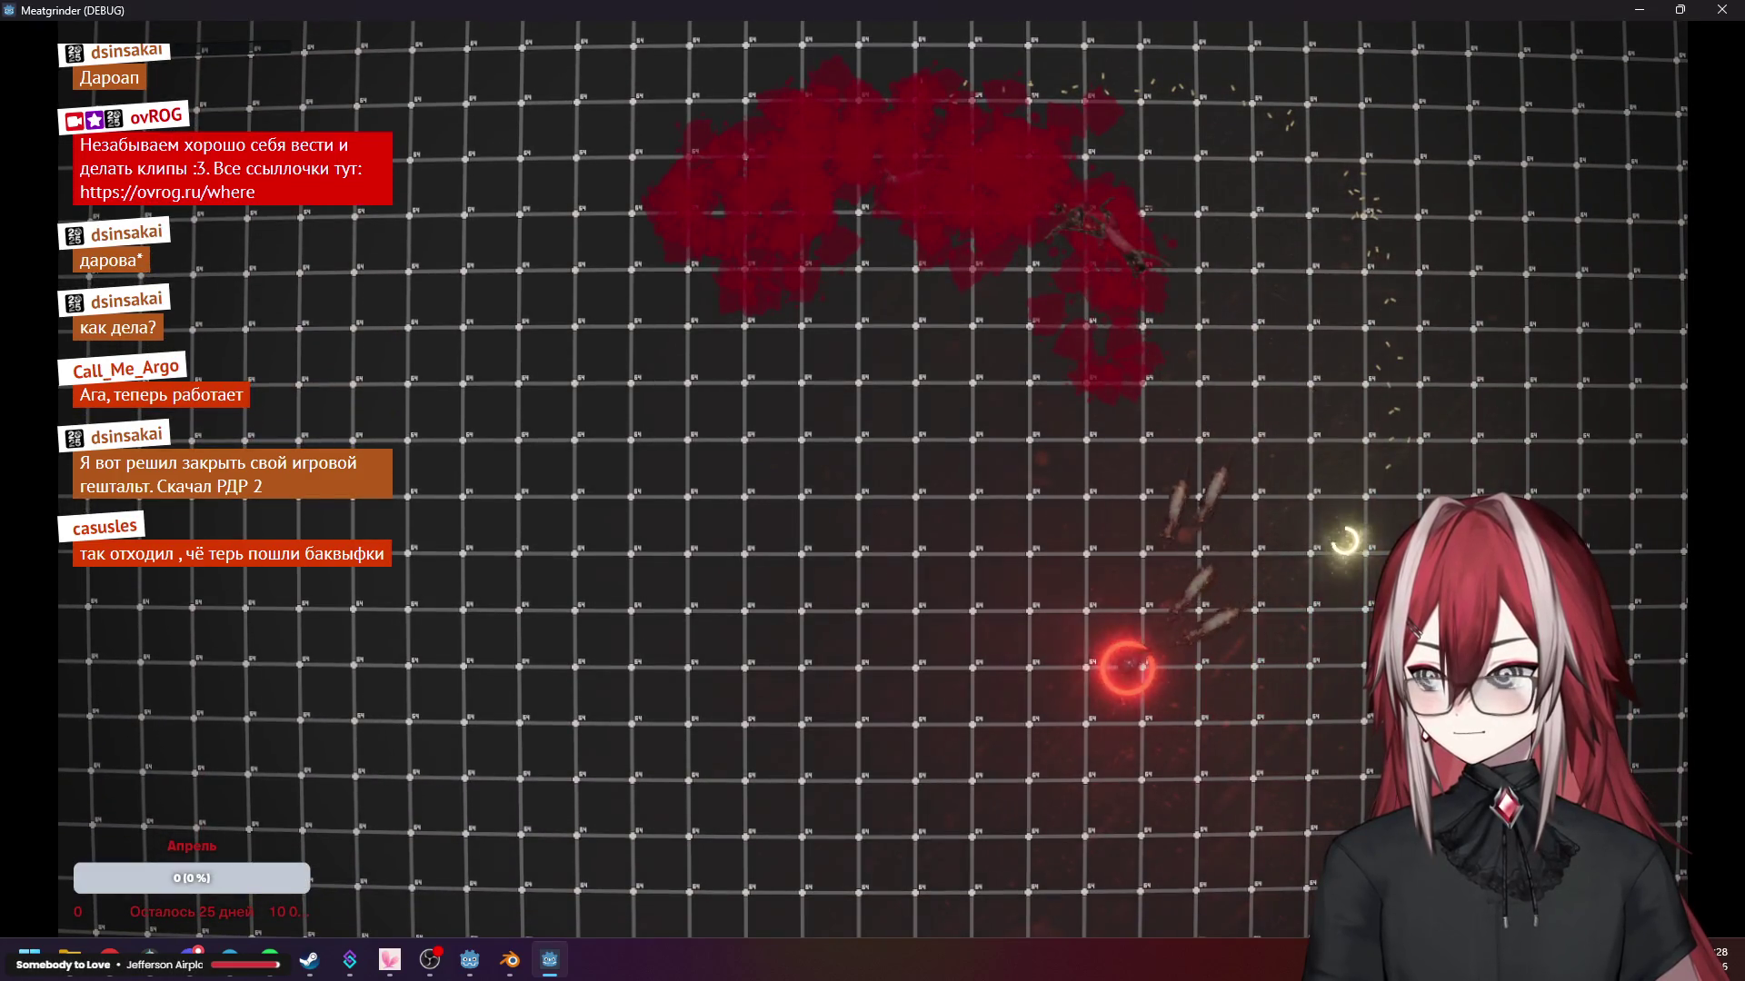
key(a)
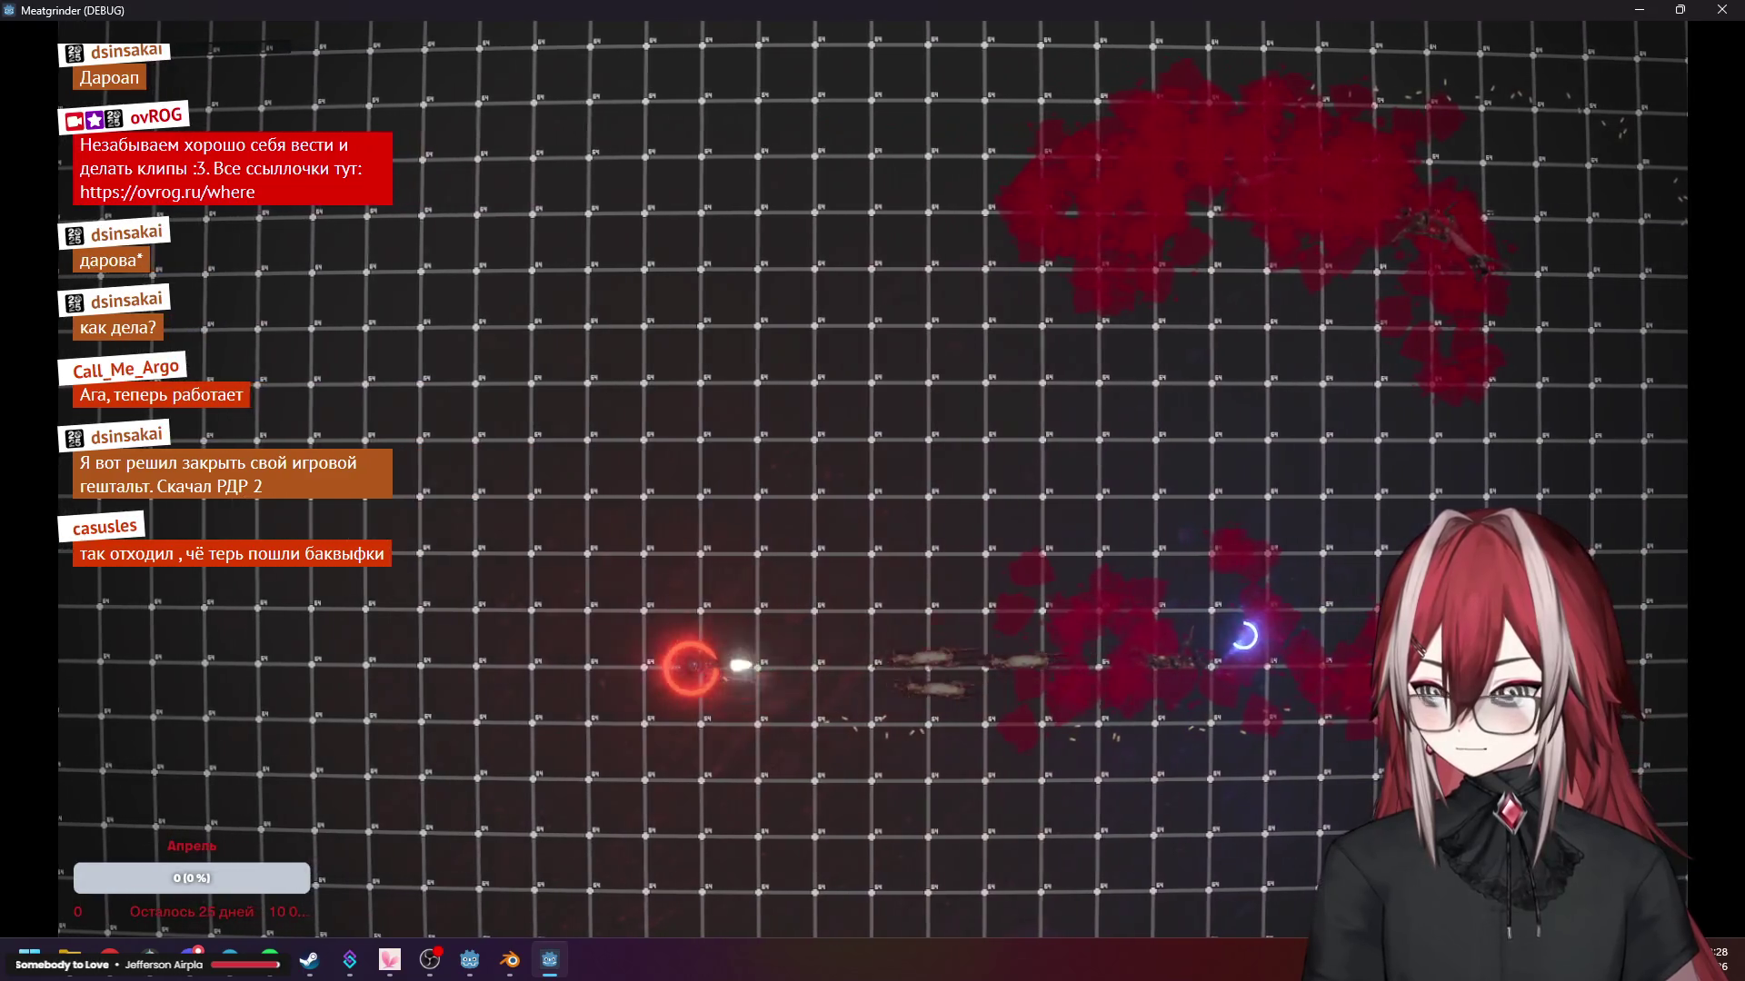
key(a)
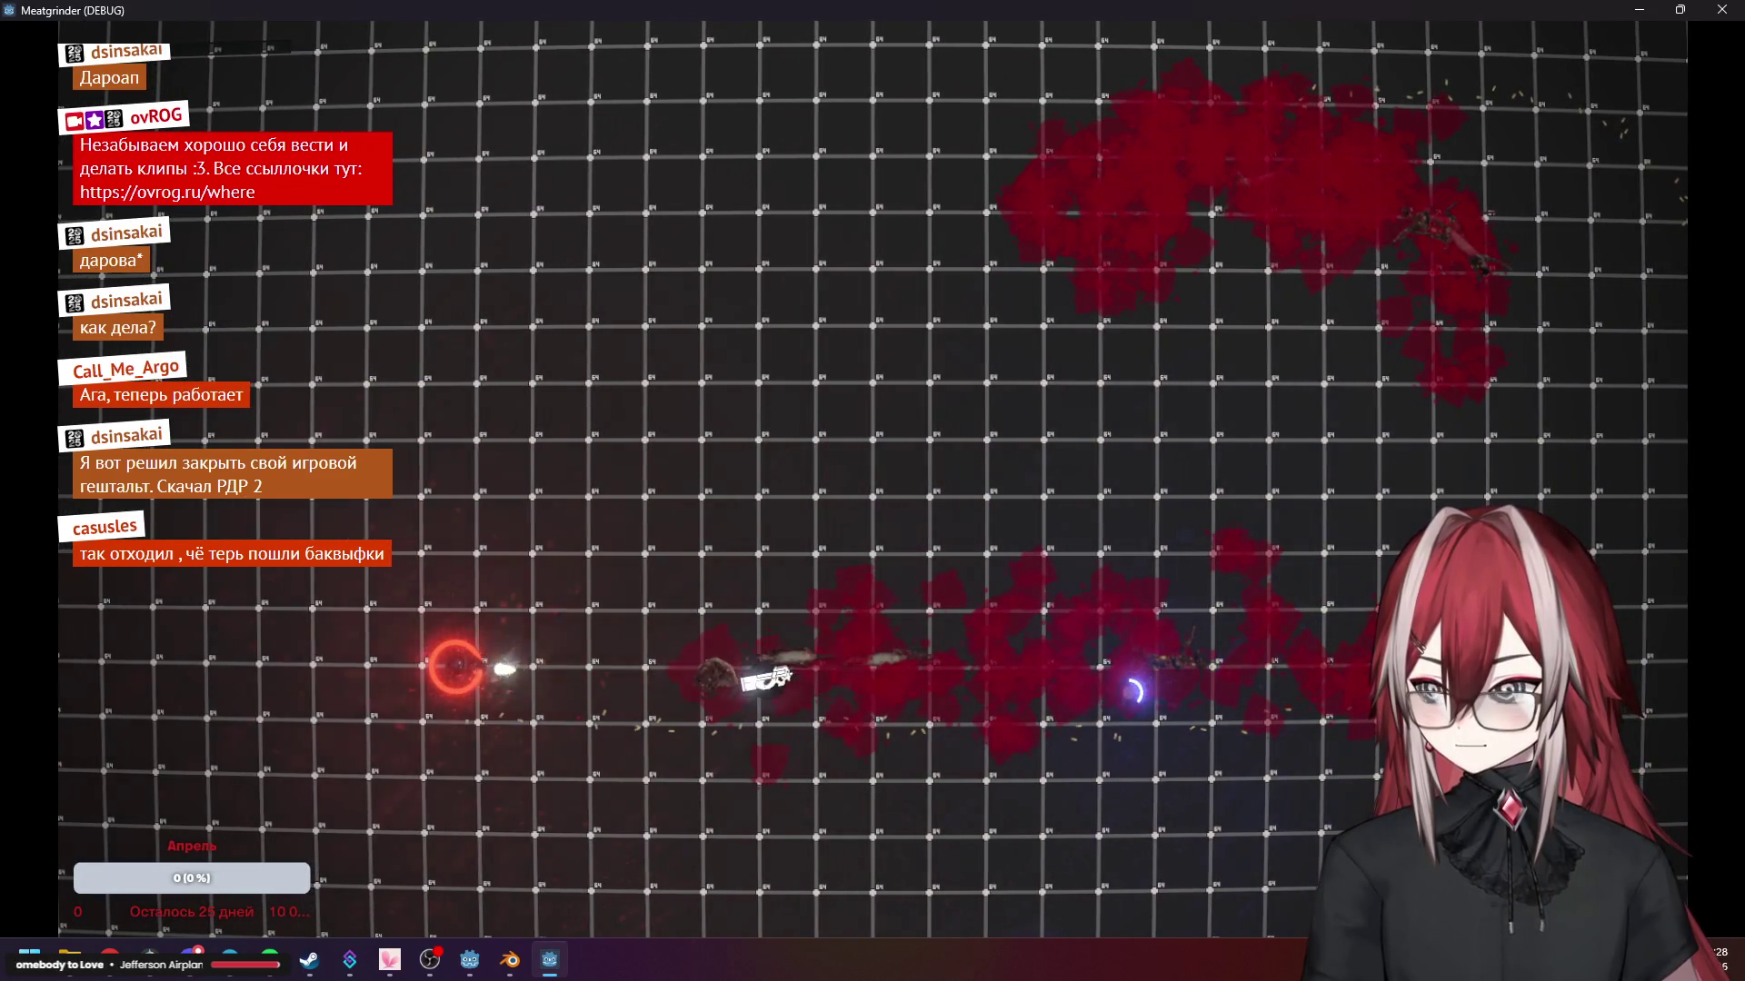
key(w)
key(d)
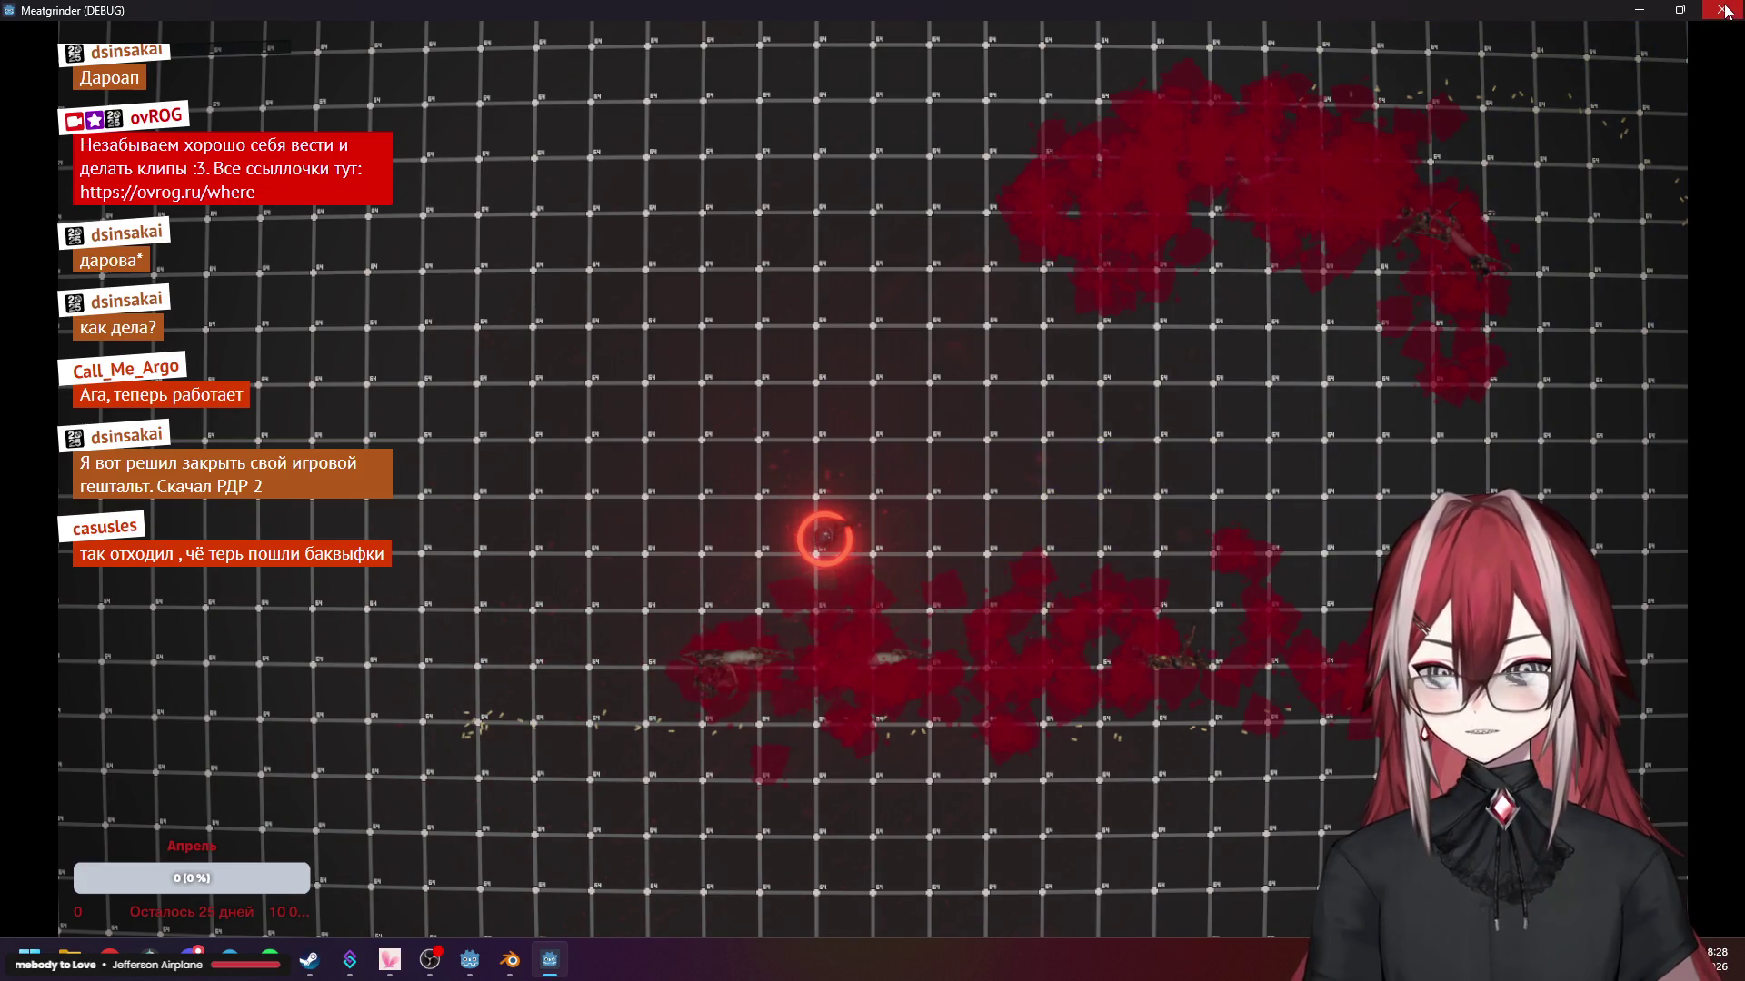
click(1722, 10)
click(1109, 440)
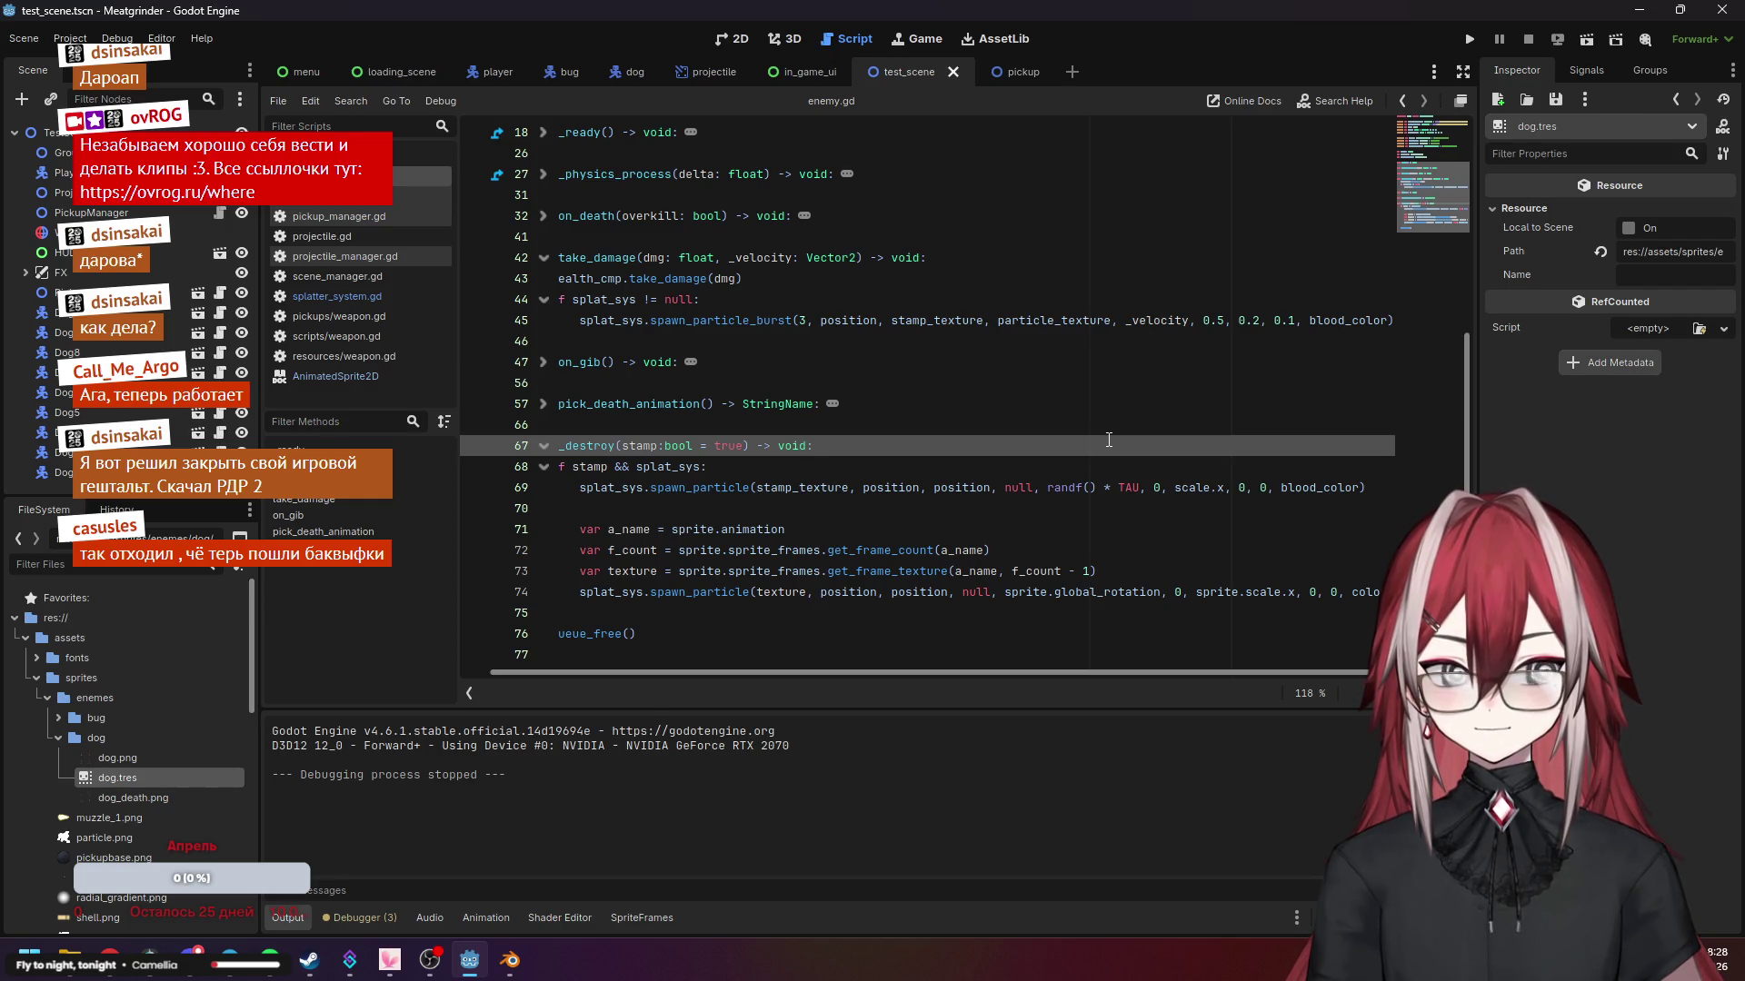
Step: Change line 69's stamp size from scale.x to sprite.scale.x and save enemy.gd
click(1063, 549)
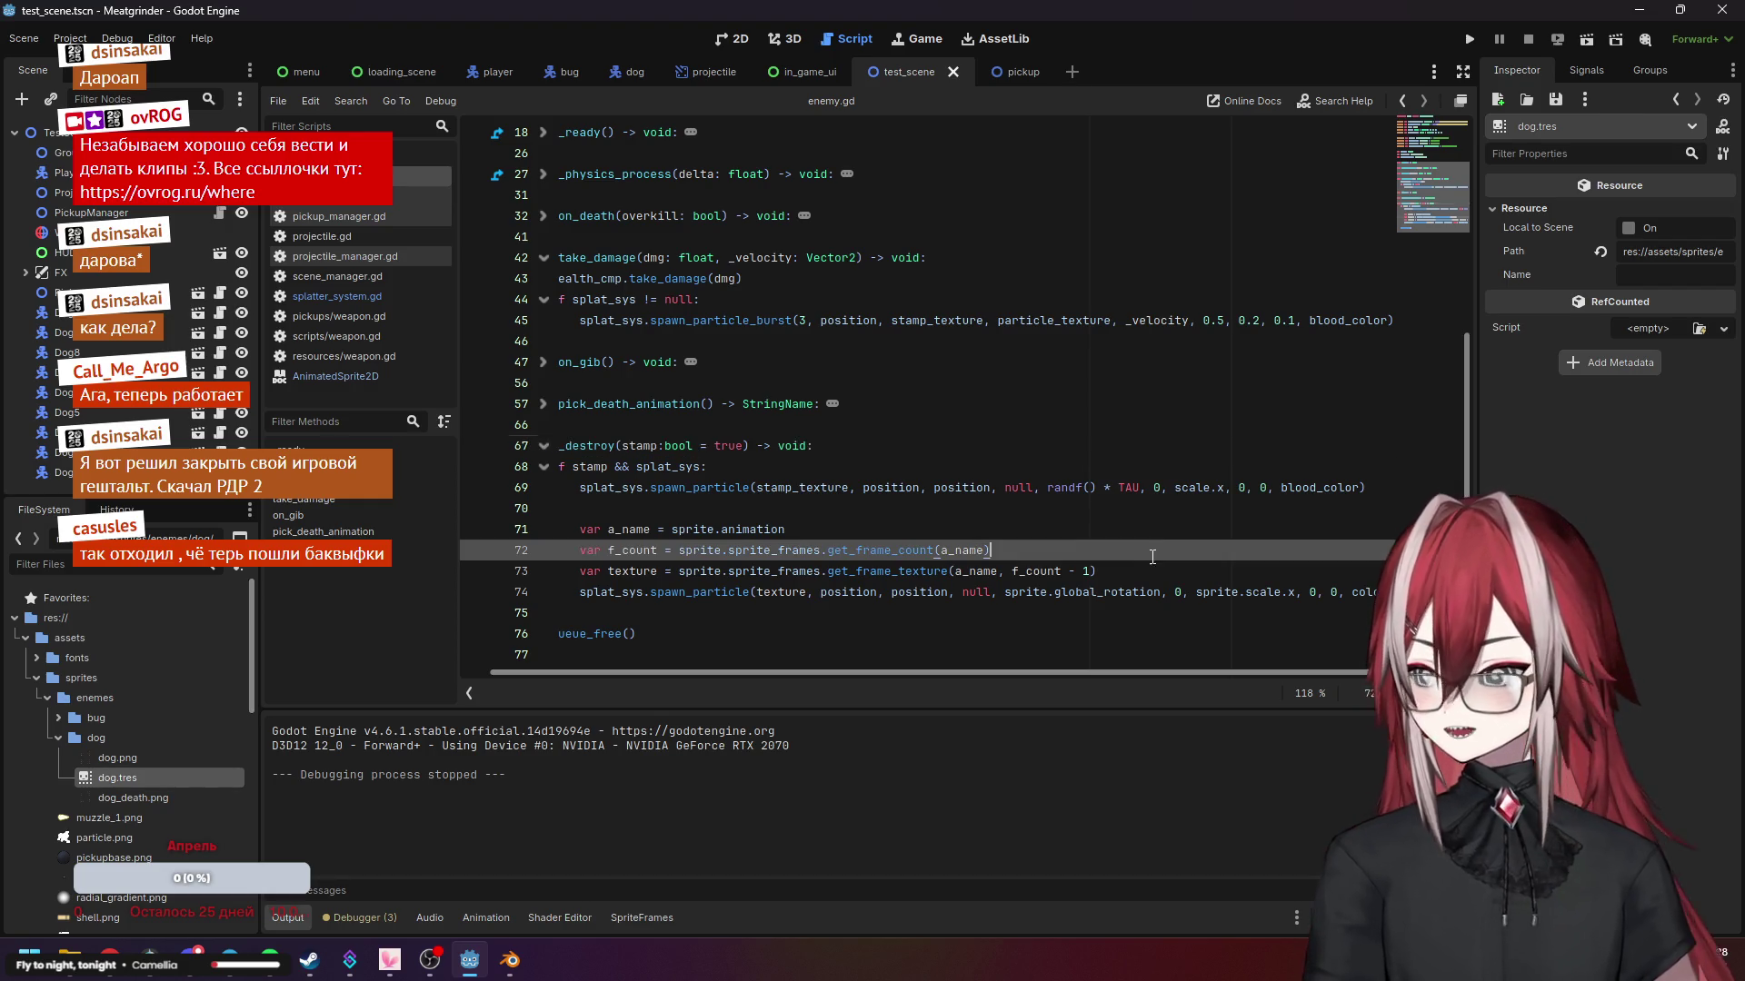
click(1063, 571)
click(1057, 592)
click(1137, 575)
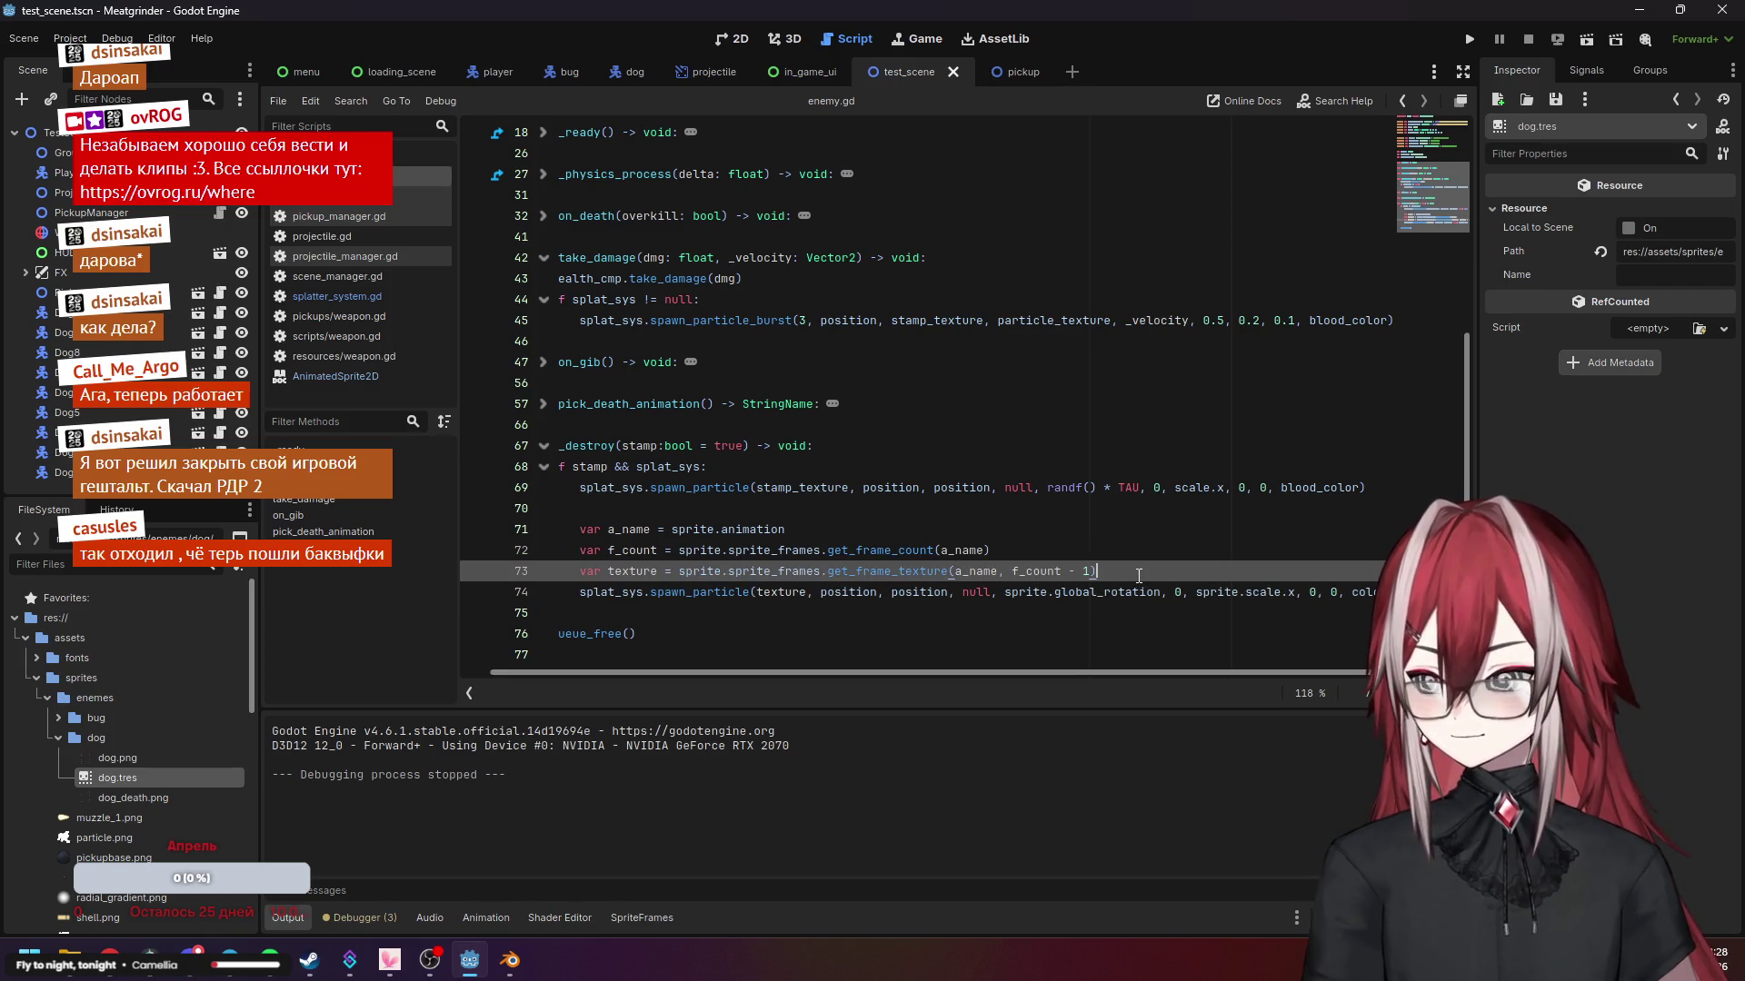
double_click(1209, 593)
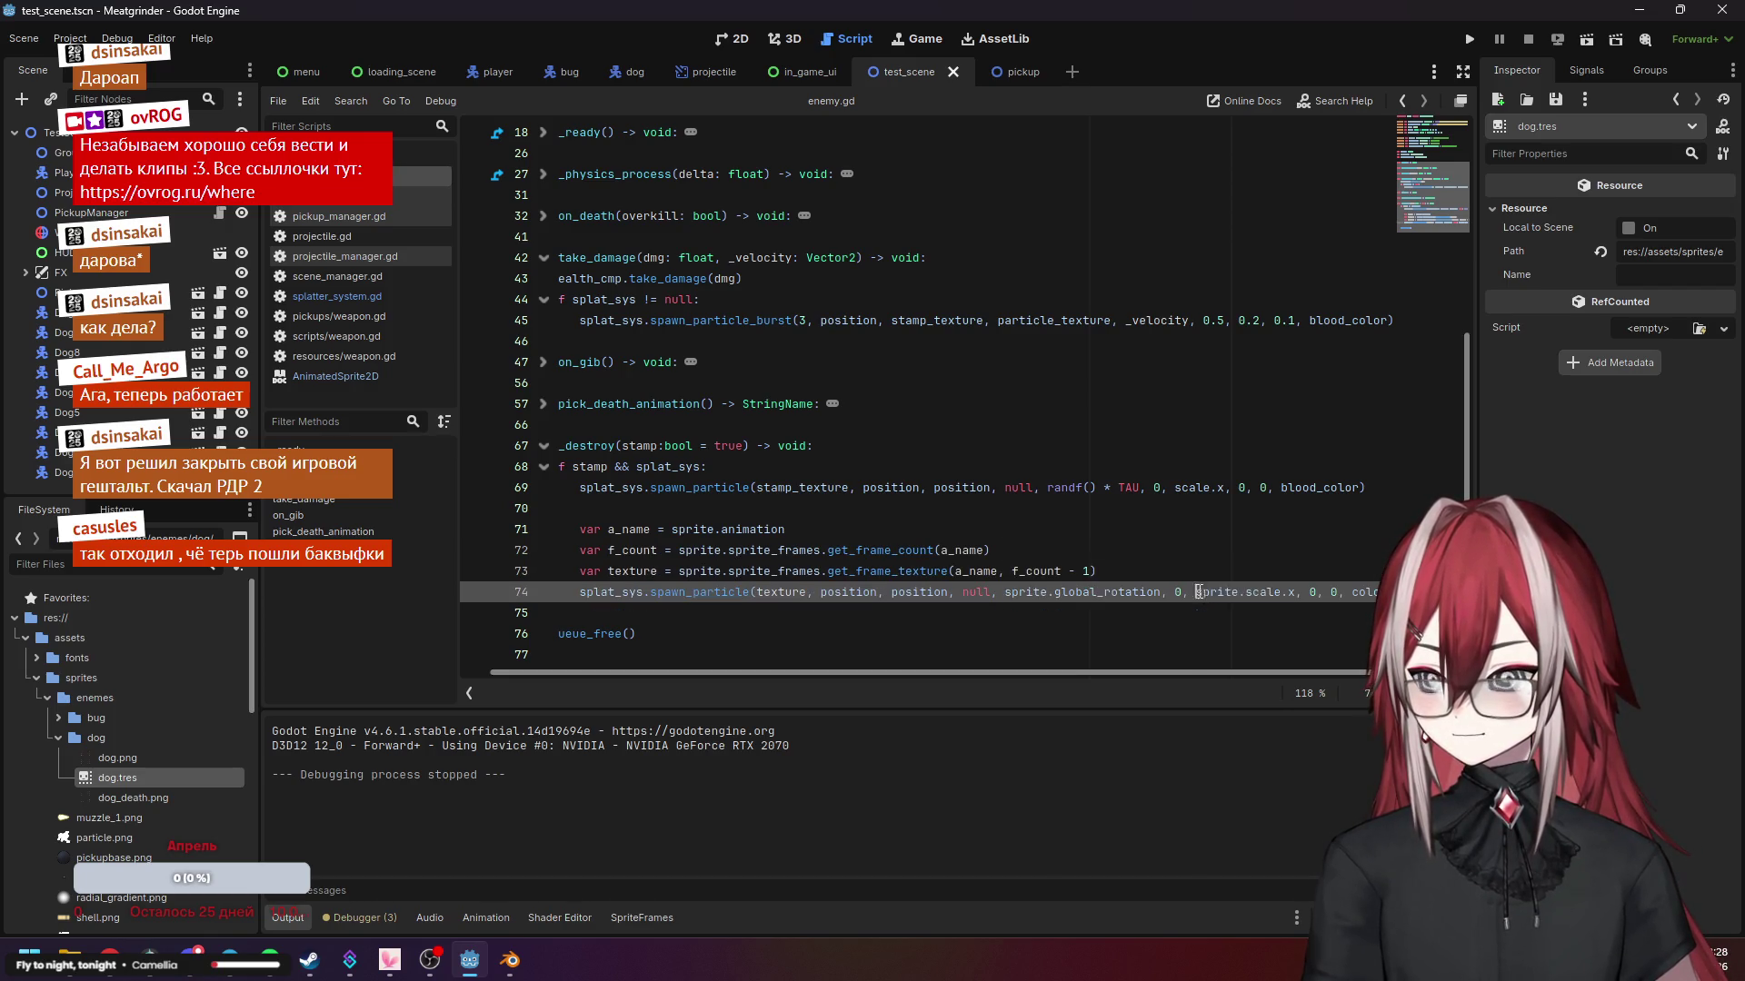
click(1178, 490)
click(1187, 426)
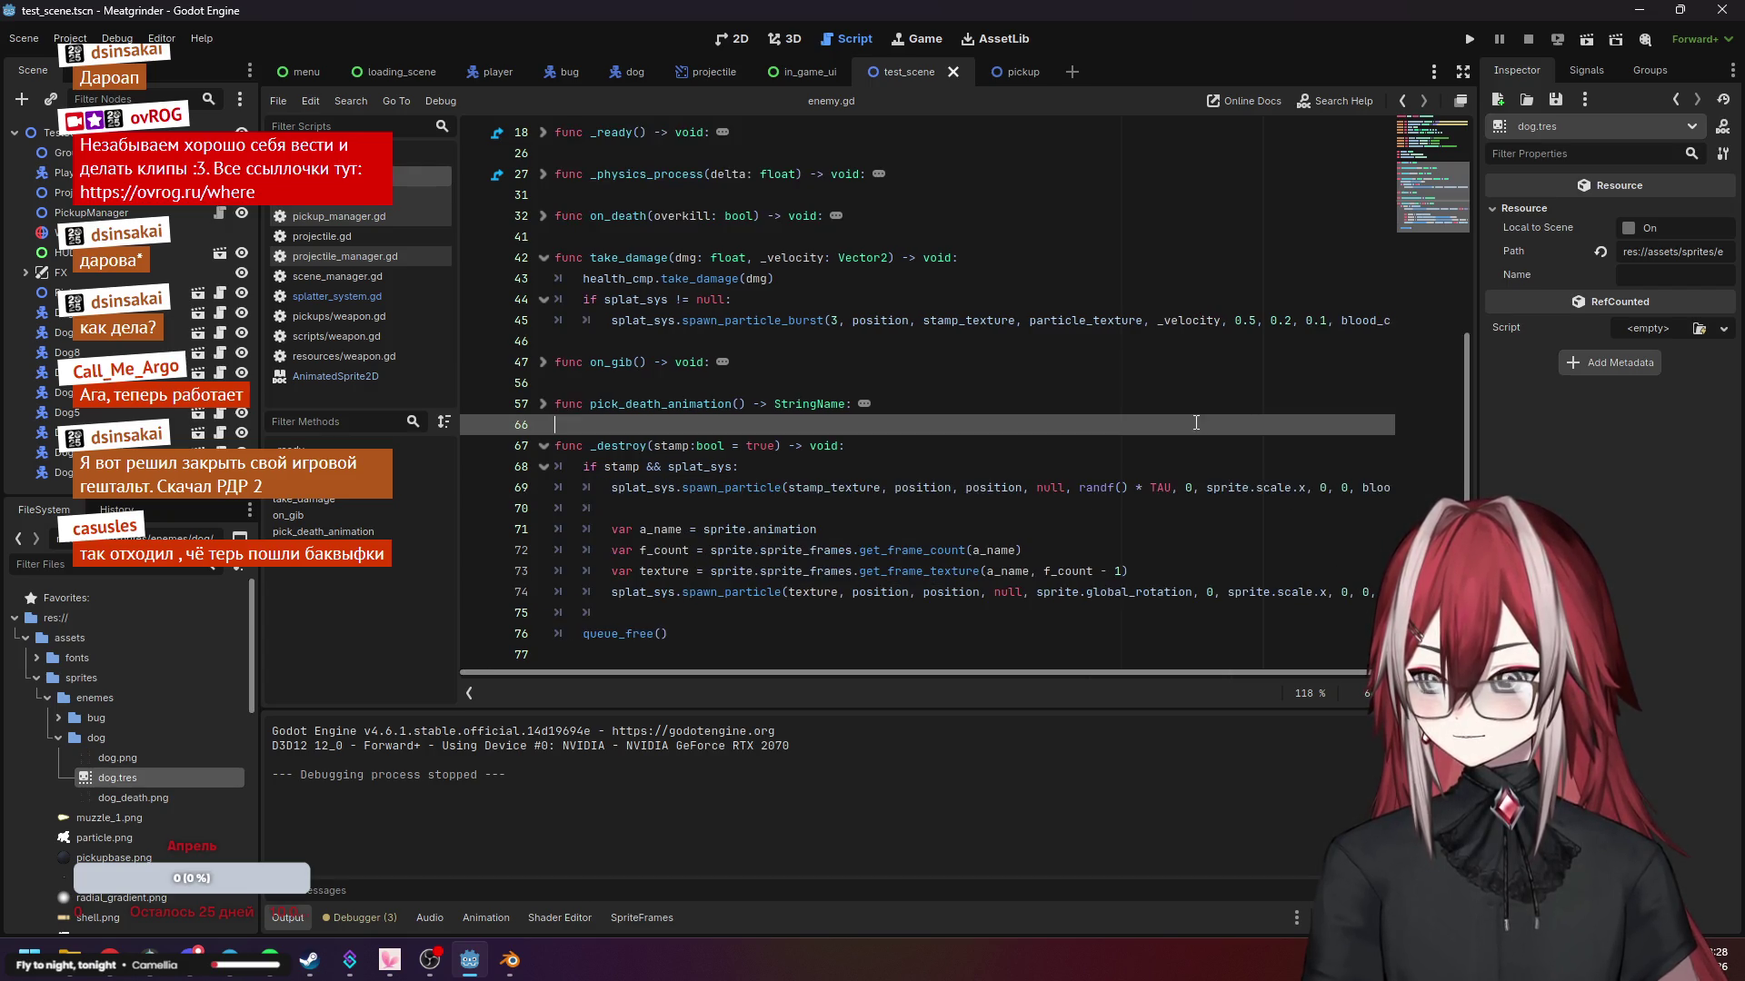
key(ctrl+s)
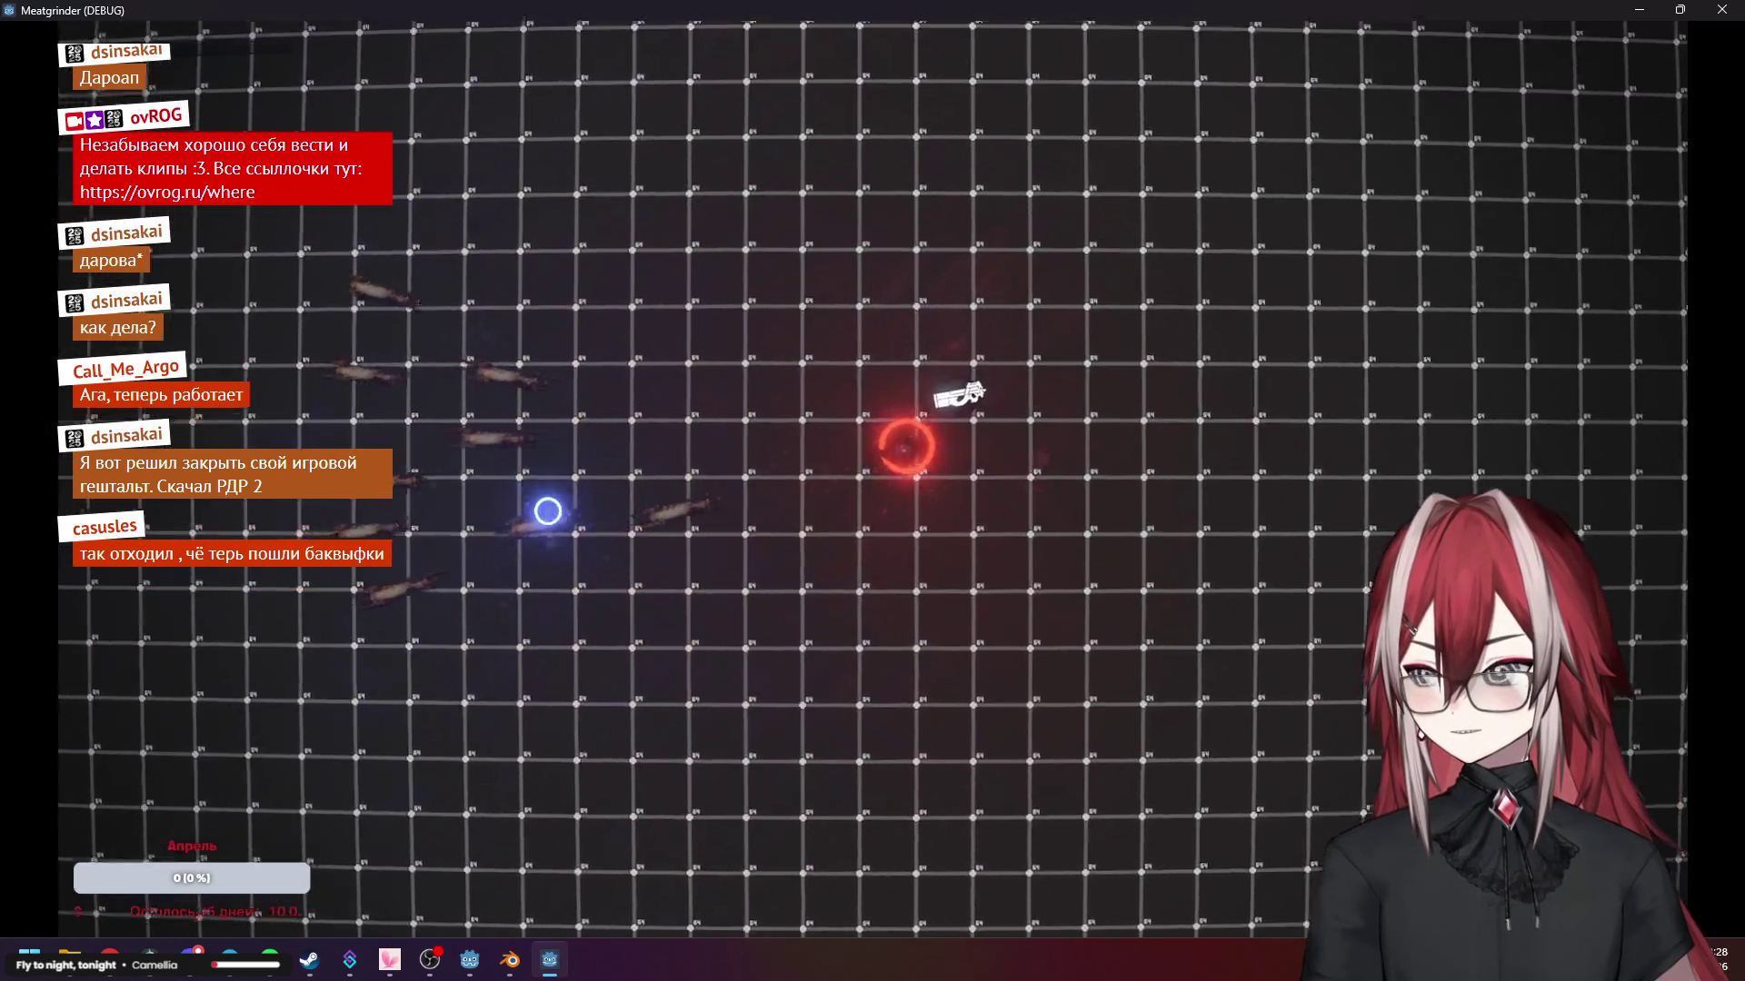
Step: Steer the player through the dog pack, killing dogs so blood splatters pile up
key(d)
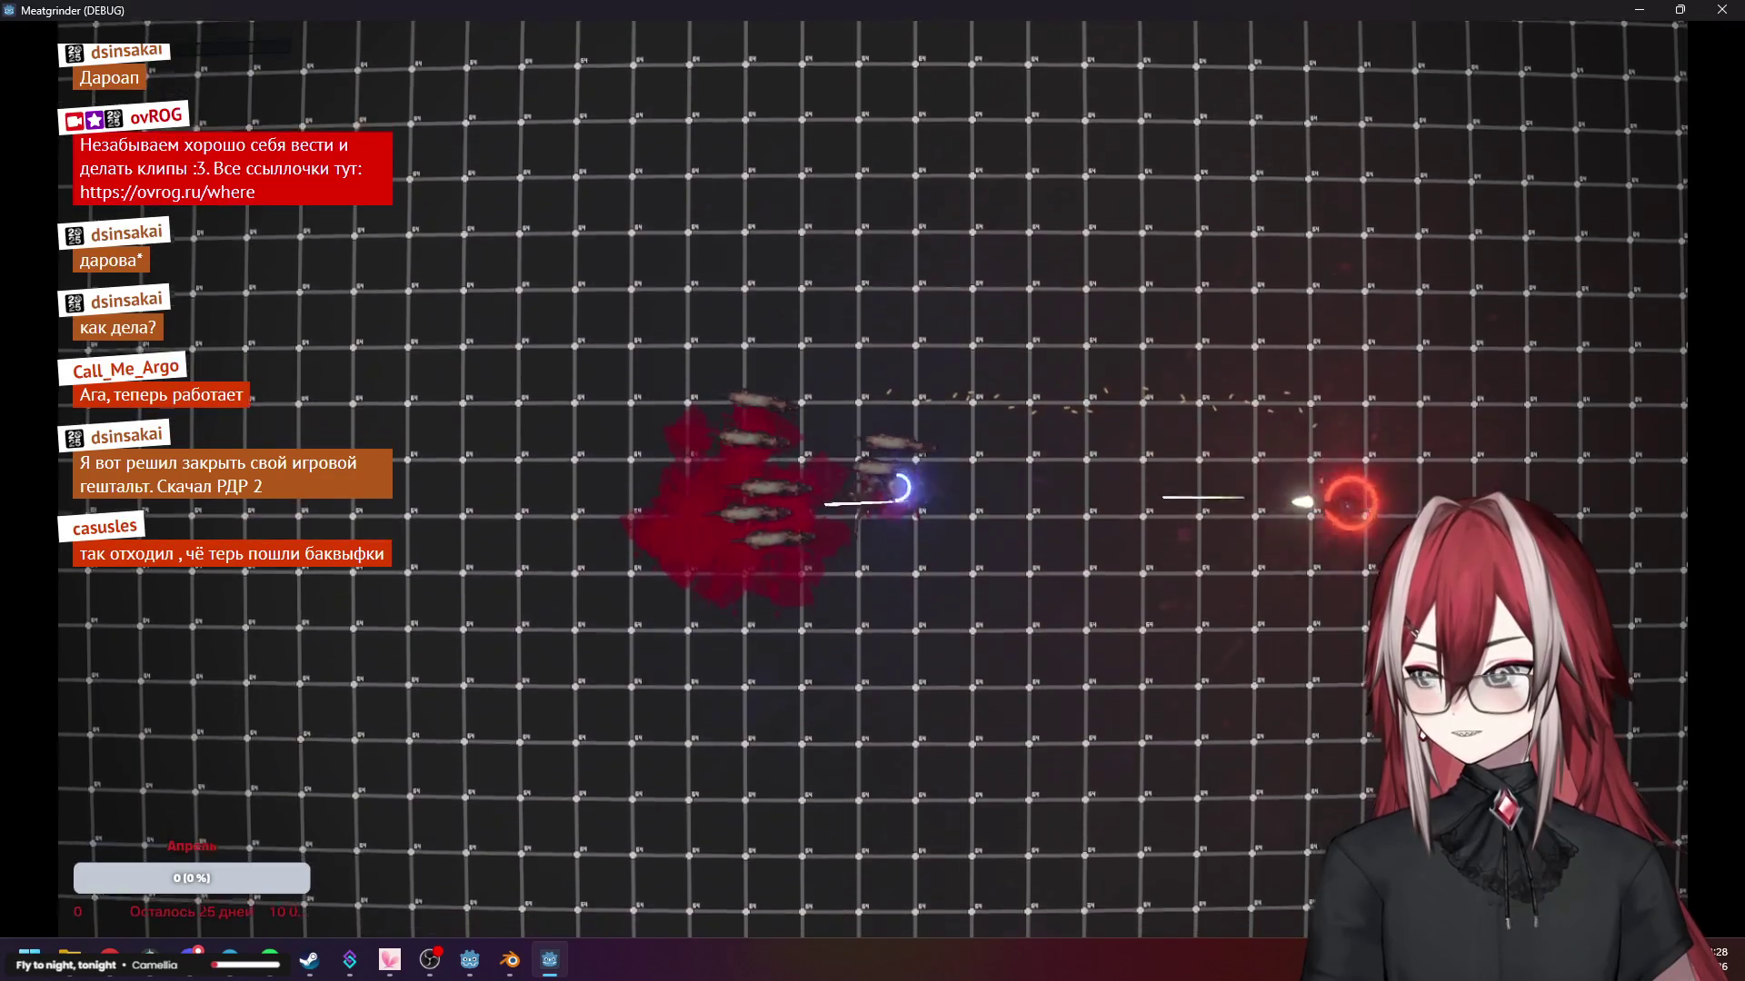
key(s)
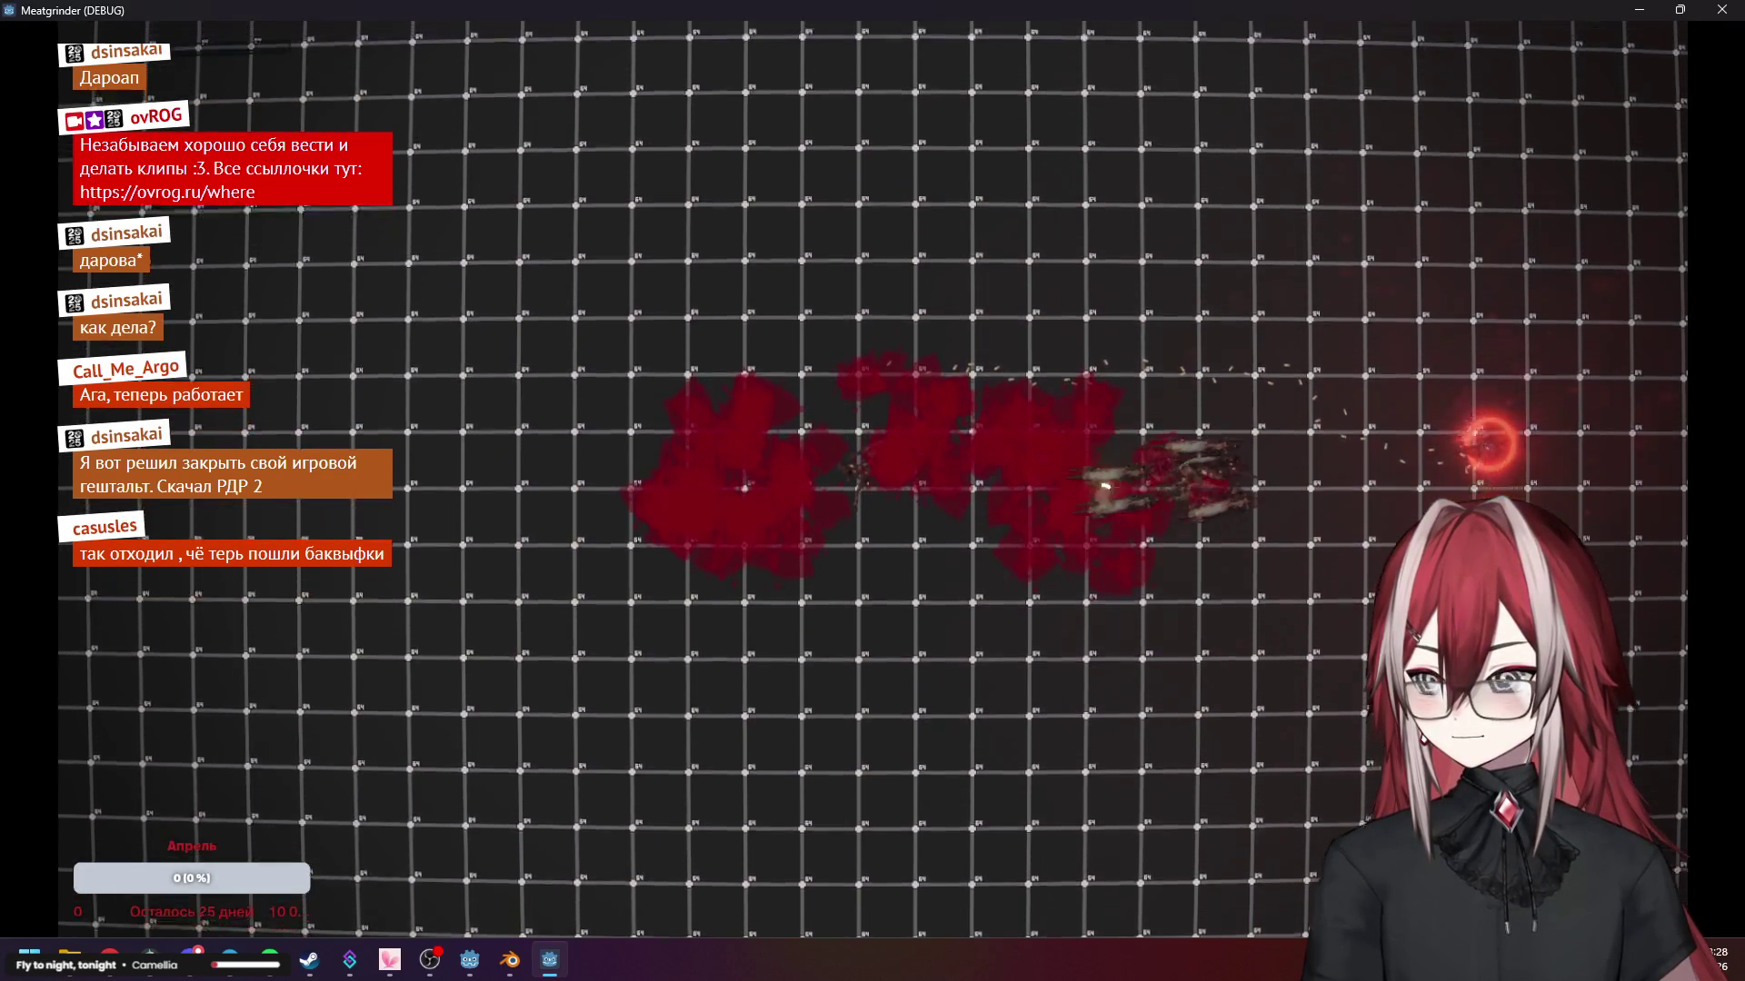
key(w)
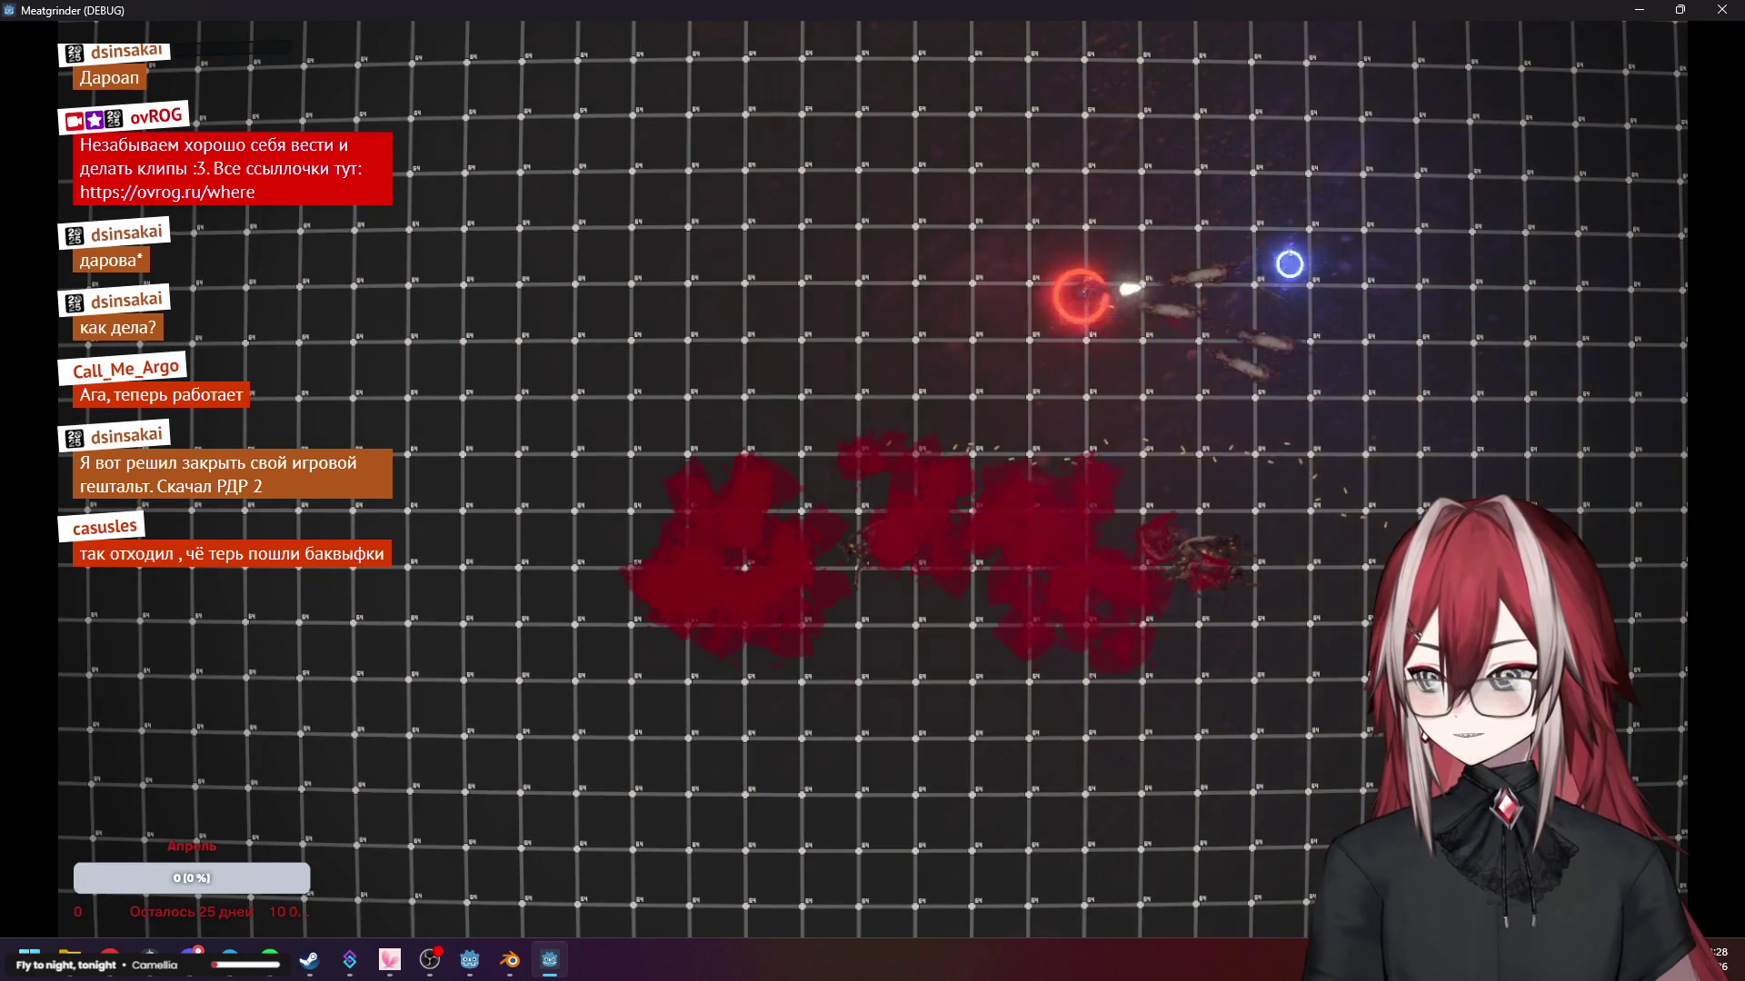
key(a)
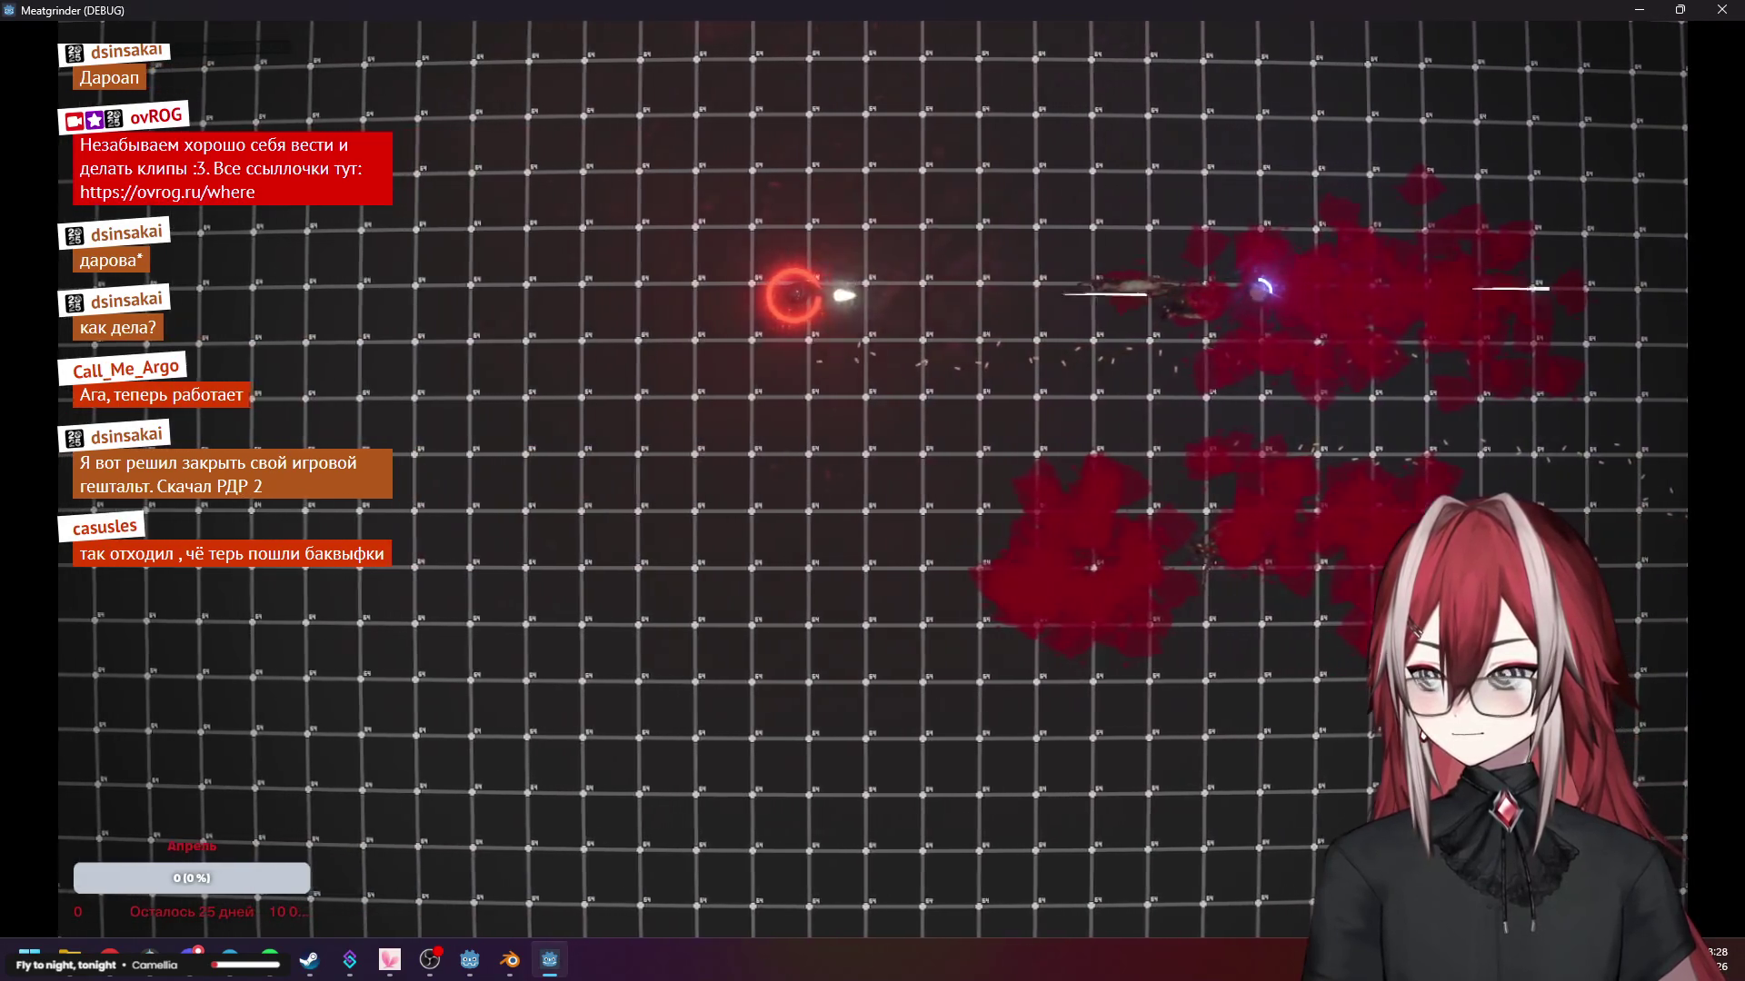
key(s)
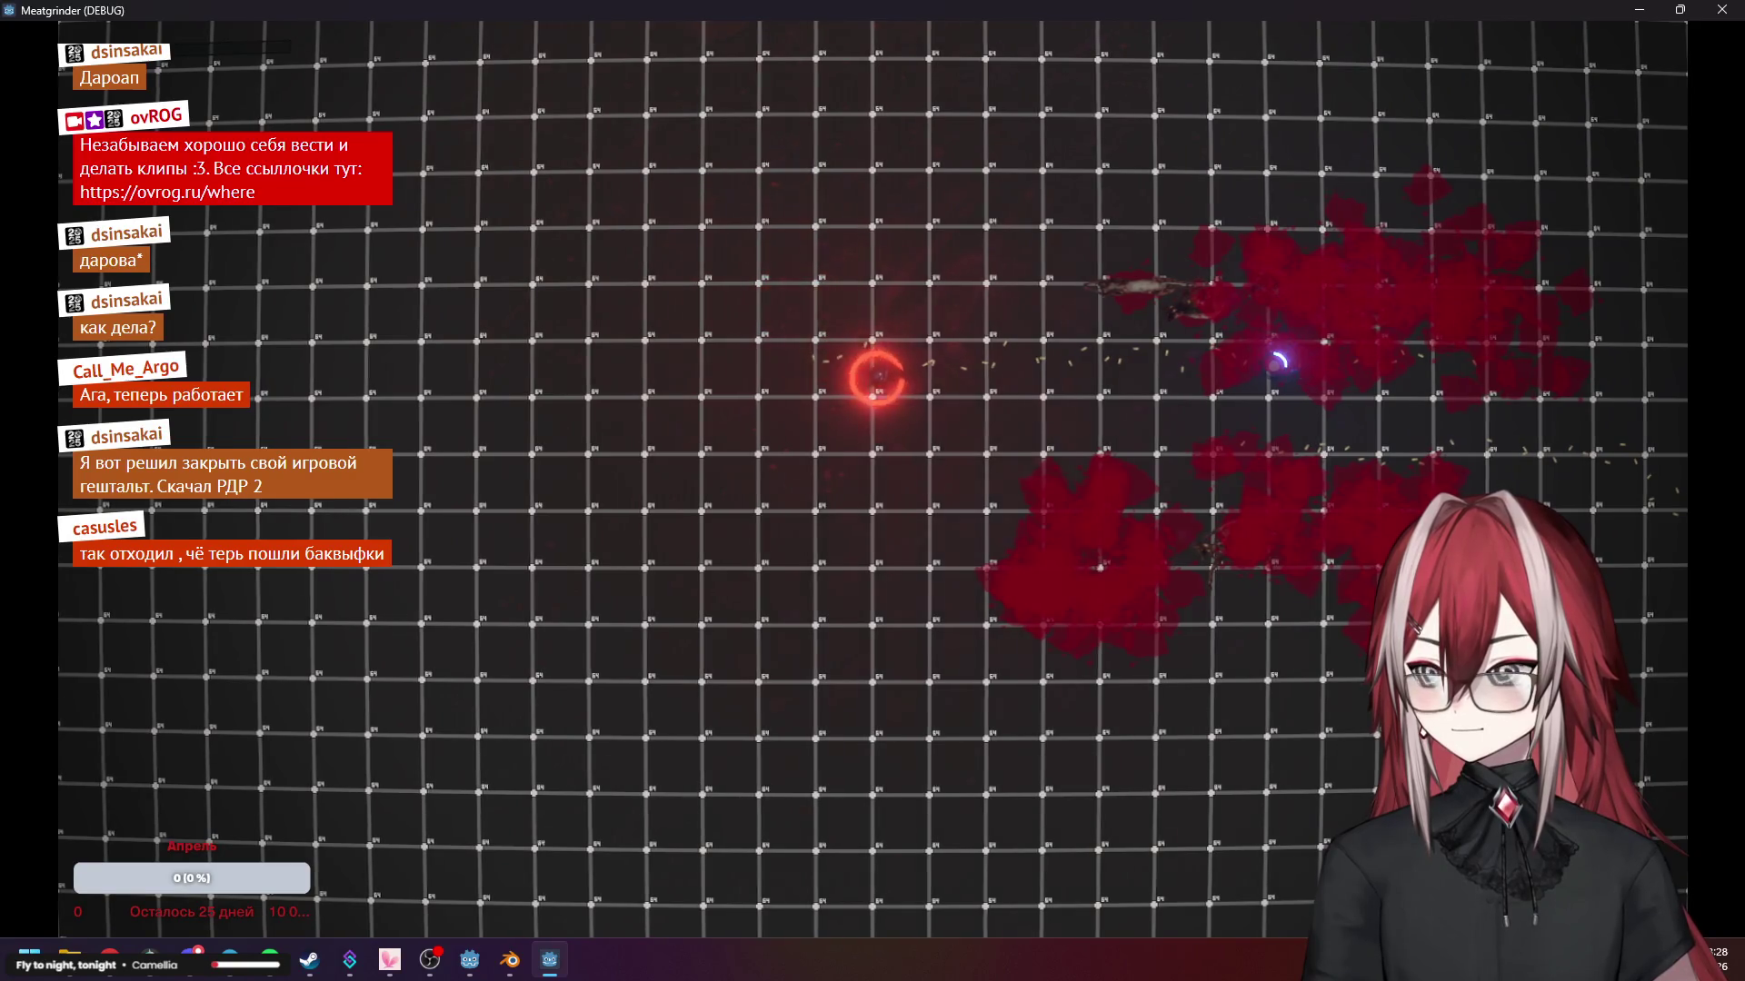
key(d)
key(s)
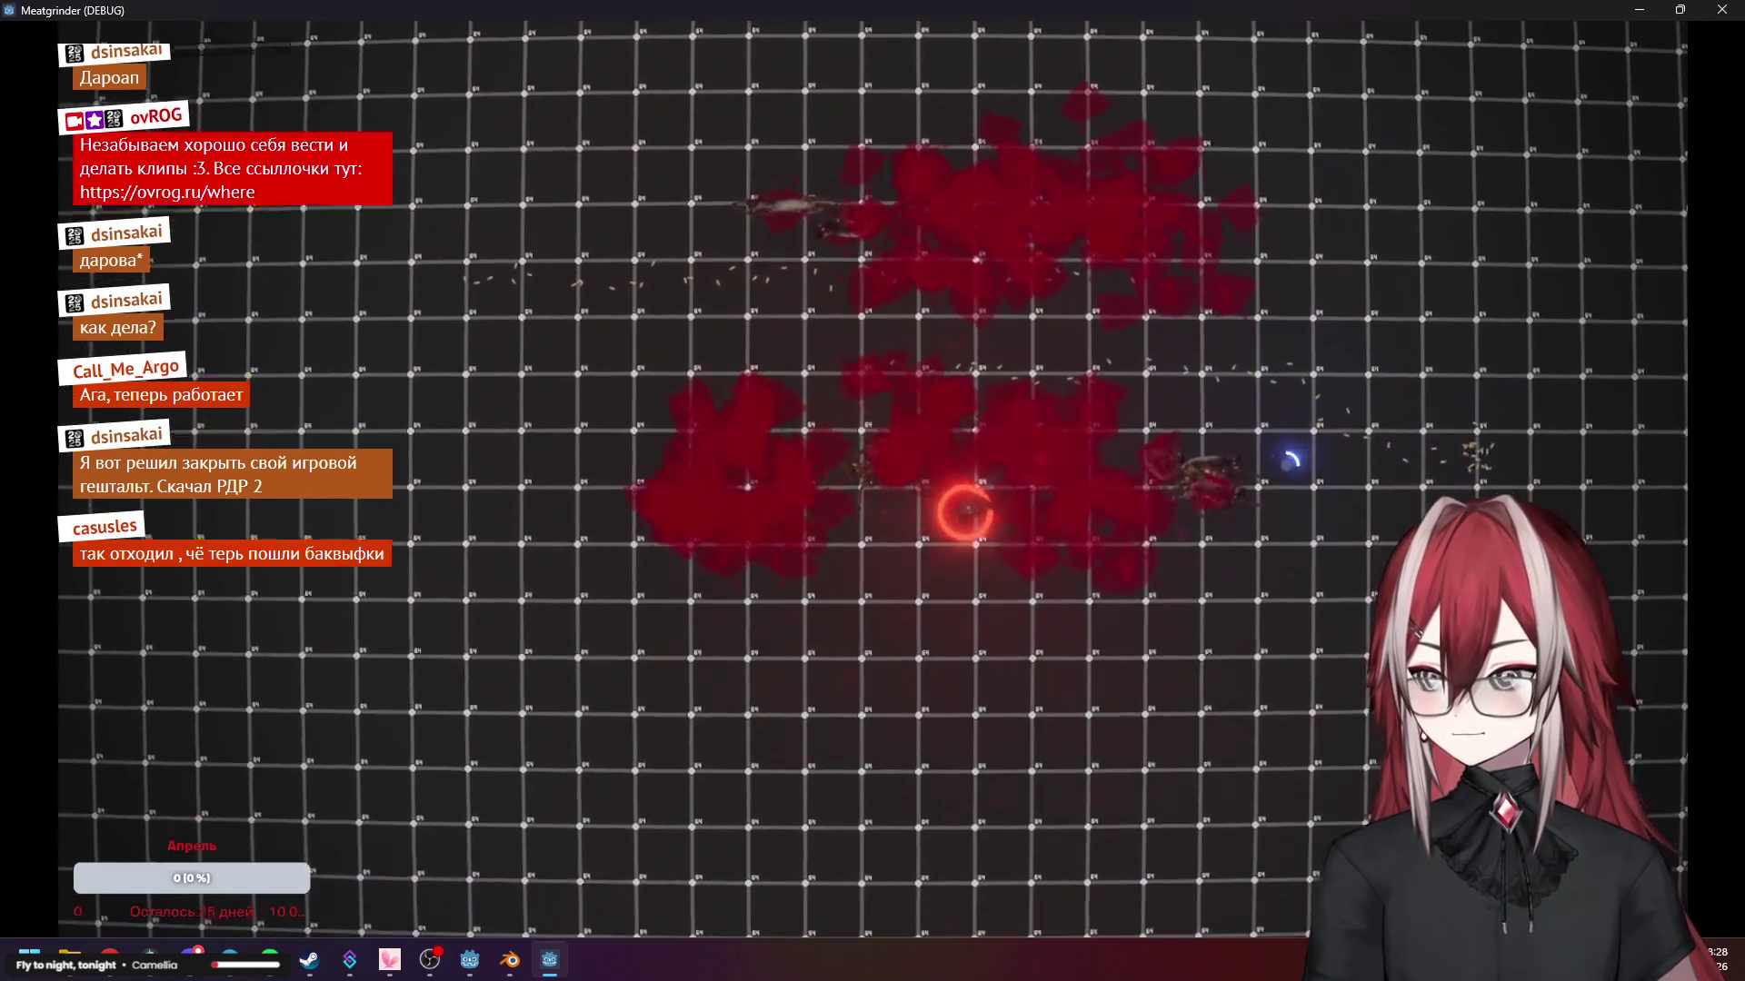
key(s)
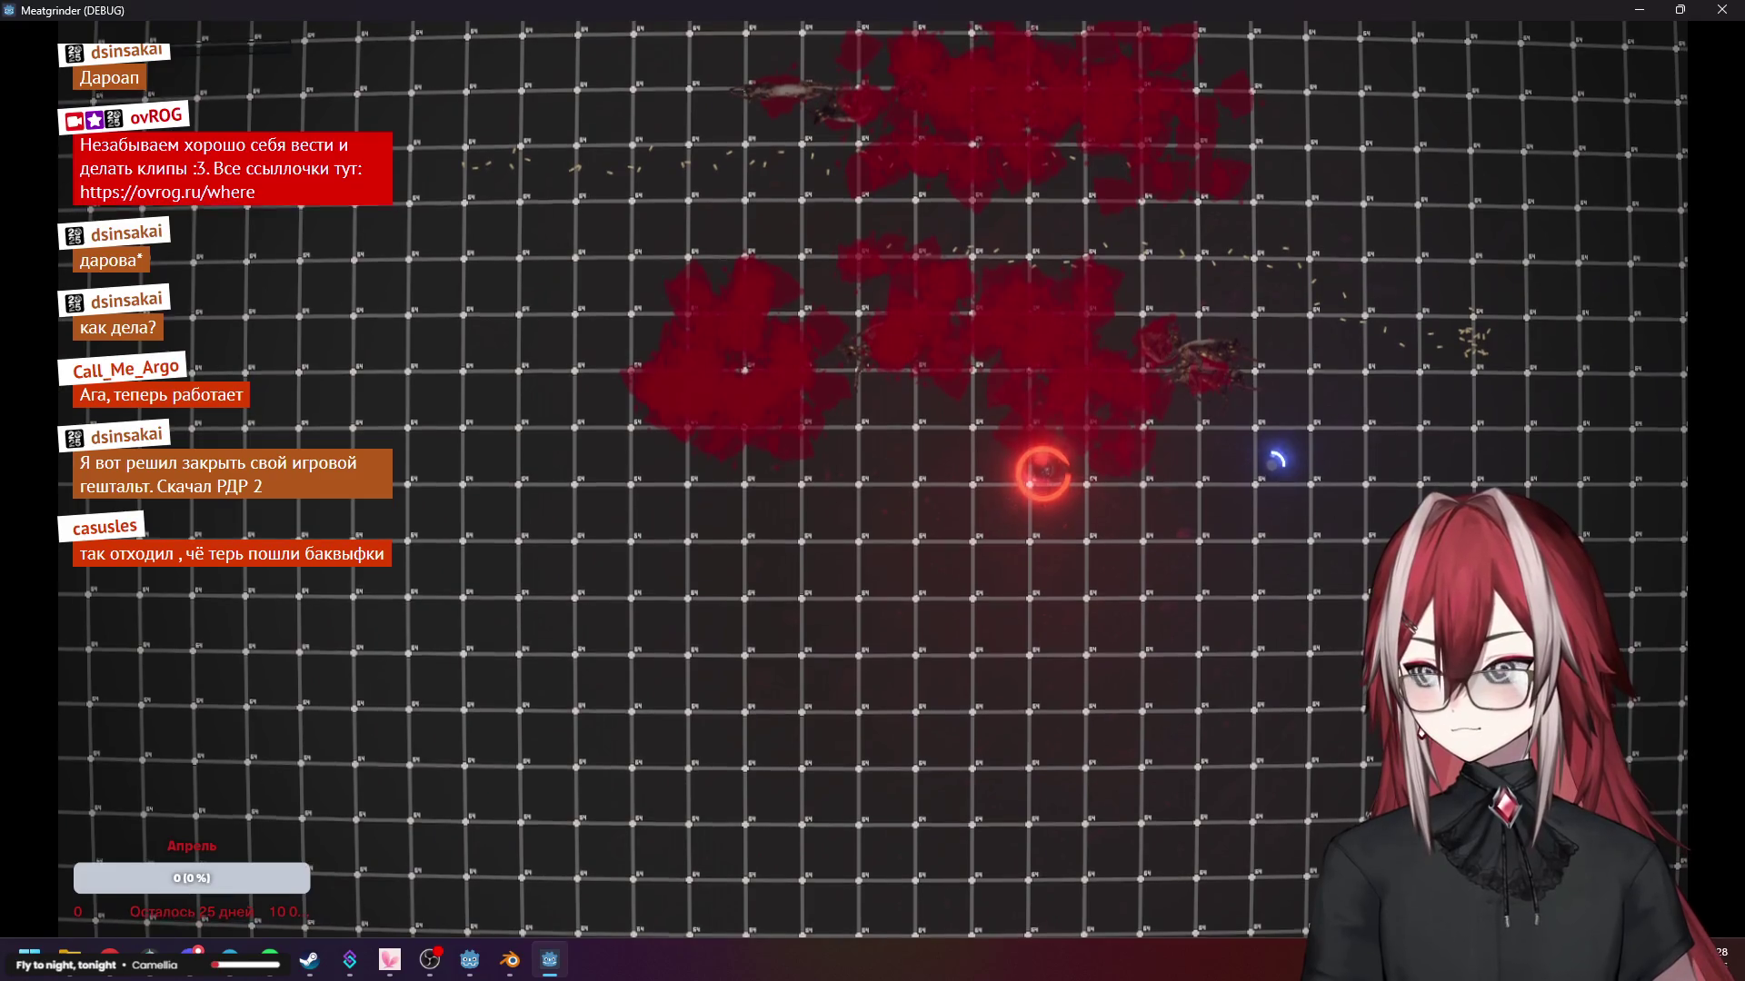
key(w)
key(a)
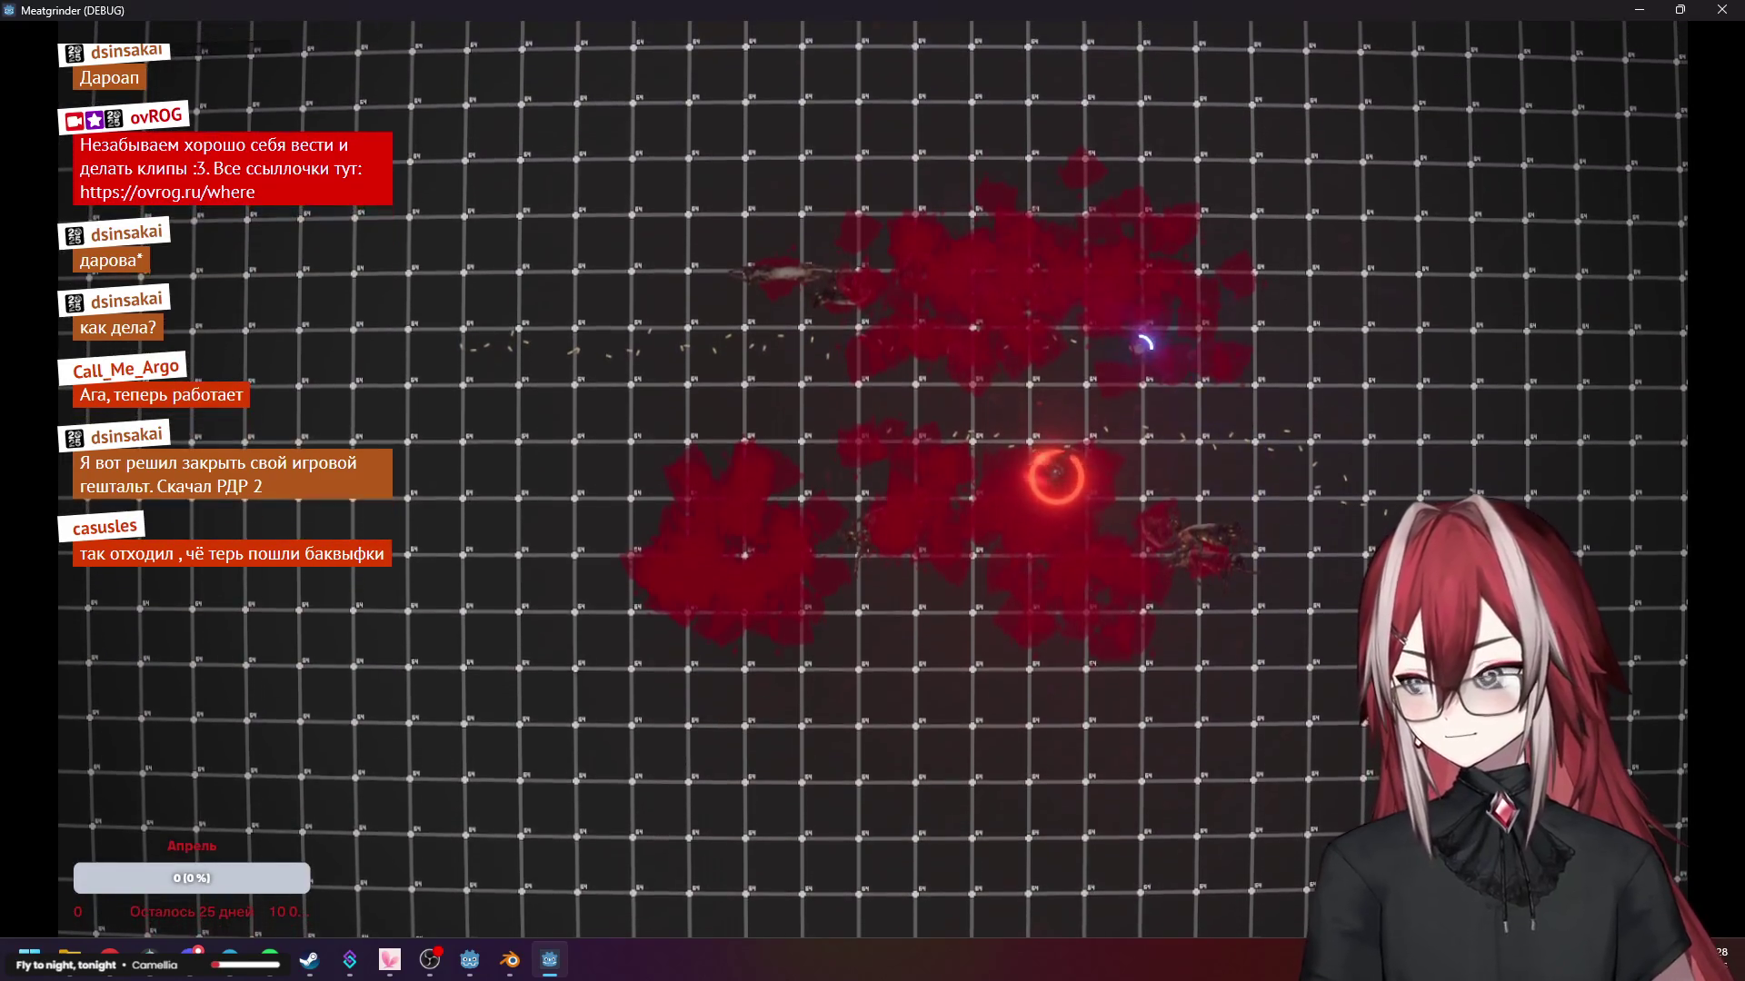
key(s)
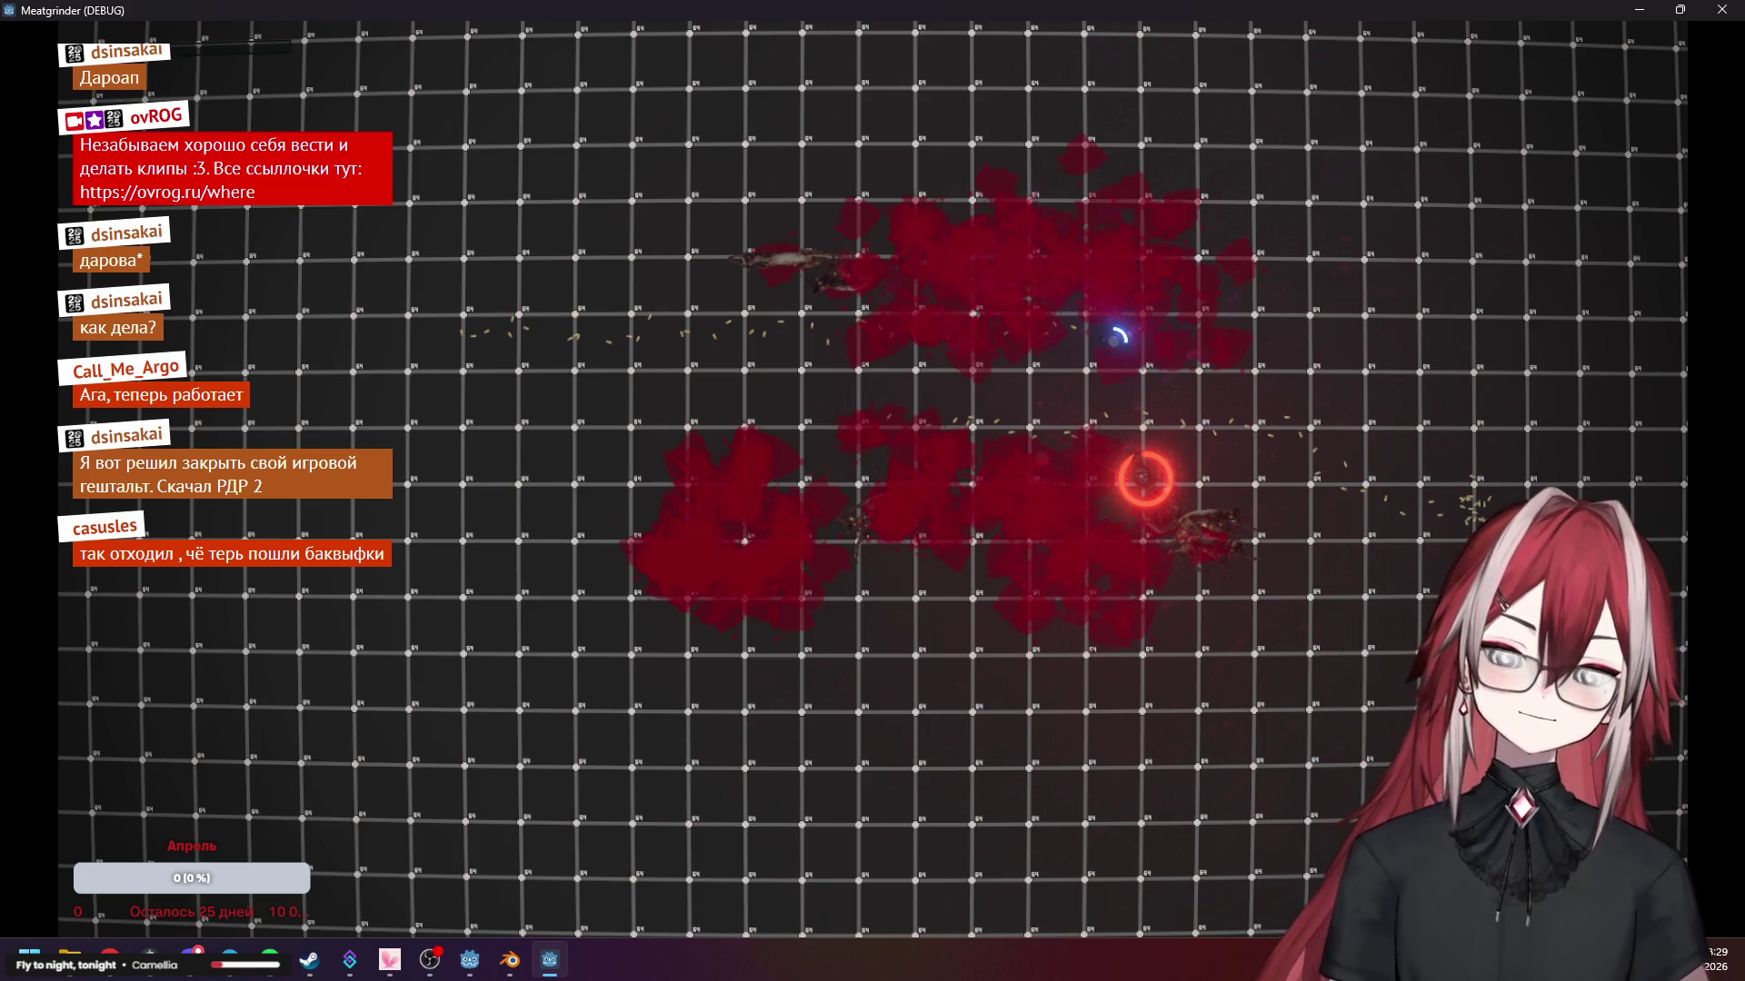
Step: Keep killing dogs around the arena, then stop and relaunch the game
key(d)
key(w)
key(a)
key(s)
key(a)
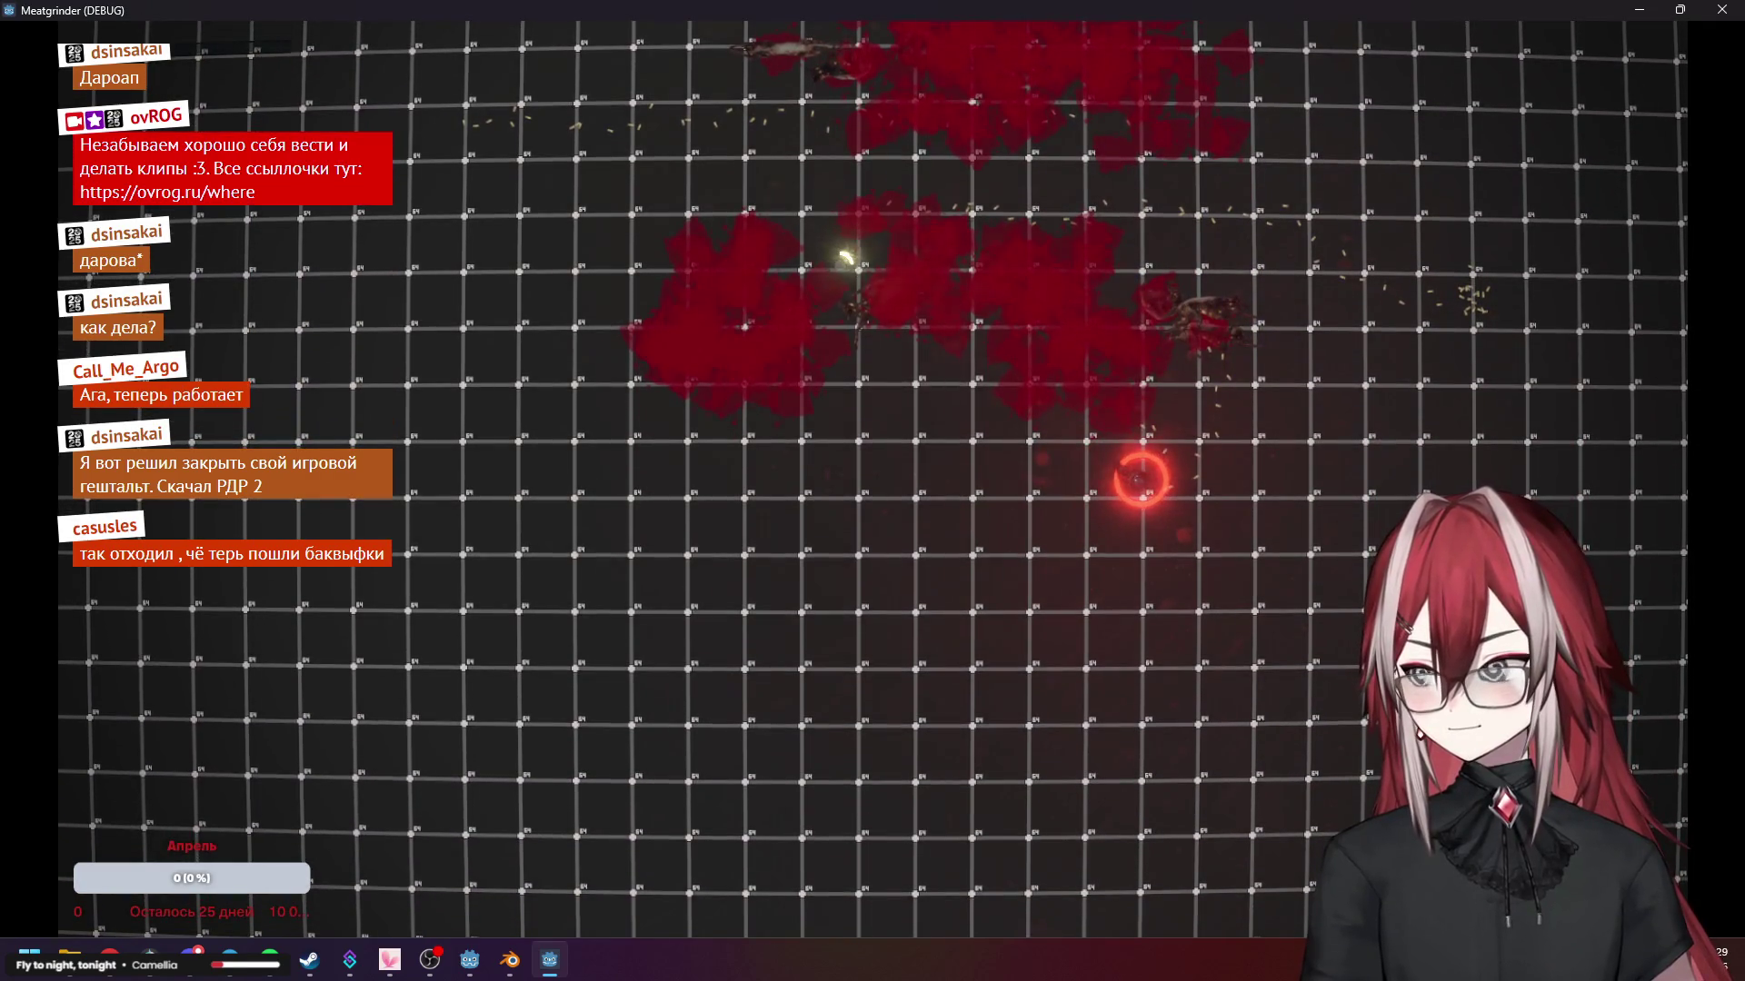
key(w)
key(d)
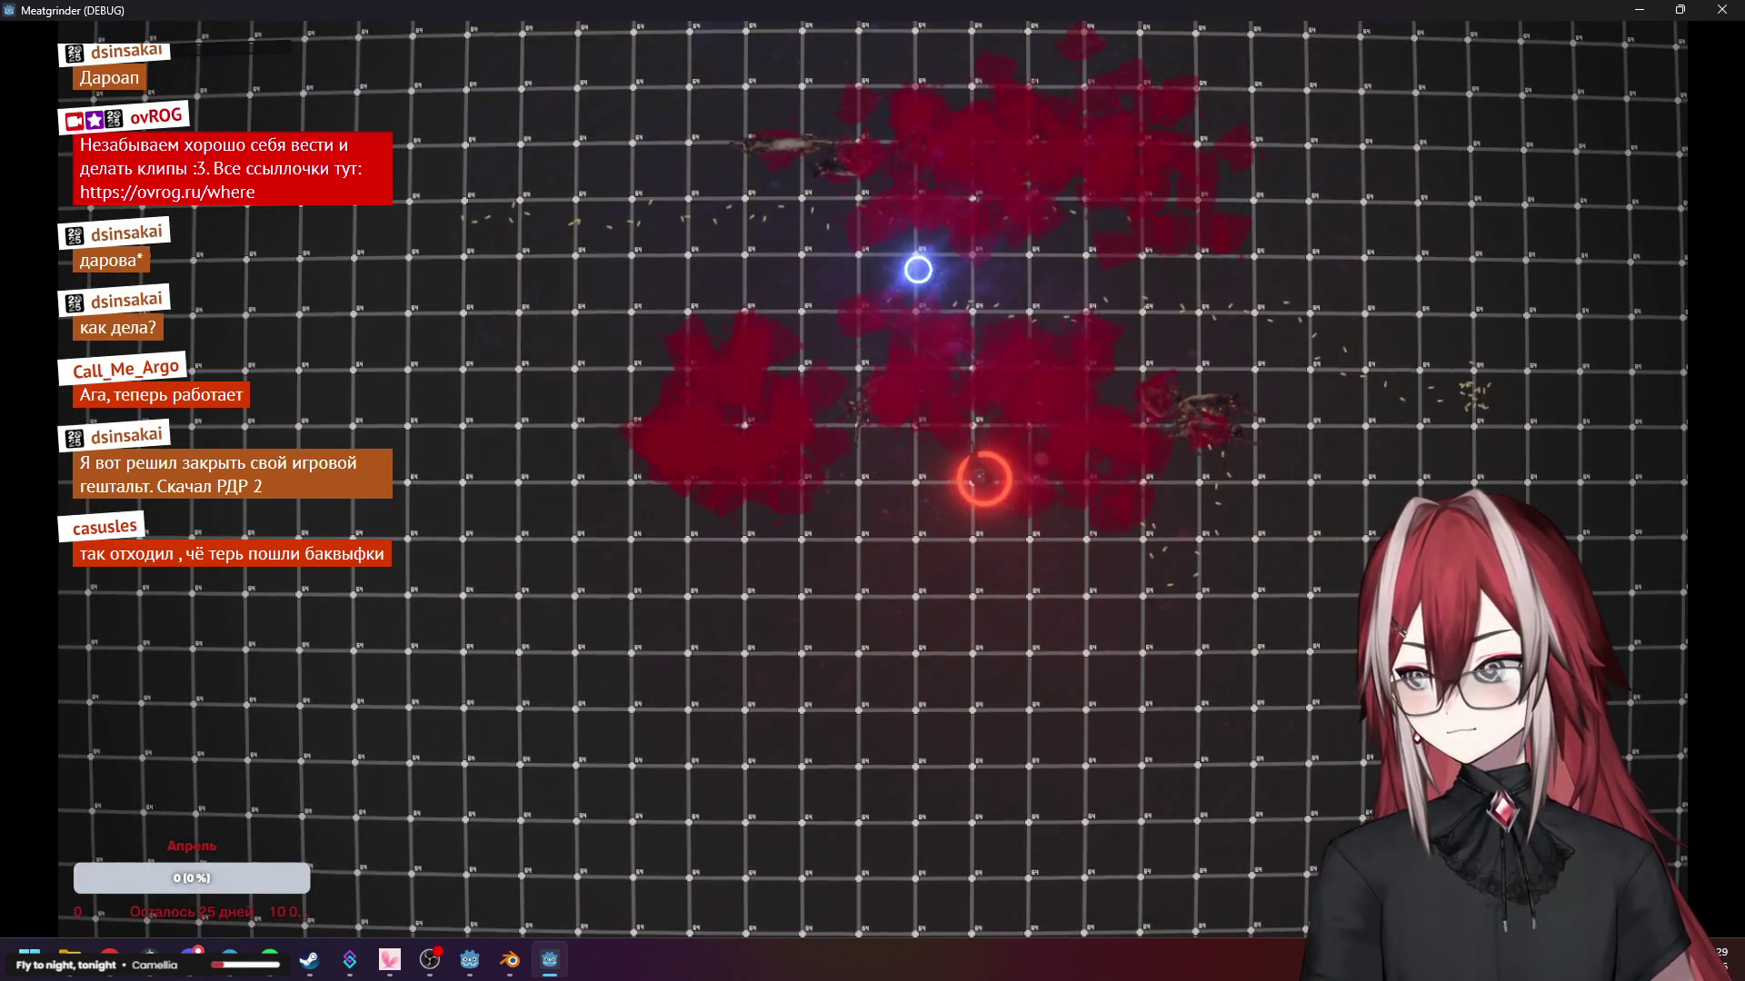
key(d)
key(w)
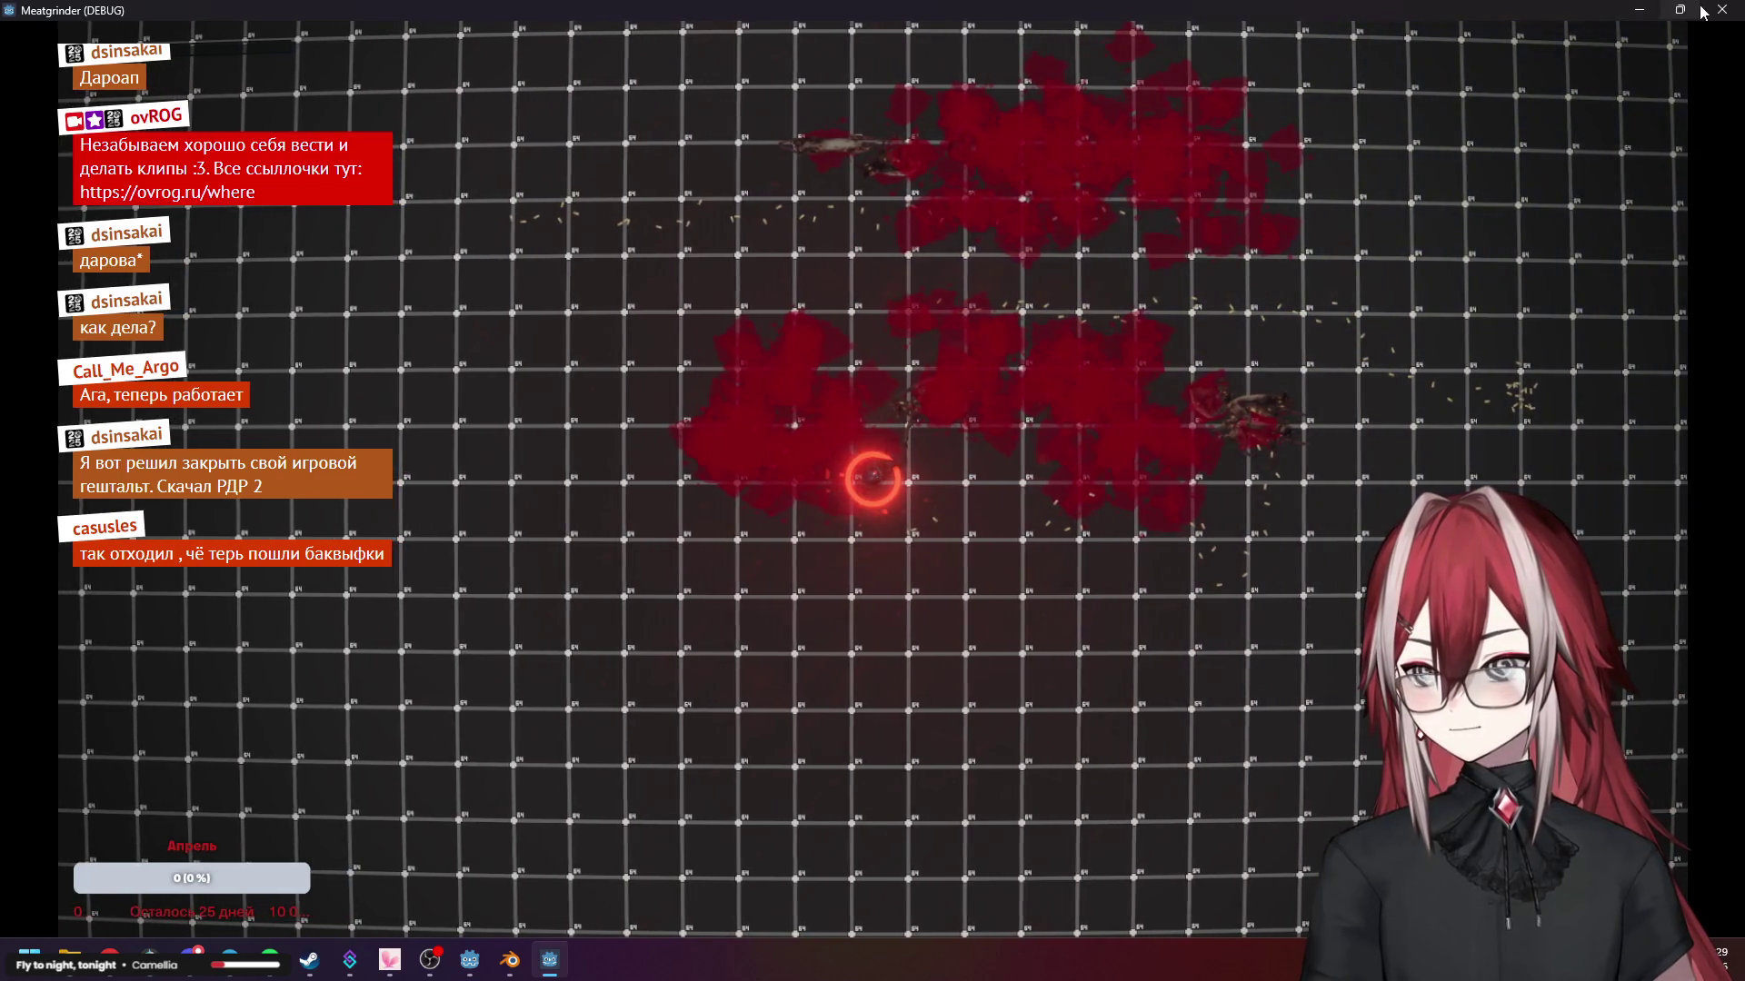
click(1705, 10)
click(1581, 39)
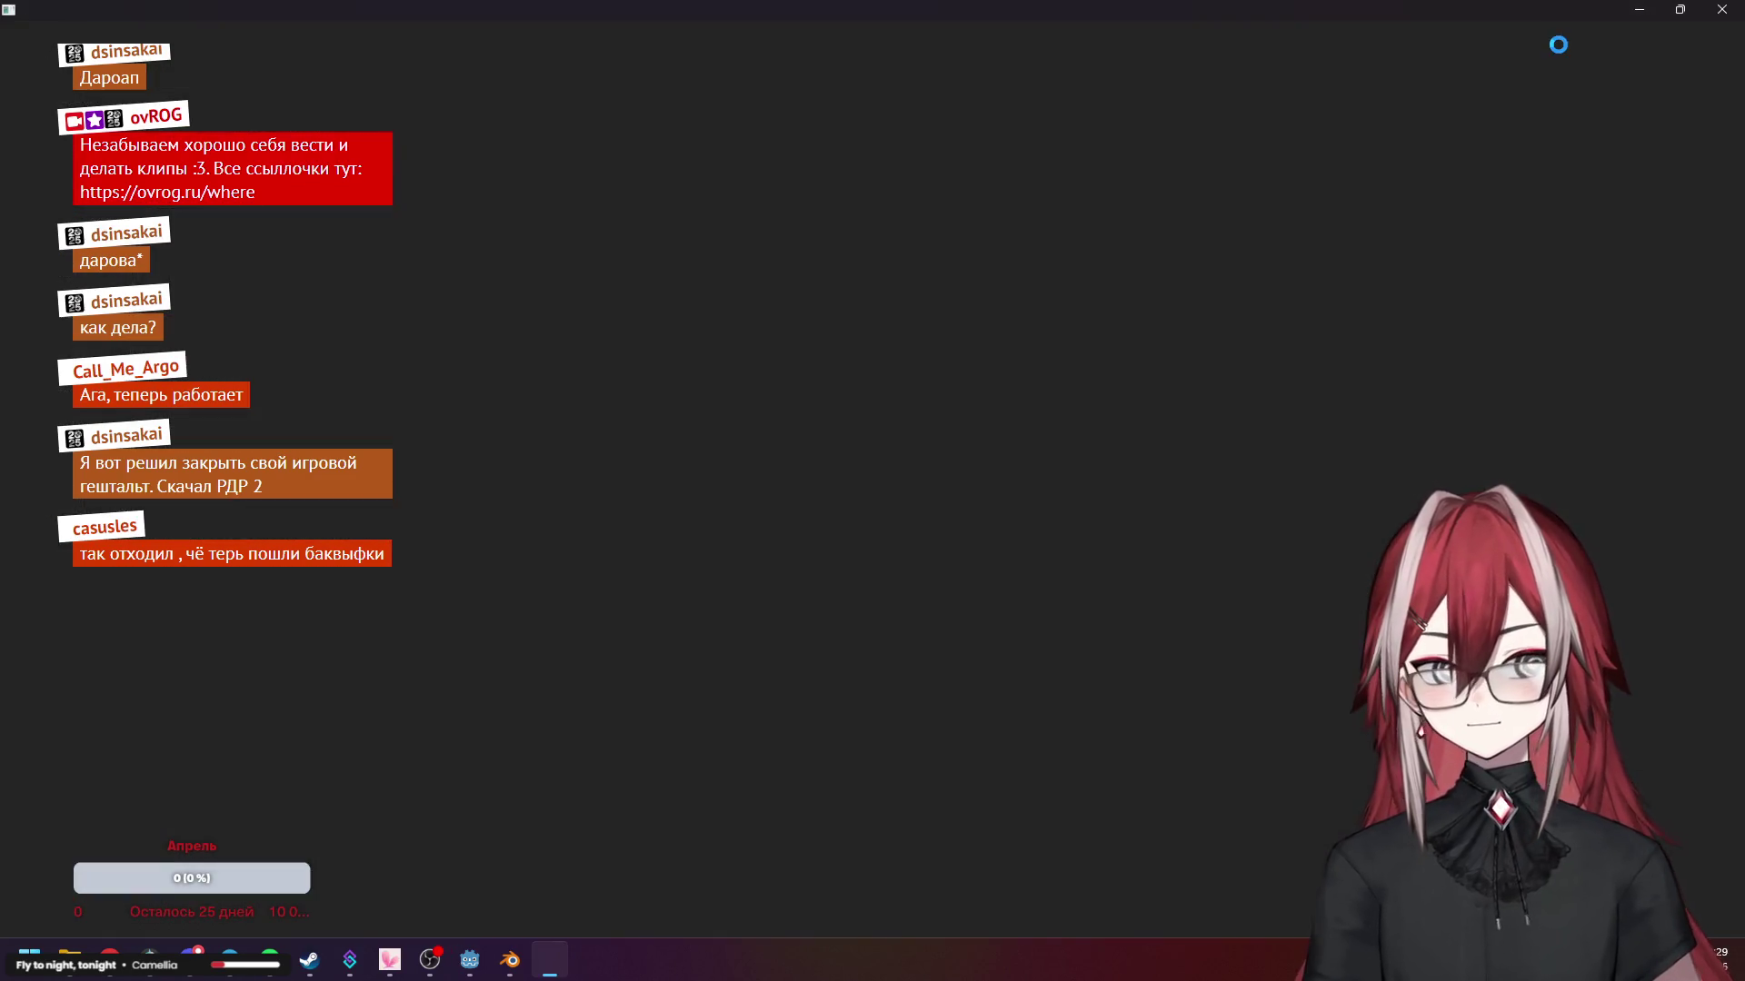
Step: Move away from the swarming dogs while shooting them, then stop the game with F8
key(a)
key(s)
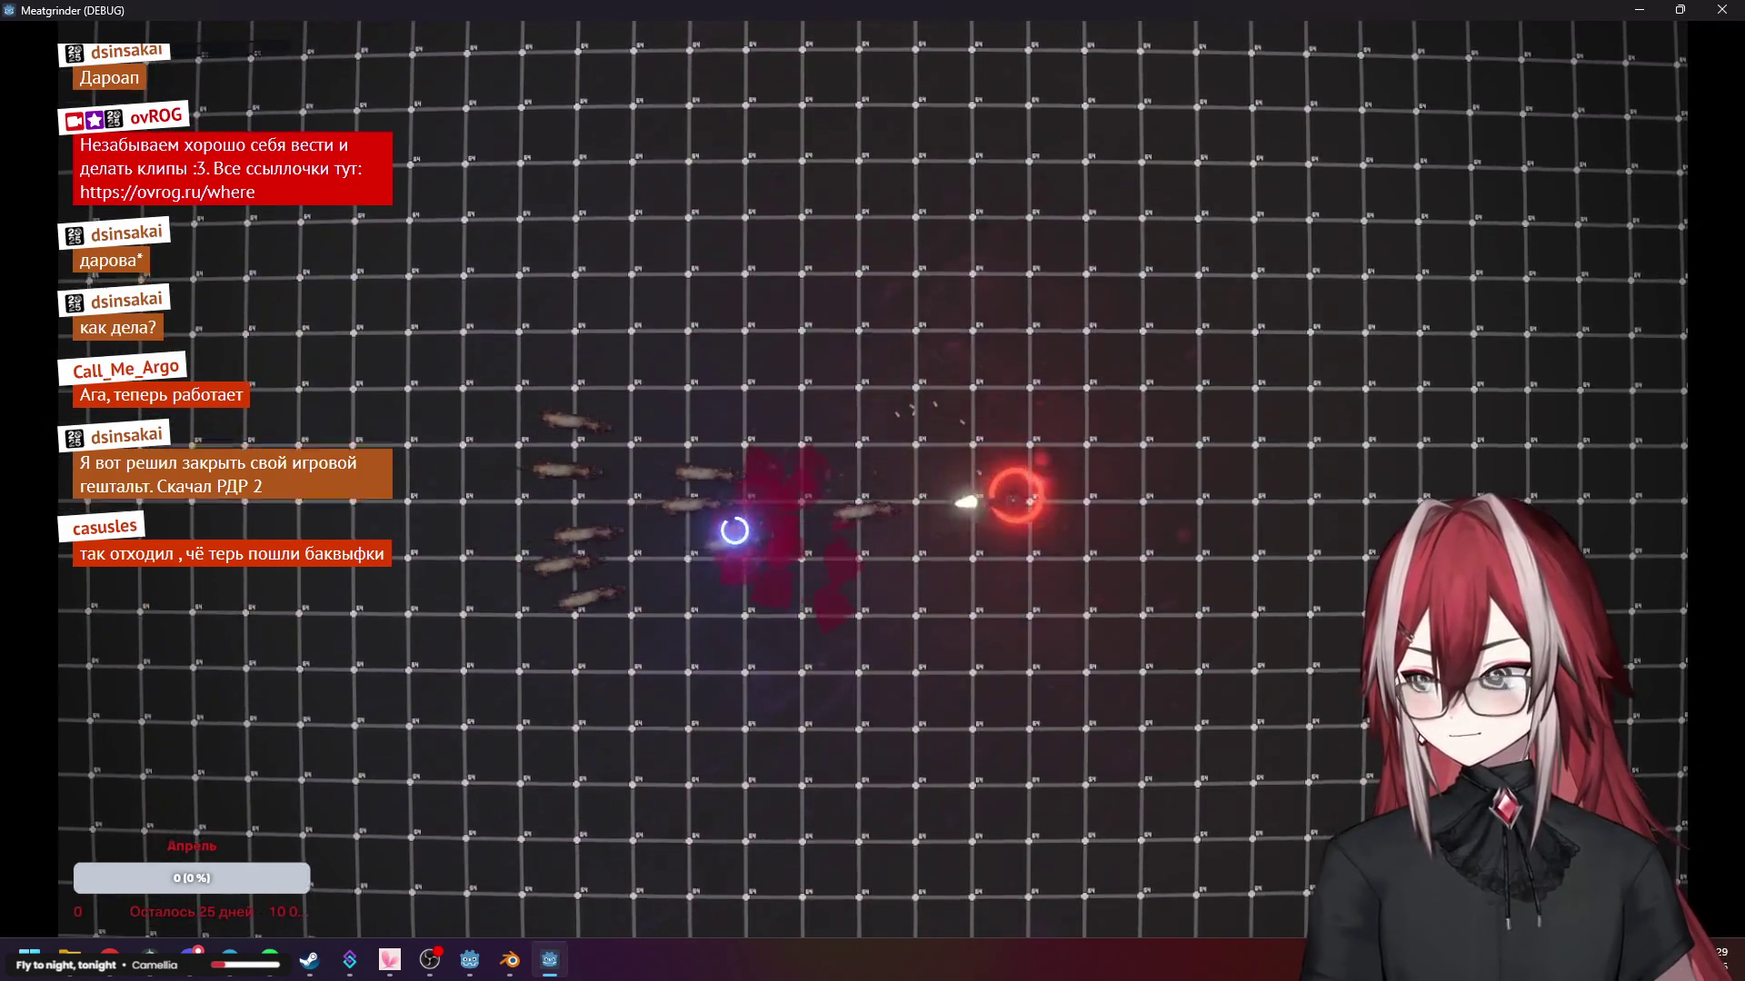
key(d)
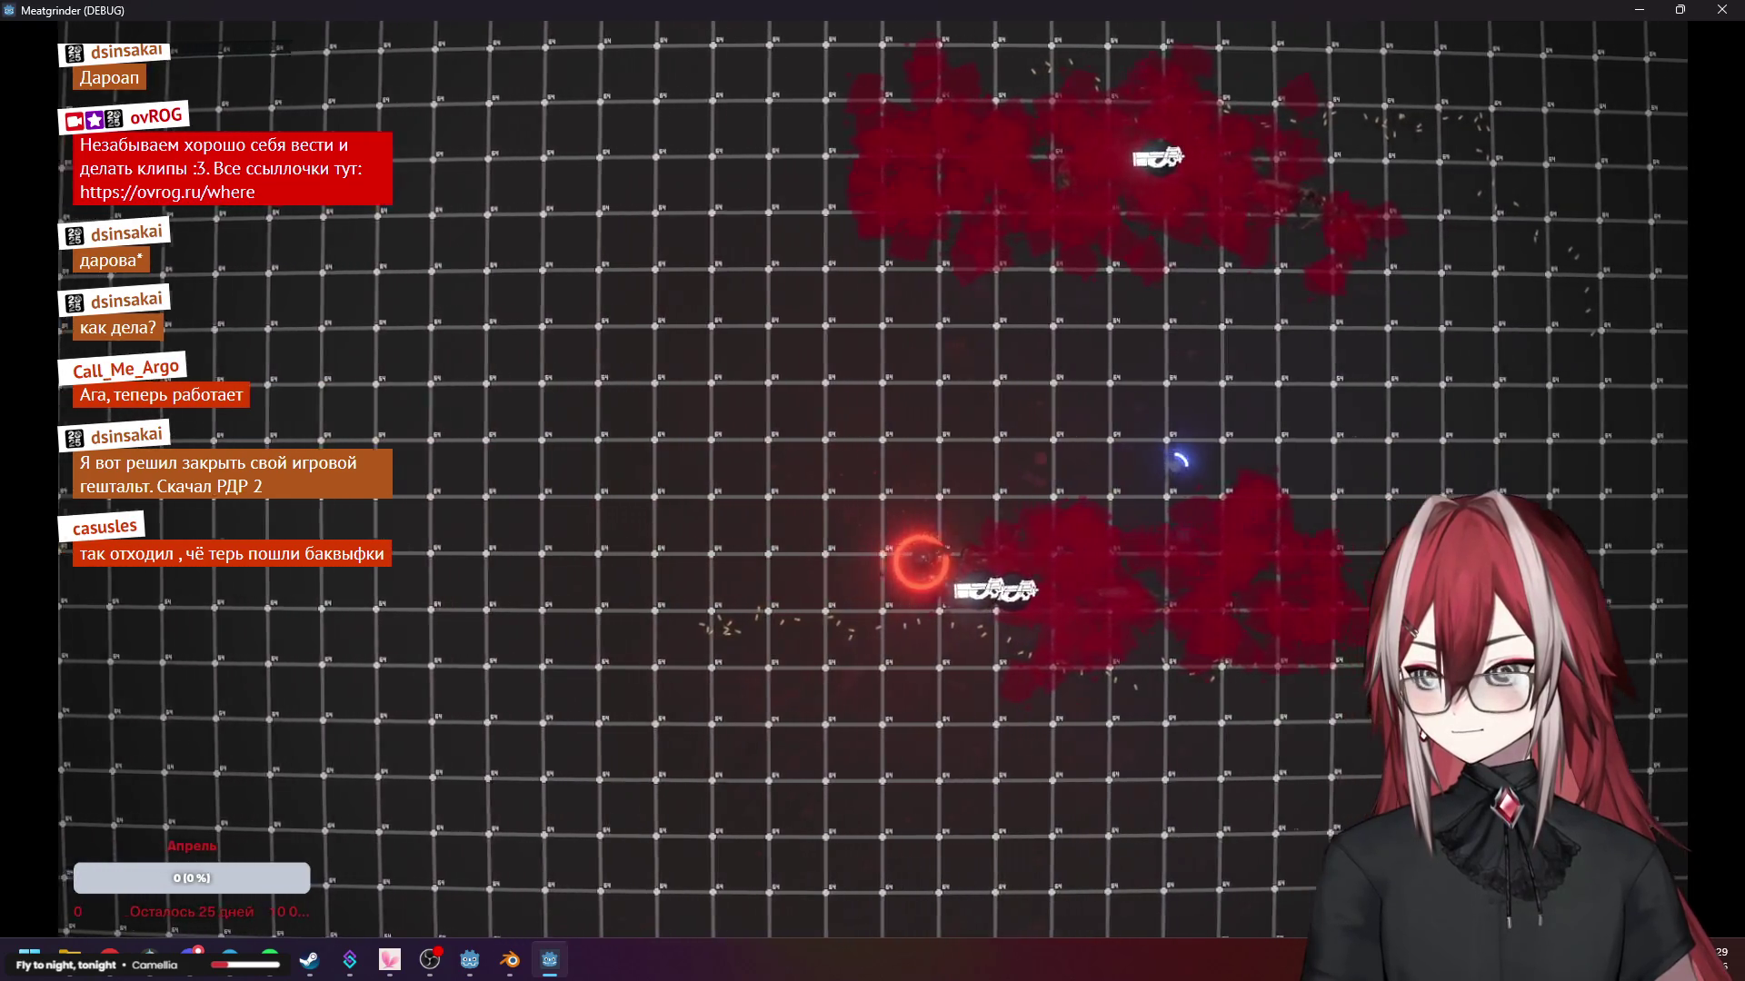
key(s)
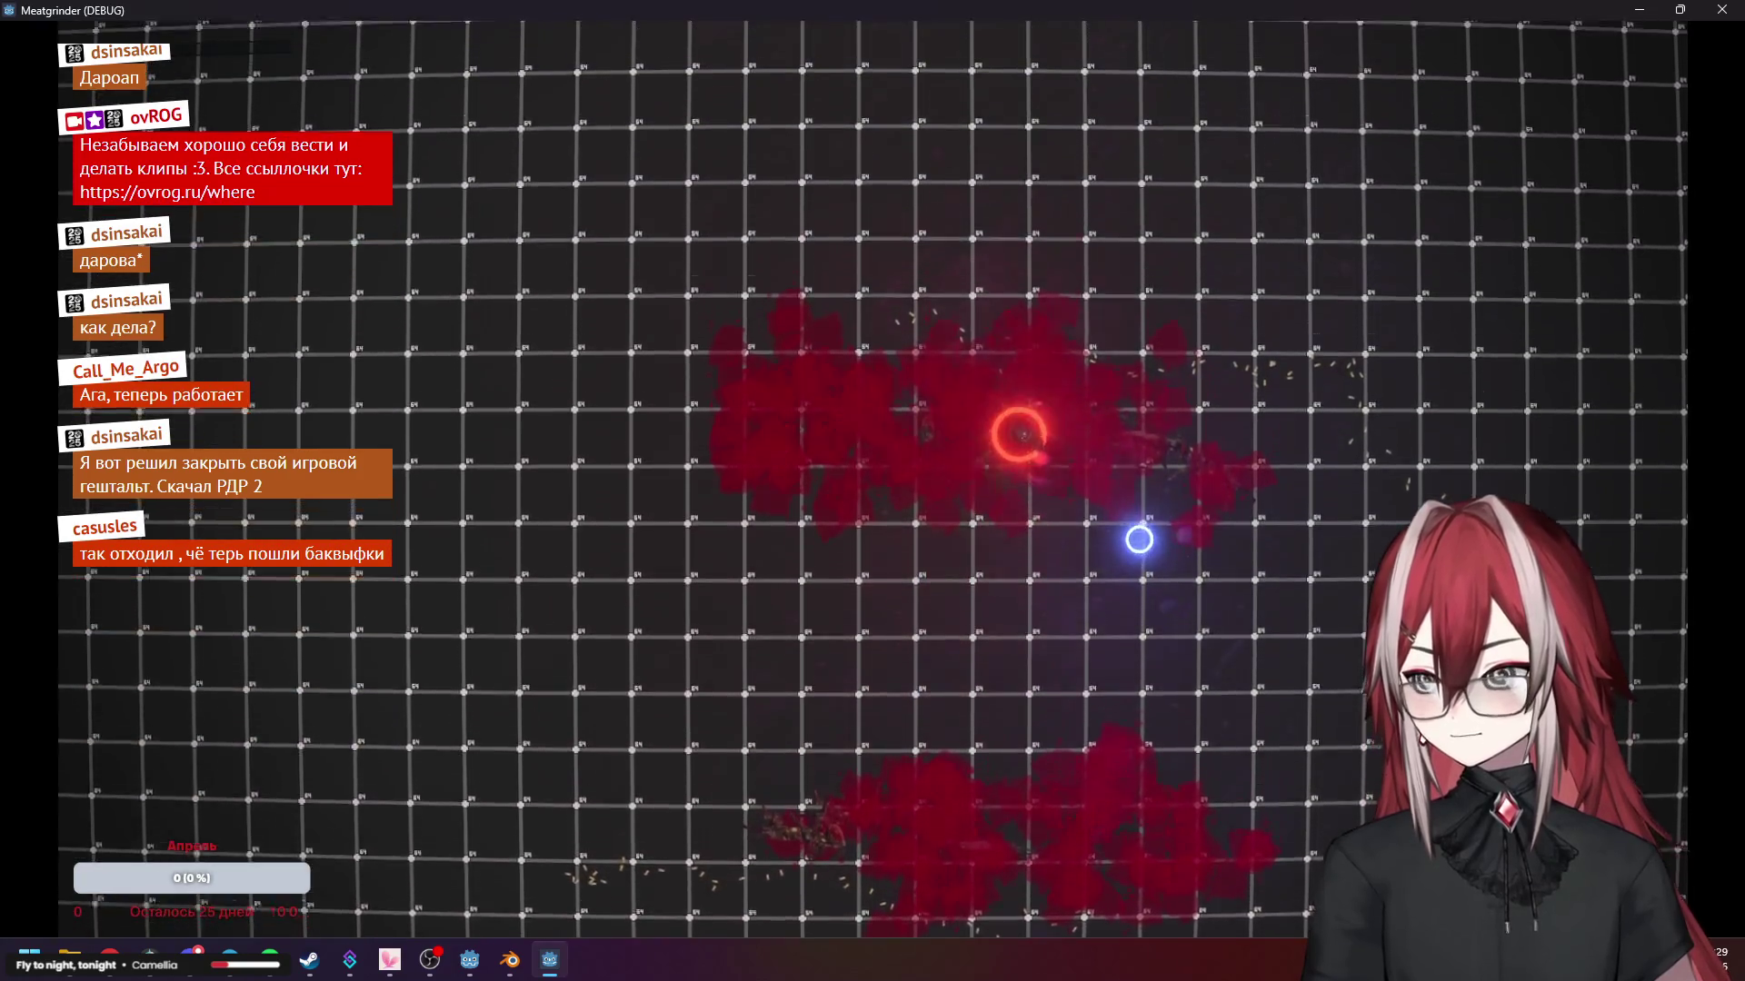
key(s)
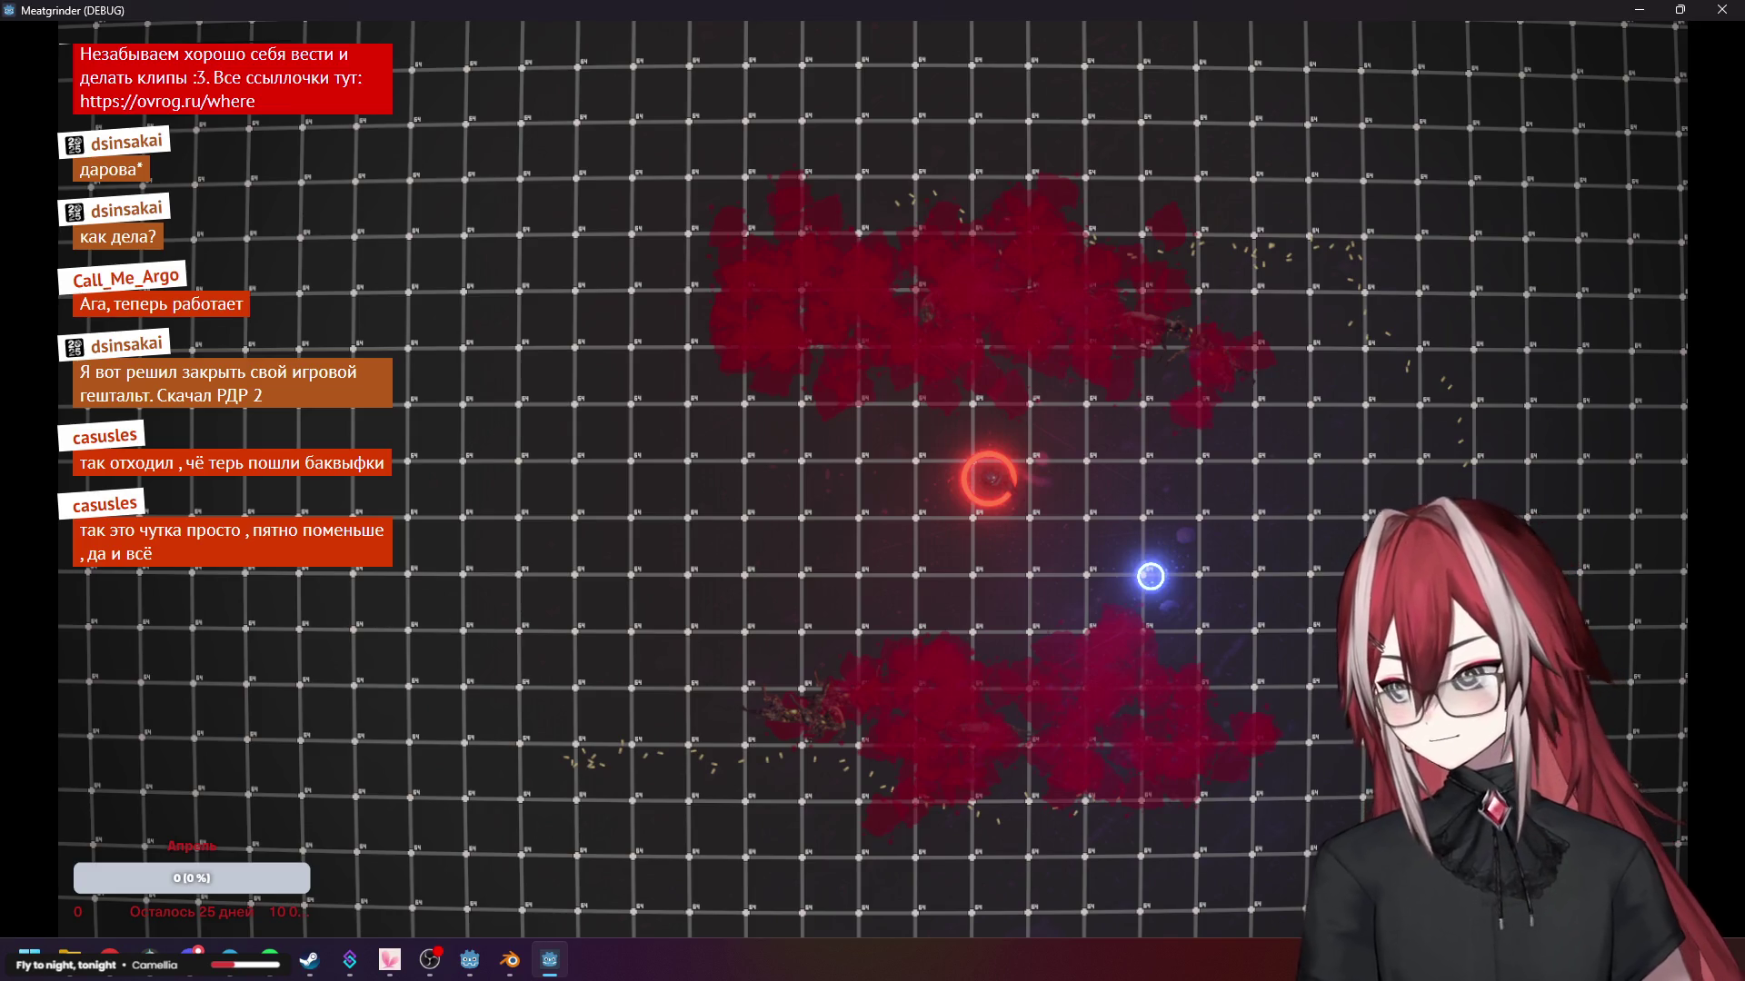
key(F8)
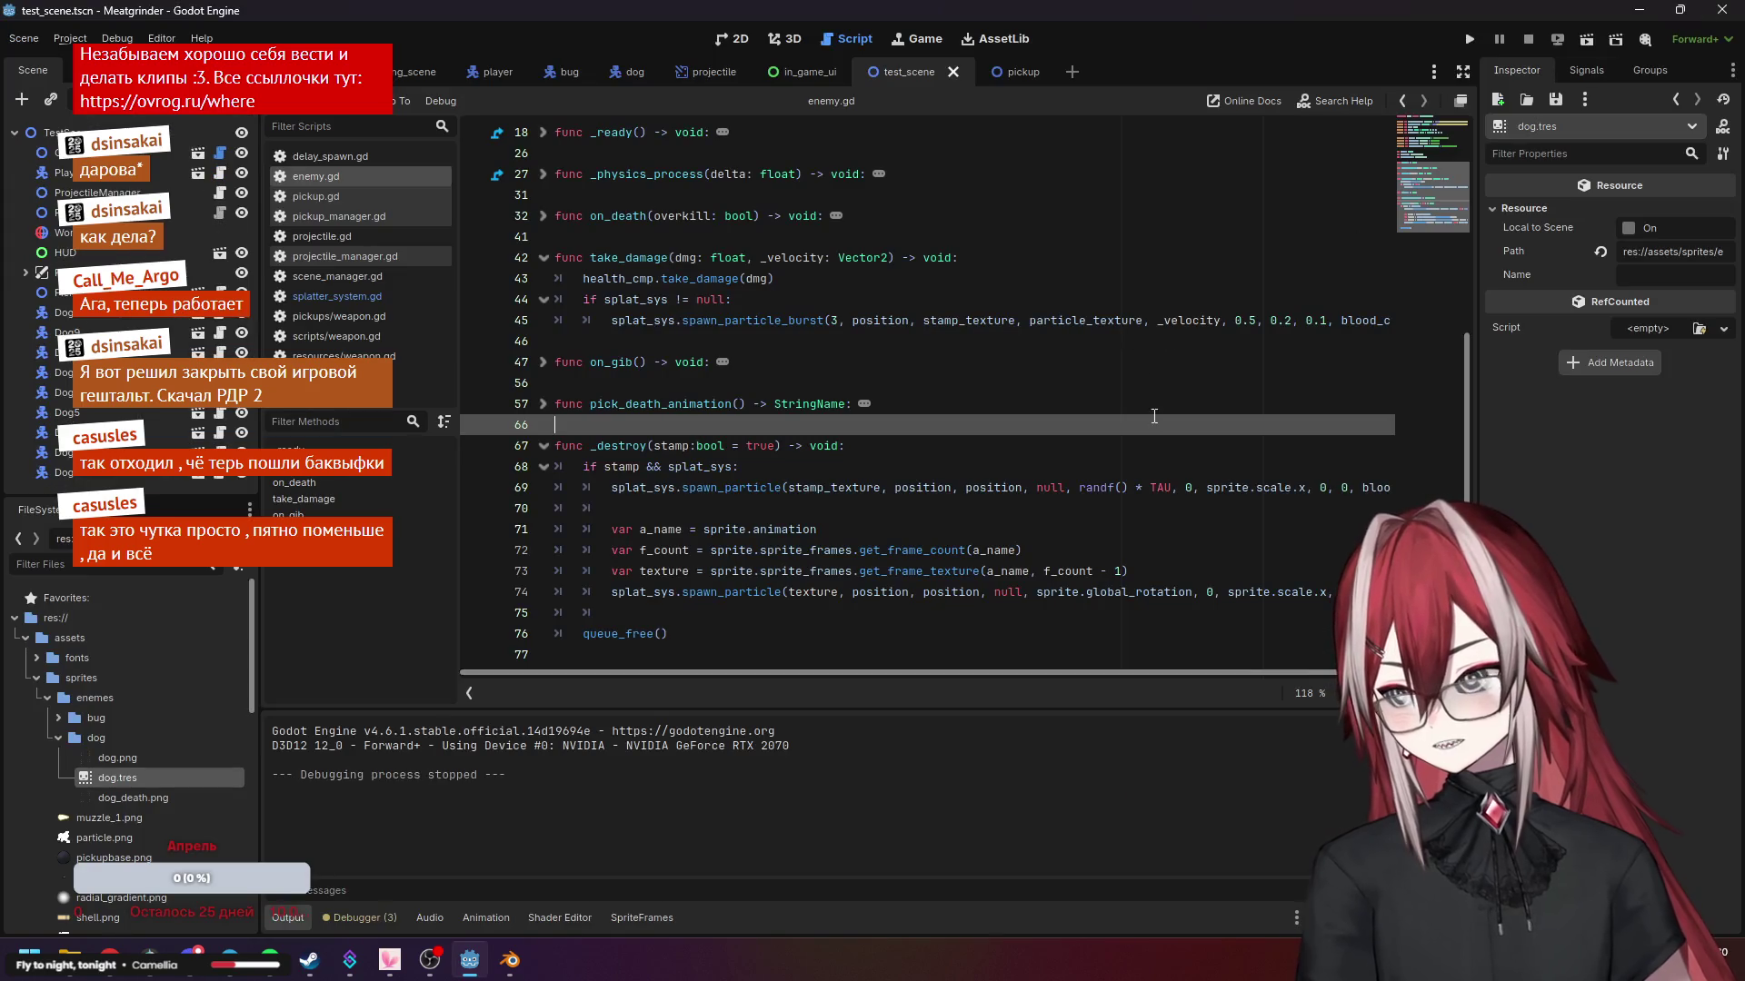
Step: Change the line 45 spawn_particle_burst size from 0.5 to 0.4 and run the game
click(1119, 439)
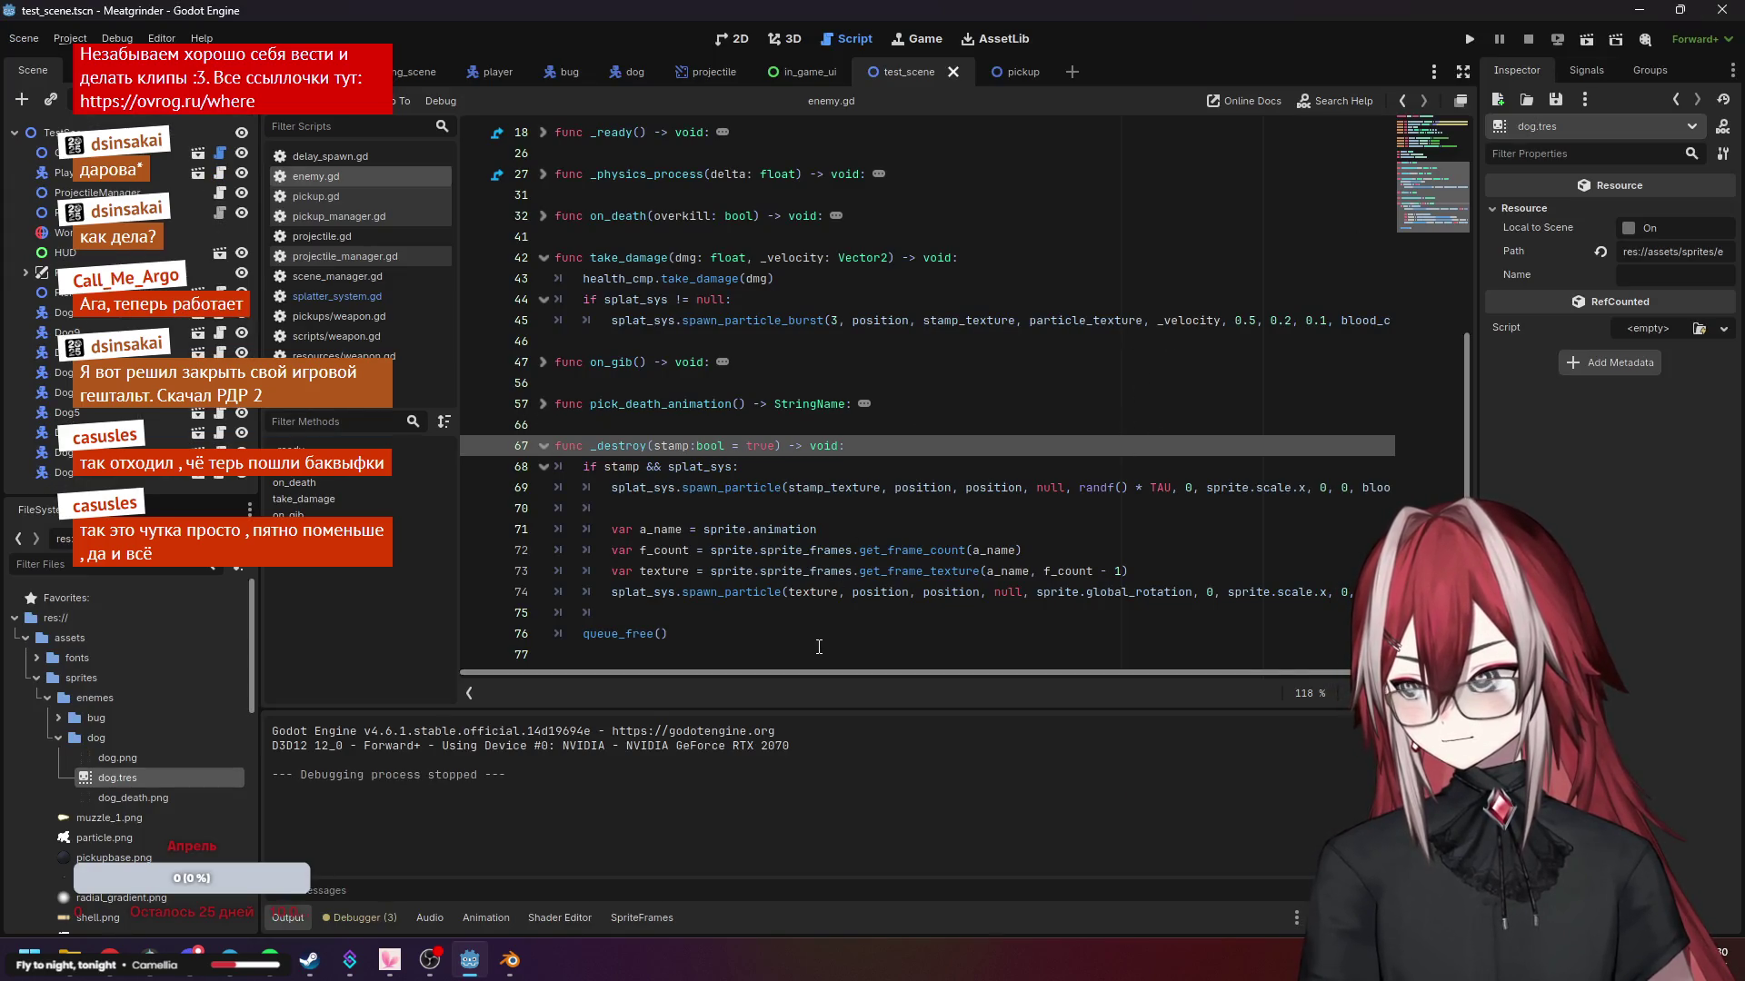
scroll(819, 674, right, 2)
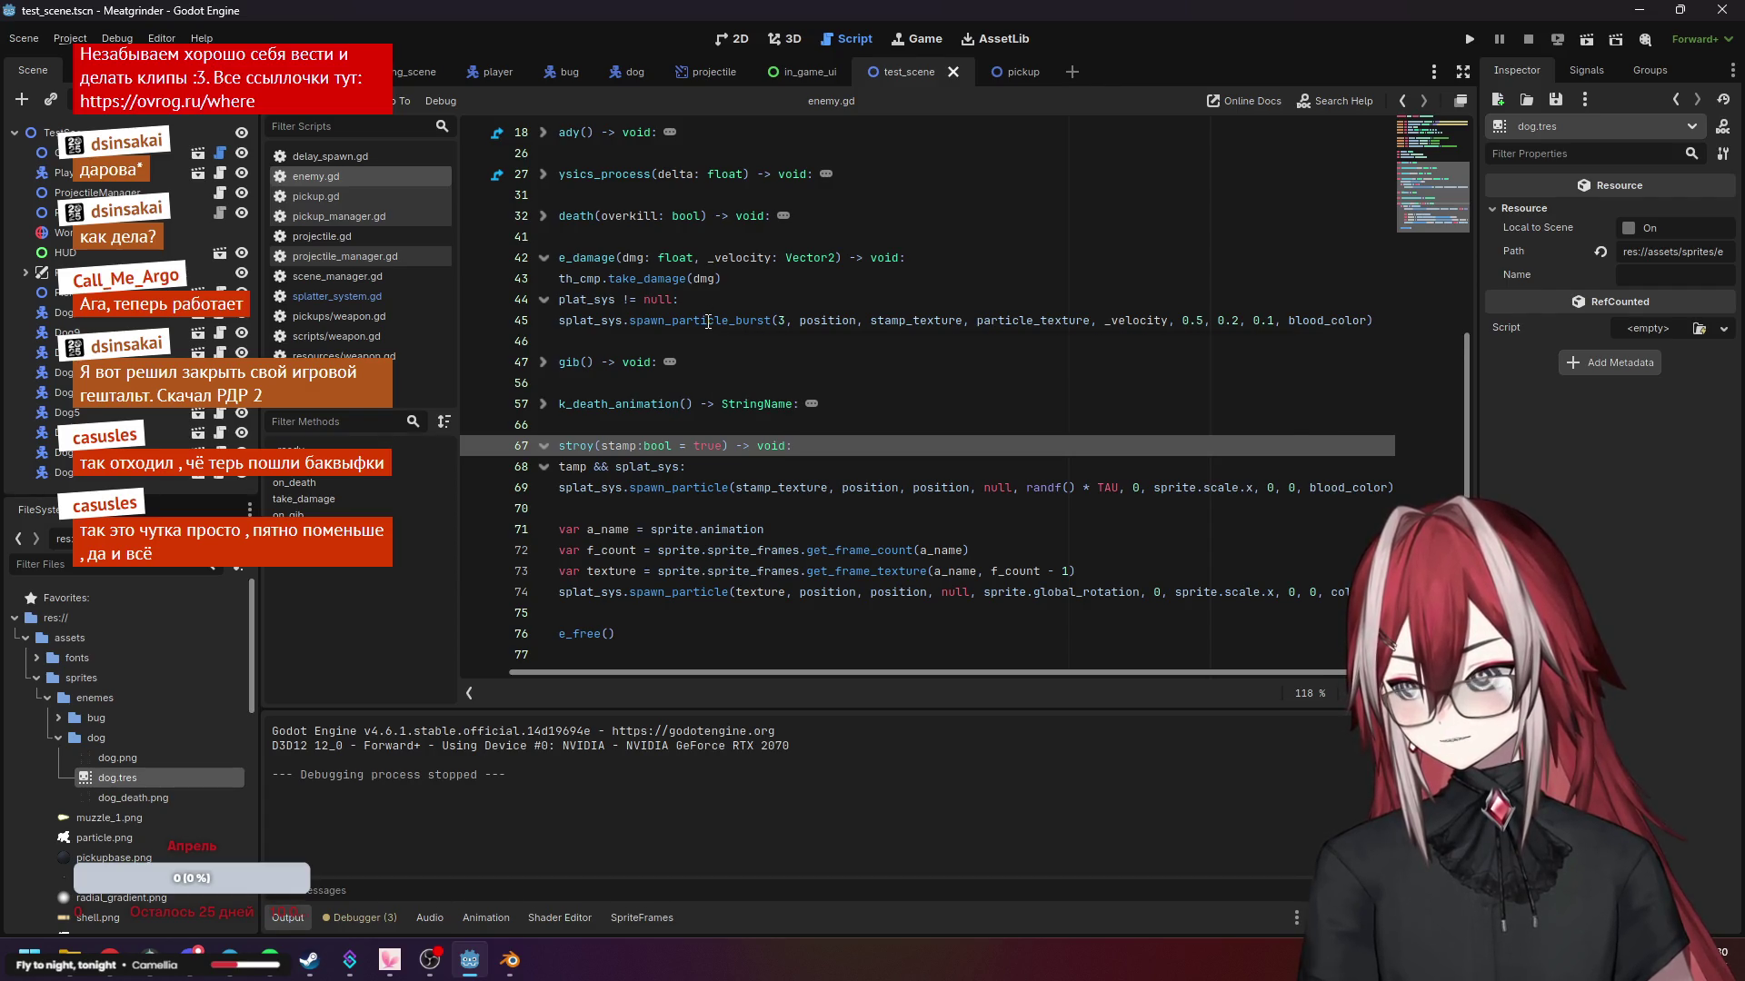
mouse_move(708, 322)
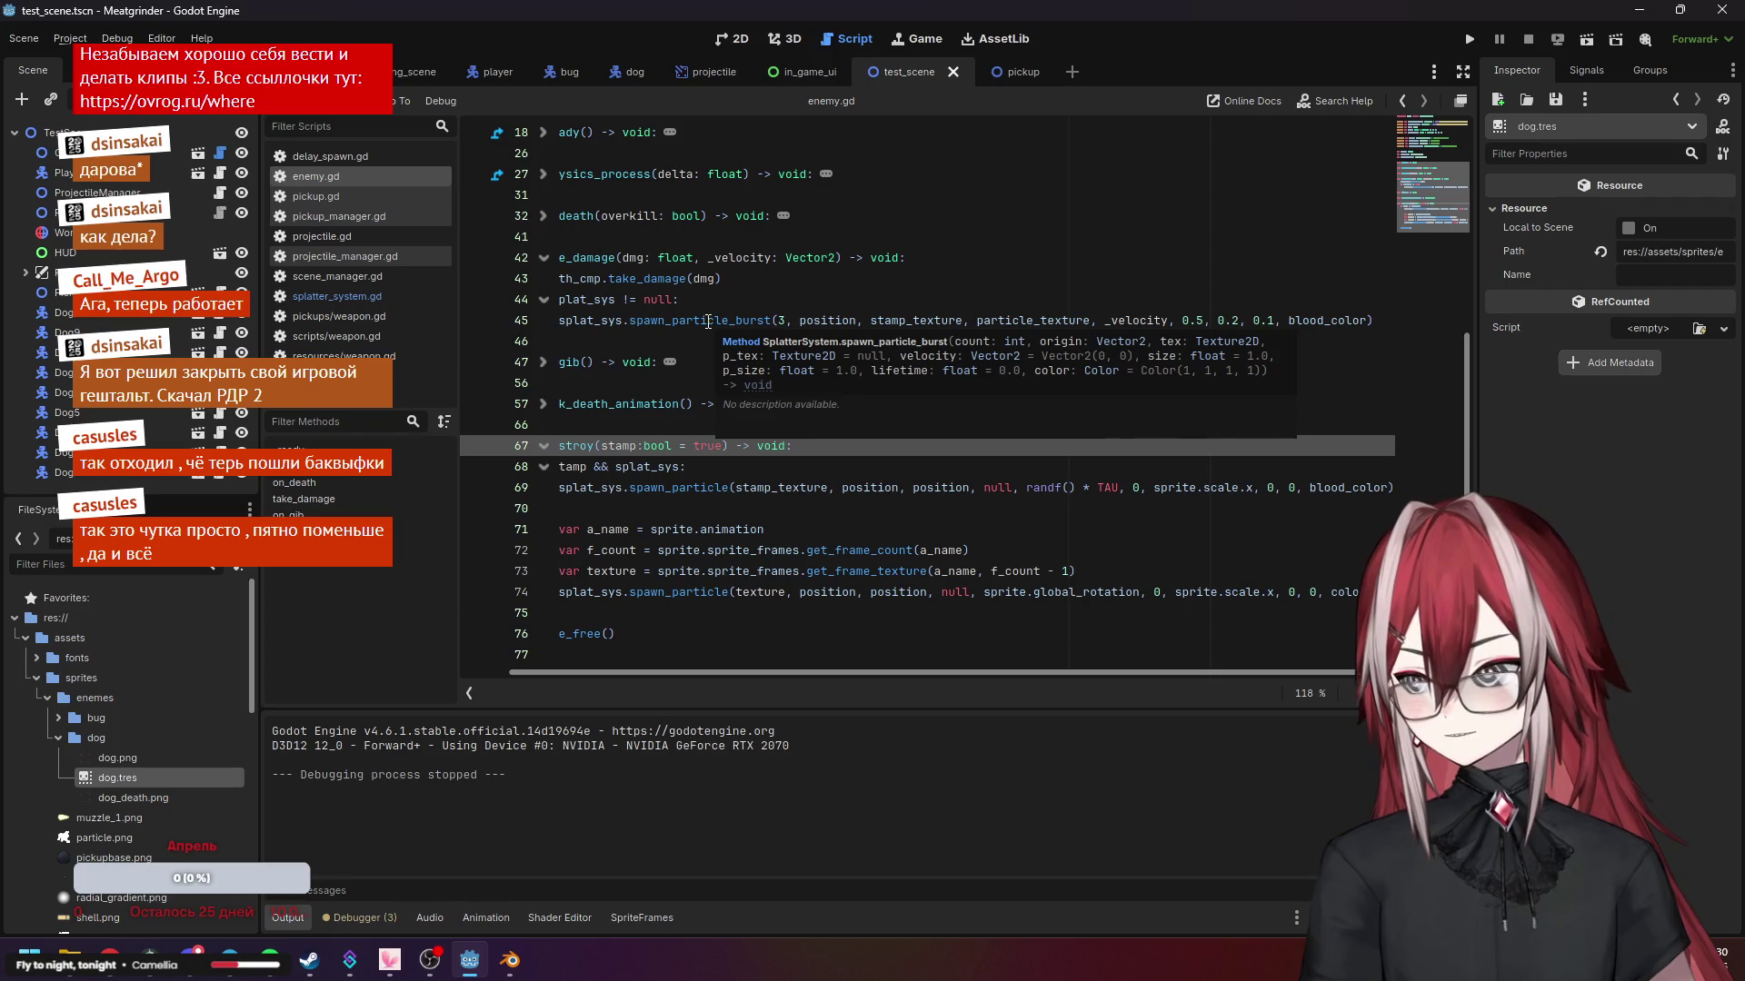
click(1210, 320)
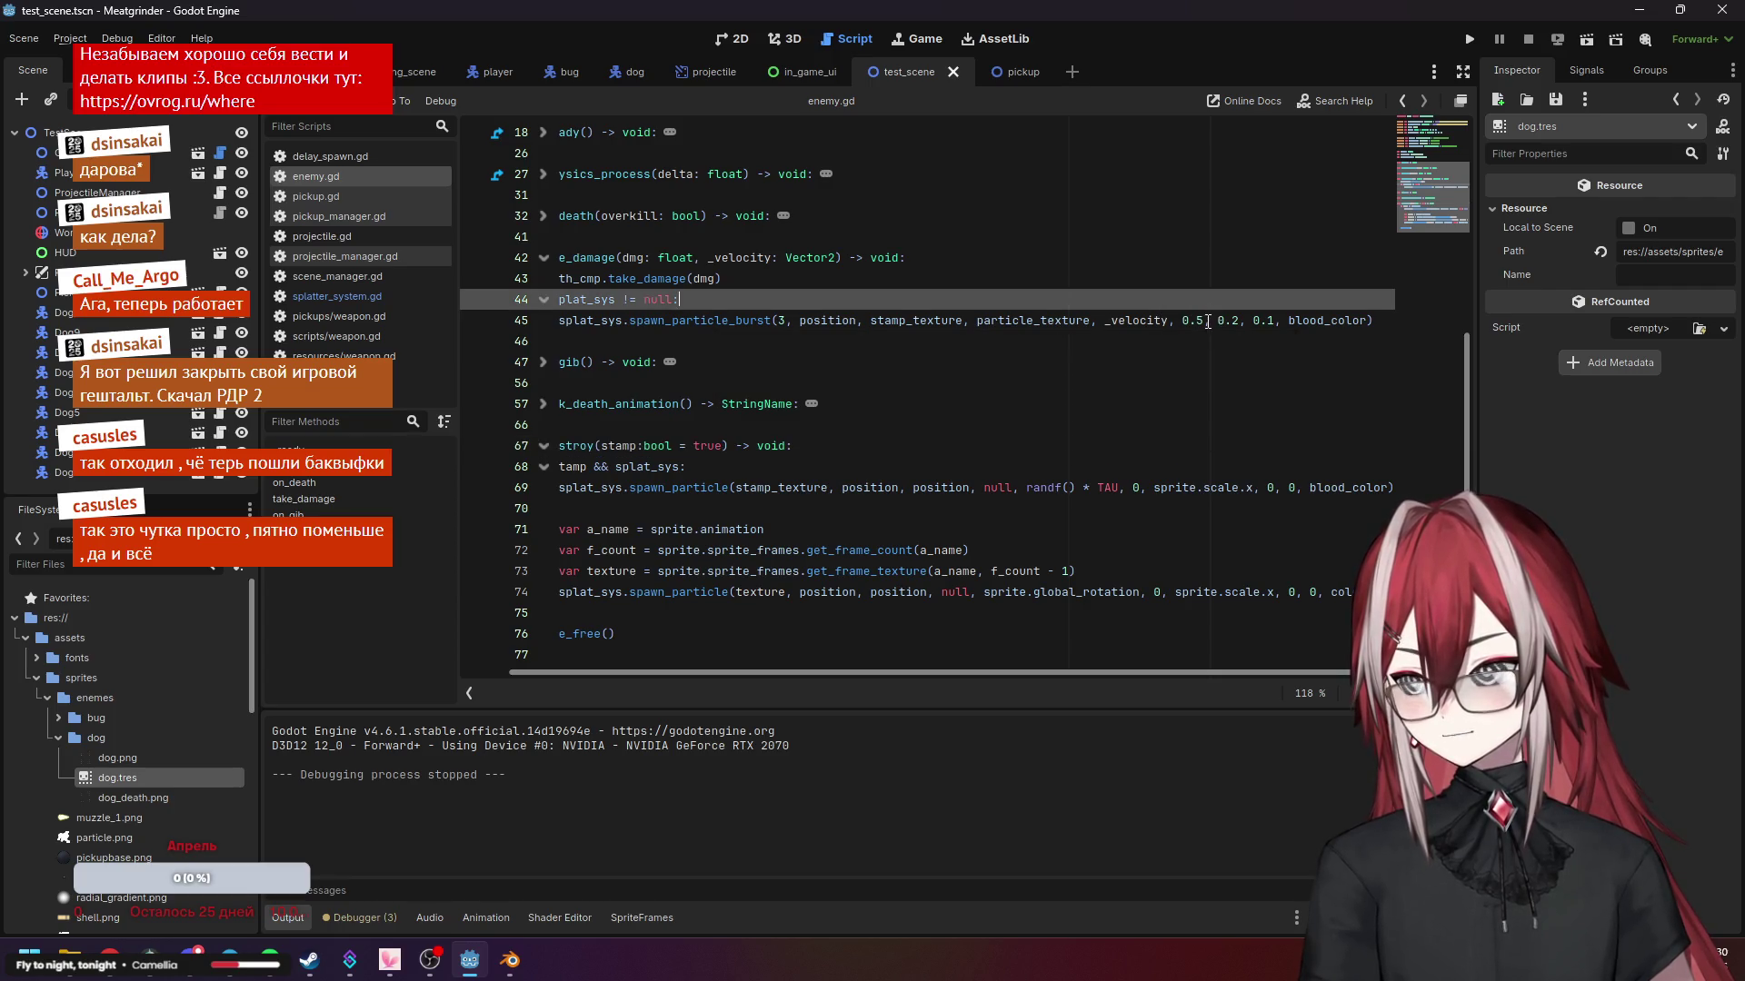
key(BackSpace)
text(4)
click(1070, 363)
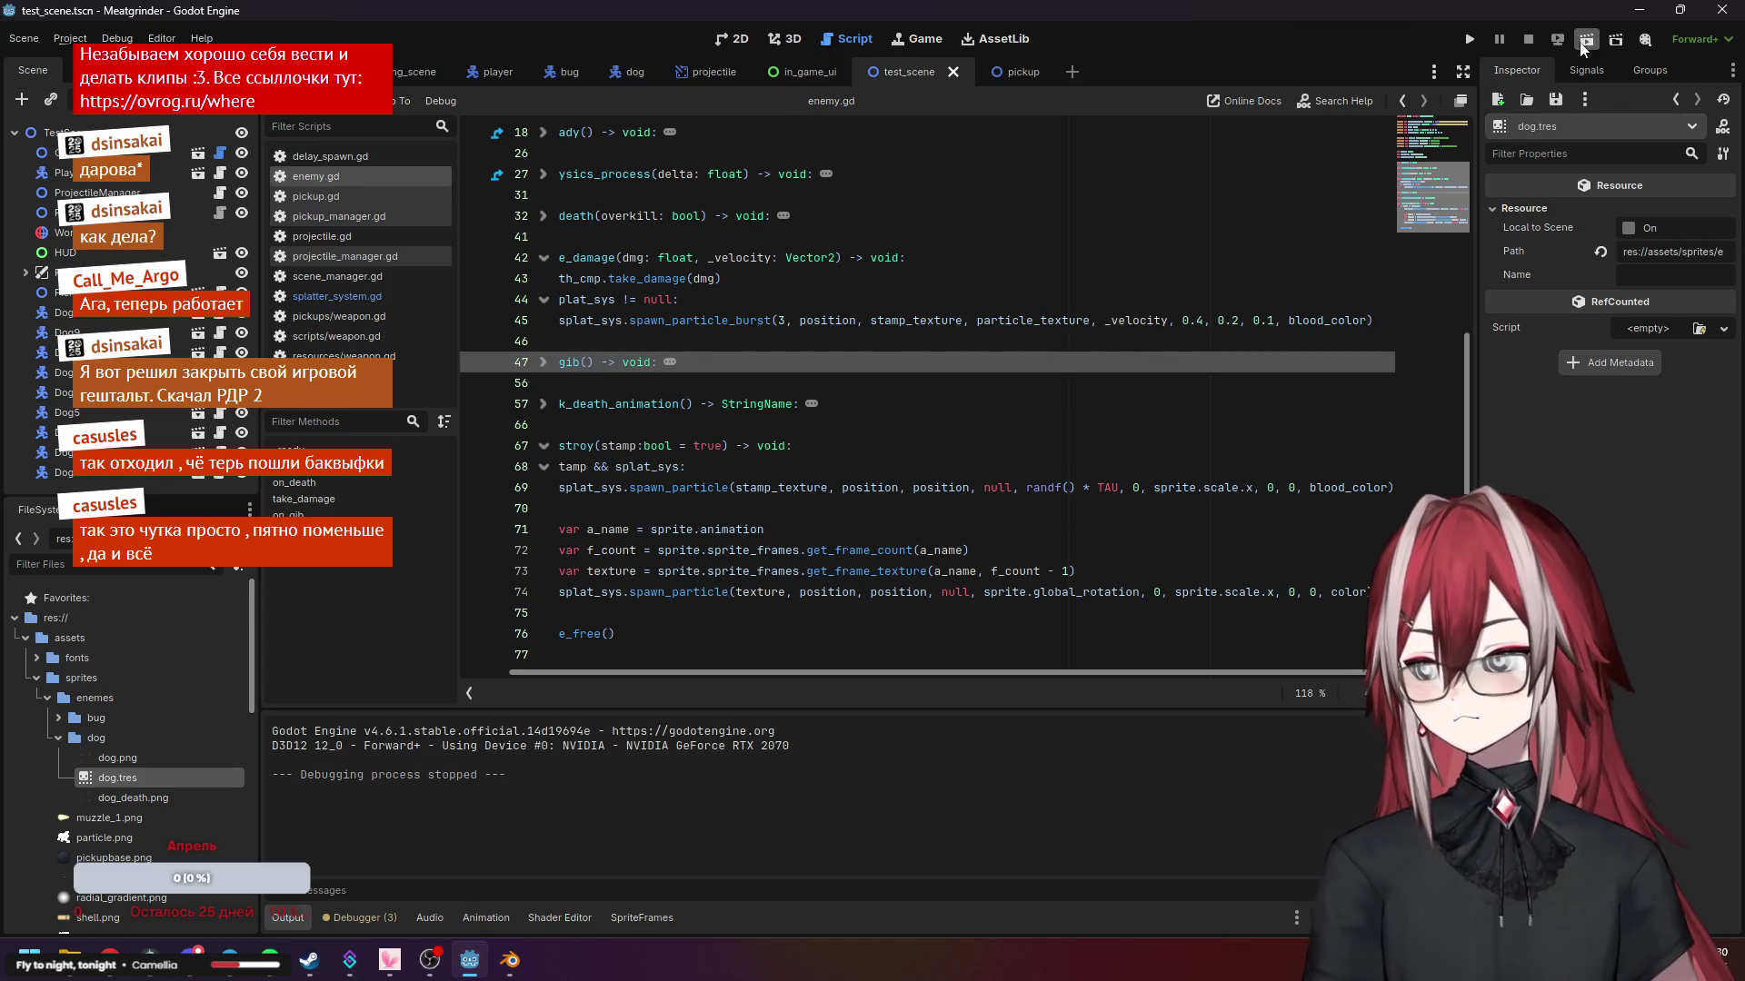
key(F5)
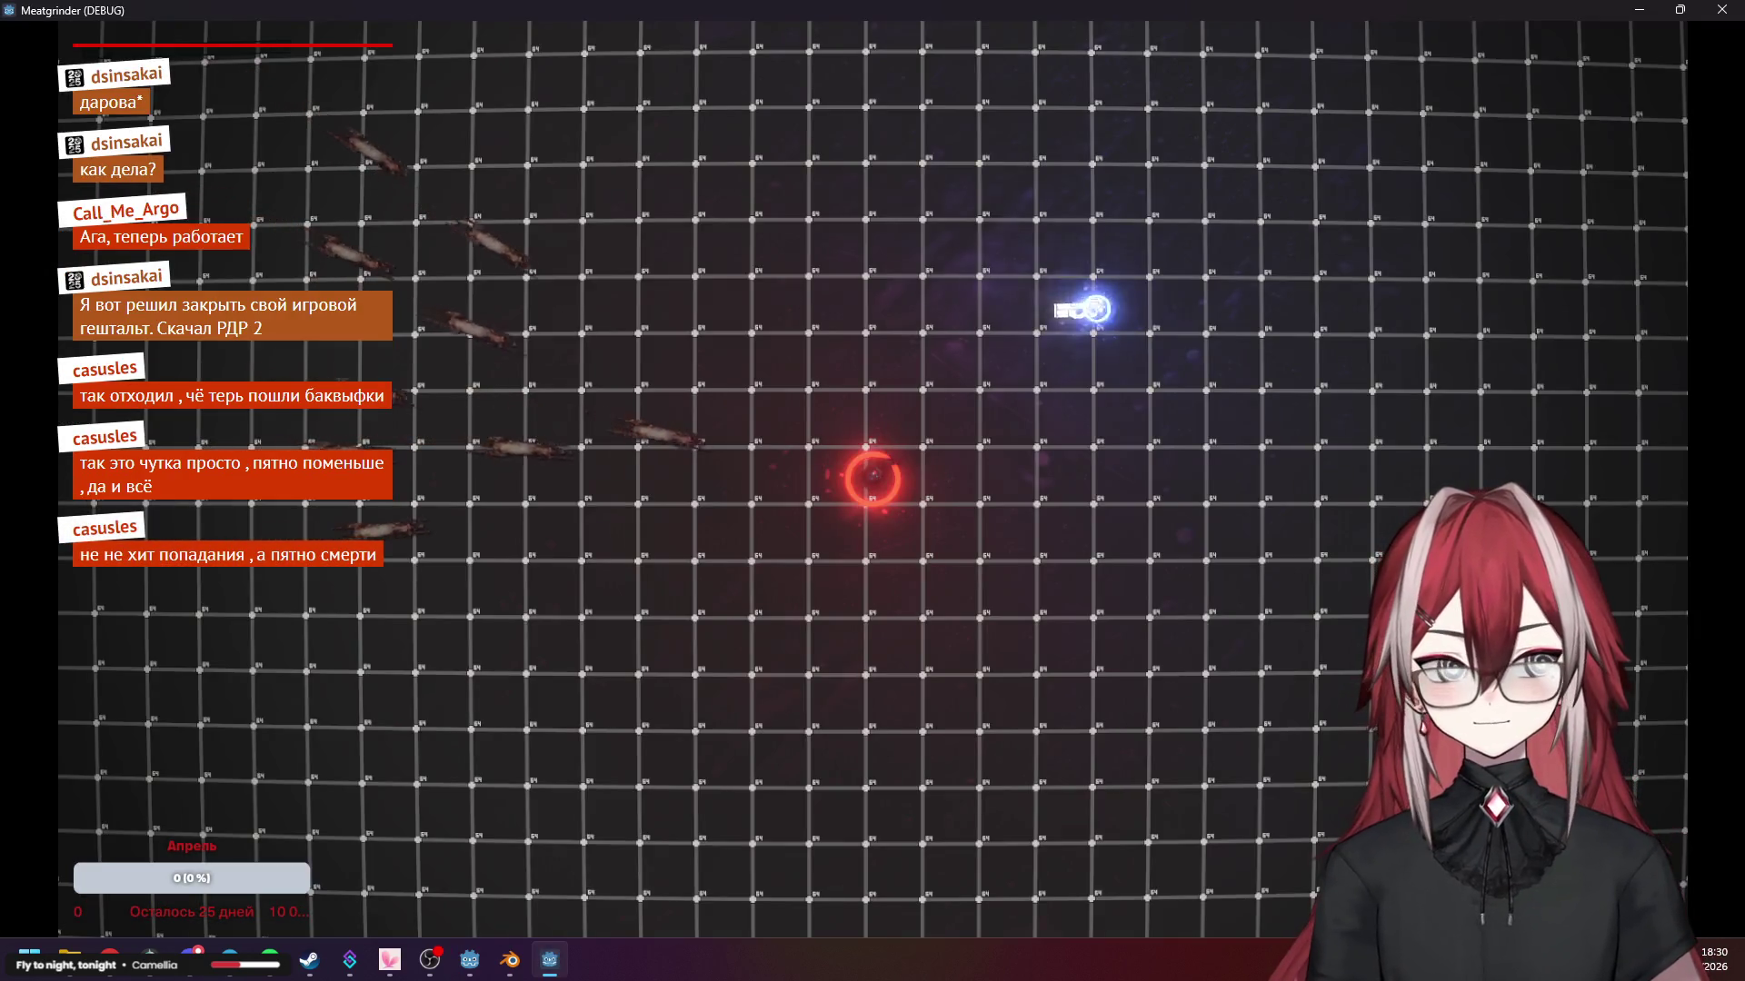
Step: Move and sweep the aim across the dogs to judge the 0.4 burst, then stop the game
key(s)
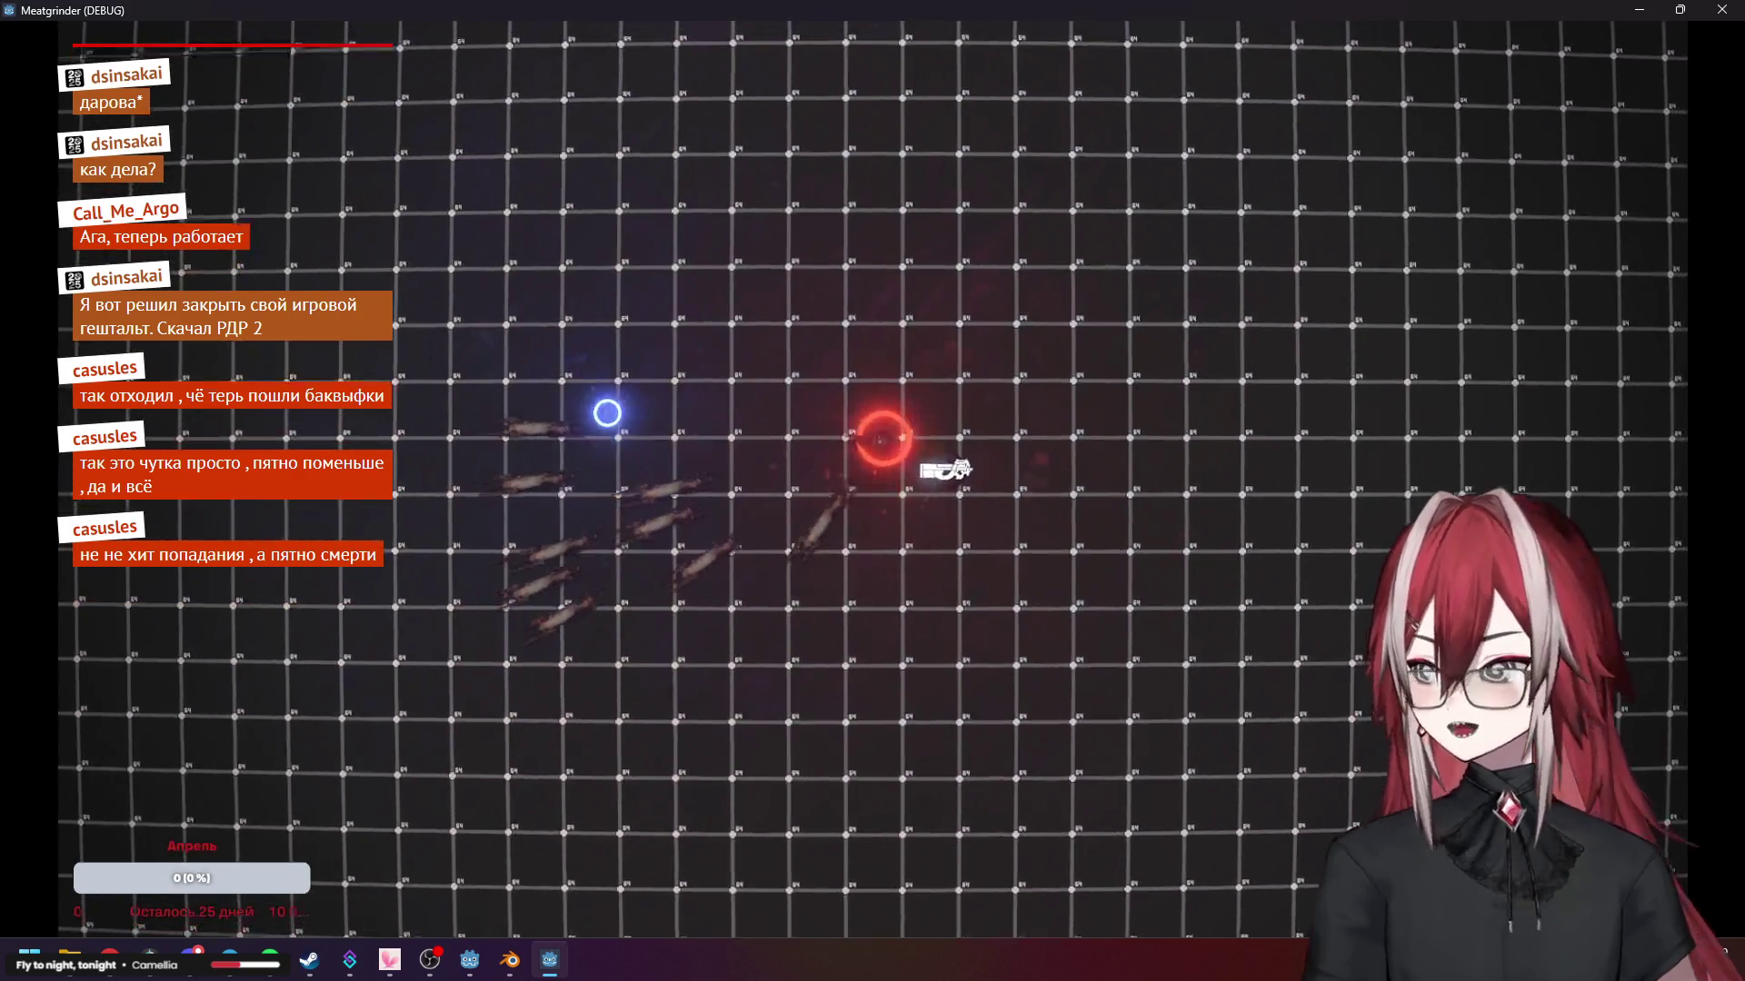
mouse_move(882, 439)
mouse_down()
mouse_move(923, 487)
mouse_move(1495, 480)
mouse_move(1418, 591)
mouse_move(1312, 611)
mouse_move(1050, 609)
mouse_up()
key(d)
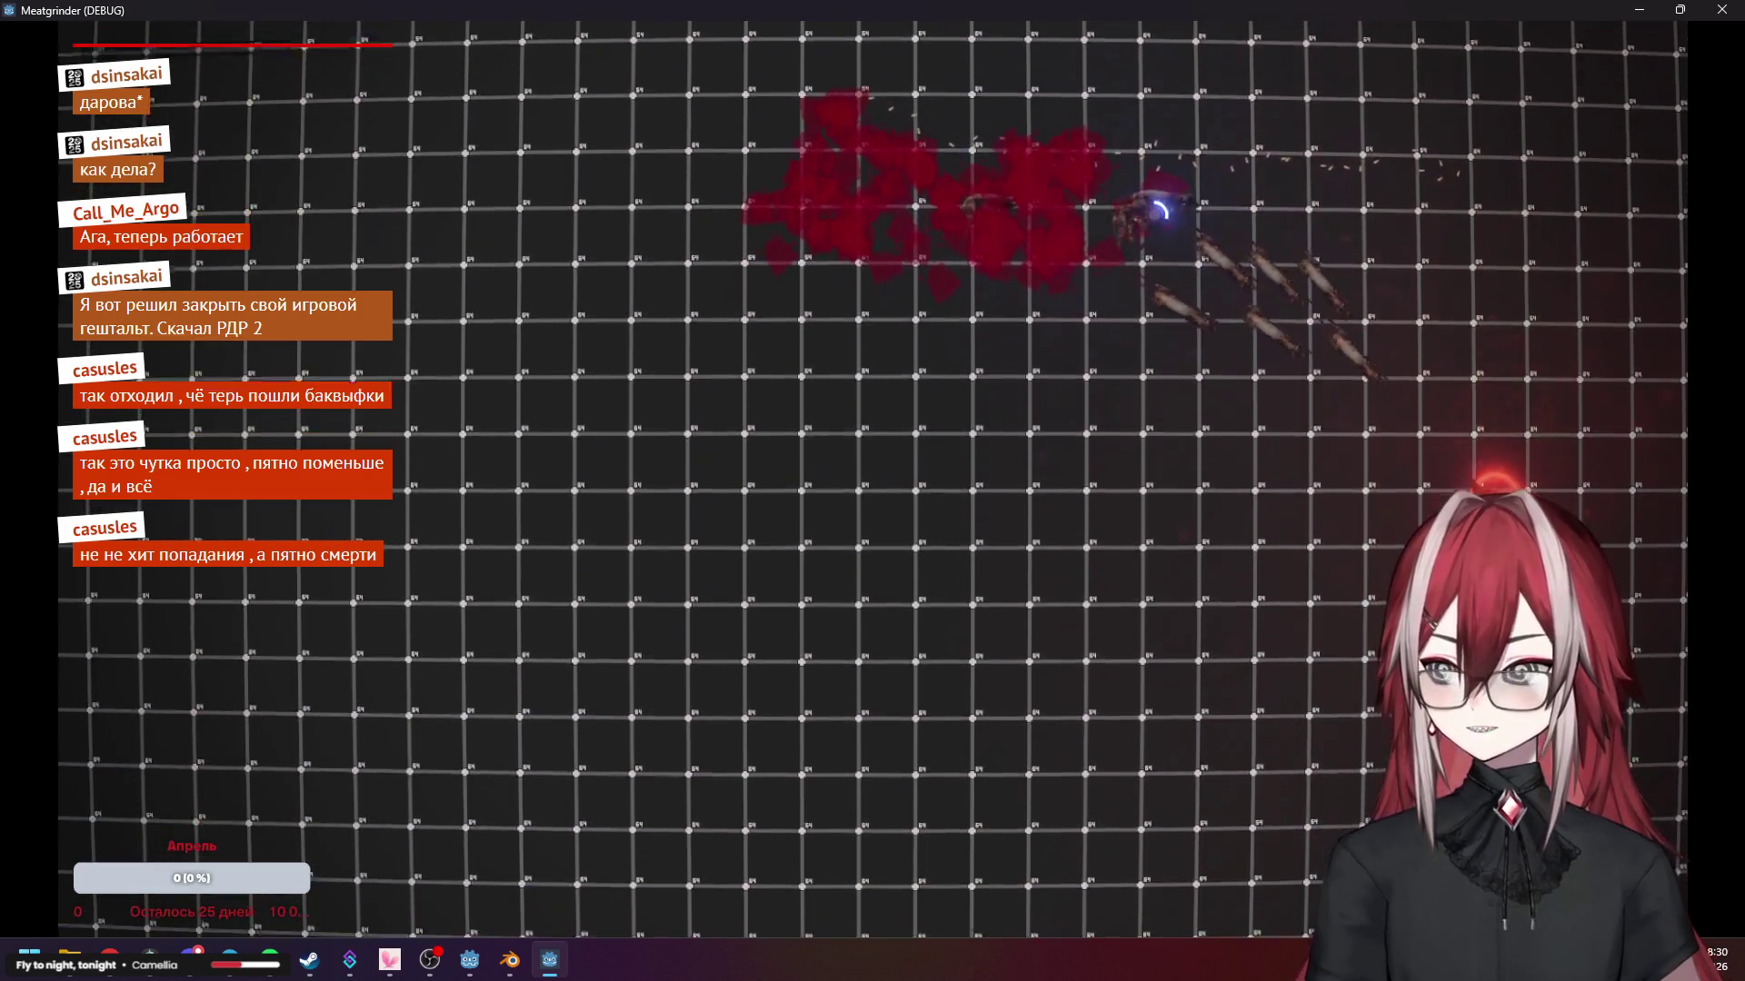
key(s)
key(a)
mouse_move(916, 607)
mouse_down()
mouse_move(821, 608)
mouse_move(859, 449)
mouse_move(763, 477)
mouse_up()
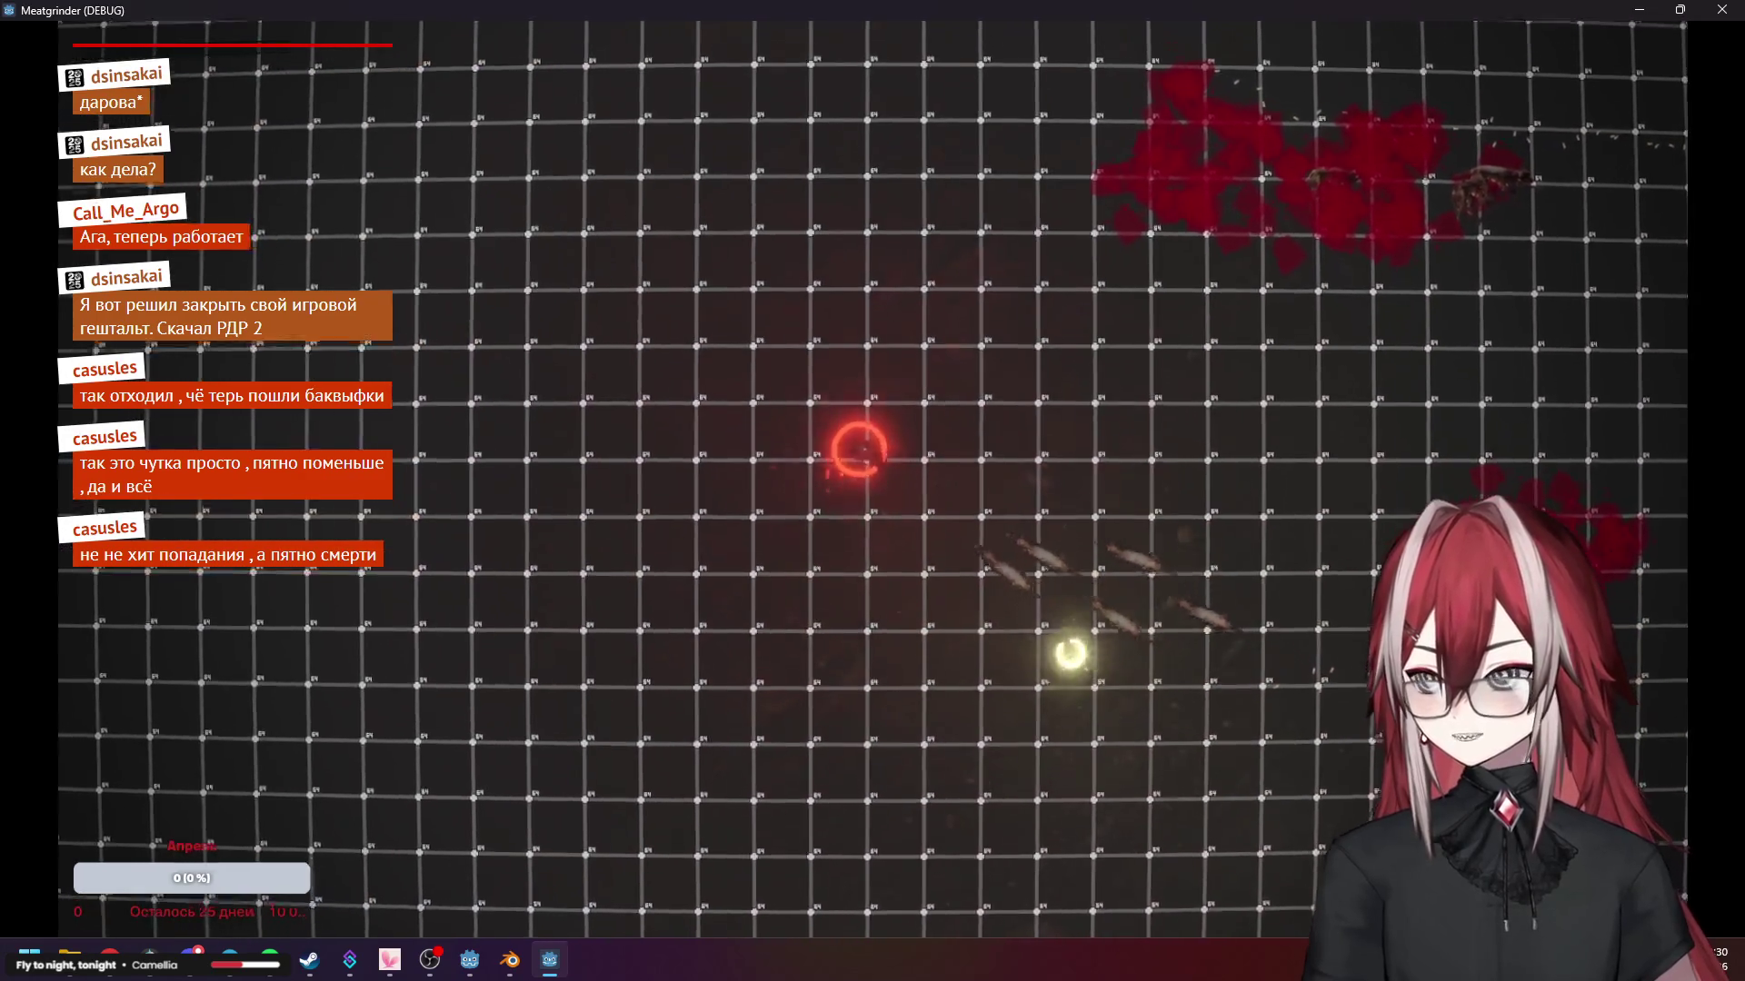
key(w)
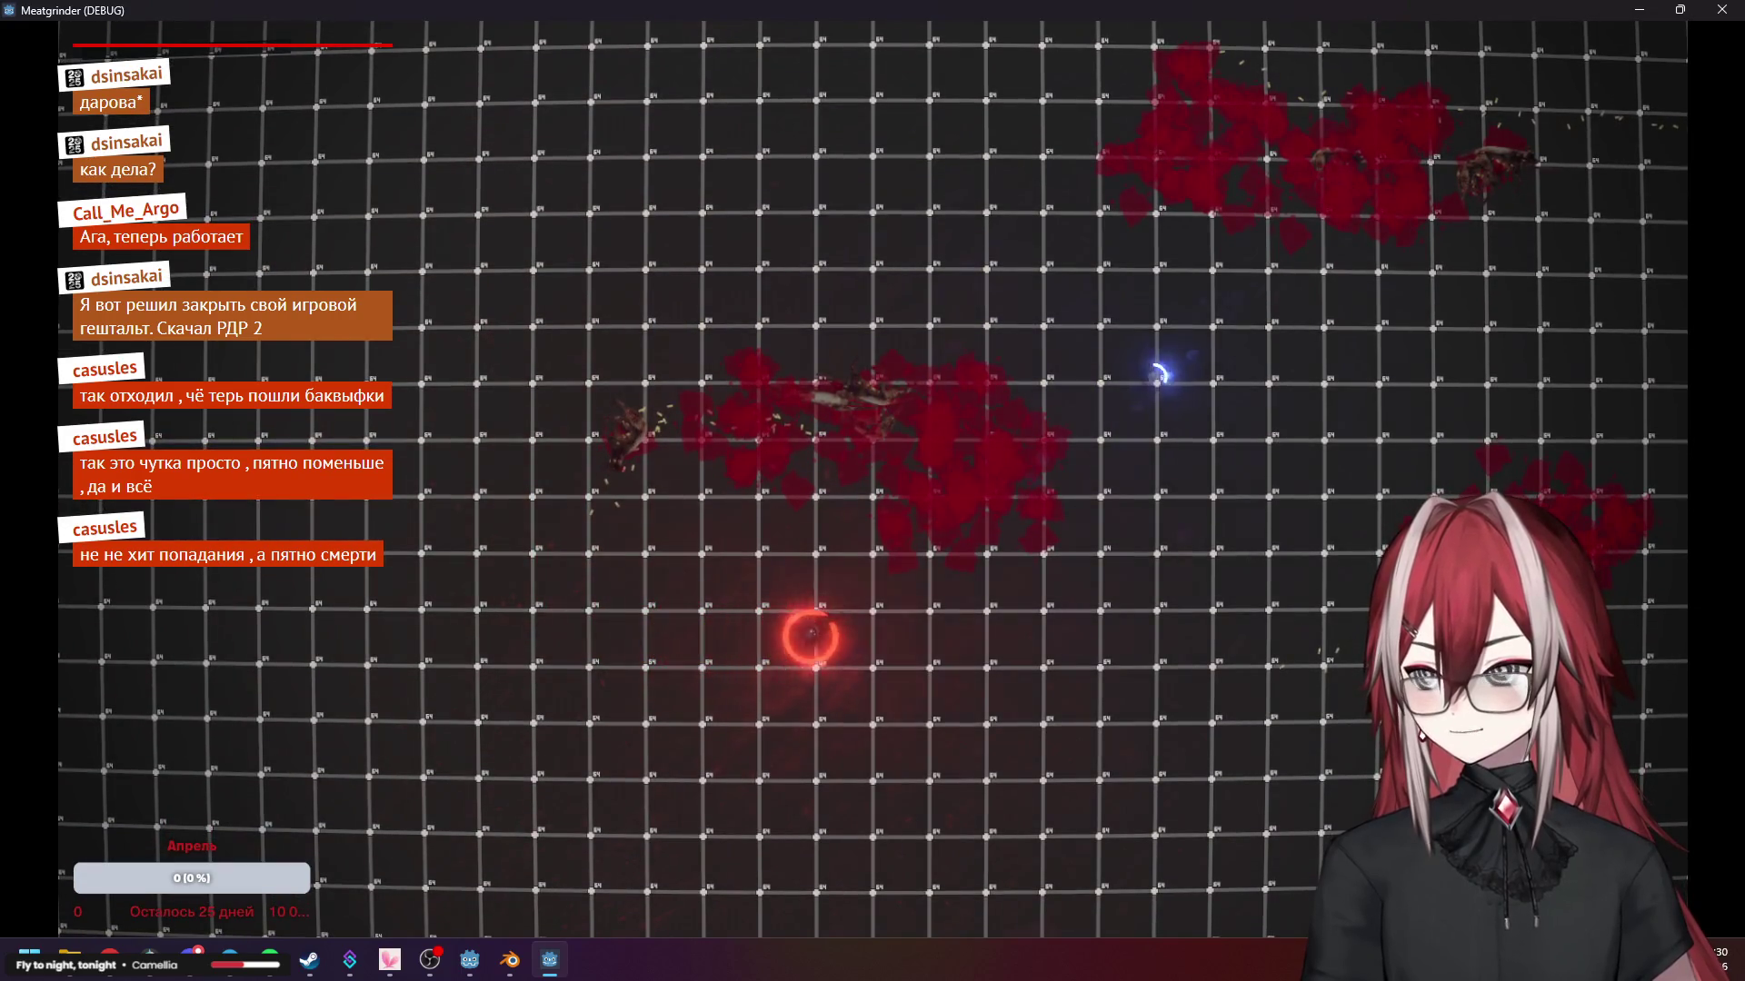
click(1720, 10)
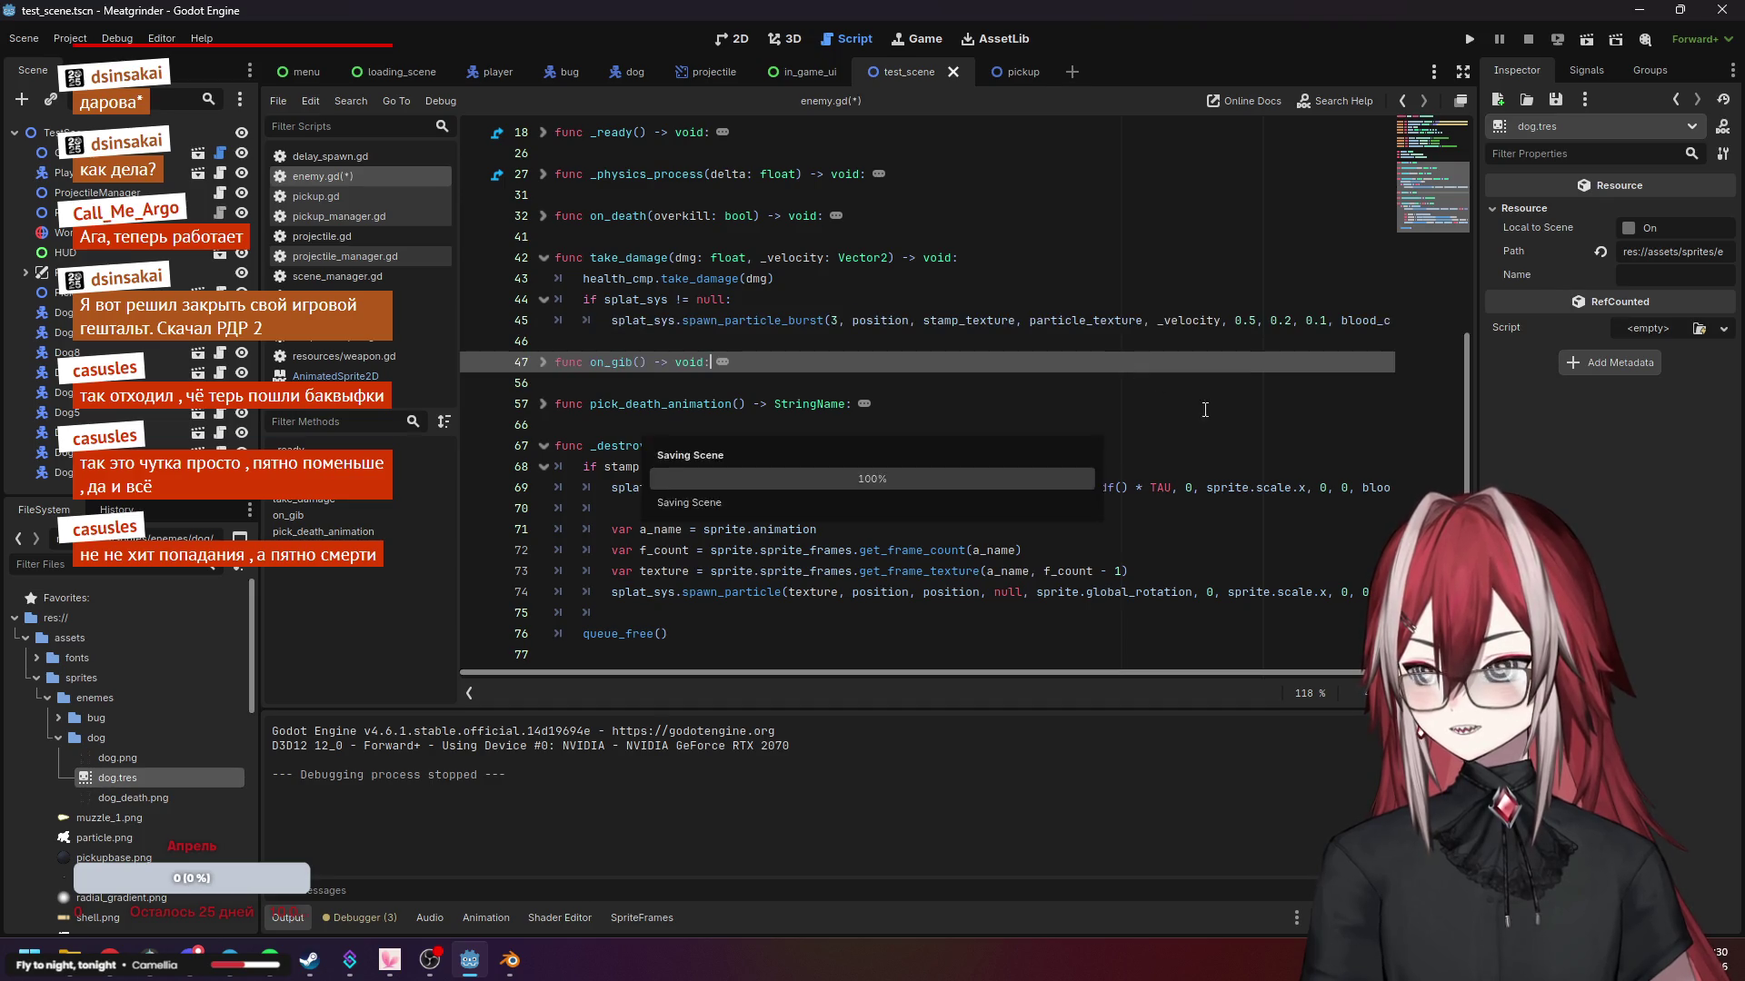
Step: Relaunch the game, move through the dogs with the 0.5 burst, then close it
click(1587, 38)
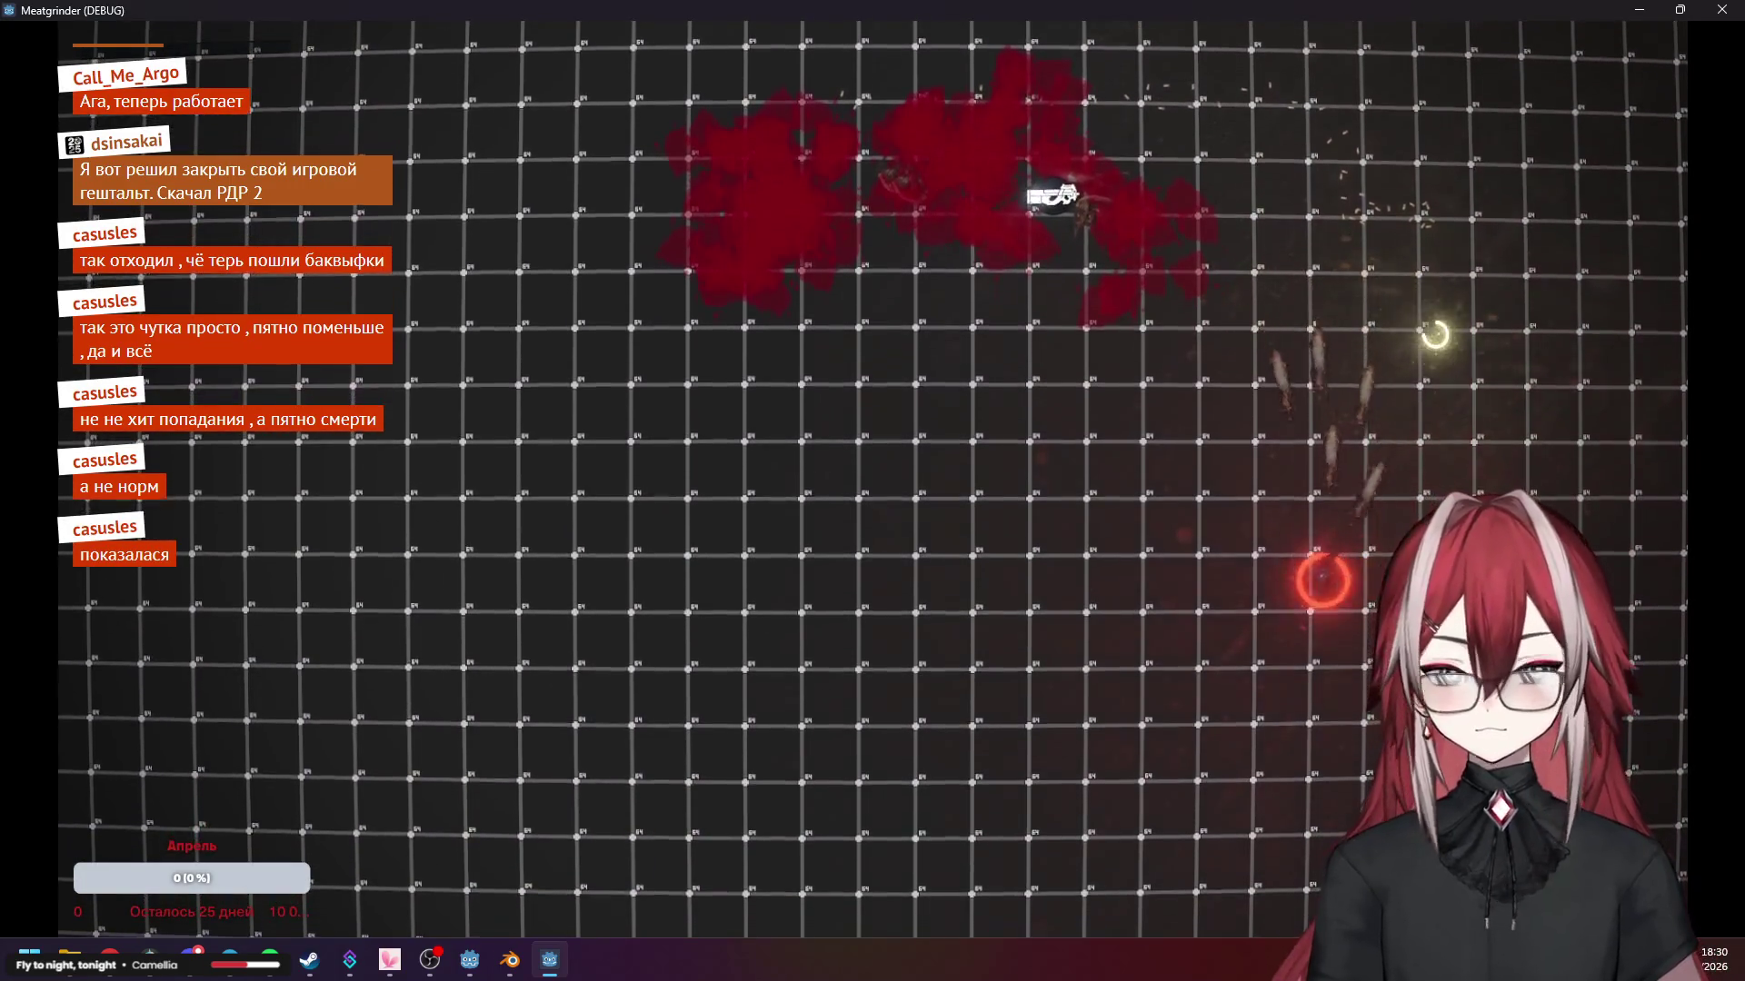
key(a)
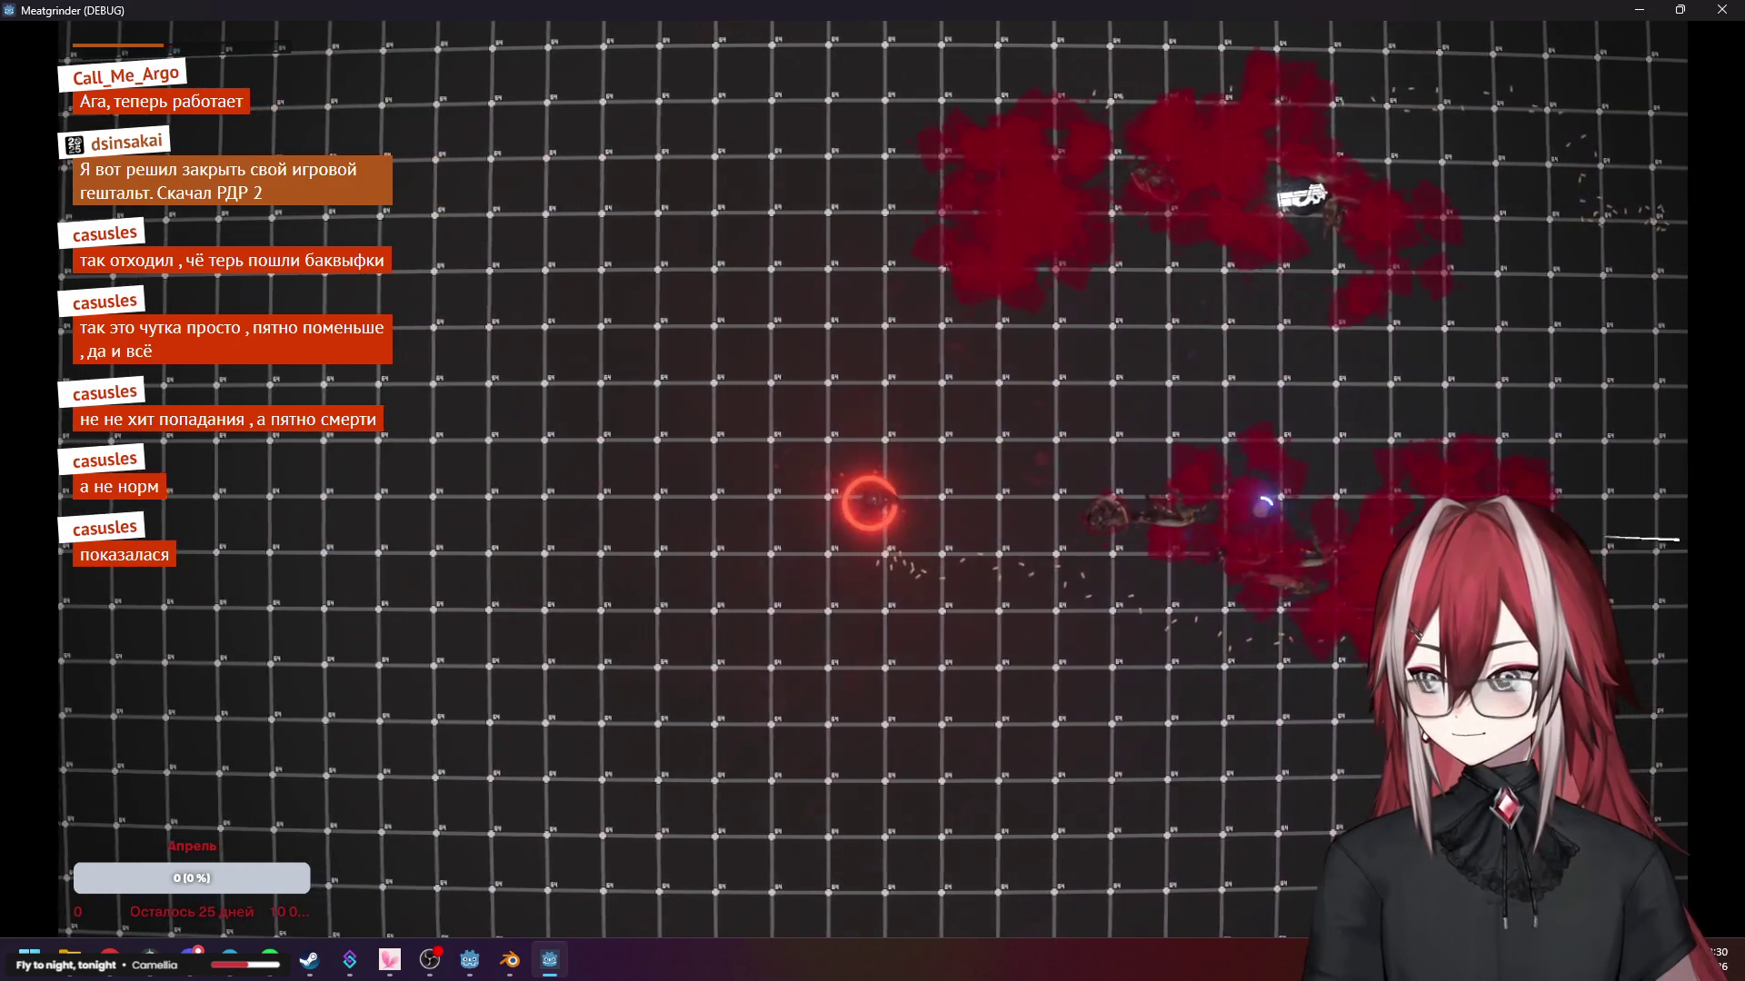
key(d)
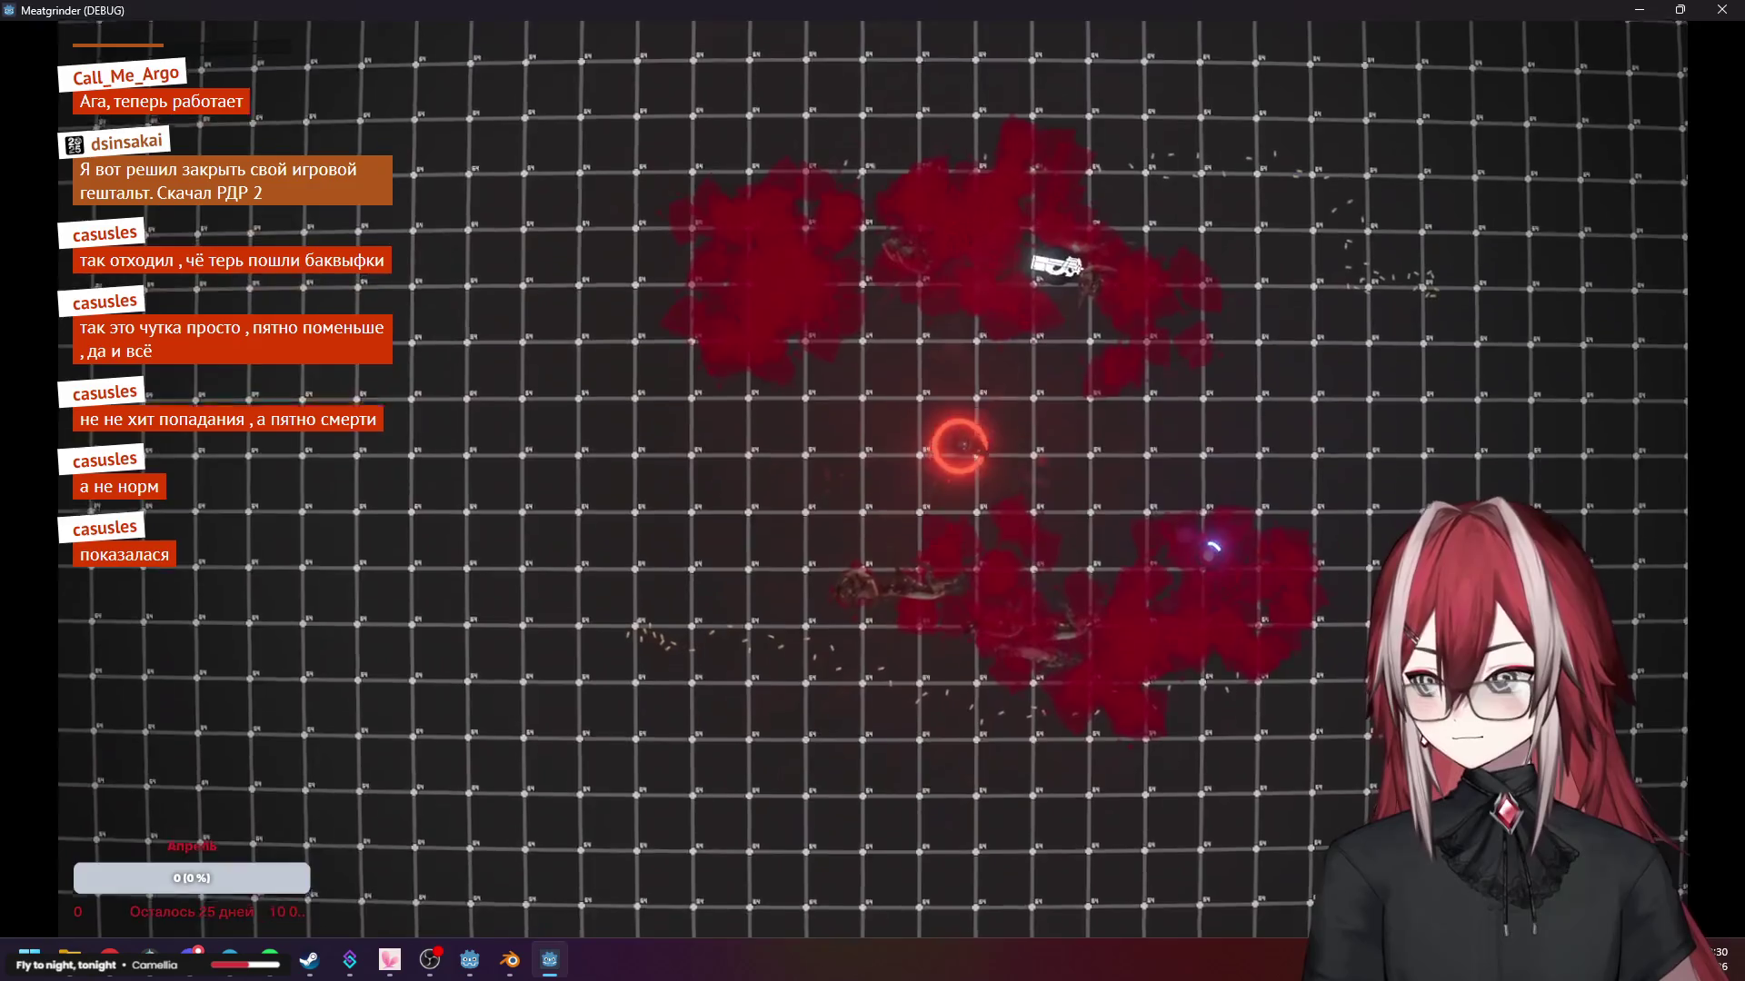
key(w)
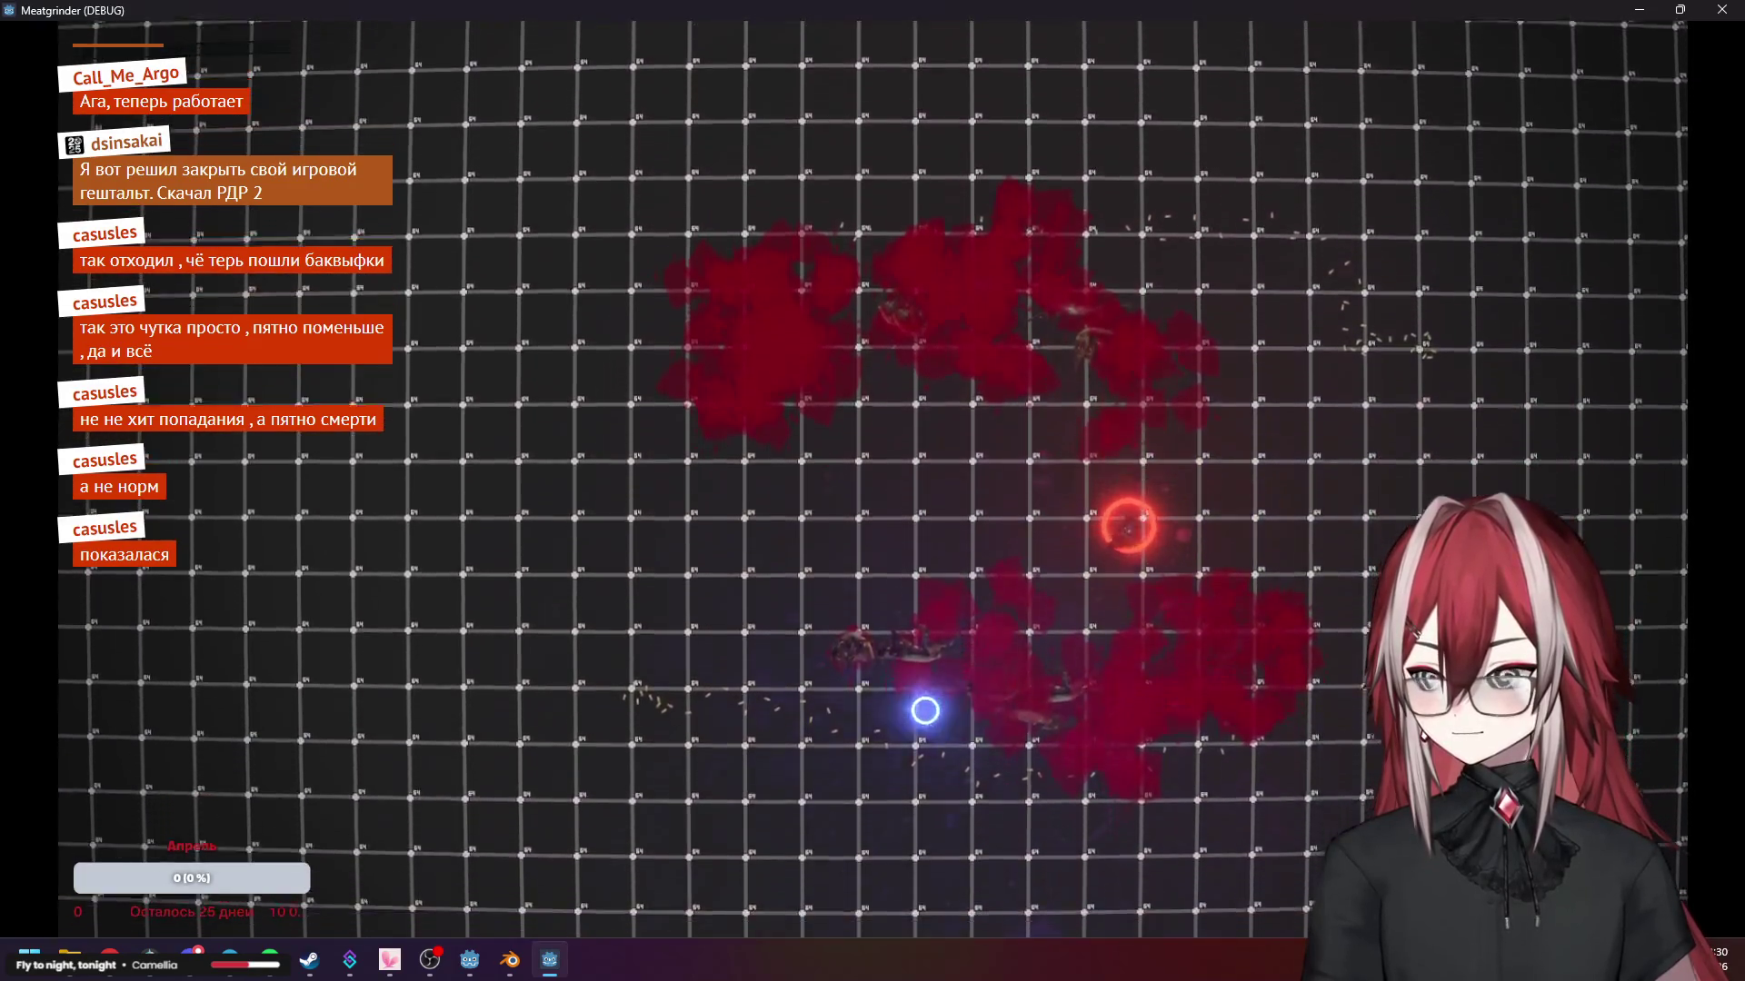
key(s)
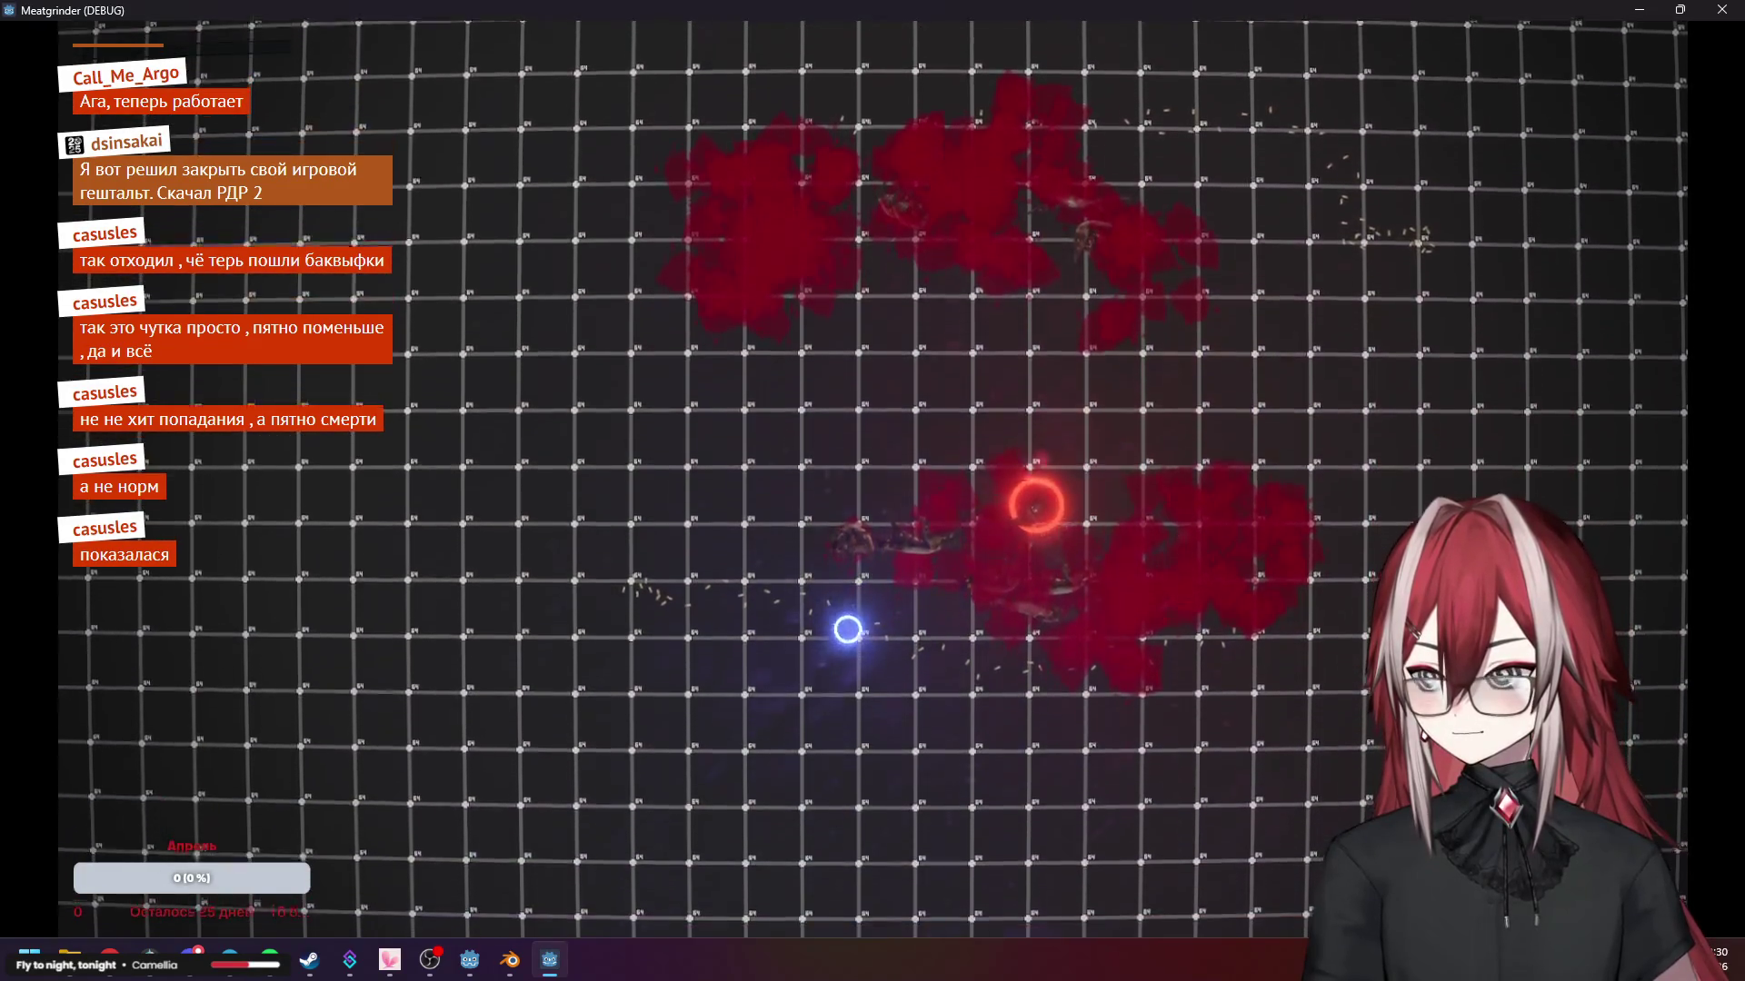
key(a)
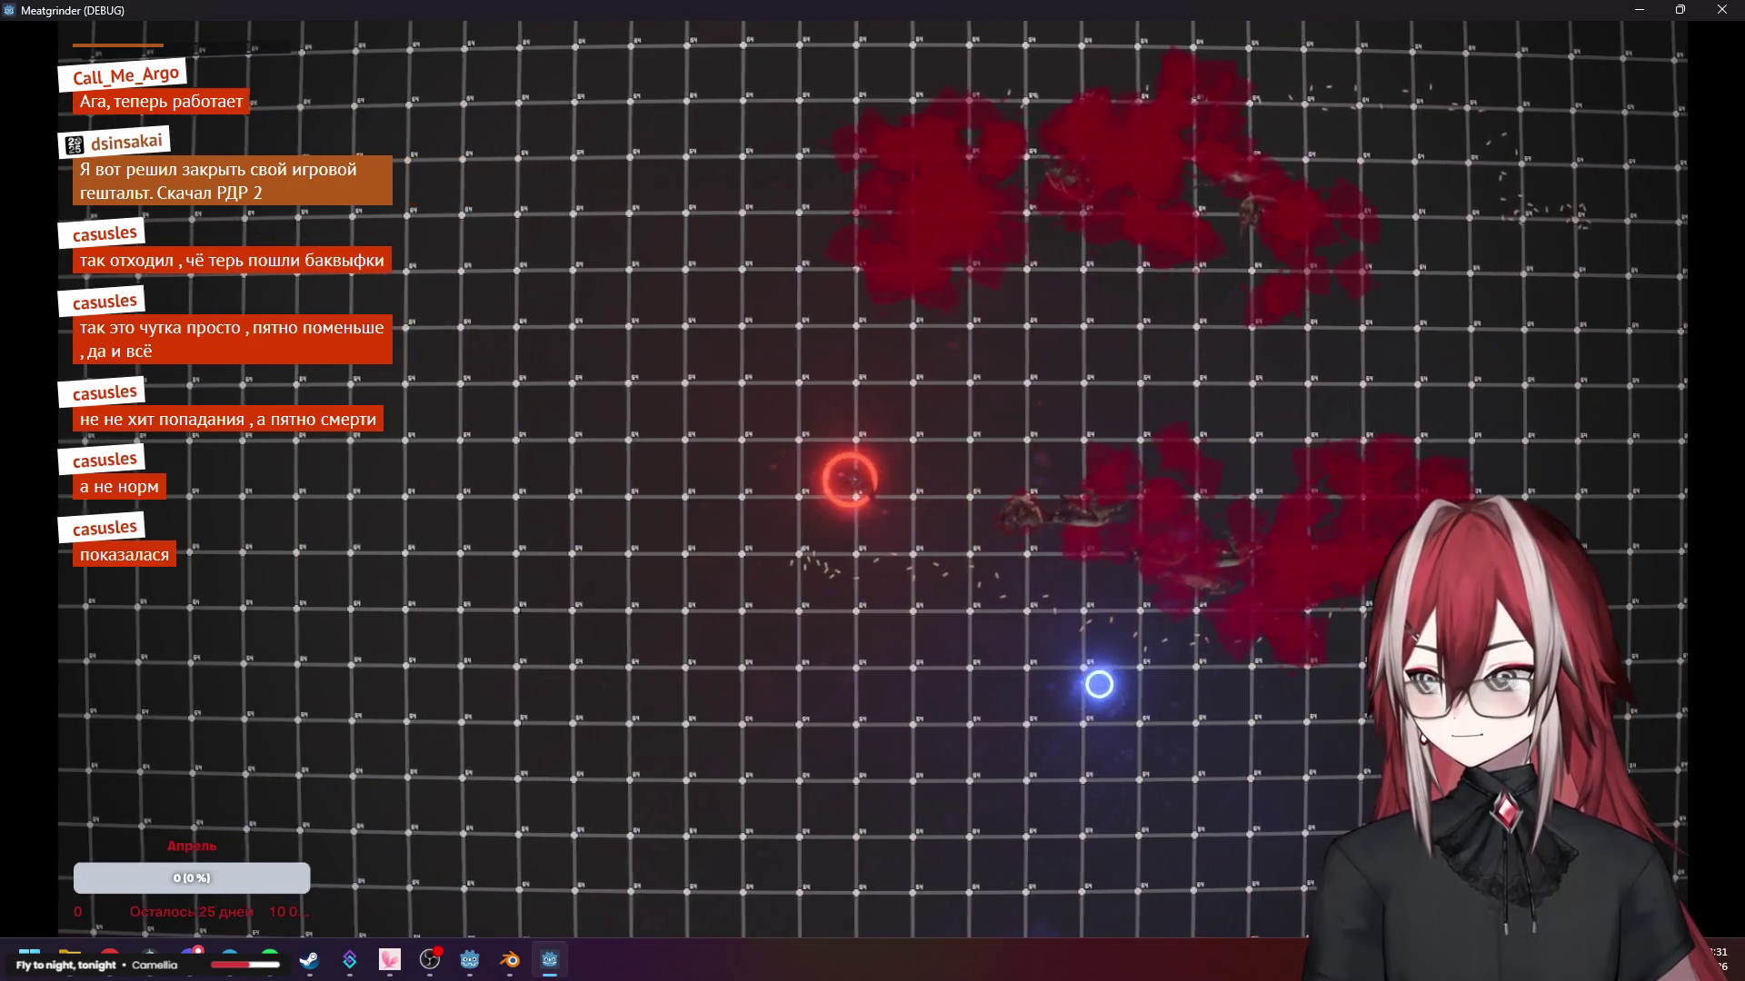
key(a)
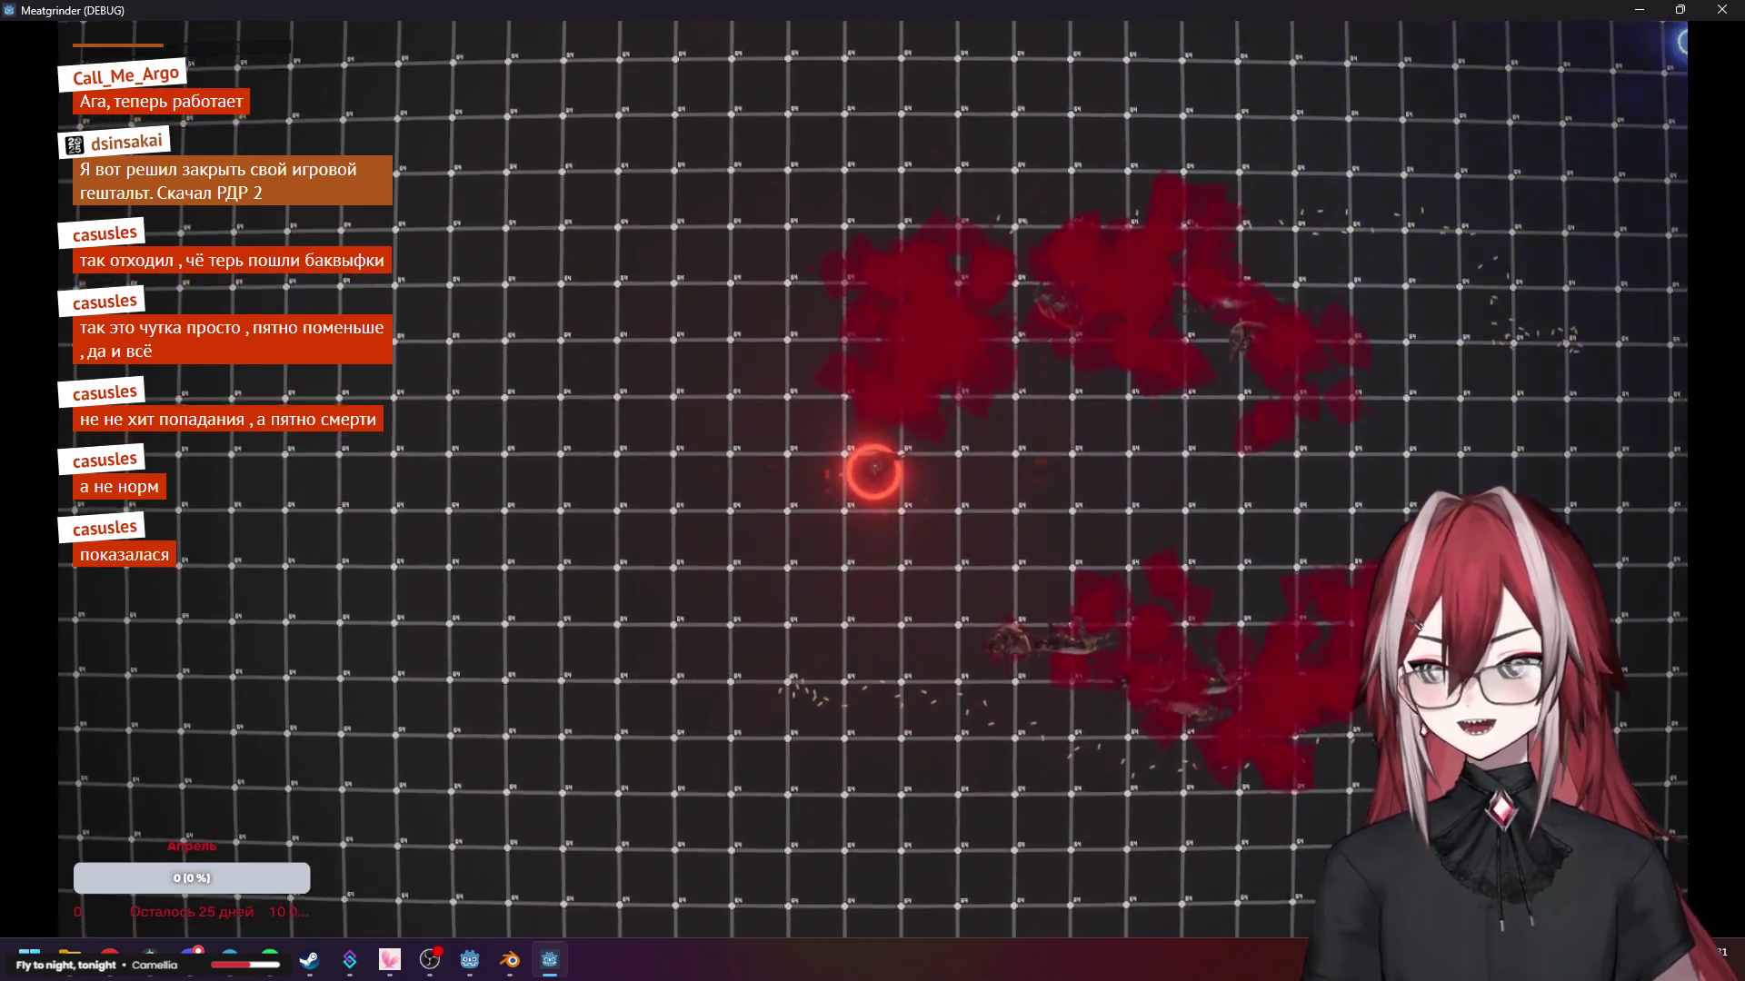
click(1722, 9)
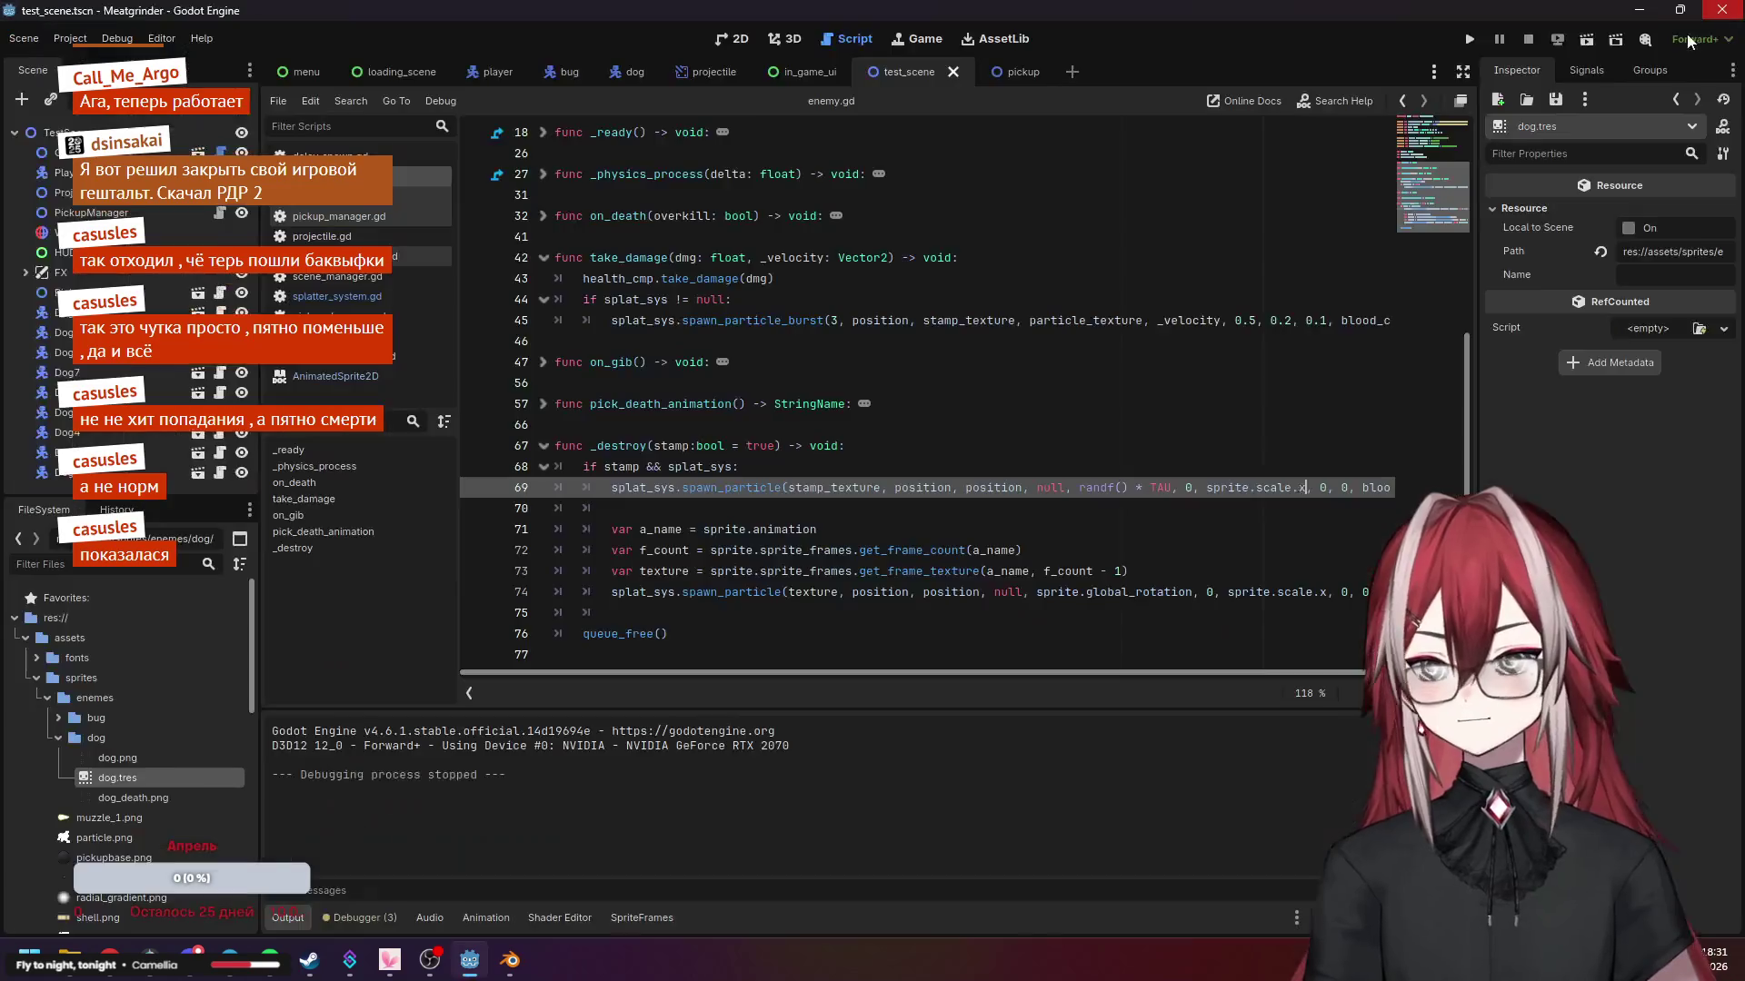
Step: Launch Meatgrinder again and move the player around the arena with WASD
click(1578, 41)
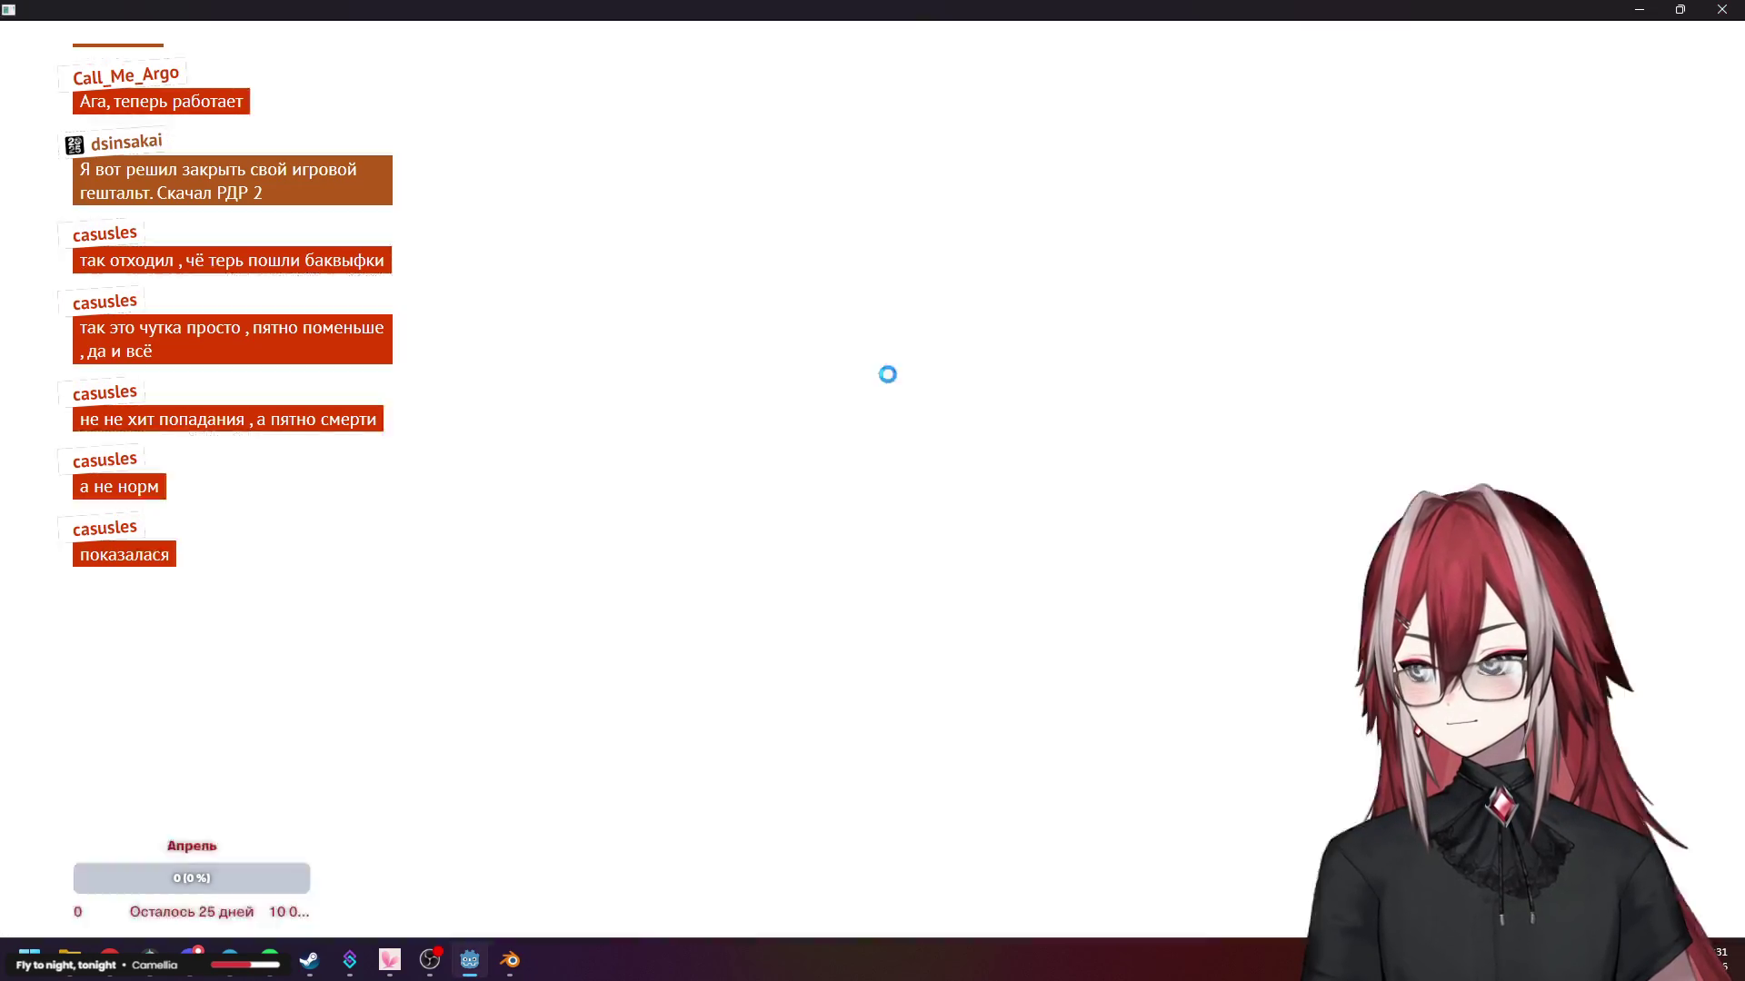
key(d)
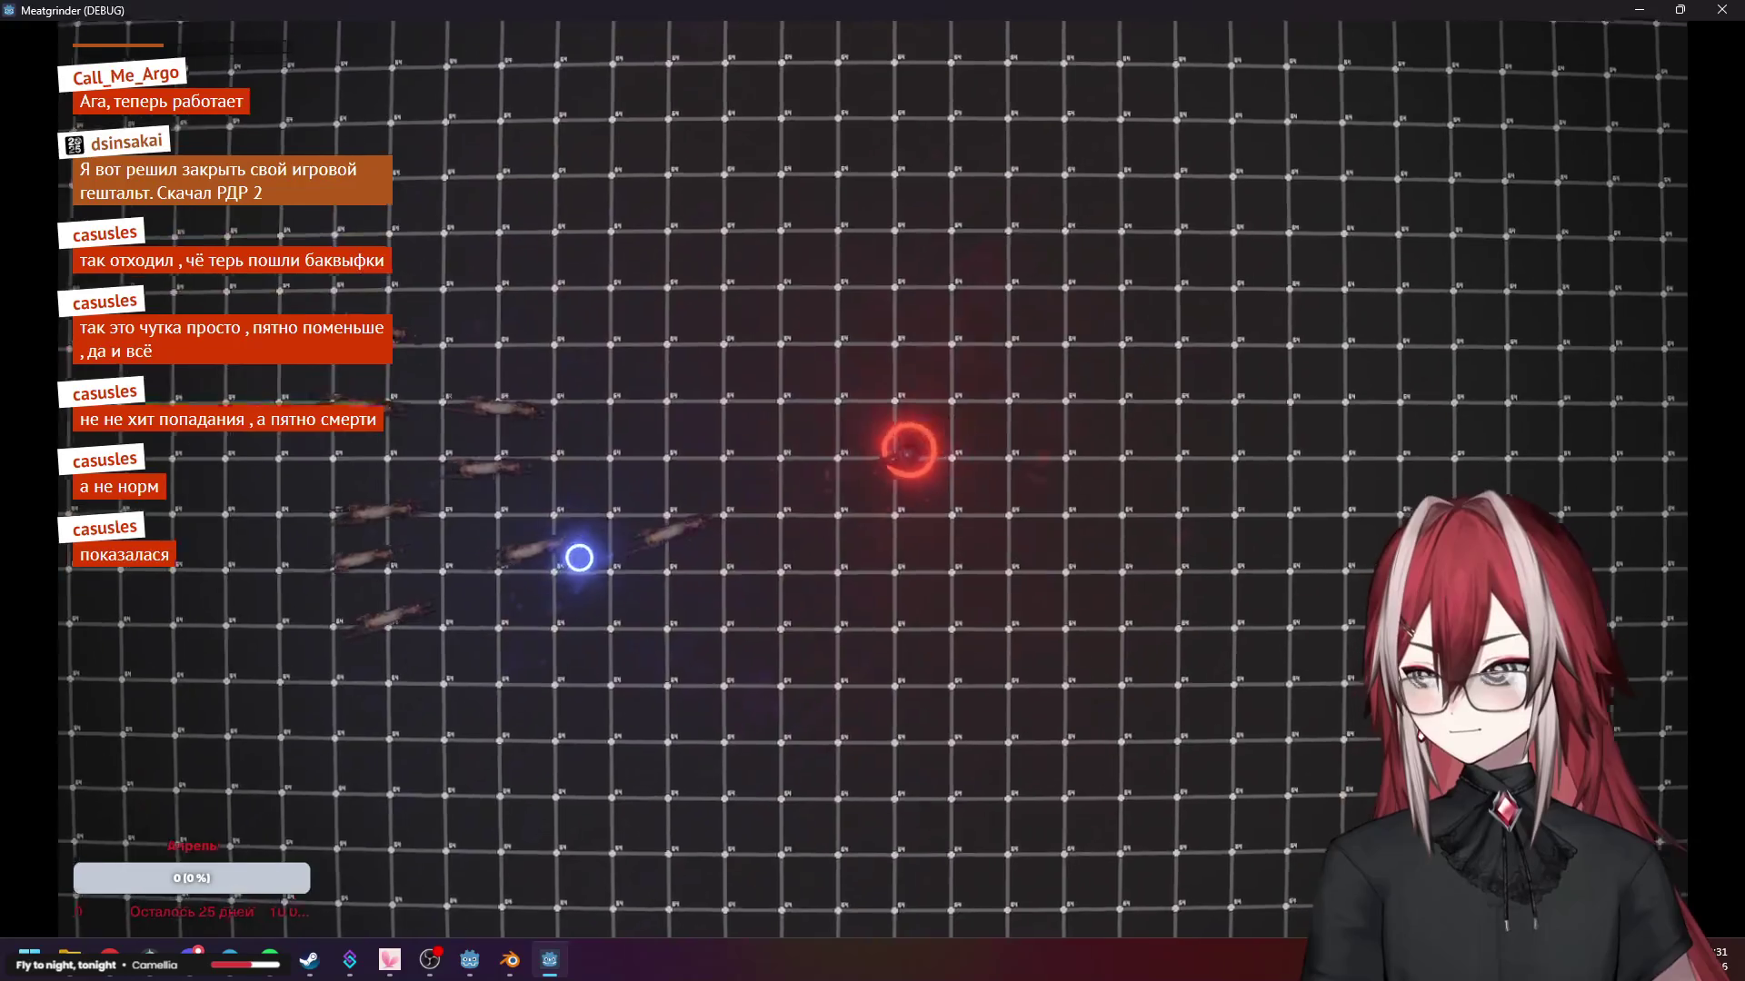
key(s)
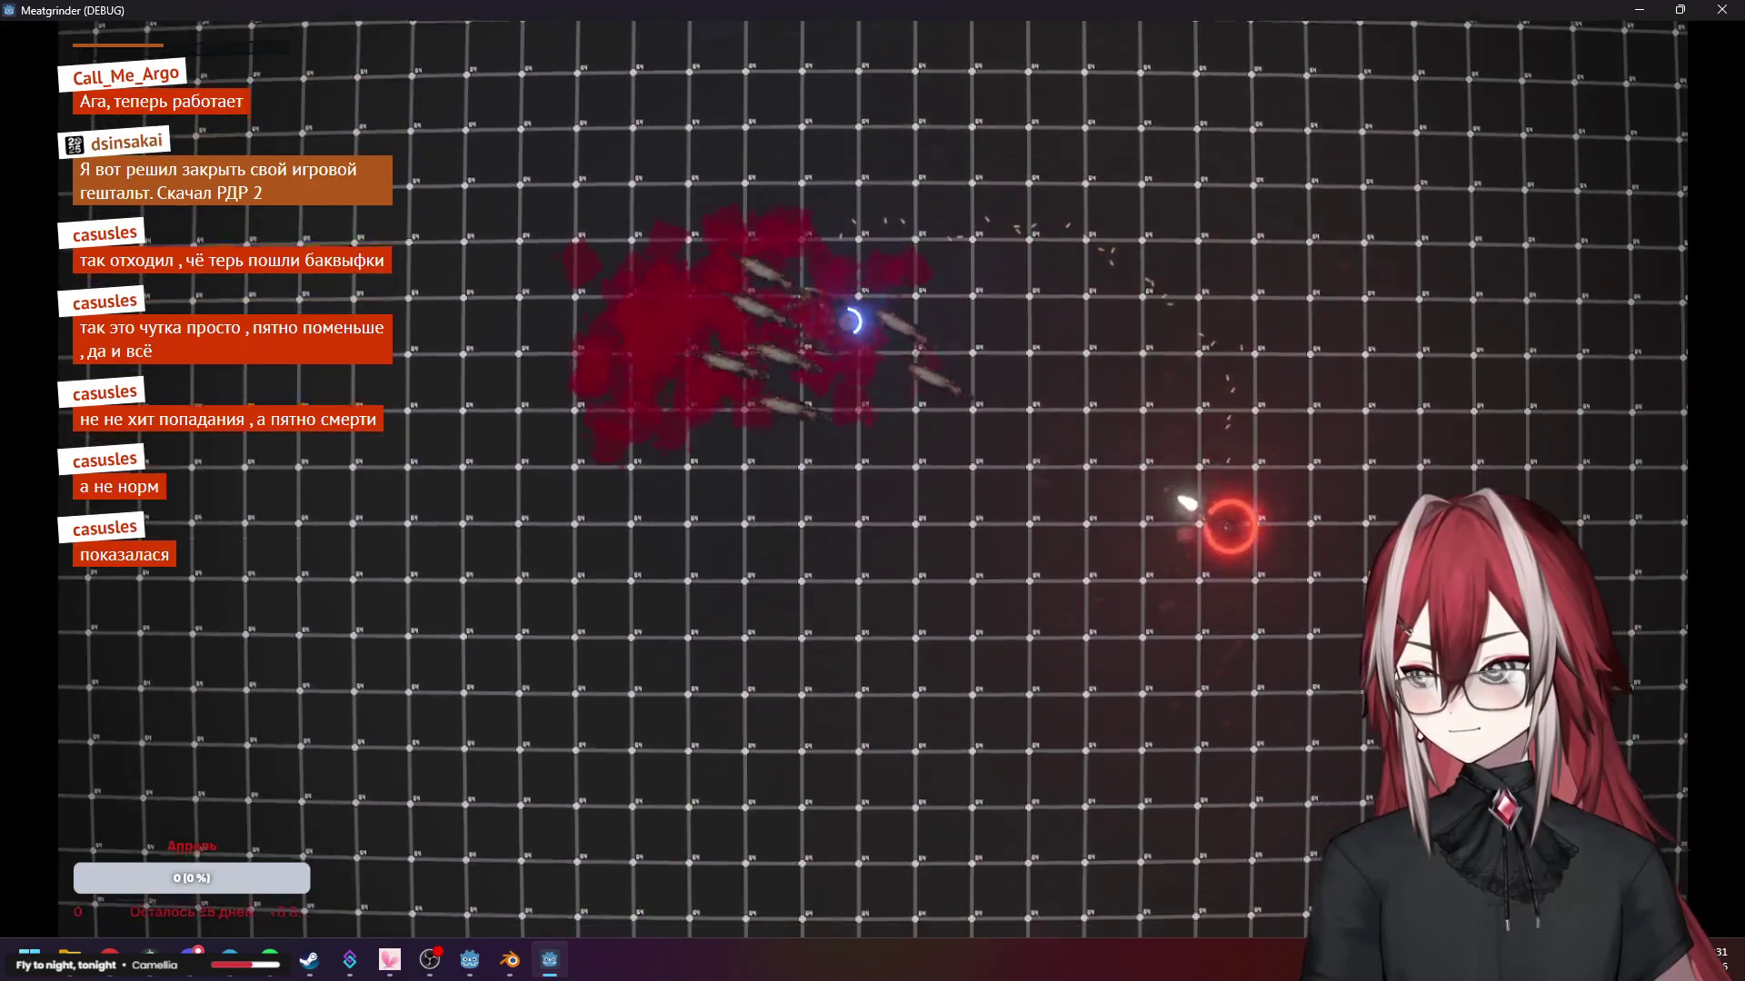
key(a)
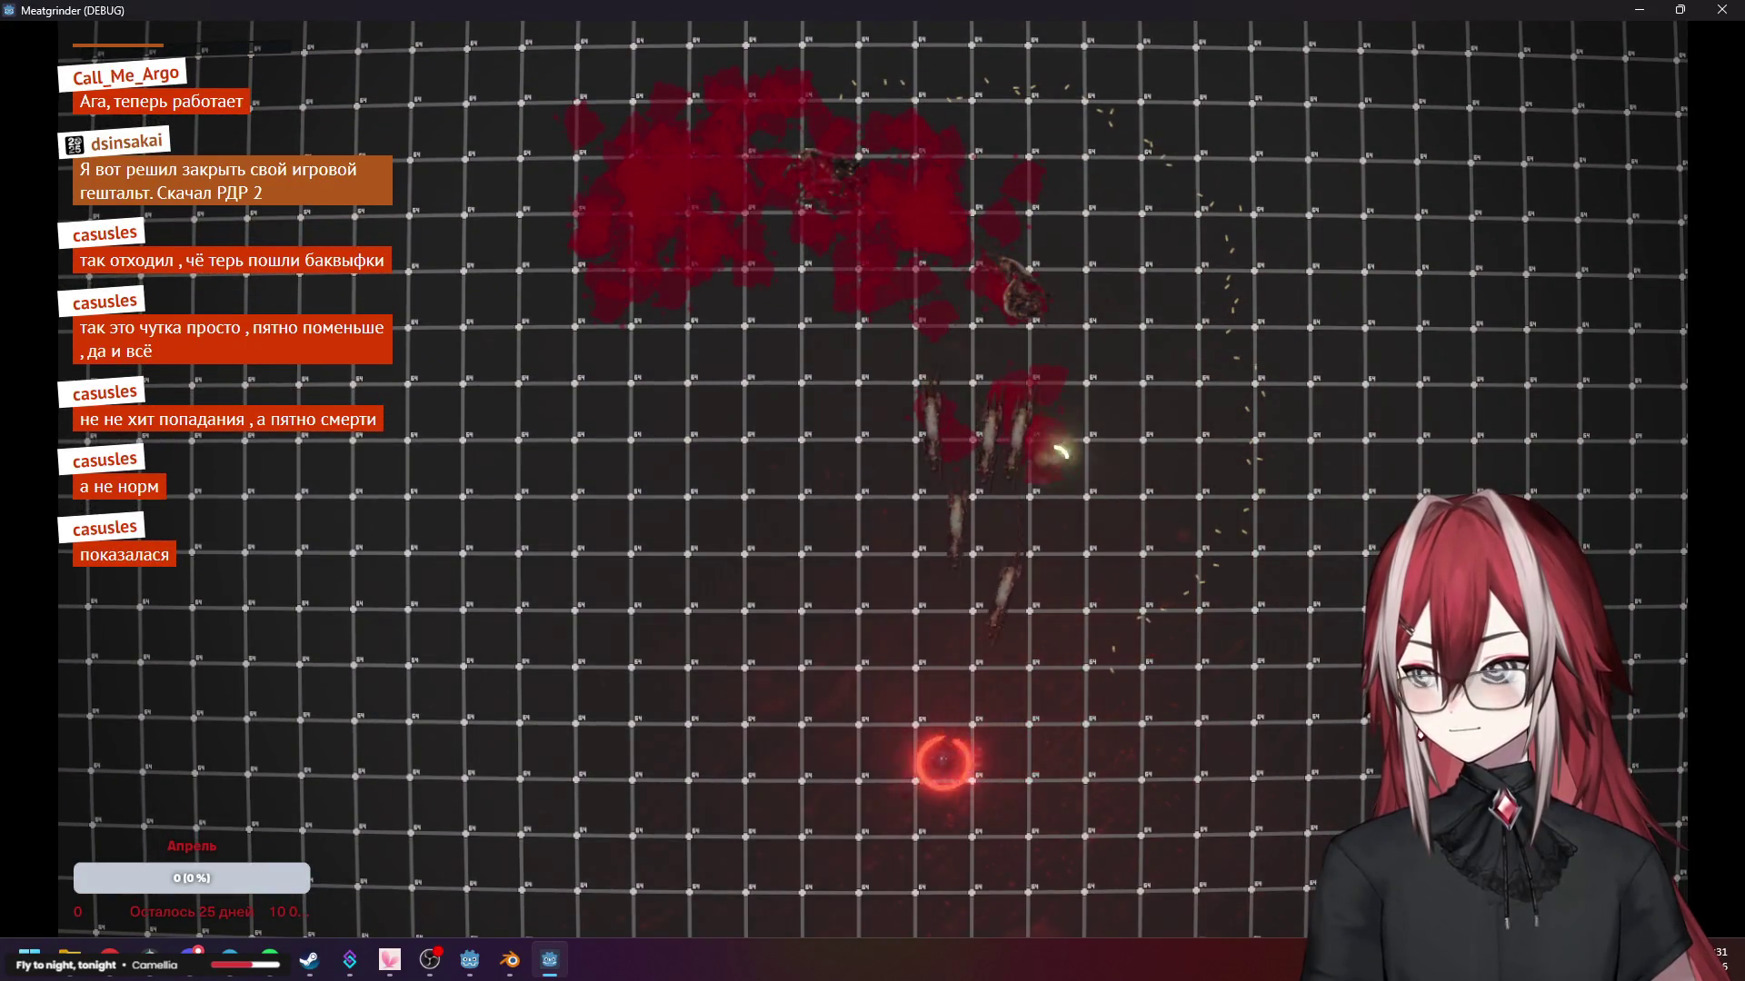
key(a)
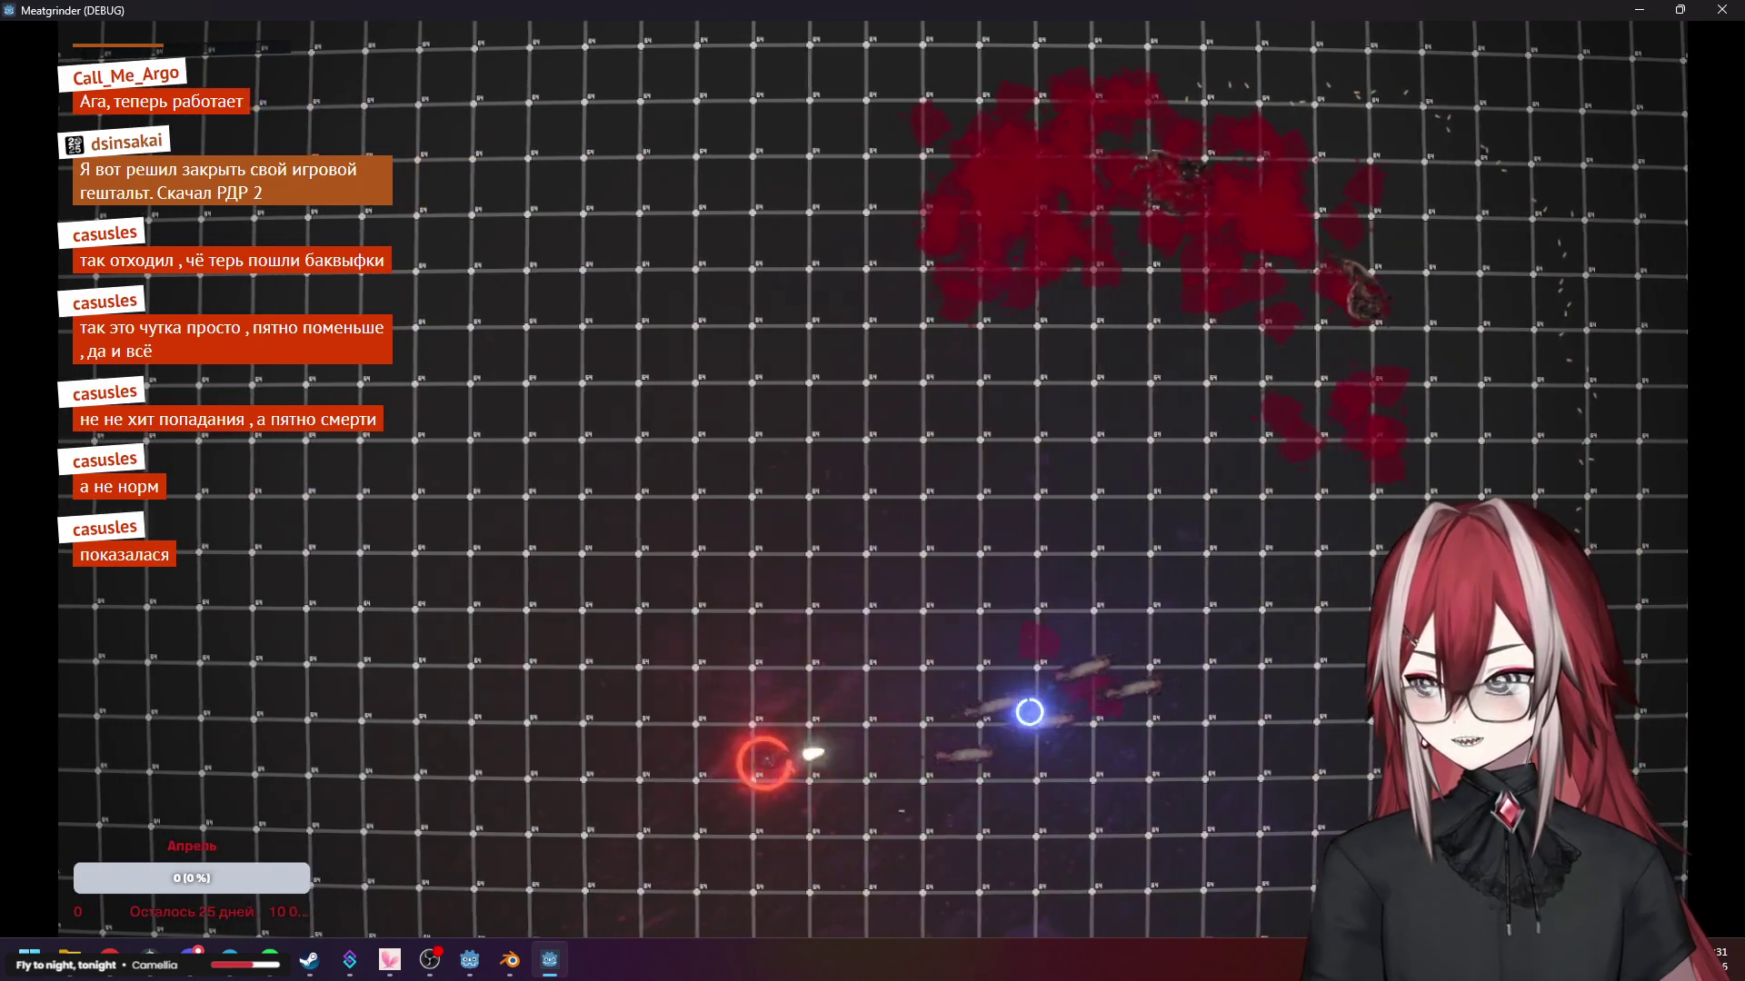
key(a)
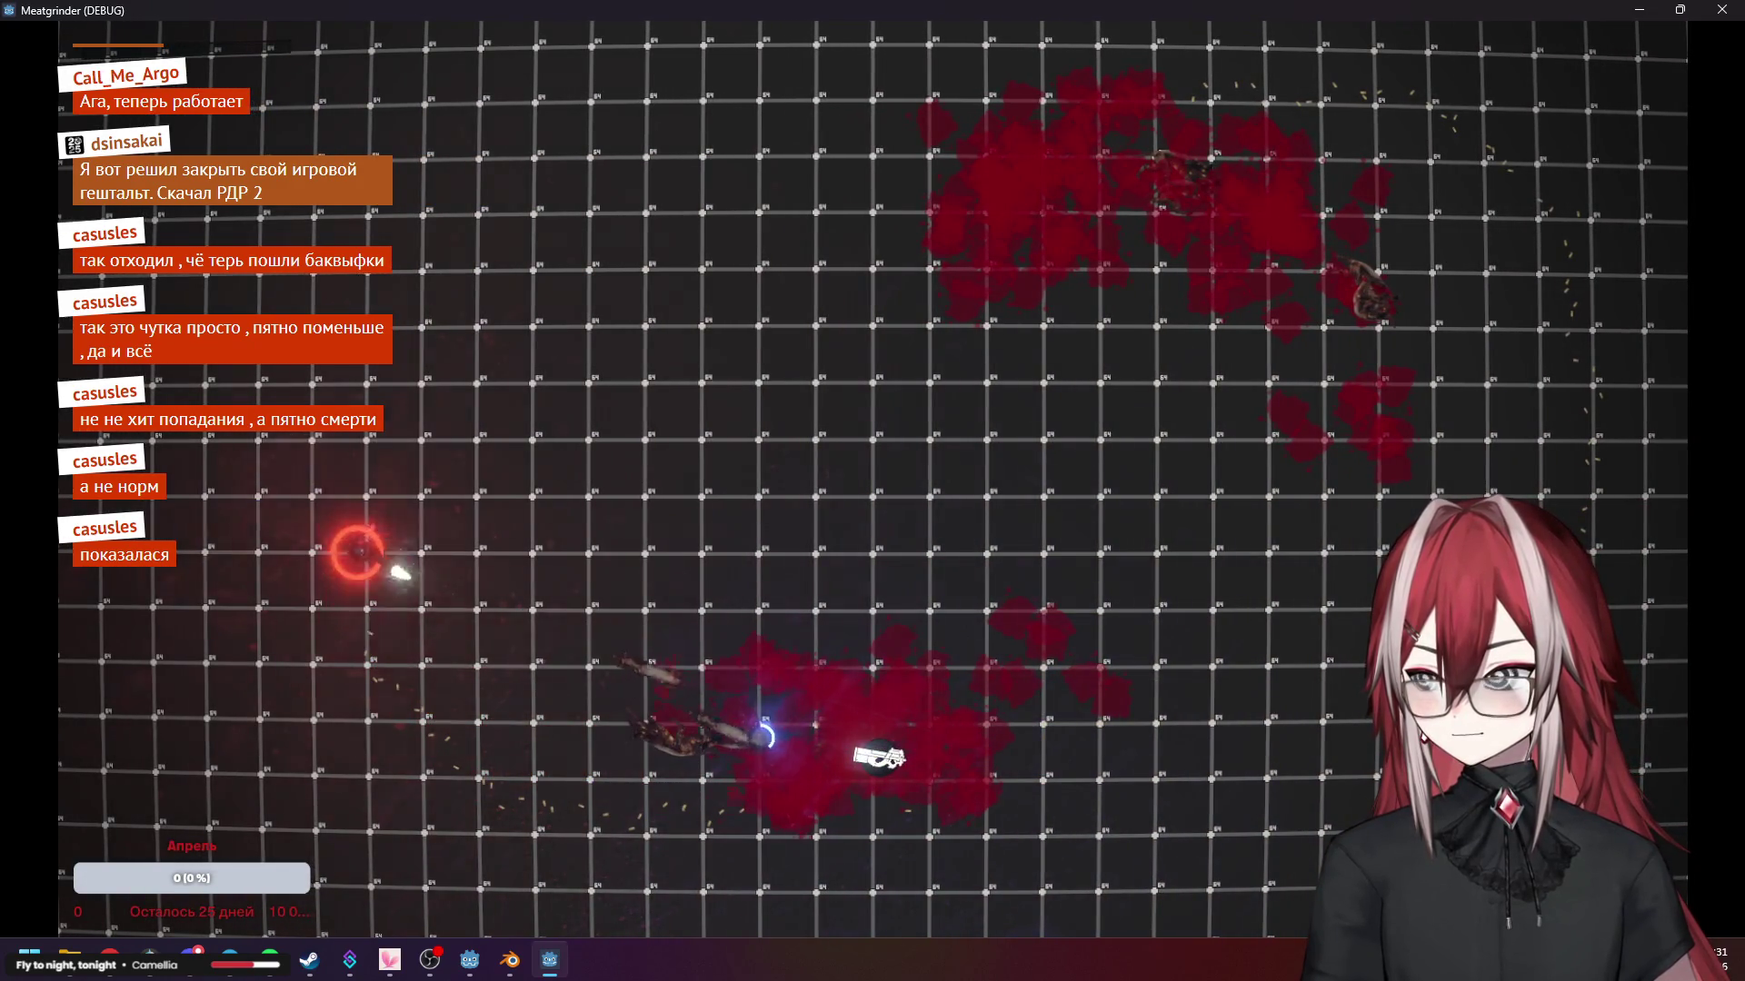
key(w)
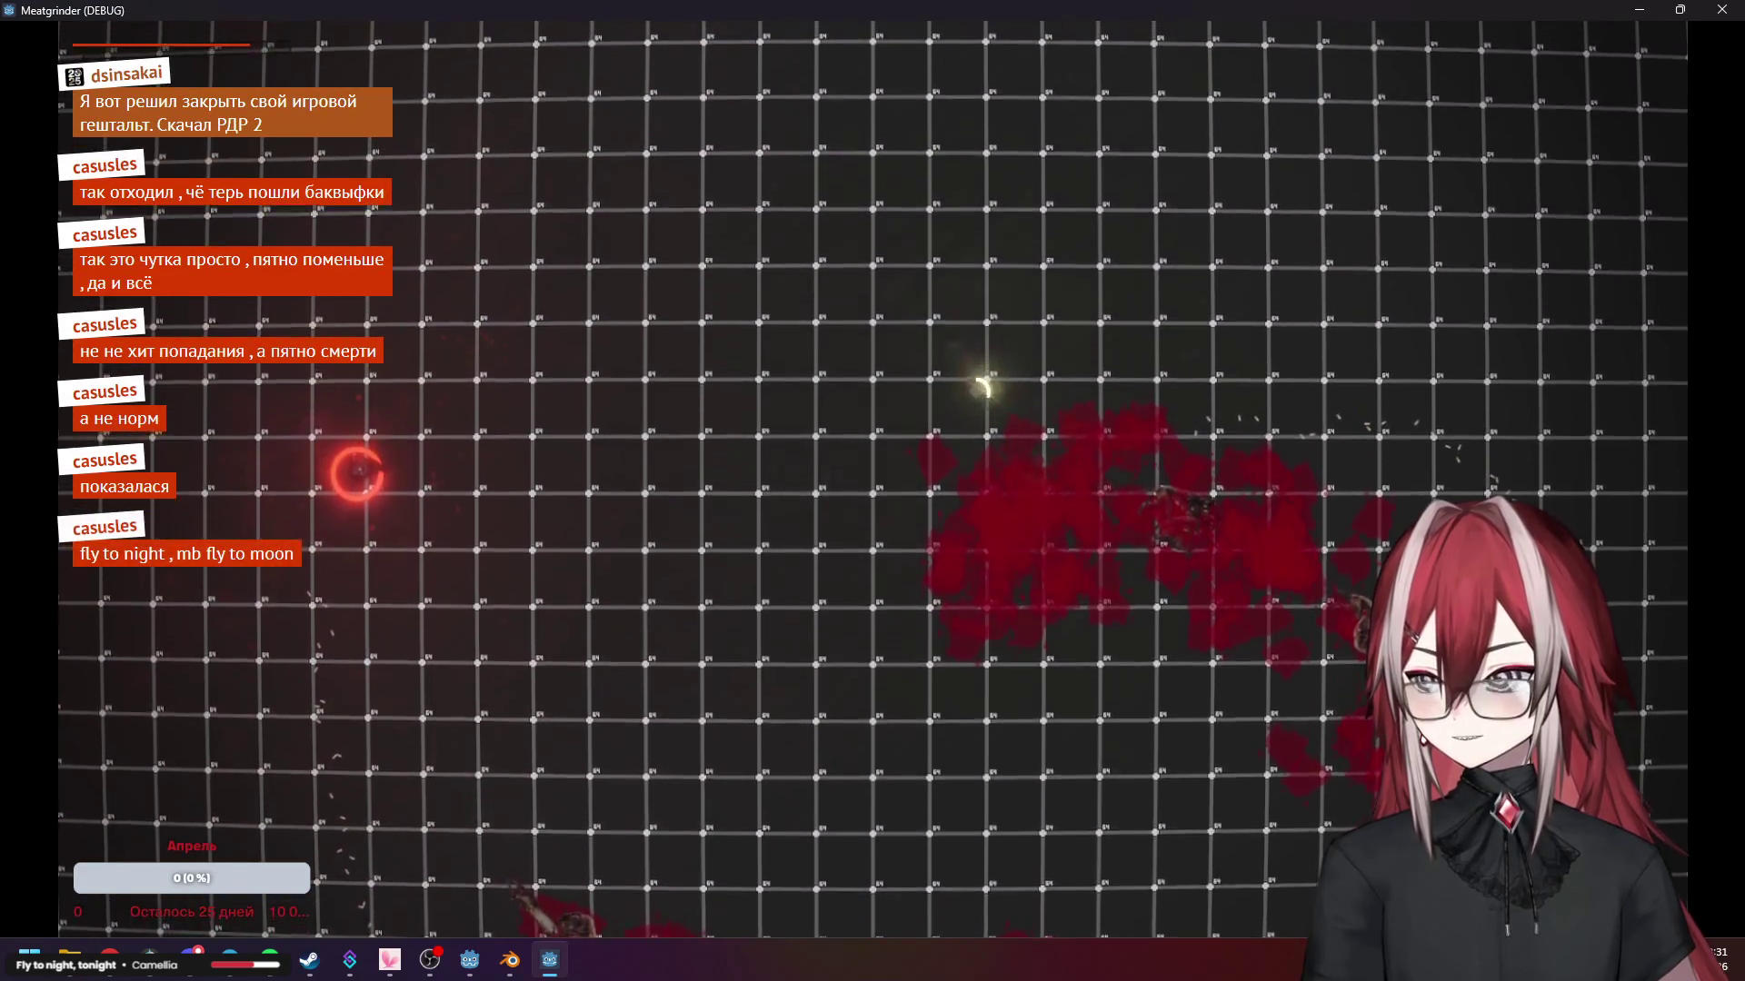
key(s)
key(d)
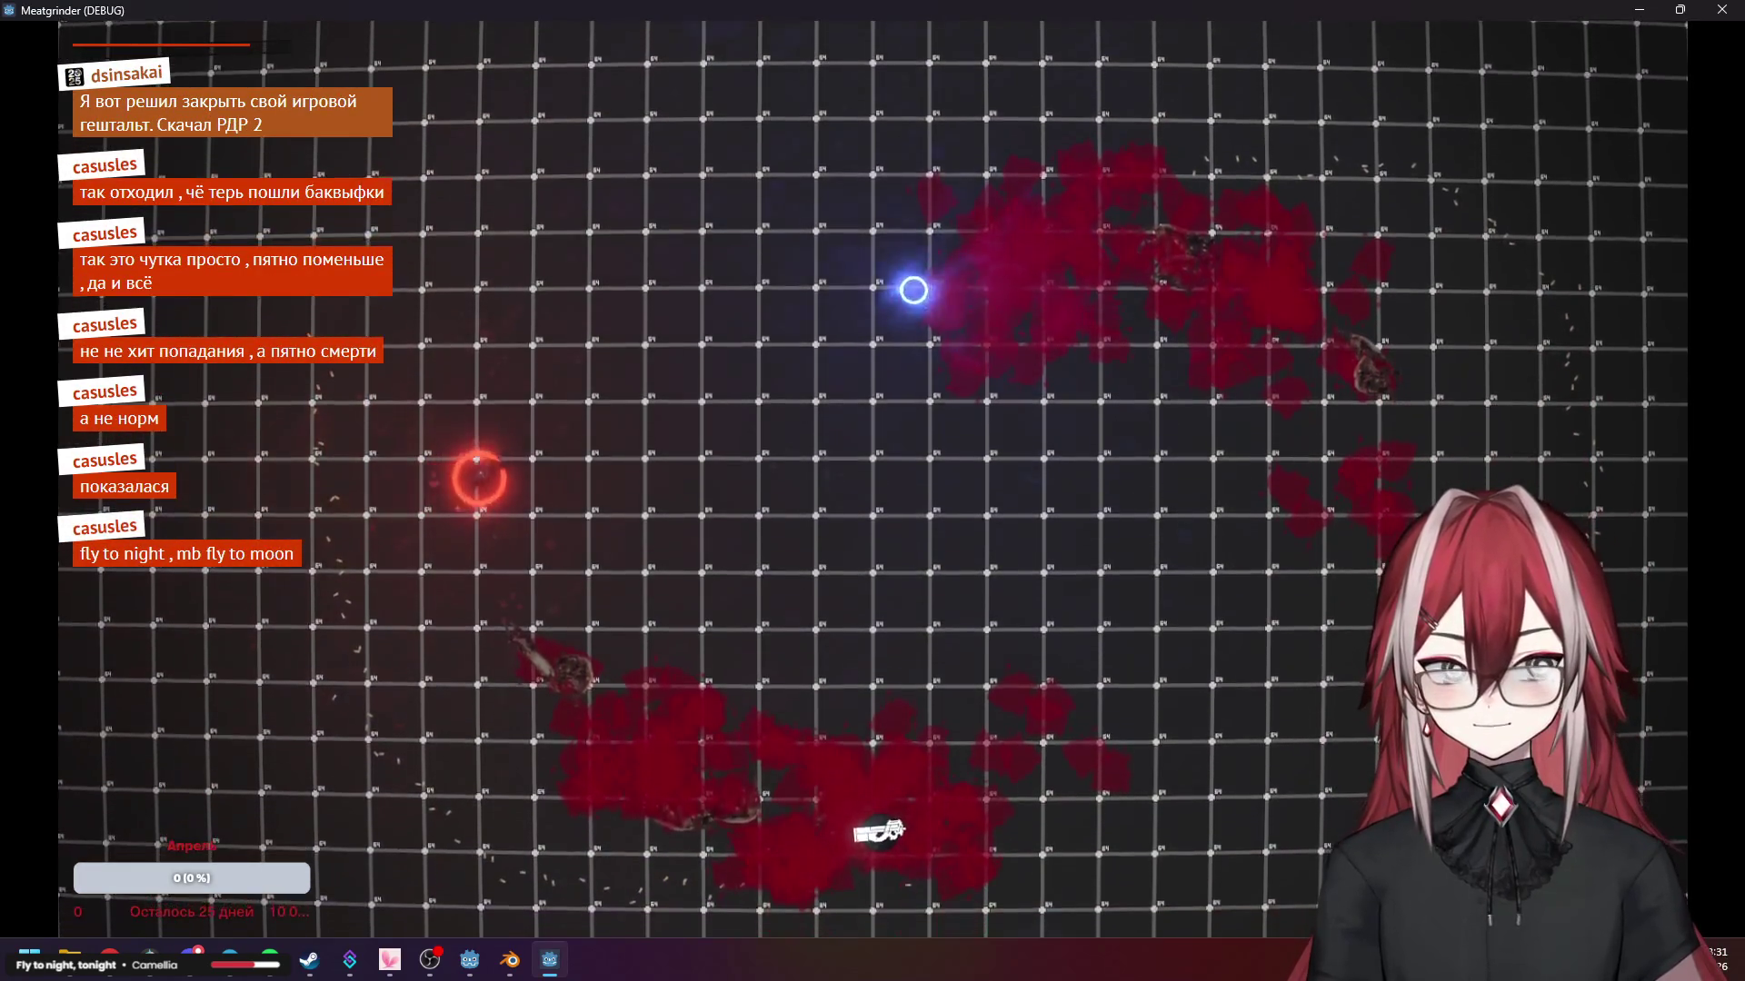
key(w)
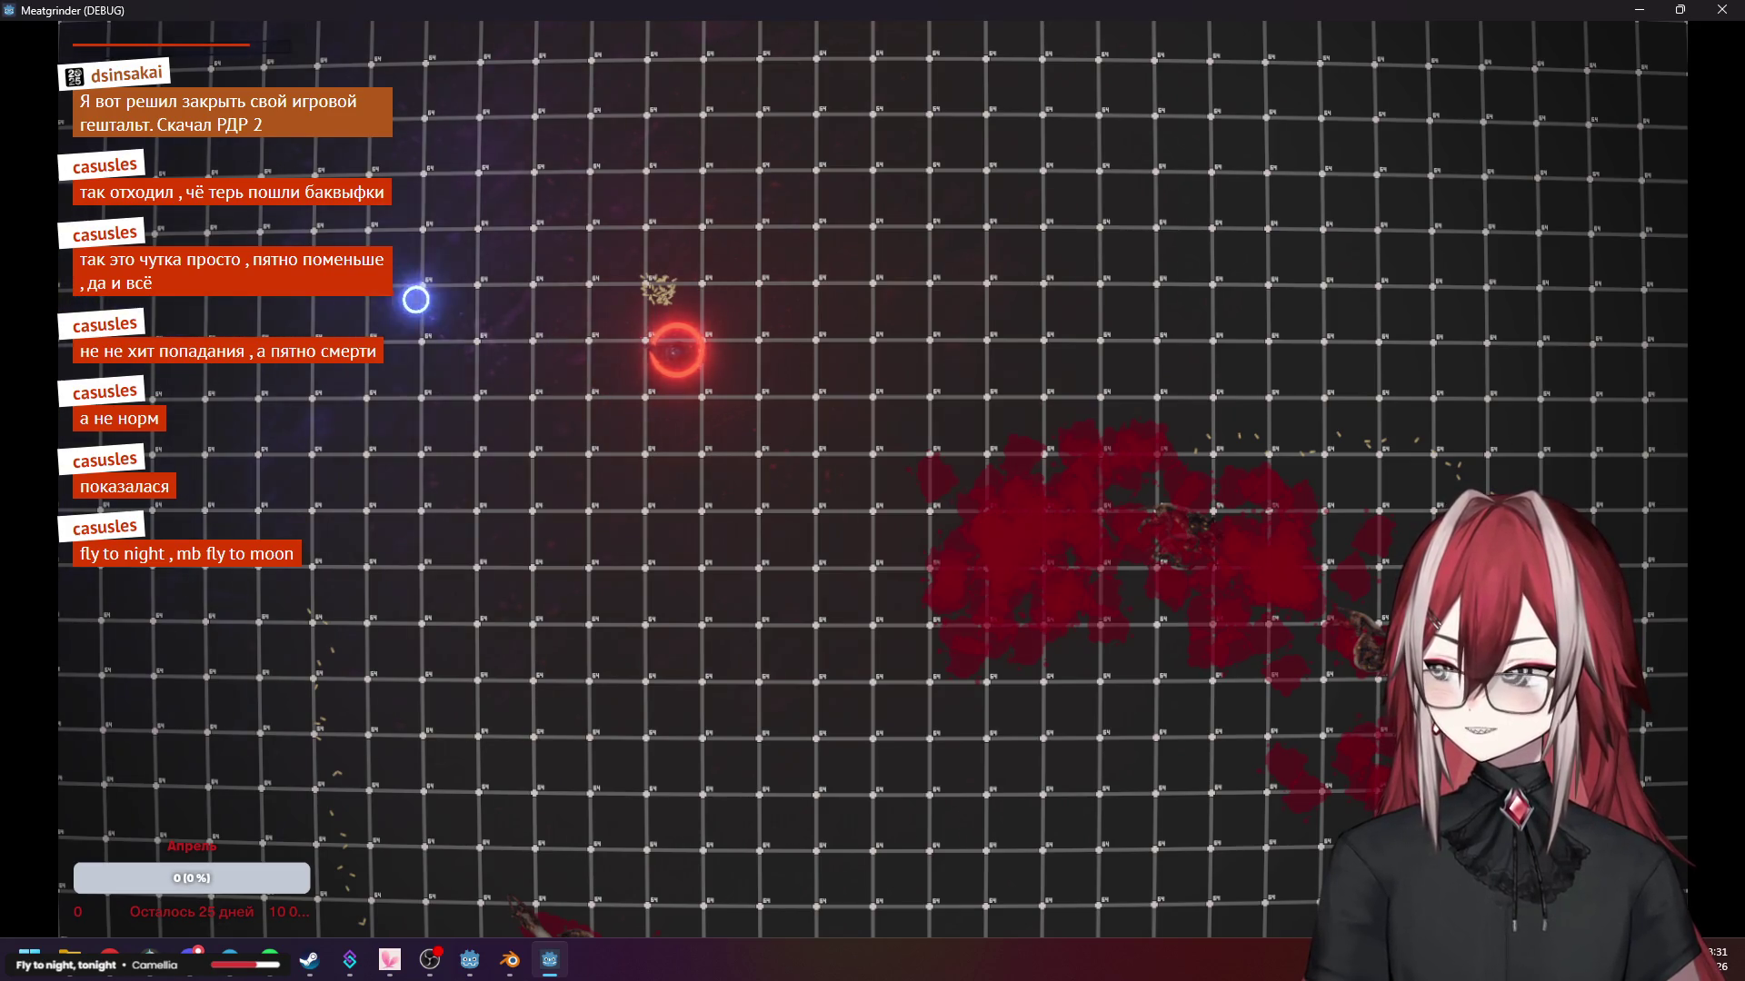
key(d)
key(d)
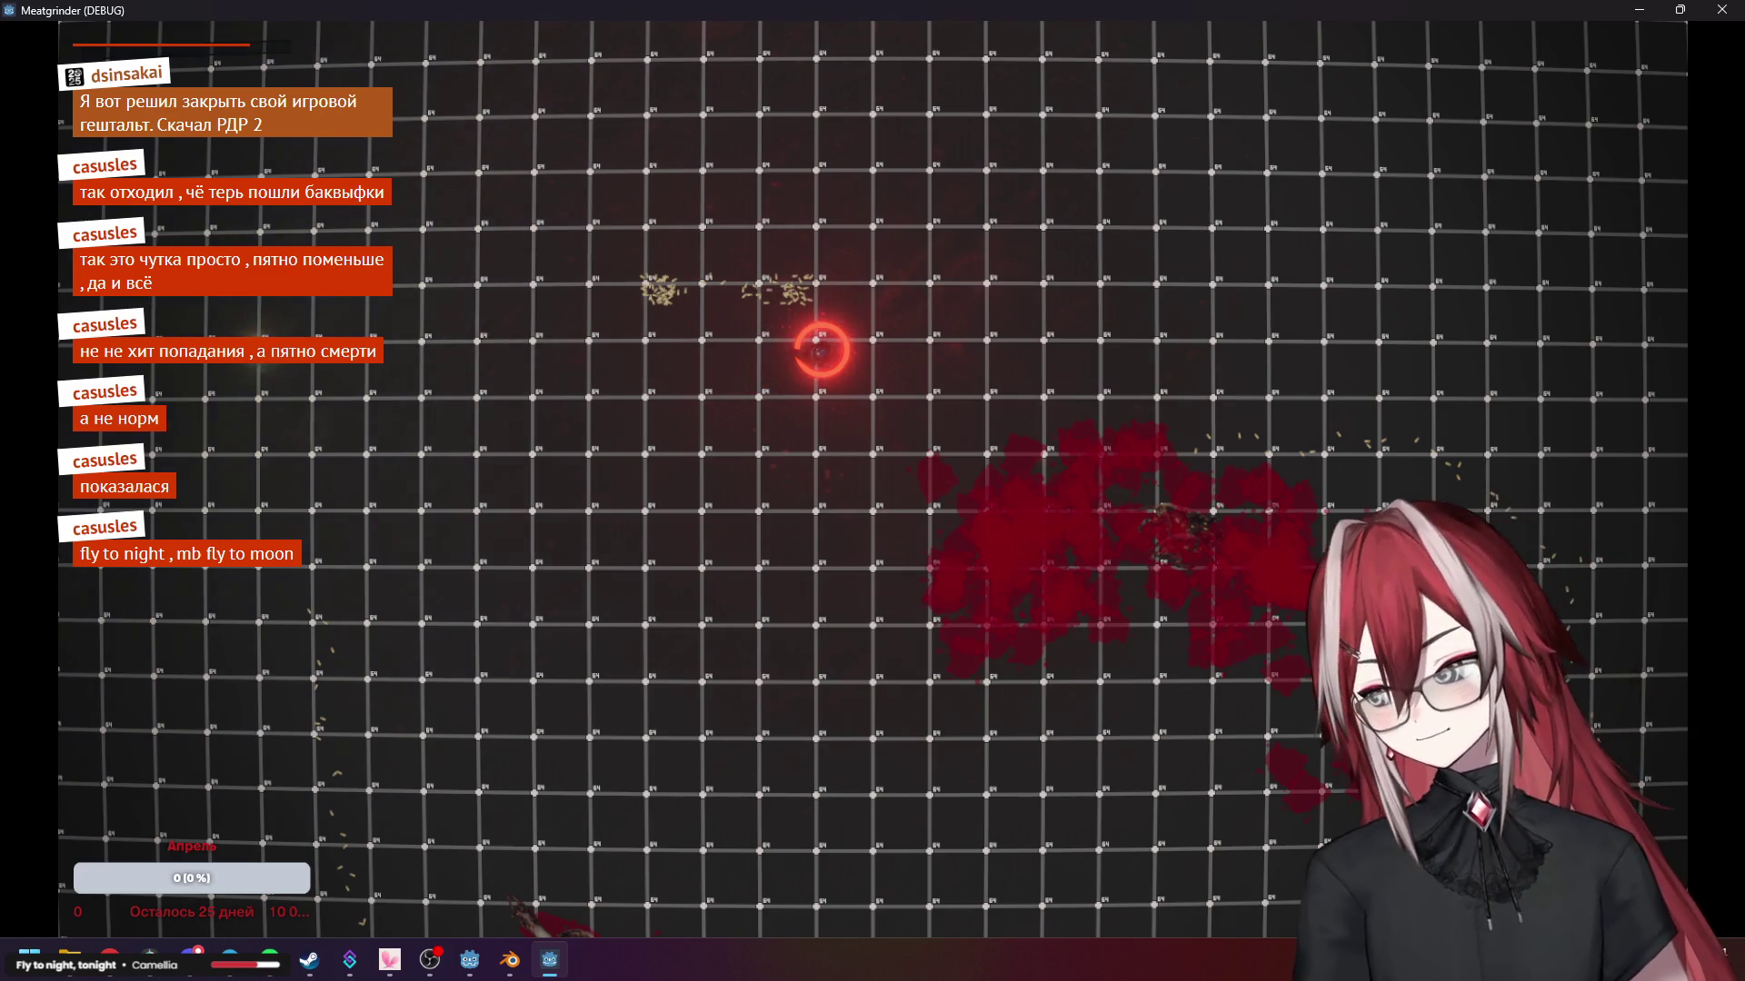
Step: Shoot dogs to the left and lower left to check bursts and stamps, then close the game
click(277, 336)
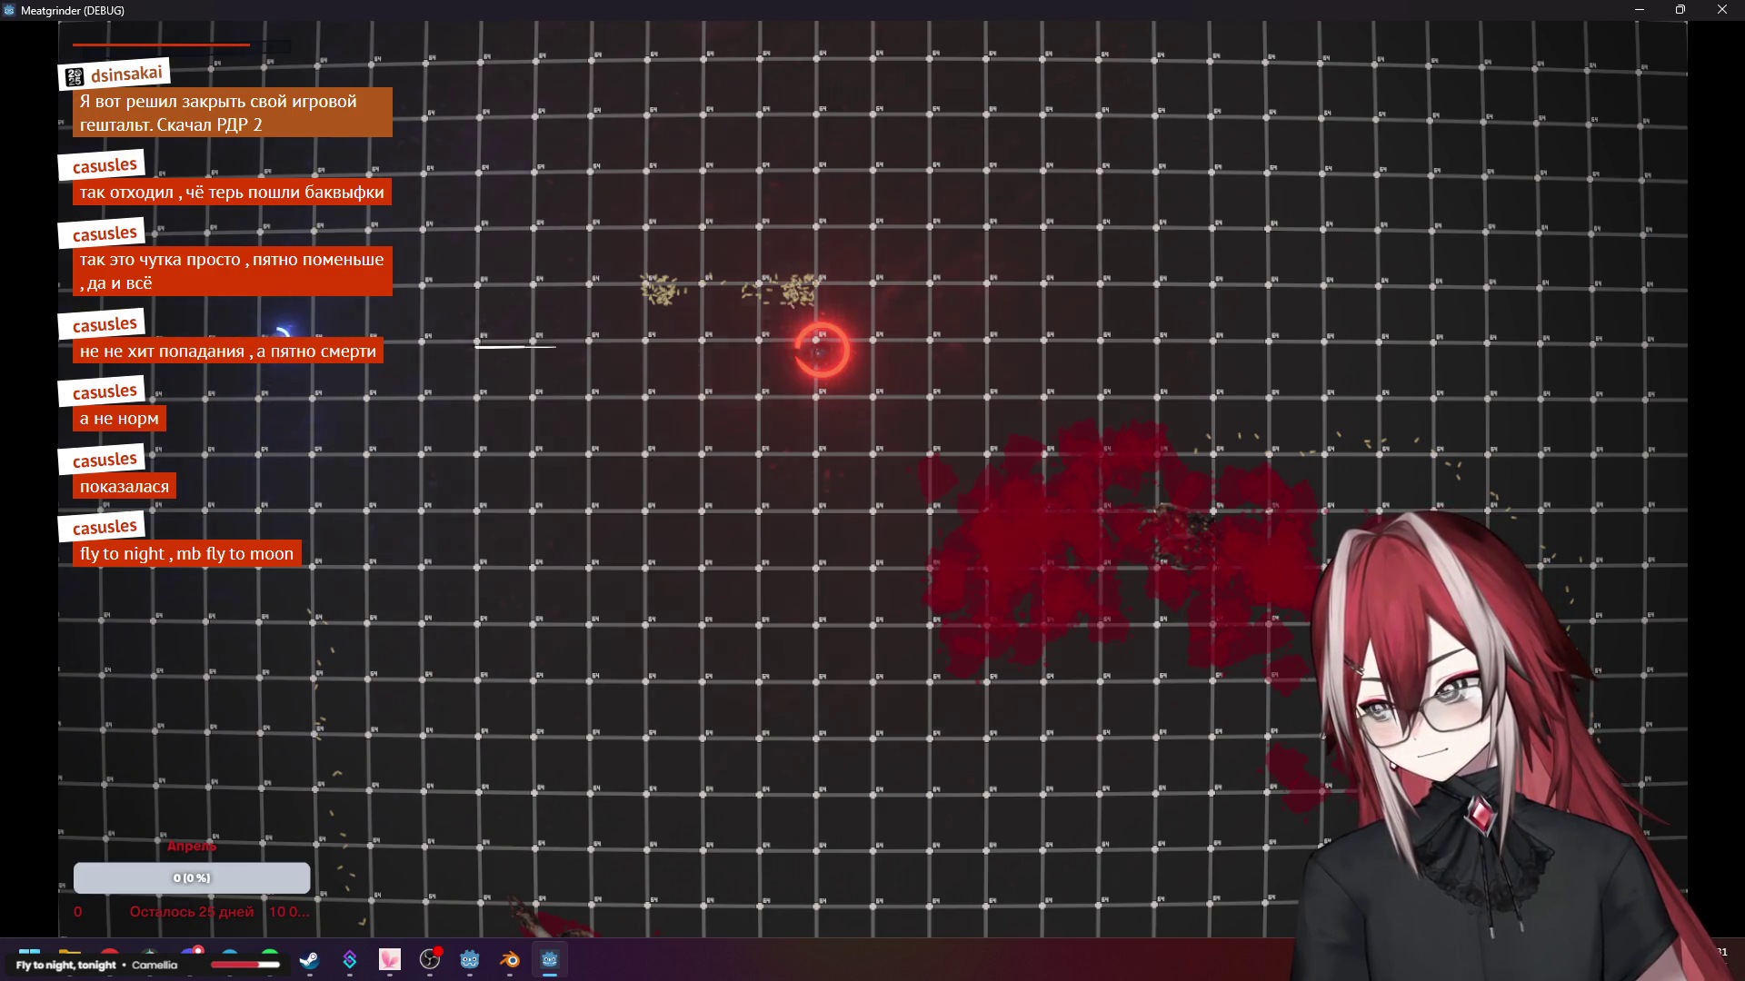
click(277, 336)
click(491, 351)
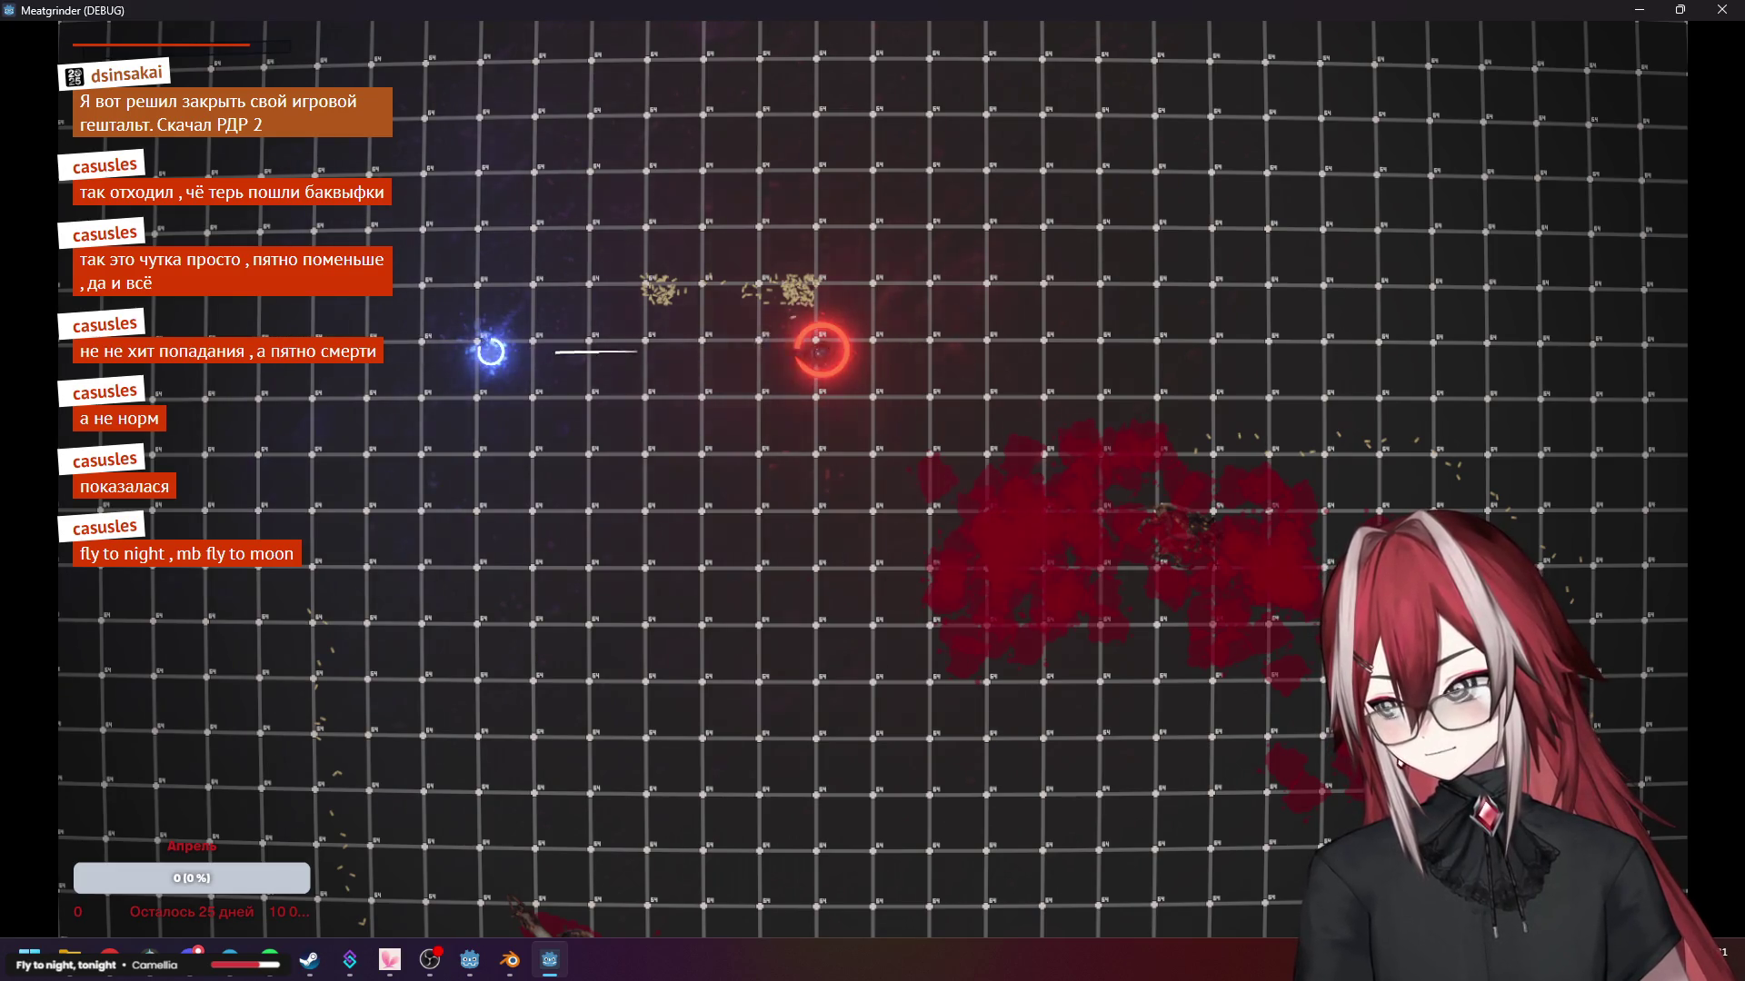
click(491, 349)
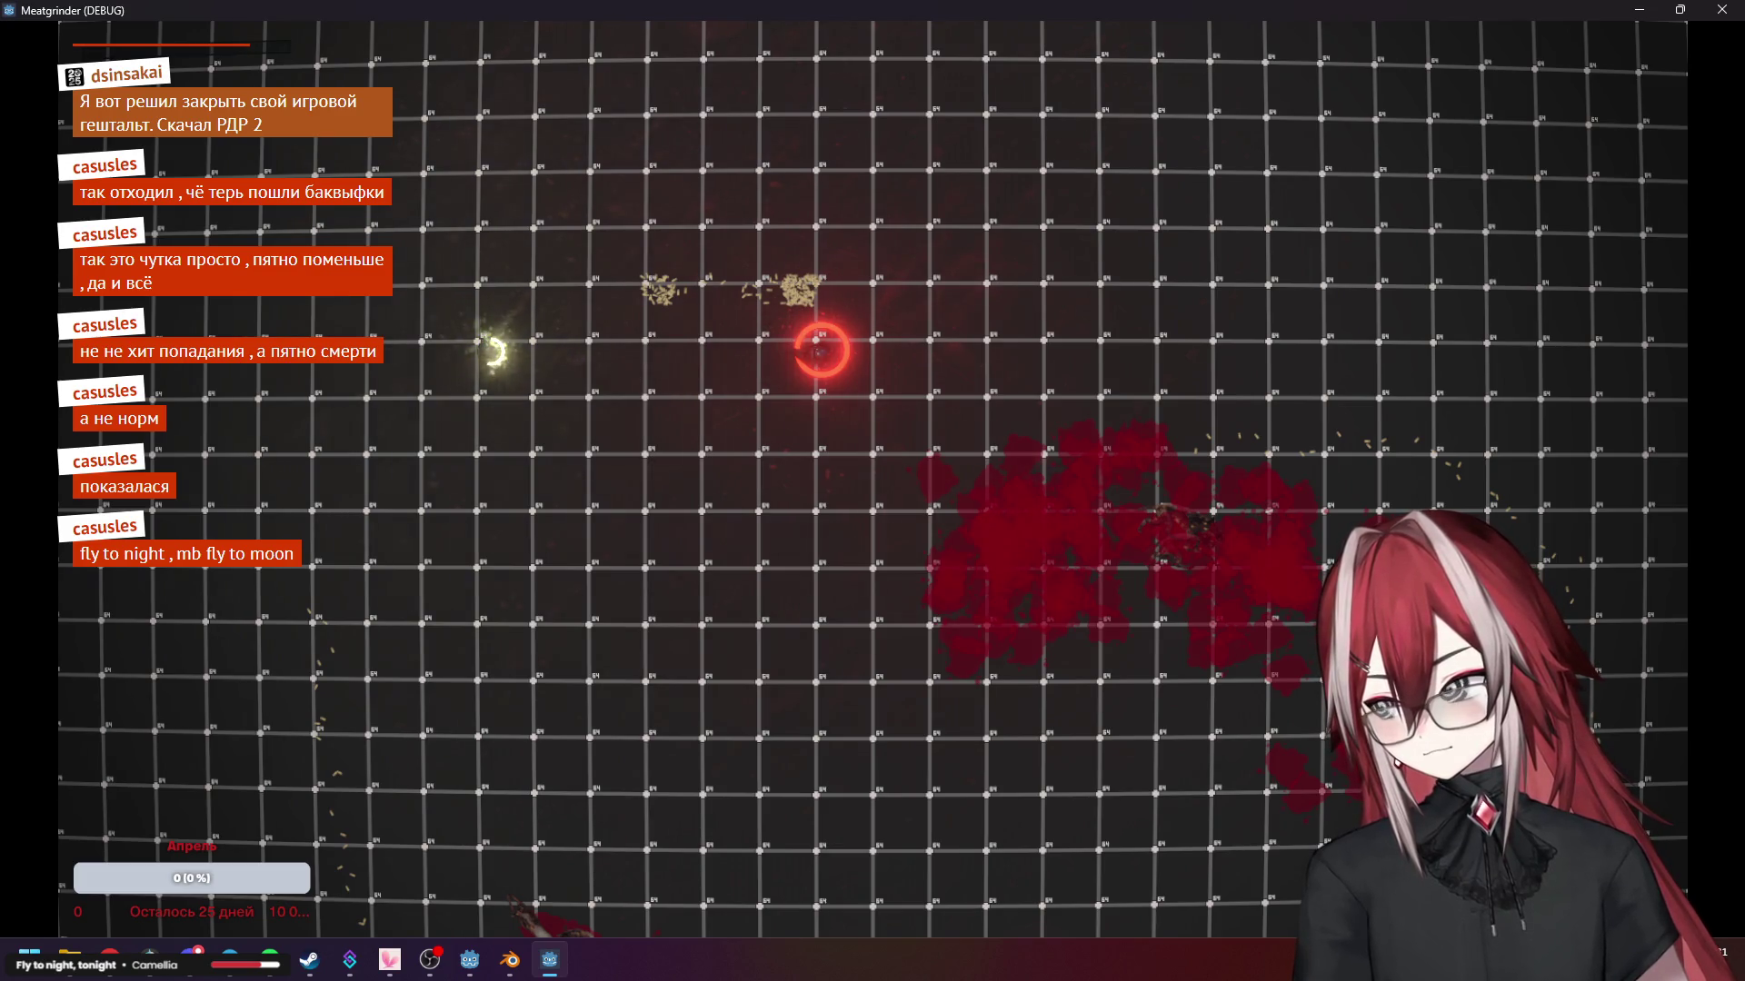
click(476, 350)
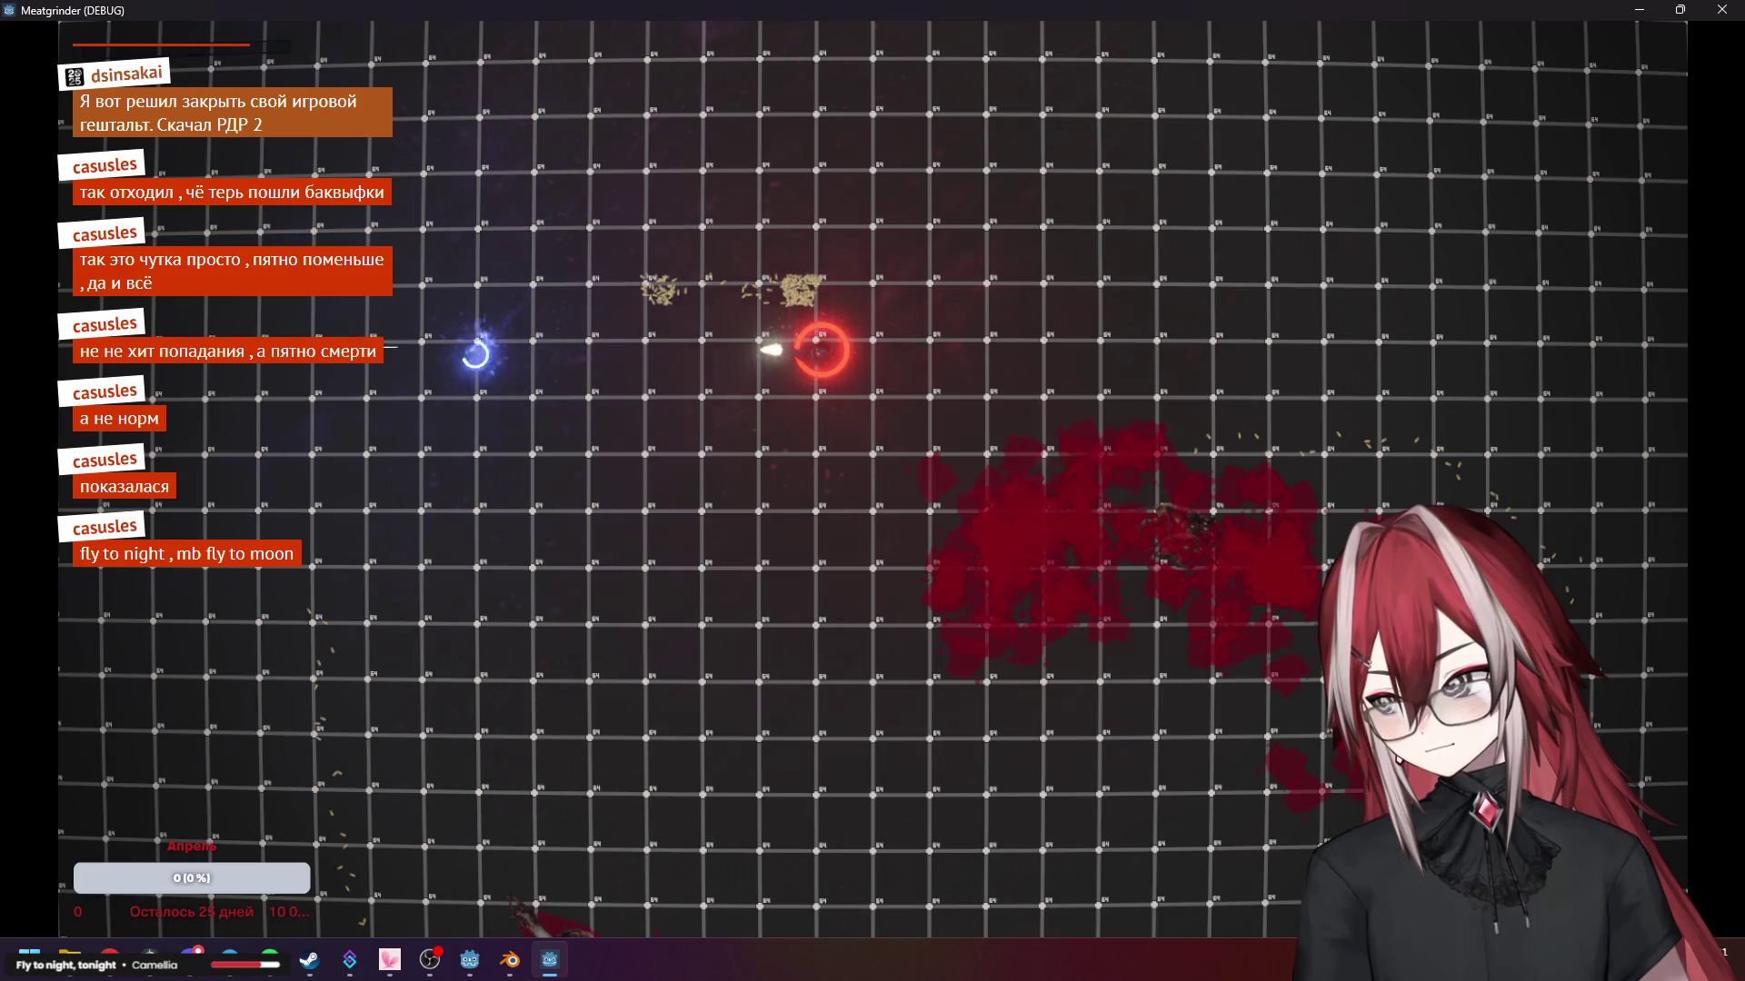
click(545, 473)
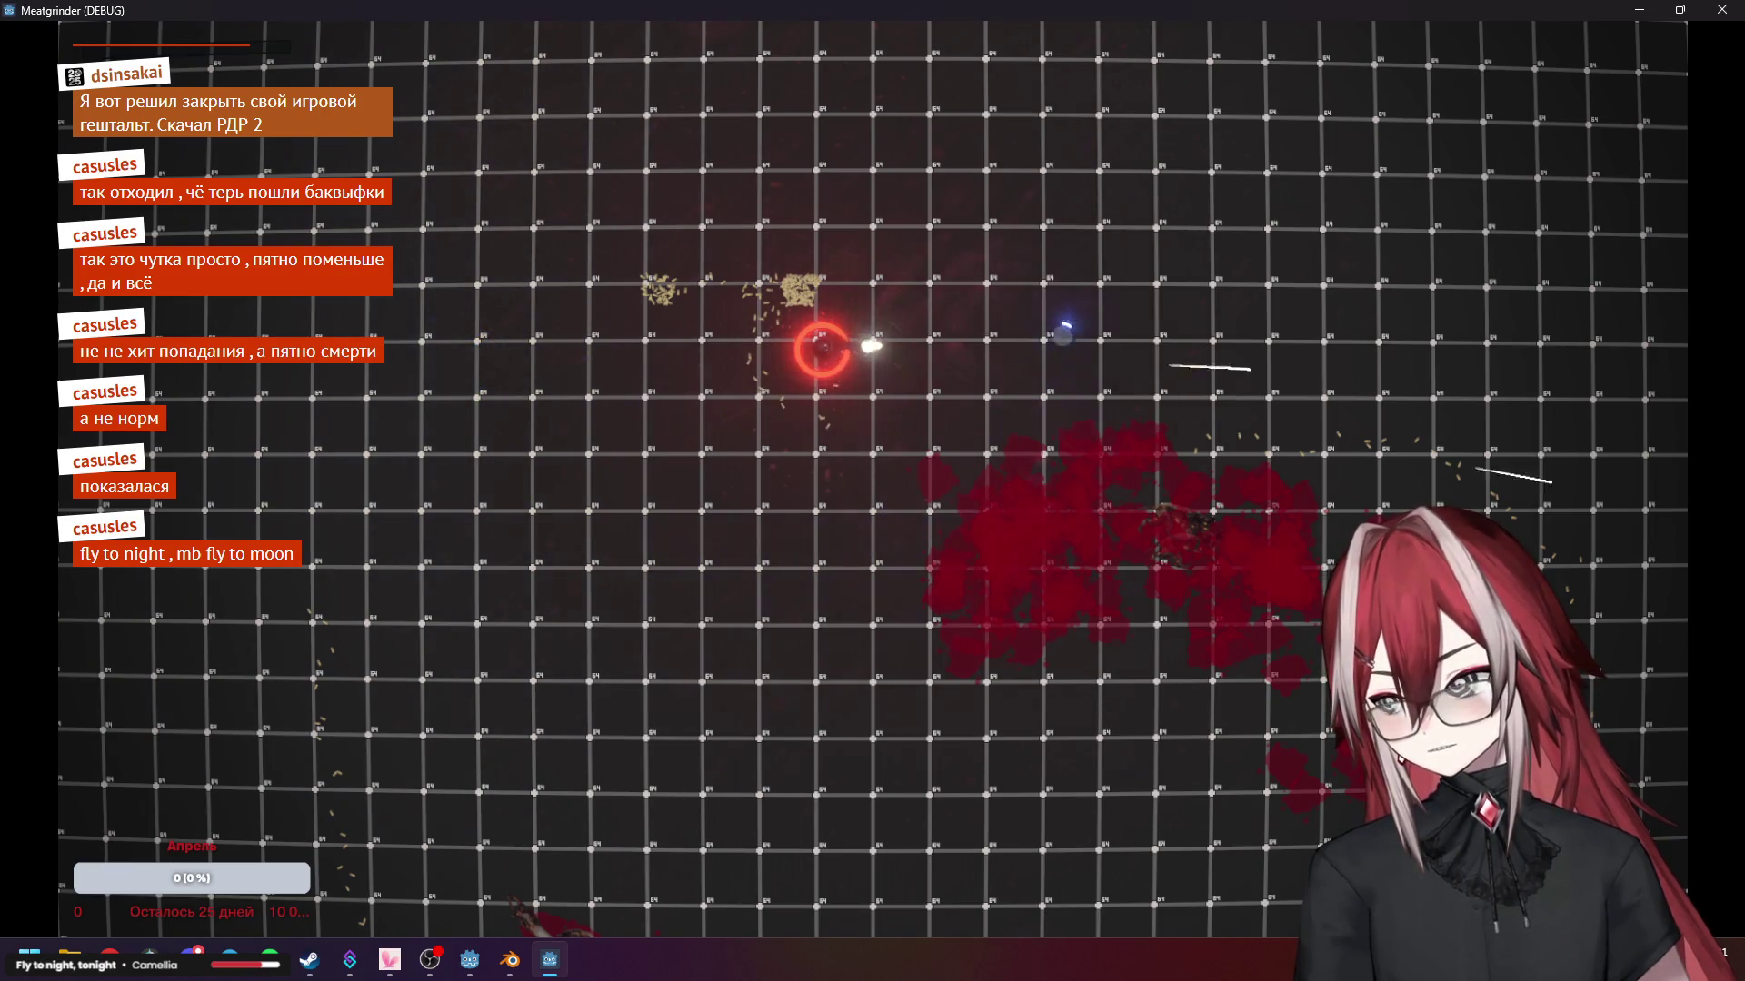
click(1730, 18)
click(805, 376)
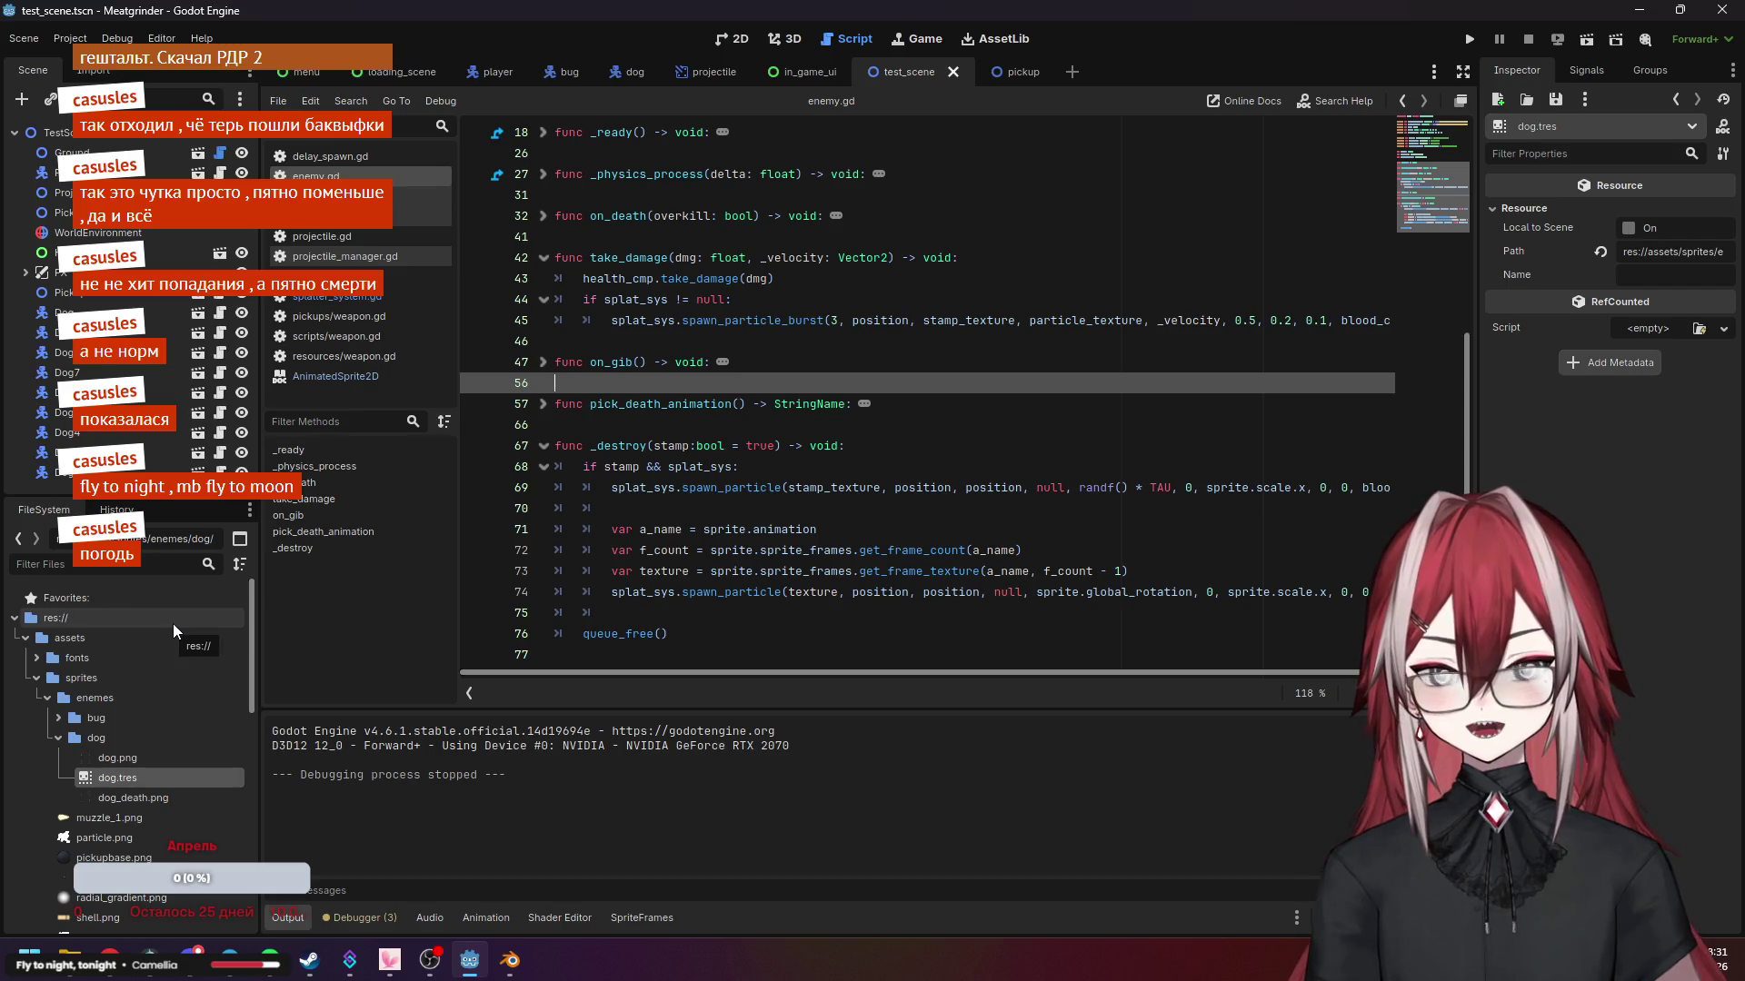
scroll(173, 624, down, 3)
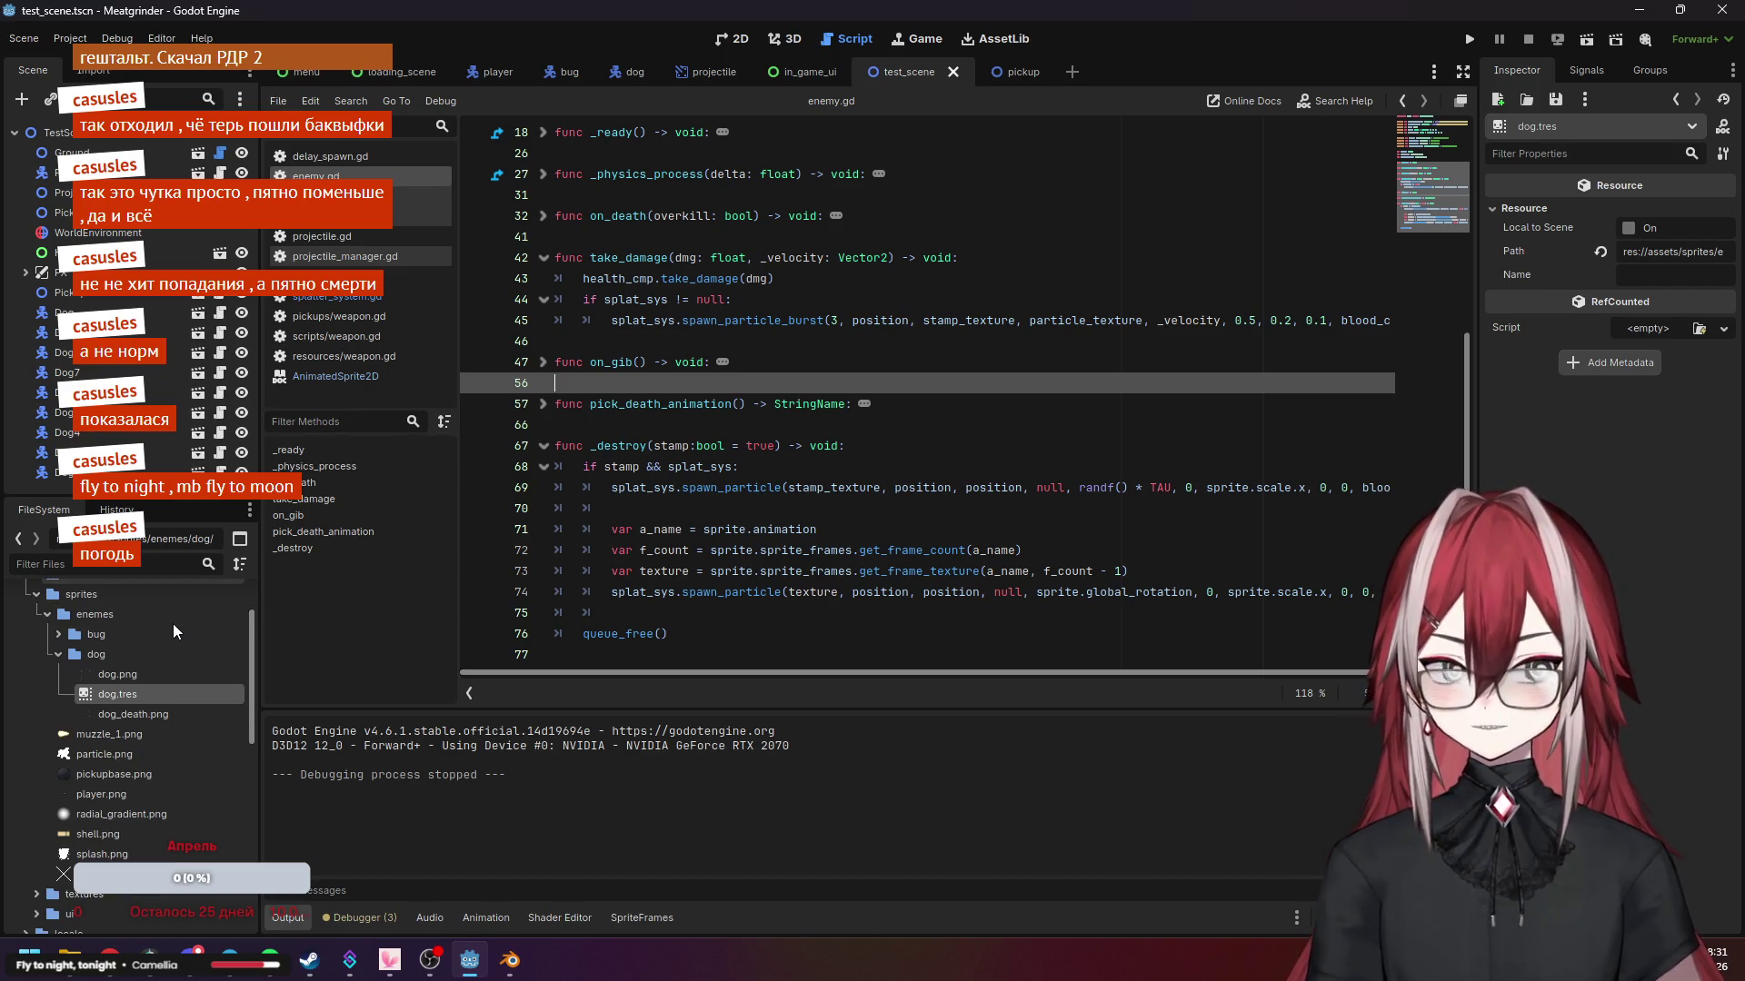
scroll(104, 621, up, 2)
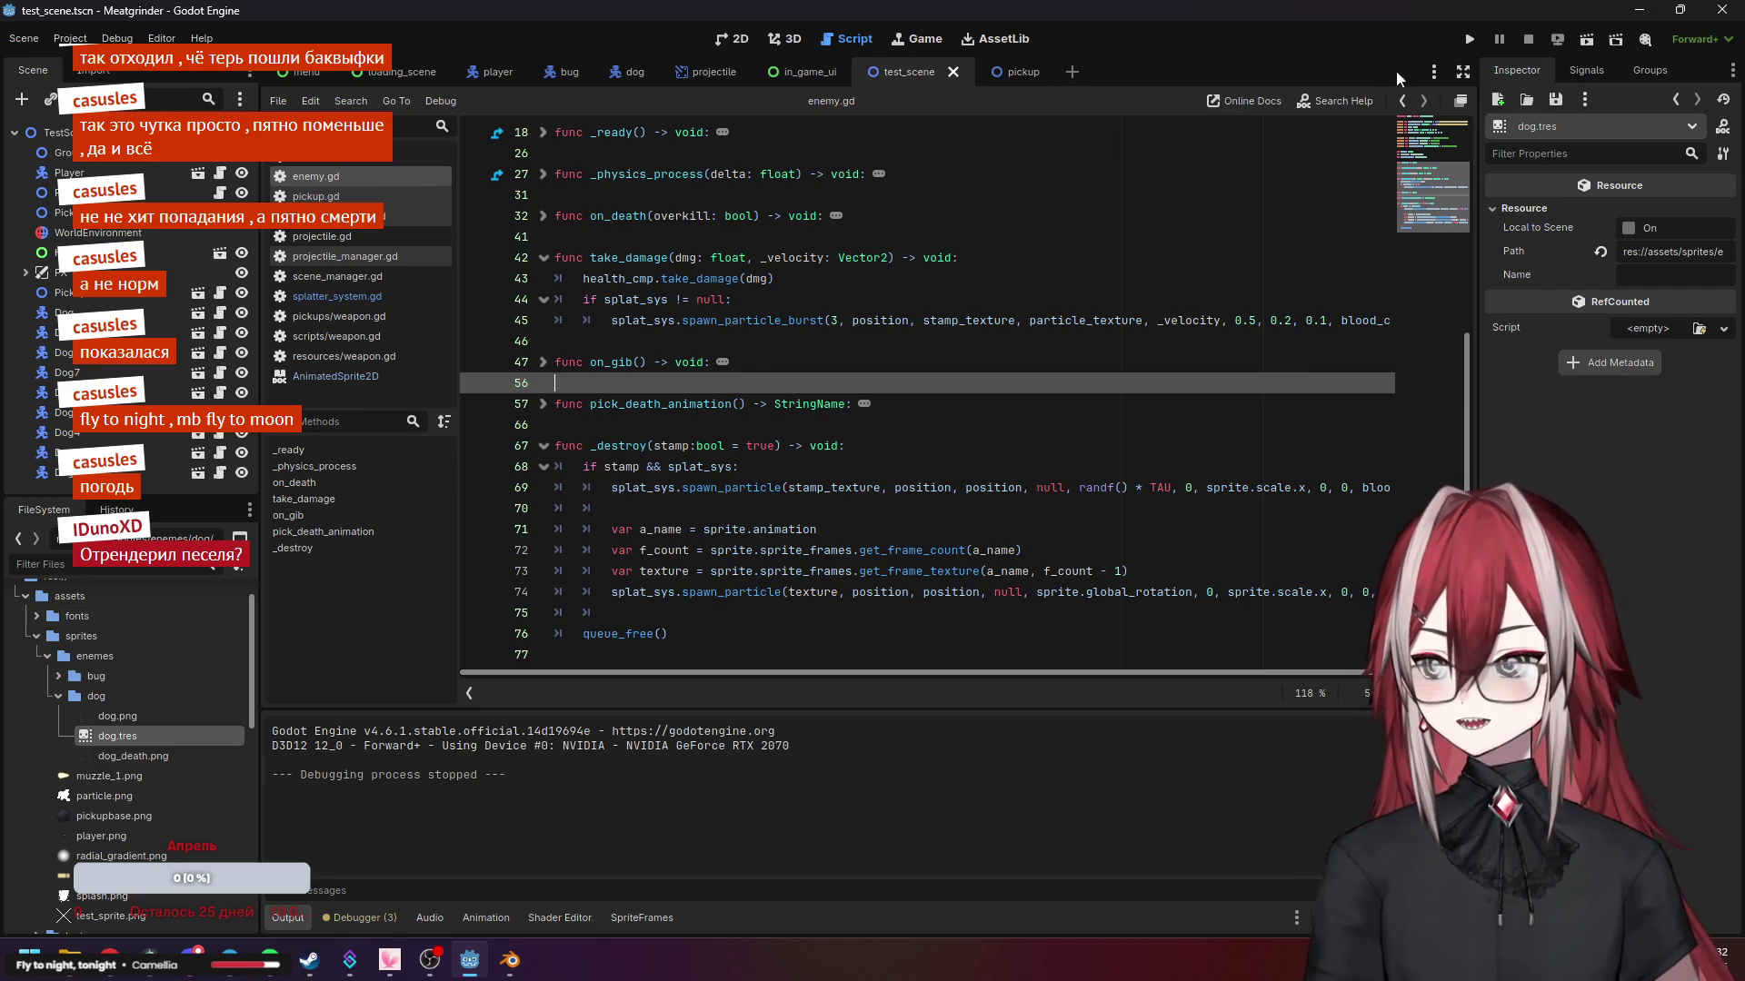
click(1579, 40)
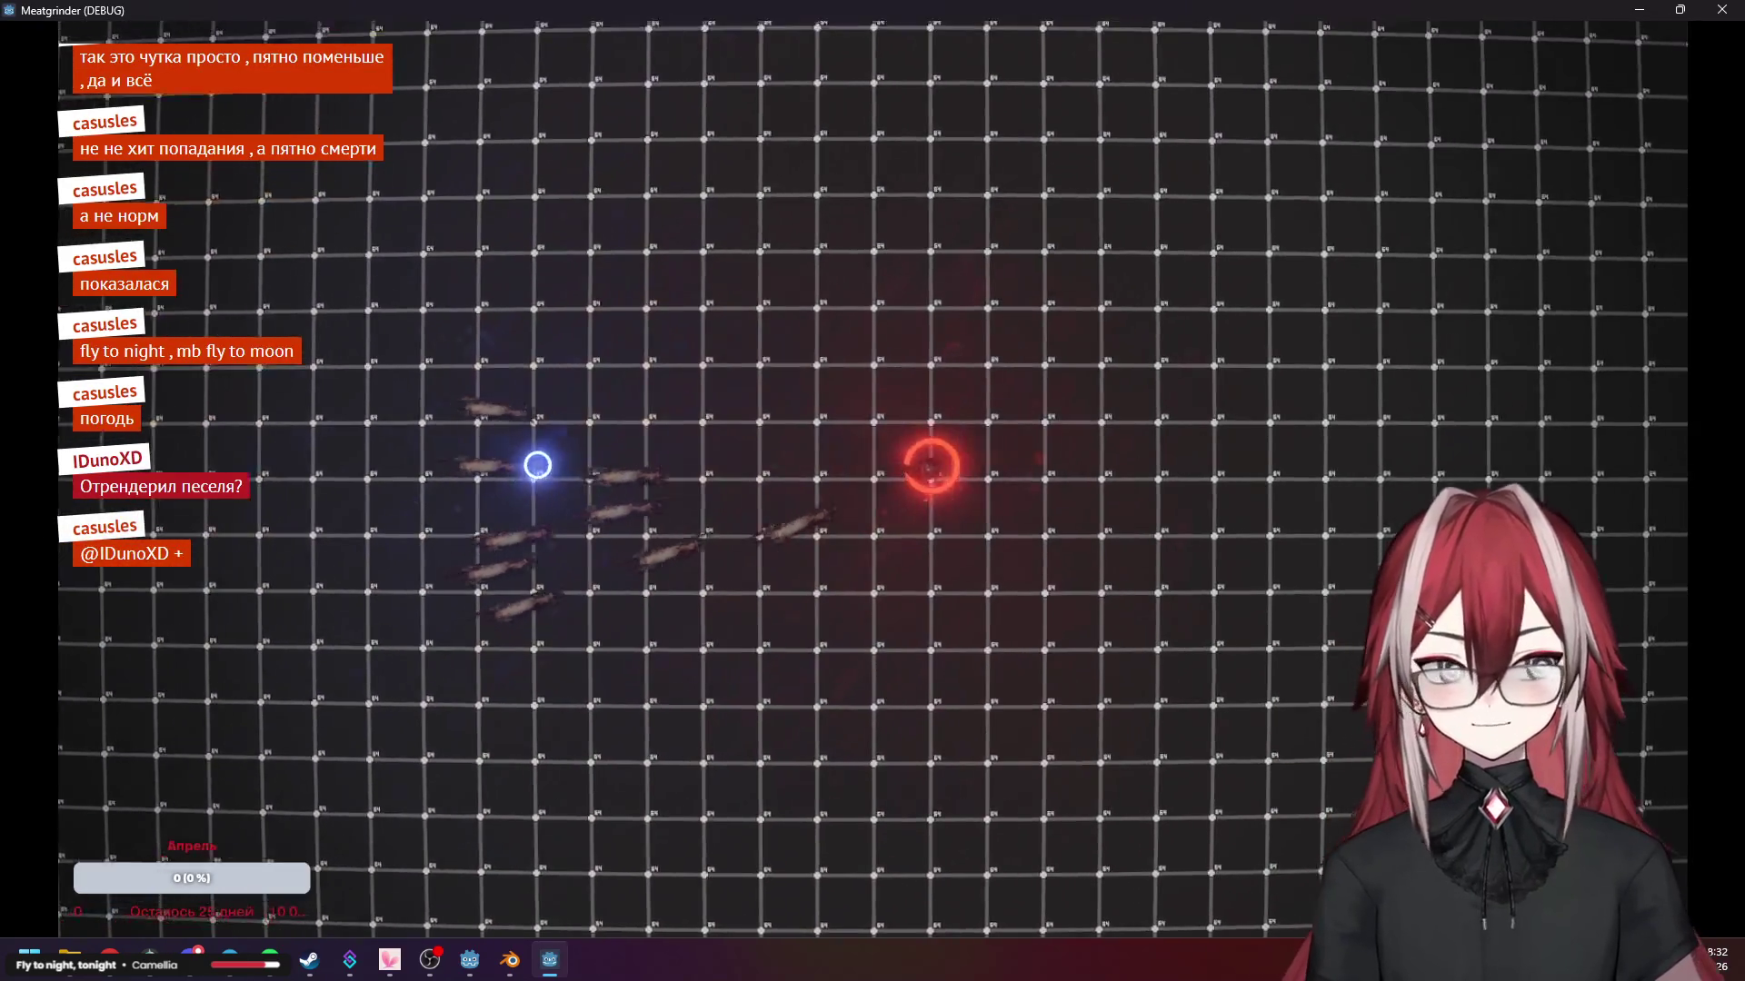
key(d)
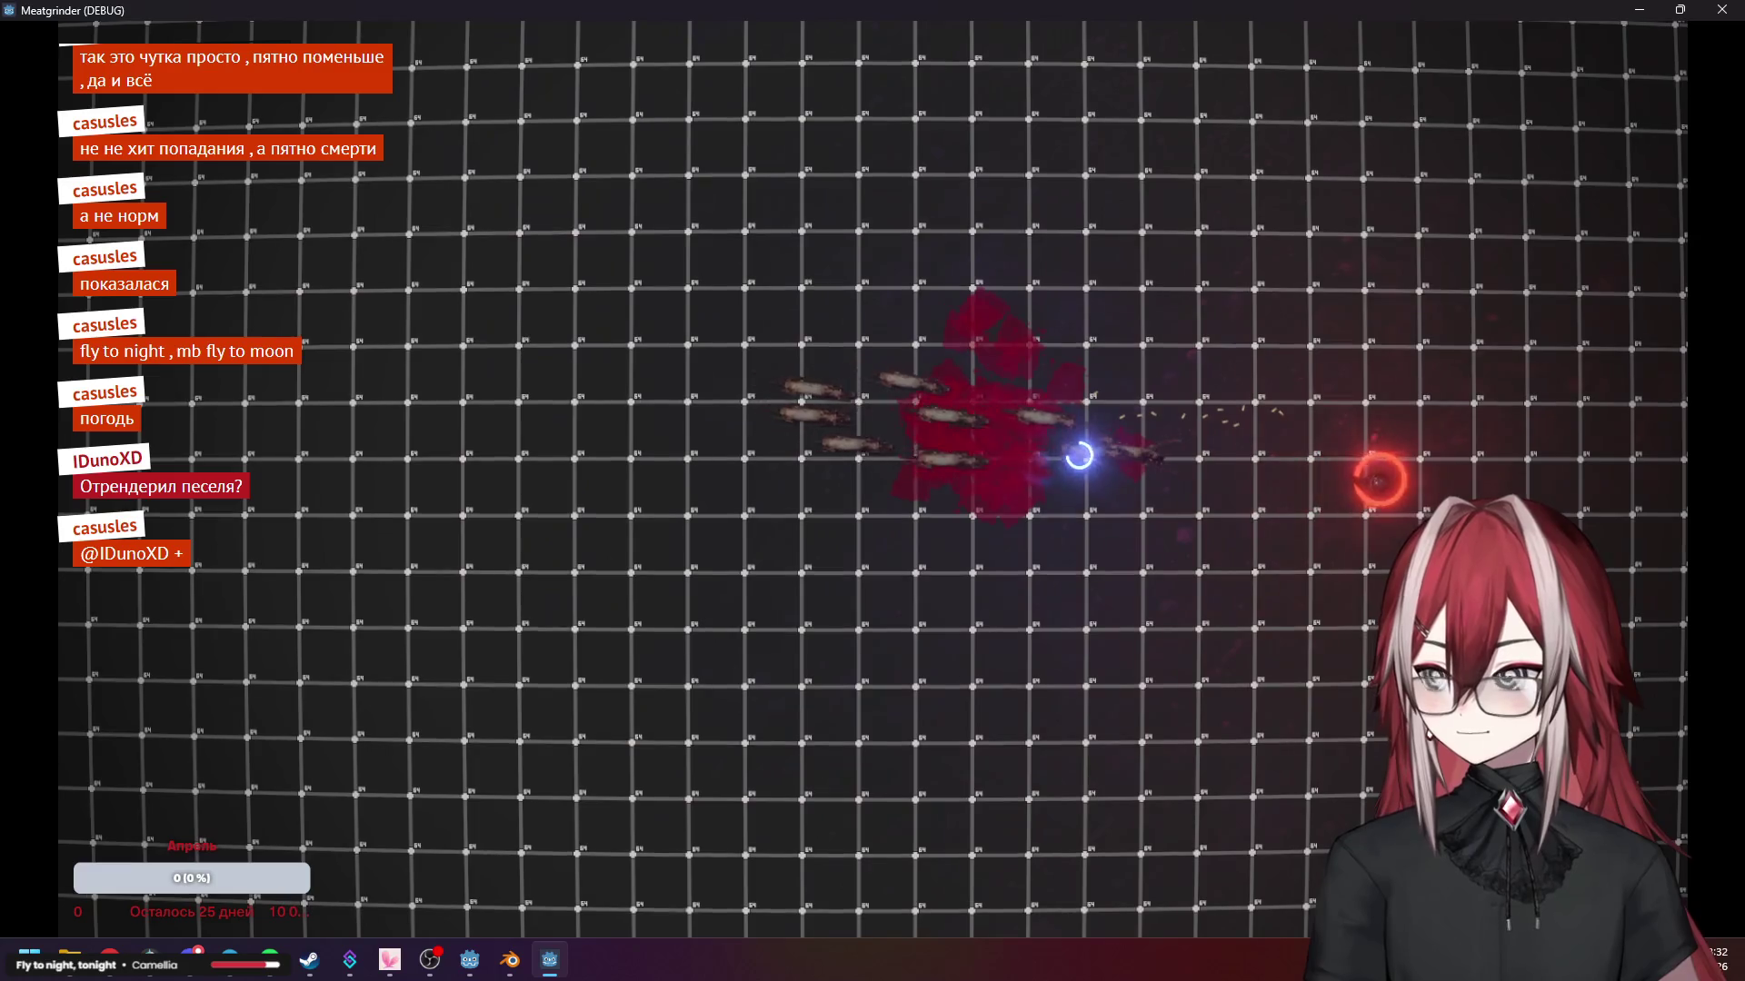
key(s)
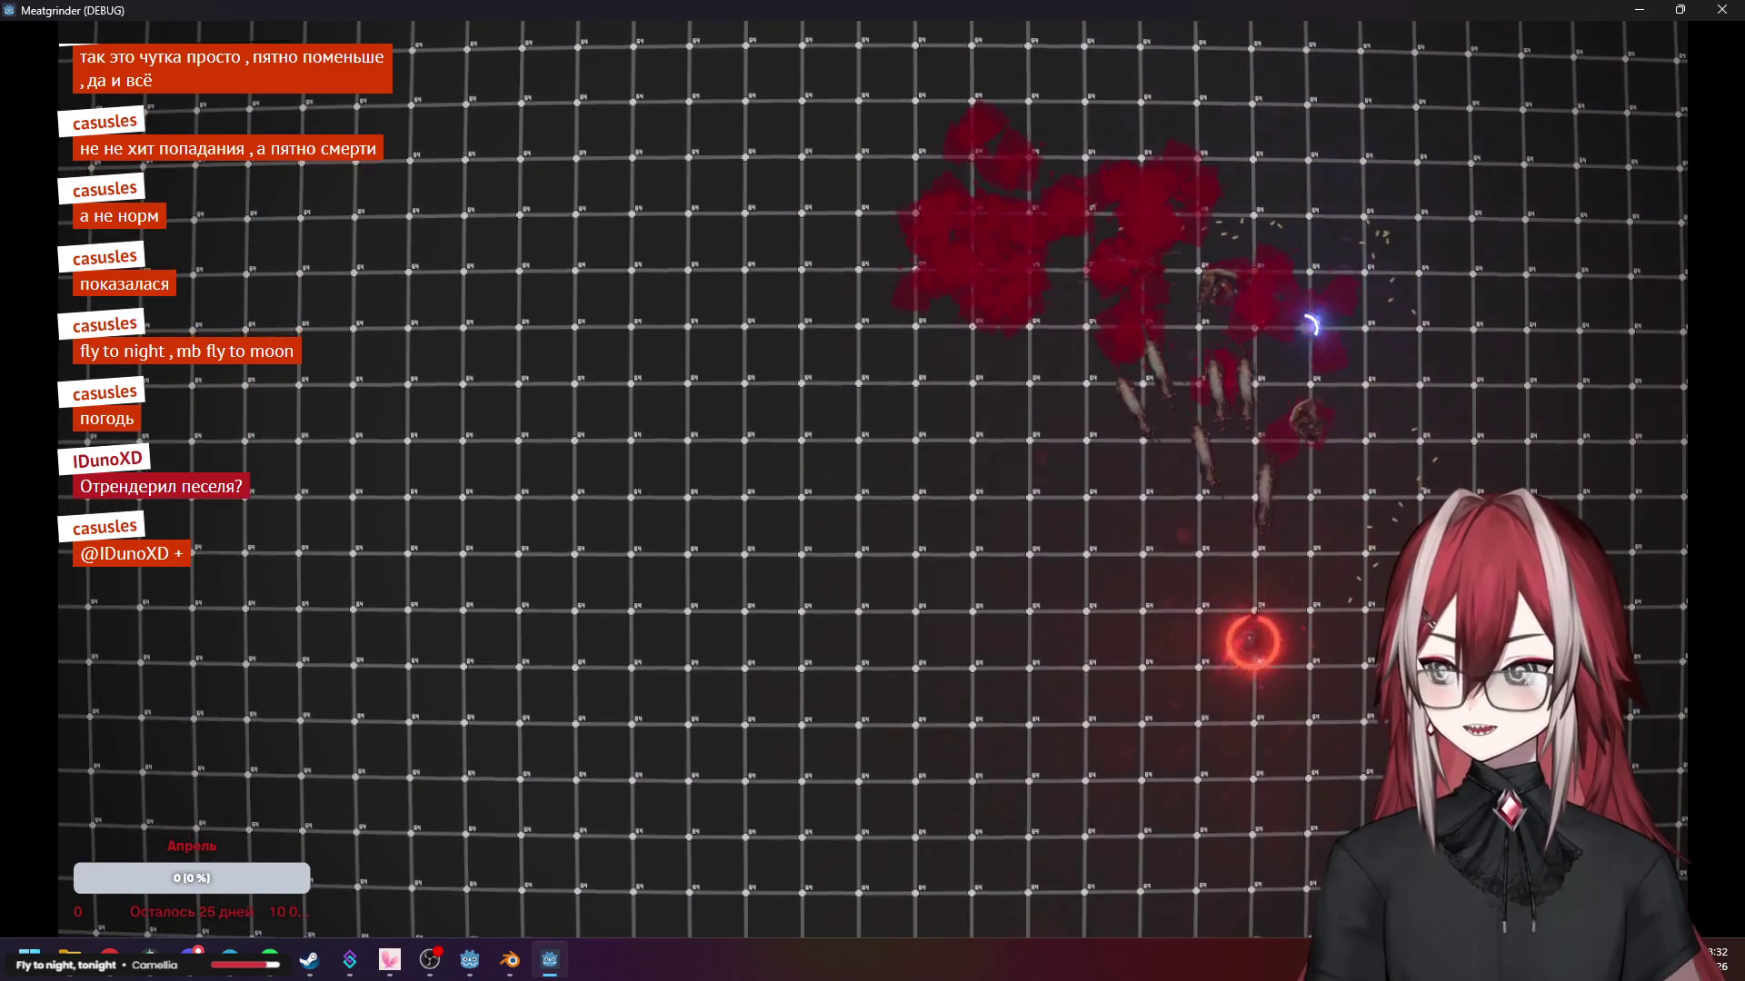
key(a)
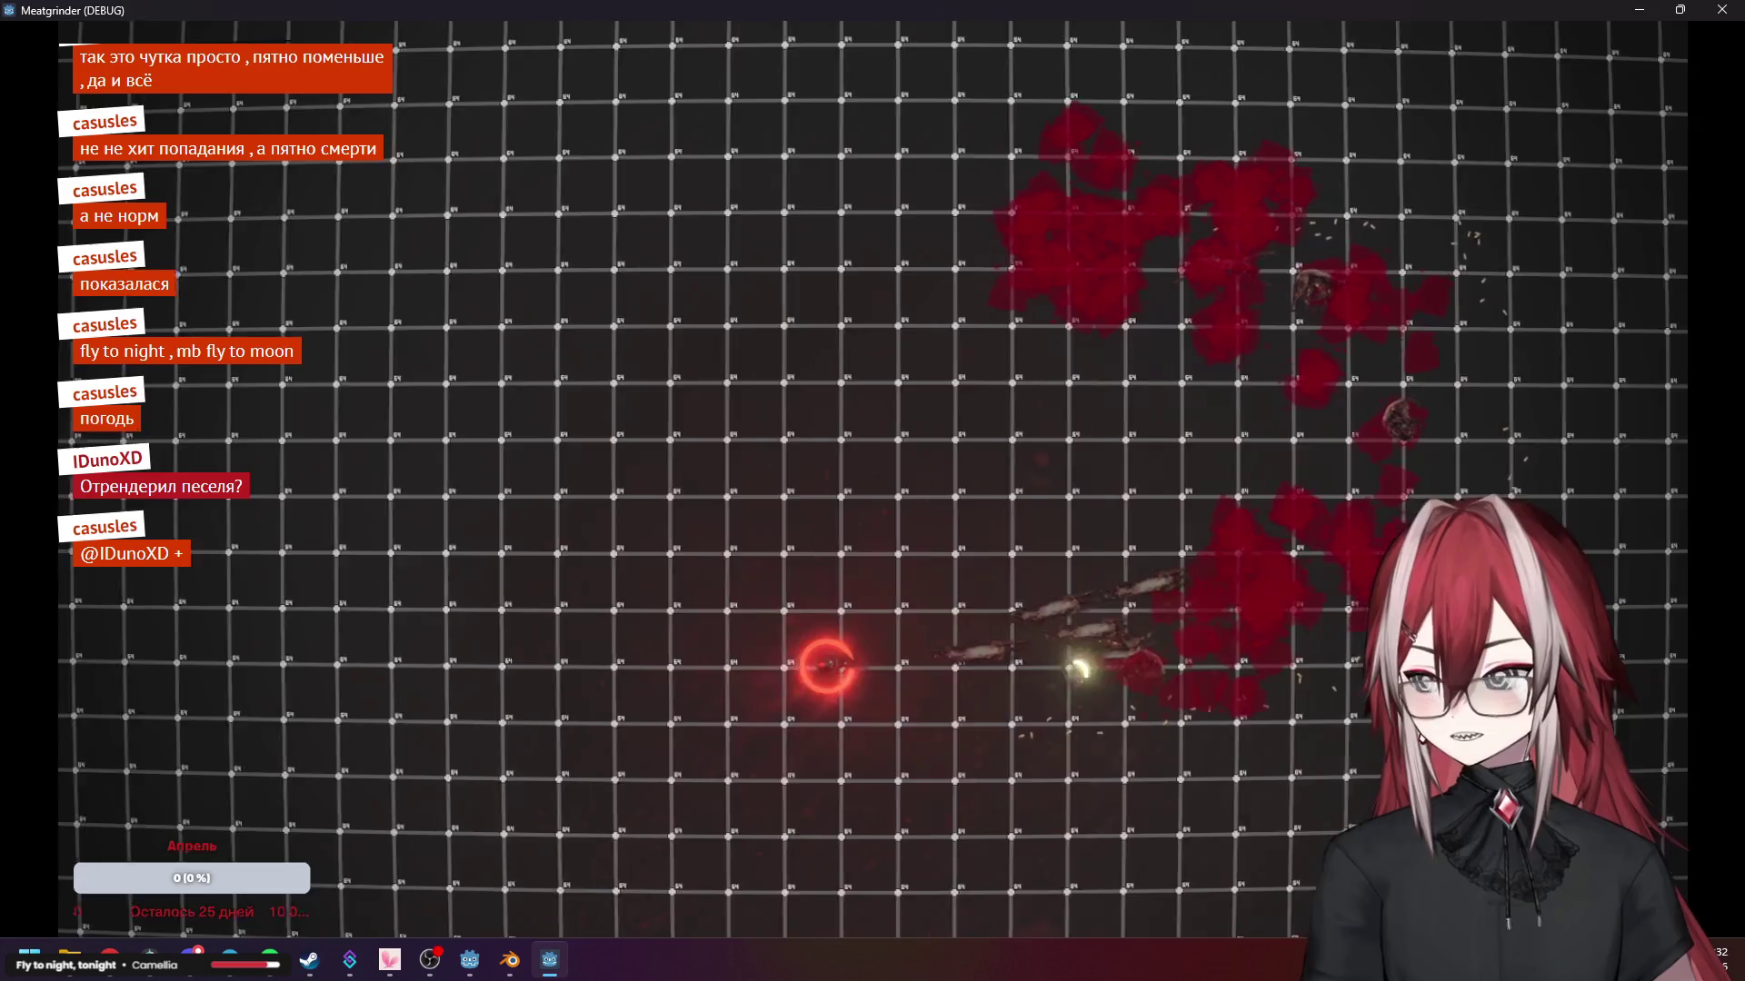
key(a)
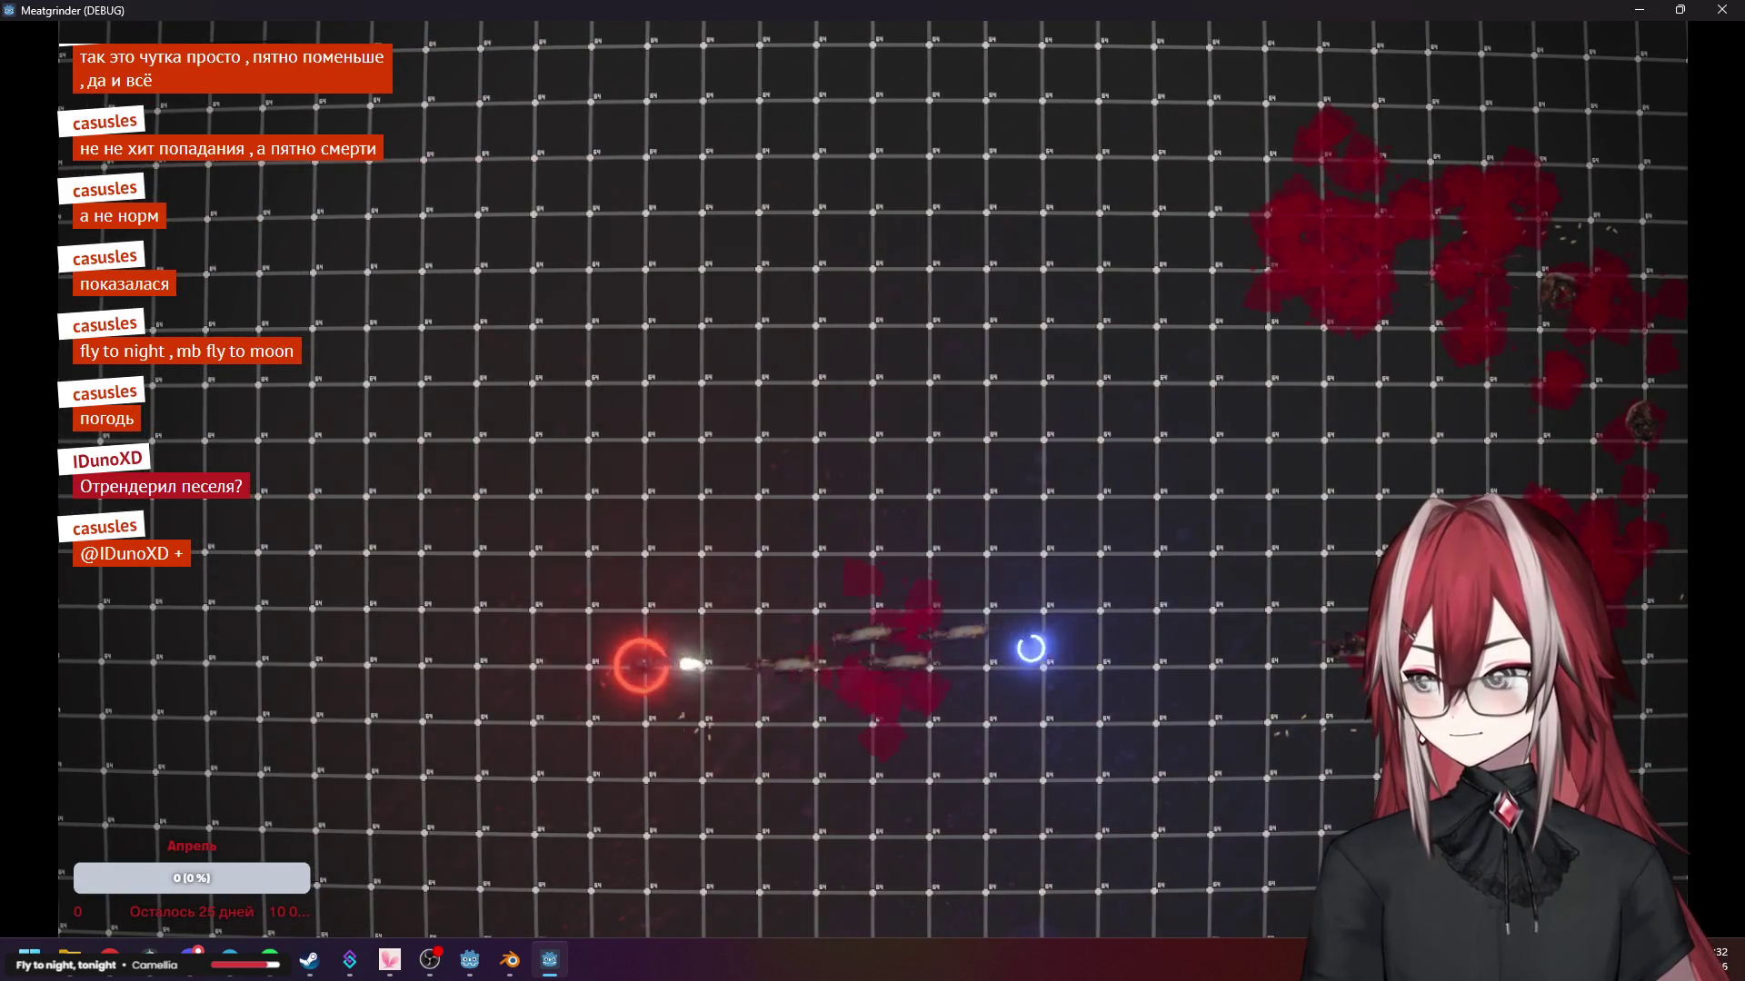
key(a)
key(w)
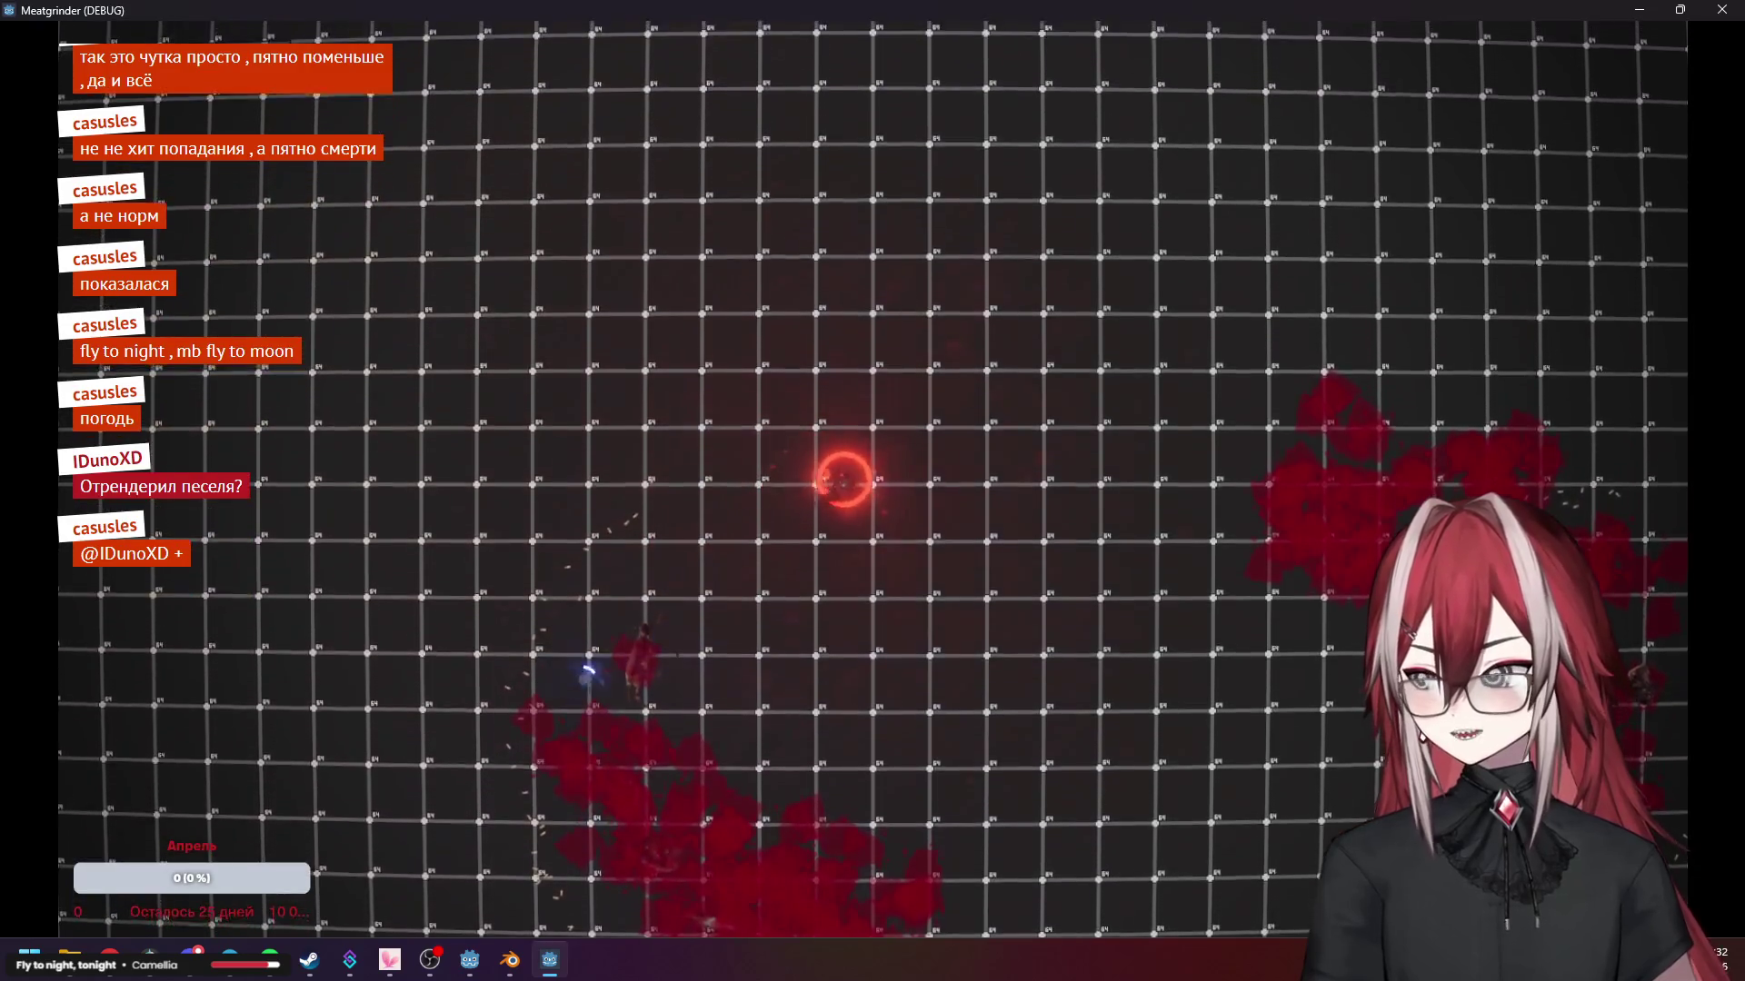
key(d)
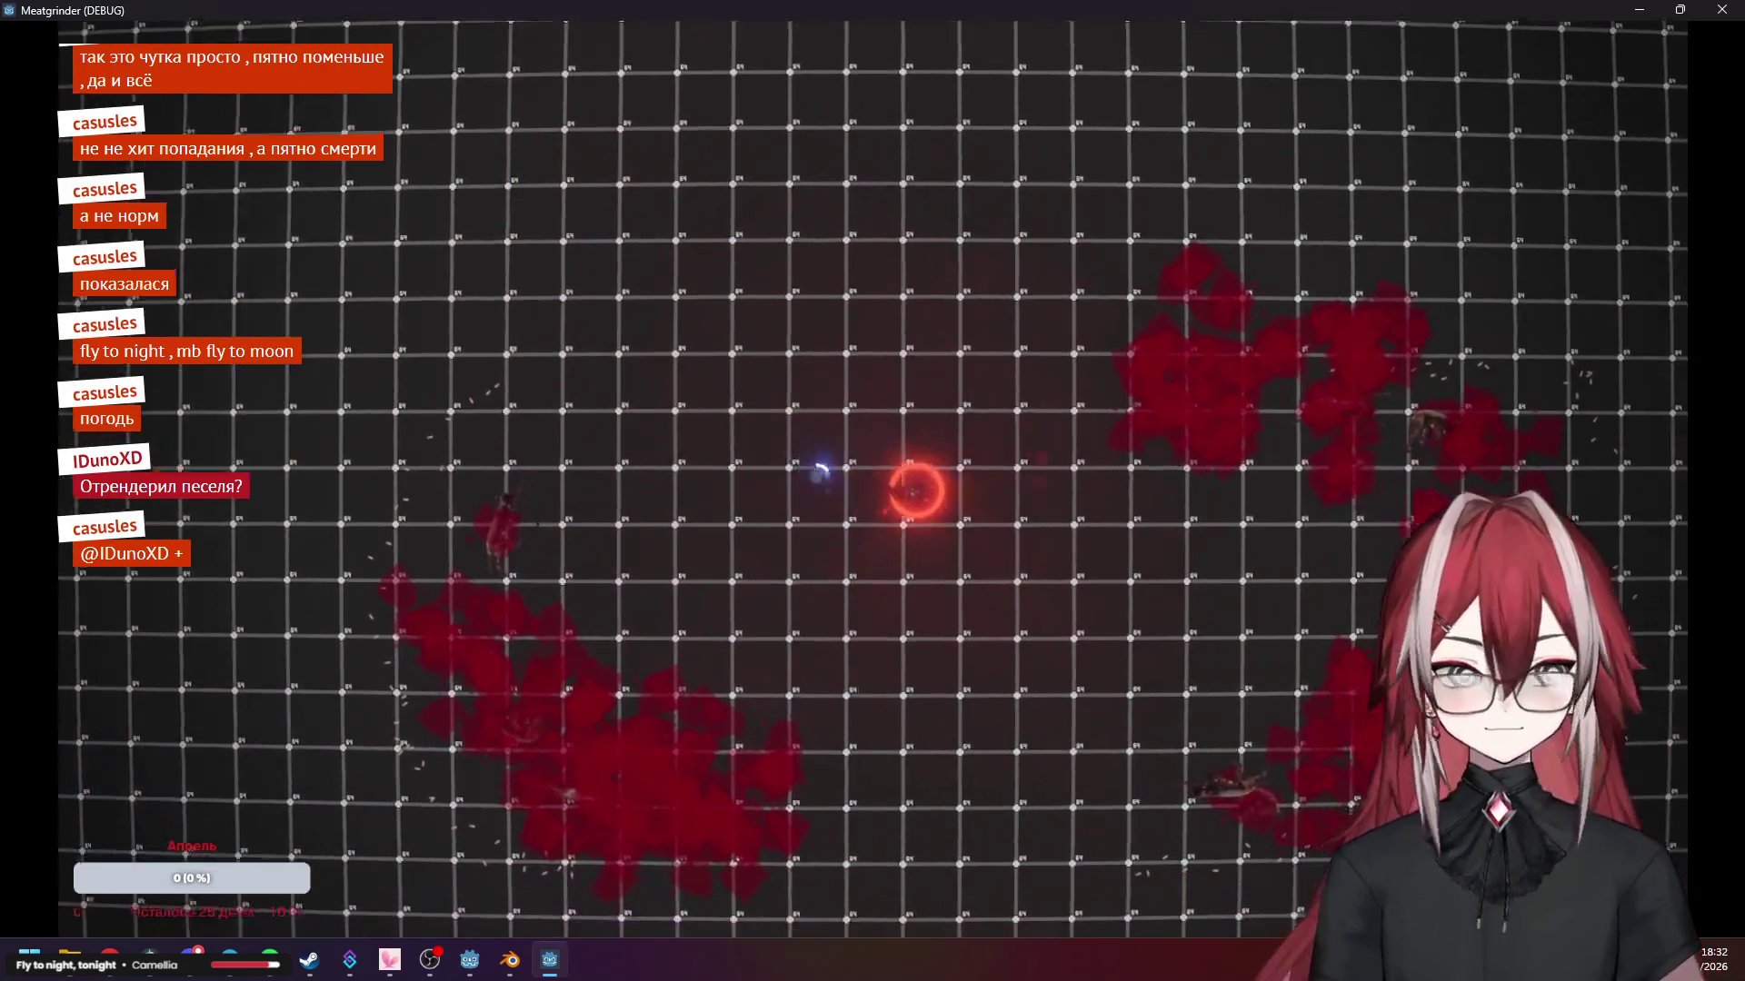
click(1721, 9)
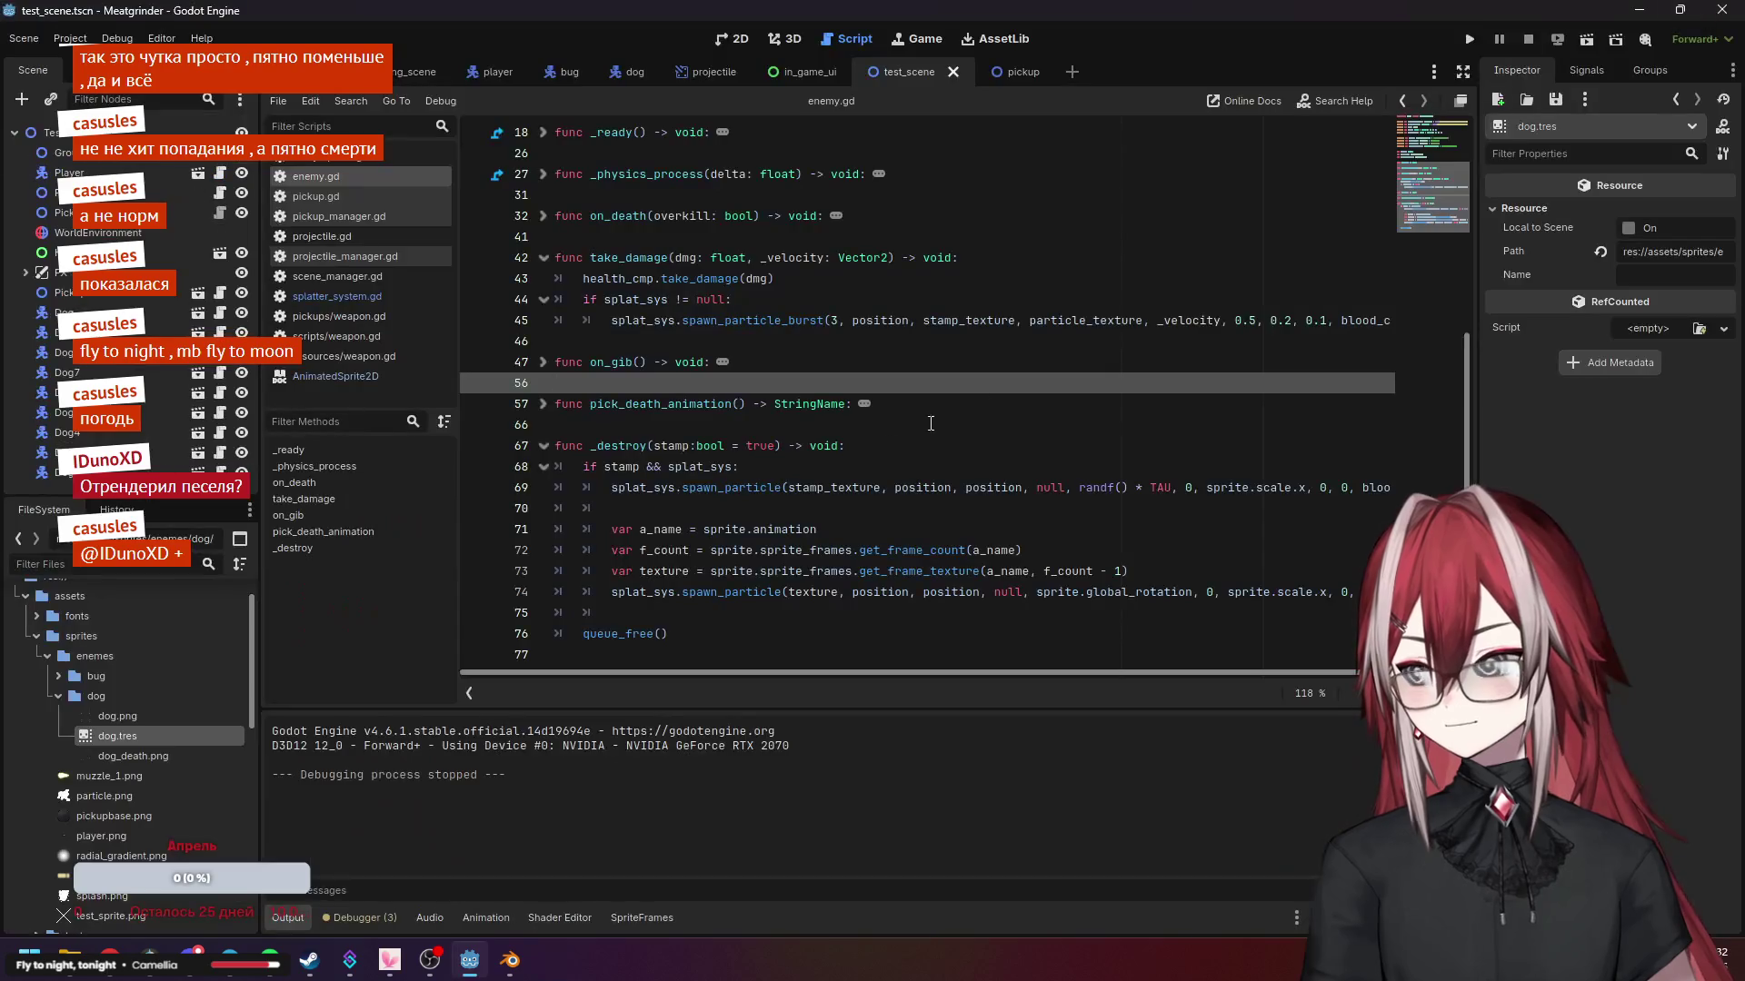
Step: Stop the game, open the dog scene, and play its run animation in SpriteFrames
click(837, 446)
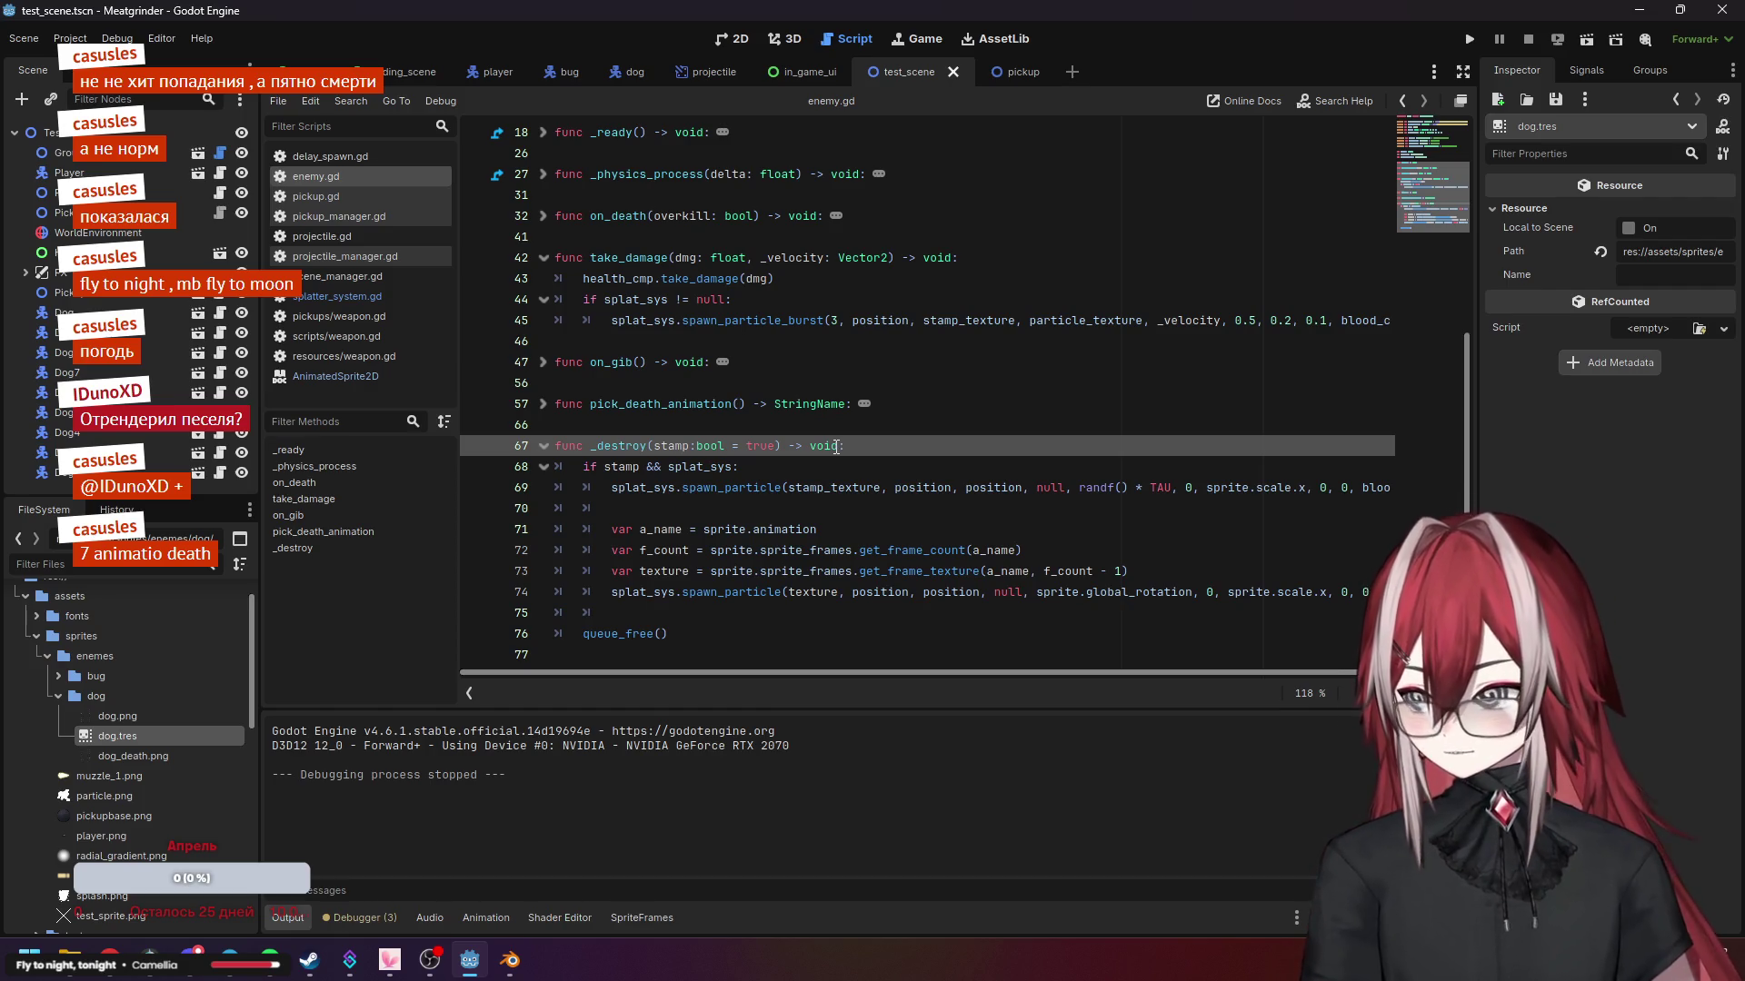
click(638, 69)
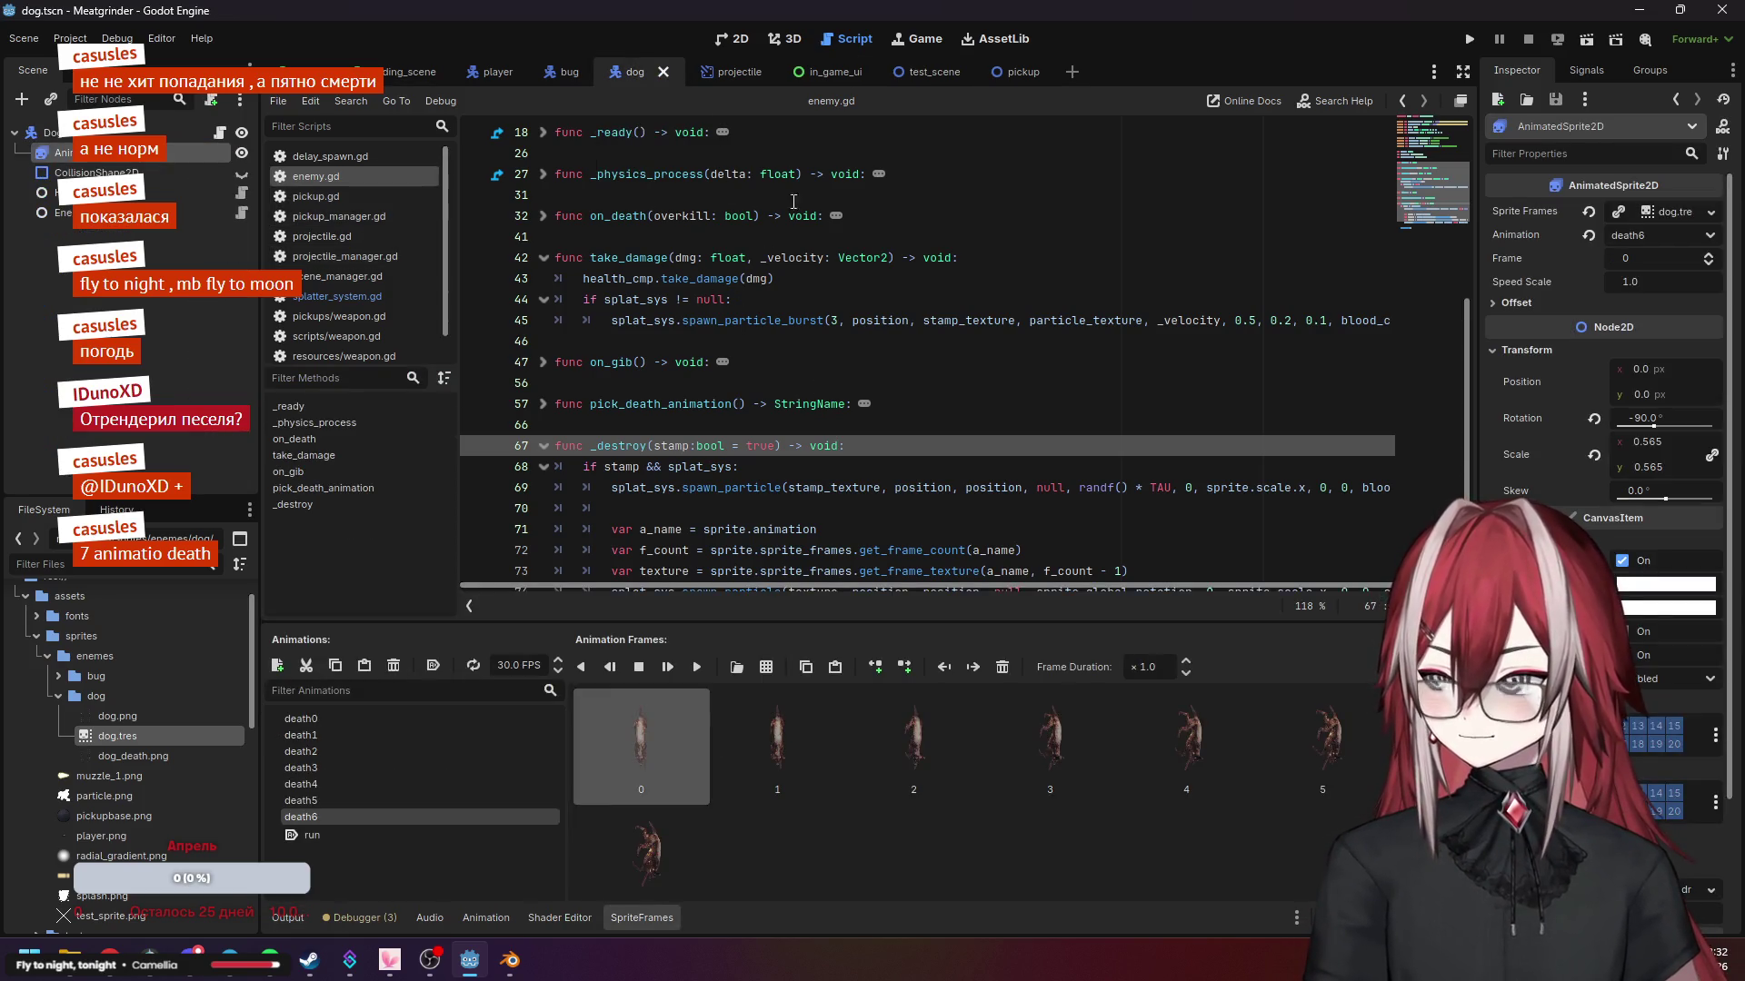
click(732, 38)
click(313, 720)
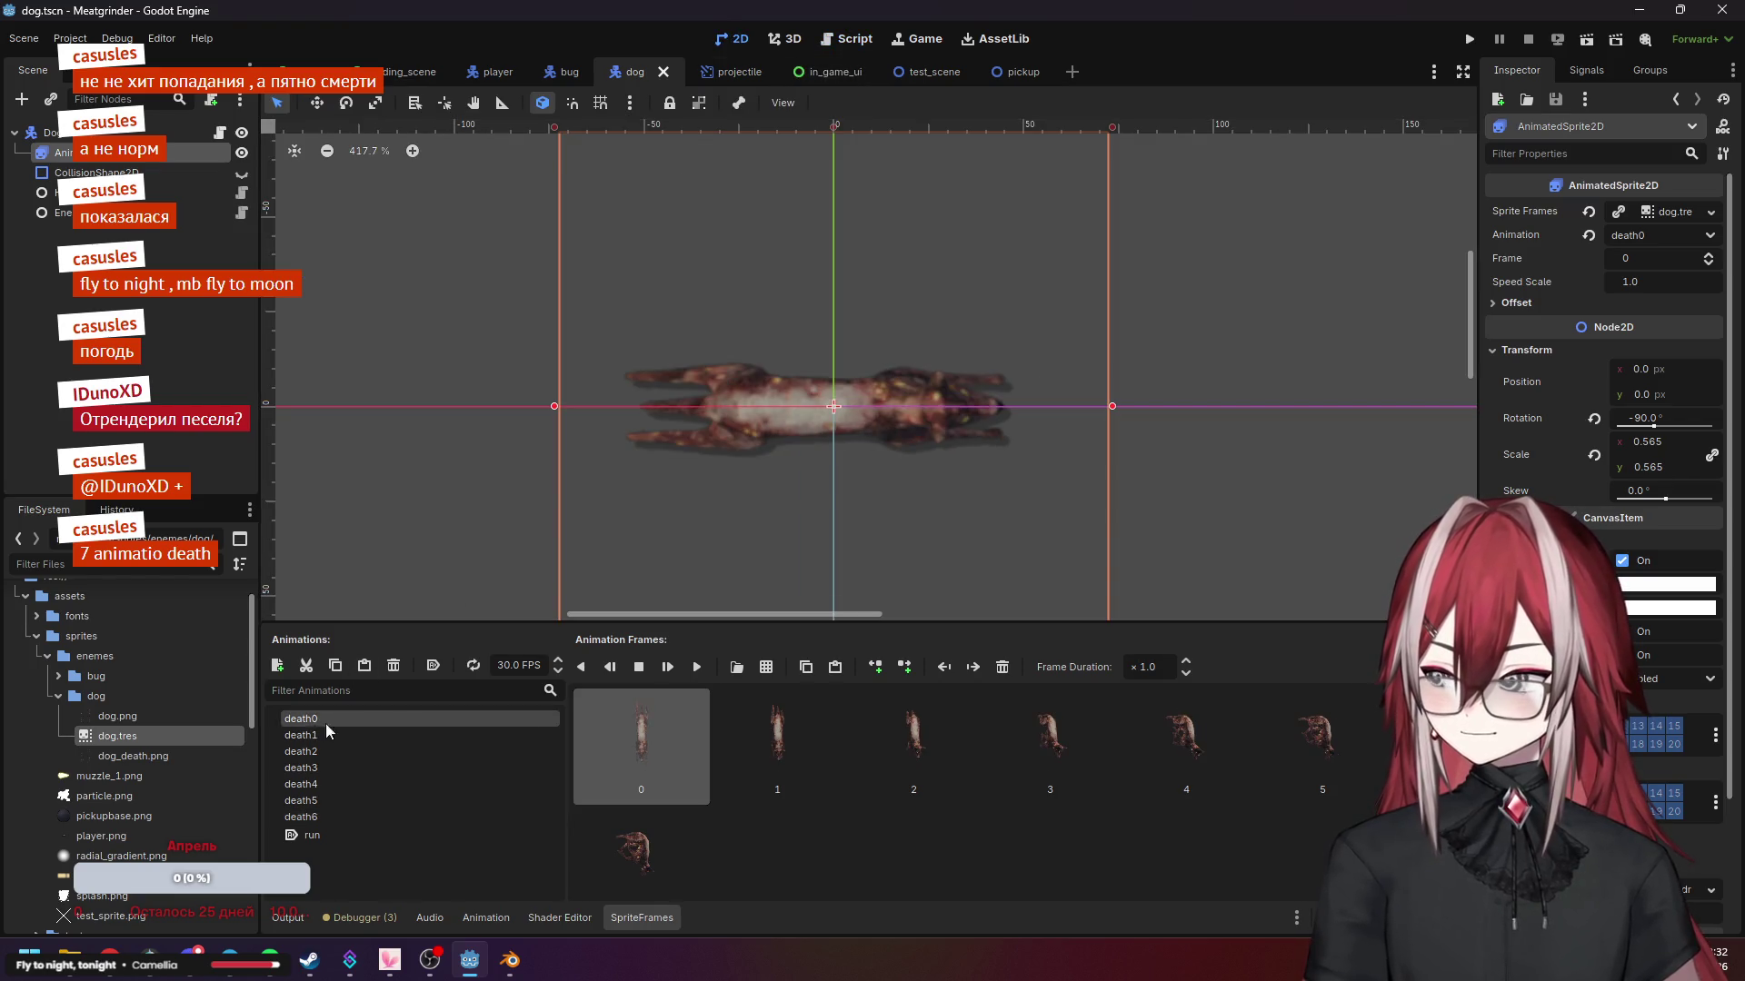
click(325, 833)
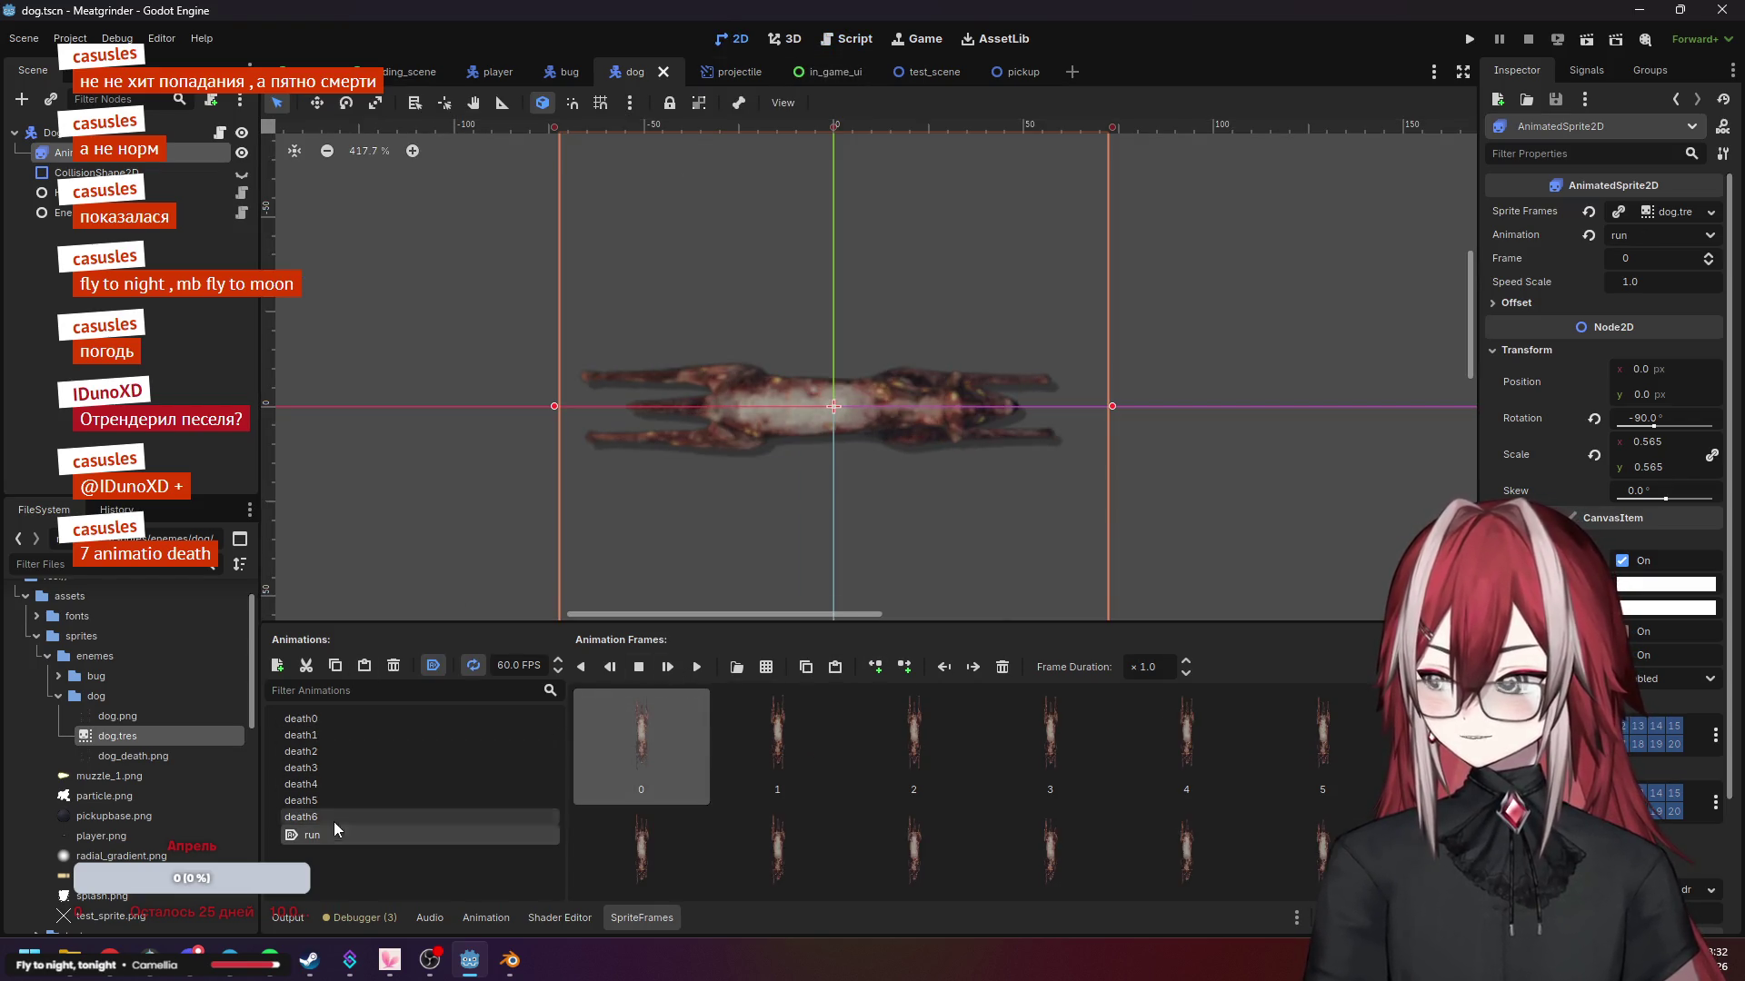
click(670, 669)
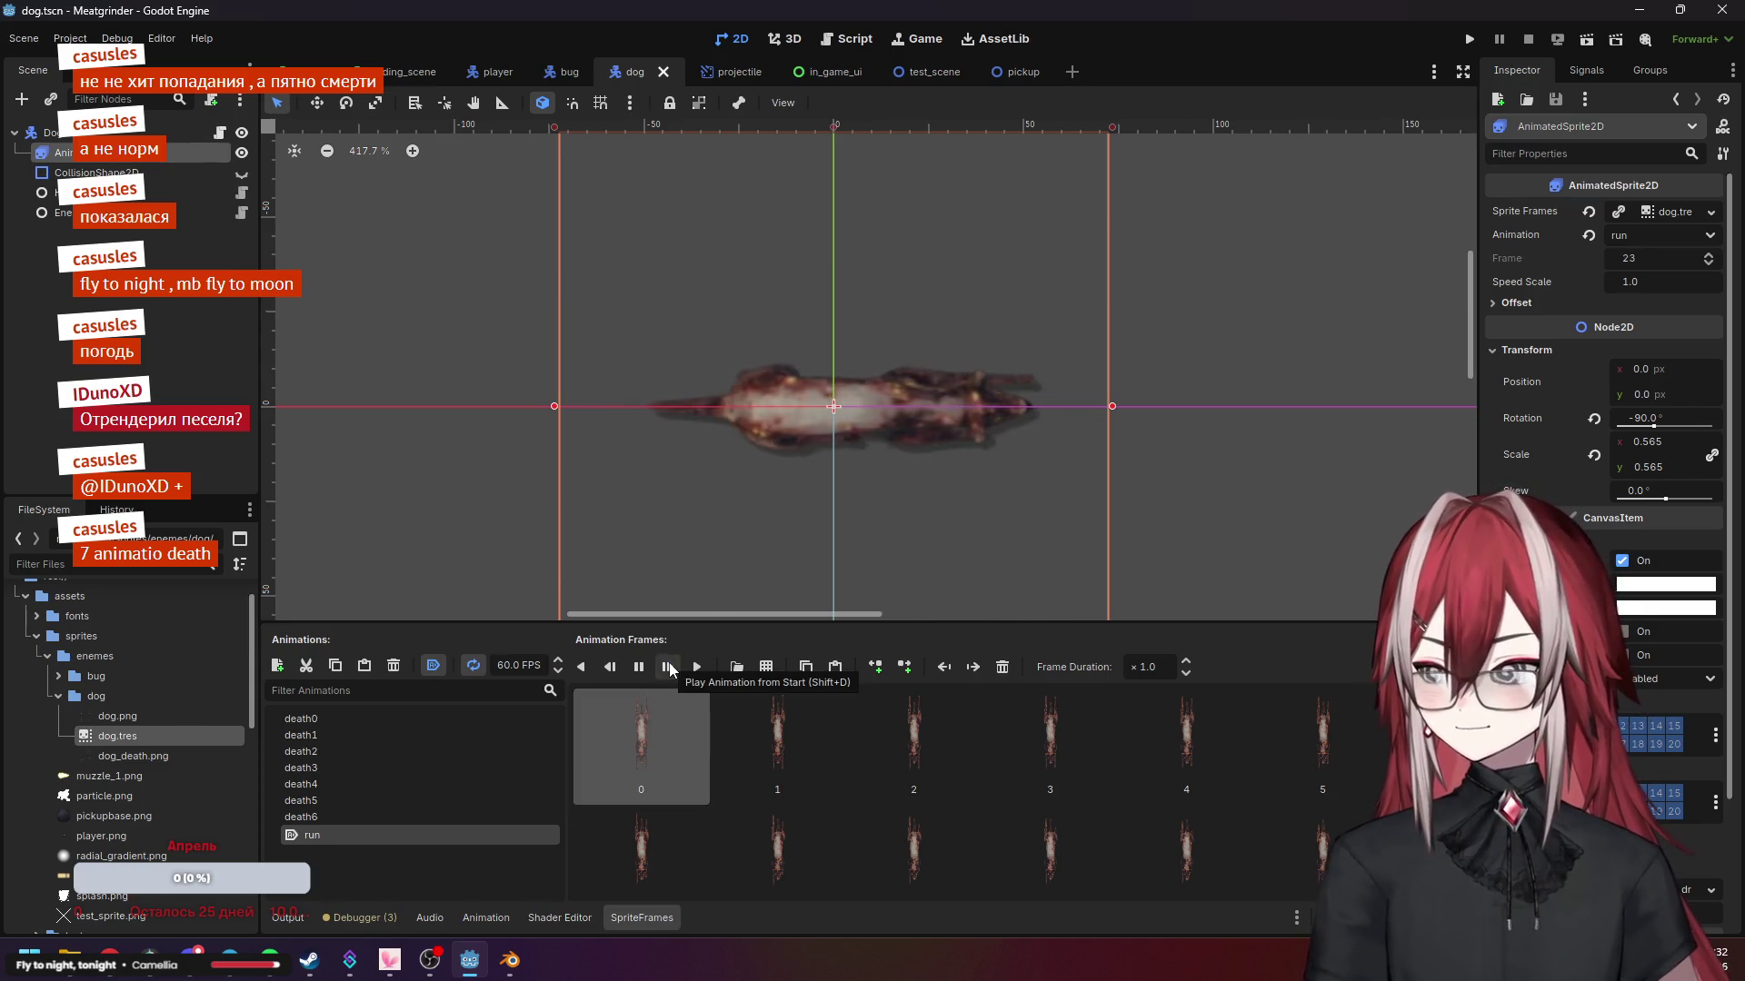
Step: Select death0 through death6 and replay each from the start, ending on death6
click(413, 721)
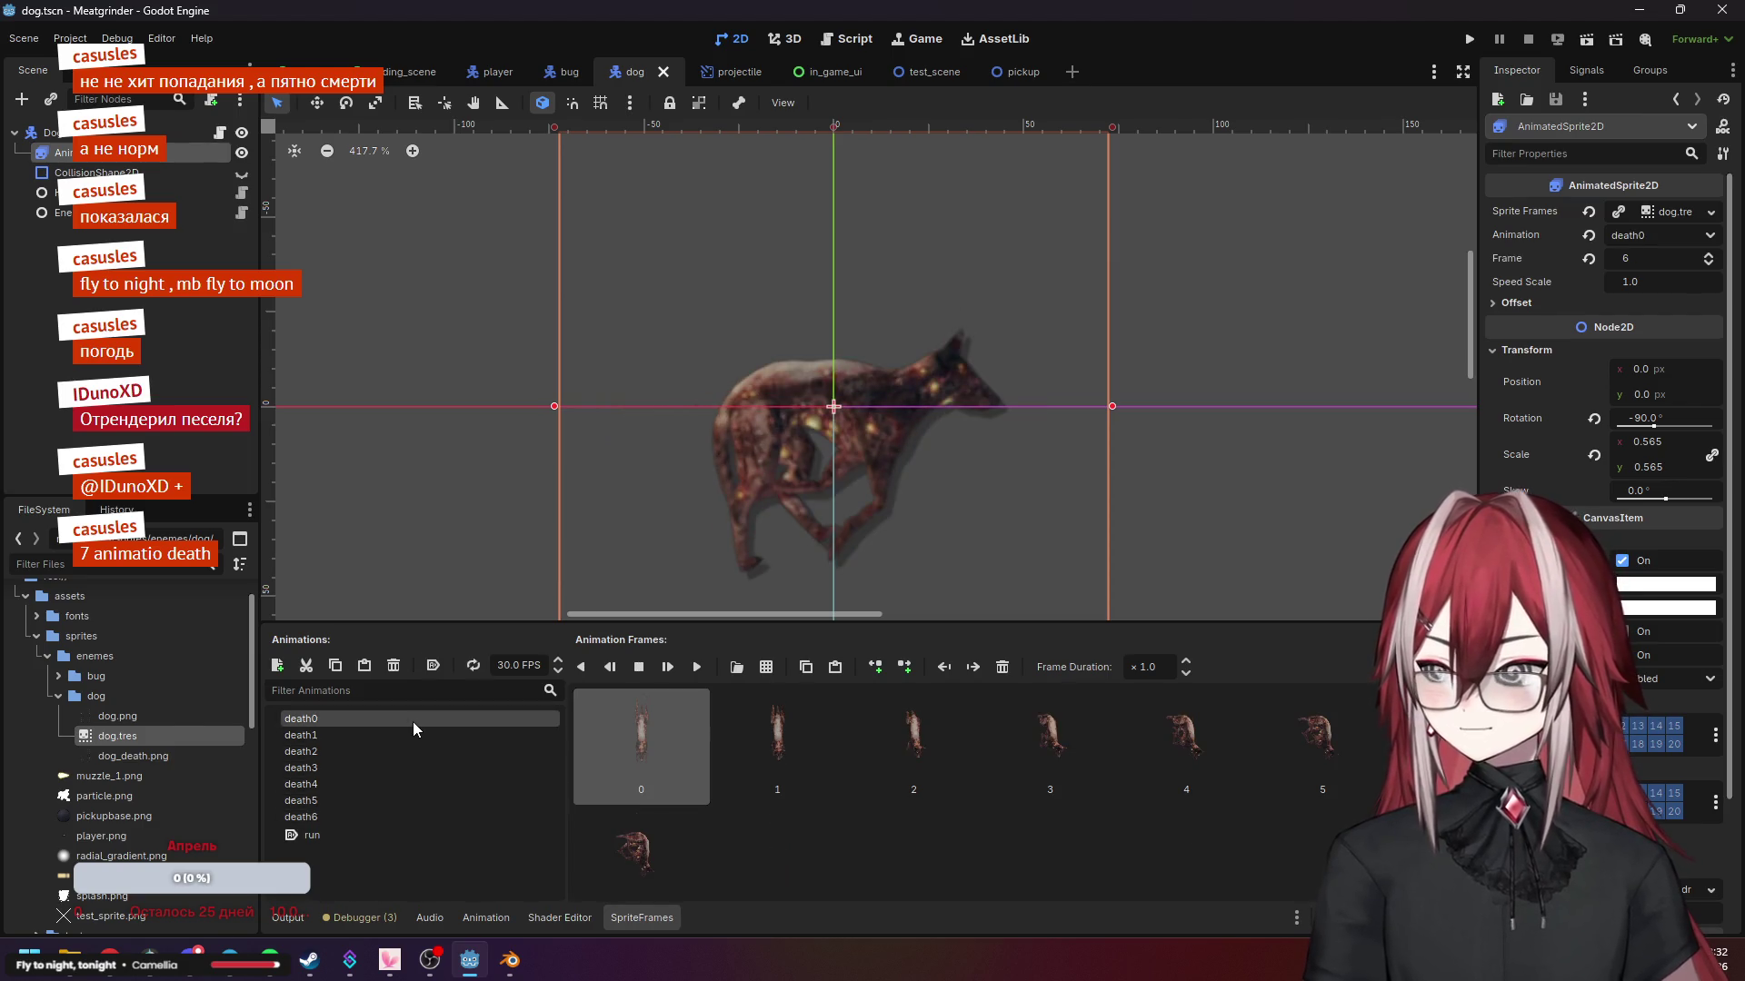
click(374, 742)
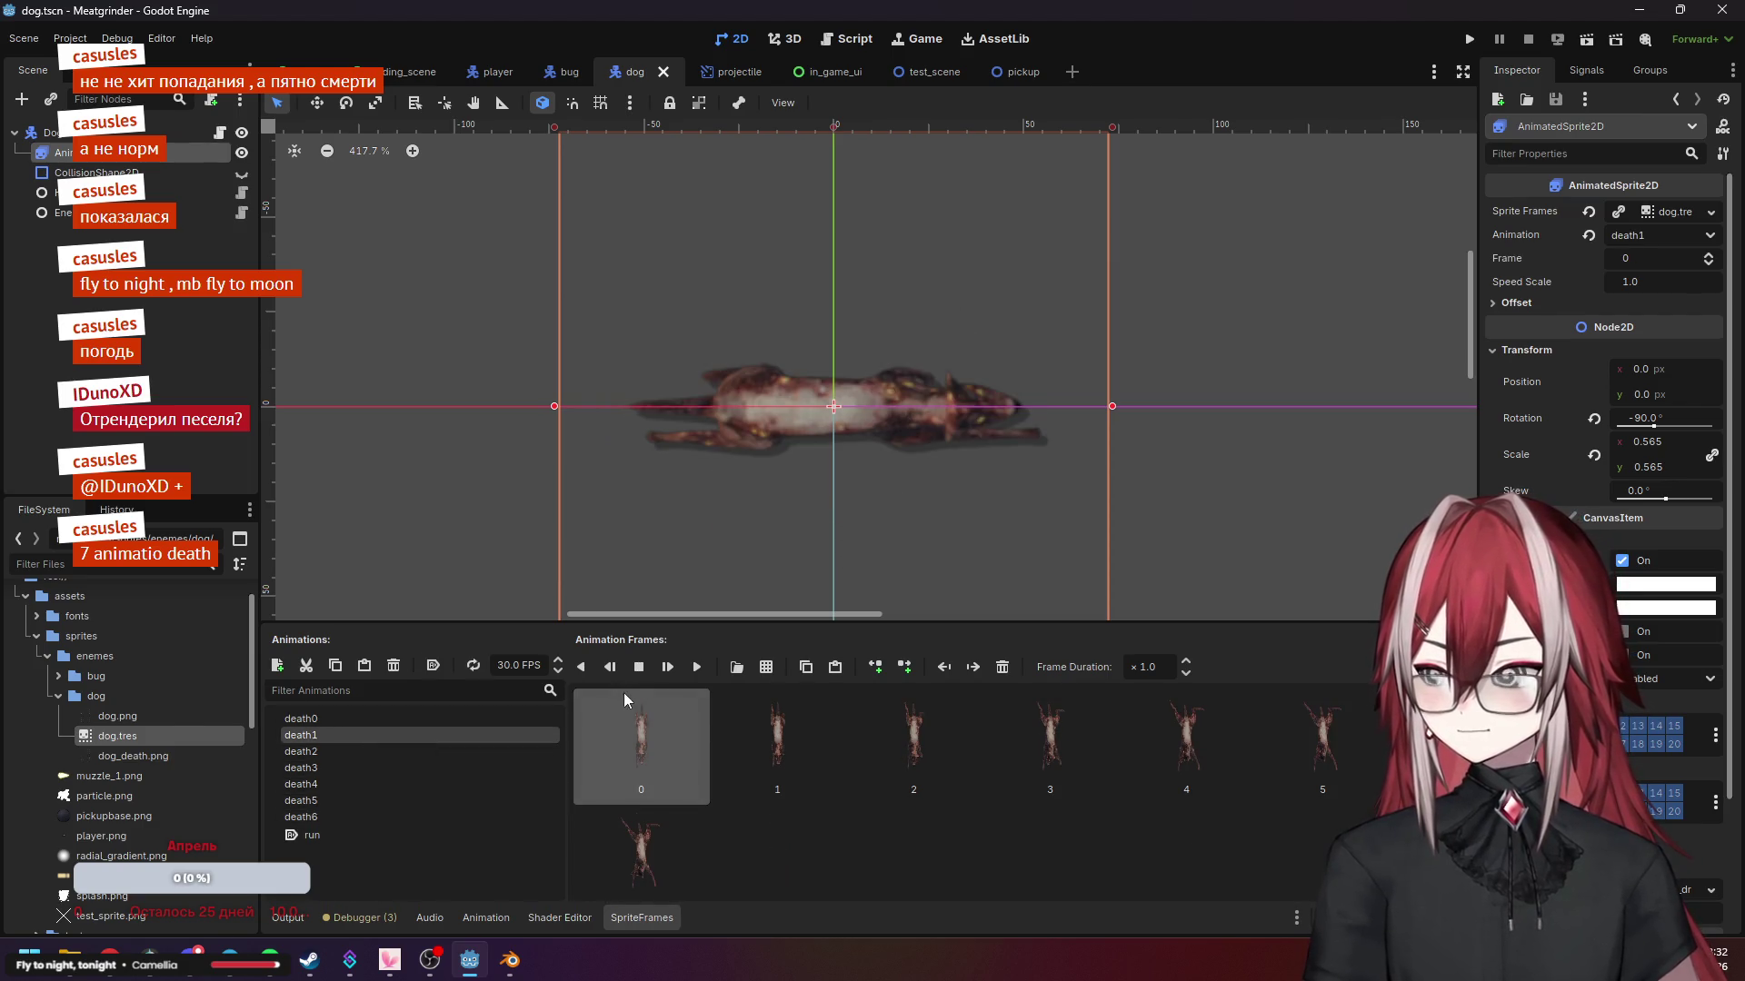
click(384, 755)
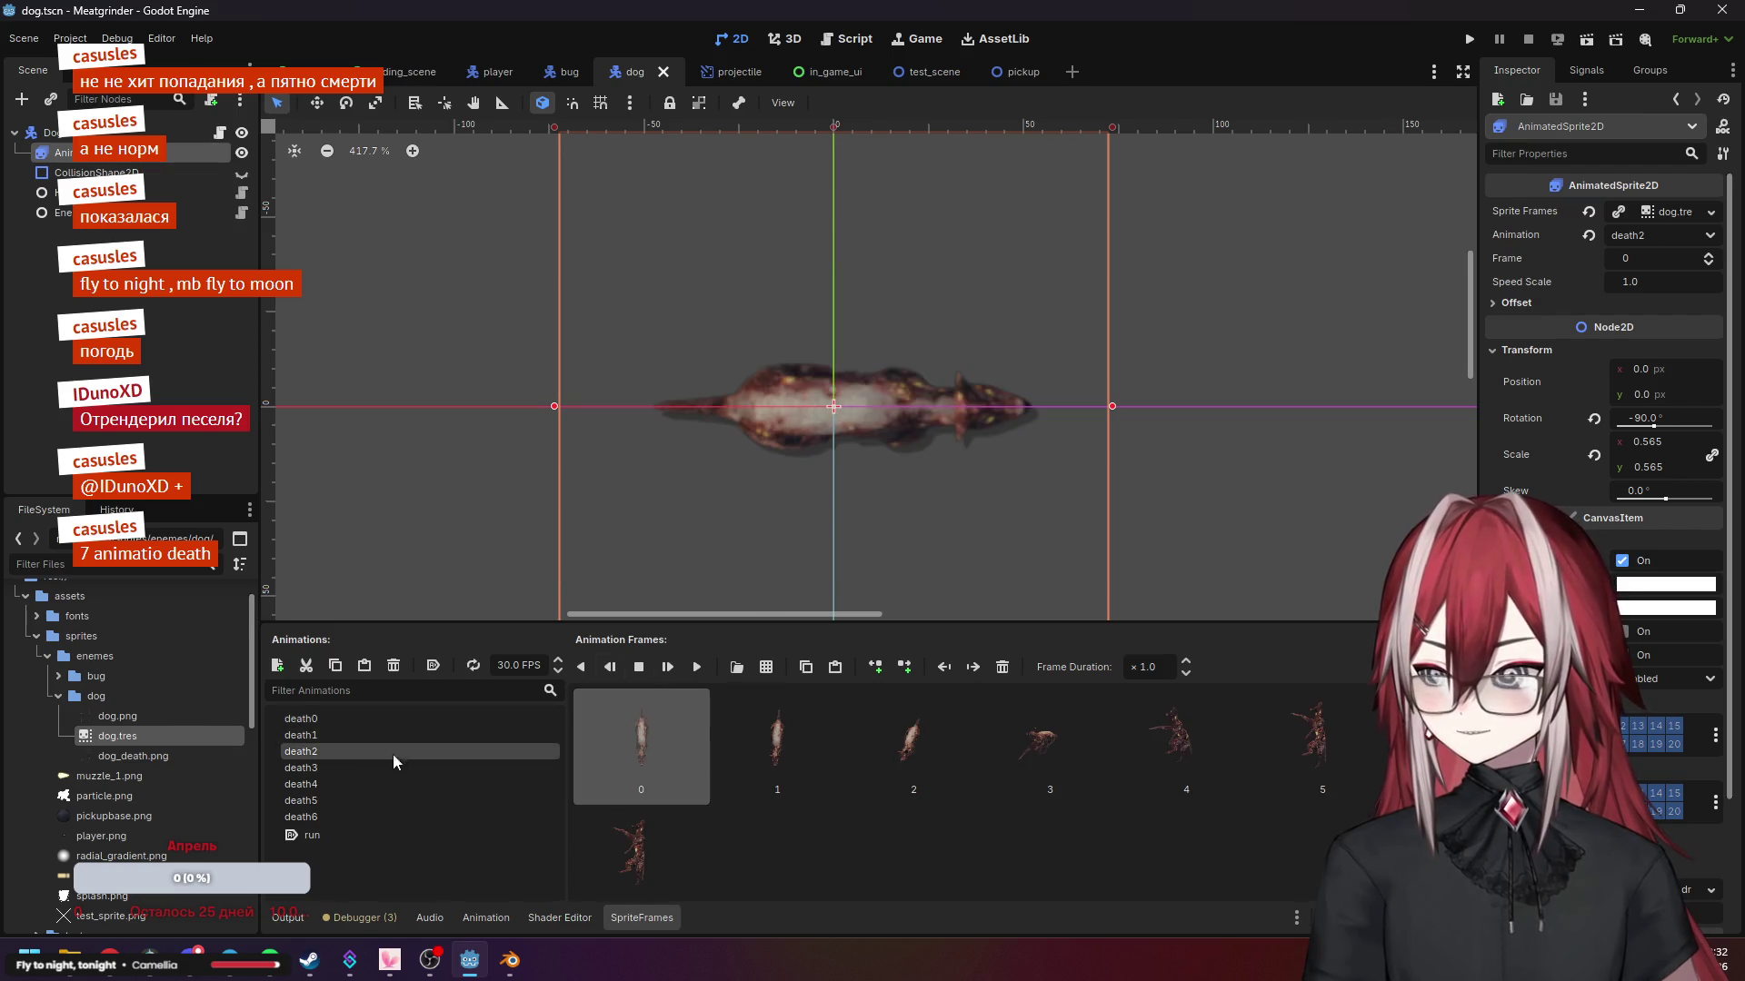
click(672, 668)
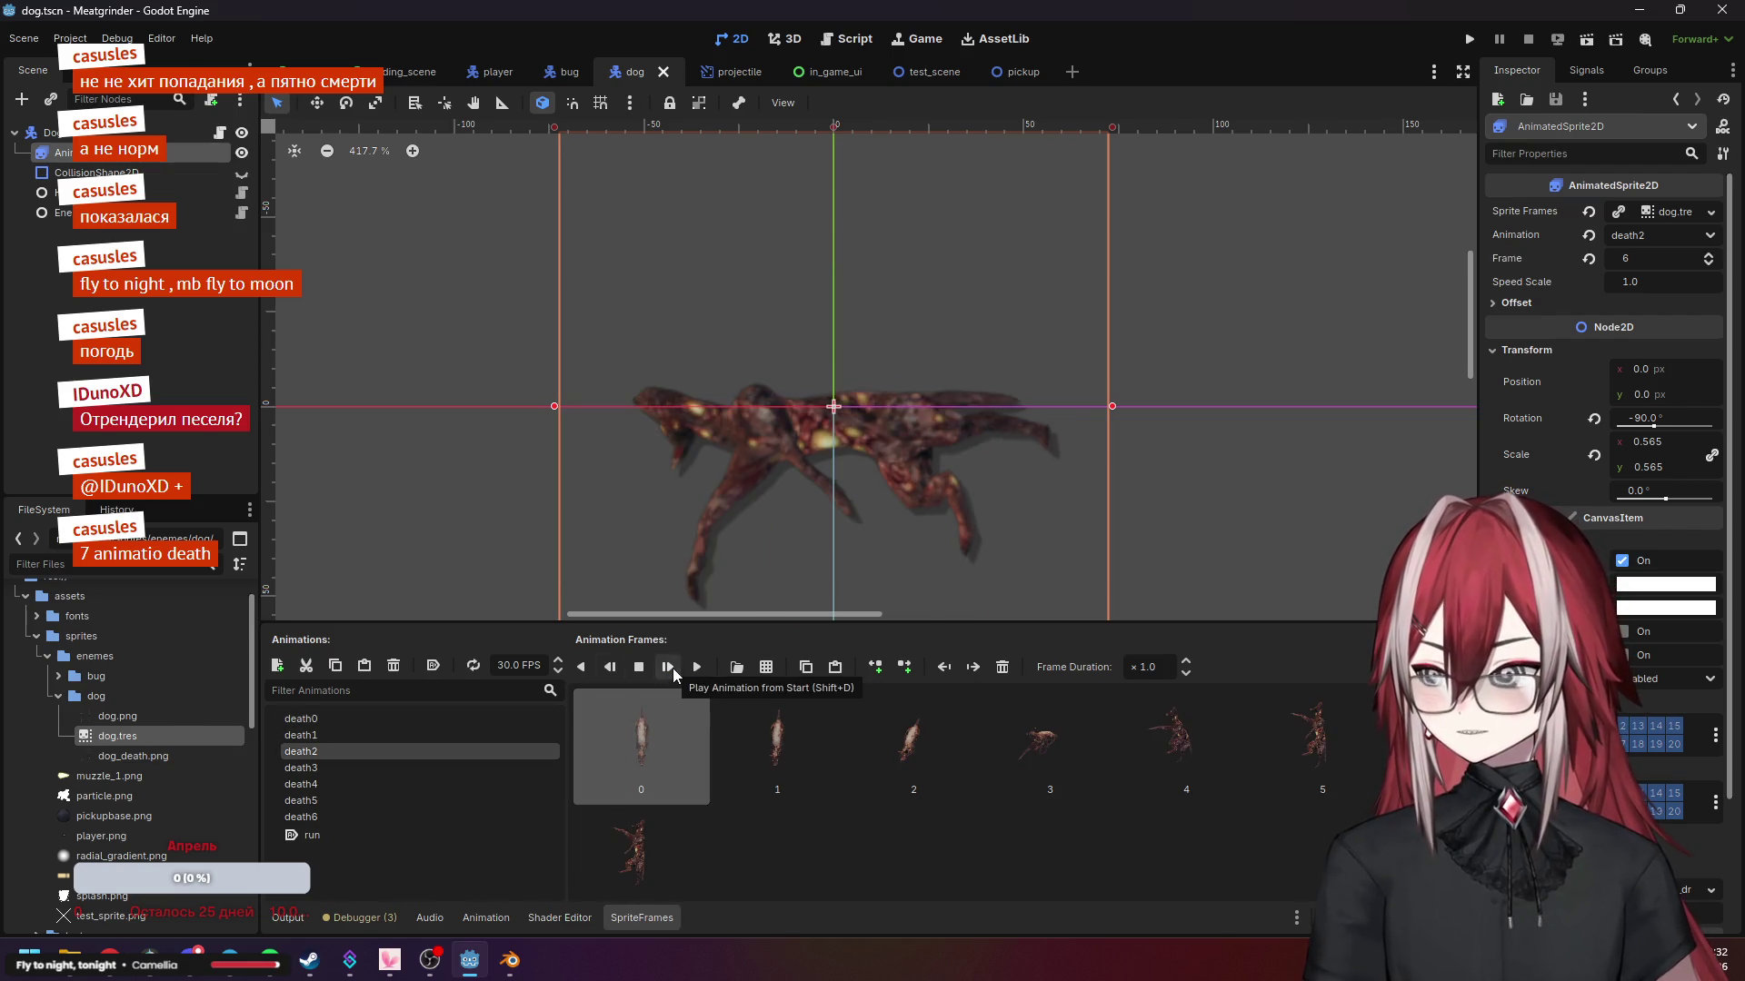
click(300, 768)
click(667, 667)
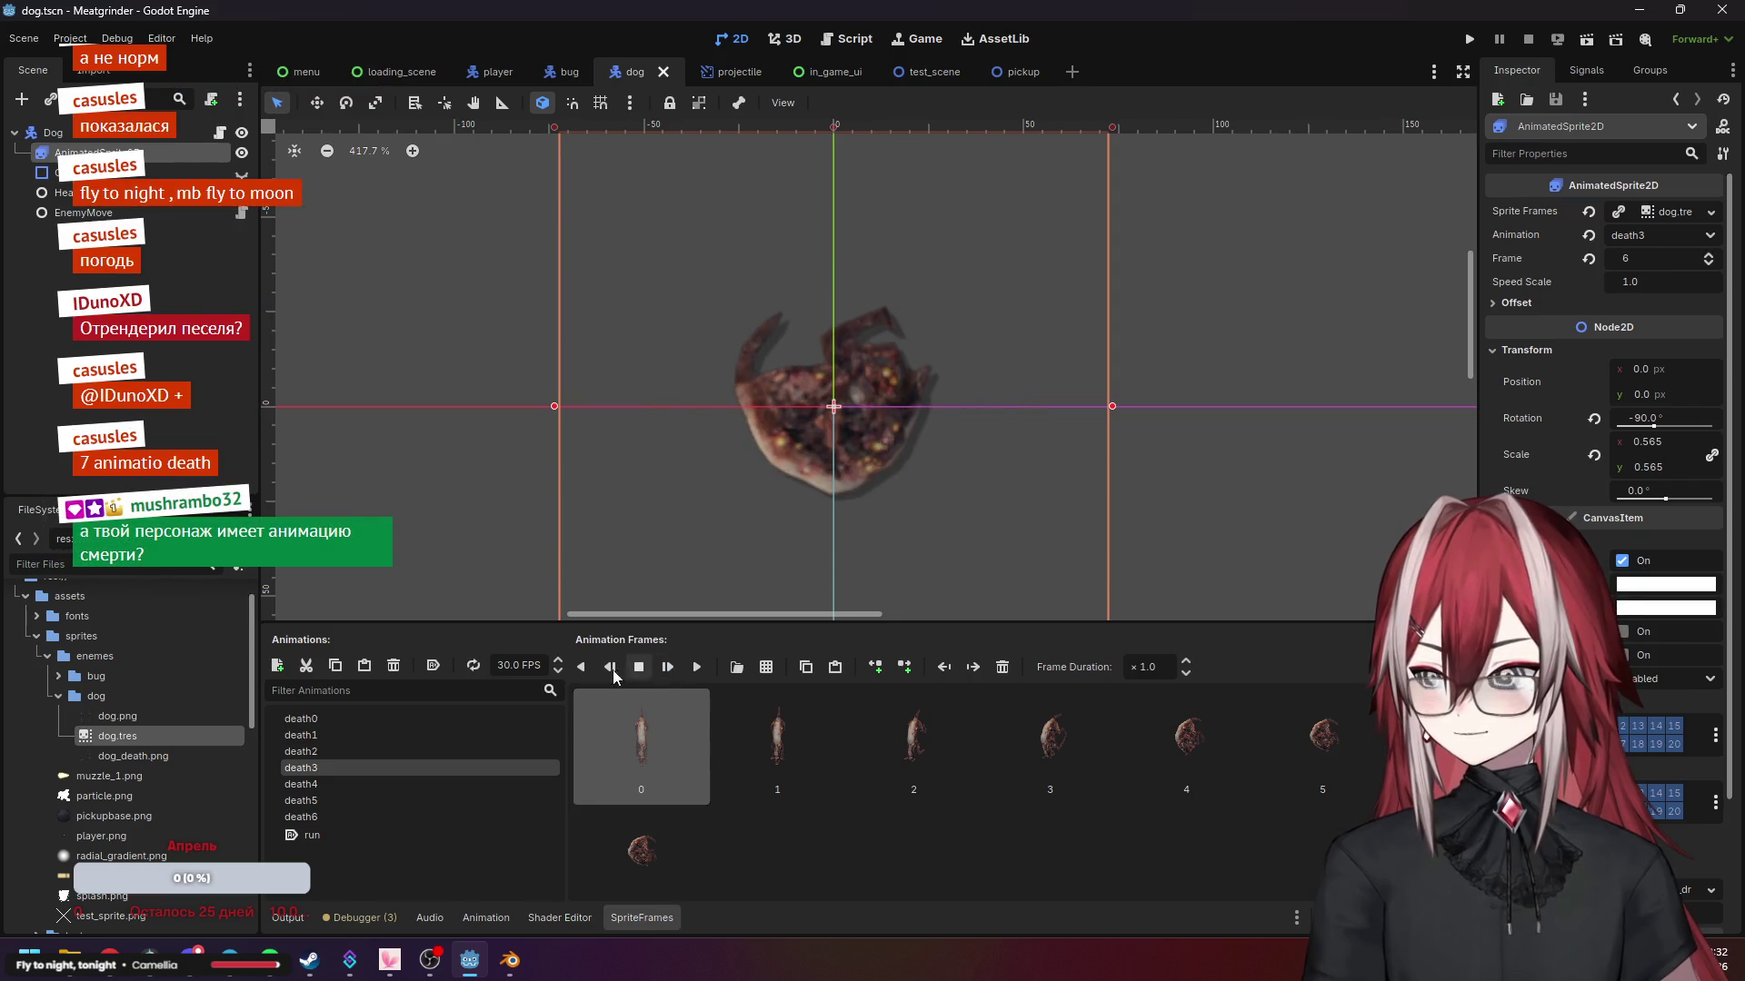
click(339, 784)
click(669, 671)
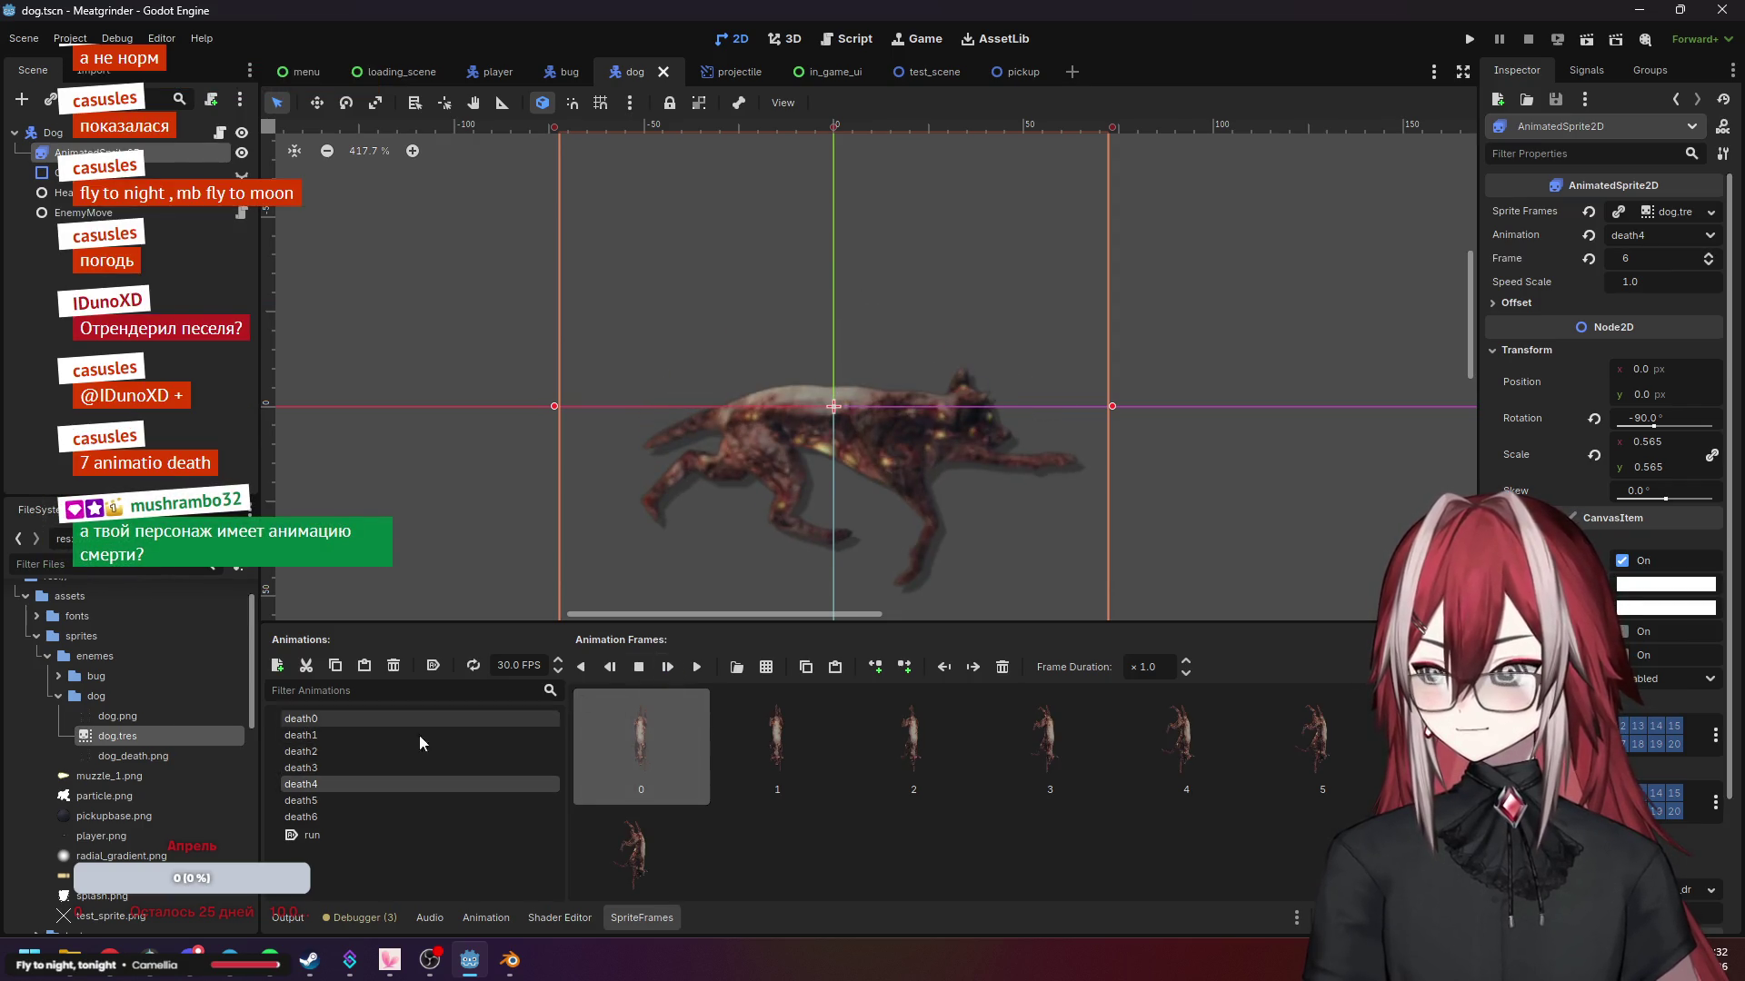
click(310, 801)
click(677, 667)
click(351, 820)
click(669, 669)
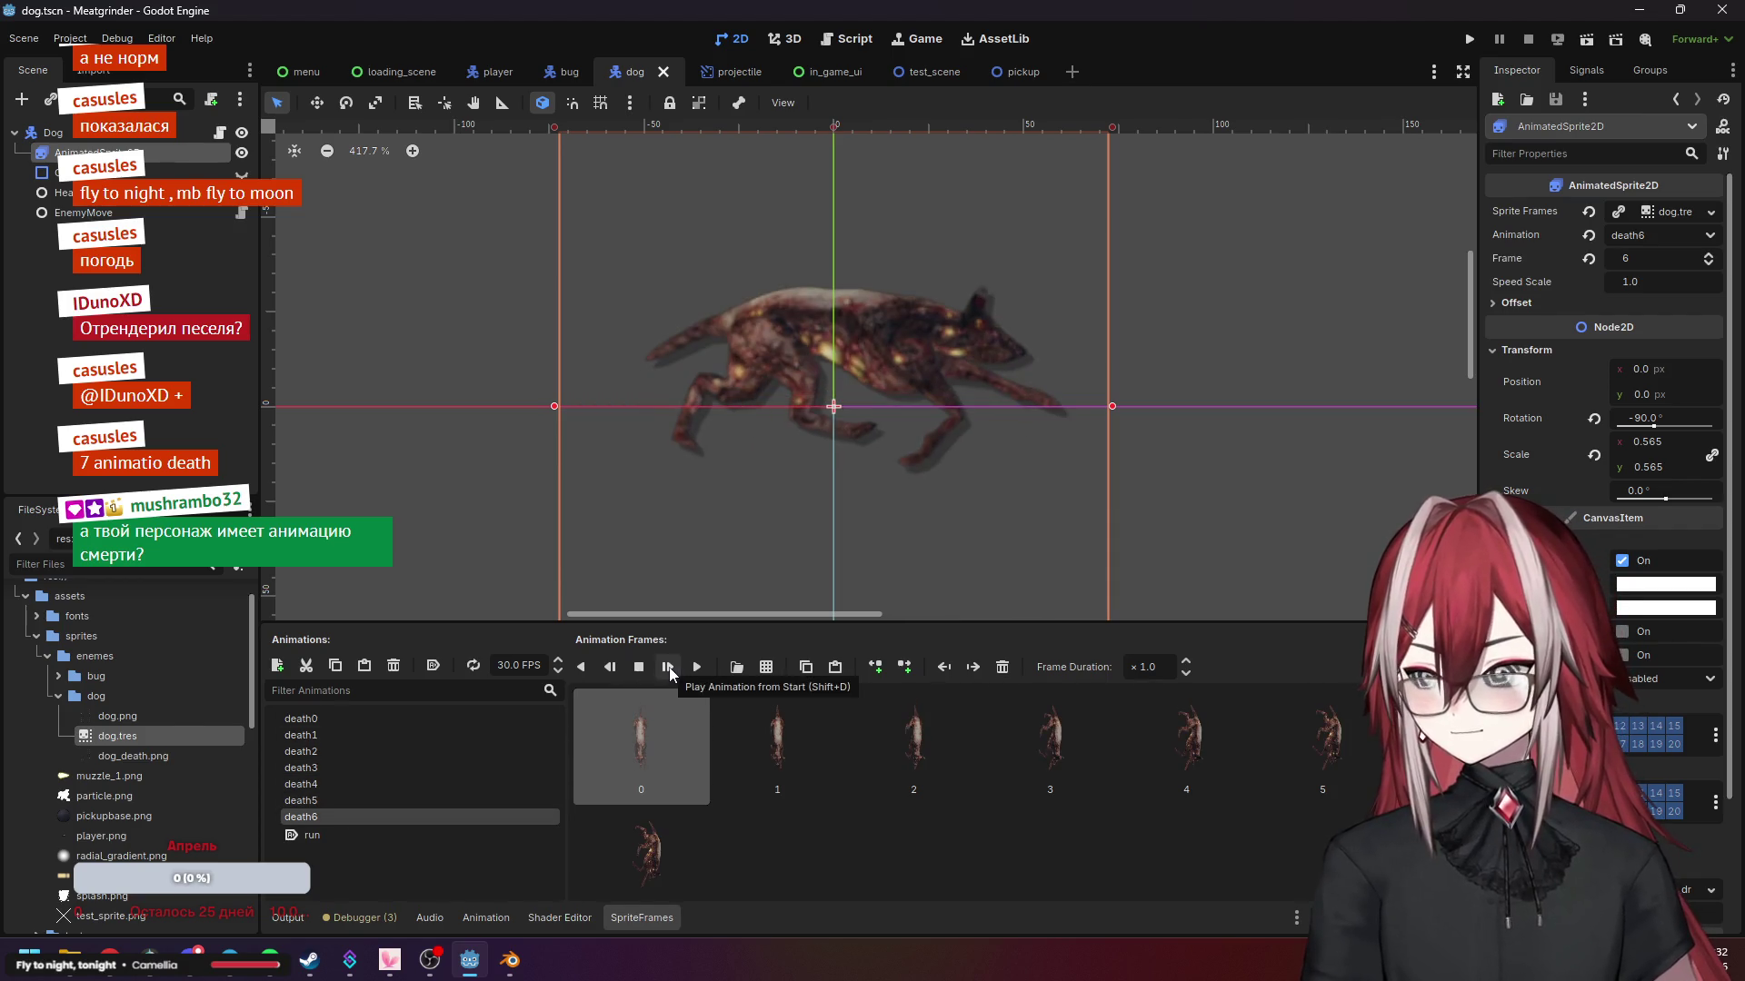
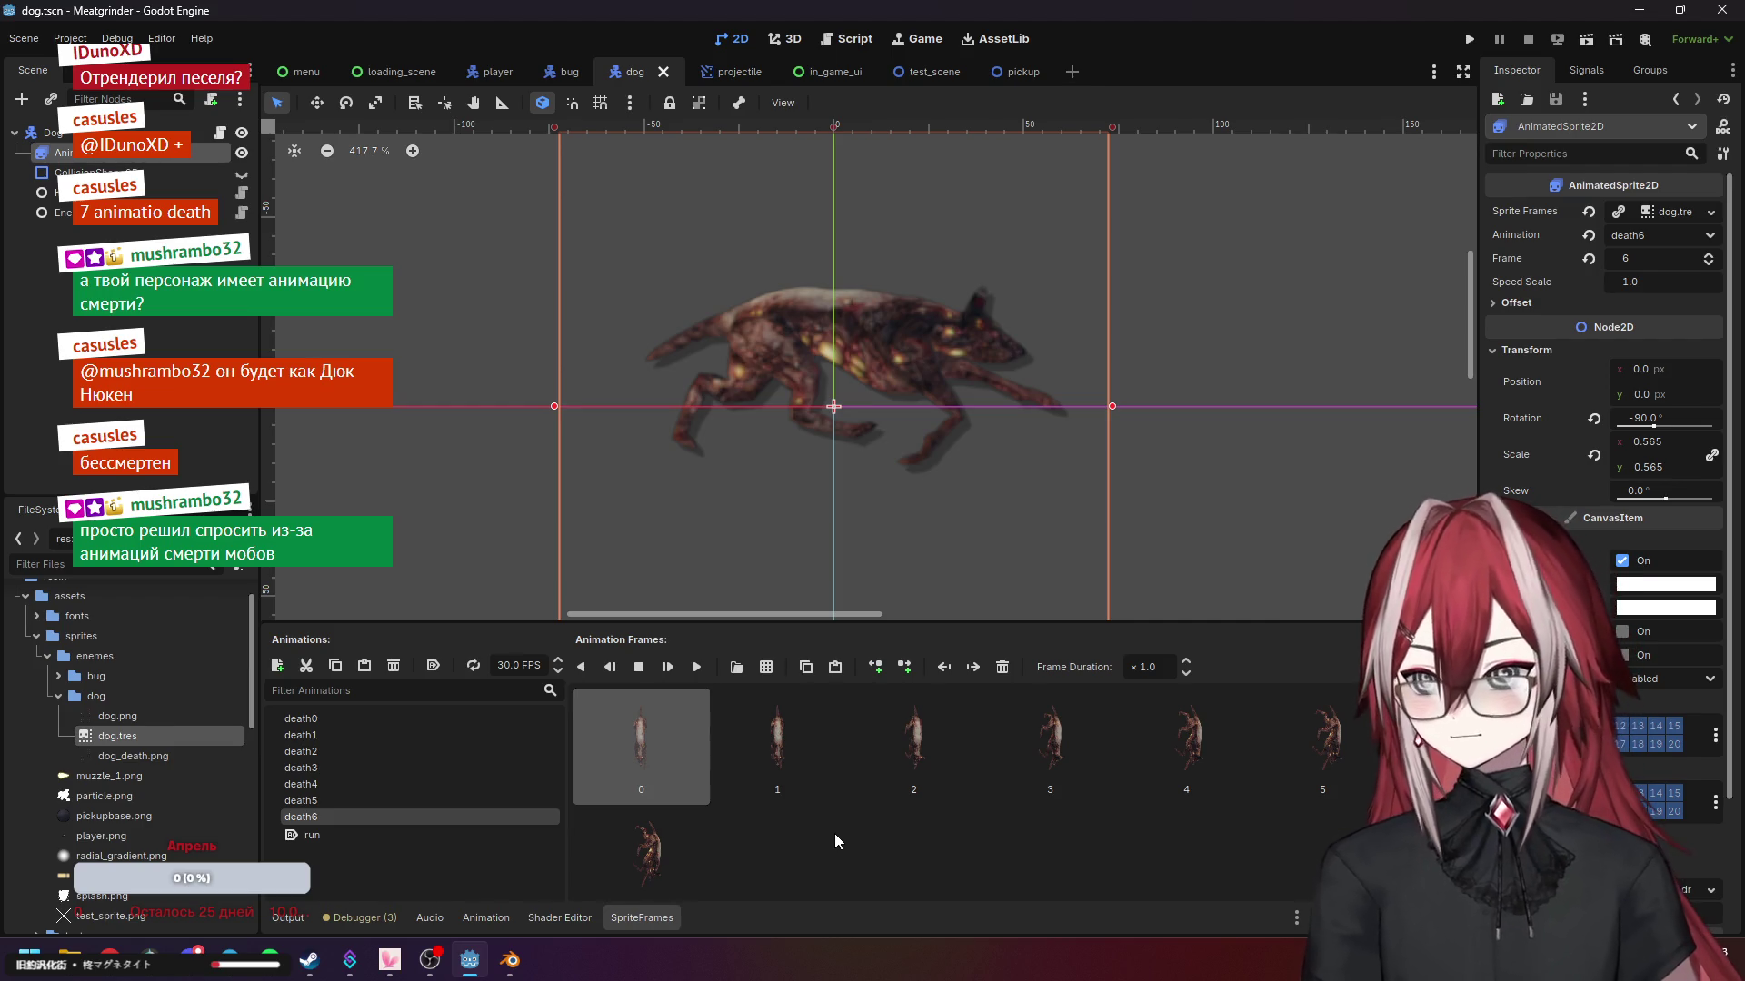
Step: Launch the Meatgrinder game from Godot, restarting it once to playtest
click(1558, 42)
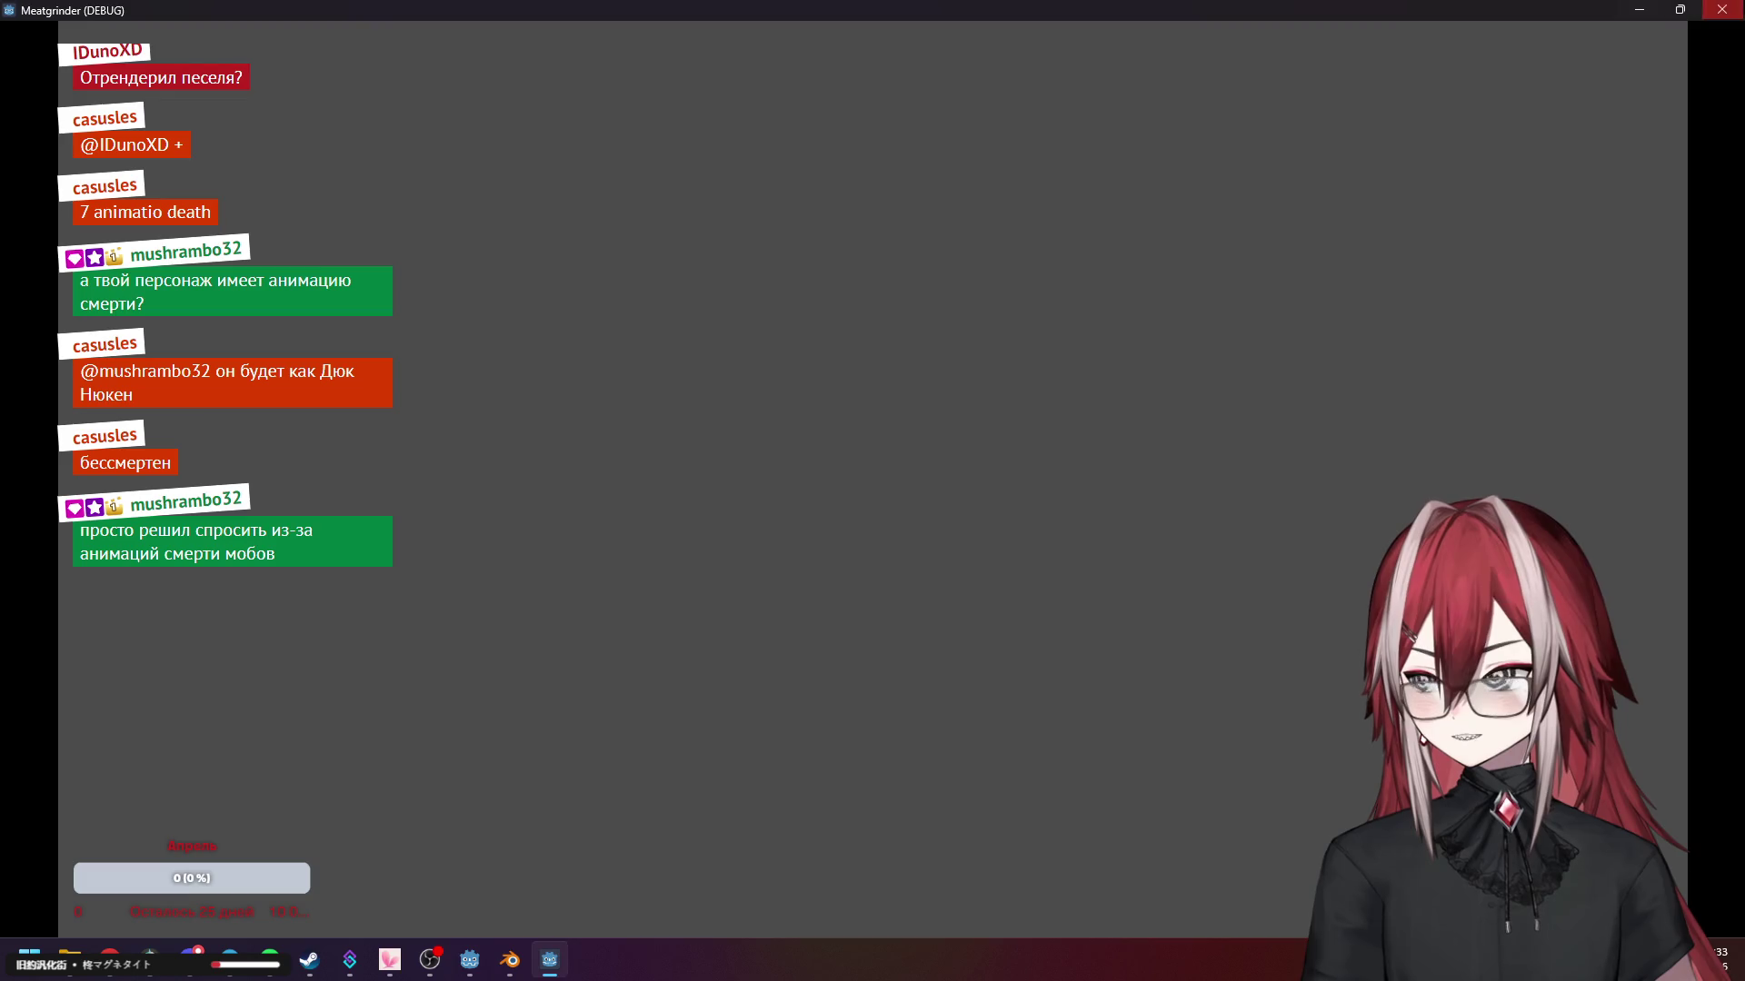
click(1722, 9)
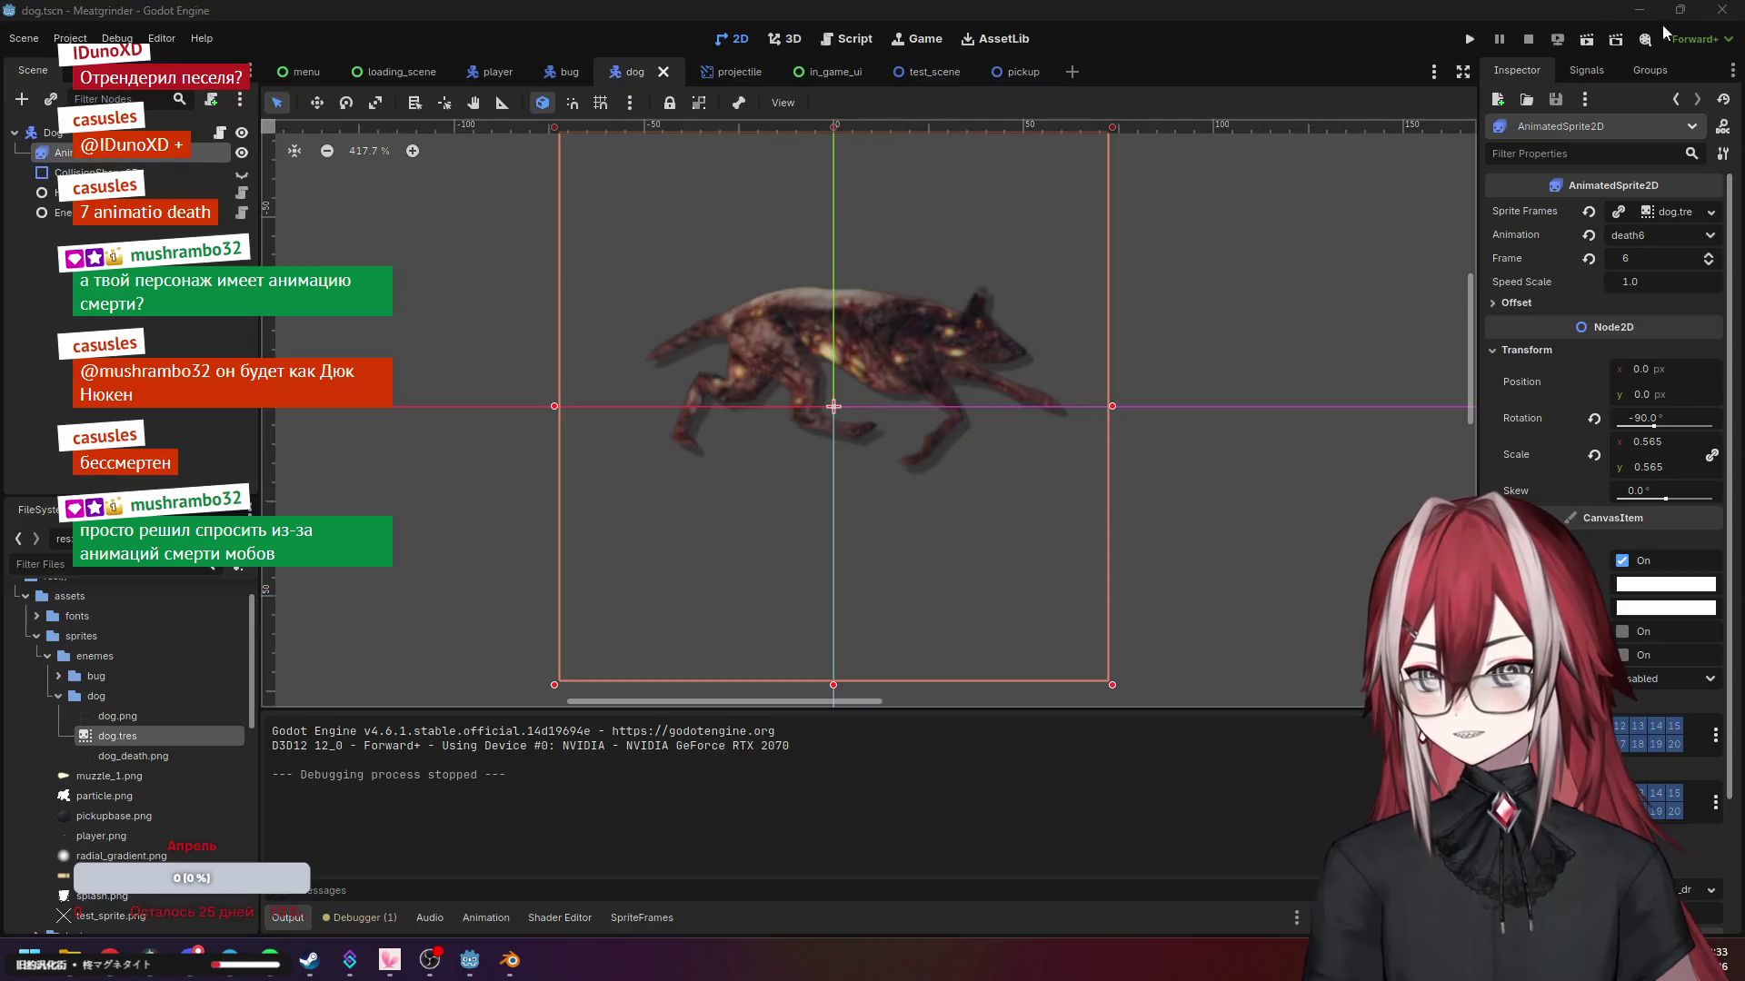
click(1559, 41)
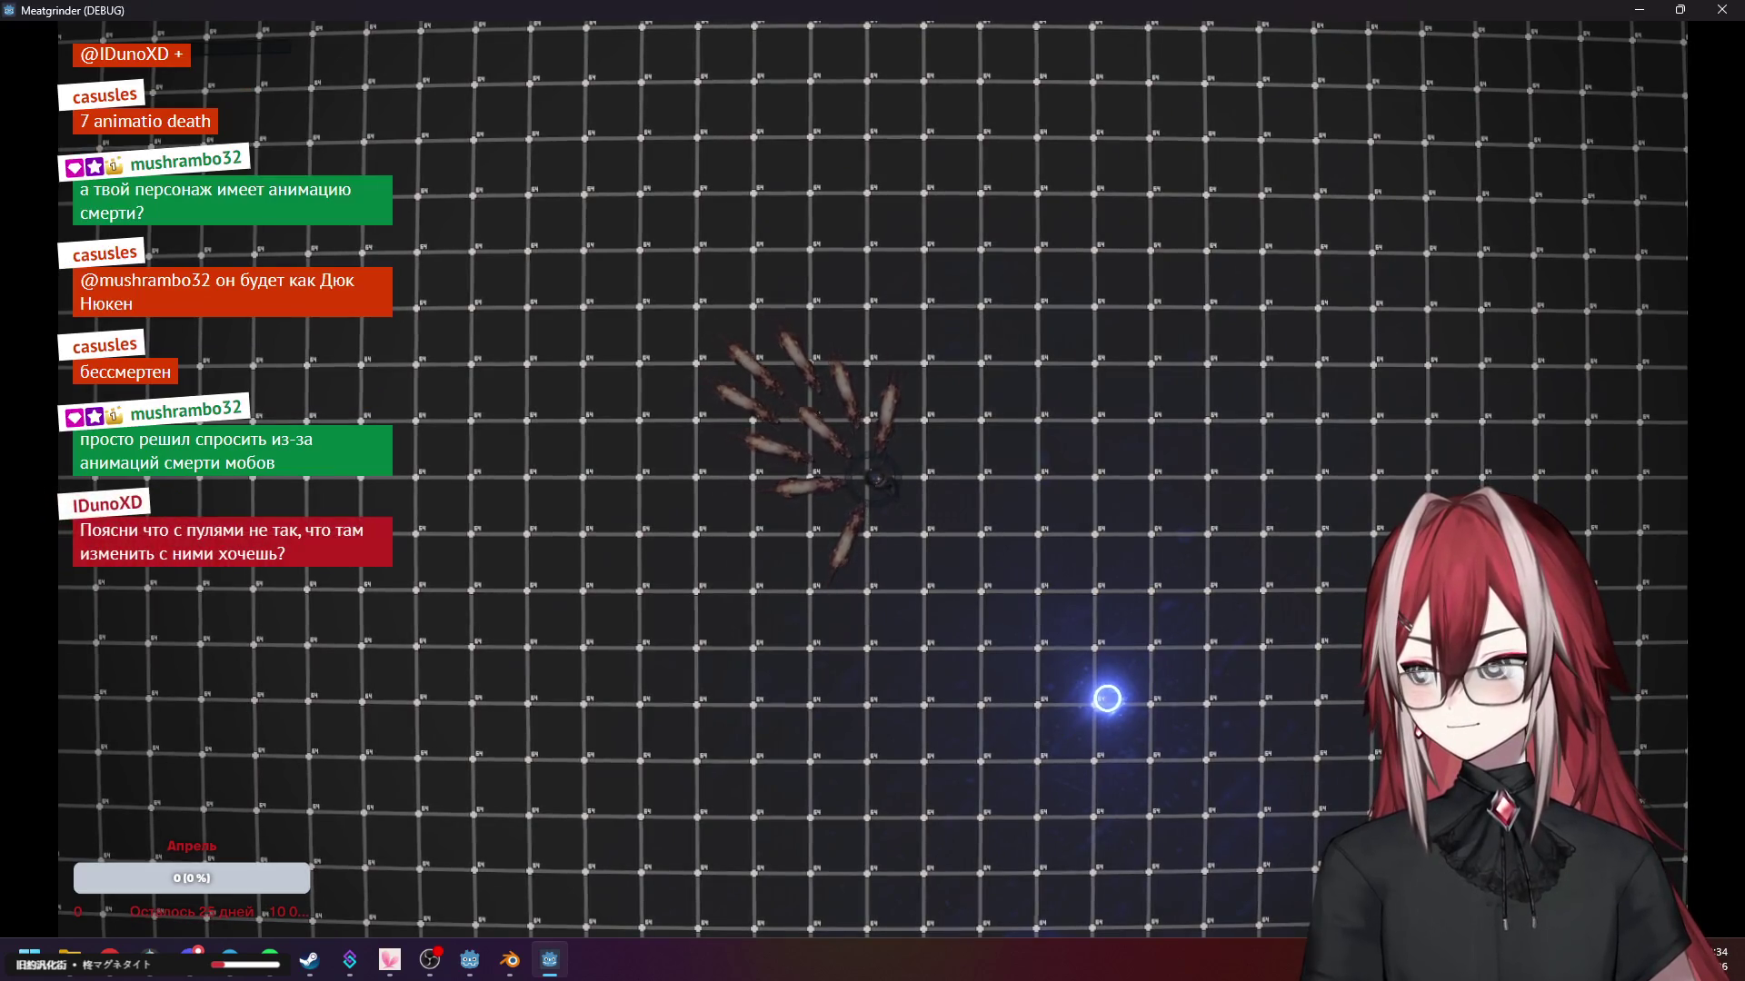
Step: Move around with WASD while shooting the chasing rats to watch the bullet trails
key(d)
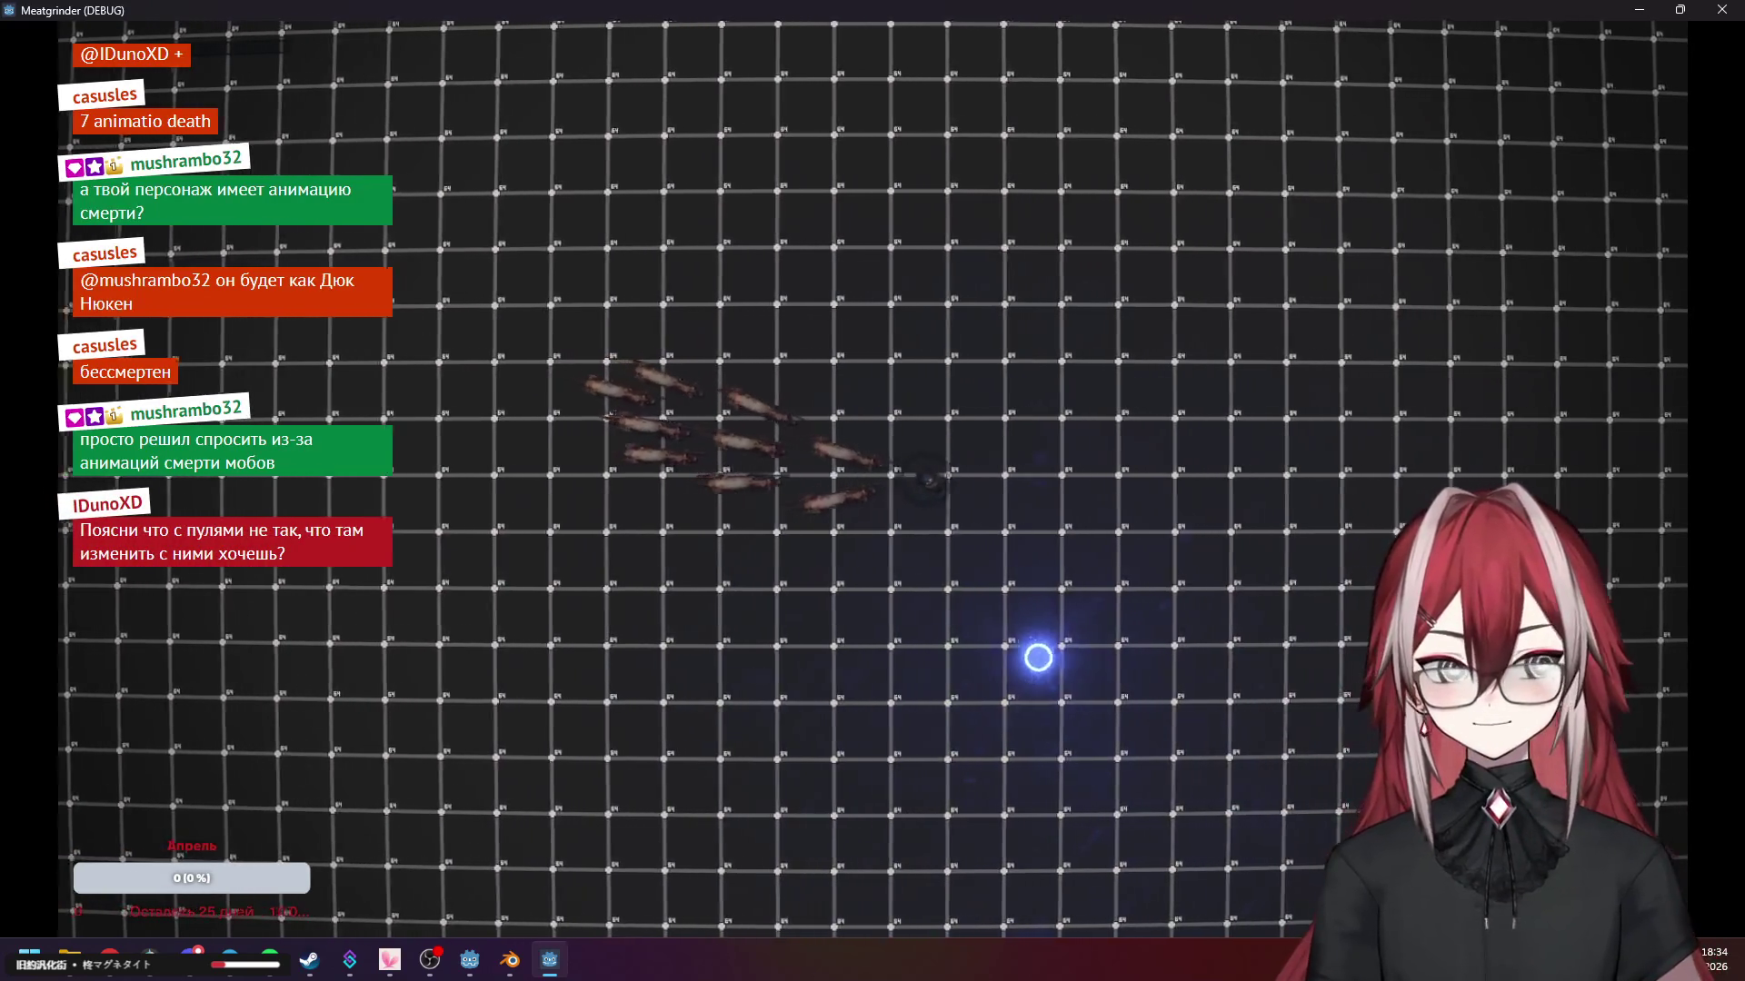
click(1151, 482)
key(d)
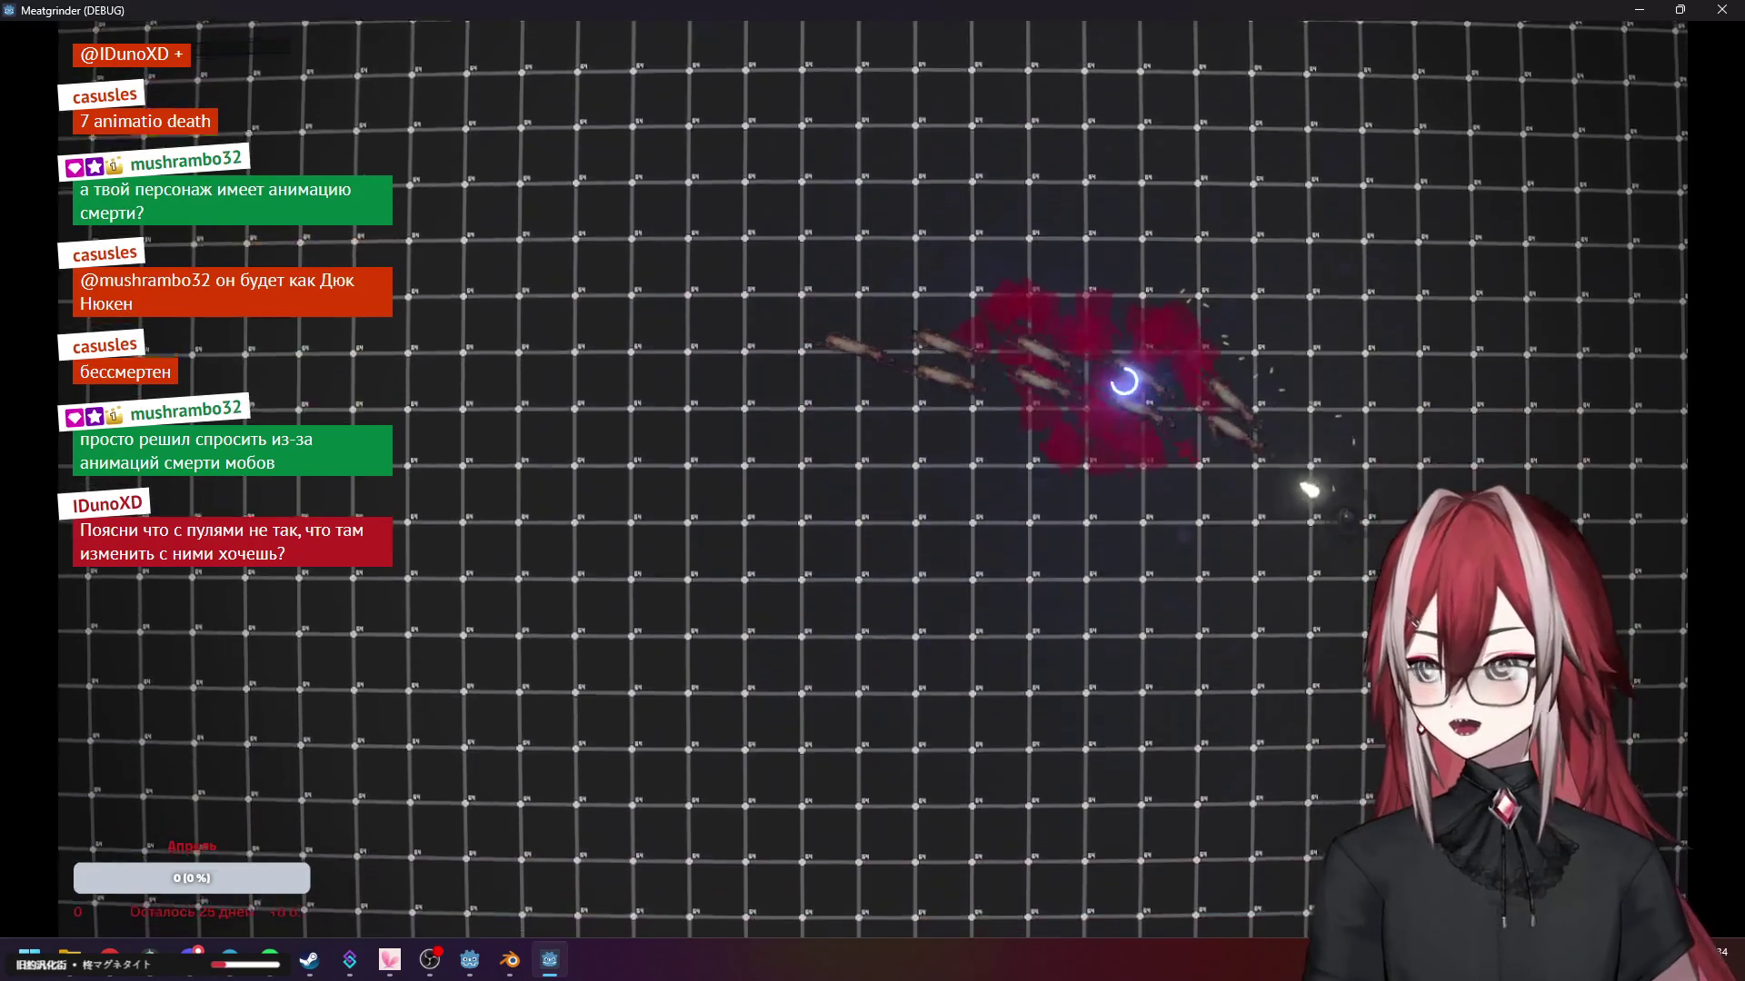
key(s)
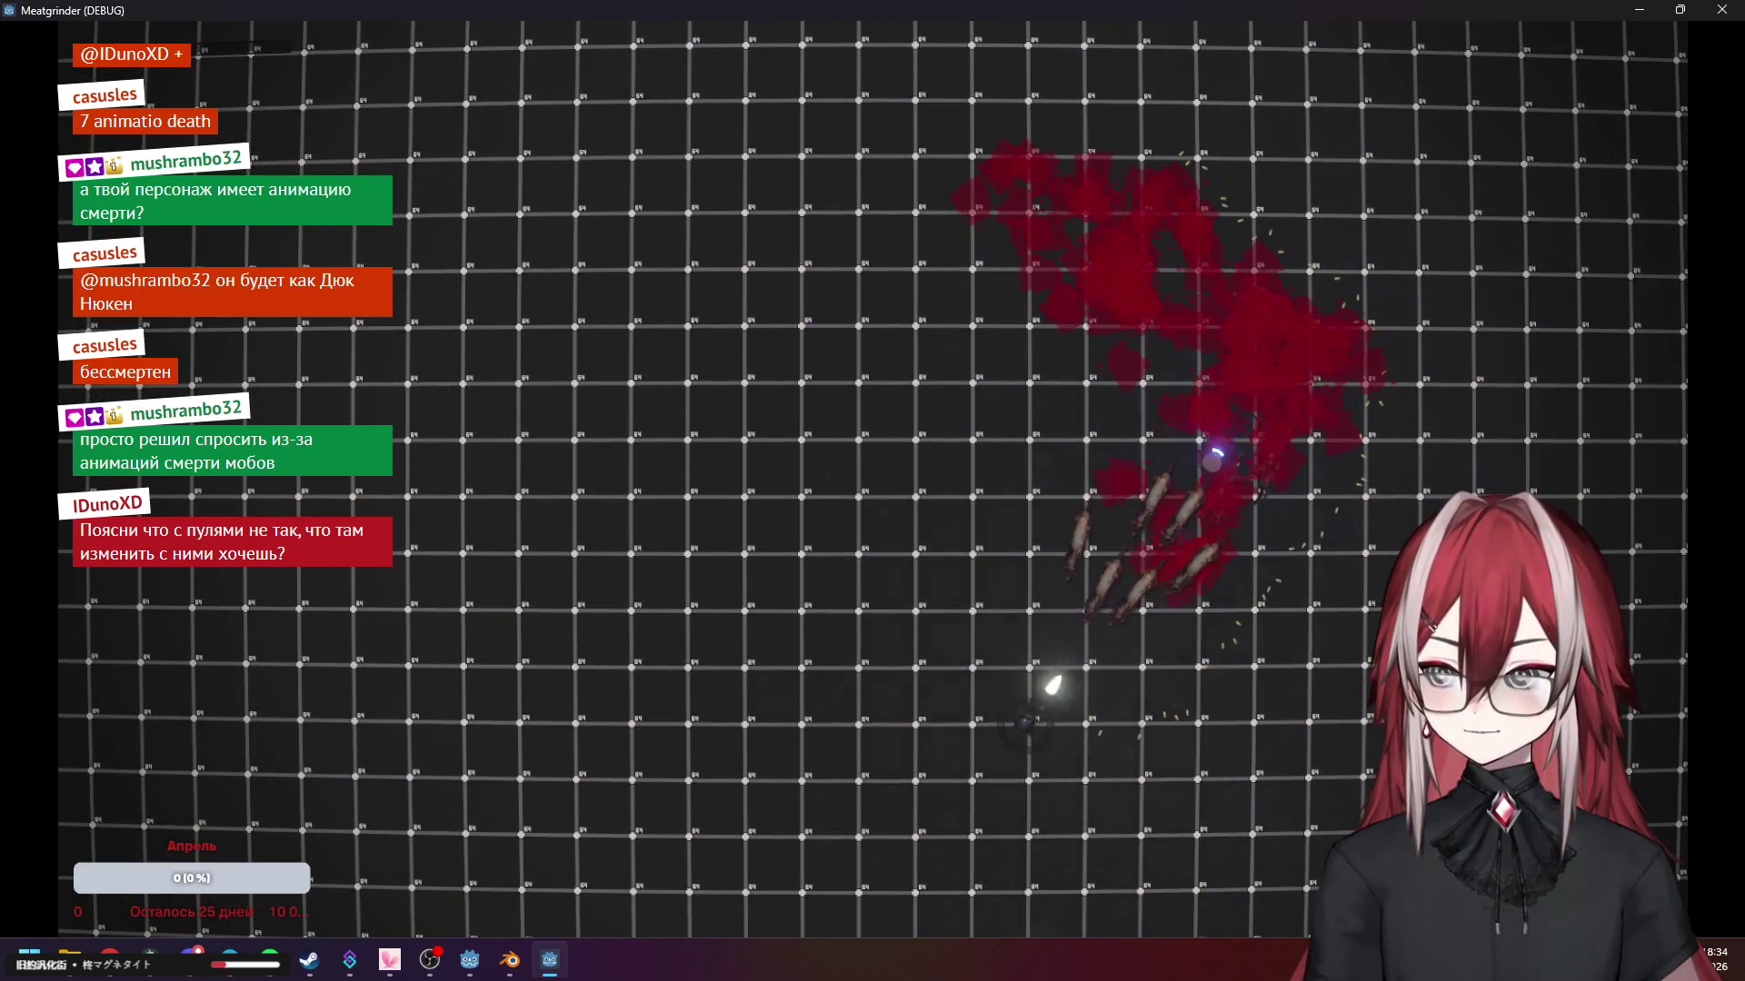
key(a)
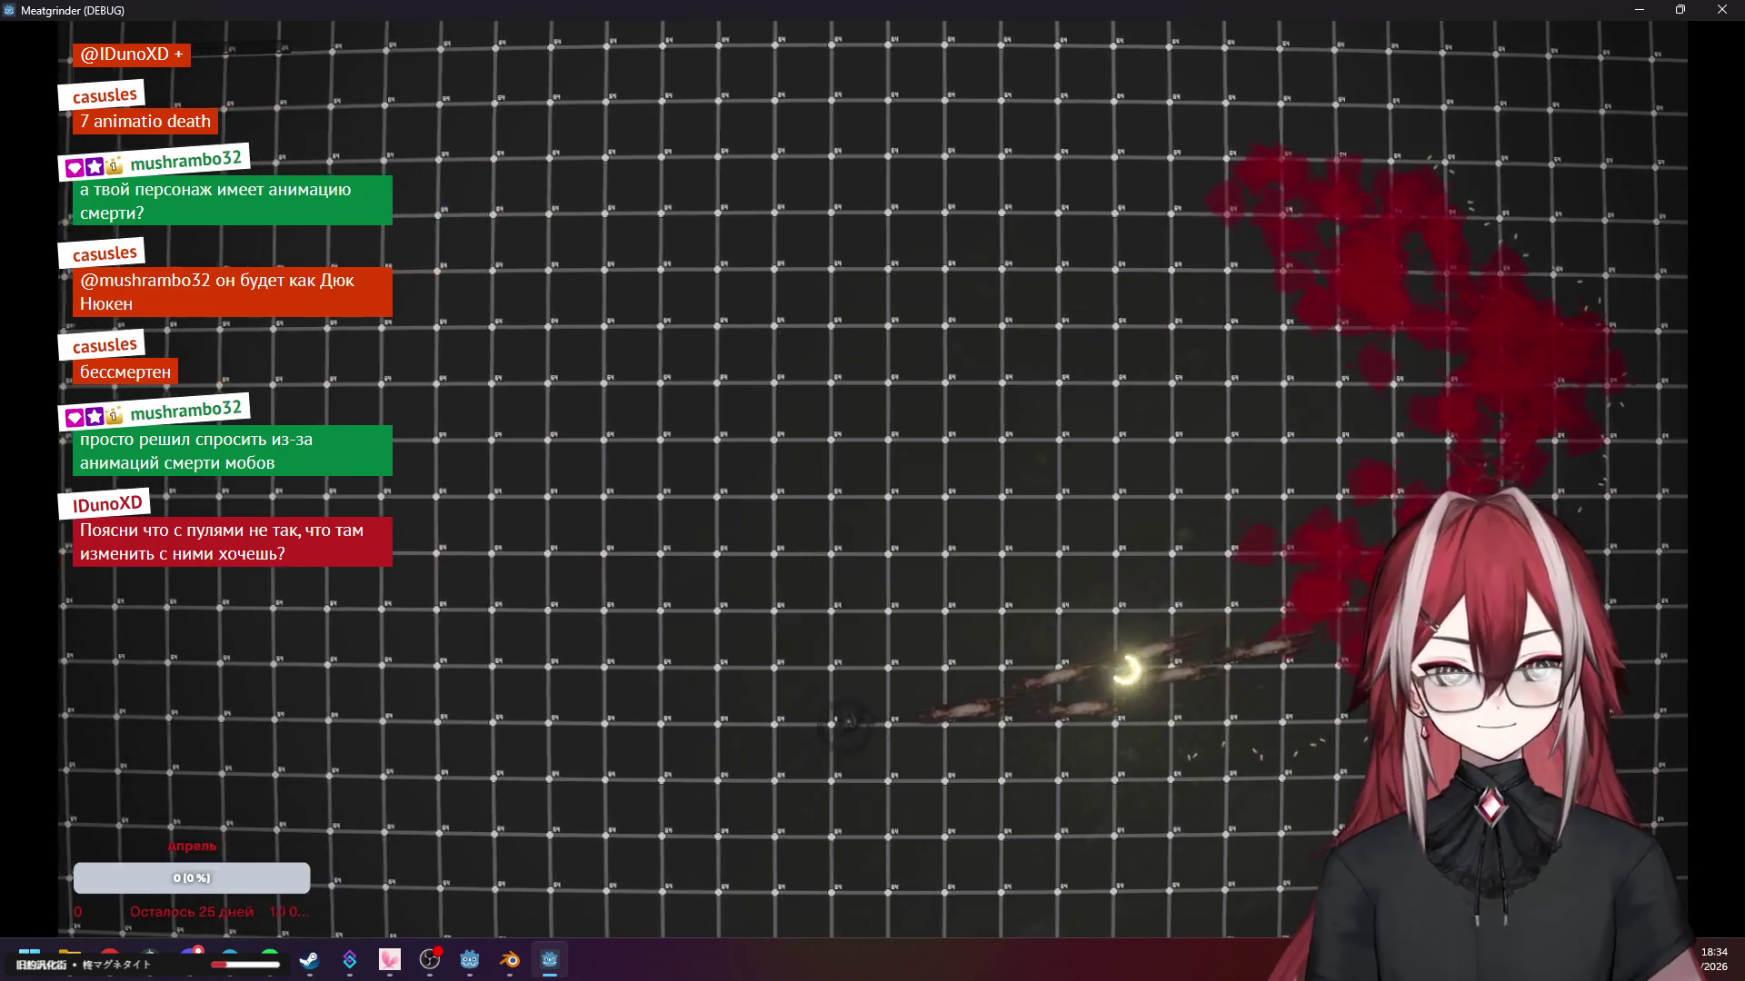
key(a)
click(506, 443)
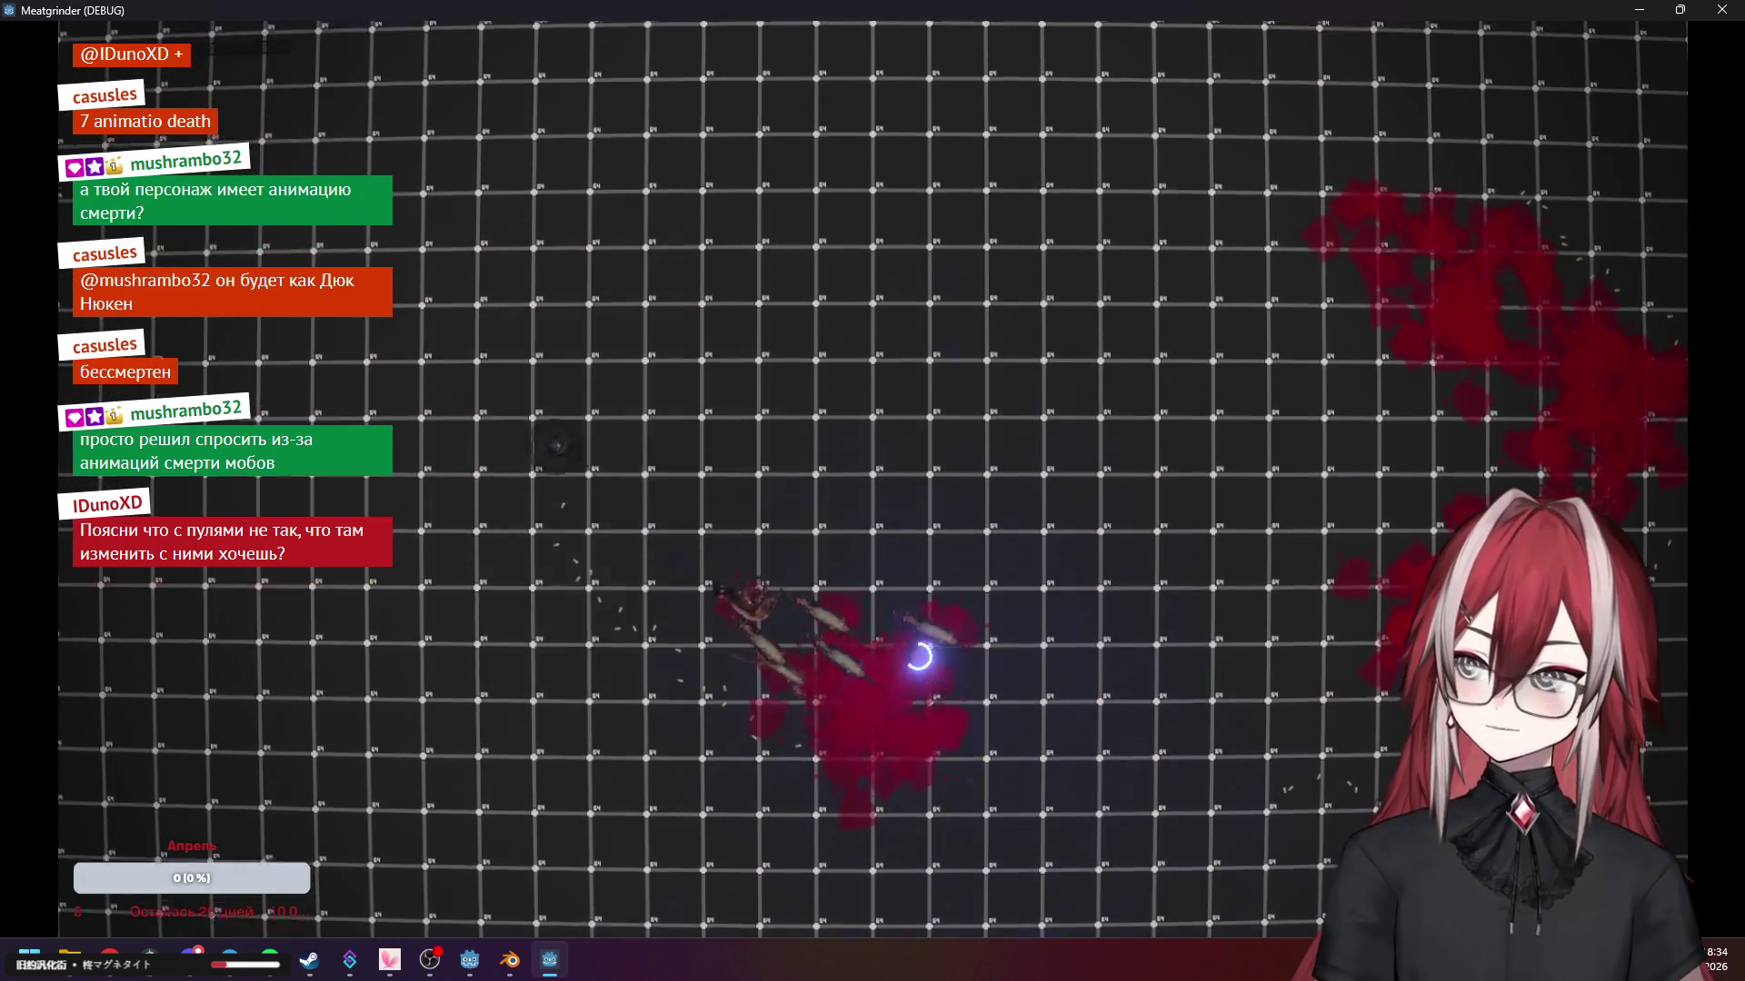
key(w)
click(506, 442)
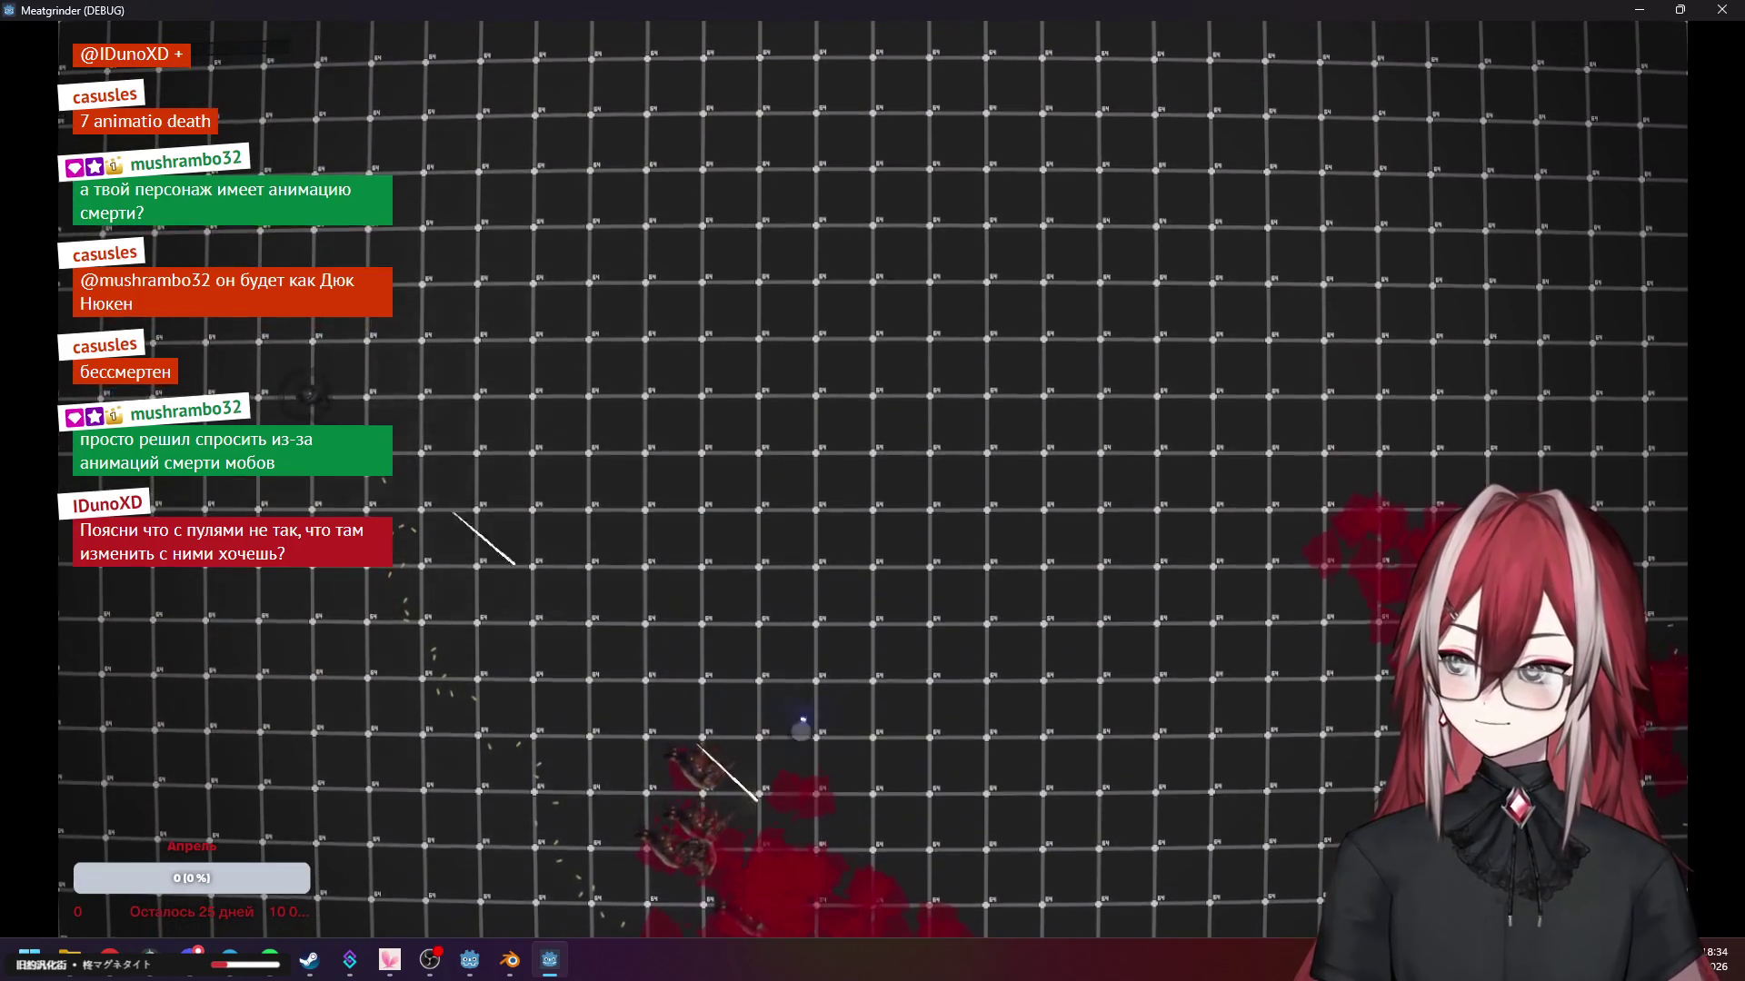
key(w)
click(506, 443)
click(506, 442)
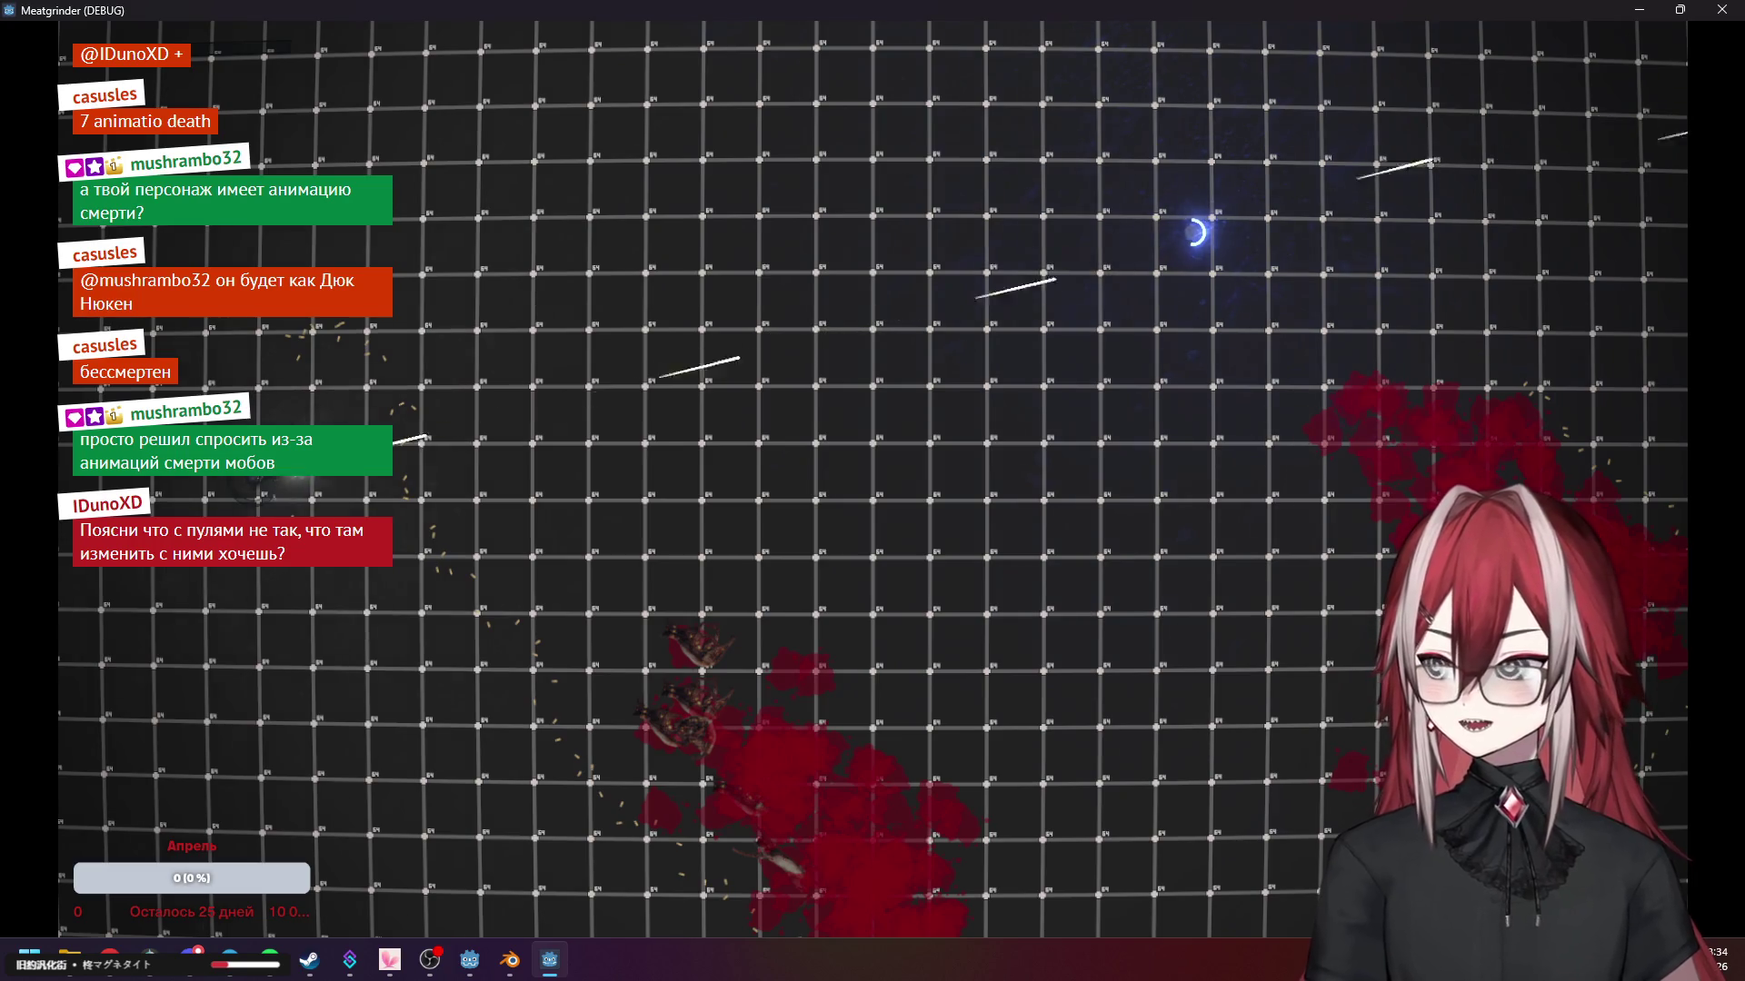
click(530, 475)
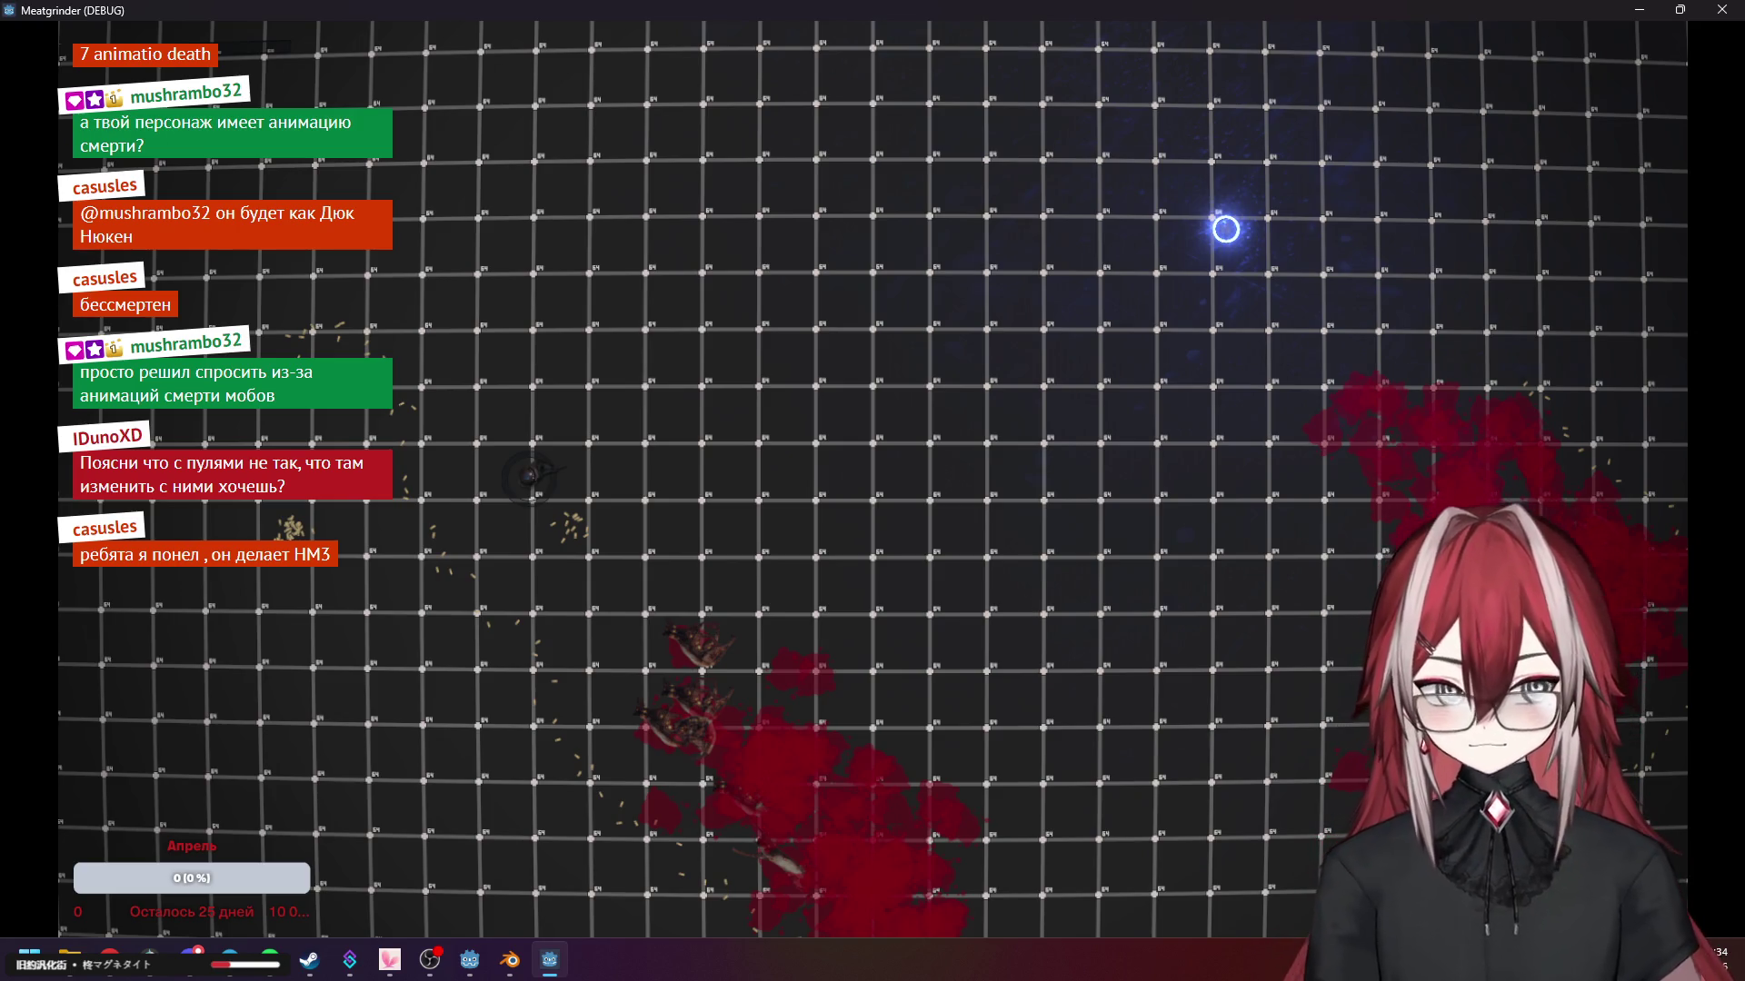
click(1226, 229)
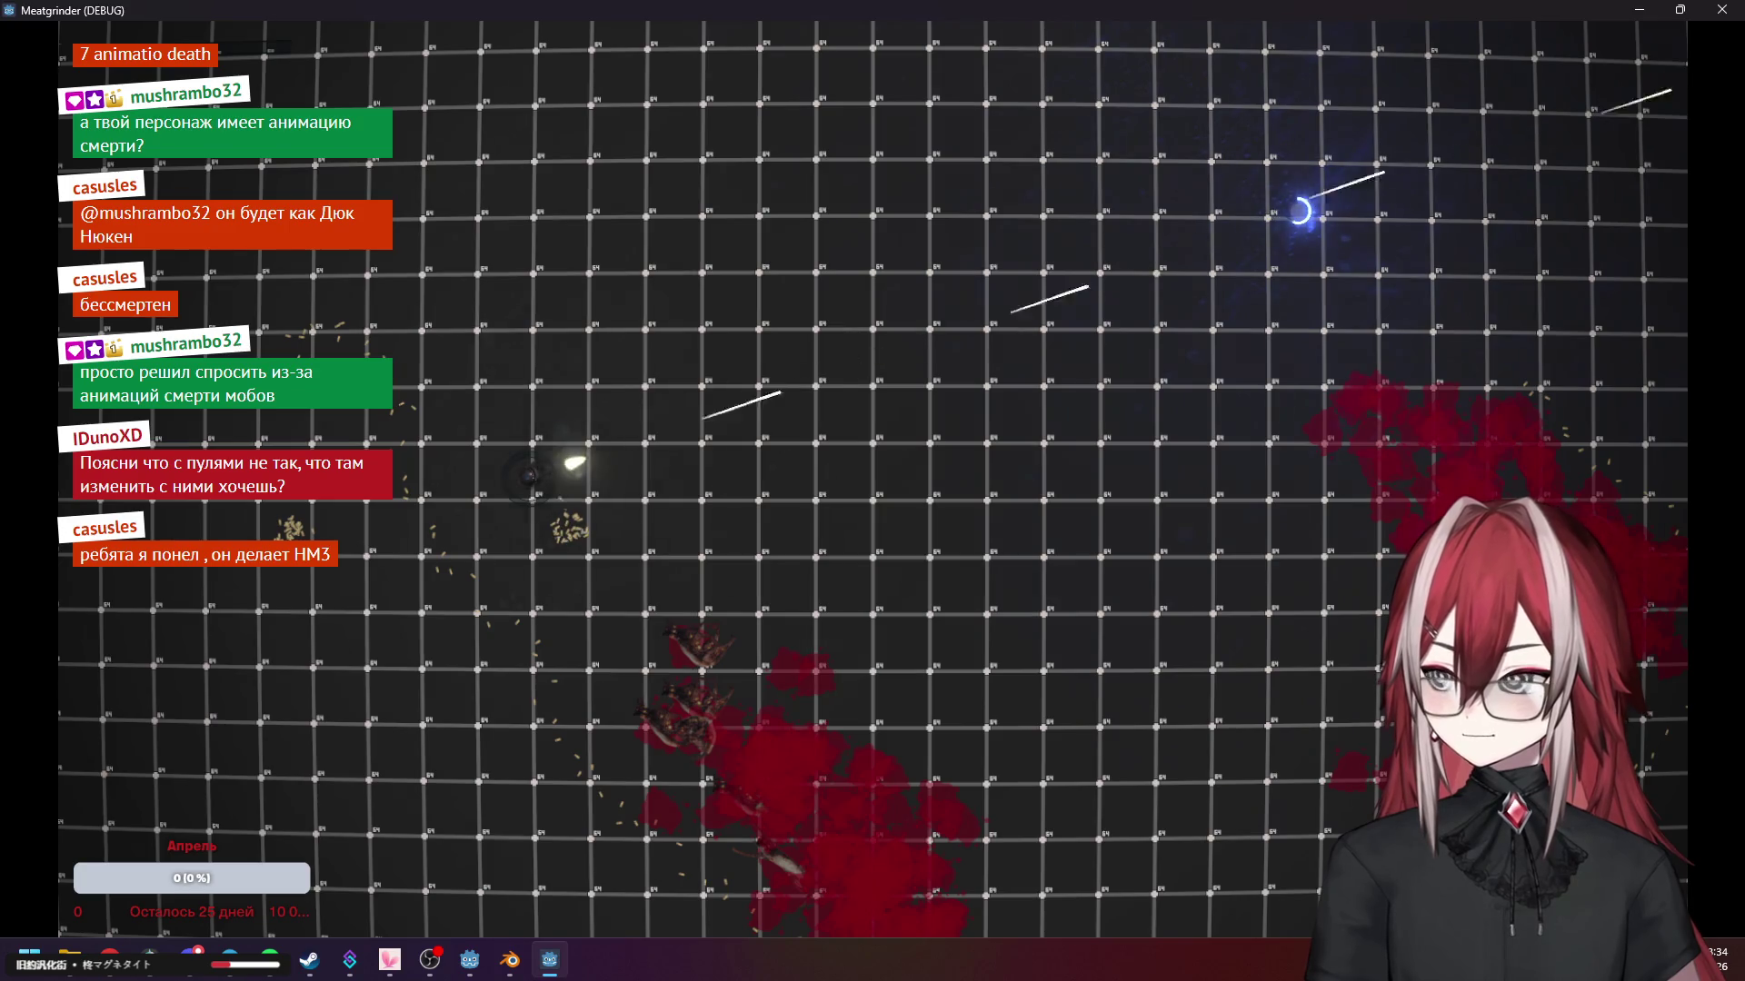
Step: Snip a screenshot of the area around the player's gunfire with Win+Shift+S
key(super+shift+s)
drag(414, 326, 648, 541)
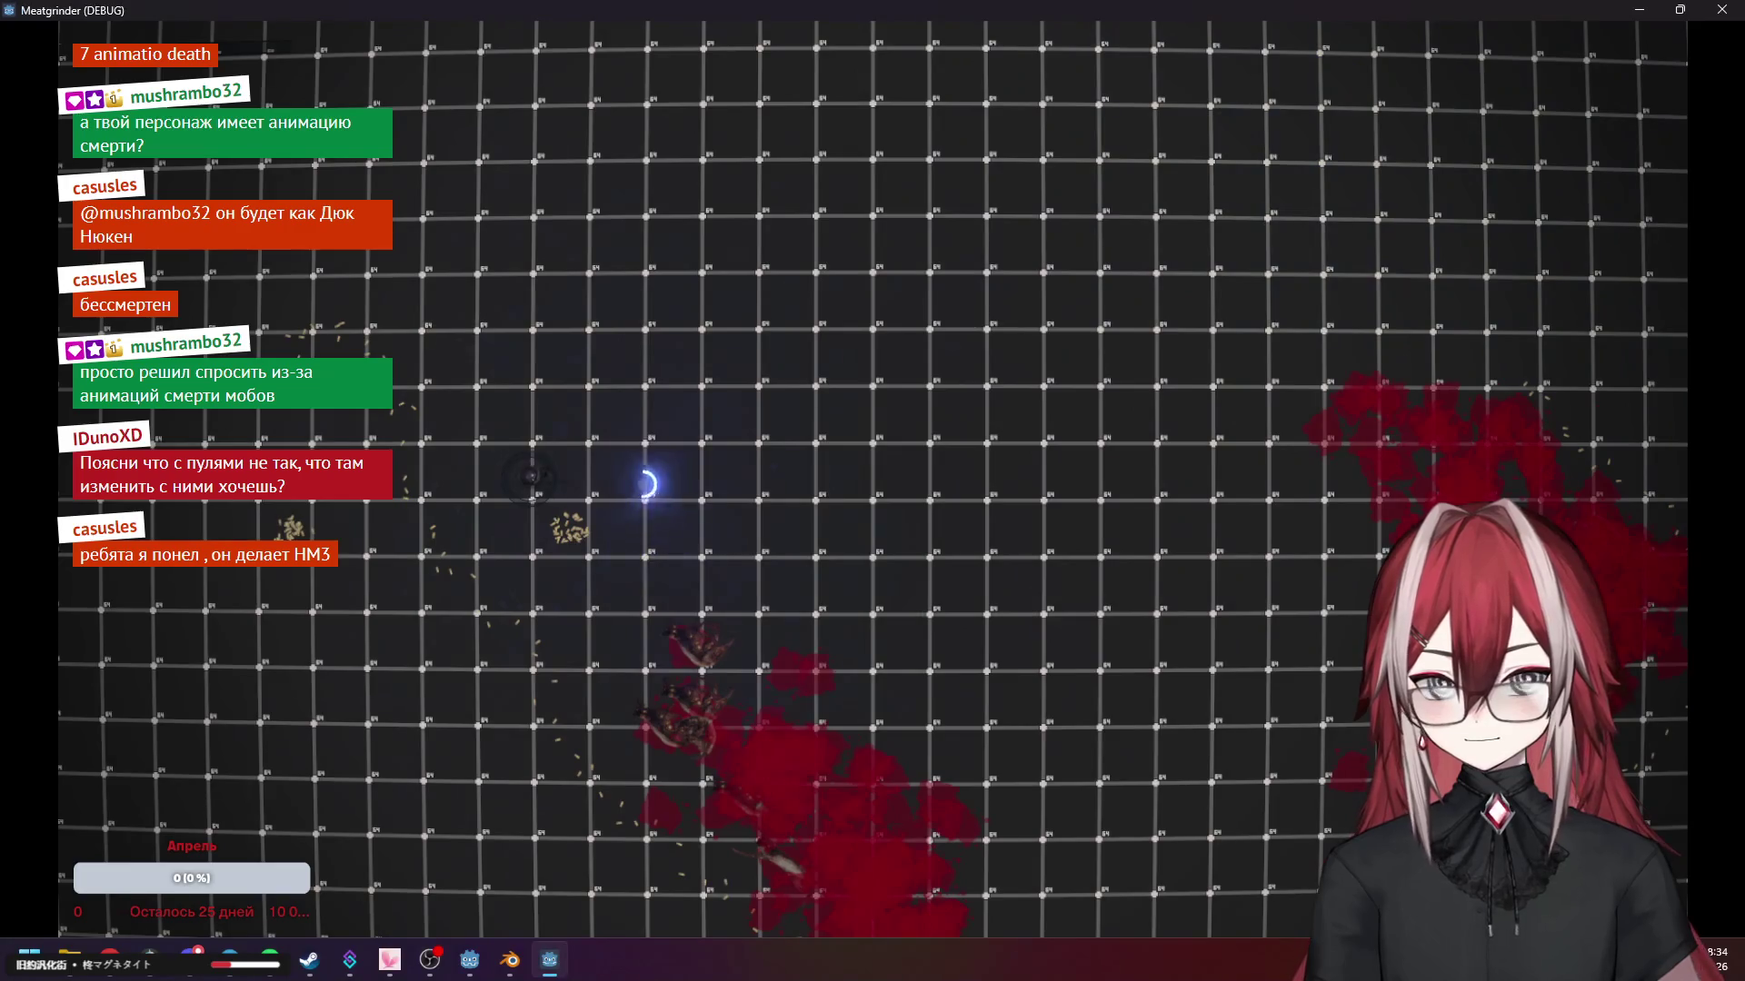
key(super)
Step: Open Paint and paste the game screenshot, nudging it down and right
text(pa)
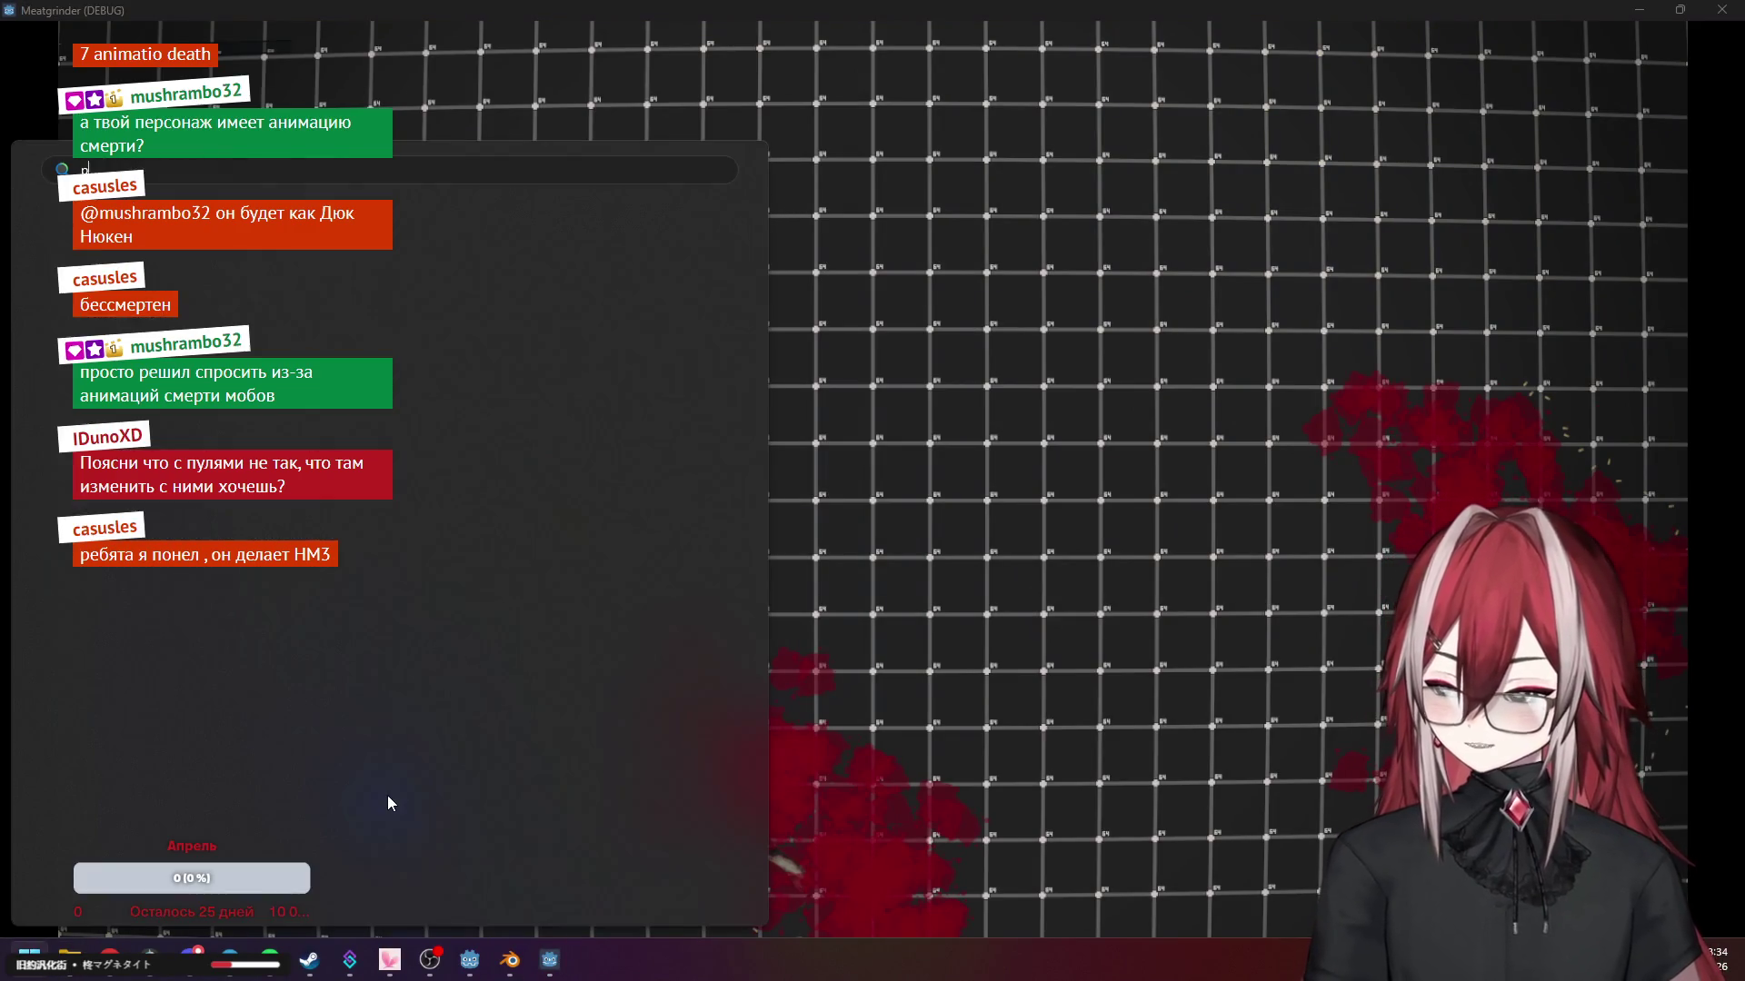
key(Return)
key(ctrl+v)
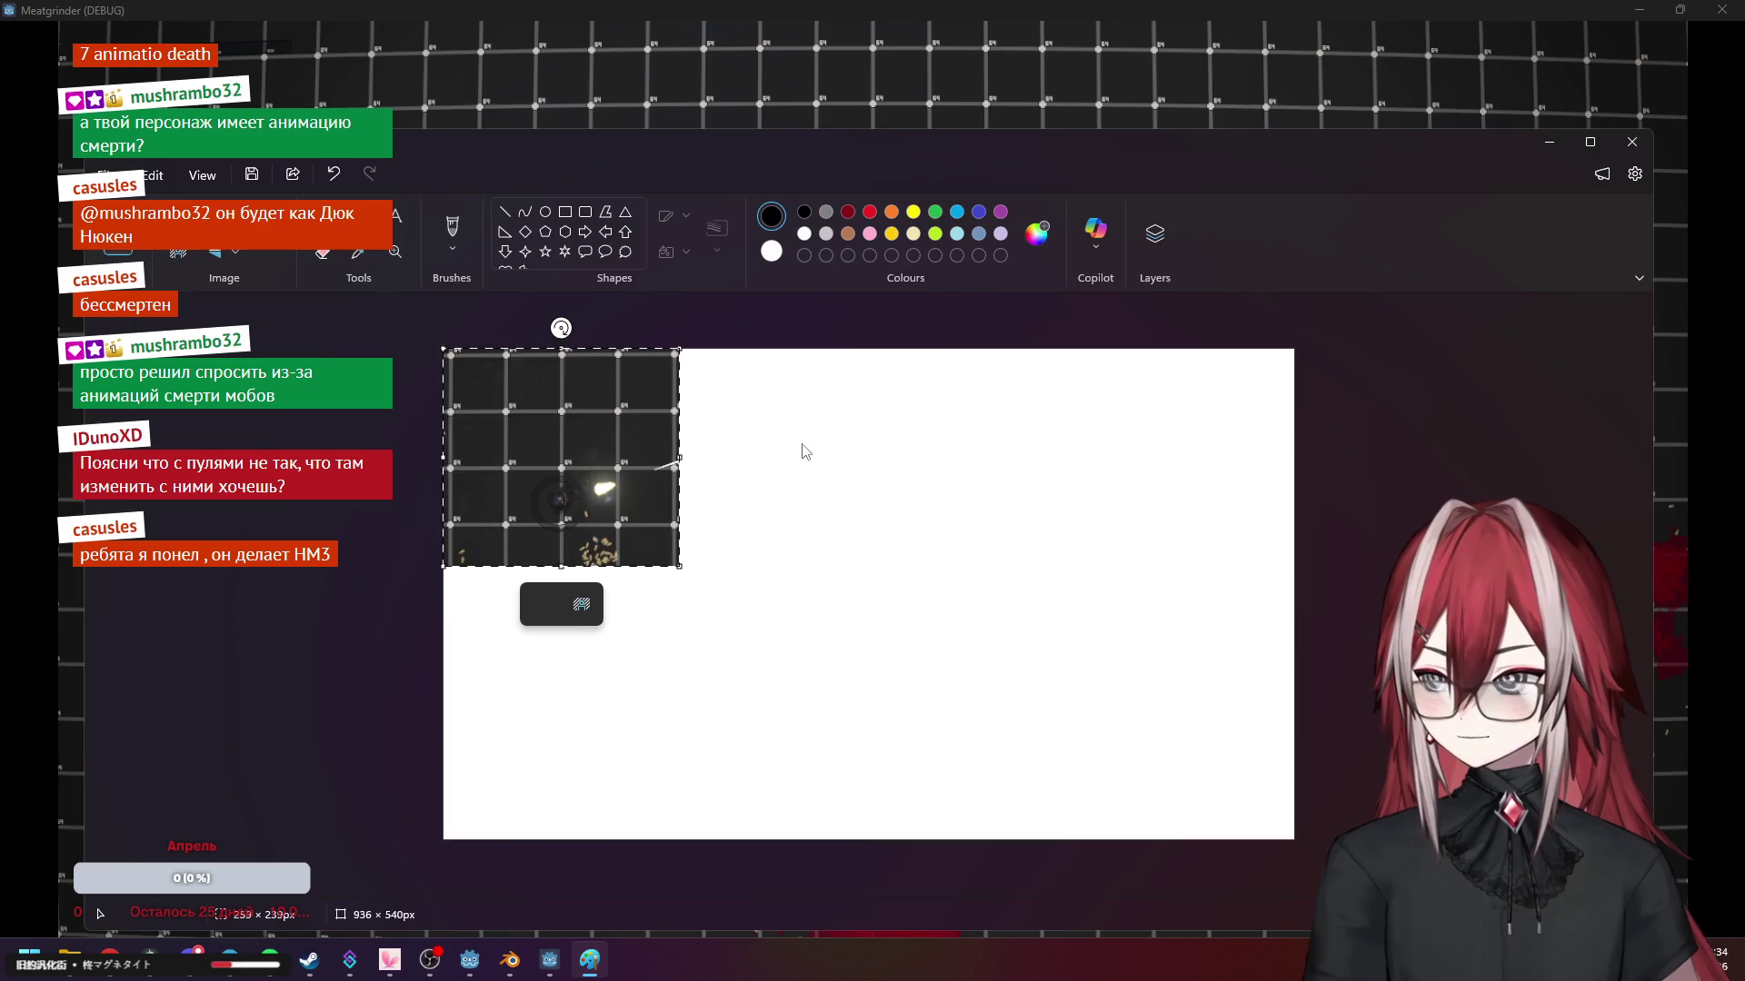
drag(654, 507, 707, 523)
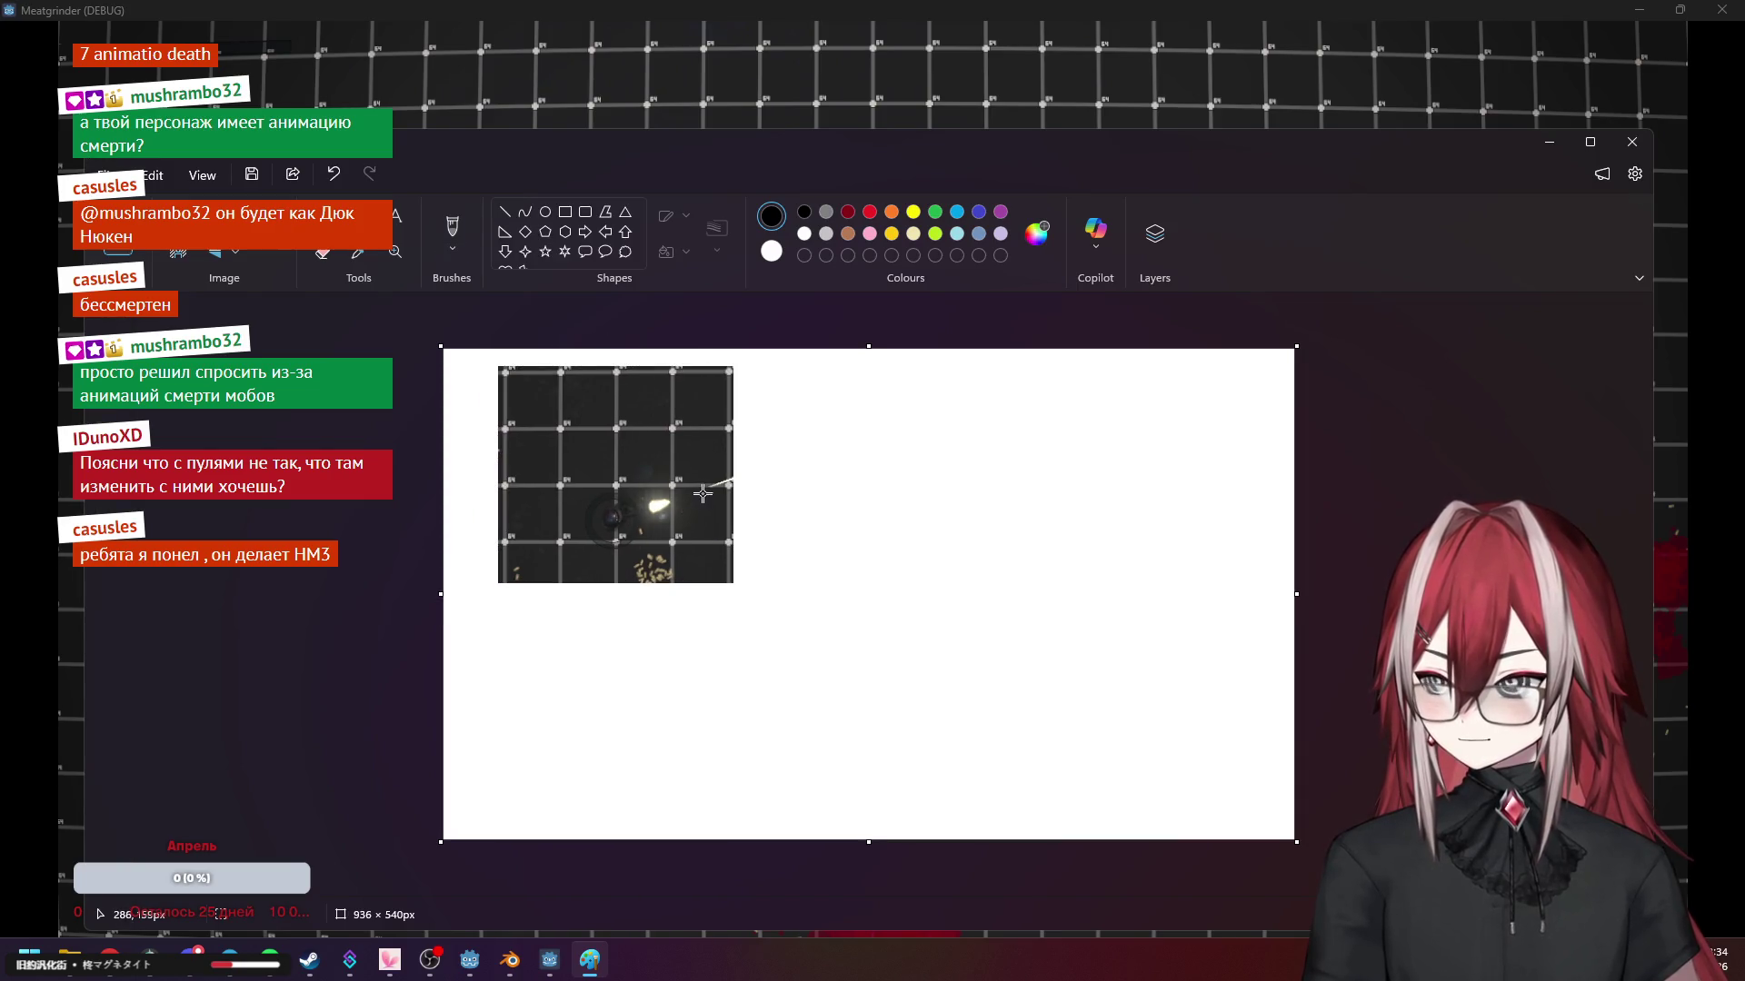
Step: Draw a dark-red brush mark beside the bullet flash, then close Paint without saving
click(845, 213)
mouse_move(711, 487)
mouse_down()
mouse_move(705, 522)
mouse_move(655, 533)
mouse_up()
click(896, 495)
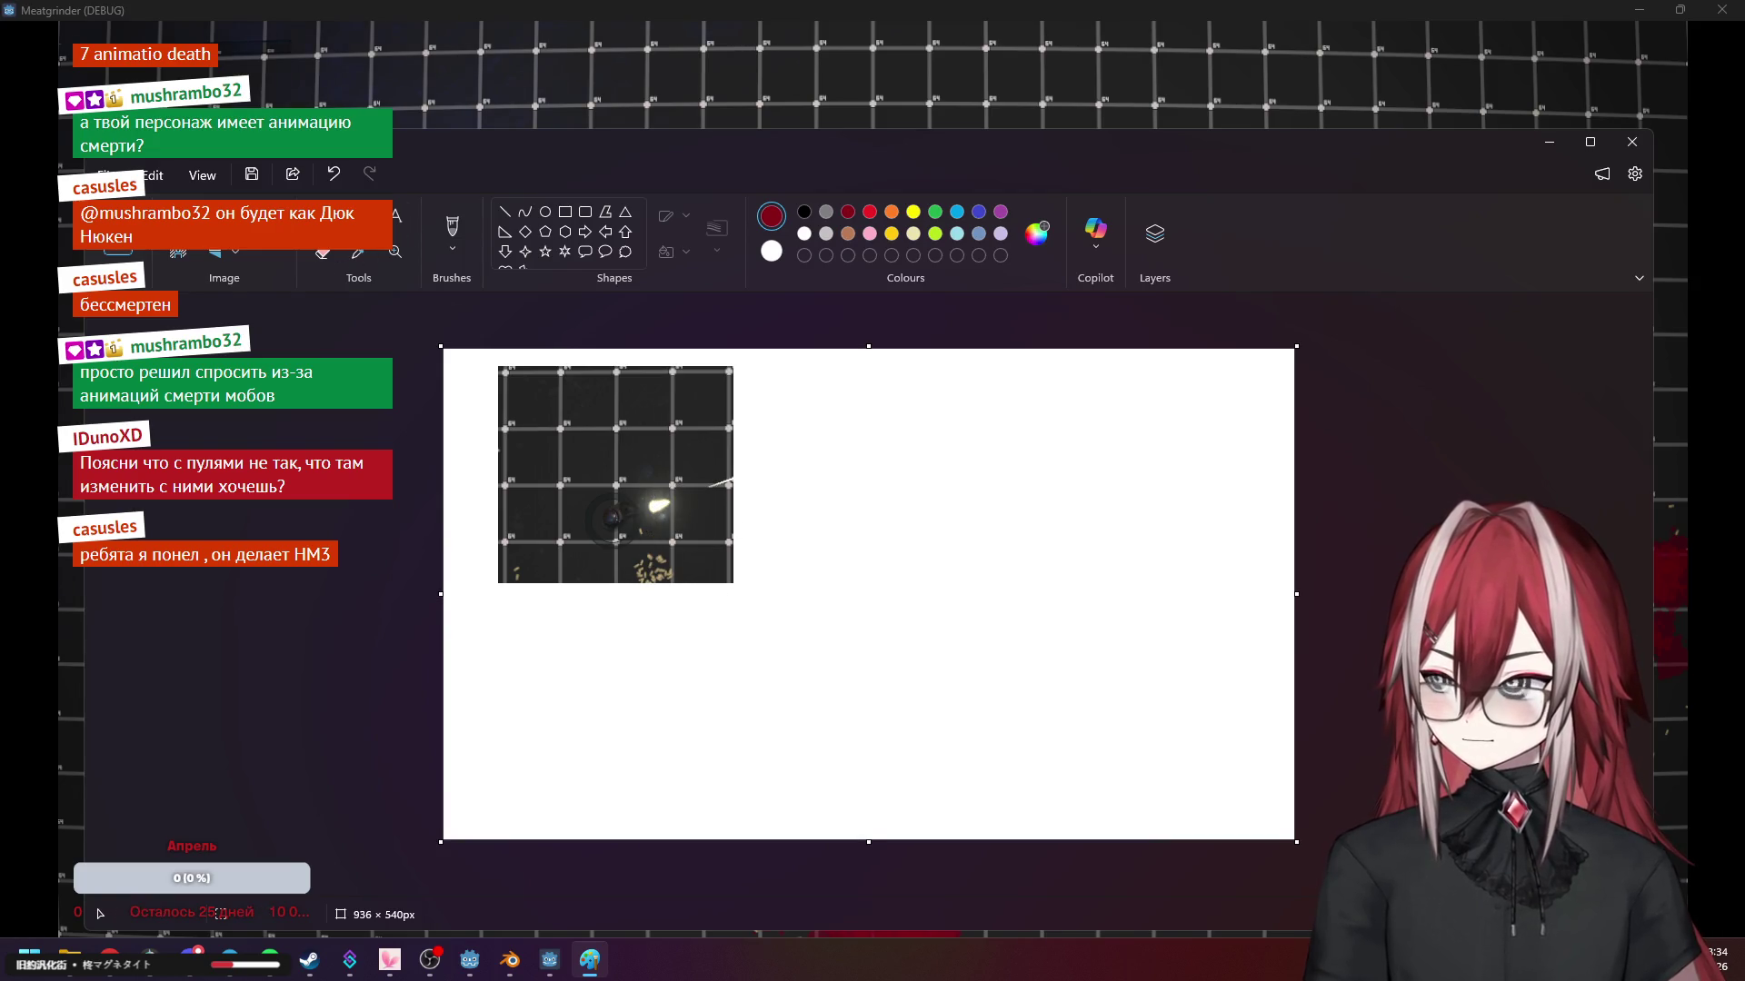
click(452, 232)
drag(658, 508, 705, 525)
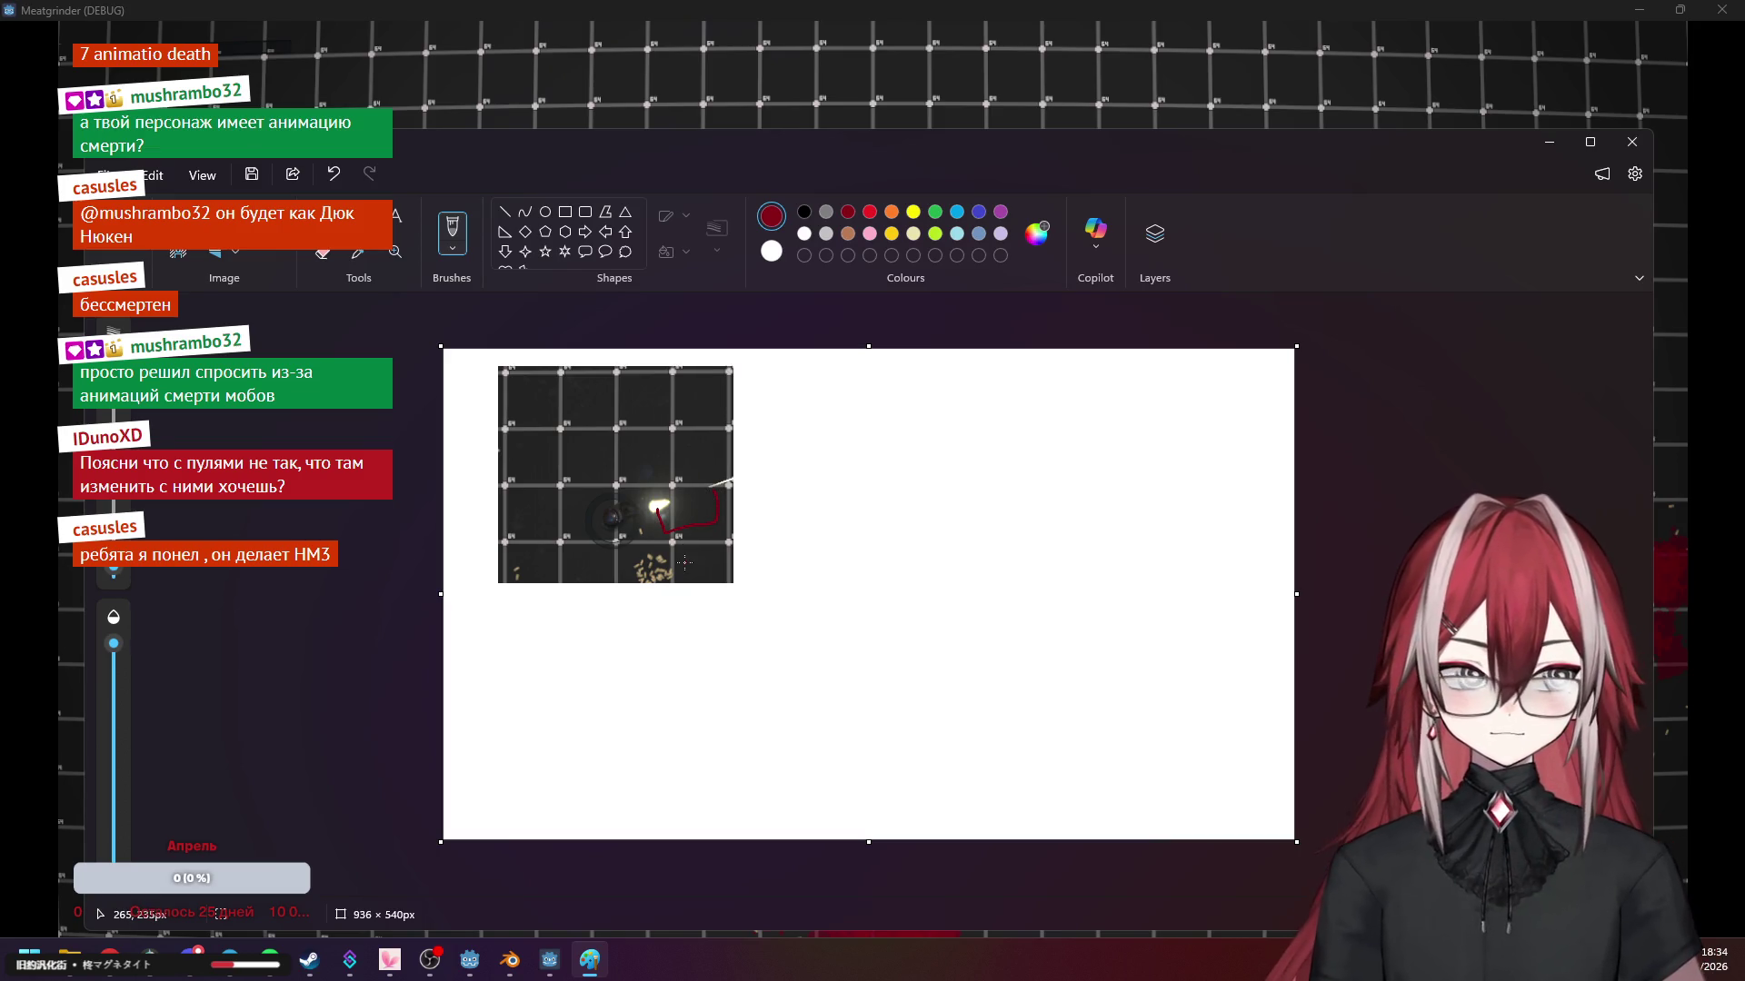
click(1632, 142)
click(849, 591)
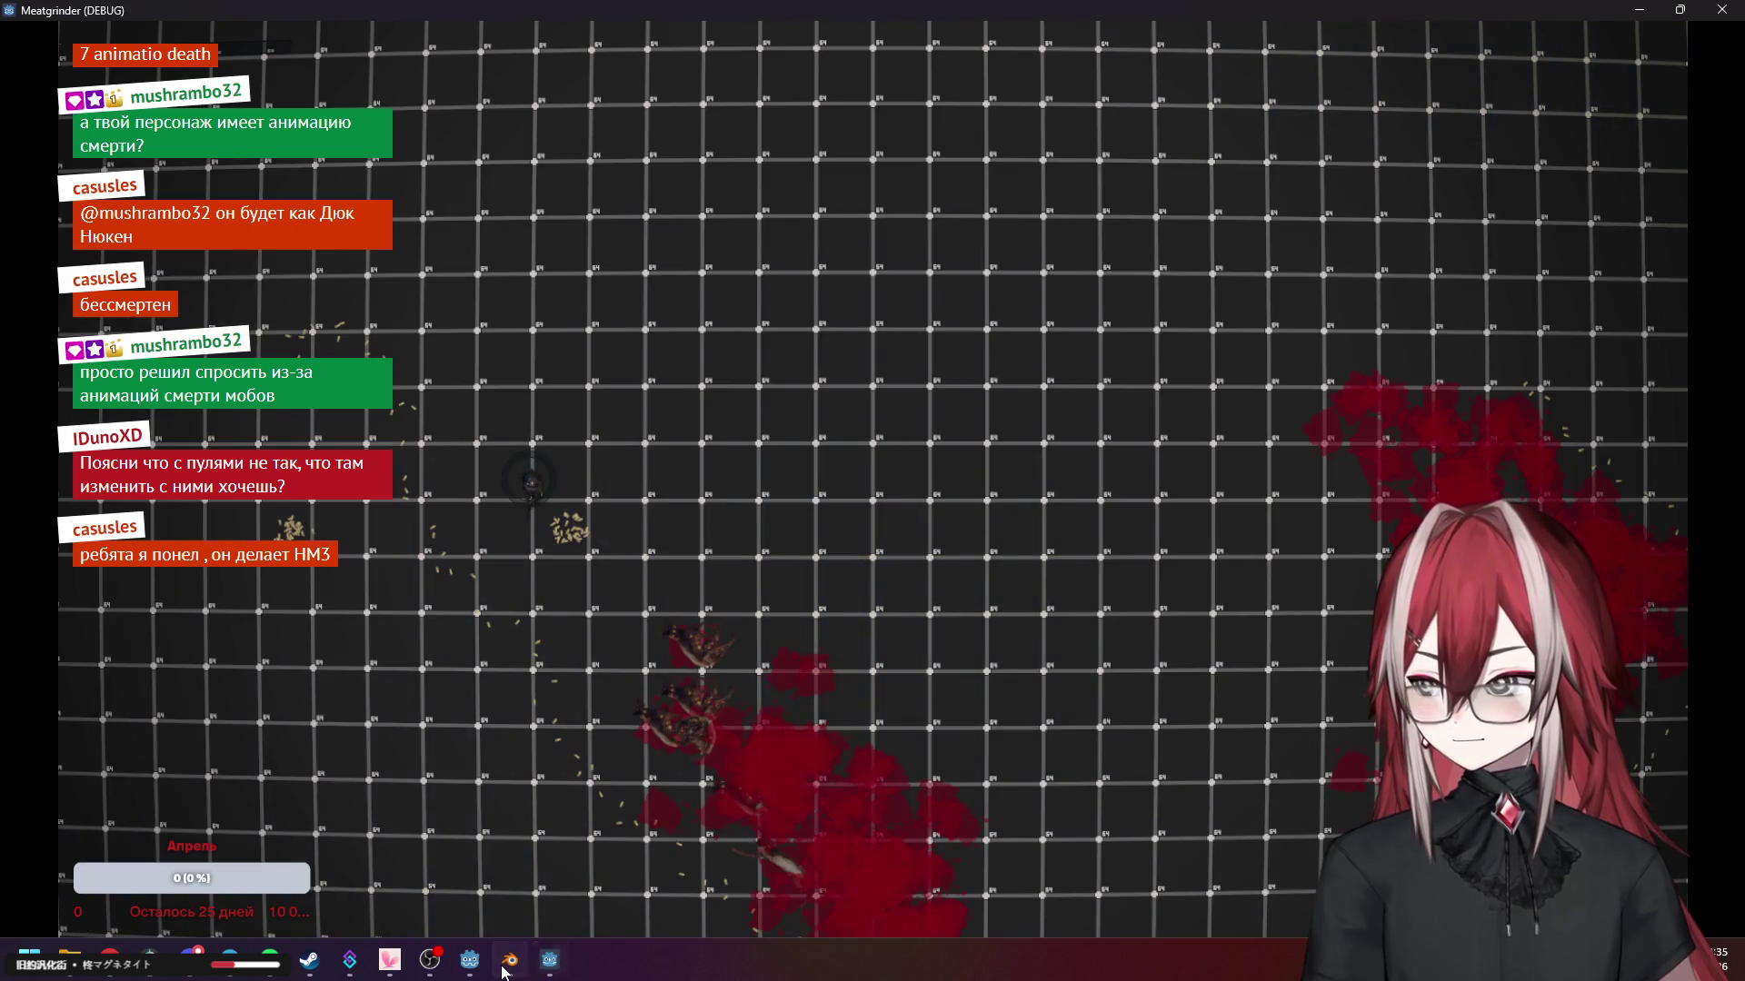
Step: Return to Godot's Script workspace and open projectile.gd
click(504, 968)
click(468, 960)
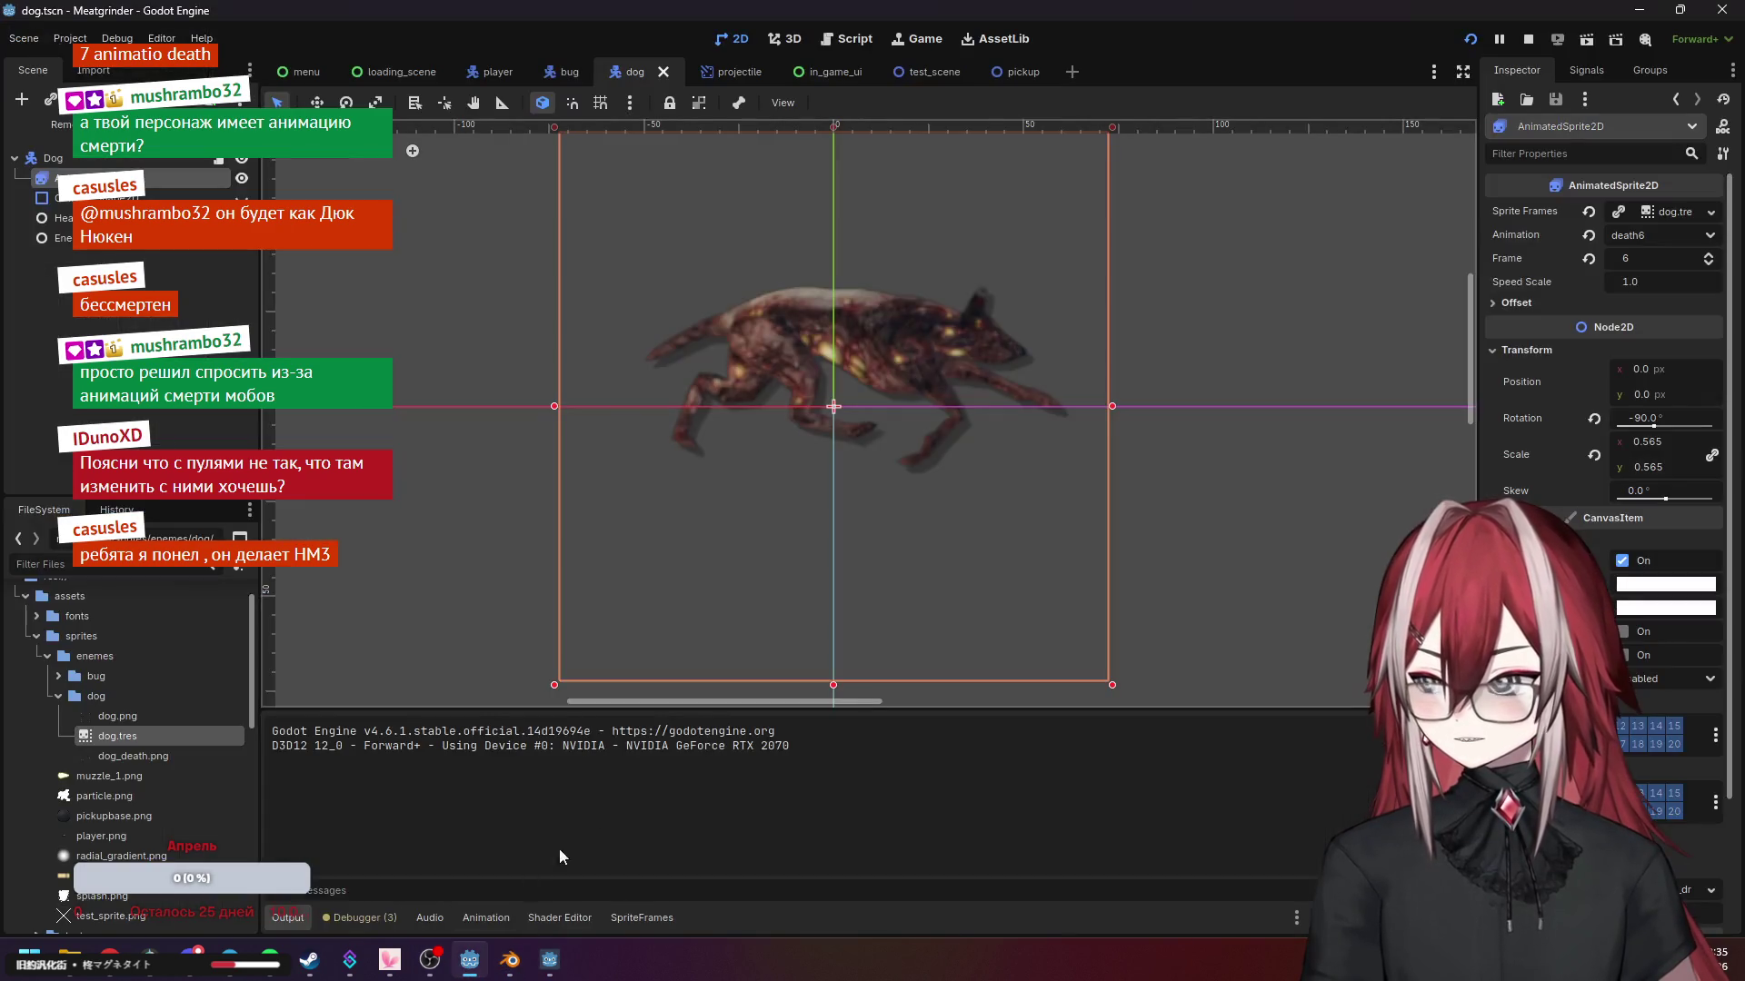
click(845, 39)
click(398, 234)
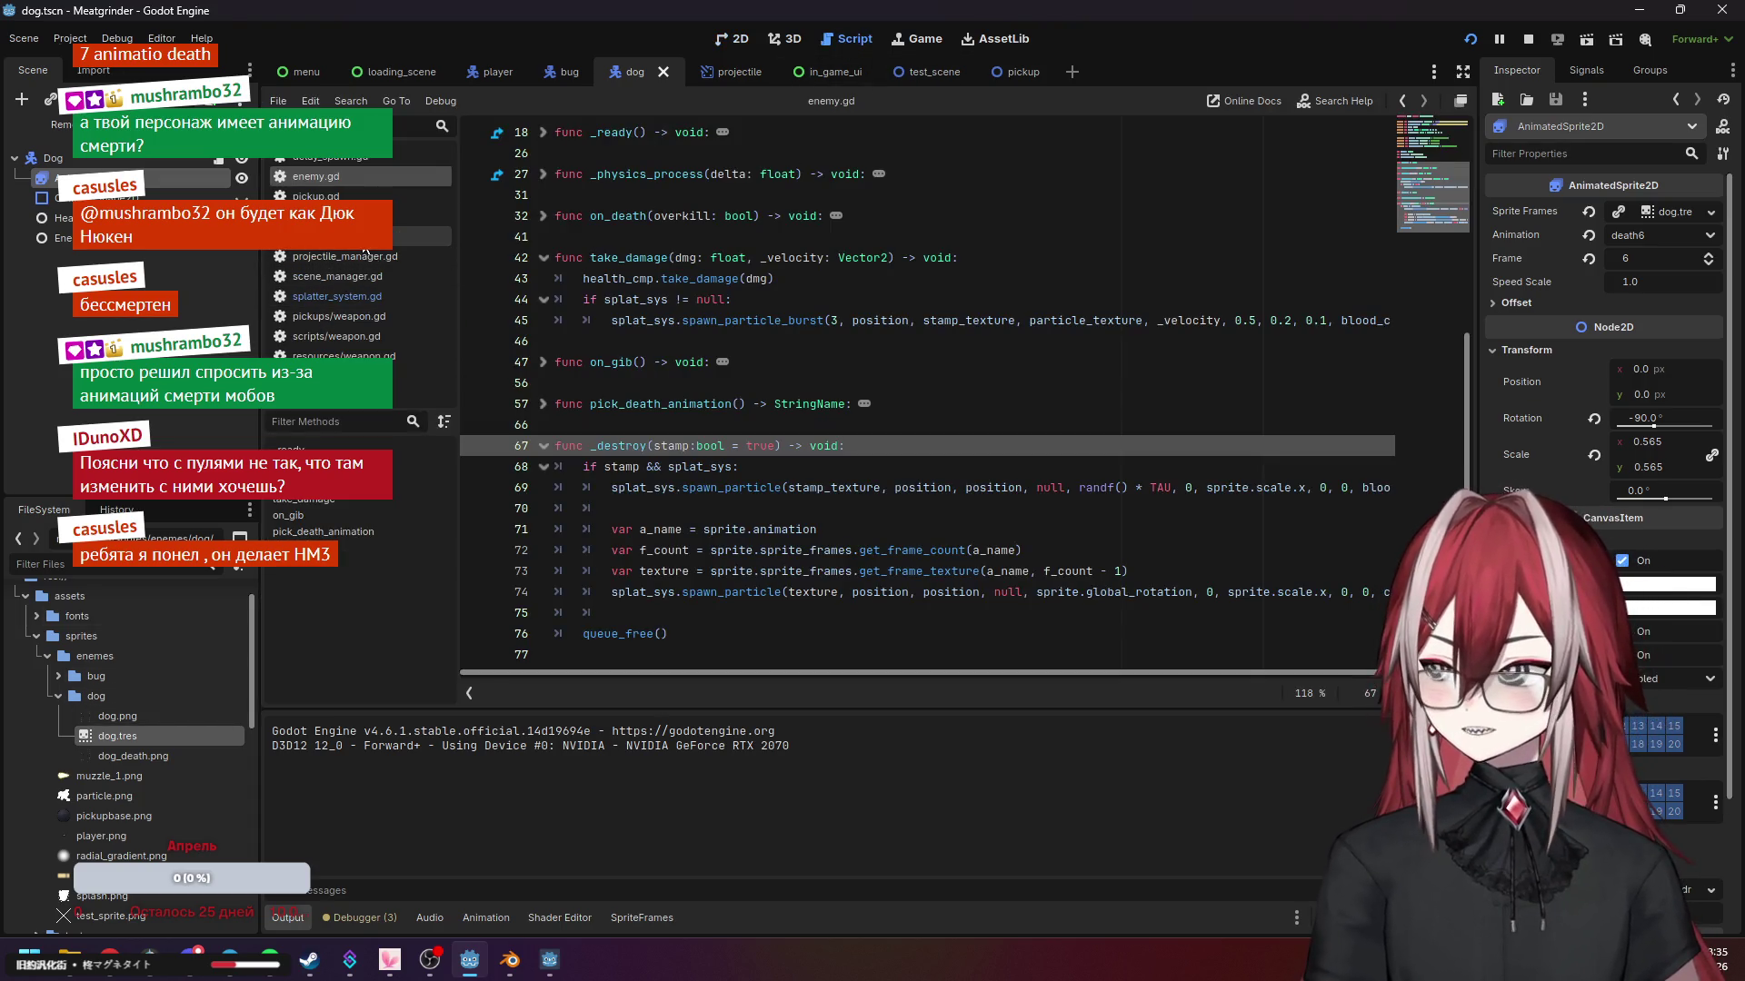
scroll(693, 408, down, 4)
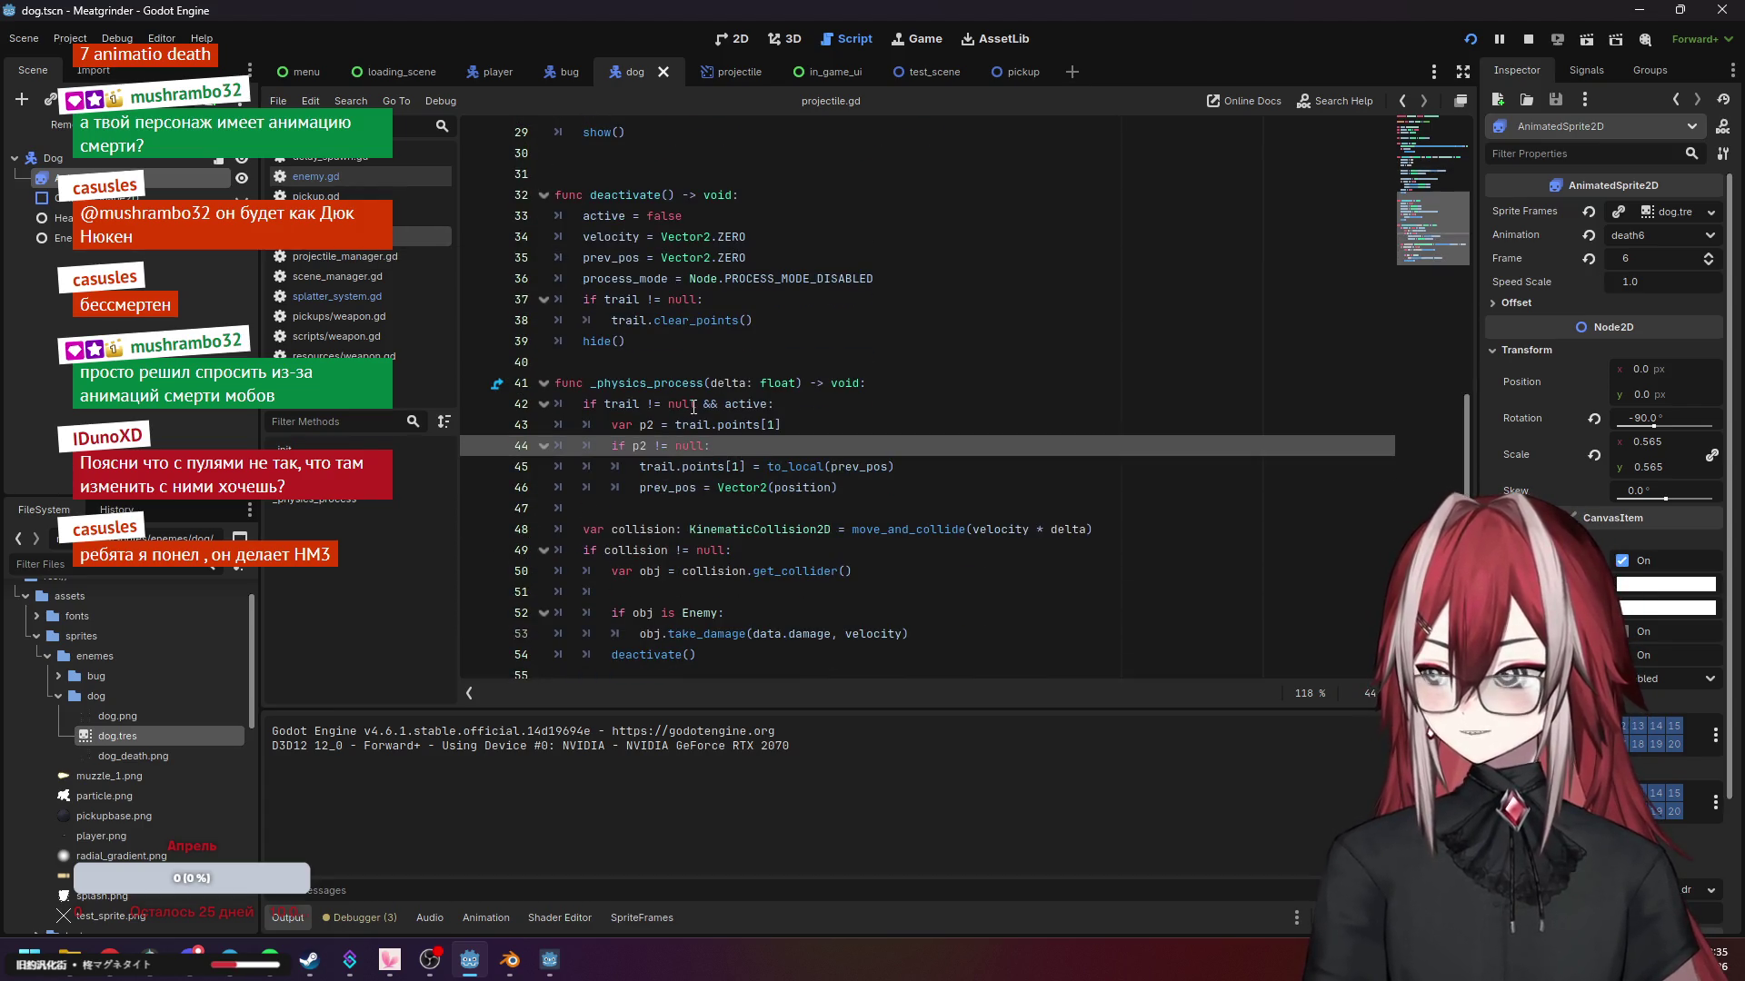
click(271, 961)
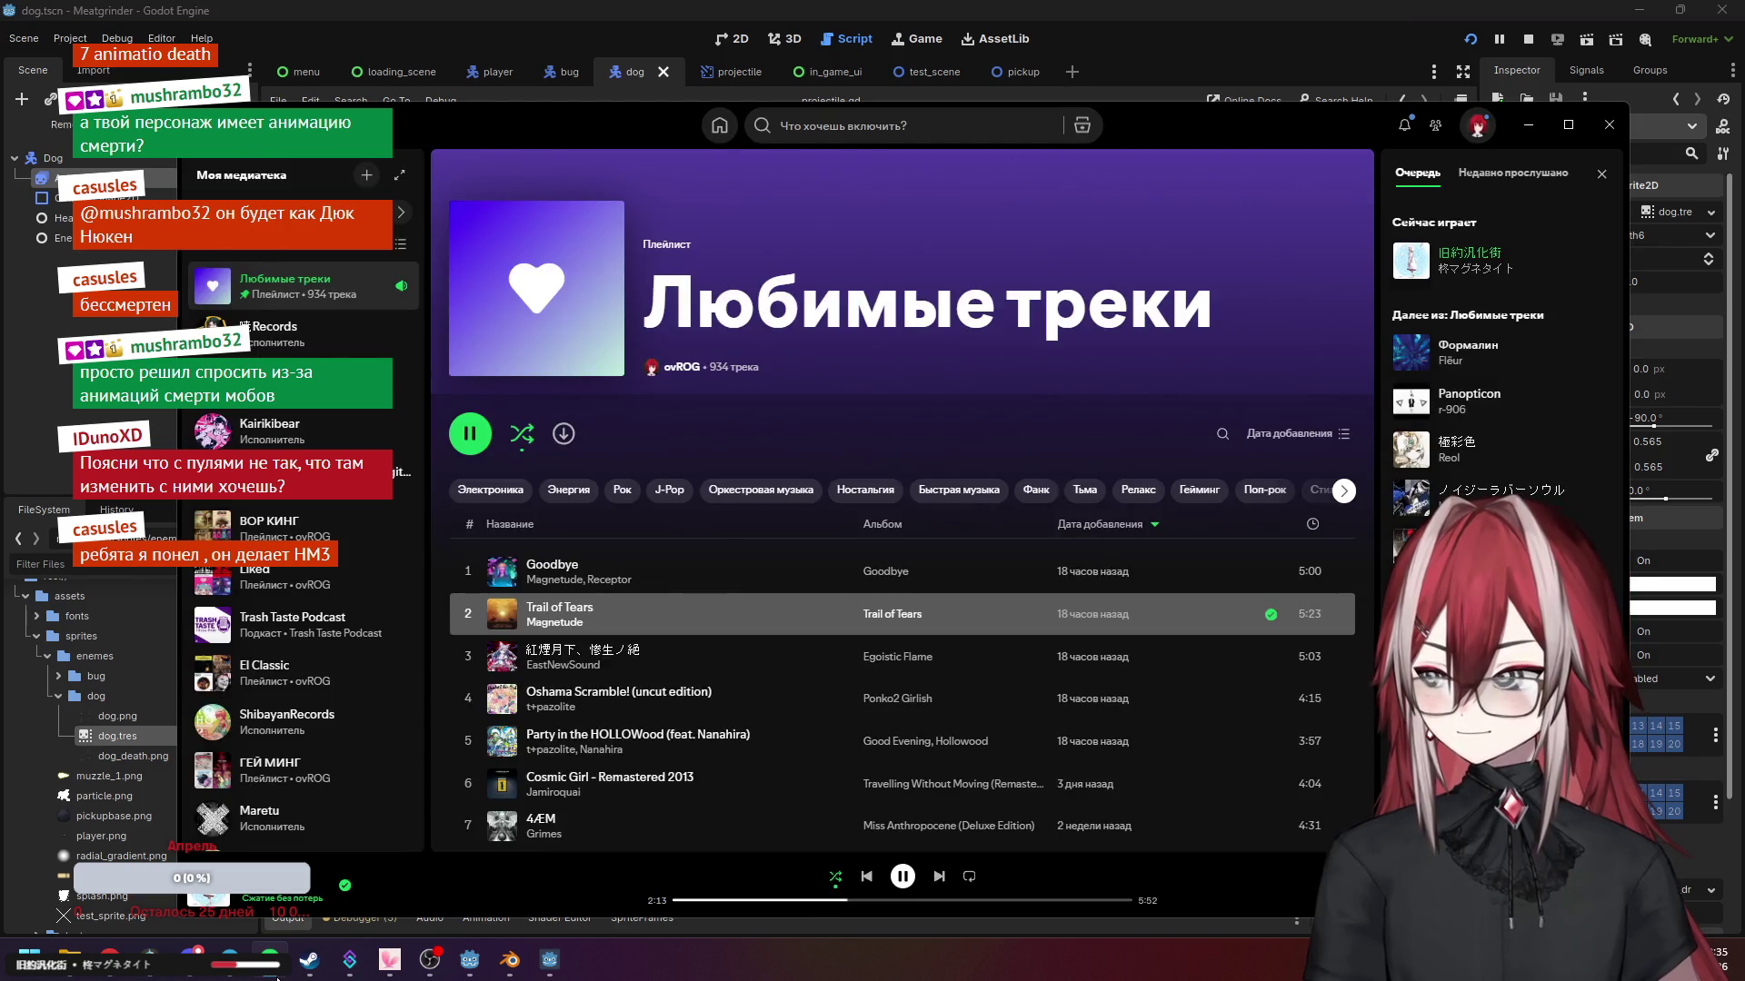
click(277, 974)
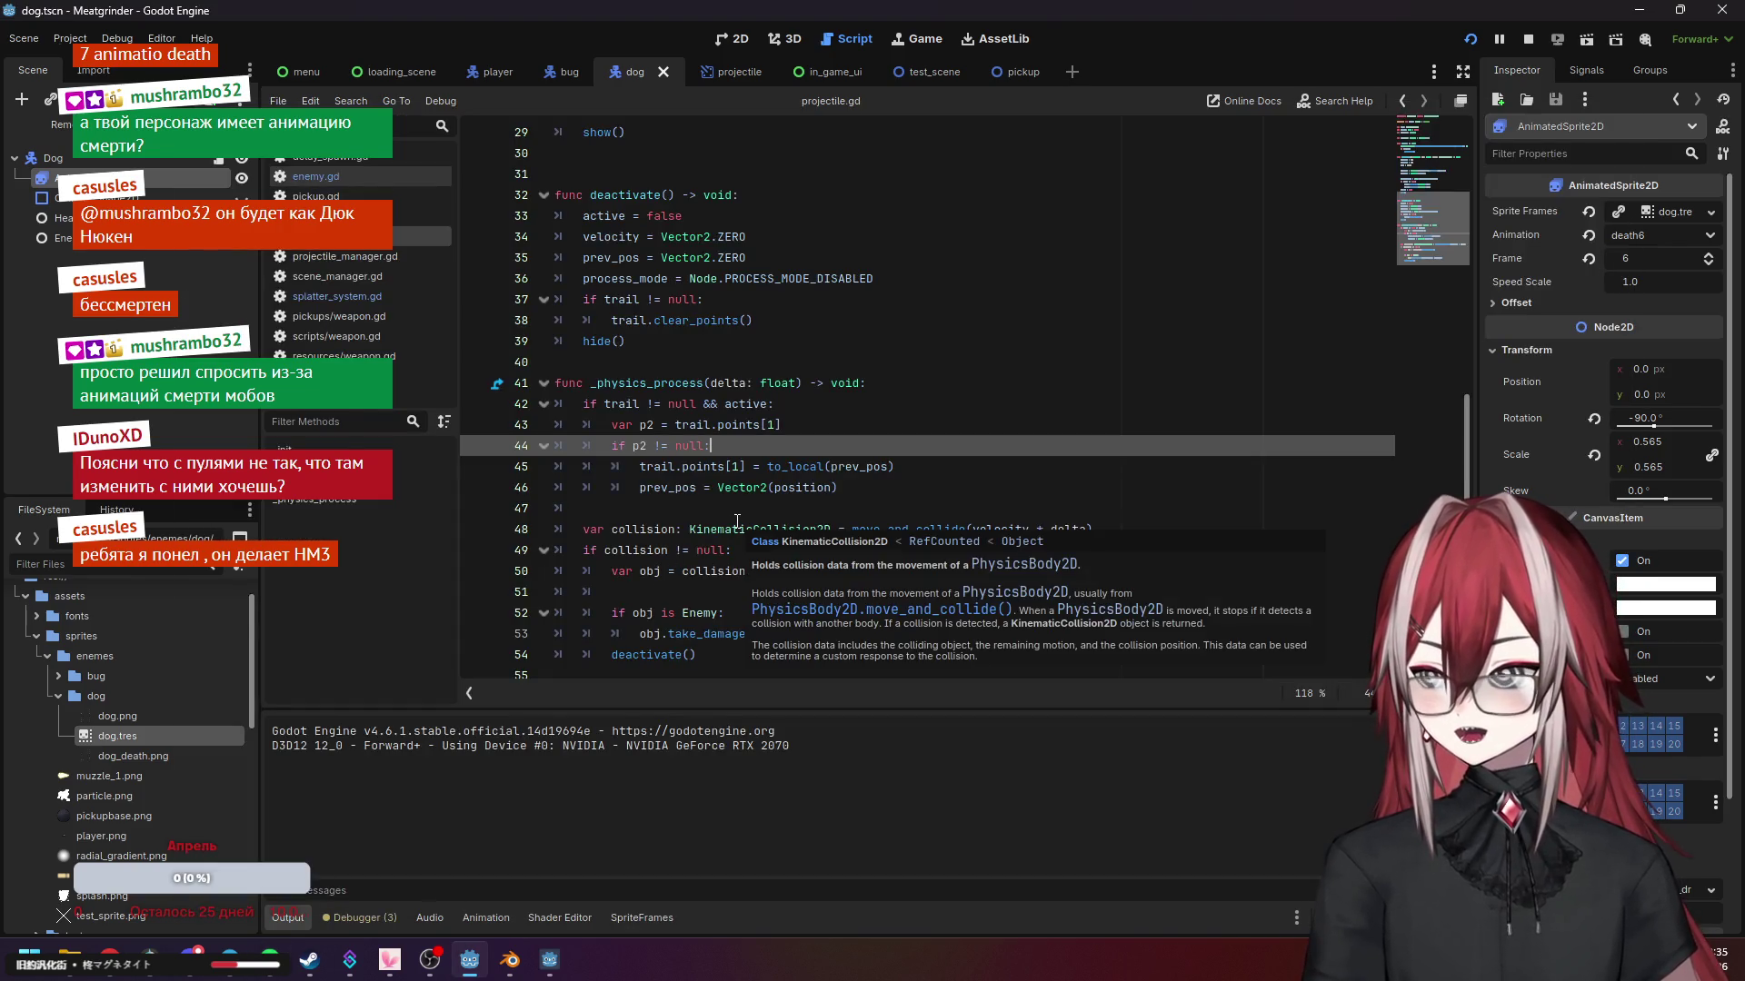
Step: Review the activate() function and its first two trail point lines
scroll(789, 413, up, 2)
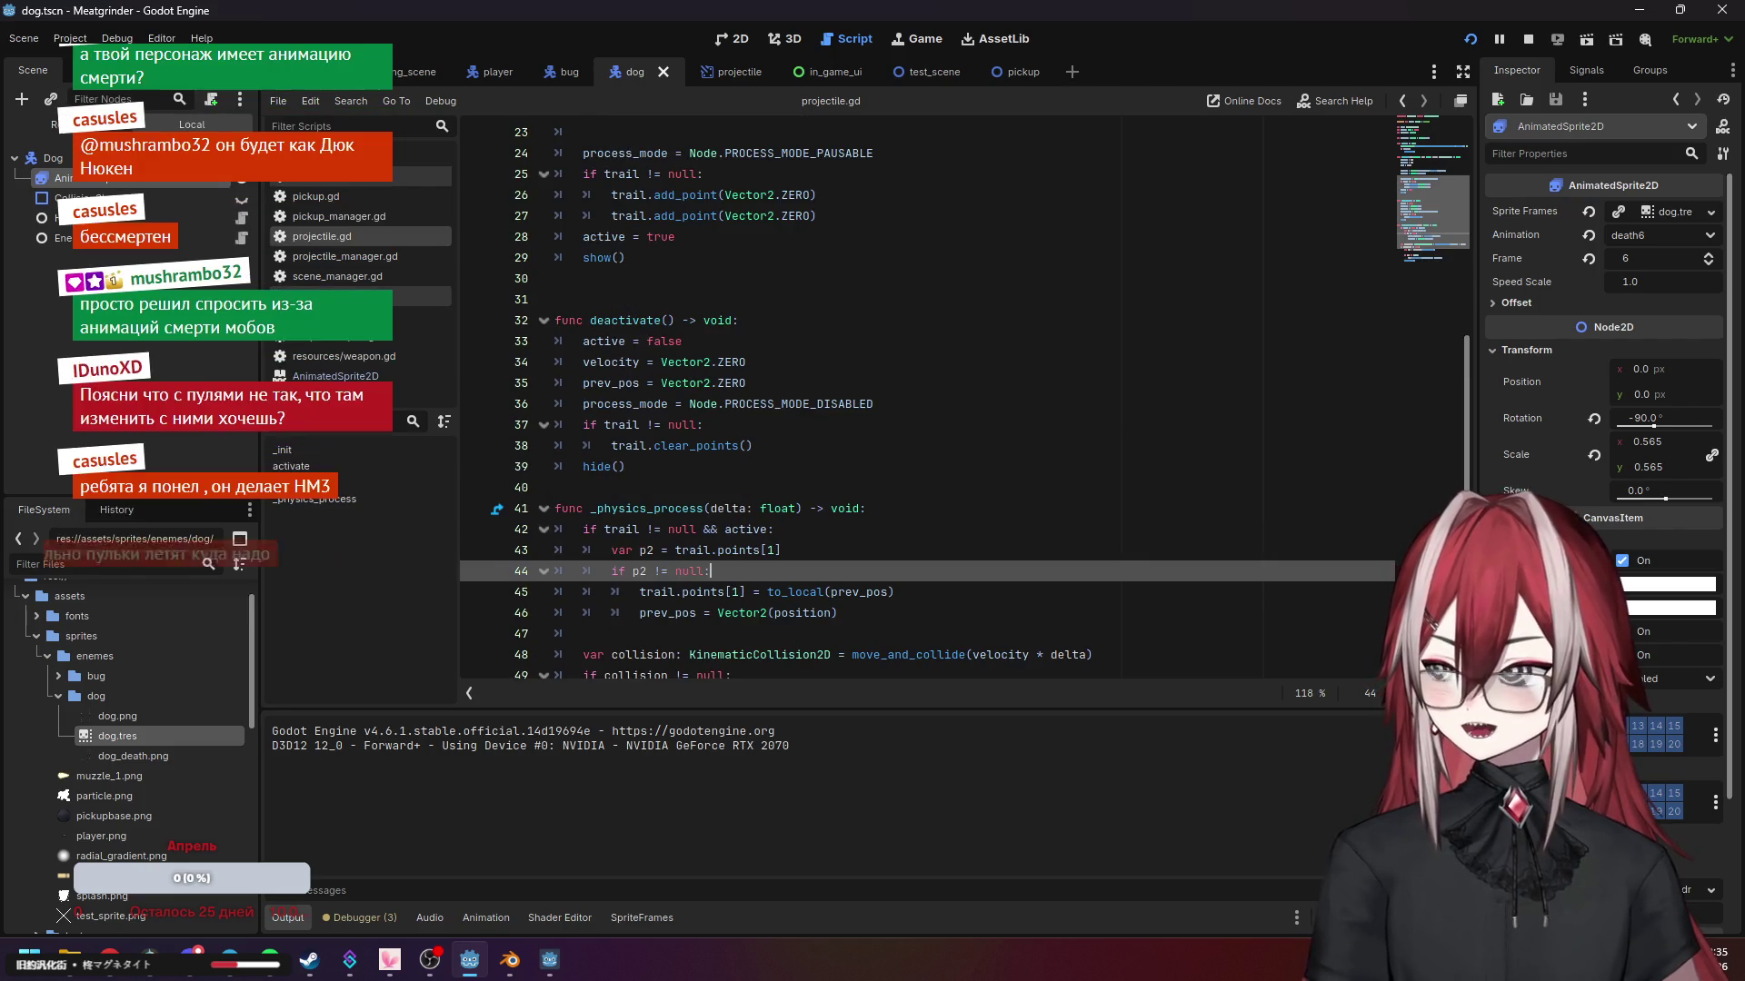
scroll(732, 373, up, 5)
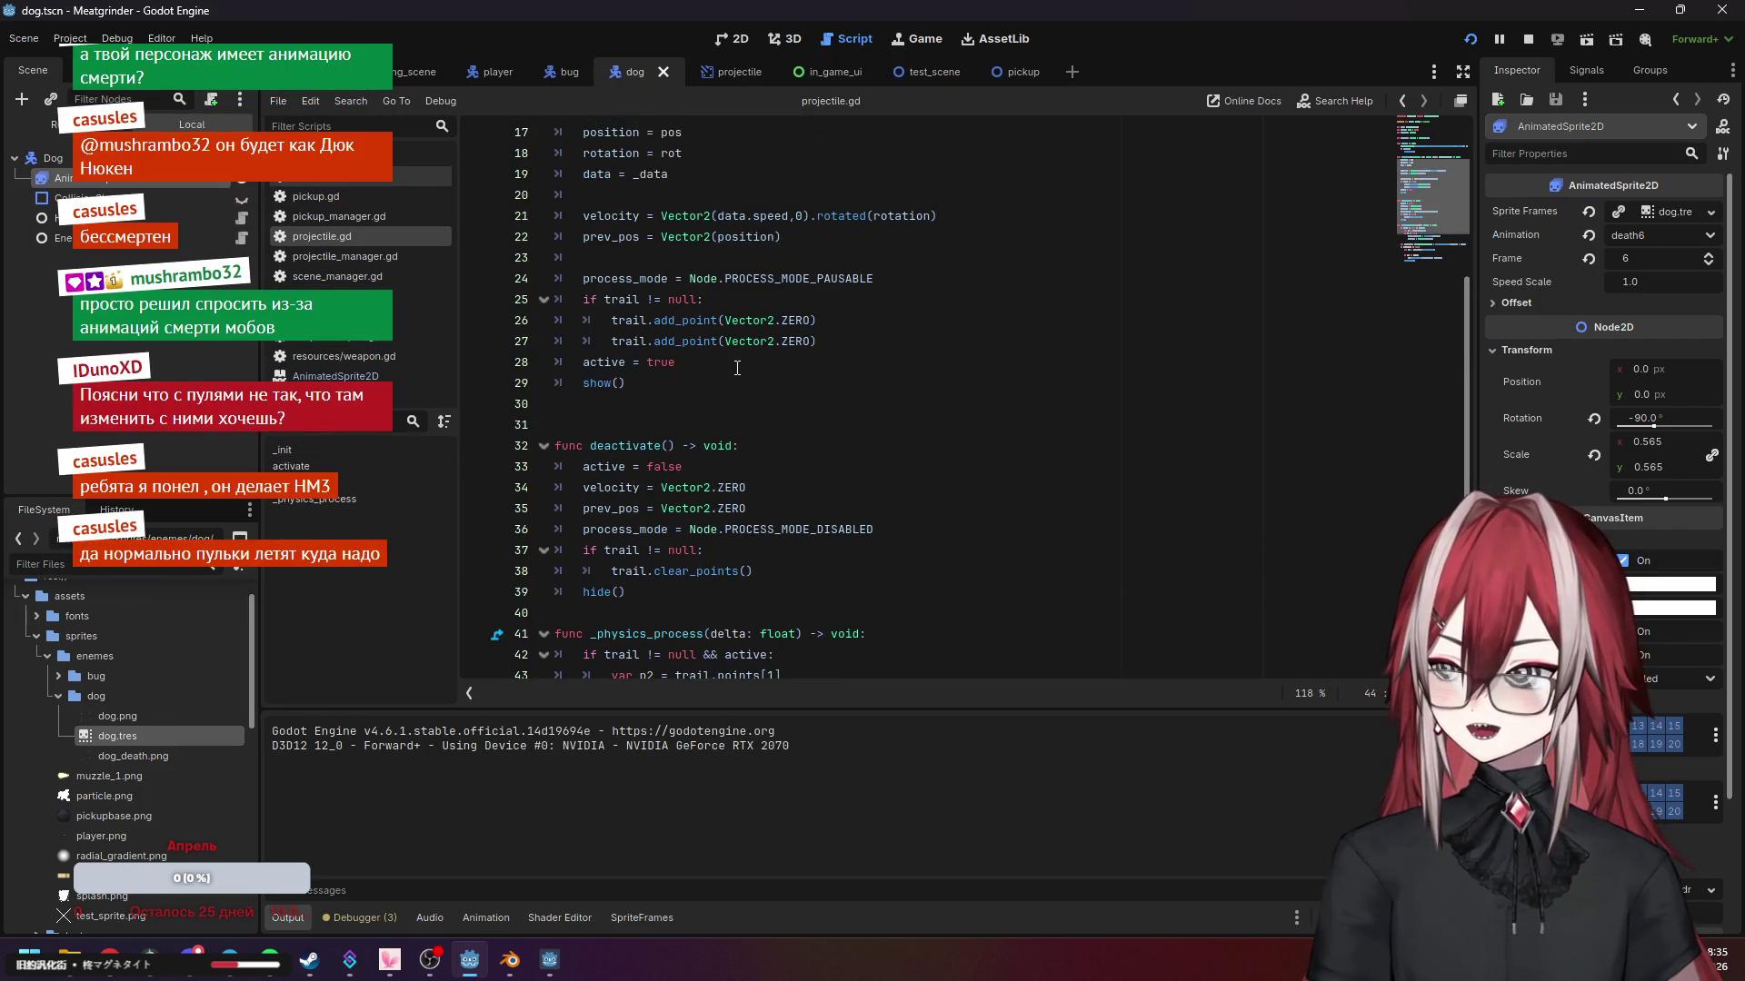
click(291, 467)
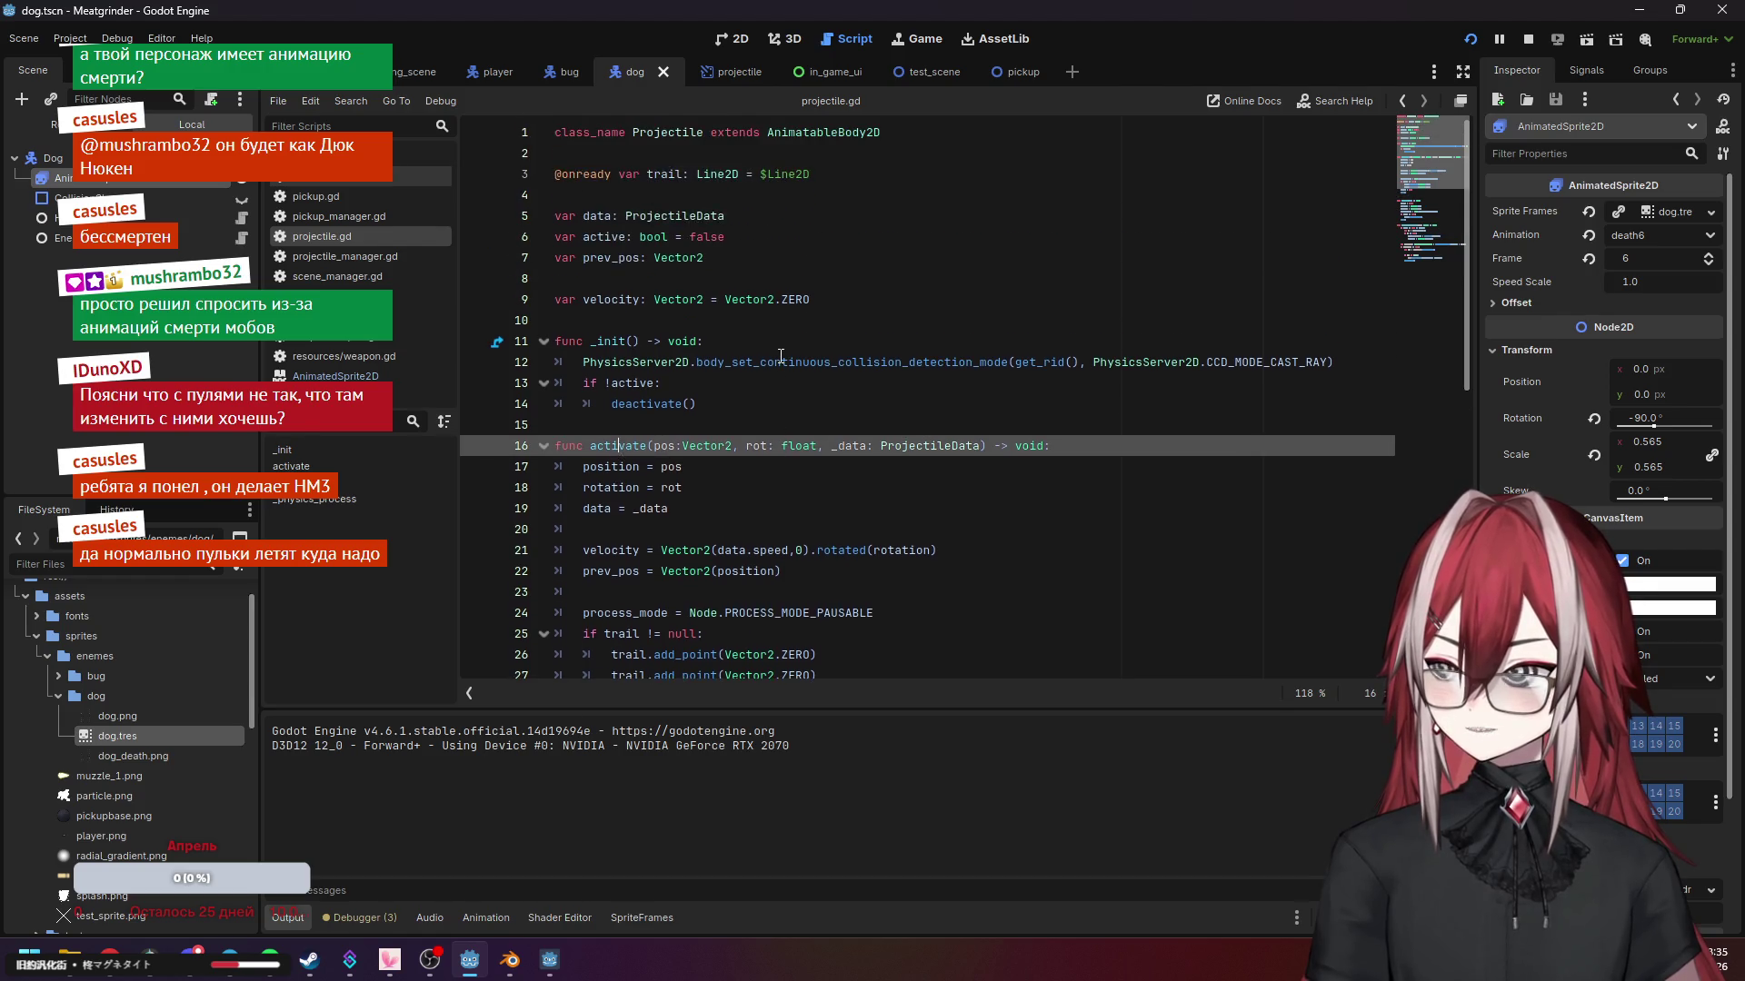
scroll(745, 364, down, 3)
scroll(740, 368, down, 2)
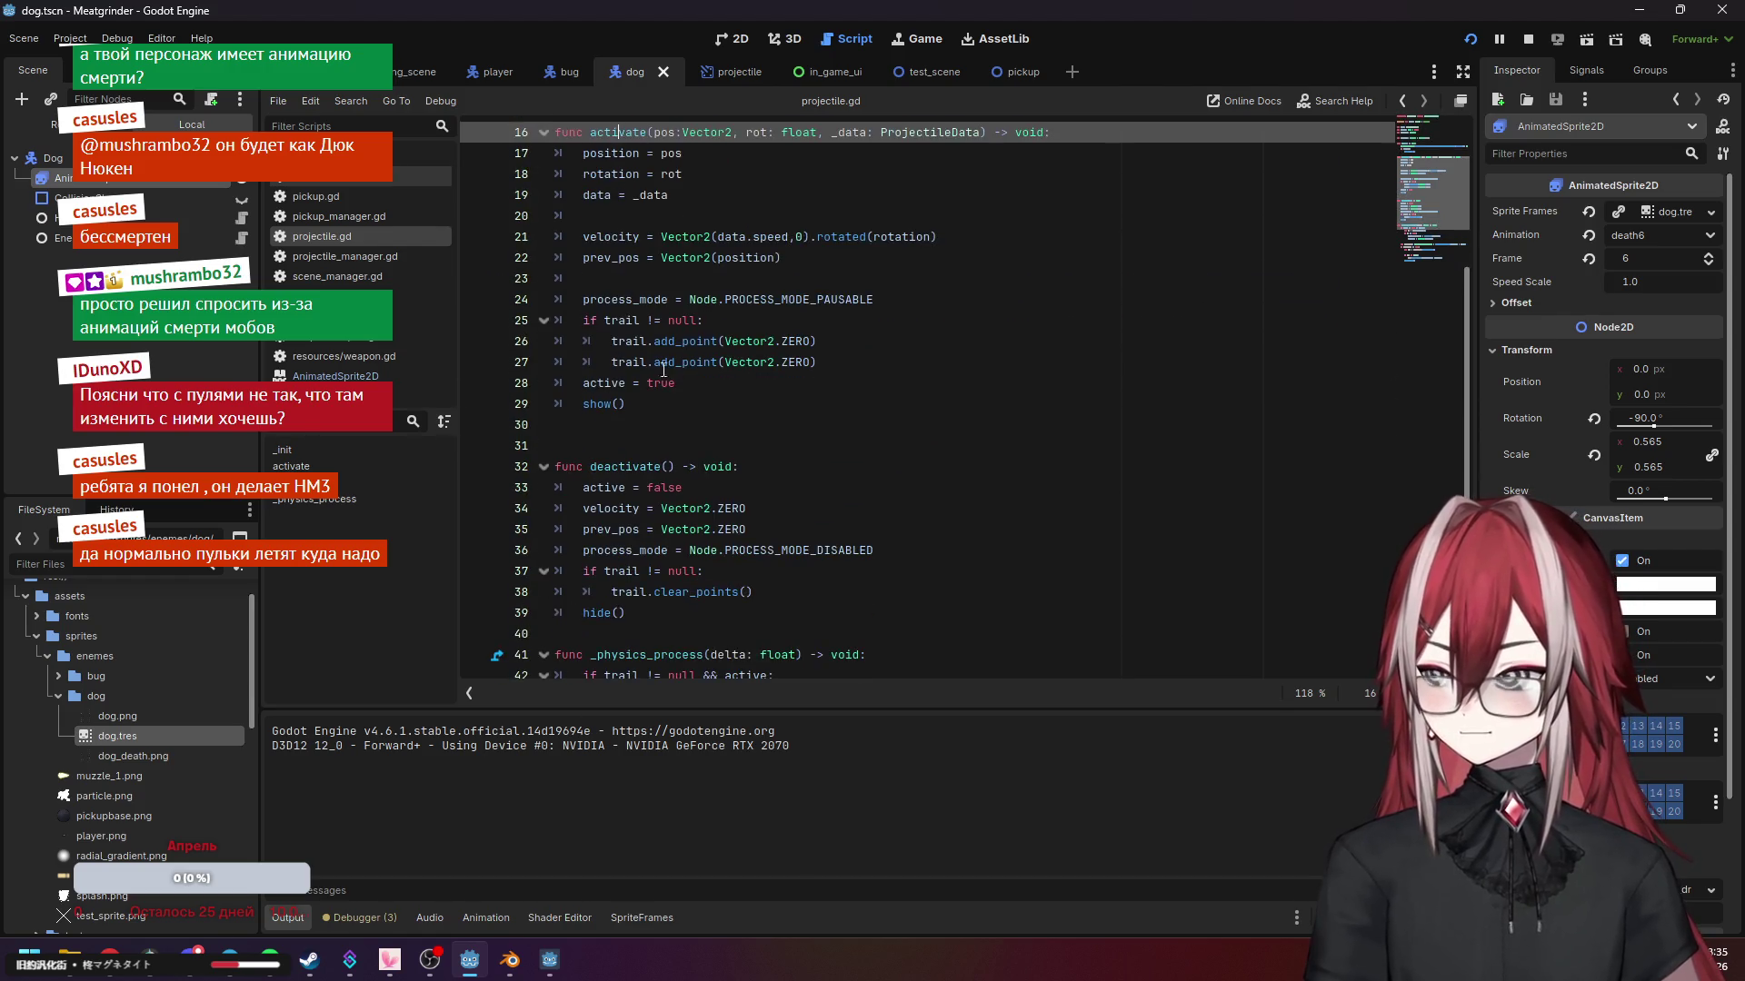
click(656, 342)
click(682, 362)
scroll(682, 364, down, 4)
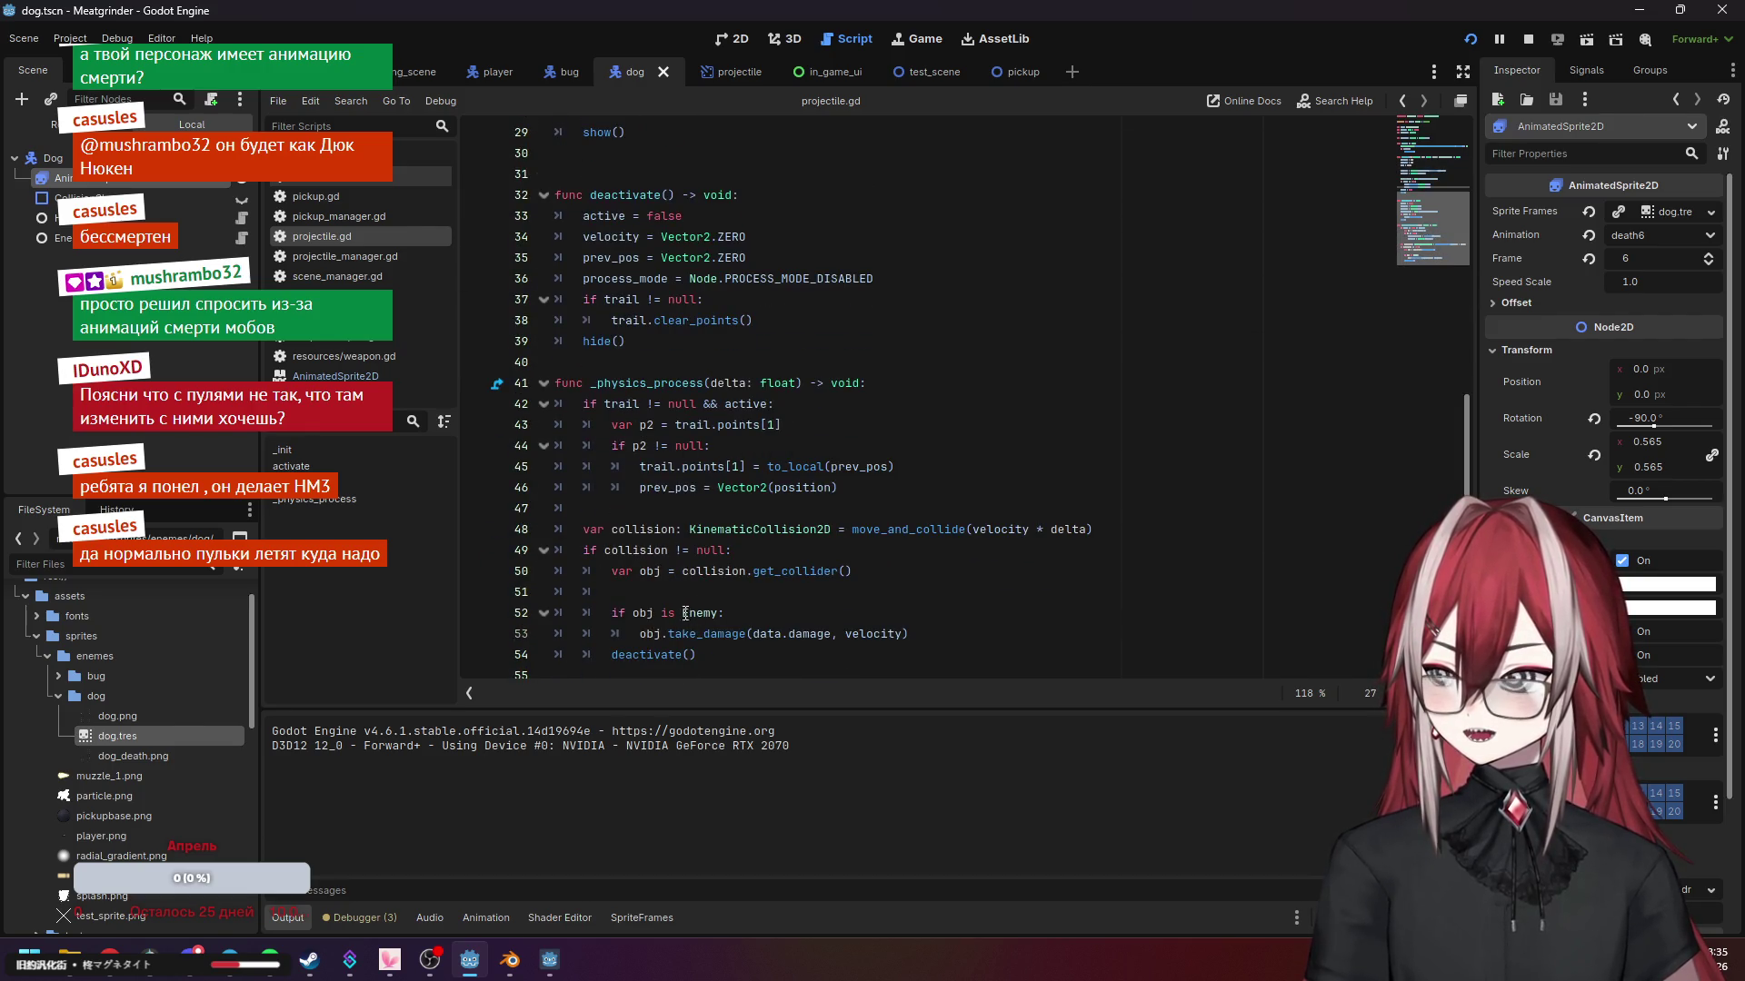
Step: Step through the collision handling, deactivate's clear_points call, and the trail update lines
click(652, 576)
click(621, 323)
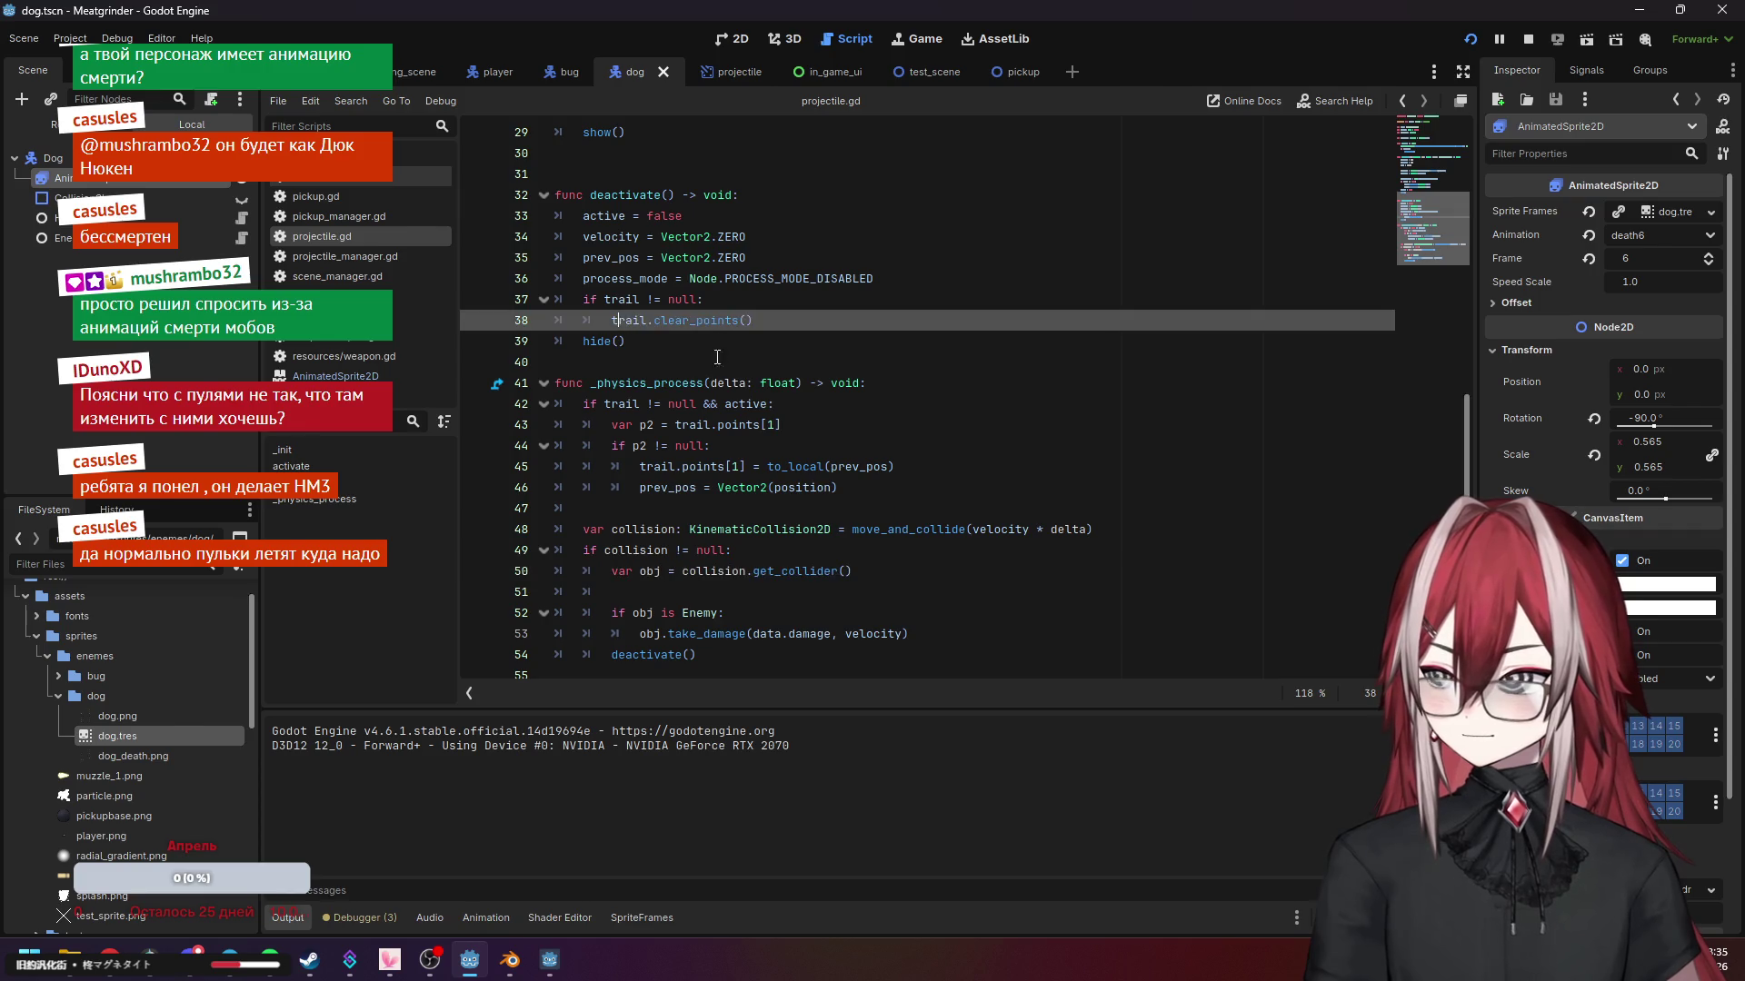
click(676, 633)
click(674, 571)
click(673, 529)
click(670, 467)
scroll(669, 445, up, 1)
scroll(670, 440, up, 5)
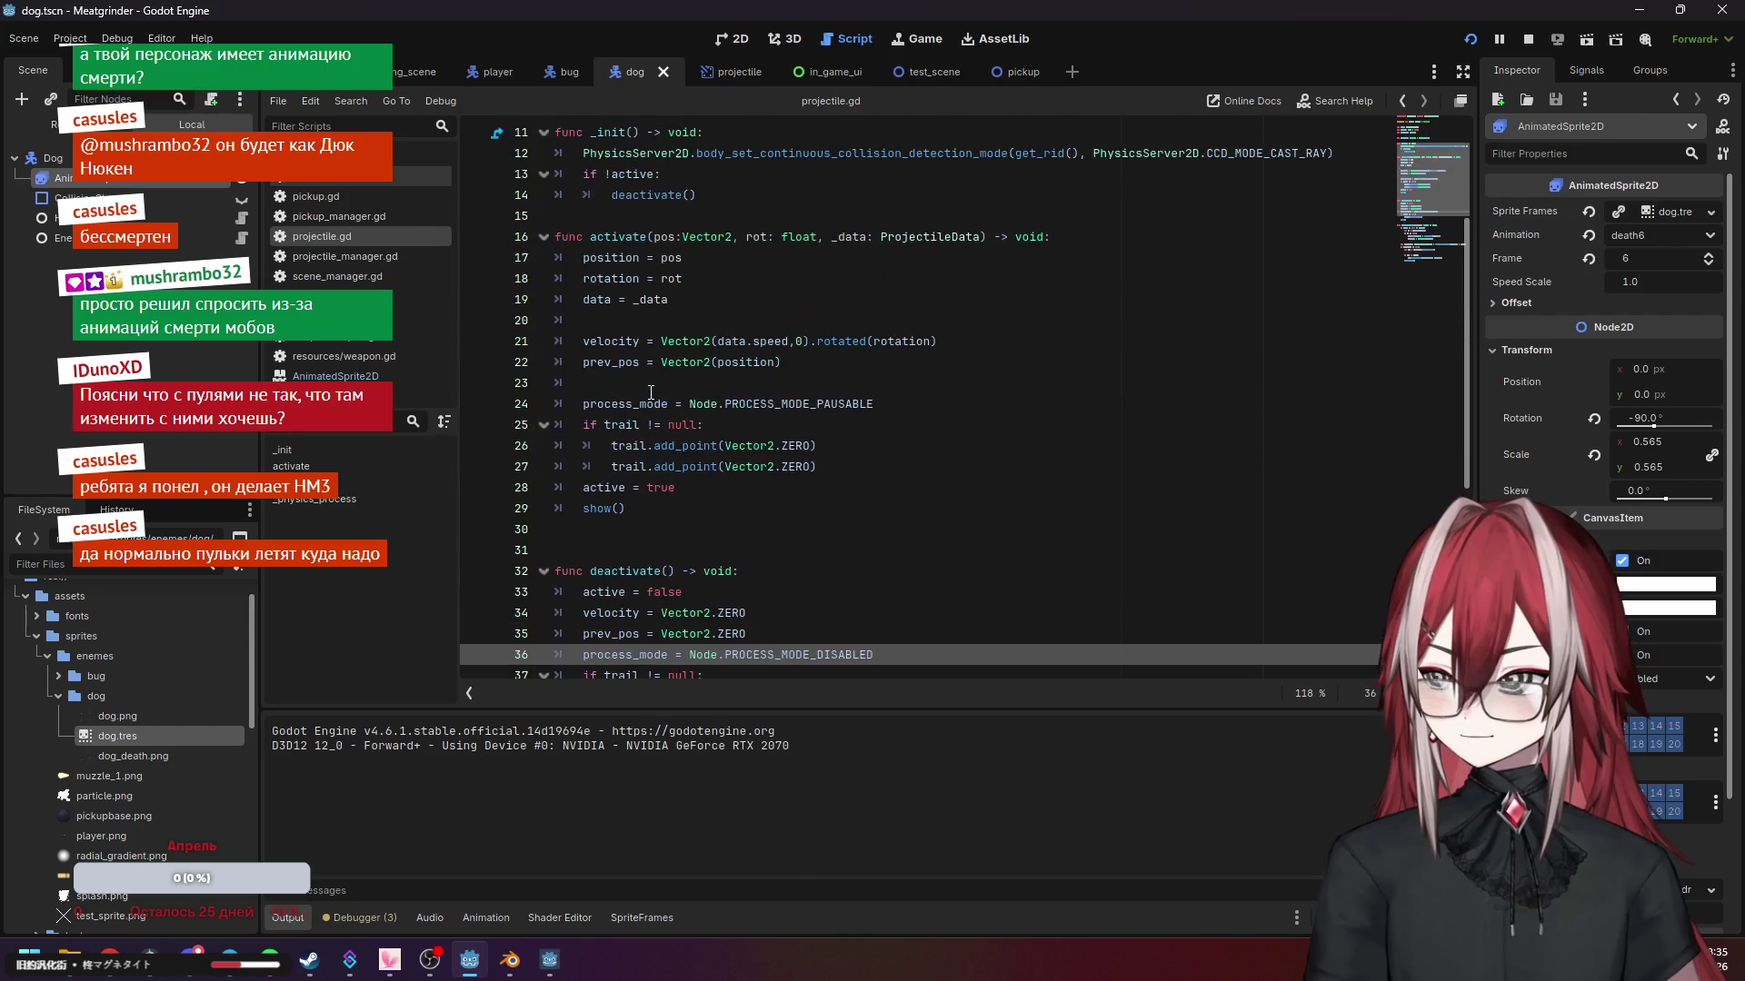
Step: Recheck the position assignment in activate() and the prev_pos update line
click(656, 288)
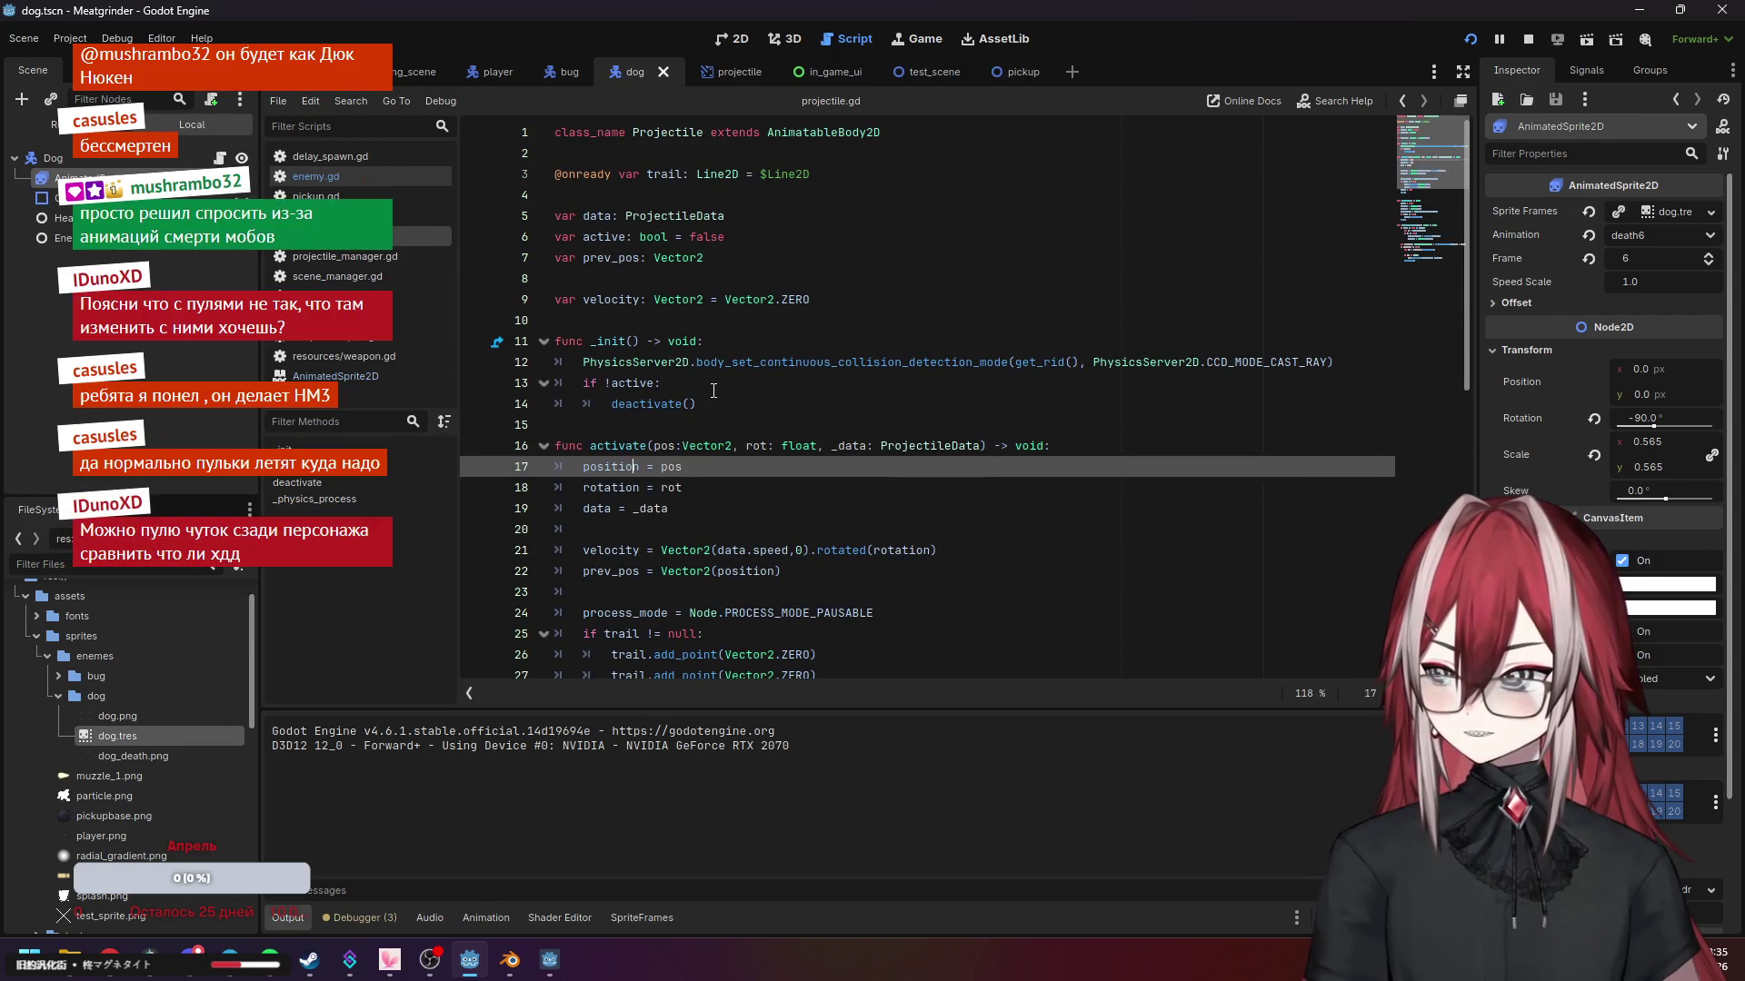
scroll(710, 424, down, 4)
scroll(710, 424, down, 2)
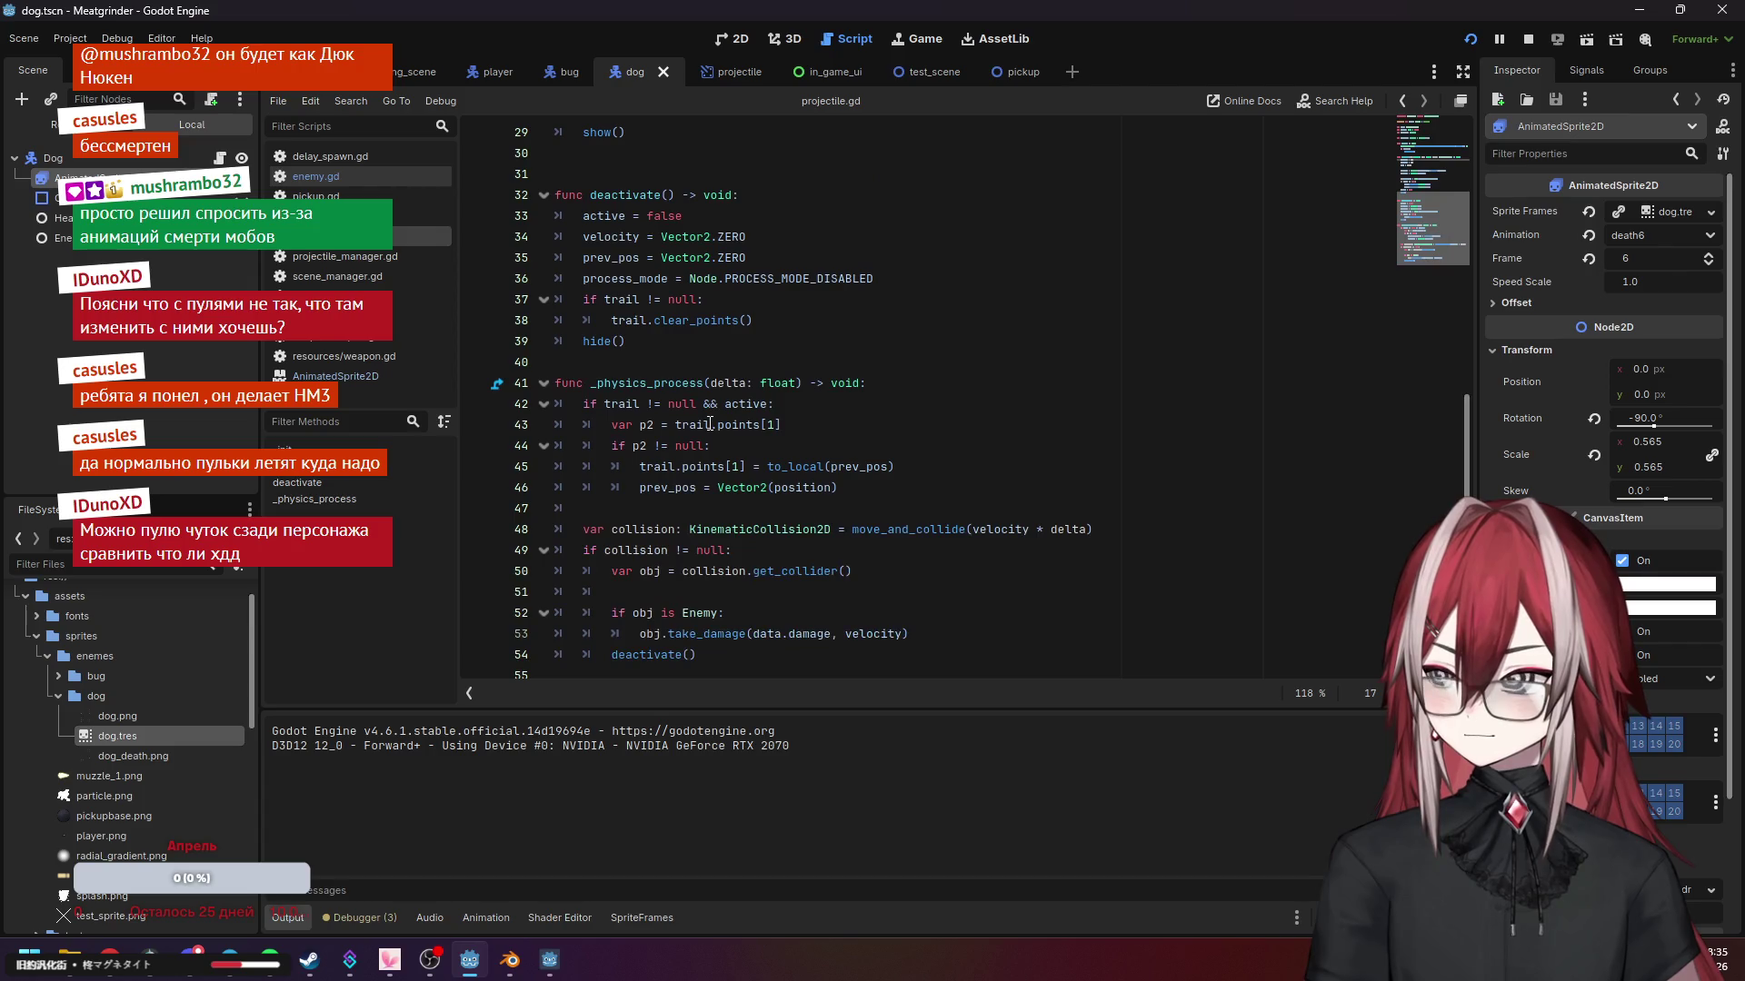
click(668, 467)
click(668, 488)
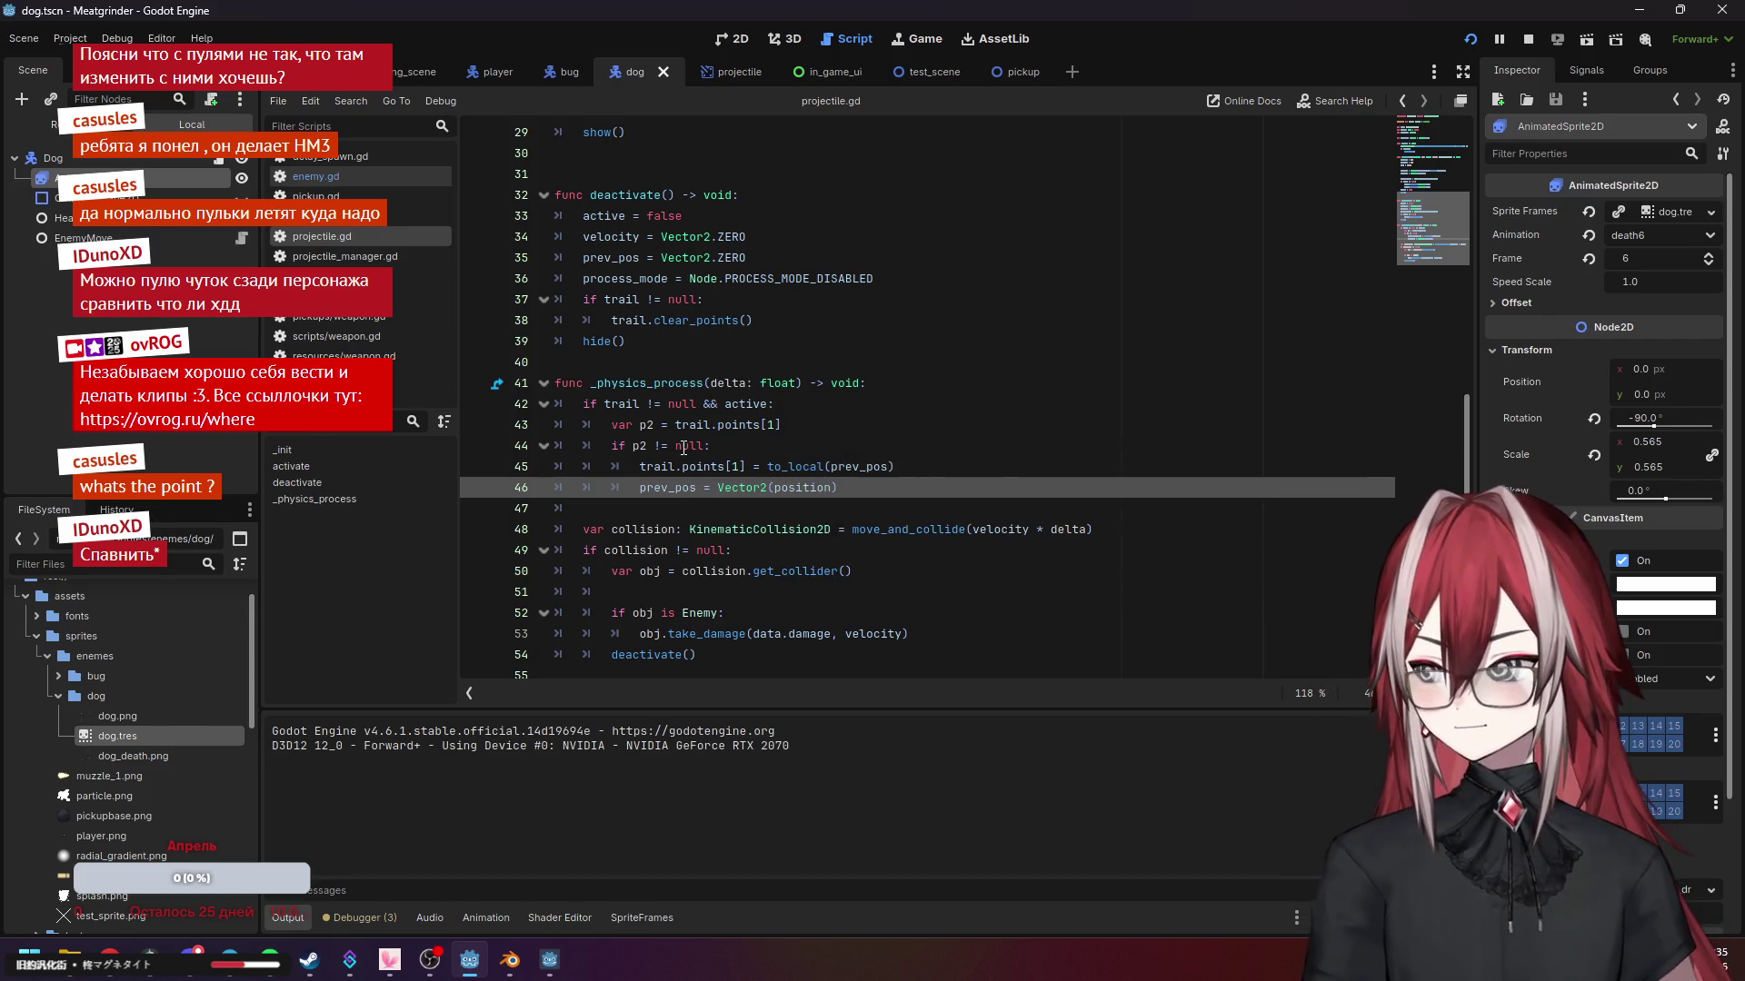
click(724, 446)
click(840, 488)
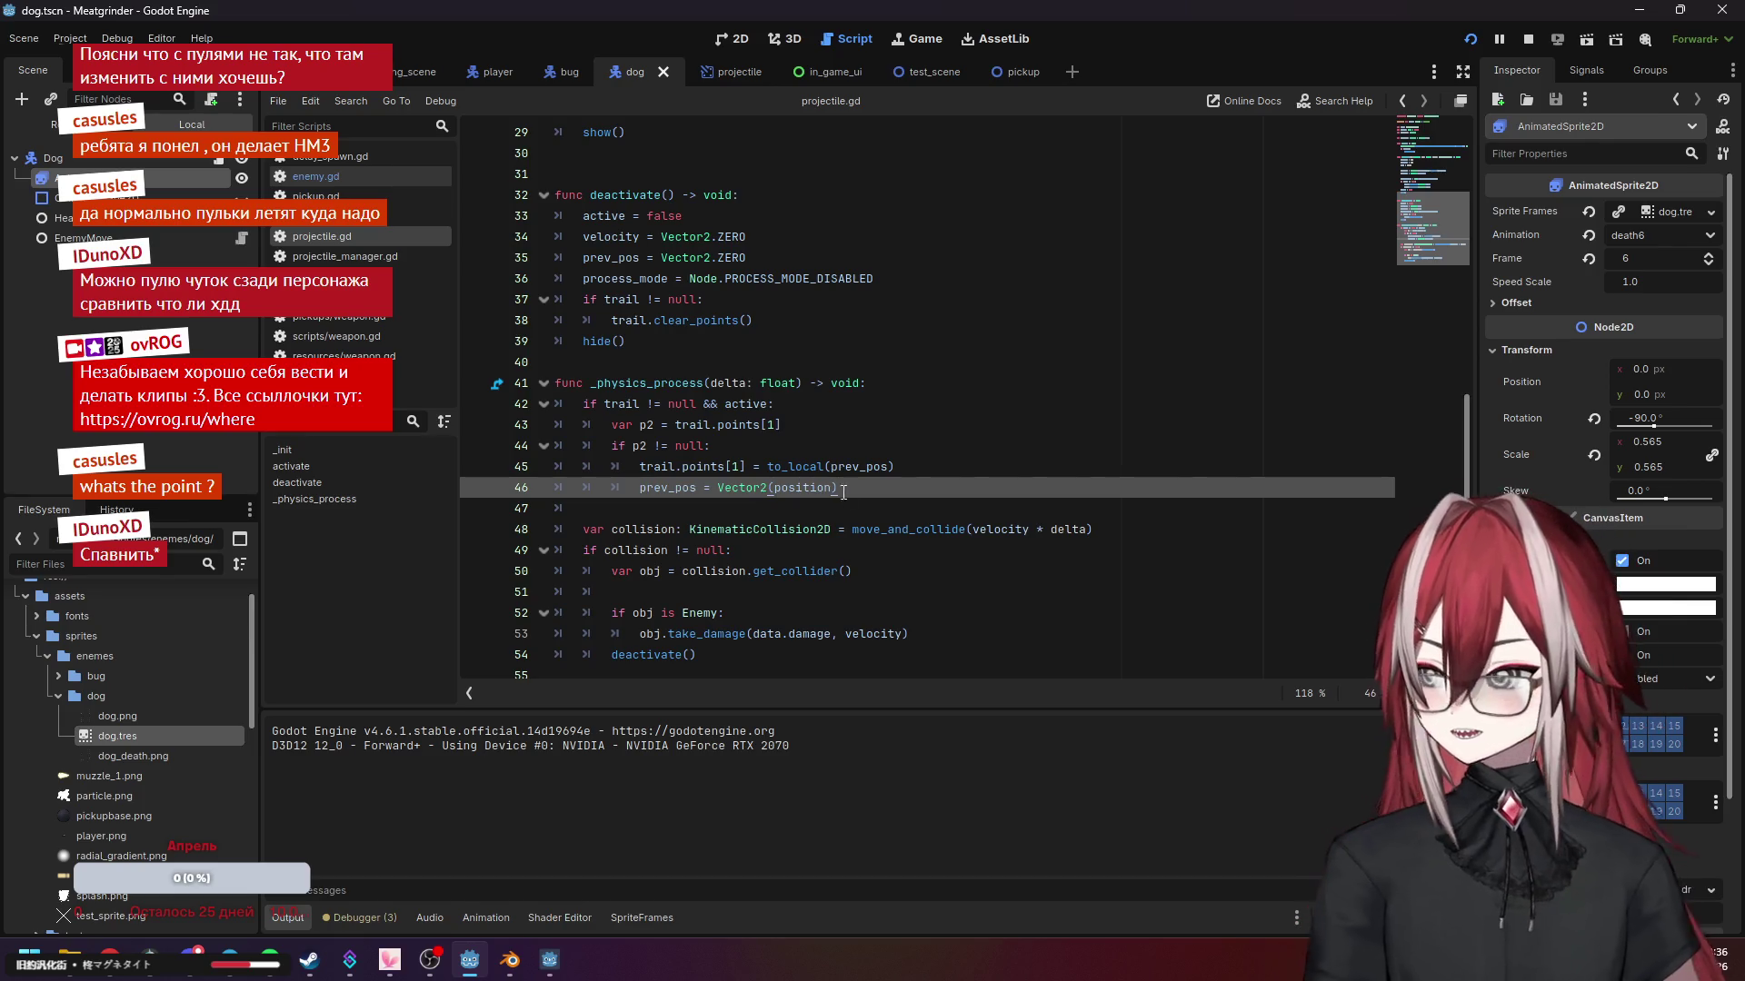
click(901, 571)
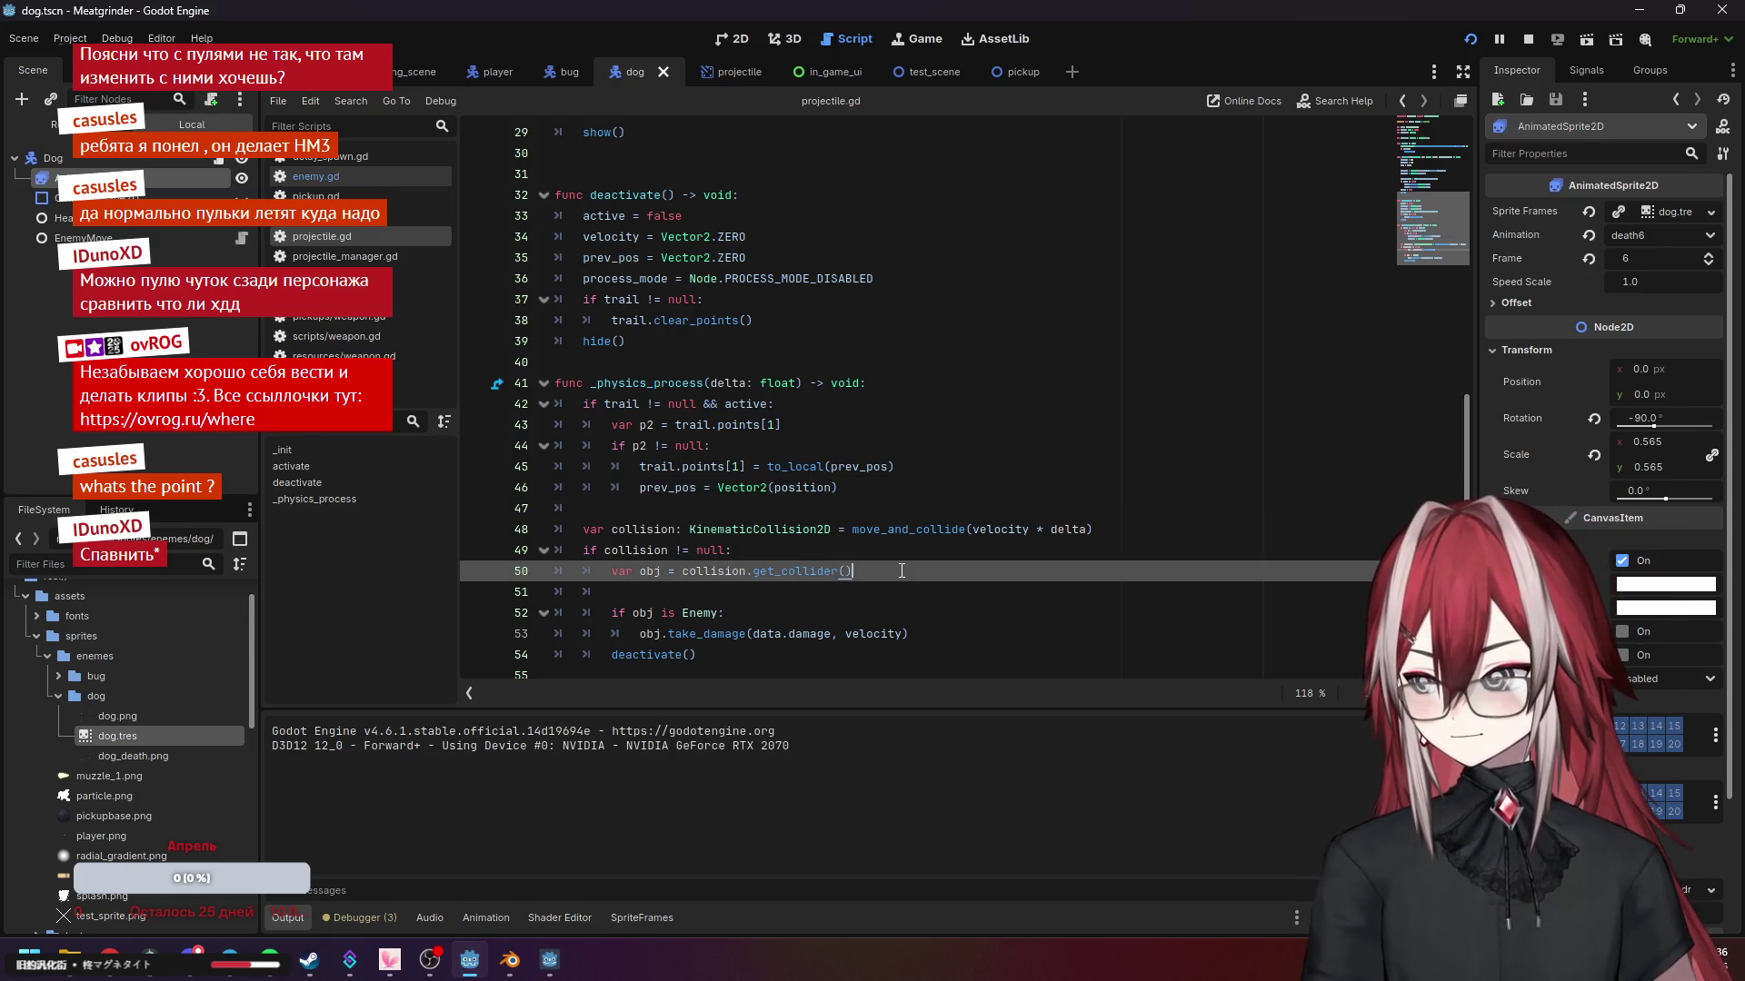
click(864, 488)
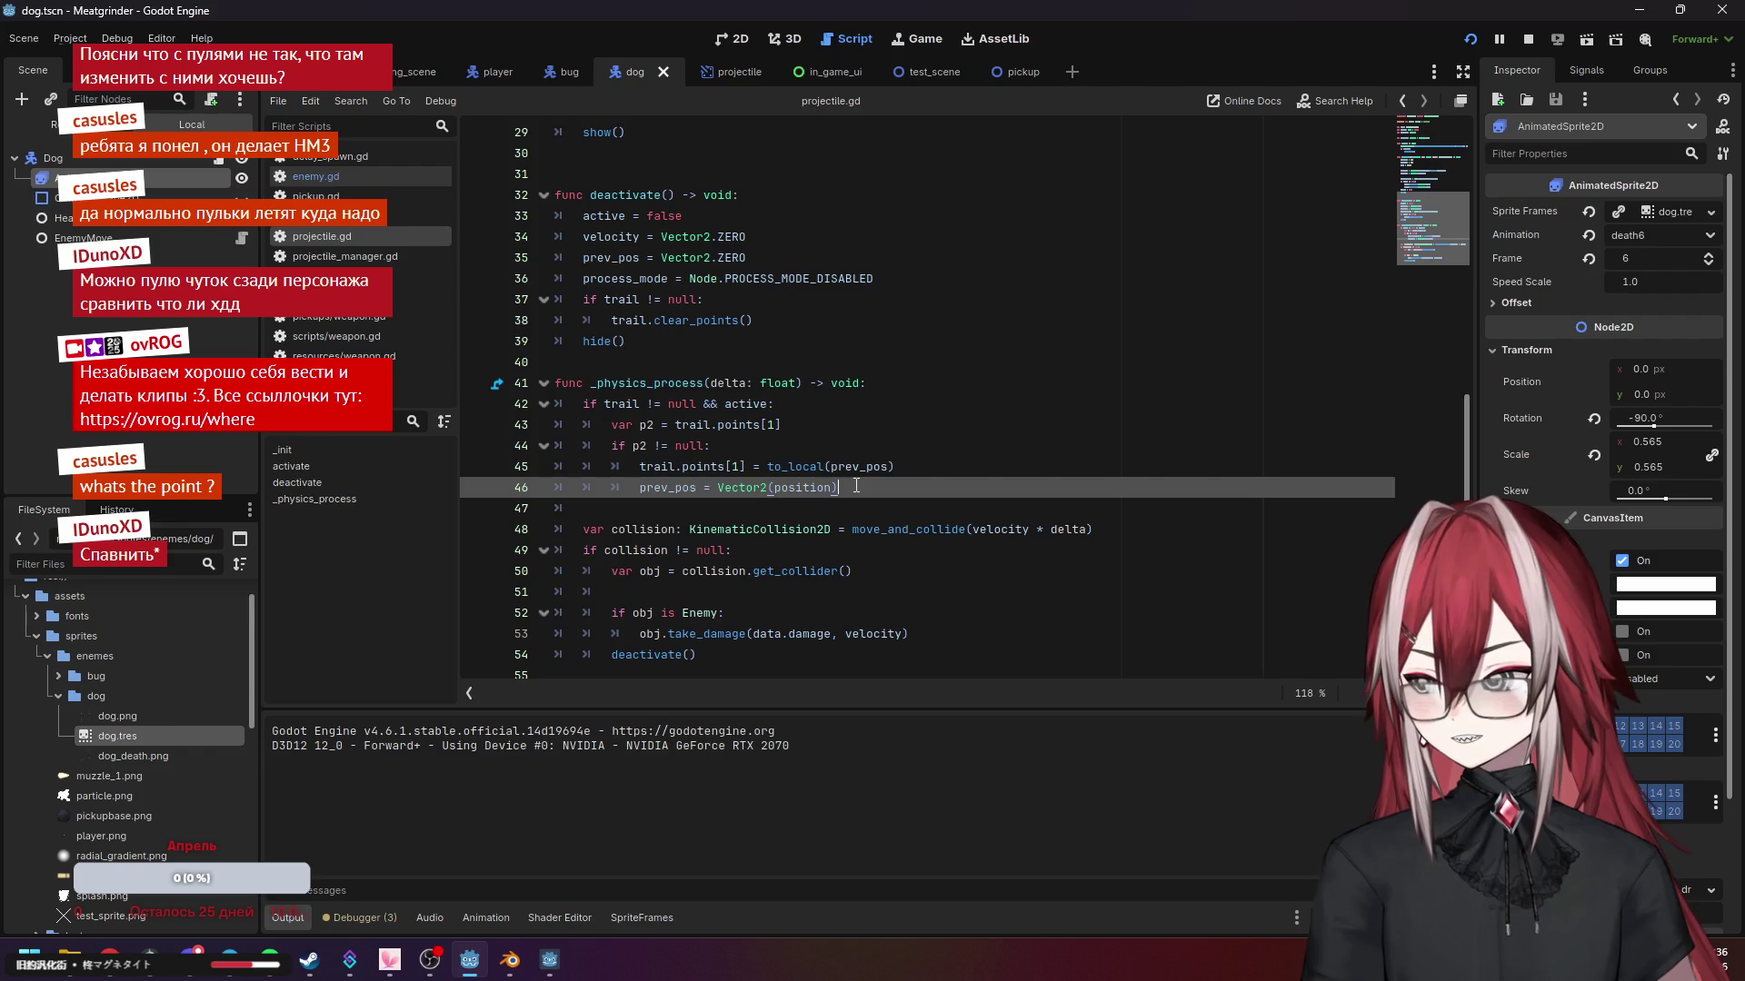
click(704, 467)
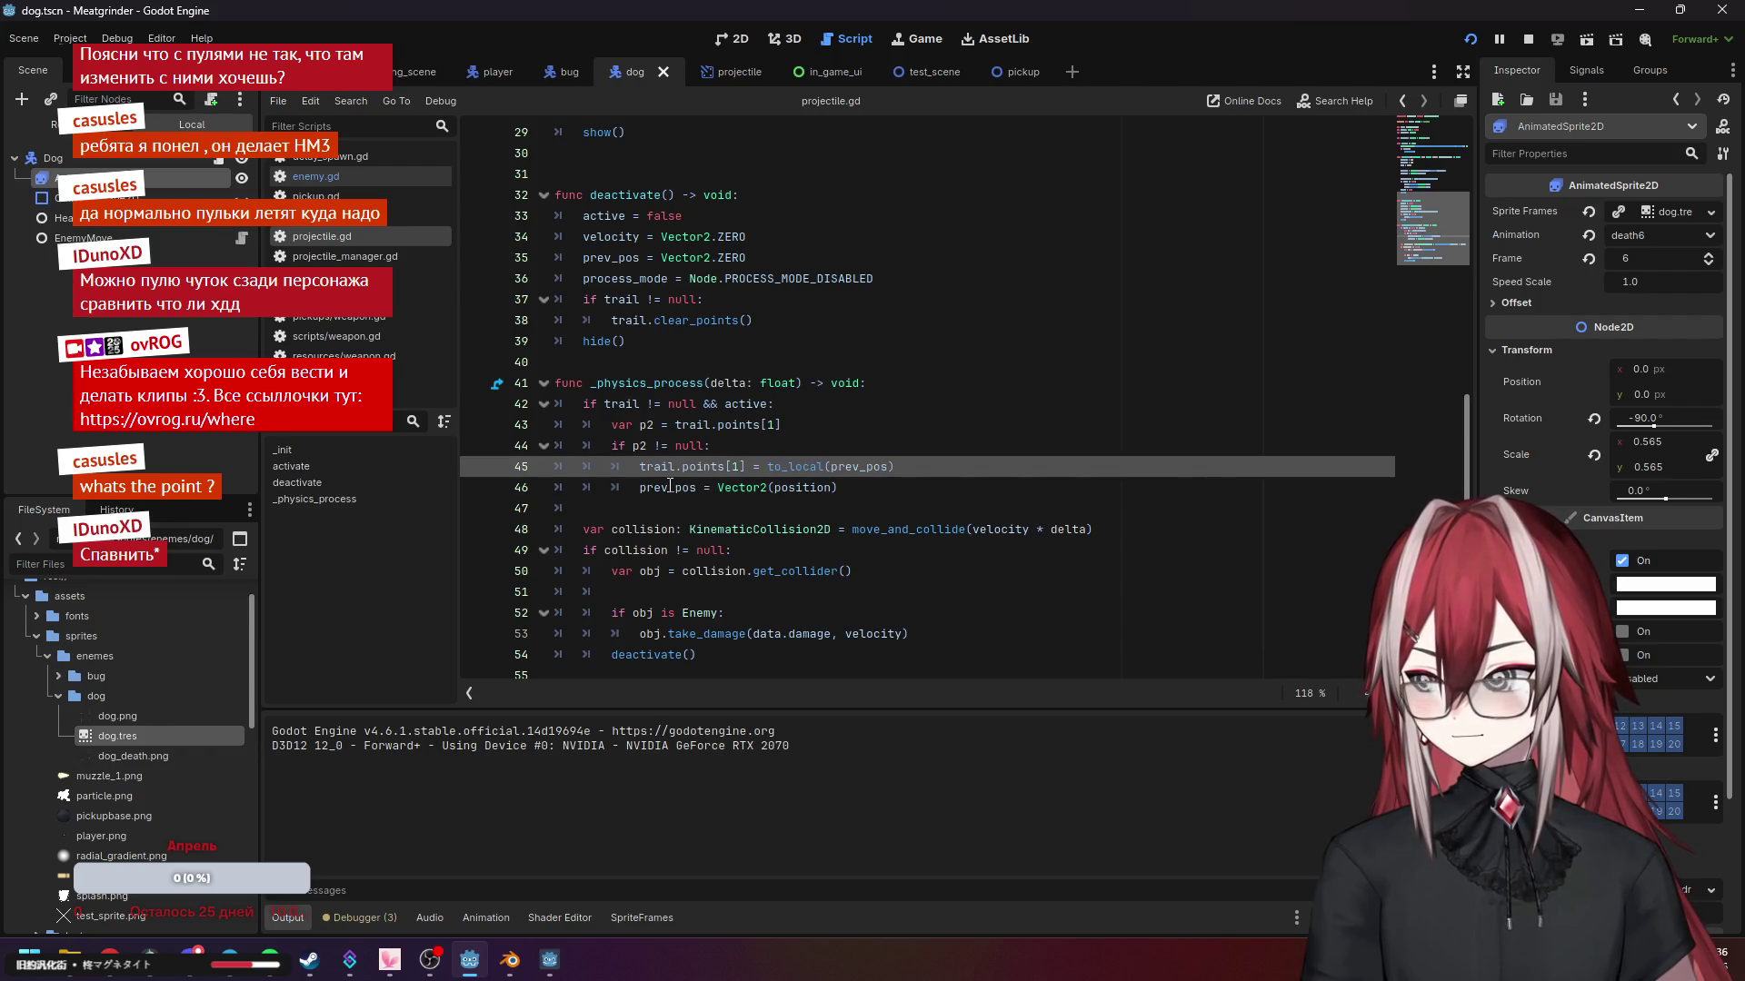
click(670, 487)
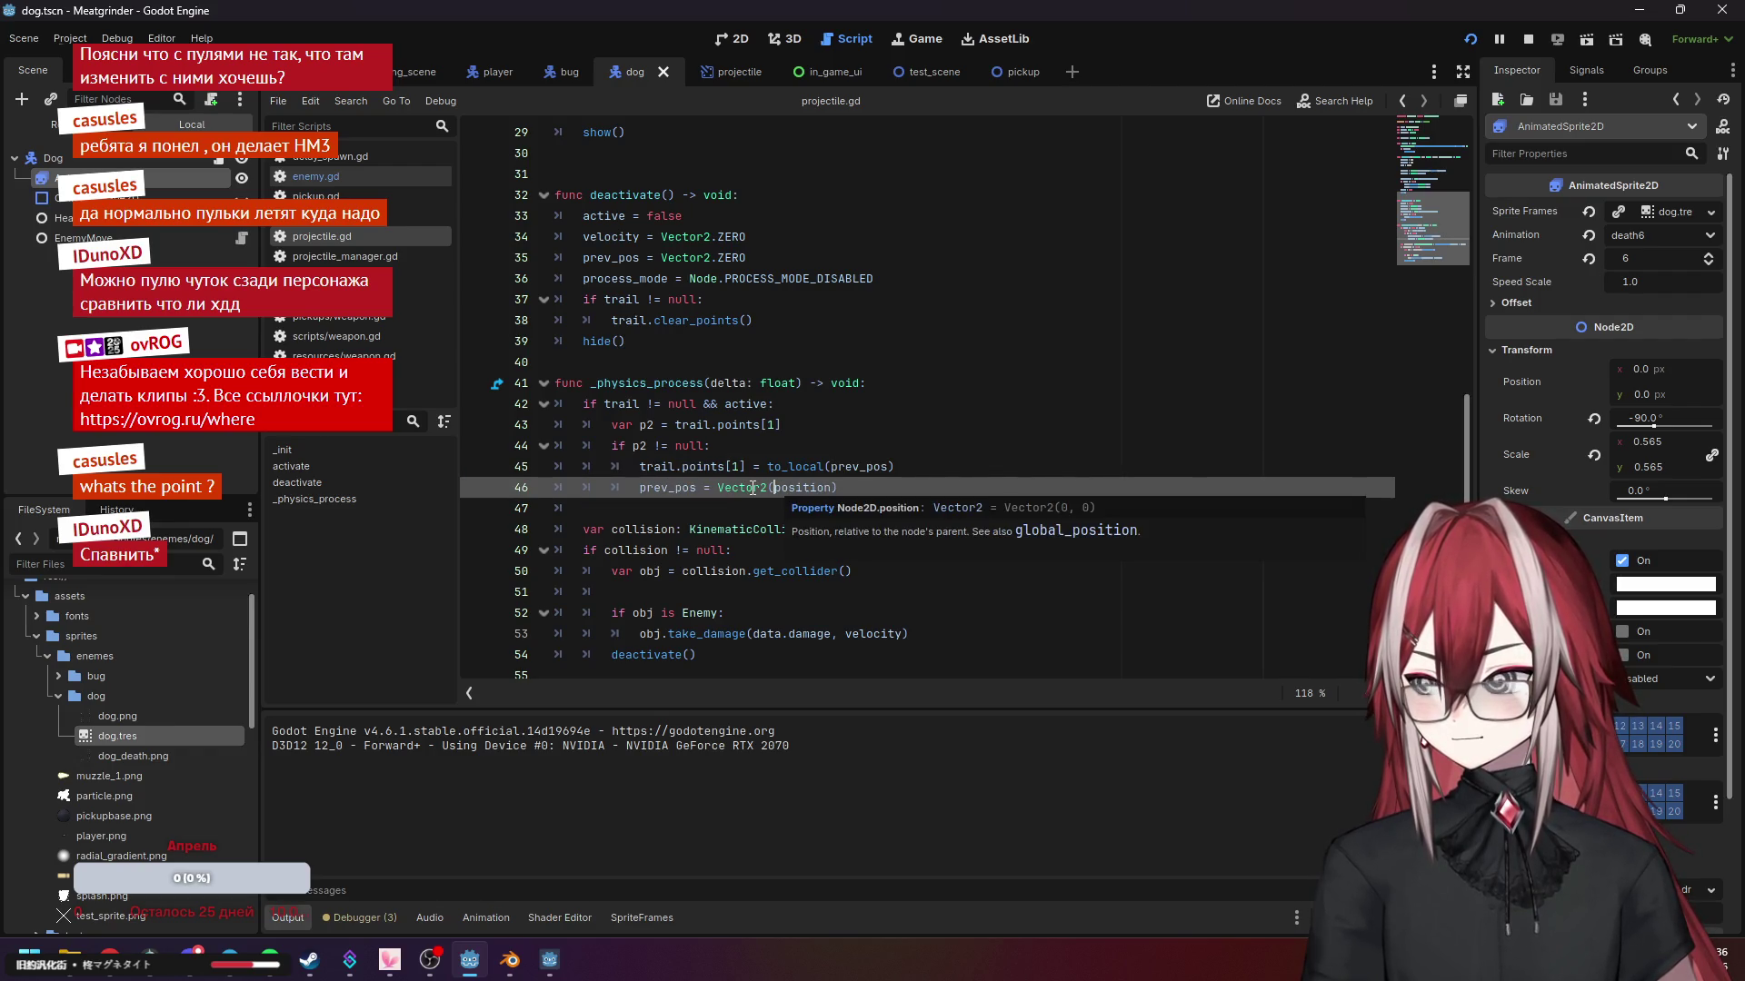
mouse_move(752, 488)
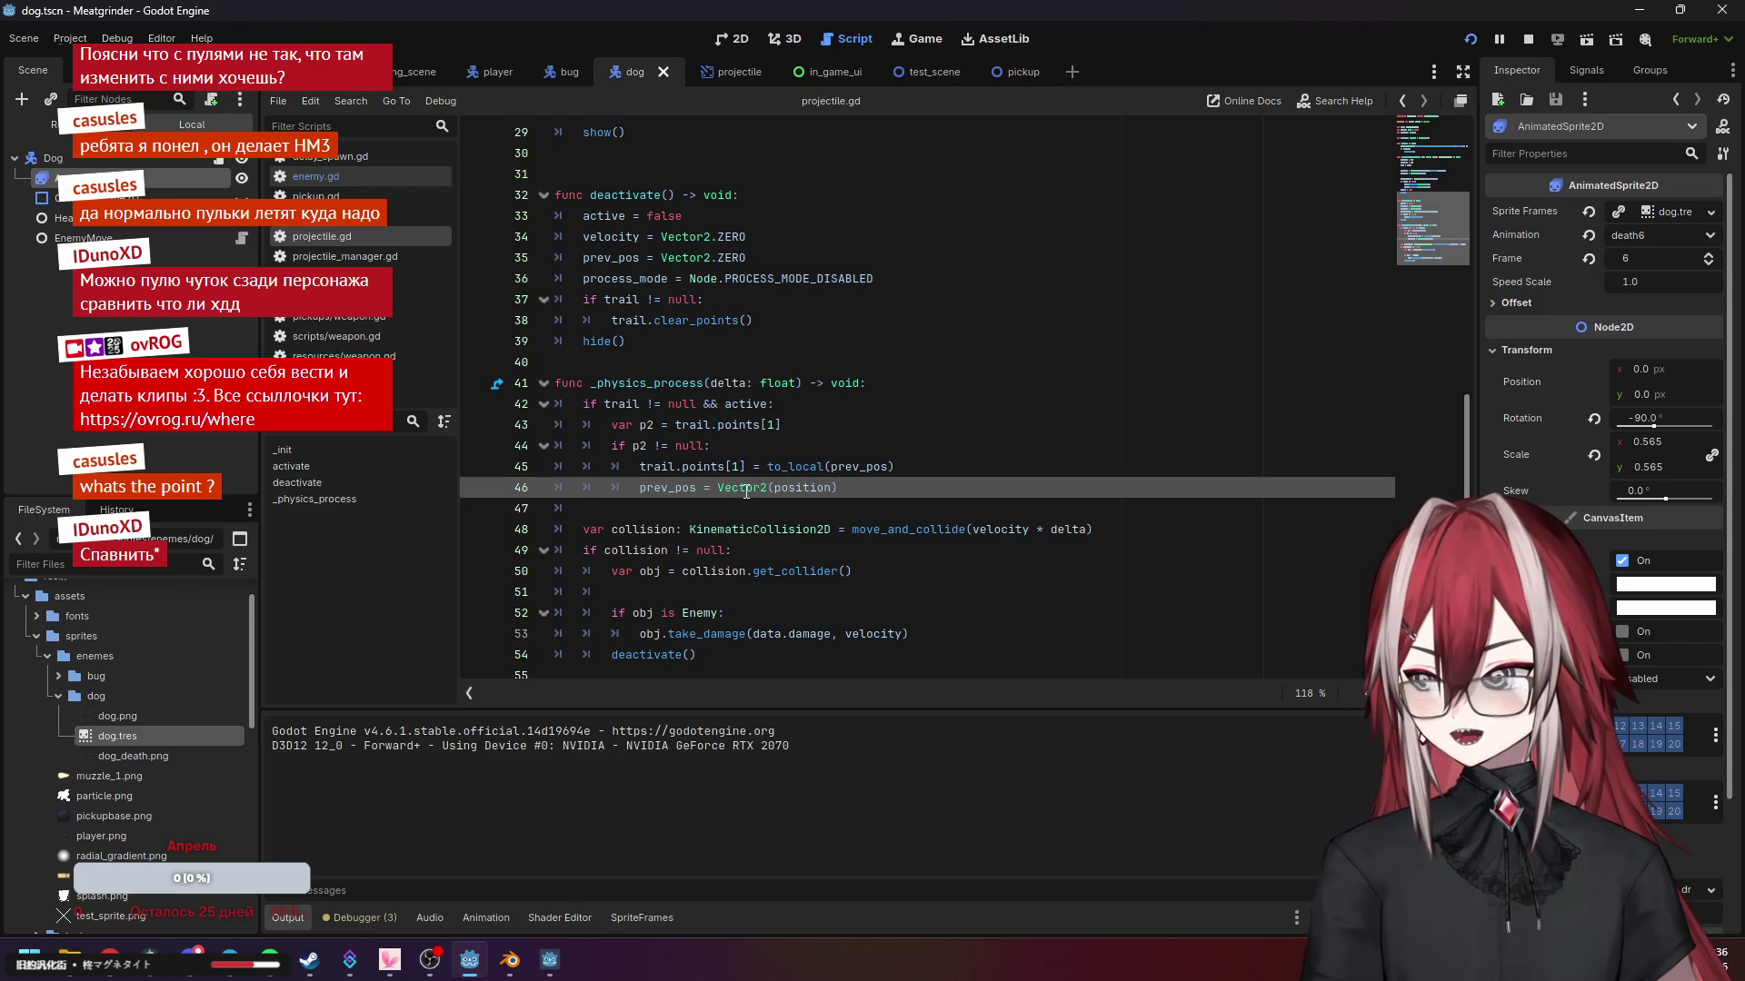
drag(774, 488, 828, 493)
click(750, 491)
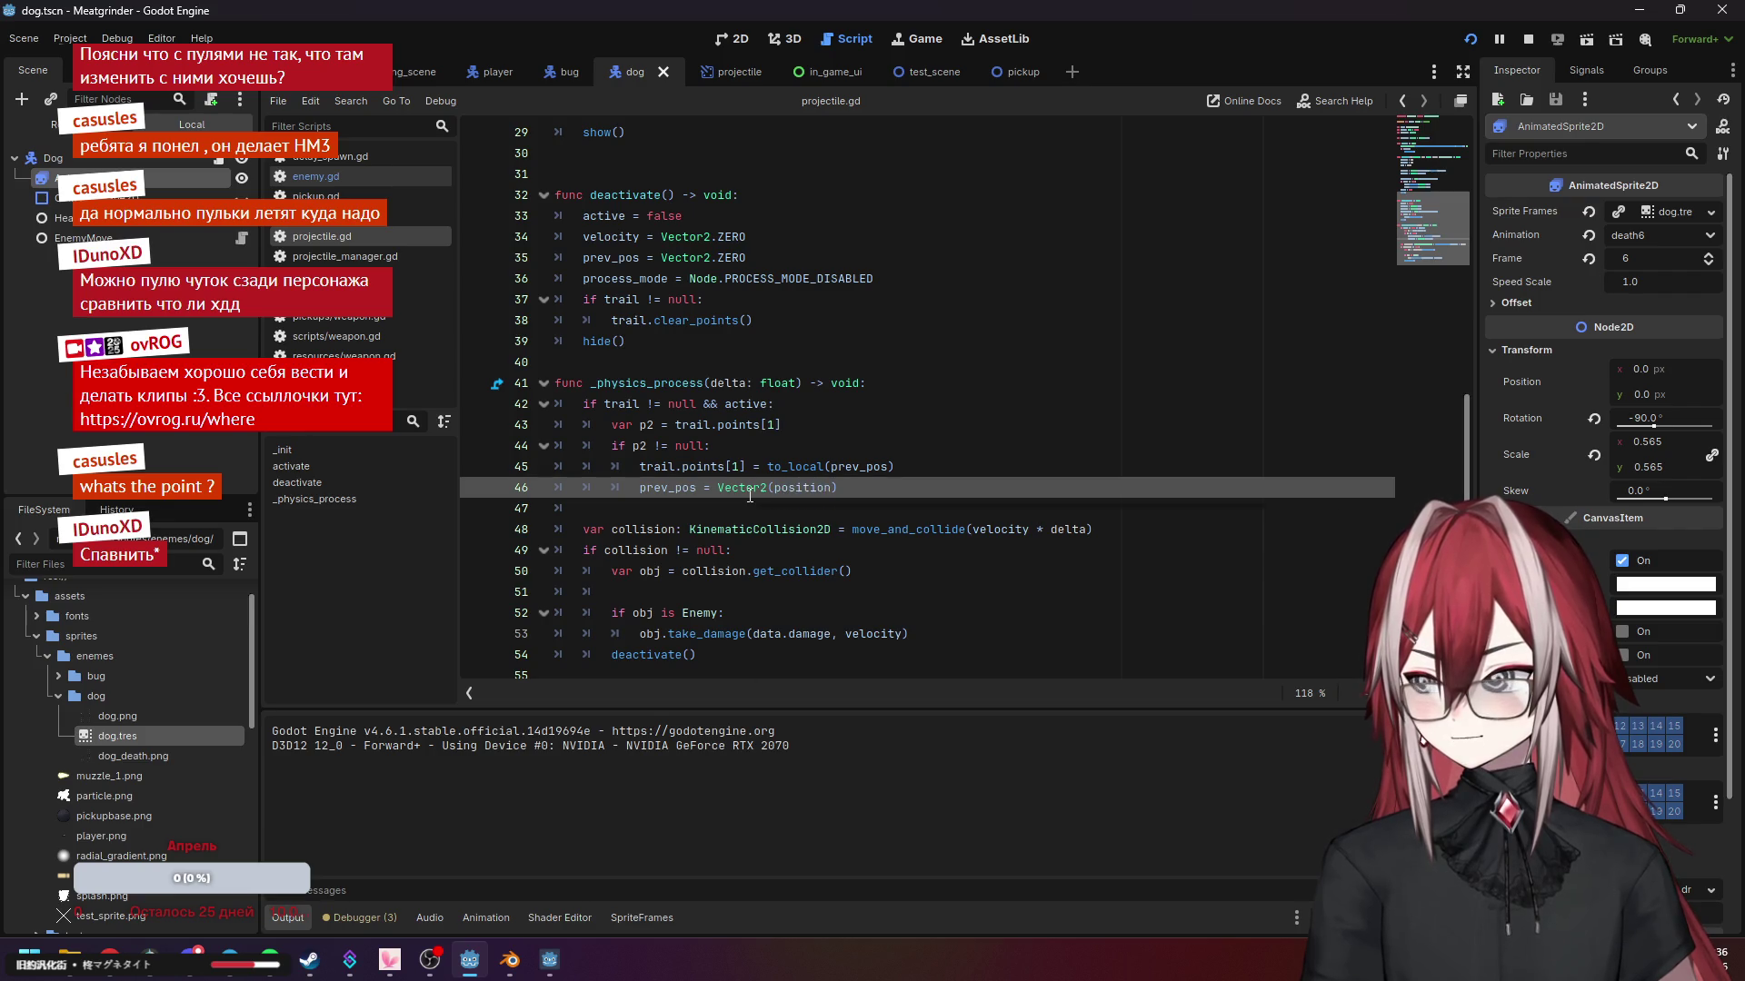
click(652, 445)
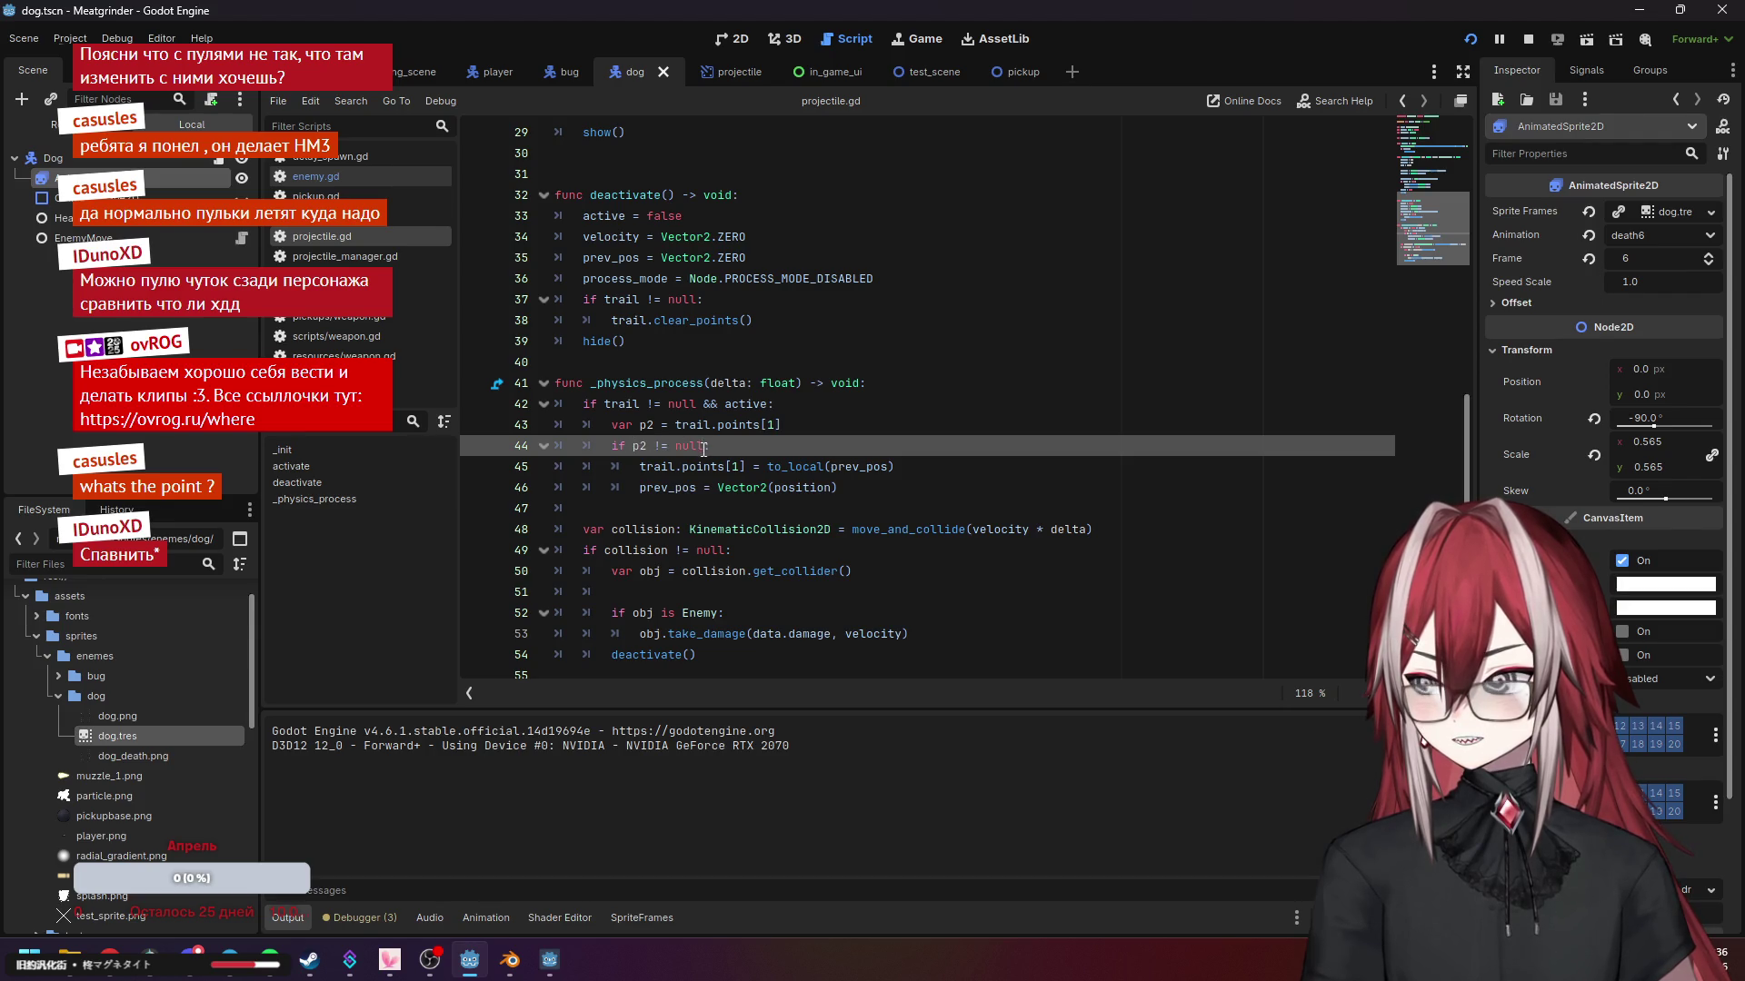
click(663, 424)
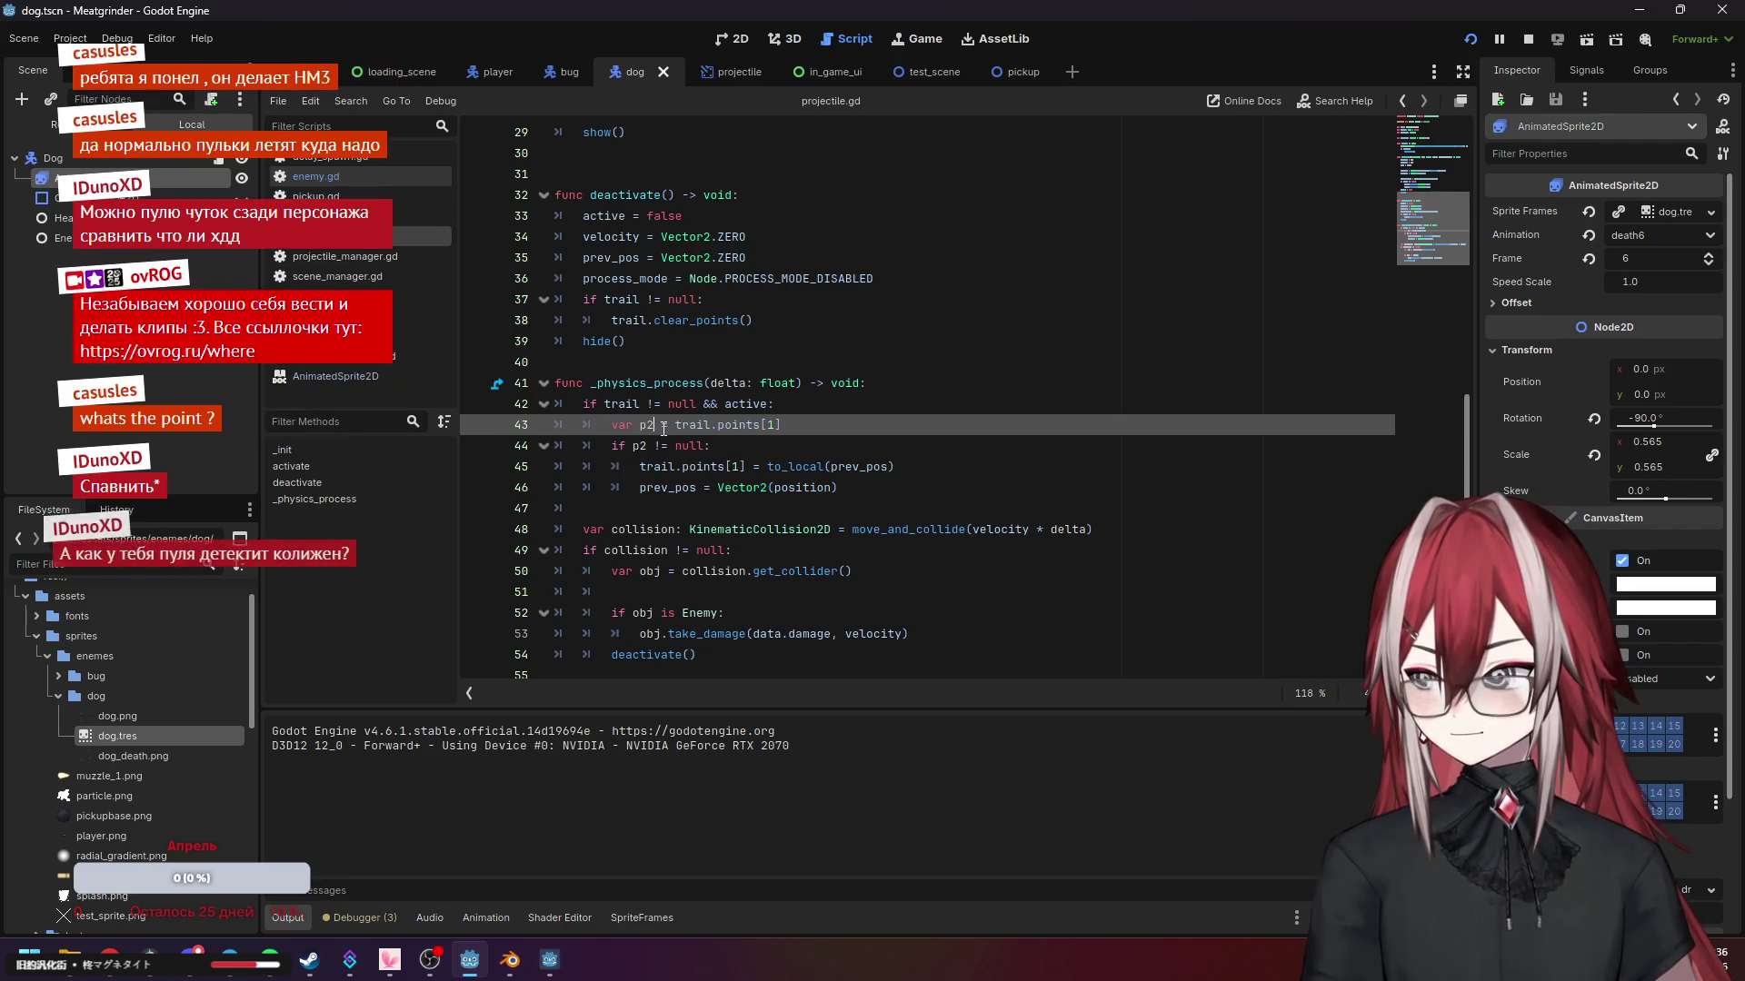
click(666, 472)
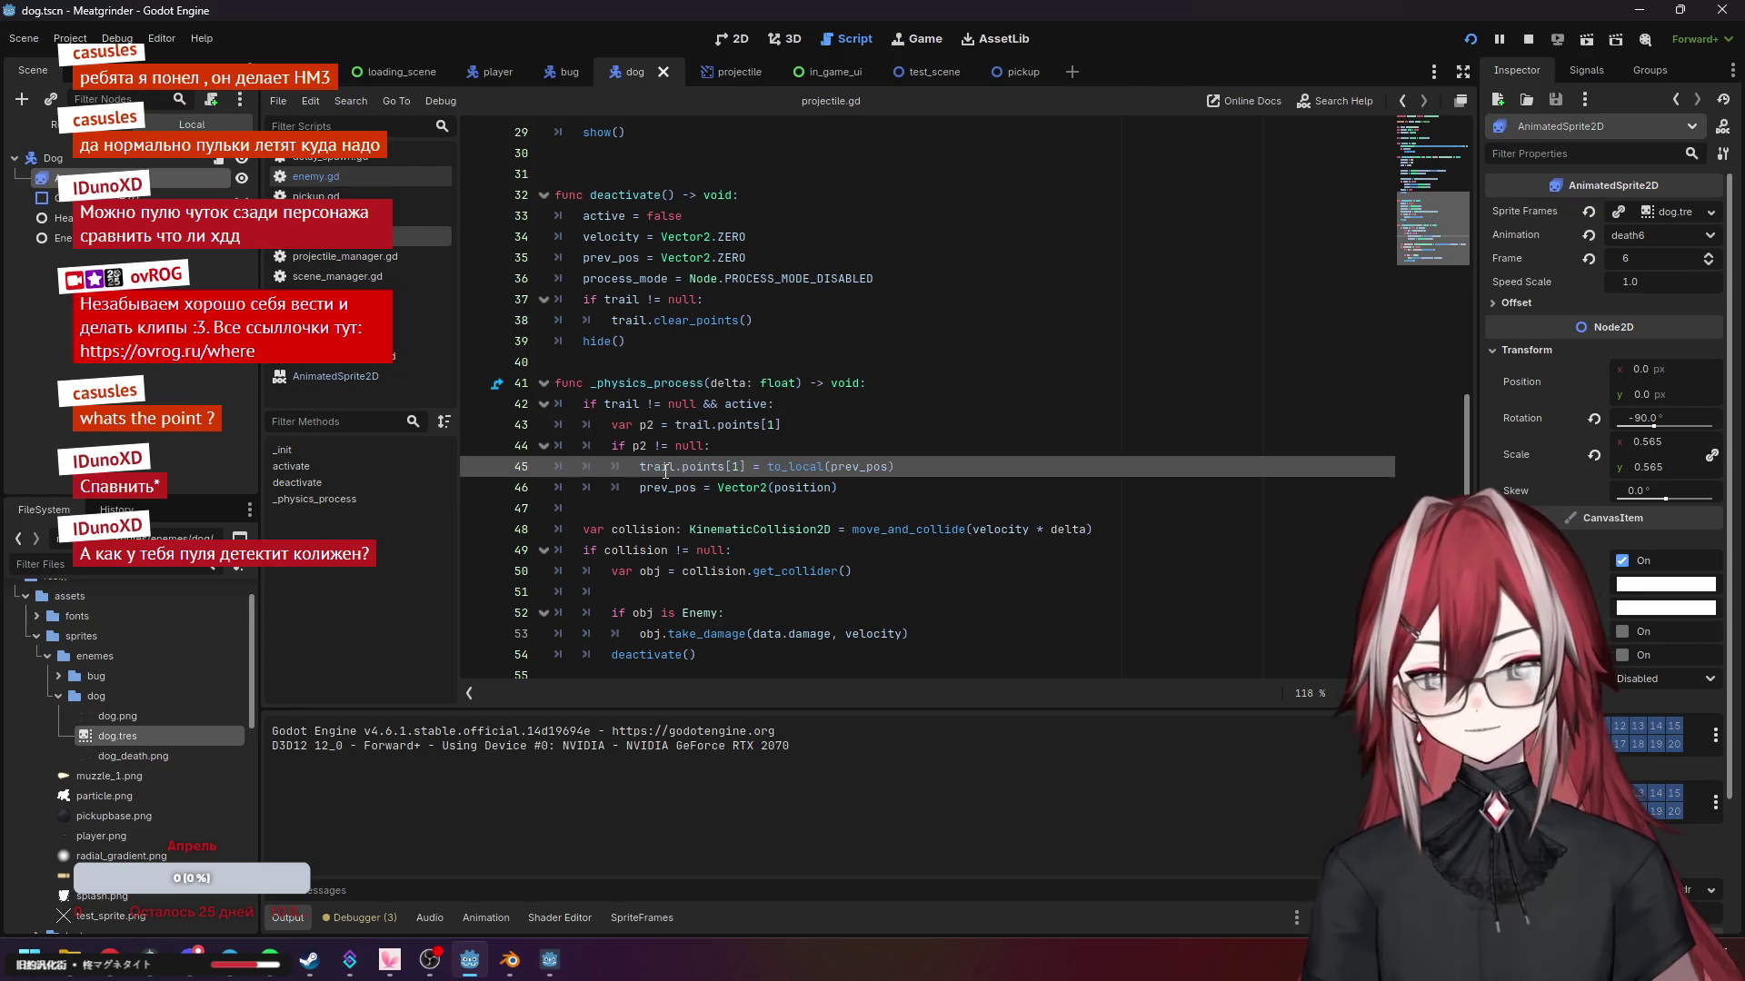
scroll(665, 472, up, 9)
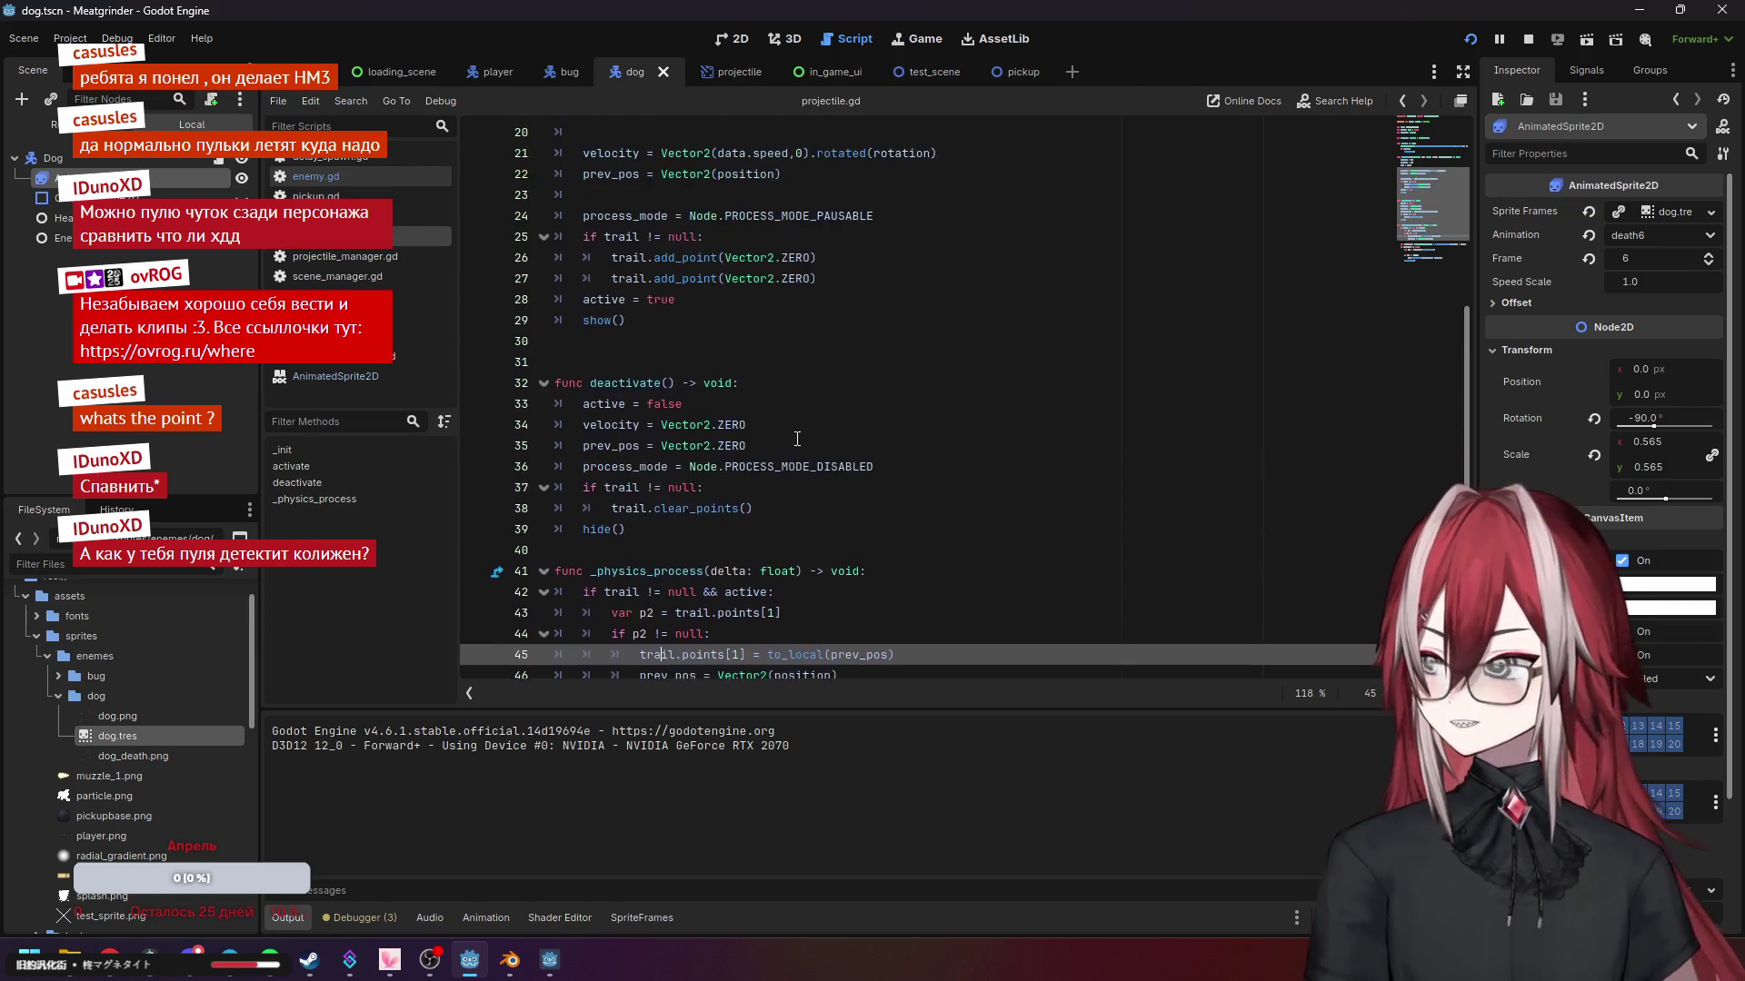
scroll(820, 426, down, 9)
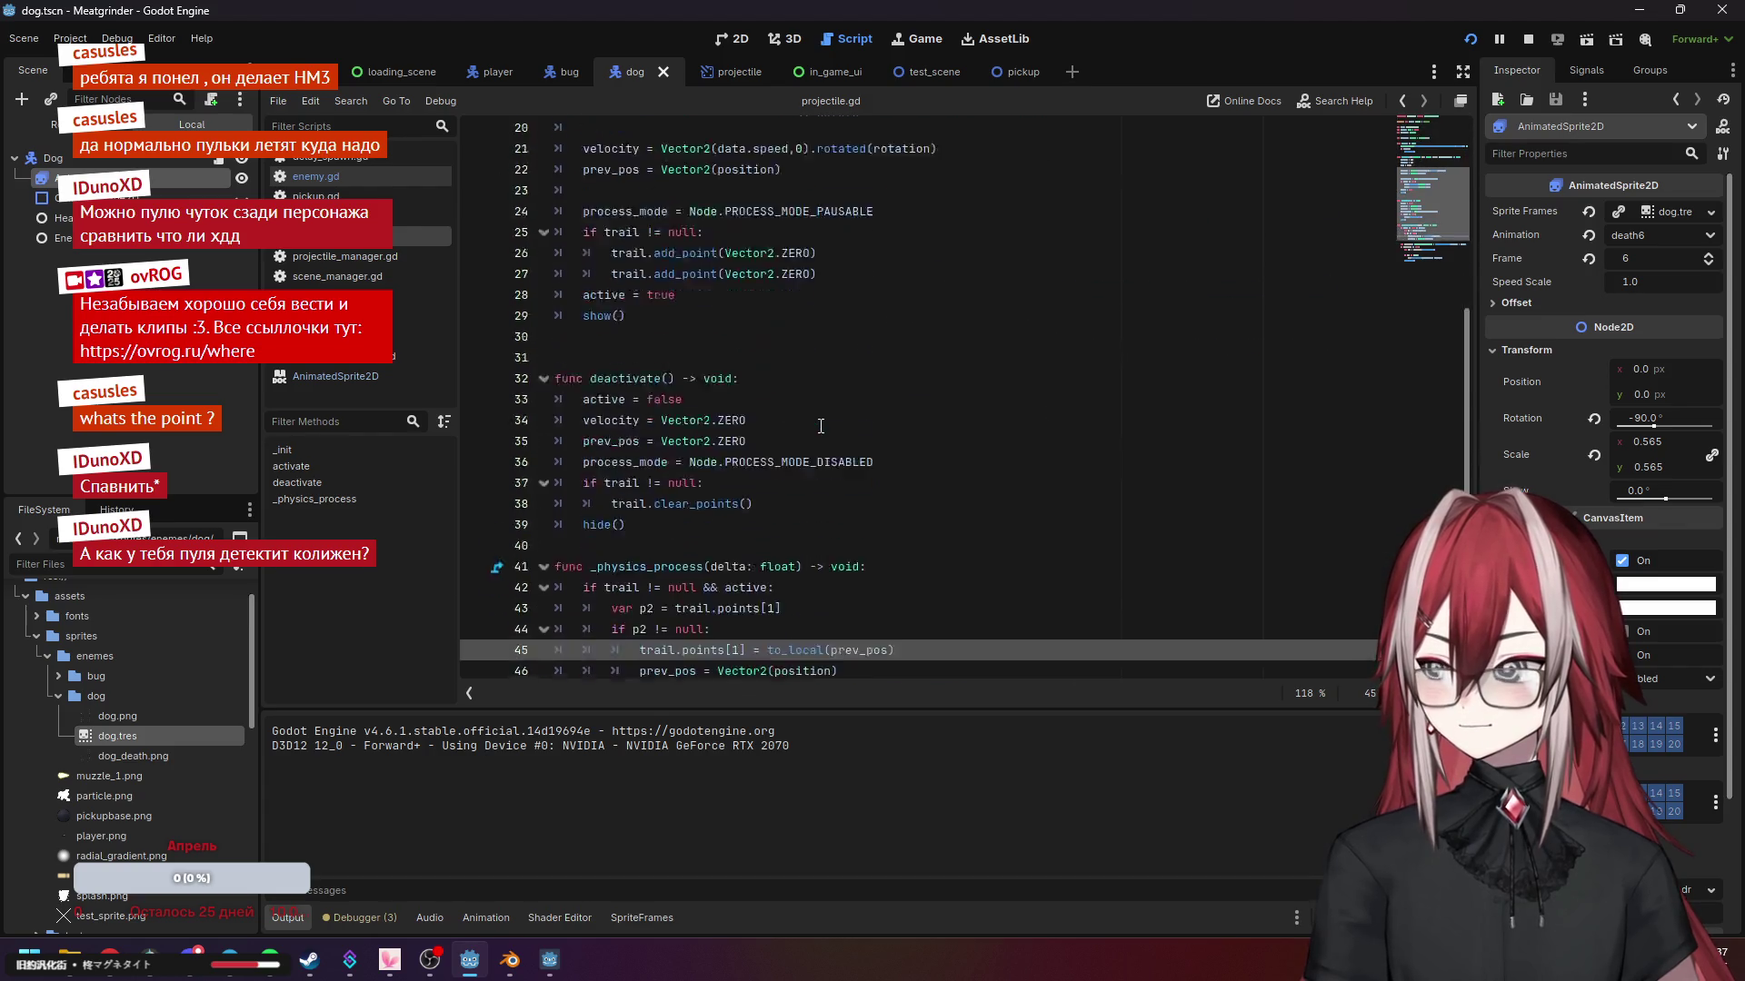
mouse_move(632, 550)
mouse_down()
mouse_move(817, 627)
mouse_move(945, 655)
mouse_up()
click(949, 616)
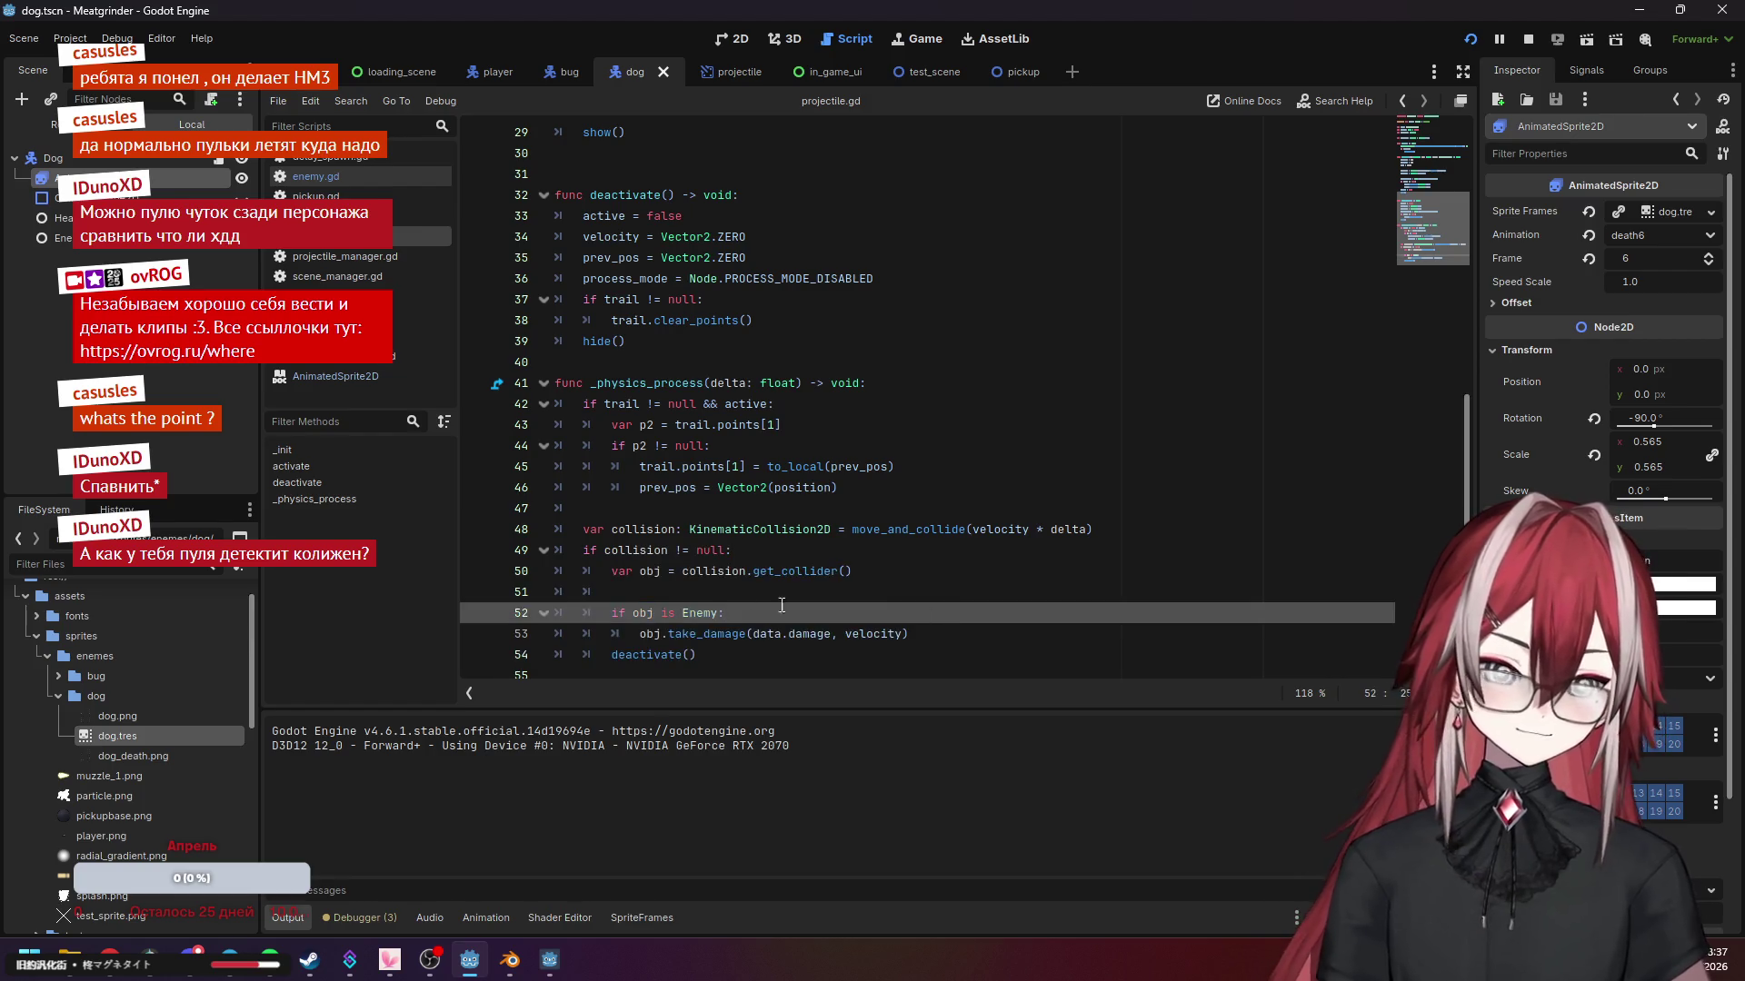
drag(634, 529, 684, 529)
drag(851, 528, 966, 531)
click(672, 550)
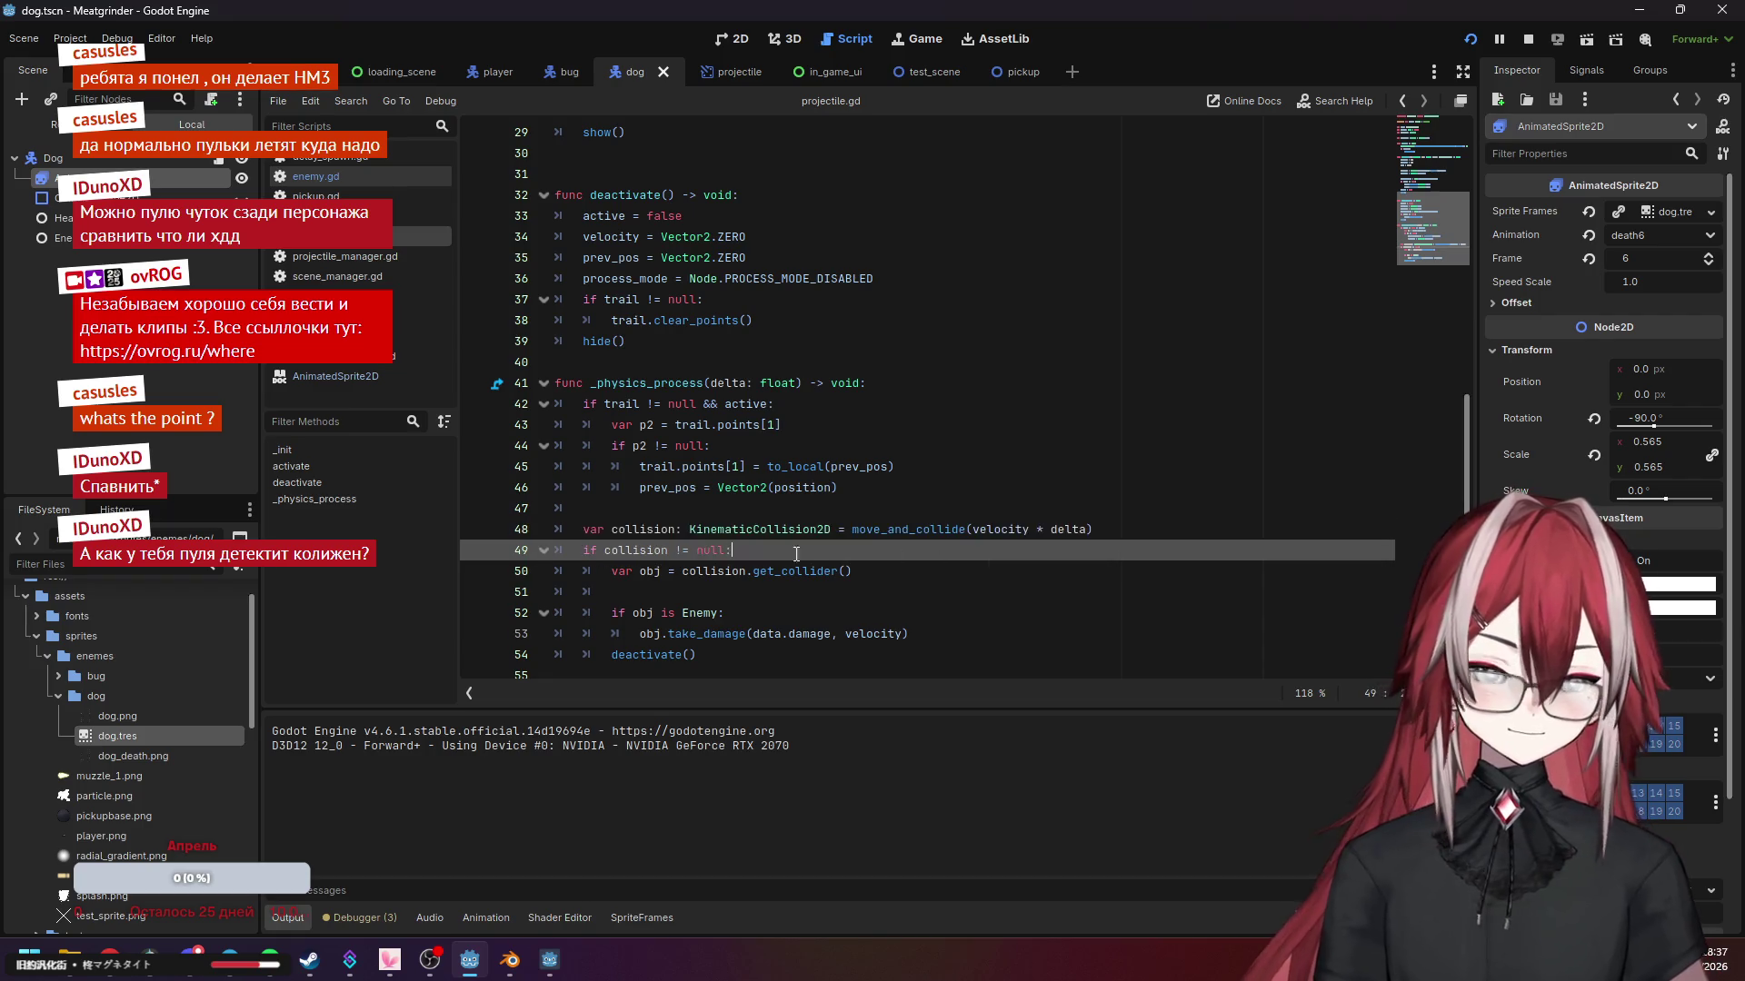
drag(672, 550, 671, 532)
click(662, 577)
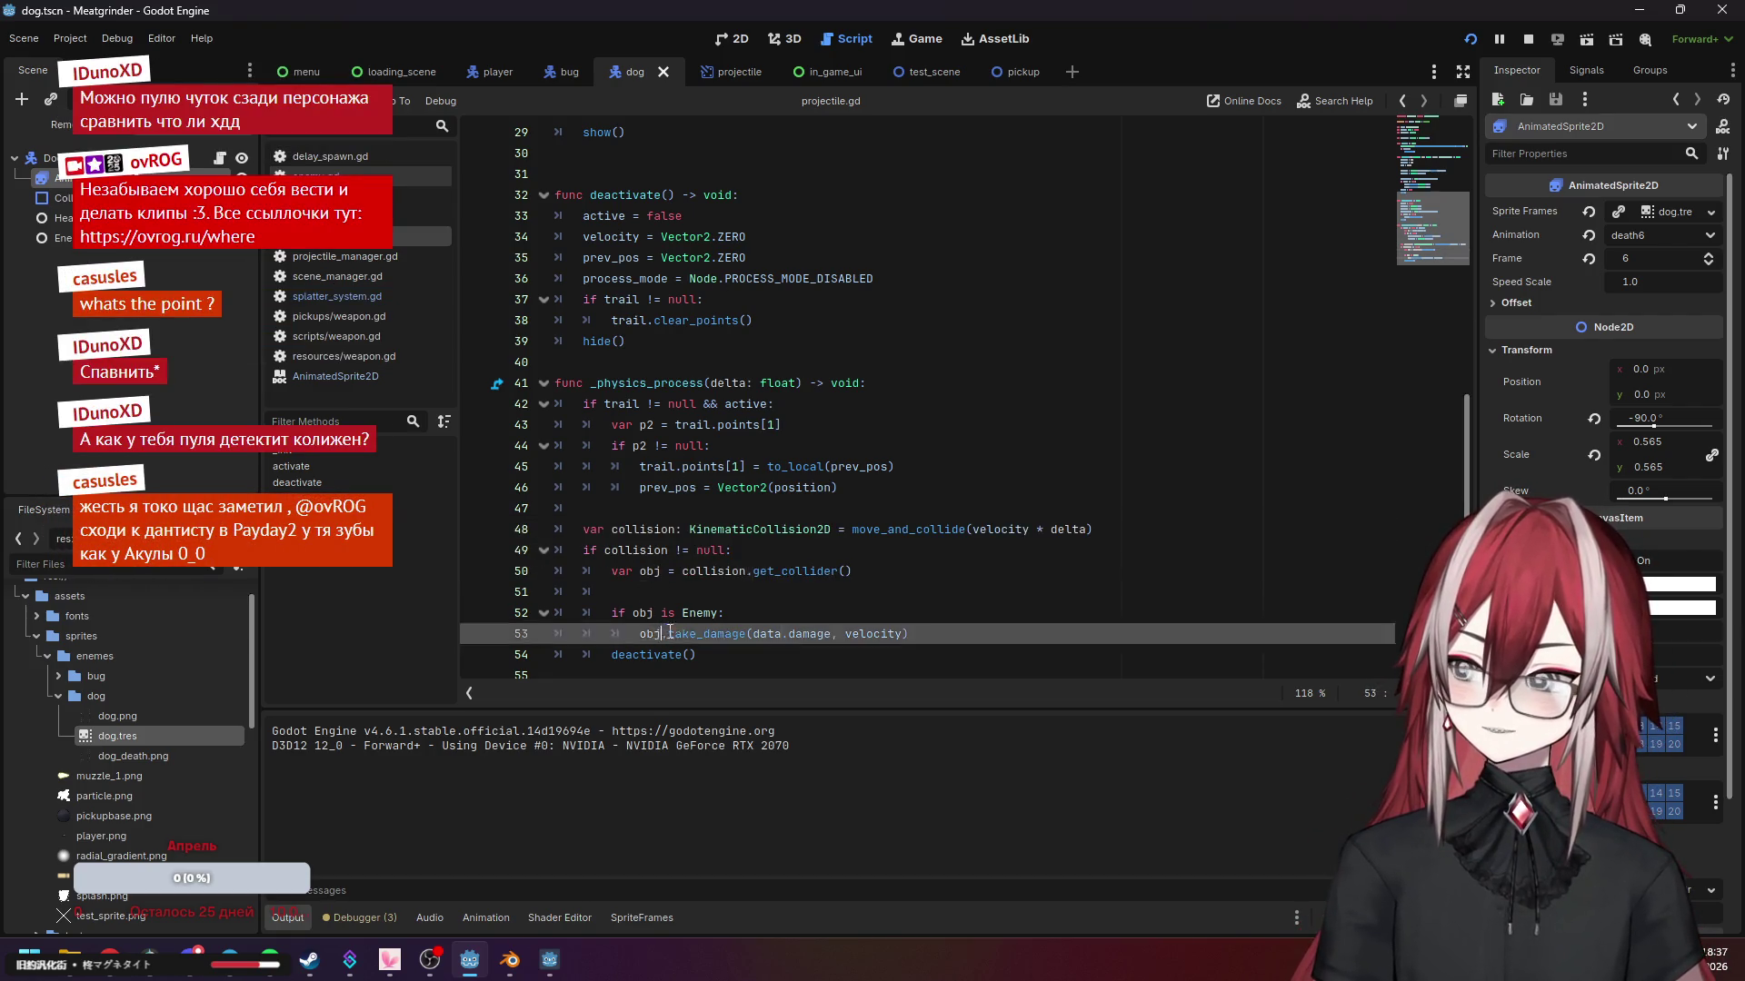
click(930, 591)
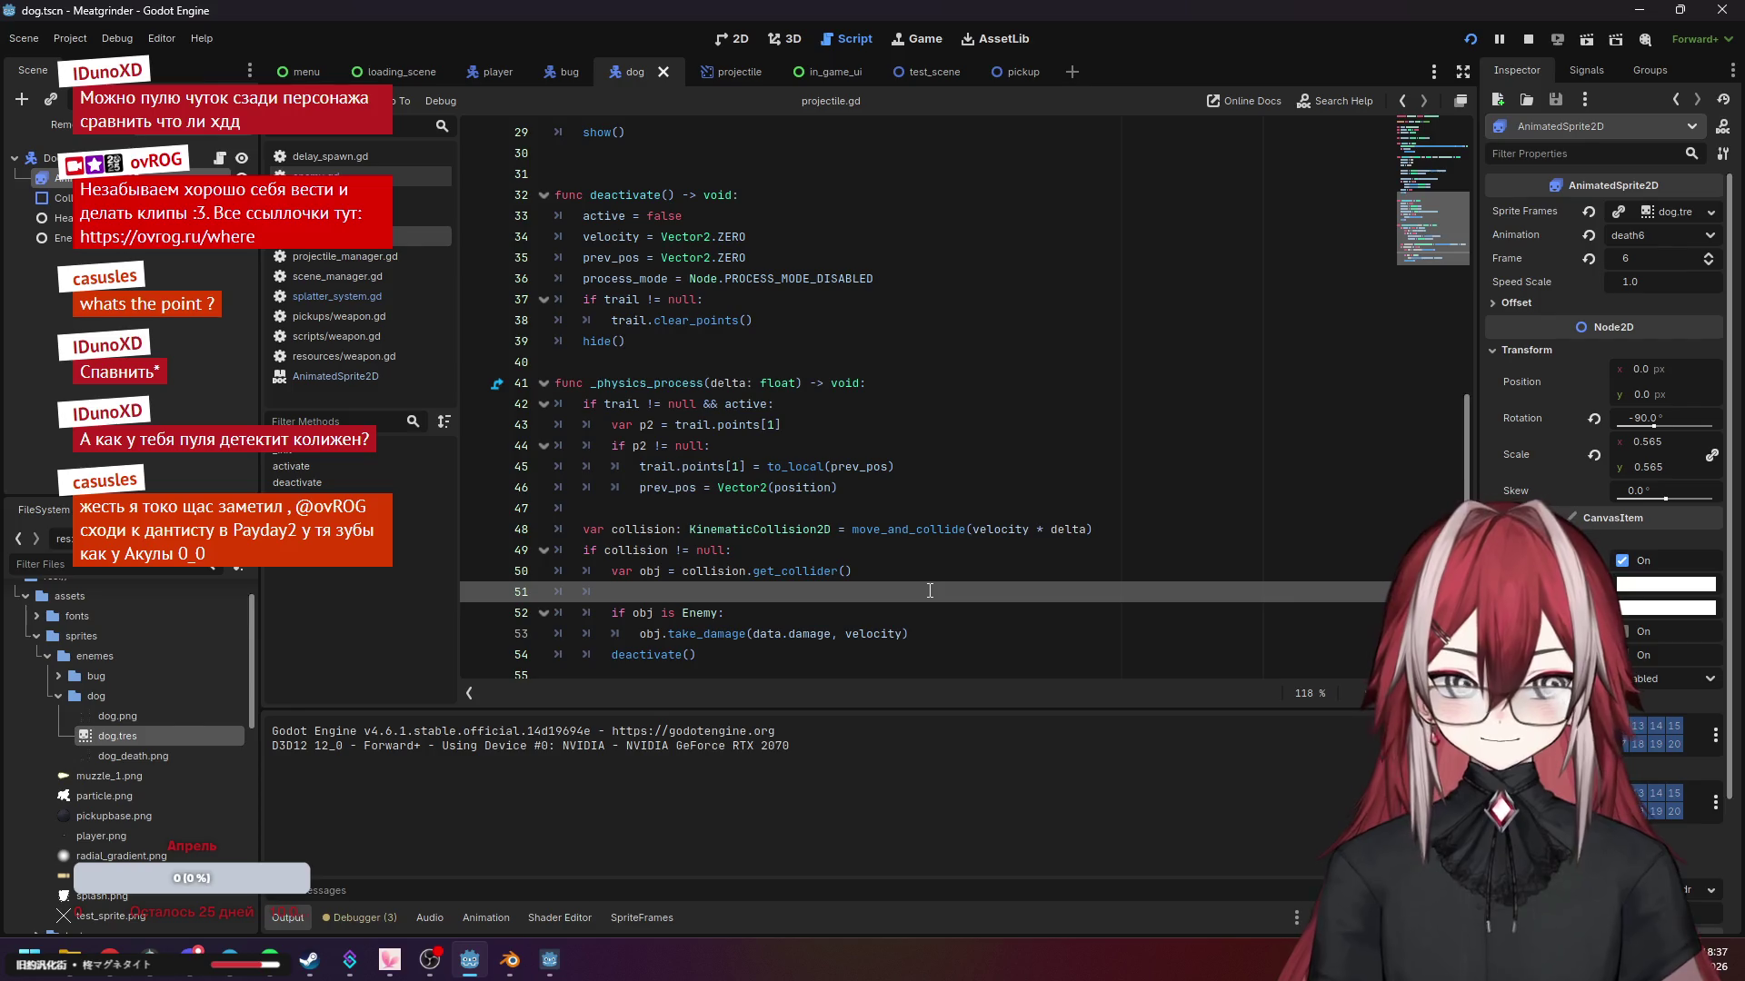
click(942, 553)
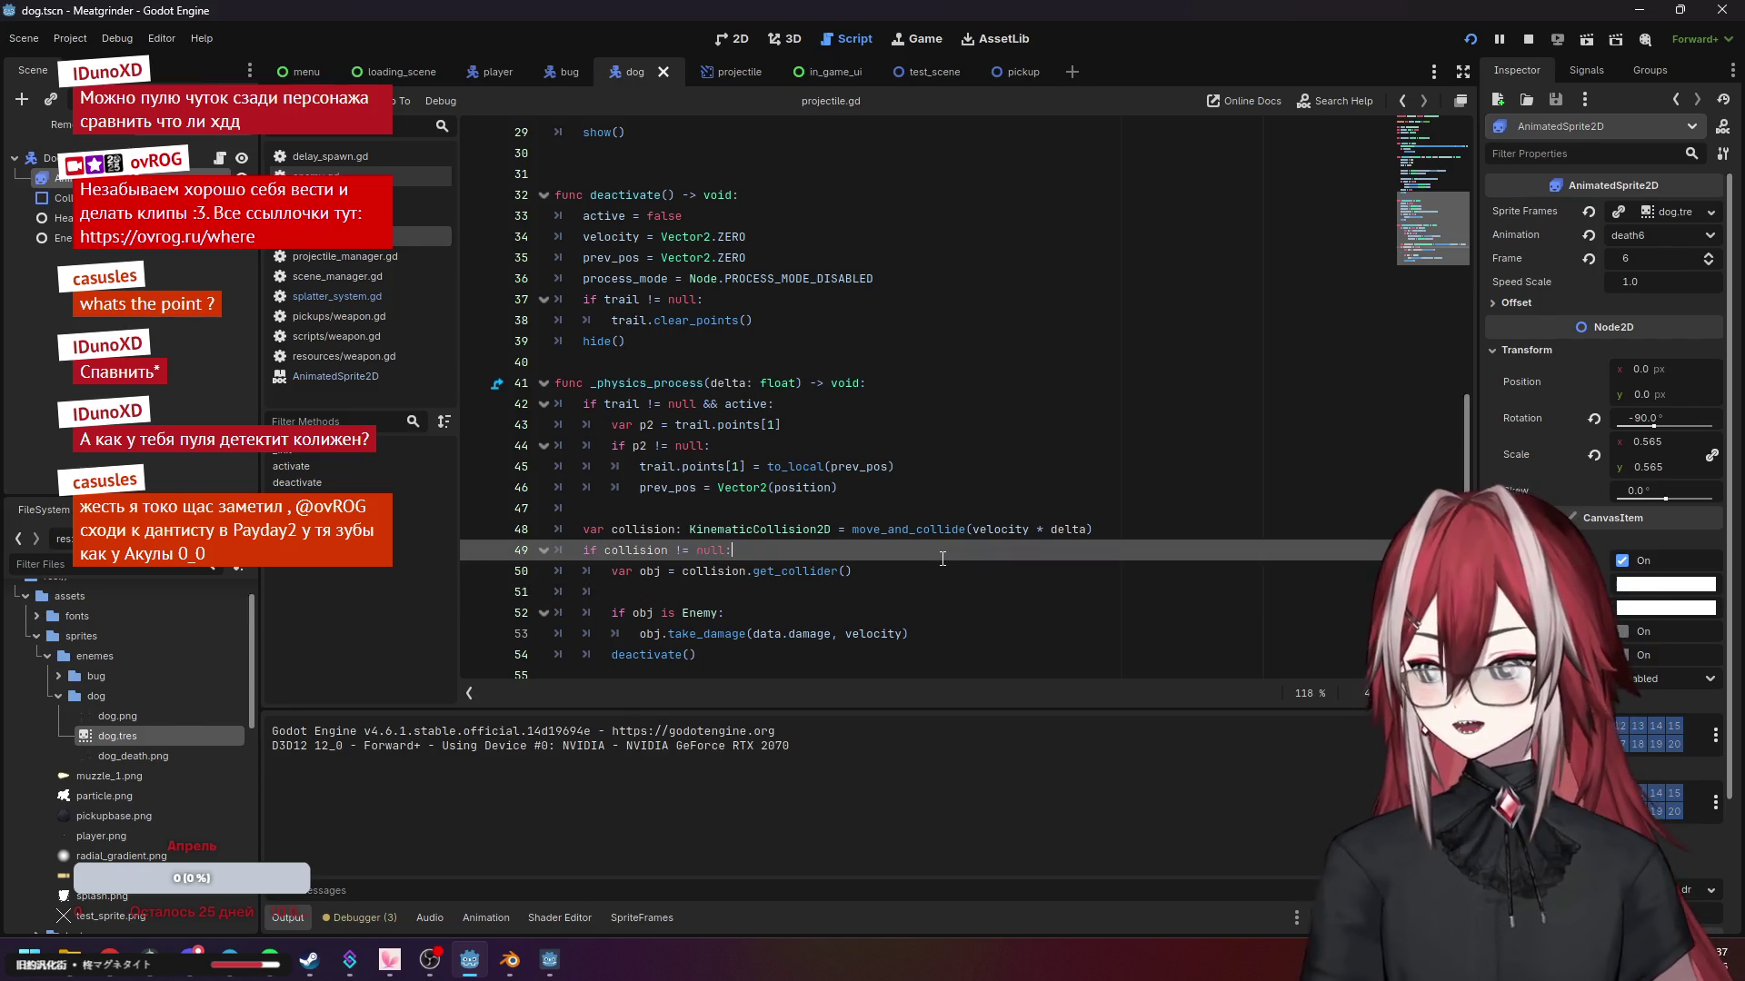
click(938, 521)
click(903, 549)
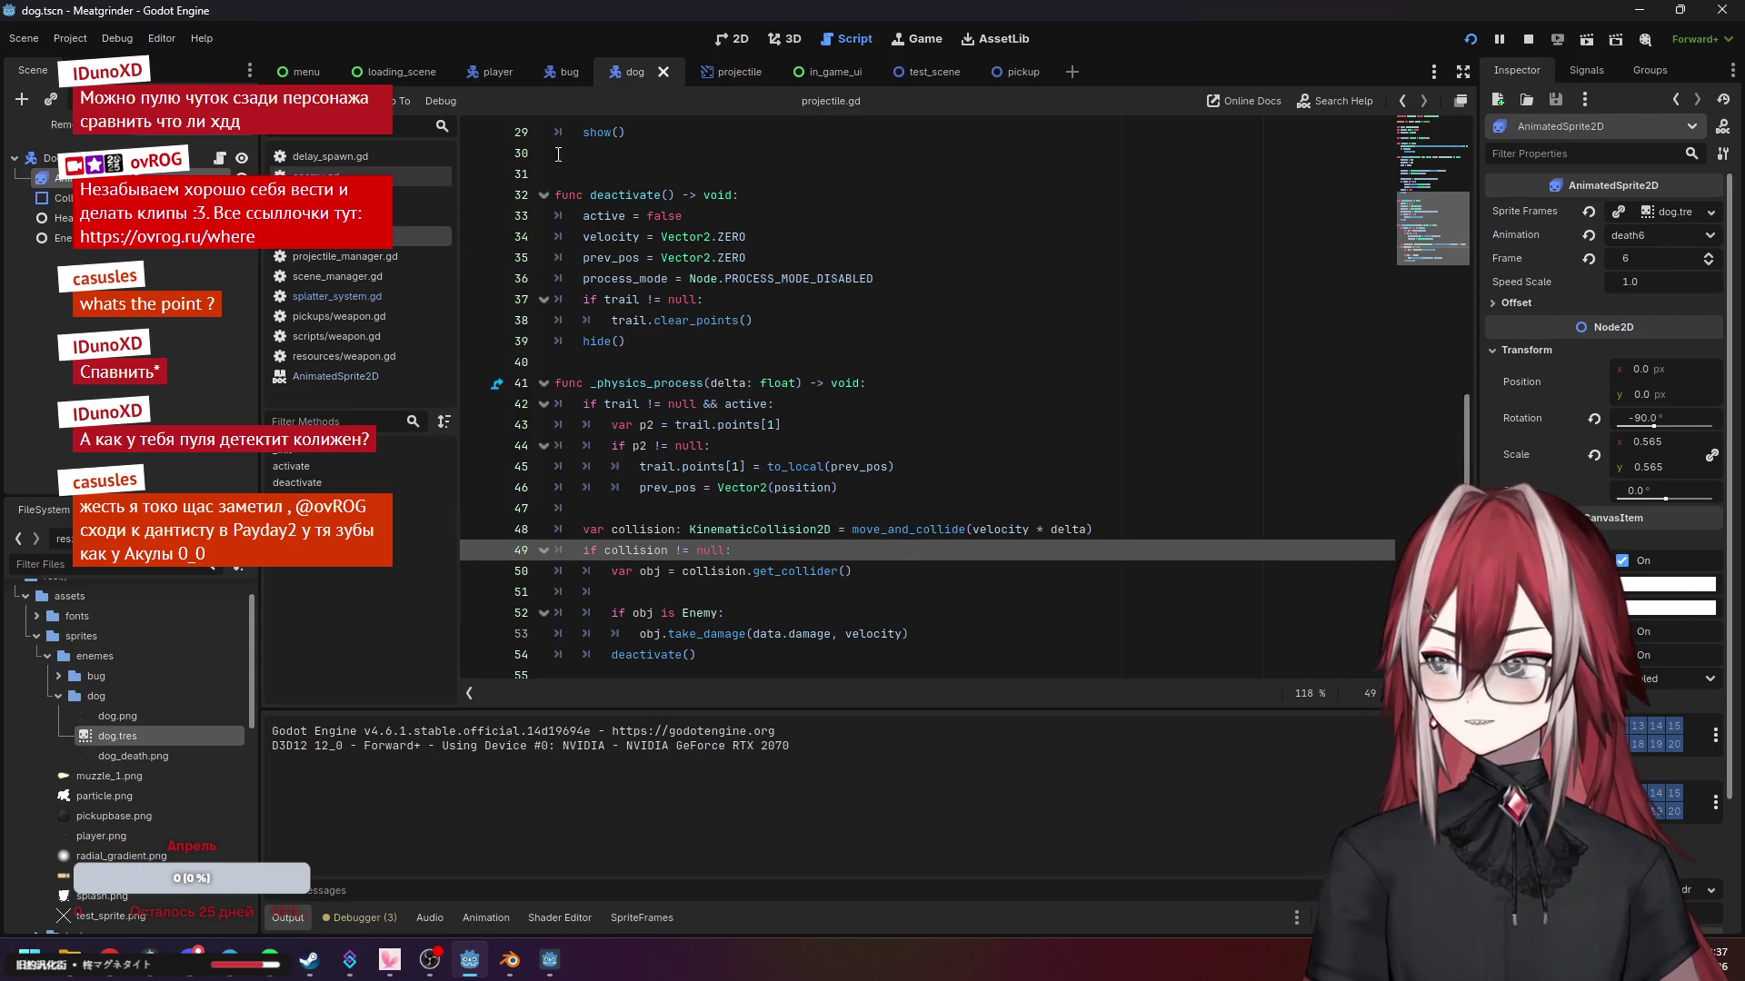
scroll(774, 328, up, 8)
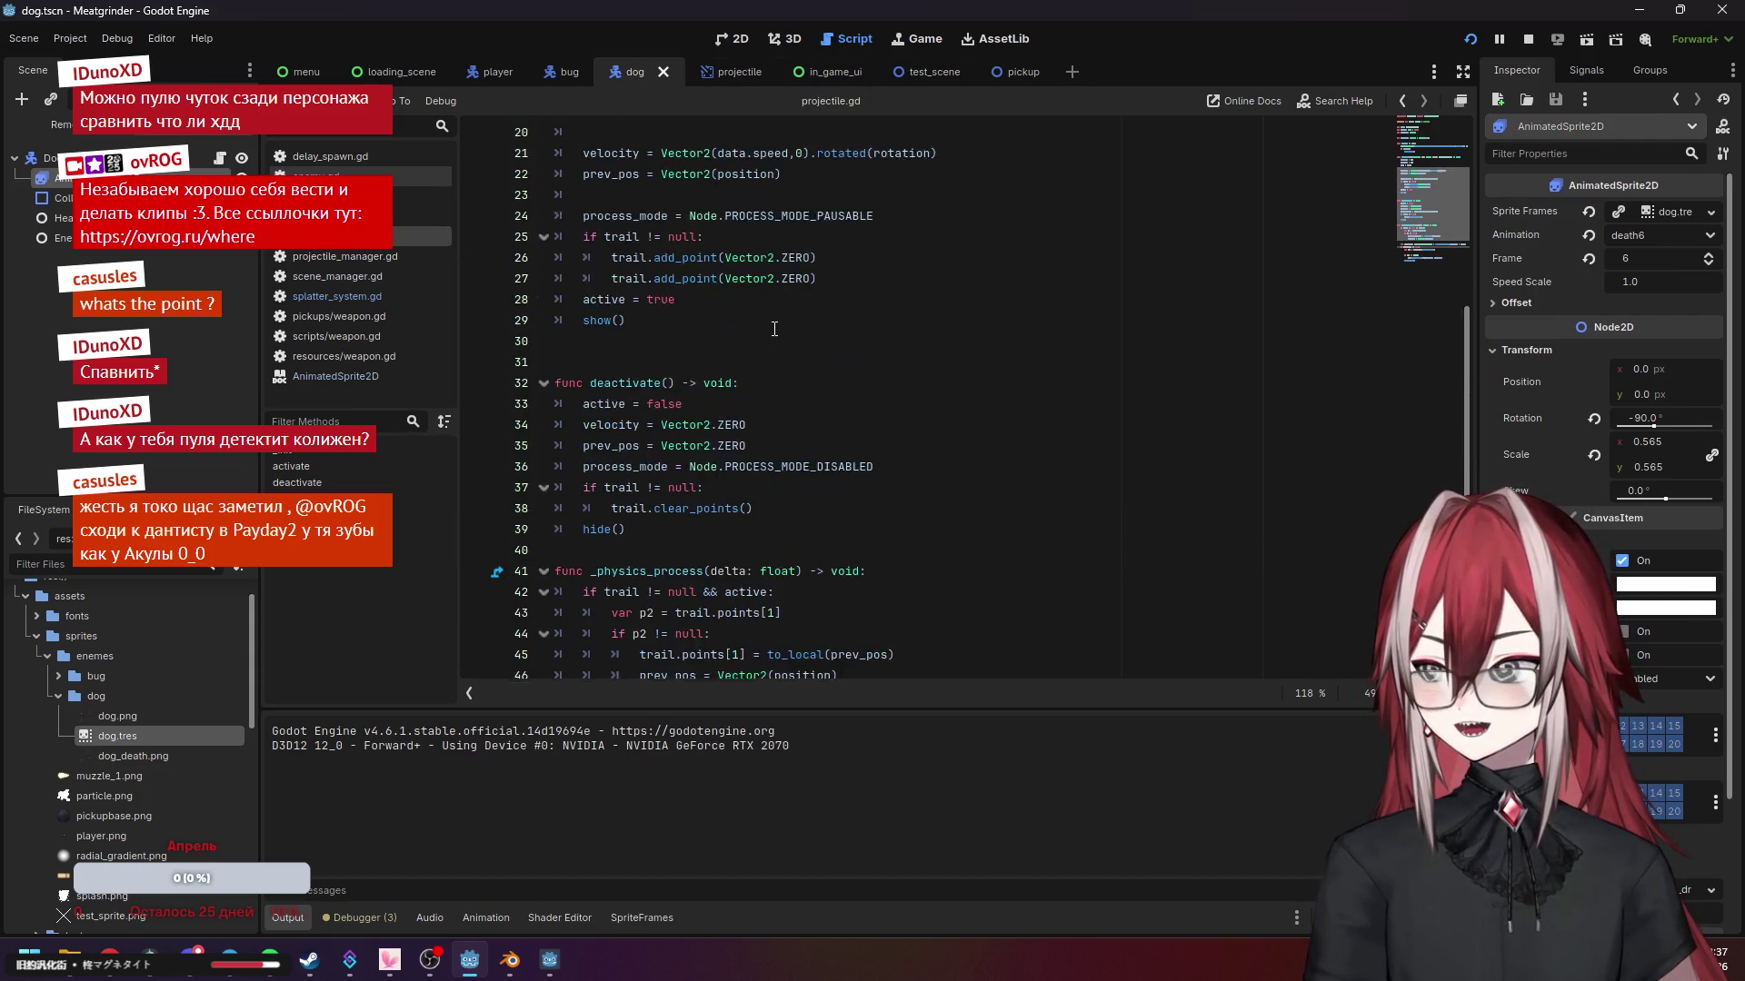
scroll(774, 328, up, 2)
drag(1207, 362, 1332, 363)
drag(1065, 363, 774, 362)
key(Down)
key(Down)
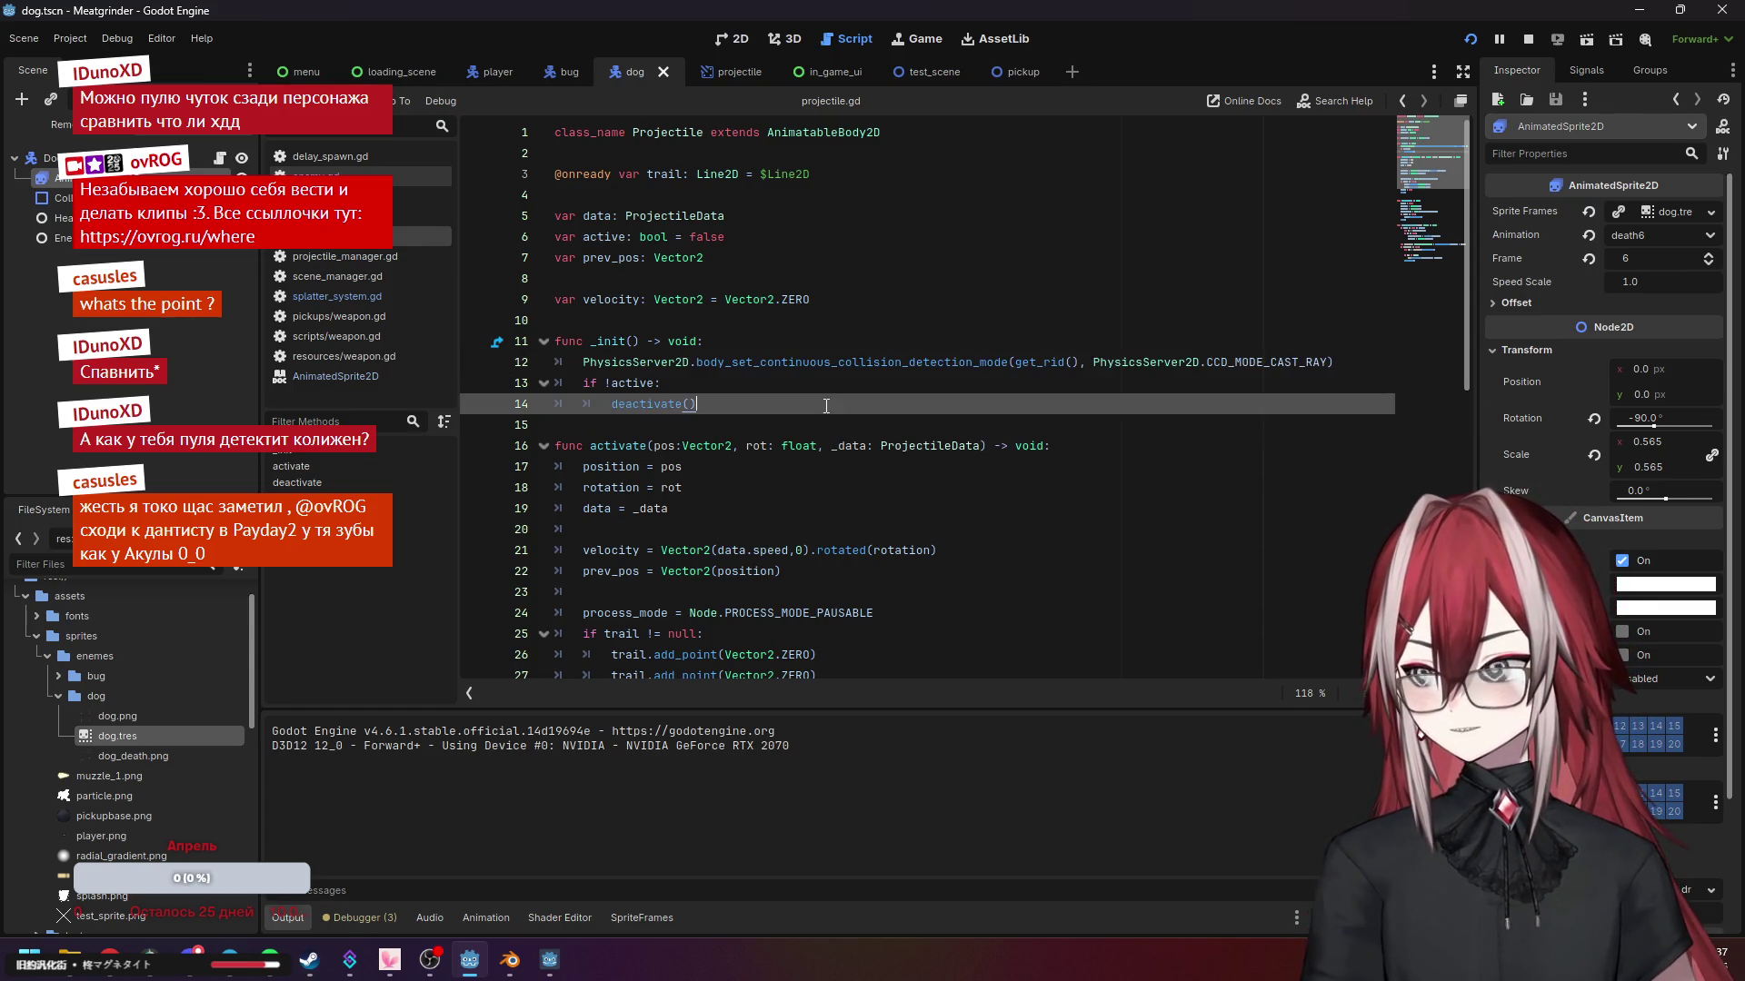
Step: Highlight the AnimatableBody2D base class and review the collider lookup, prev_pos and p2 checks
double_click(765, 134)
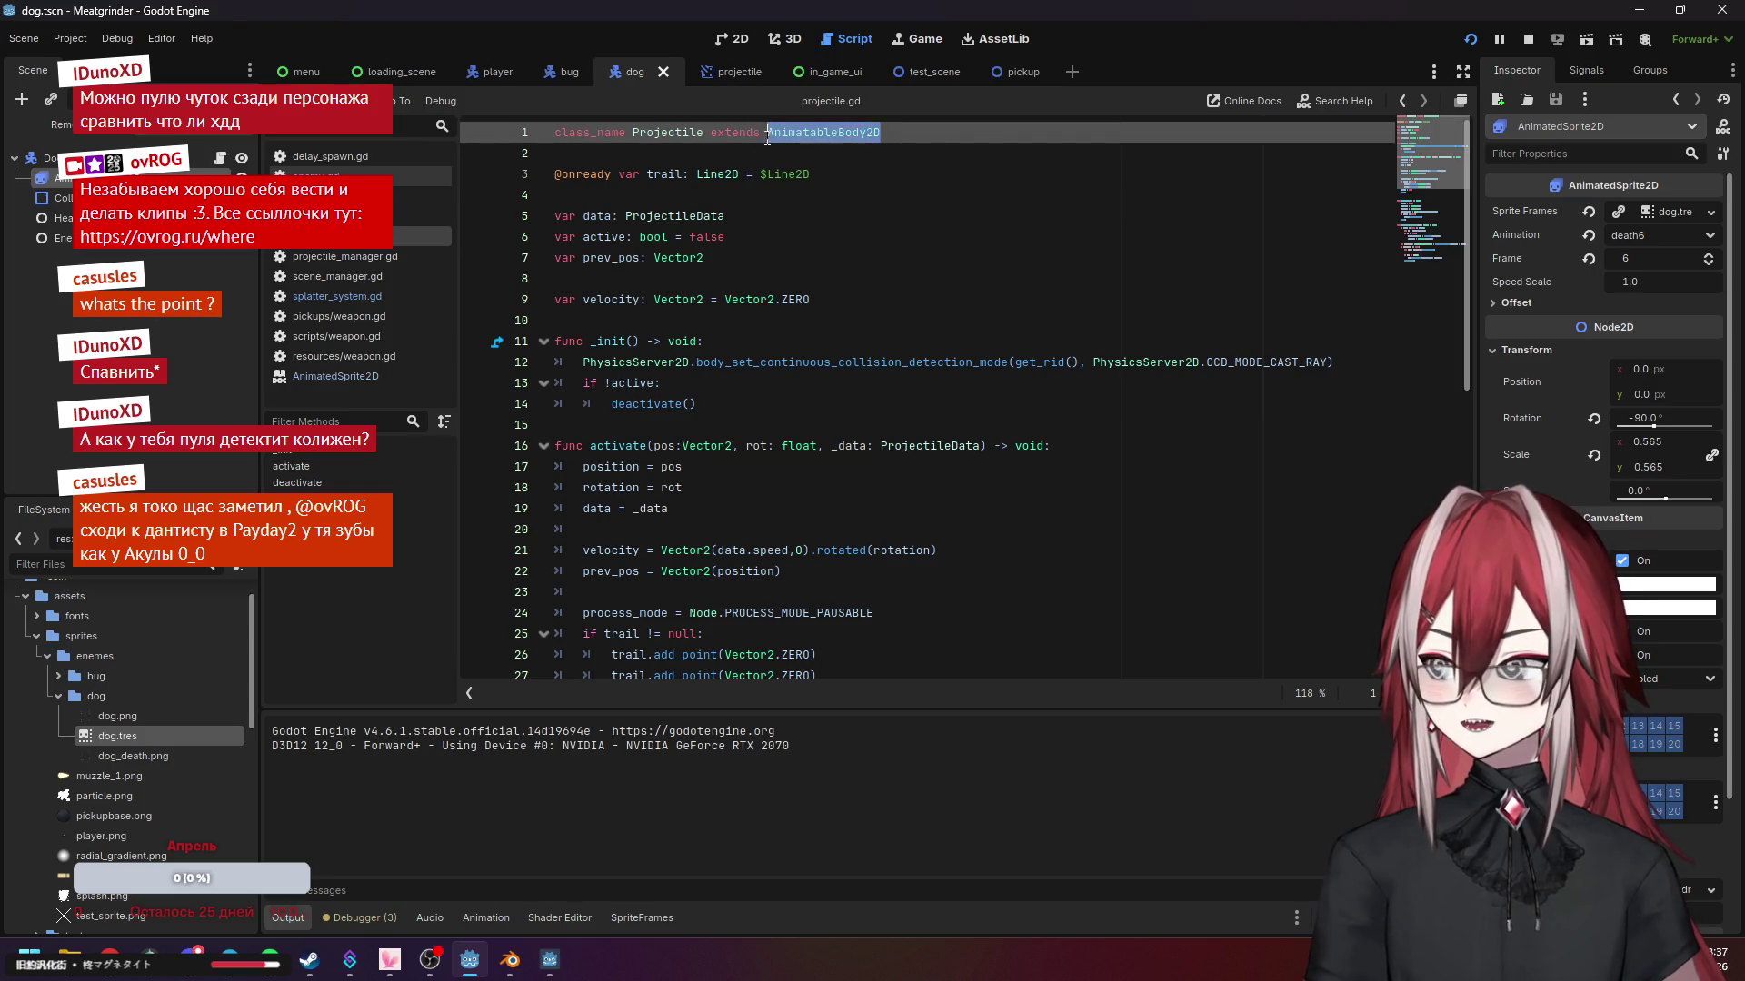
scroll(797, 247, down, 9)
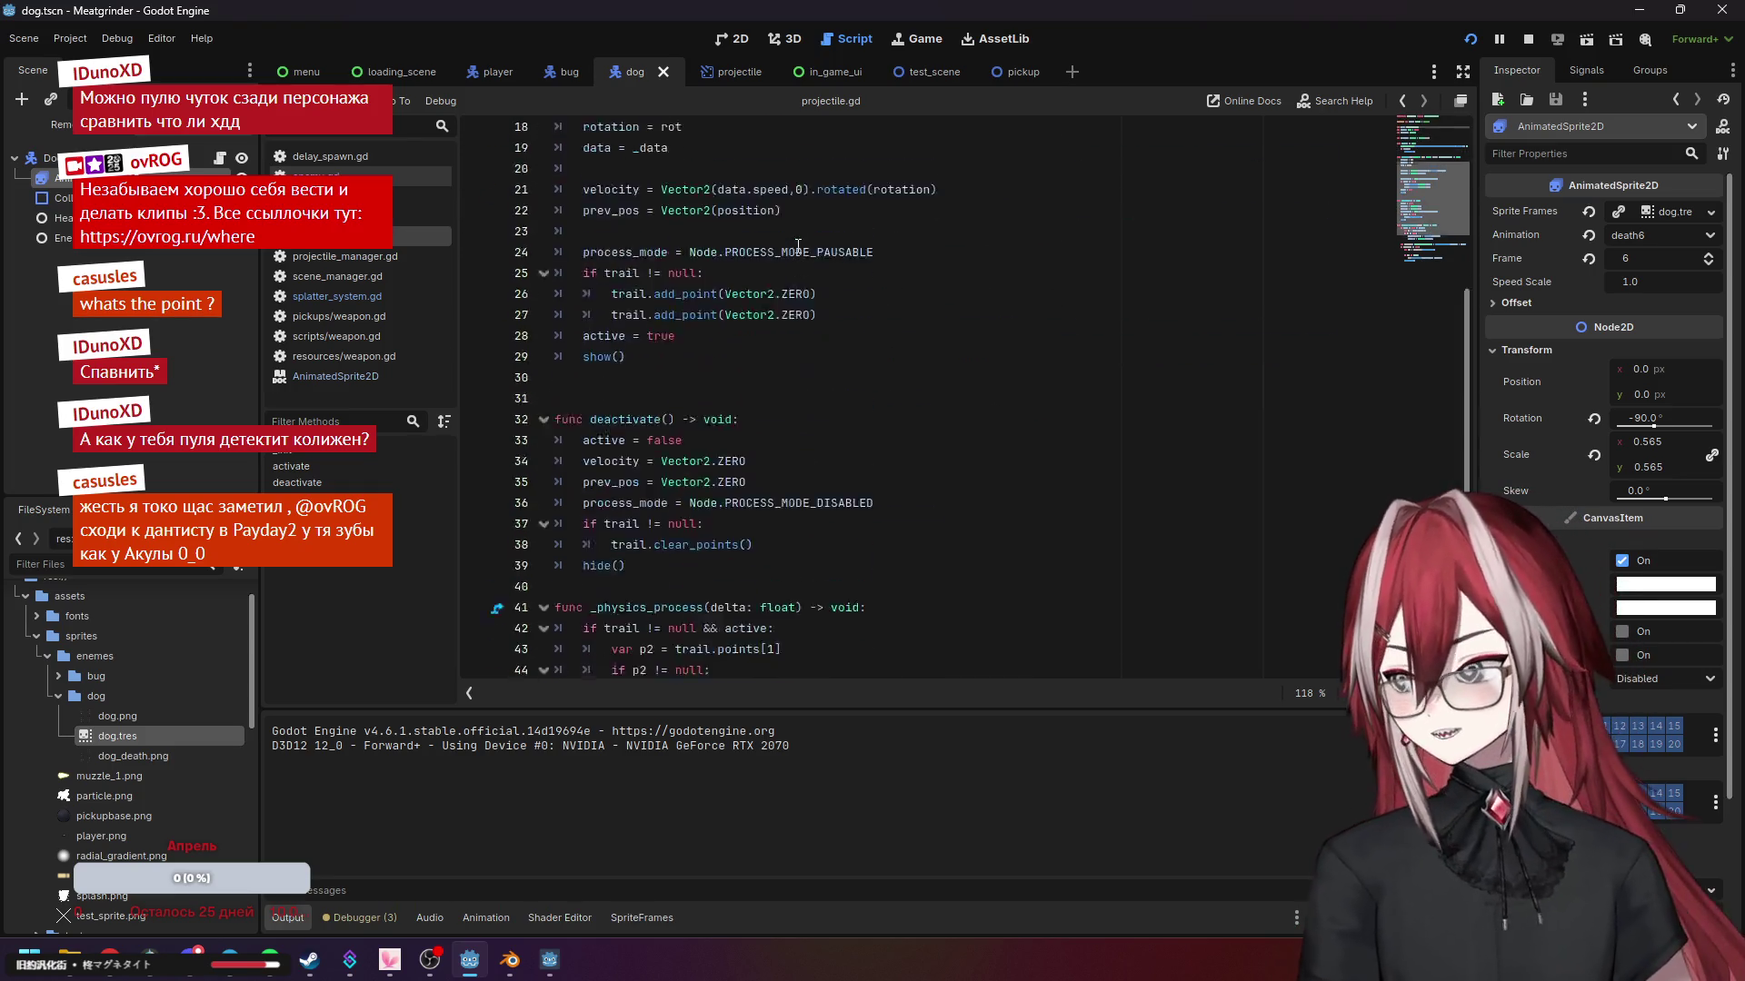
click(874, 572)
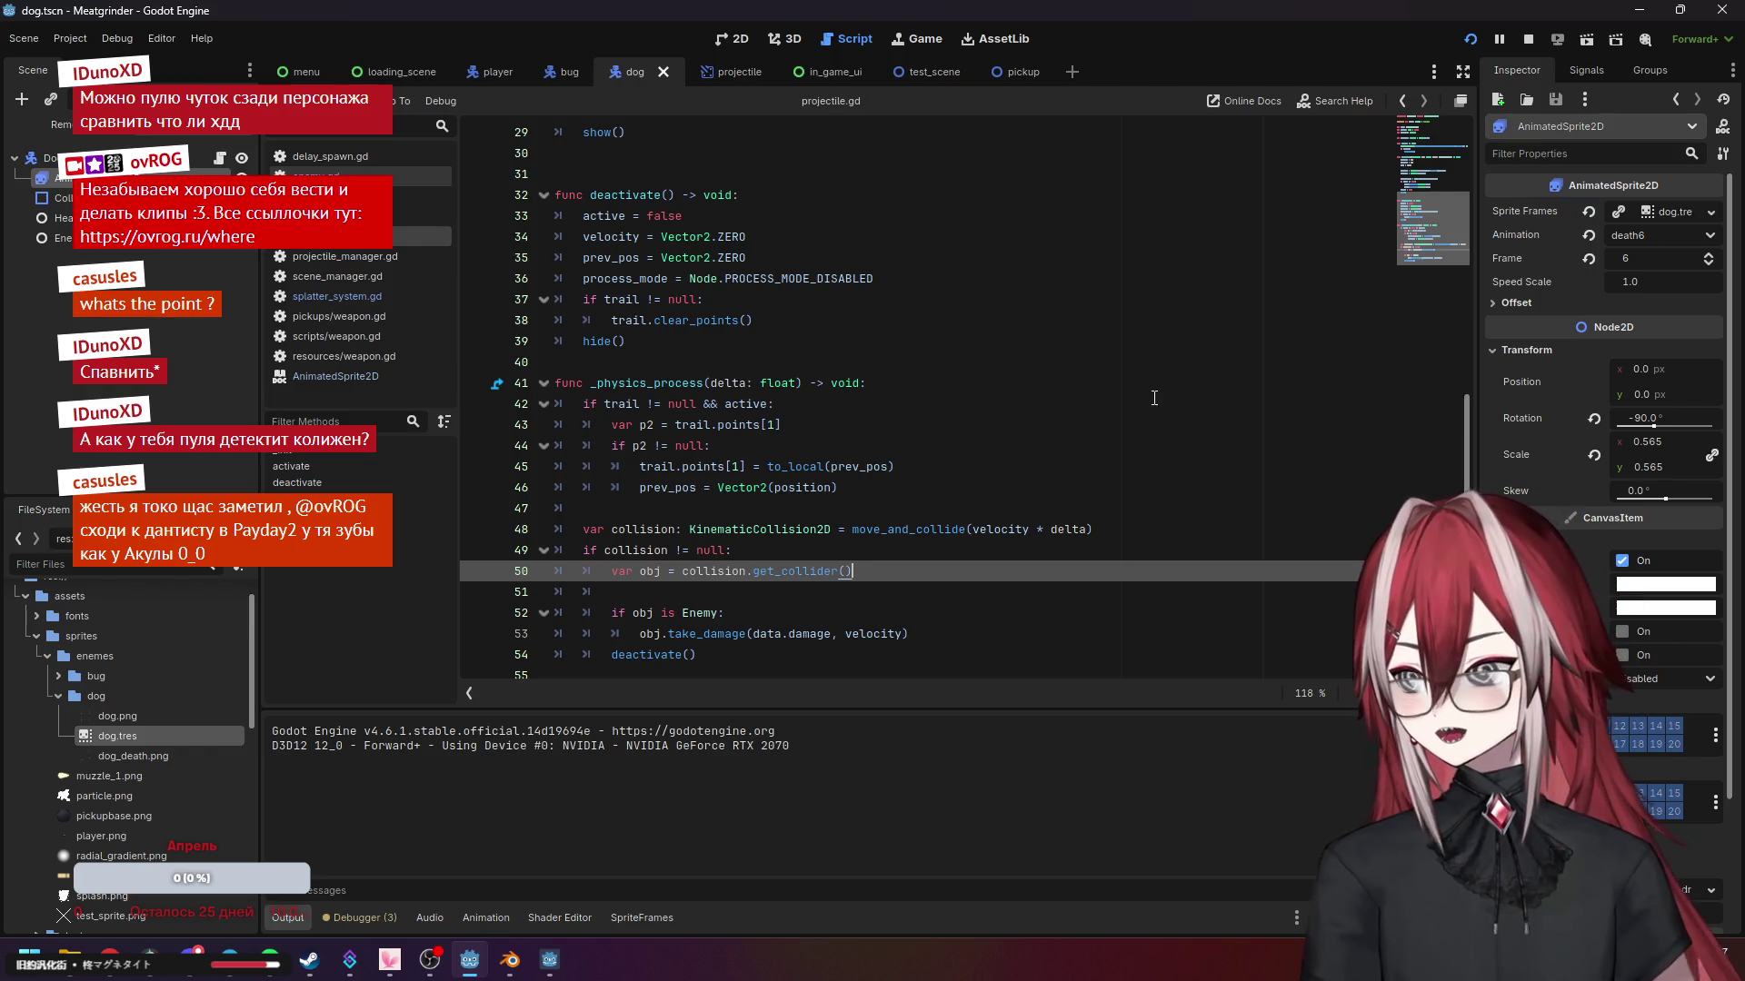
click(859, 483)
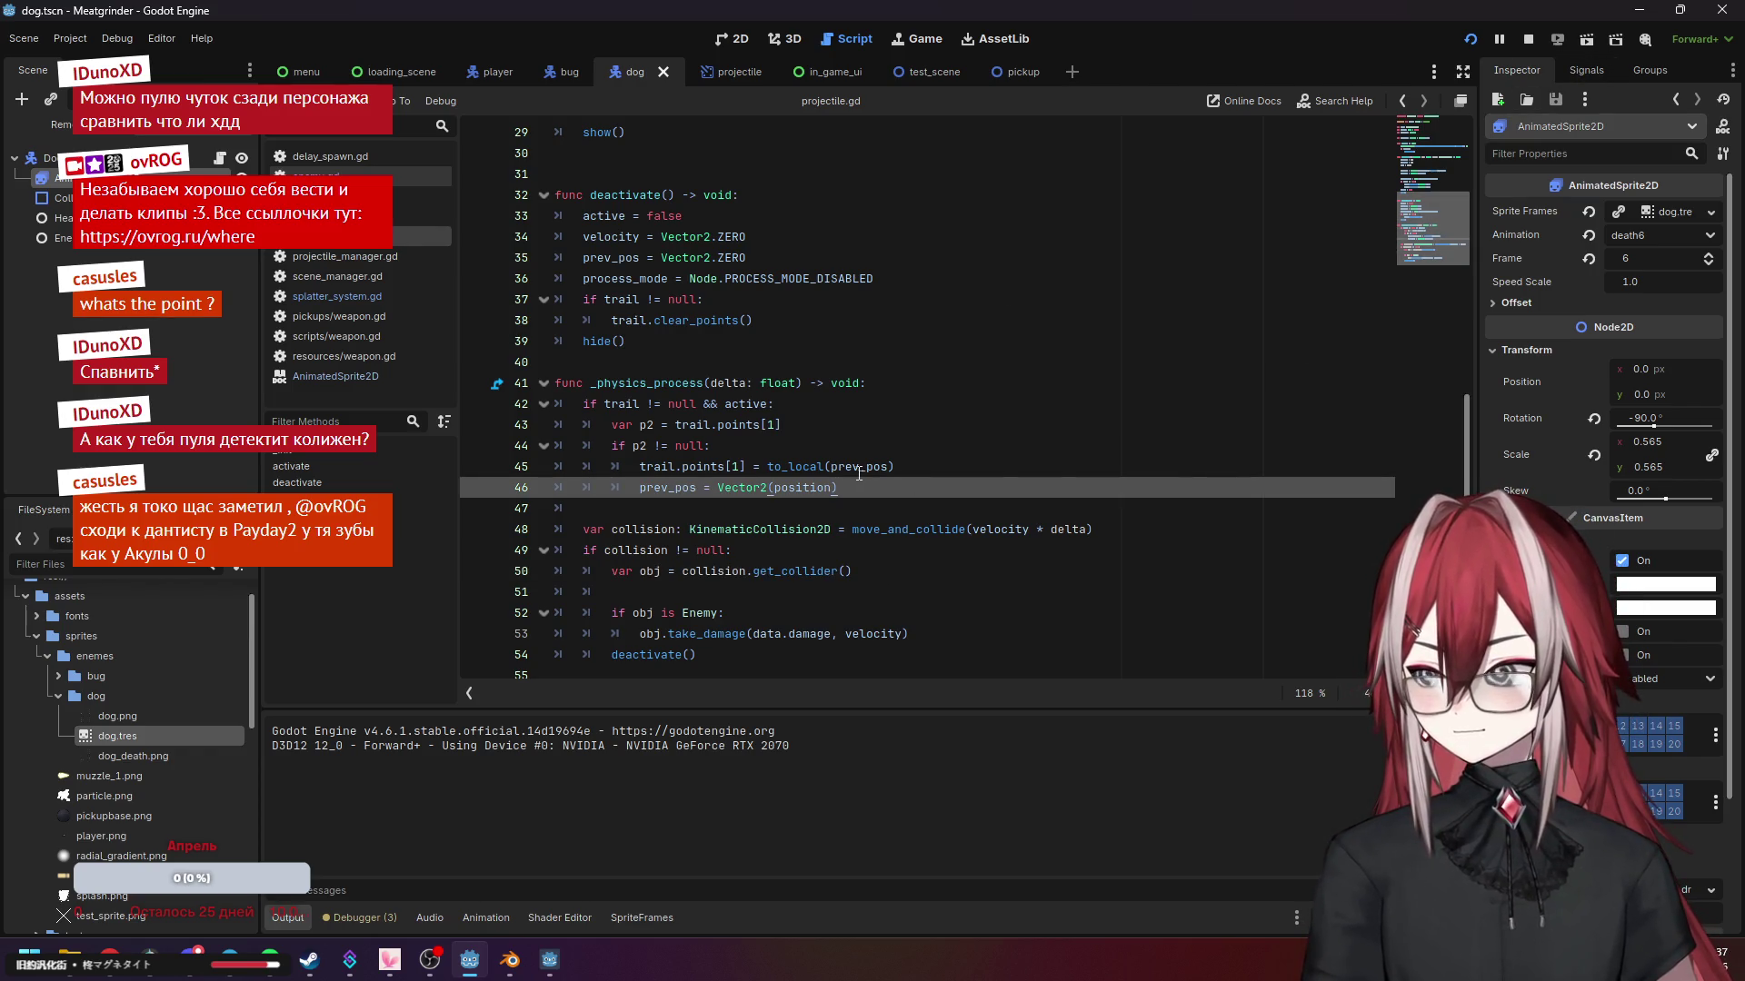
click(818, 445)
scroll(747, 365, up, 5)
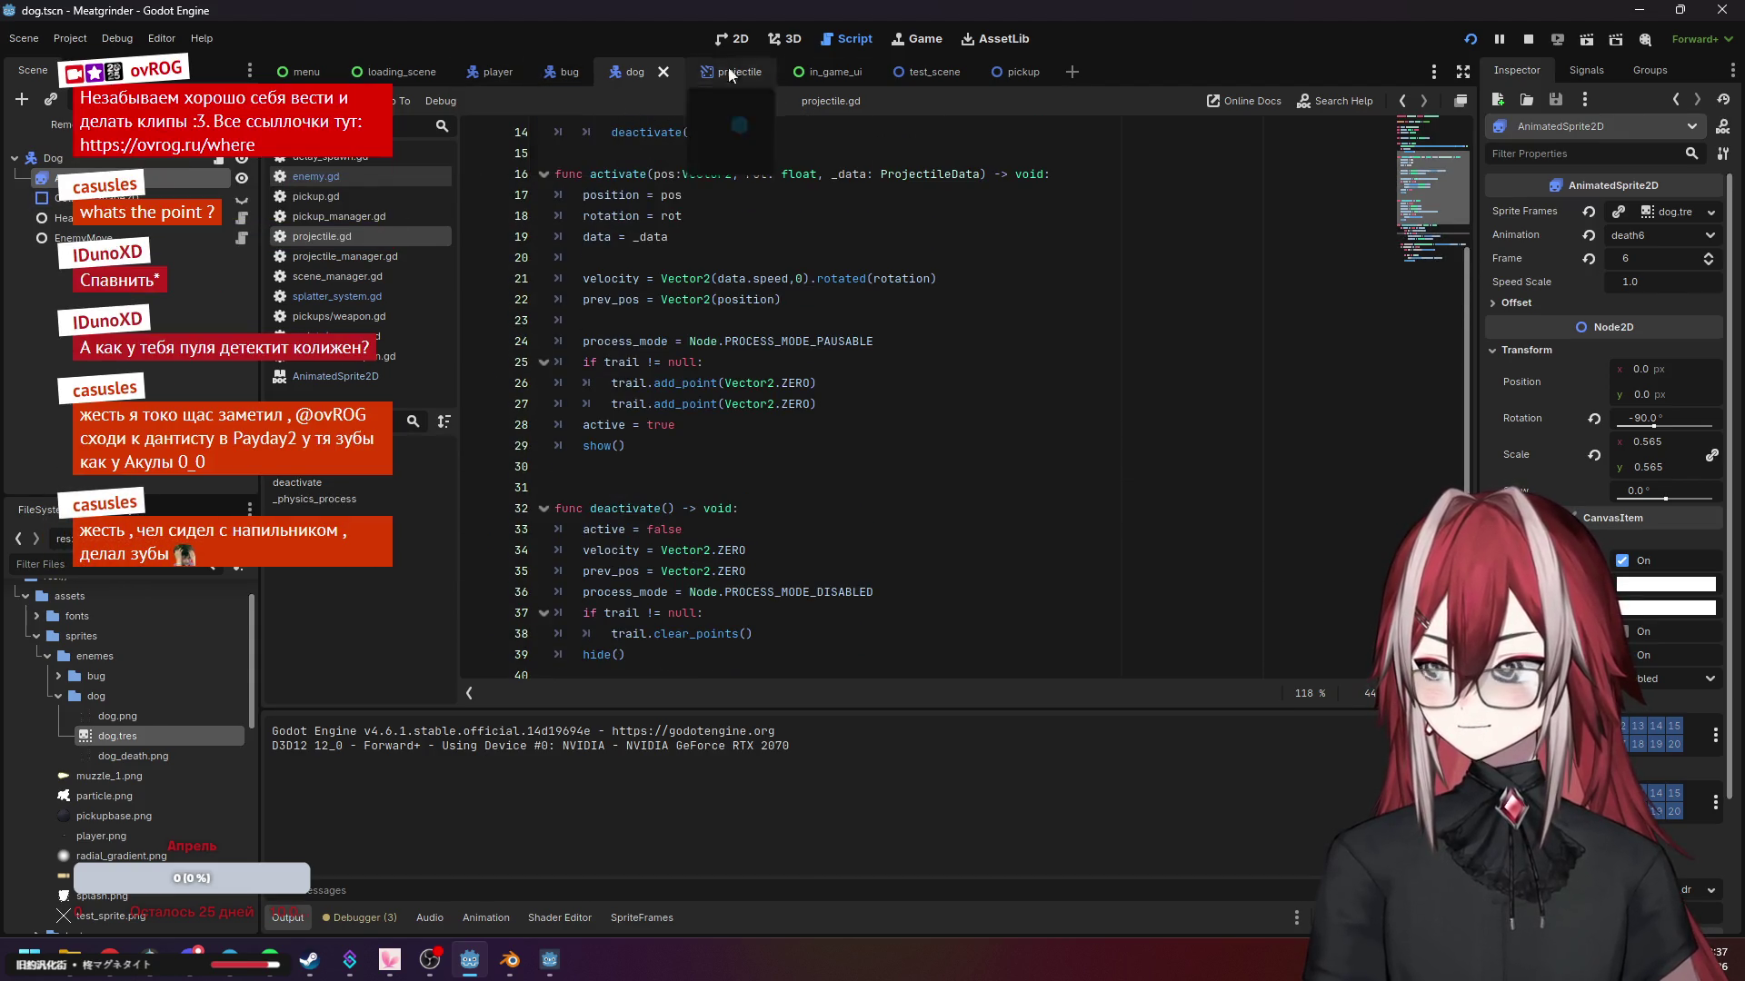
scroll(546, 345, up, 5)
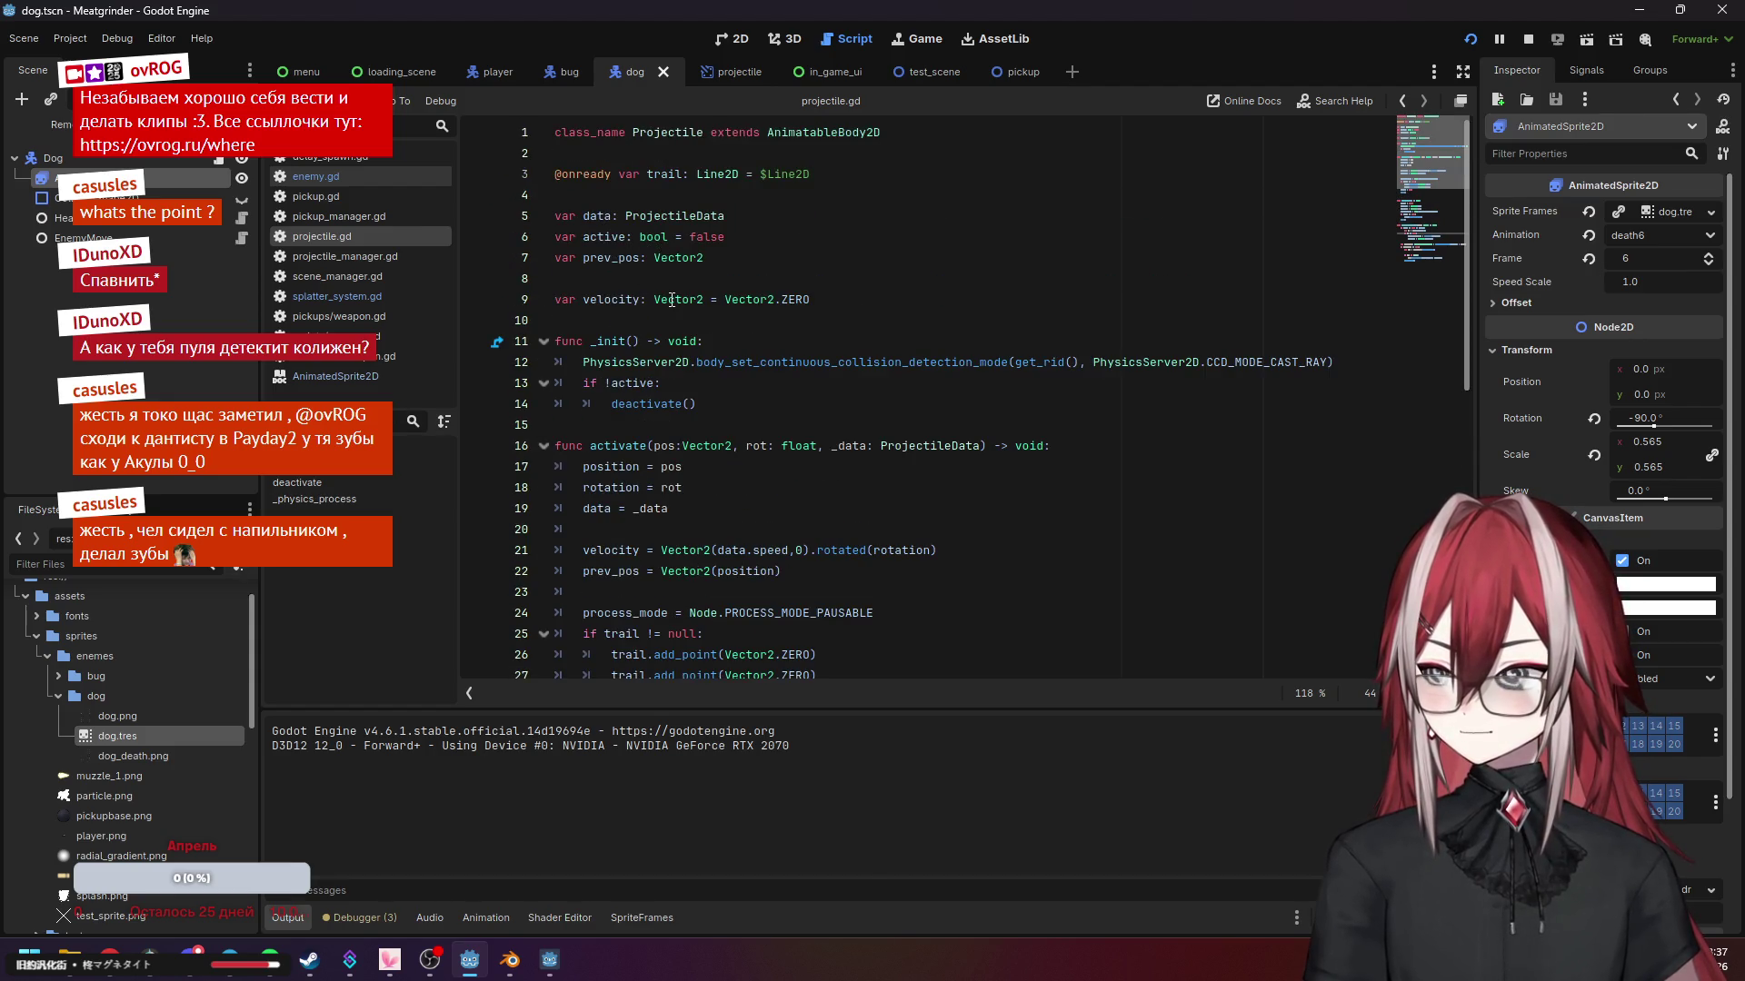
Step: Select the Line2D type in the trail declaration and revisit the enemy check and get_collider lines
click(617, 237)
click(609, 218)
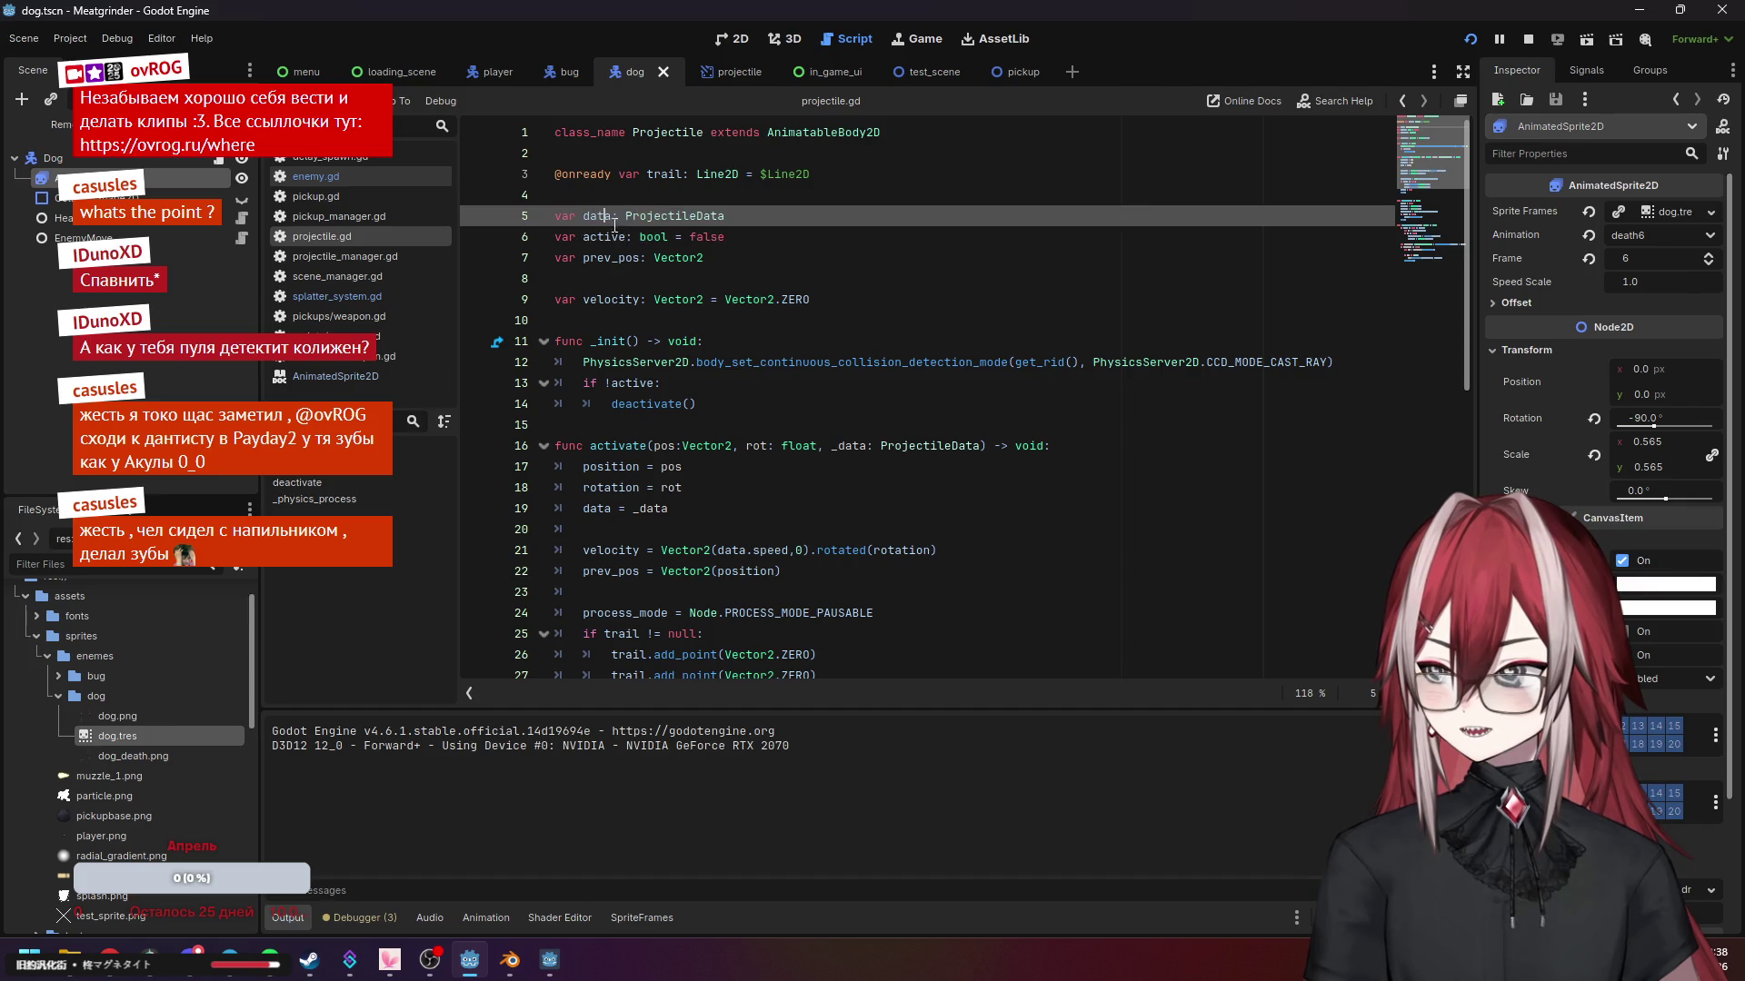
drag(698, 173, 759, 174)
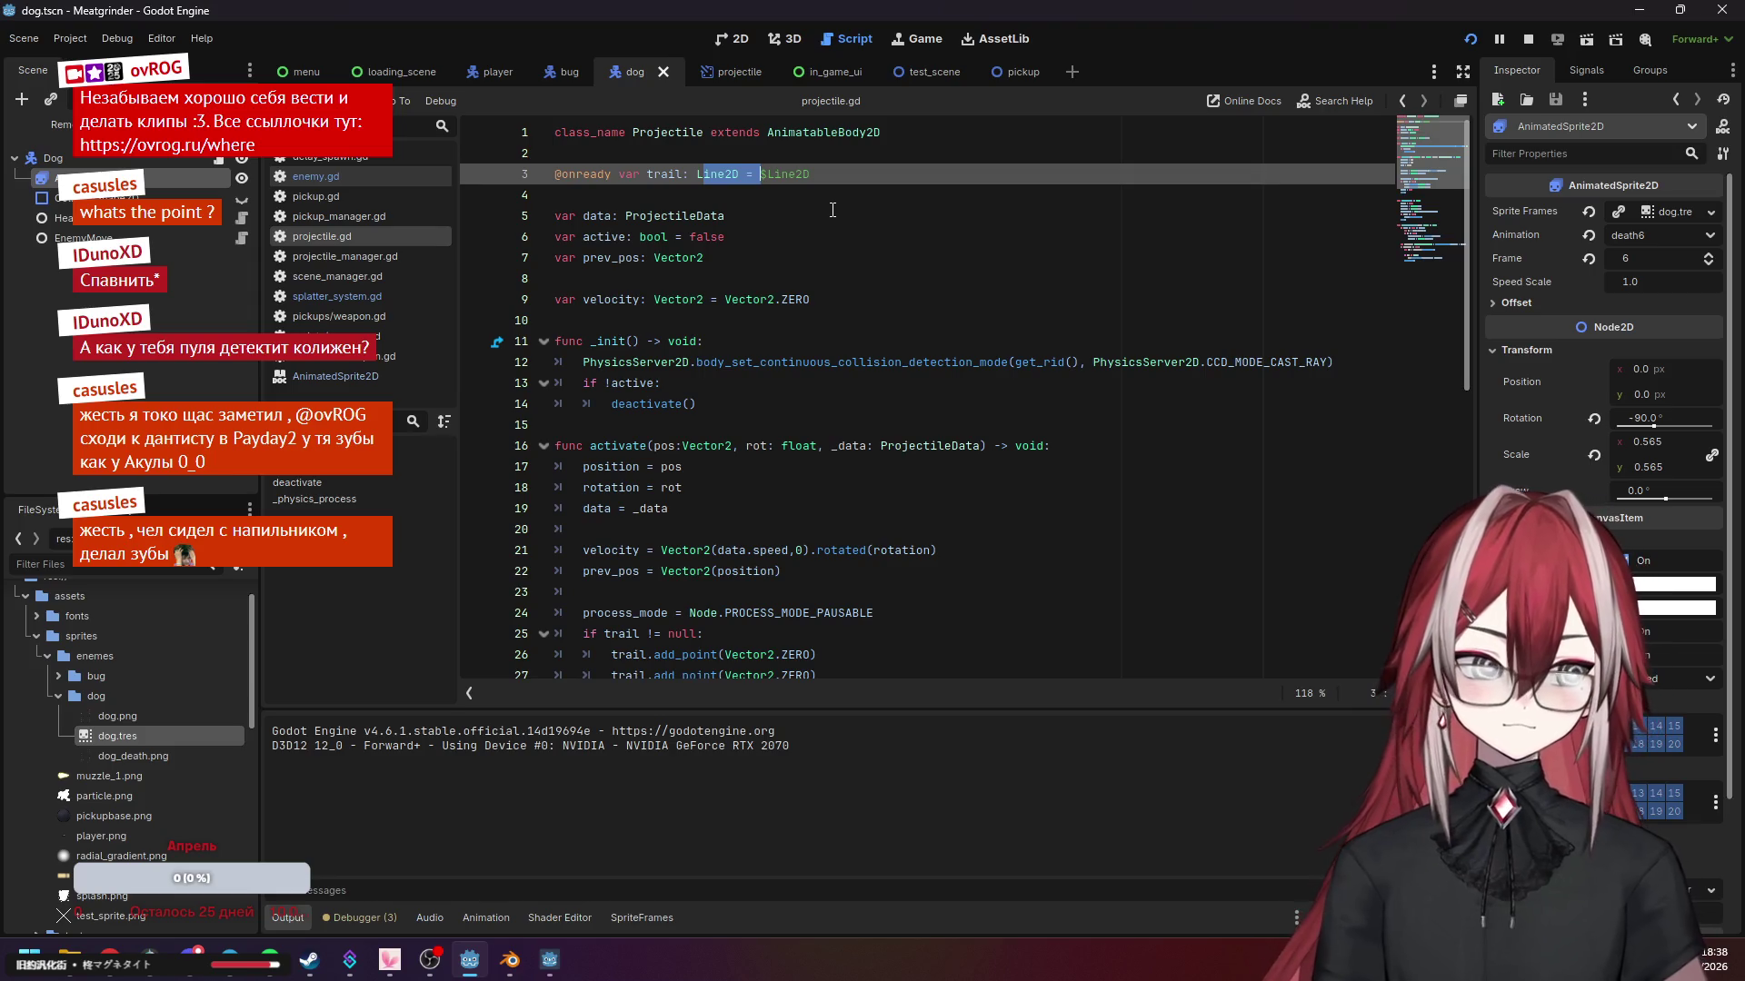
scroll(832, 210, down, 9)
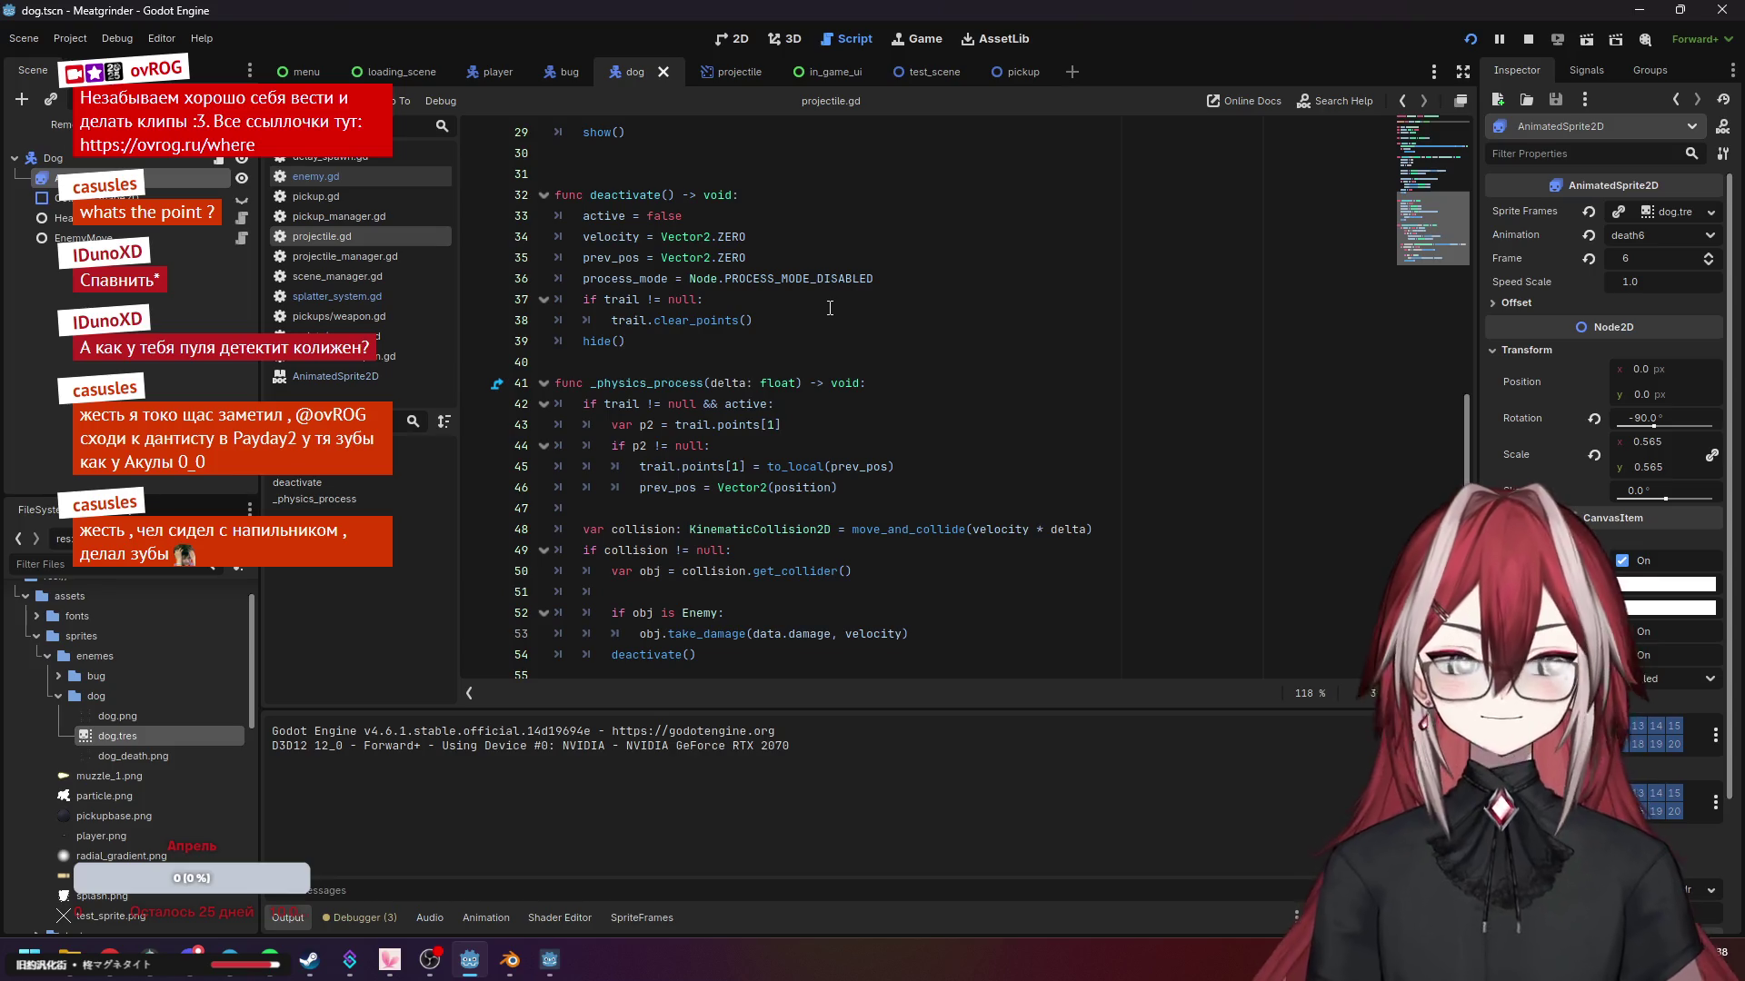
click(809, 592)
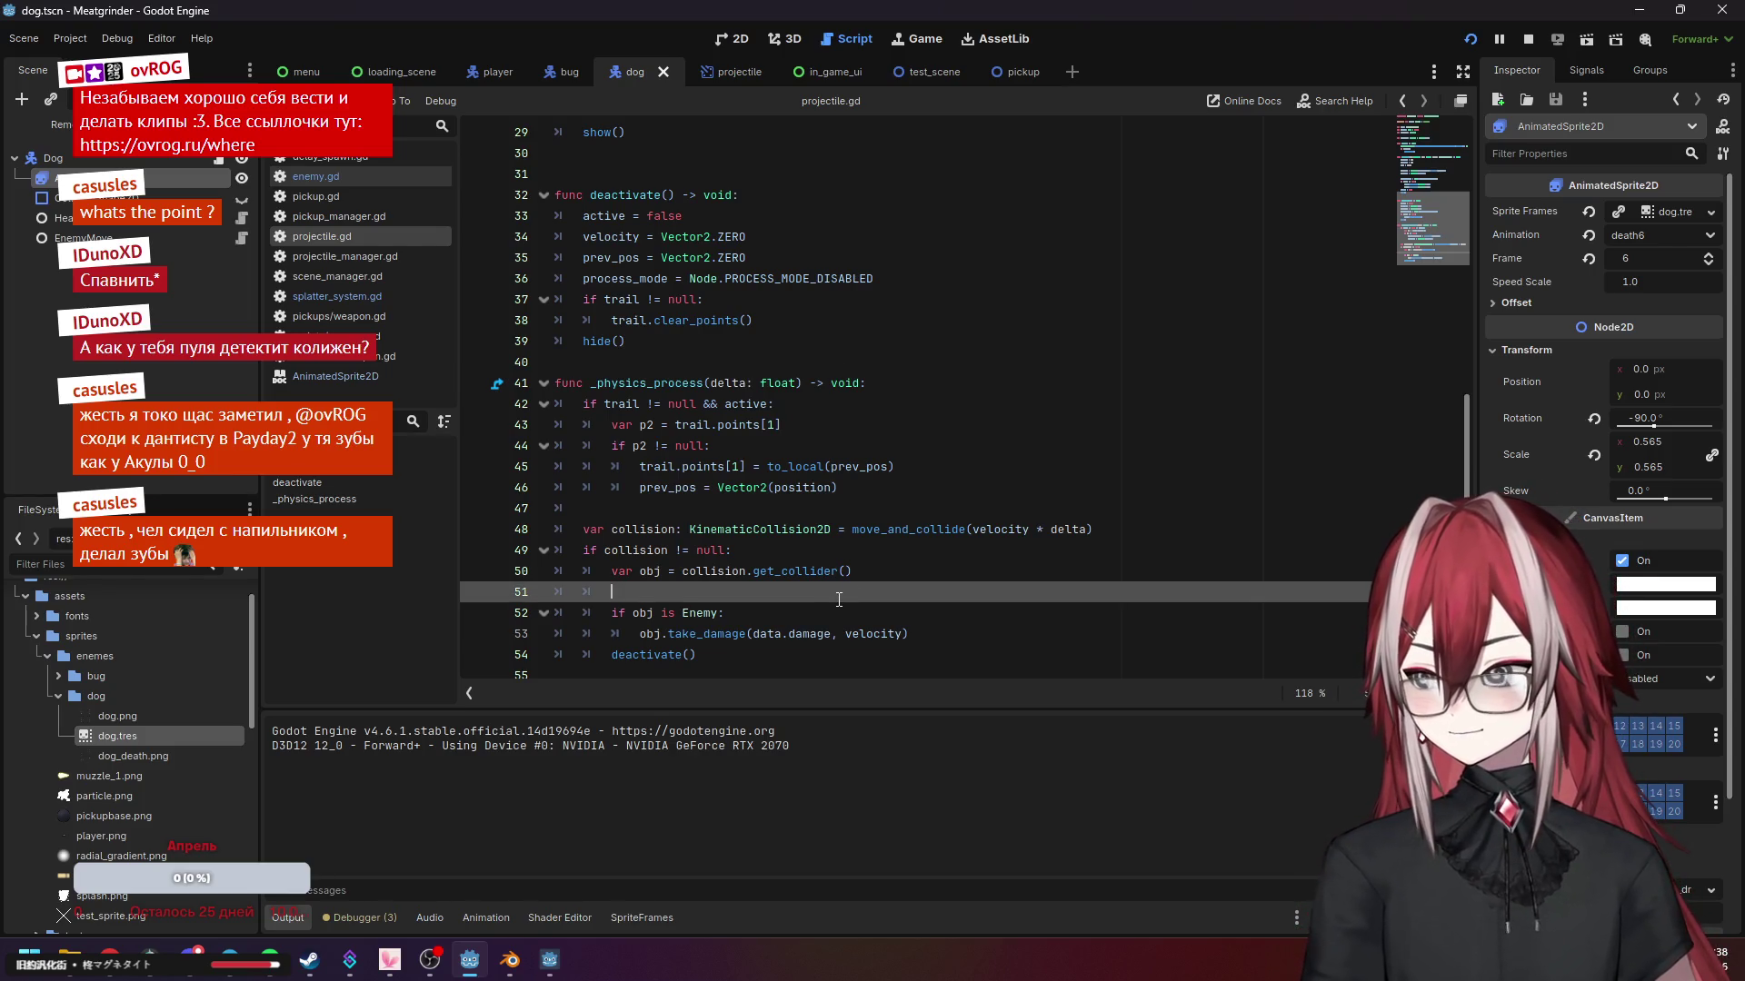
click(810, 622)
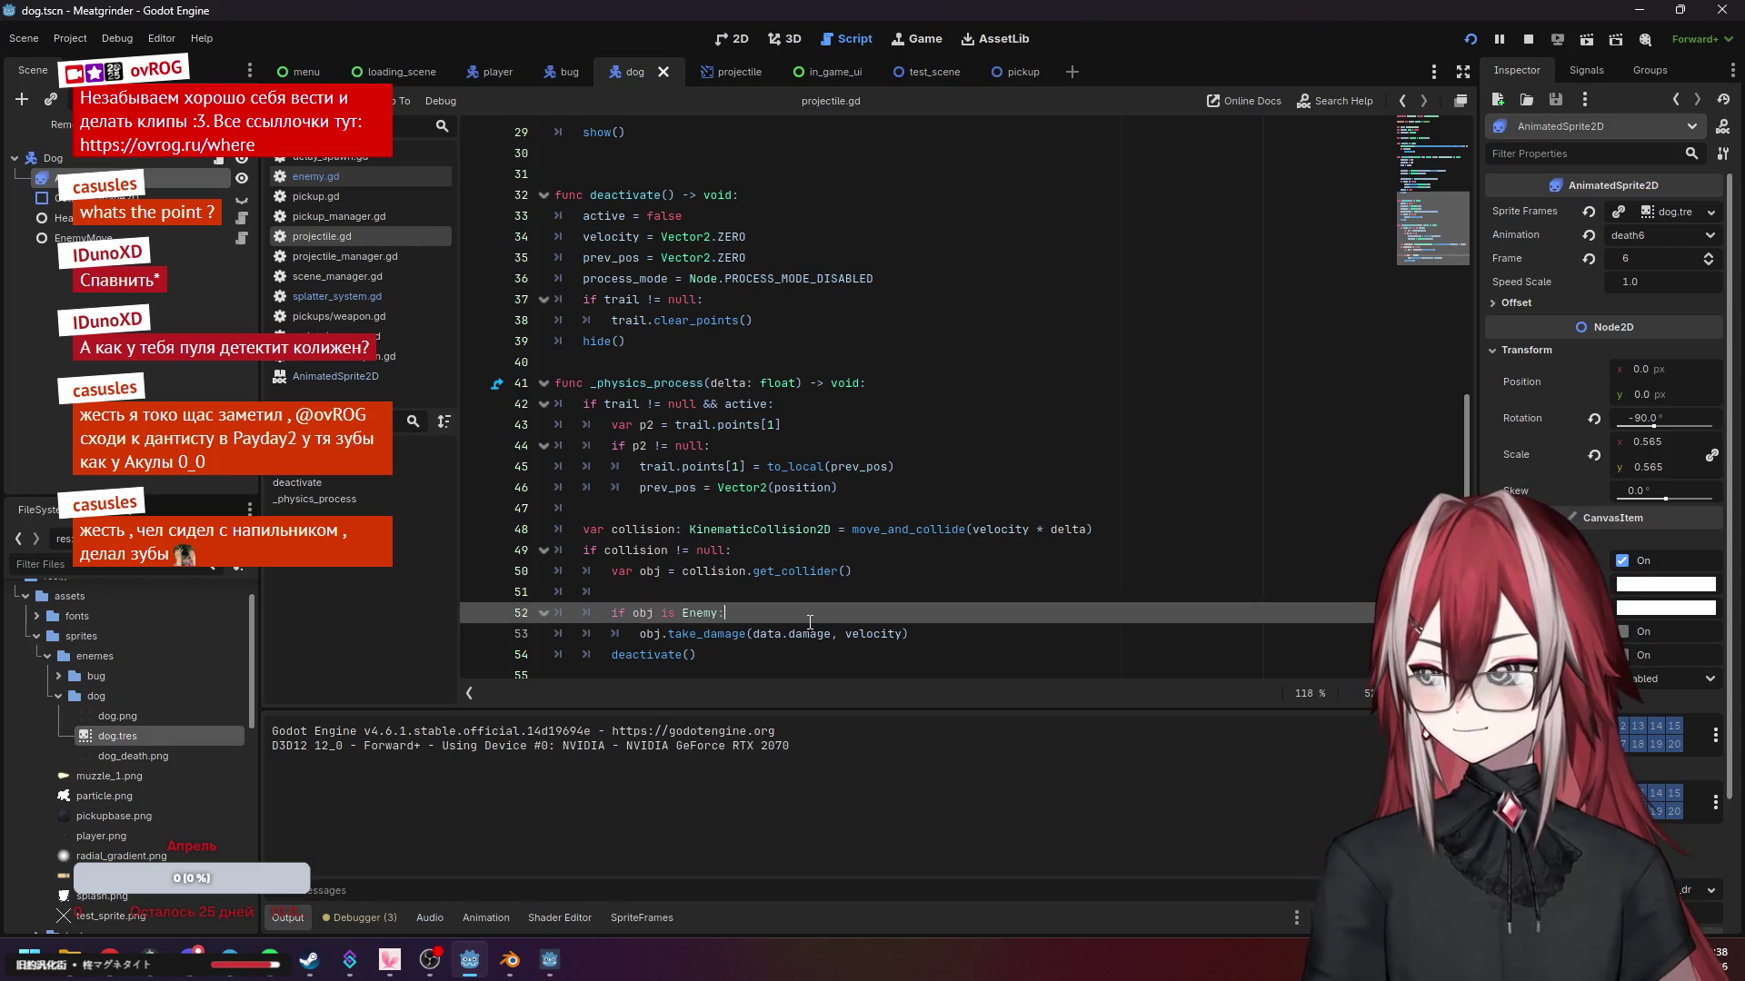
click(895, 567)
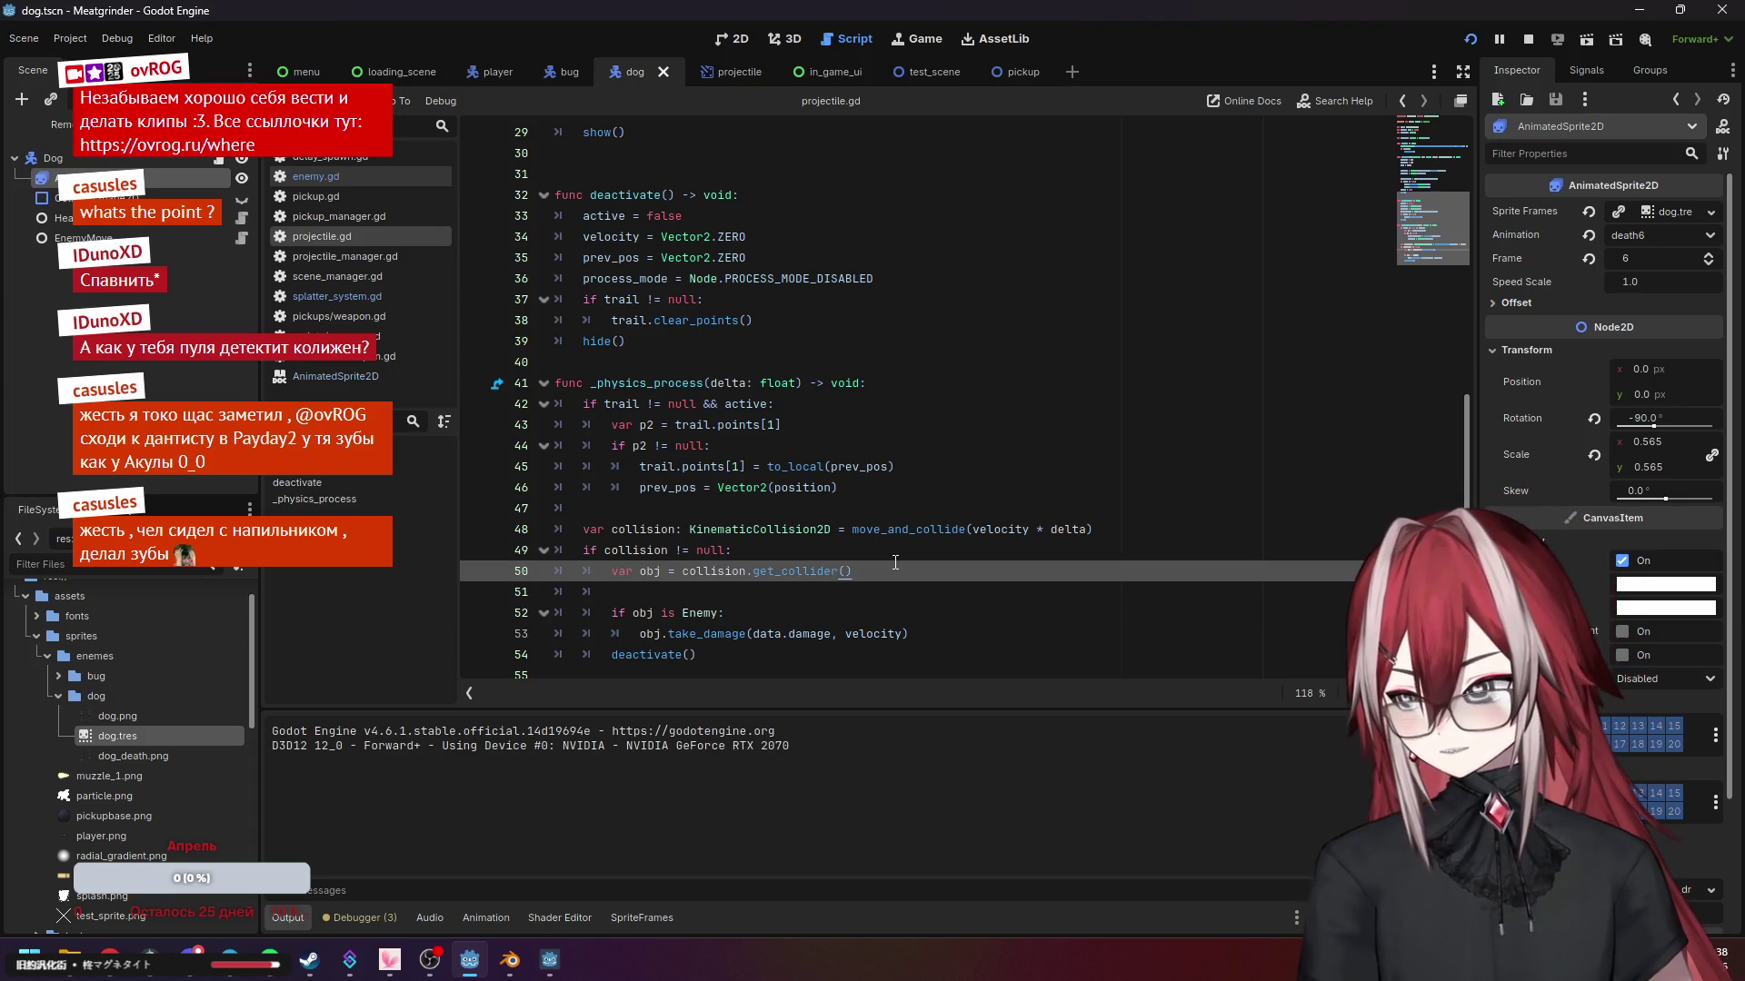
click(729, 467)
click(685, 487)
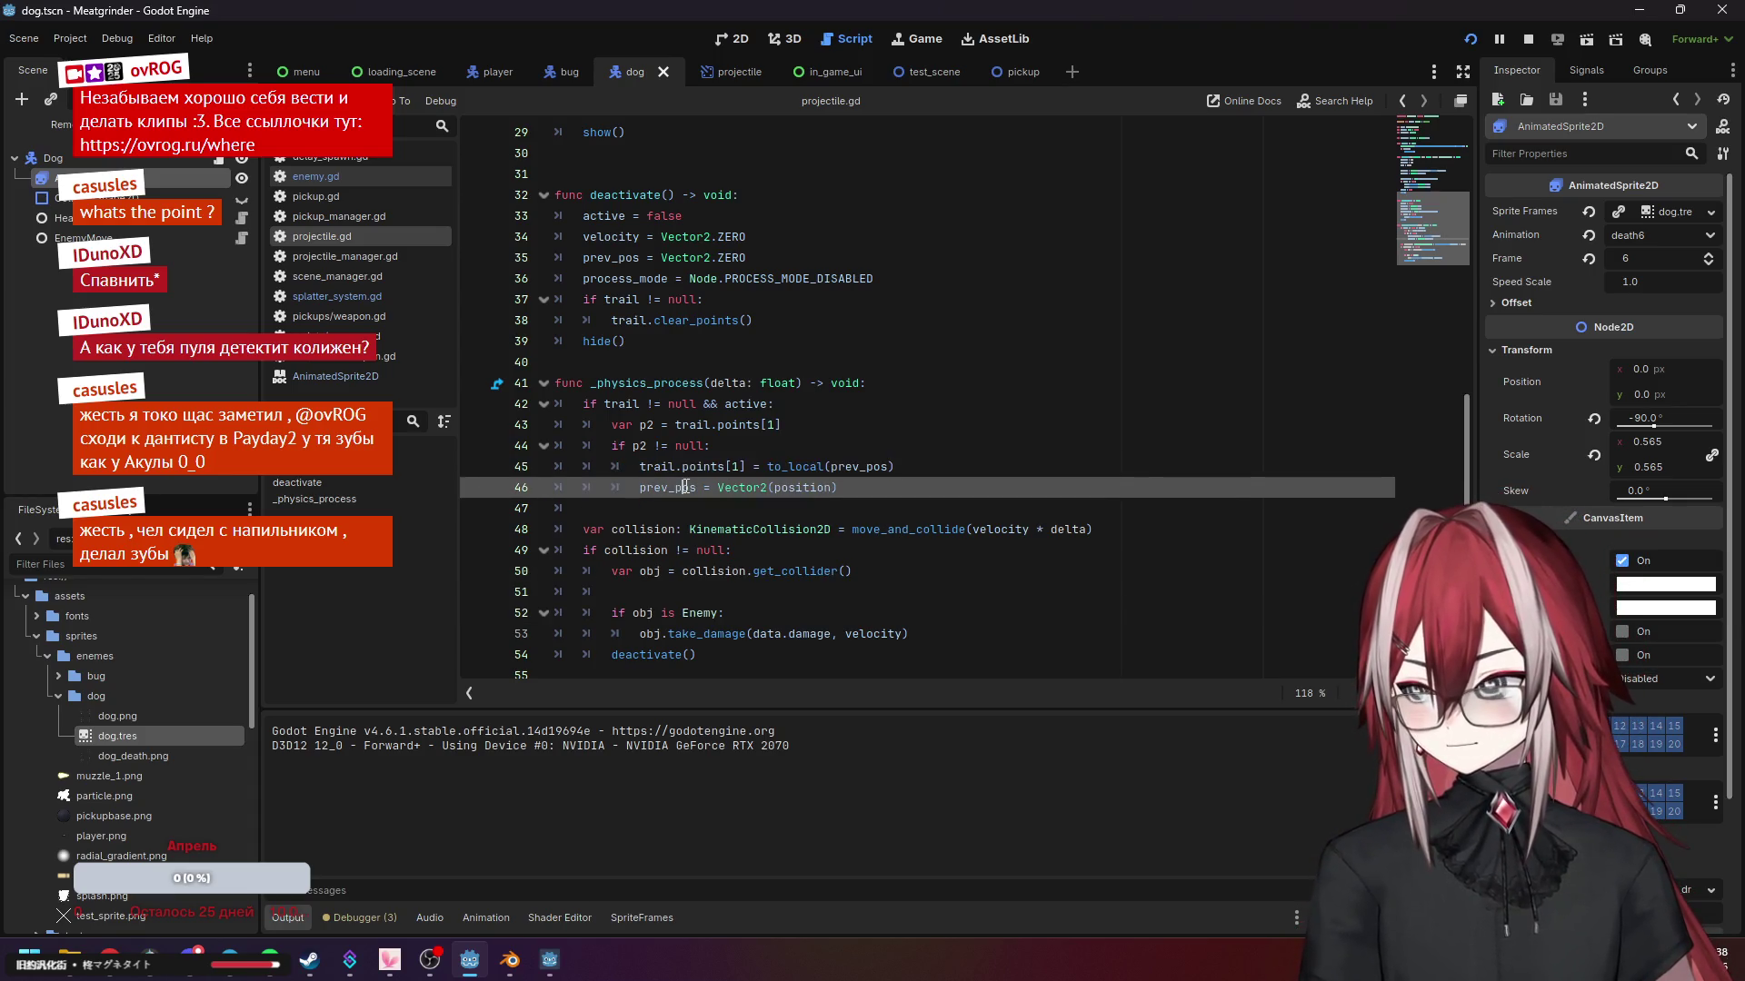
Step: Examine how p2 and points[1] are used on lines 43–46, then bring up the ChatGPT browser window
click(652, 426)
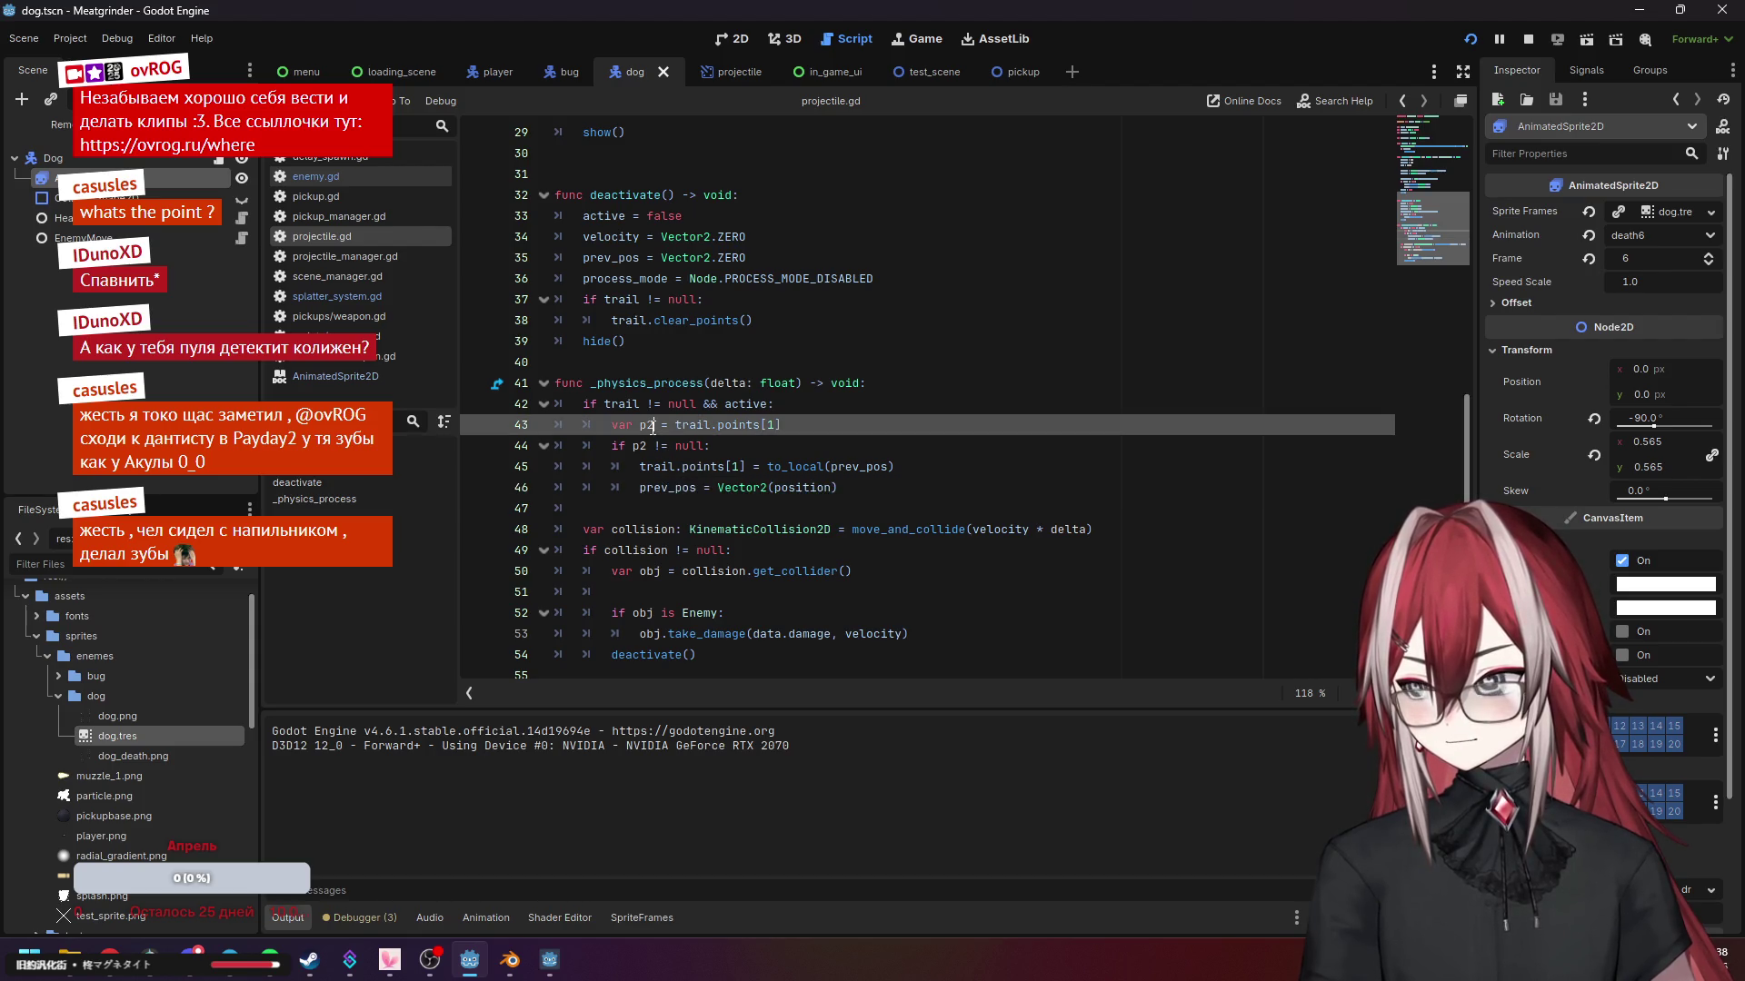
click(600, 227)
click(642, 424)
click(640, 445)
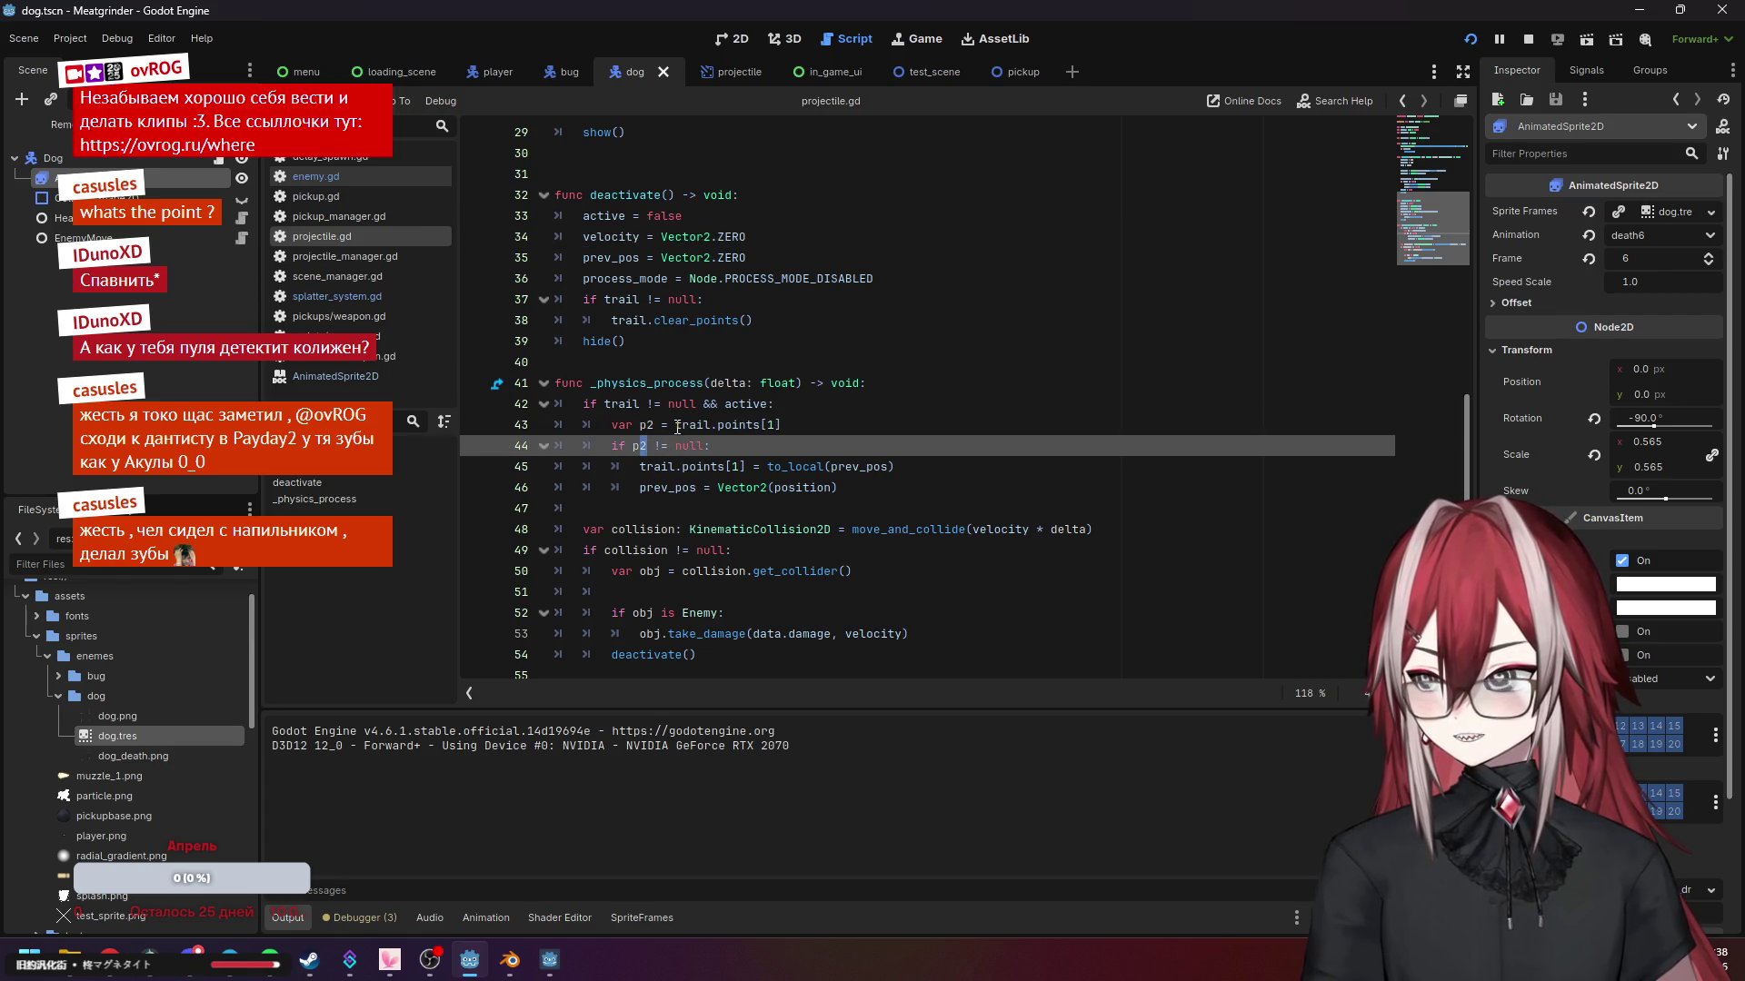
click(668, 488)
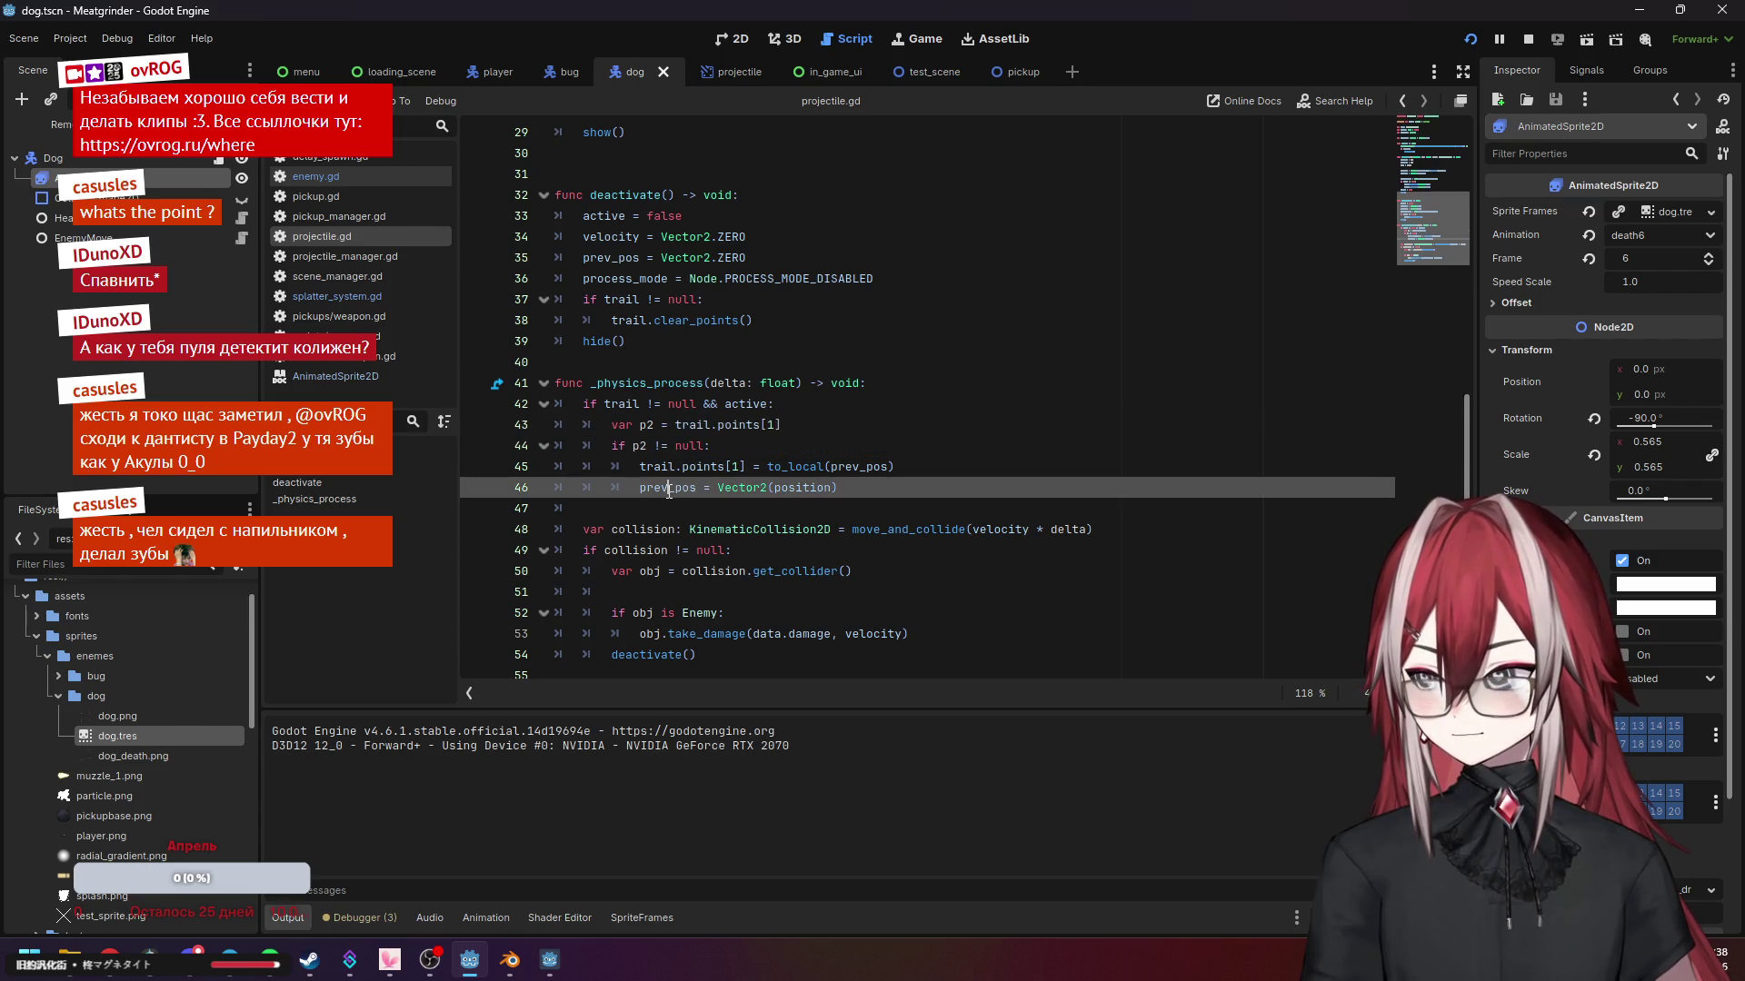
drag(681, 466, 745, 466)
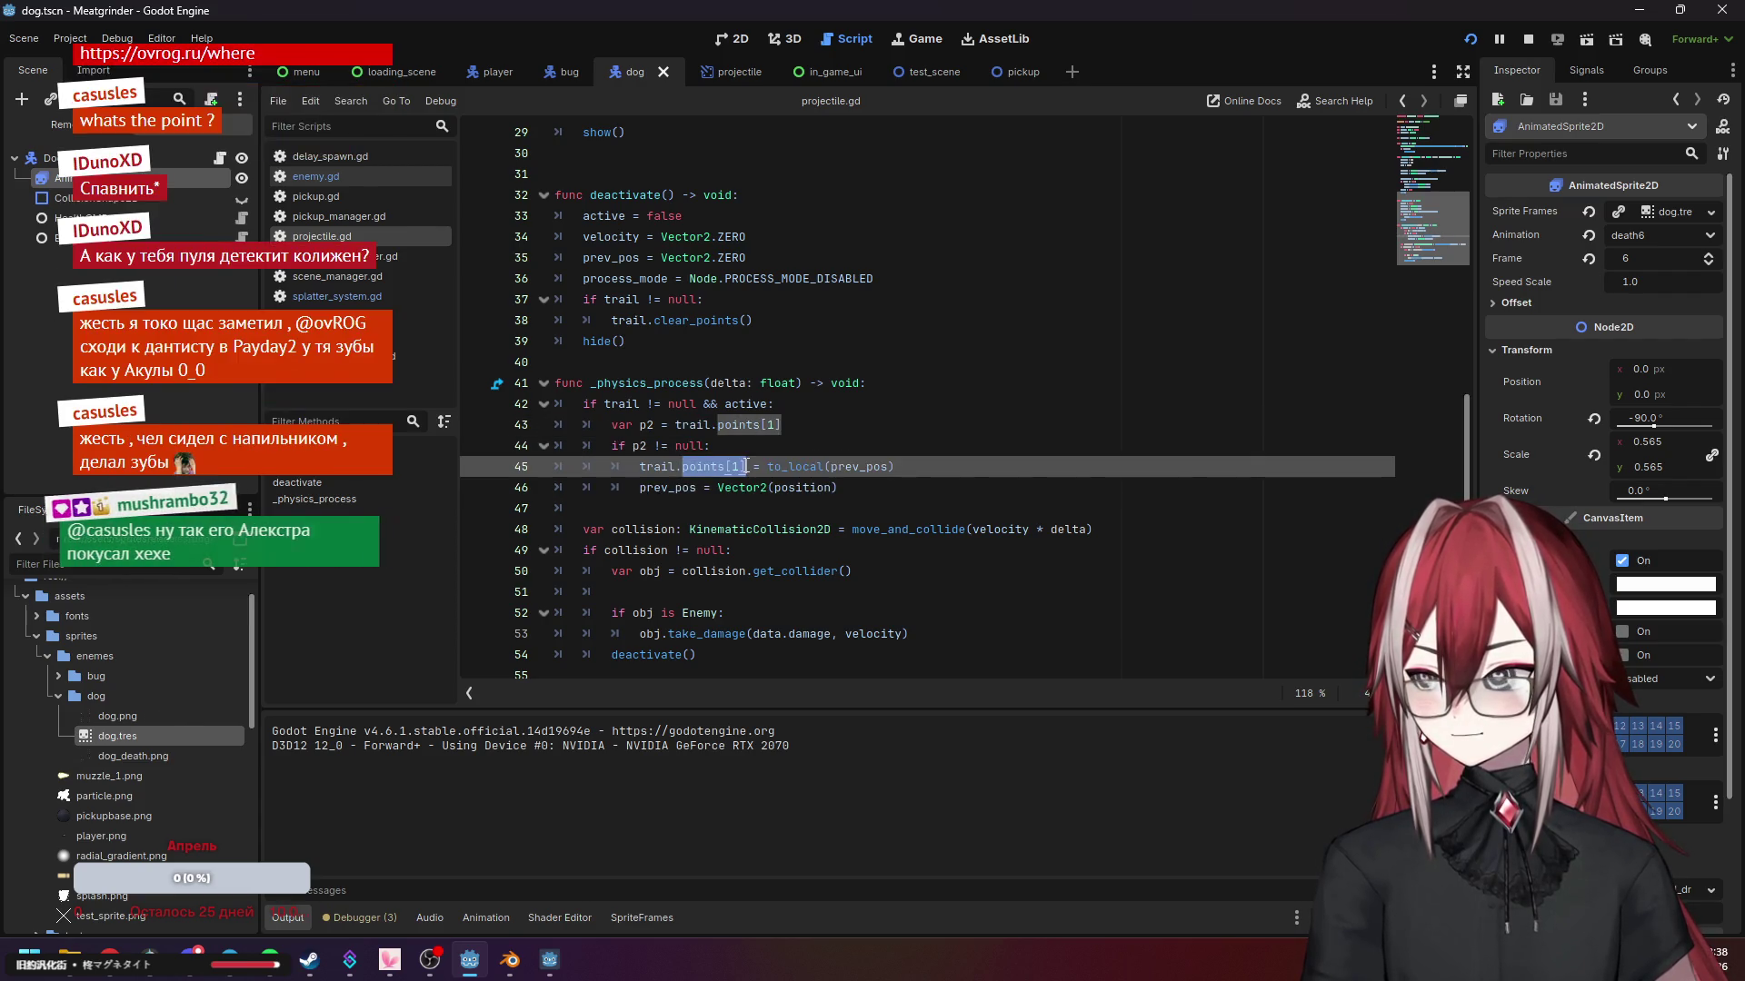
click(859, 466)
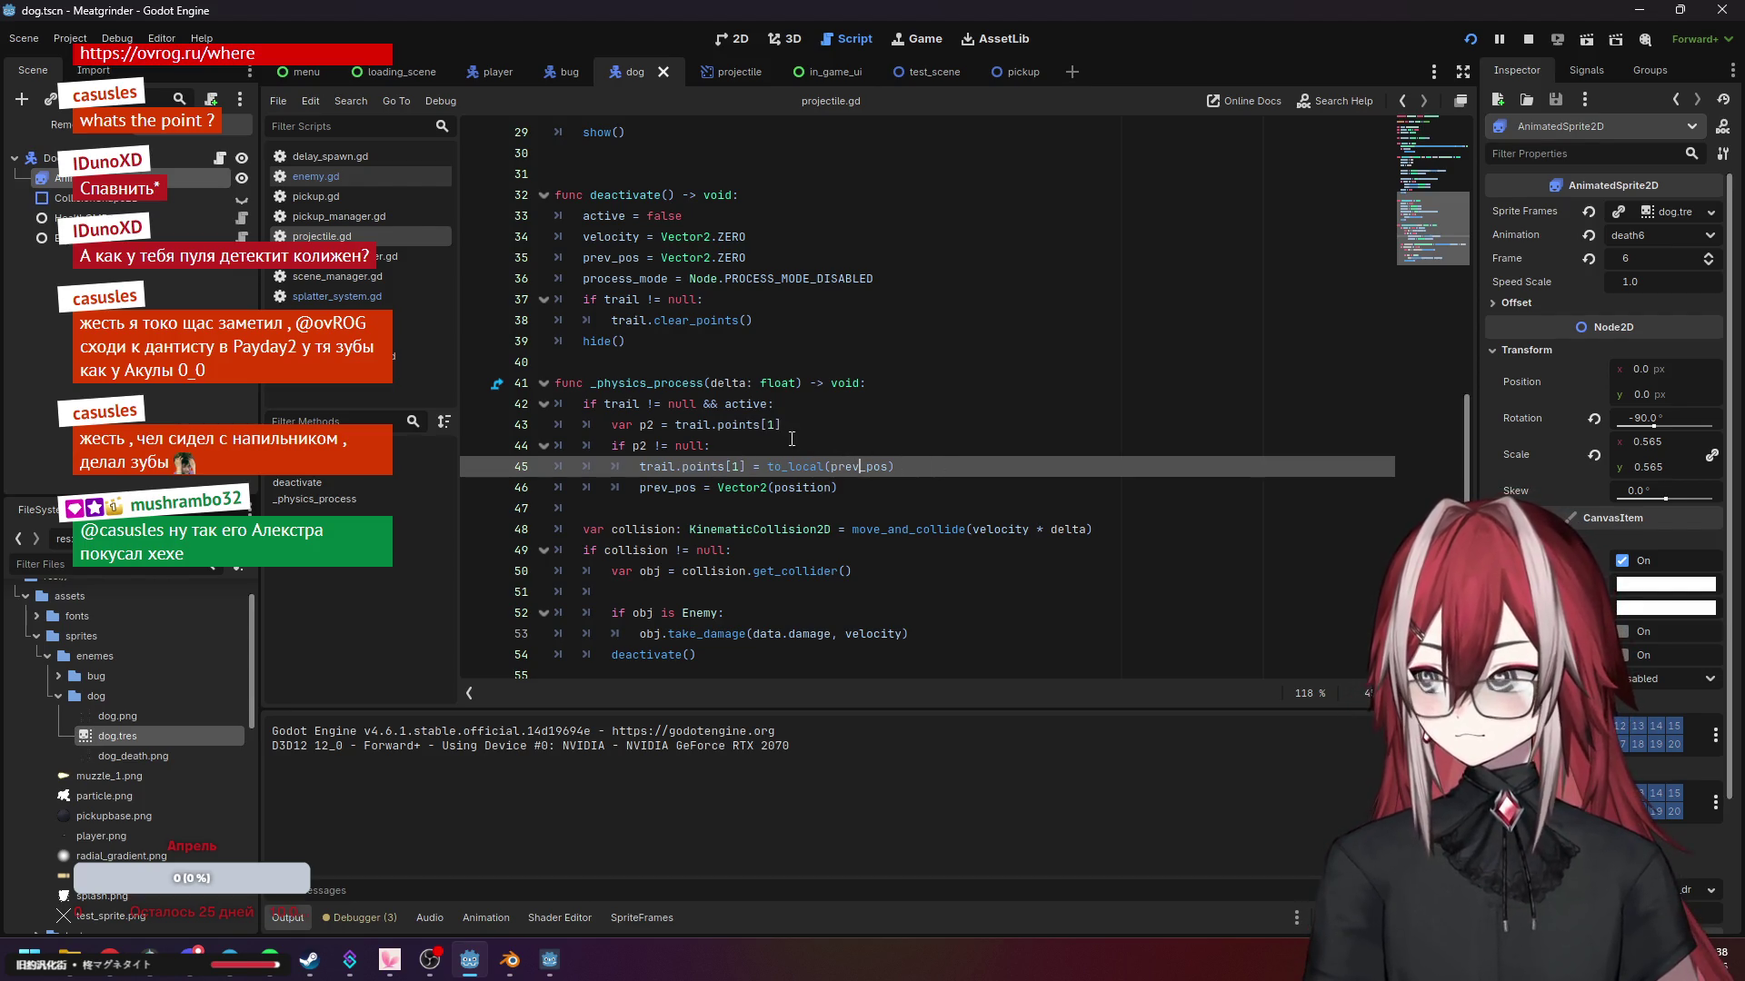
click(651, 424)
click(764, 425)
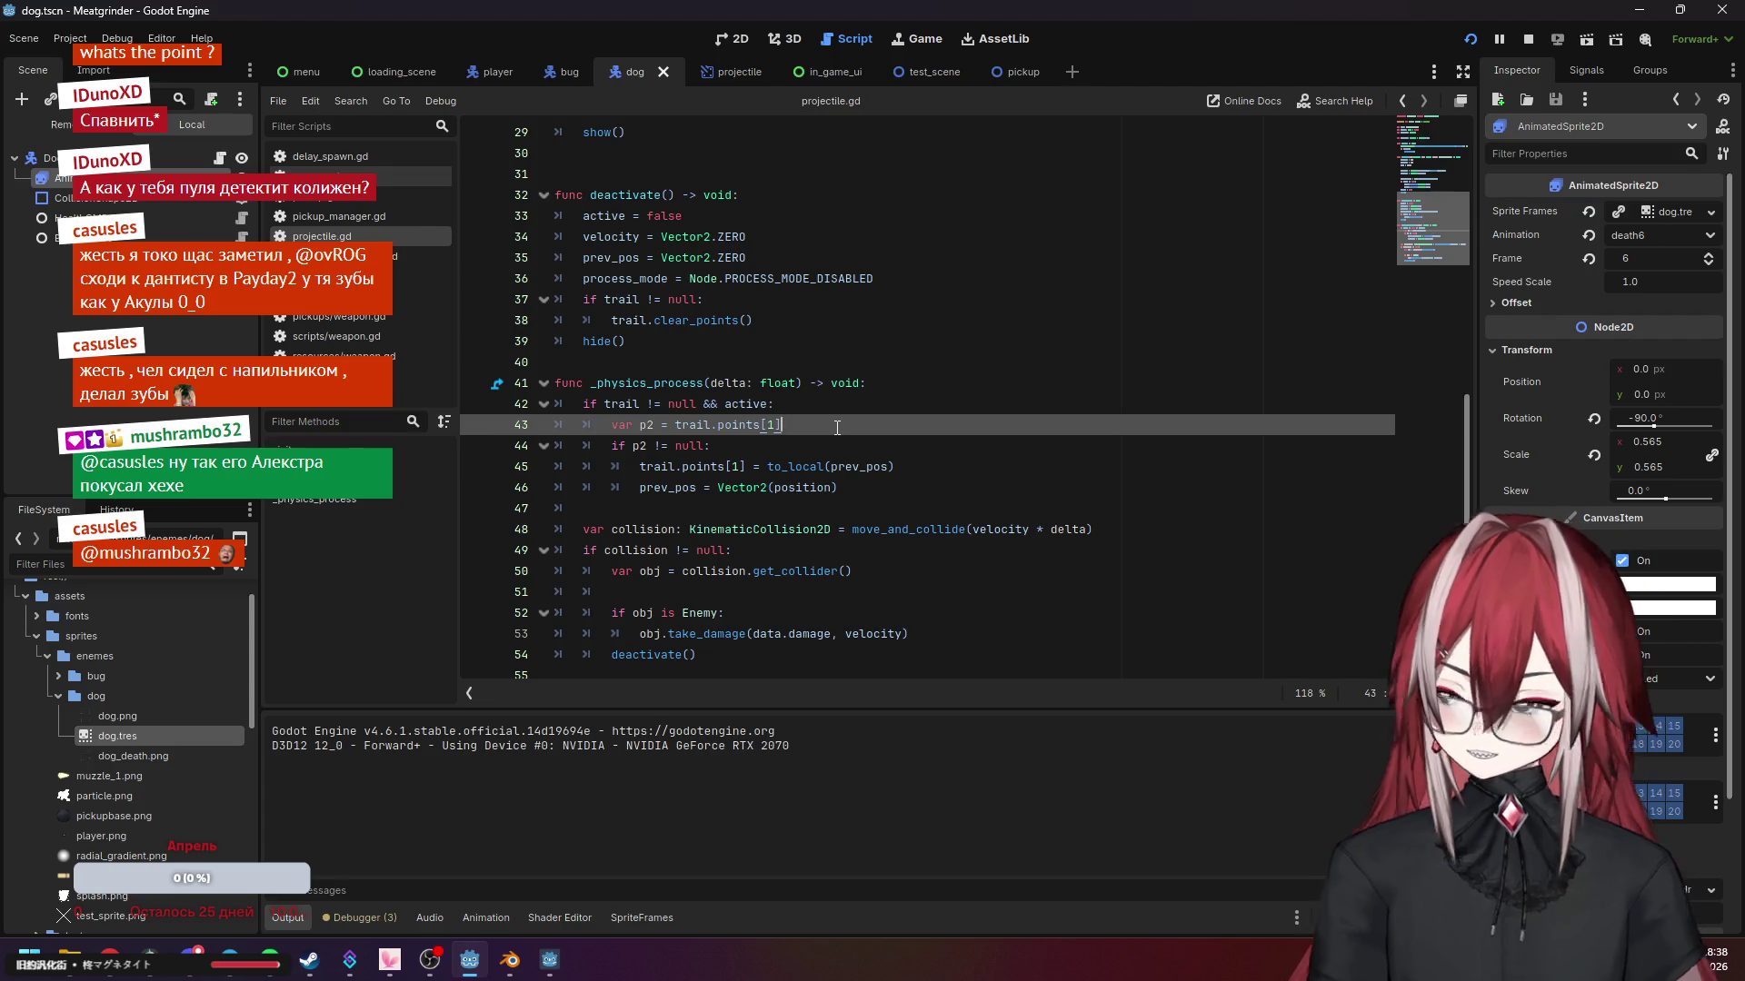
click(130, 975)
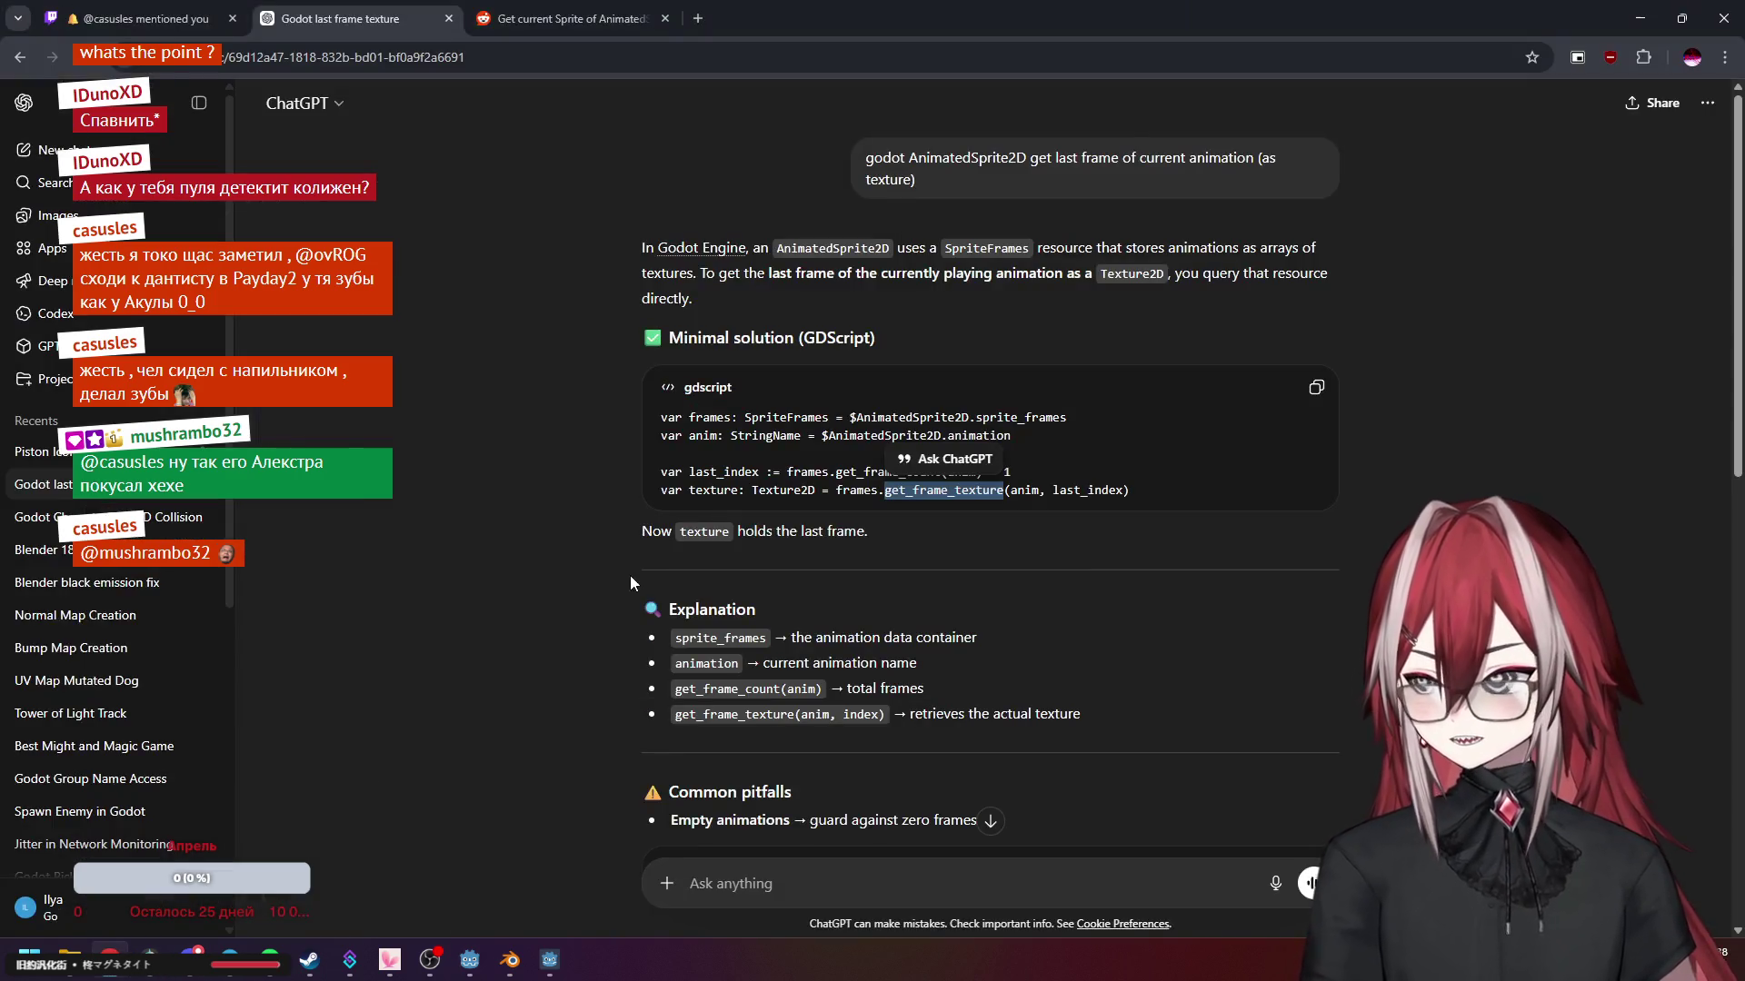
Step: In a new chat, ask 'godot get direction from 2 vectors (use one as 0.0', then return to Godot
click(47, 150)
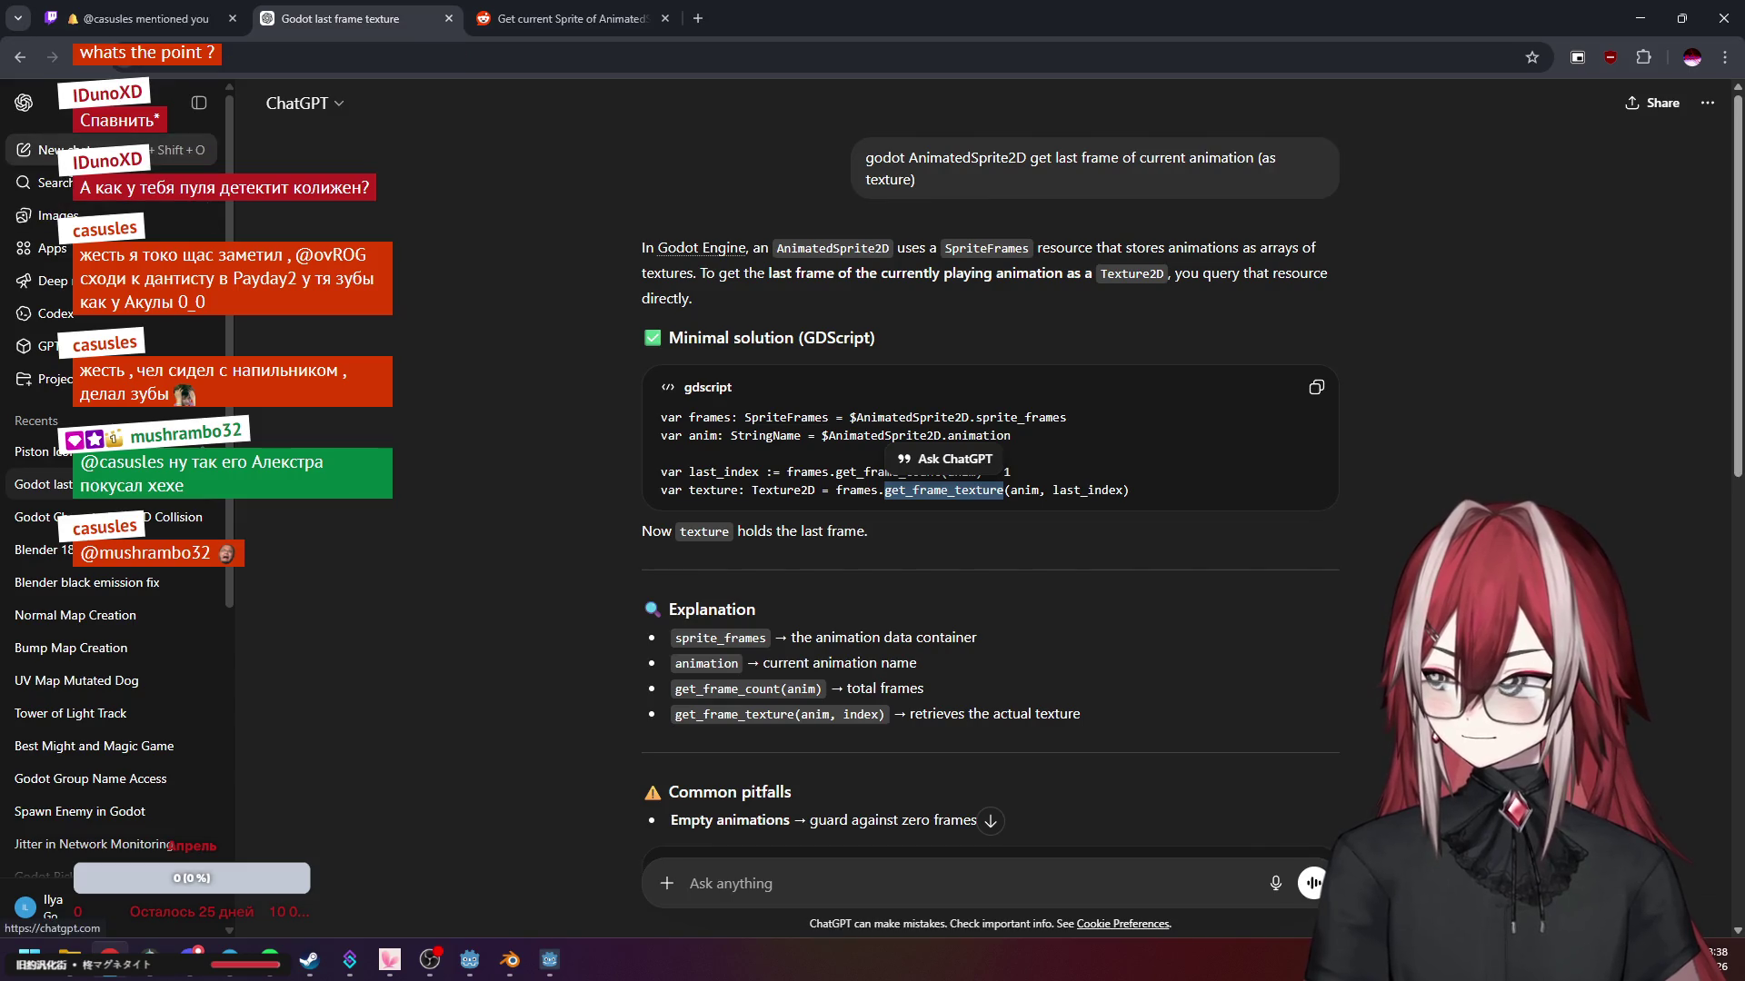
text(godot ge)
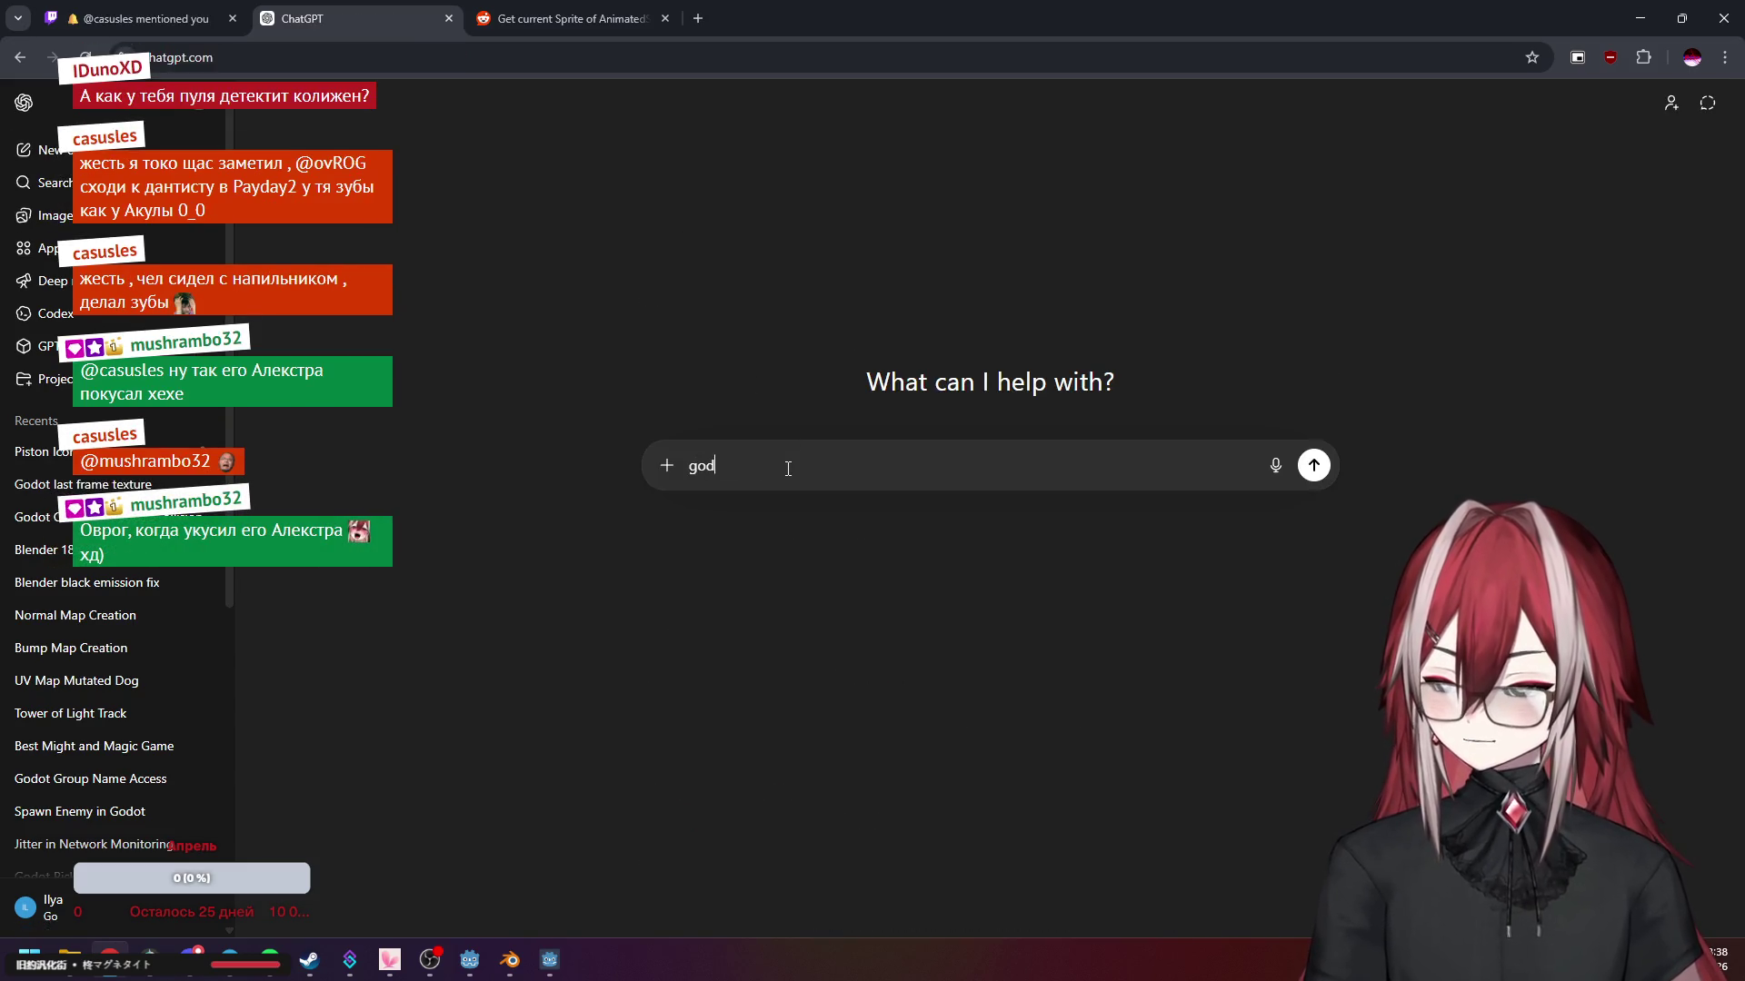
text(t )
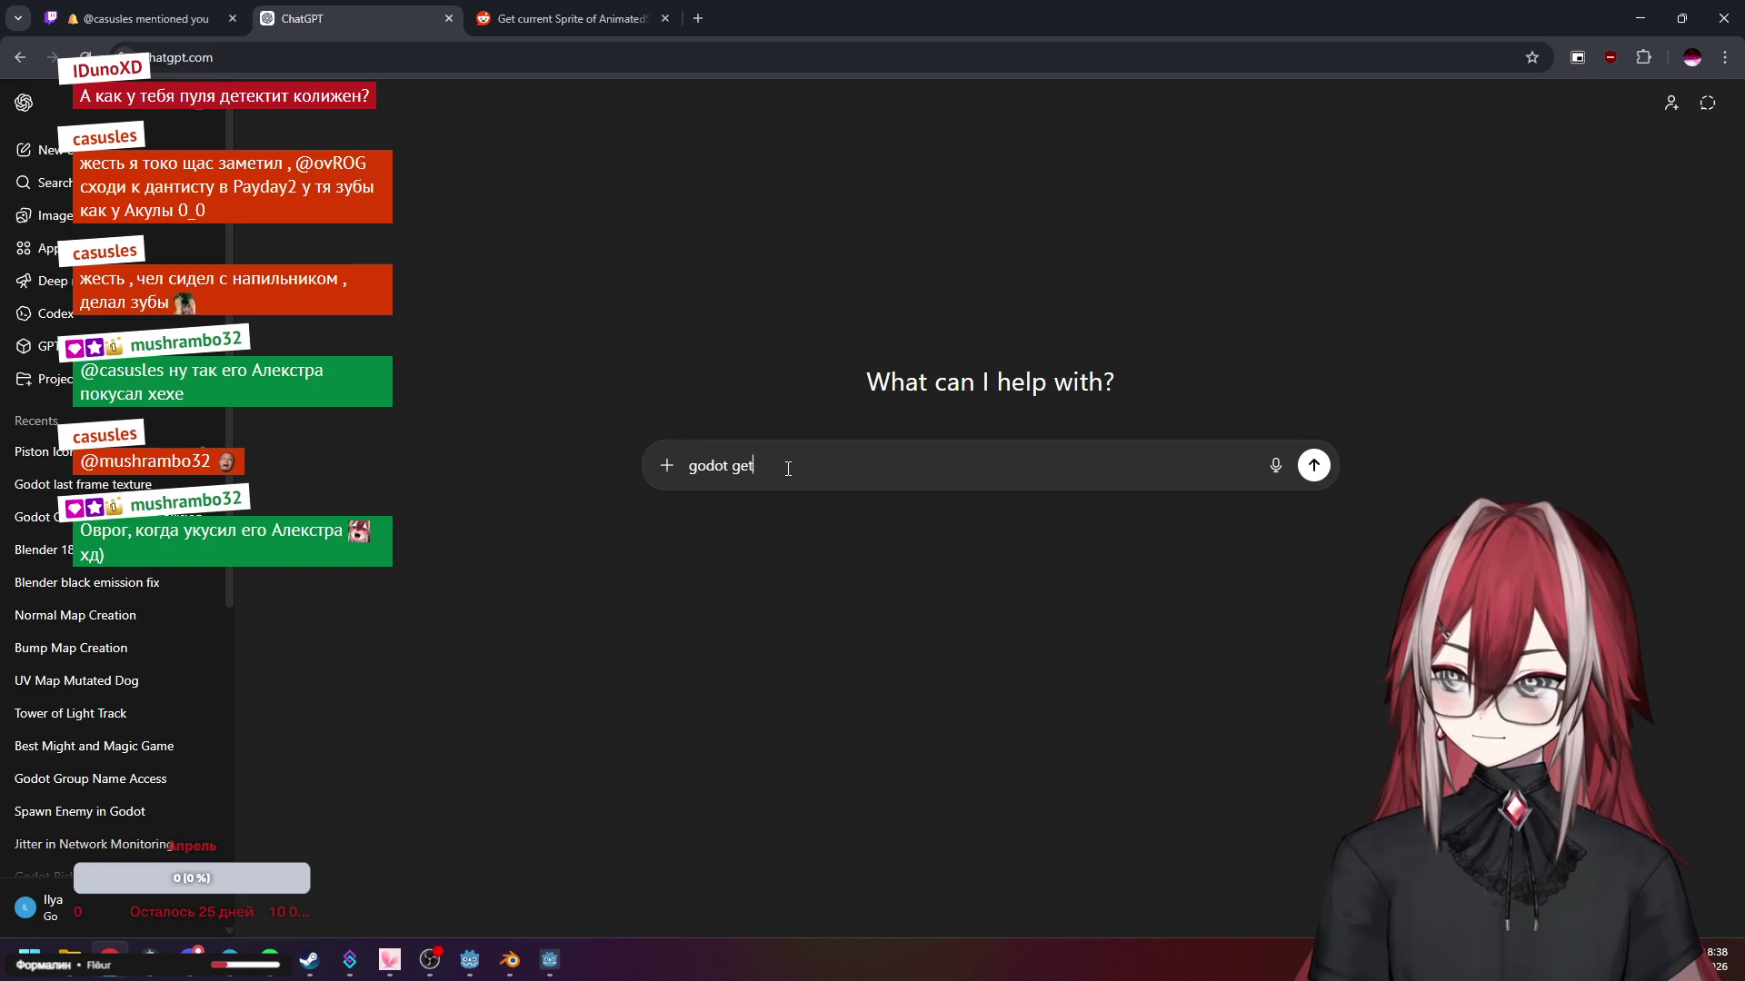
text(direction from 2 vectors ()
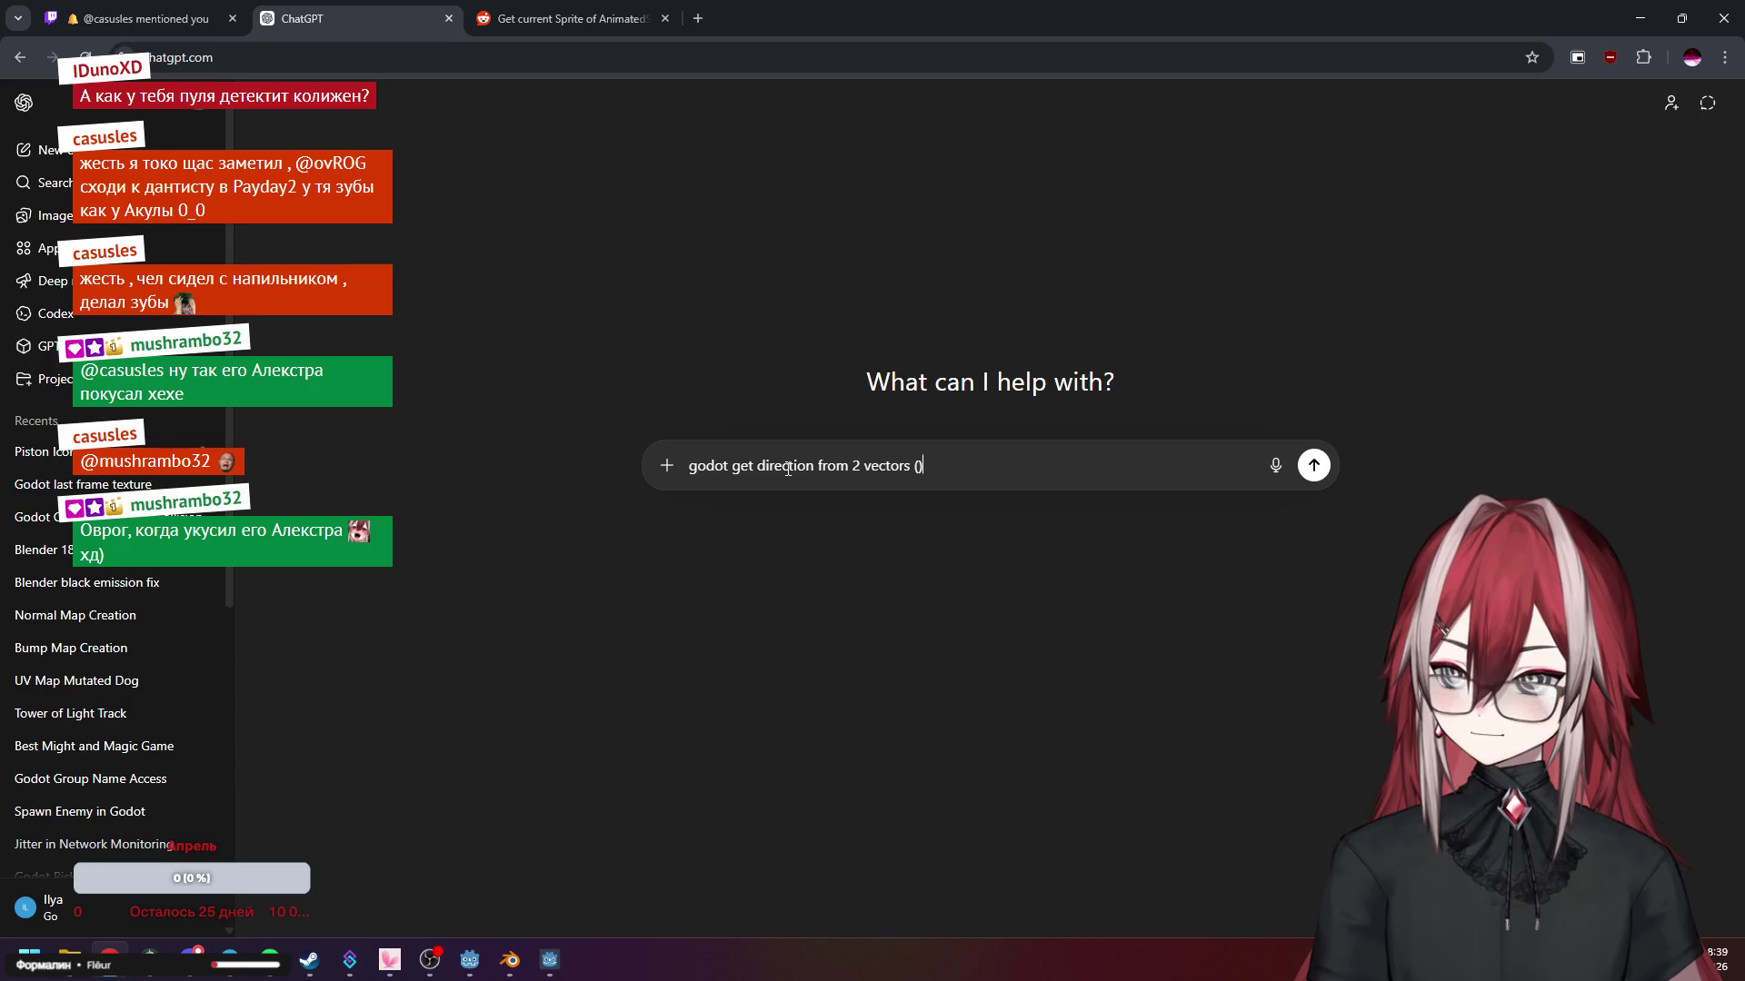
text(use one as 0.0)
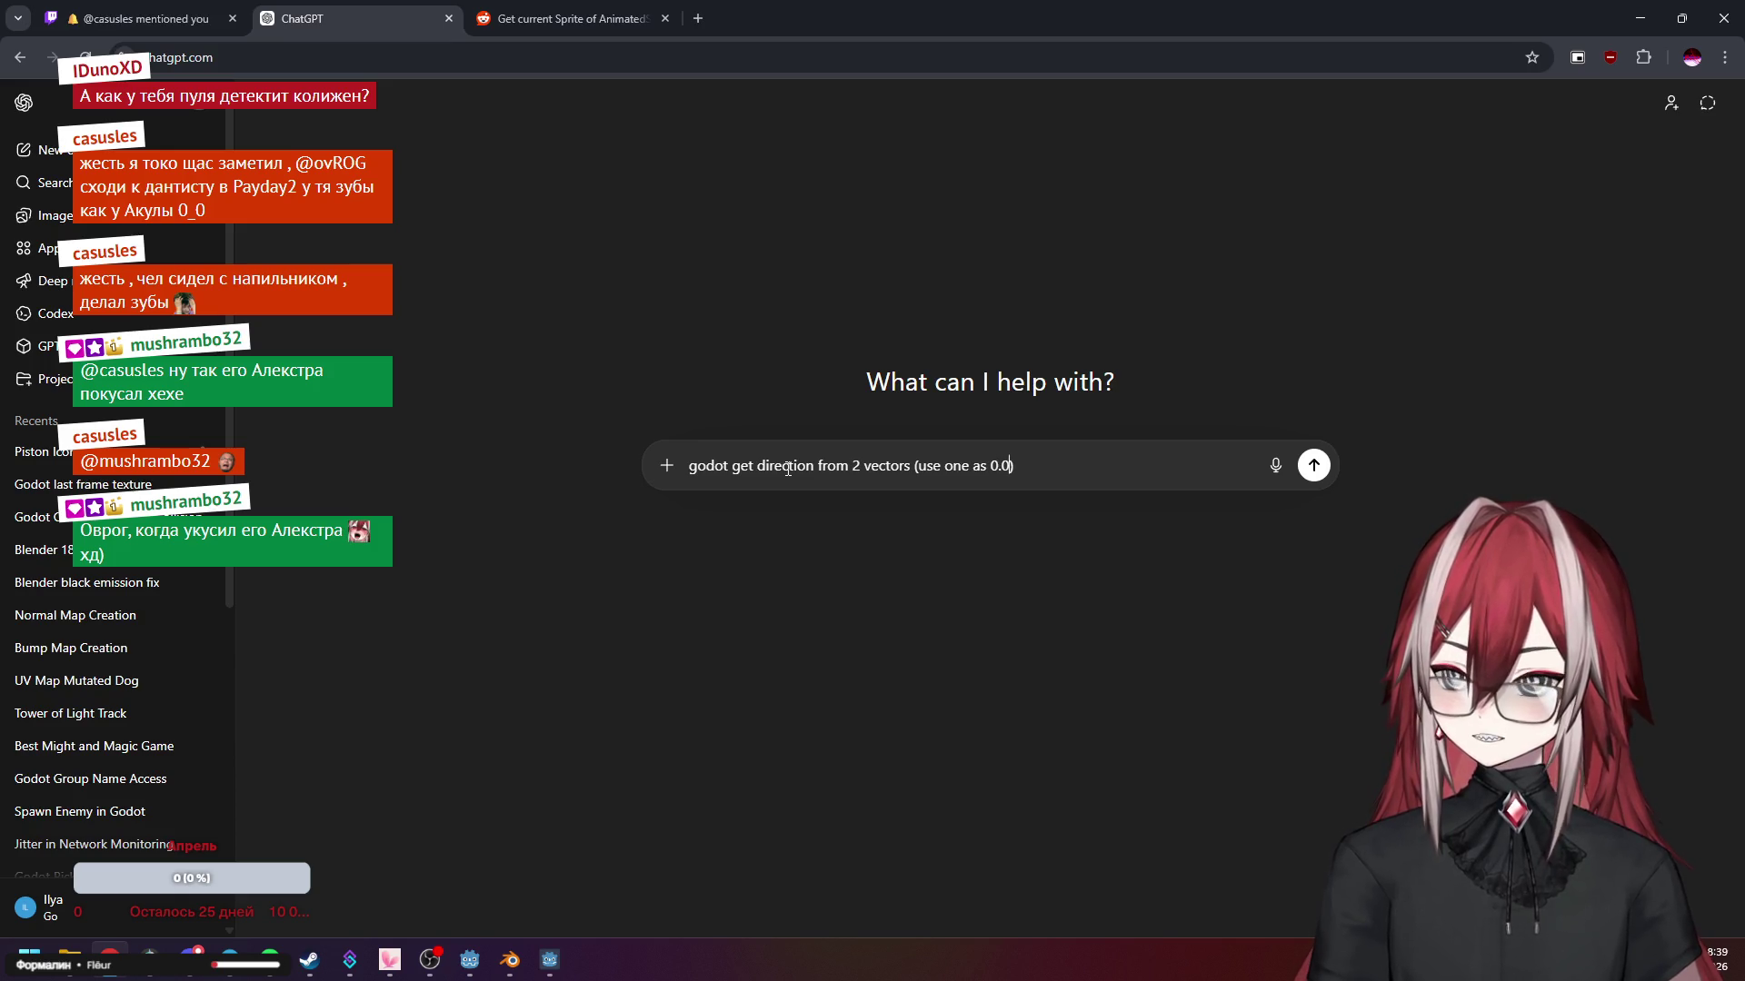
key(Return)
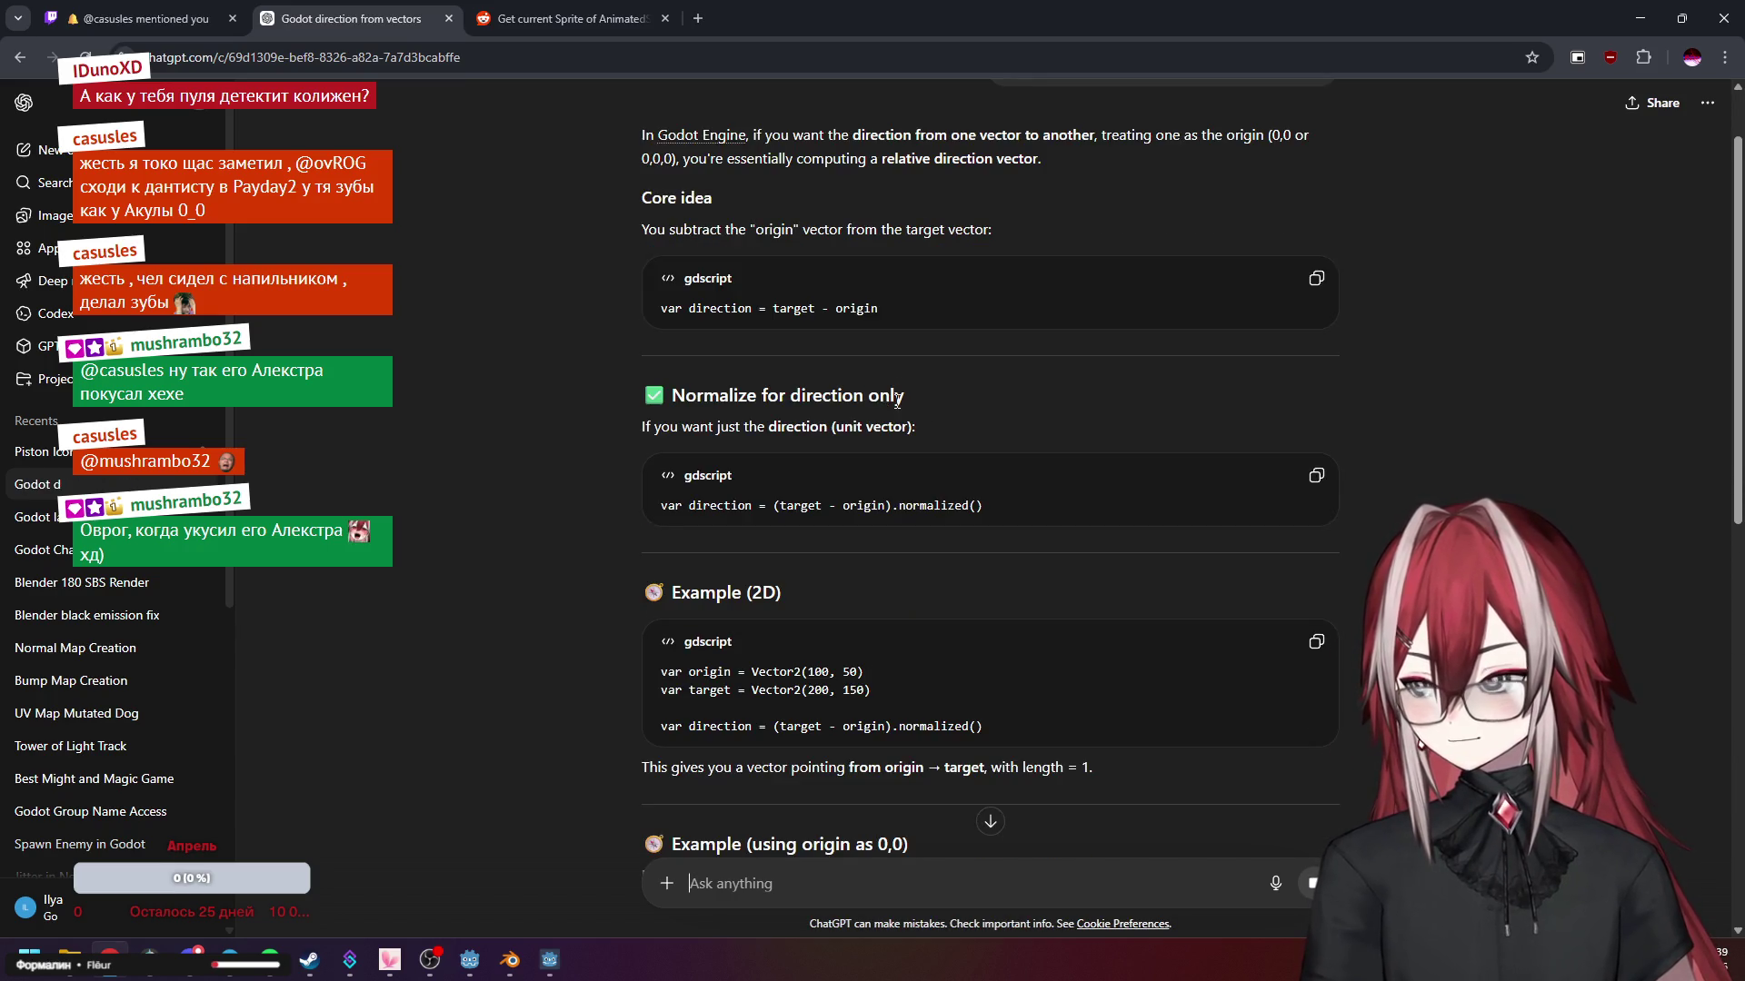
key(alt+Tab)
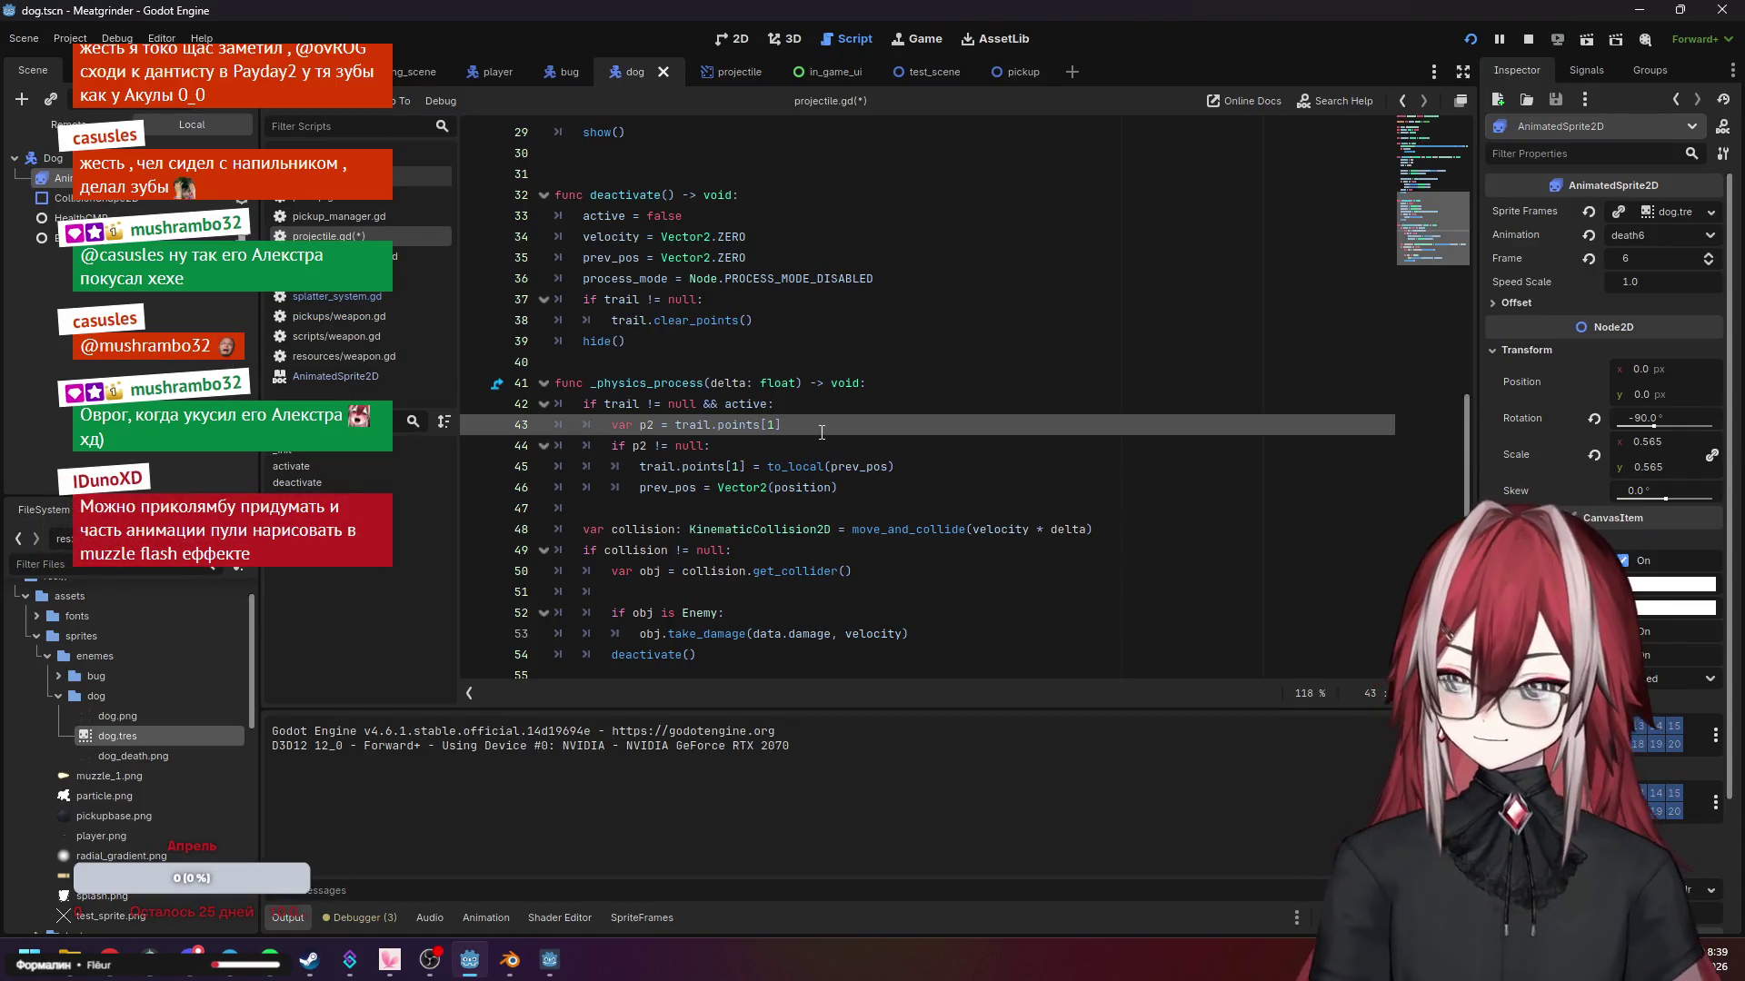
Step: Try a 'var dir =' line above line 43, then delete it and the stray trailing character
text(+)
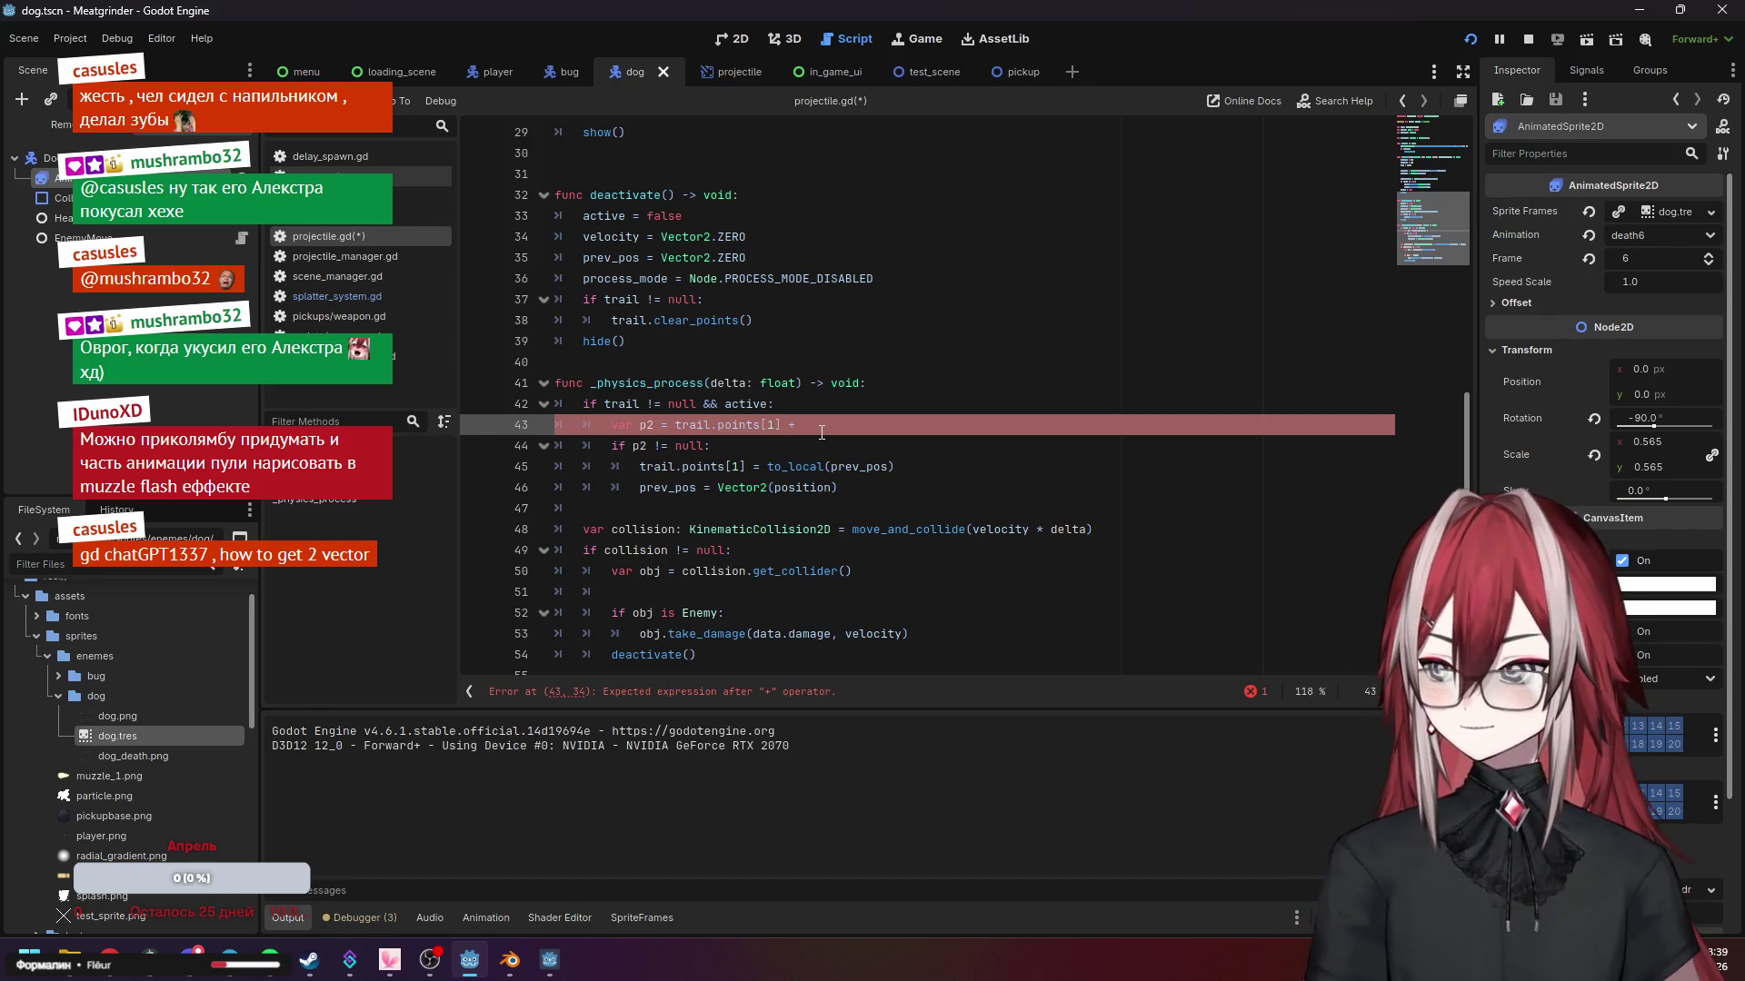
key(BackSpace)
key(BackSpace)
key(BackSpace)
key(ctrl+shift+Return)
text(var dir =)
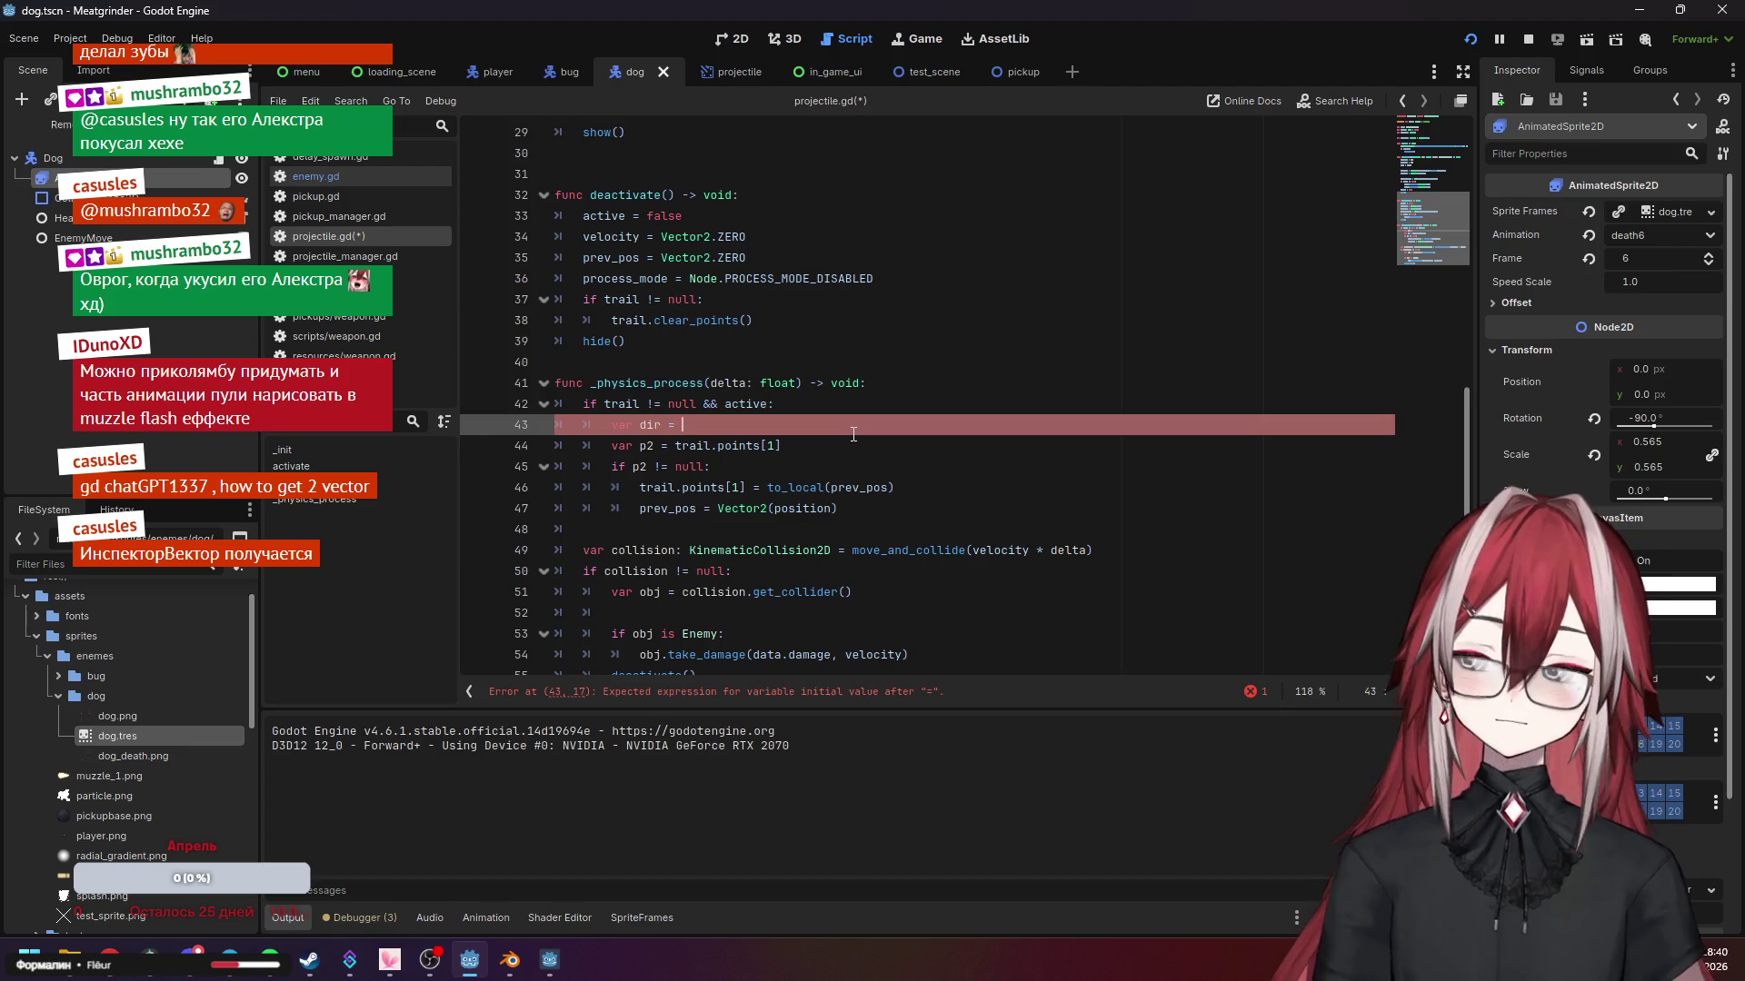
click(620, 243)
click(677, 341)
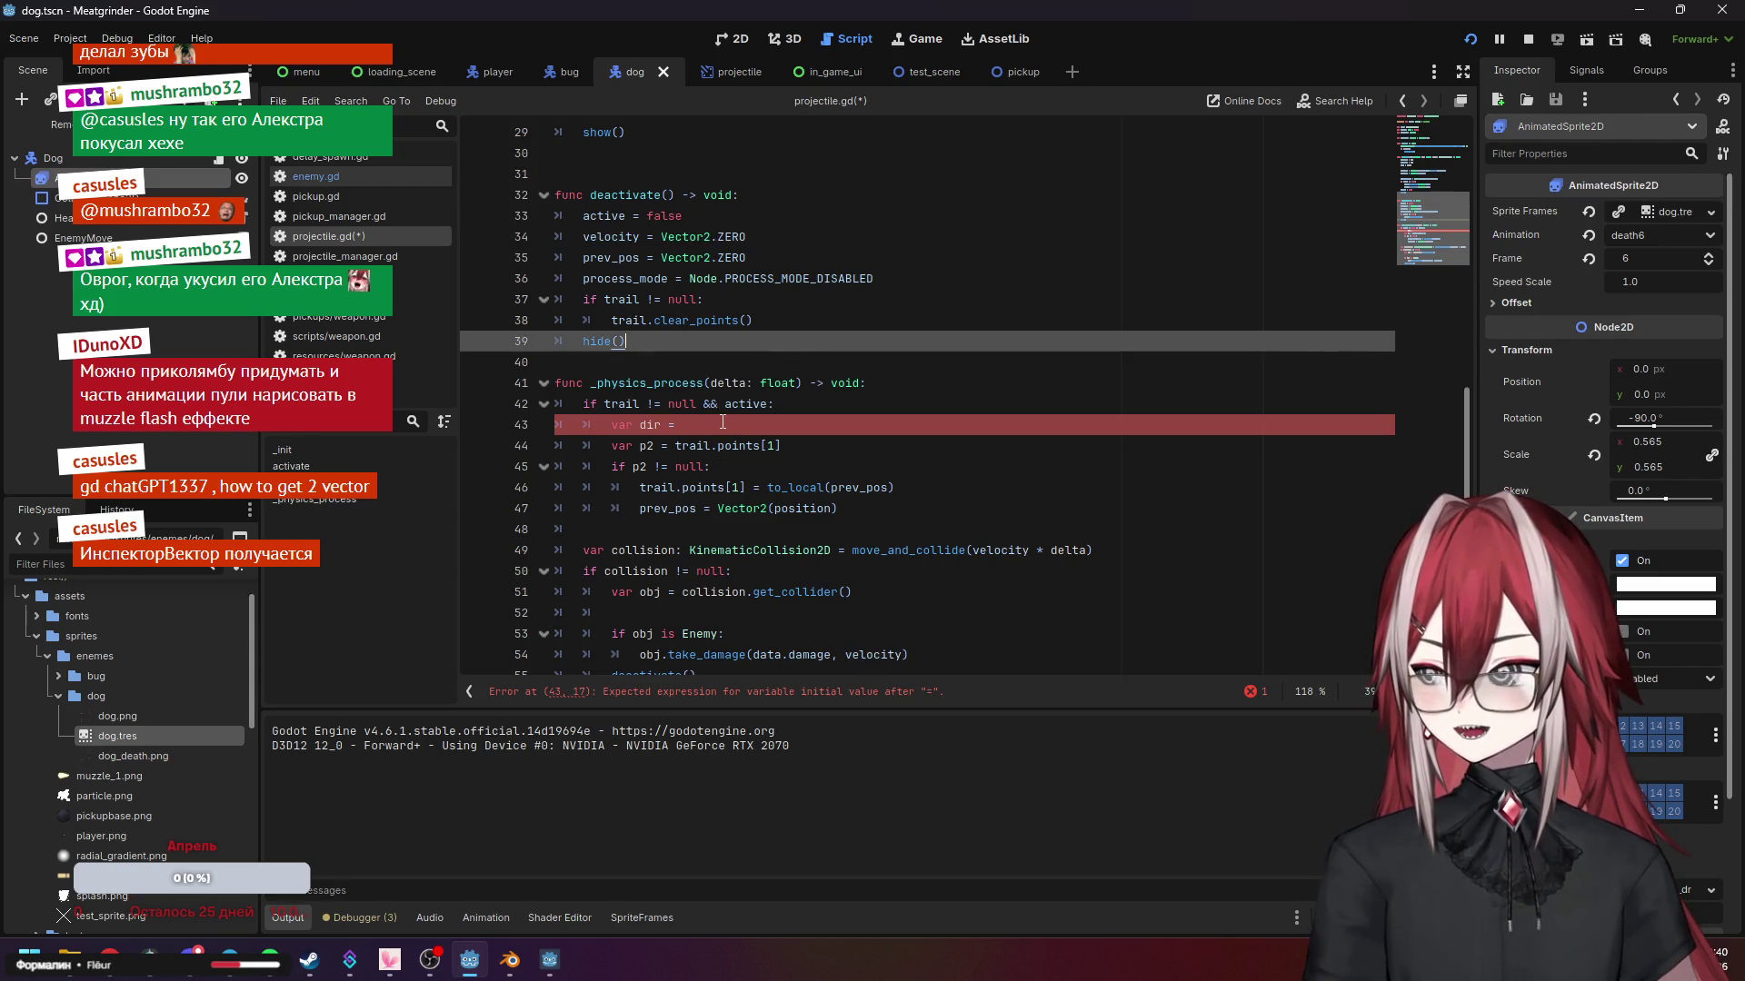
click(724, 420)
key(BackSpace)
key(BackSpace)
key(BackSpace)
click(828, 423)
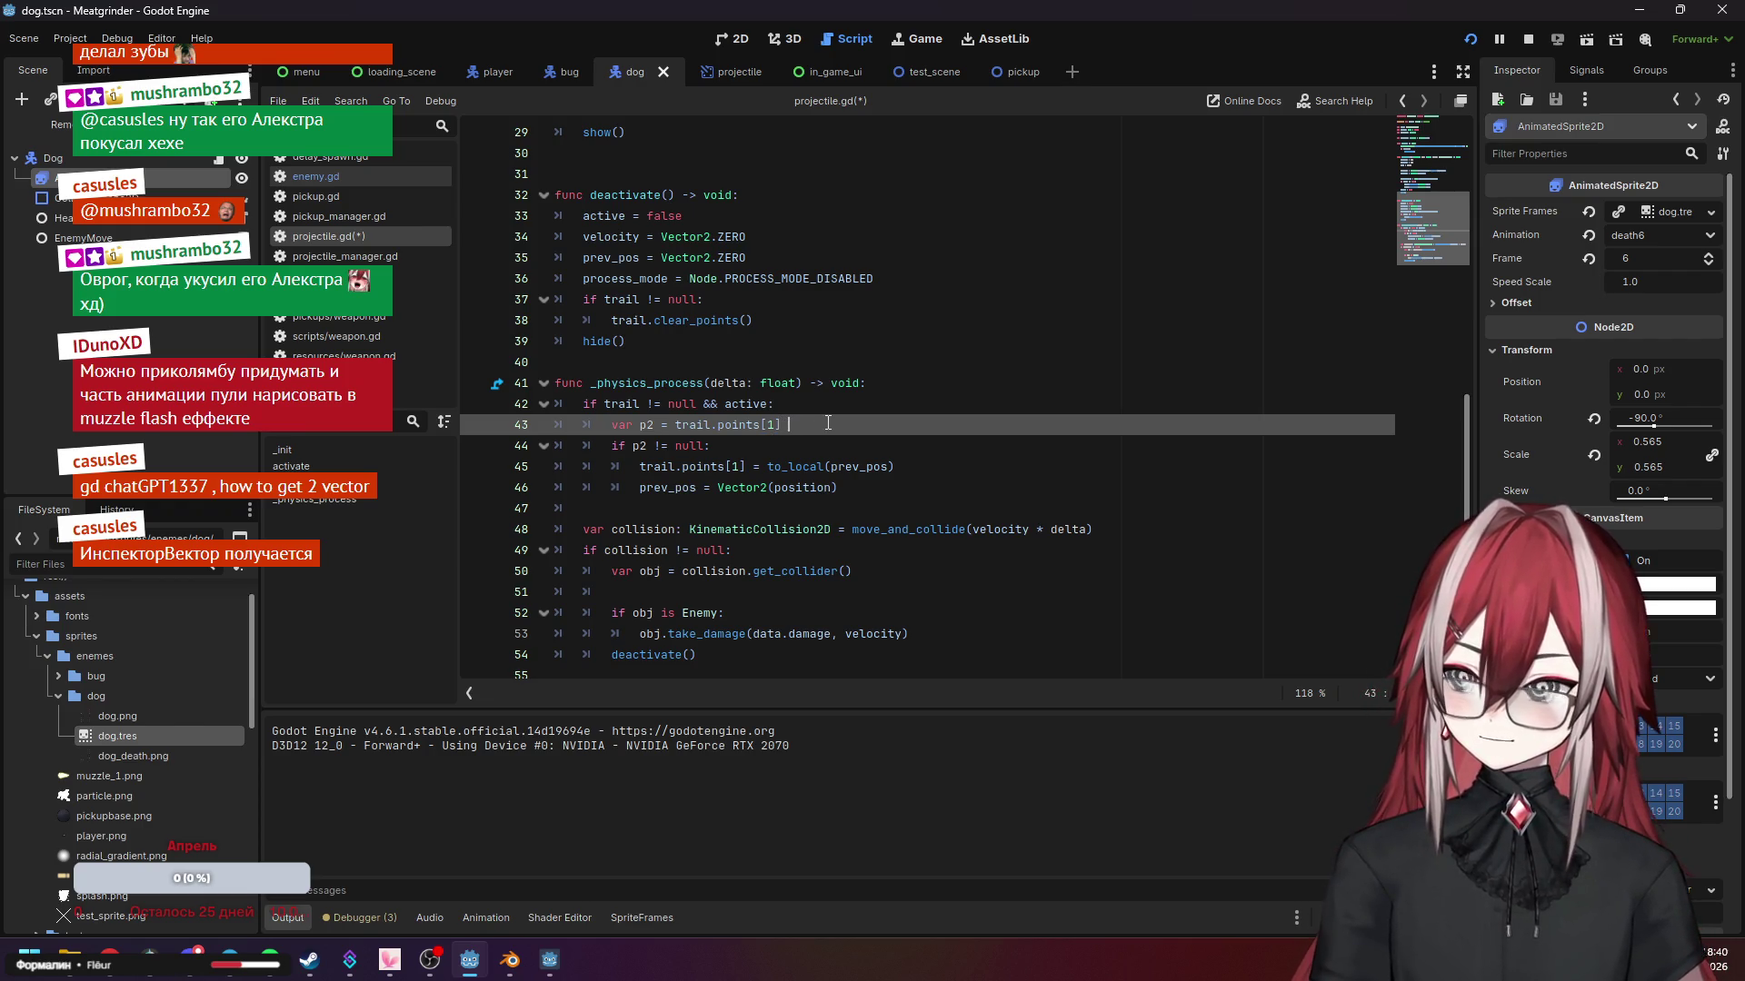
key(BackSpace)
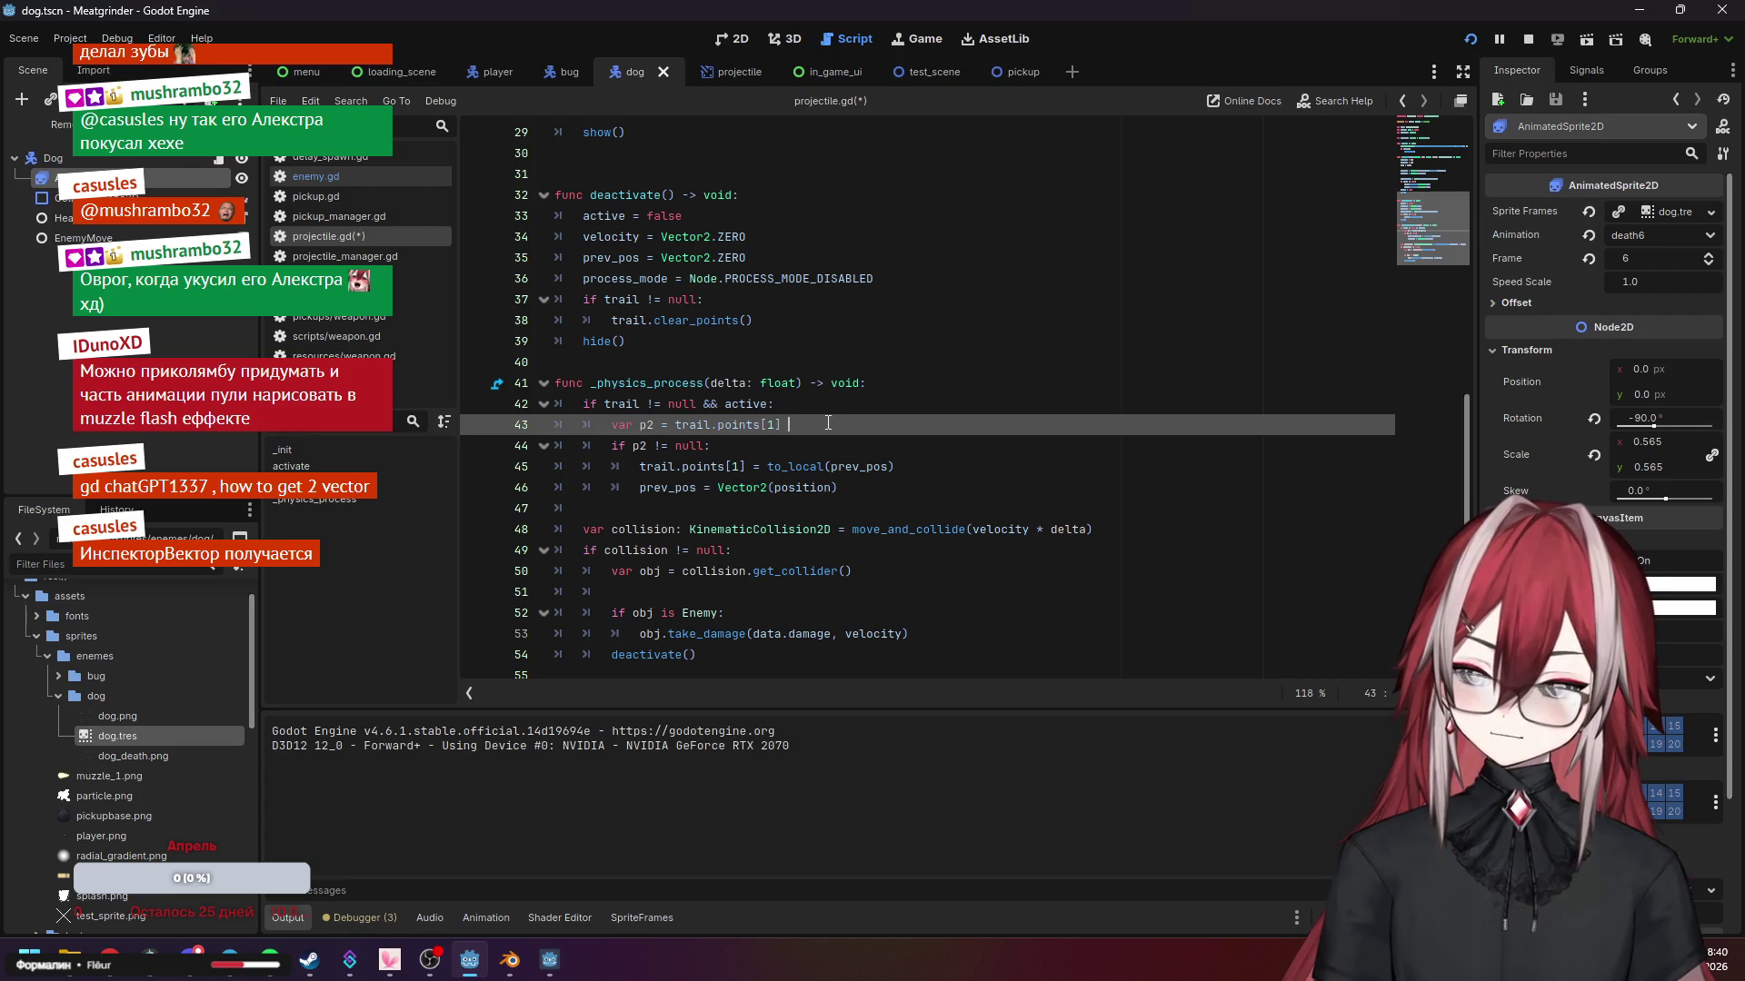
Step: Complete line 43 with '(velocity.normalized() * 1)' to clear the parse error, and save projectile.gd
text(velocity.n)
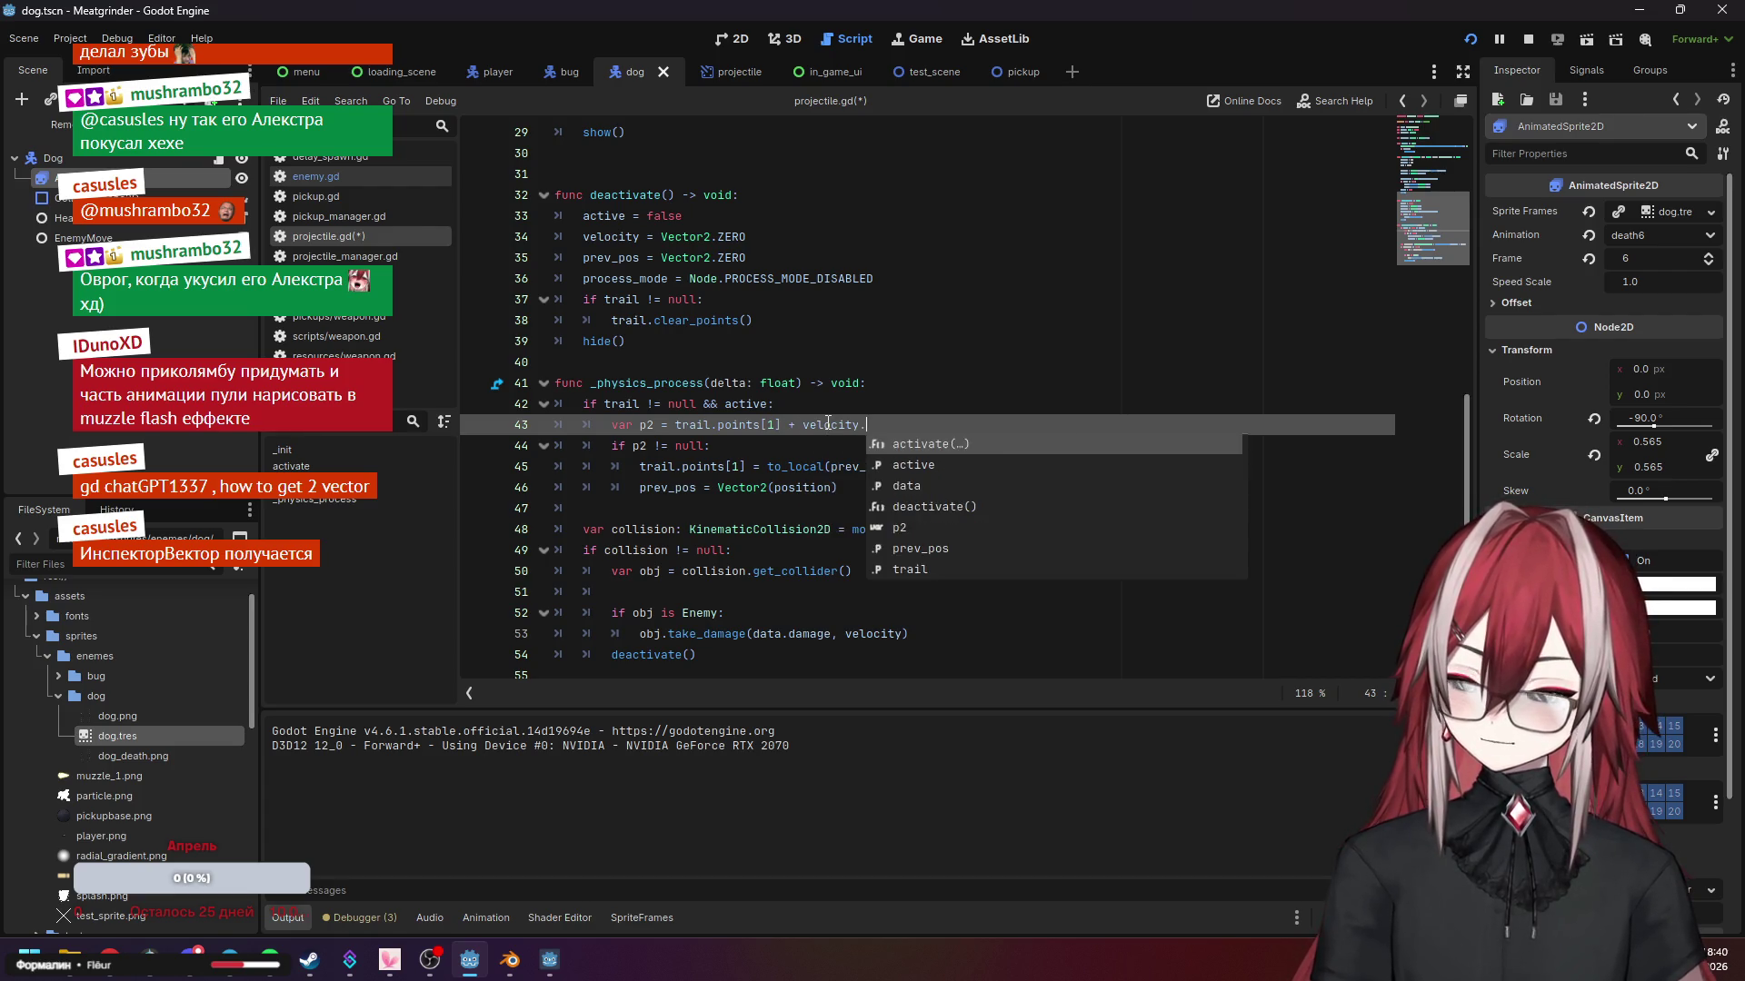
key(Return)
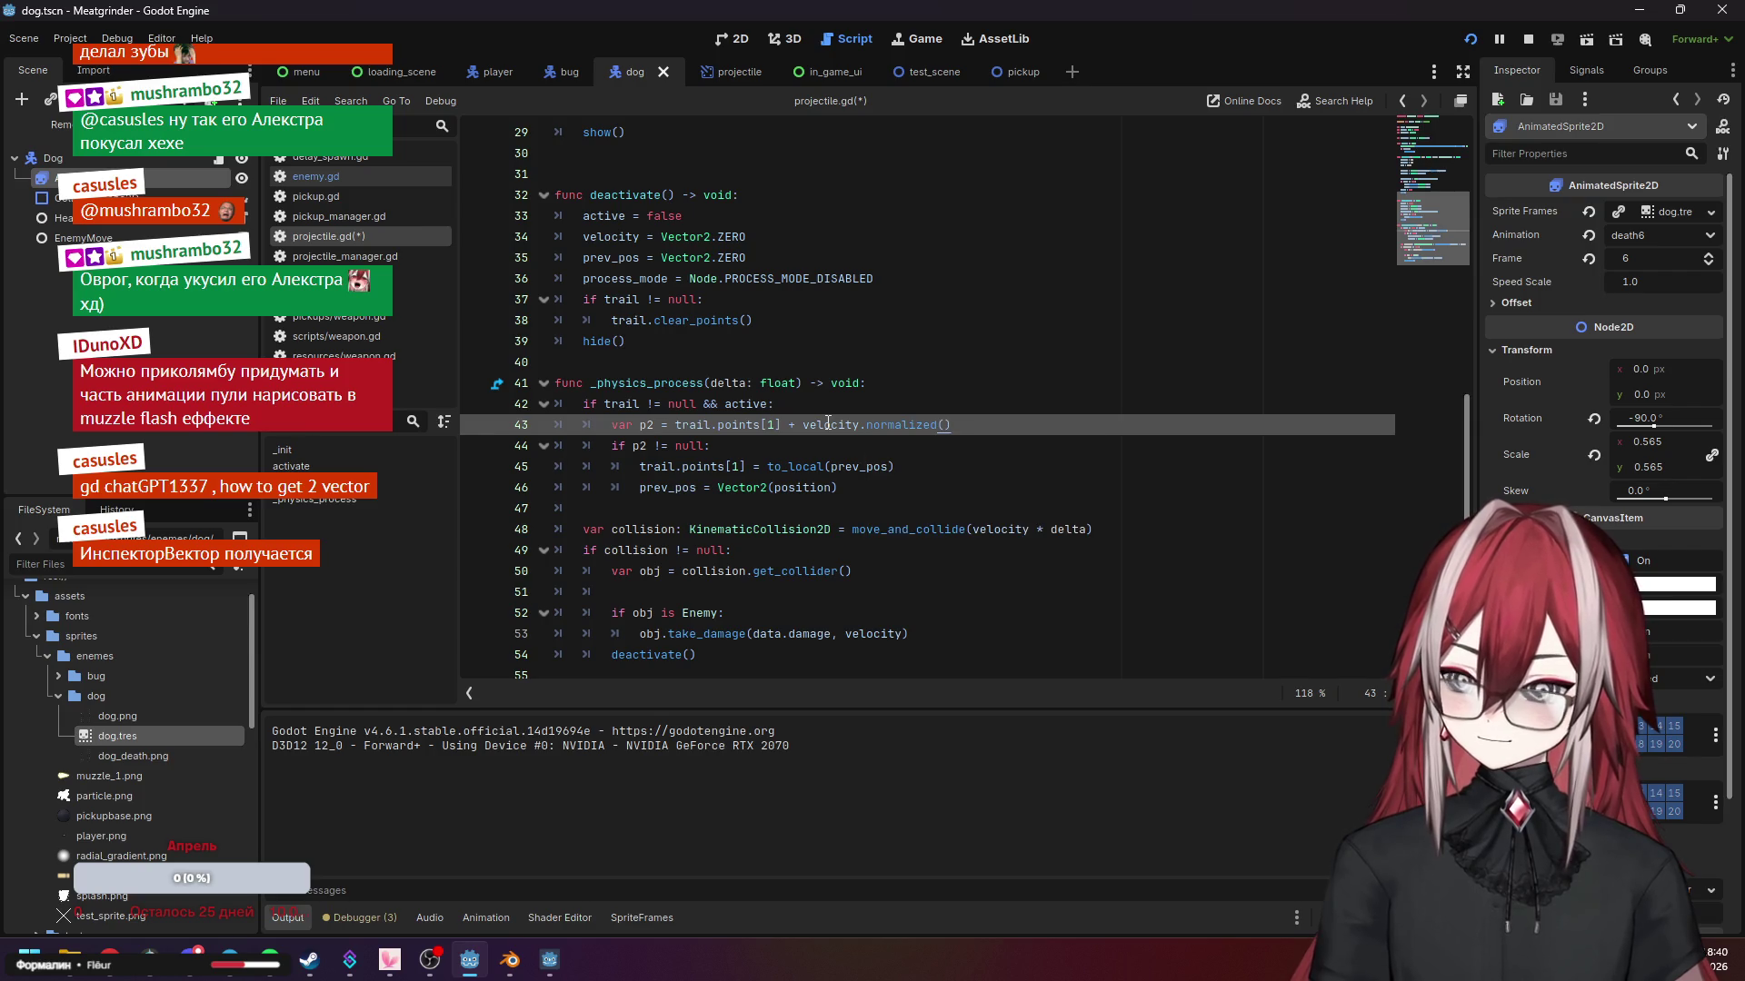
text(*)
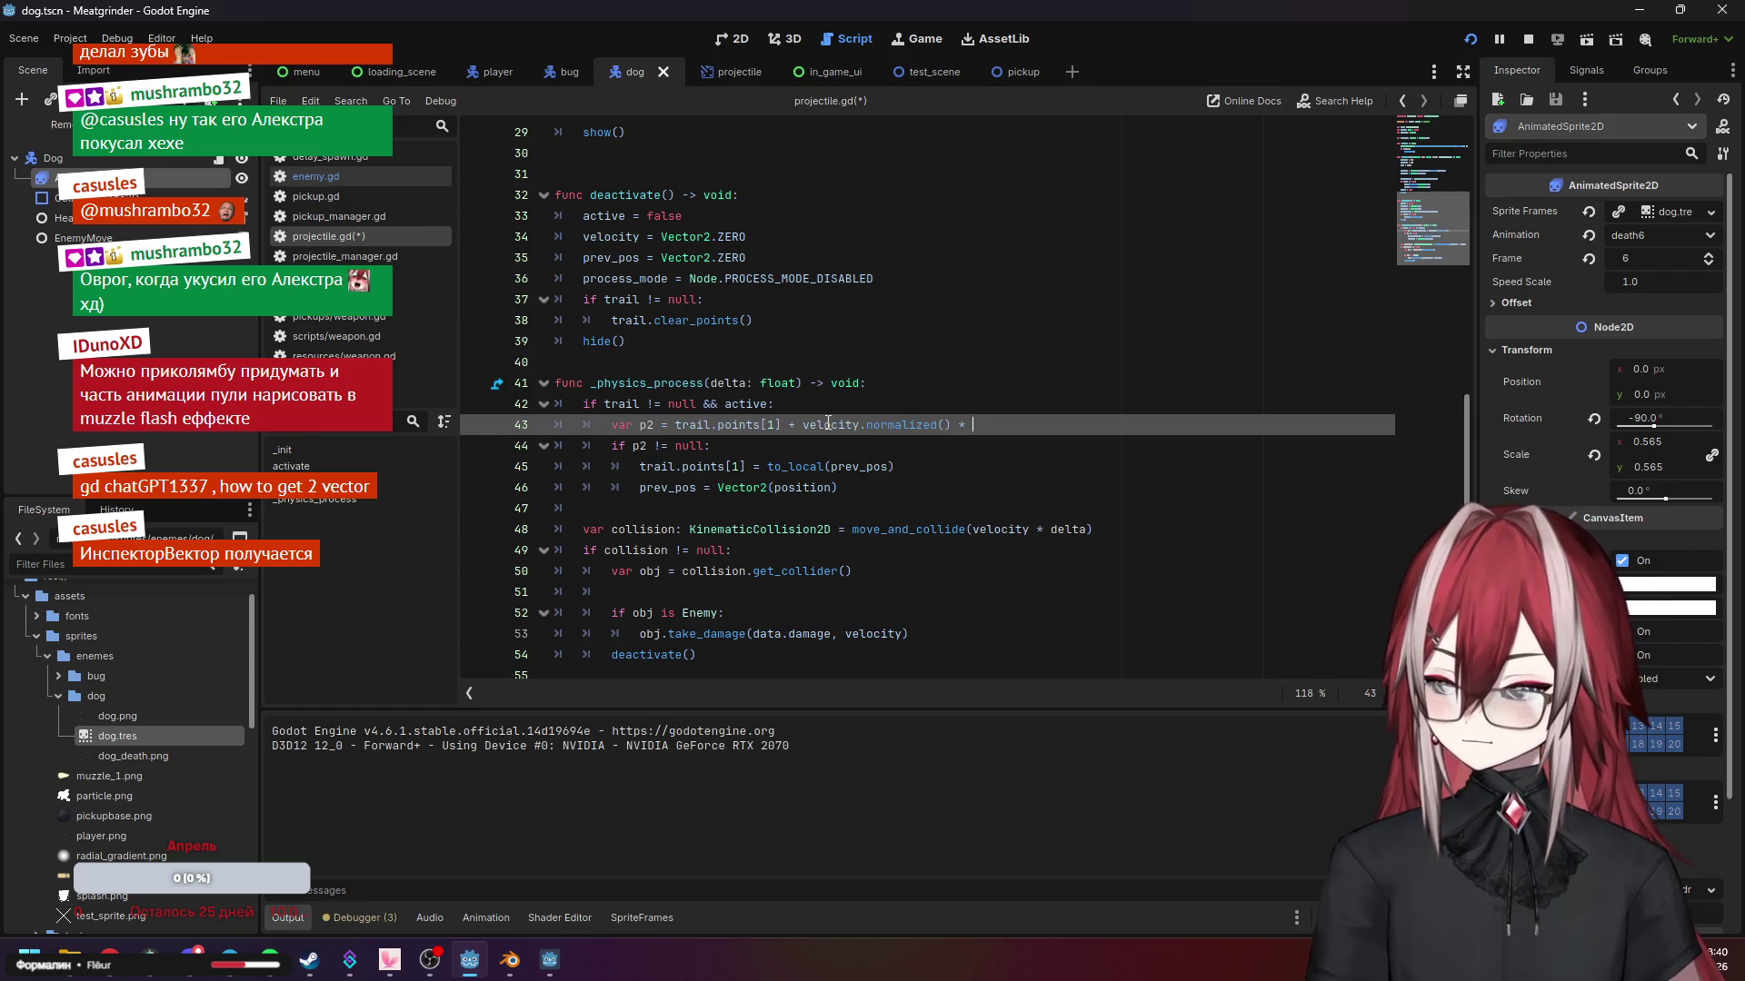
text( 1))
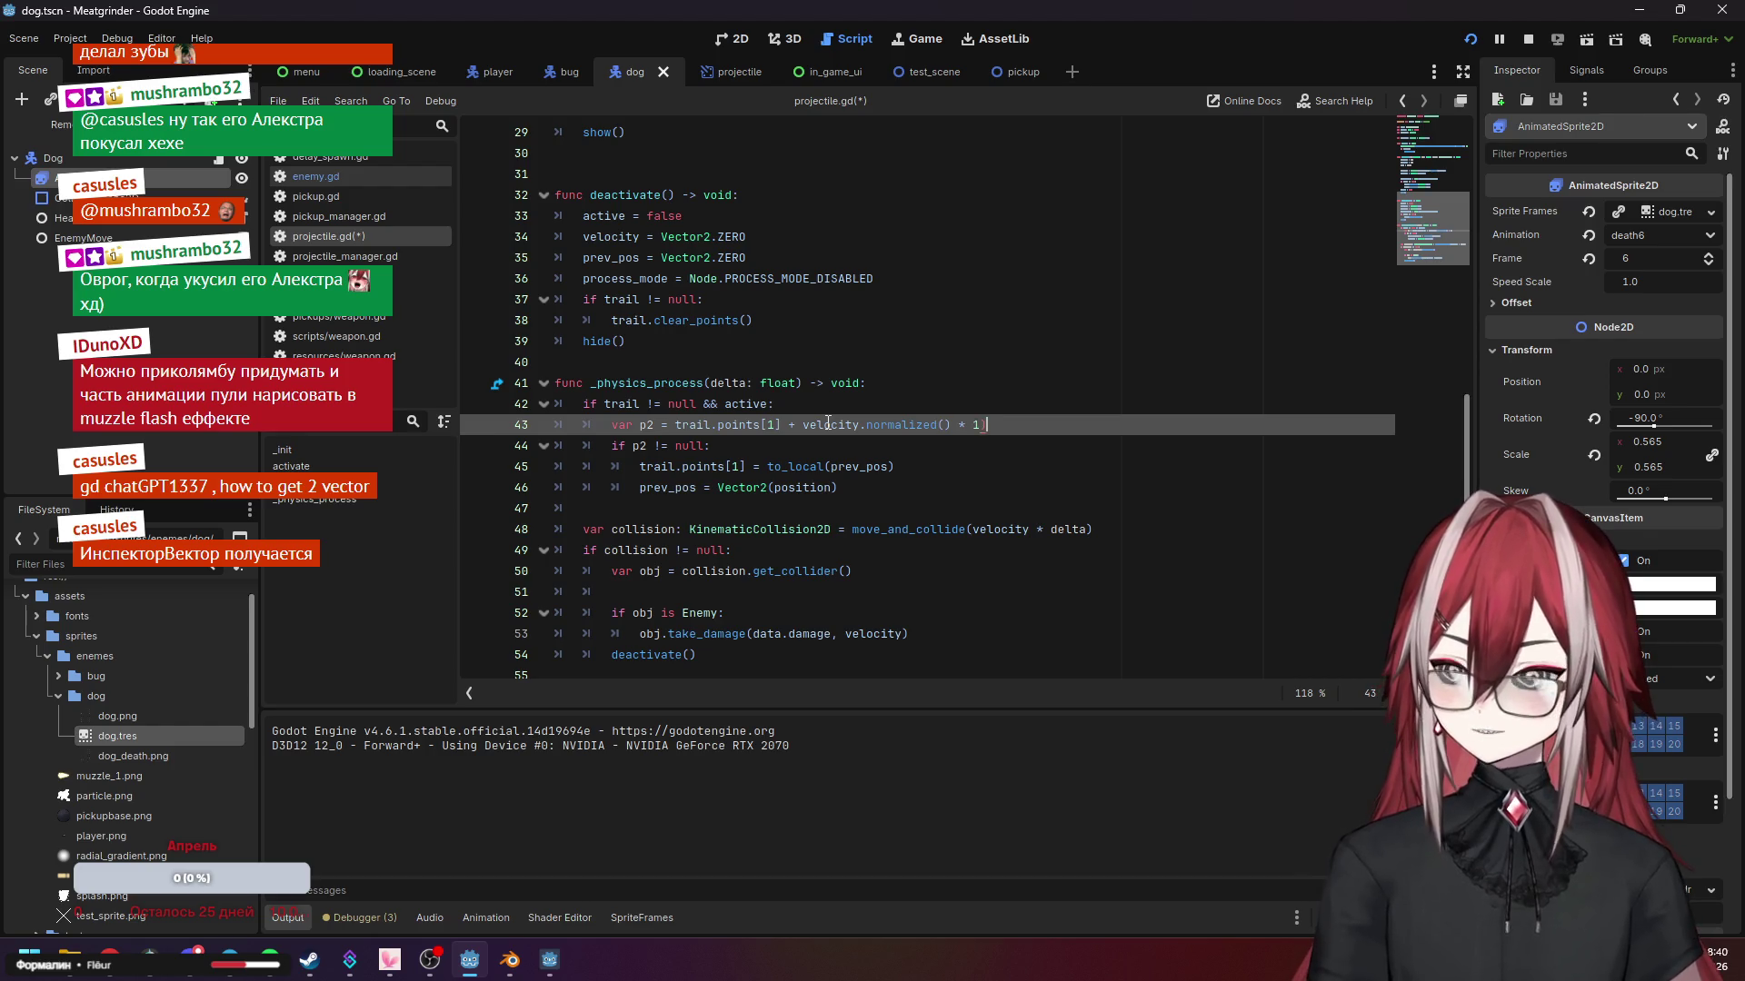
text(()
click(906, 394)
key(ctrl+s)
click(904, 467)
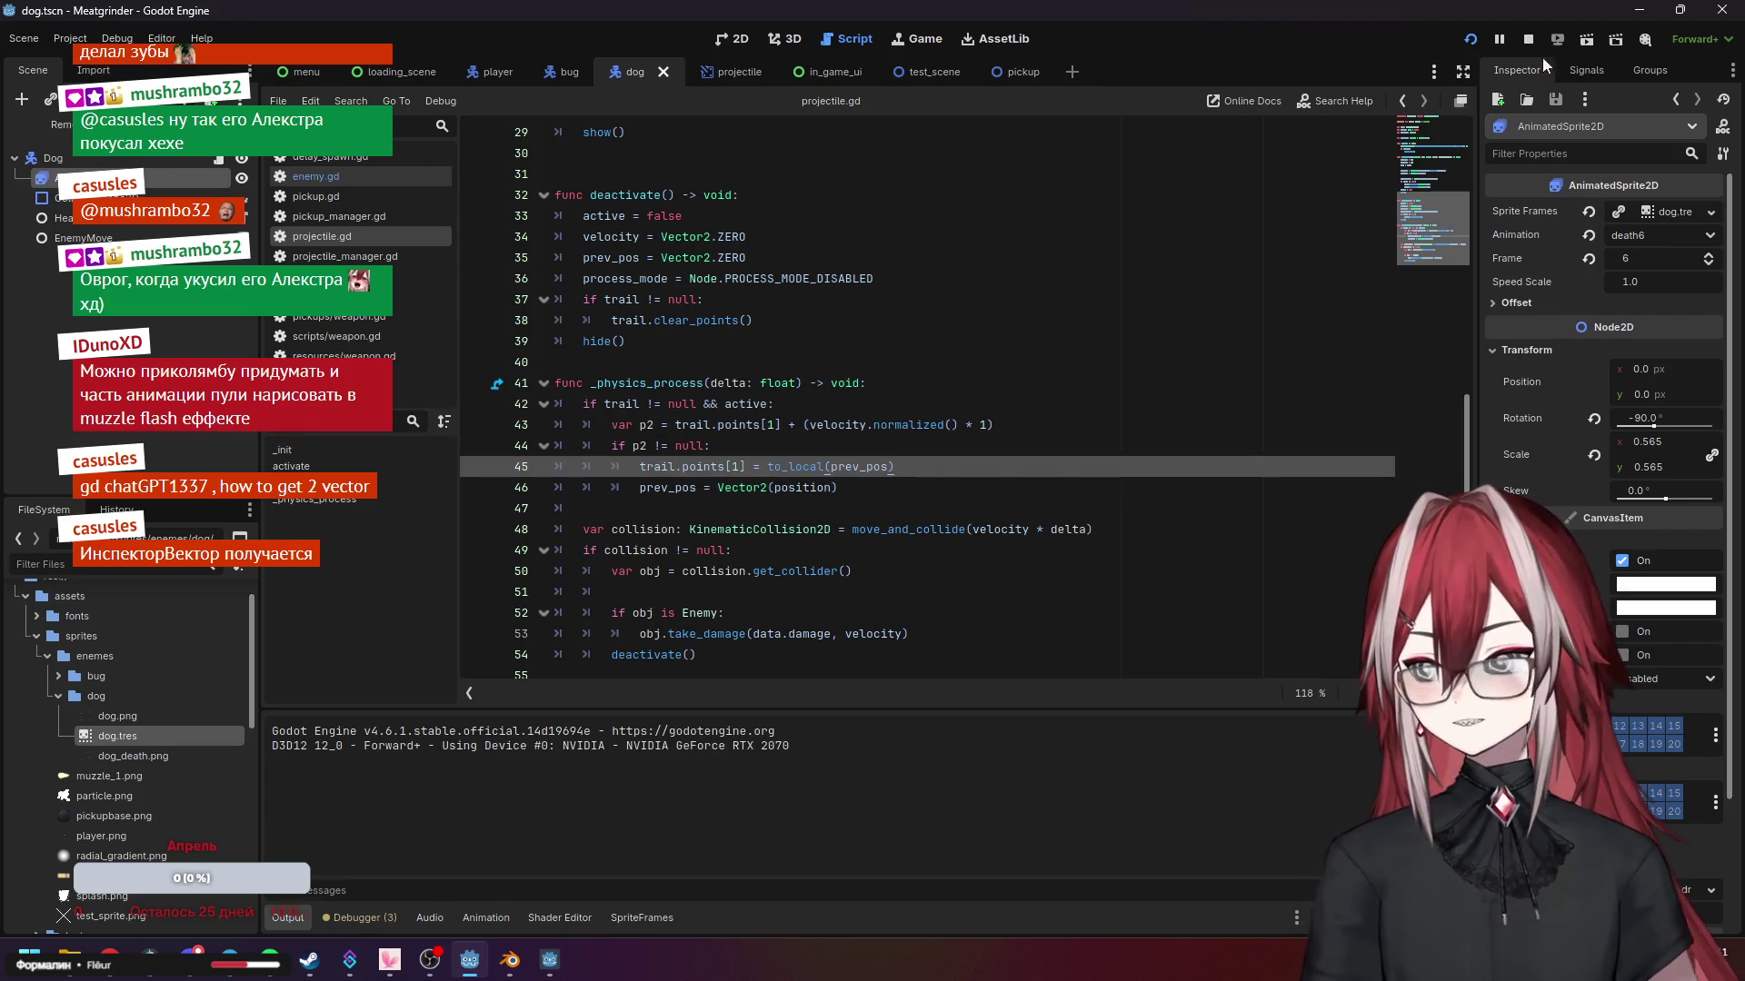
click(1583, 47)
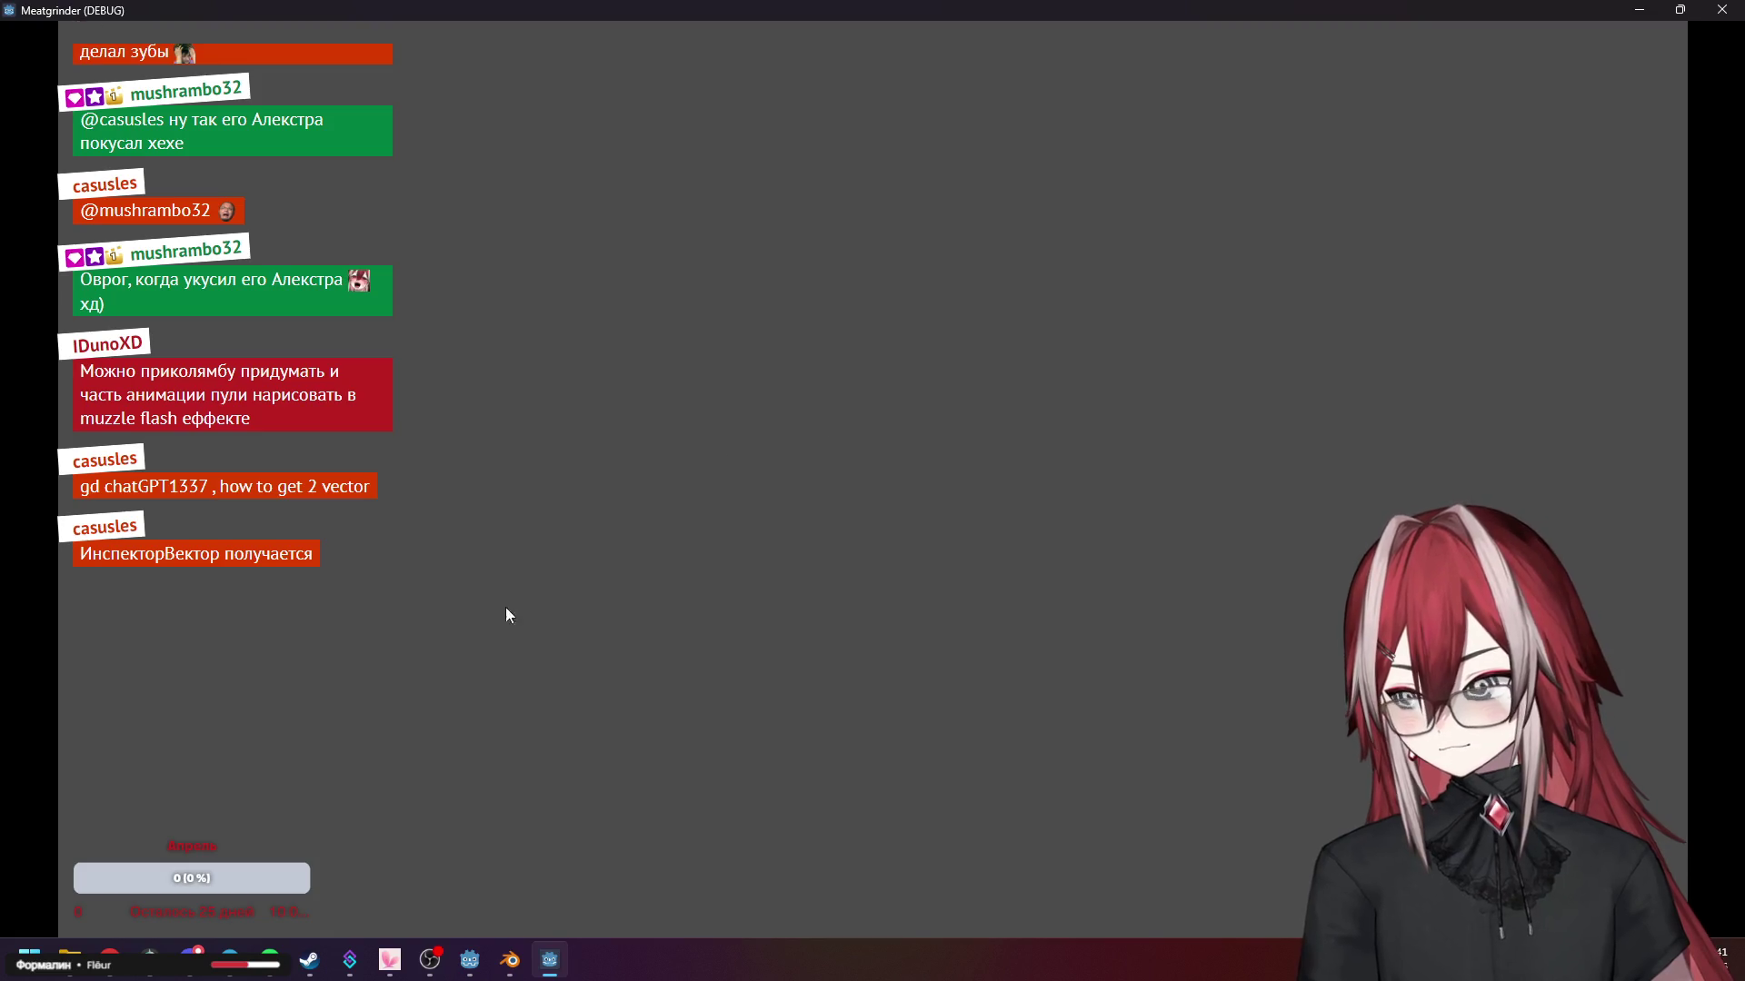
Step: Relaunch Meatgrinder and move the player around the arena with D, S and W
click(1722, 10)
click(1469, 40)
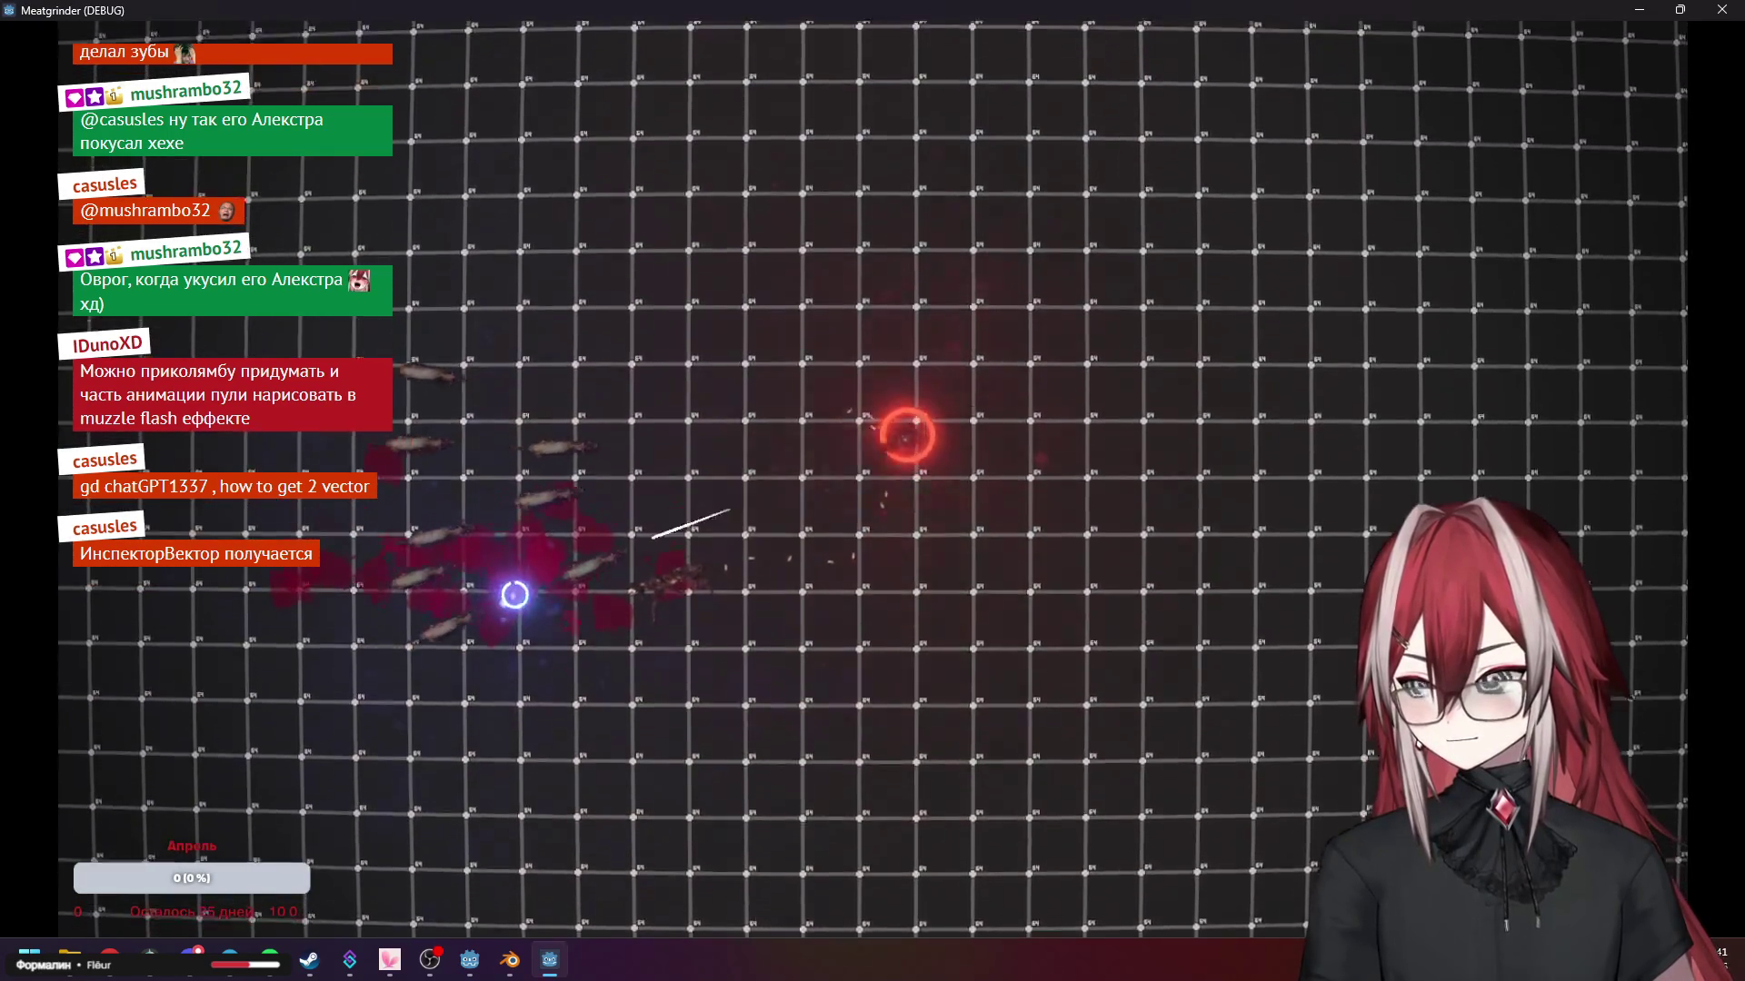
key(d)
key(d)
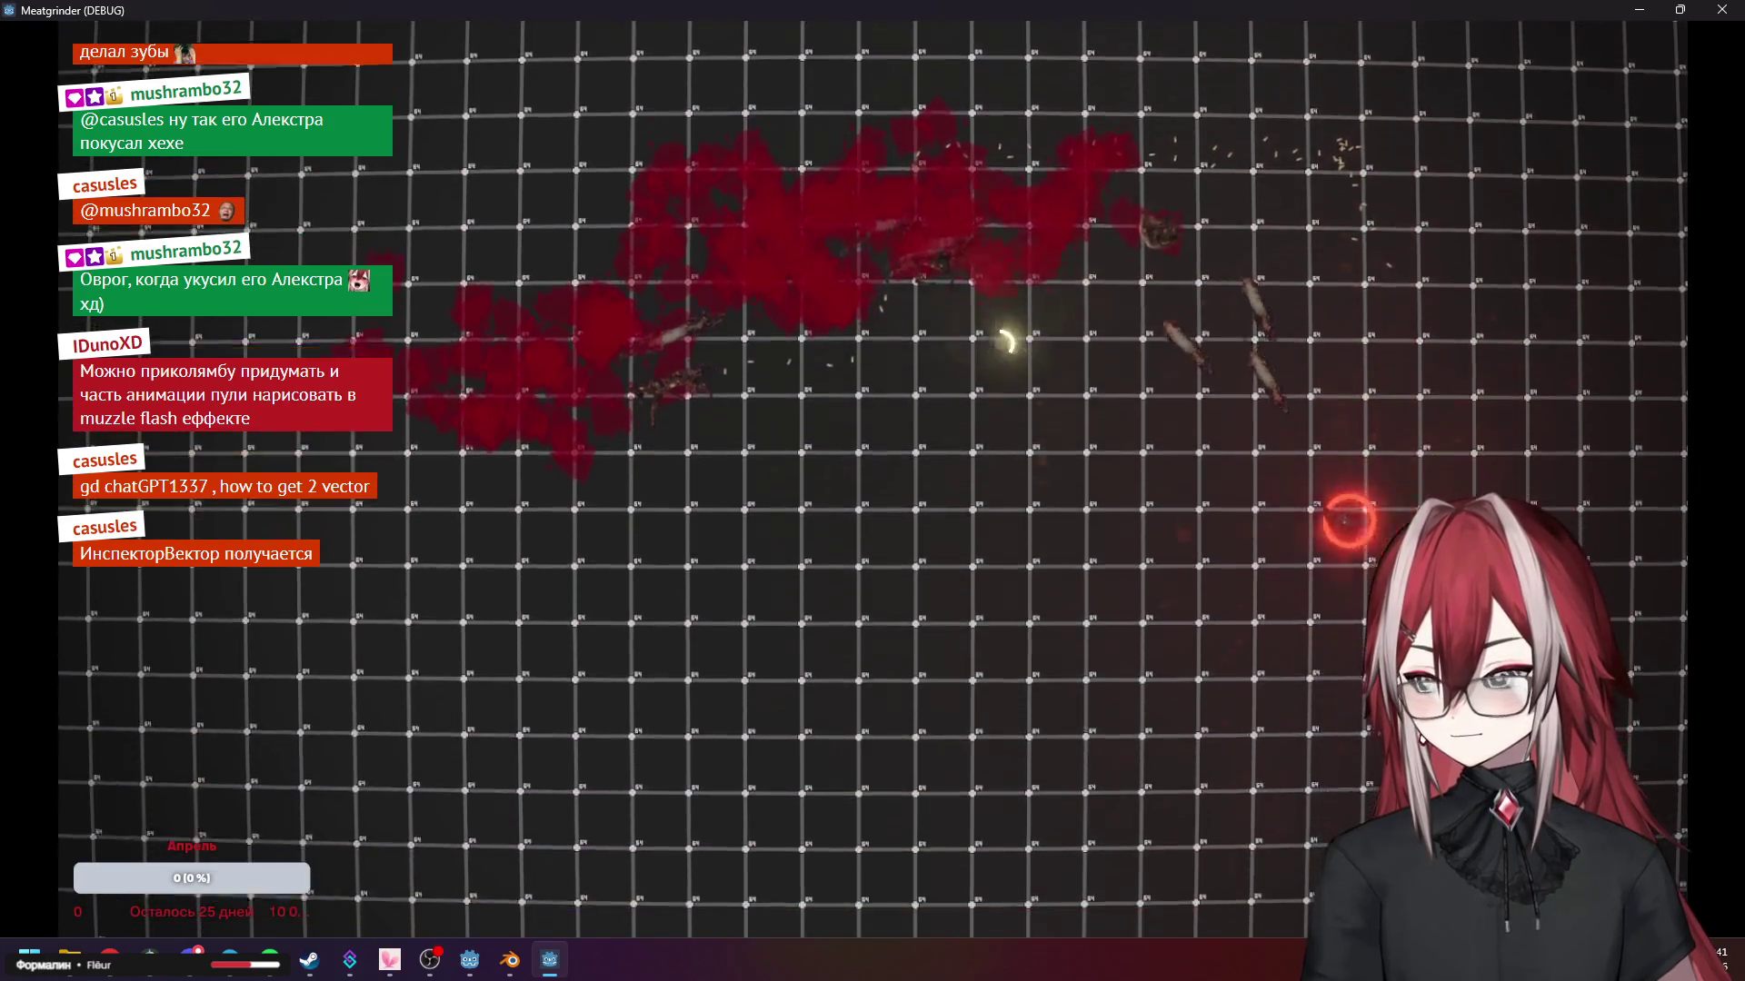
key(s)
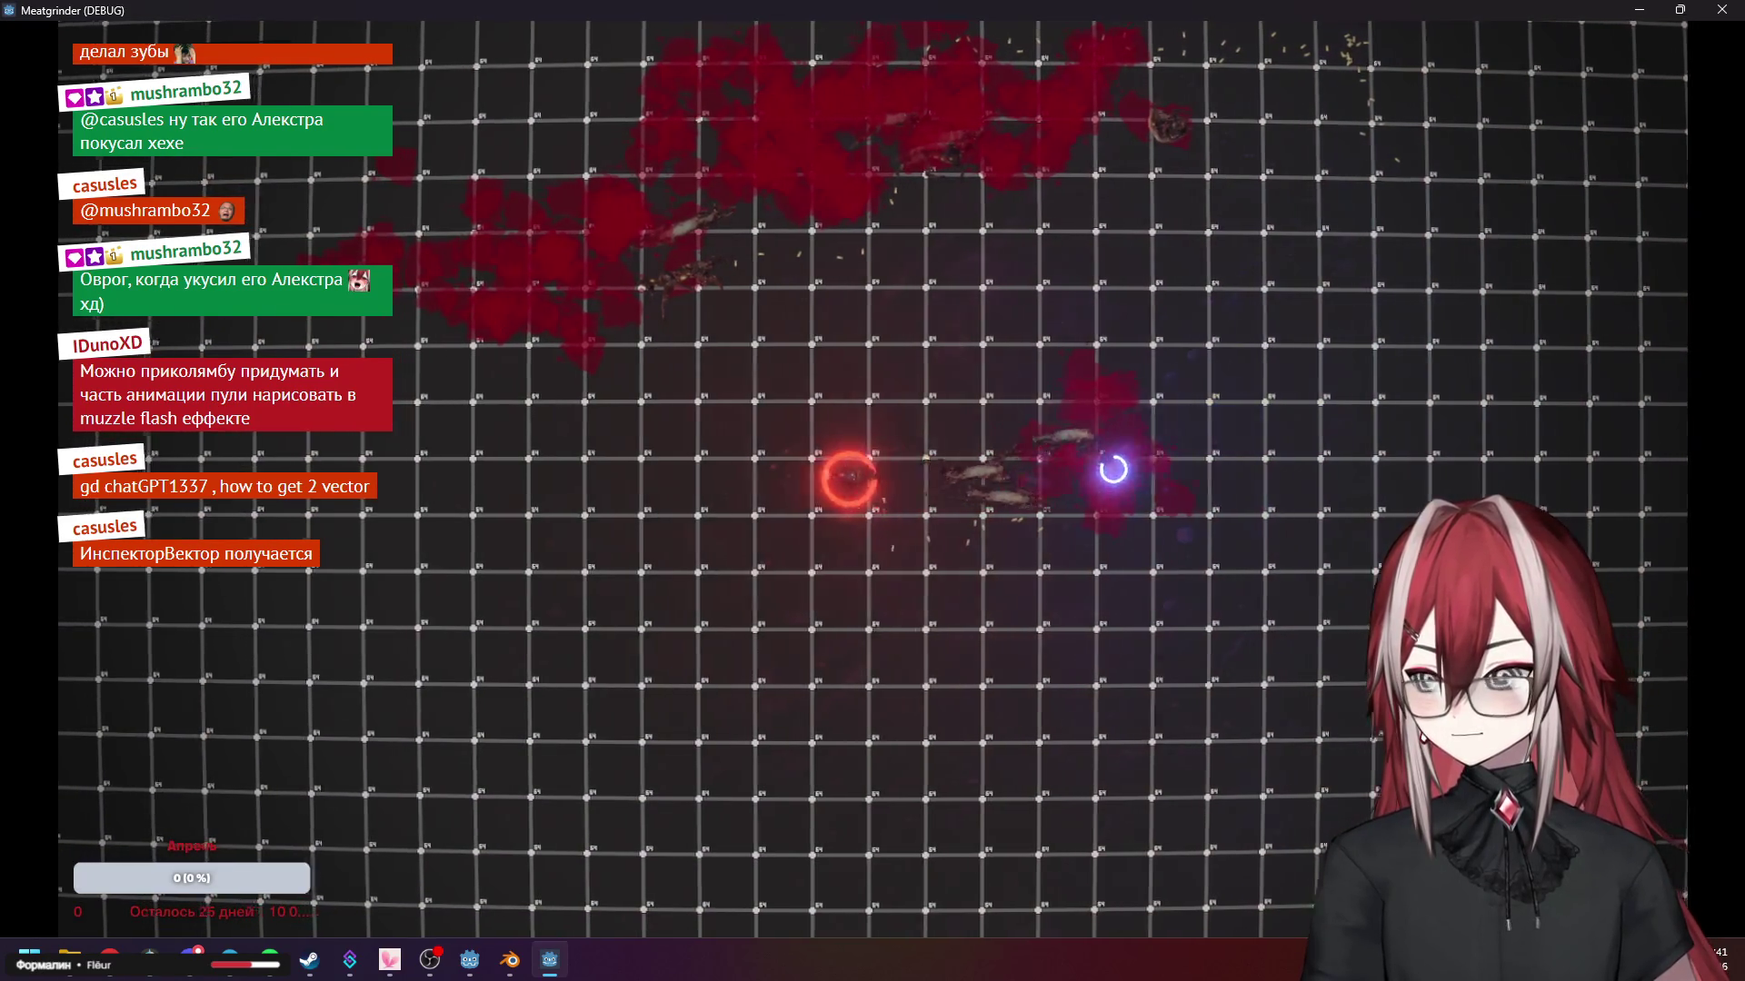
key(w)
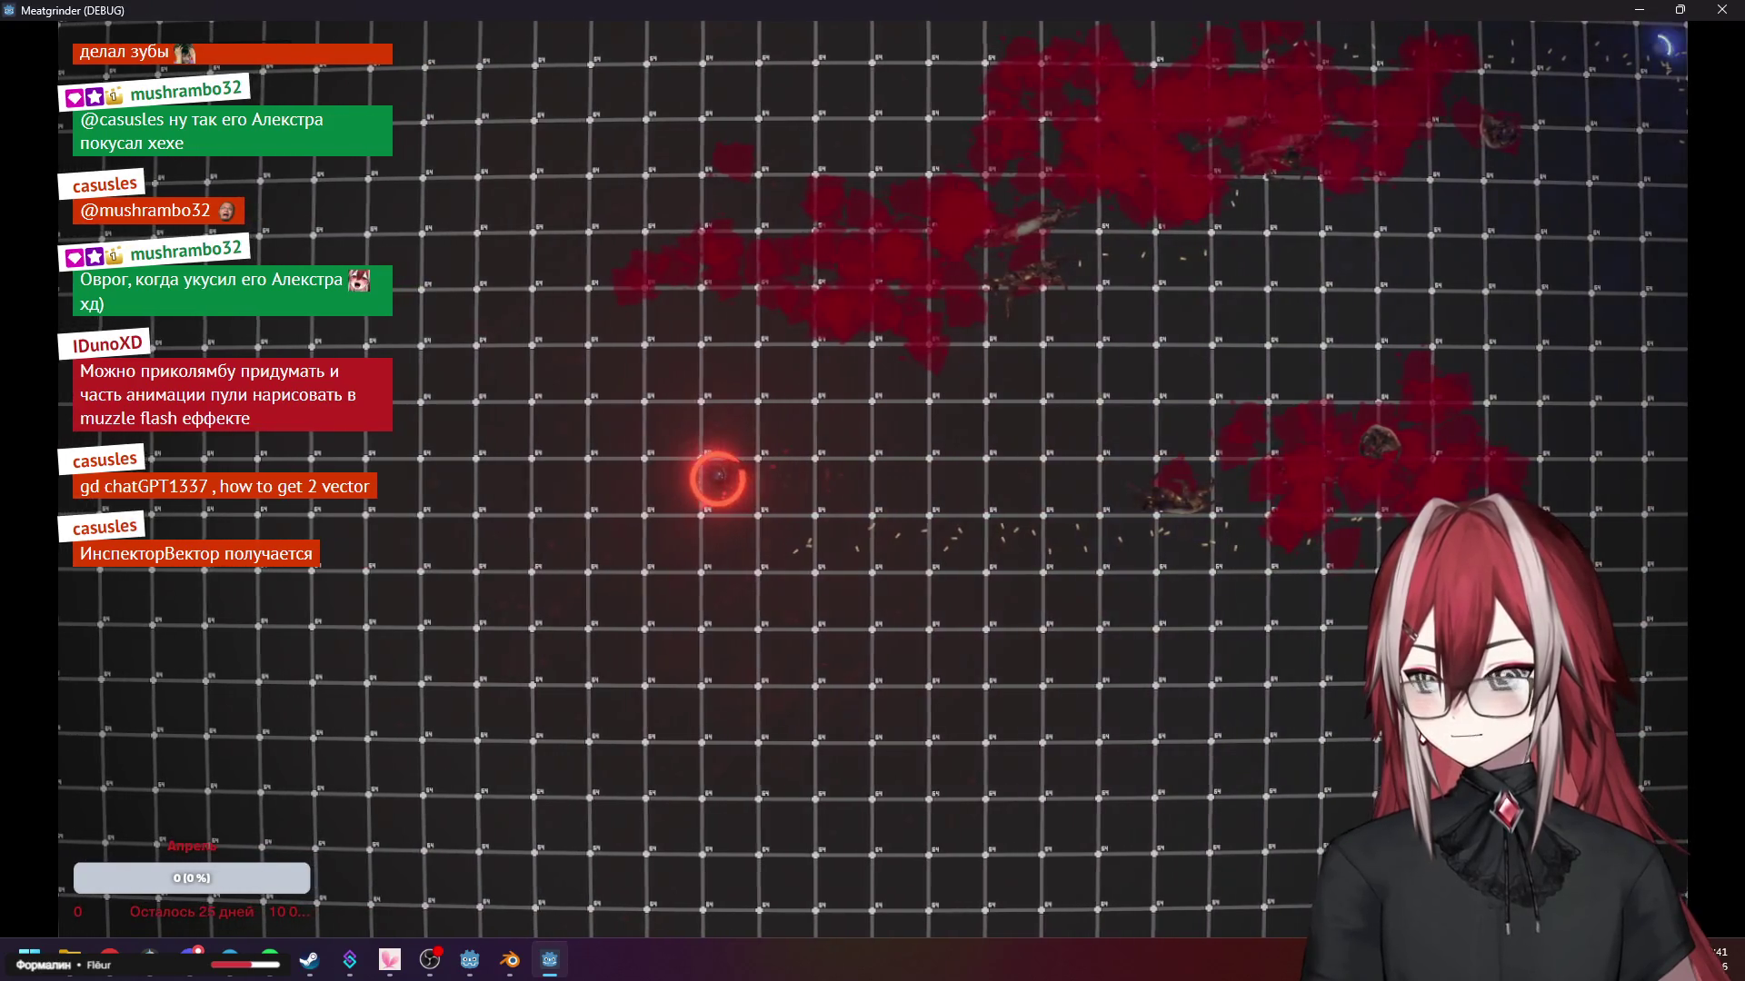
Step: Stop the game and raise the line 43 multiplier from 1 to 100
key(Escape)
click(987, 433)
text(00)
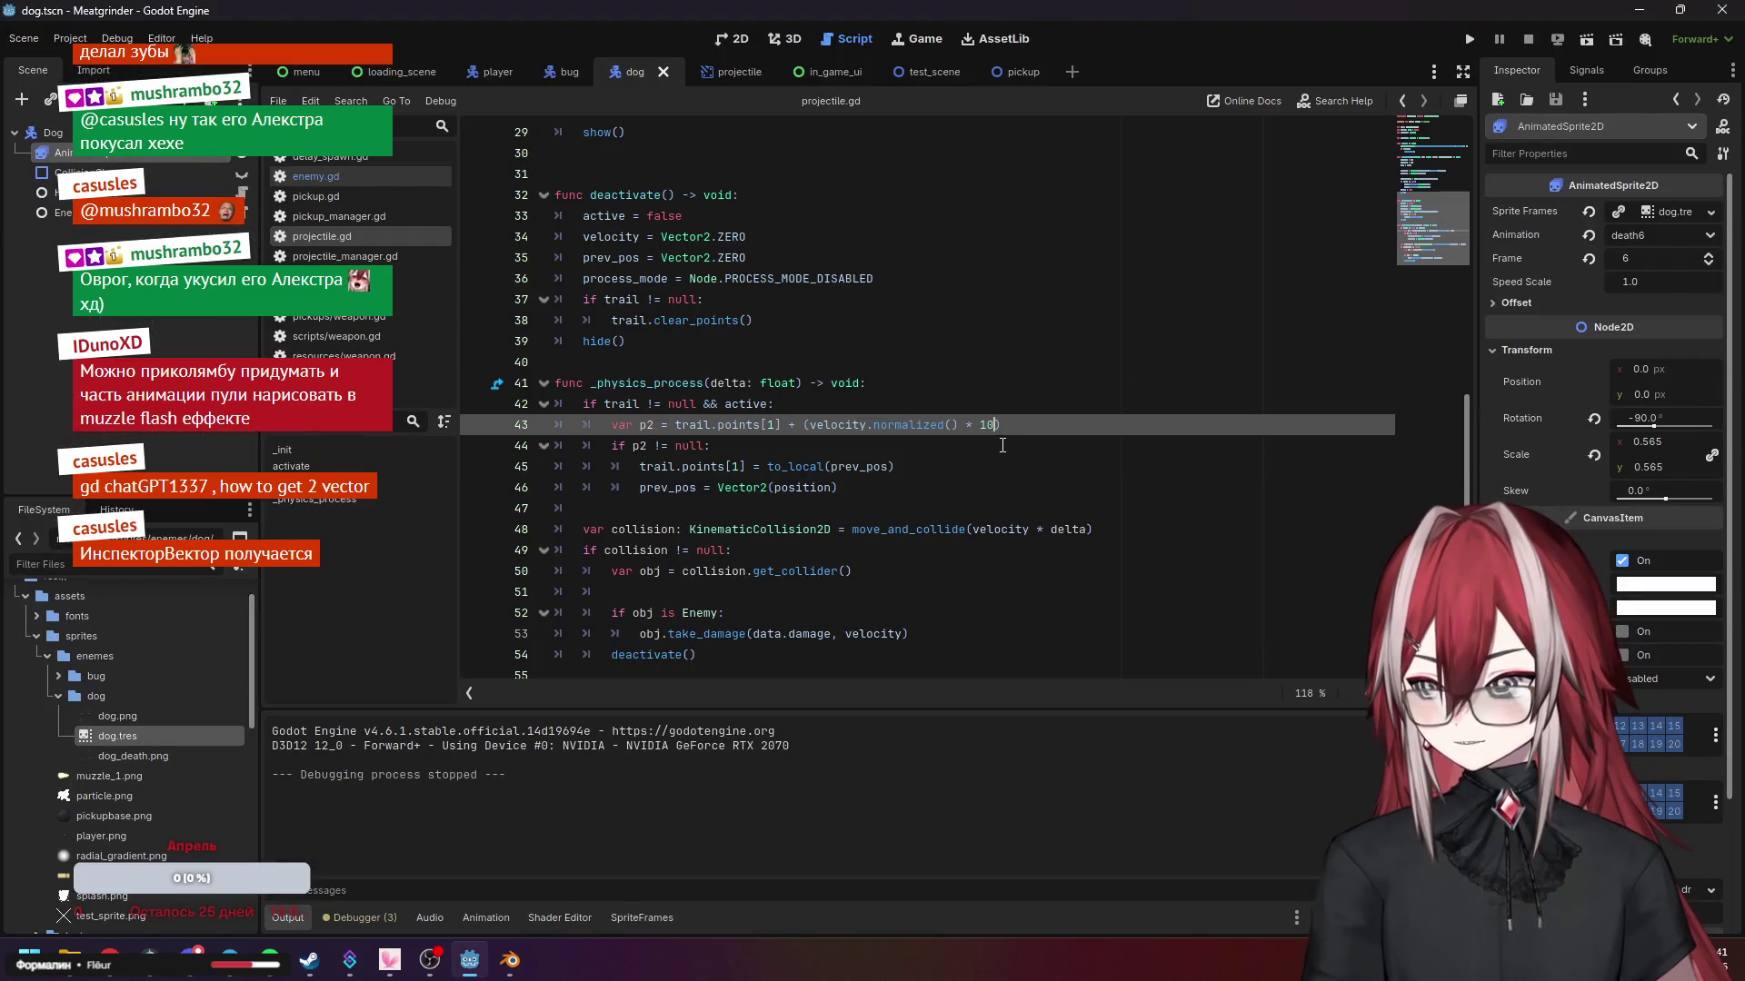
click(1018, 382)
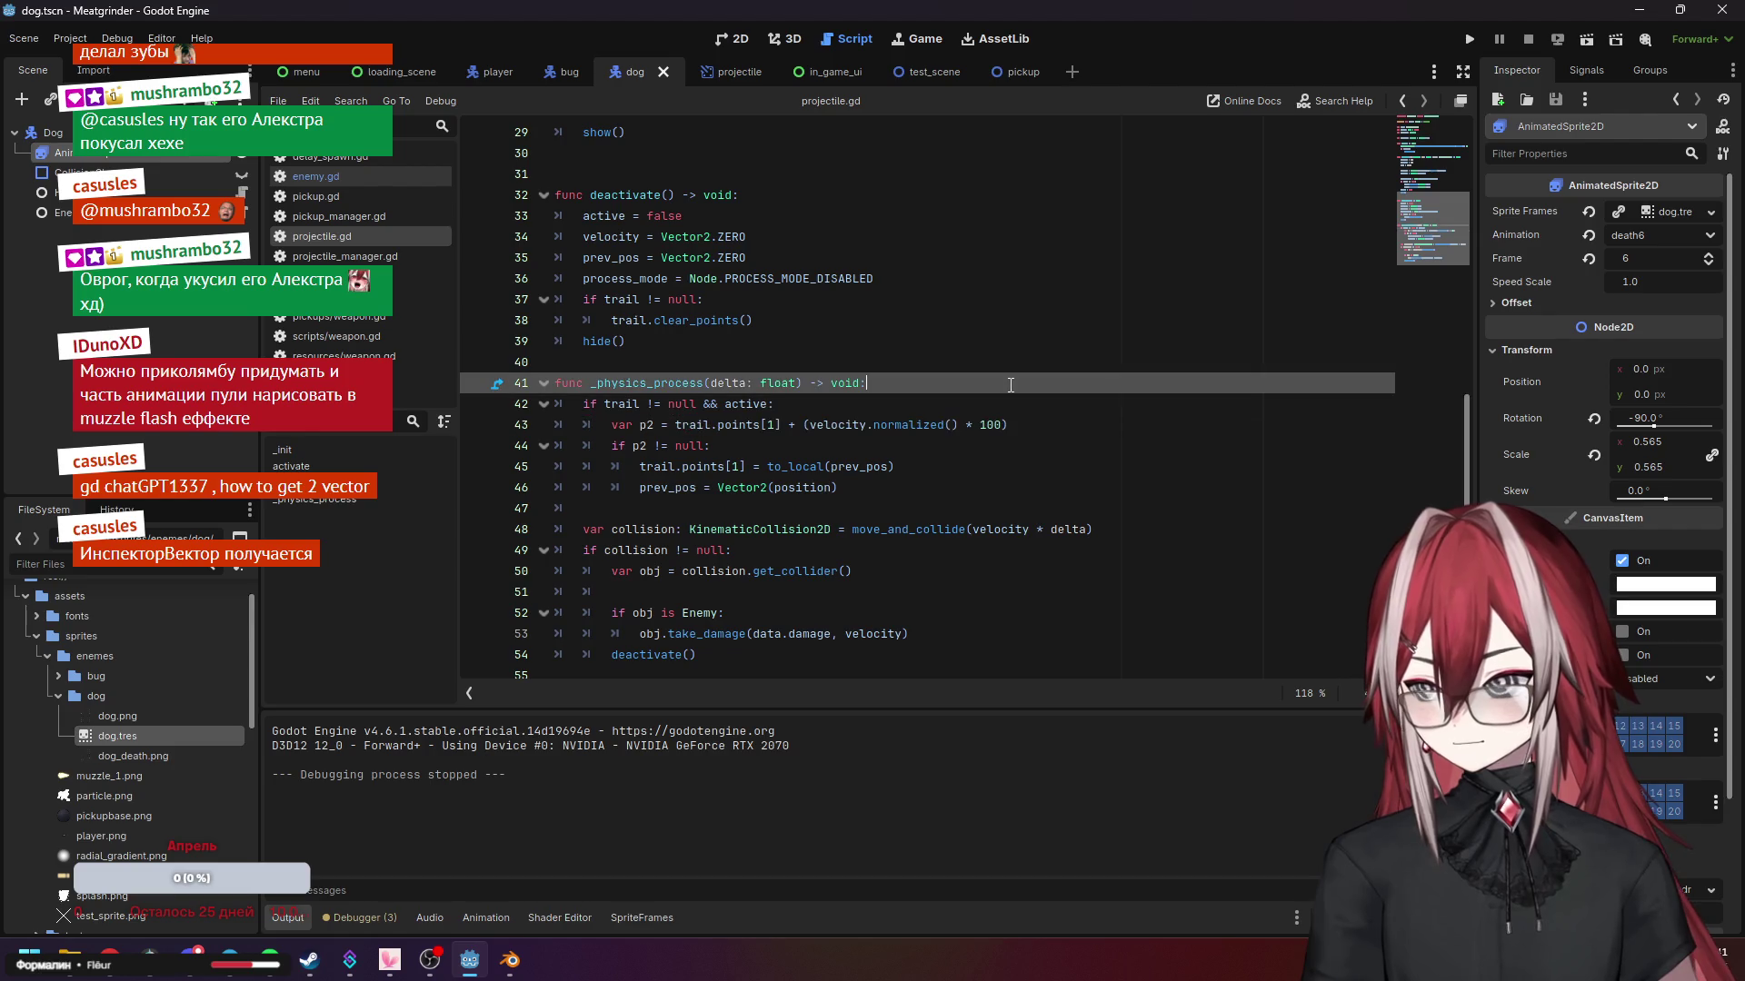
click(1579, 43)
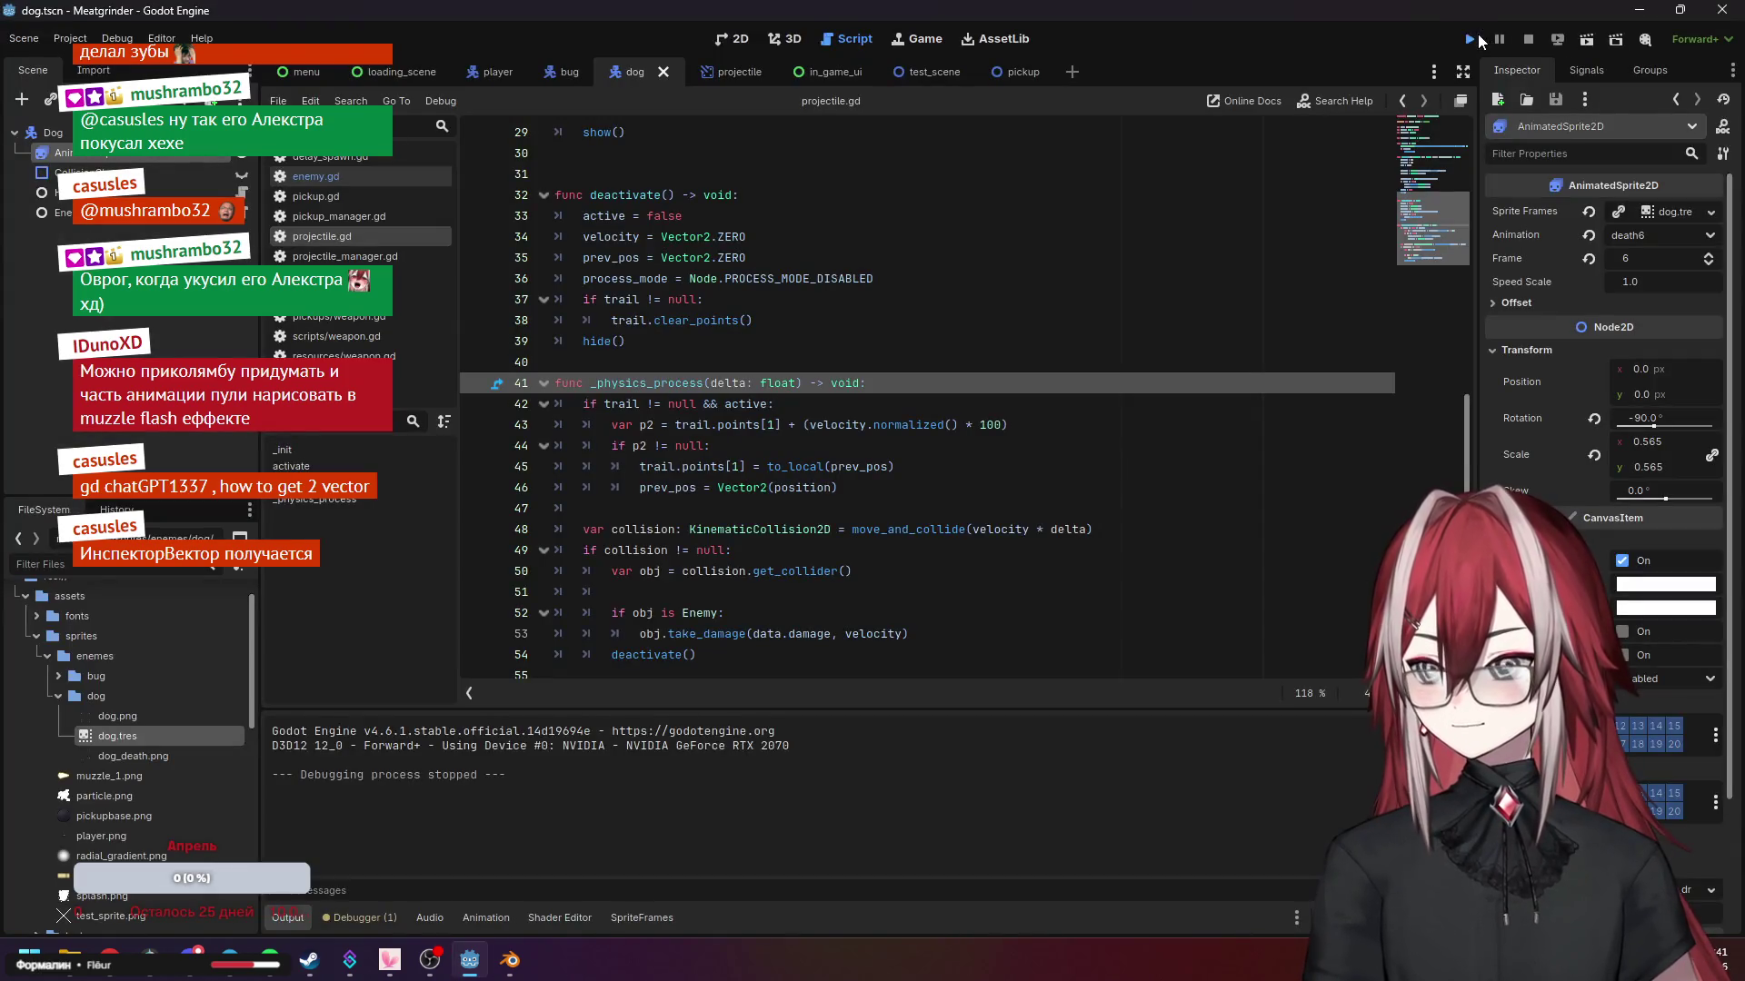
click(1478, 36)
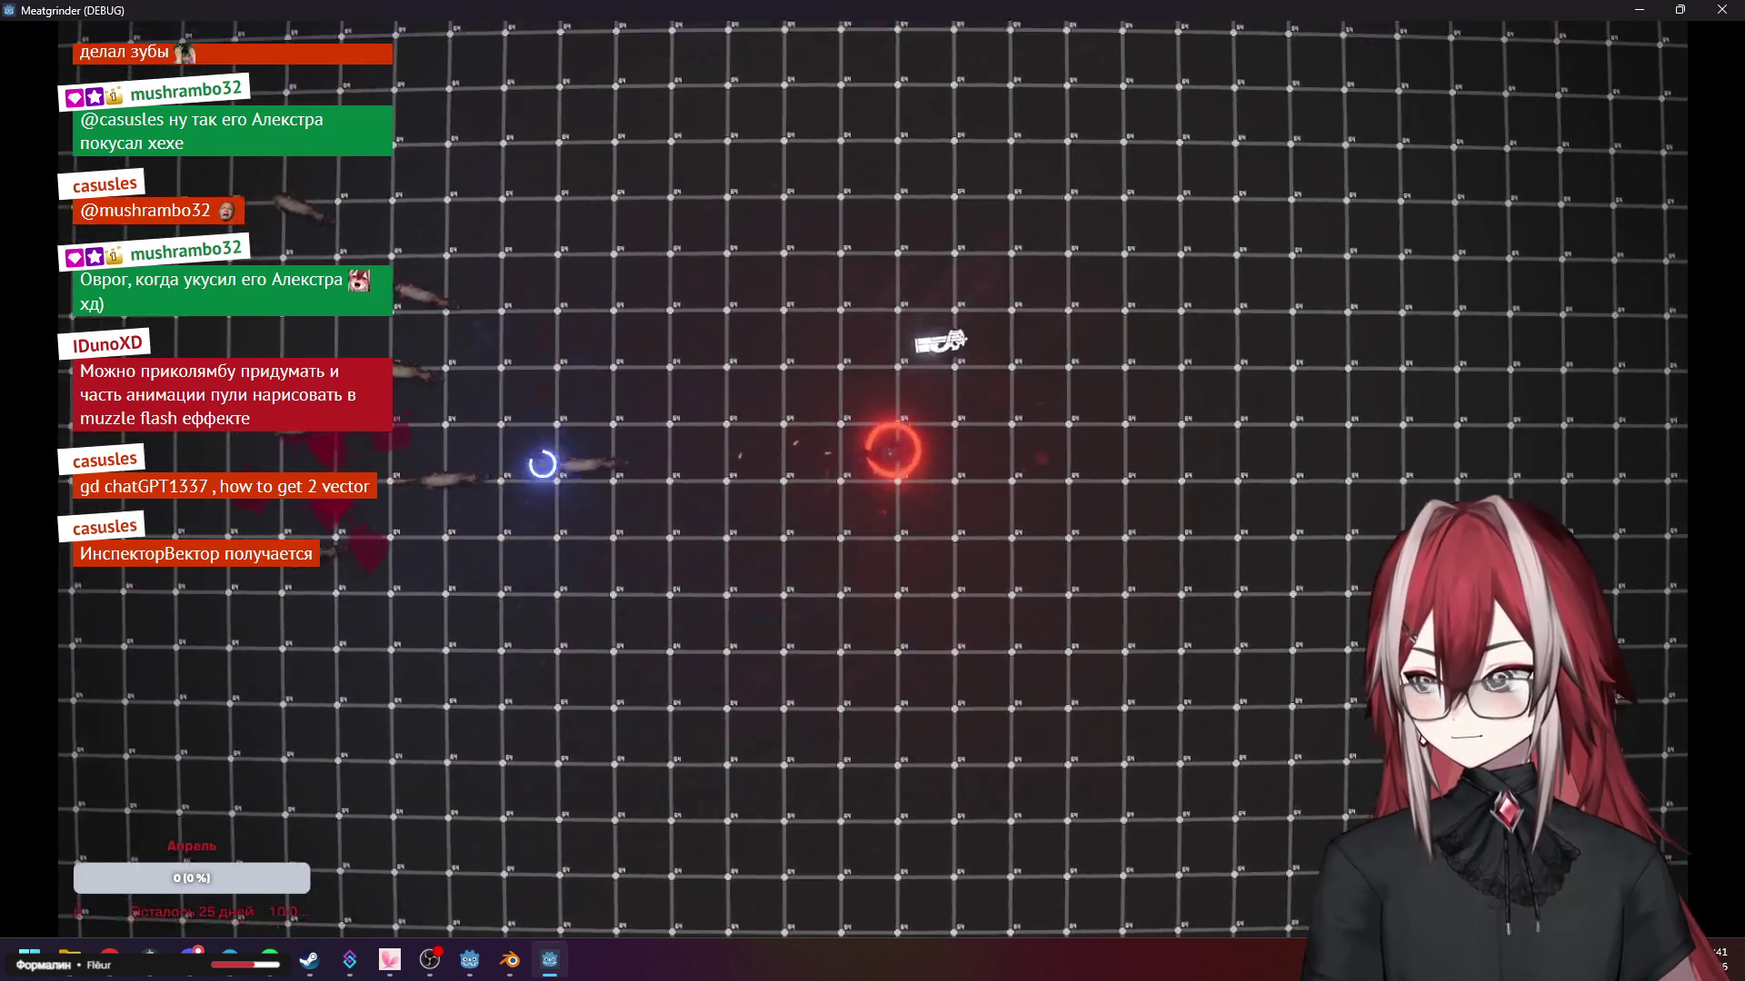
key(s)
key(w)
key(d)
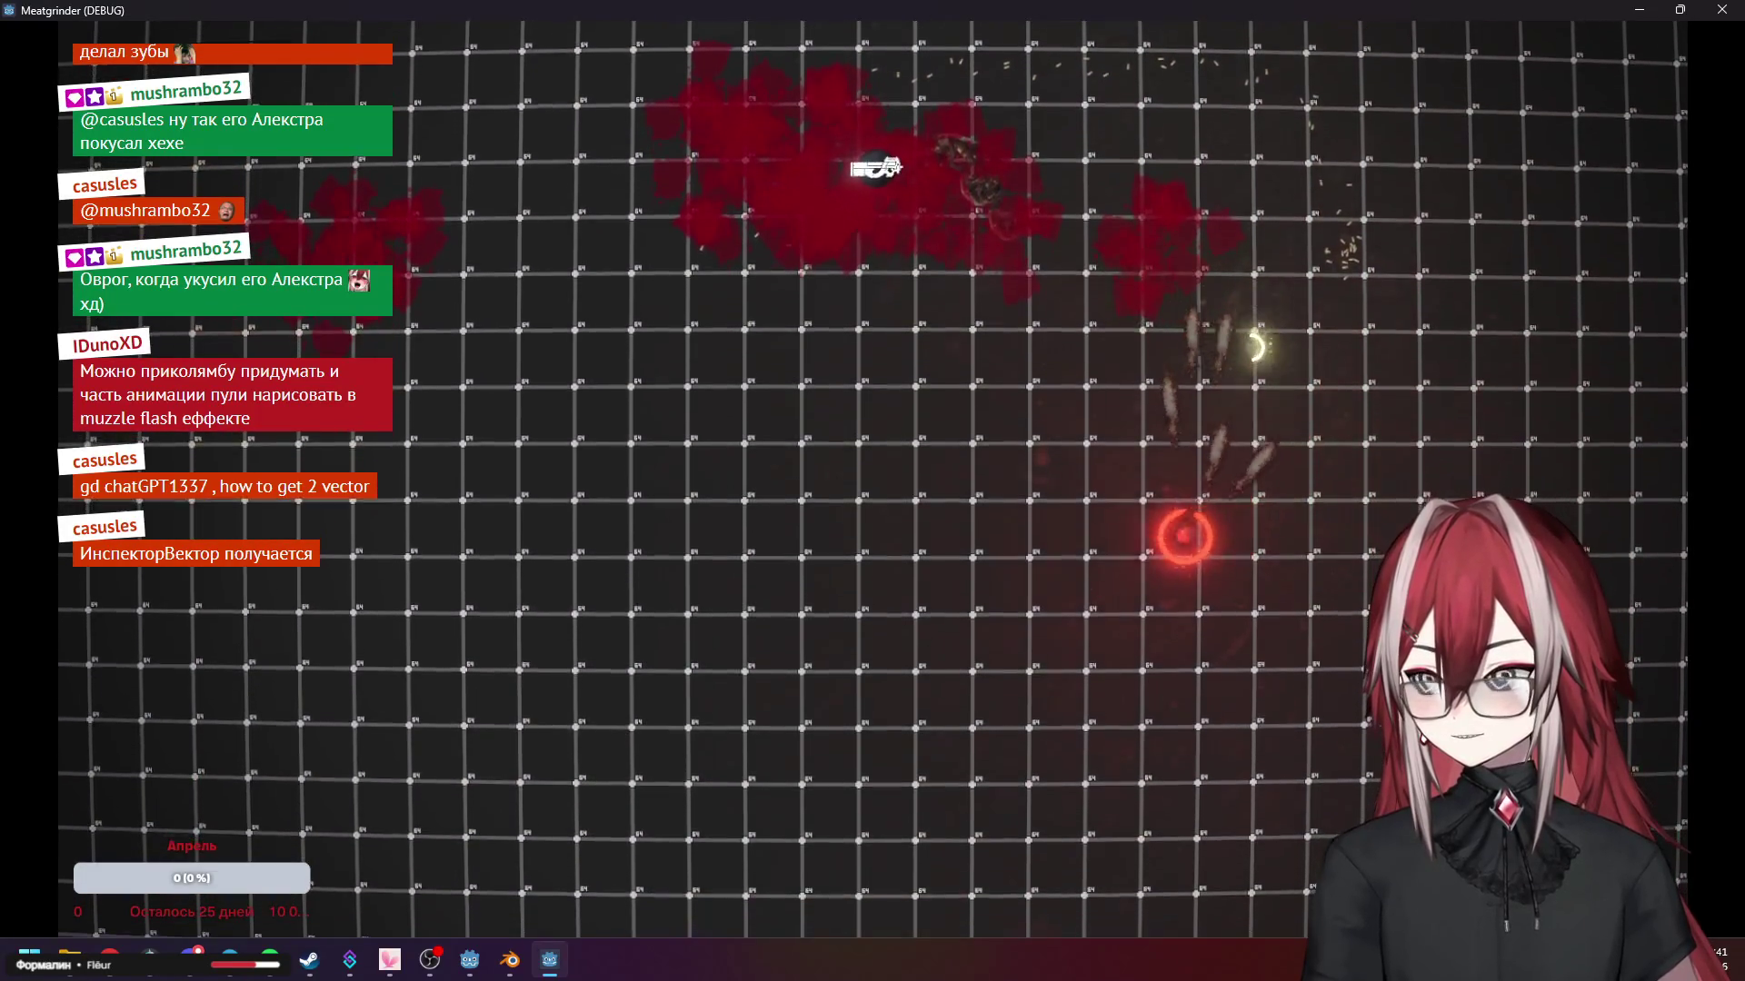
key(s)
key(a)
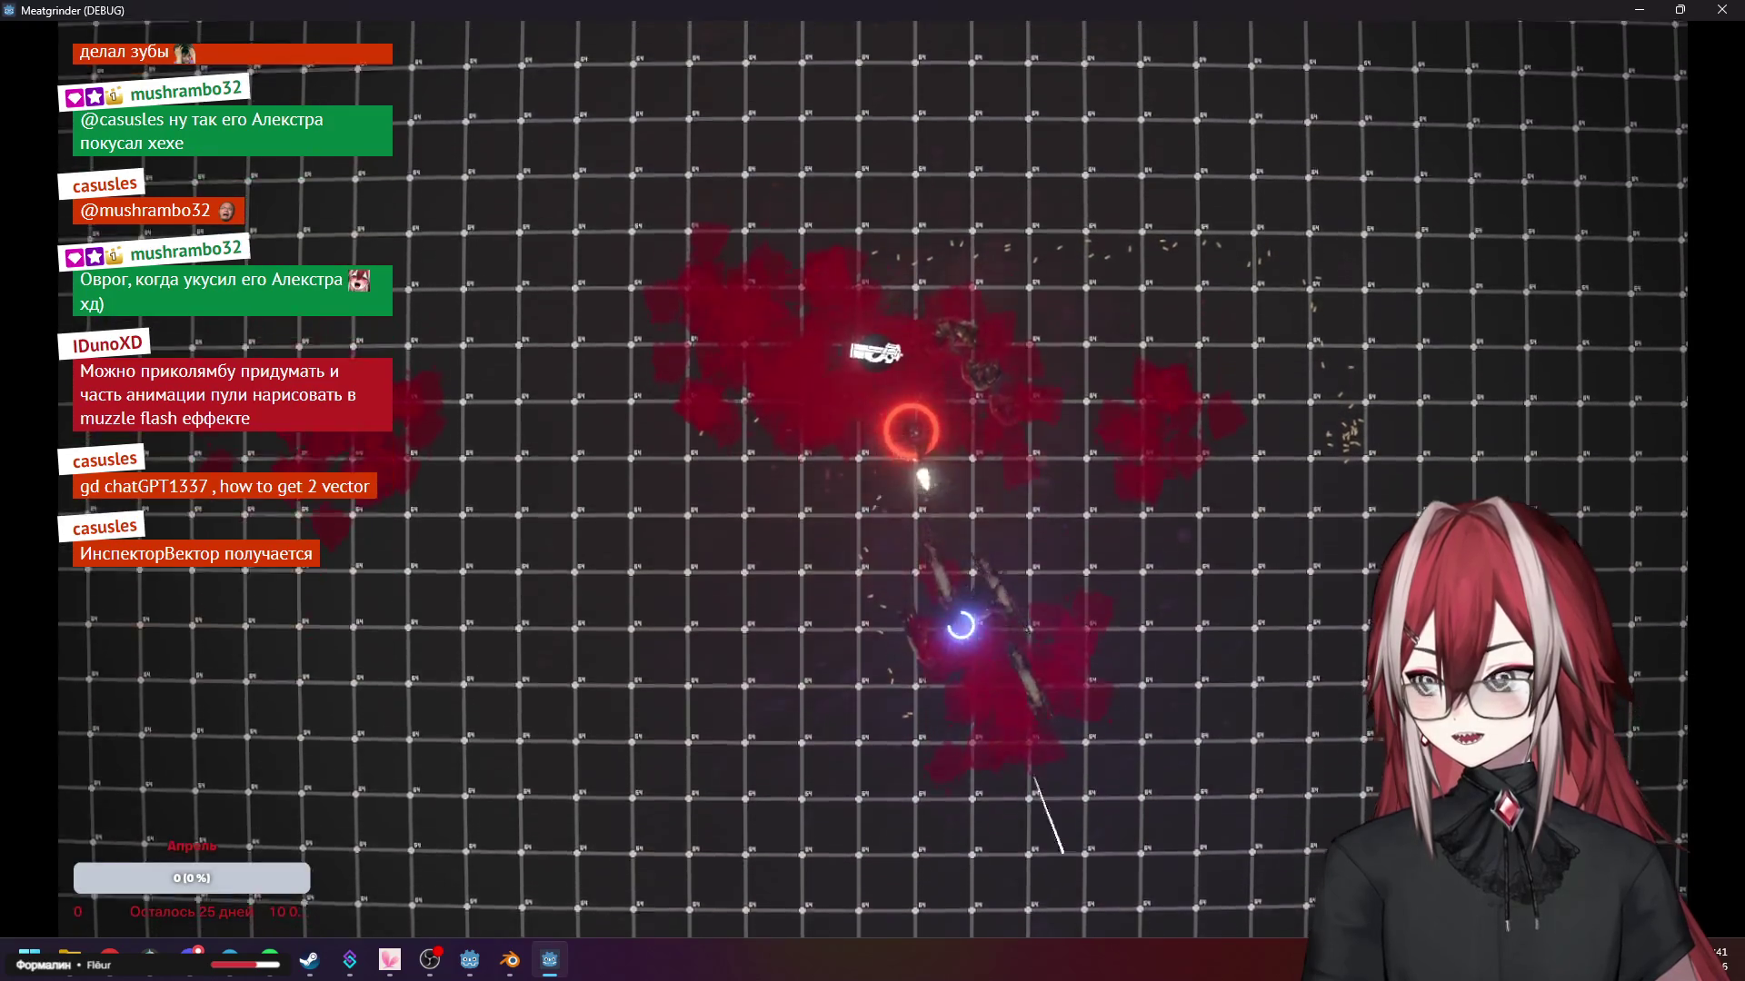
key(w)
key(d)
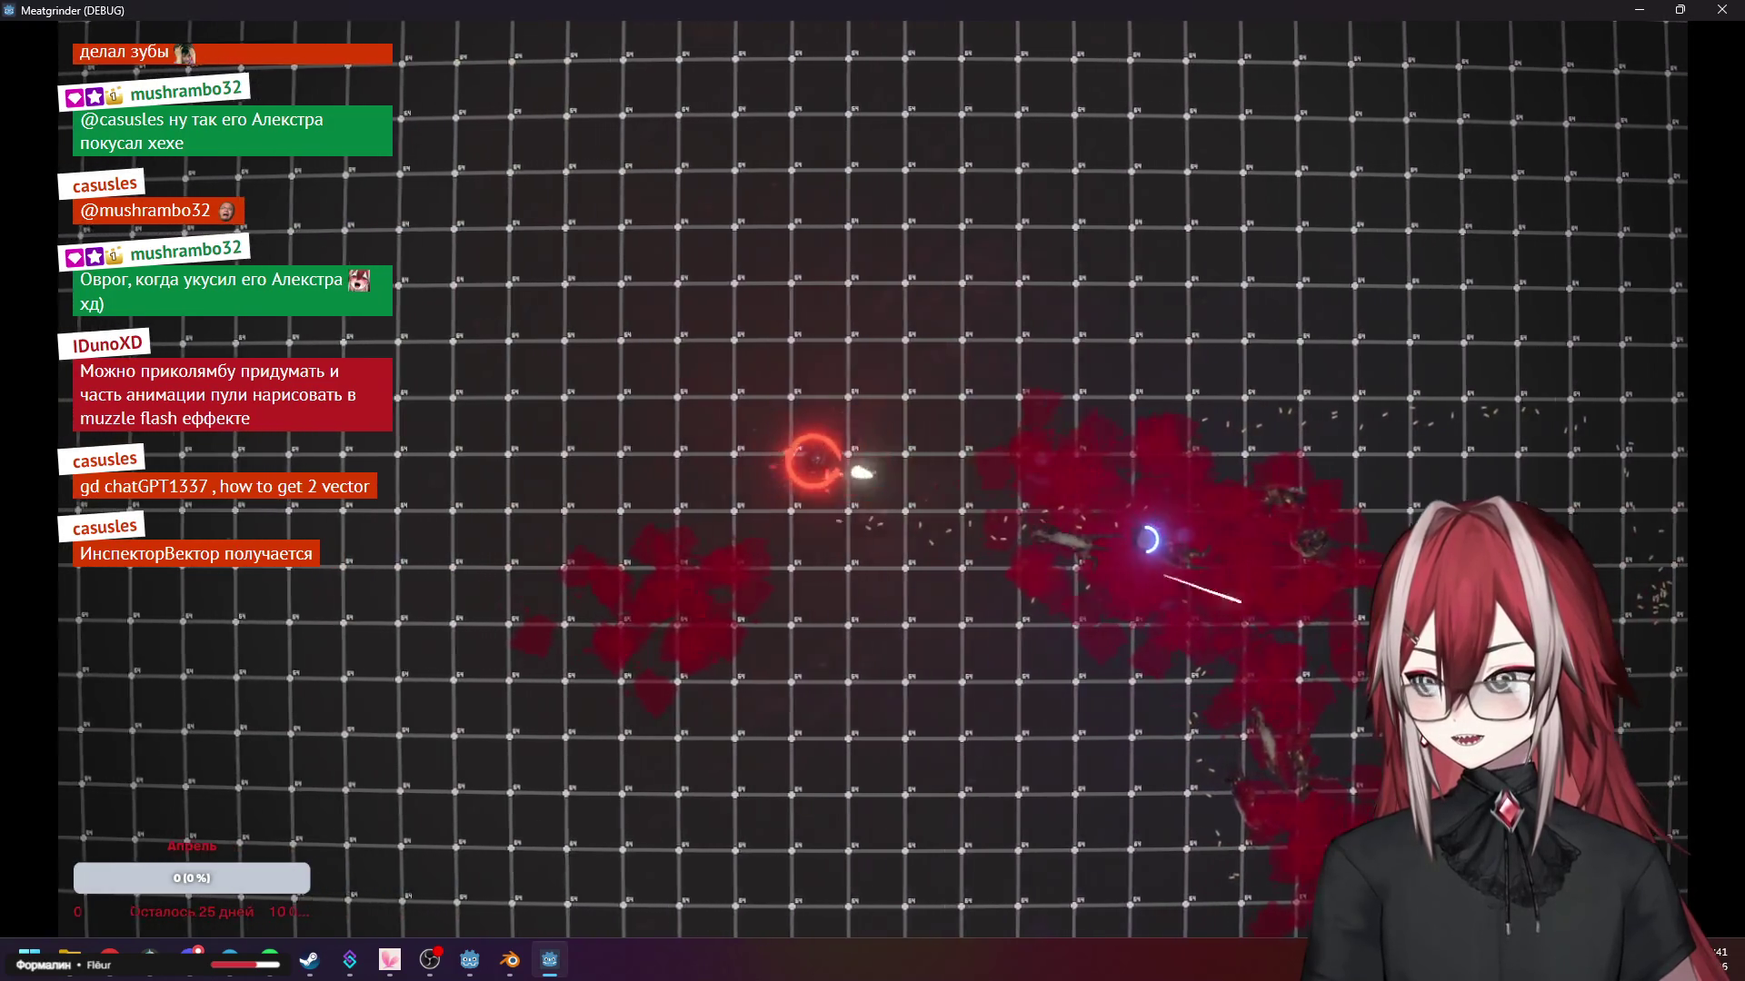
key(s)
key(d)
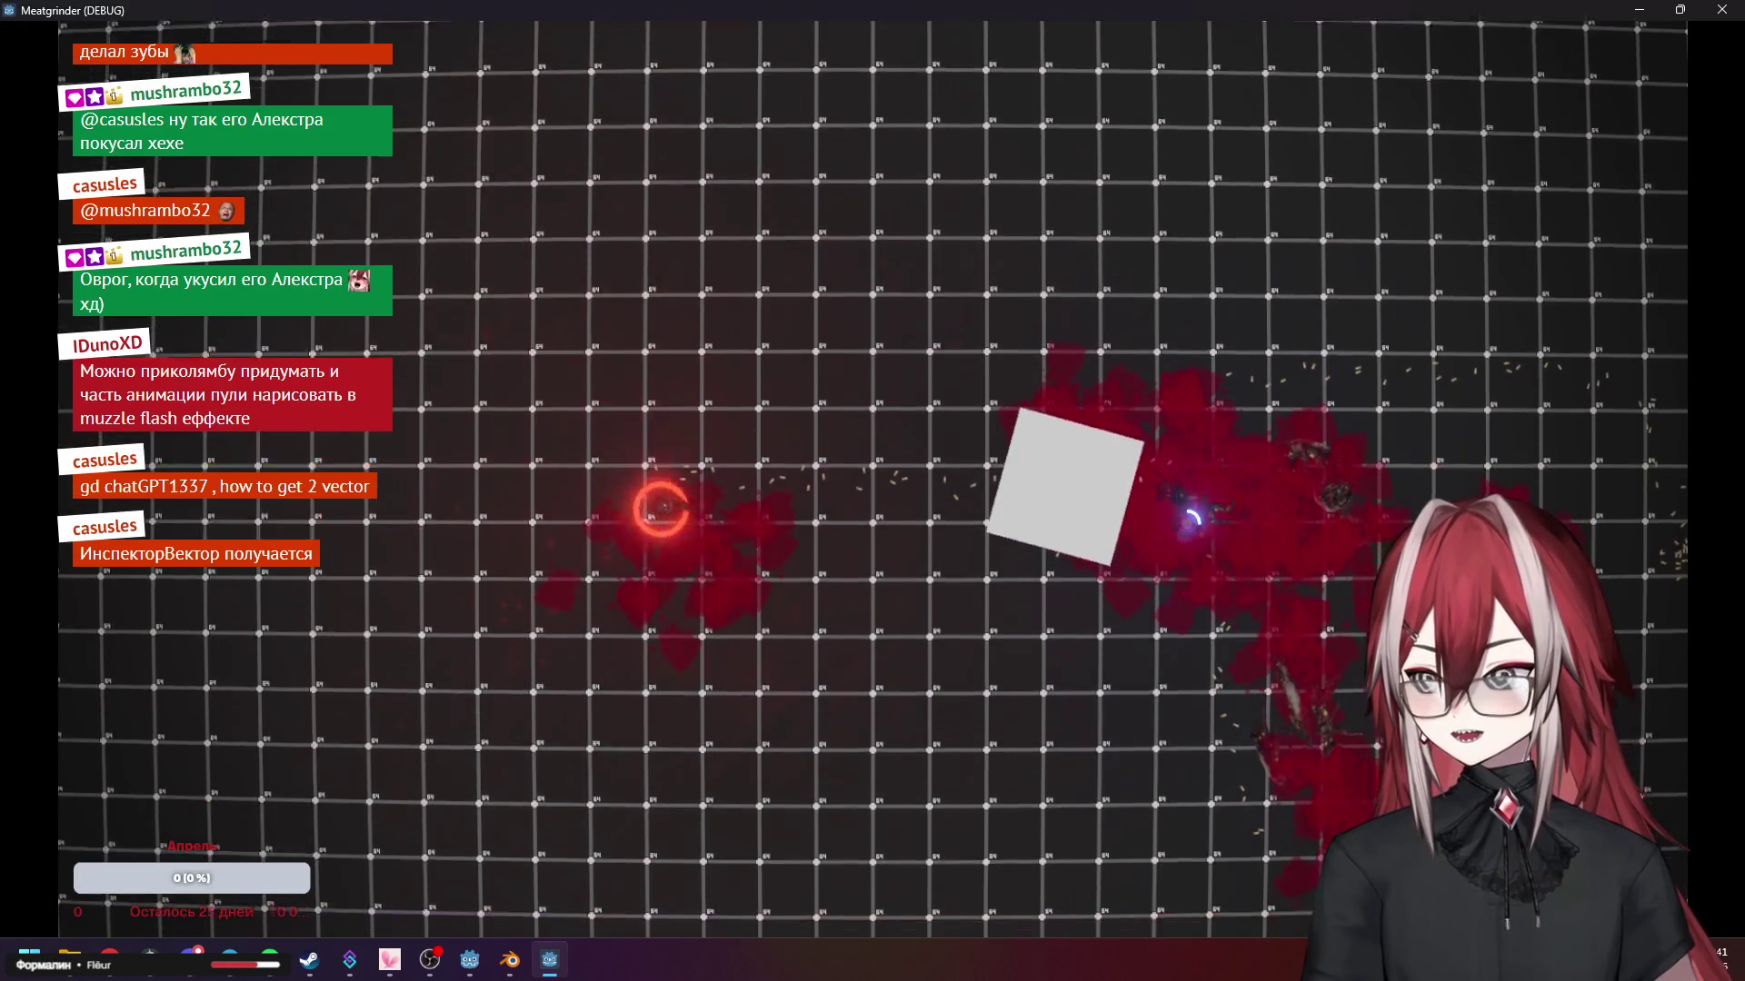
key(d)
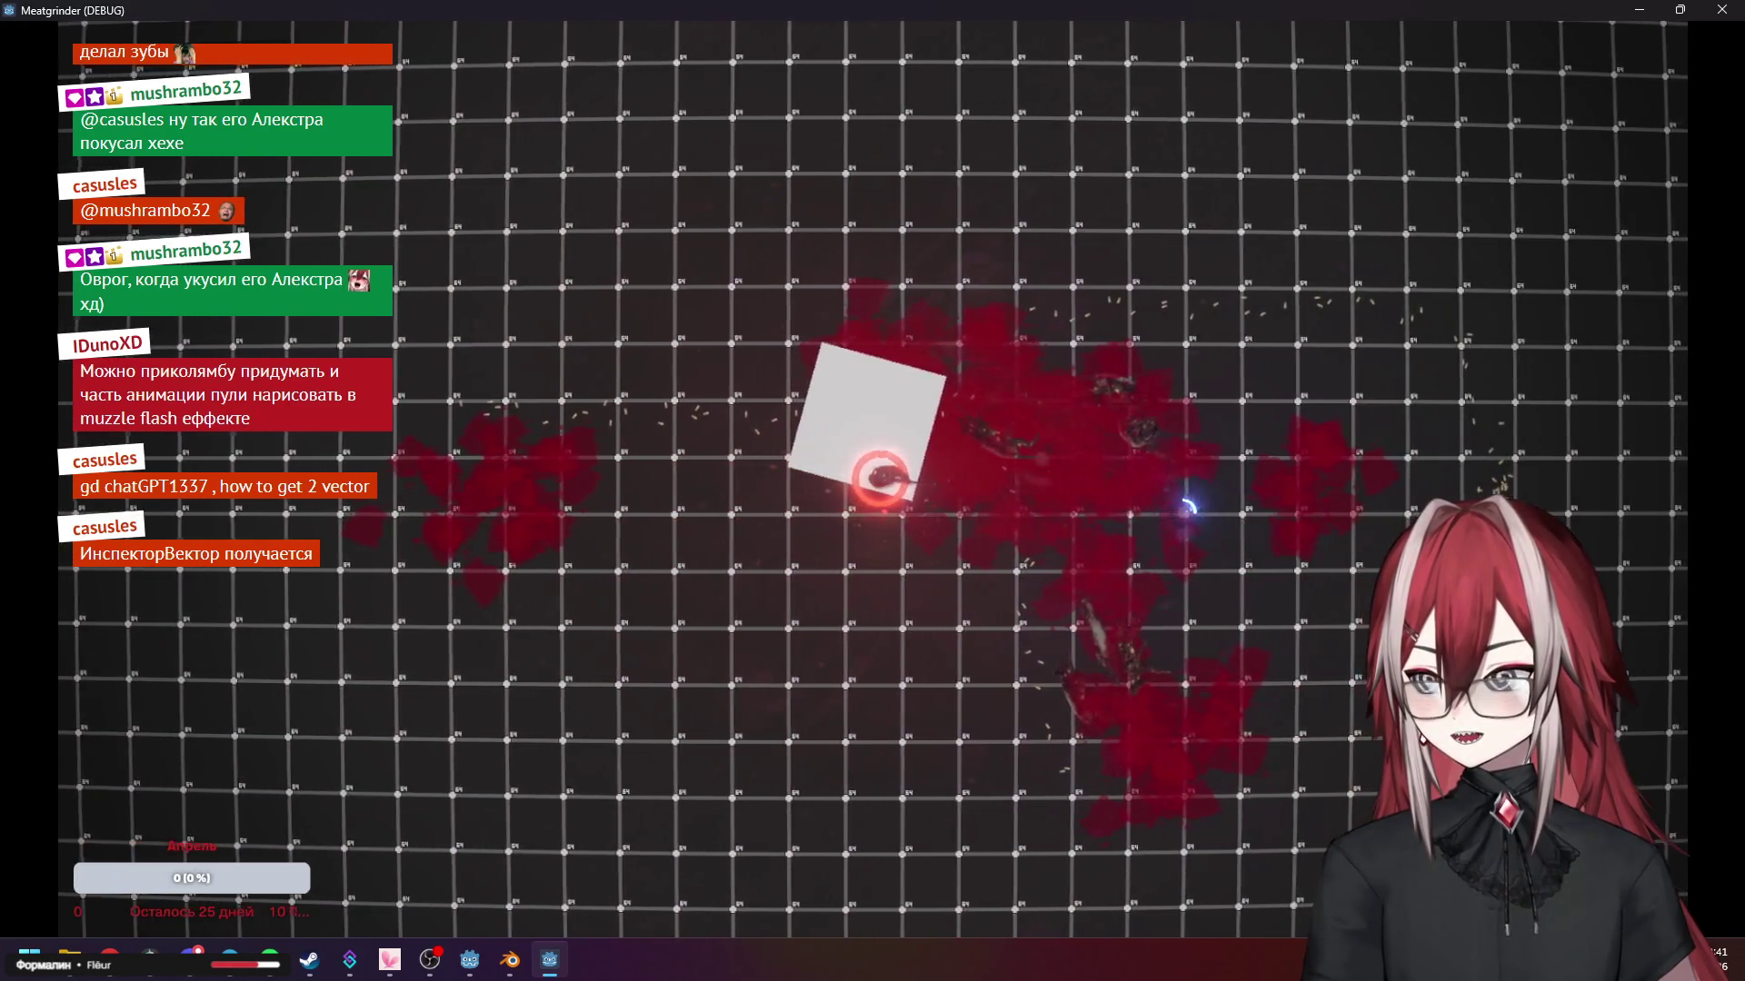
click(884, 479)
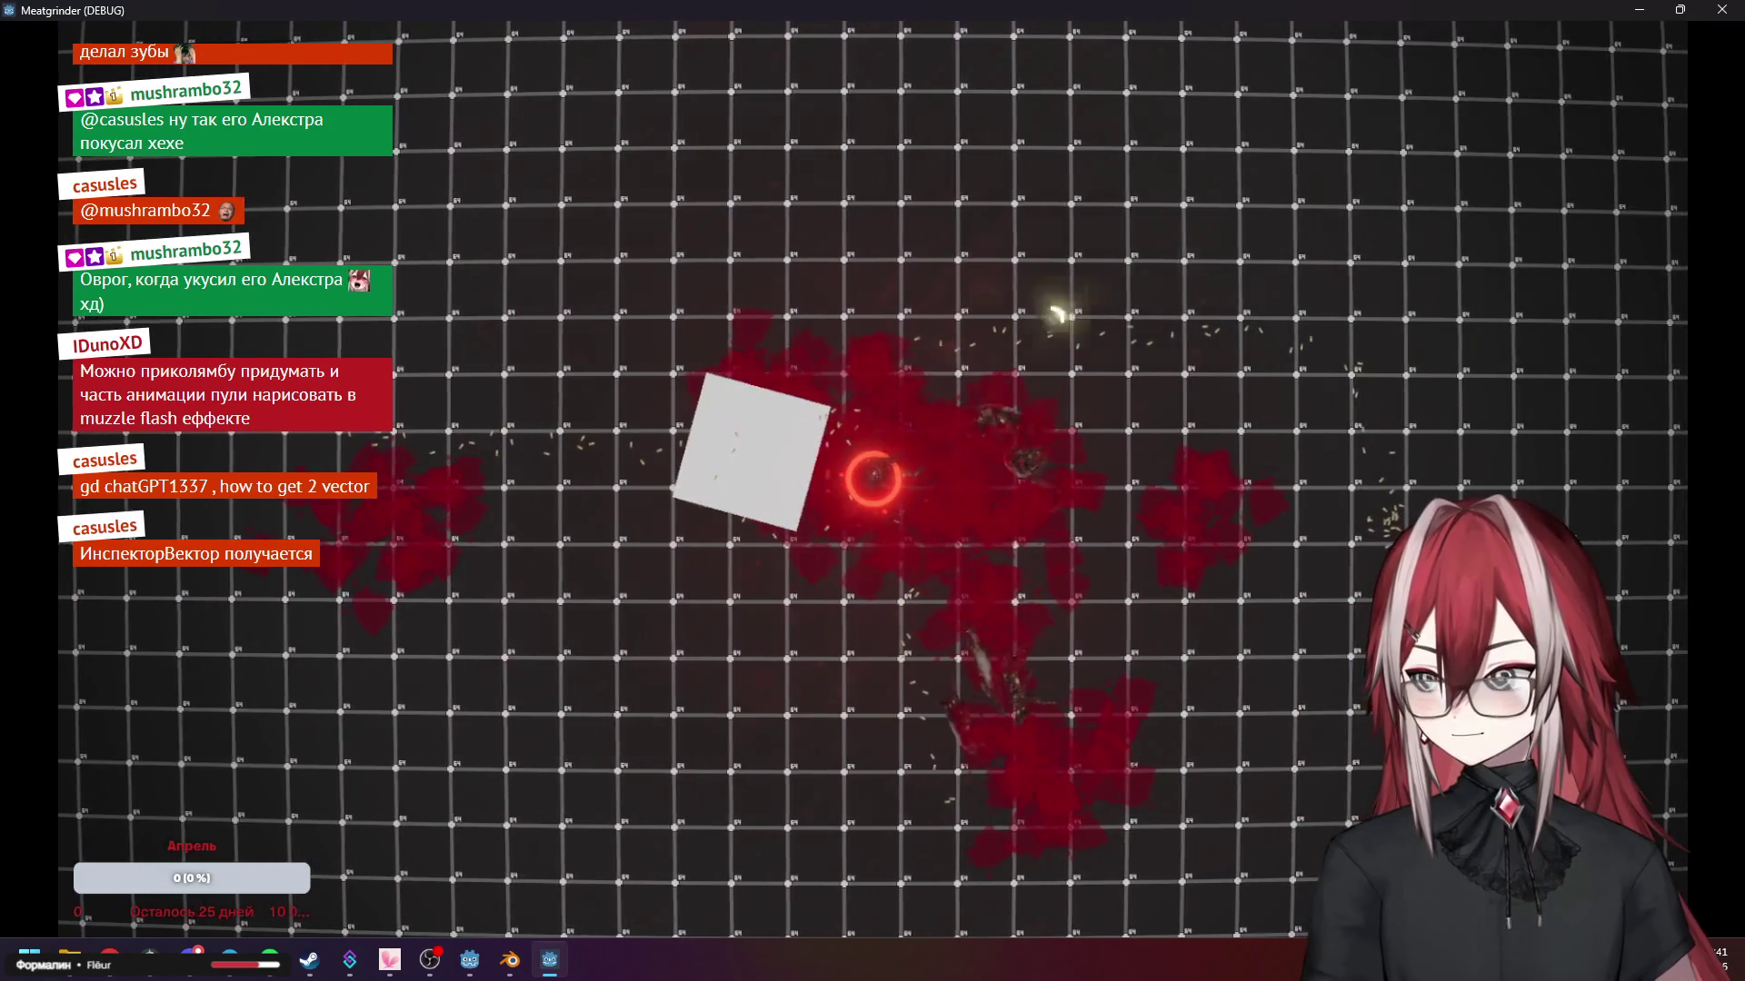
click(1721, 10)
click(846, 451)
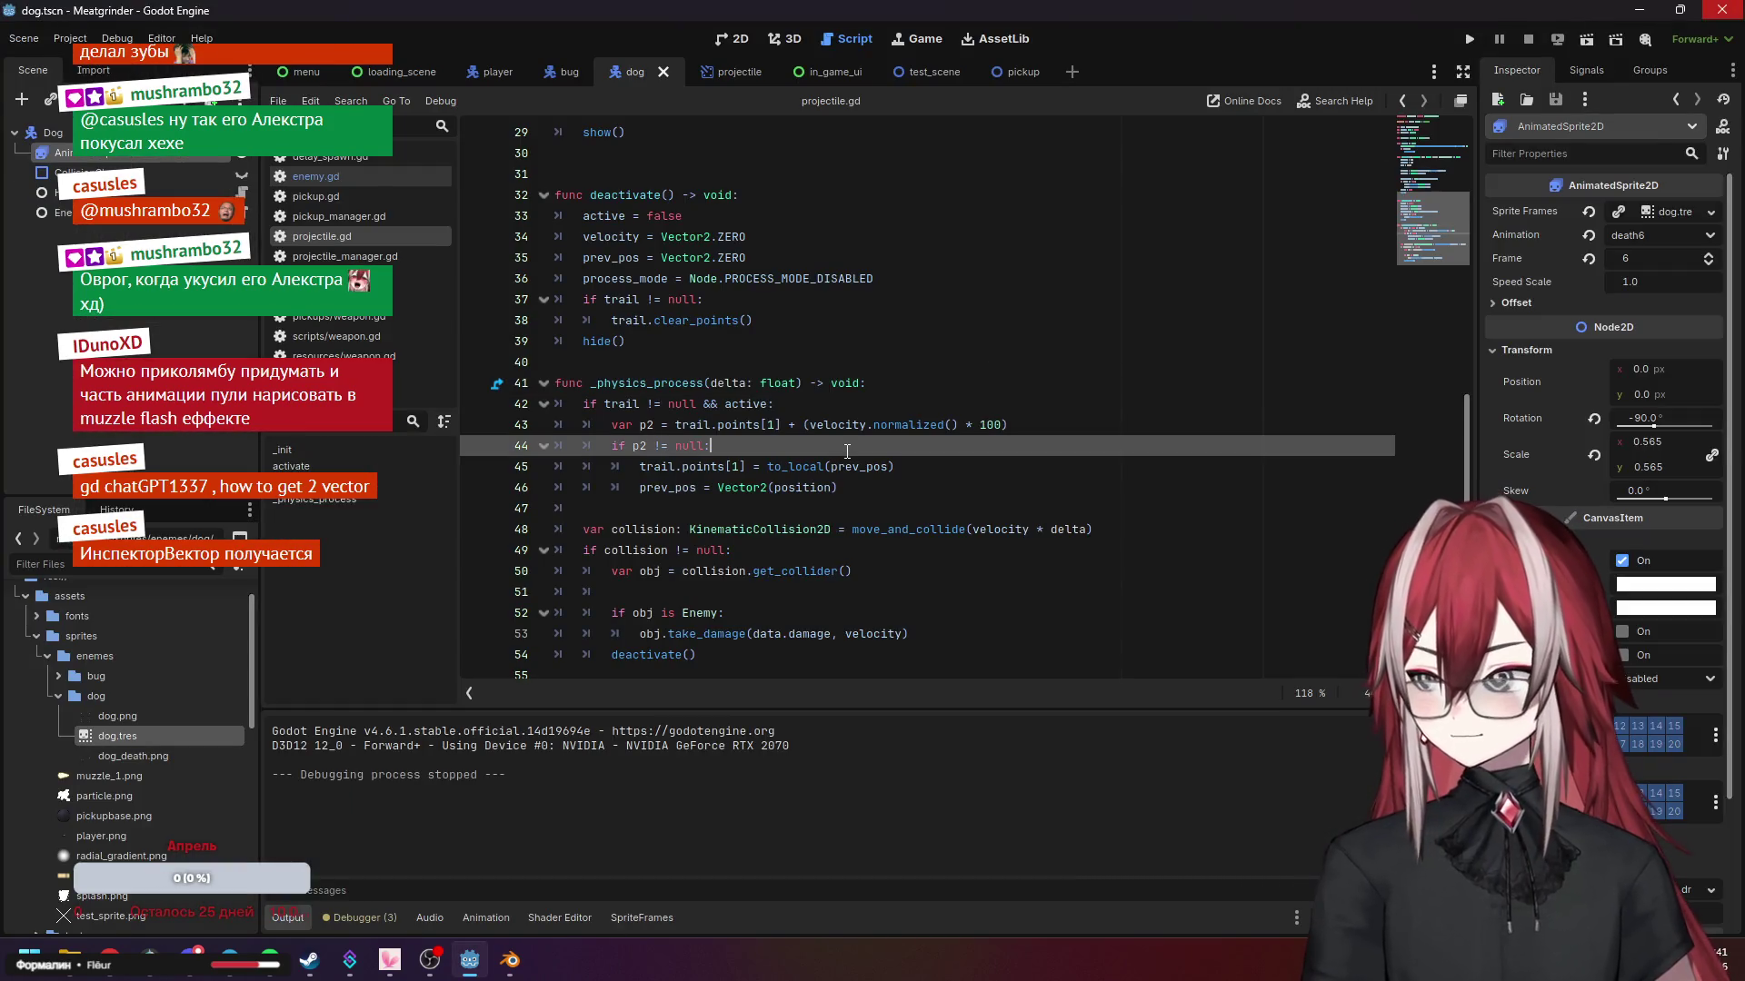
click(896, 465)
click(917, 490)
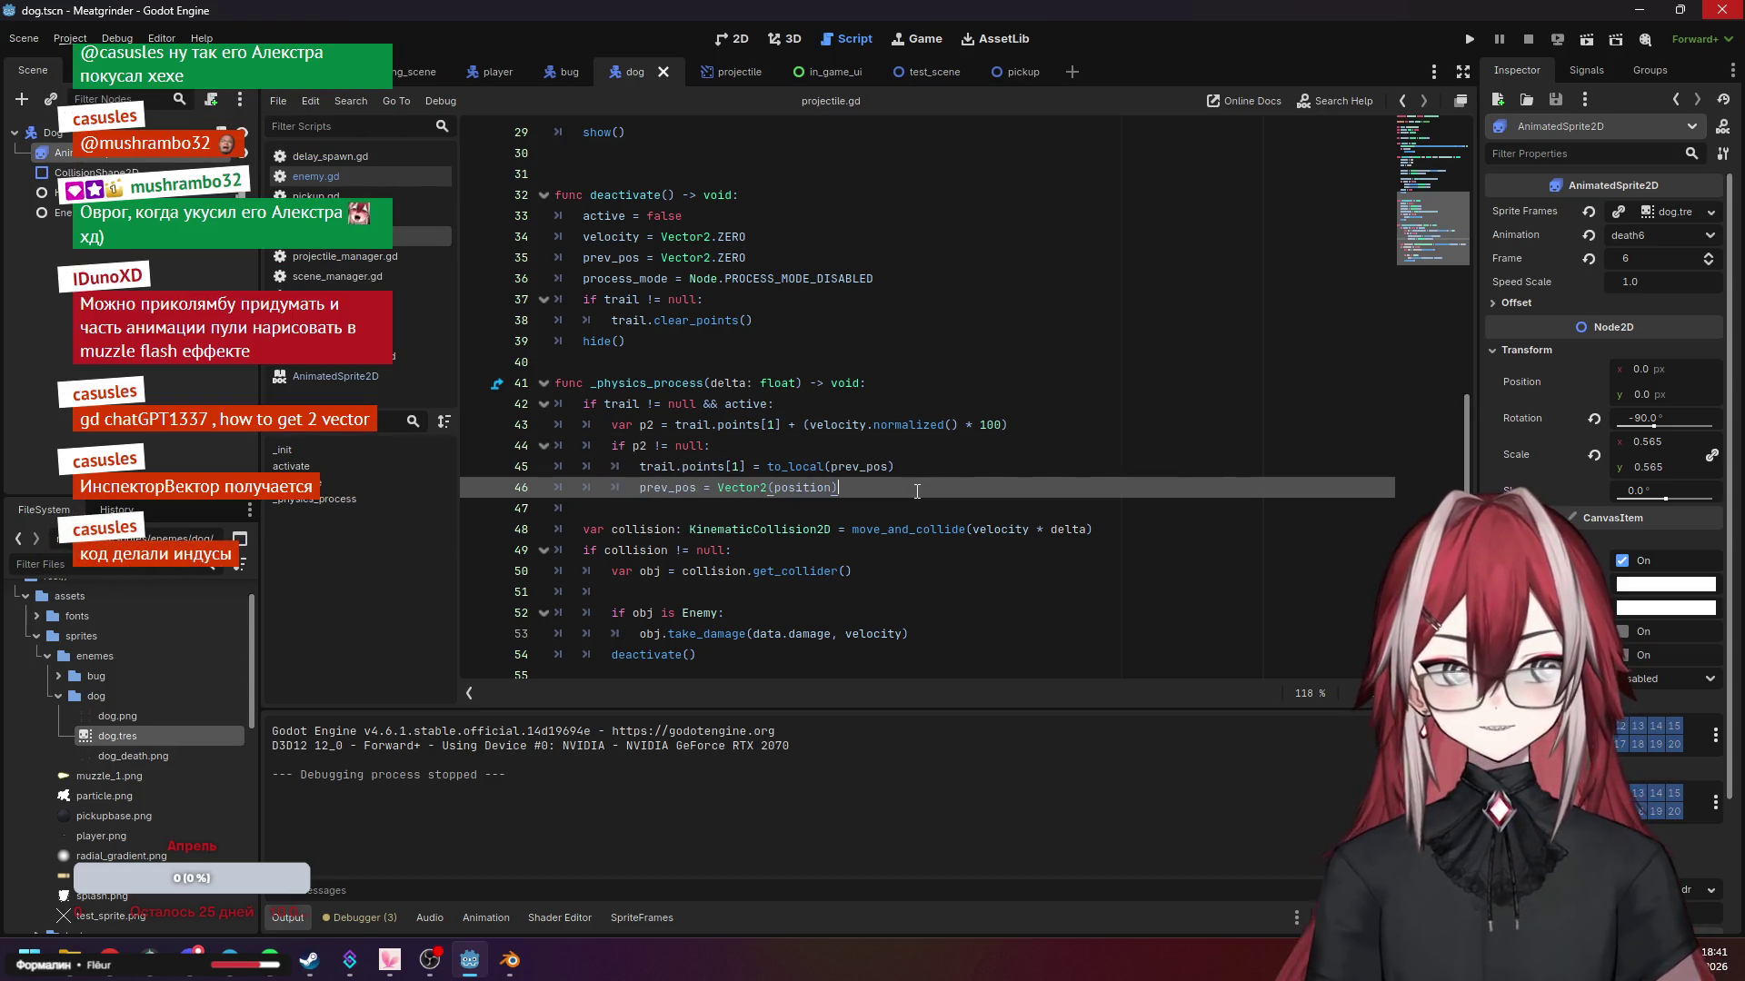
click(861, 438)
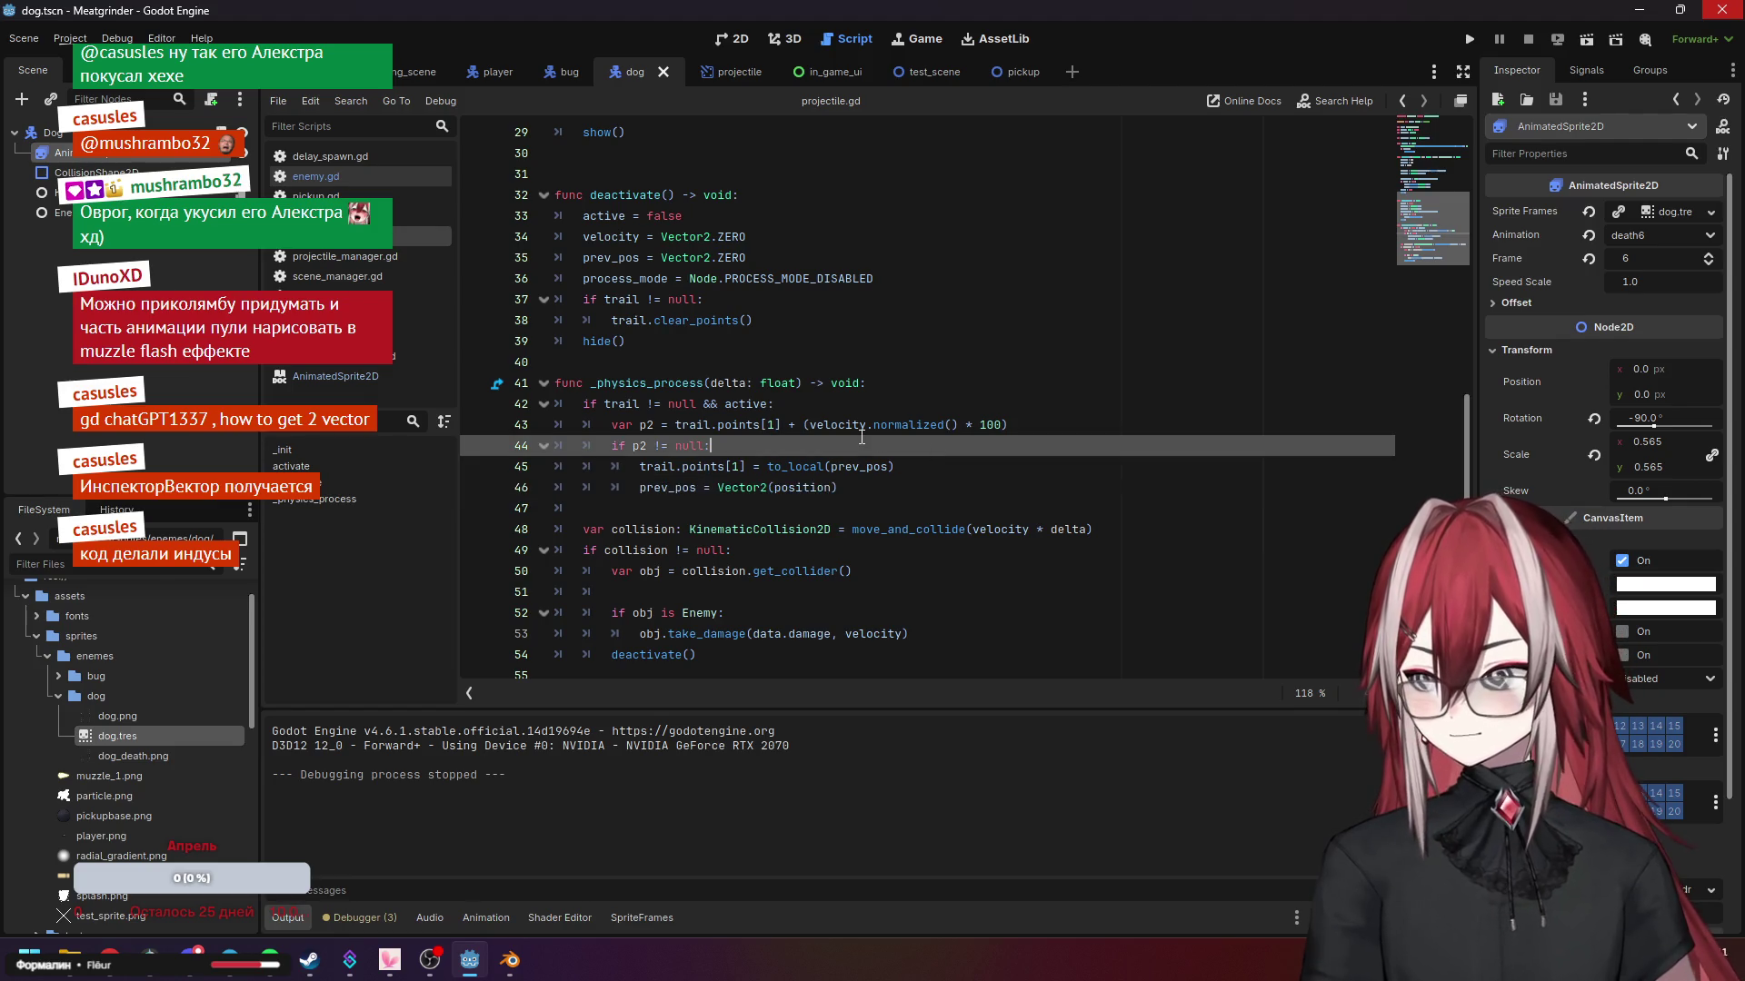
click(785, 426)
click(779, 442)
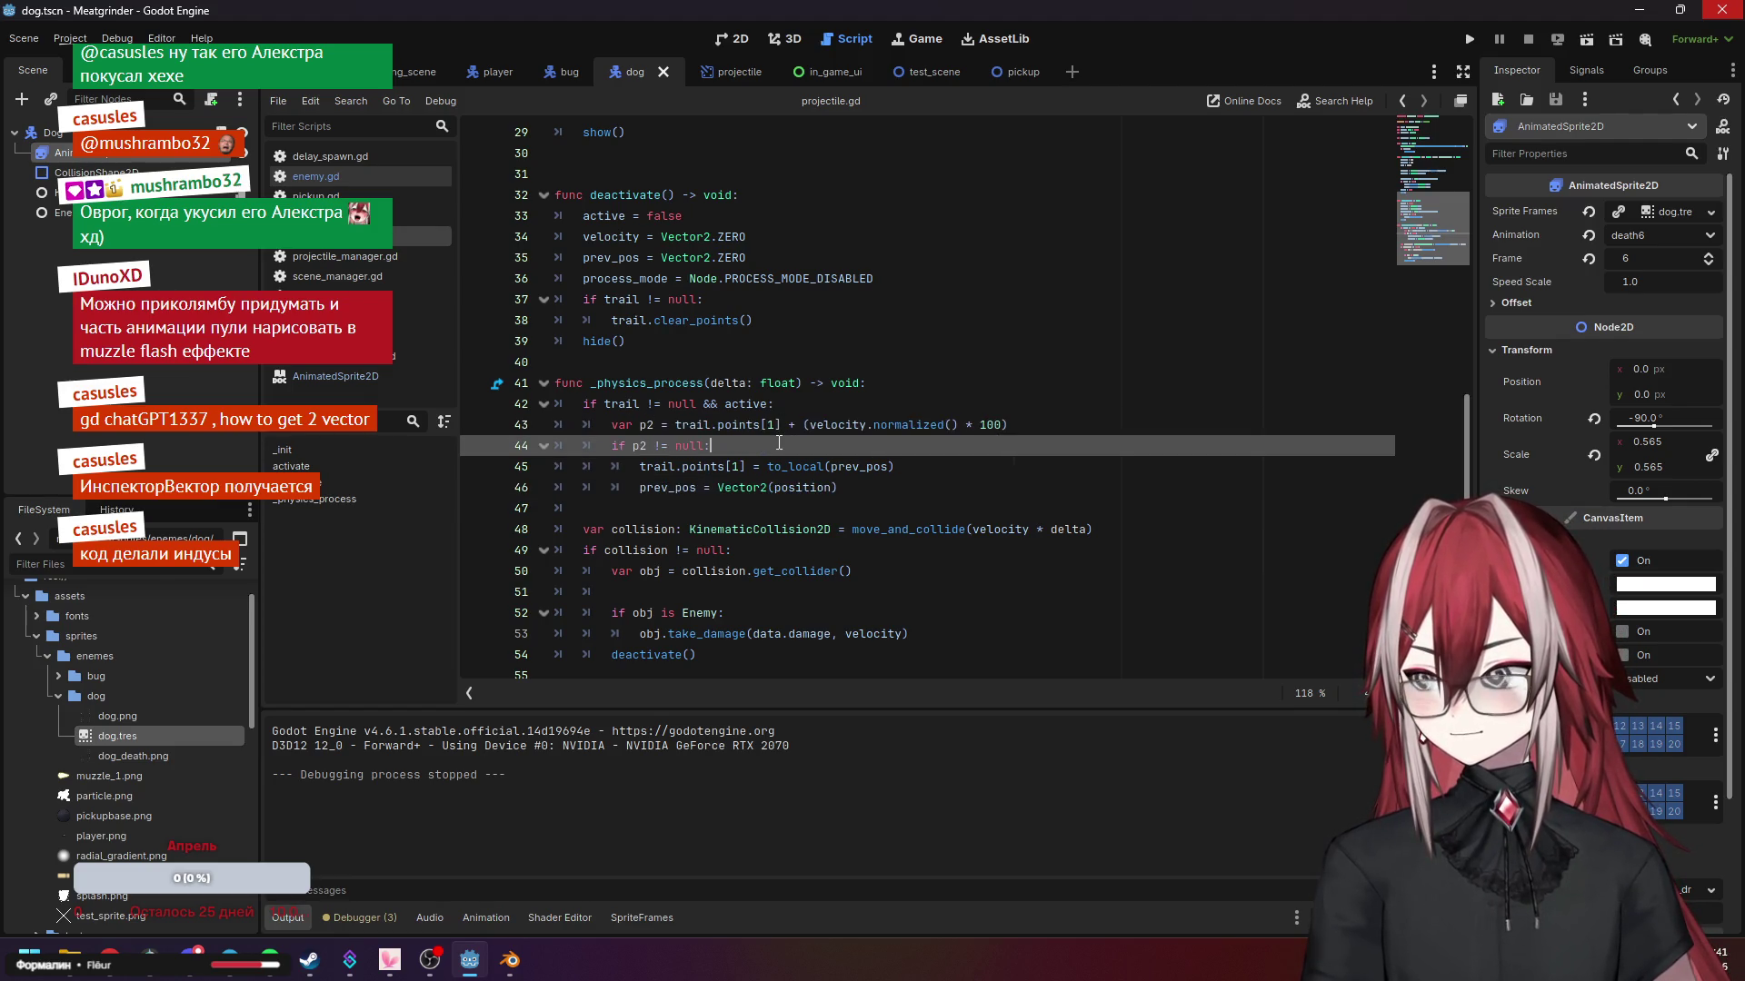
click(788, 427)
click(715, 446)
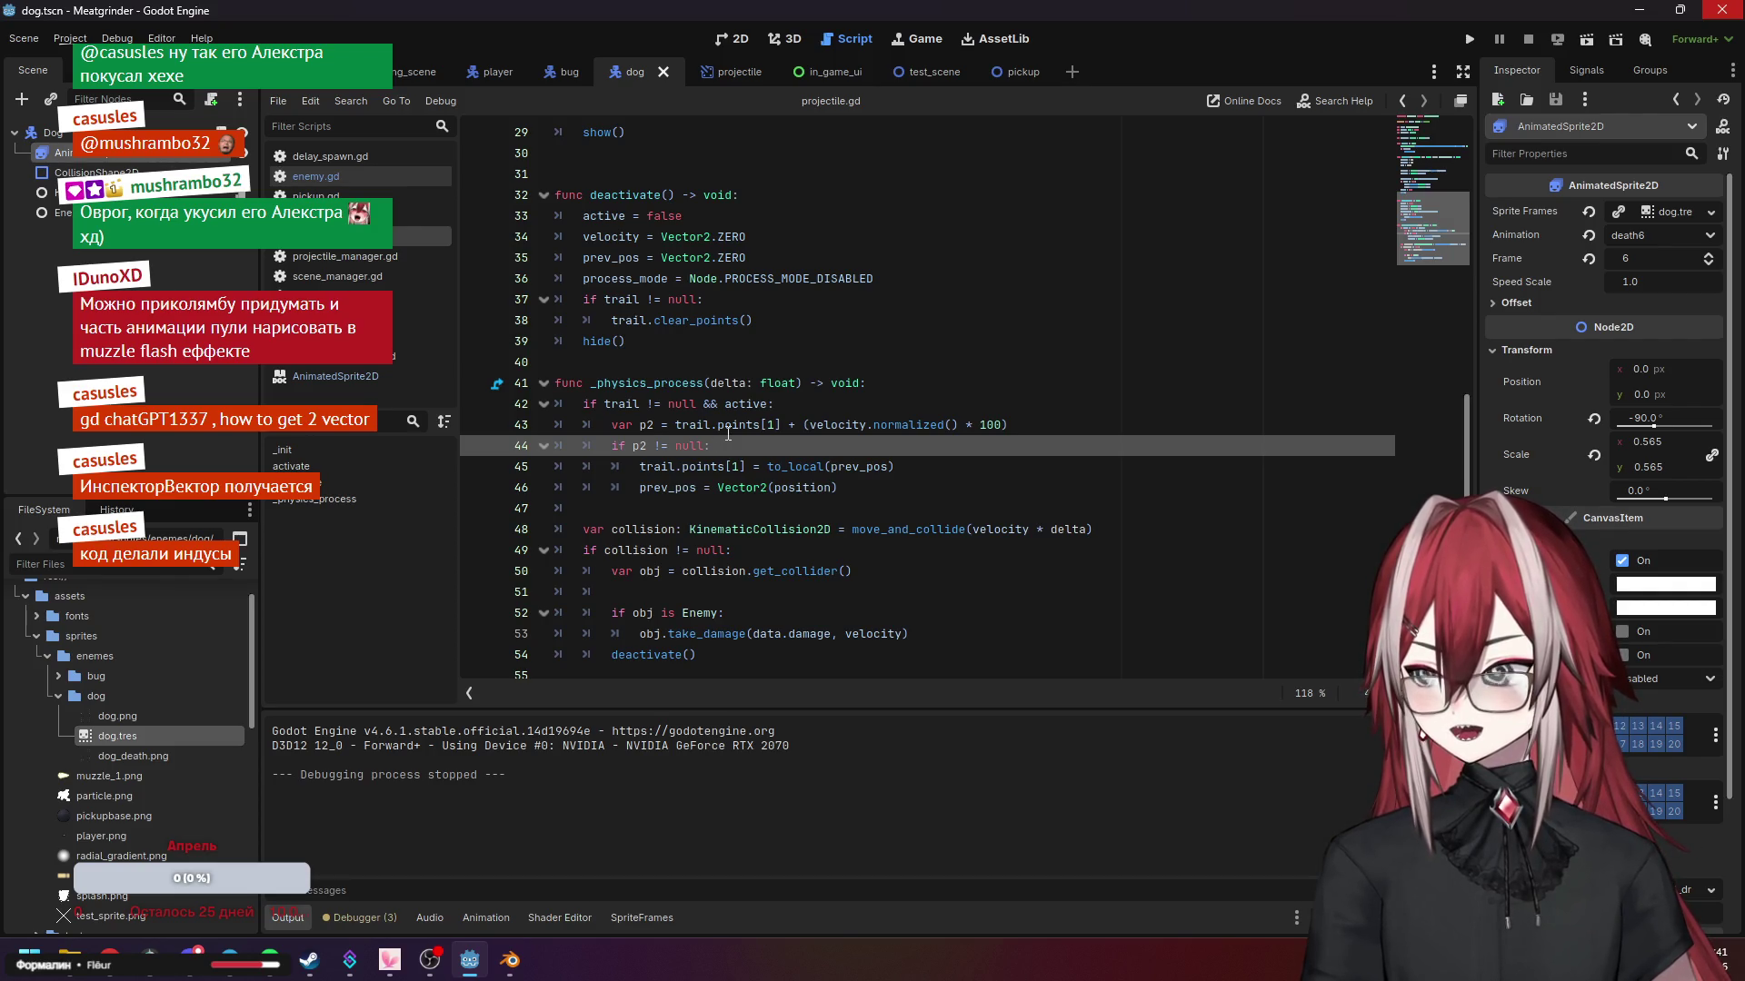
click(724, 419)
drag(637, 427, 655, 427)
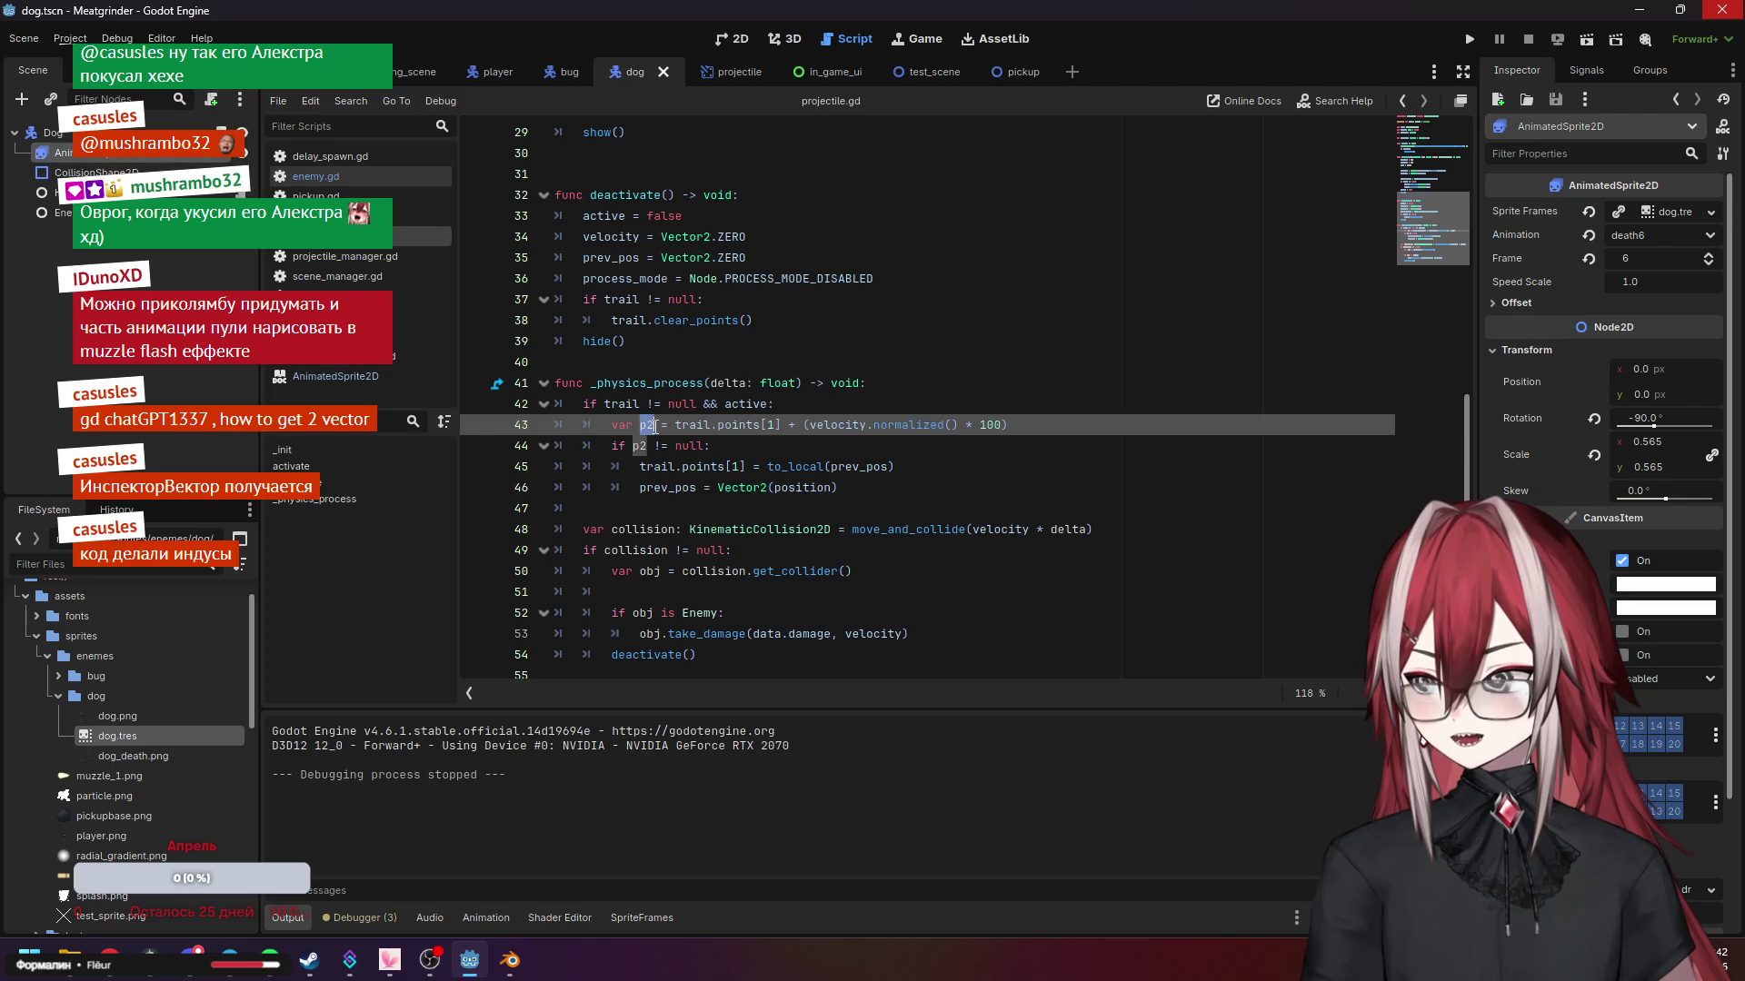
click(678, 447)
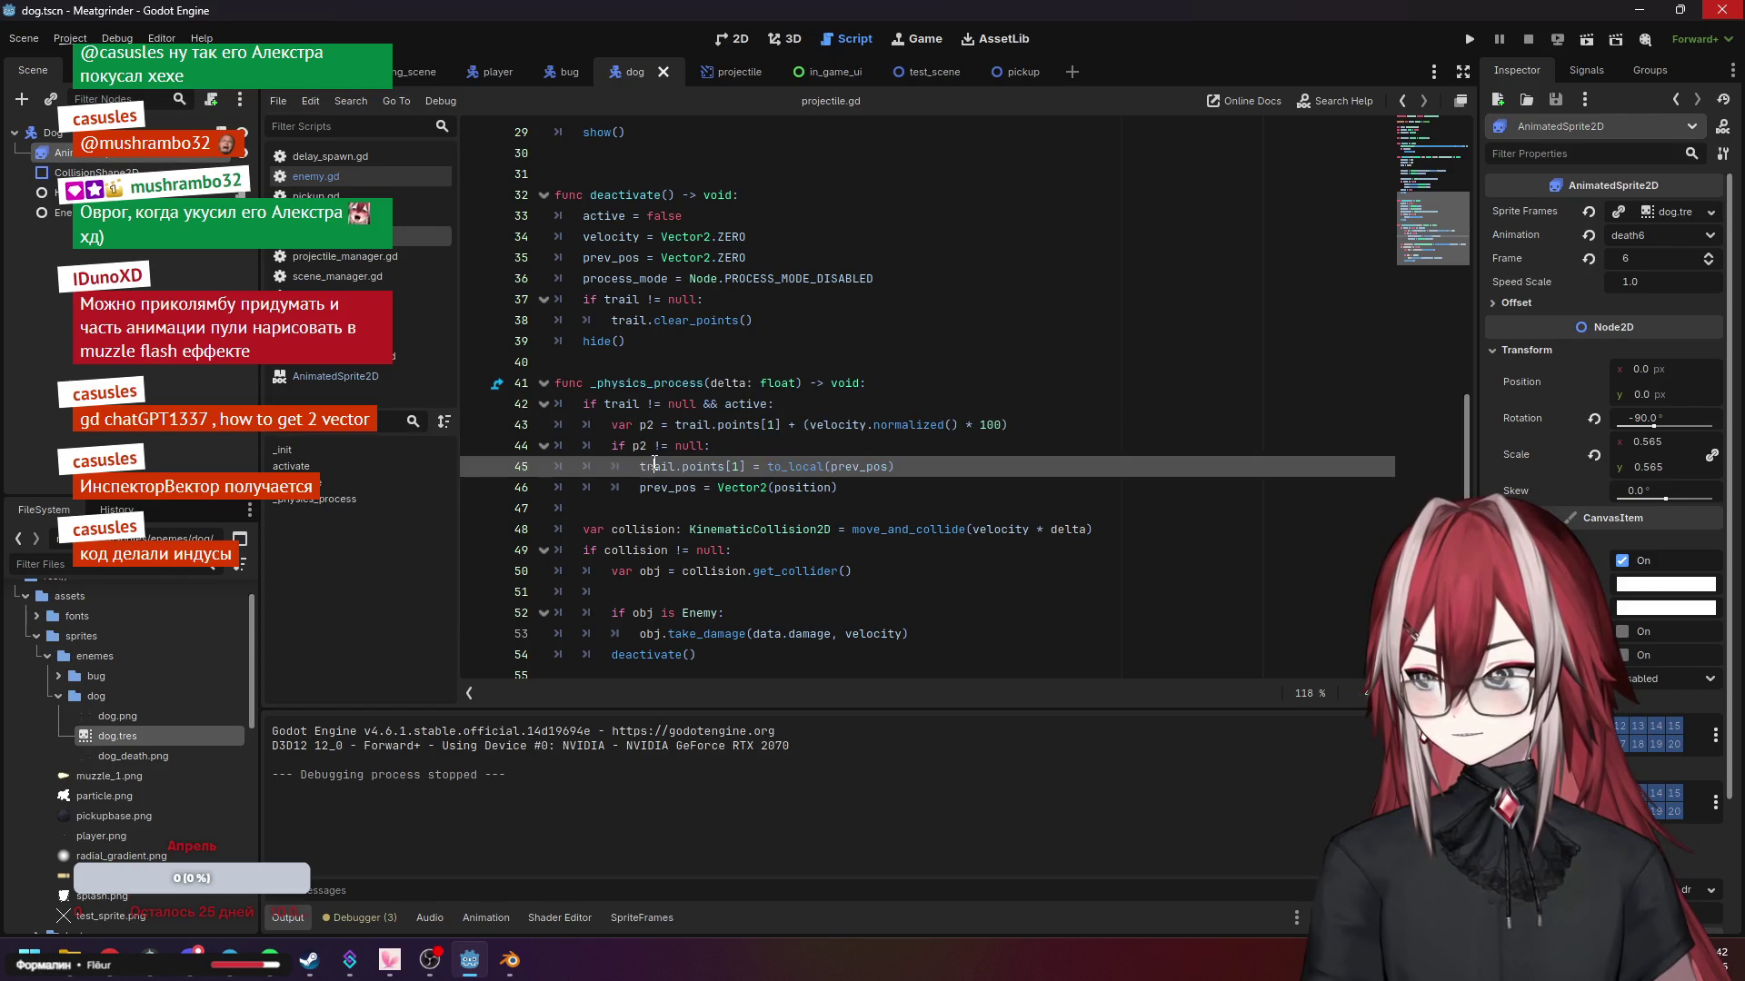
click(702, 466)
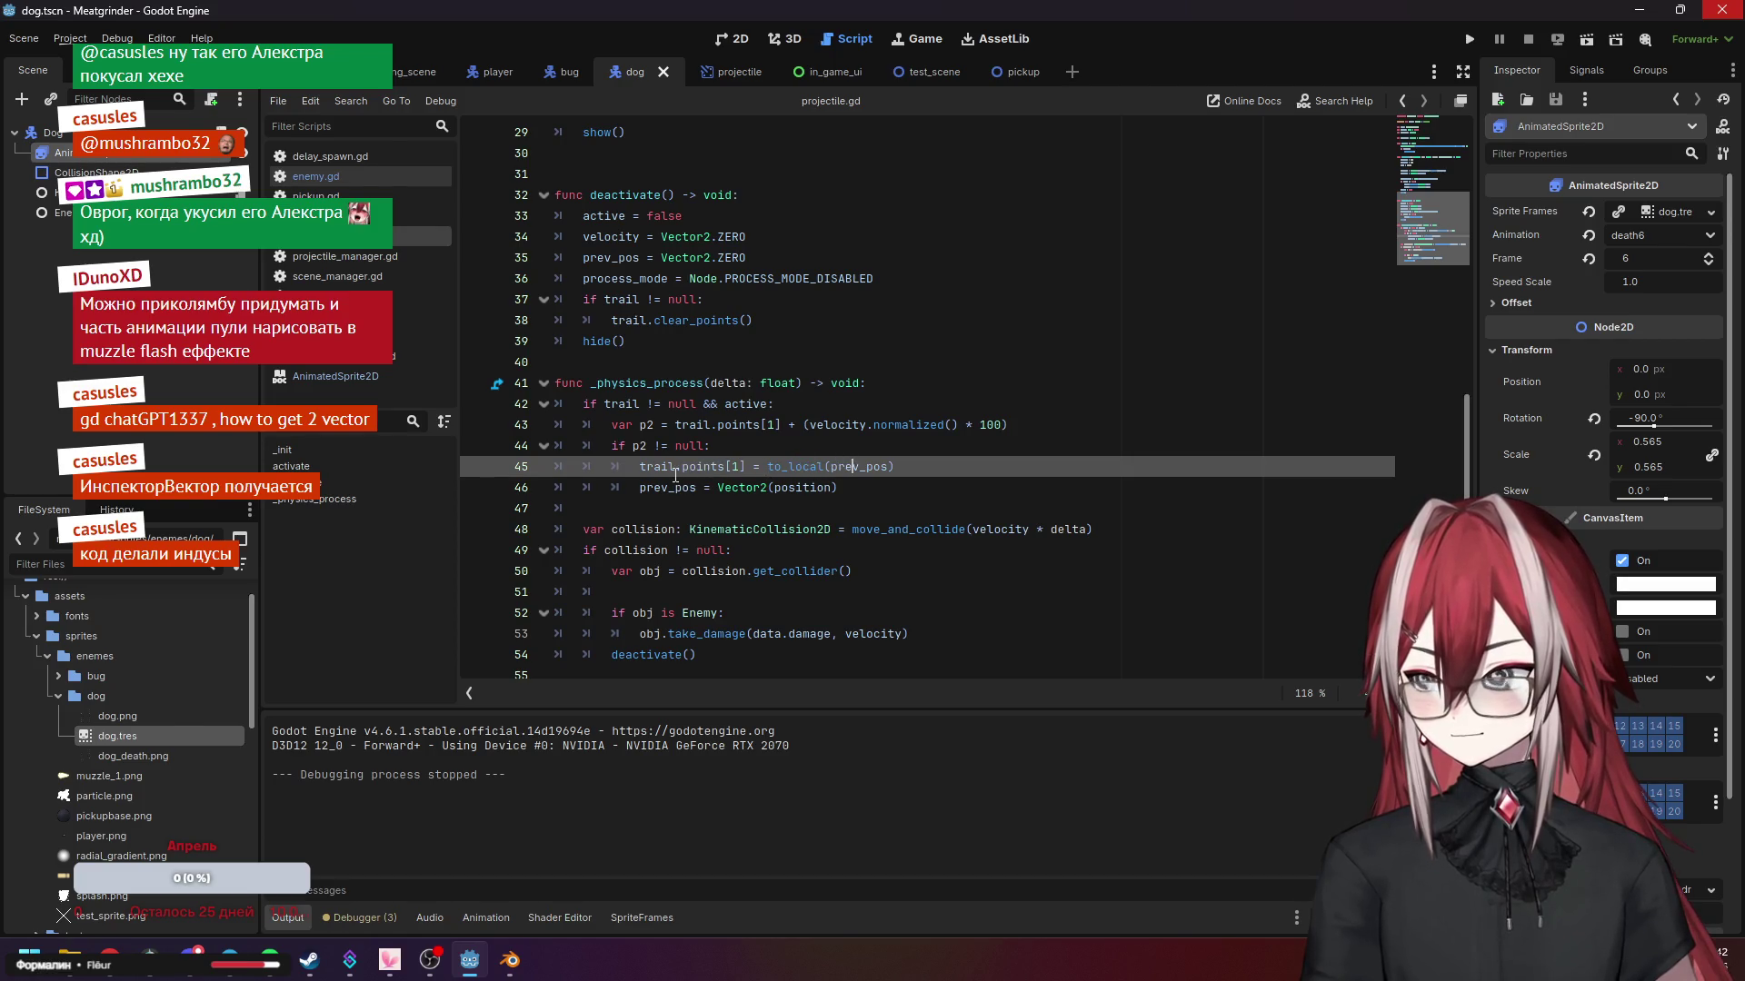
click(691, 489)
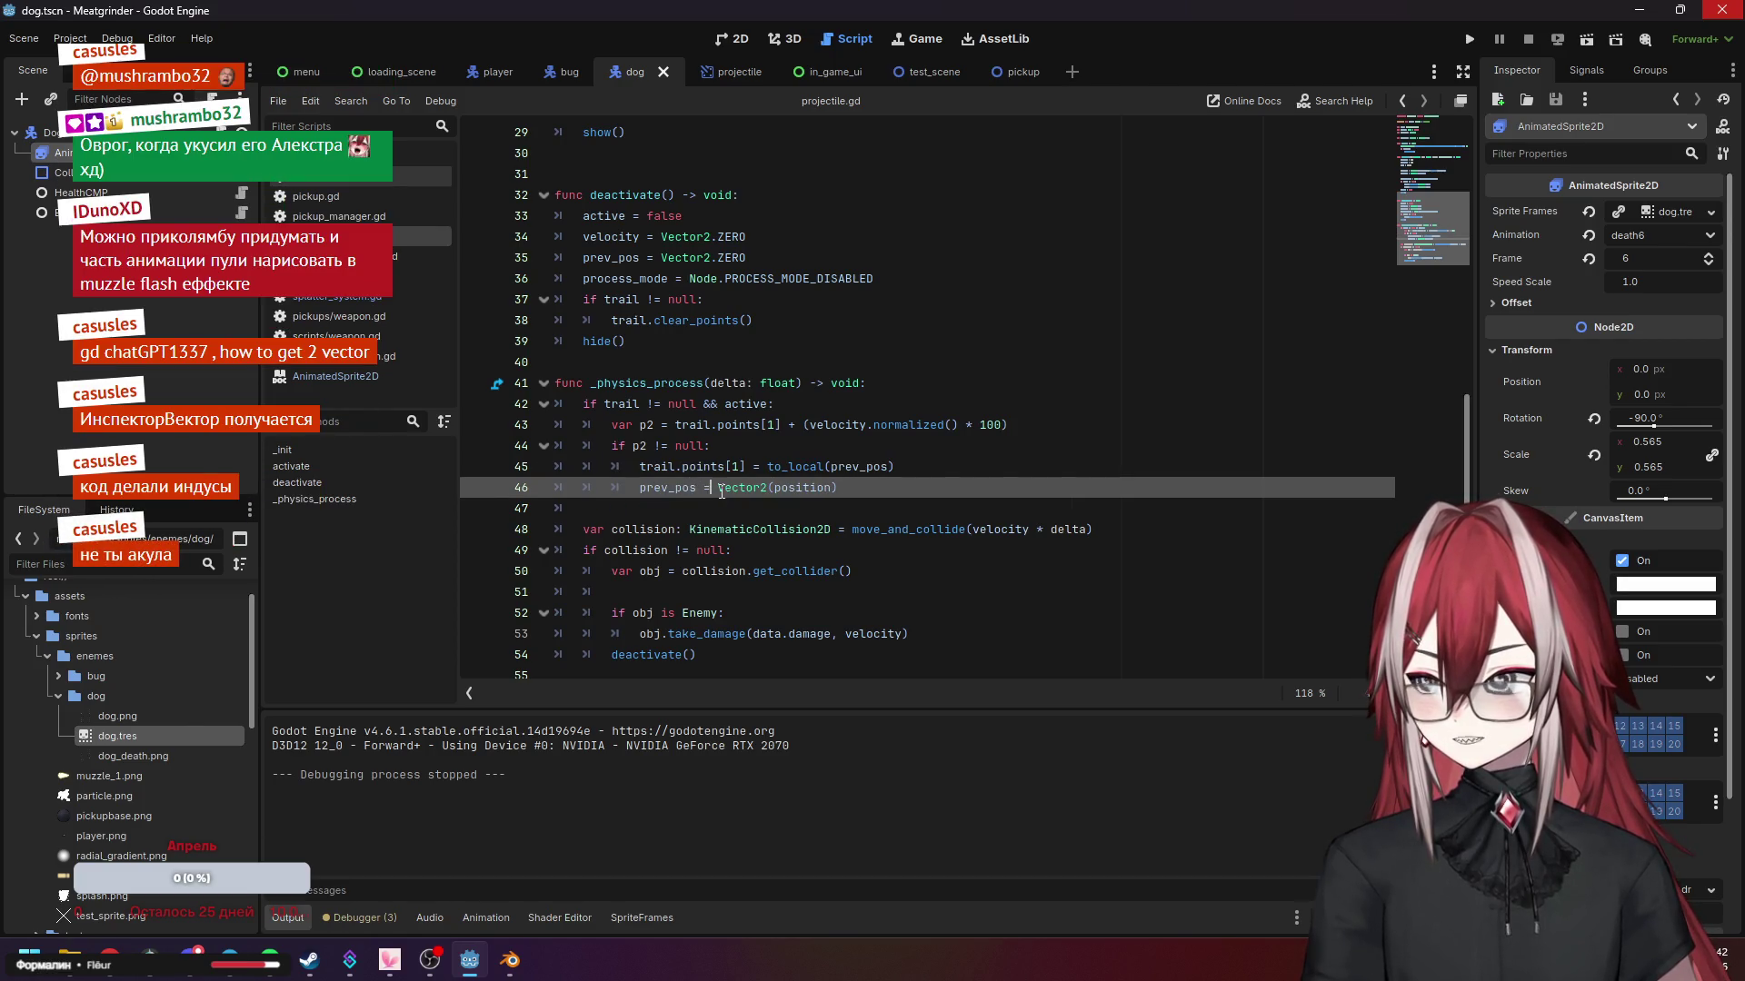
click(659, 445)
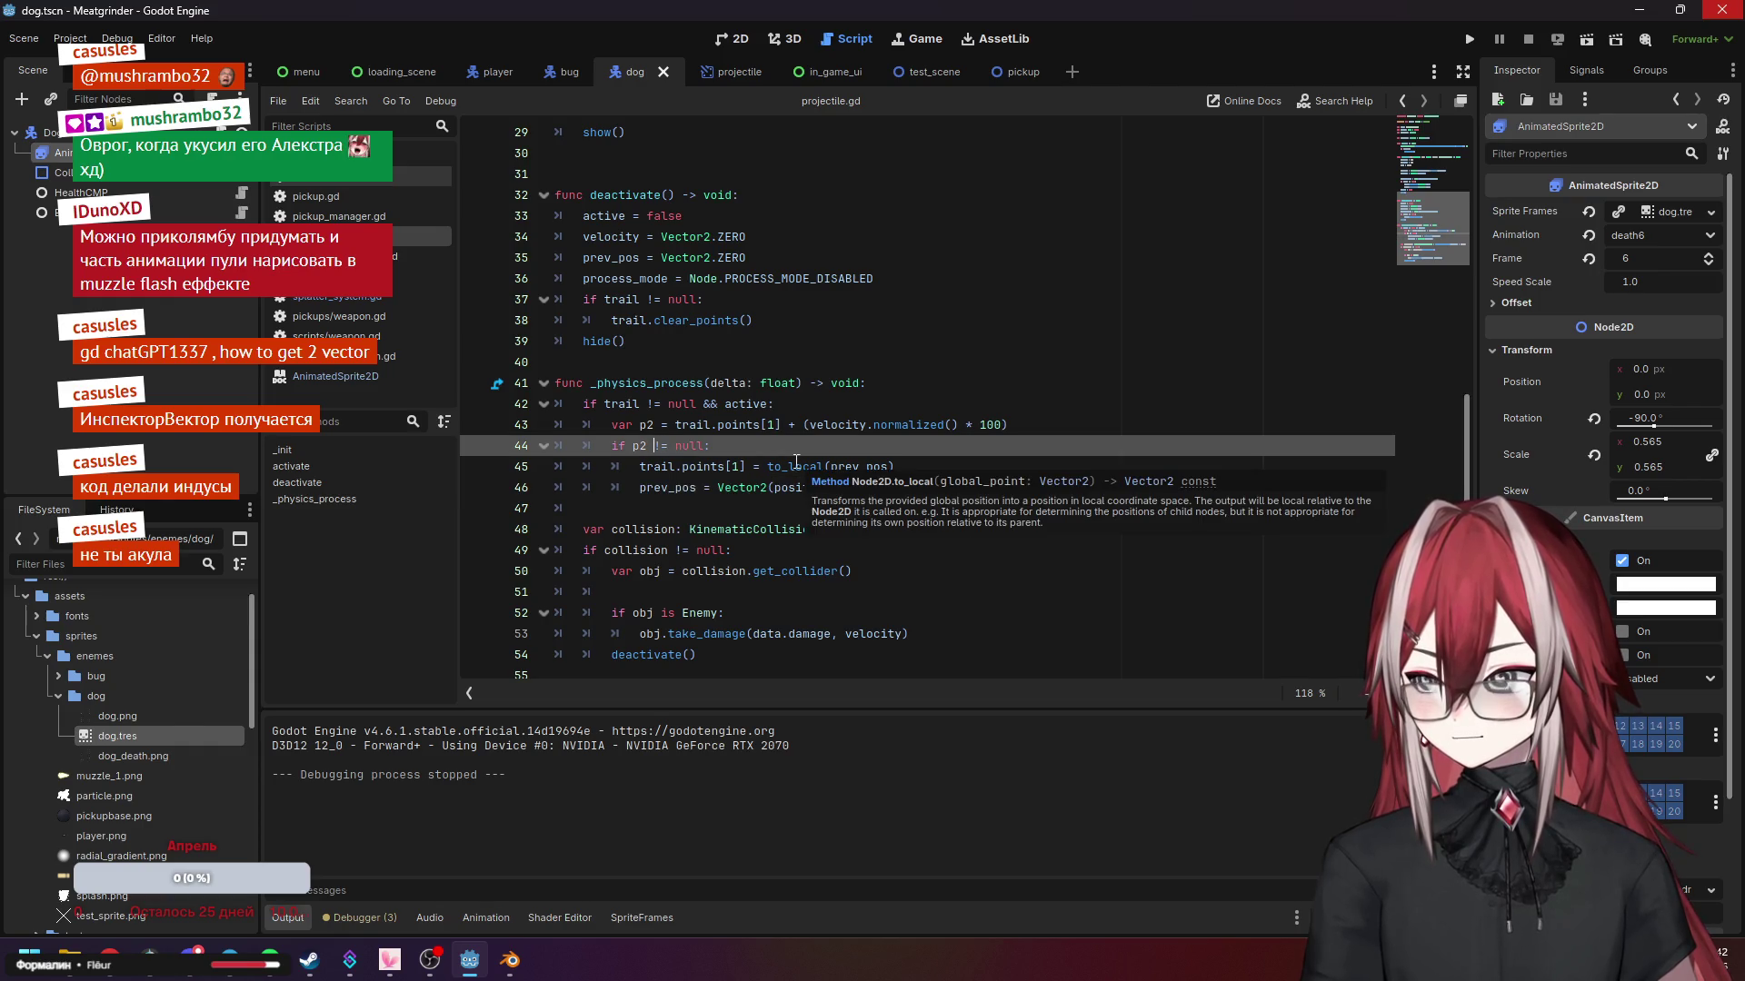
click(787, 468)
click(768, 488)
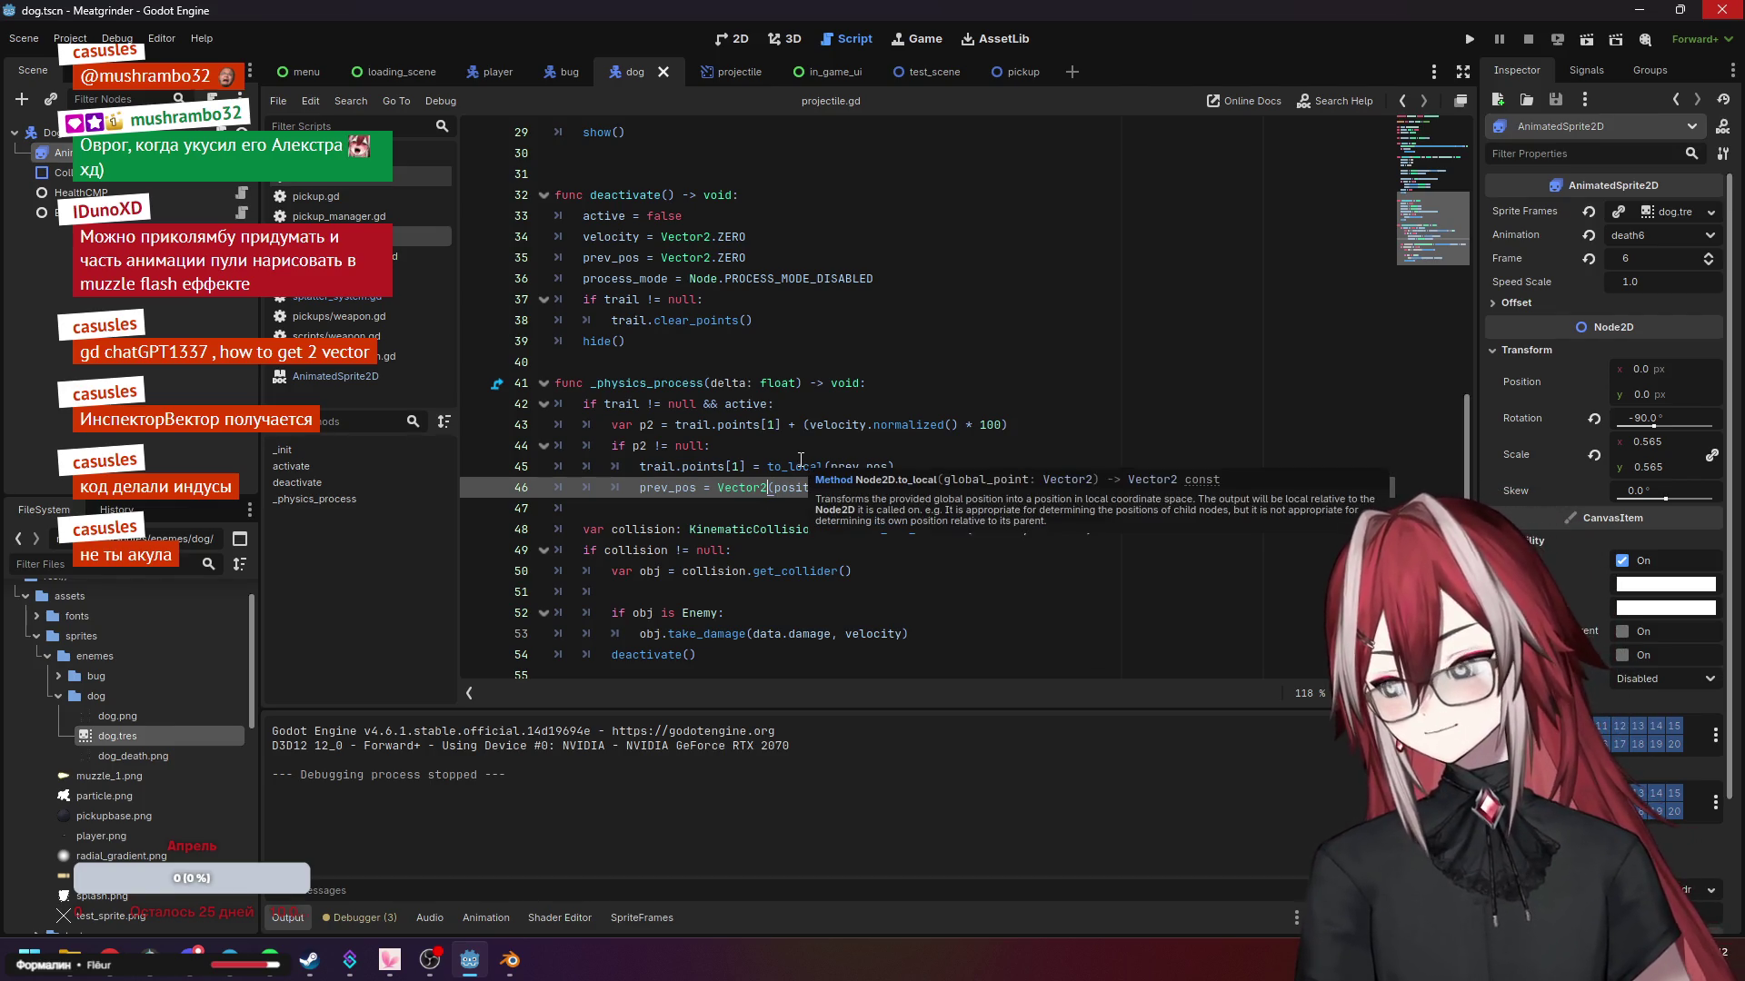
scroll(801, 460, up, 1)
scroll(801, 460, up, 2)
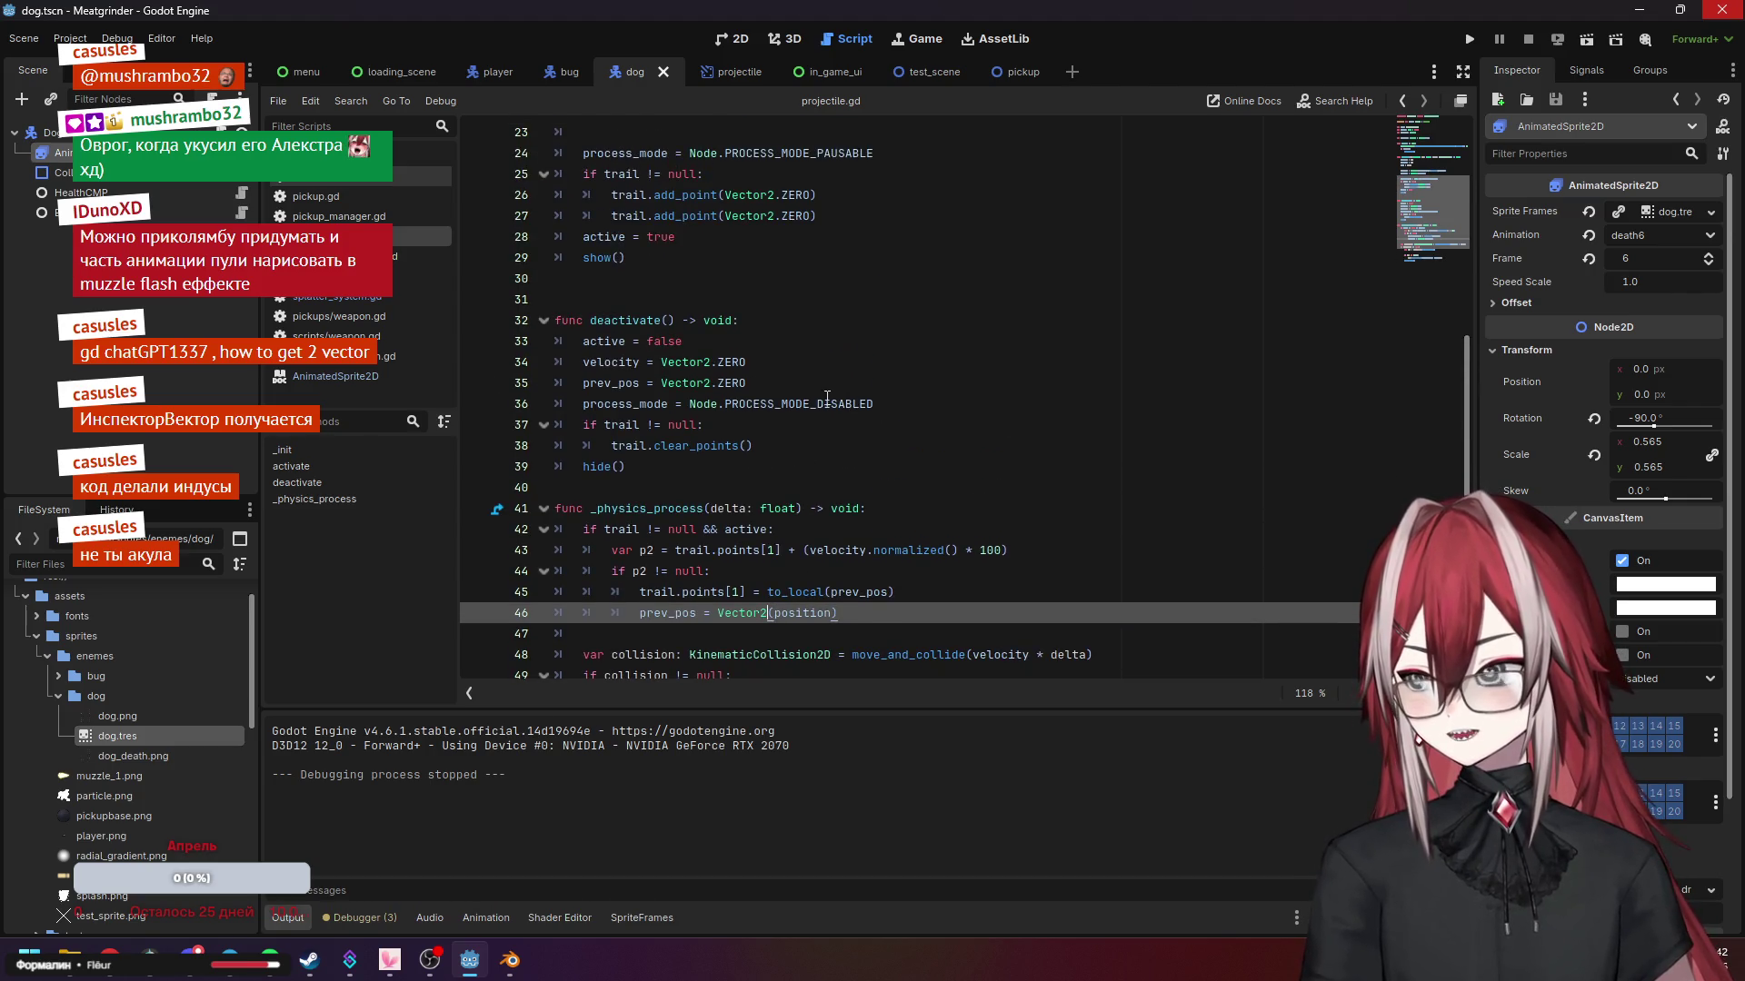
scroll(823, 457, up, 5)
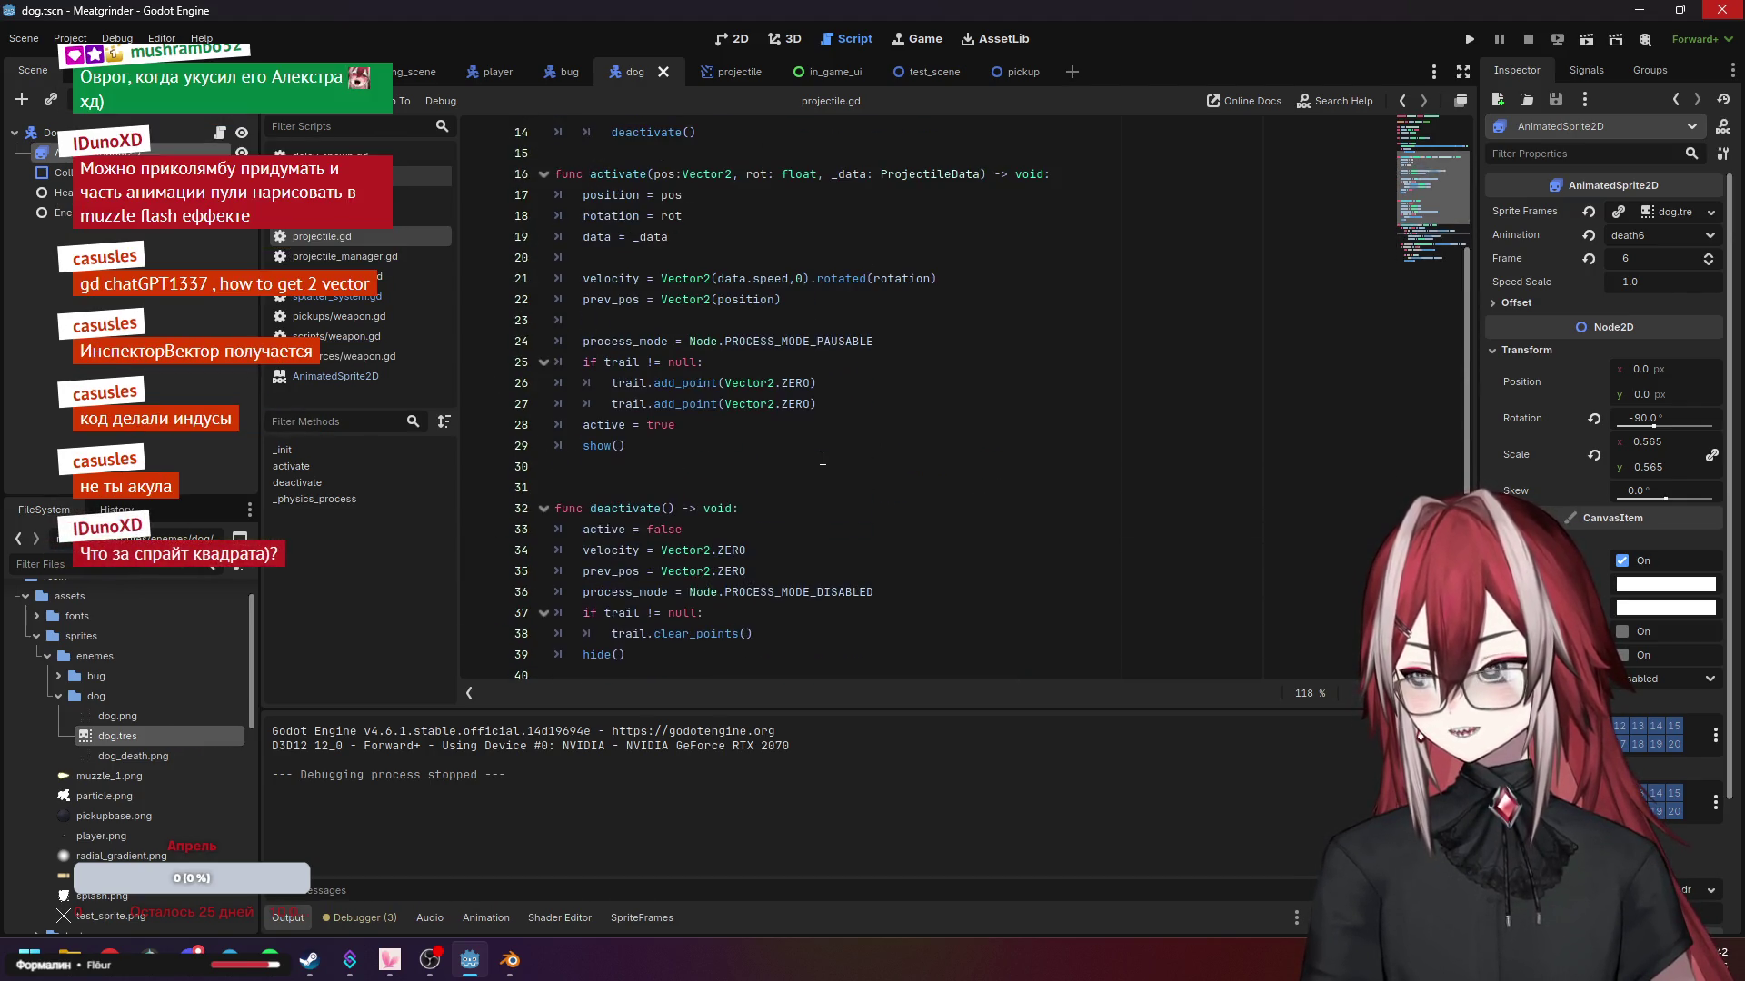
scroll(823, 457, down, 7)
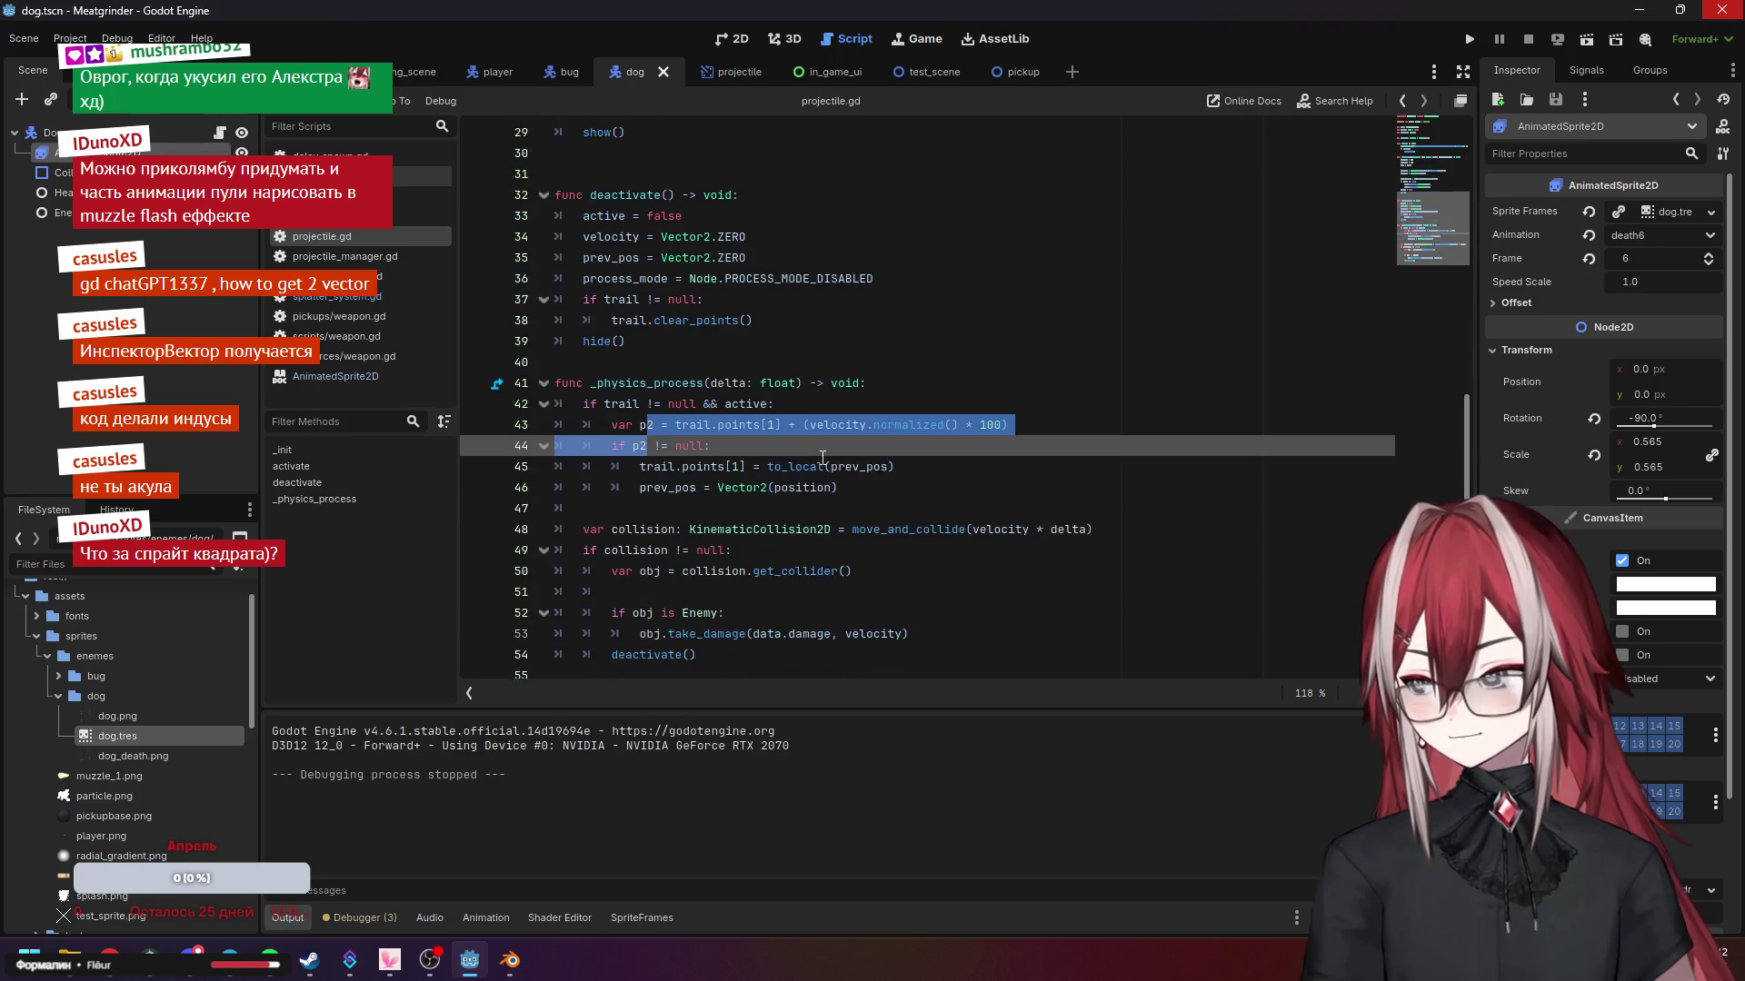
scroll(822, 457, up, 8)
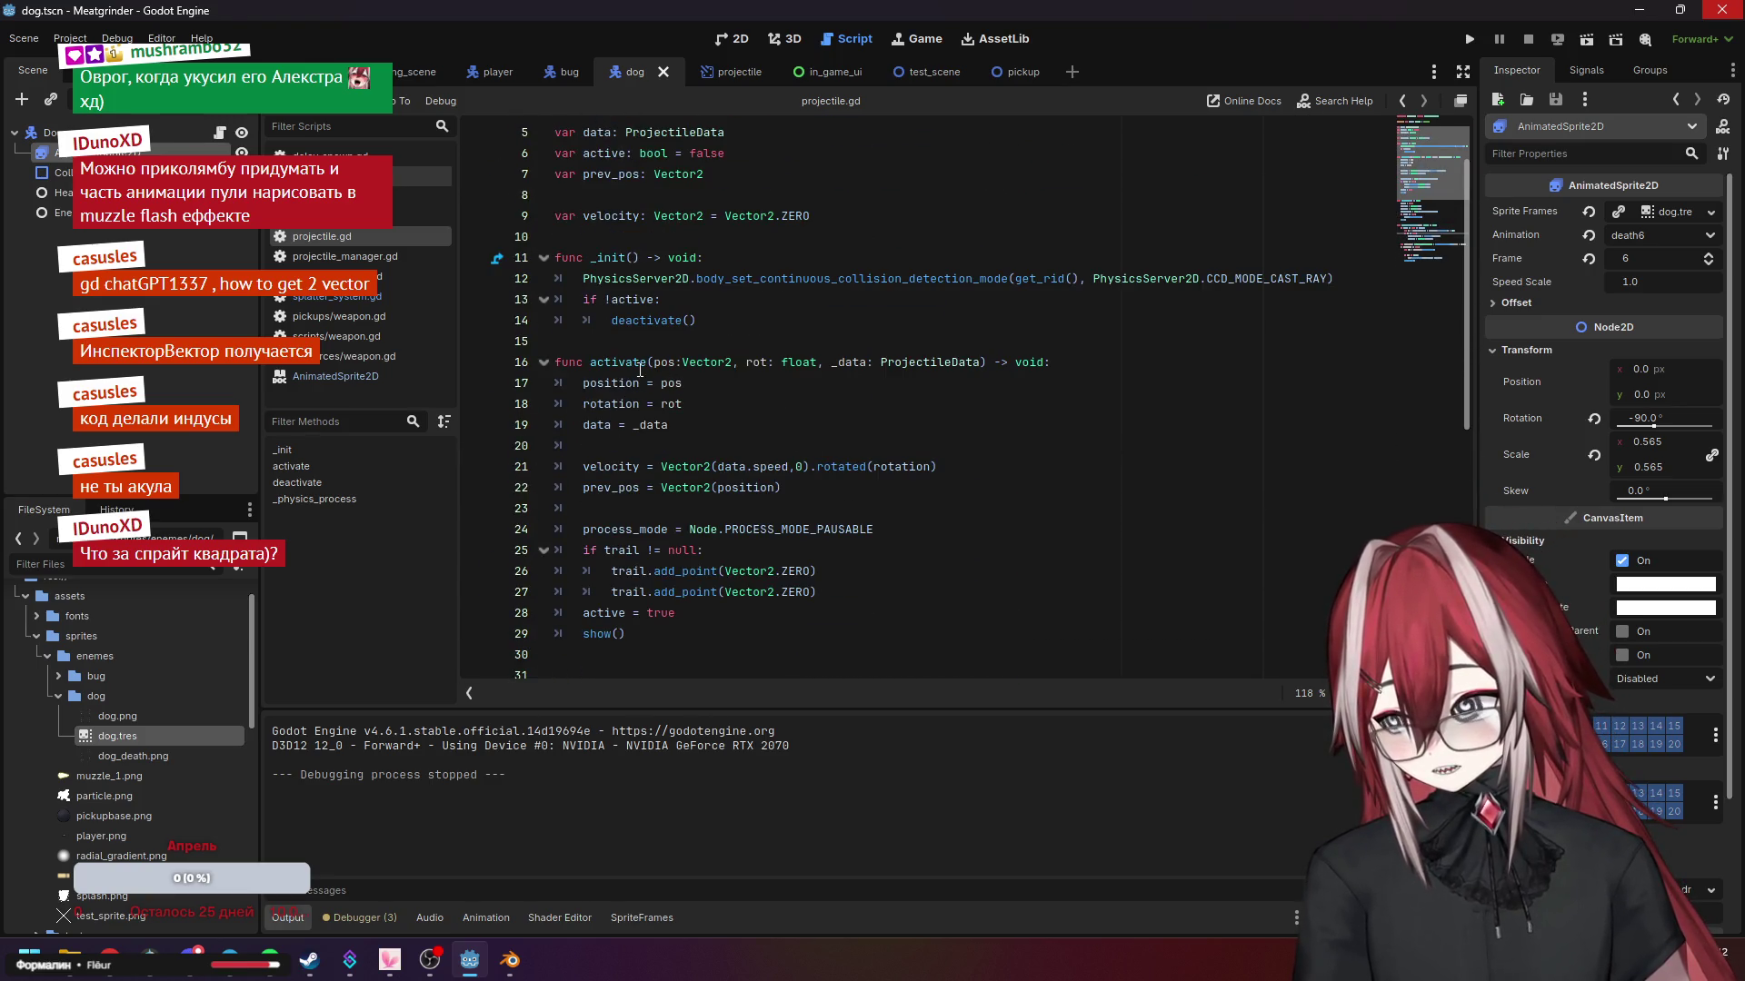
click(640, 368)
click(631, 550)
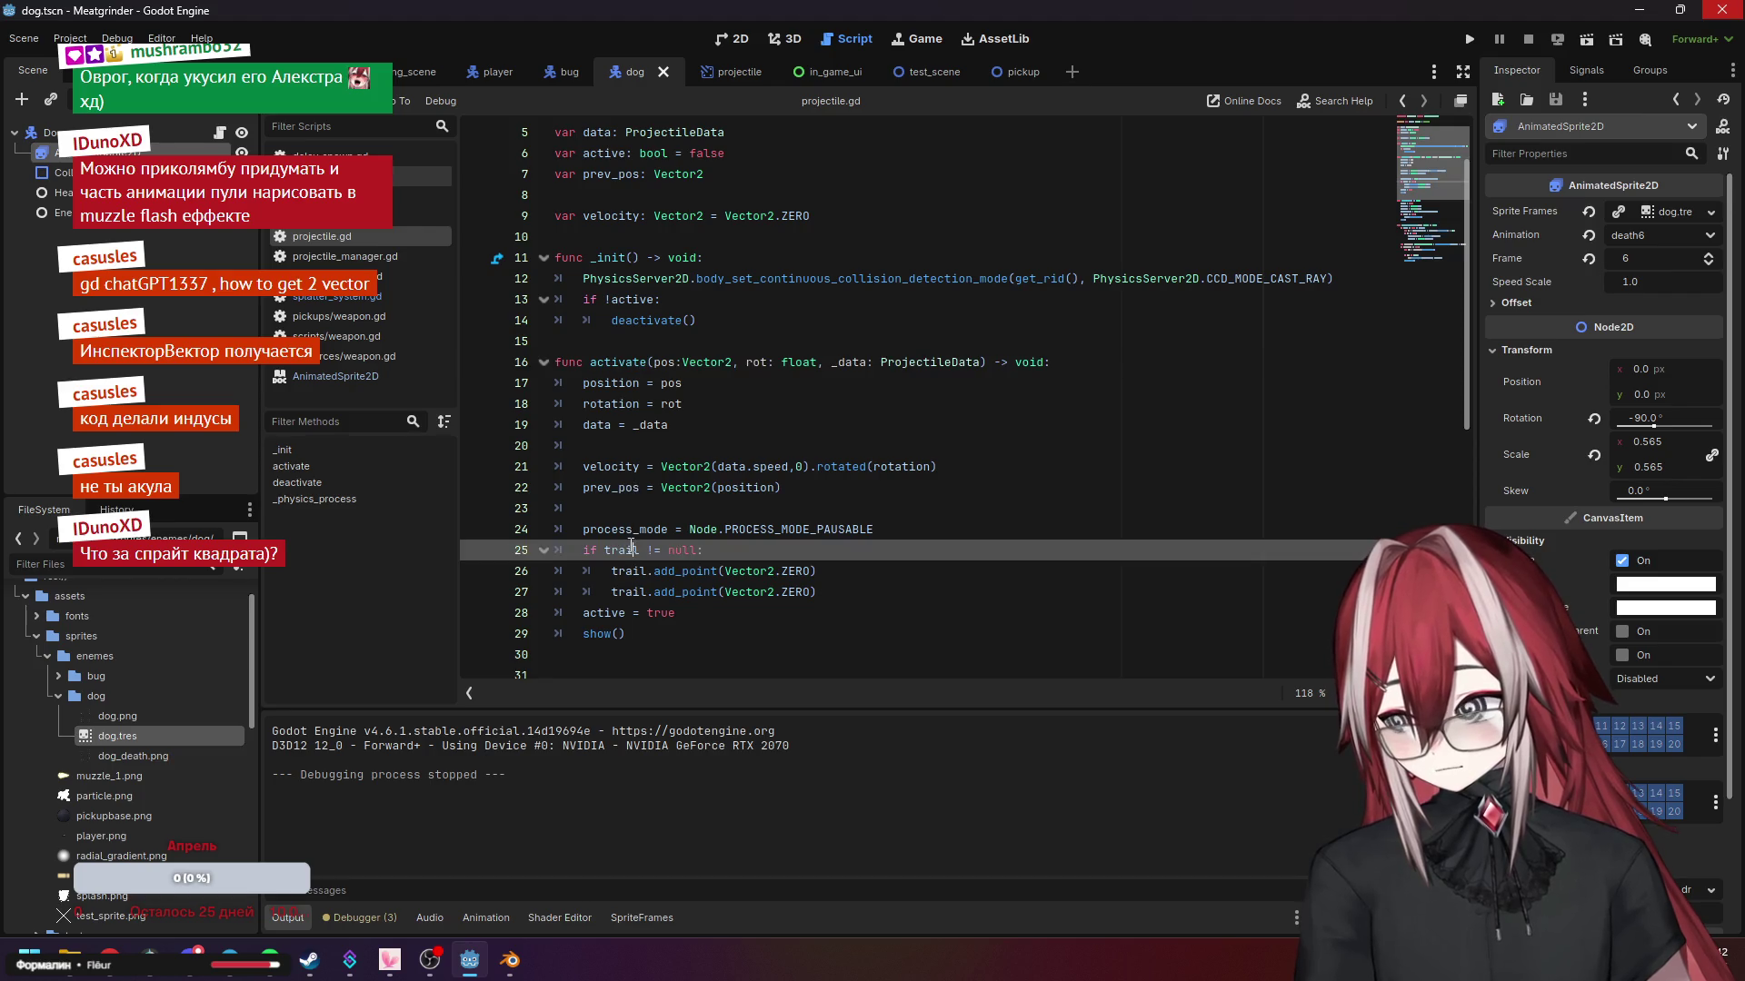
click(698, 591)
scroll(843, 497, down, 2)
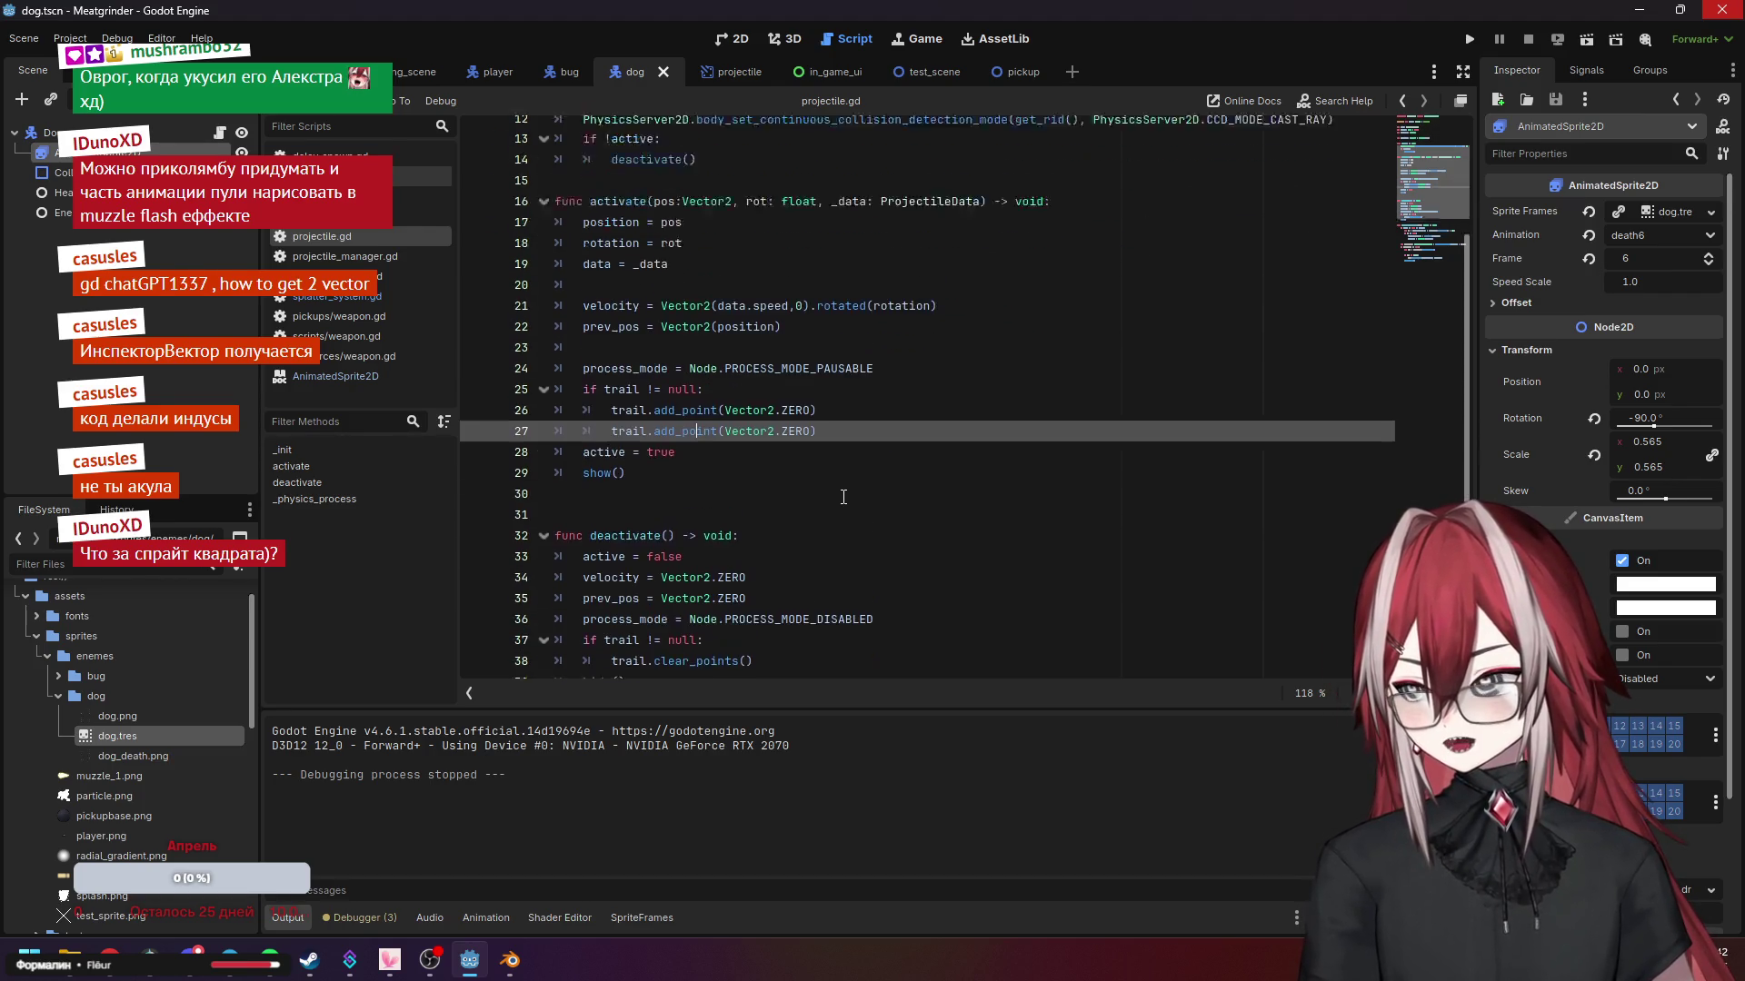
scroll(771, 421, down, 5)
drag(1009, 488, 566, 488)
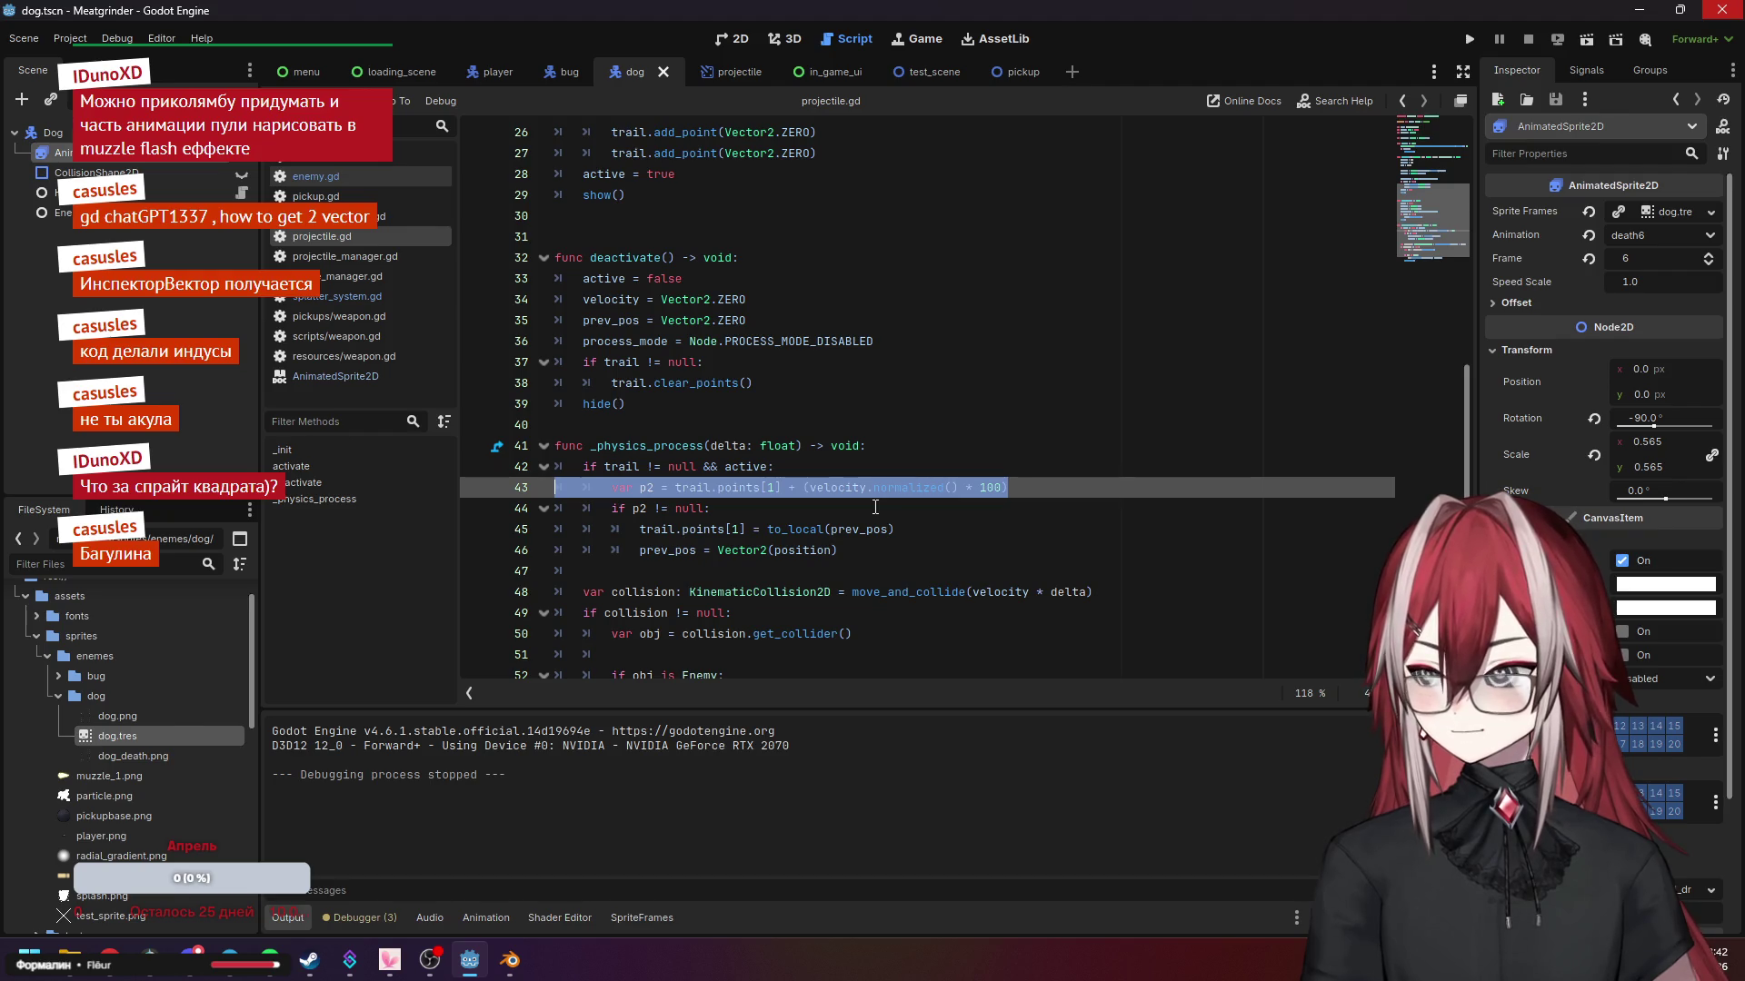
click(349, 178)
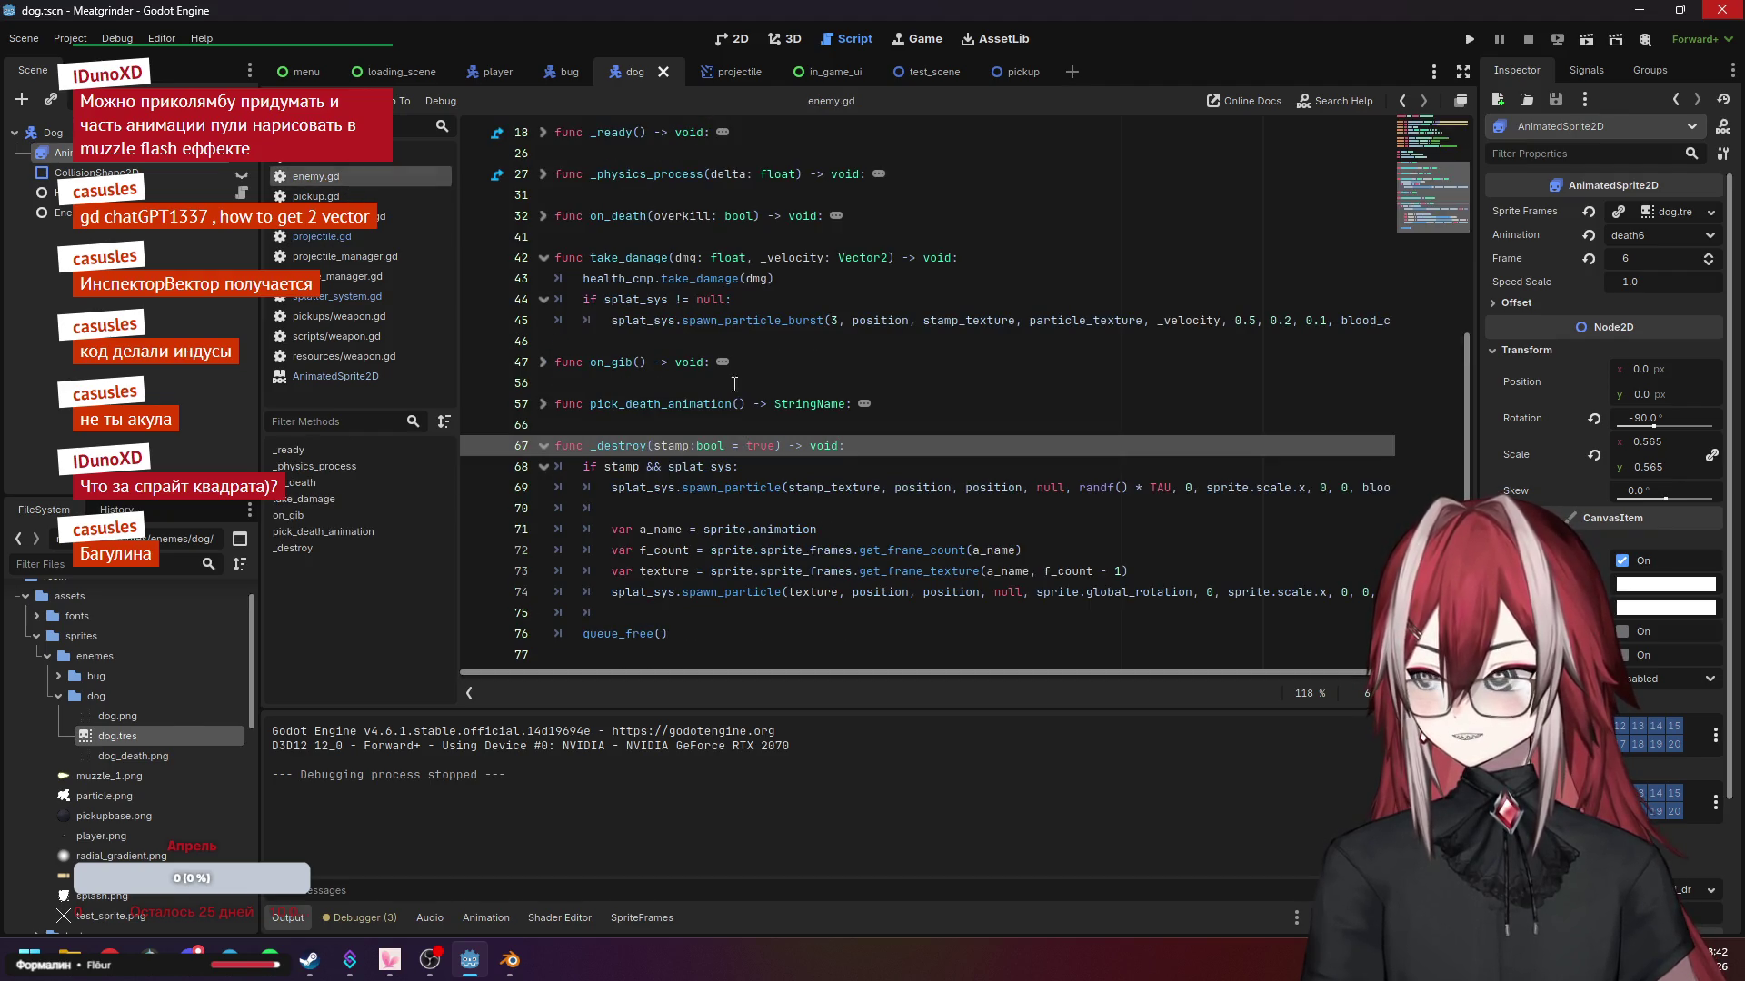
mouse_move(669, 634)
mouse_down()
mouse_move(583, 634)
mouse_move(620, 591)
mouse_move(1363, 591)
mouse_move(1189, 592)
mouse_up()
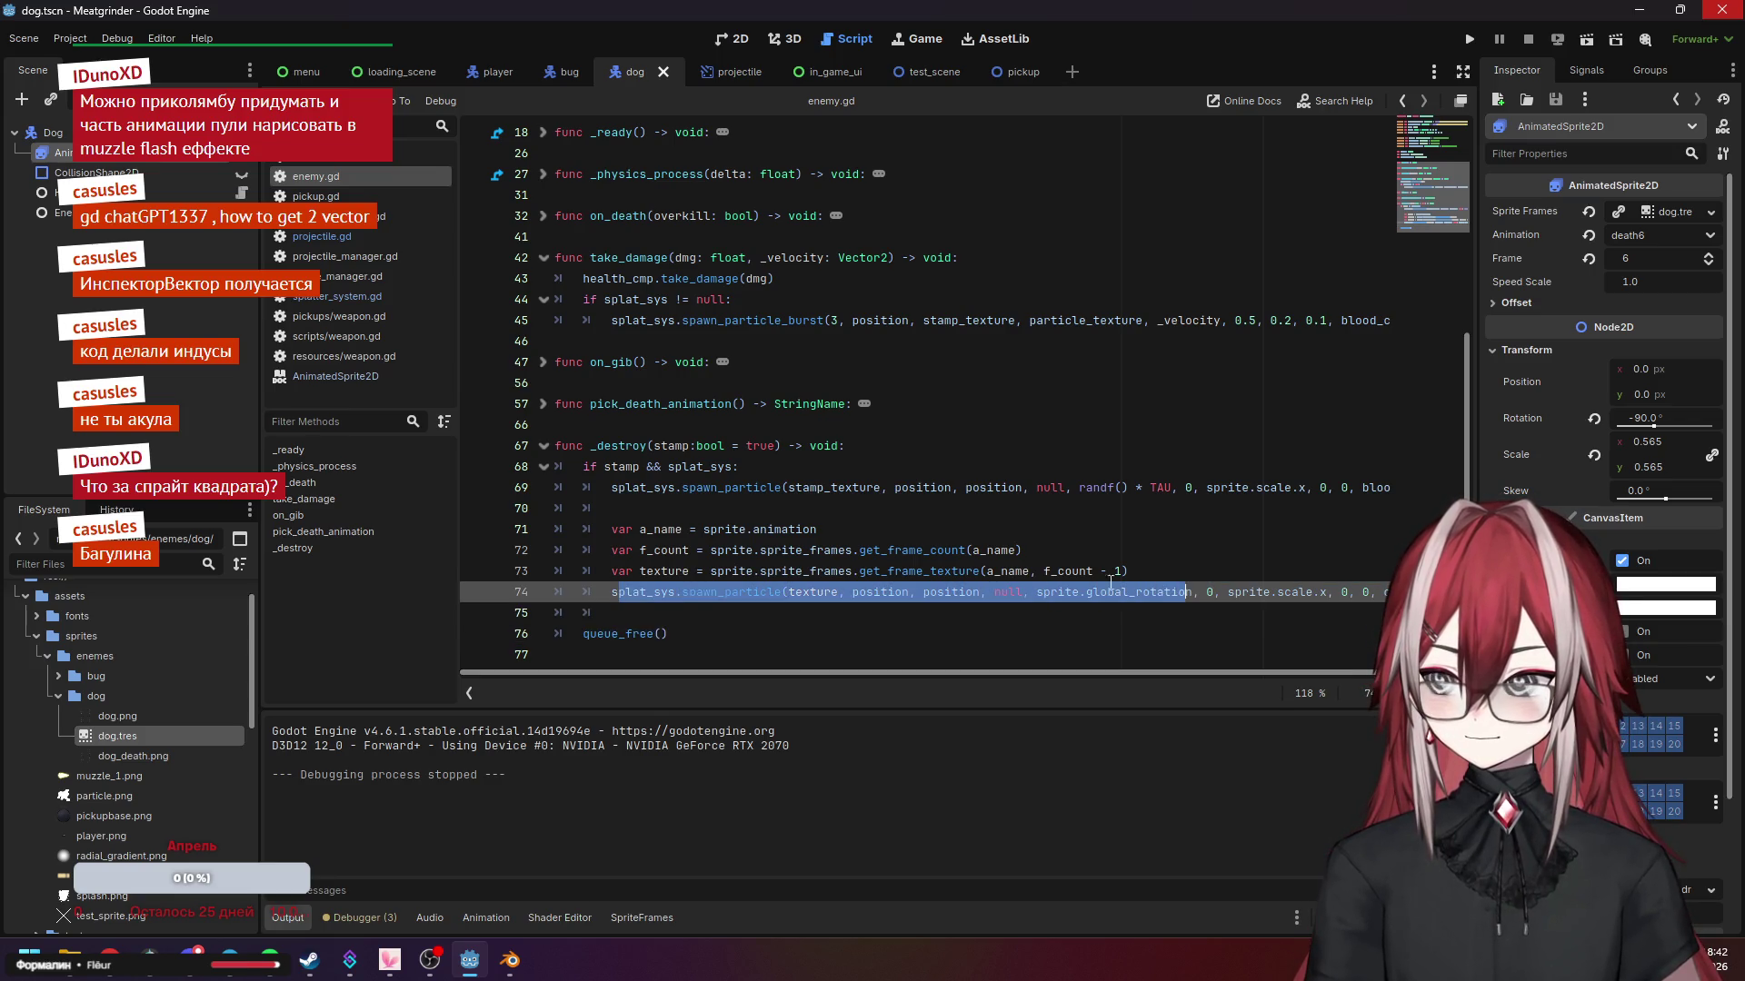
drag(625, 591, 848, 594)
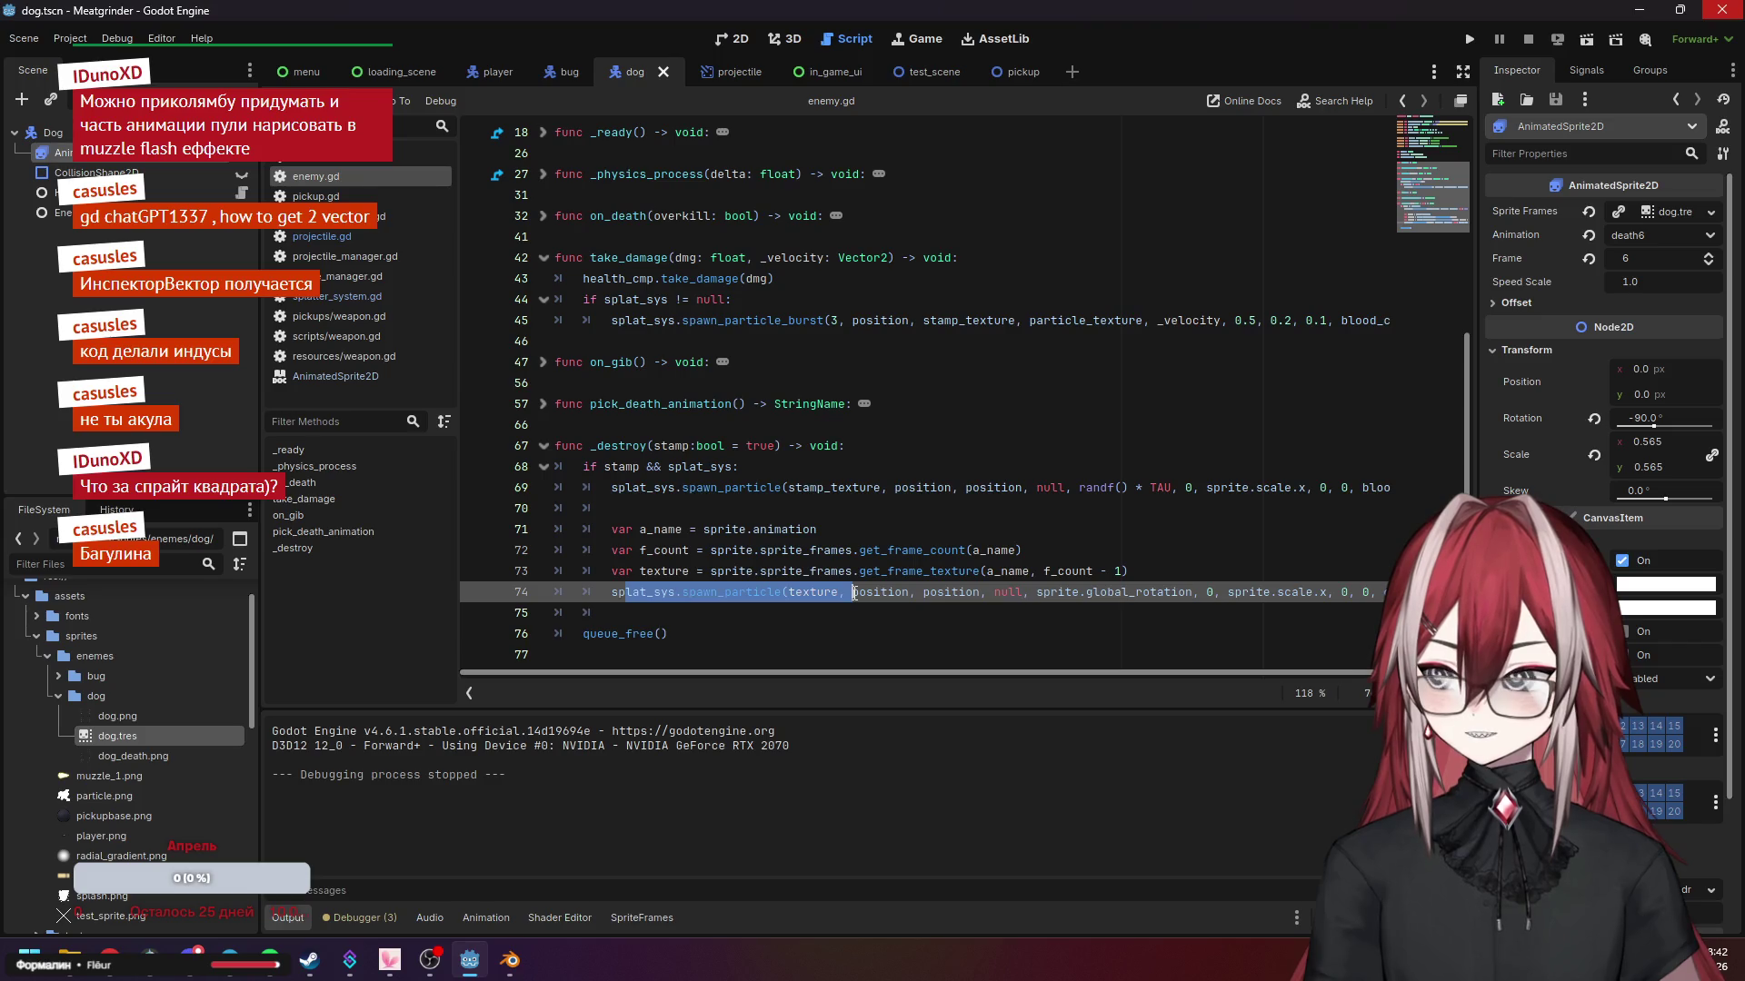
drag(721, 631, 570, 636)
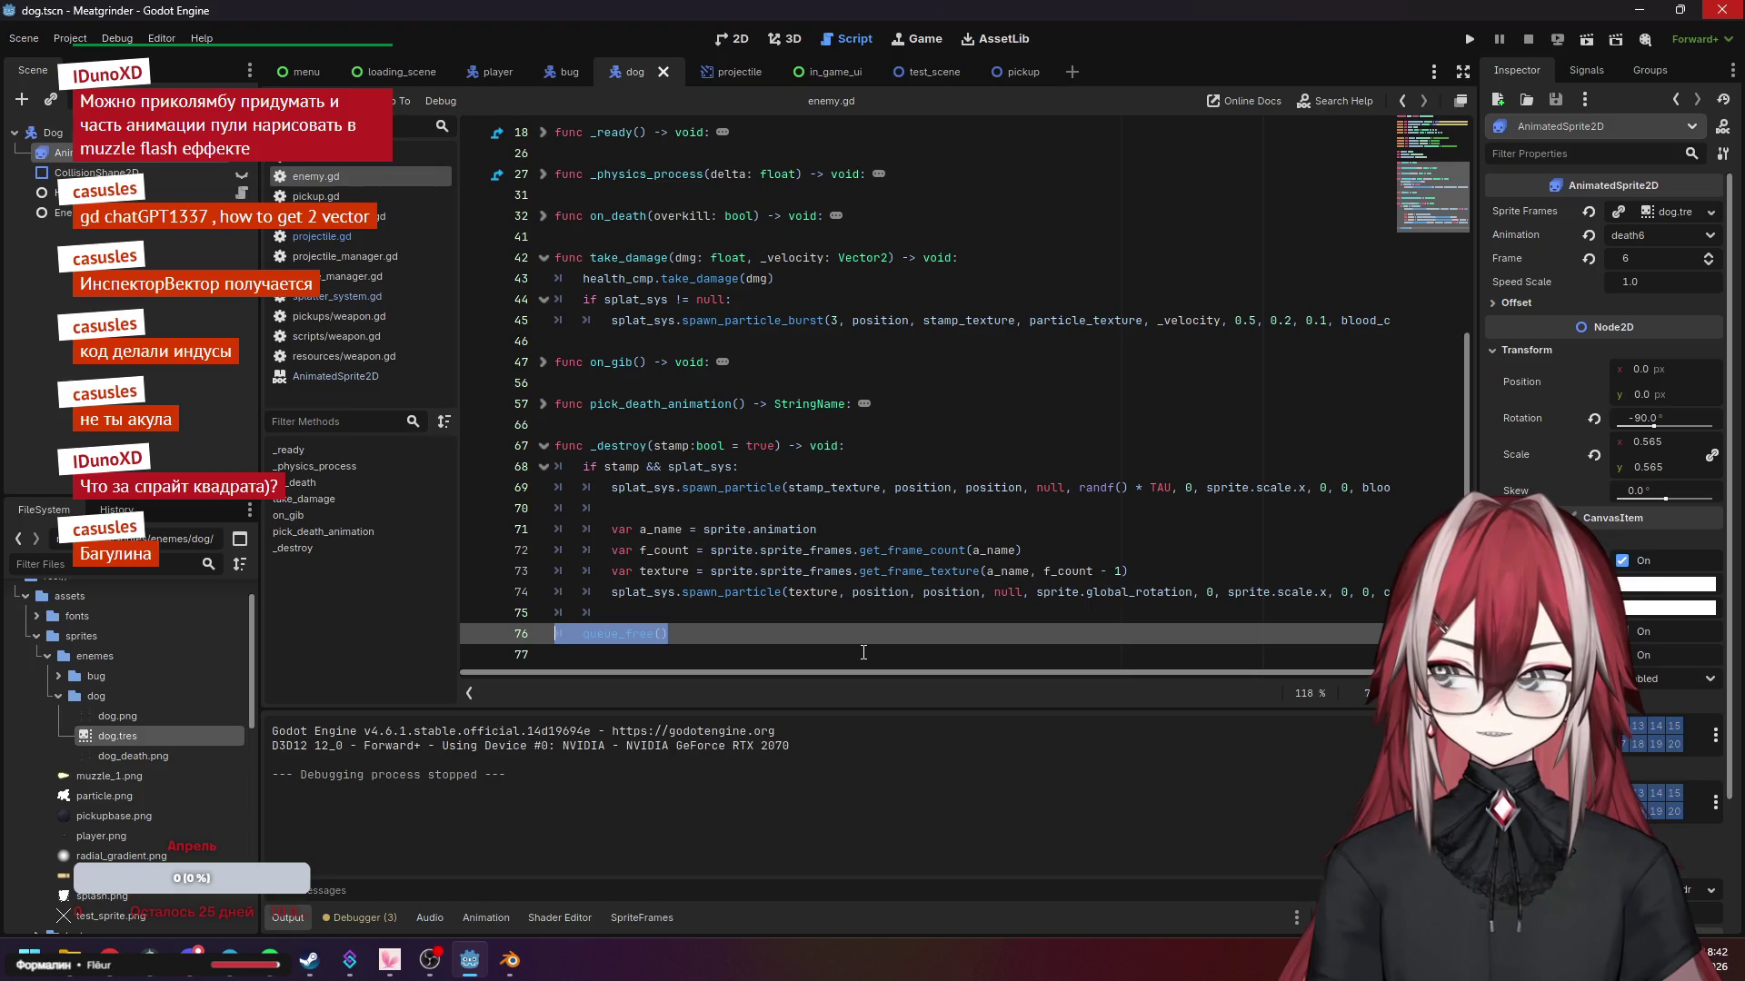
scroll(840, 447, up, 2)
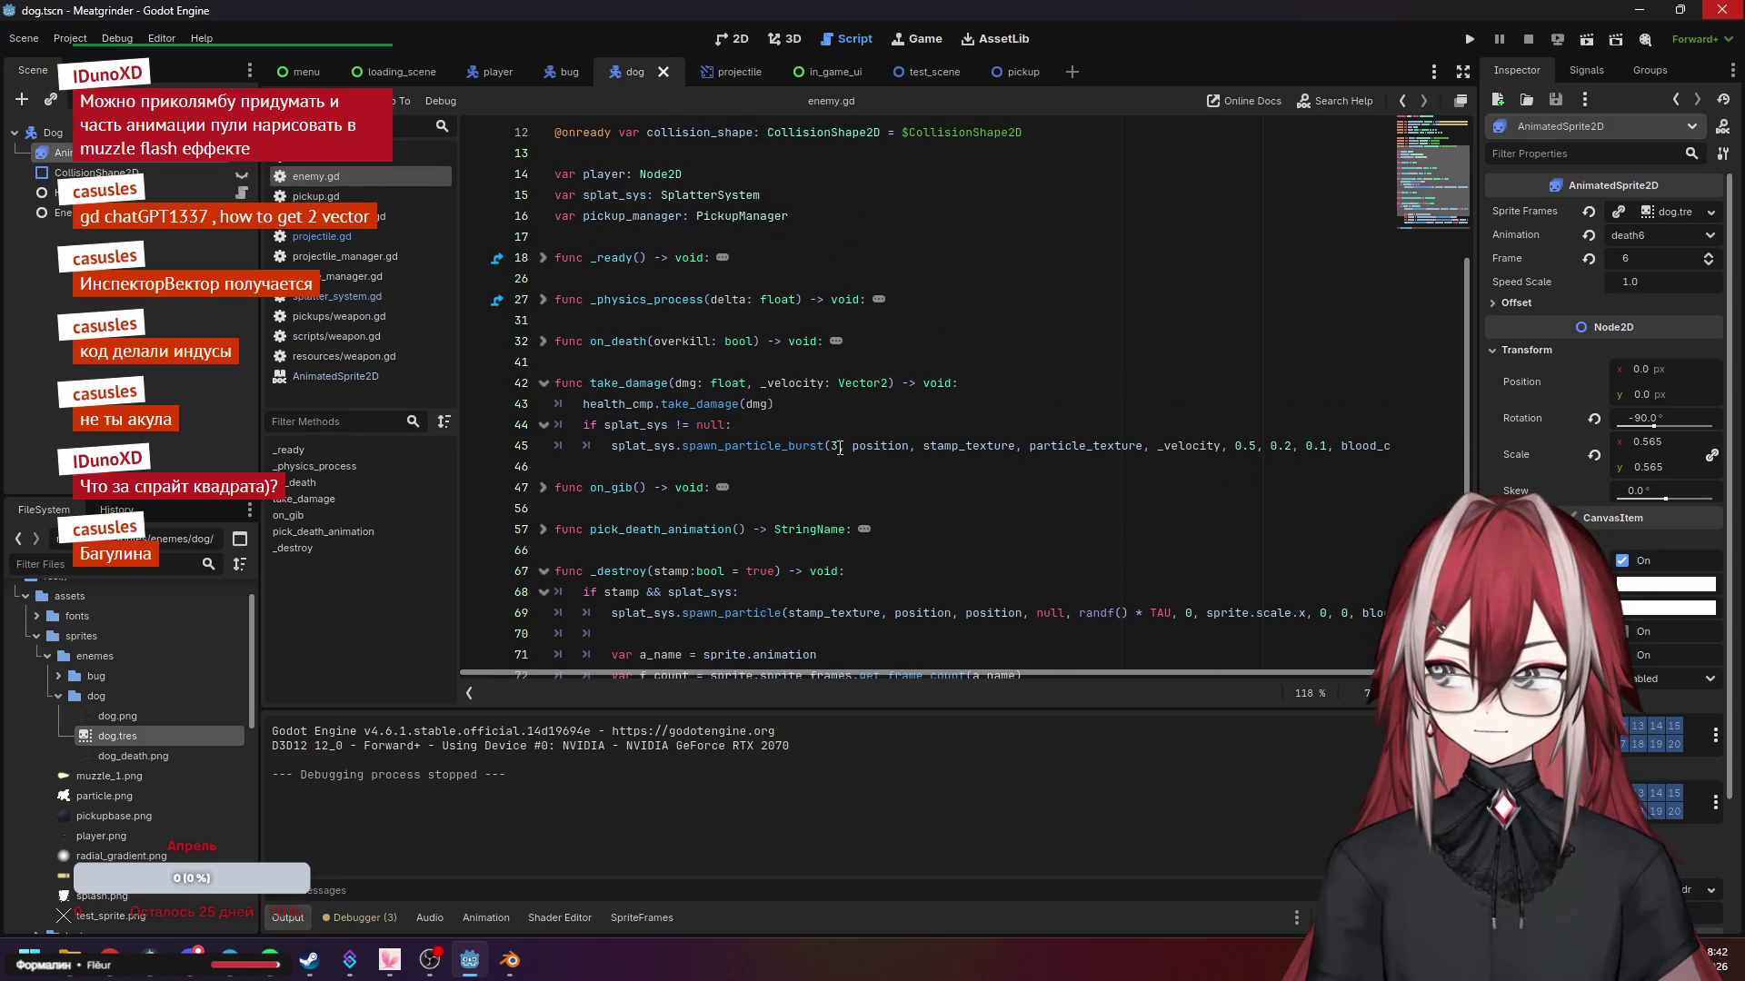
scroll(840, 447, down, 2)
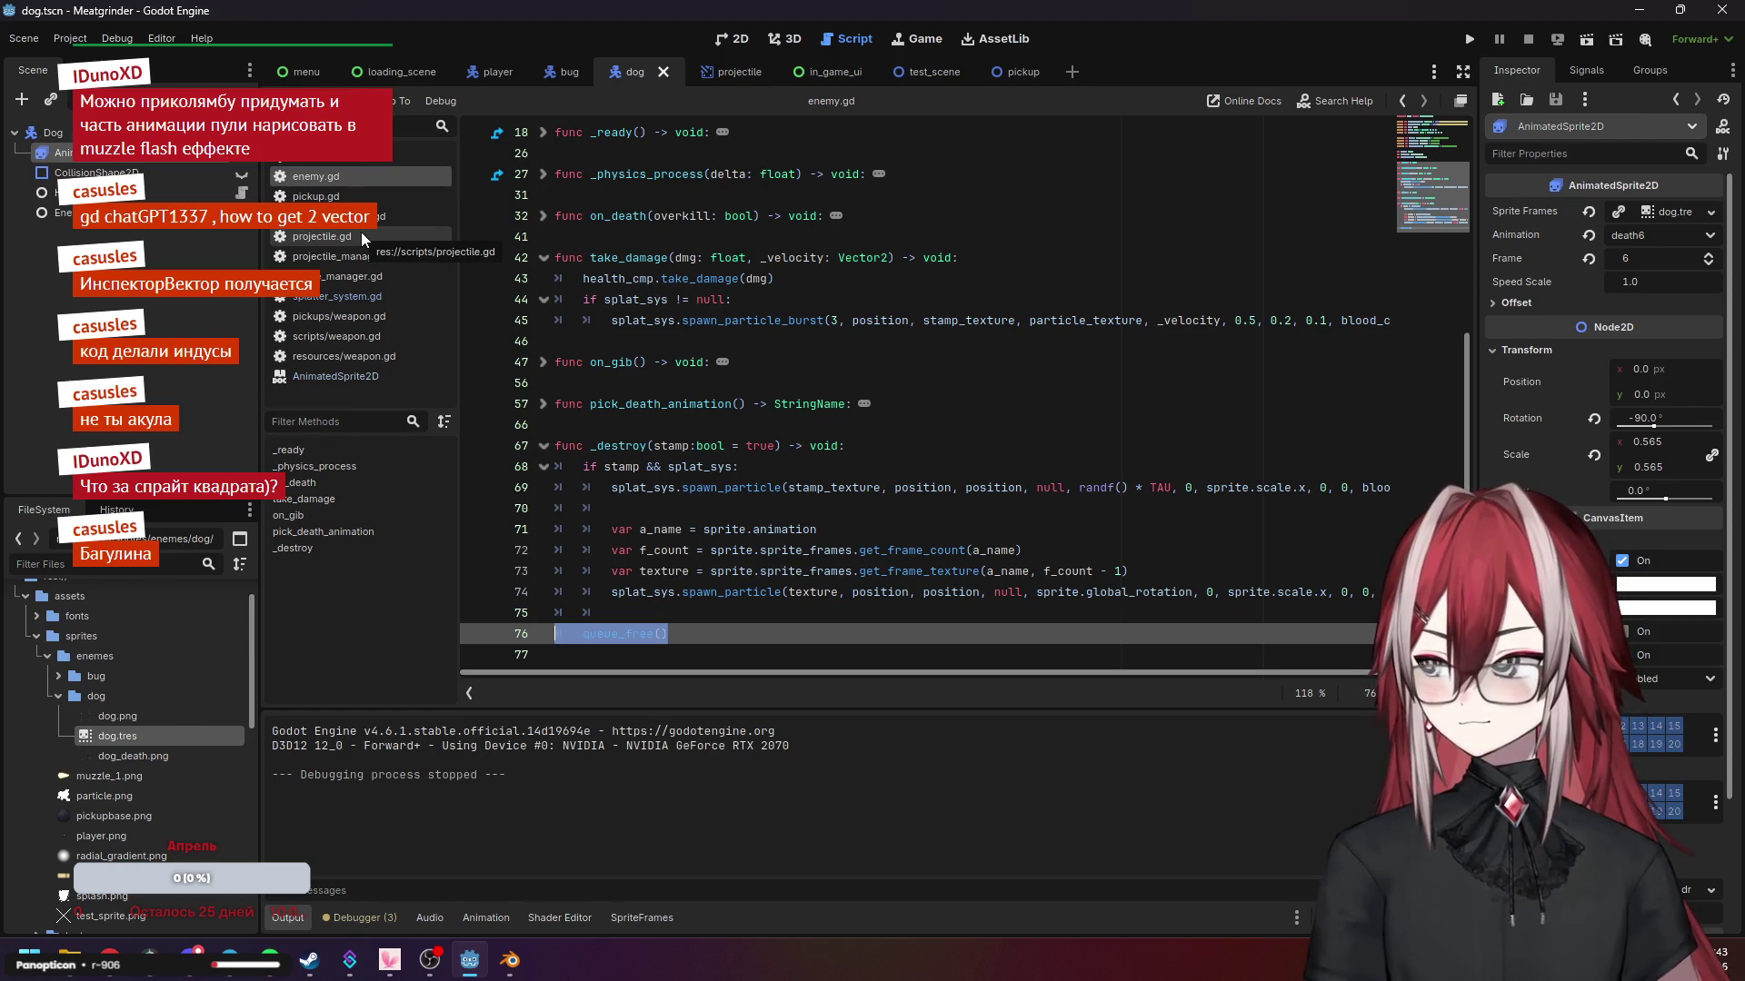
scroll(732, 152, up, 6)
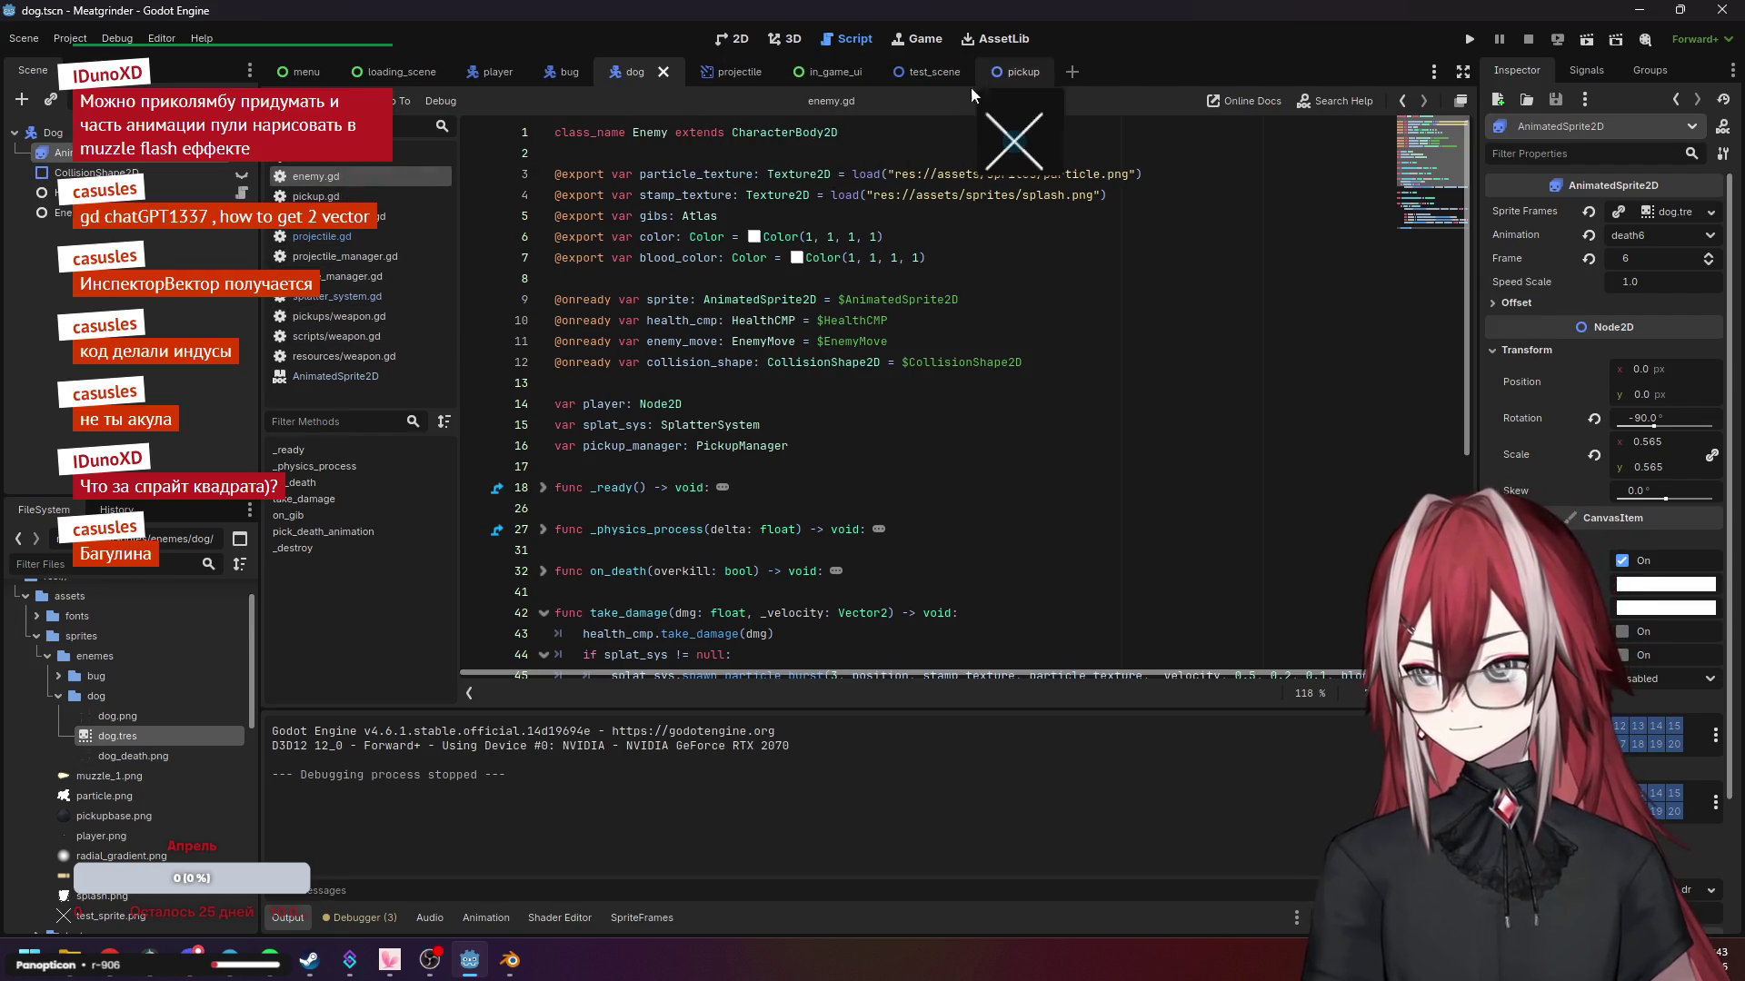
scroll(718, 441, down, 5)
mouse_move(718, 441)
mouse_down()
mouse_move(718, 508)
mouse_move(636, 663)
mouse_up()
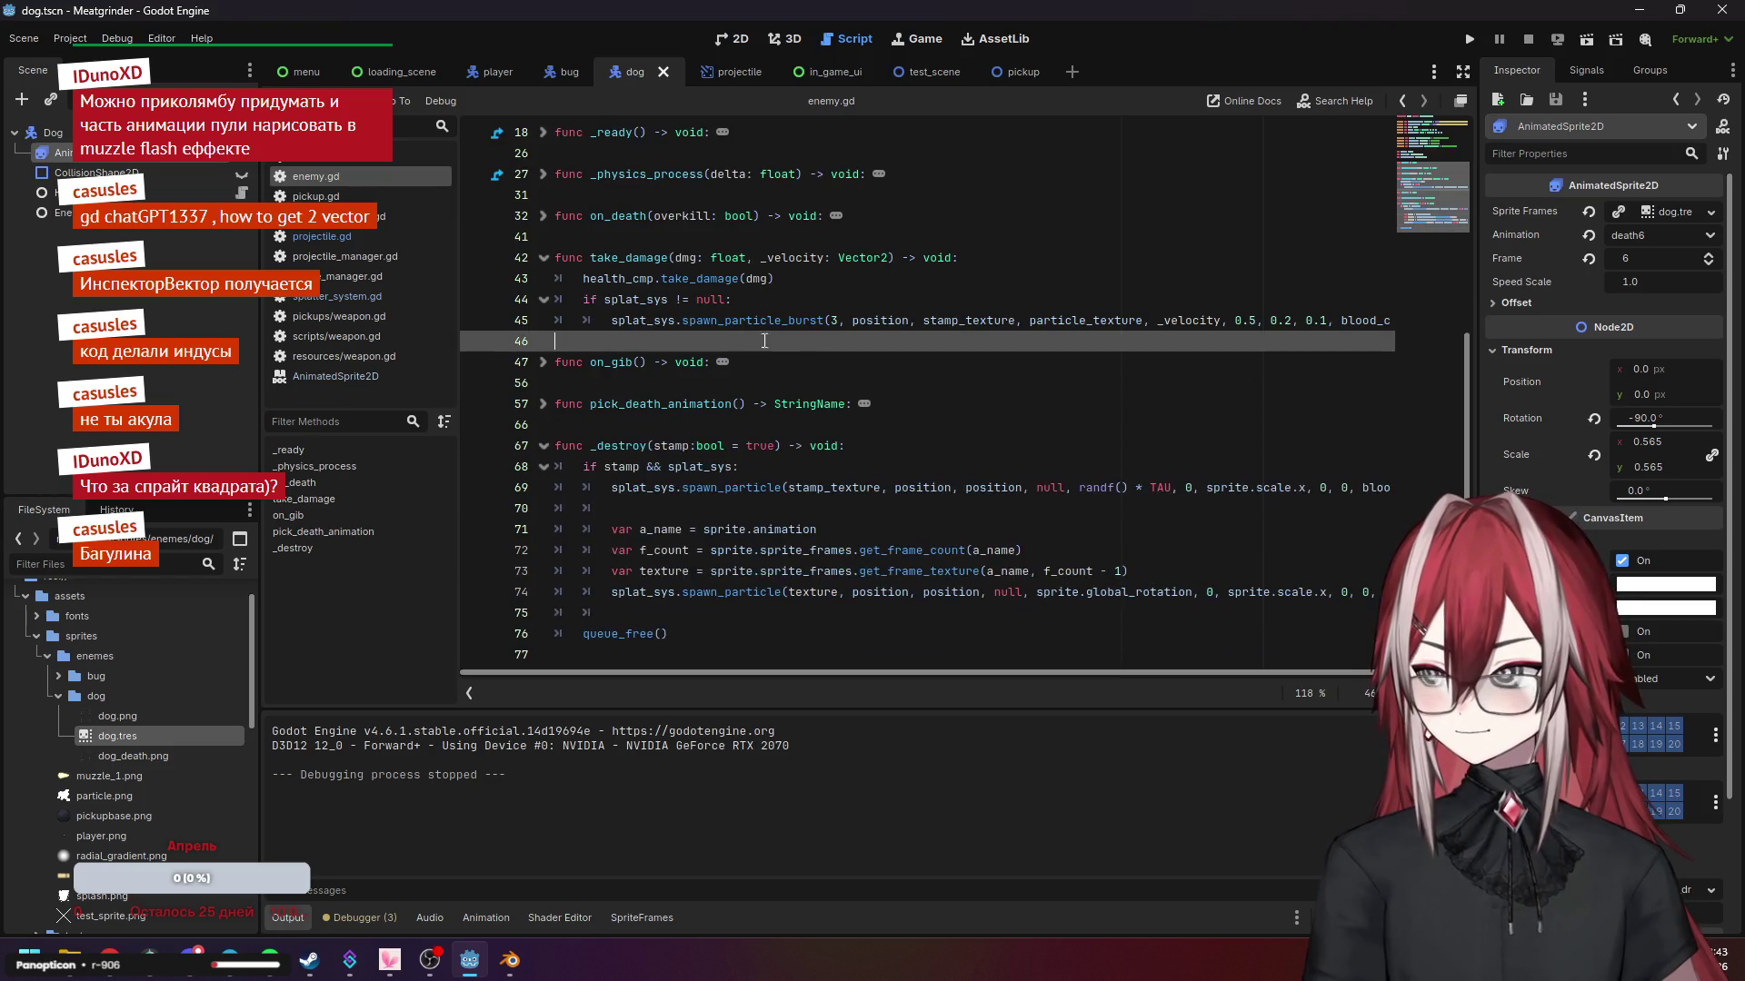
drag(579, 258, 642, 320)
click(351, 238)
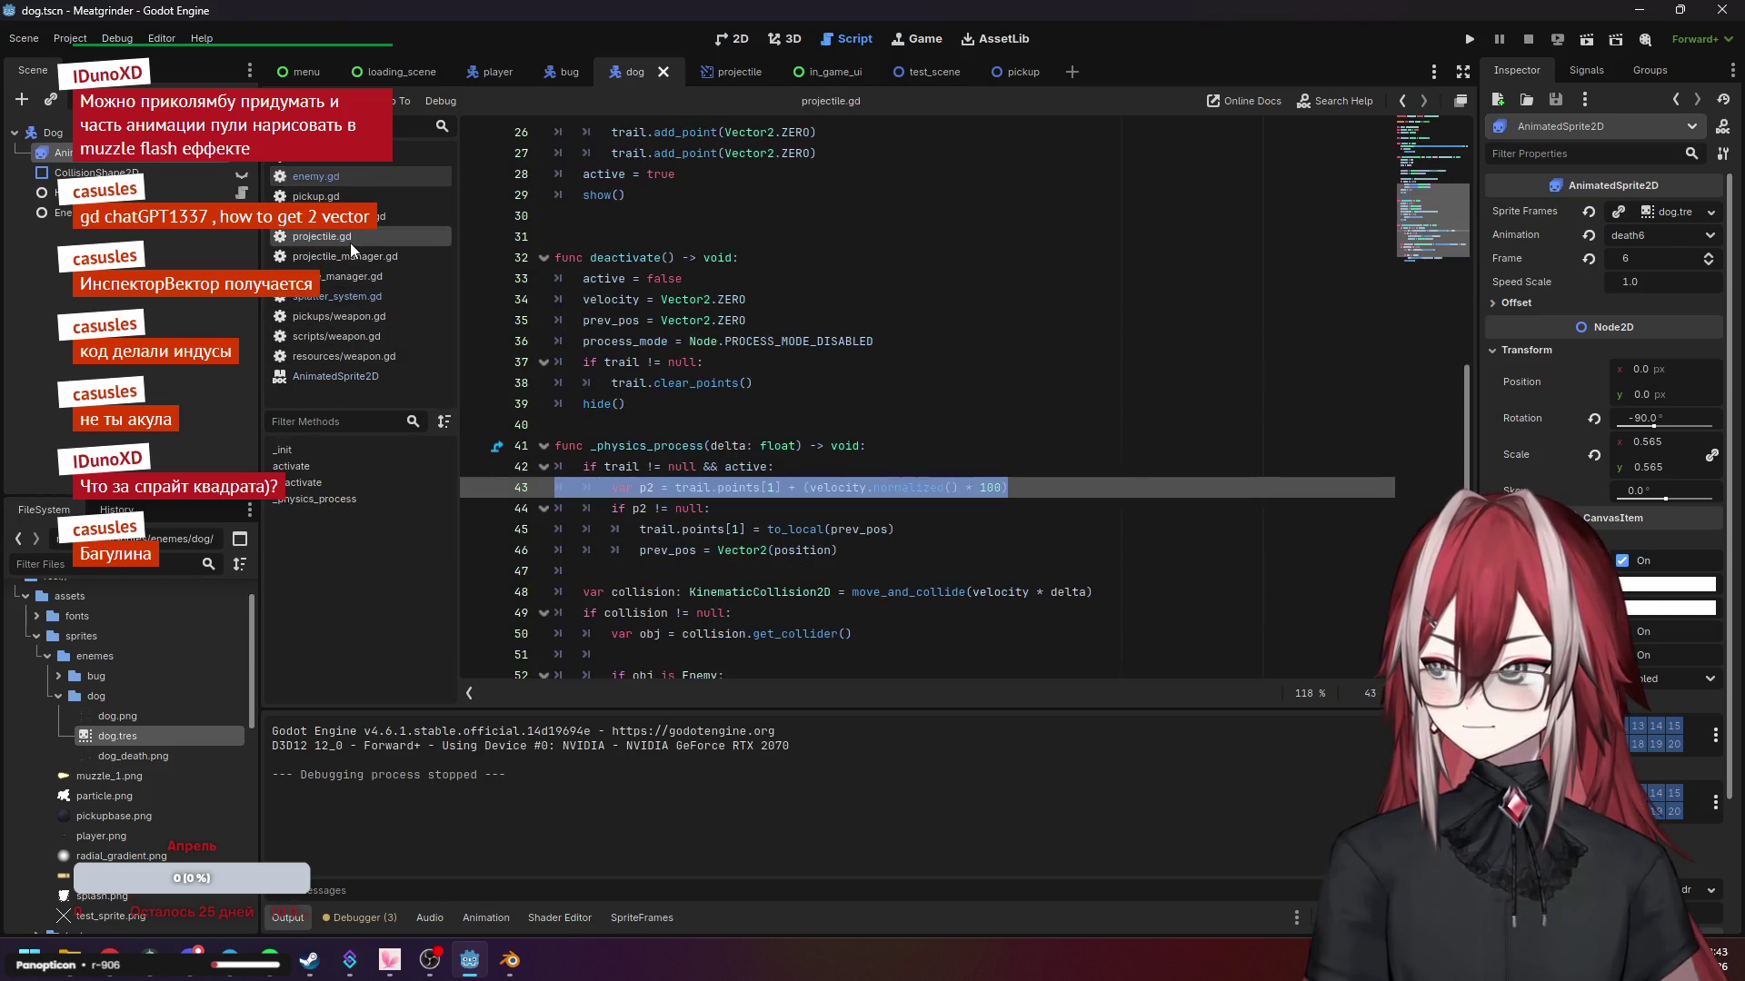
Step: Remove the velocity offset added to trail.points[1] in _physics_process
scroll(798, 410, down, 1)
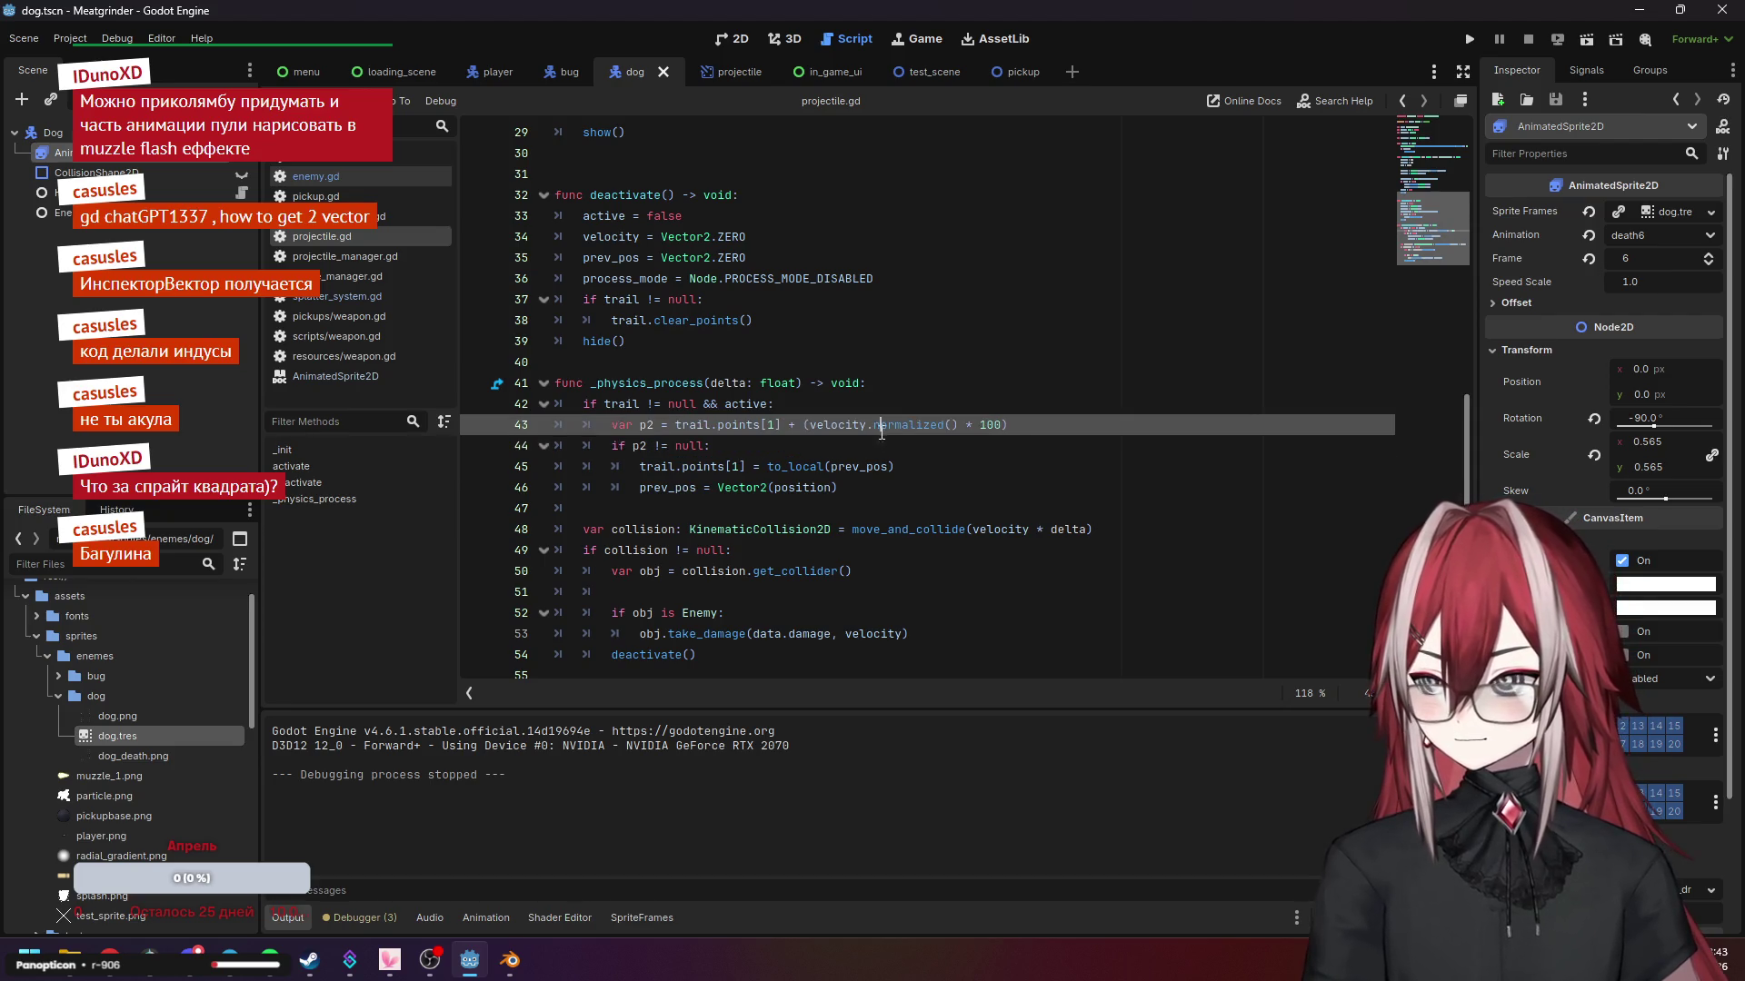
click(902, 466)
drag(788, 424, 1042, 423)
key(BackSpace)
key(Up)
key(Up)
key(Up)
Step: Look over the prev_pos reset in deactivate and both add_point calls in activate()
scroll(624, 434, up, 3)
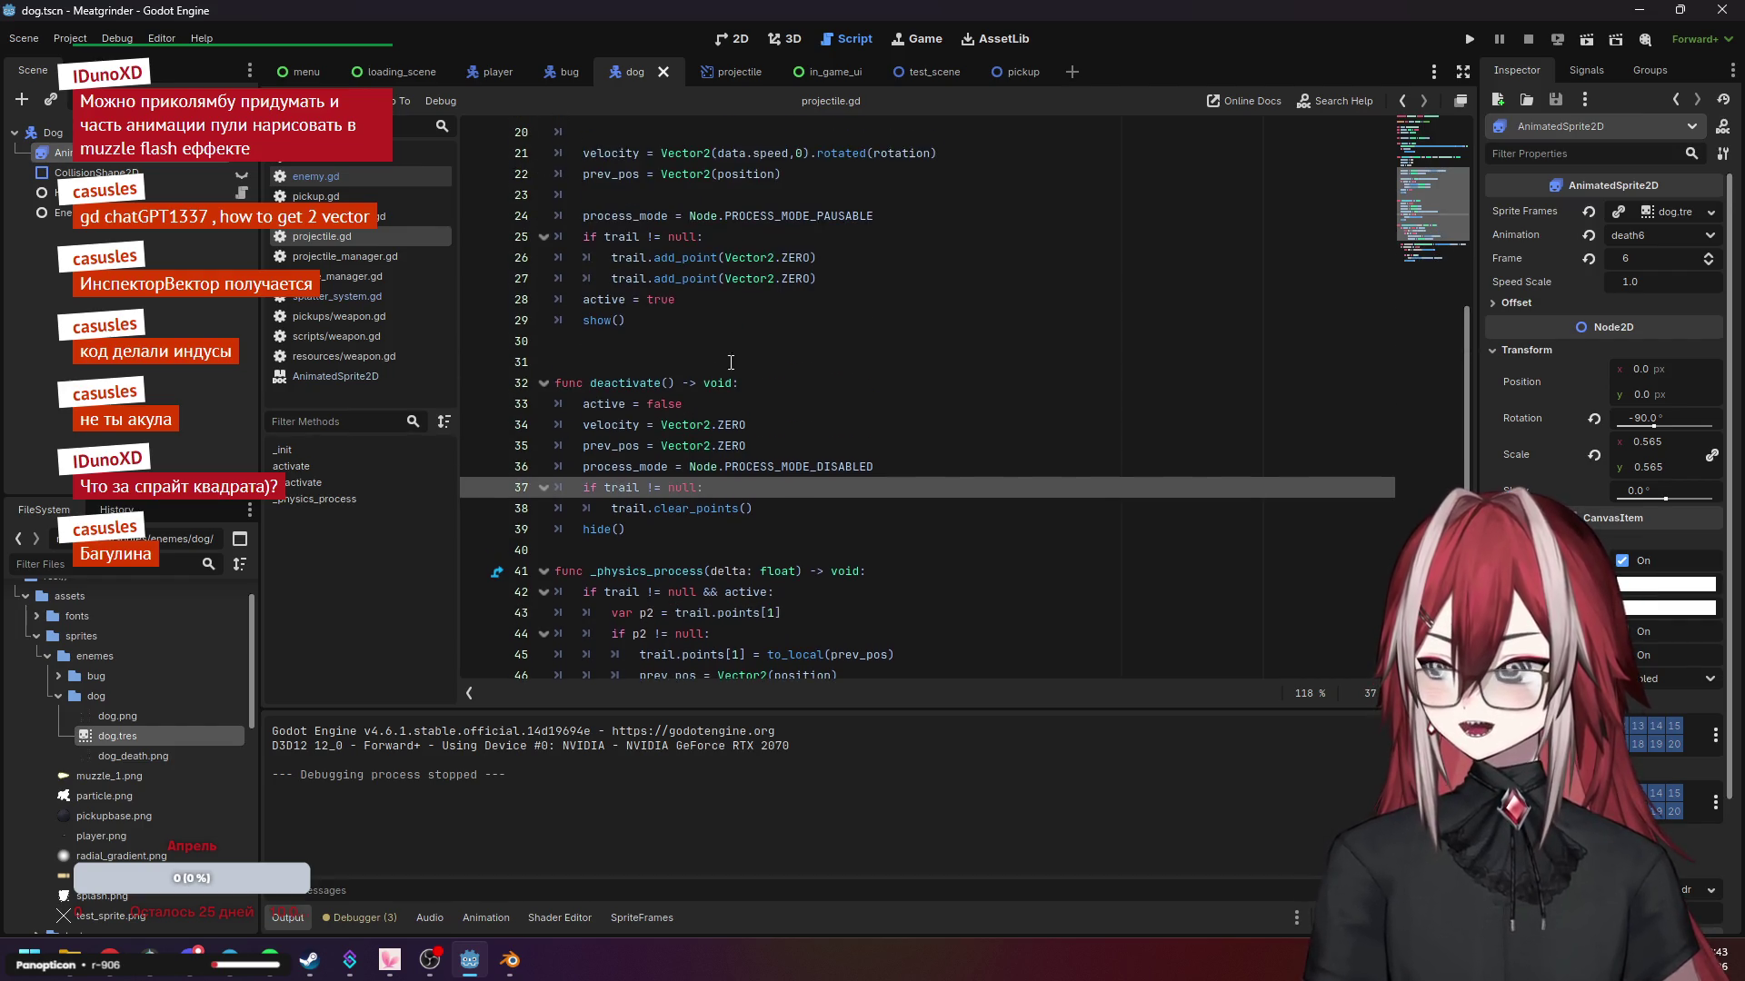
click(611, 445)
scroll(698, 342, up, 2)
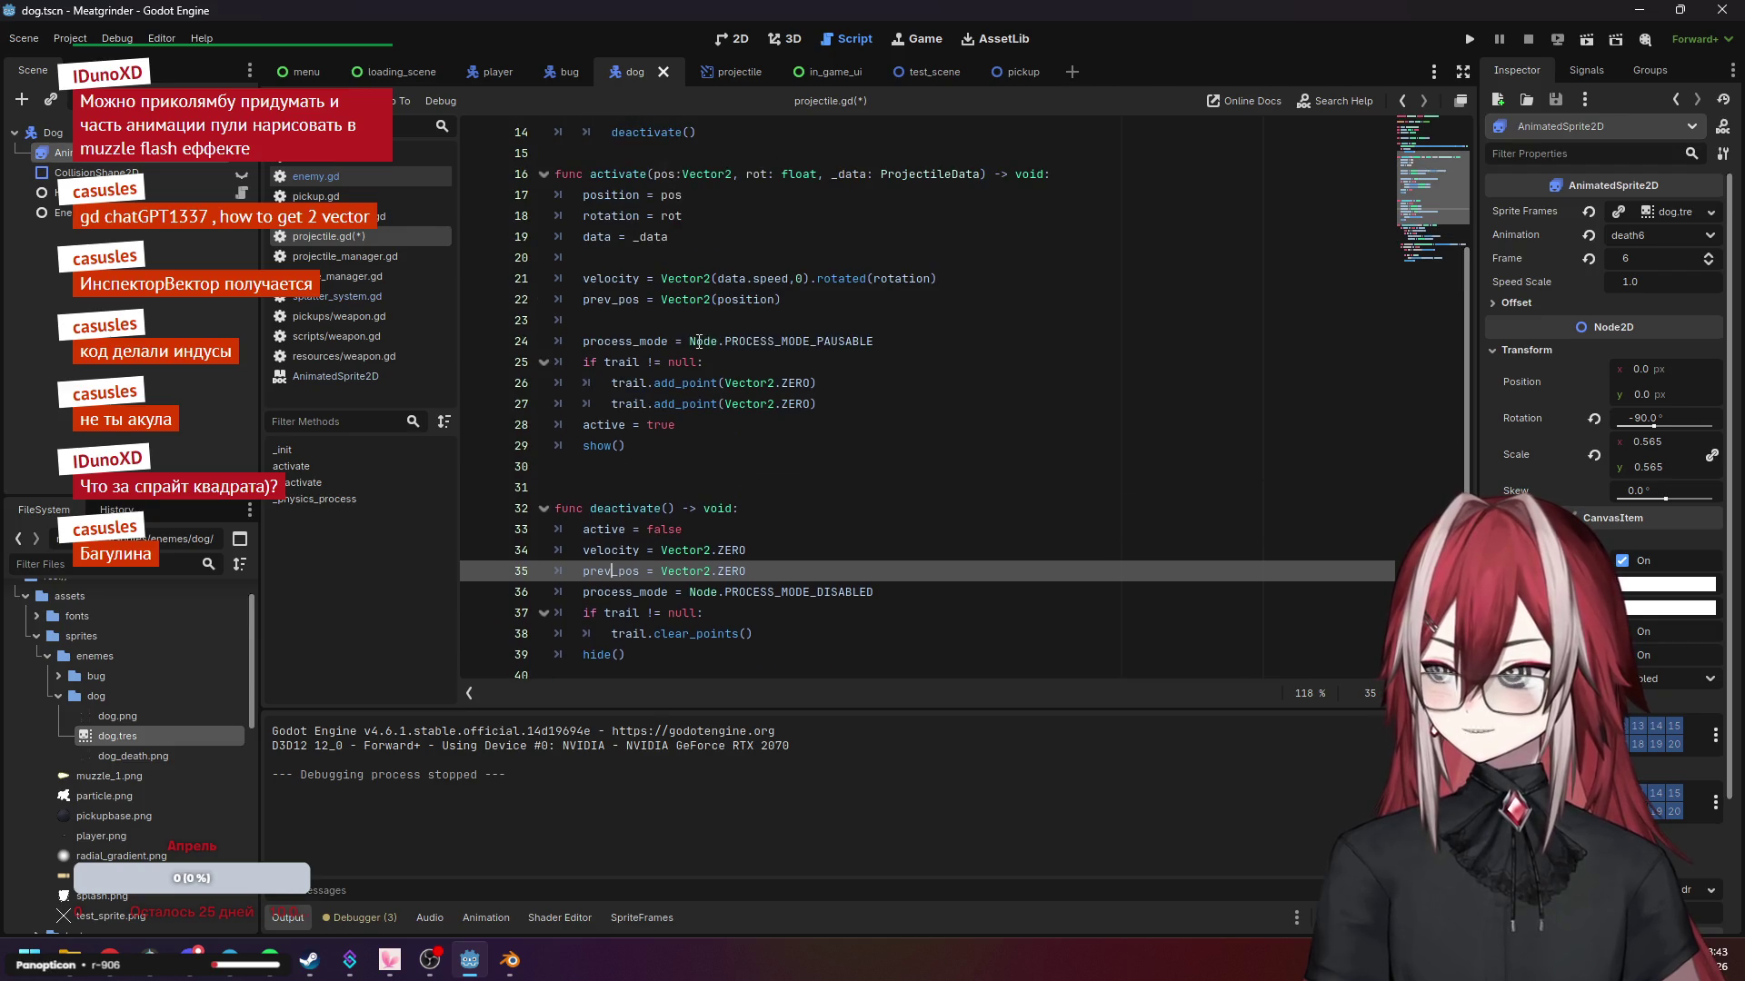
click(625, 384)
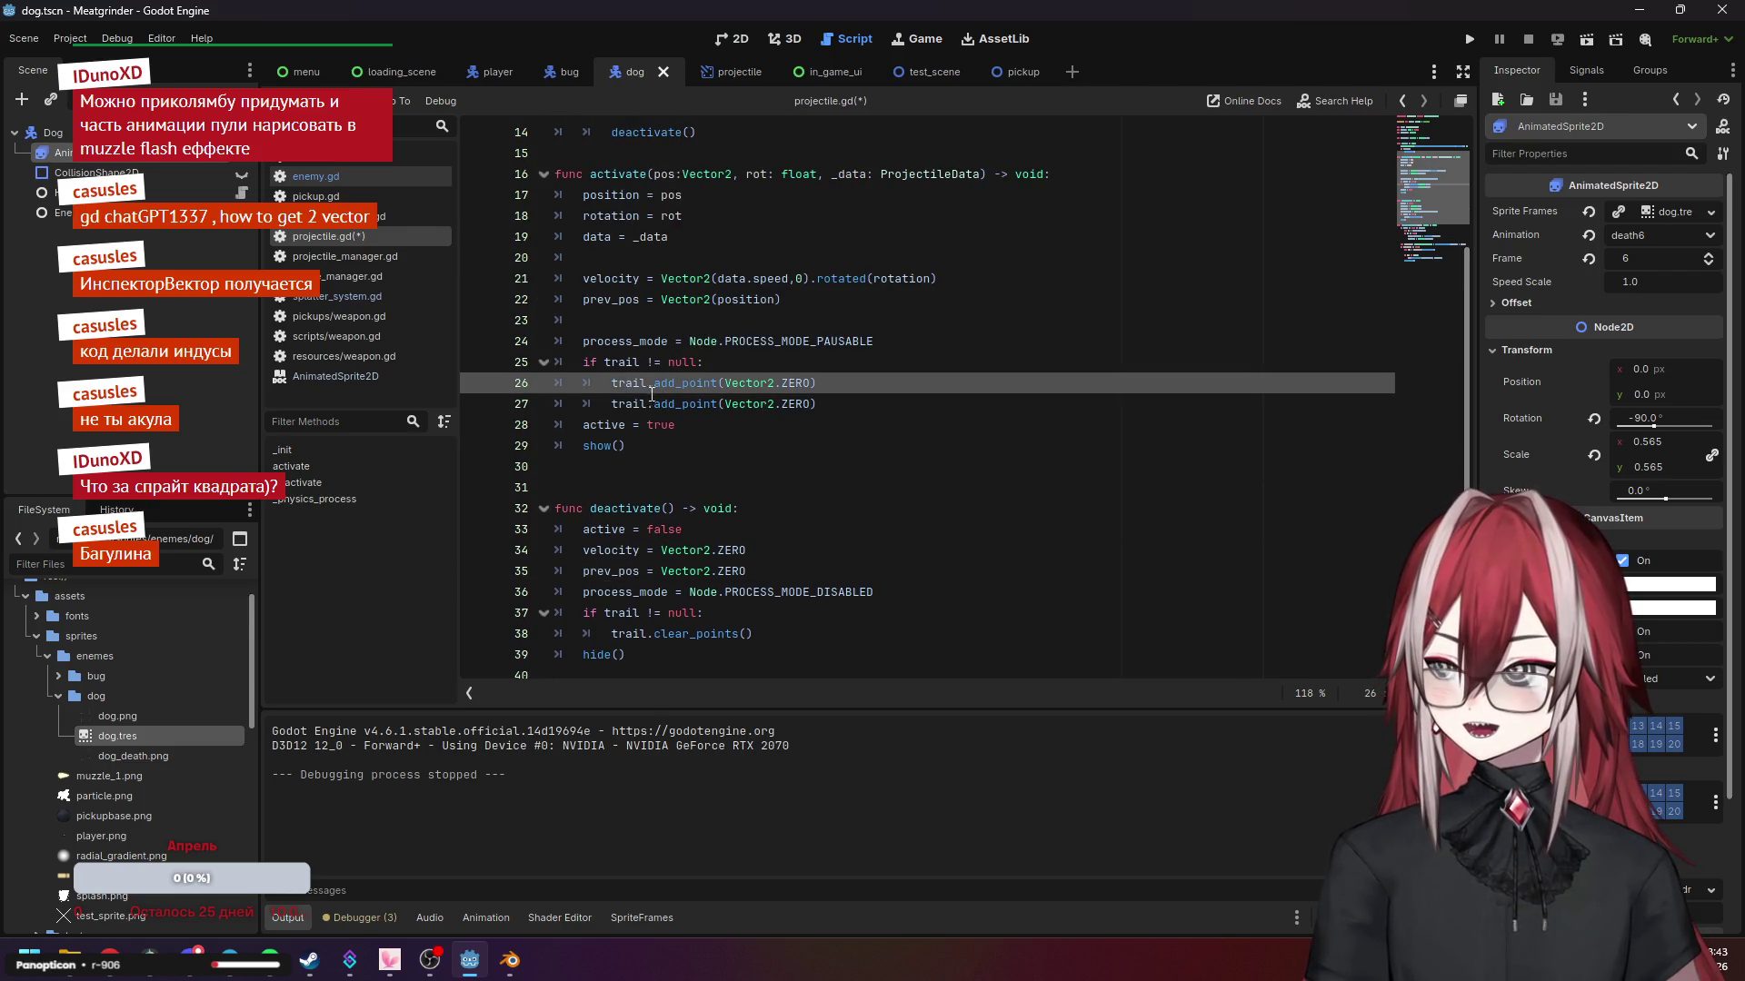
click(633, 404)
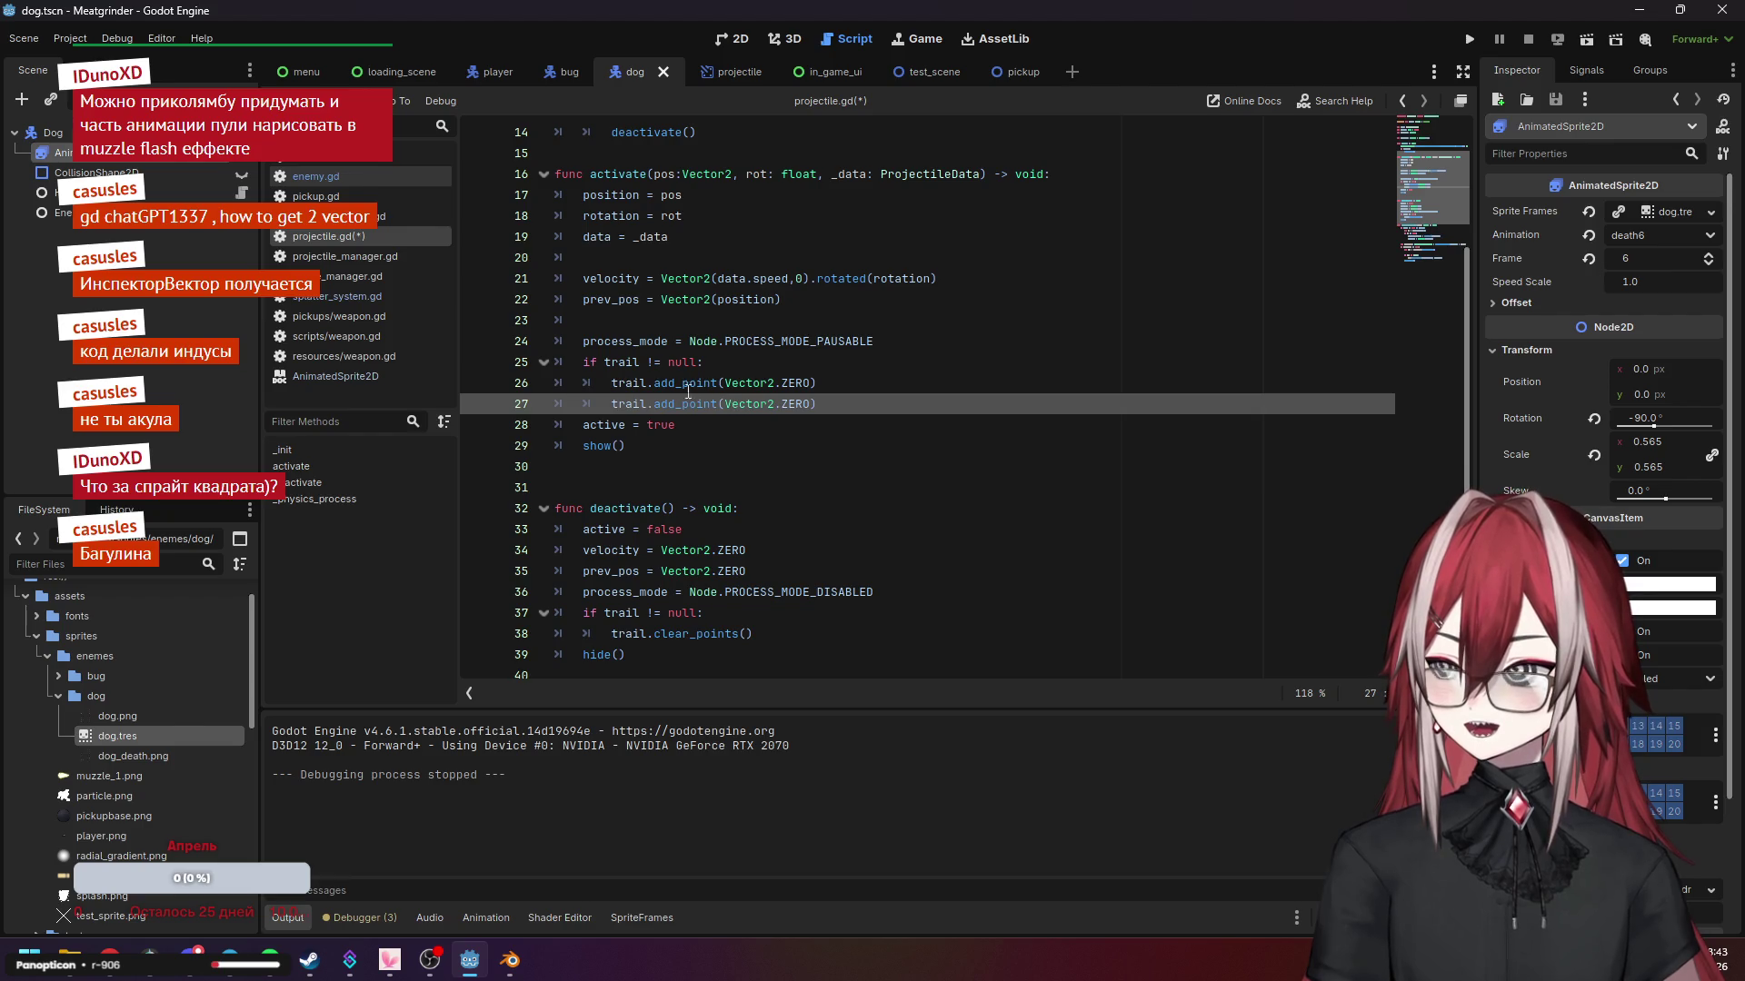
Step: Highlight the trail.points[1] read on line 43 and the to_local call on line 45
scroll(676, 387, down, 5)
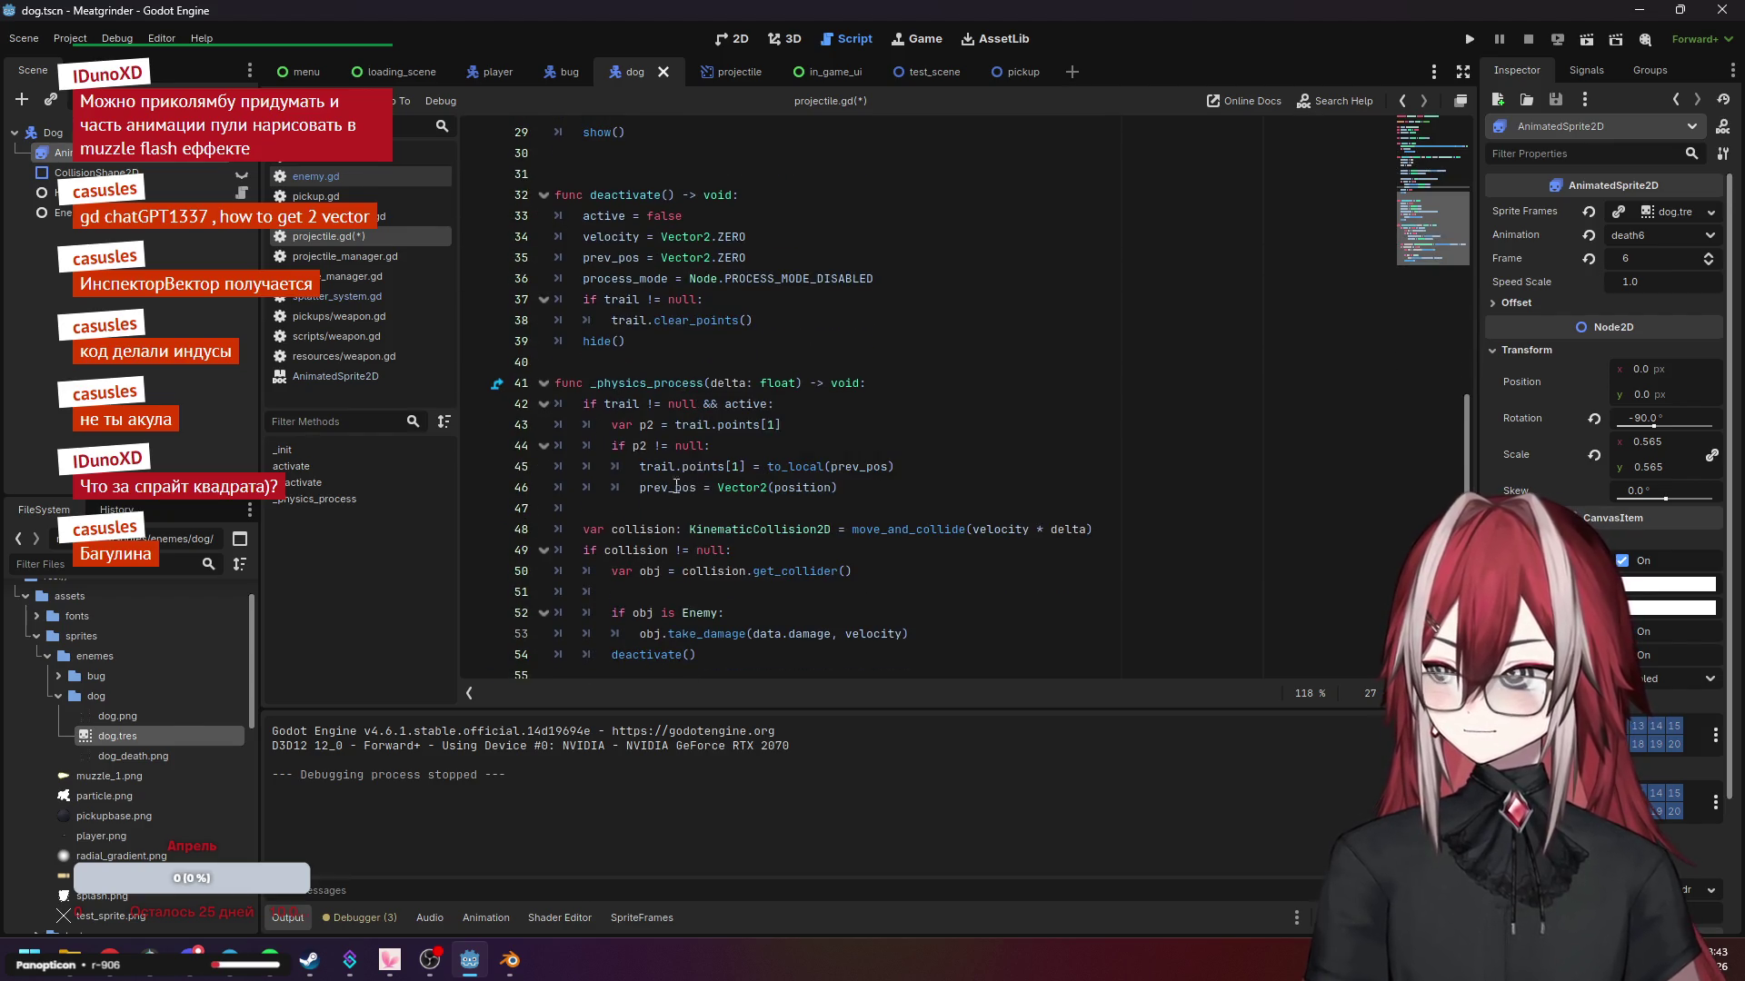
click(722, 425)
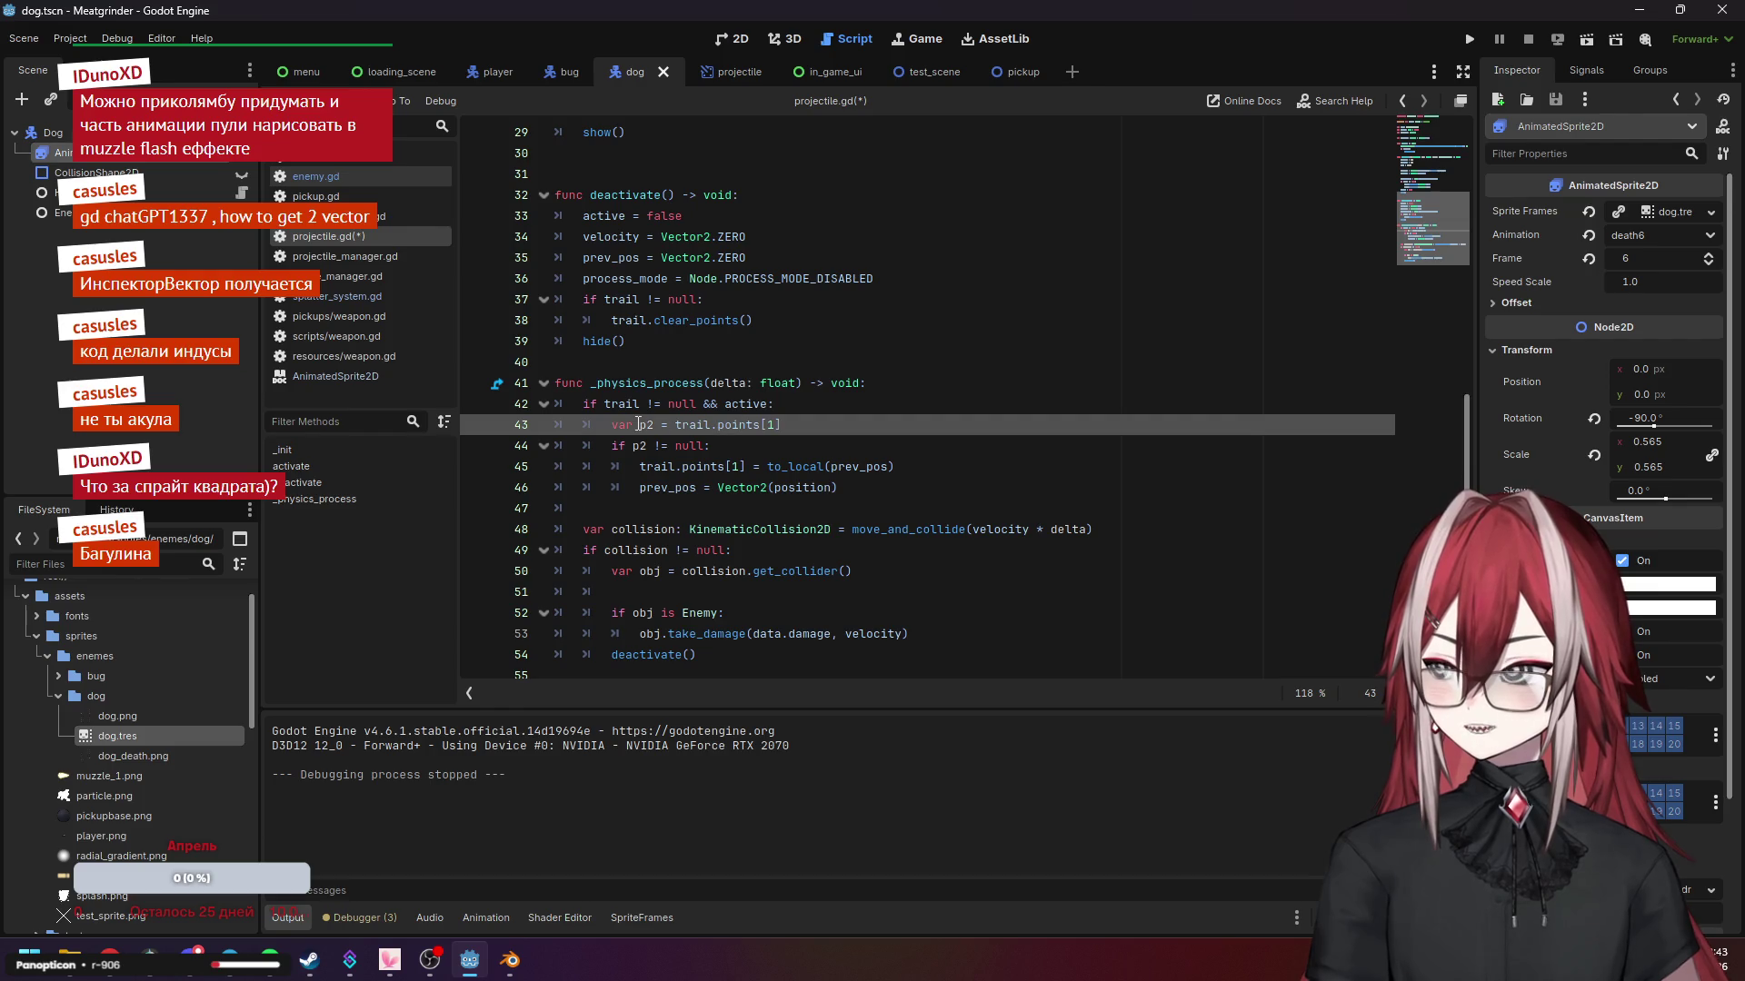
drag(647, 424, 802, 424)
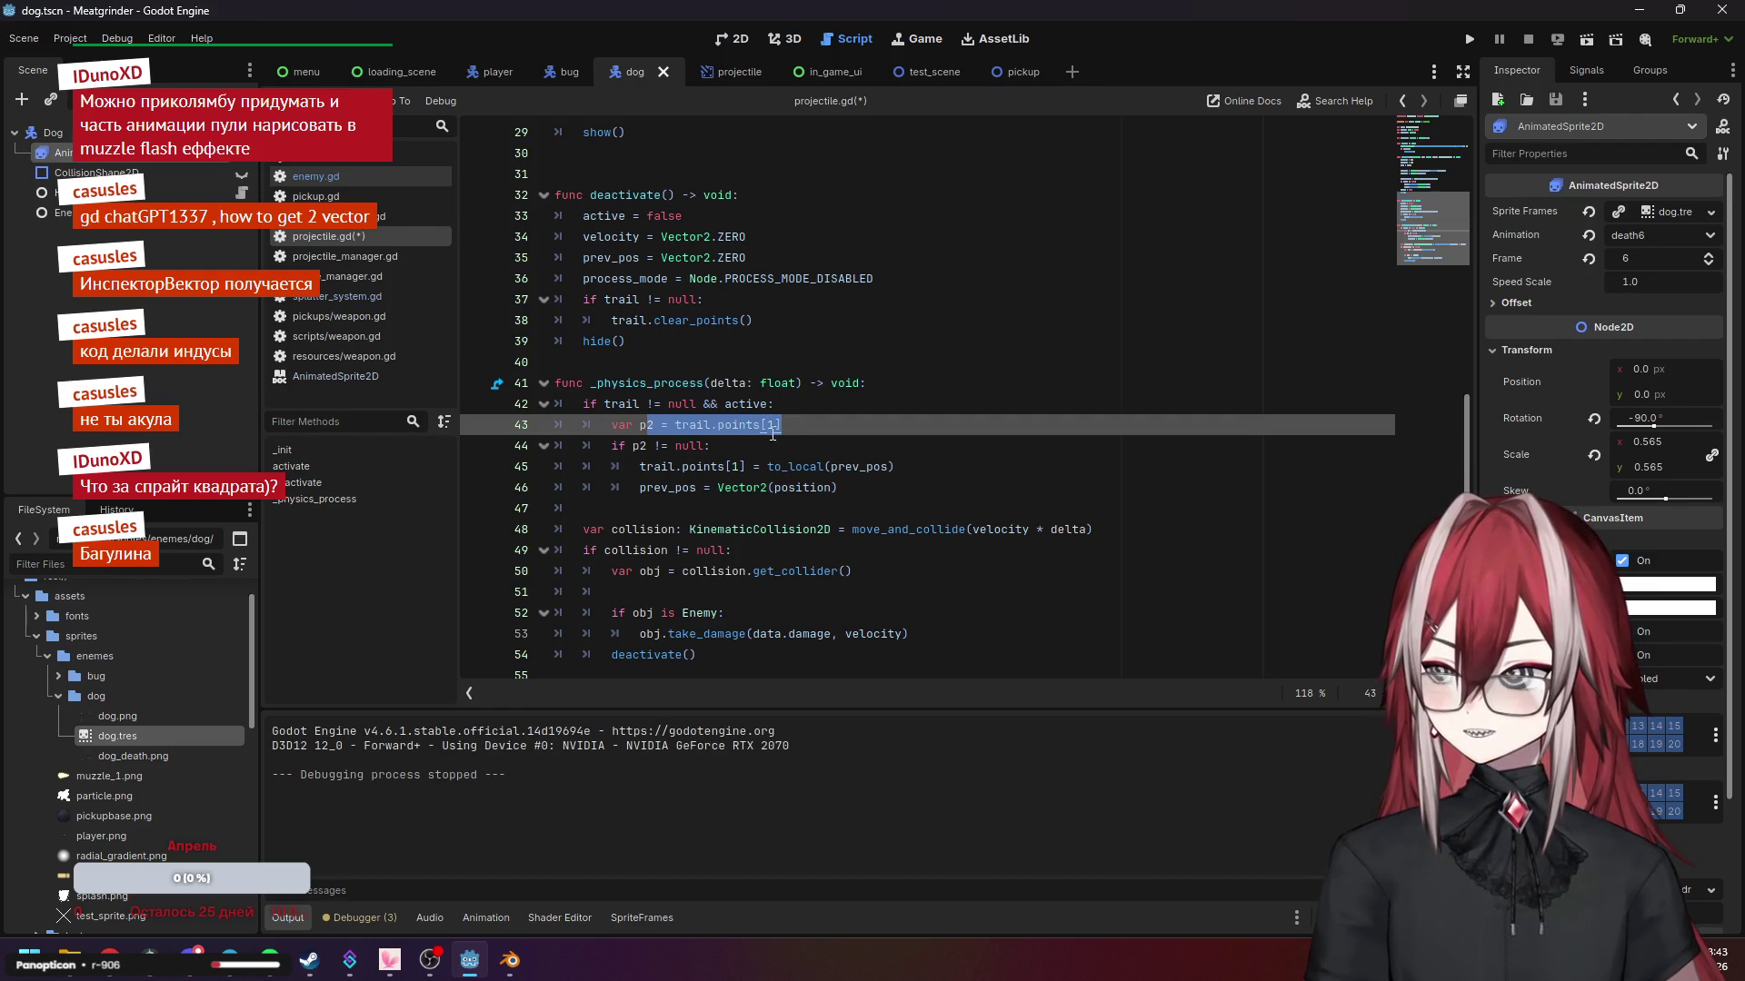
click(684, 487)
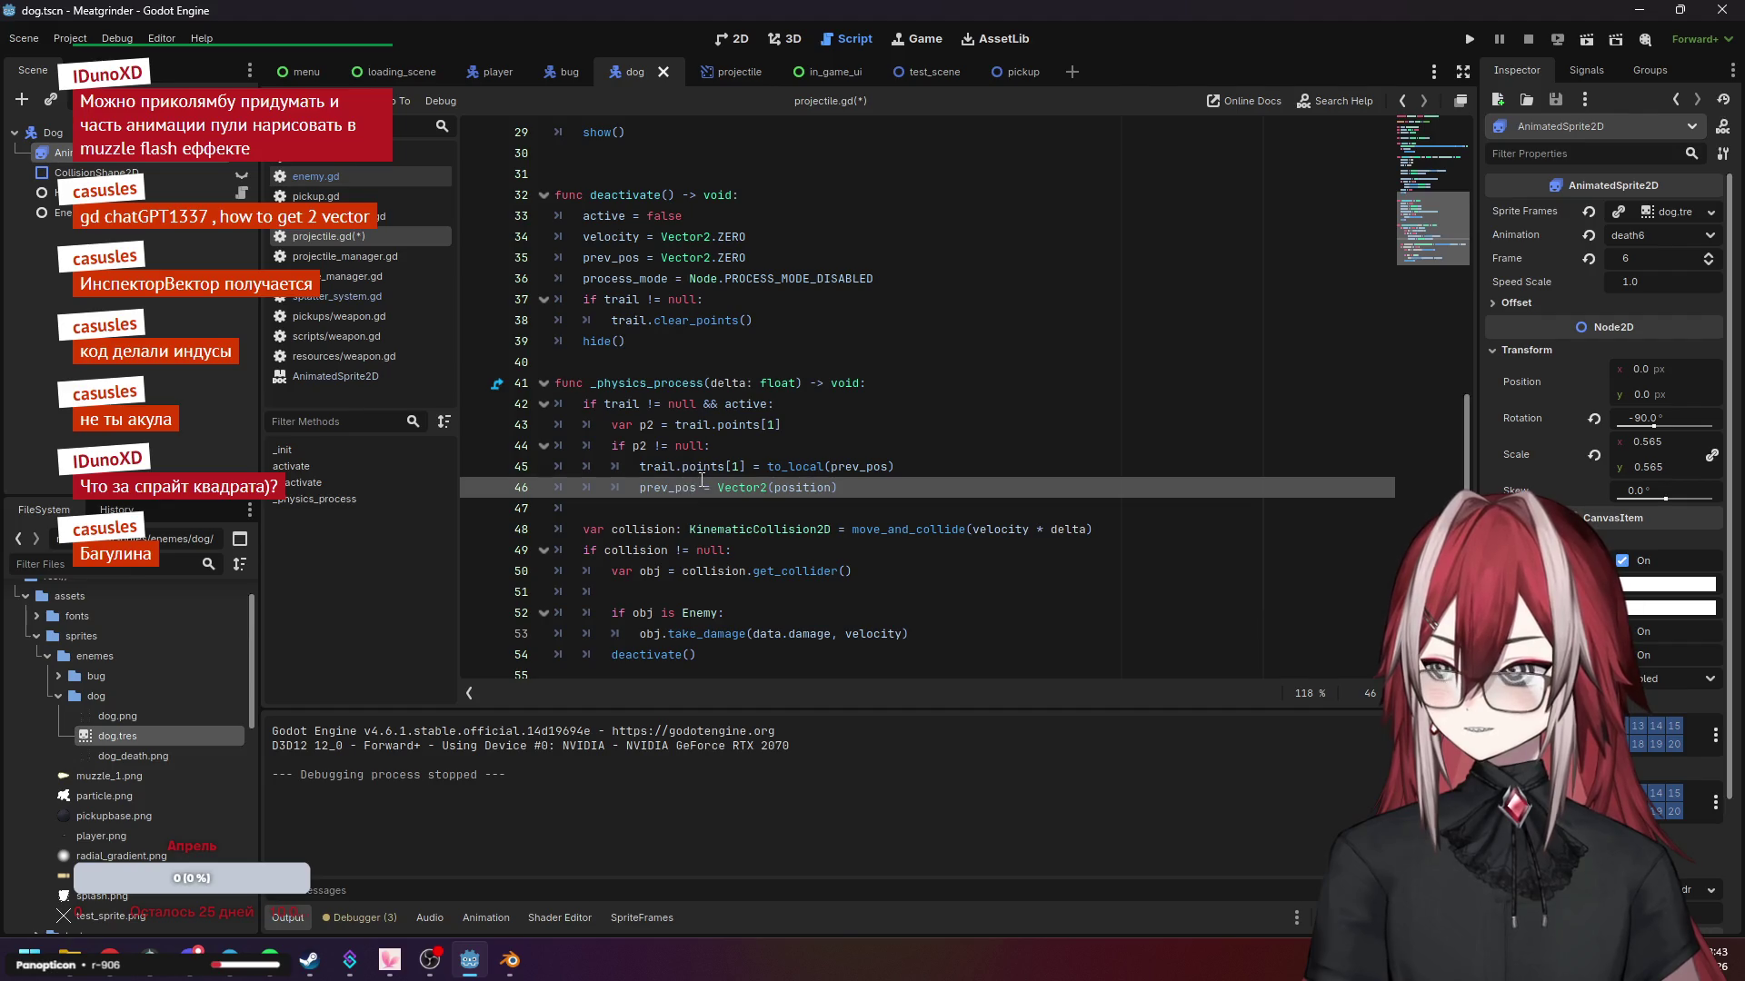
mouse_move(762, 466)
mouse_down()
mouse_move(838, 466)
mouse_move(633, 460)
mouse_move(645, 487)
mouse_up()
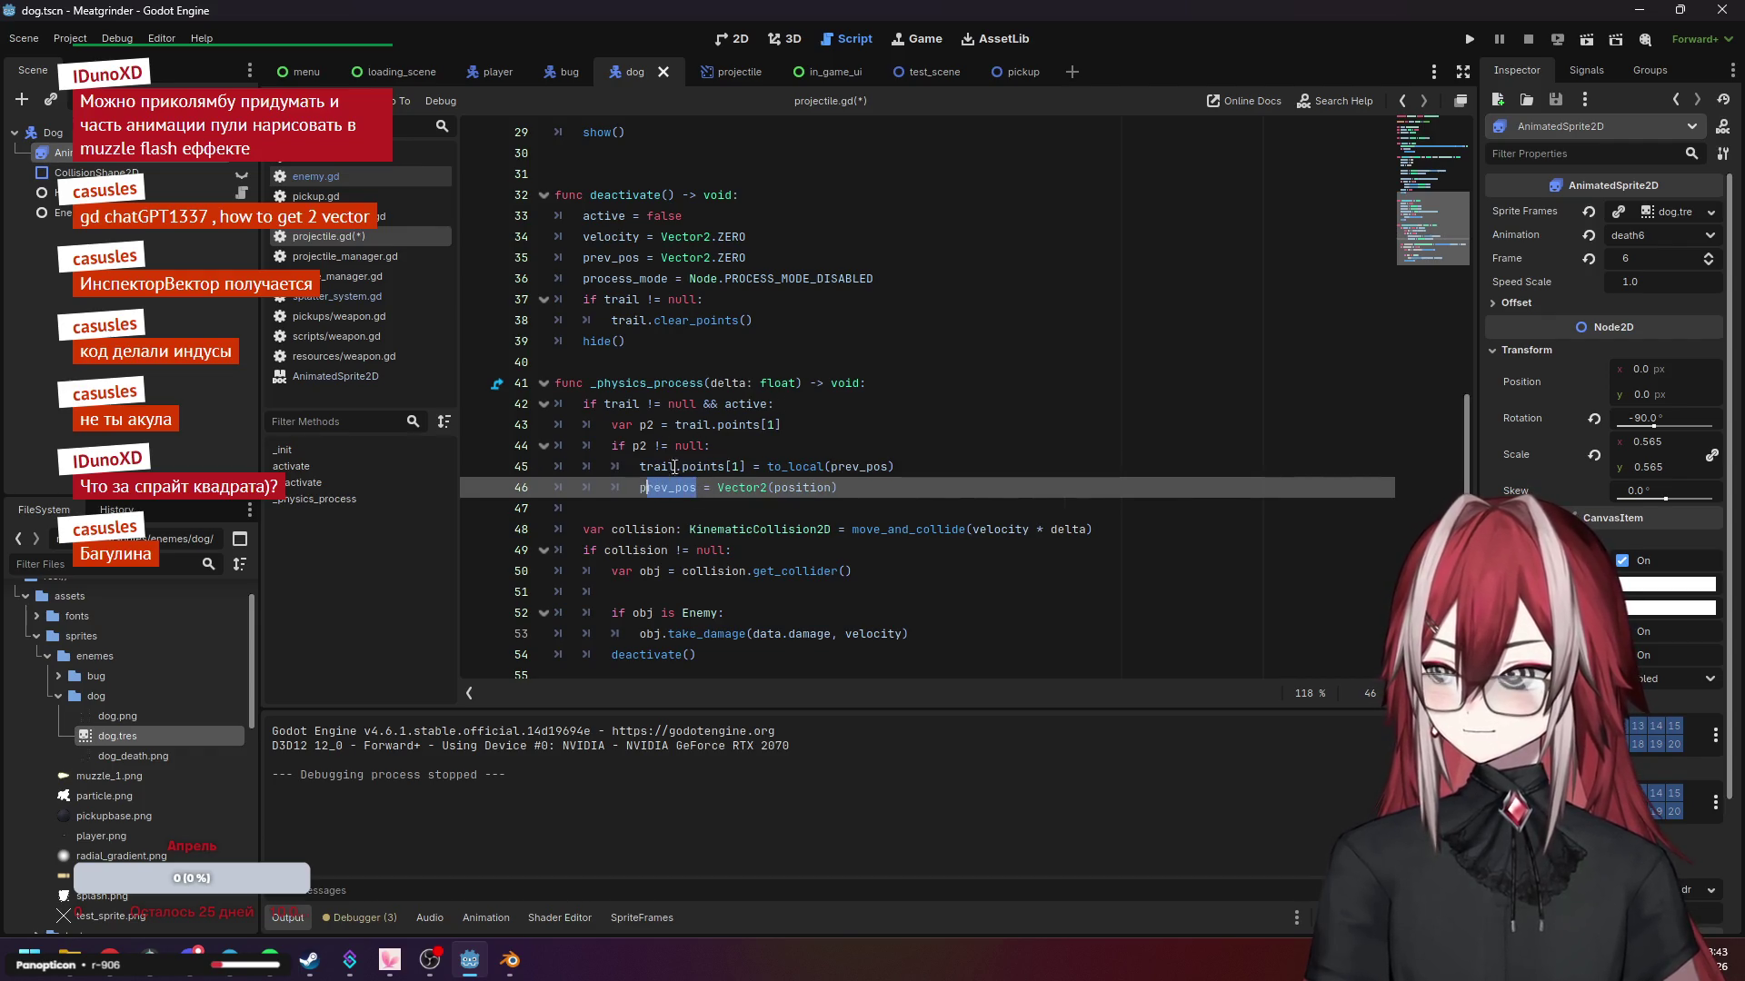
Step: Step through _physics_process lines 42–46: trail check, p2, points[1] assignment, prev_pos update
scroll(673, 469, up, 4)
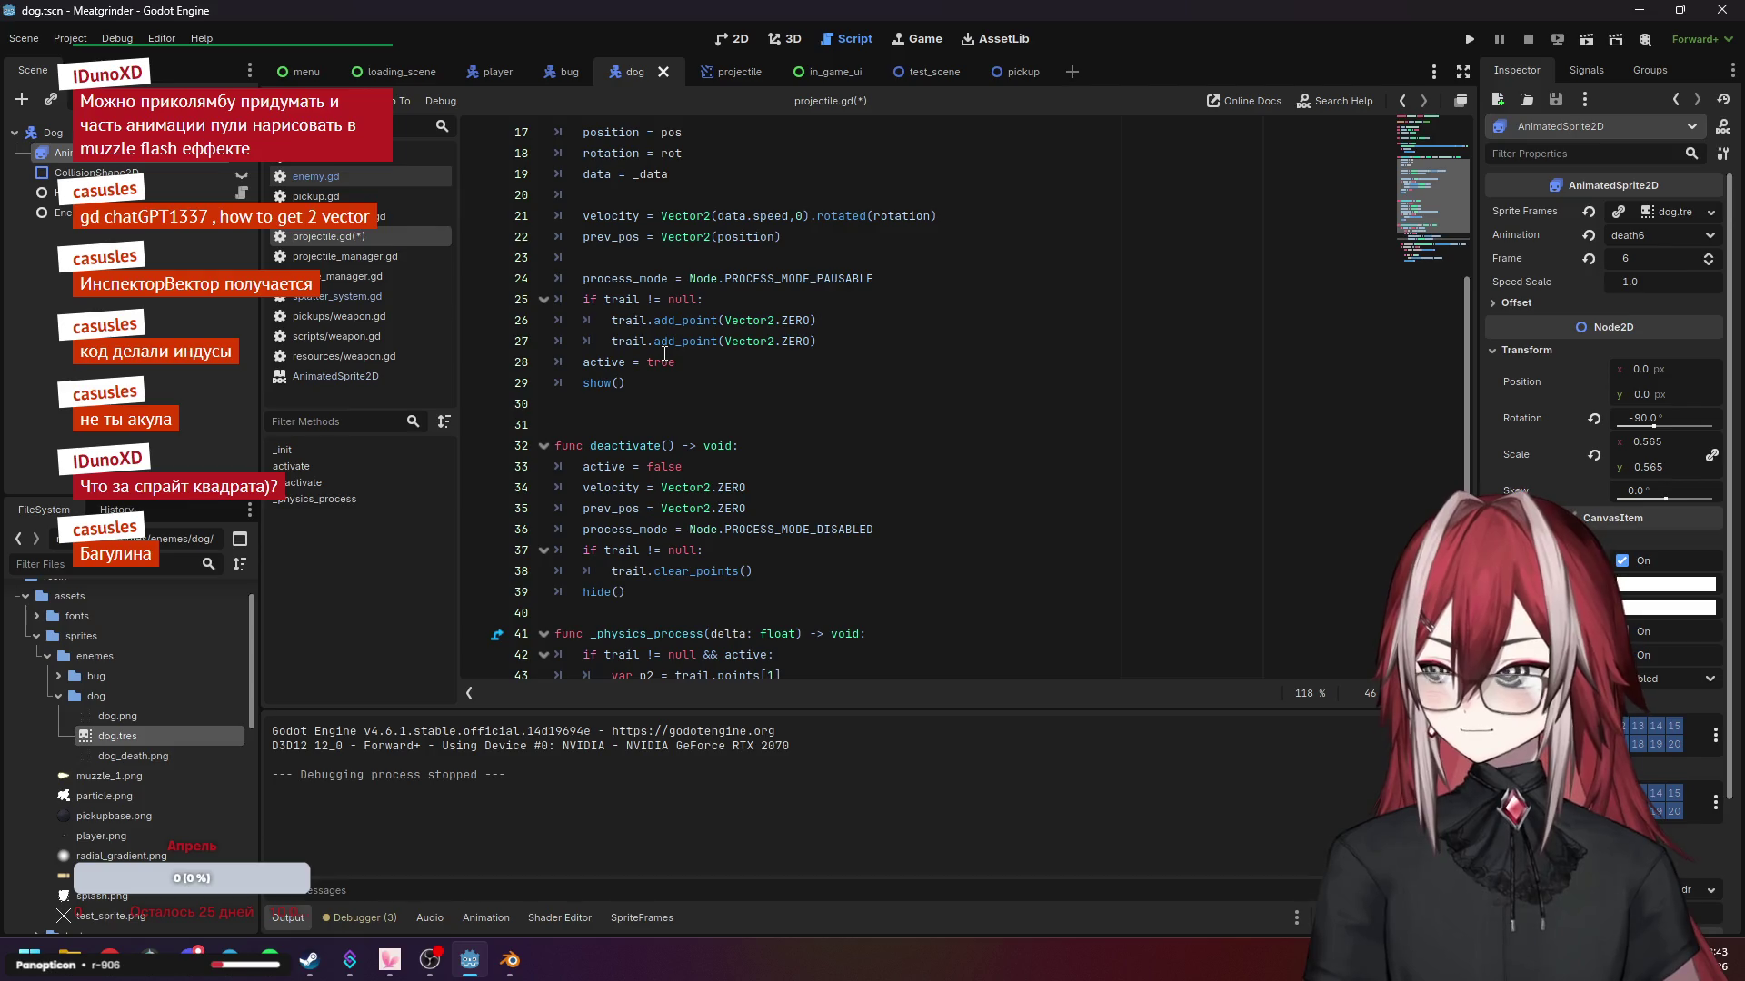
scroll(741, 350, down, 3)
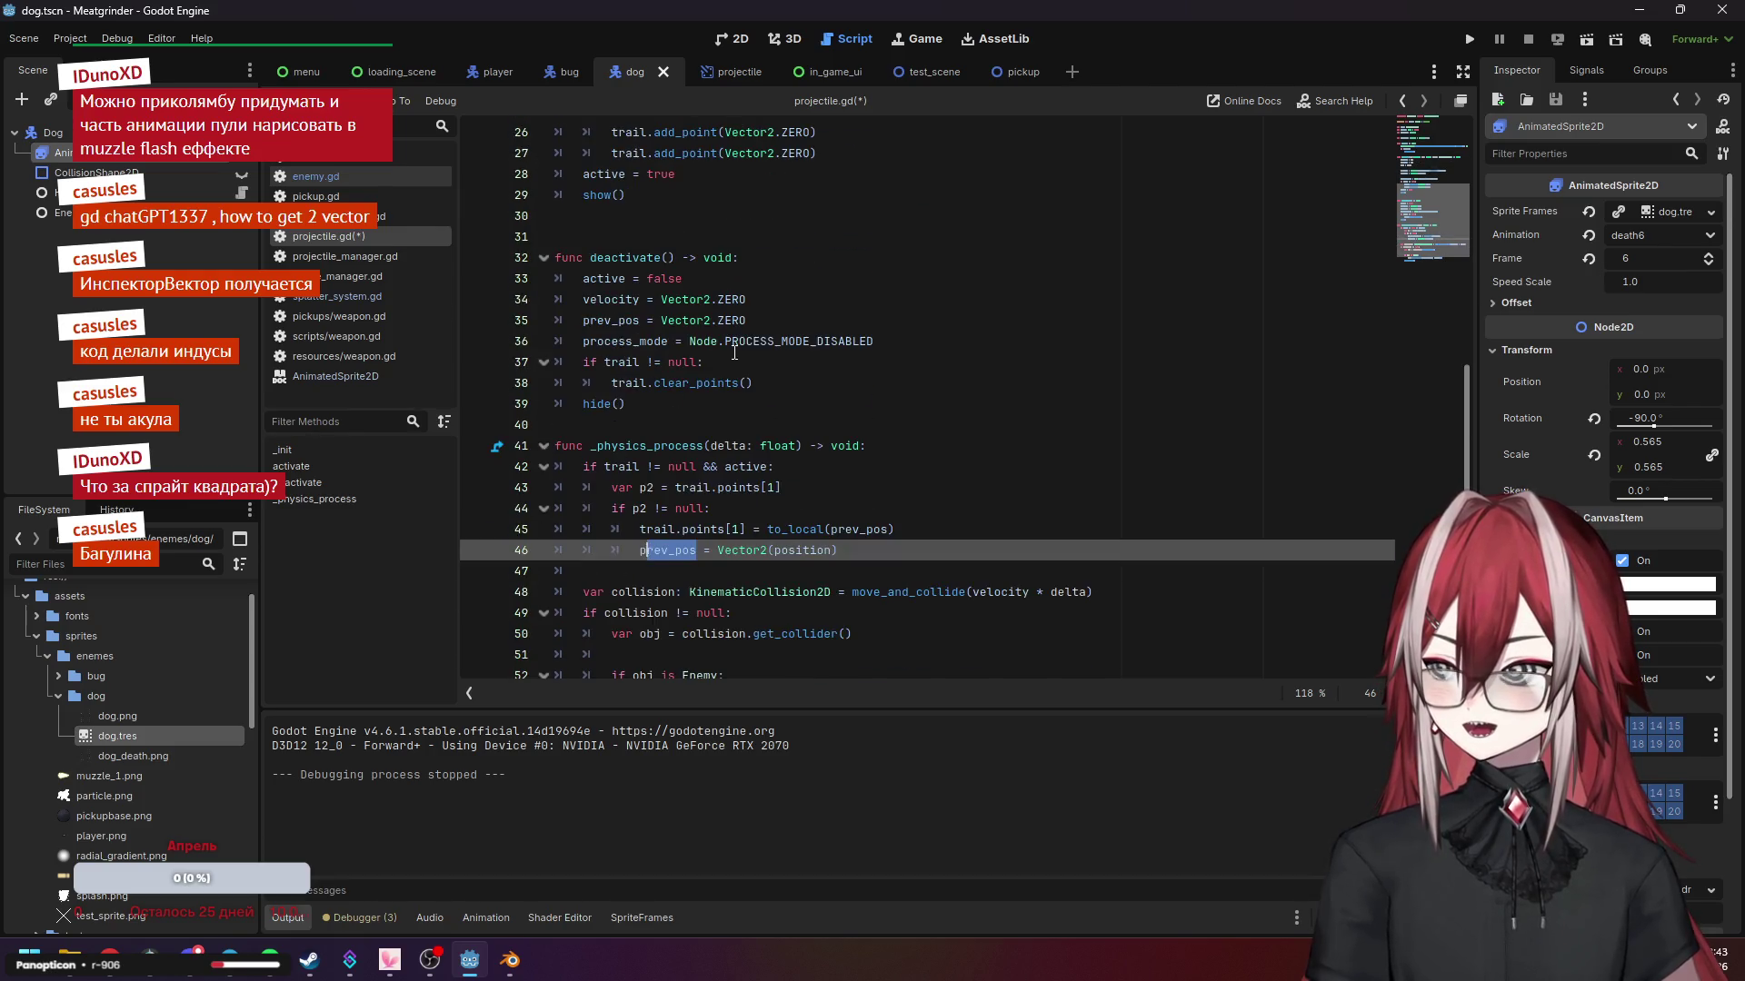
scroll(735, 352, down, 1)
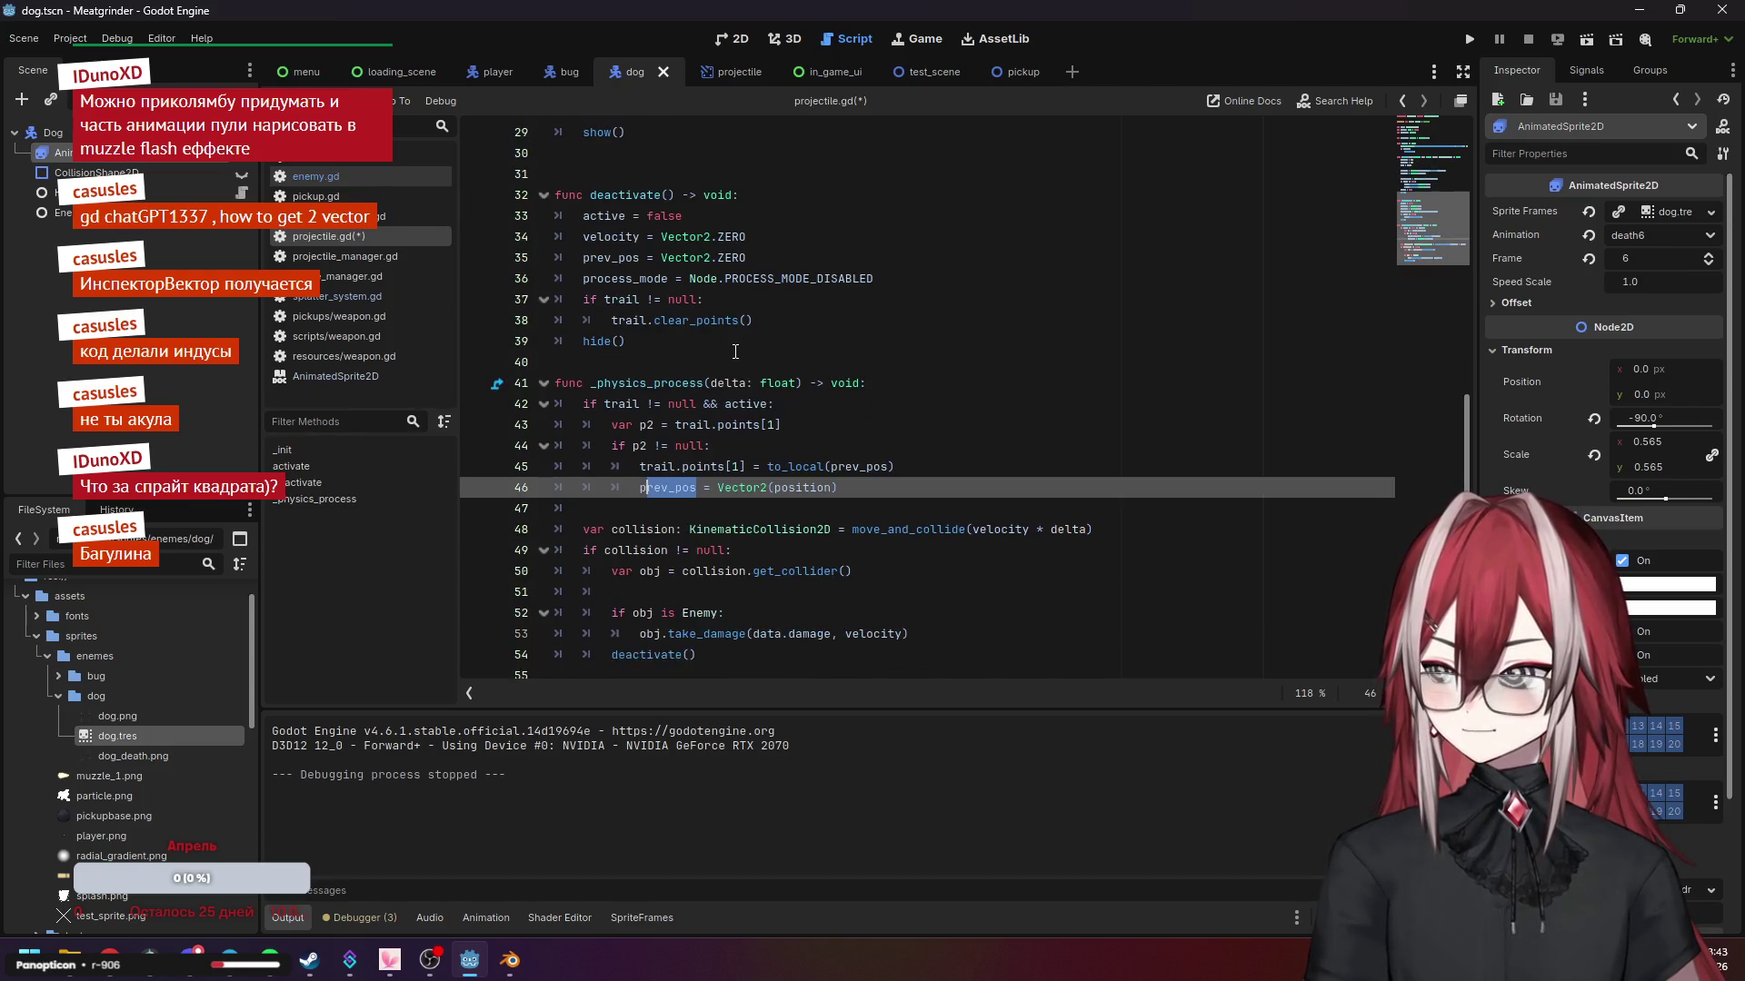
scroll(735, 351, up, 6)
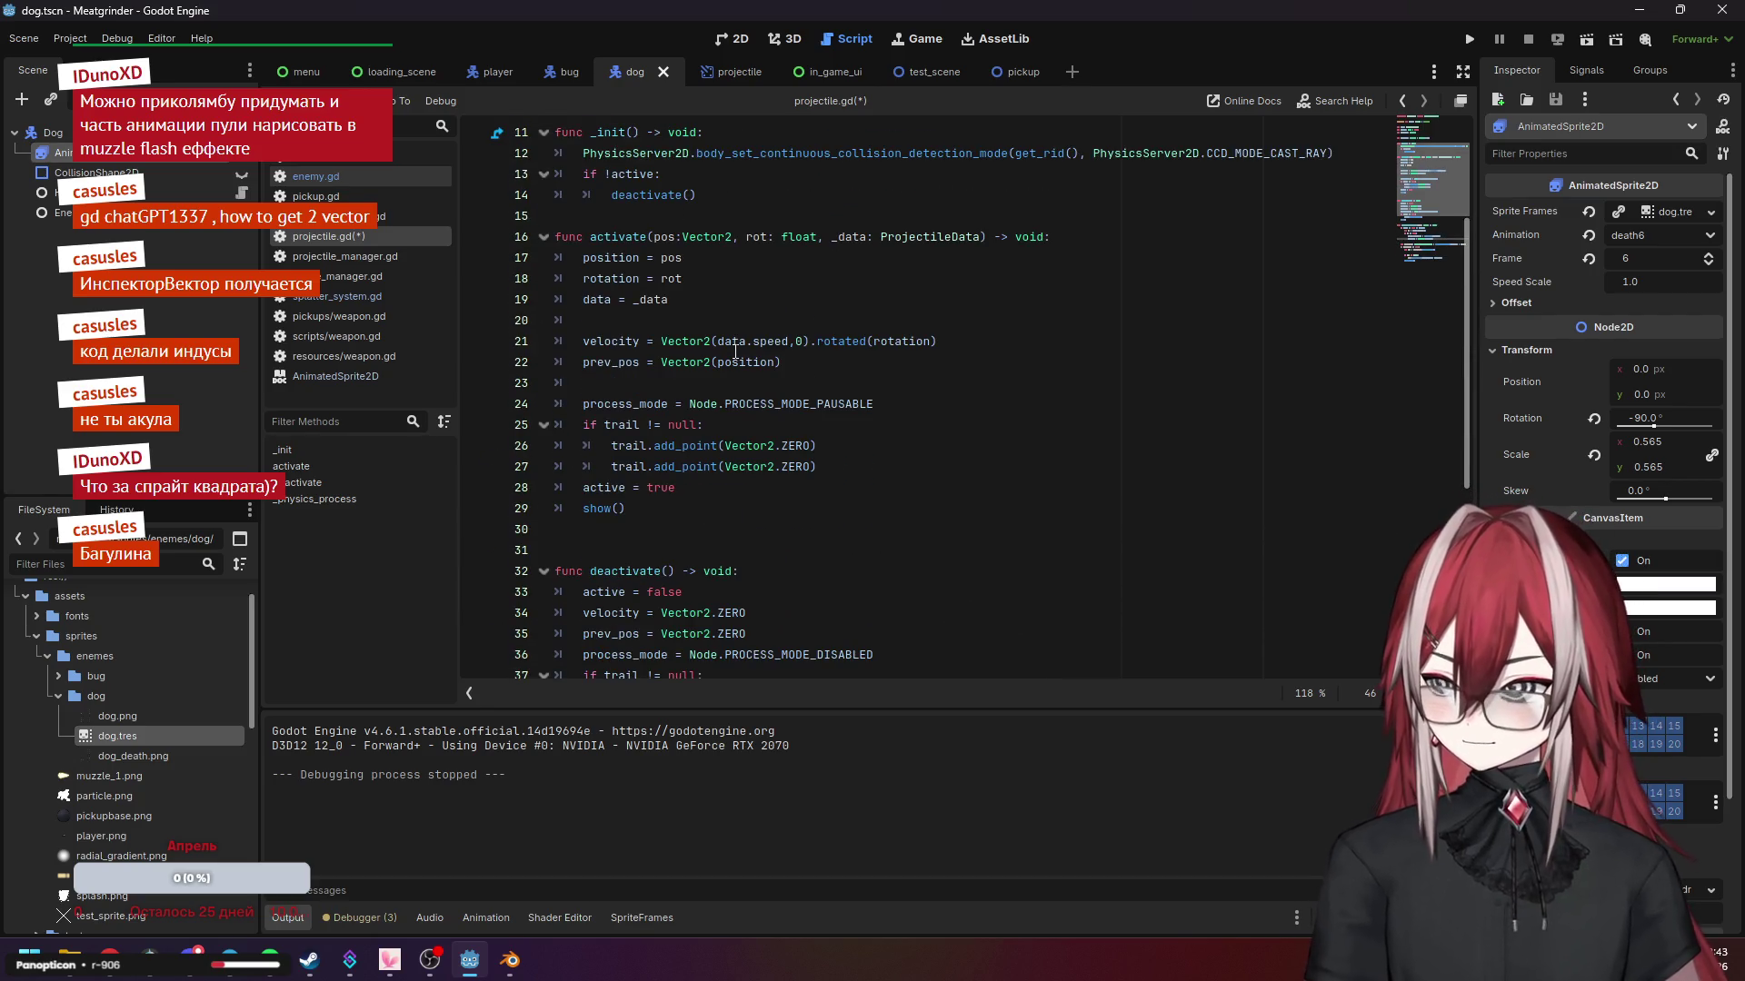
scroll(735, 352, down, 1)
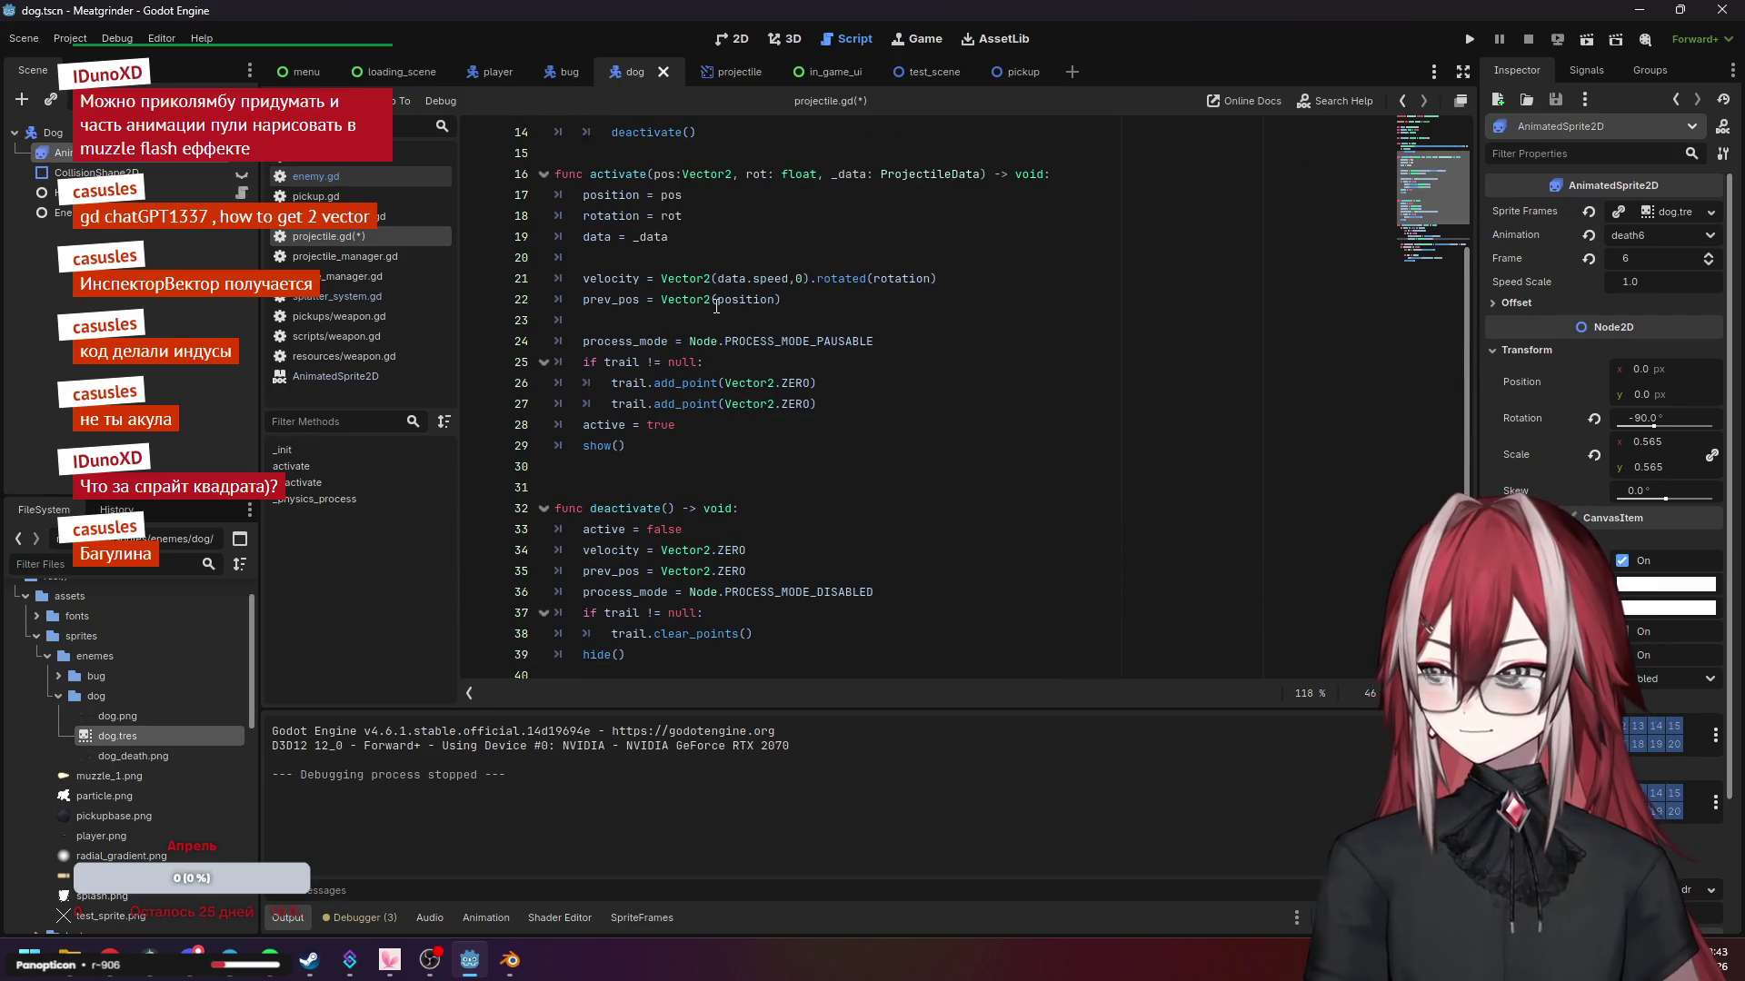
scroll(741, 380, down, 5)
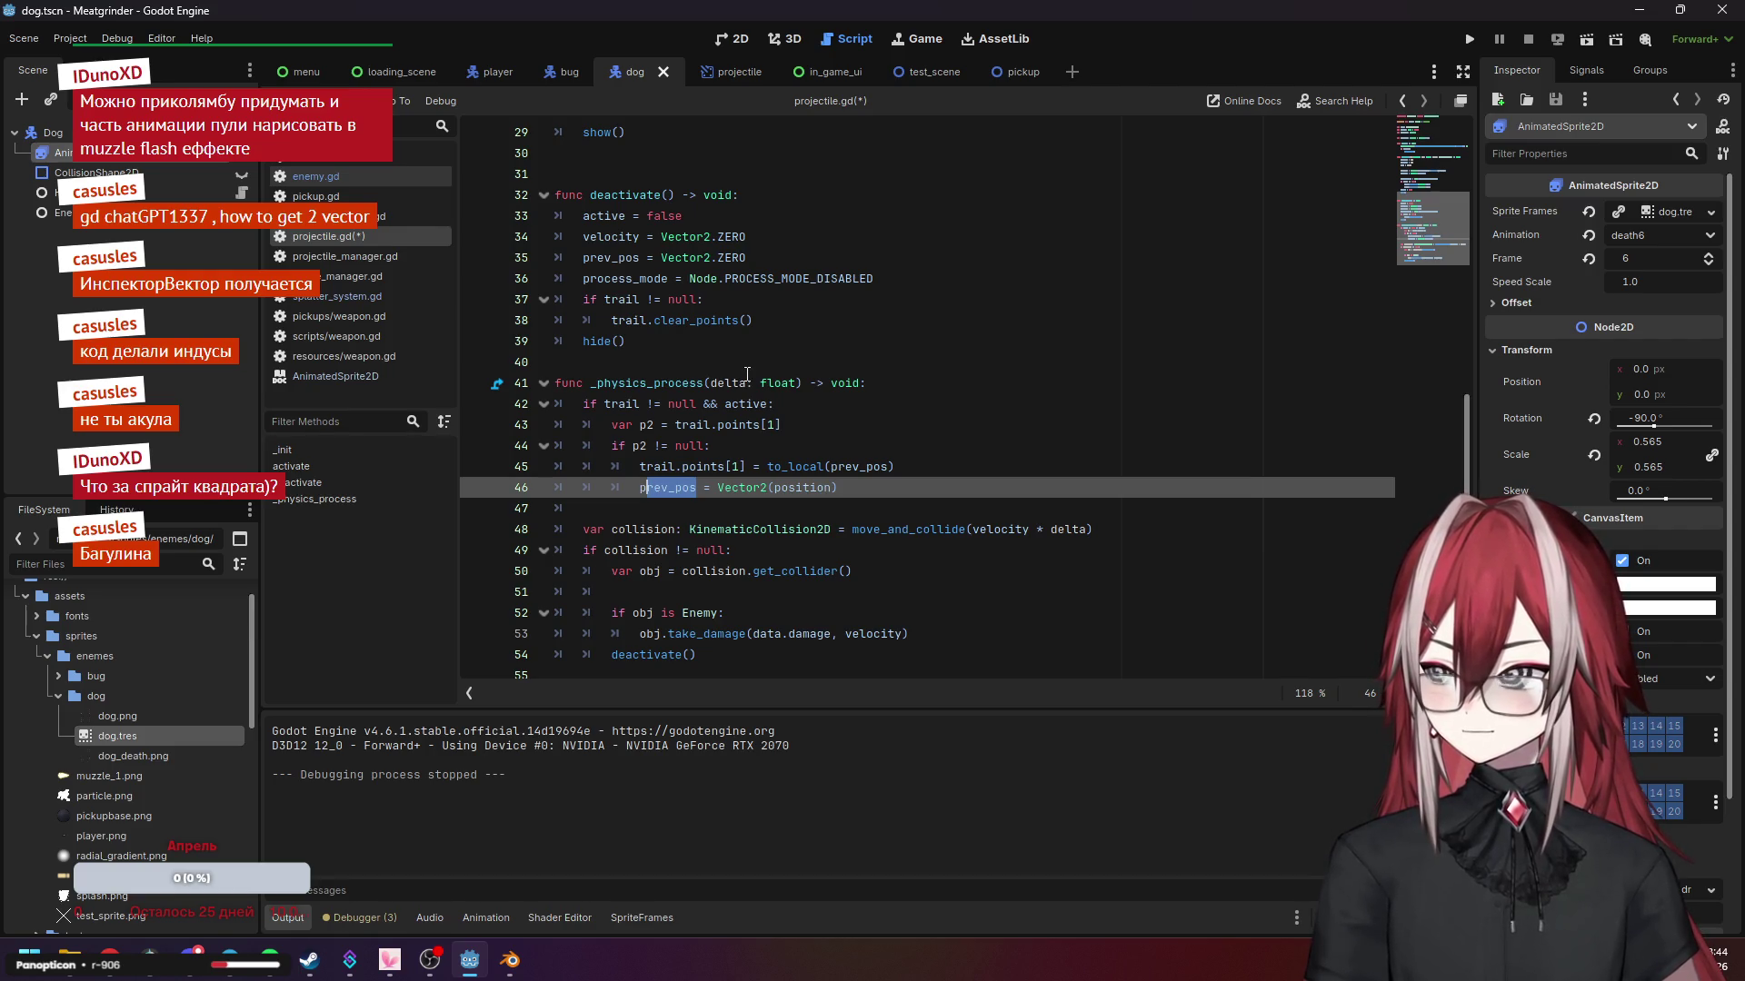
click(634, 402)
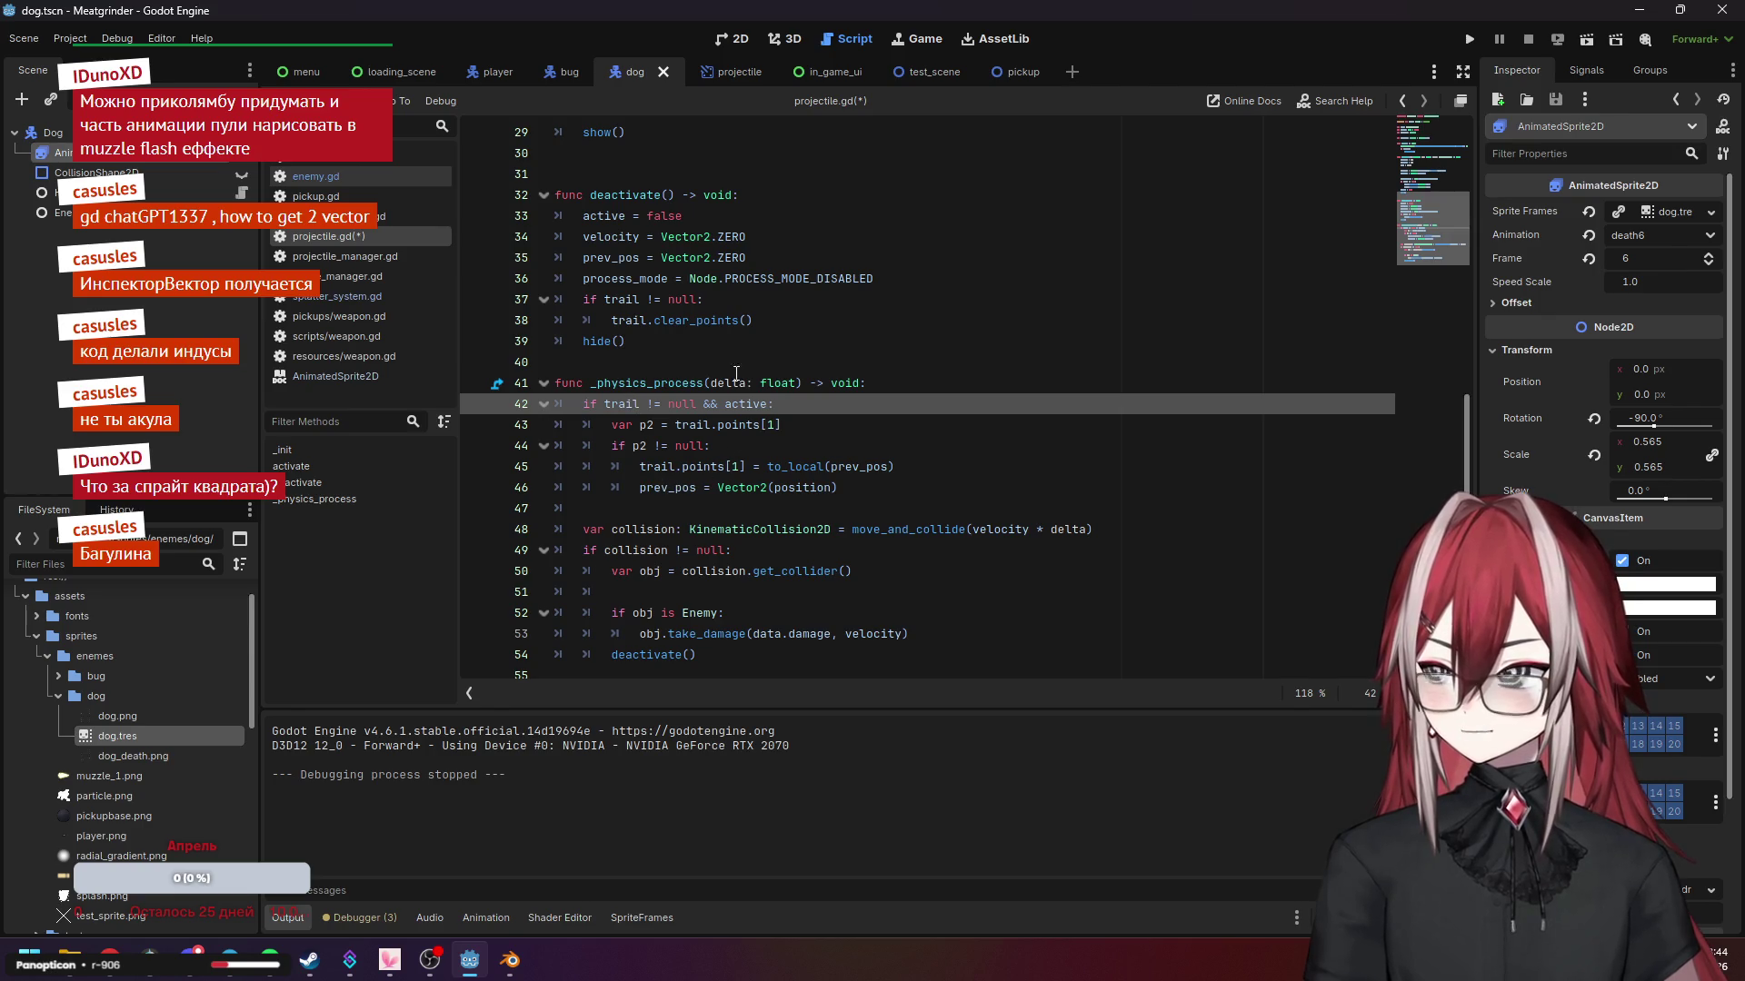
click(711, 425)
click(748, 466)
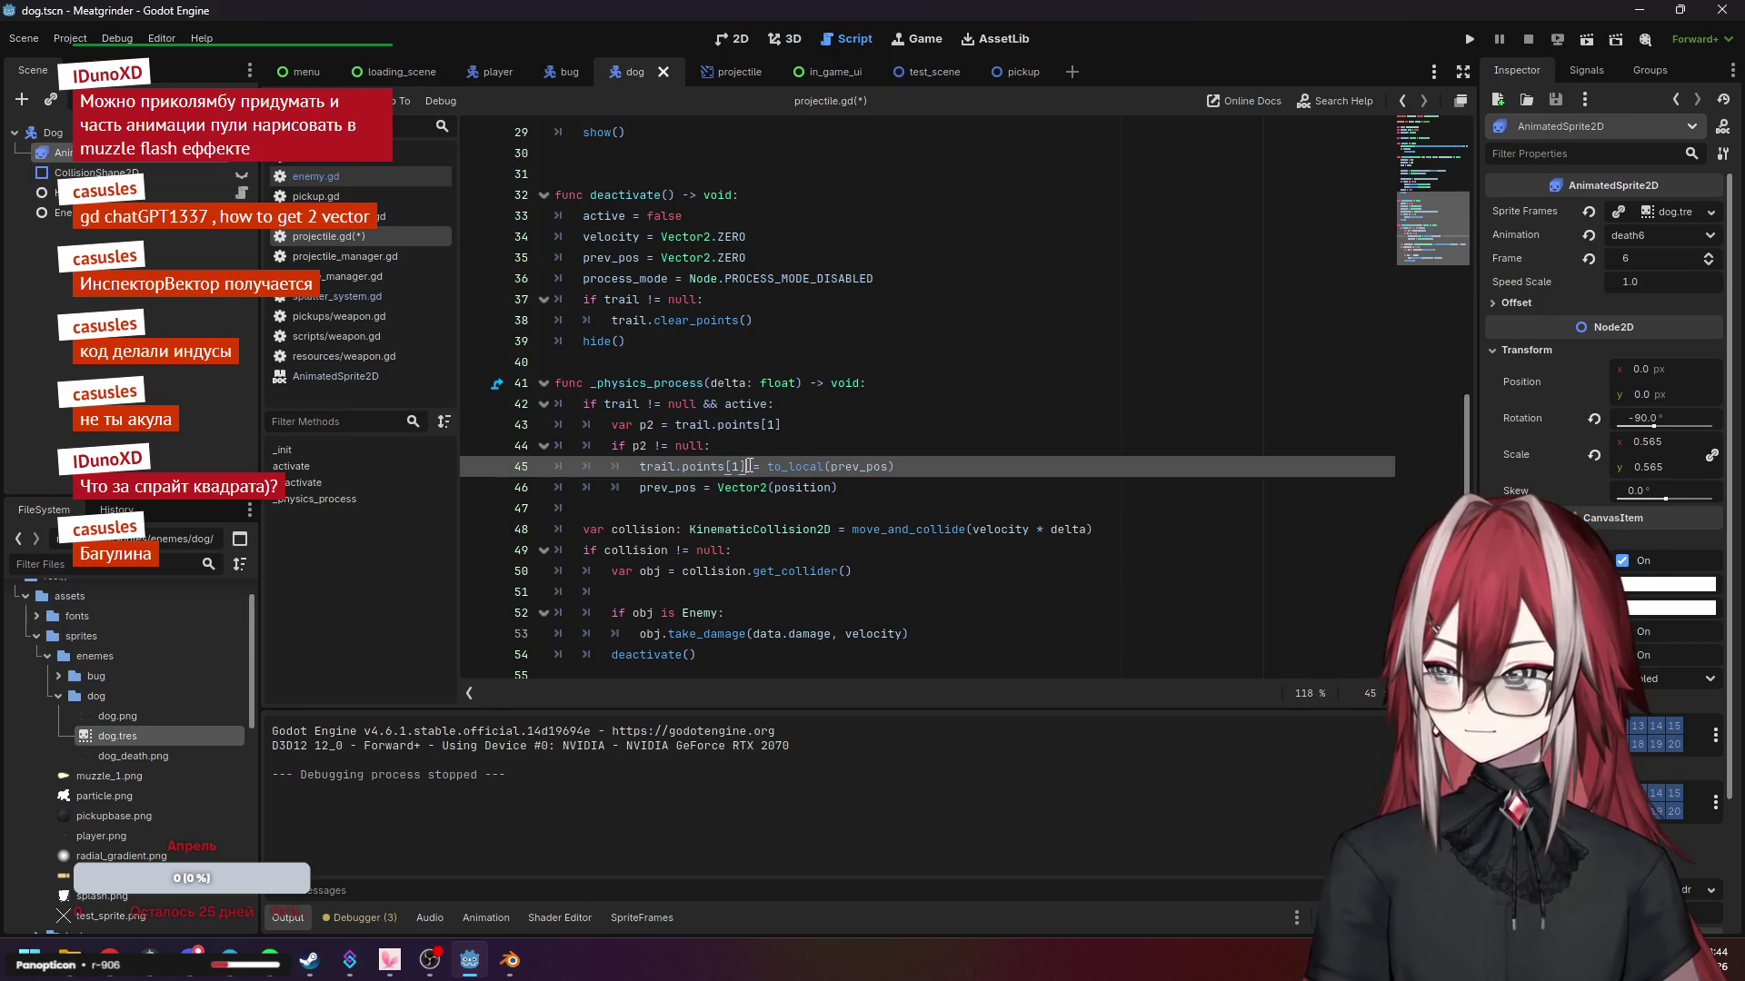
click(670, 488)
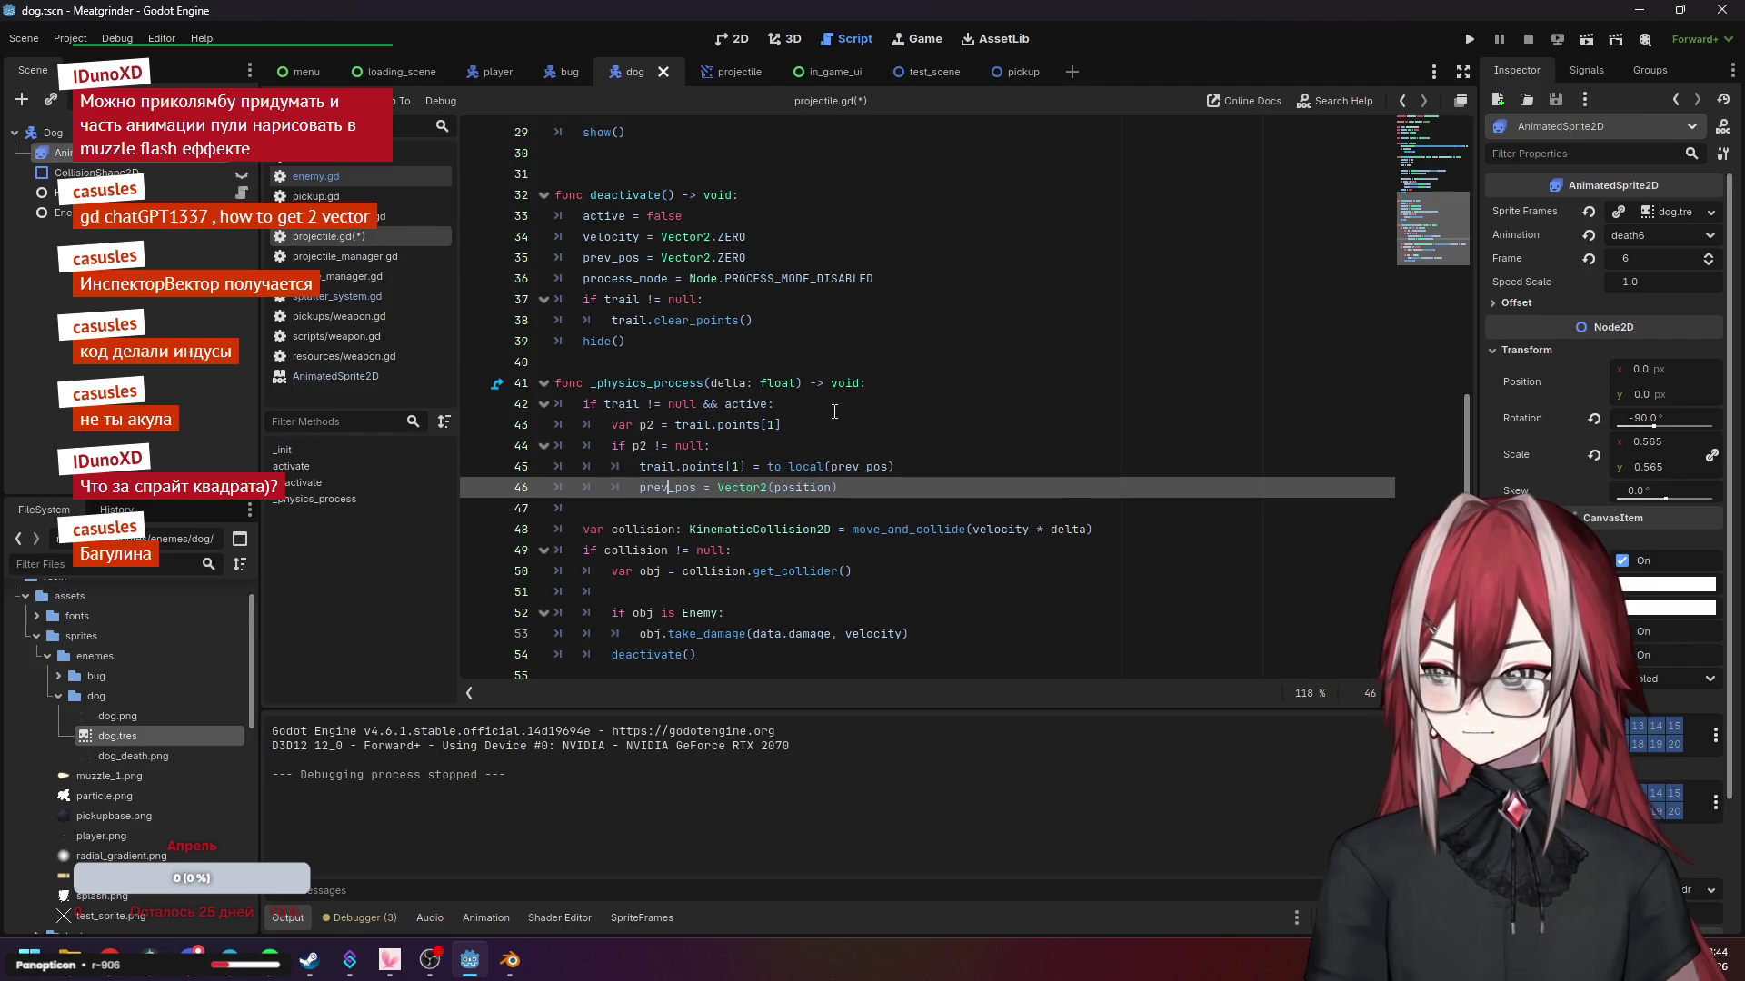
Step: Compare the add_point lines in activate() with the trail update on line 45
scroll(835, 398, up, 6)
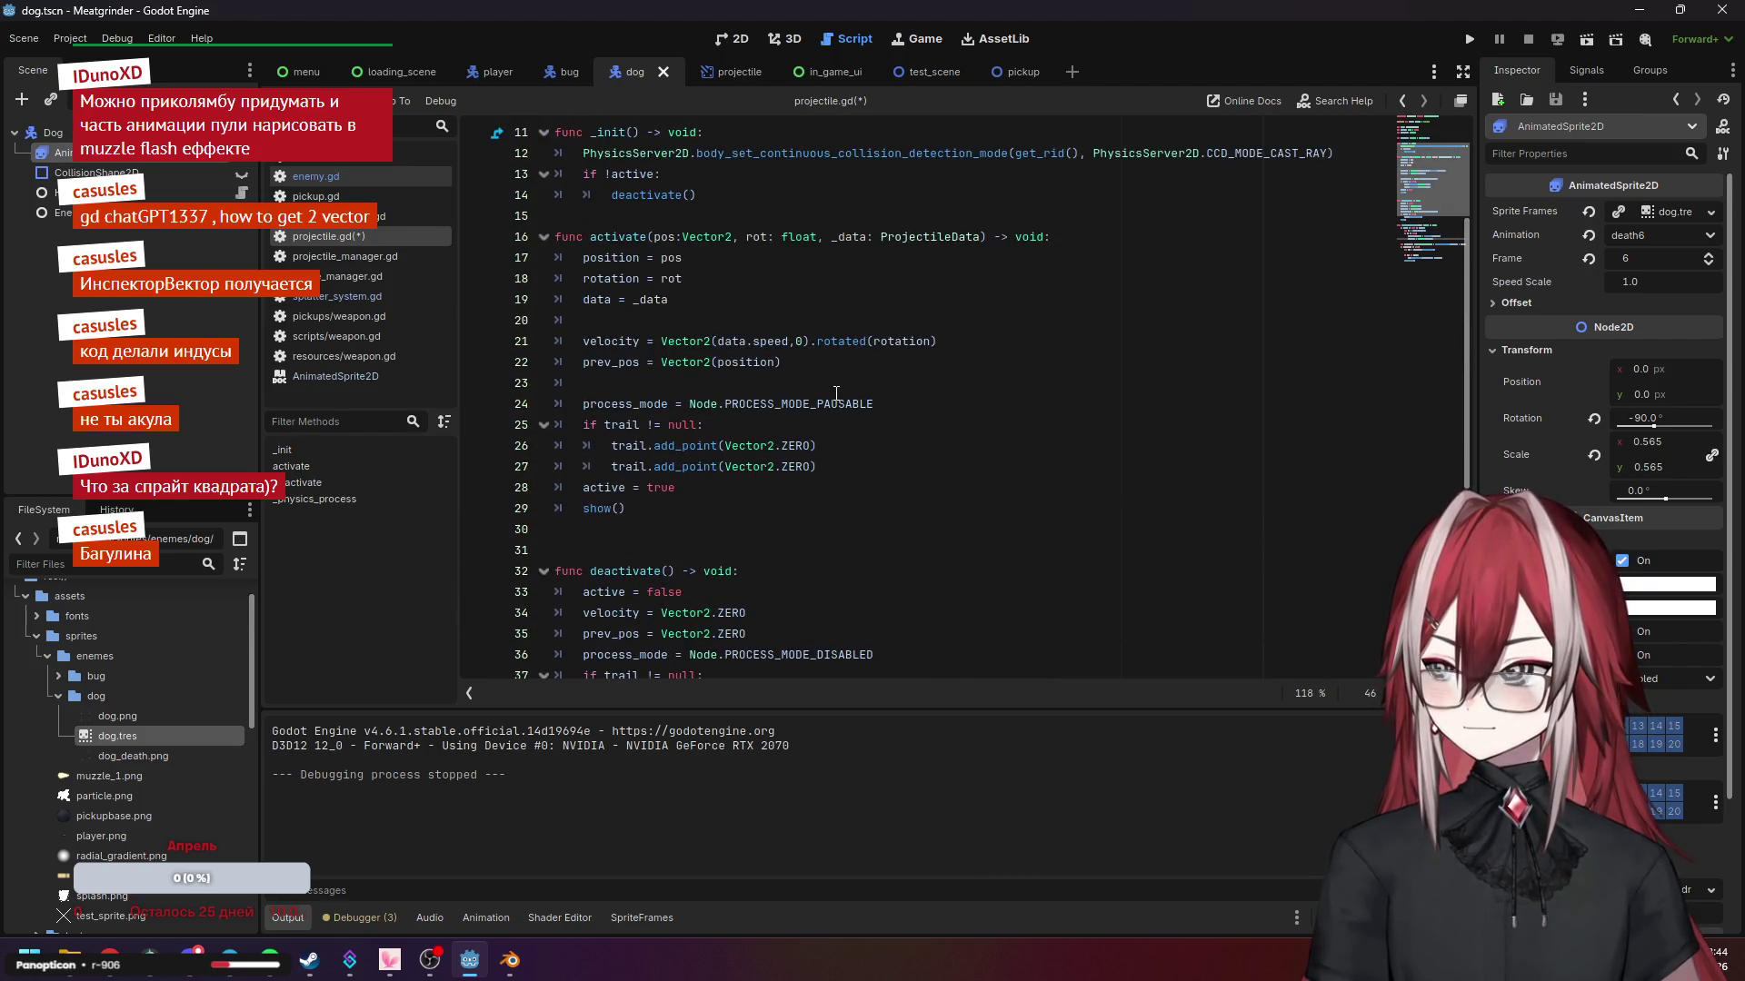
click(695, 445)
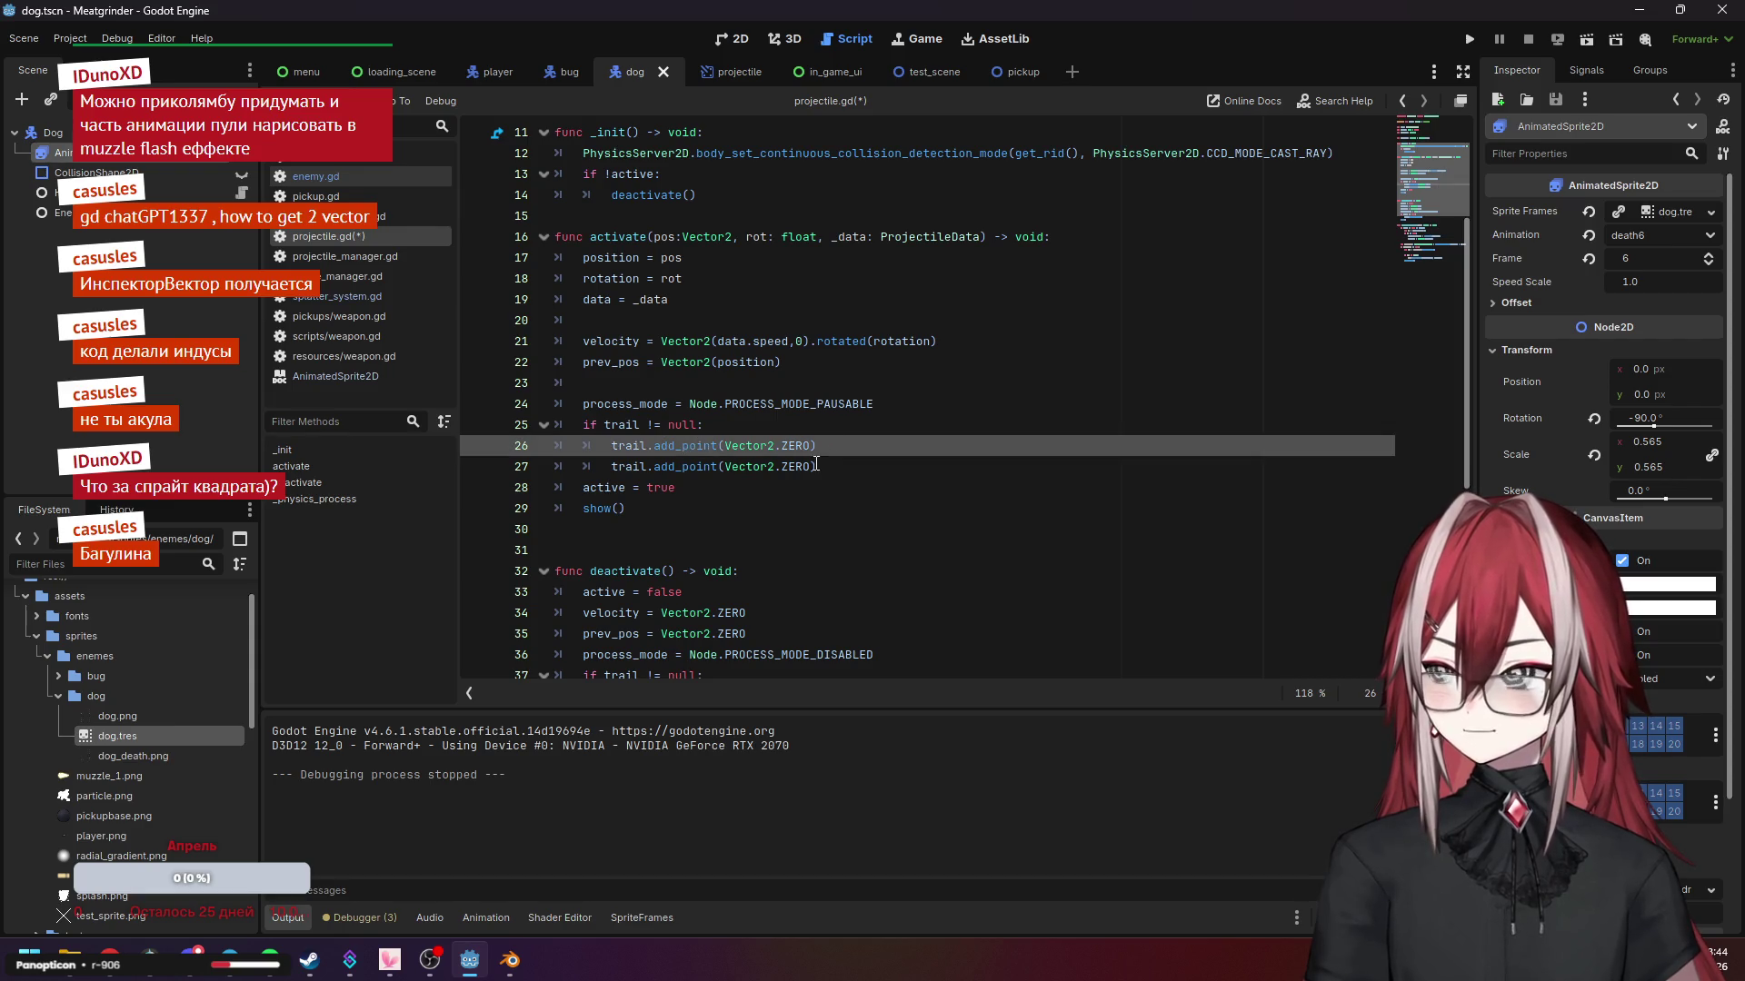
click(903, 463)
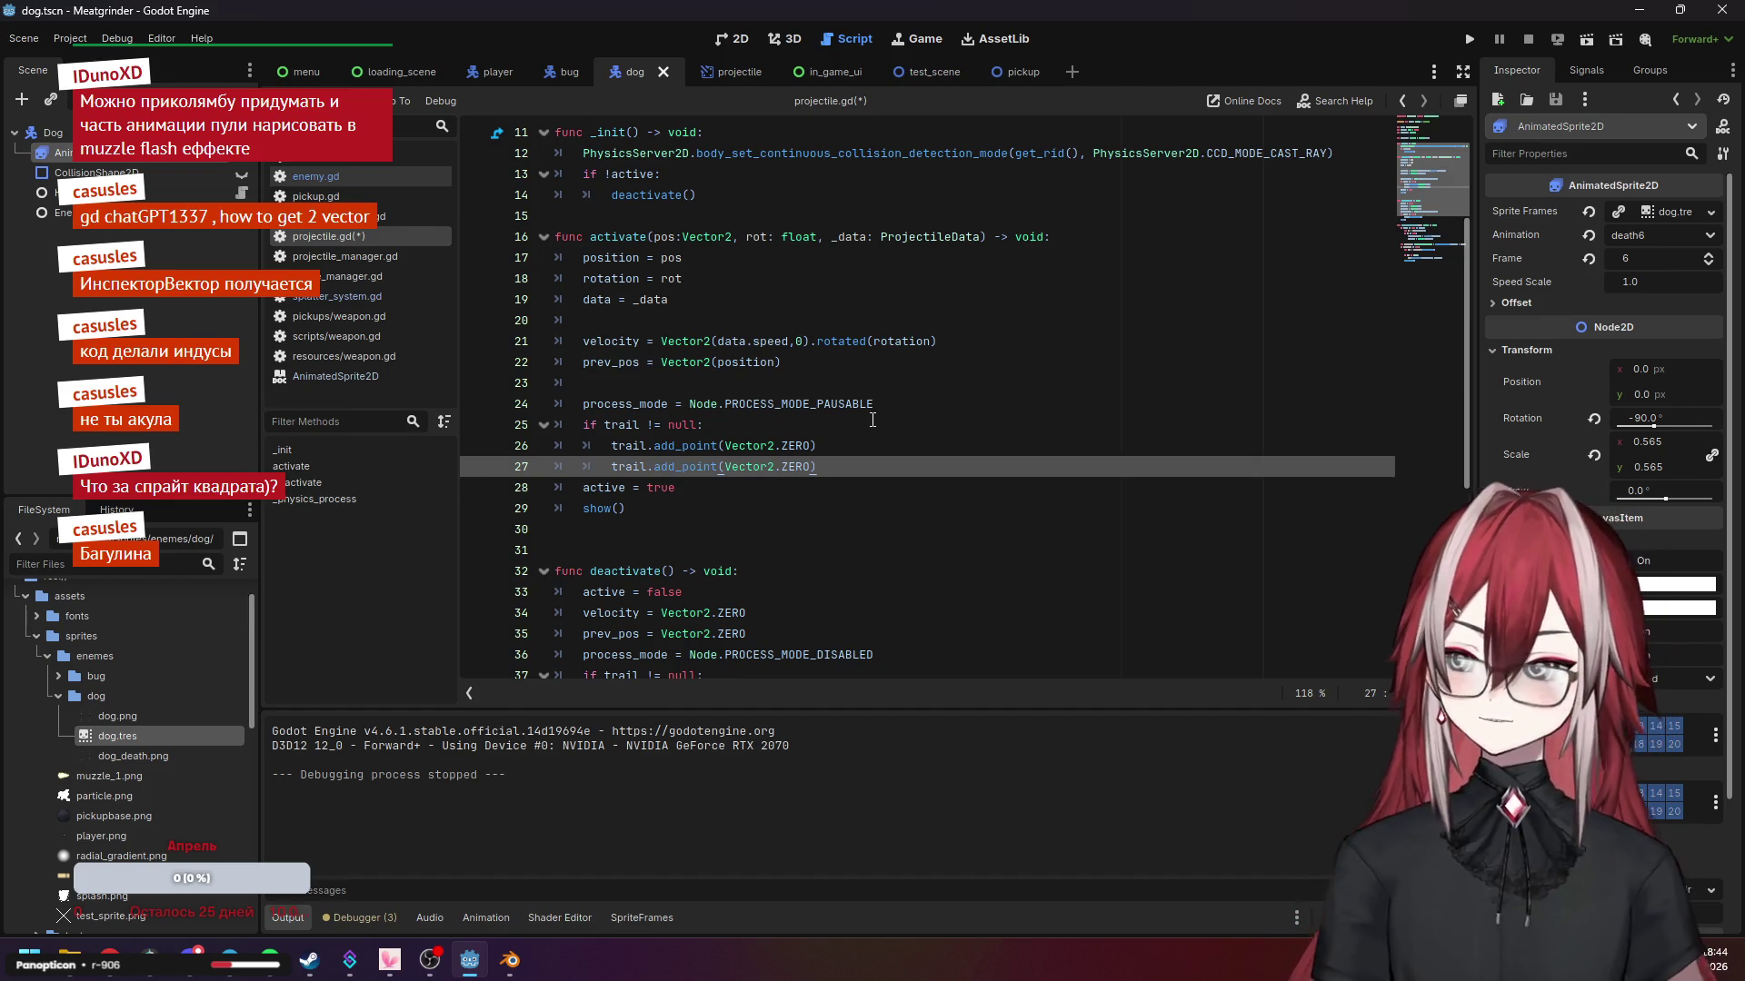
scroll(864, 400, down, 4)
scroll(847, 375, down, 1)
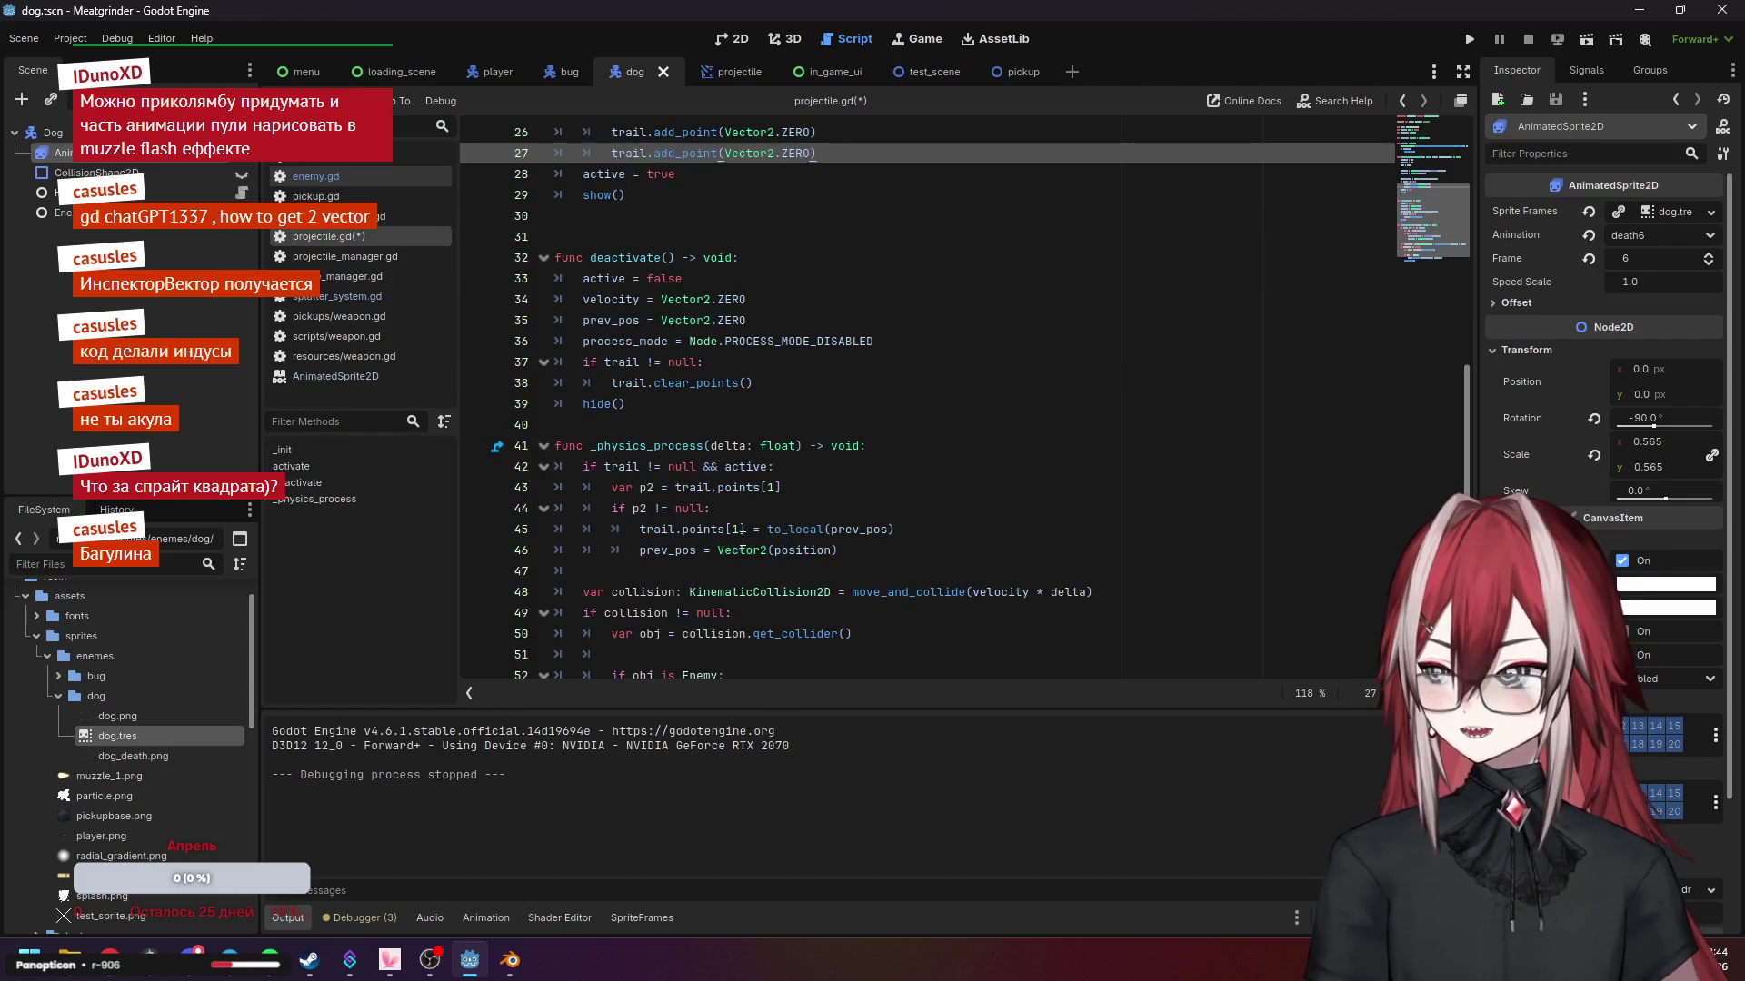
click(739, 529)
scroll(832, 422, up, 1)
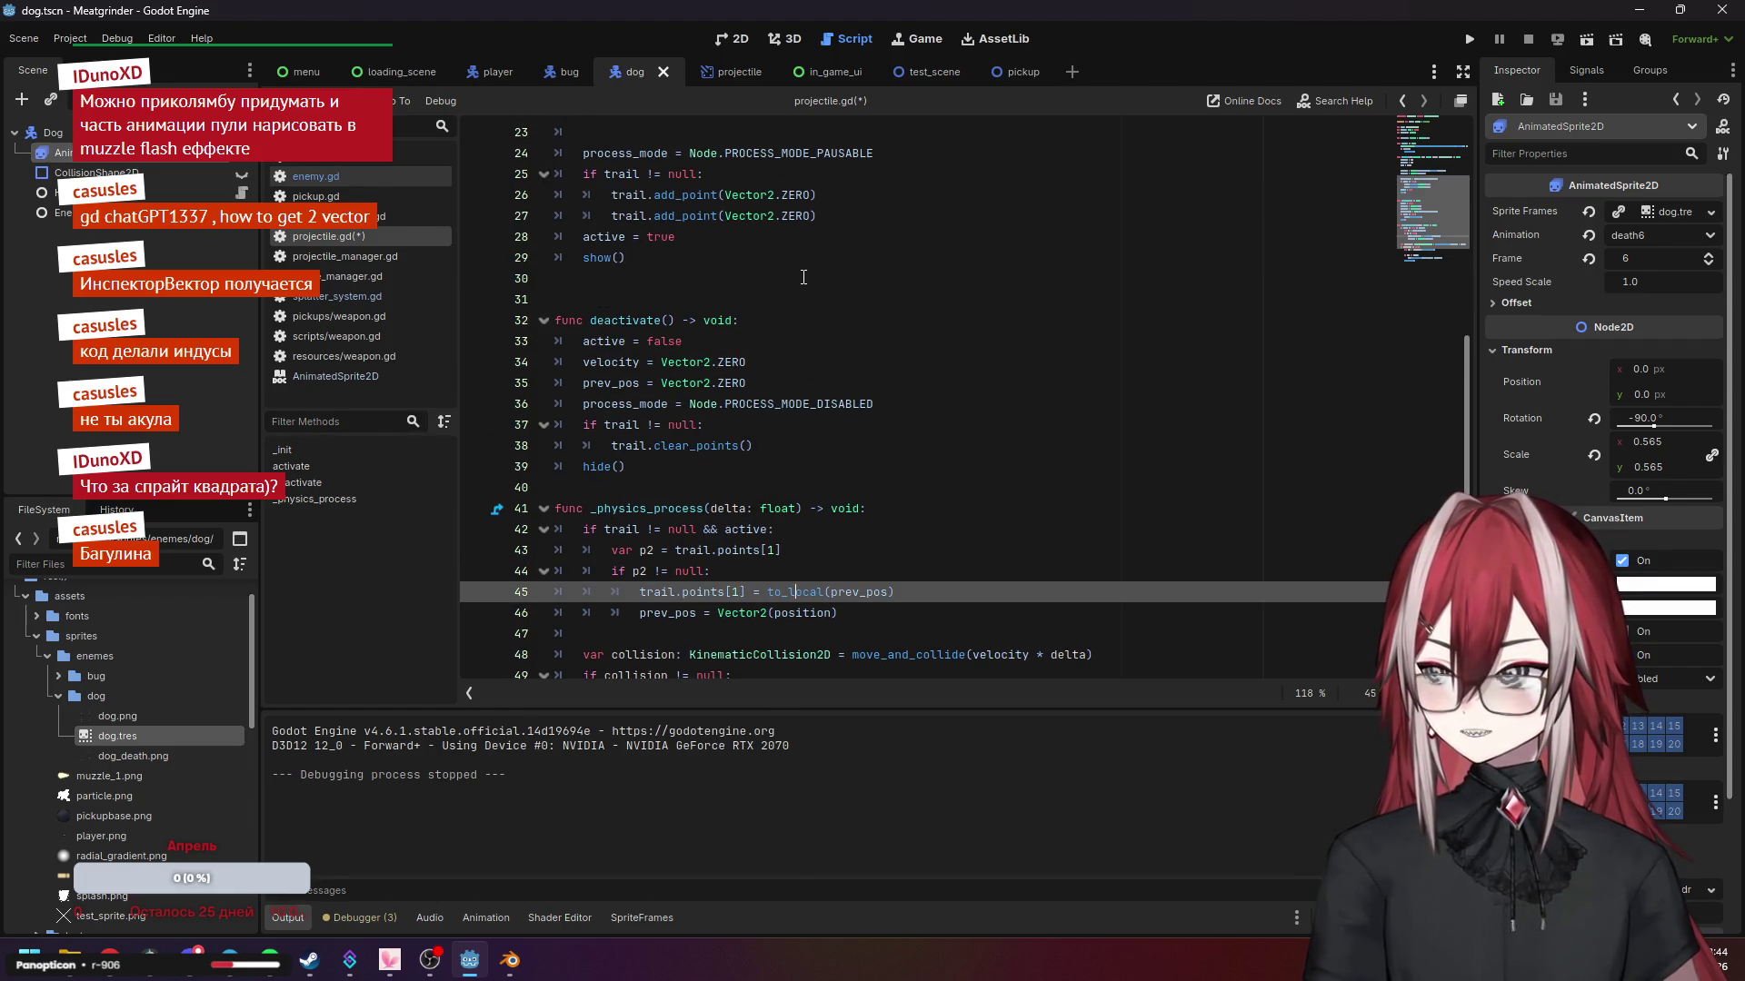
scroll(807, 322, up, 1)
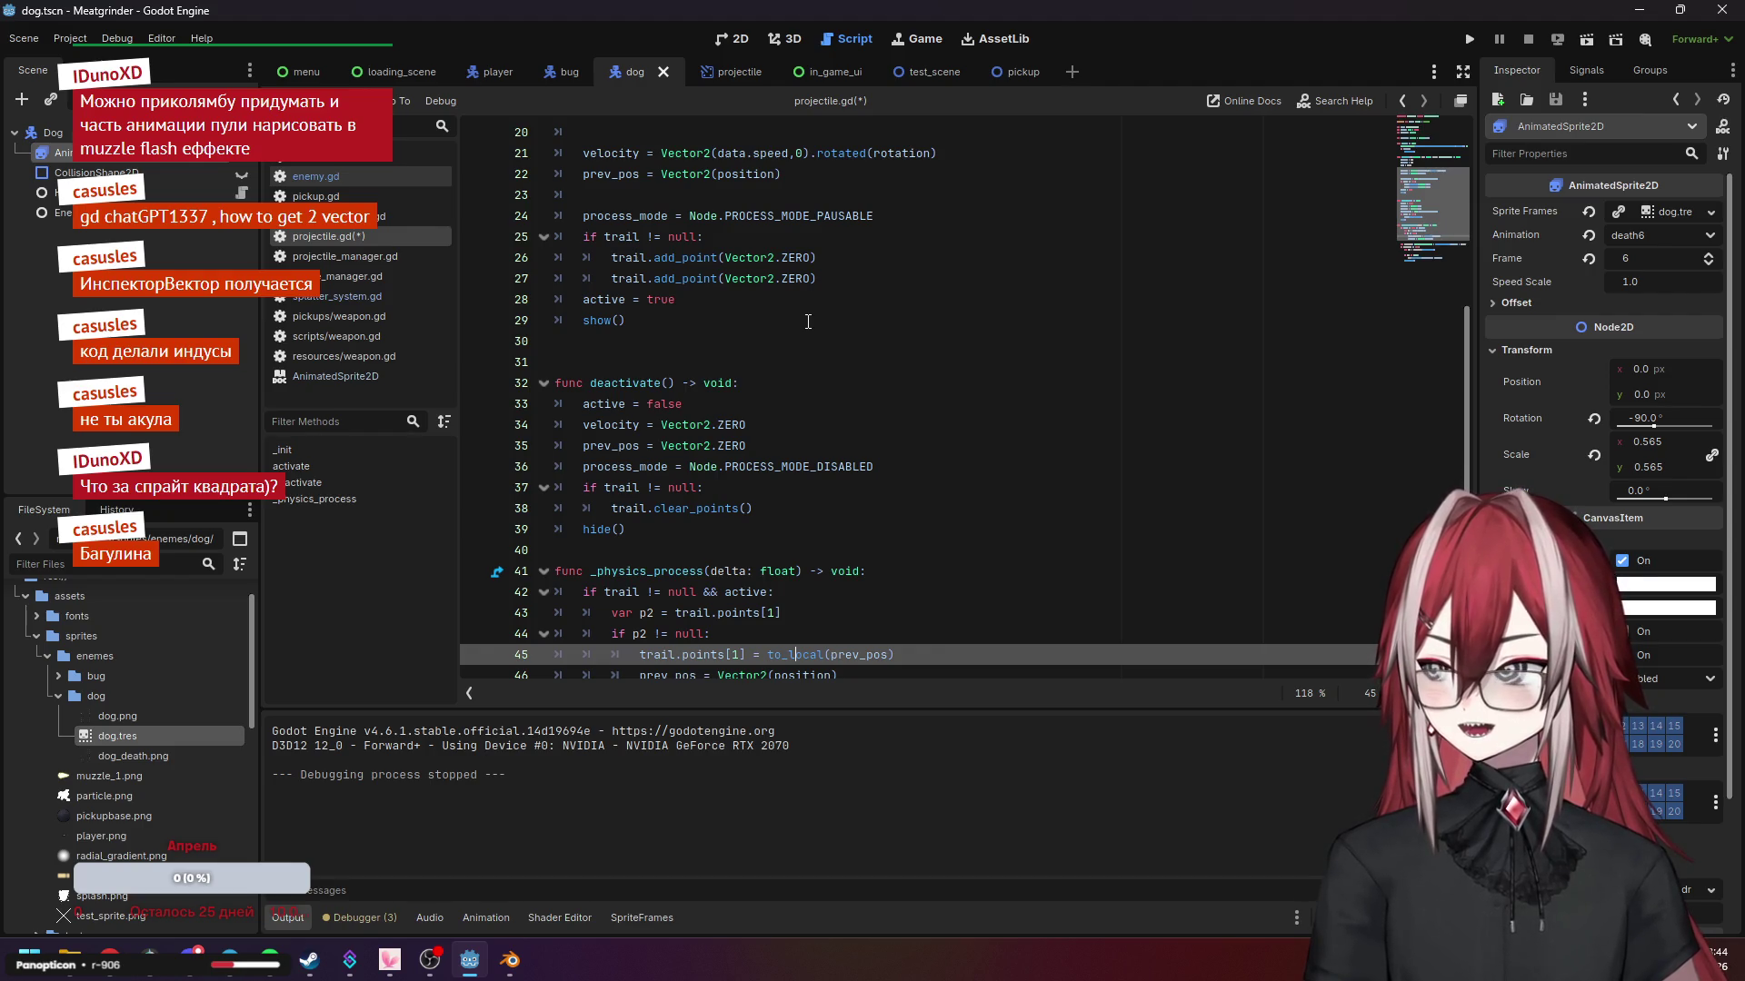
scroll(808, 321, down, 2)
Step: Select Vector2.ZERO in the second add_point call of activate()
click(850, 548)
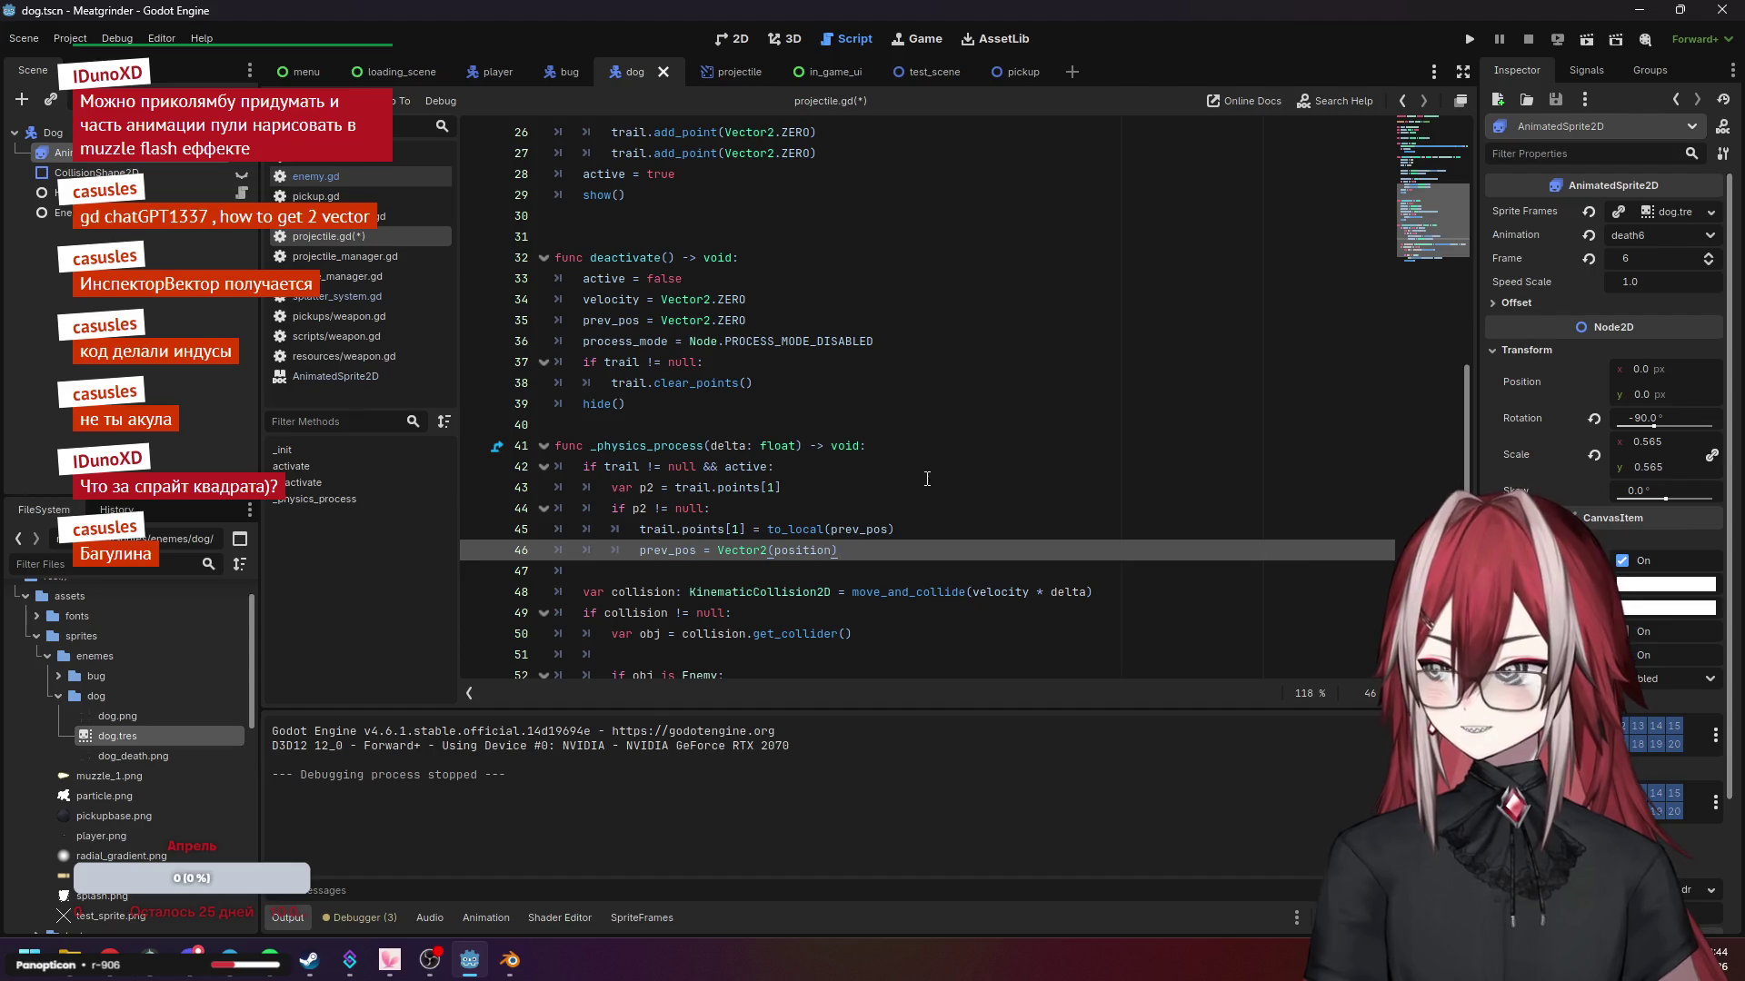
scroll(899, 472, up, 2)
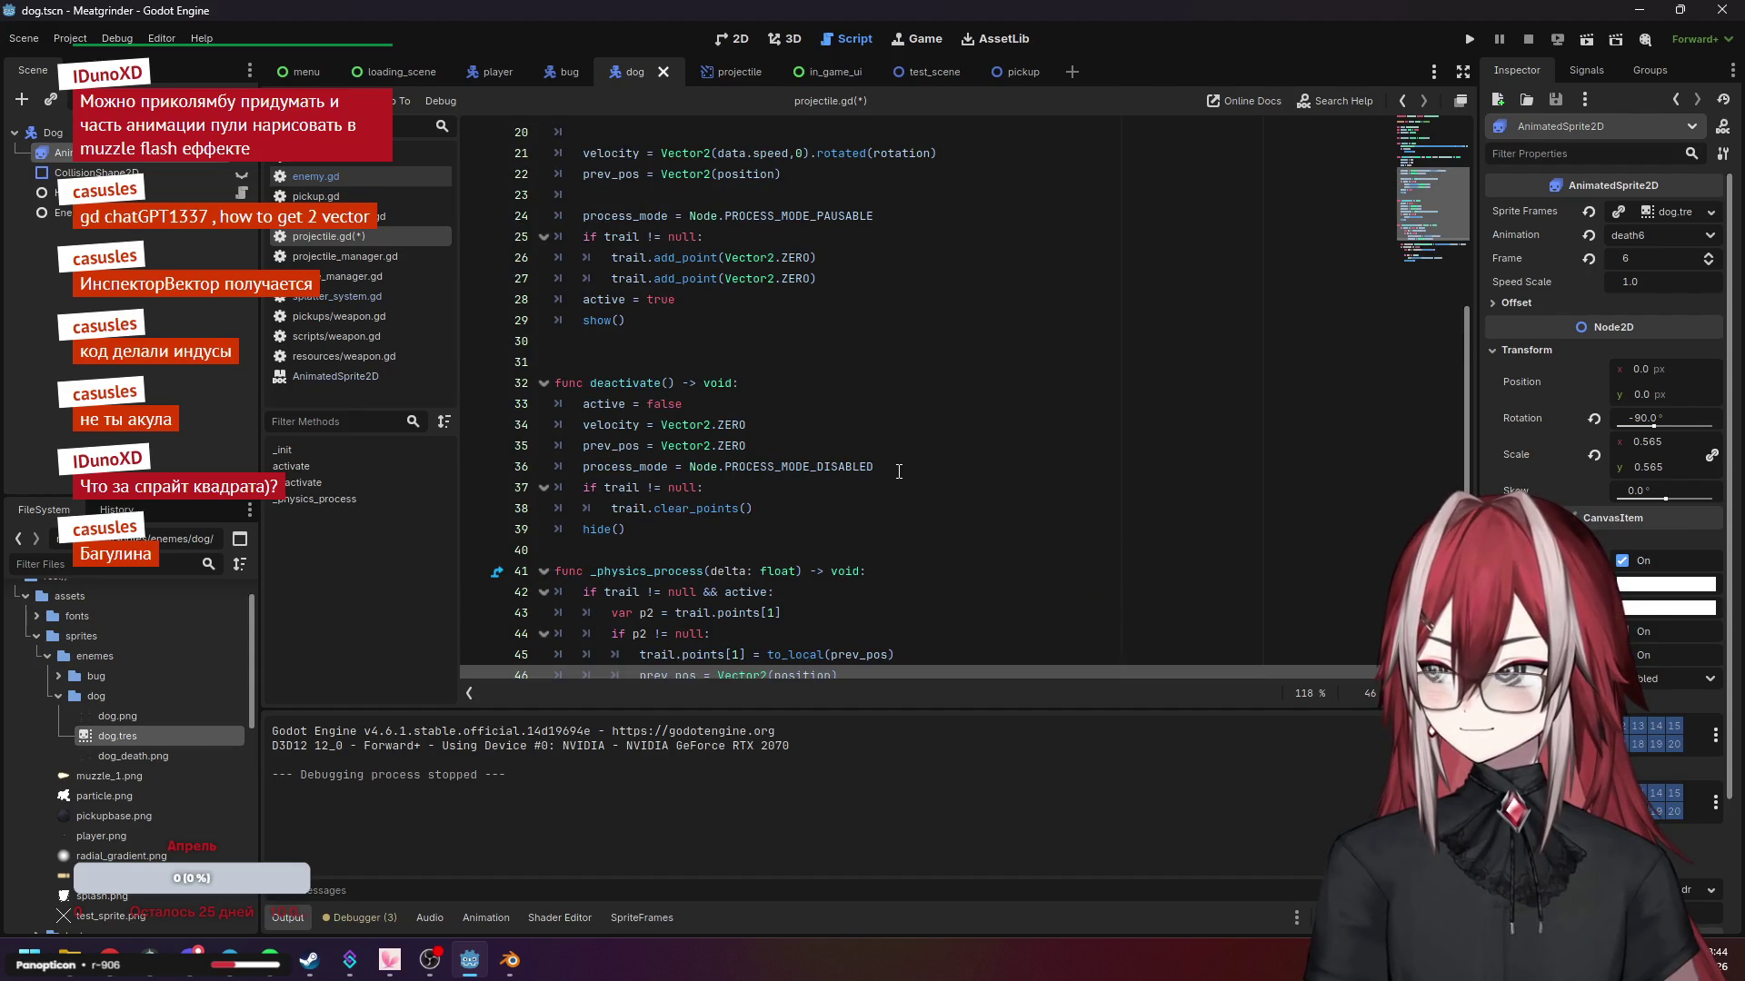
scroll(898, 472, down, 2)
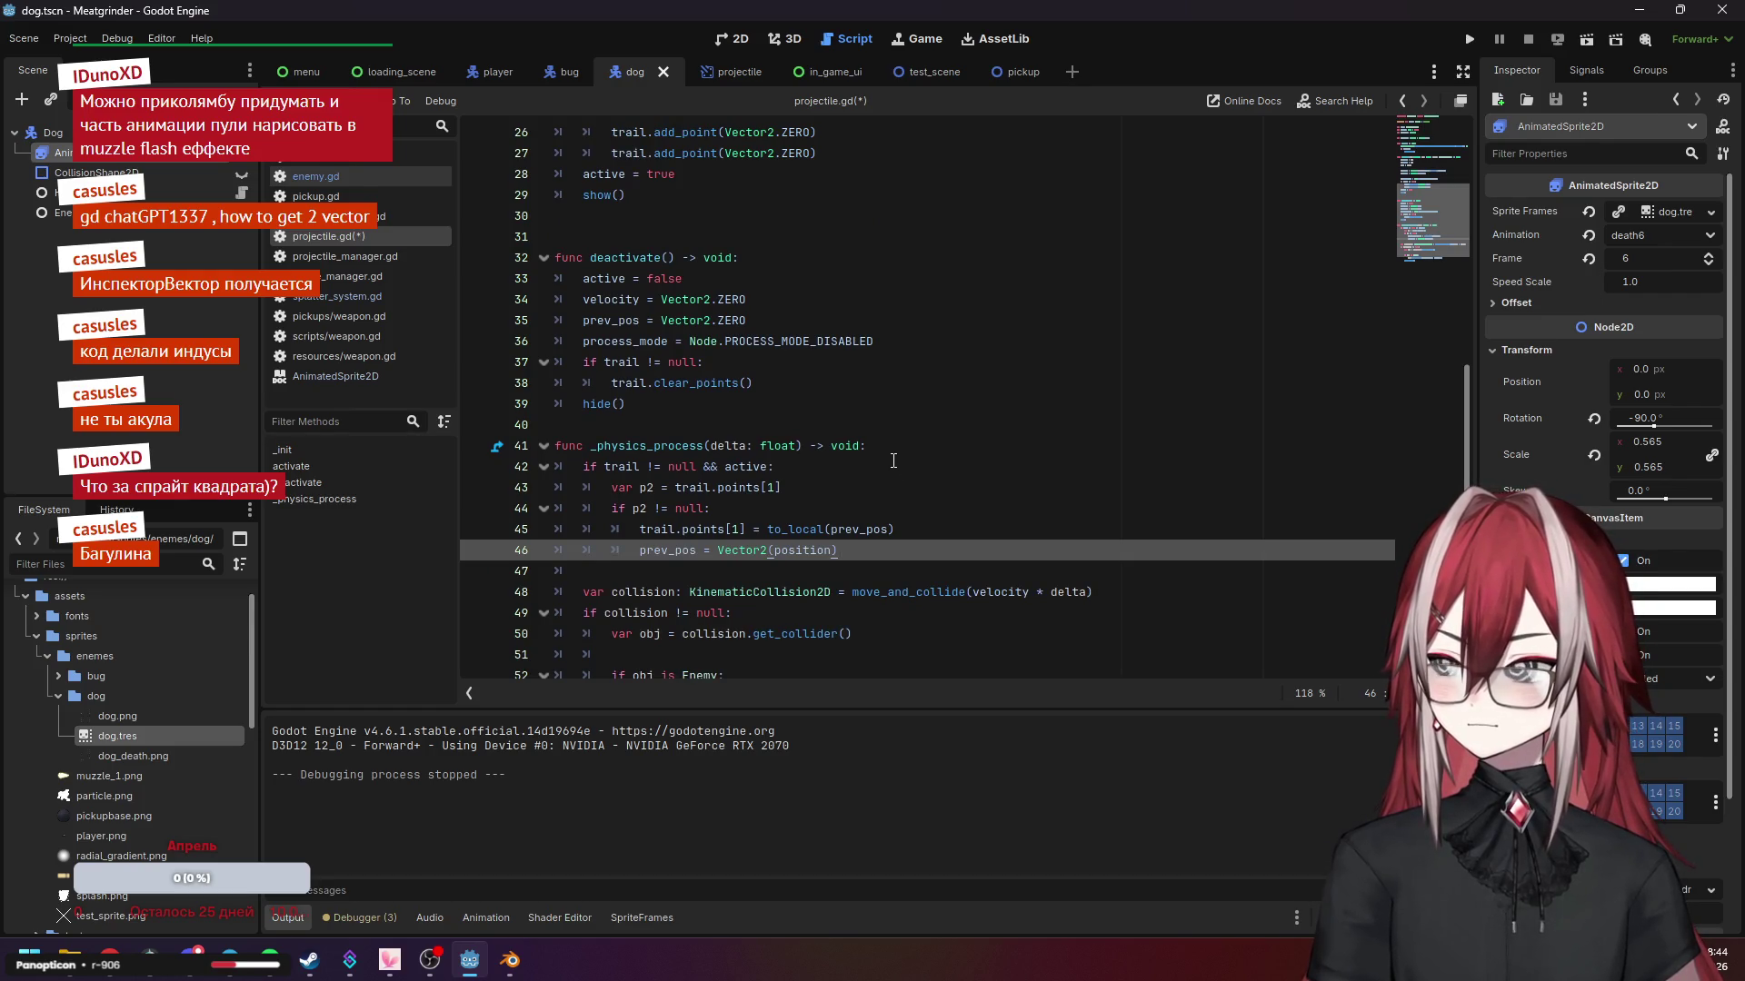
scroll(894, 460, up, 1)
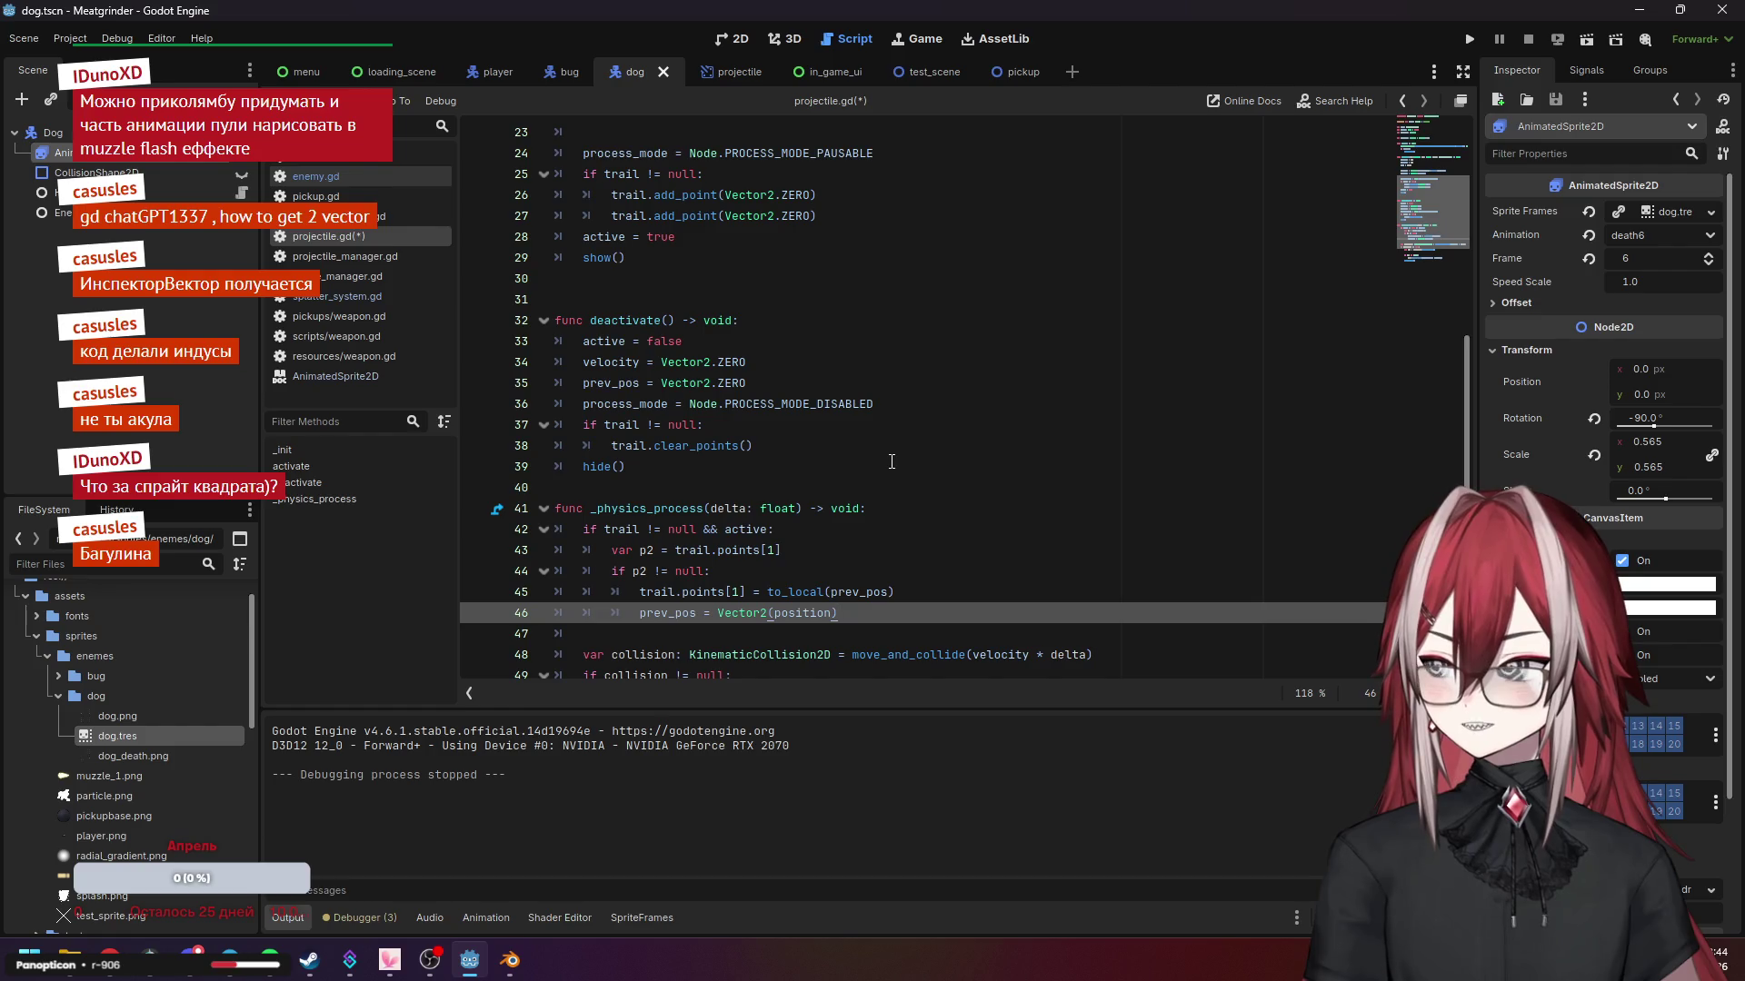
drag(723, 216, 816, 215)
Step: Replace Vector2.ZERO with velocity in the second add_point call on line 27
text(ve)
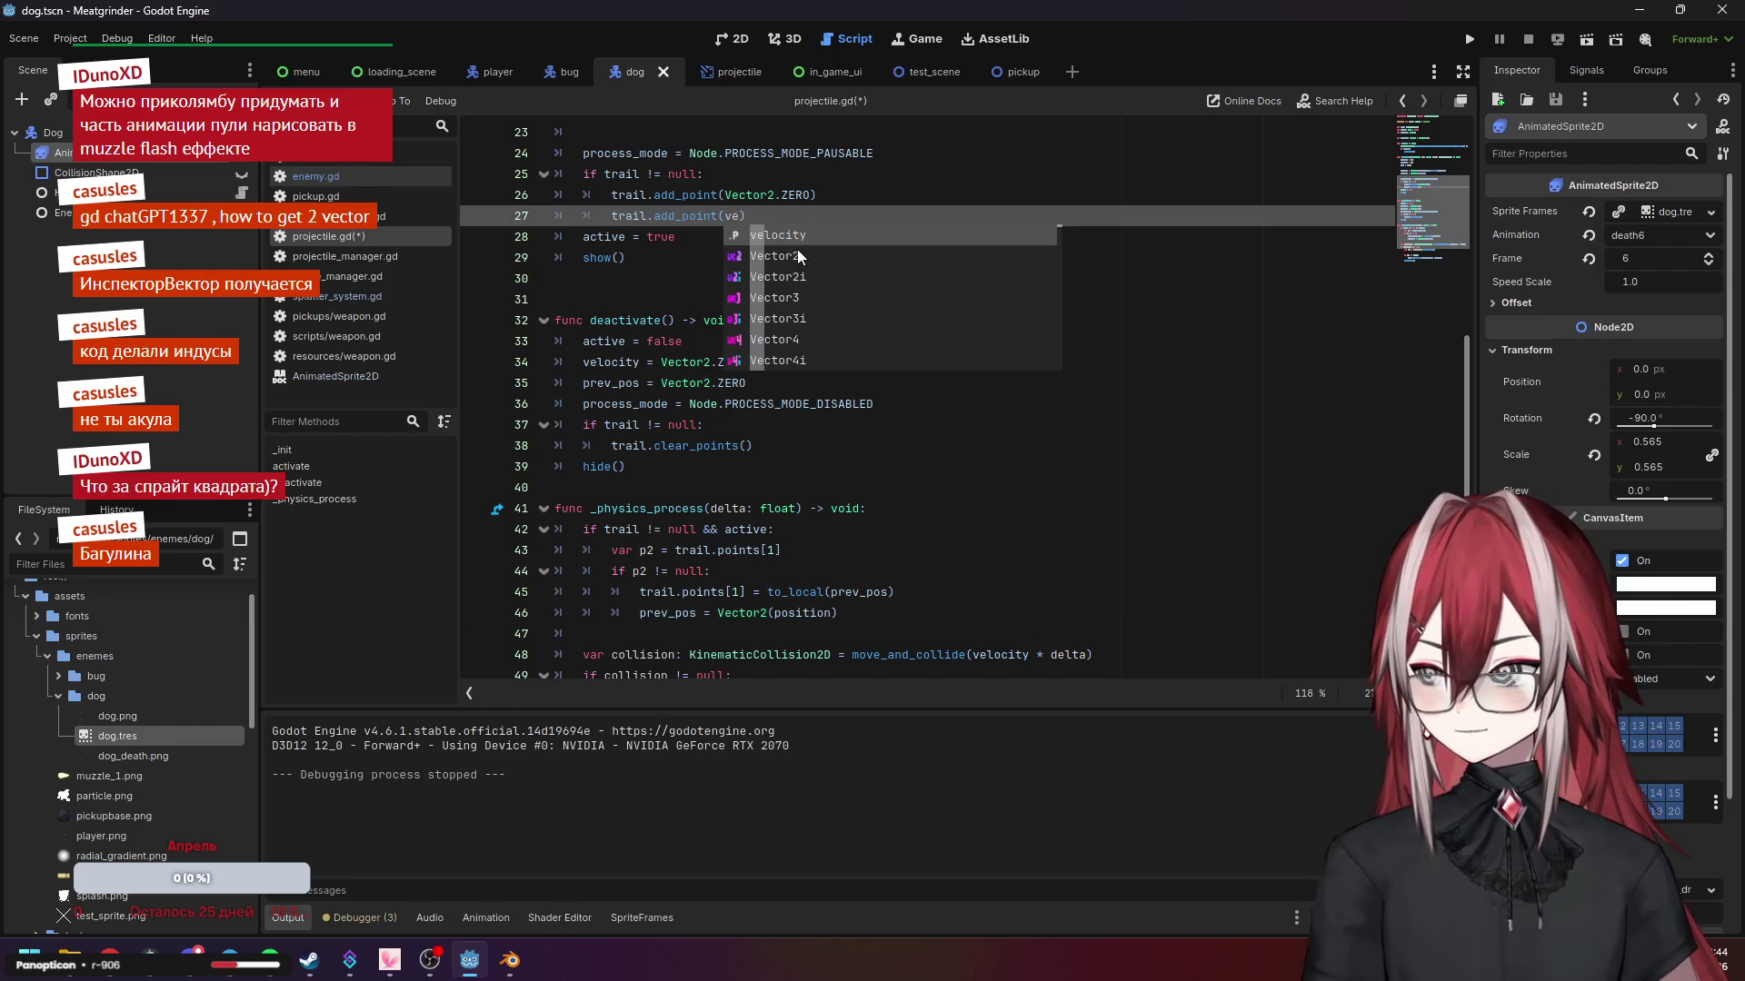
click(807, 236)
click(818, 278)
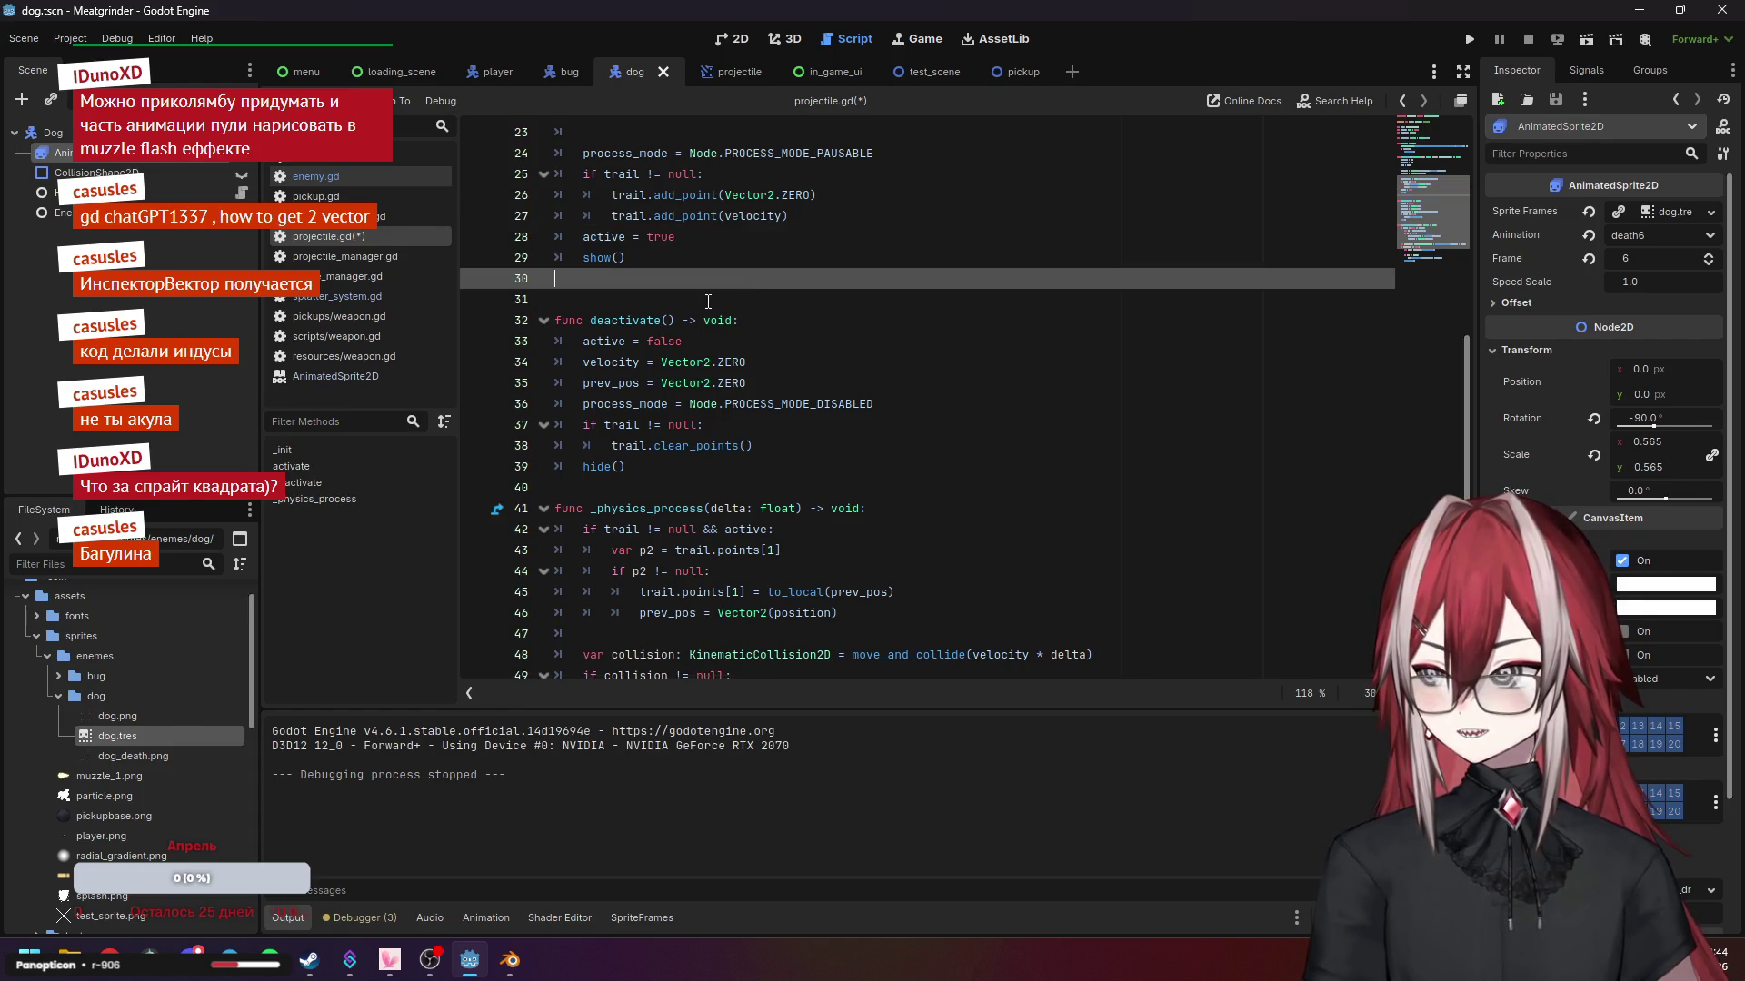
scroll(844, 337, up, 3)
click(839, 383)
Step: Save projectile.gd and run the current scene to test the trail
key(ctrl+s)
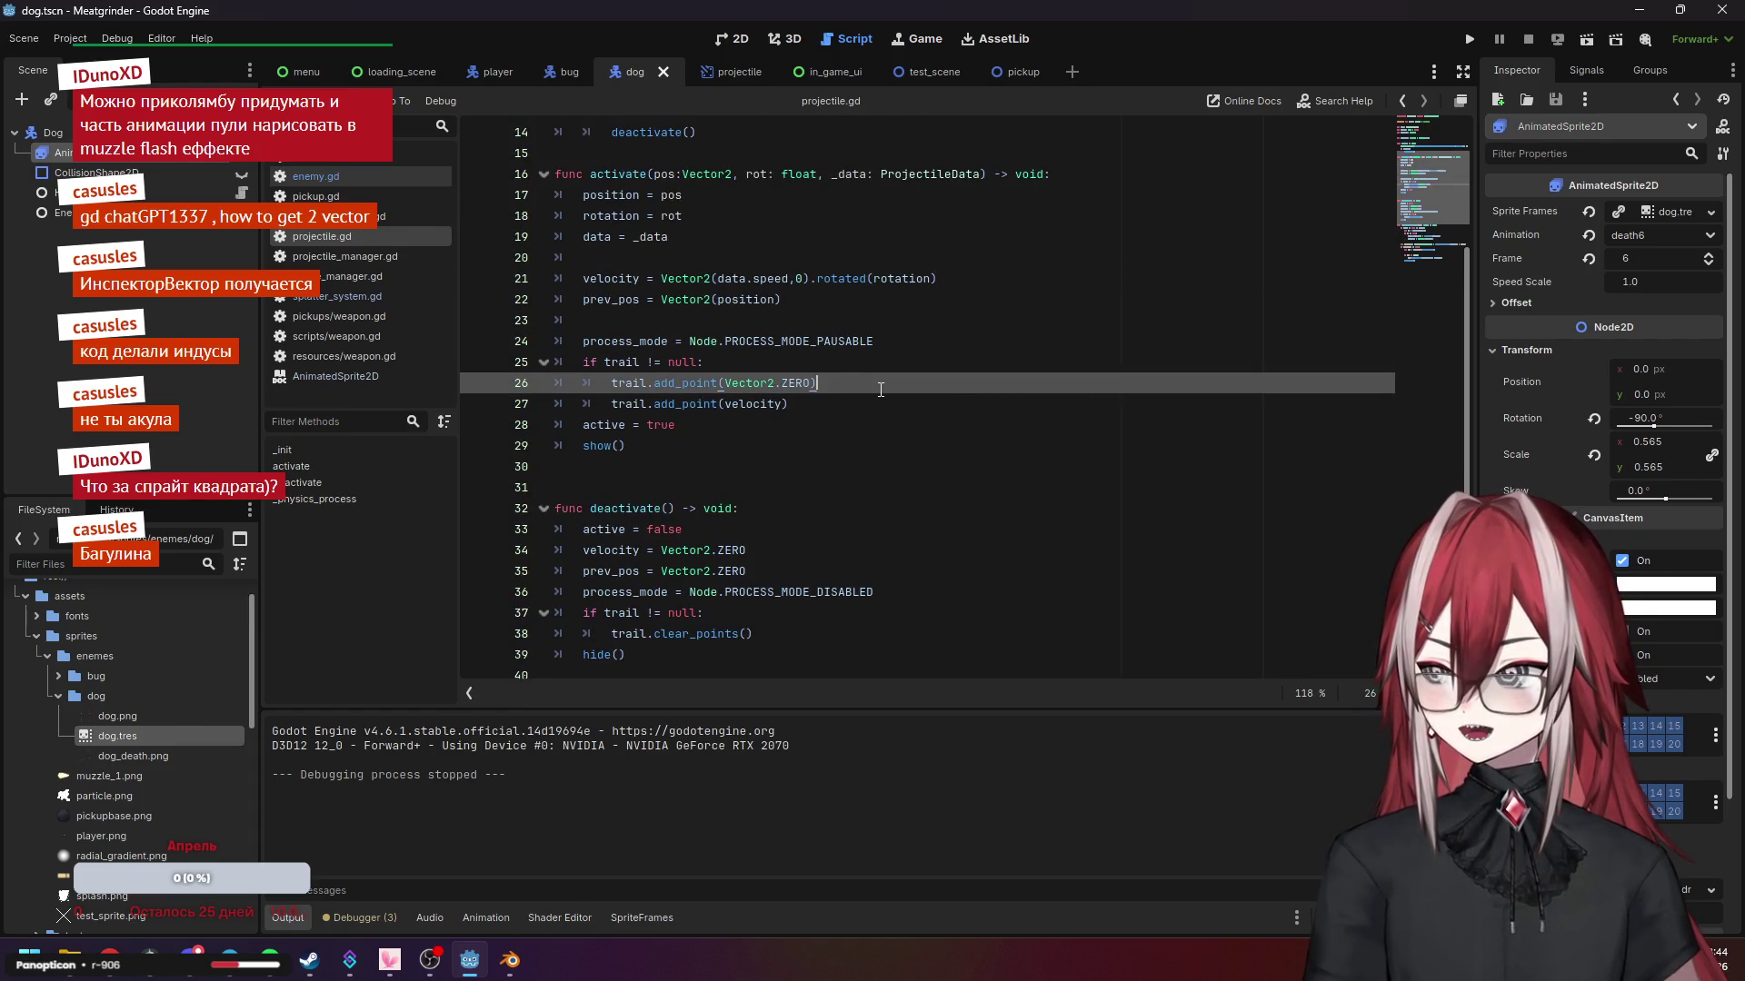
click(889, 403)
click(1587, 38)
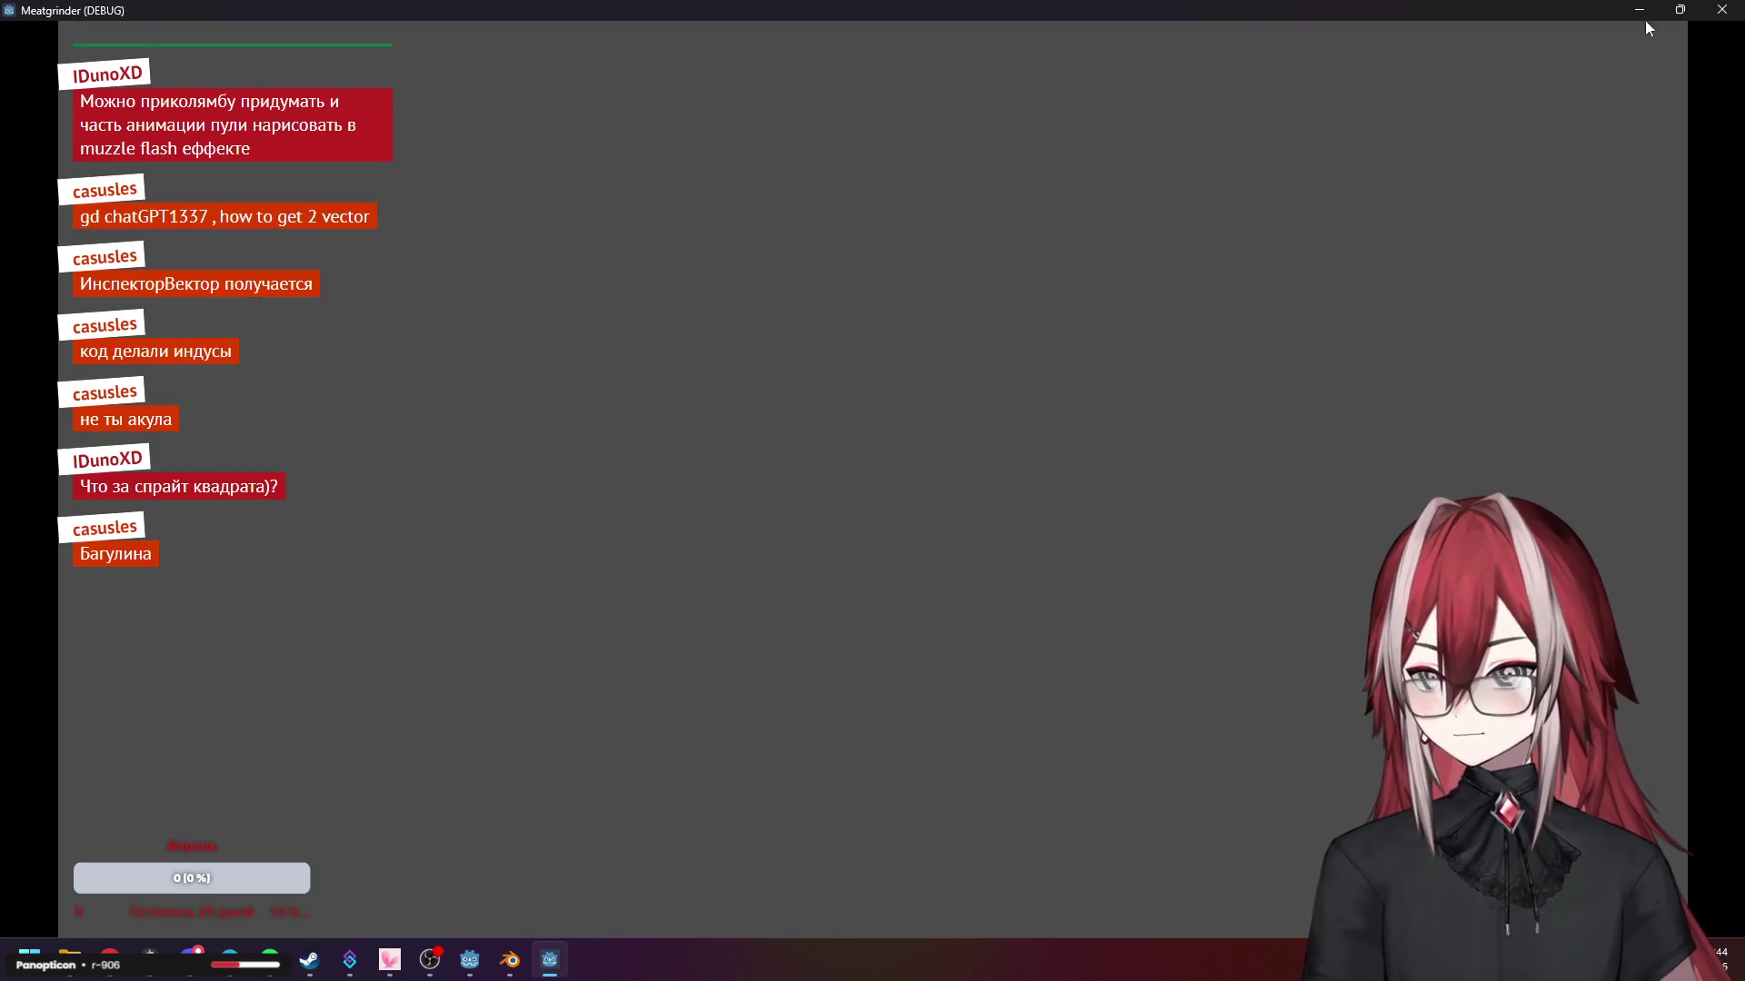
Step: Start a Meatgrinder round, move with D, W, A, S to check bullet trails, then quit with Escape
click(1722, 9)
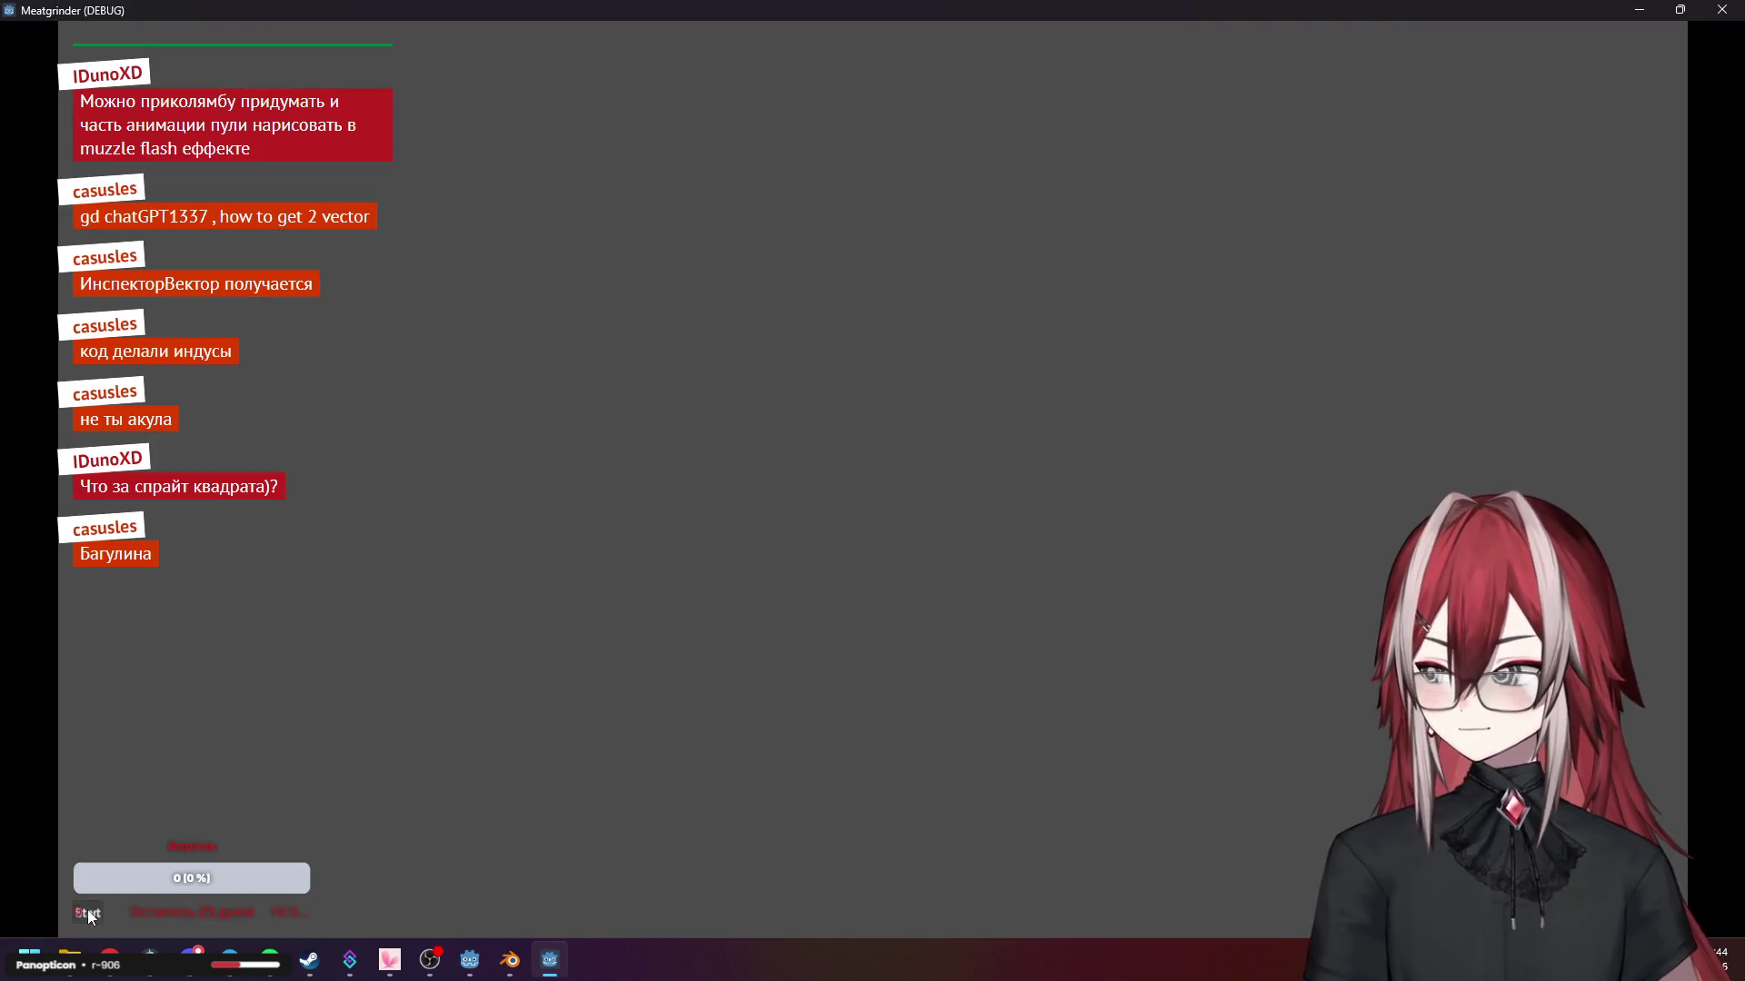
click(87, 911)
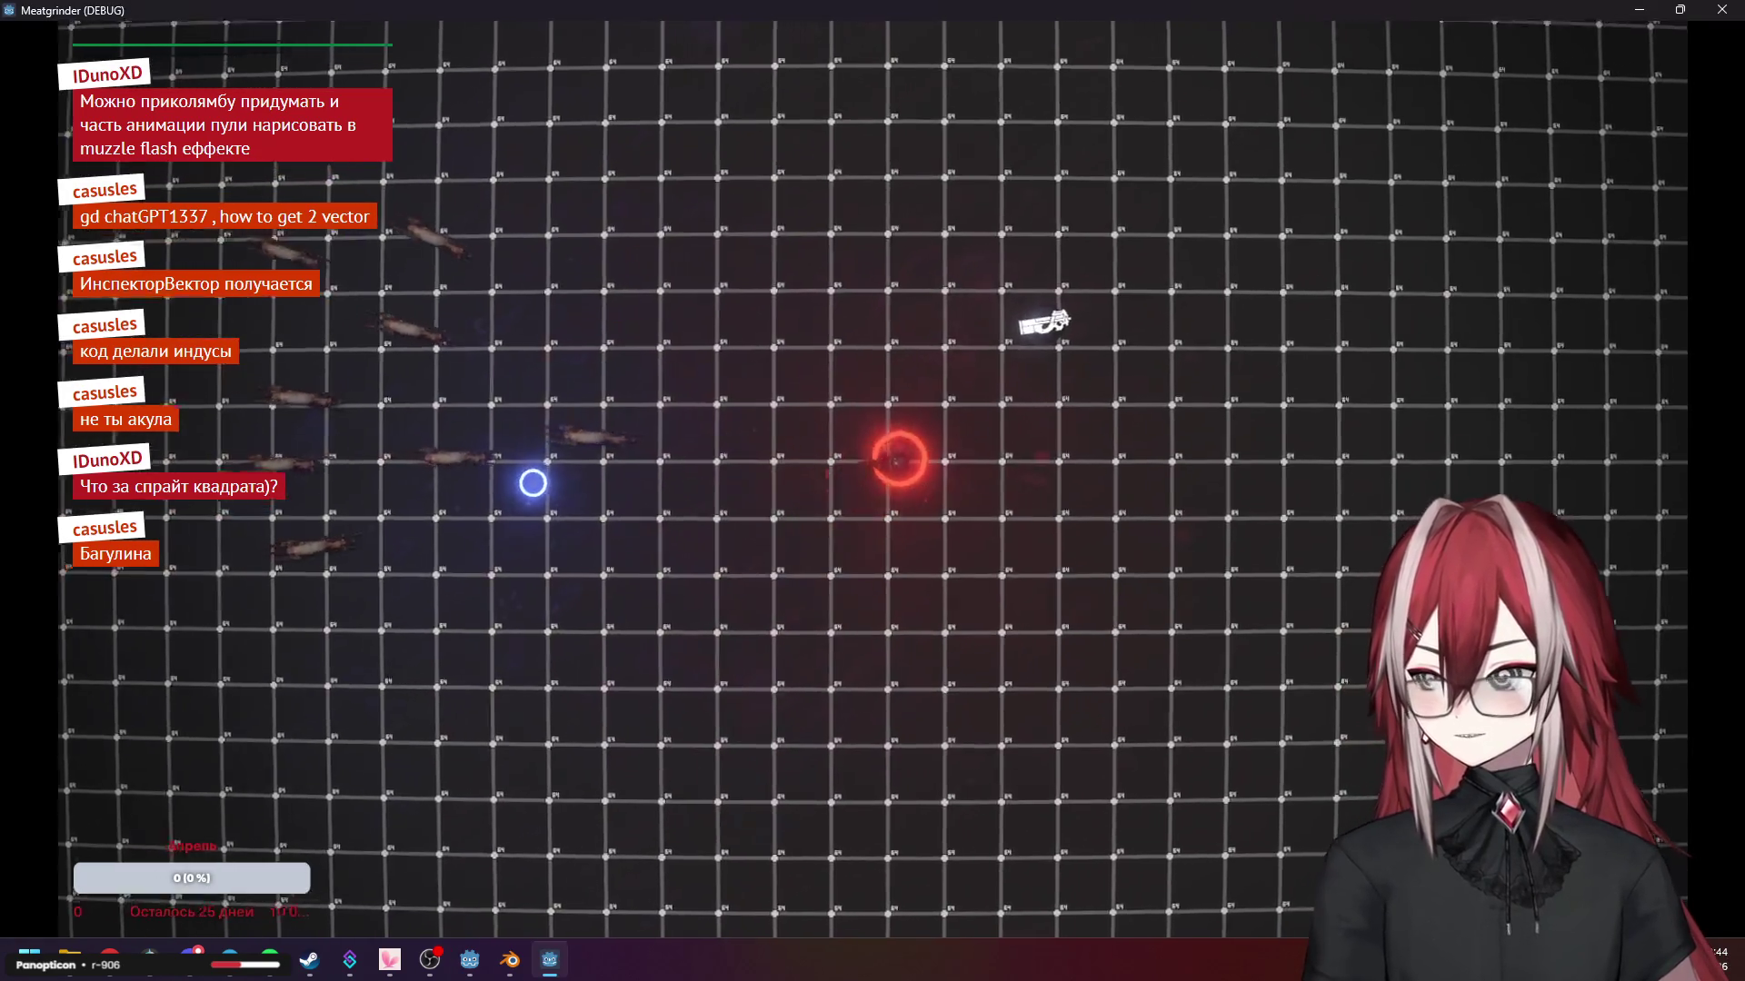
key(d)
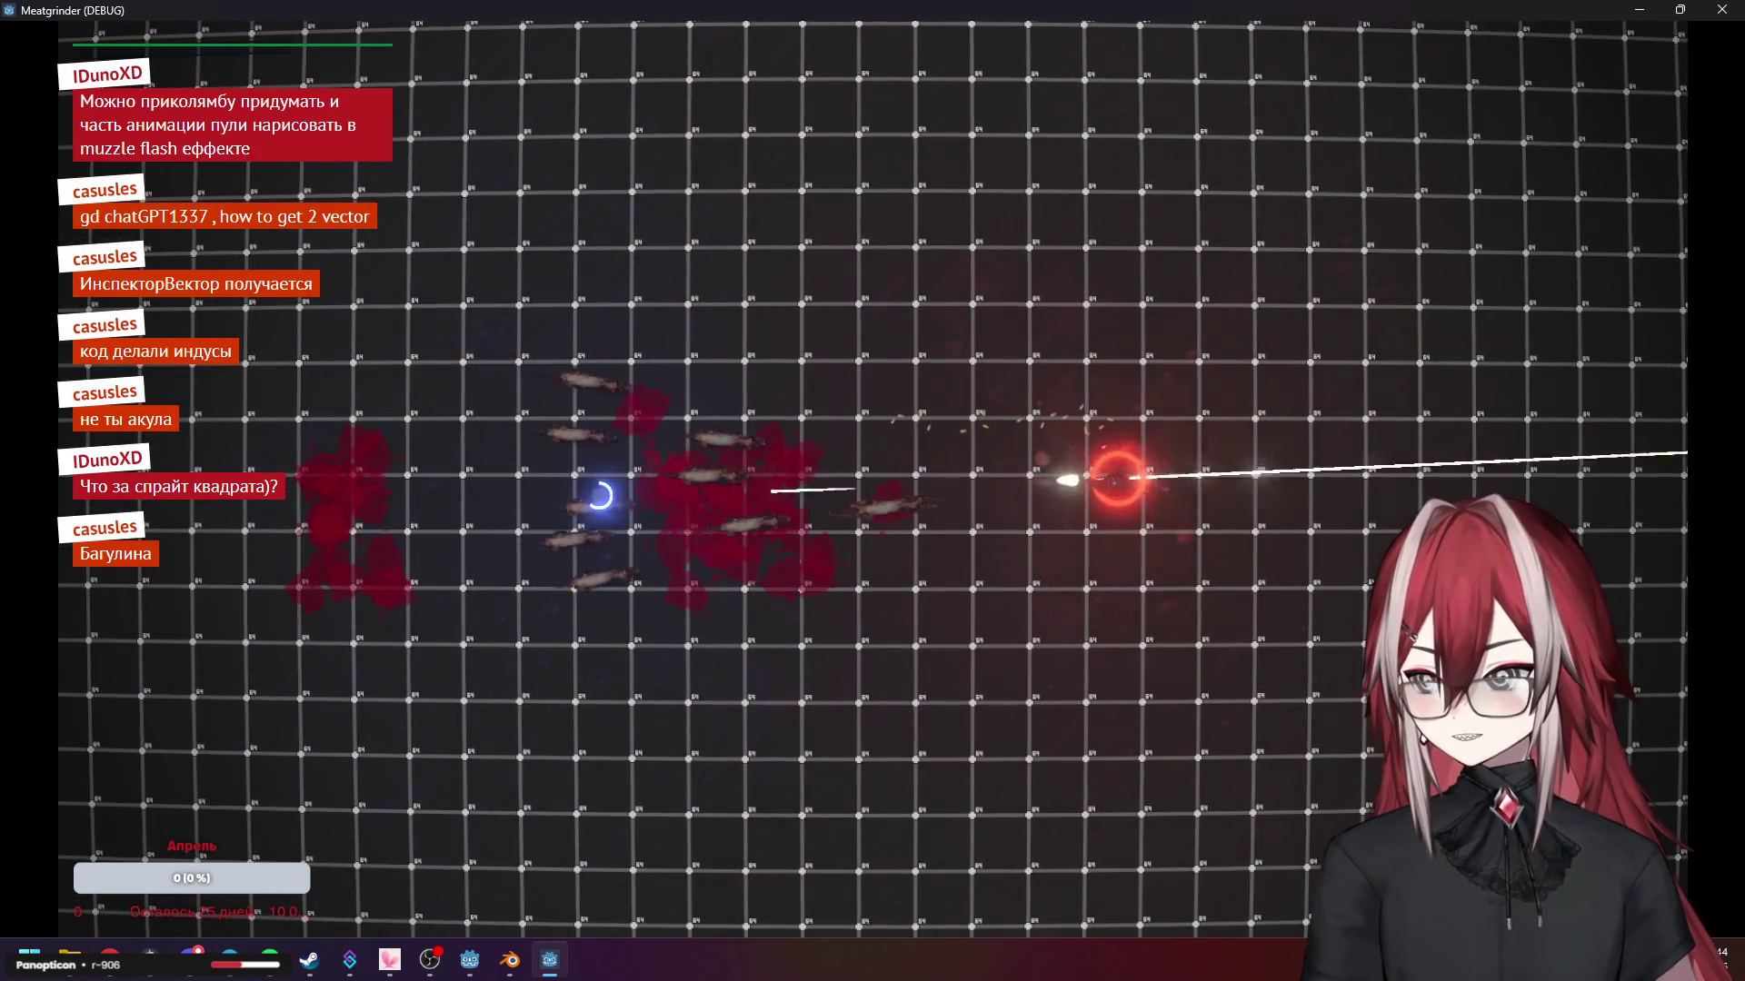
key(w)
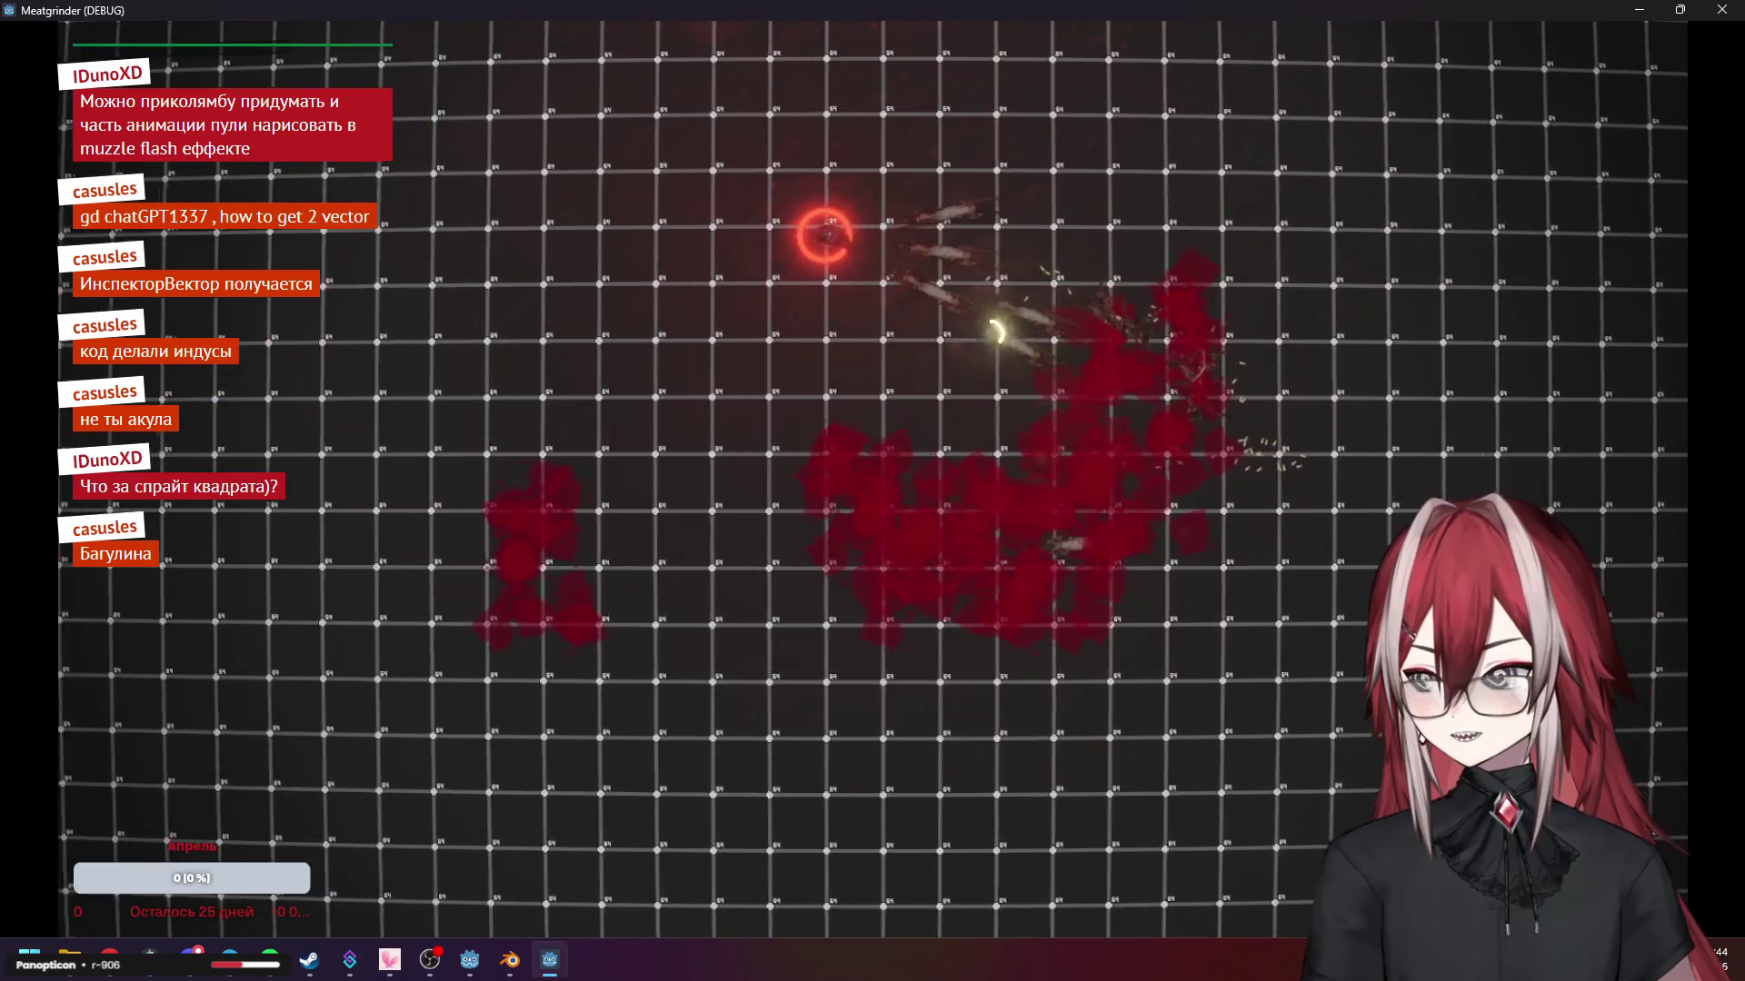
key(a)
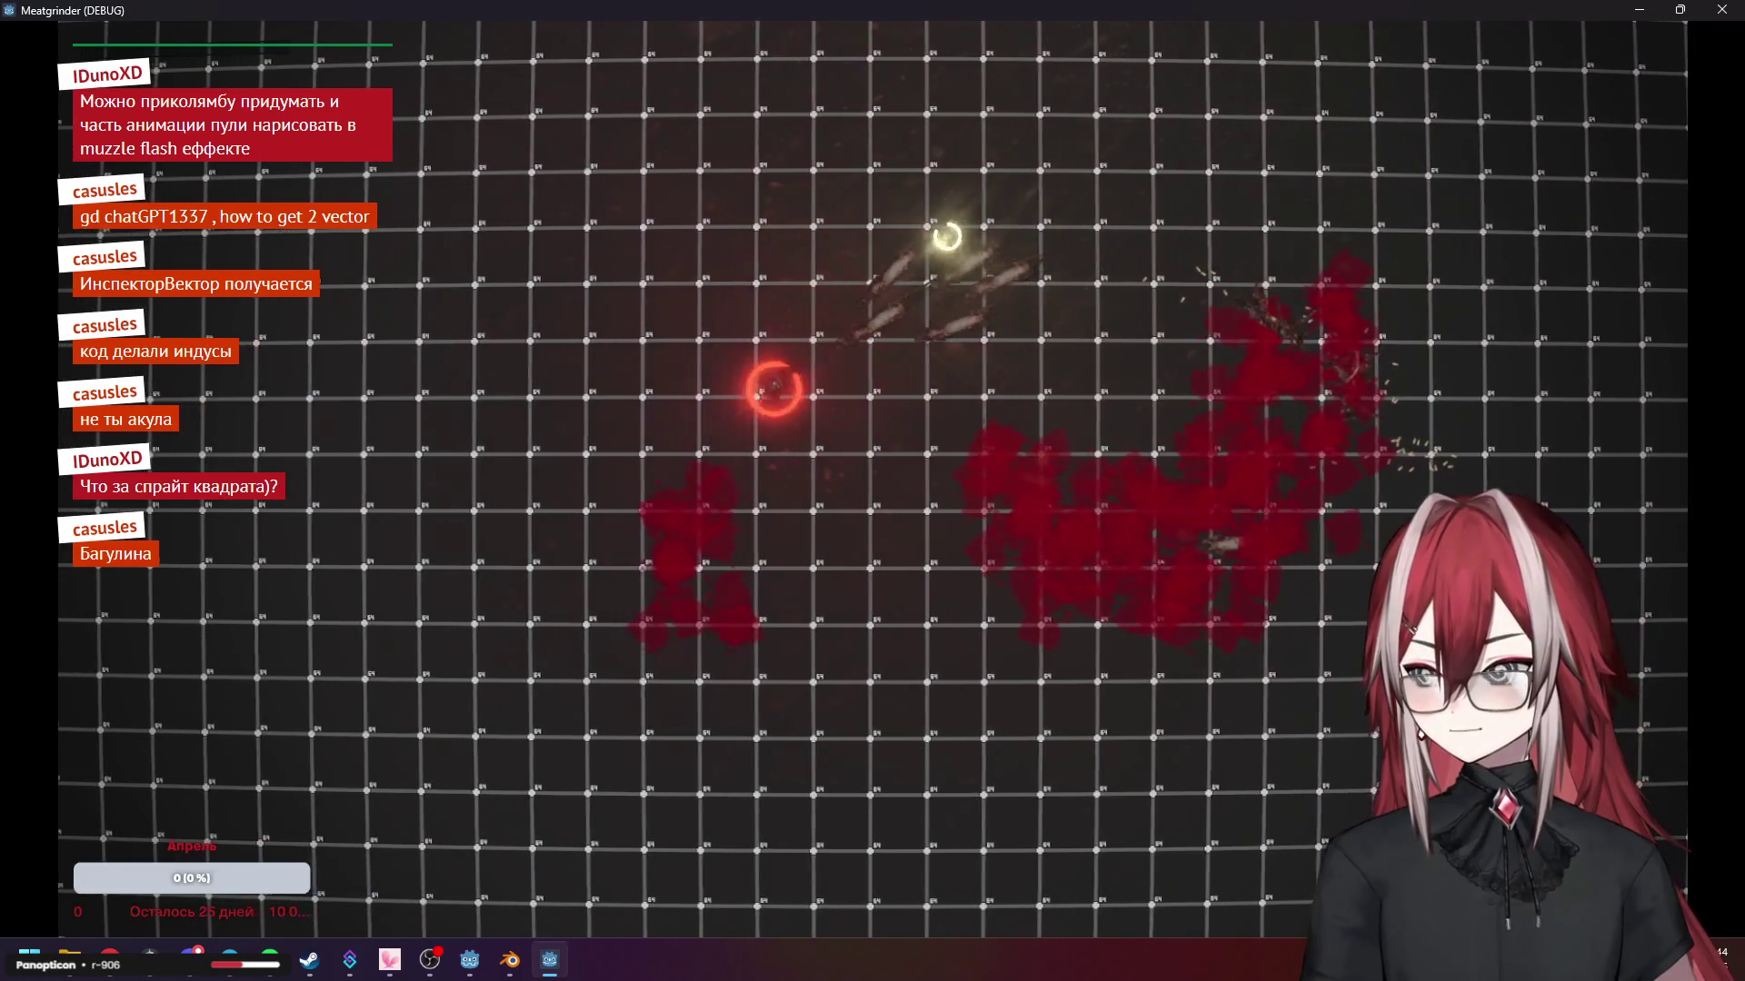
key(s)
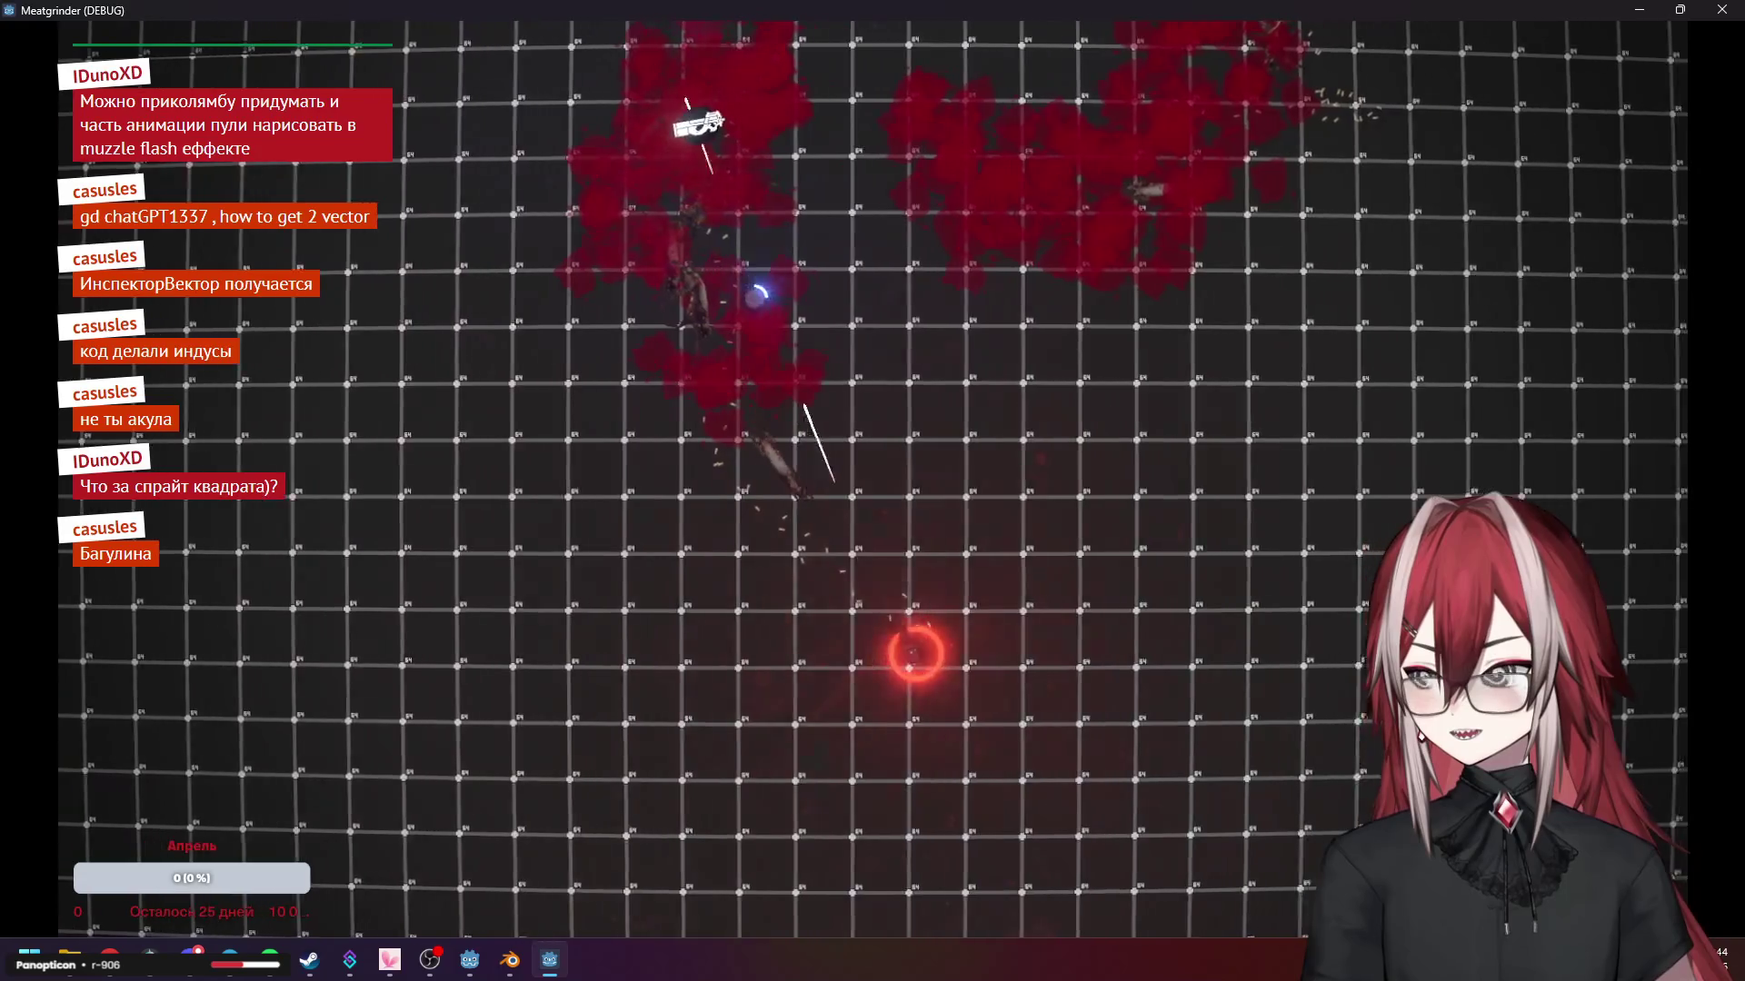
key(d)
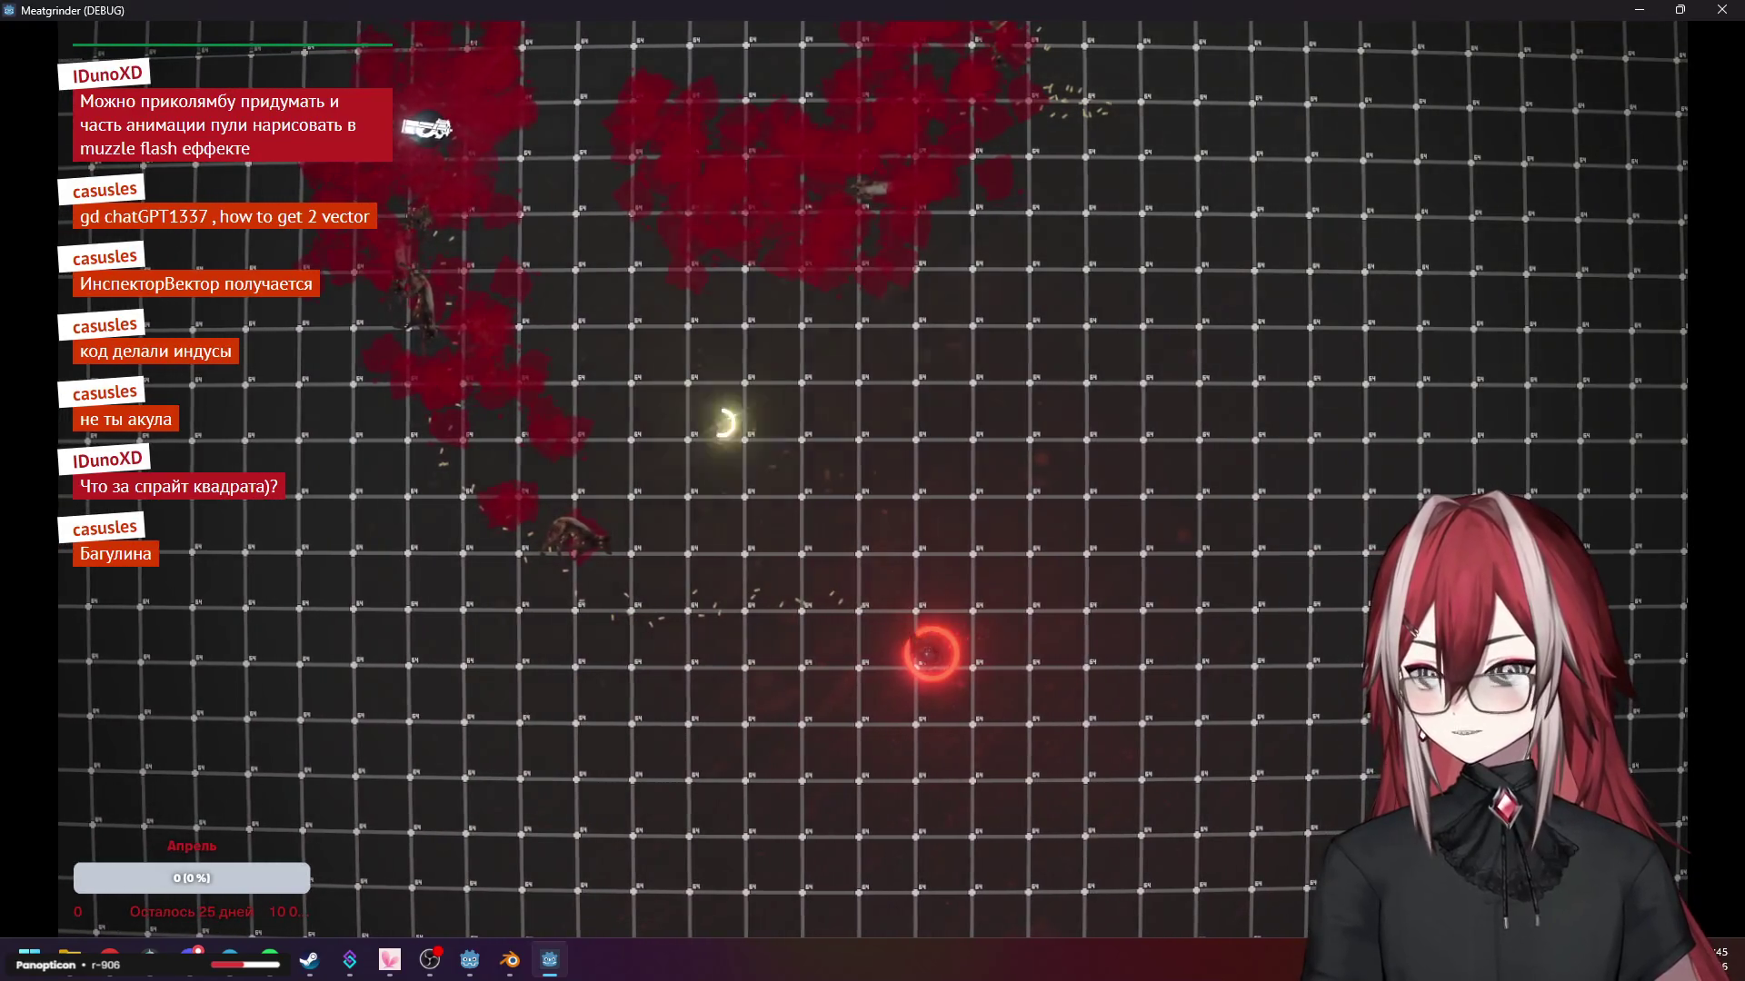
key(a)
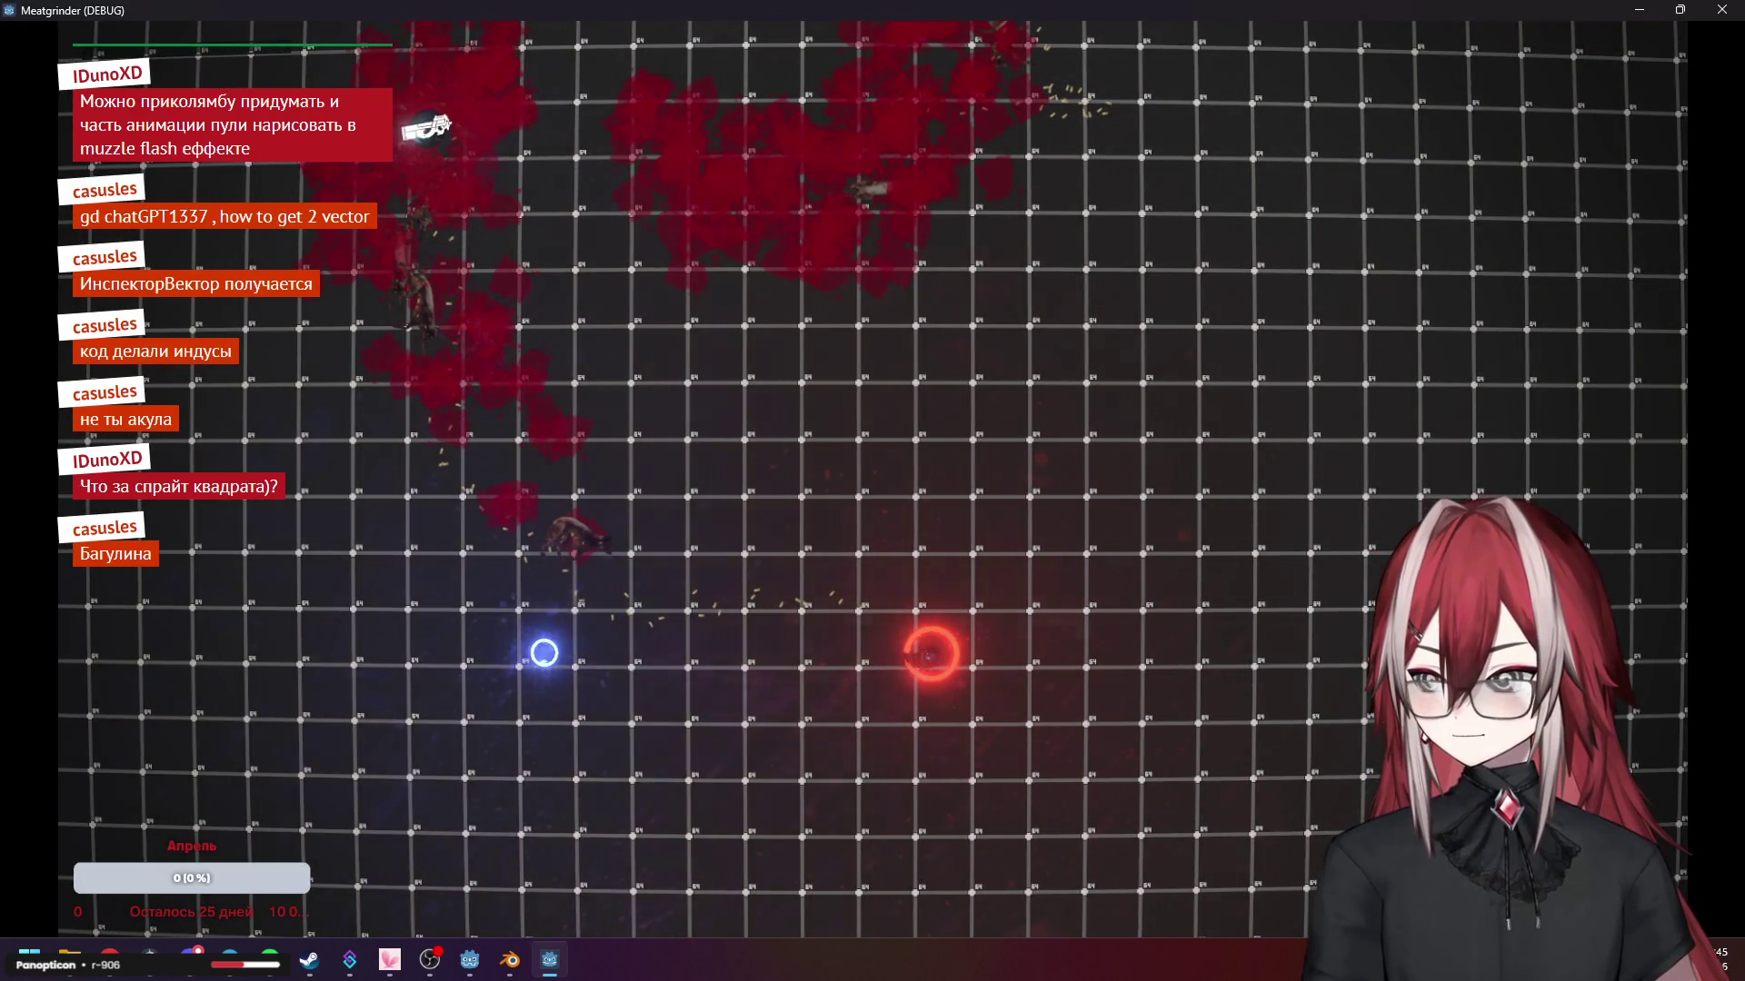
key(Escape)
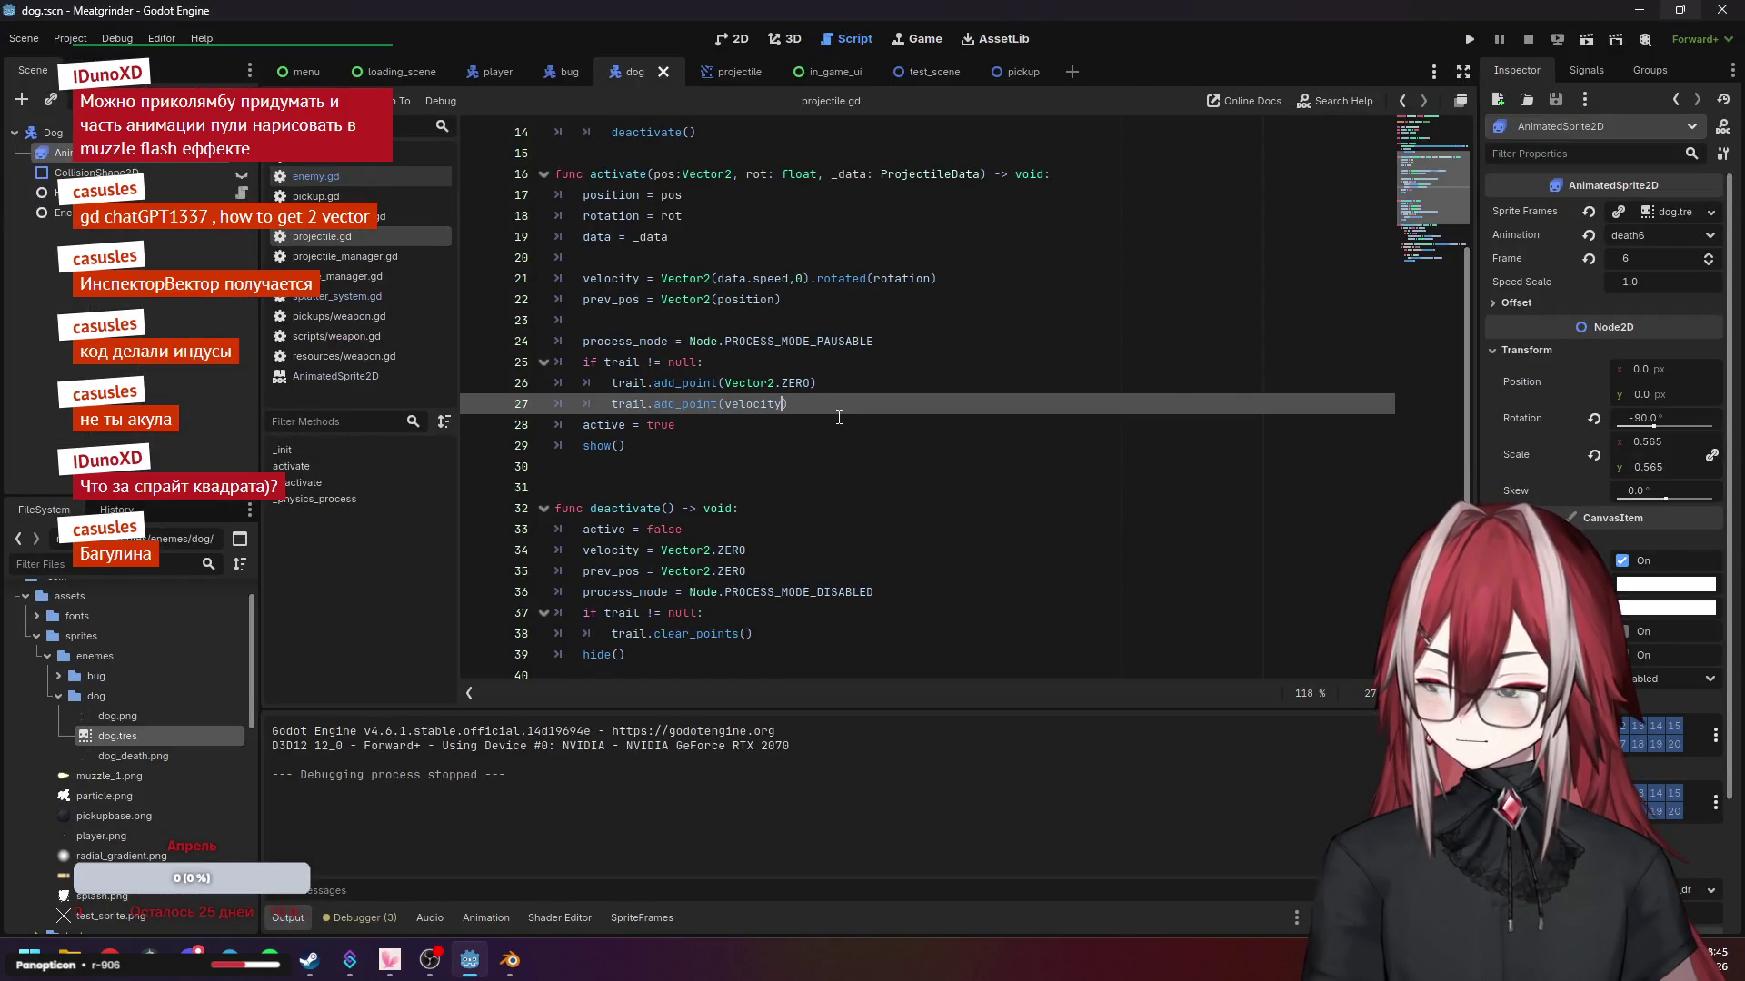
Step: Change line 27's second trail point to to_local(velocity.normalized()) via autocomplete
text(.norm)
key(Return)
click(922, 375)
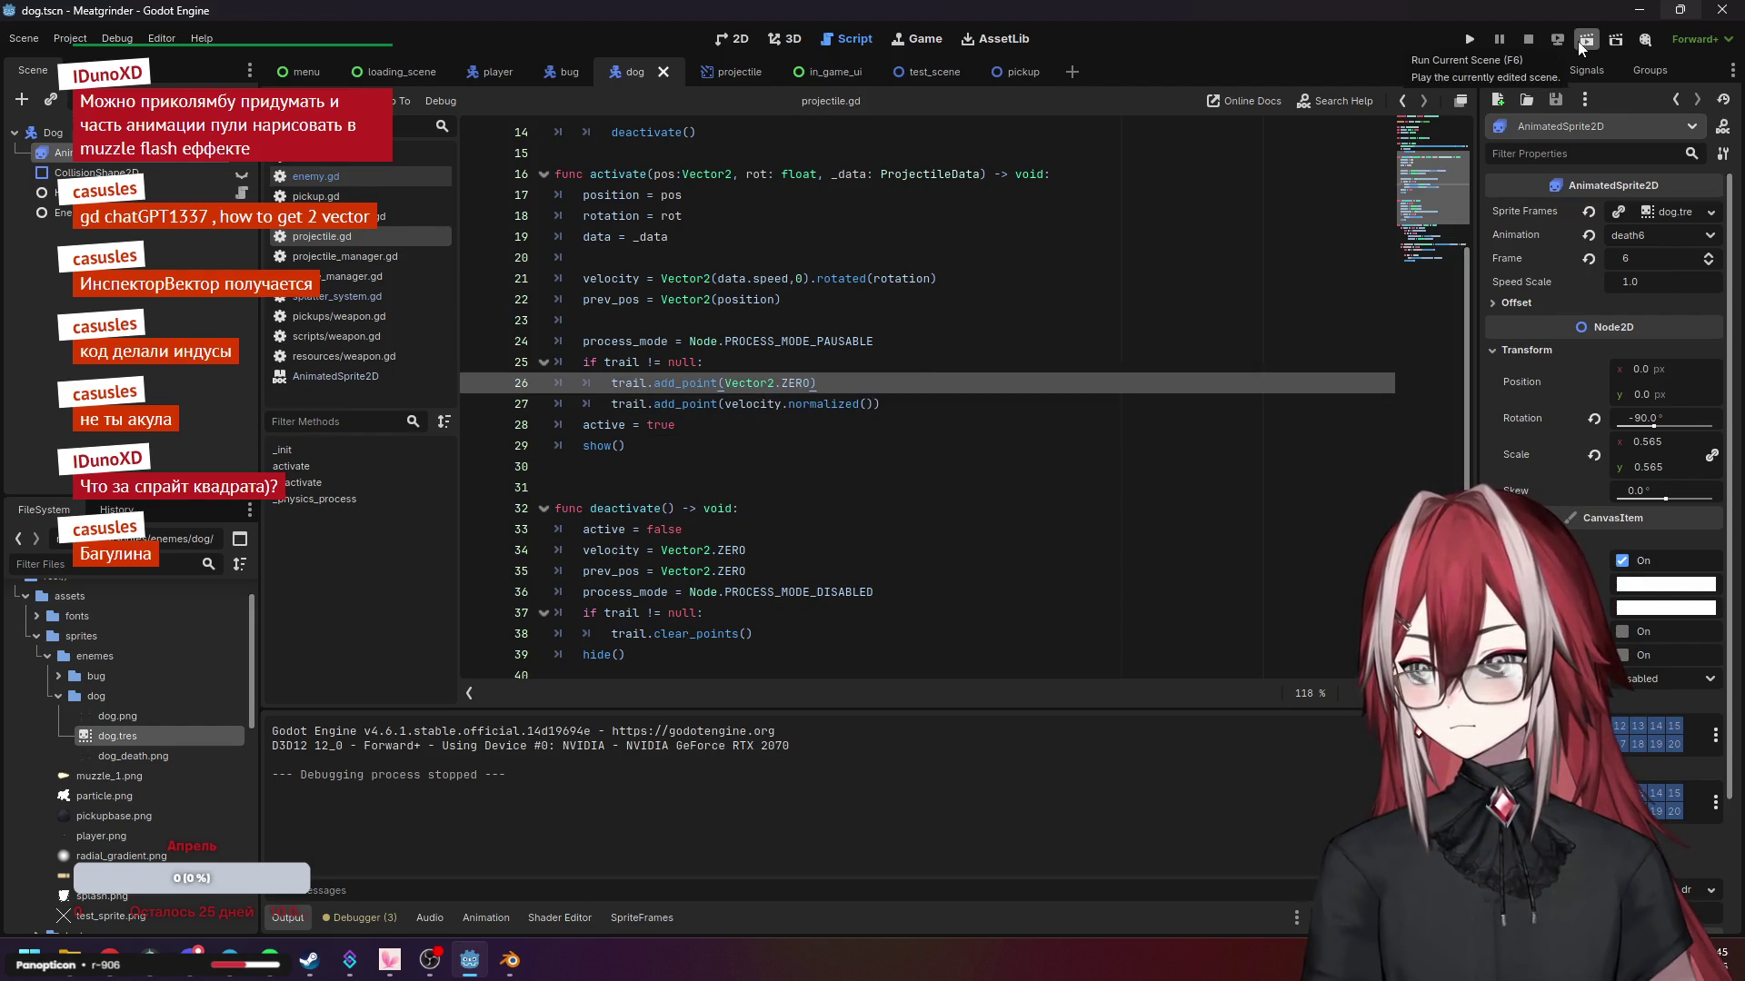
click(722, 404)
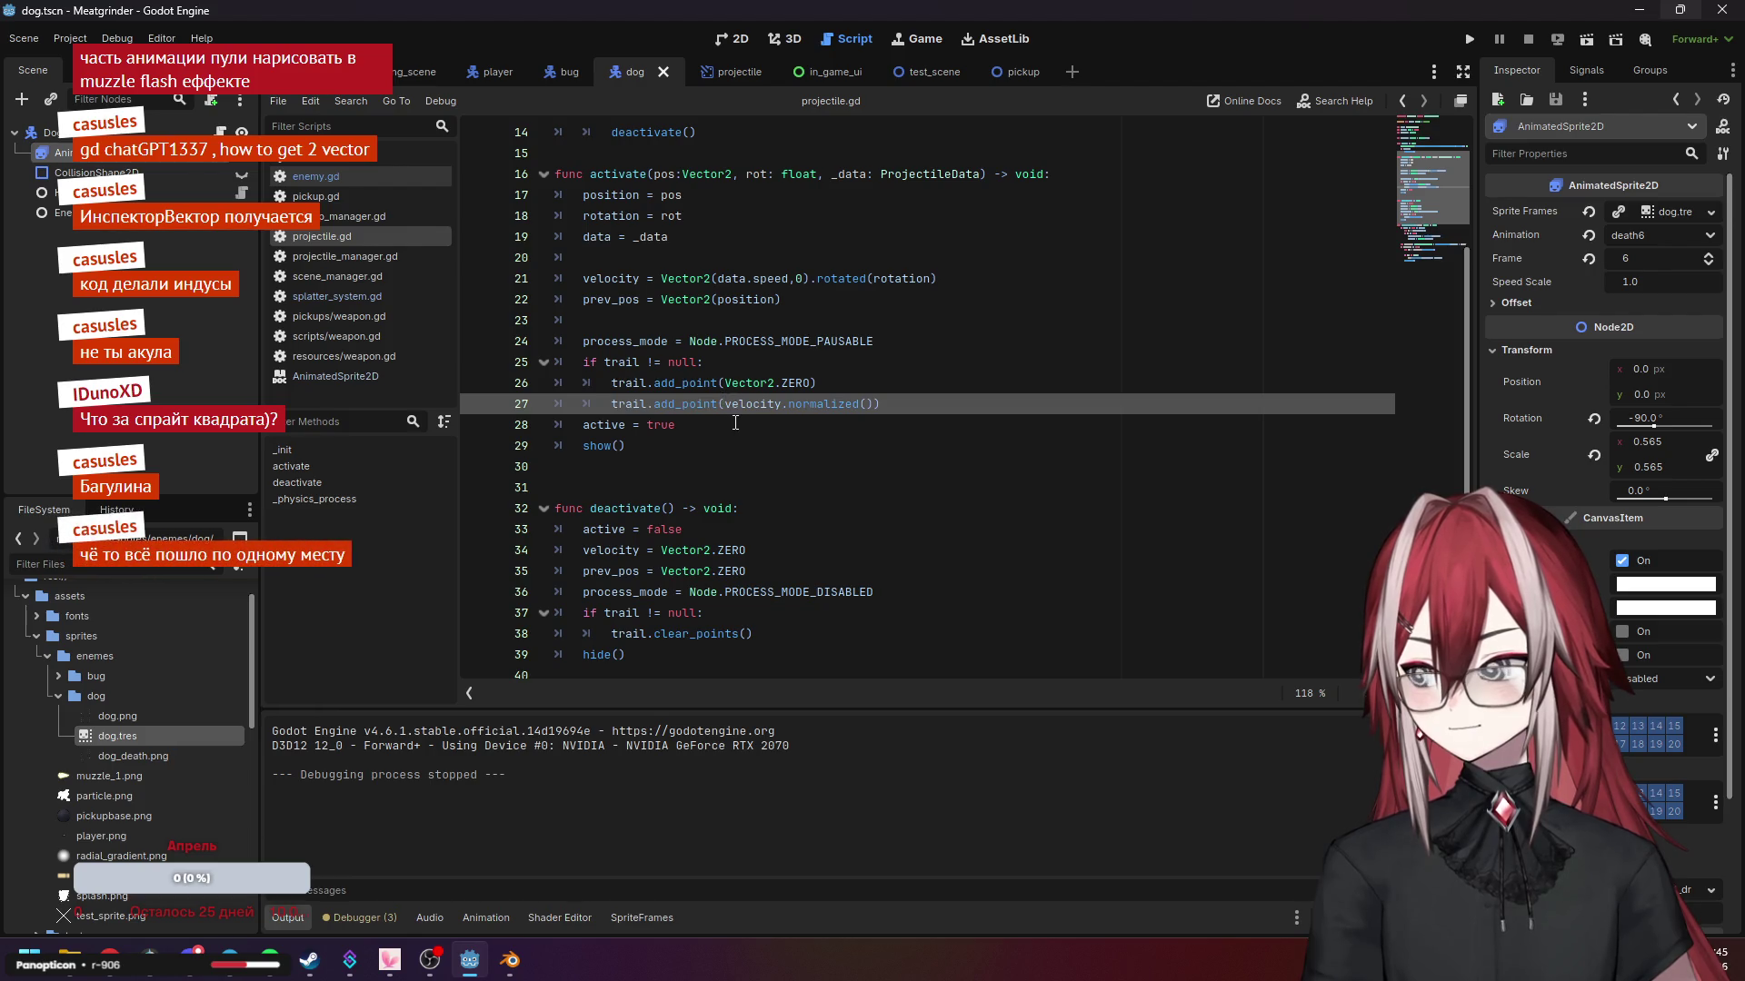
text(to_lo)
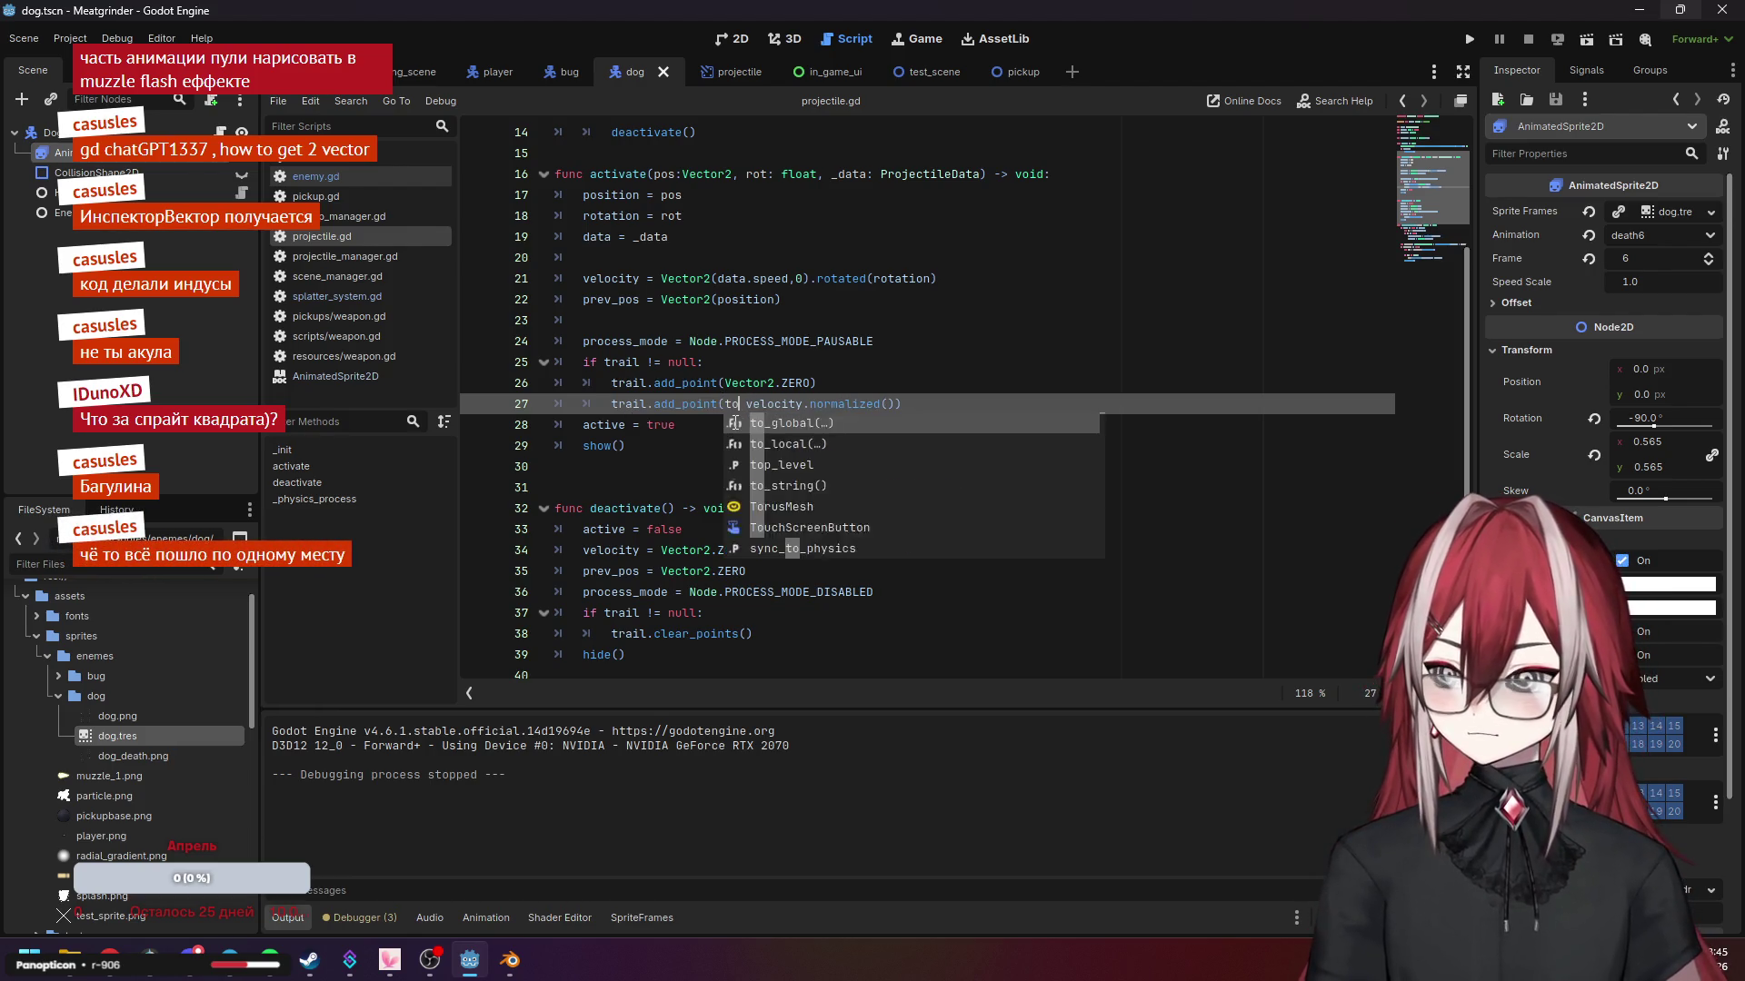
key(Return)
key(Delete)
key(Delete)
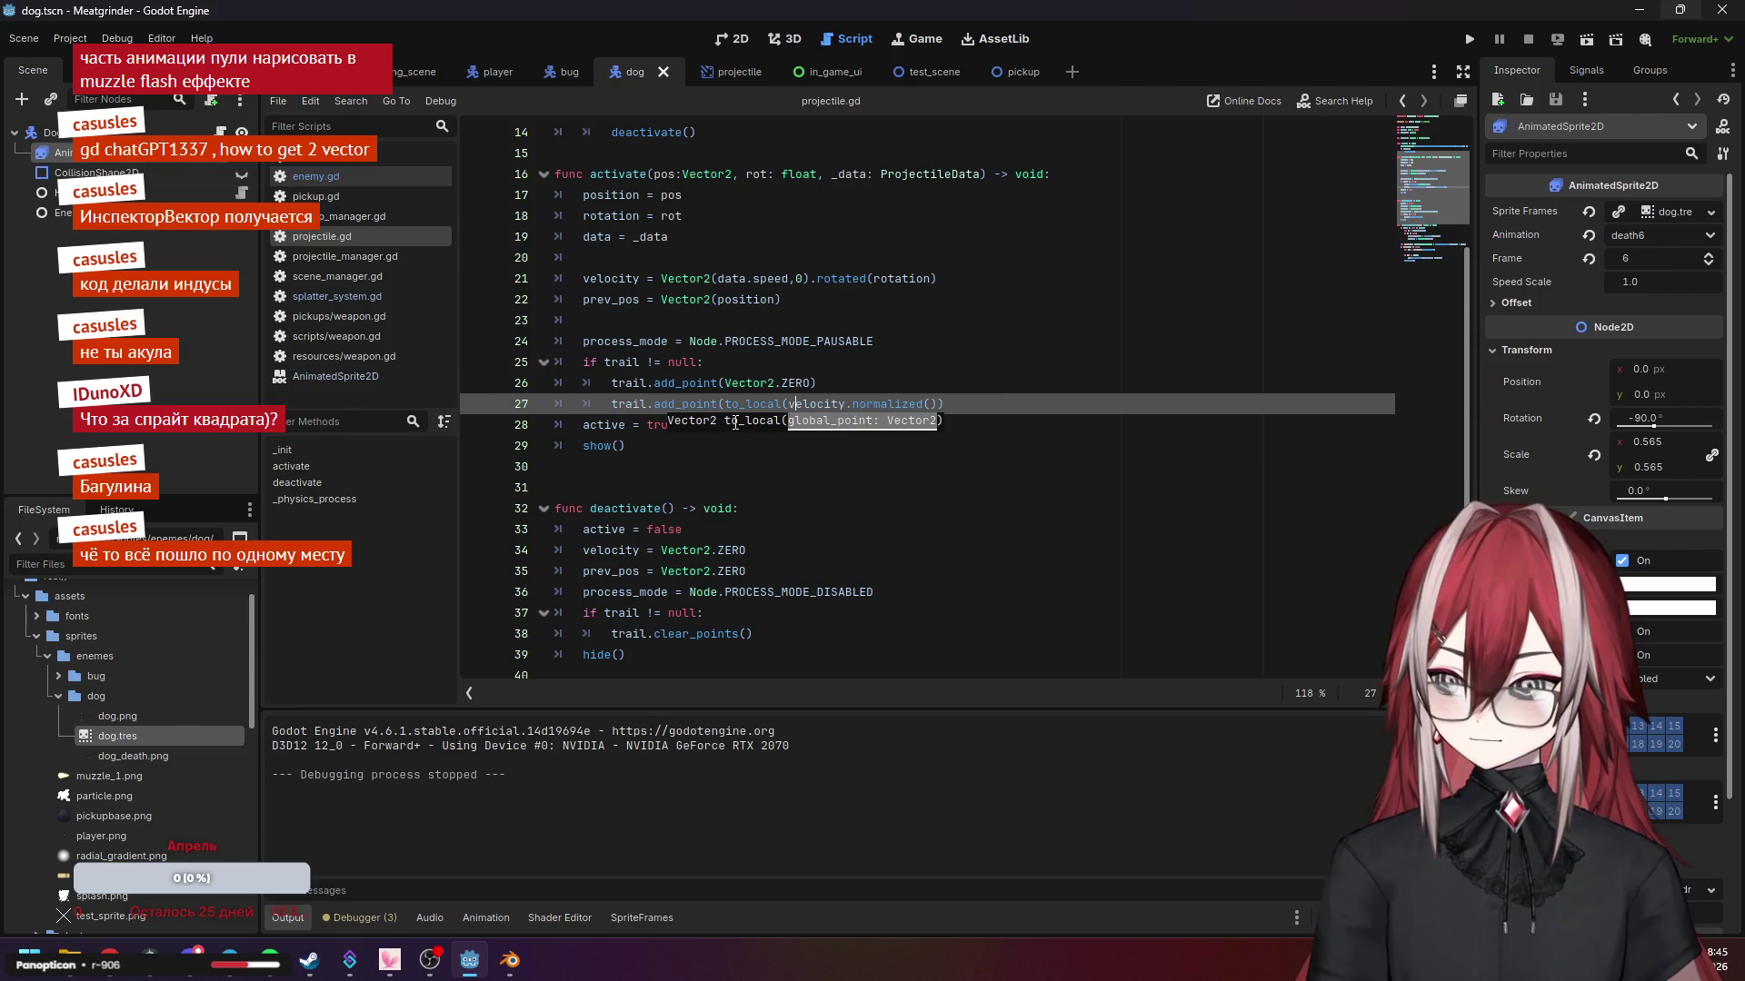
key(End)
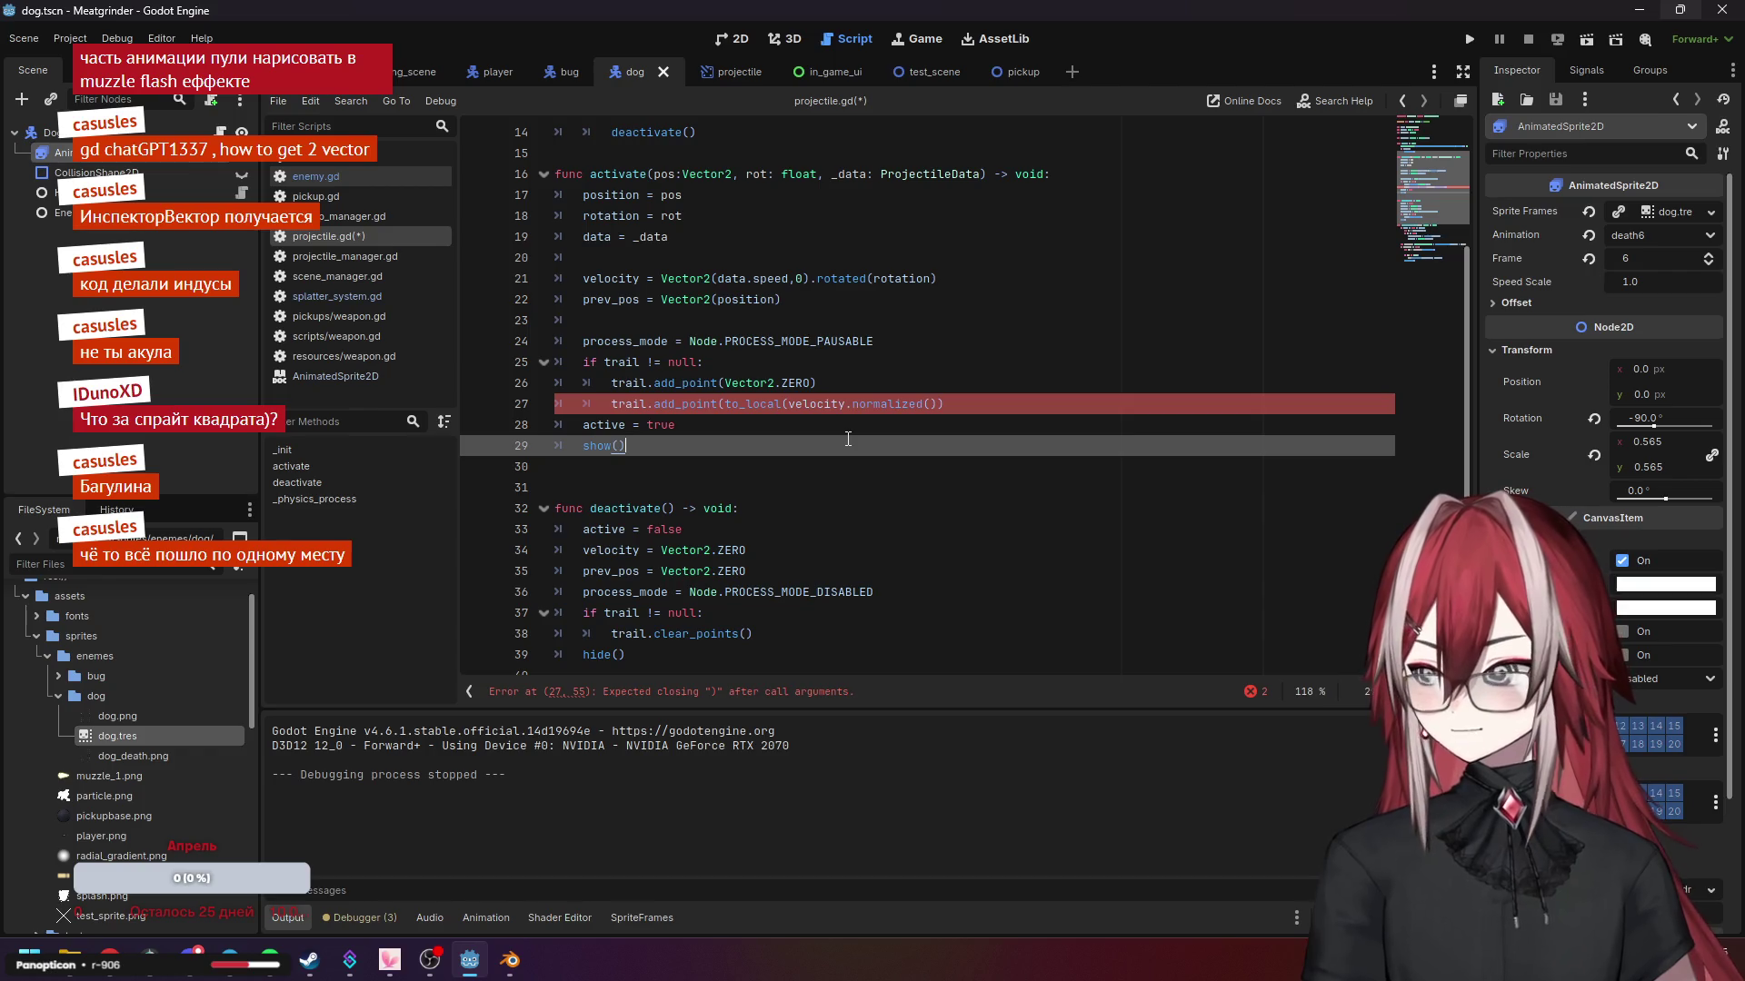
Step: Add the missing closing parenthesis on line 27, save projectile.gd, and launch the game
click(879, 356)
mouse_move(769, 406)
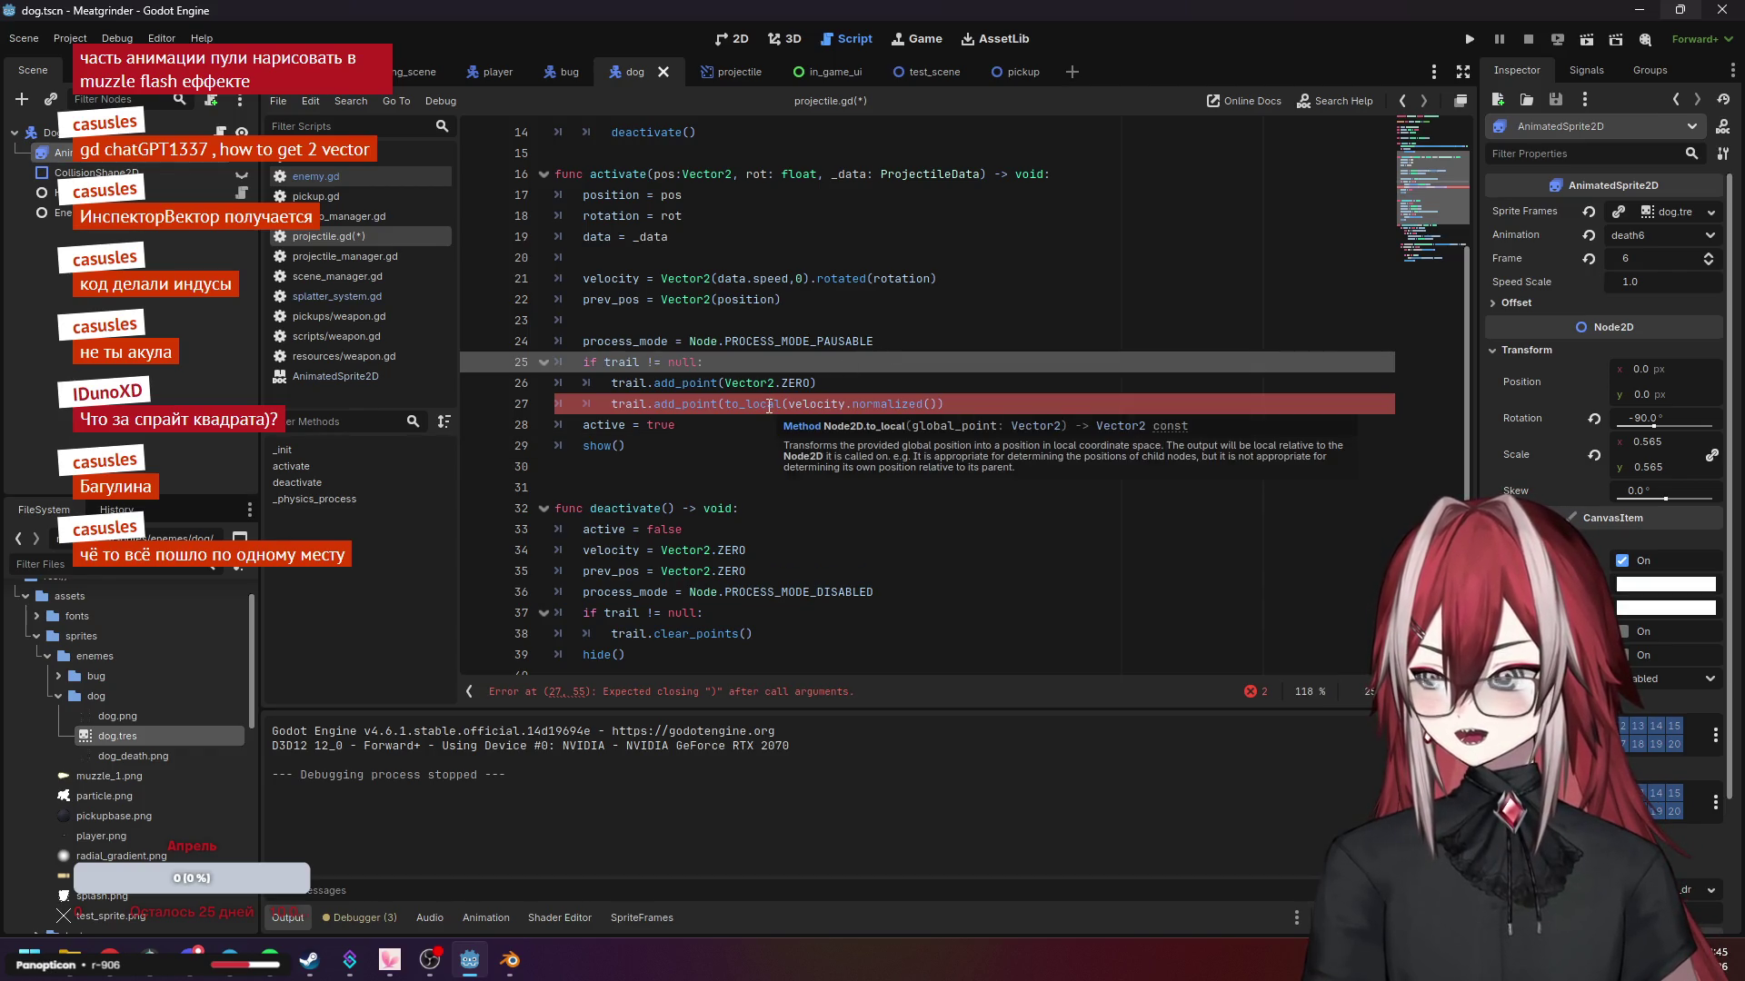
click(735, 447)
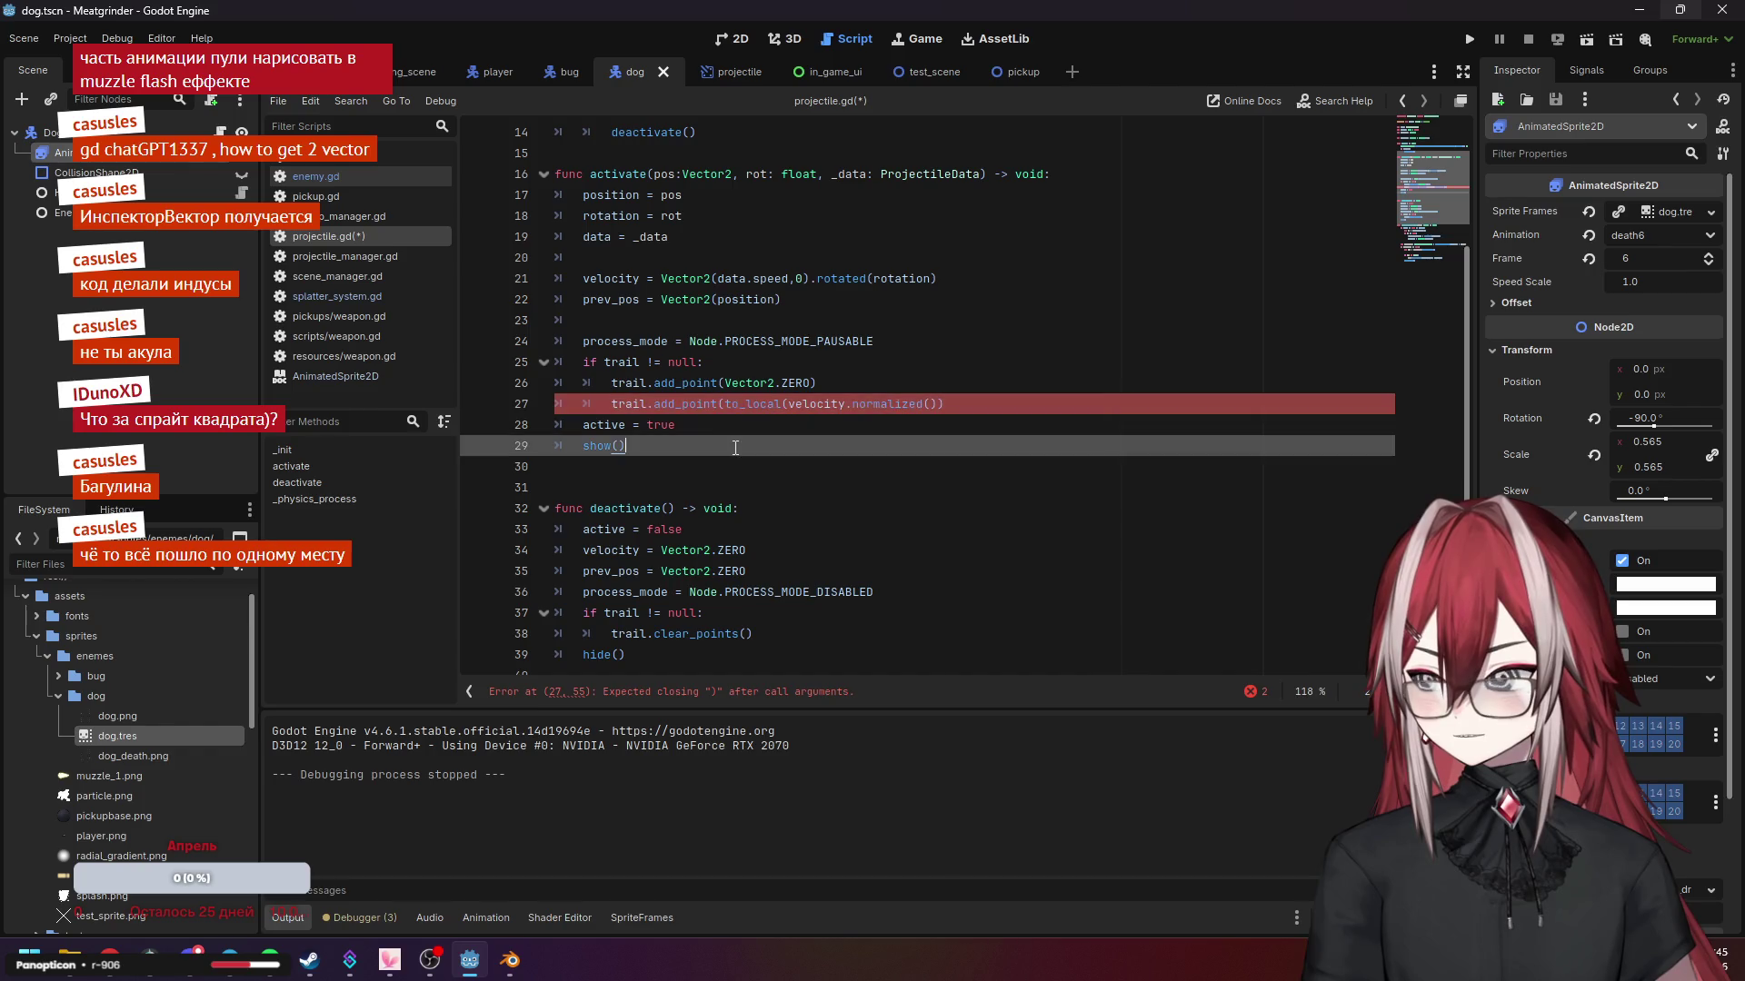
mouse_move(739, 404)
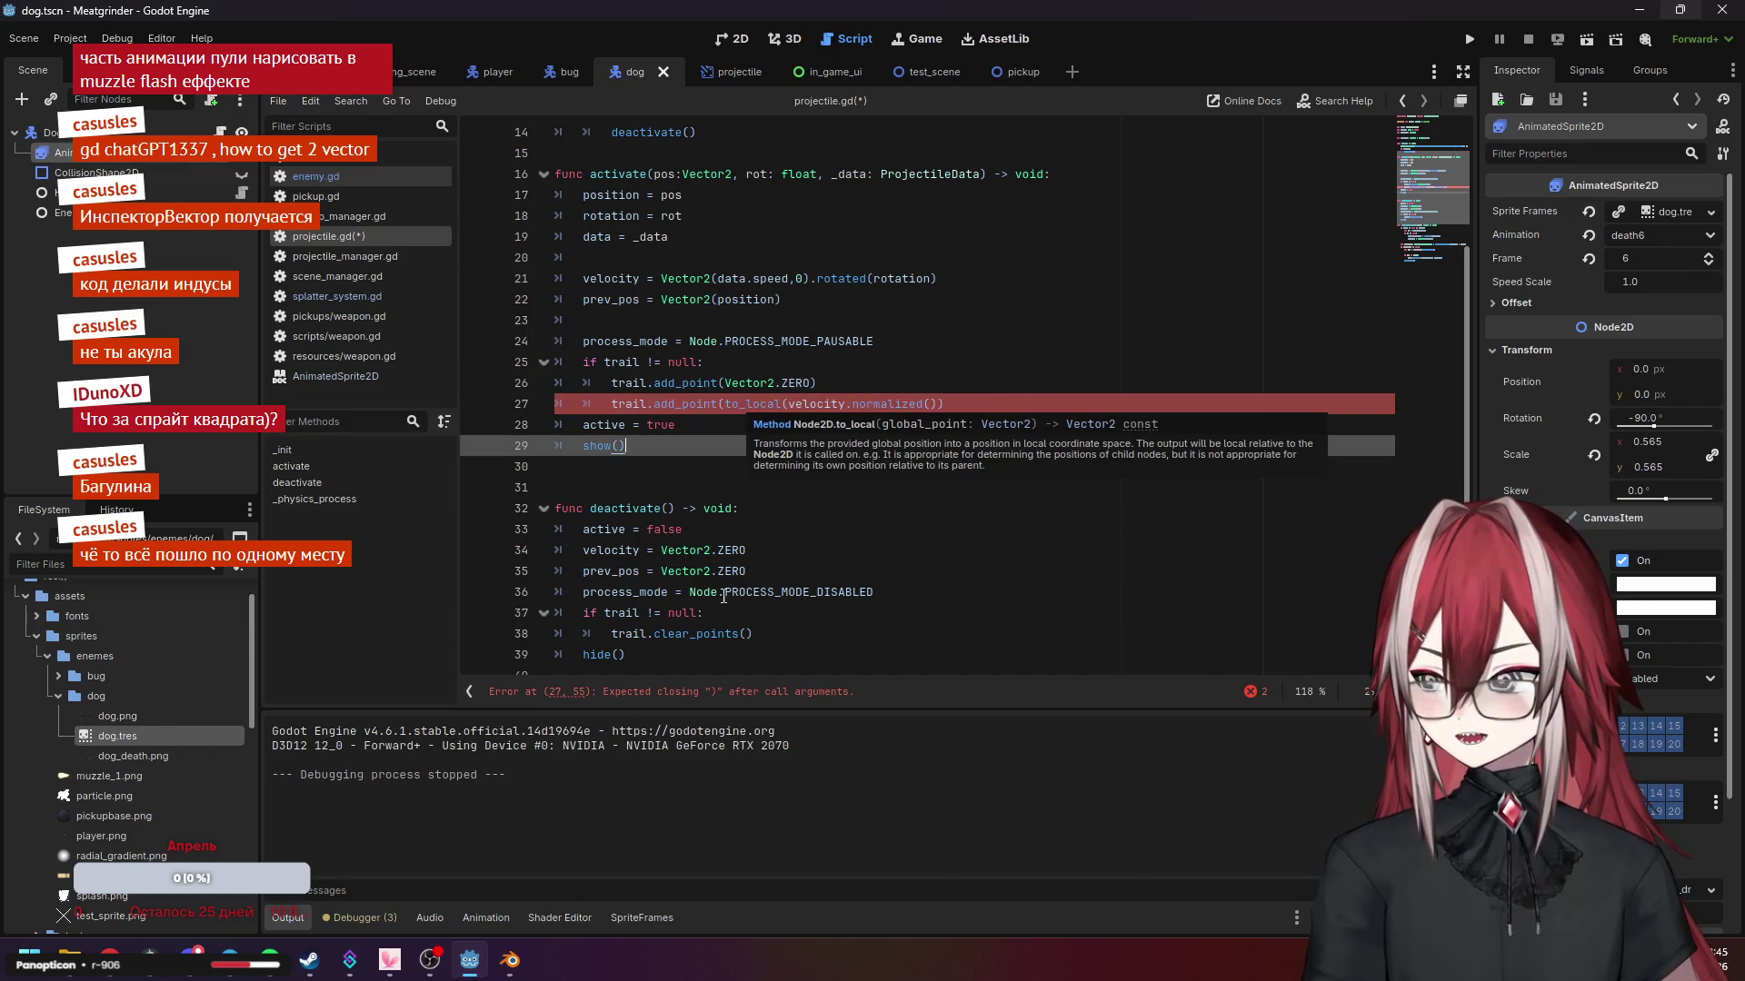
click(952, 405)
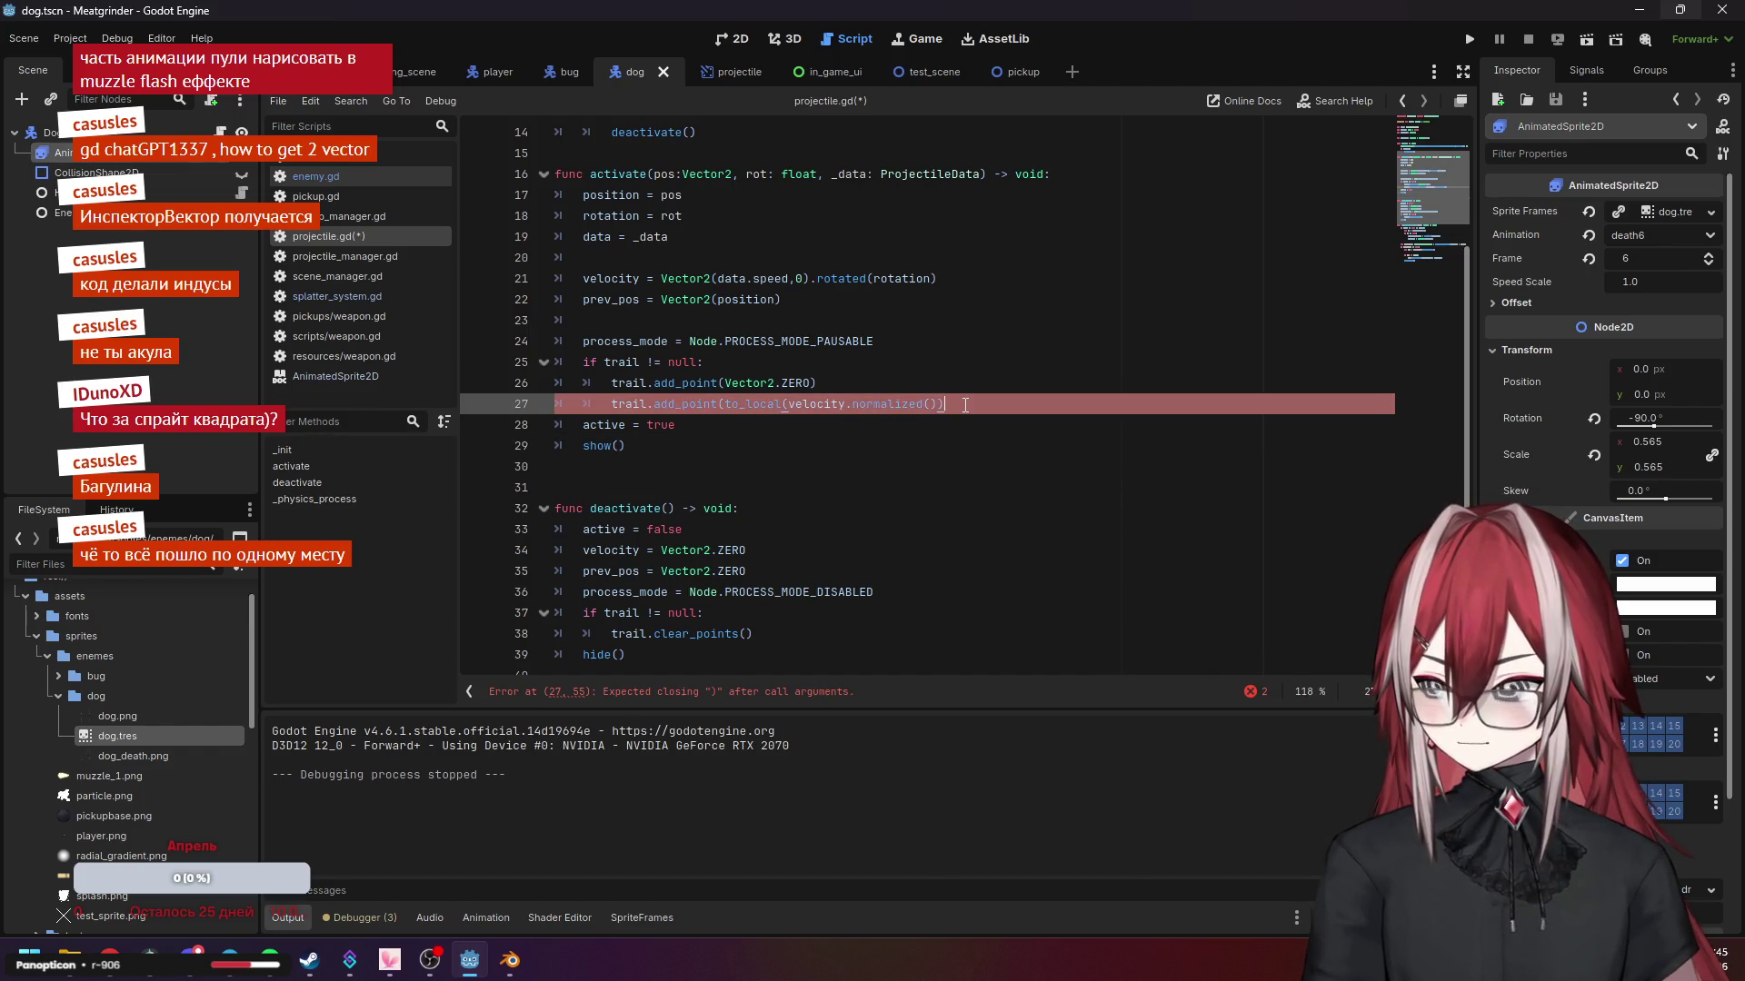
text())
key(Up)
key(Up)
key(ctrl+s)
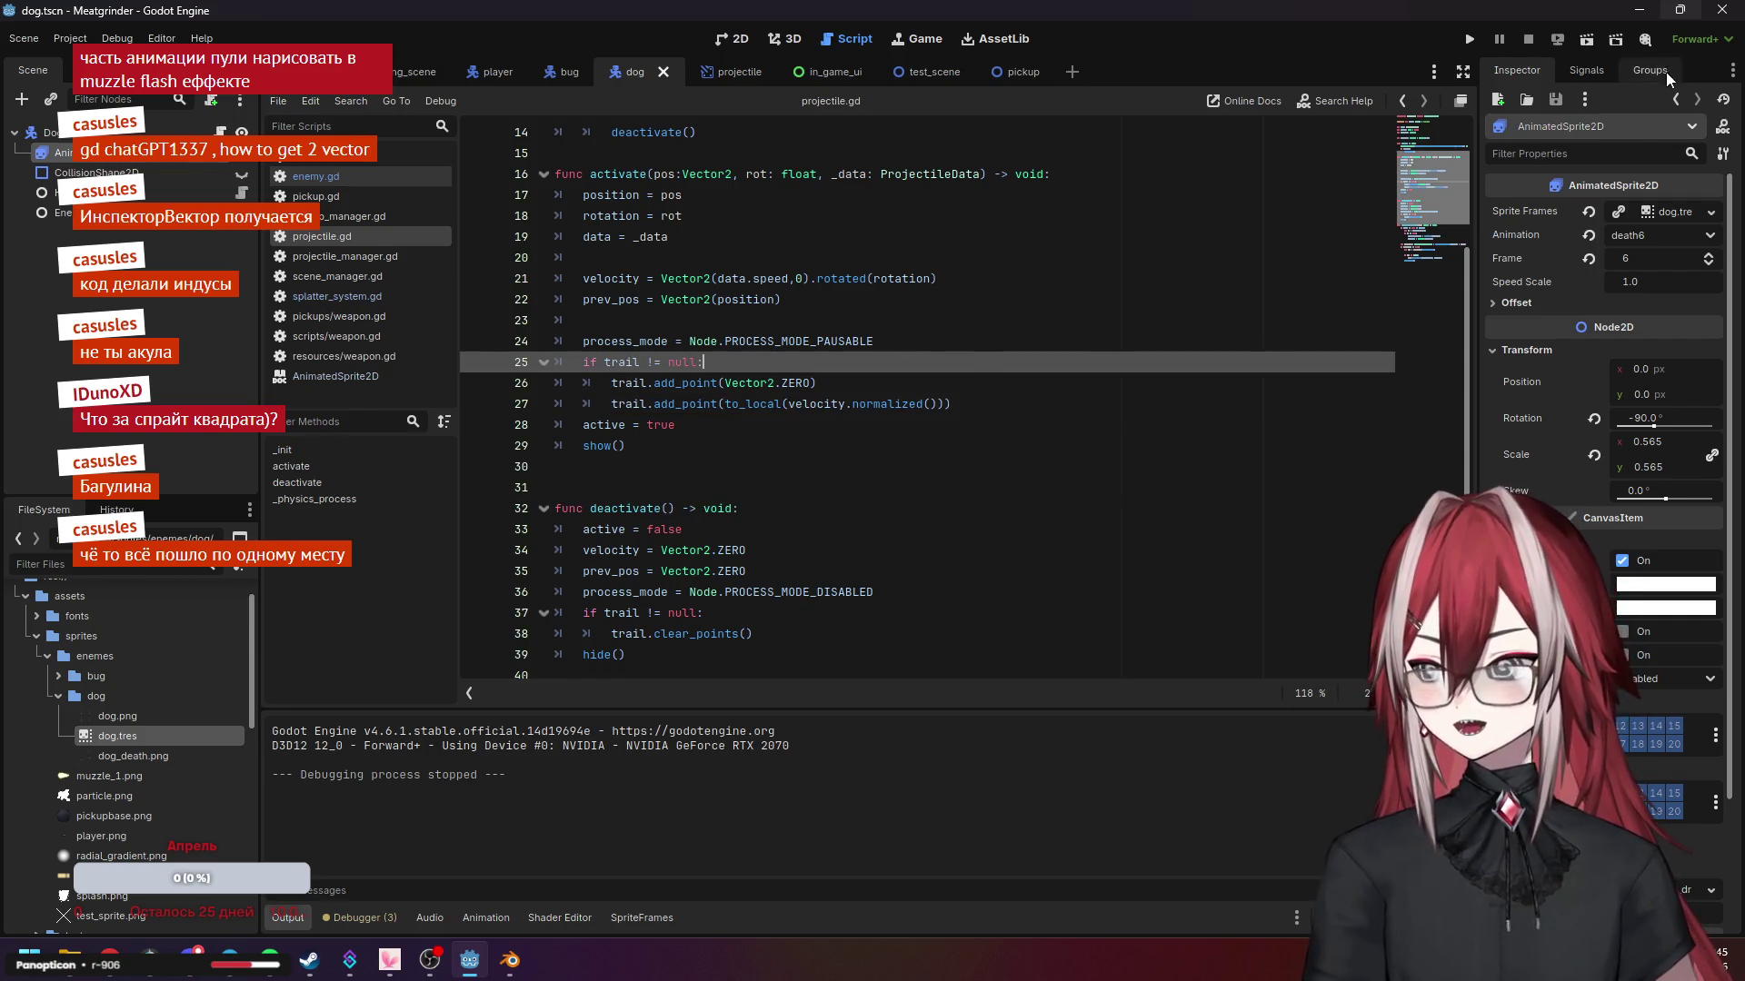
click(1470, 39)
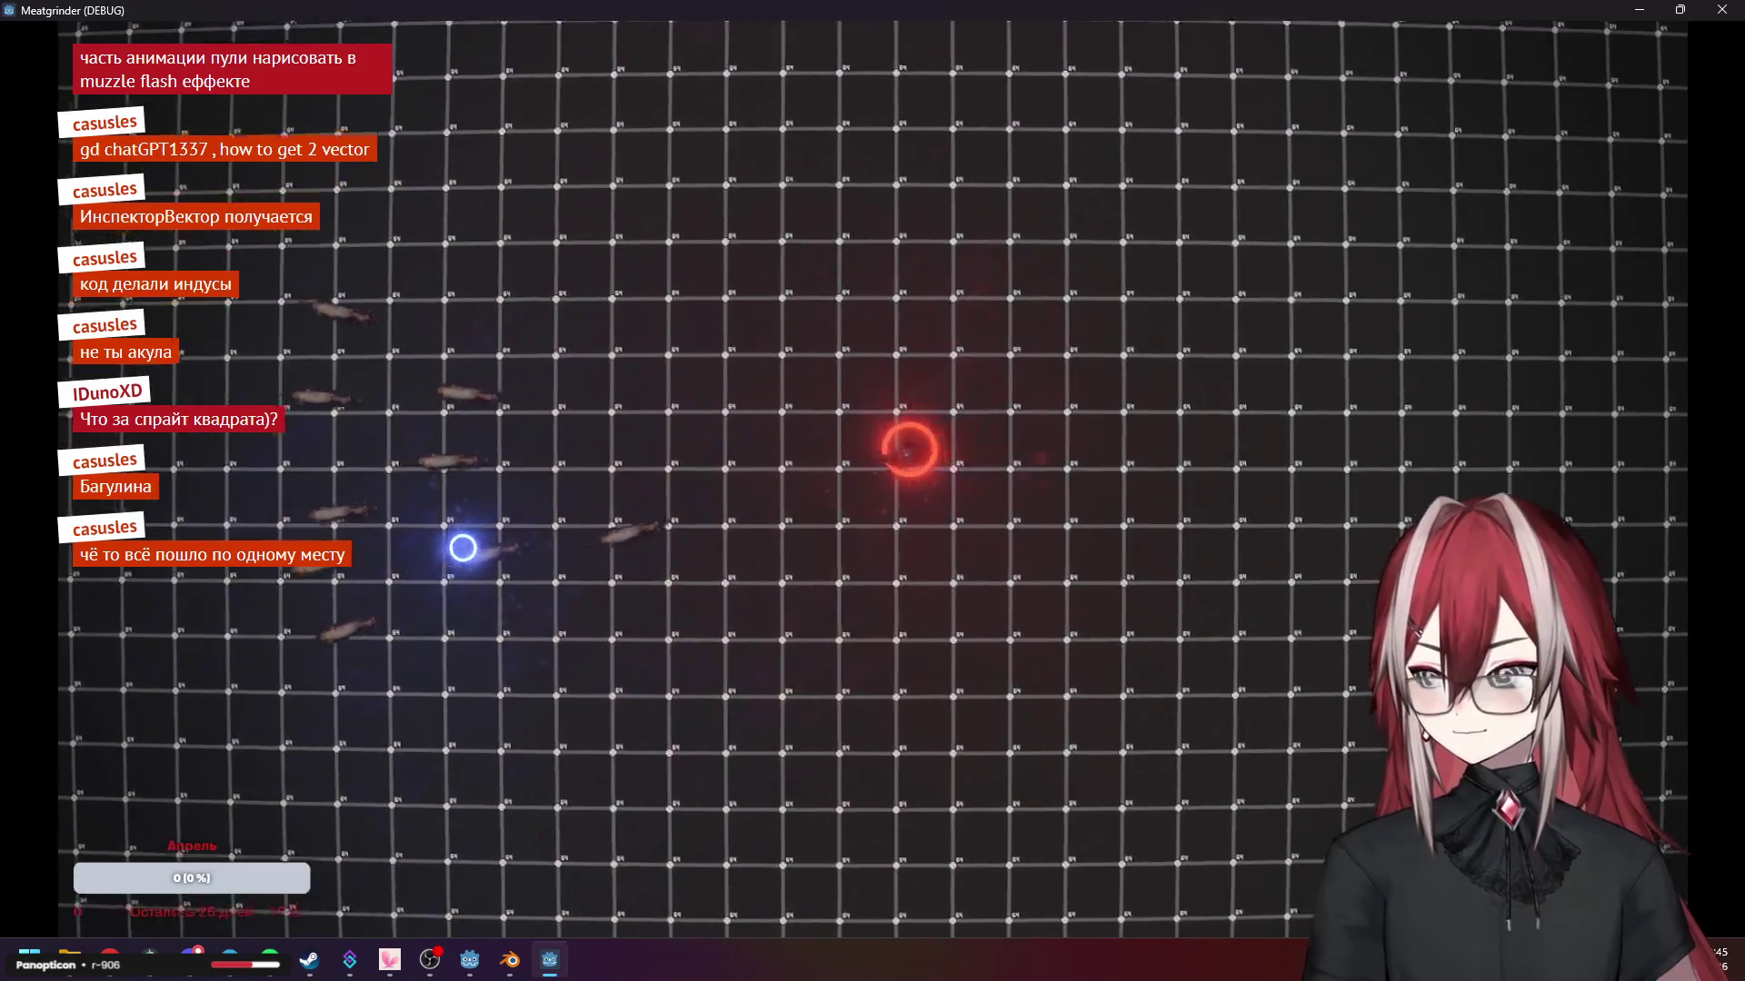
key(d)
key(w)
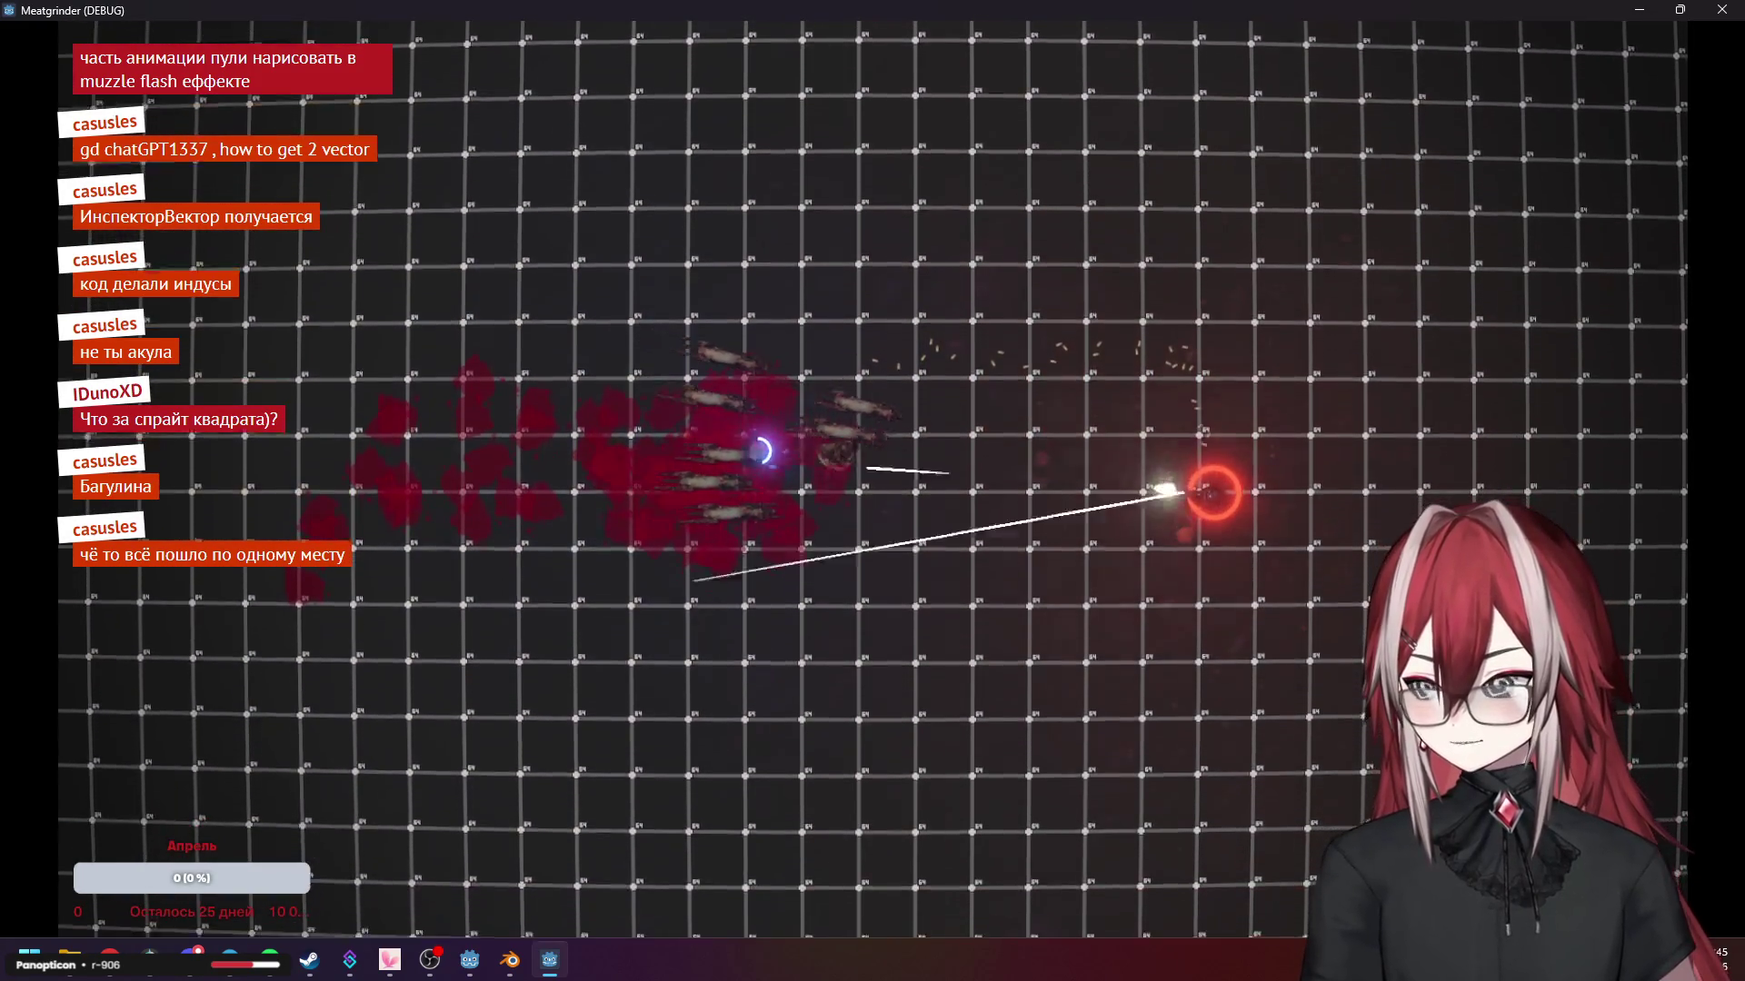
key(d)
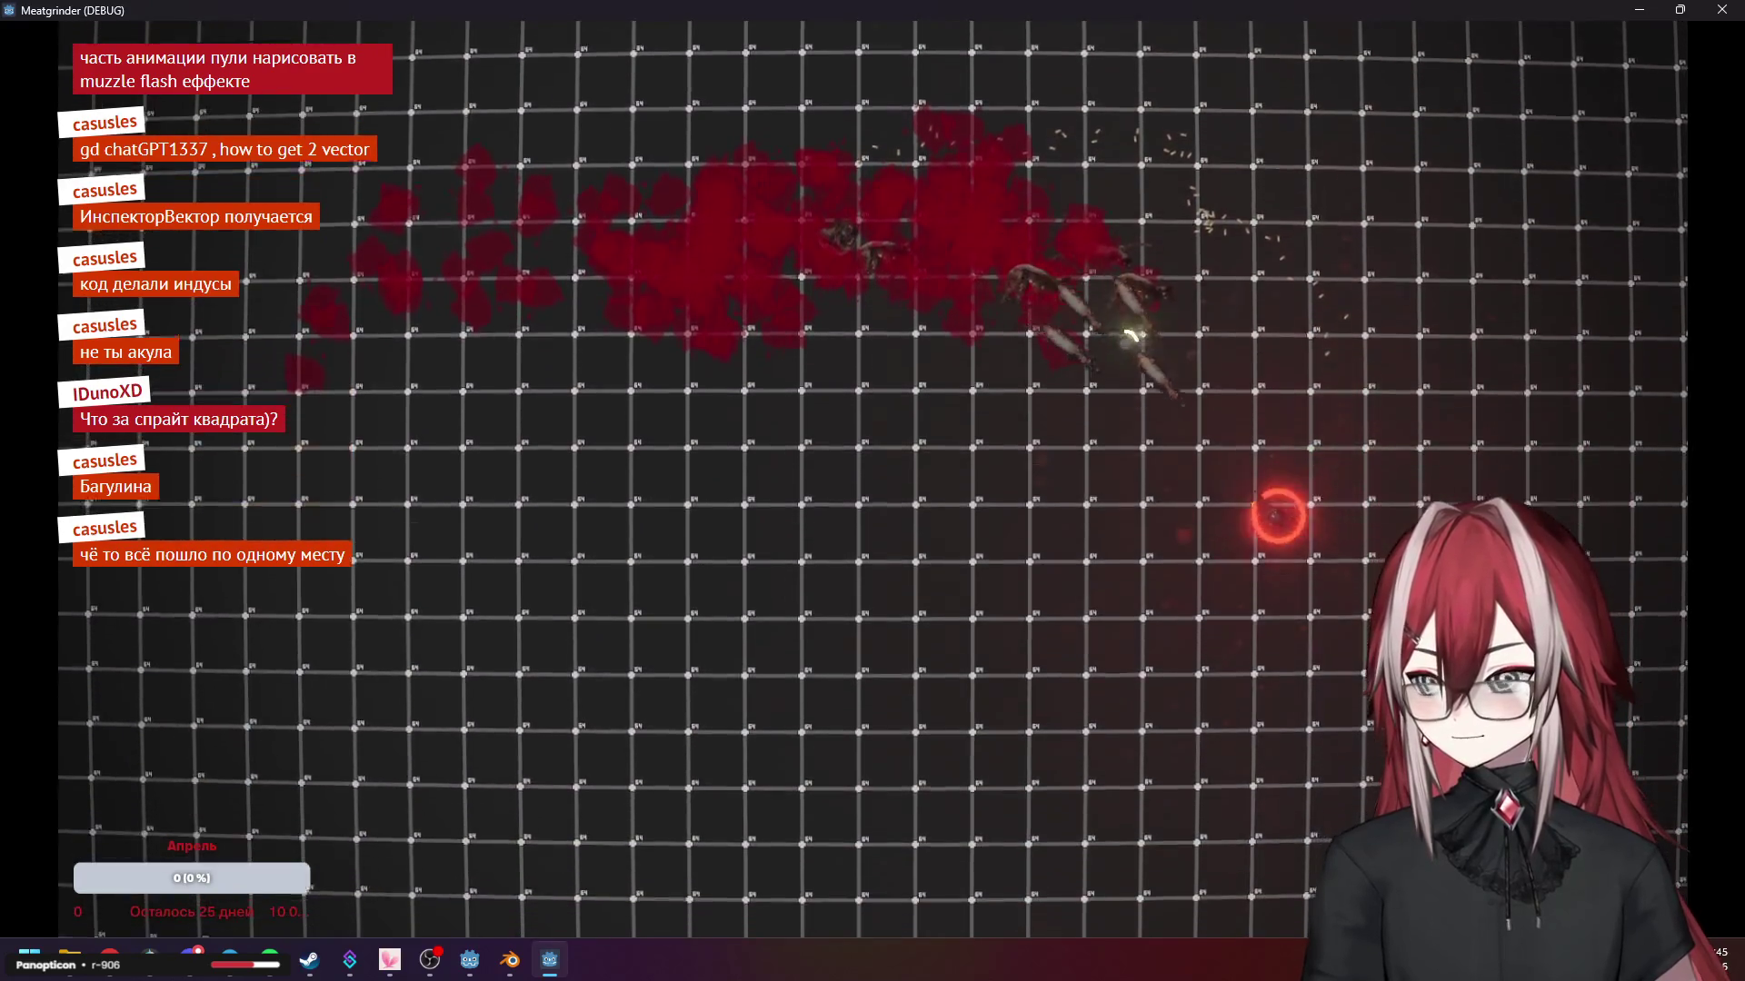
key(s)
key(a)
key(s)
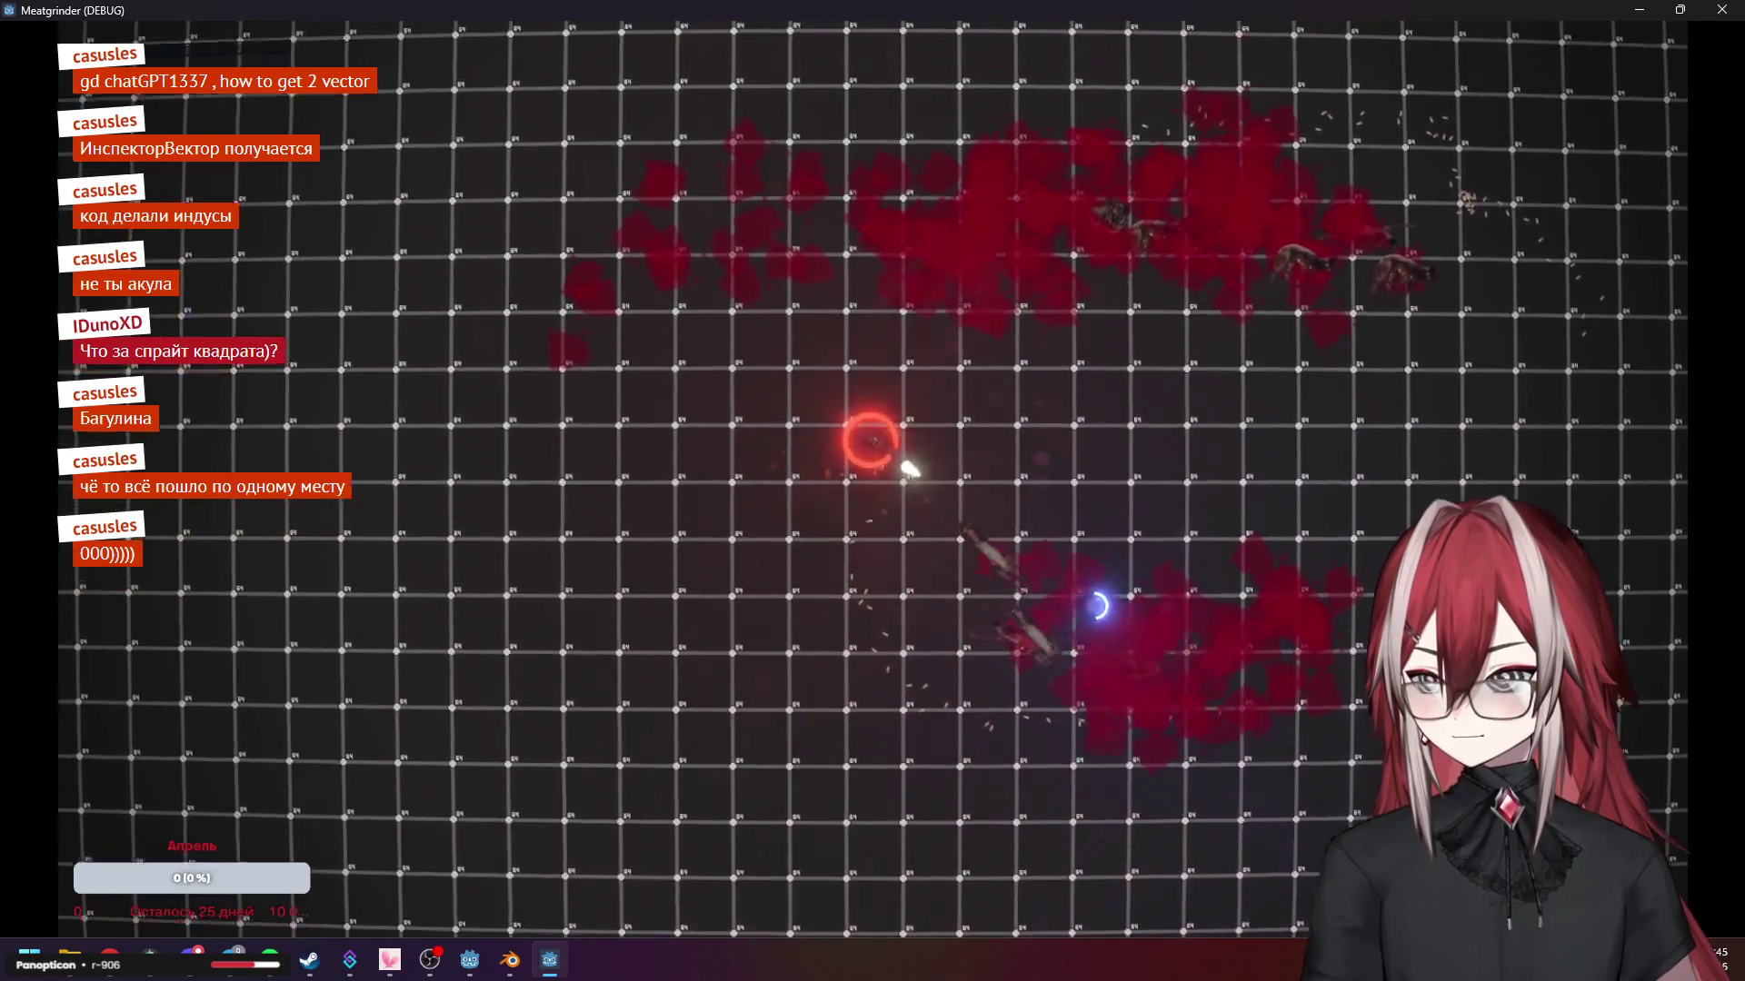
key(w)
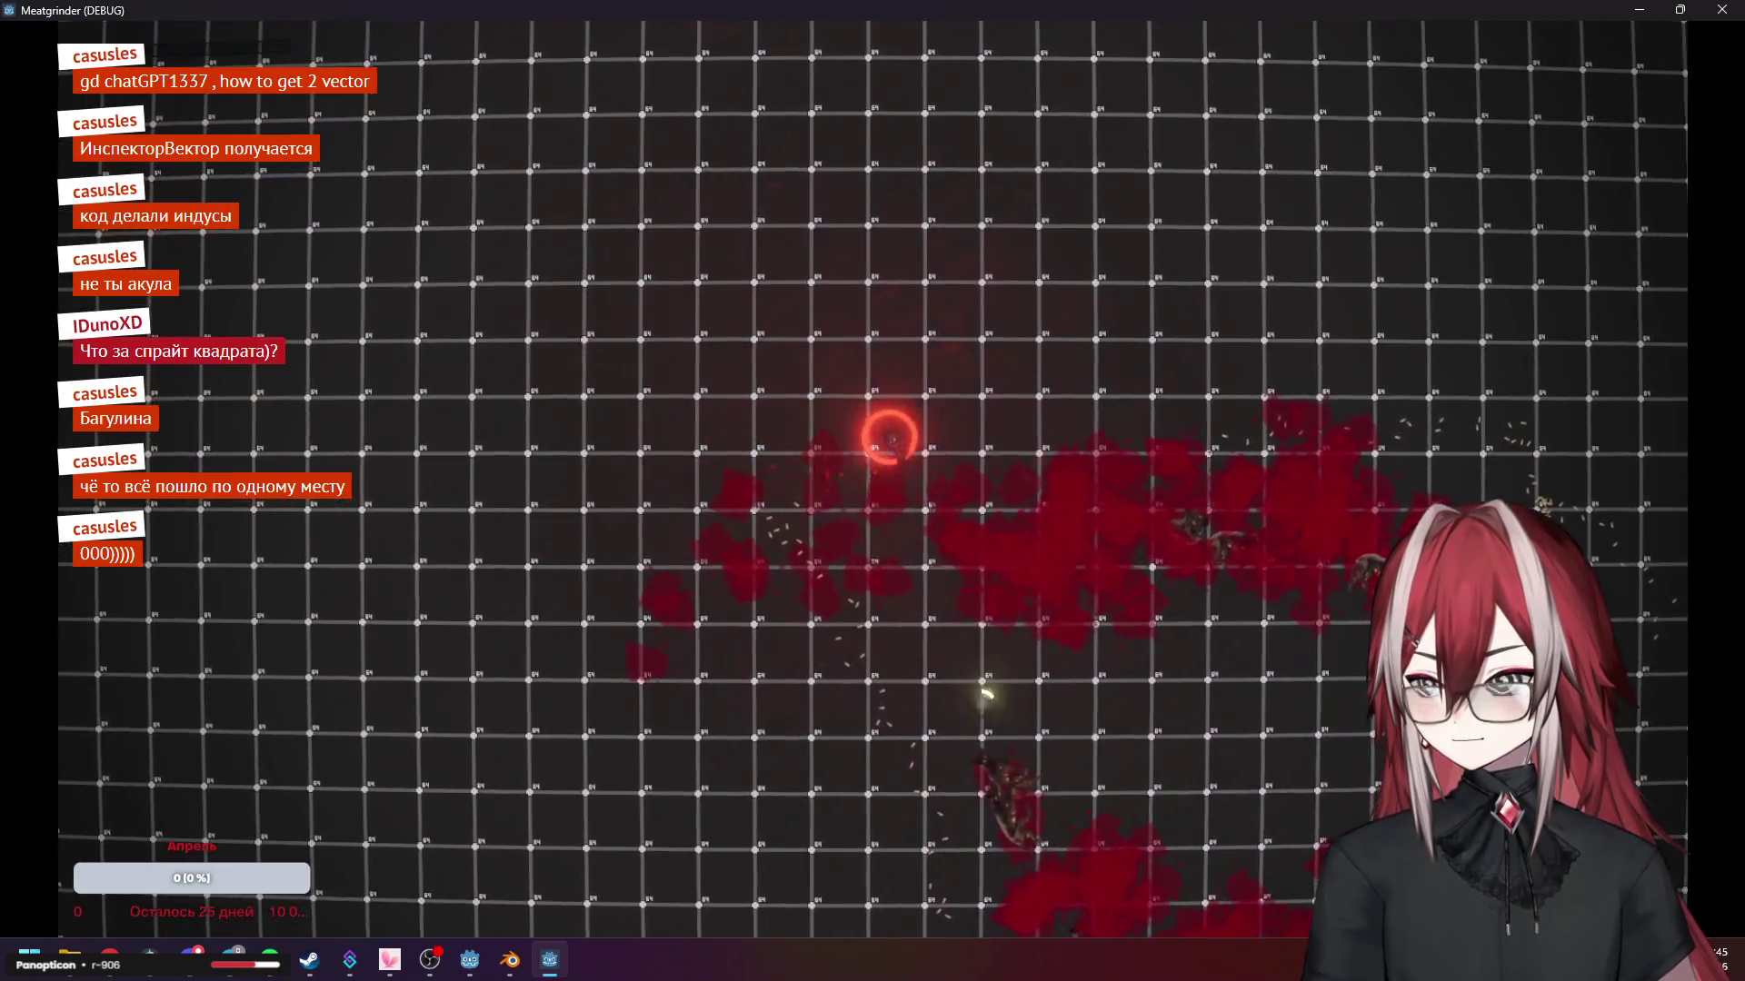
key(a)
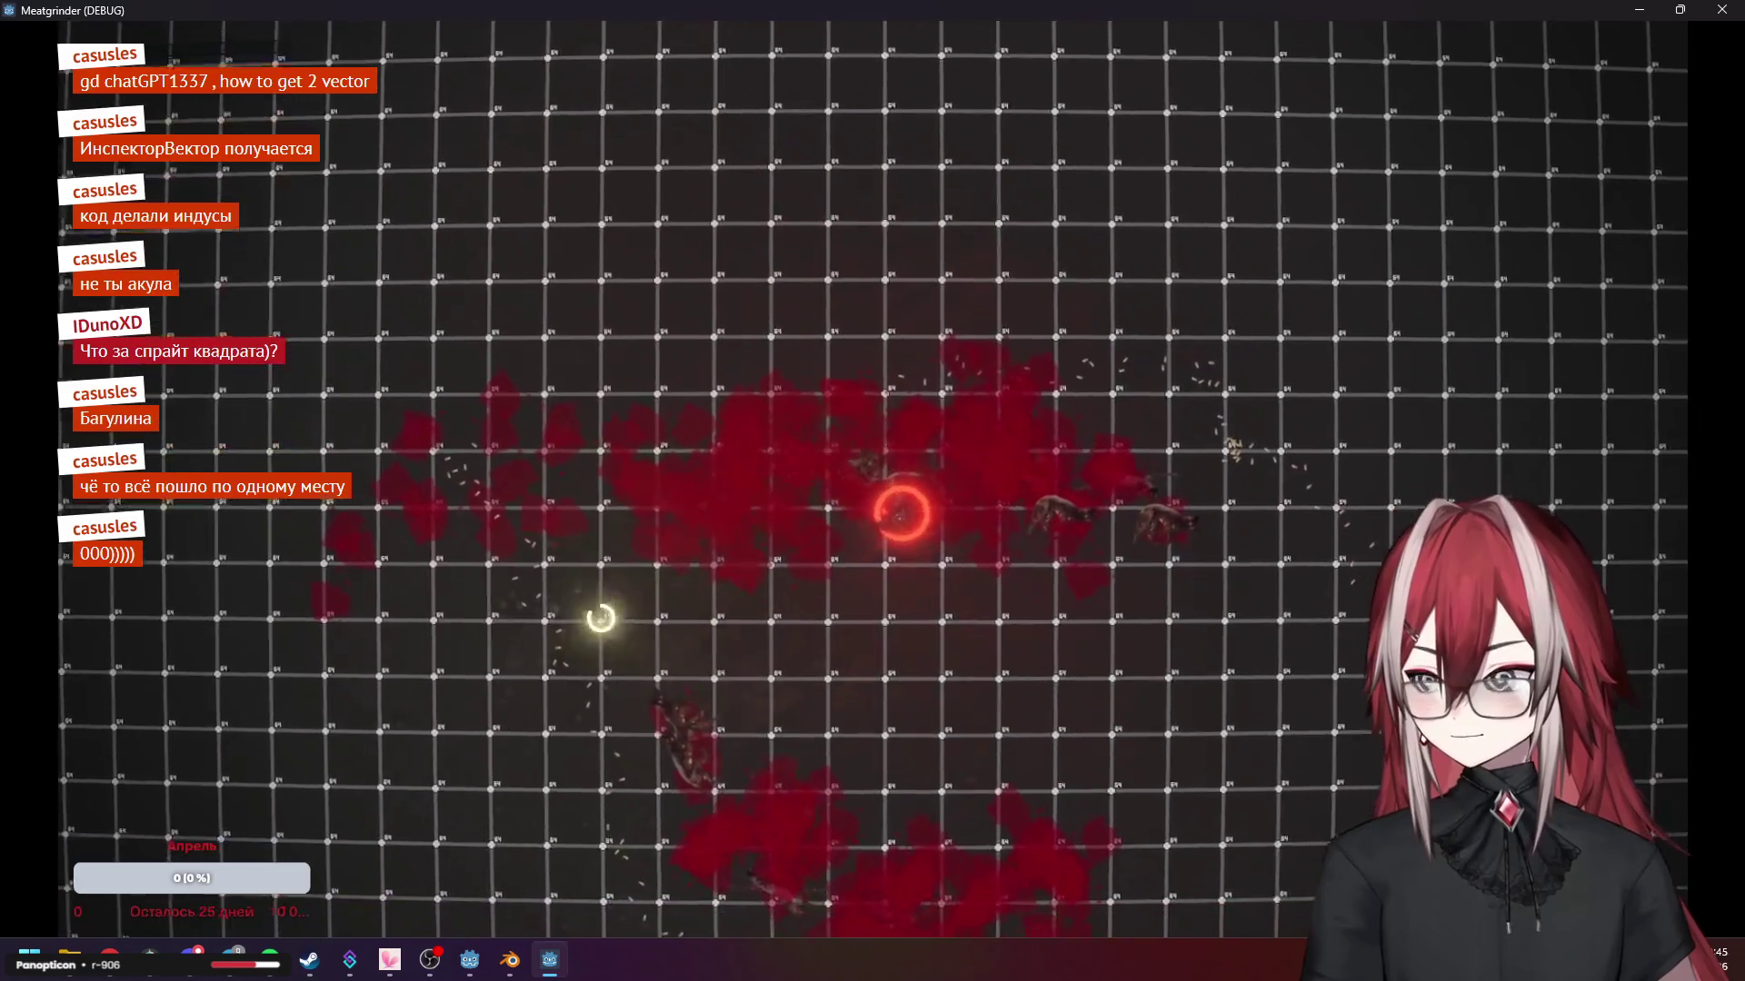
click(883, 527)
key(a)
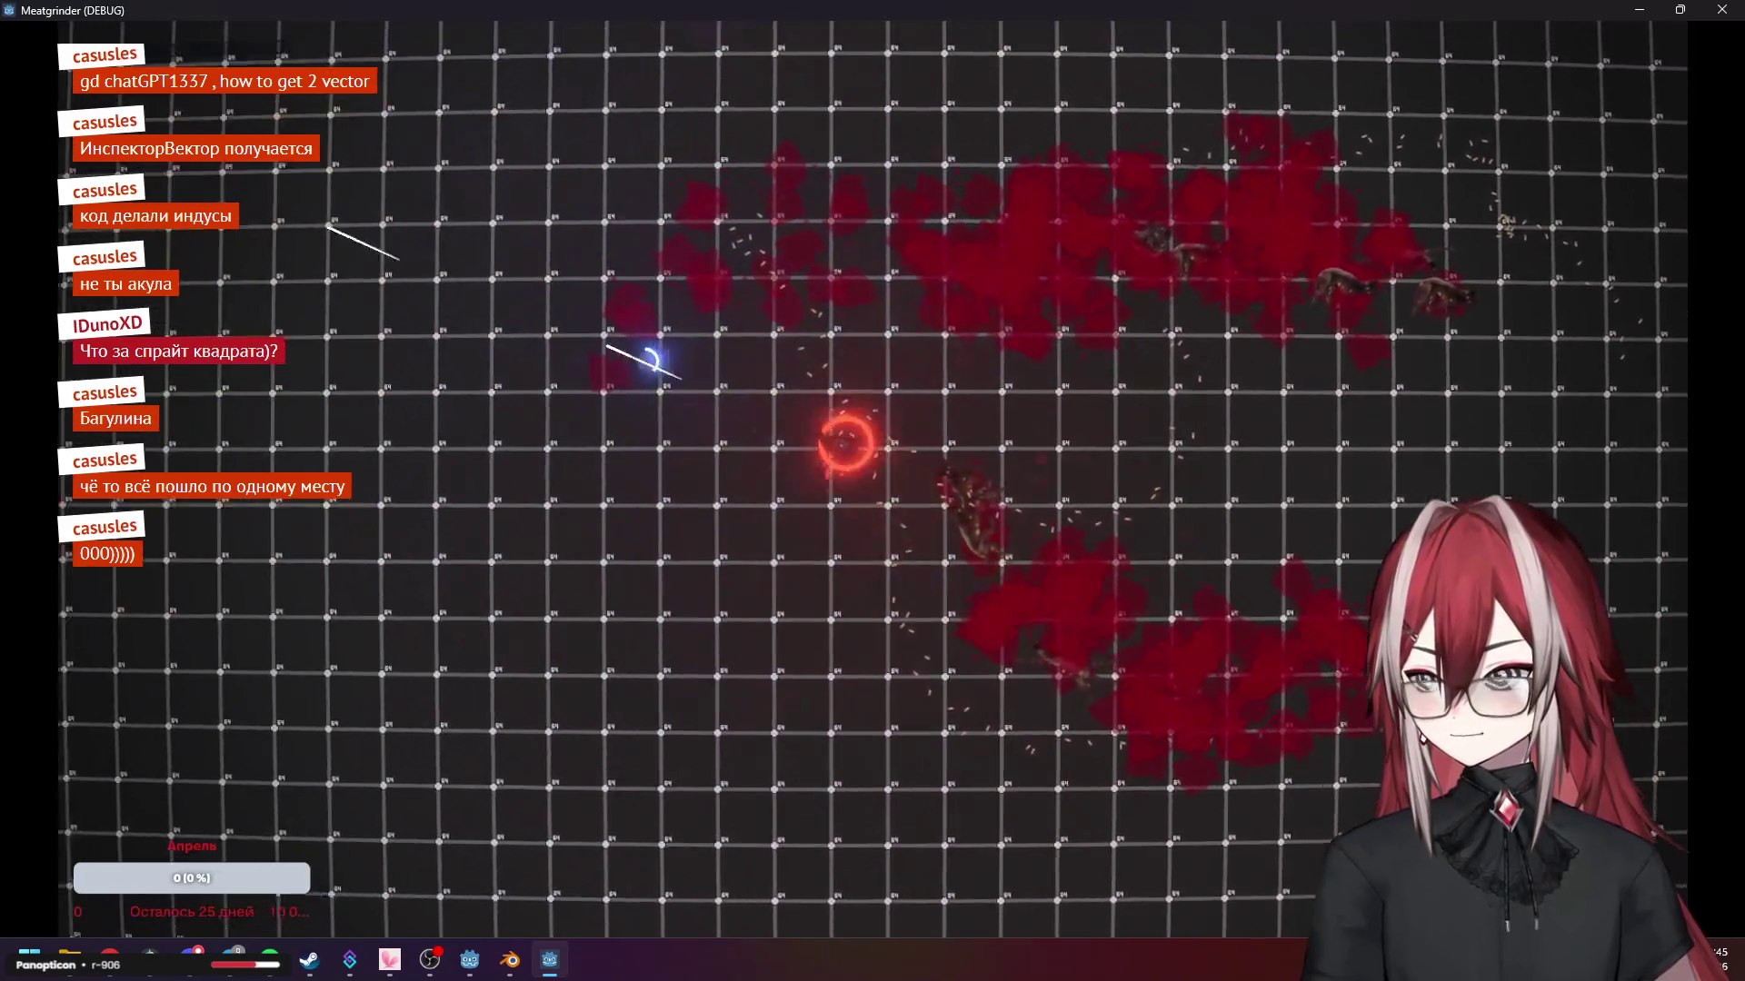
key(d)
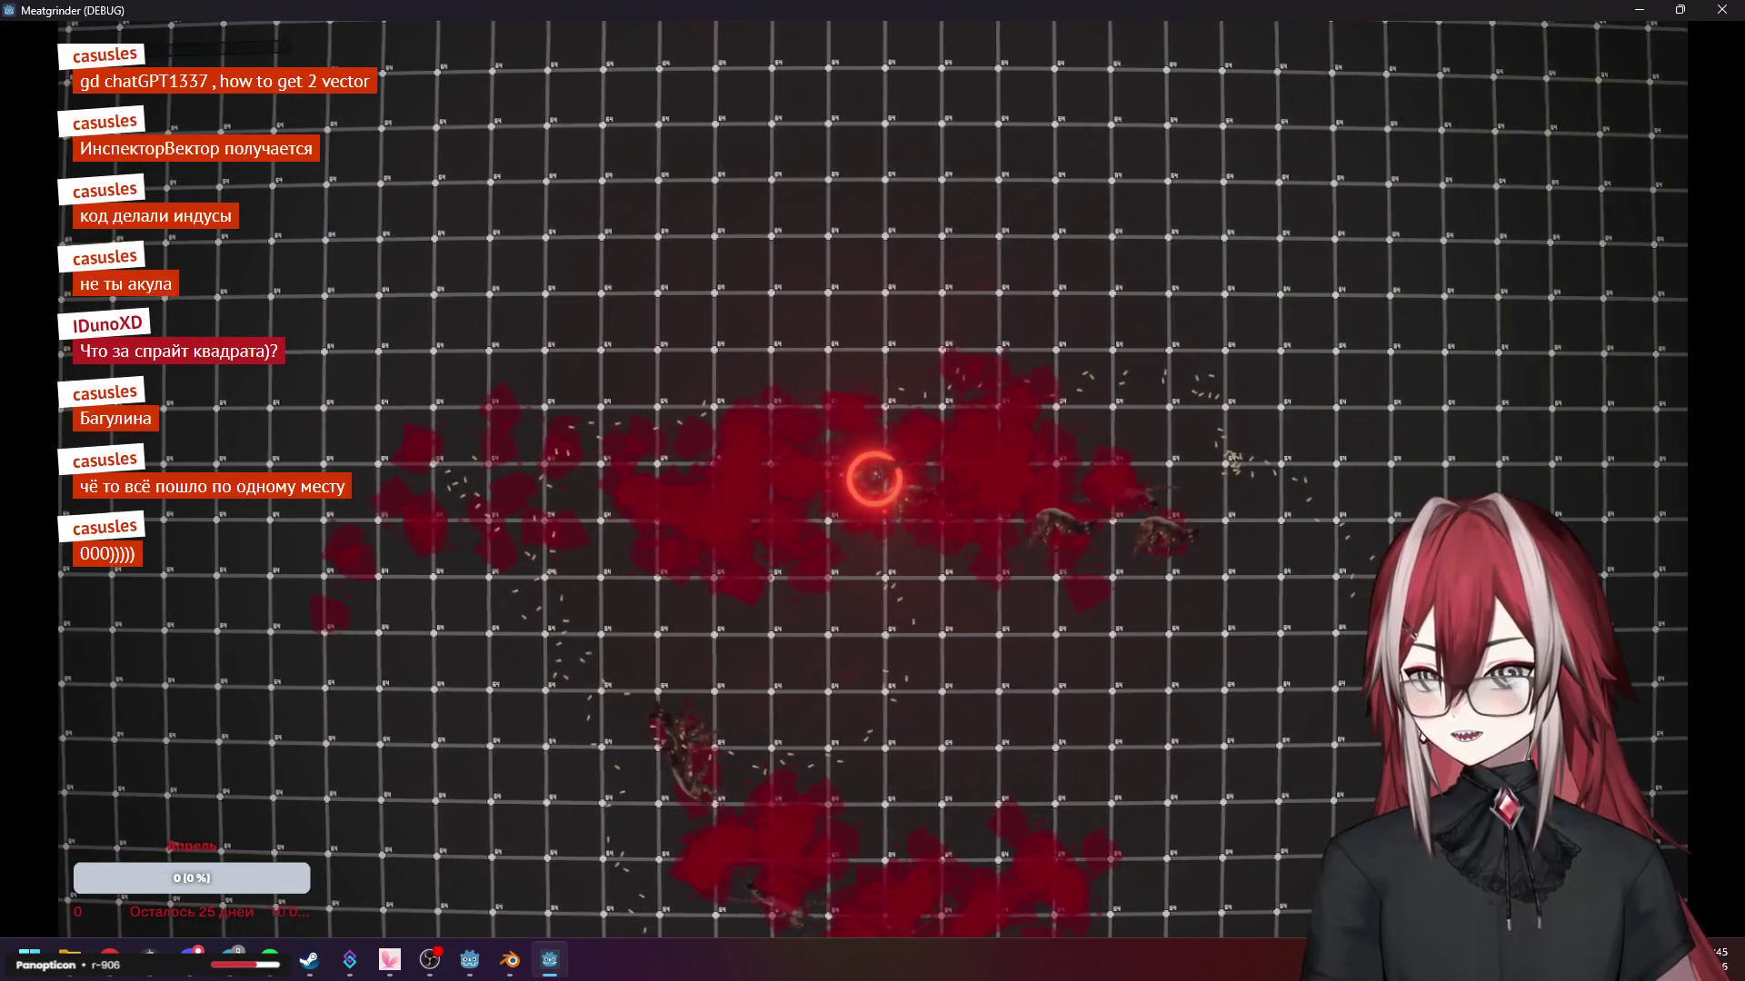
key(F8)
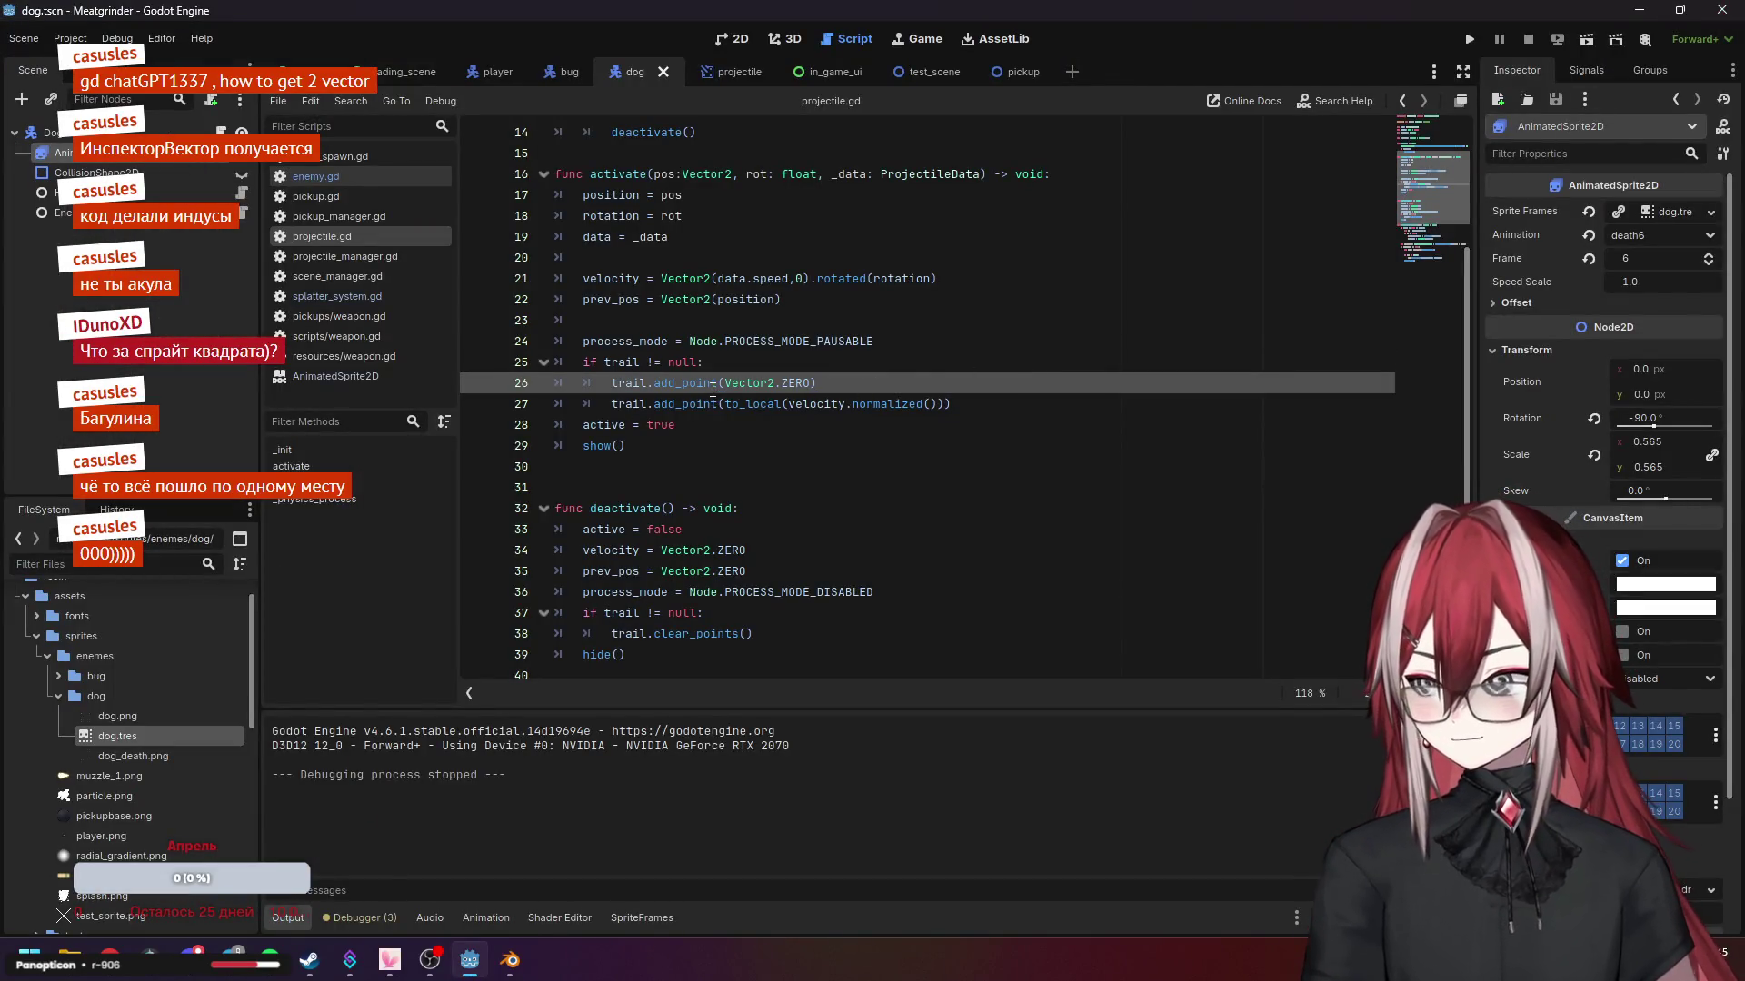
Step: Wrap line 26's first trail point in to_local(), save, run and restart the game, then close it
text(to_local()
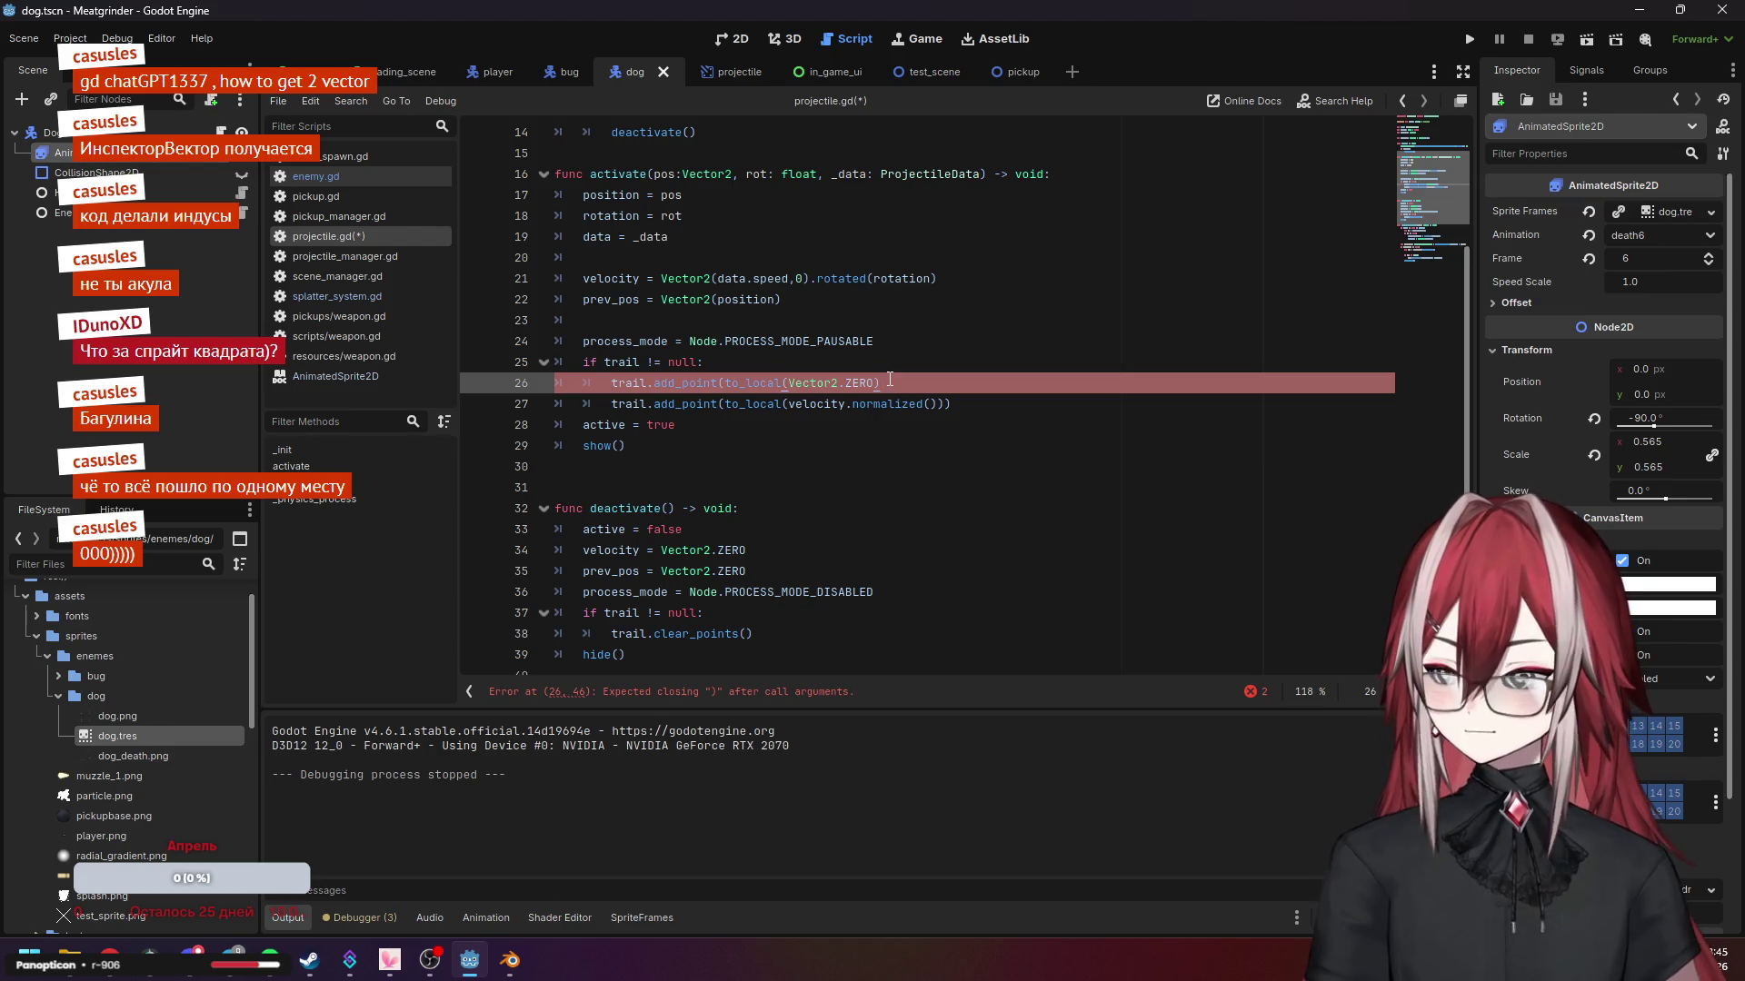
text())
key(Up)
key(ctrl+s)
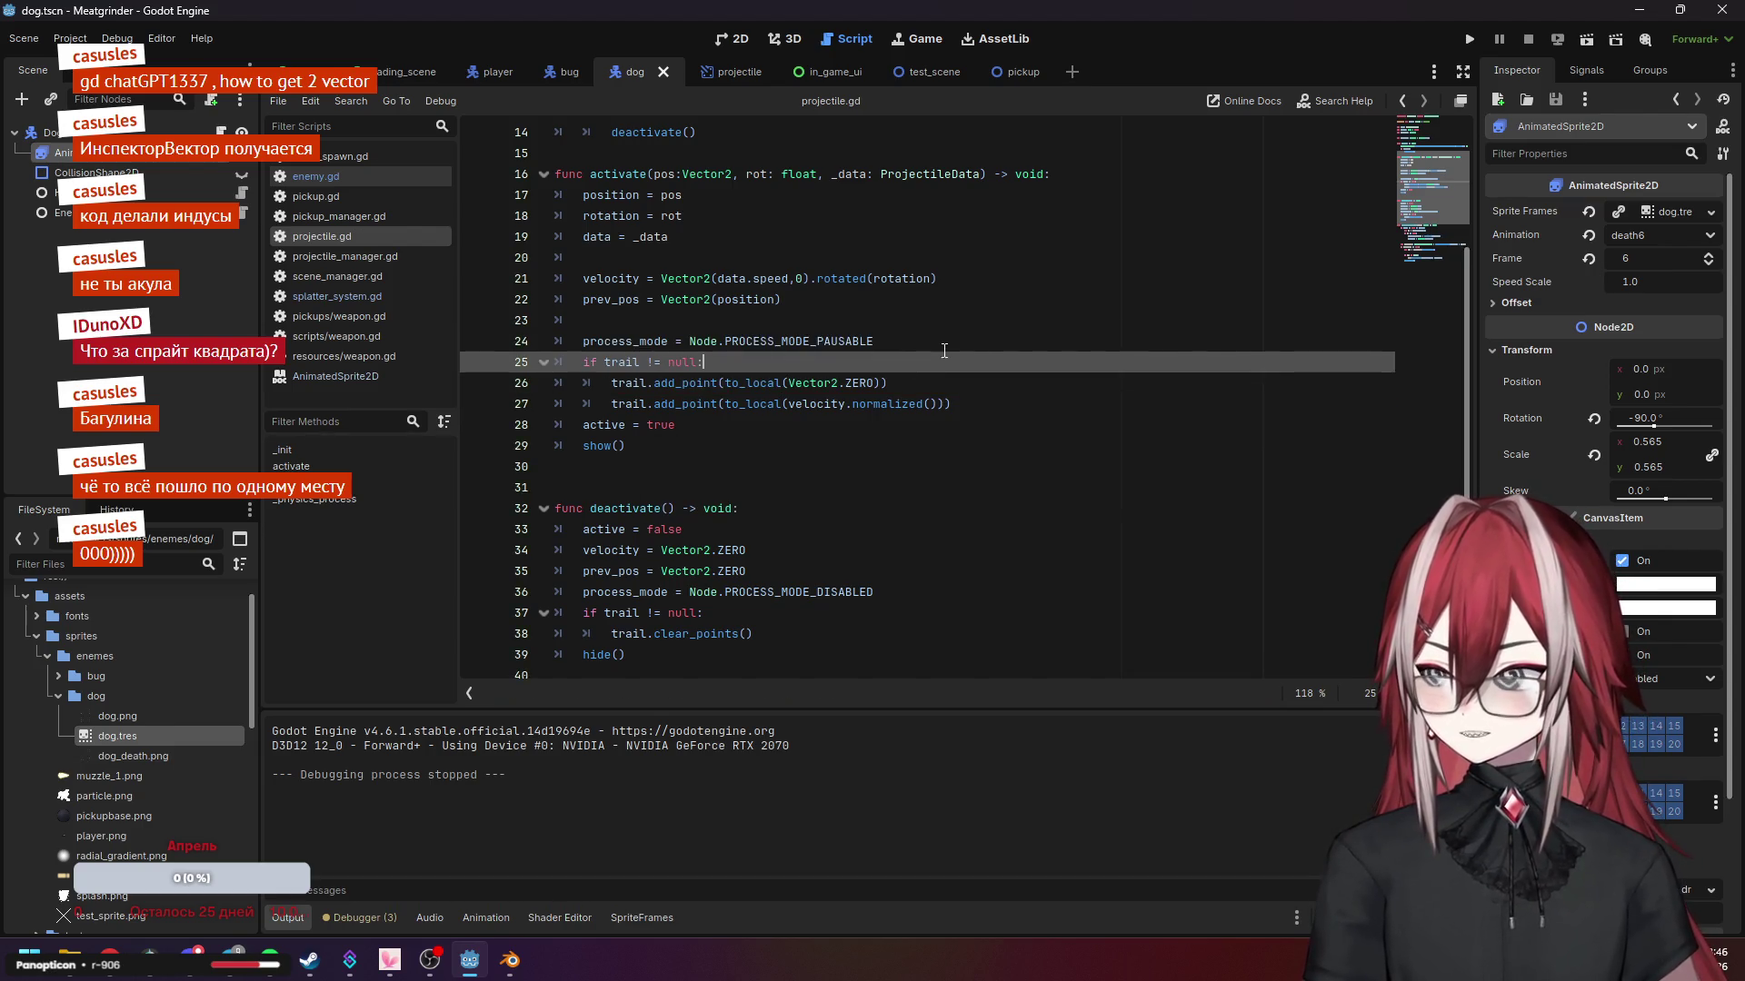
click(1583, 38)
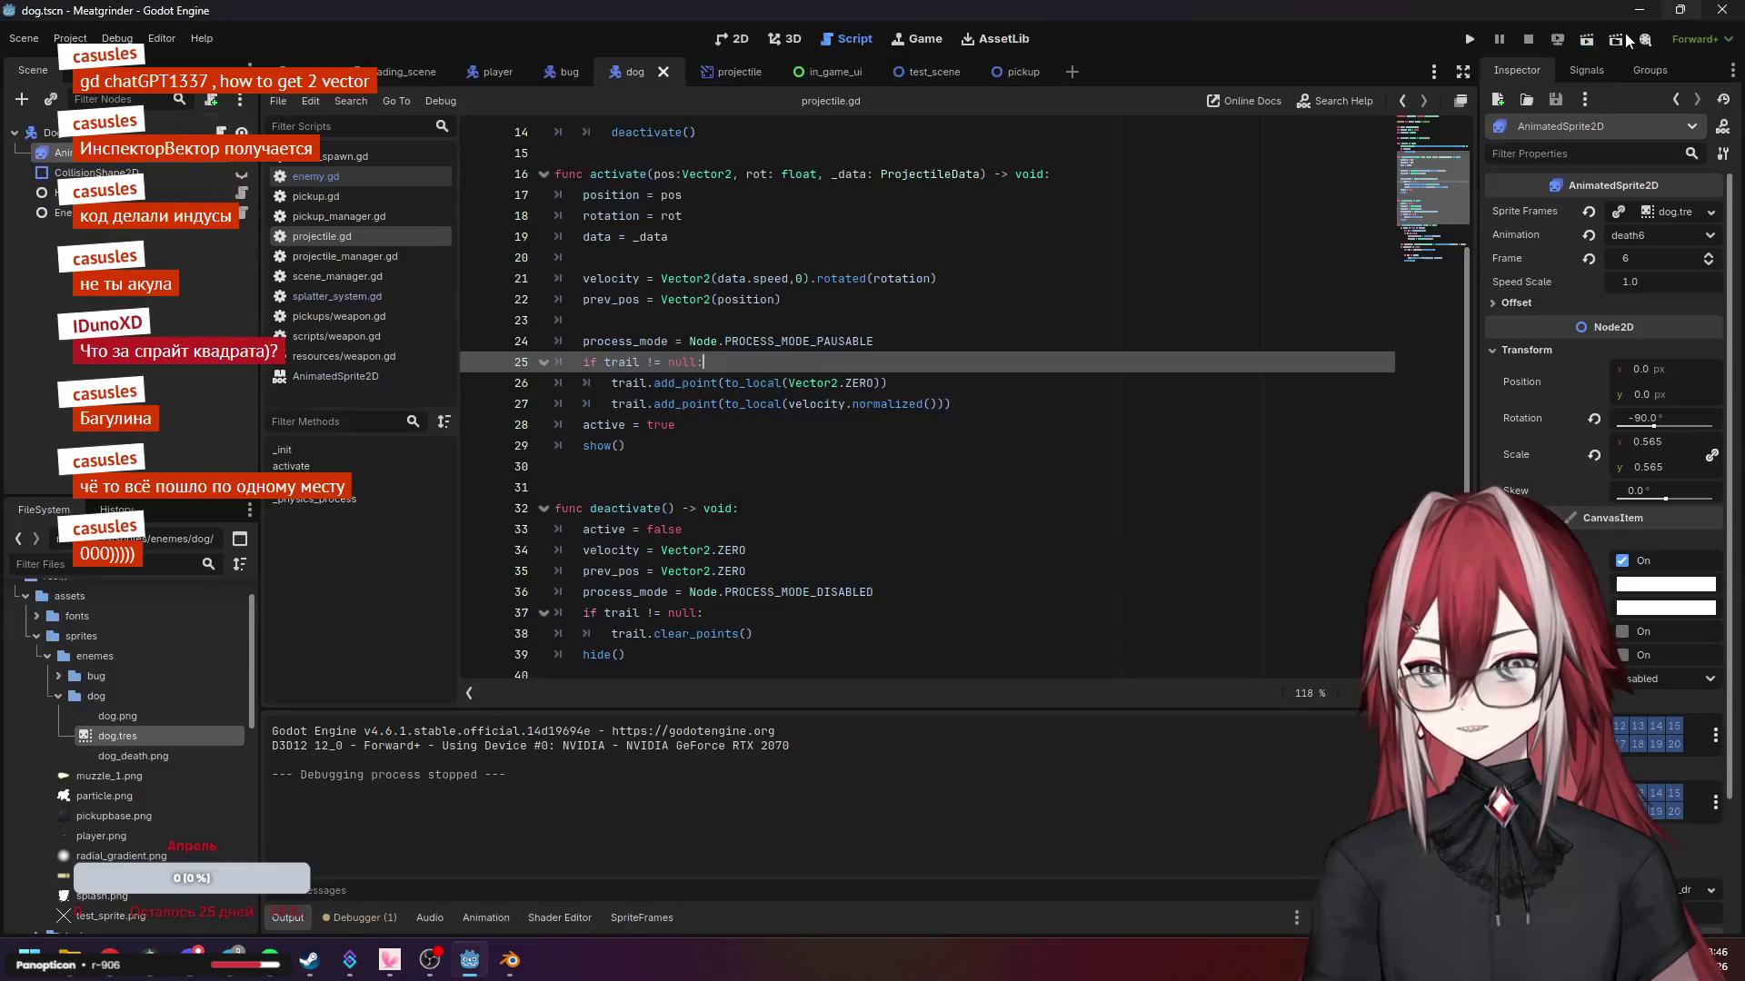
click(1475, 42)
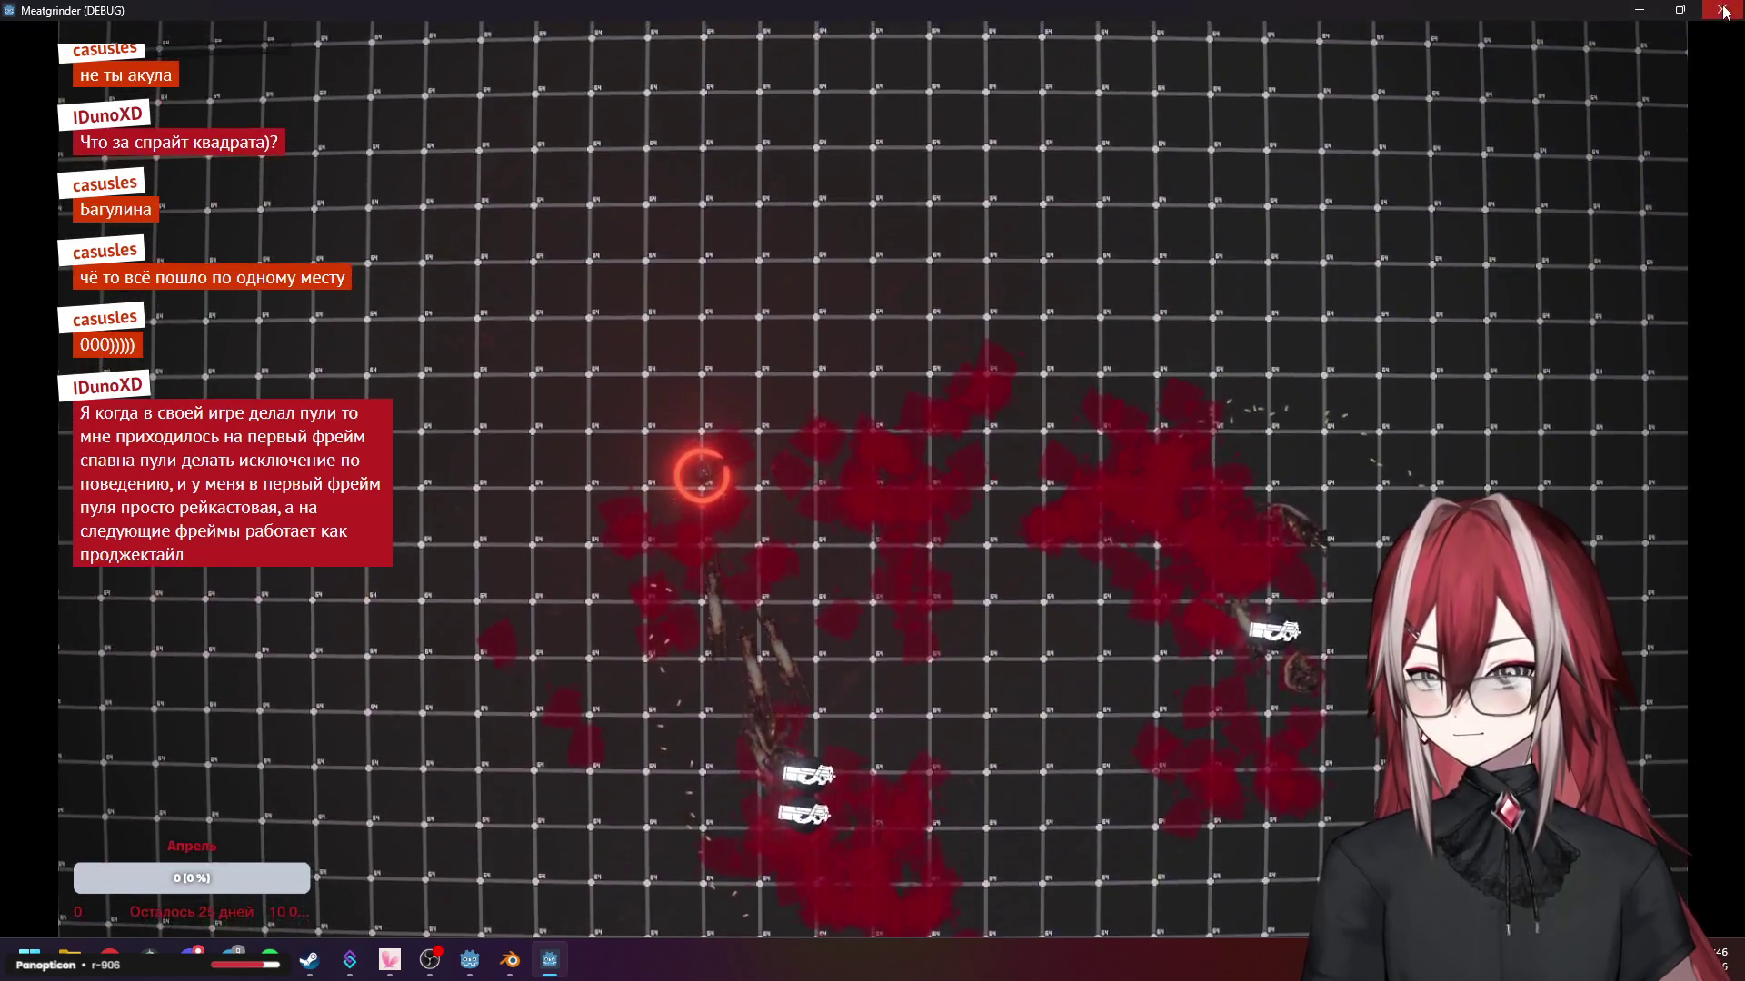
click(1723, 11)
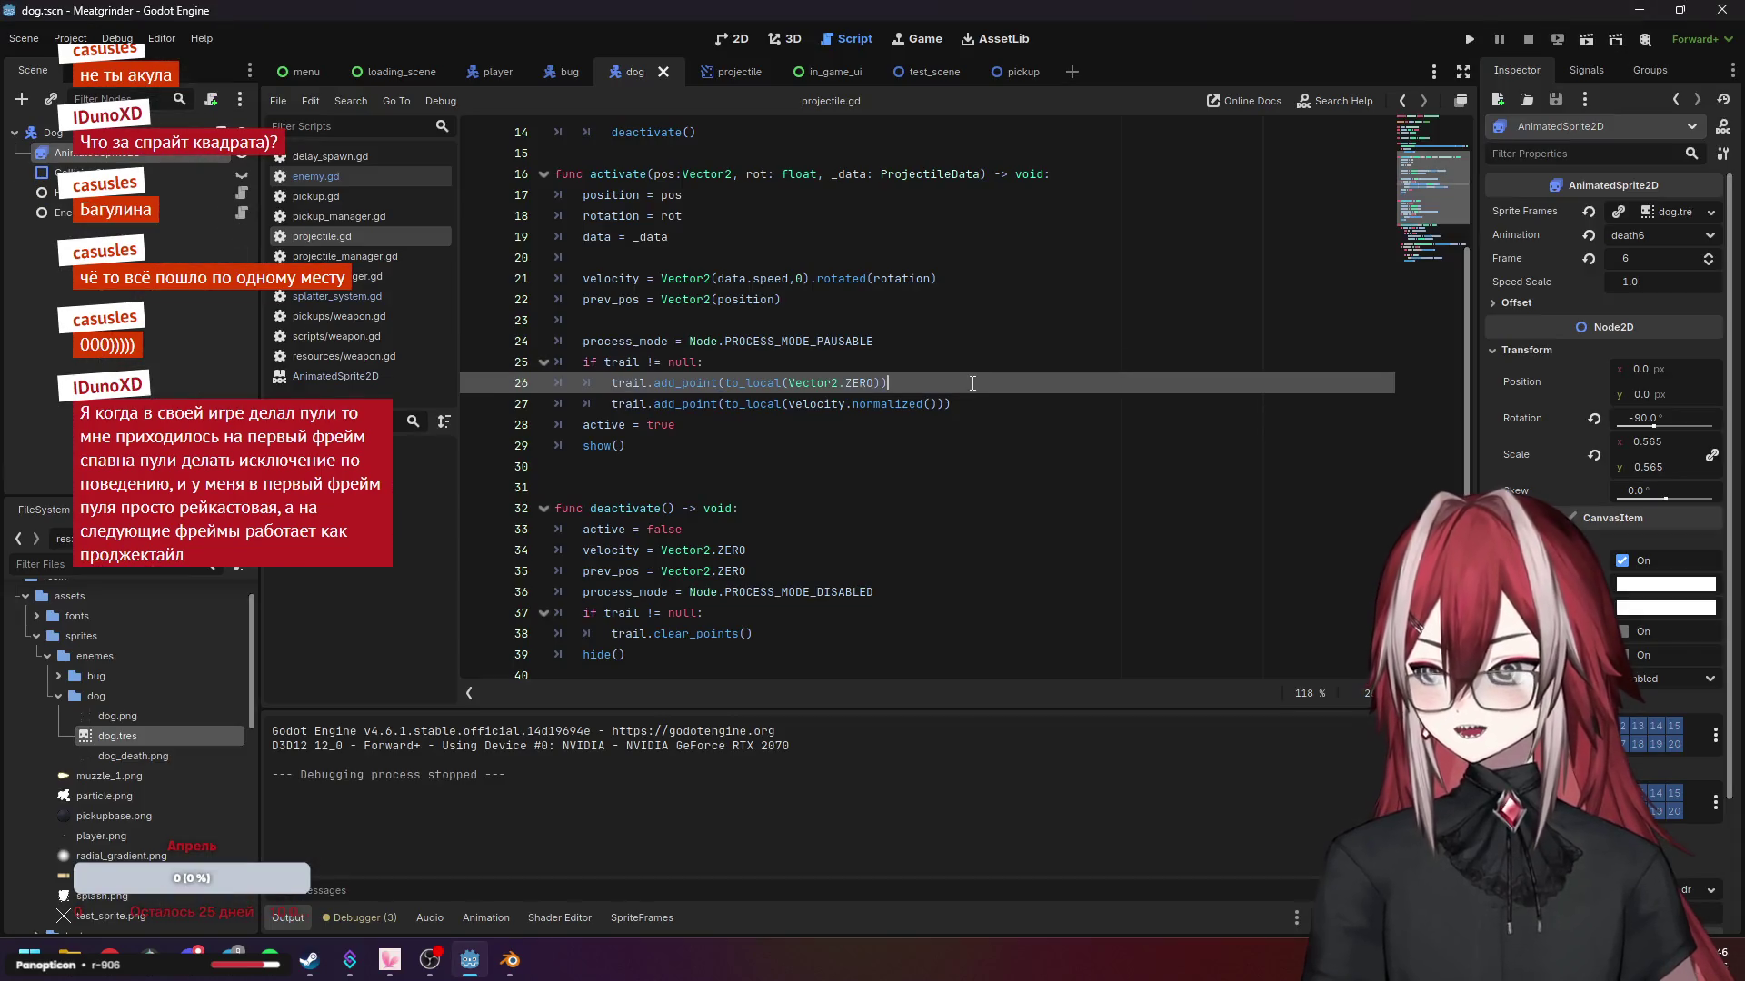
Step: Undo line 26's to_local change and fix line 27's parentheses, saving projectile.gd
key(ctrl+z)
key(ctrl+z)
key(ctrl+z)
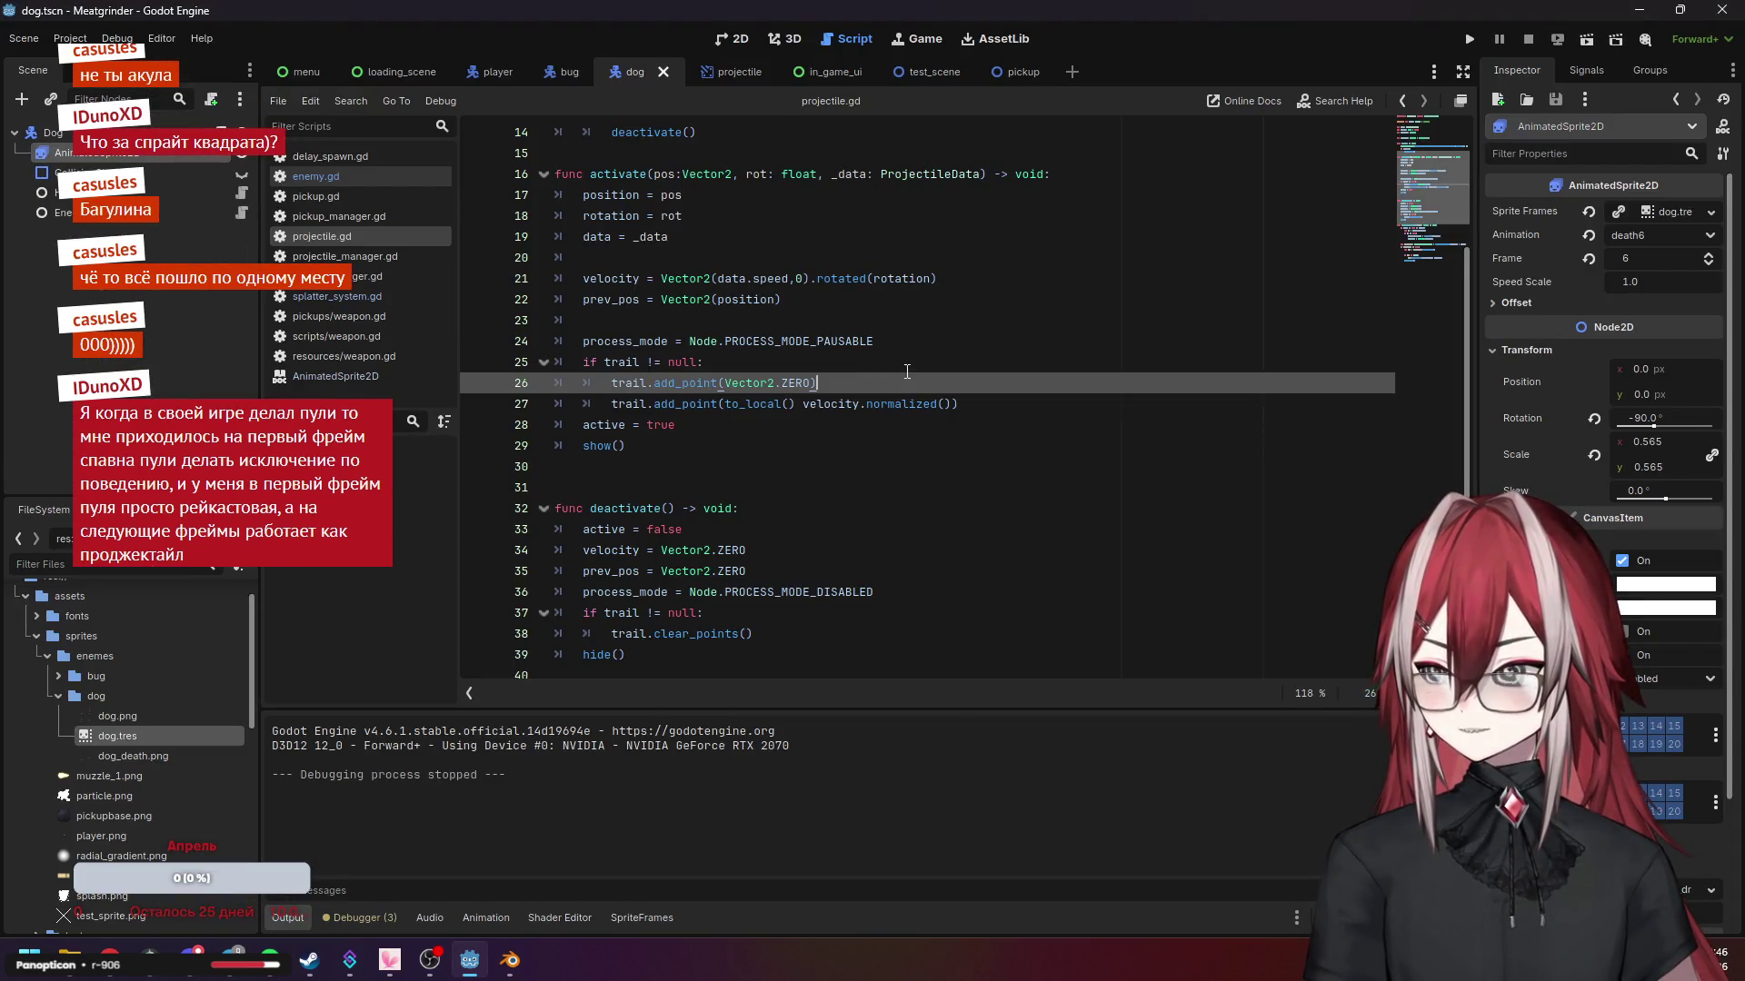
click(1008, 403)
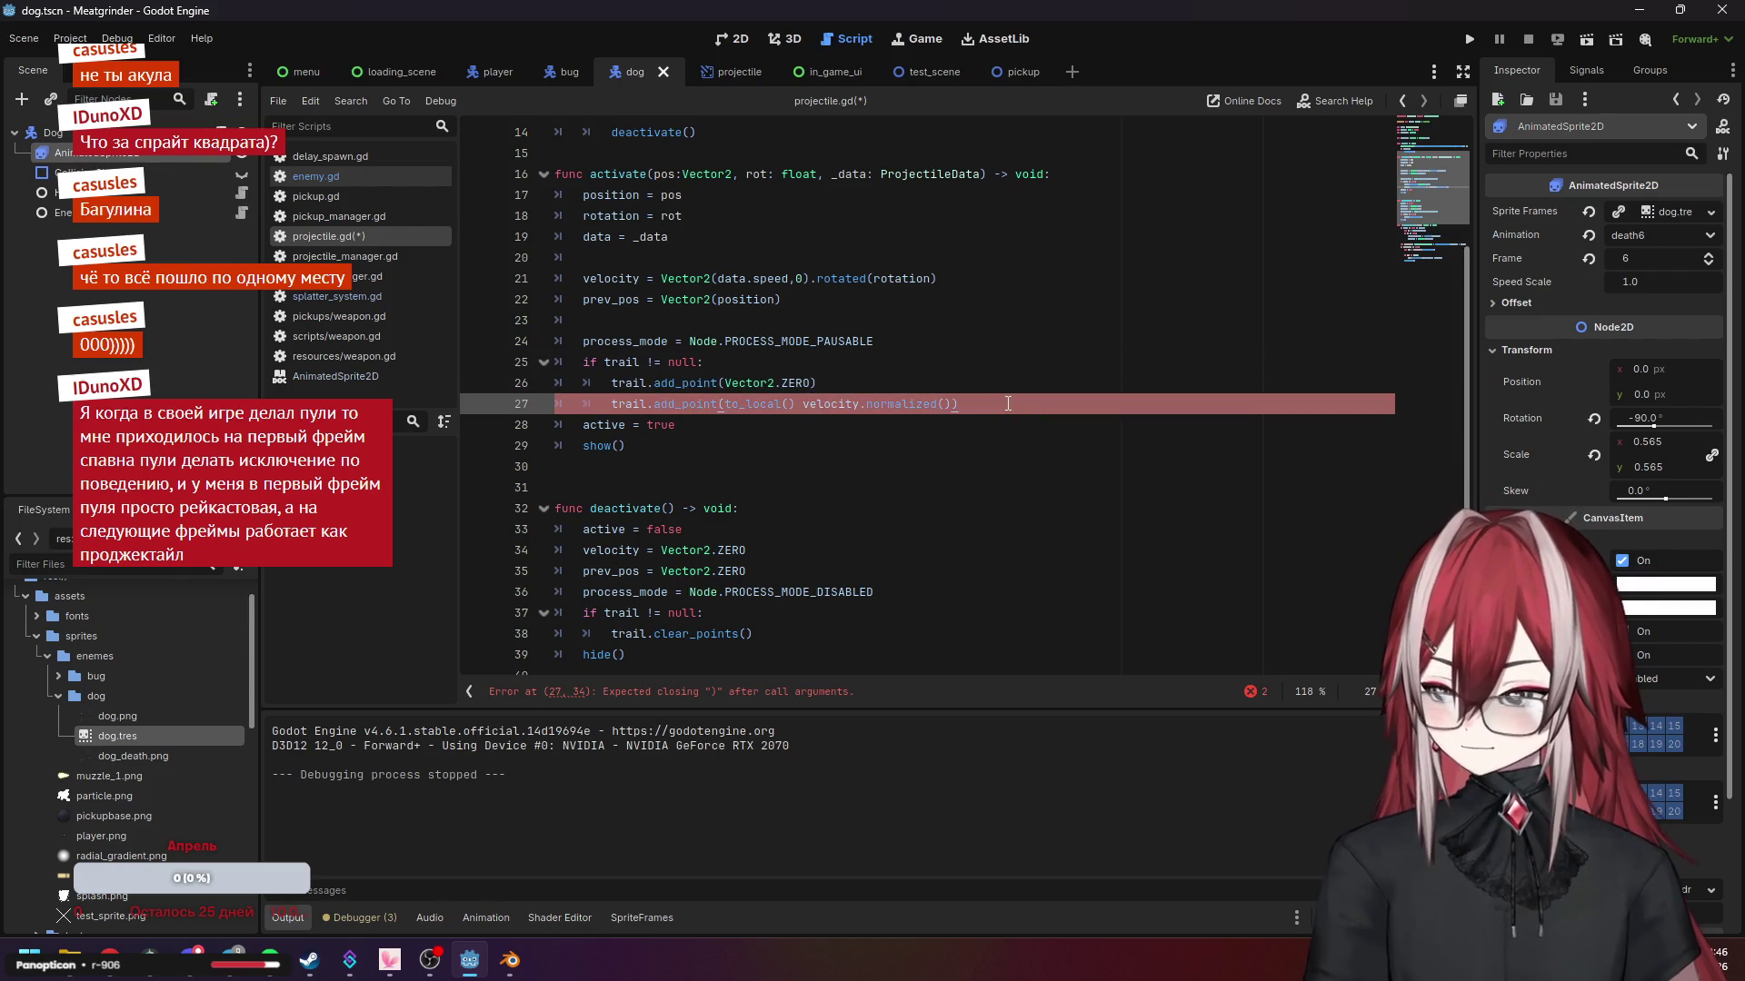
text())
click(905, 447)
key(ctrl+s)
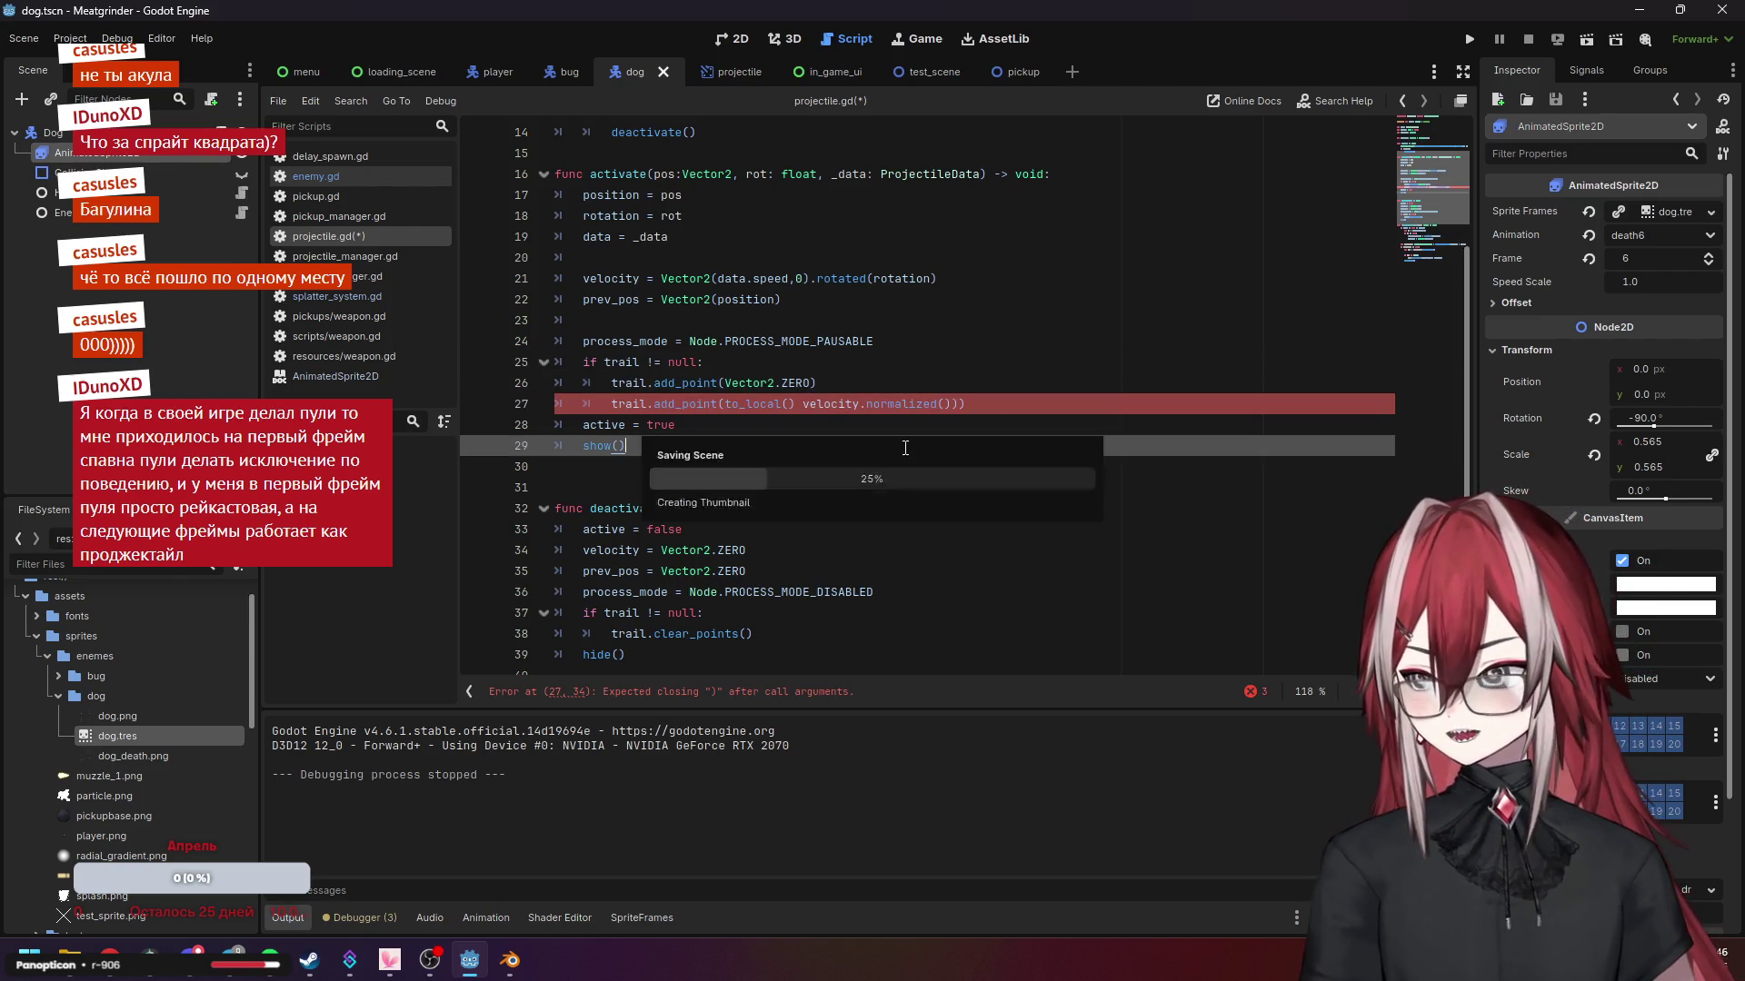
click(888, 404)
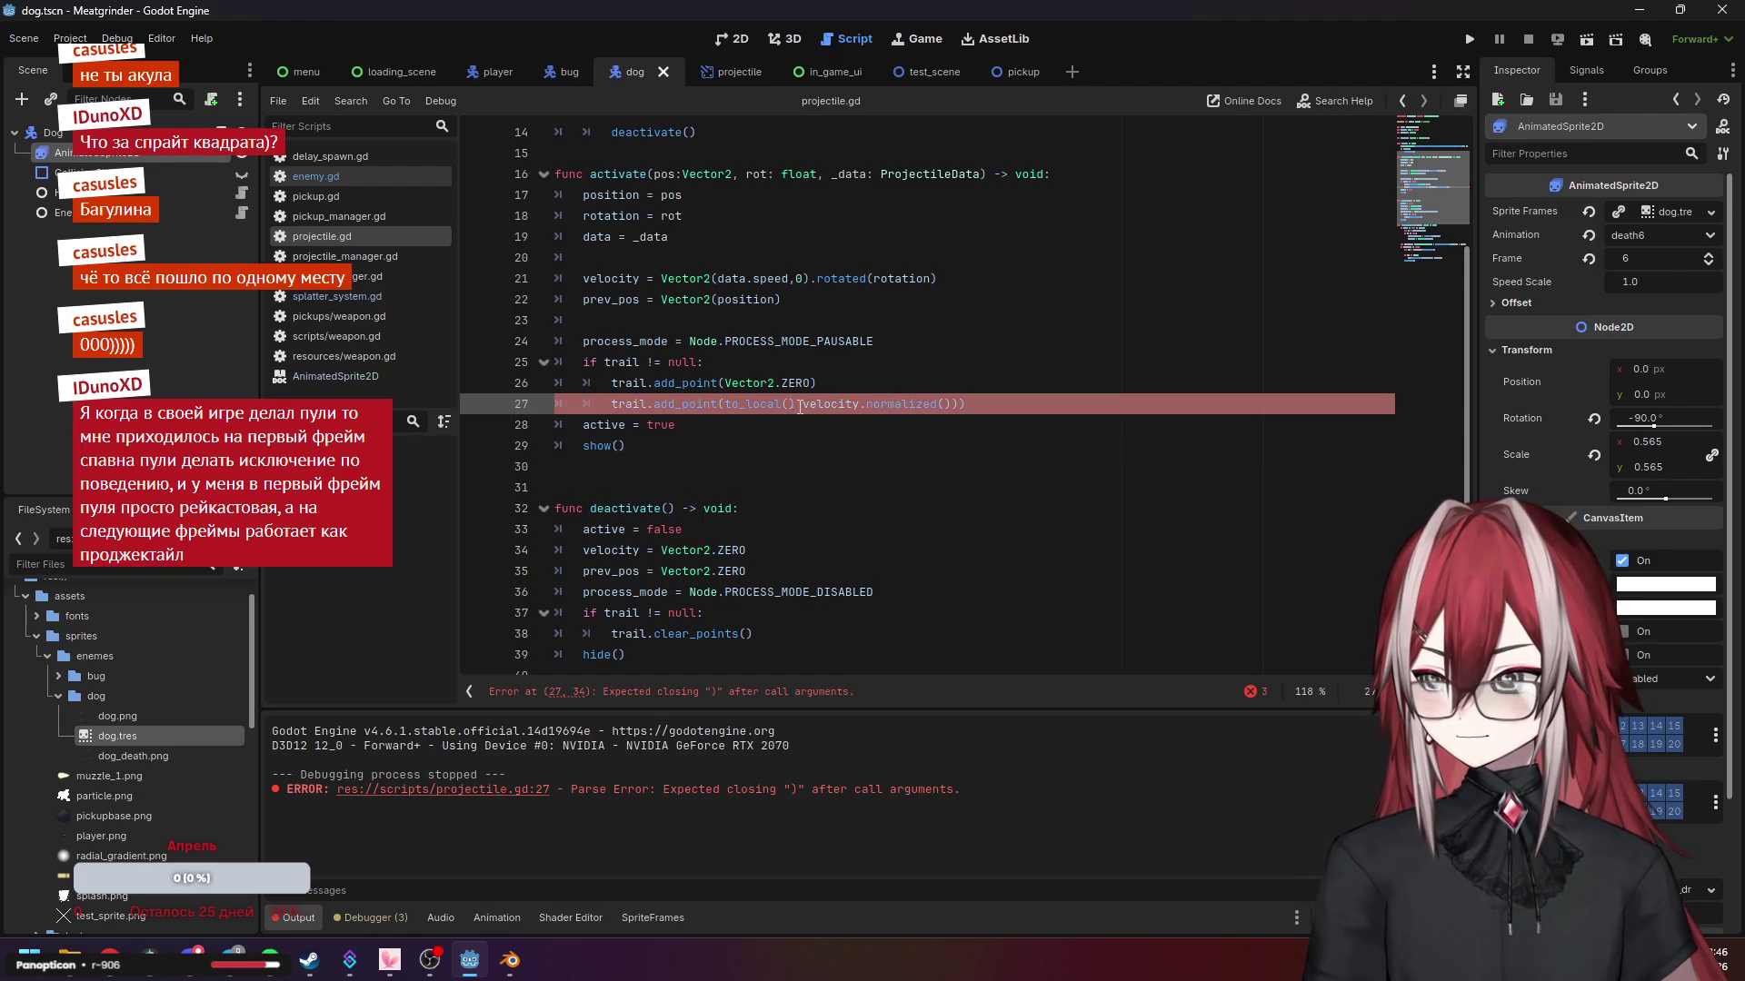
key(BackSpace)
key(Delete)
click(913, 375)
key(ctrl+s)
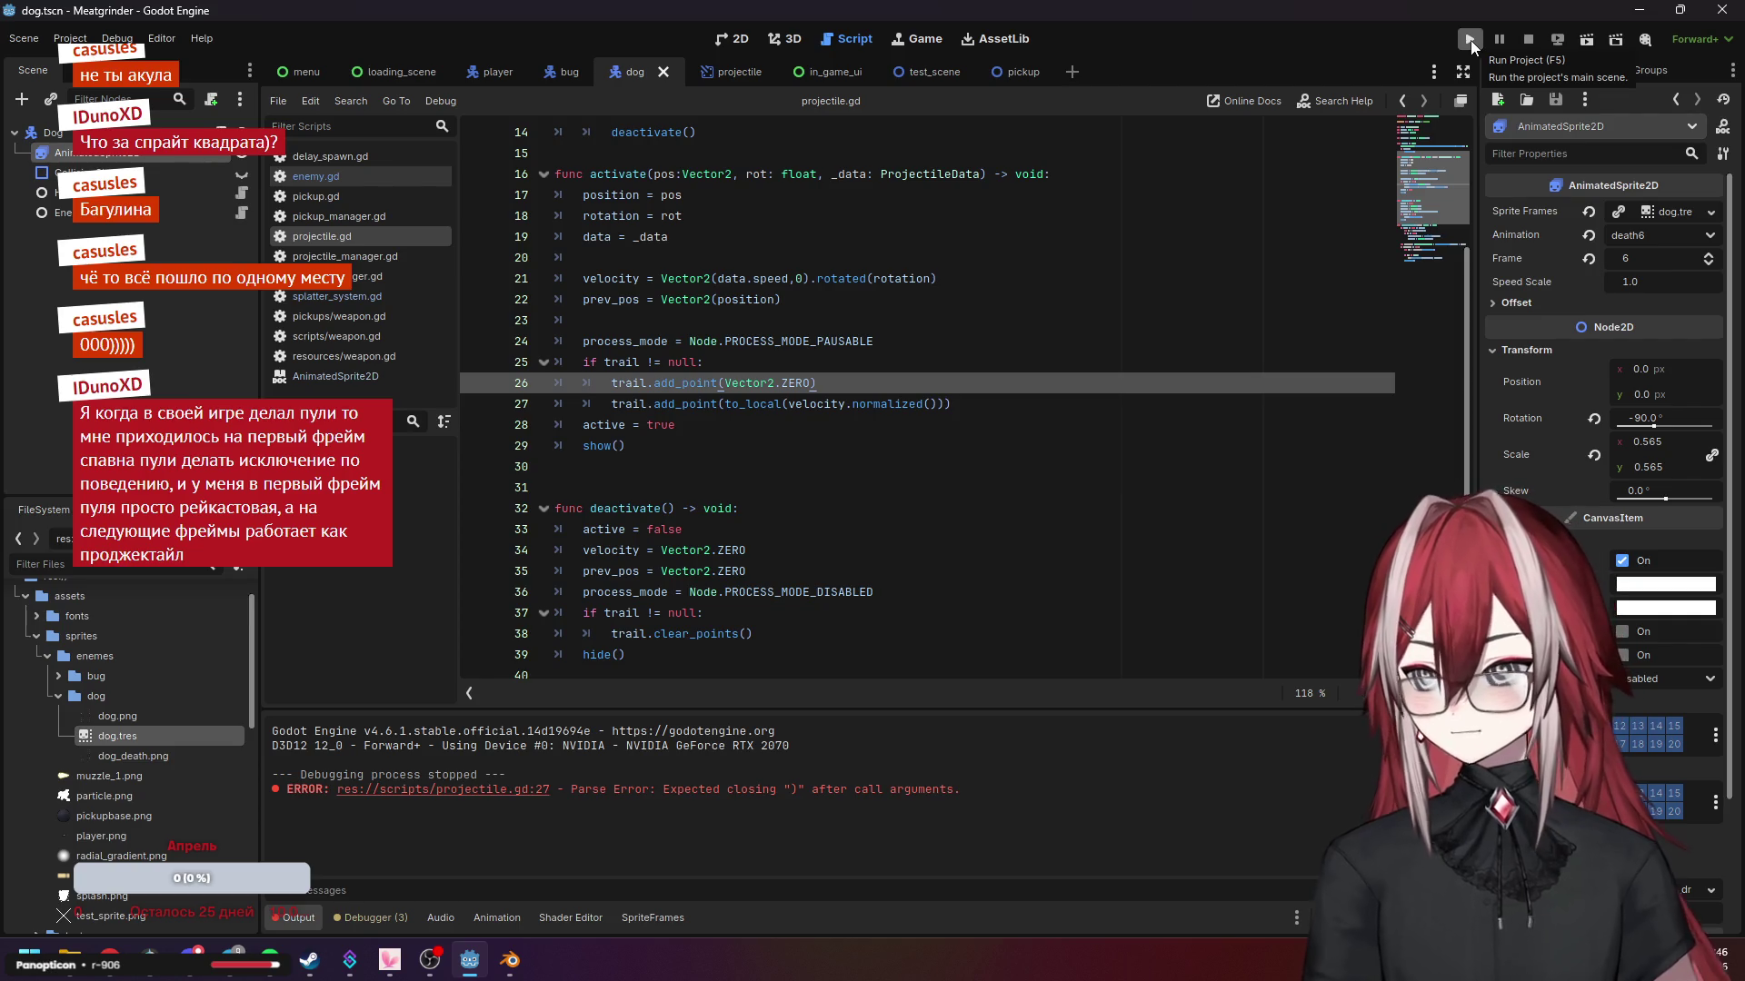
Step: Select the two trail point lines 26–27 in activate()
click(981, 407)
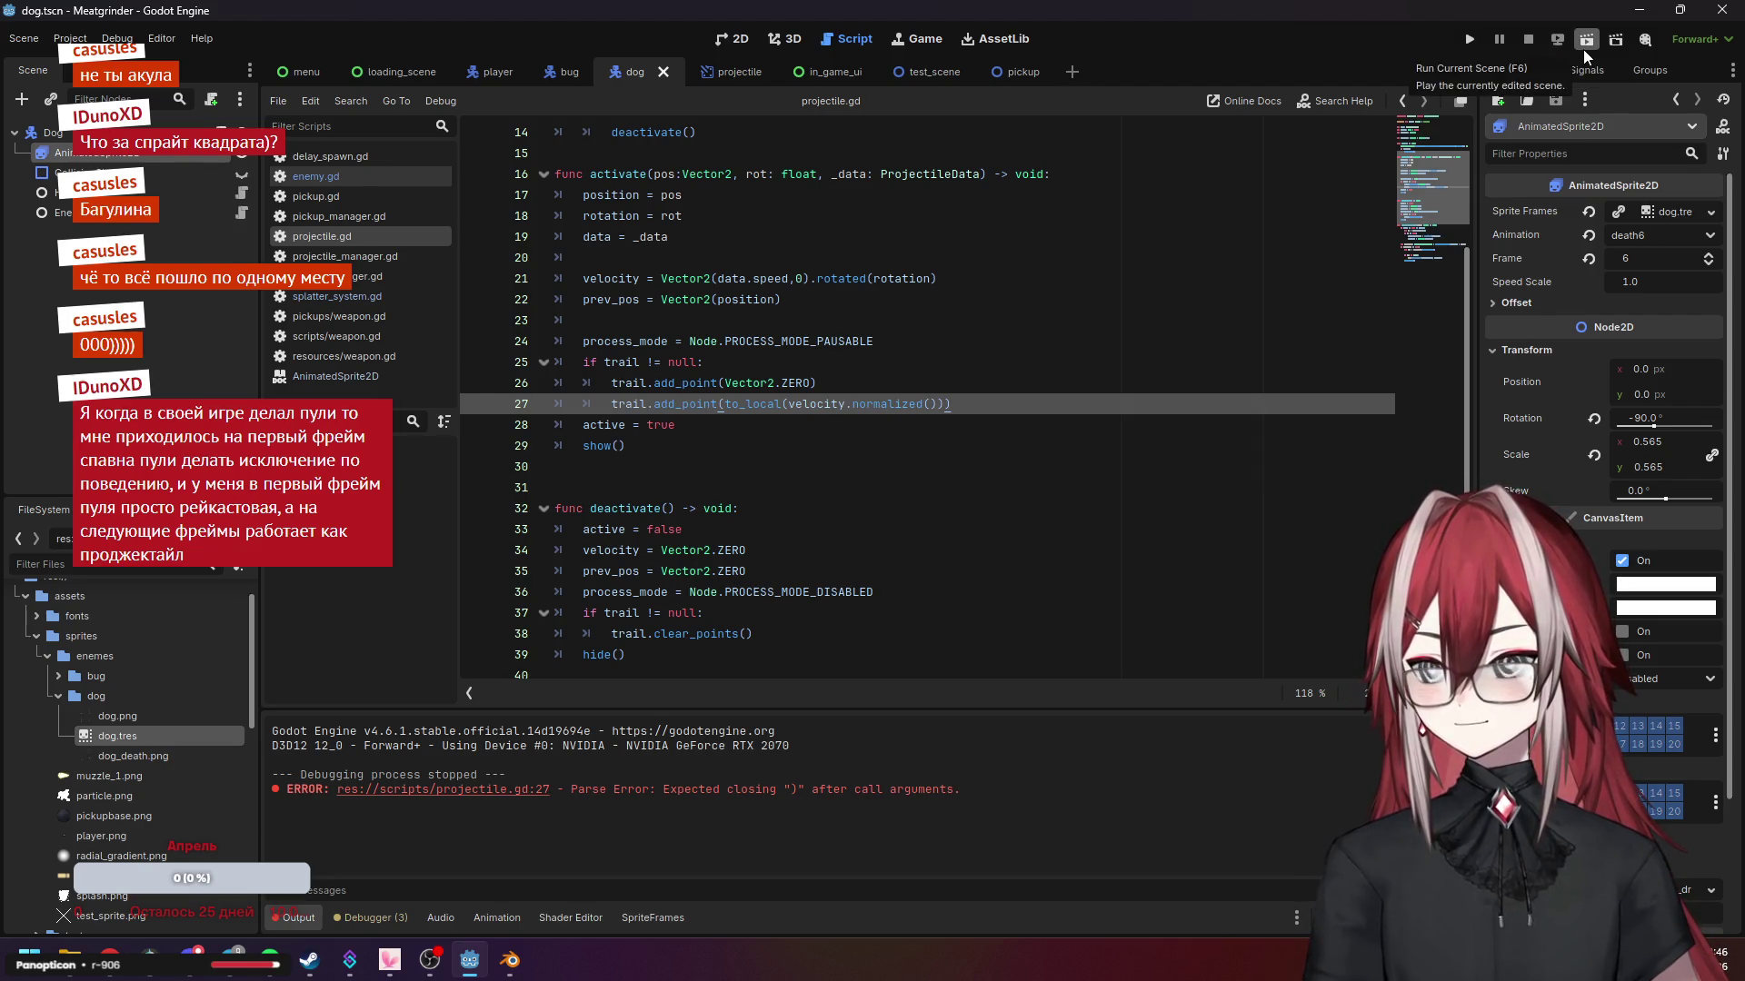
scroll(721, 525, down, 5)
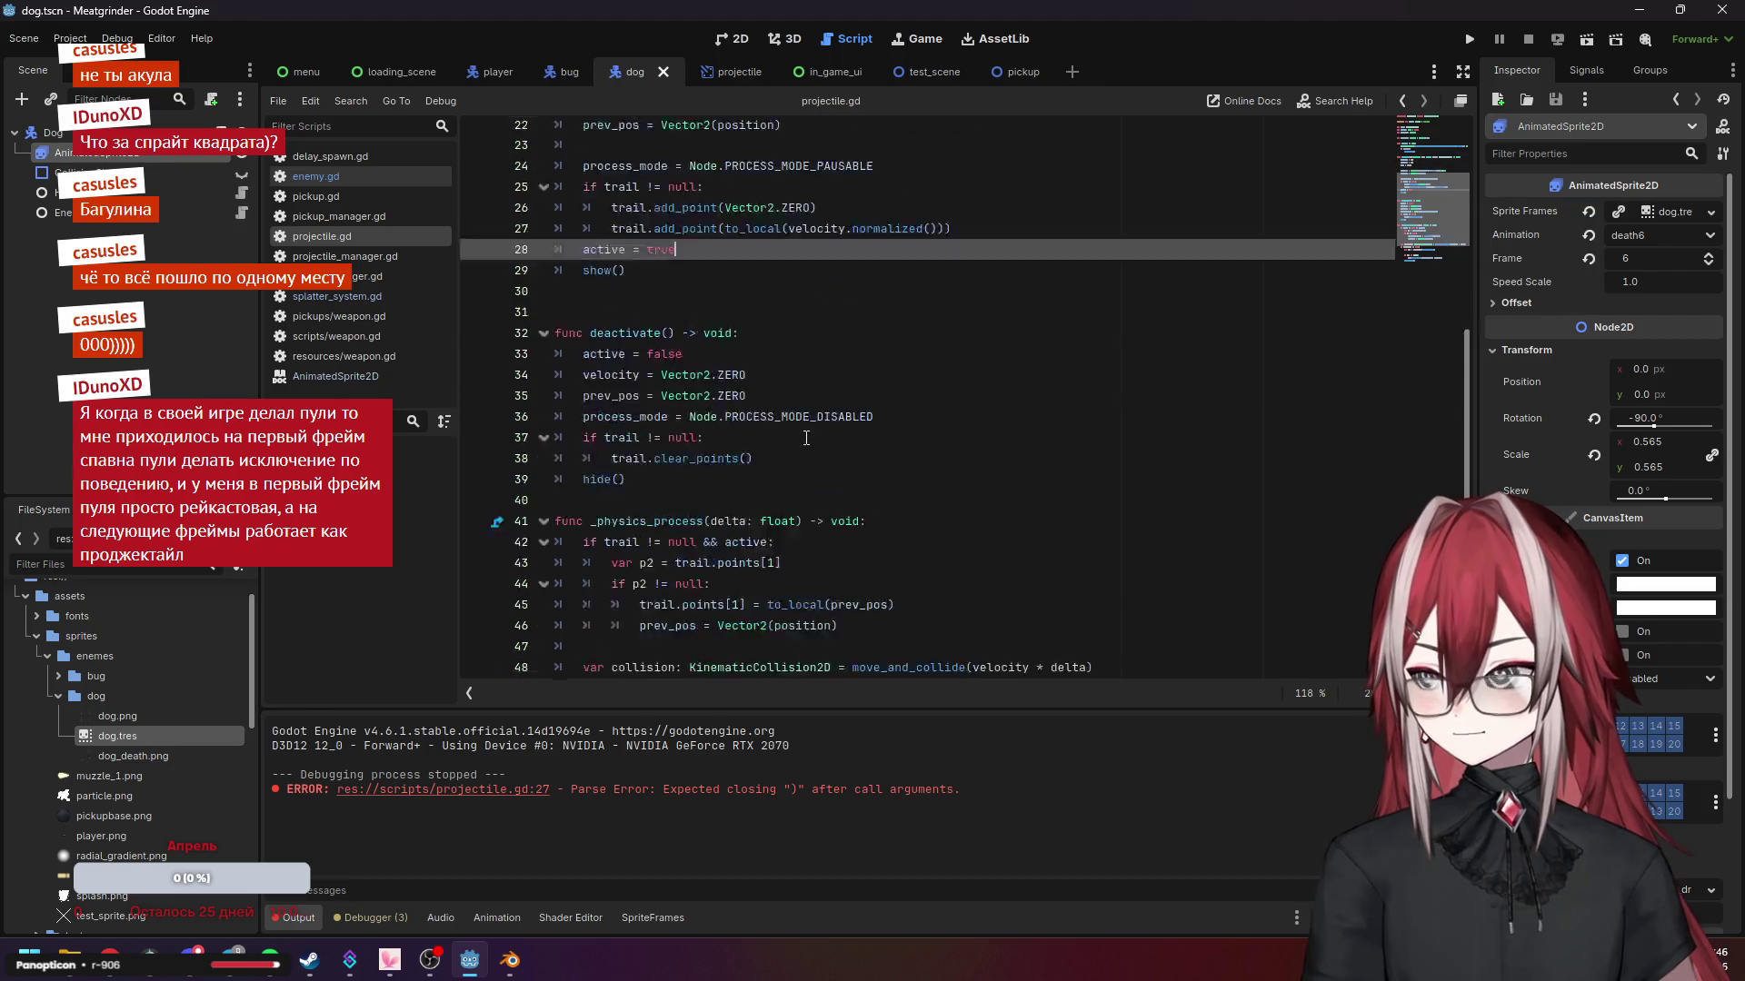
scroll(791, 564, up, 5)
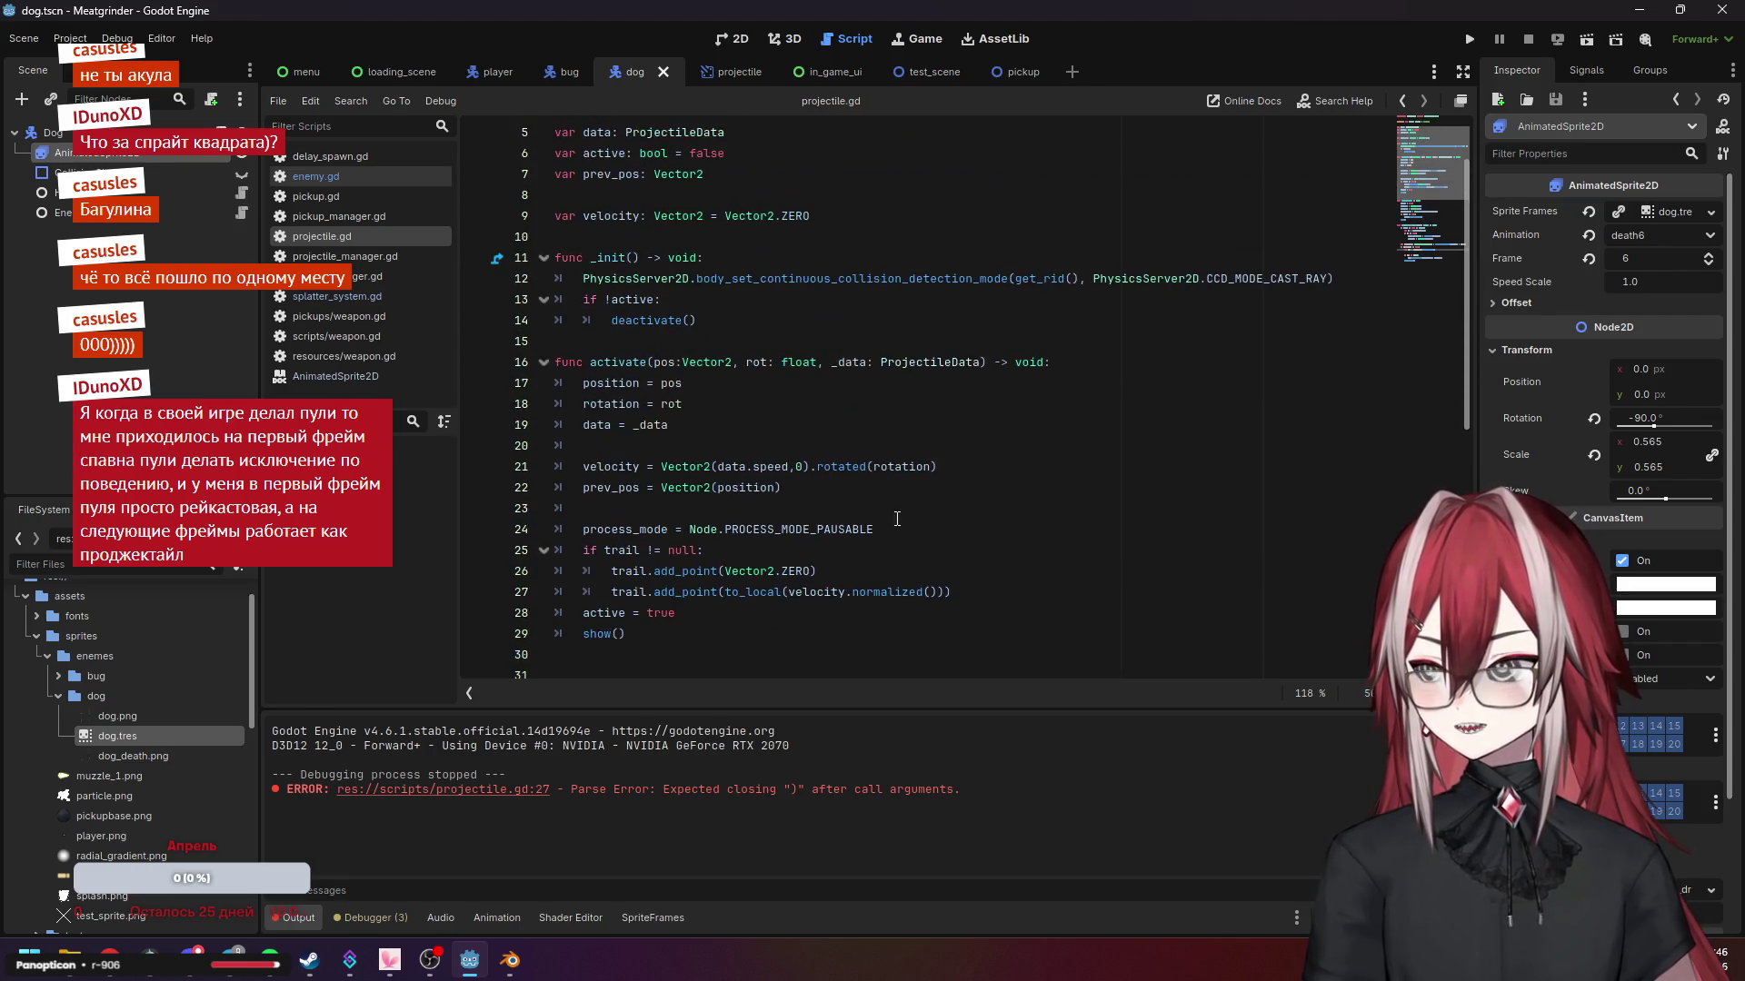
drag(655, 361, 707, 424)
drag(626, 383, 640, 403)
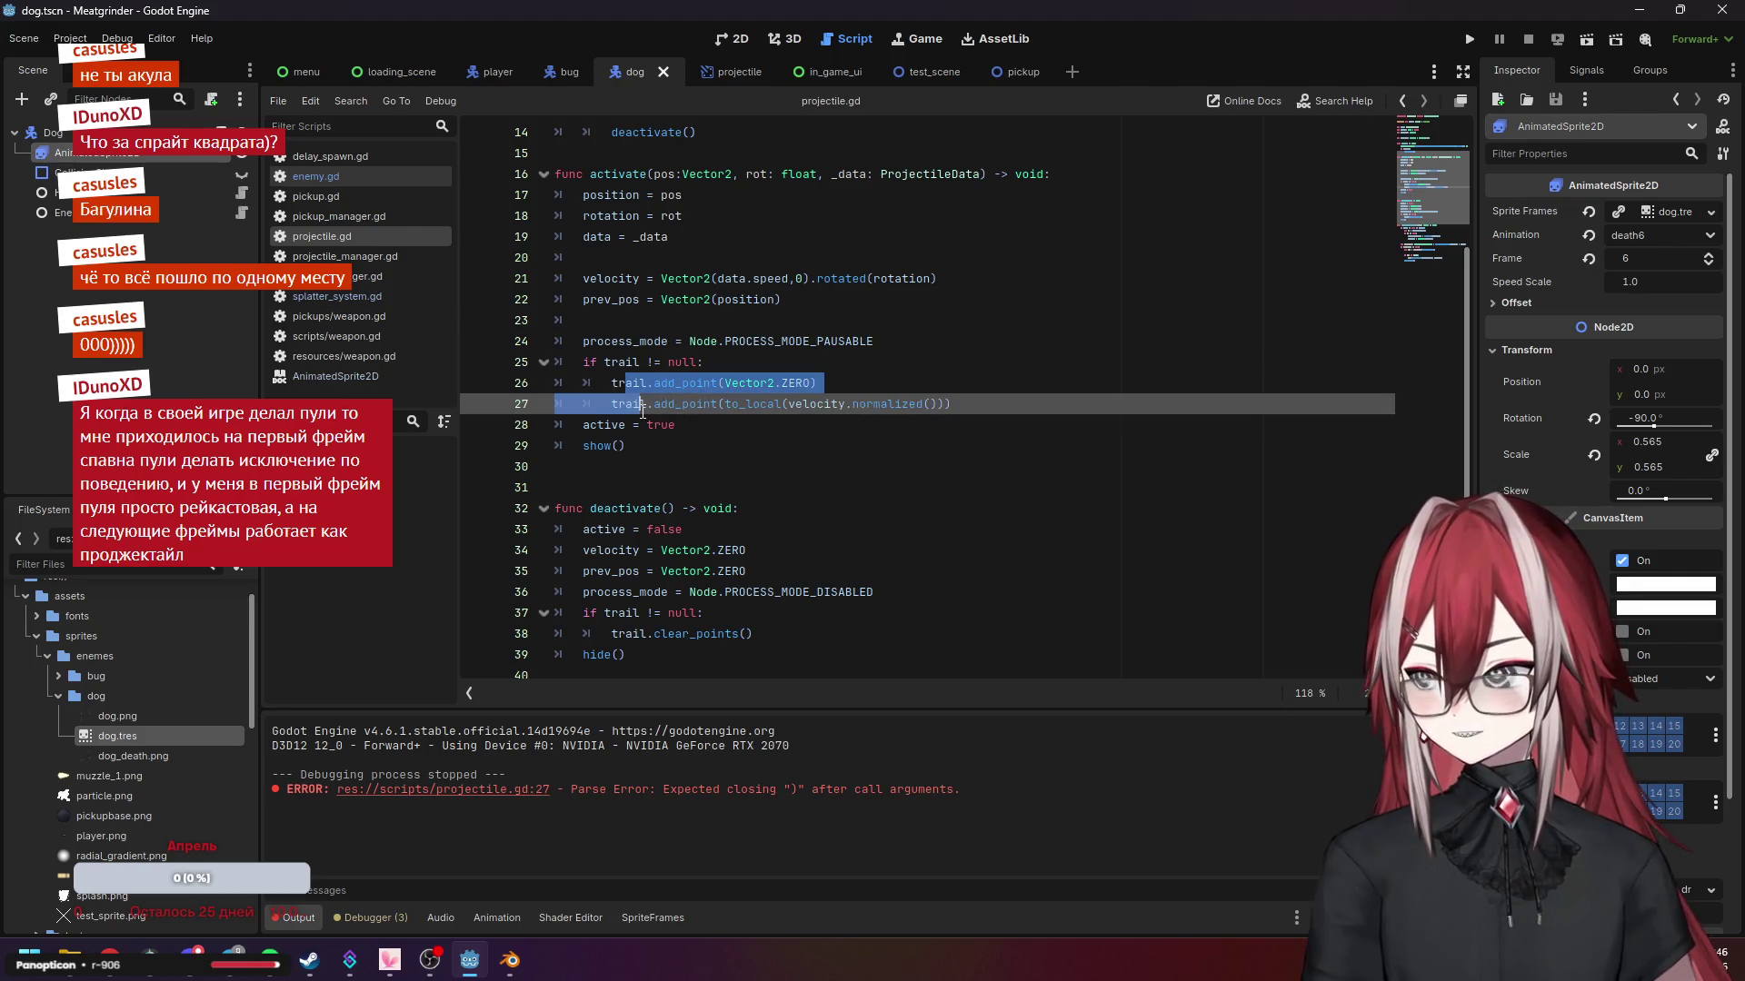
Step: Run the game, move with D, S, A while shooting enemies, then stop it with F8
click(1470, 39)
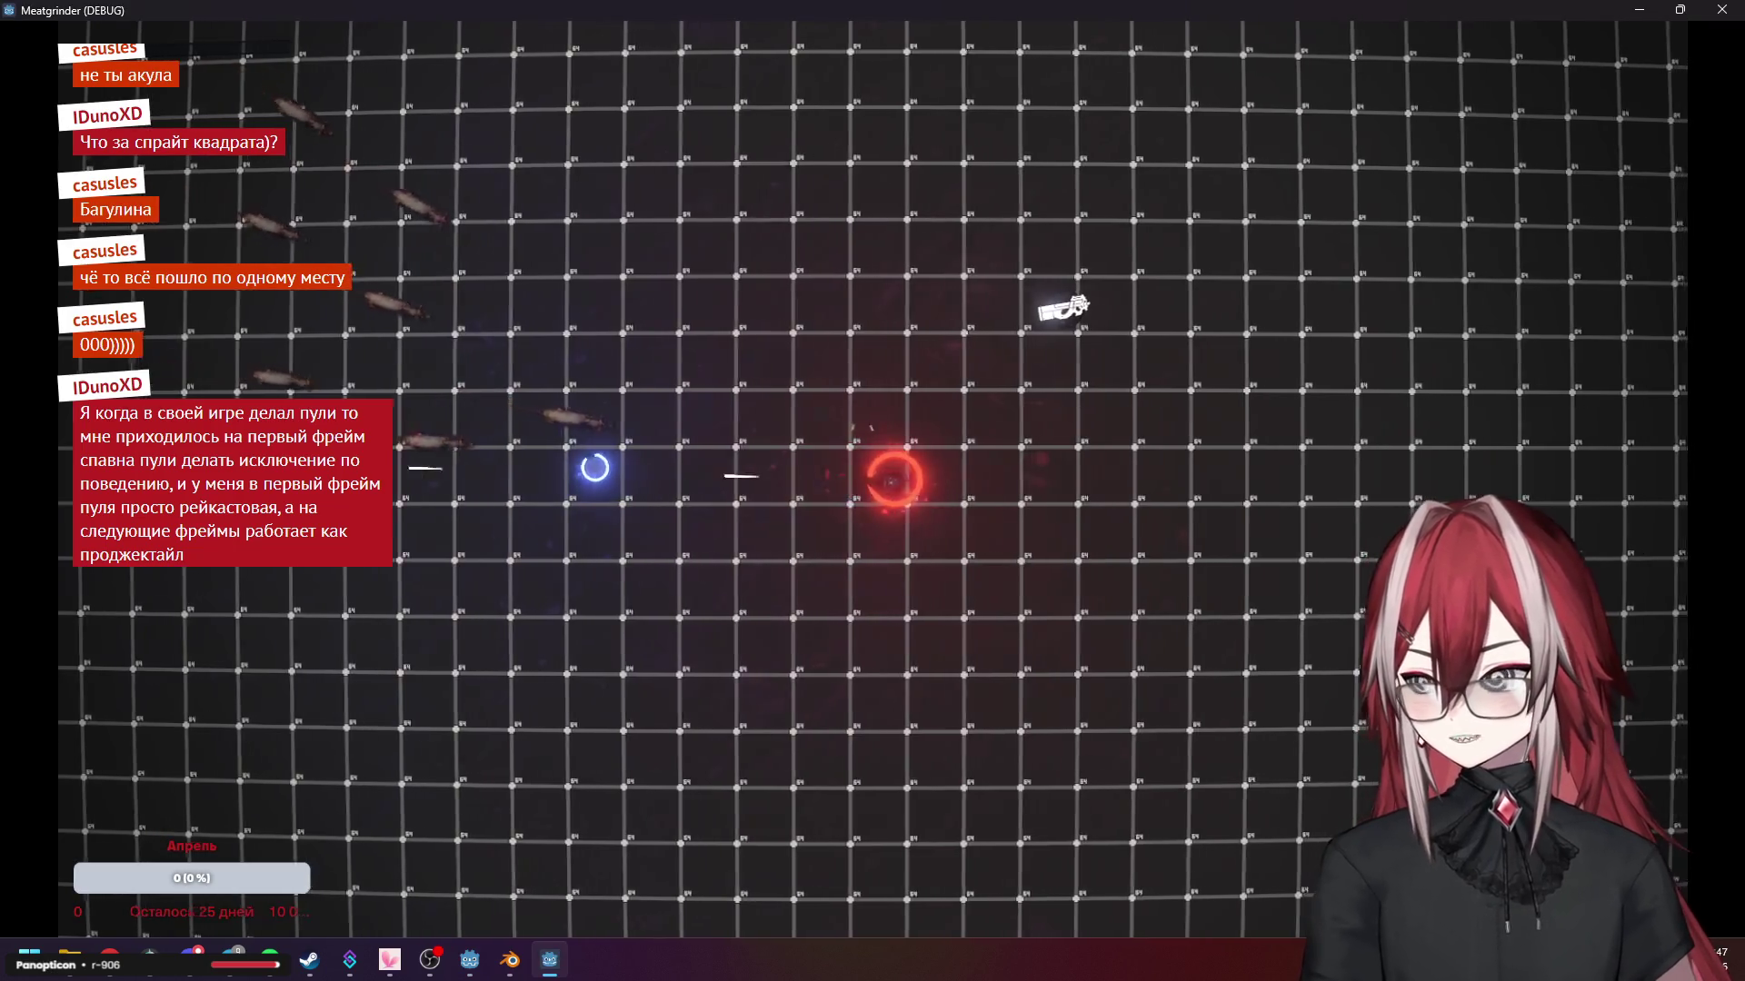
click(594, 468)
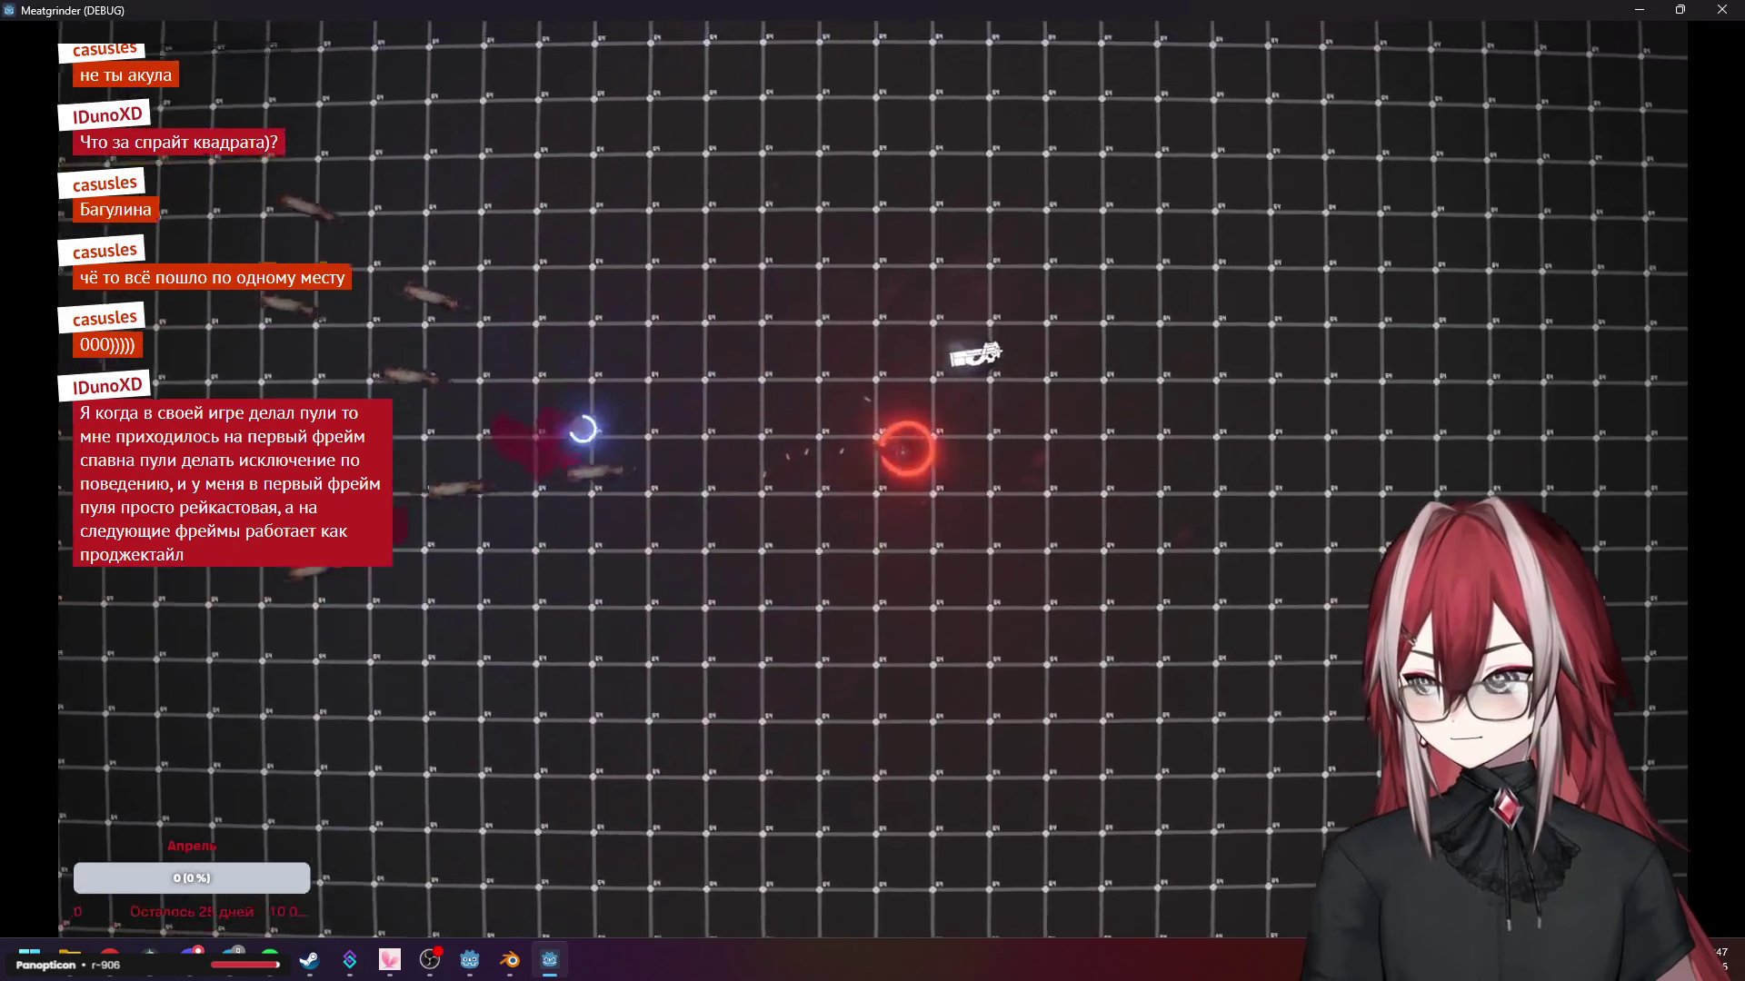
key(d)
key(s)
click(822, 293)
key(a)
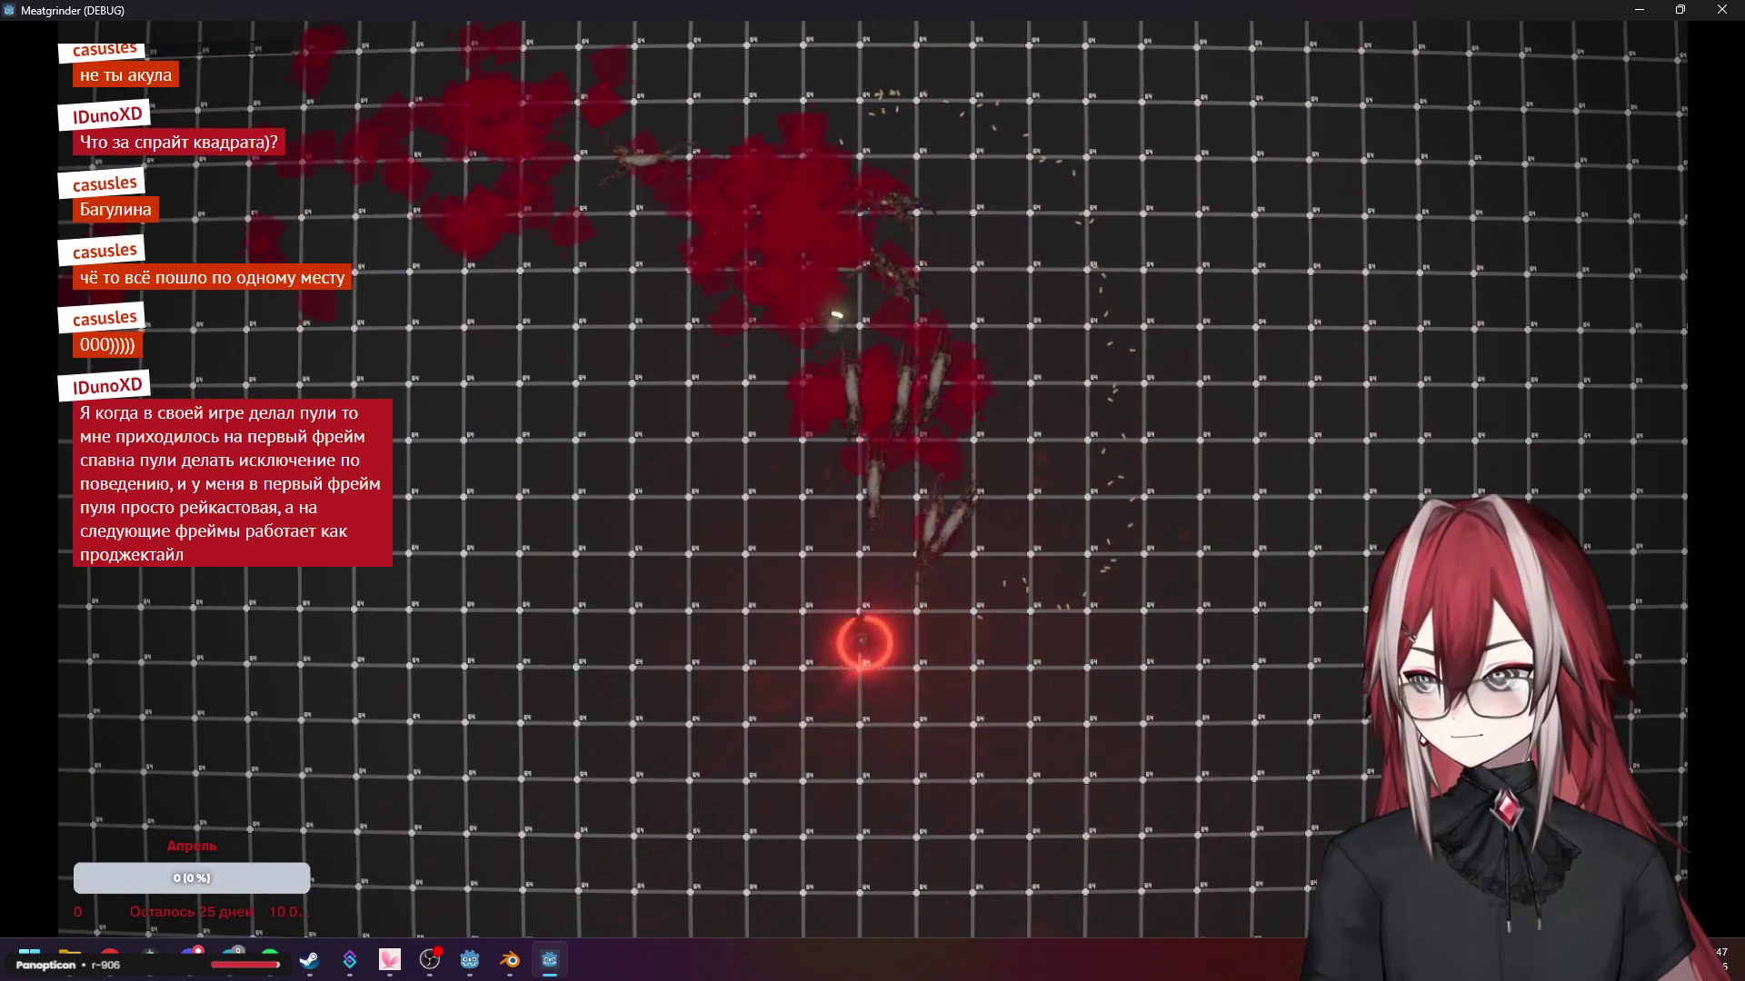
click(1081, 583)
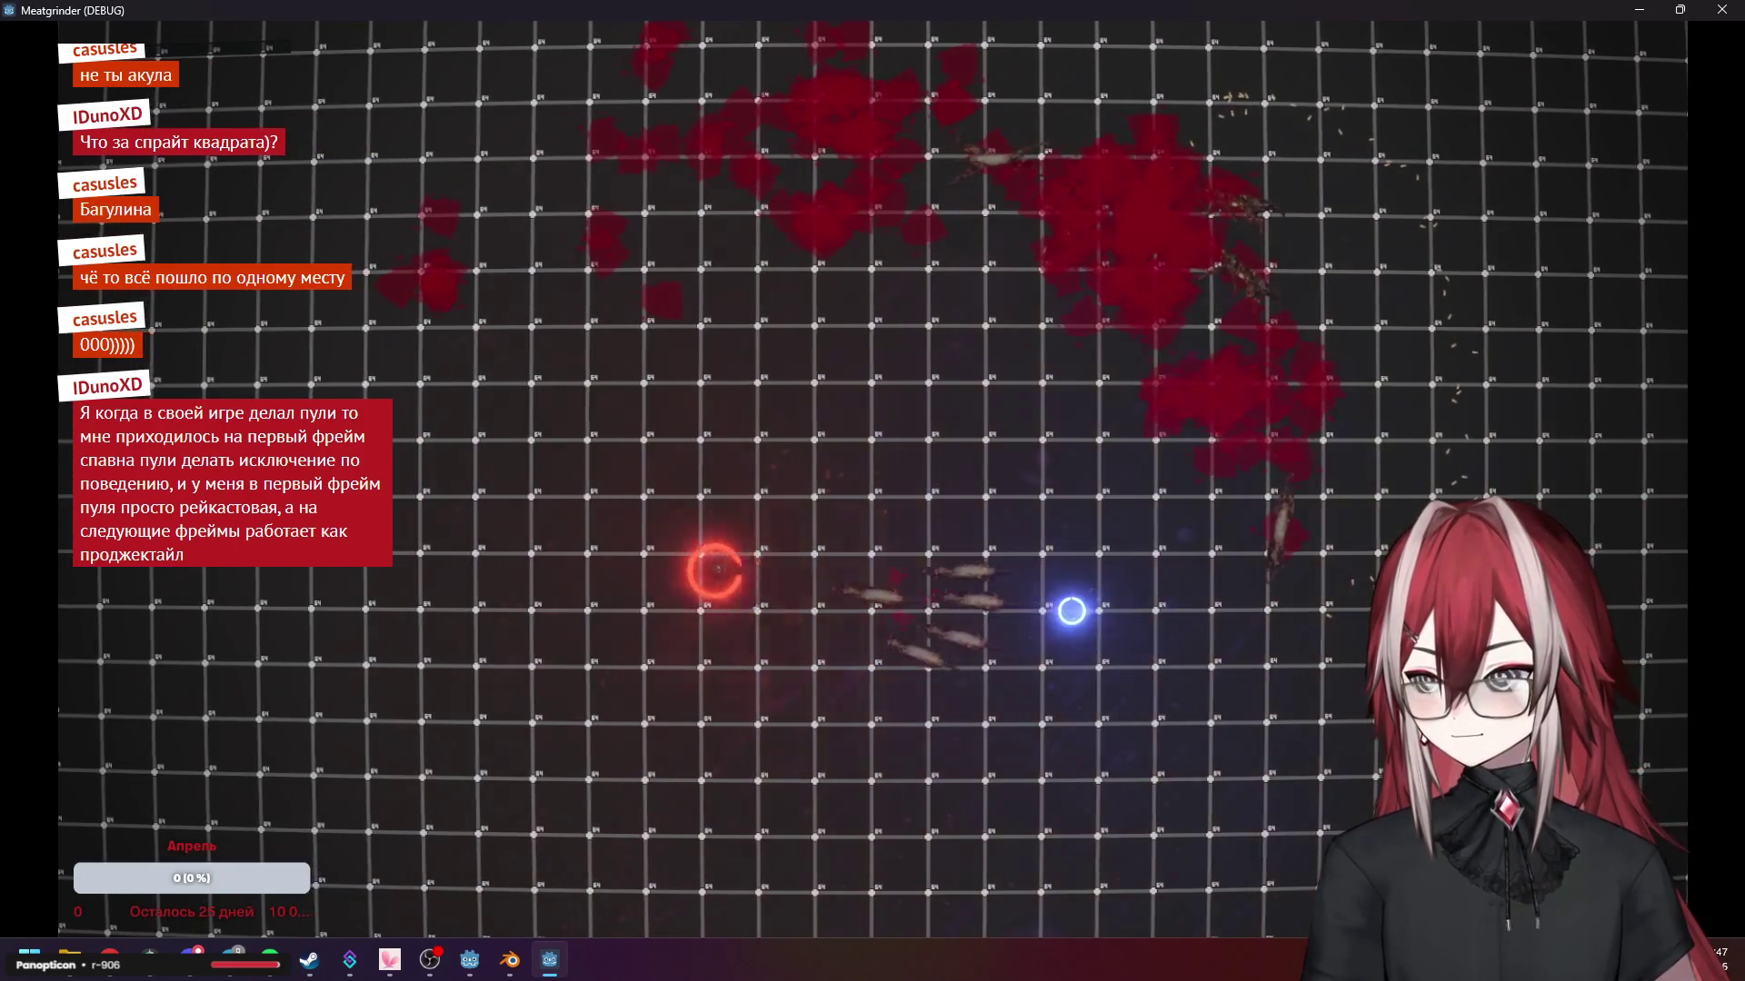
key(F8)
click(905, 362)
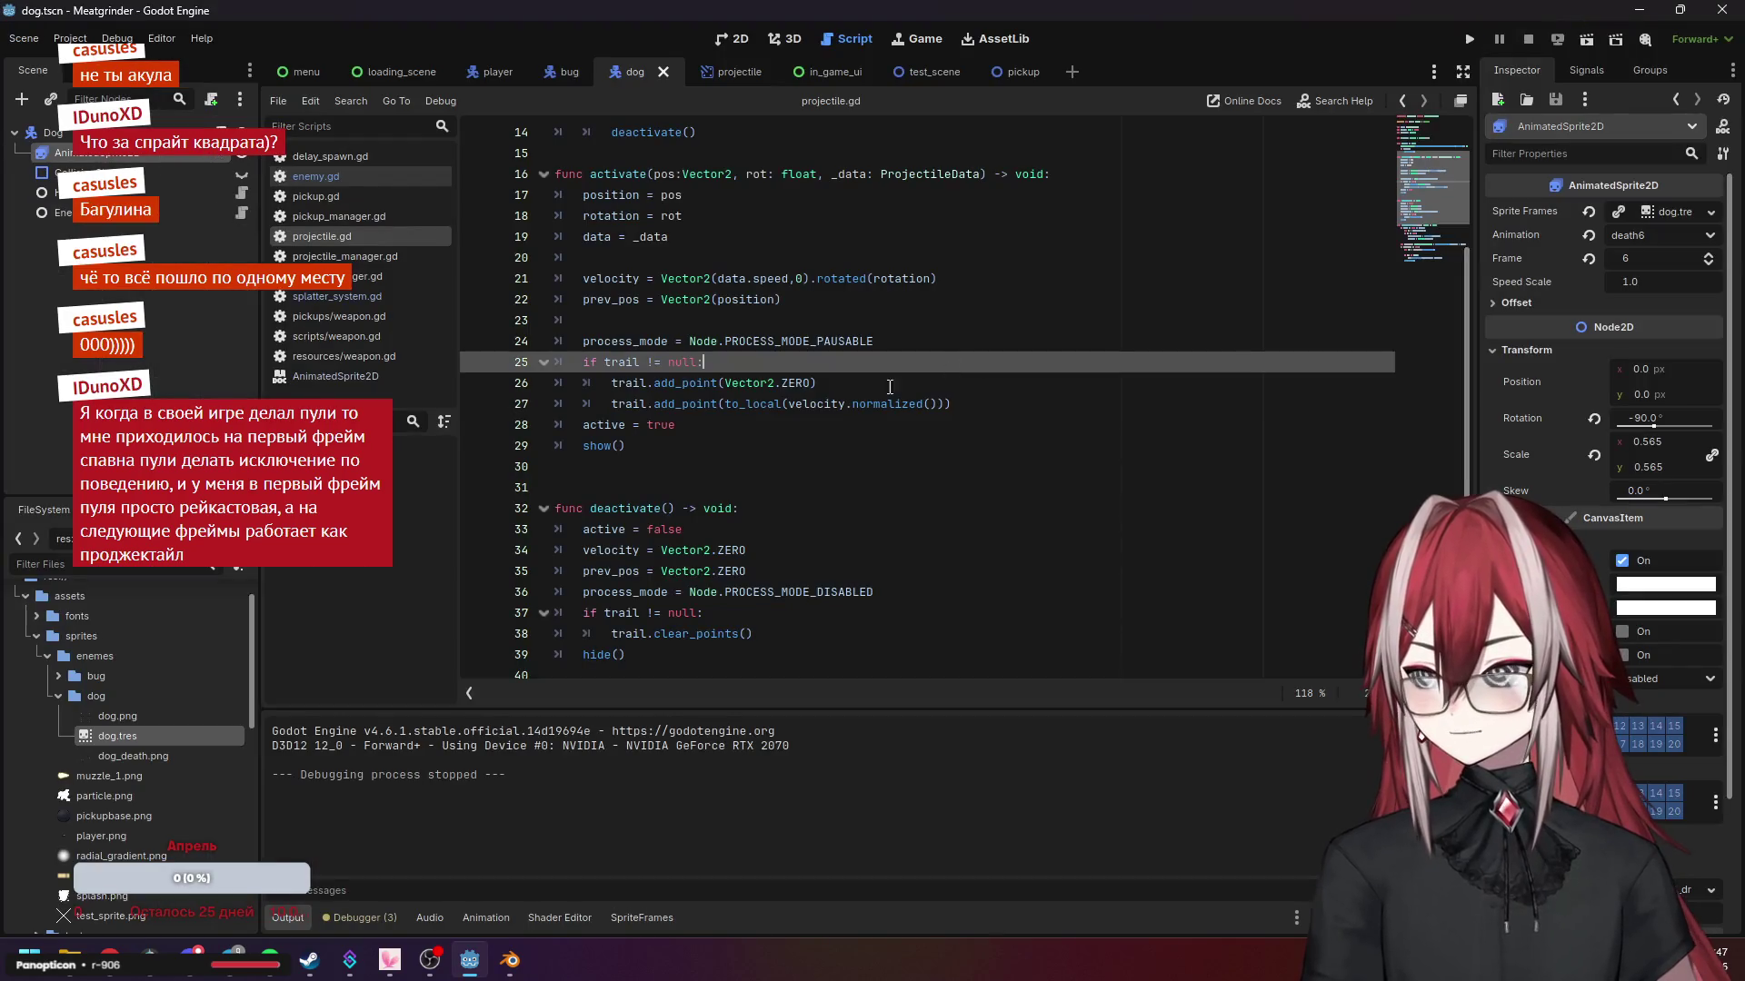
Step: Replace to_local with to_global on line 27, save projectile.gd, and run the game
drag(783, 406, 723, 409)
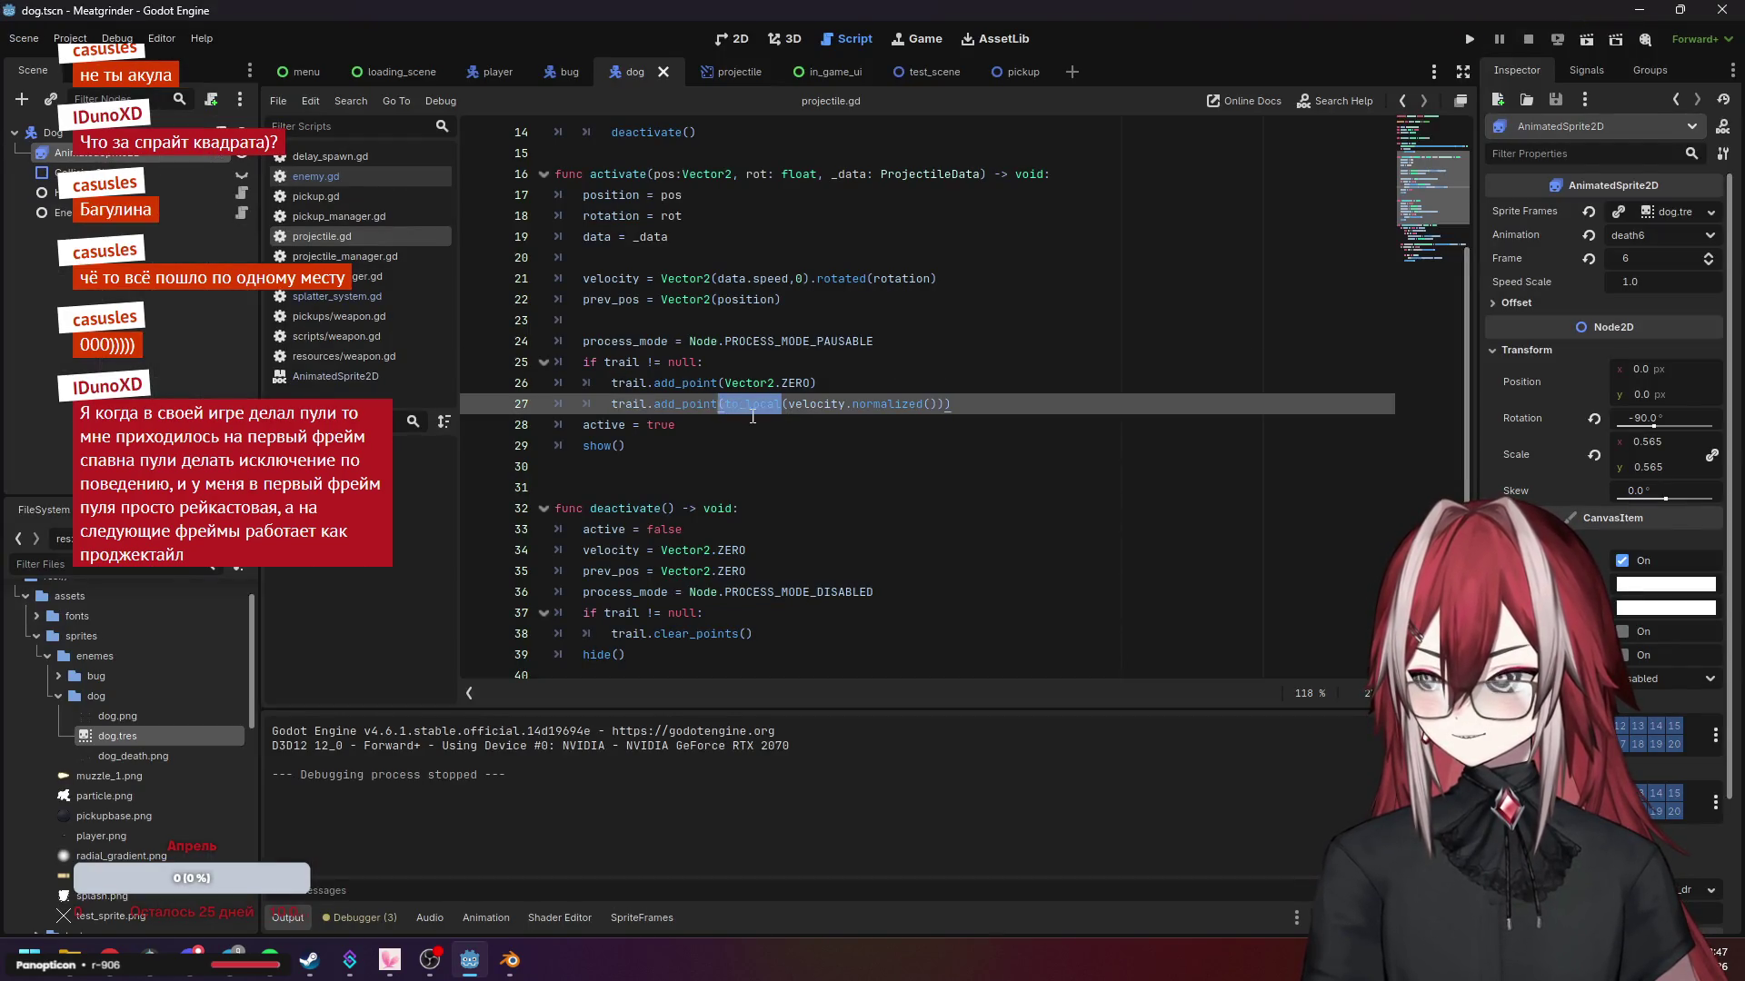
double_click(724, 410)
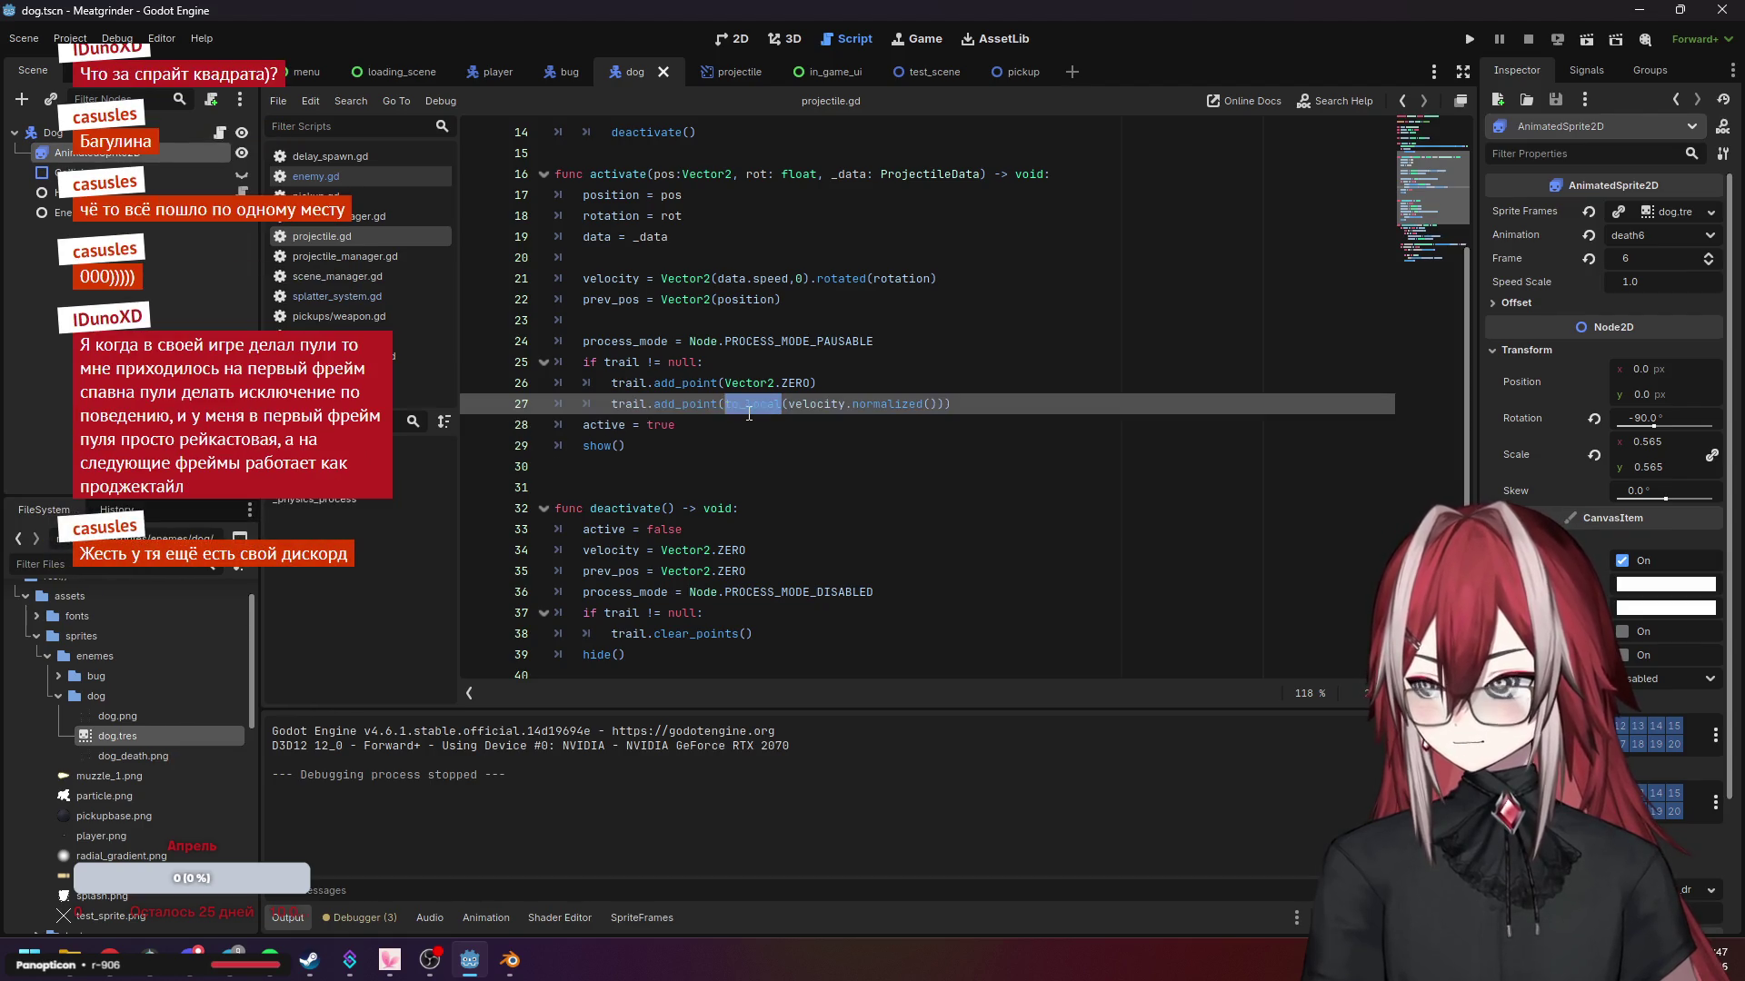
text(to_gl)
key(Return)
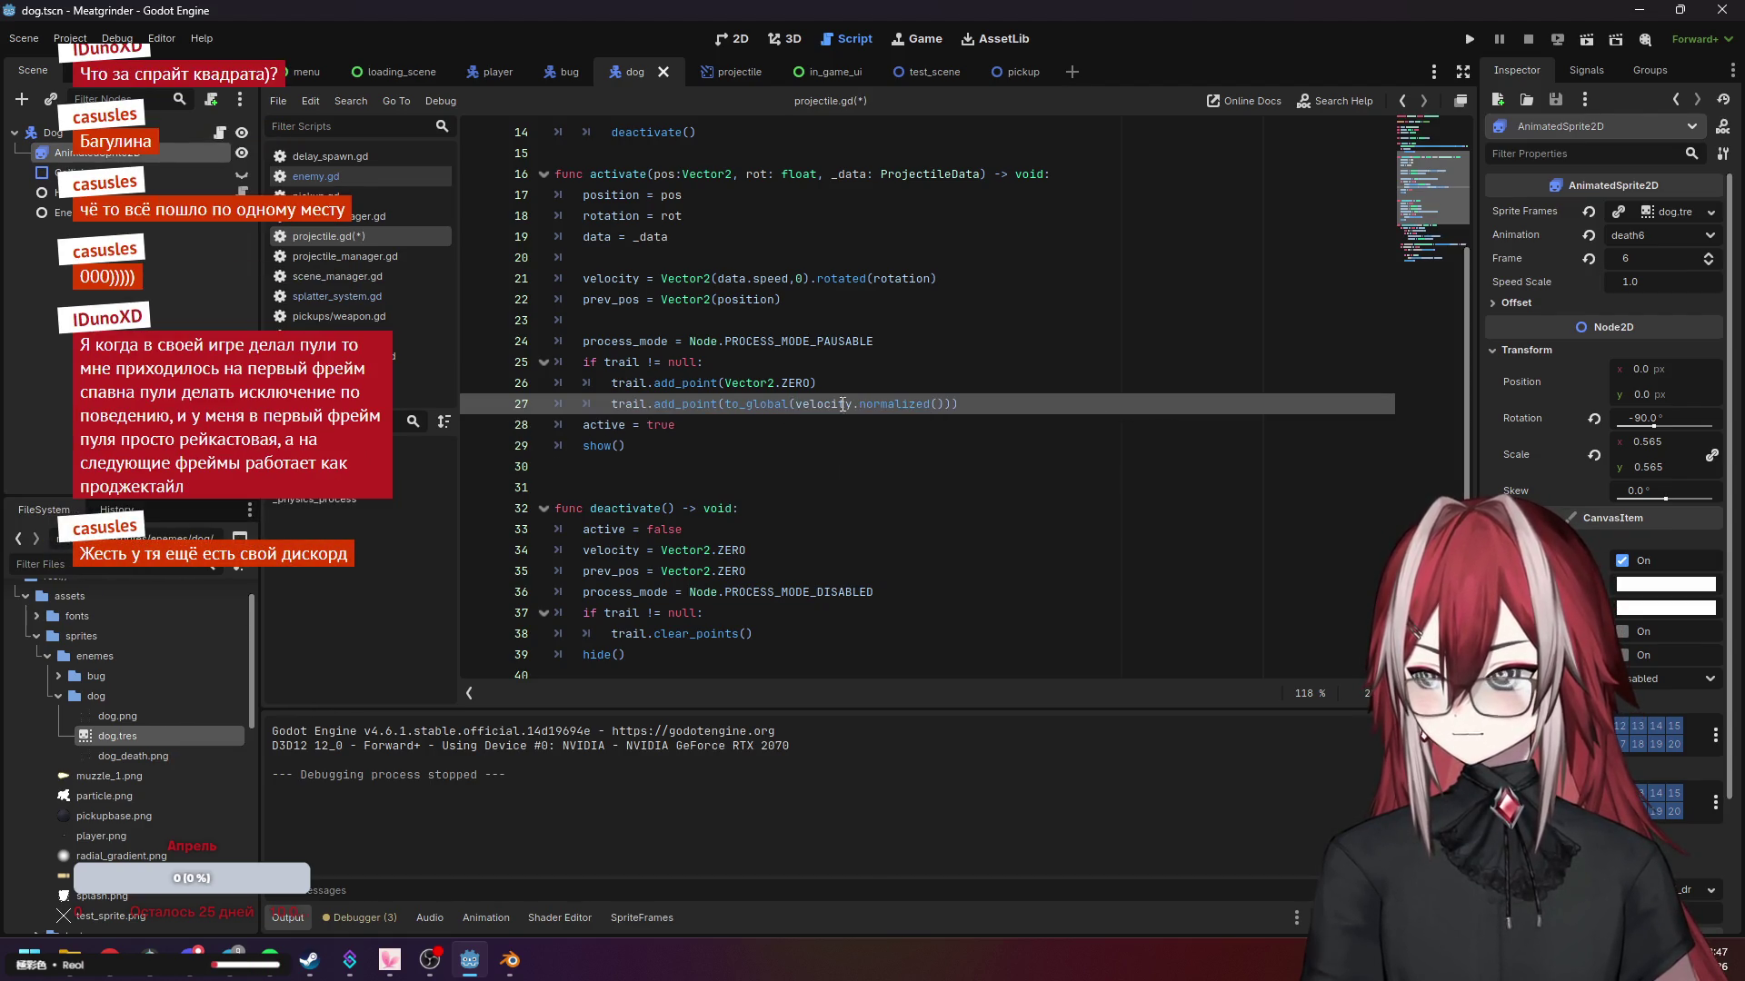
click(845, 361)
key(ctrl+s)
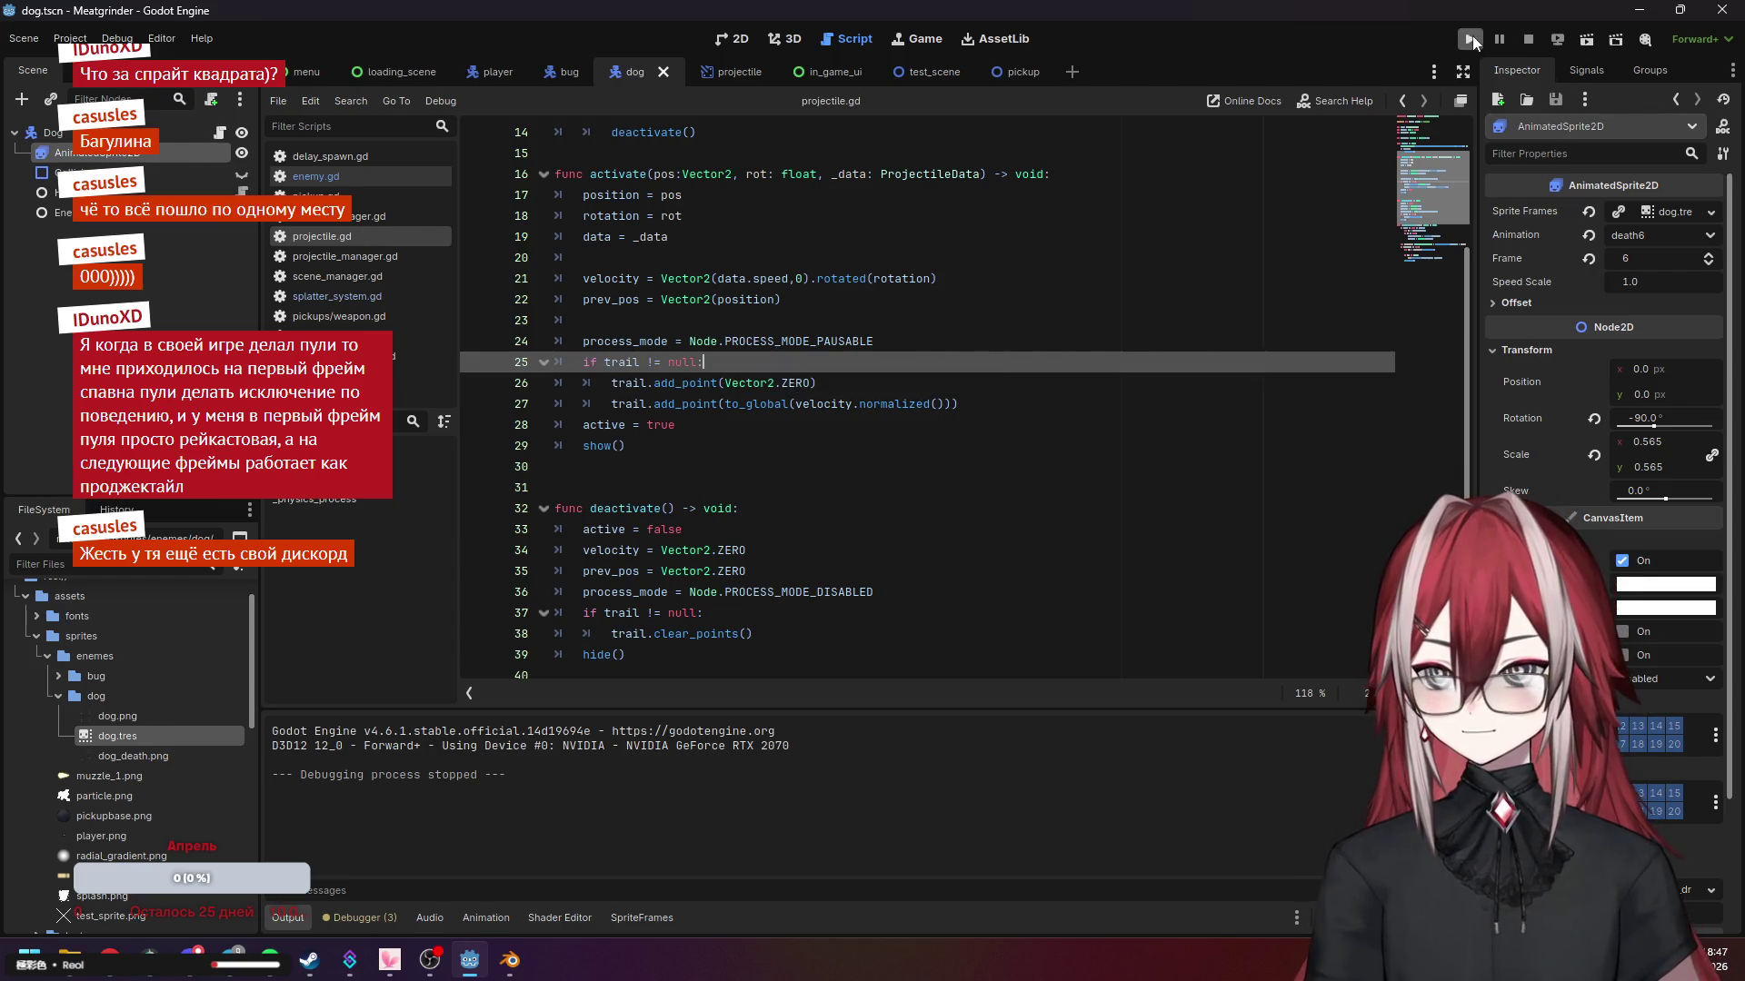
click(1469, 40)
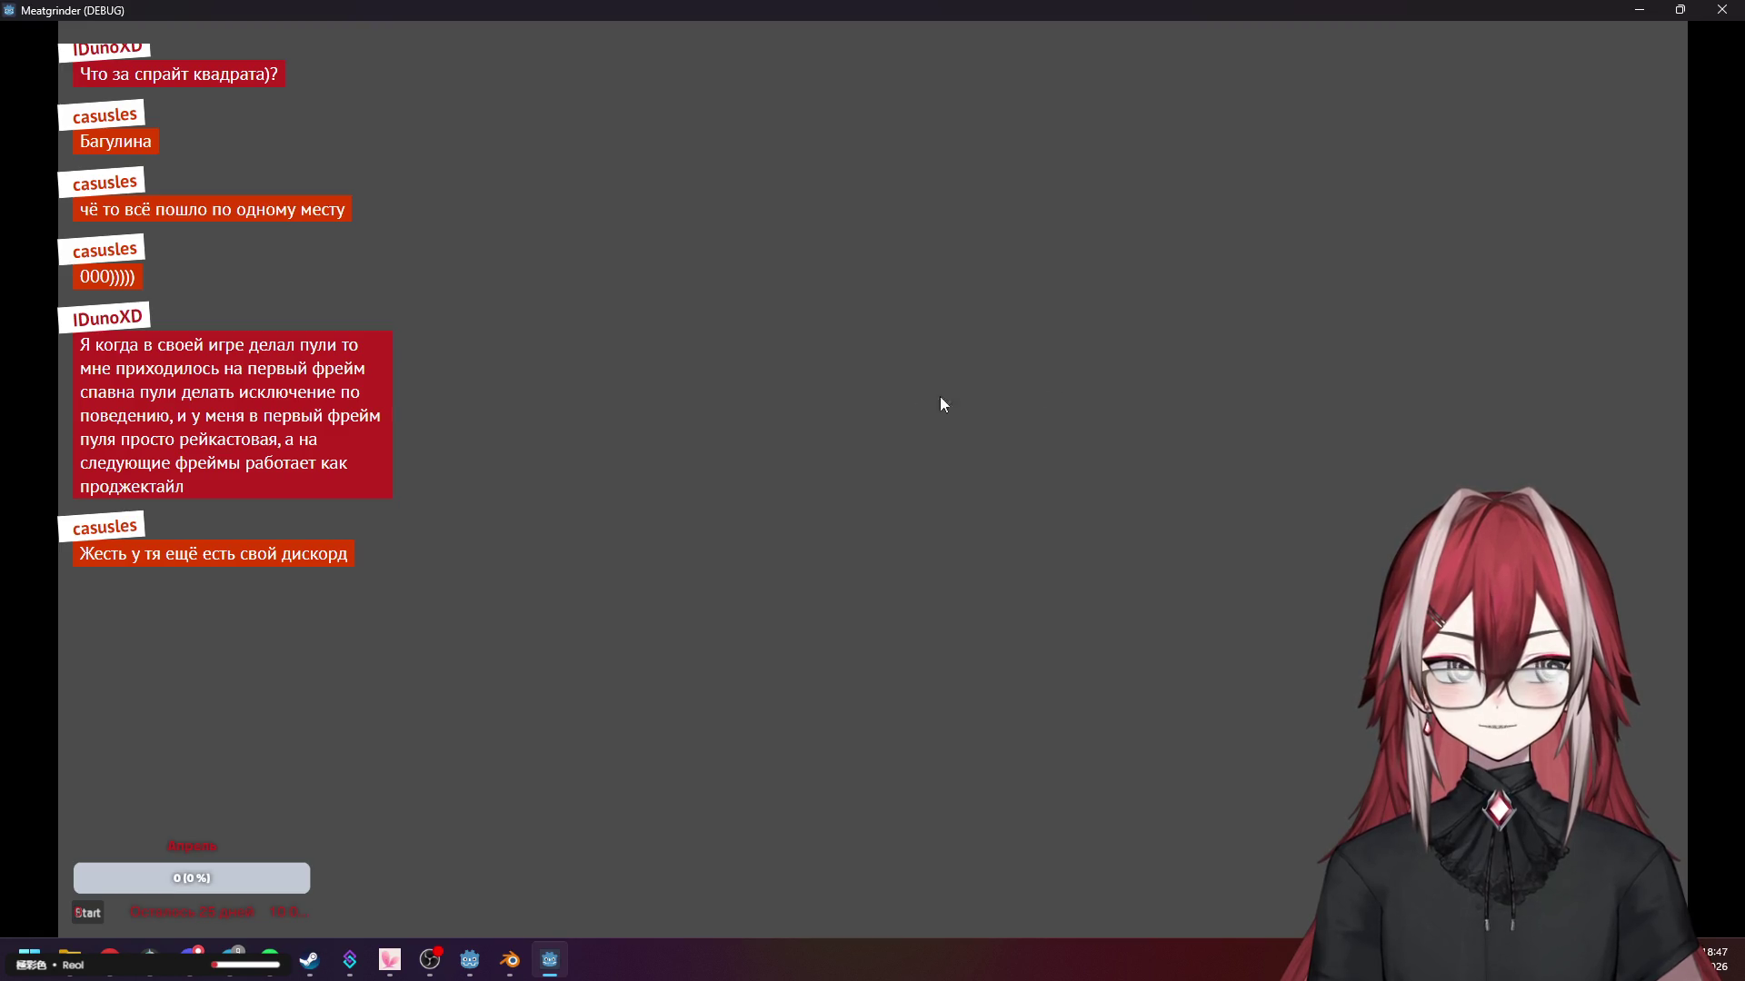
Step: Start a new round, moving with WASD and shooting the nearby enemies
click(86, 911)
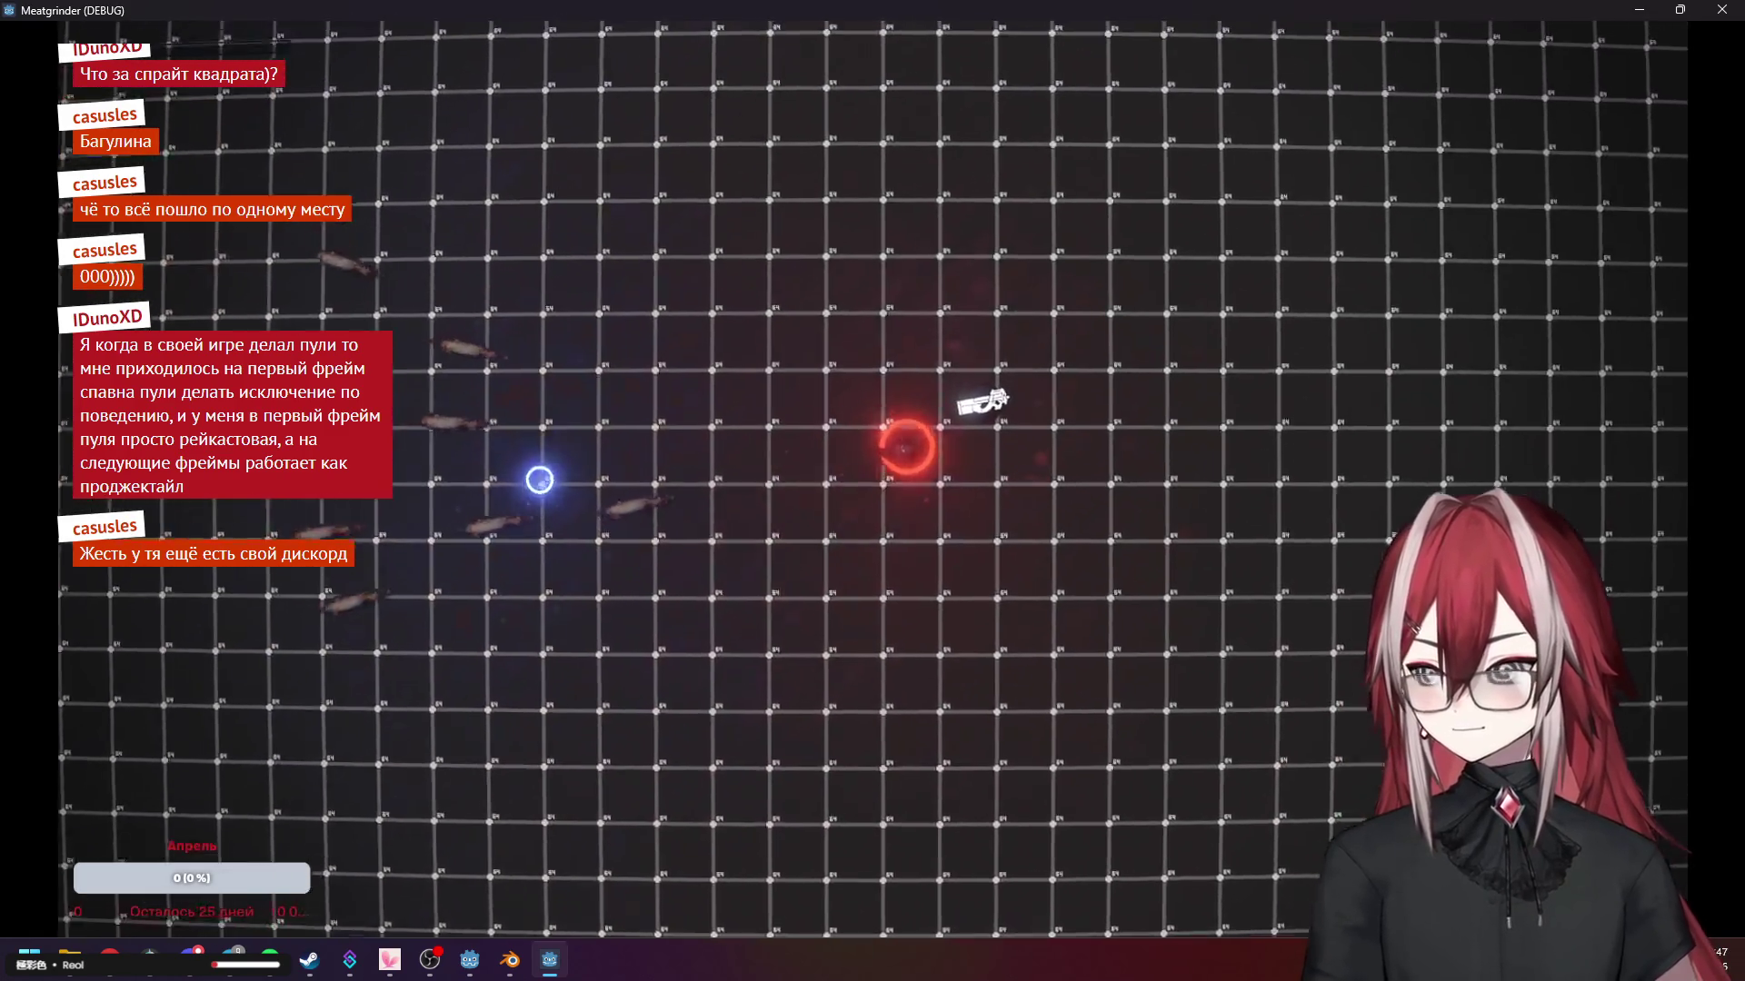
key(s)
key(d)
click(1084, 476)
key(w)
click(1324, 479)
key(s)
key(d)
key(w)
Step: Keep shooting enemies around the arena, then close the game and return to line 27
click(1143, 577)
key(a)
click(1056, 715)
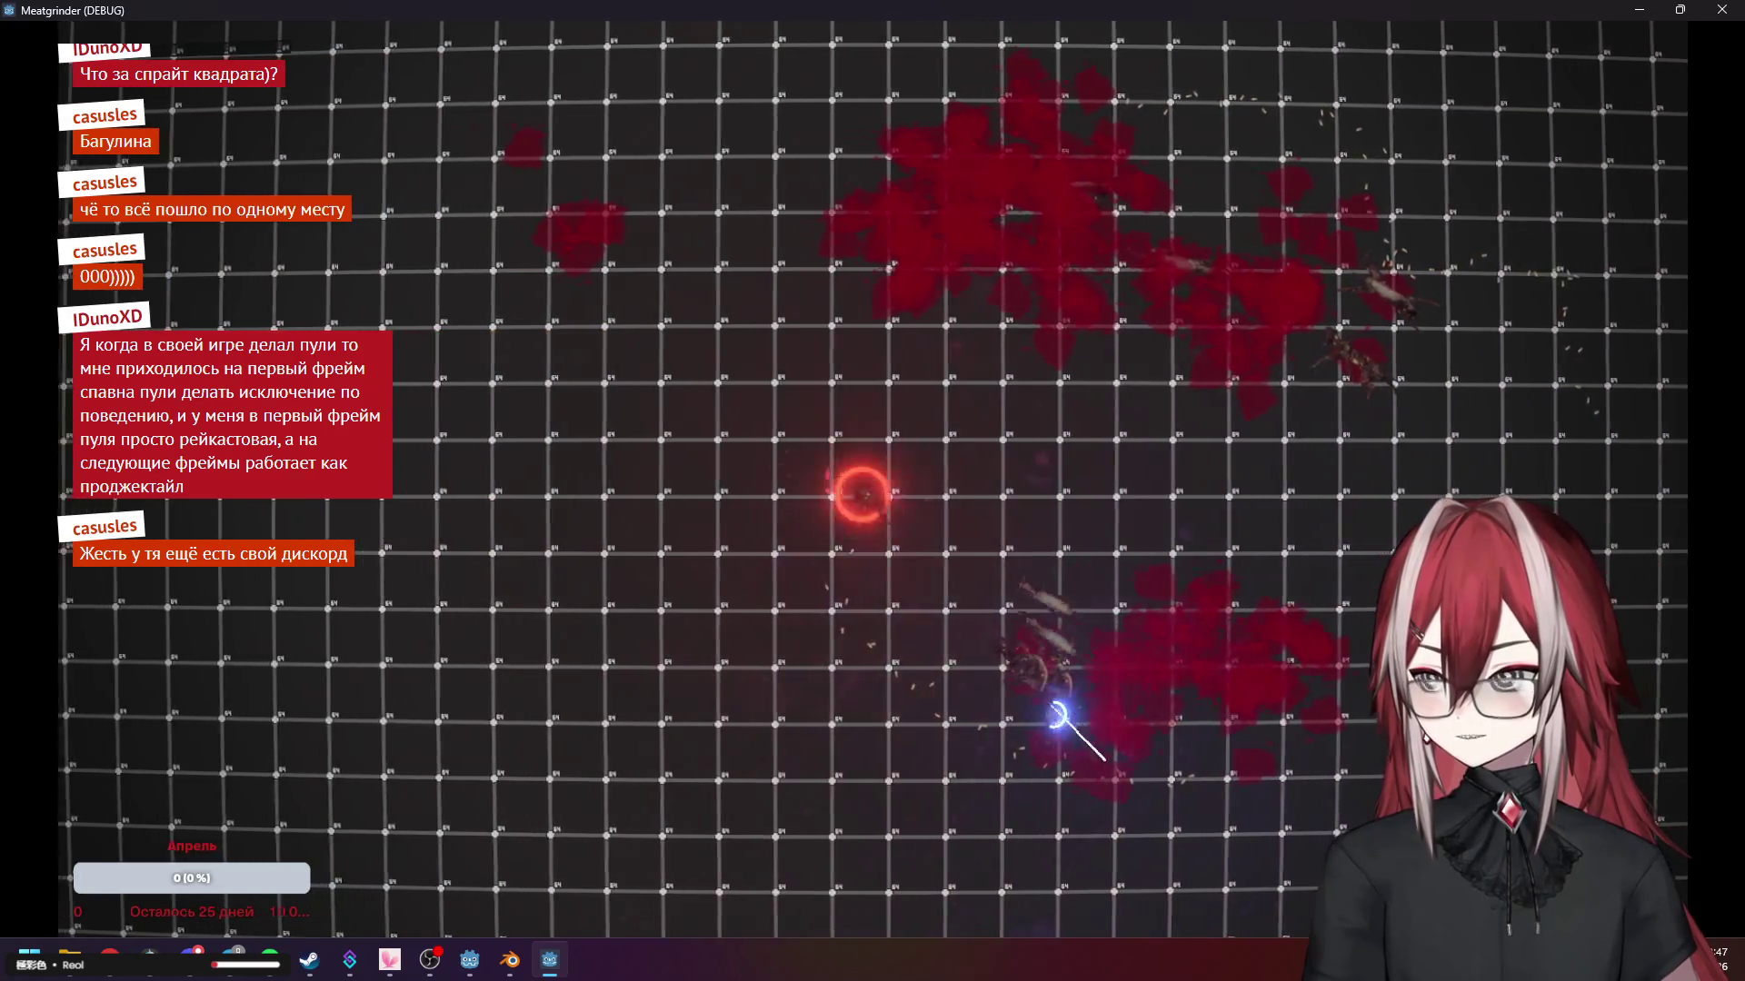
key(a)
key(w)
click(868, 464)
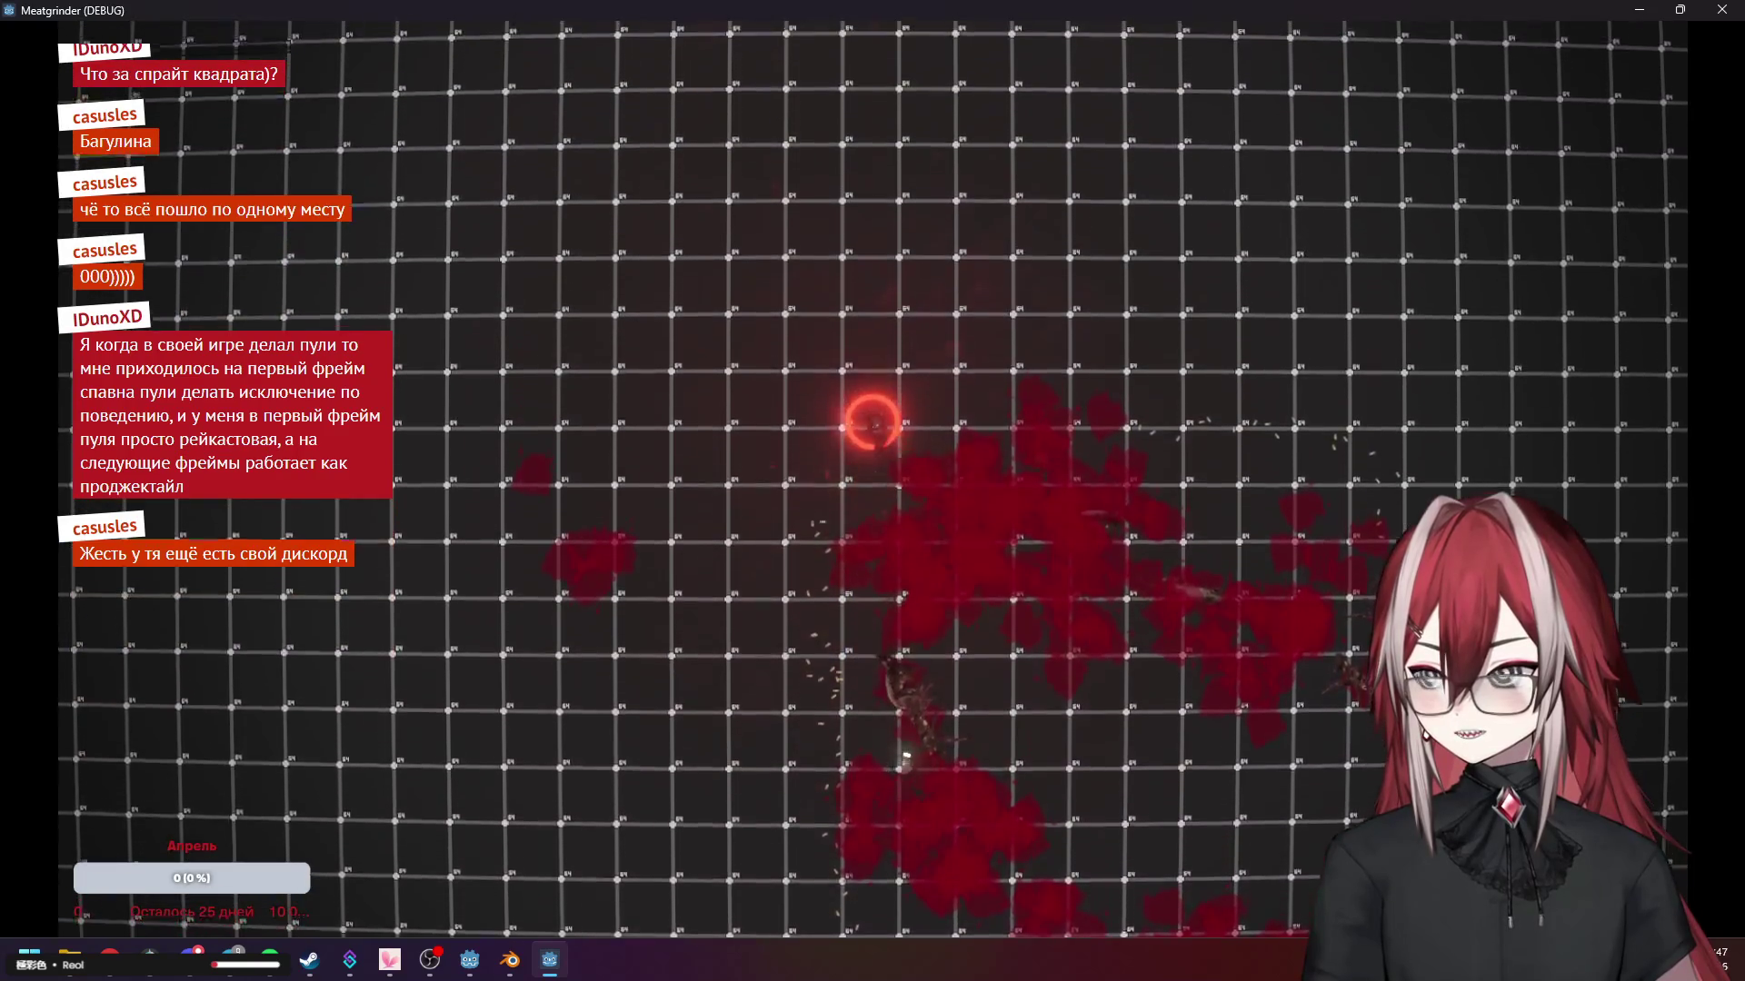
mouse_move(596, 421)
mouse_down()
mouse_move(615, 343)
mouse_move(908, 261)
mouse_move(1136, 490)
mouse_move(1279, 349)
mouse_up()
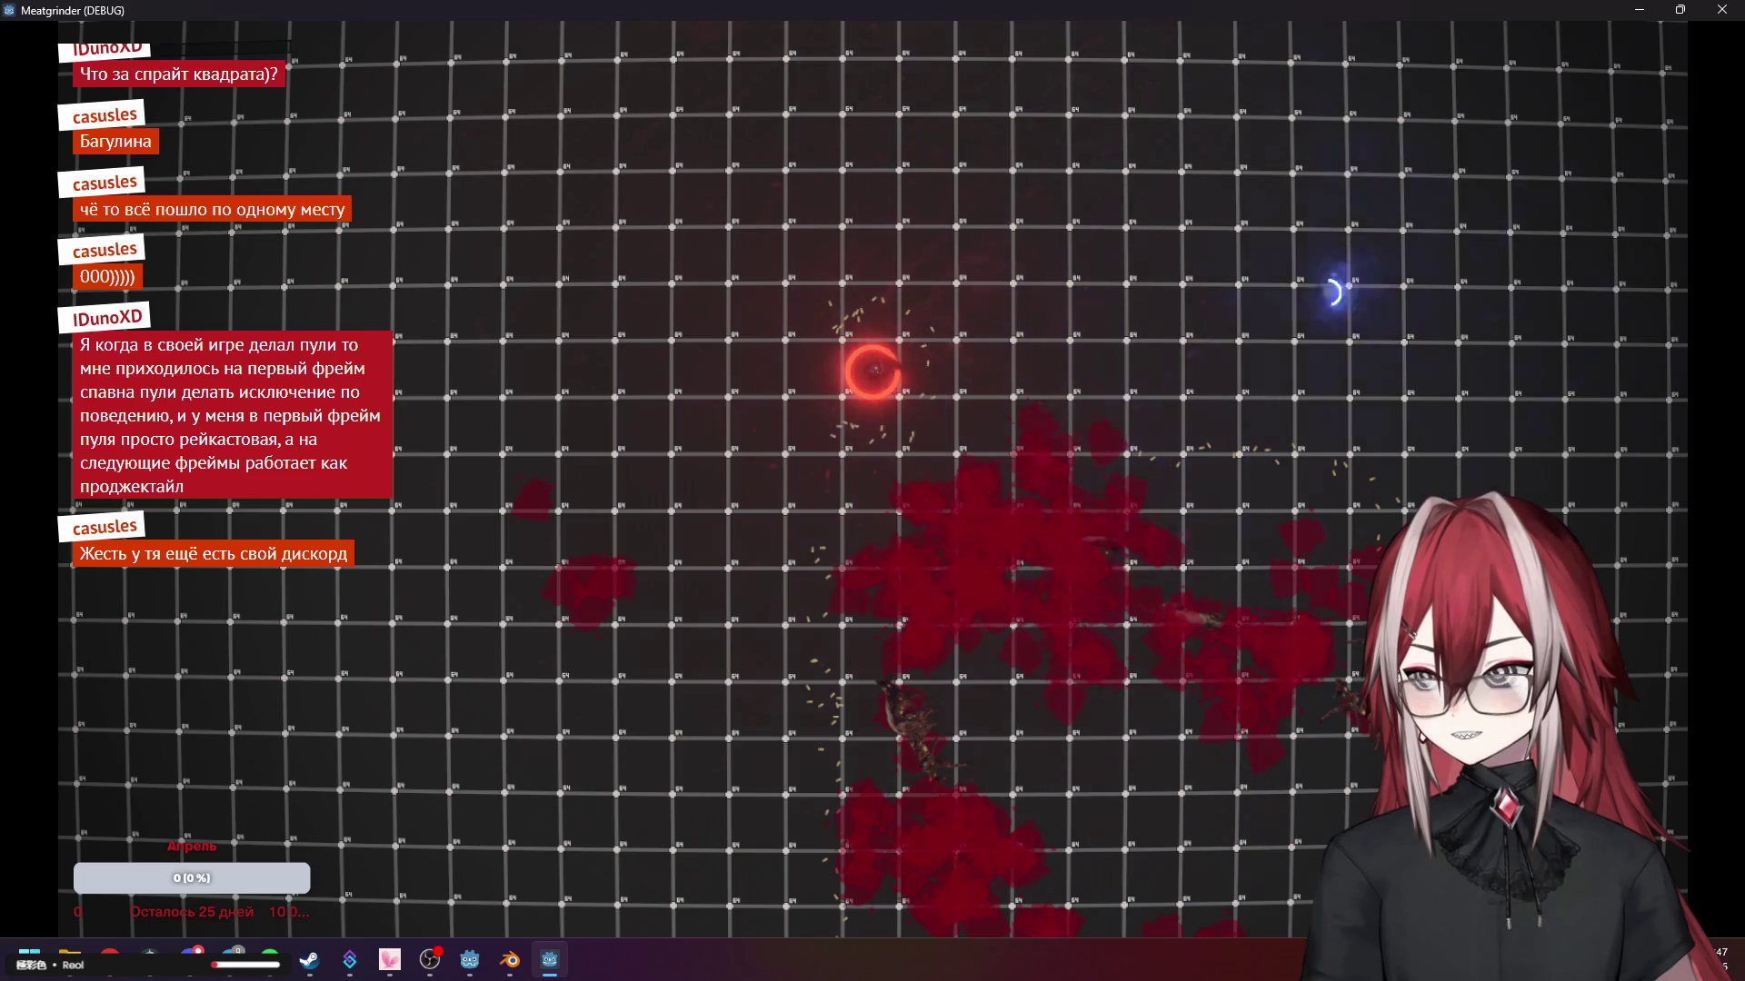
click(1722, 10)
click(858, 403)
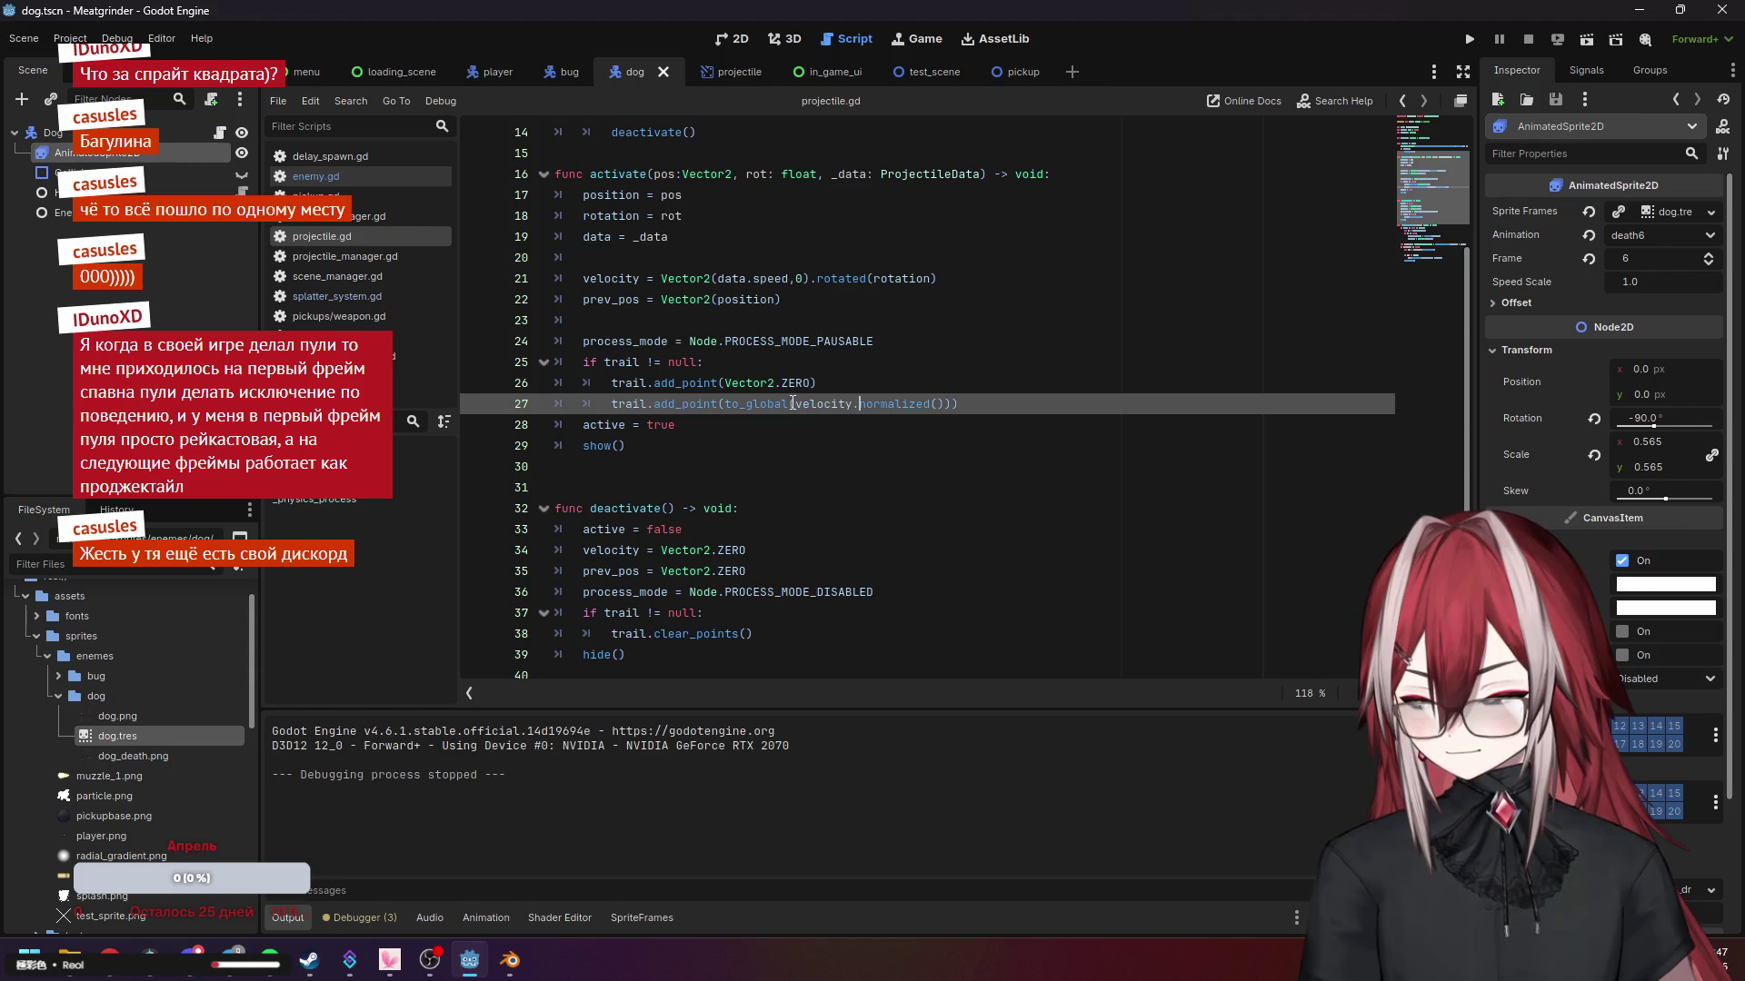
Step: Replace to_global(velocity.normalized()) on line 27 with Vector2.ZERO
mouse_move(768, 404)
mouse_down()
mouse_move(727, 405)
mouse_move(745, 386)
mouse_move(725, 386)
mouse_move(879, 404)
mouse_up()
key(Delete)
key(Delete)
key(ctrl+c)
key(ctrl+v)
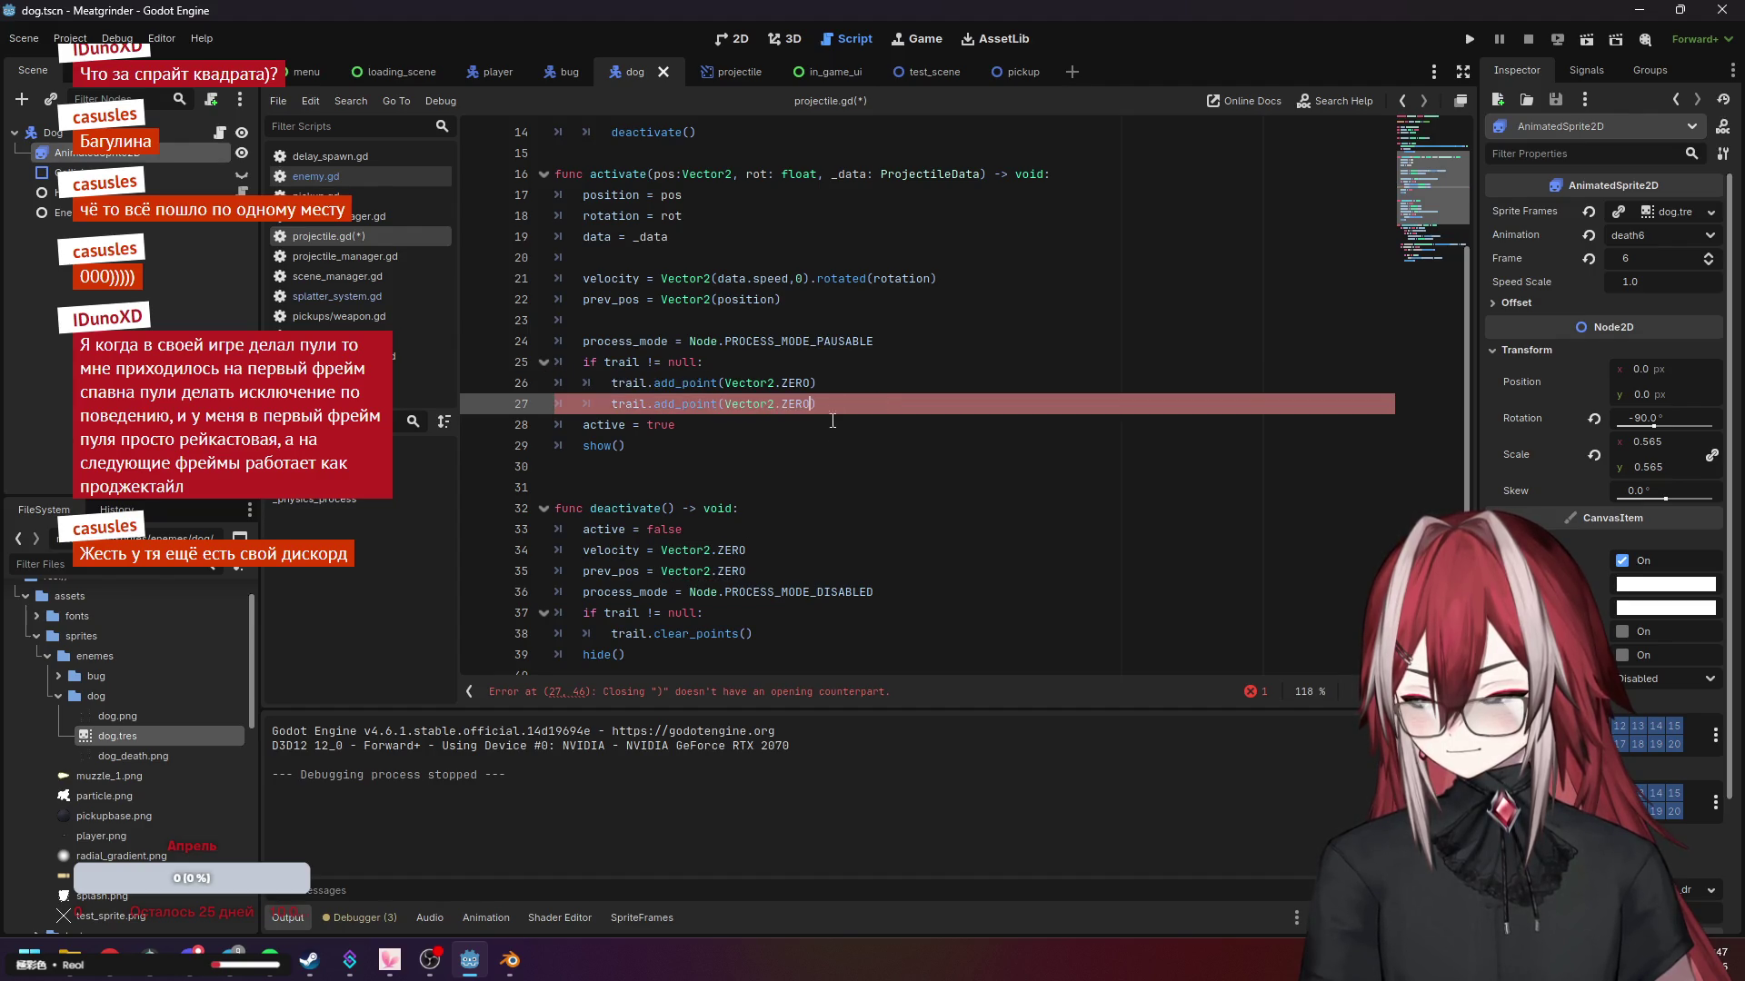
click(833, 385)
Step: Review activate() lines 21–27, from the velocity line to both trail points
click(774, 348)
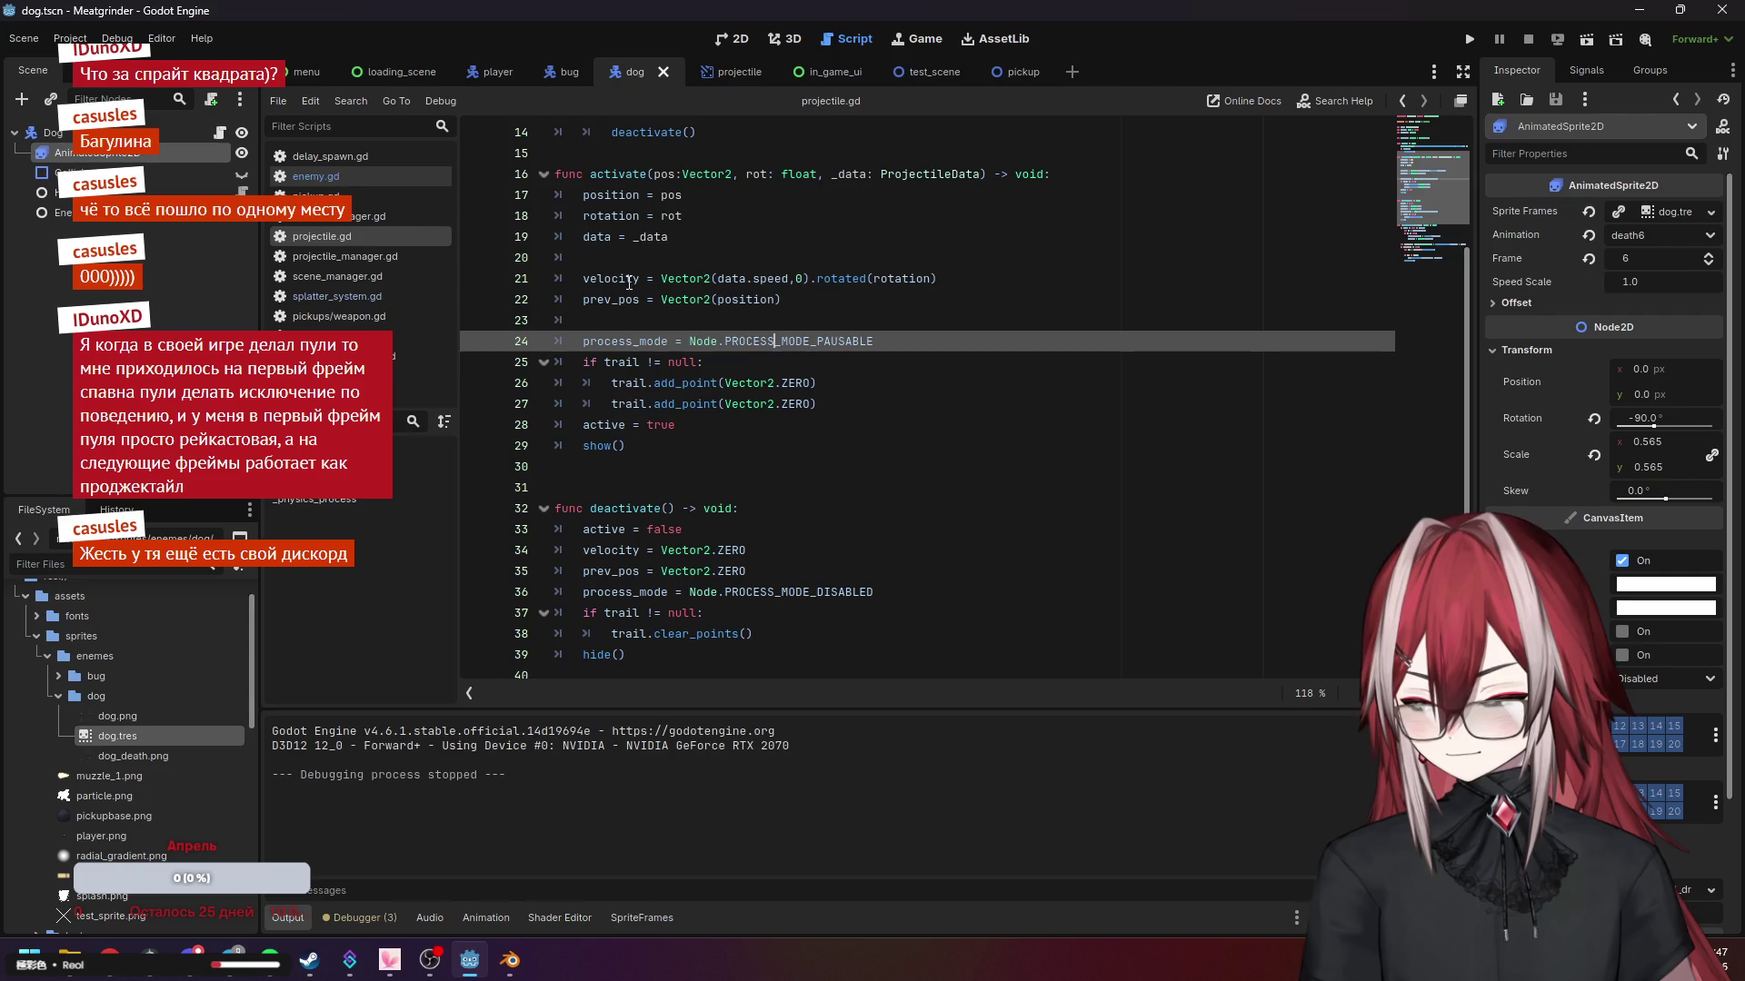
key(Up)
key(Up)
key(Up)
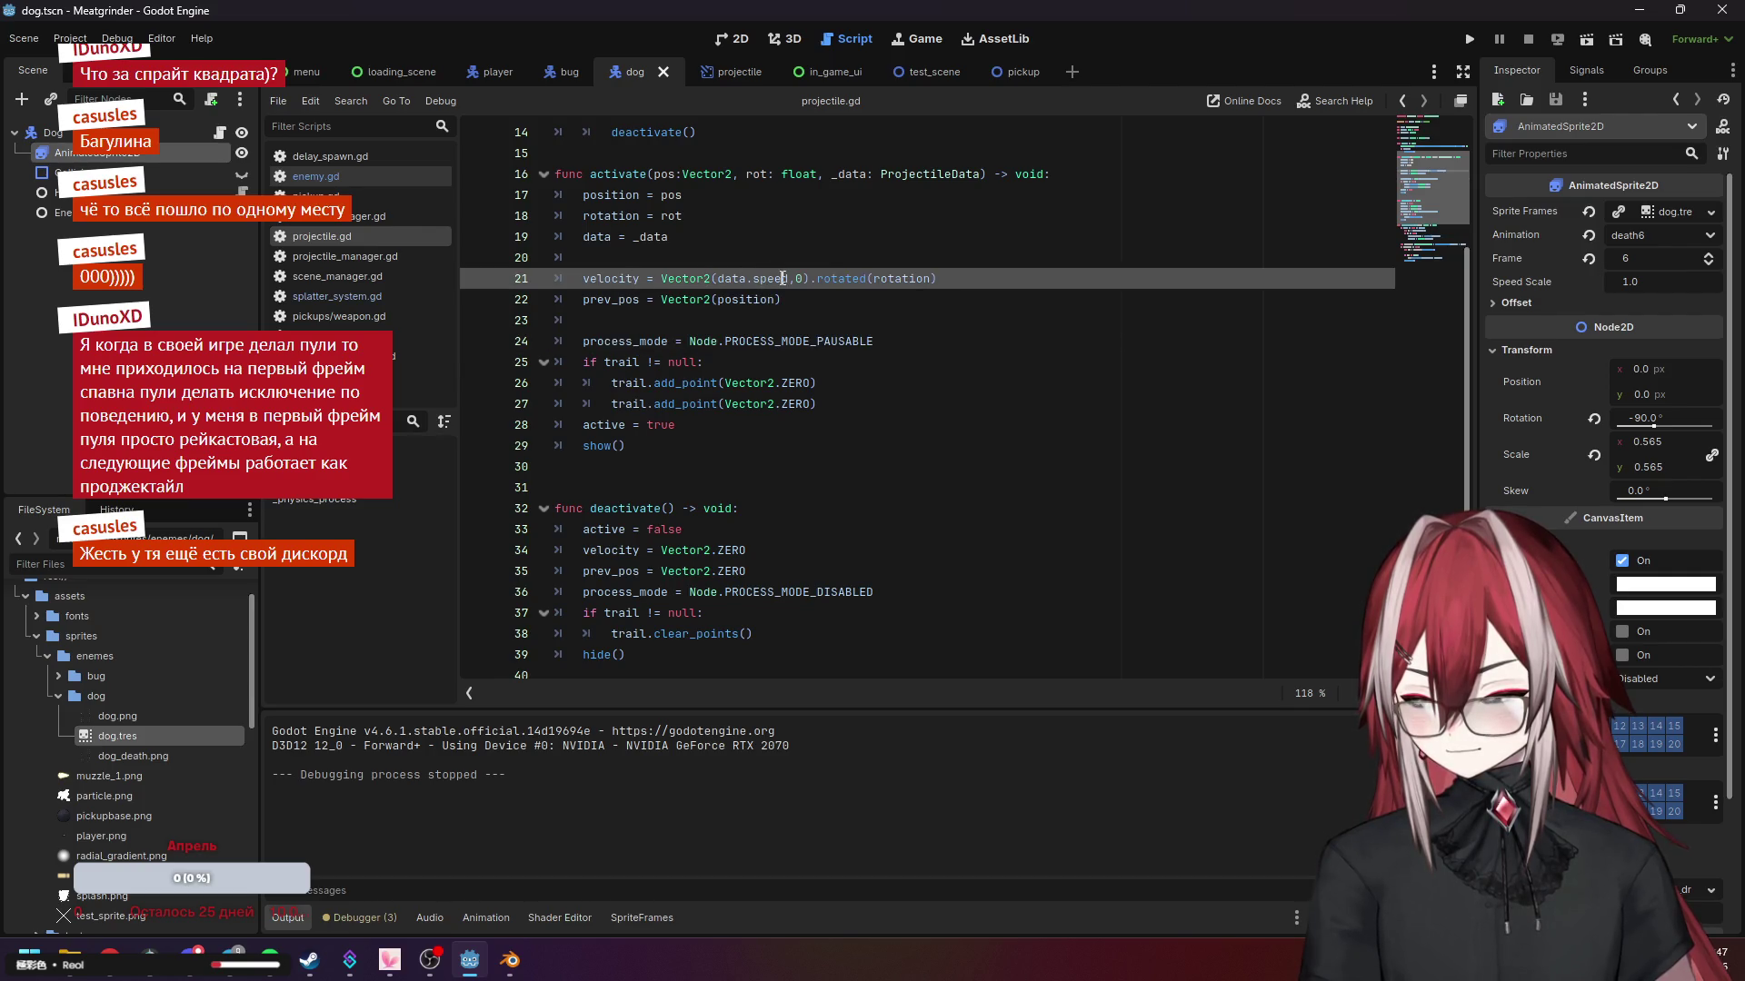
click(851, 323)
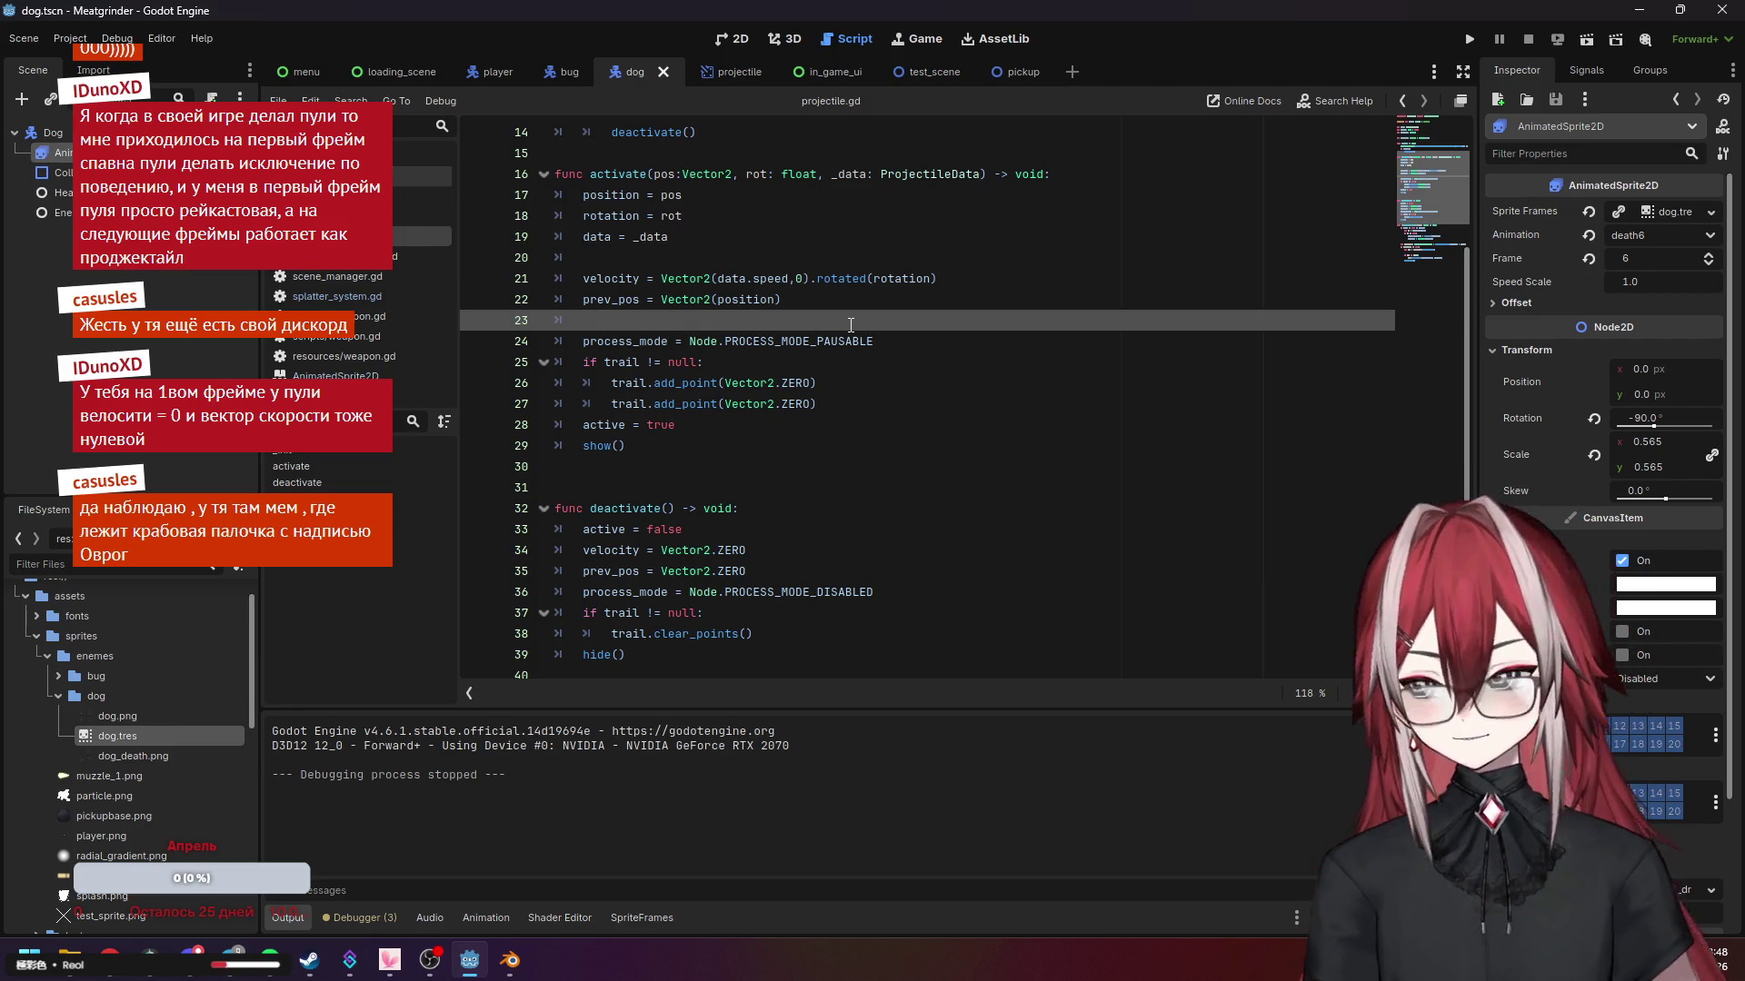
click(833, 386)
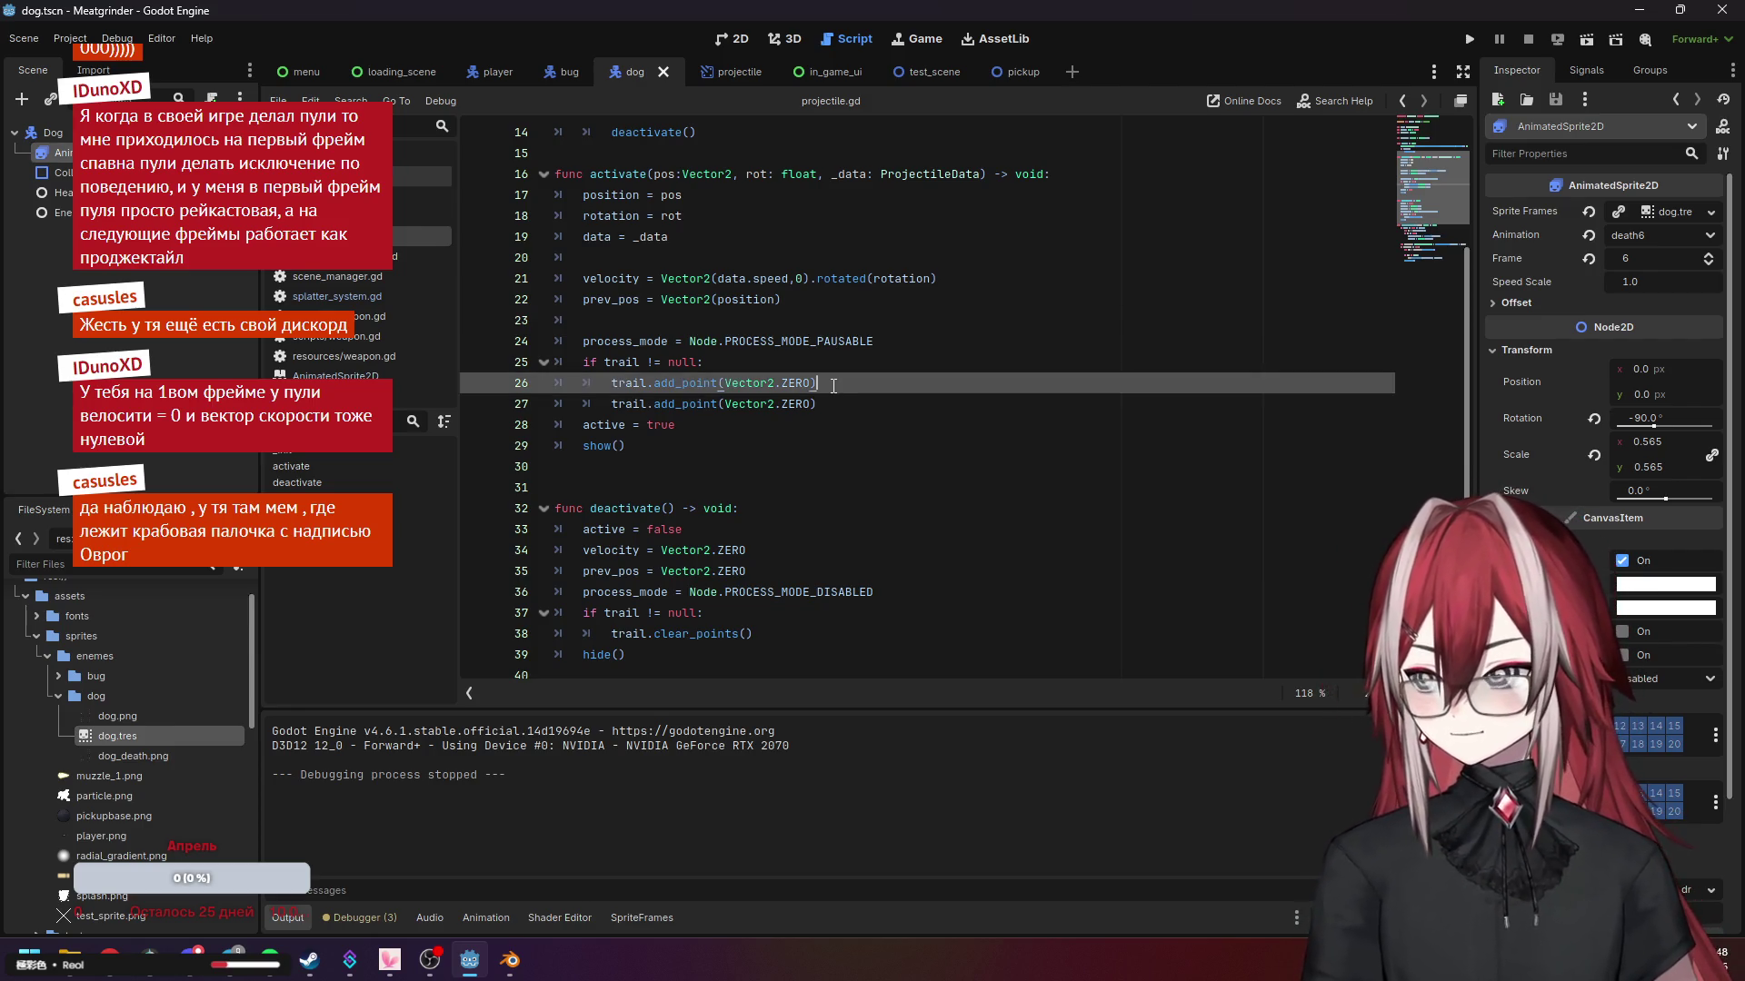
click(826, 411)
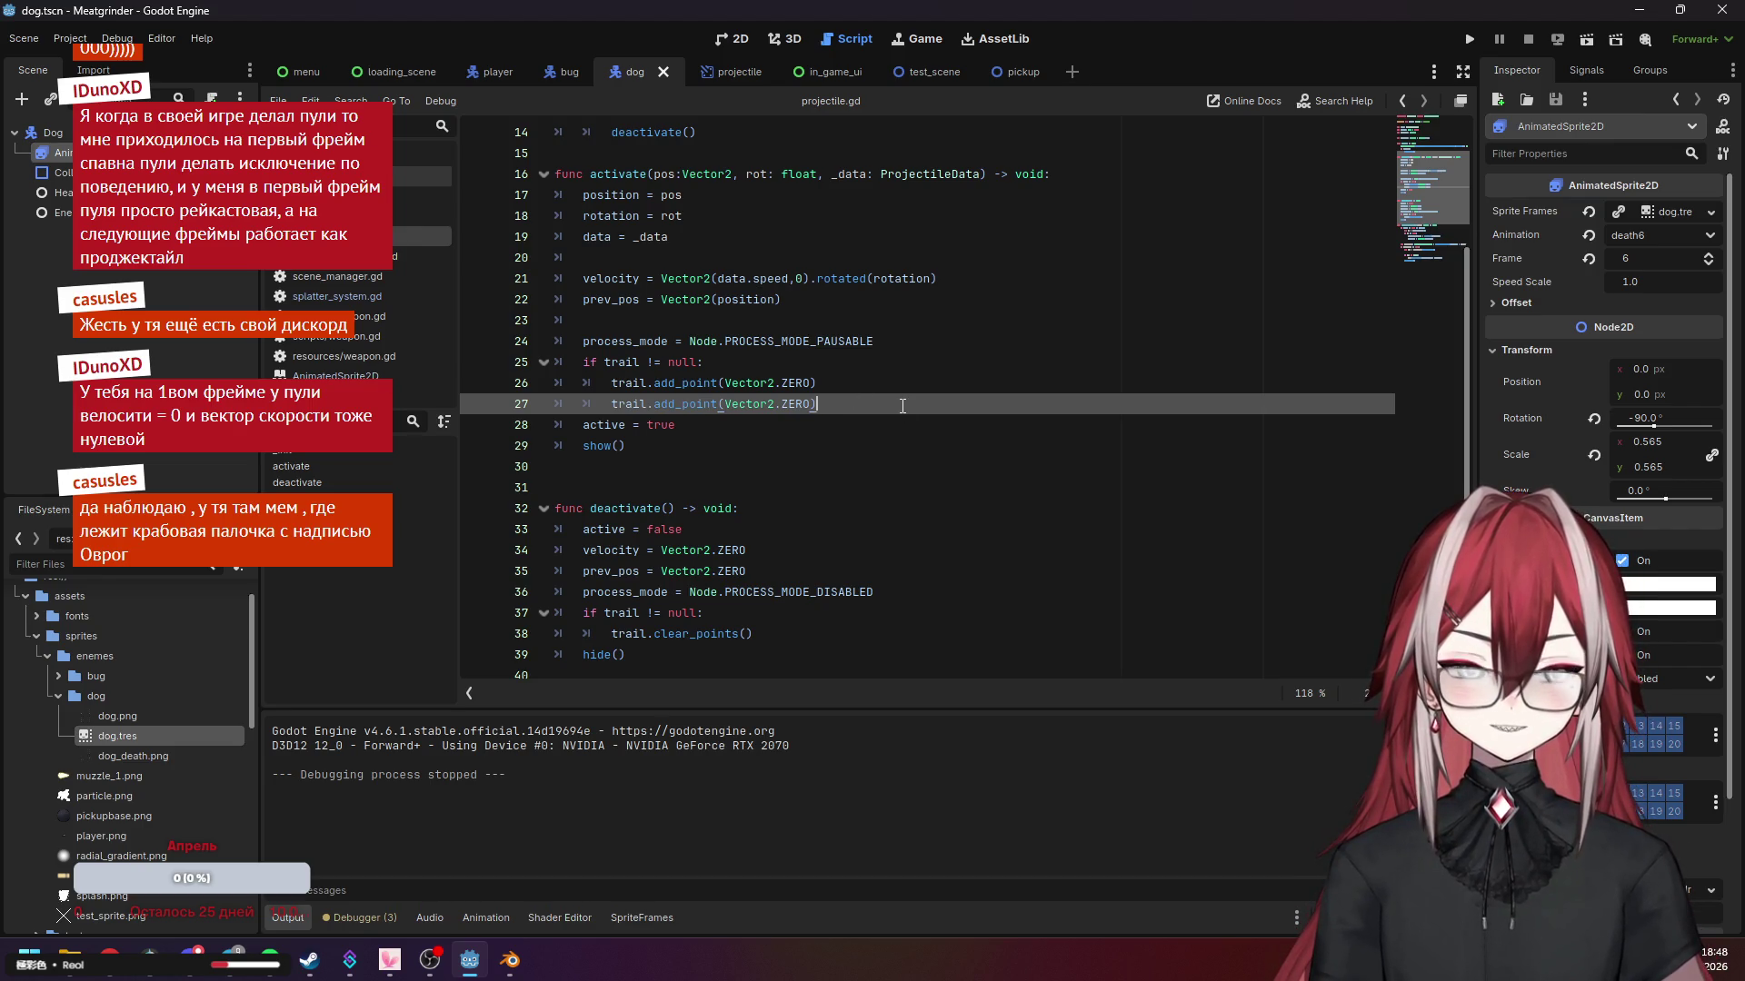
click(923, 375)
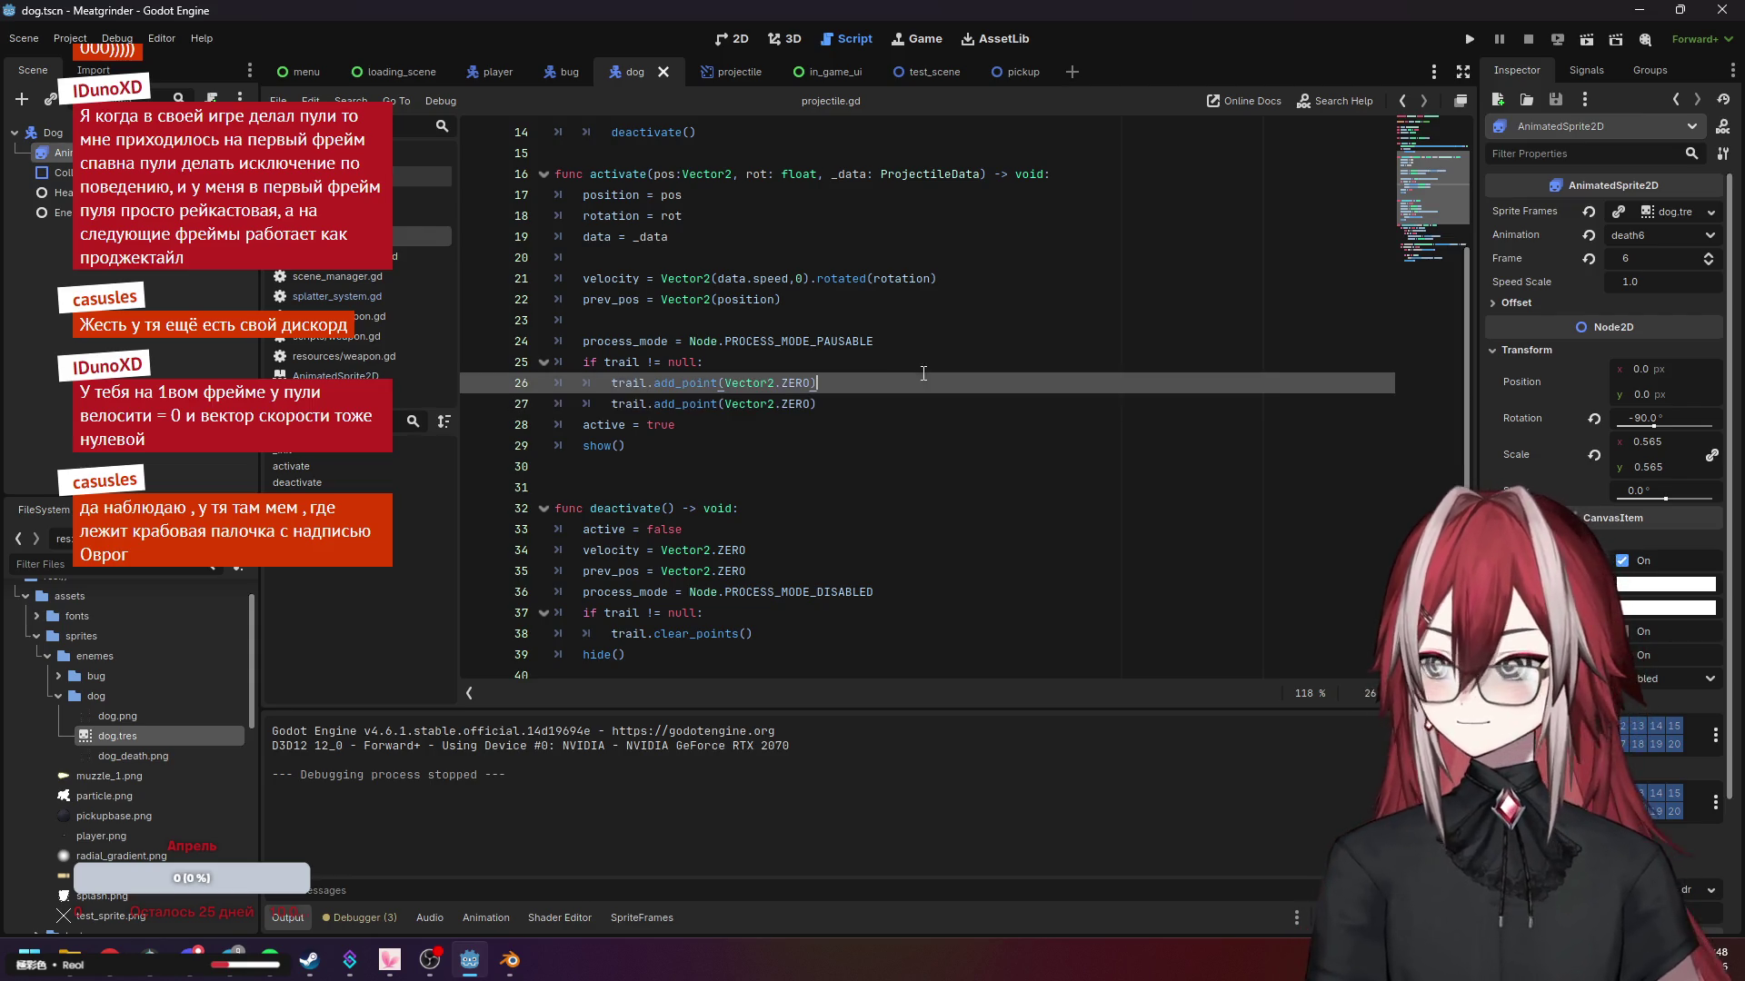
scroll(911, 289, up, 3)
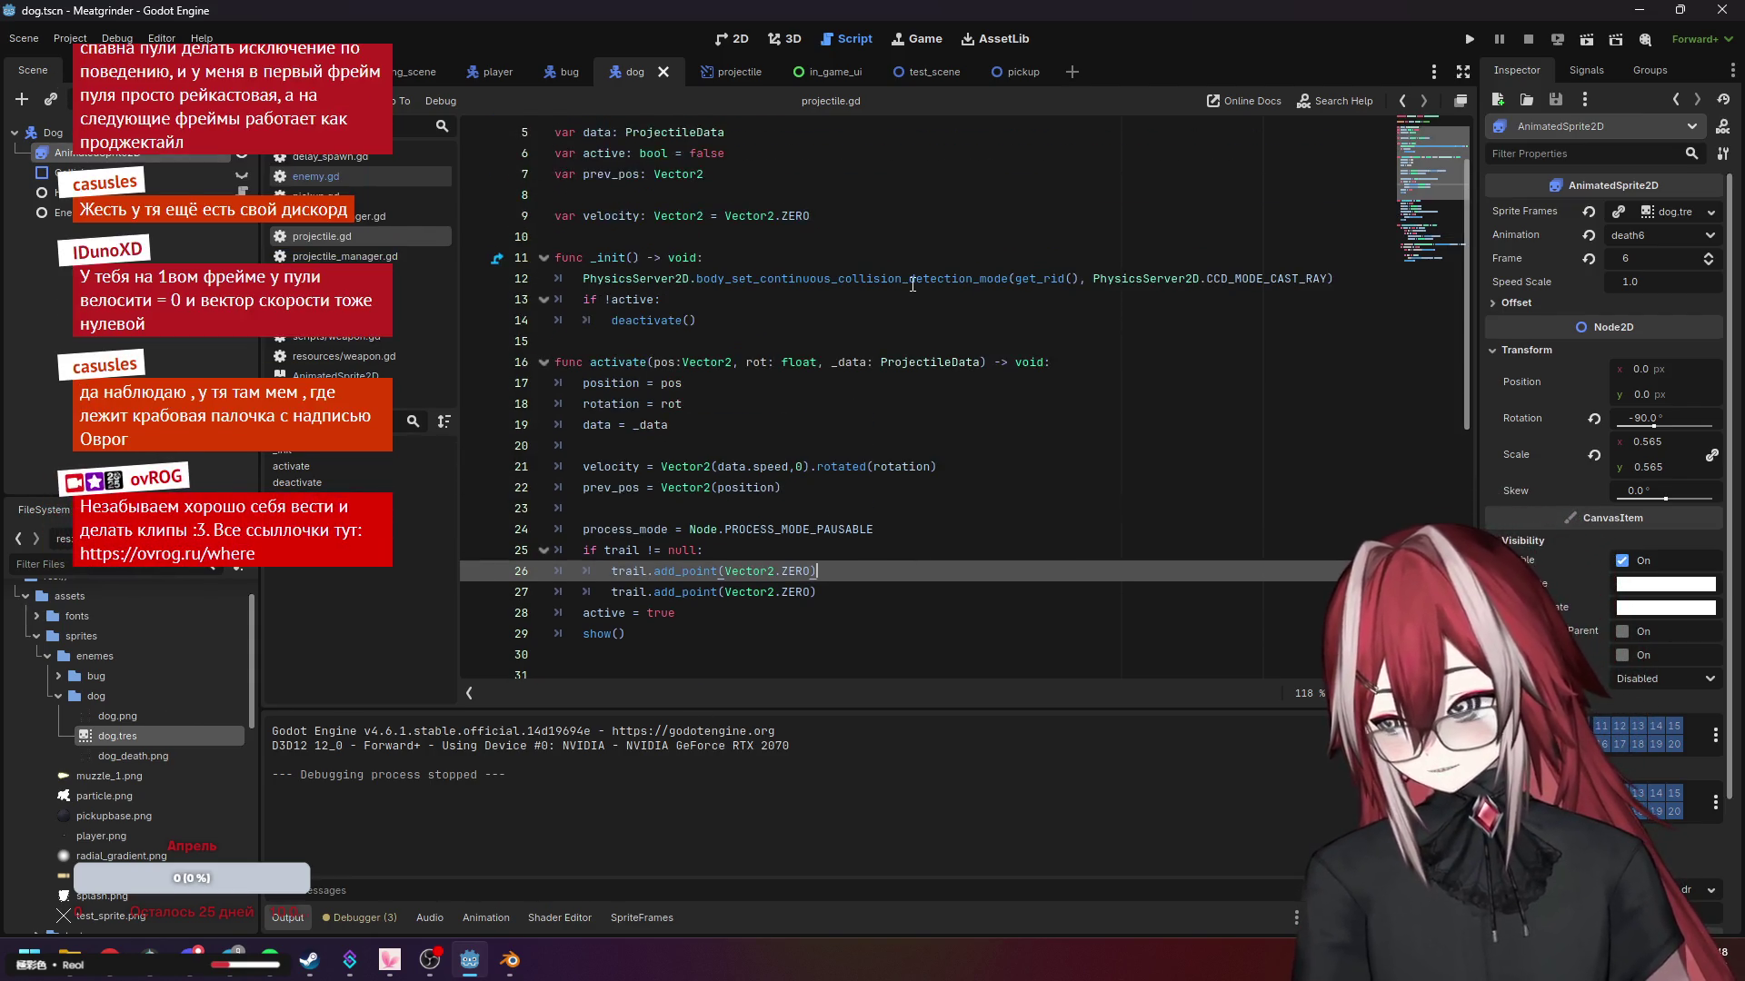
mouse_move(913, 284)
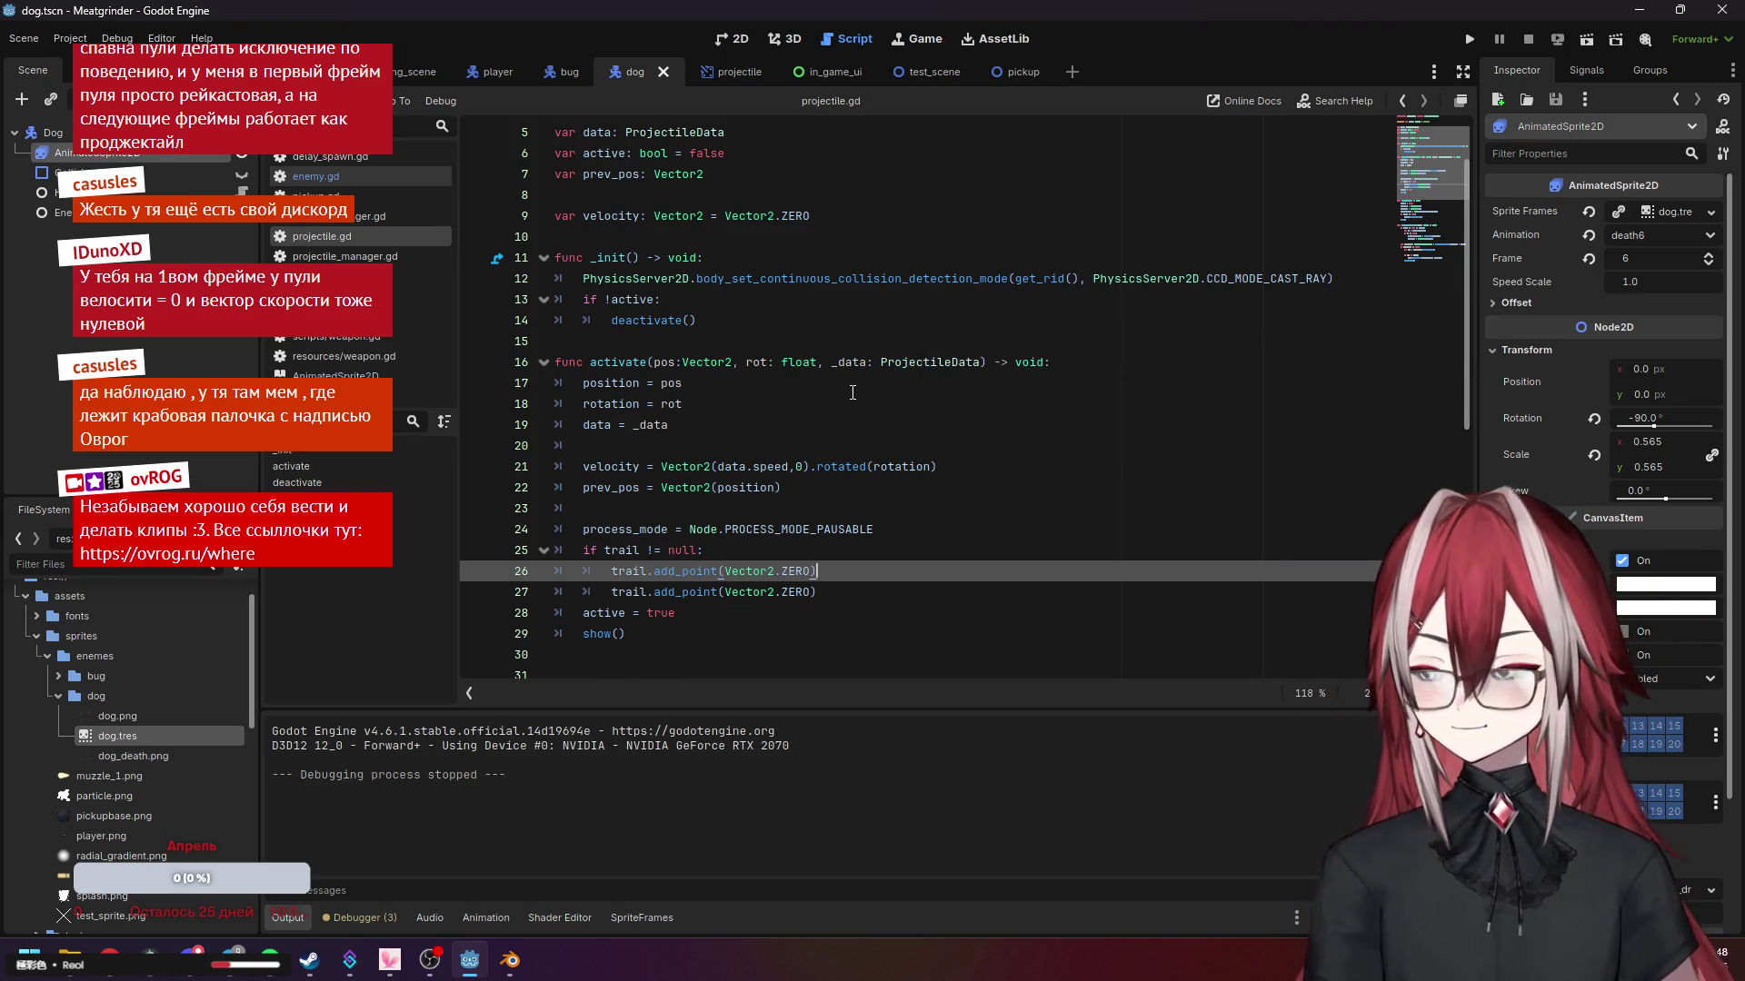
scroll(826, 459, down, 2)
click(829, 462)
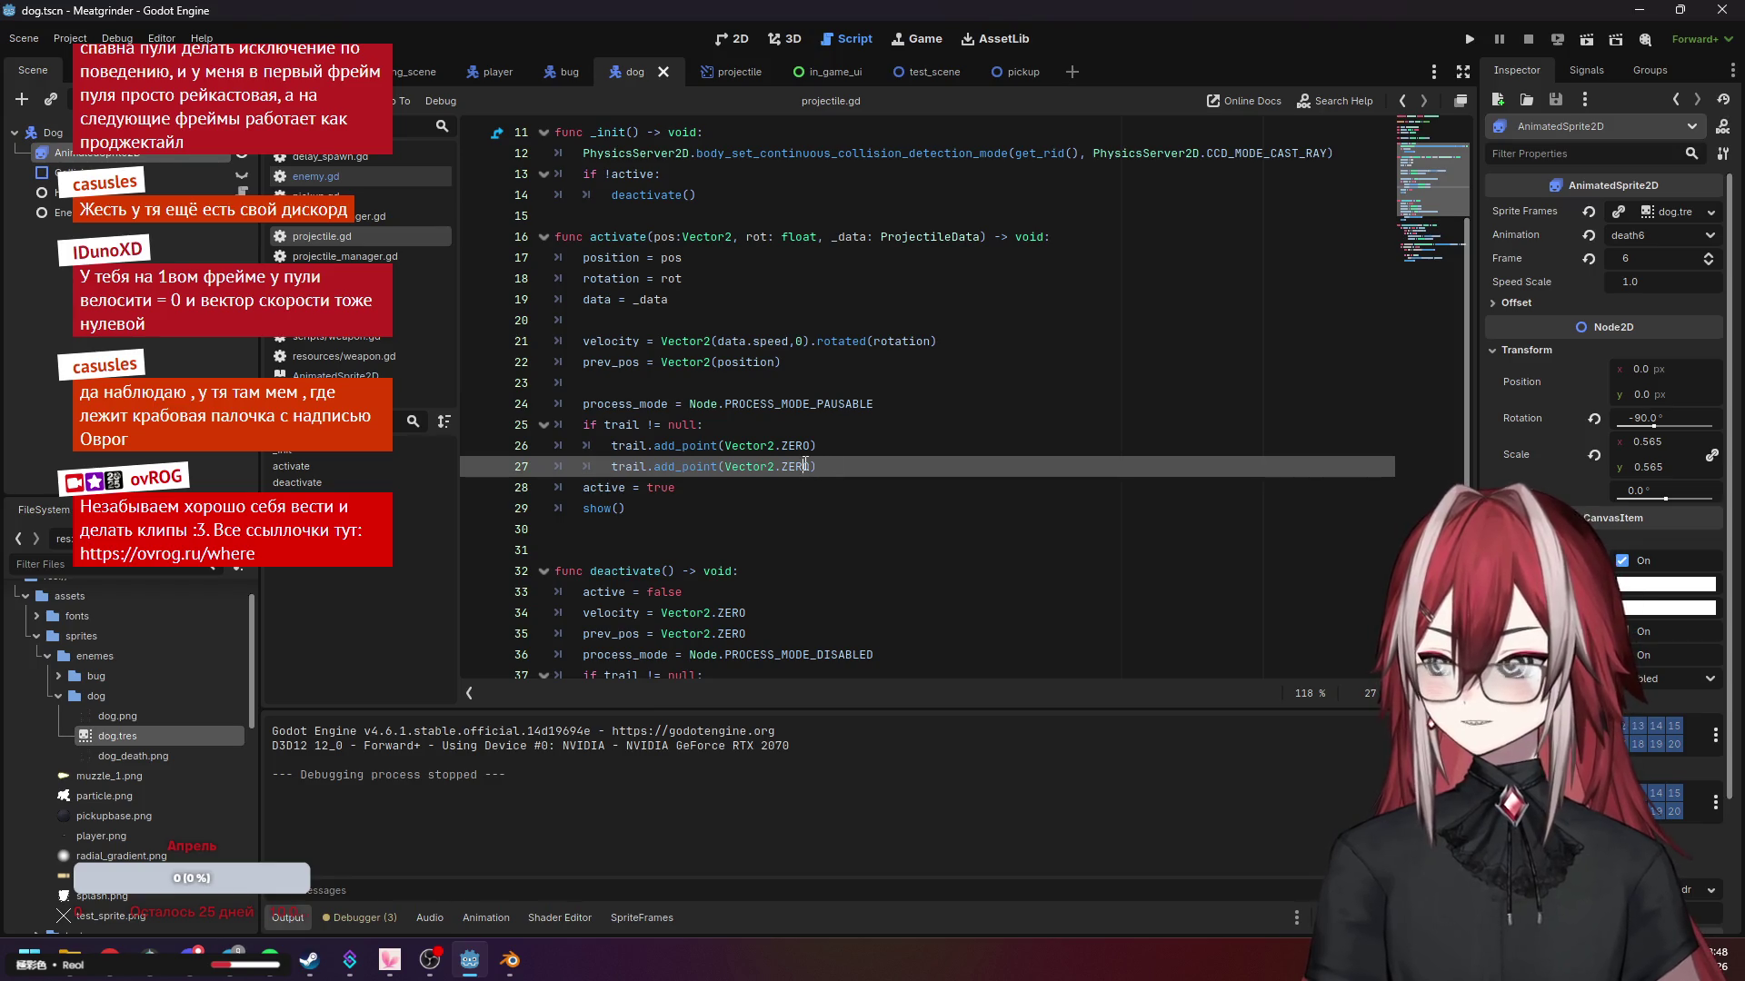
scroll(805, 465, down, 1)
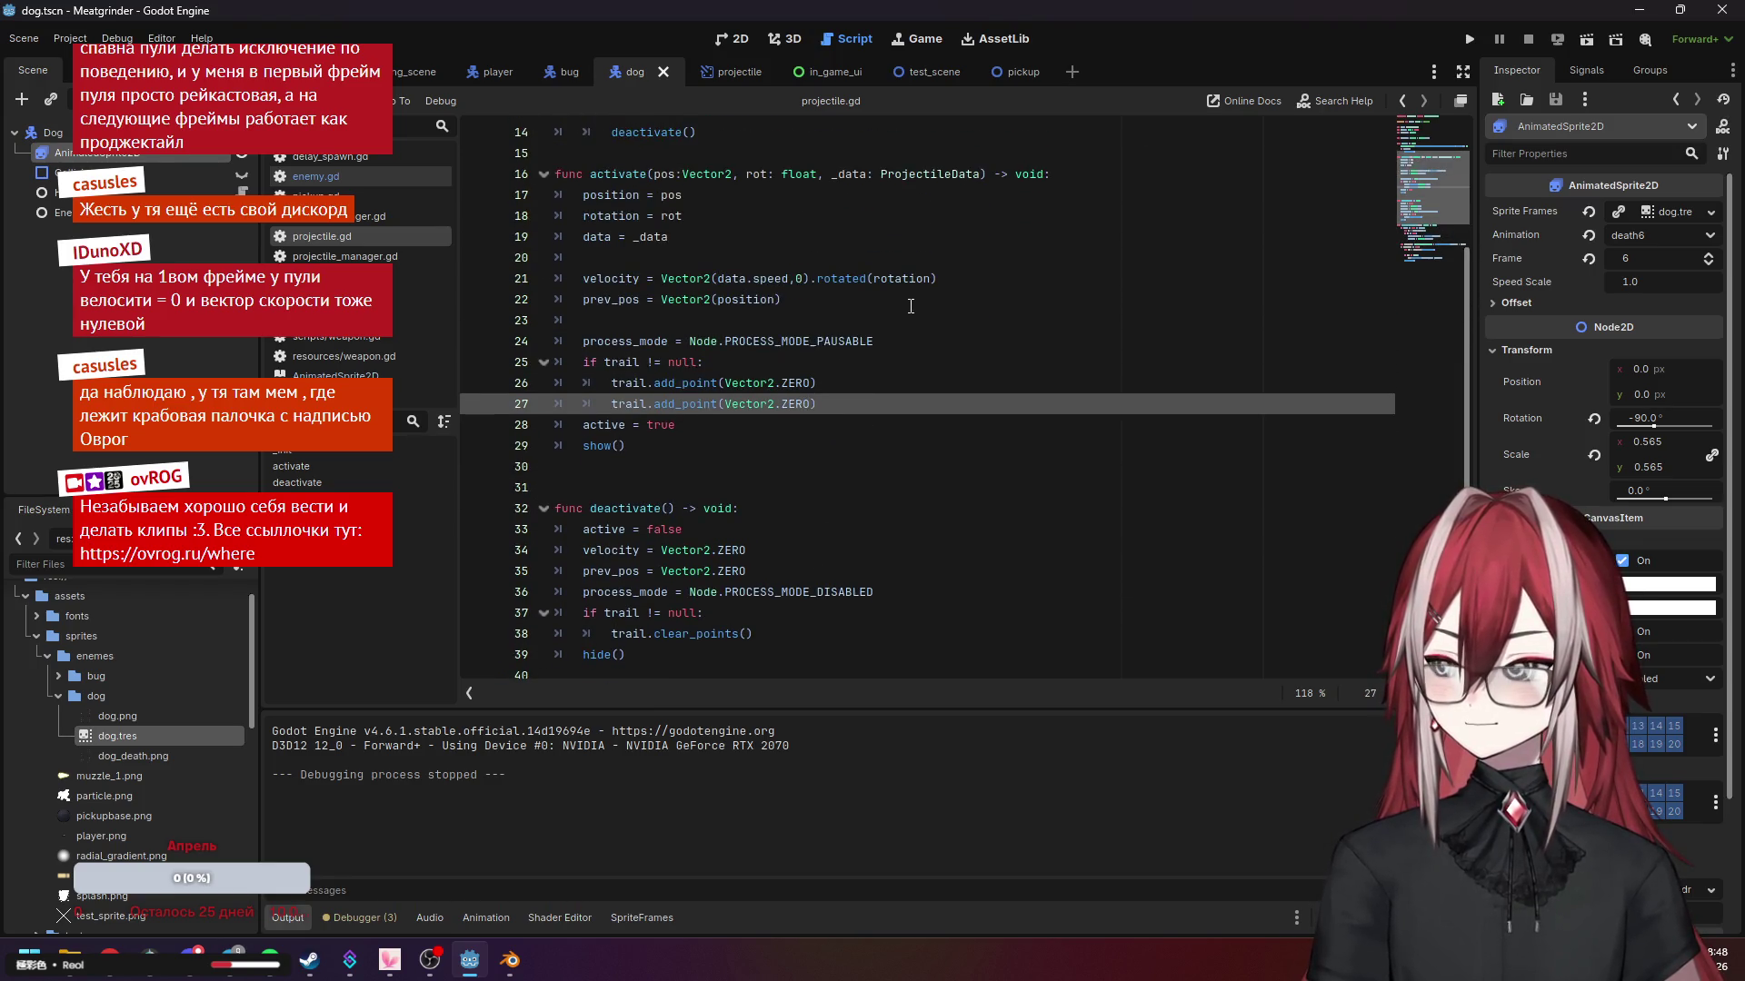
scroll(891, 309, up, 1)
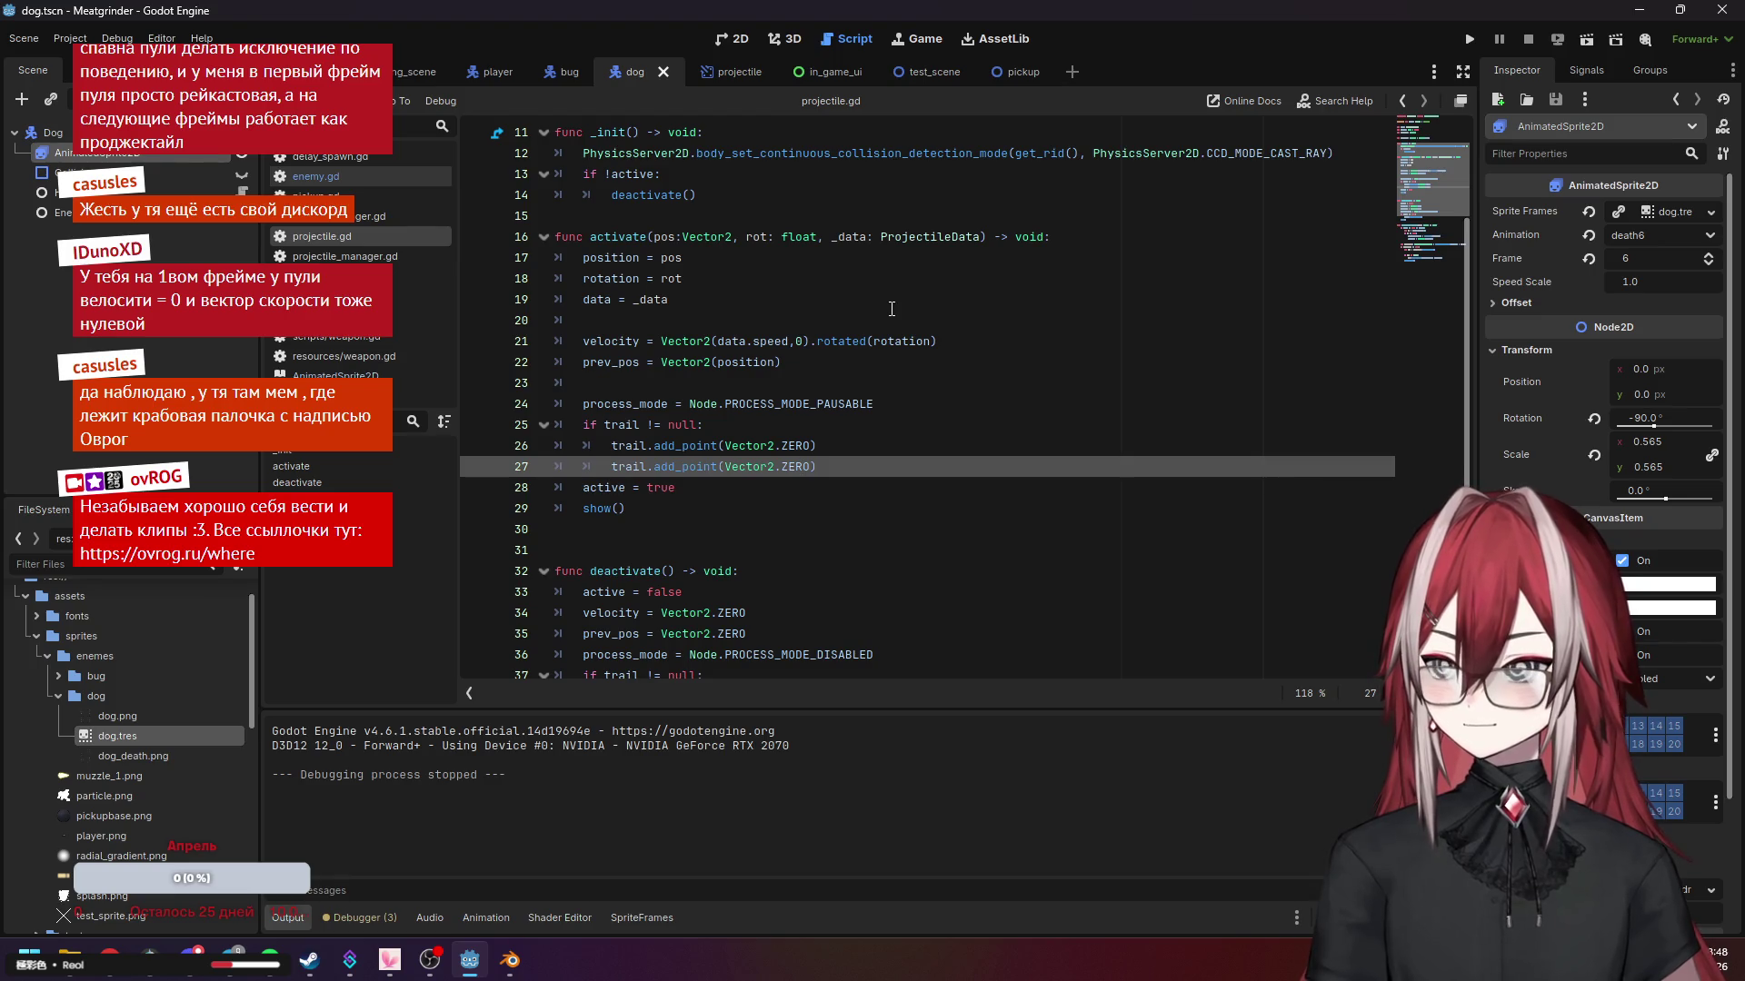
scroll(891, 309, down, 5)
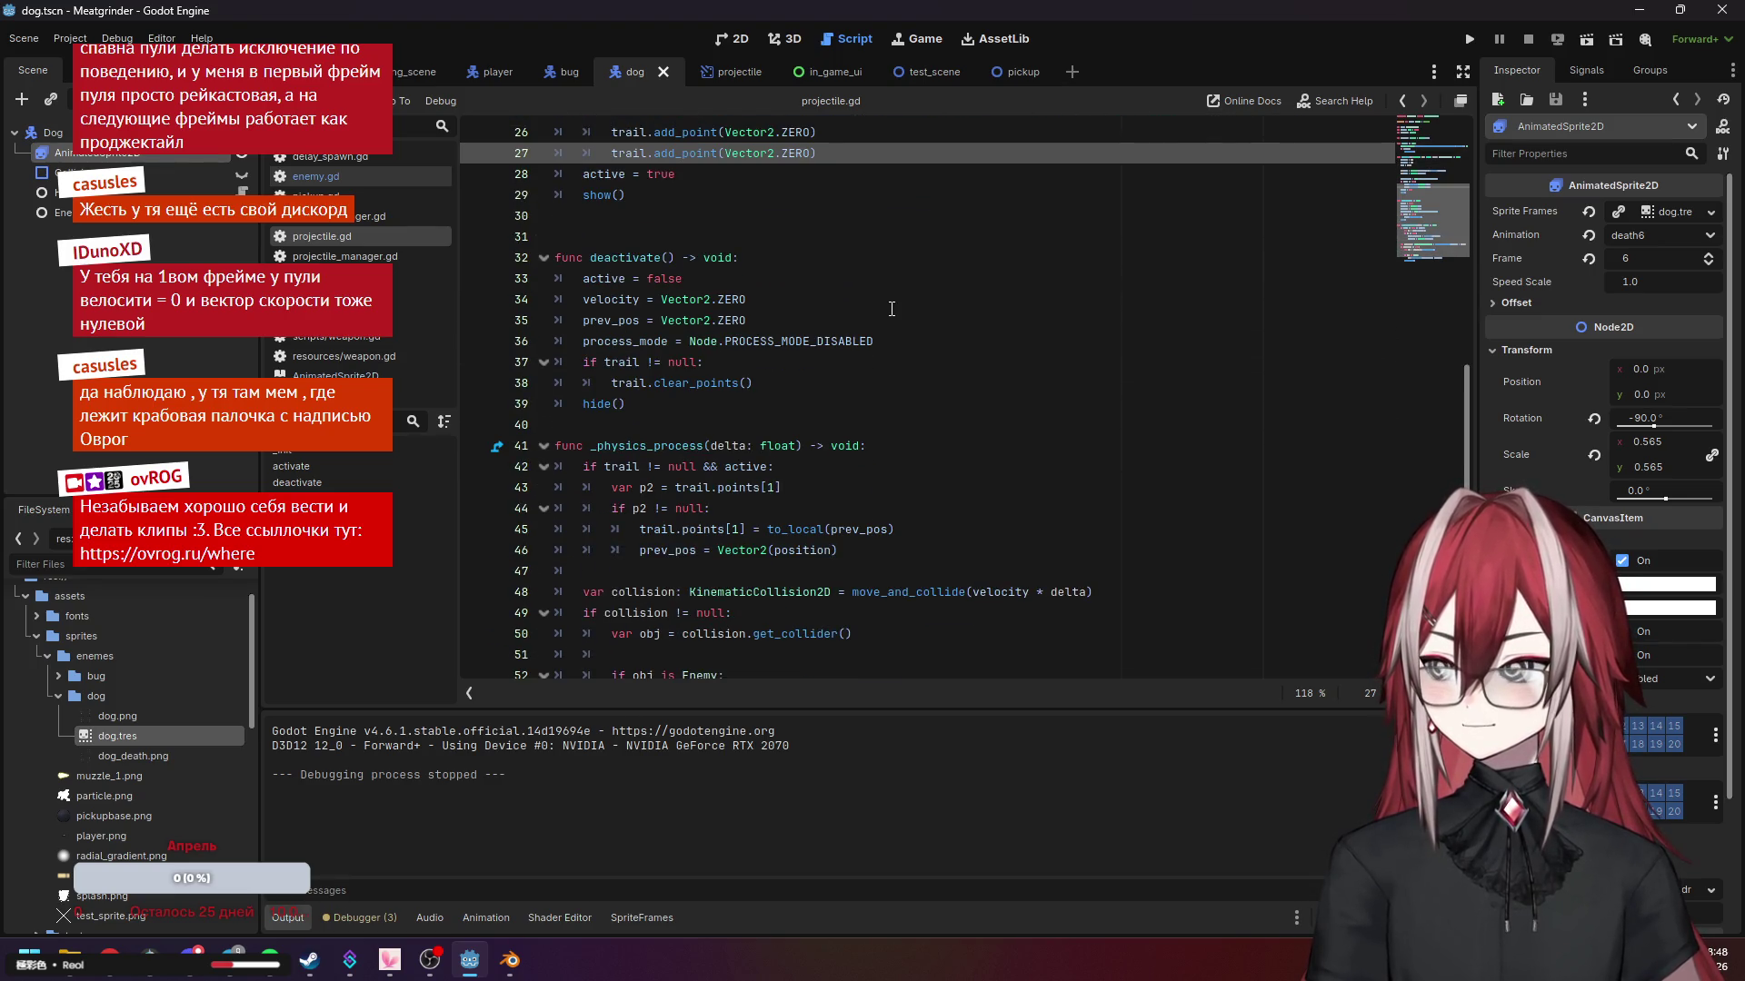
scroll(892, 309, up, 2)
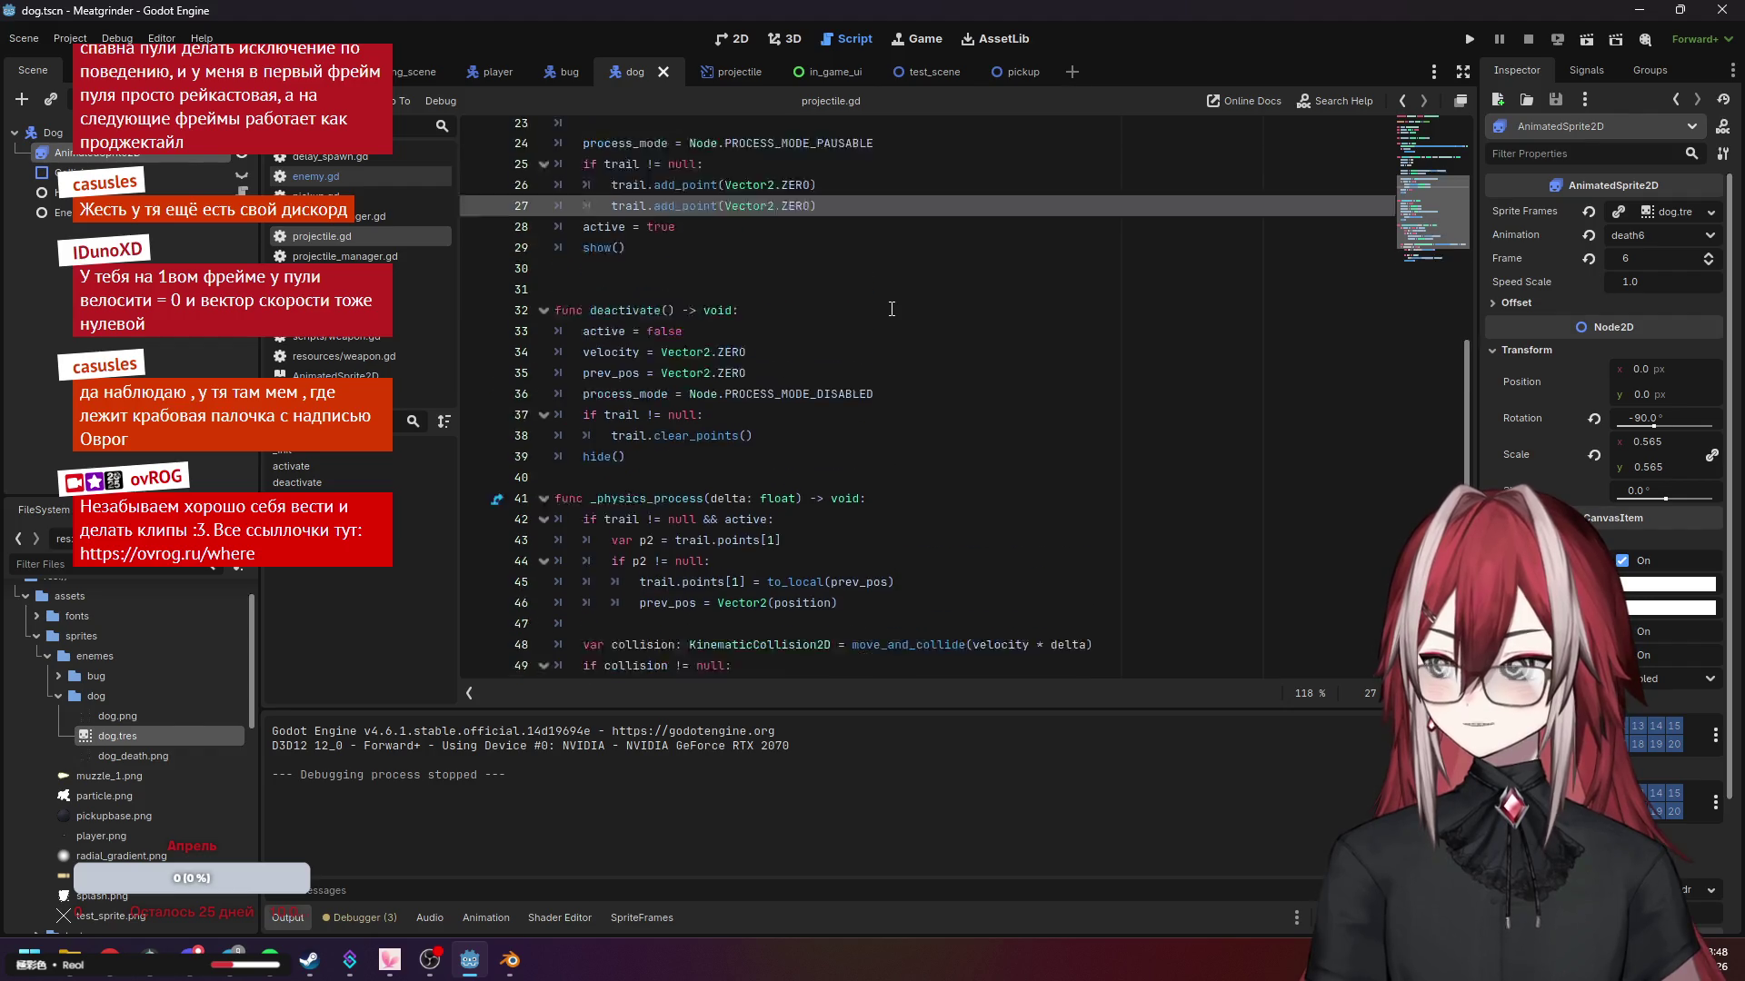
scroll(892, 309, down, 3)
click(690, 488)
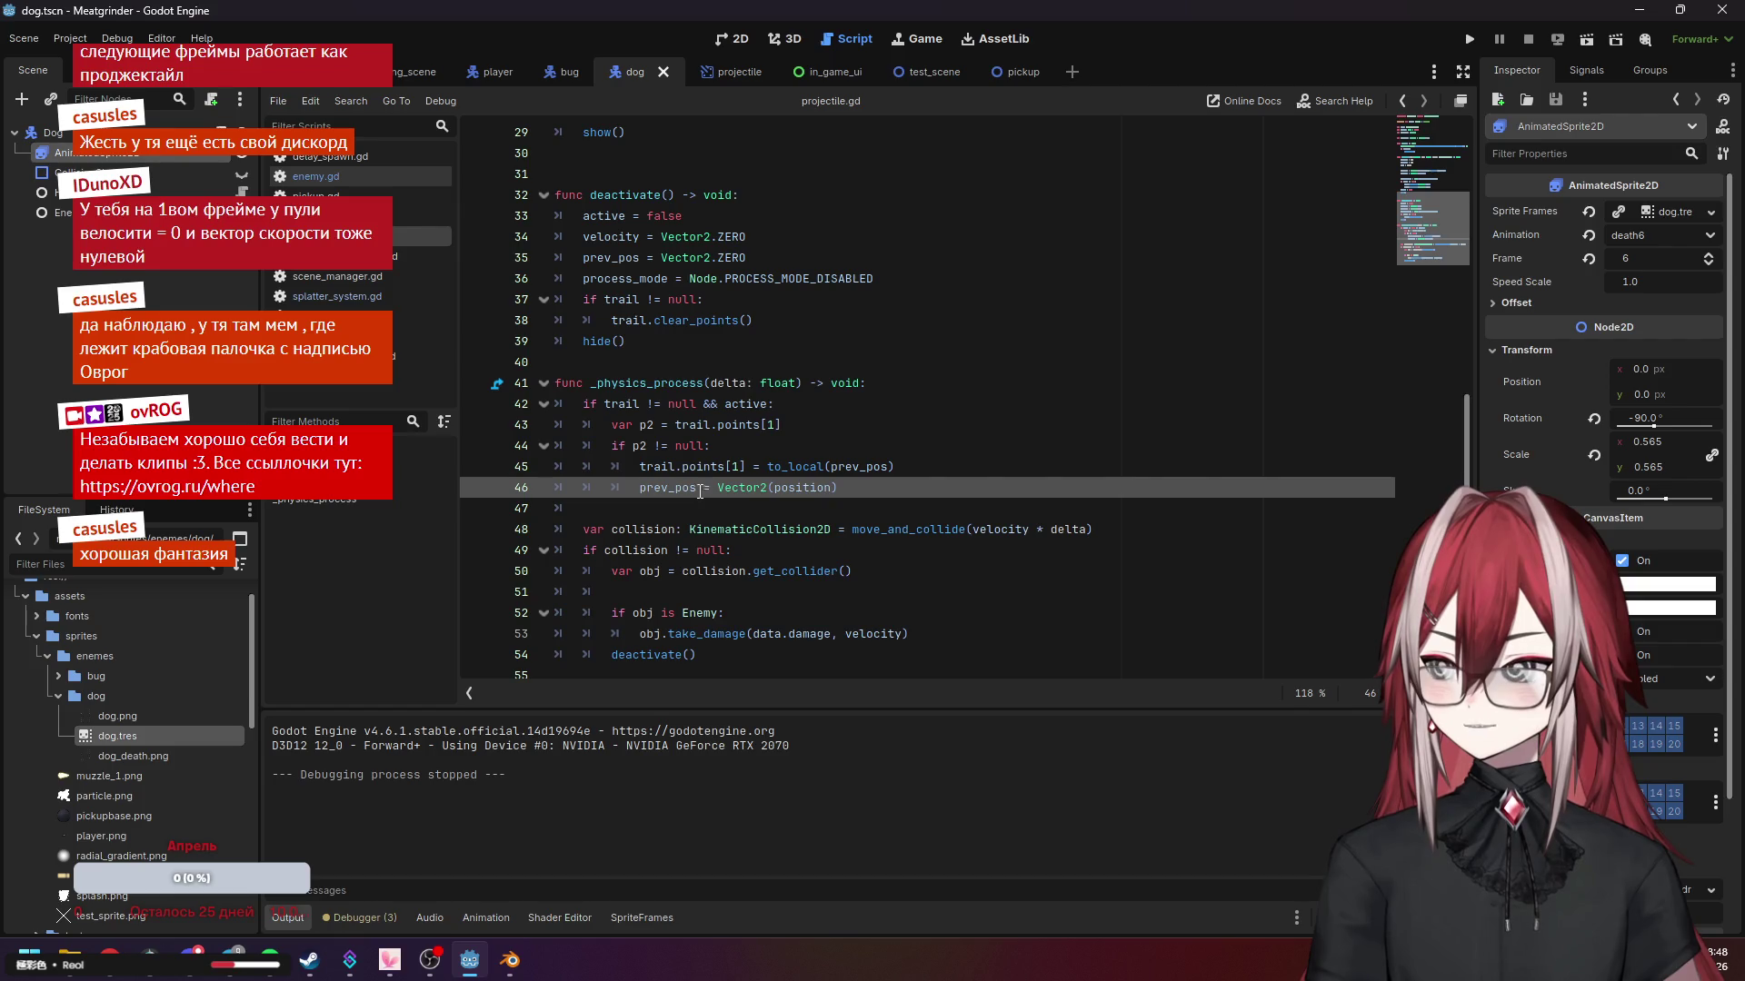
drag(673, 491, 645, 493)
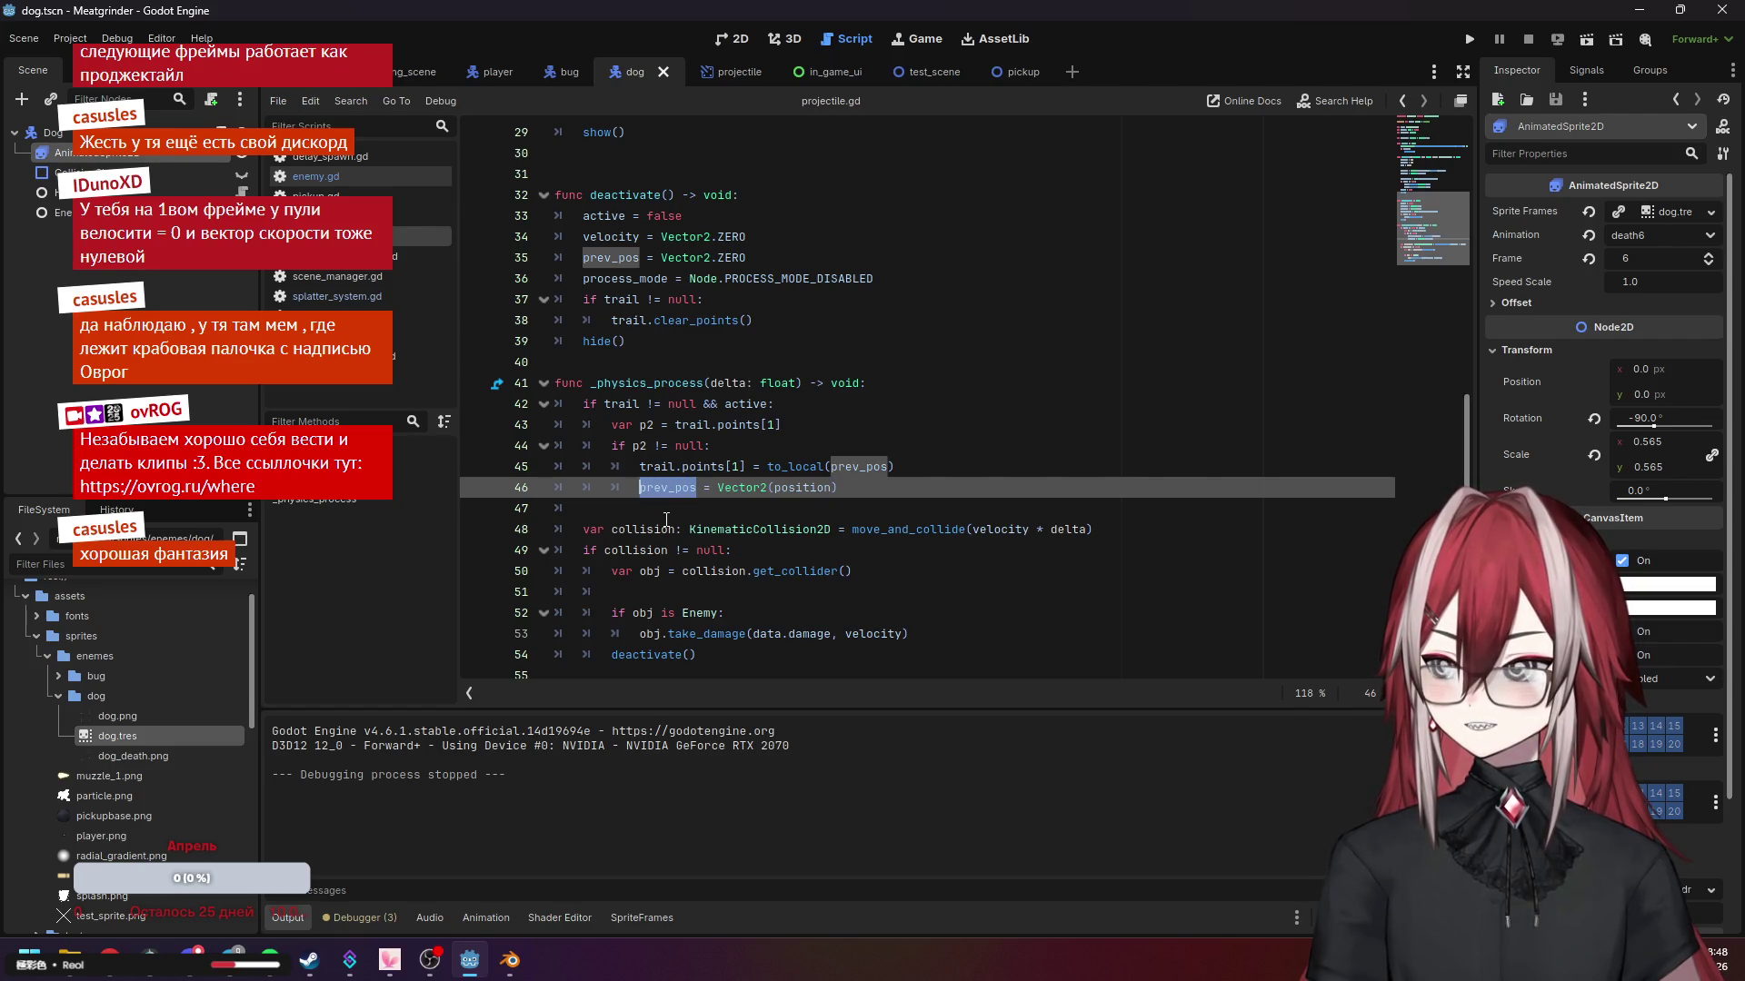
drag(836, 467, 875, 469)
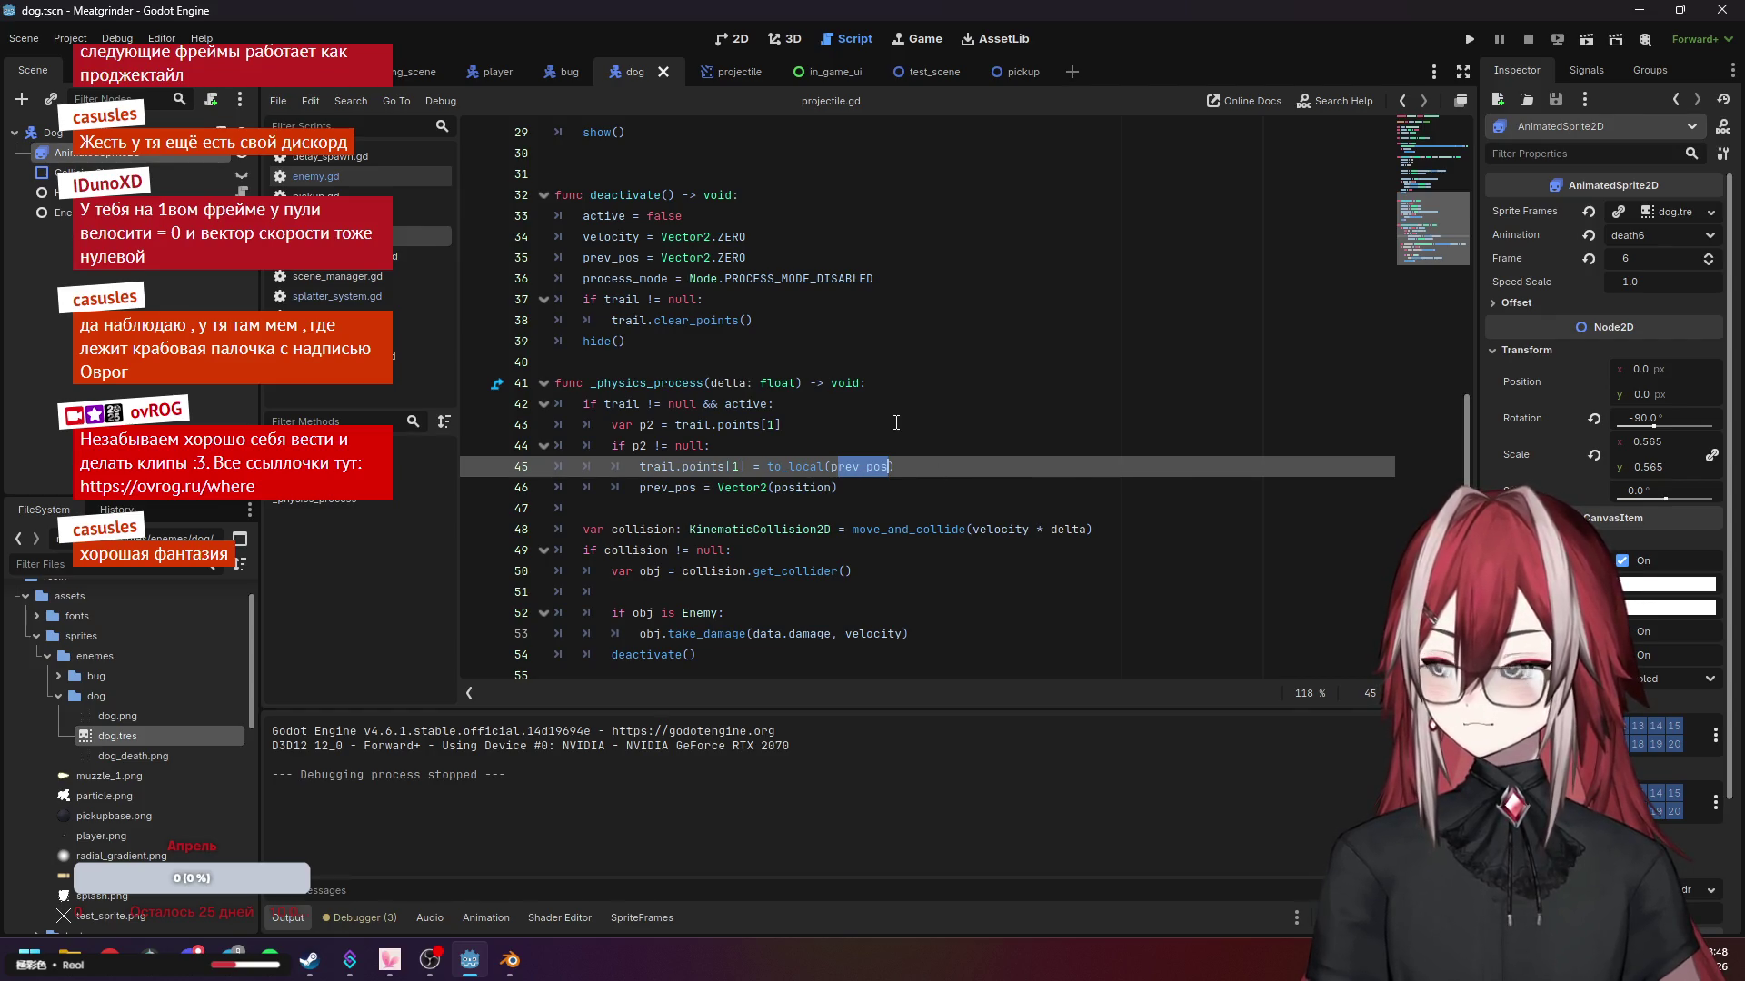
scroll(896, 425, up, 6)
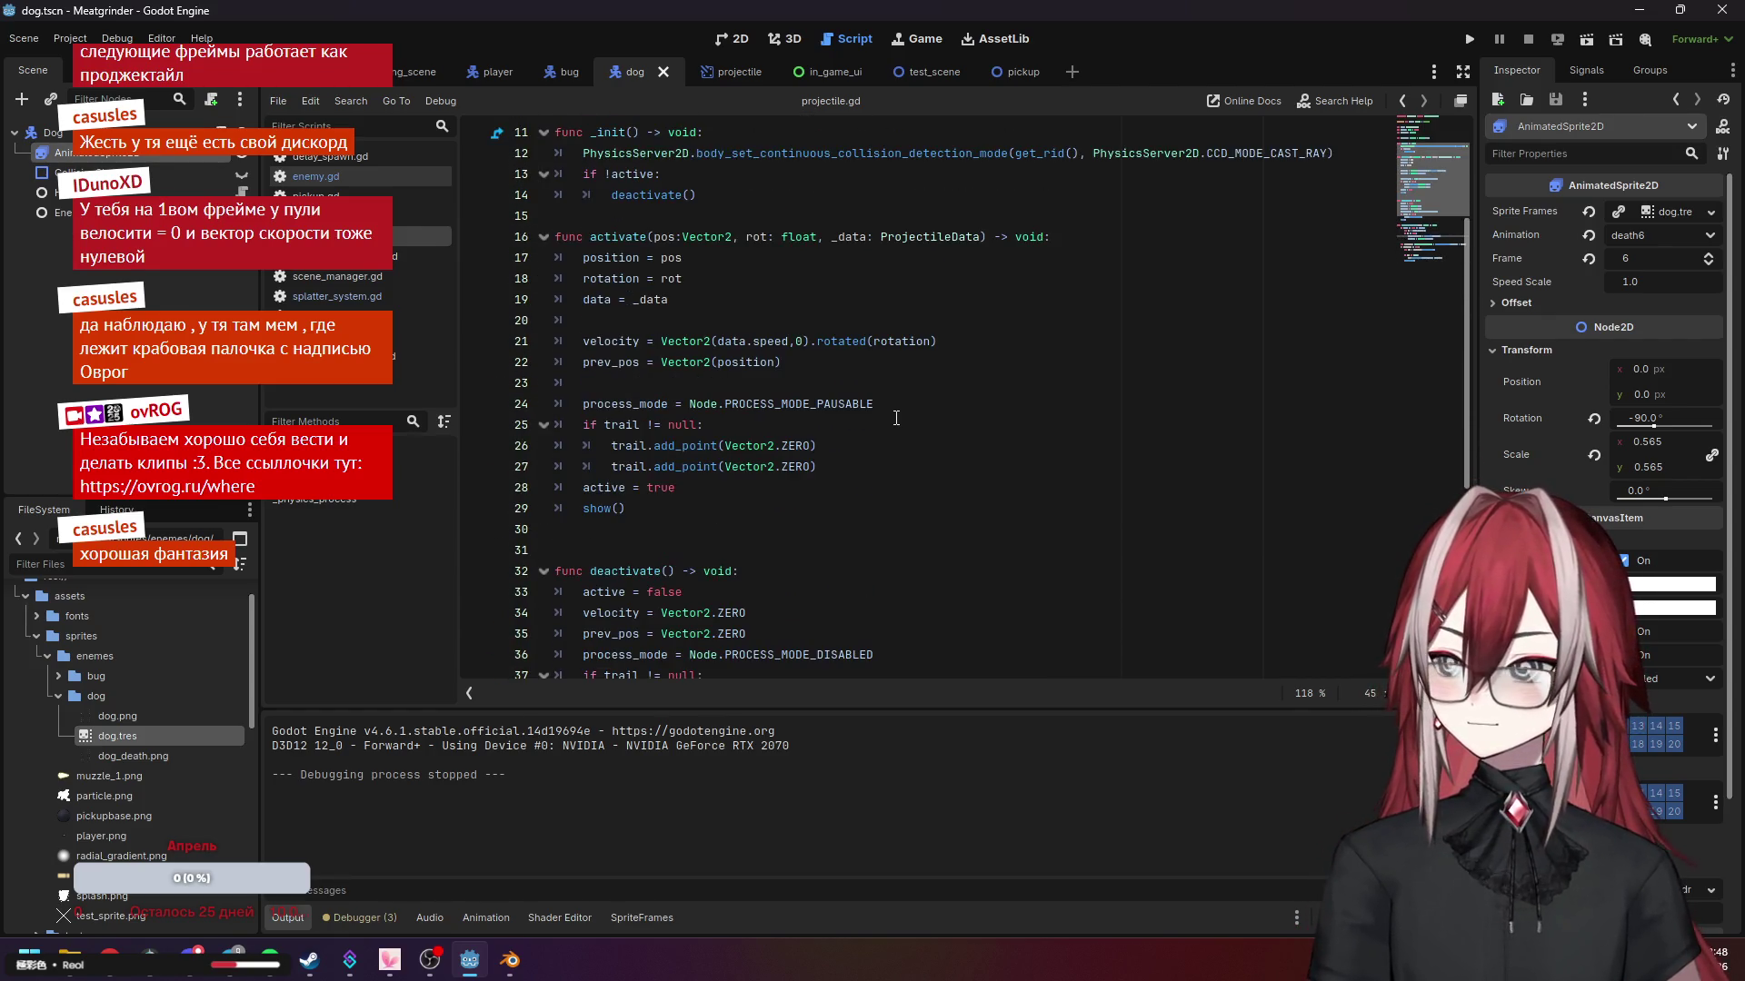
double_click(585, 340)
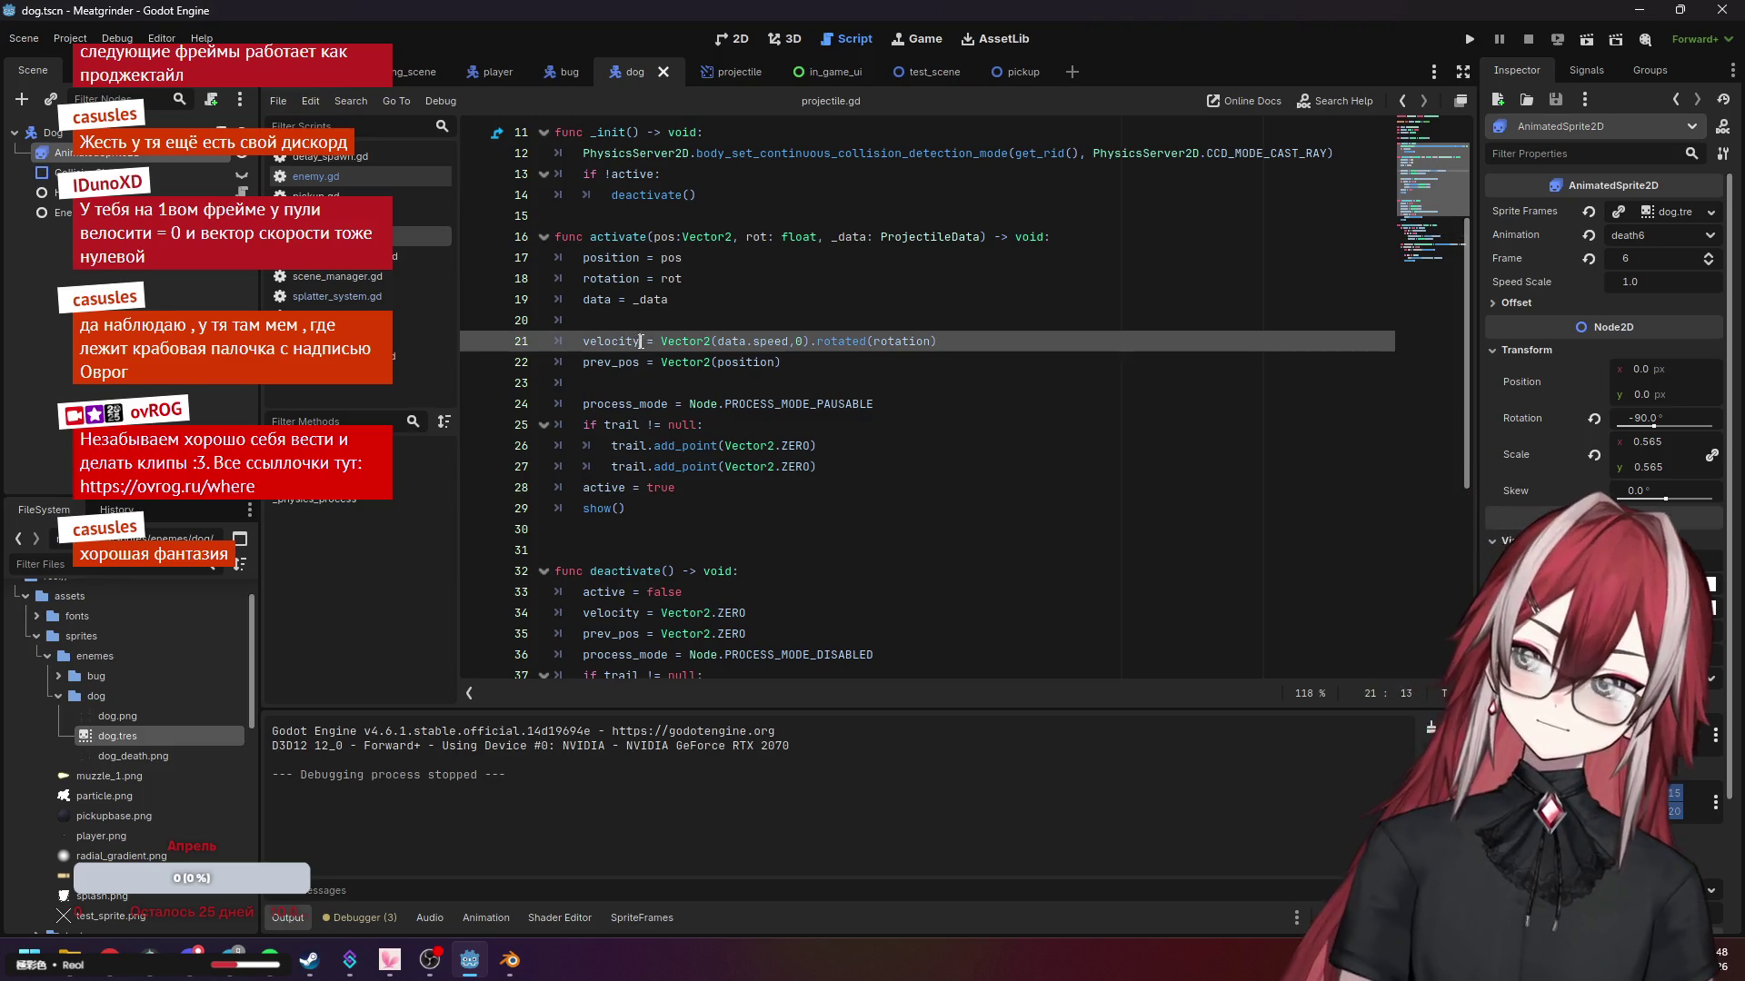
click(731, 362)
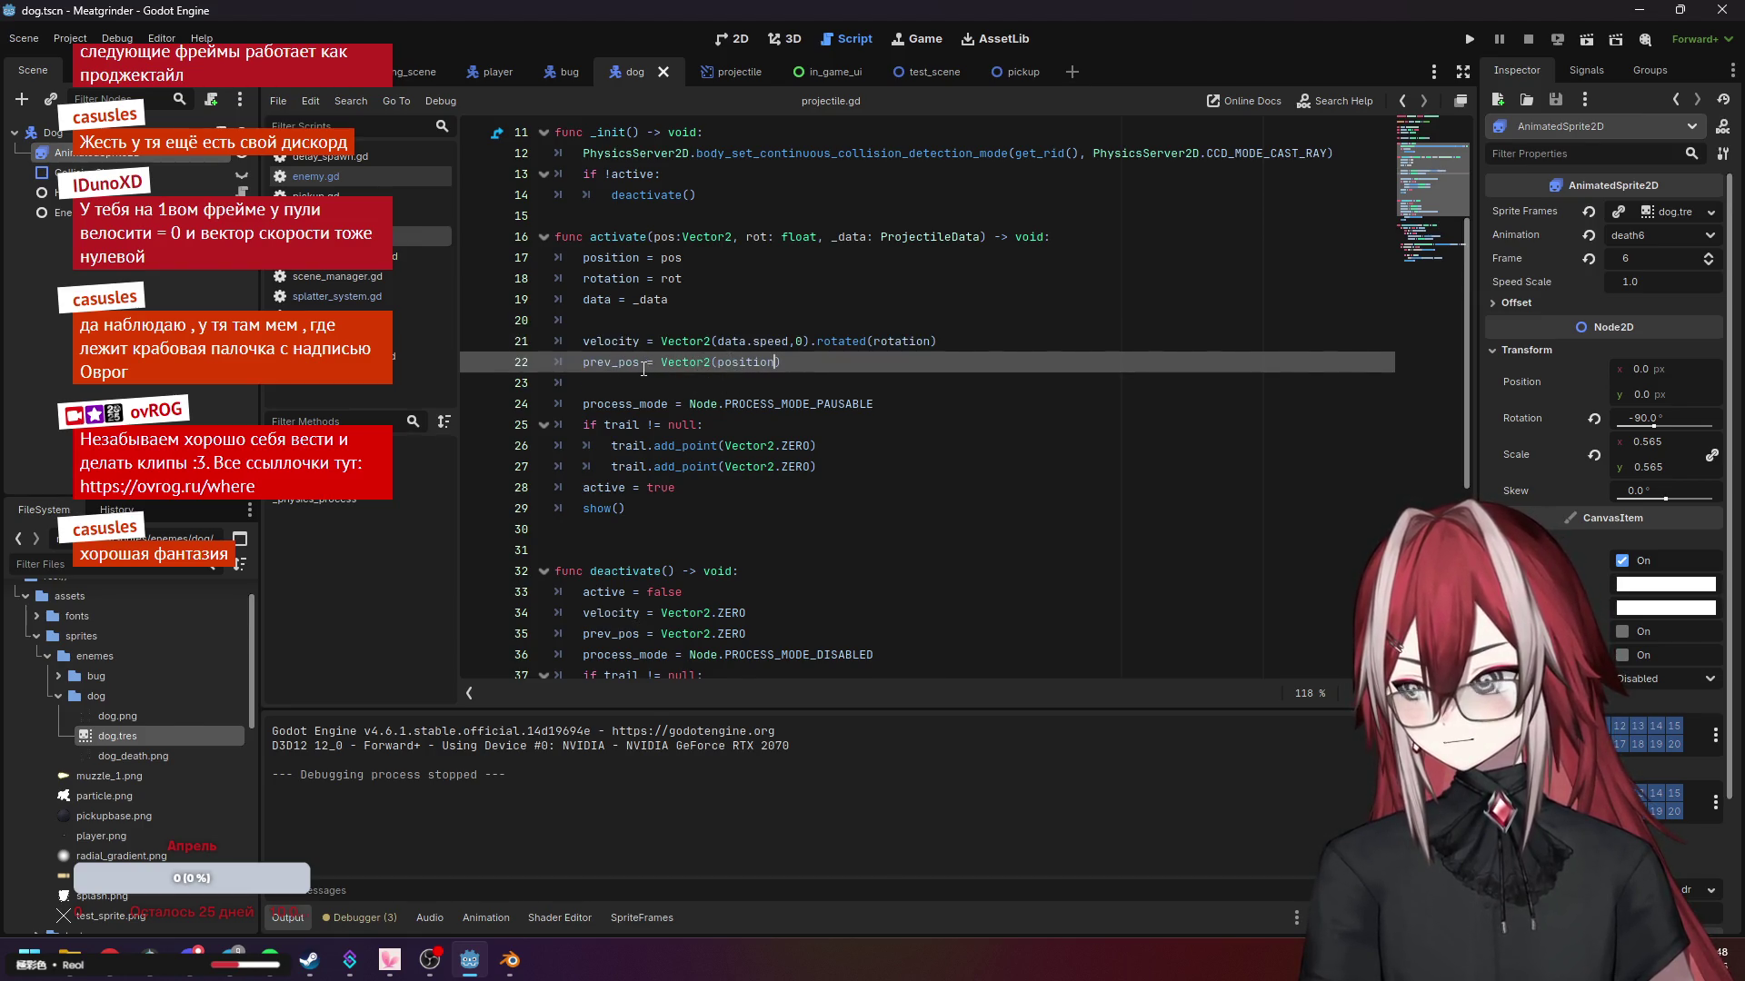
drag(641, 363, 584, 363)
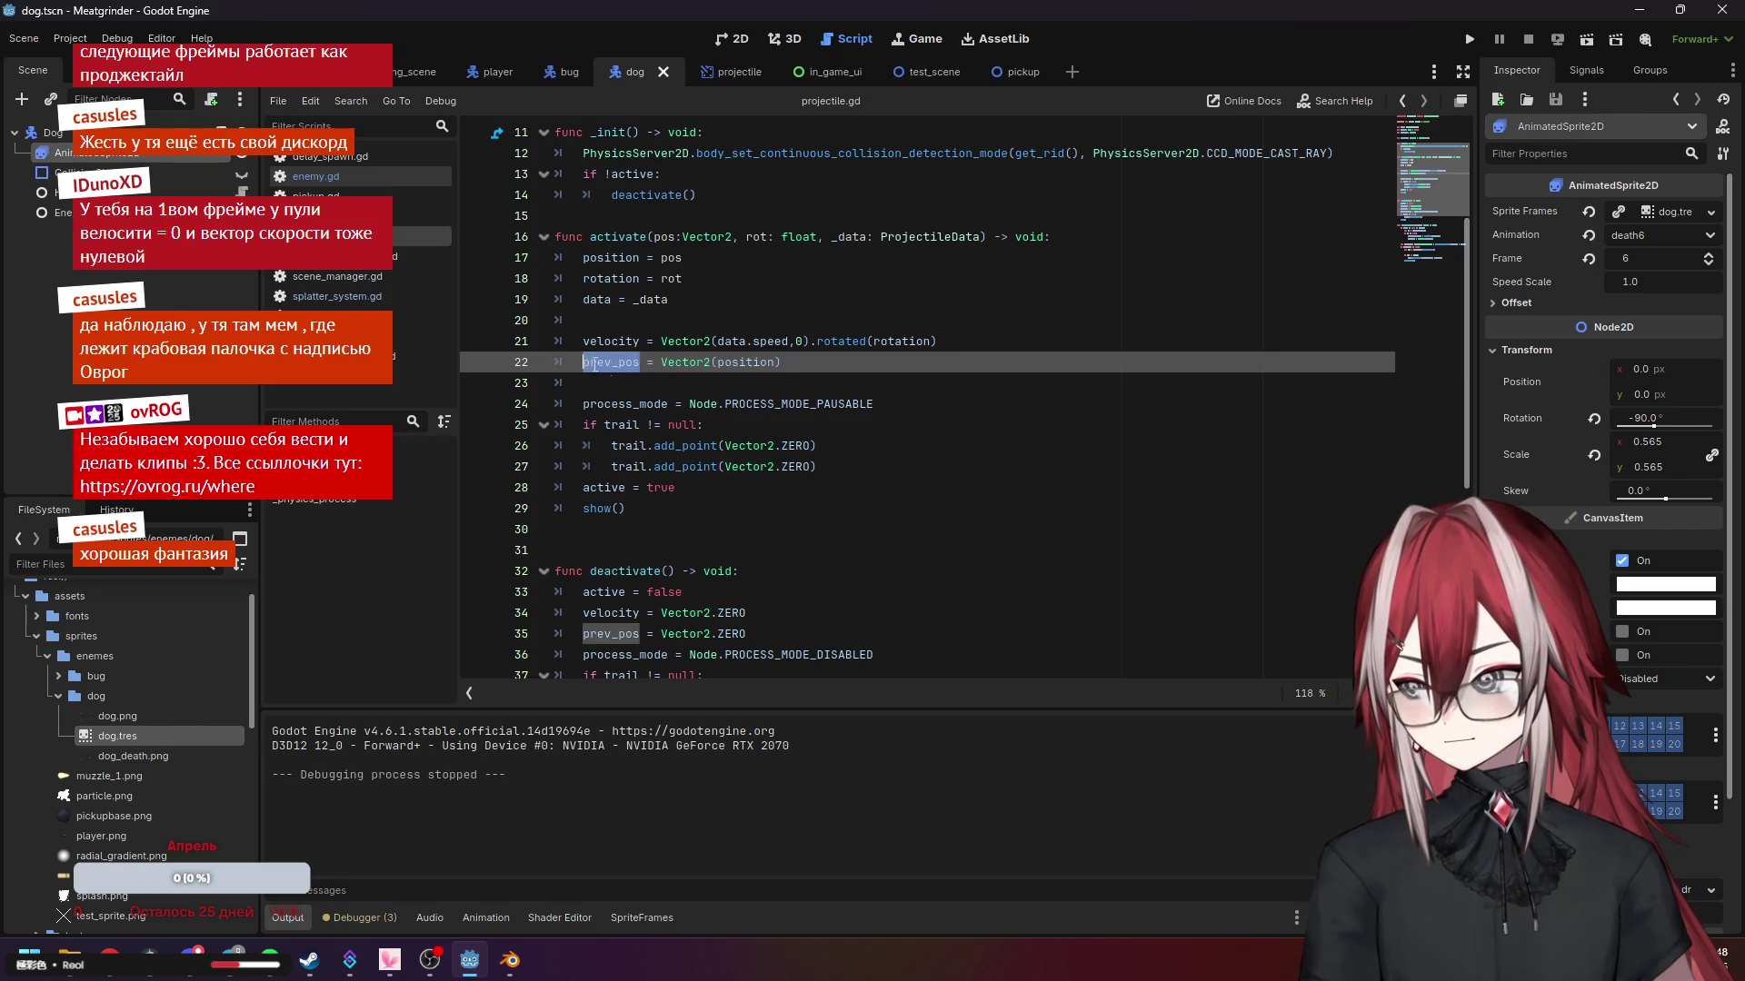
scroll(790, 459, down, 3)
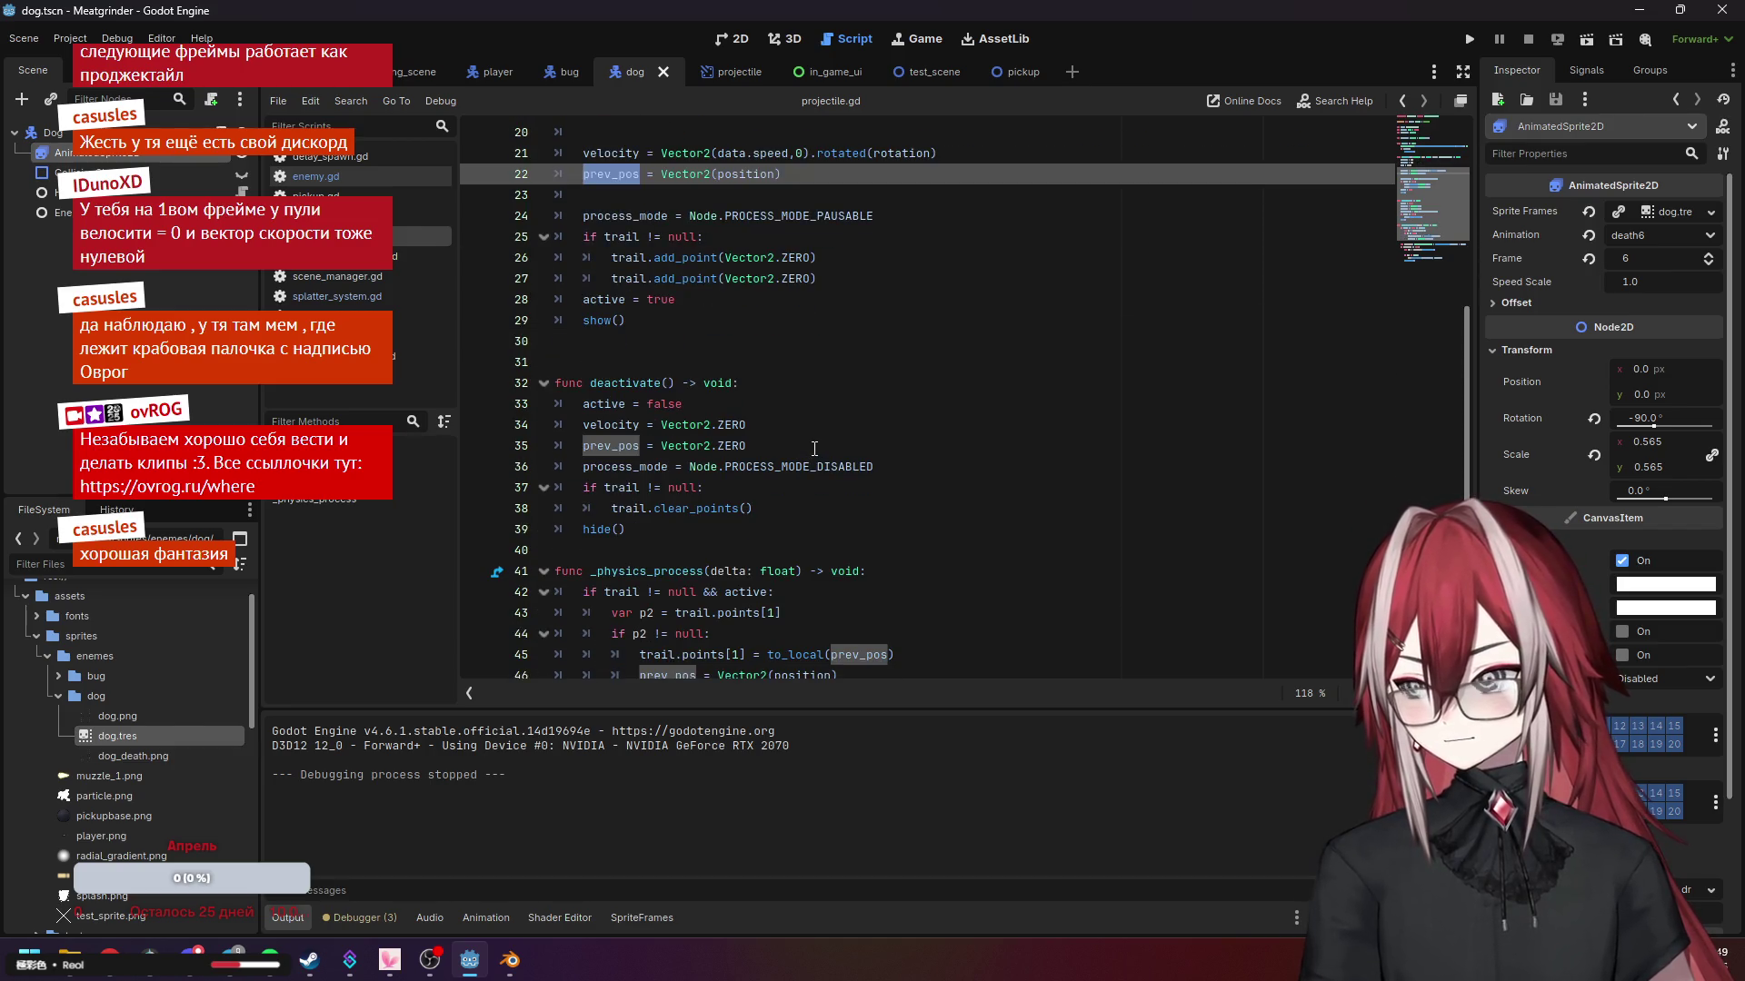
scroll(814, 448, down, 3)
click(781, 467)
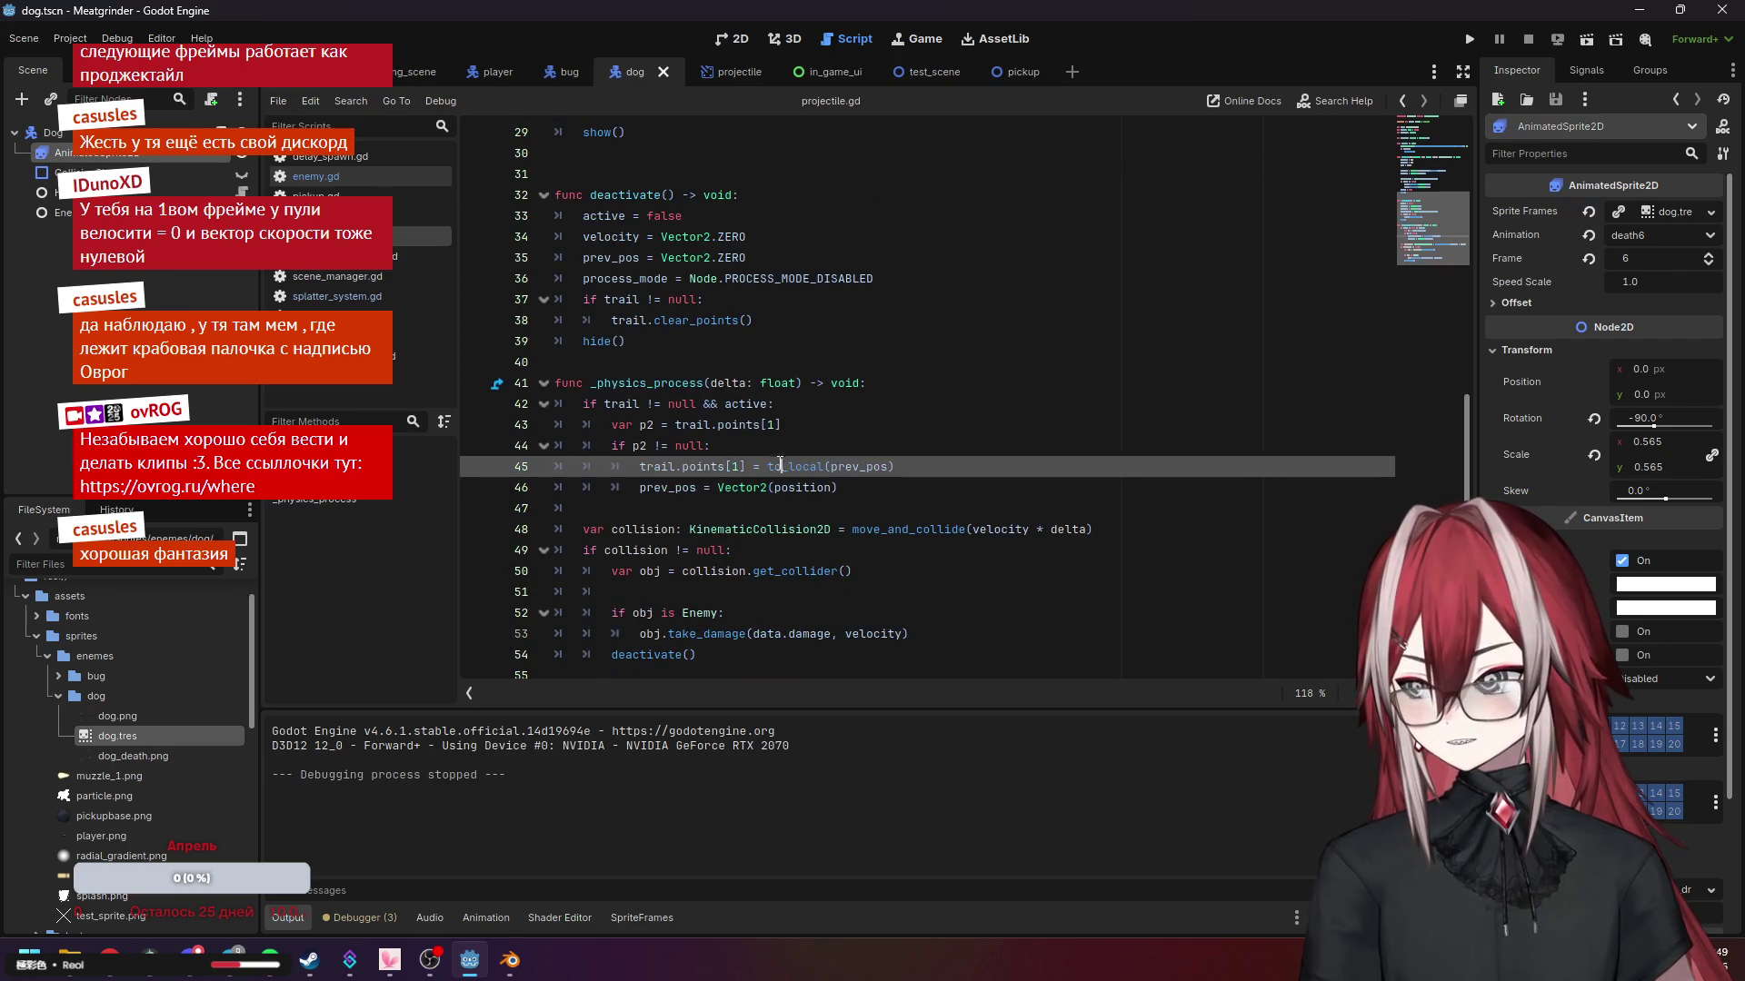
scroll(636, 473, up, 4)
click(605, 488)
click(605, 509)
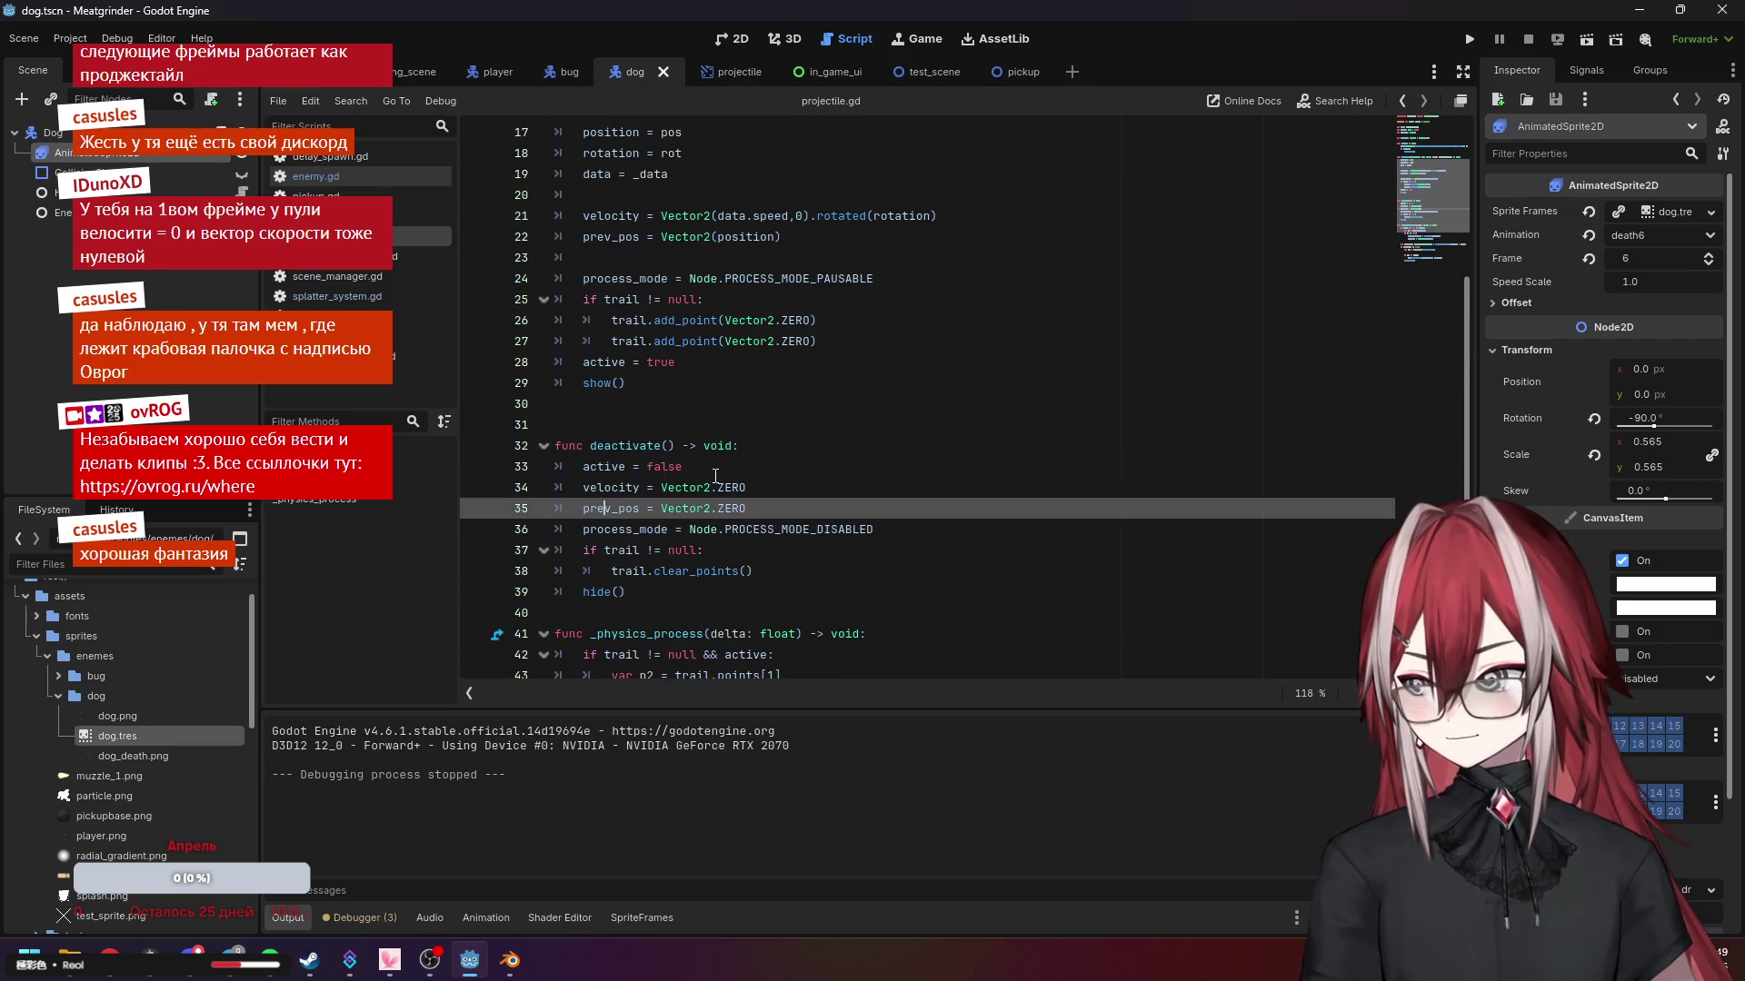
click(741, 237)
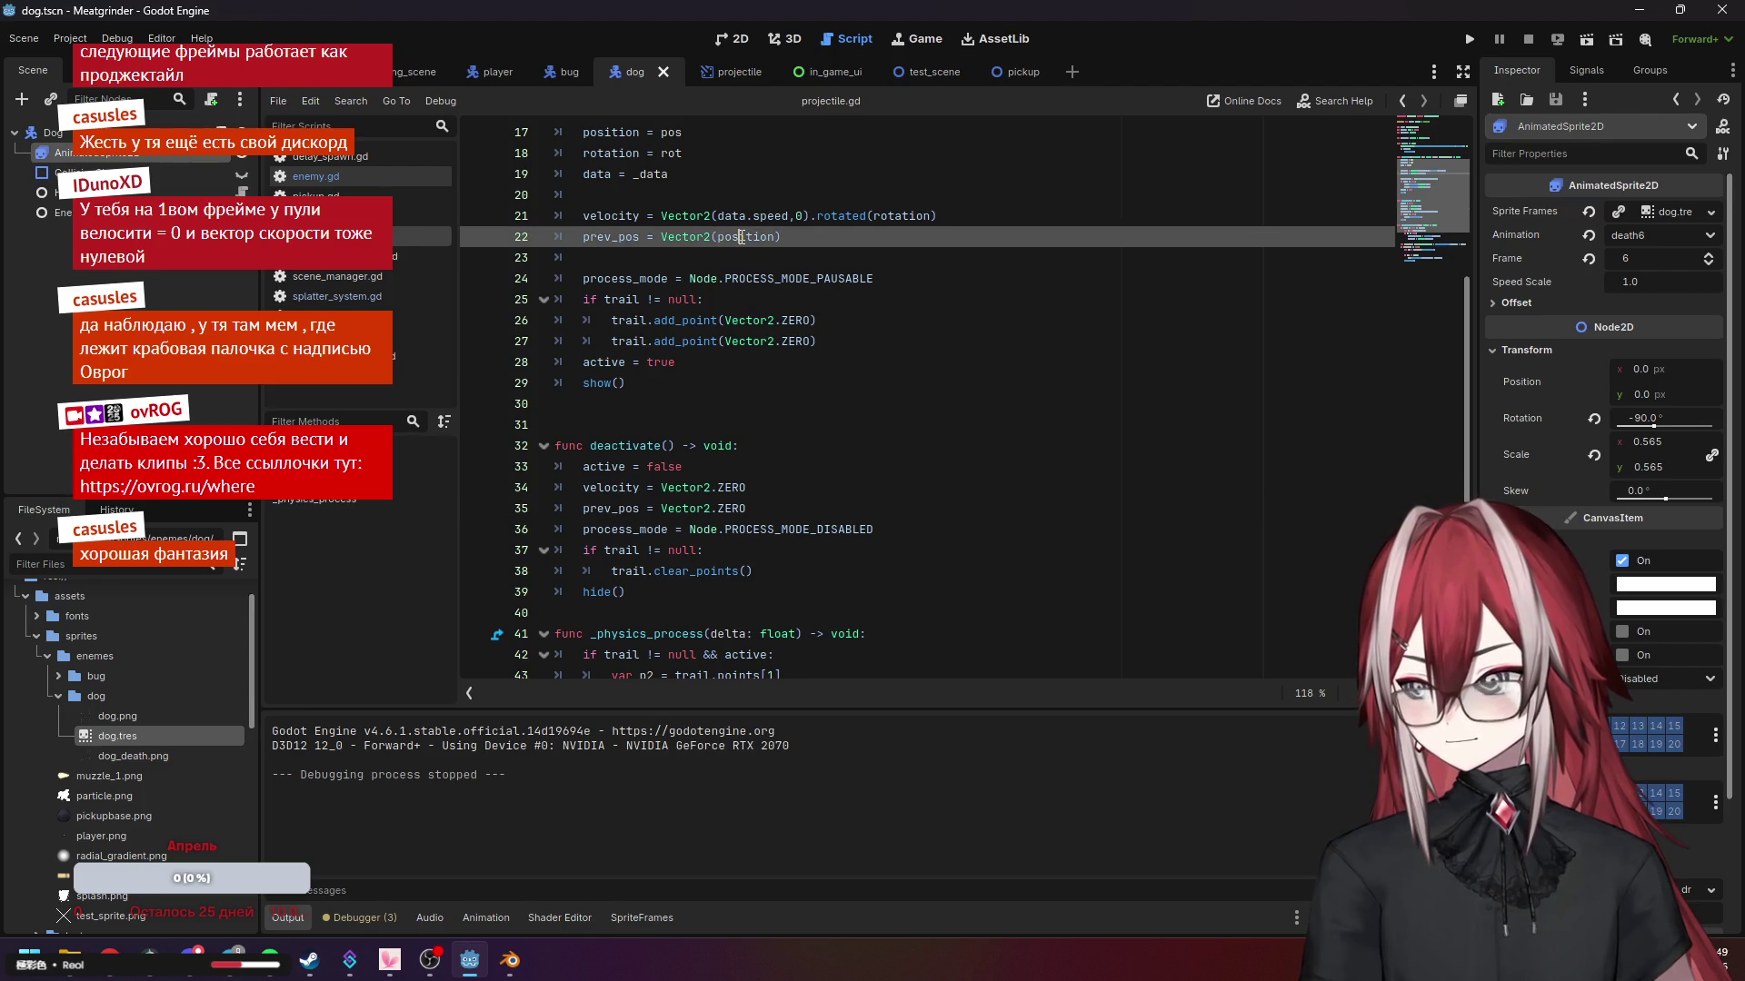
click(768, 320)
click(768, 341)
scroll(856, 339, up, 2)
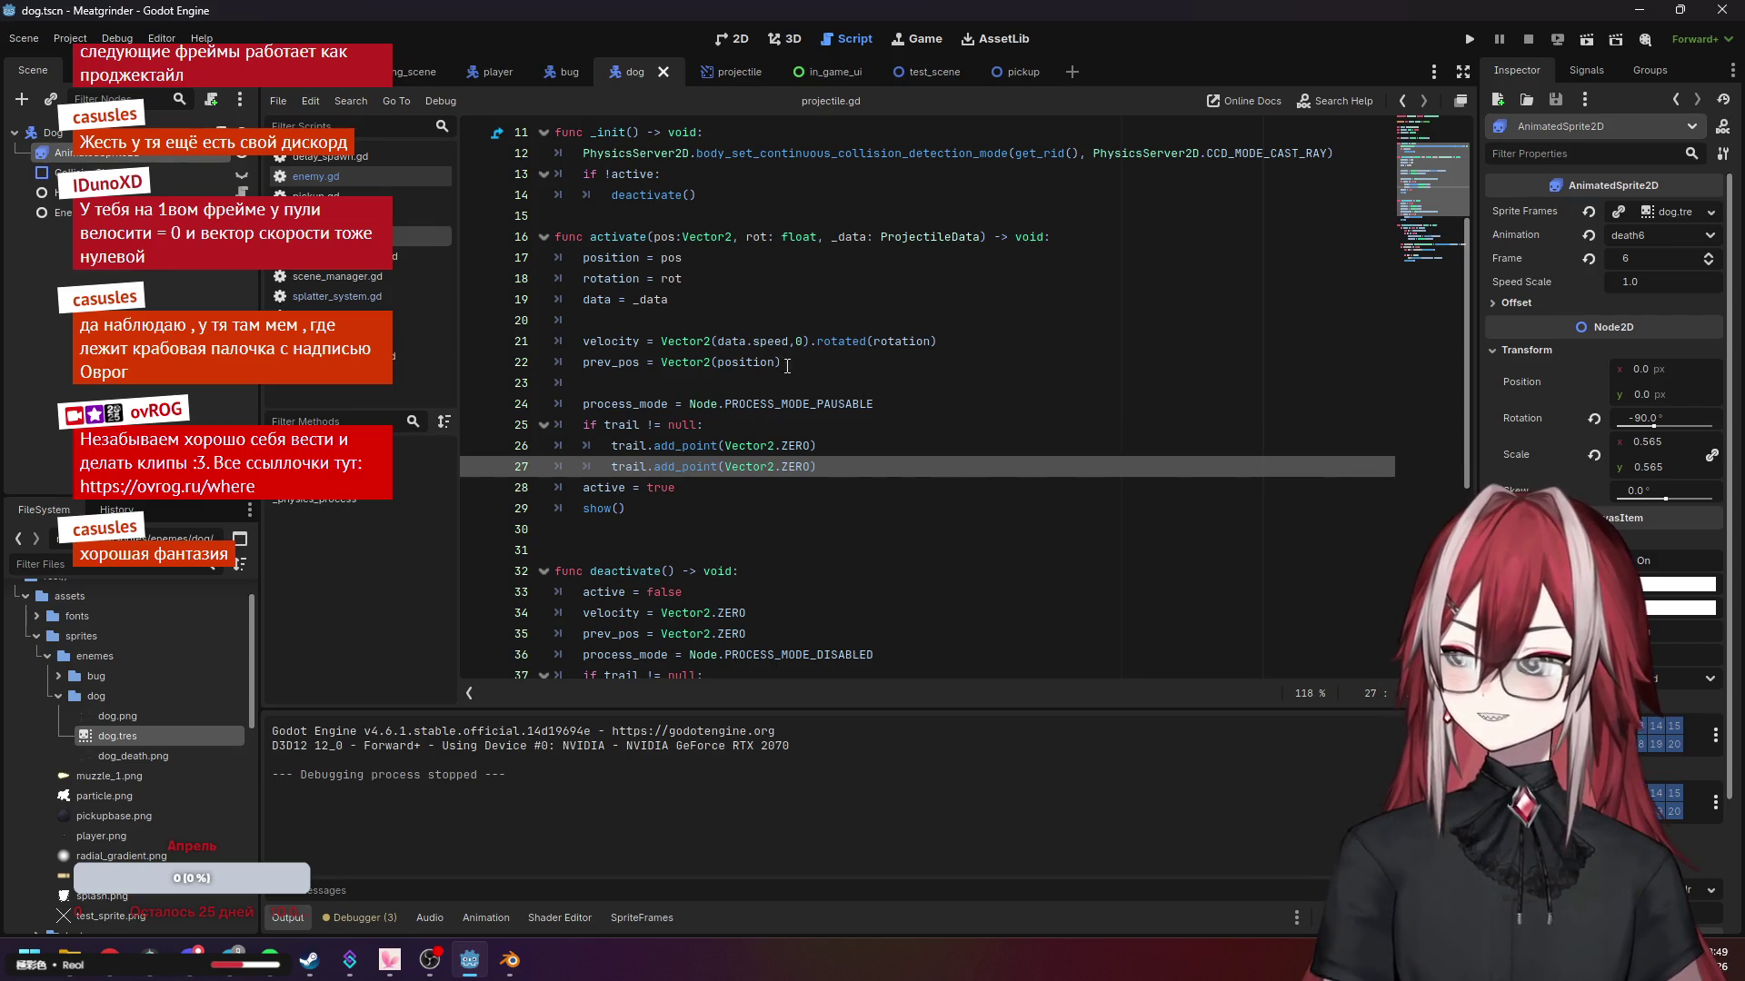
click(756, 364)
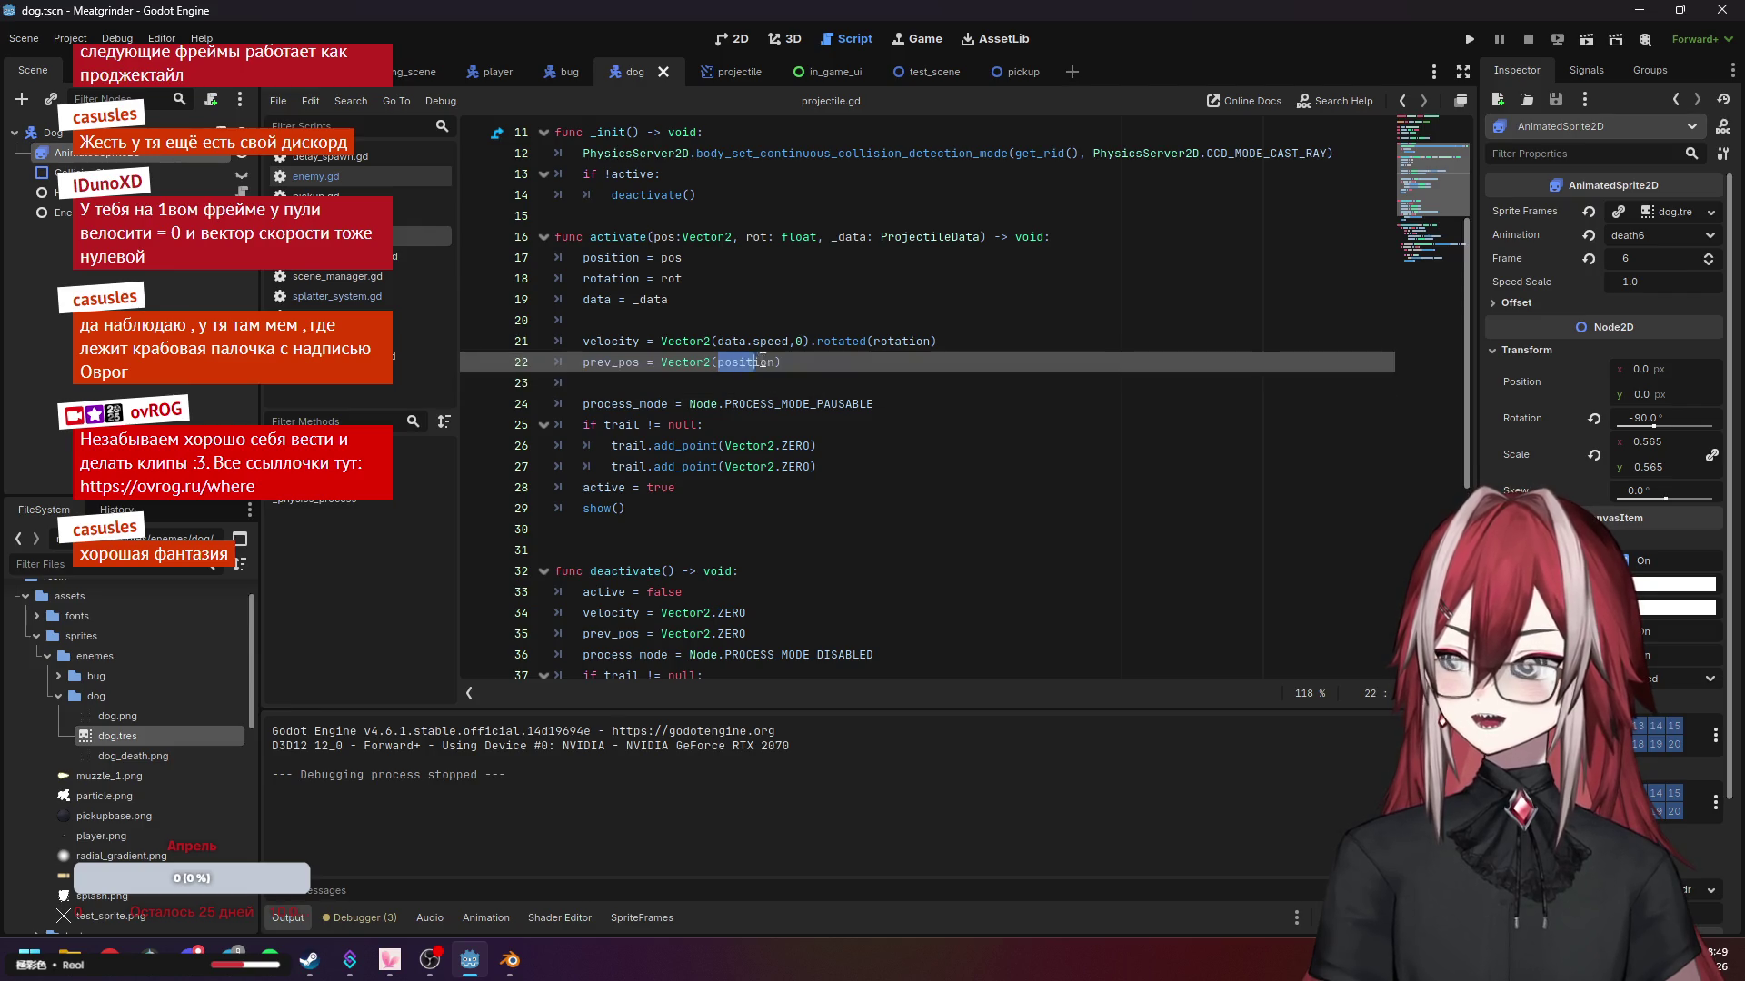
scroll(769, 385, up, 1)
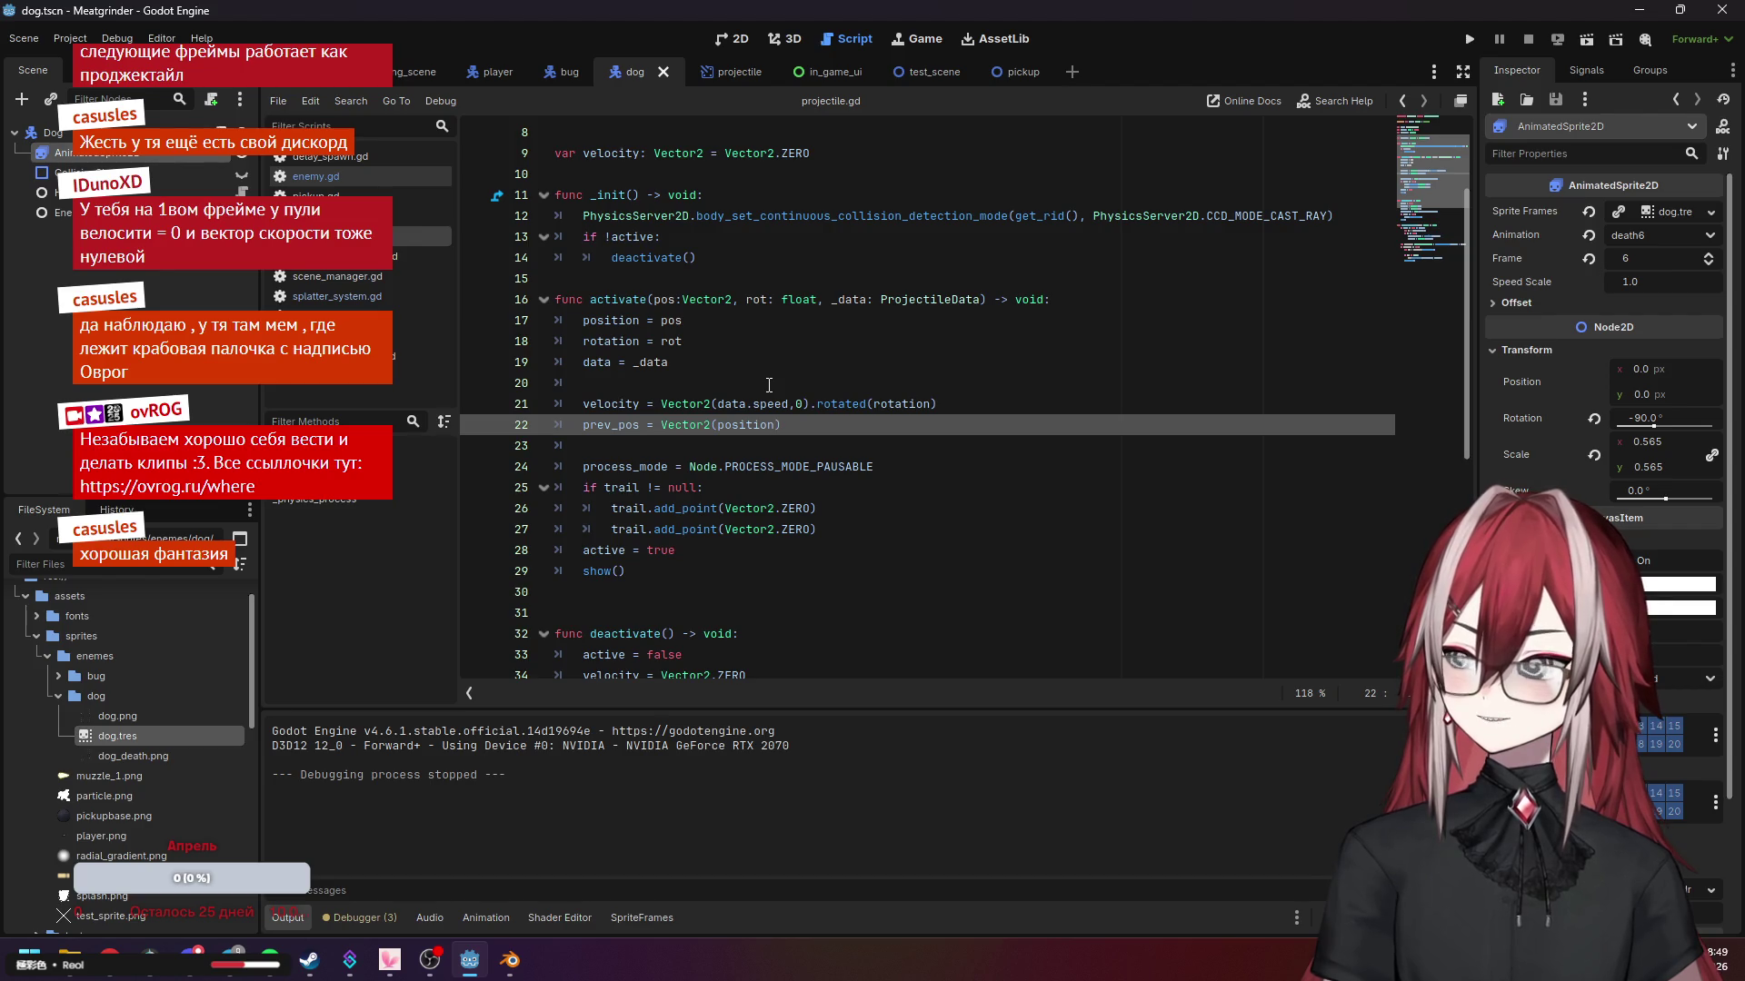
click(661, 321)
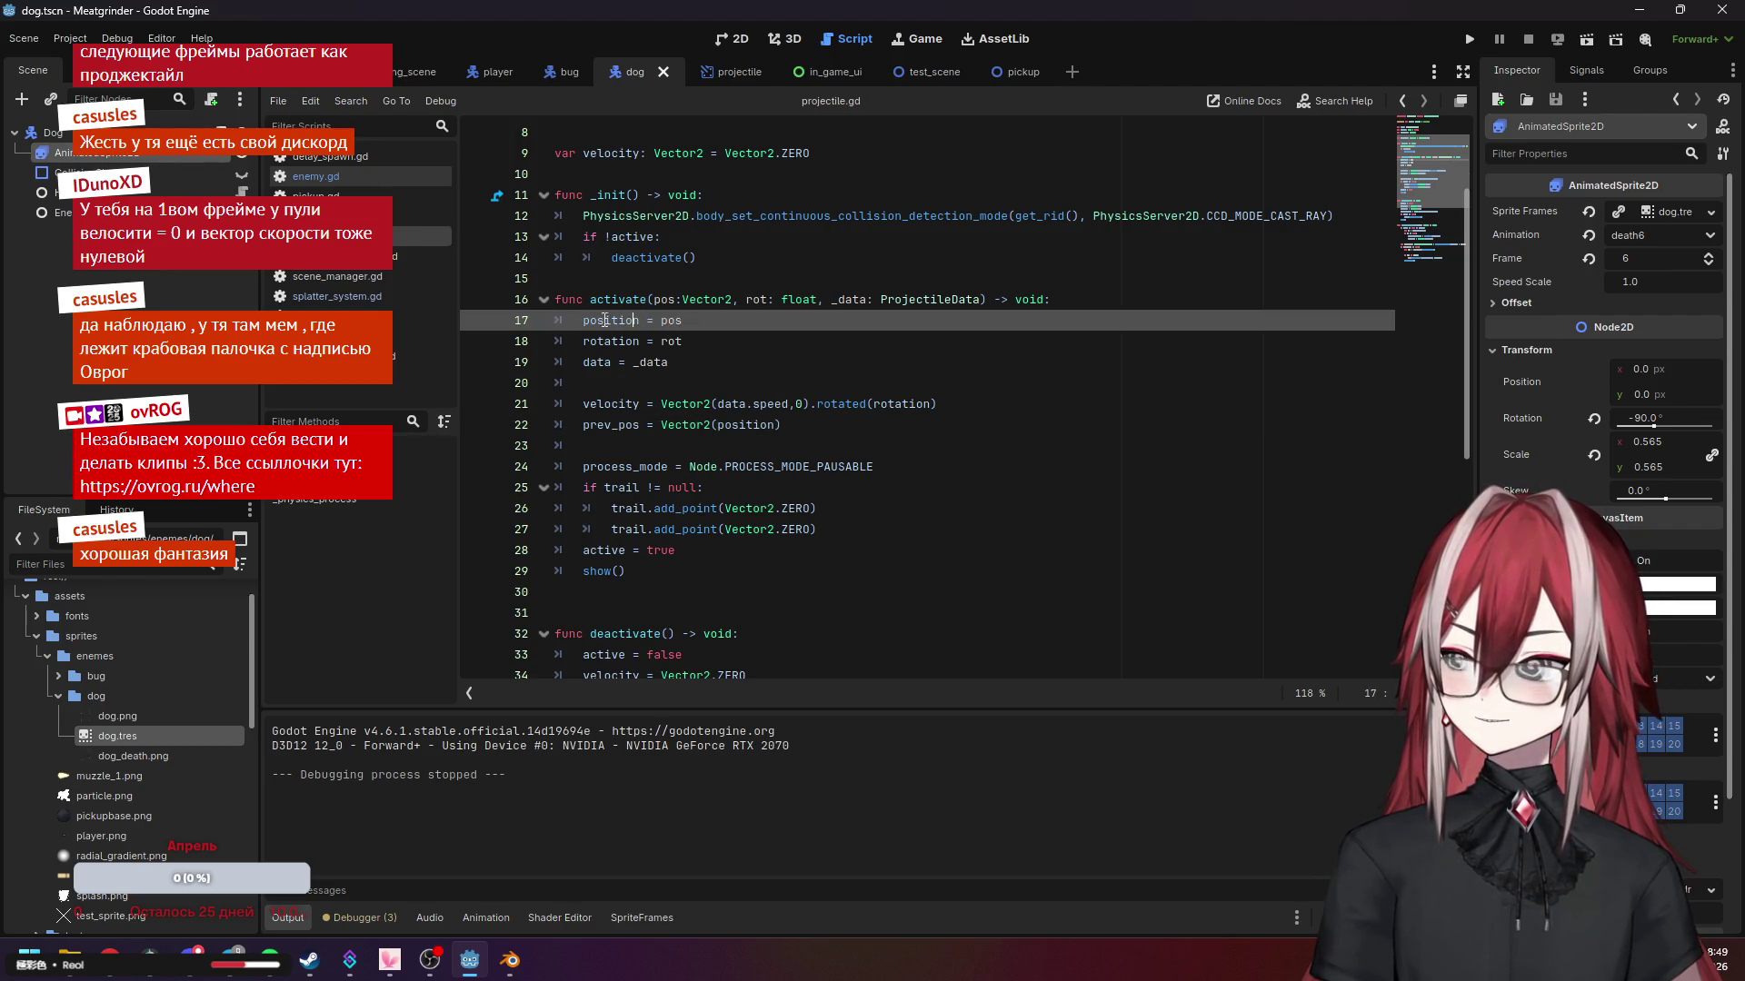
drag(585, 320, 642, 320)
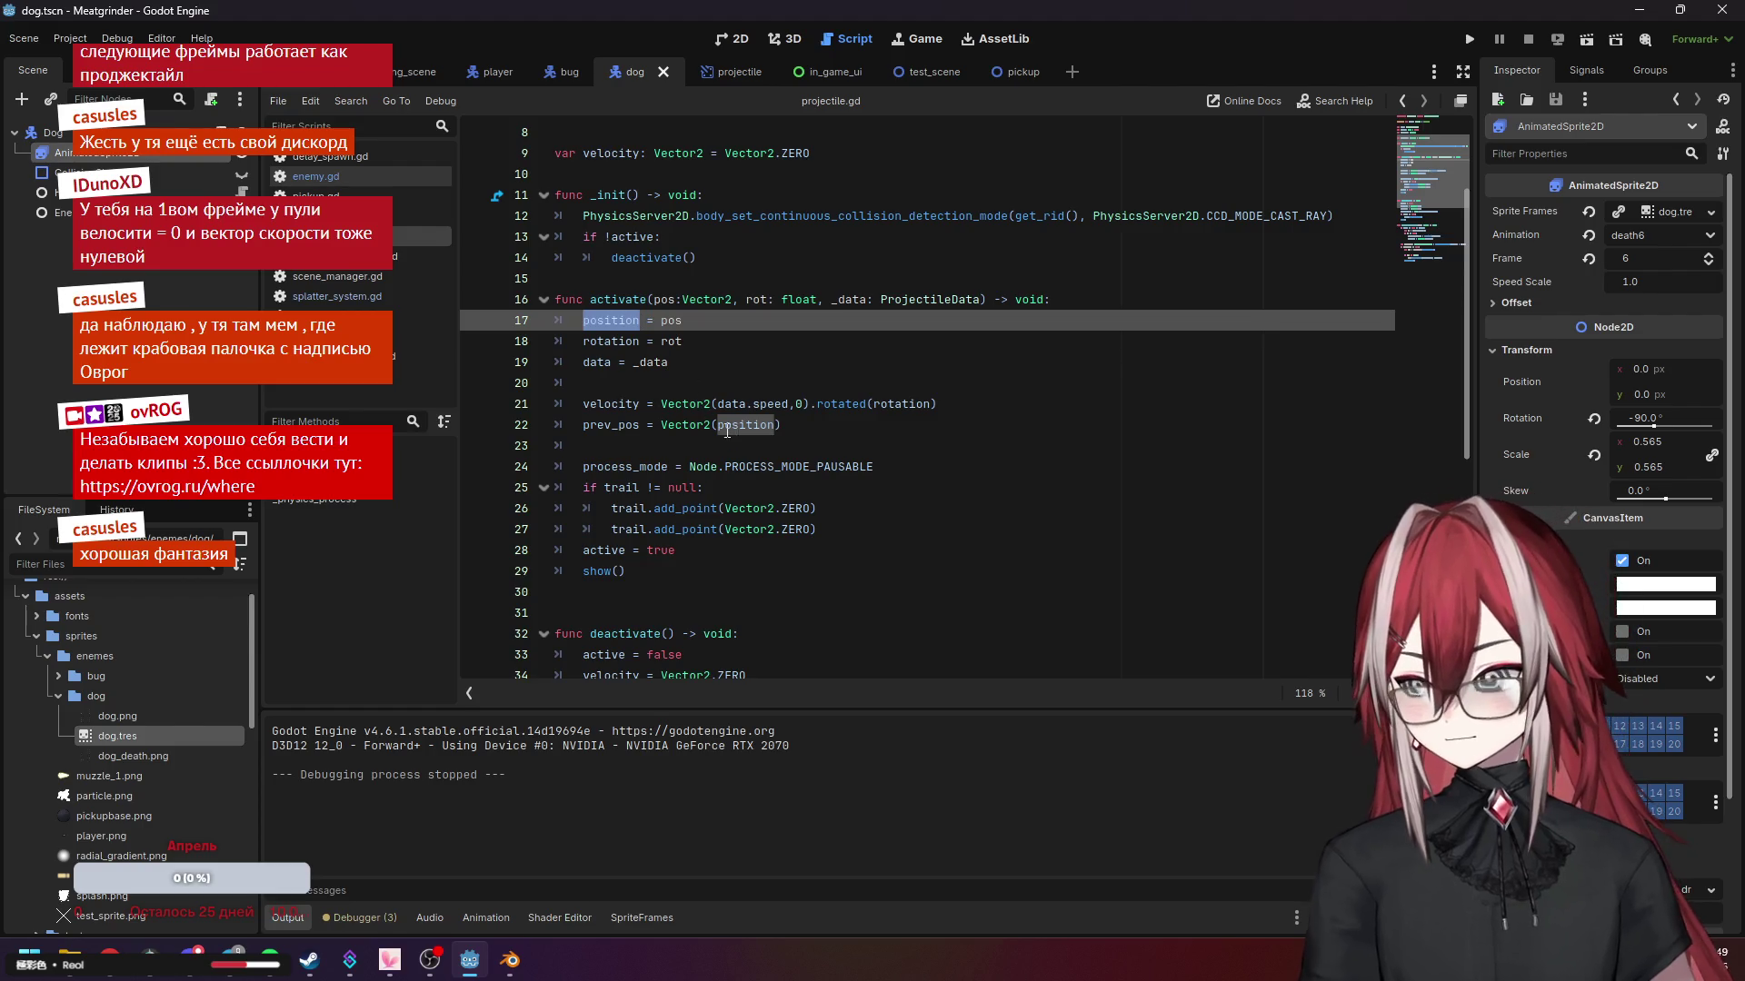
click(616, 425)
click(759, 493)
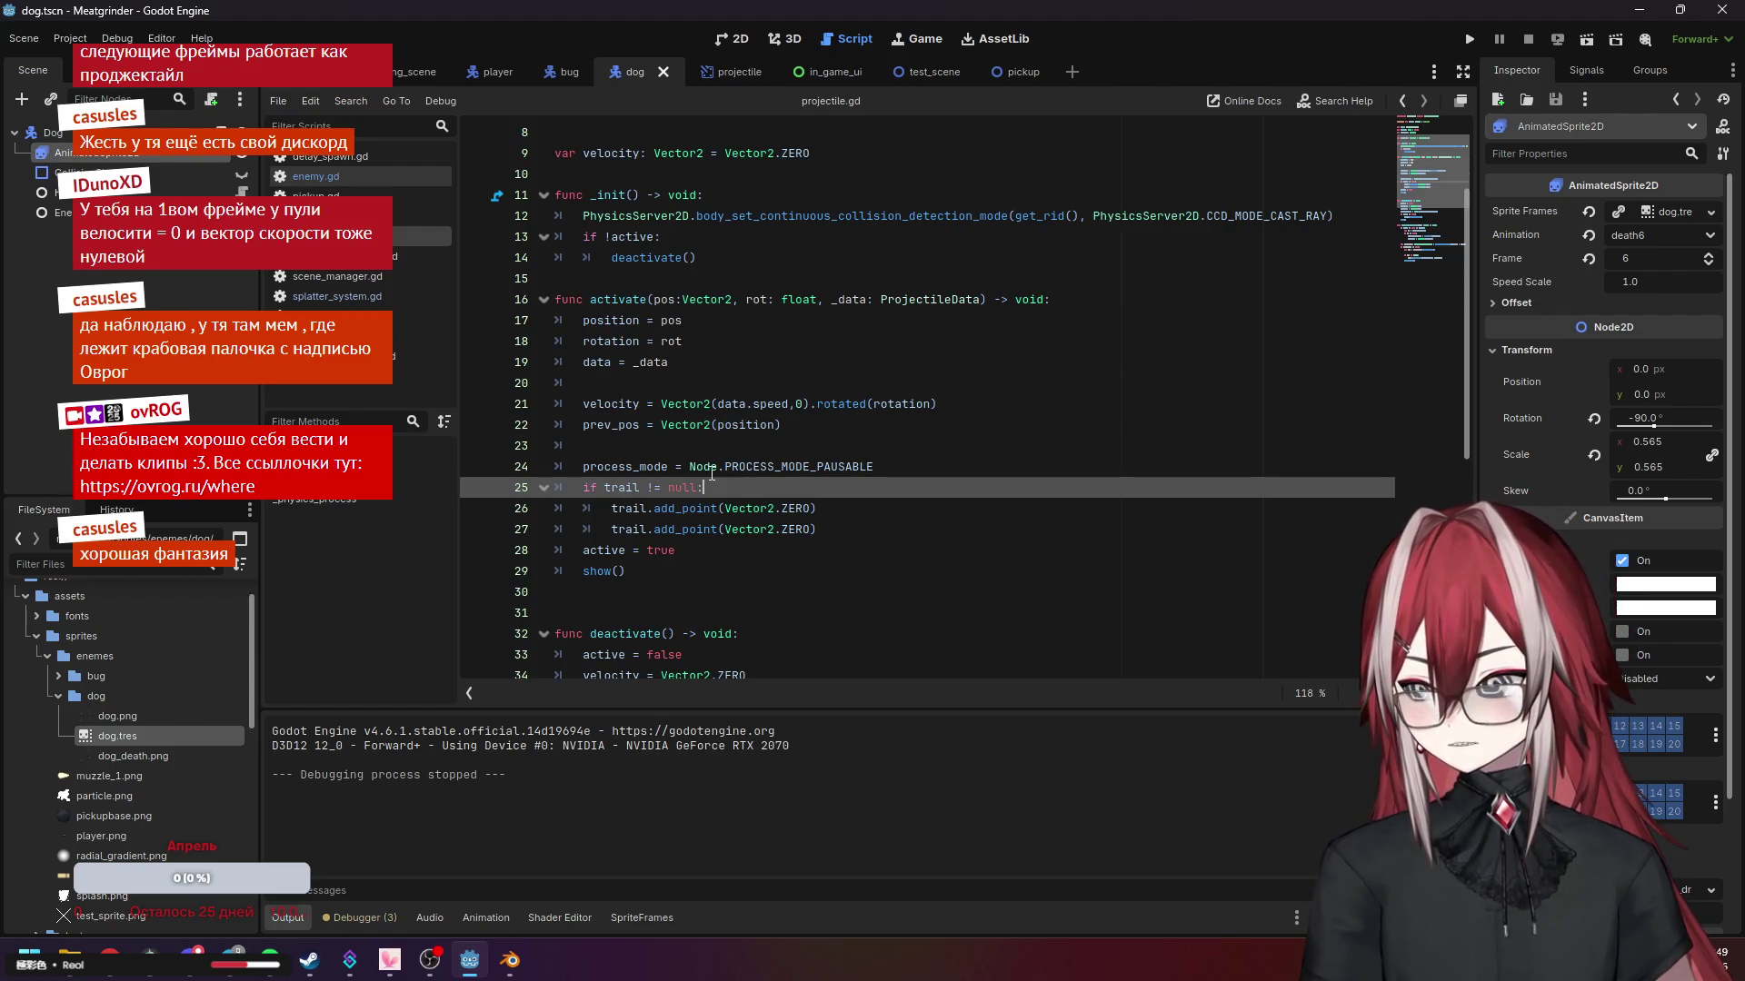
drag(641, 426, 579, 426)
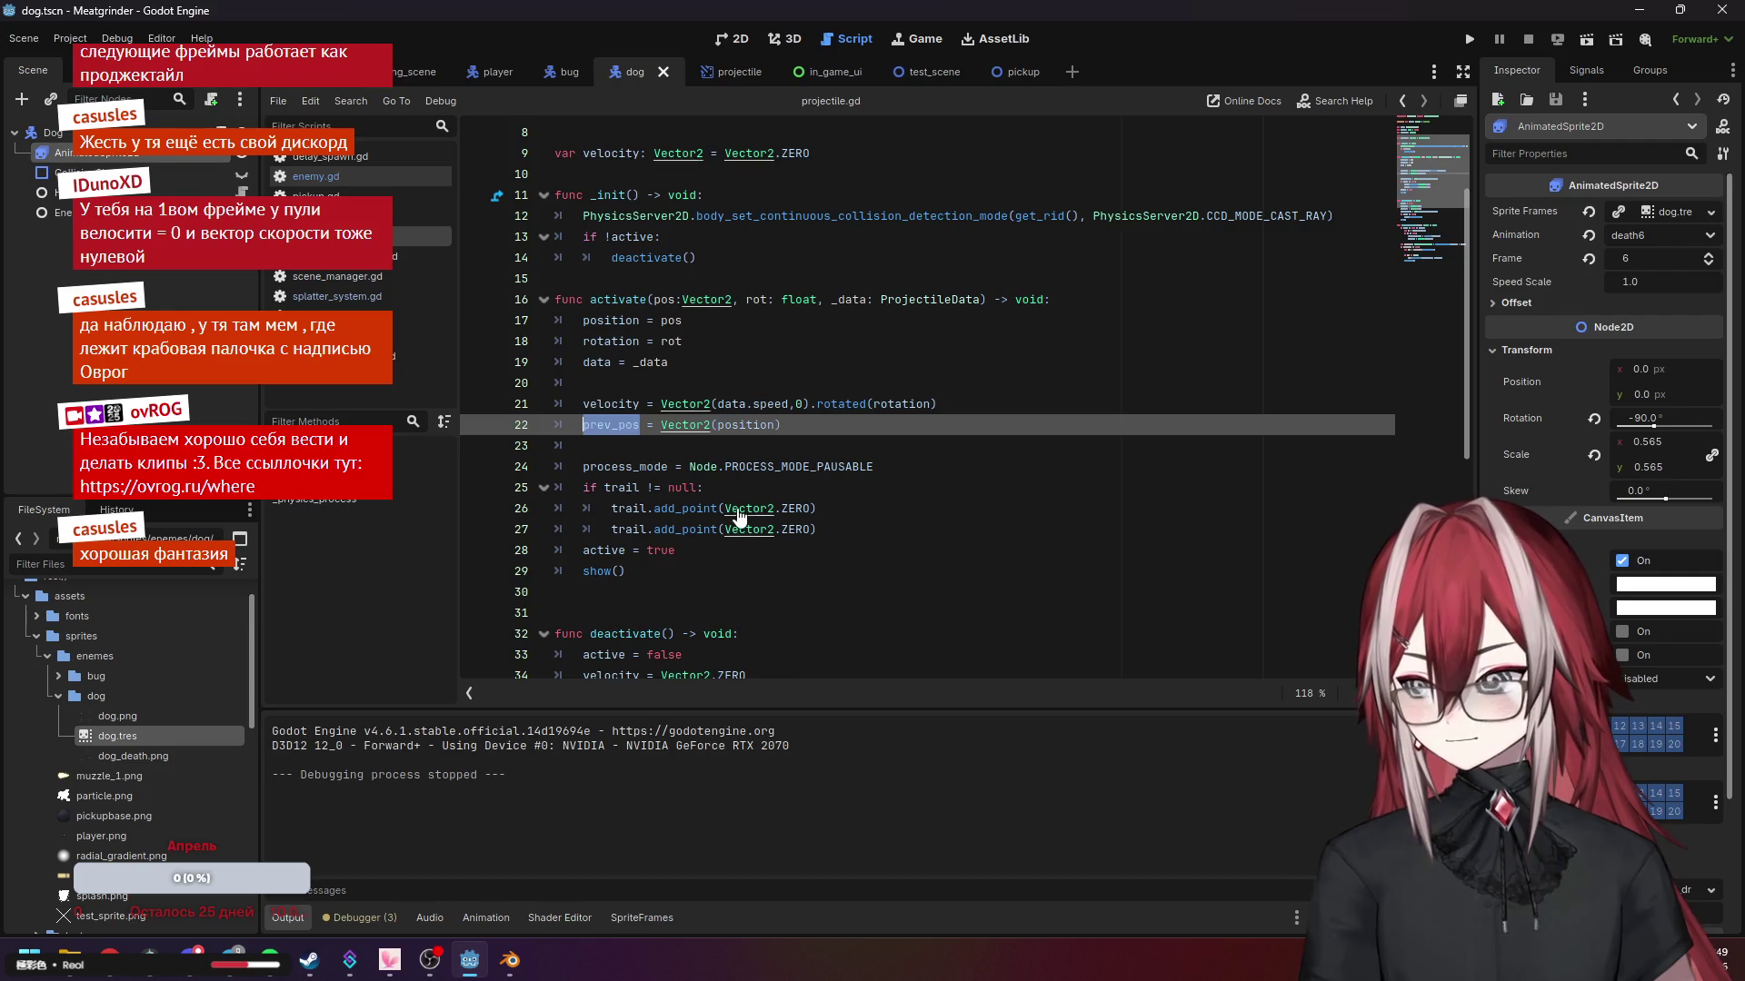
scroll(848, 494, down, 7)
scroll(848, 494, up, 7)
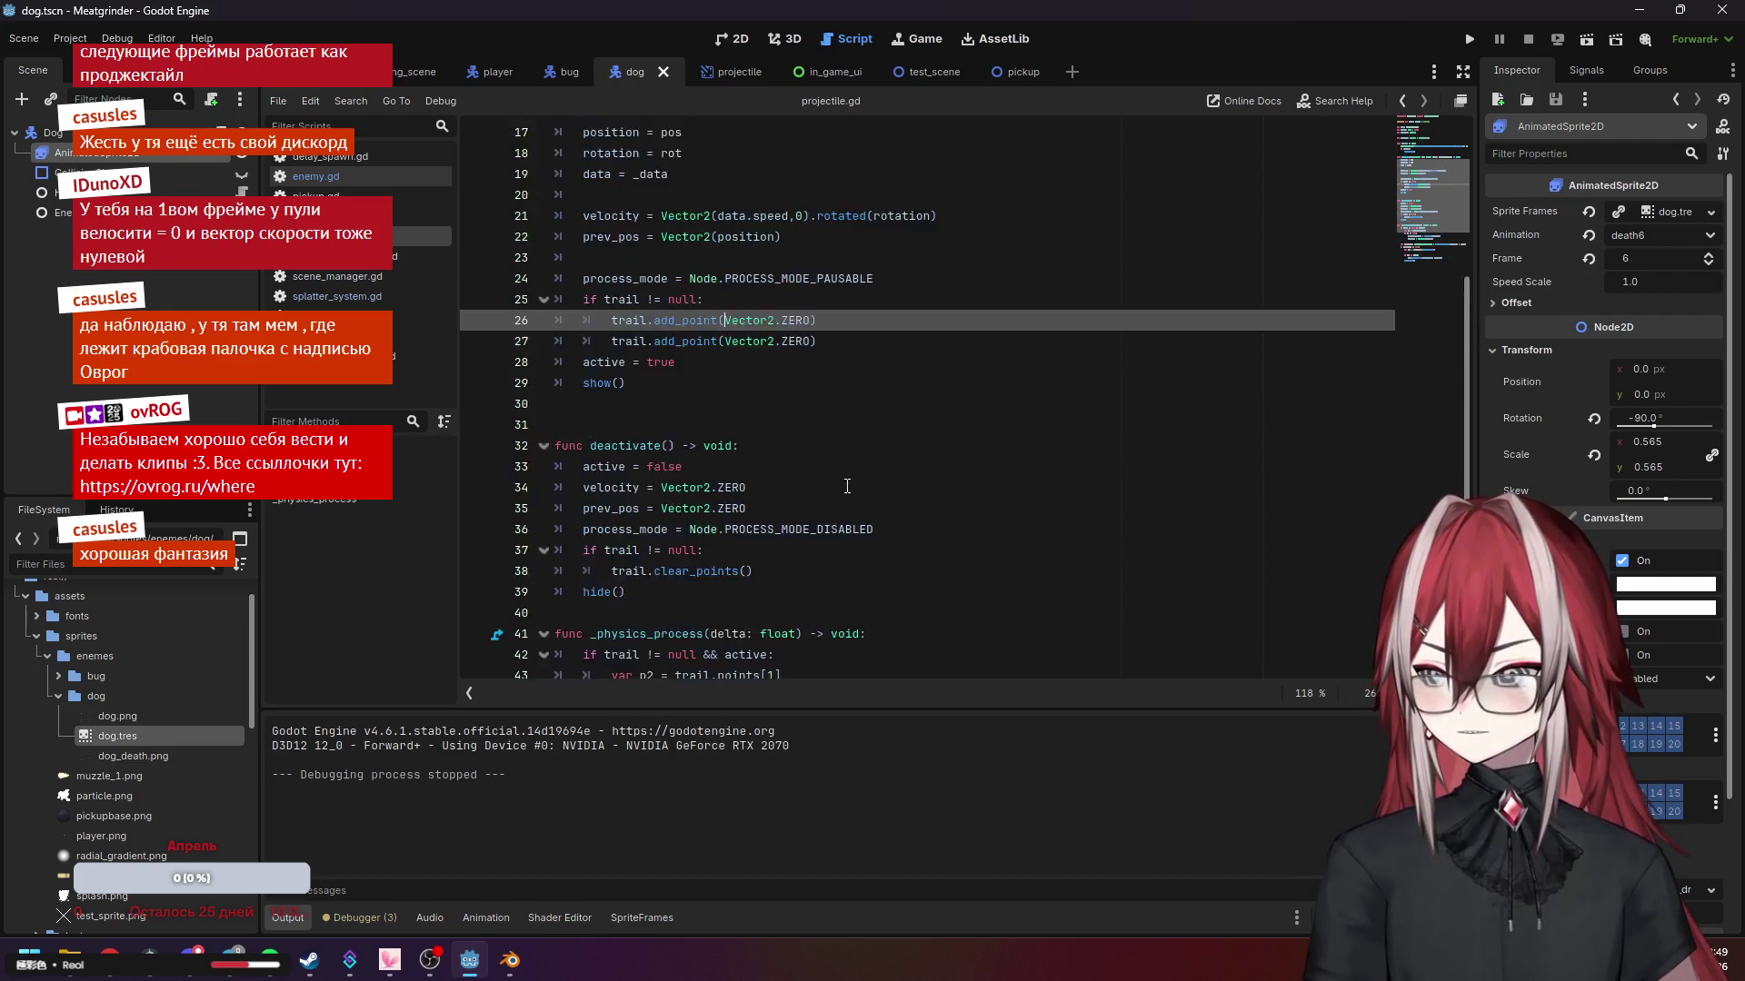
click(770, 498)
drag(726, 510, 789, 510)
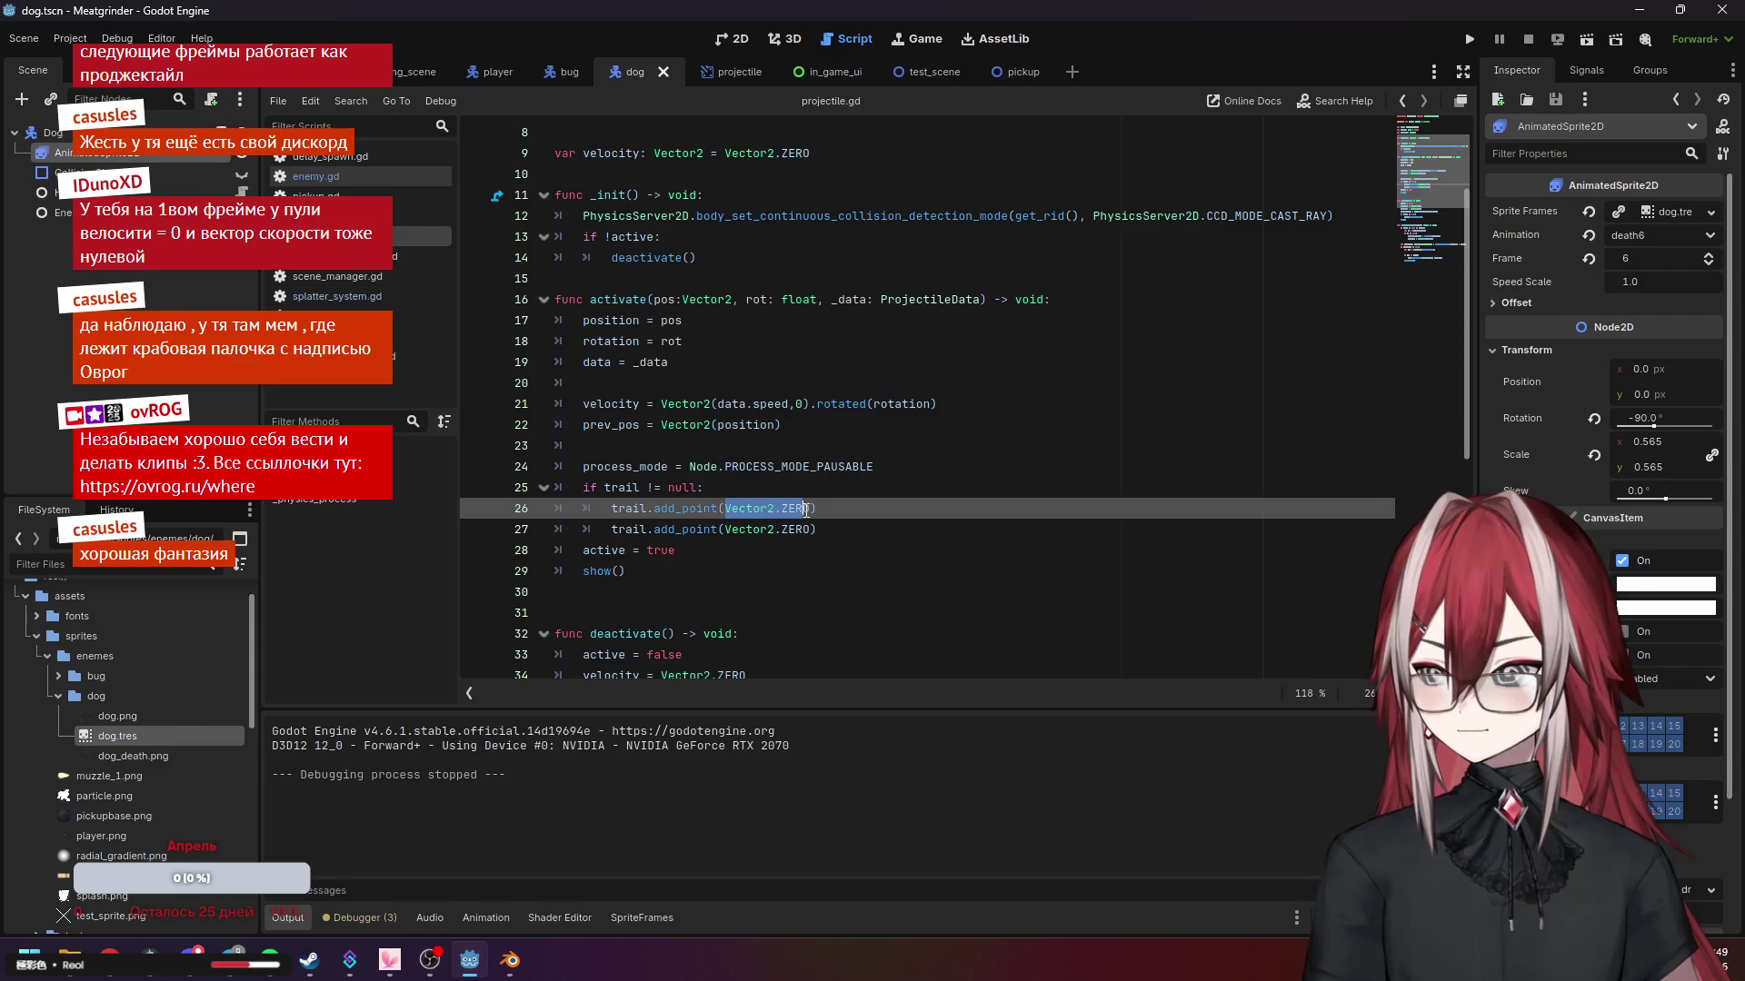
text(prev_pos)
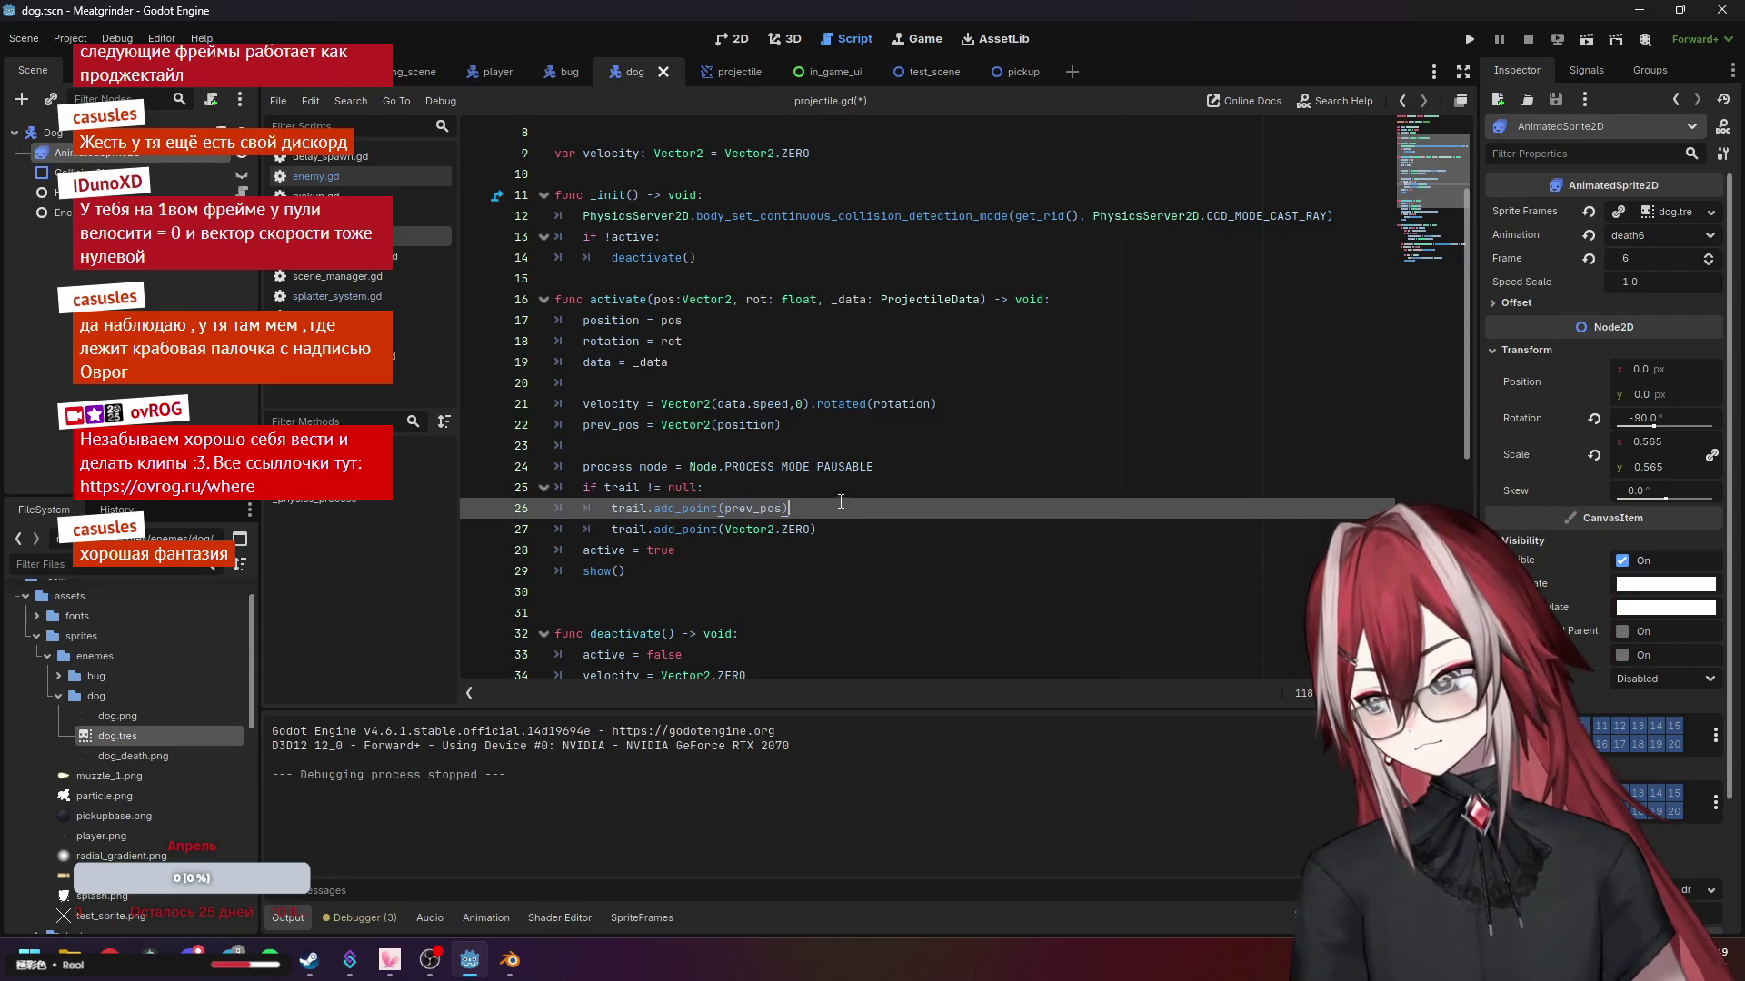
click(836, 495)
key(ctrl+z)
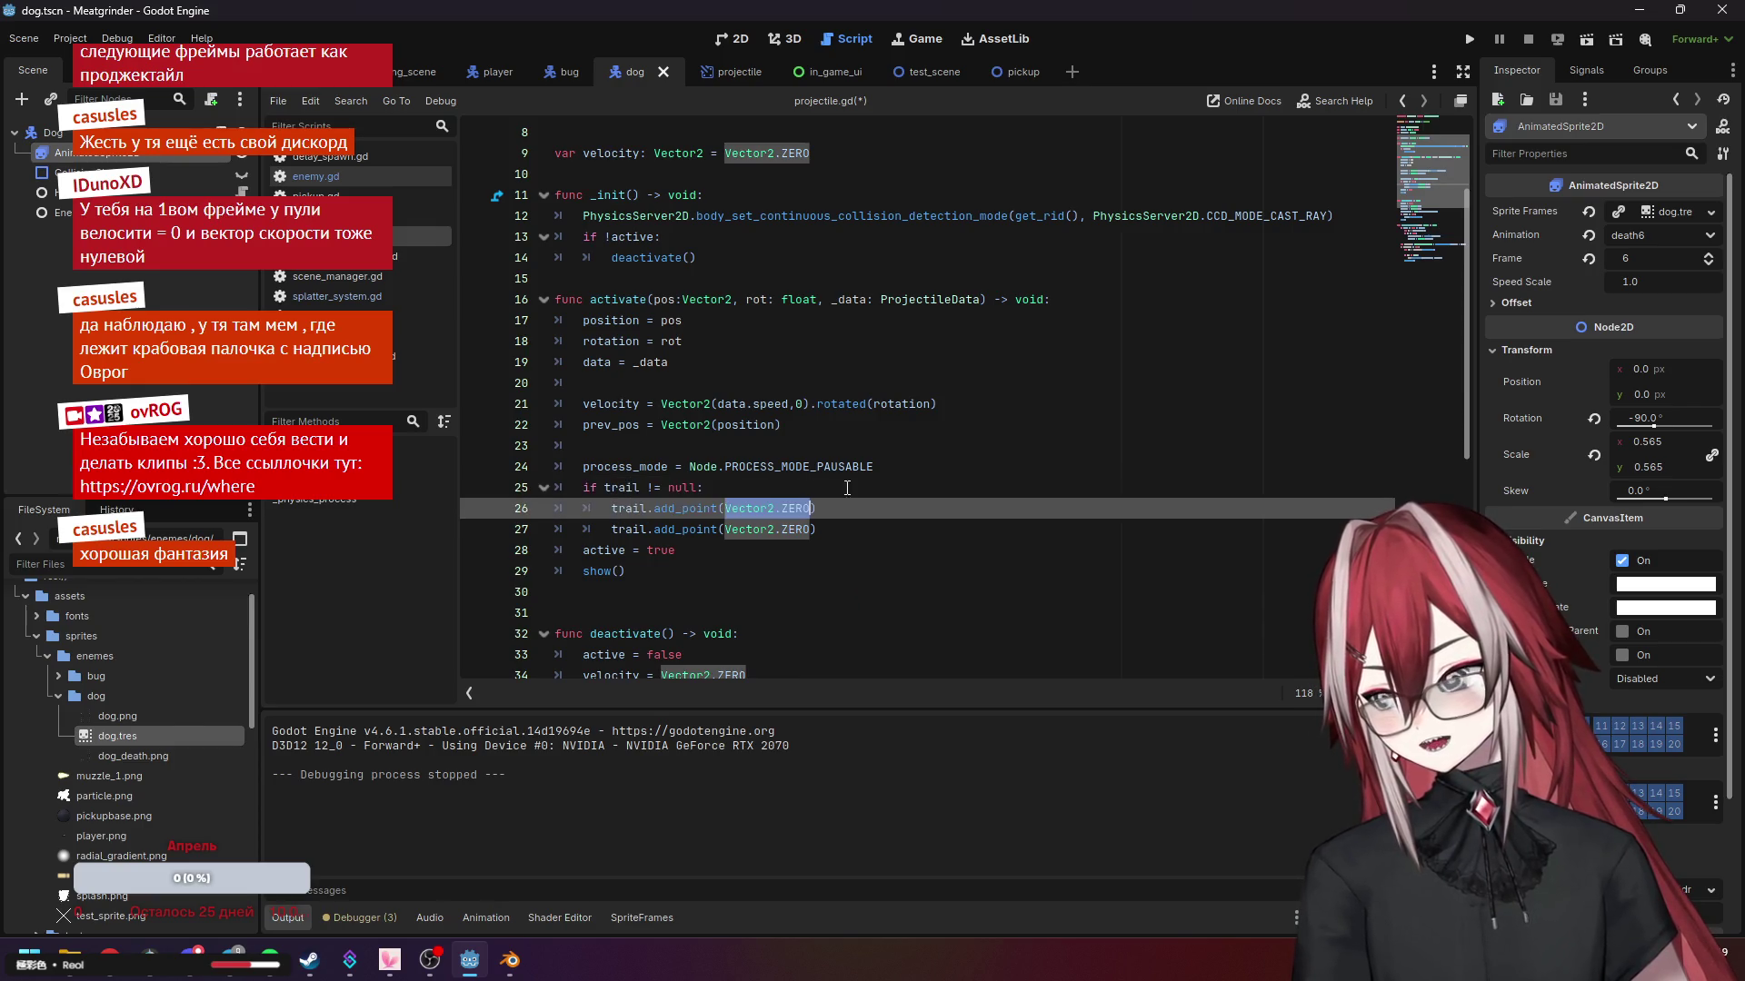
click(869, 473)
click(681, 507)
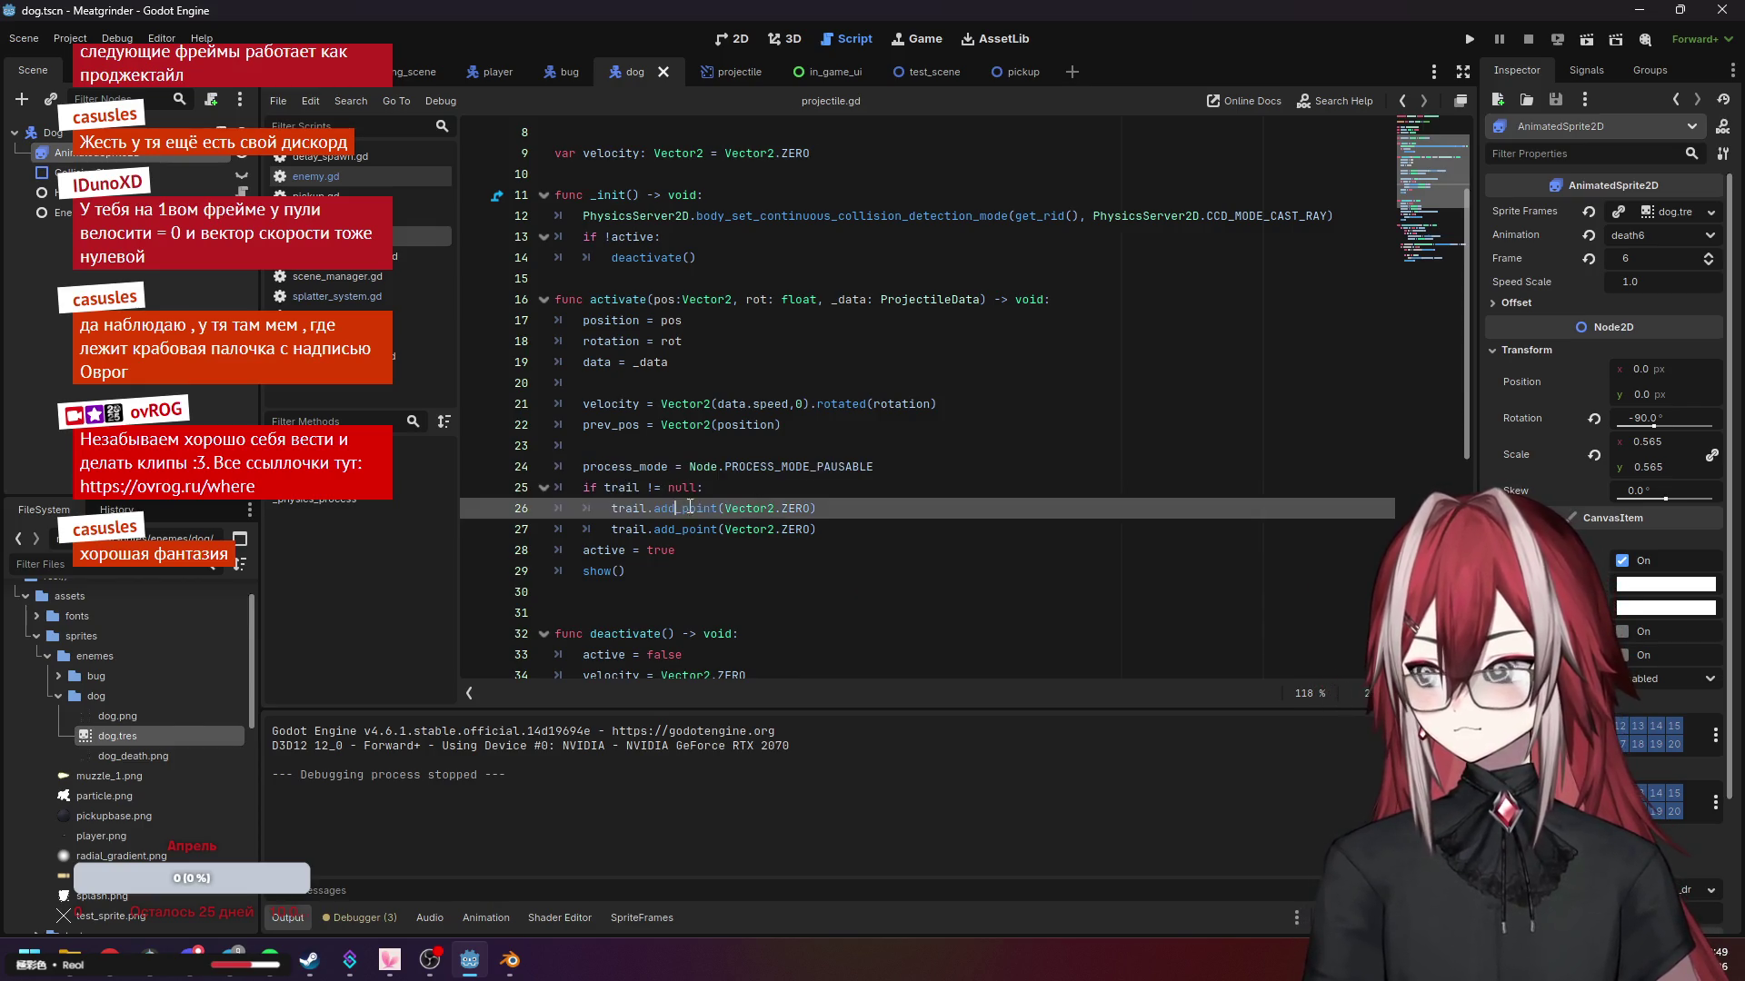
scroll(825, 496, down, 2)
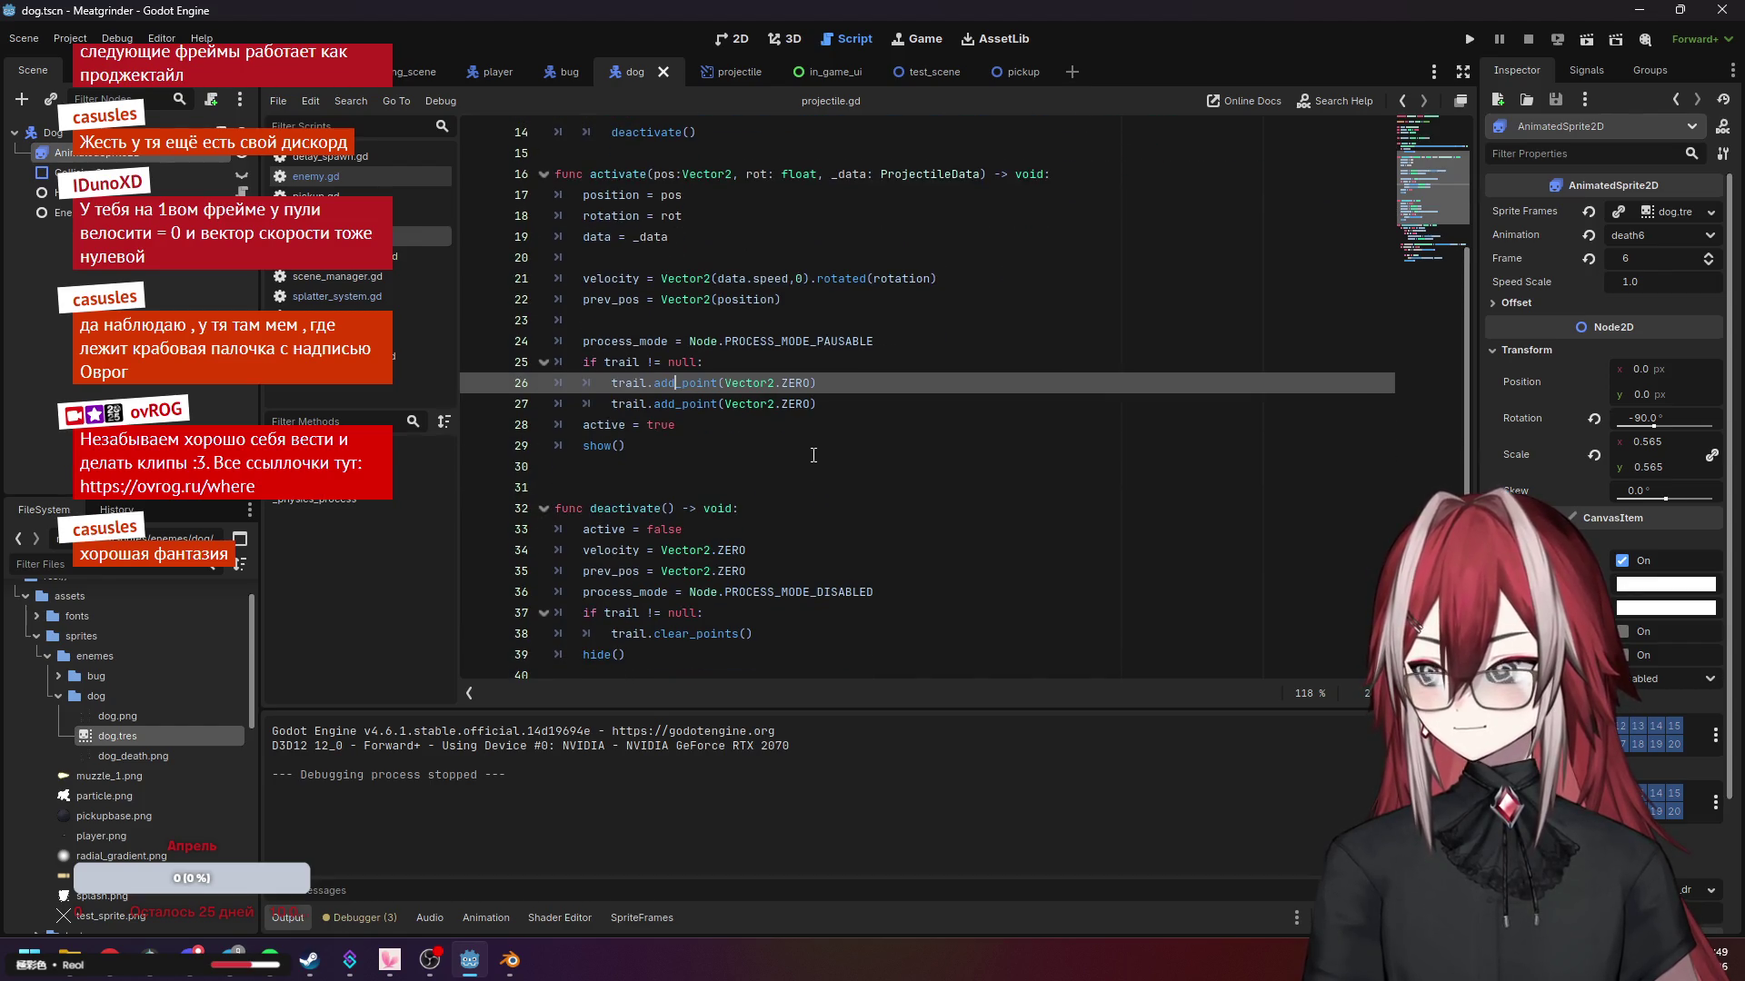
scroll(813, 454, down, 3)
click(814, 446)
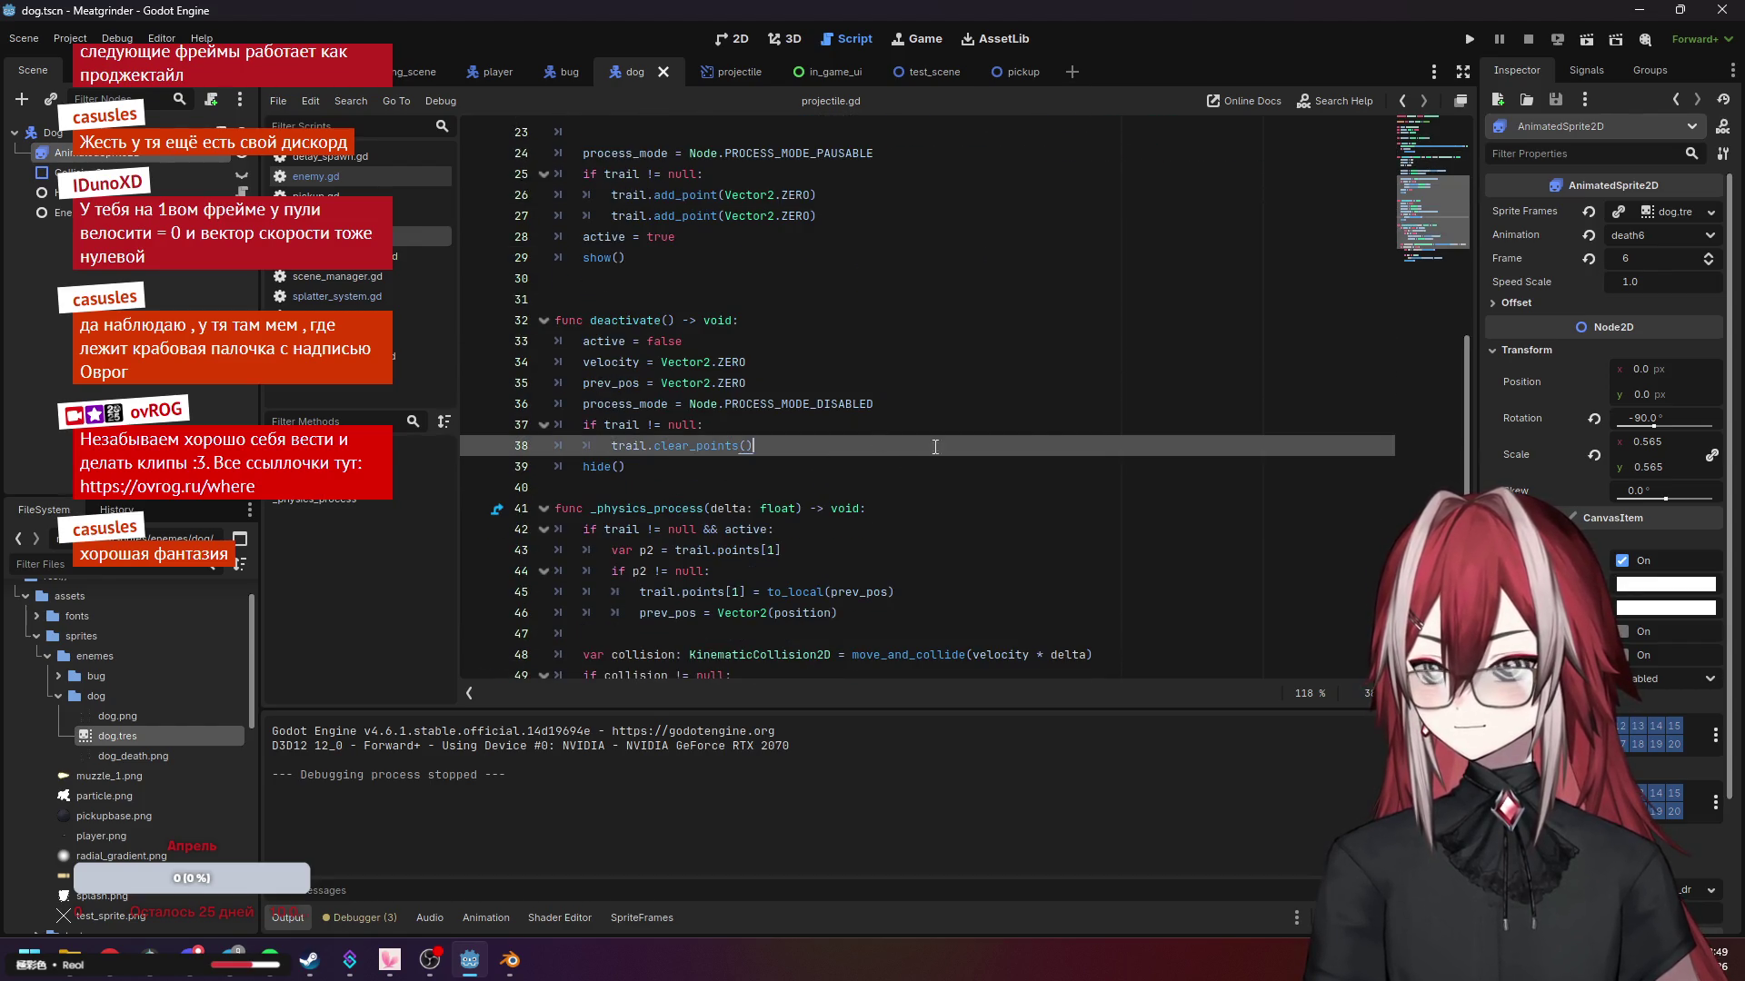
Step: Relaunch Meatgrinder with F6, start a round, and shoot rats while moving to check bullet trails
click(1578, 45)
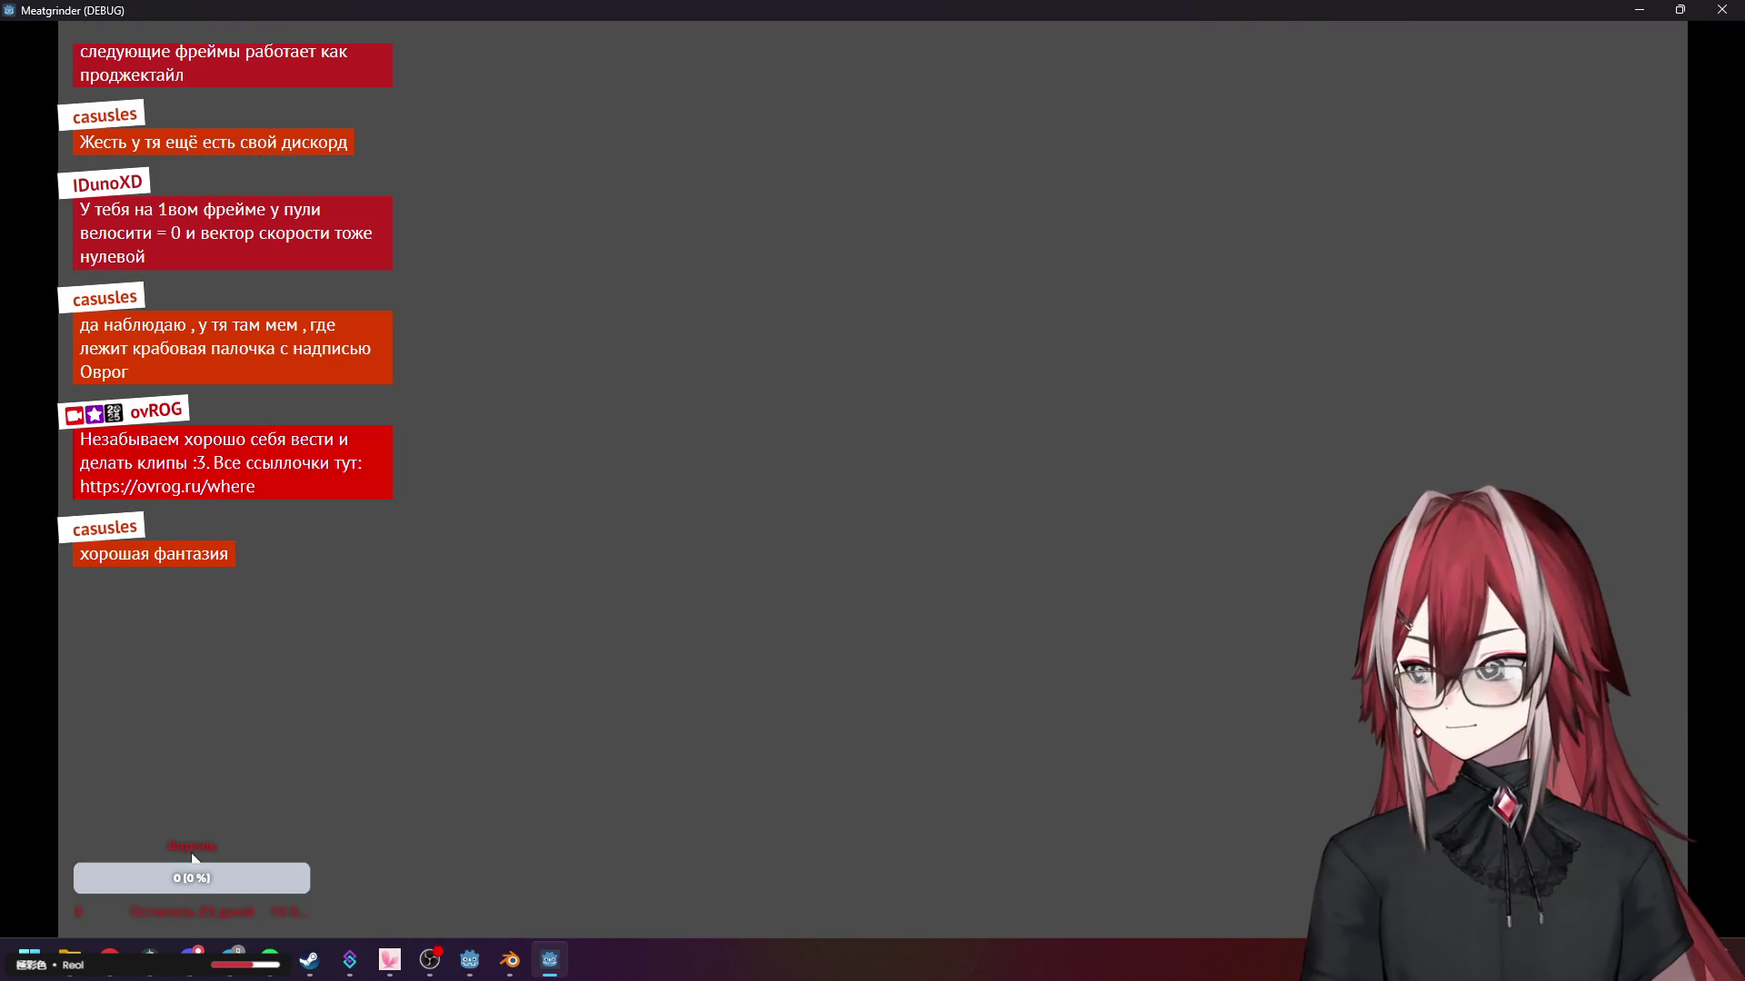
click(1706, 11)
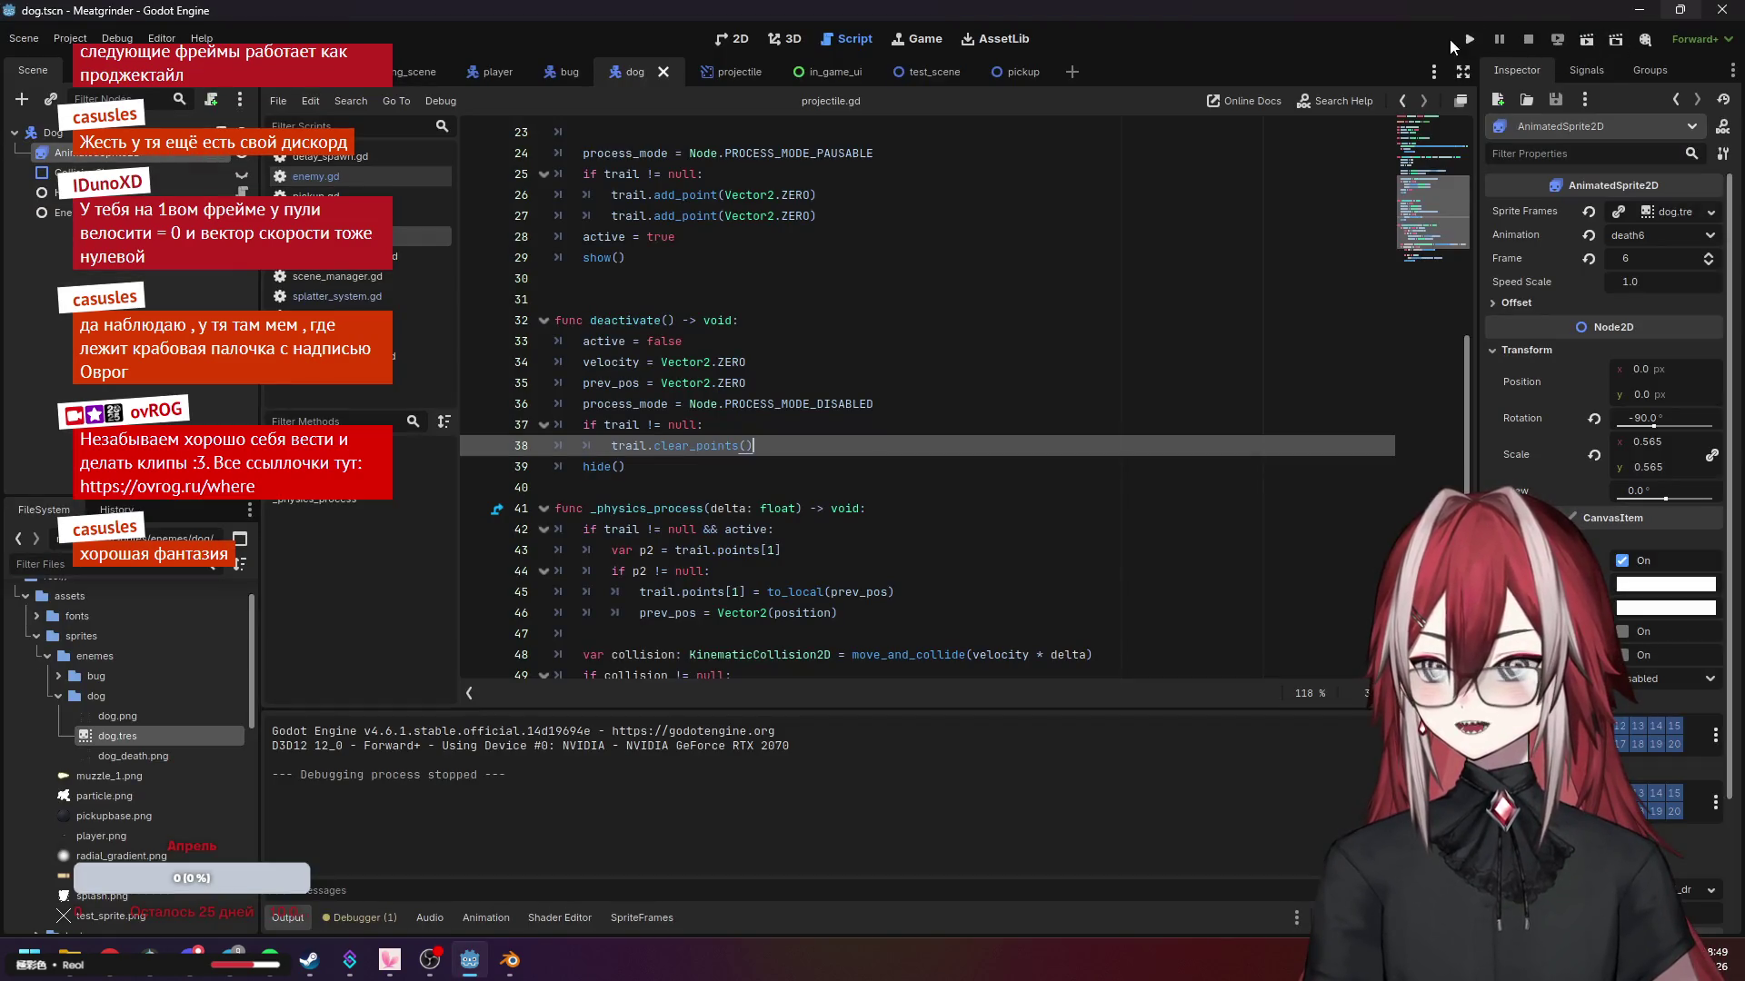
key(F6)
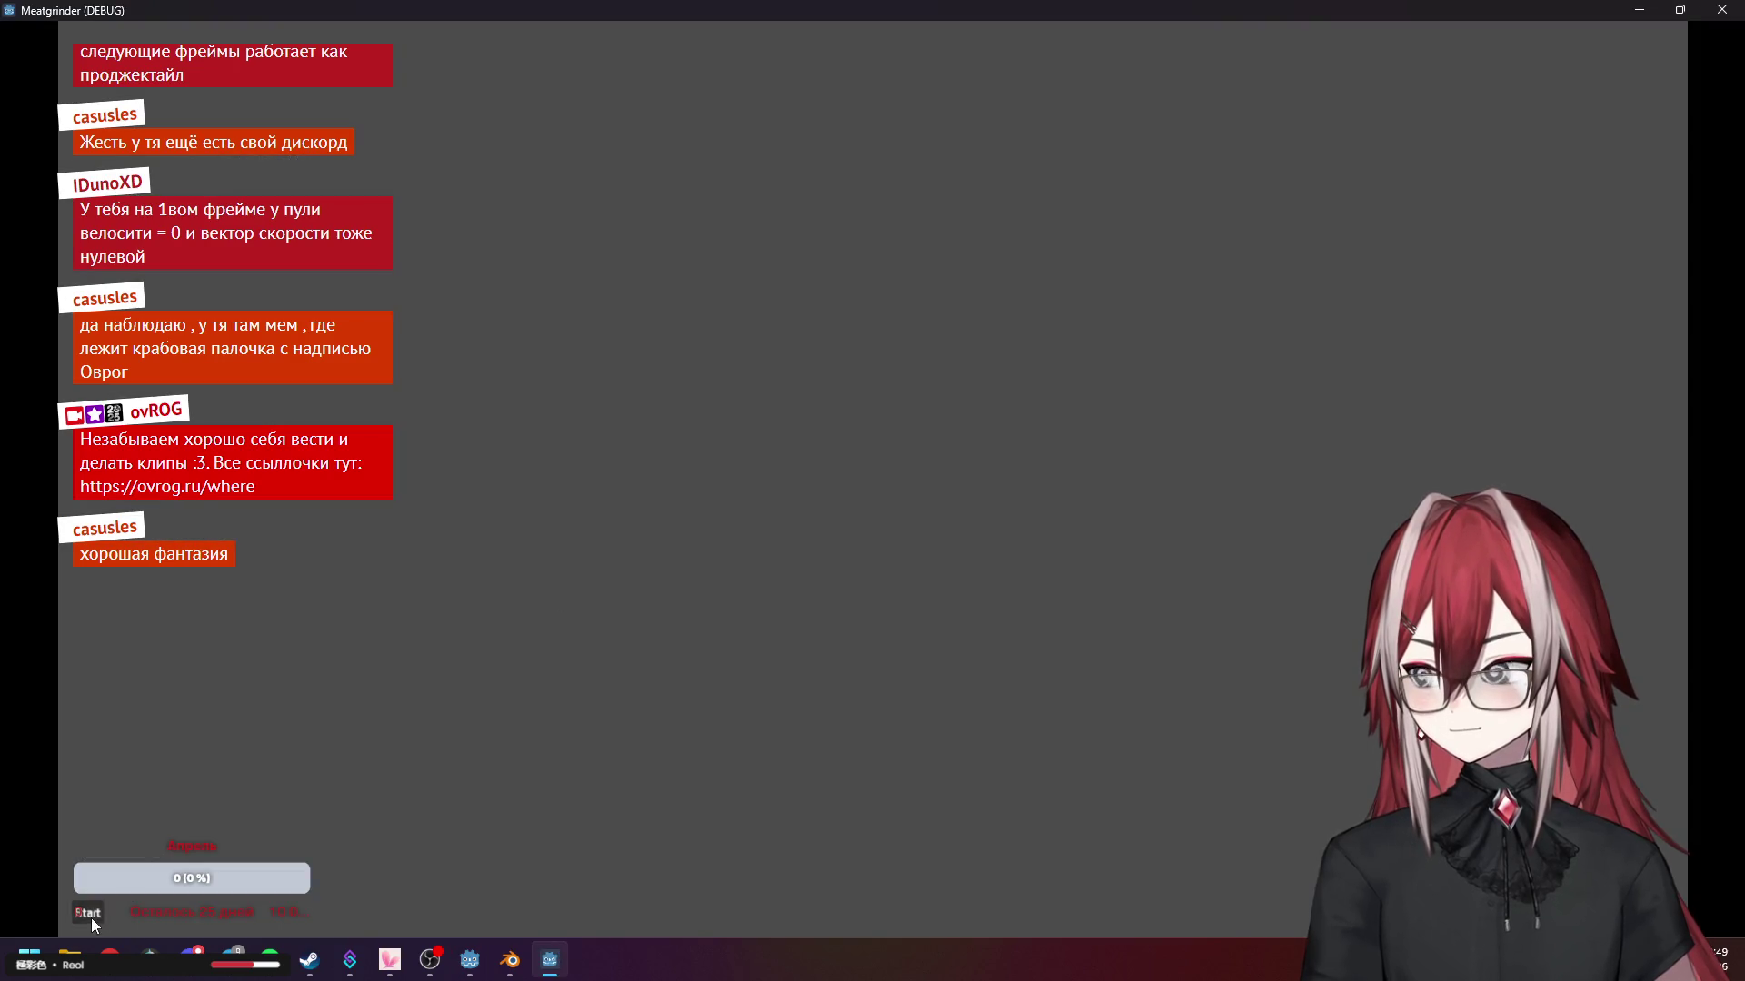
click(87, 912)
key(d)
key(s)
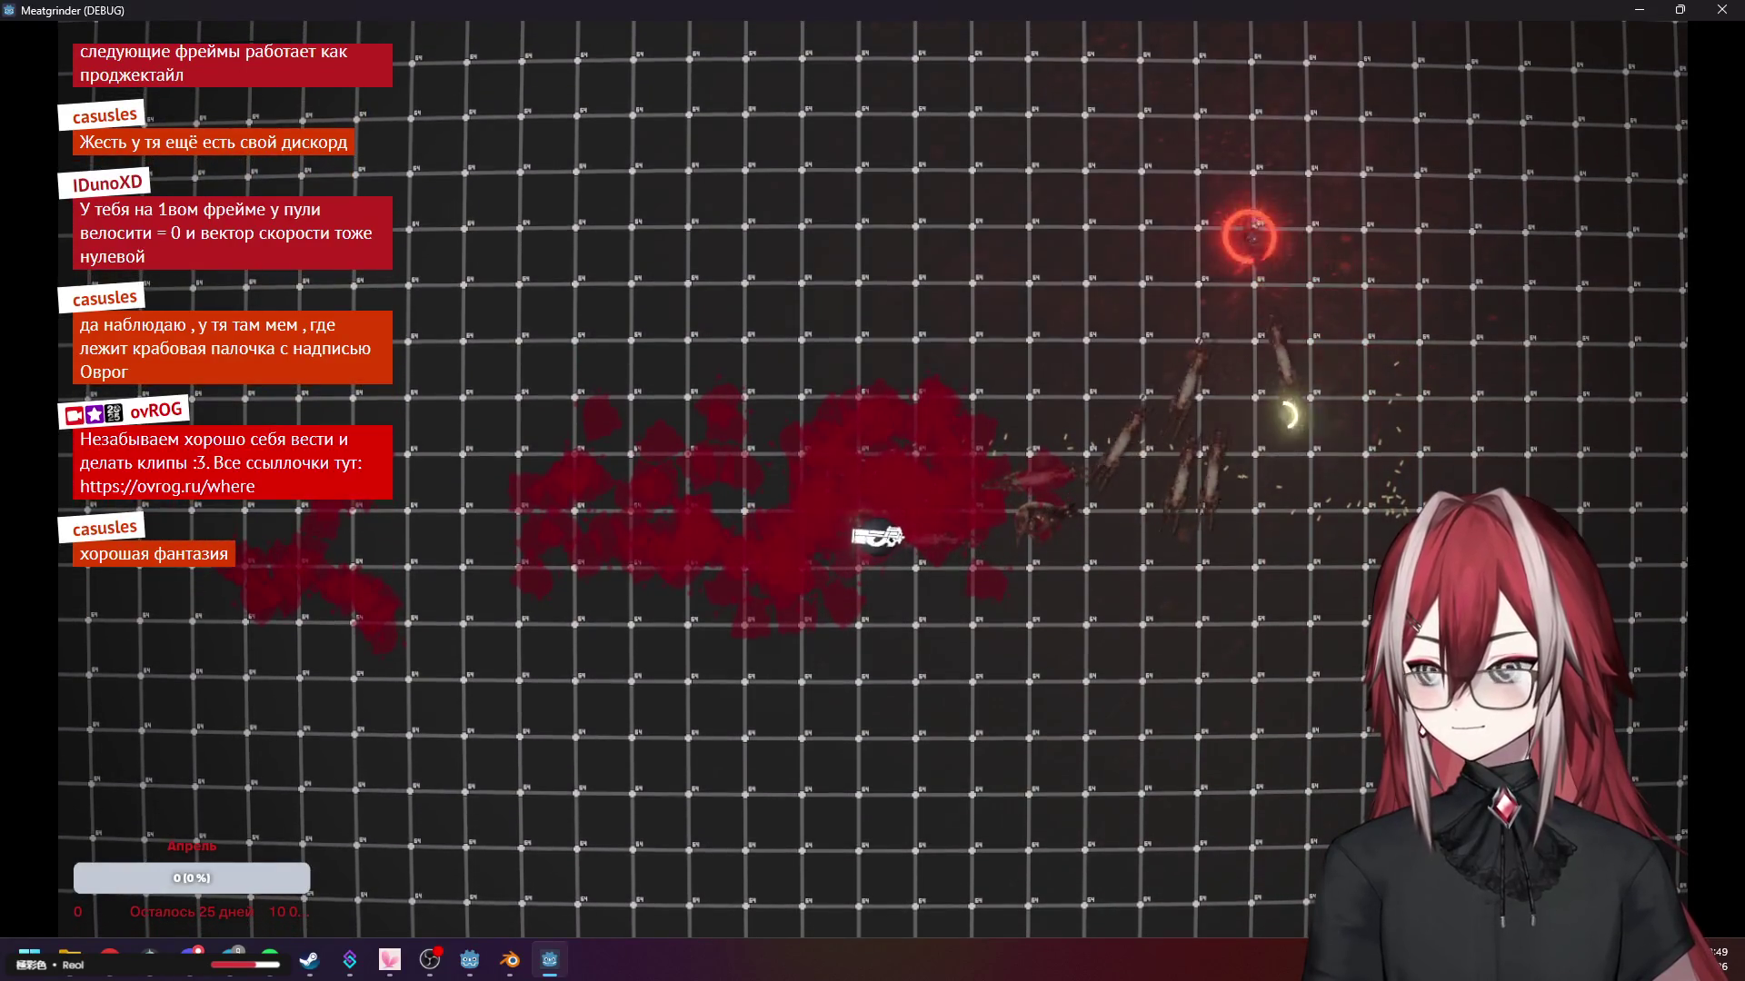
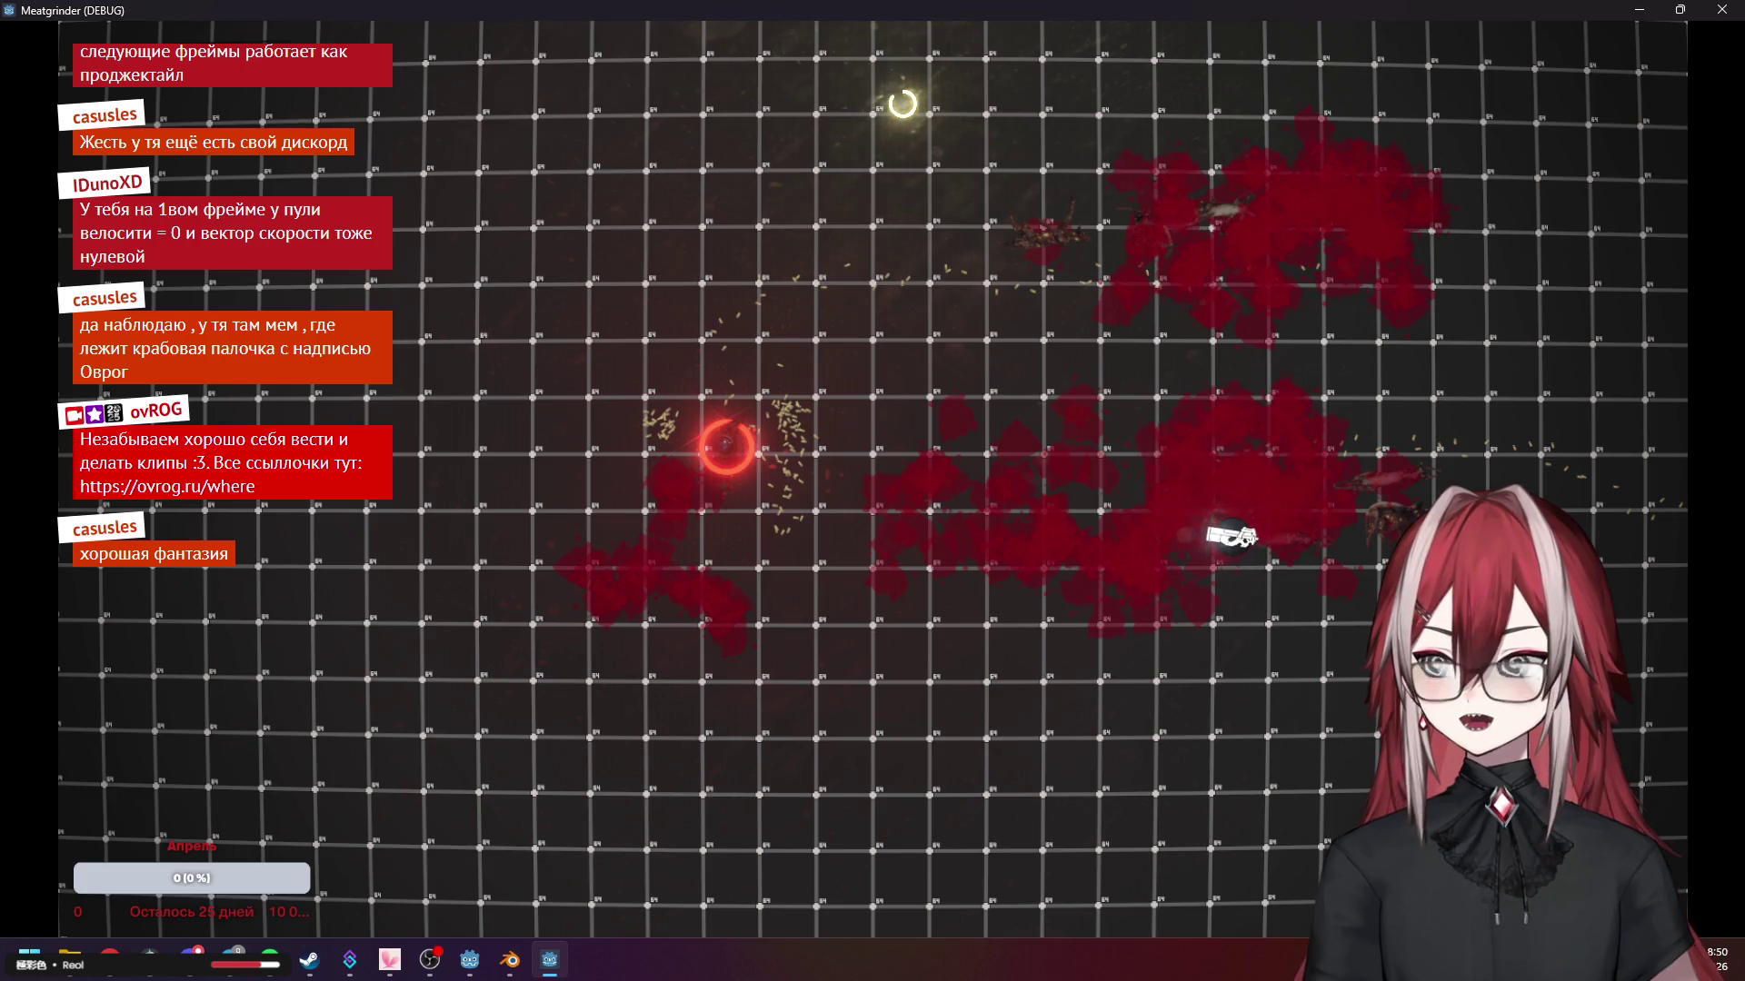
Step: Fire a test shot, stop the running game, and go to line 37 of projectile.gd
click(904, 105)
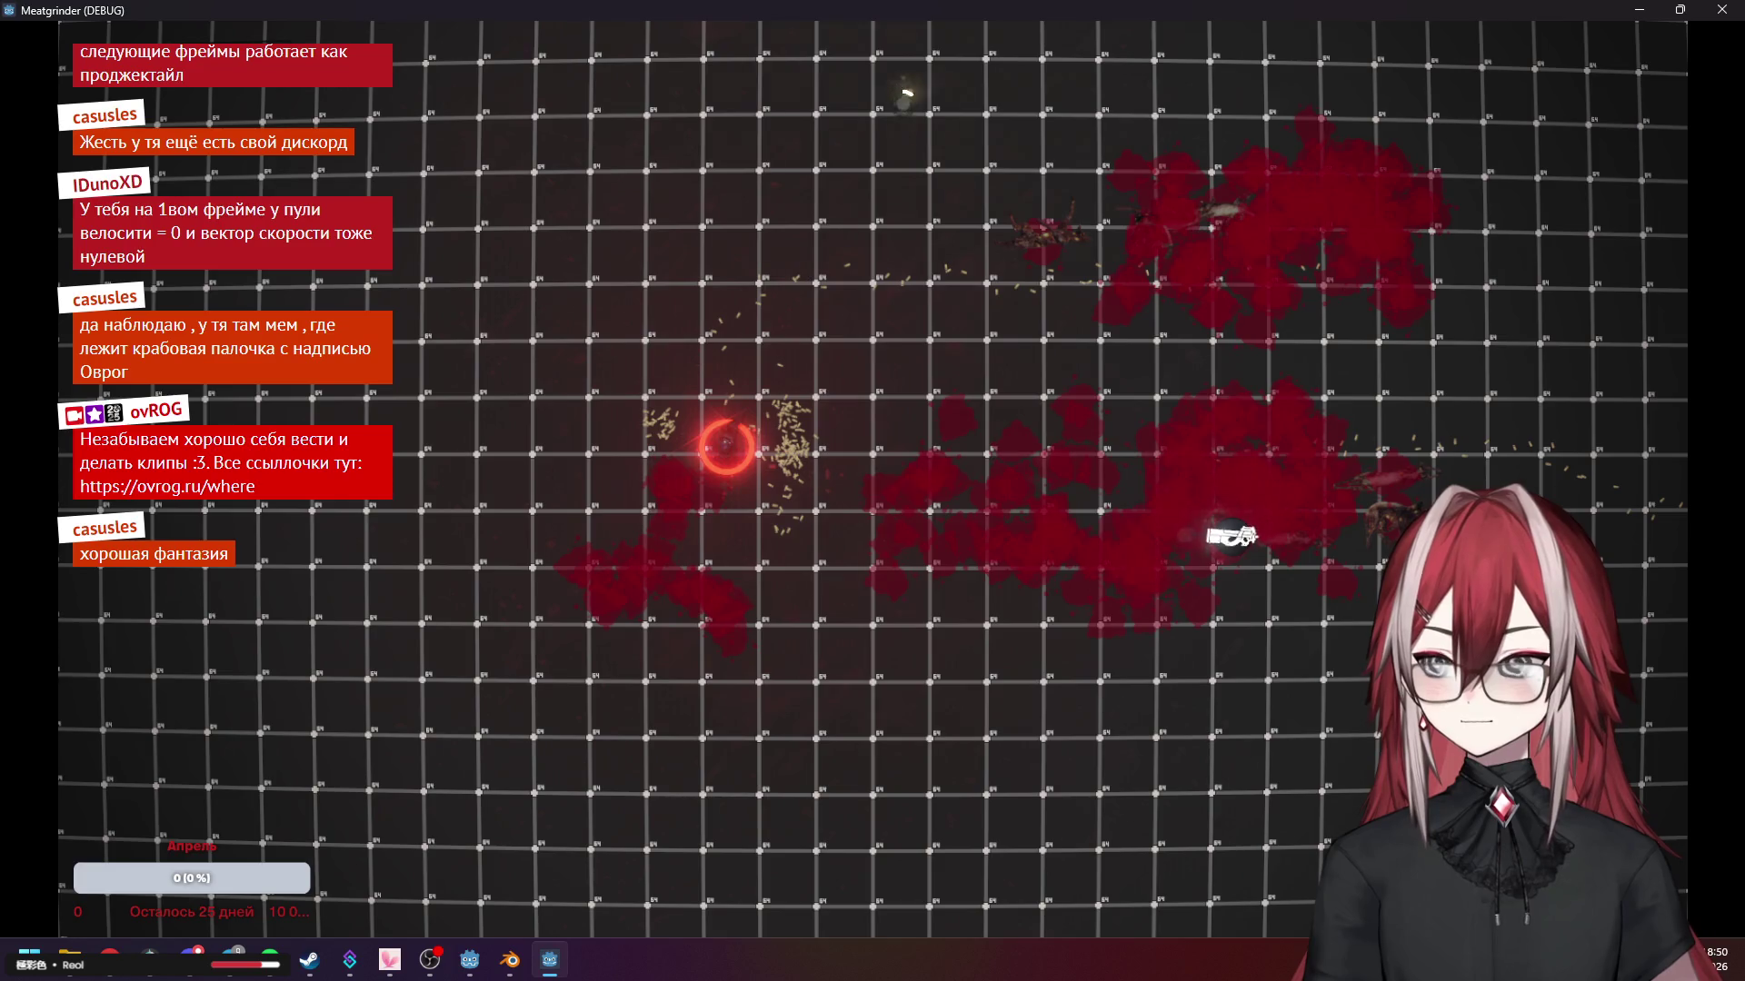
click(1722, 10)
click(993, 426)
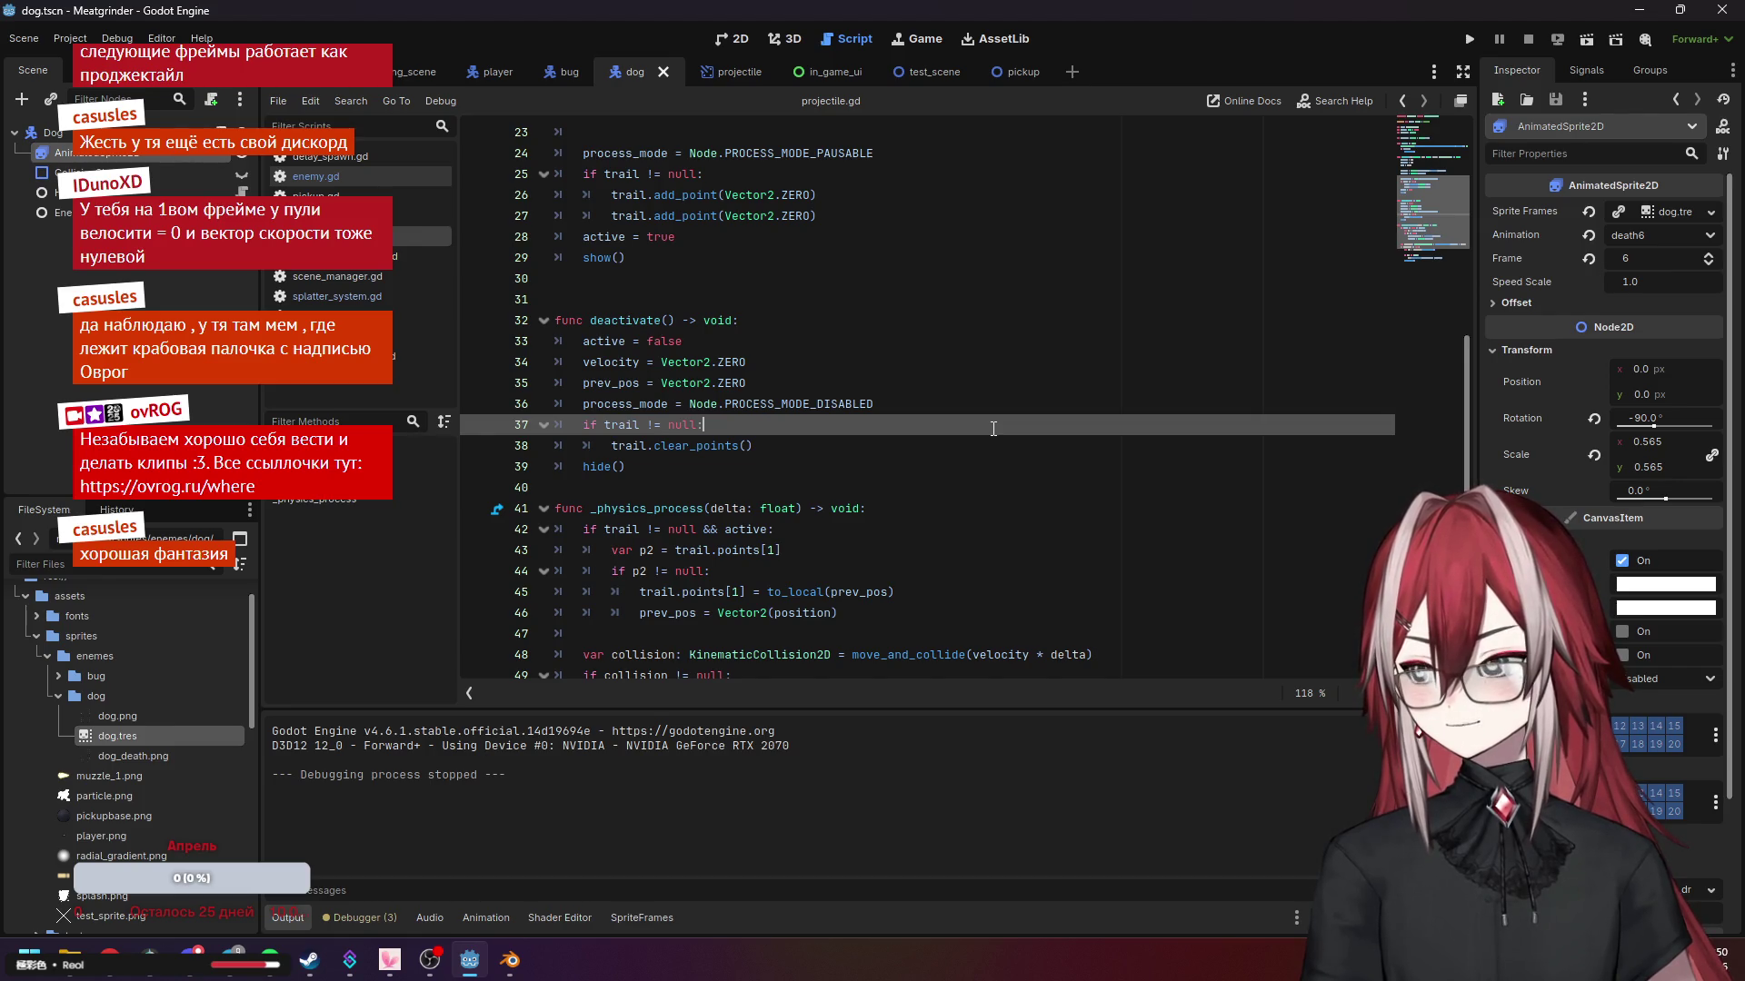
scroll(954, 431, up, 2)
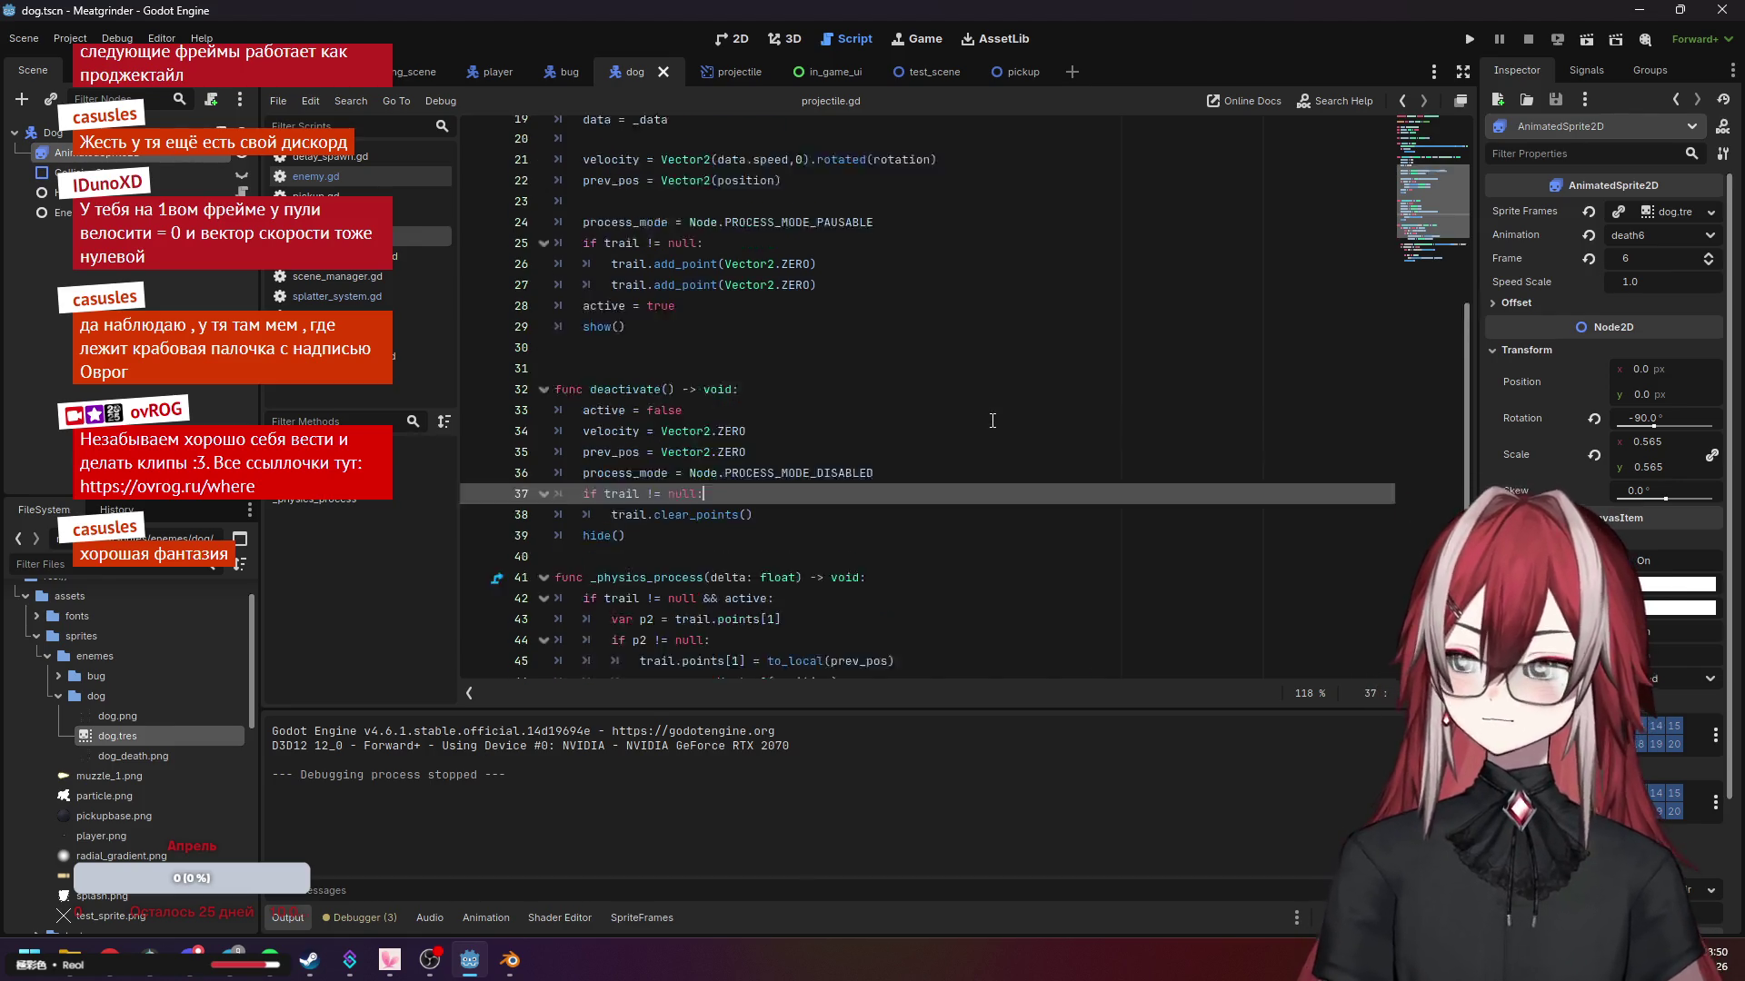
scroll(938, 433, down, 4)
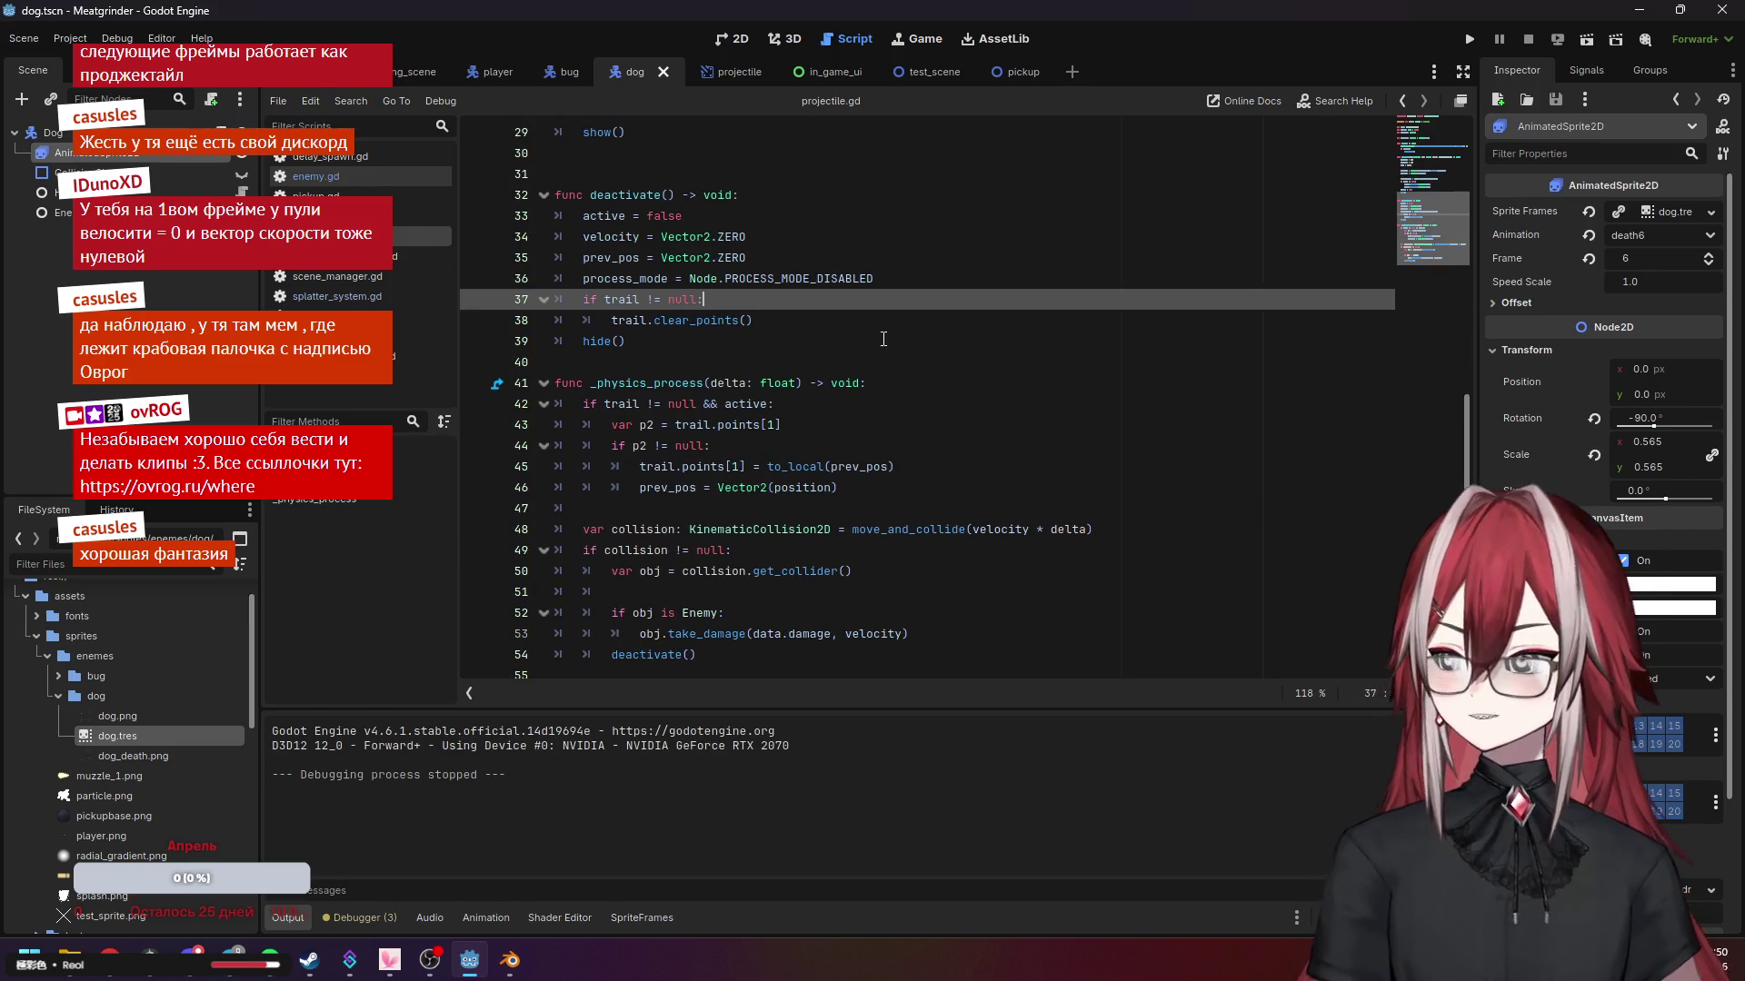
scroll(877, 341, up, 2)
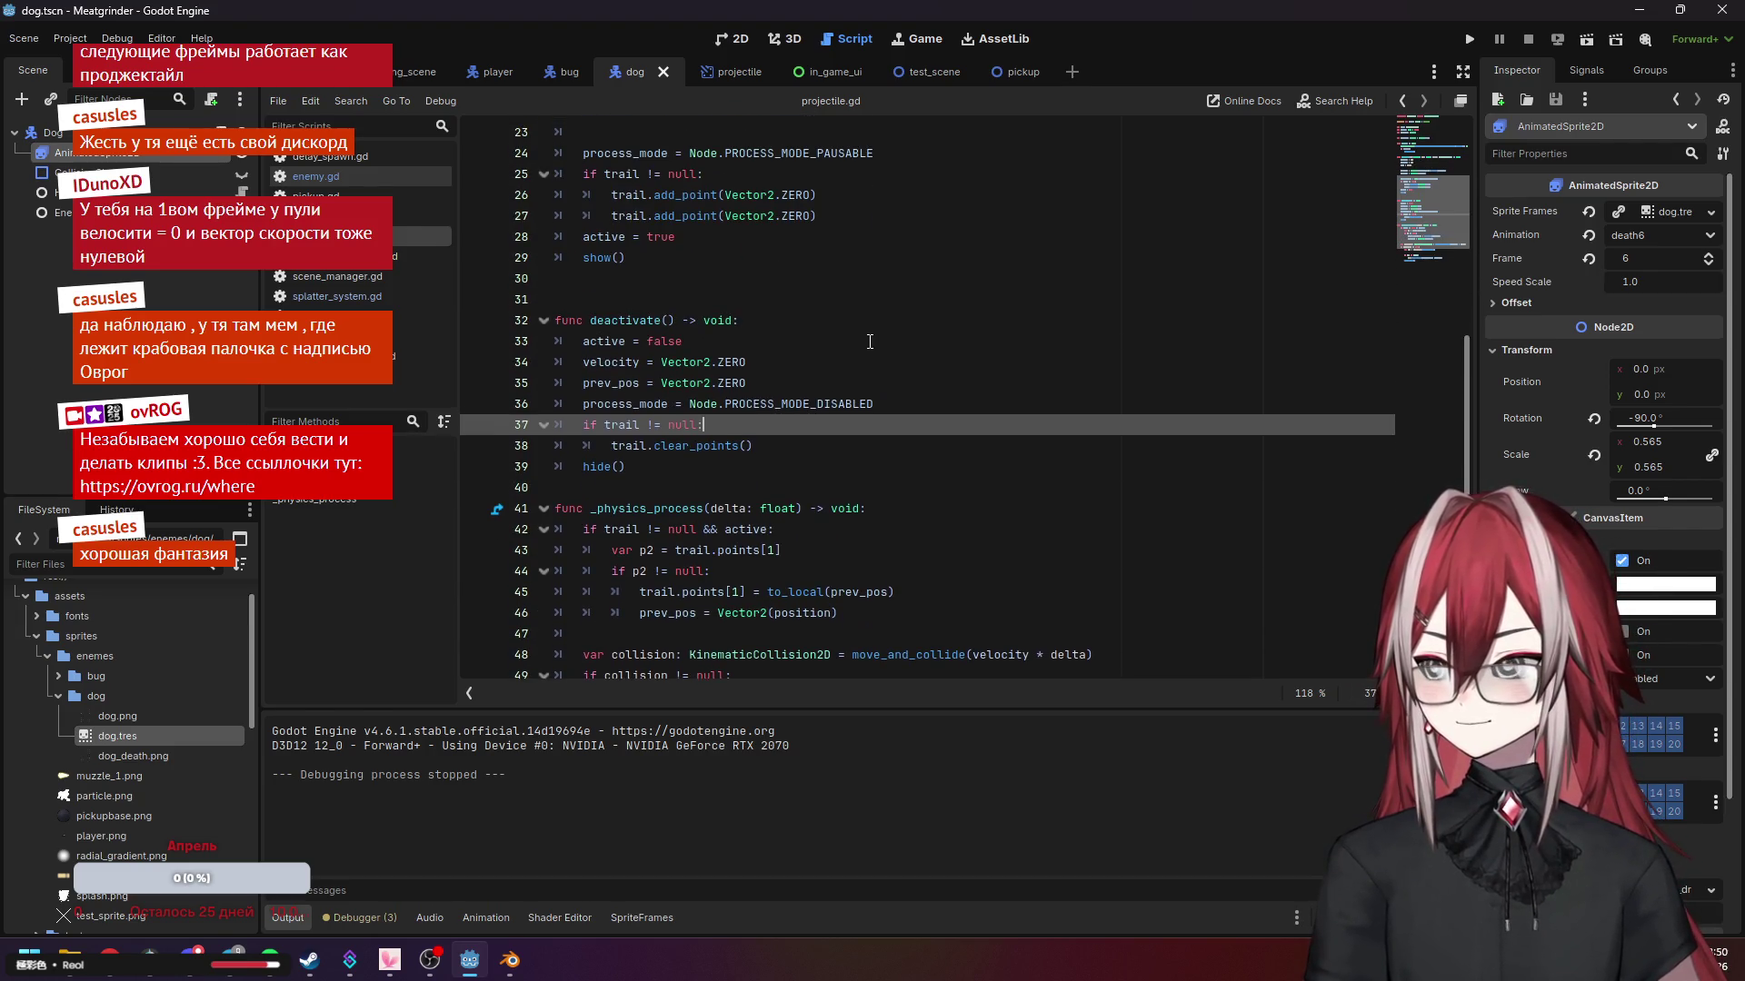
scroll(870, 341, up, 2)
scroll(870, 340, down, 4)
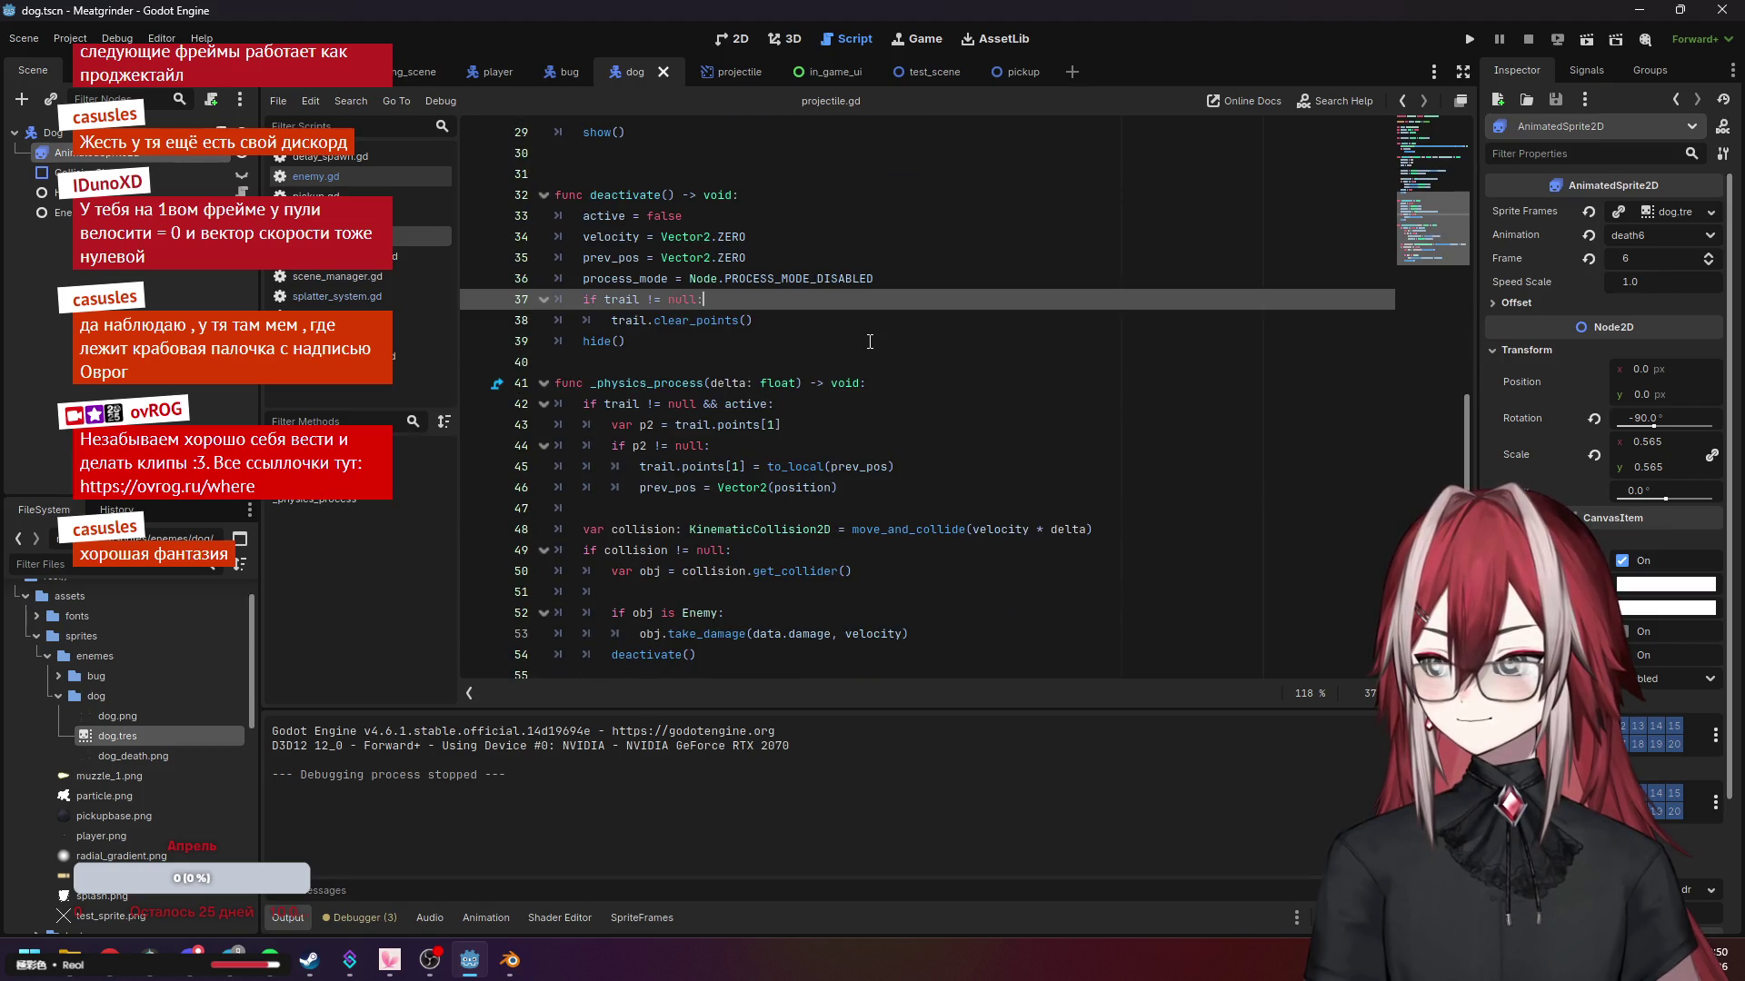
click(669, 612)
key(Down)
key(Down)
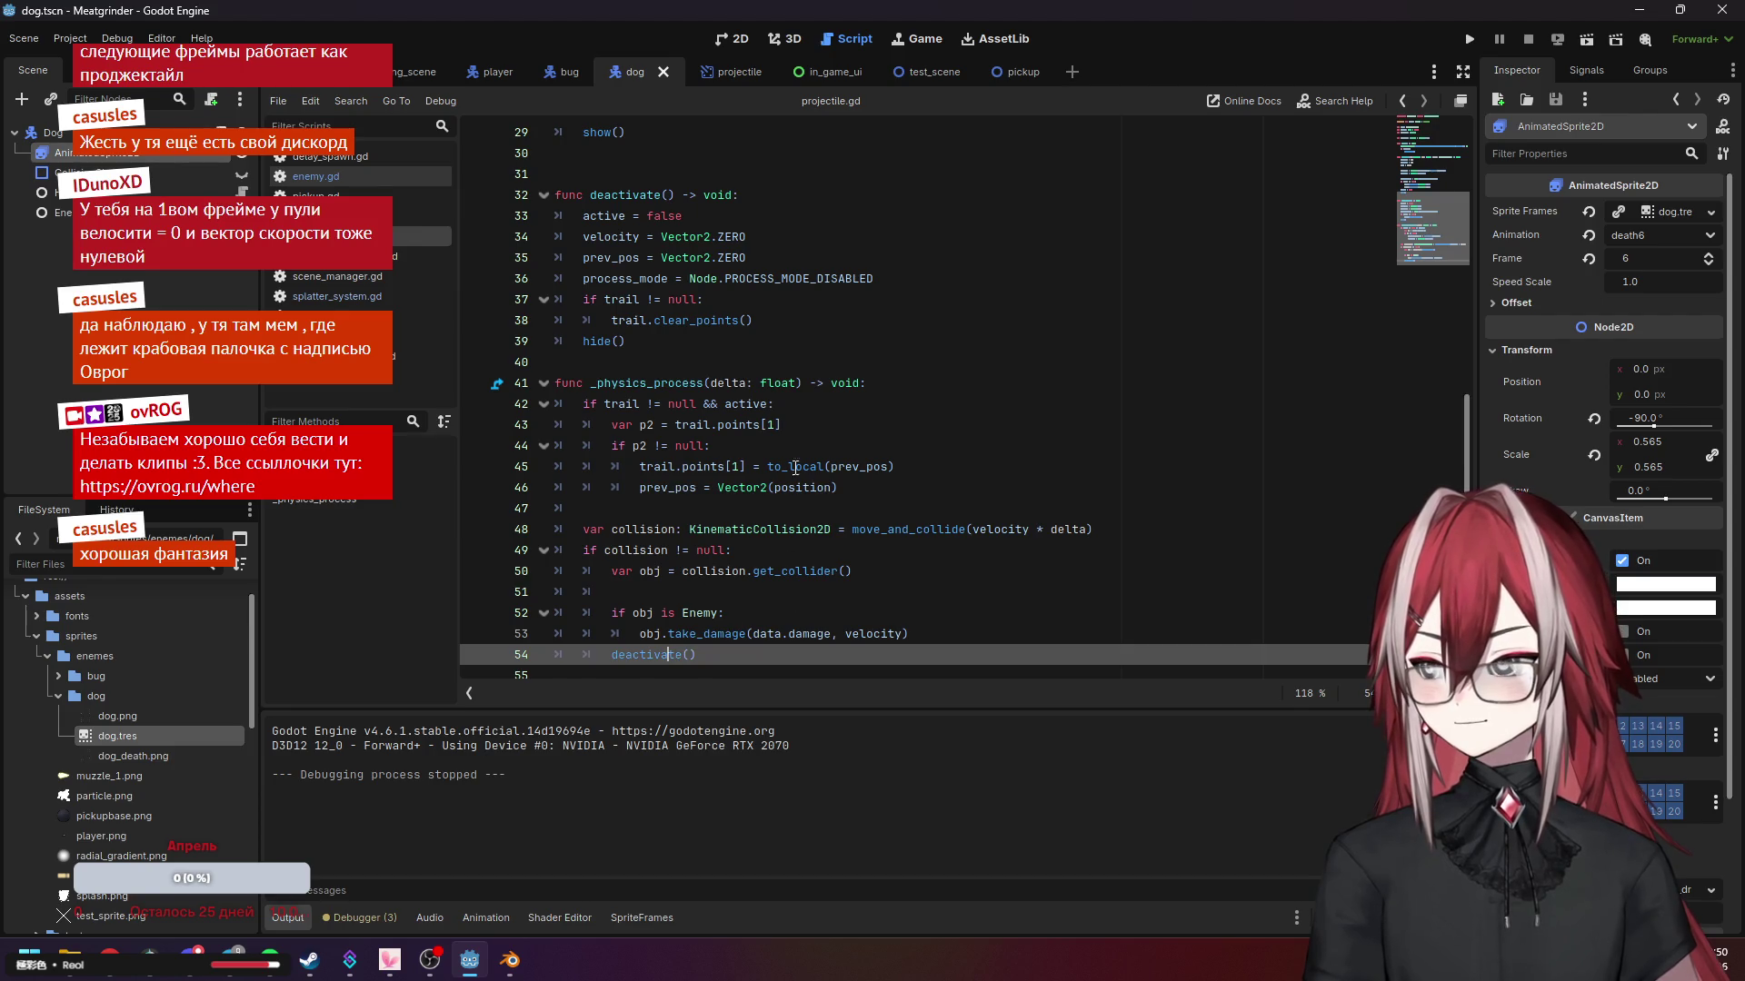
scroll(794, 474, up, 2)
scroll(792, 469, down, 2)
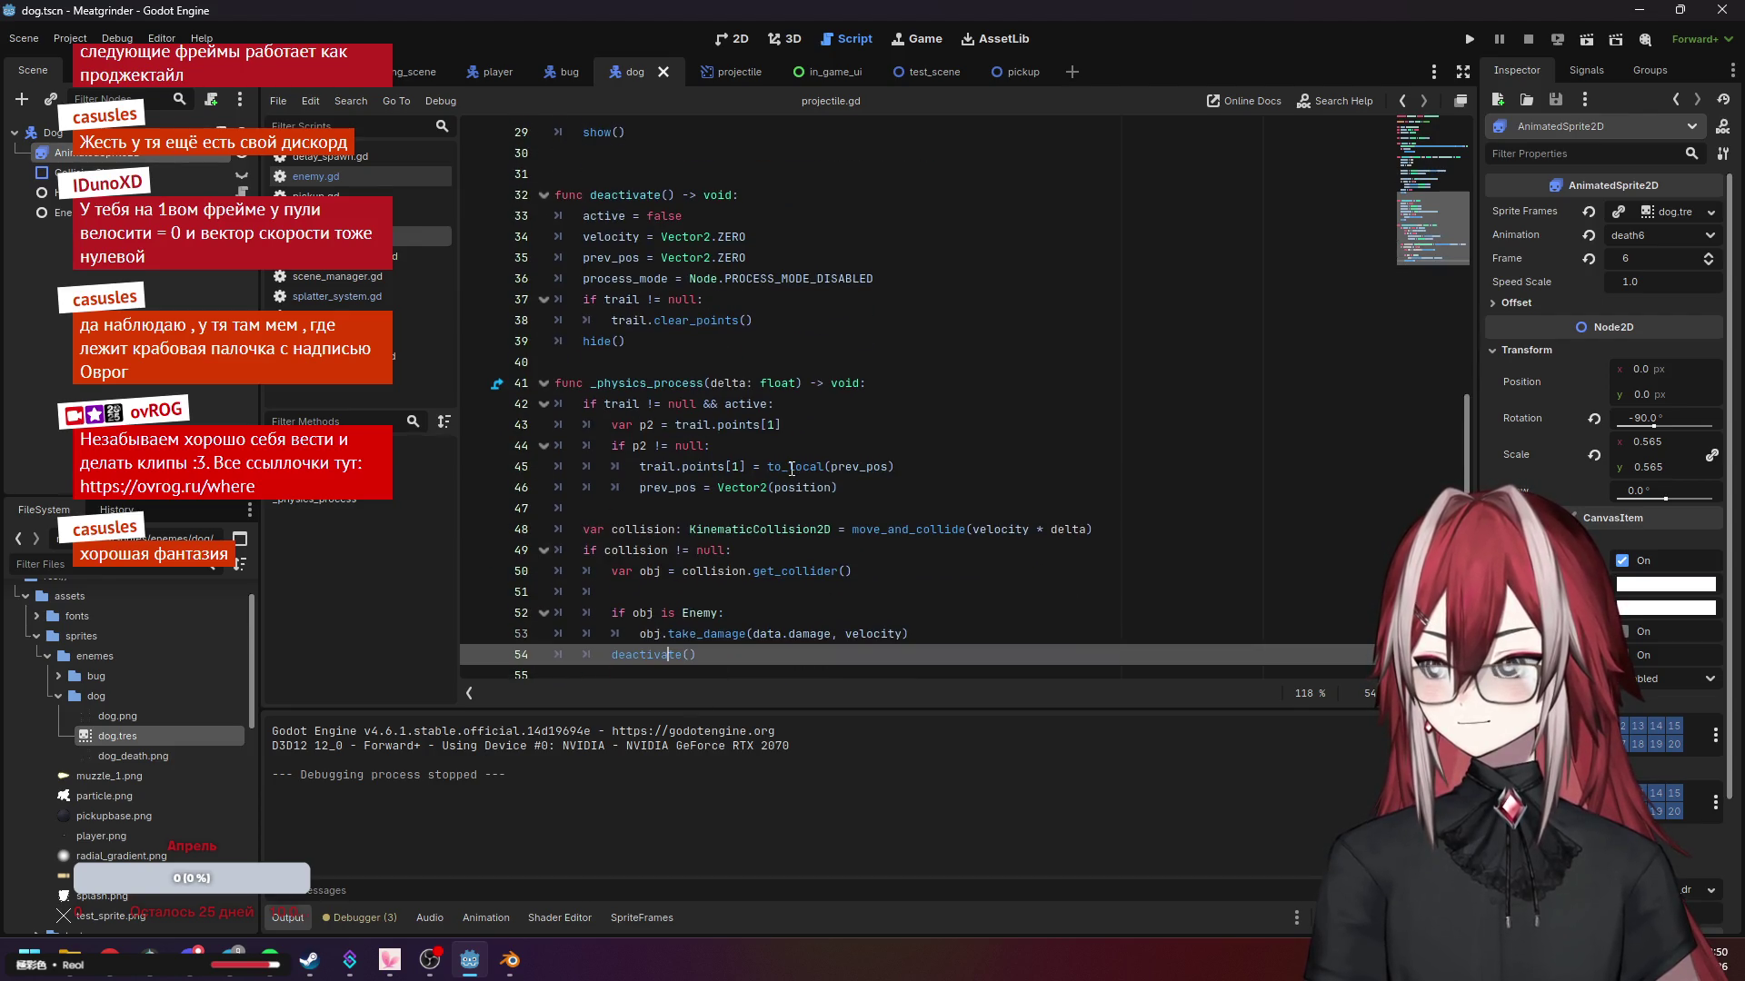
scroll(790, 454, up, 3)
click(788, 440)
mouse_move(775, 440)
mouse_down()
mouse_move(664, 436)
mouse_move(691, 591)
mouse_up()
click(691, 404)
scroll(727, 434, down, 3)
click(691, 592)
scroll(838, 362, up, 3)
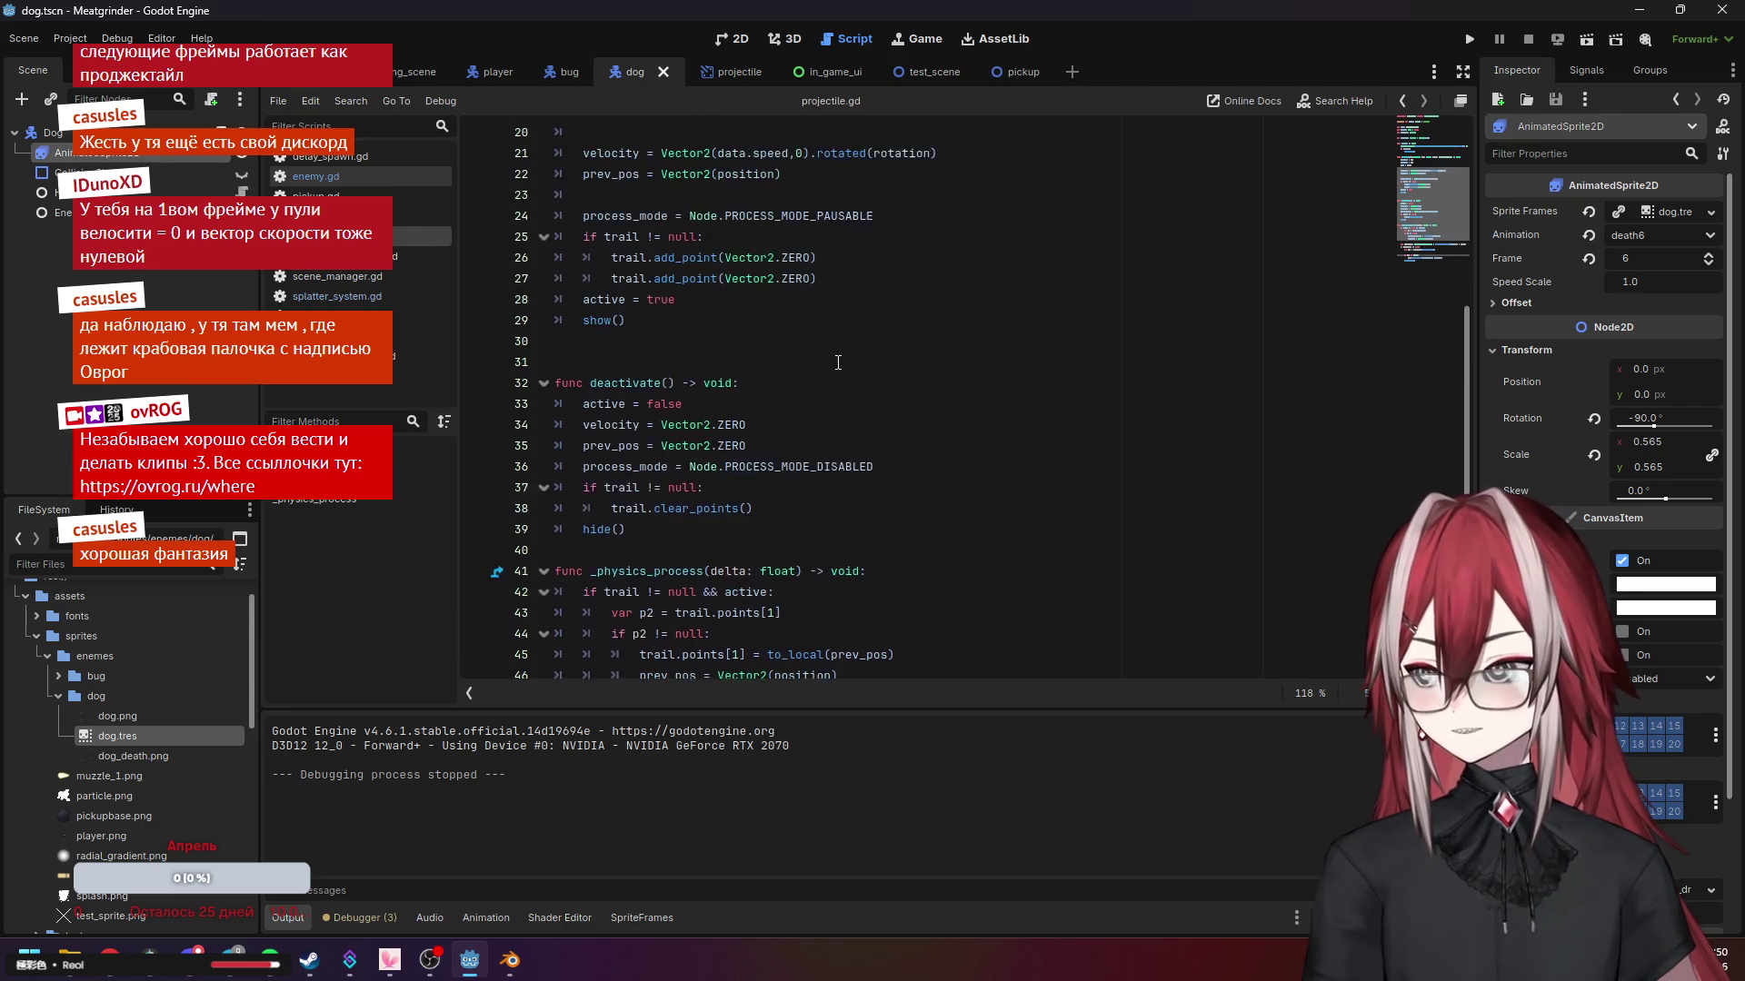
scroll(838, 363, up, 3)
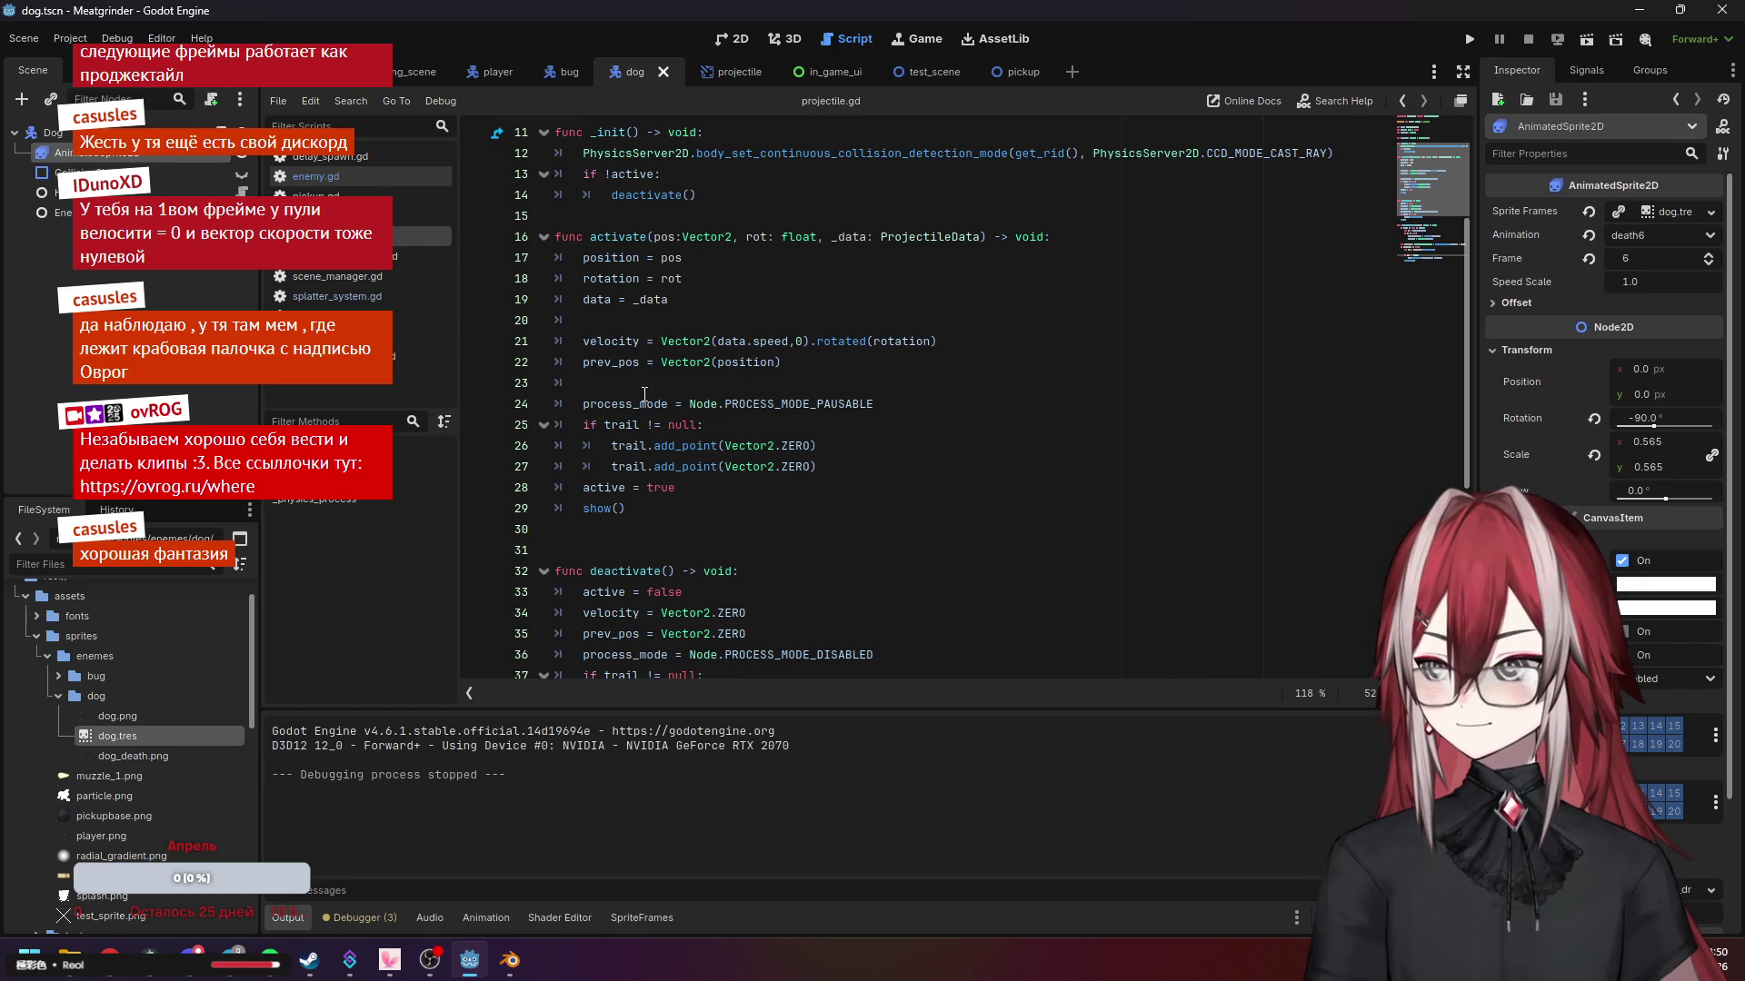
drag(628, 406, 818, 487)
click(818, 487)
scroll(820, 447, up, 2)
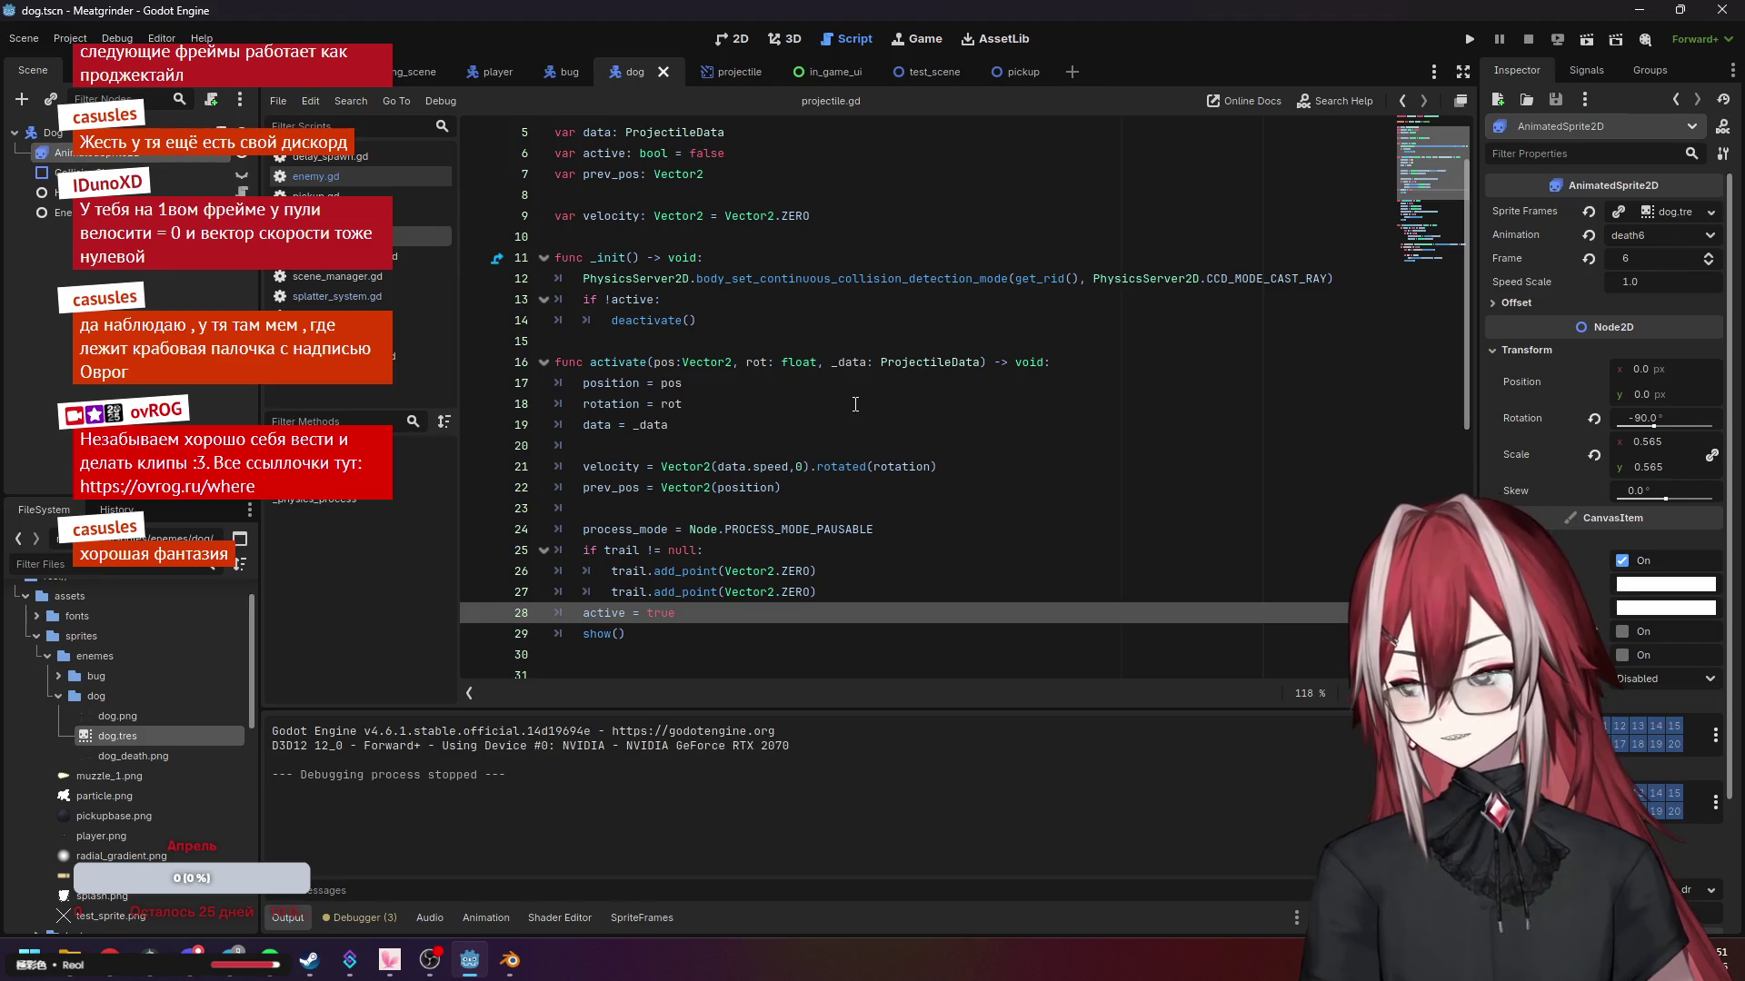
scroll(856, 398, down, 2)
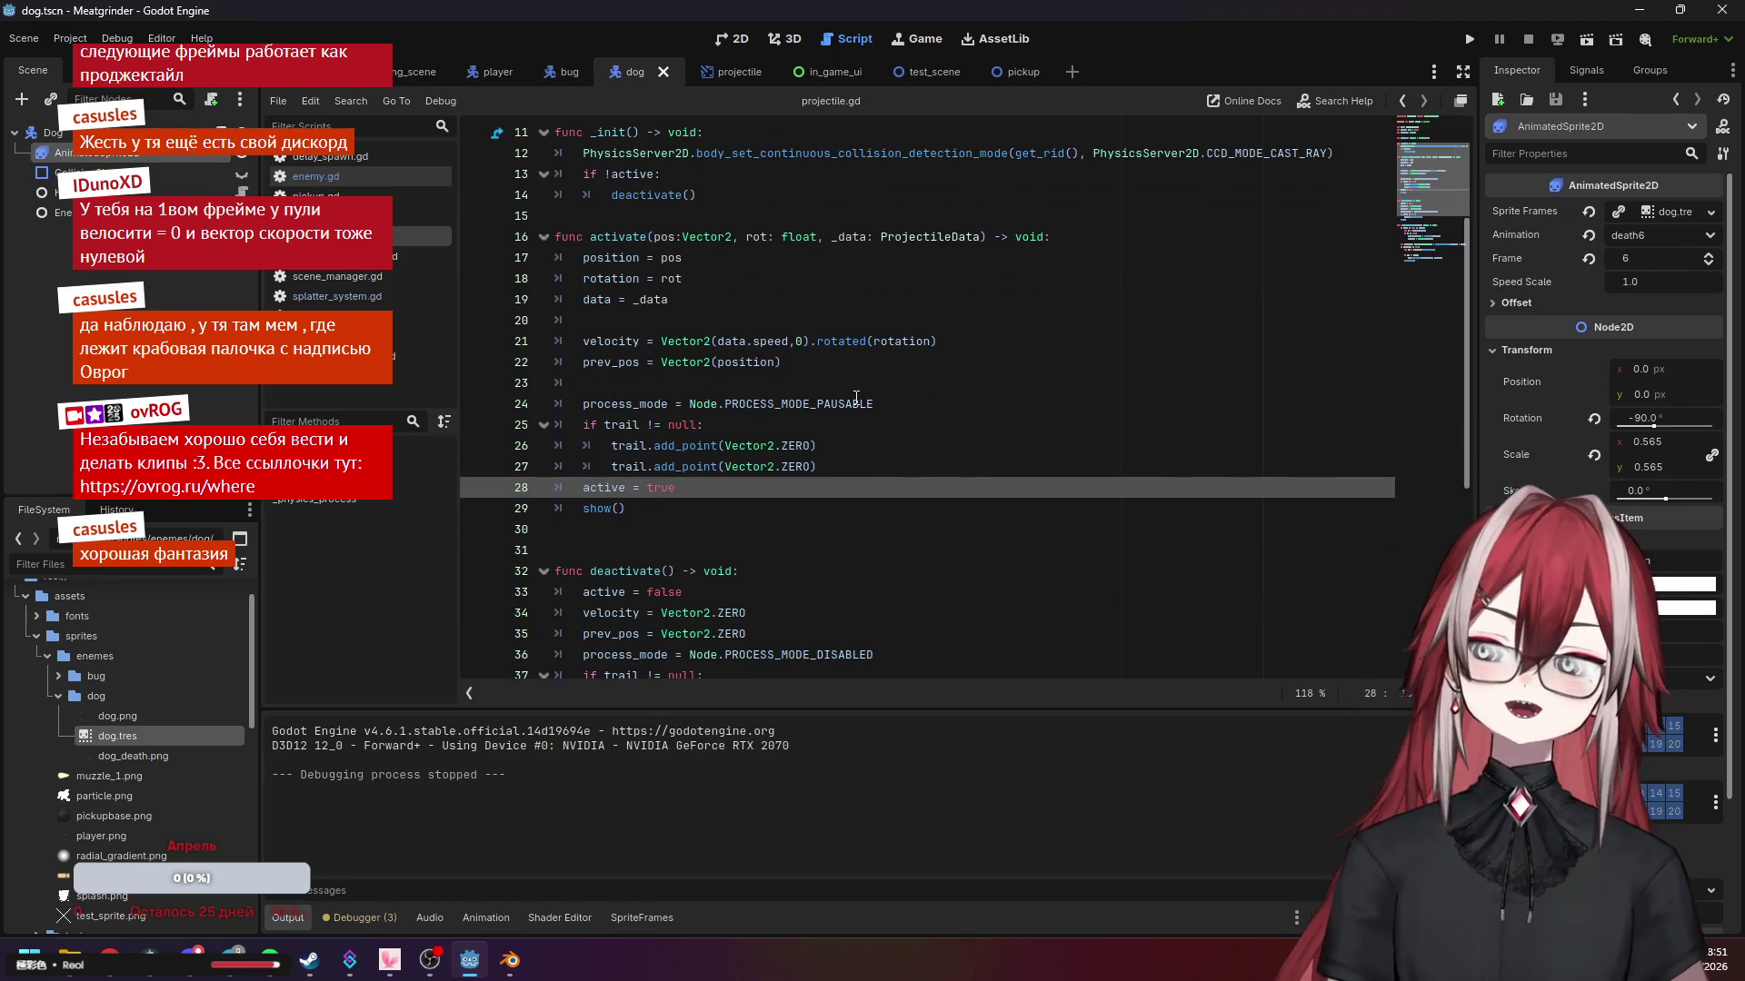
click(856, 404)
click(852, 424)
click(848, 466)
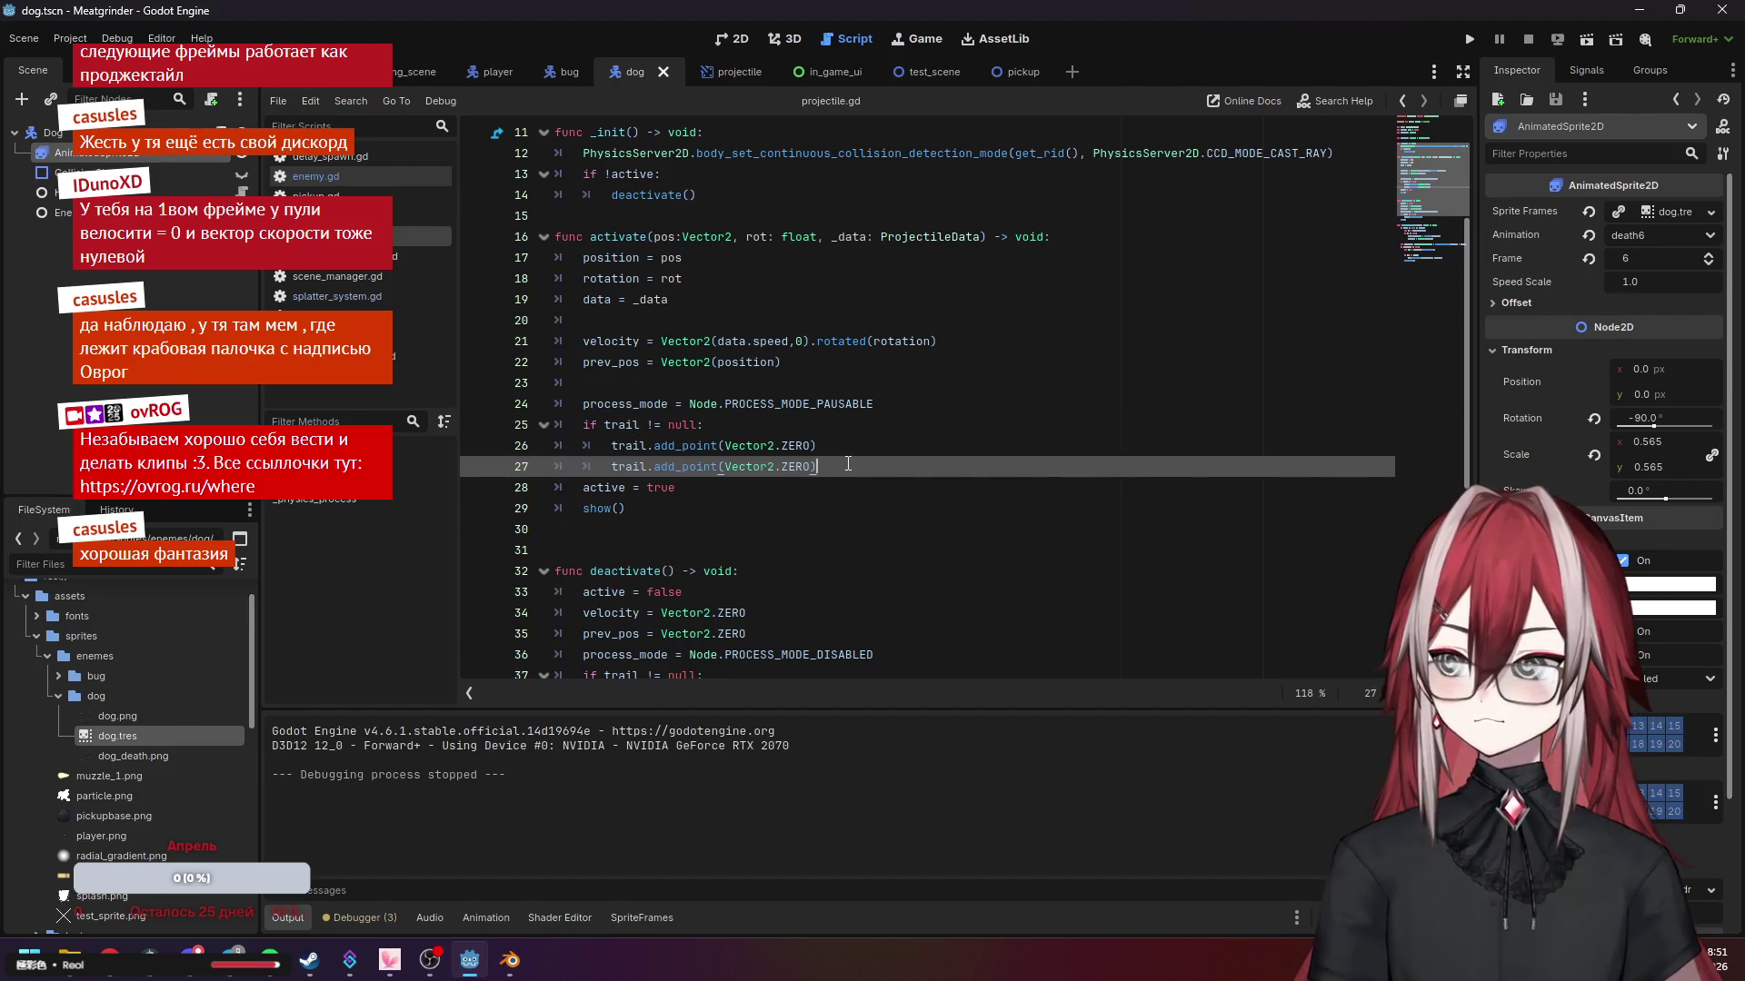
scroll(848, 464, down, 2)
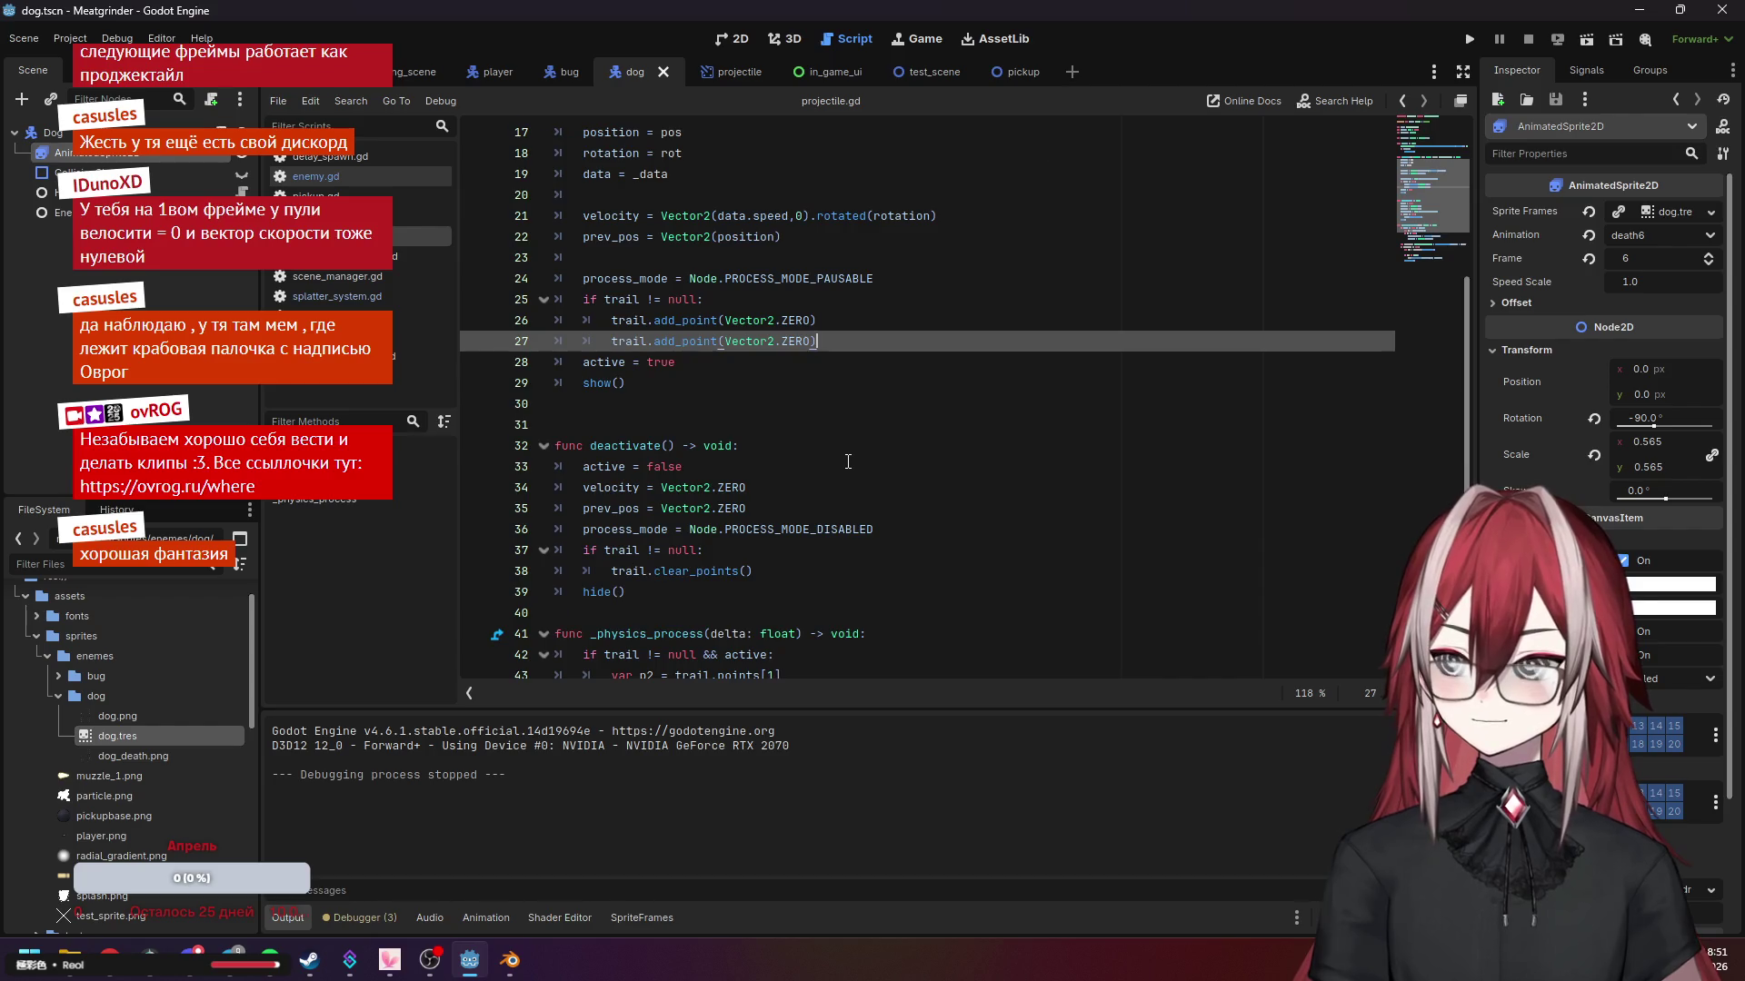
scroll(848, 462, up, 2)
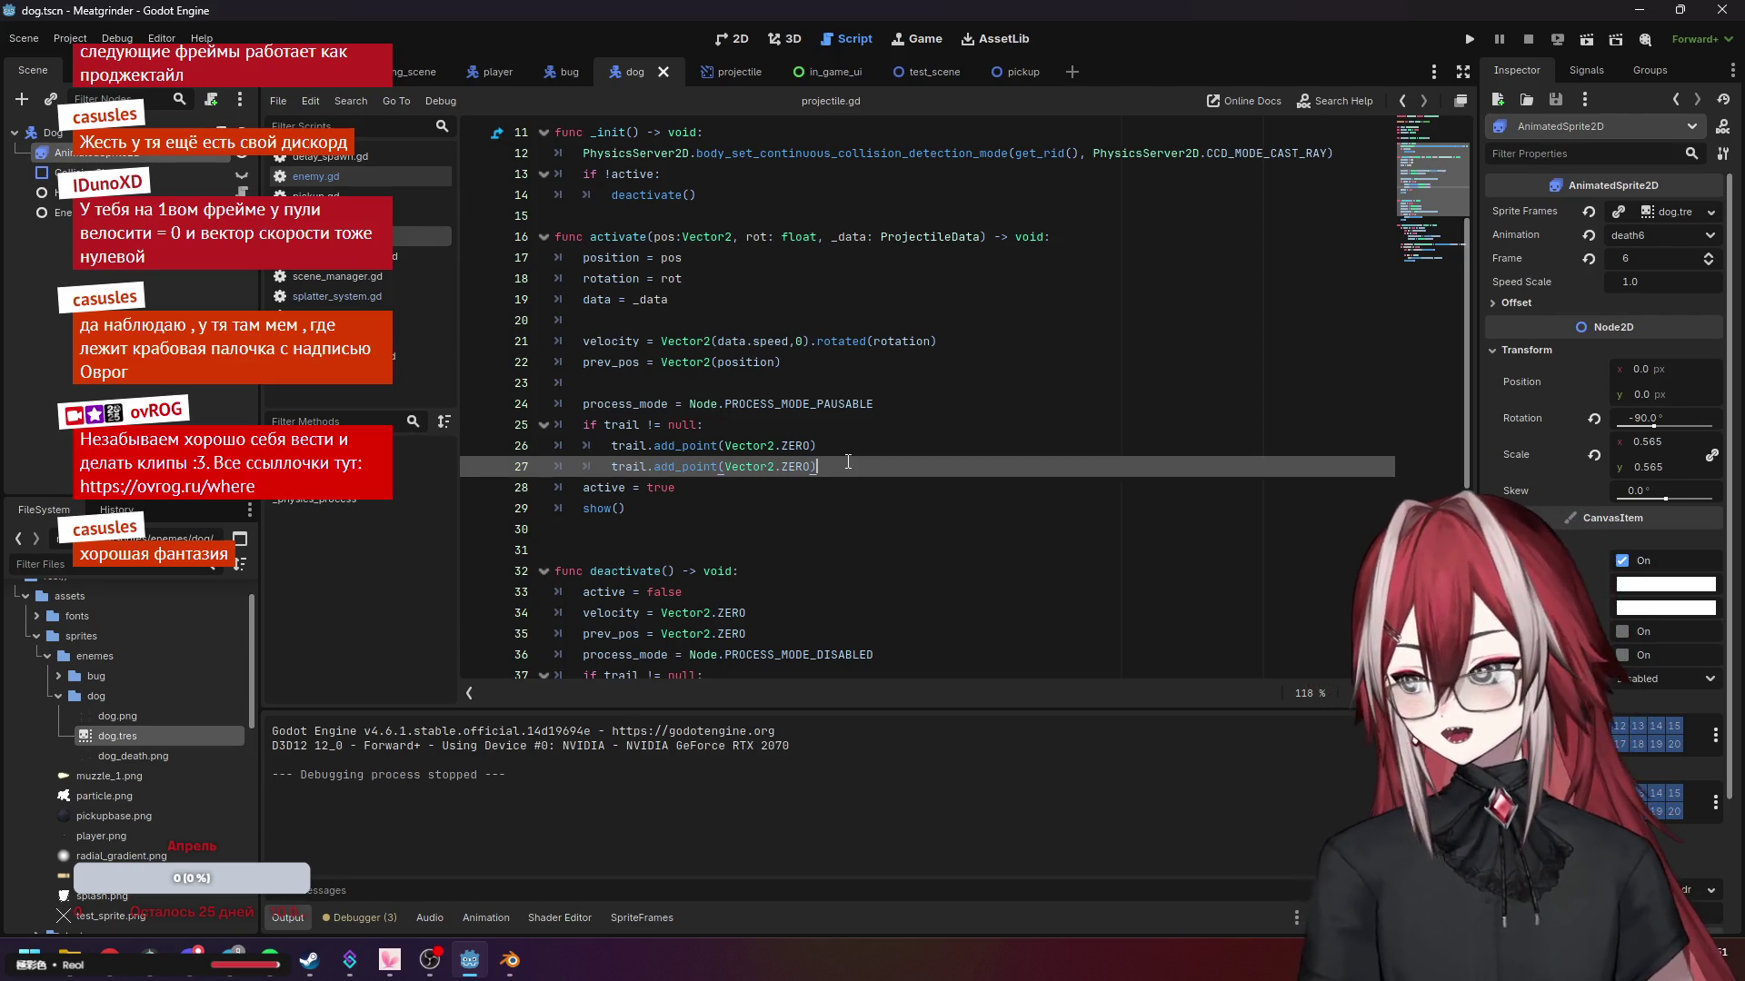
click(781, 236)
scroll(778, 259, down, 4)
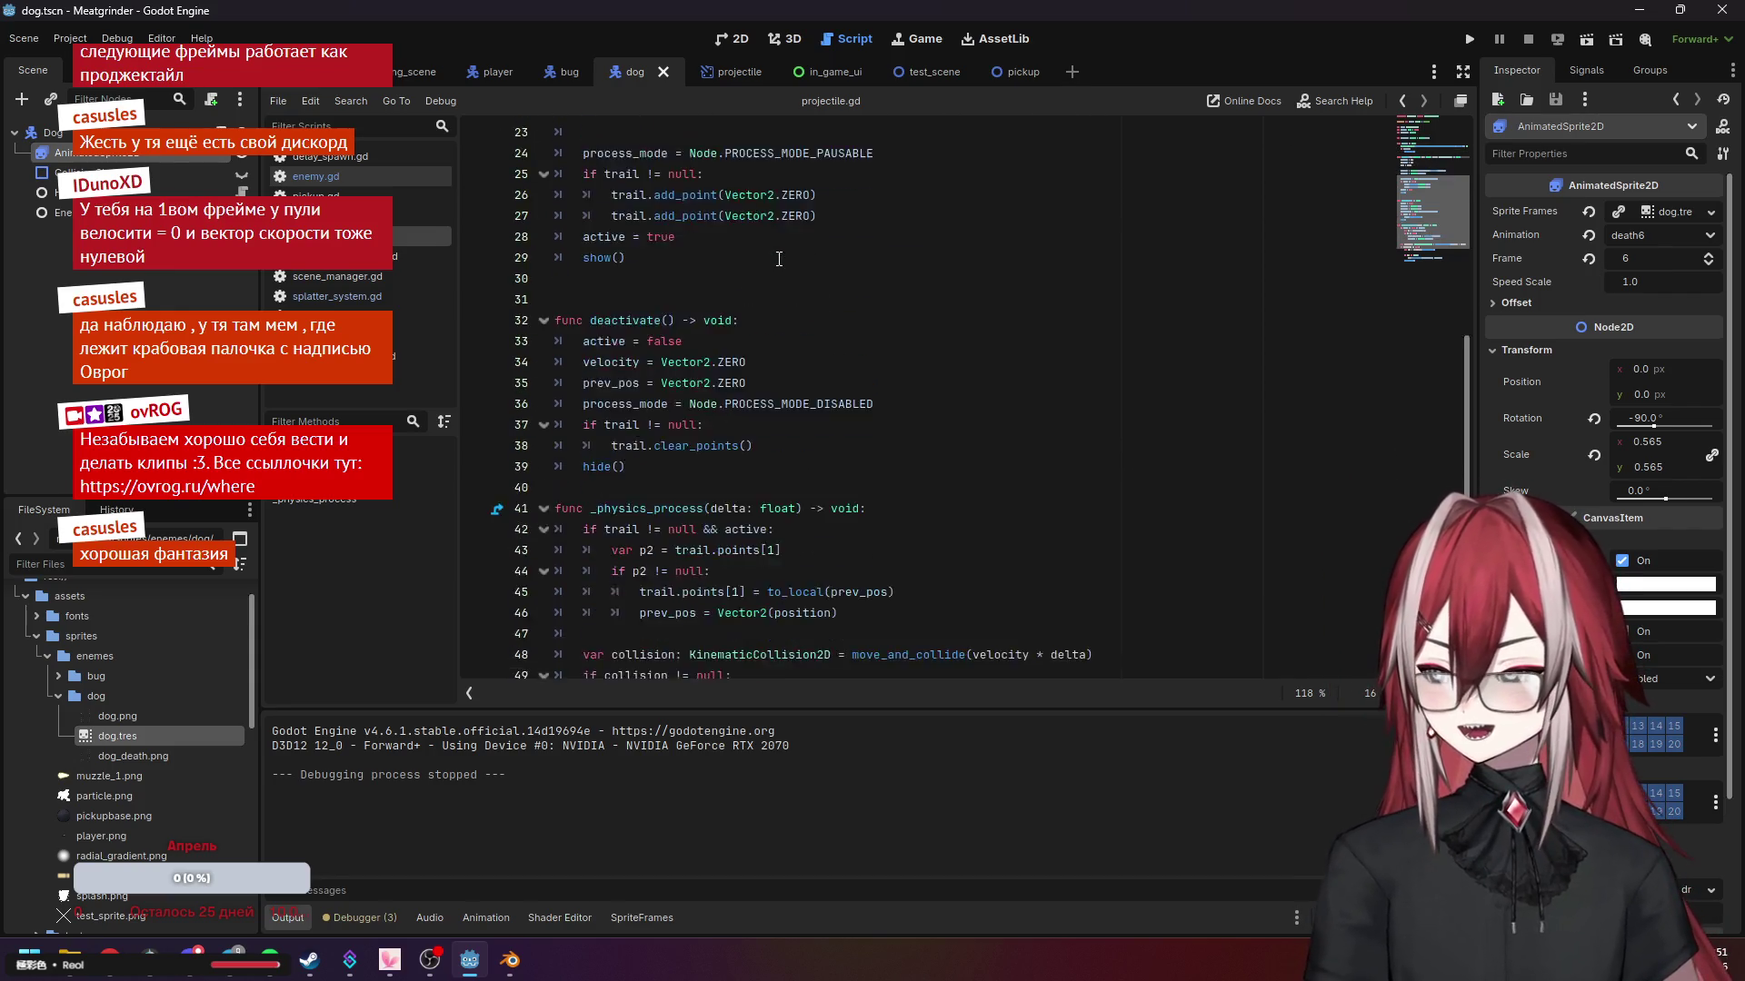
scroll(779, 259, down, 2)
click(692, 383)
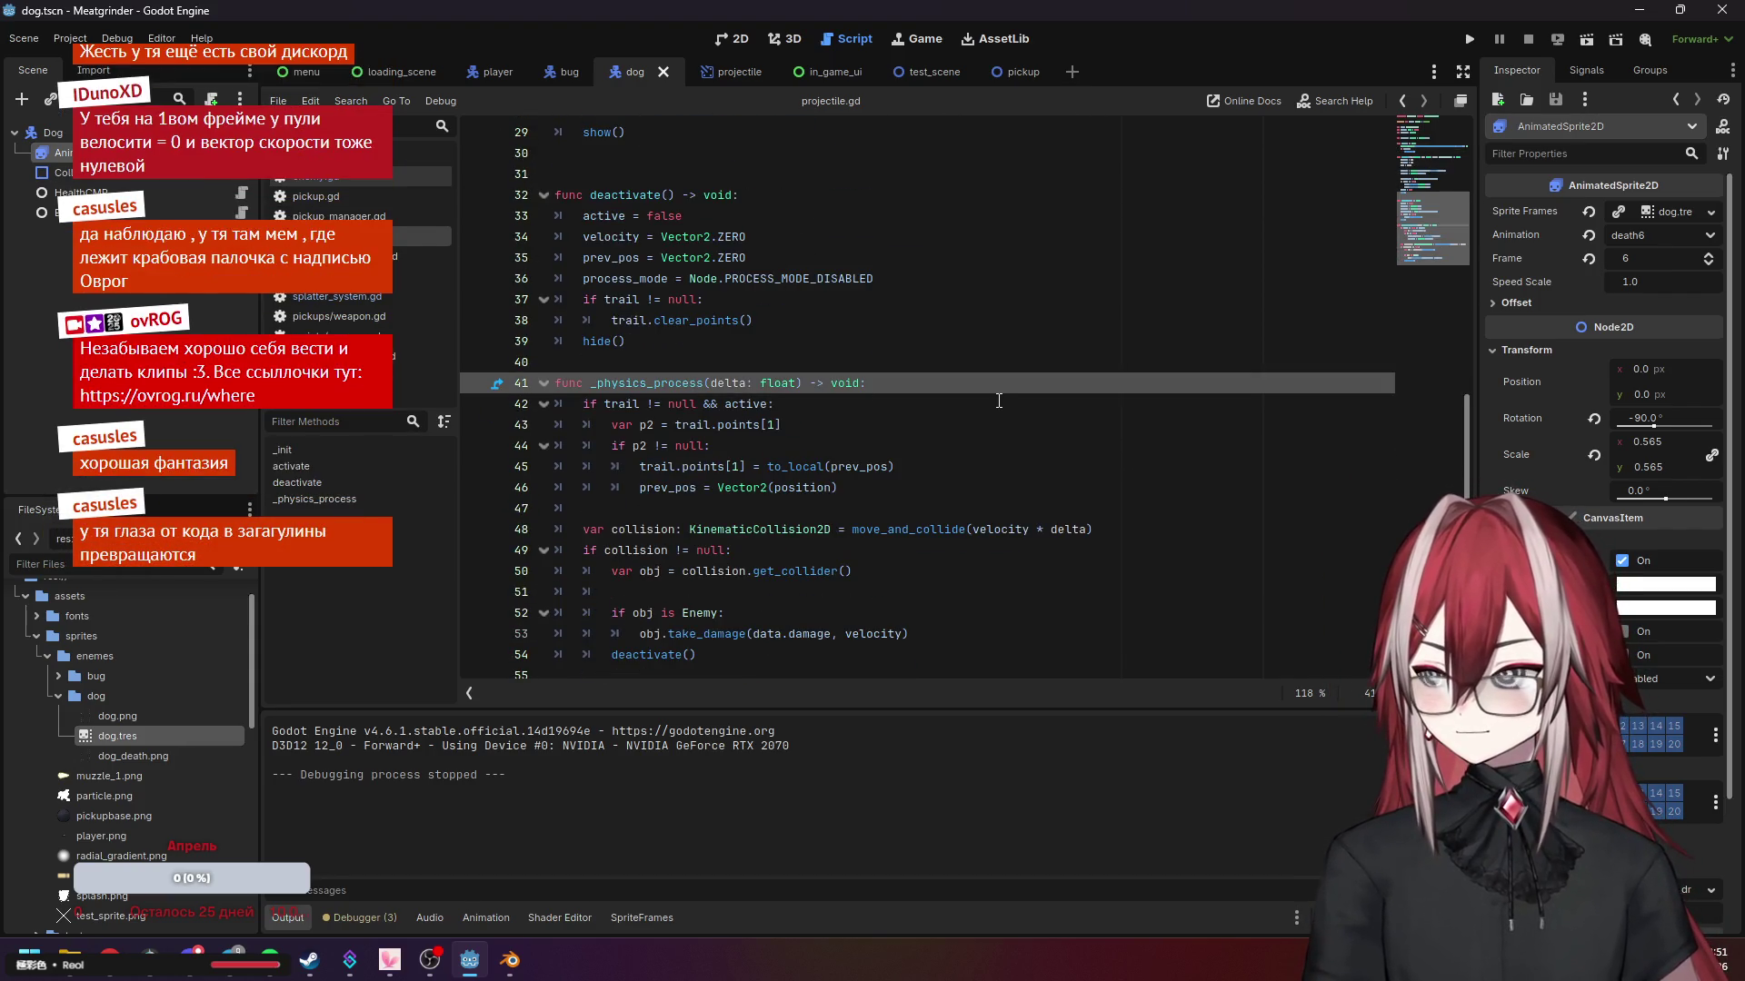
click(945, 445)
click(909, 466)
click(886, 487)
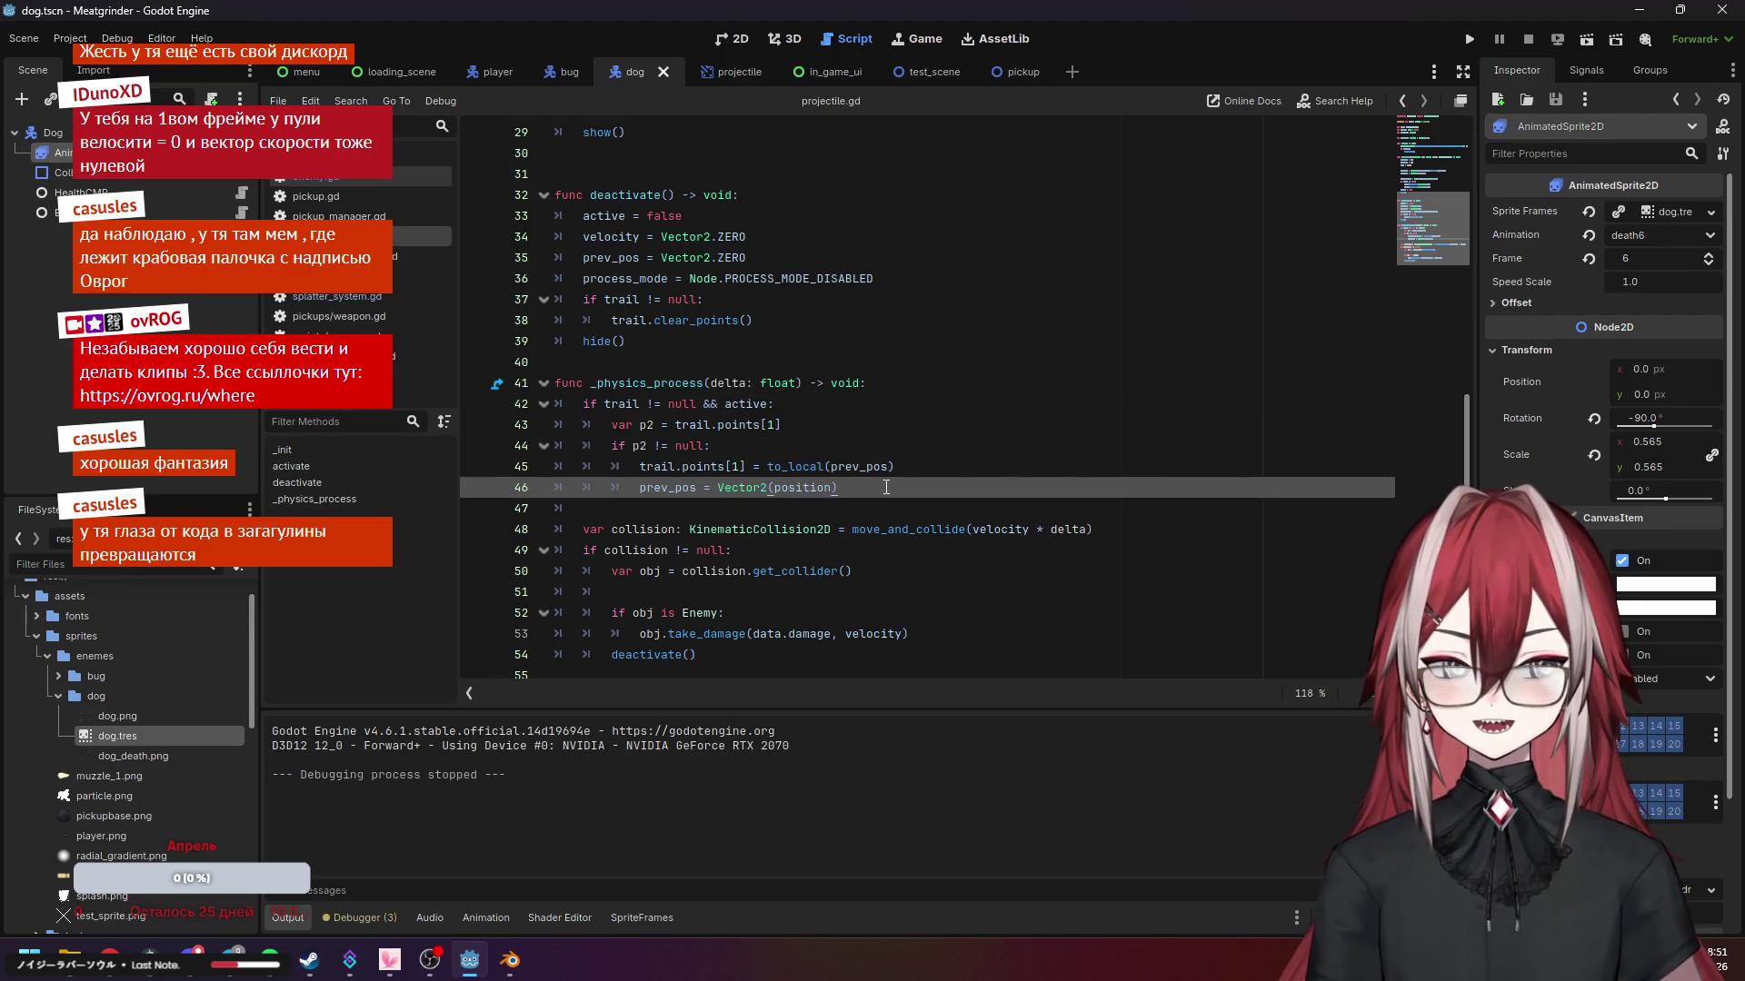
click(839, 405)
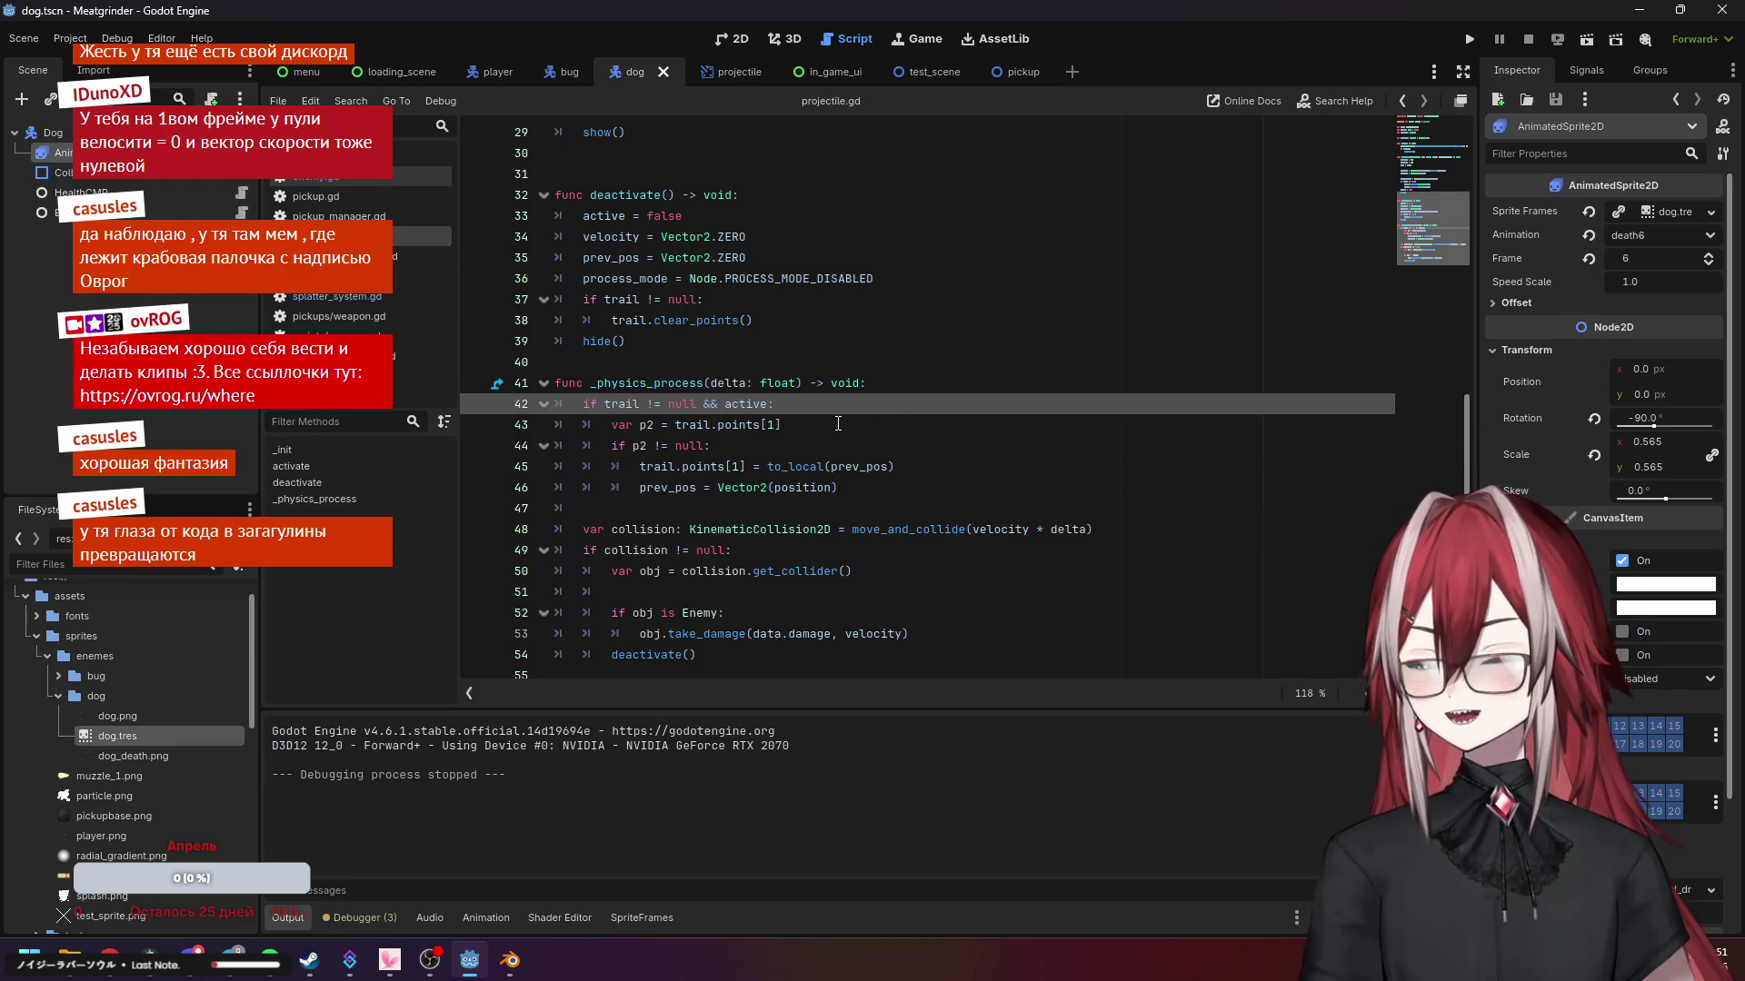
click(911, 549)
click(879, 567)
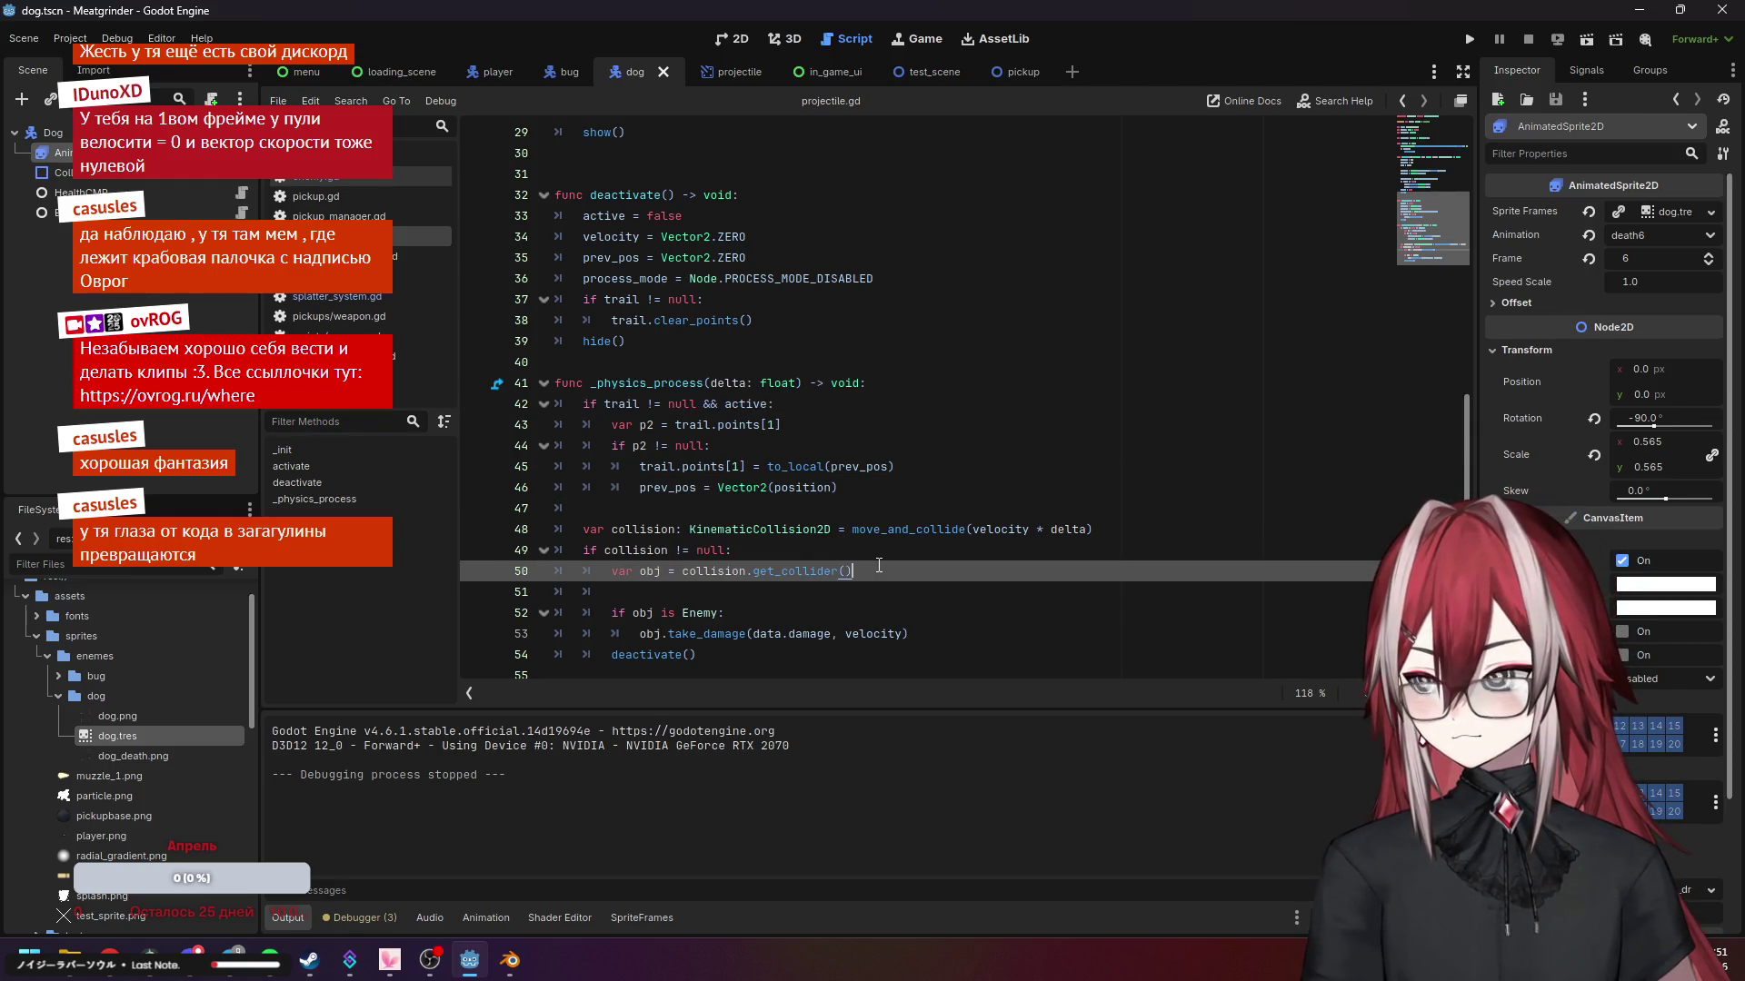
click(993, 527)
drag(1027, 528, 975, 532)
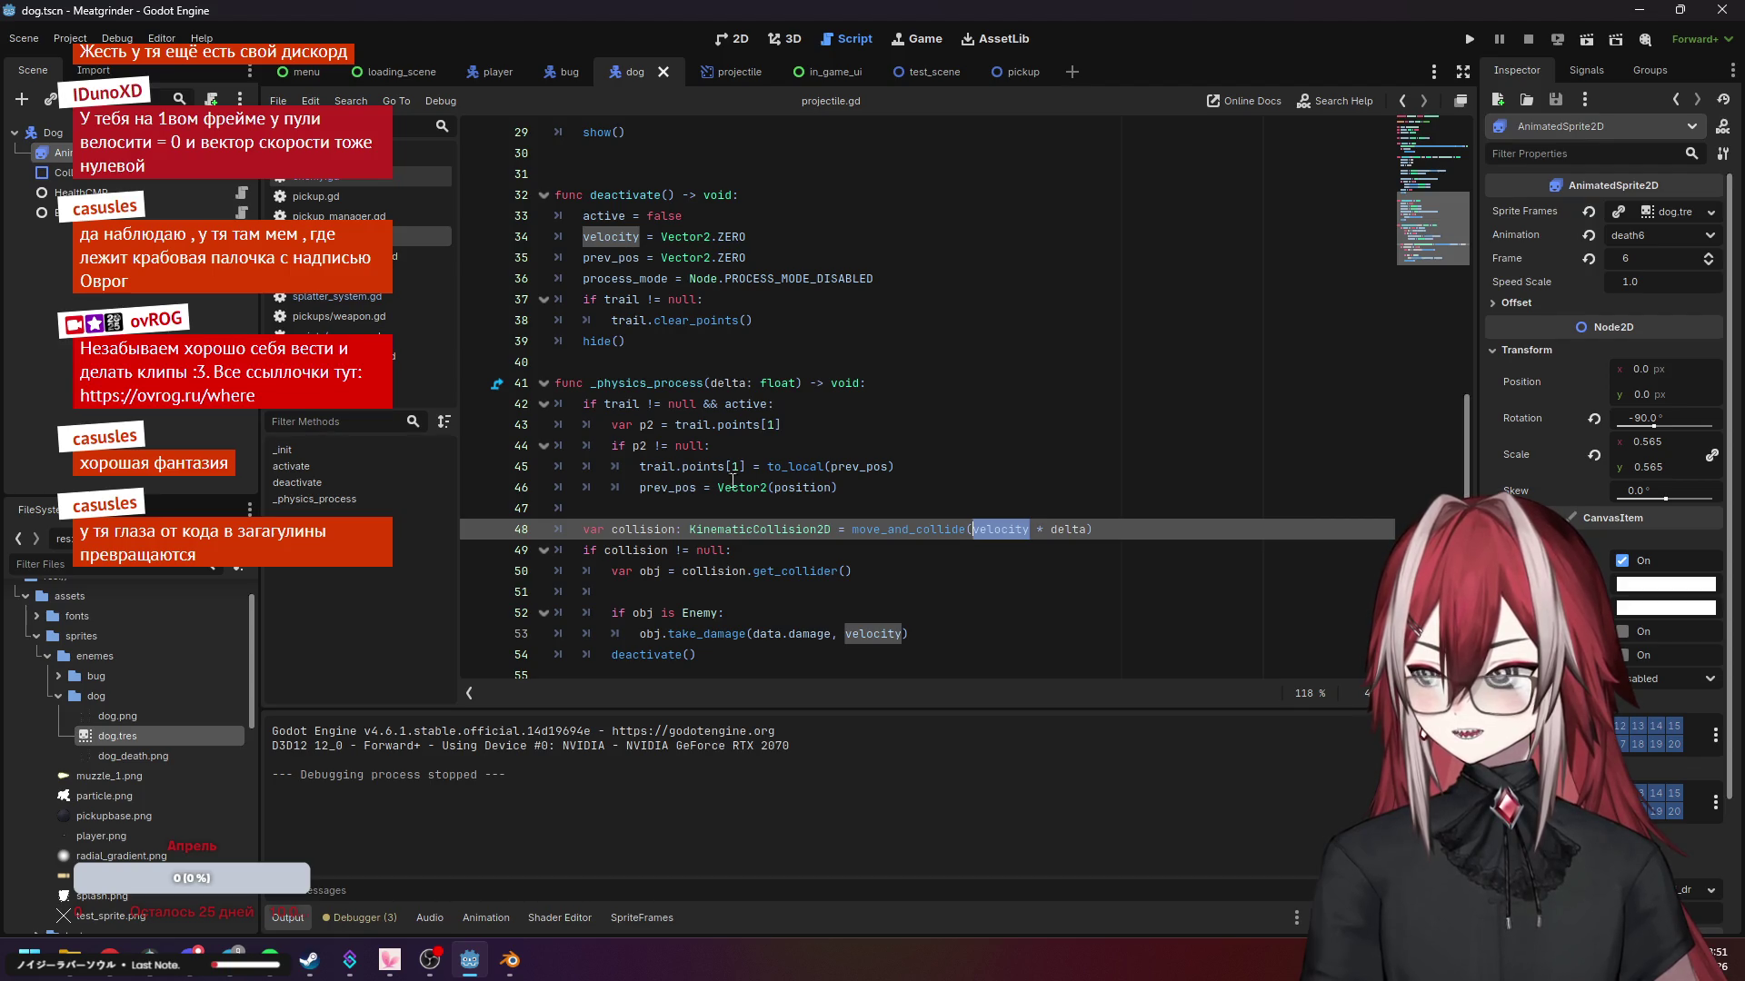
click(689, 489)
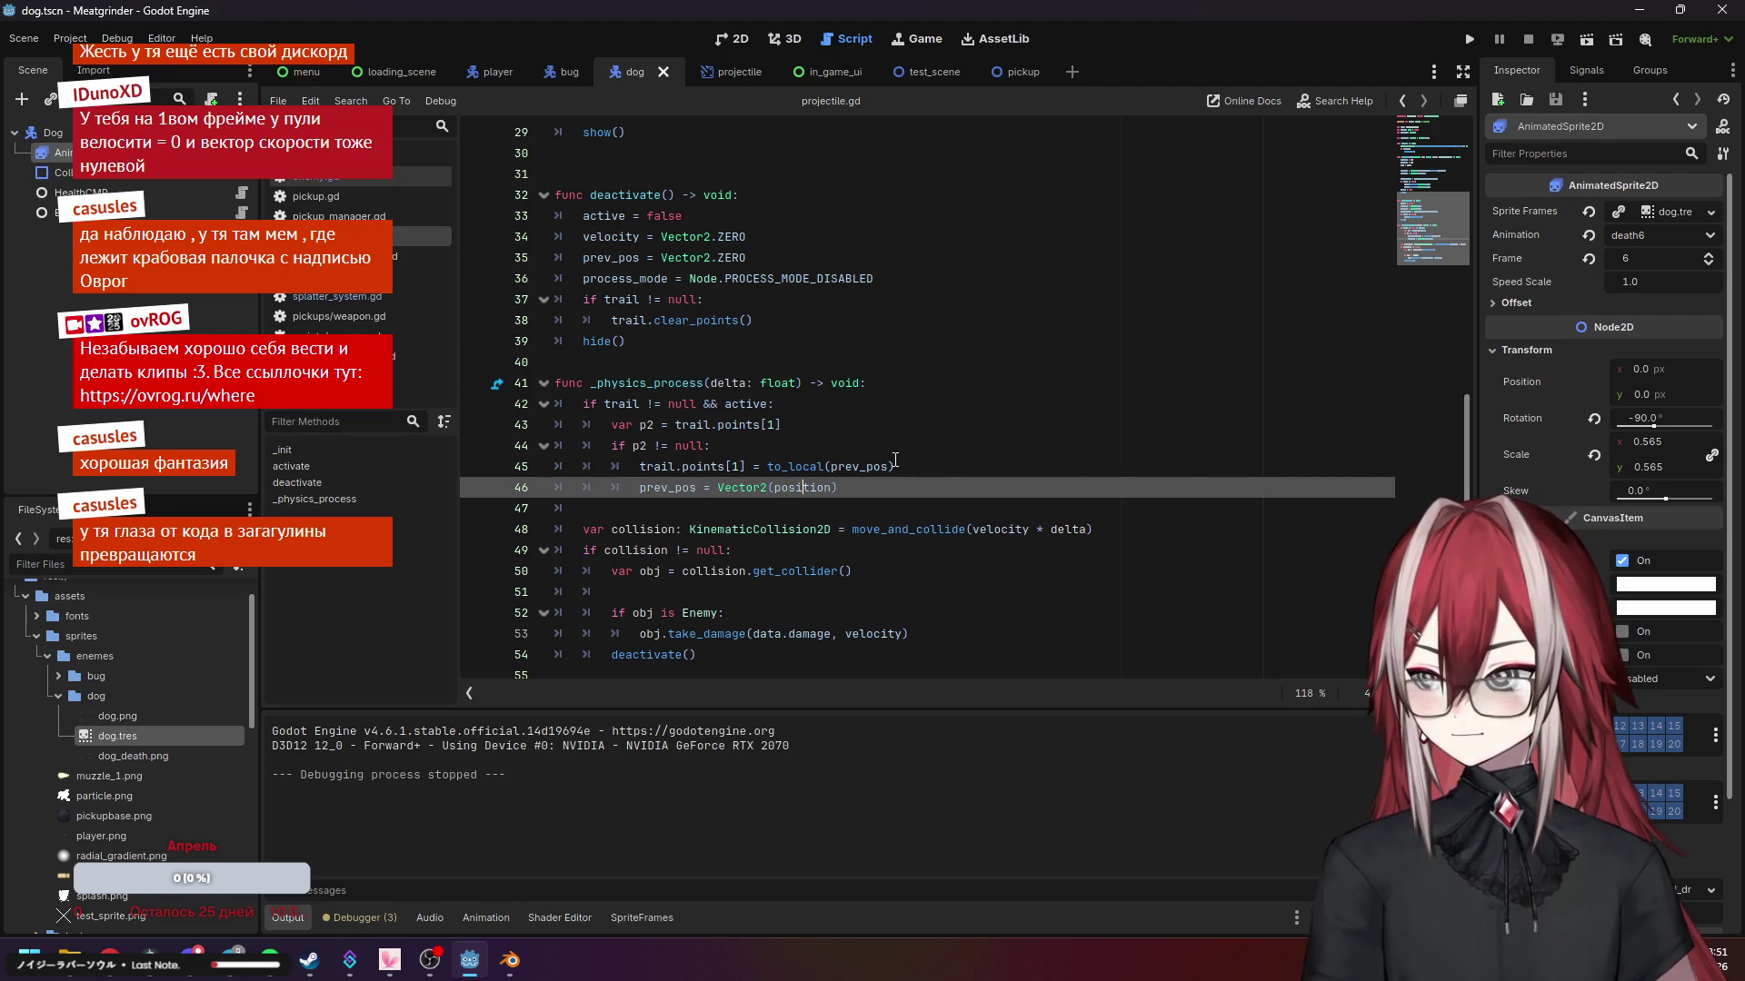
scroll(895, 459, up, 7)
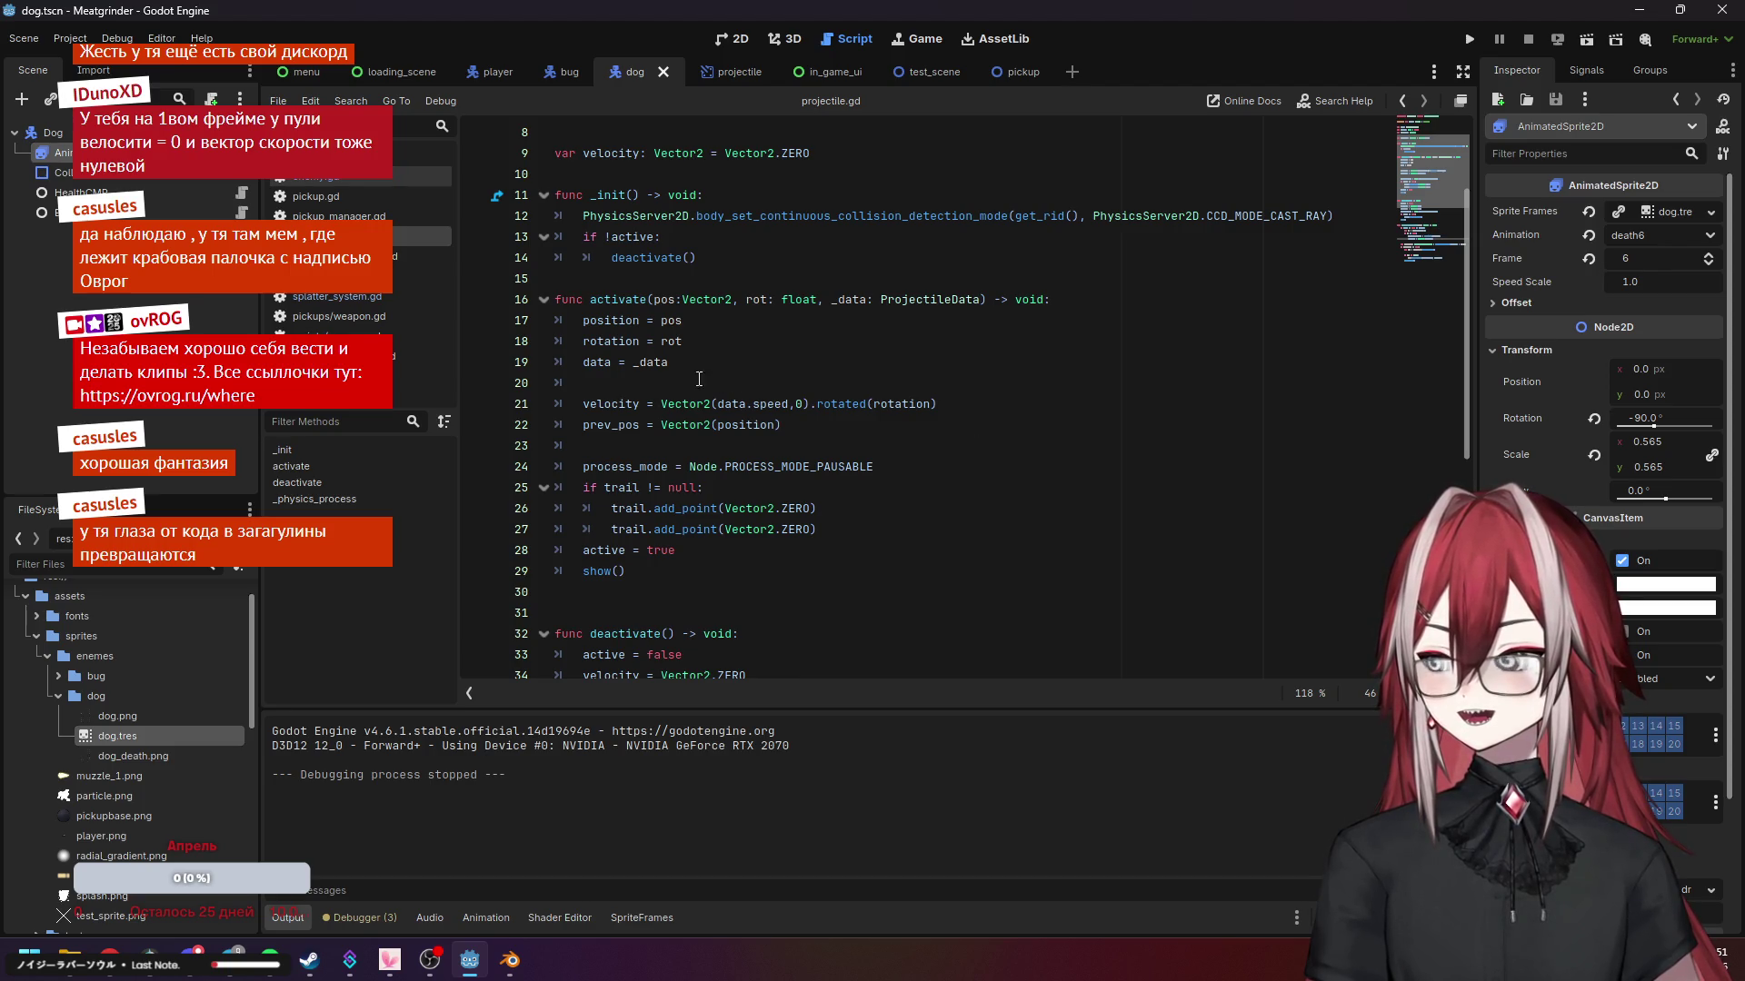
click(772, 425)
scroll(803, 443, down, 1)
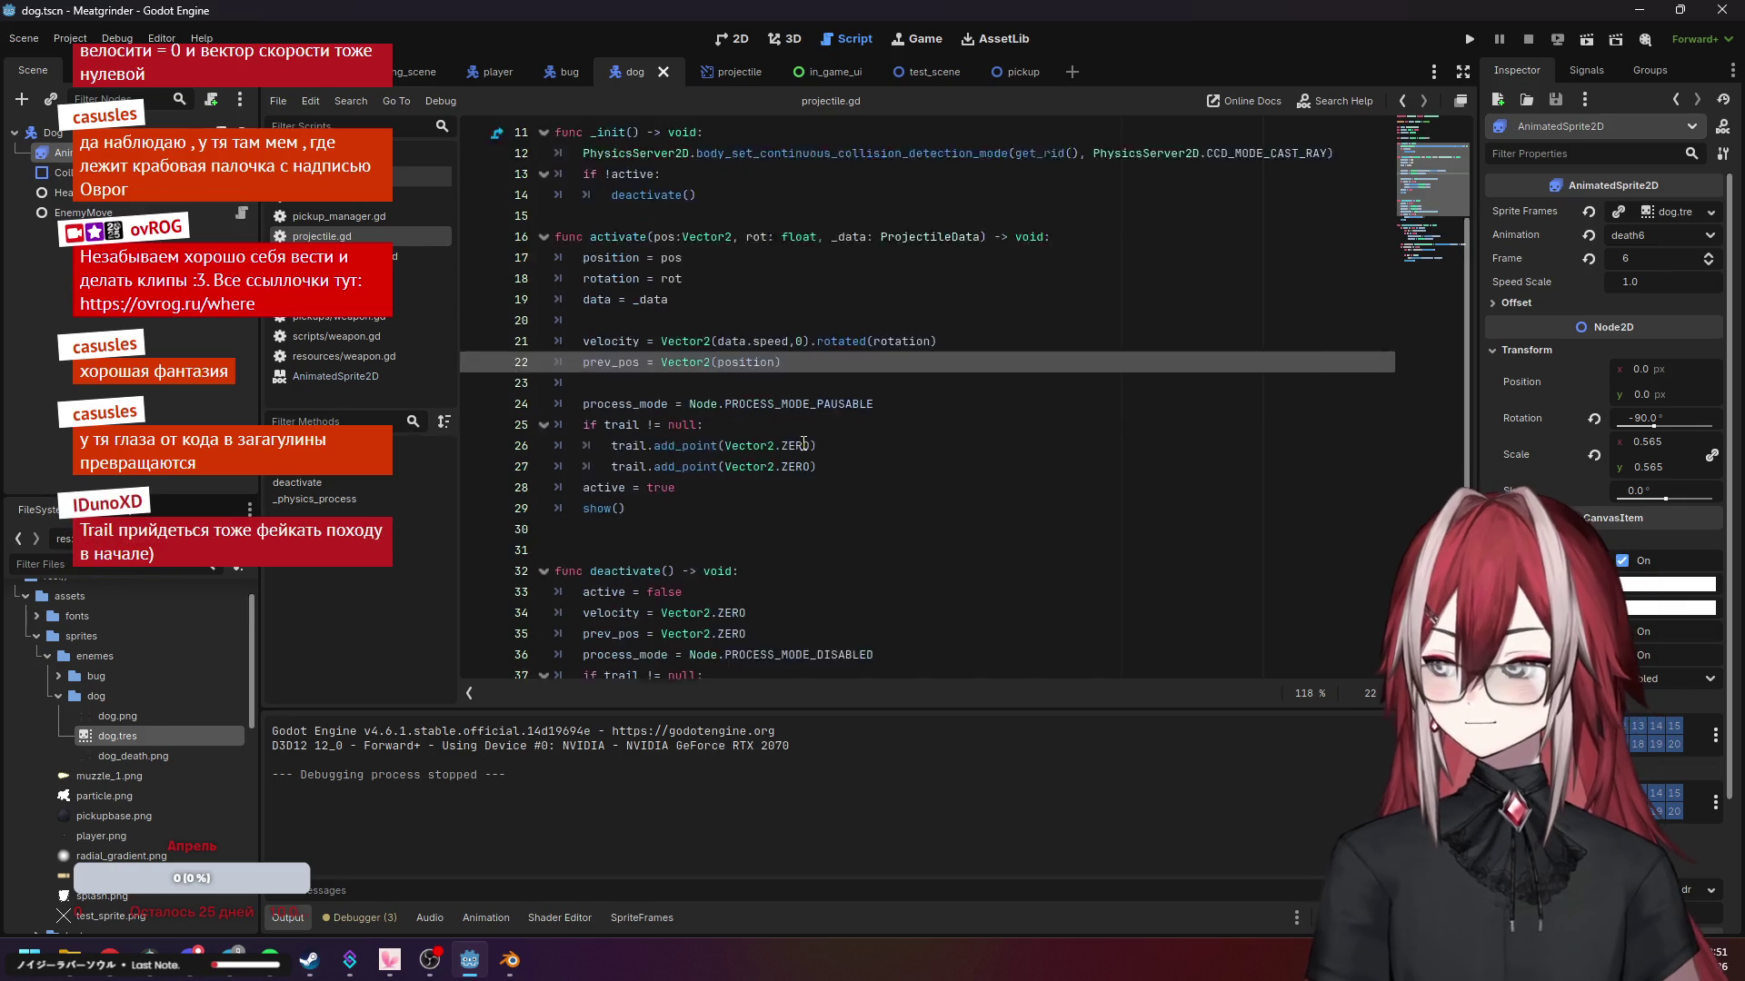
scroll(804, 443, down, 1)
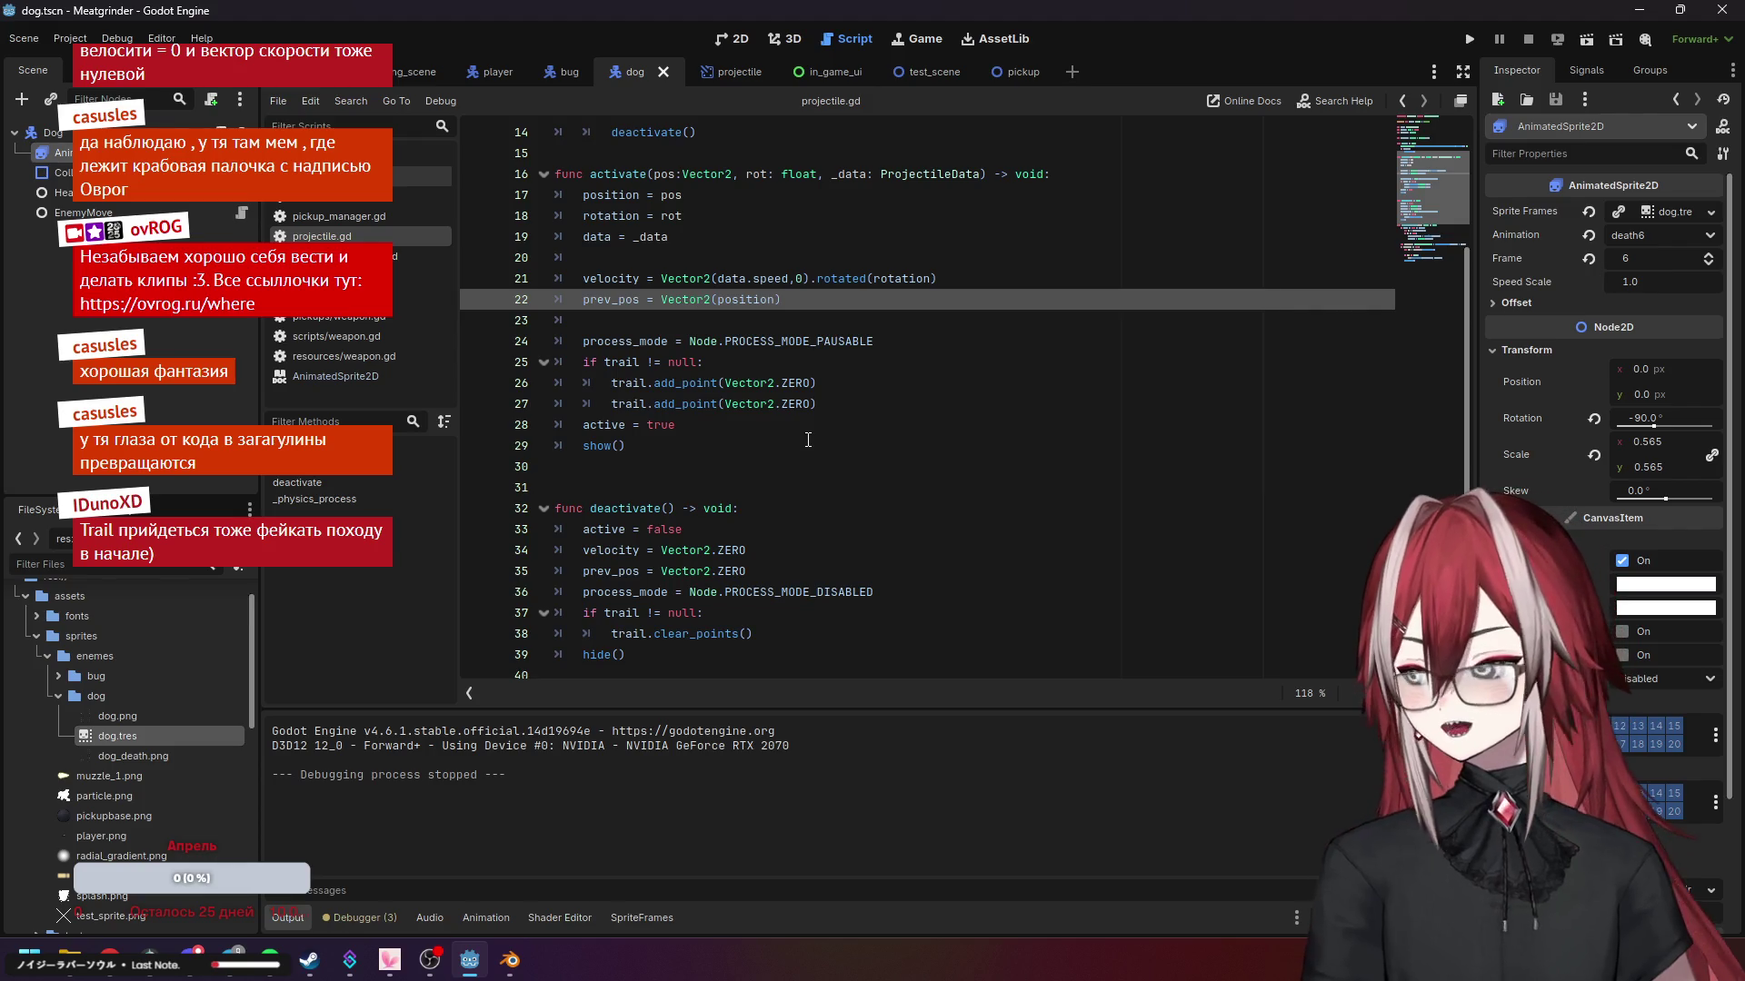
click(827, 405)
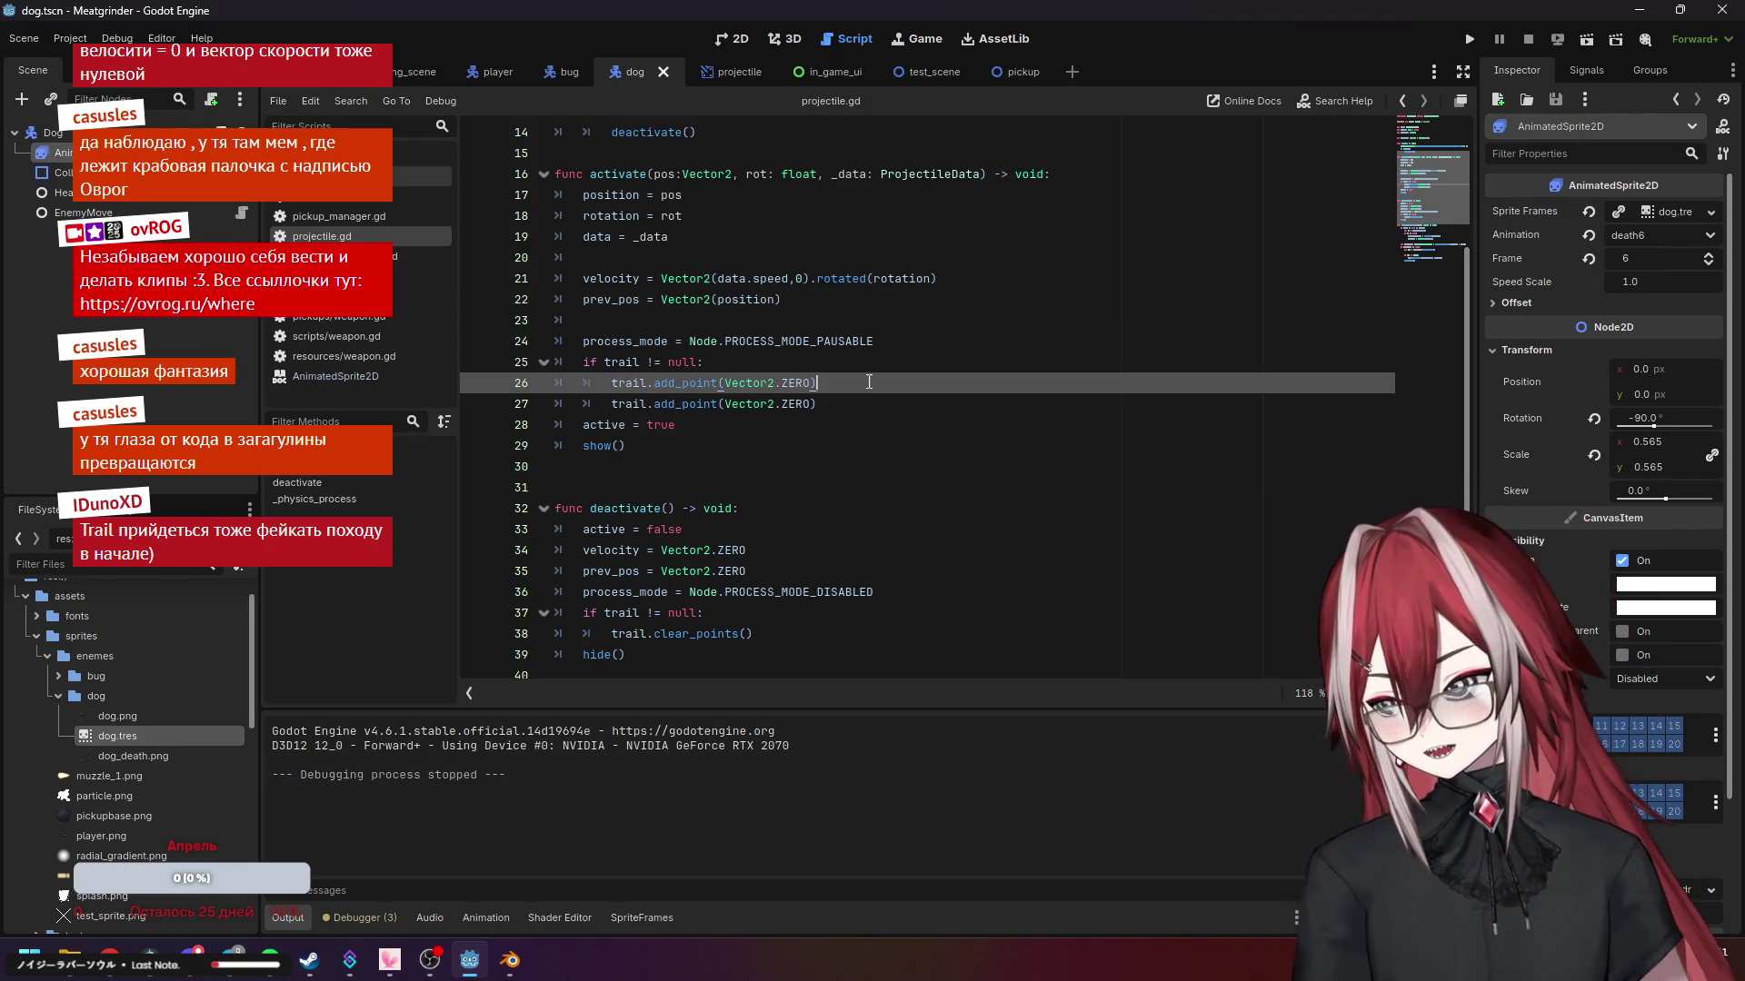
scroll(863, 387, down, 1)
scroll(864, 386, up, 1)
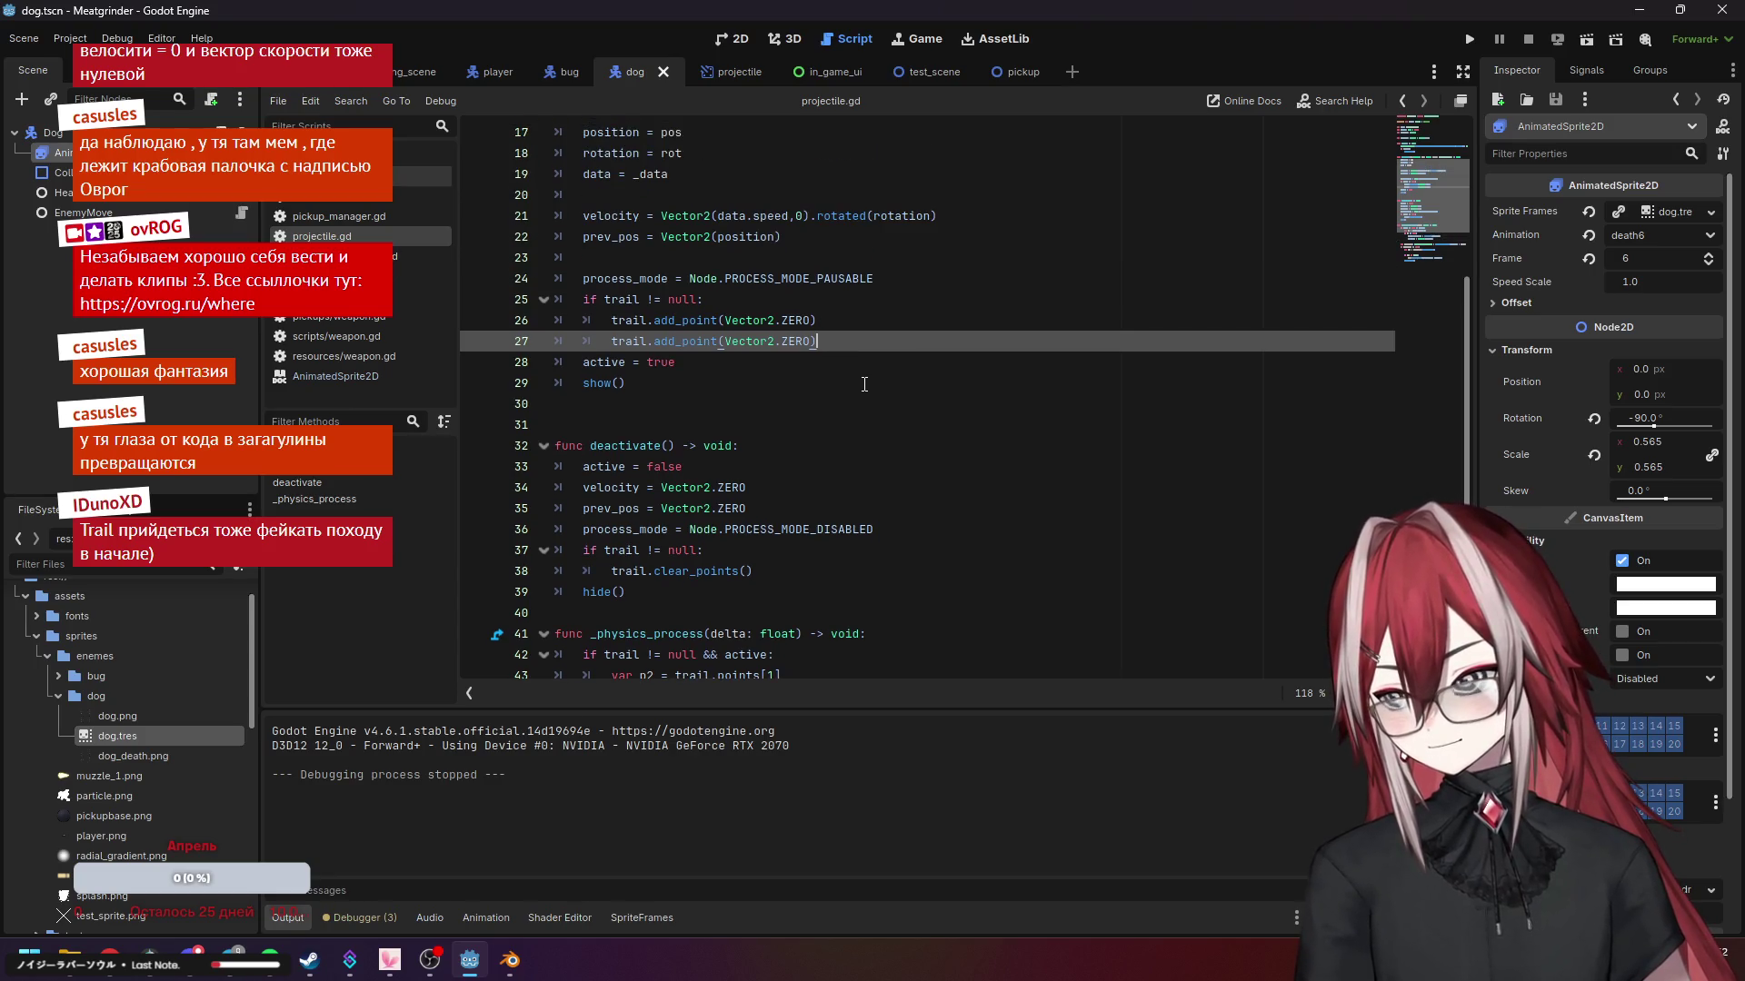
click(1476, 46)
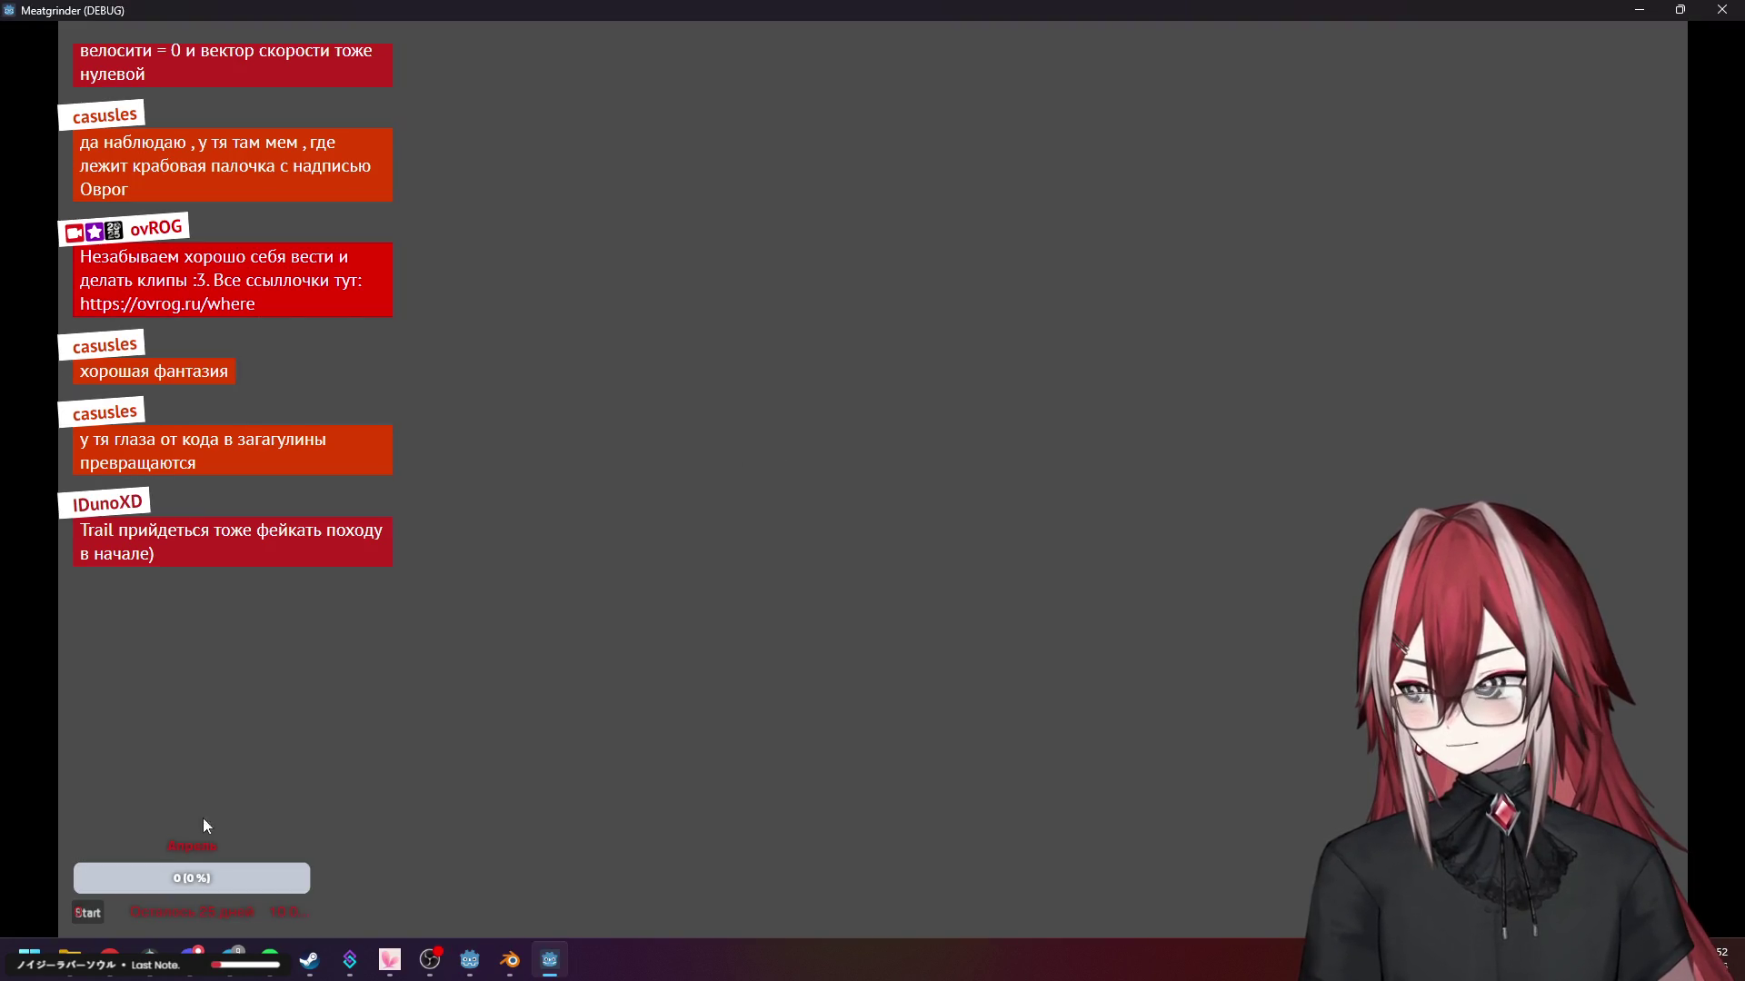
Step: Play a round against the dog enemies, moving with WASD, then close the Meatgrinder window
click(101, 909)
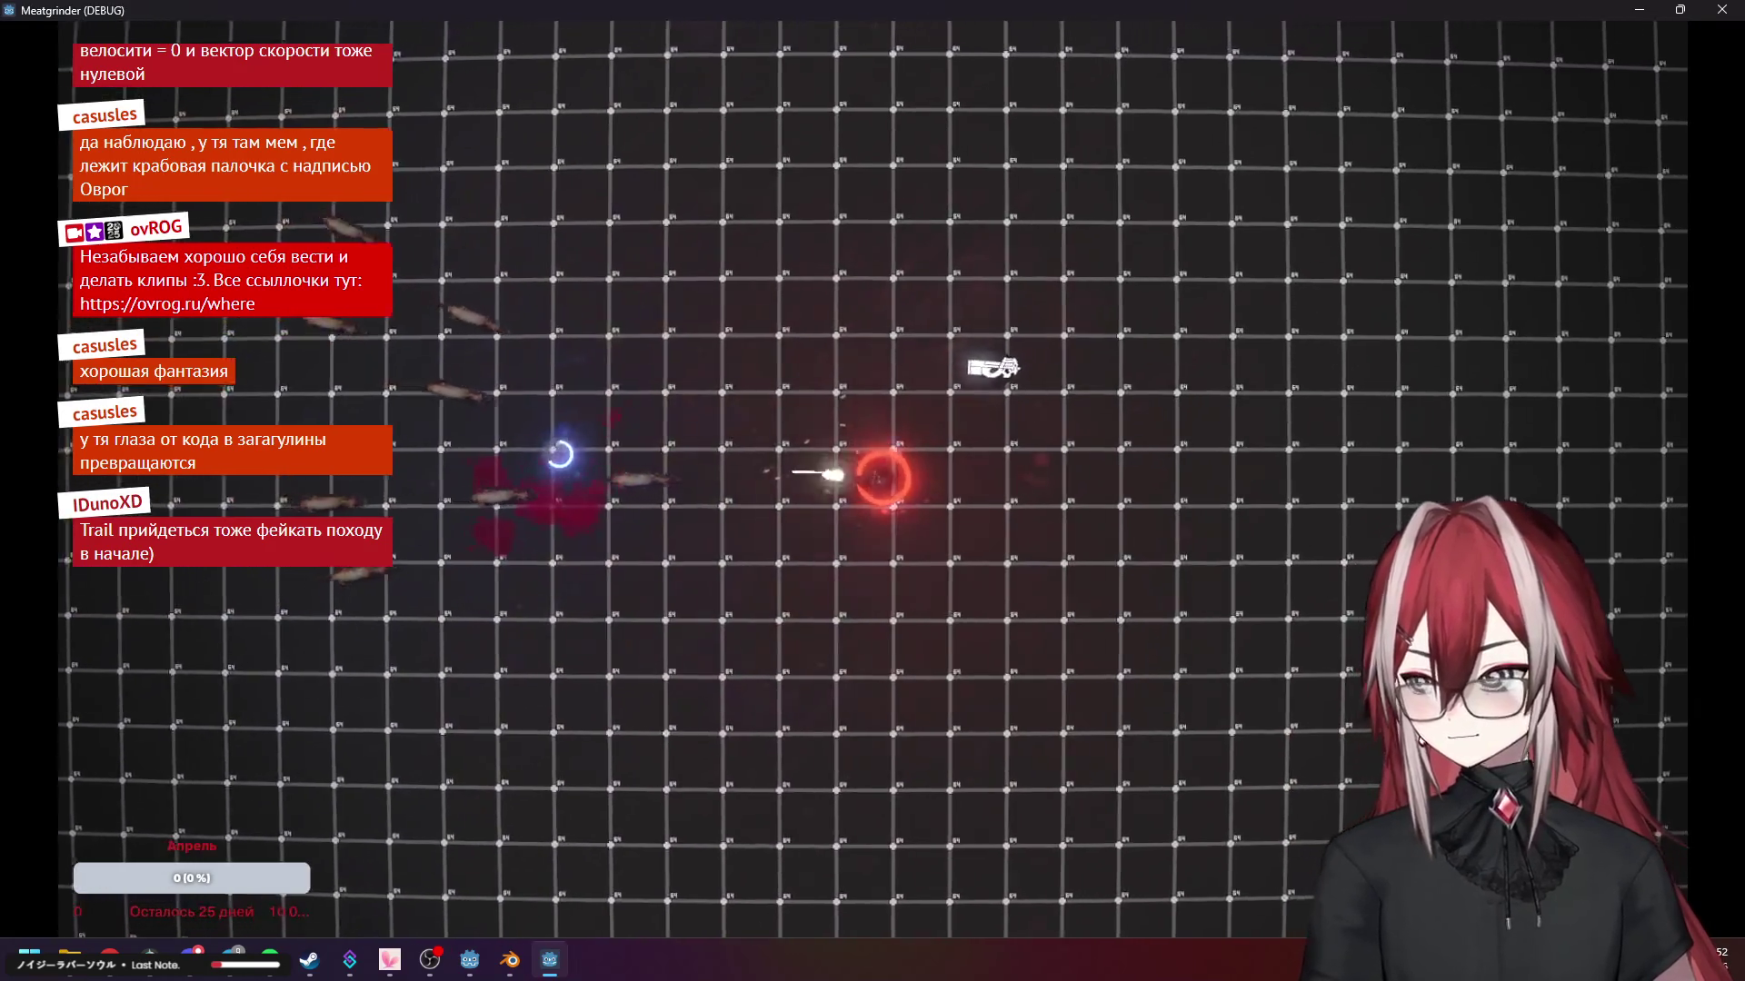
key(d)
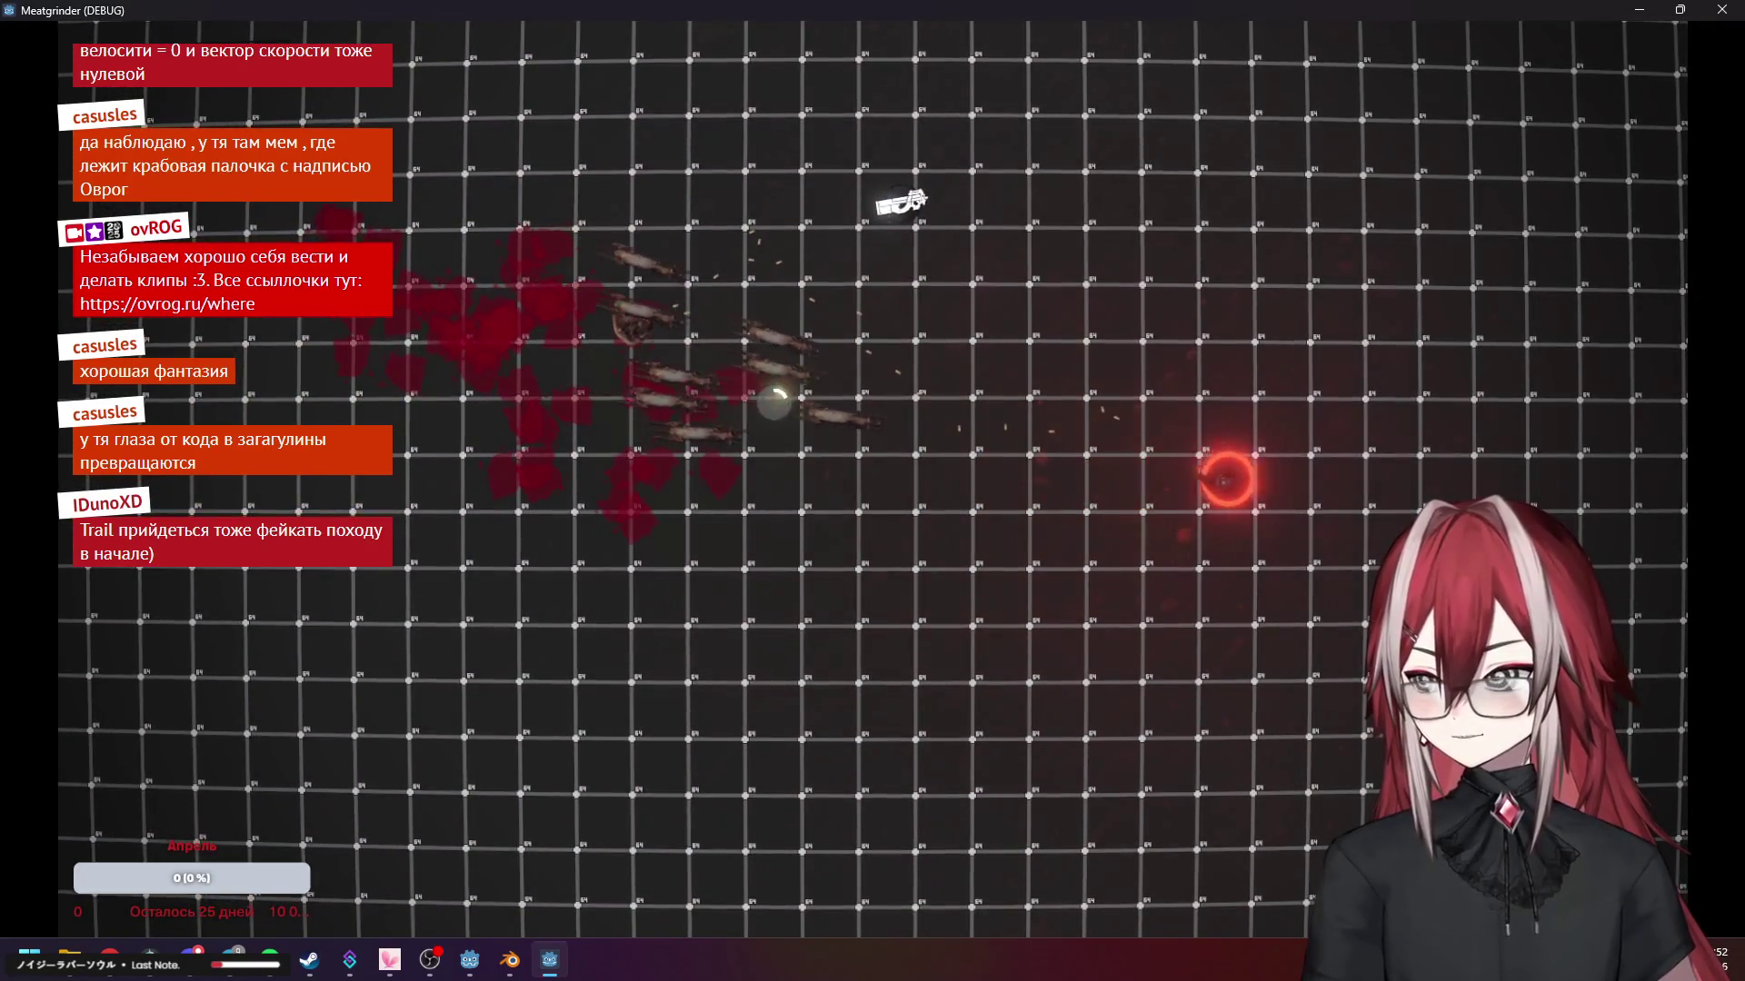
key(w)
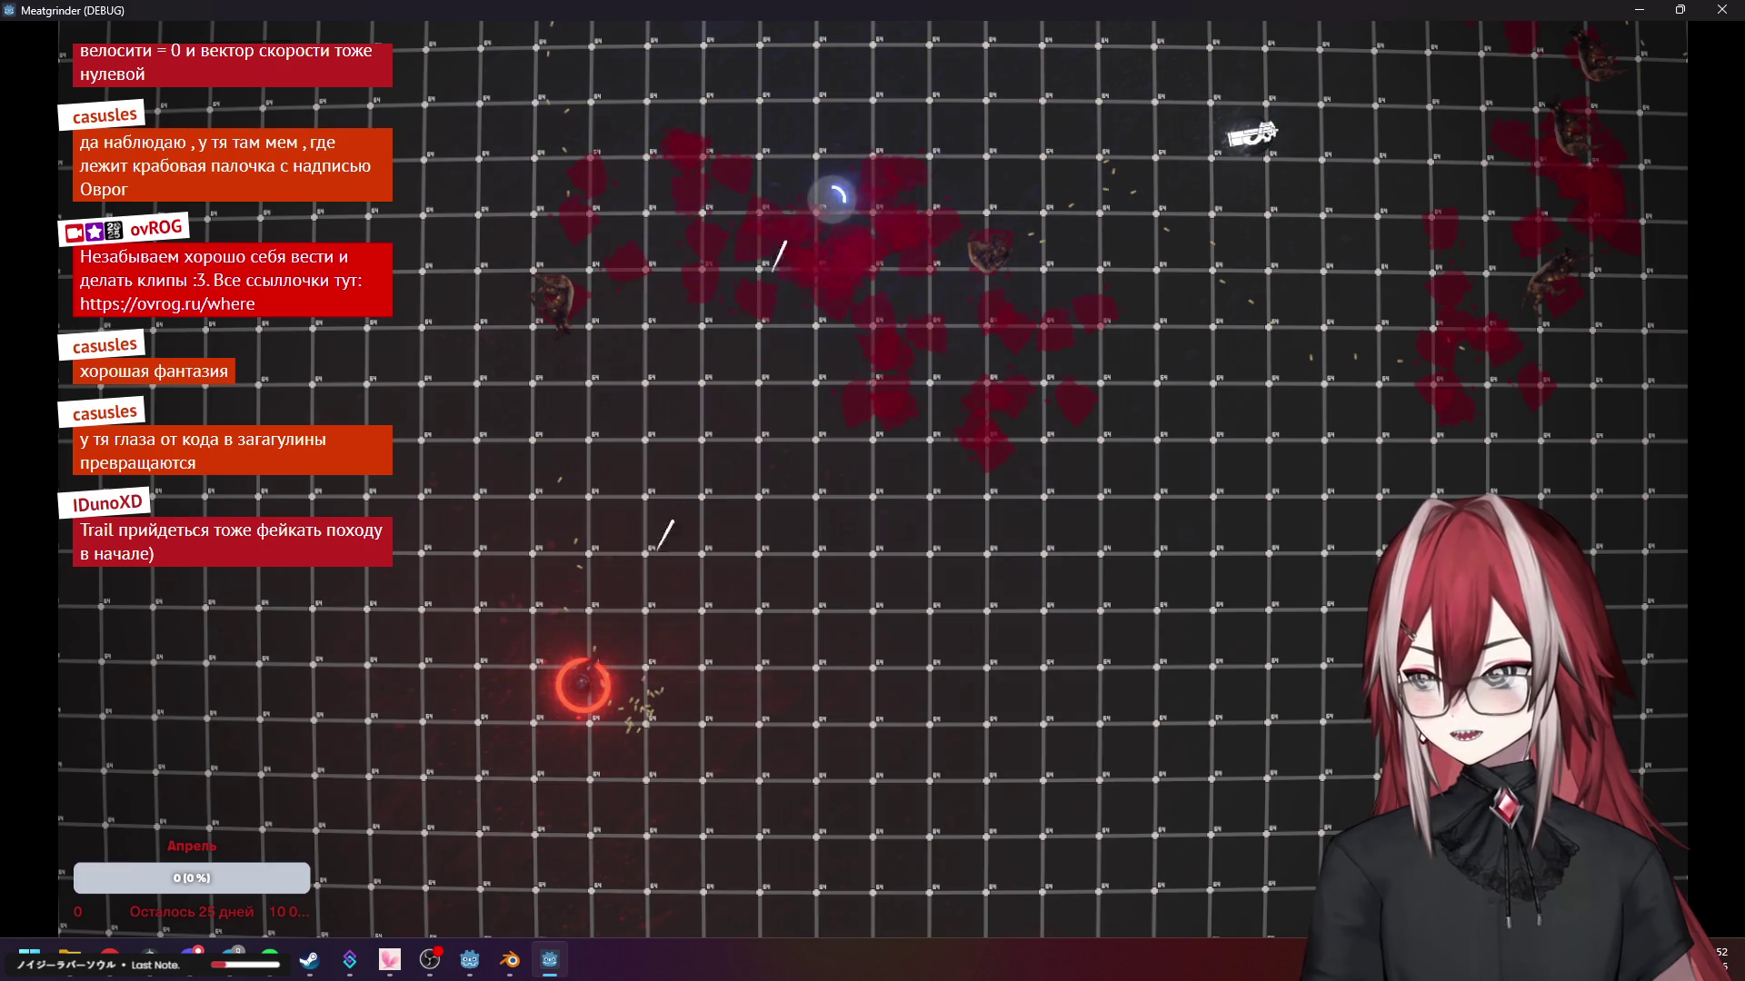
key(d)
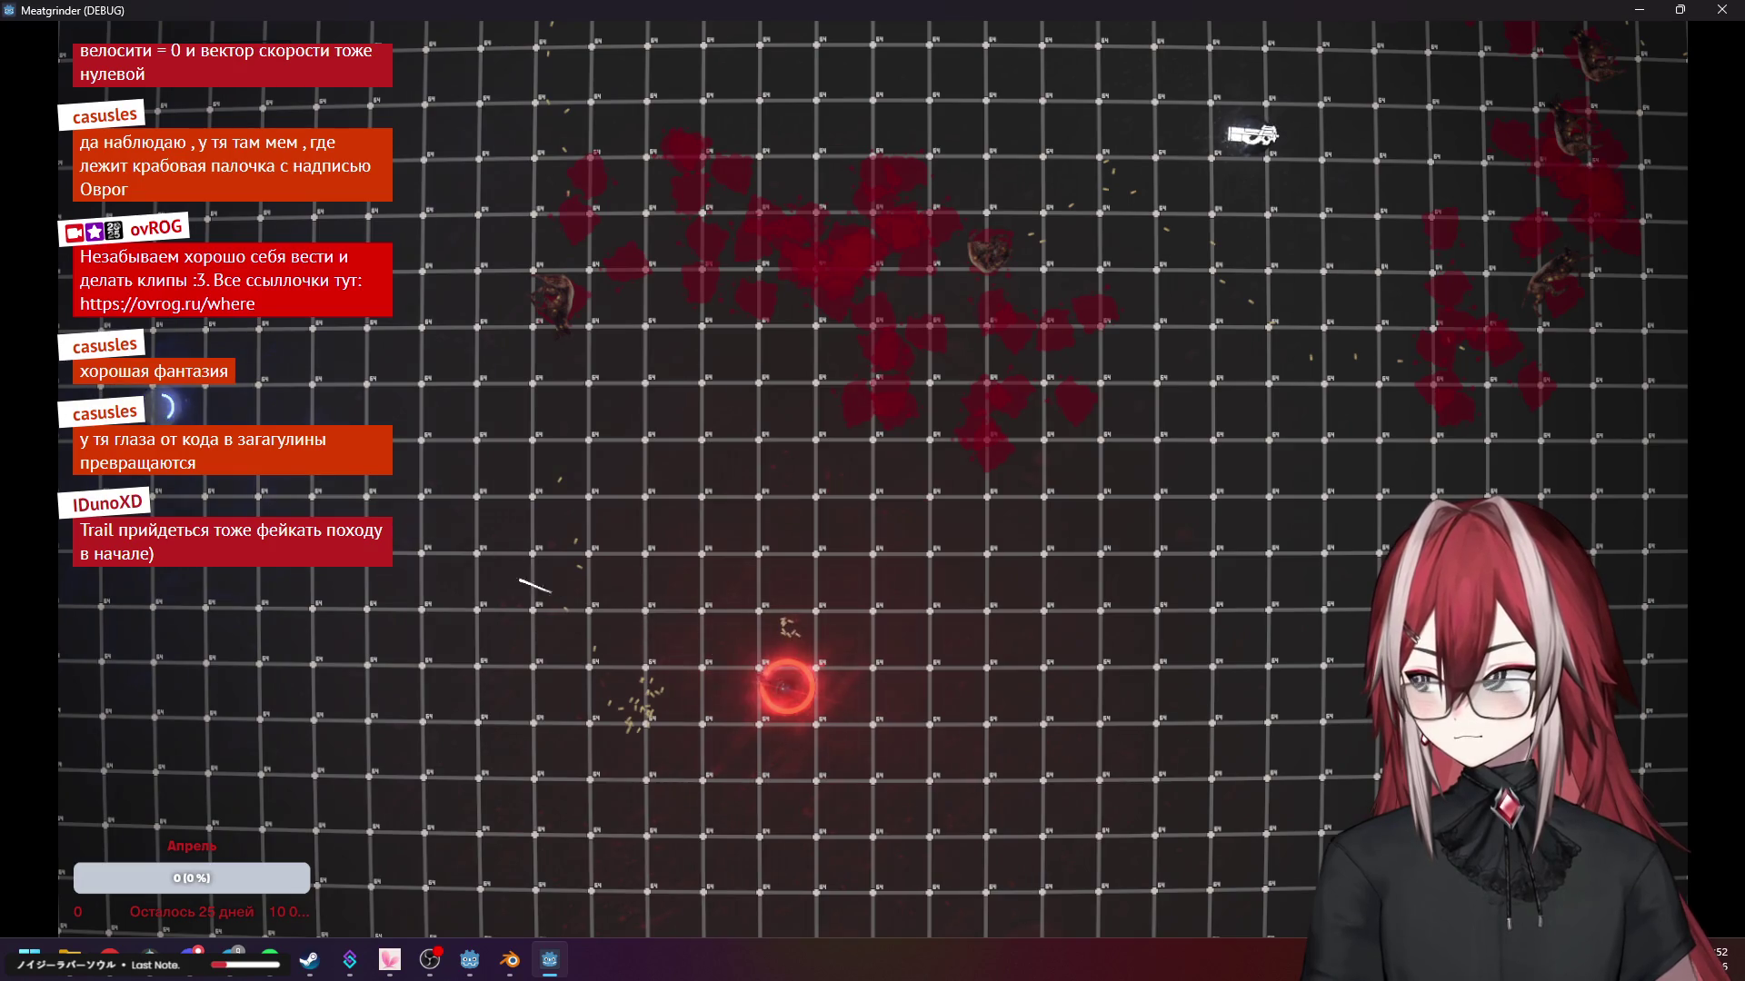
key(w)
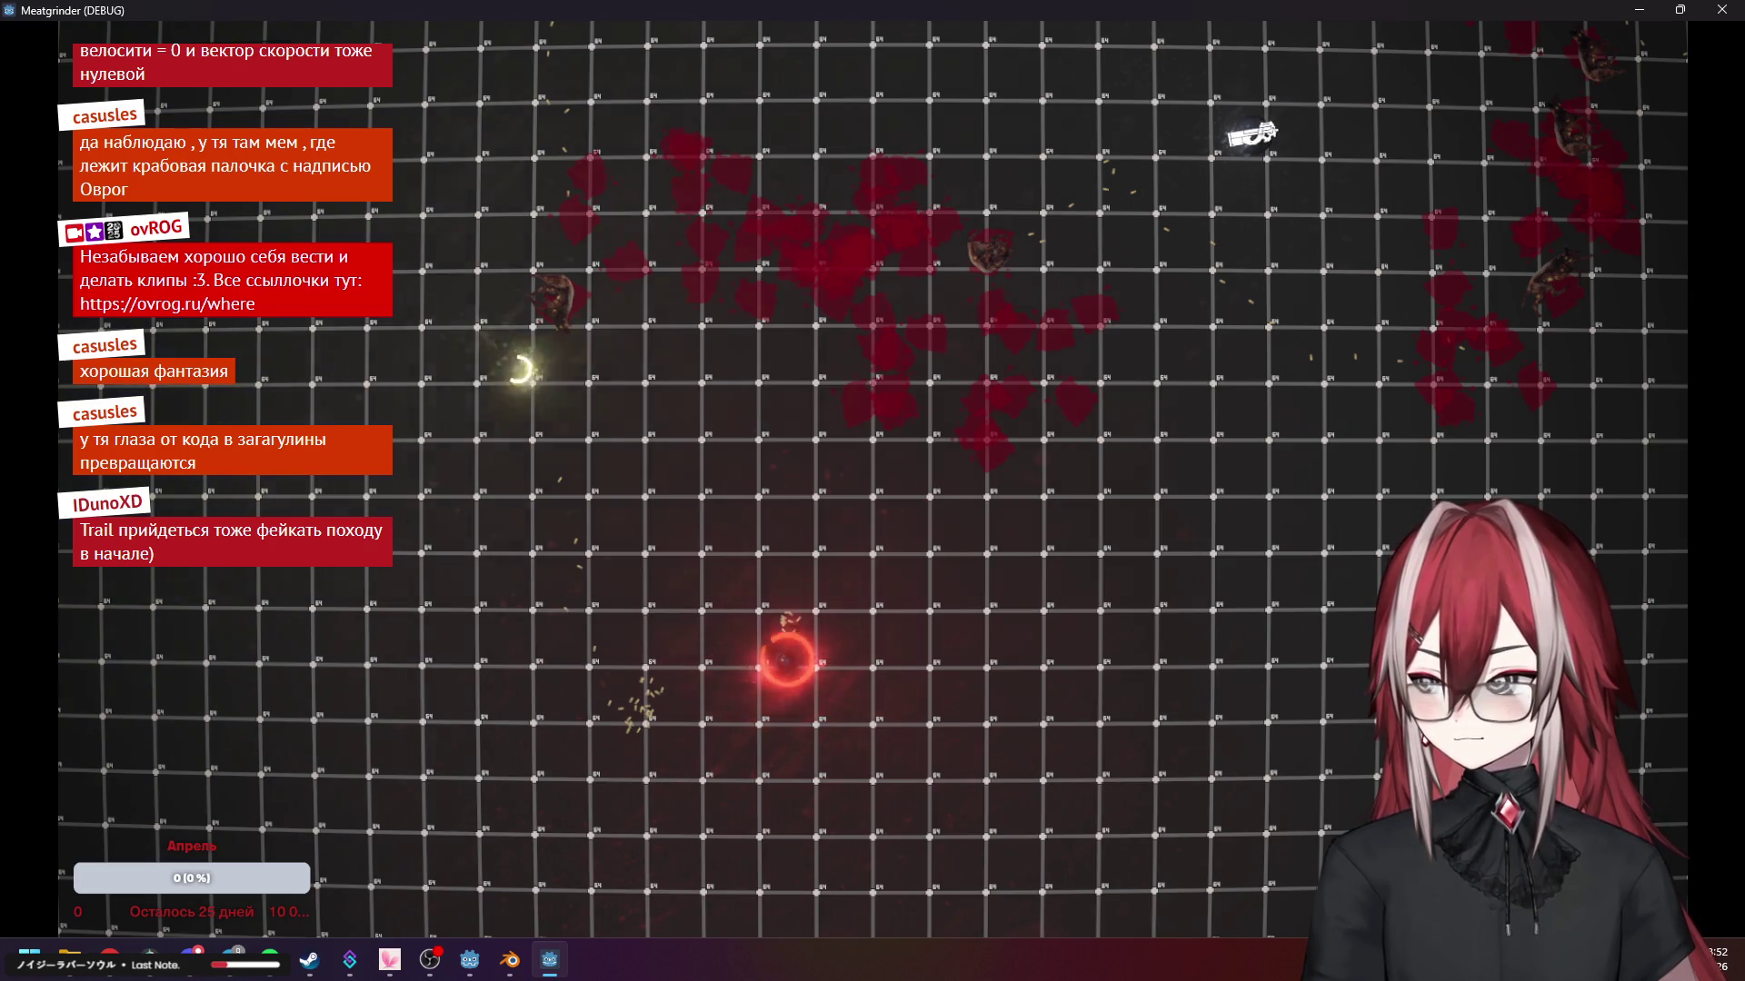
key(w)
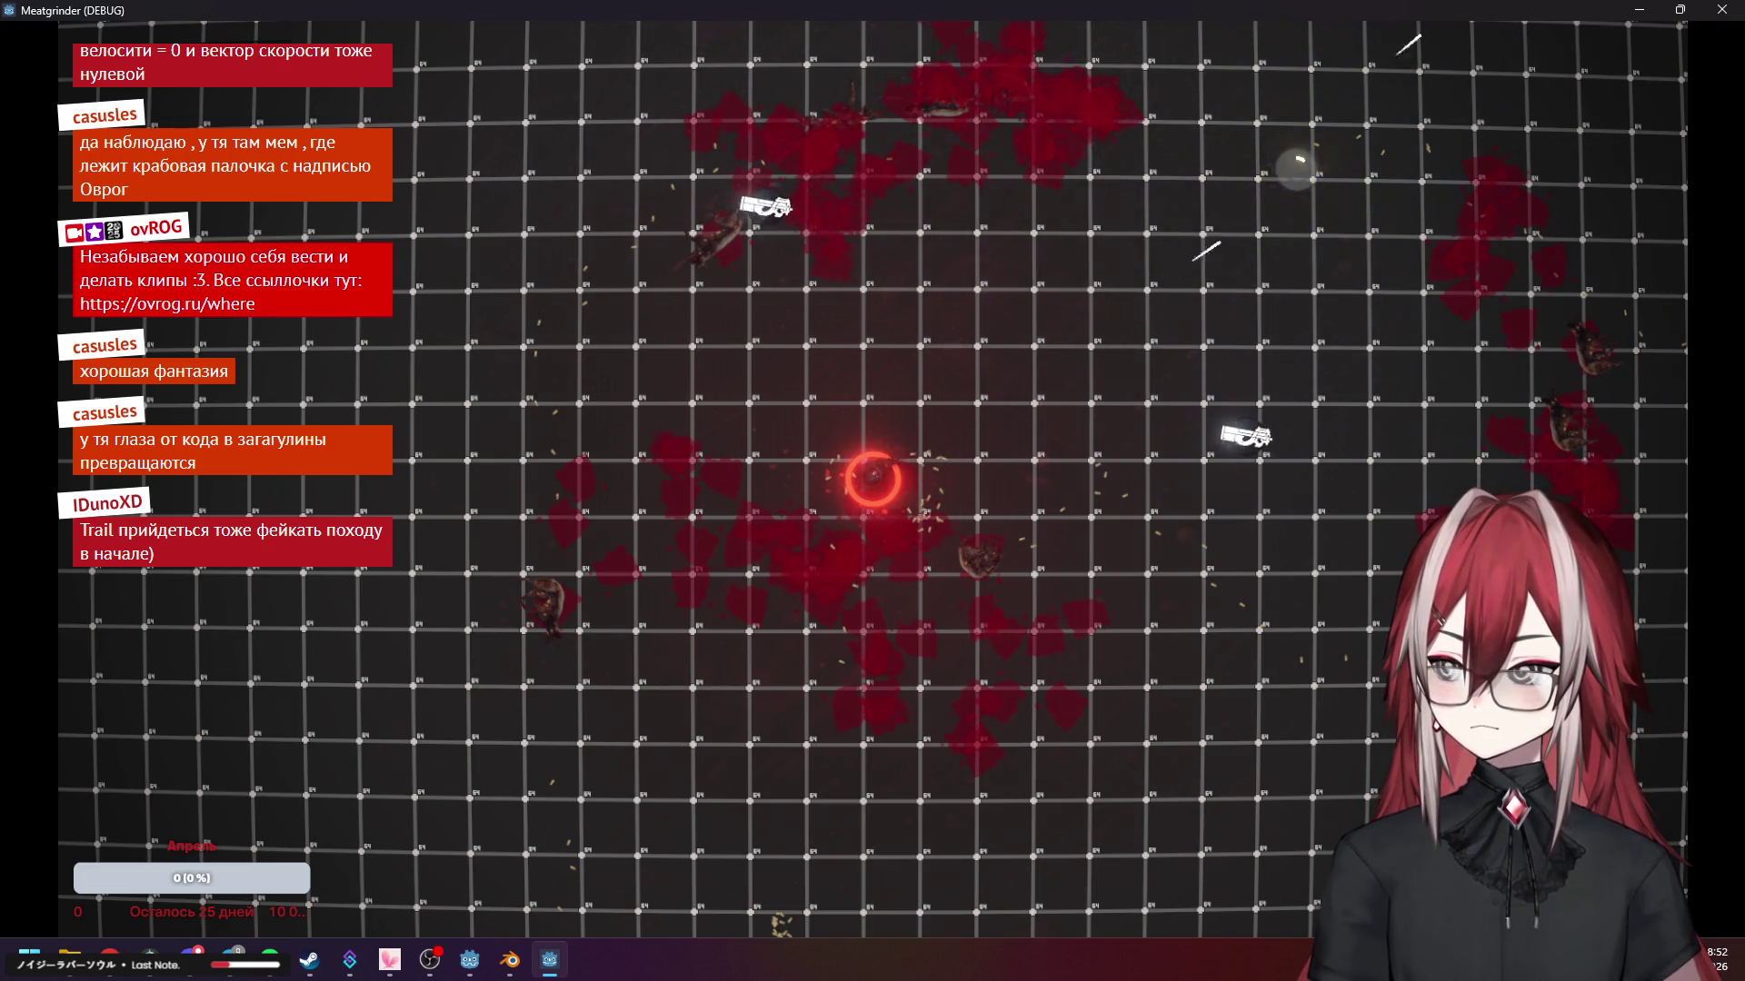
key(w)
key(s)
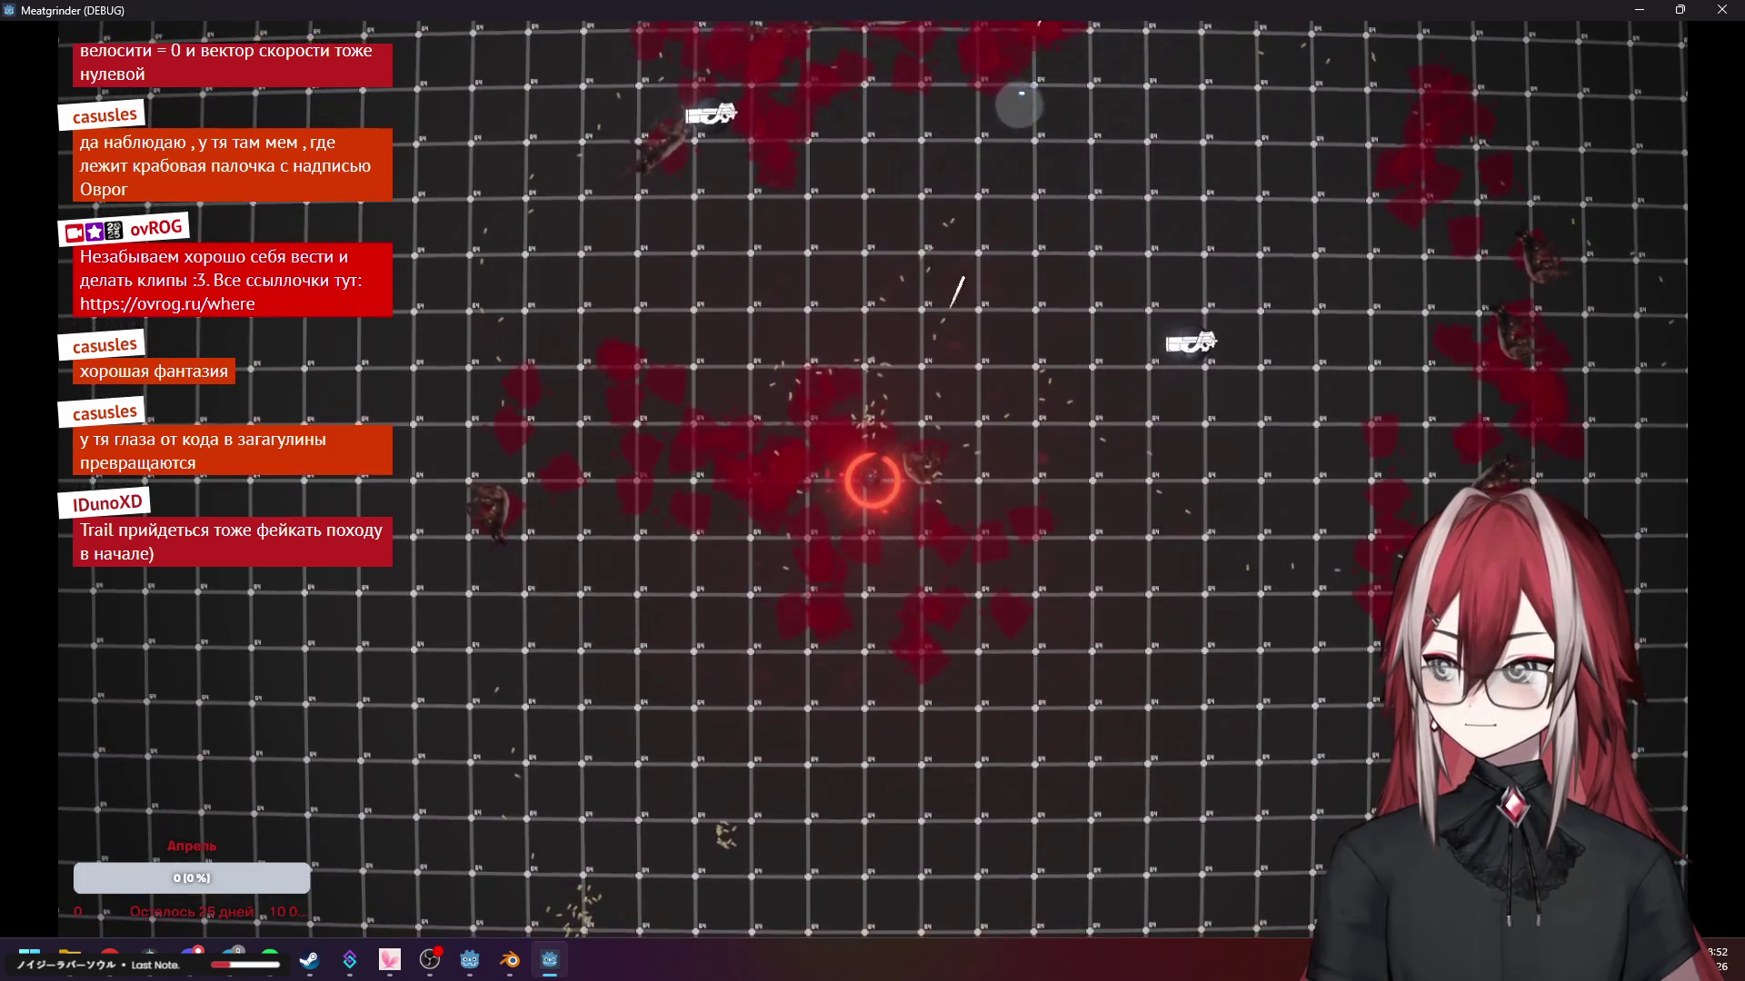
click(1721, 9)
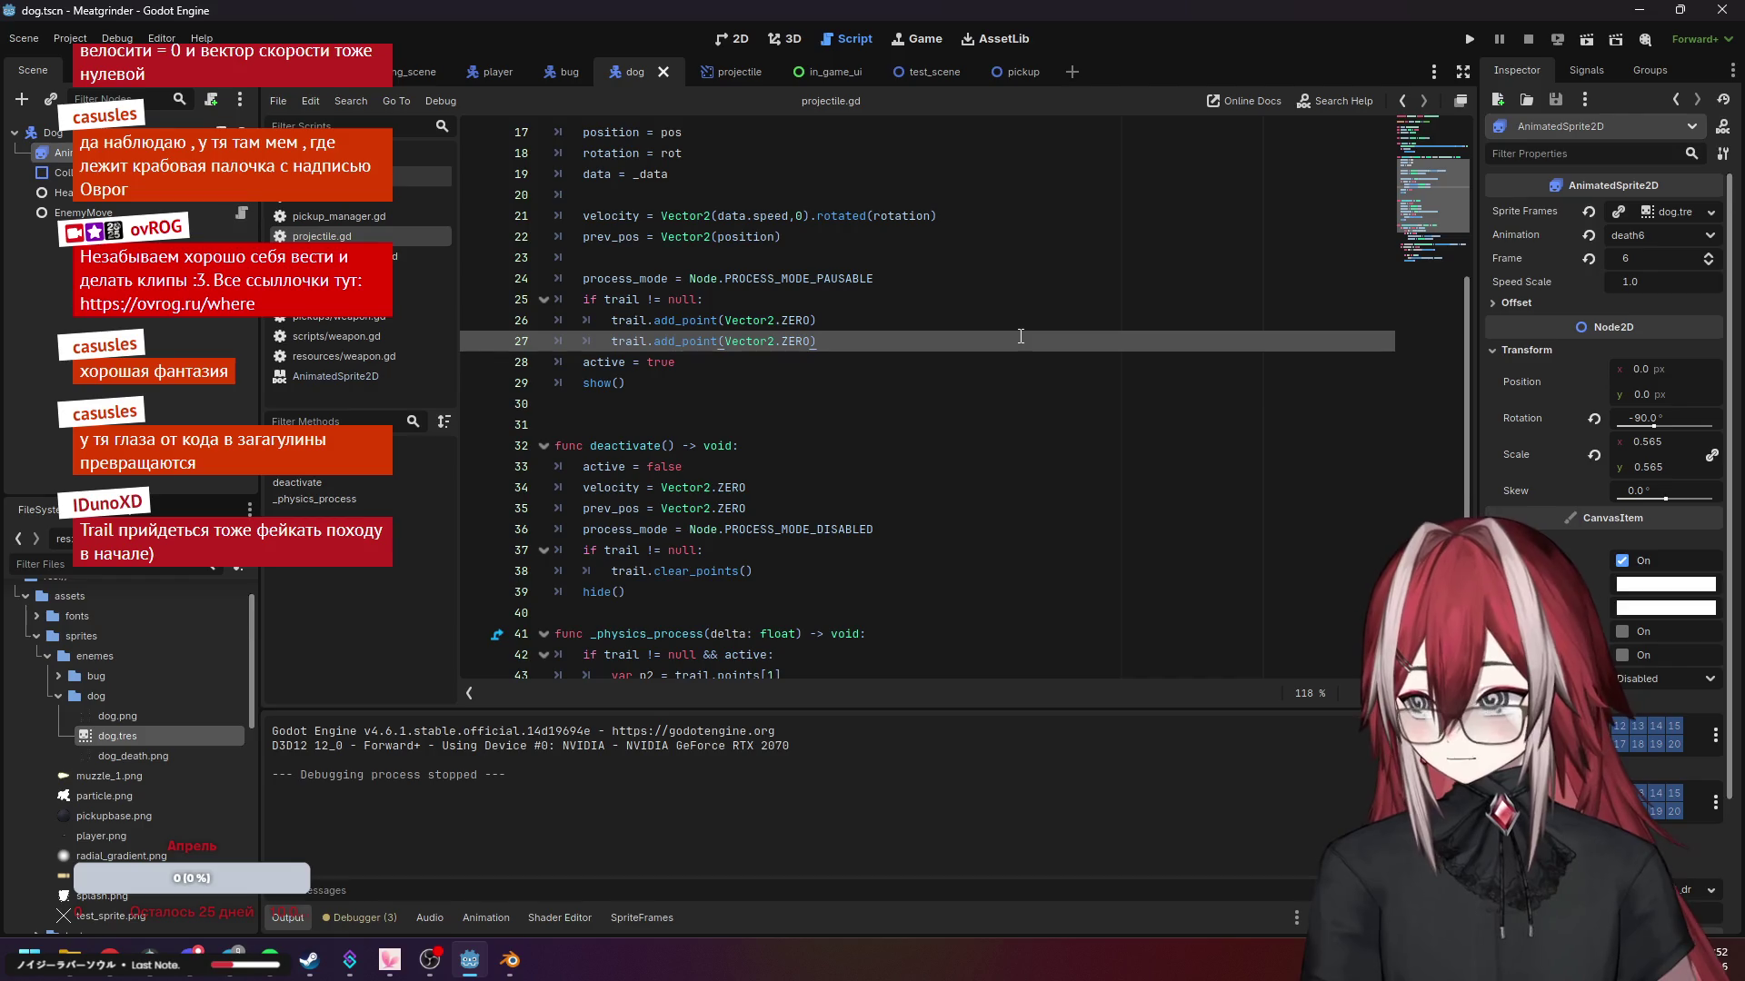
Step: Show test_scene in the 2D editor and pan across the dog enemies
click(936, 79)
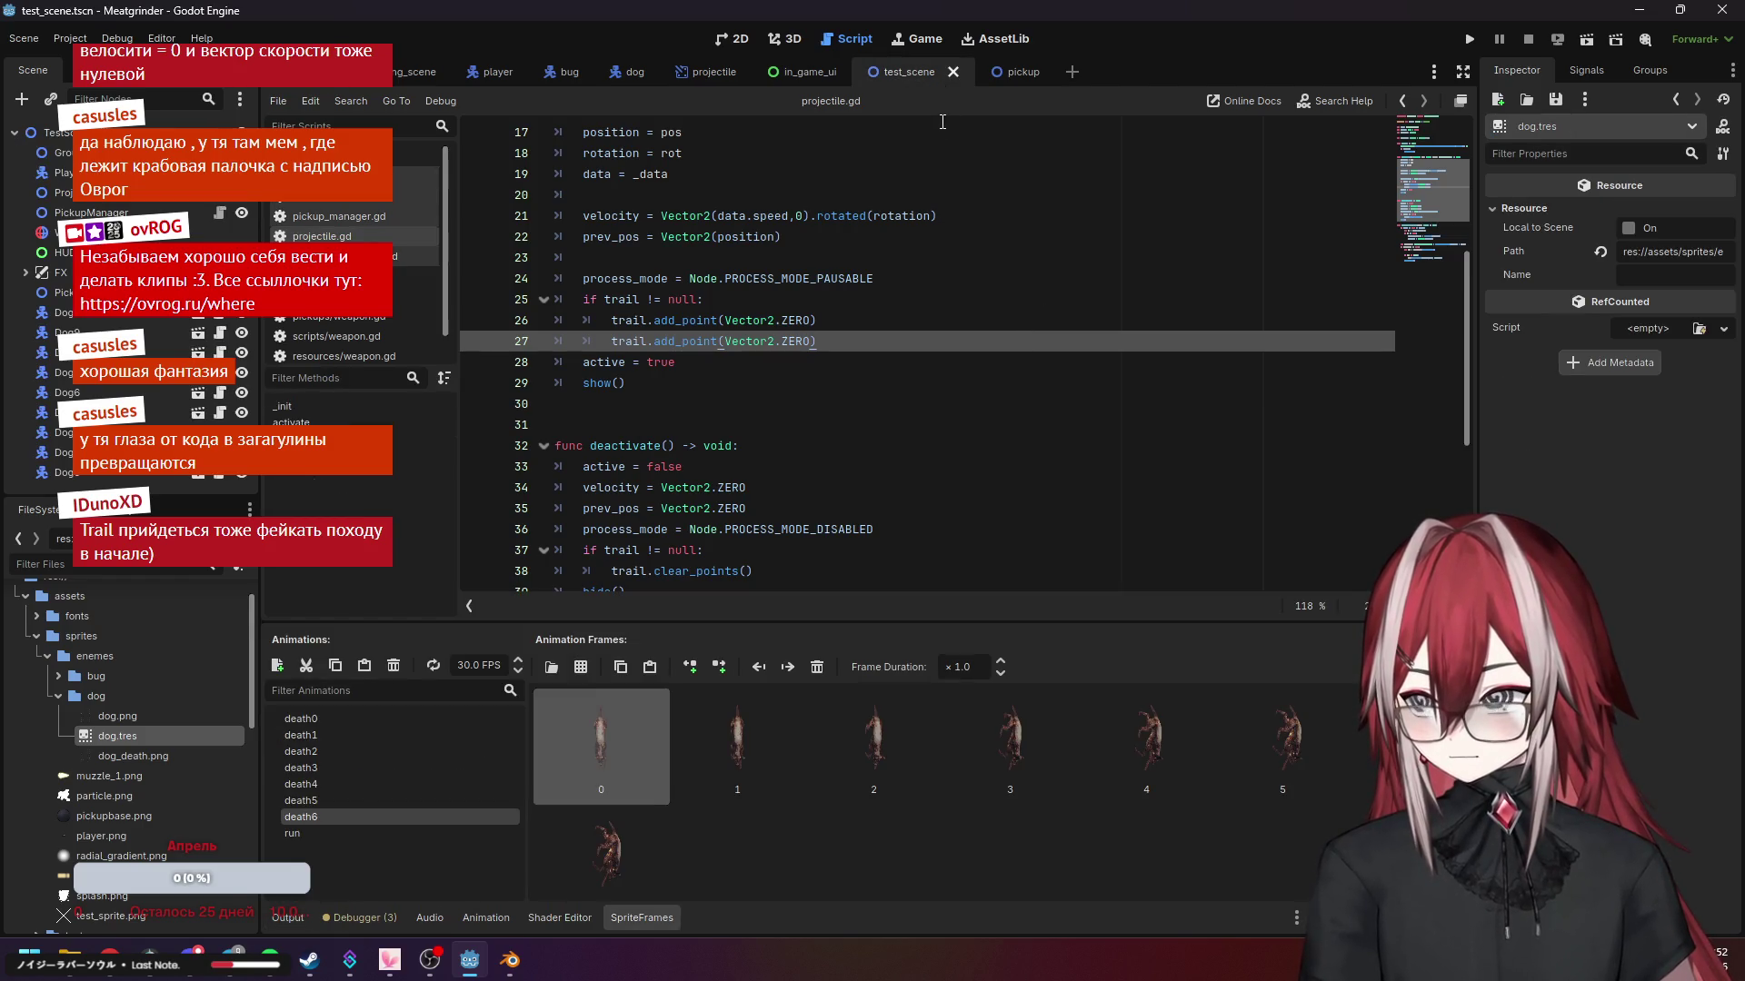
click(733, 38)
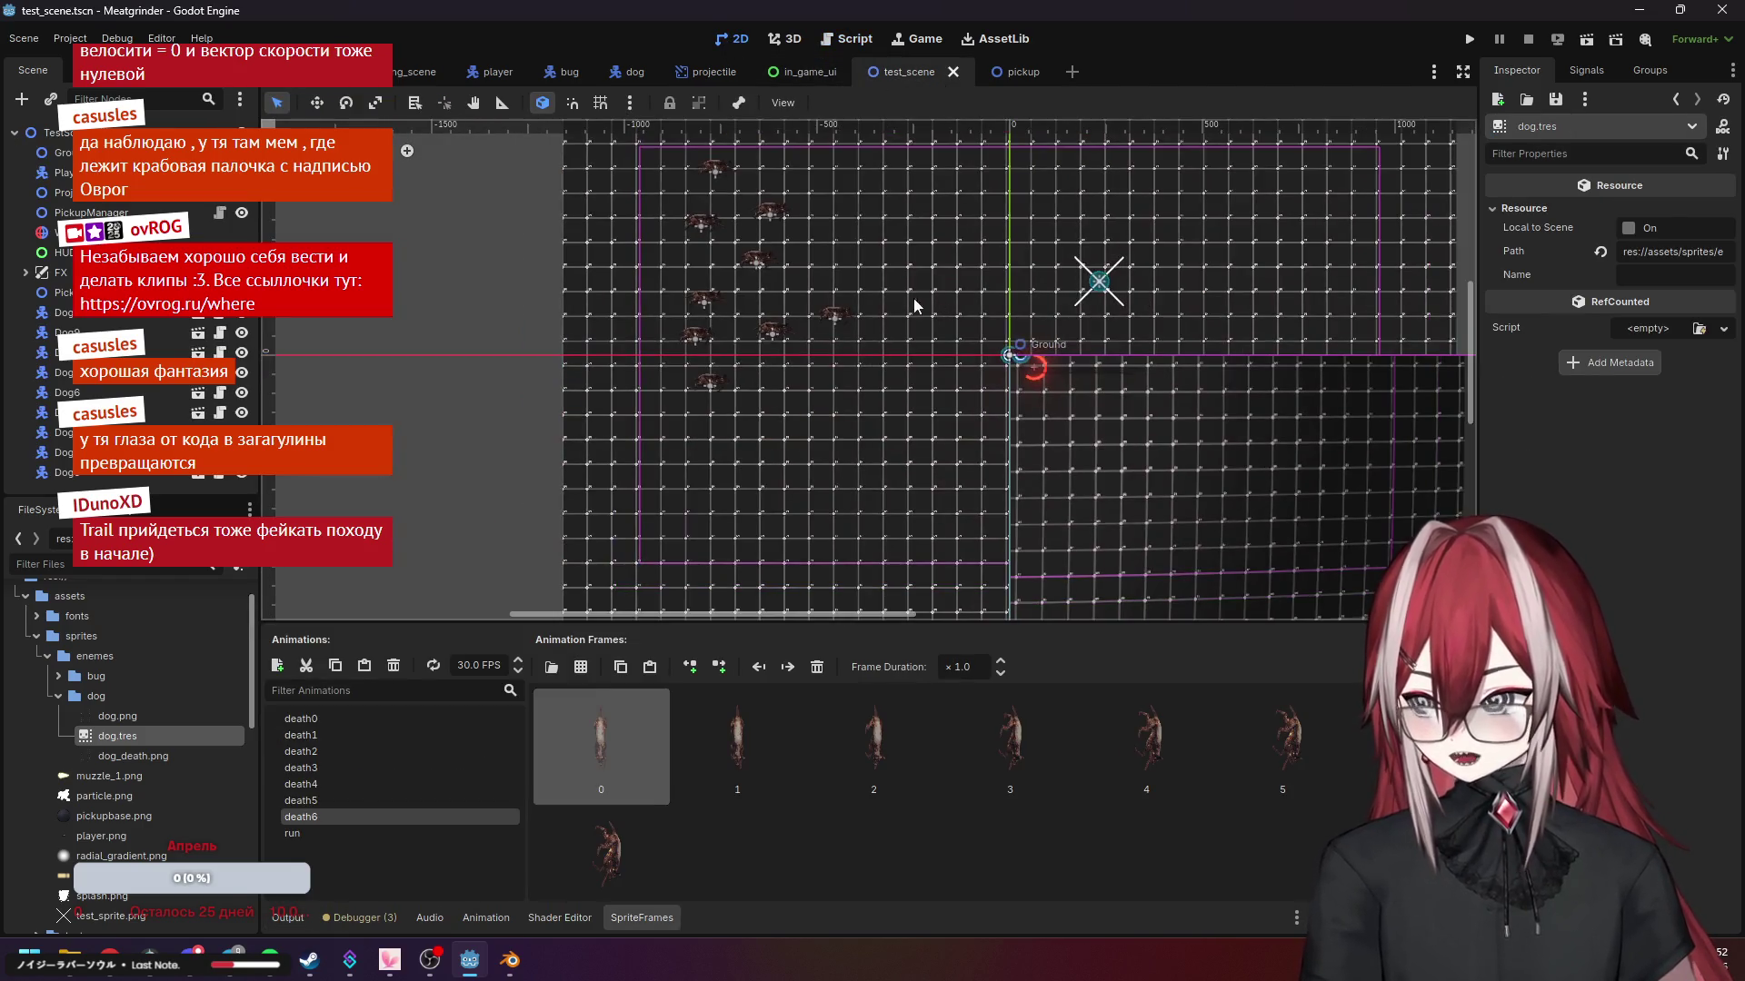
drag(507, 293, 454, 313)
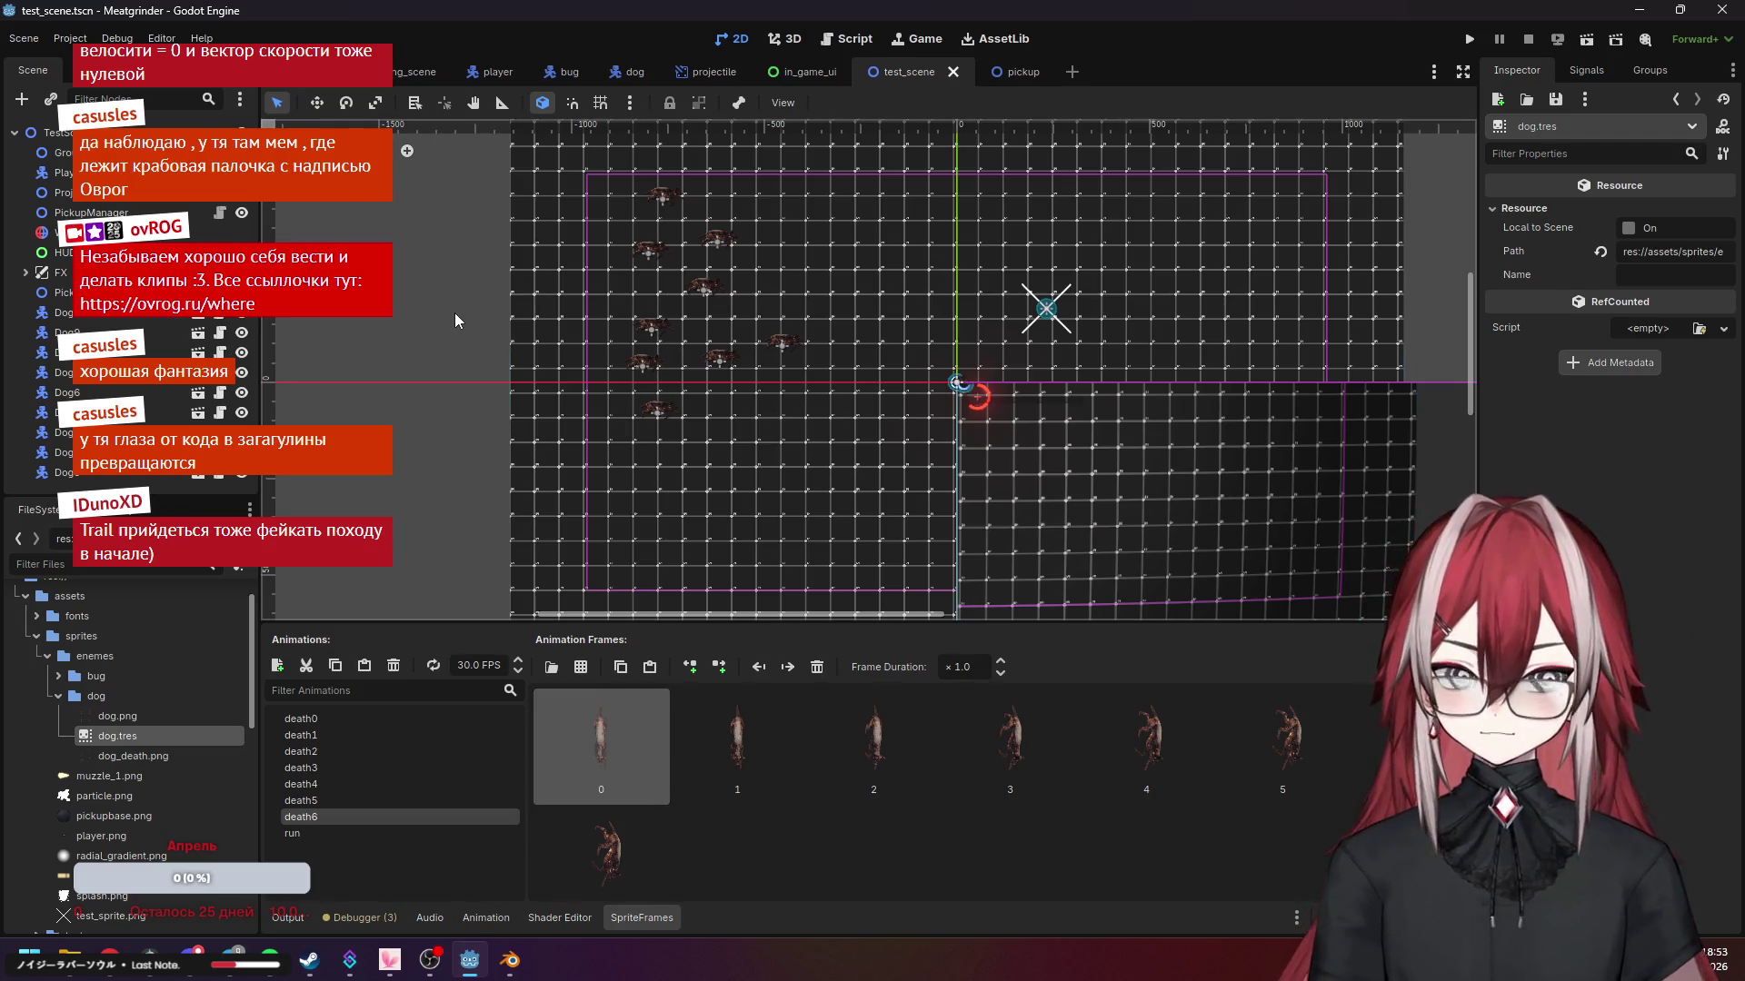
Step: Collapse the dog folder and expand the bug folder to select bug_gibs.png
click(55, 695)
click(58, 676)
click(121, 734)
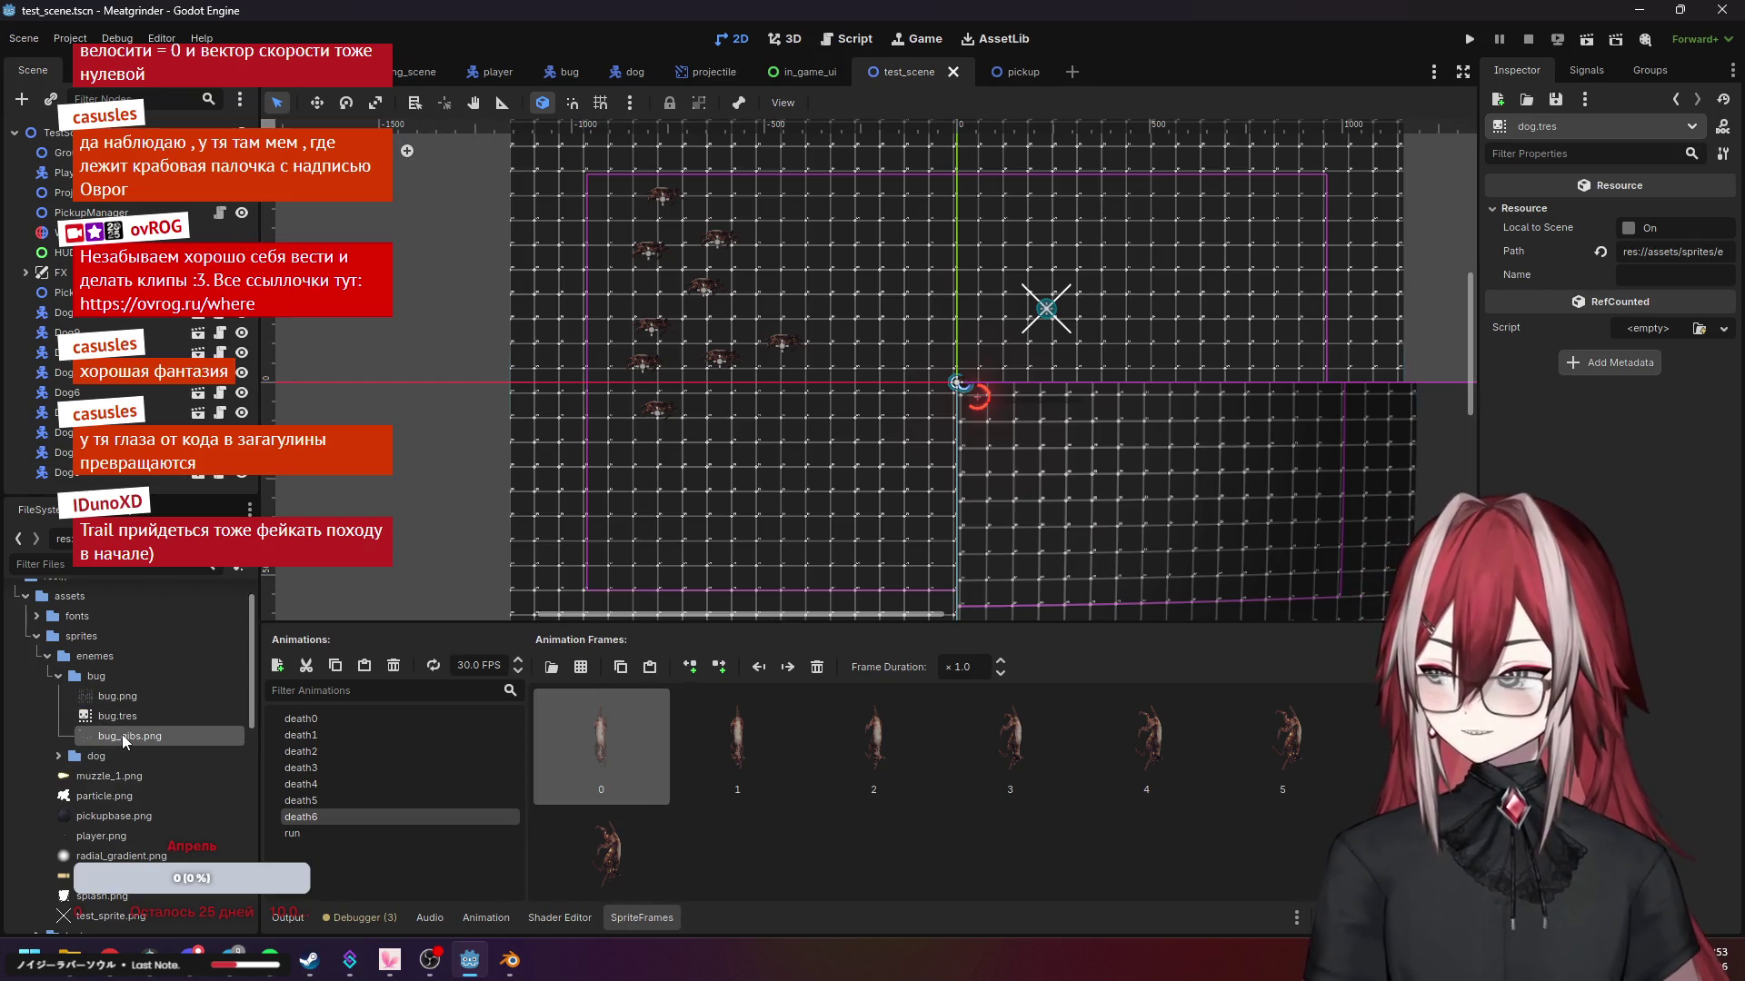
Step: Preview the bug_gibs.png and dog_death.png sprite sheets
double_click(112, 734)
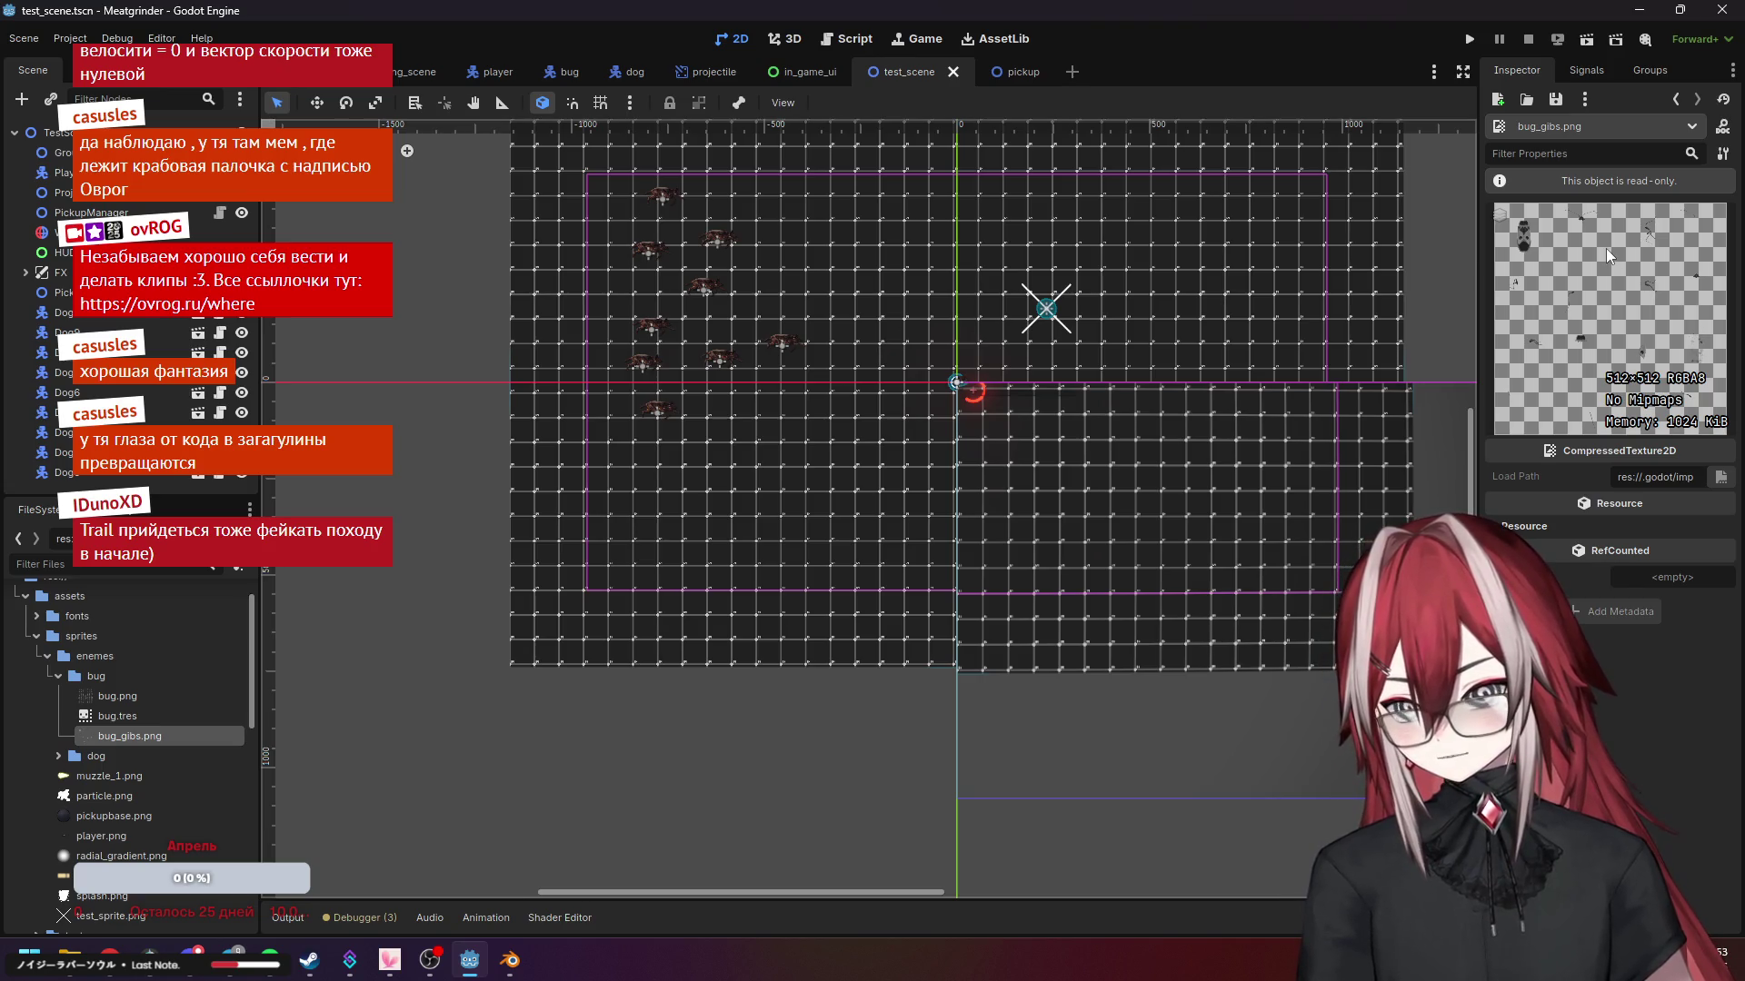
click(58, 676)
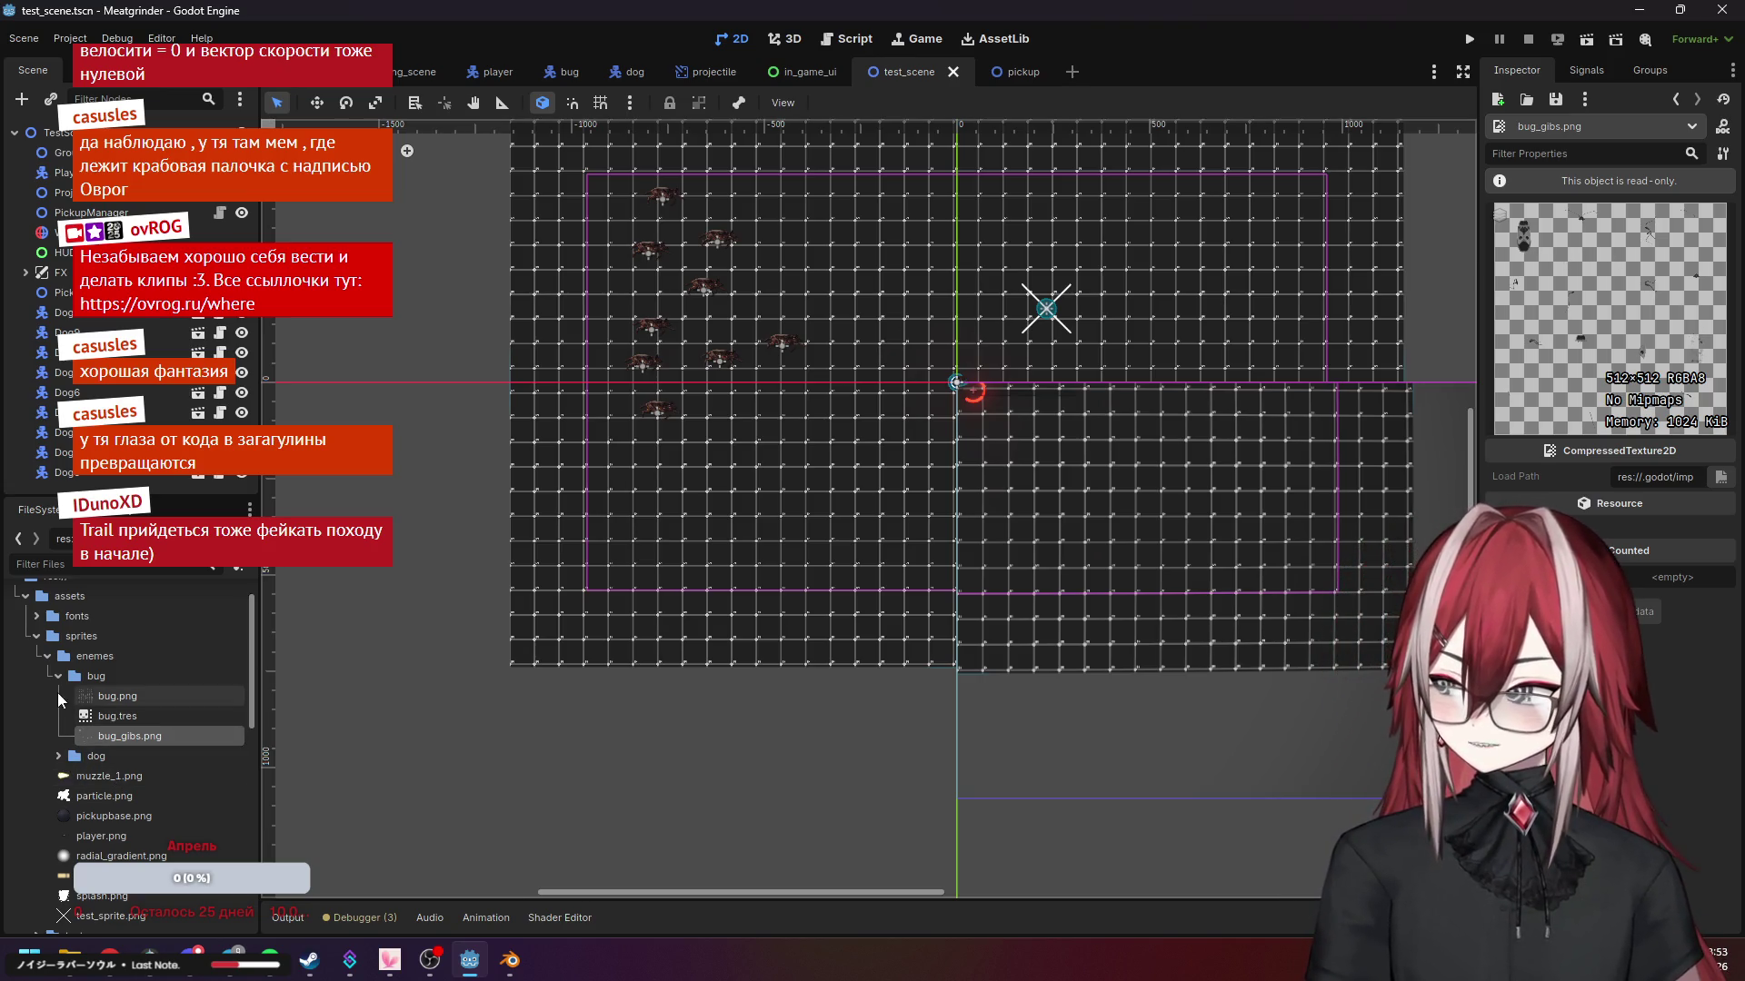
click(58, 696)
click(117, 756)
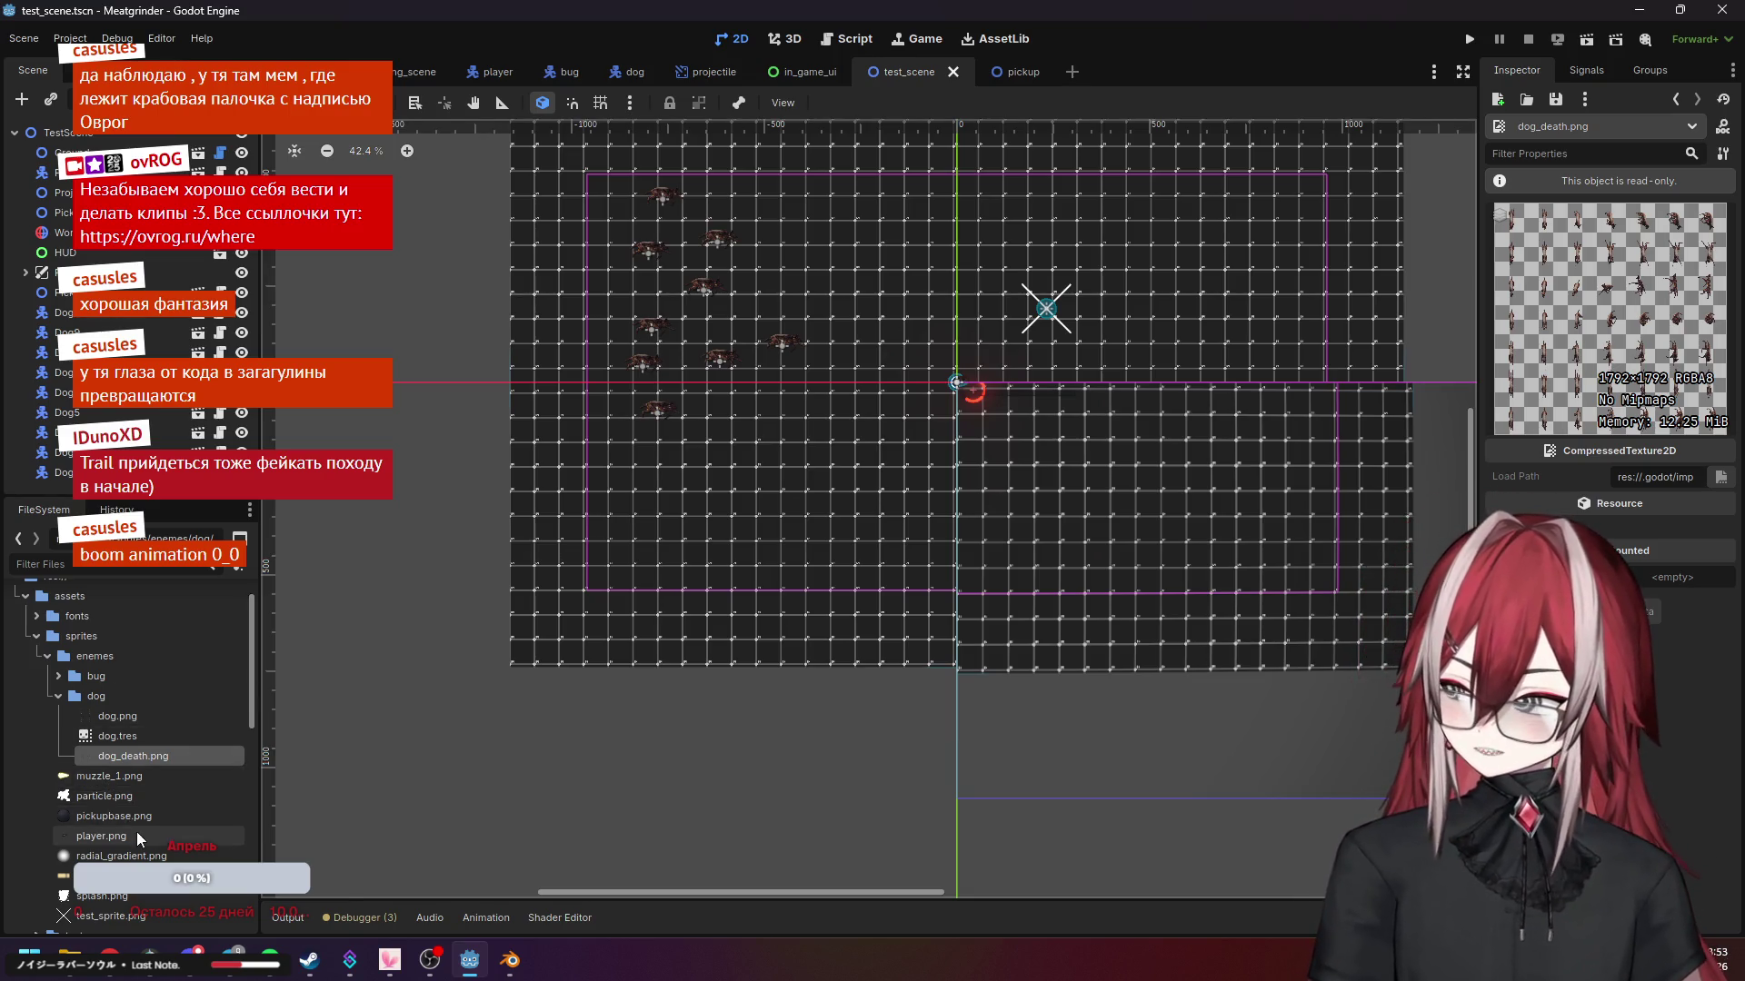
scroll(136, 829, down, 2)
Step: Collapse the dog folder and pan the test scene over the dog enemies
click(57, 651)
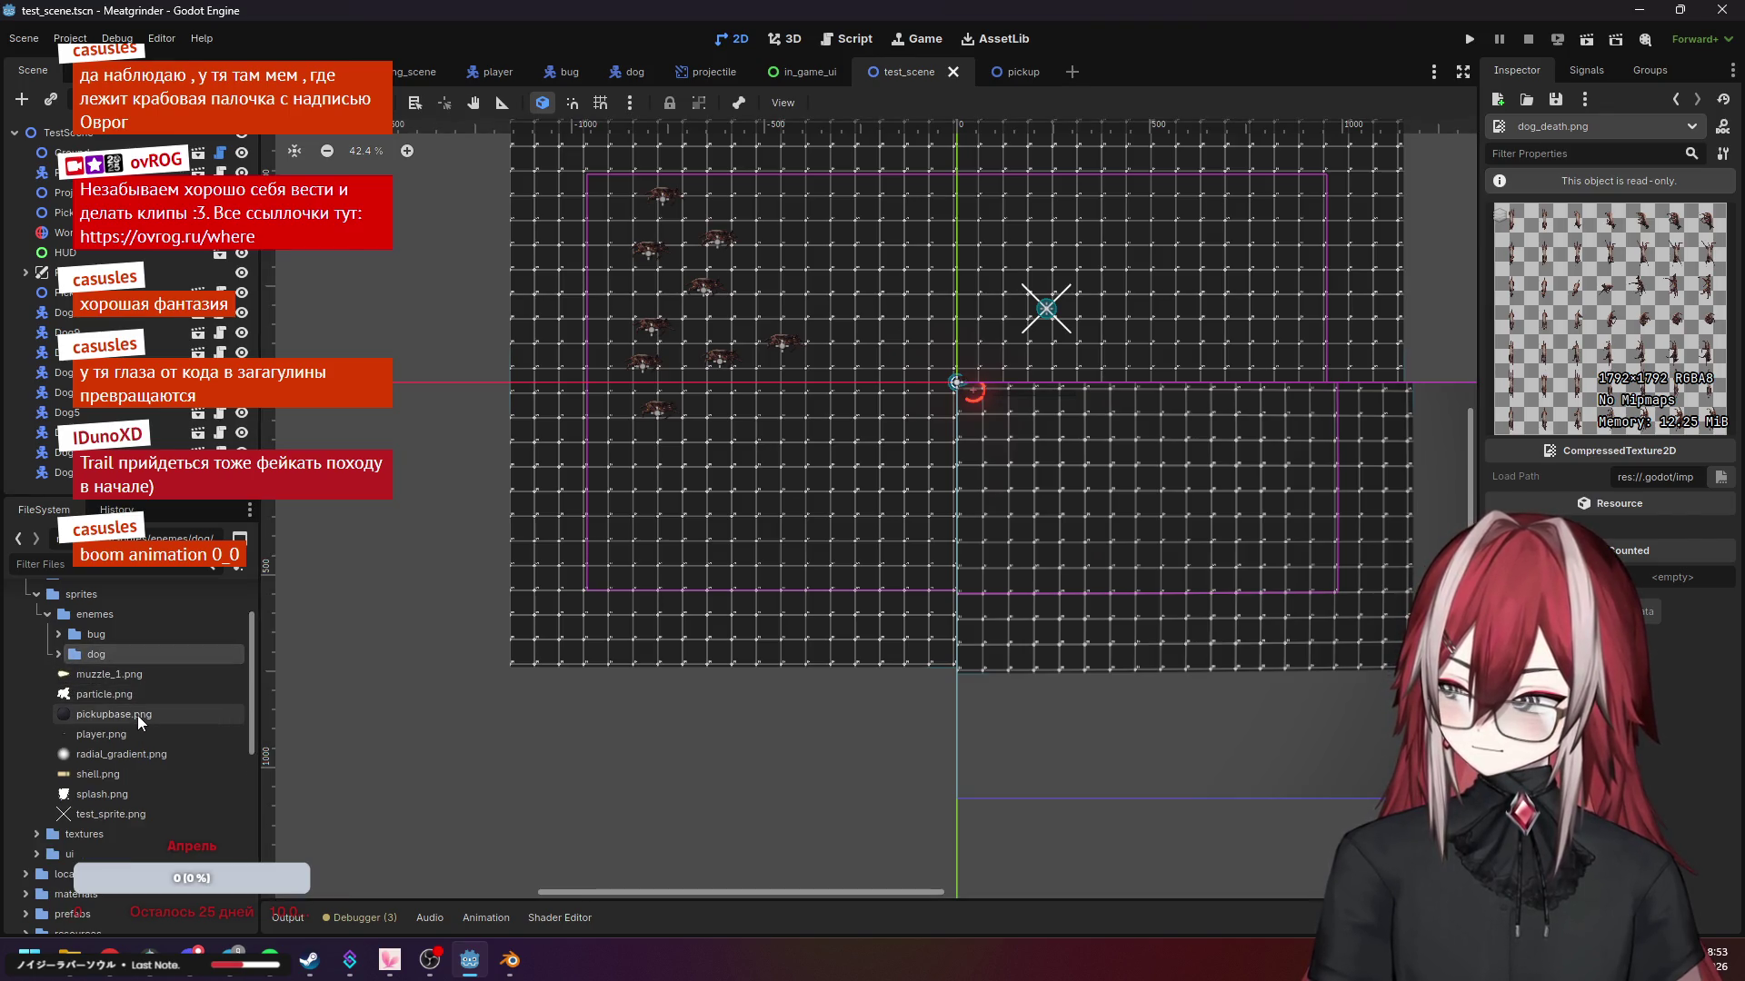
scroll(129, 725, up, 4)
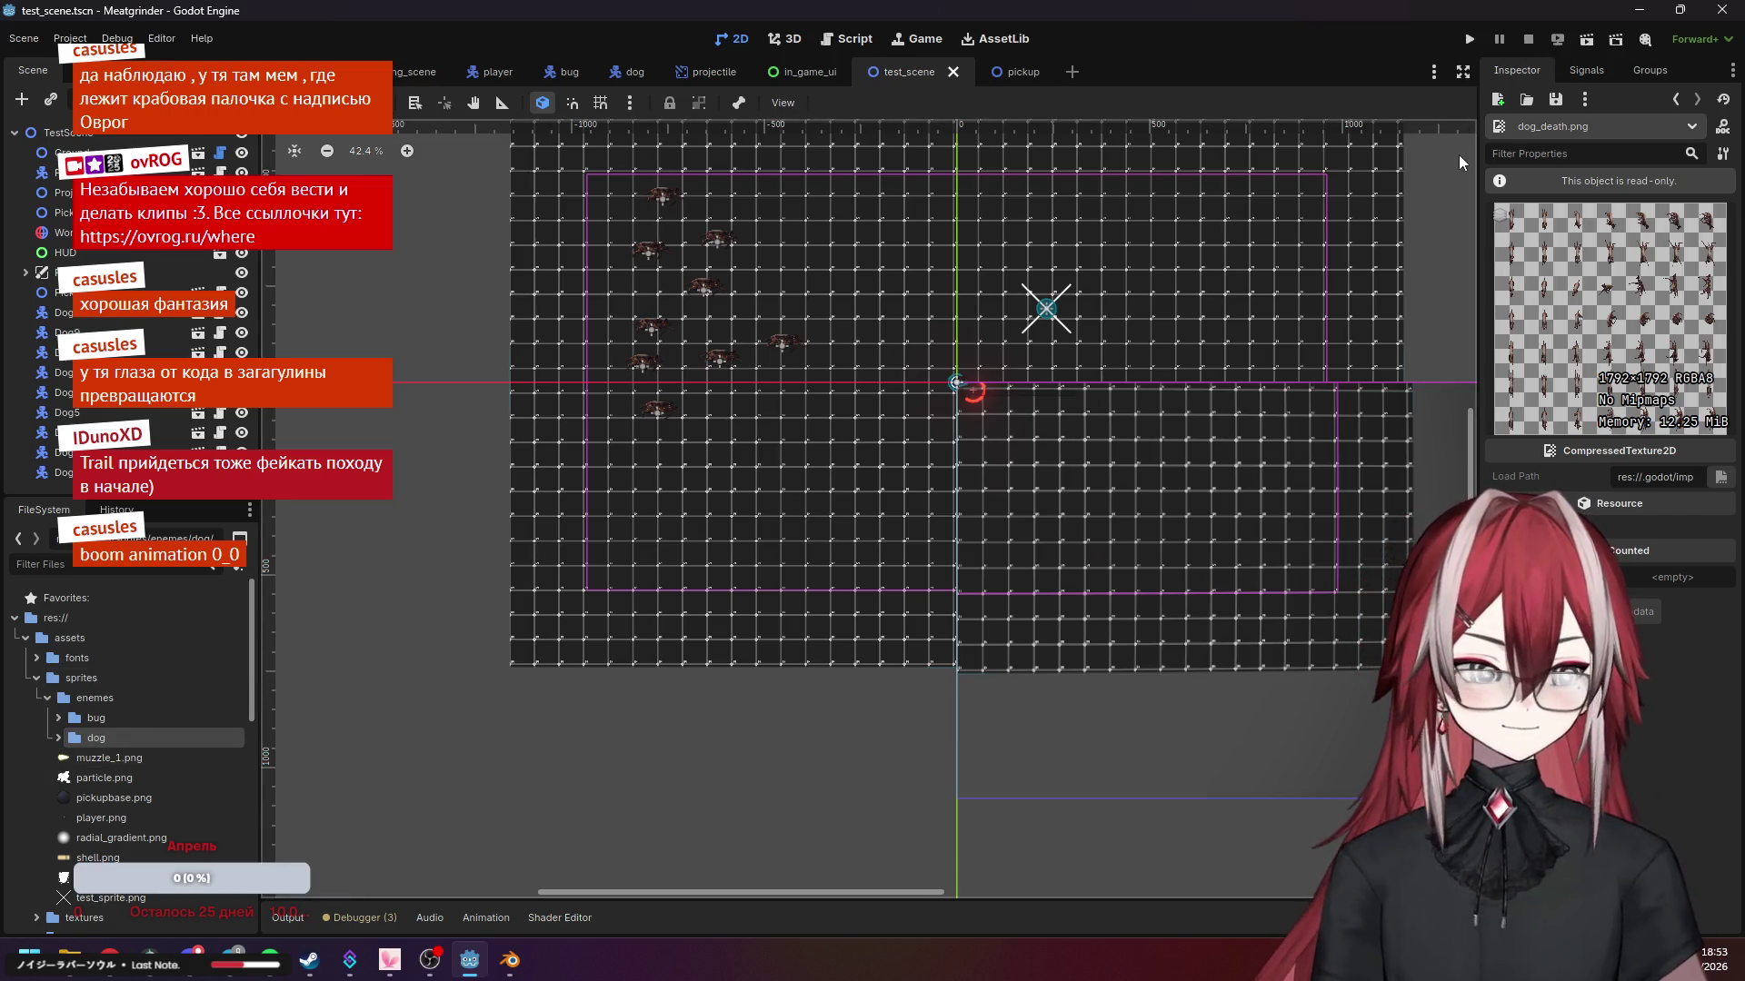
scroll(1104, 202, up, 2)
scroll(938, 347, up, 2)
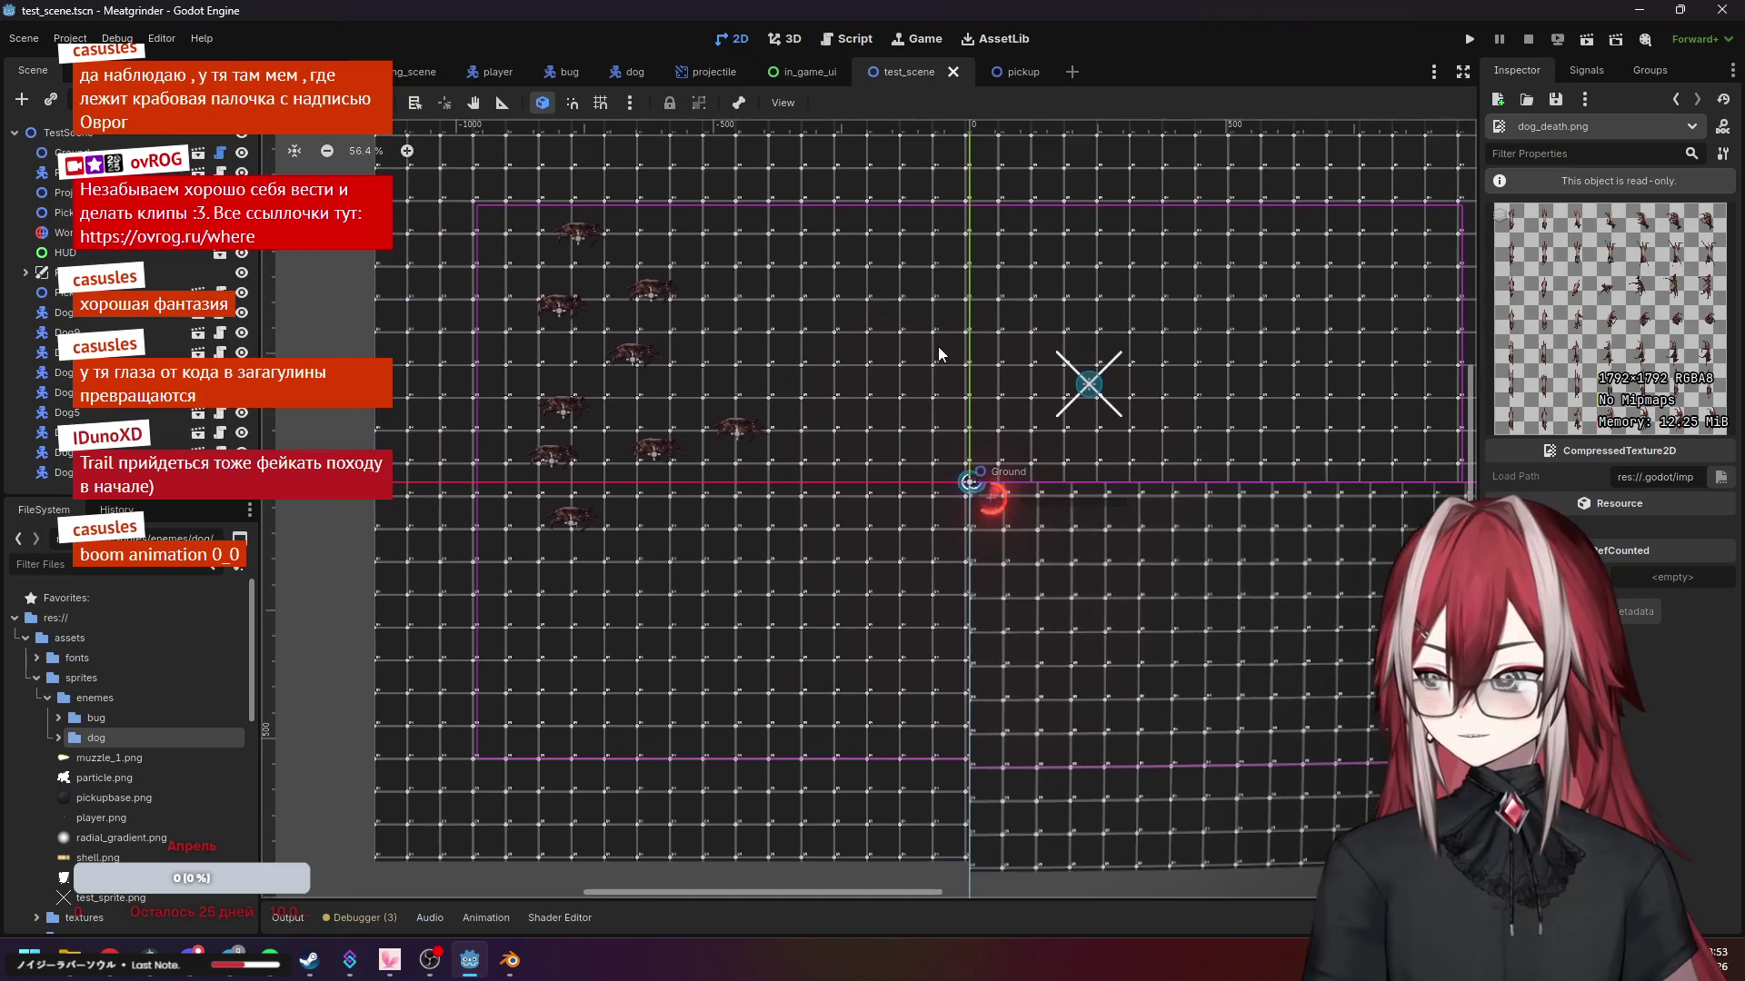
scroll(635, 307, up, 4)
drag(821, 374, 1131, 296)
Step: Compare the dog, projectile and test_scene scenes by switching between their tabs
click(637, 75)
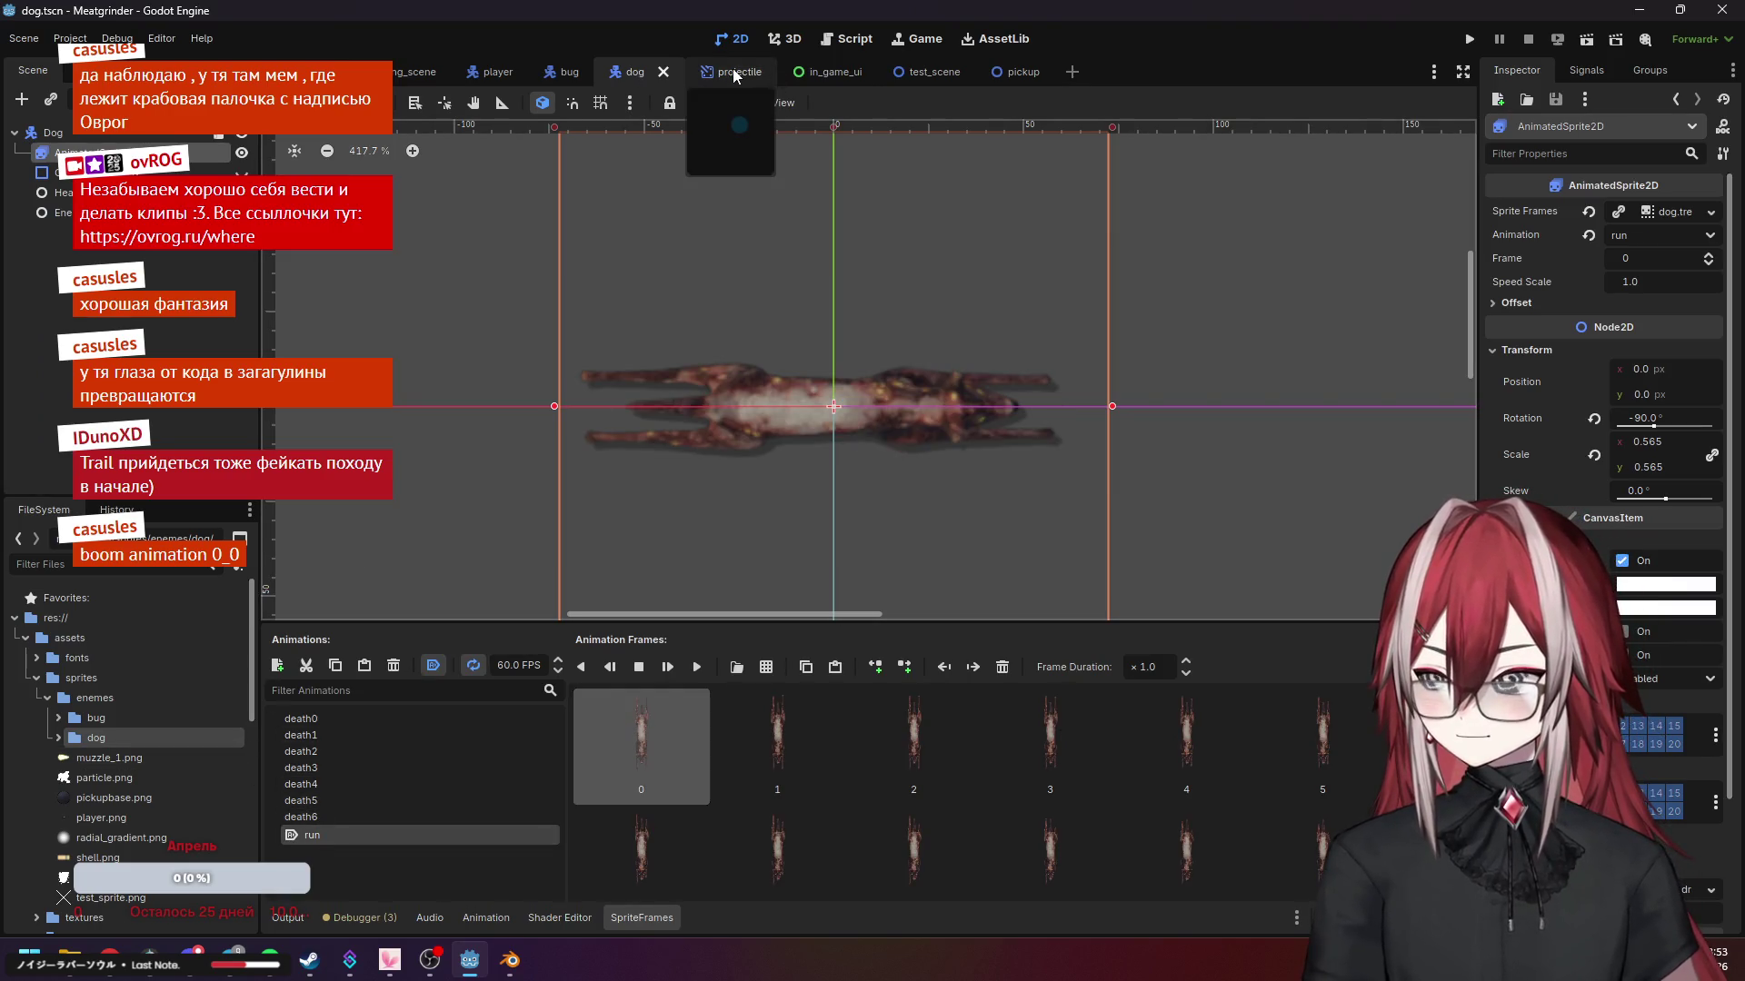
click(960, 76)
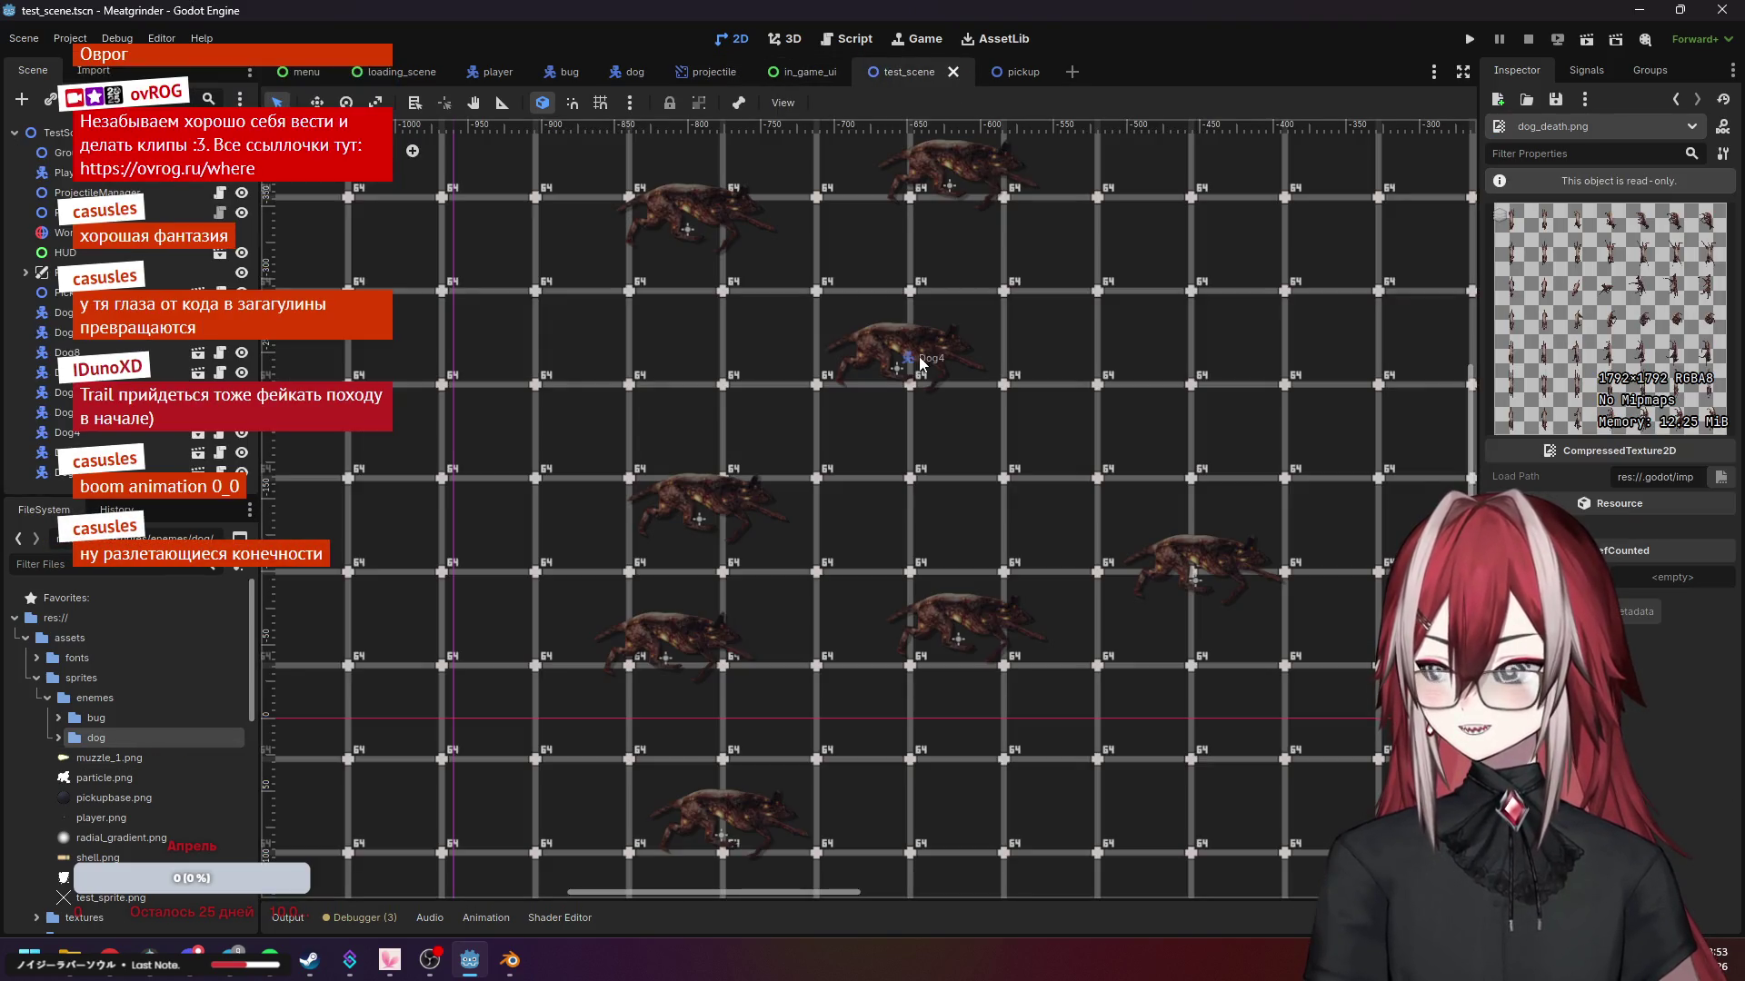
click(718, 73)
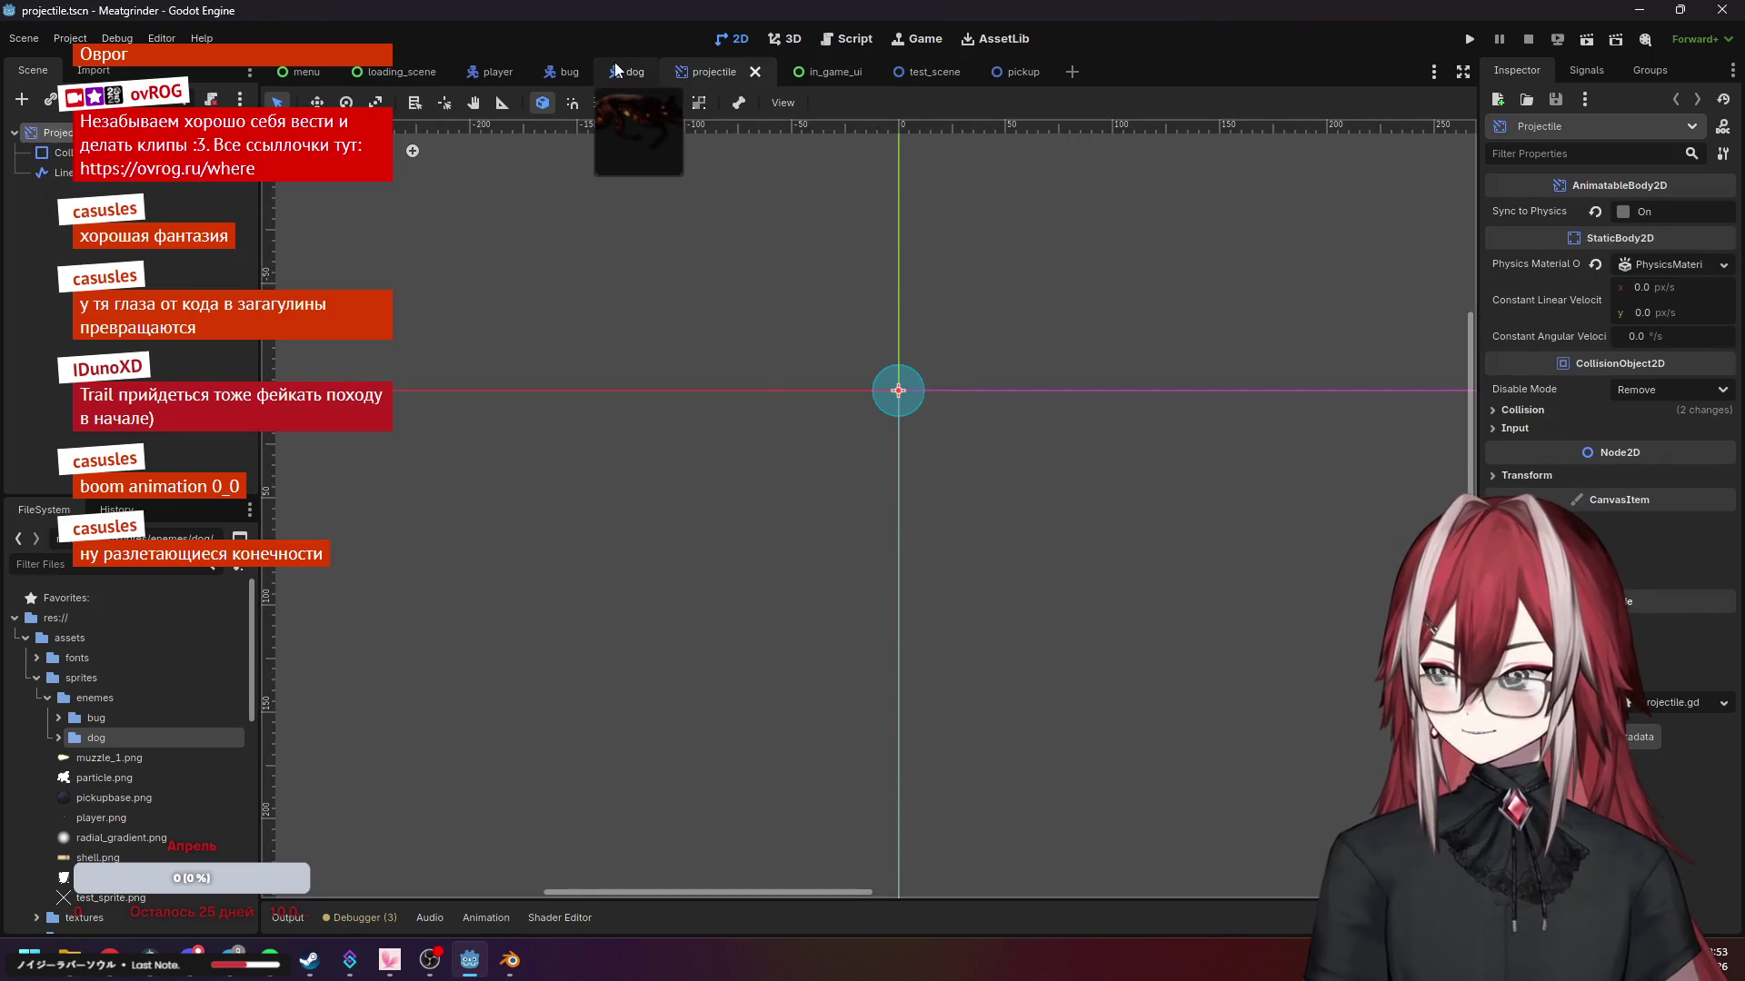
click(618, 65)
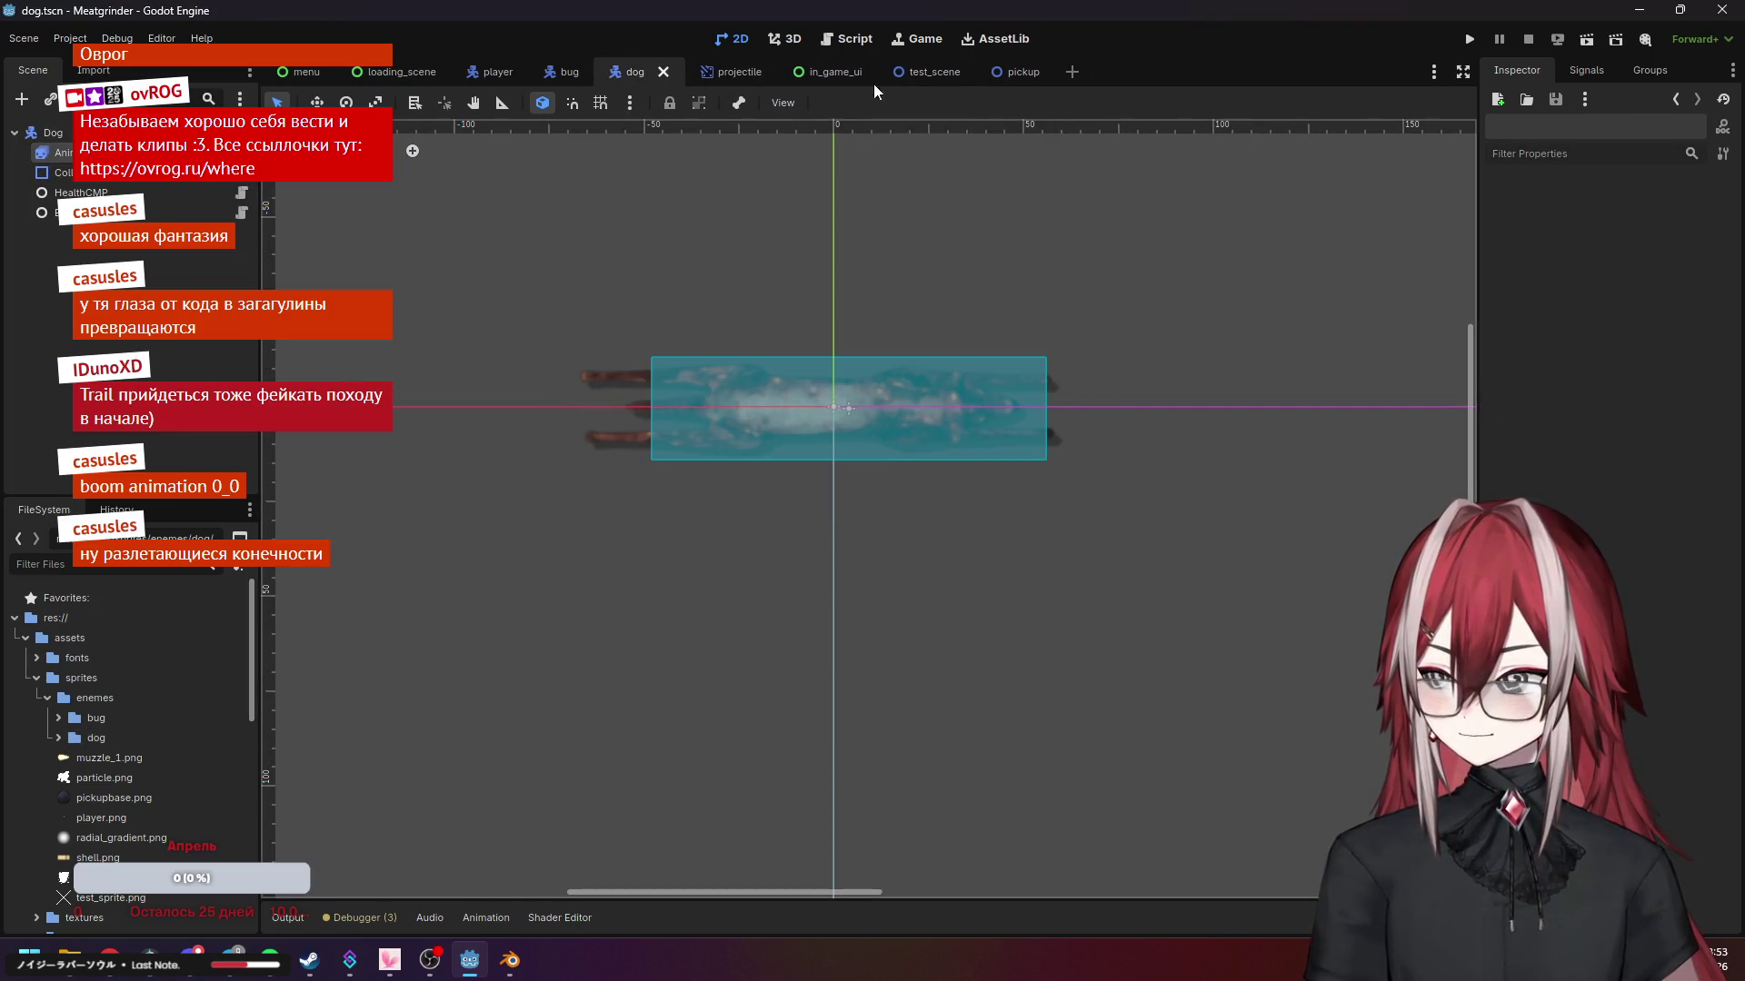
click(904, 71)
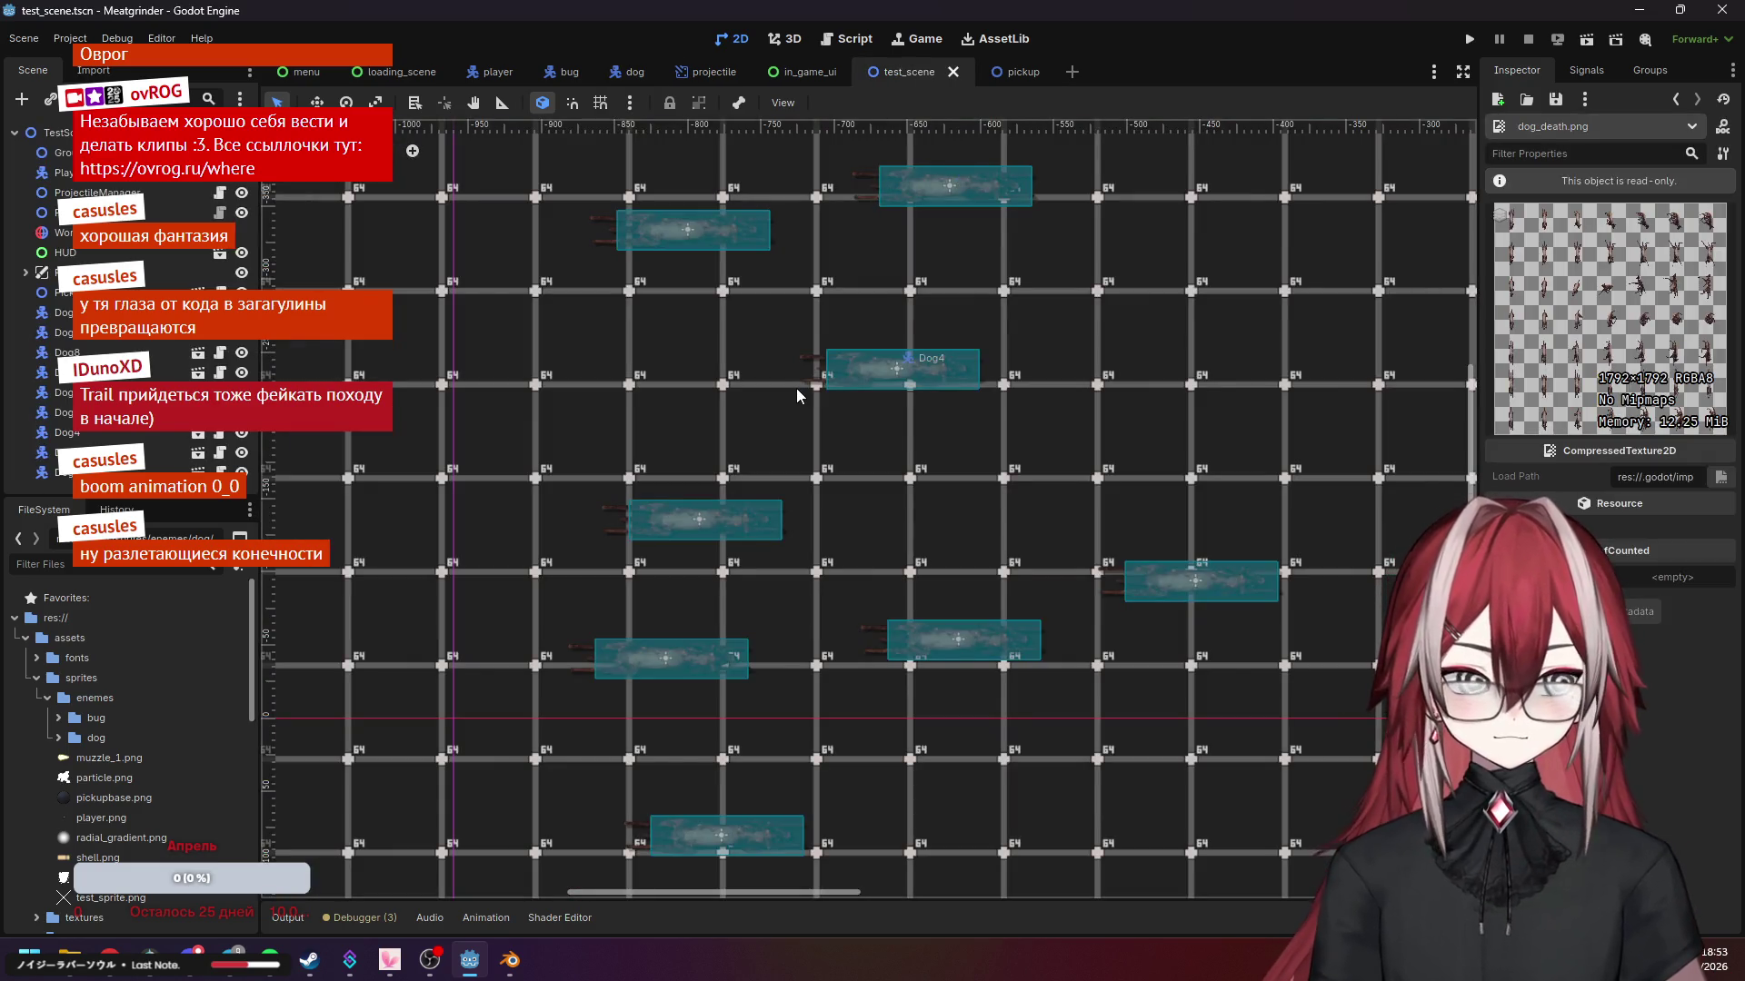
scroll(796, 388, down, 5)
scroll(923, 437, up, 2)
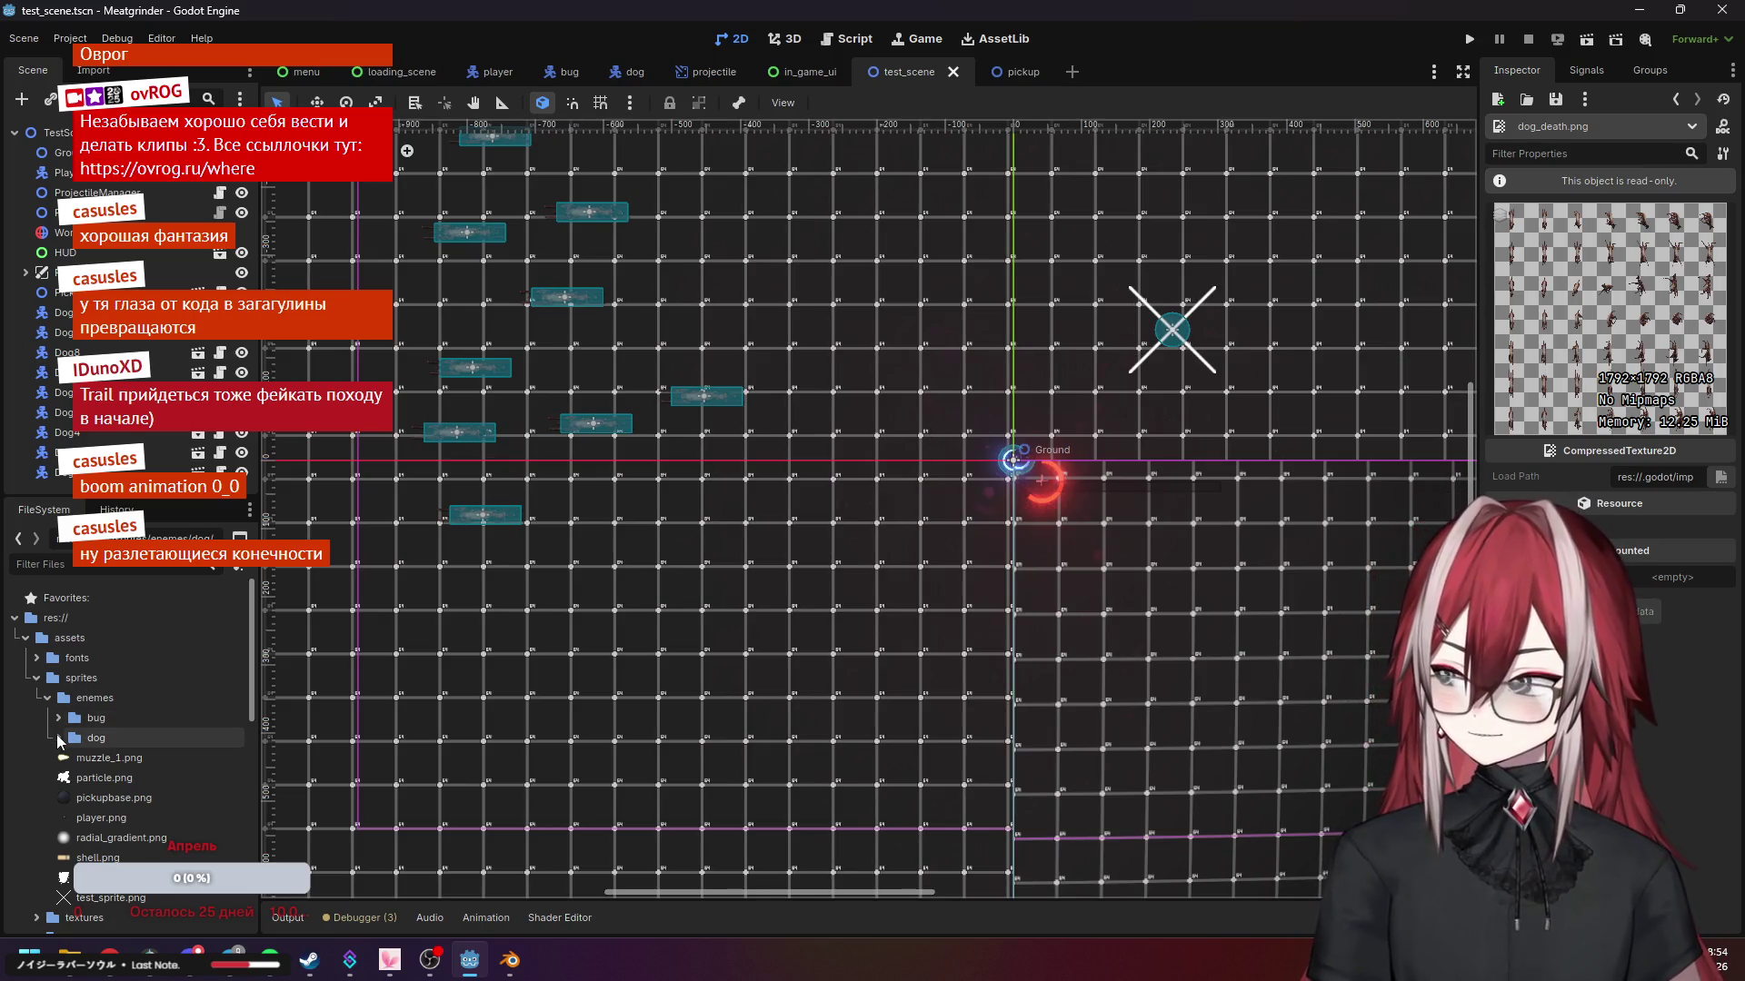
Step: Expand the dog and bug folders, then switch to dog.blend in Blender
click(58, 737)
click(58, 718)
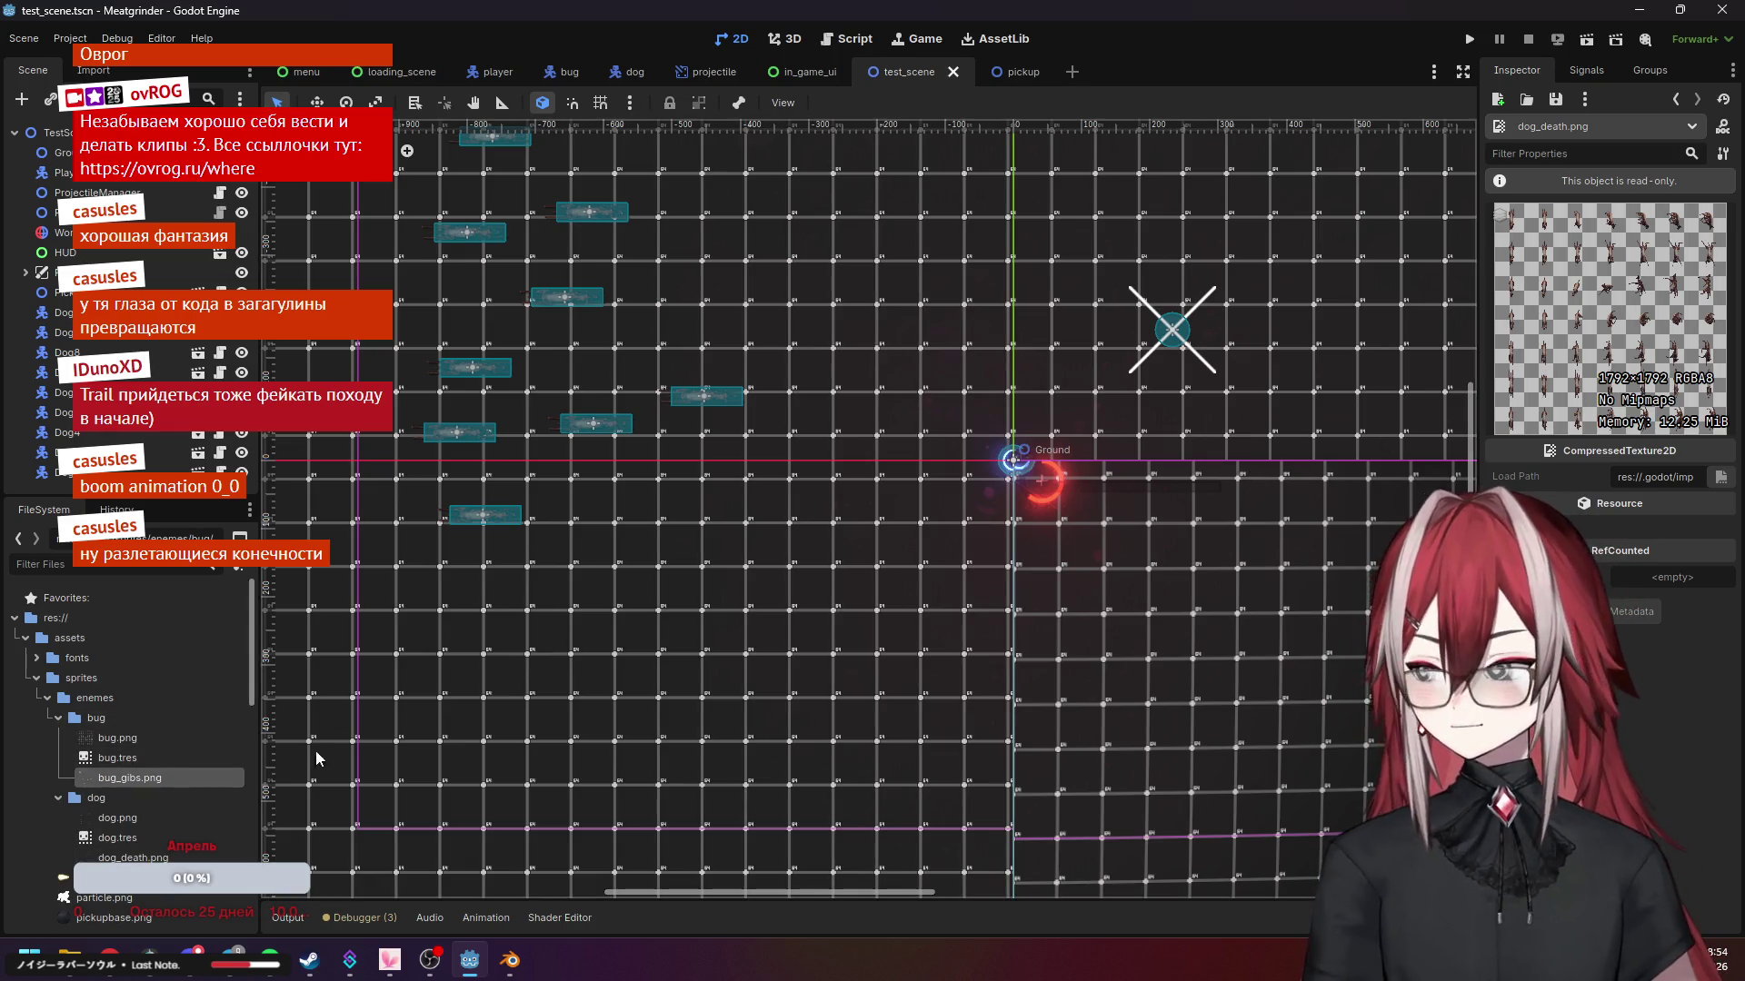
scroll(909, 409, down, 1)
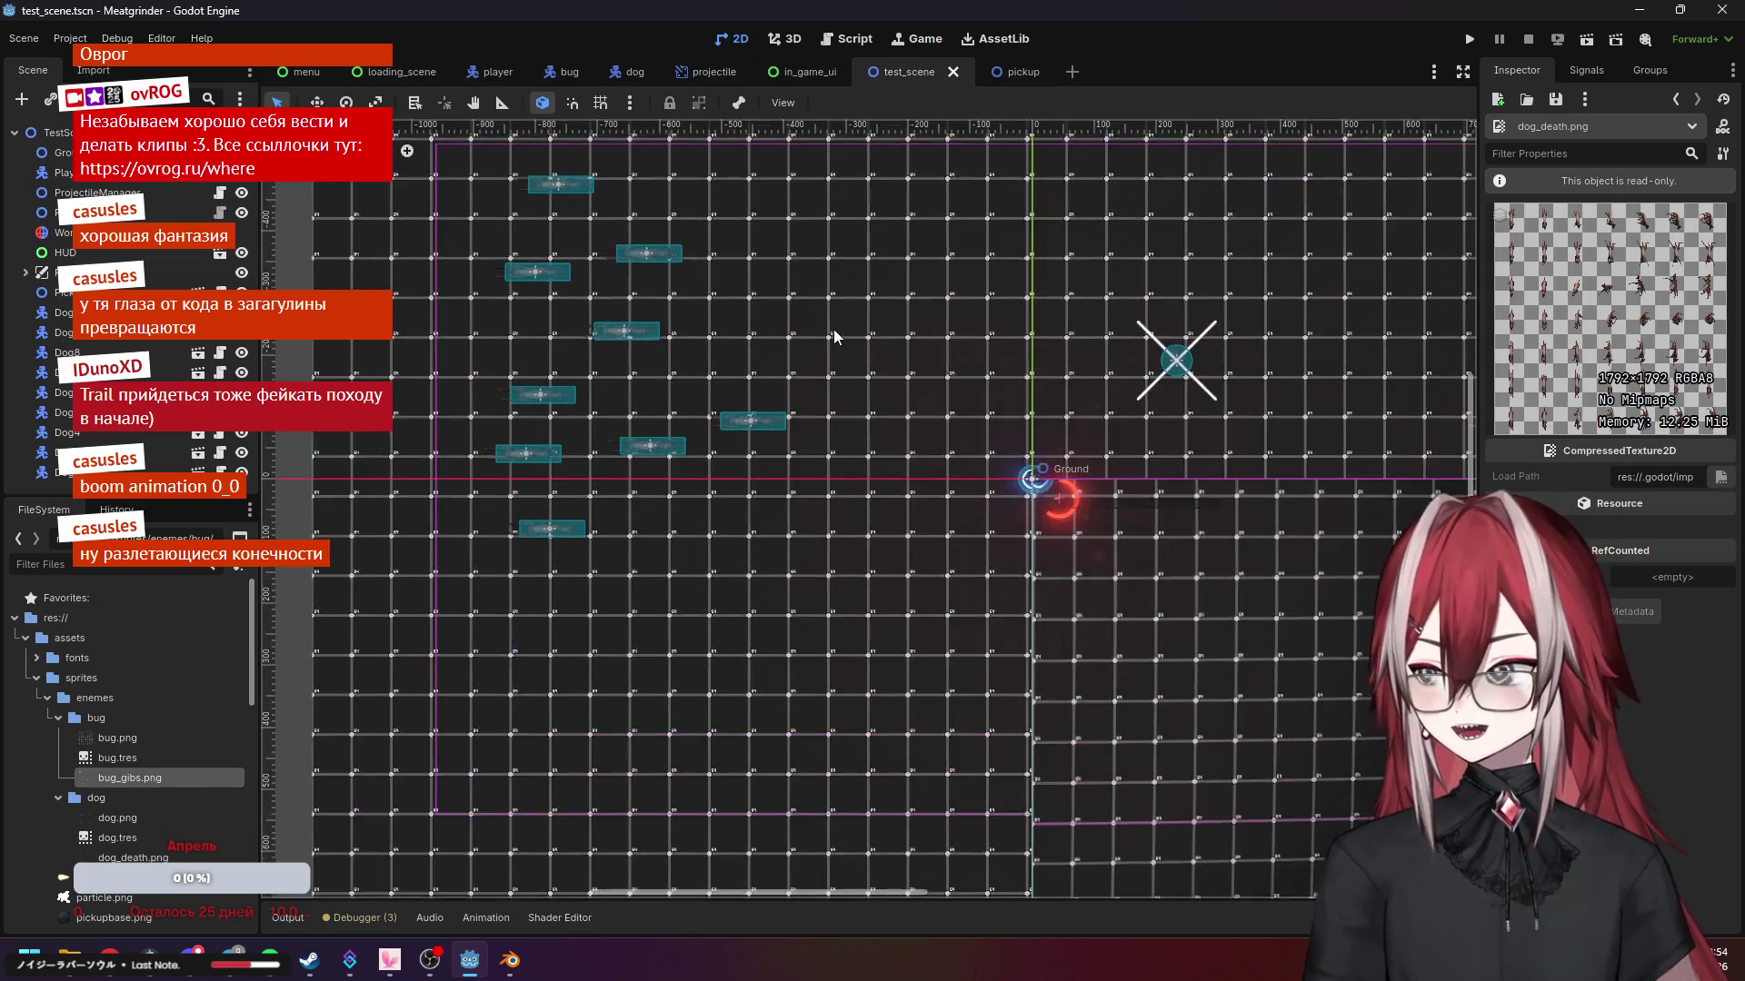
scroll(705, 331, up, 3)
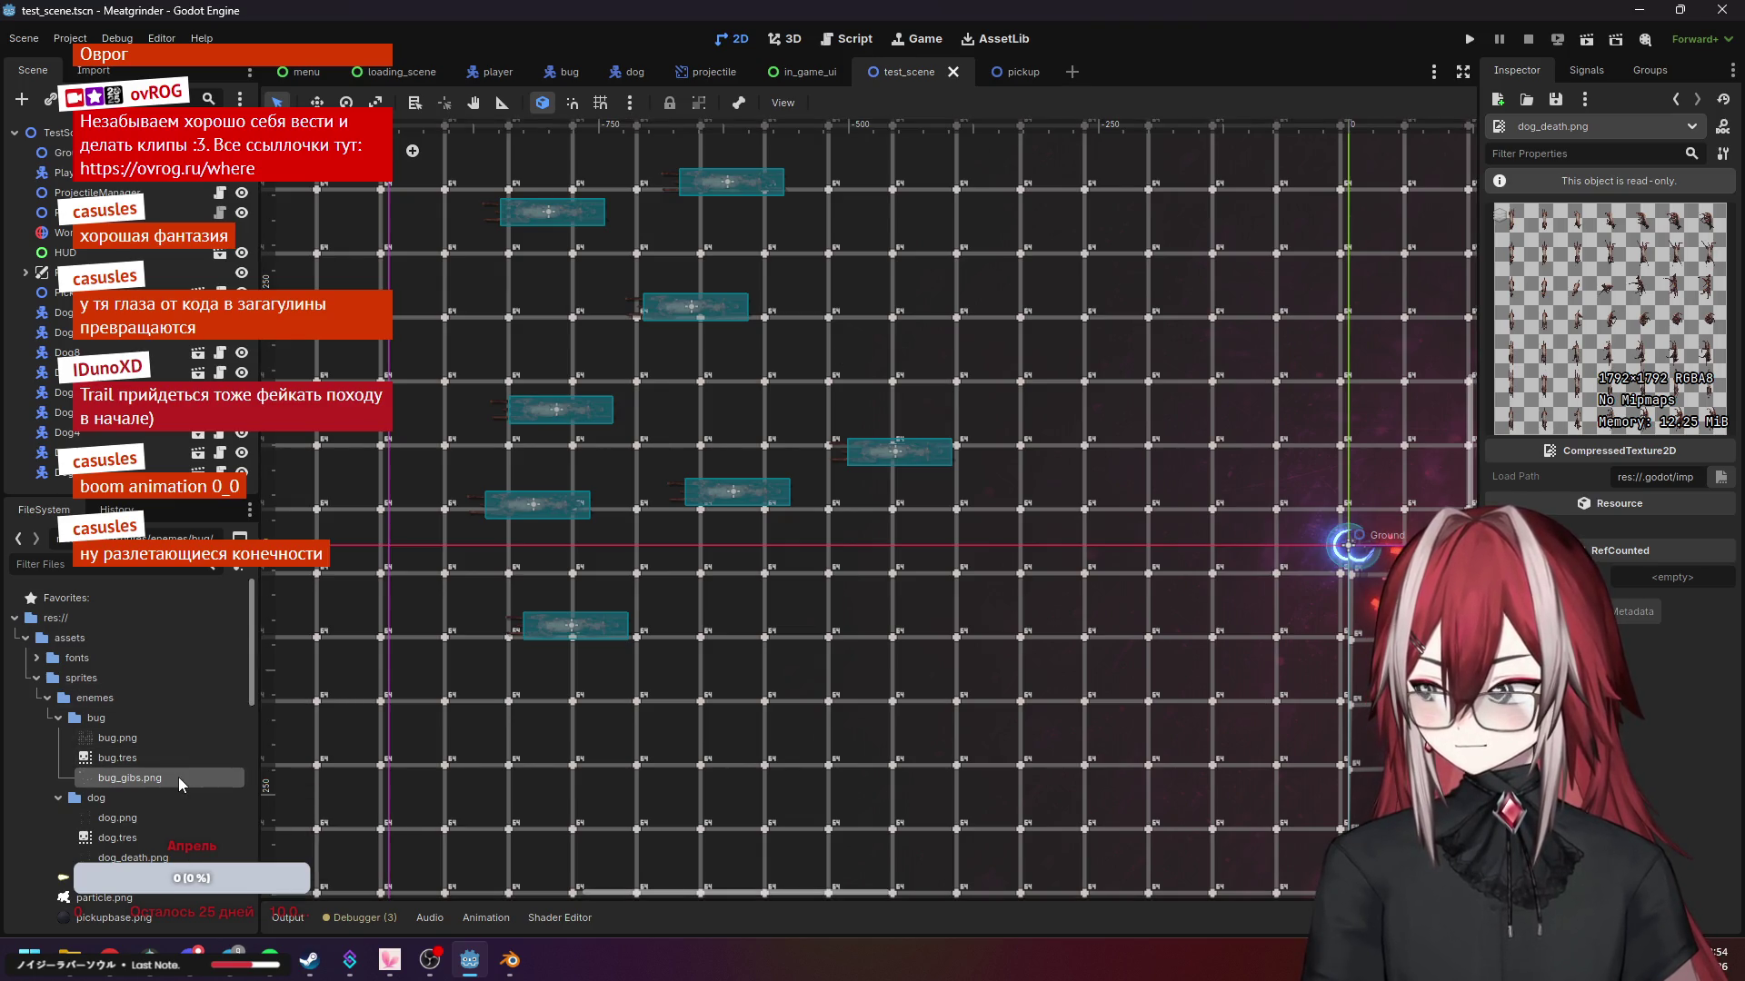
click(510, 960)
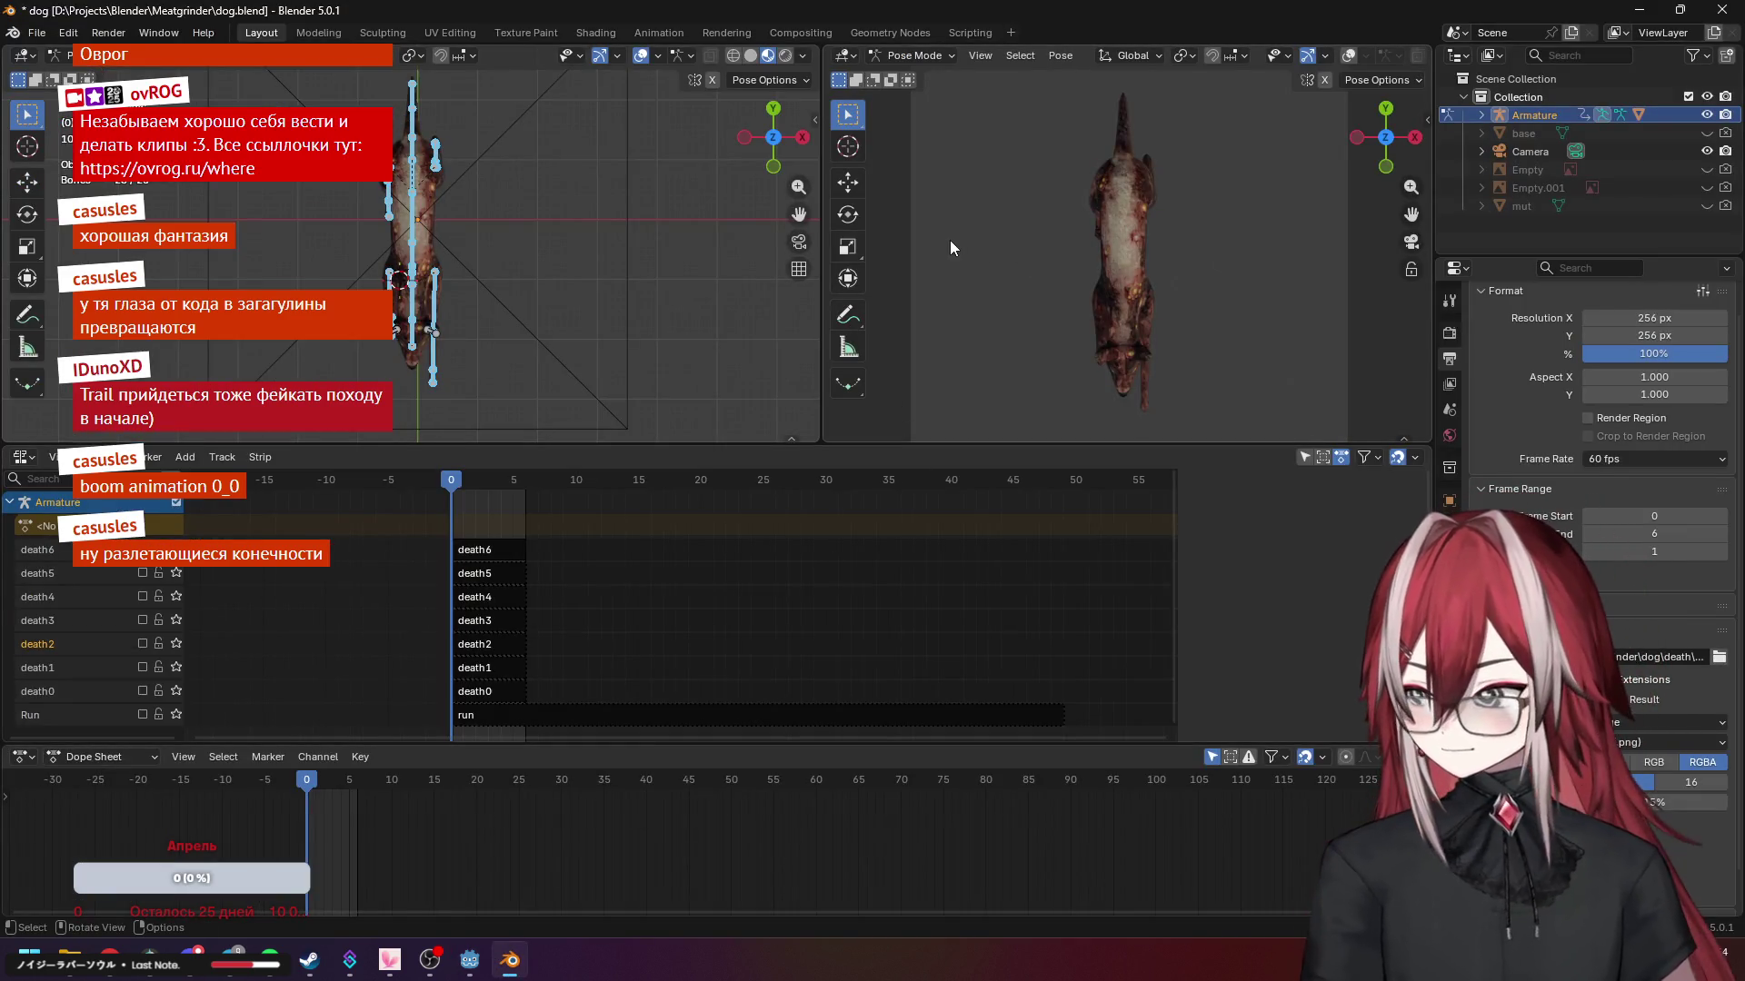
Step: Minimize Blender and Godot, launch CLIP STUDIO, and start Clip Studio Paint with Draw
click(1639, 10)
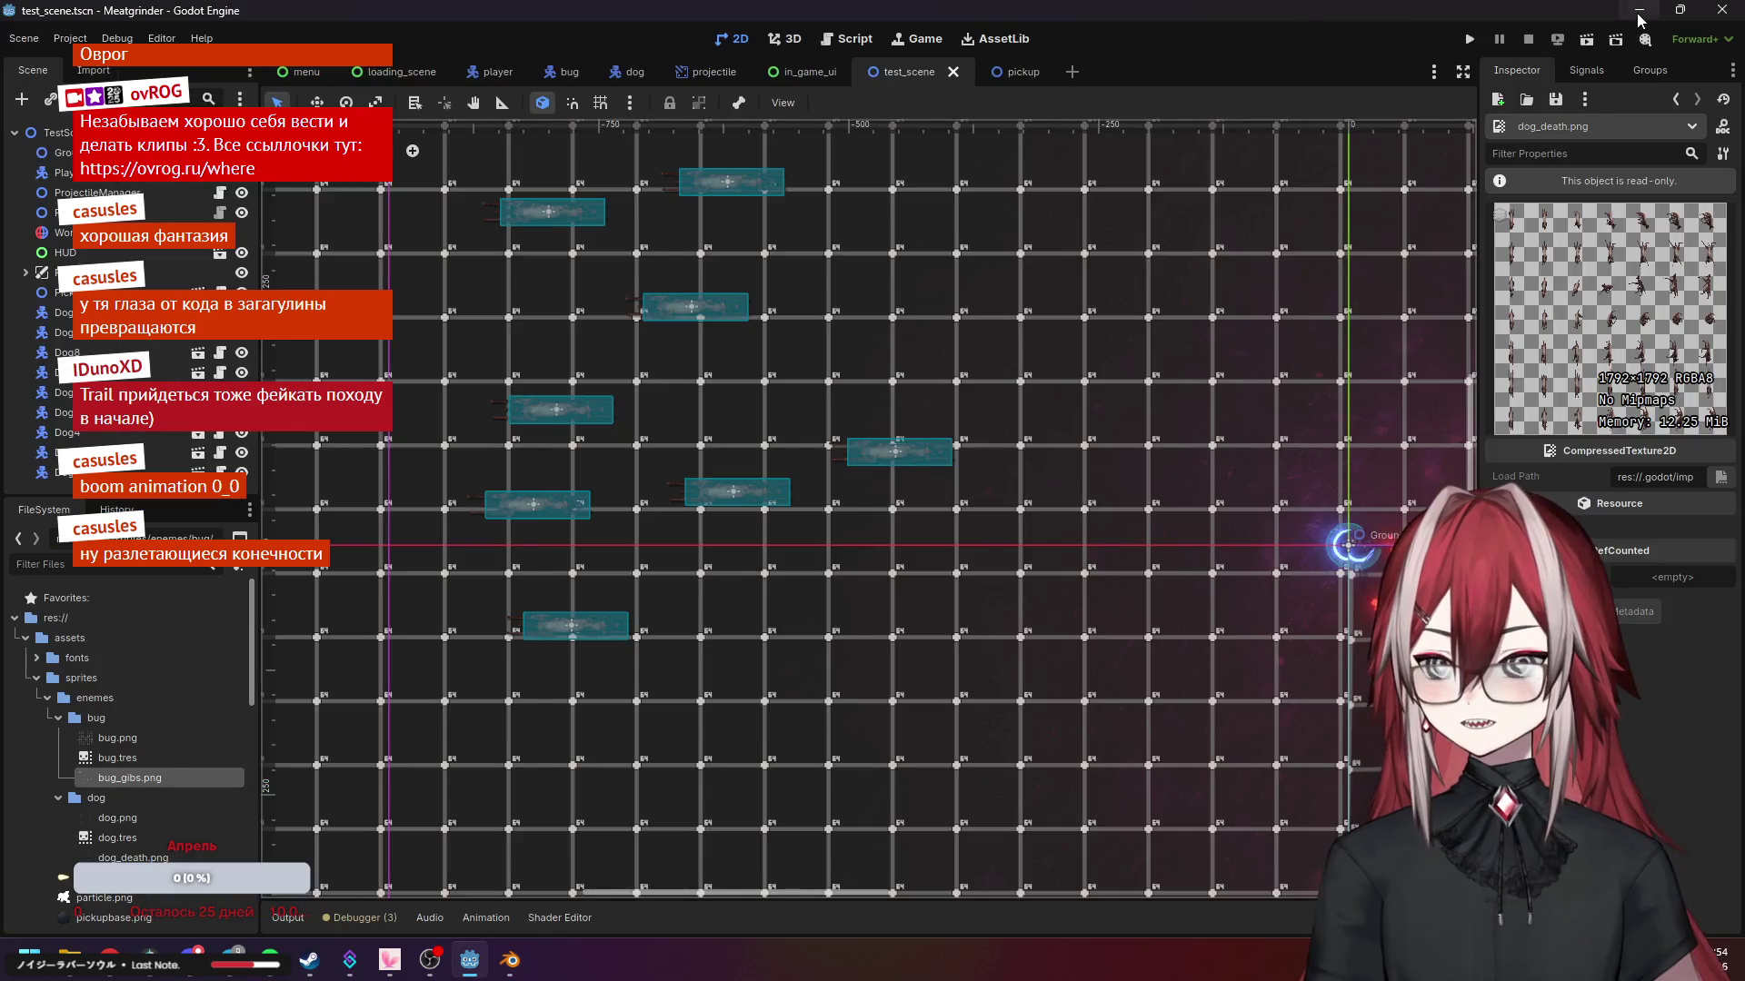
click(1639, 24)
click(1414, 32)
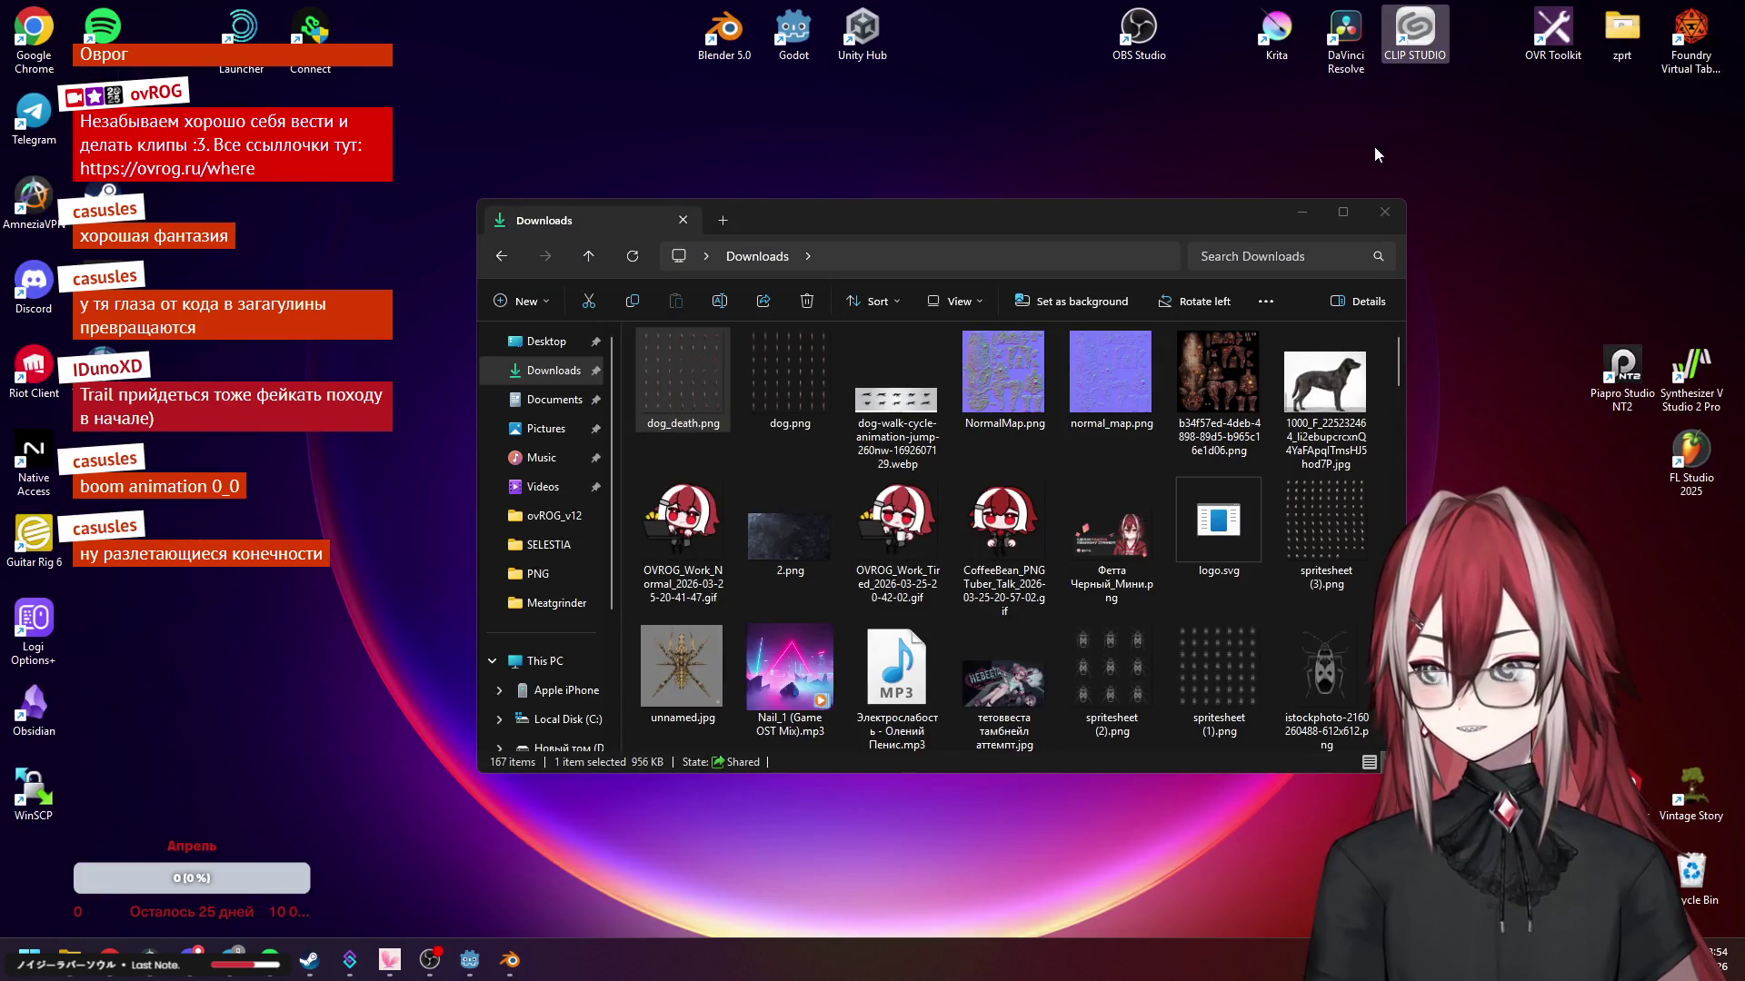
key(Return)
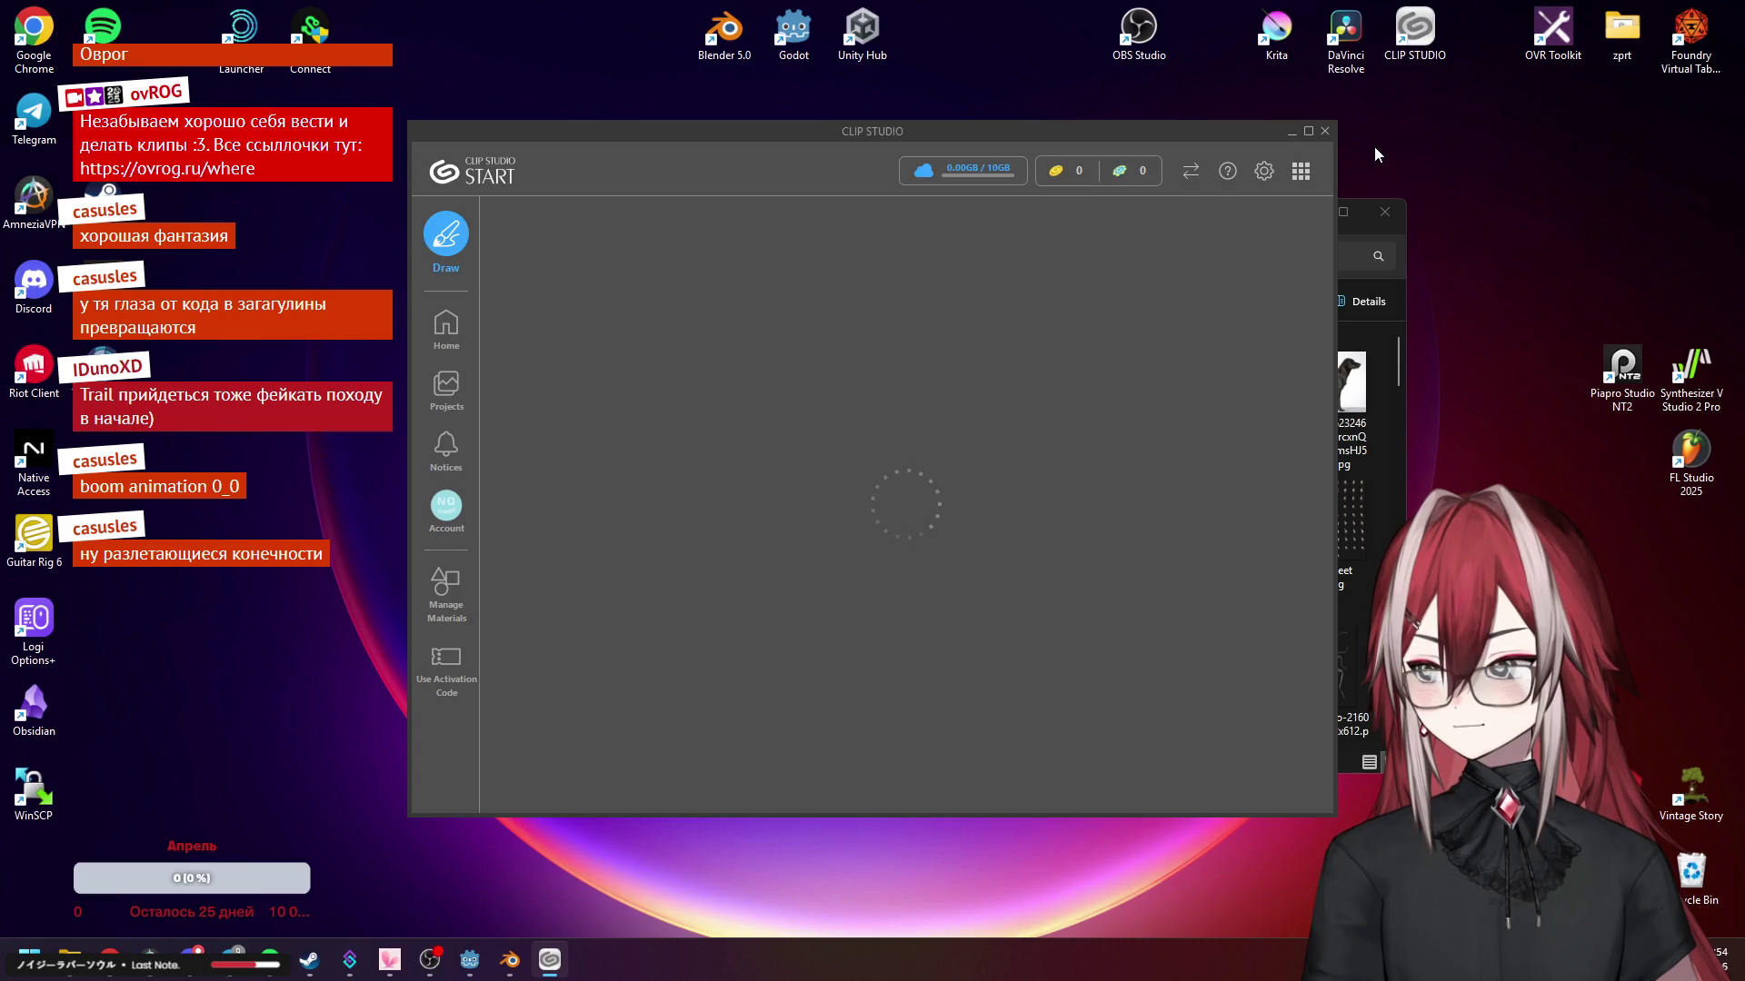
click(438, 239)
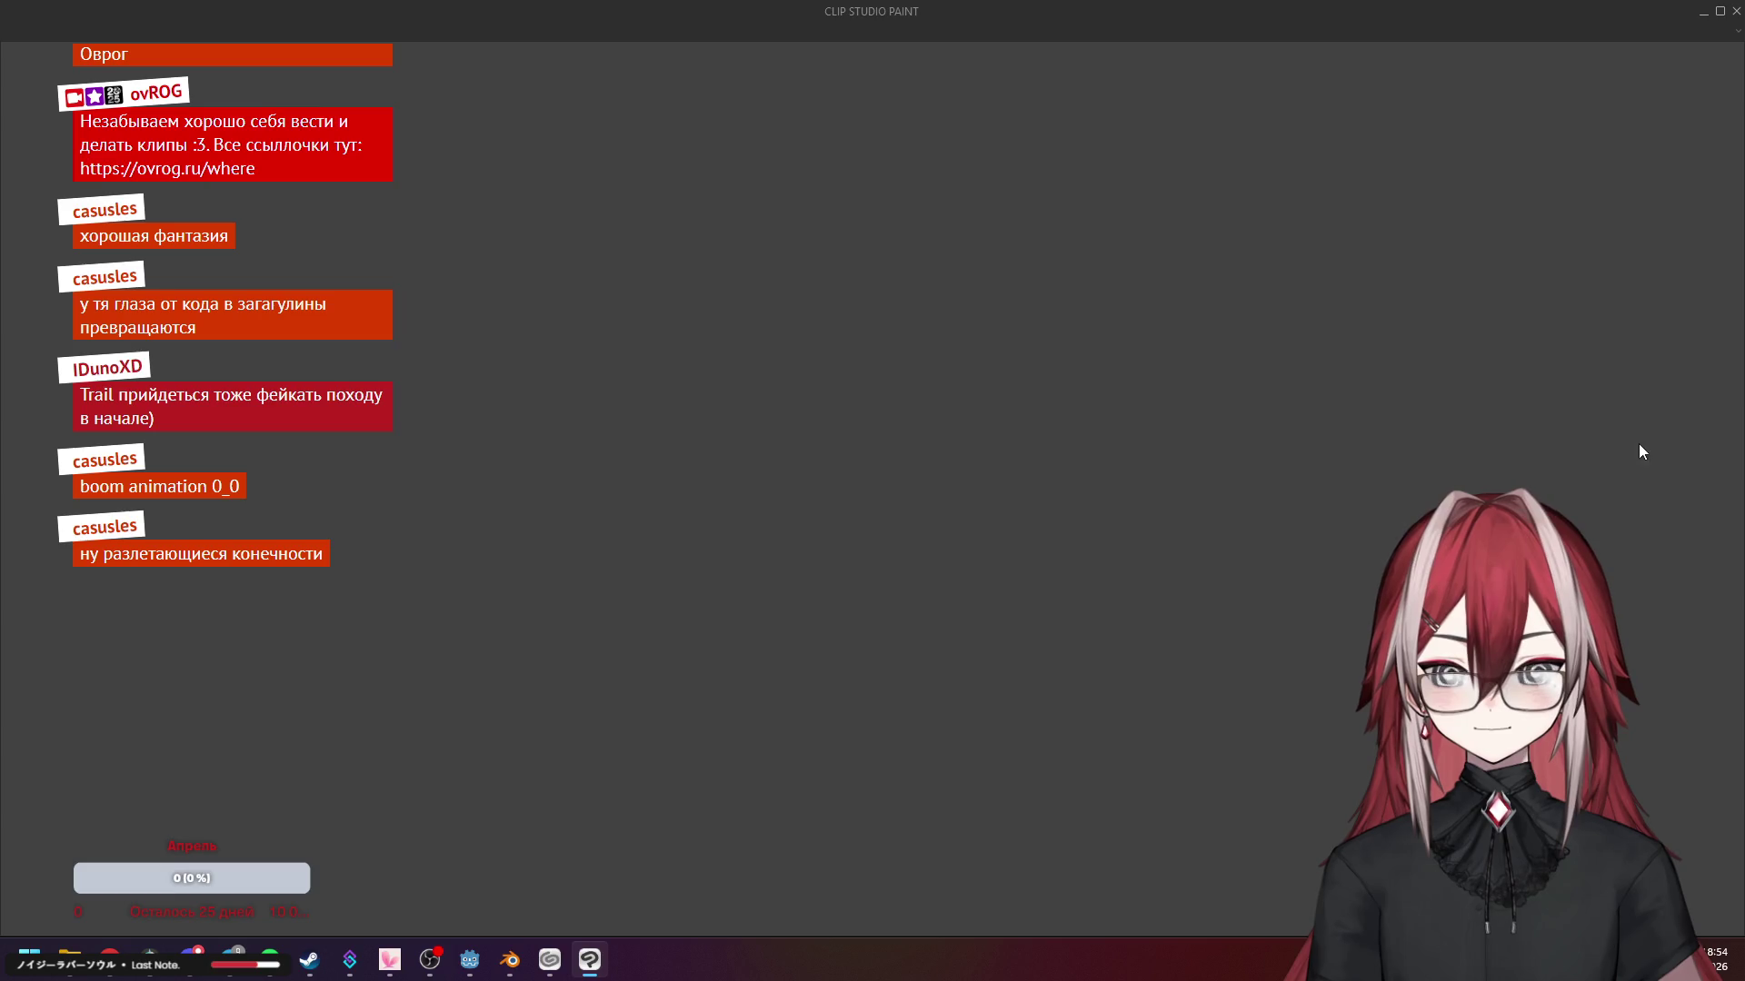
Step: Create a new 256 × 256 px illustration canvas with Ctrl+N
key(ctrl+n)
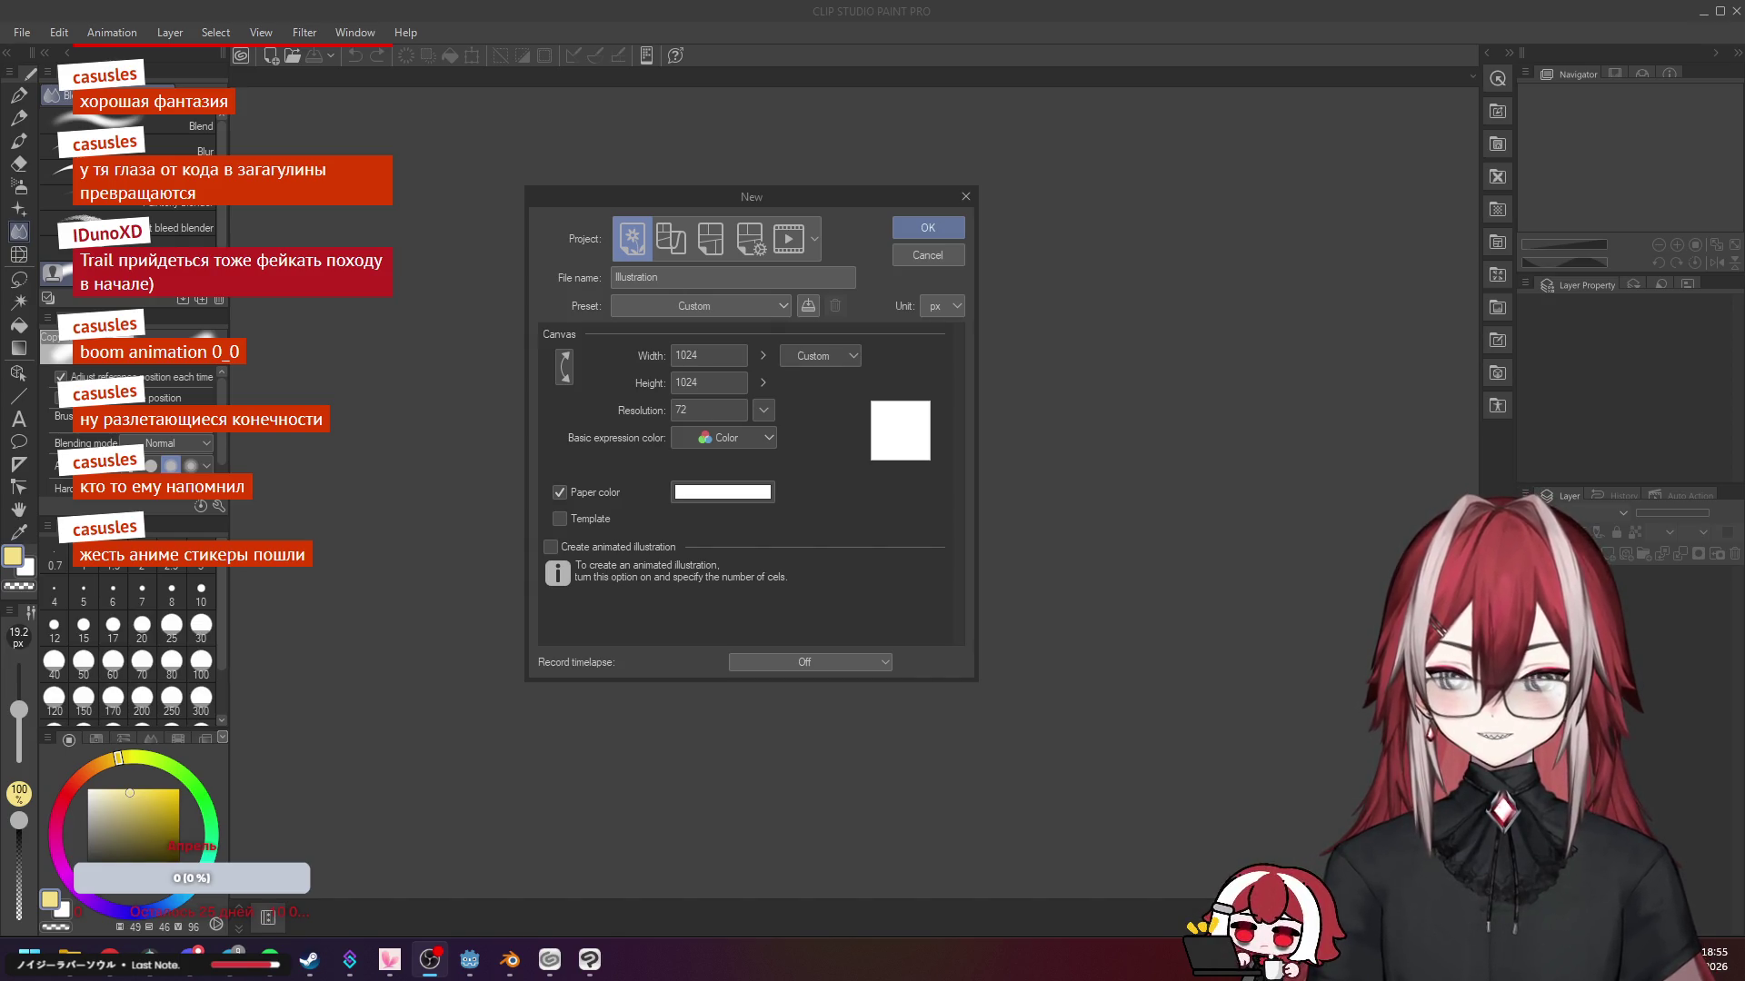
click(712, 357)
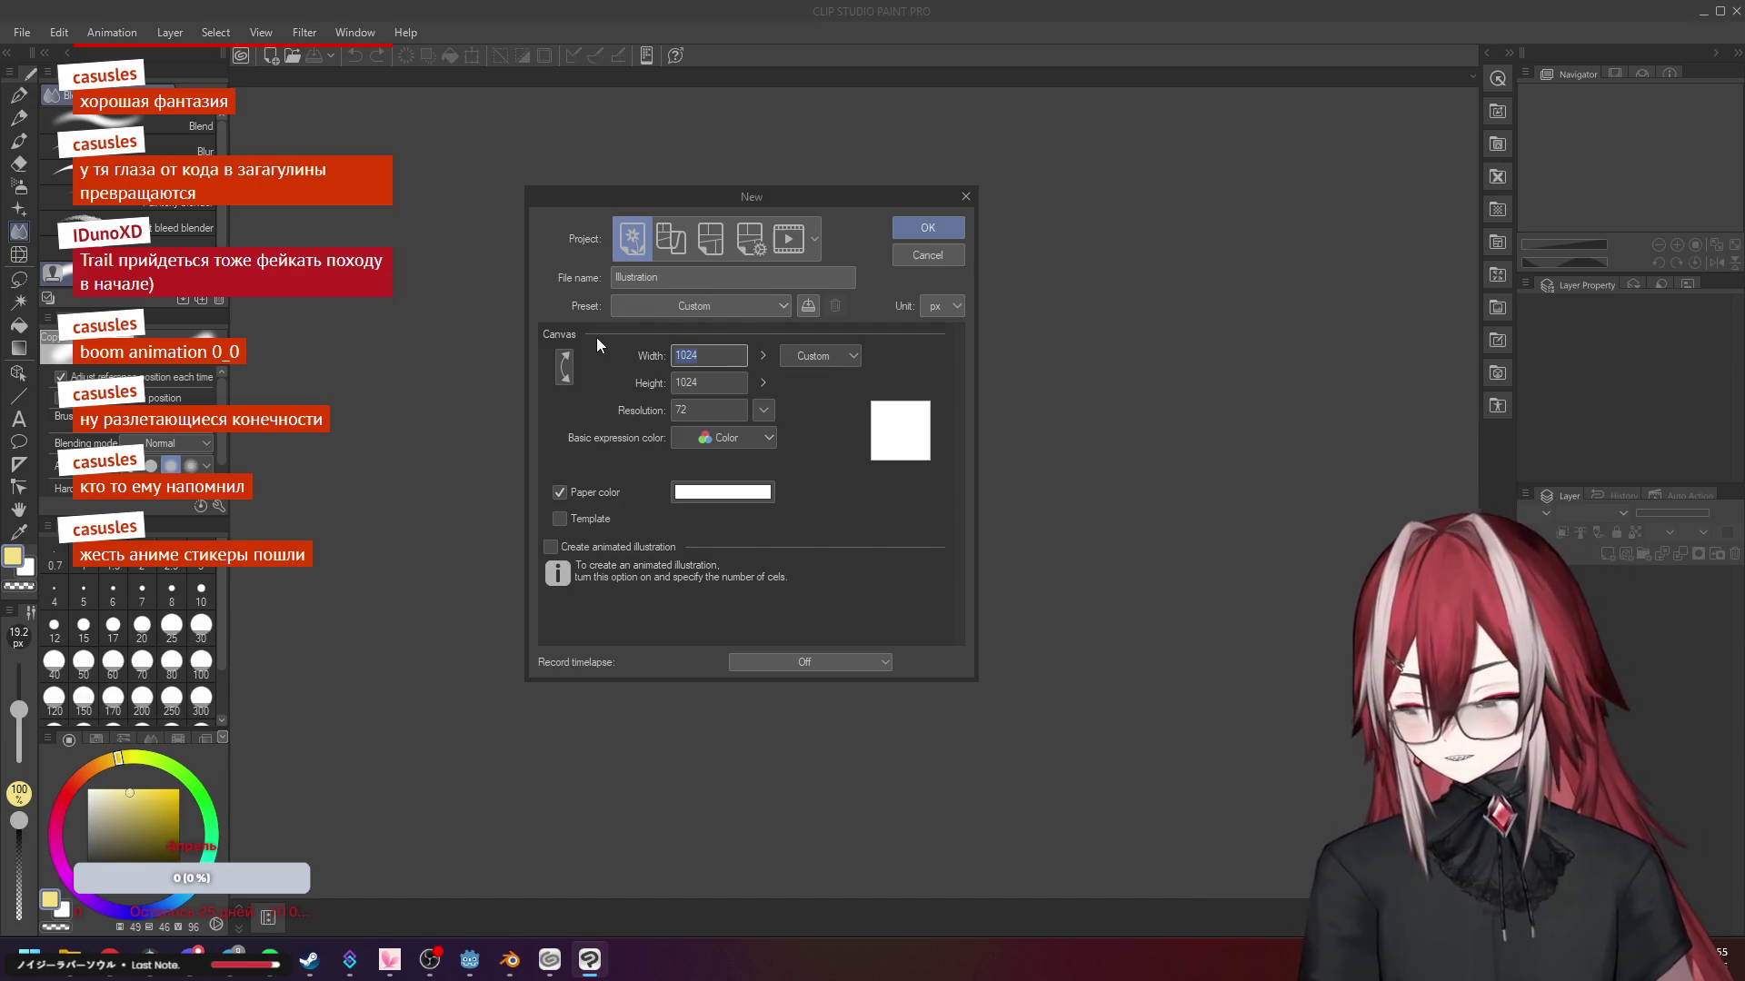
text(256)
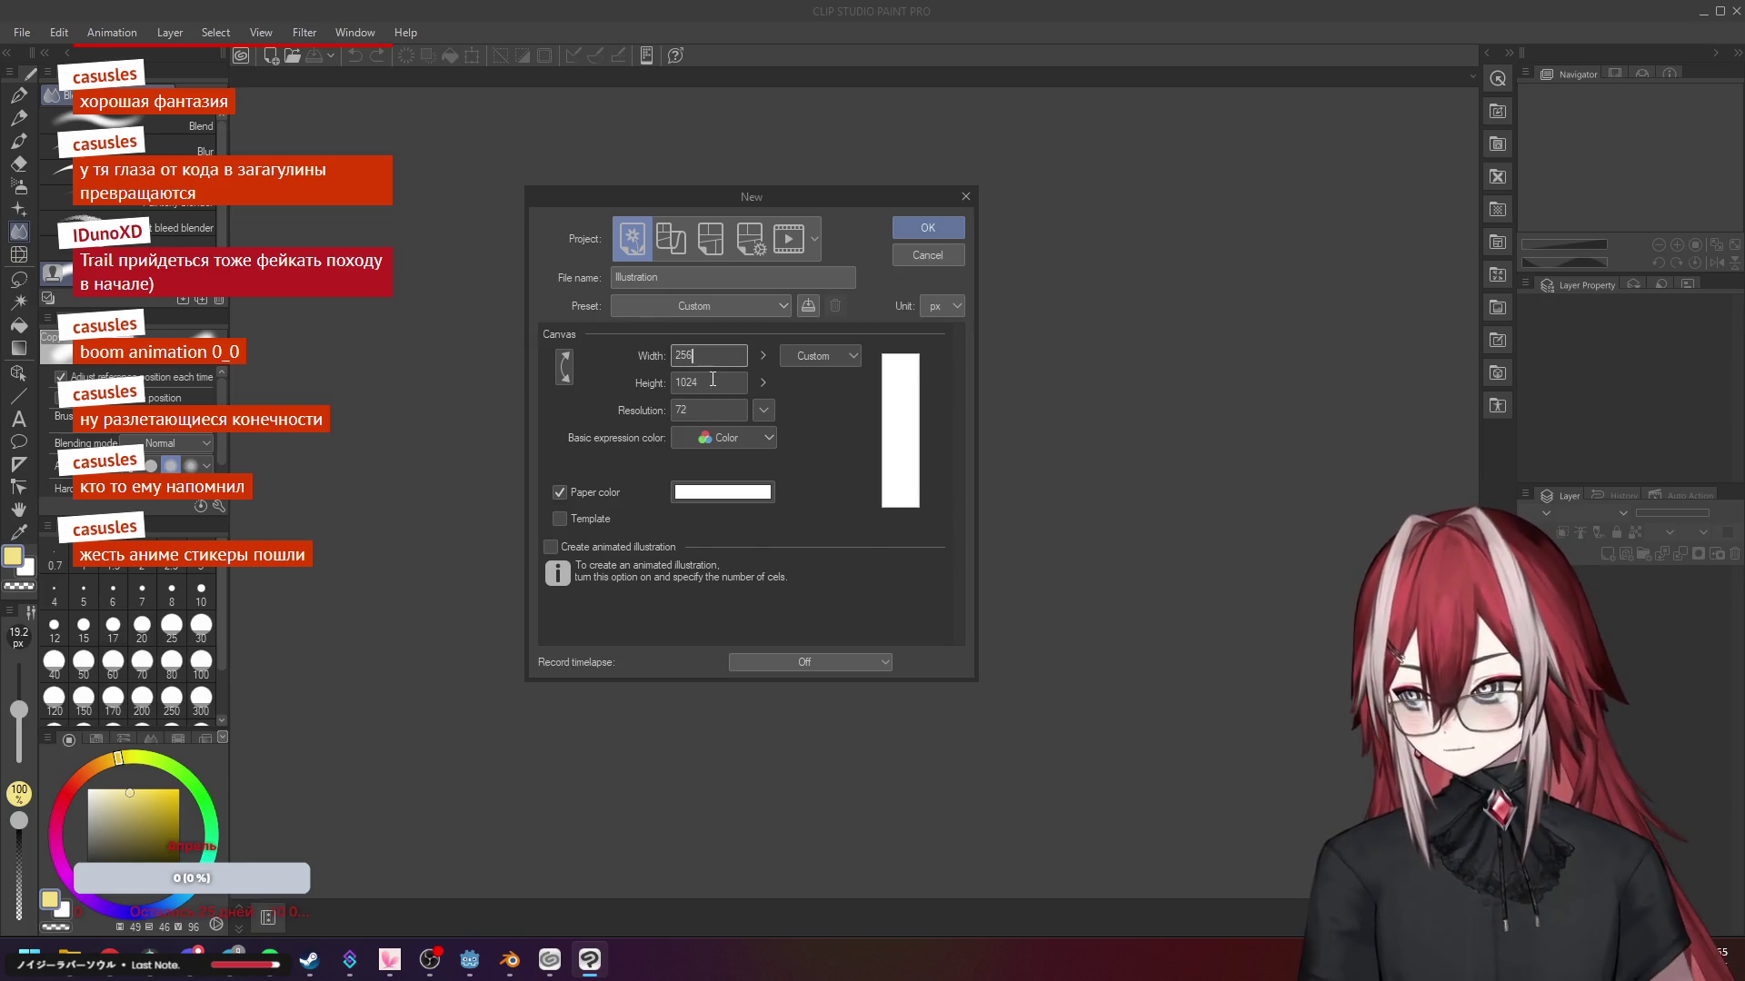
key(Tab)
text(56256)
click(927, 228)
click(110, 975)
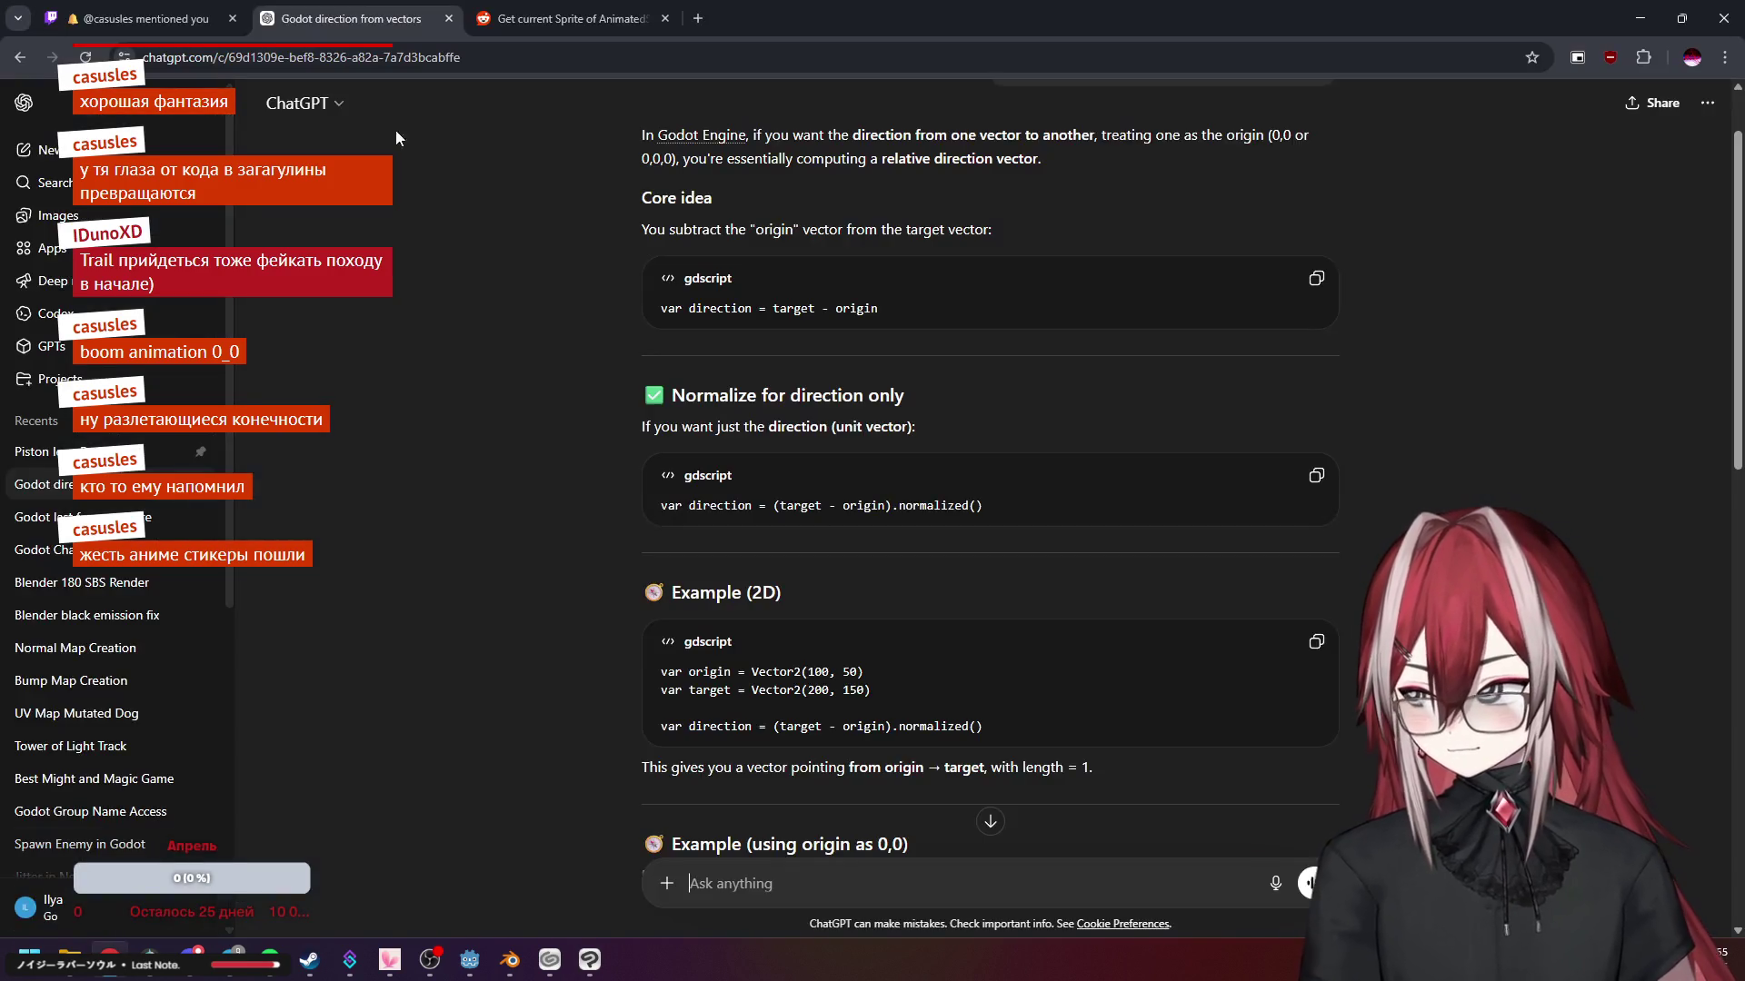
Step: Search 'gif to webm' in a new tab and open the Ezgif GIF to WebM converter
click(699, 18)
text(git)
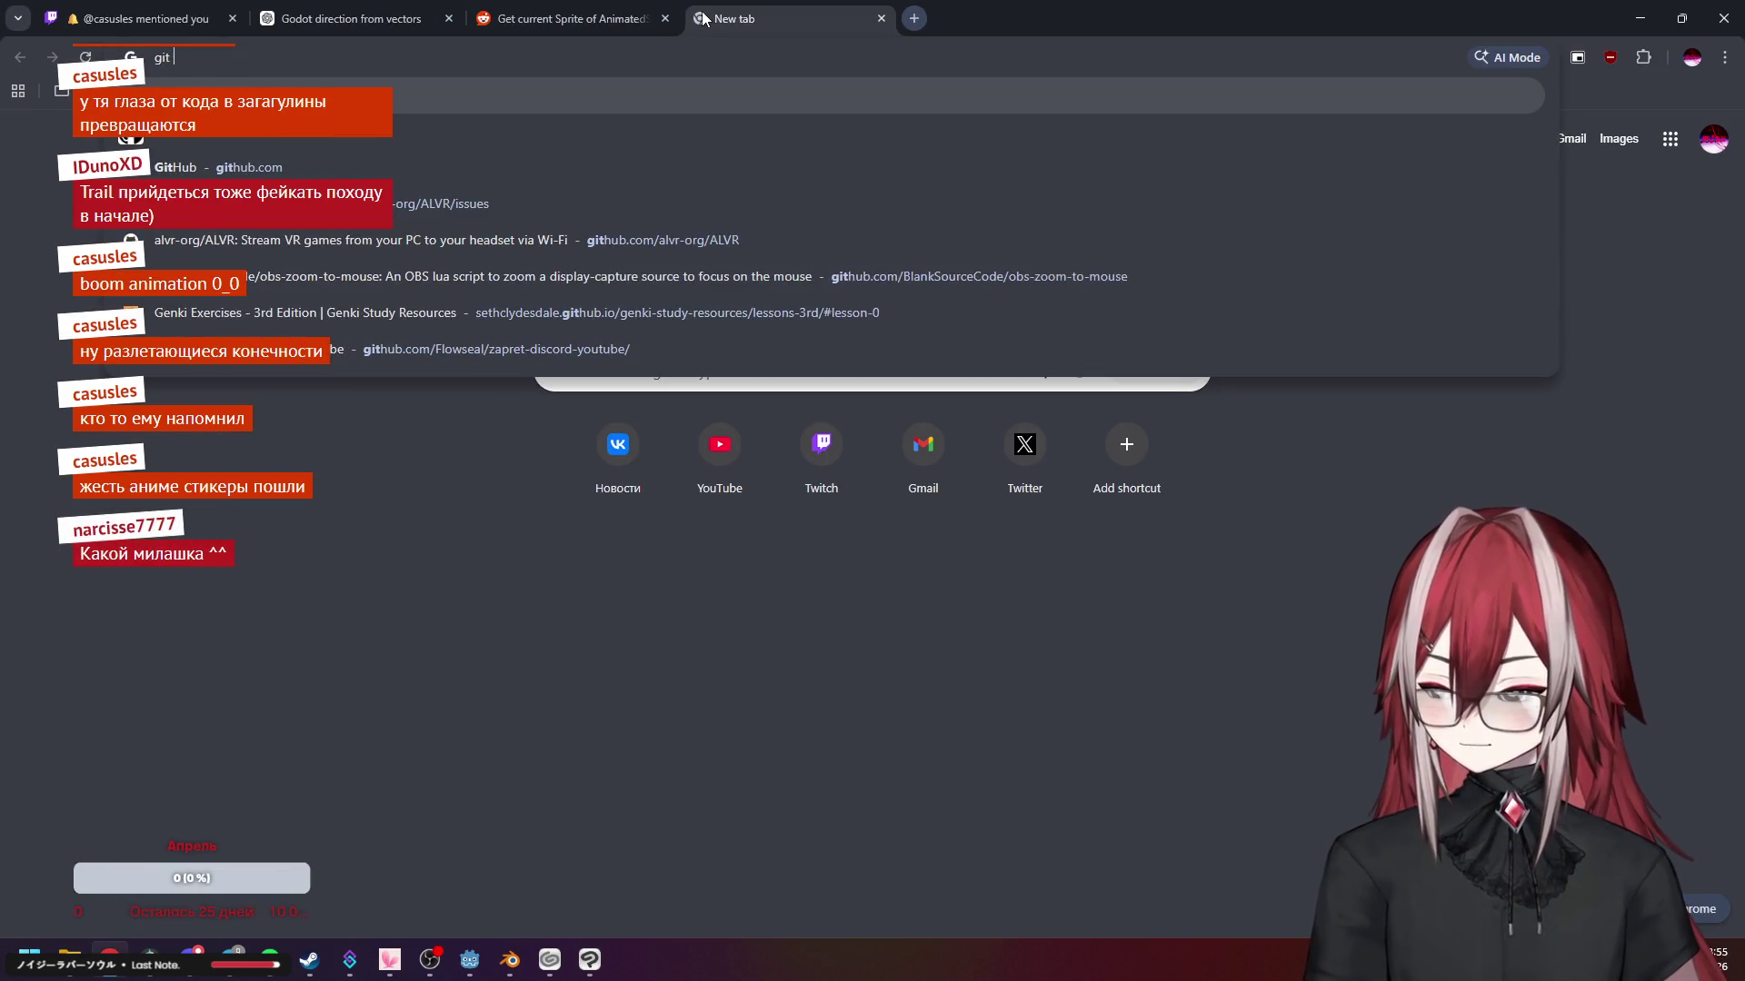
key(BackSpace)
key(BackSpace)
text(f to webm)
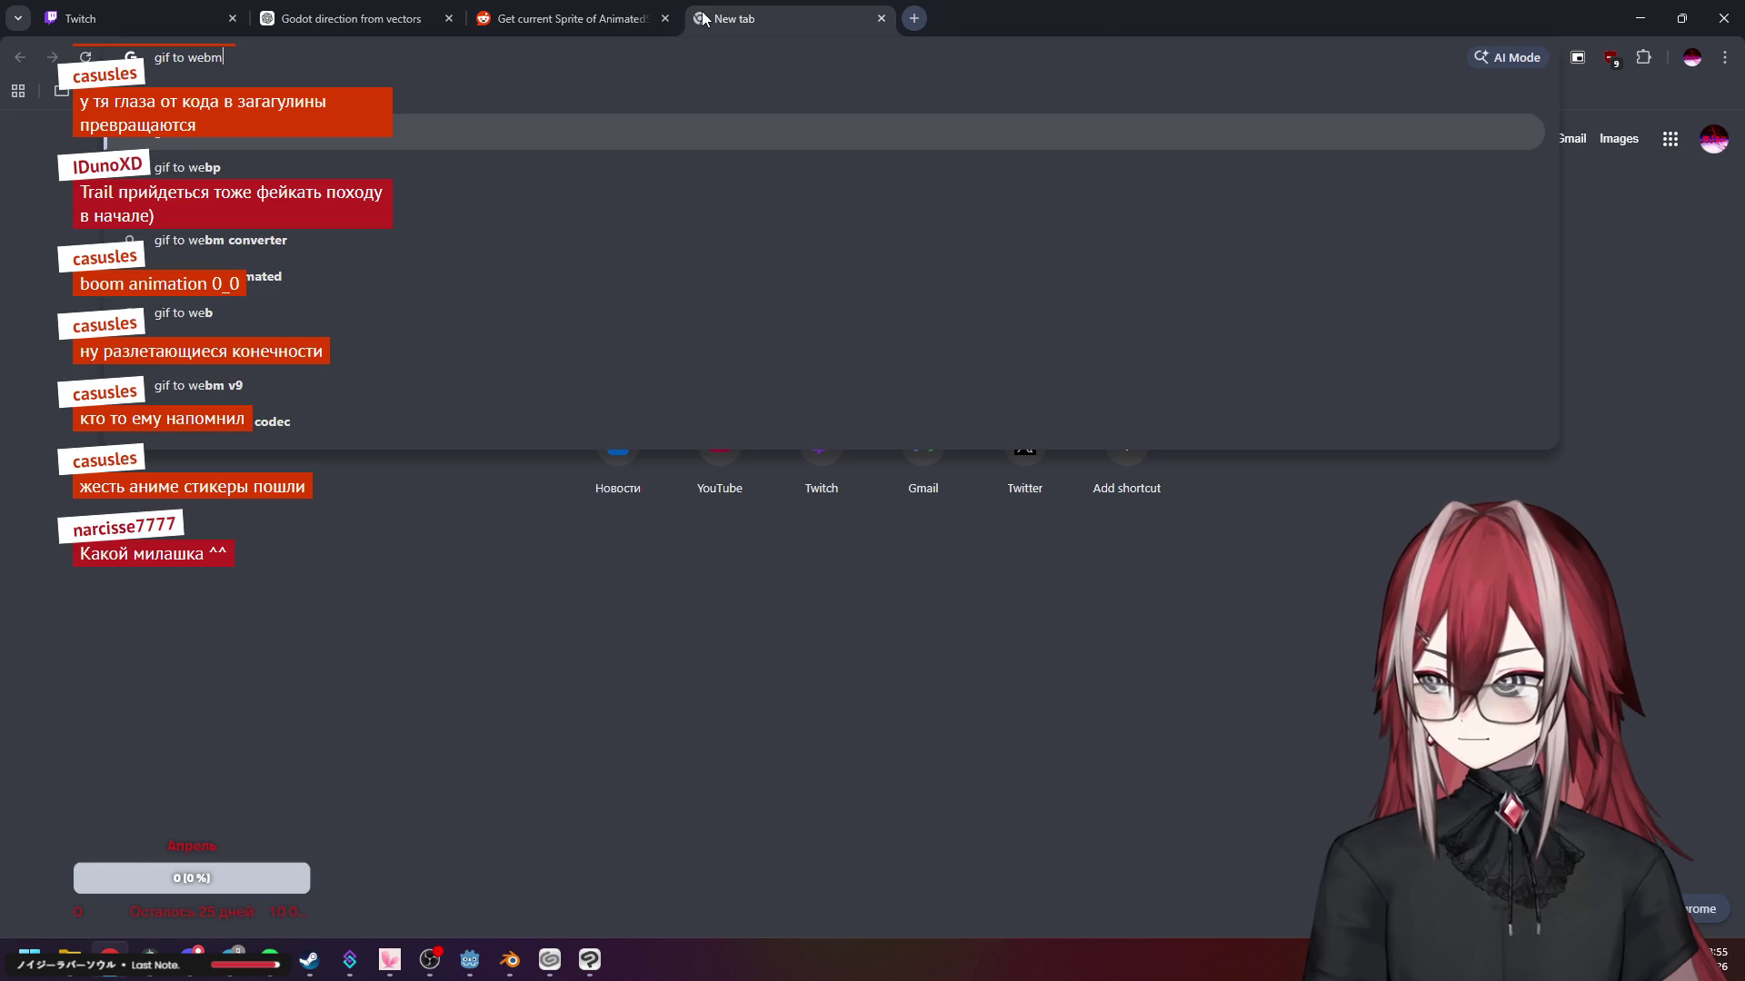
key(Return)
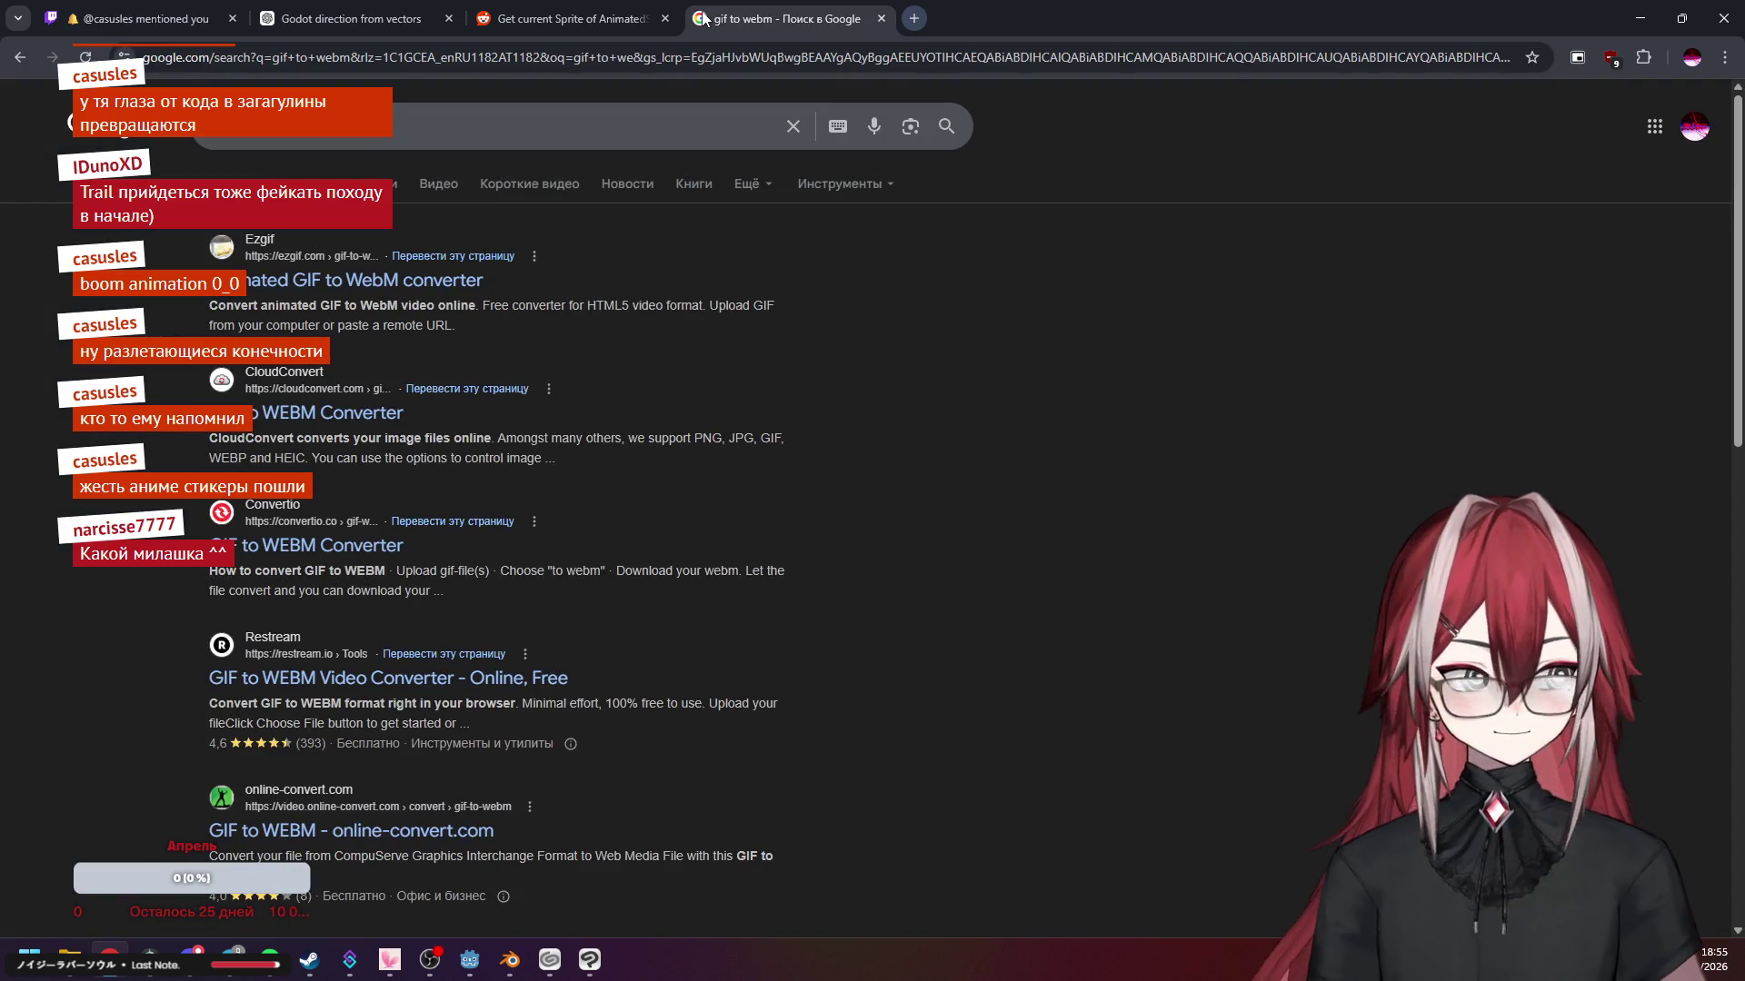
click(316, 282)
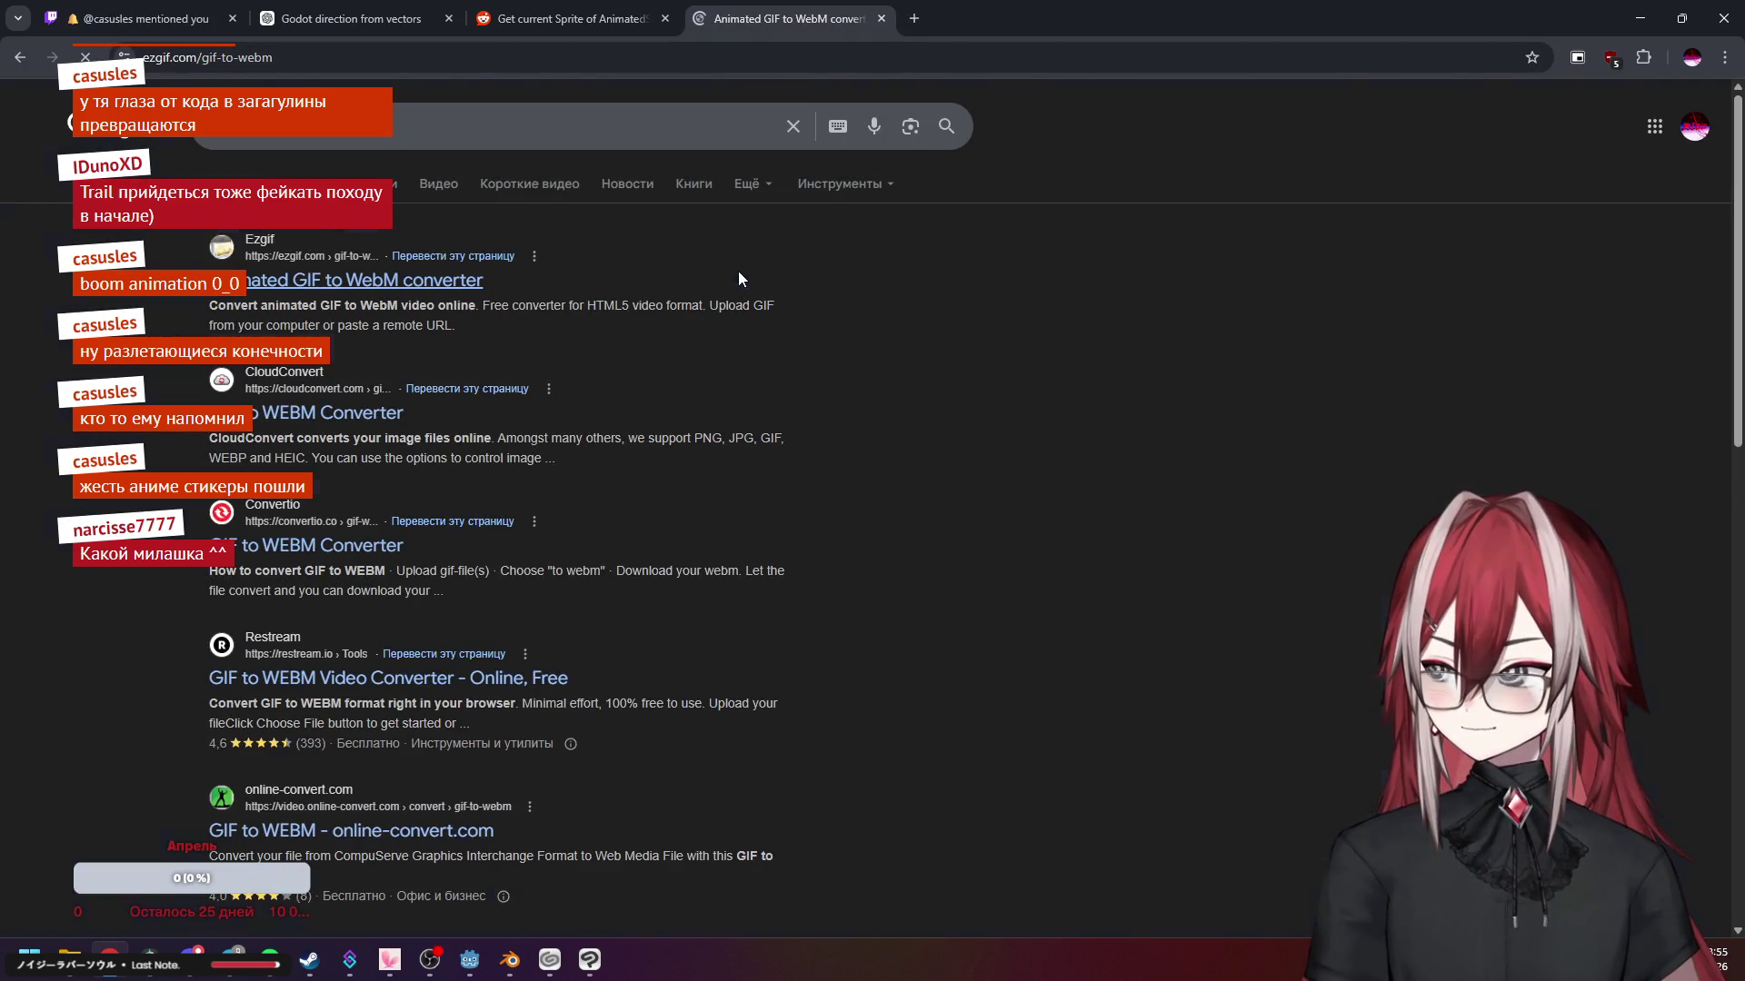
key(alt+Left)
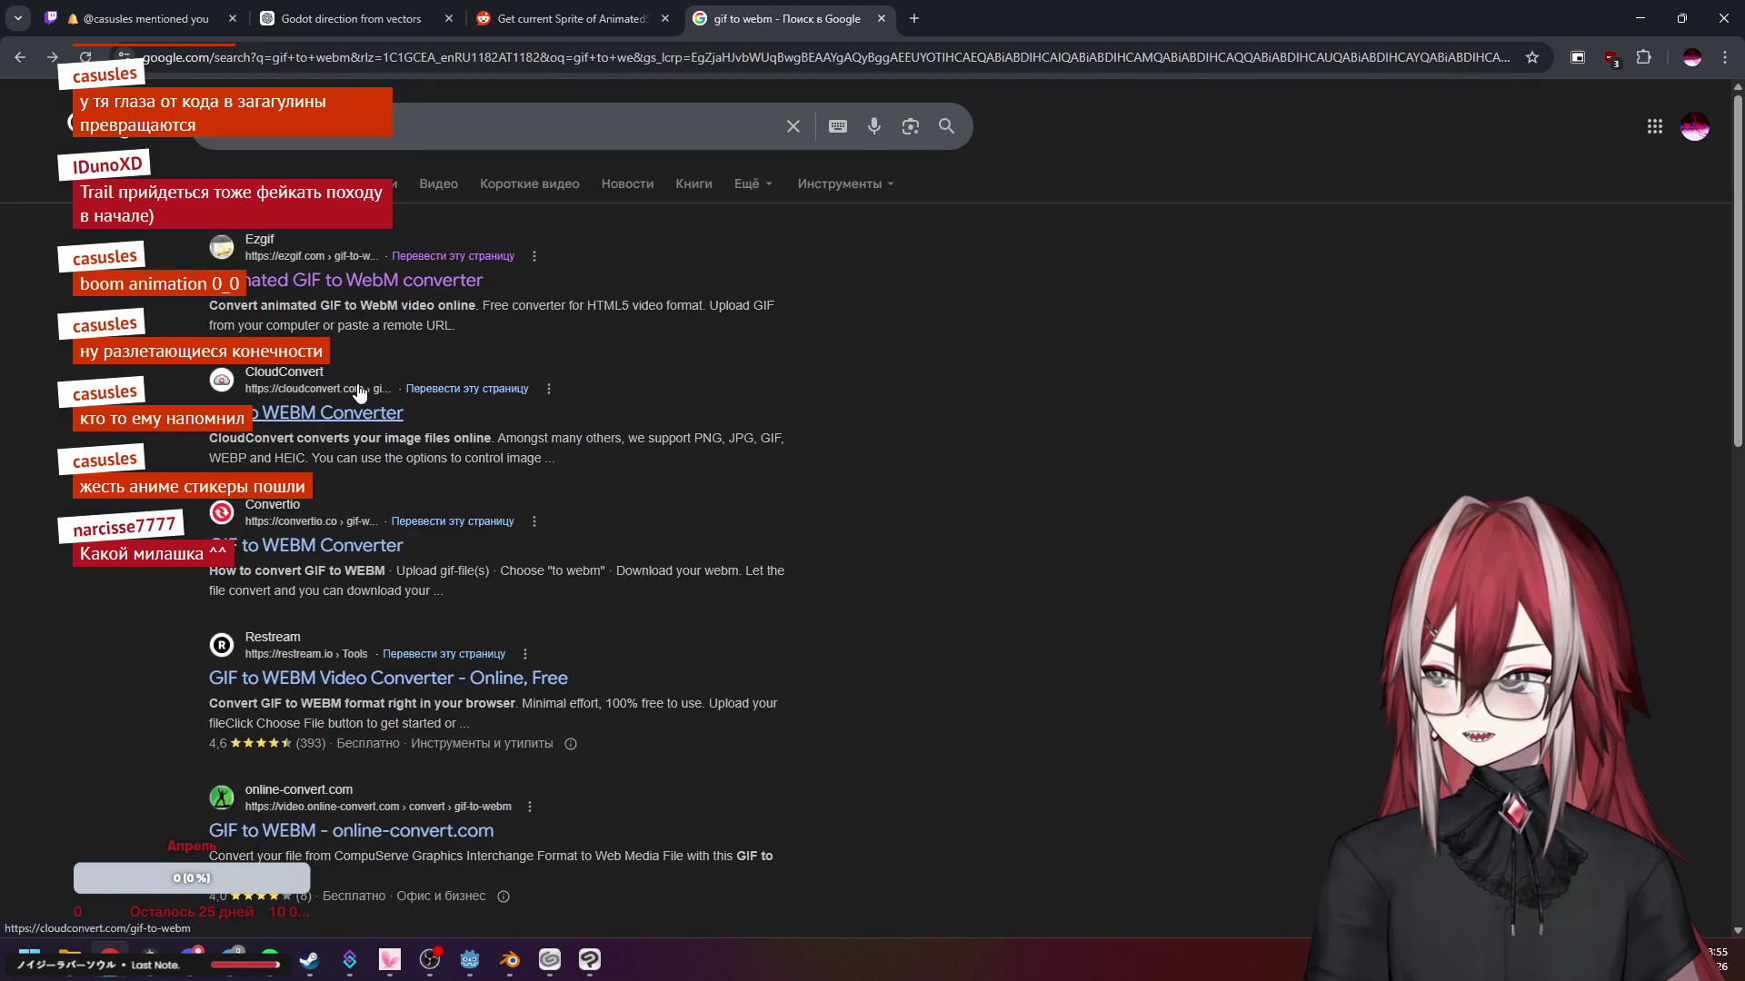
click(364, 280)
click(69, 960)
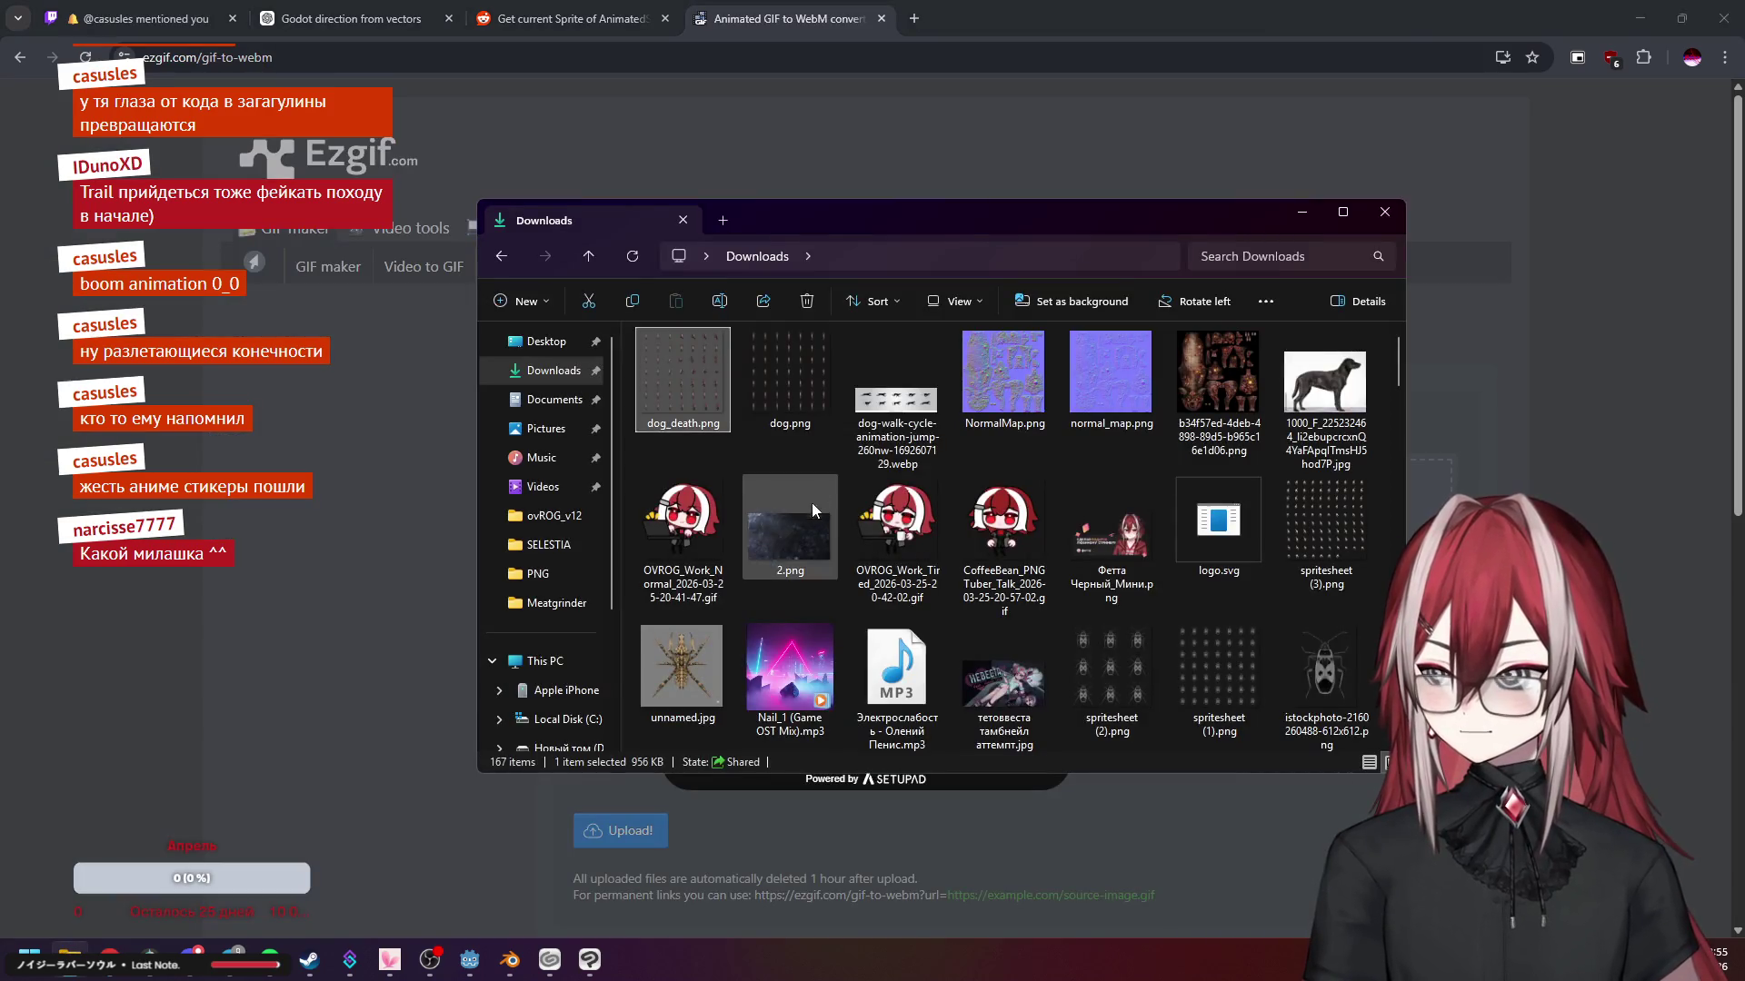
drag(952, 216, 1744, 218)
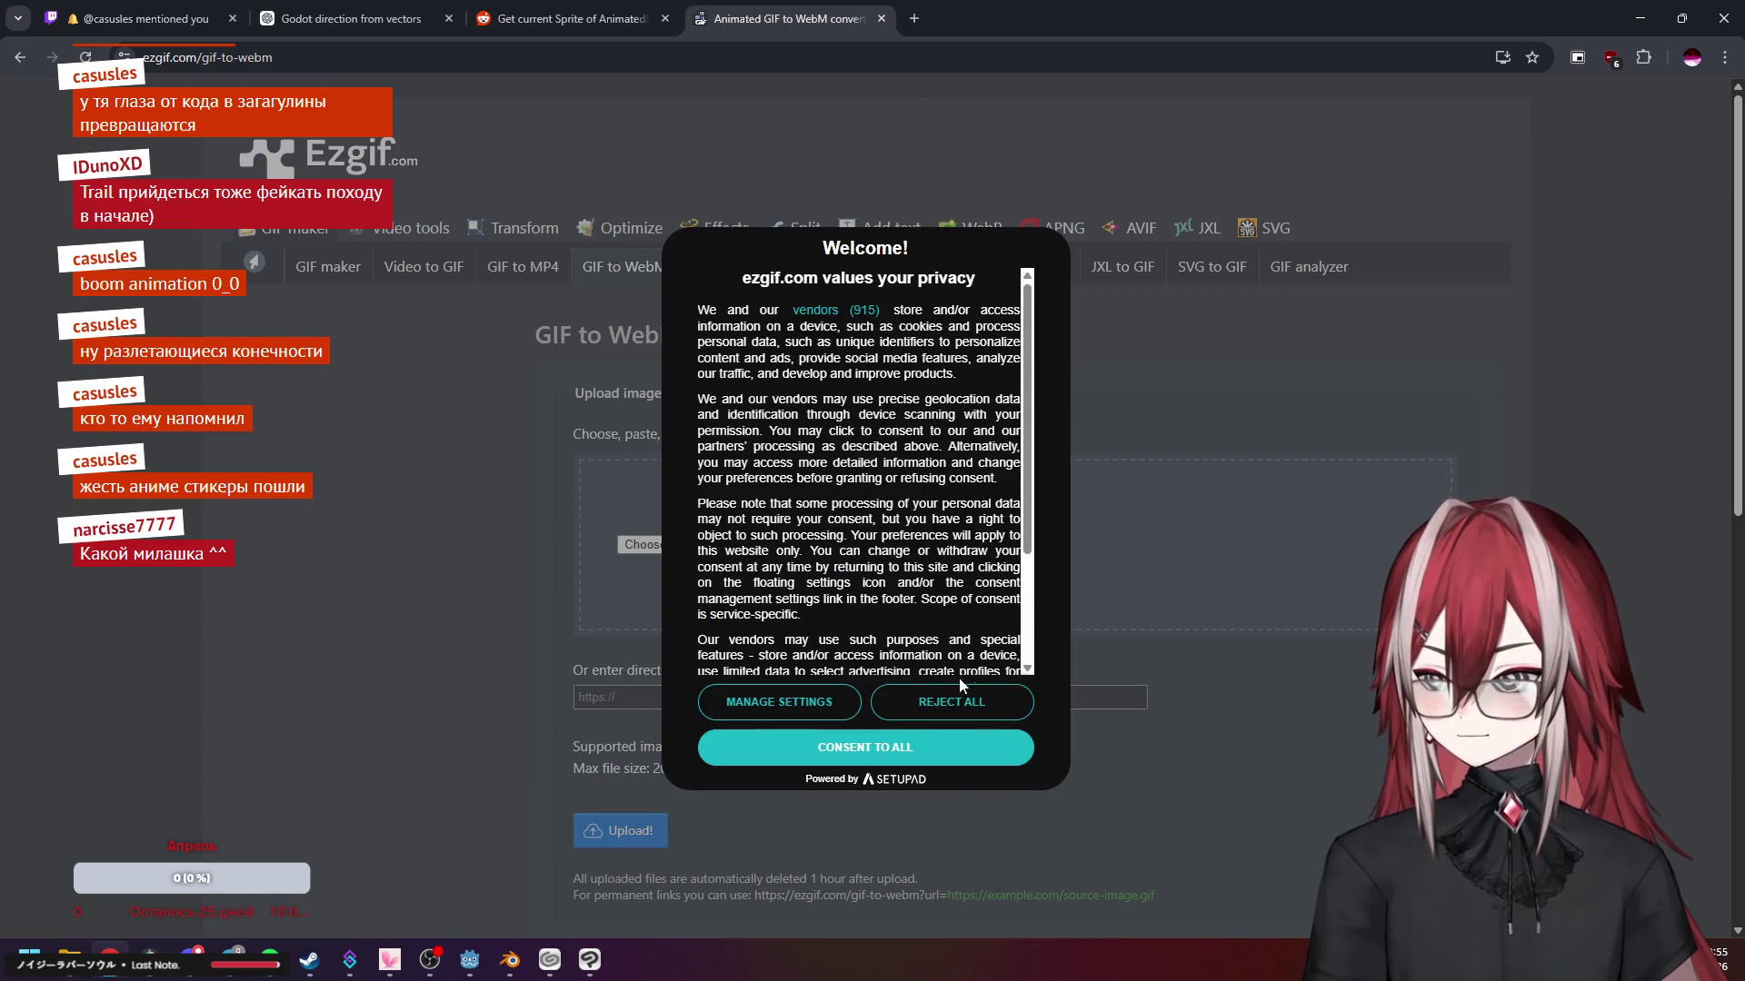
click(965, 700)
key(alt+Tab)
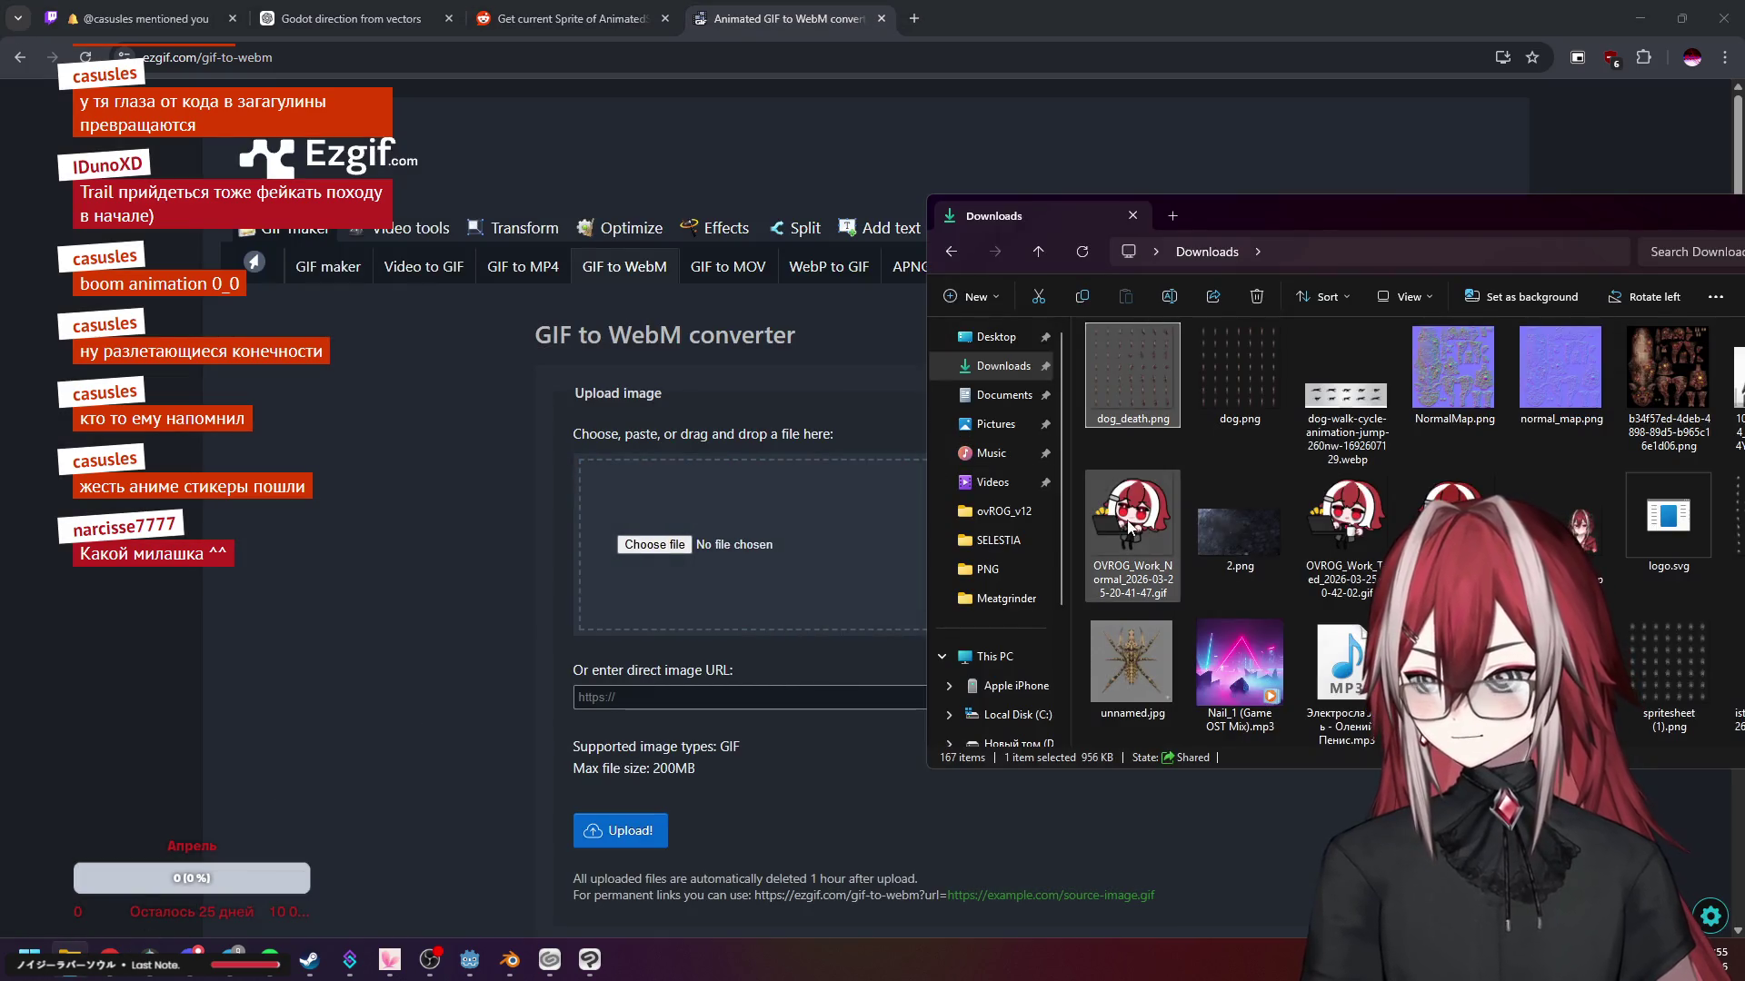
click(1325, 553)
mouse_move(1325, 553)
mouse_down()
mouse_move(999, 472)
mouse_move(727, 536)
mouse_up()
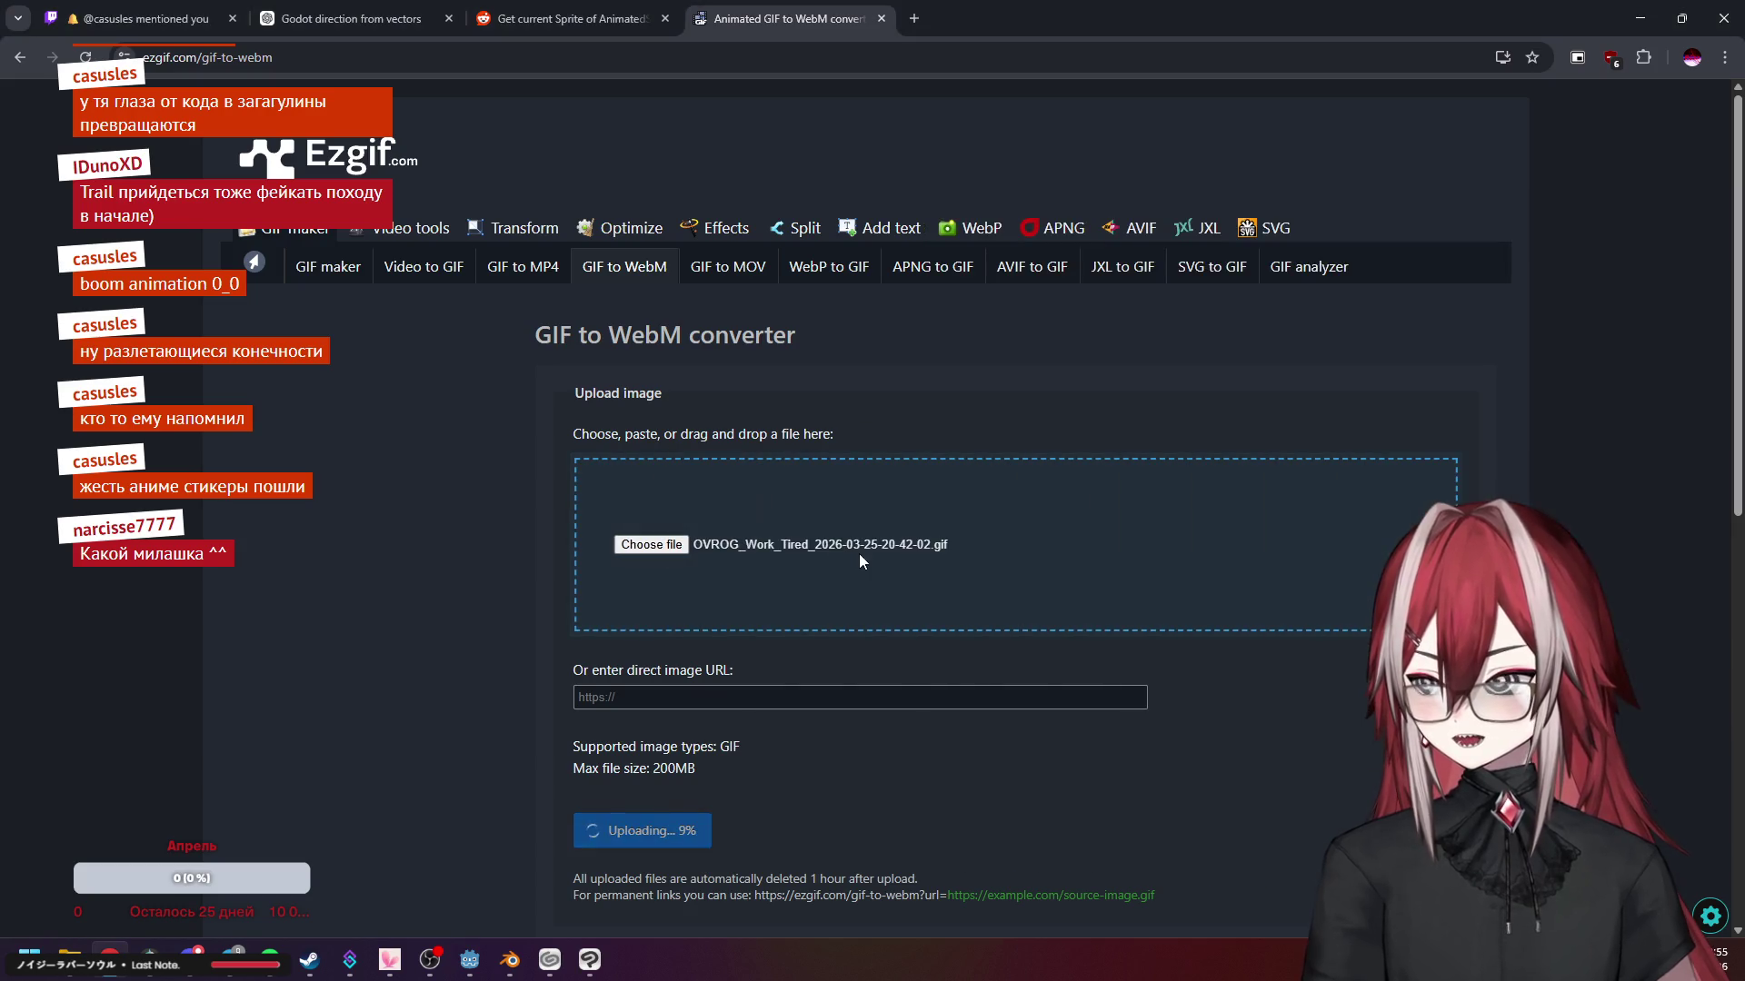
Step: Convert the GIF to WebM, download the video, and close the ezgif tab
scroll(838, 542, down, 3)
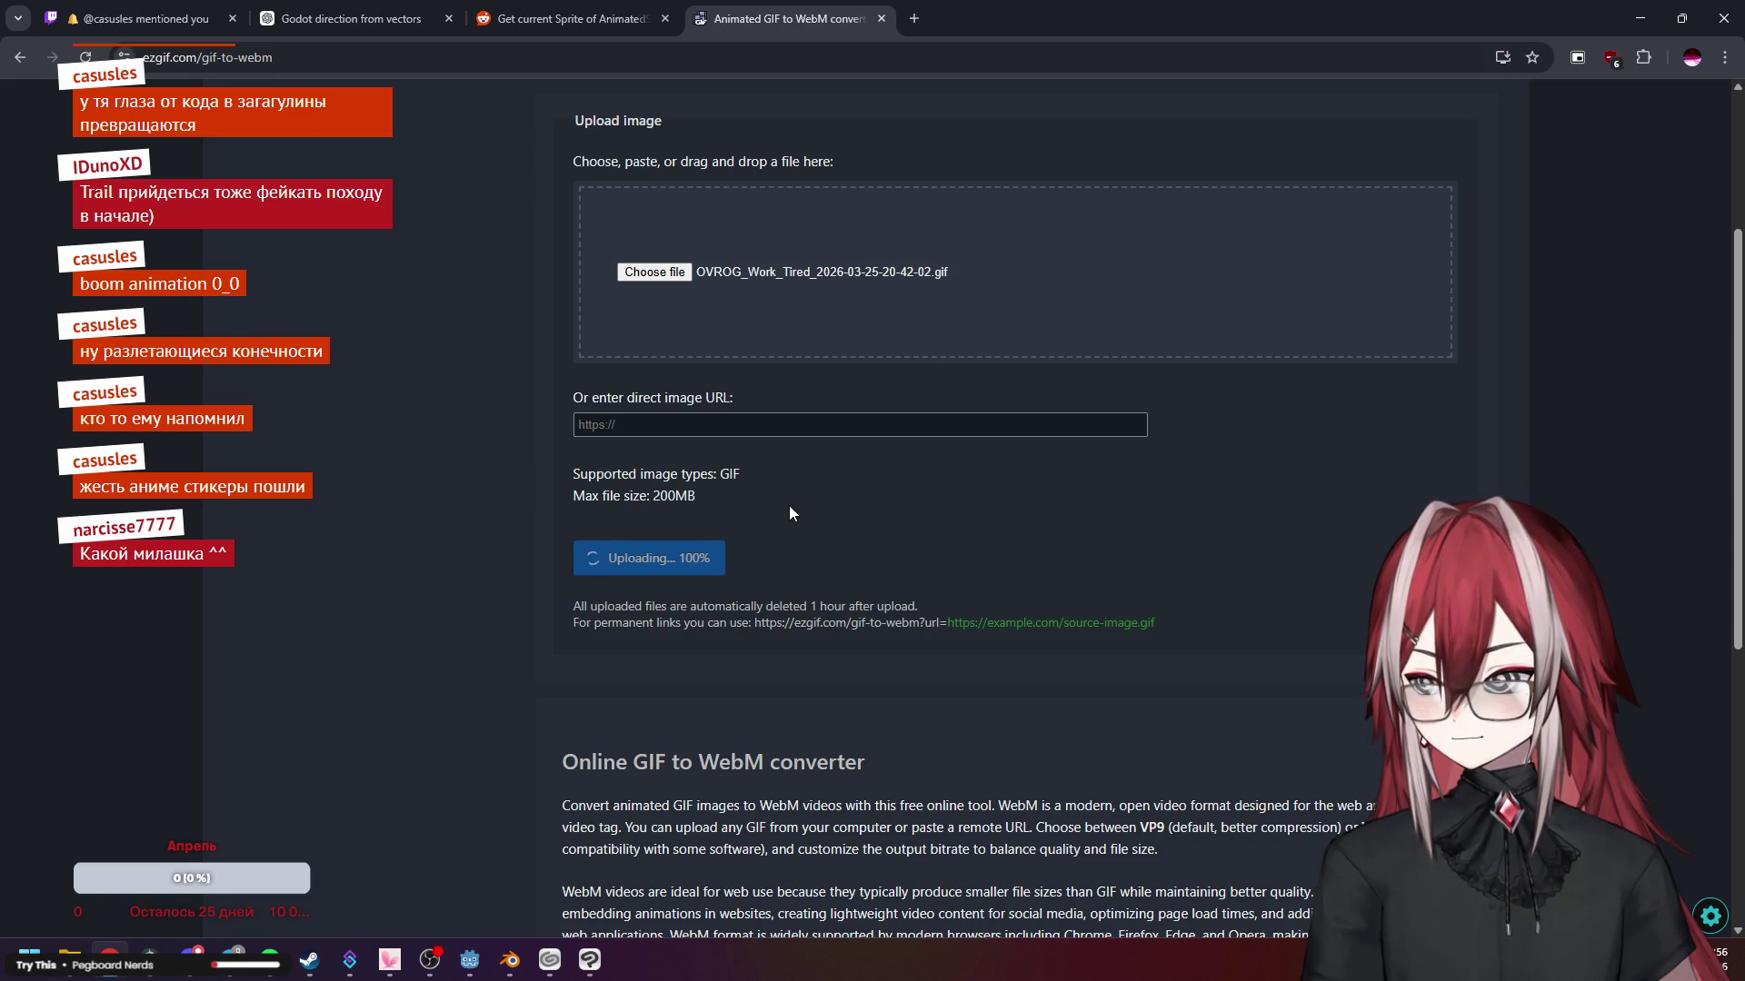
scroll(789, 512, down, 12)
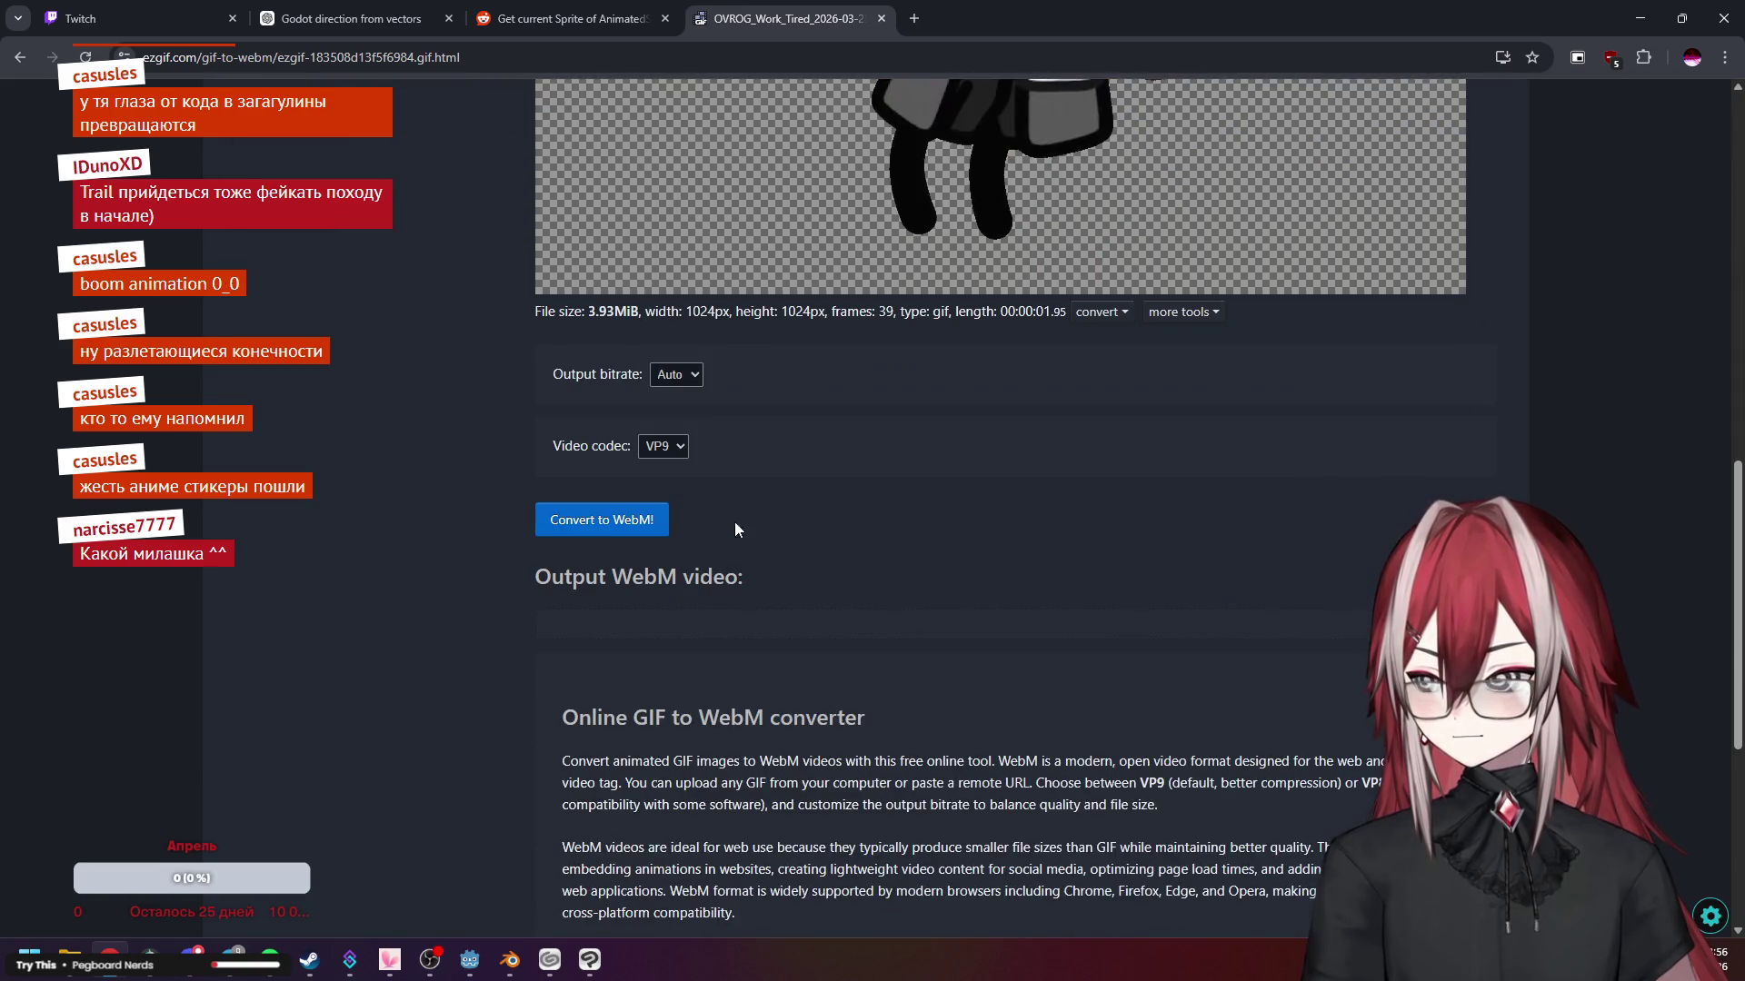
click(627, 522)
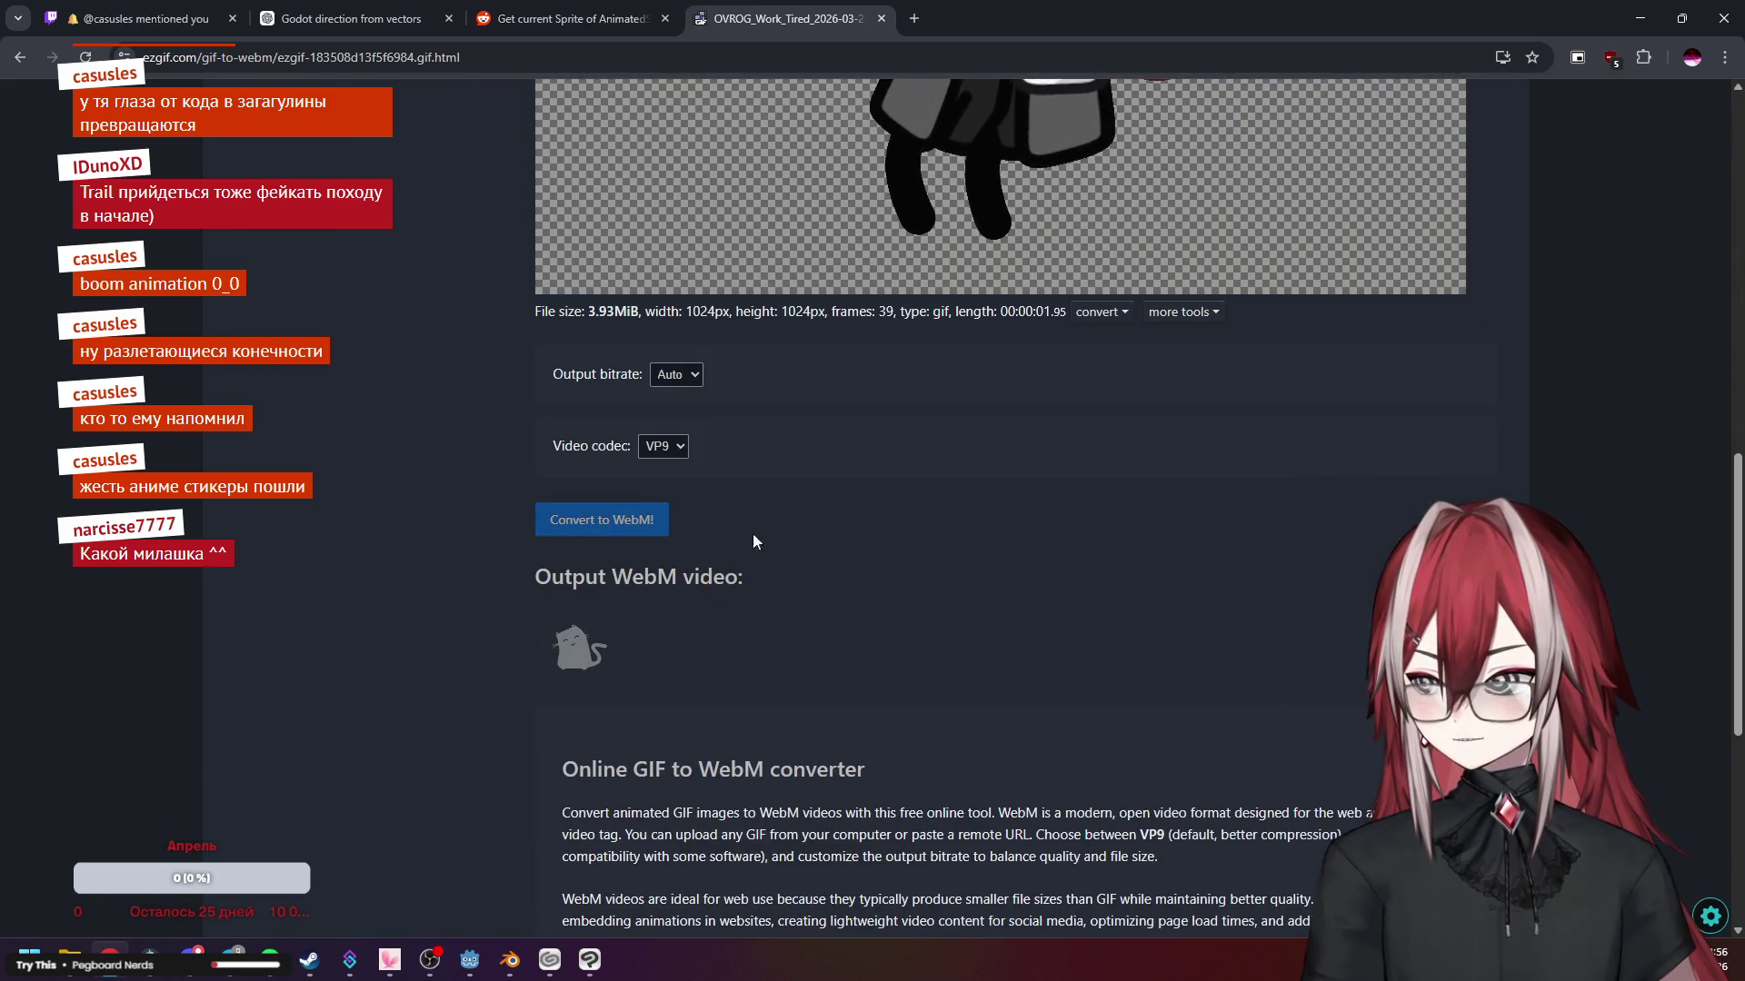
scroll(797, 533, up, 5)
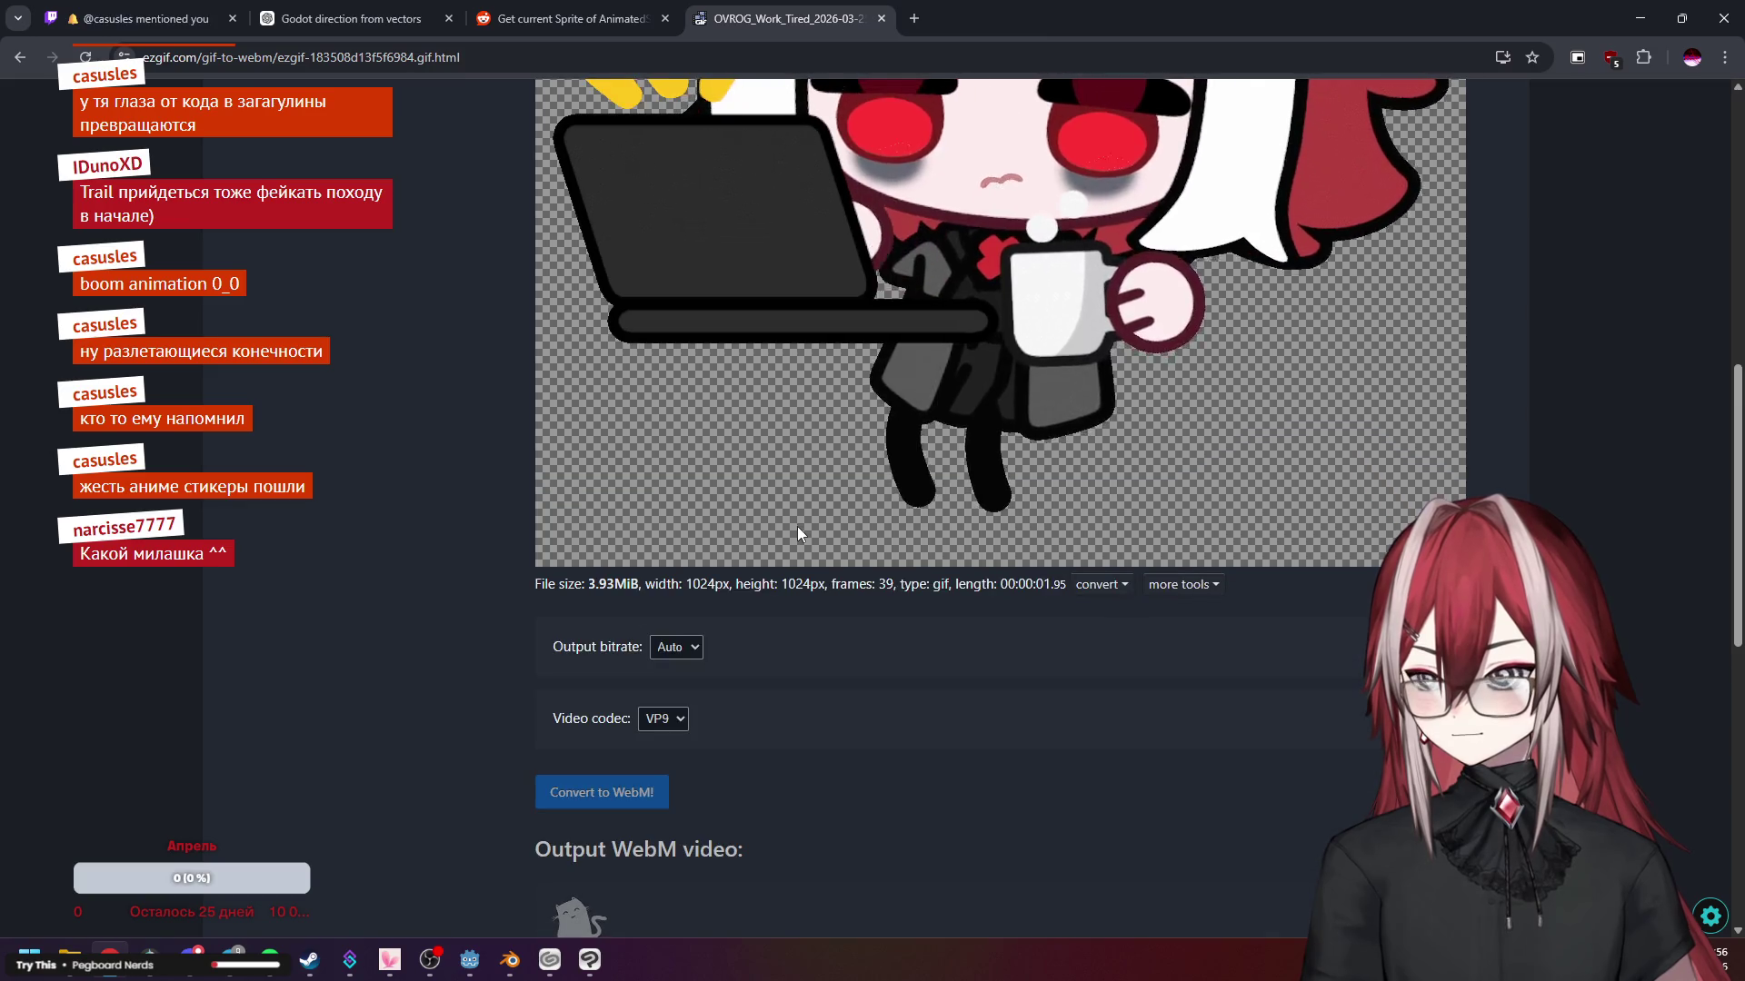
scroll(798, 526, down, 9)
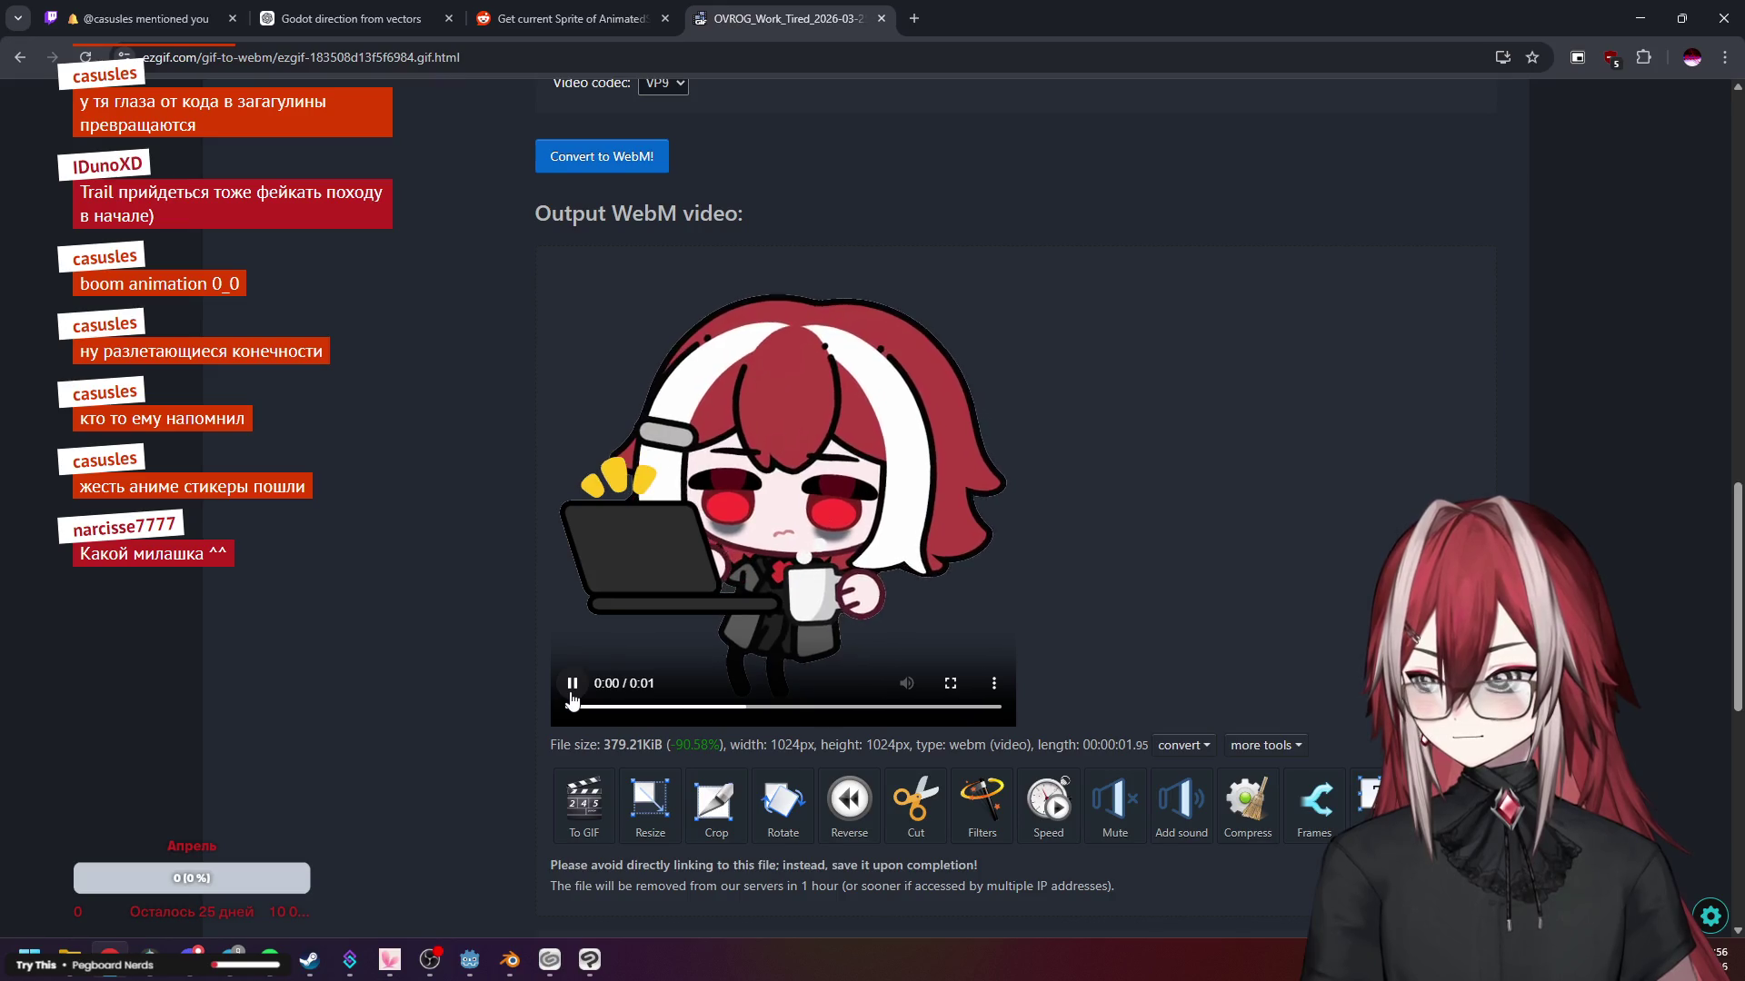
click(994, 683)
click(863, 595)
key(ctrl+w)
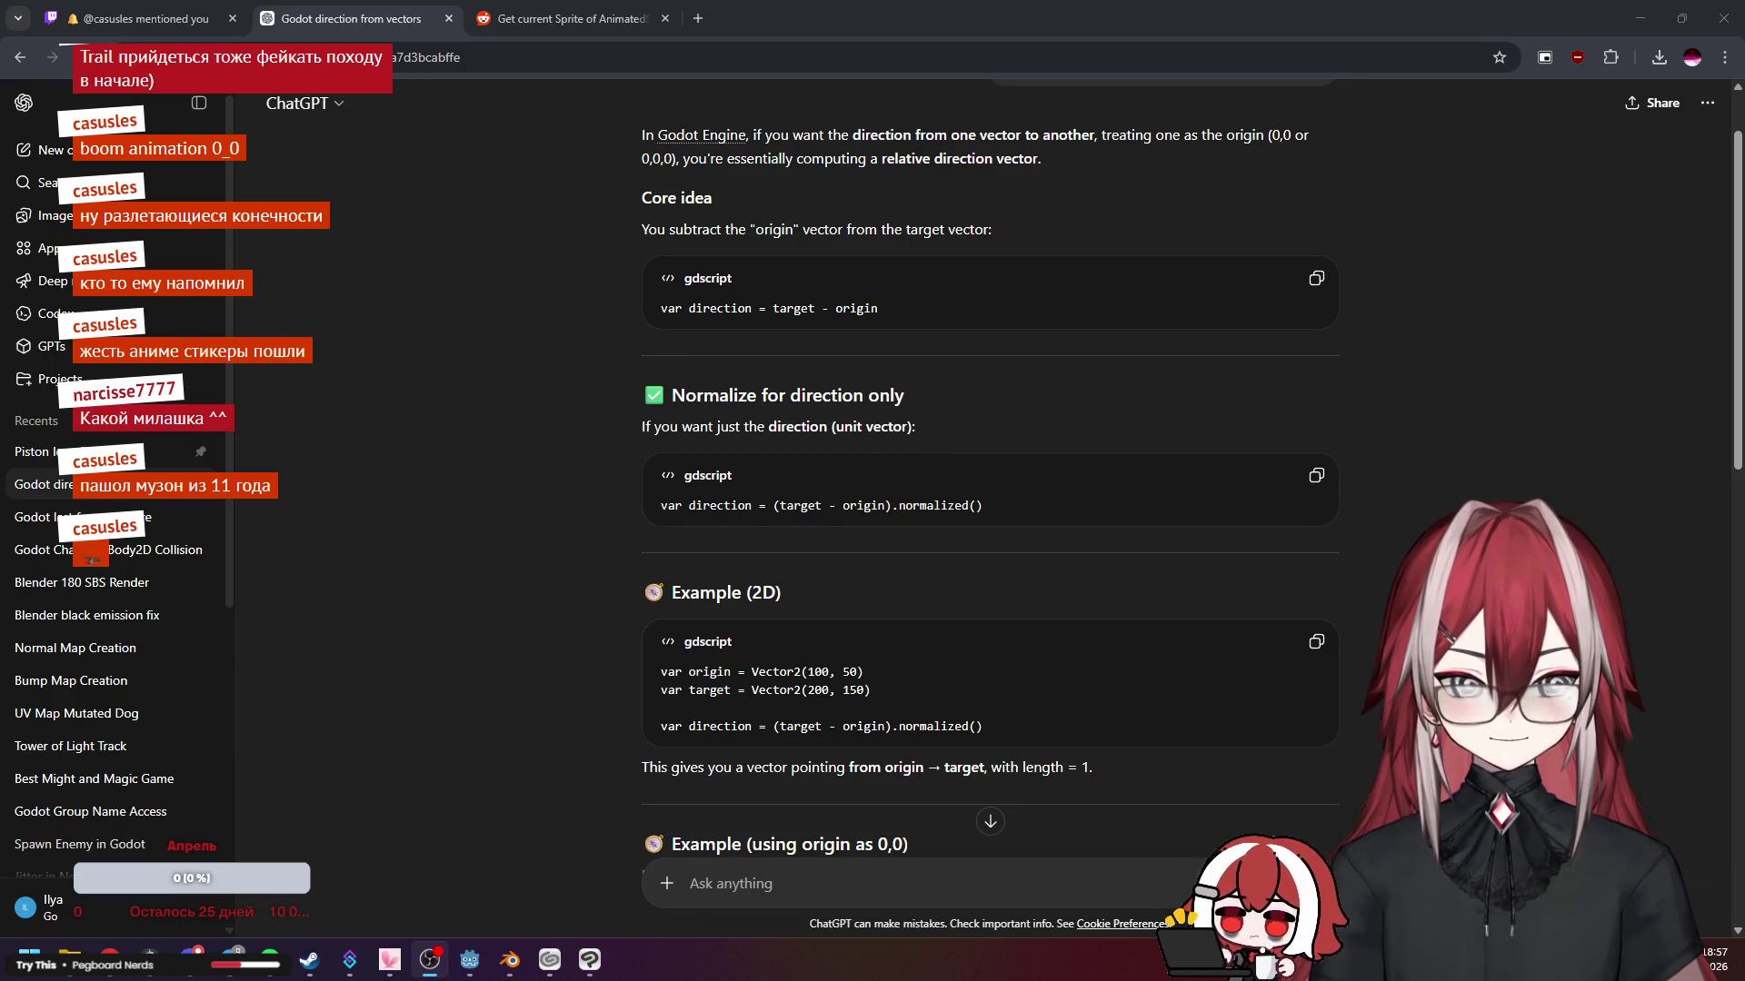
Step: Close the r/godot Reddit thread tab in Chrome and return to Clip Studio Paint
click(1431, 529)
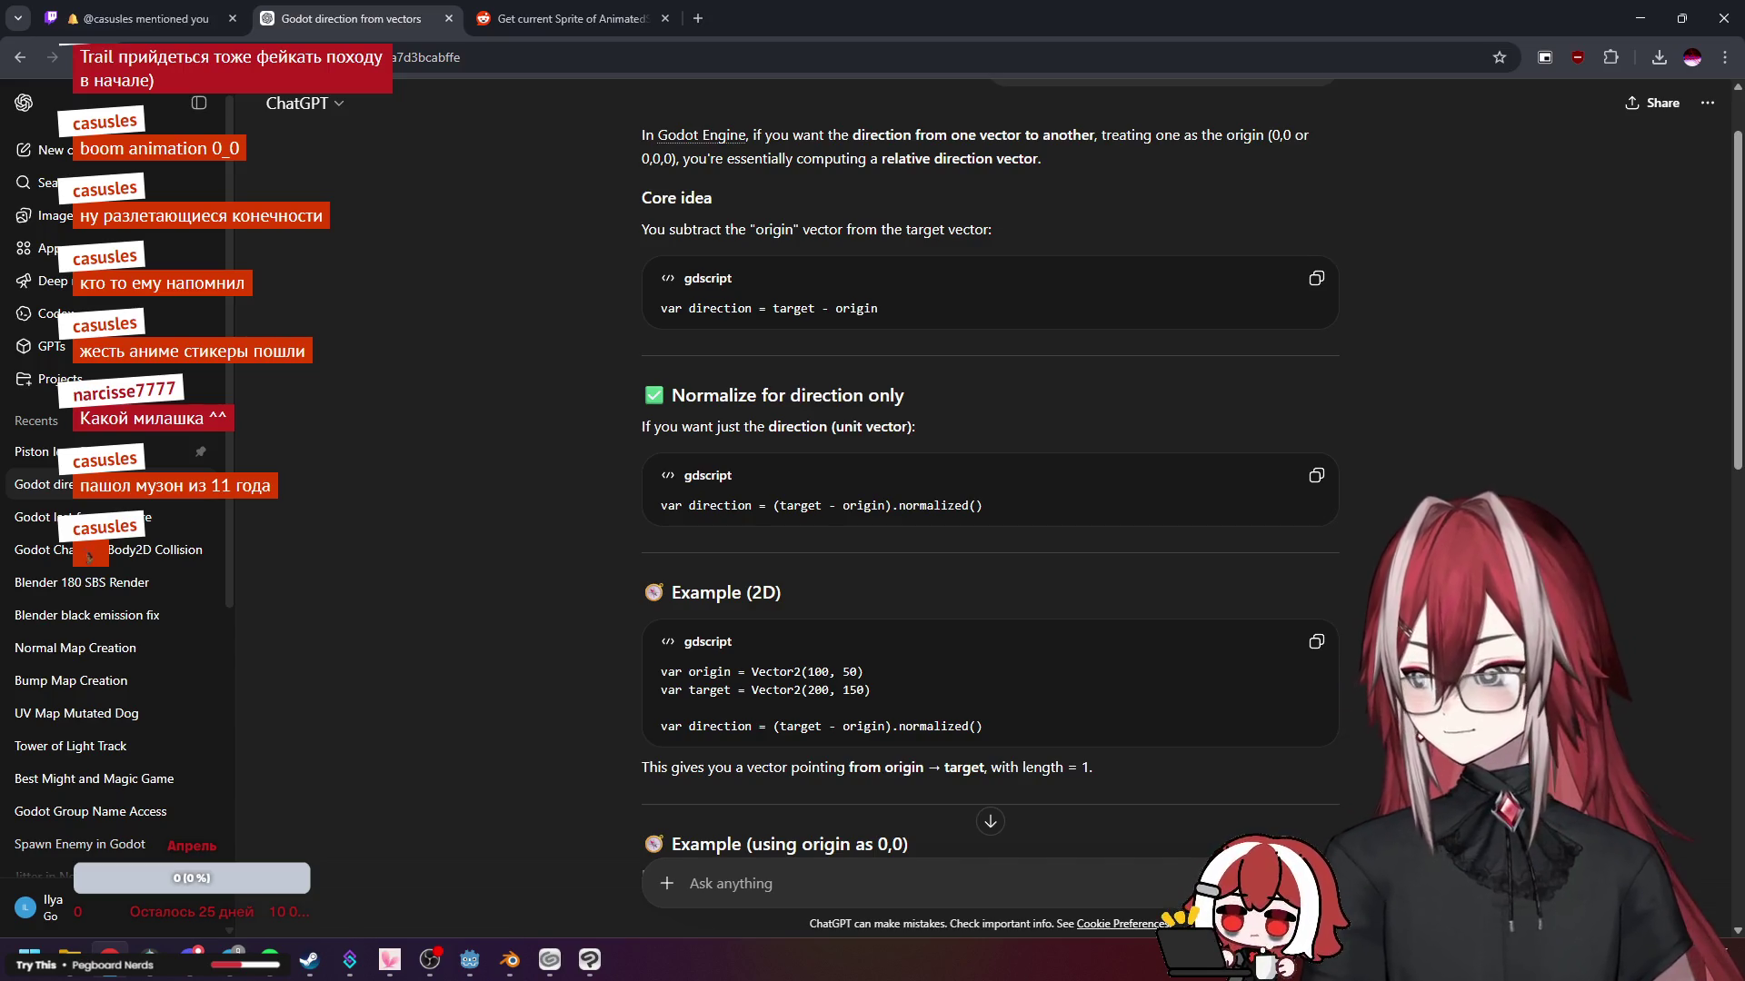
scroll(1315, 476, down, 3)
click(596, 18)
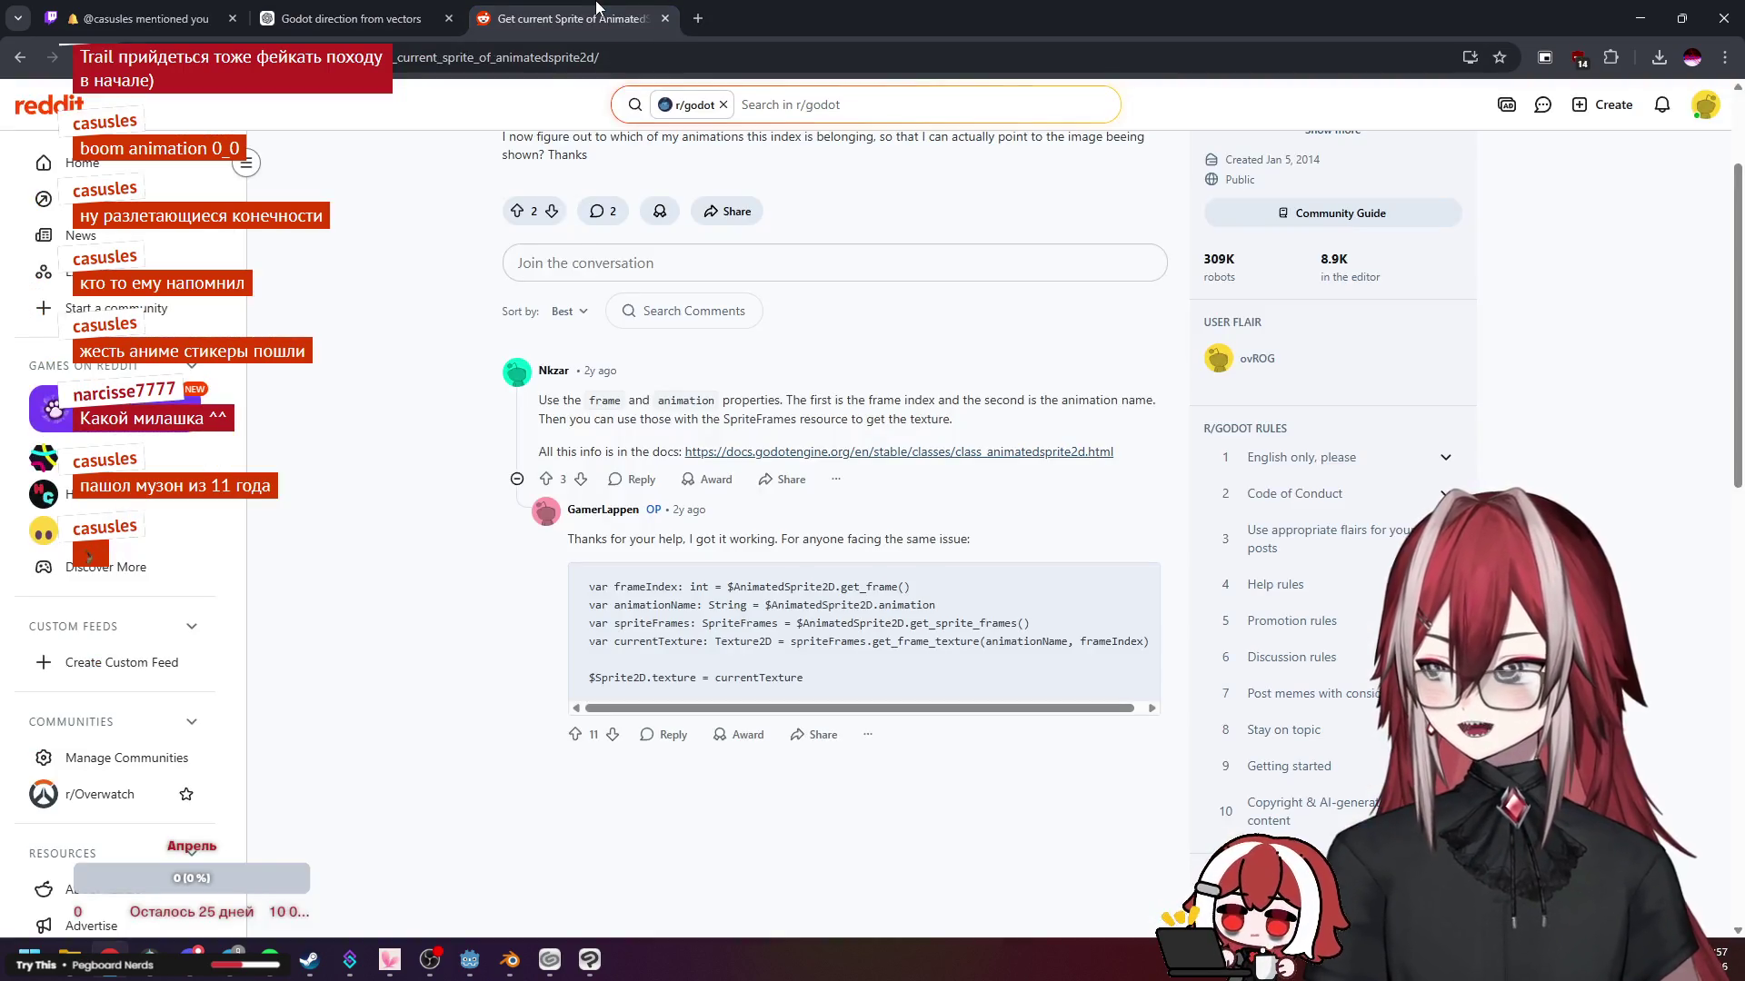
key(ctrl+w)
click(590, 959)
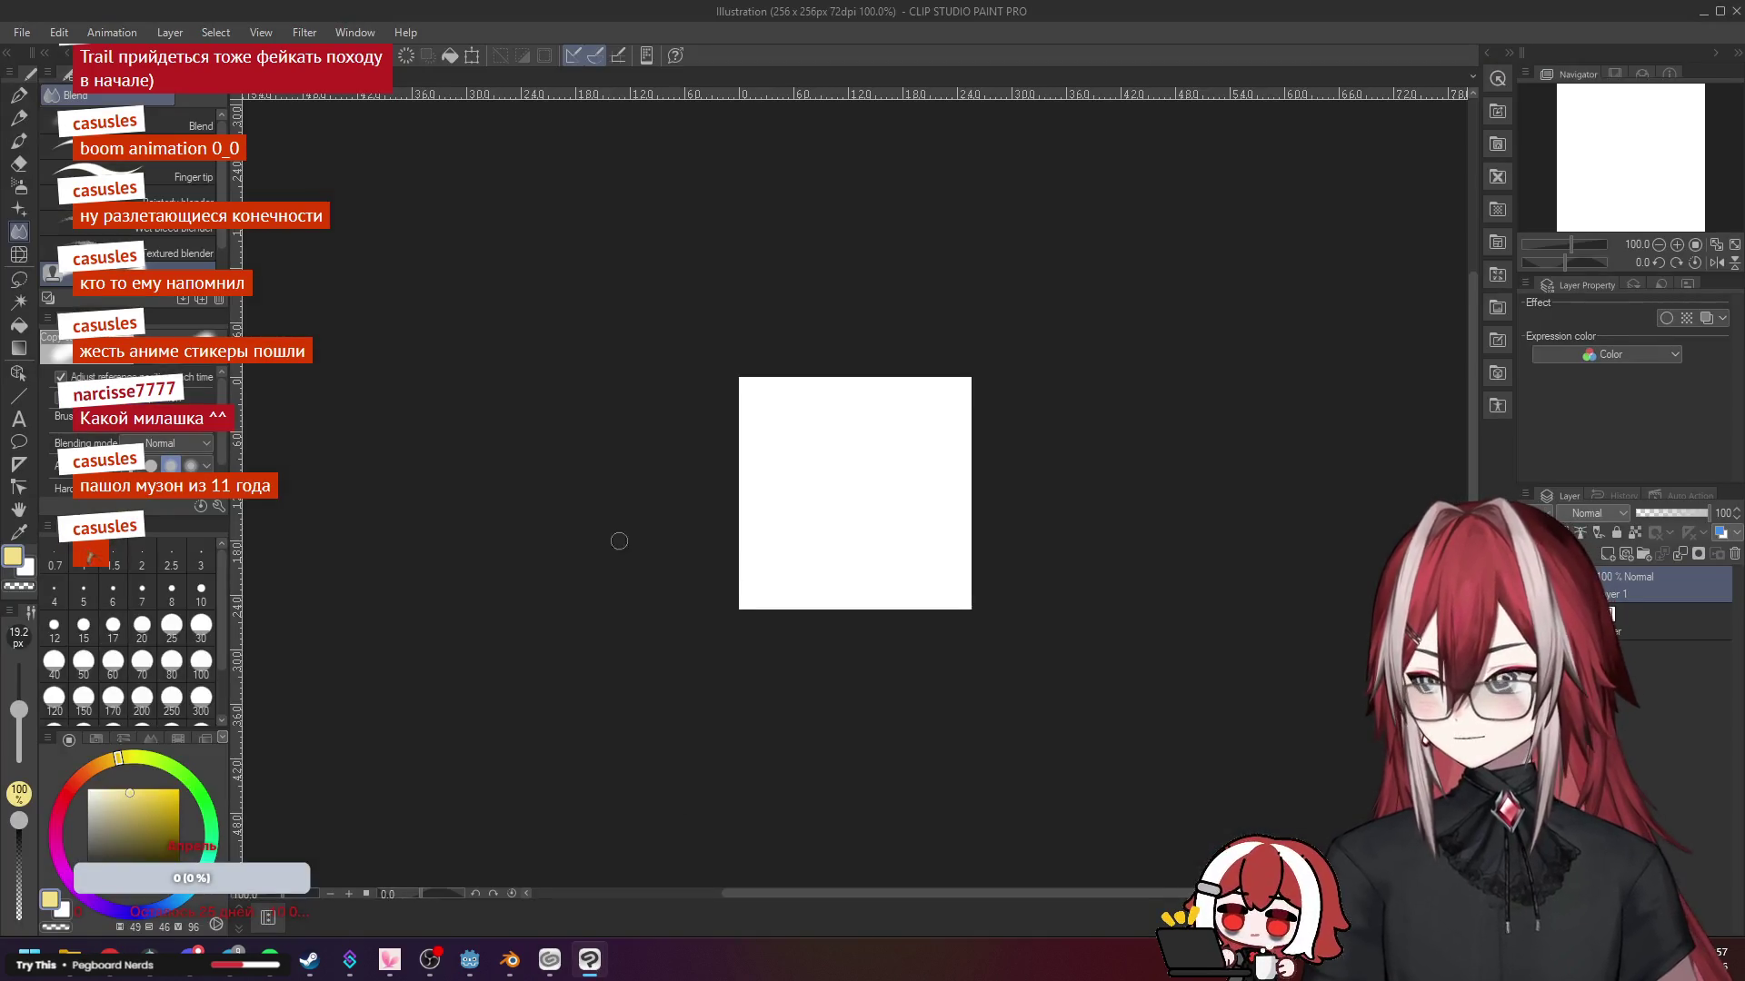
Step: Switch to the dog.blend window in Blender
click(510, 960)
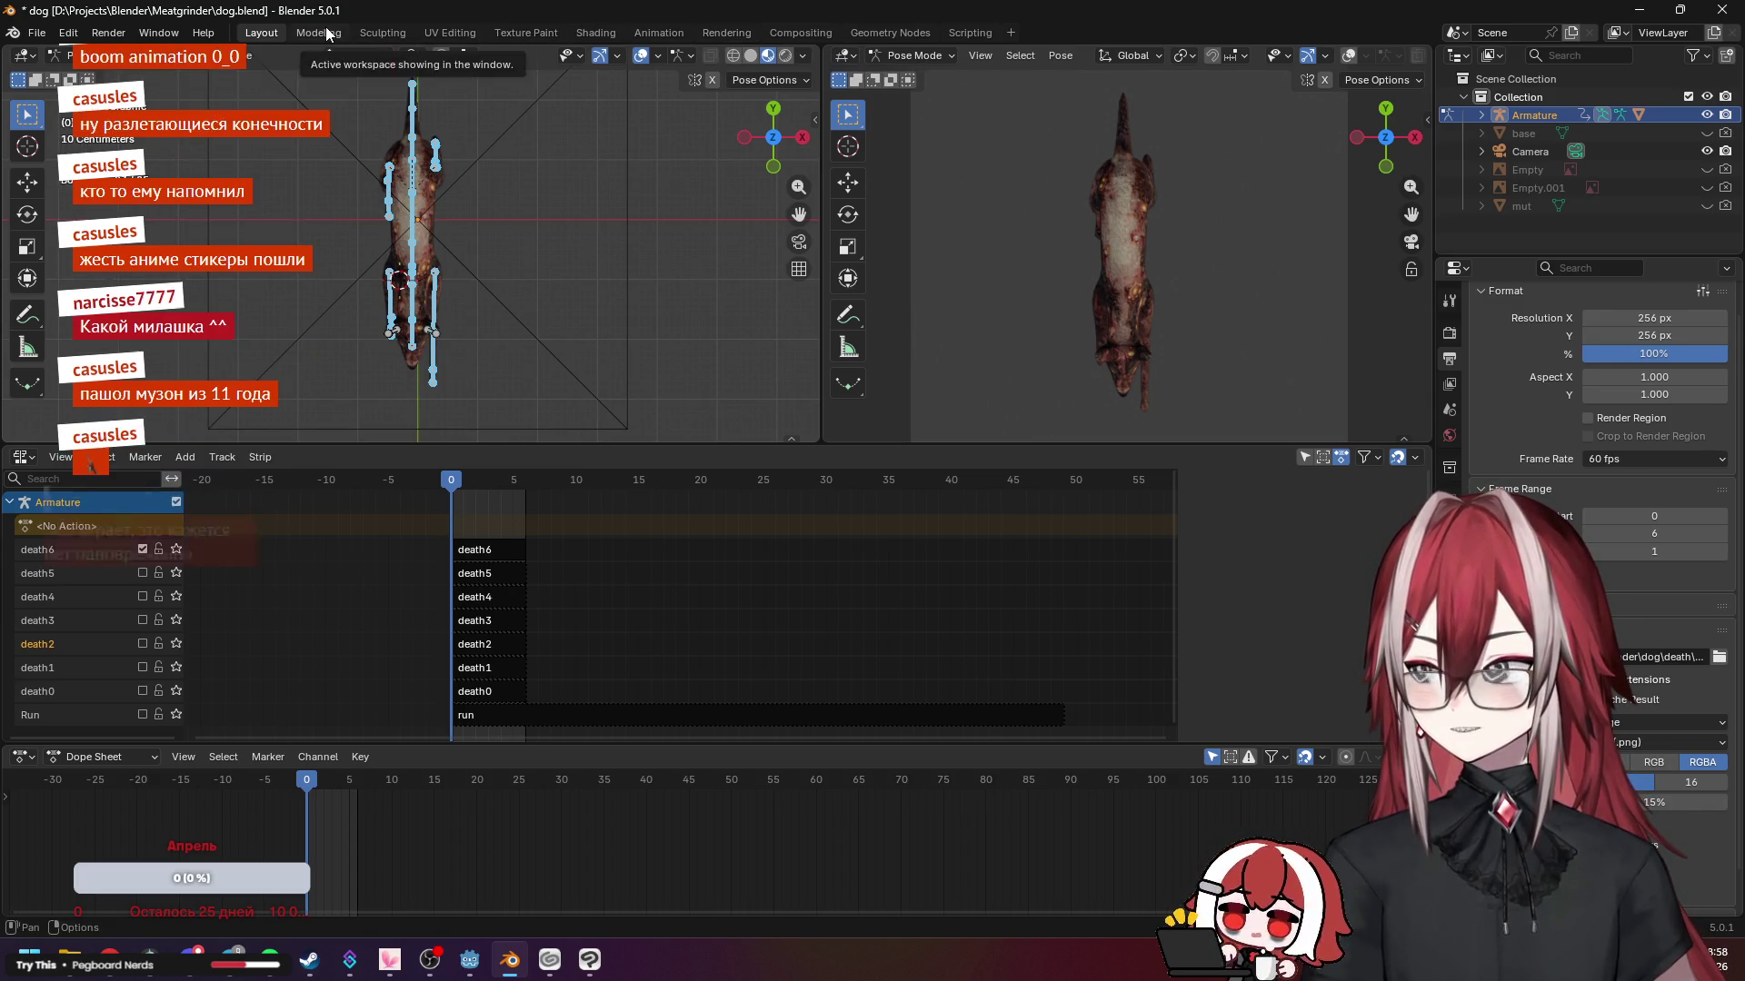
Step: Add a new Layout workspace and view the textured dog sideways with overlays hidden
click(1010, 33)
mouse_move(967, 72)
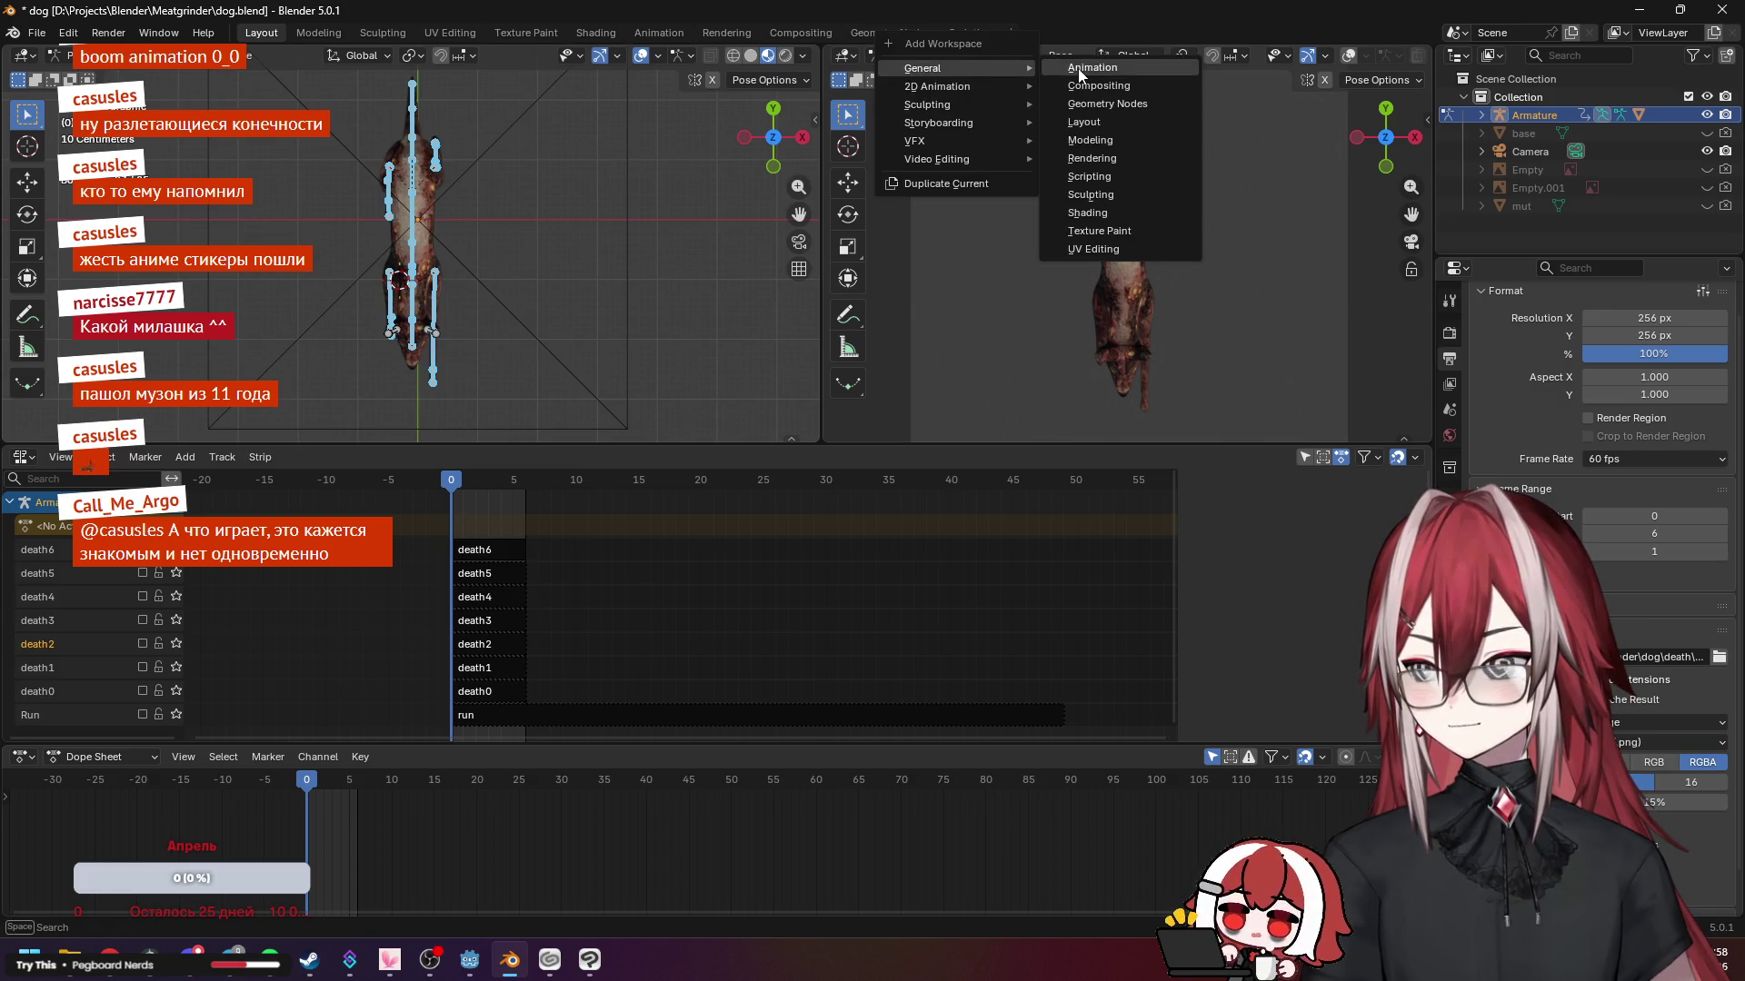
click(1141, 127)
mouse_move(758, 245)
mouse_down()
mouse_move(979, 265)
mouse_move(1108, 214)
mouse_move(1081, 311)
mouse_move(1181, 273)
mouse_up()
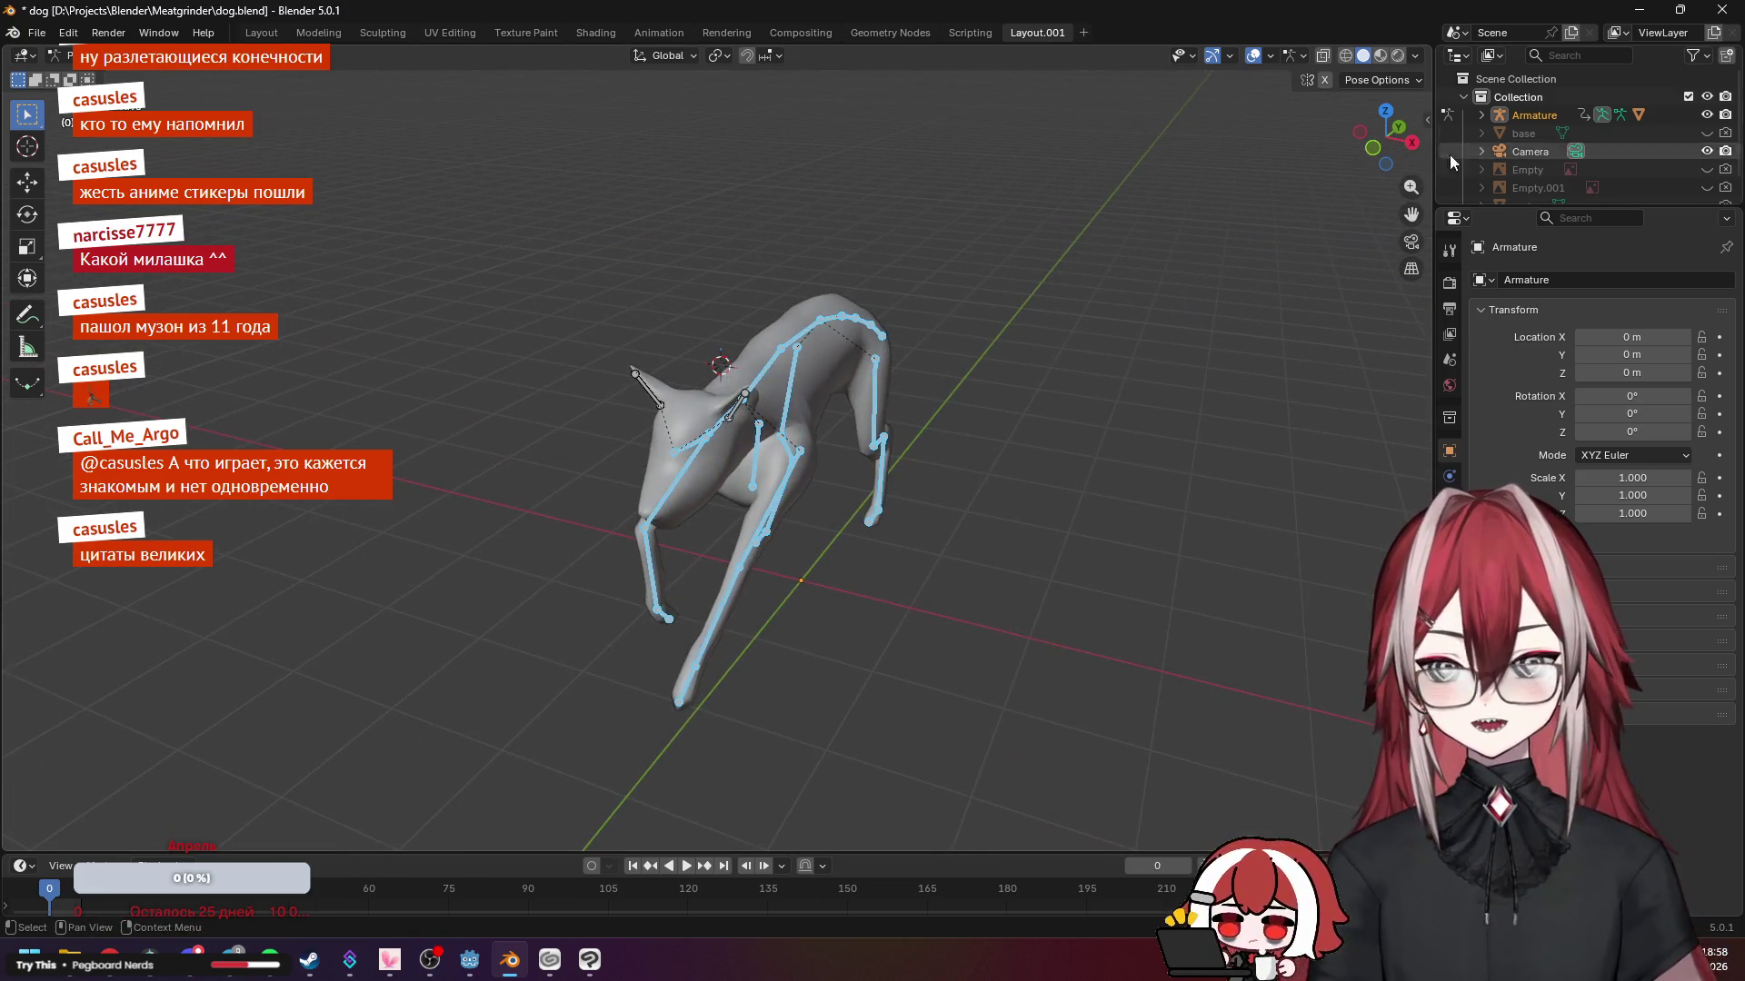
click(1254, 57)
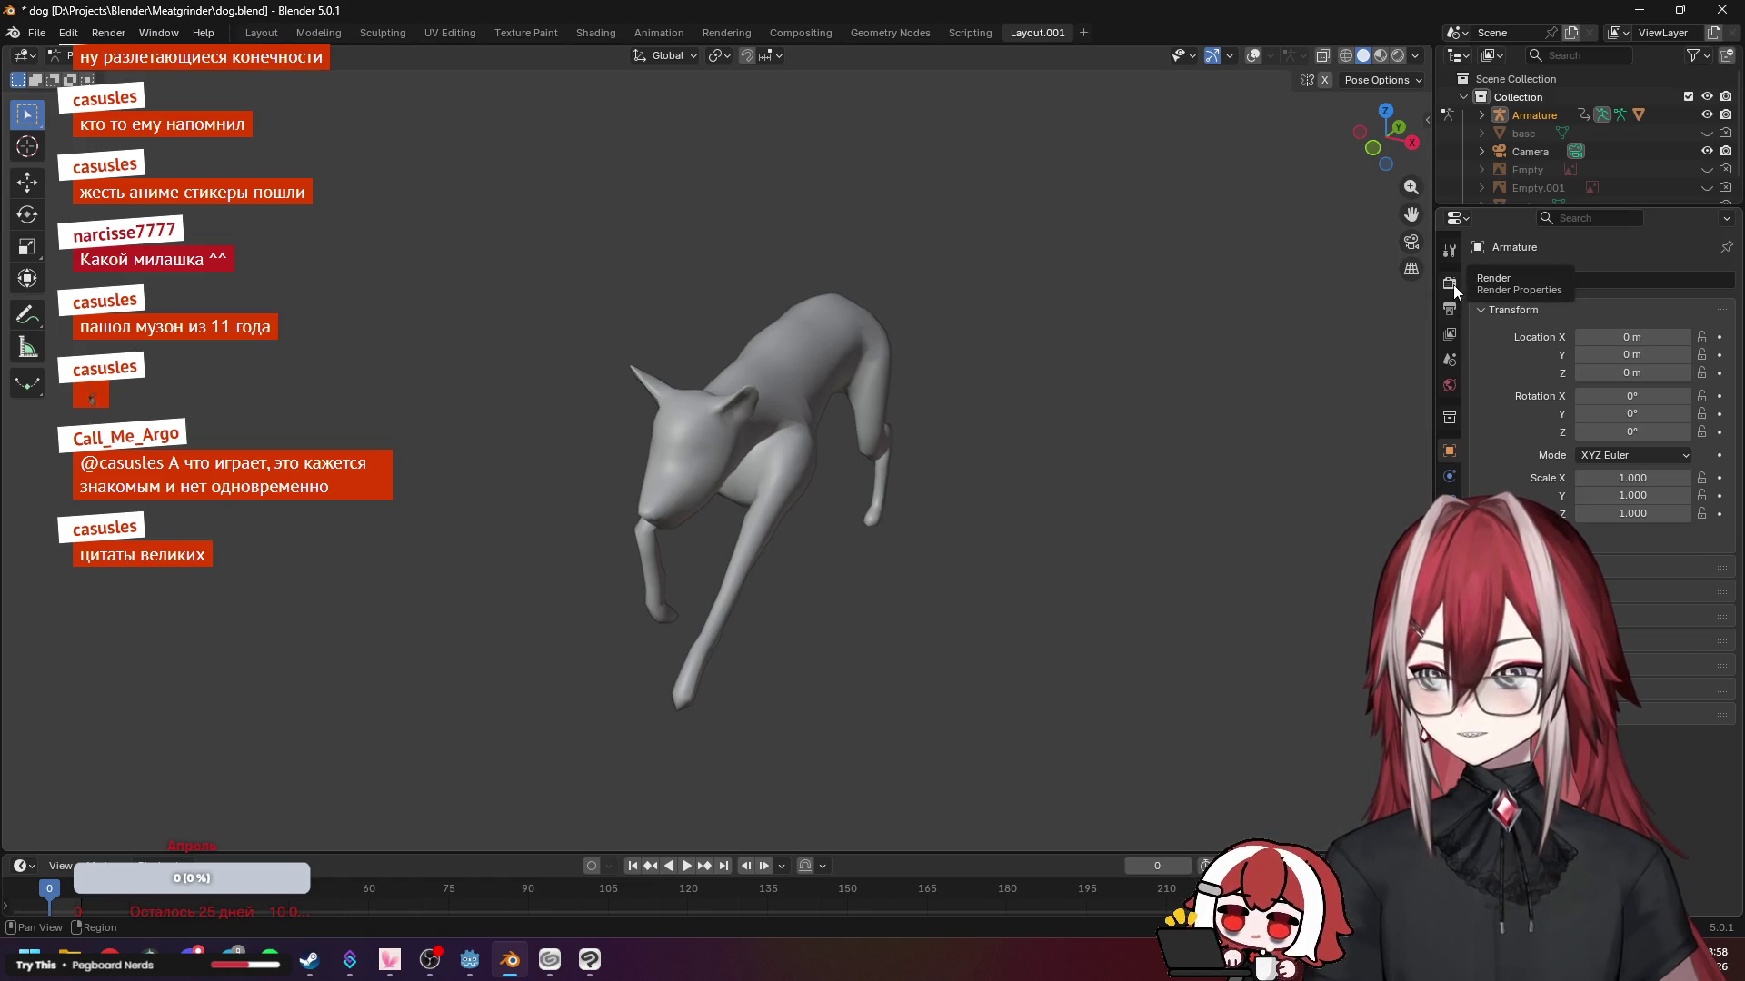
click(1377, 56)
click(1415, 55)
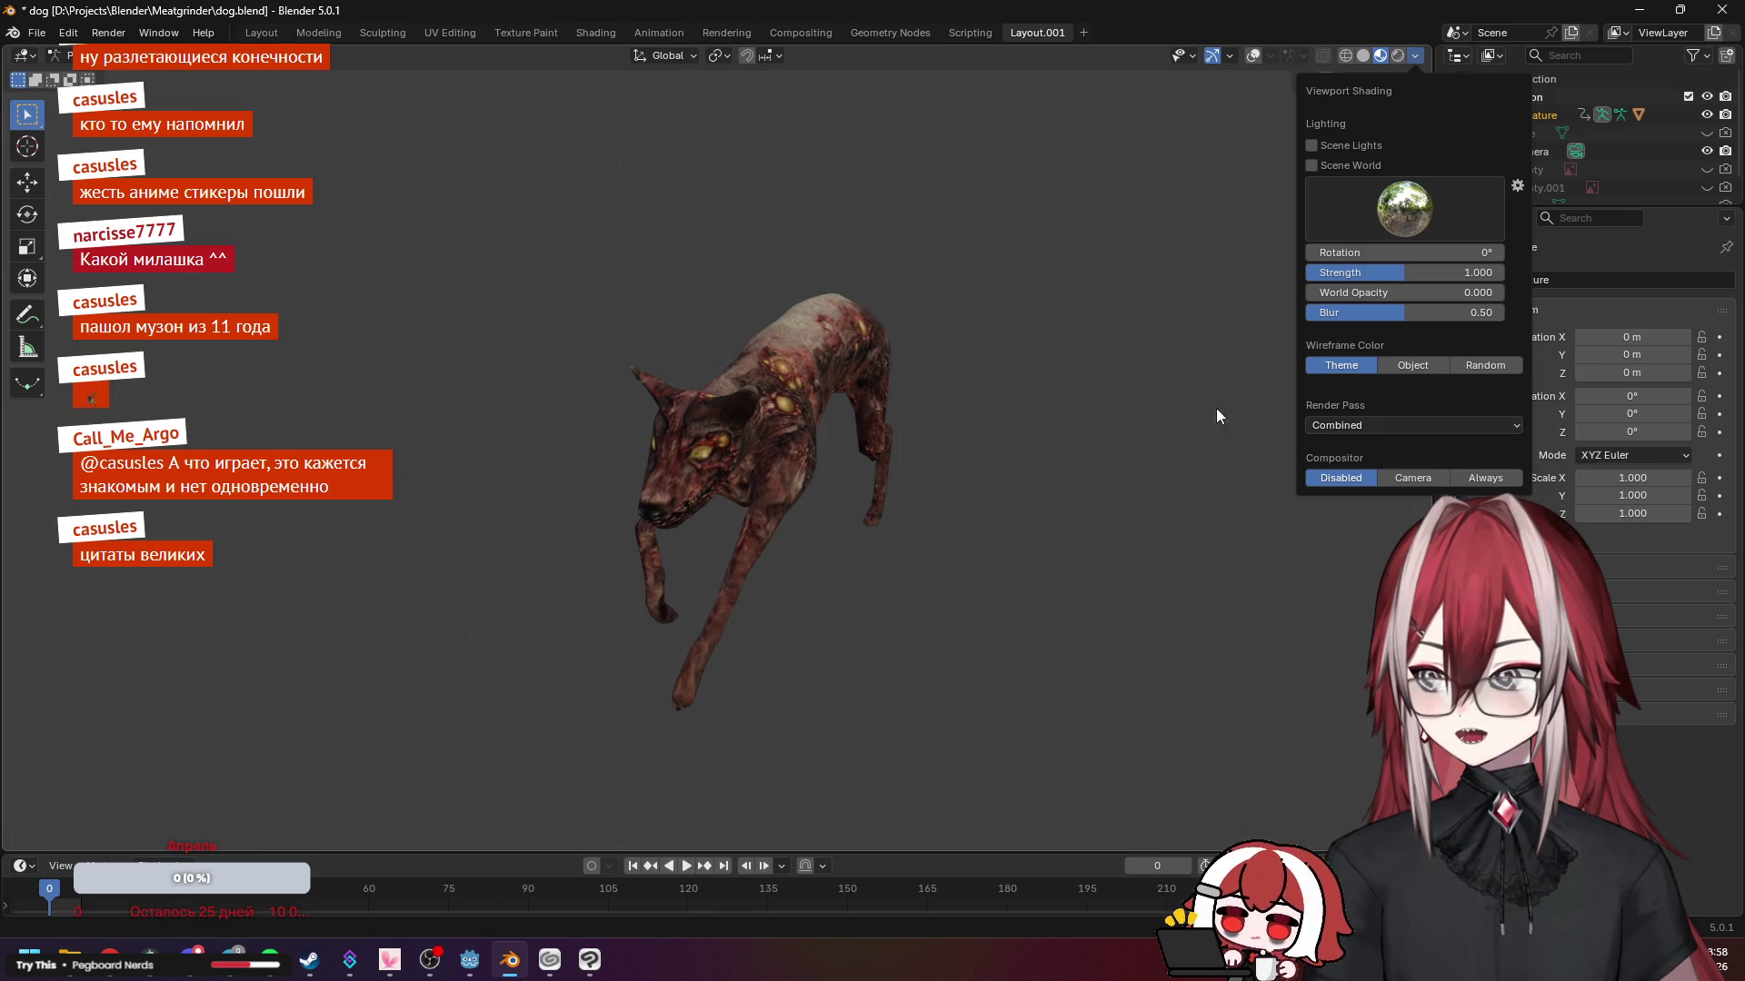
drag(1002, 352, 989, 338)
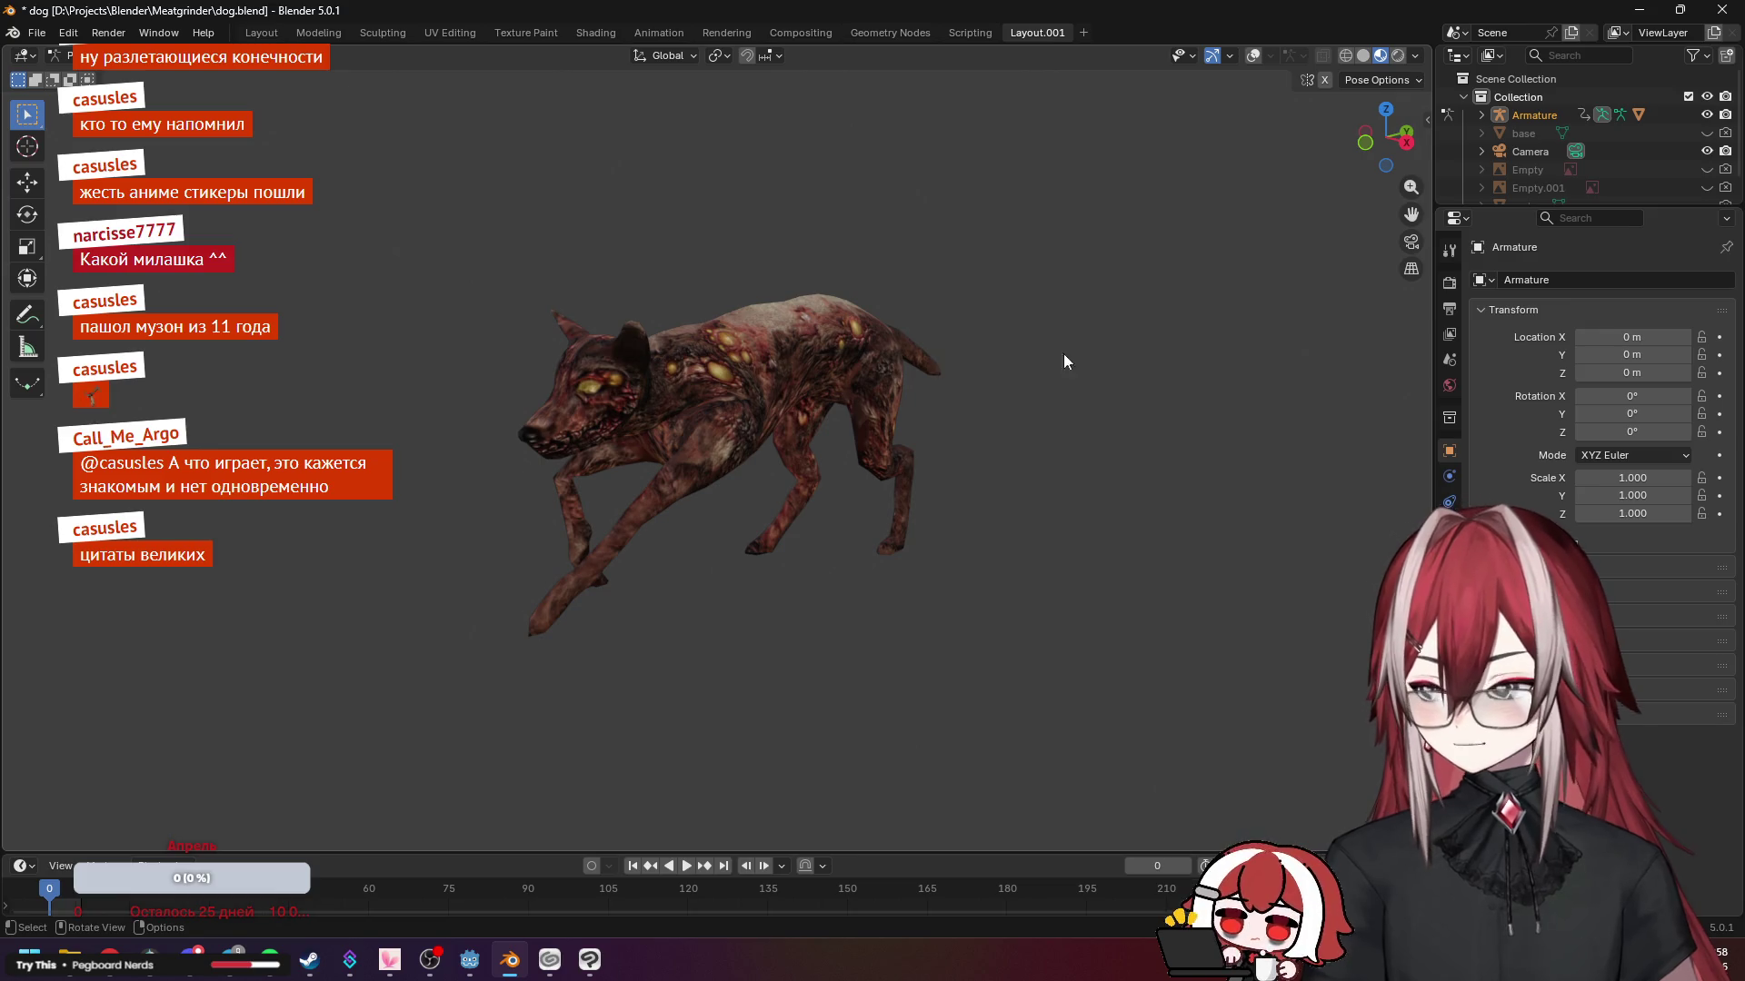
drag(1064, 360, 958, 350)
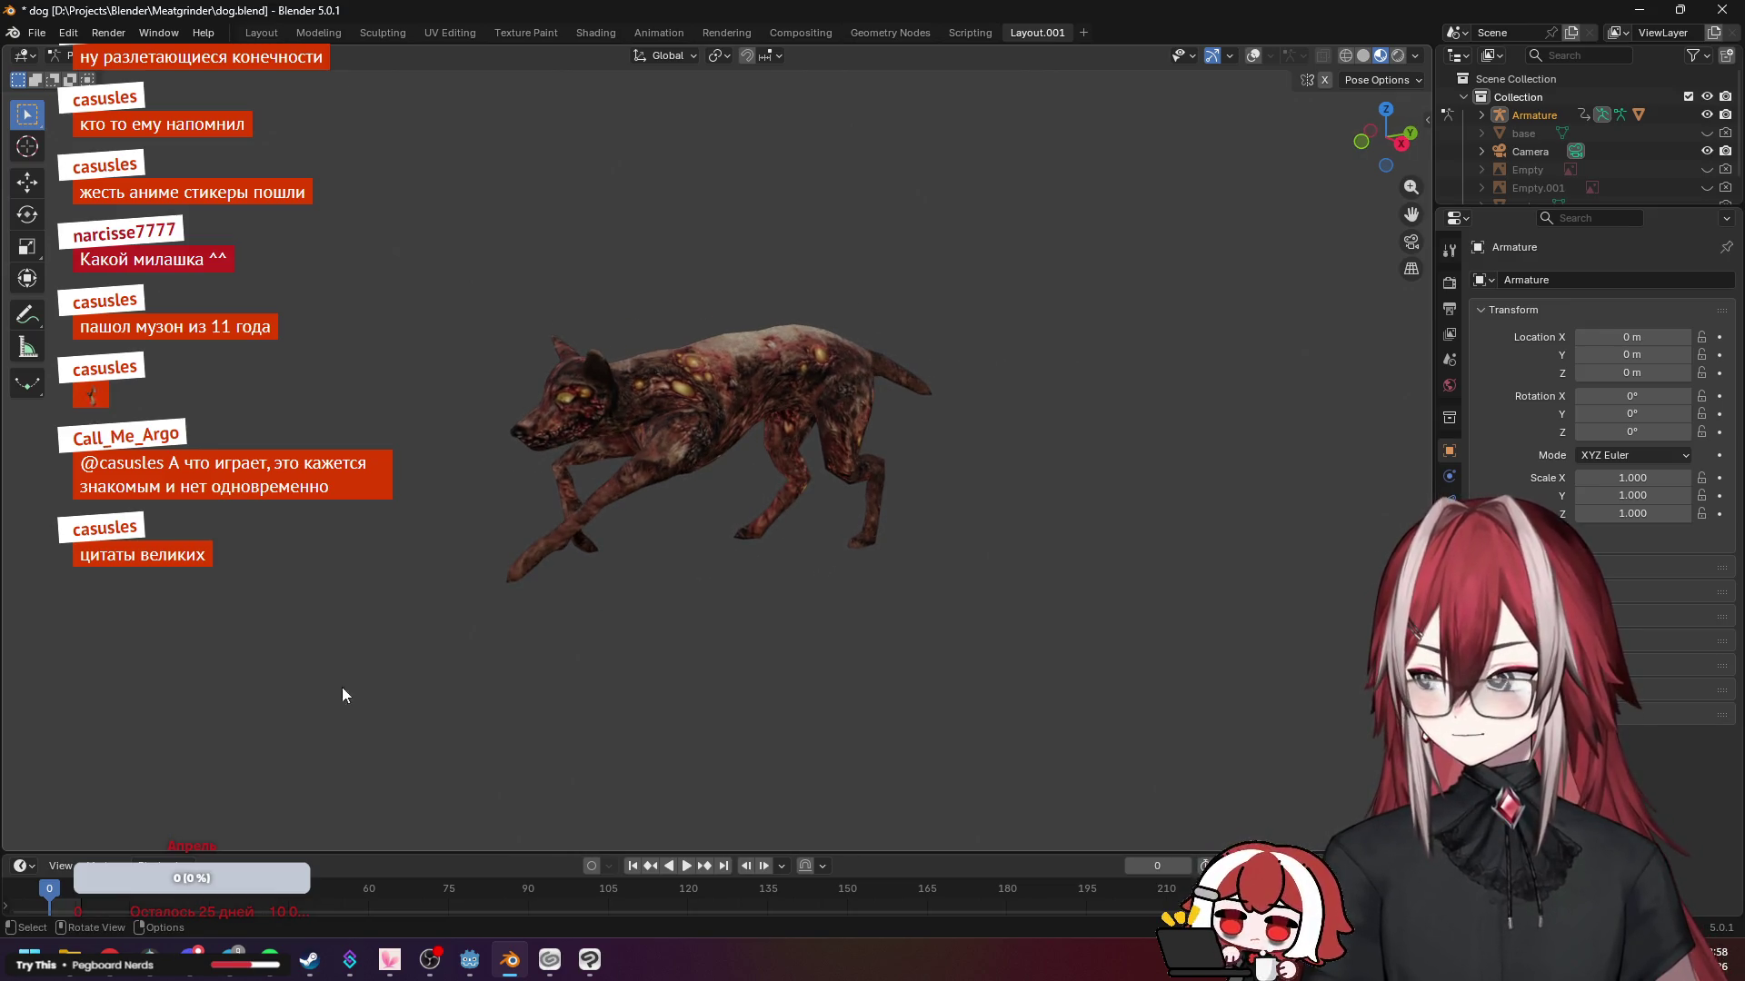
Step: Enlarge the bottom area and switch it to the Nonlinear Animation editor
drag(213, 850, 204, 730)
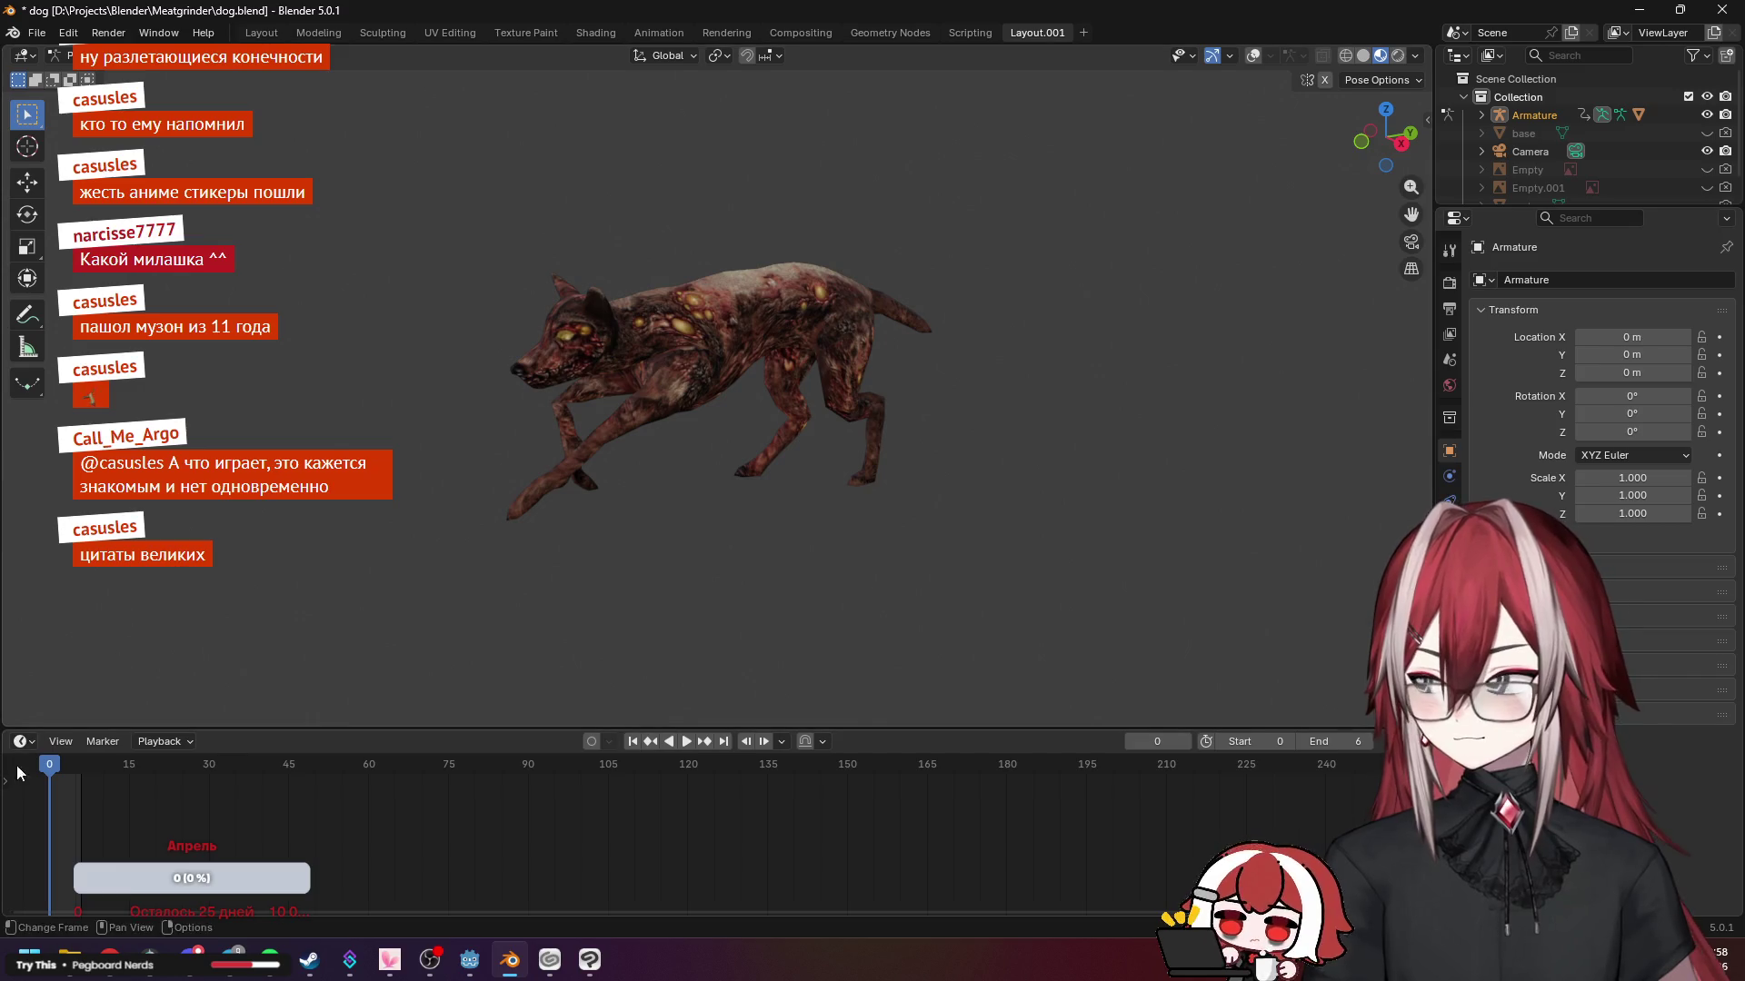
click(22, 743)
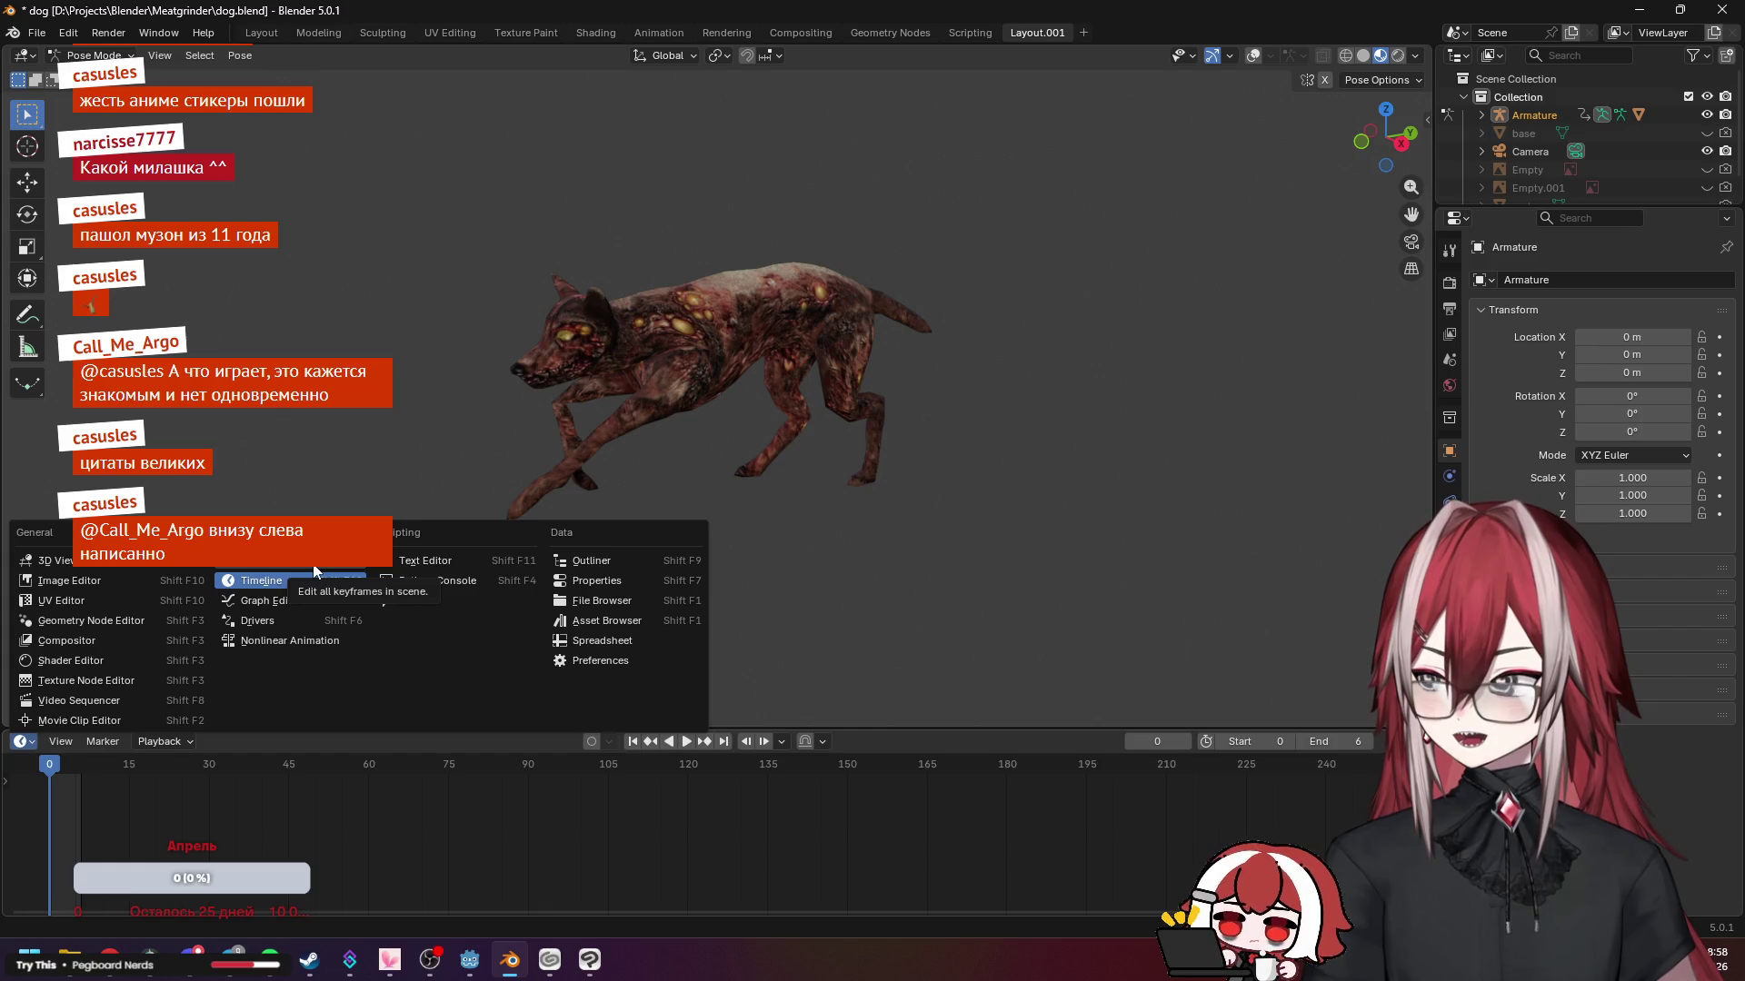
click(285, 636)
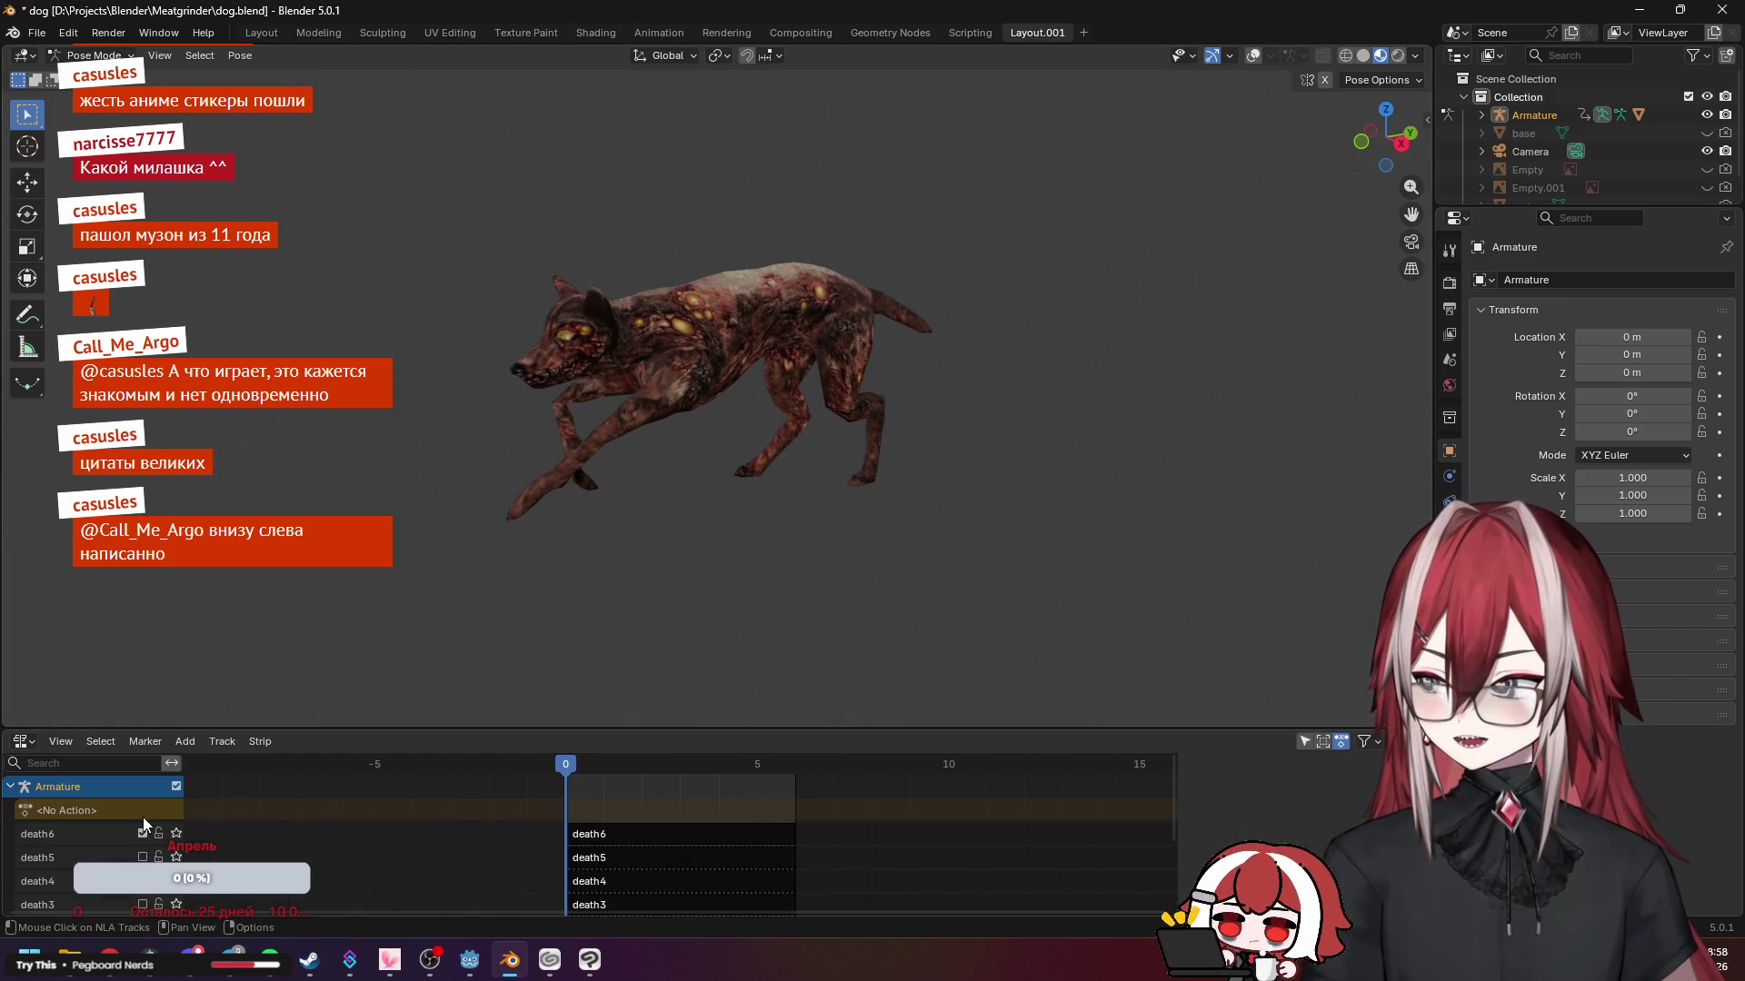
scroll(132, 834, up, 1)
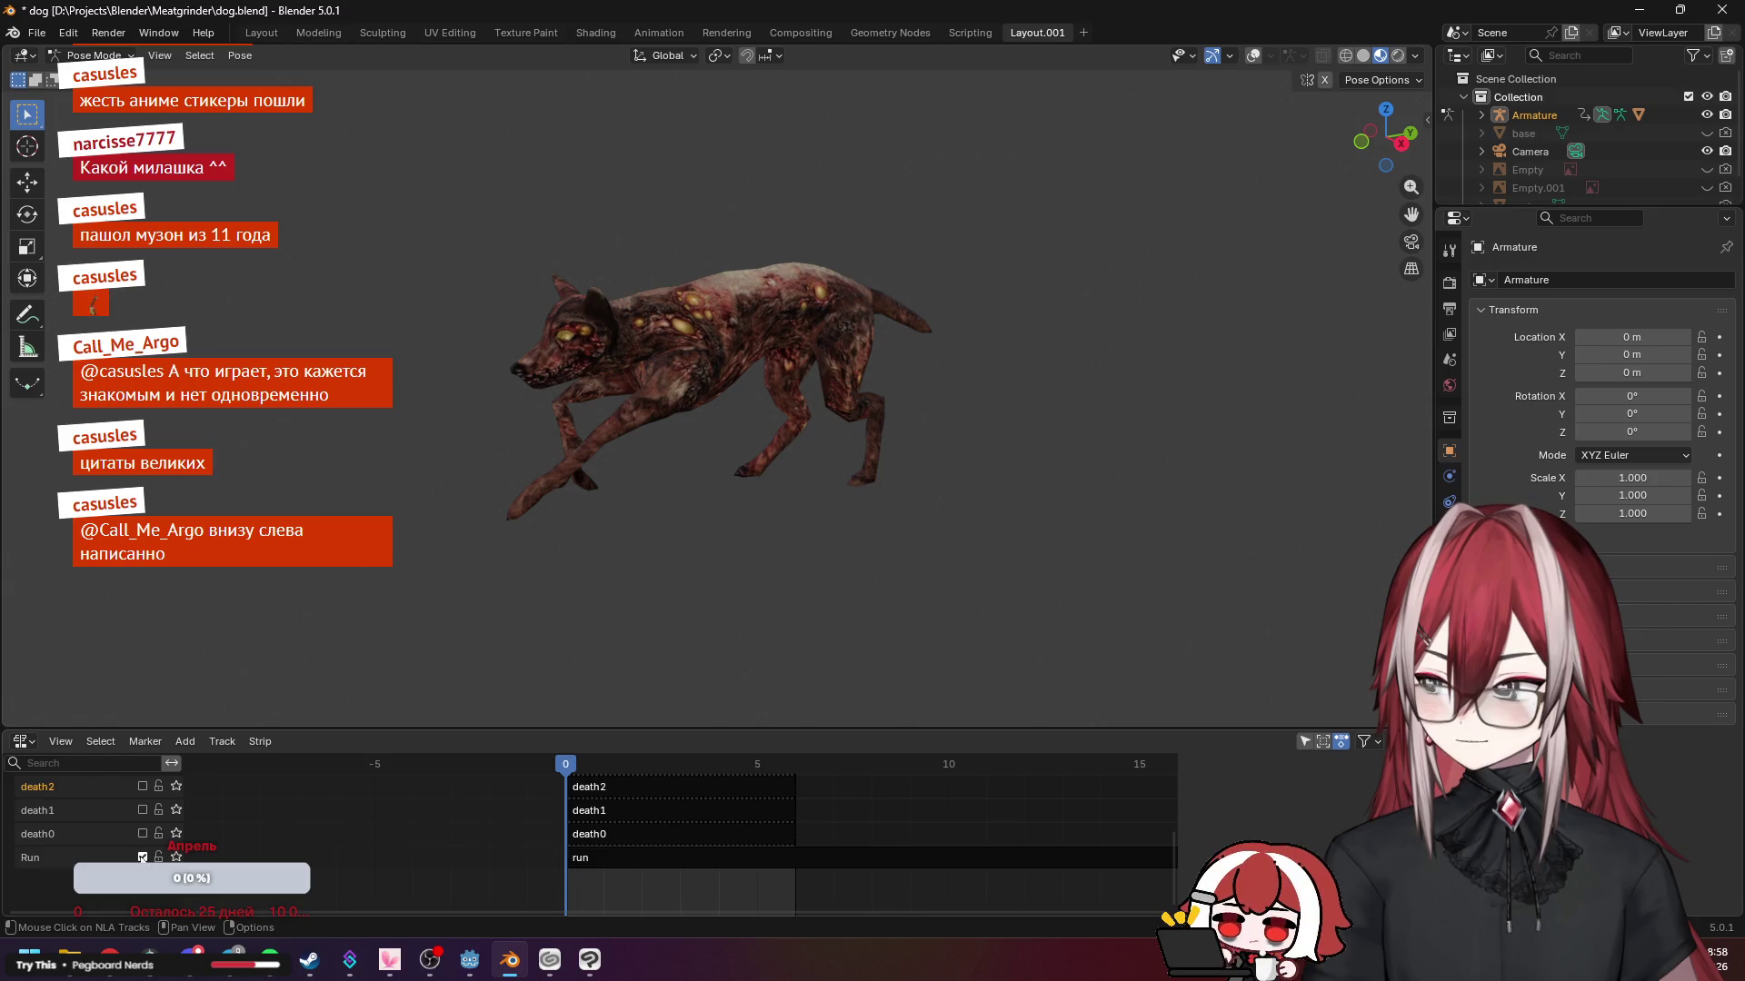
scroll(132, 835, up, 2)
scroll(142, 834, up, 1)
Step: Mute the death6 track and scrub to frame 15 to preview the dog's running pose
click(142, 834)
scroll(182, 818, down, 4)
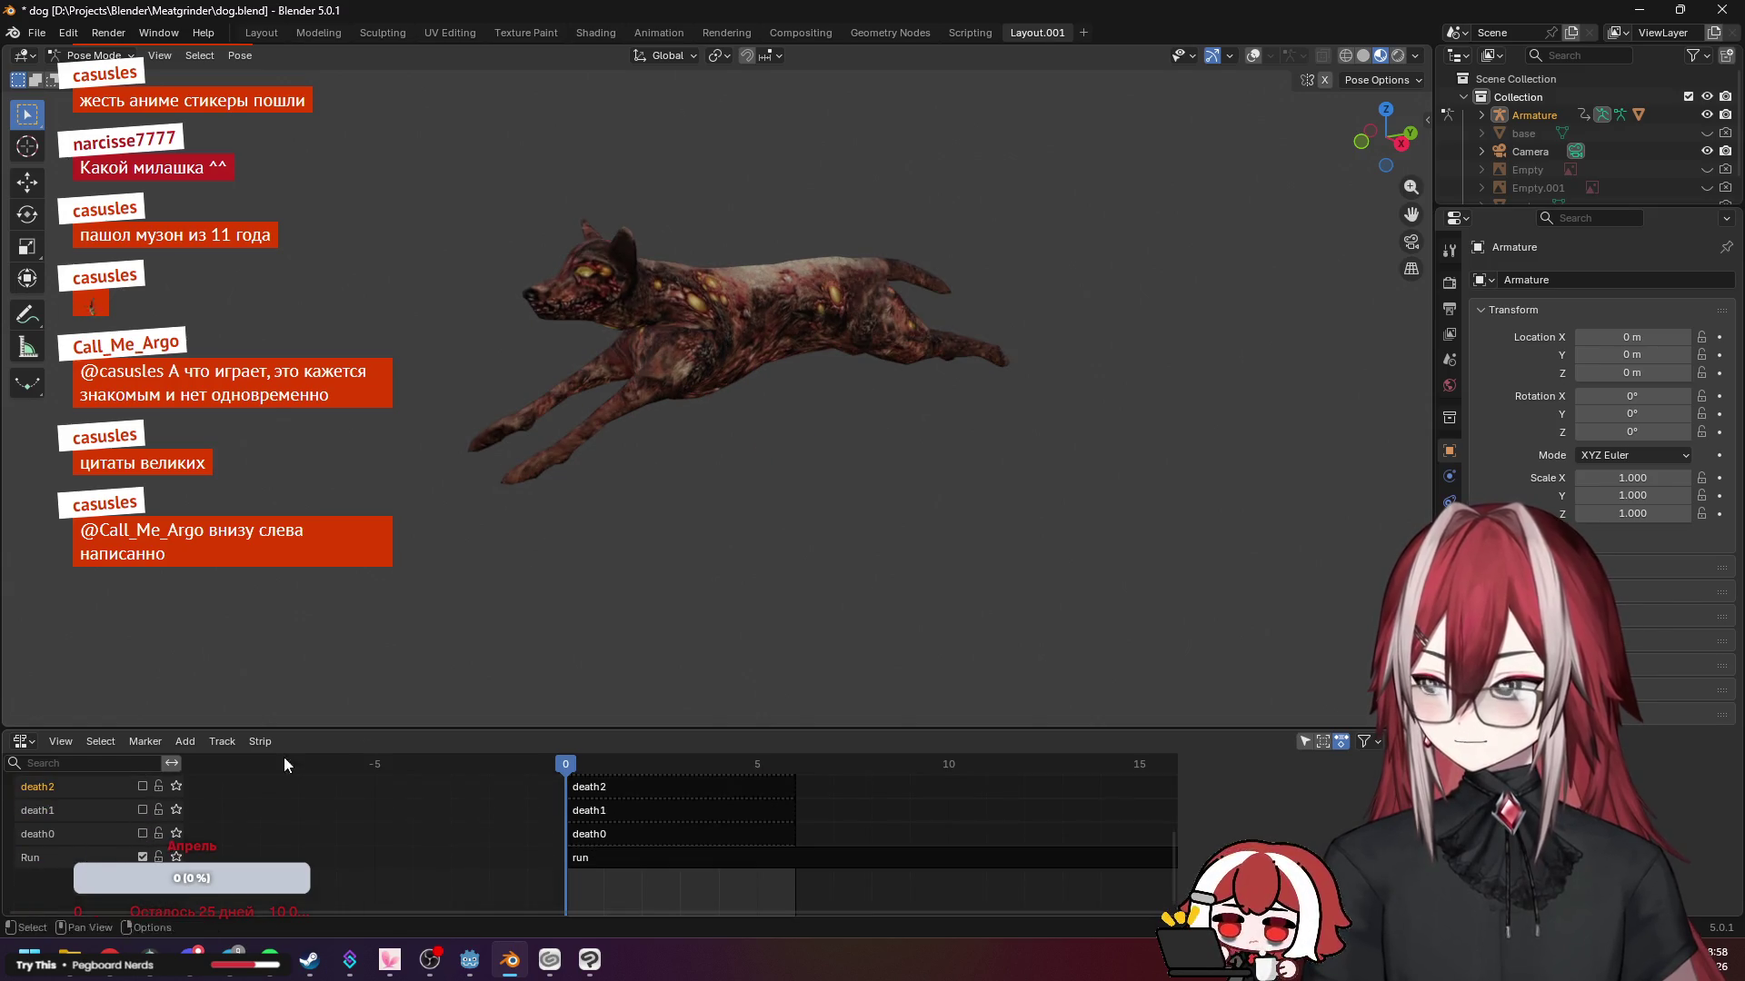
mouse_move(565, 766)
mouse_down()
mouse_move(1138, 776)
mouse_move(1027, 776)
mouse_up()
scroll(1027, 818, down, 3)
scroll(609, 849, right, 3)
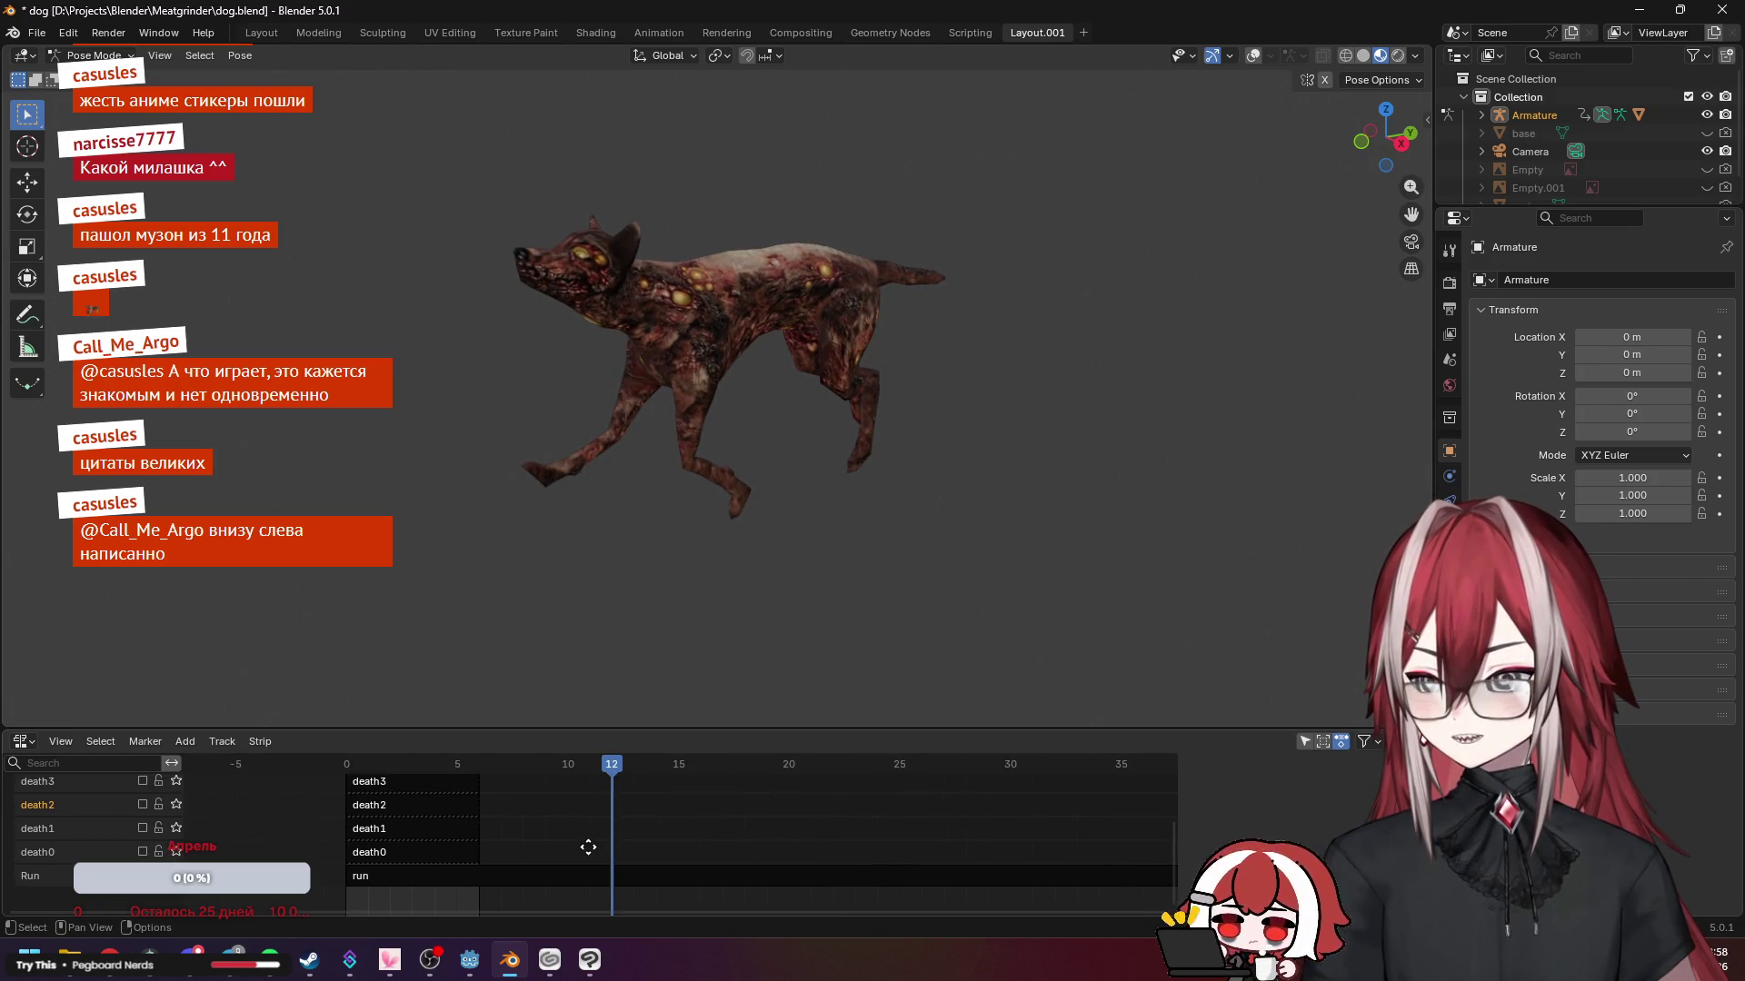
drag(610, 849, 649, 855)
drag(800, 583, 858, 536)
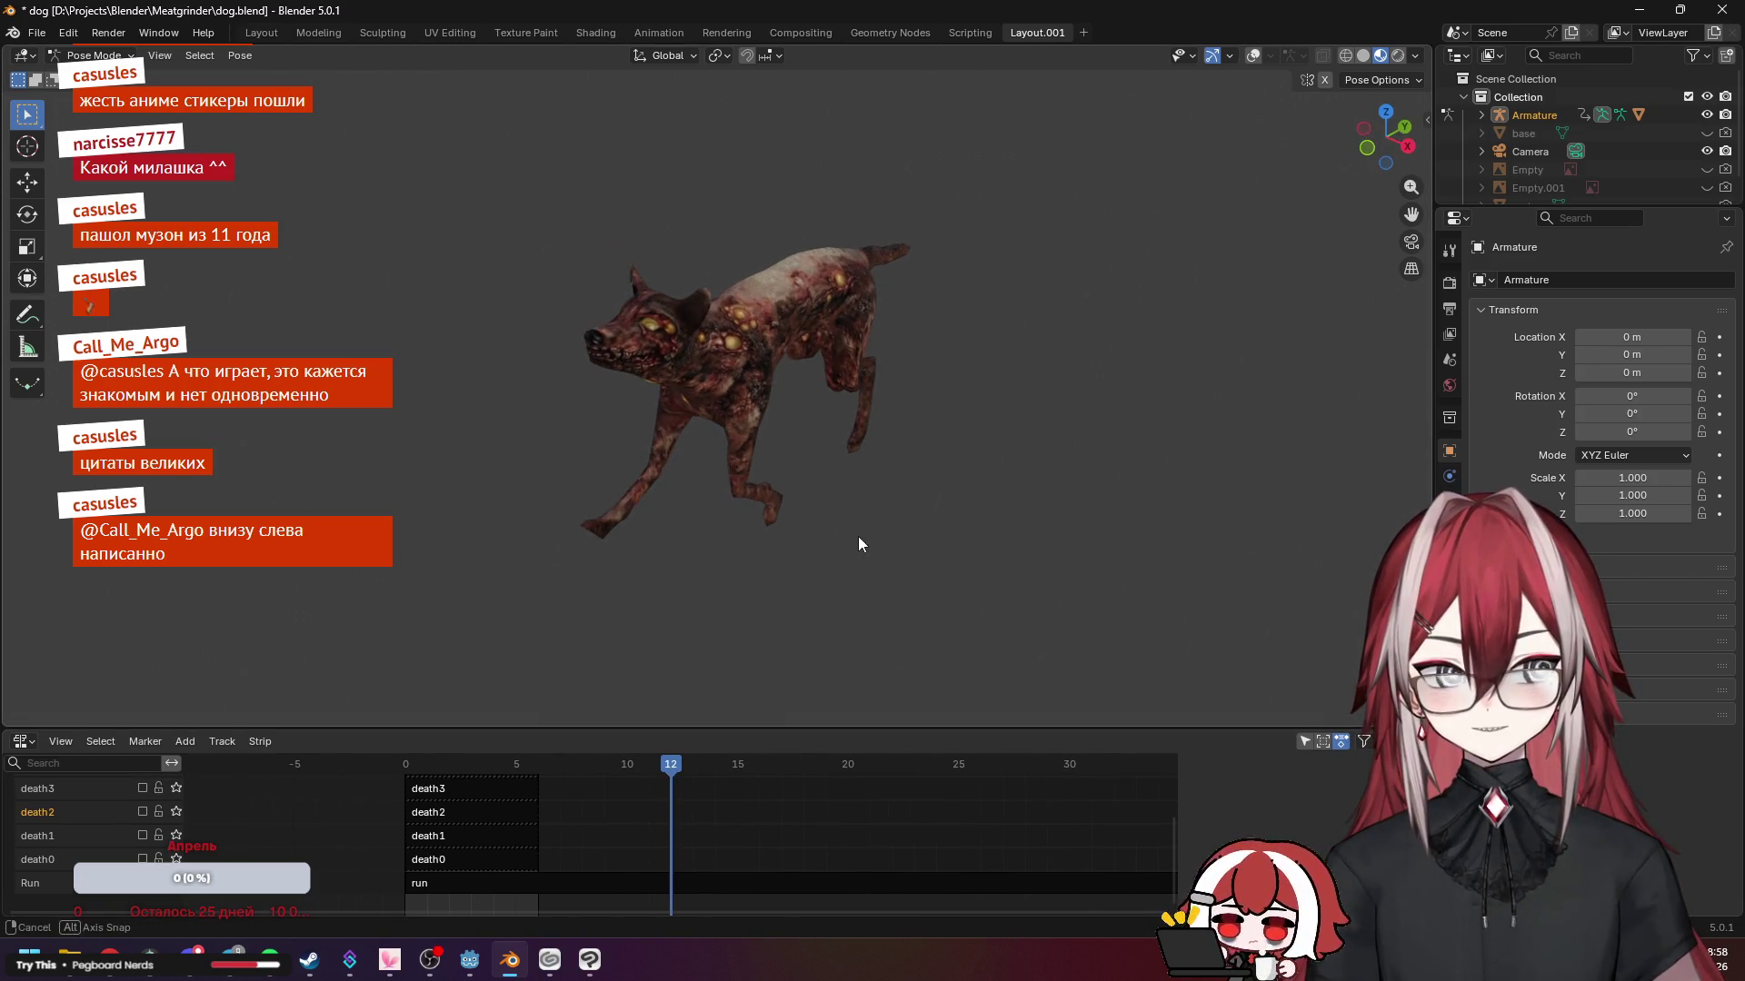
scroll(863, 486, up, 1)
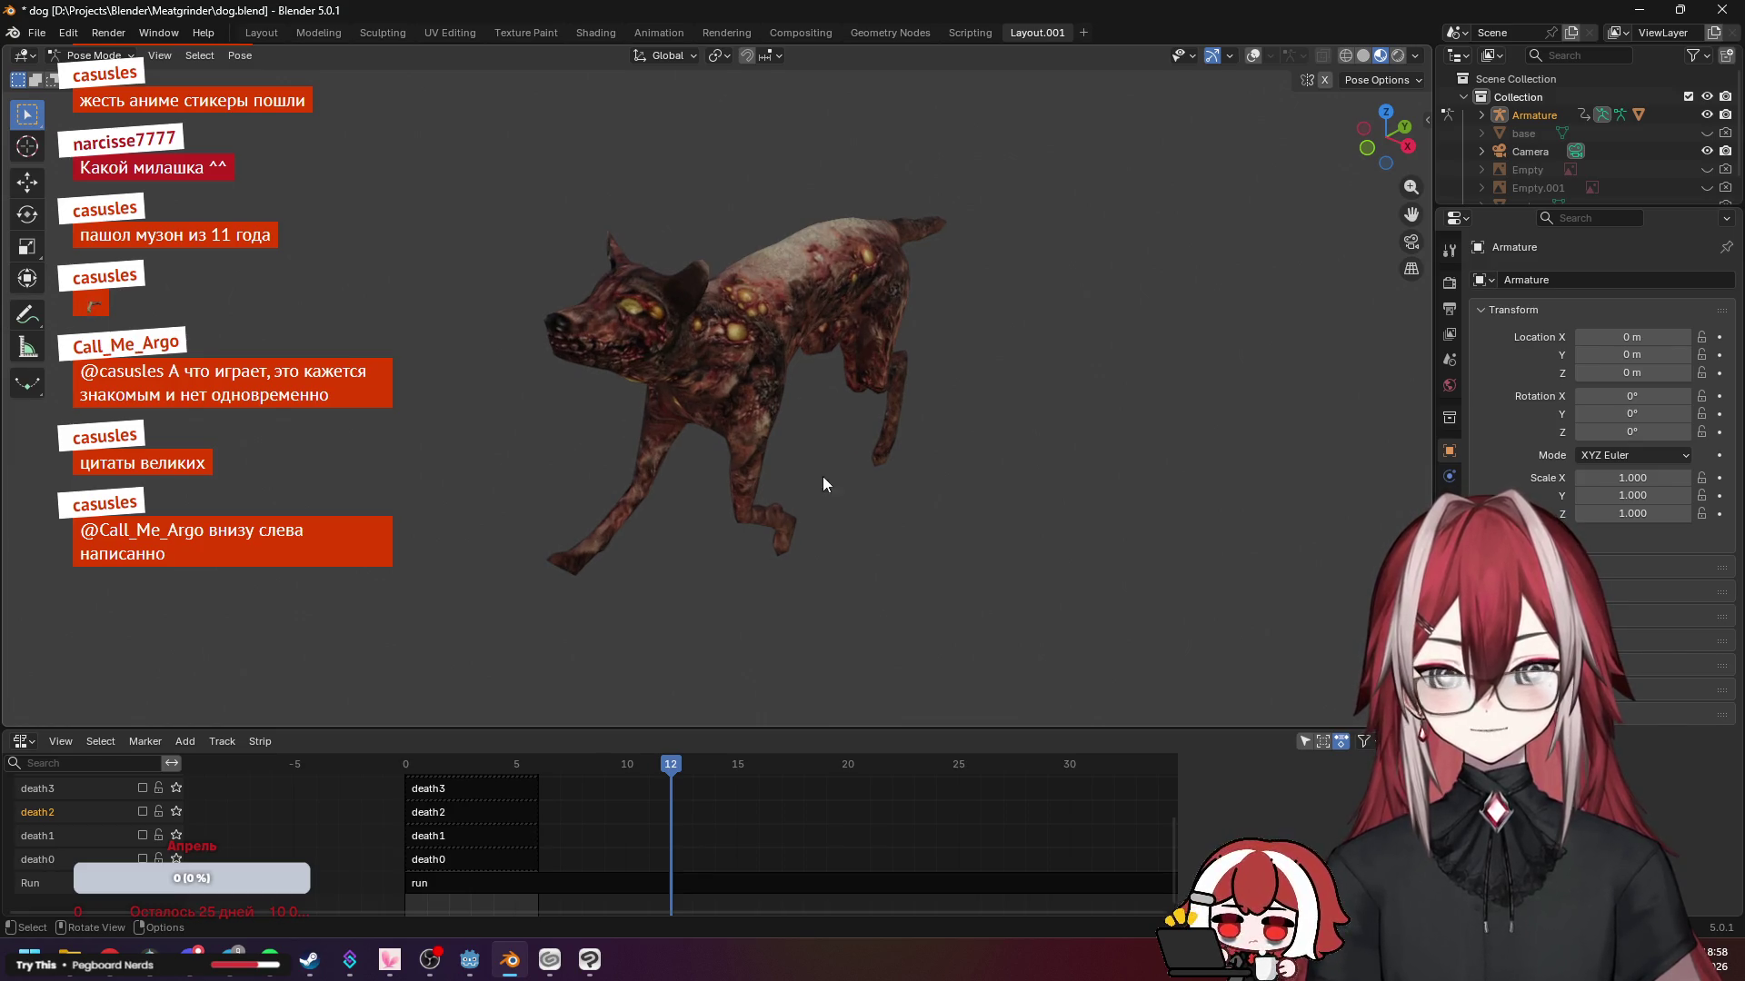
click(273, 959)
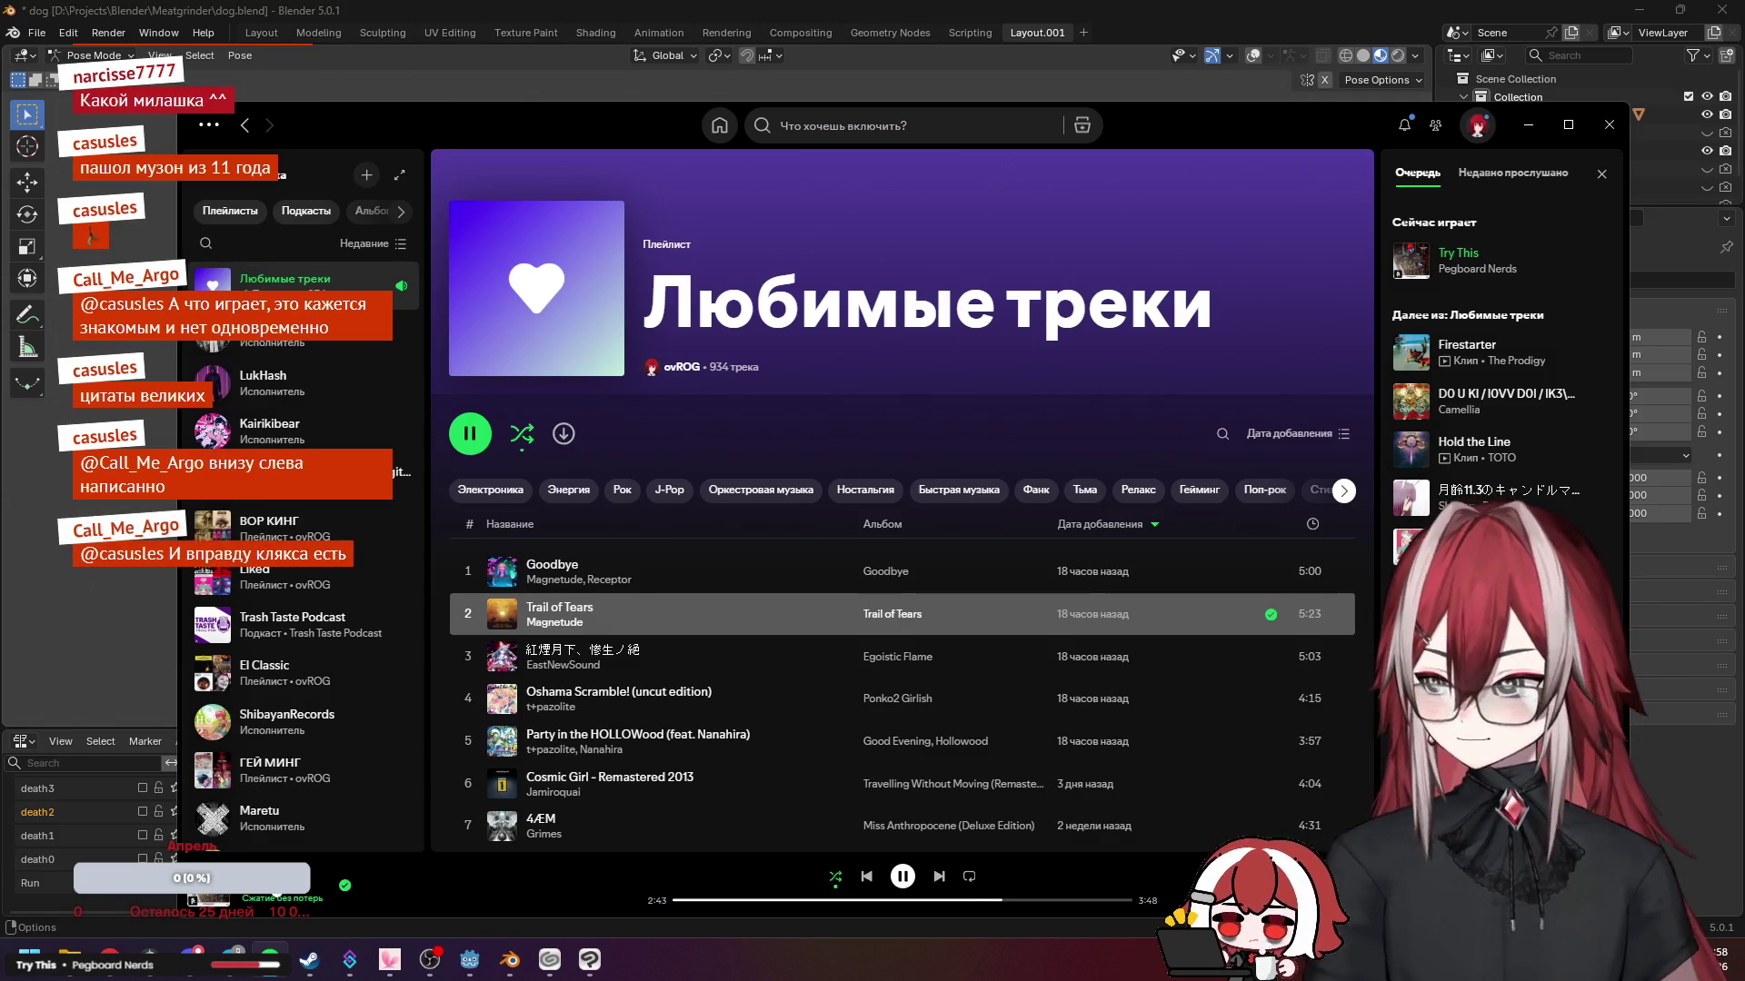
Step: Open the page for the playing single Try This, then minimize Spotify back to Blender
click(123, 977)
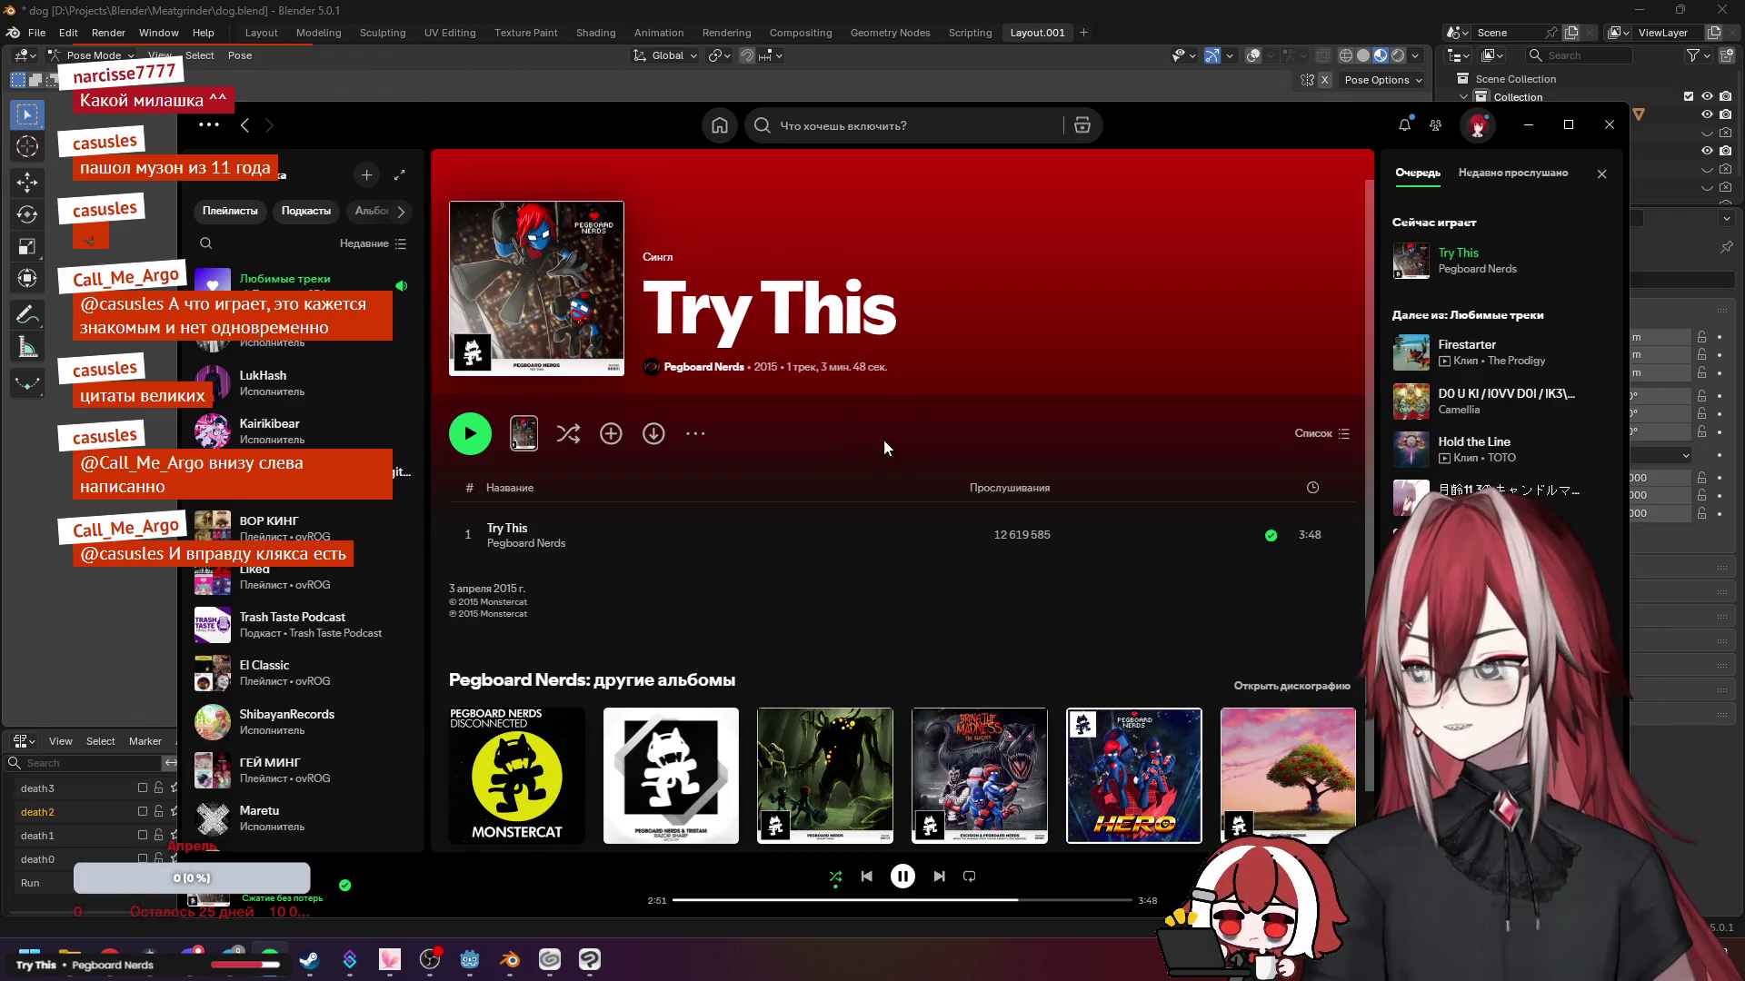
click(1528, 125)
mouse_move(960, 368)
mouse_down()
mouse_move(841, 325)
mouse_move(929, 407)
mouse_move(890, 394)
mouse_move(918, 384)
mouse_move(956, 405)
mouse_up()
scroll(841, 326, up, 3)
Step: Snip a side-view capture of the dog's legs in Blender and paste it into Clip Studio Paint
scroll(930, 407, down, 1)
scroll(977, 404, down, 1)
mouse_move(1201, 417)
mouse_down()
mouse_move(1153, 411)
mouse_move(1179, 409)
mouse_up()
key(super+shift+s)
drag(647, 366, 887, 605)
key(alt+Tab)
key(ctrl+v)
Step: Cancel a transform of the pasted legs, then delete that layer
scroll(901, 498, up, 2)
scroll(900, 498, down, 2)
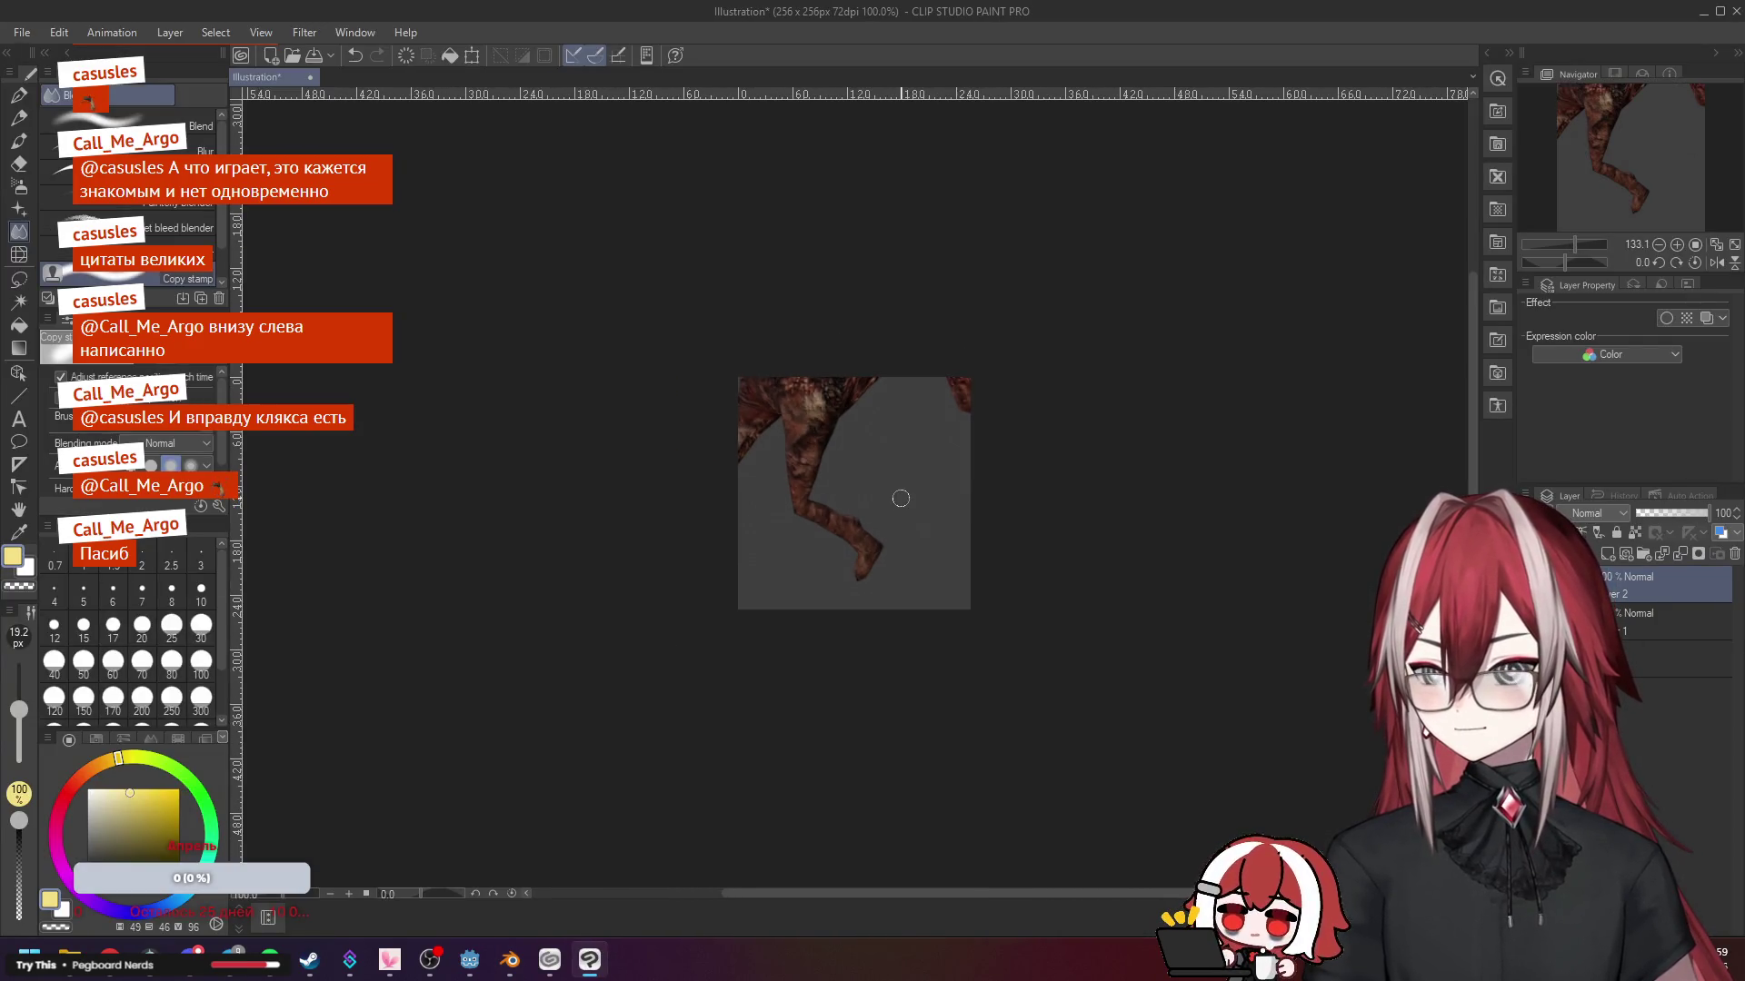
scroll(900, 498, up, 4)
key(ctrl+t)
mouse_move(904, 502)
mouse_down()
mouse_move(942, 472)
mouse_move(927, 467)
mouse_up()
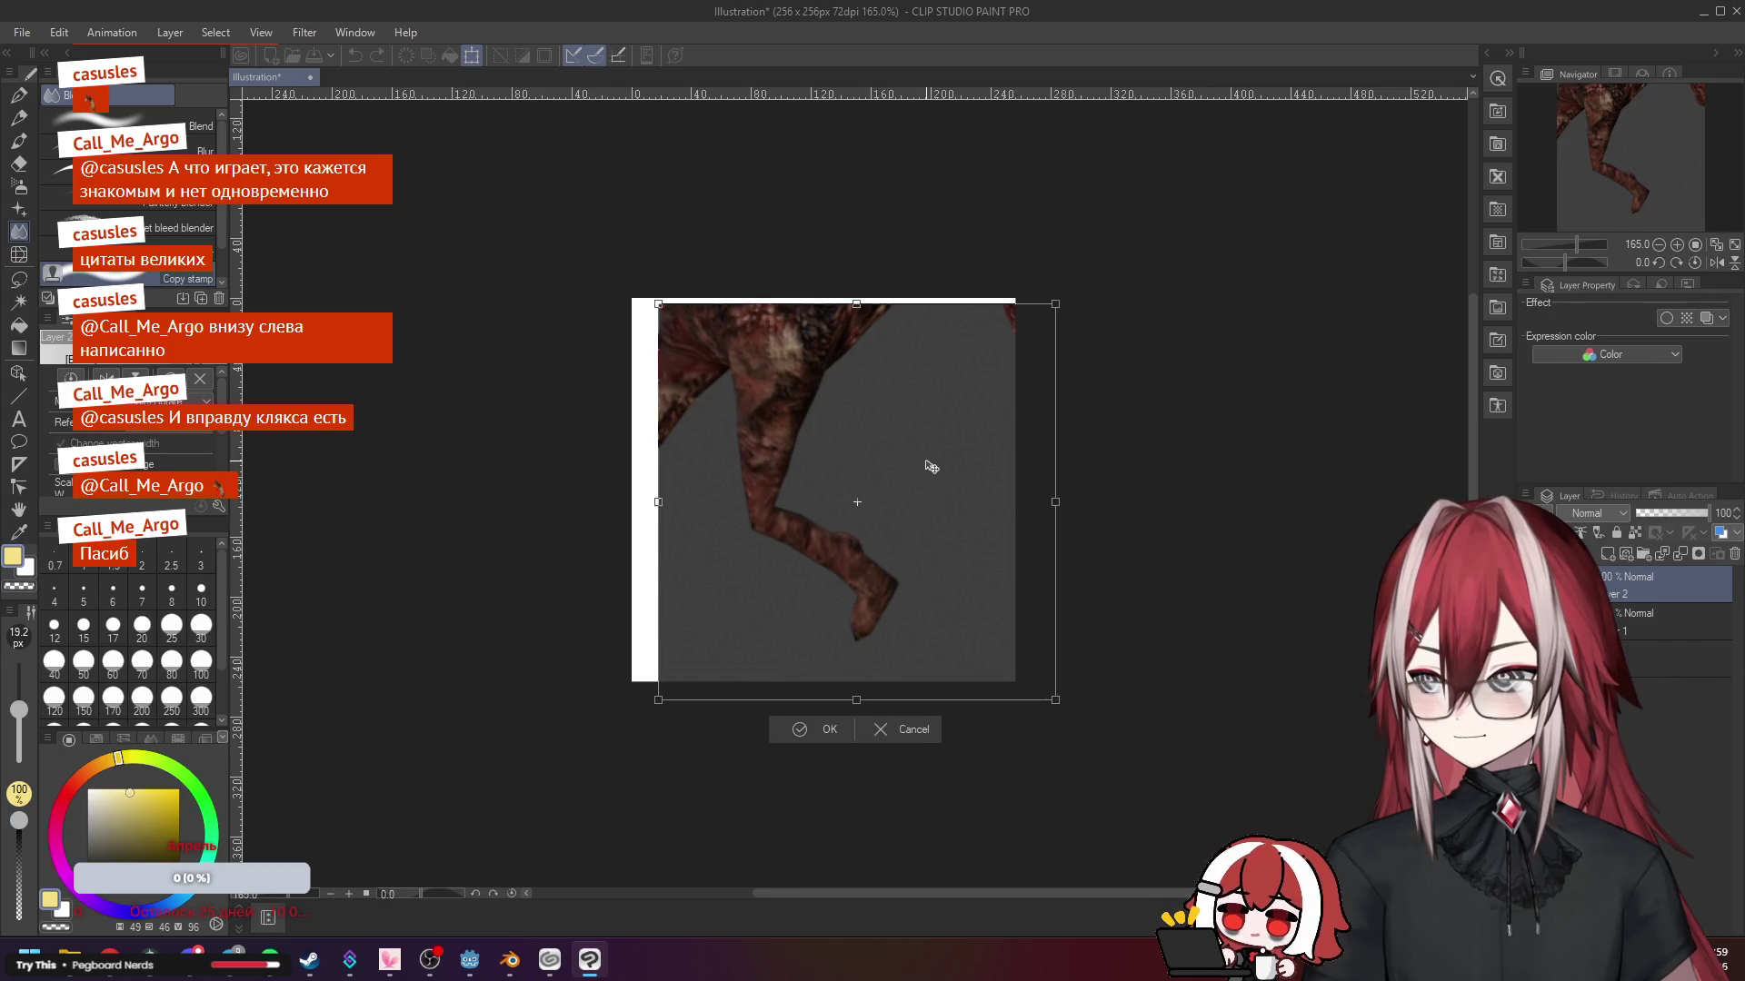
click(914, 730)
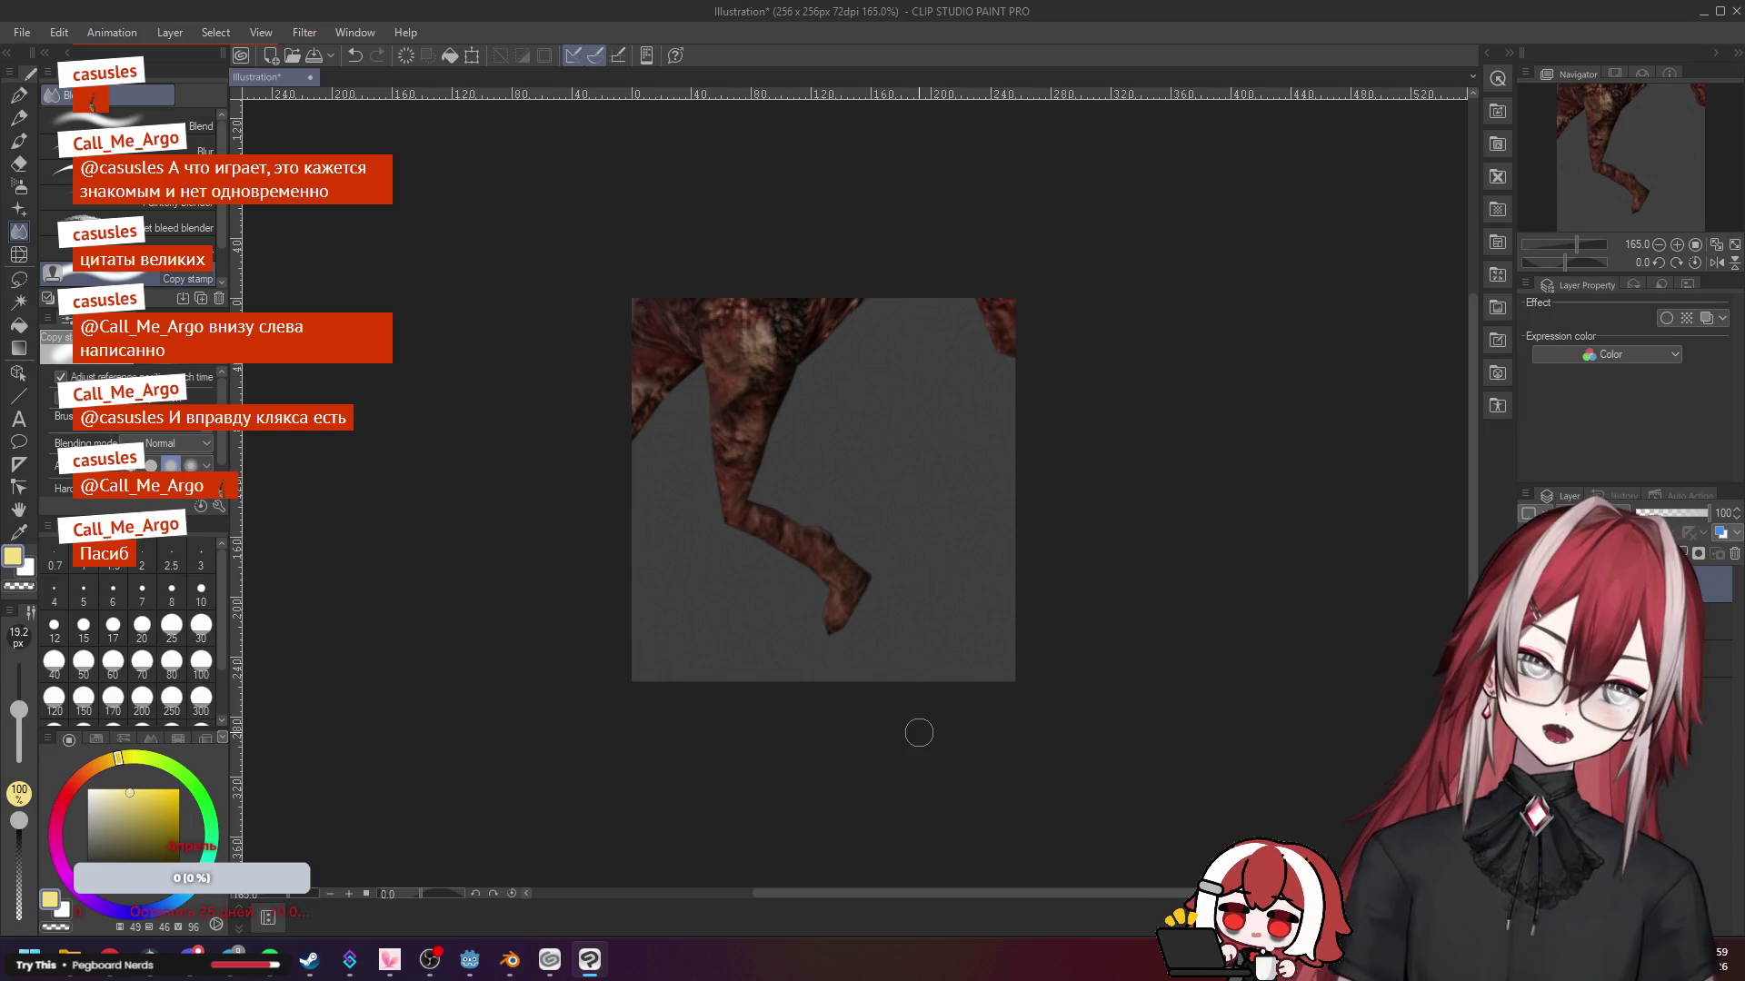
click(1735, 556)
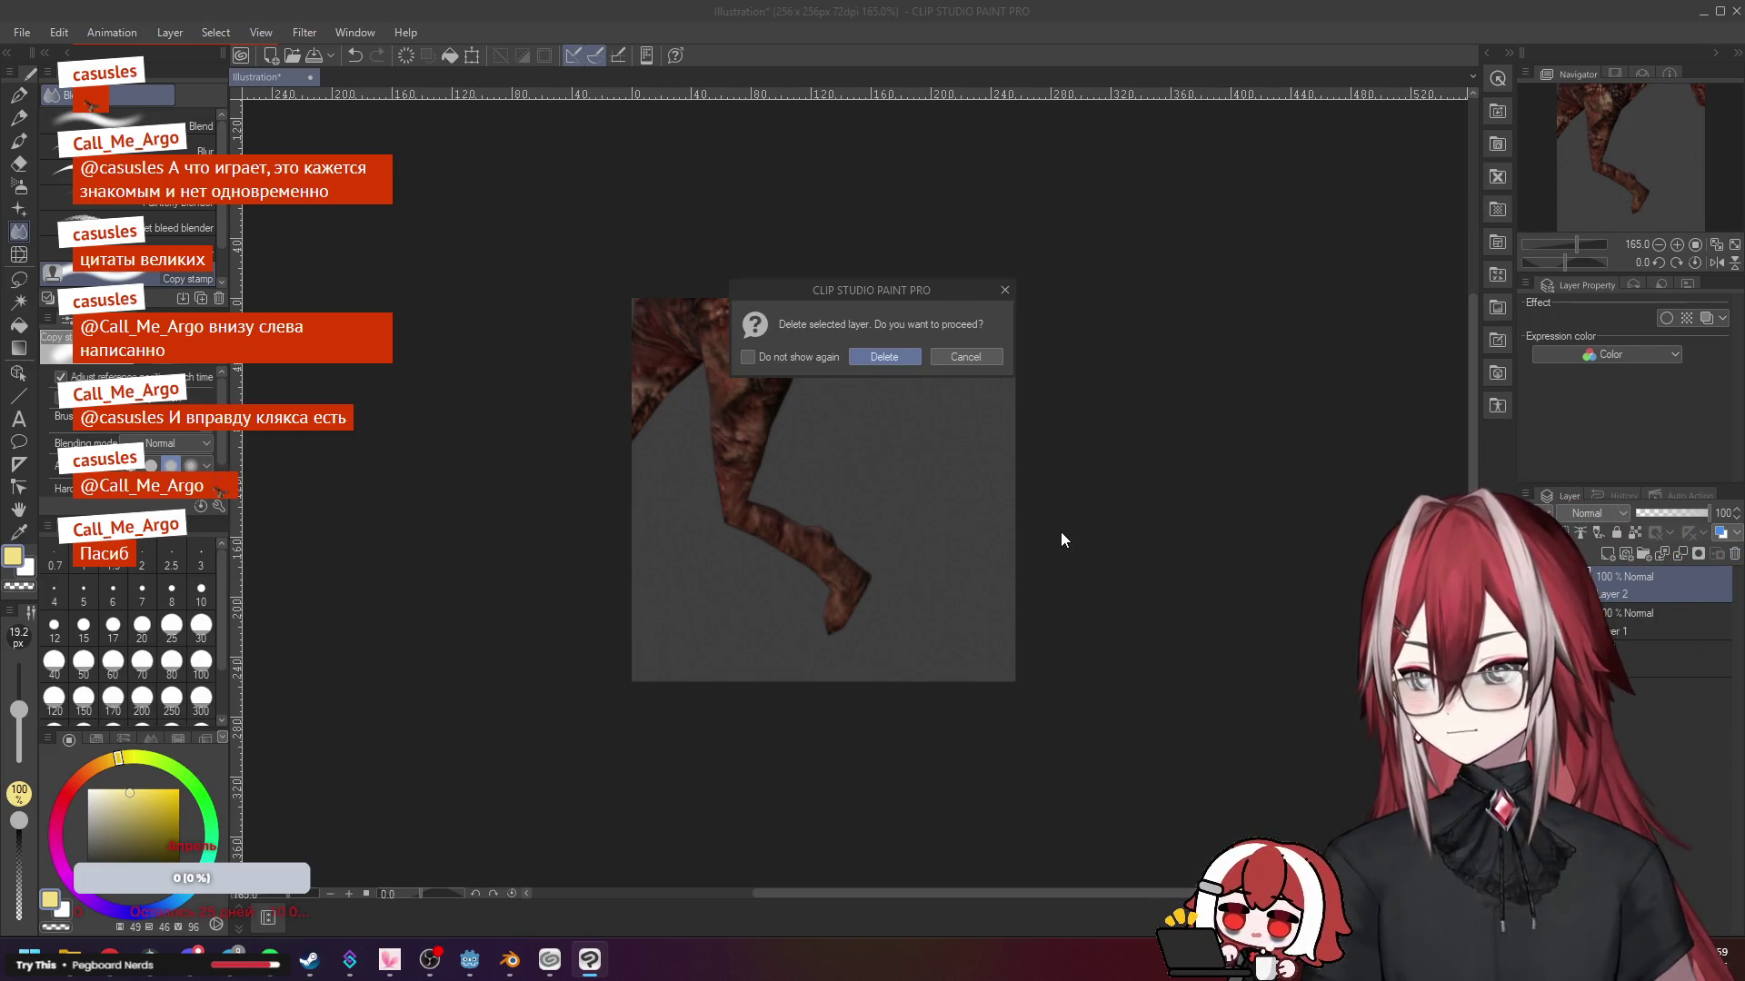
click(886, 357)
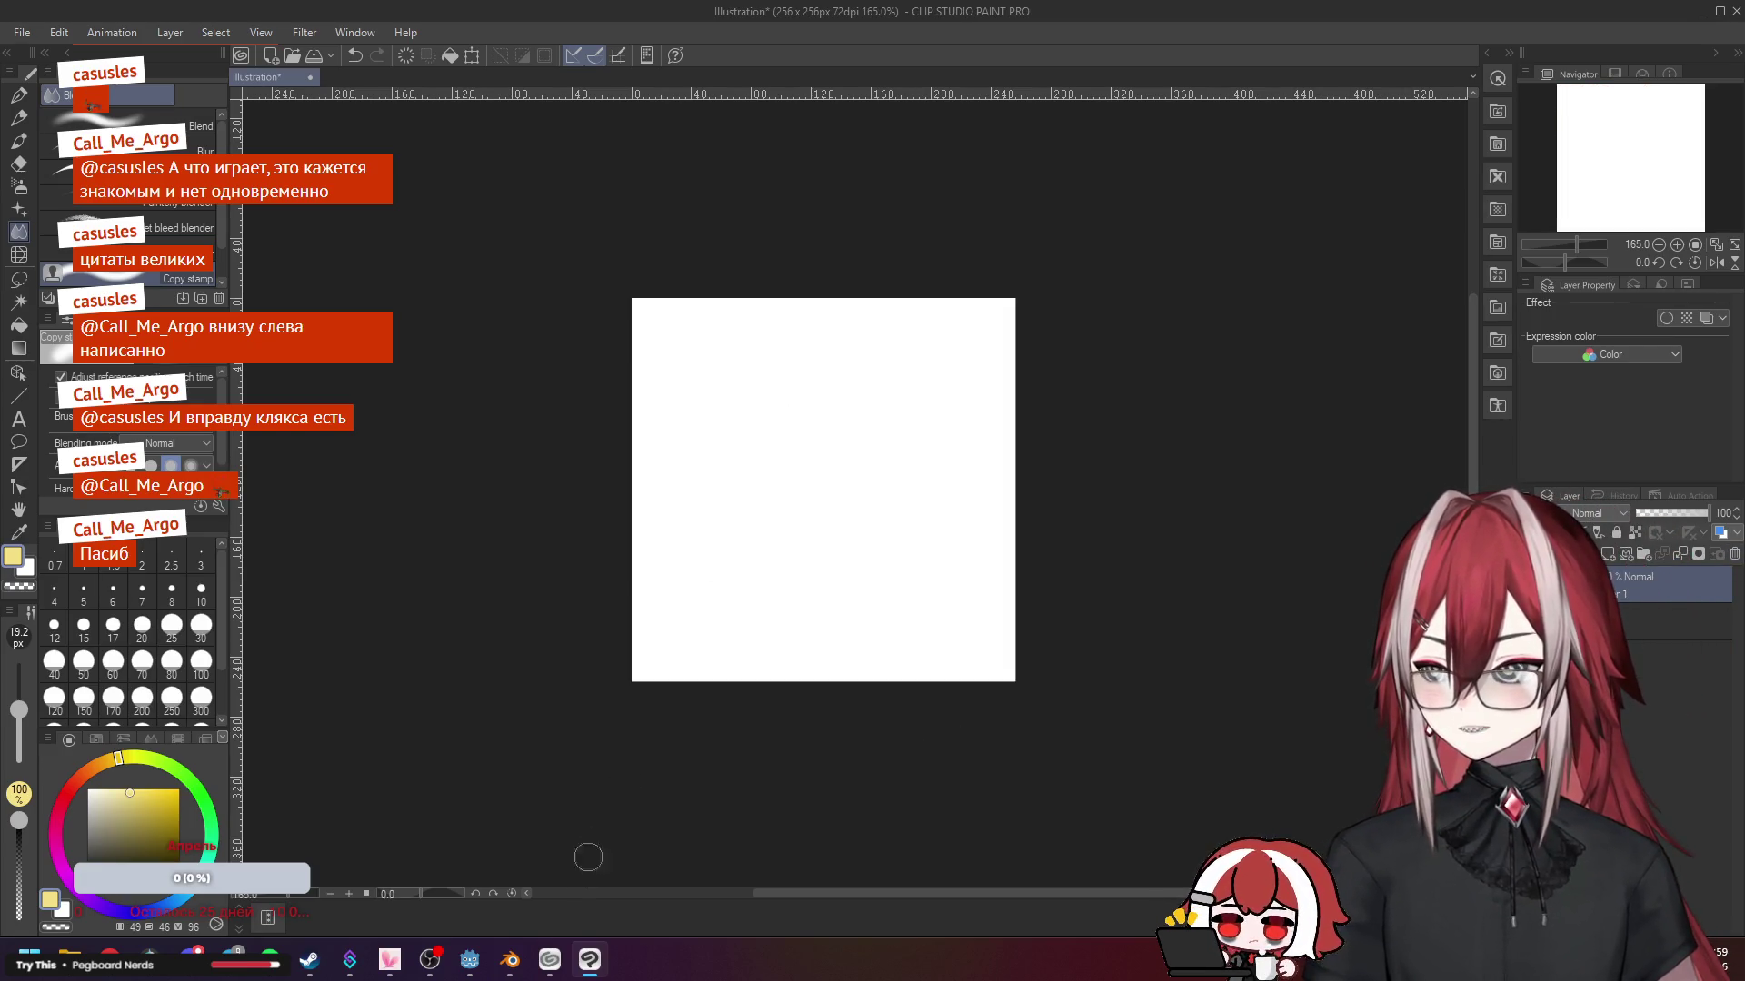
Step: View the dog through the top-down camera, enable the death0 track and preview it at frame 6
click(509, 963)
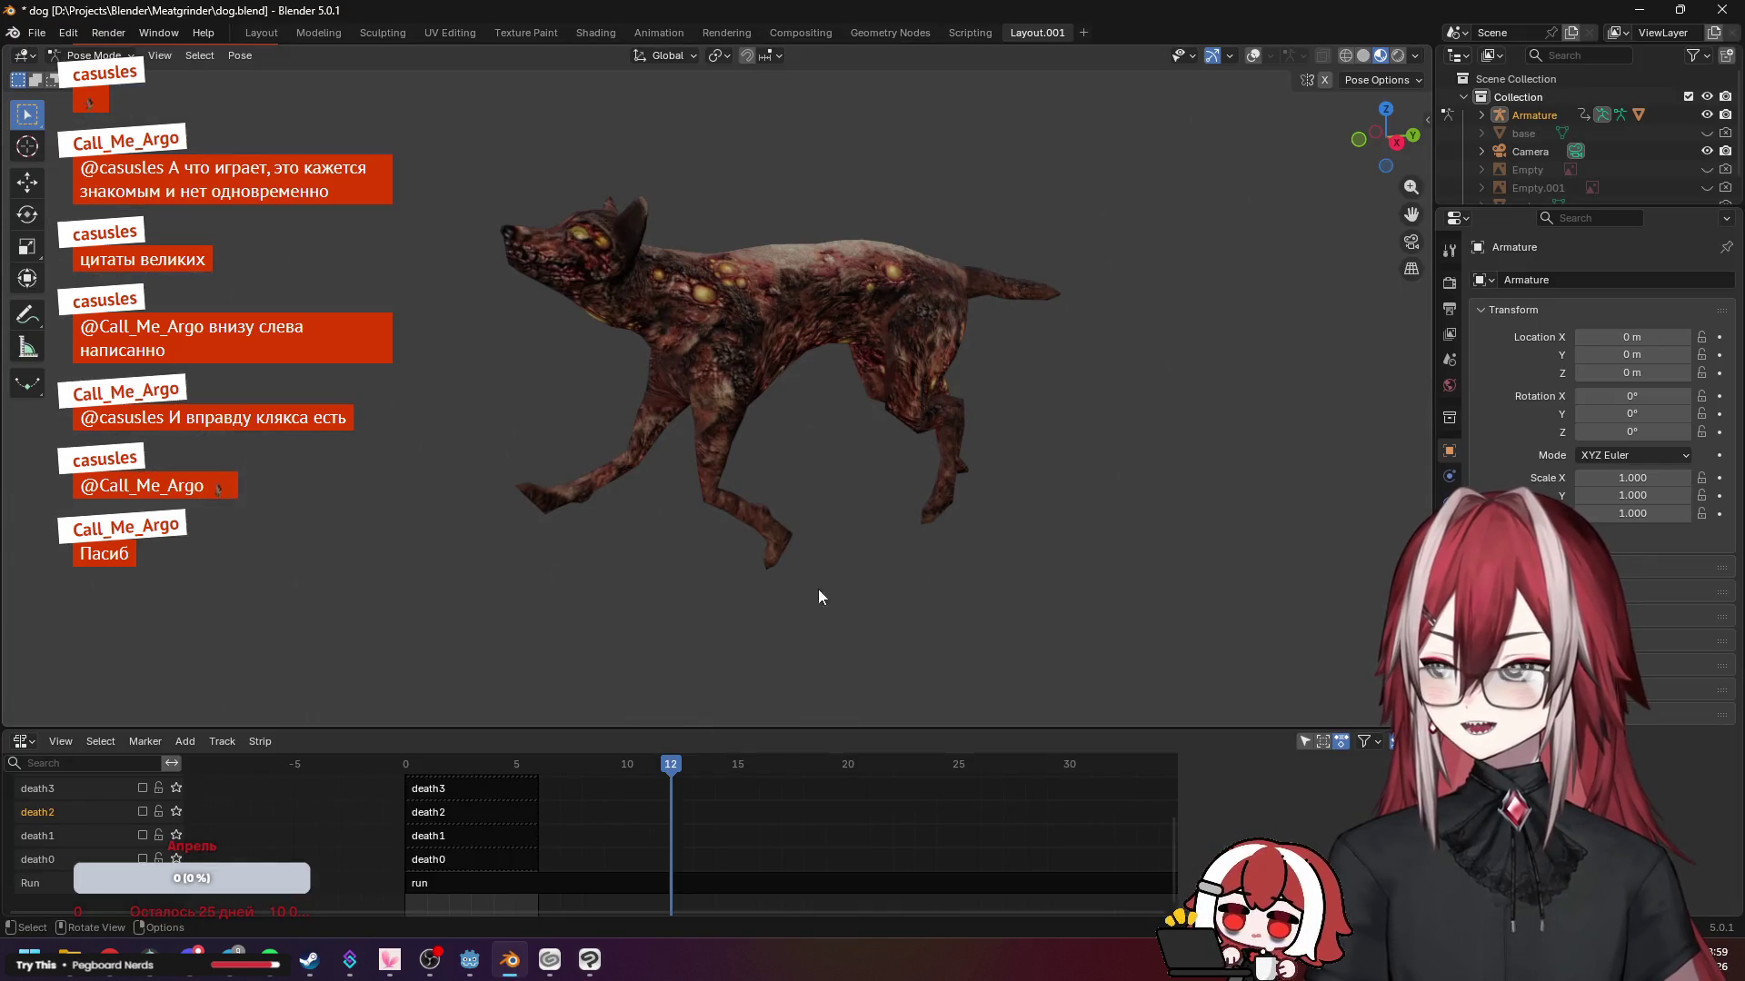
key(KP_0)
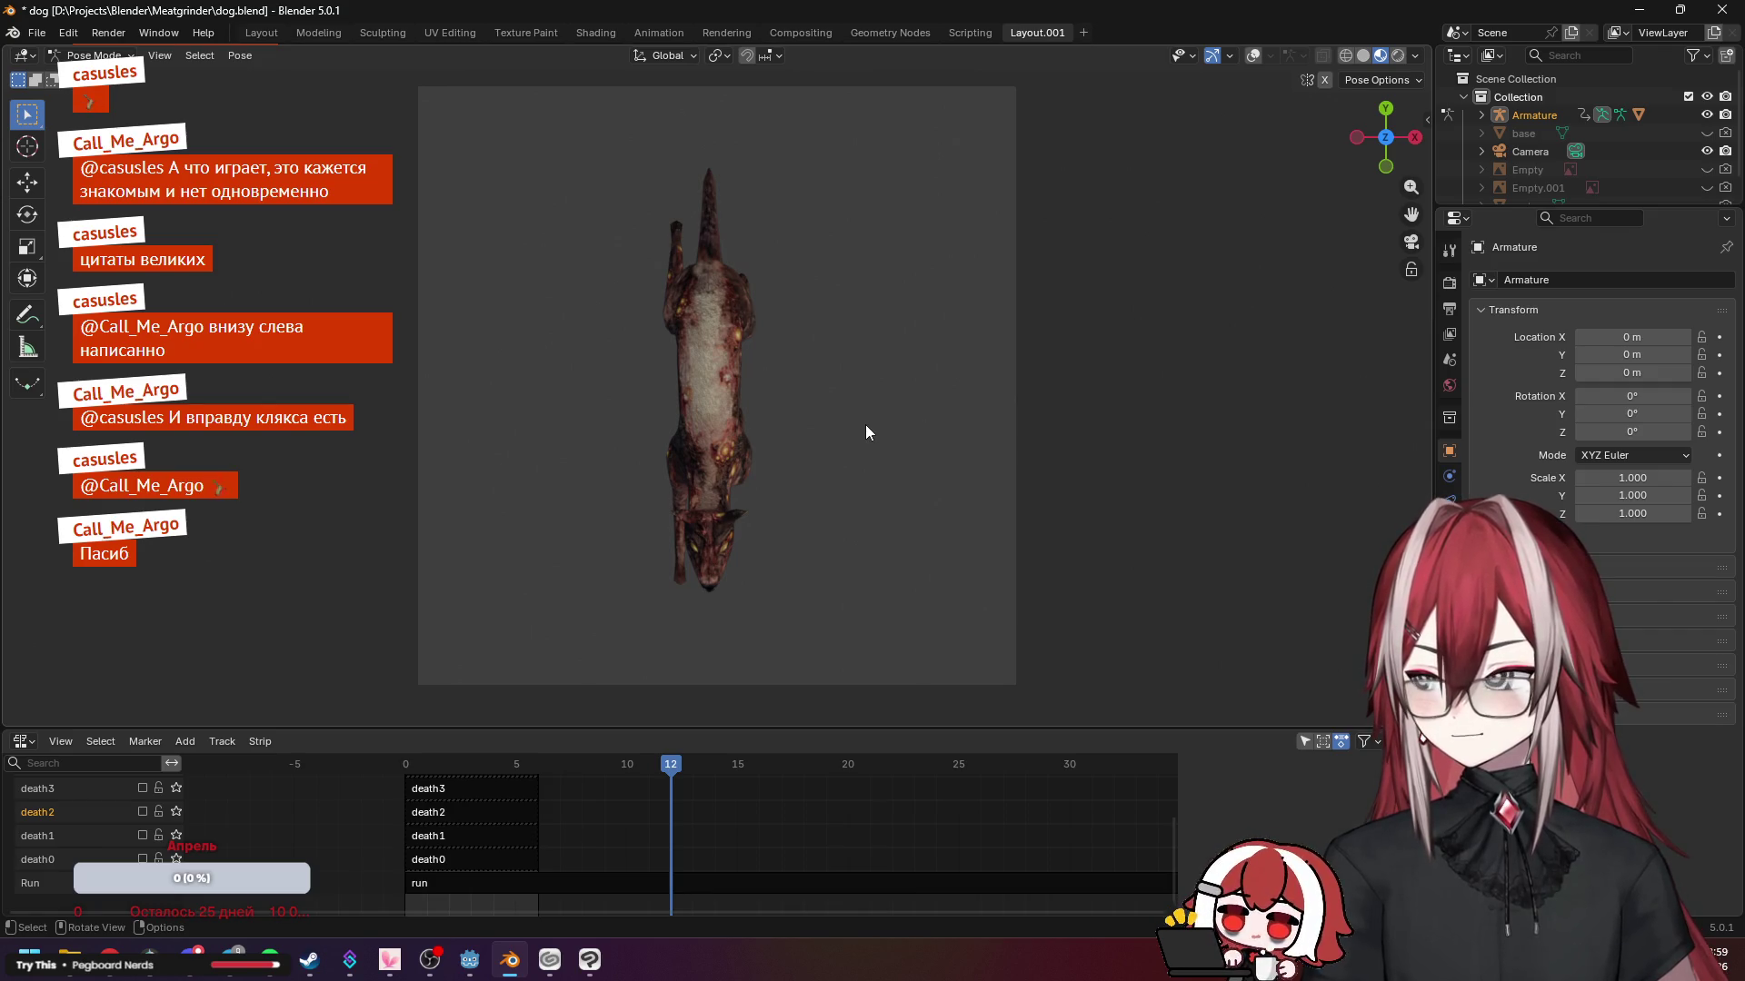
mouse_move(671, 764)
mouse_down()
mouse_move(405, 763)
mouse_move(450, 763)
mouse_up()
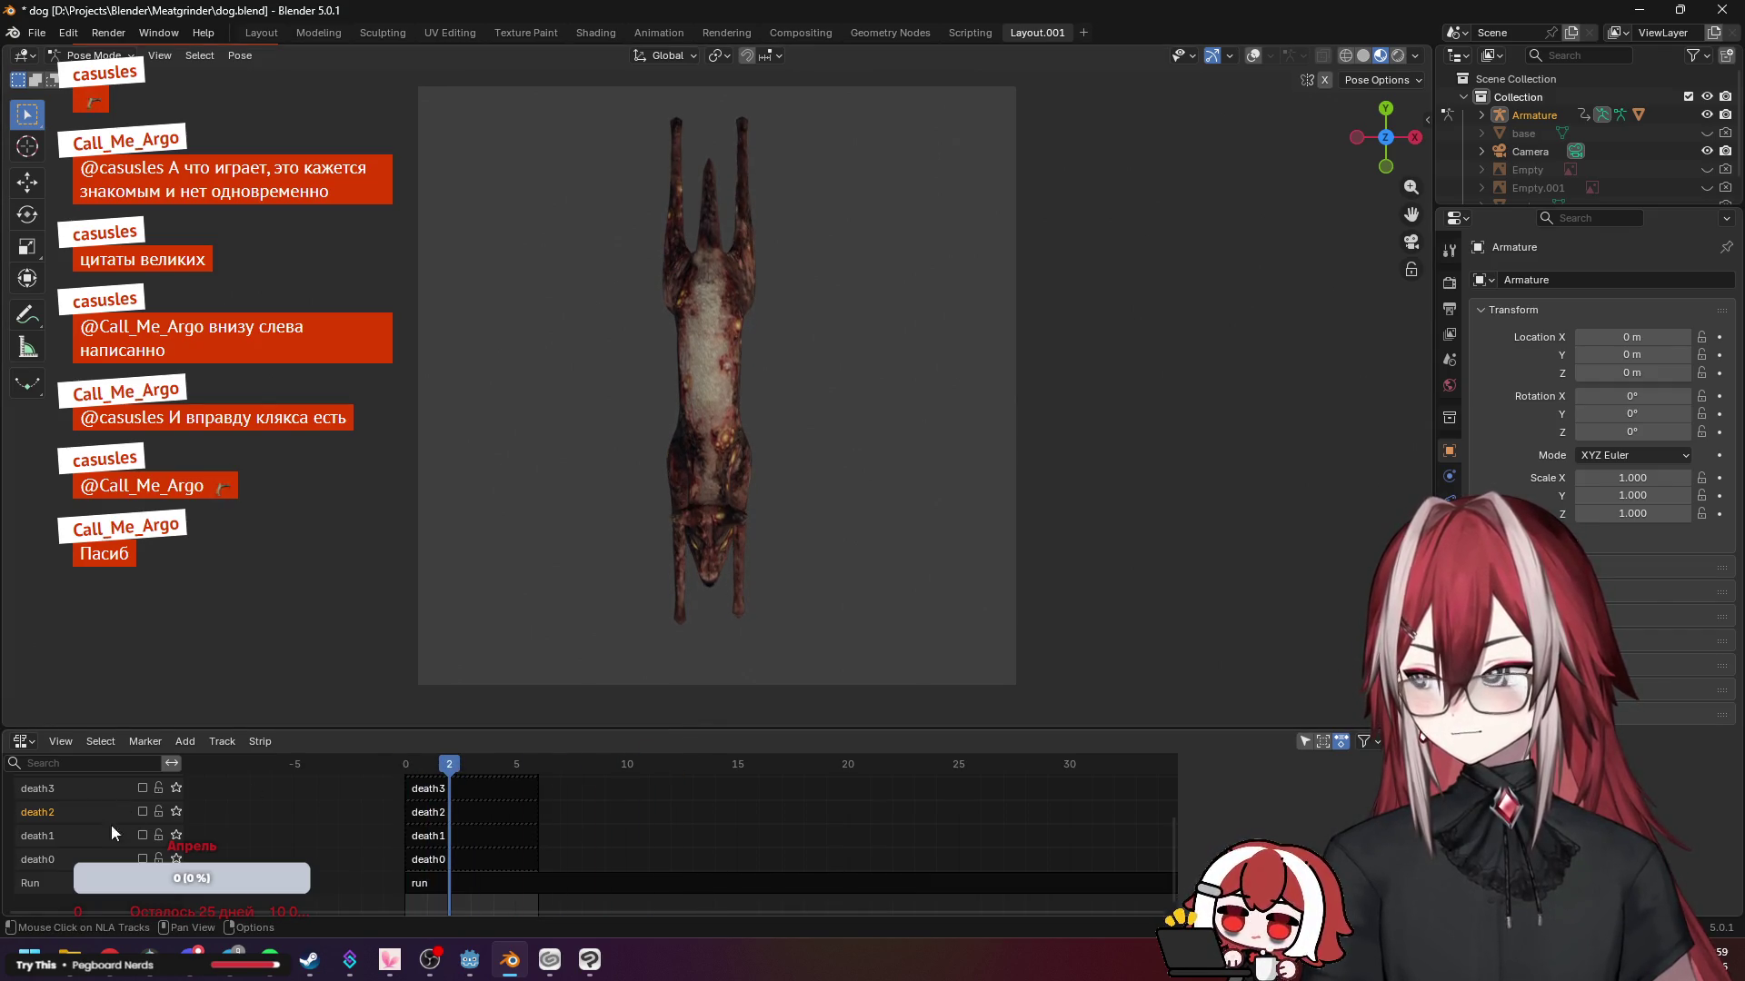
click(142, 858)
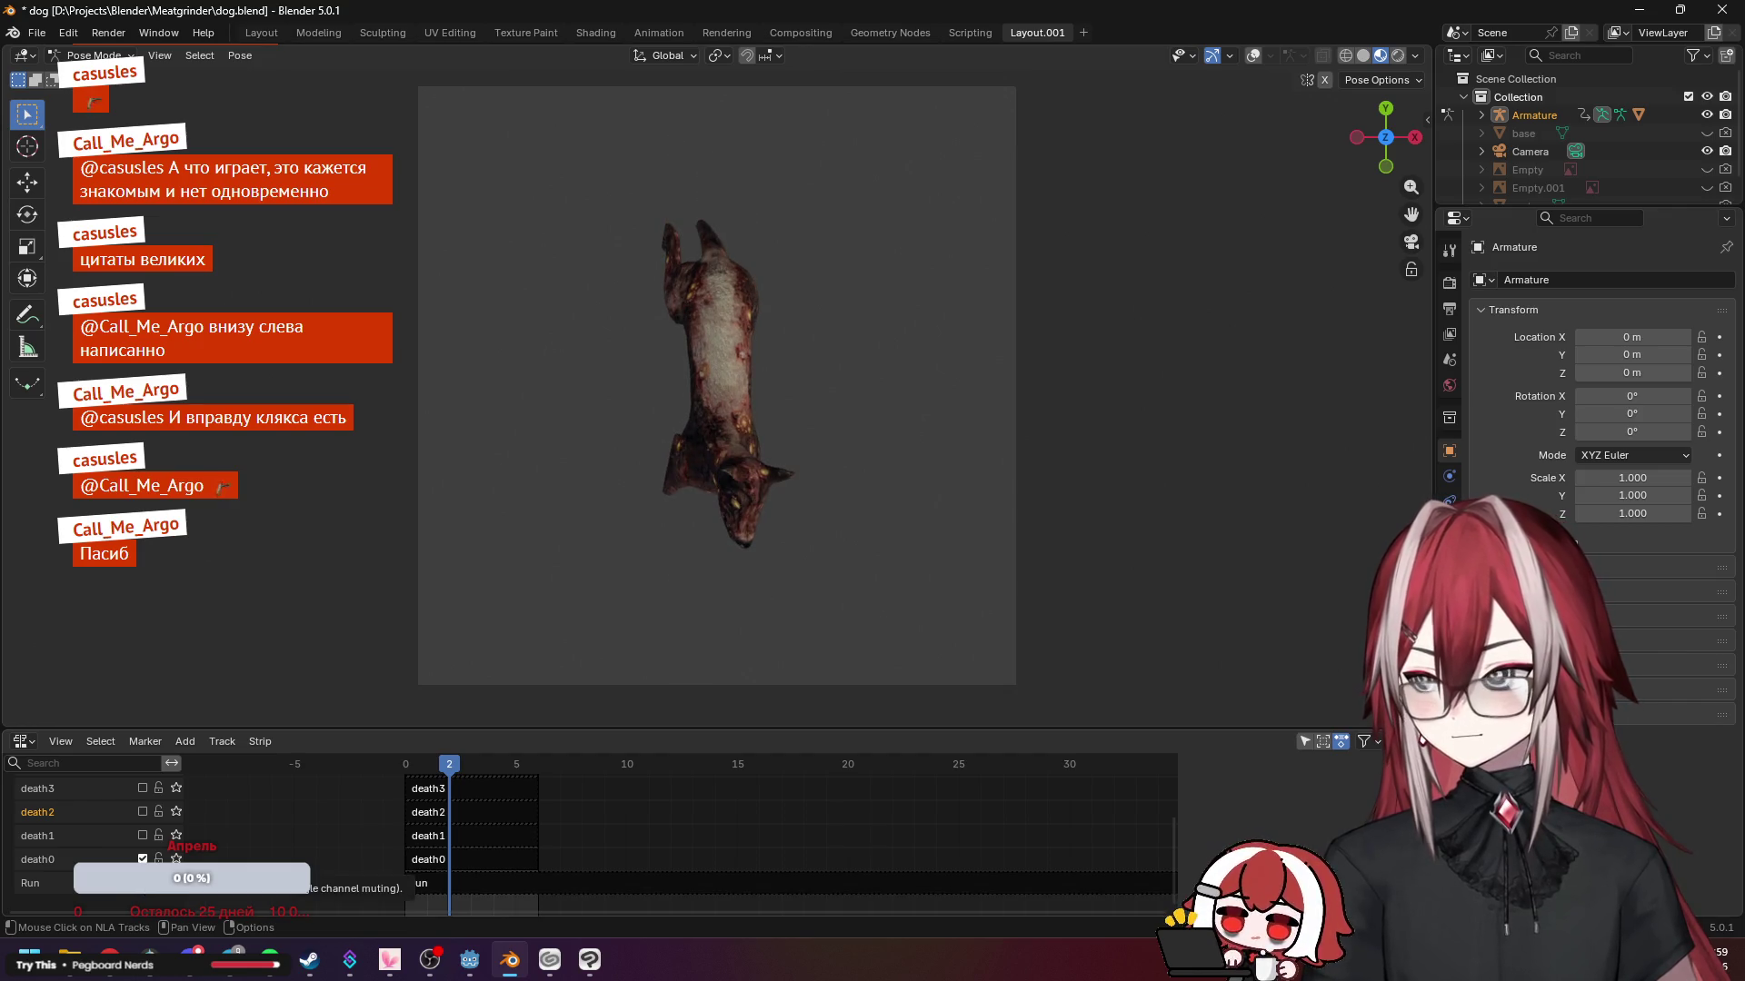
drag(449, 767, 535, 771)
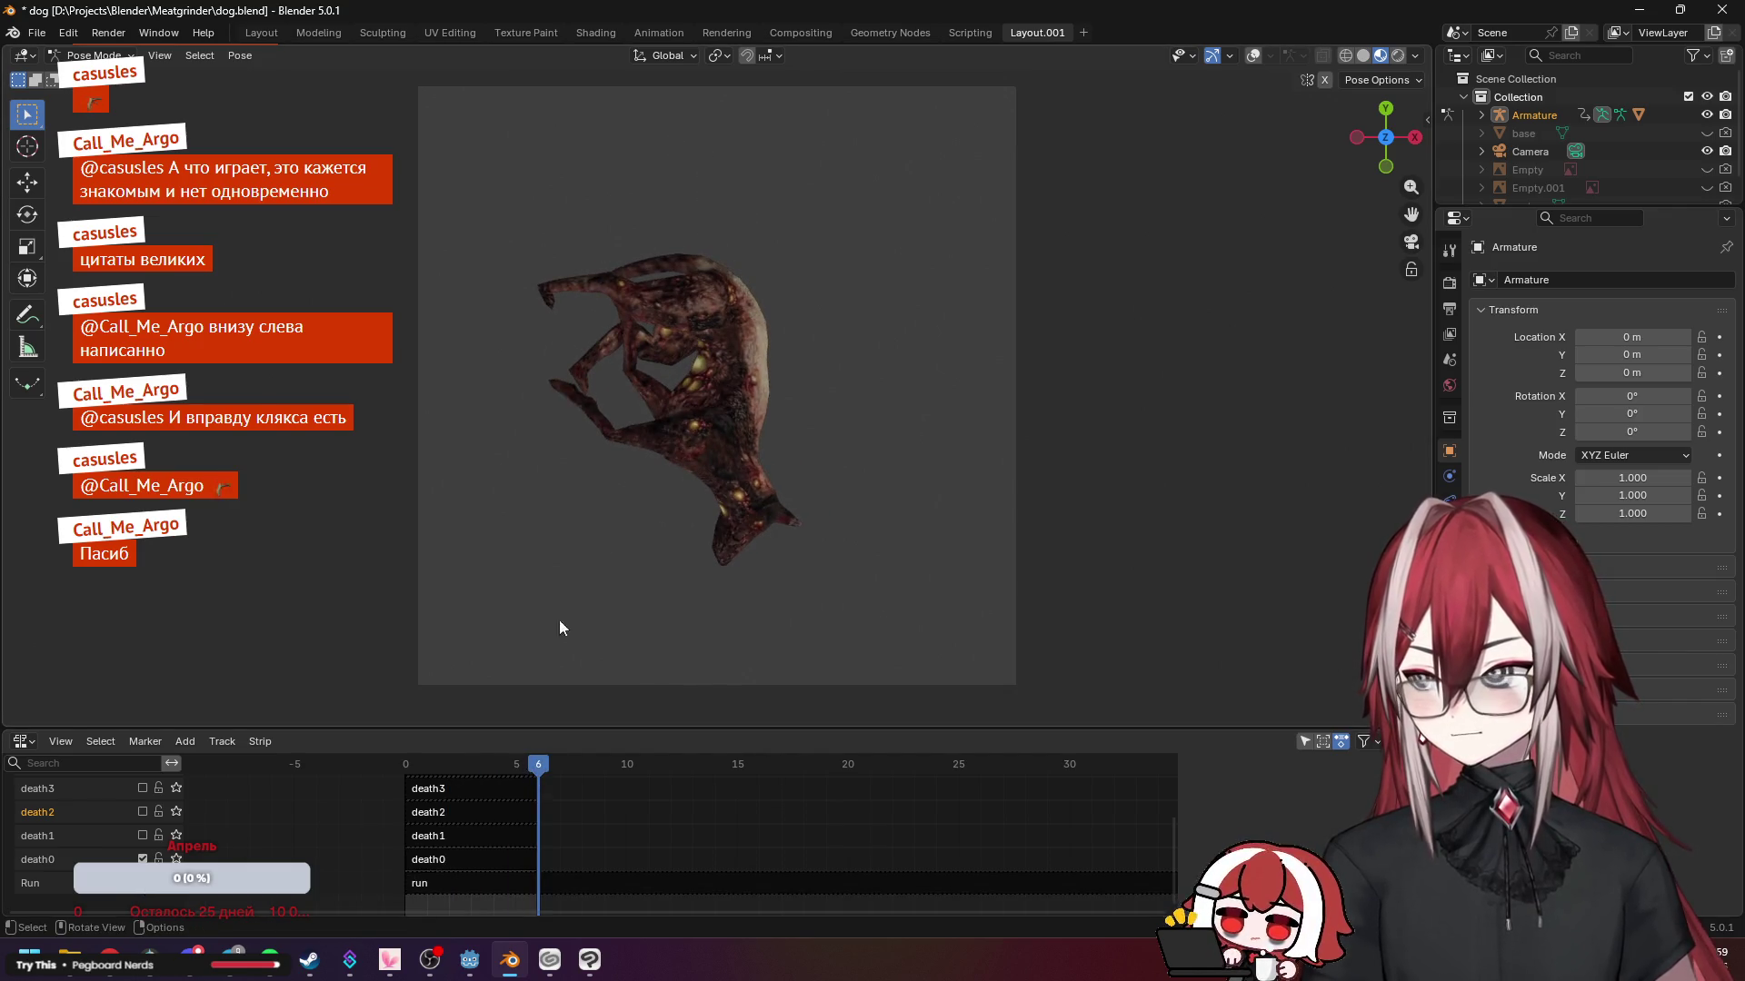
scroll(696, 373, up, 3)
scroll(696, 372, down, 1)
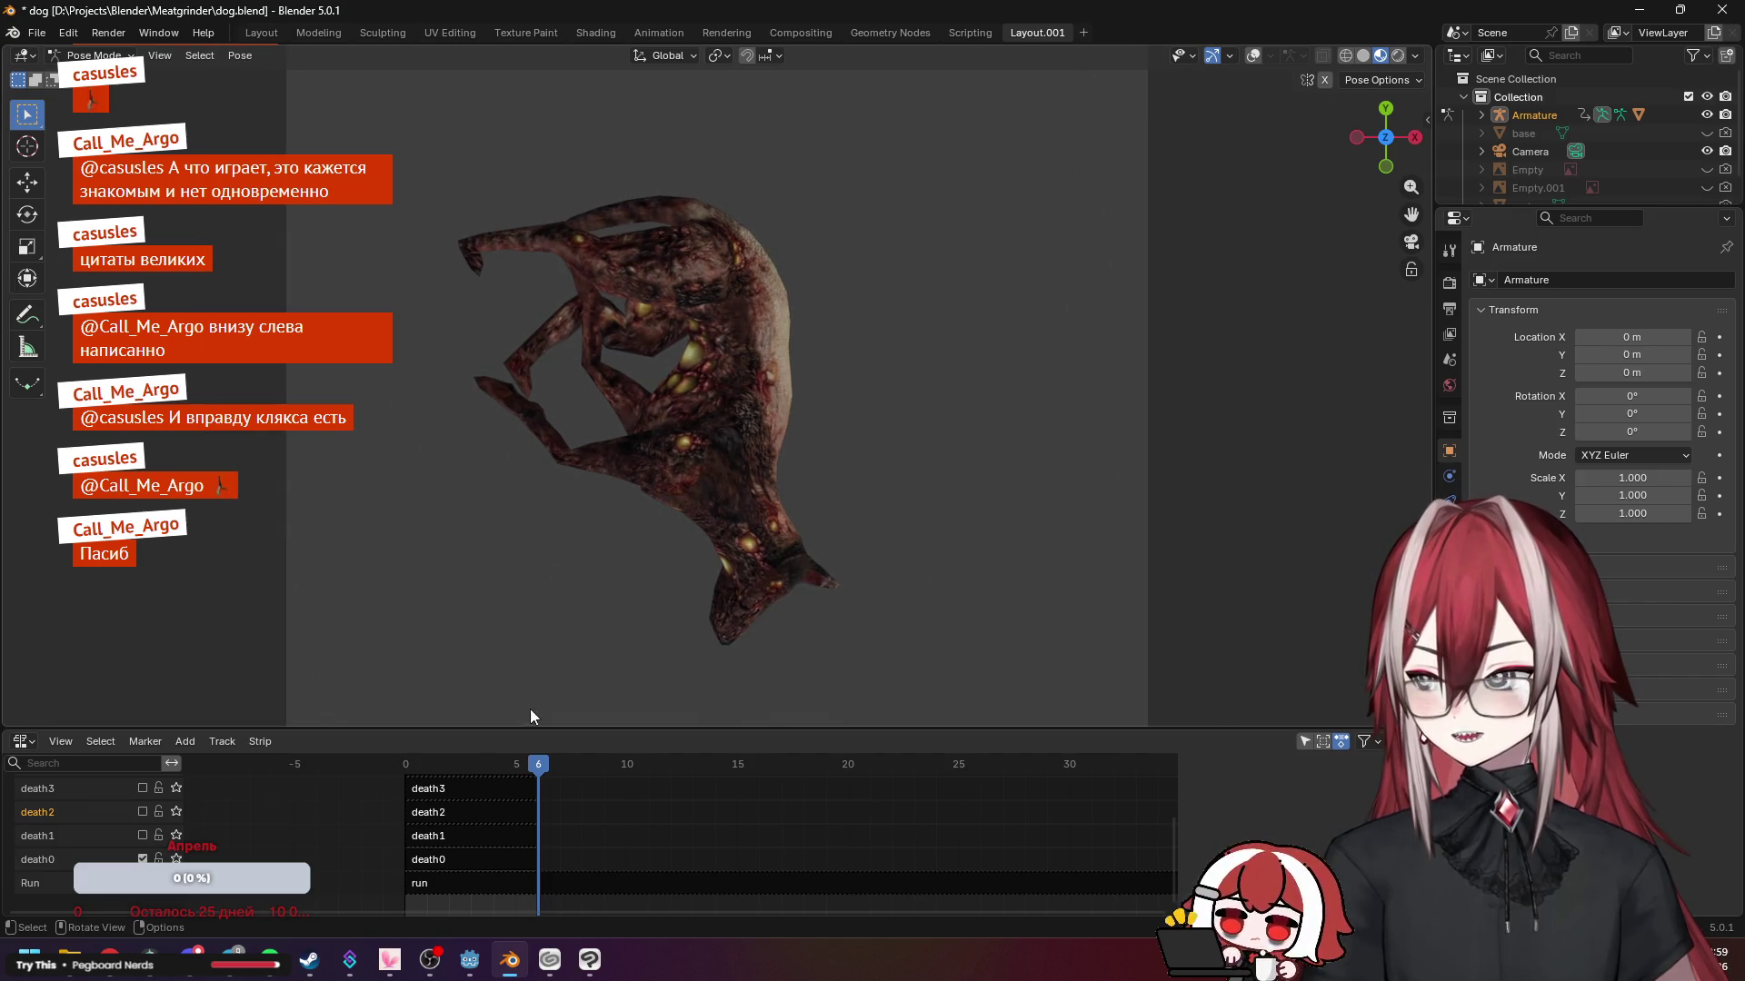
Step: Mute the death0 track again and set the playhead to frame 4
click(575, 780)
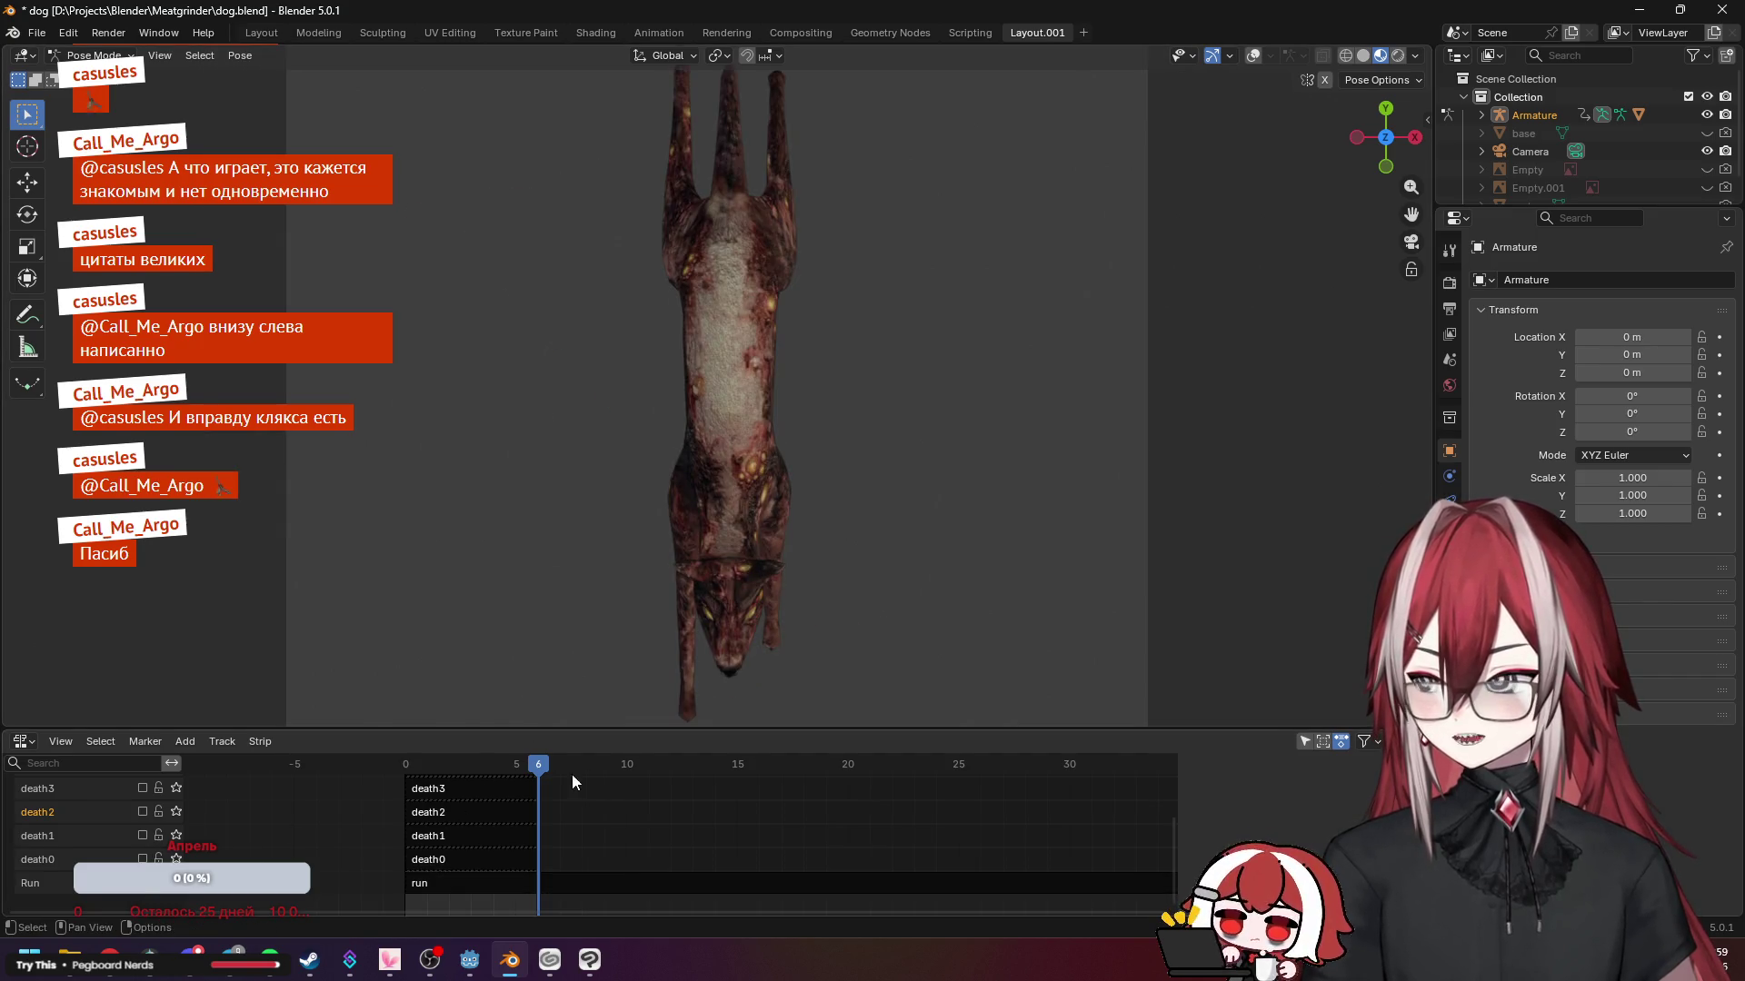
scroll(650, 492, down, 5)
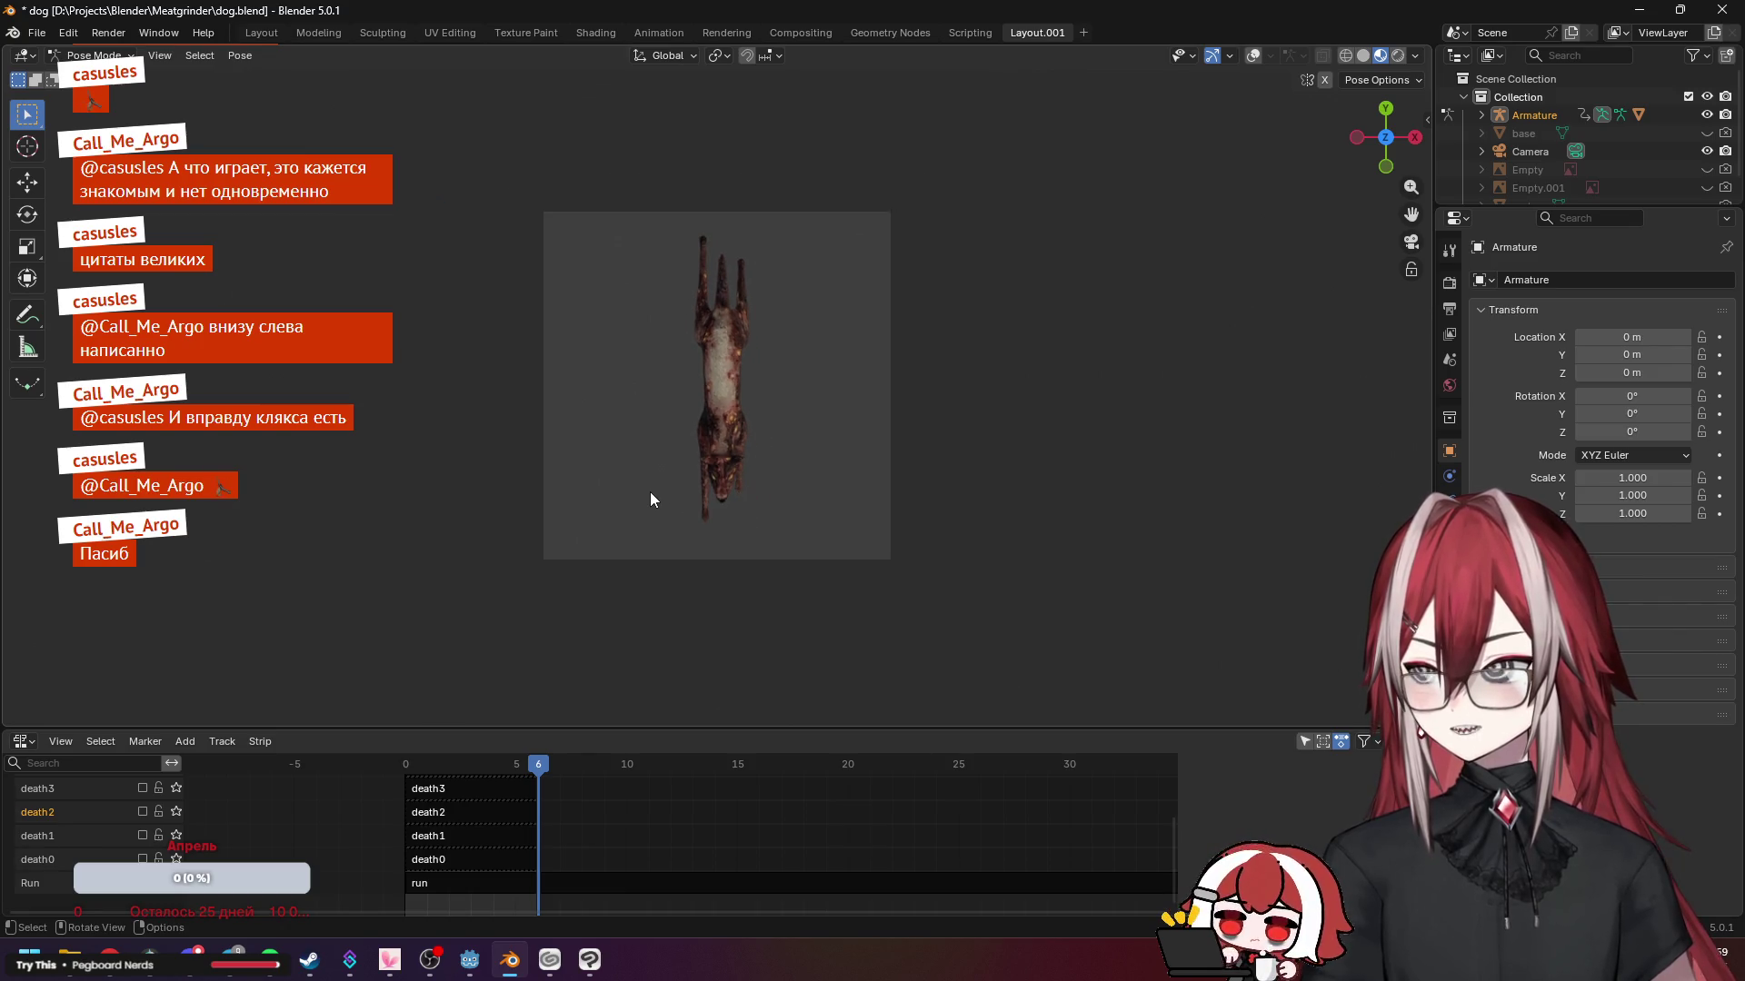
scroll(651, 489, up, 1)
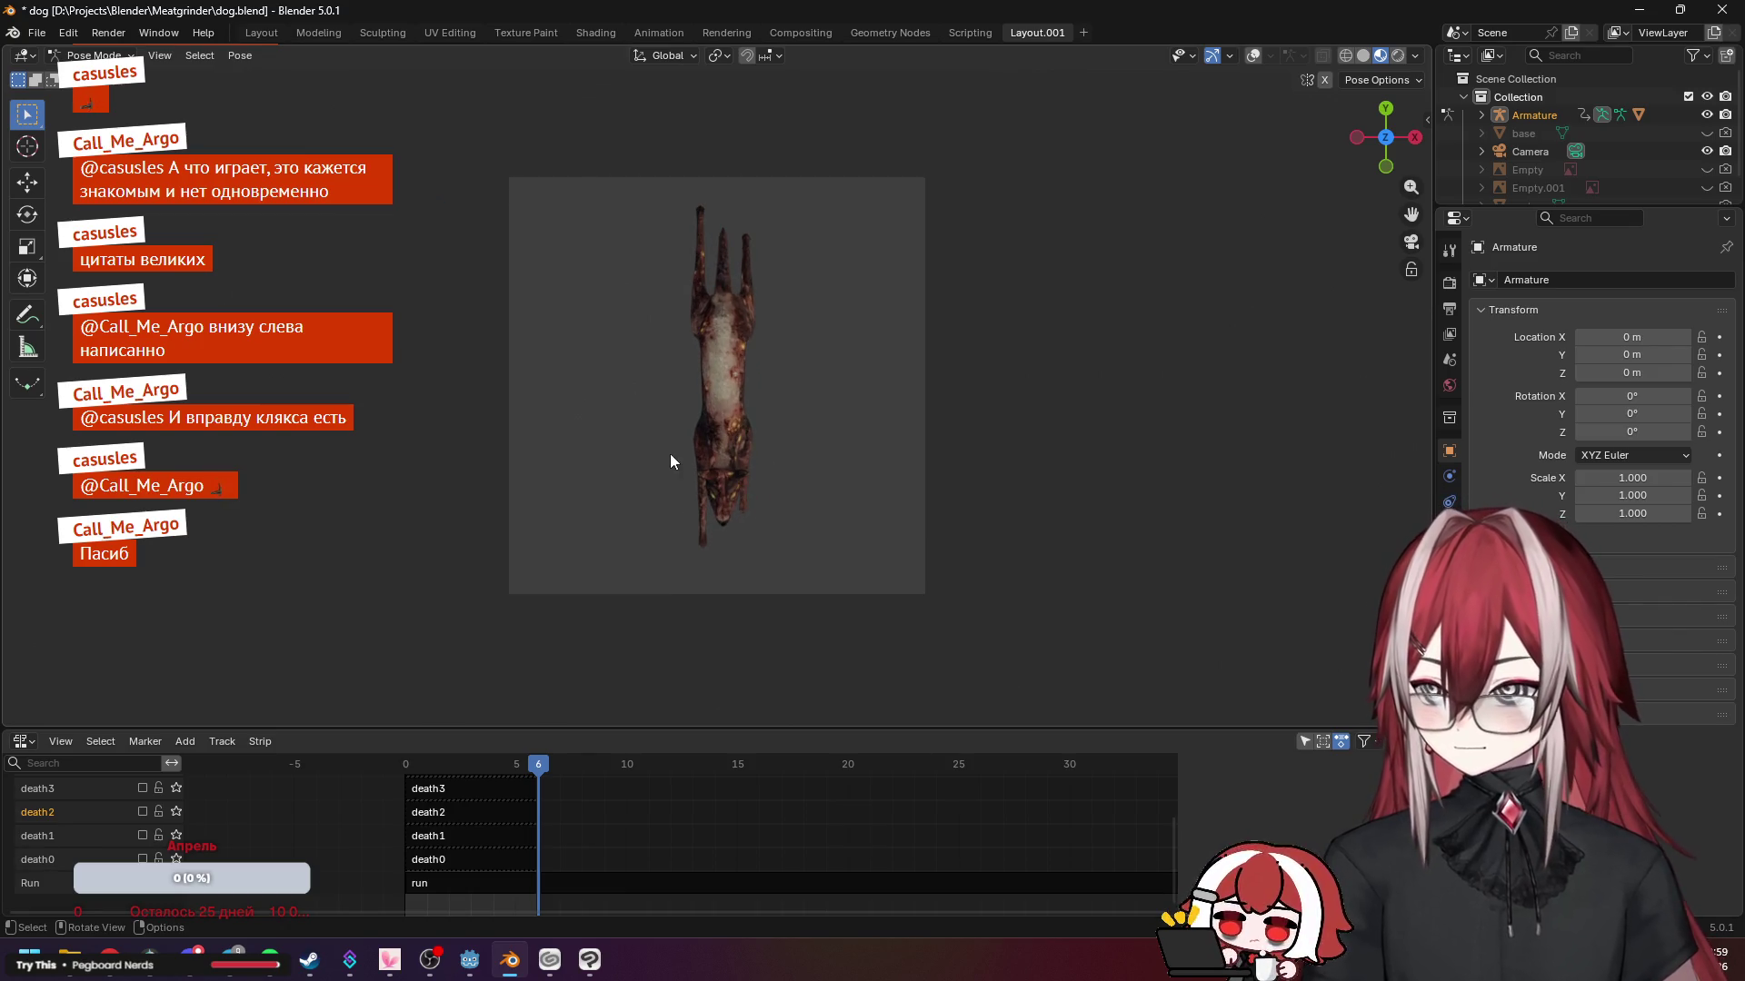
scroll(840, 397, down, 1)
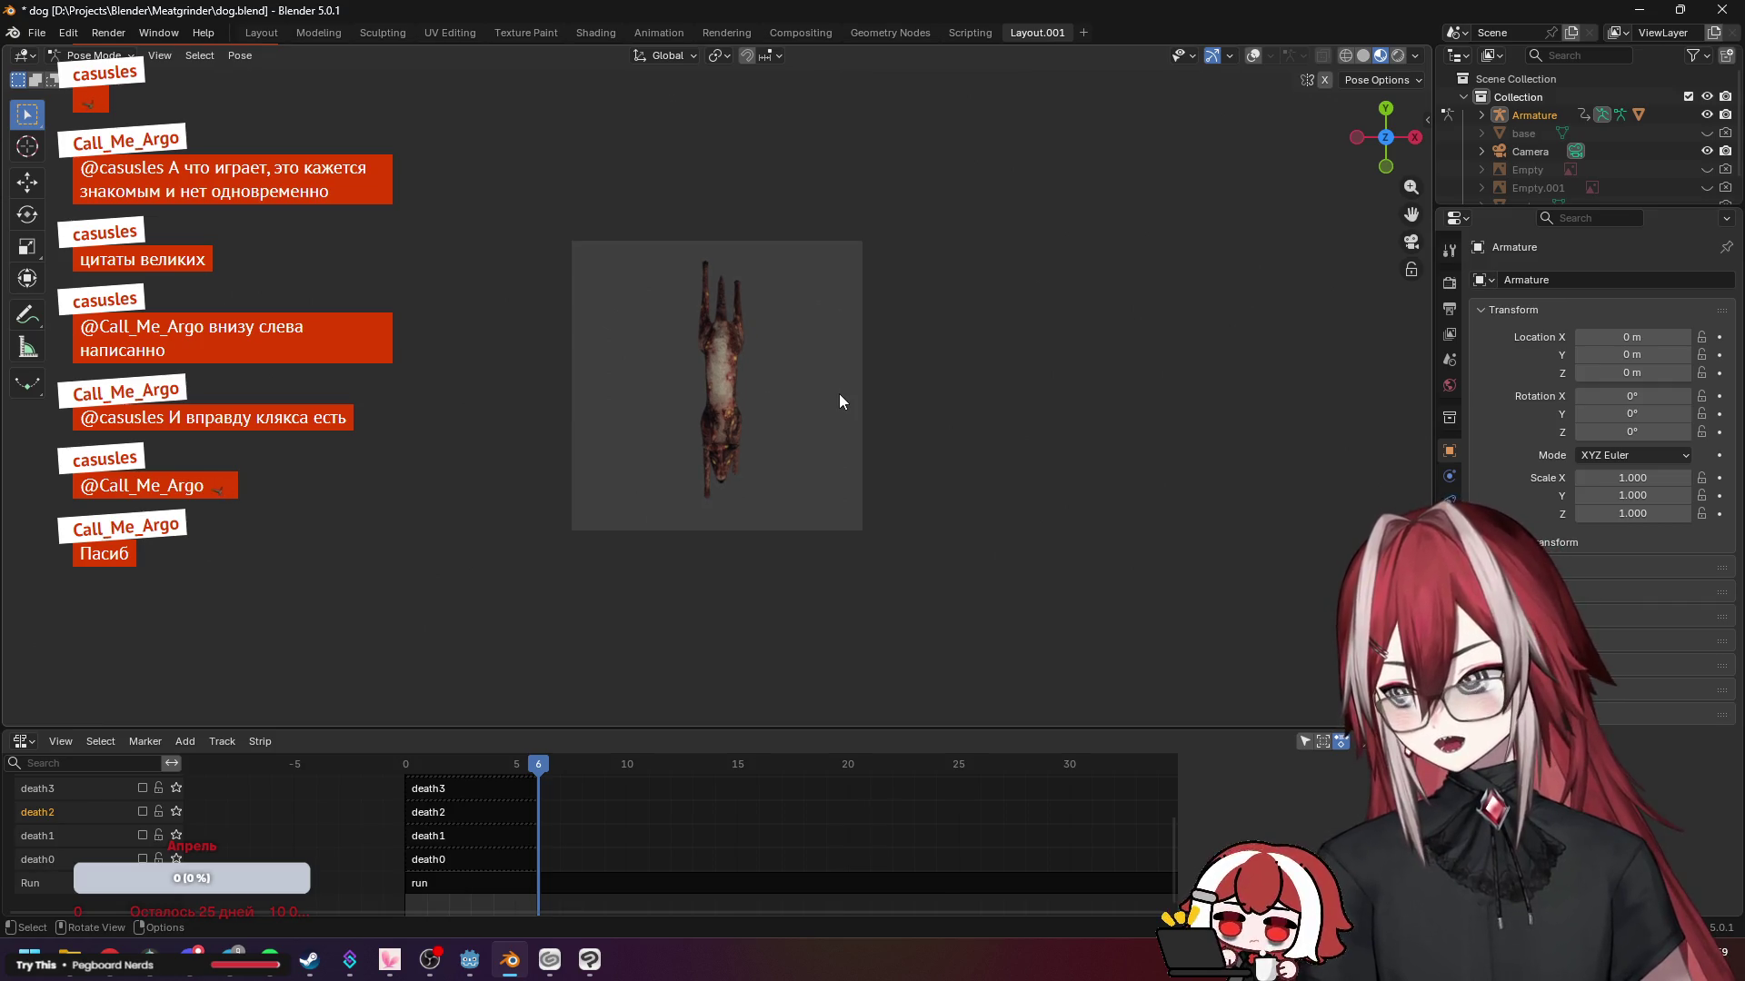
scroll(840, 401, down, 1)
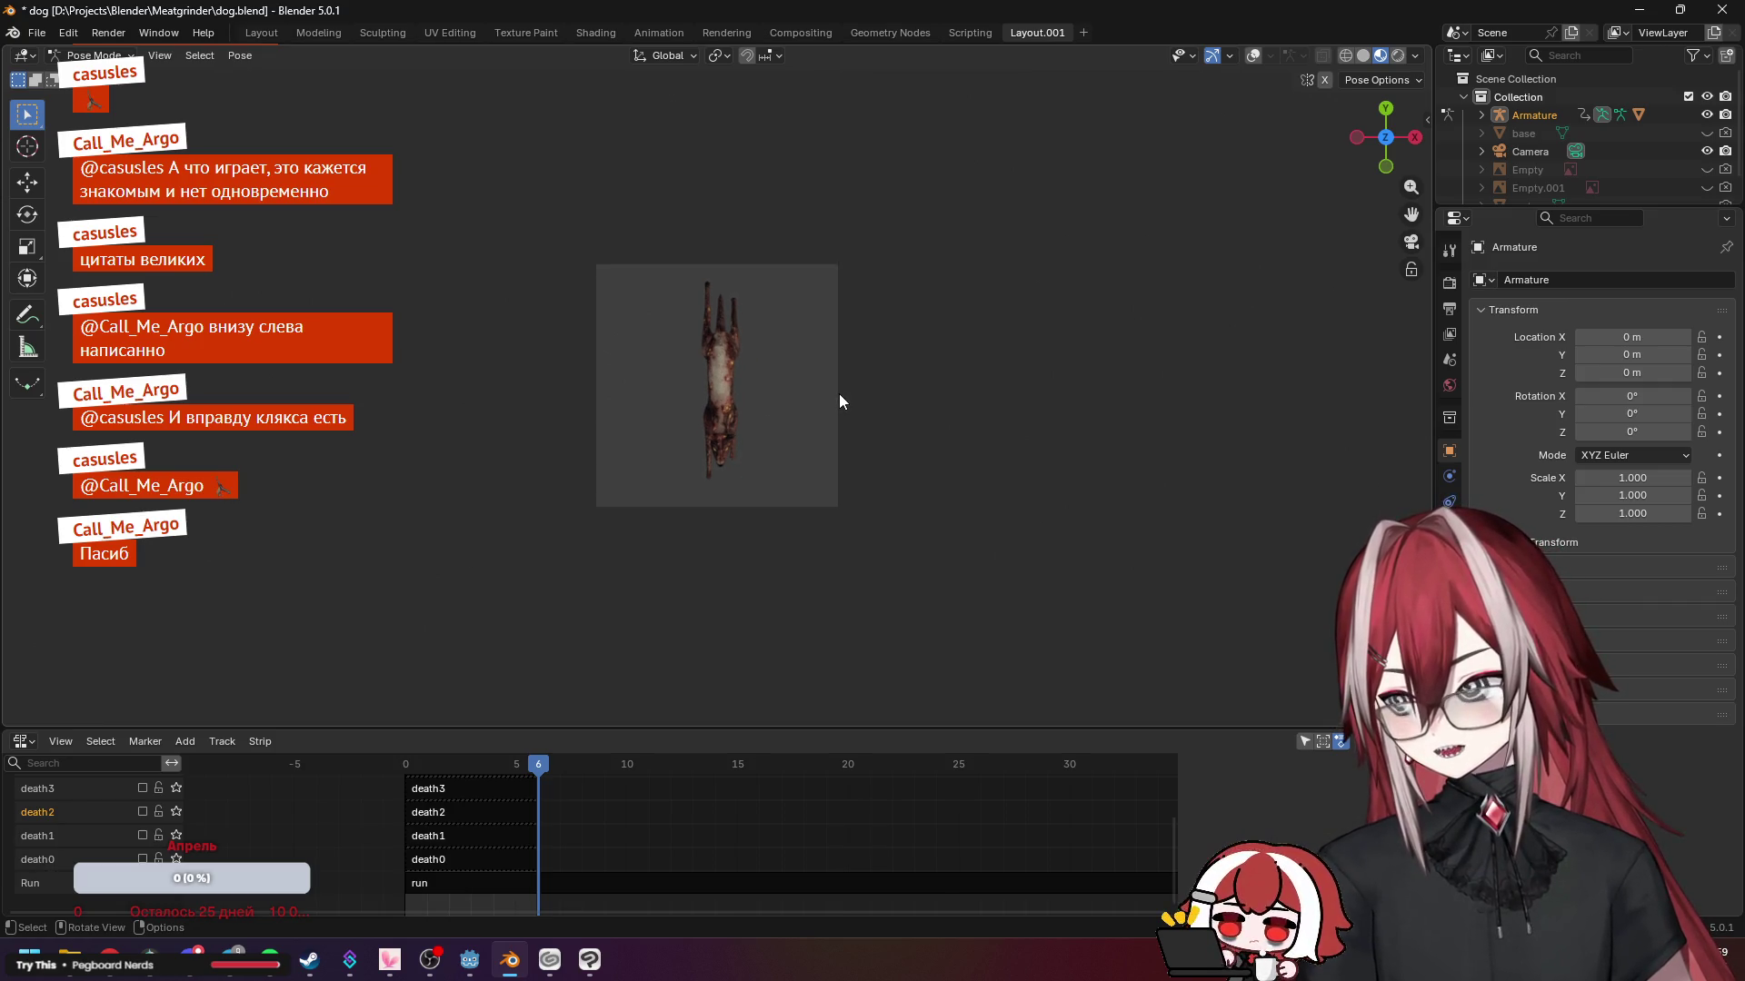
scroll(839, 400, up, 1)
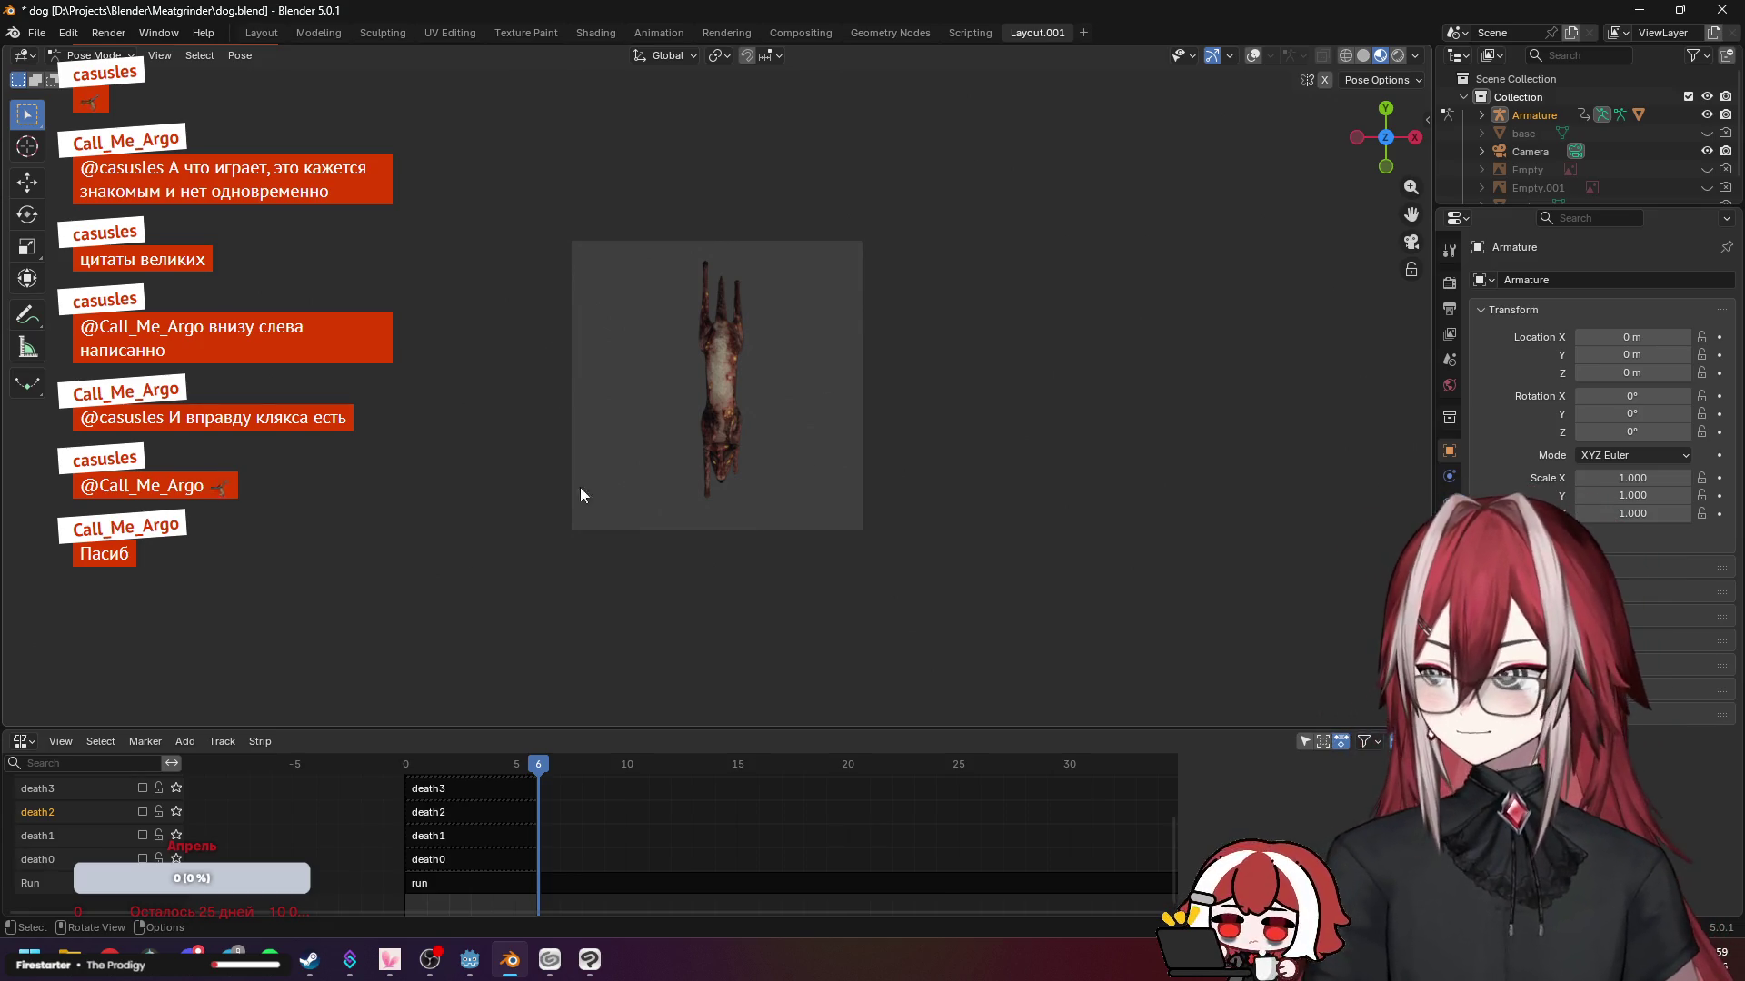
mouse_move(505, 764)
mouse_down()
mouse_move(401, 792)
mouse_move(742, 831)
mouse_move(428, 821)
mouse_move(589, 818)
mouse_move(497, 812)
mouse_up()
click(108, 33)
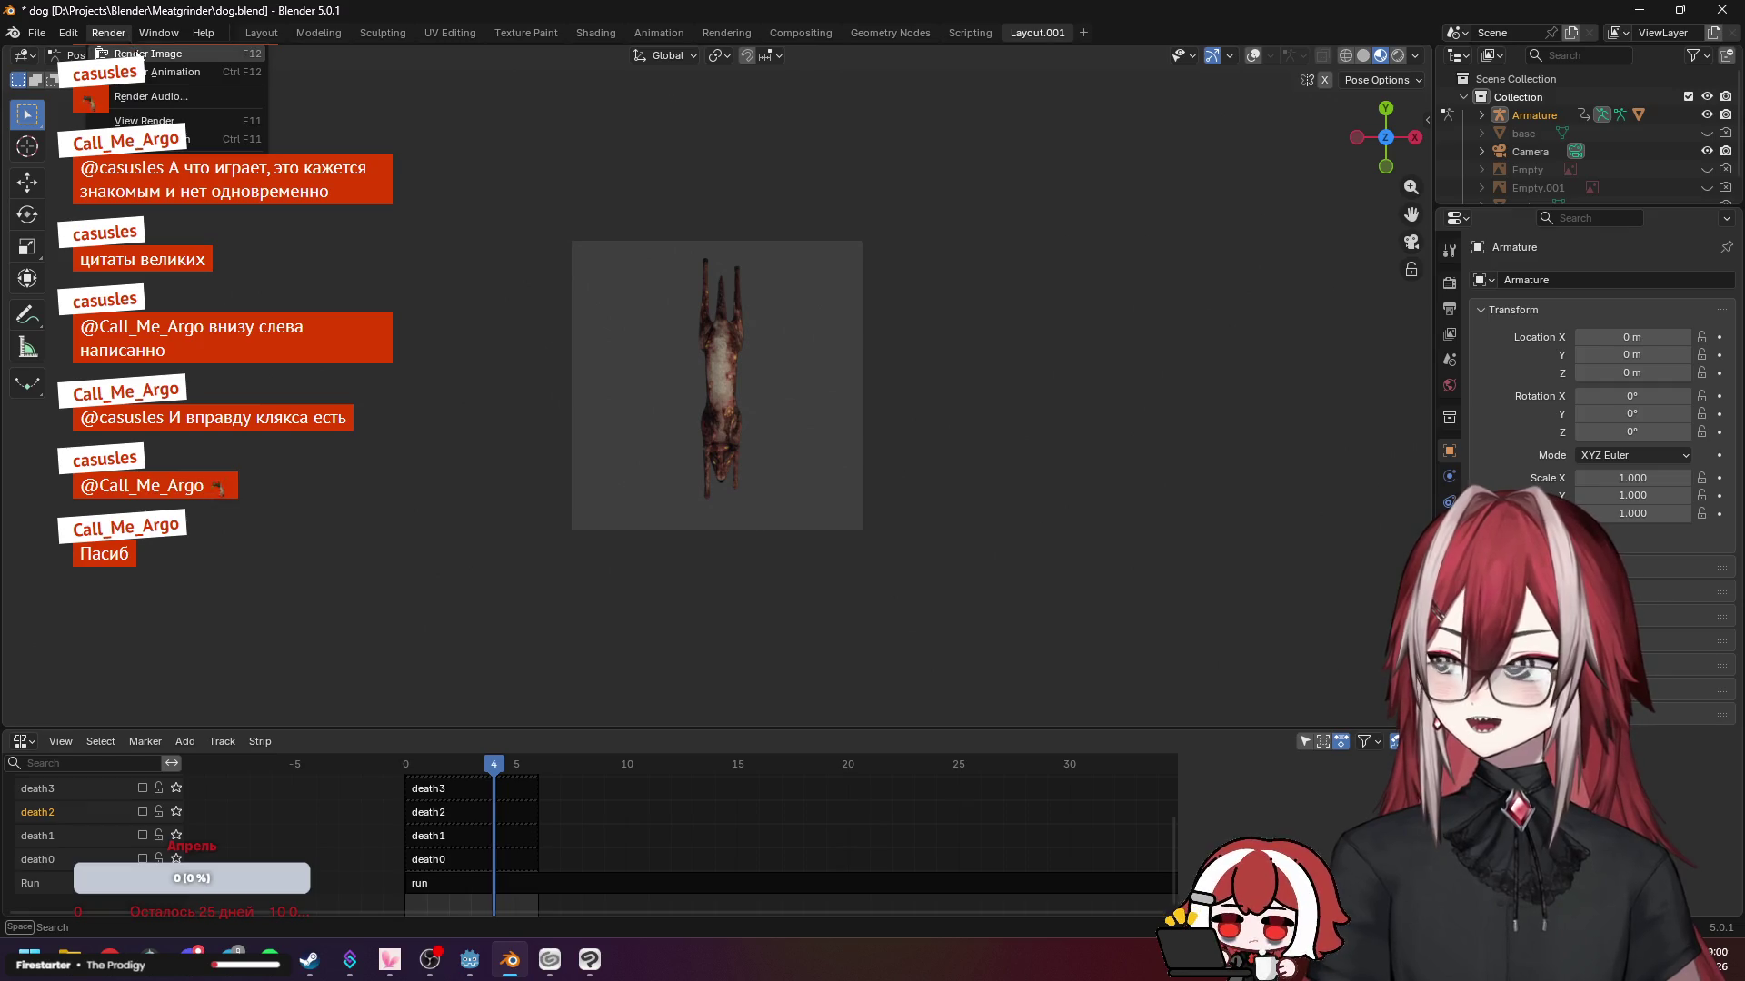
Step: Render the current frame, enlarge the render window, and save it as Untitled.png on the Desktop
click(143, 55)
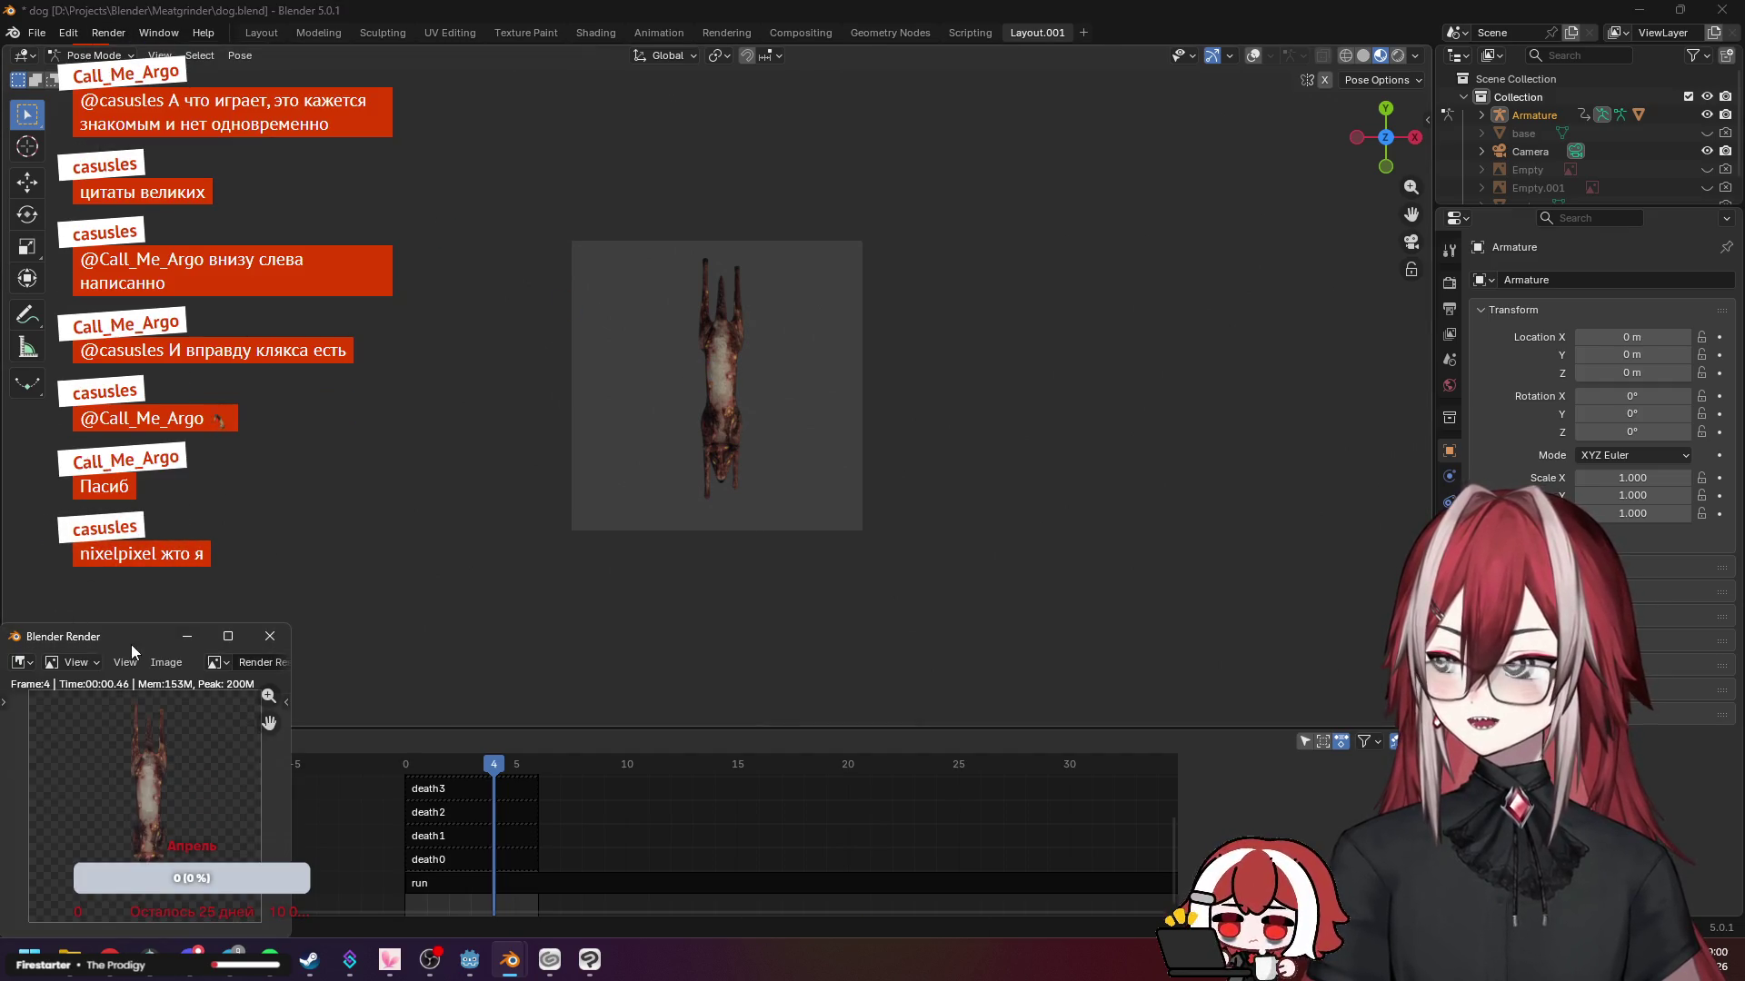
drag(131, 645, 644, 294)
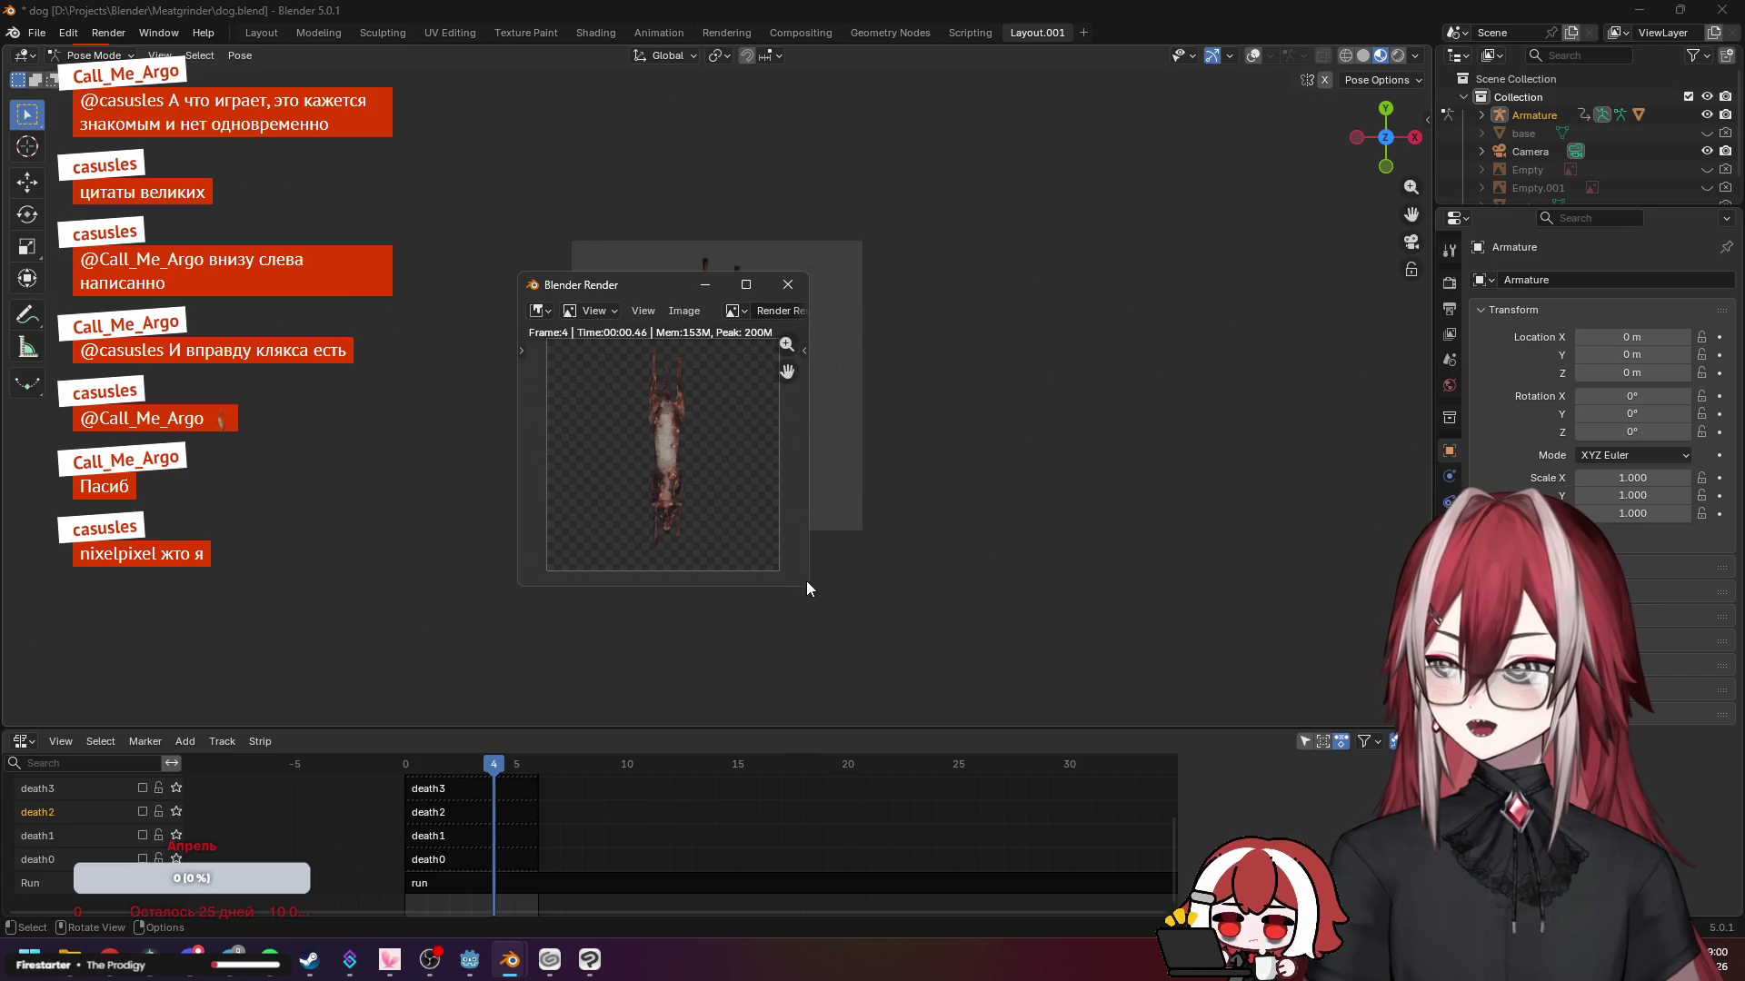
drag(807, 586, 1074, 717)
click(696, 313)
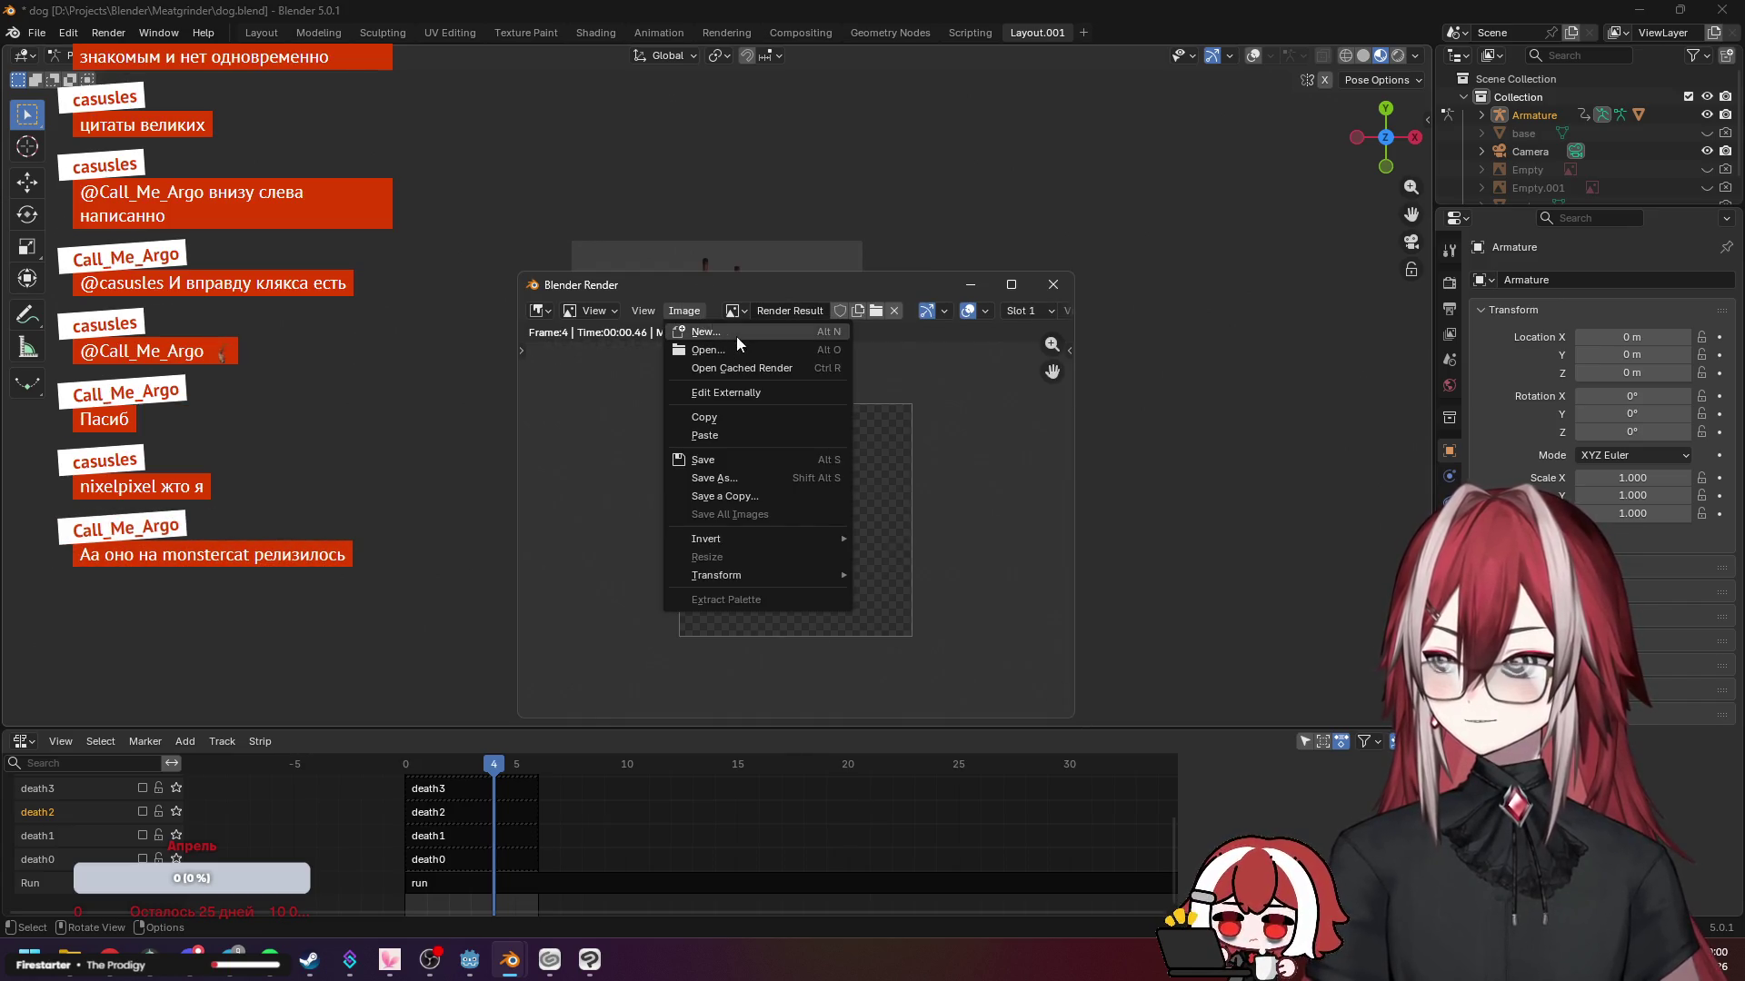
click(733, 477)
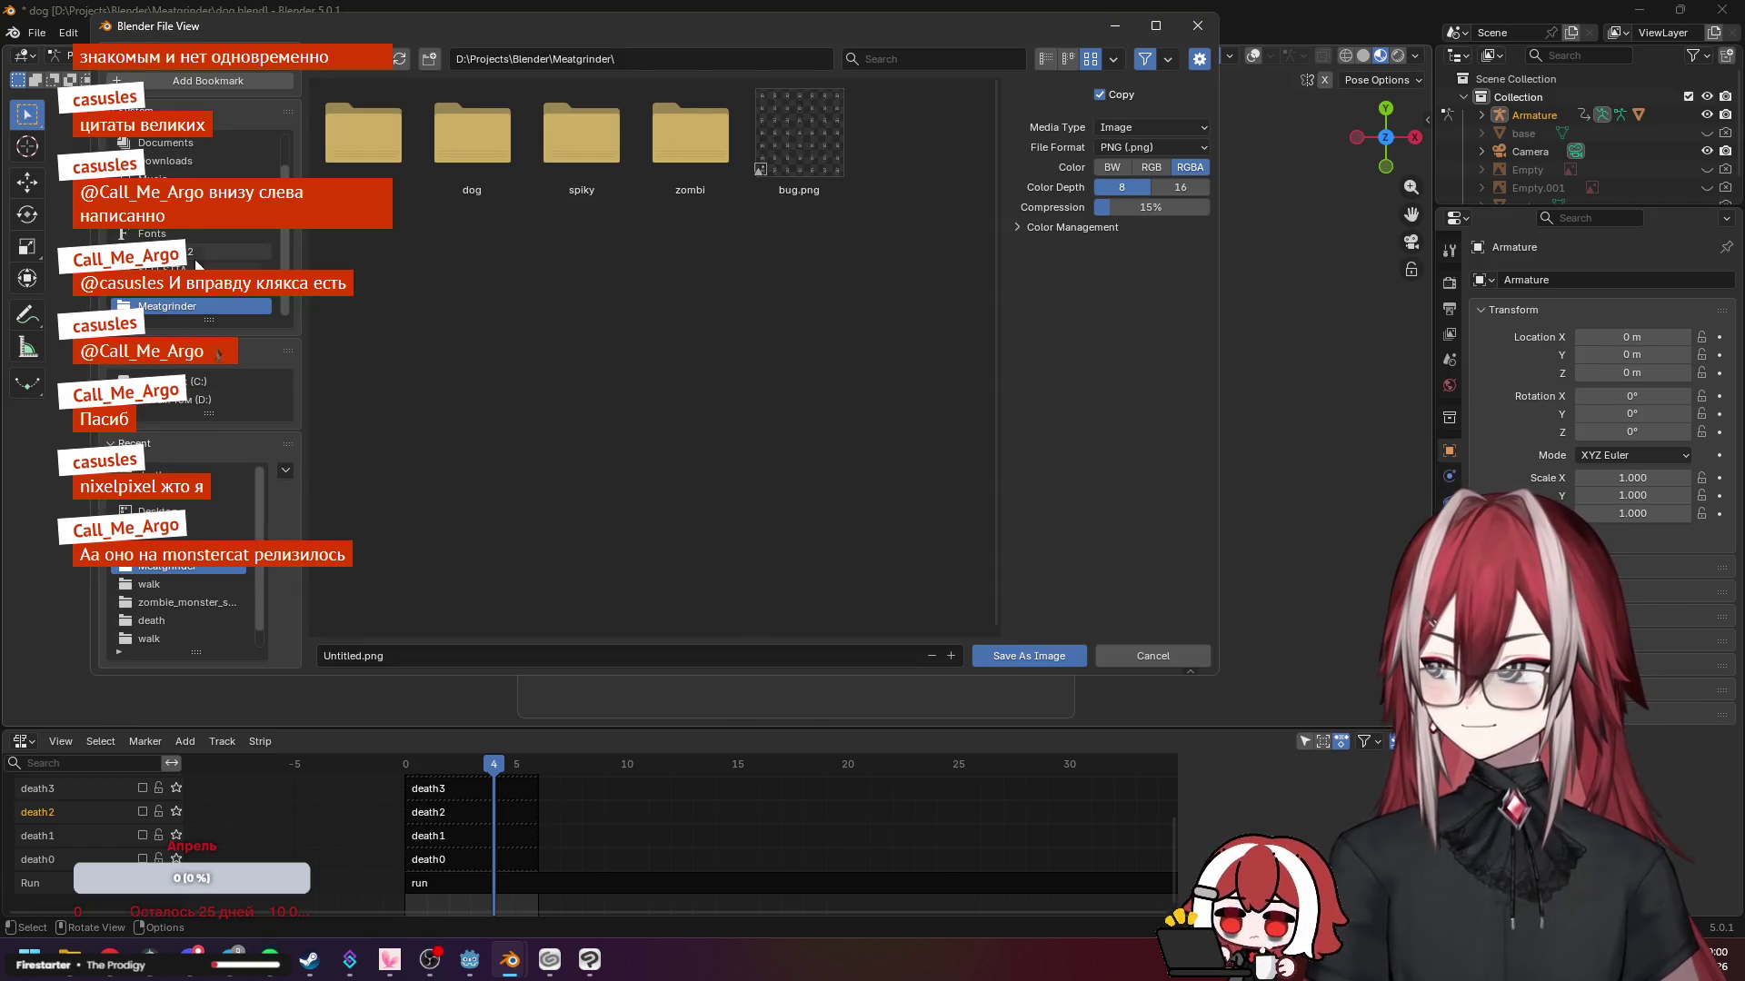
scroll(197, 264, up, 2)
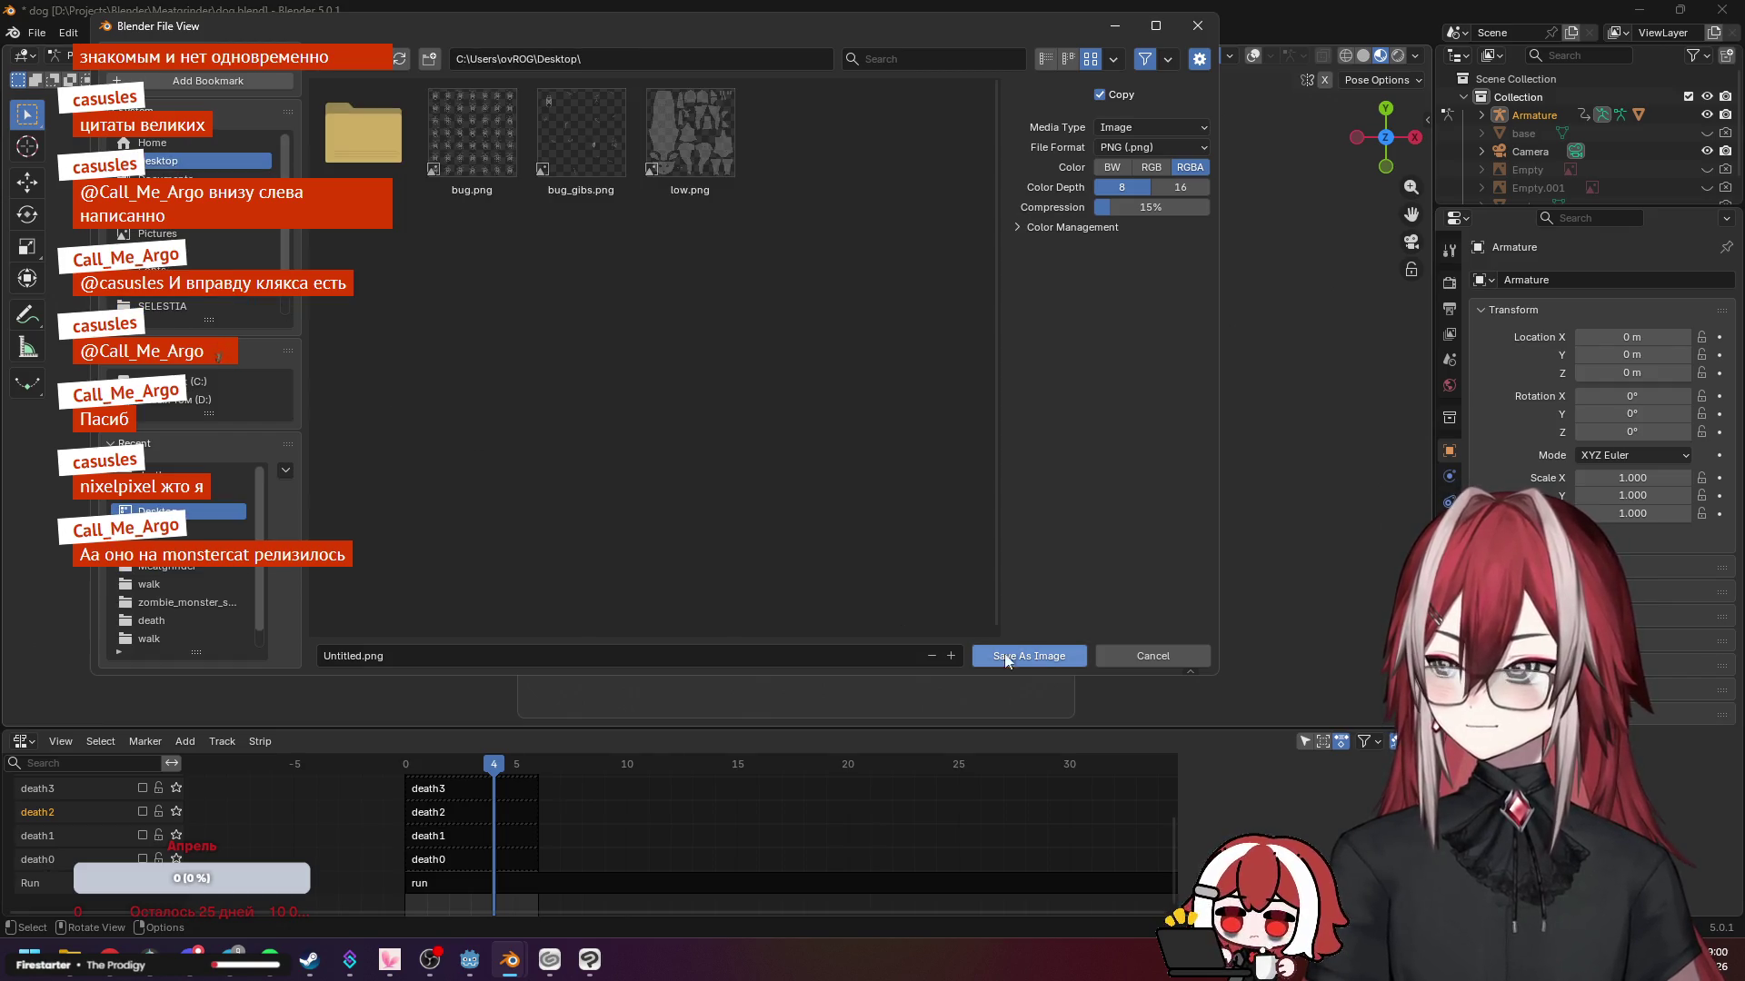
click(987, 654)
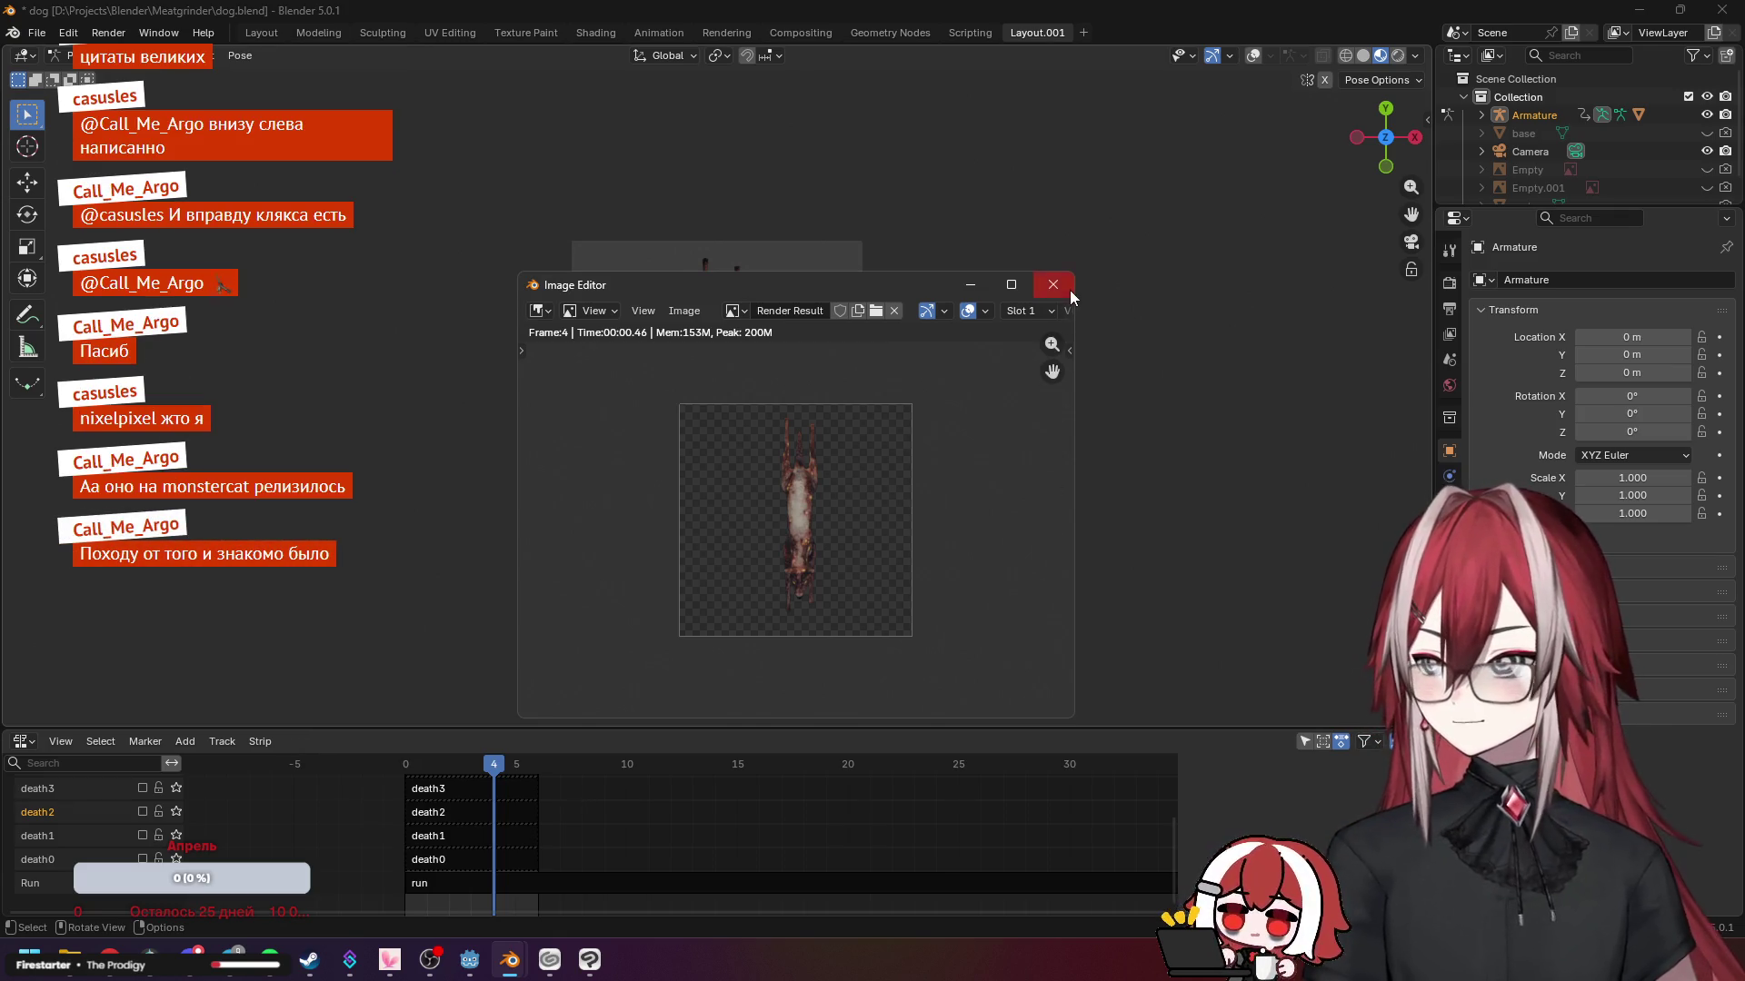
Step: Switch to Clip Studio Paint and browse File Explorer to the Desktop, then close it
click(596, 969)
mouse_move(591, 962)
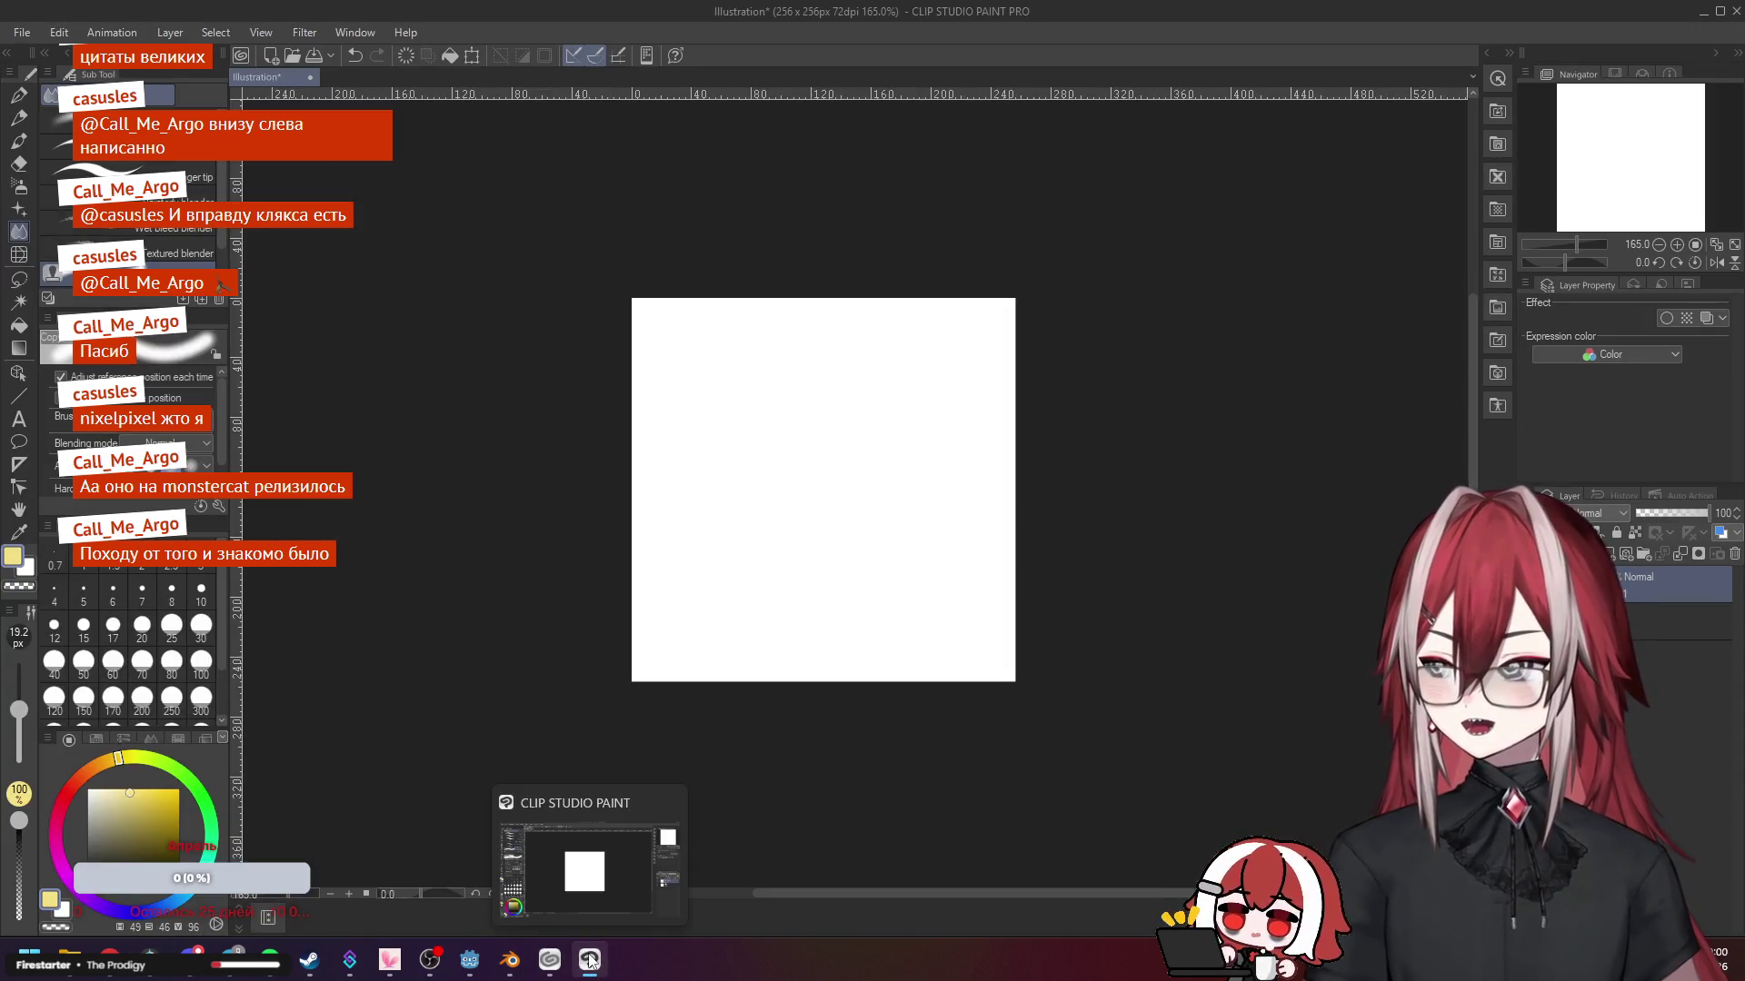
click(60, 972)
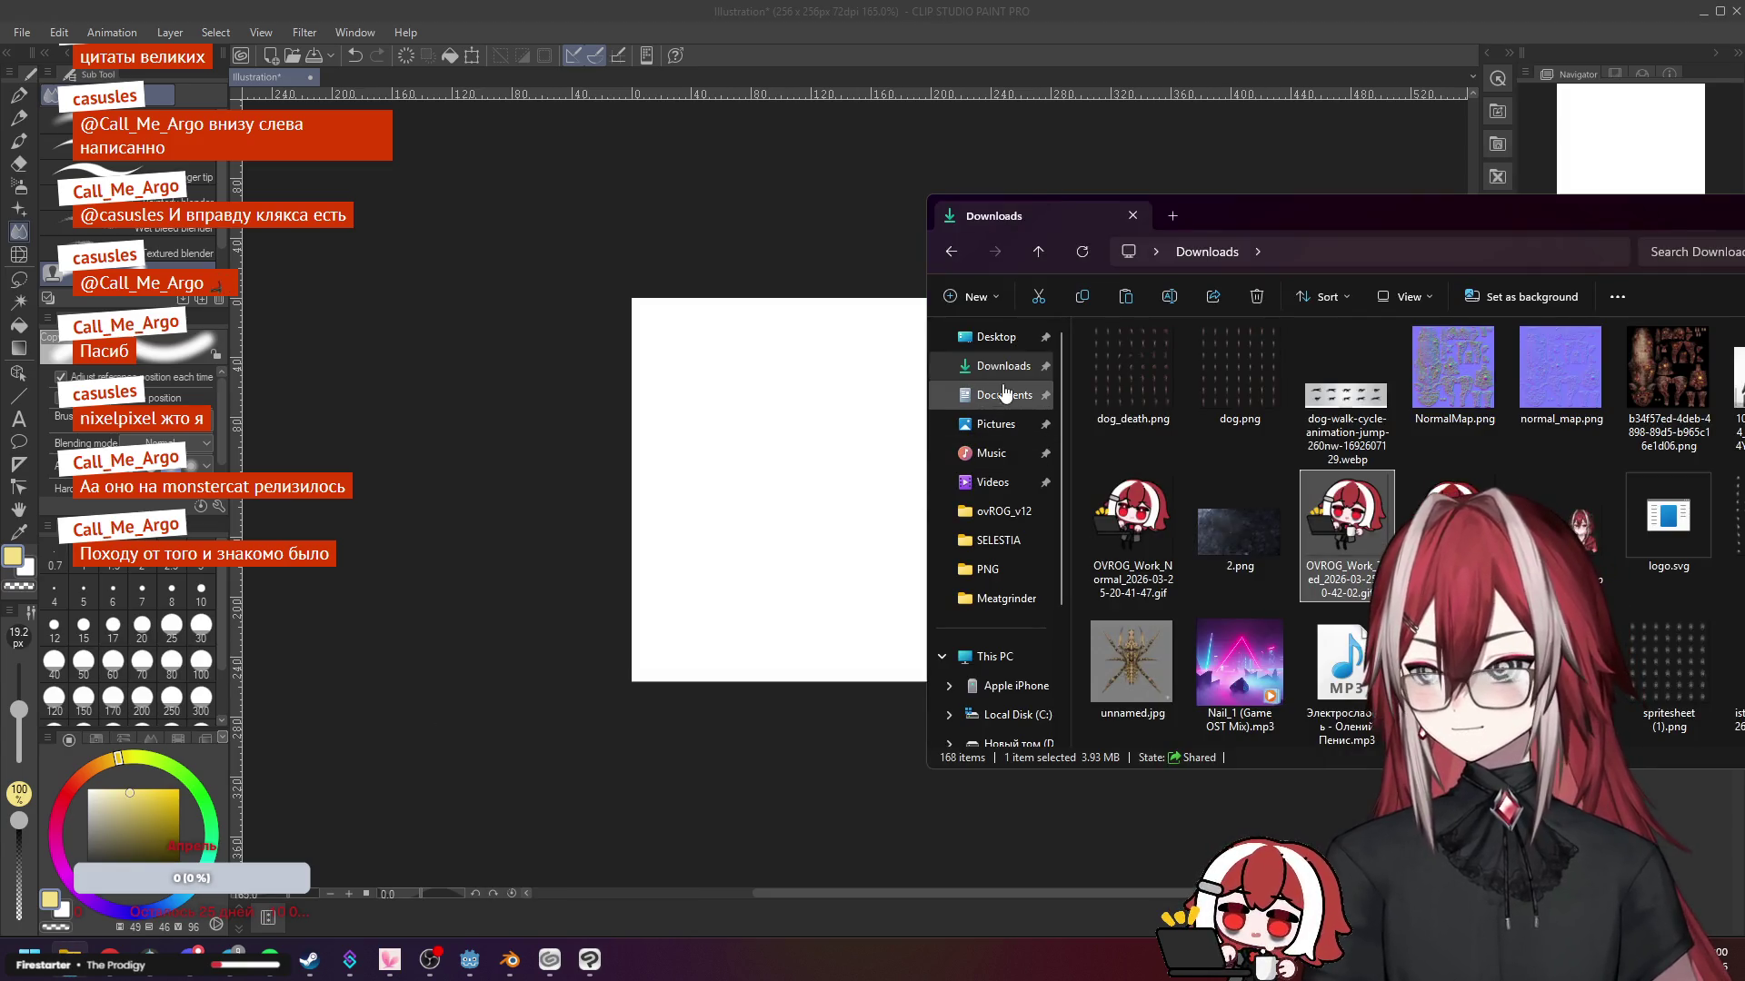
click(994, 336)
scroll(1211, 417, down, 3)
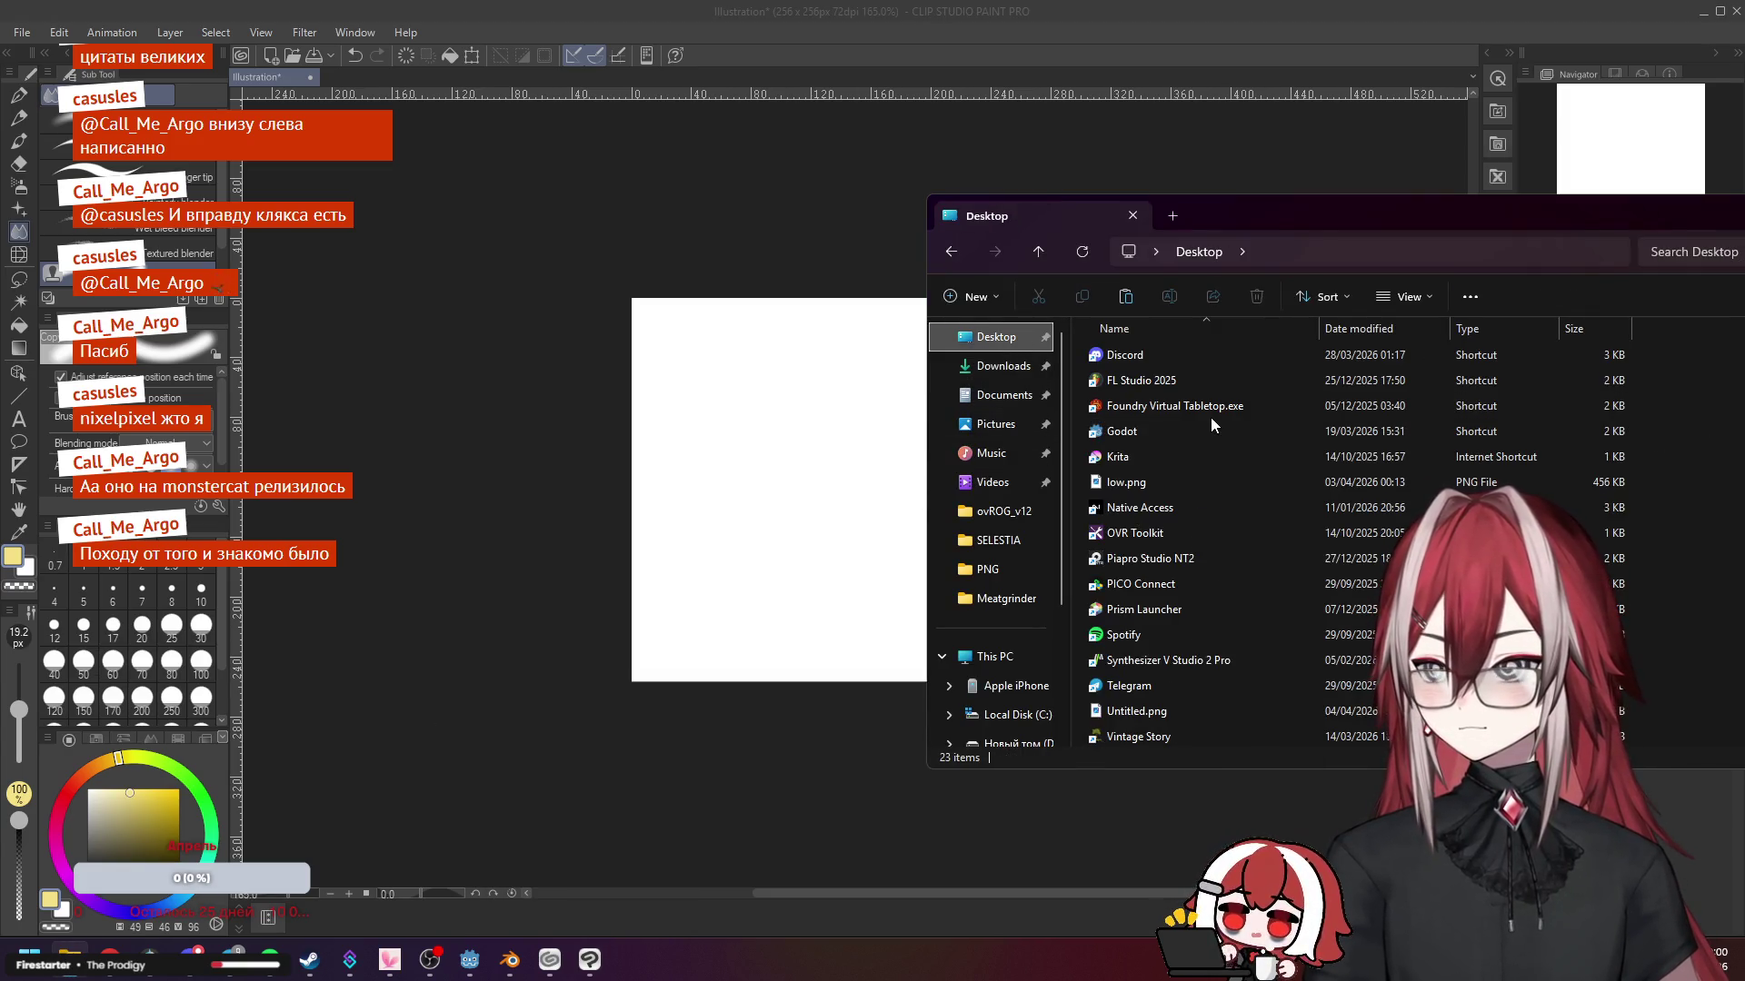
scroll(1210, 417, up, 3)
drag(1394, 227, 1252, 214)
click(1495, 215)
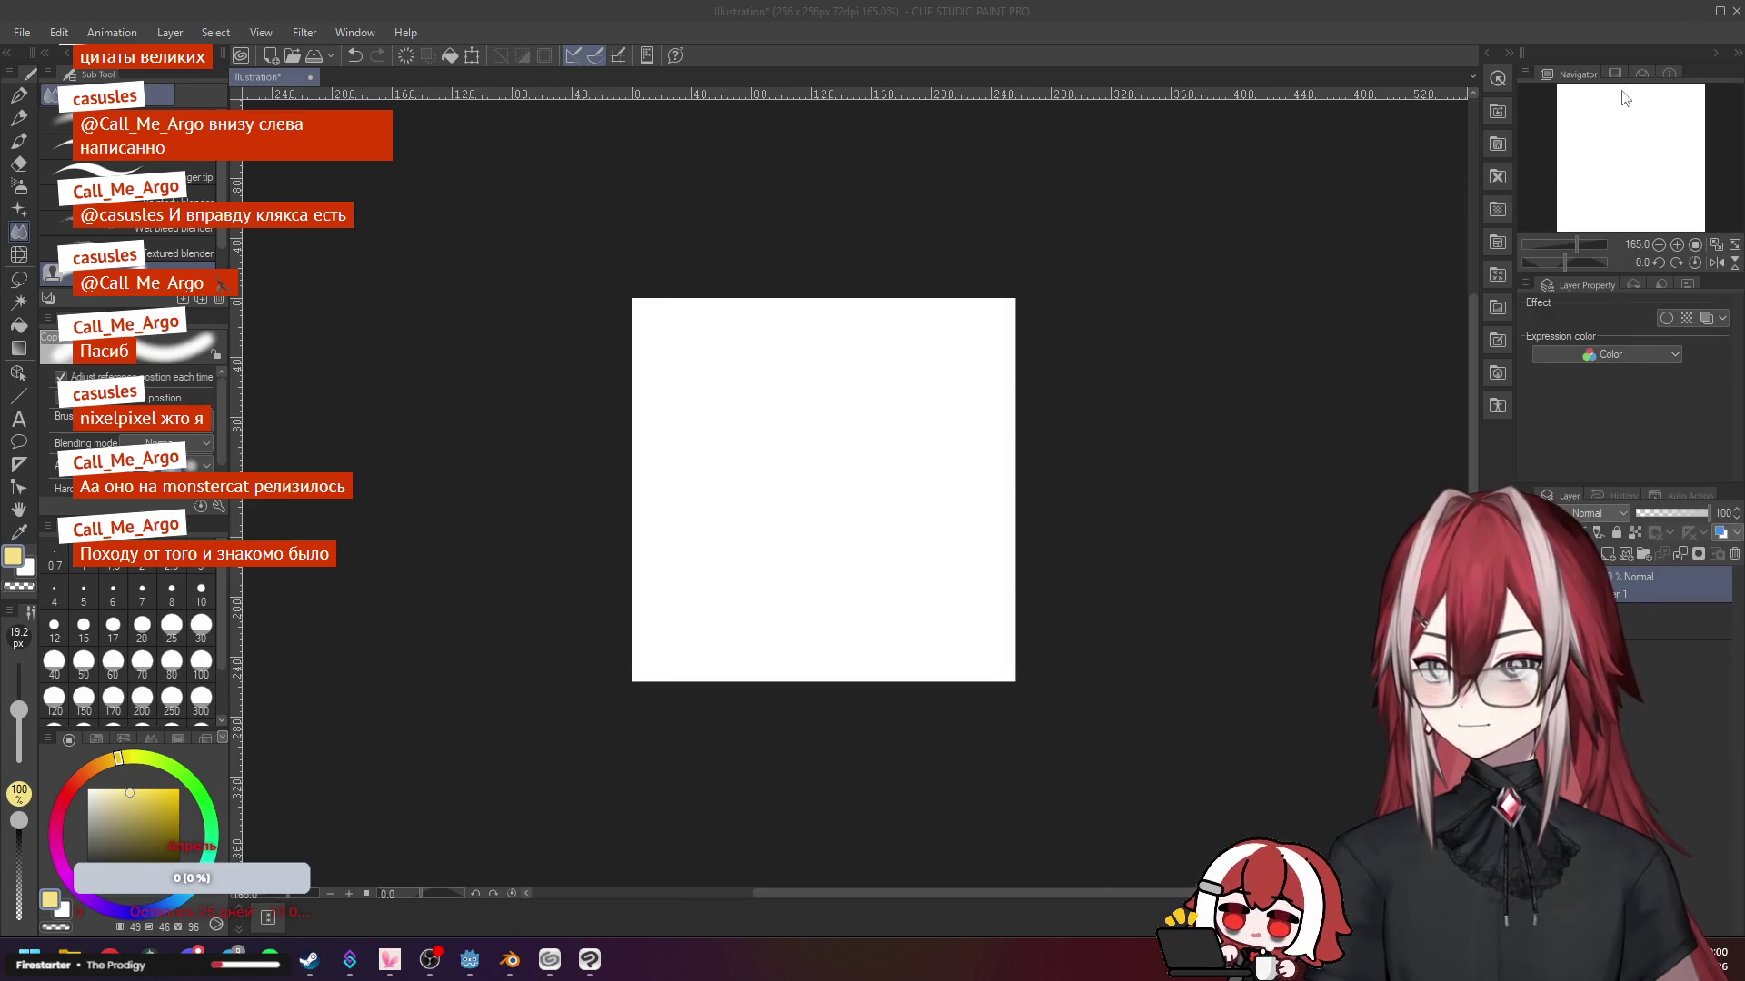
Step: Minimize windows to reach the desktop, drag Untitled.png into Clip Studio Paint, then close that canvas
click(1698, 12)
click(1639, 9)
click(1641, 11)
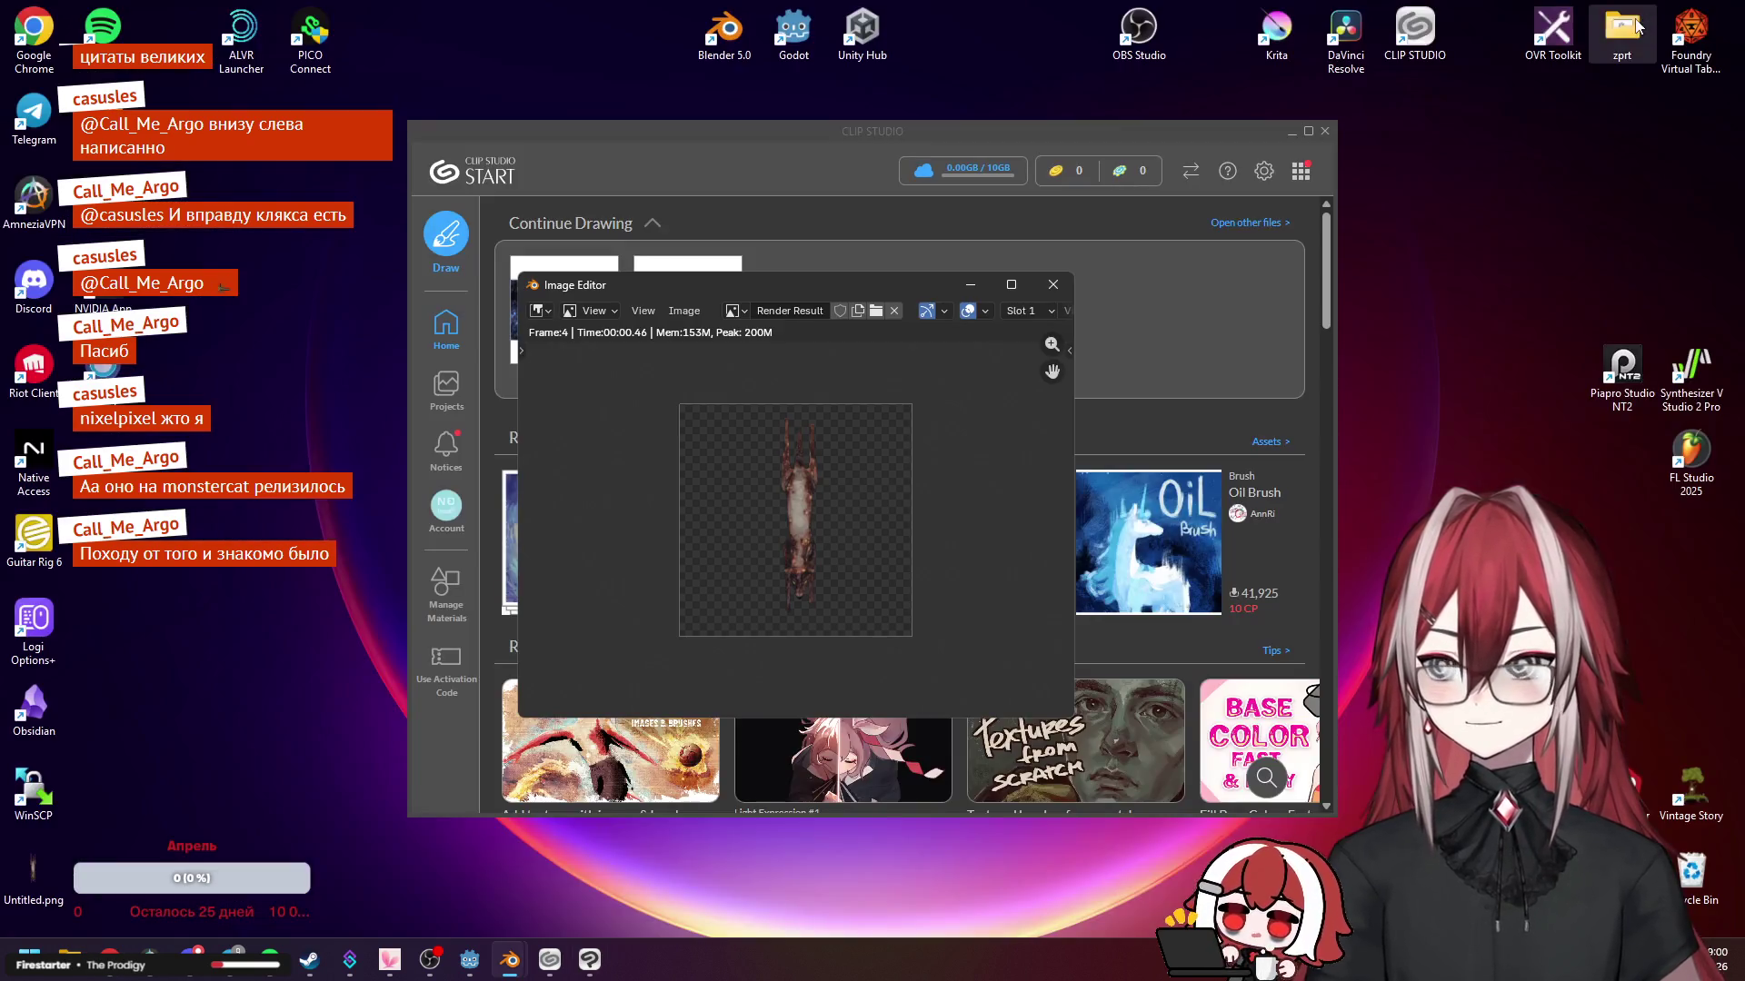
drag(38, 897, 309, 450)
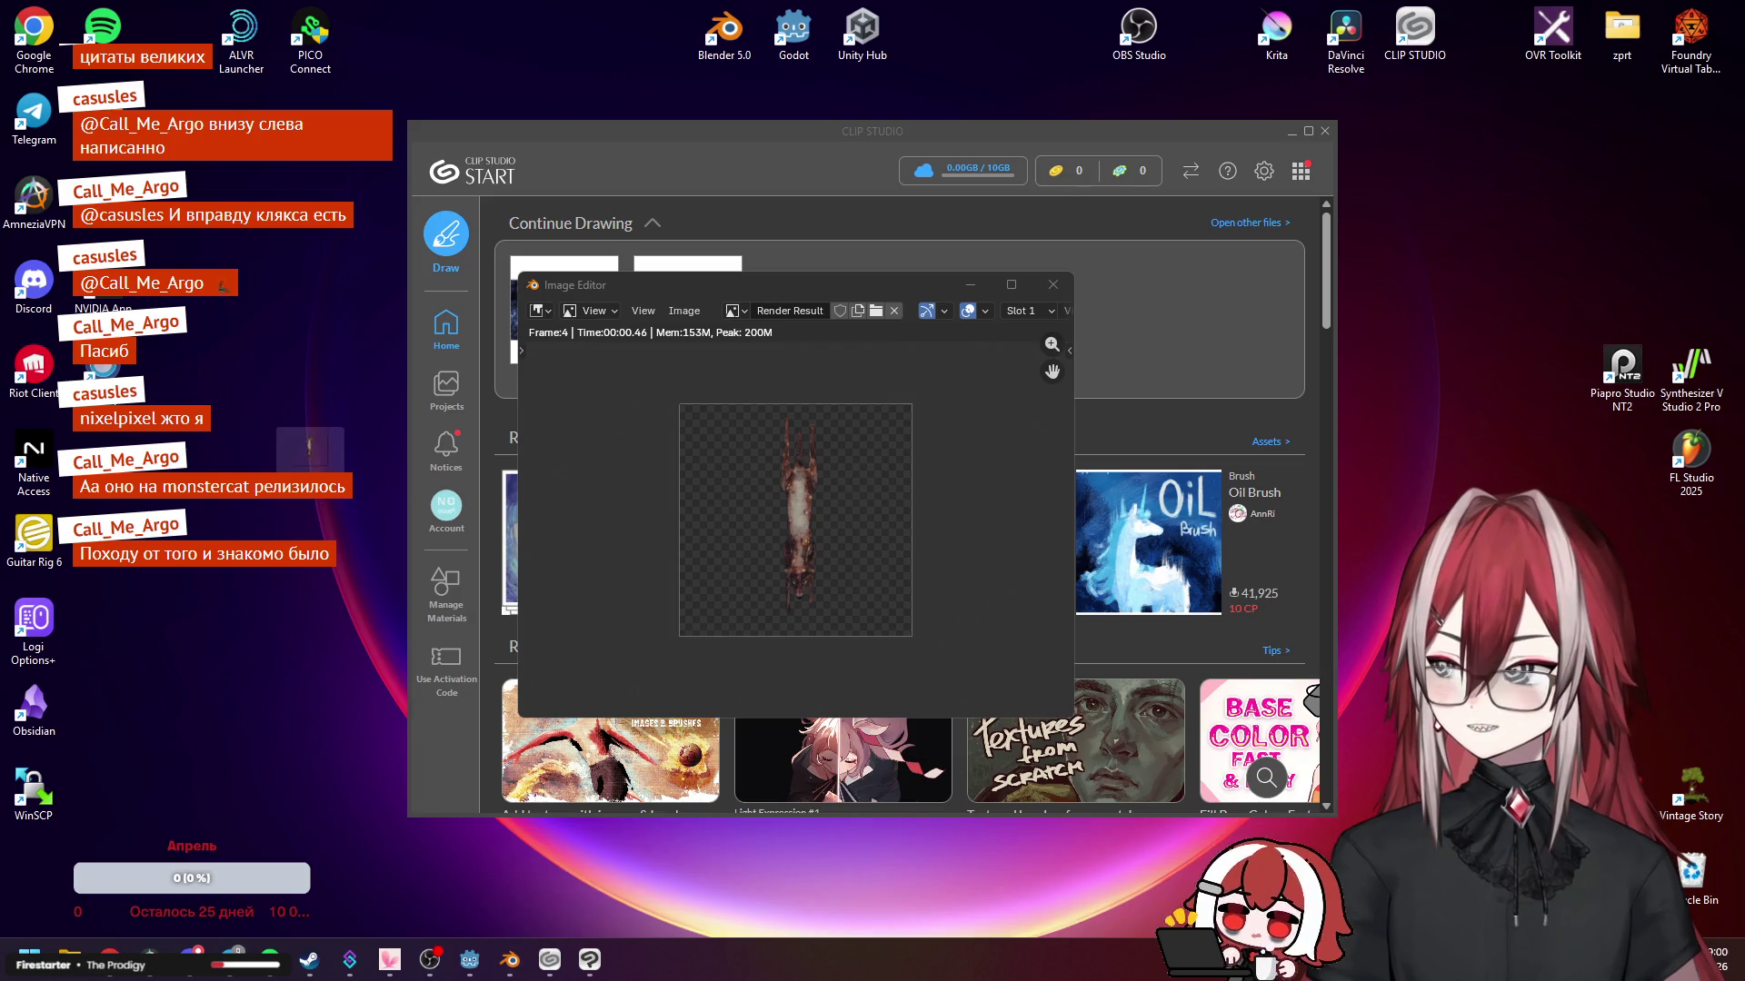
drag(584, 965, 822, 455)
click(402, 76)
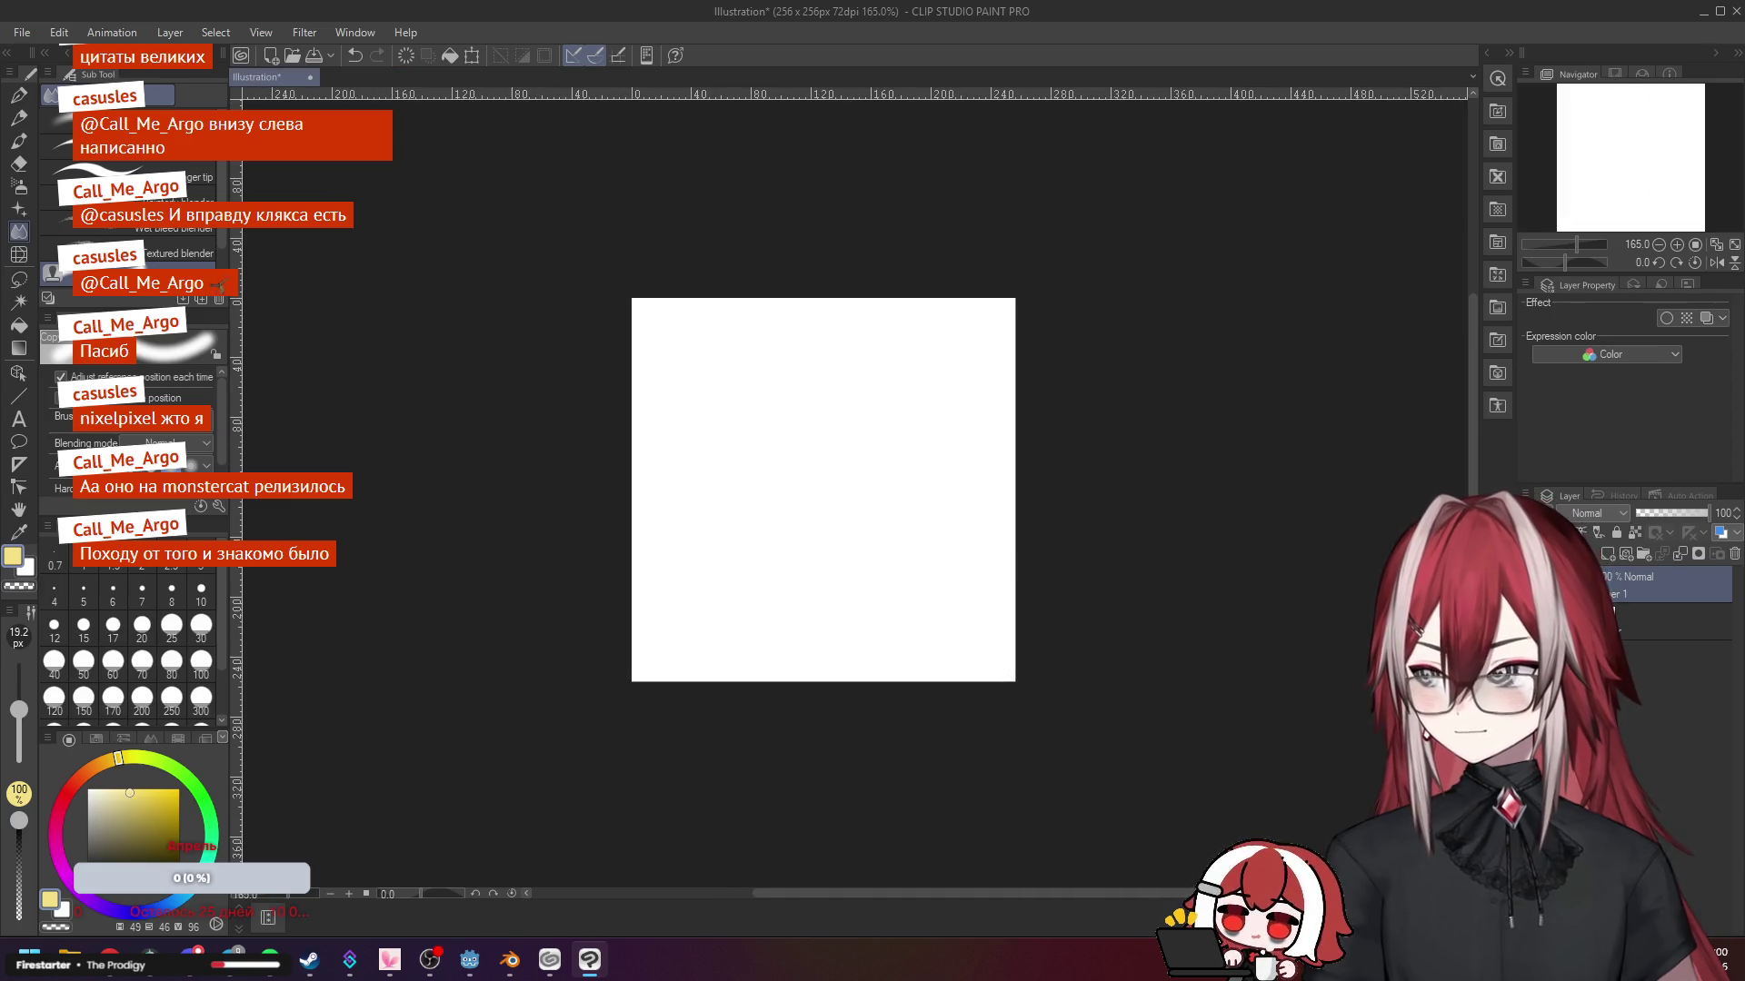
click(590, 960)
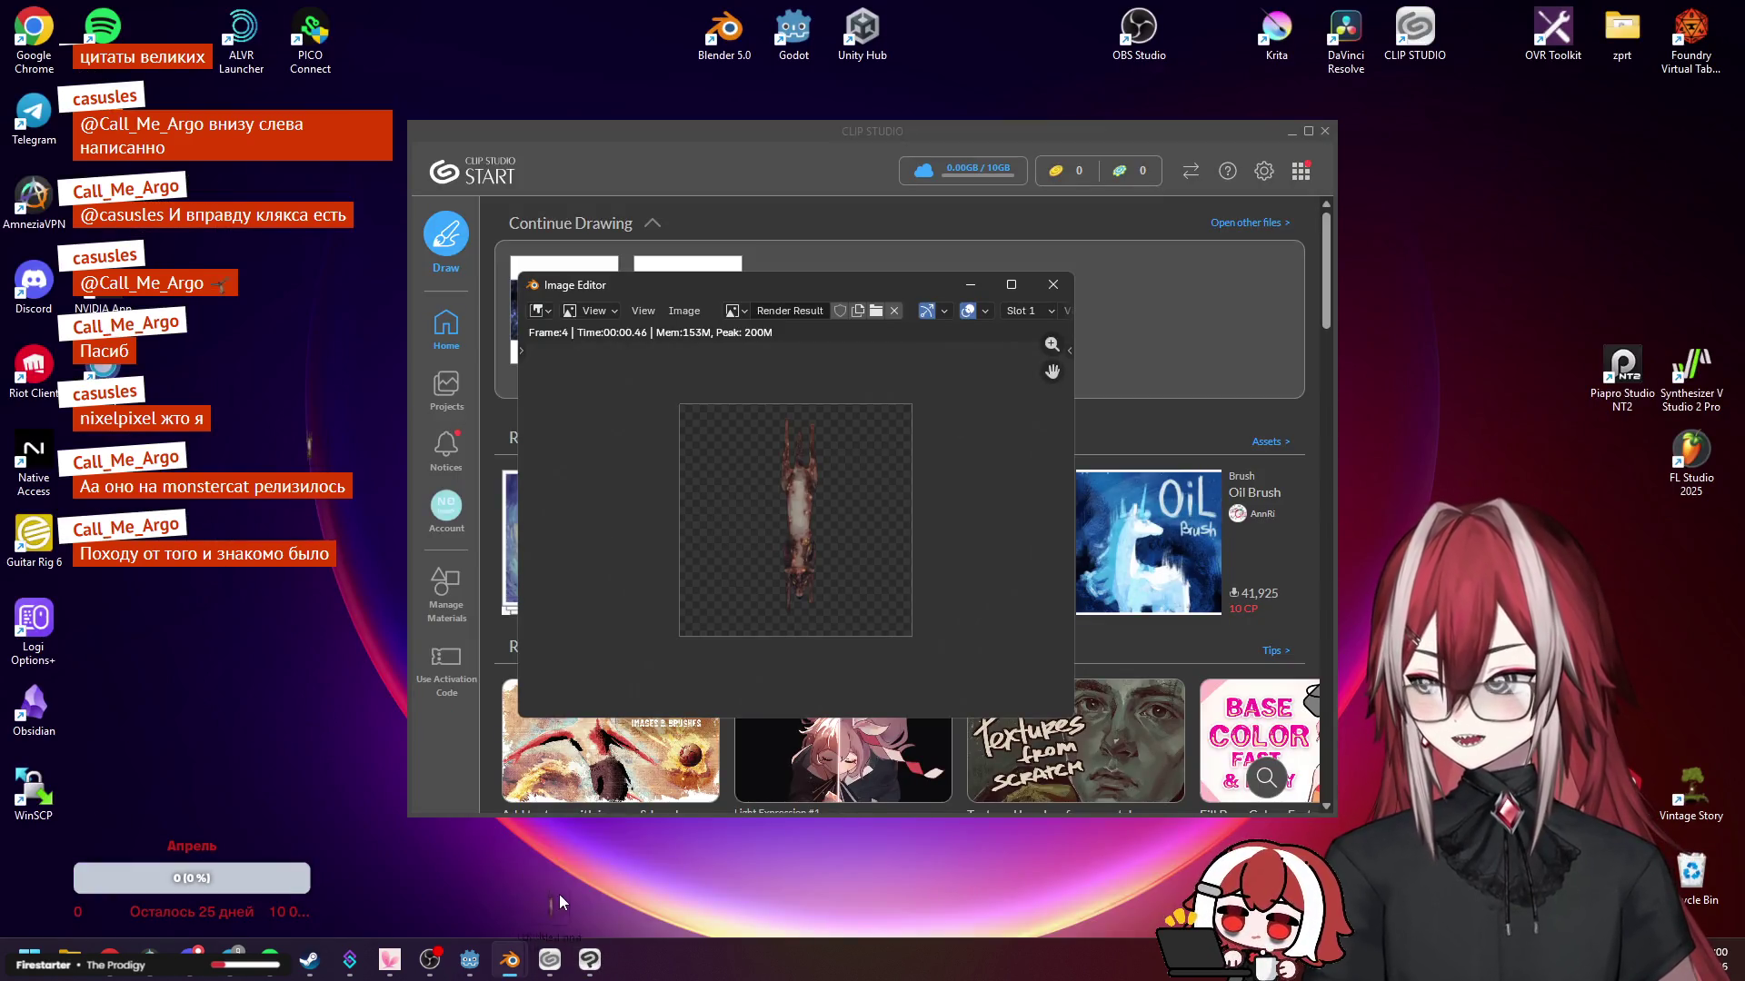
click(590, 959)
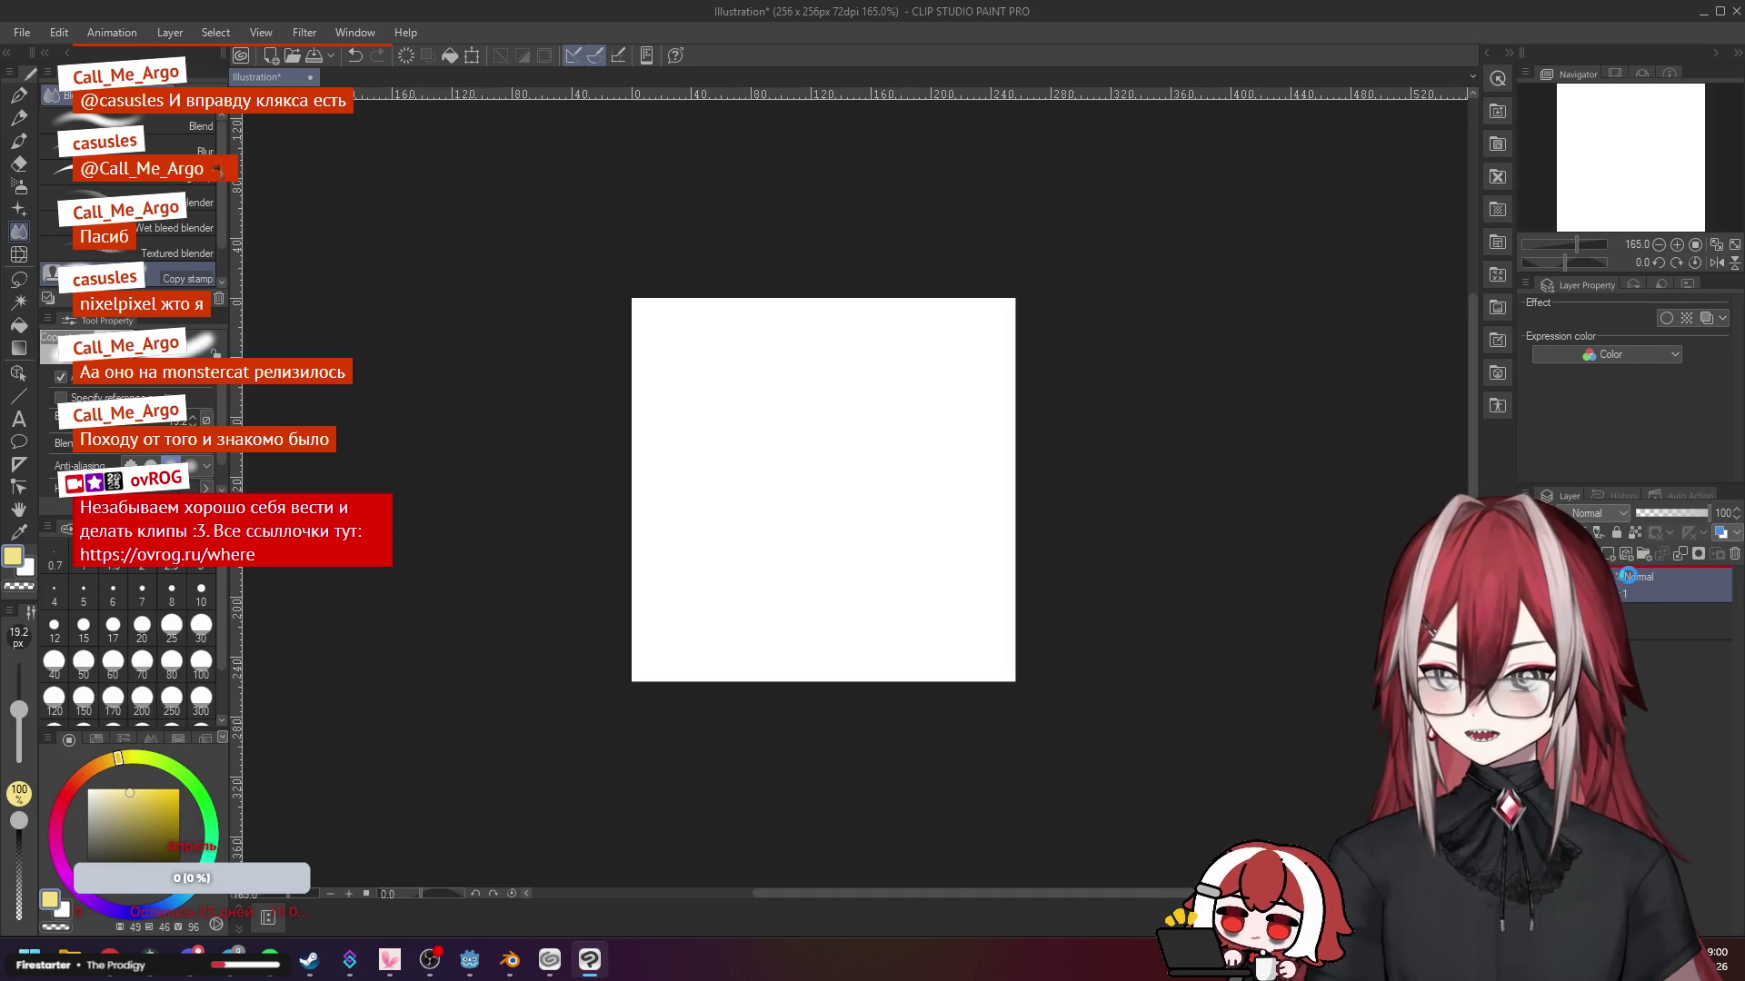
Step: Drop Untitled.png onto the 256 × 256 canvas, switch to the Eraser, and rasterize the Untitled layer
drag(1628, 576, 945, 495)
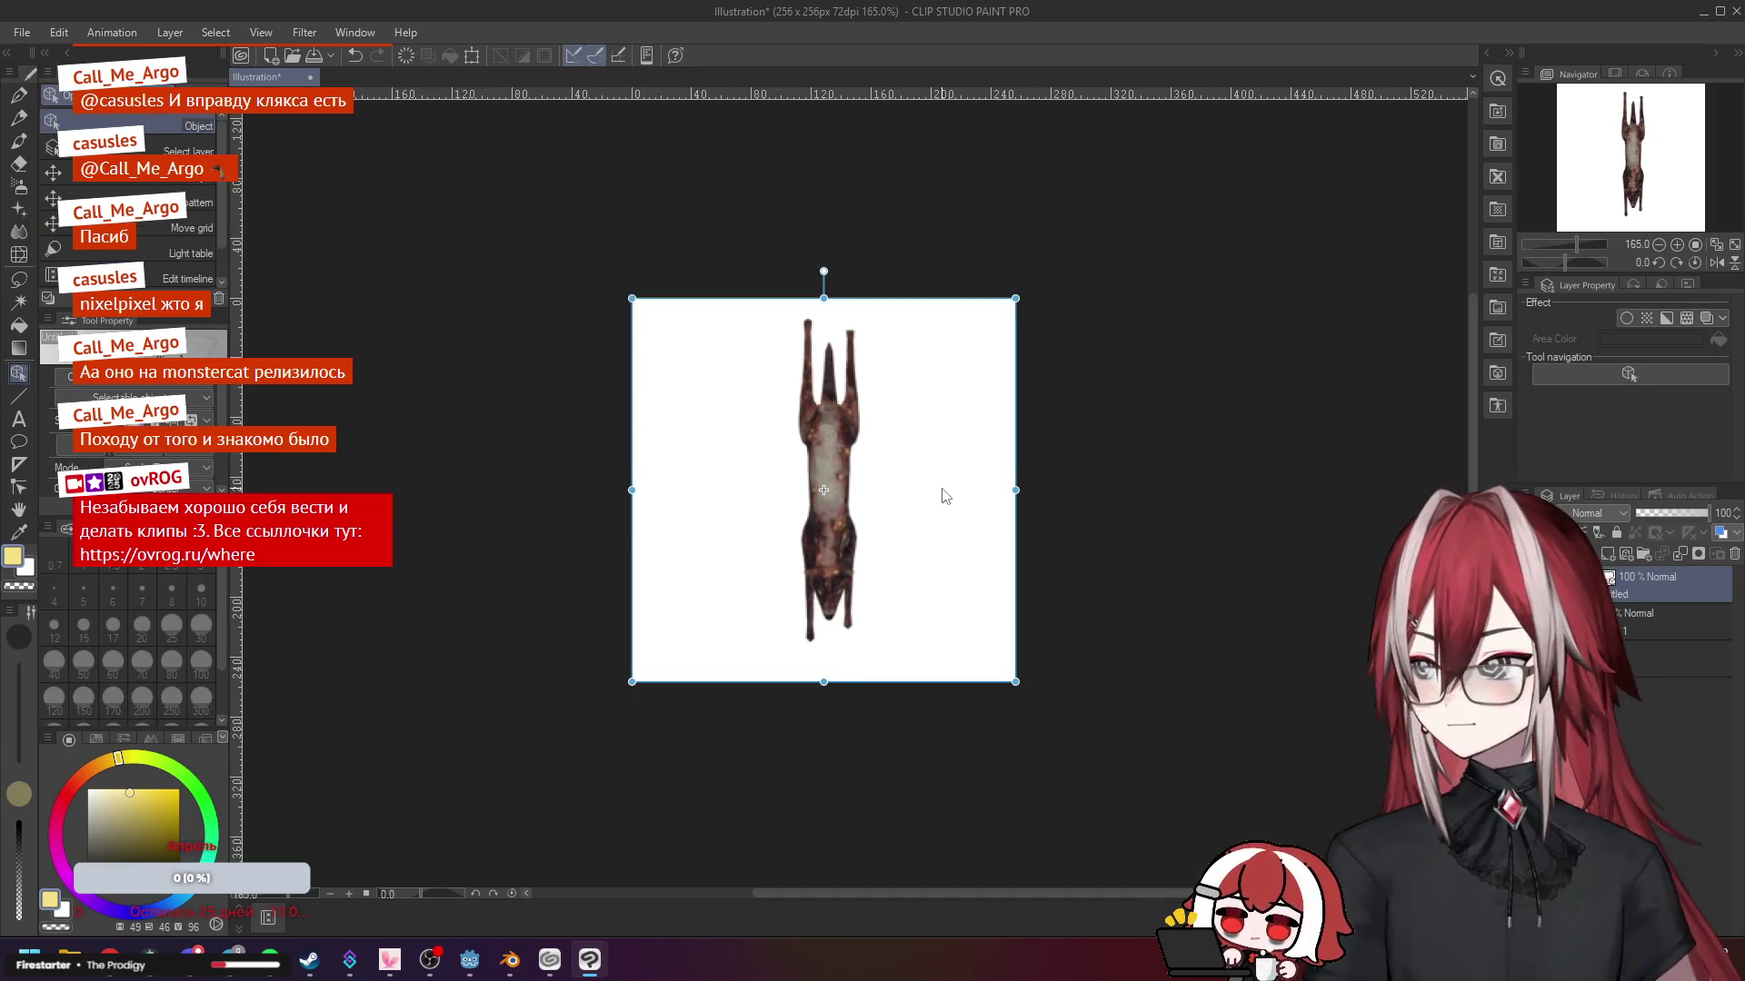
click(19, 277)
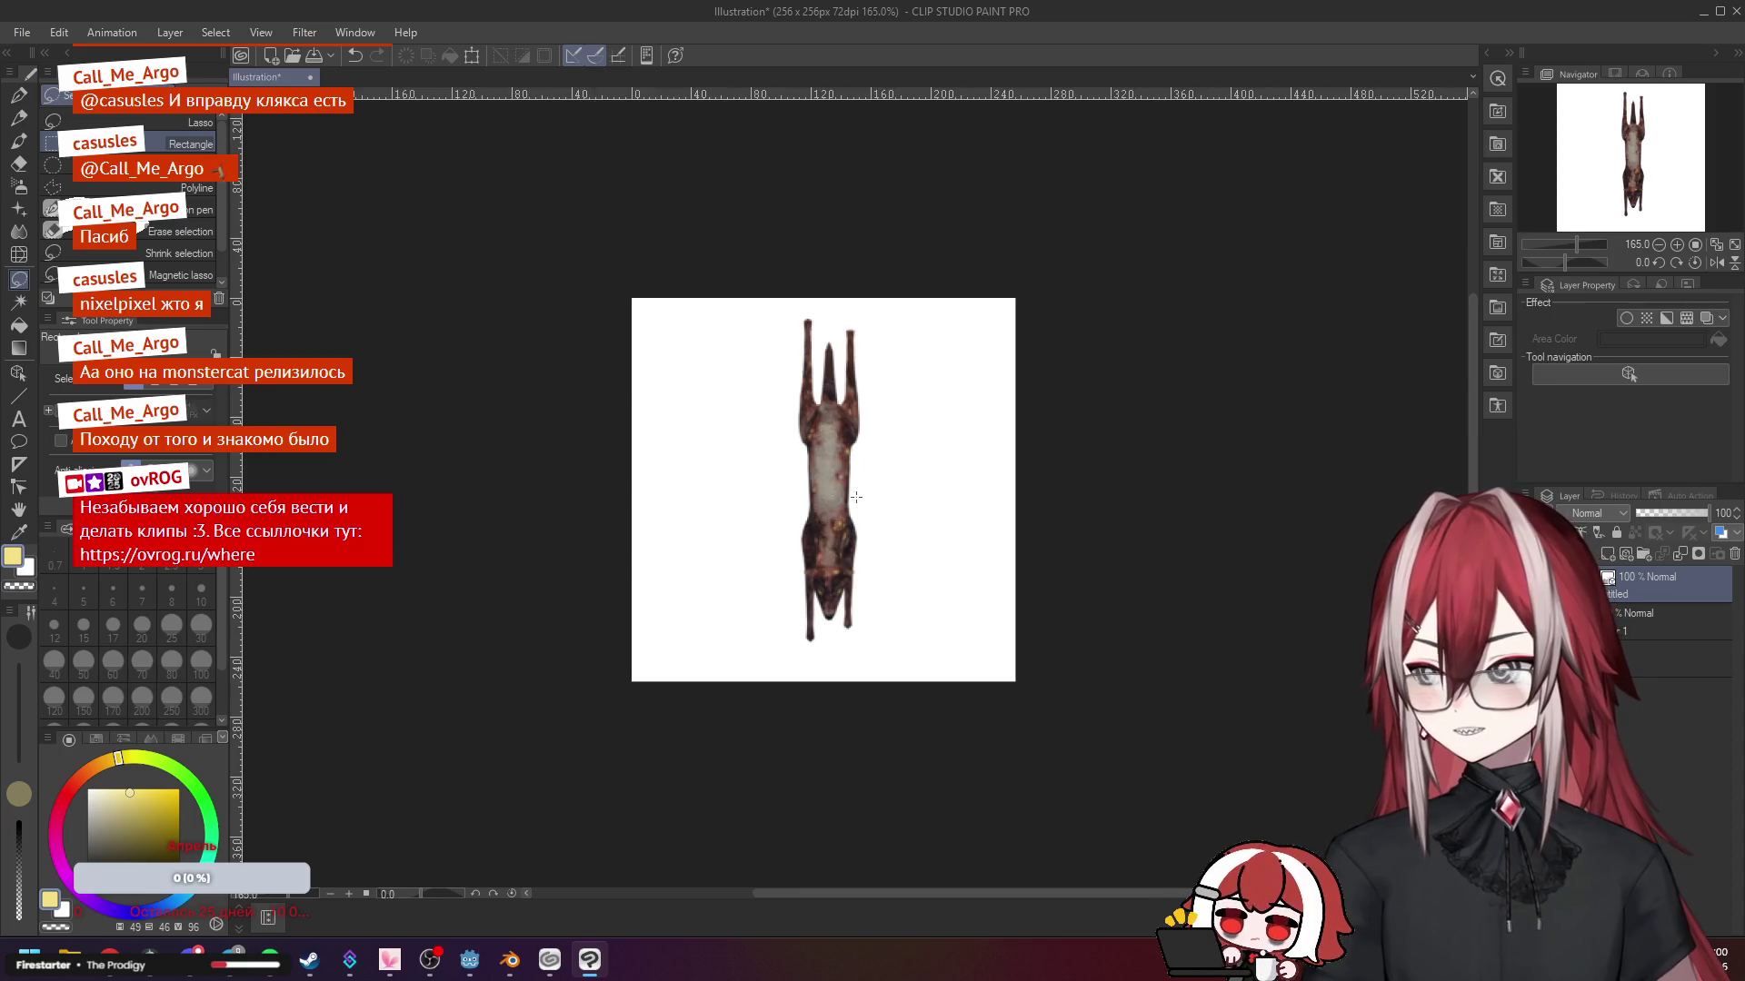
scroll(908, 489, up, 2)
scroll(855, 454, up, 2)
scroll(818, 399, down, 2)
key(e)
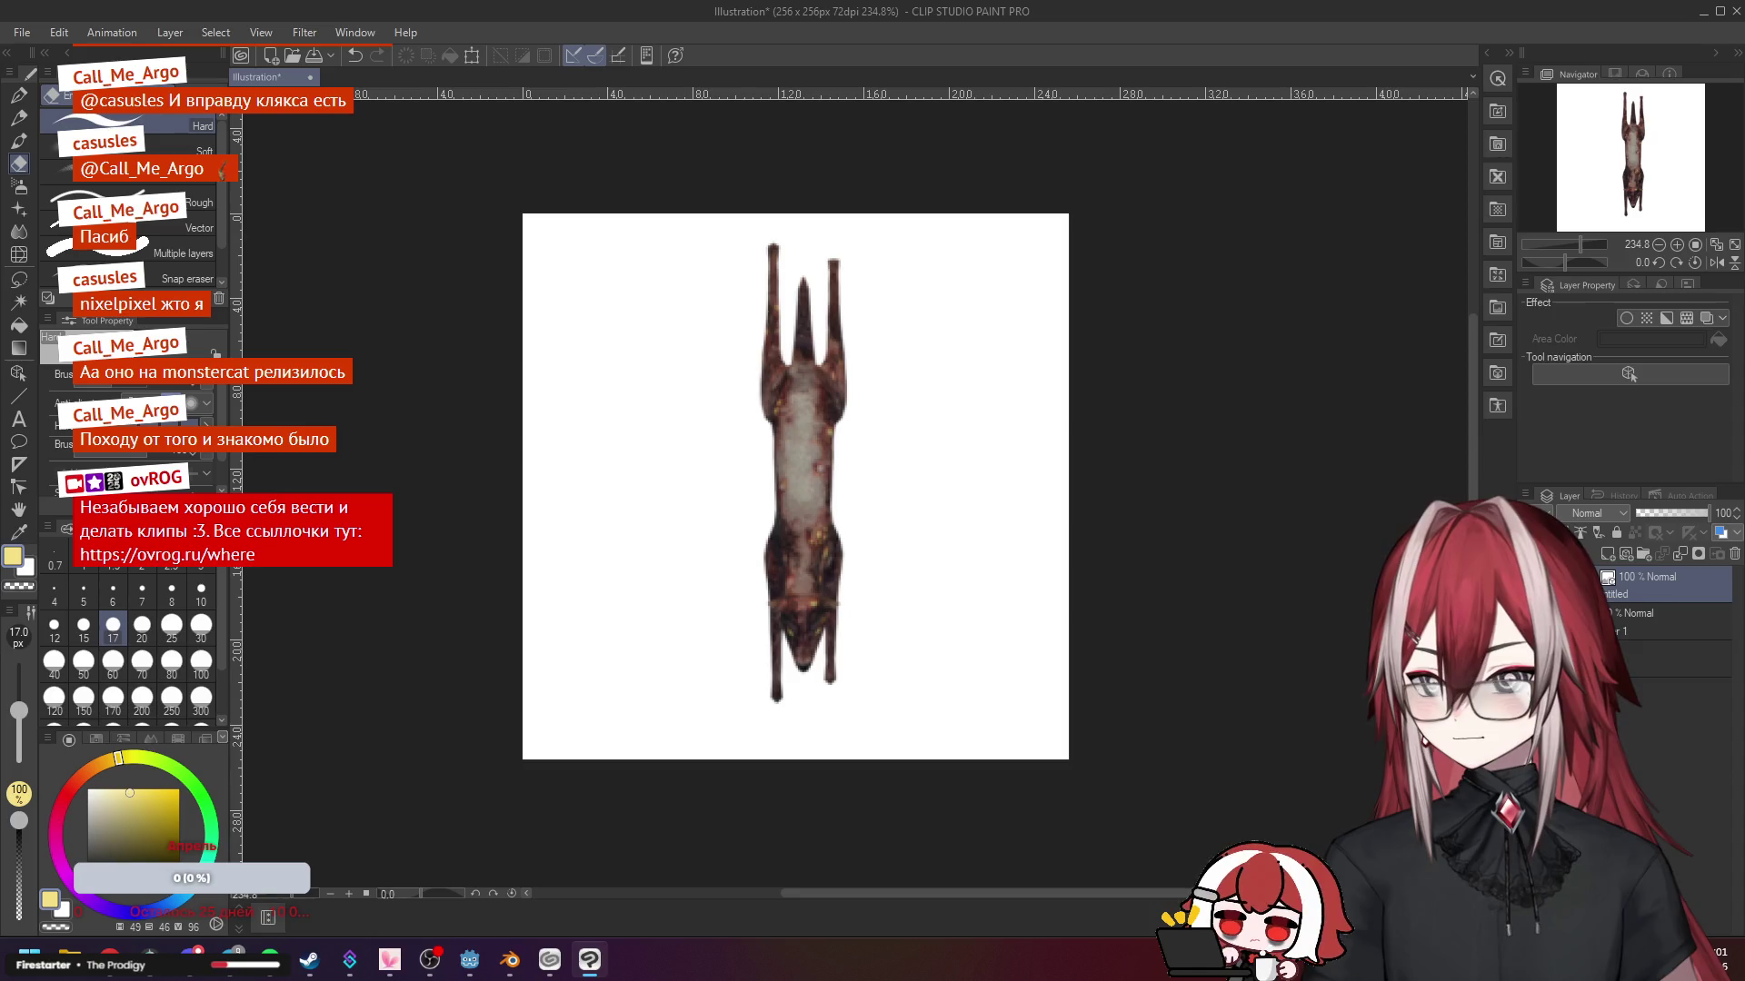
right_click(1604, 584)
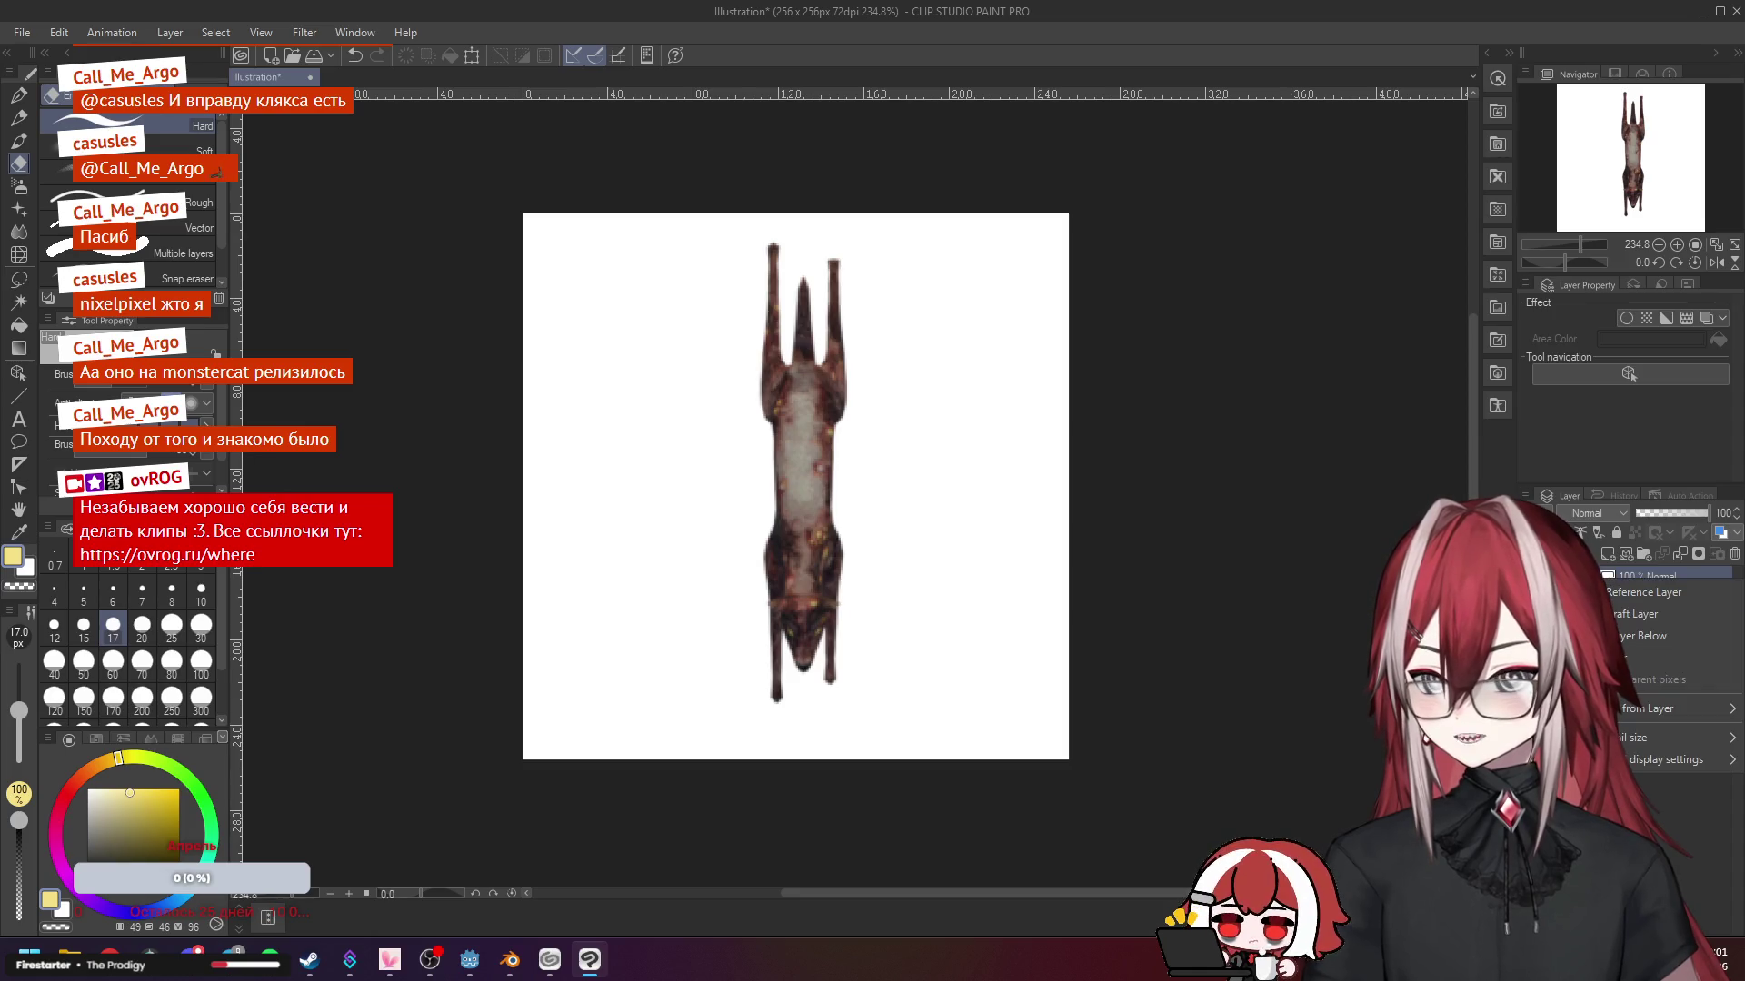
click(1641, 608)
right_click(1642, 608)
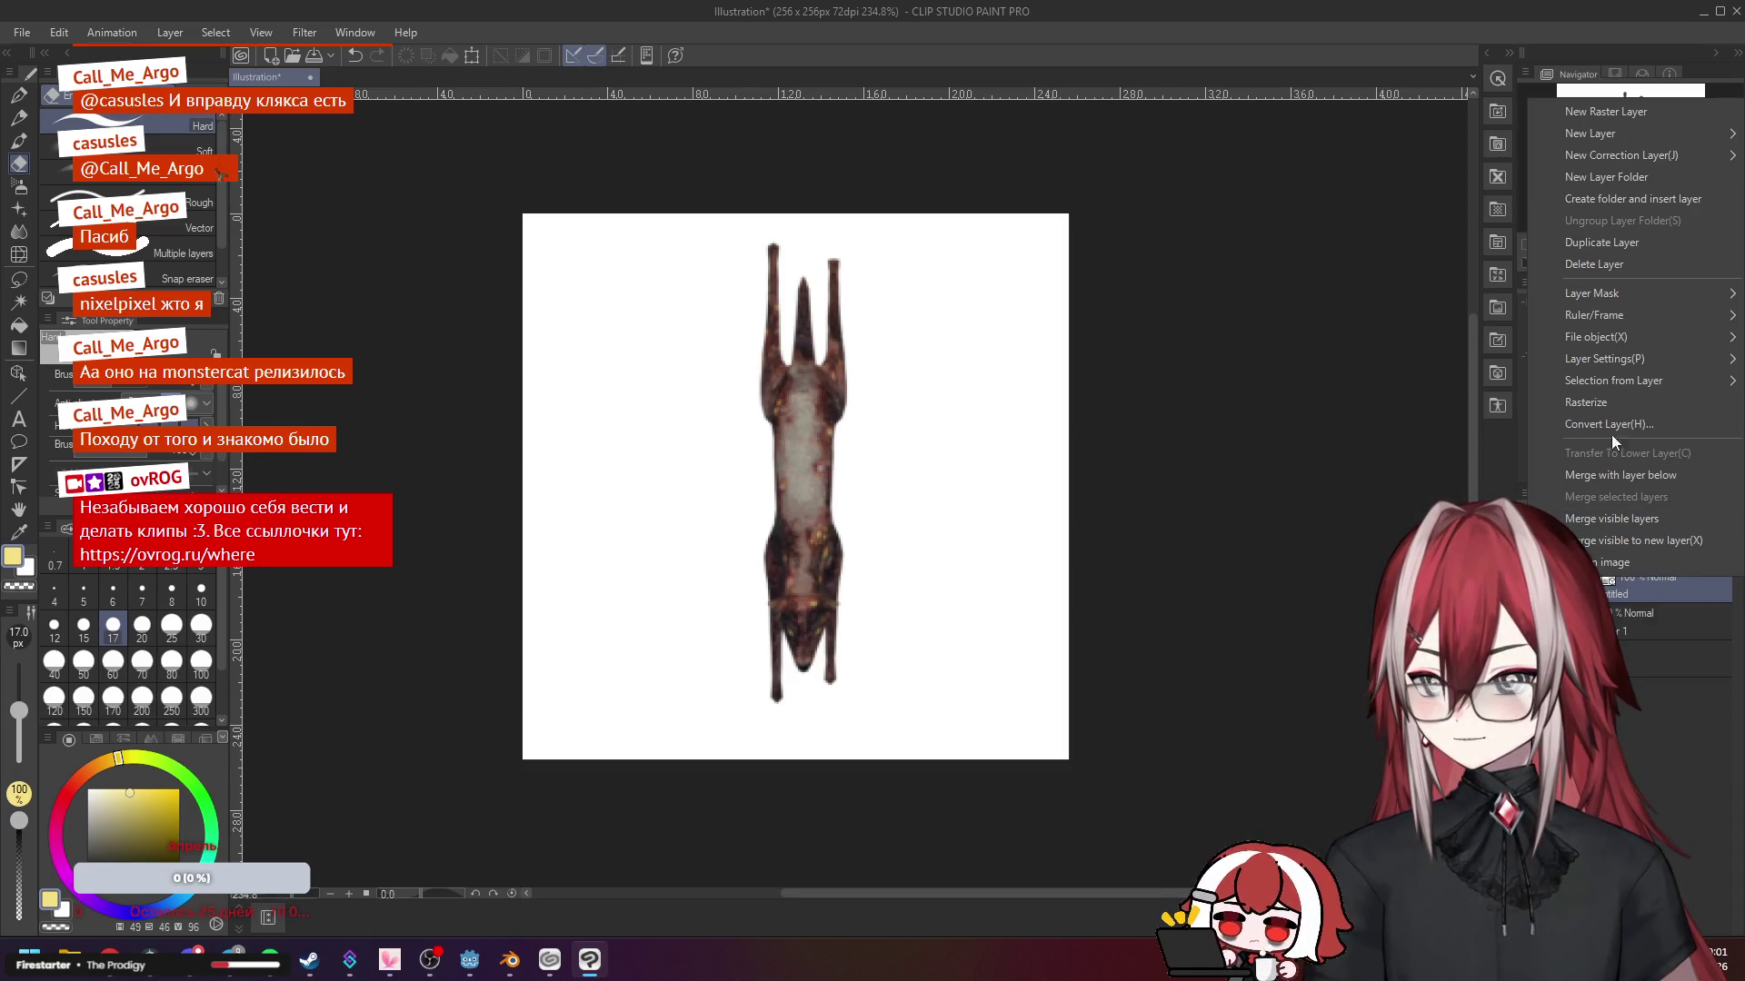
click(1545, 401)
scroll(830, 383, up, 1)
scroll(829, 382, up, 1)
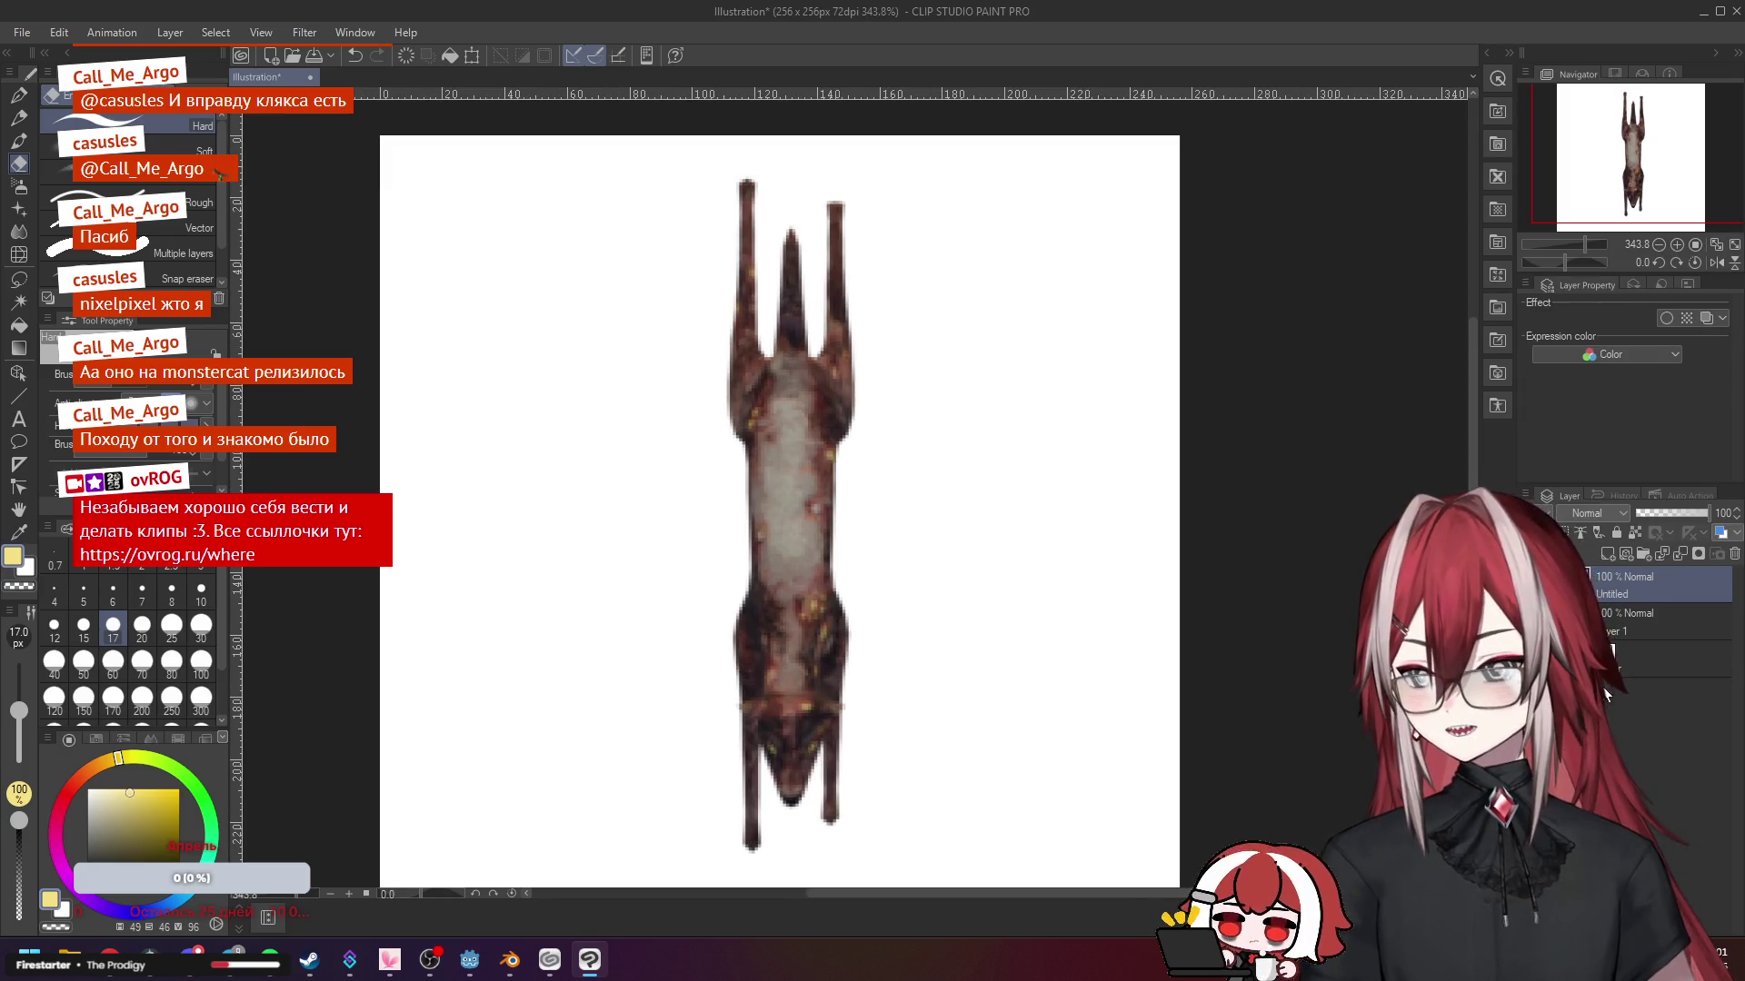
Step: Give the paper layer a teal layer colour
click(1663, 658)
click(1651, 305)
mouse_move(1171, 480)
mouse_down()
mouse_move(1045, 509)
mouse_move(1191, 544)
mouse_up()
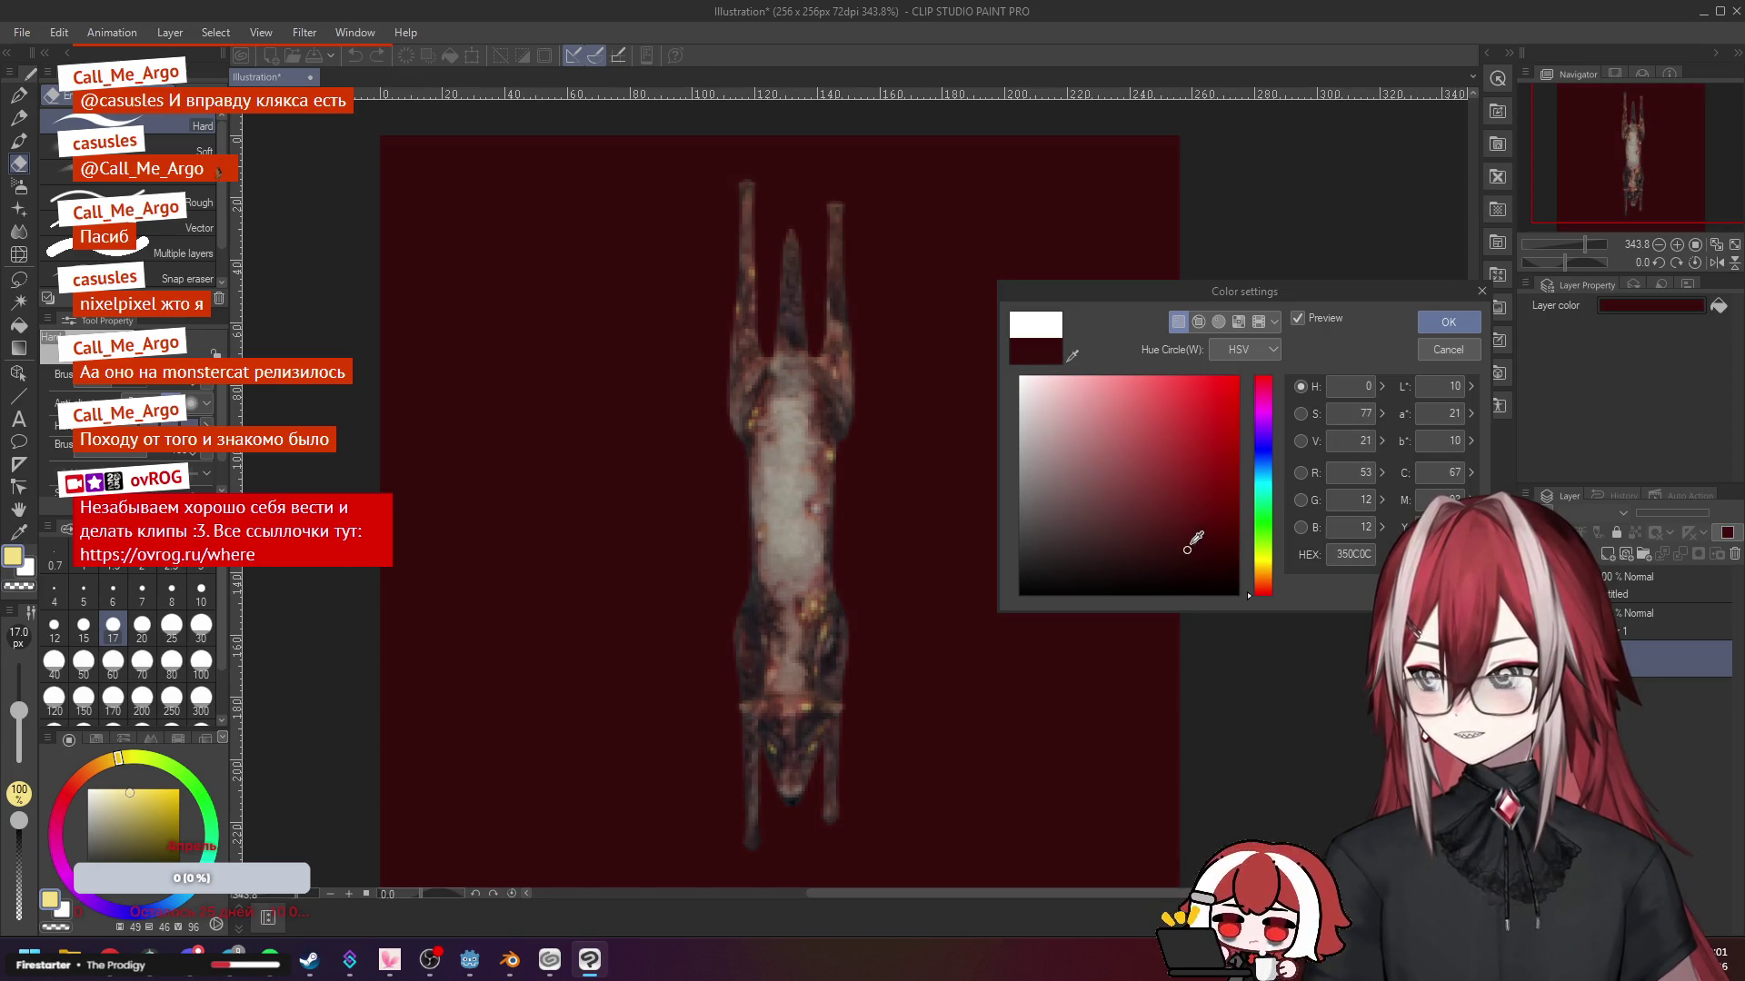
click(1268, 471)
click(1448, 322)
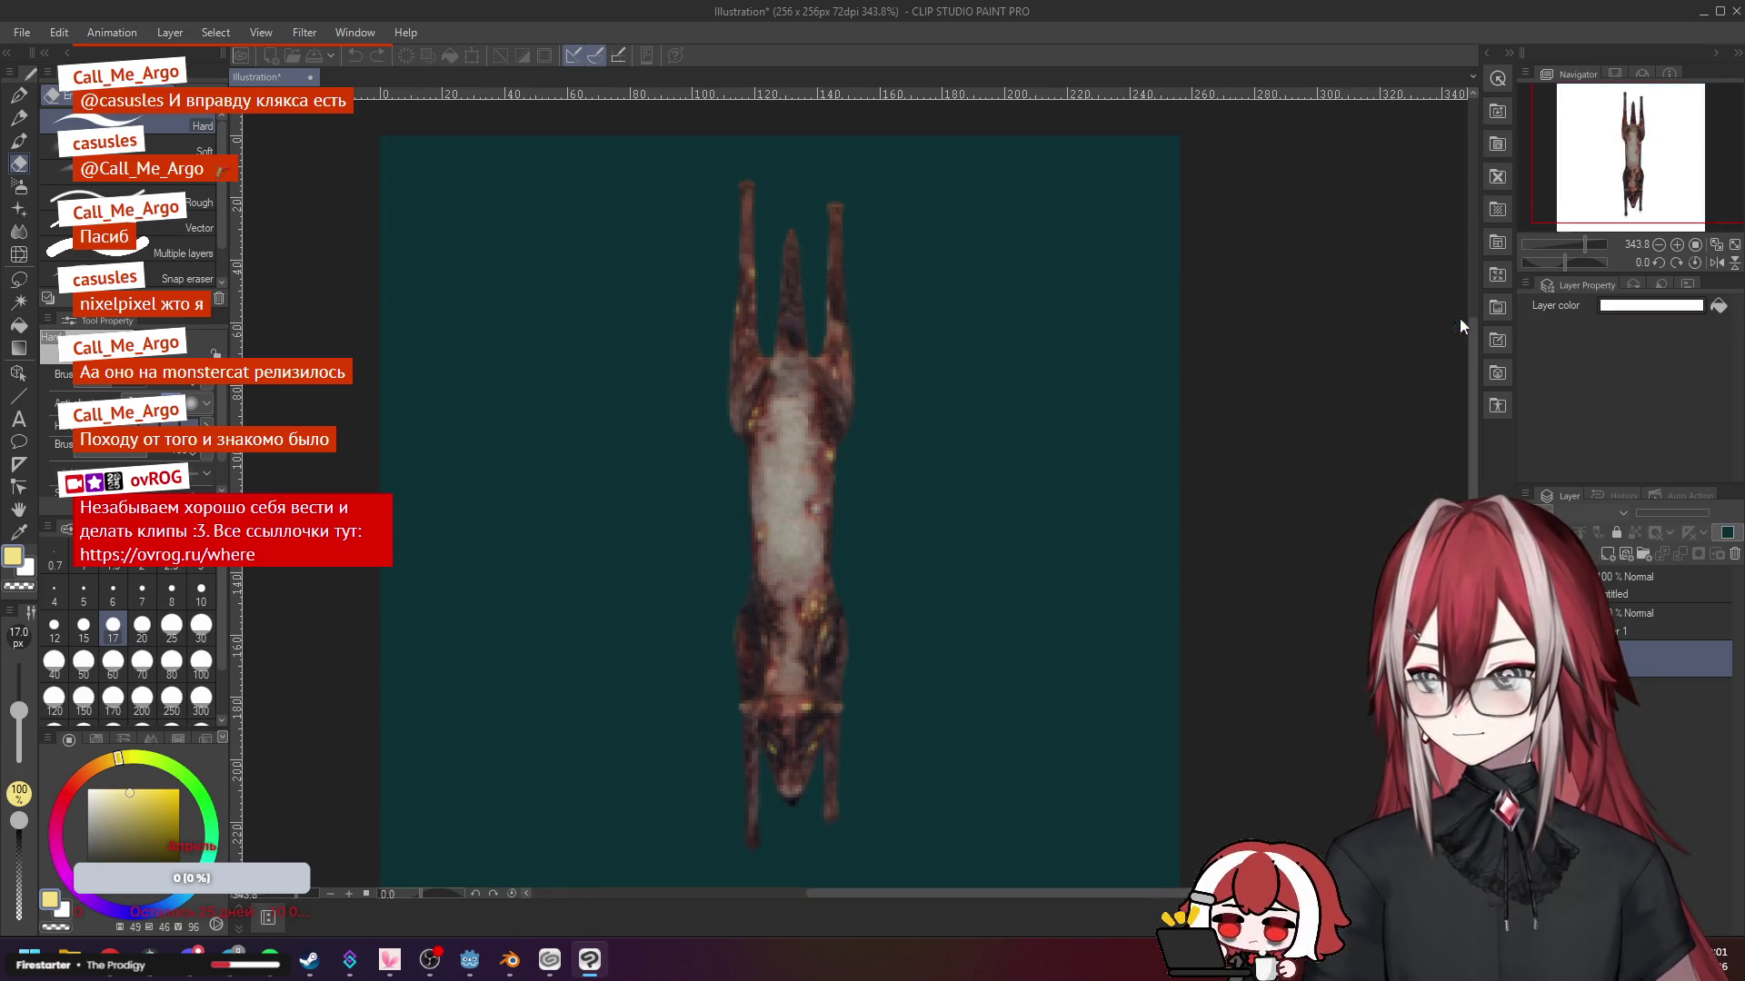
Step: Erase most of the dog layer, including the strip between the front legs and the lower body
click(1645, 580)
scroll(777, 369, up, 1)
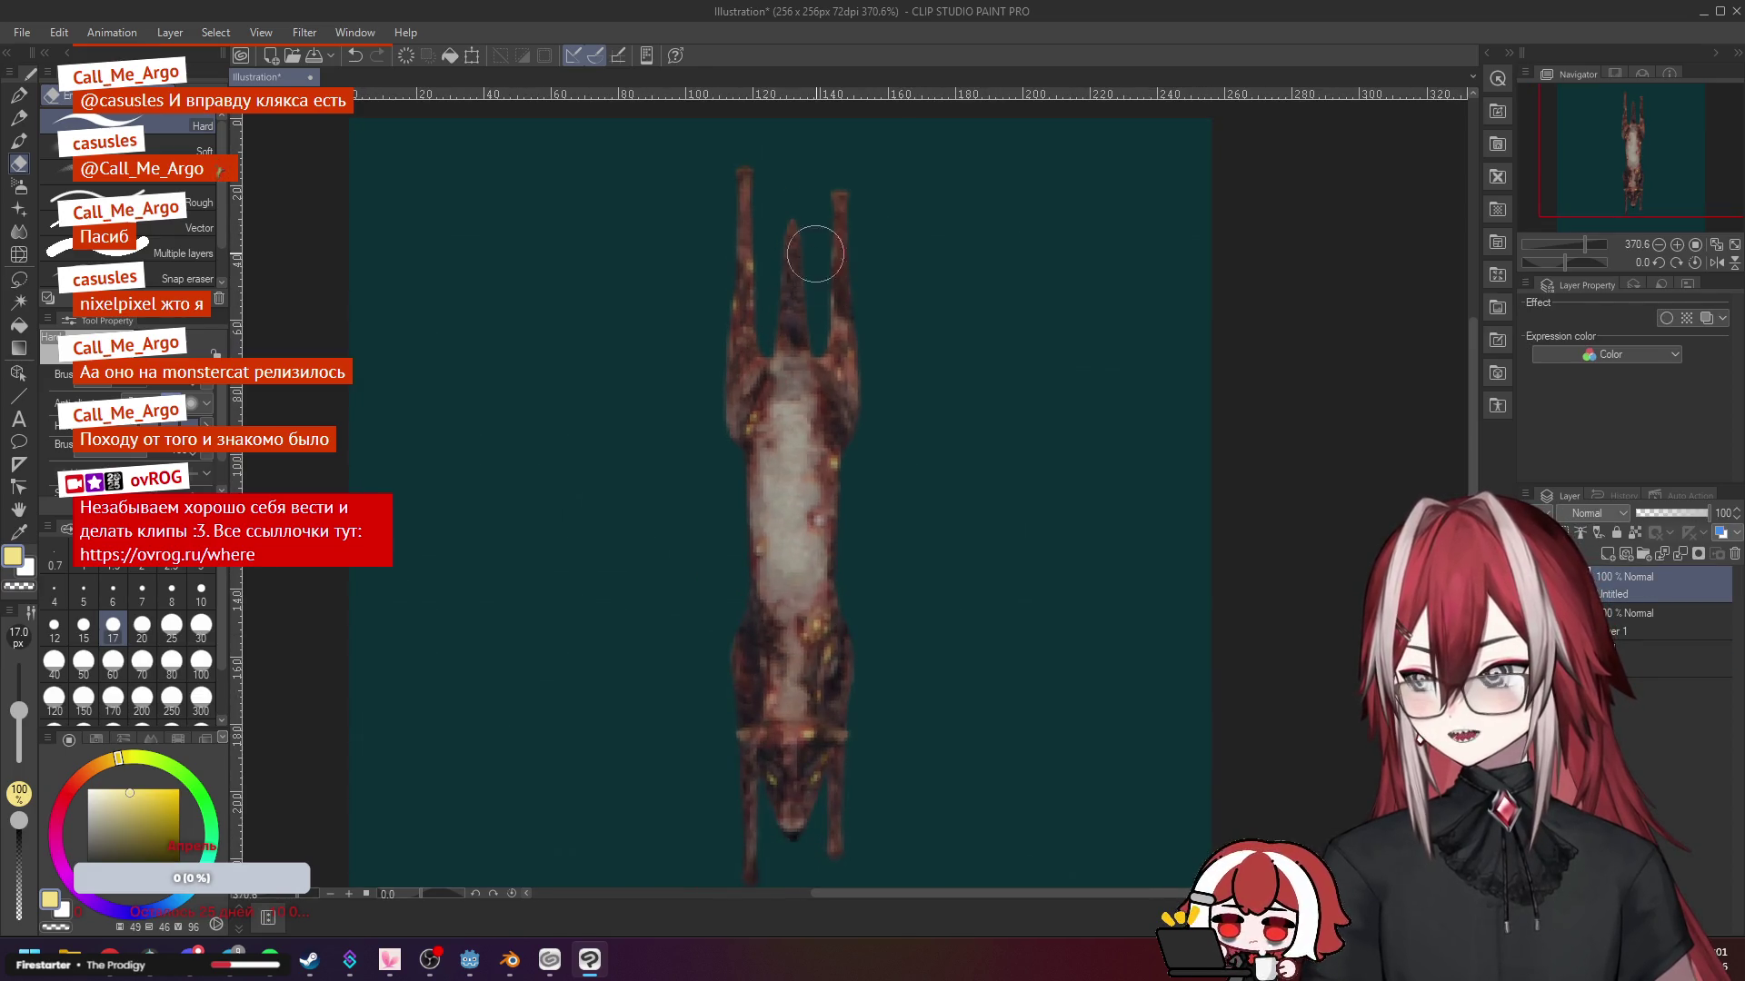
mouse_move(790, 233)
mouse_down()
mouse_move(787, 391)
mouse_move(741, 499)
mouse_move(784, 511)
mouse_move(810, 291)
mouse_move(780, 545)
mouse_up()
scroll(741, 500, down, 1)
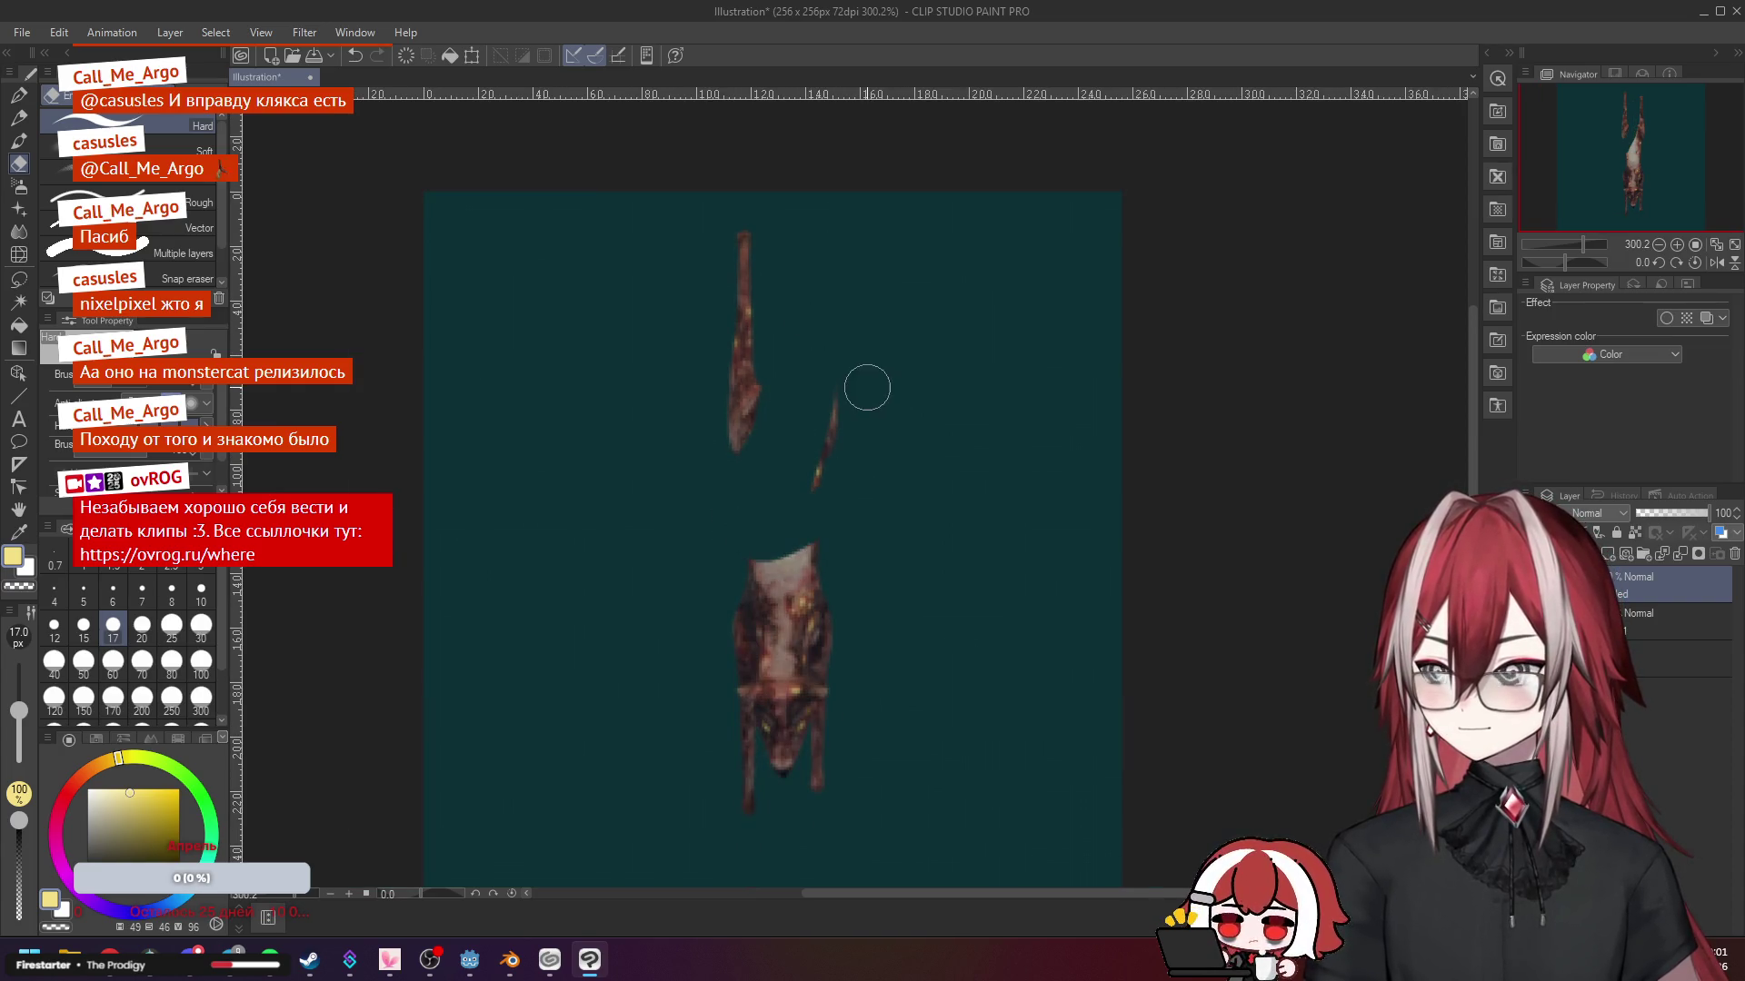
drag(735, 631, 739, 660)
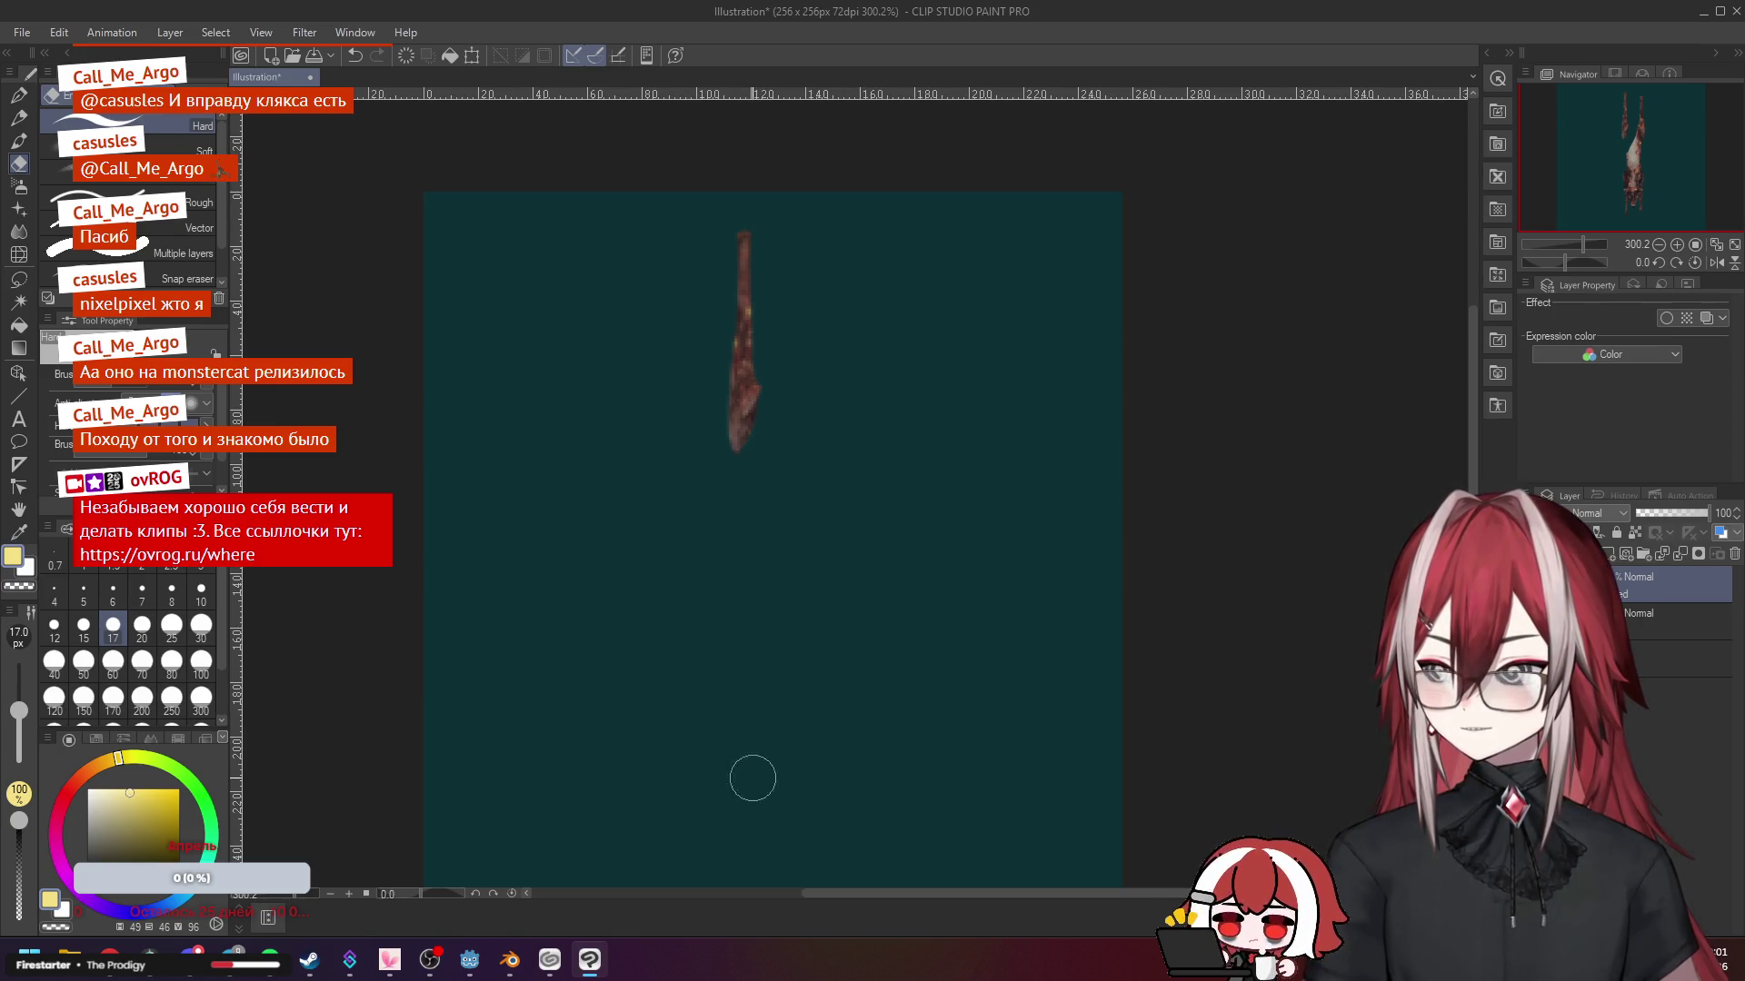
scroll(778, 557, down, 3)
scroll(822, 537, up, 1)
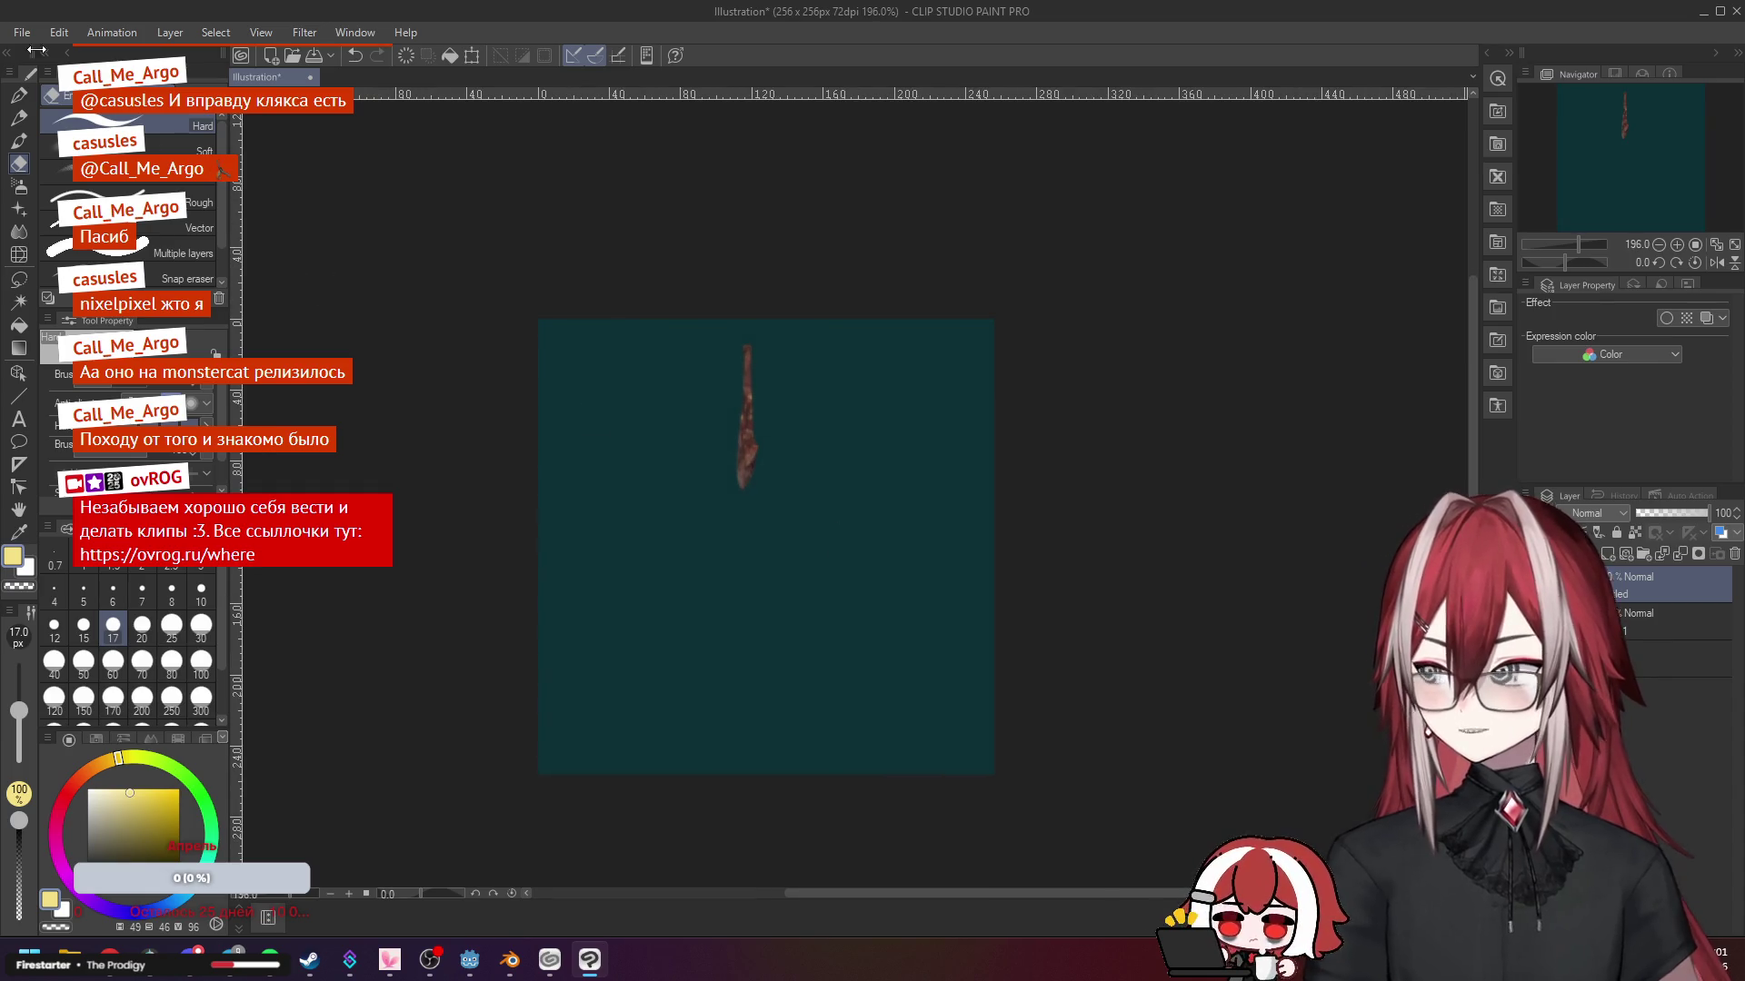
Step: Open the Change Canvas Size and Change Image Resolution dialogs, cancelling both without changes
click(60, 32)
mouse_move(170, 453)
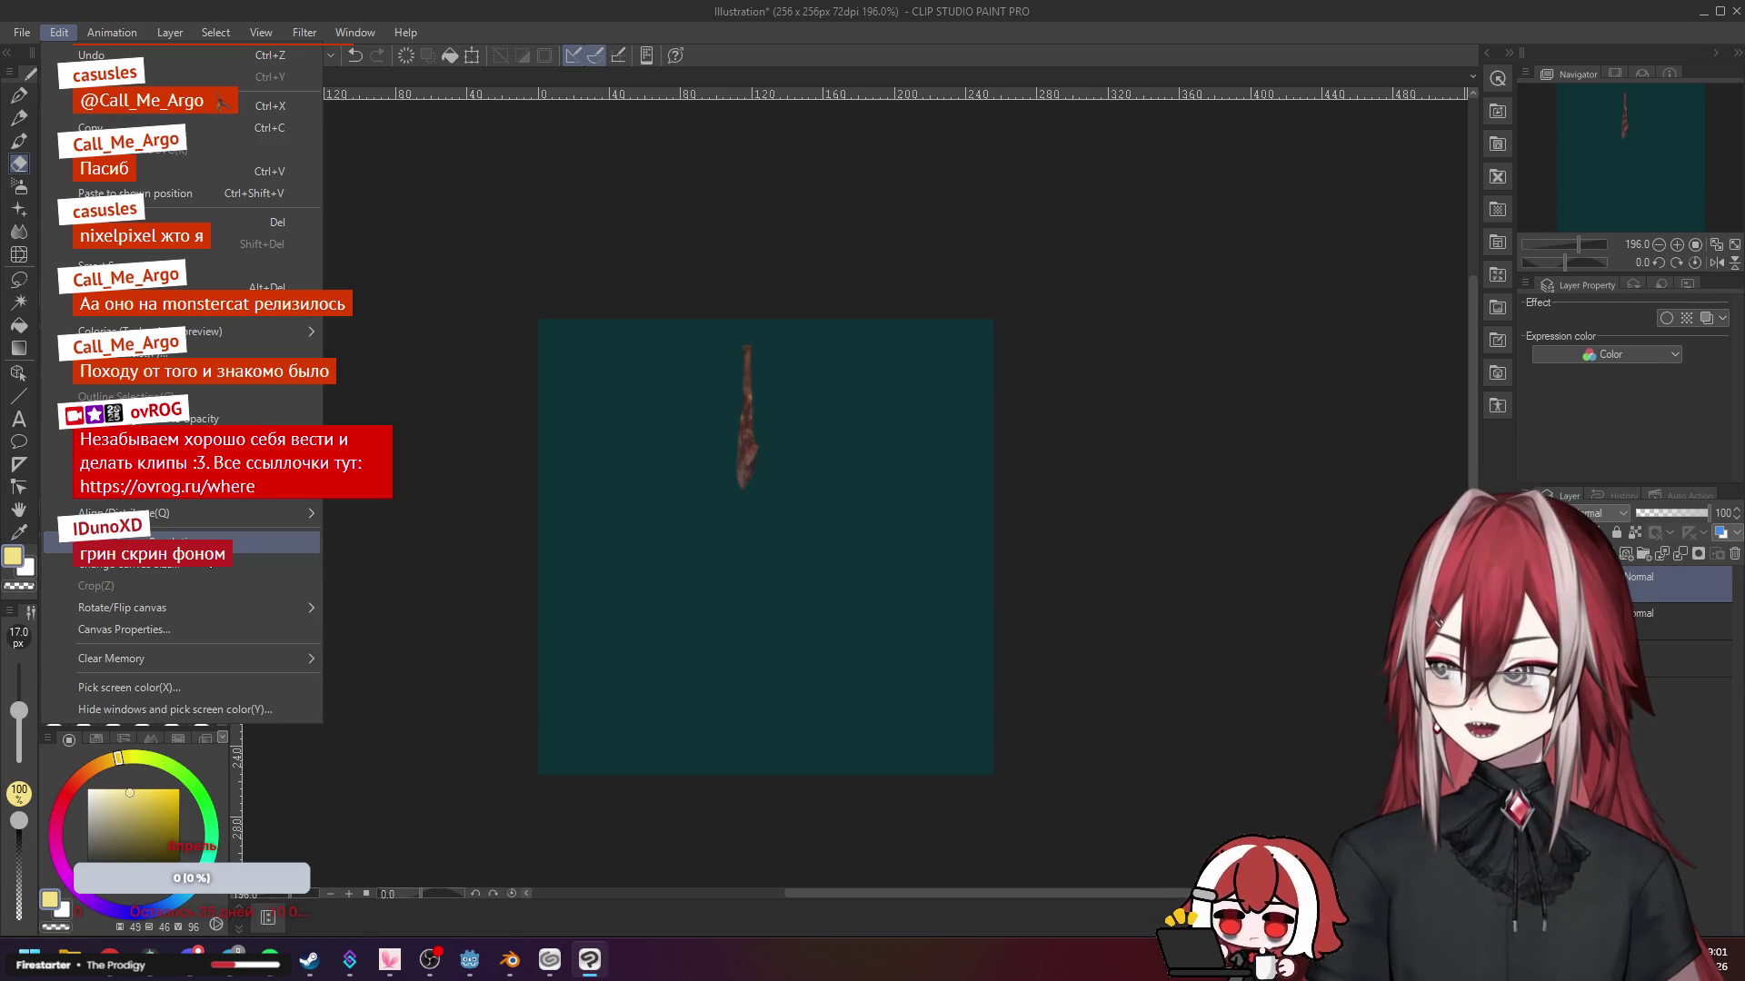
click(192, 566)
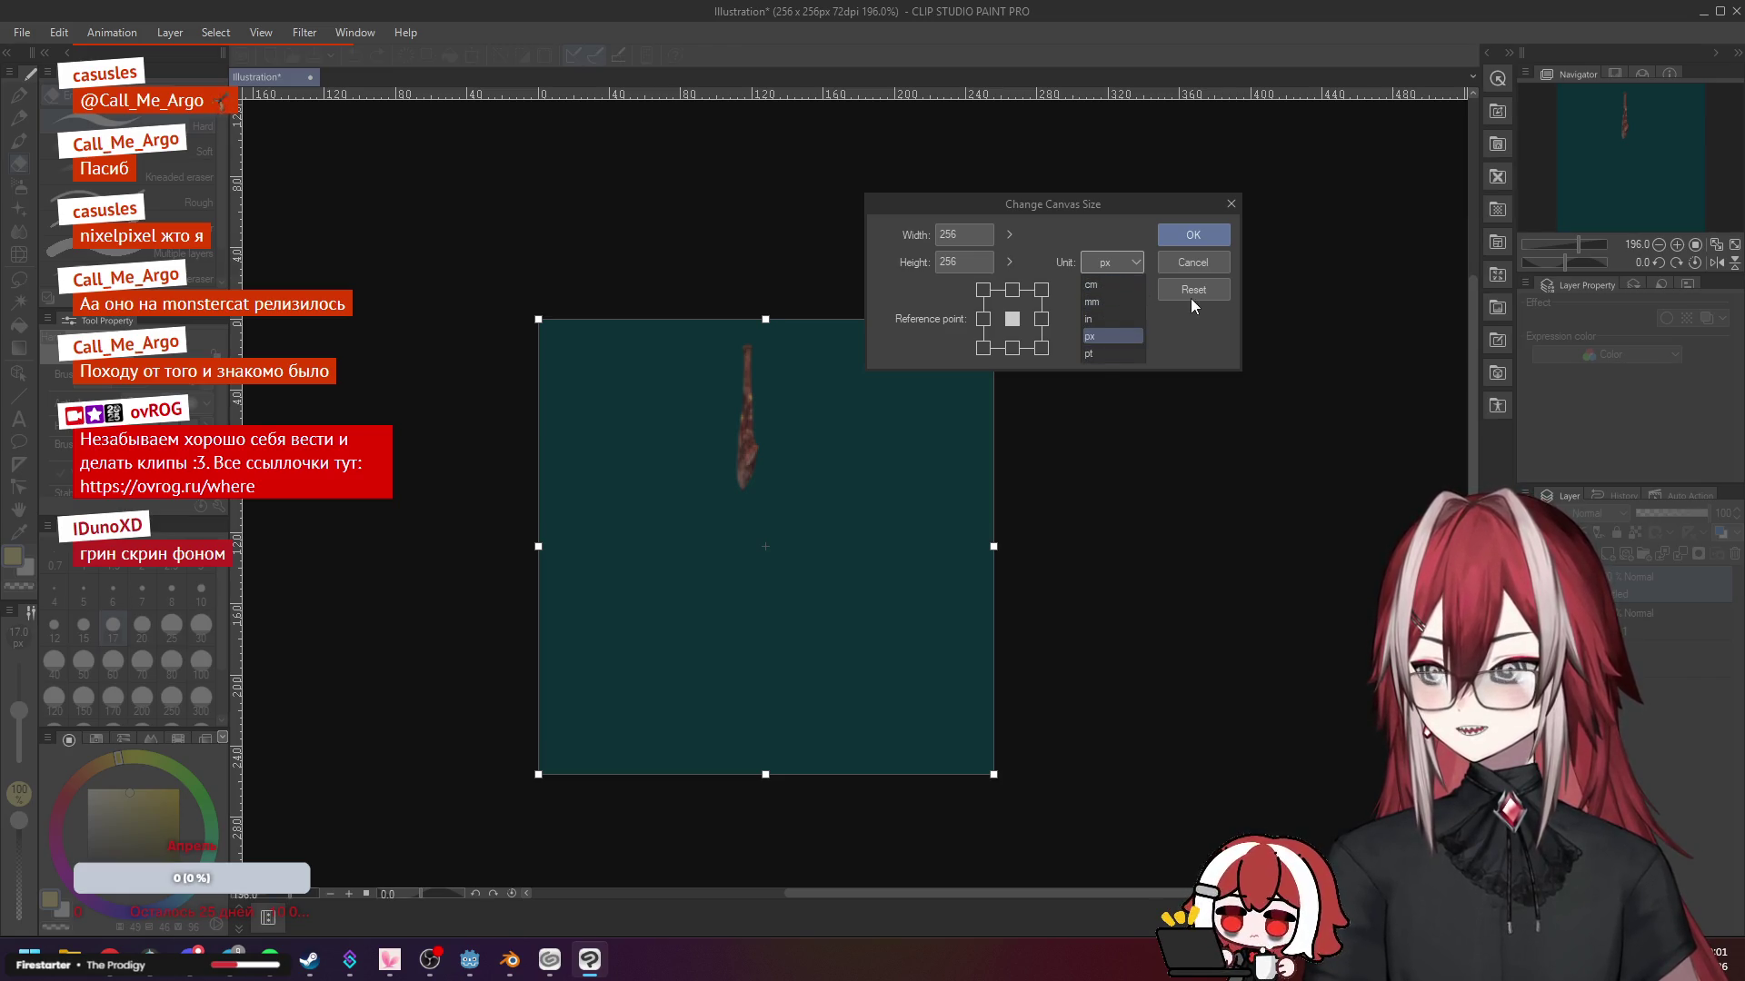
click(1227, 205)
click(1227, 205)
click(65, 33)
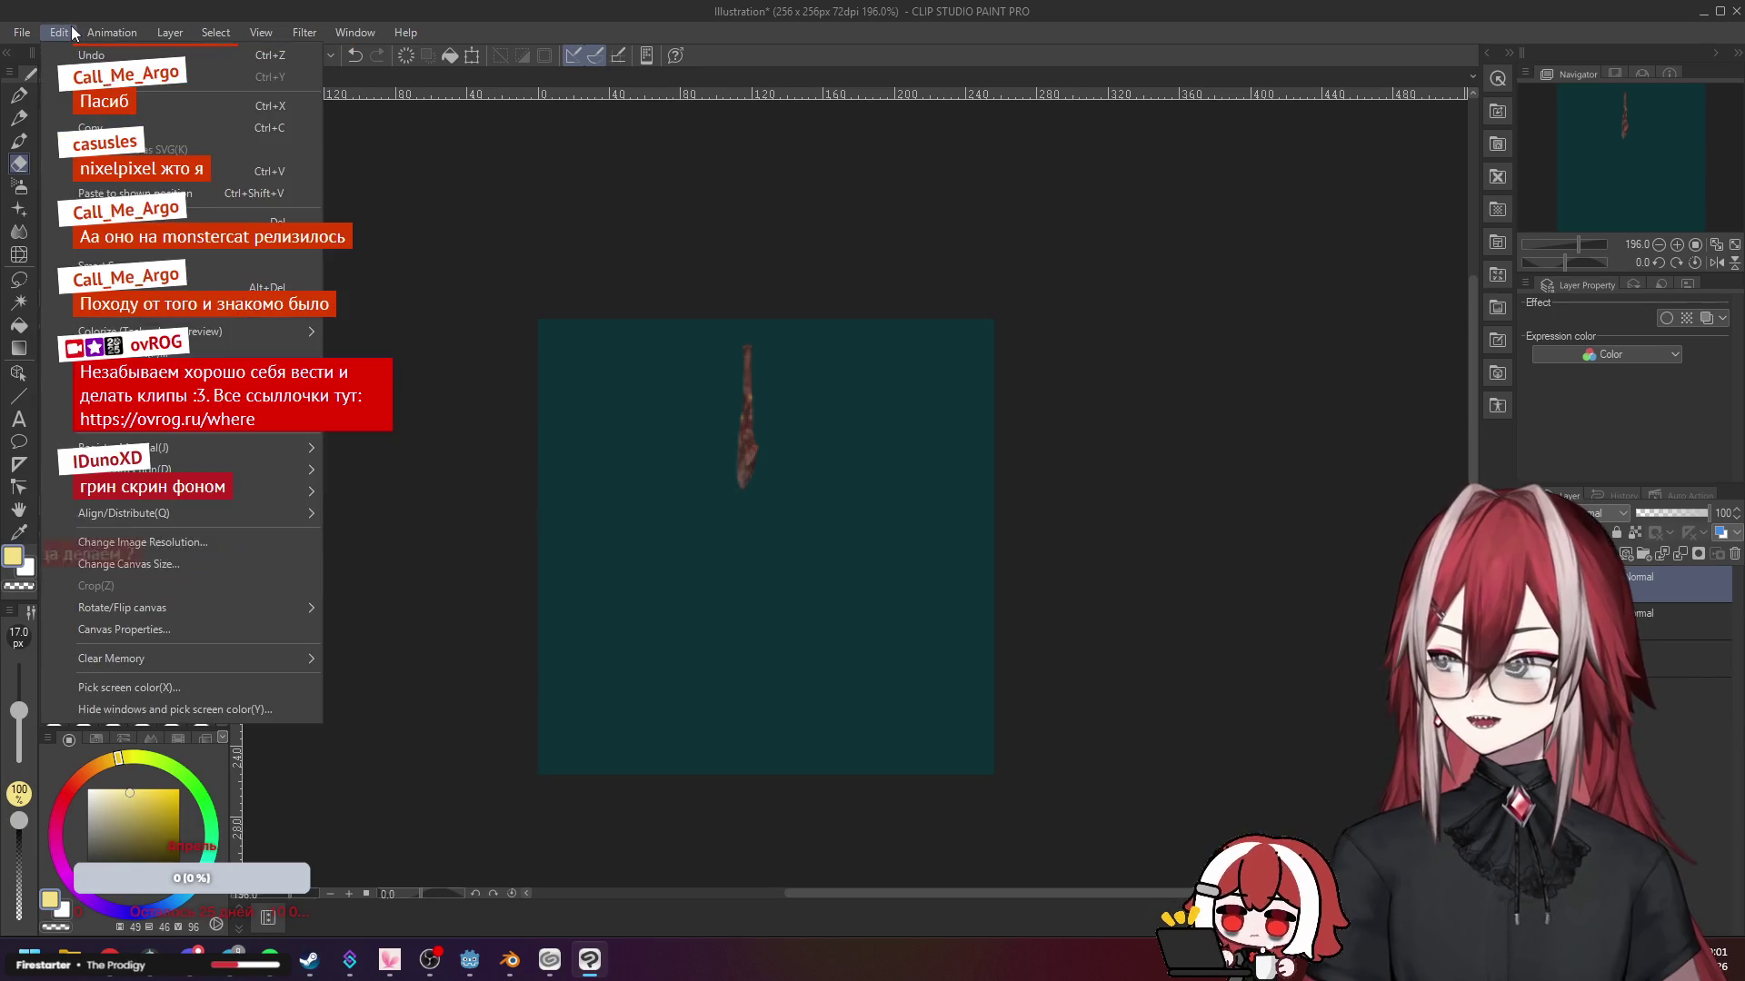
click(136, 543)
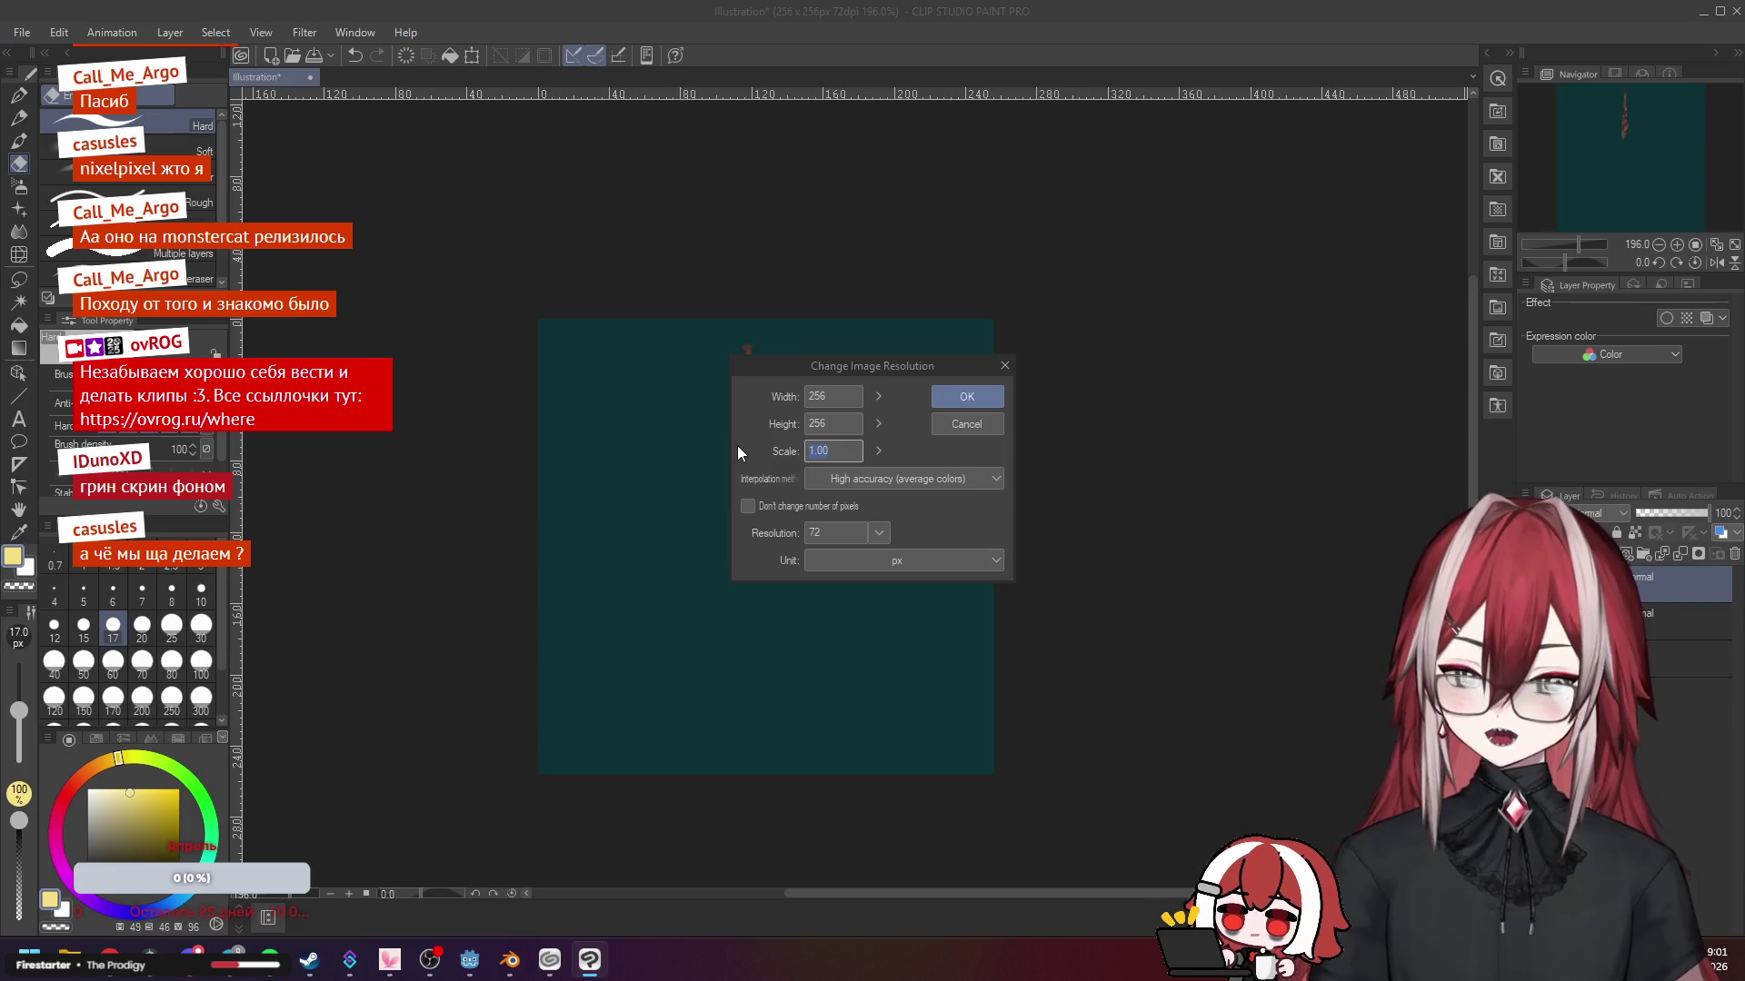
text(4)
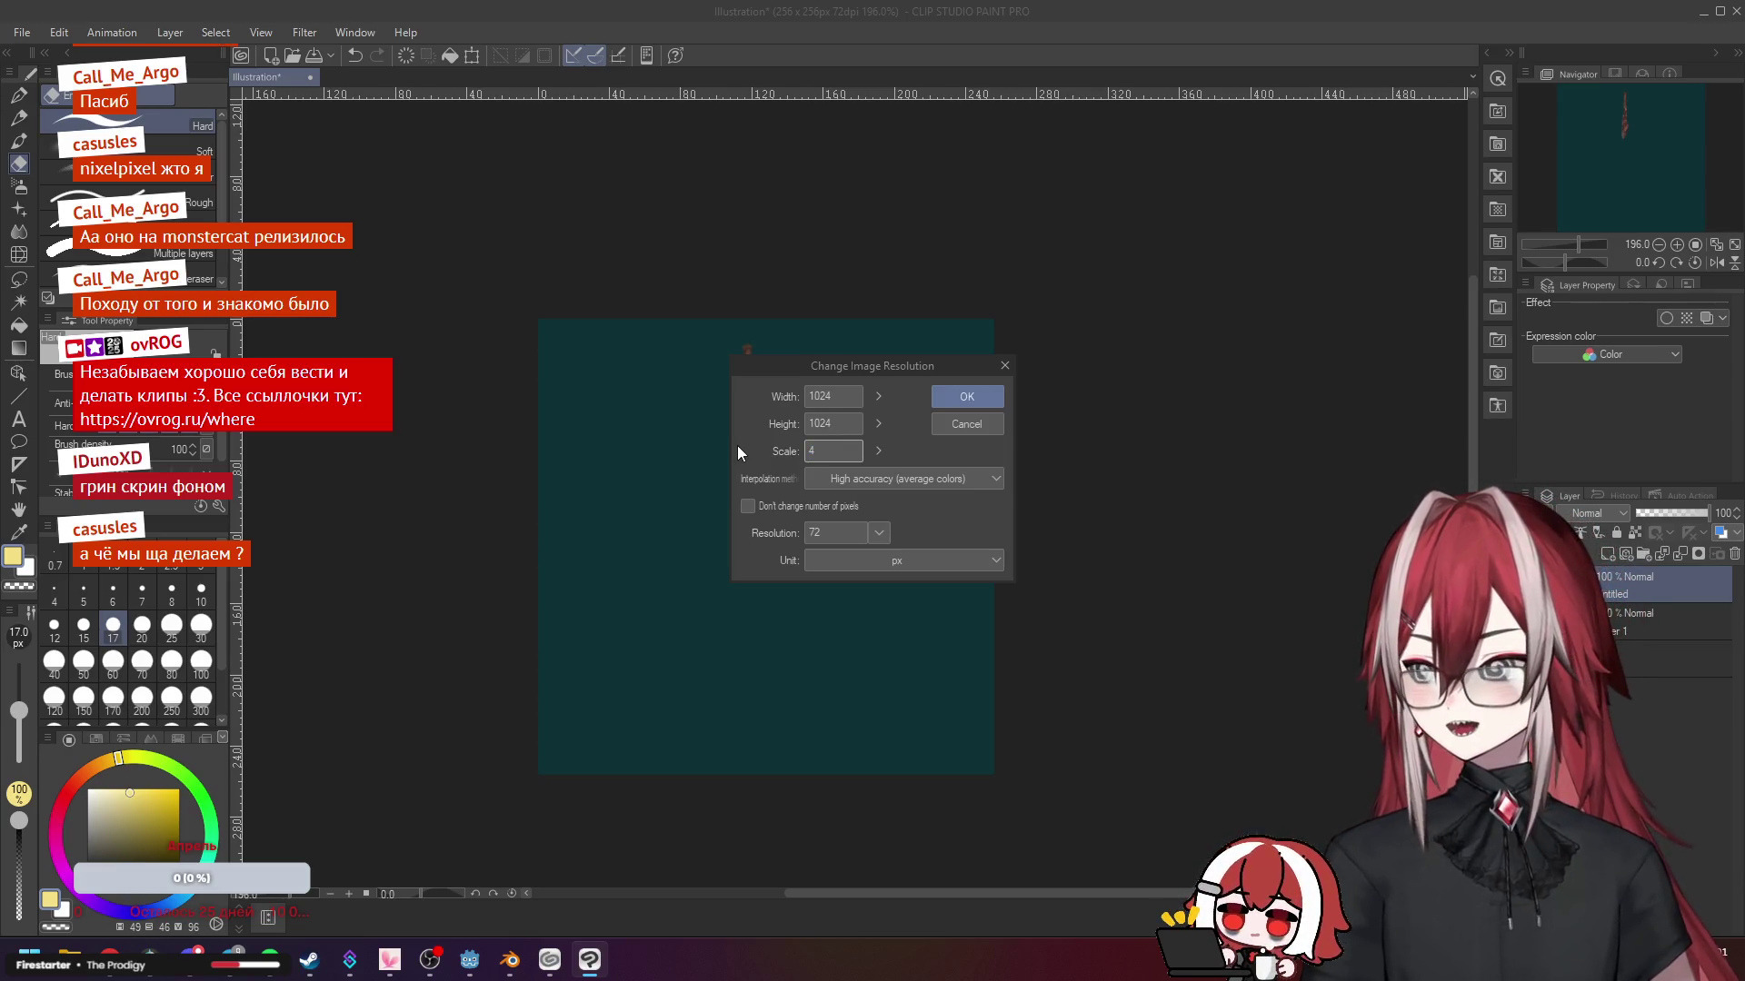
drag(882, 367, 1059, 351)
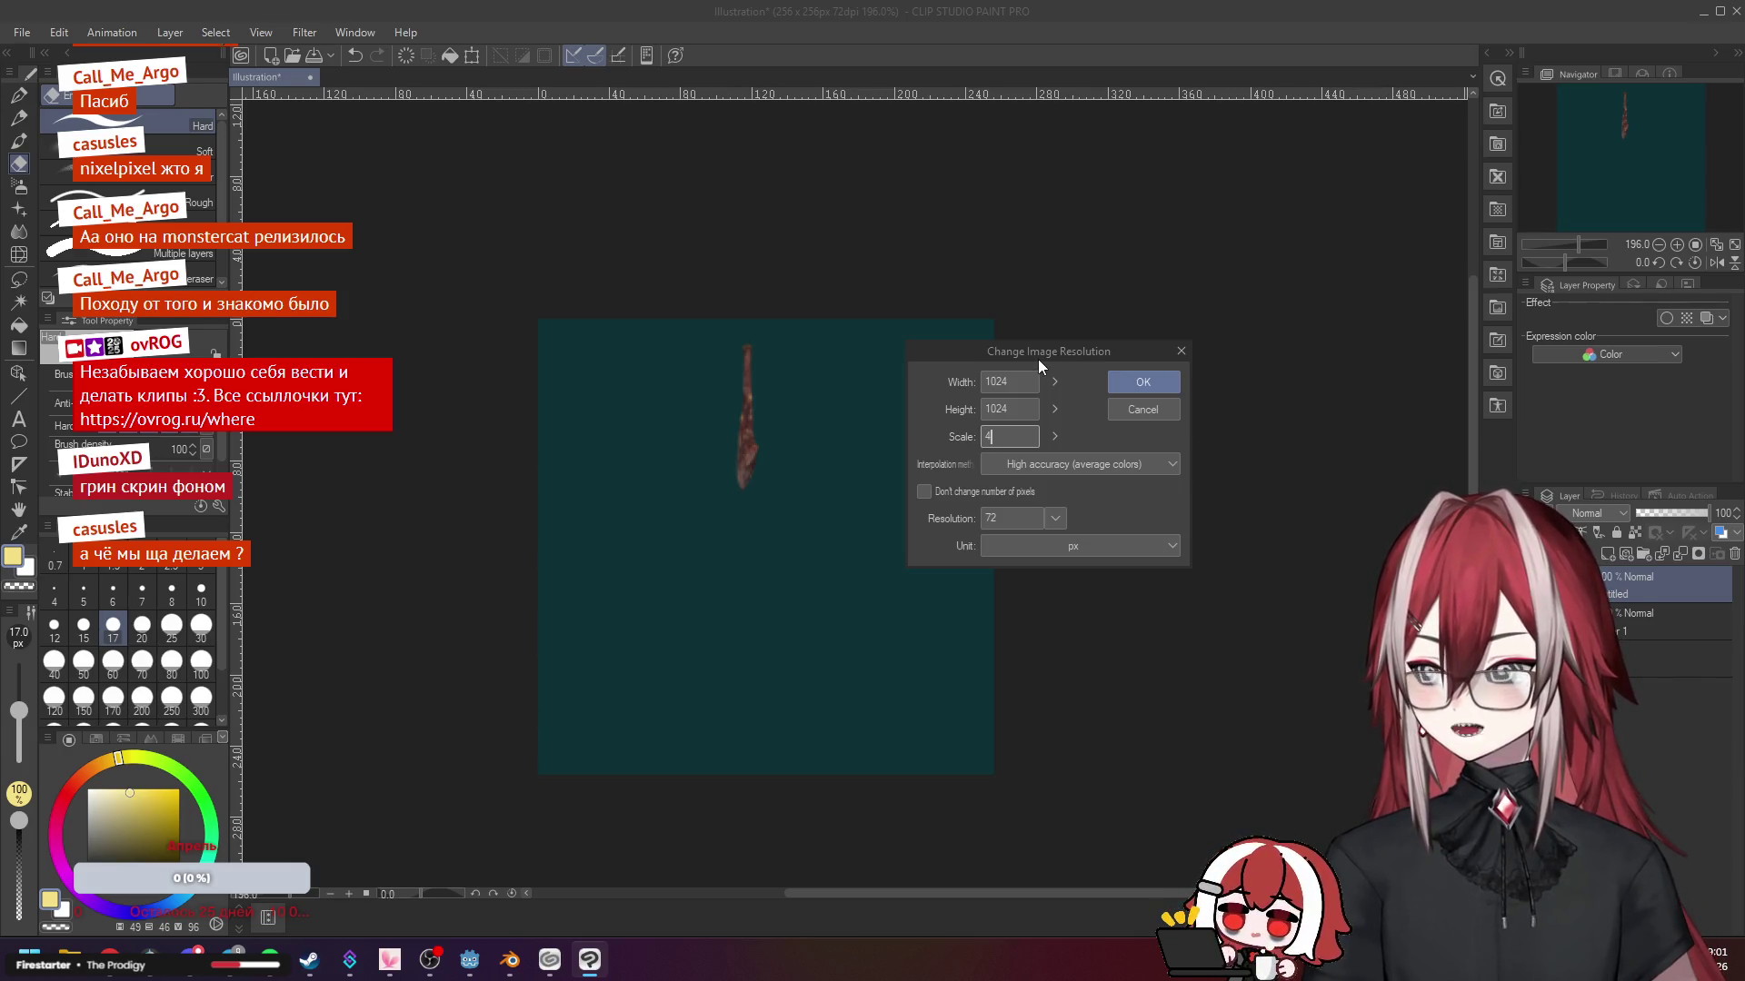
click(1040, 466)
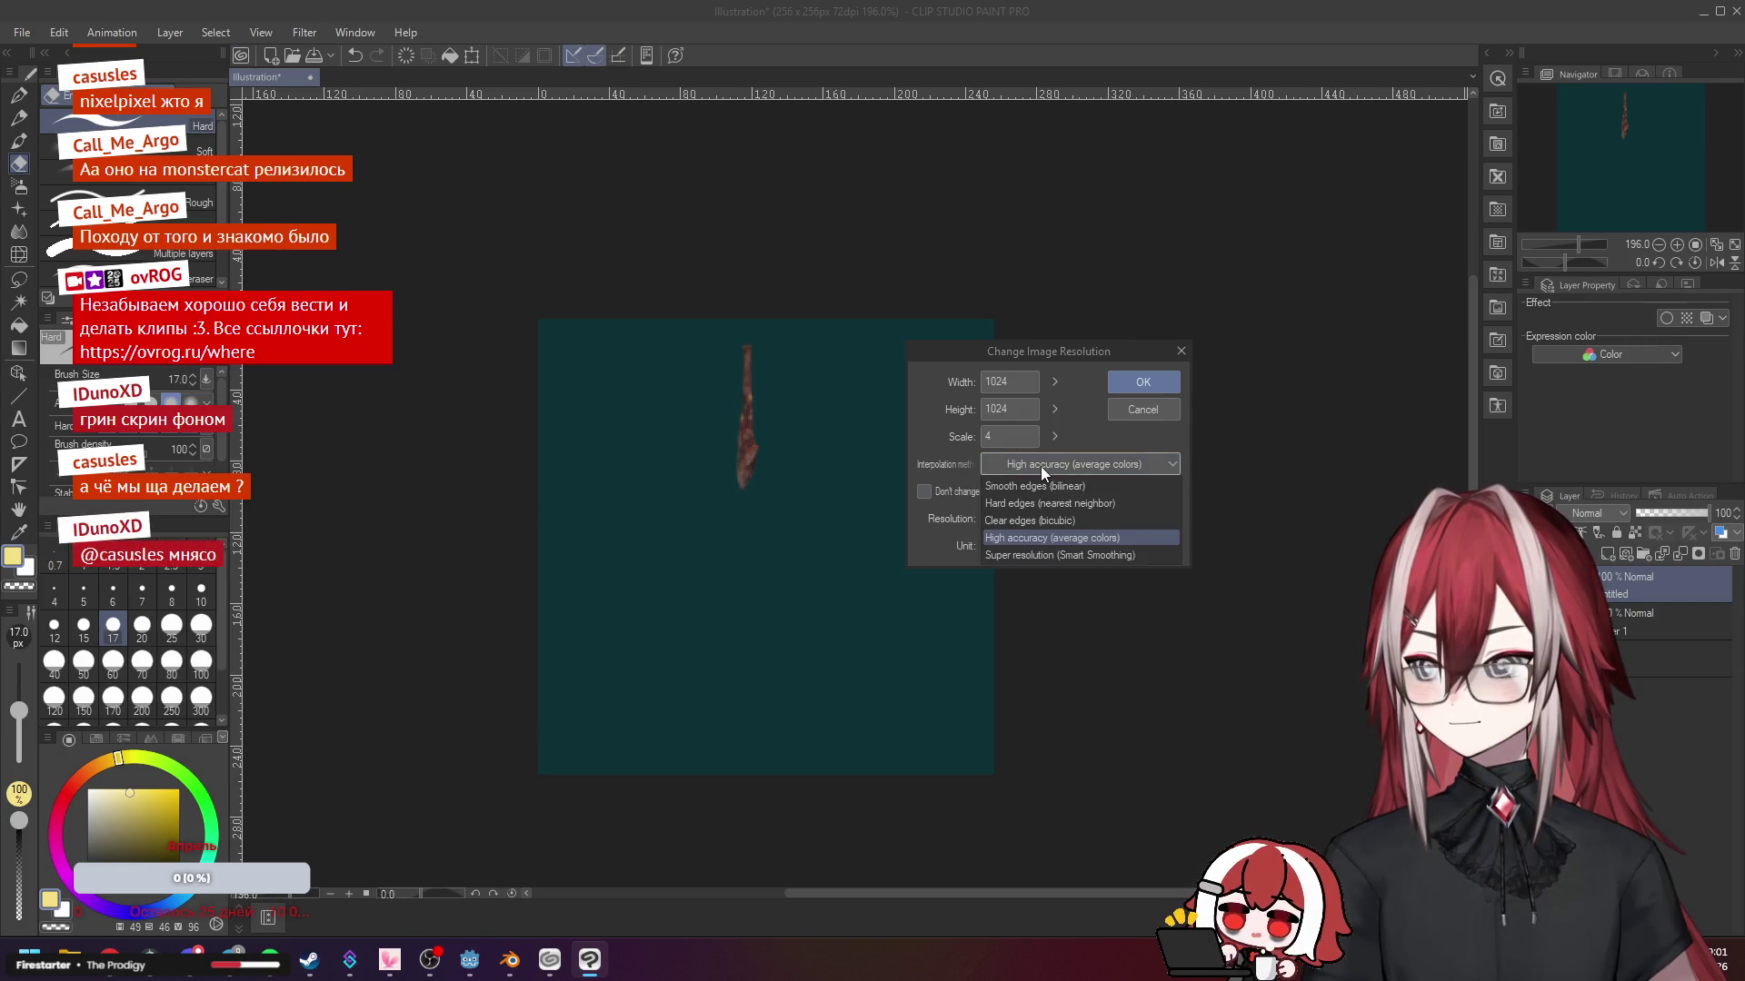
click(1040, 466)
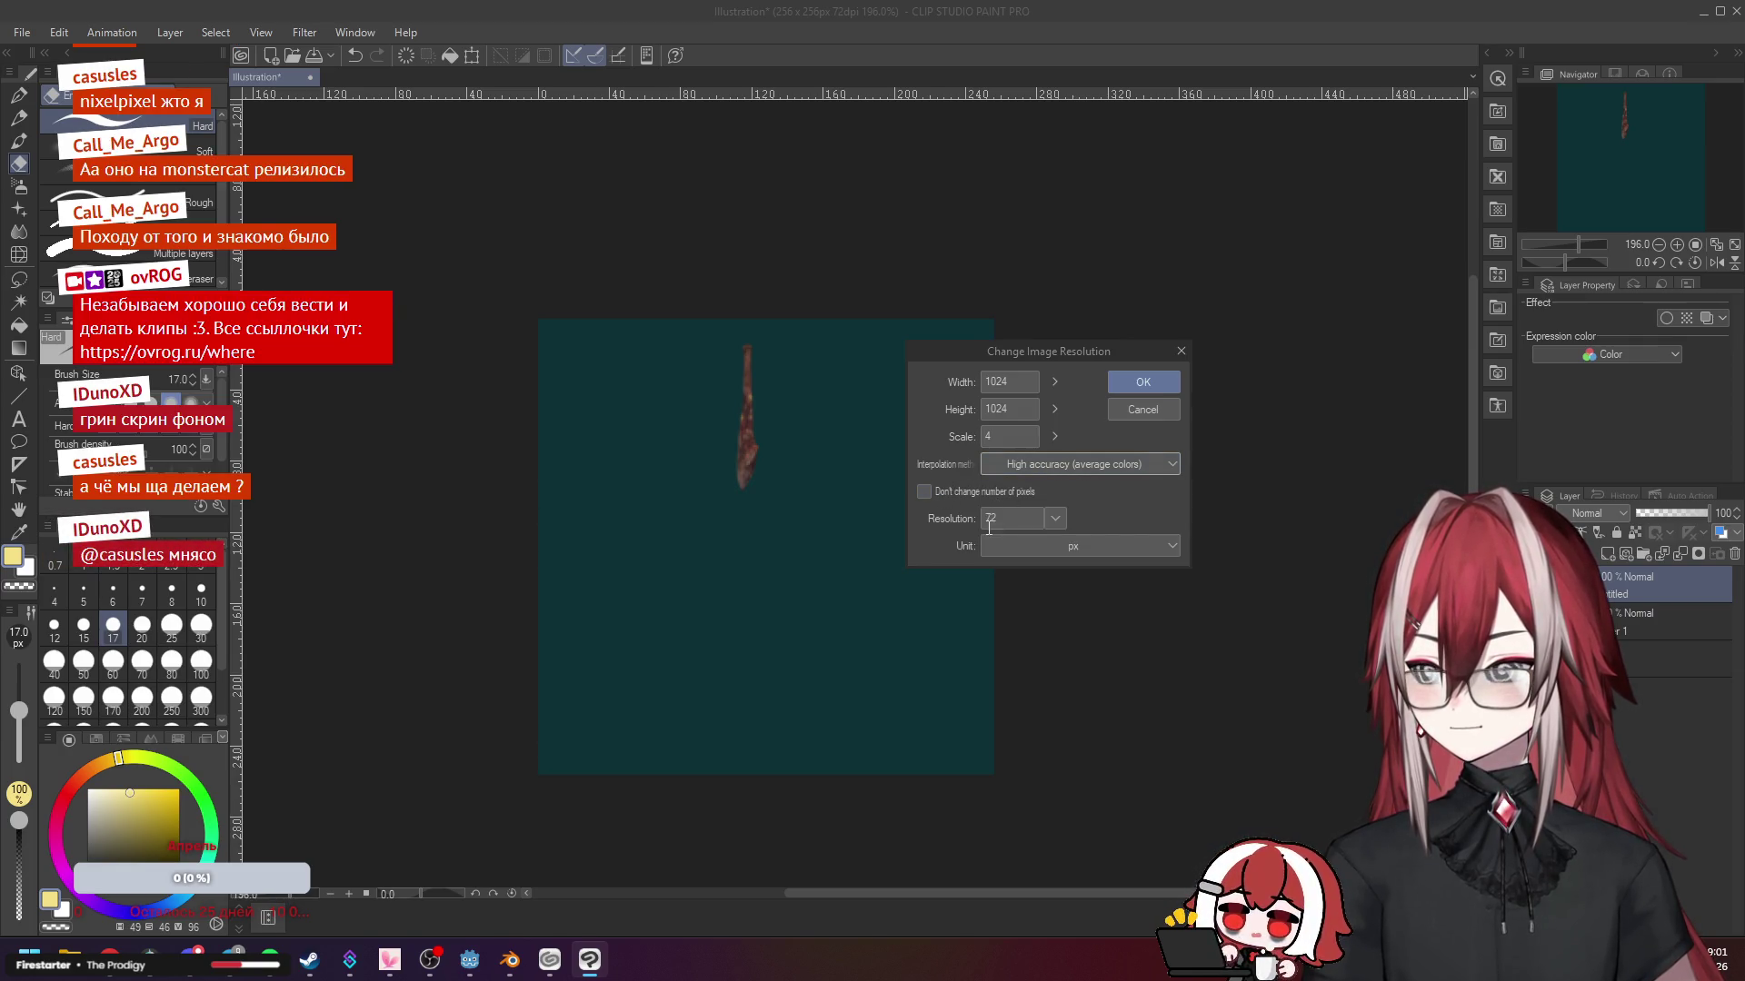
click(1153, 414)
Step: Resize the canvas to width 1024 and height 1024 px, anchored top-left
click(46, 32)
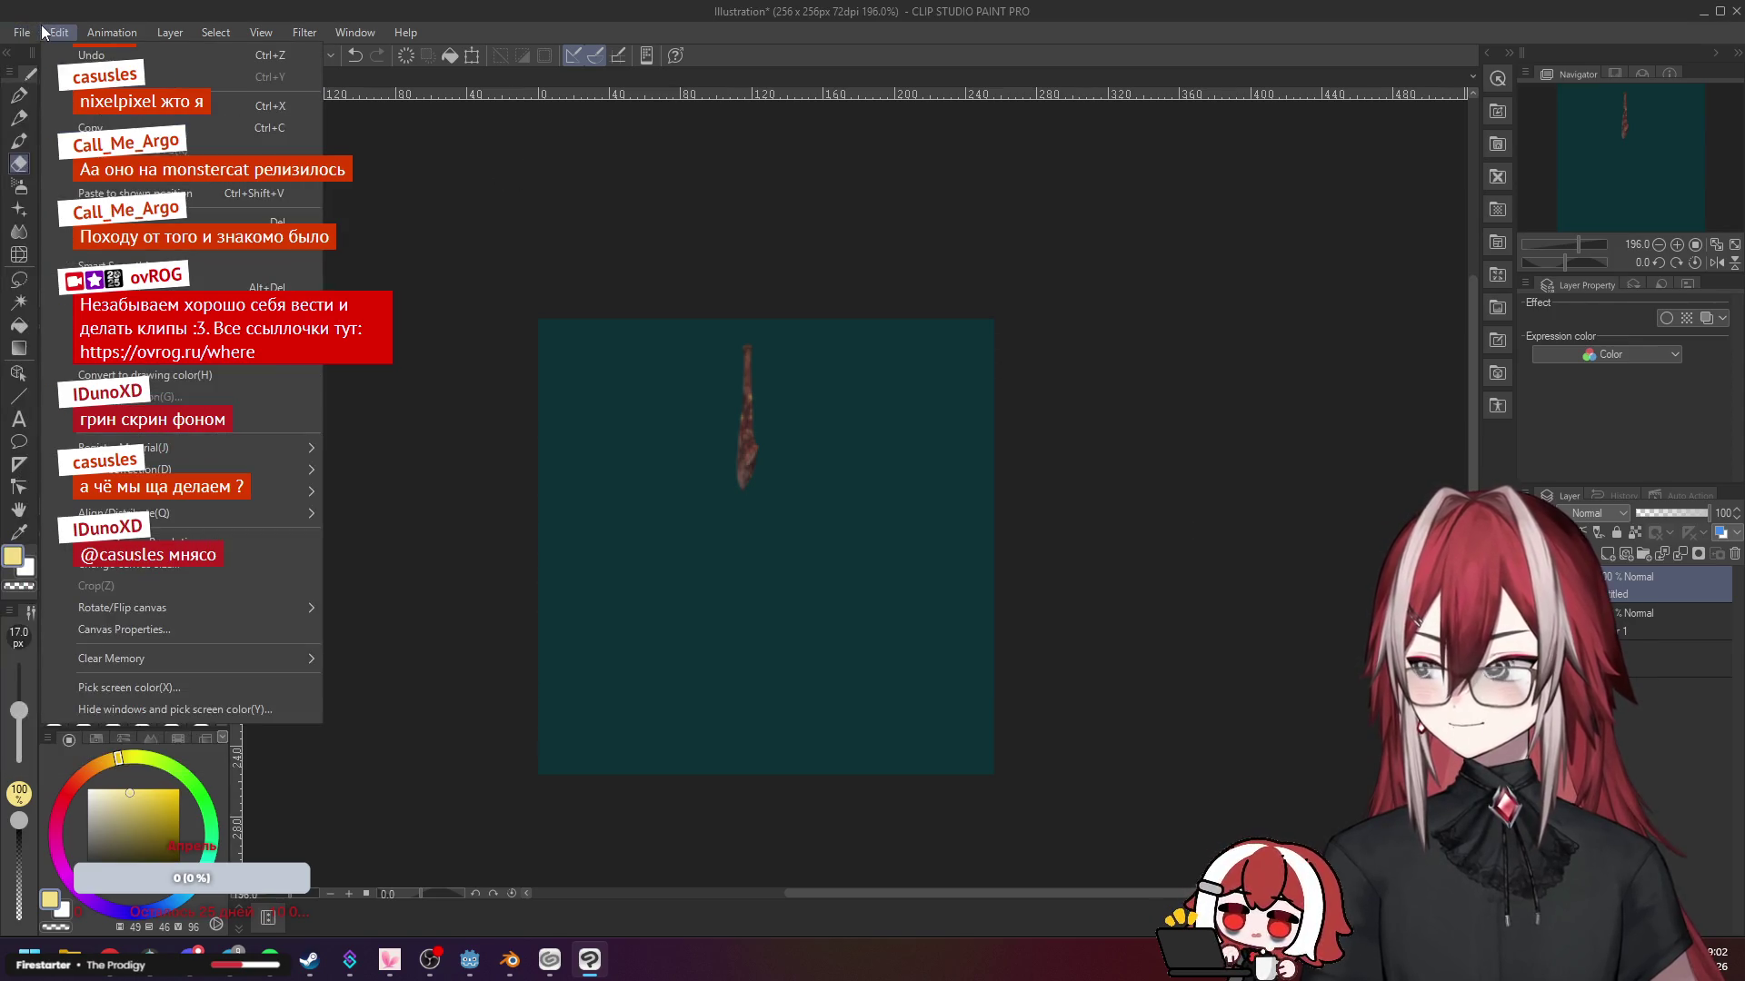
click(185, 565)
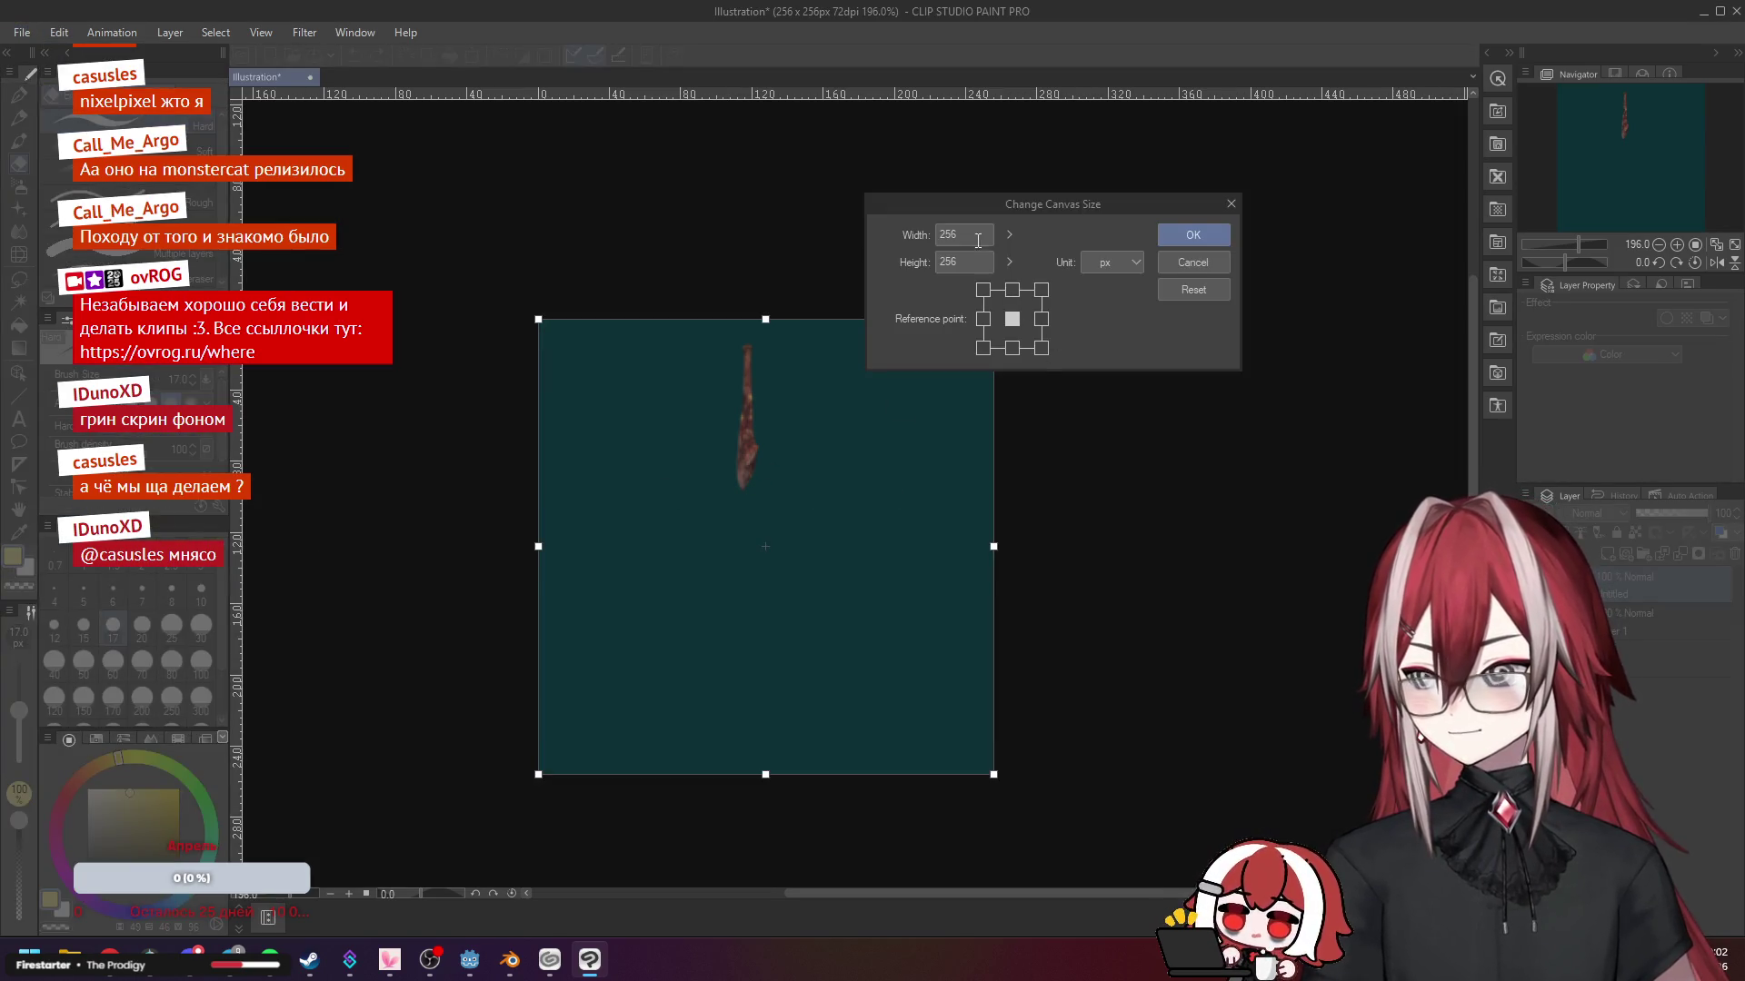
text(10)
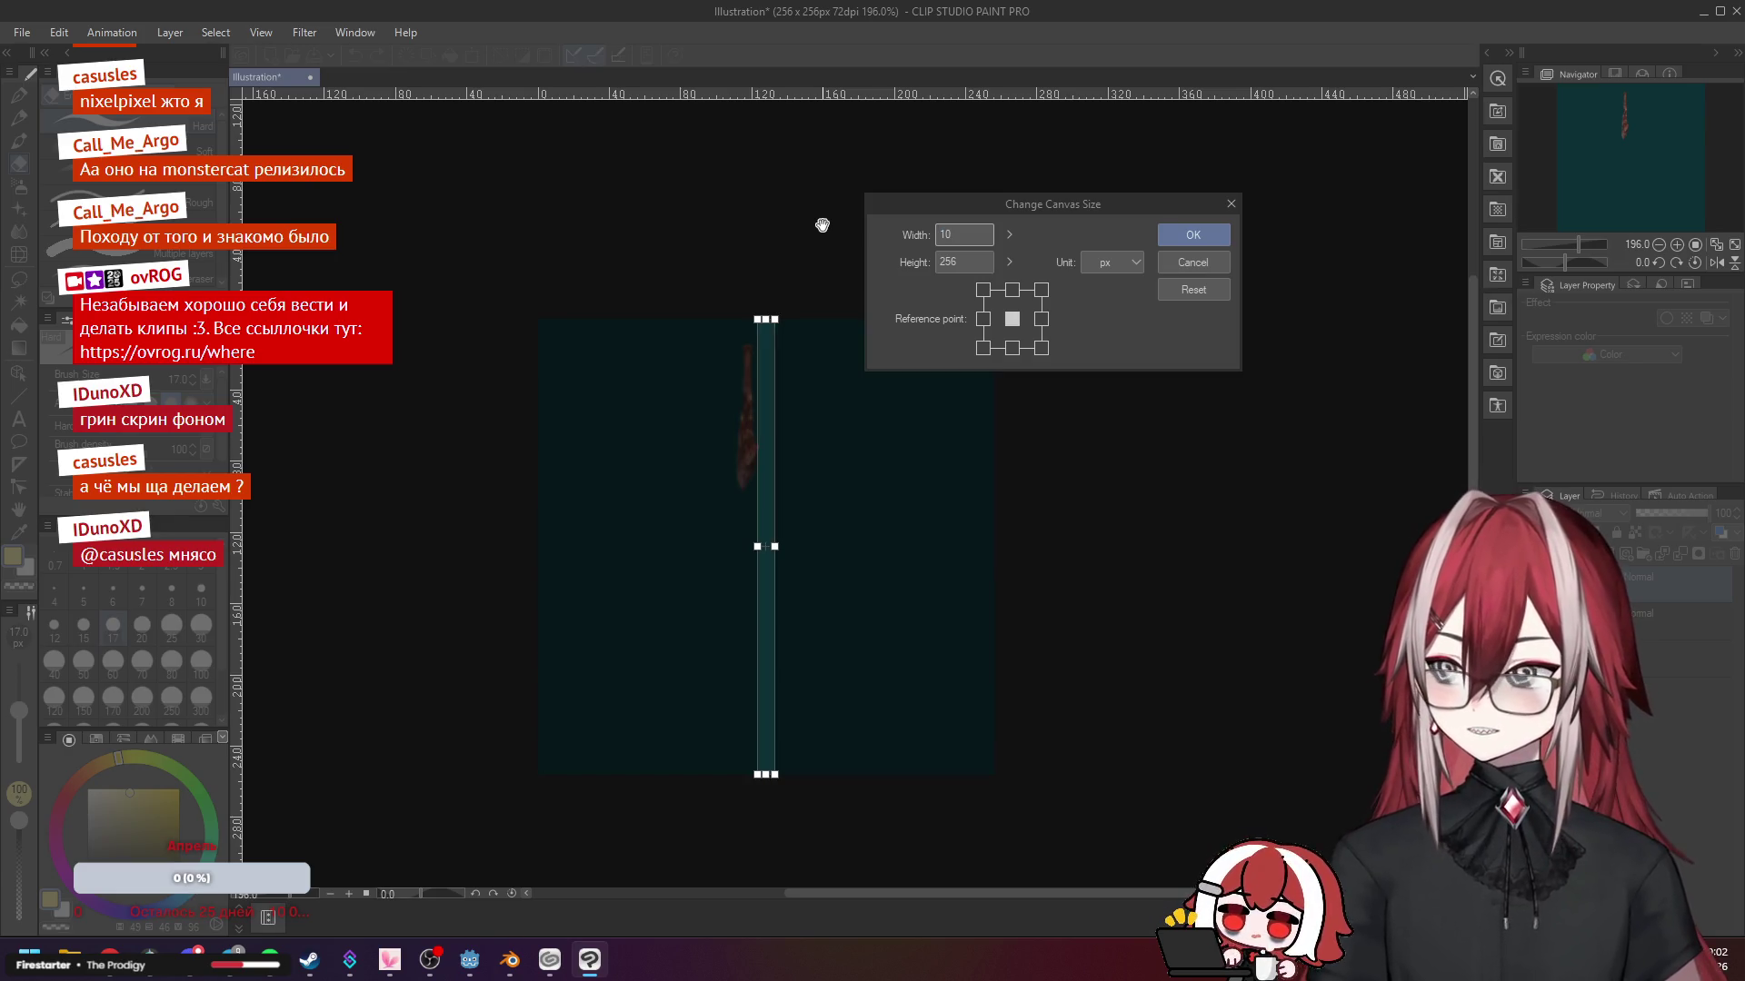
text(241024)
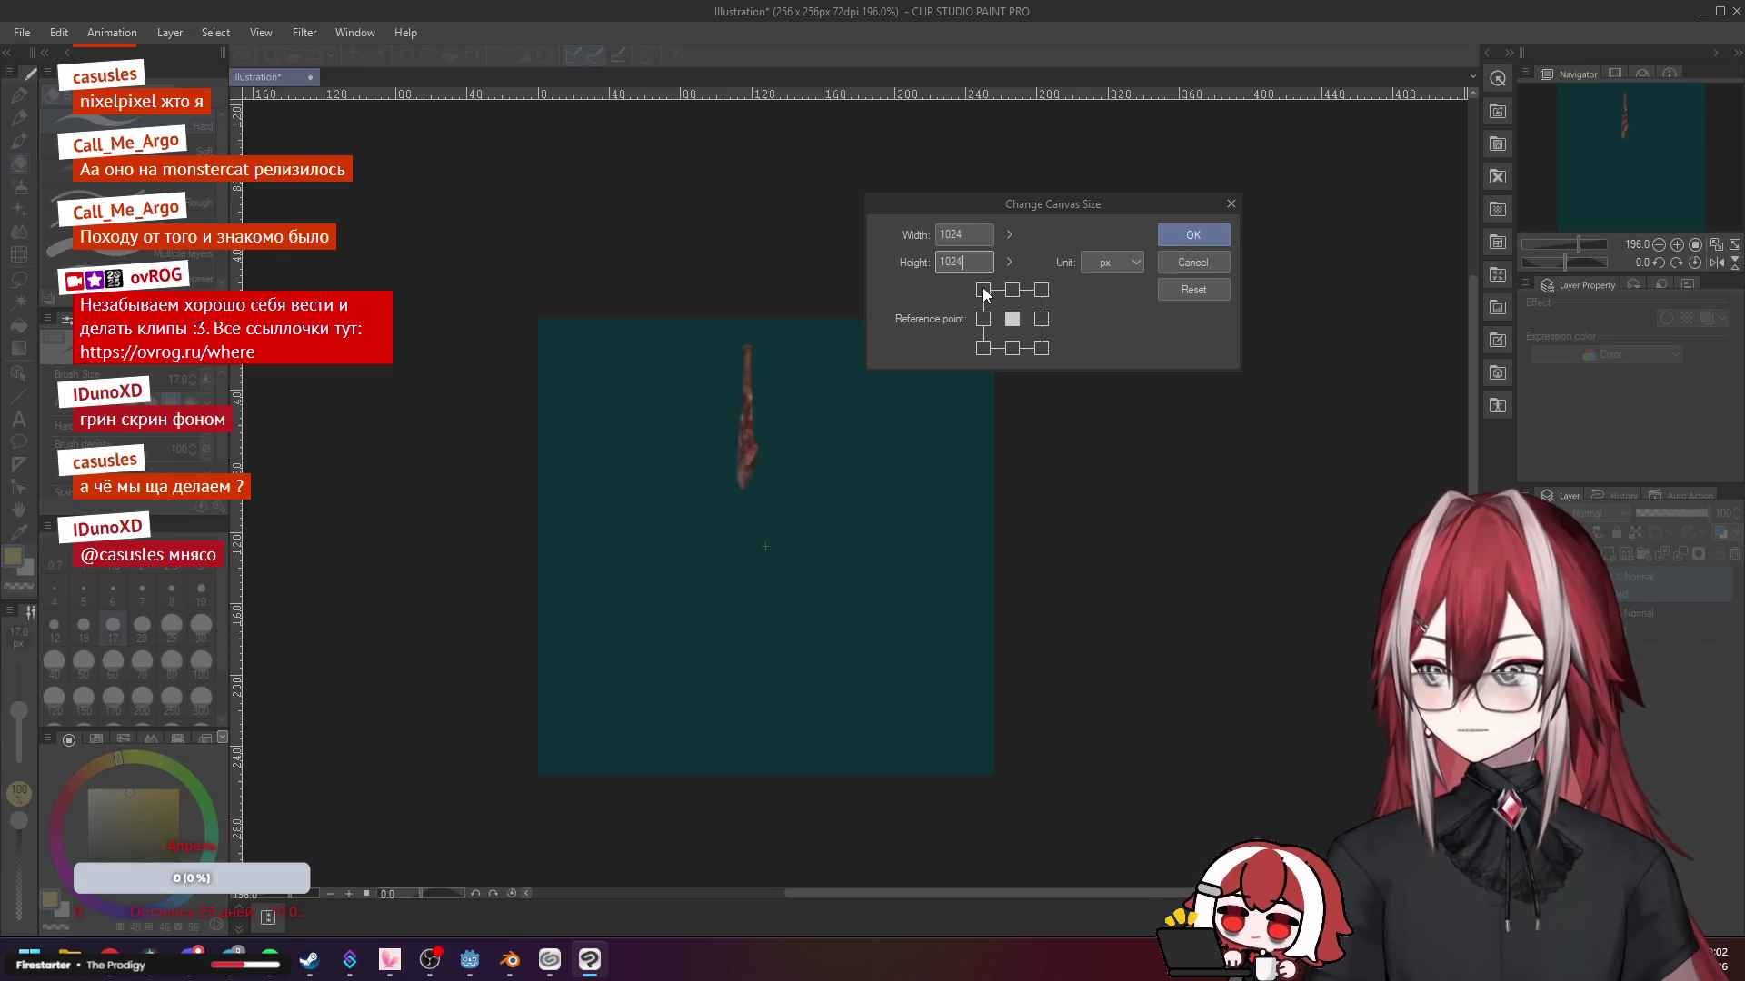
click(1167, 262)
click(21, 32)
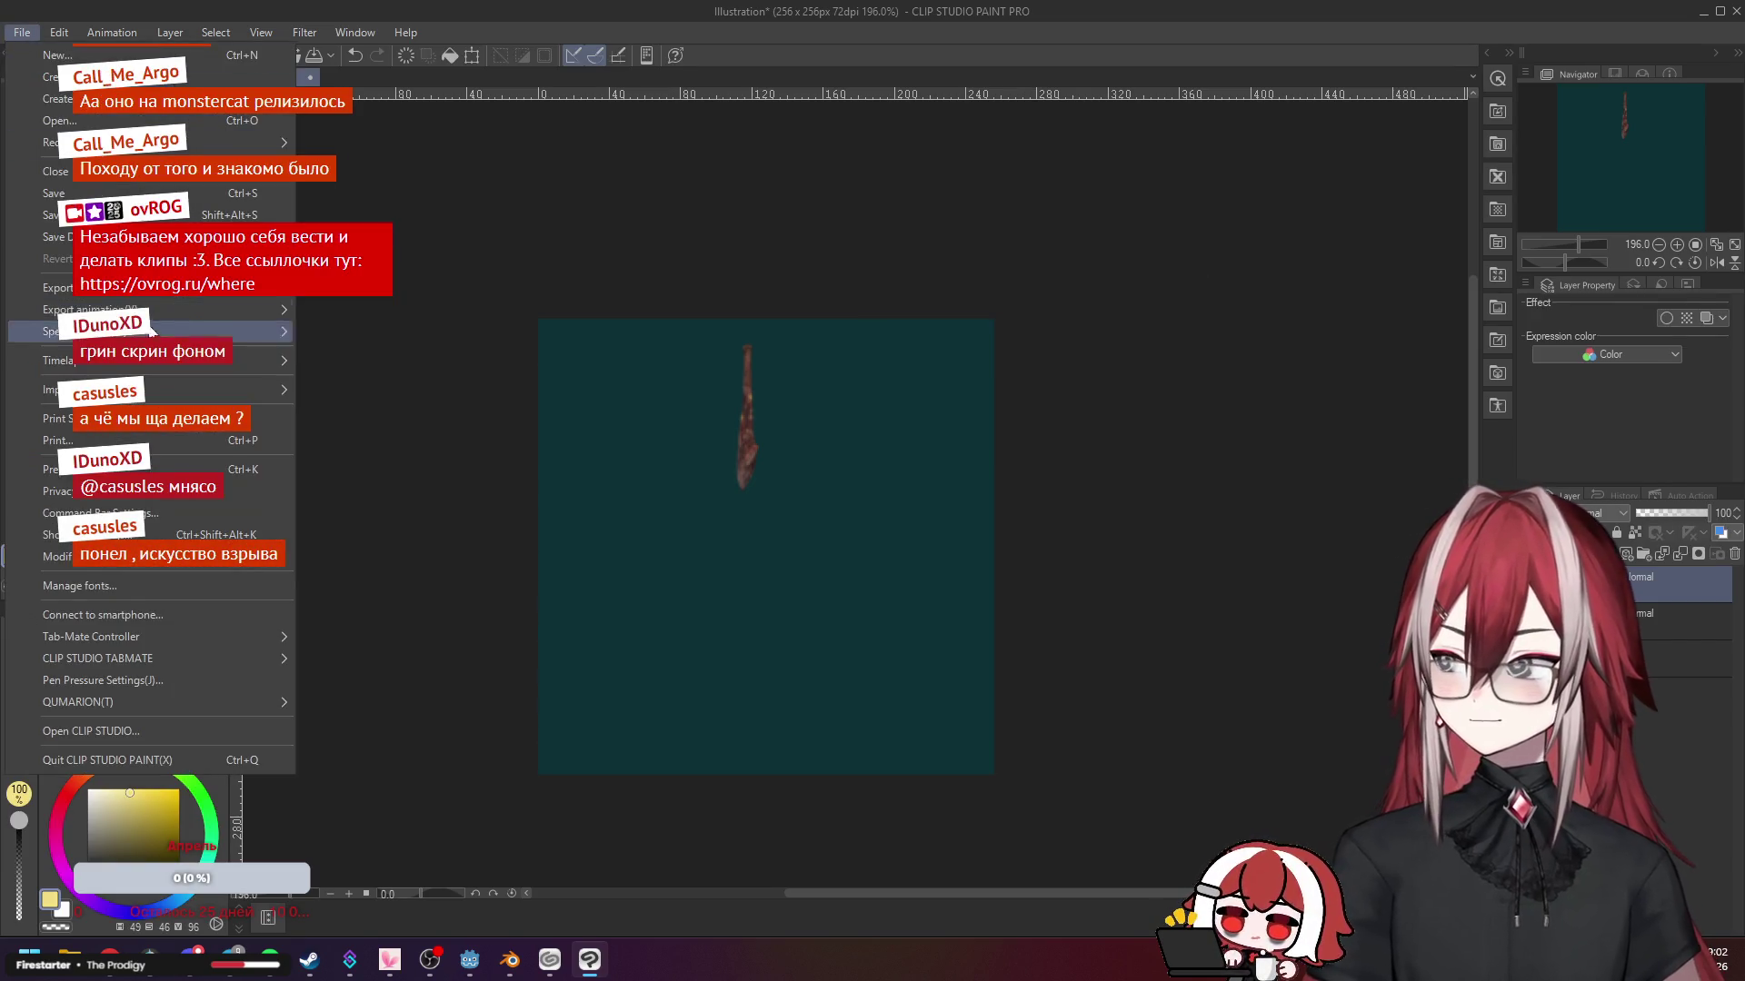
click(59, 32)
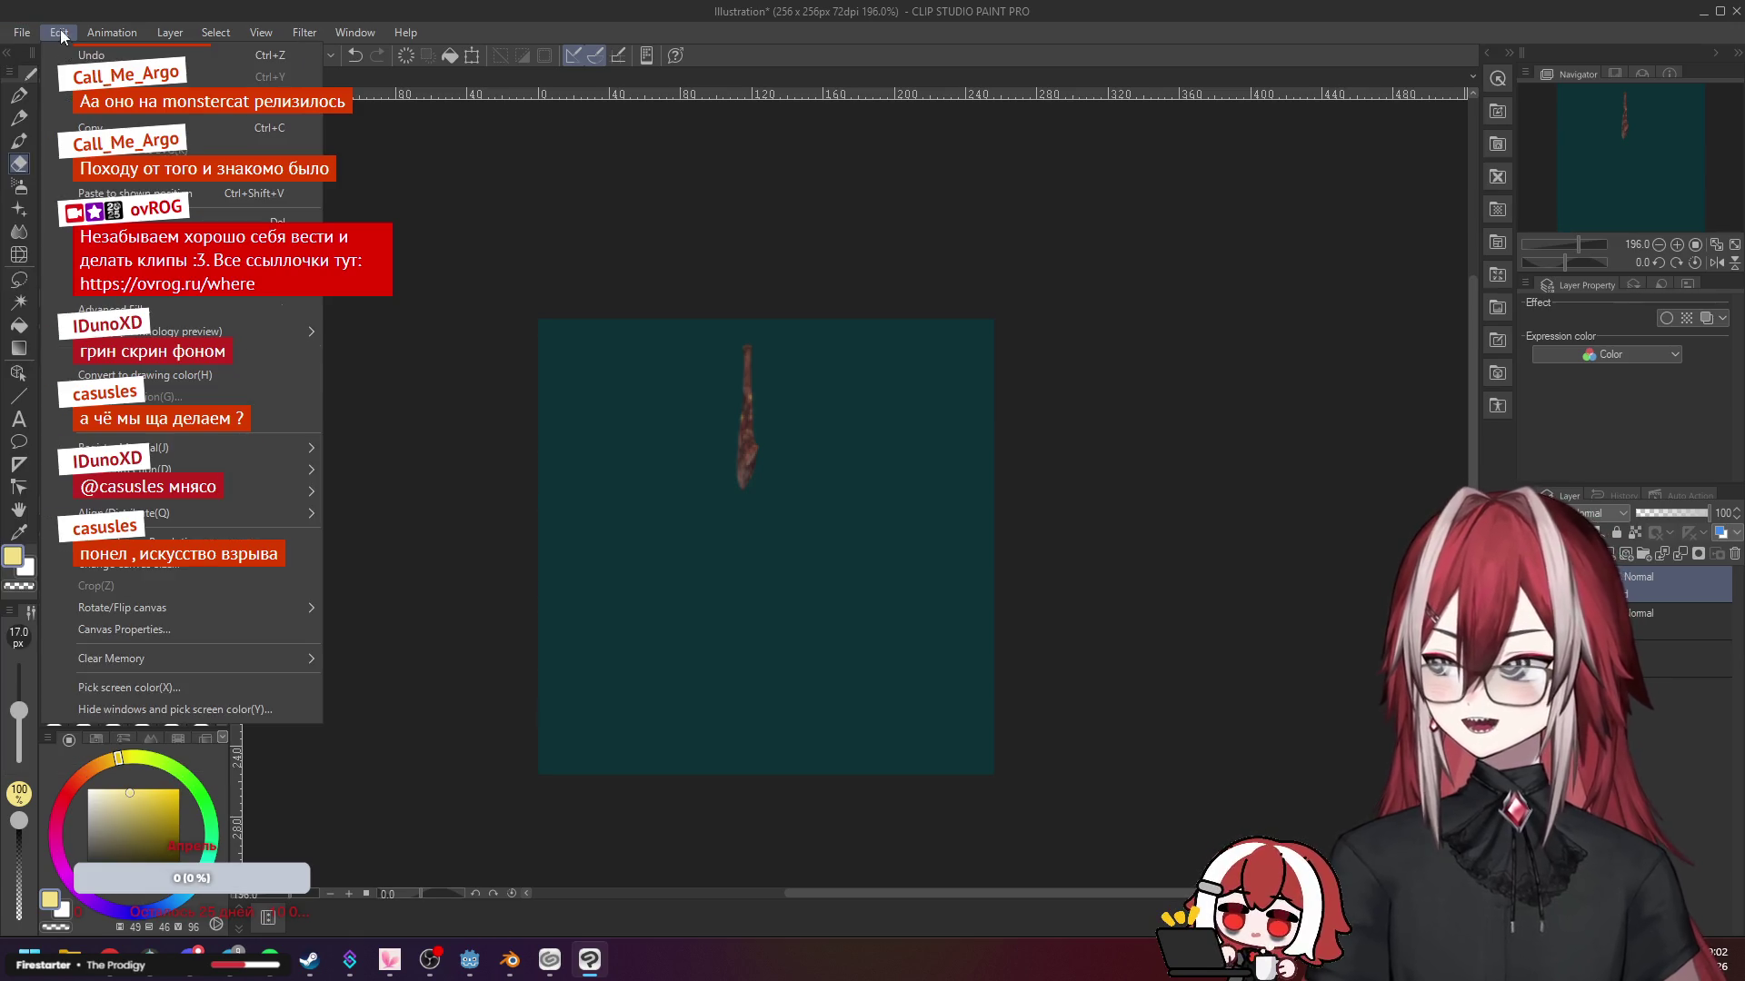
click(166, 564)
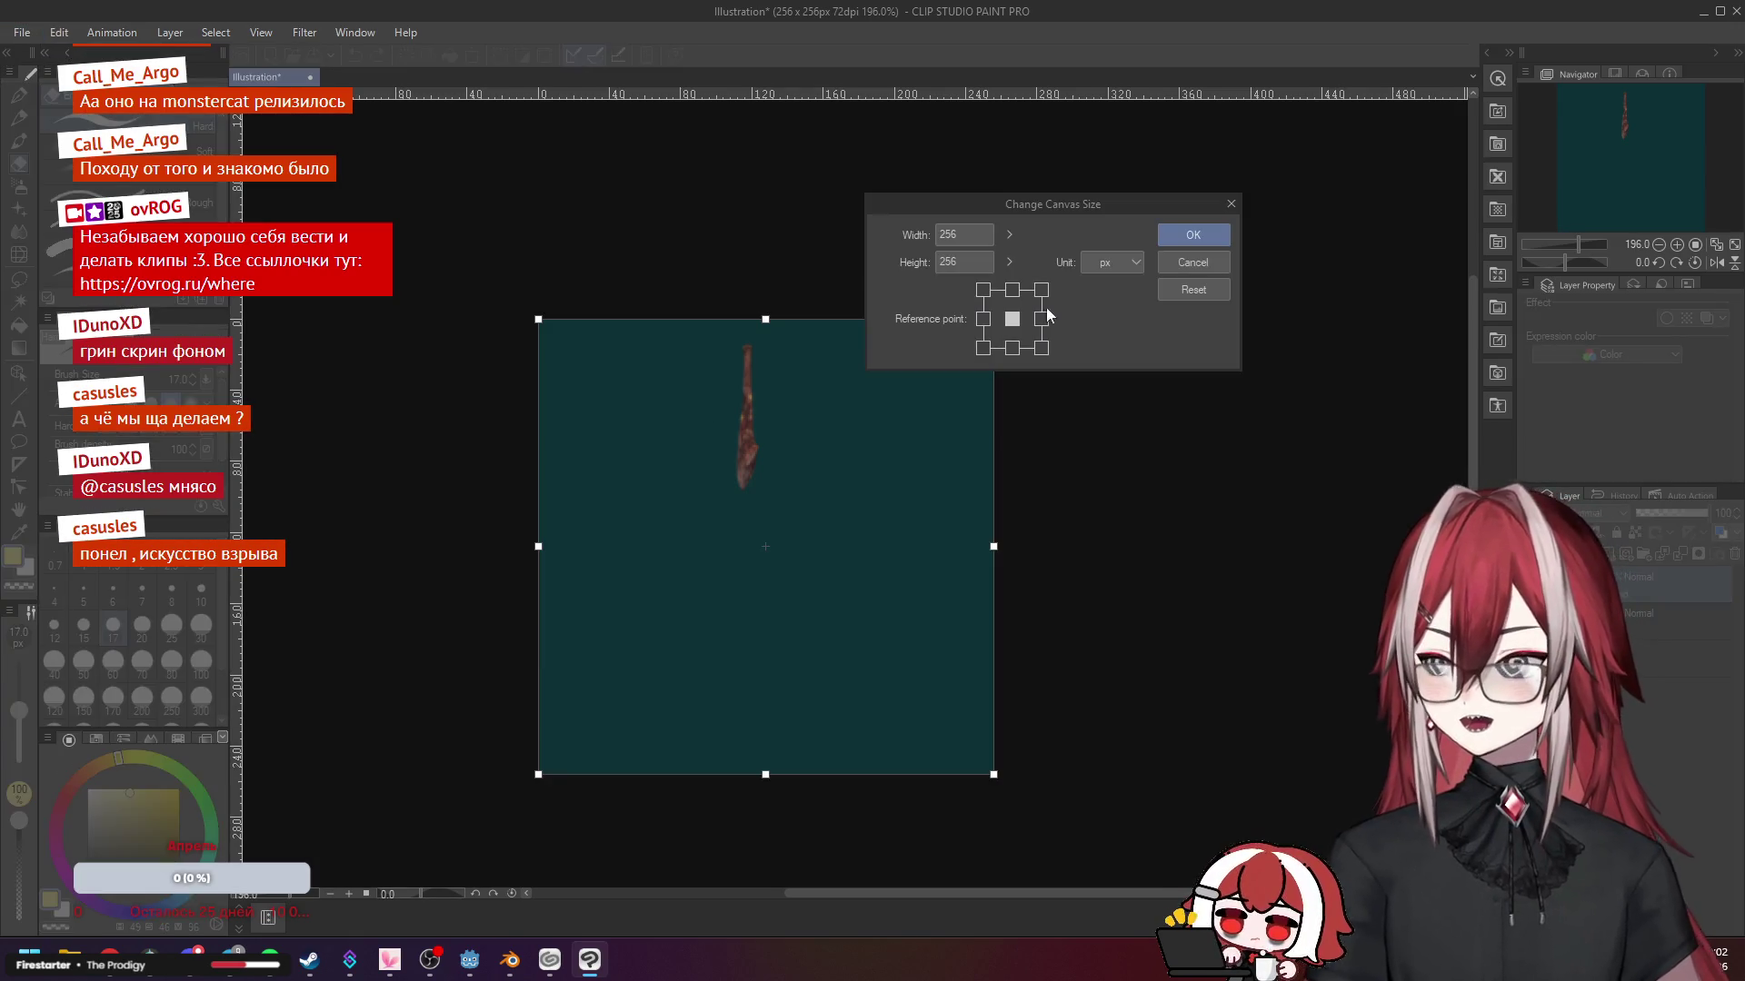
text(1024)
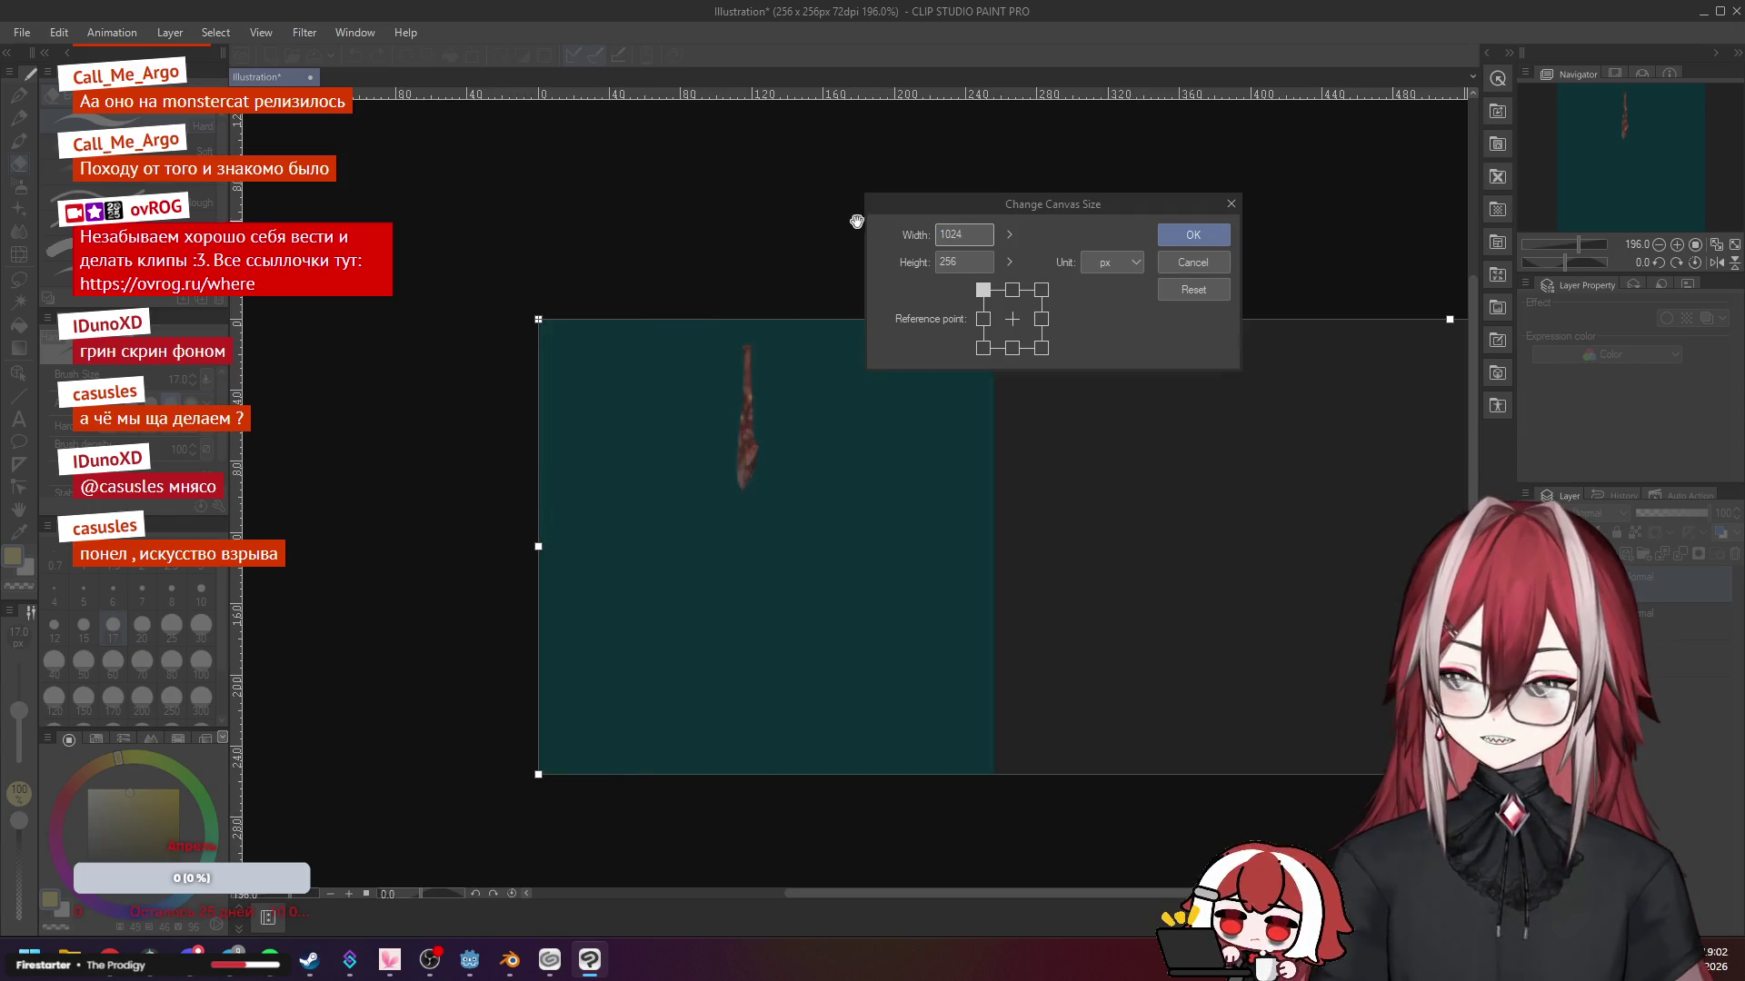
double_click(963, 259)
text(1024)
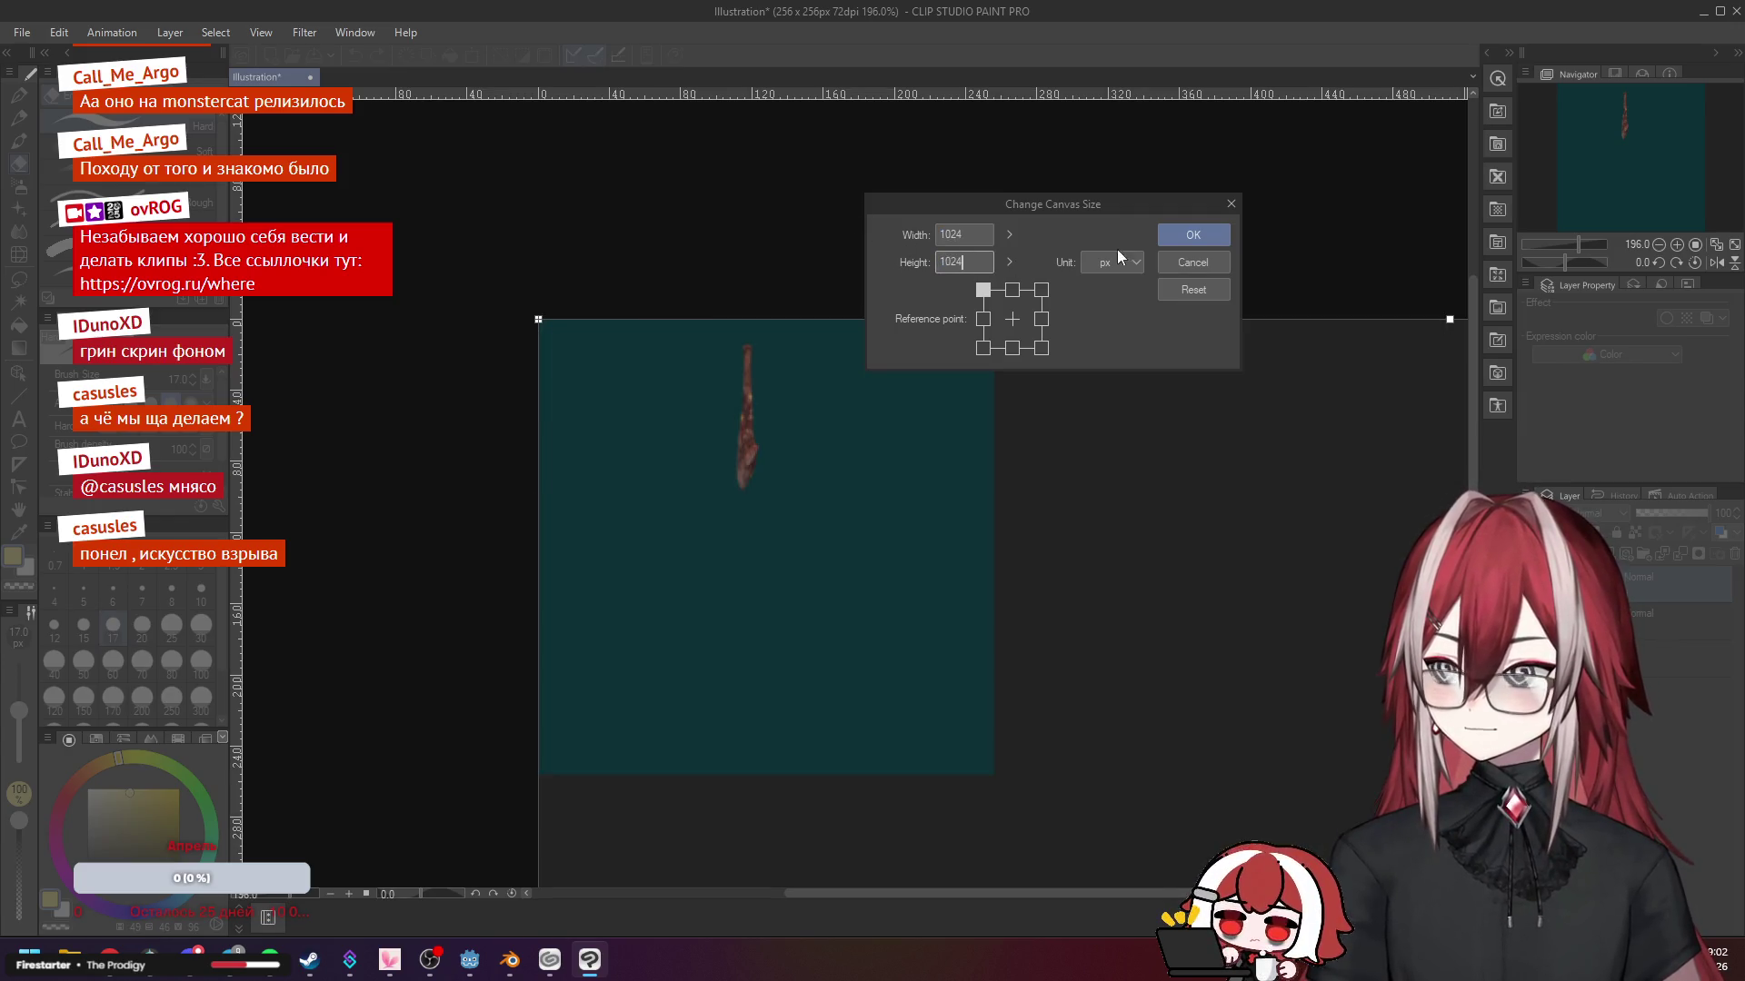
click(1178, 236)
scroll(893, 331, down, 5)
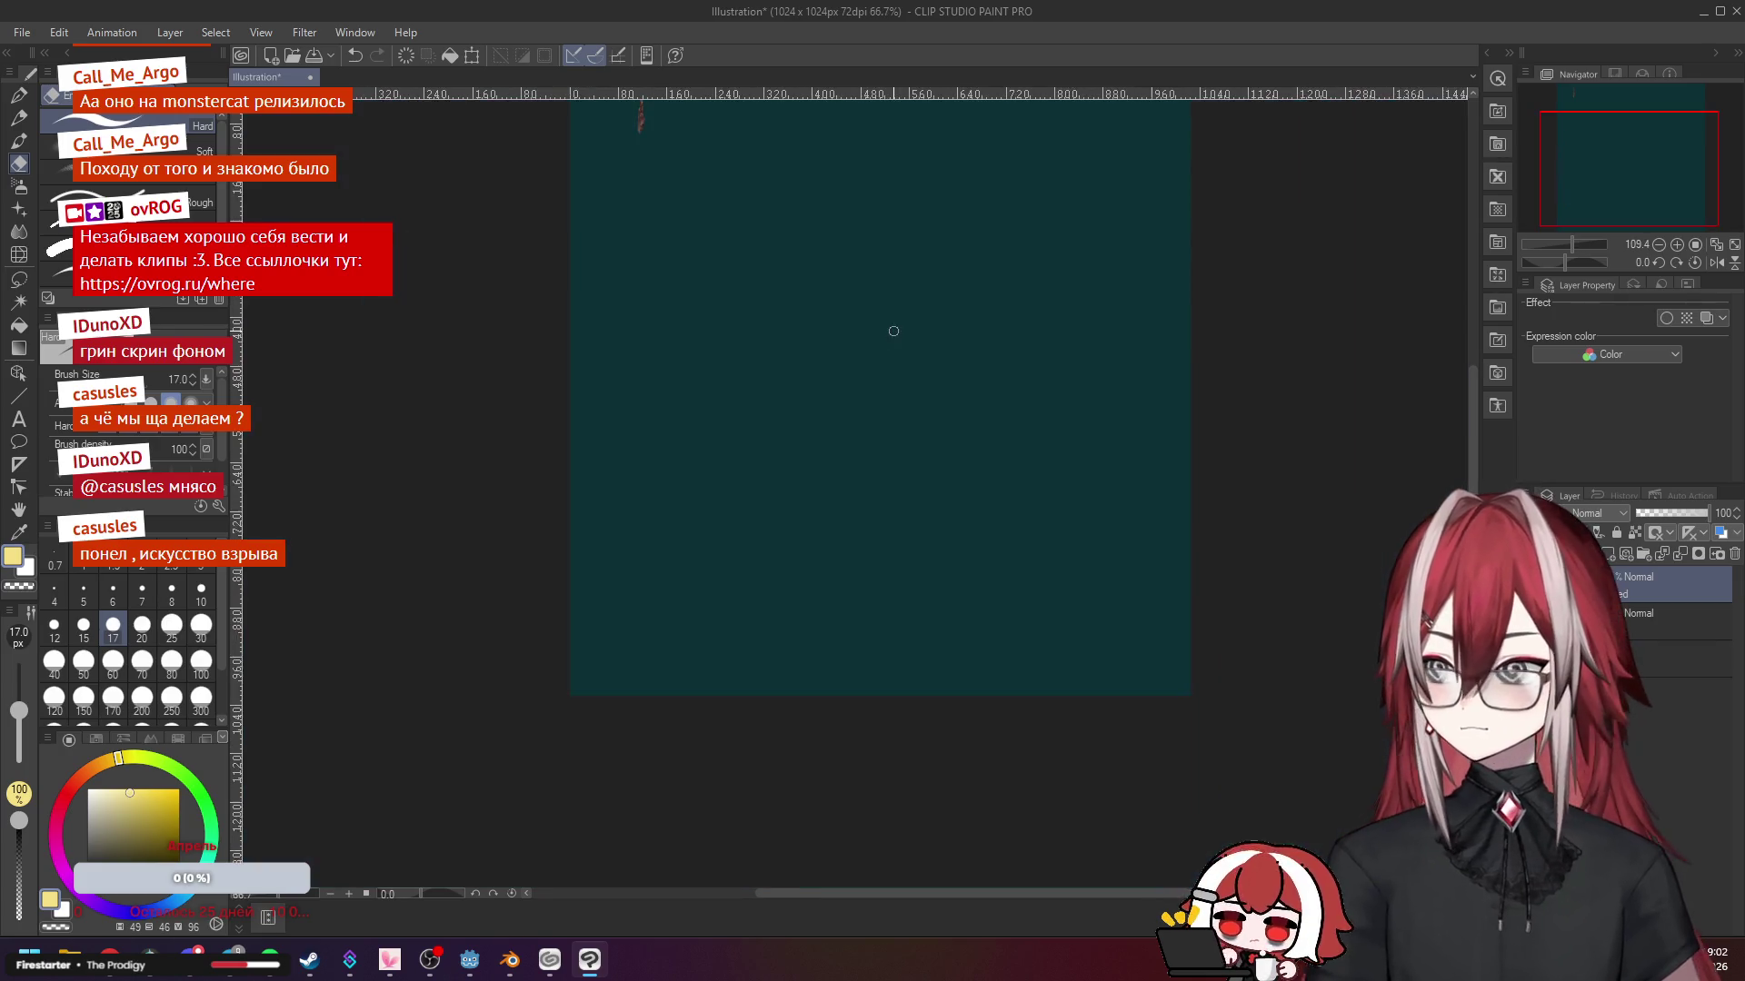
Step: Turn on the grid over the canvas from the View menu
scroll(894, 331, up, 1)
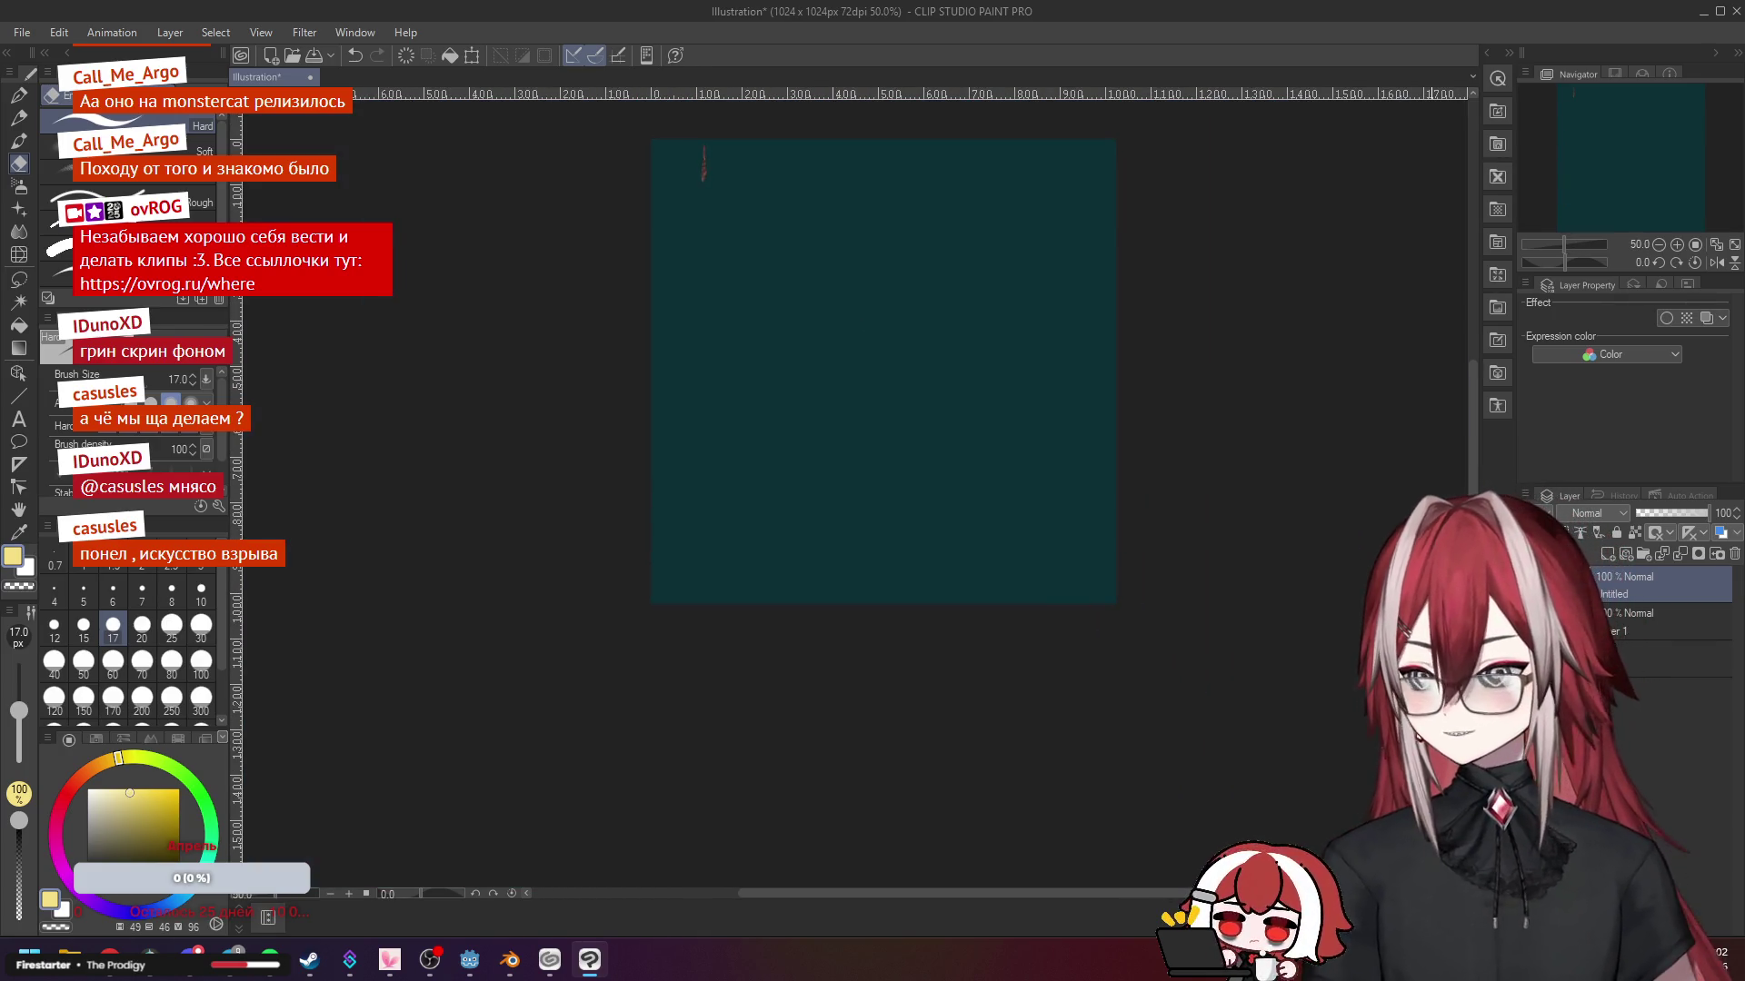
scroll(883, 455, up, 3)
scroll(723, 360, up, 4)
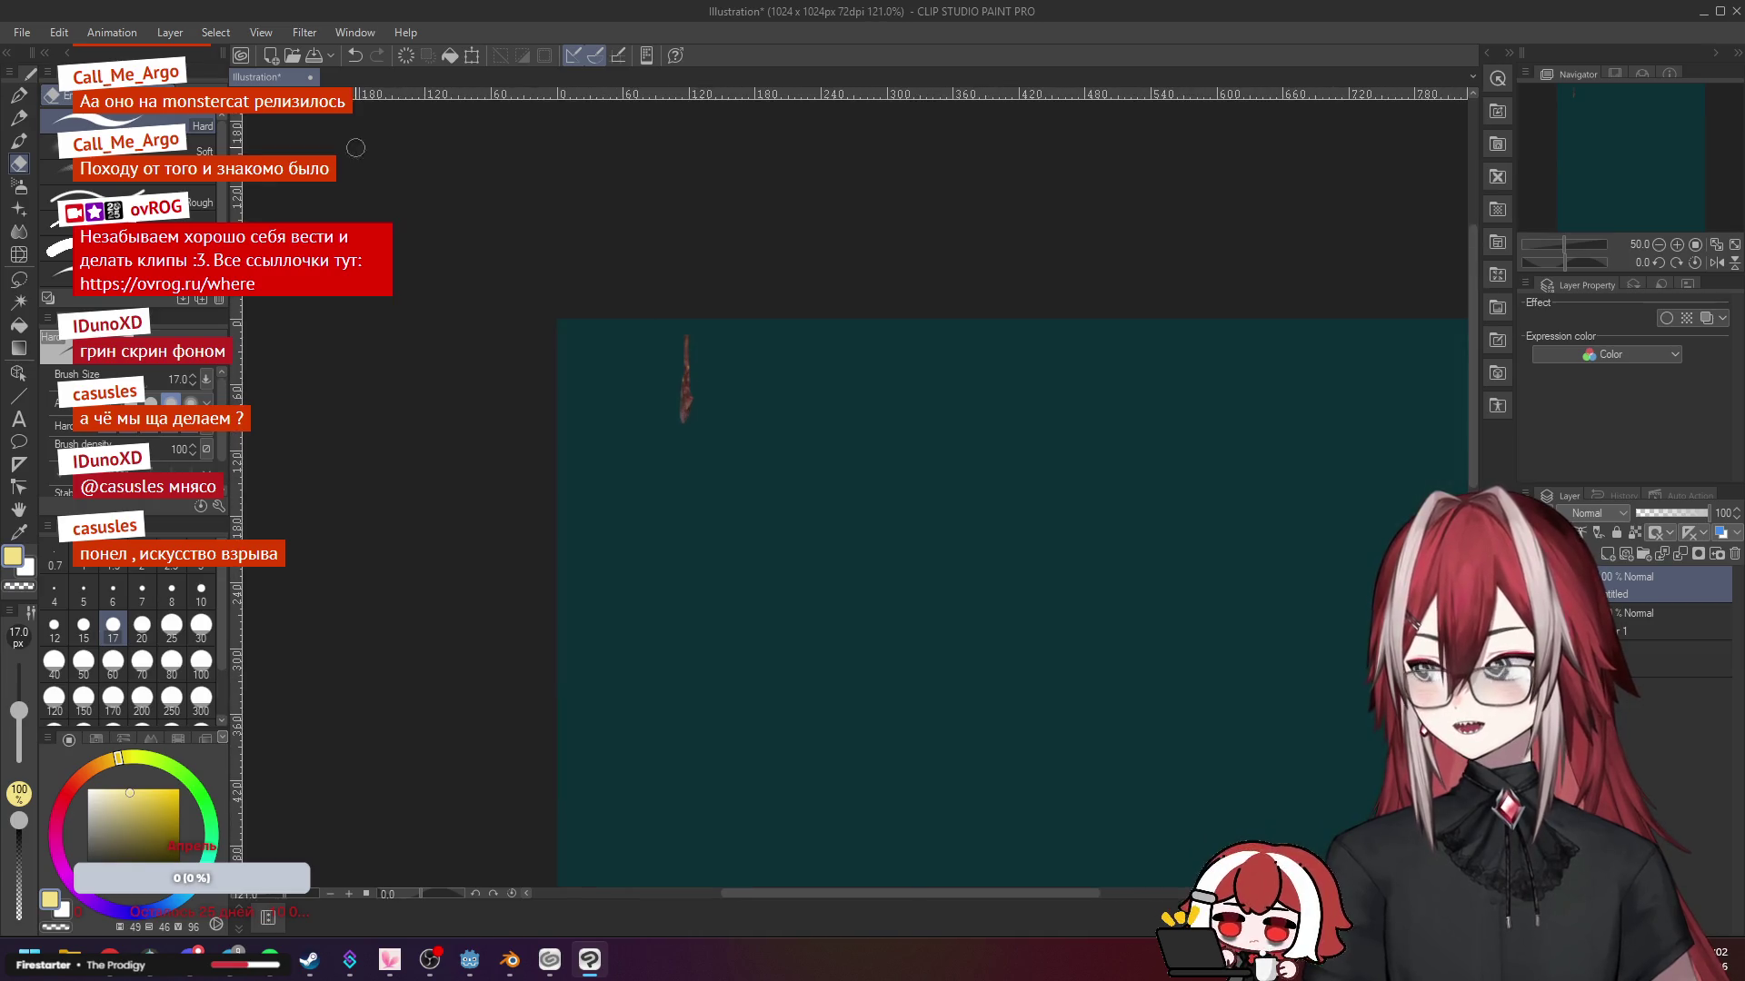
click(272, 34)
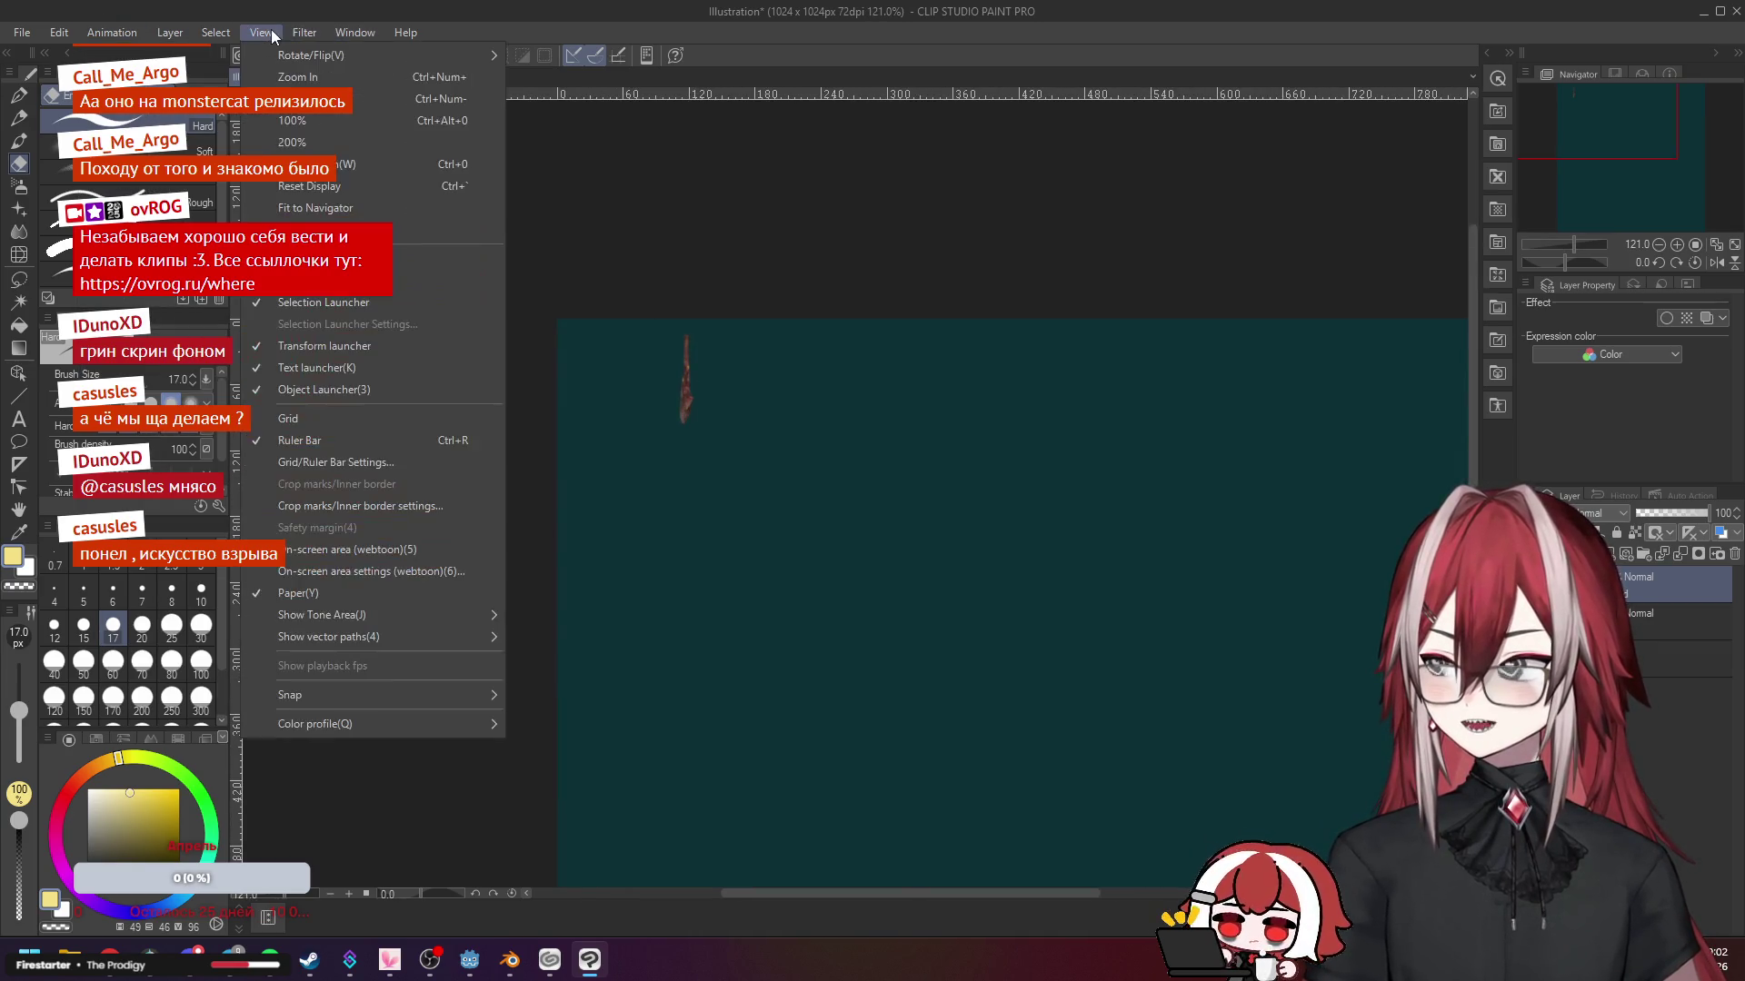
click(352, 420)
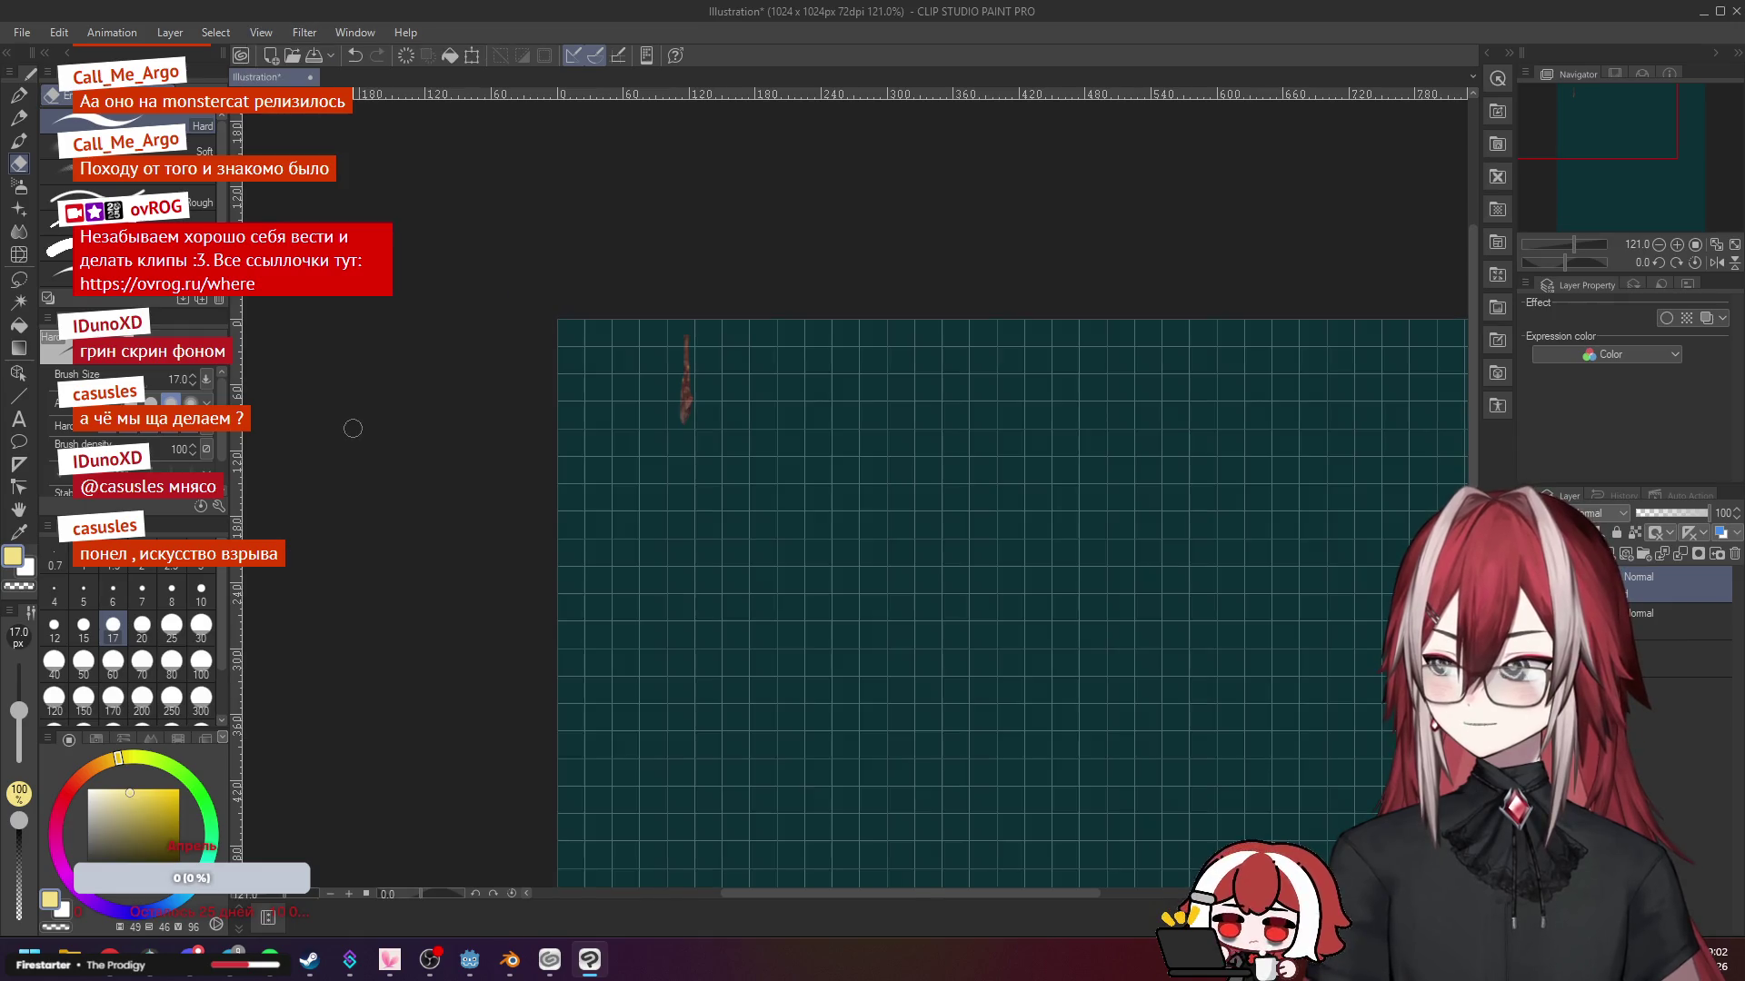
Step: Set the grid gap to 256 px in Grid/Ruler Bar Settings and recentre the canvas
click(254, 35)
click(339, 441)
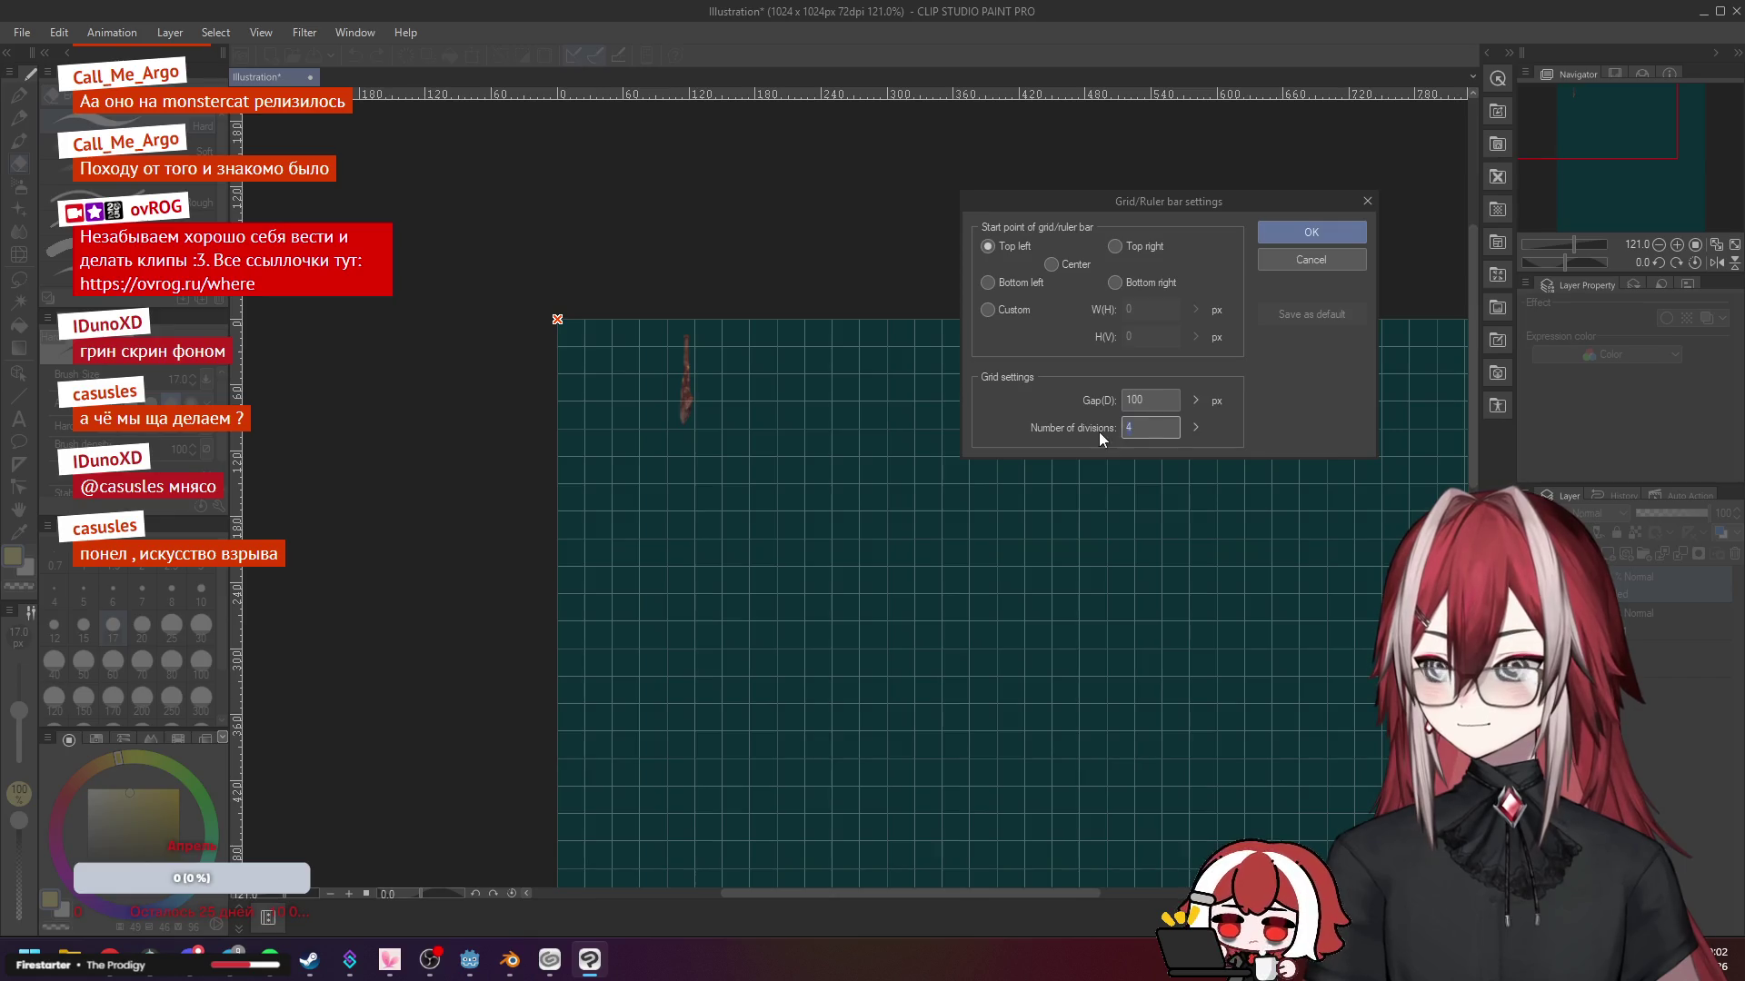
text(0245)
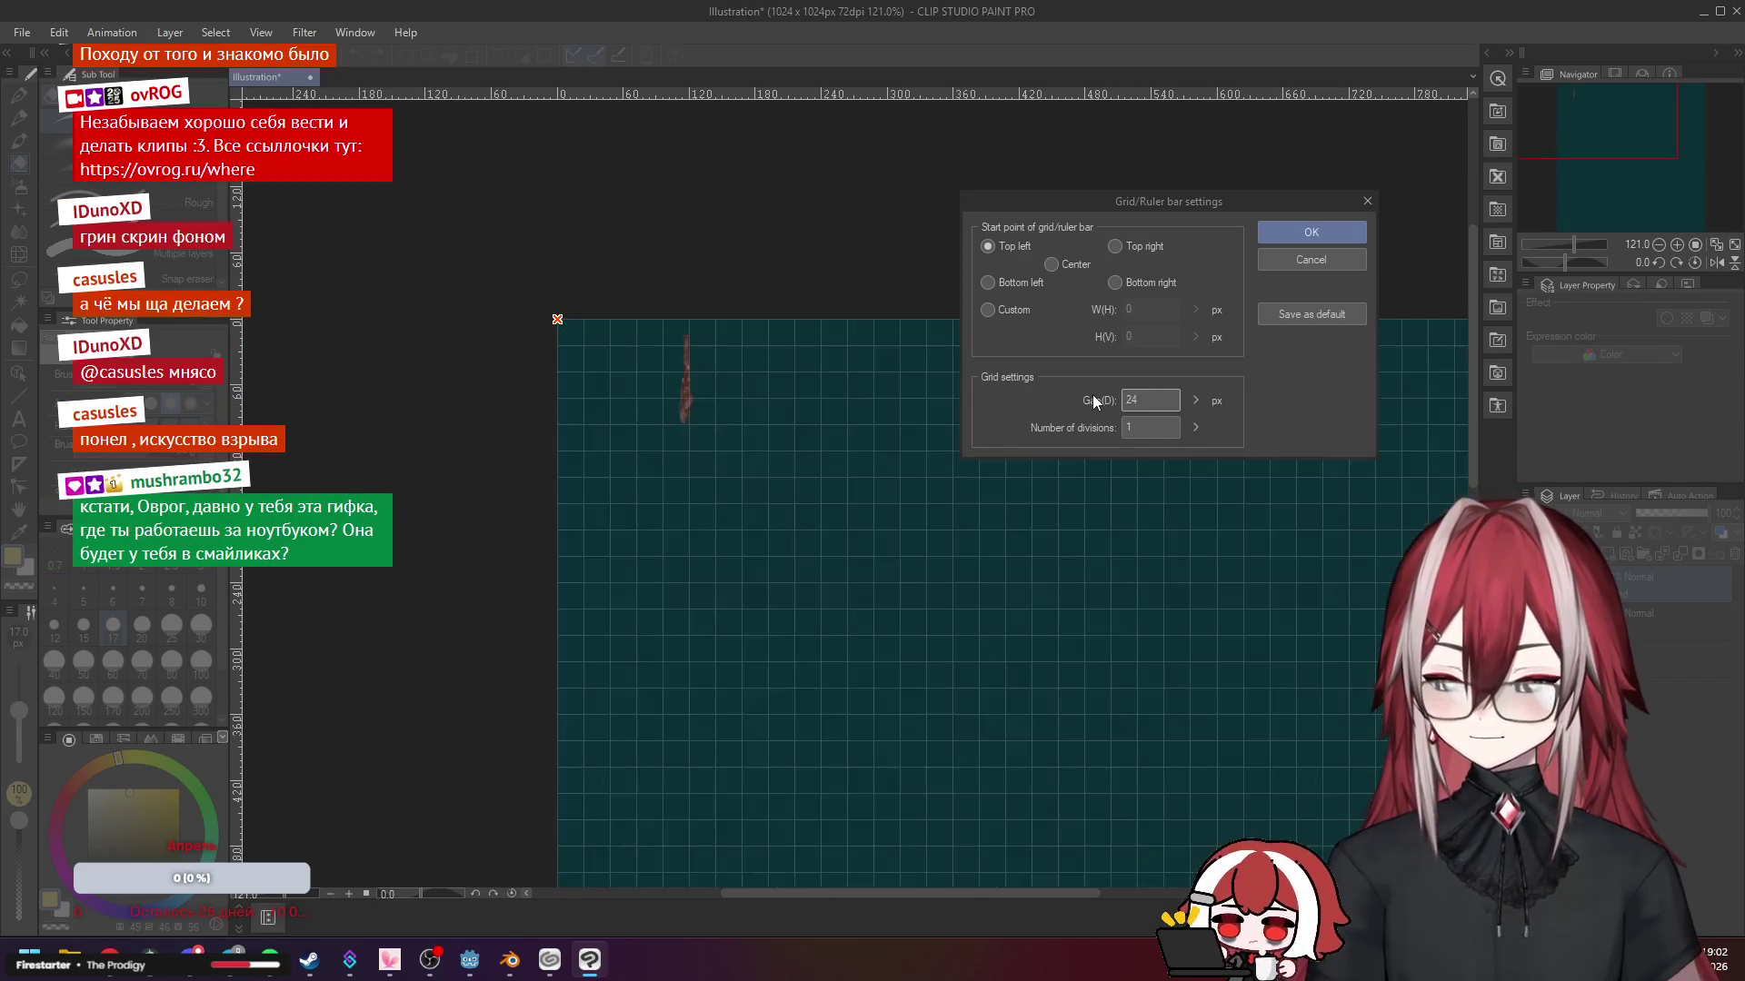
key(BackSpace)
key(BackSpace)
text(56)
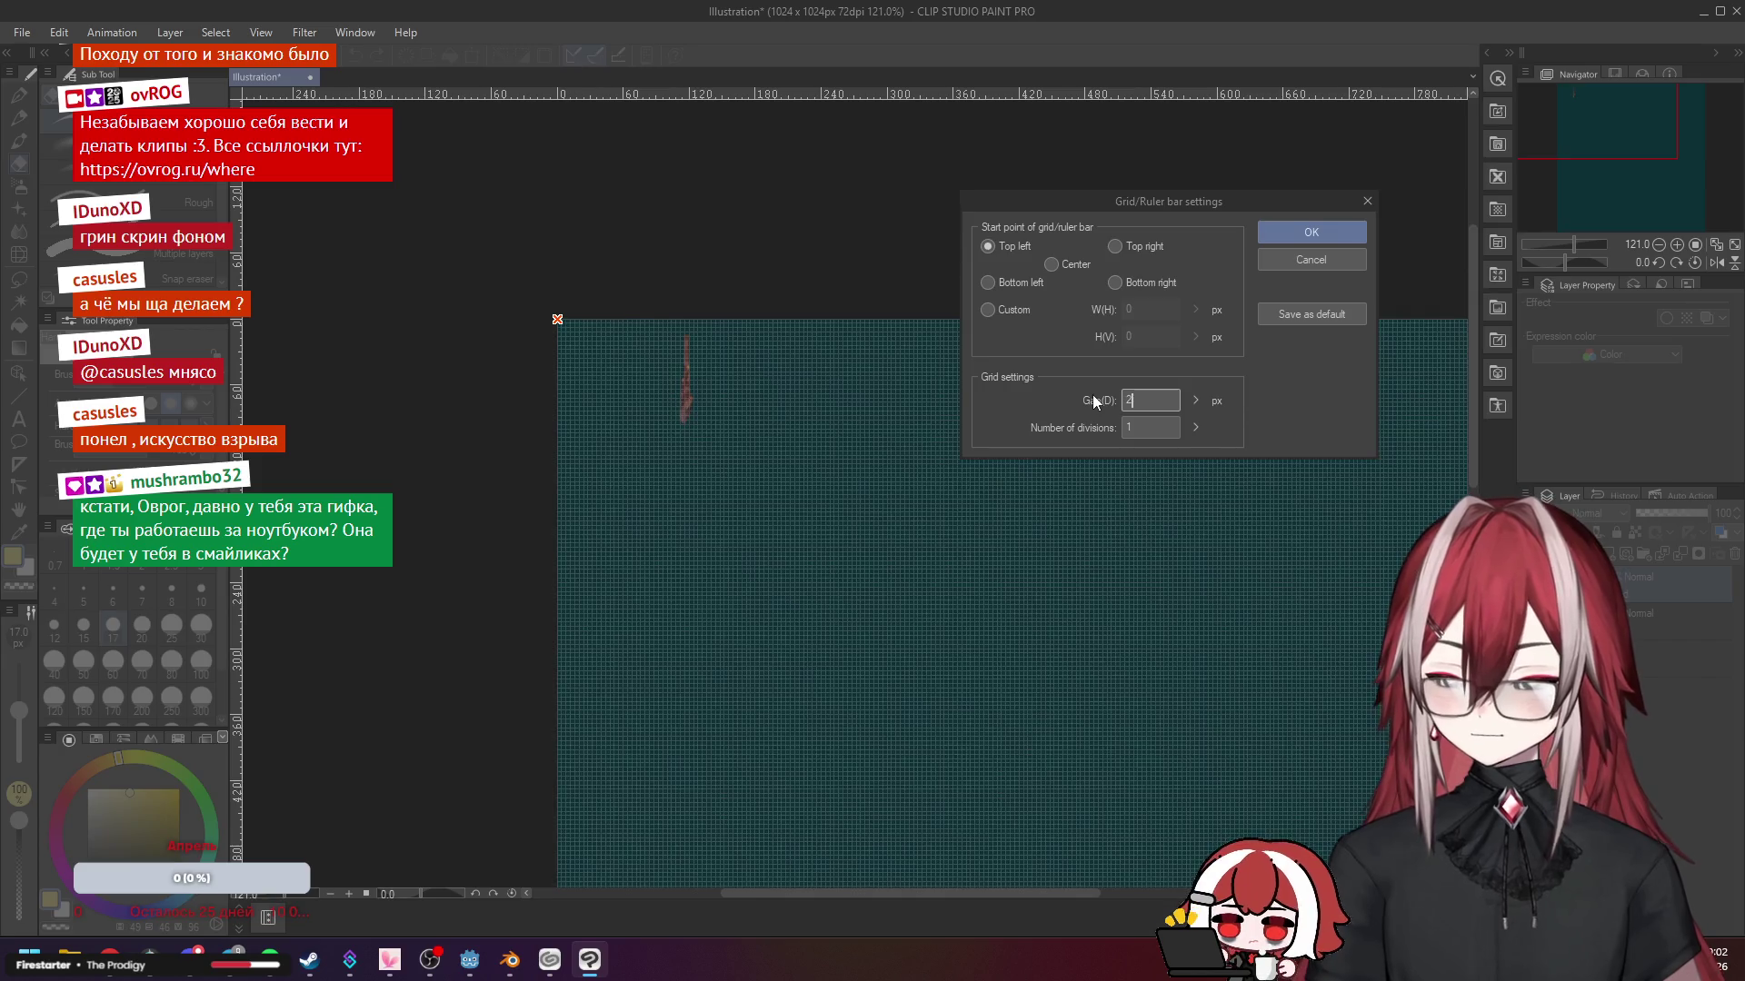
click(1306, 236)
scroll(959, 394, down, 3)
scroll(1036, 528, up, 2)
drag(1016, 382, 894, 386)
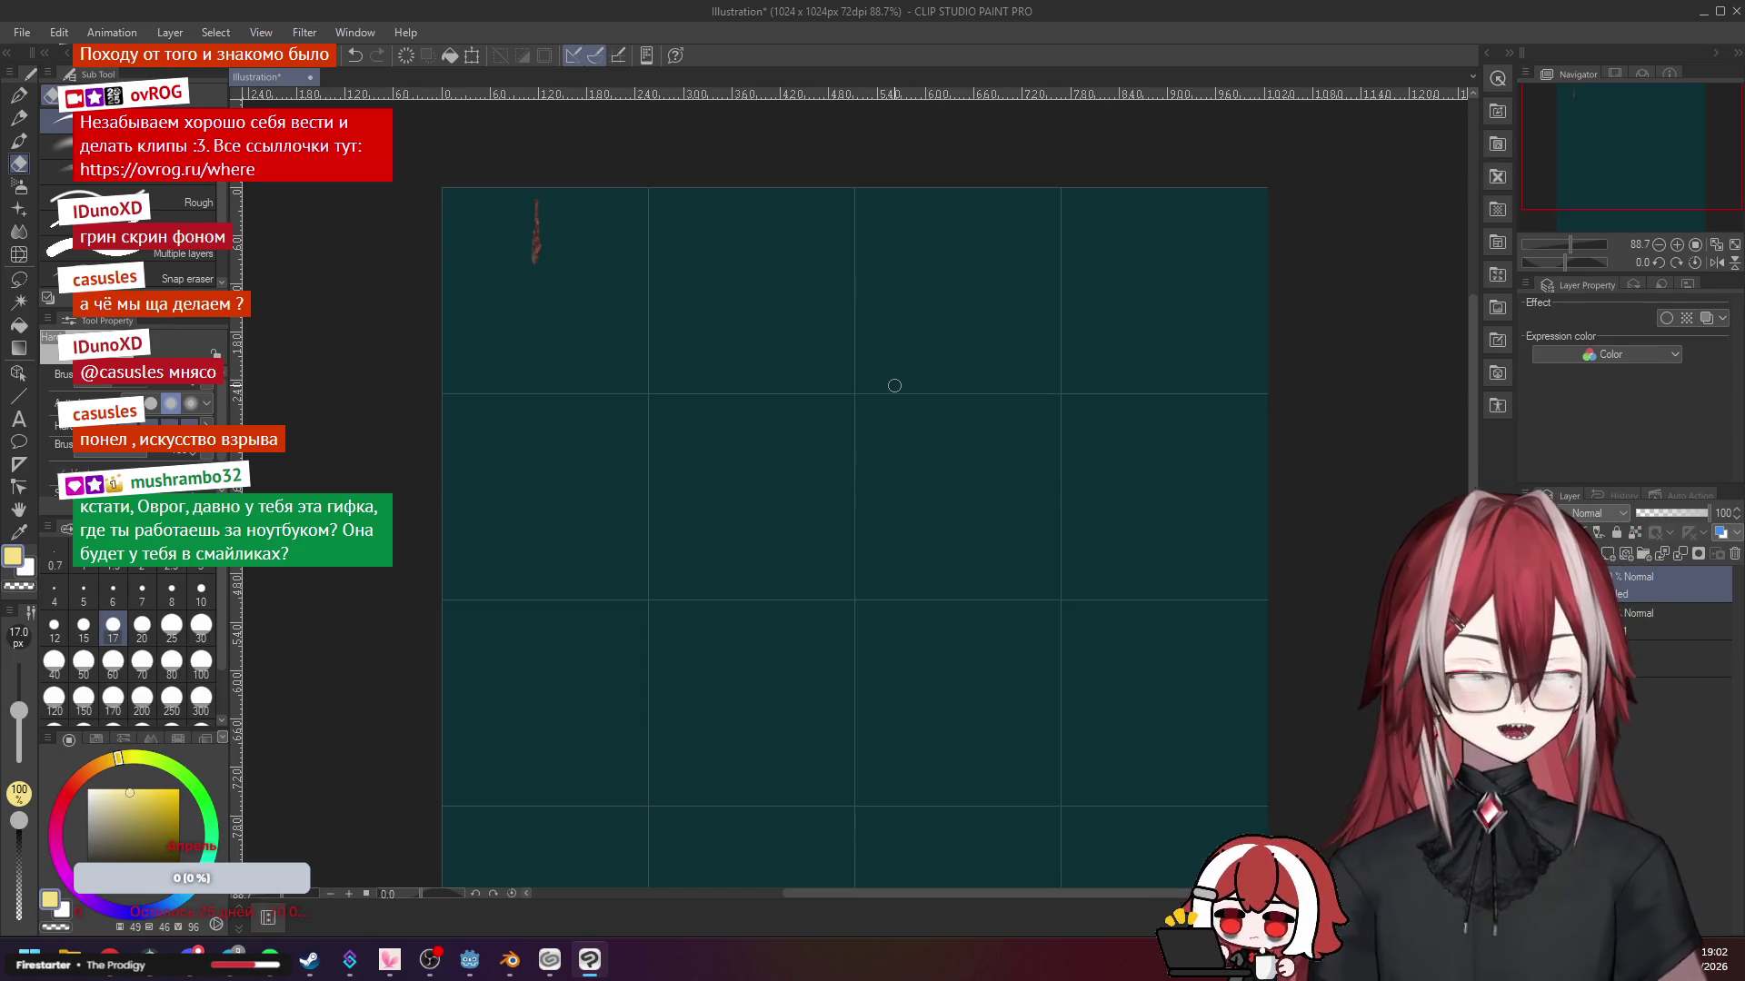
Step: Open File Explorer at the Downloads folder
key(alt+Tab)
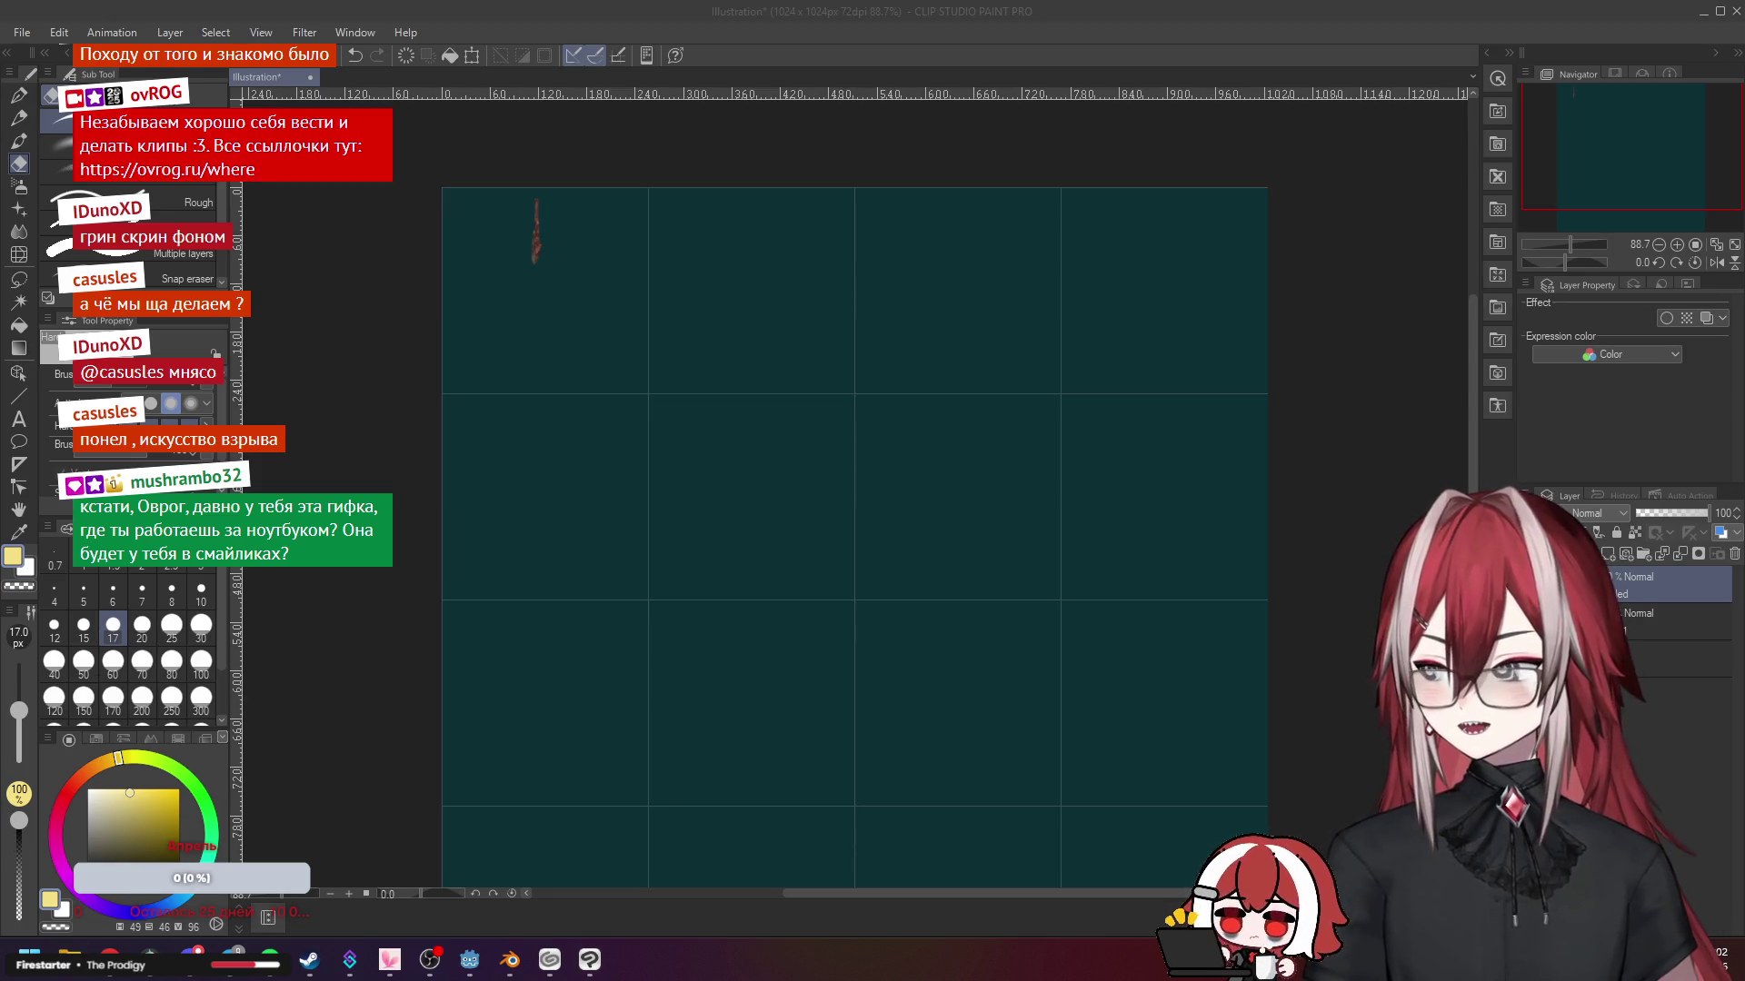
key(super+e)
click(750, 378)
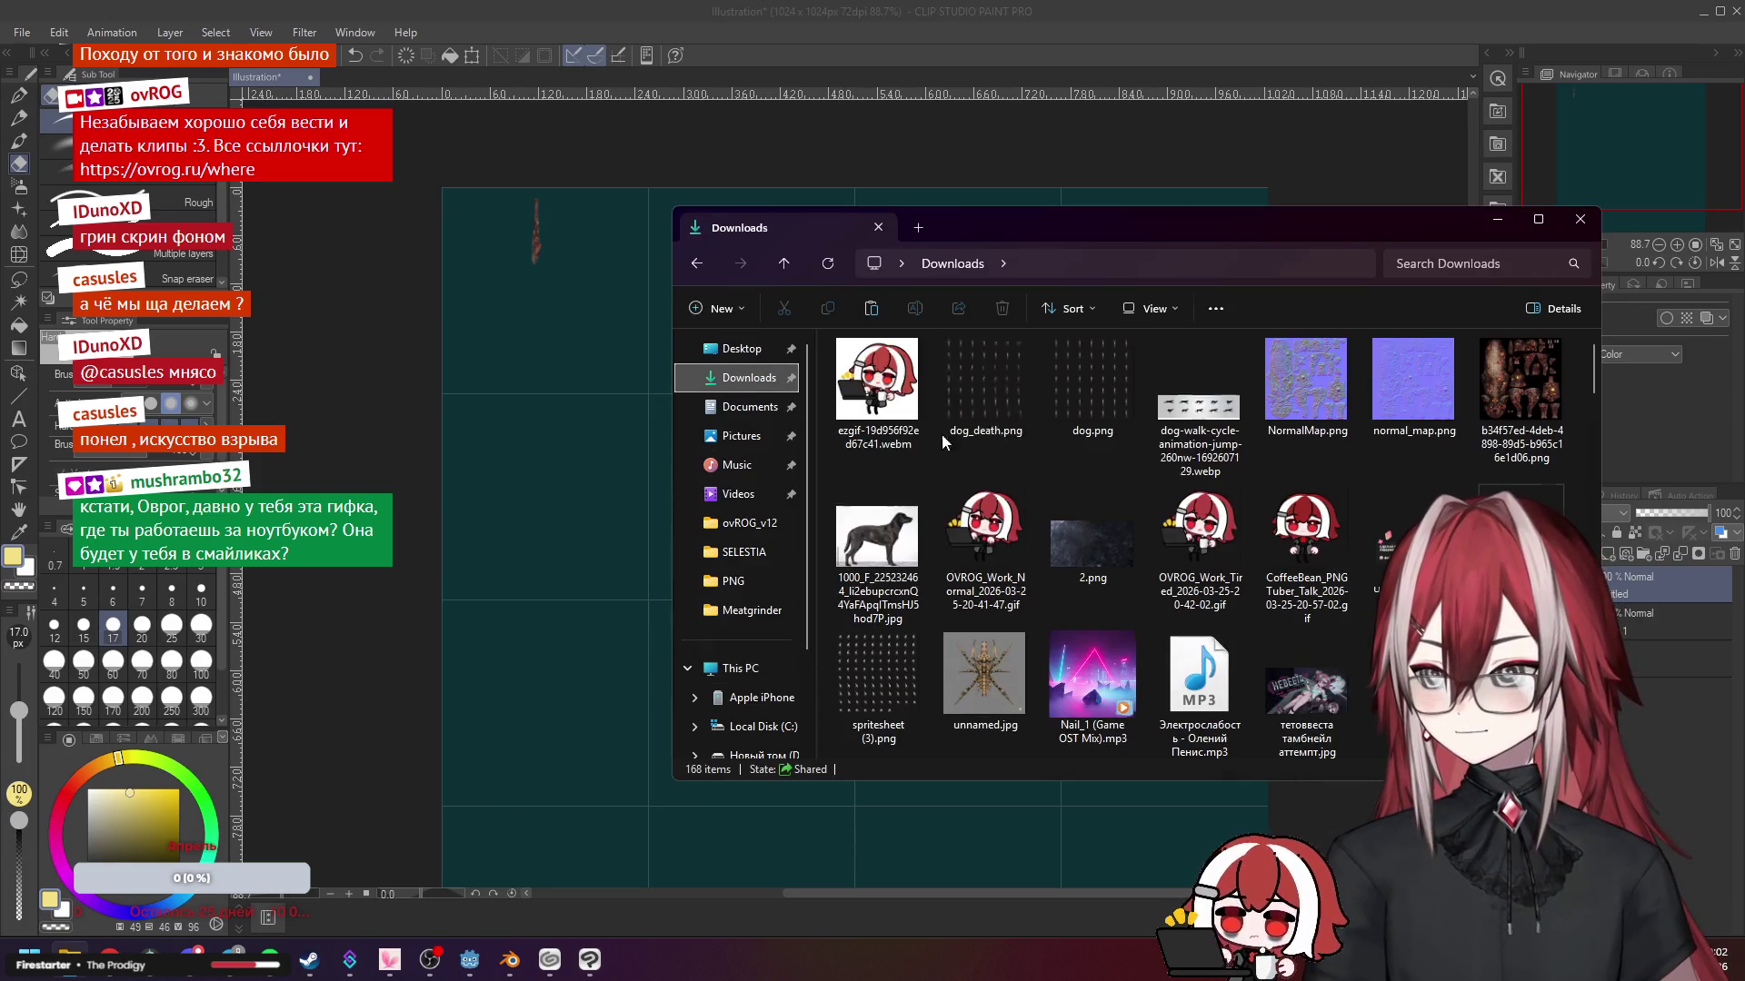
Step: Preview the CoffeeBean talking GIF from Downloads, close it, then switch to the Discord chat
click(1312, 548)
double_click(1312, 549)
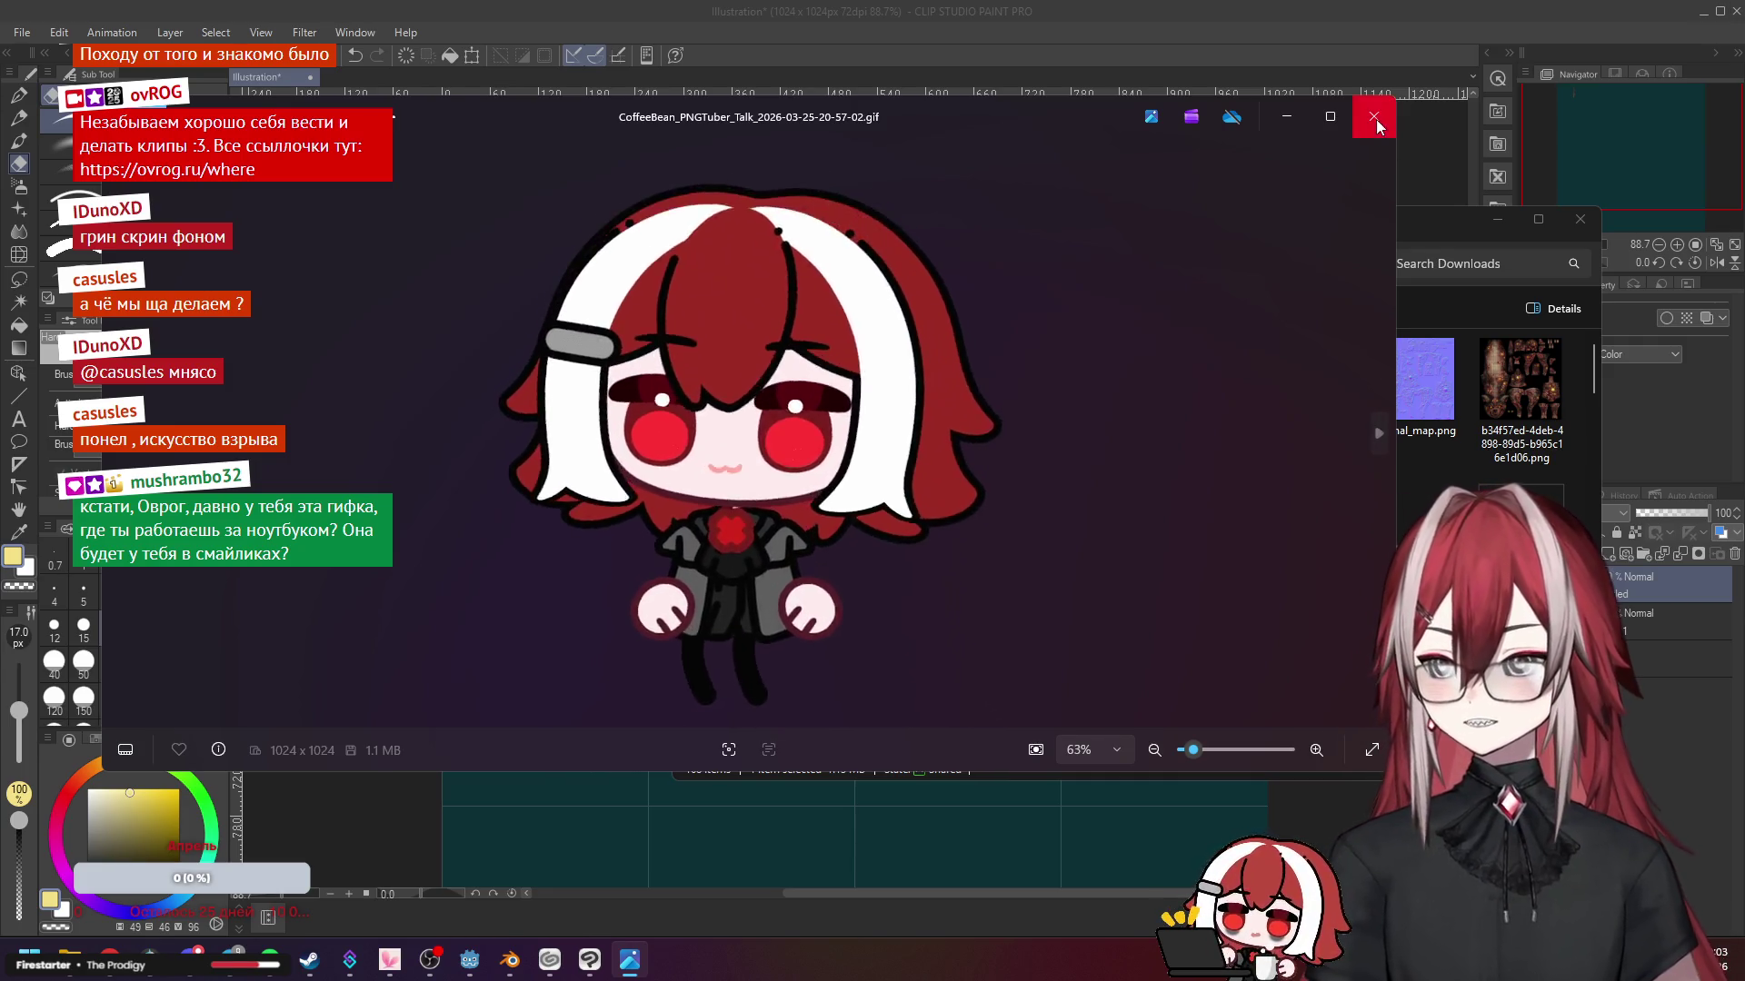
key(alt+F4)
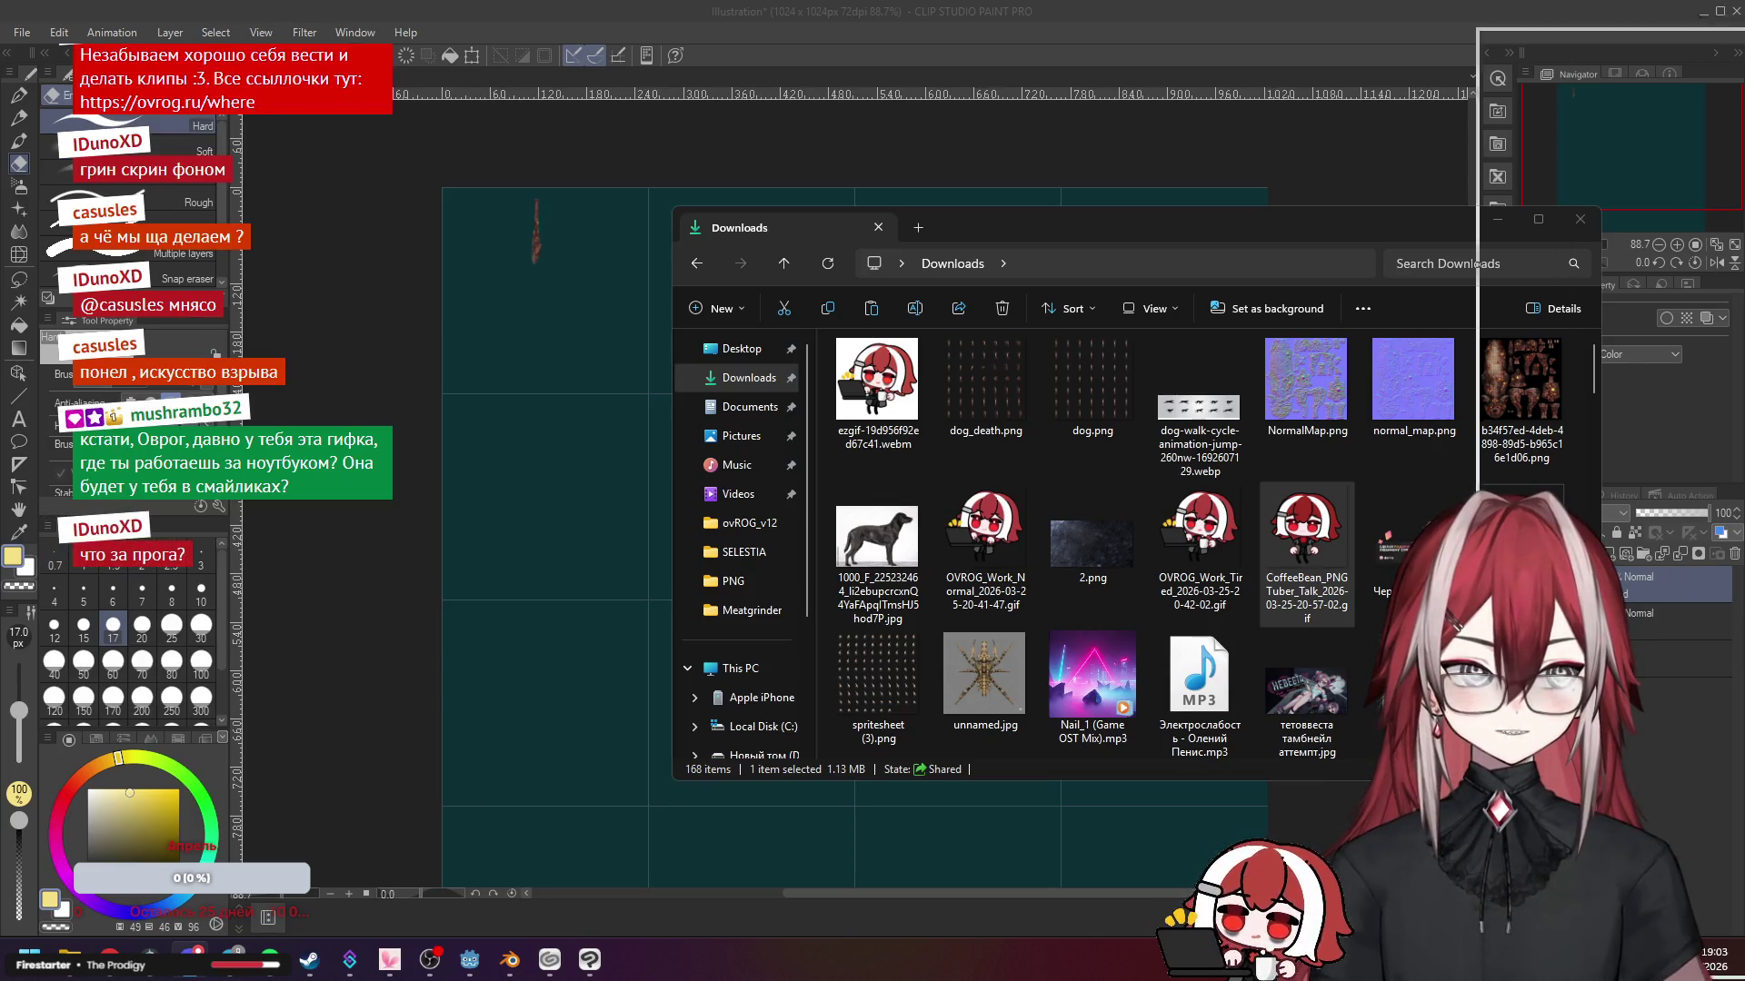
key(alt+Tab)
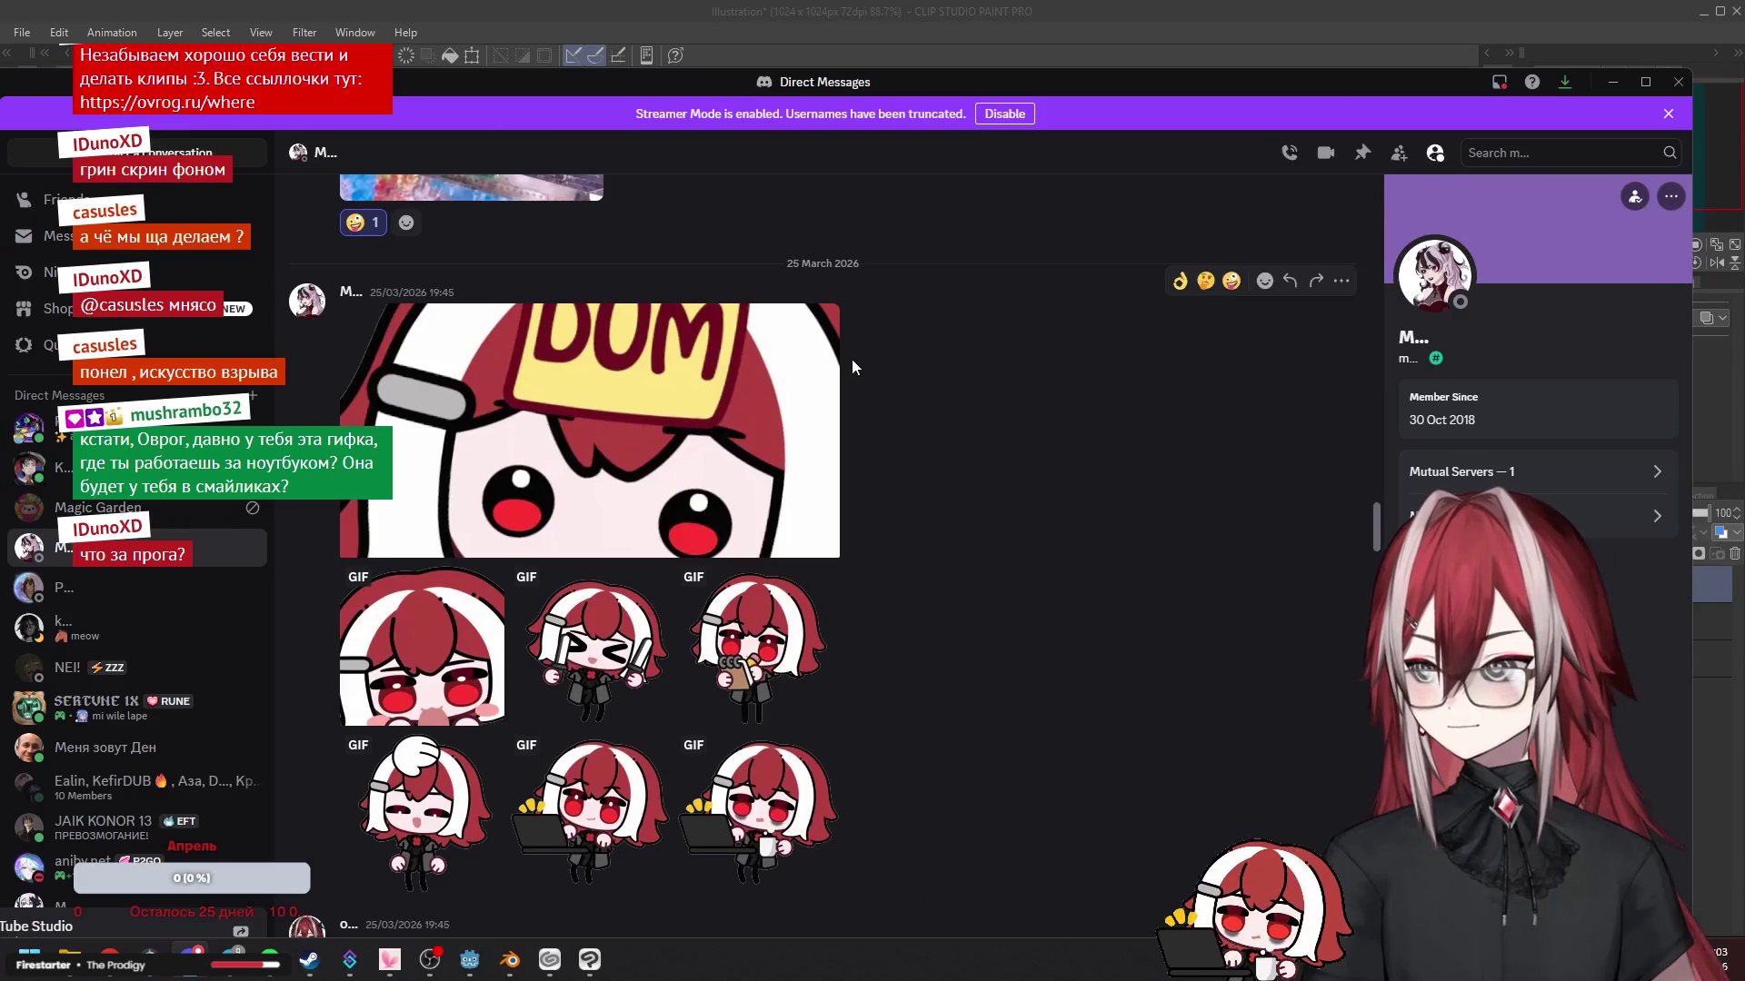
click(654, 405)
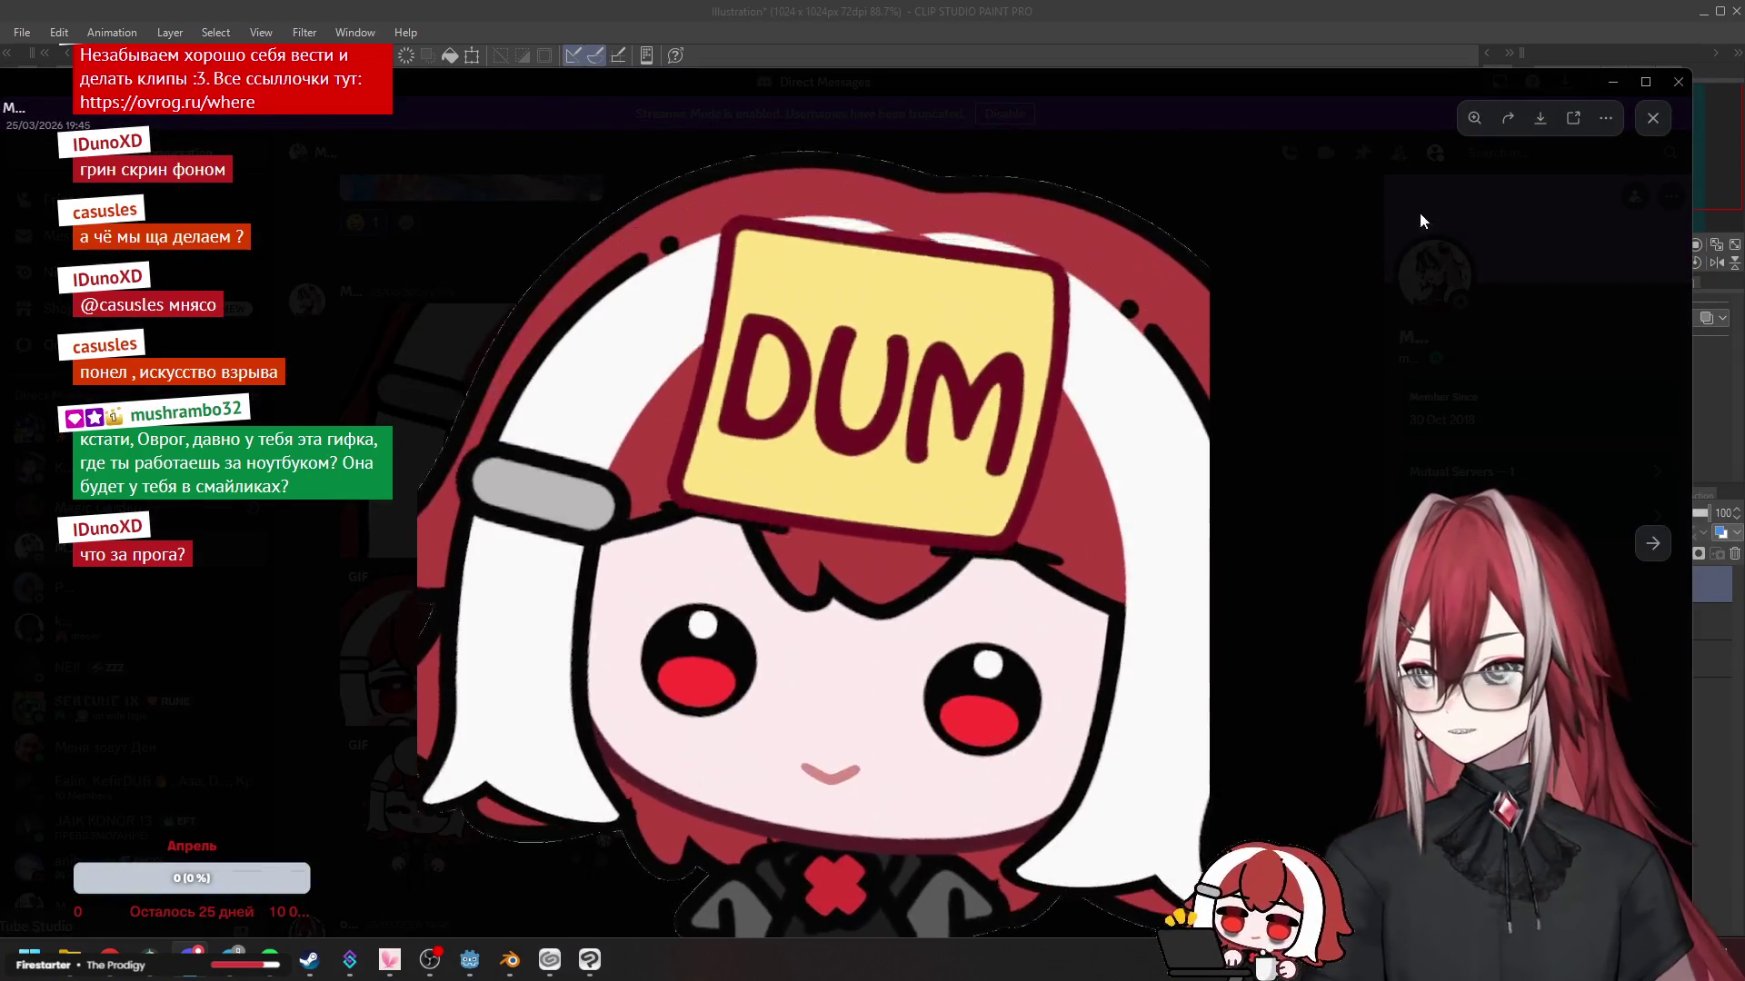
click(1652, 118)
click(615, 537)
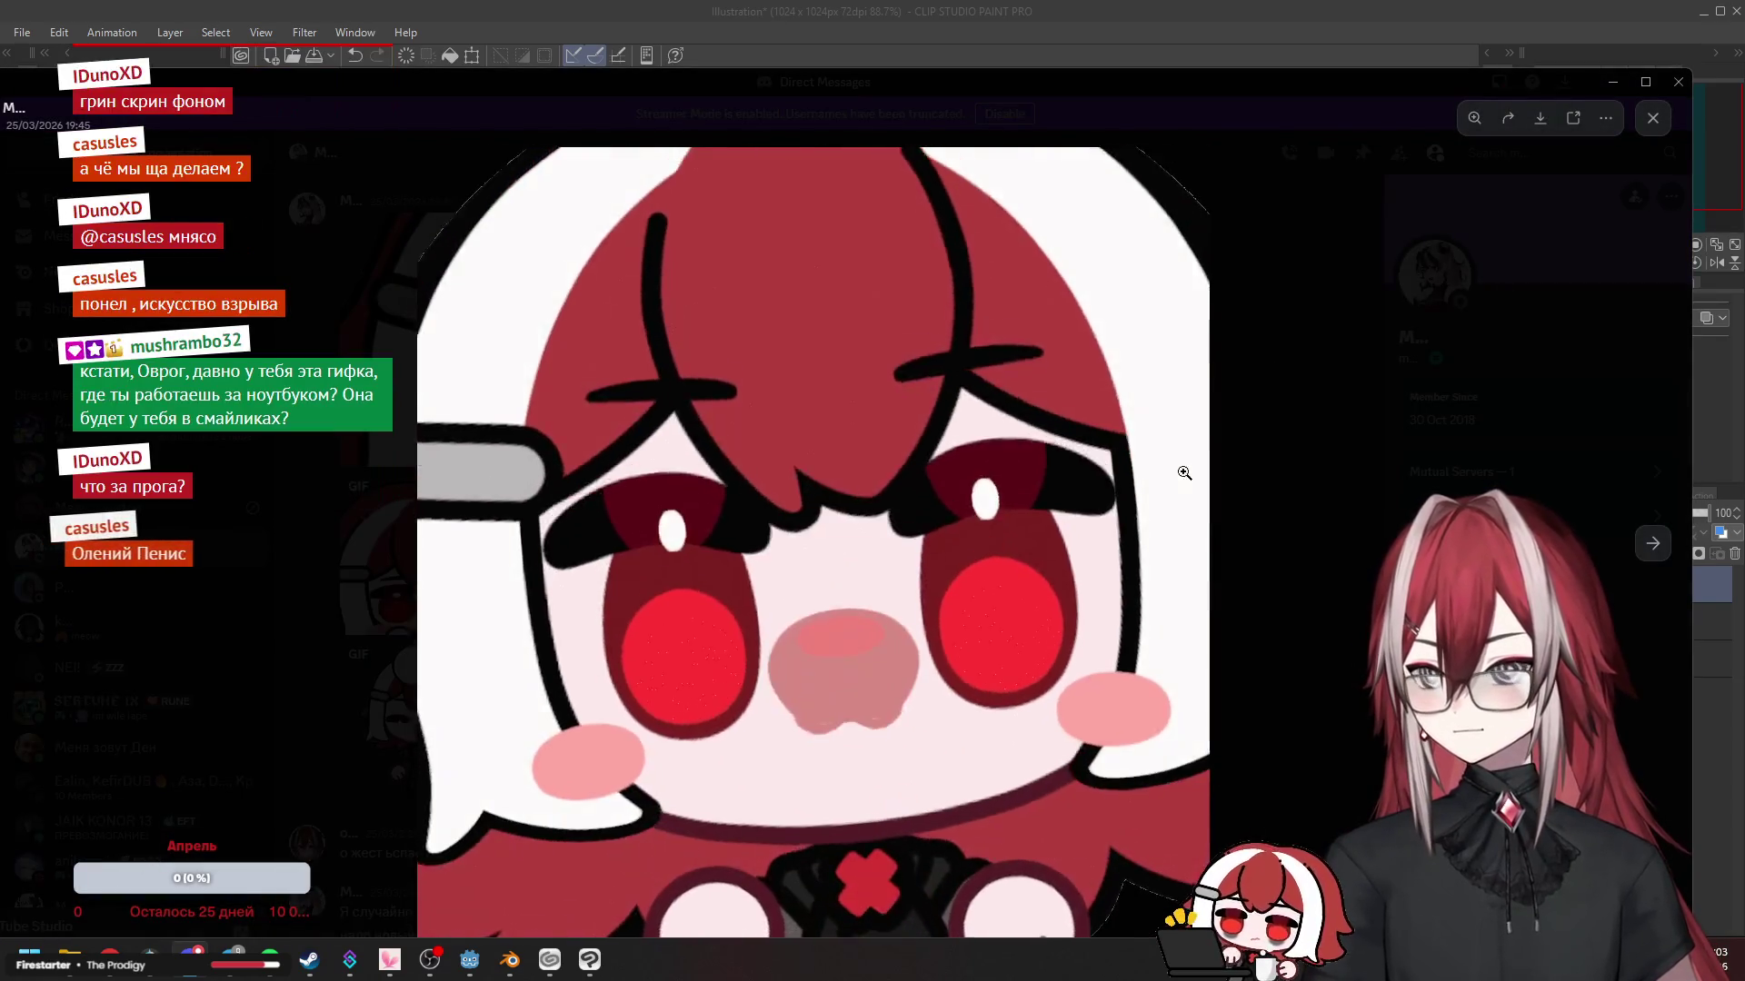
drag(1196, 86, 1241, 46)
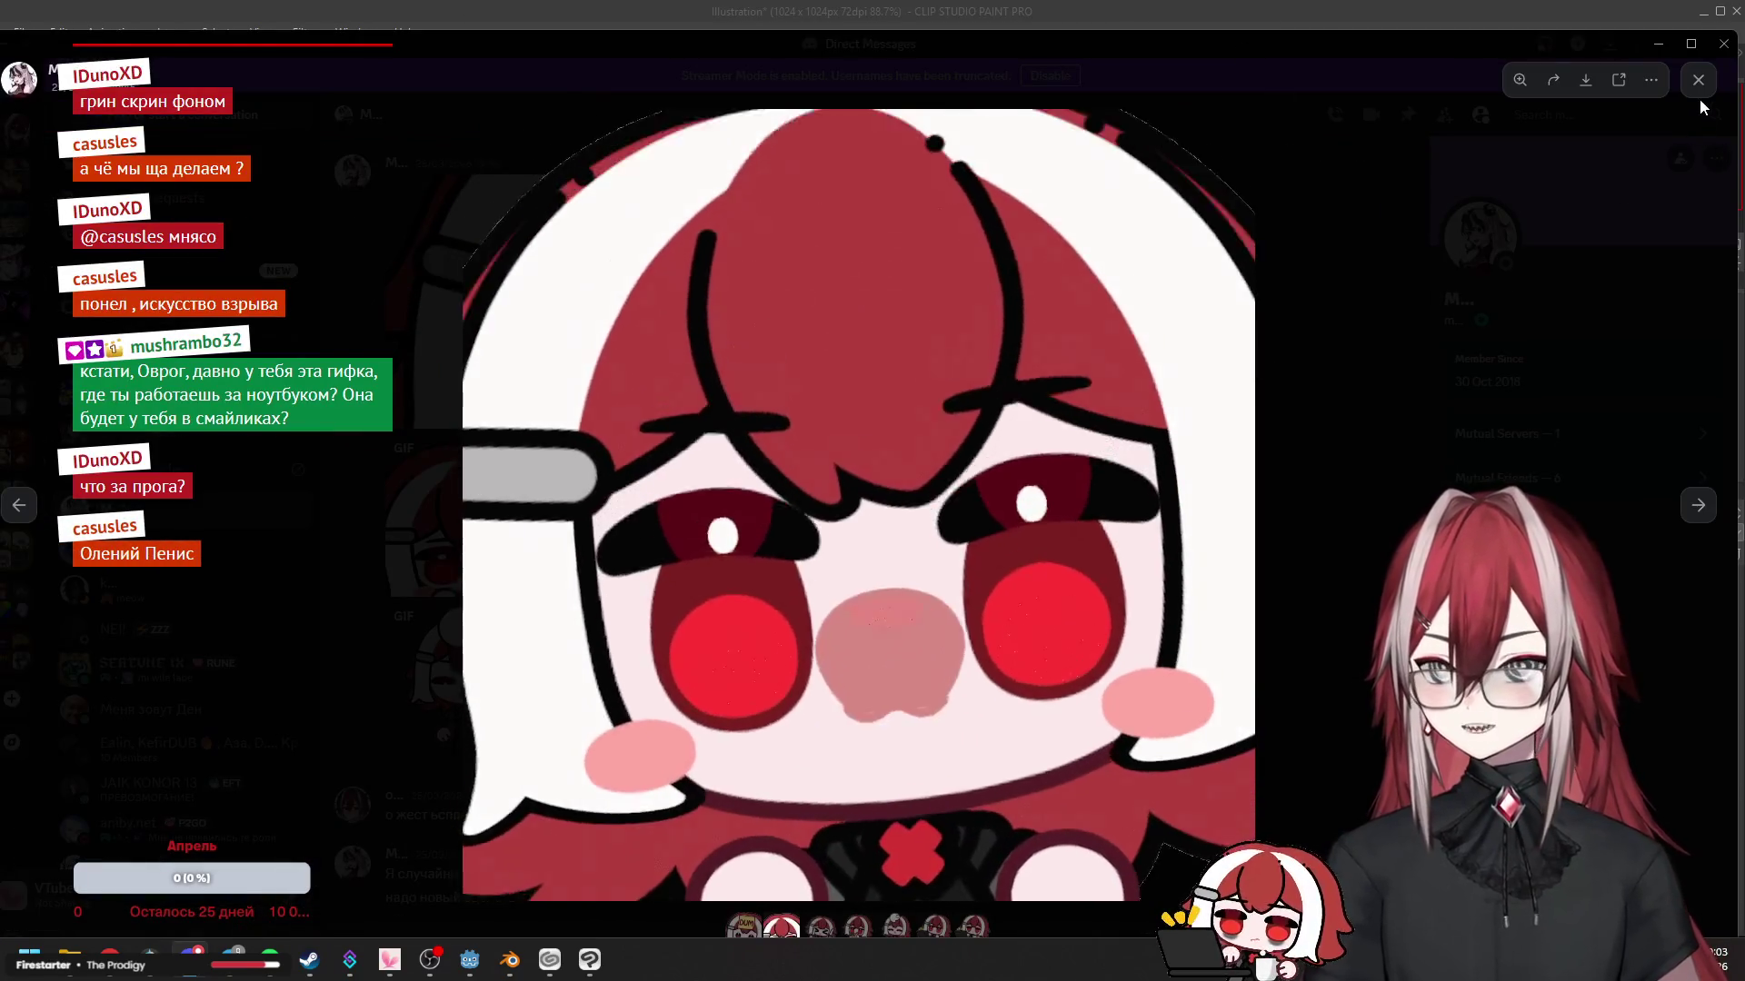
click(1698, 82)
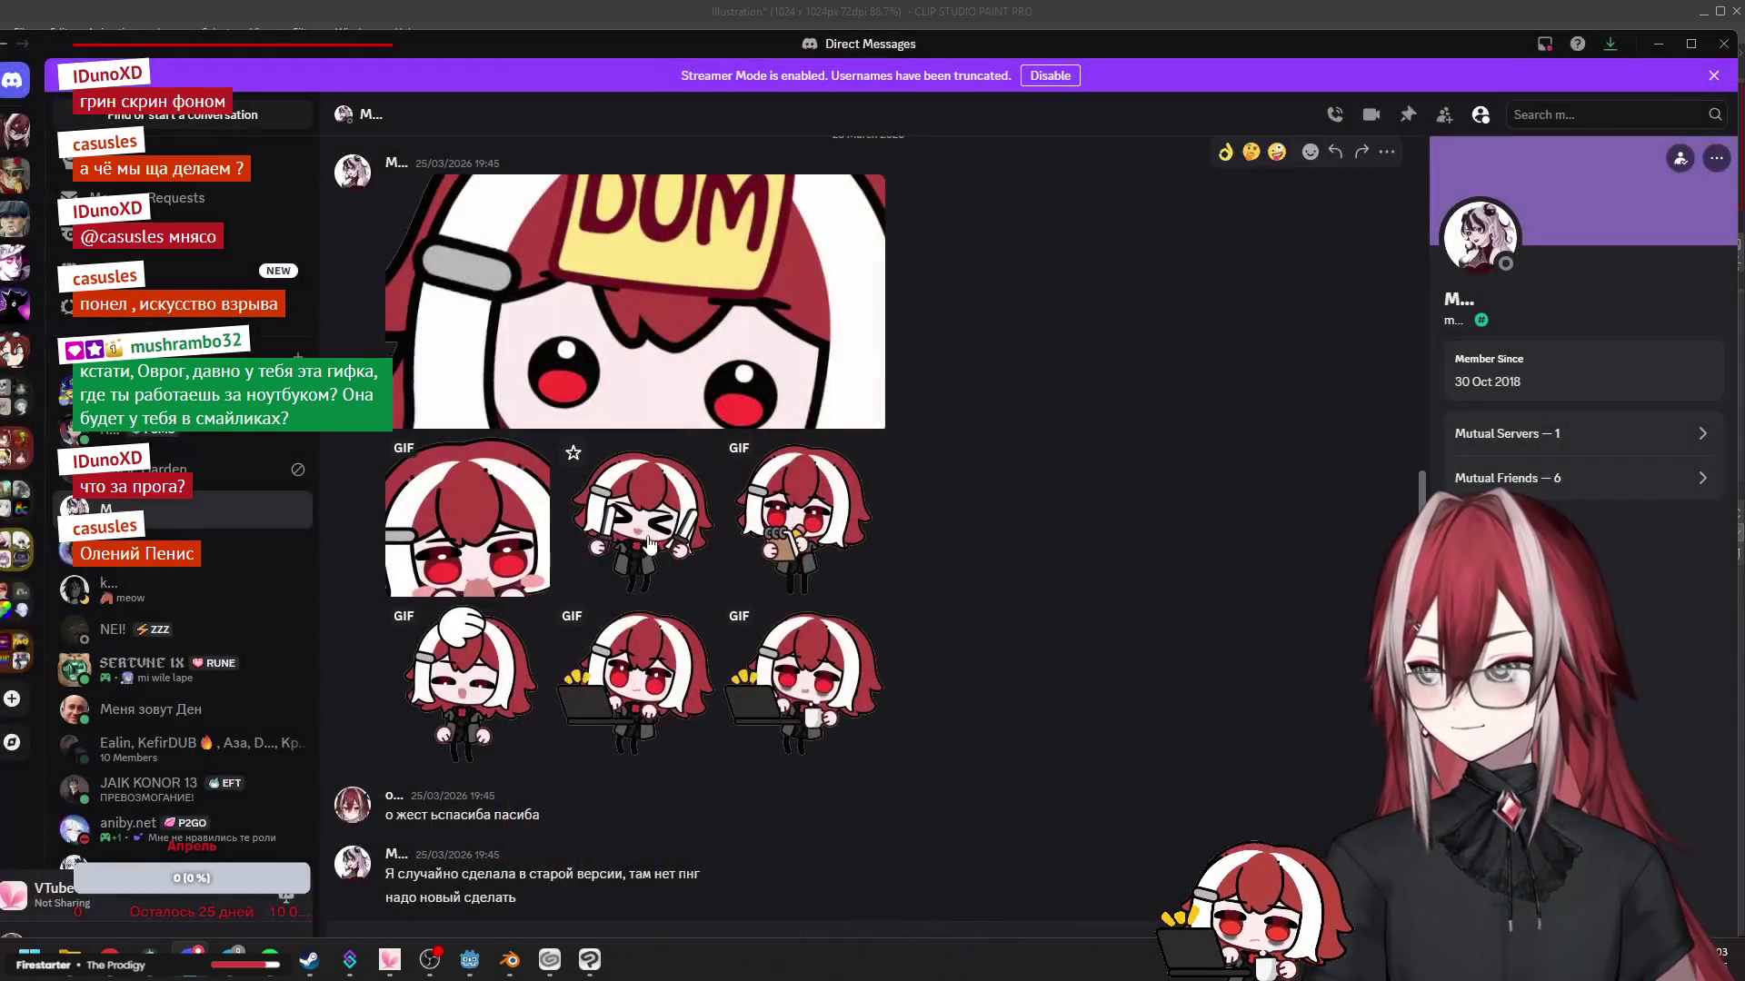
click(653, 534)
click(1699, 82)
click(827, 516)
click(1697, 80)
click(646, 615)
click(1697, 80)
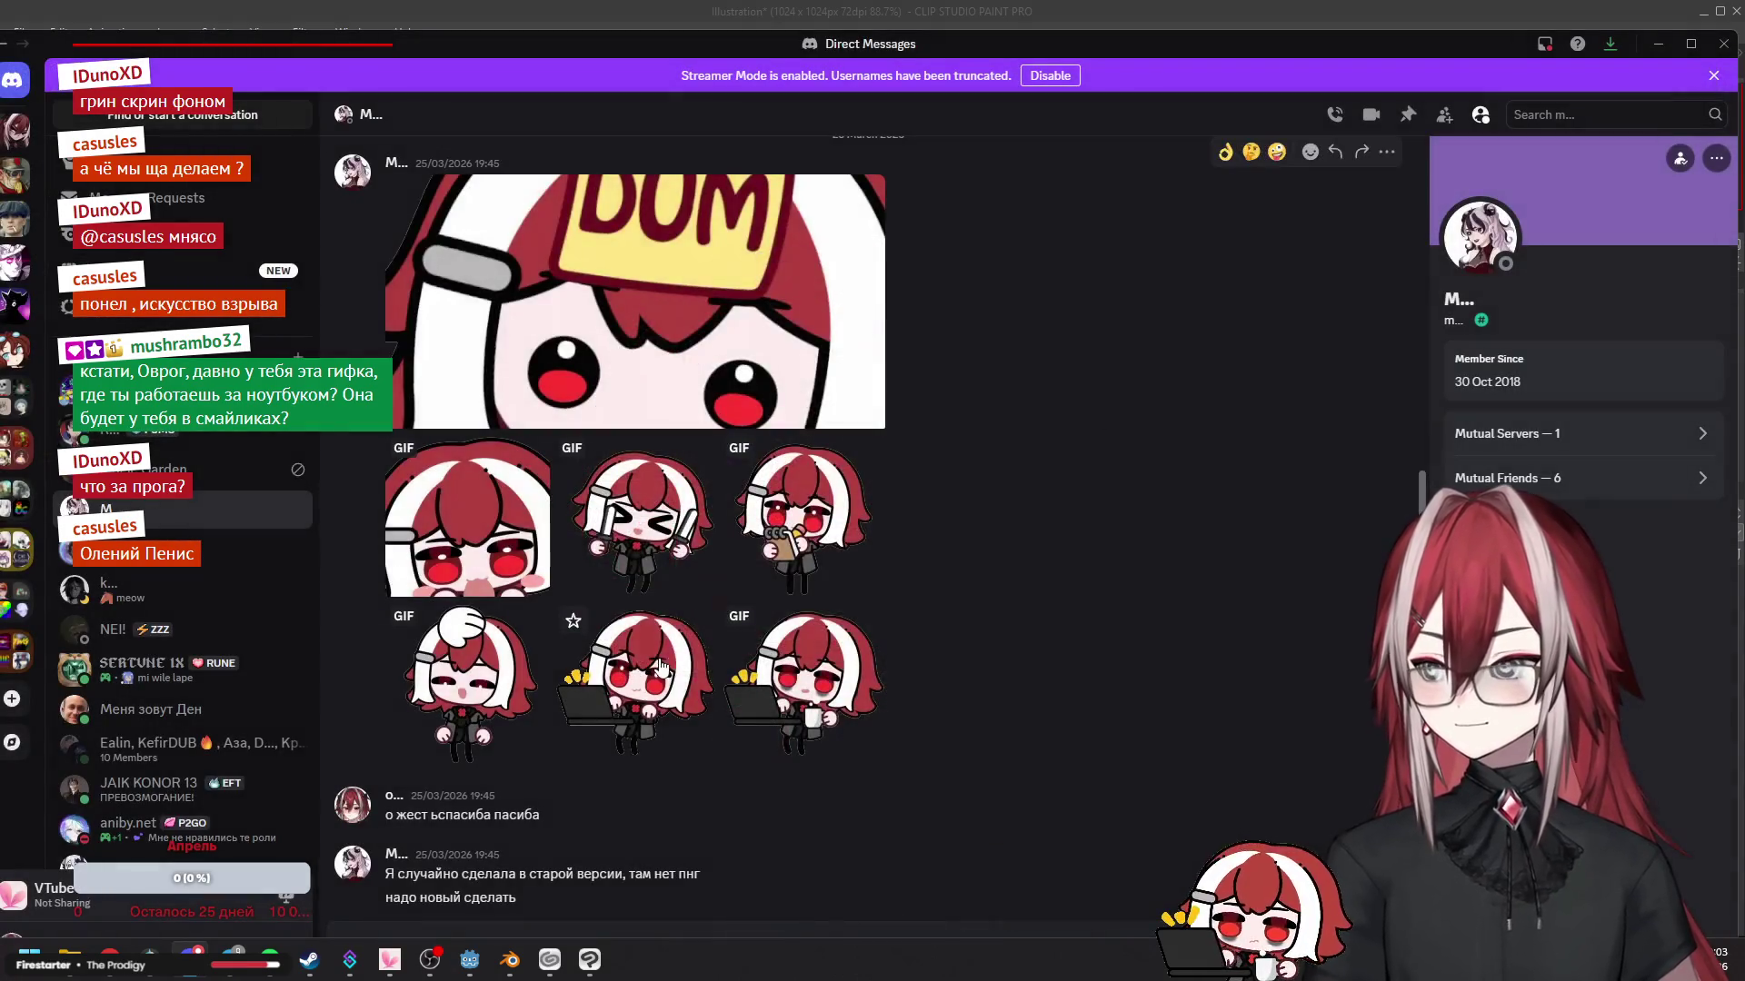
click(791, 663)
key(Escape)
click(791, 664)
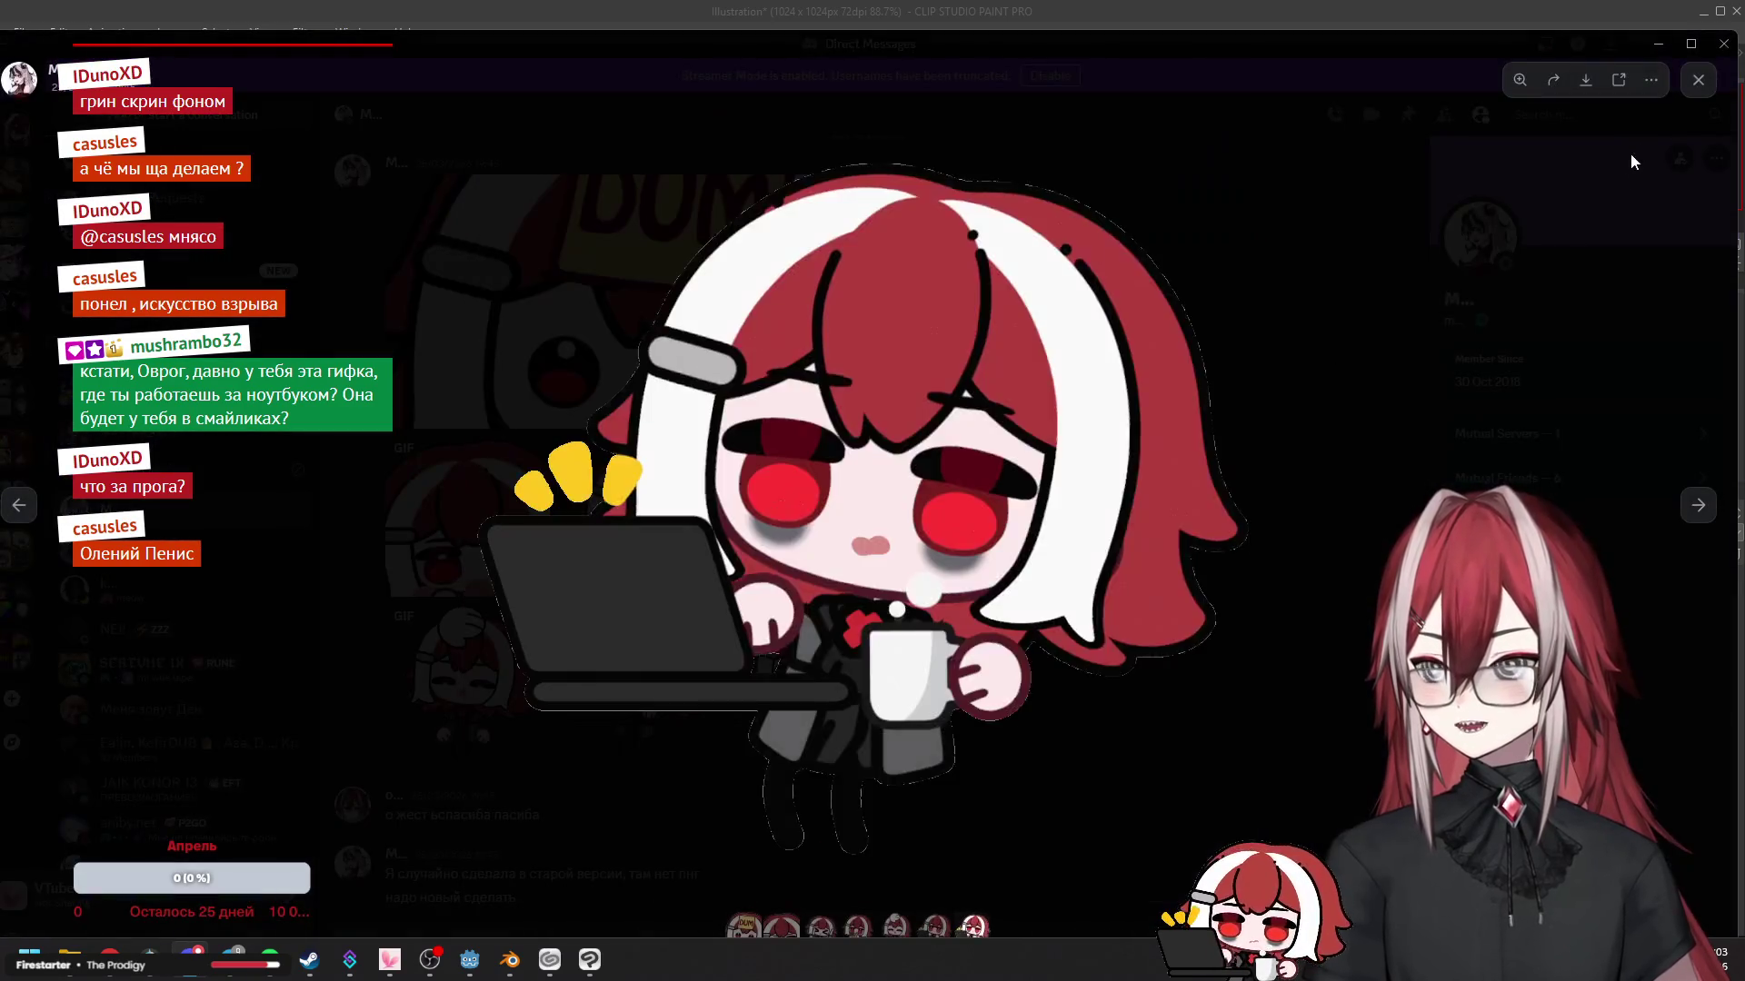
key(Escape)
scroll(873, 509, down, 5)
scroll(850, 500, up, 5)
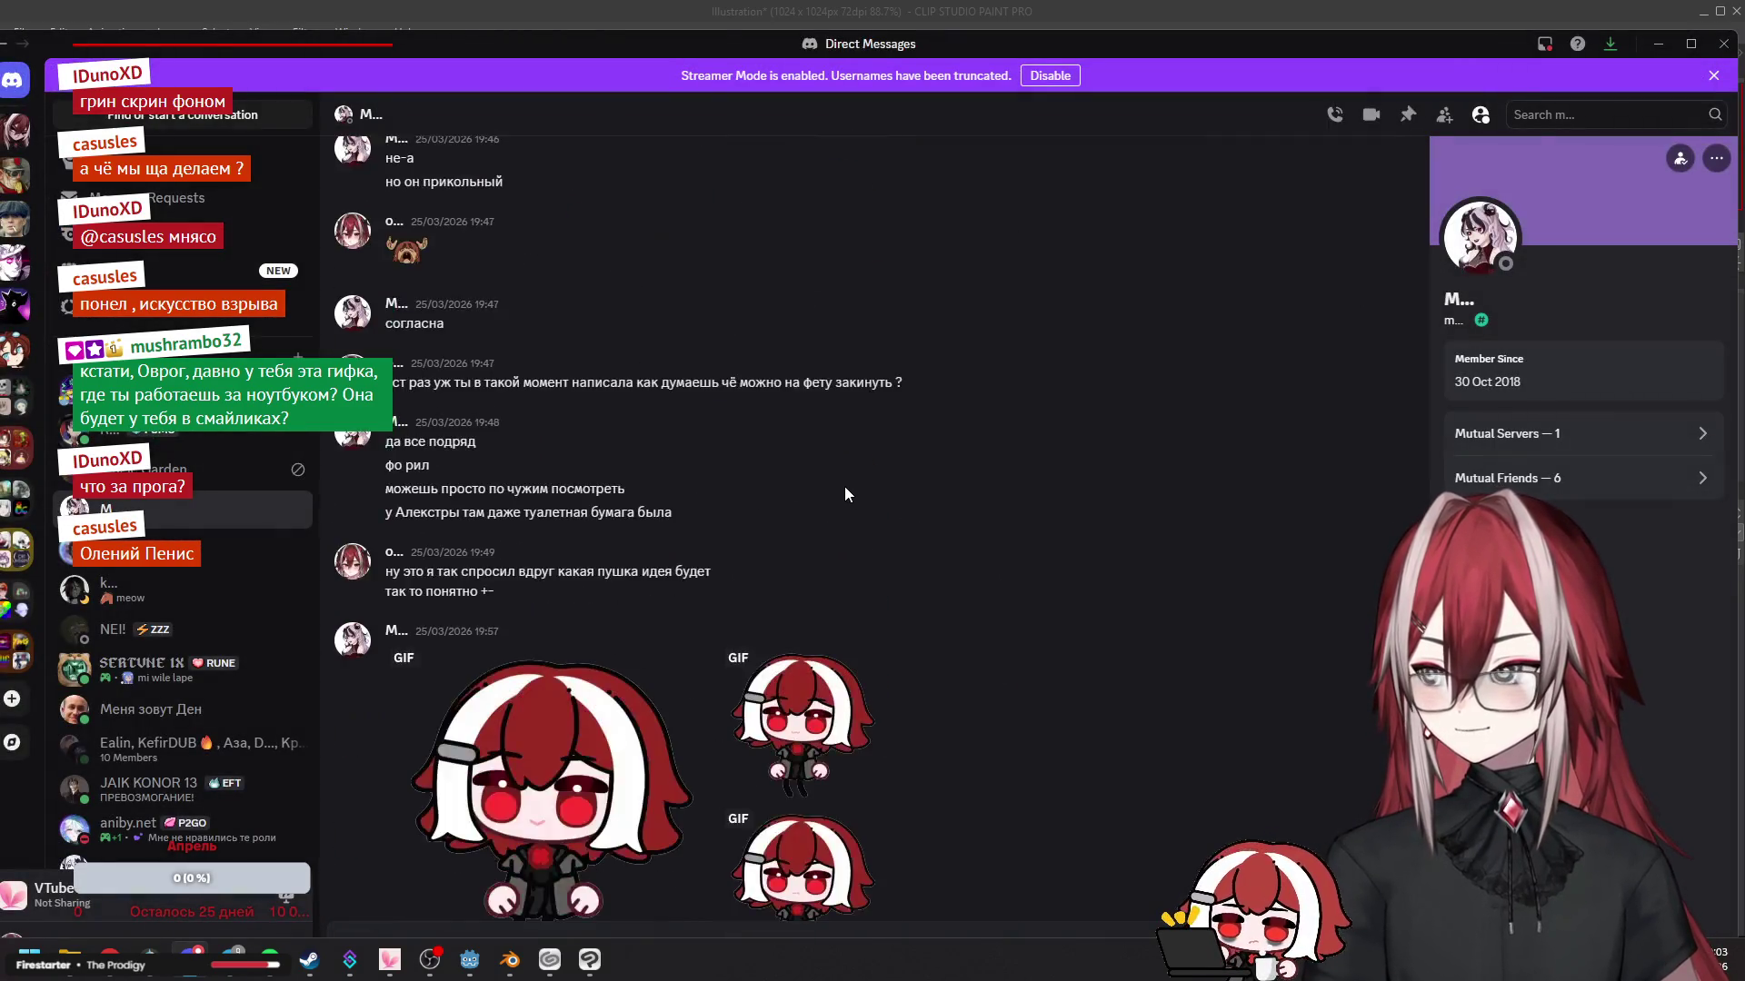
click(848, 491)
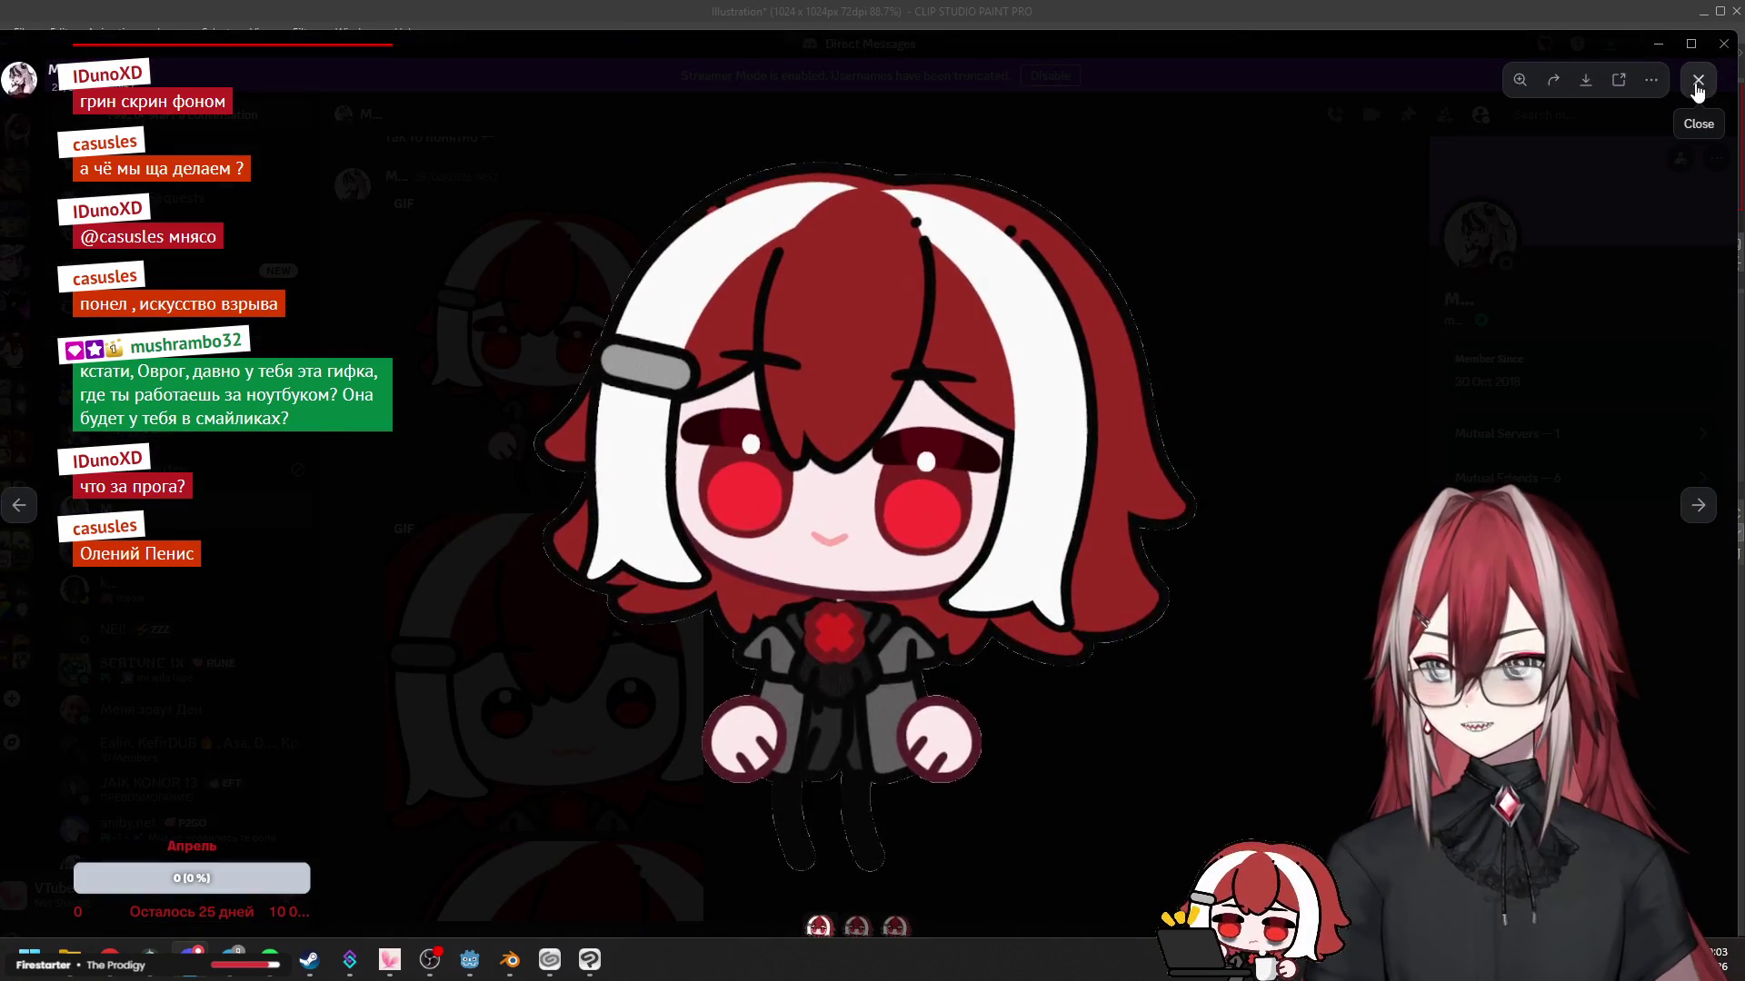
click(1697, 80)
click(835, 254)
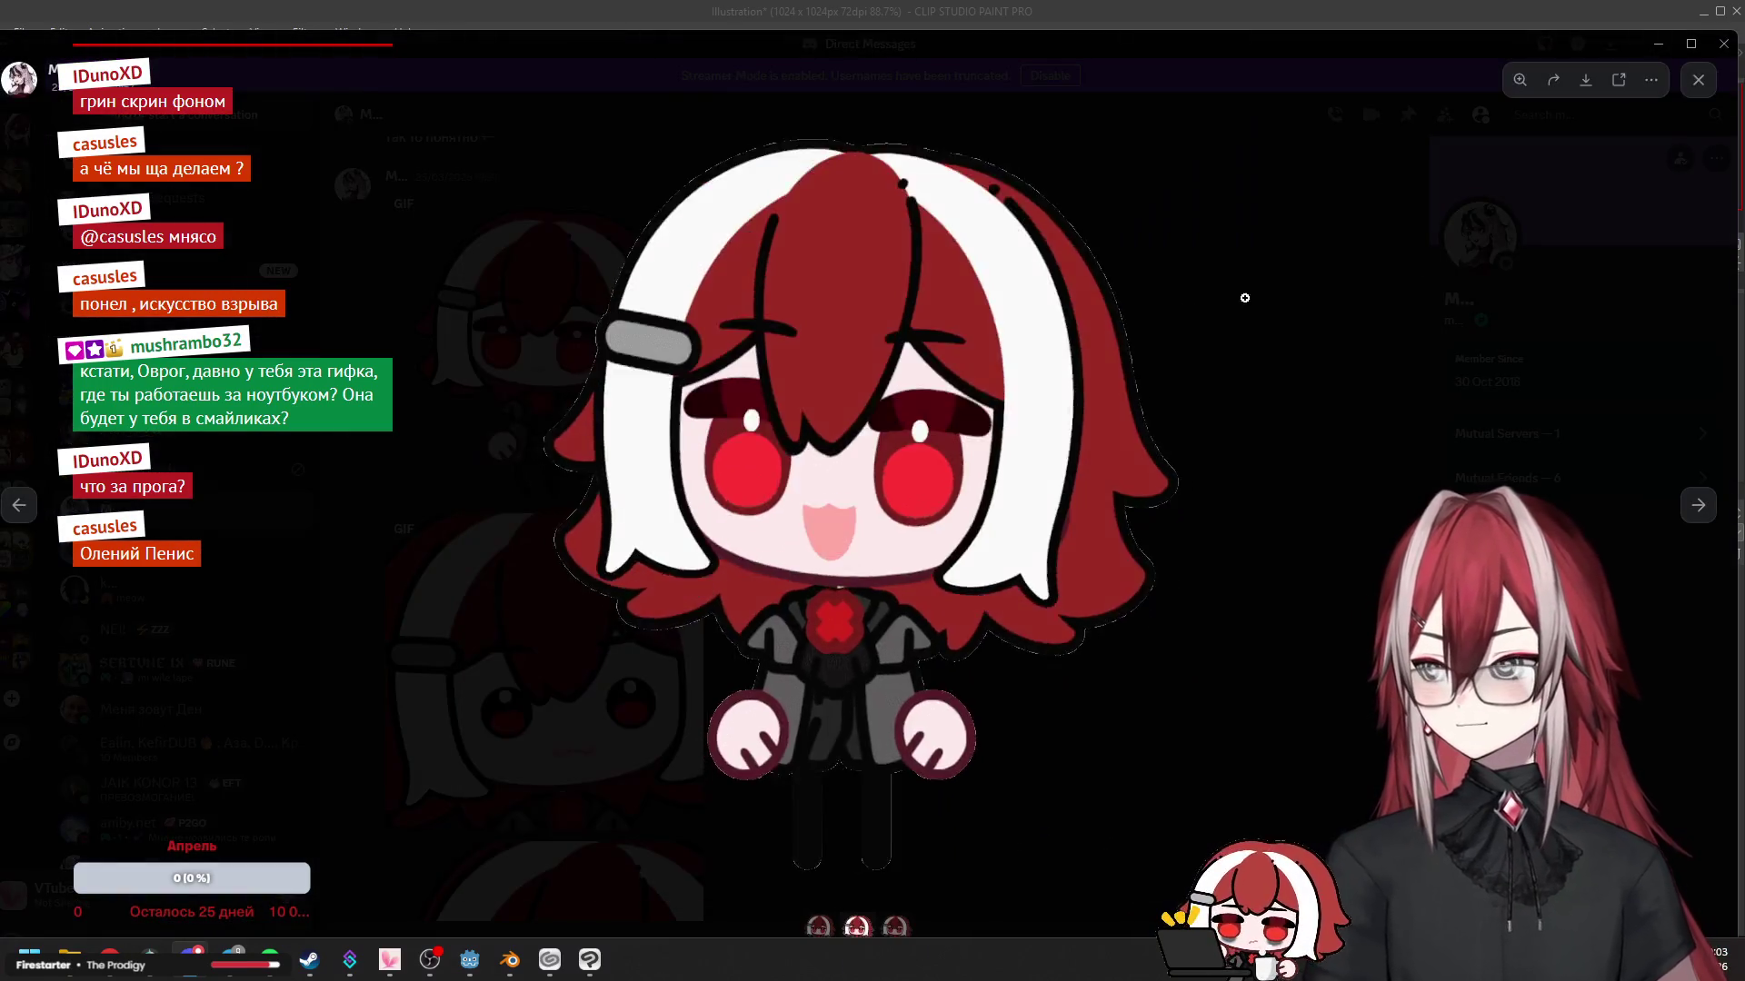
key(Escape)
click(855, 425)
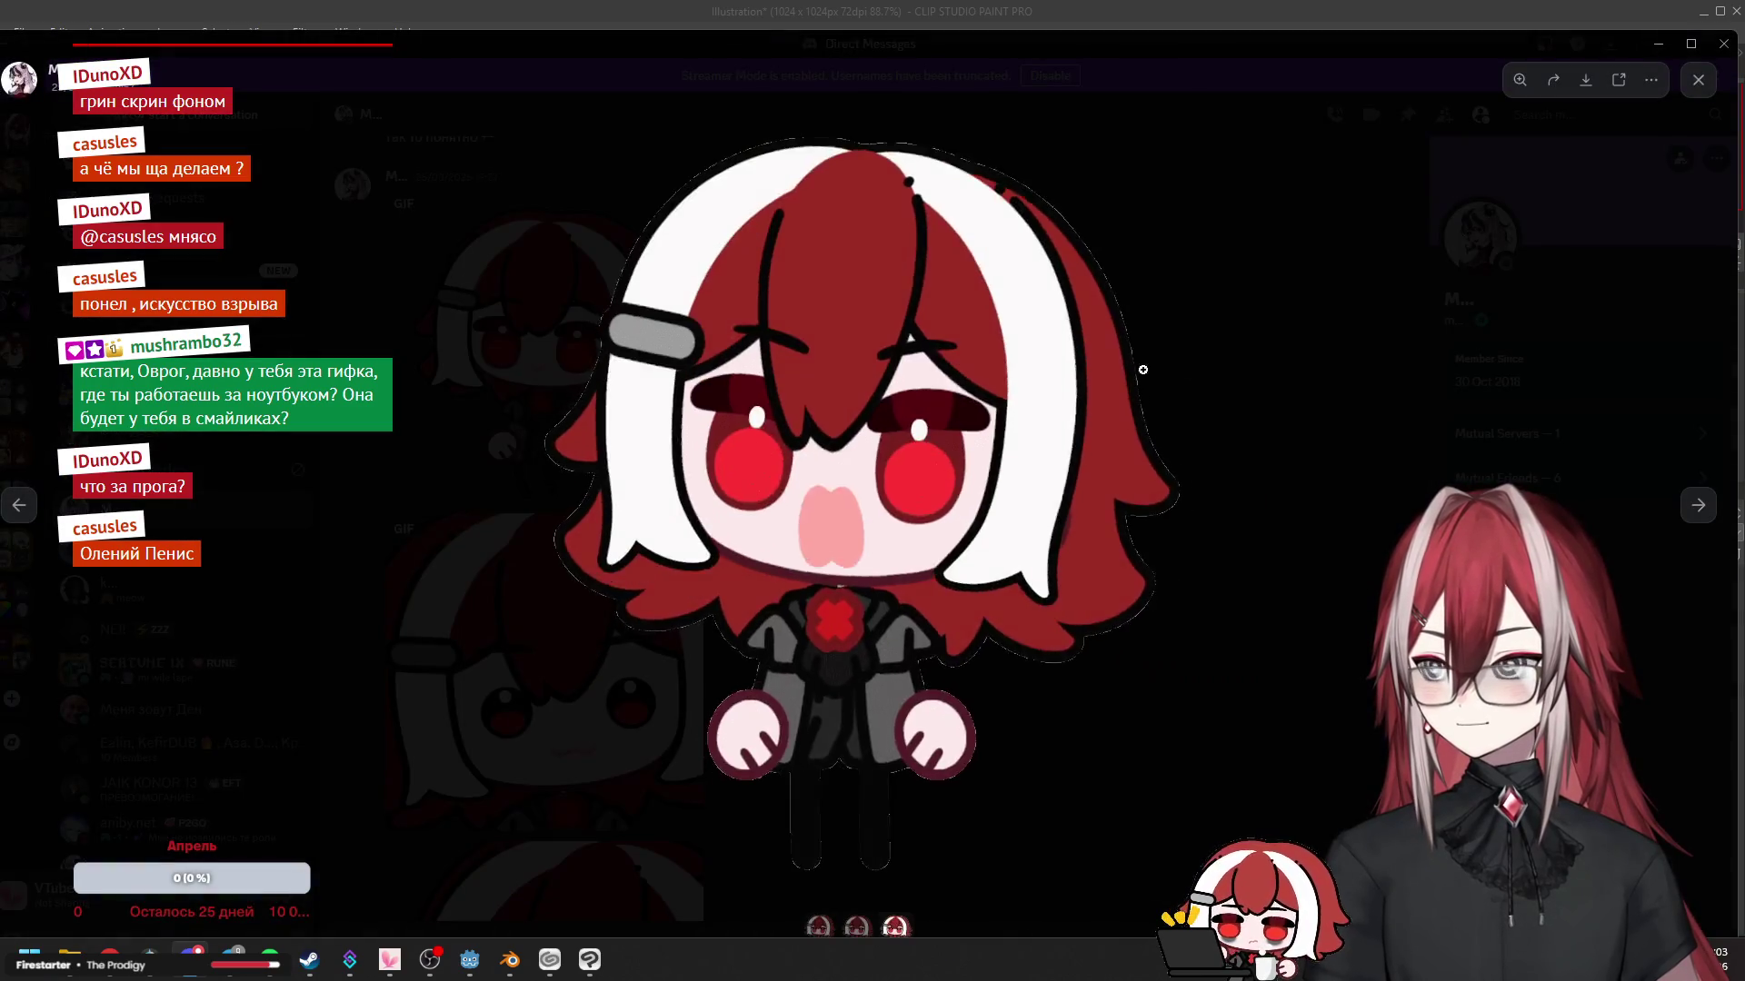
key(Escape)
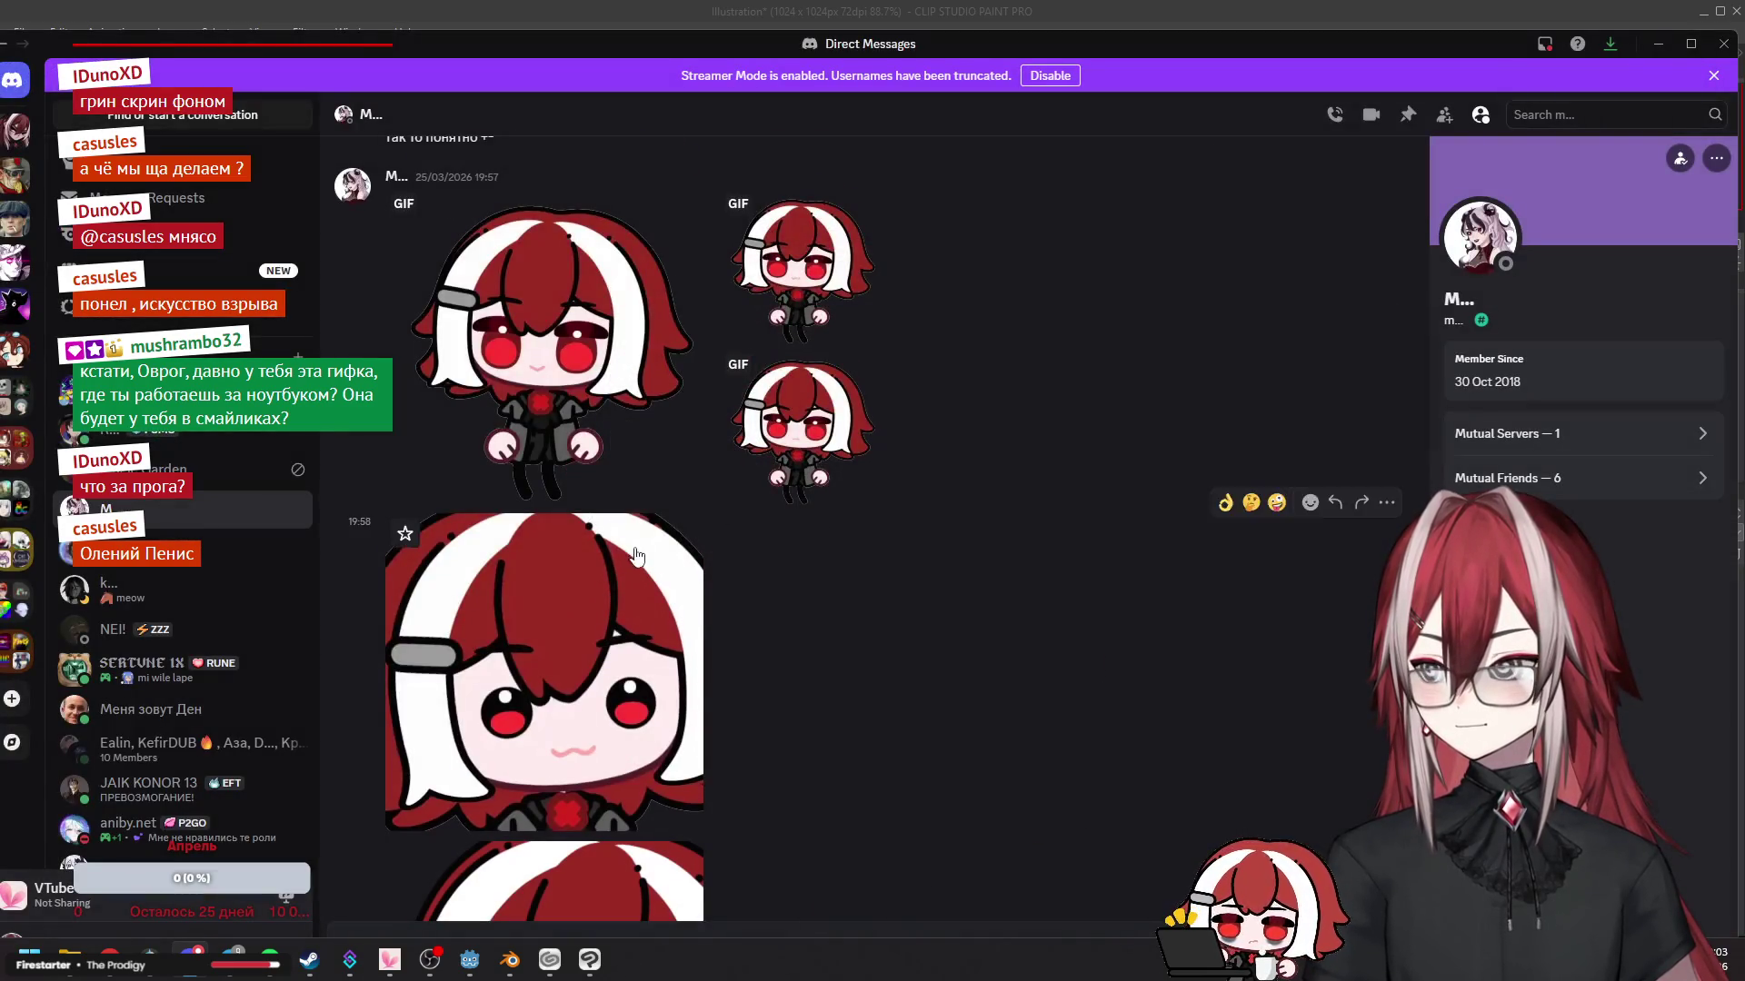
scroll(634, 554, down, 3)
click(627, 464)
click(1702, 88)
click(598, 661)
click(1699, 82)
scroll(734, 505, down, 6)
click(631, 460)
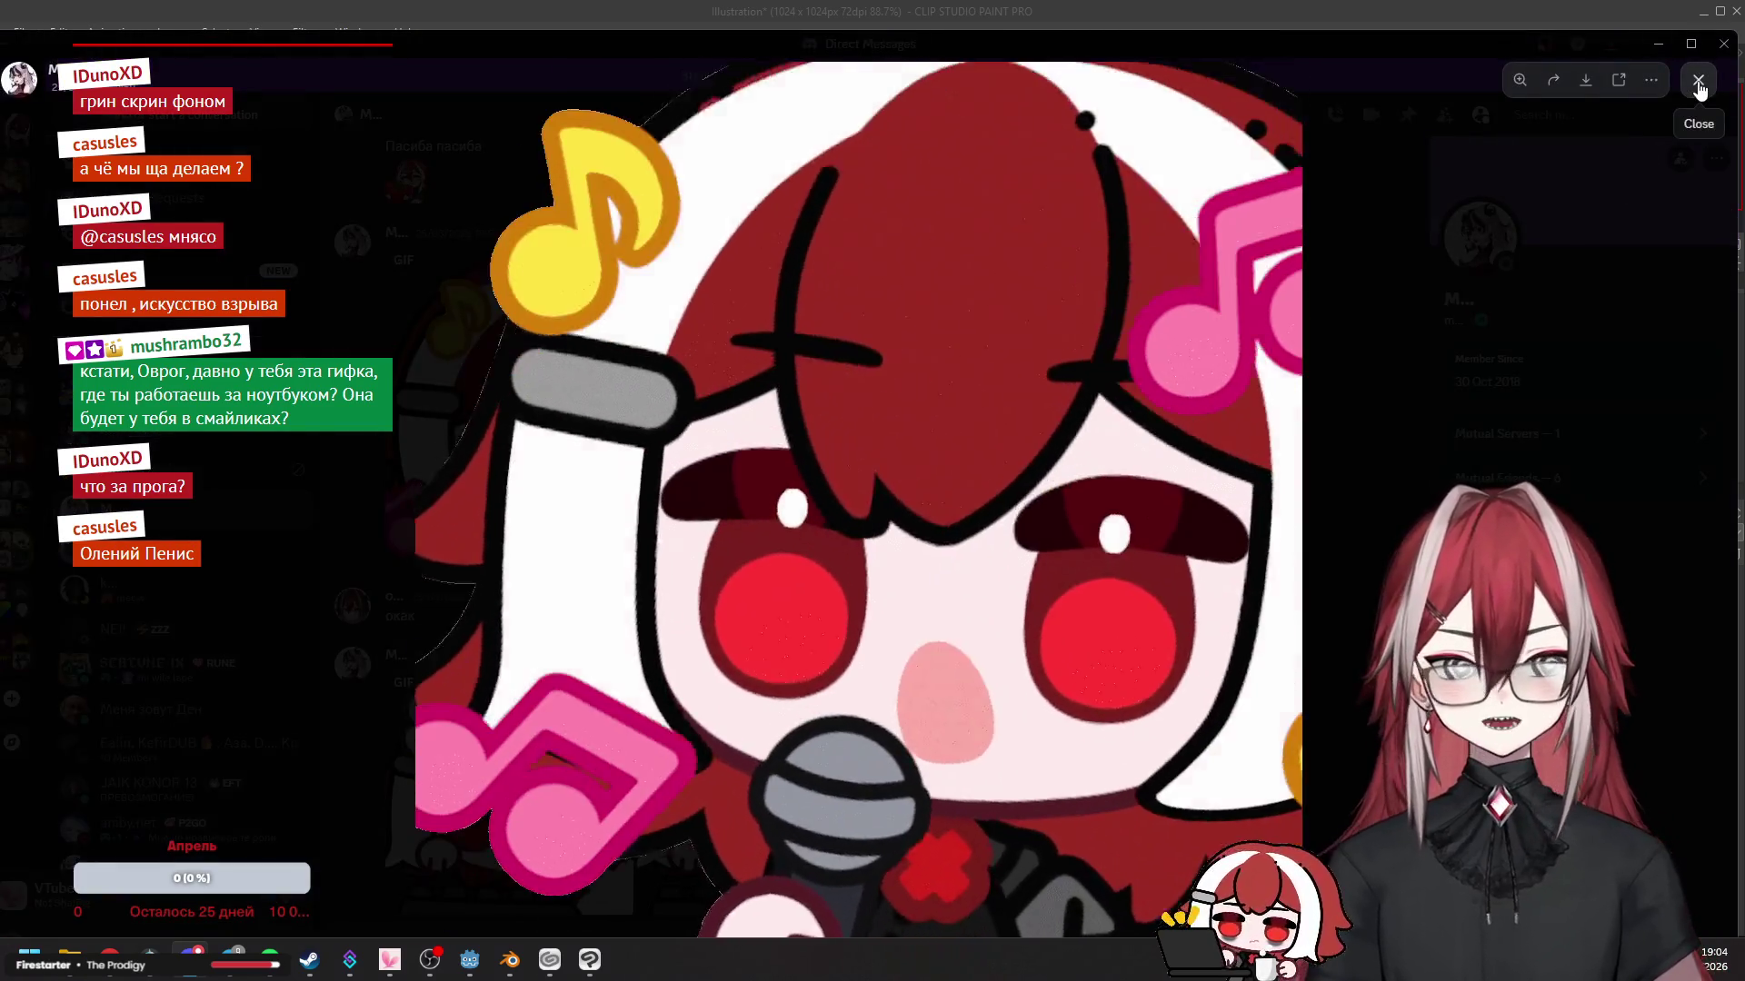
click(1698, 80)
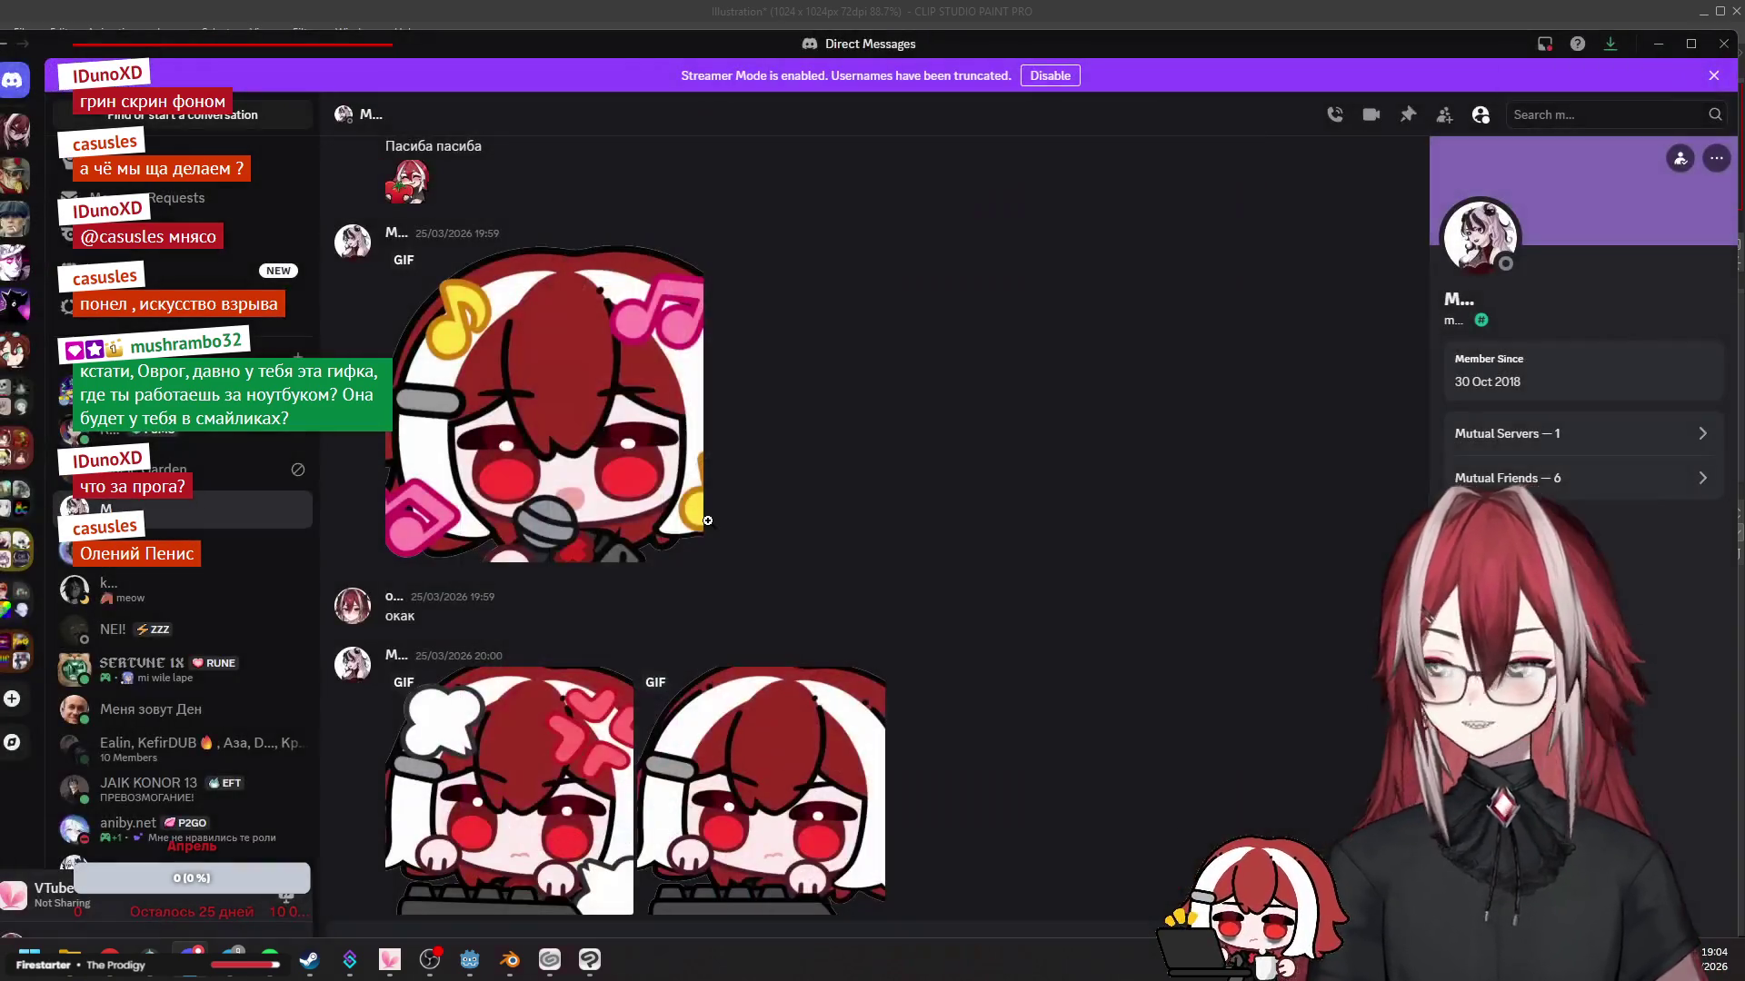
scroll(710, 520, down, 3)
click(563, 491)
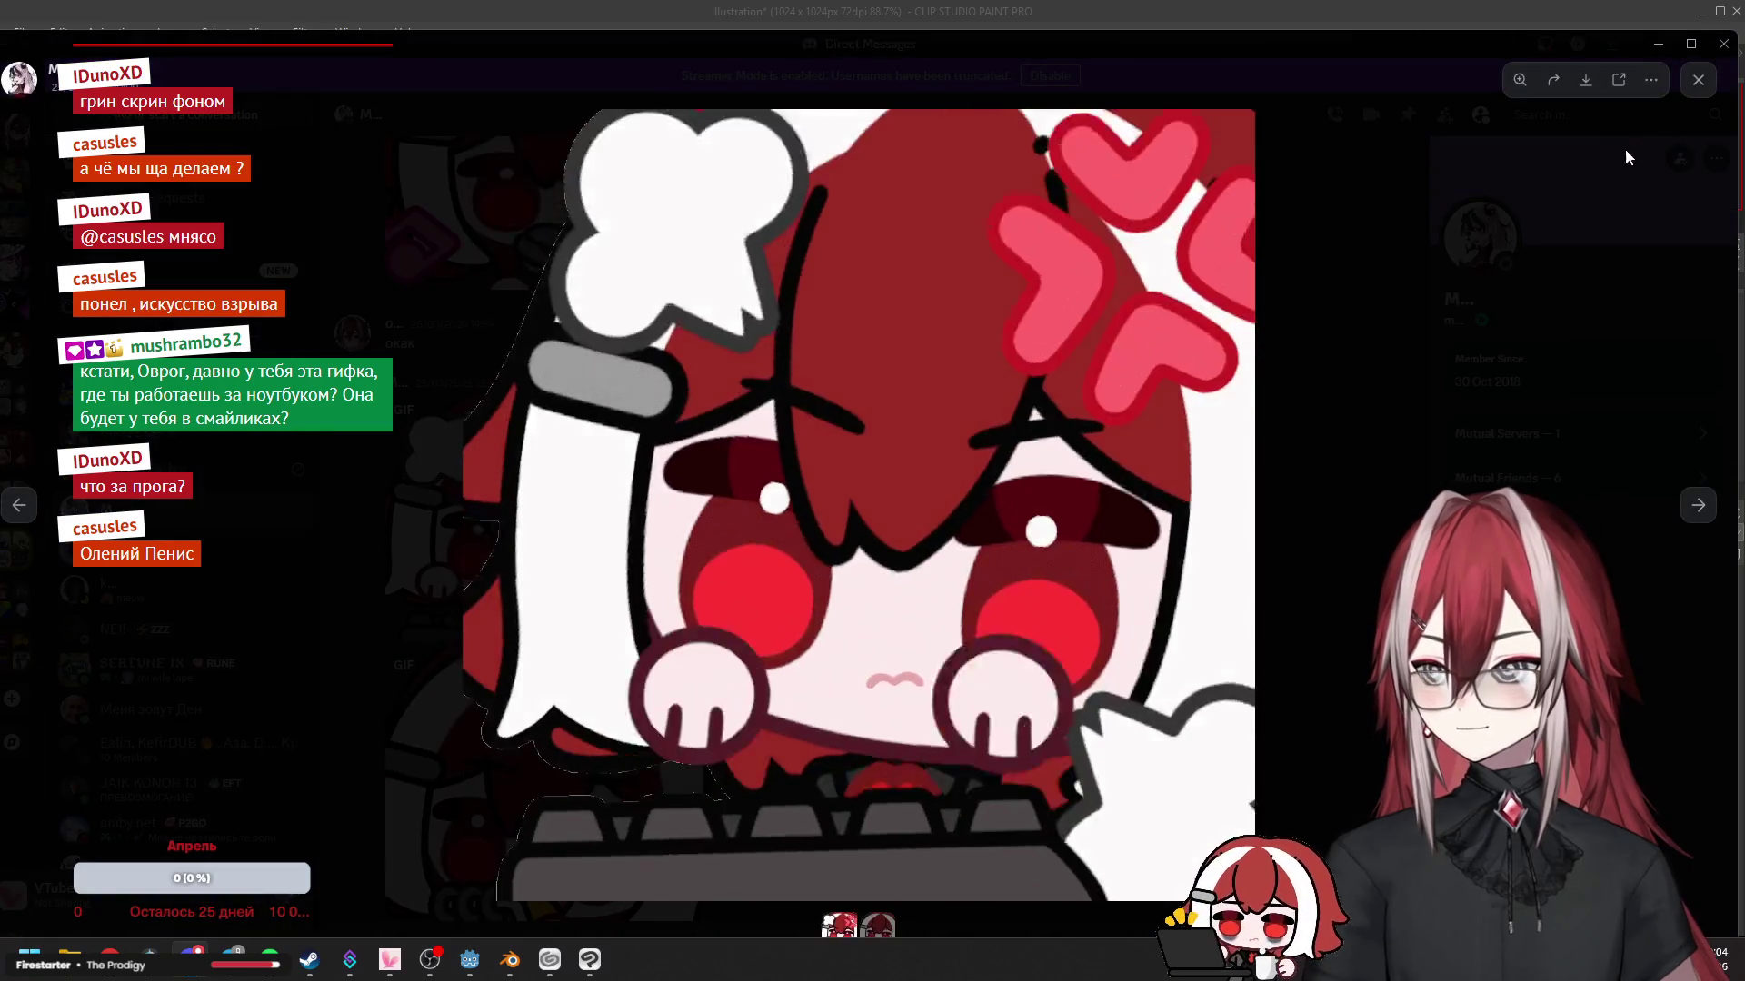
click(1699, 80)
click(751, 448)
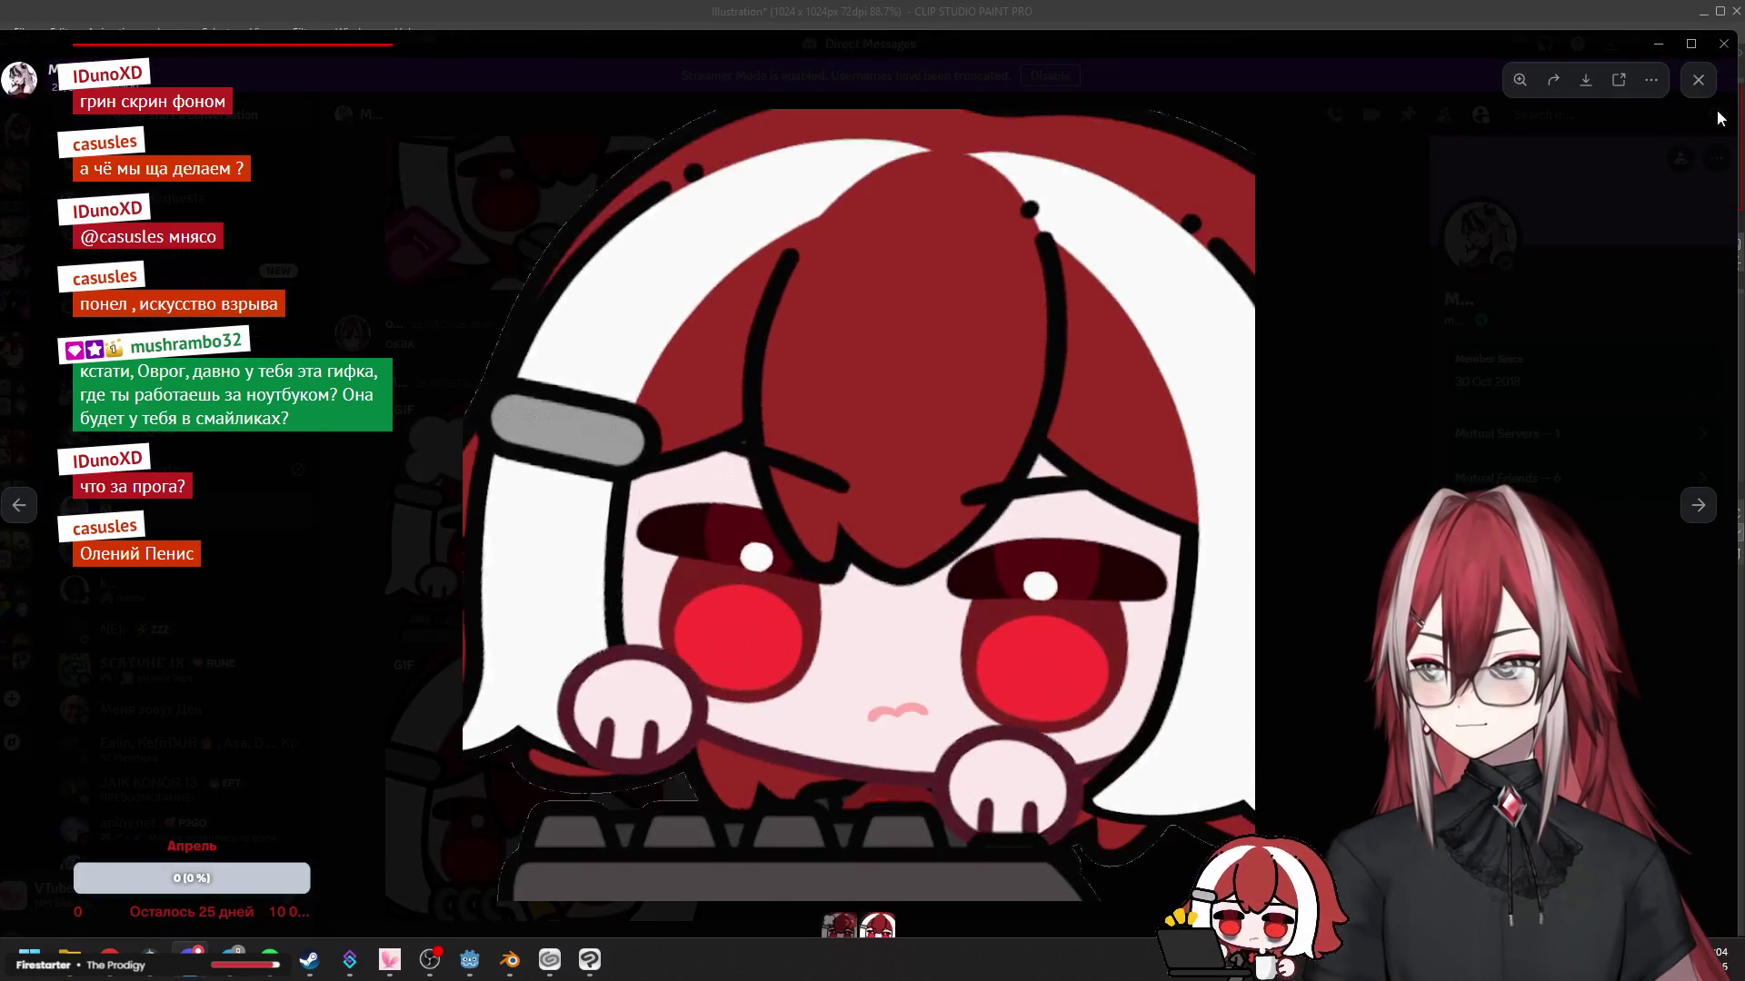
click(1699, 80)
scroll(652, 426, down, 4)
click(652, 427)
click(1698, 80)
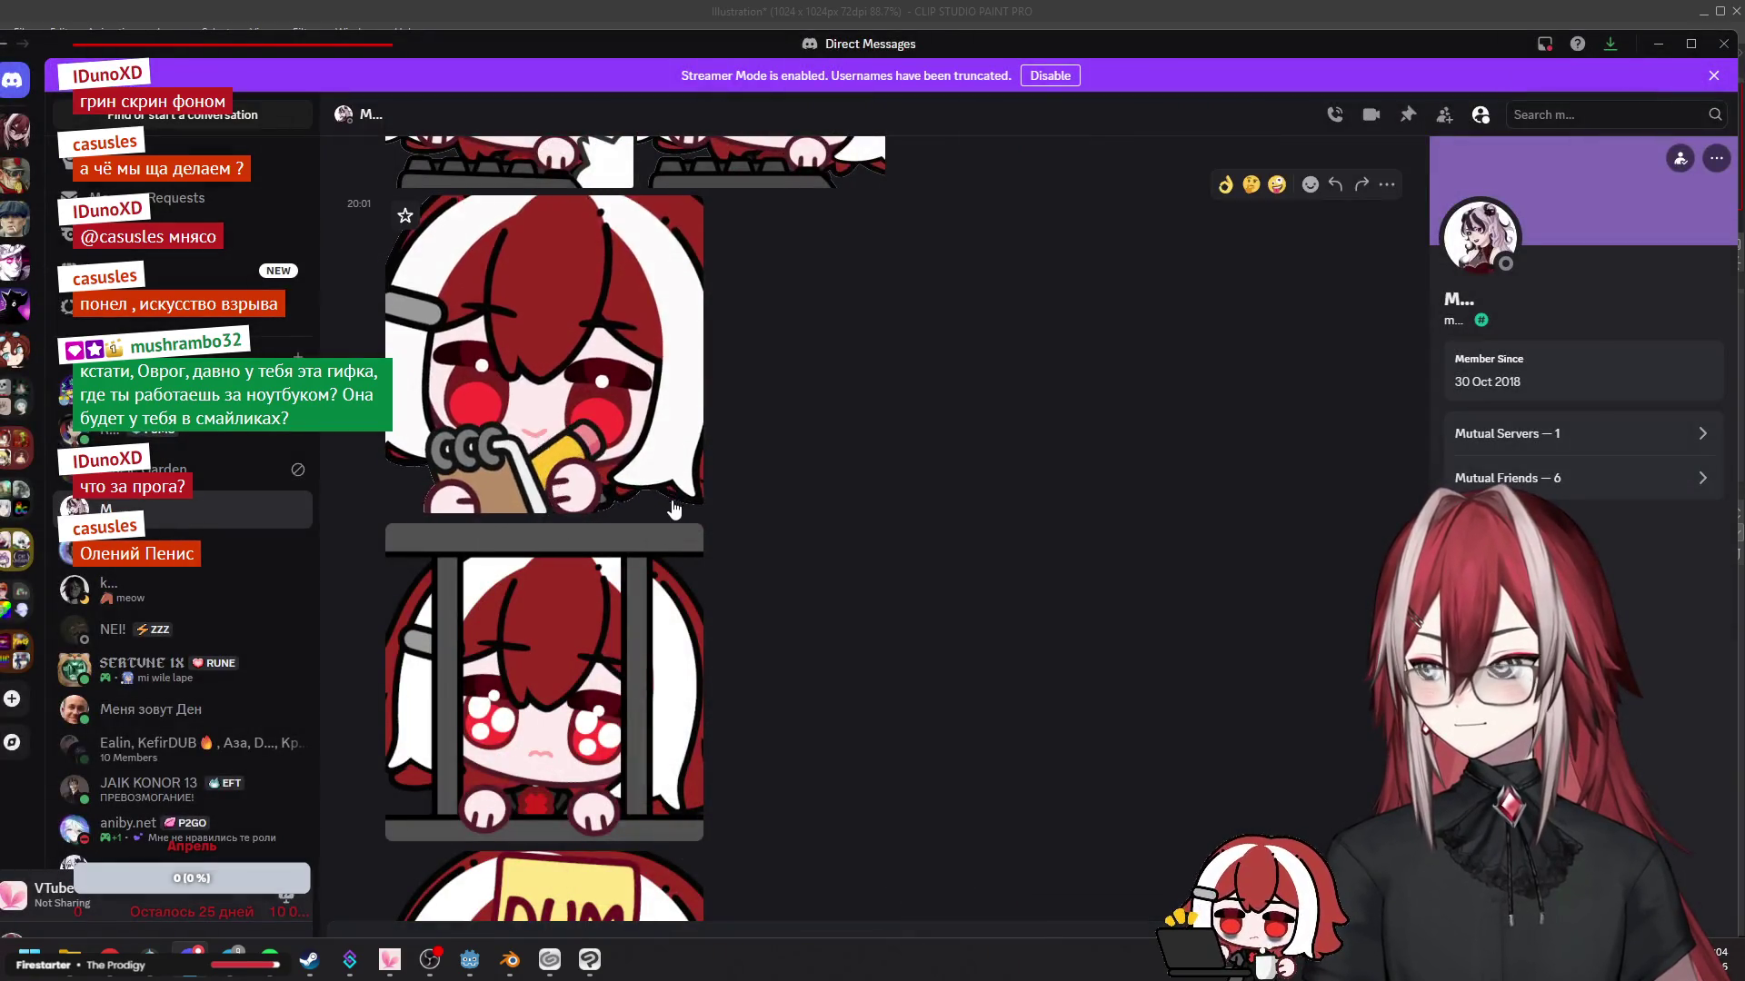
scroll(674, 509, down, 2)
scroll(673, 546, down, 3)
click(666, 272)
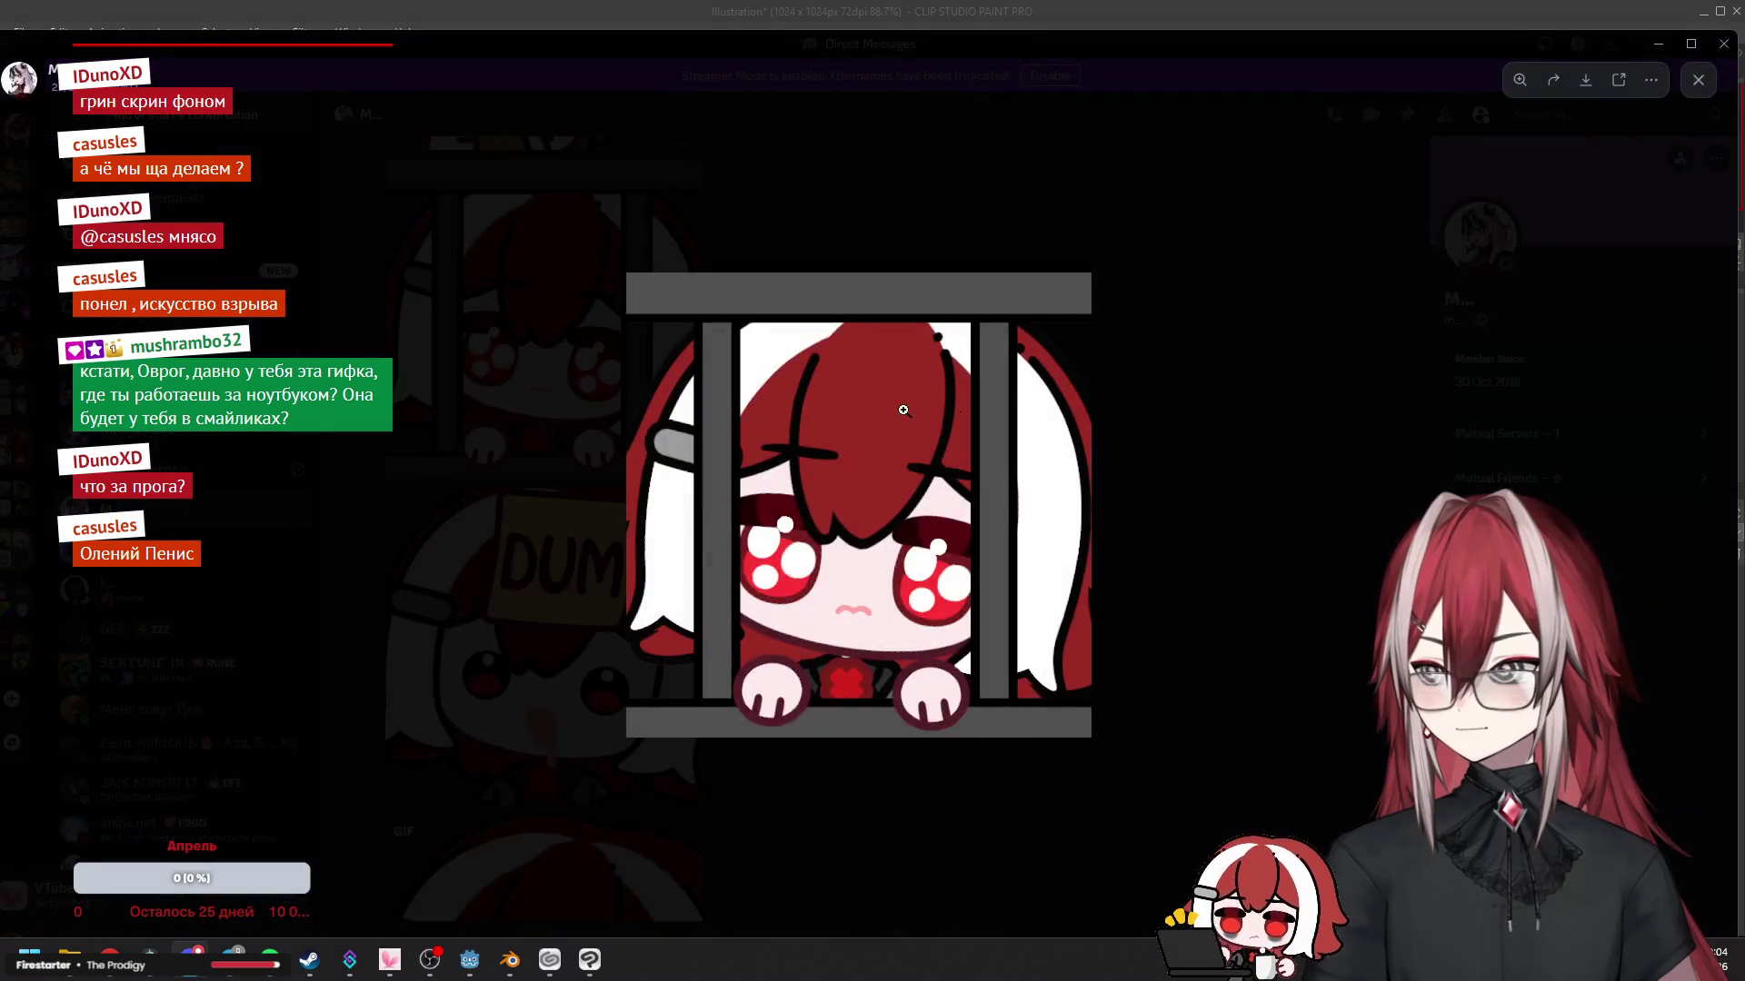
click(1704, 91)
scroll(667, 520, down, 5)
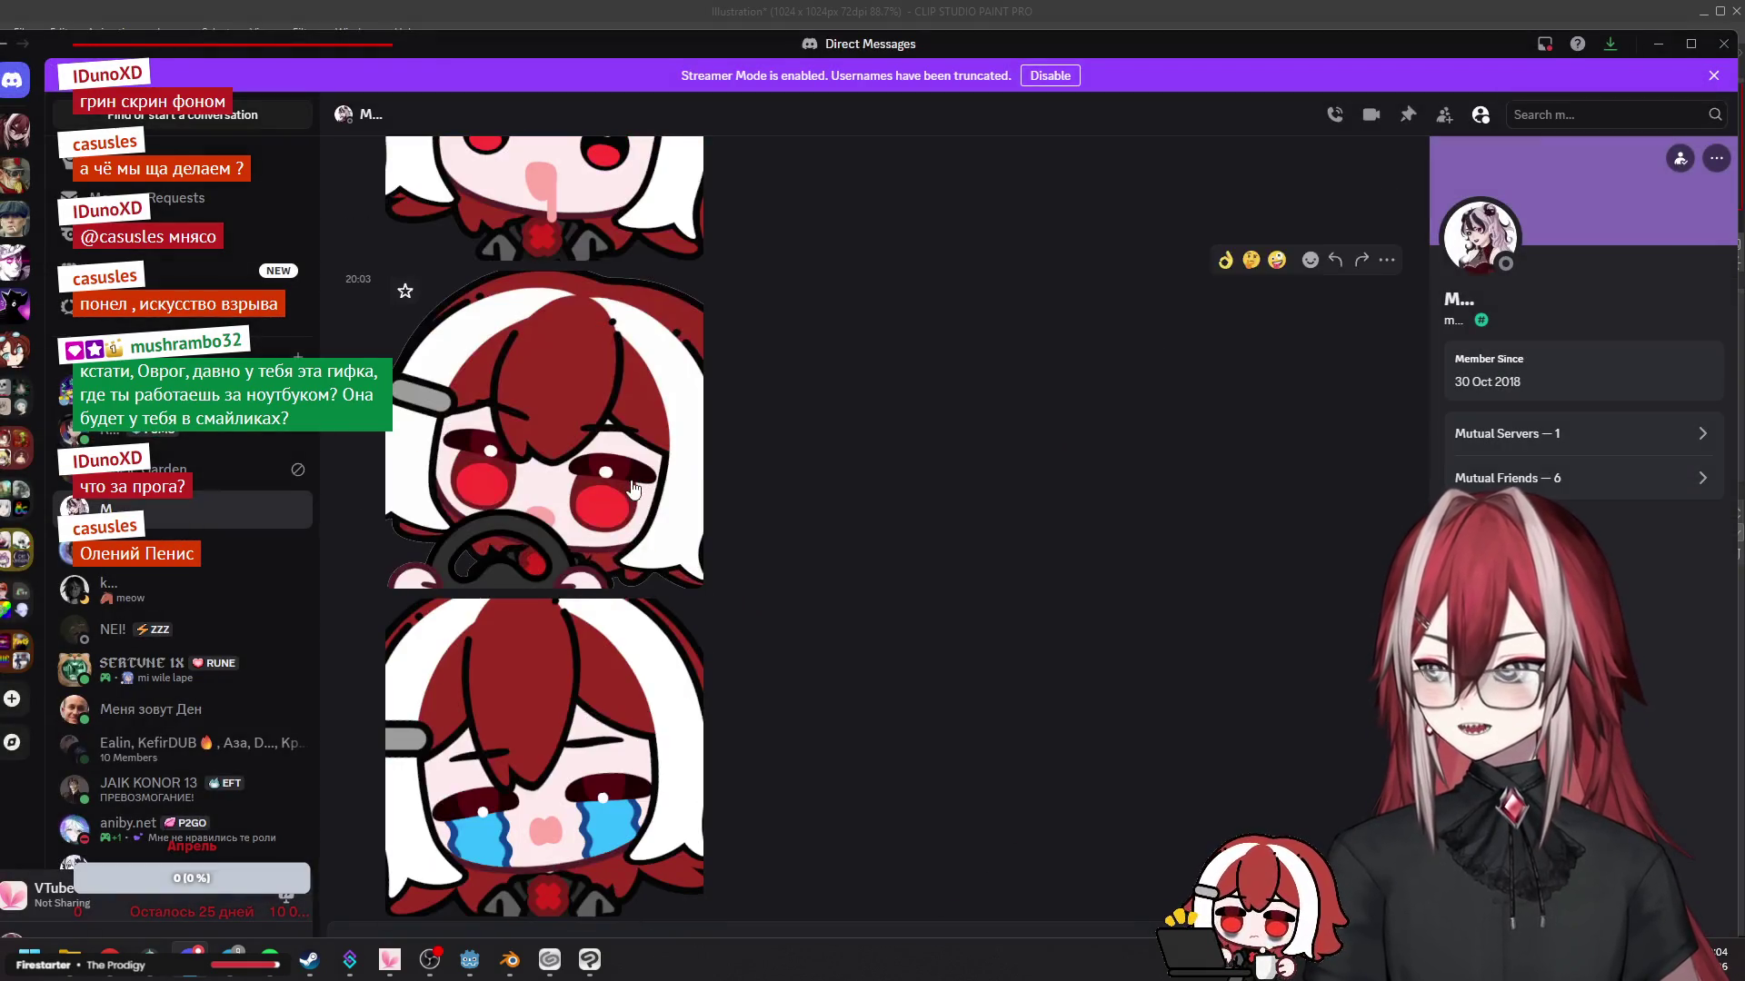
click(625, 422)
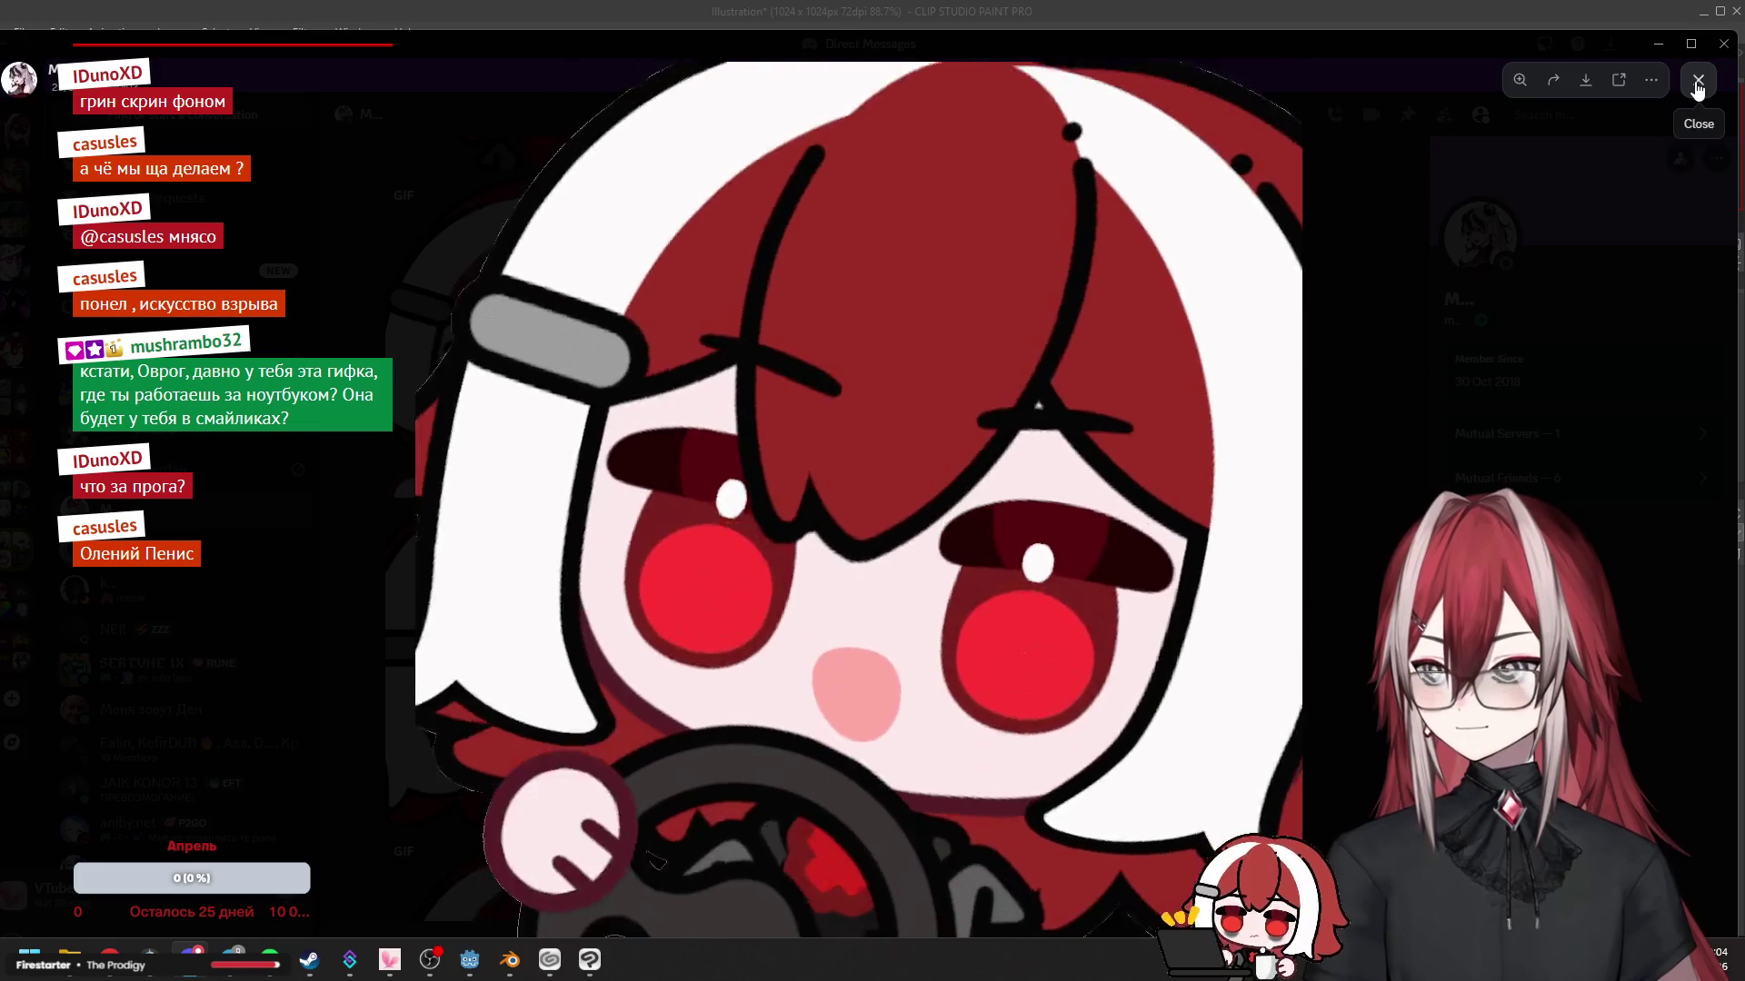
key(Escape)
scroll(742, 472, down, 6)
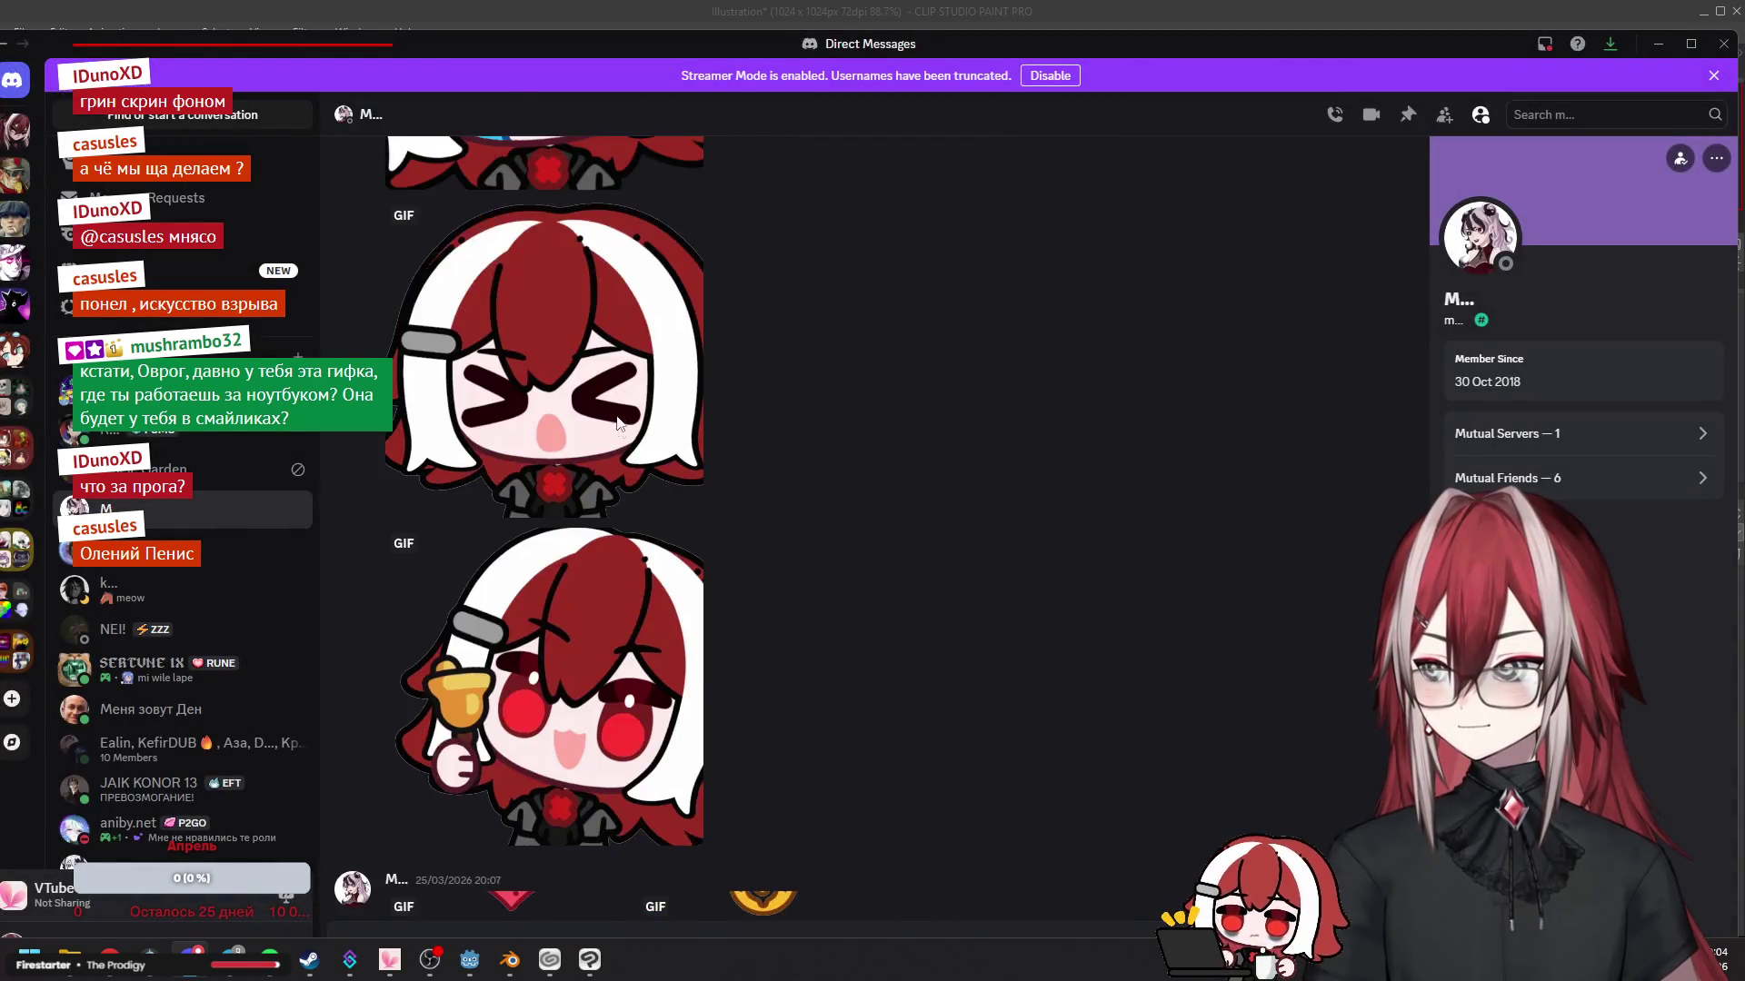
click(664, 415)
key(Escape)
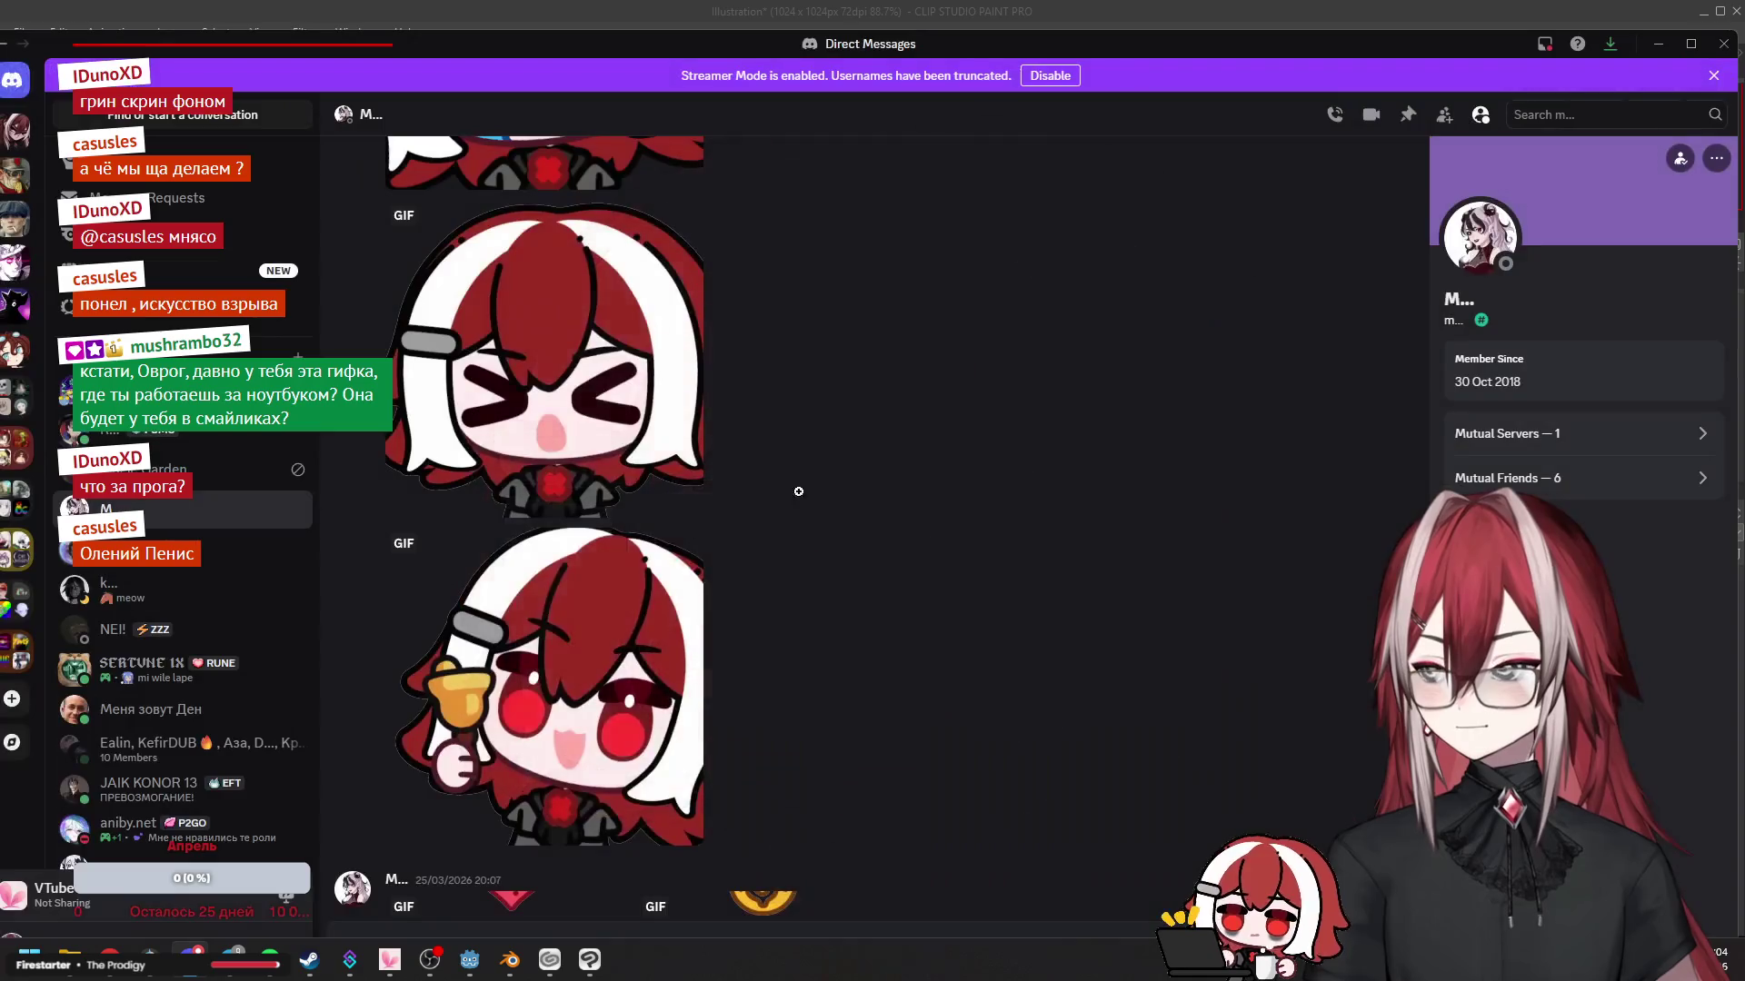
scroll(630, 577, down, 5)
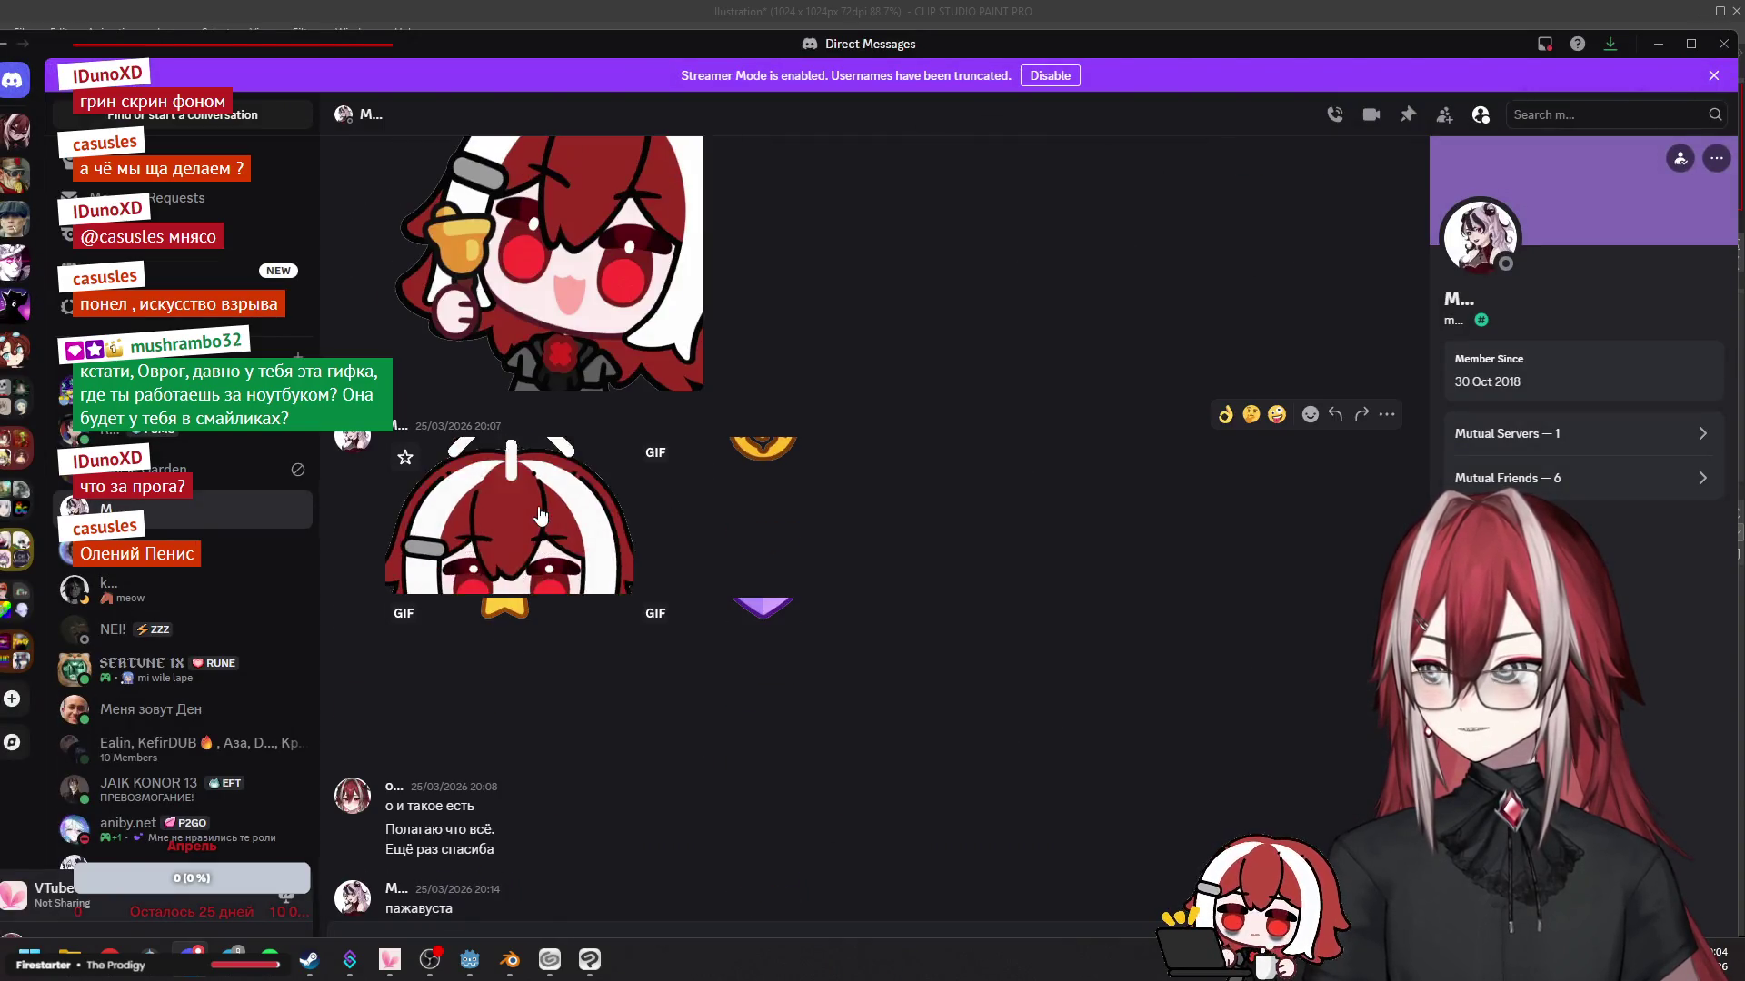
click(583, 499)
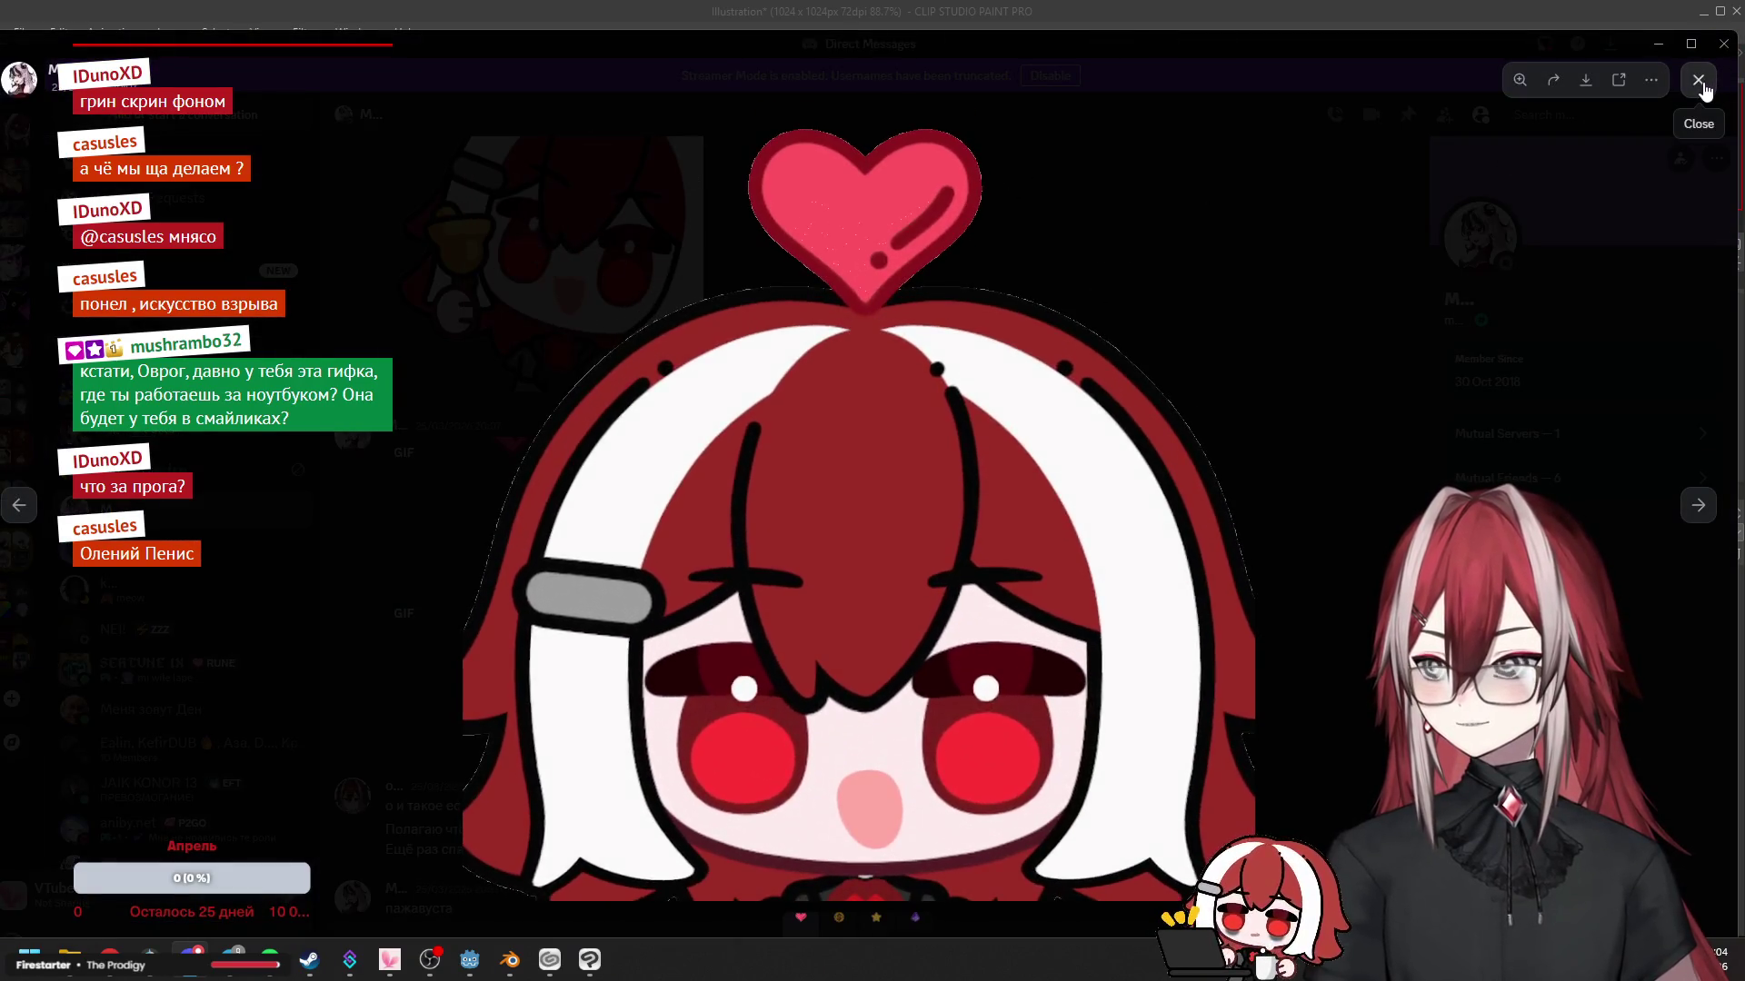
click(1697, 80)
click(800, 463)
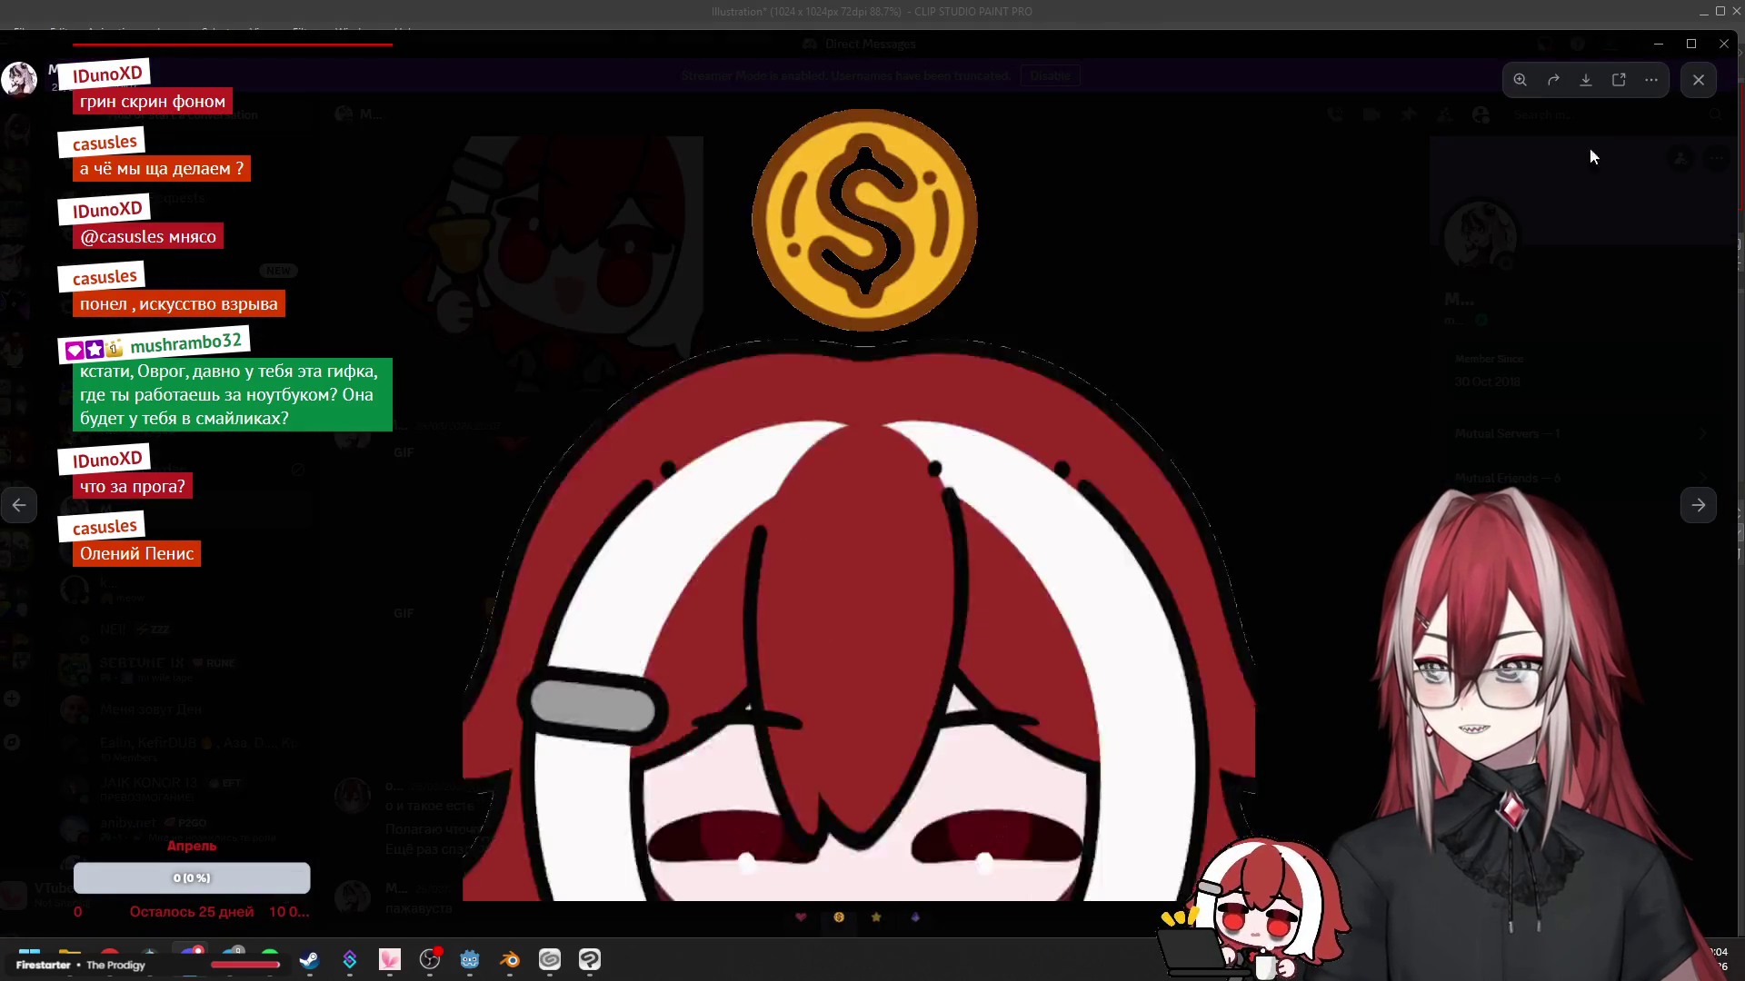
click(1699, 93)
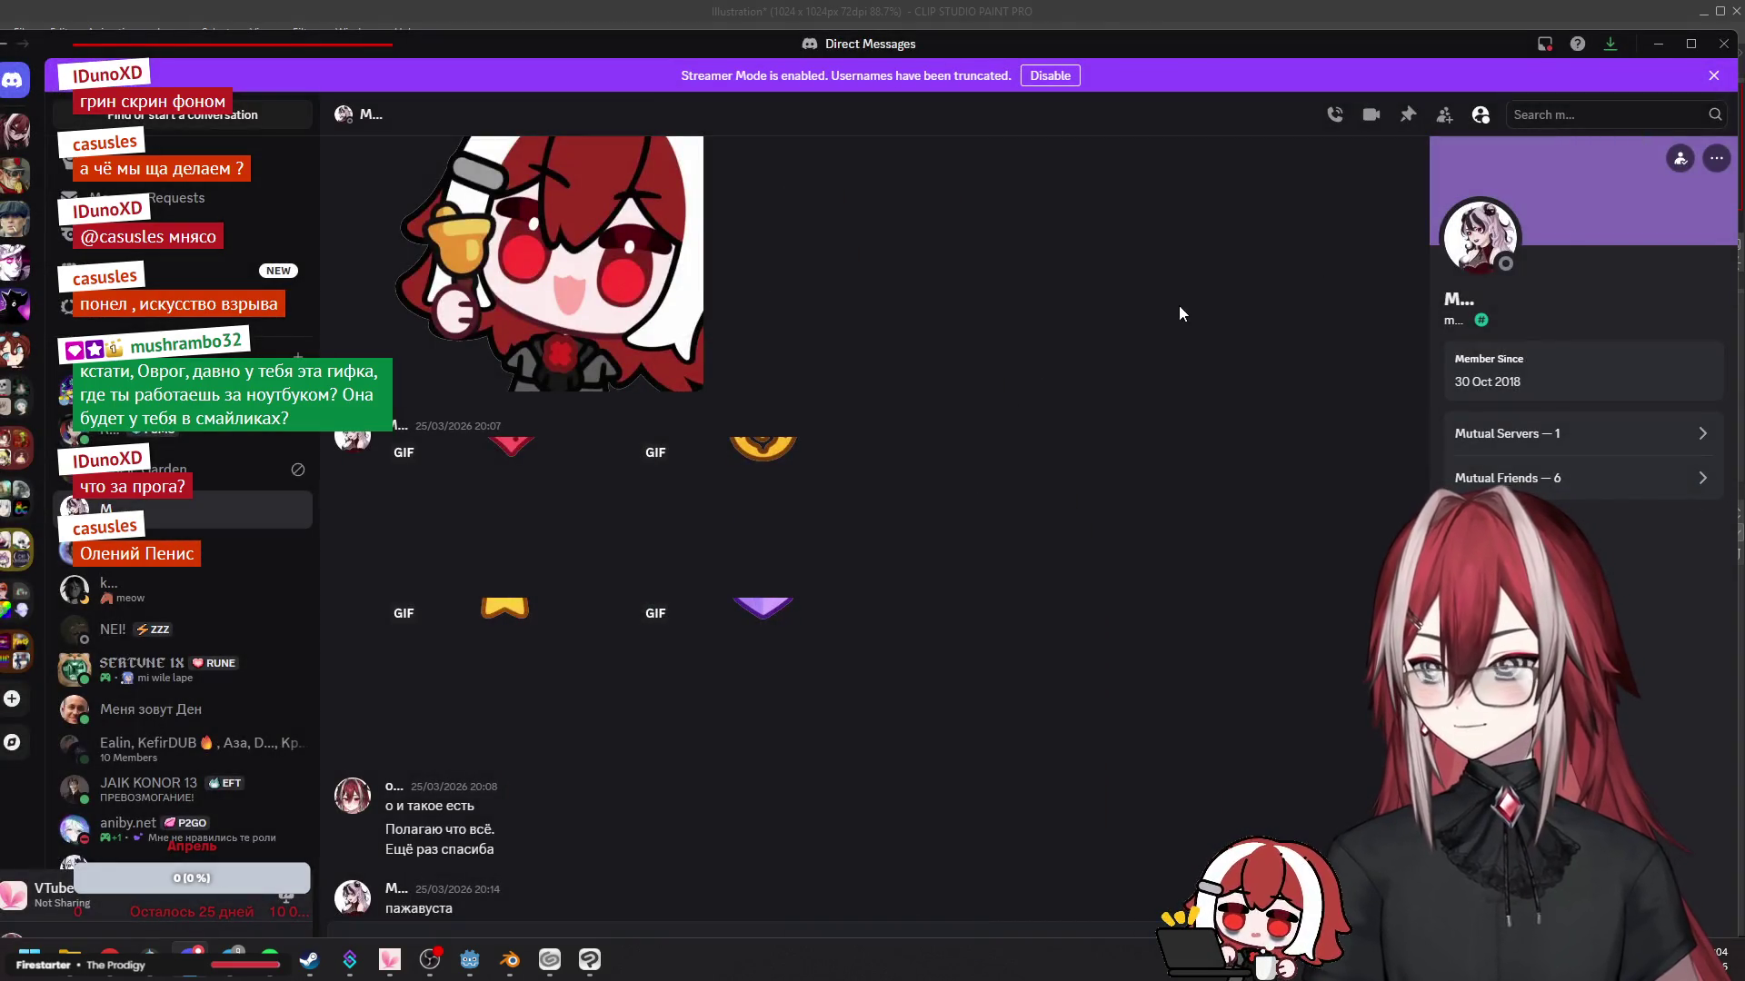
scroll(1084, 366, up, 1)
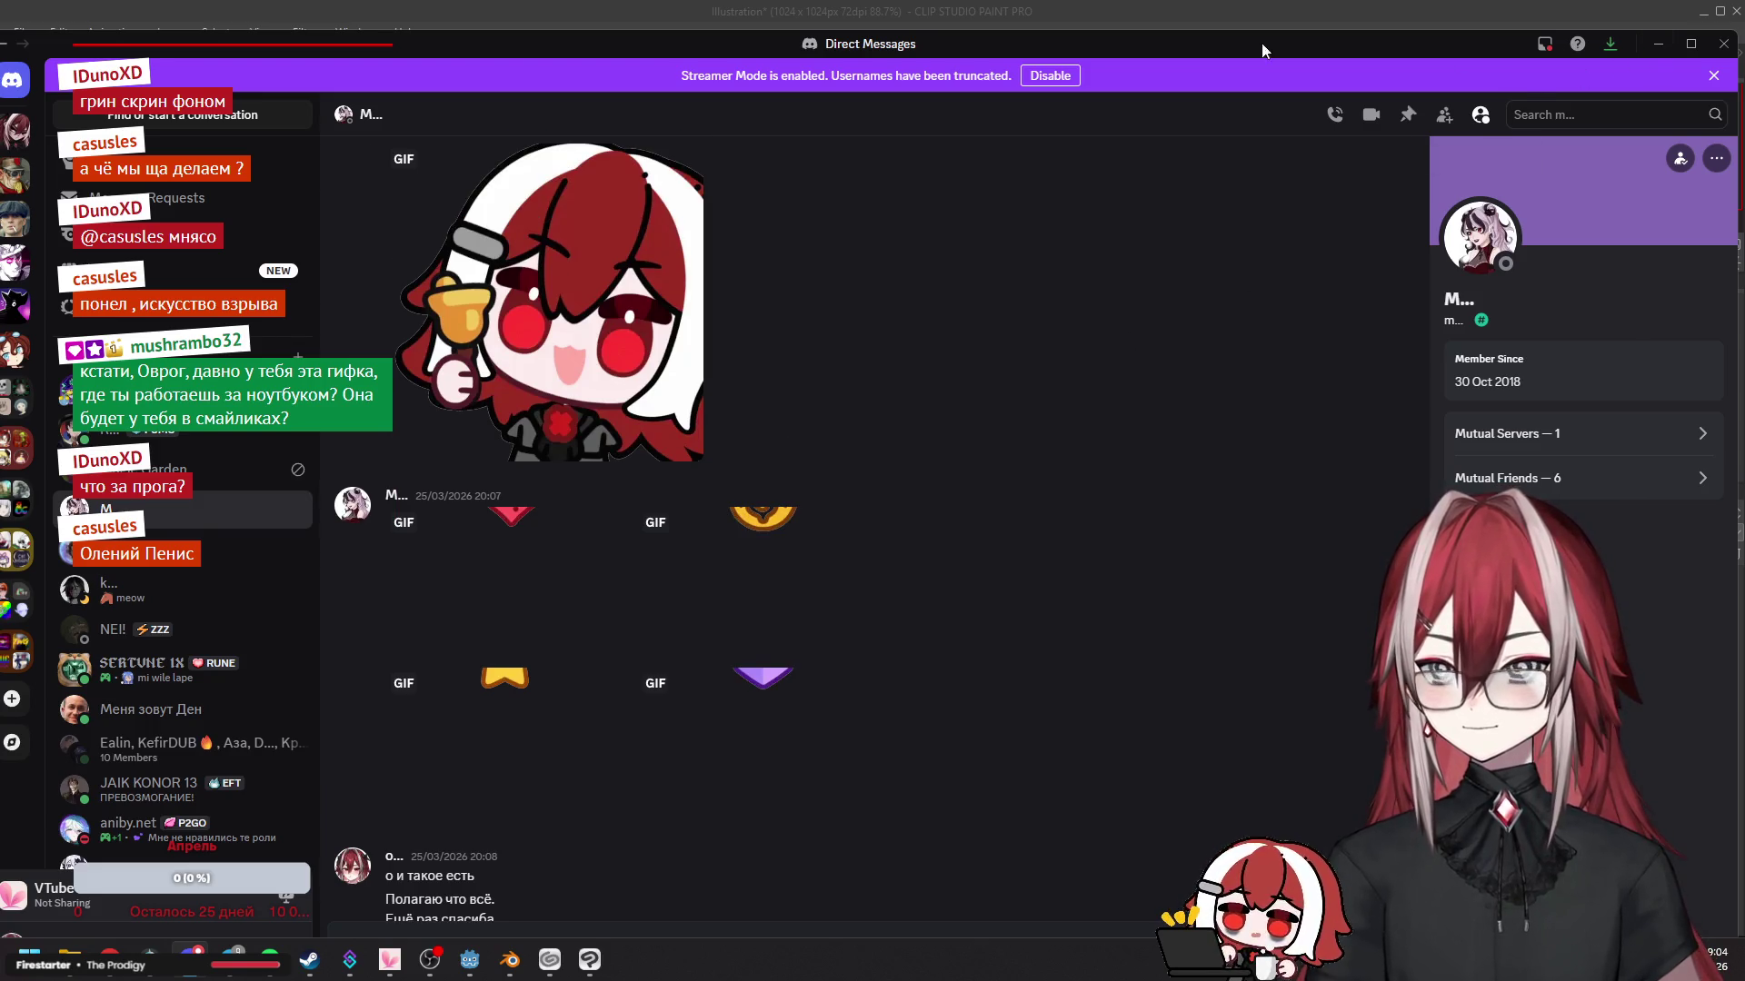
drag(1292, 52, 1744, 87)
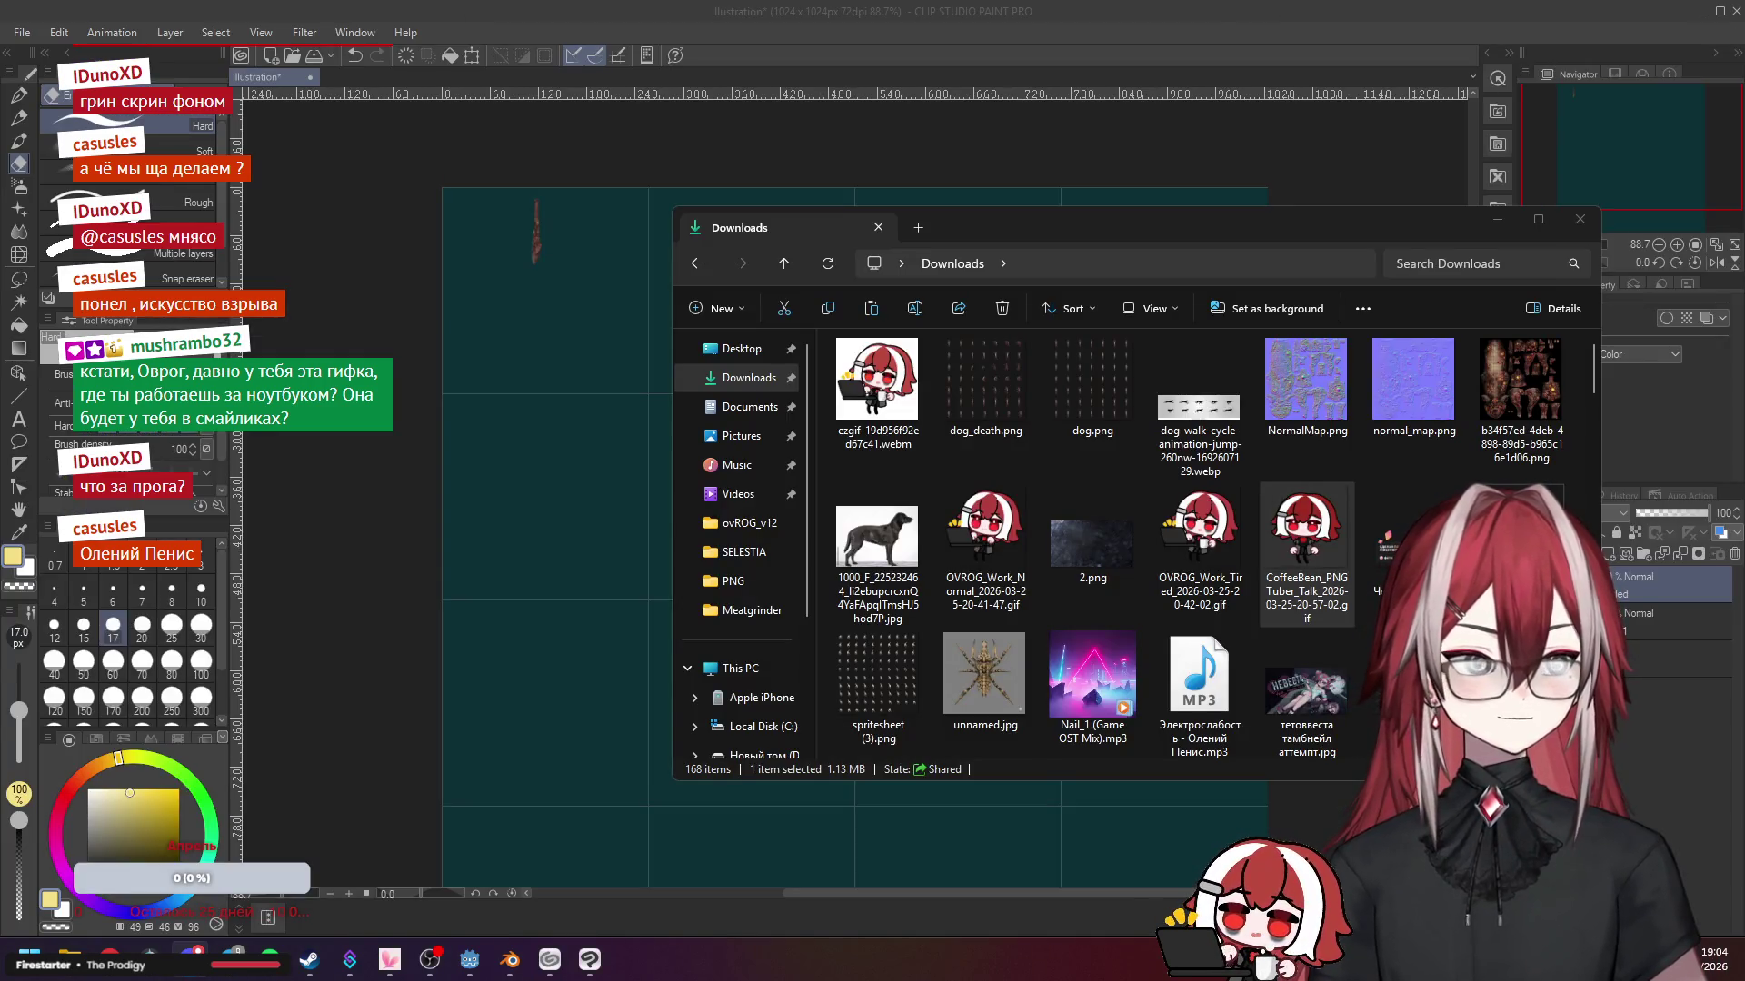
Step: Minimize the Downloads window to reveal the teal canvas, then switch to the browser
click(1305, 554)
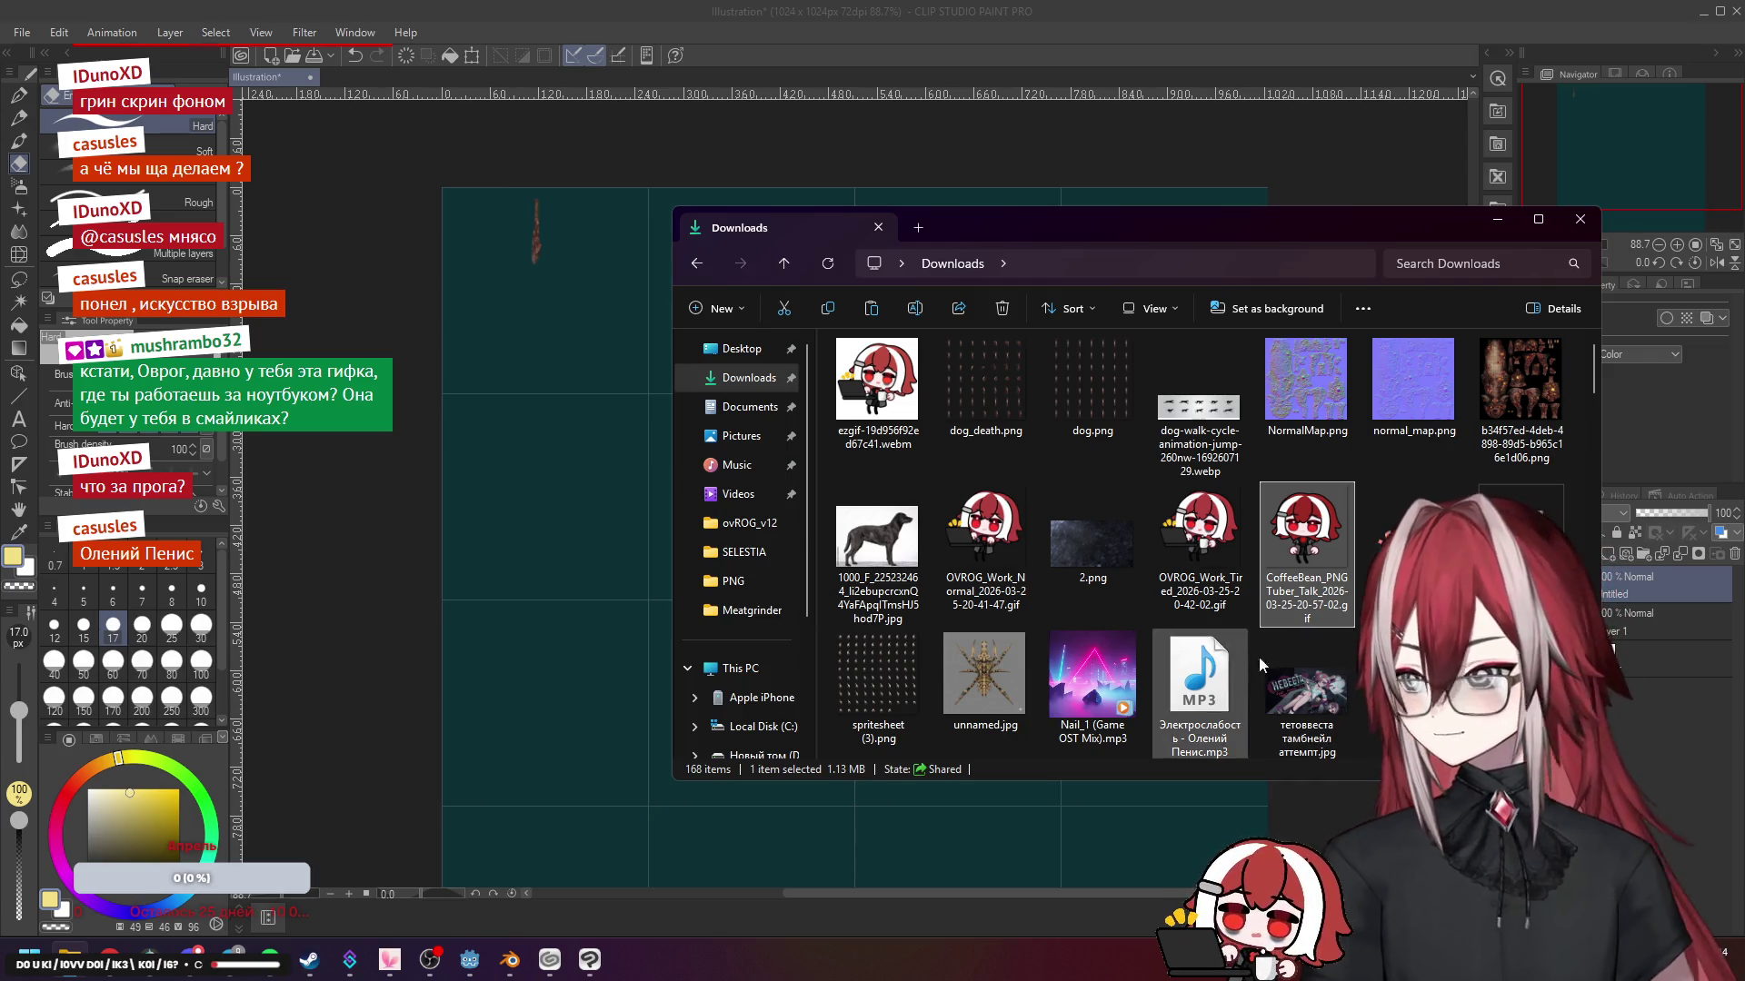
click(1497, 219)
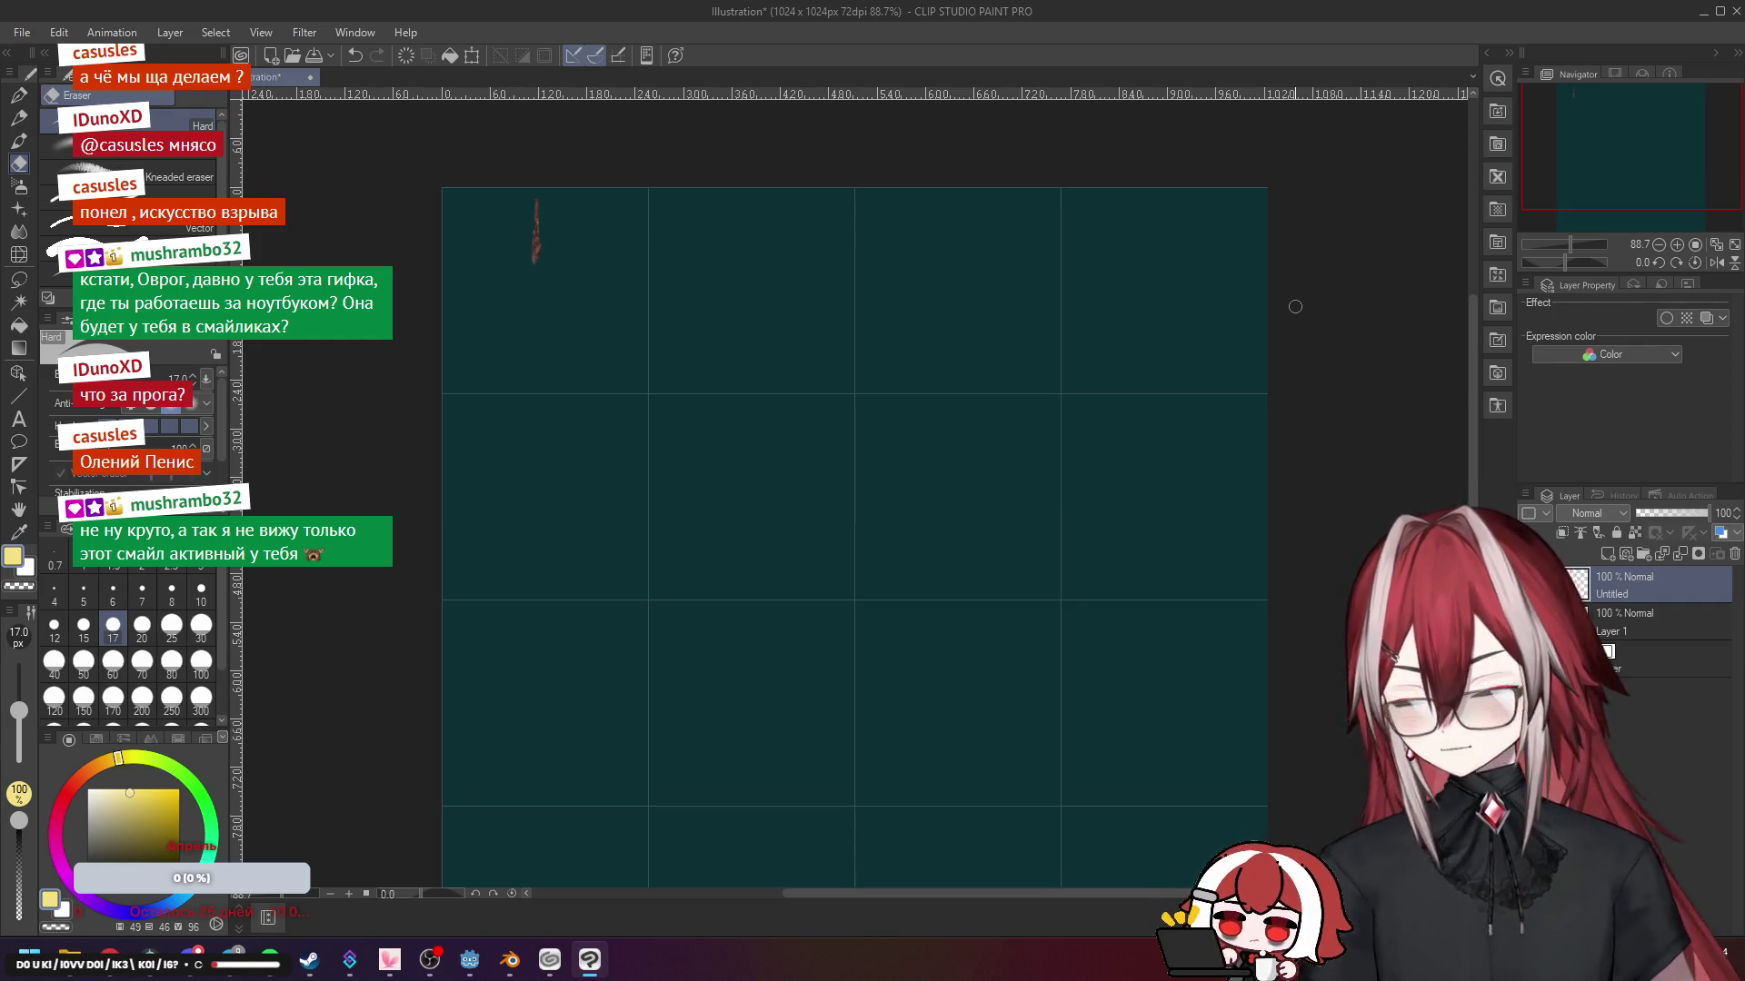
key(alt+Tab)
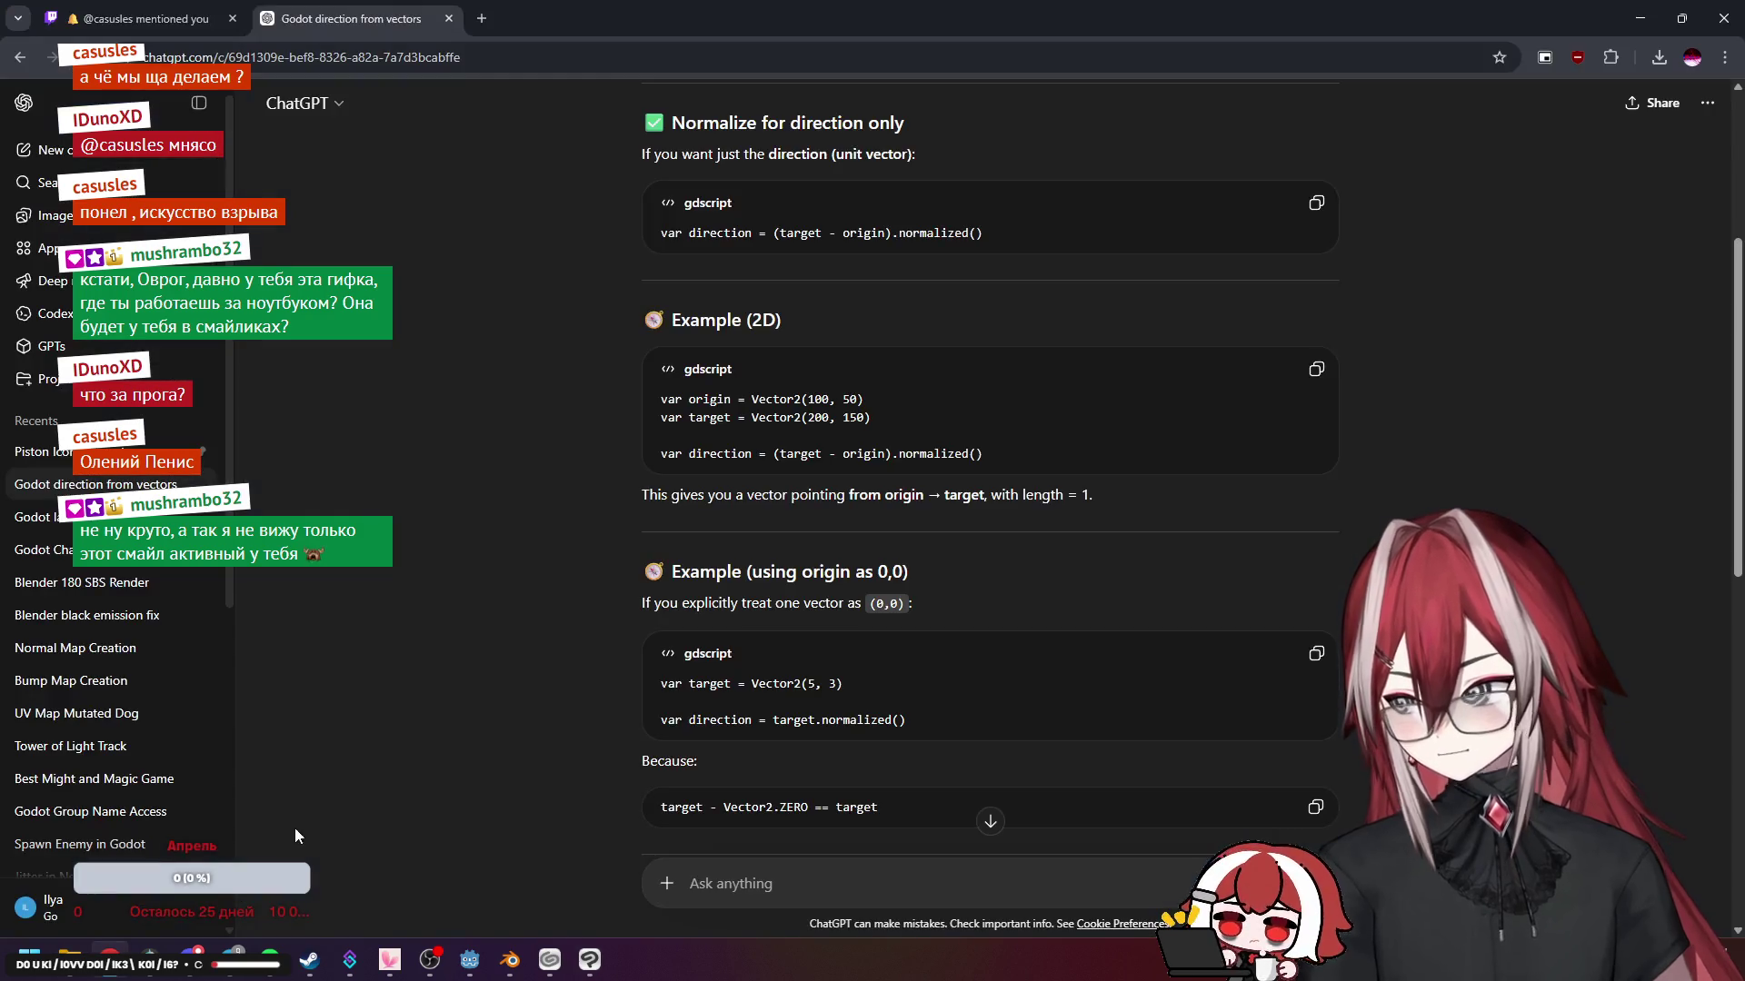
Step: Open Twitch in a new tab and go to the Creator Dashboard
key(ctrl+t)
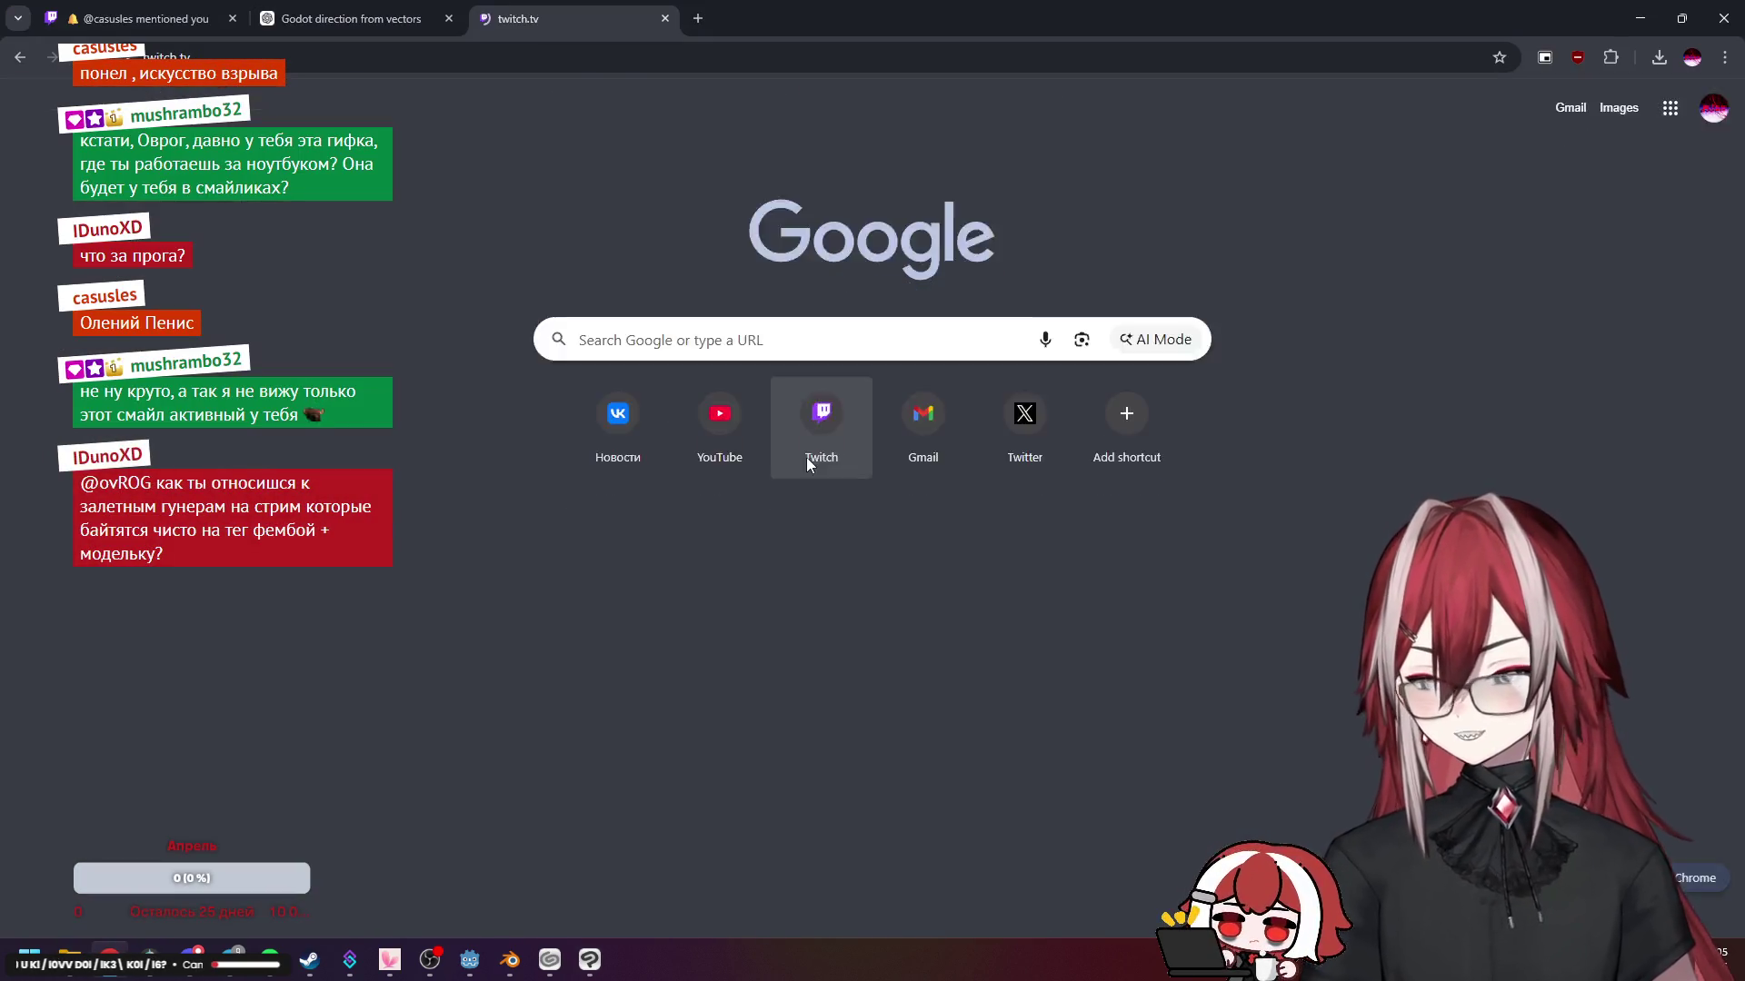
click(806, 461)
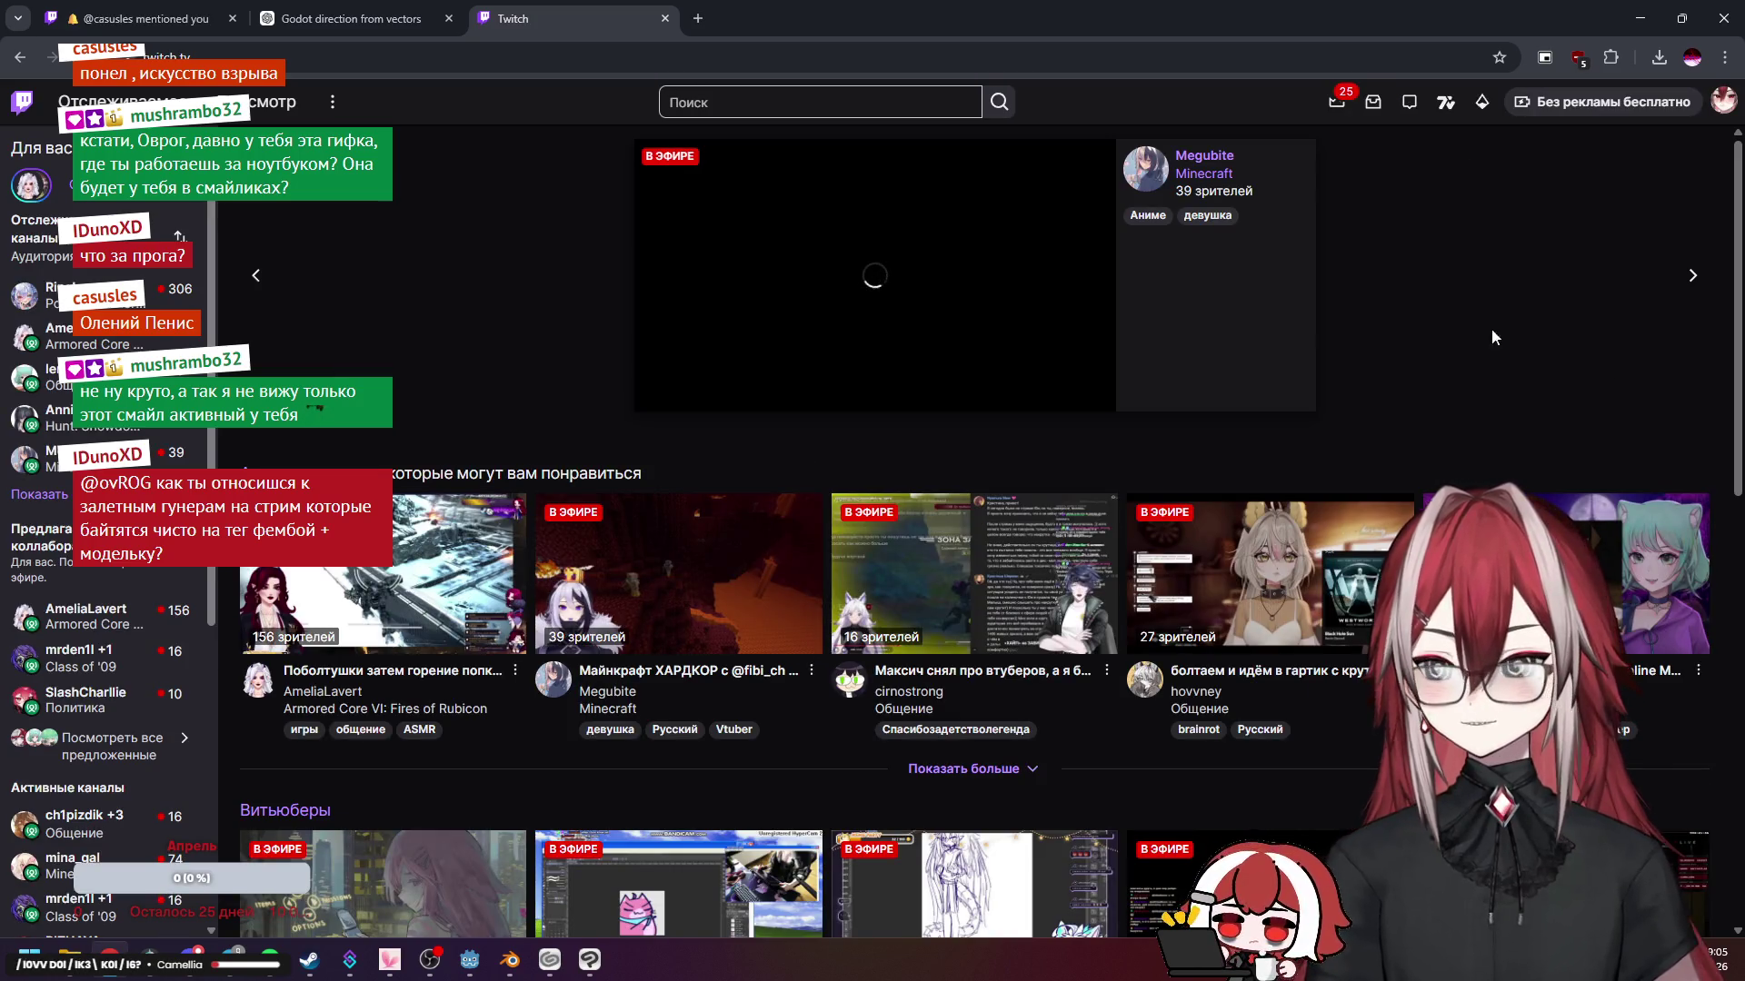
click(1723, 100)
click(1583, 237)
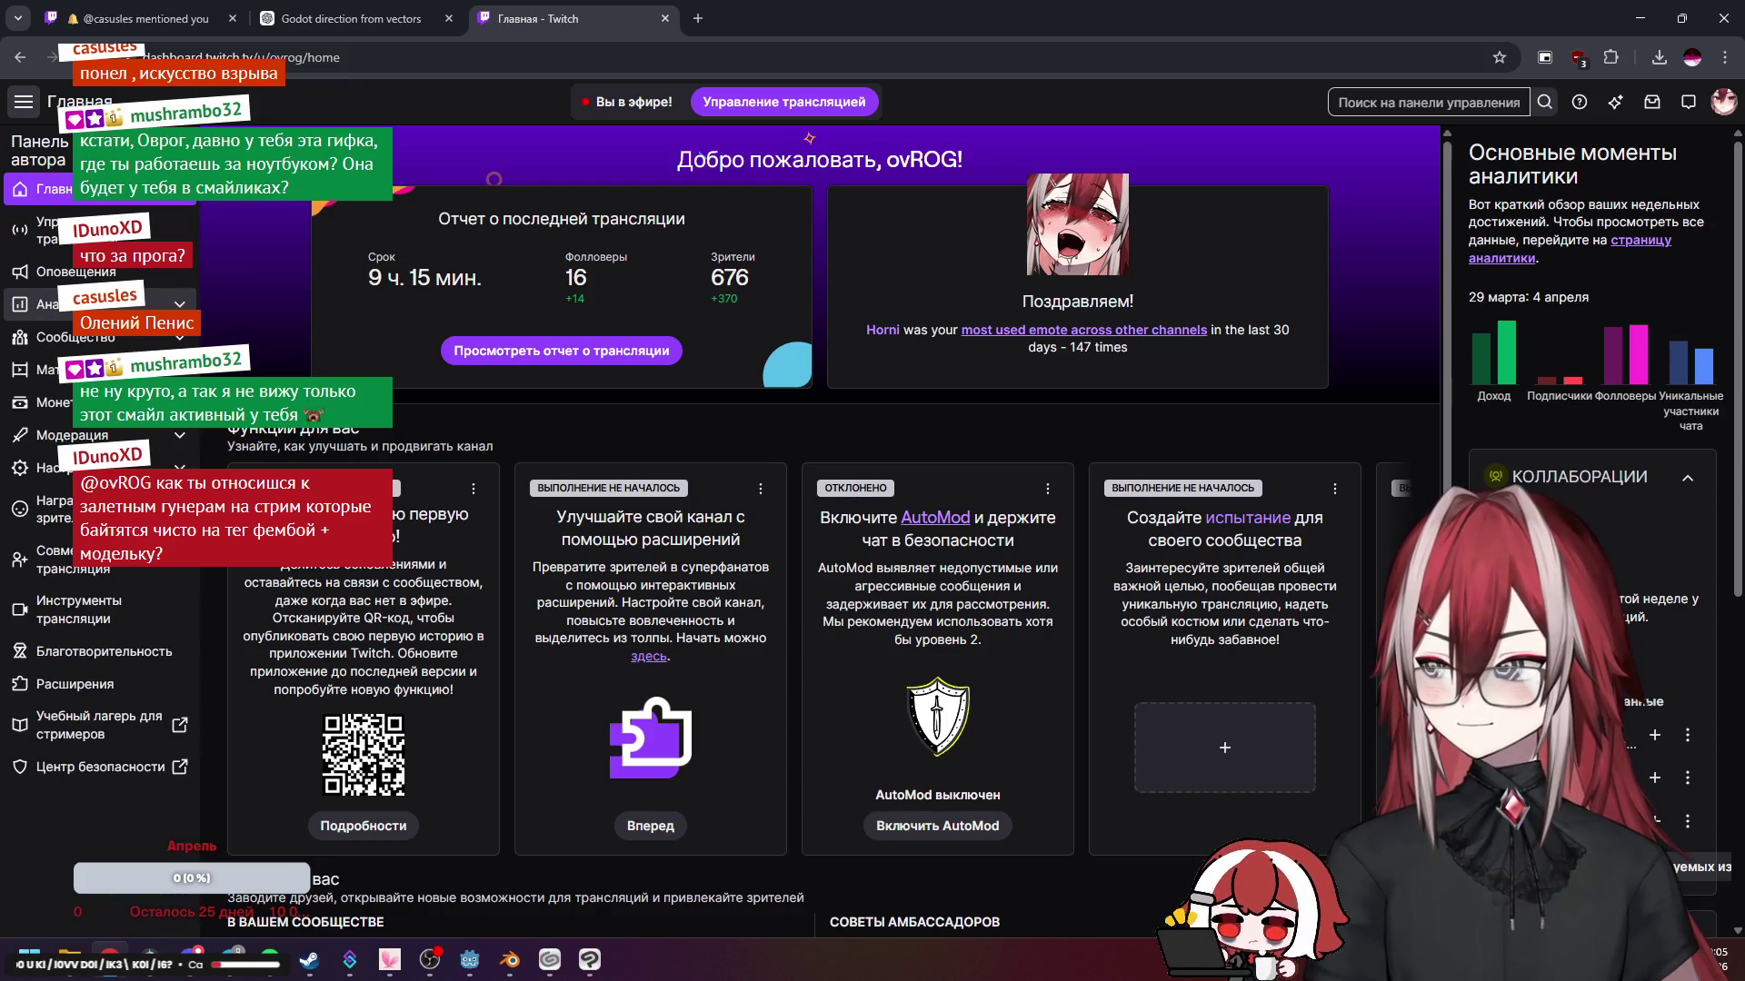
Step: Expand the Viewer Rewards section and open the Emotes page
click(155, 337)
click(148, 338)
click(54, 388)
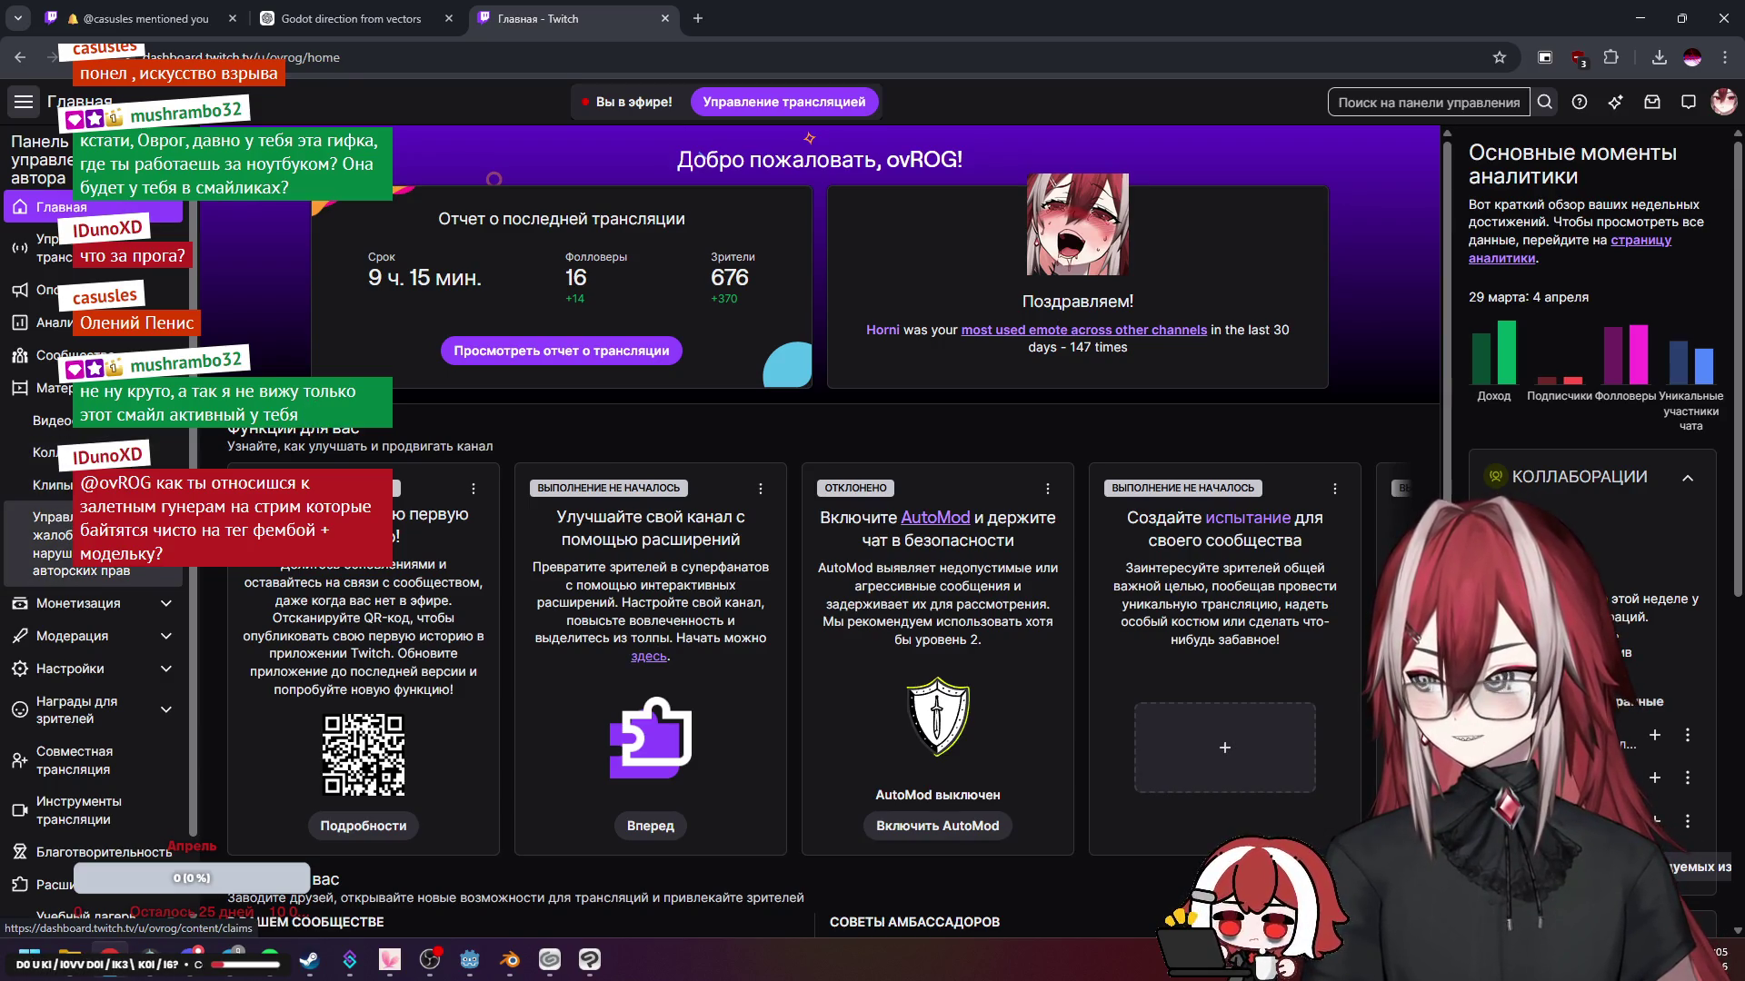
click(54, 388)
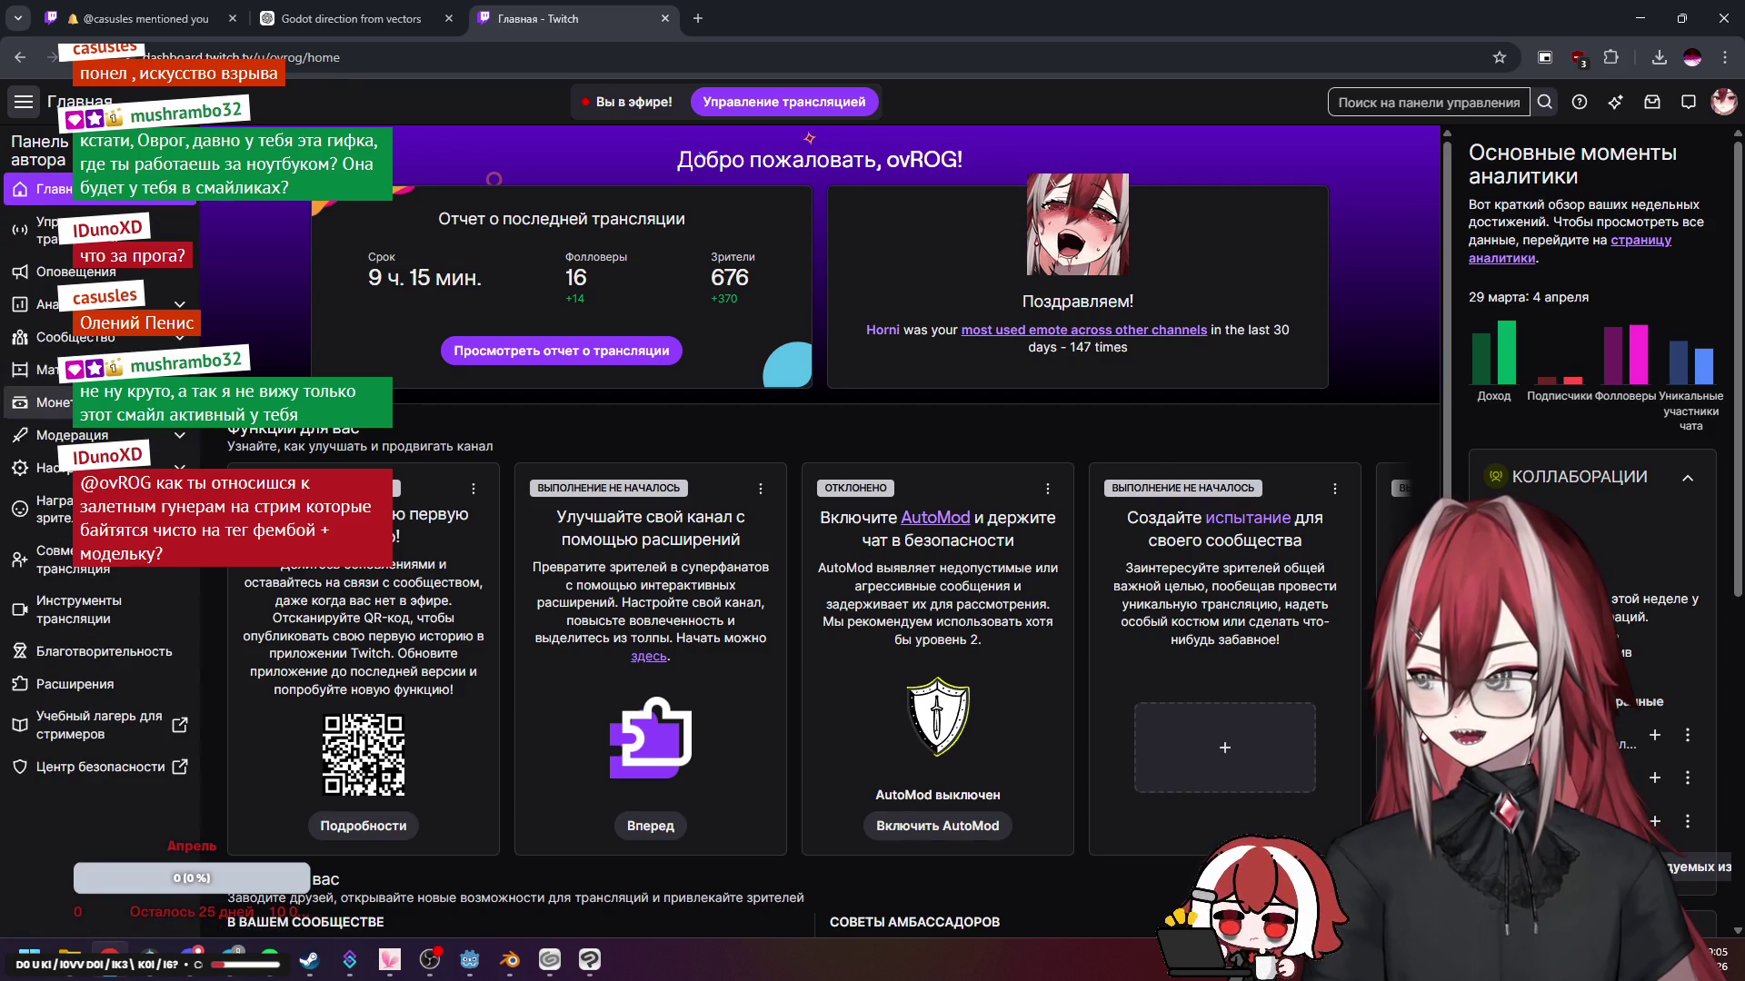
click(55, 509)
click(64, 601)
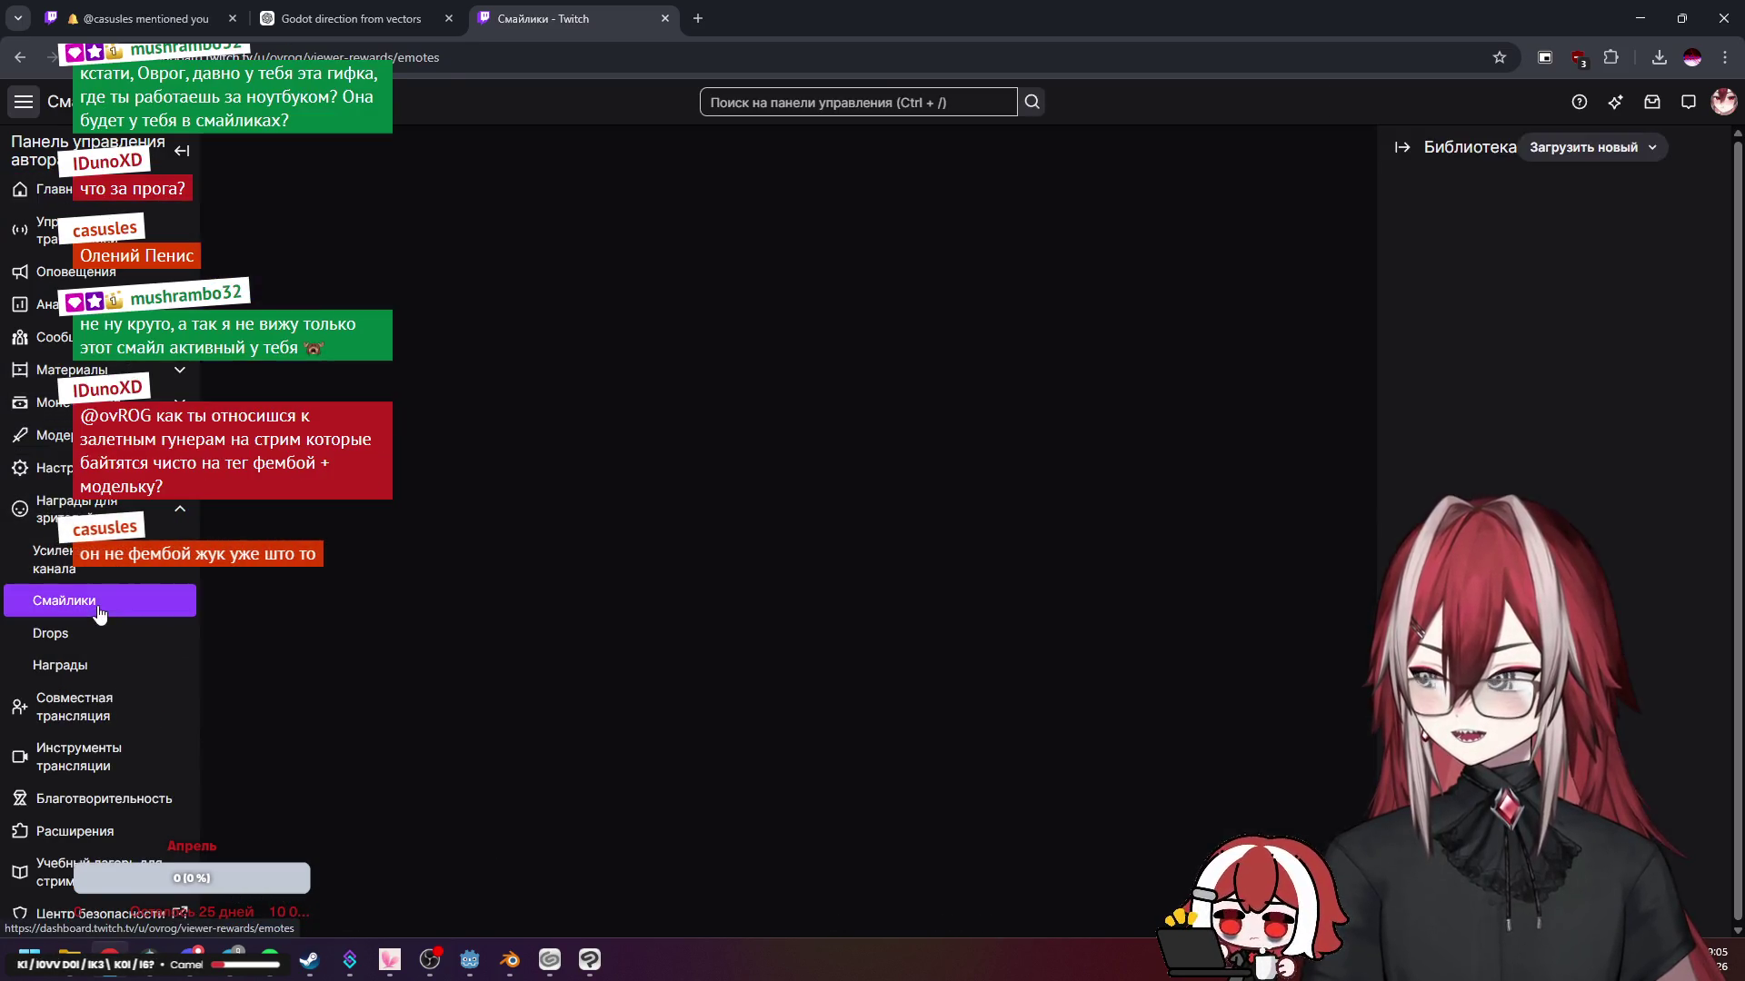
Step: Review the subscriber and Bits emote slots and the 50-point unlock progress
scroll(782, 350, down, 3)
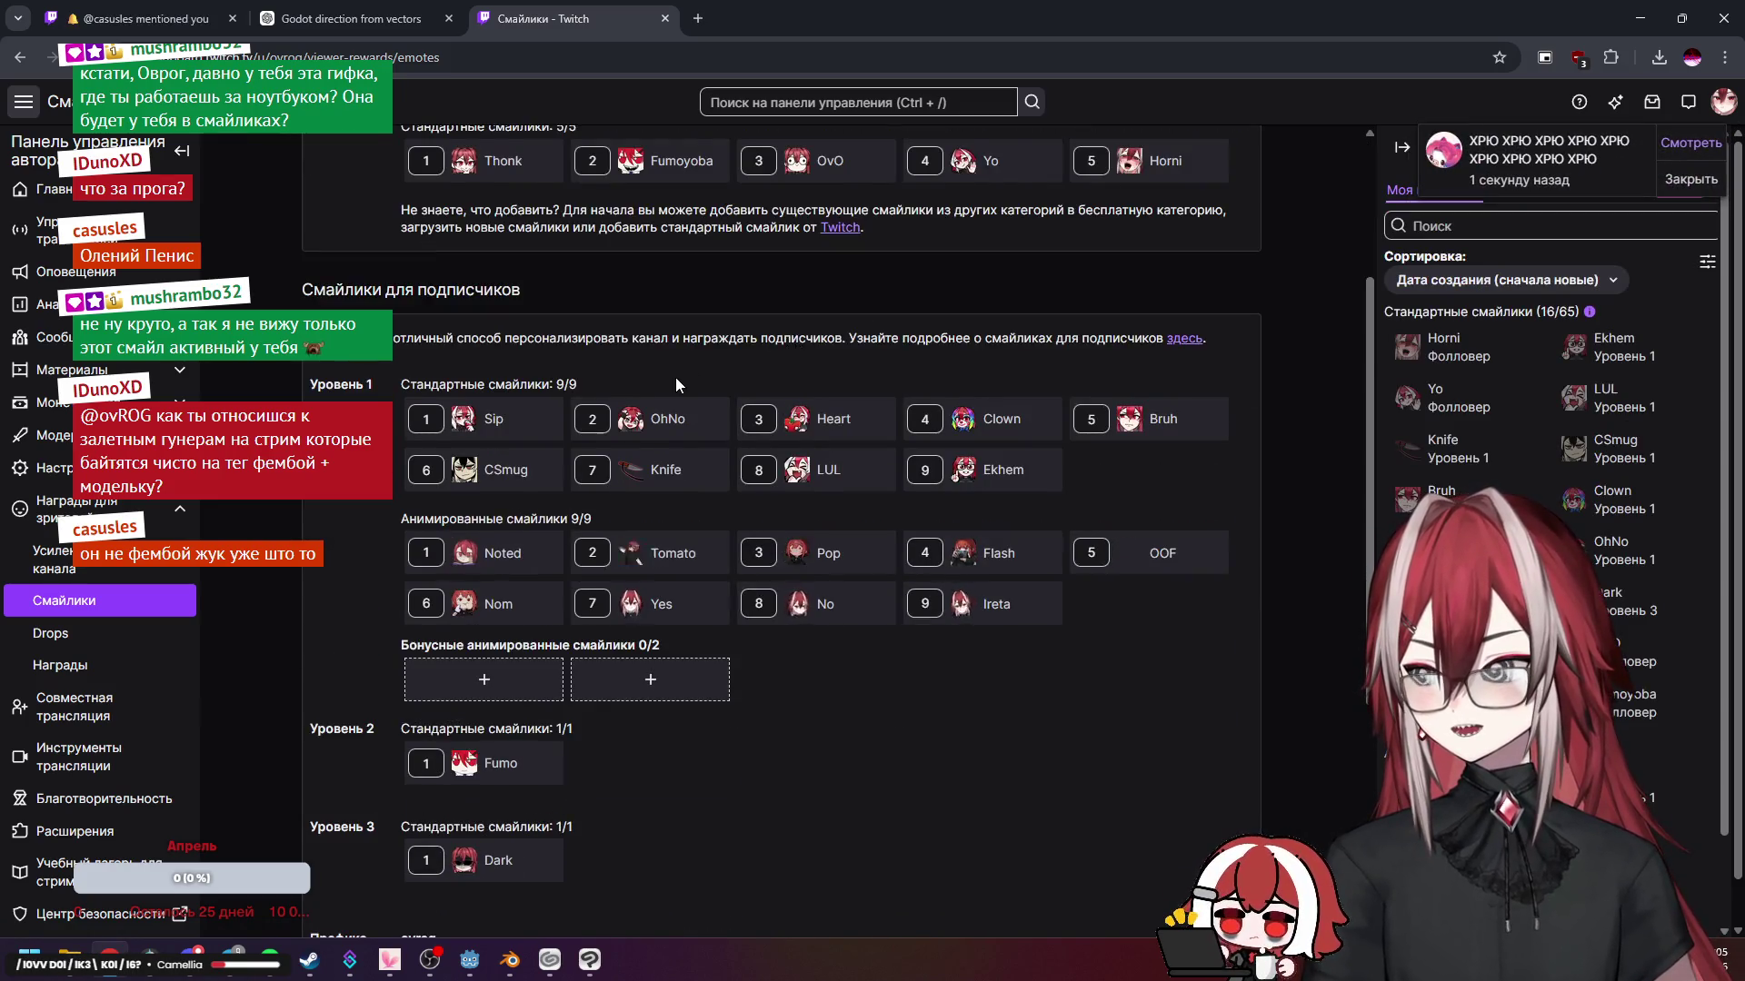
scroll(674, 376, down, 2)
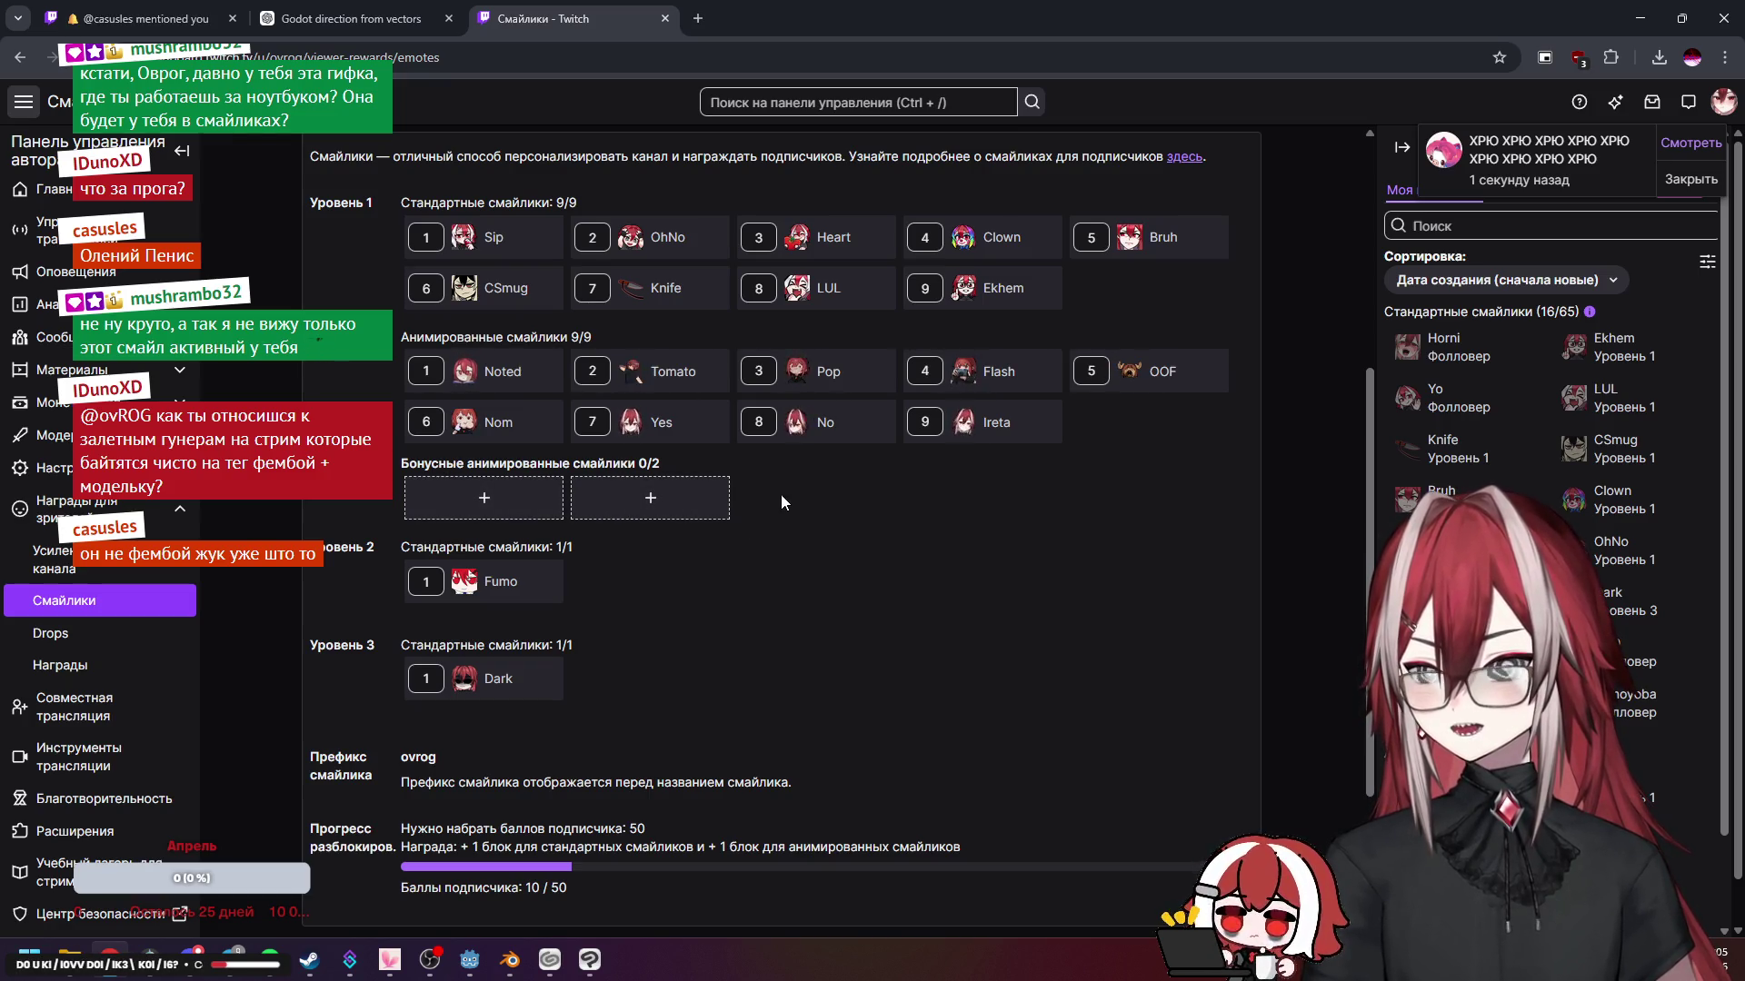
scroll(763, 464, down, 3)
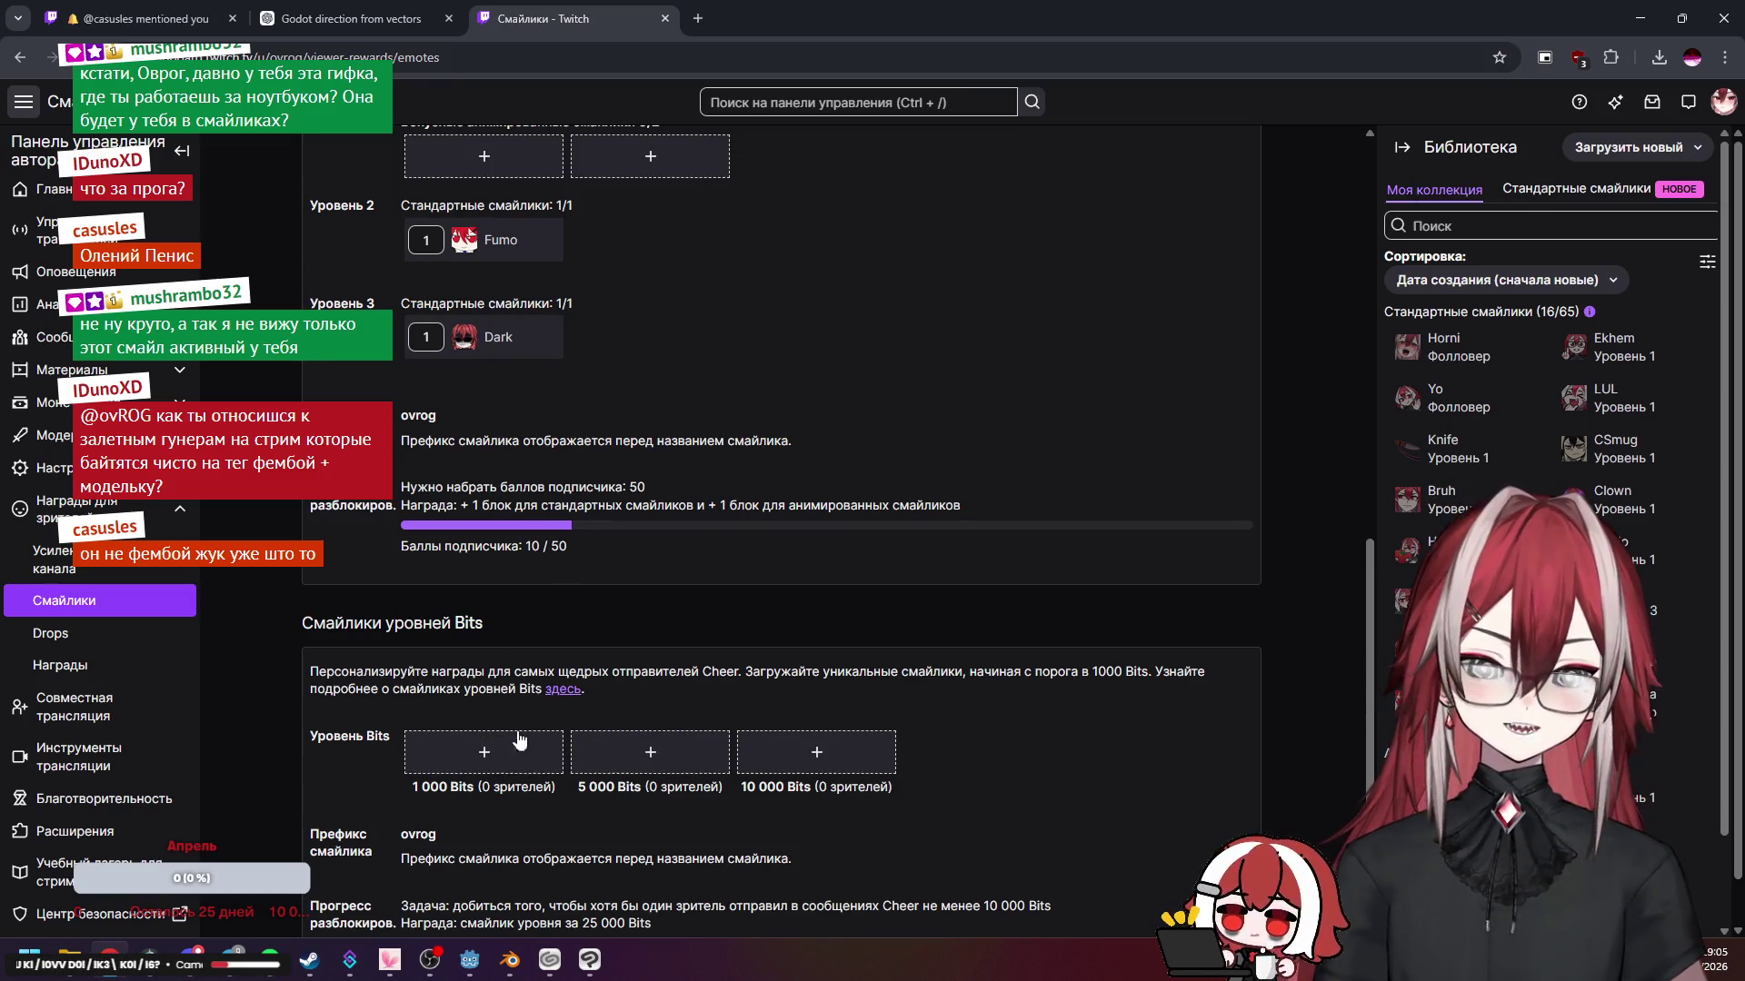
scroll(852, 578, up, 4)
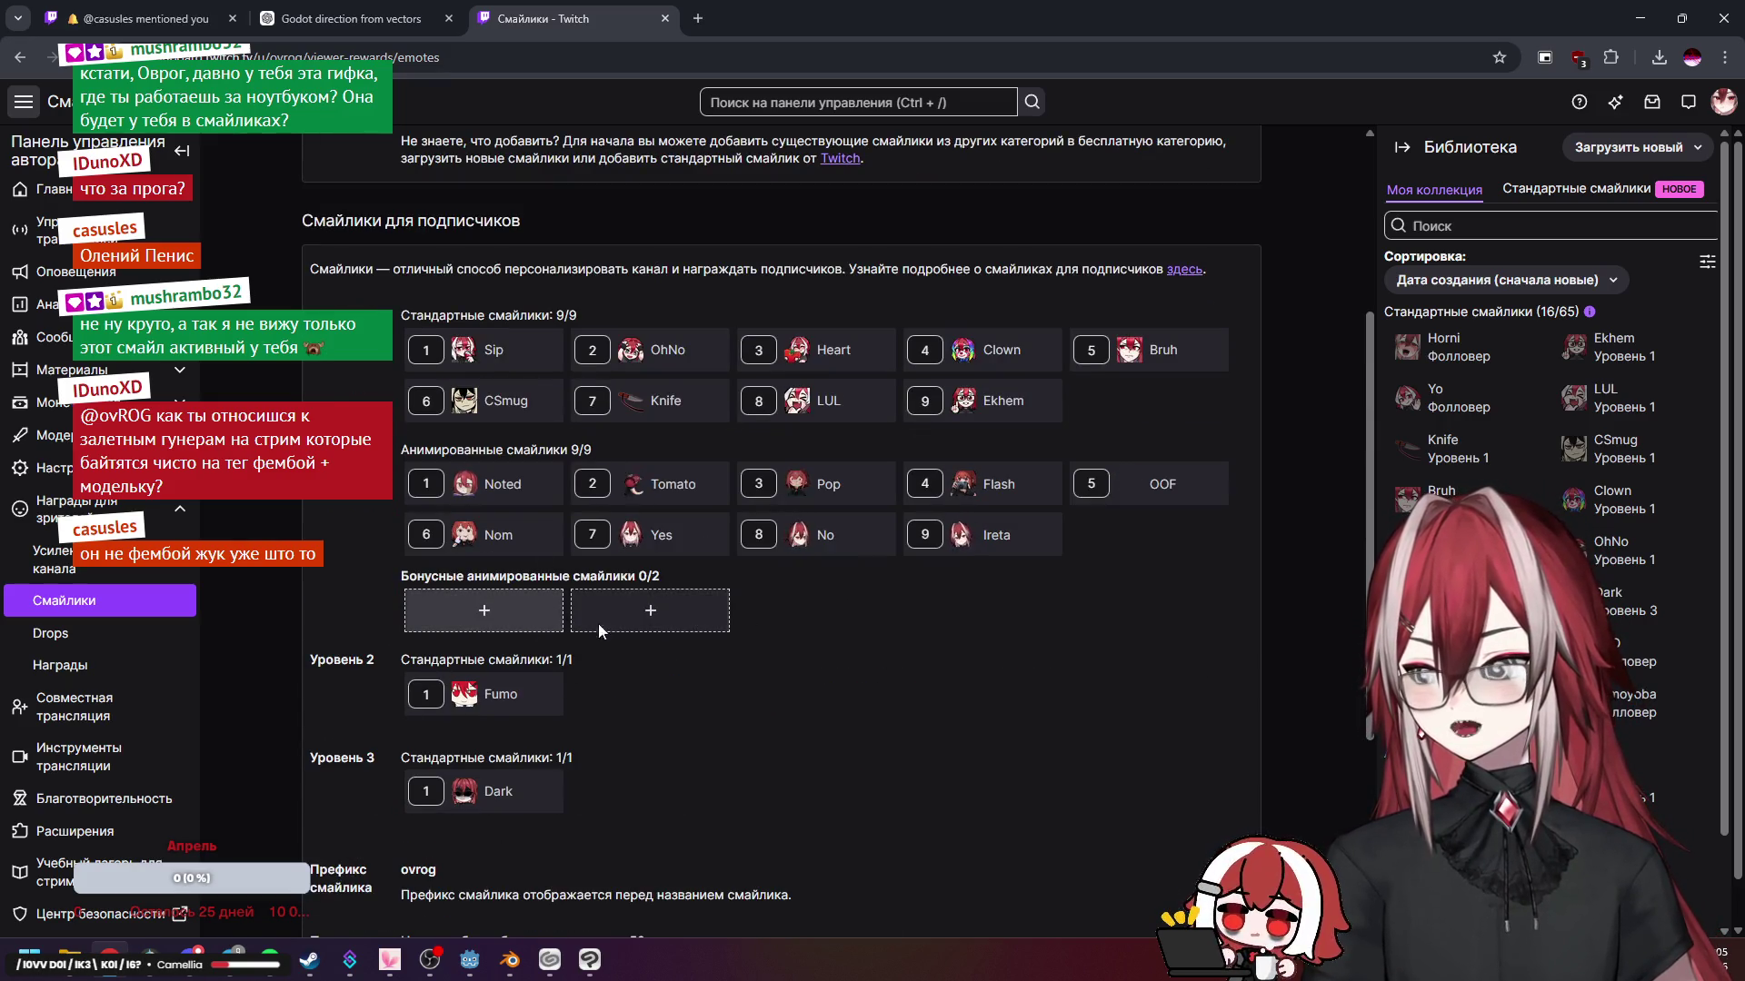
scroll(686, 618, up, 3)
scroll(685, 617, down, 6)
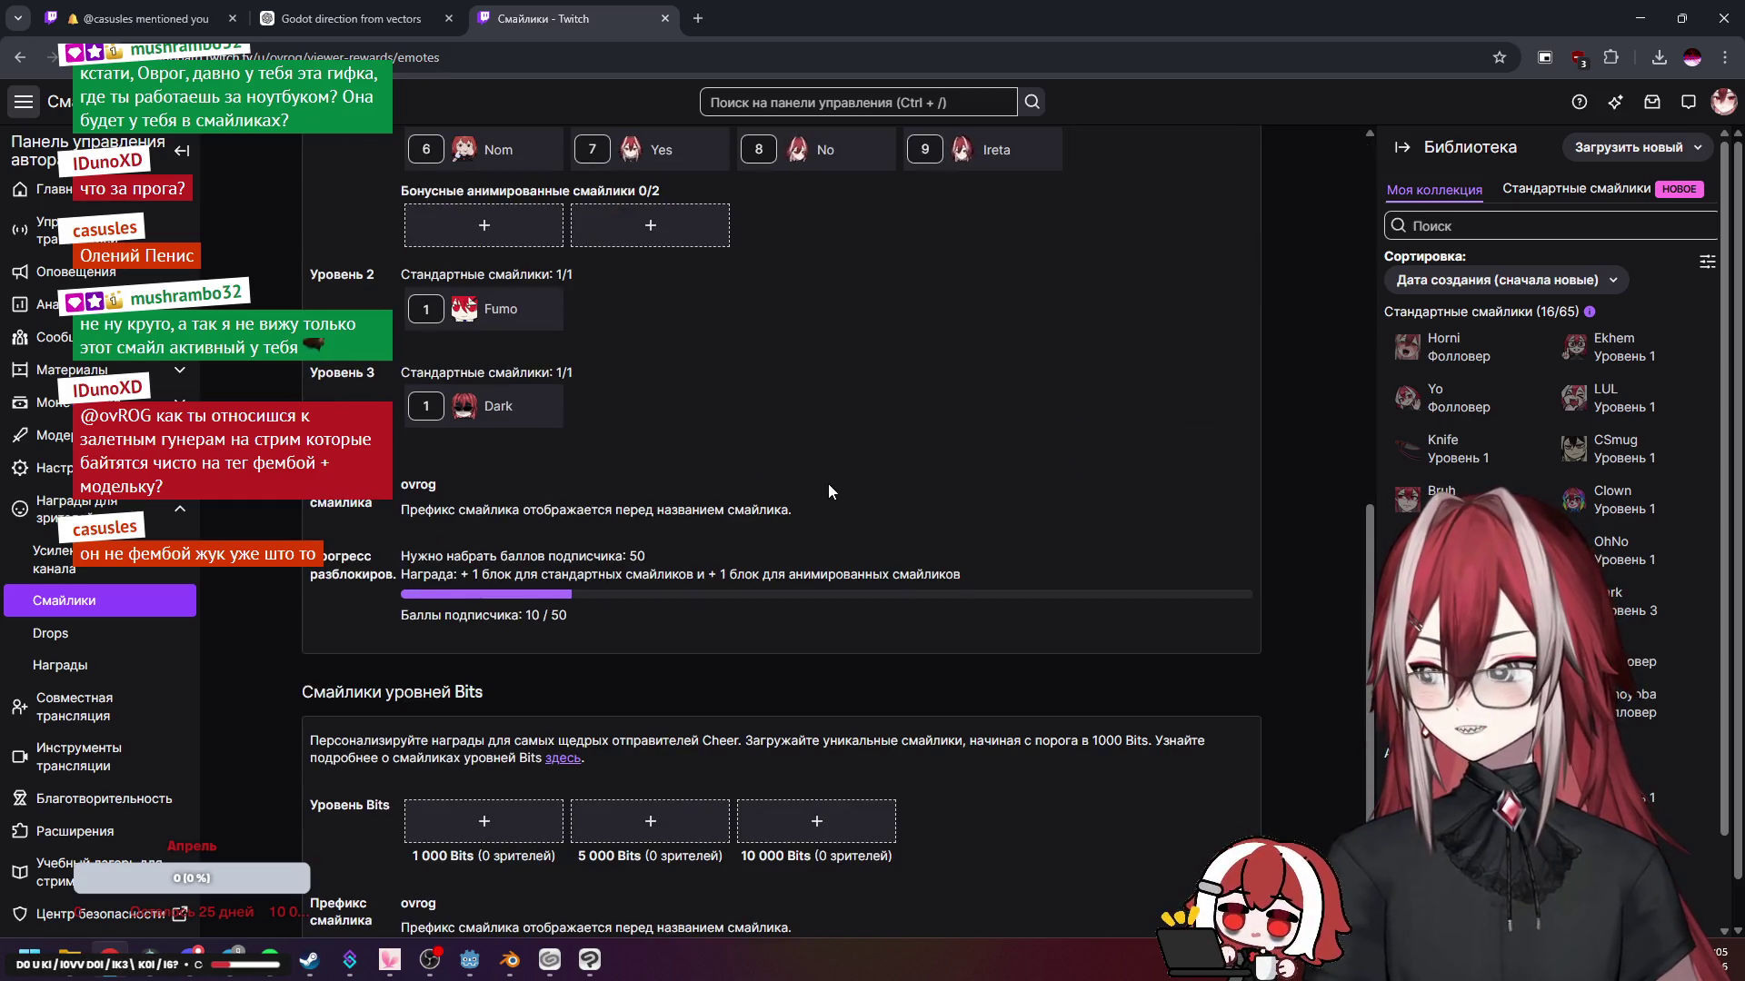
double_click(554, 613)
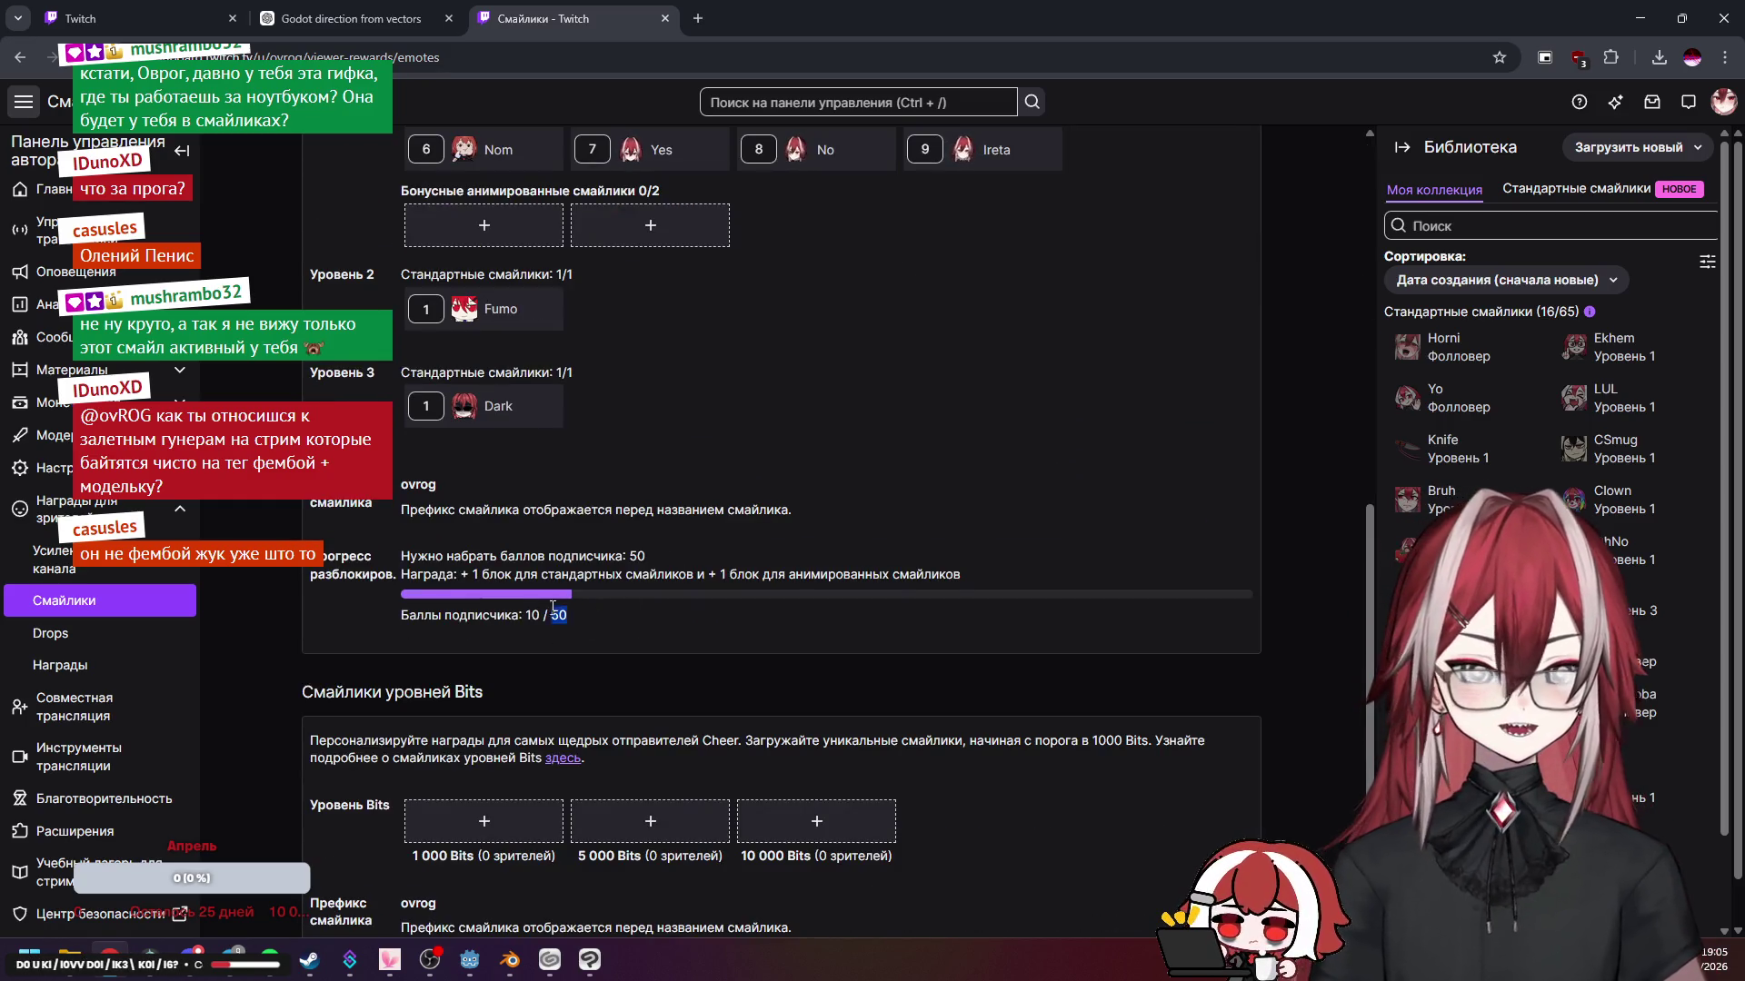
click(734, 625)
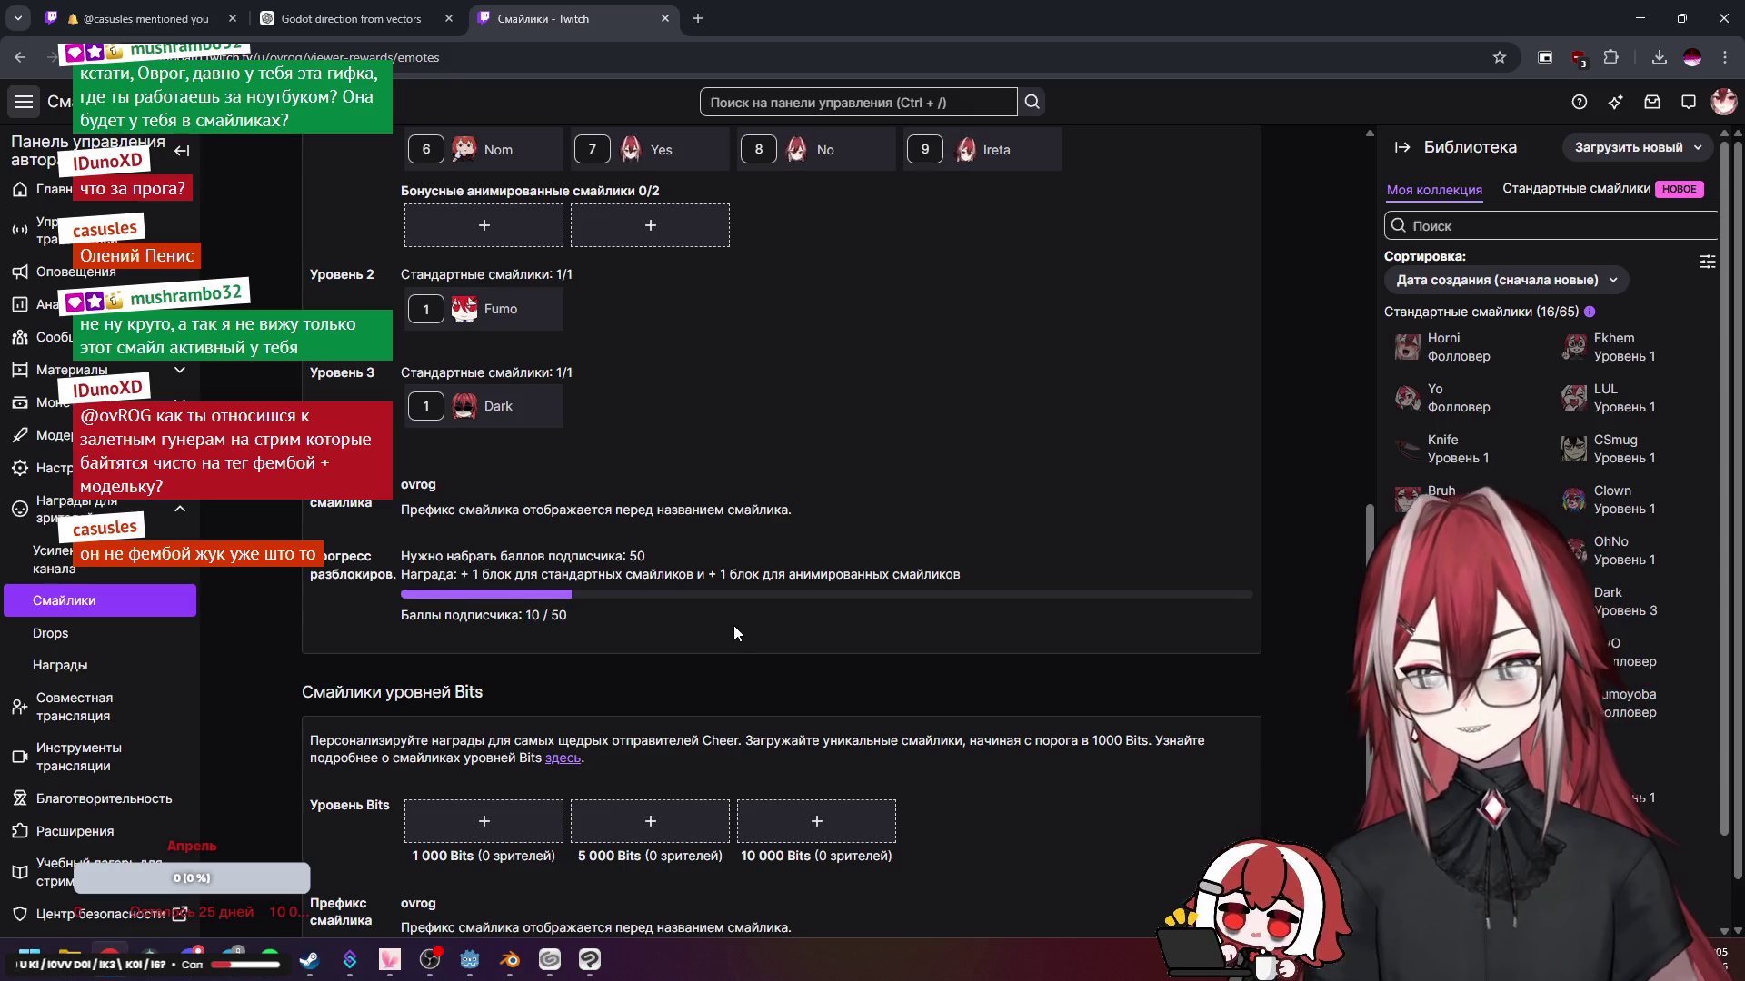
scroll(727, 609, down, 1)
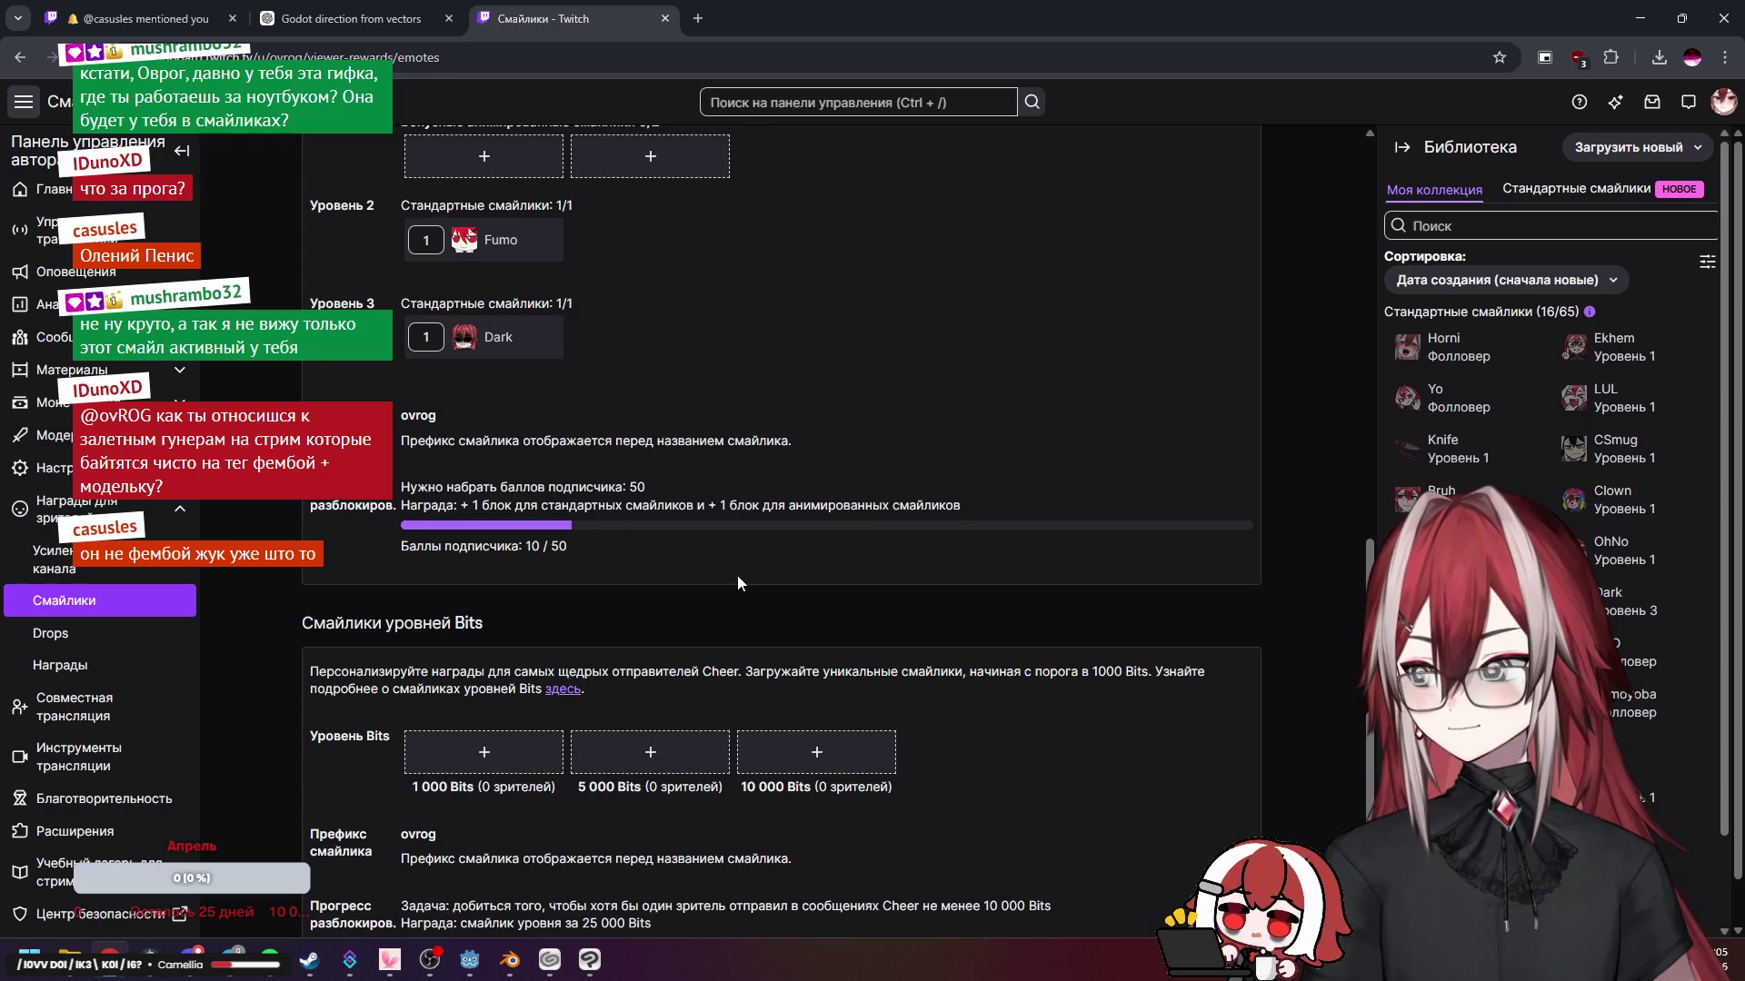
scroll(738, 575, up, 3)
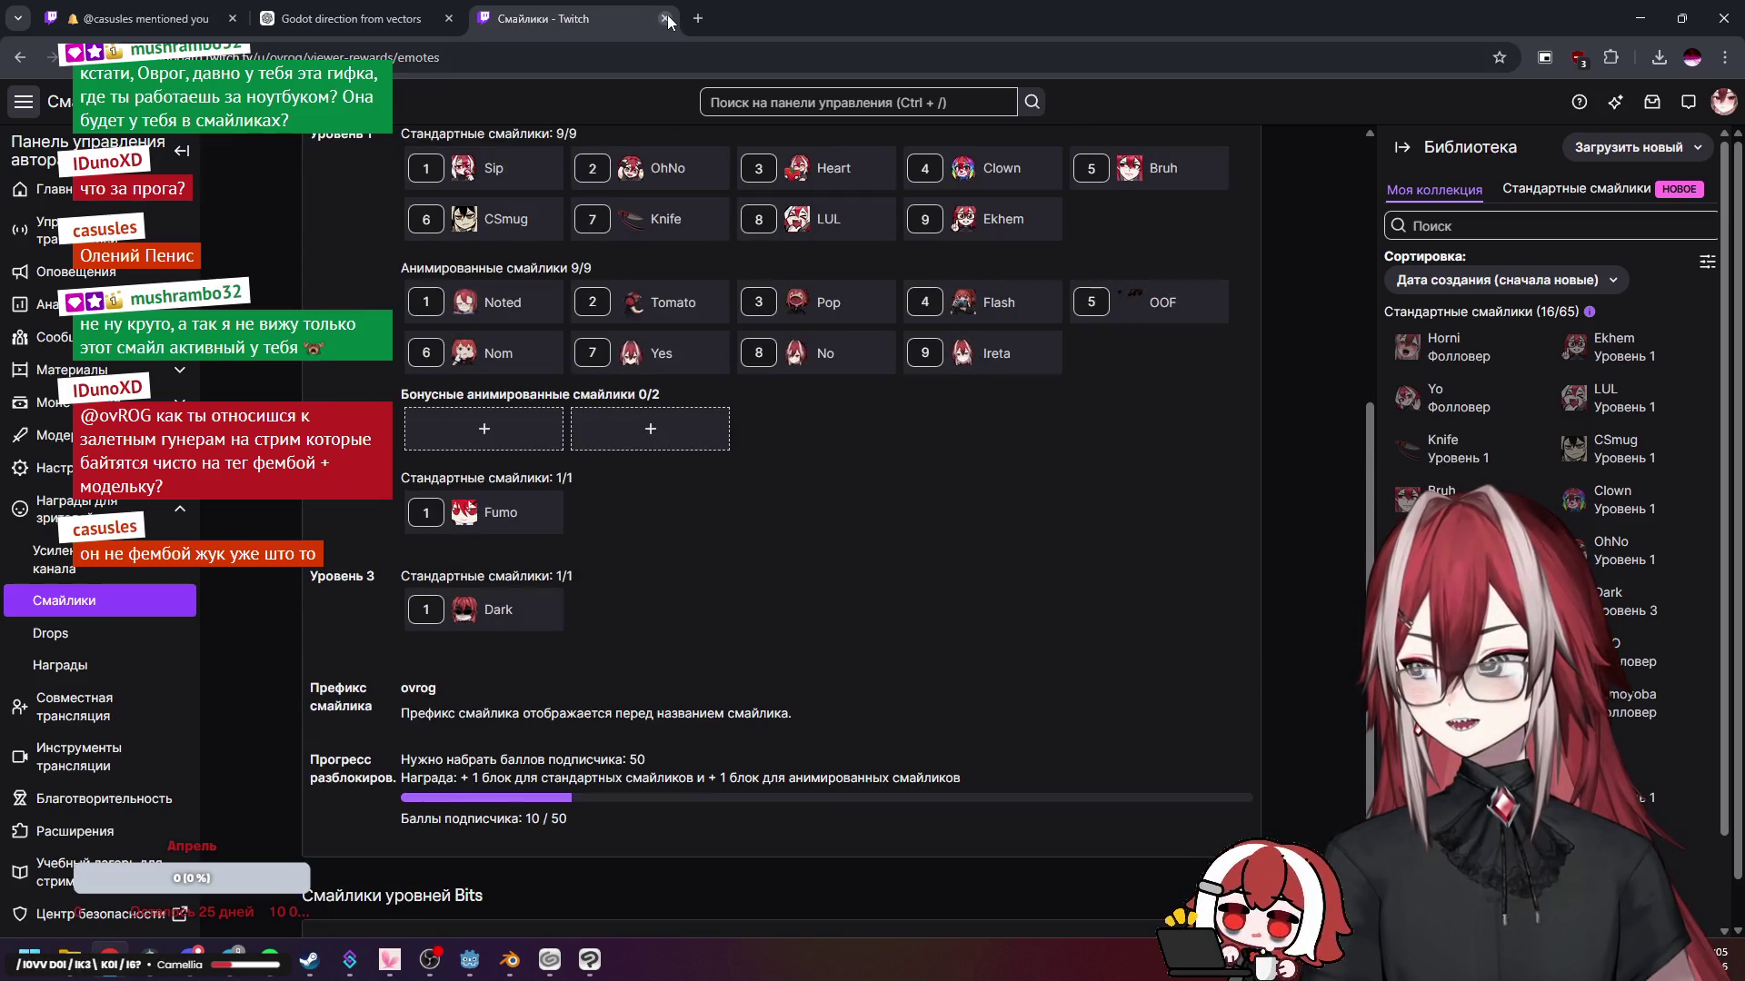
Step: Close the Twitch emotes tab, minimize Chrome and bring Blender's dog.blend forward
click(668, 19)
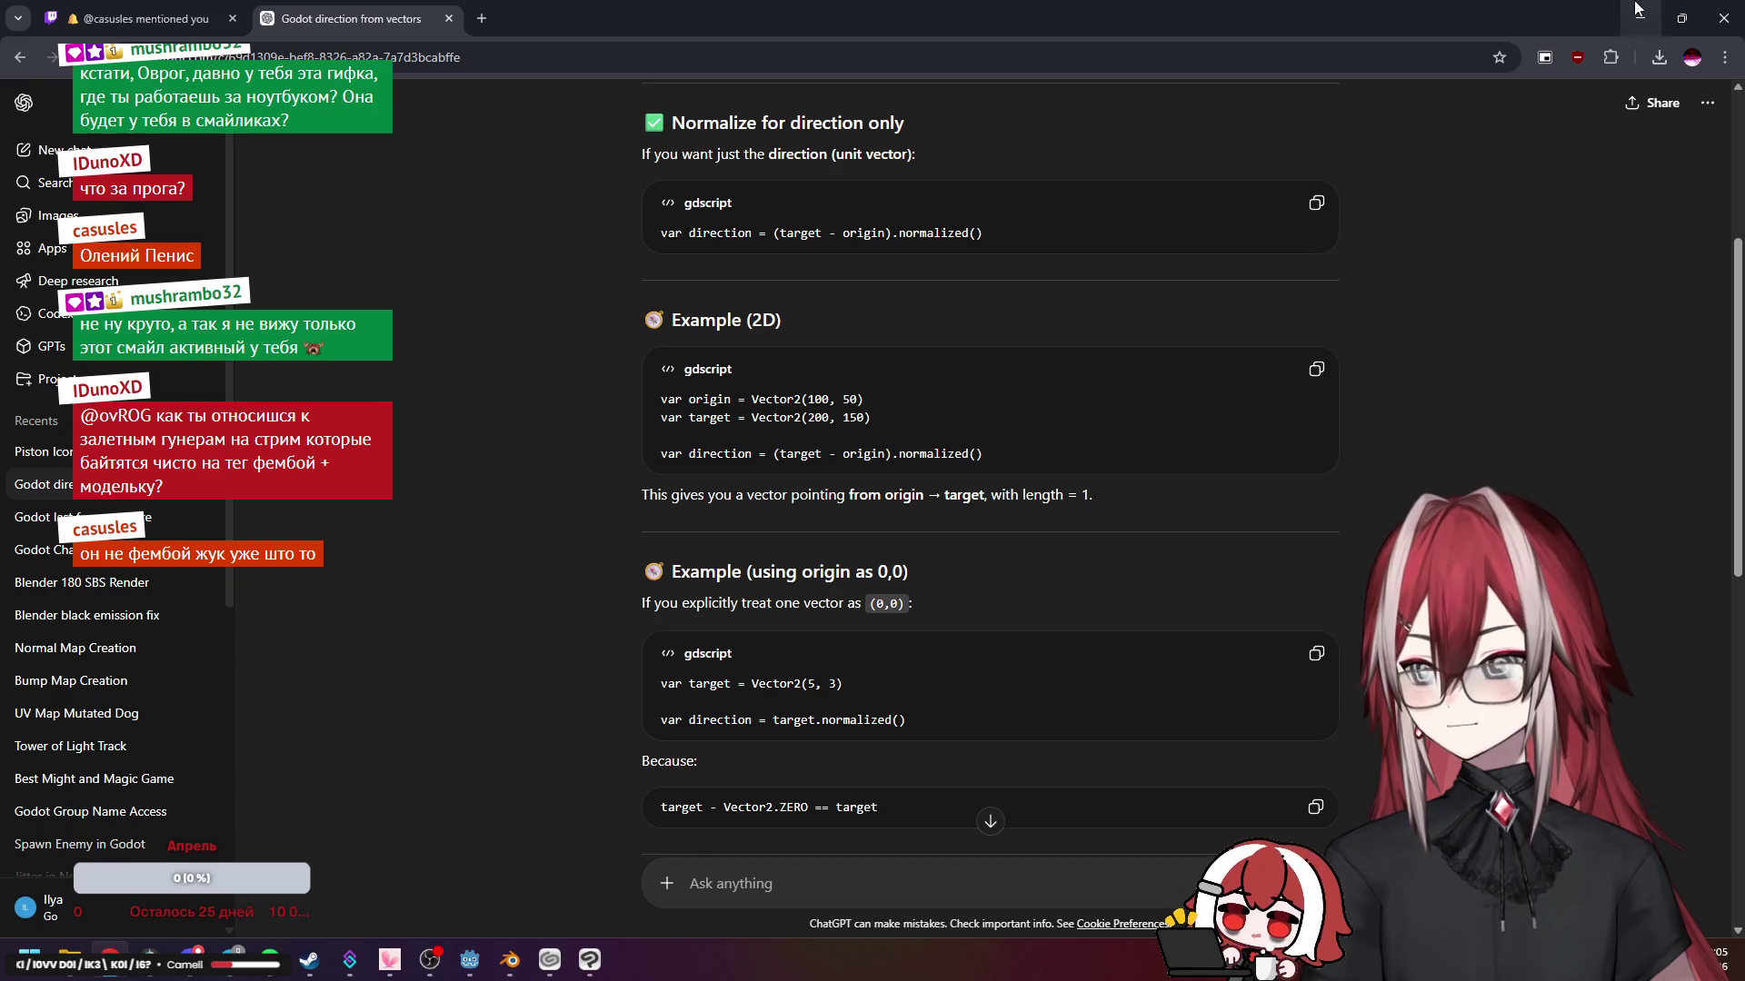
click(1636, 11)
scroll(492, 249, up, 3)
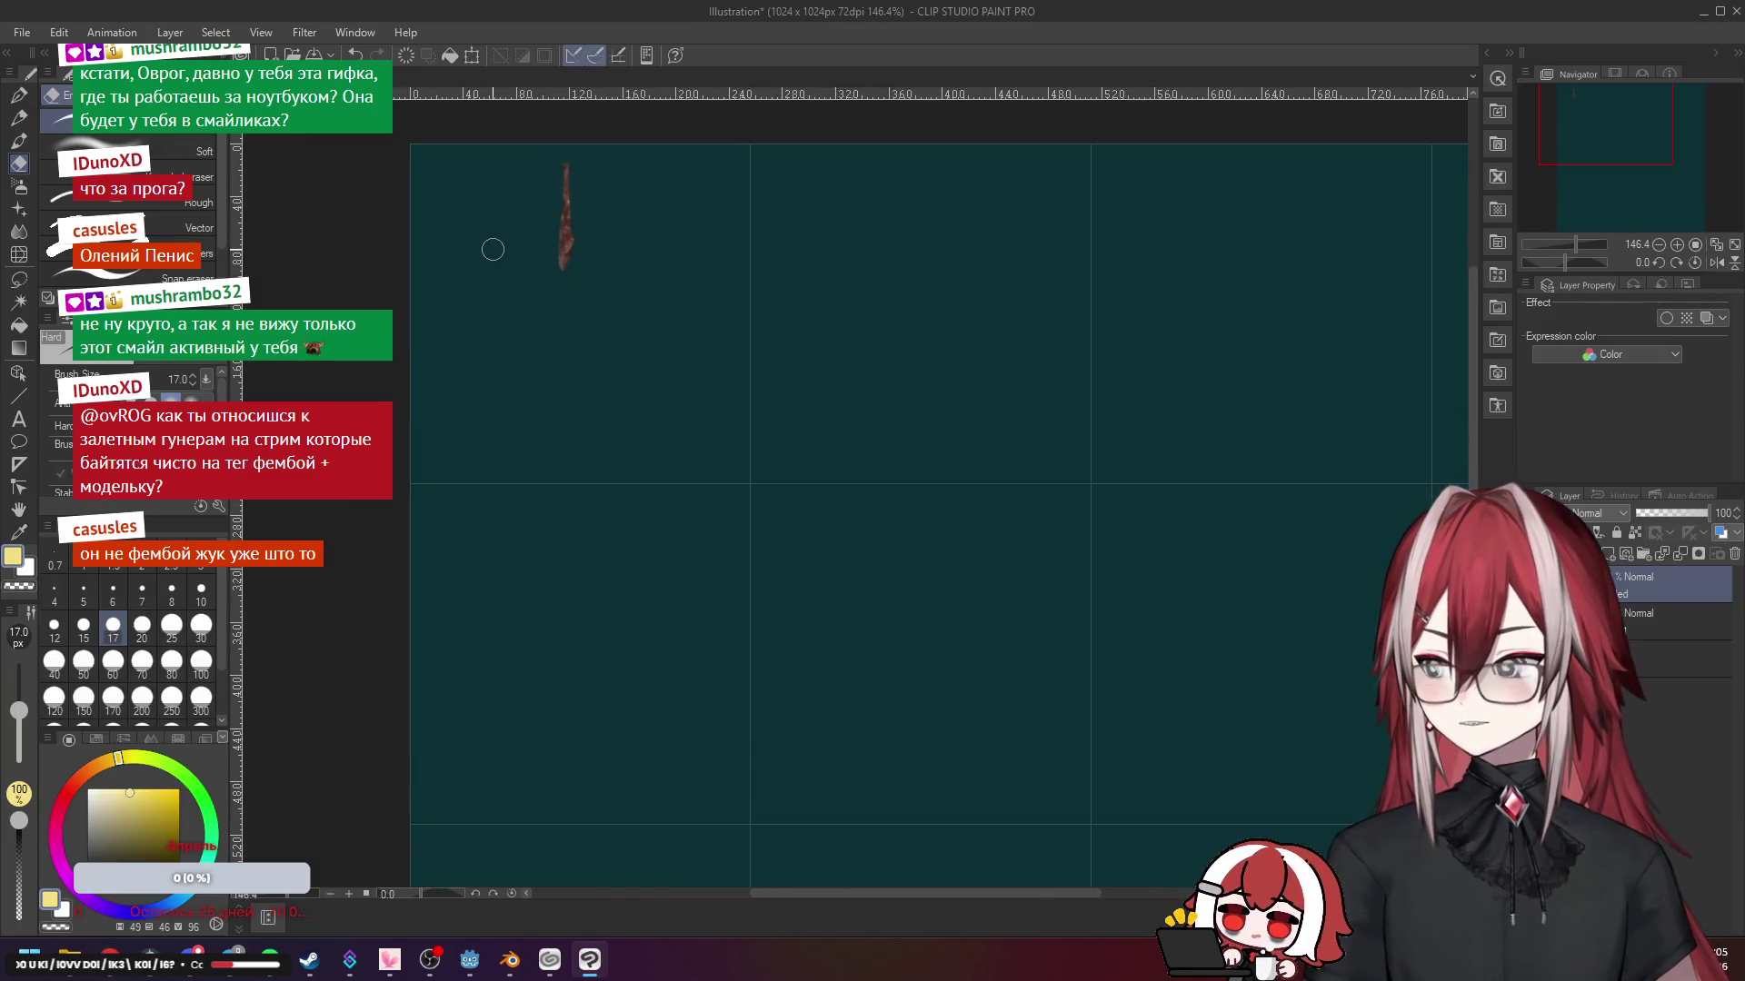
mouse_move(508, 960)
click(487, 887)
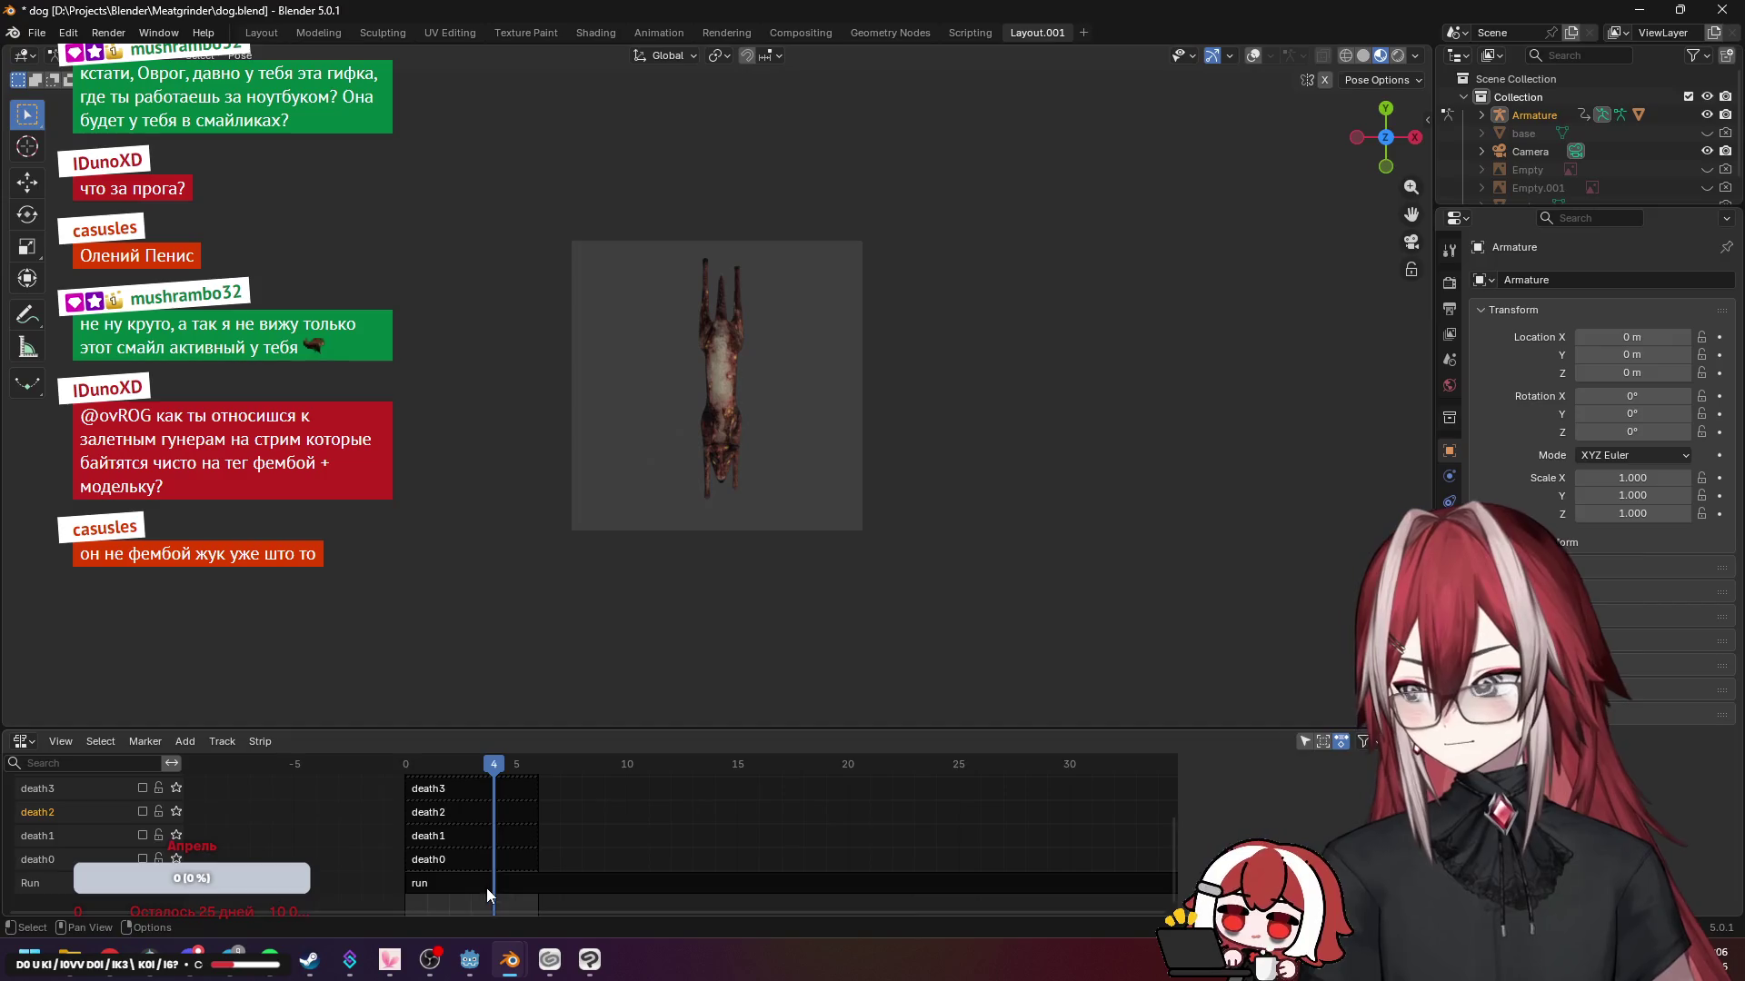
Step: Scrub to frame 6, enable the death0 track and zoom in on the dog's death pose
mouse_move(492, 771)
mouse_down()
mouse_move(961, 810)
mouse_move(382, 791)
mouse_move(536, 805)
mouse_up()
click(143, 858)
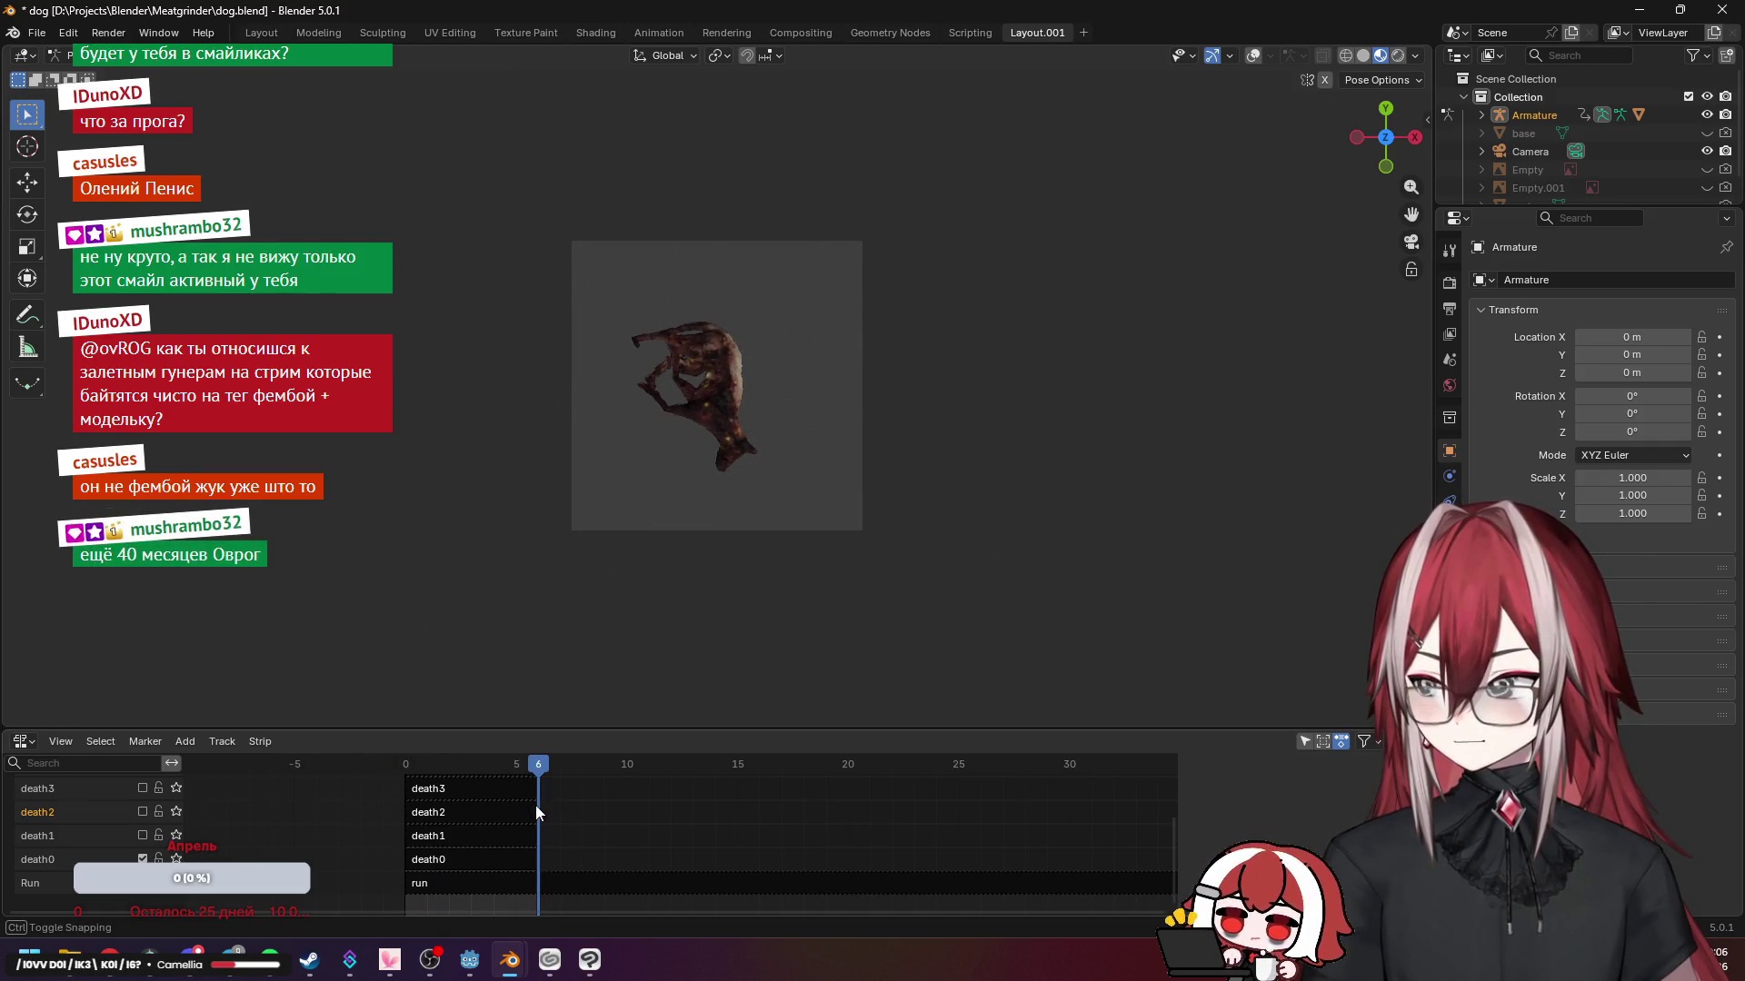
scroll(656, 389, up, 5)
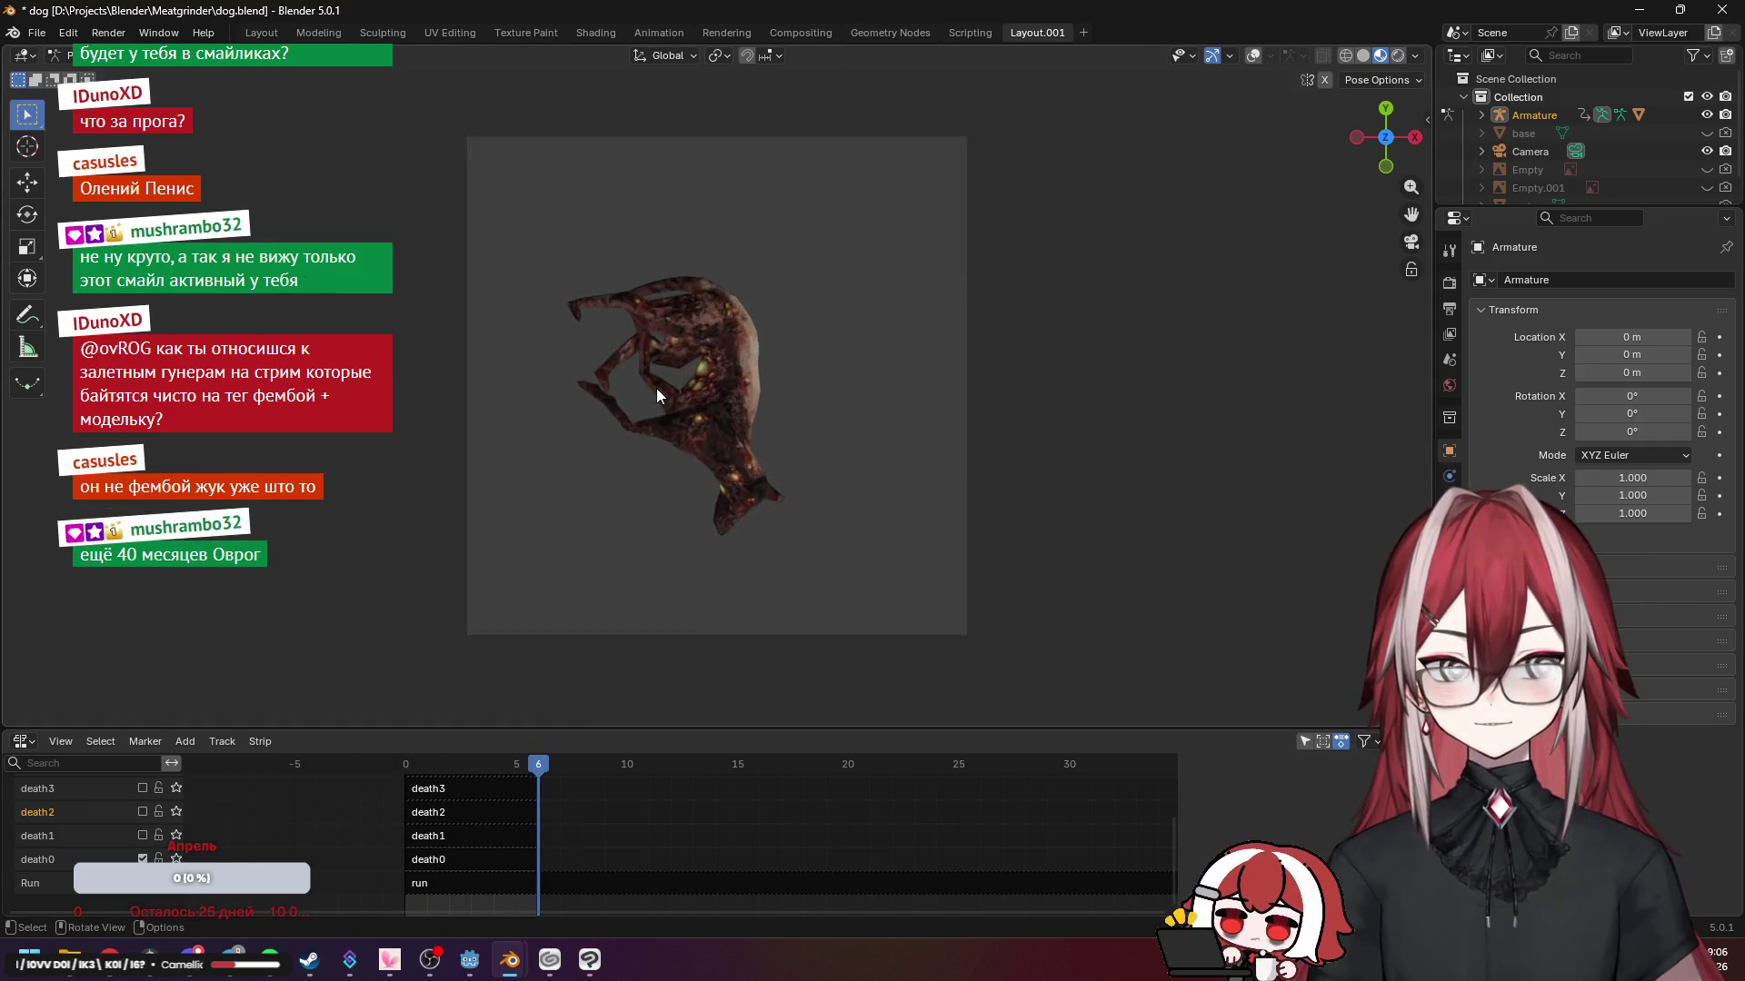
scroll(656, 389, down, 2)
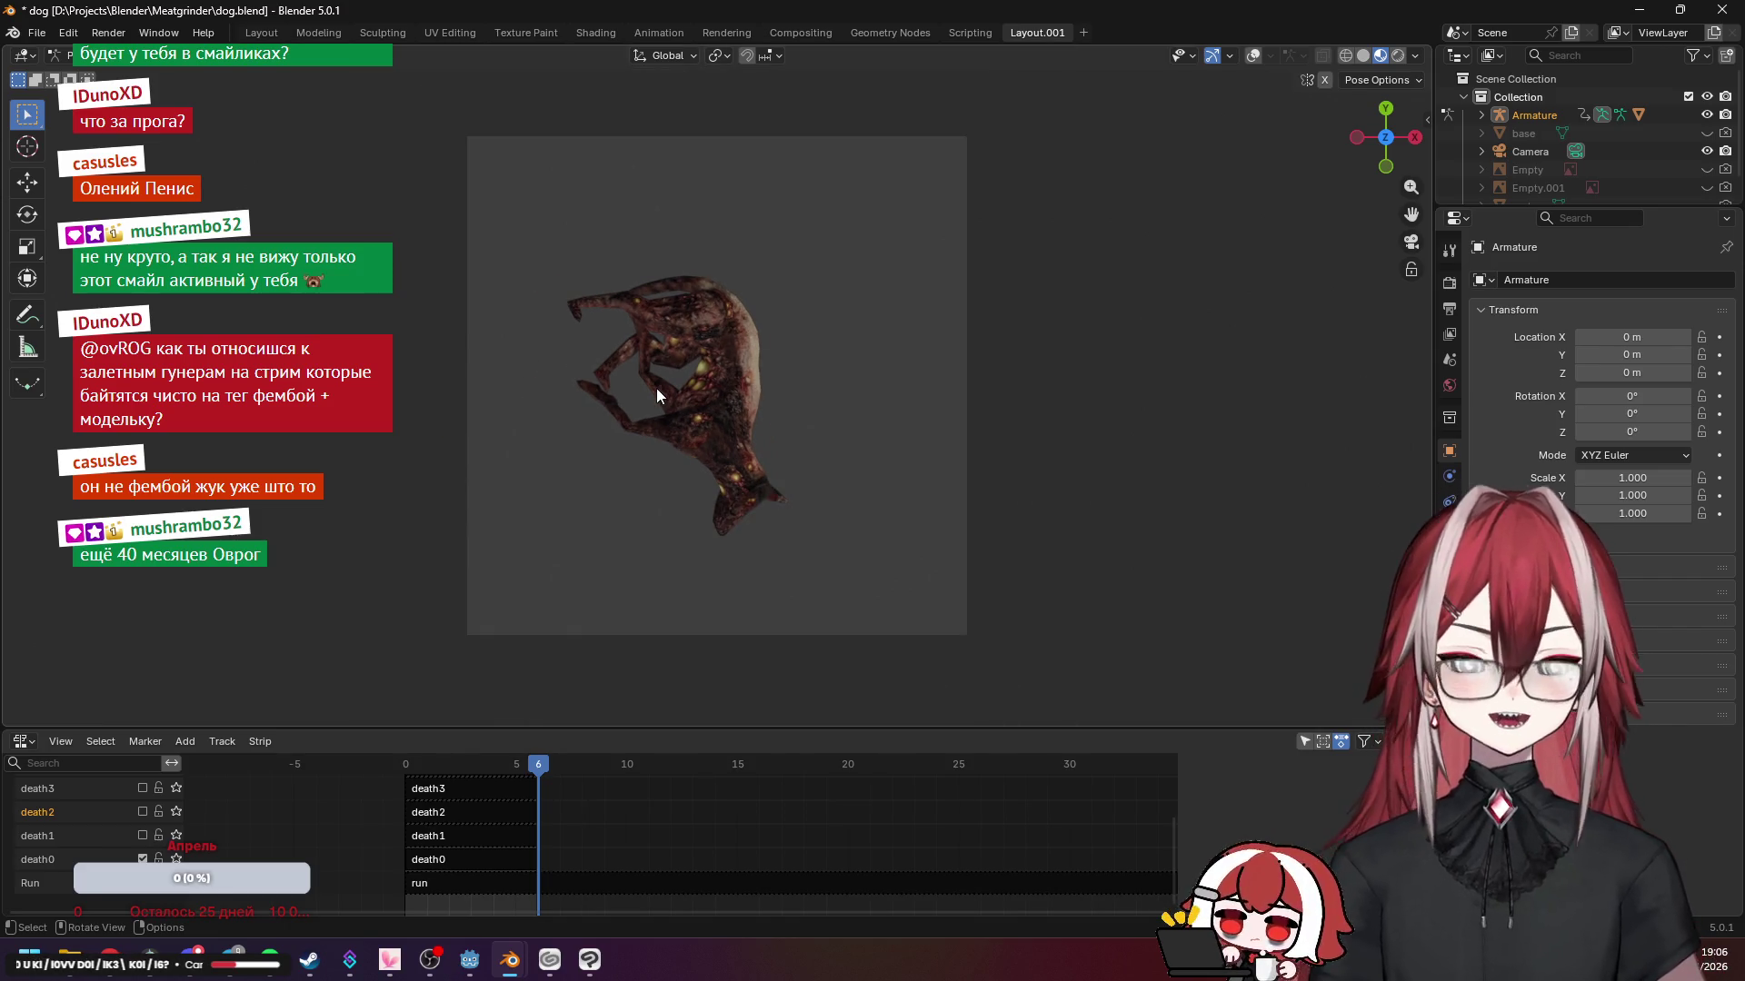
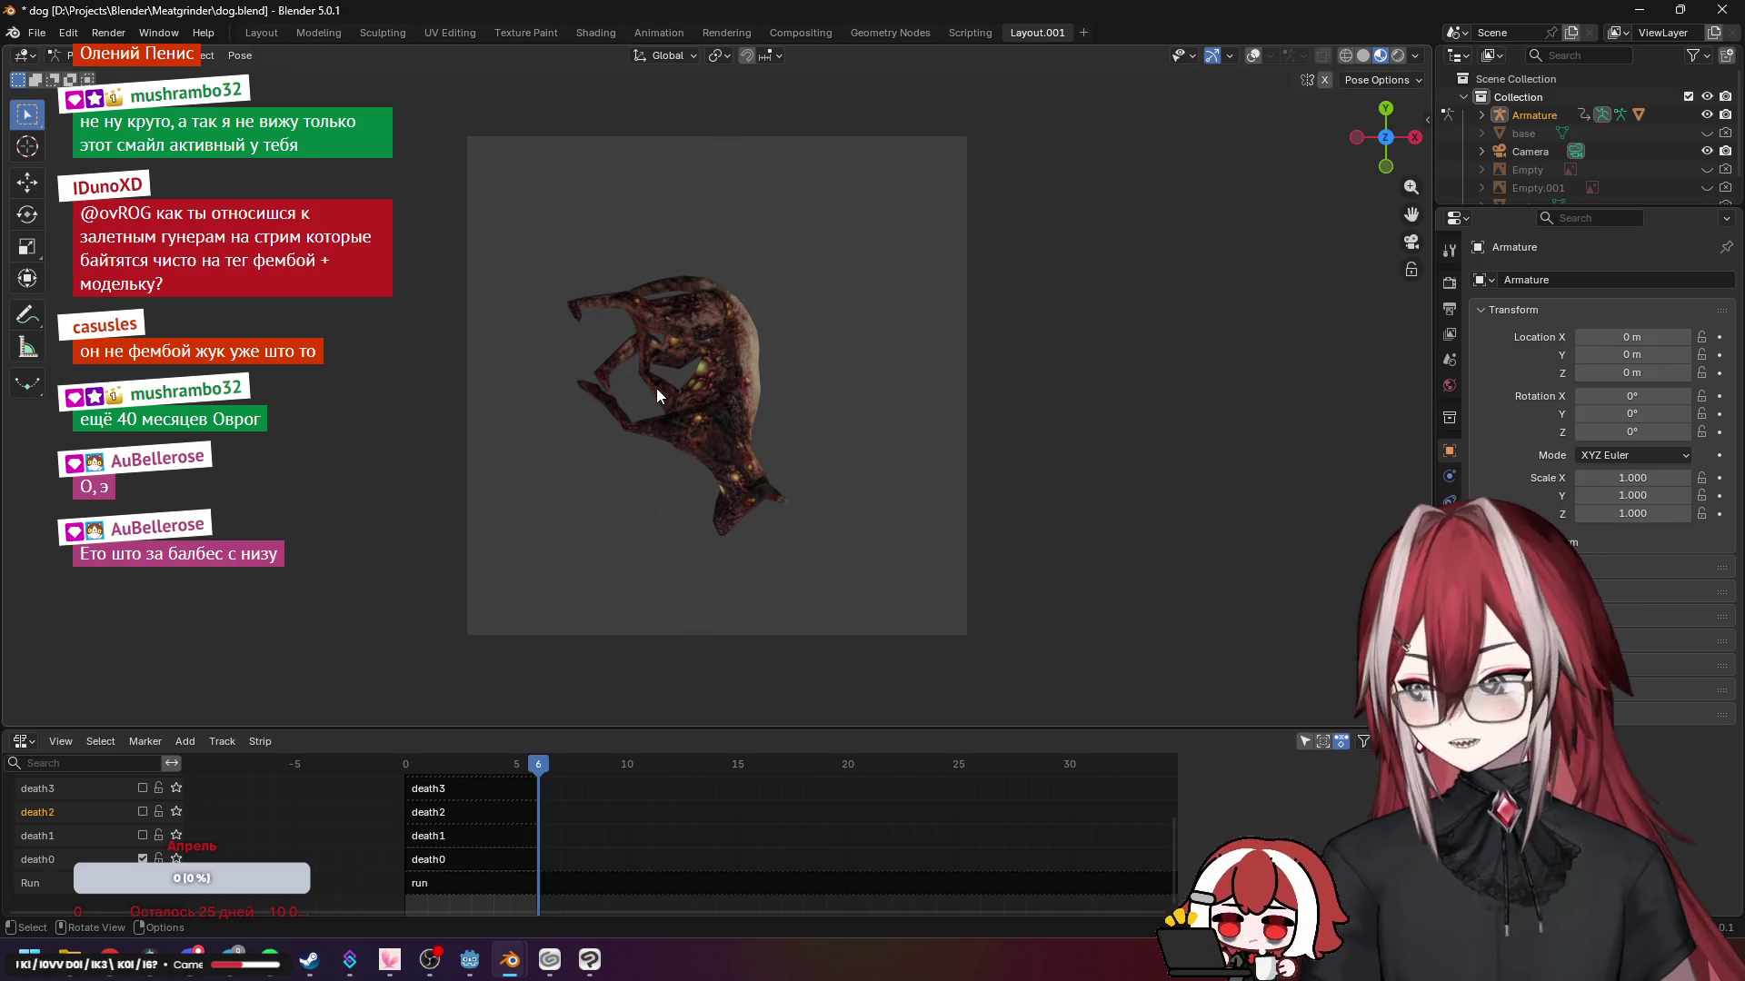
Step: Open the VTube Studio store page in Steam and scroll down to its Similar Items
key(alt+Tab)
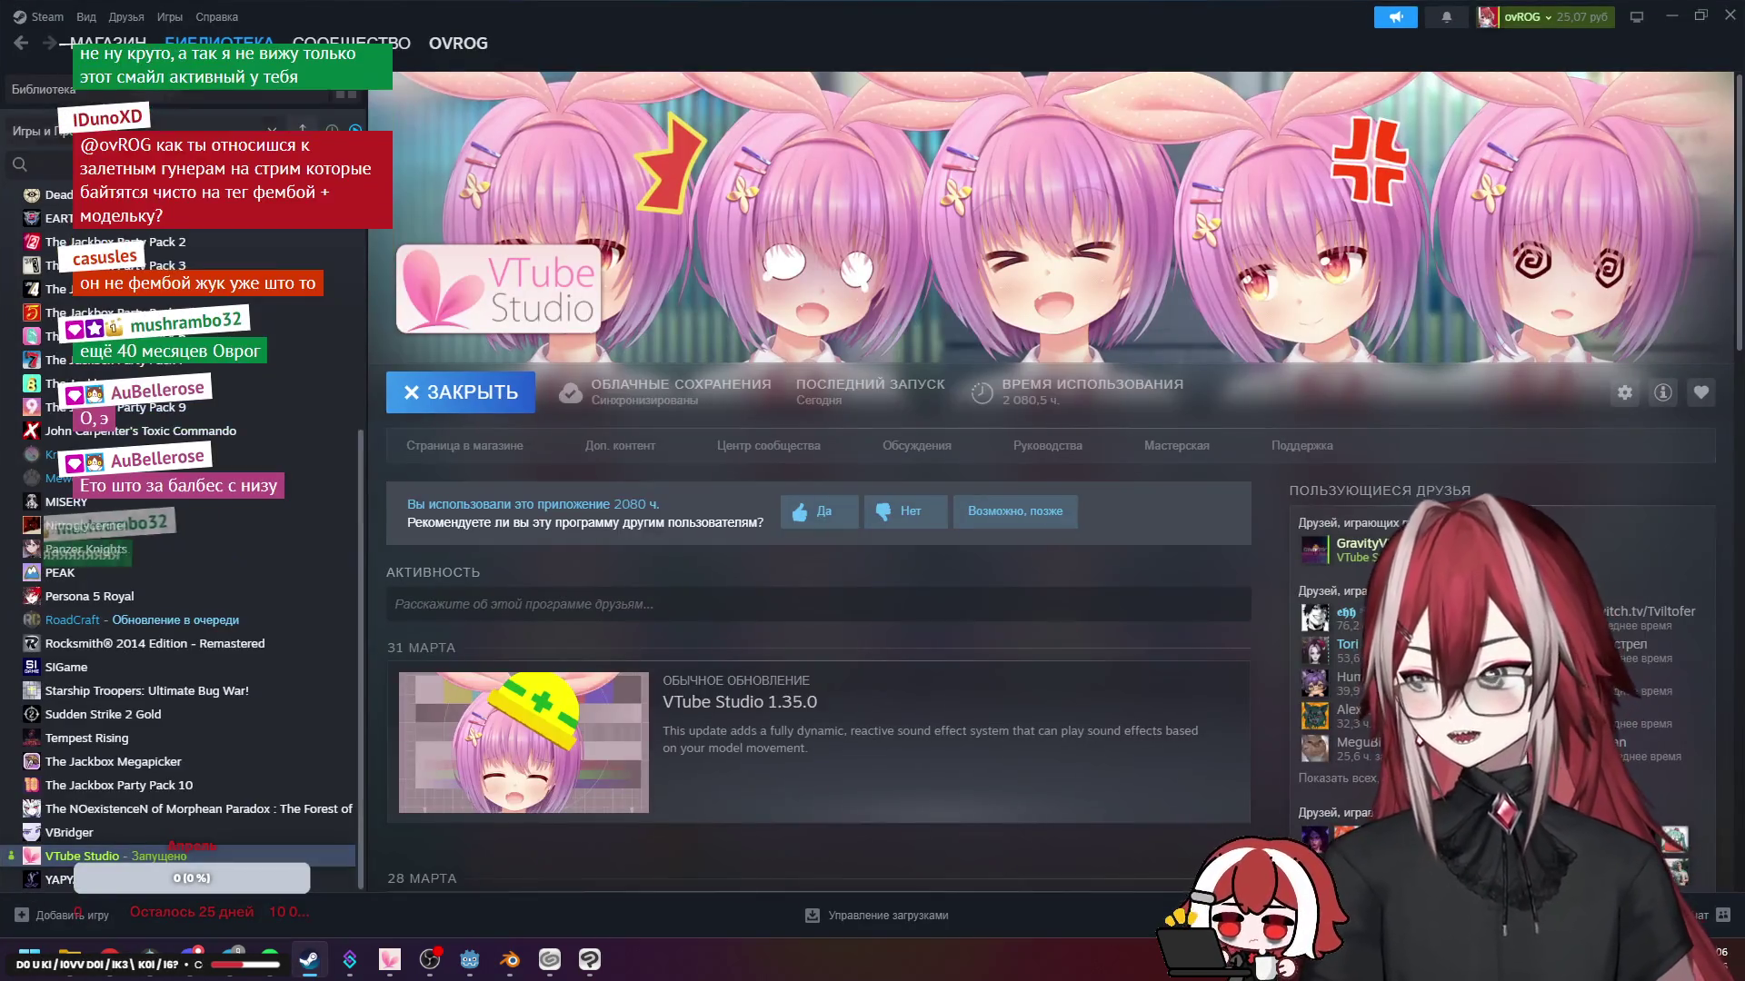
click(539, 443)
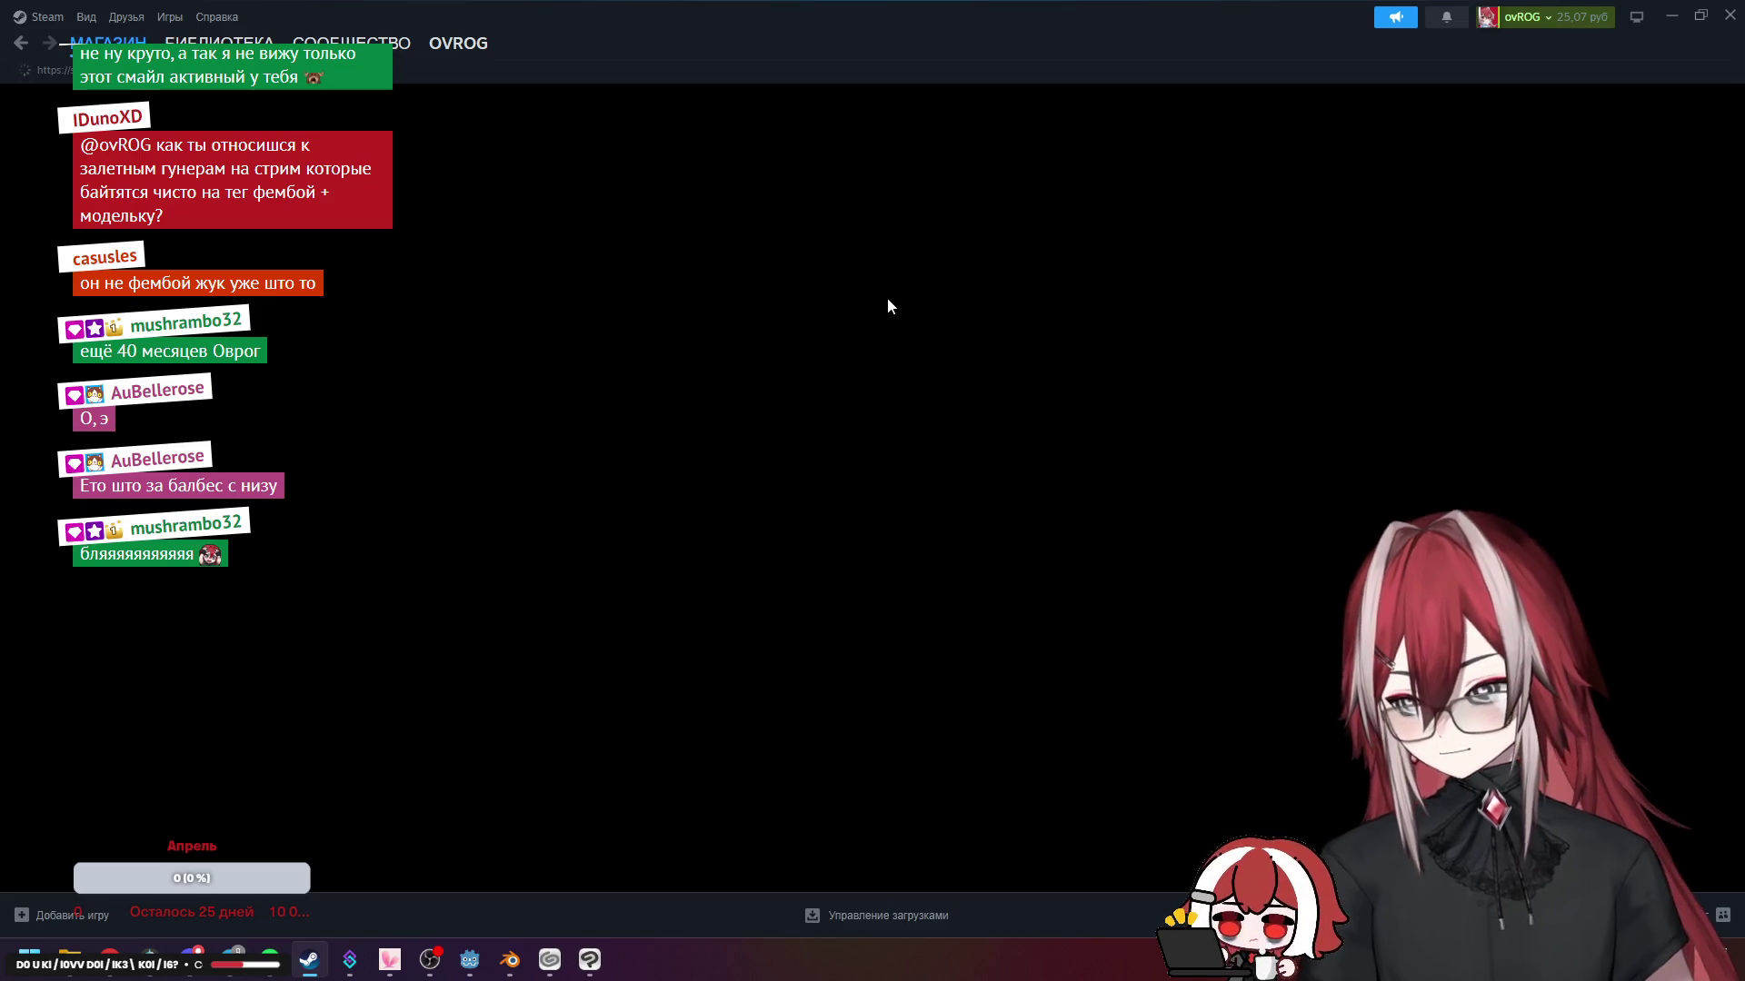
scroll(847, 305, down, 10)
scroll(827, 300, down, 15)
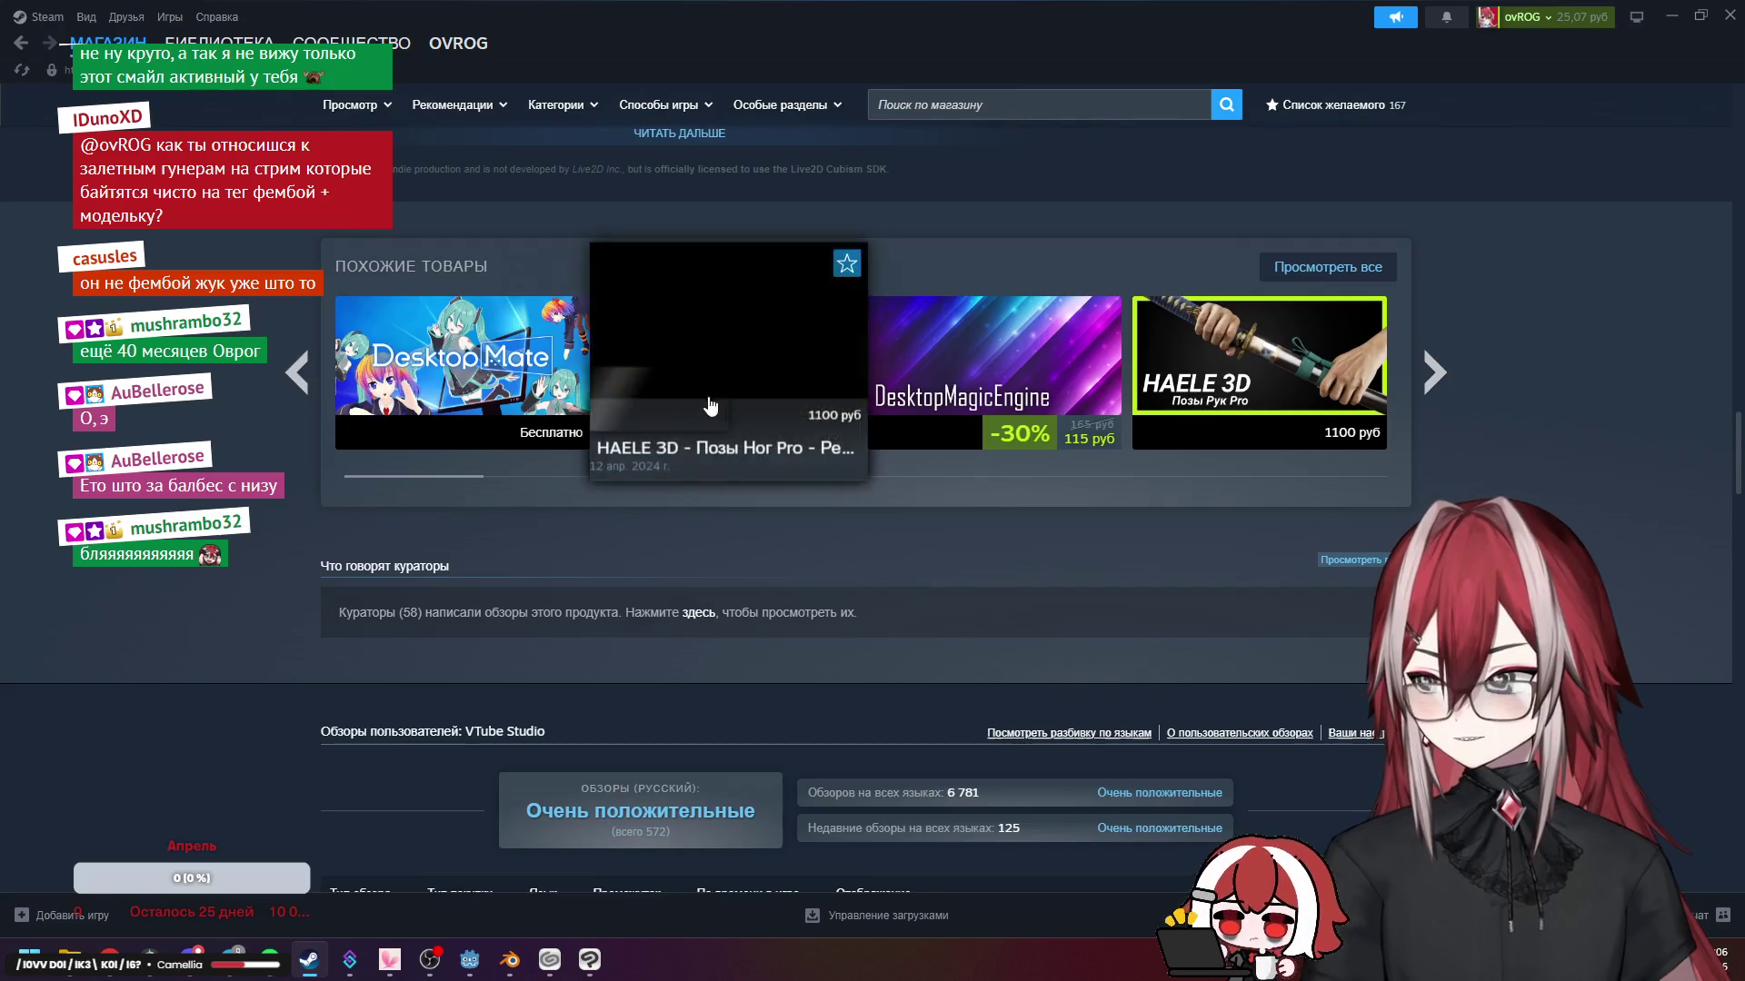
Step: Page through five sets of similar items, then open the store's Software section
click(1436, 382)
click(1435, 382)
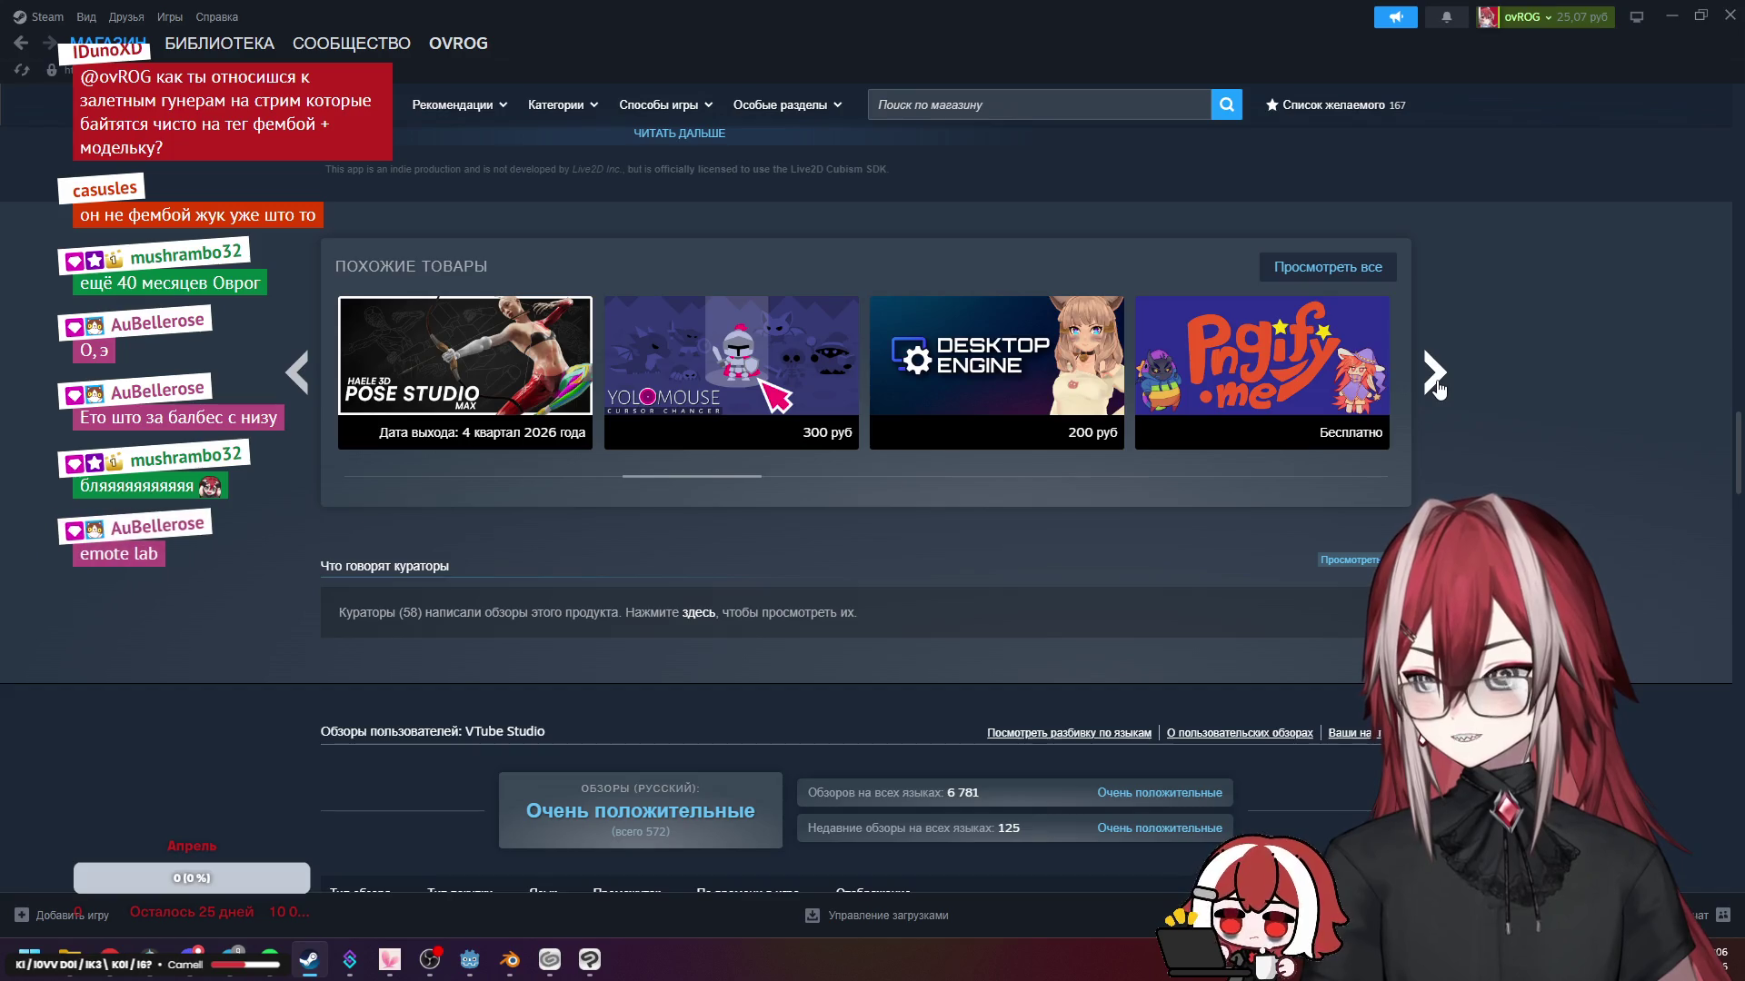
click(1436, 382)
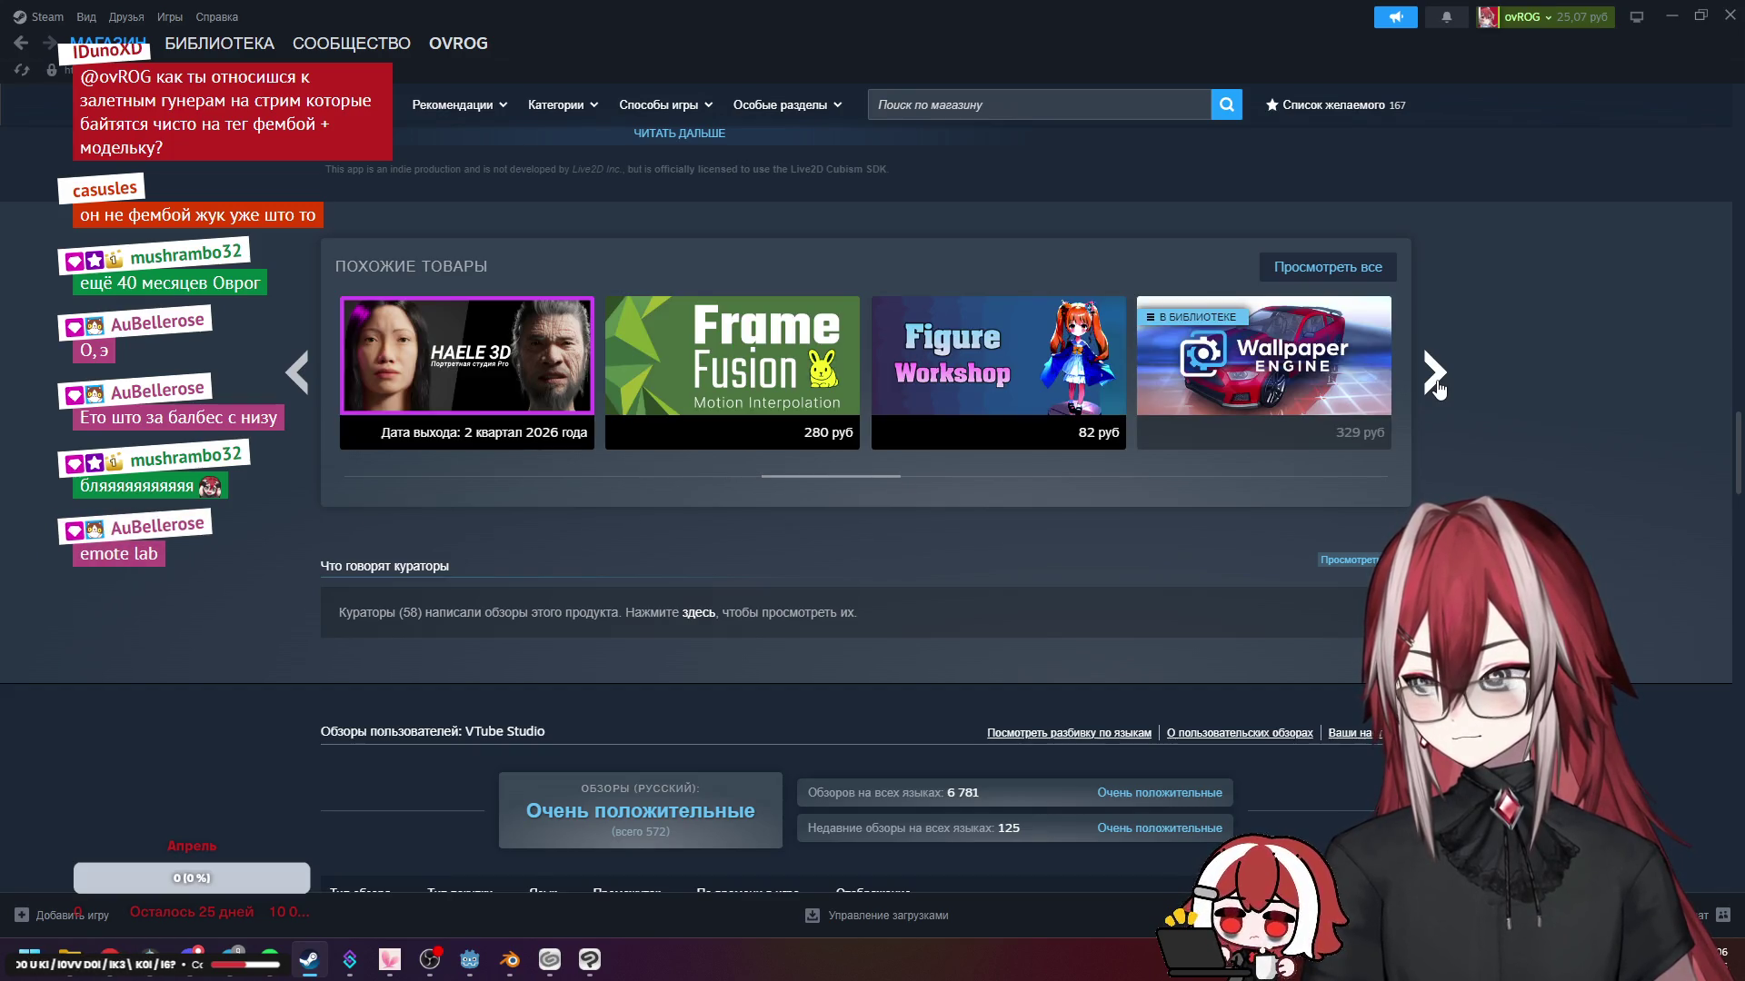
click(1436, 382)
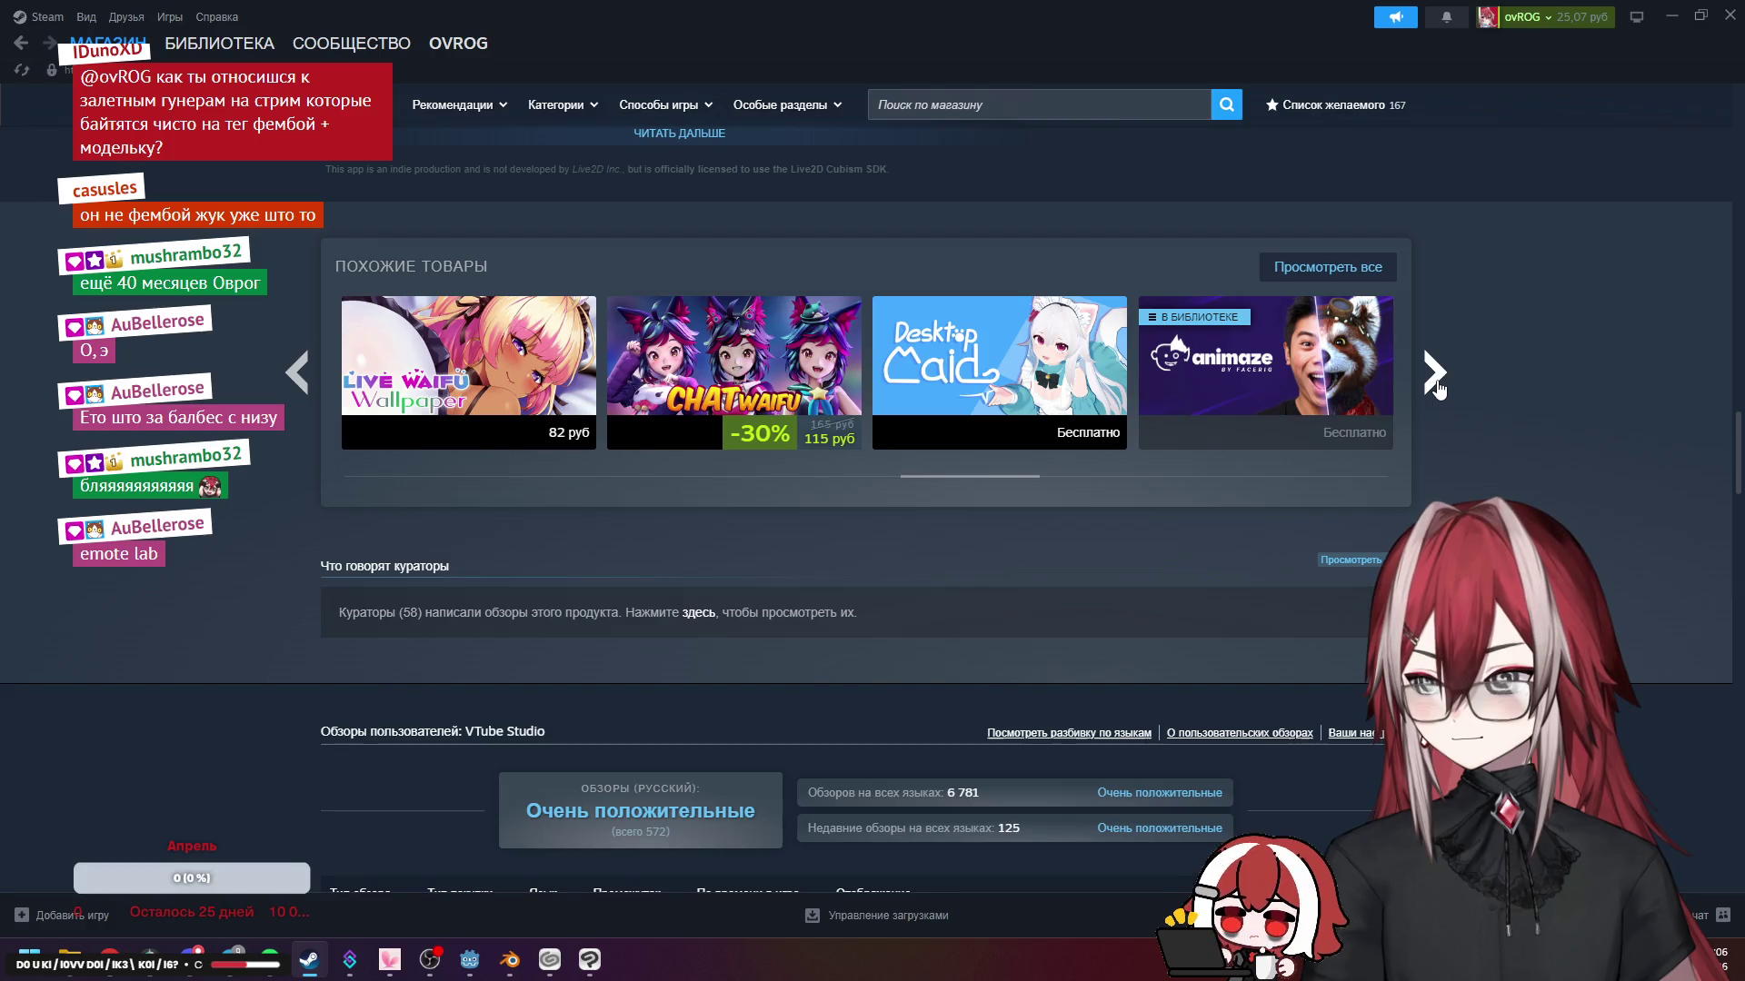
click(1436, 382)
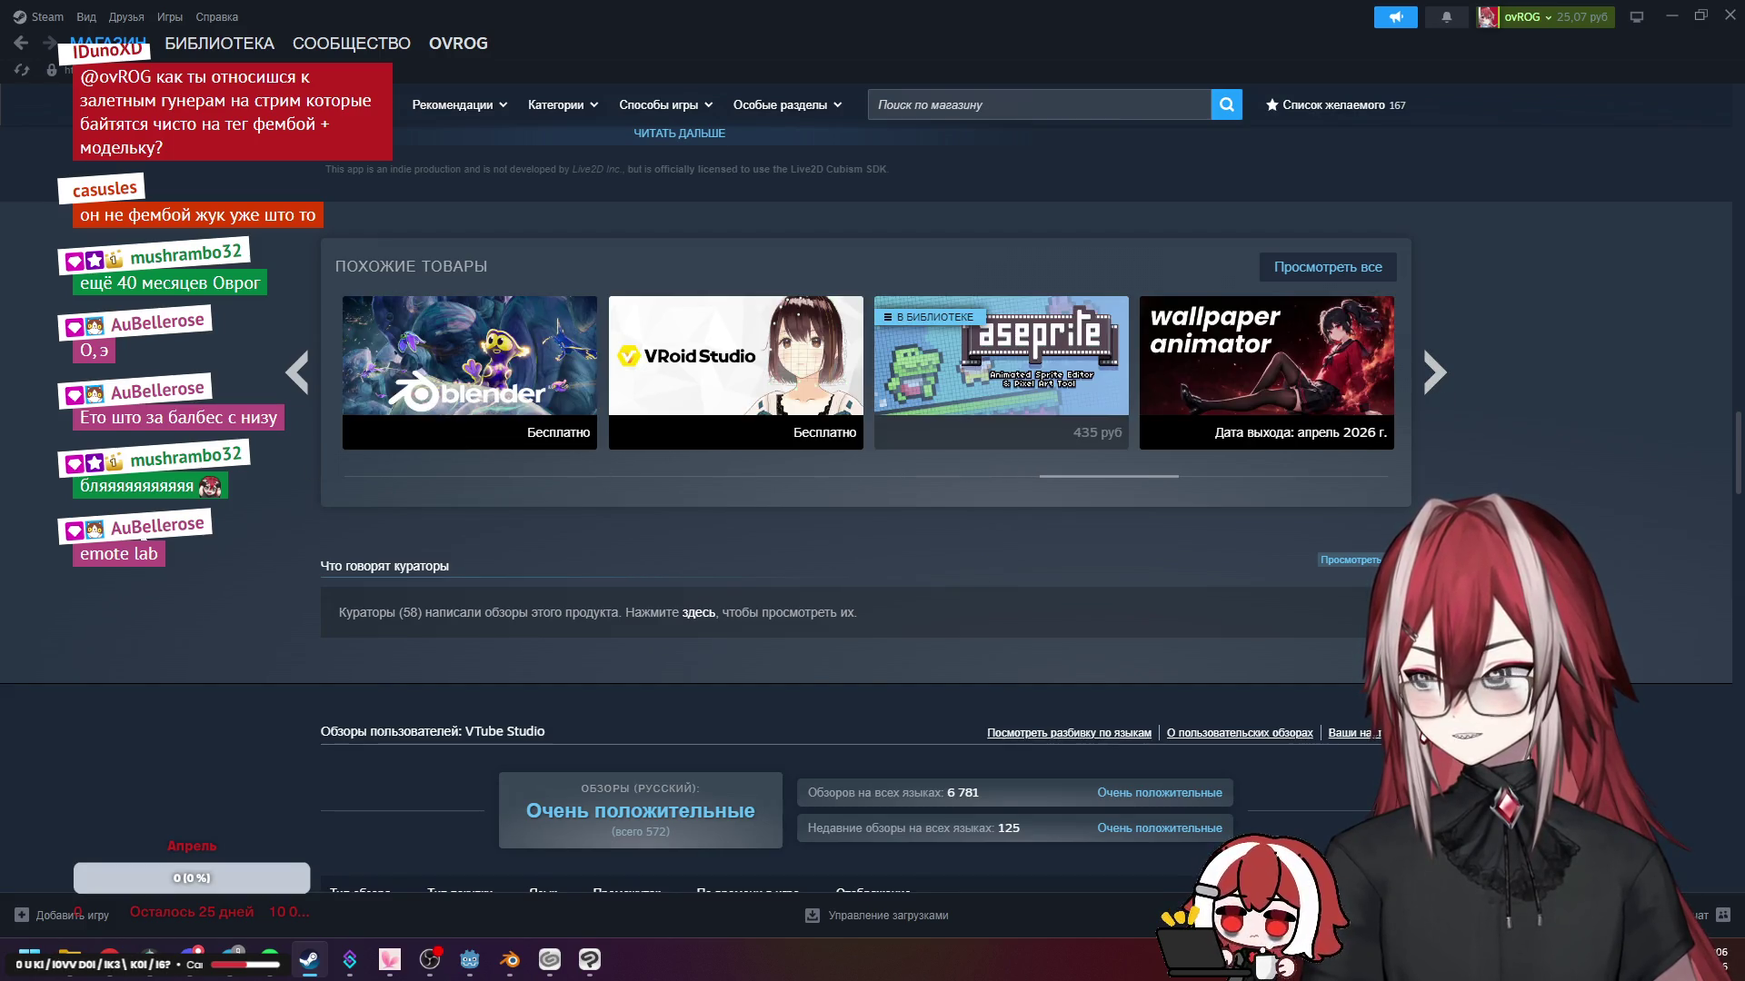
scroll(872, 455, down, 2)
scroll(443, 118, up, 15)
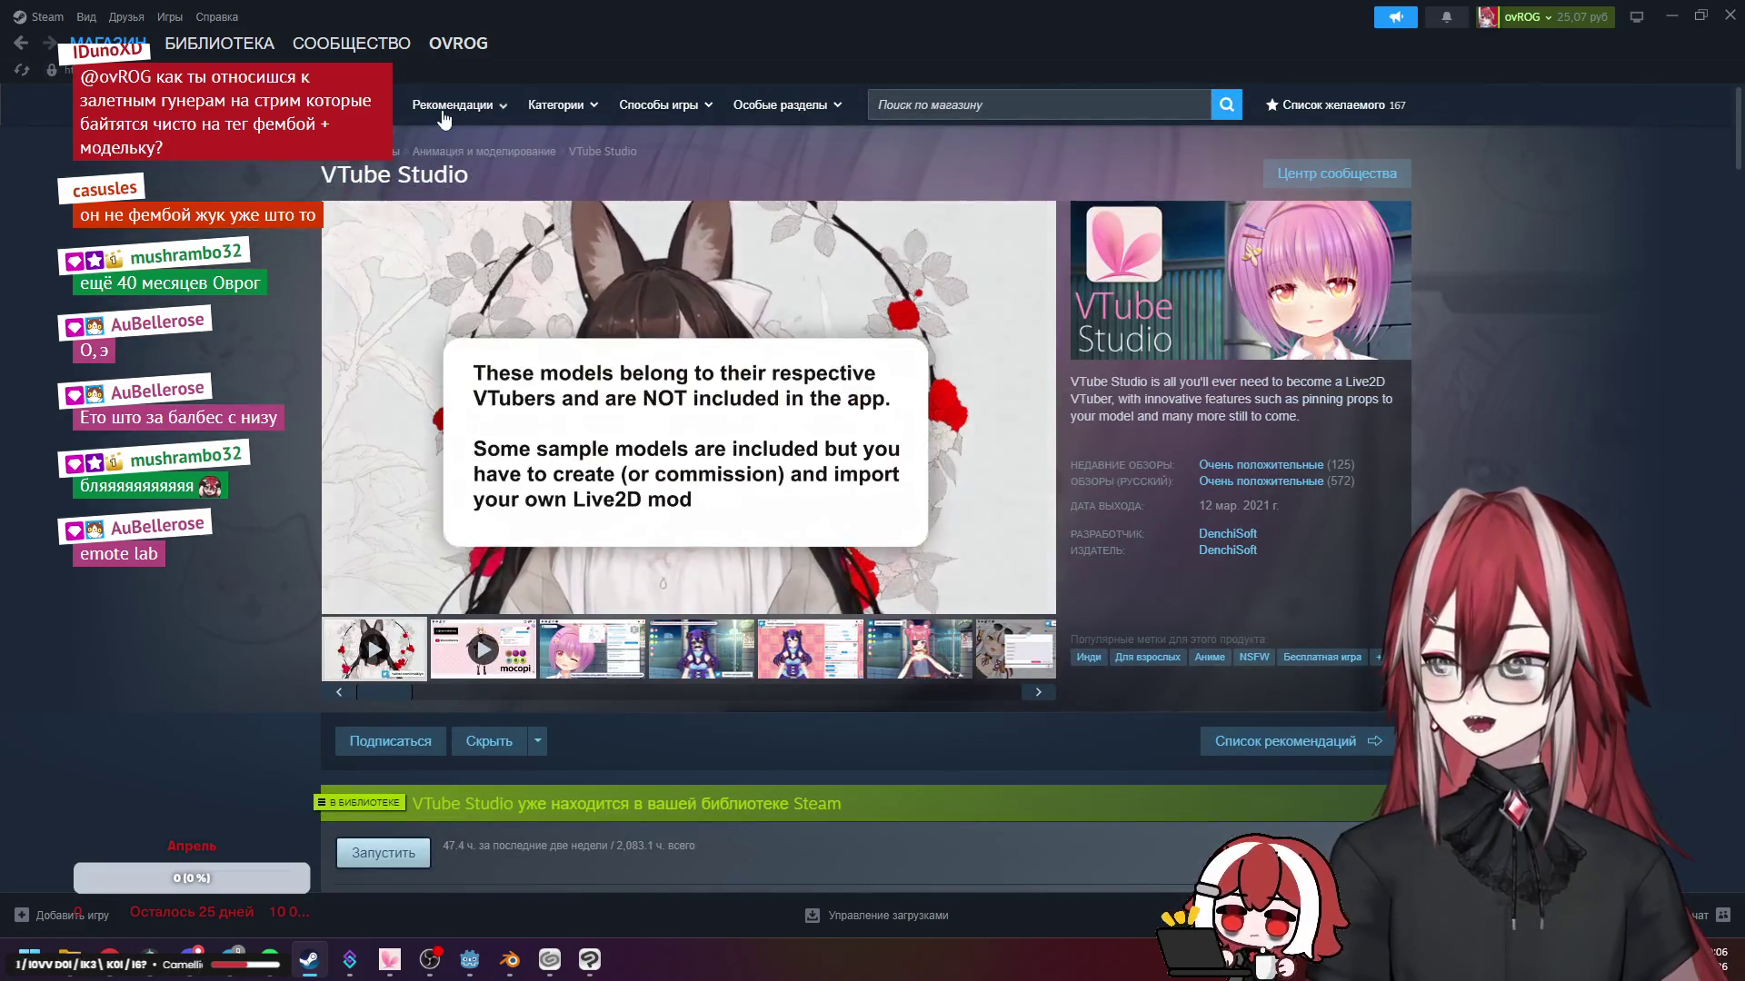
mouse_move(827, 116)
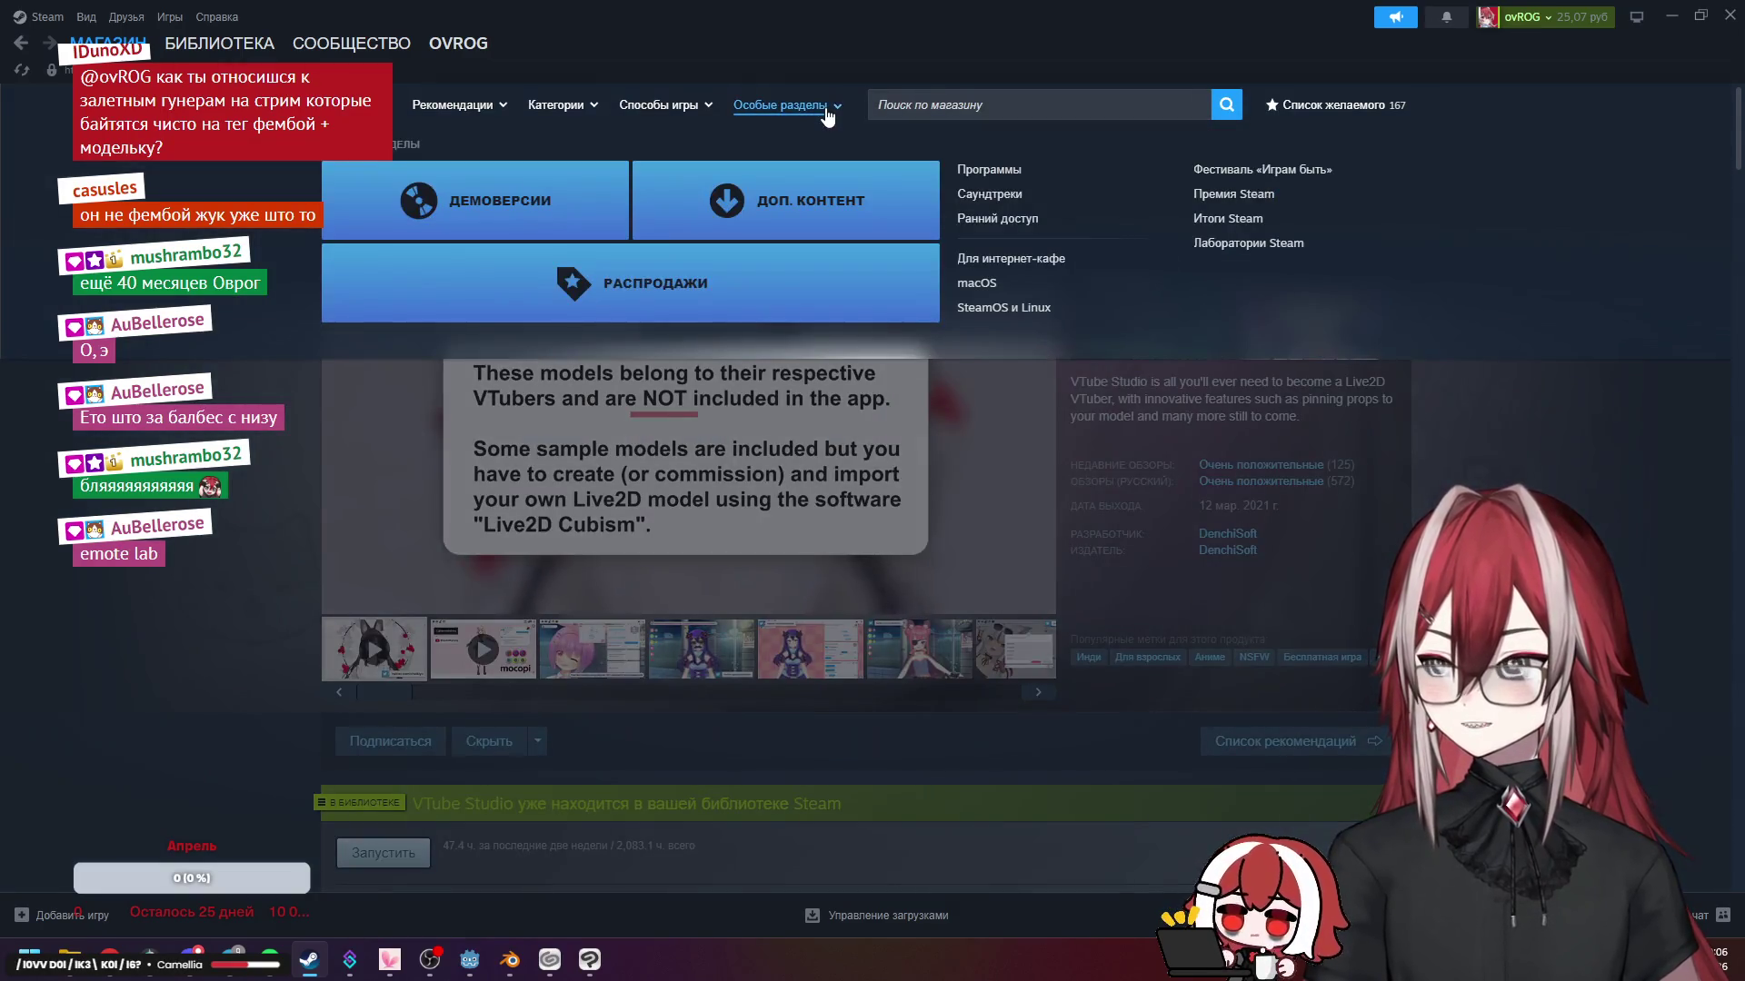
click(1017, 177)
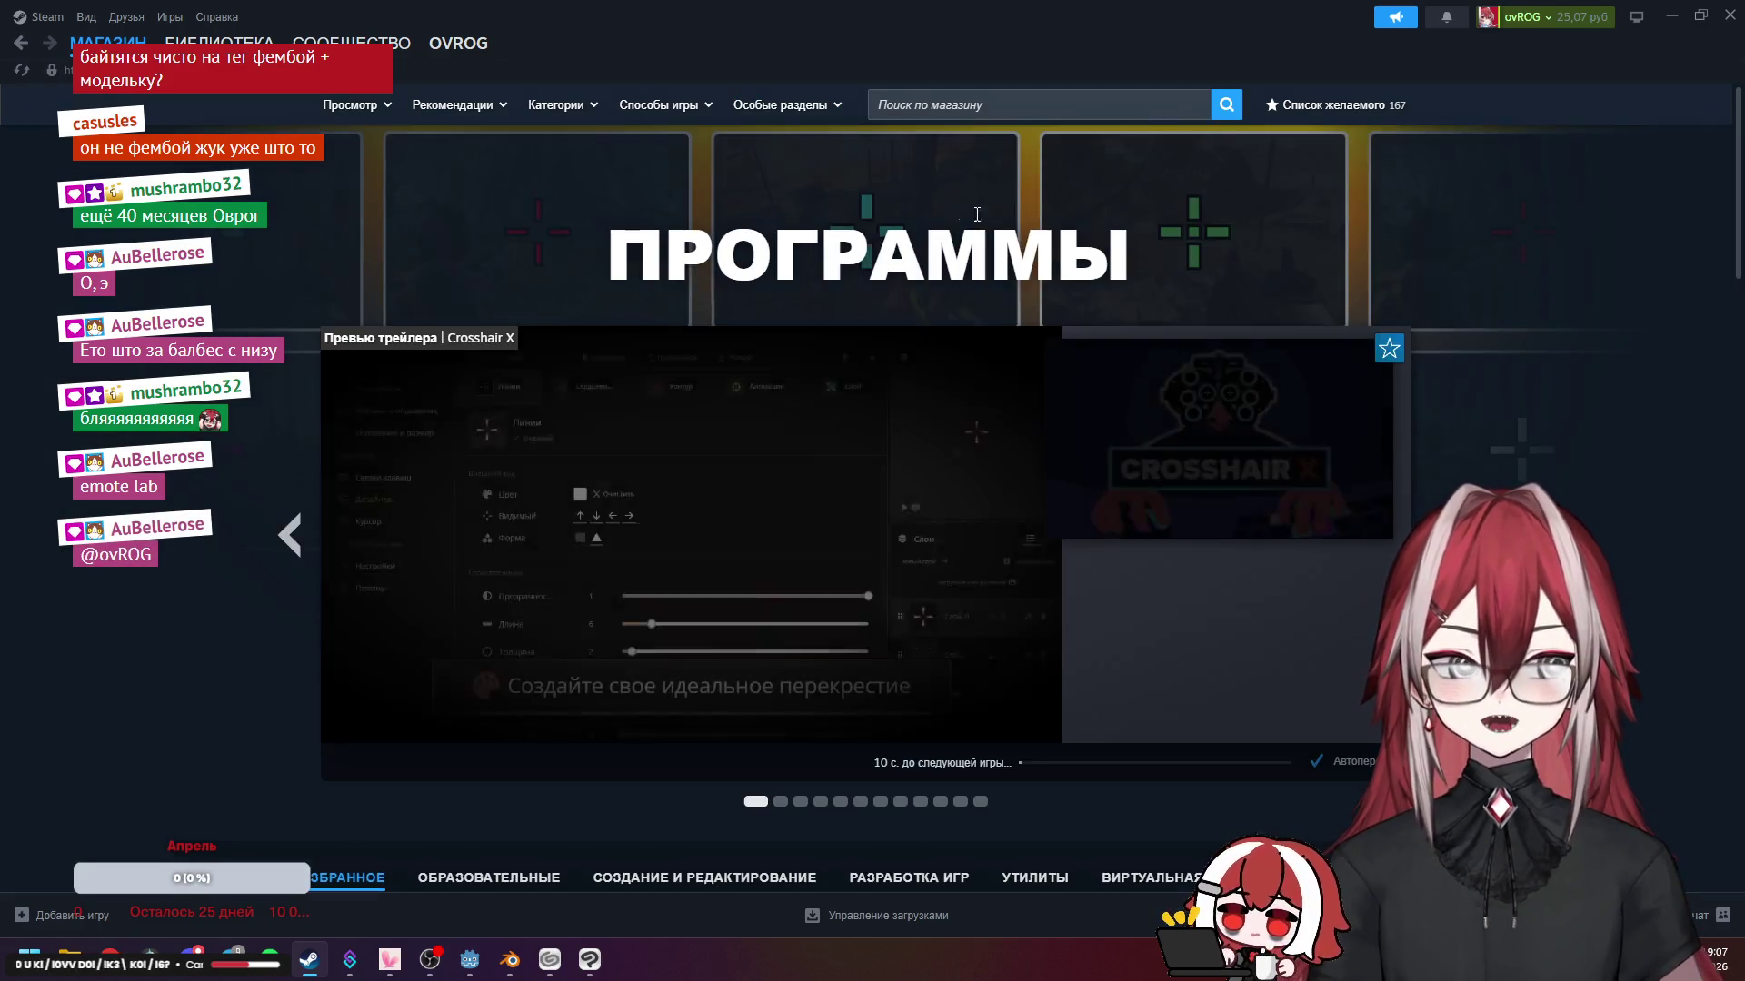
Step: Search the Steam store for 'emote lab' and open the EmoteLab page
click(1074, 103)
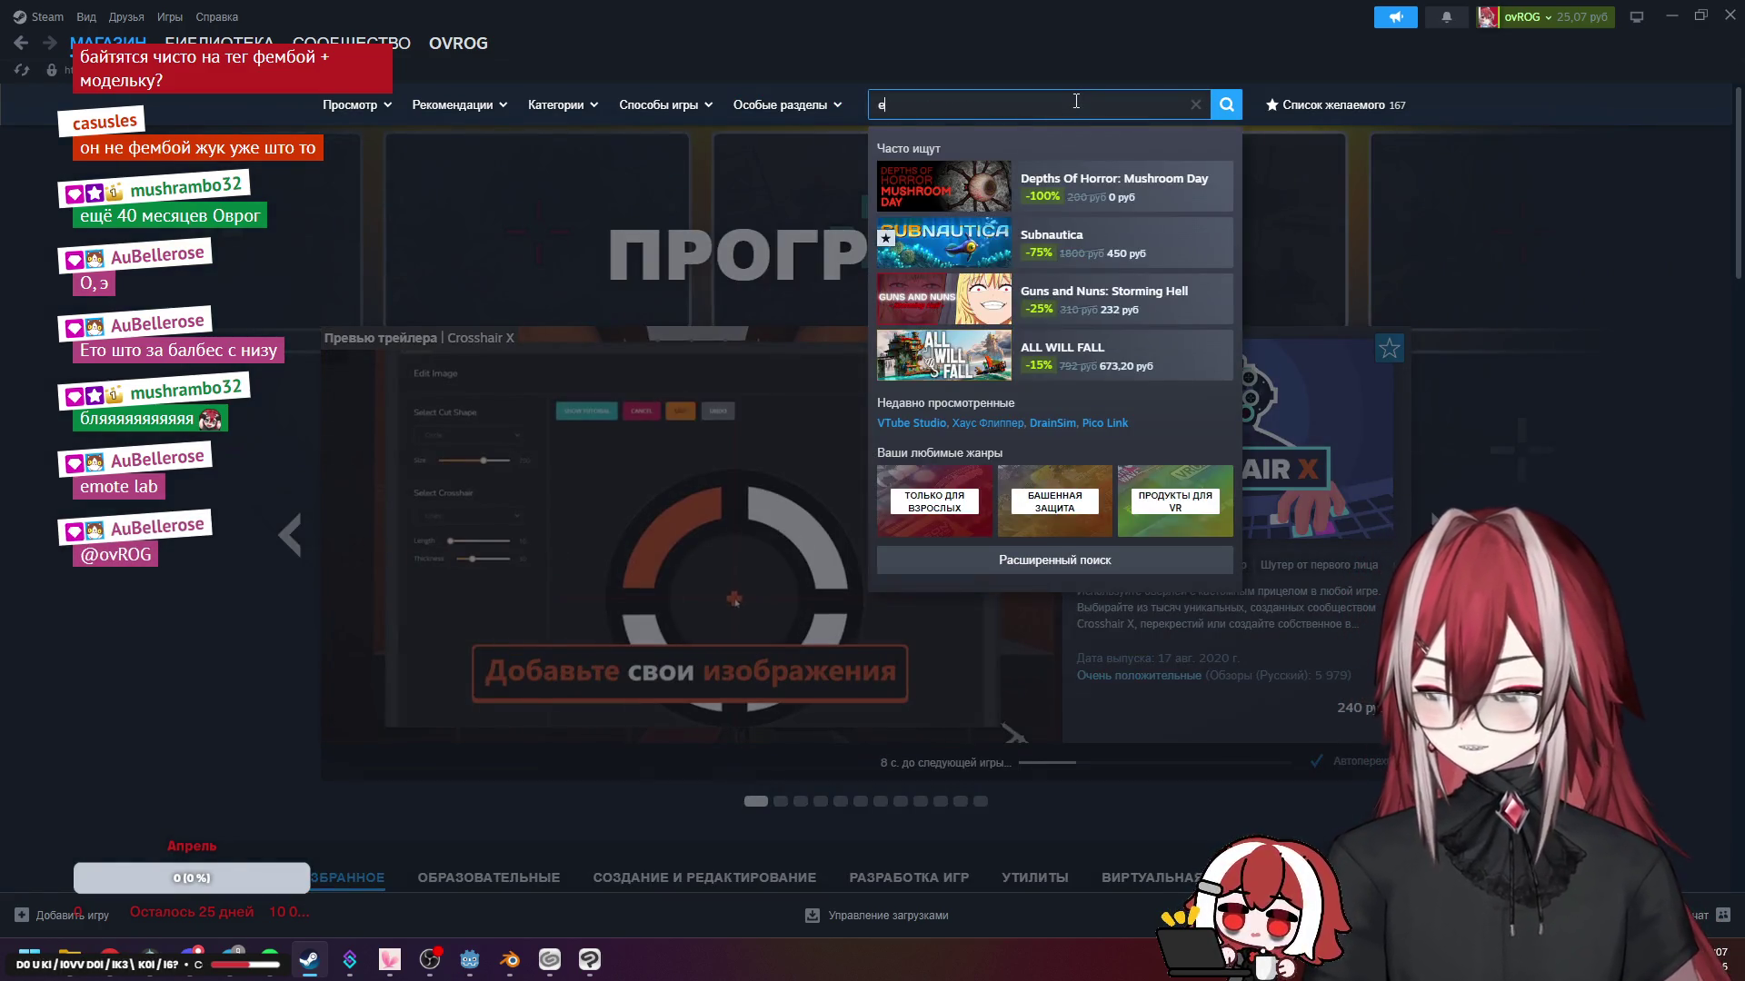
text(mote la)
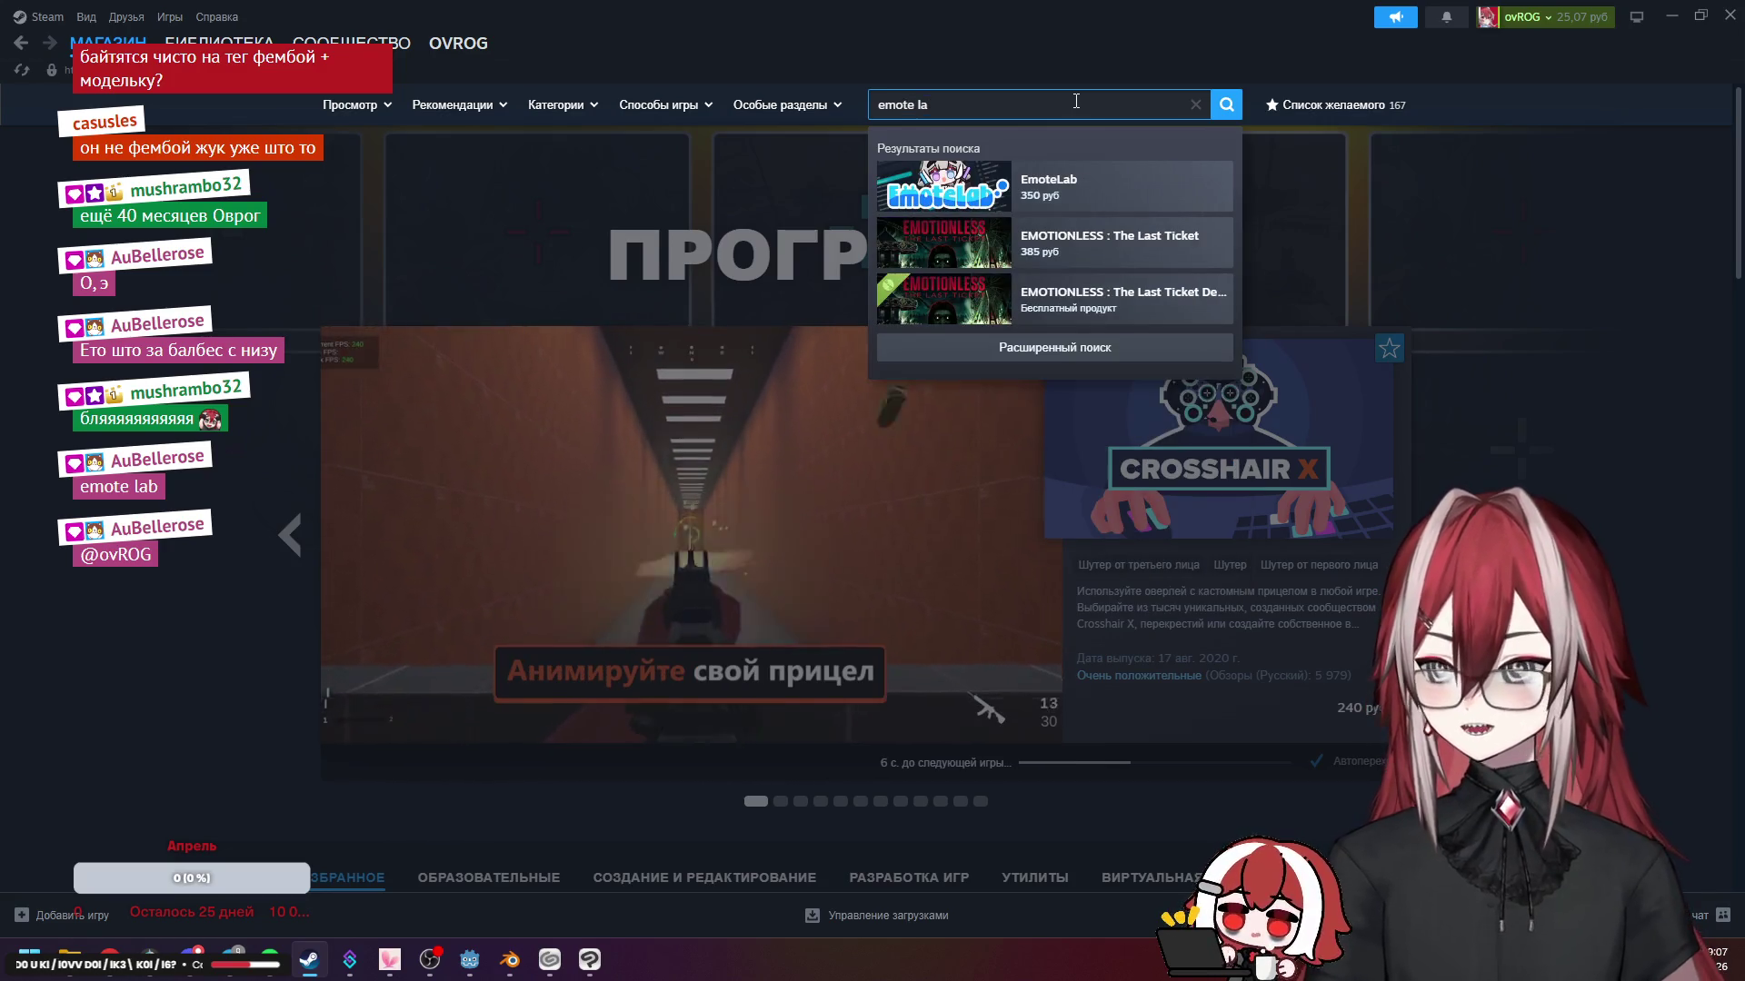
click(1094, 176)
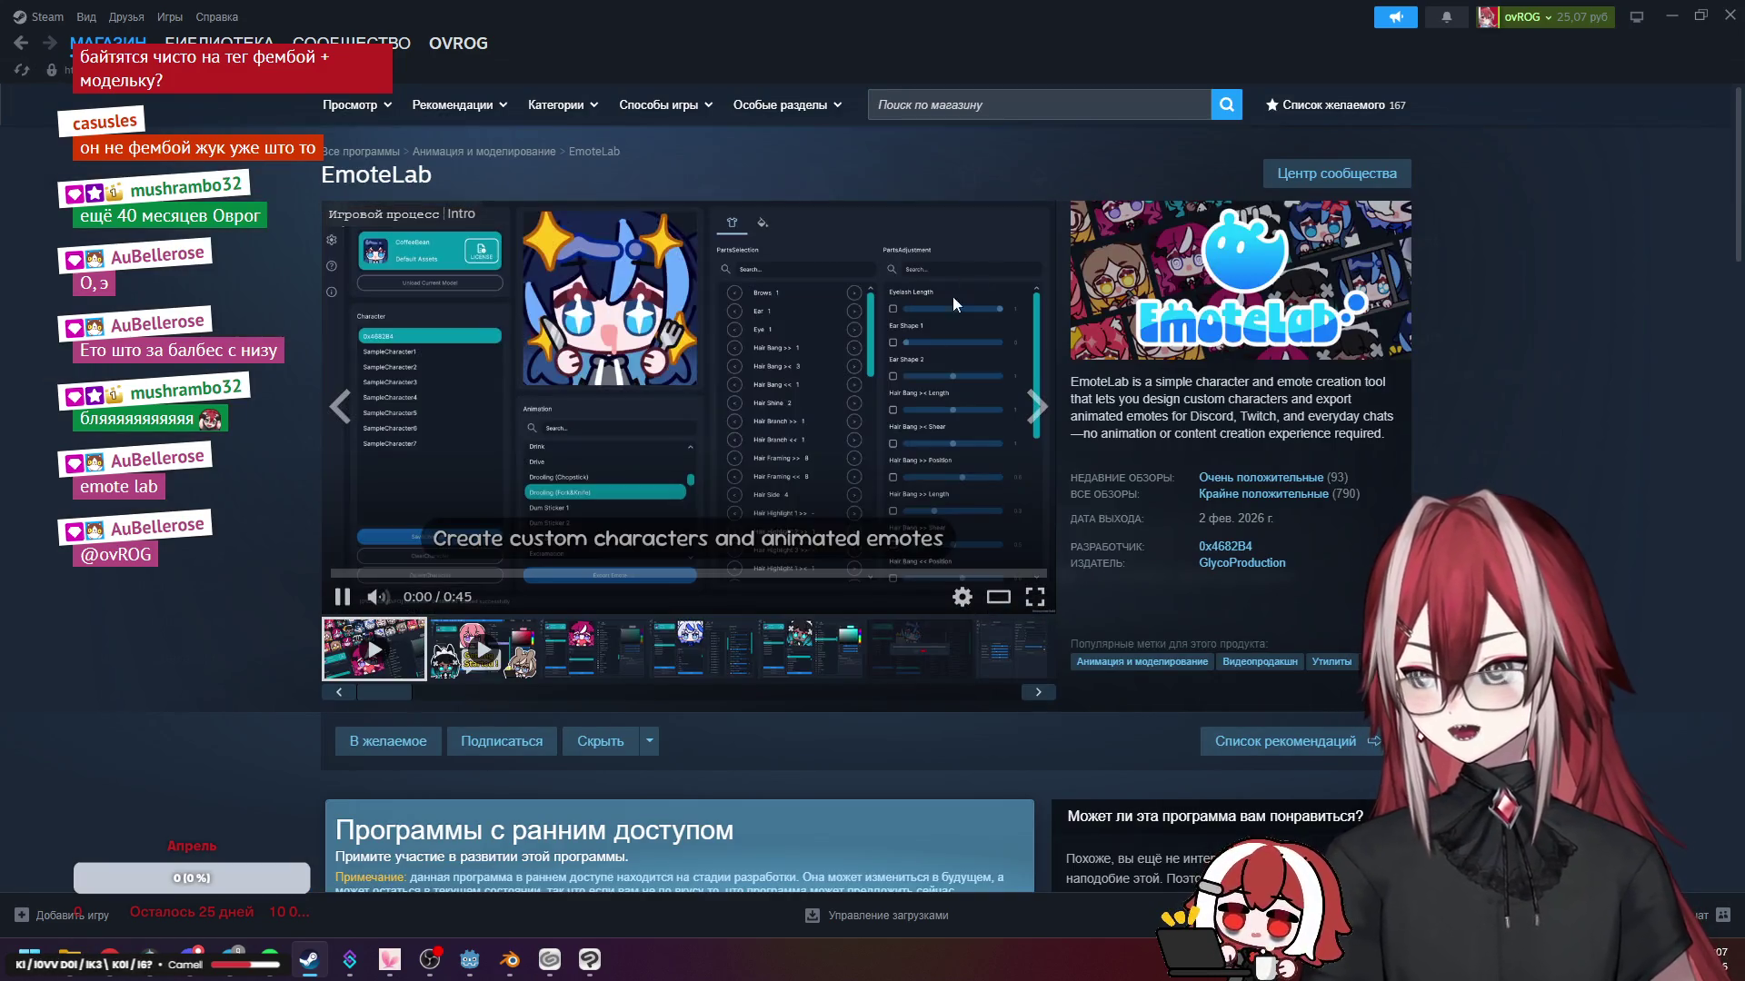
Step: View EmoteLab screenshots and page details, then minimize Steam to return to Blender
click(877, 650)
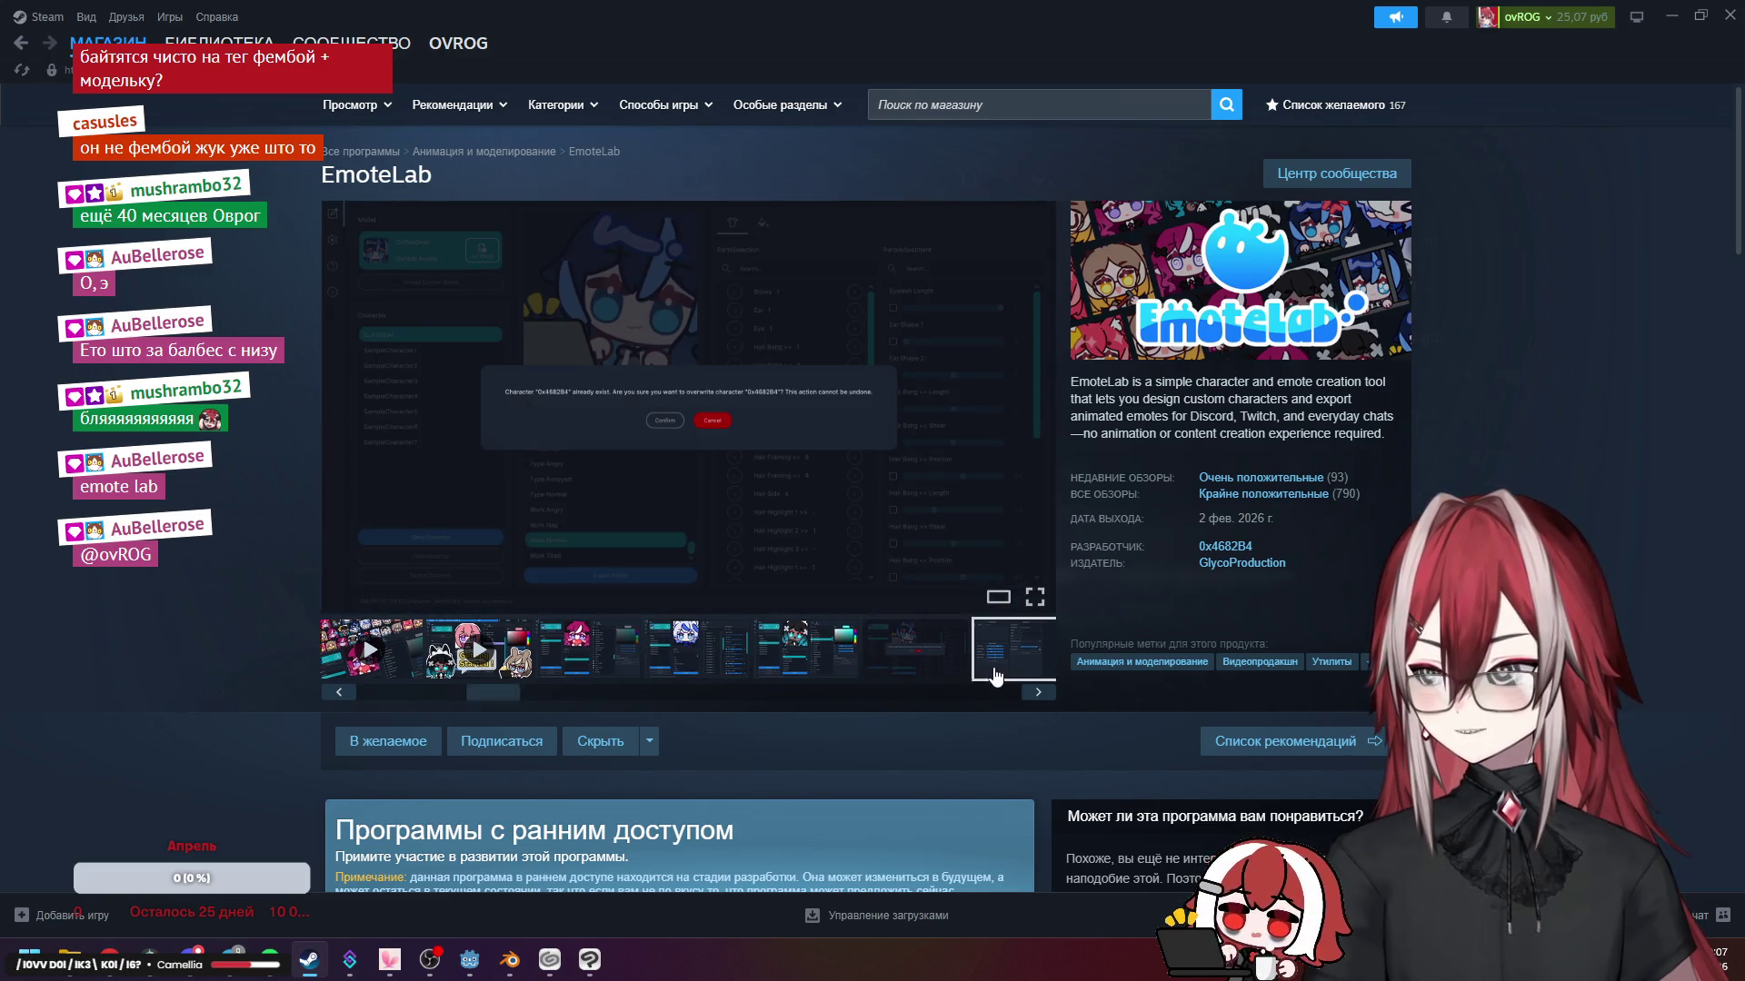
click(593, 637)
scroll(862, 446, down, 4)
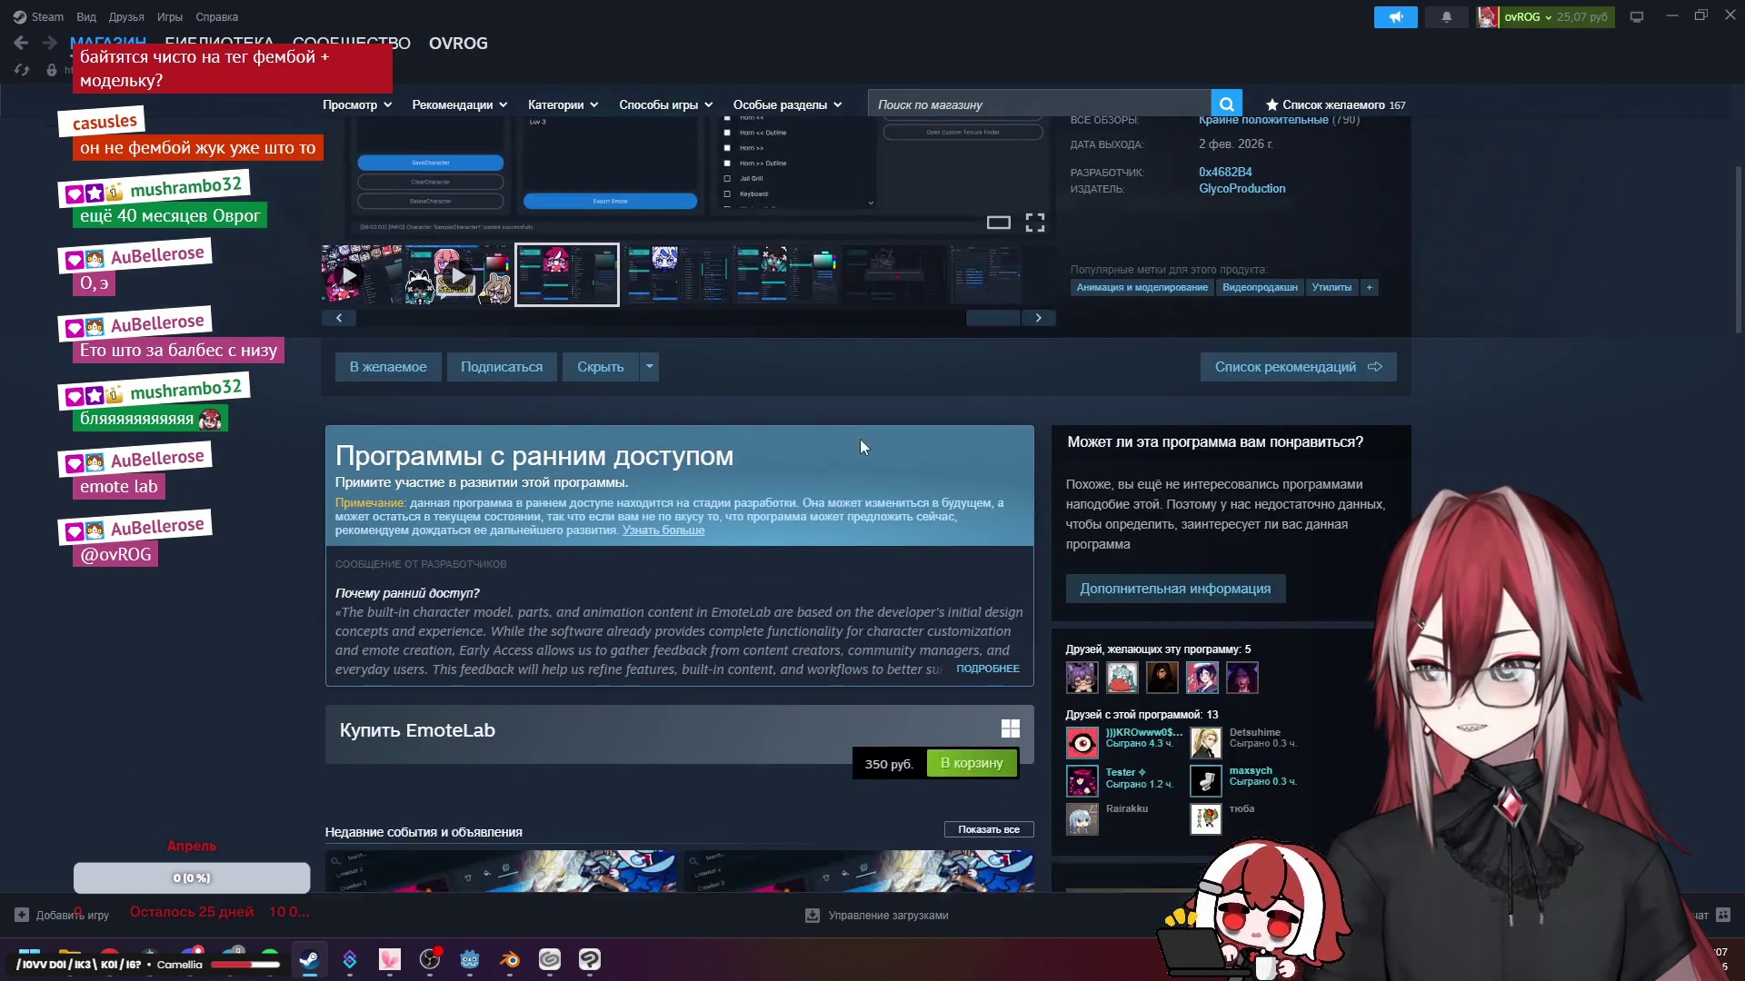
scroll(860, 439, down, 8)
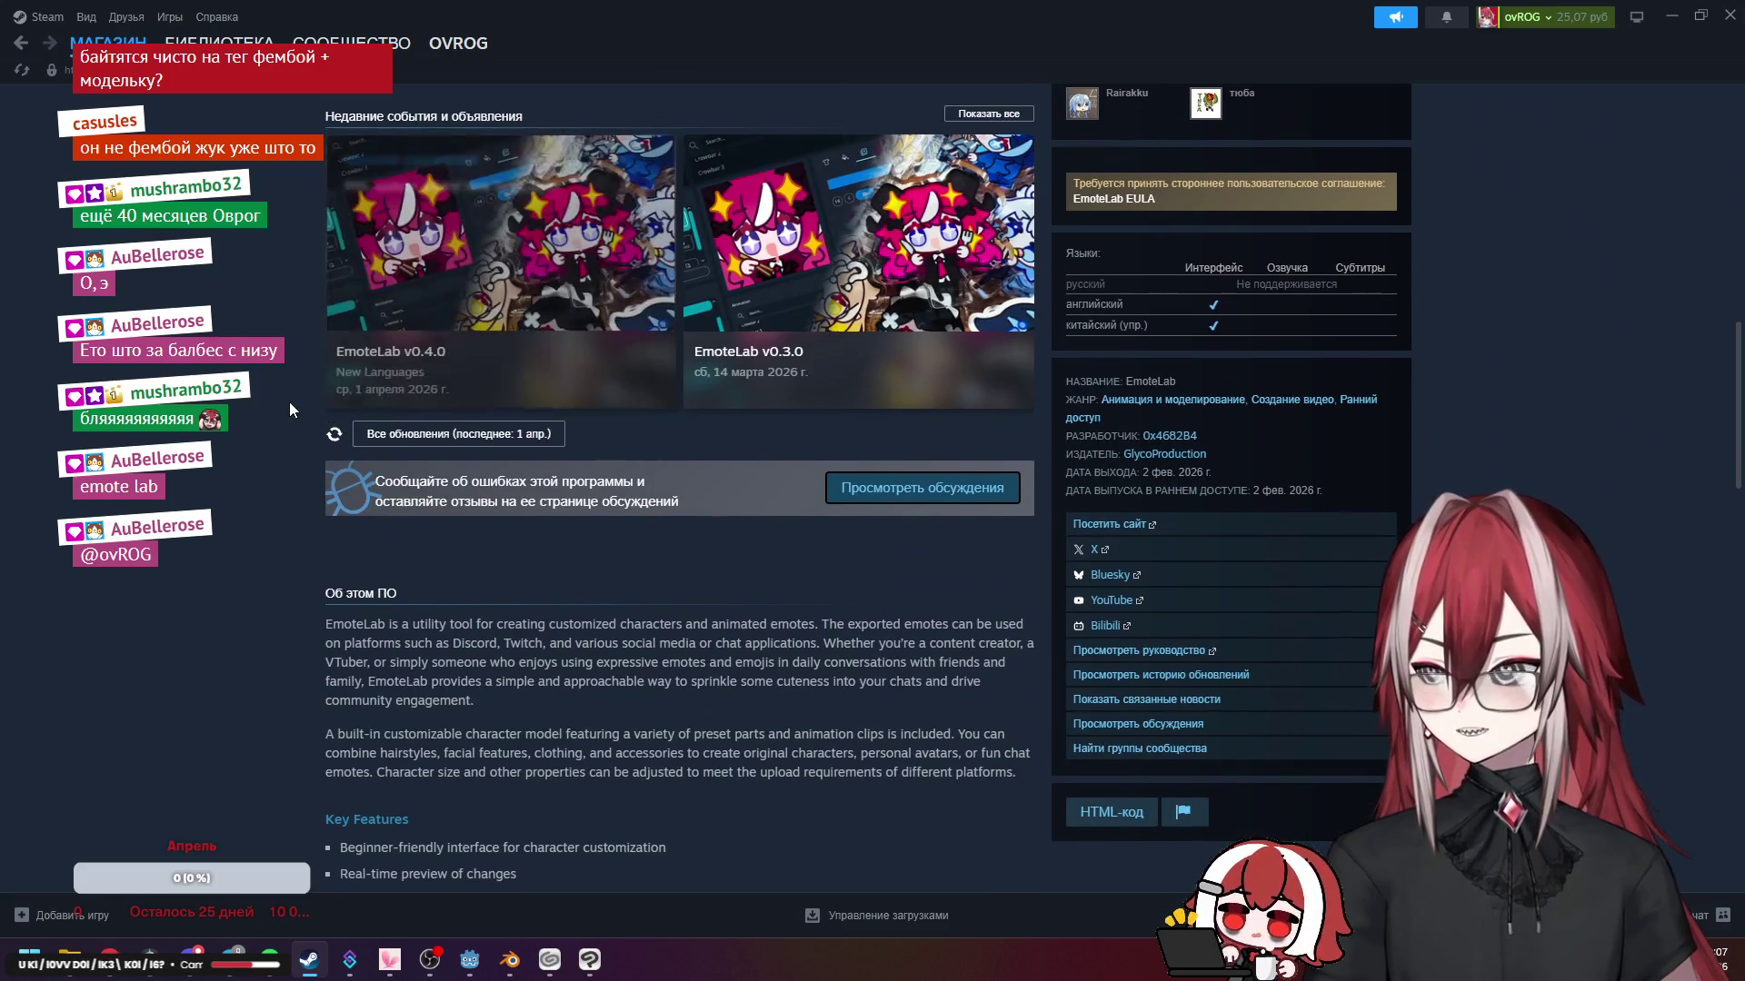
scroll(289, 401, down, 15)
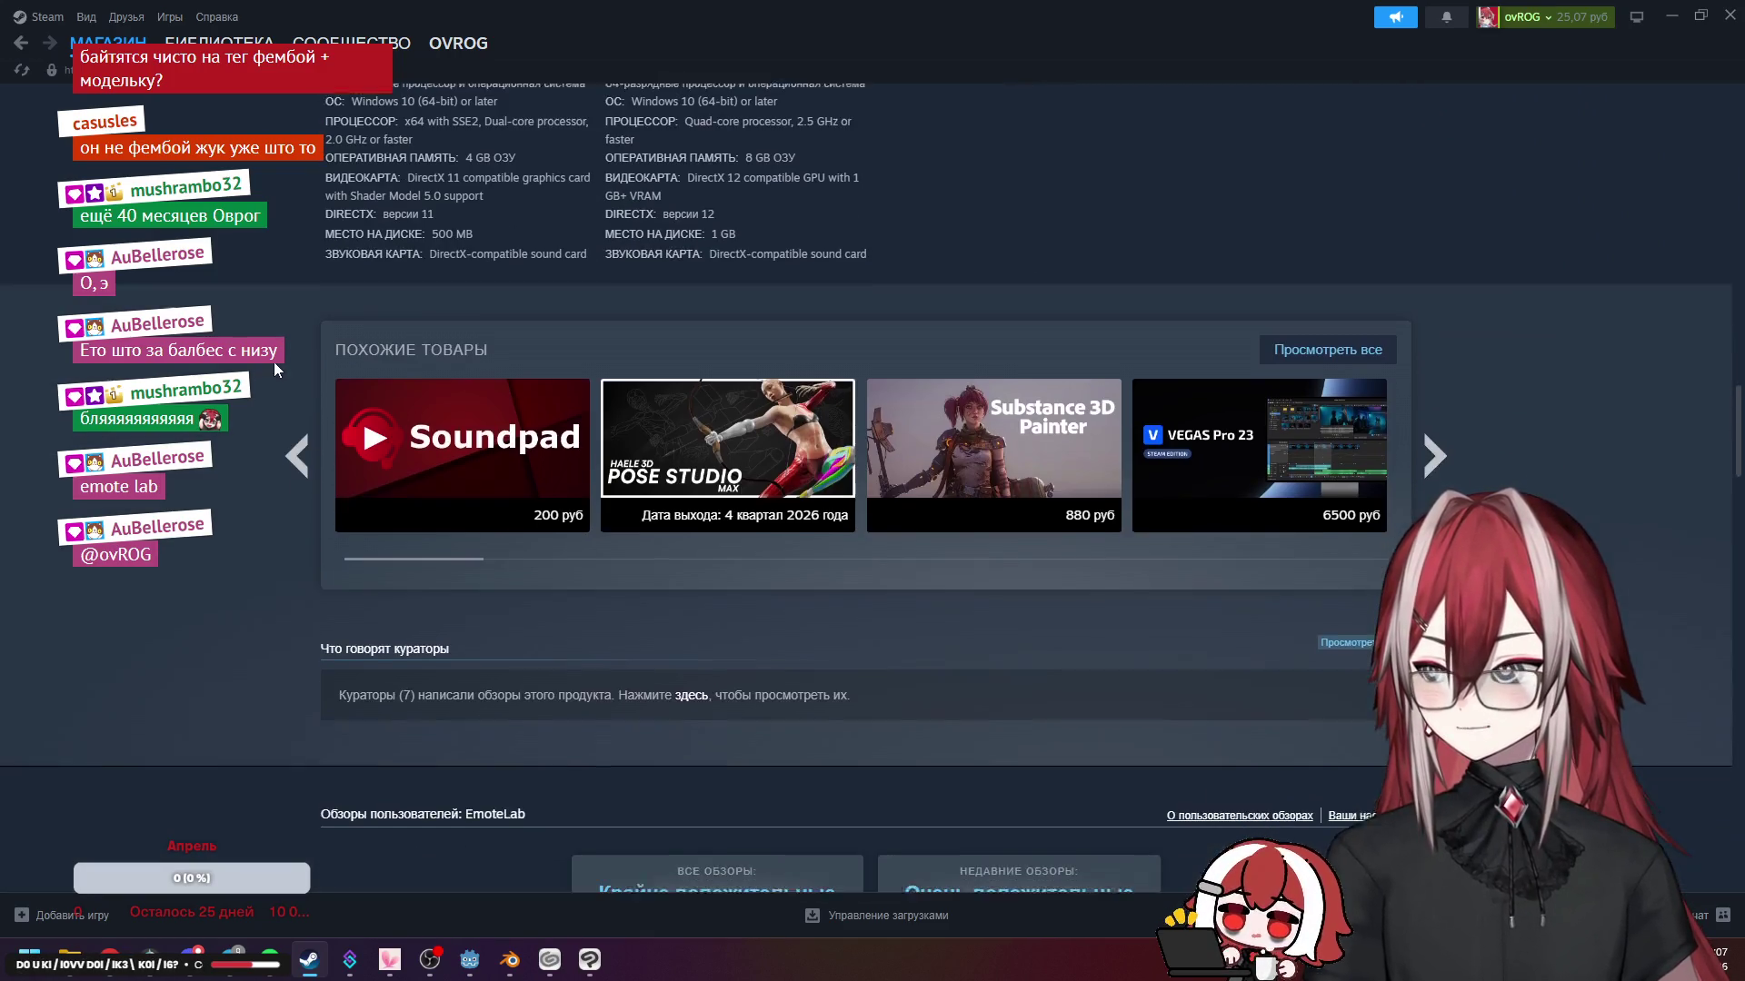
scroll(274, 362, up, 20)
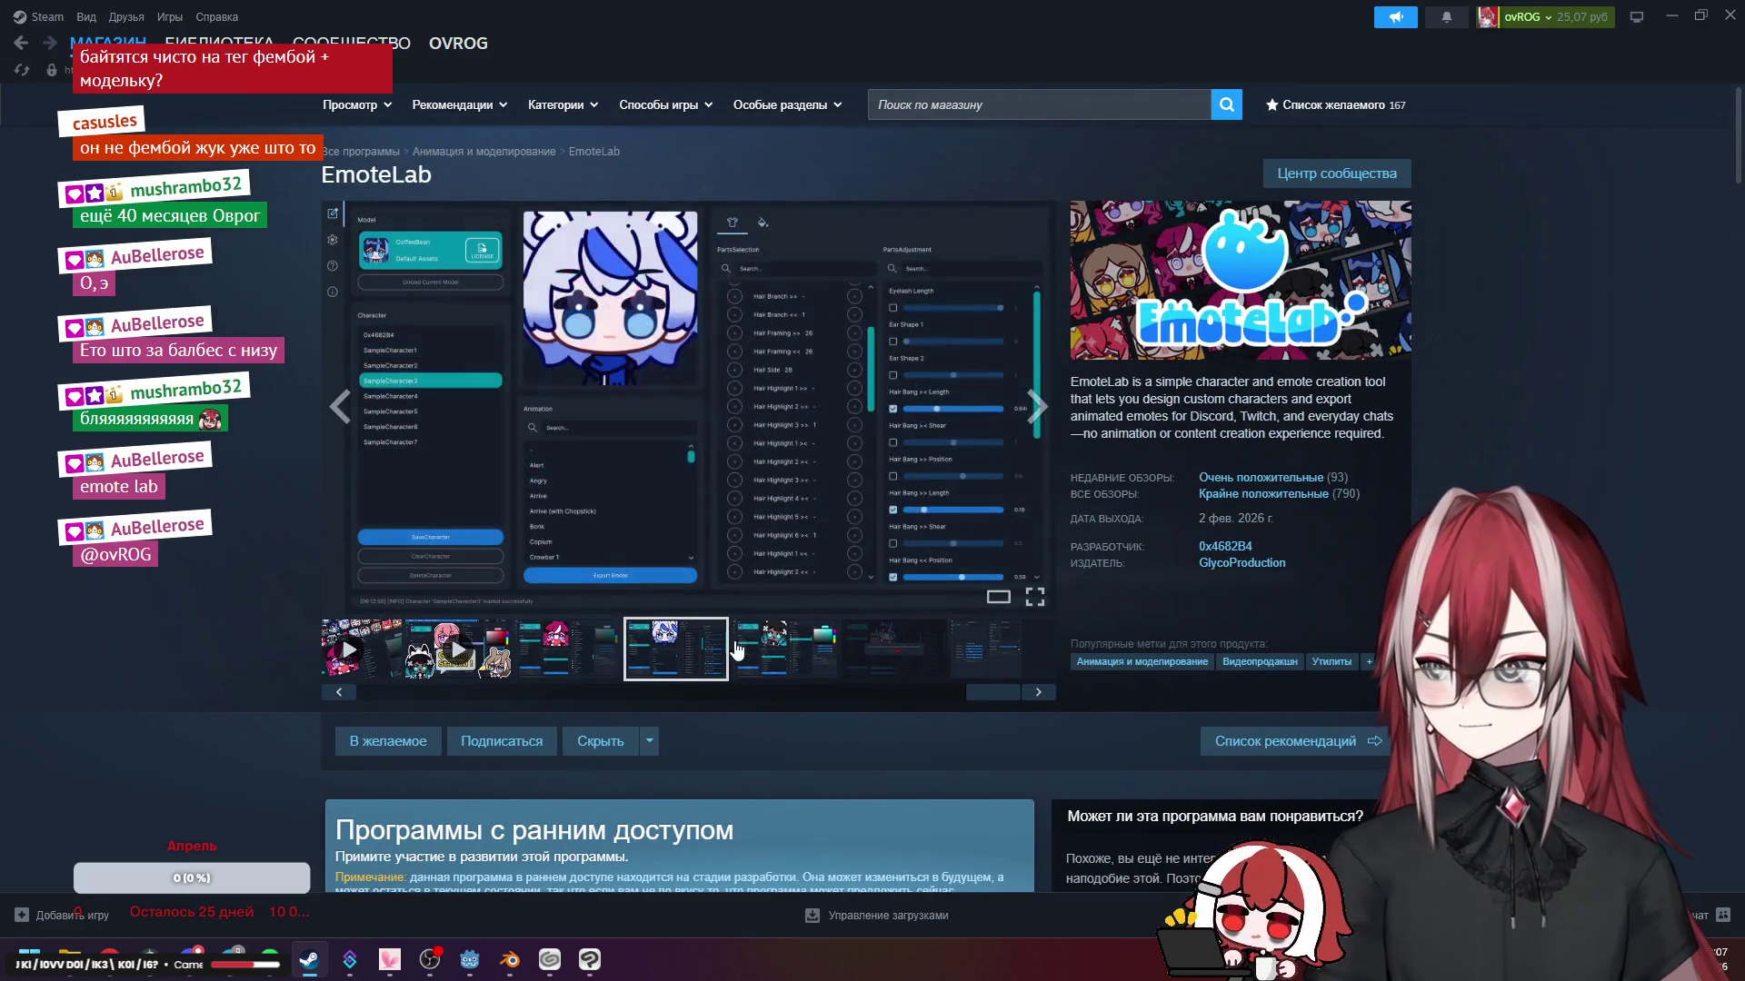
click(204, 41)
click(1677, 18)
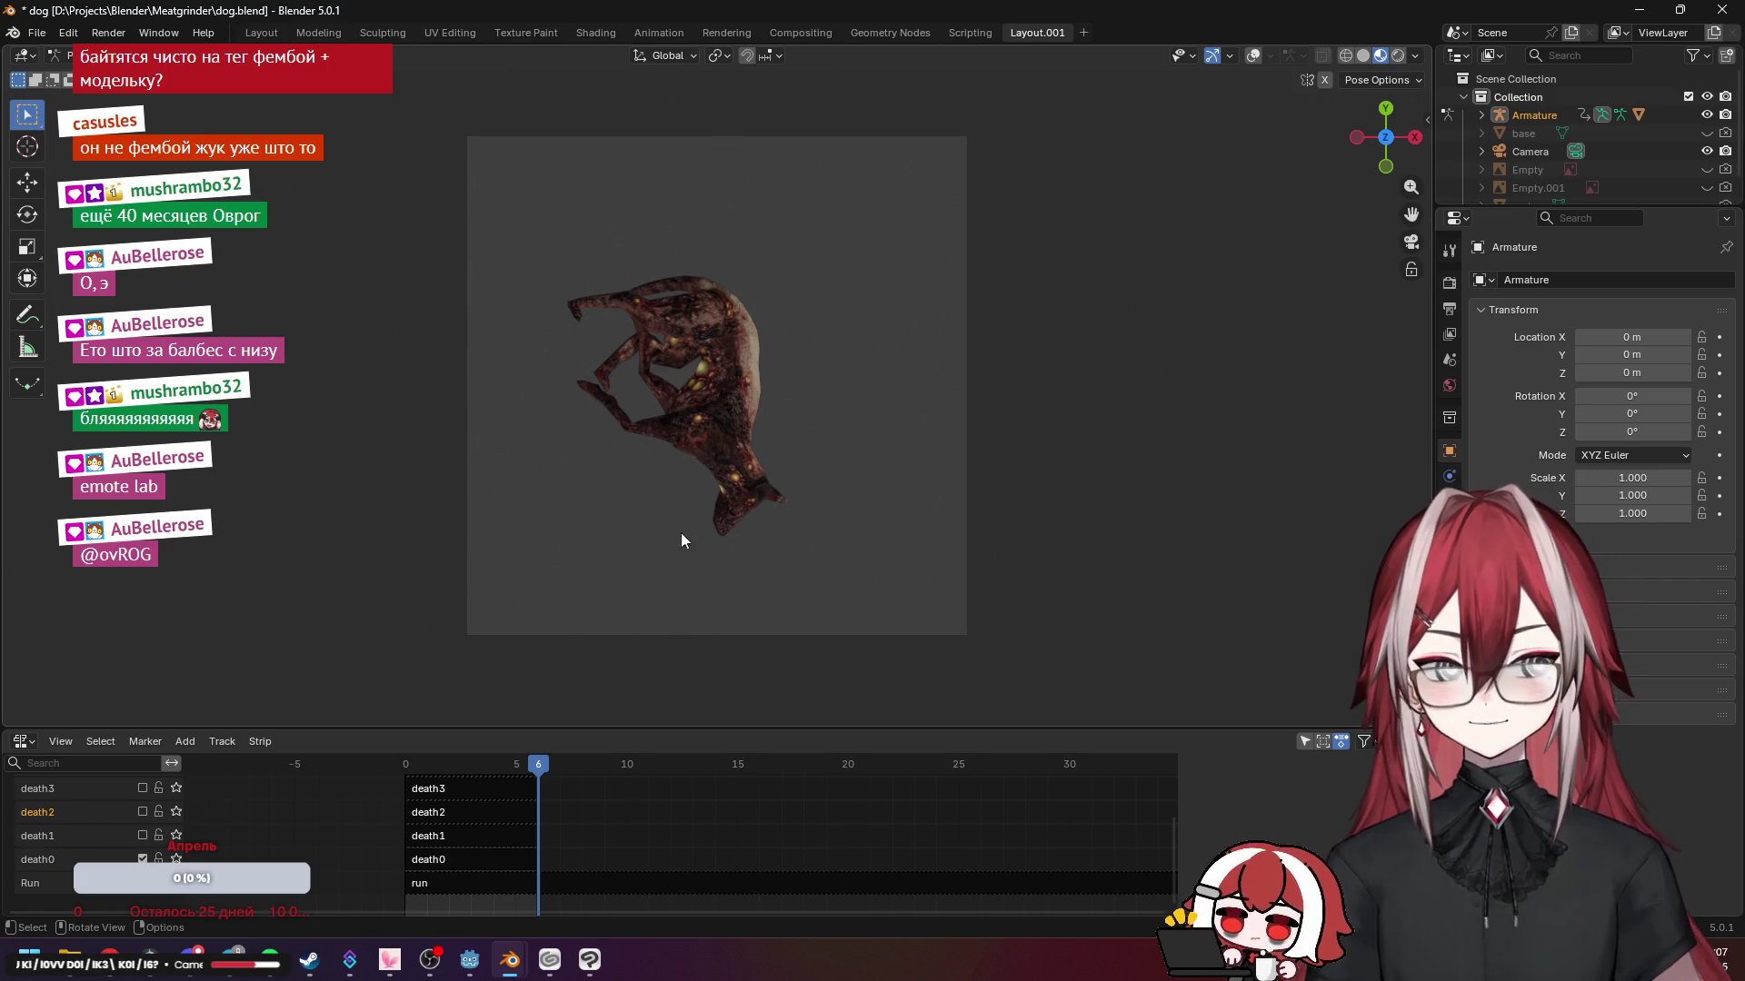
Step: Look through the scene camera and render the dog's current frame
scroll(855, 401, up, 8)
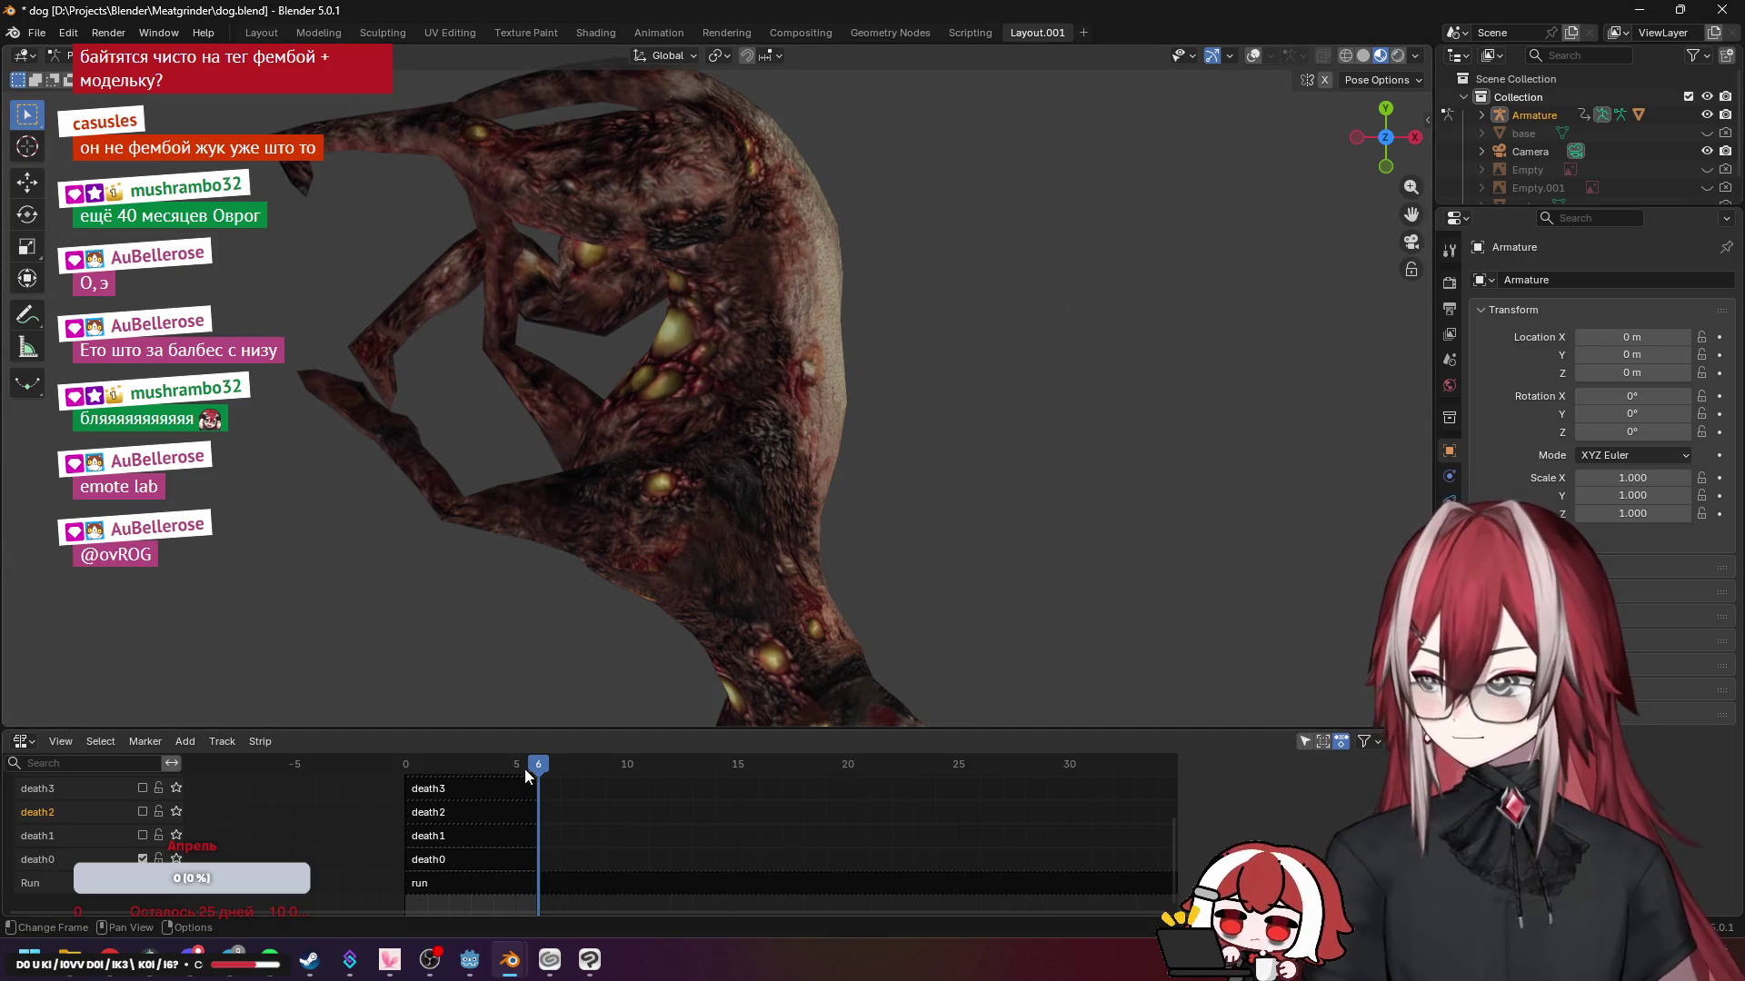
key(KP_0)
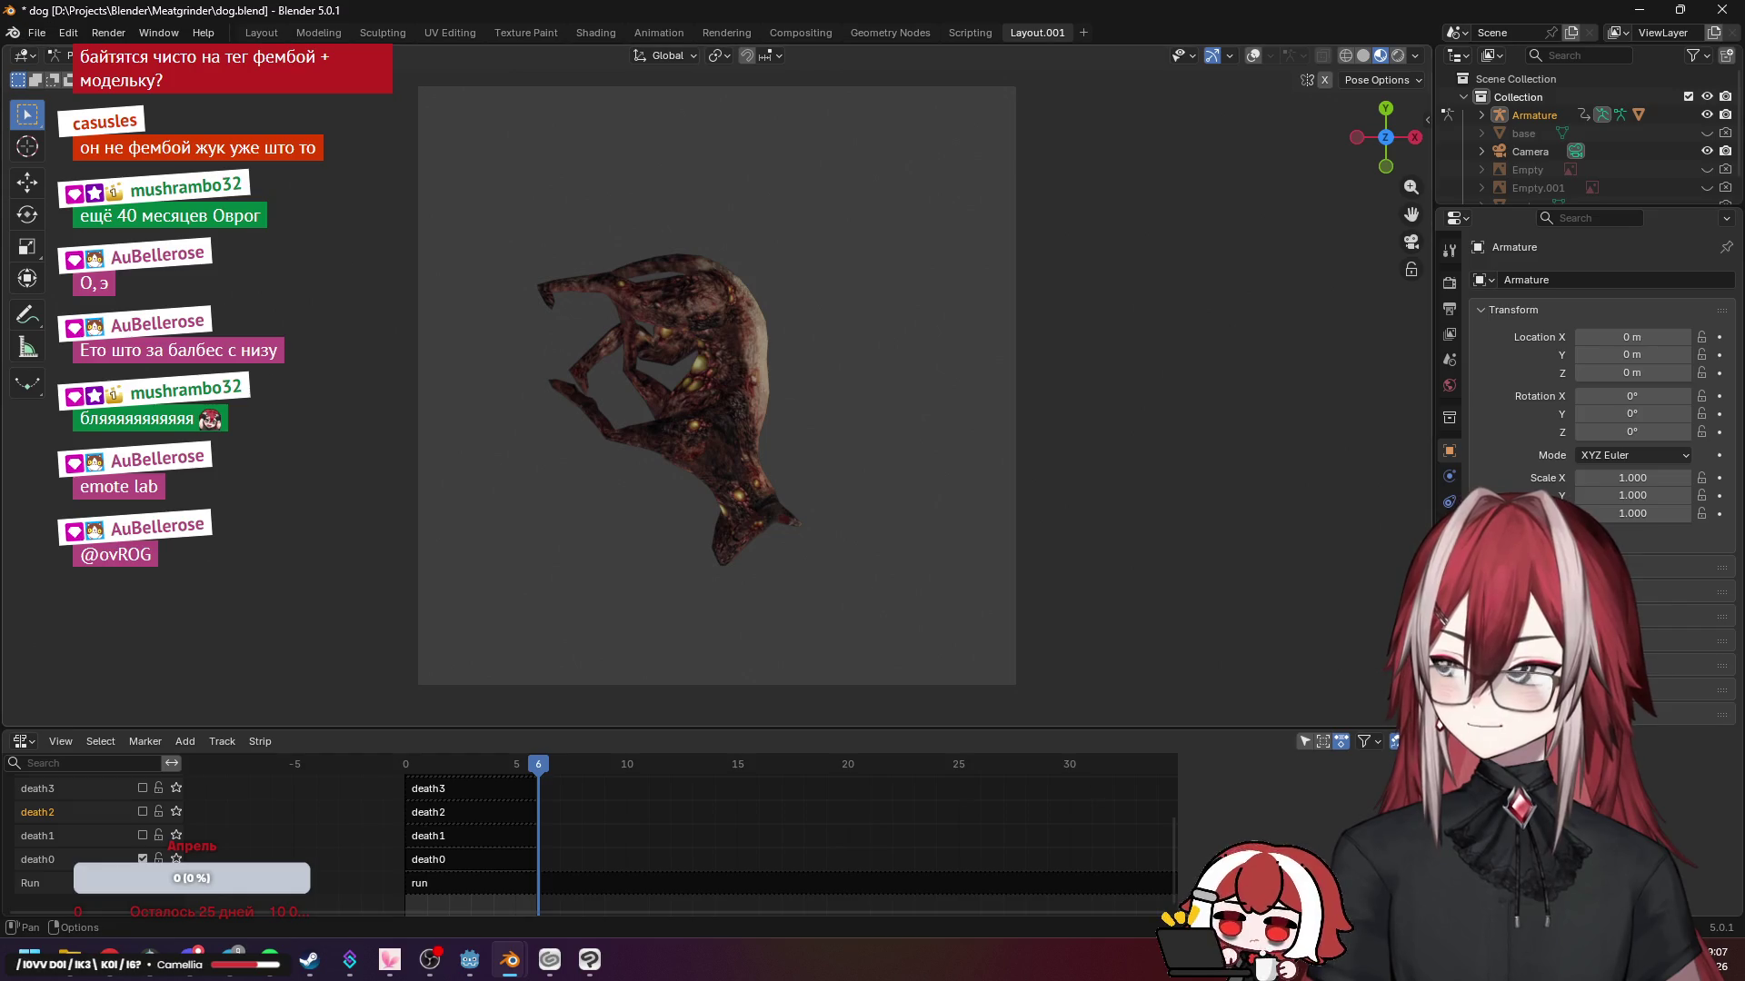
click(106, 33)
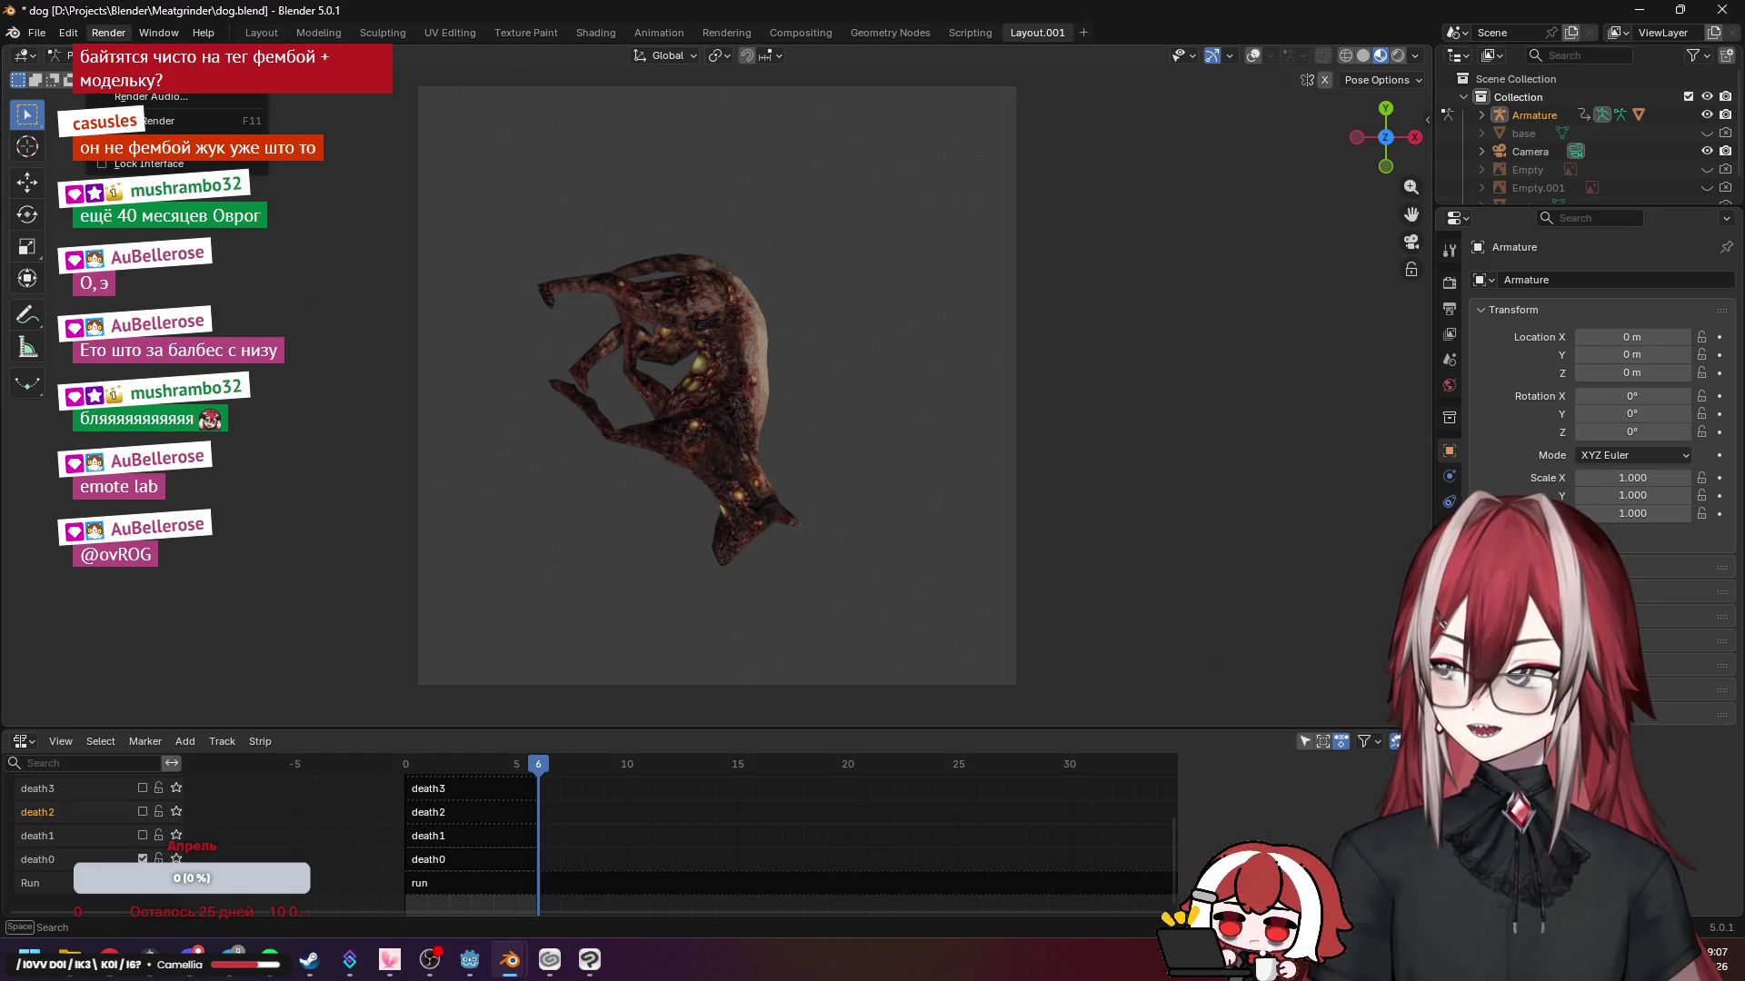
click(132, 55)
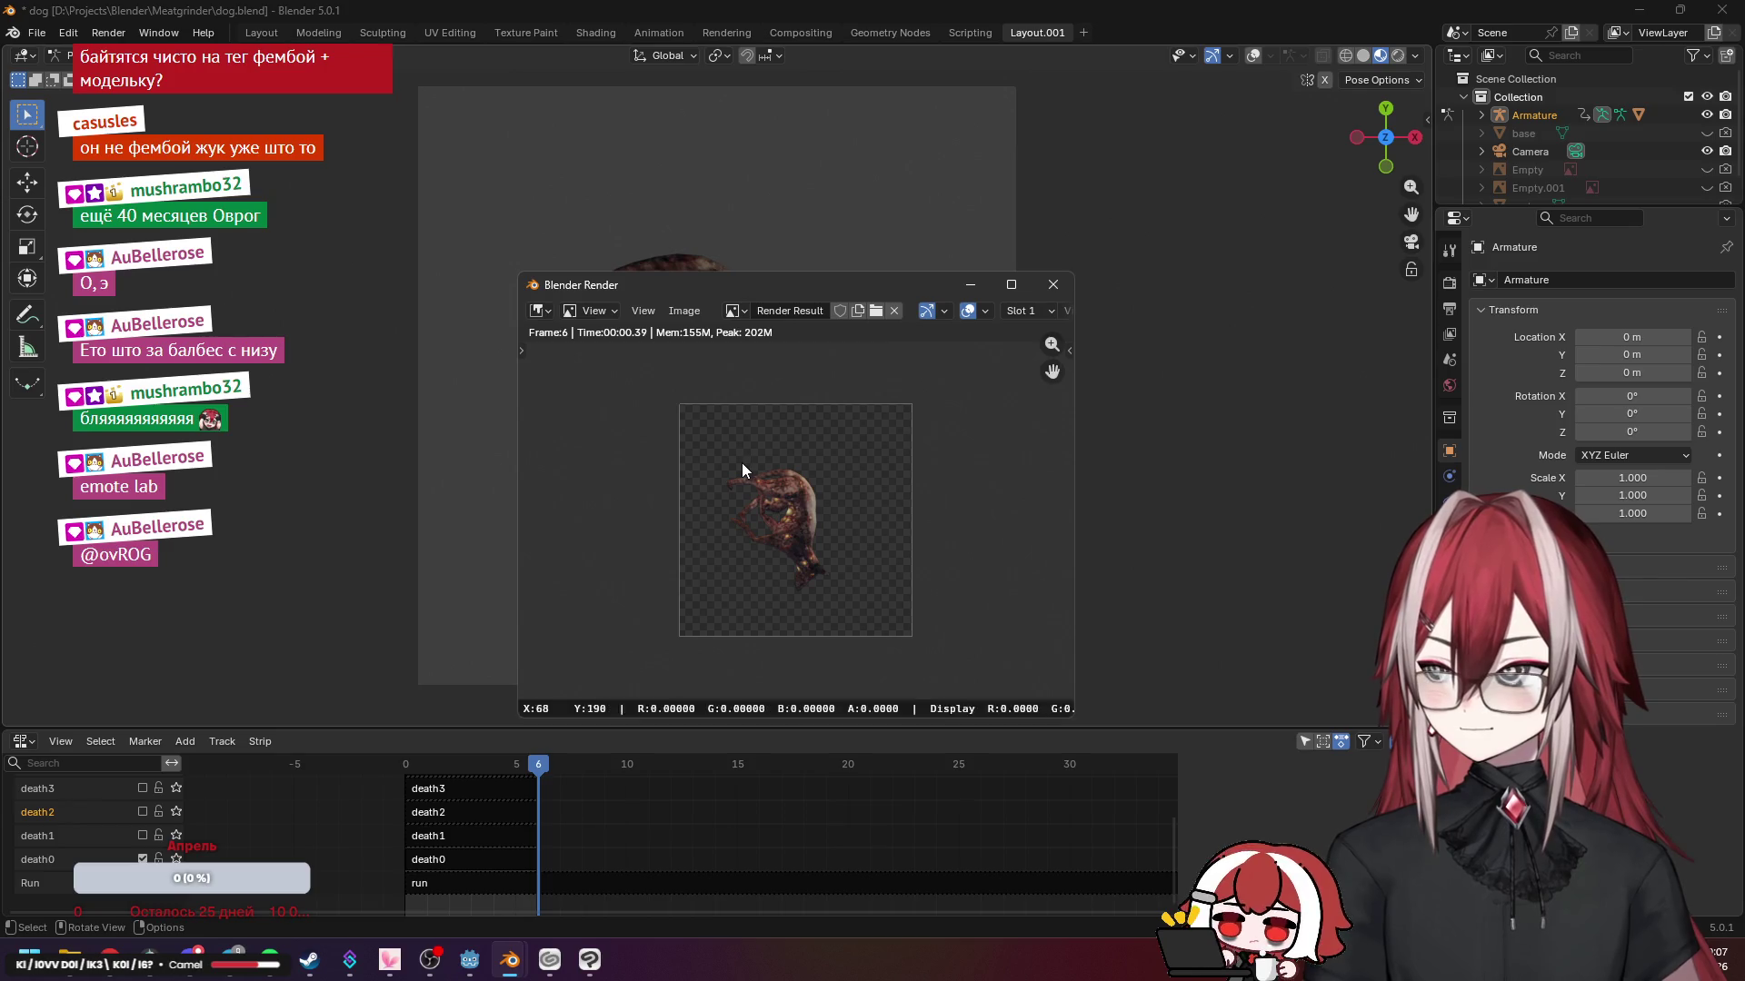
Step: Save the render over Untitled.png on the Desktop
click(694, 310)
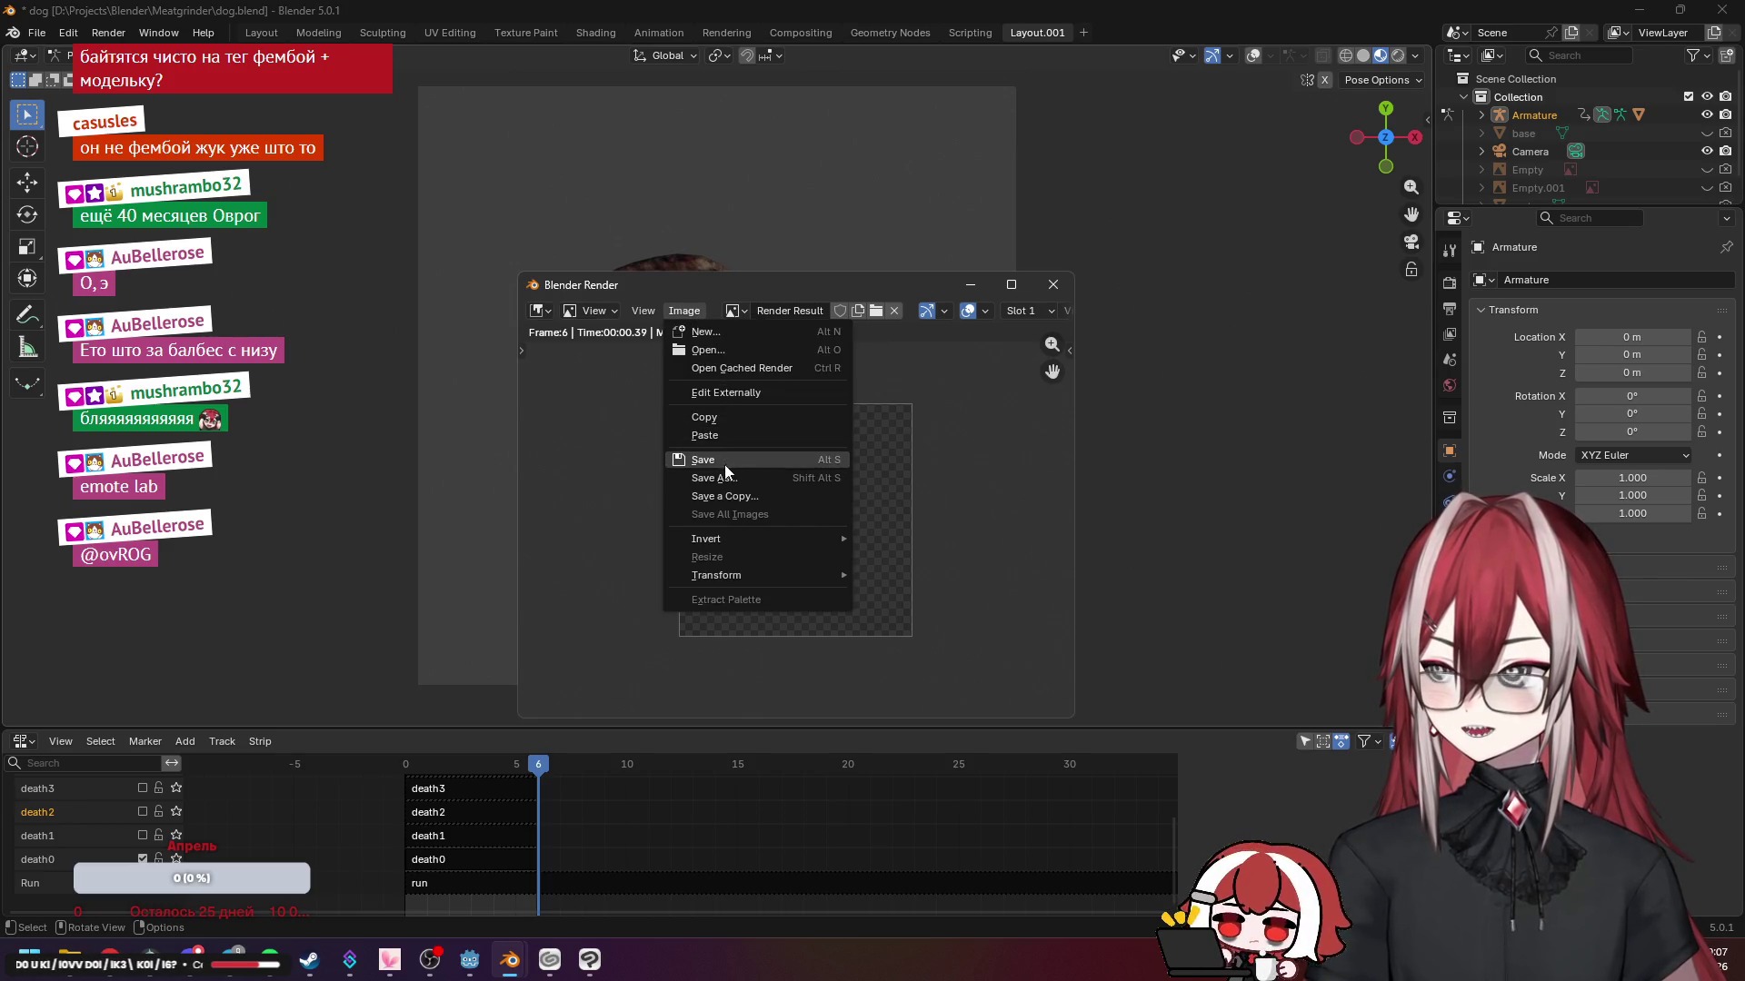
click(722, 476)
click(777, 134)
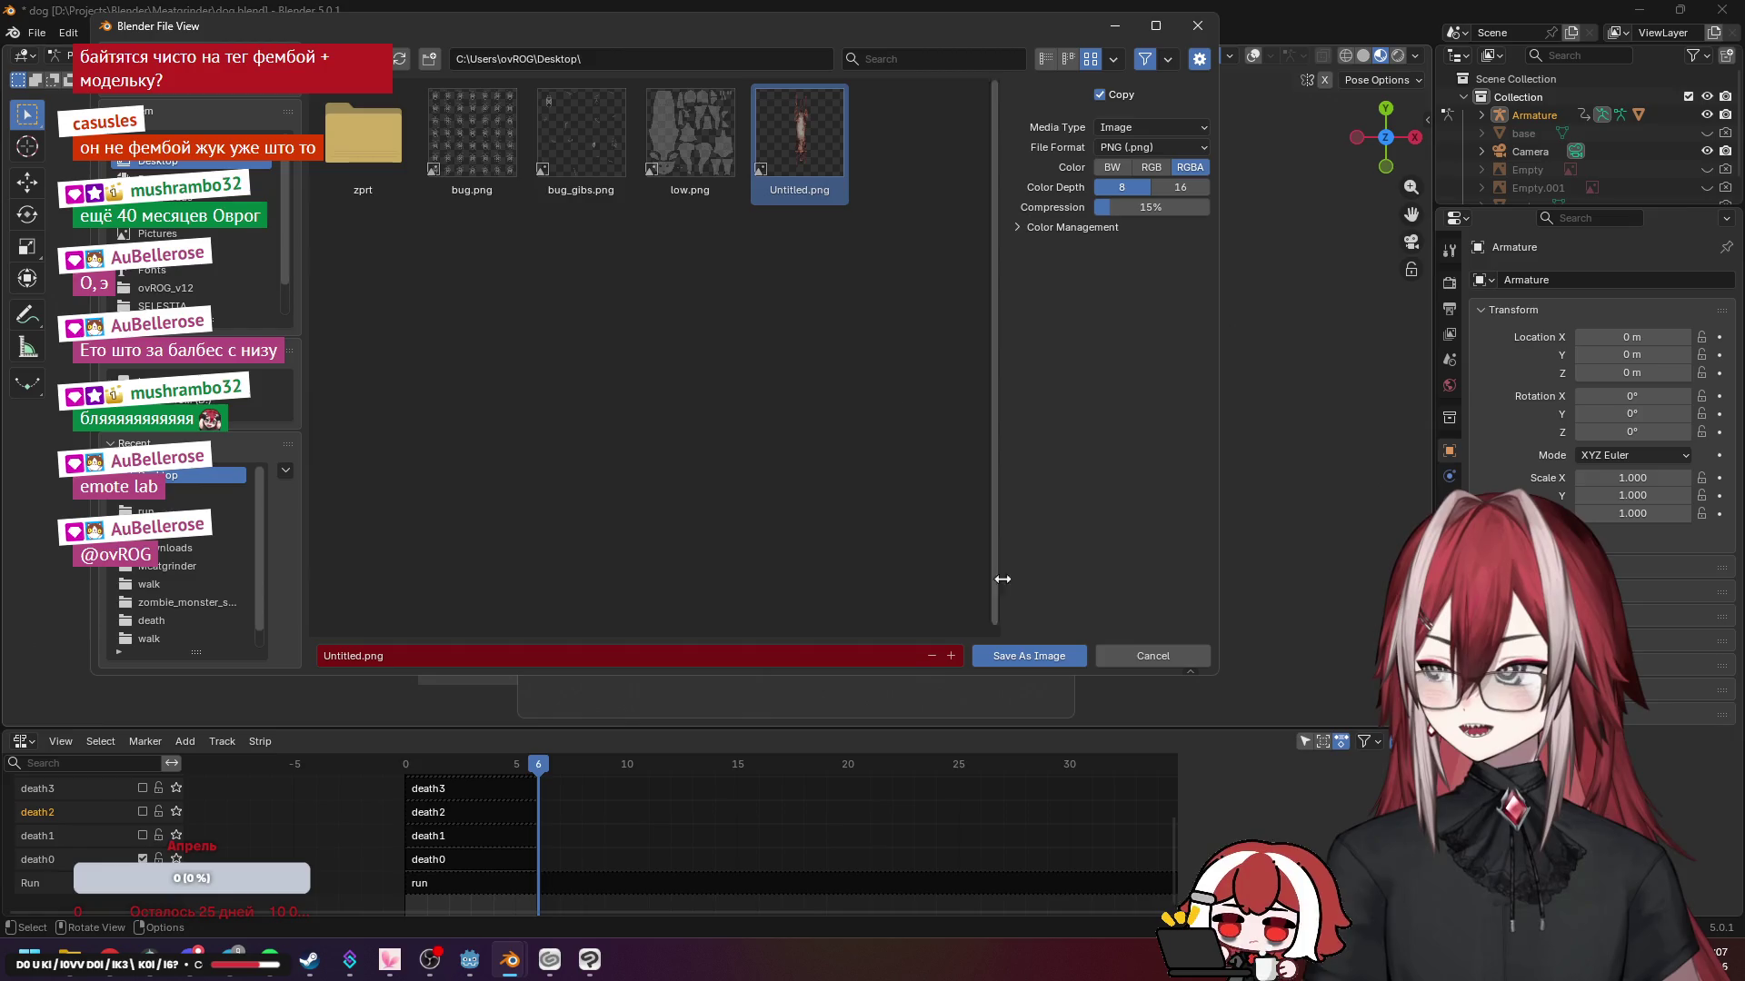
click(1013, 653)
Step: Drag Untitled.png from the Desktop folder into Clip Studio Paint
click(592, 965)
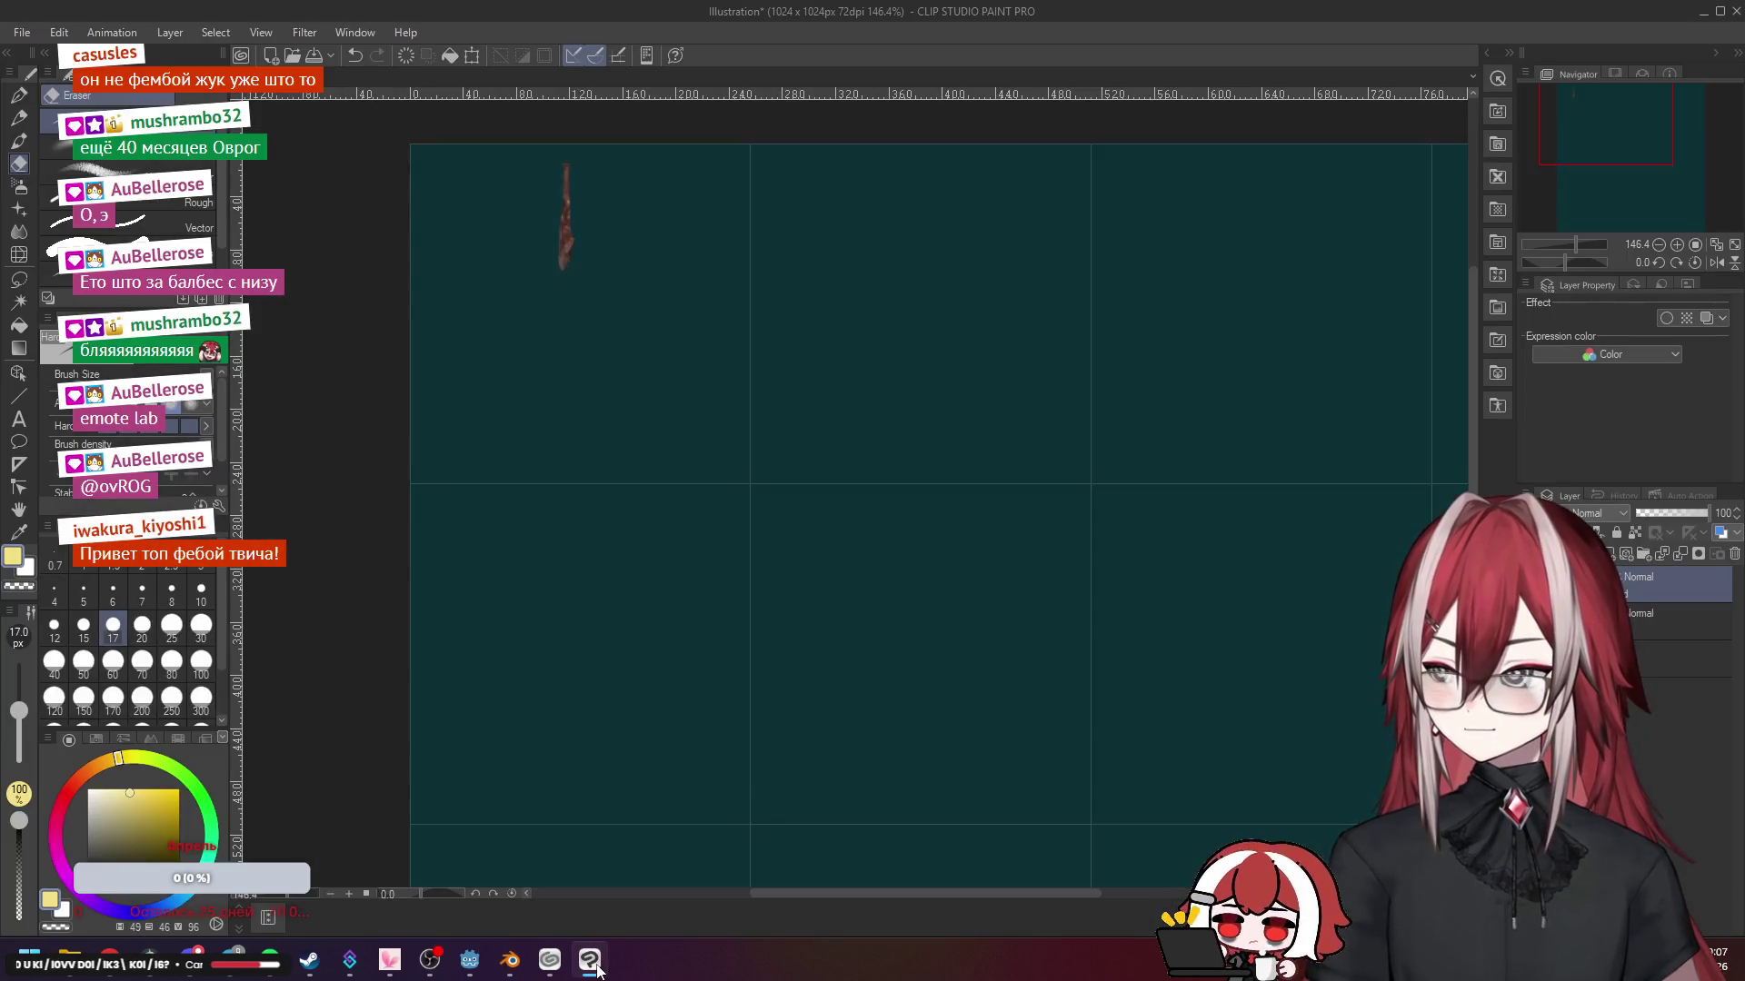
click(69, 960)
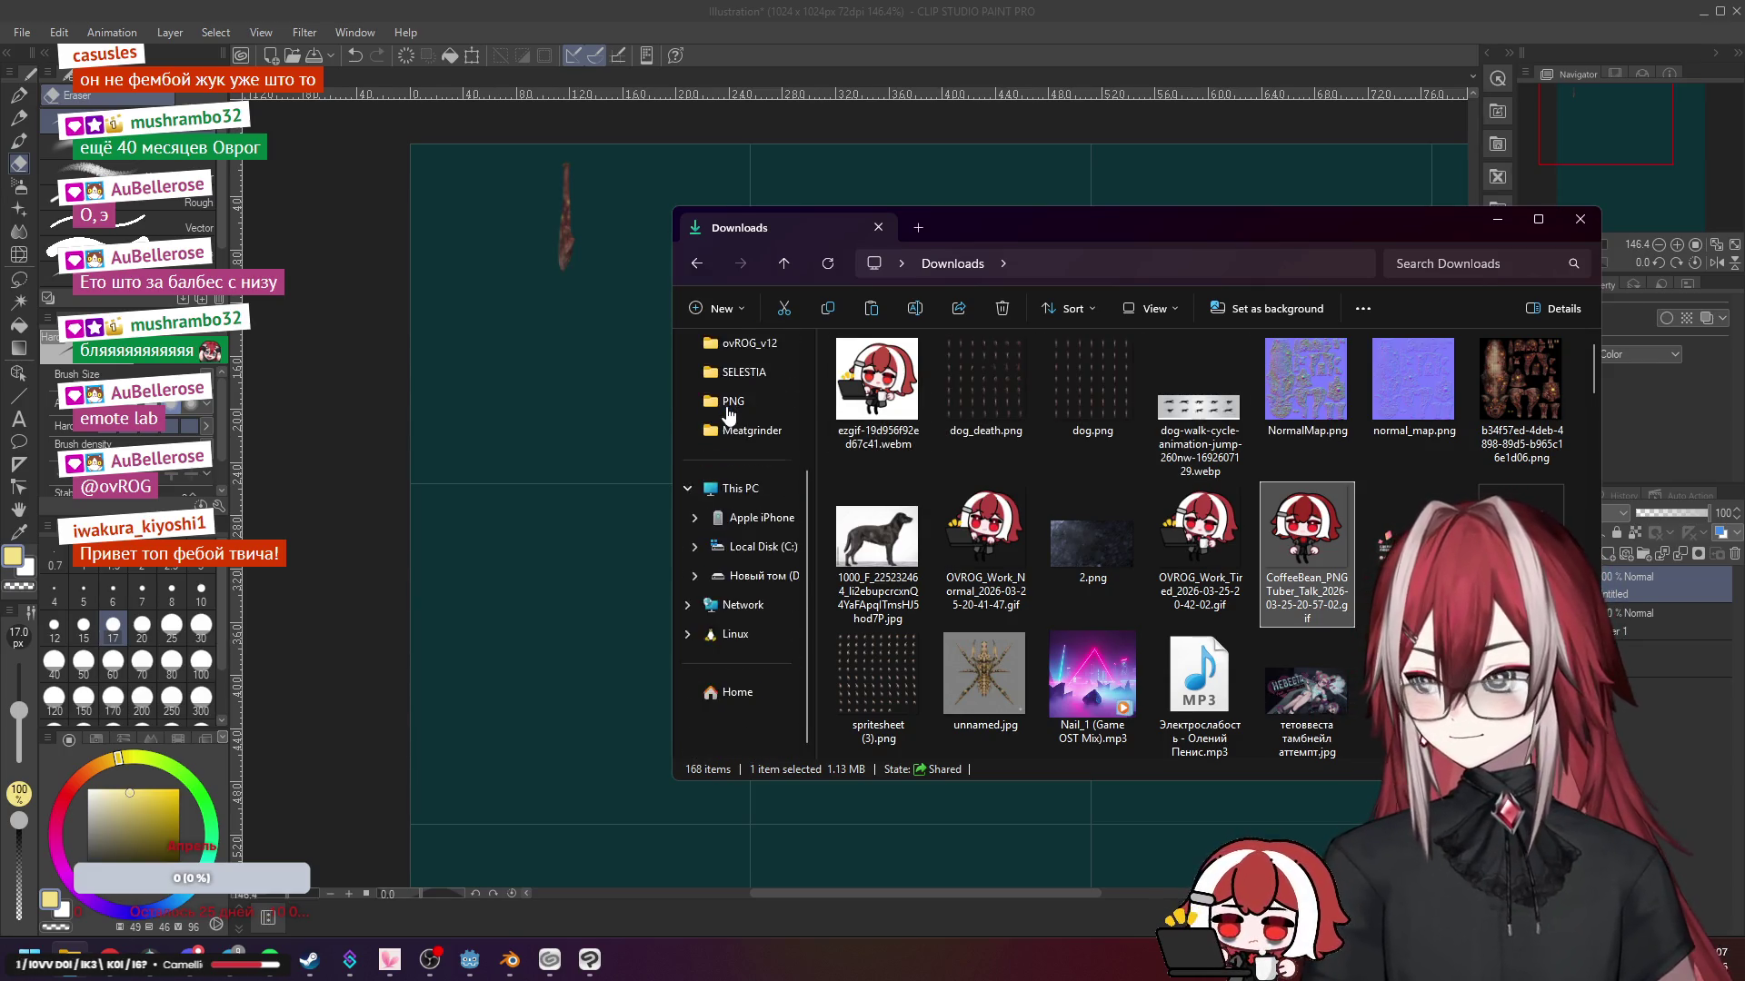
click(744, 351)
click(890, 495)
mouse_move(881, 723)
mouse_down()
mouse_move(904, 720)
mouse_move(746, 391)
mouse_move(792, 179)
mouse_up()
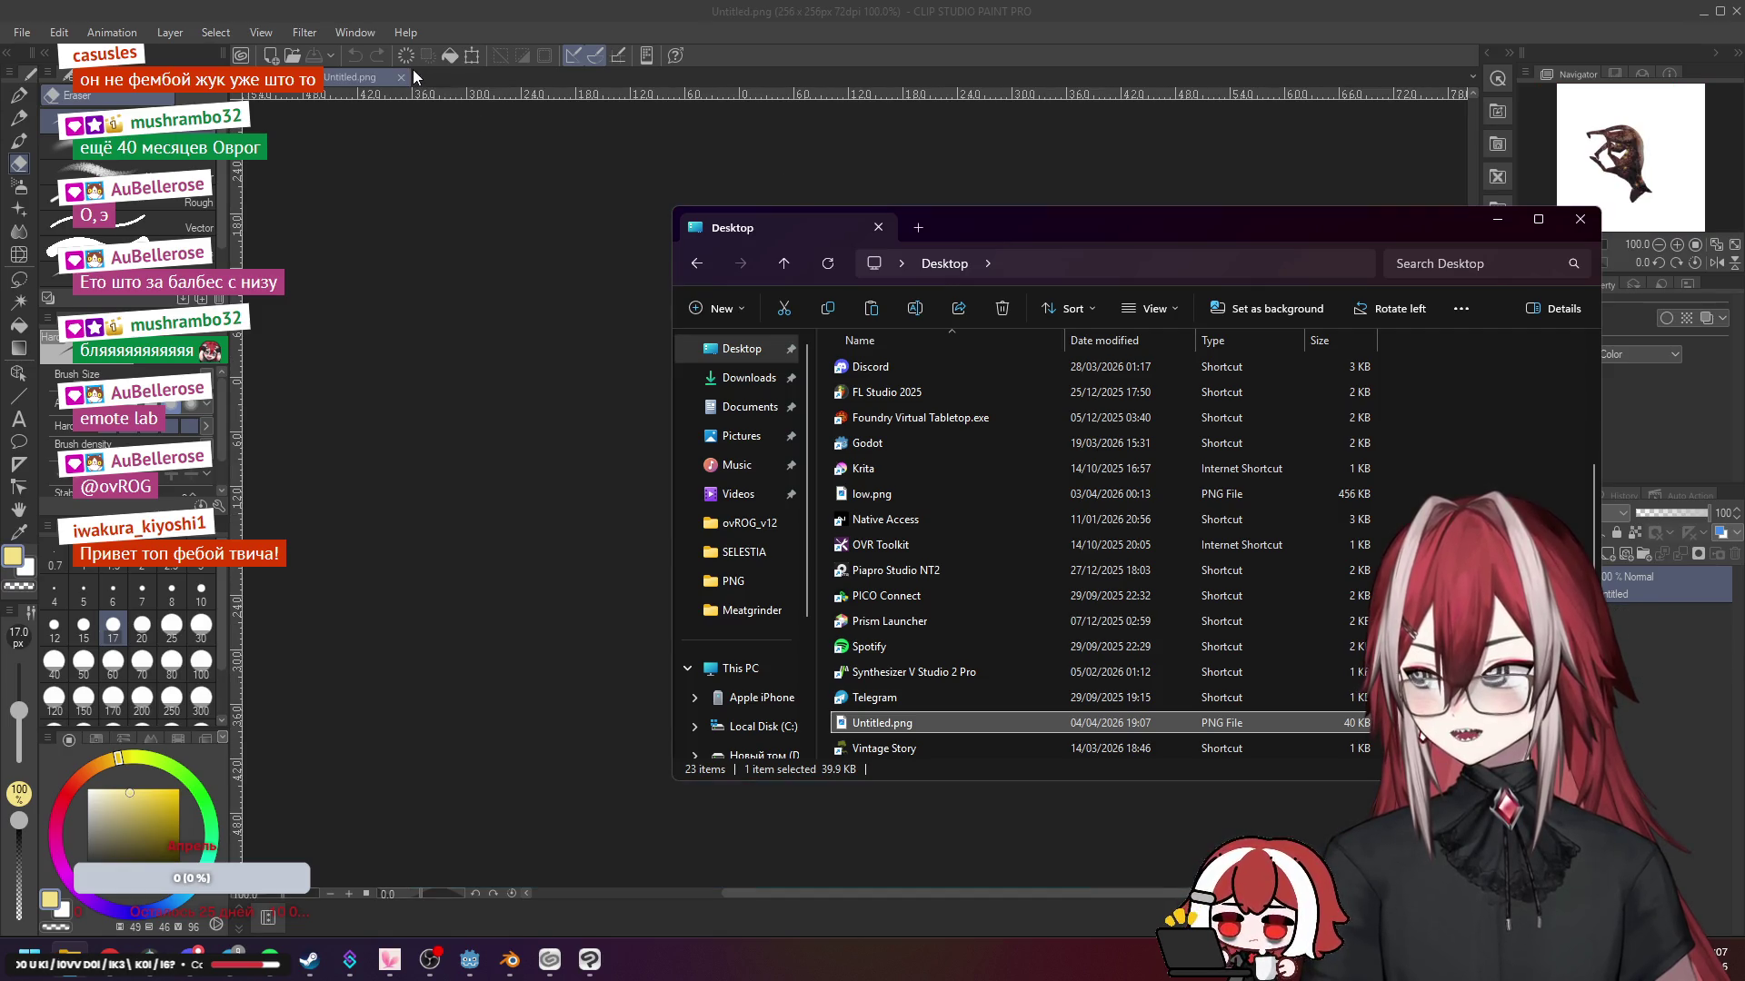
Step: Close the separate Untitled.png document and drop the file into the Illustration's Layer panel
click(401, 77)
key(alt+Tab)
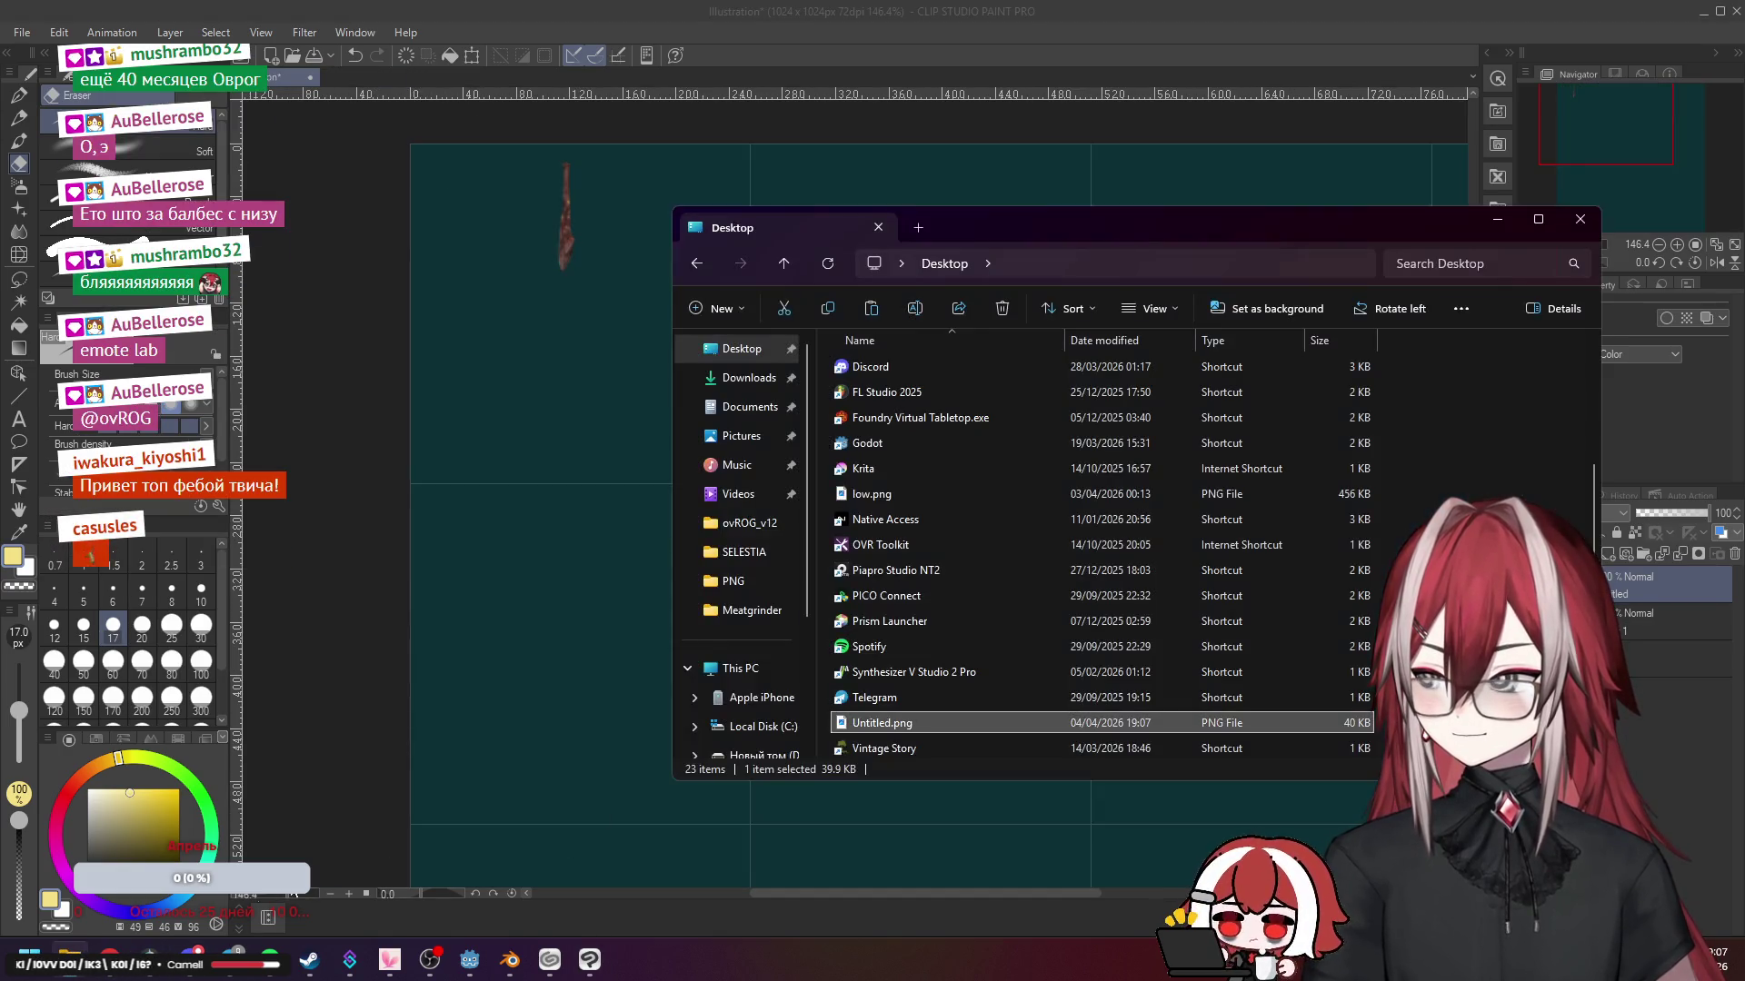
drag(882, 723, 1672, 575)
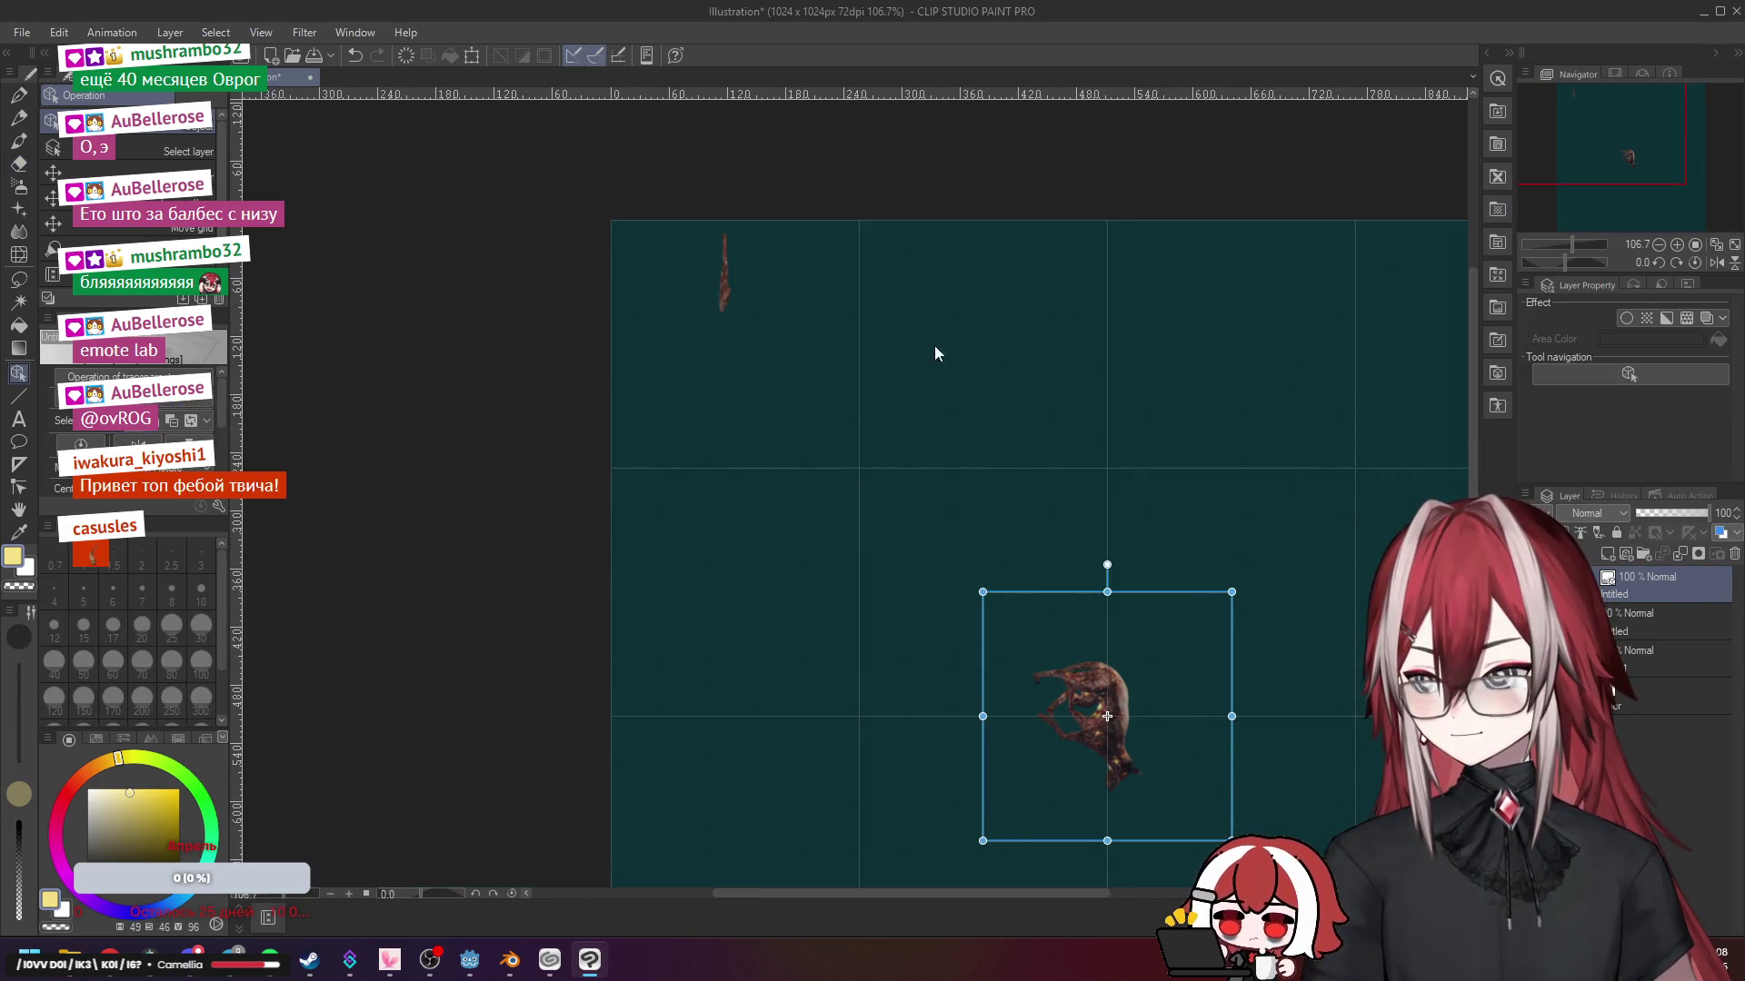
Step: Move the dog render up and left toward the upper middle, nudging it slightly right
mouse_move(1077, 683)
mouse_down()
mouse_move(935, 373)
mouse_move(954, 346)
mouse_up()
scroll(954, 345, up, 2)
scroll(954, 345, up, 1)
key(Right)
key(Right)
key(Right)
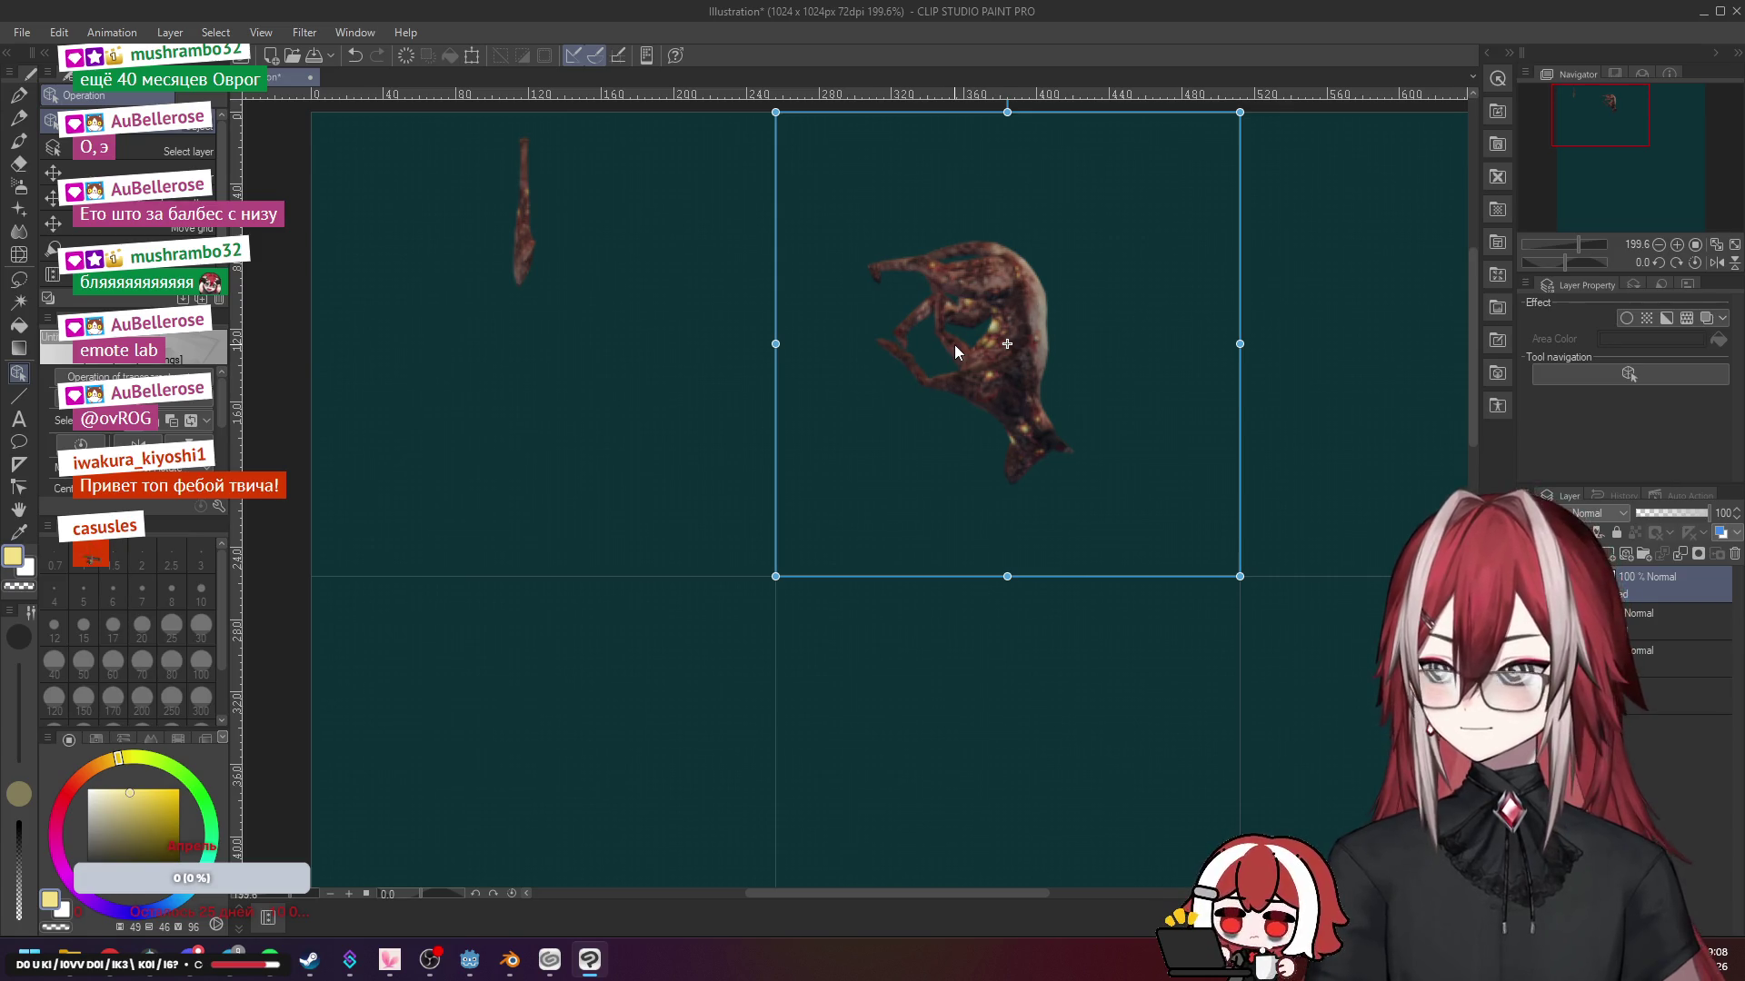
Step: Add a new empty Layer 2 from the layer menu and select it
right_click(1649, 582)
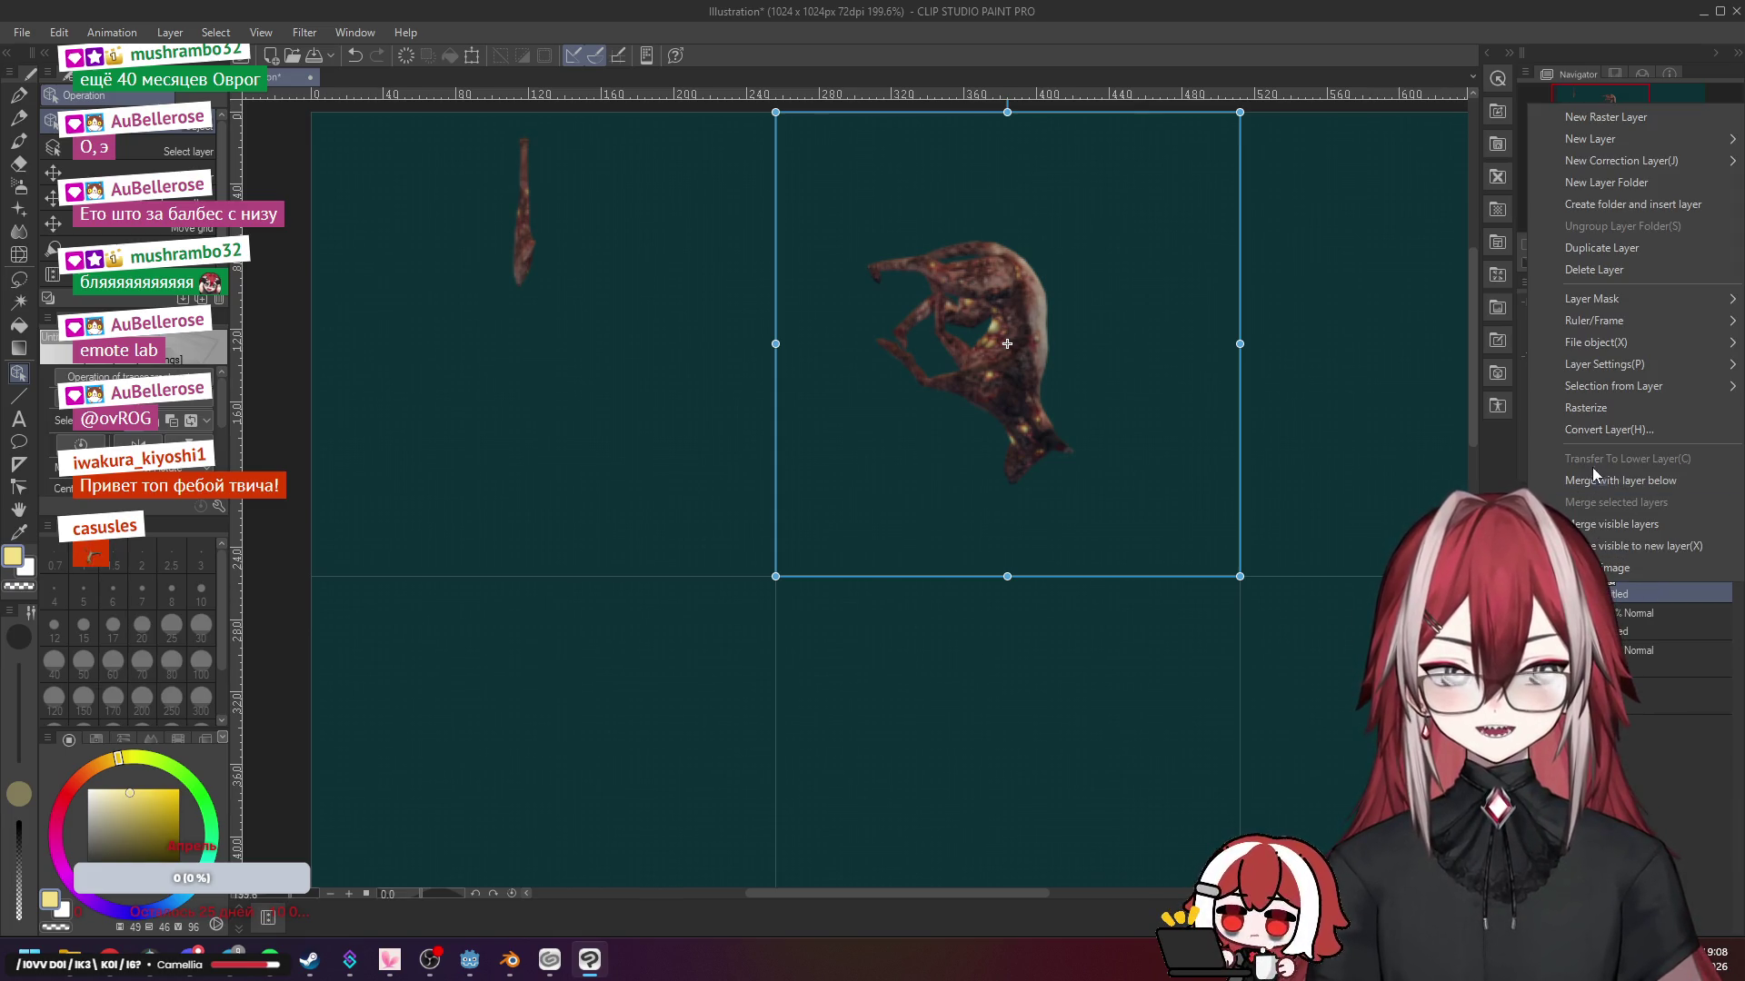
key(Escape)
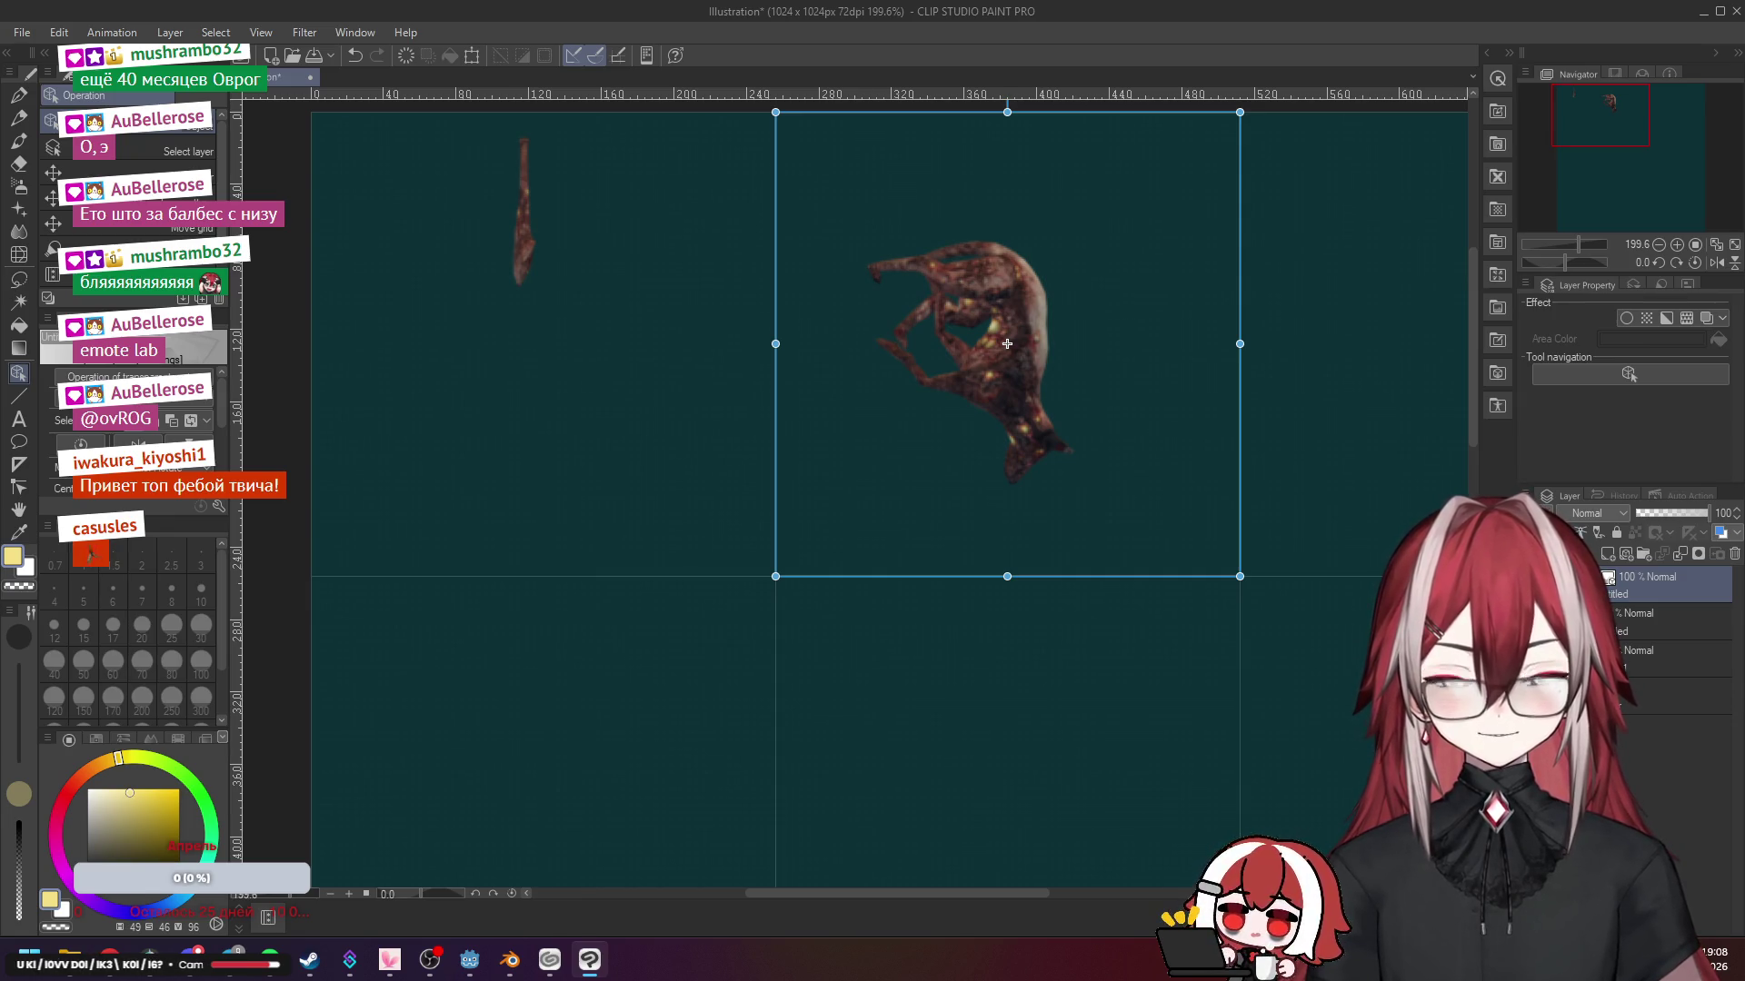
right_click(1648, 584)
mouse_move(1627, 382)
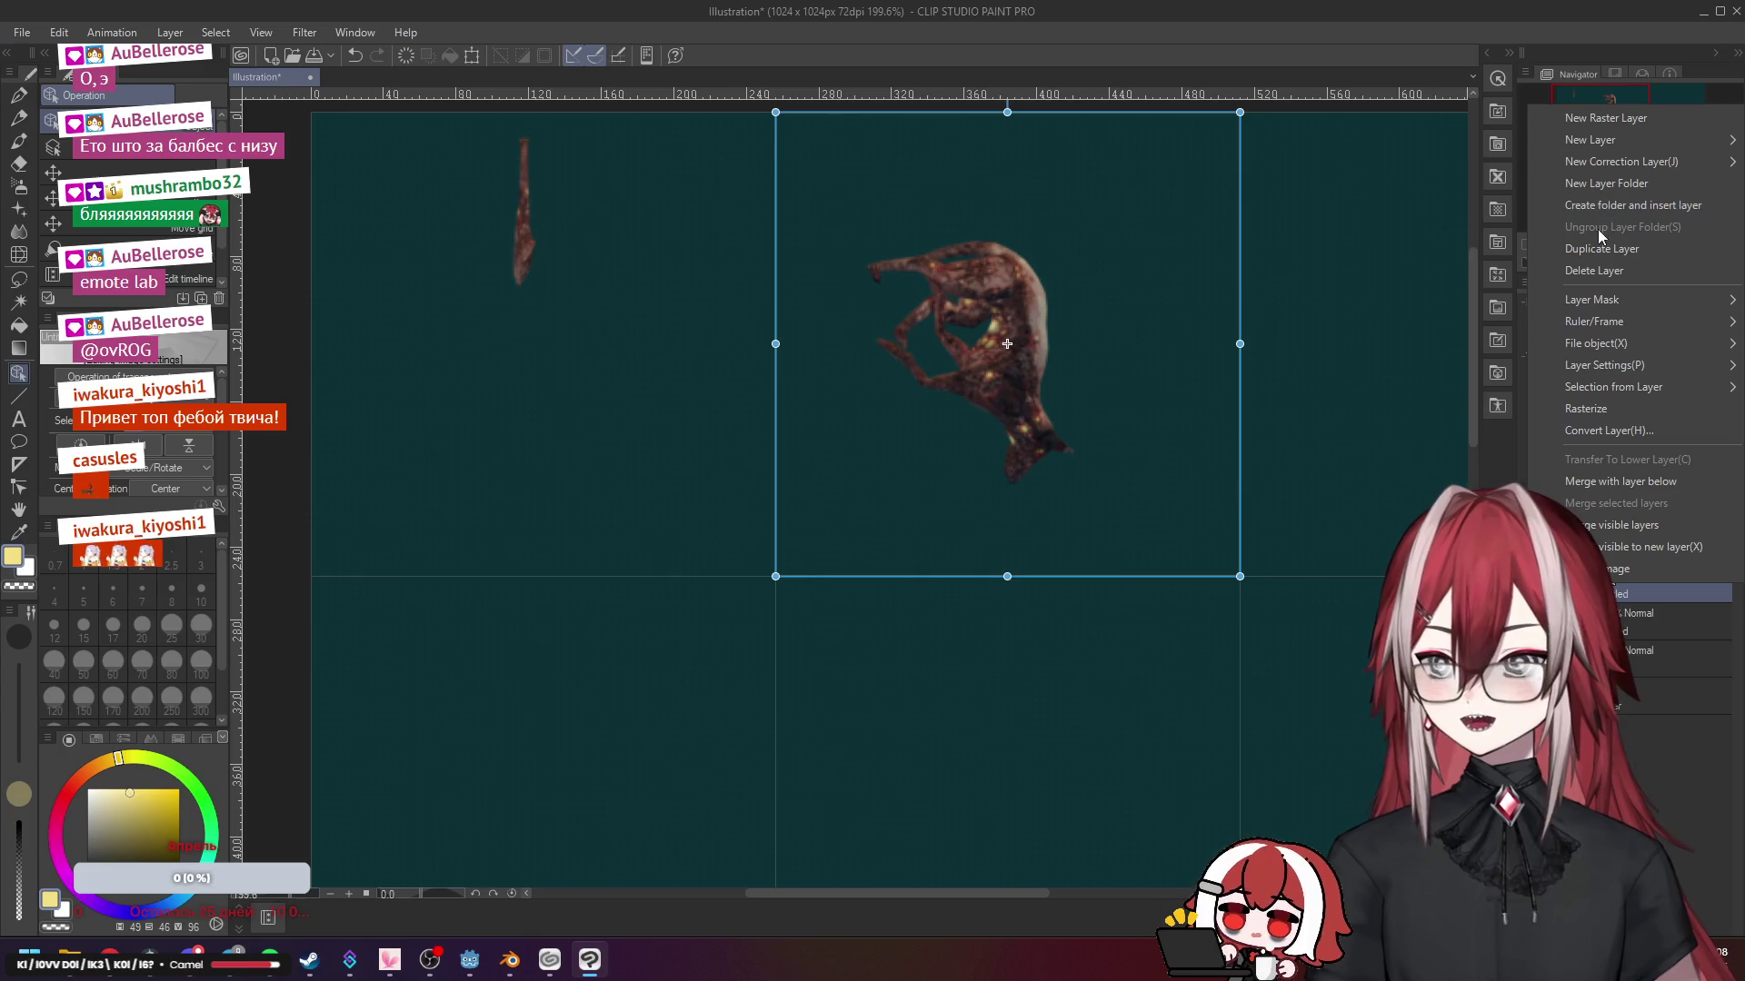
click(1622, 116)
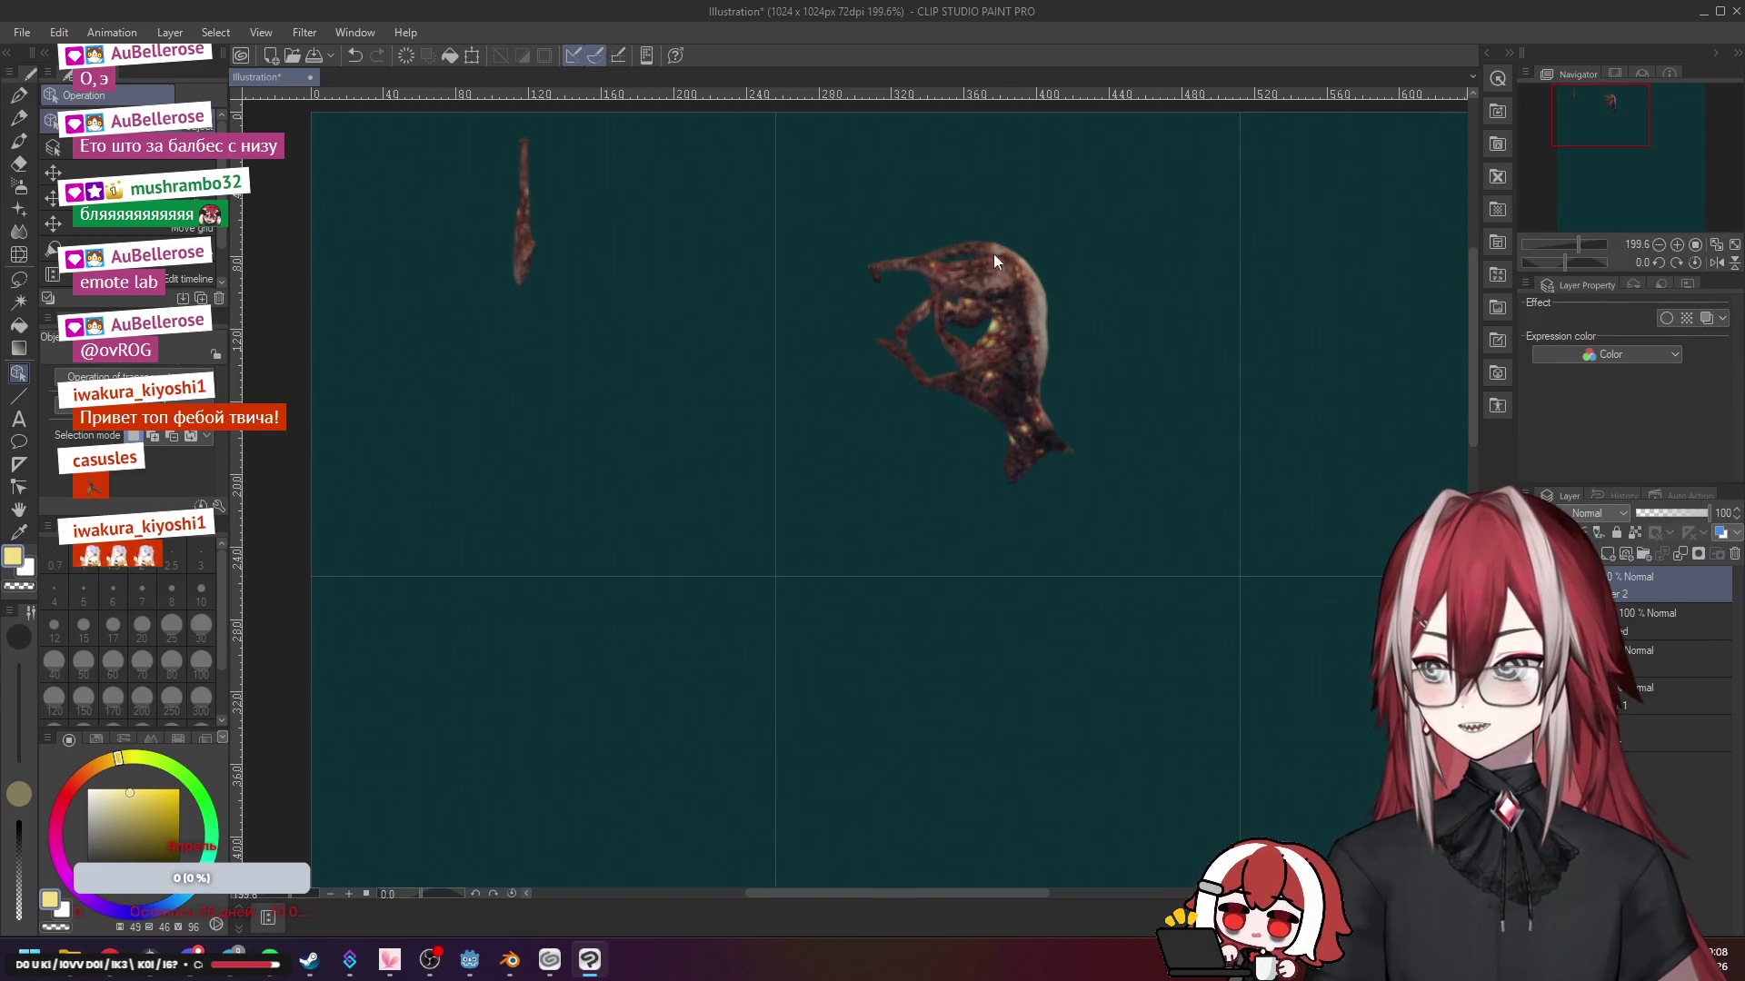
scroll(962, 314, up, 3)
click(1649, 618)
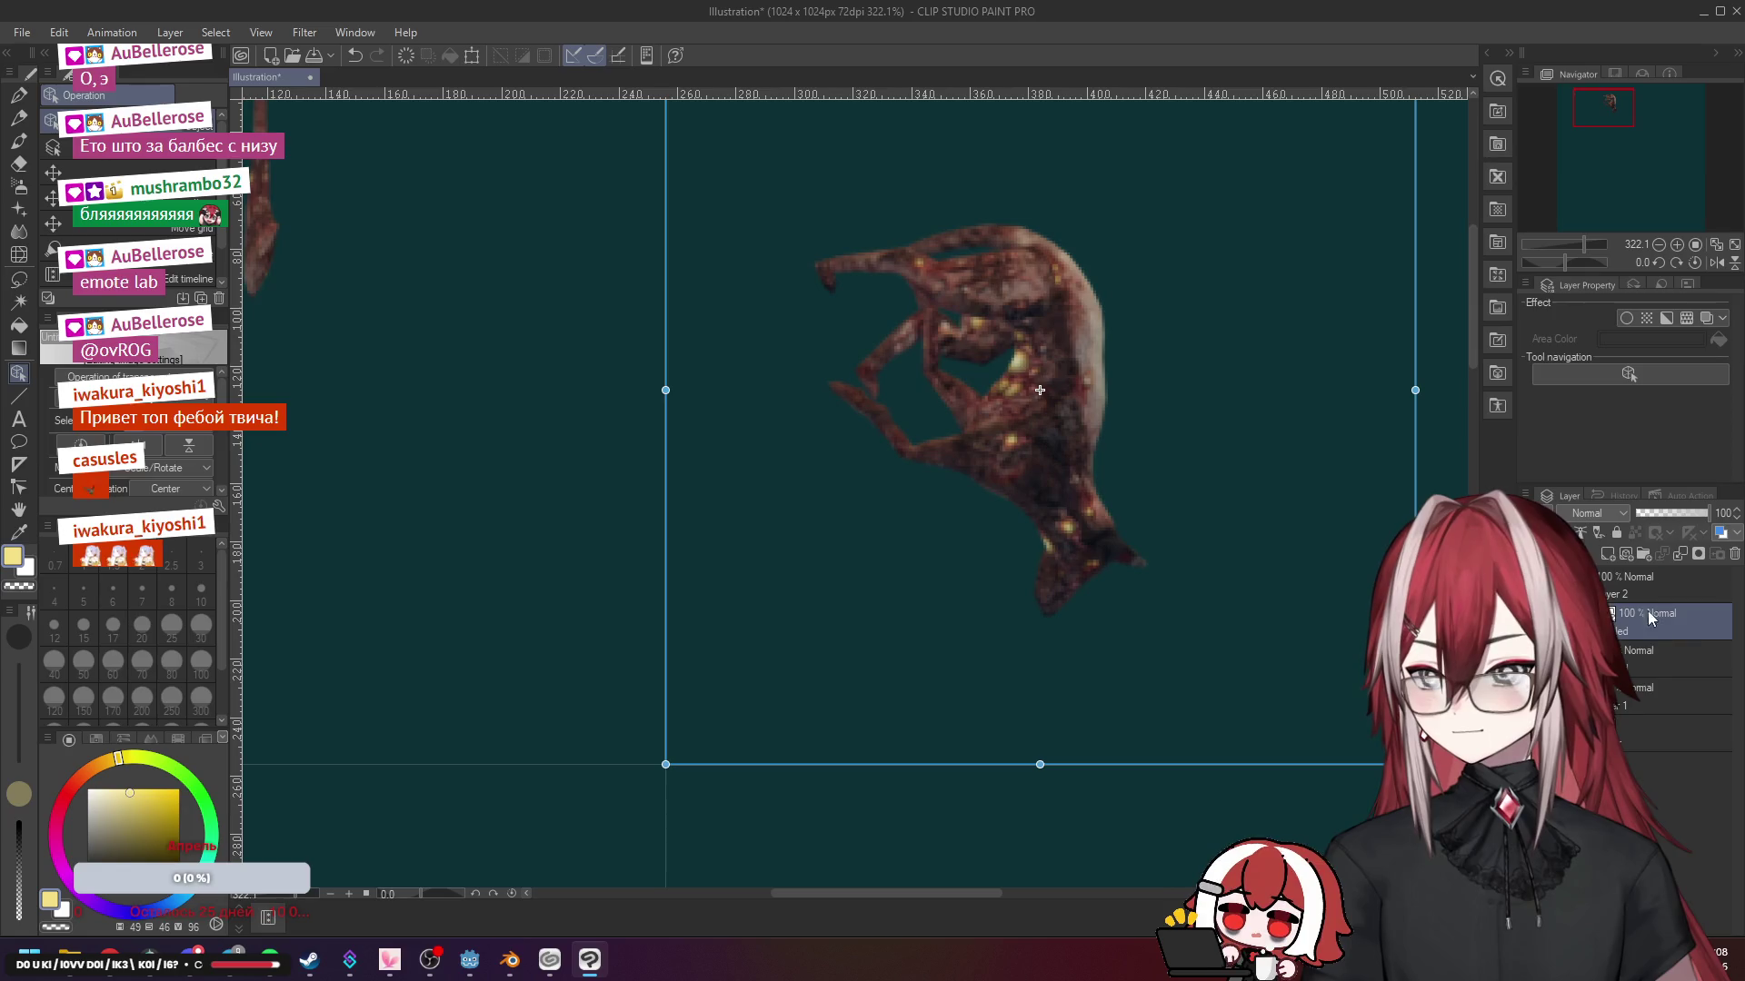
click(1650, 586)
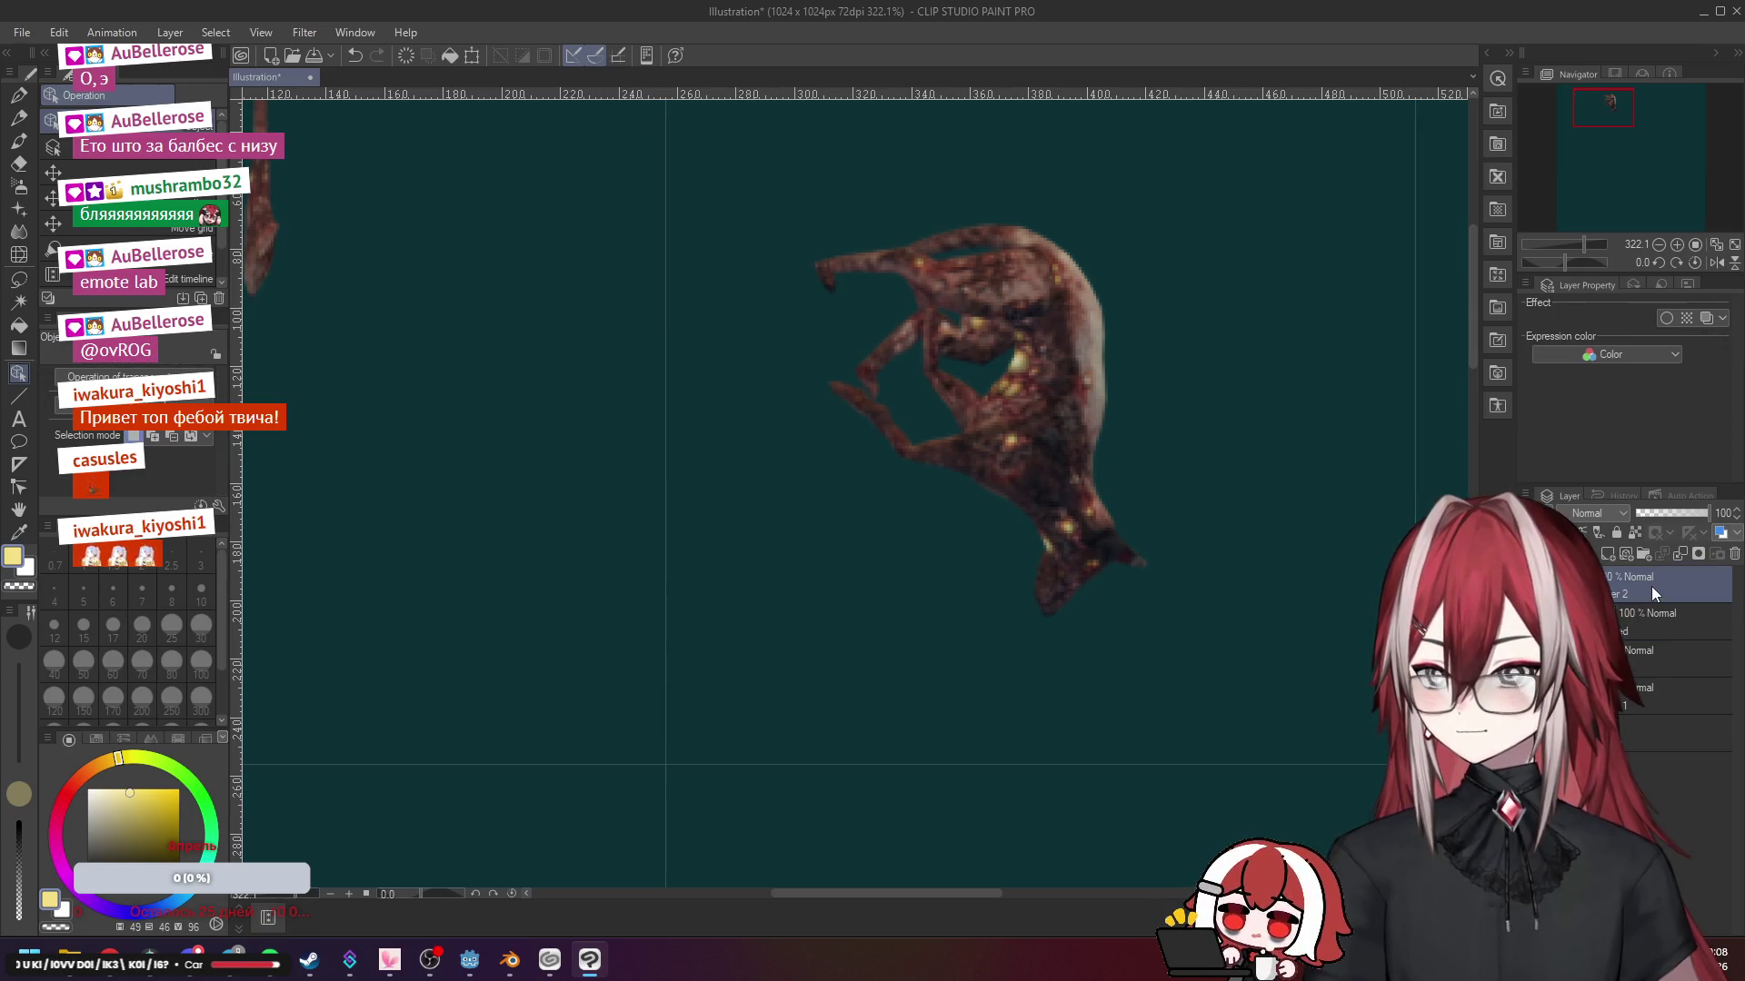
Step: Delete the extra Layer 2, confirming the deletion prompt
right_click(1632, 571)
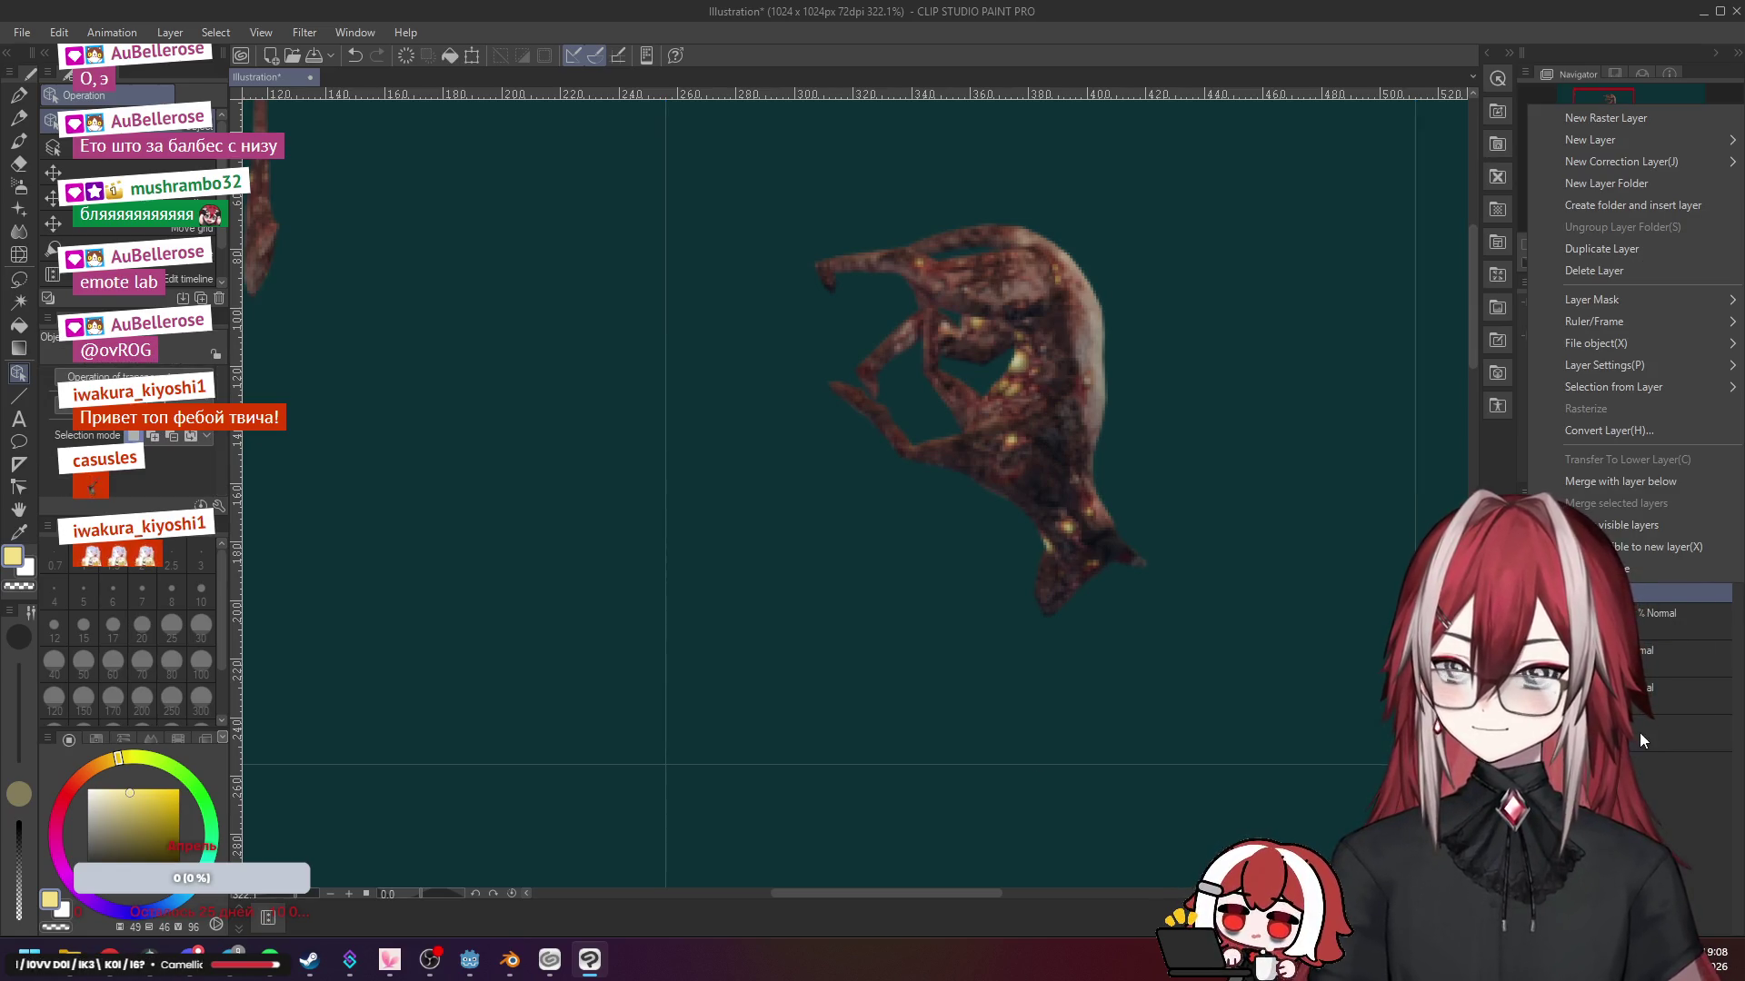
key(Escape)
scroll(1178, 431, down, 3)
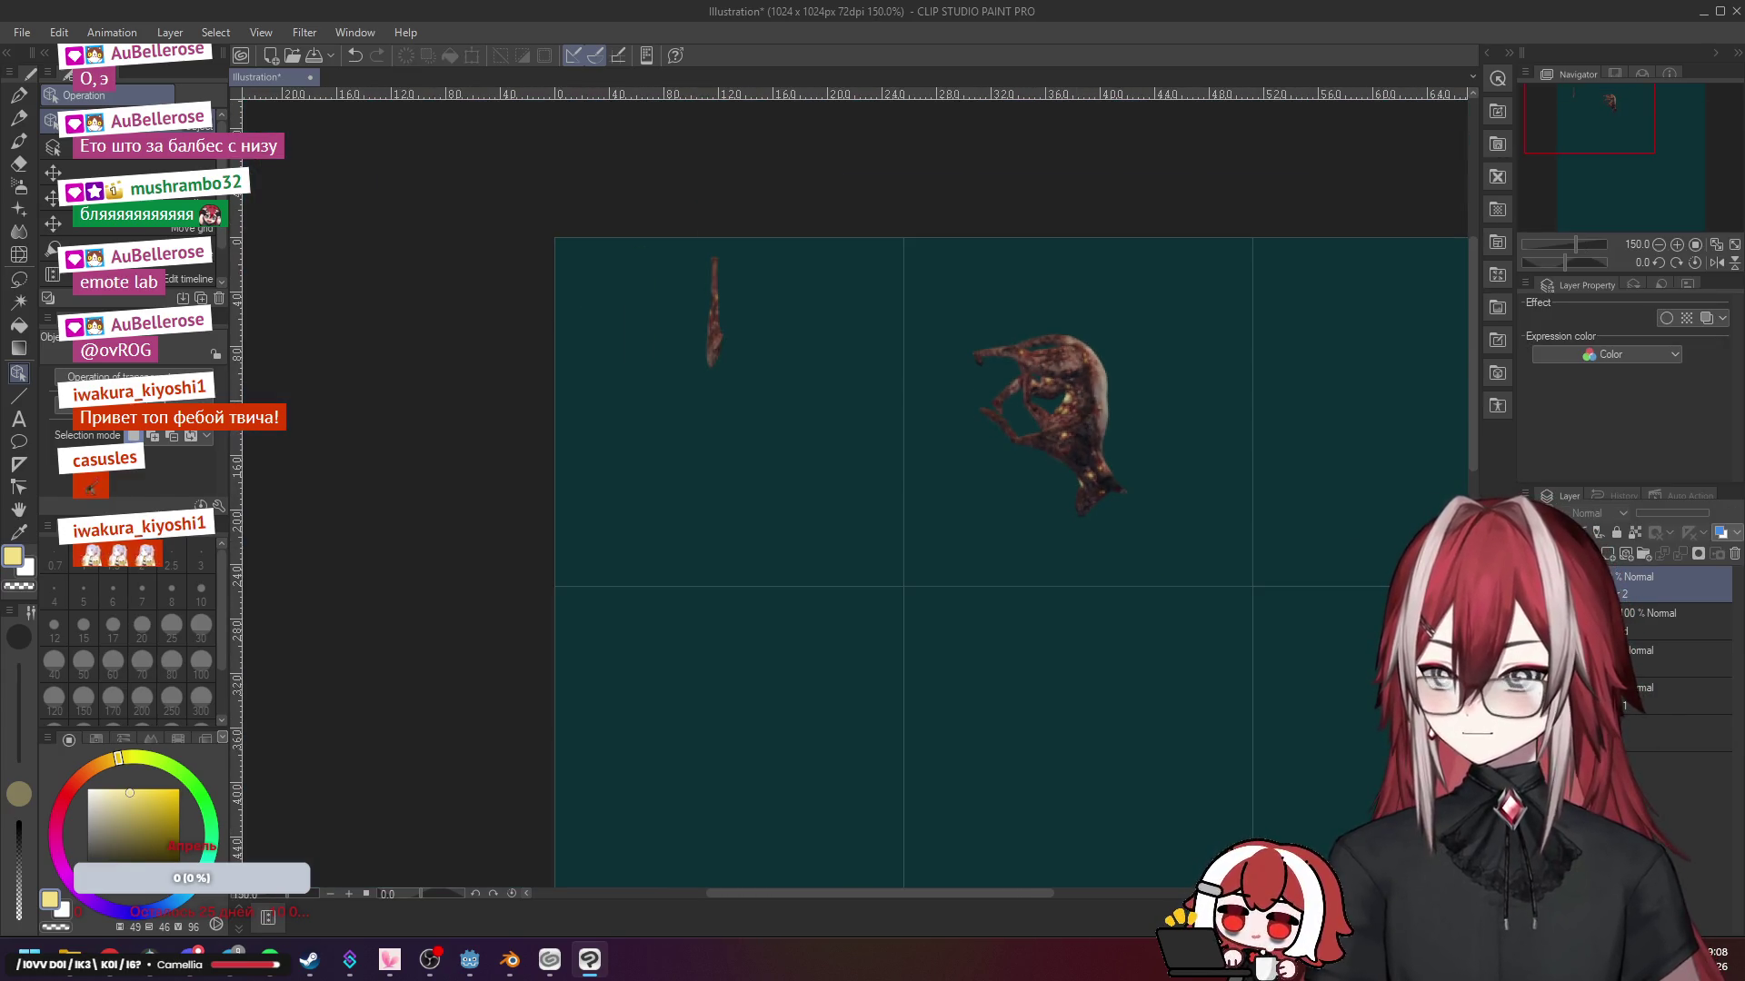
click(1654, 700)
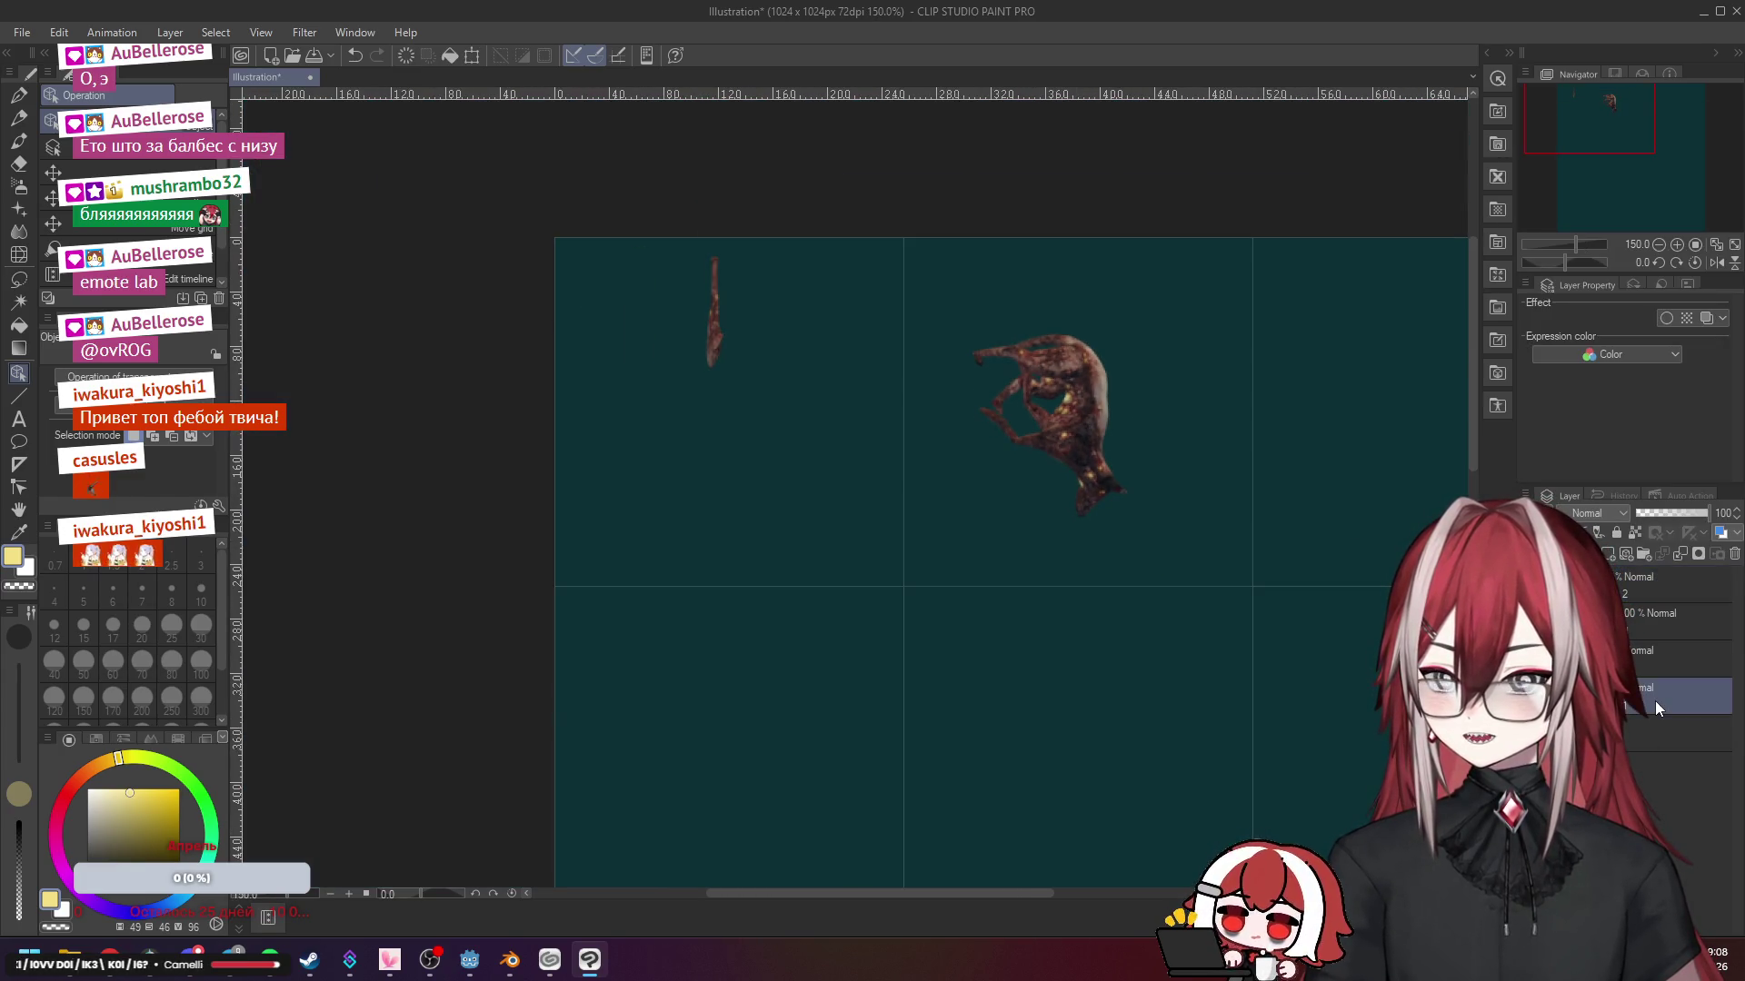
key(Delete)
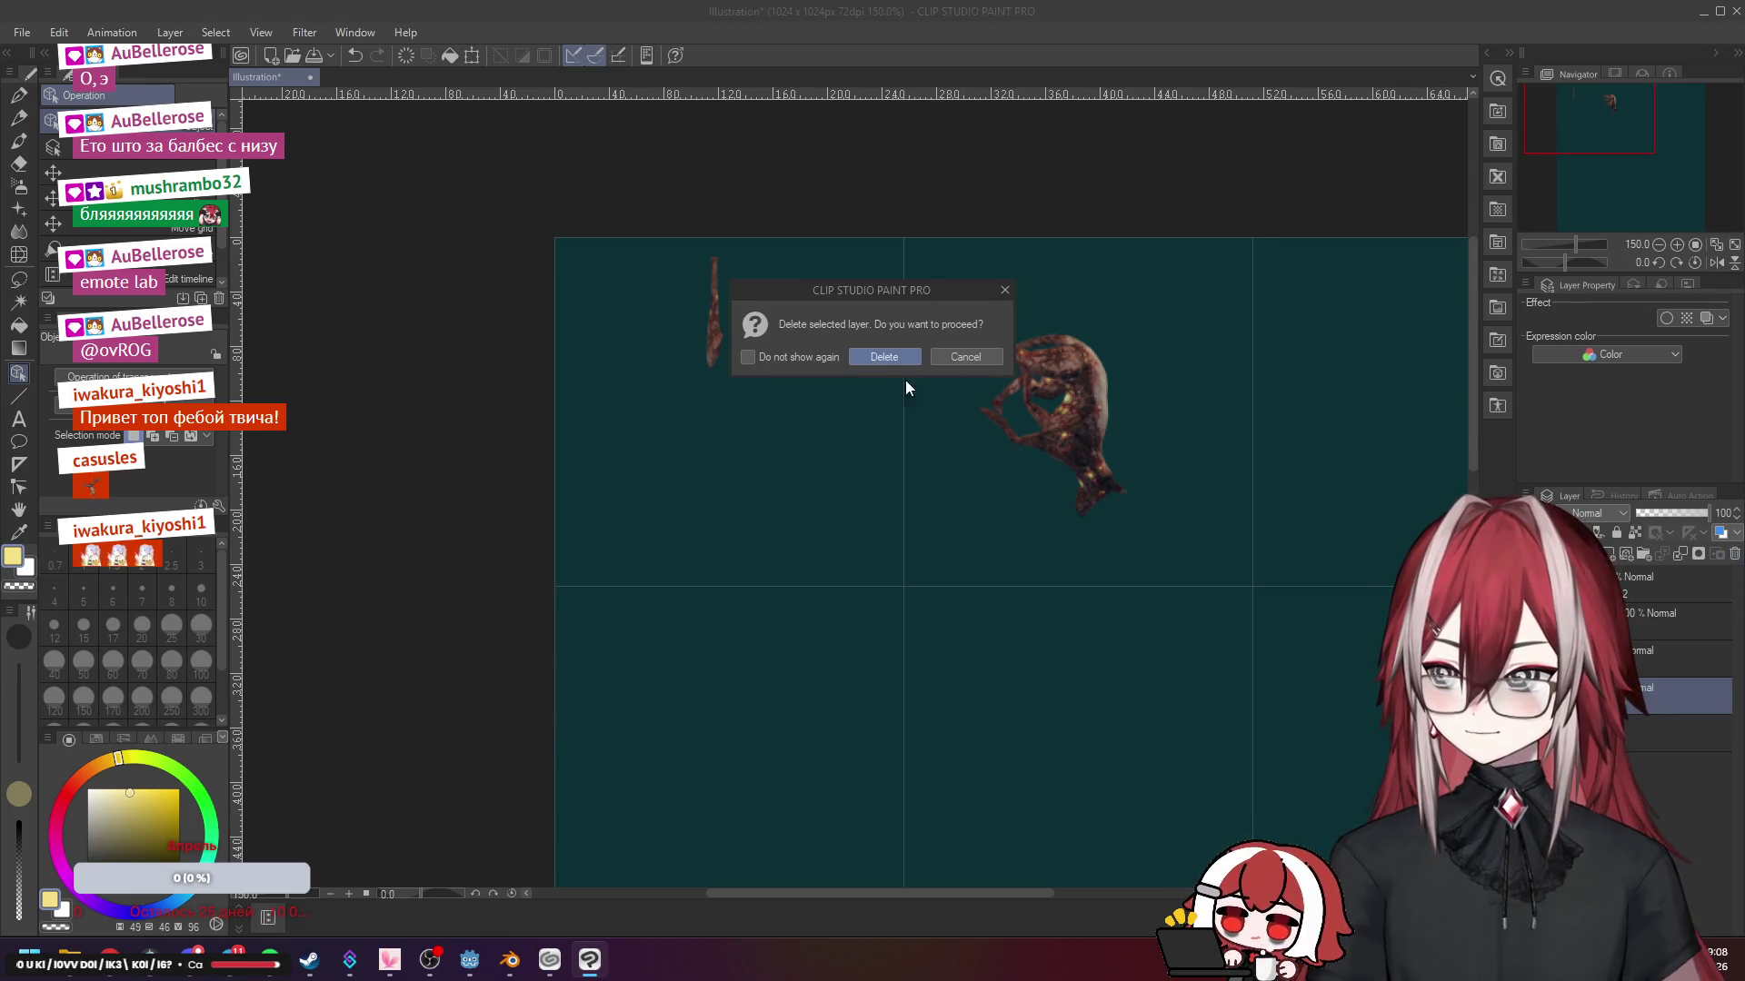
click(884, 357)
key(Delete)
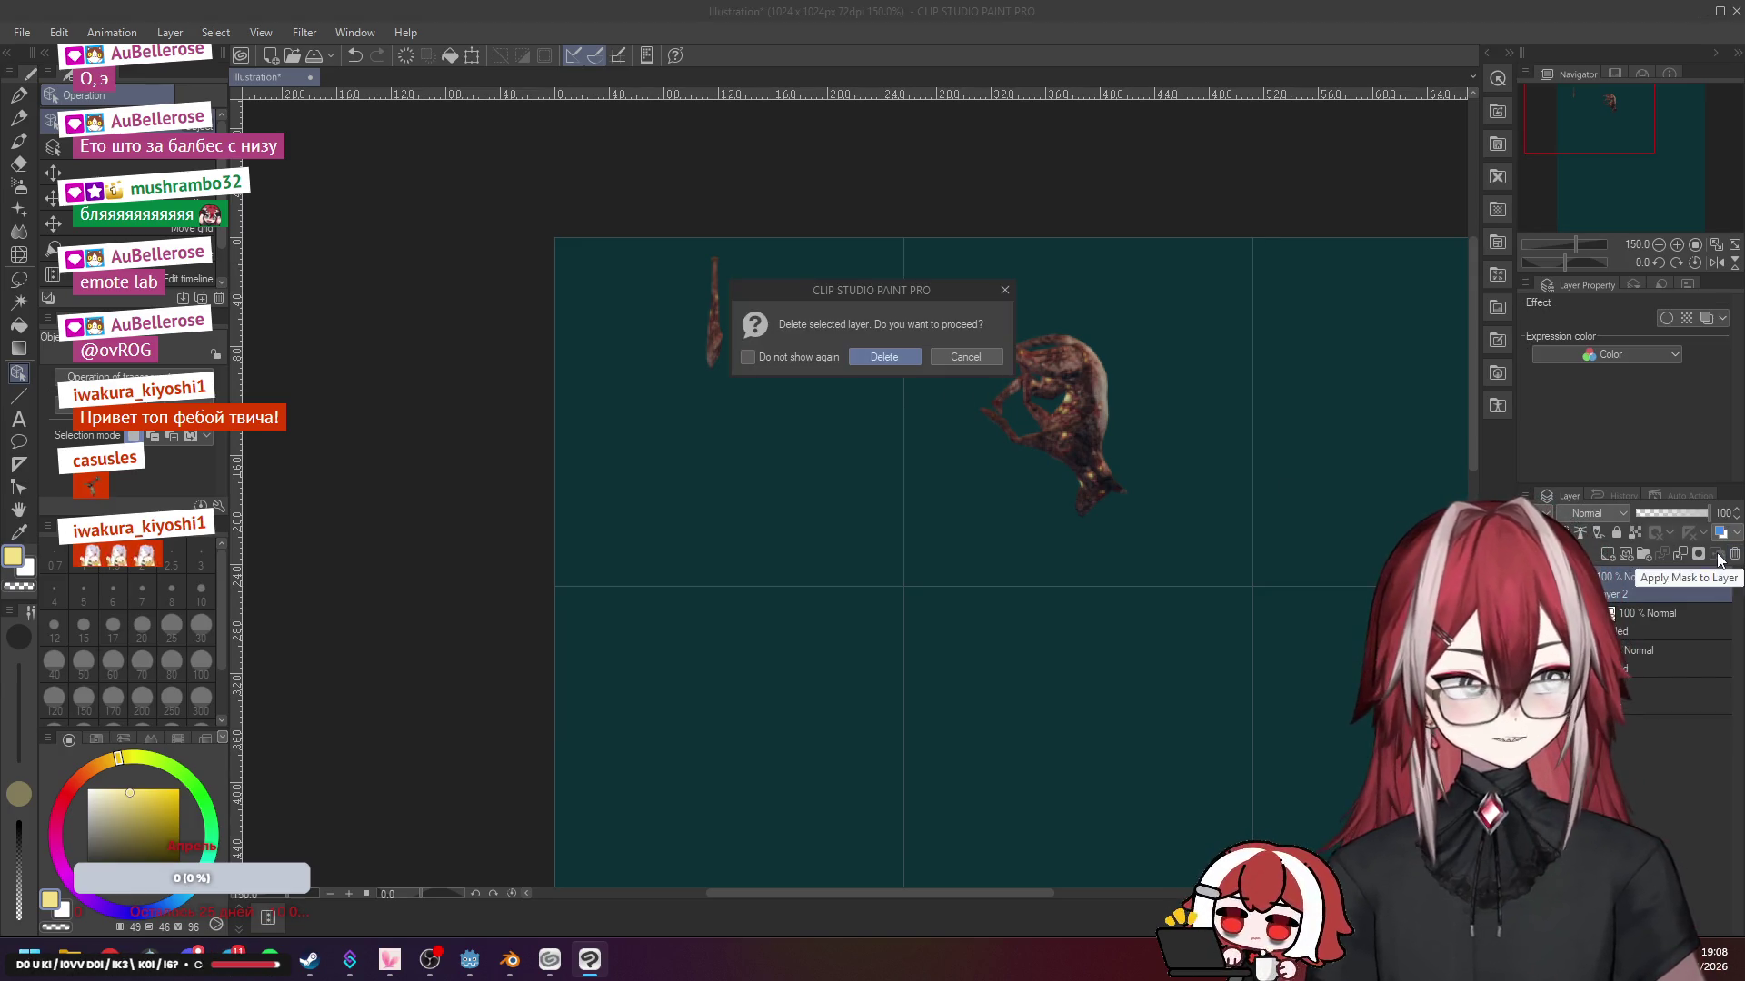
click(884, 356)
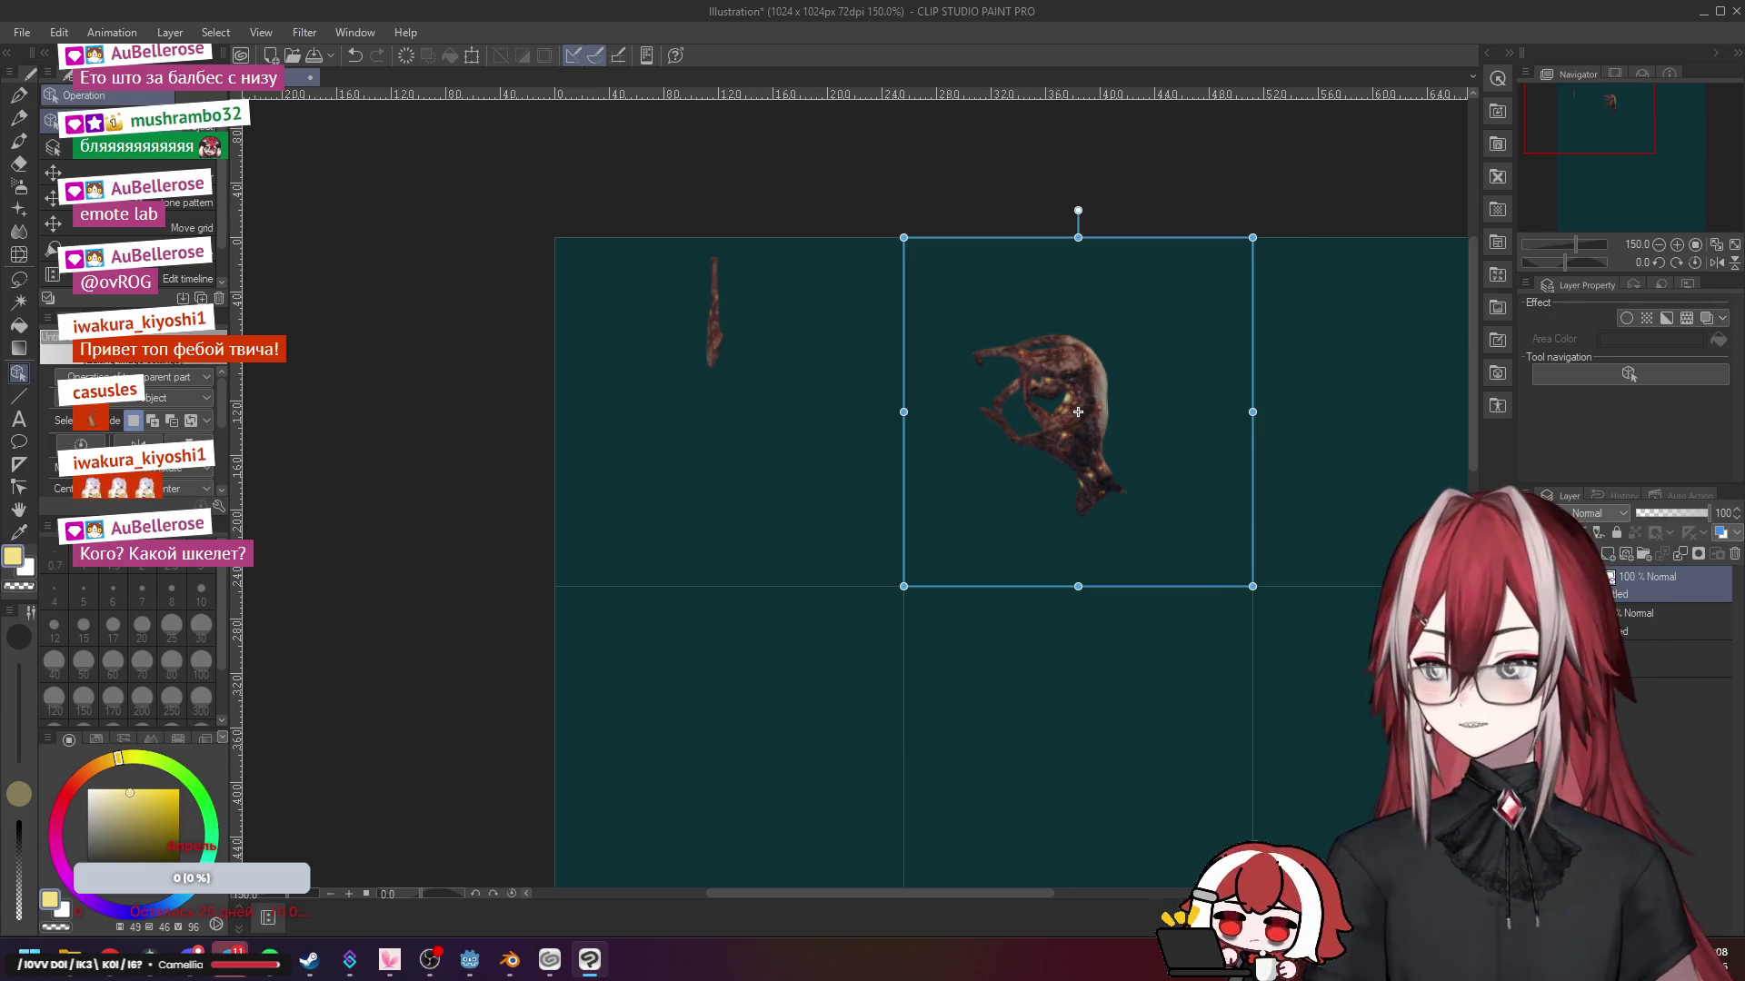
scroll(1116, 462, up, 5)
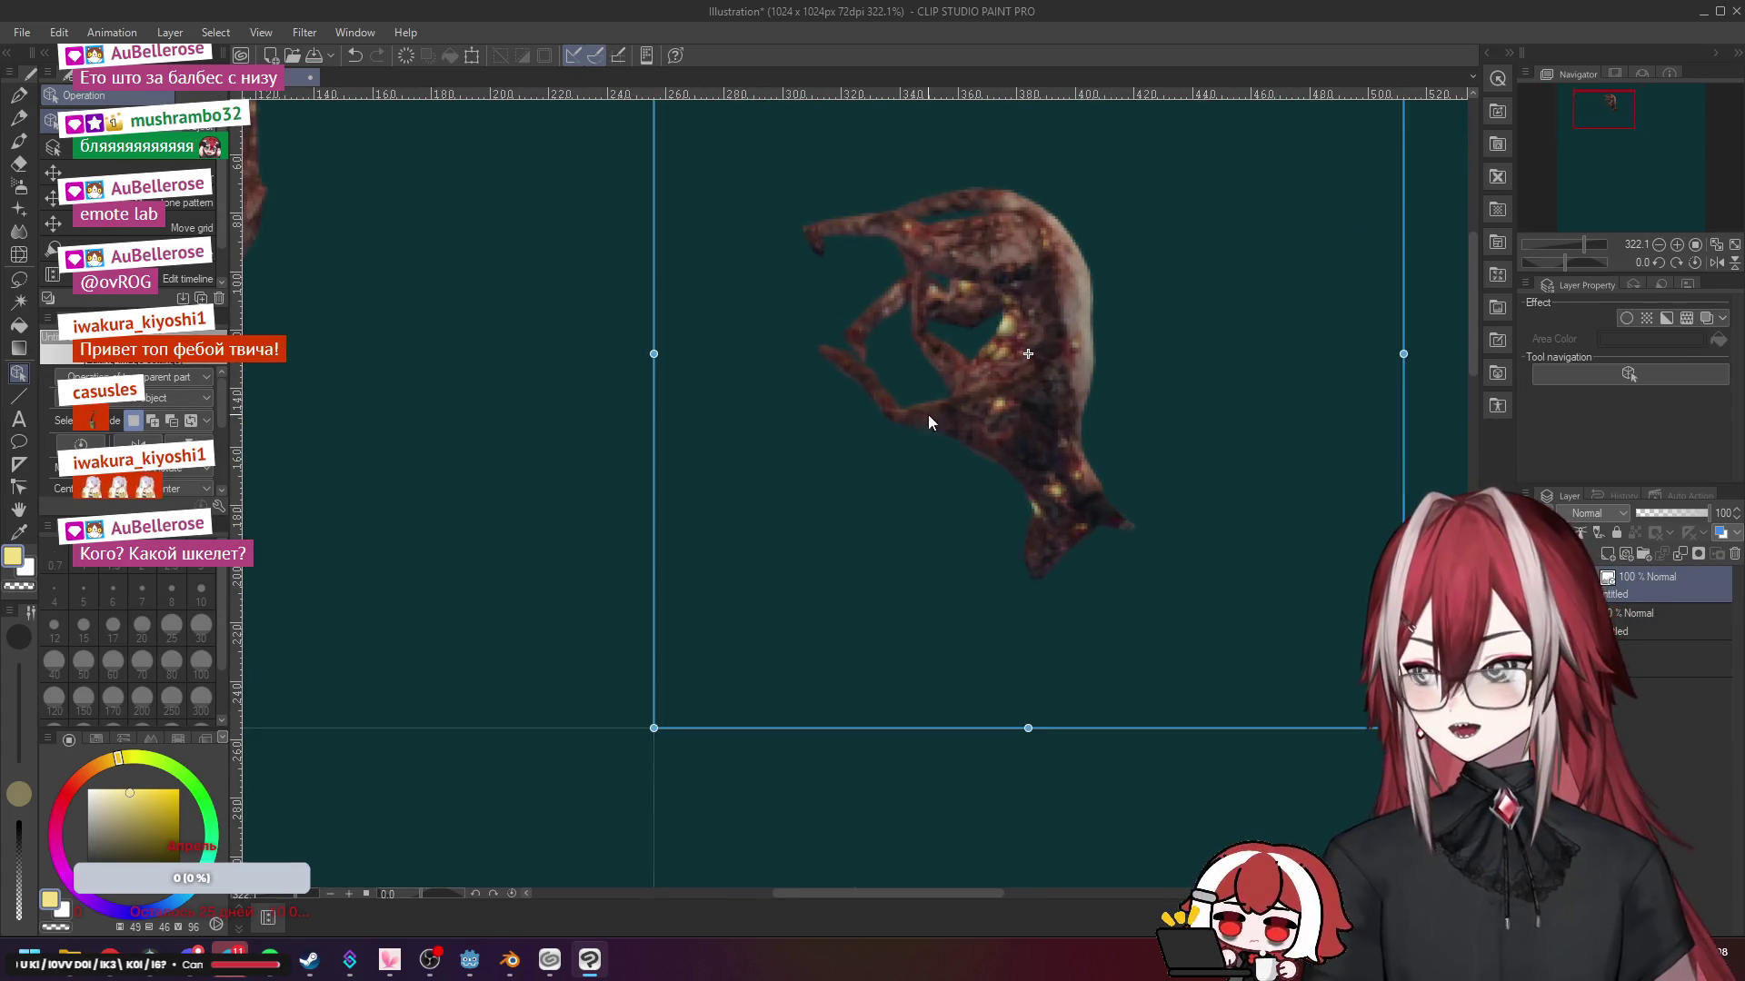
click(20, 166)
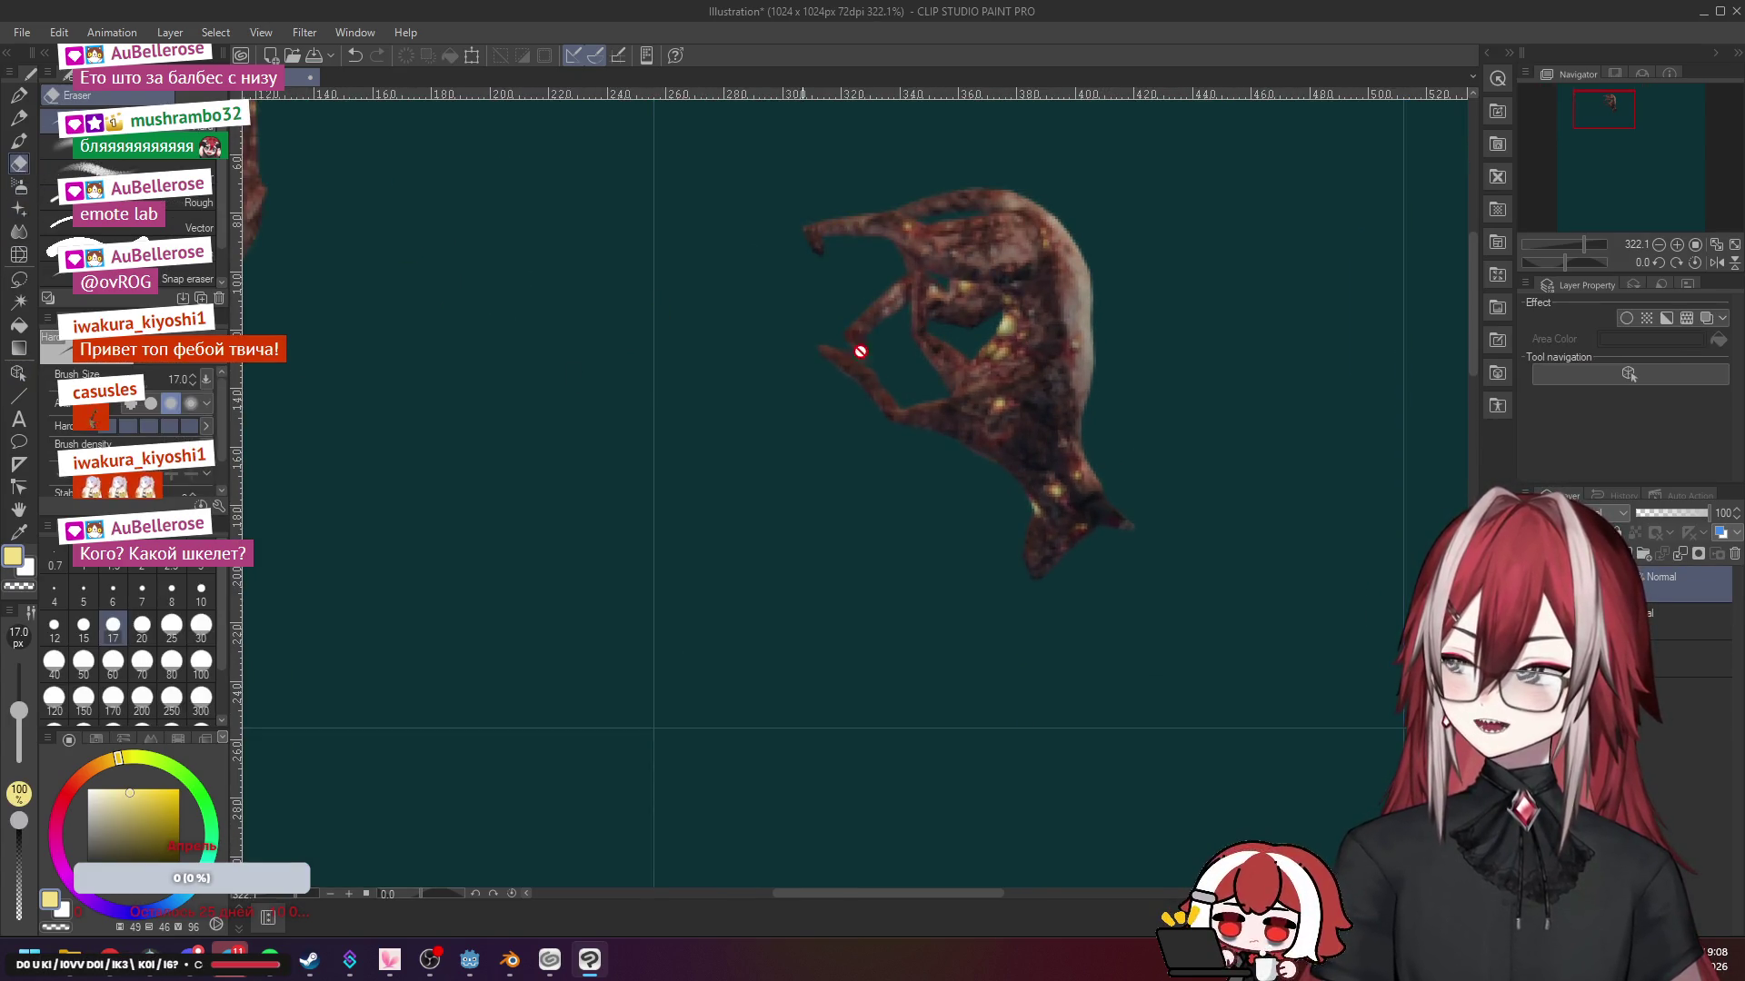
scroll(909, 345, down, 2)
right_click(1634, 605)
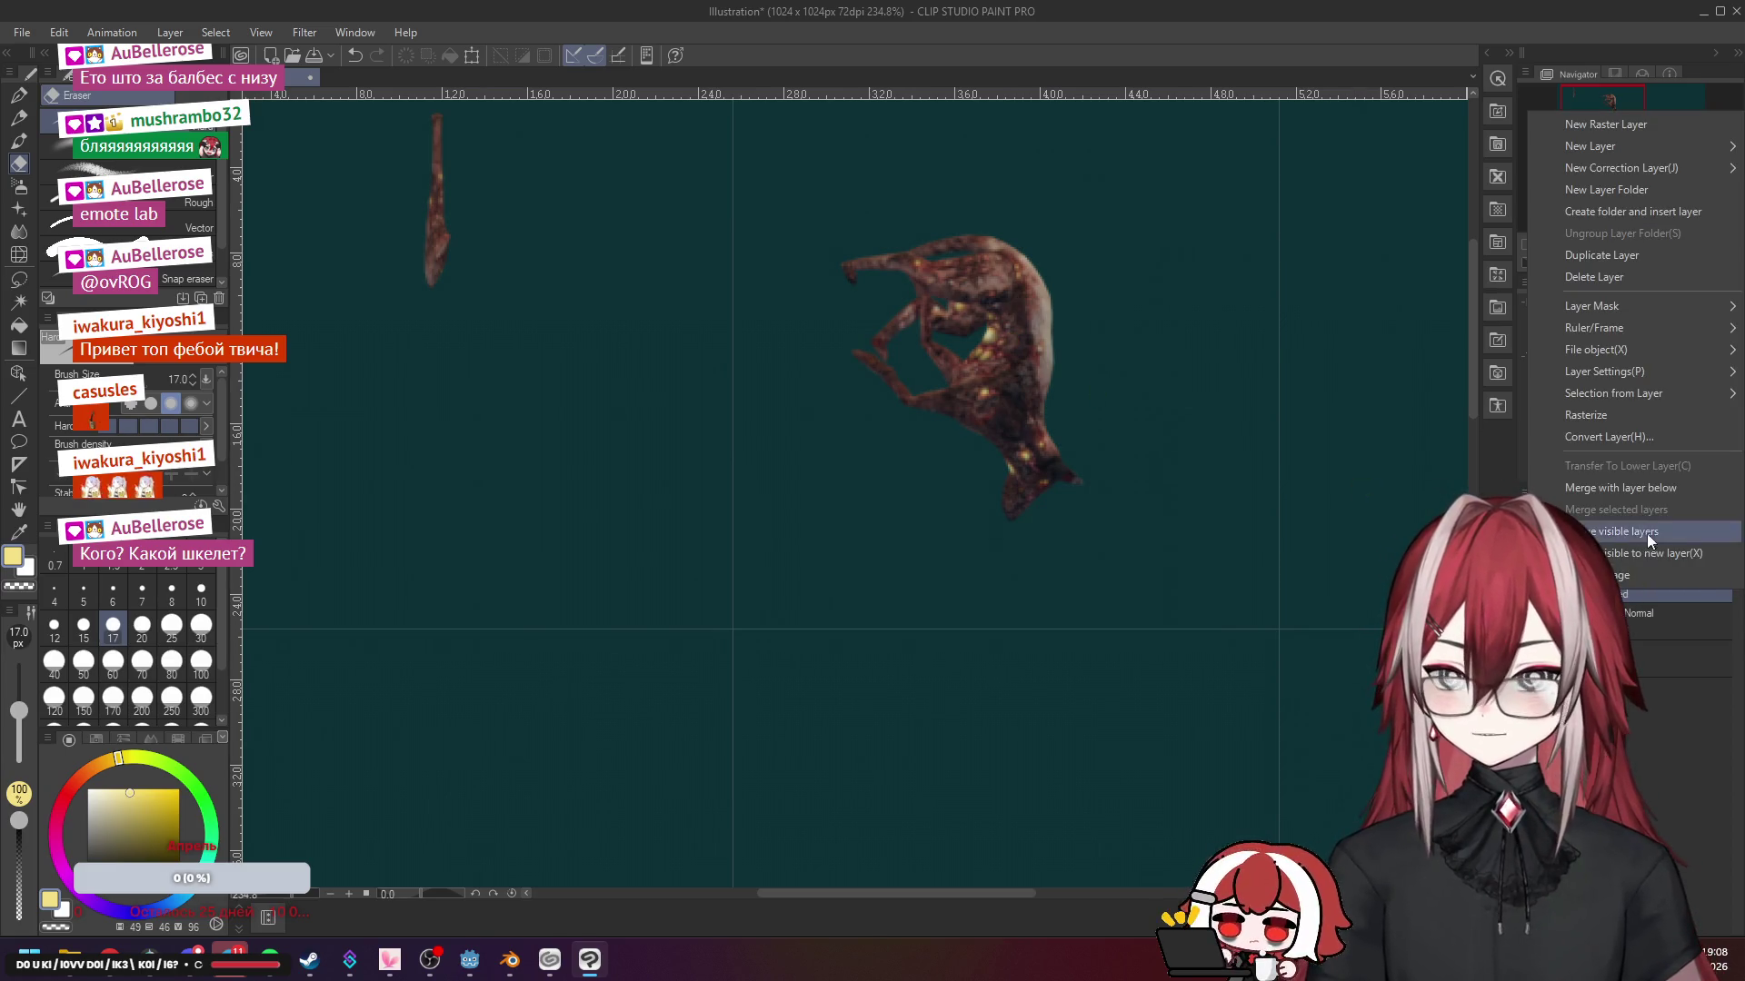
click(1585, 415)
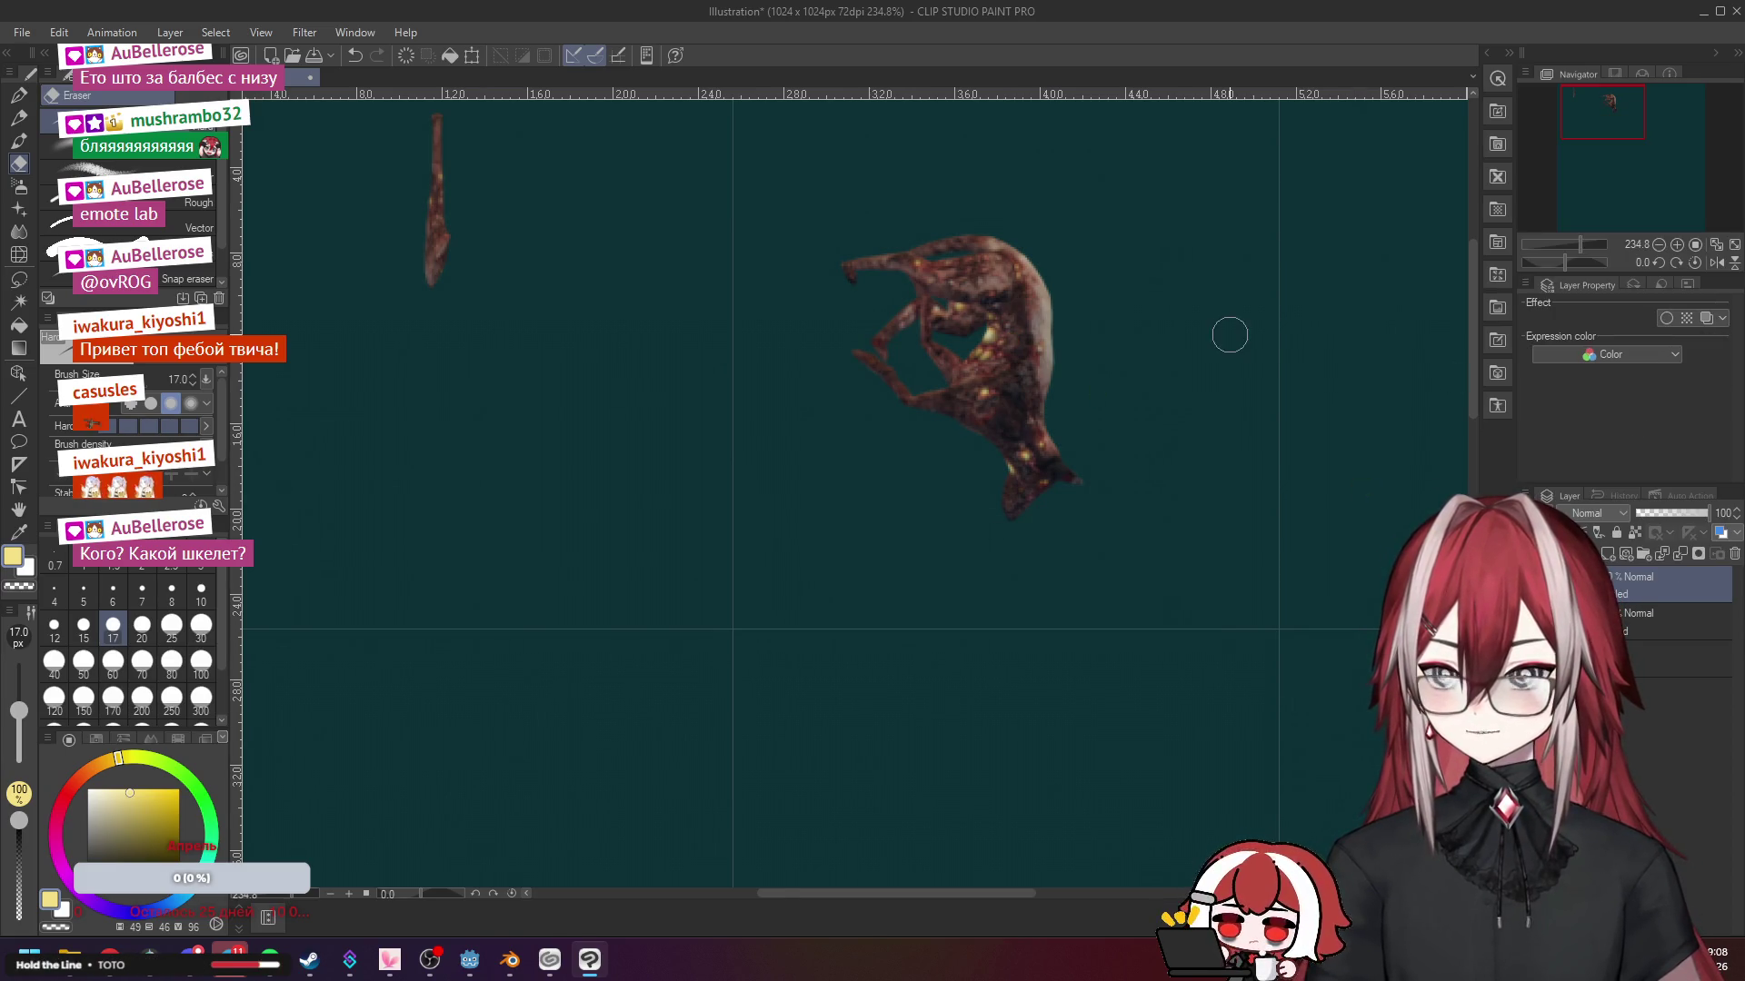
scroll(929, 304, up, 2)
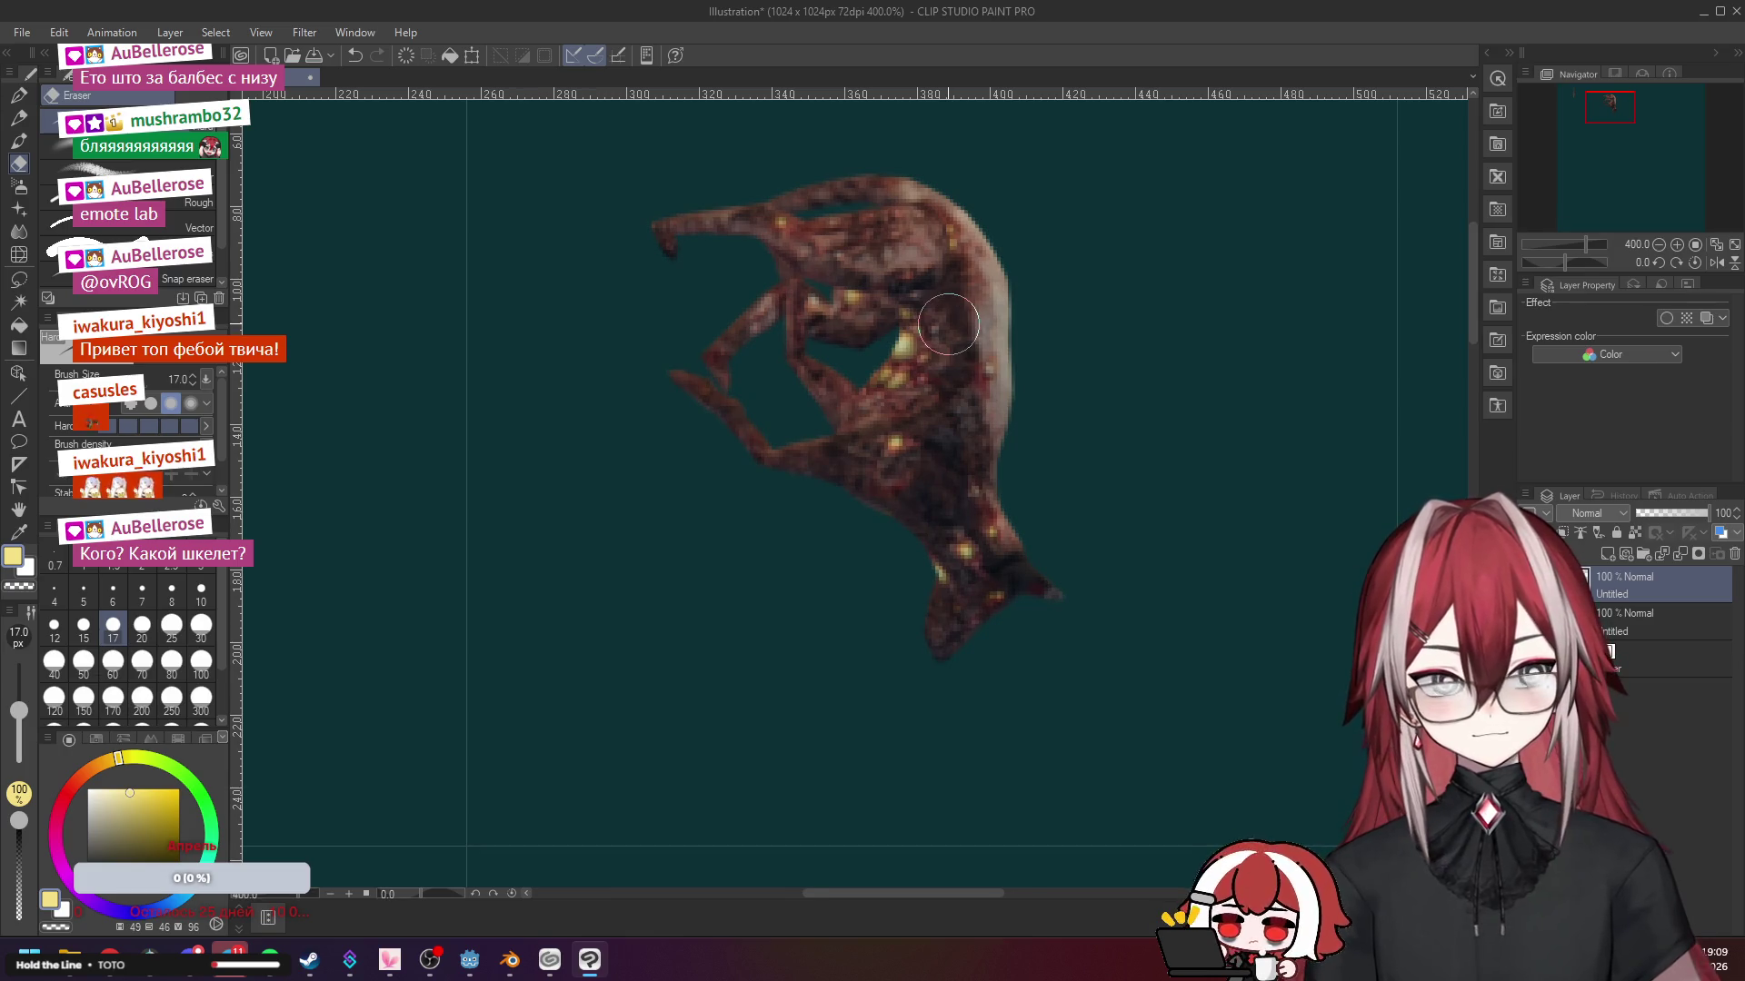
scroll(948, 324, down, 1)
scroll(966, 310, up, 2)
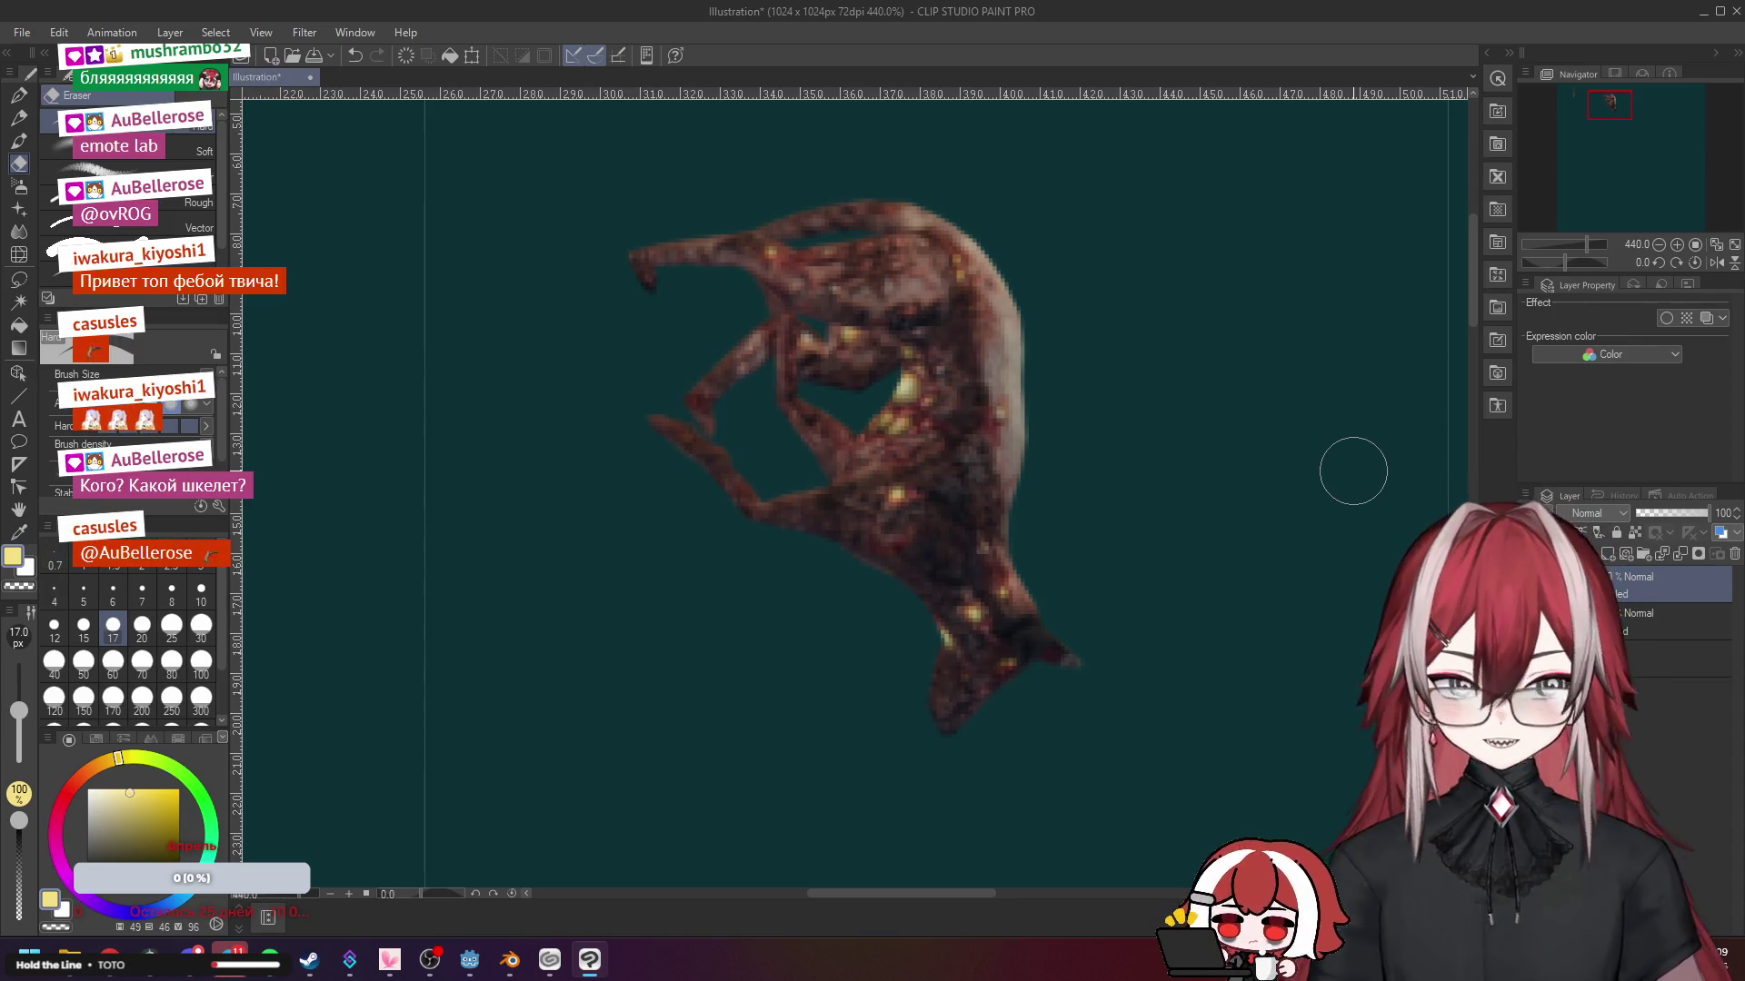
scroll(1090, 438, down, 2)
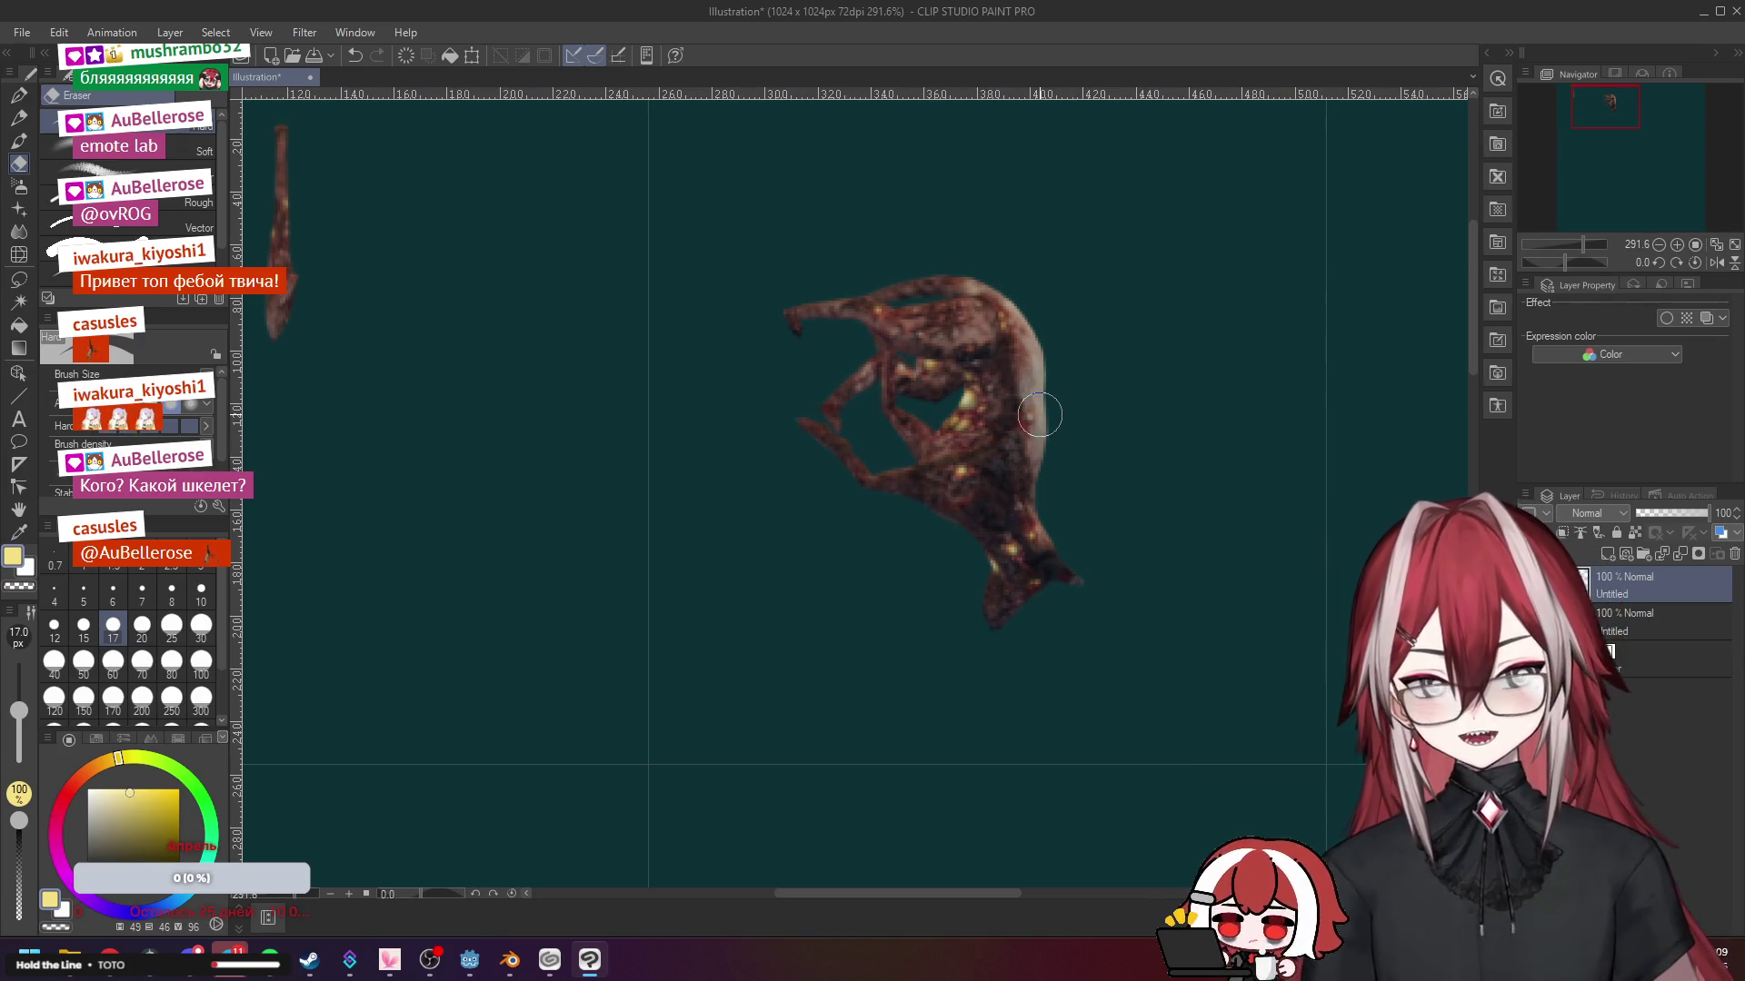
scroll(1039, 416, down, 1)
scroll(964, 410, up, 3)
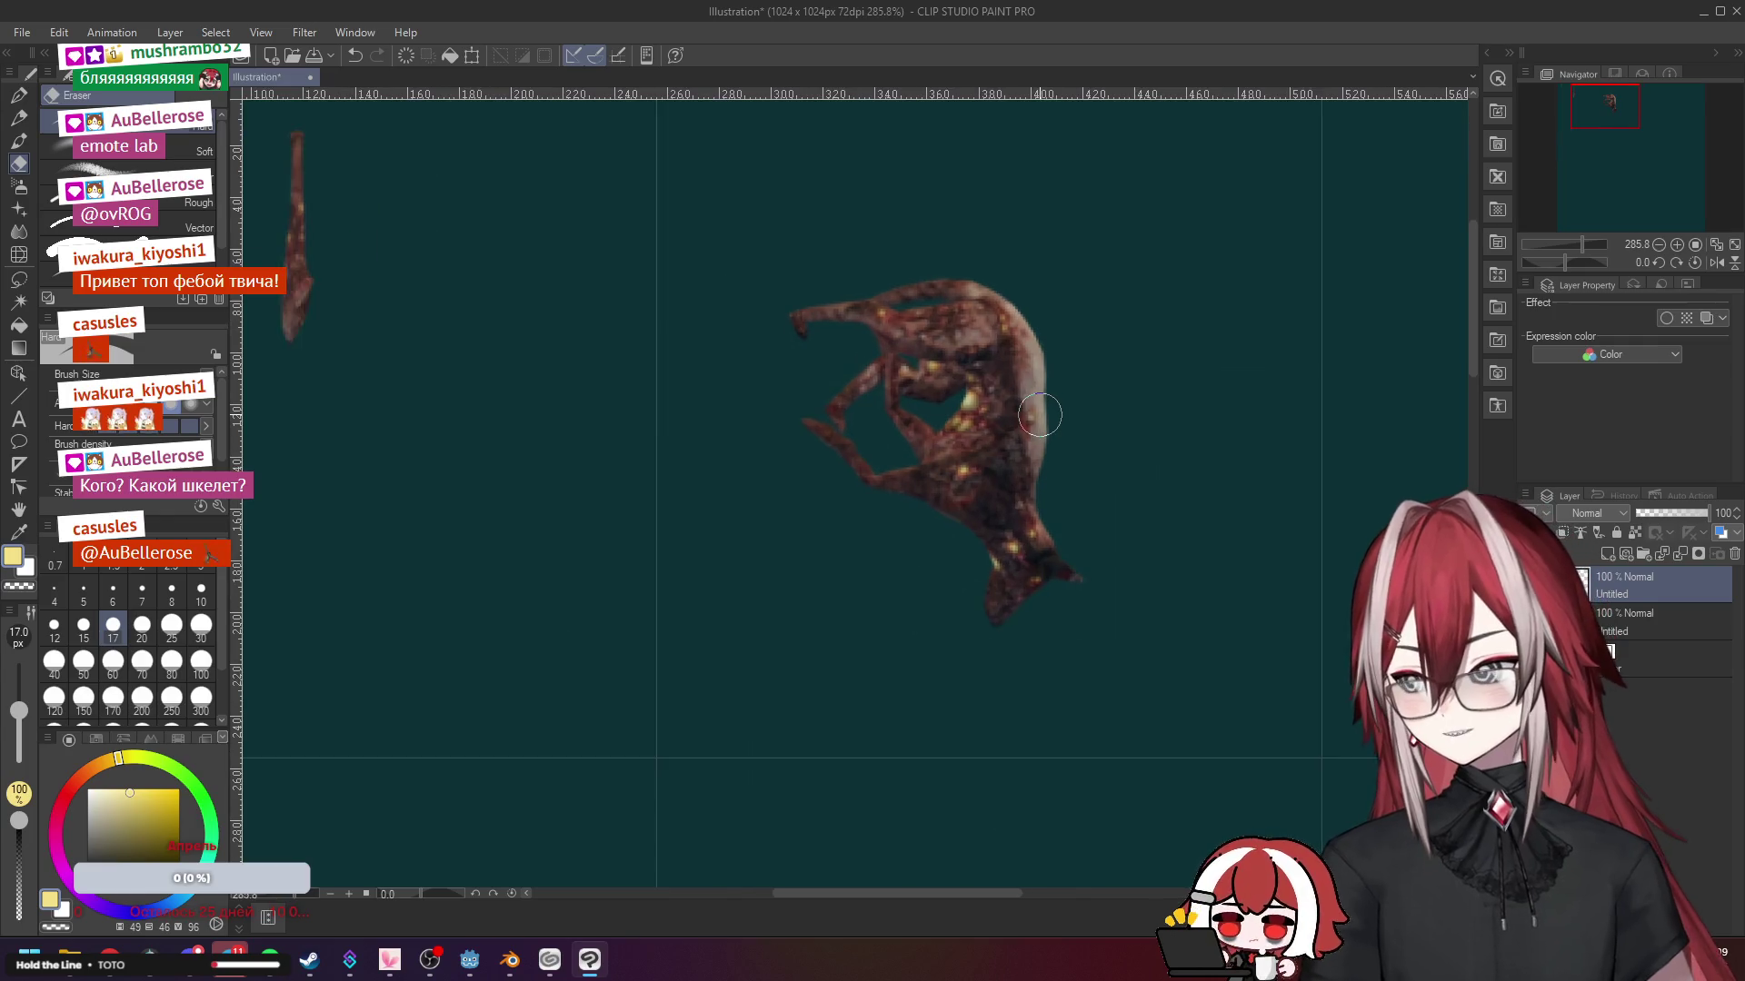
scroll(1263, 345, down, 3)
scroll(1176, 257, up, 2)
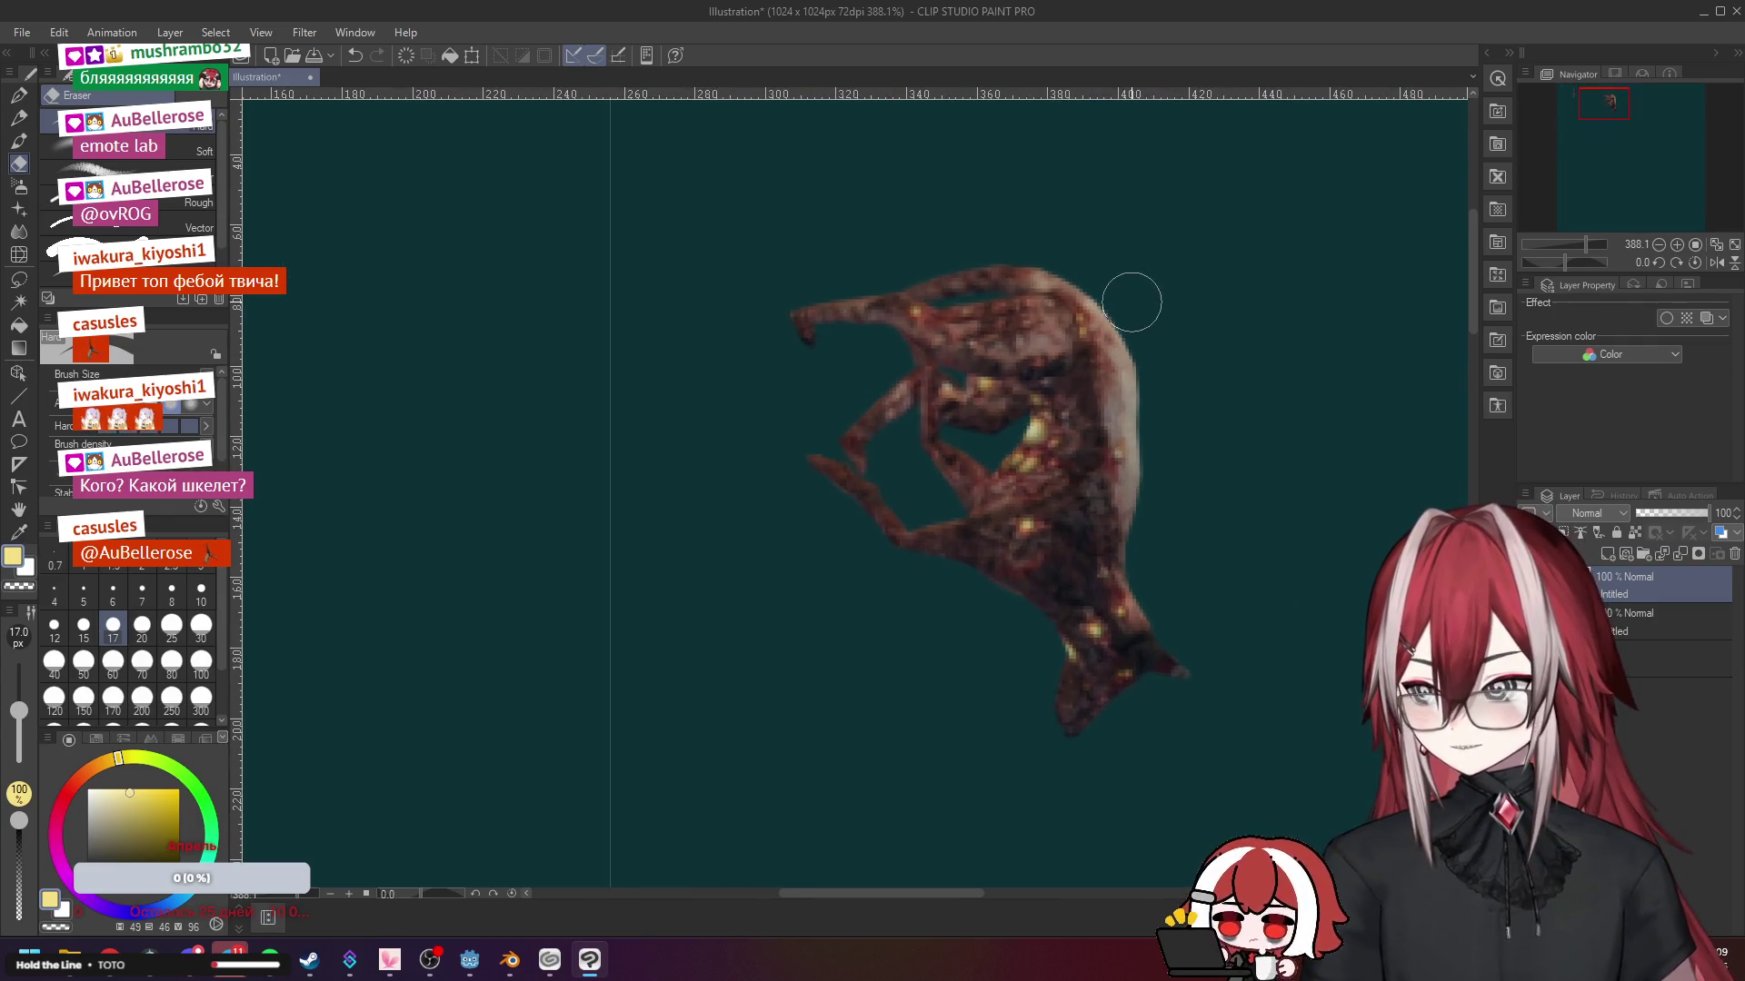
drag(1140, 314, 1090, 319)
scroll(905, 412, down, 3)
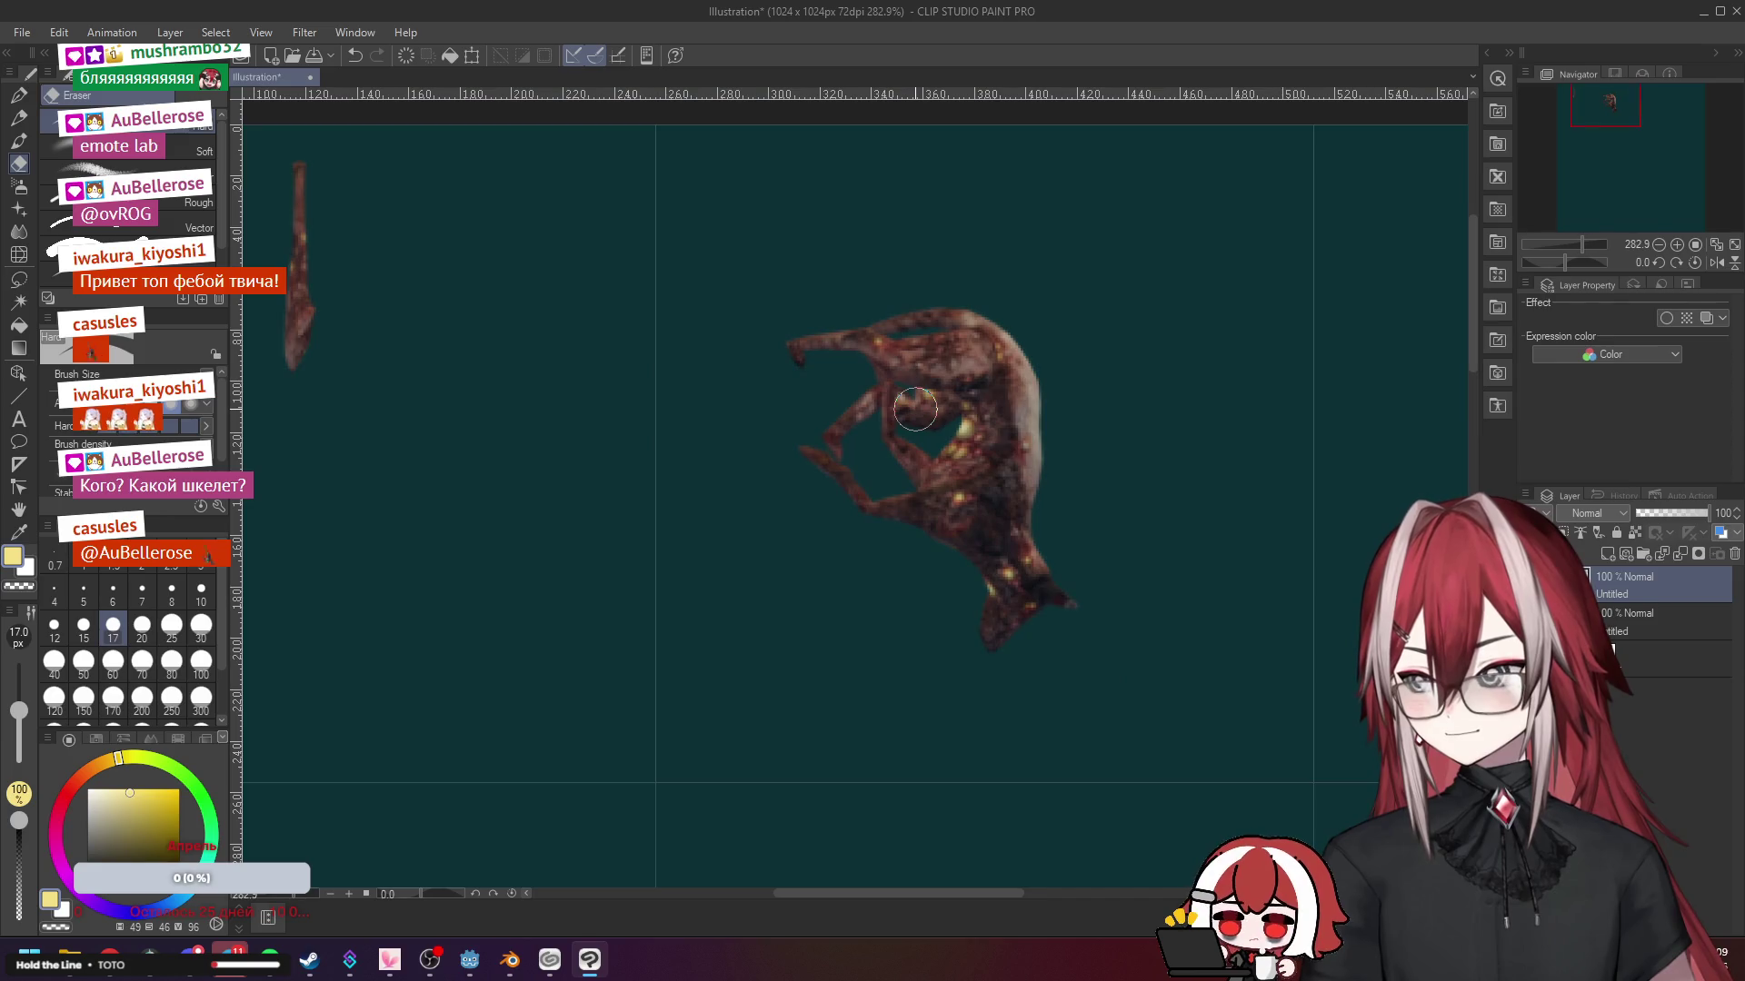
scroll(929, 431, up, 2)
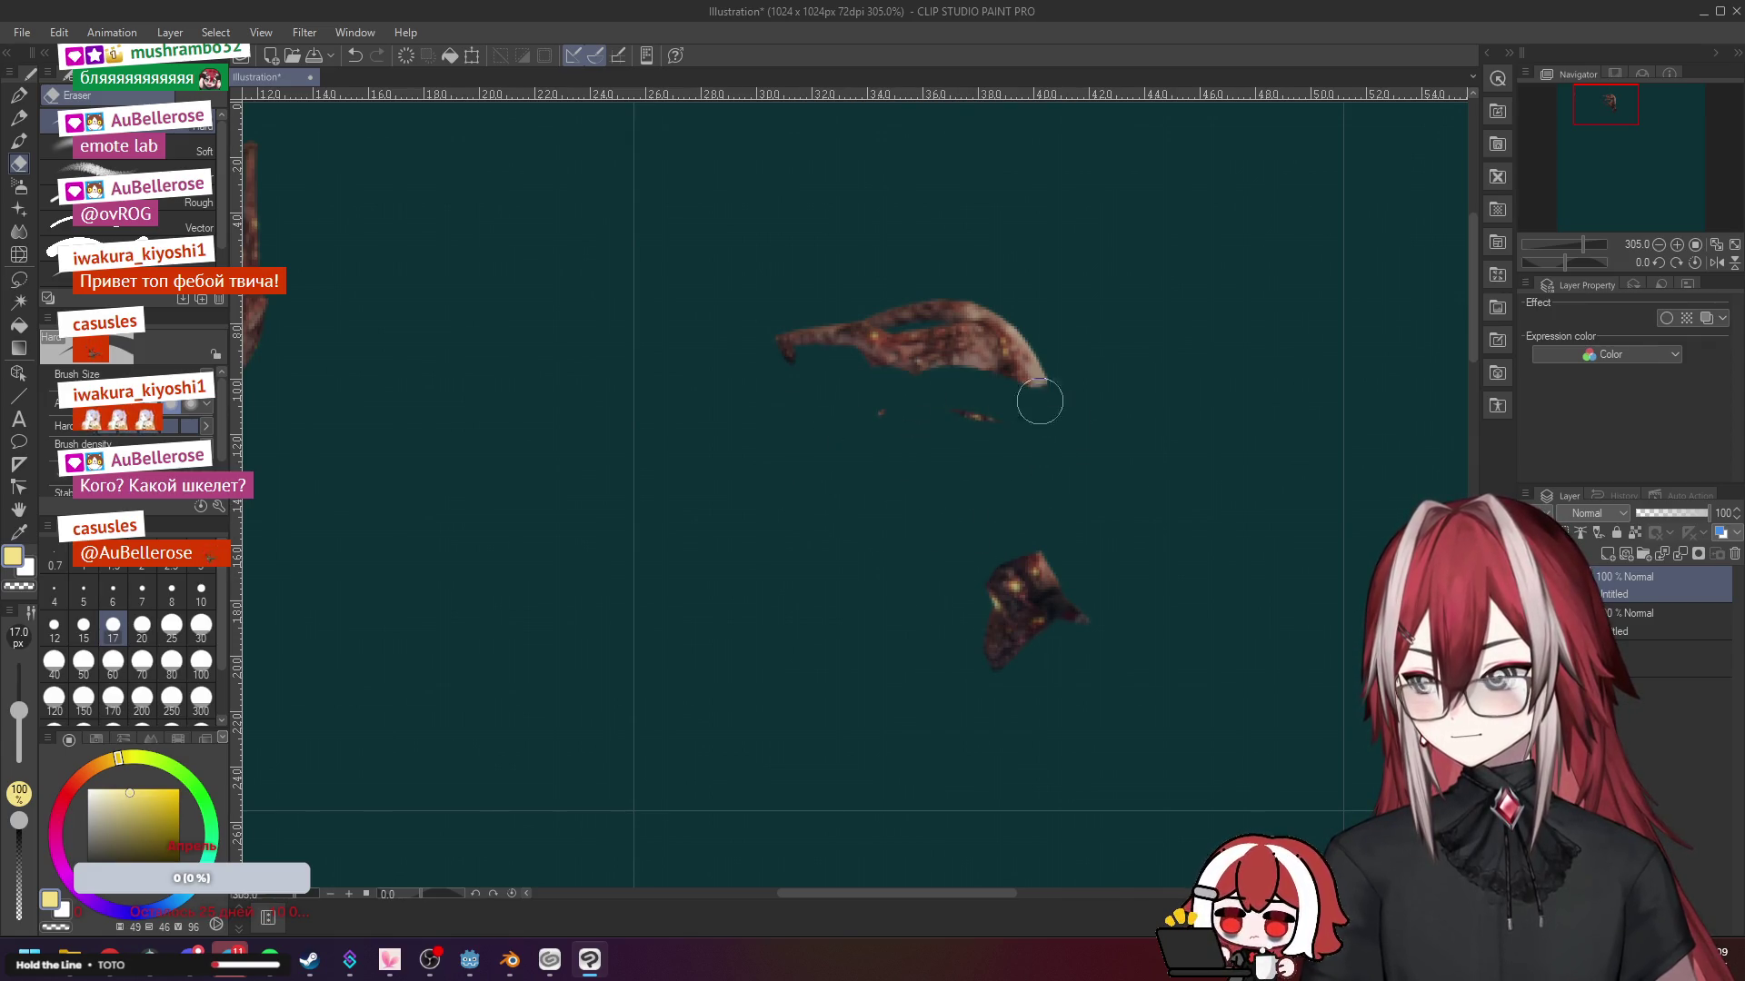
drag(1025, 405, 816, 359)
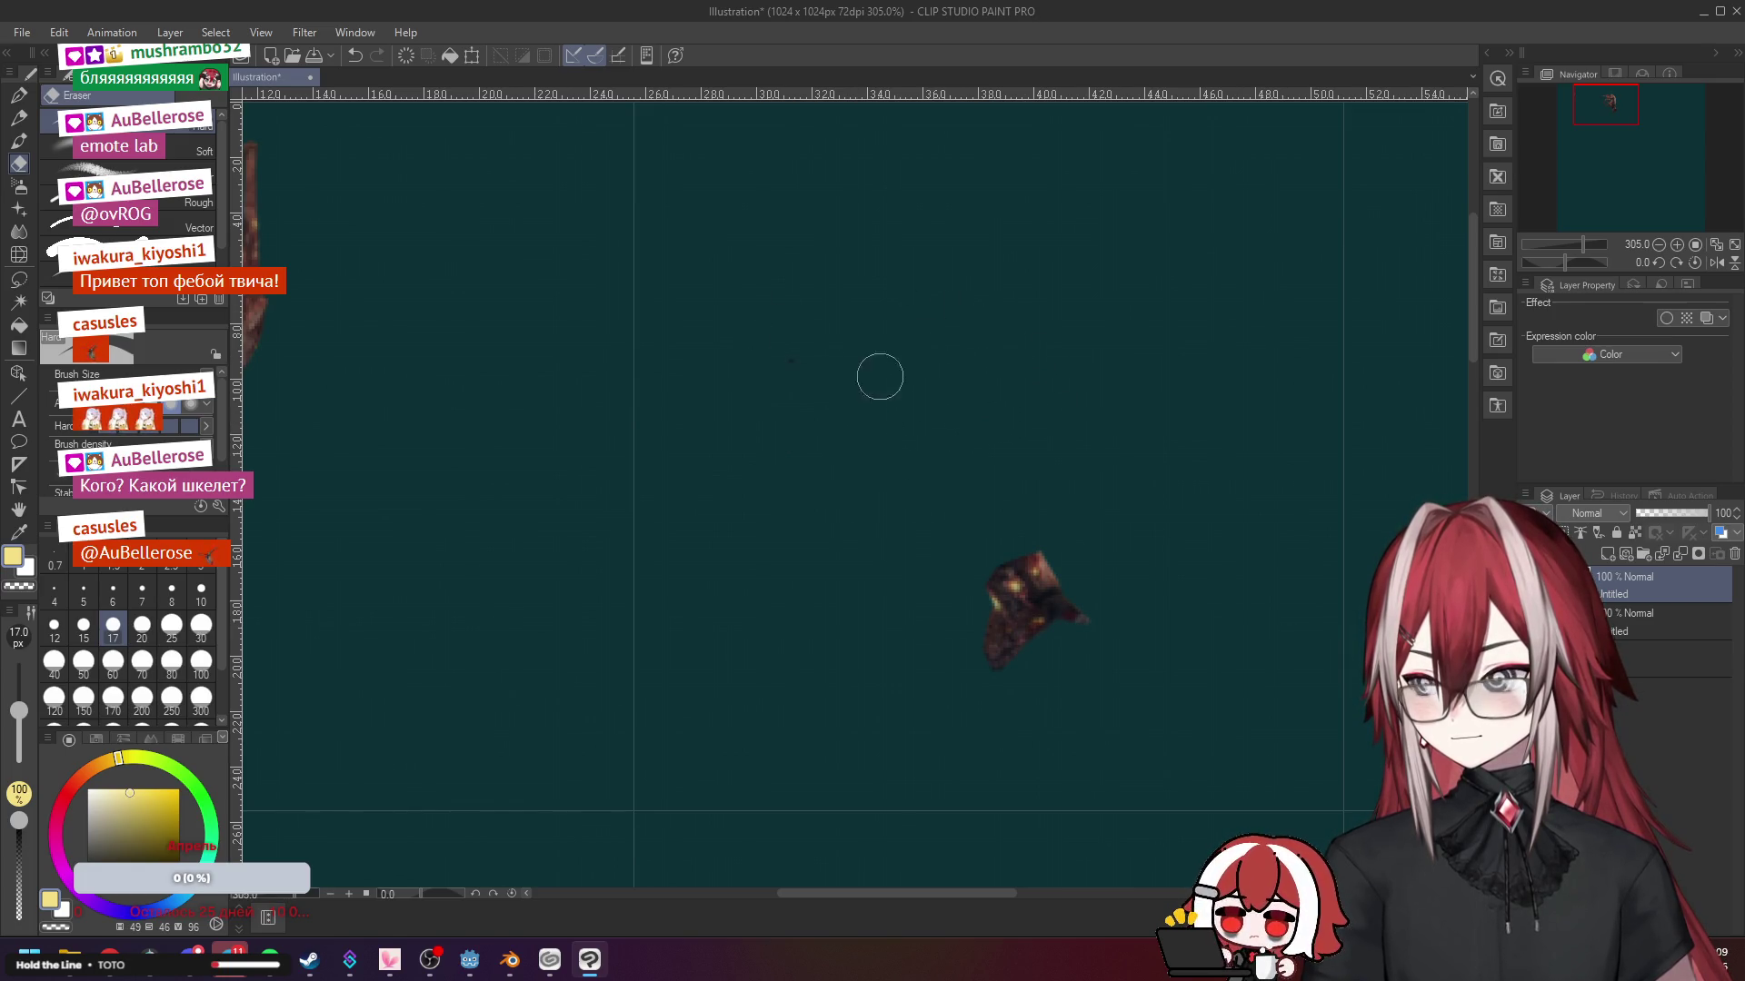
scroll(920, 418, down, 4)
drag(1039, 370, 776, 373)
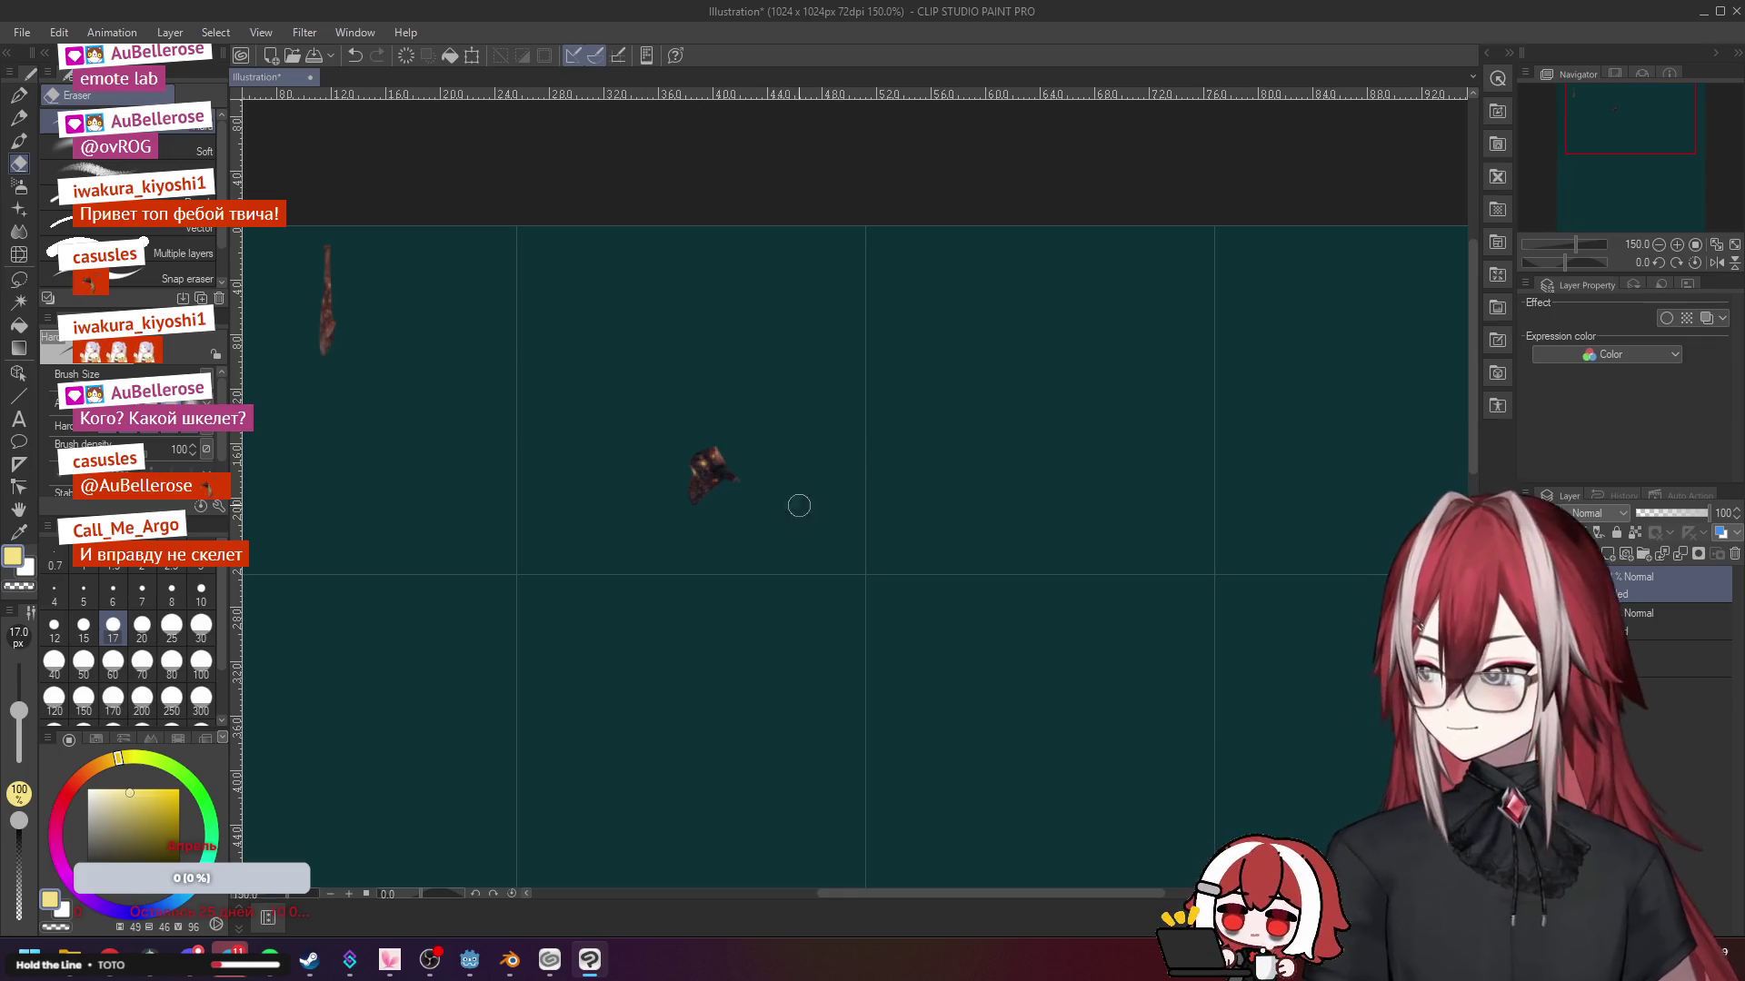
click(525, 954)
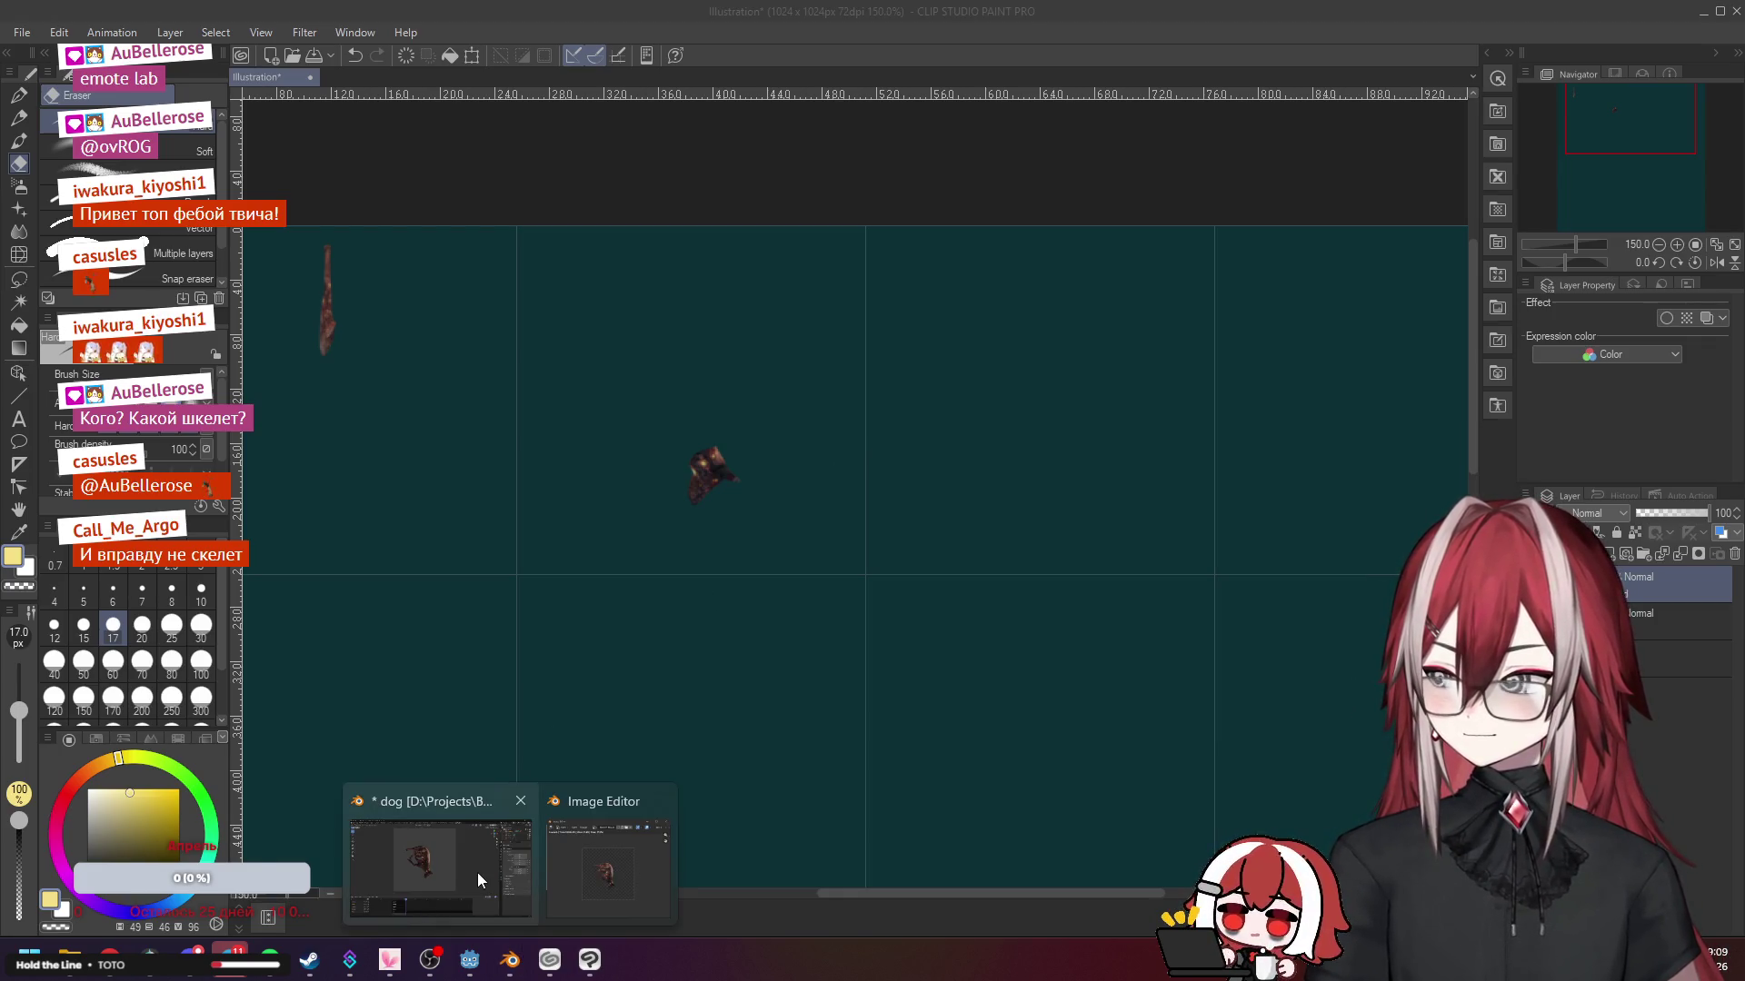
Step: Enable the death1 NLA track in Blender and render the dog's frame
click(477, 872)
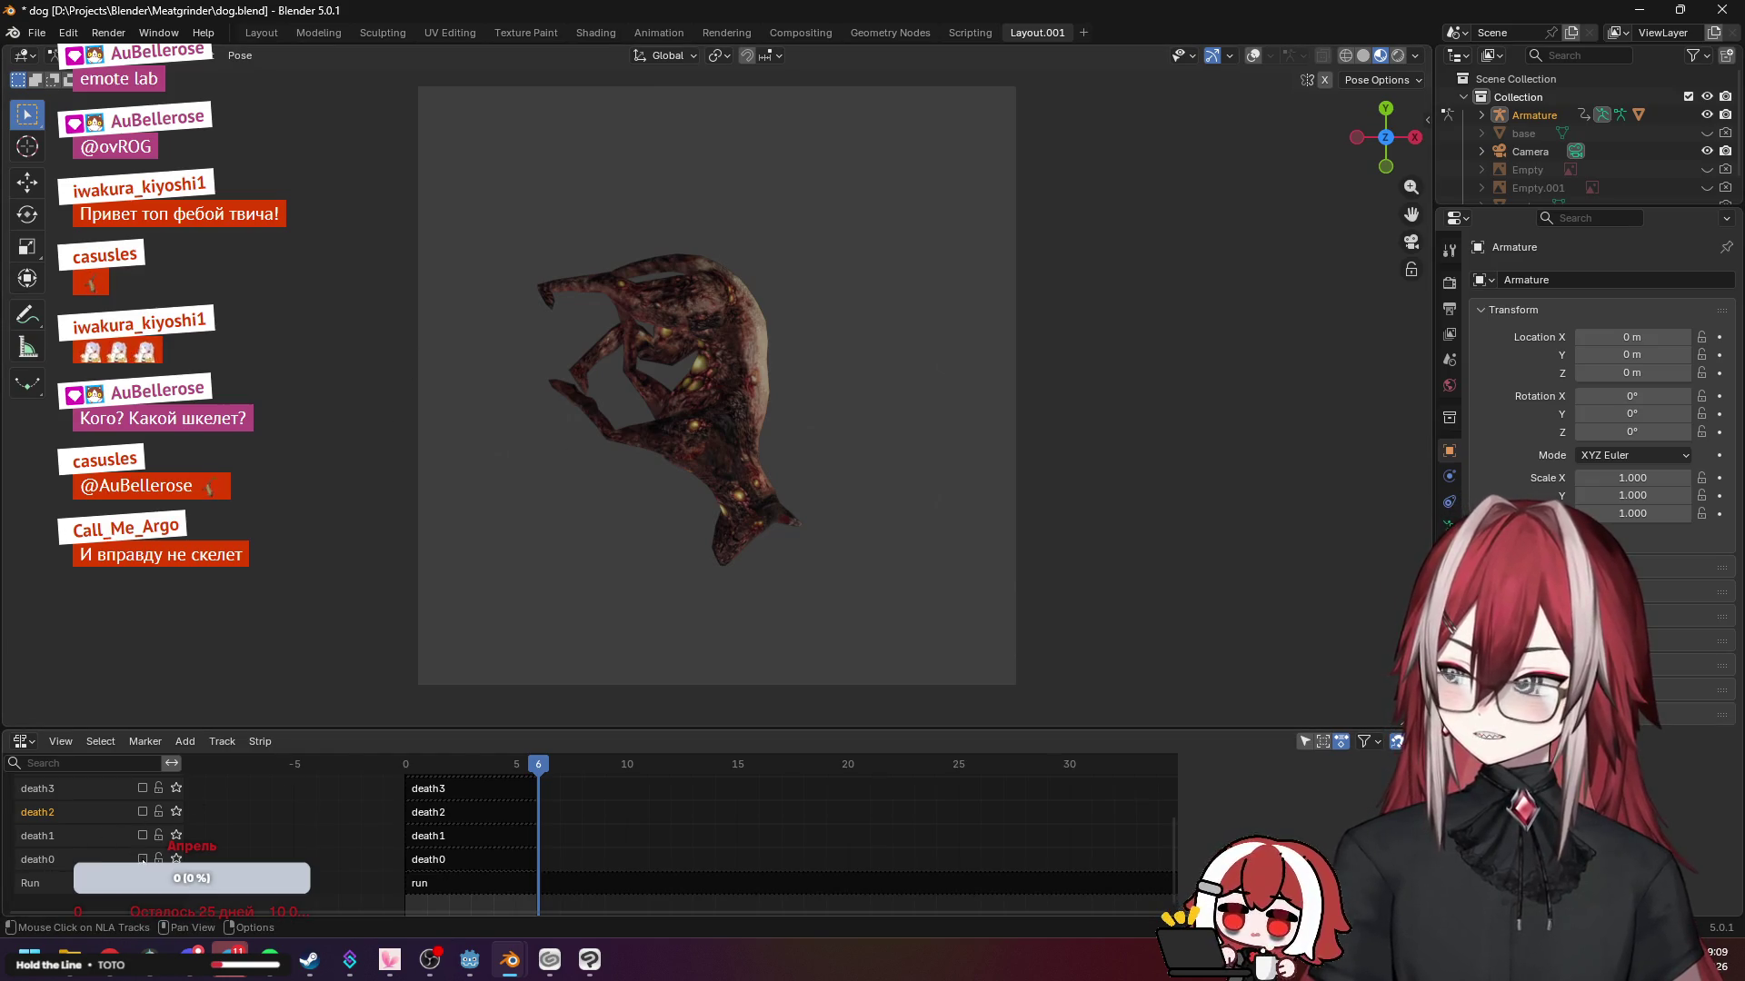
click(142, 835)
click(111, 35)
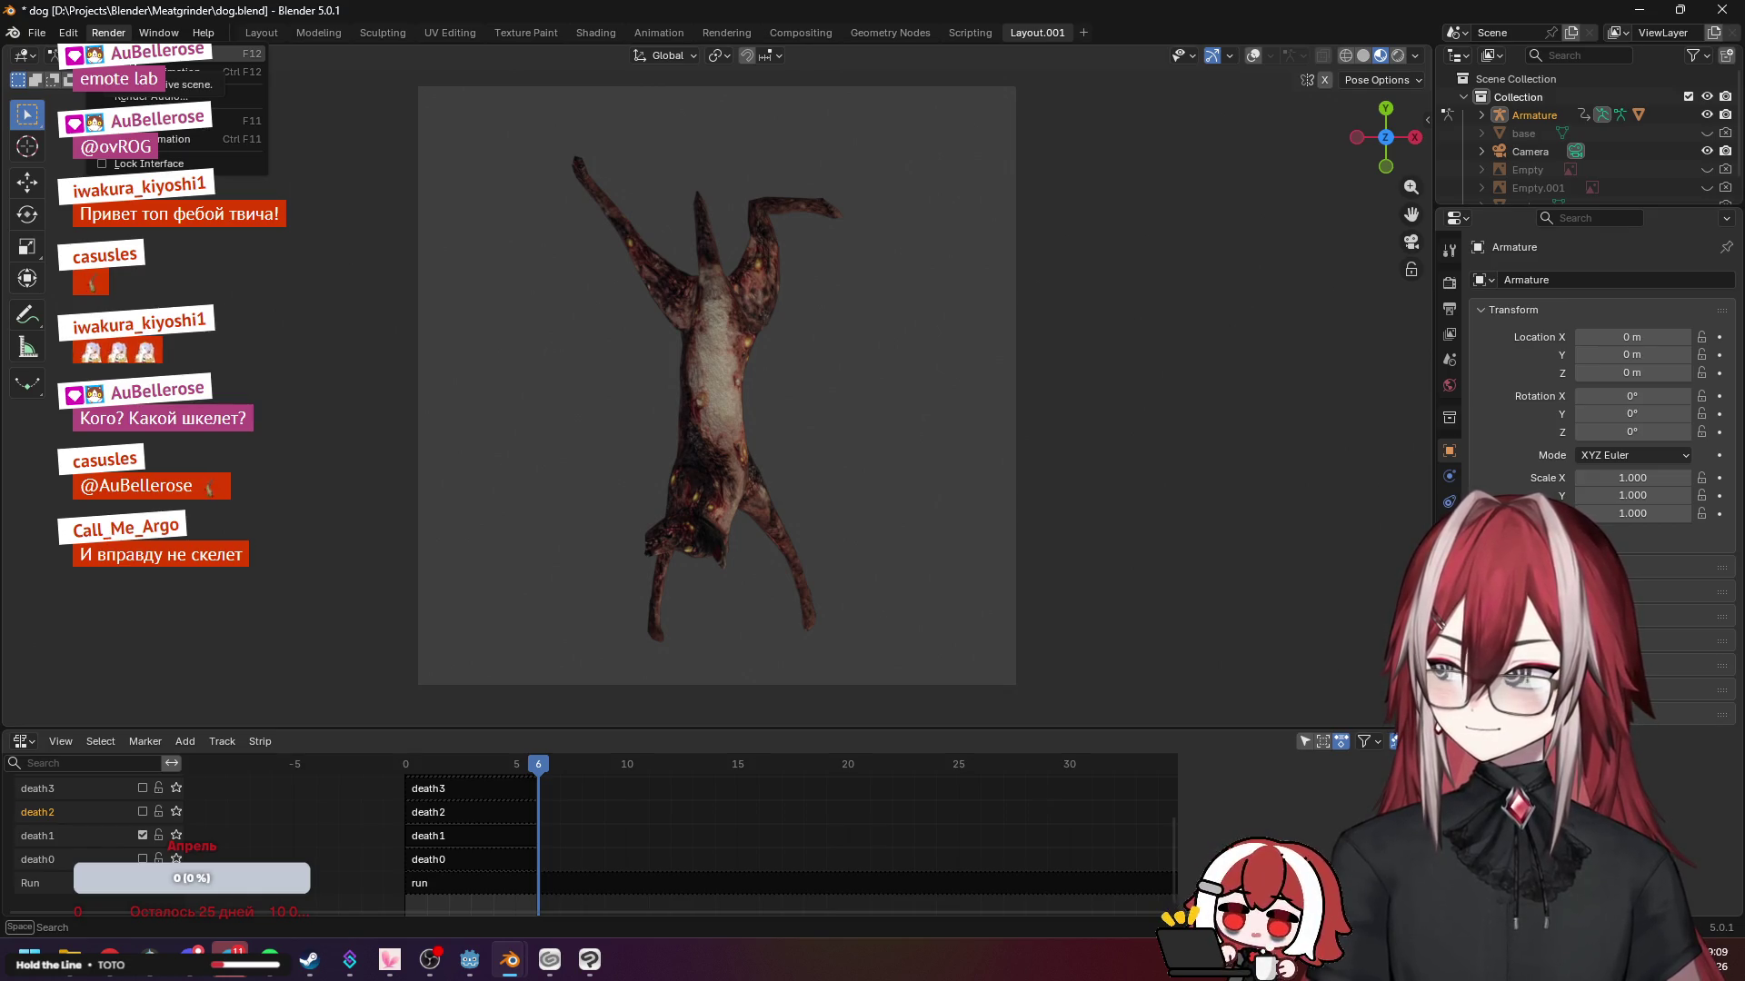
click(146, 53)
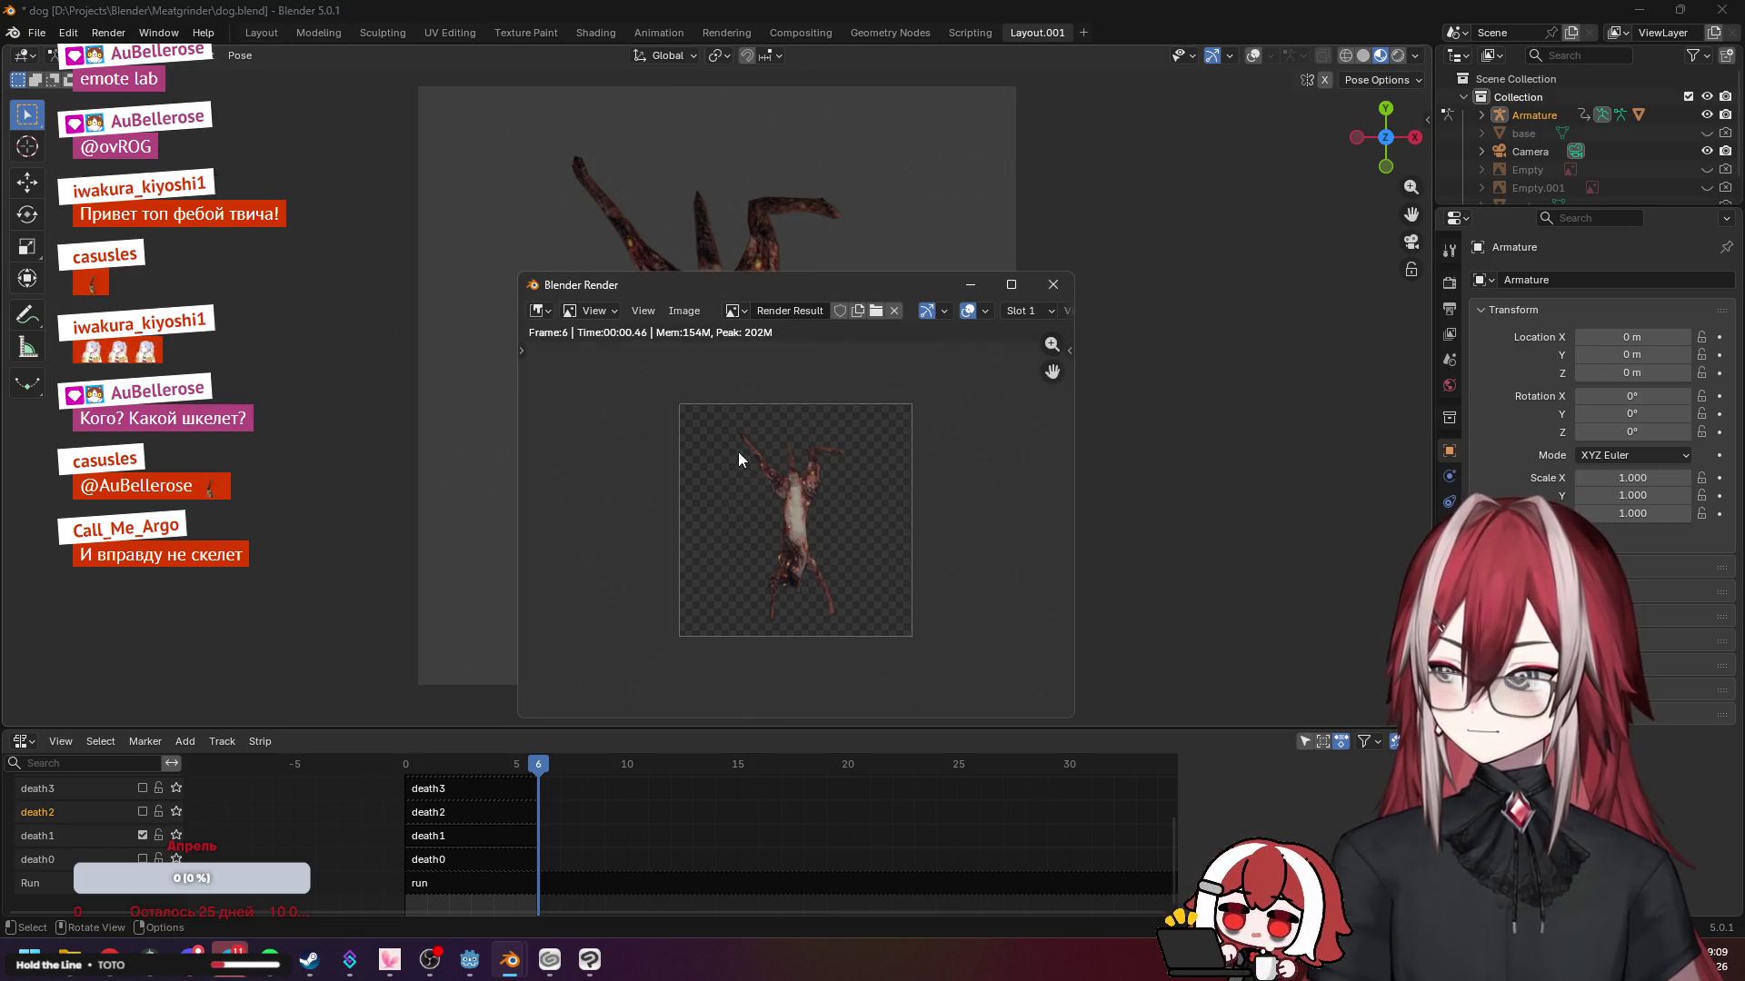
Step: Save the death1 render as Untitled.png on the Desktop and return to Clip Studio Paint
click(684, 311)
click(728, 470)
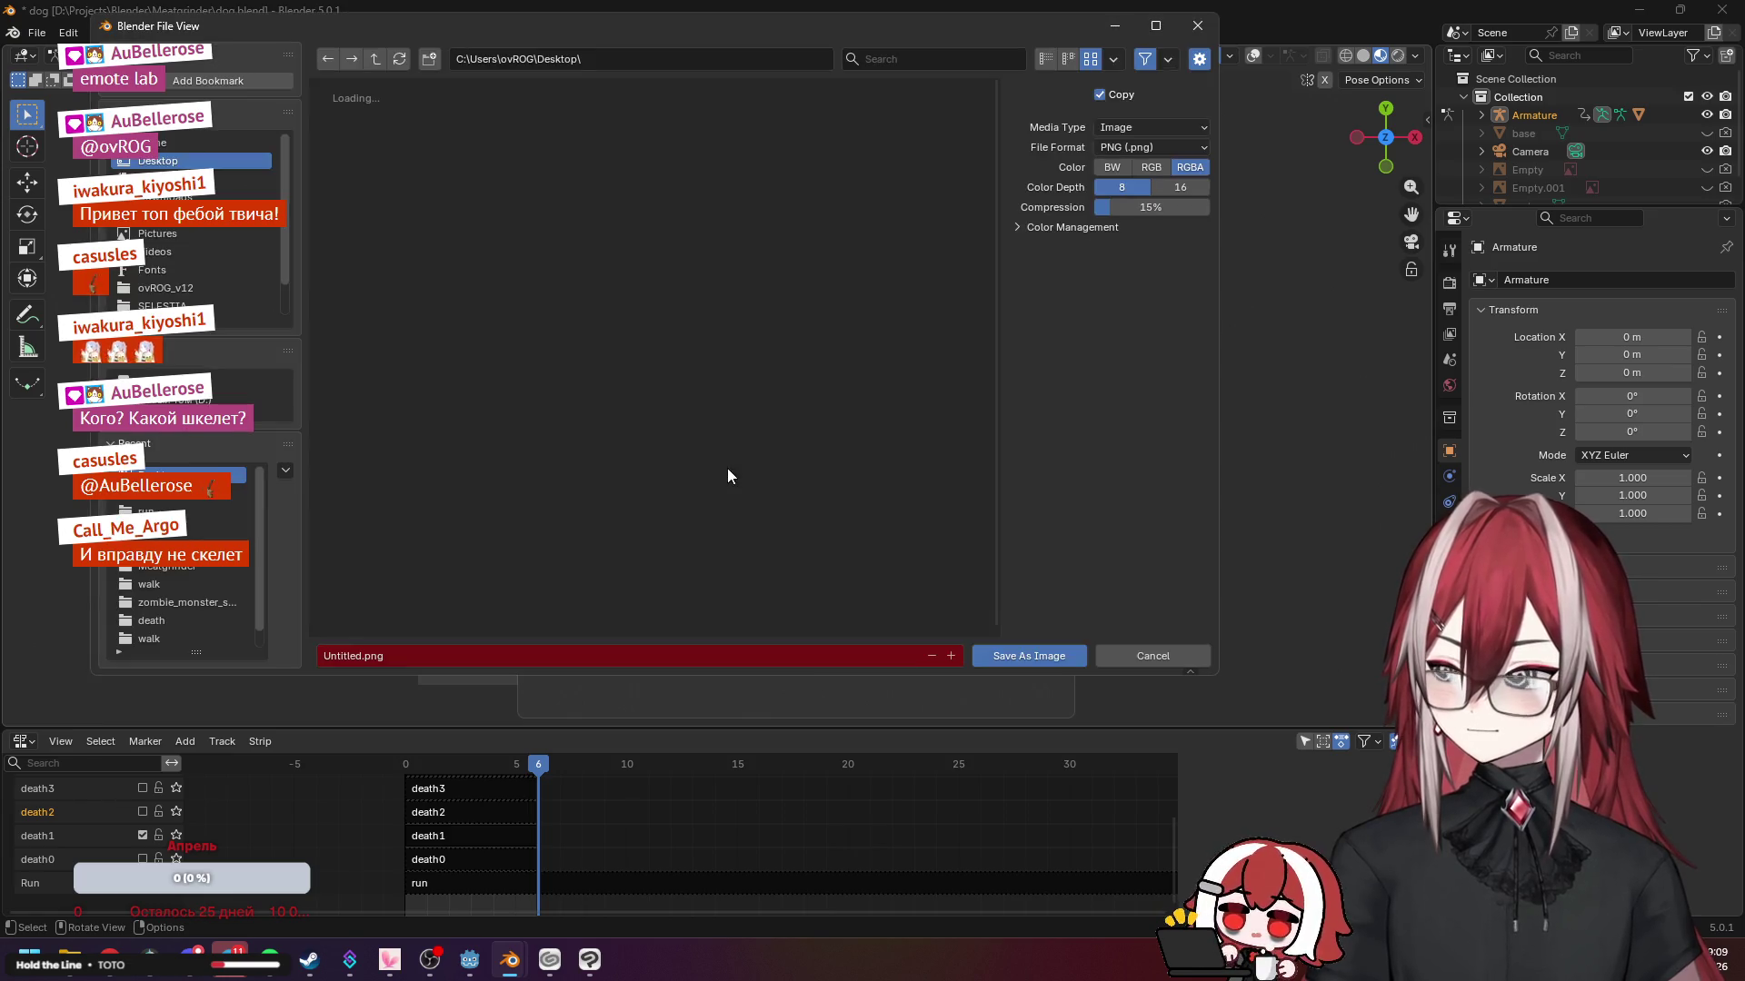
click(1023, 654)
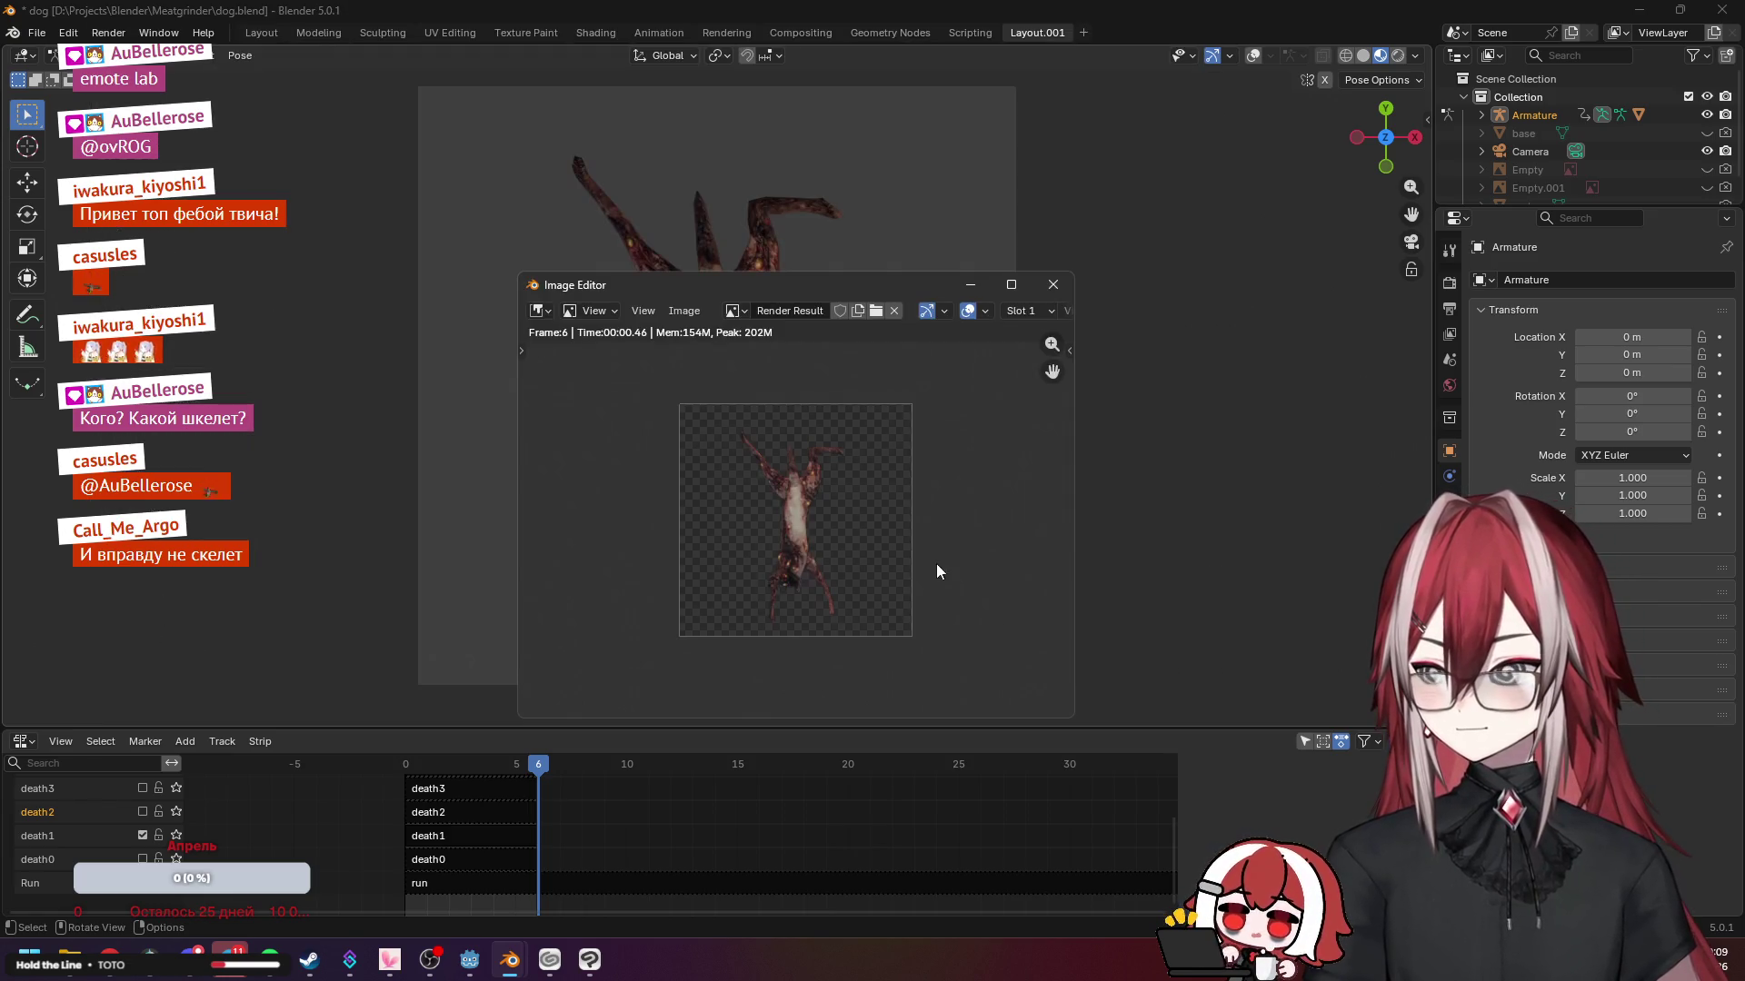
click(582, 962)
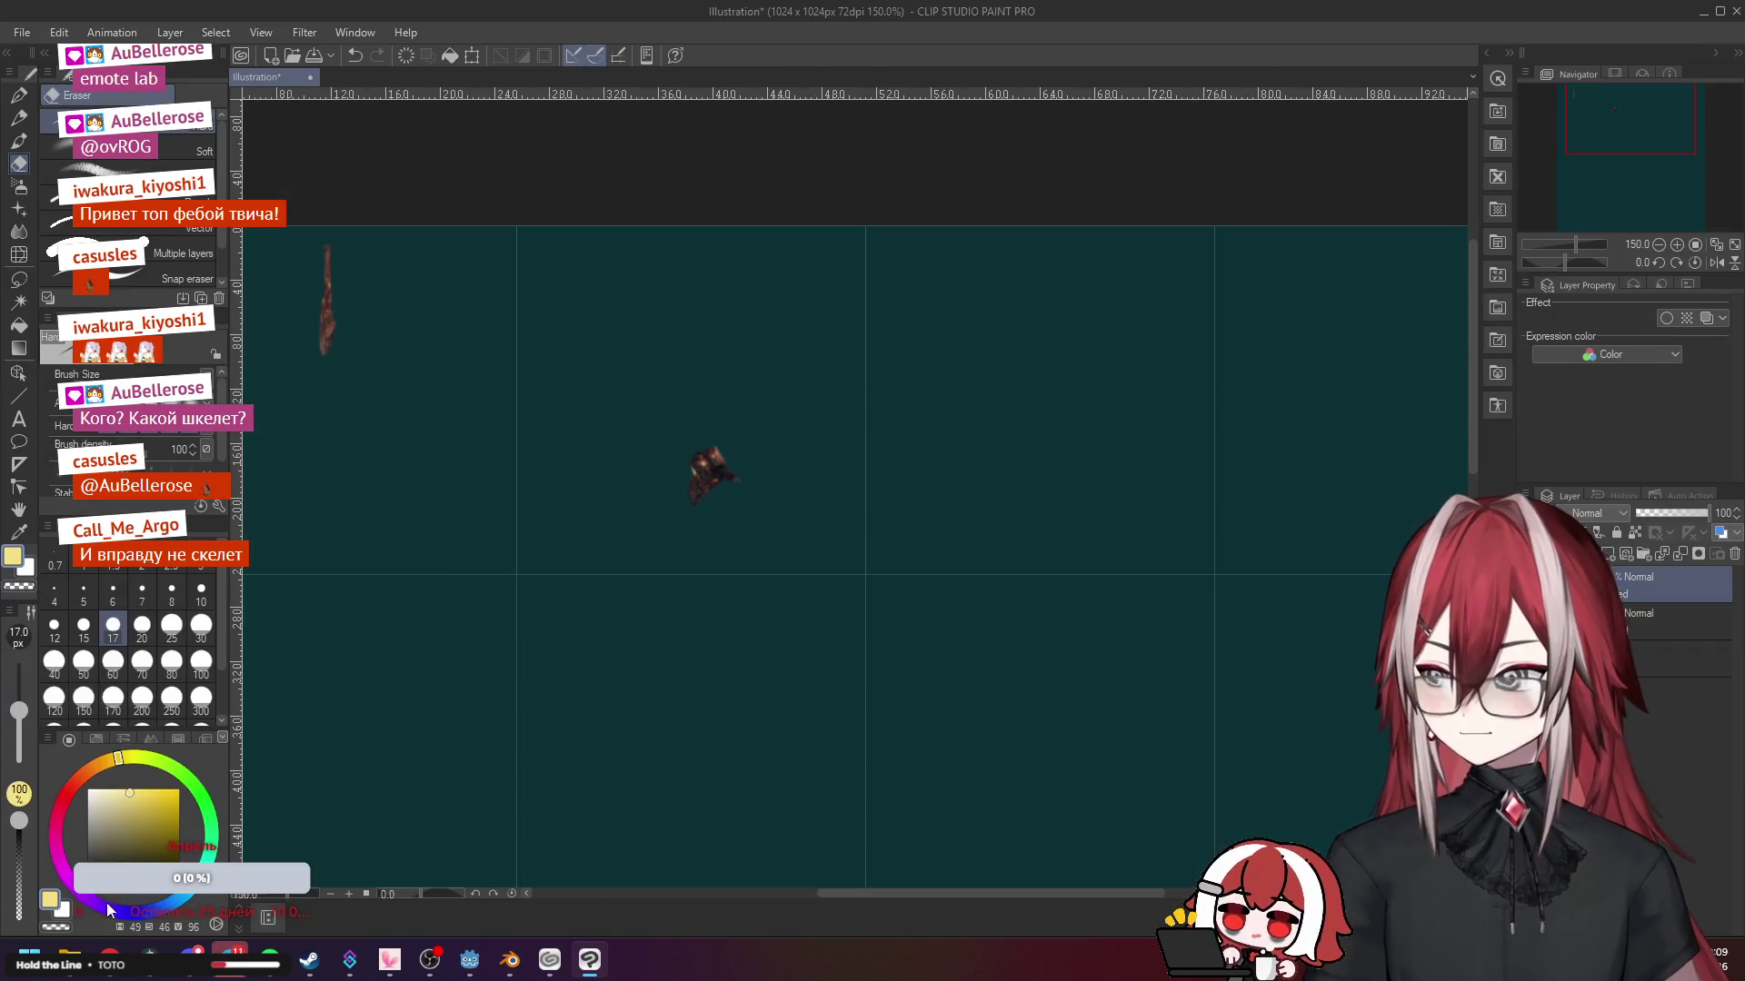
Step: Drag the new Untitled.png render onto the canvas and place it in the upper right
click(76, 971)
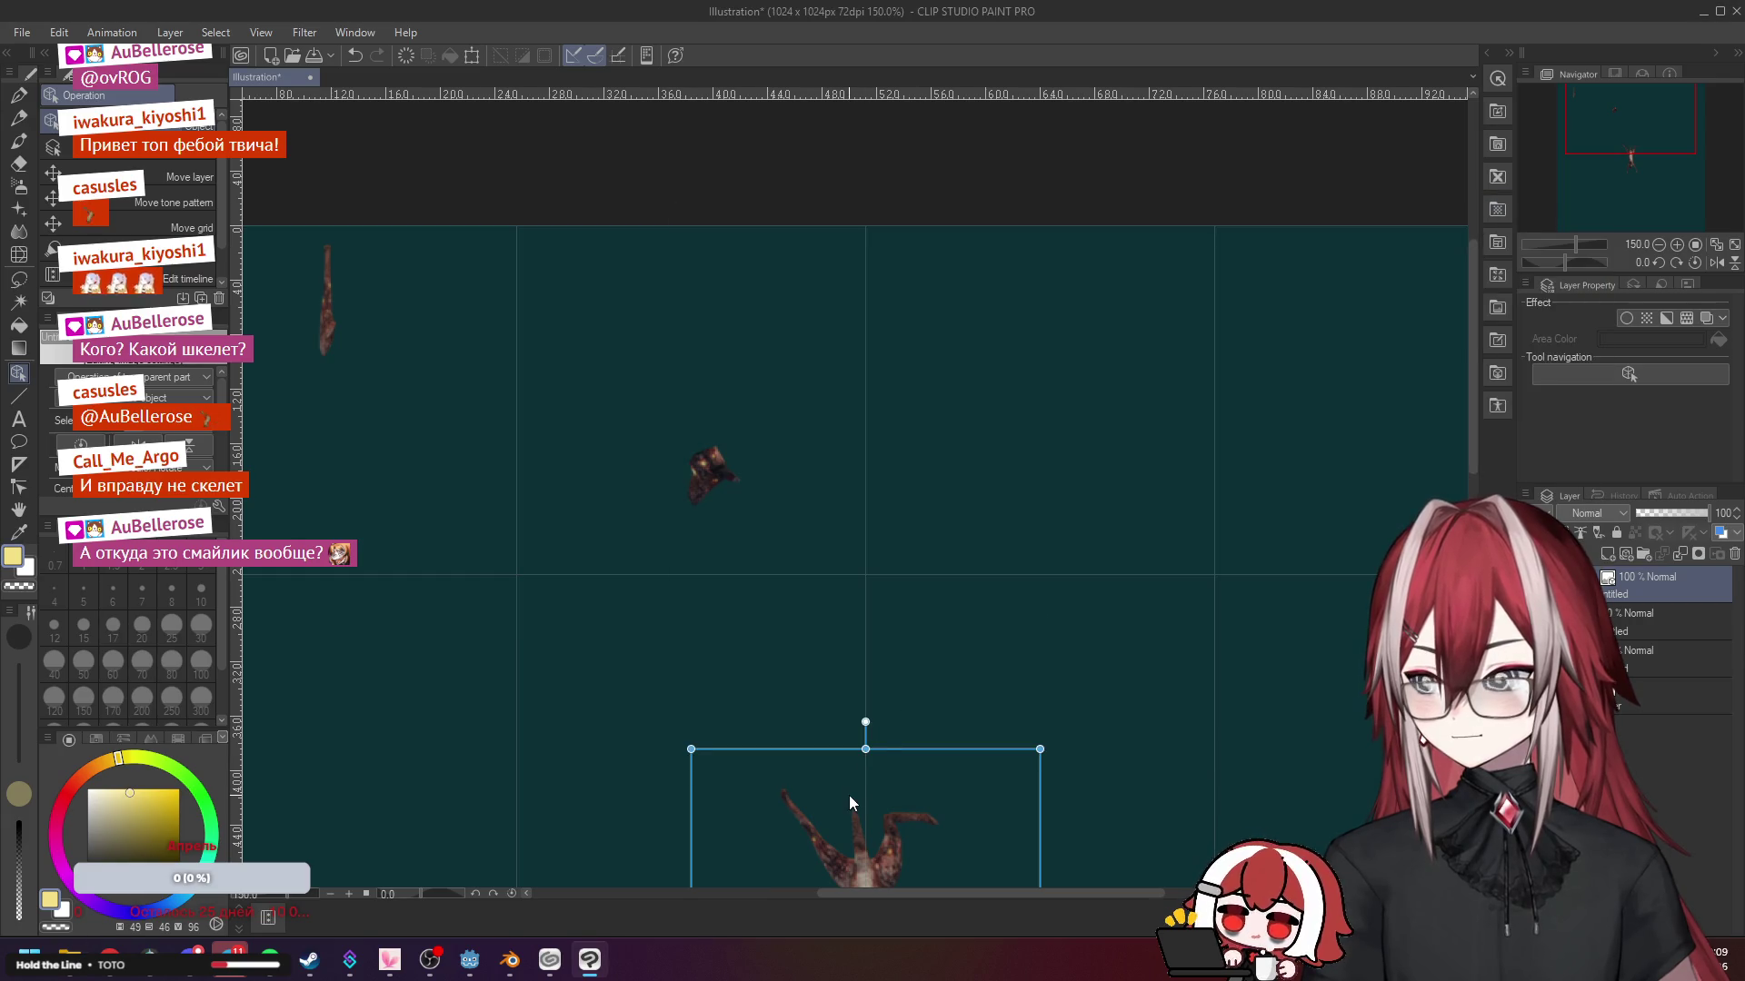
mouse_move(897, 791)
mouse_down()
mouse_move(1087, 355)
mouse_move(1085, 313)
mouse_up()
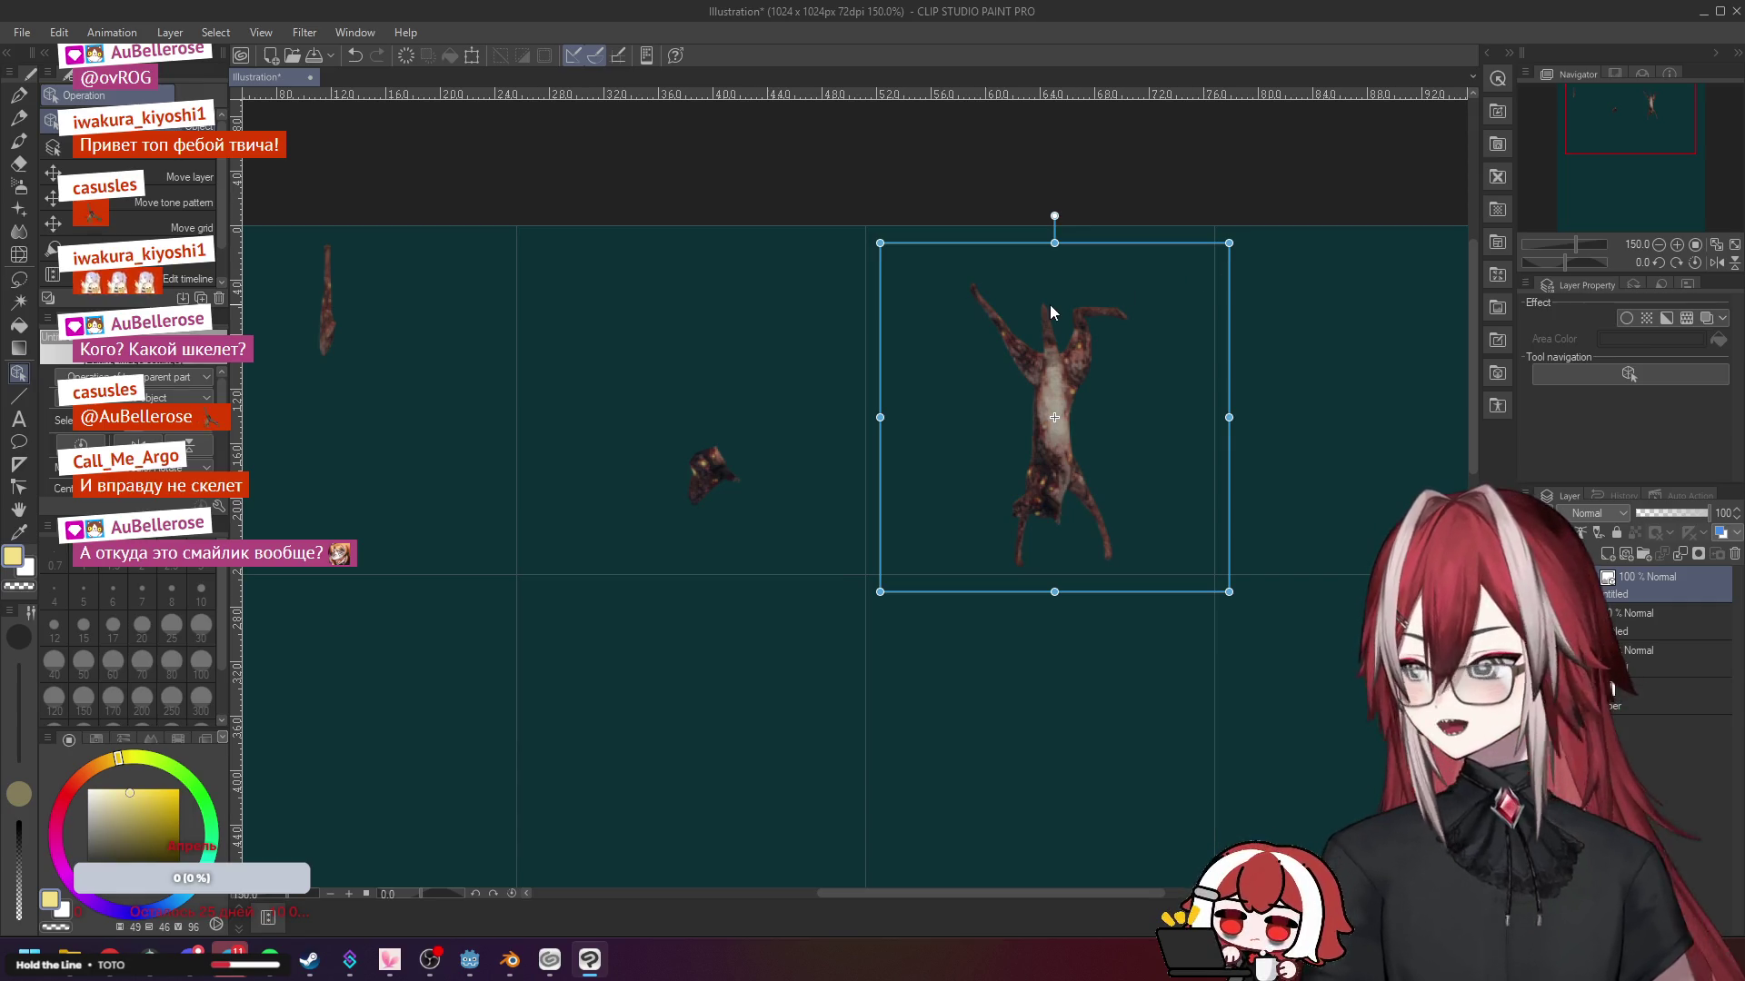
scroll(1049, 304, up, 5)
mouse_move(982, 351)
mouse_down()
mouse_move(913, 332)
mouse_move(954, 316)
mouse_up()
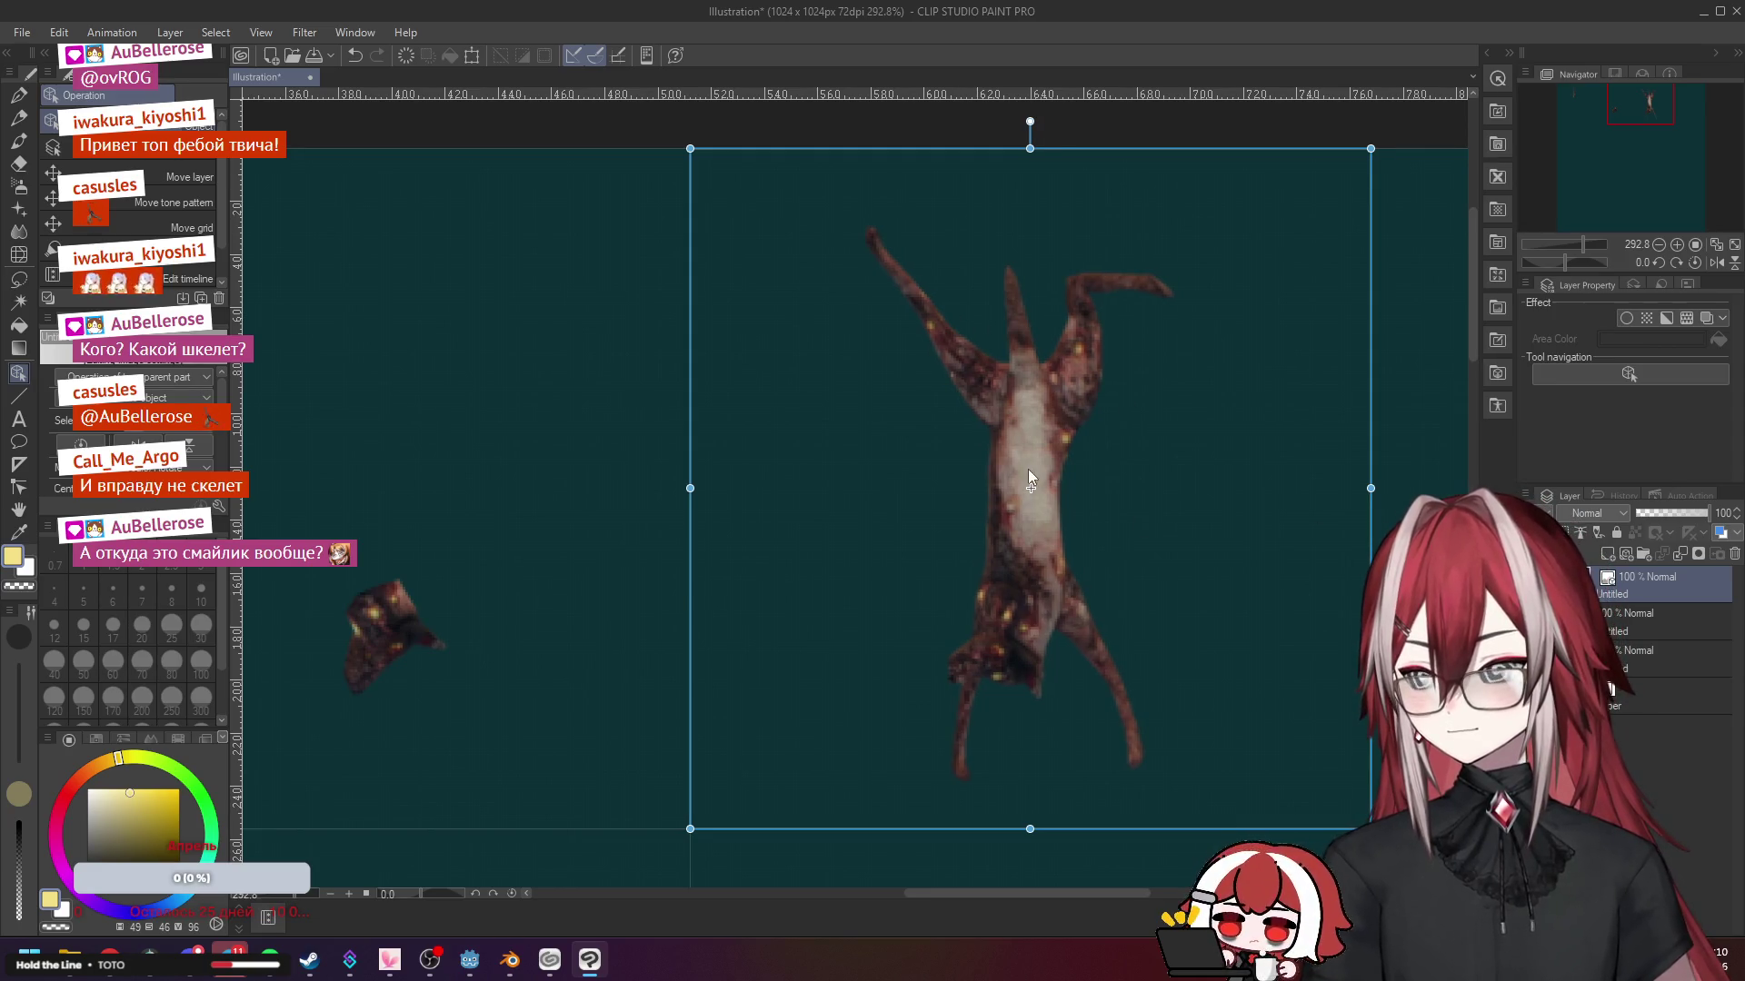
scroll(1027, 471, down, 2)
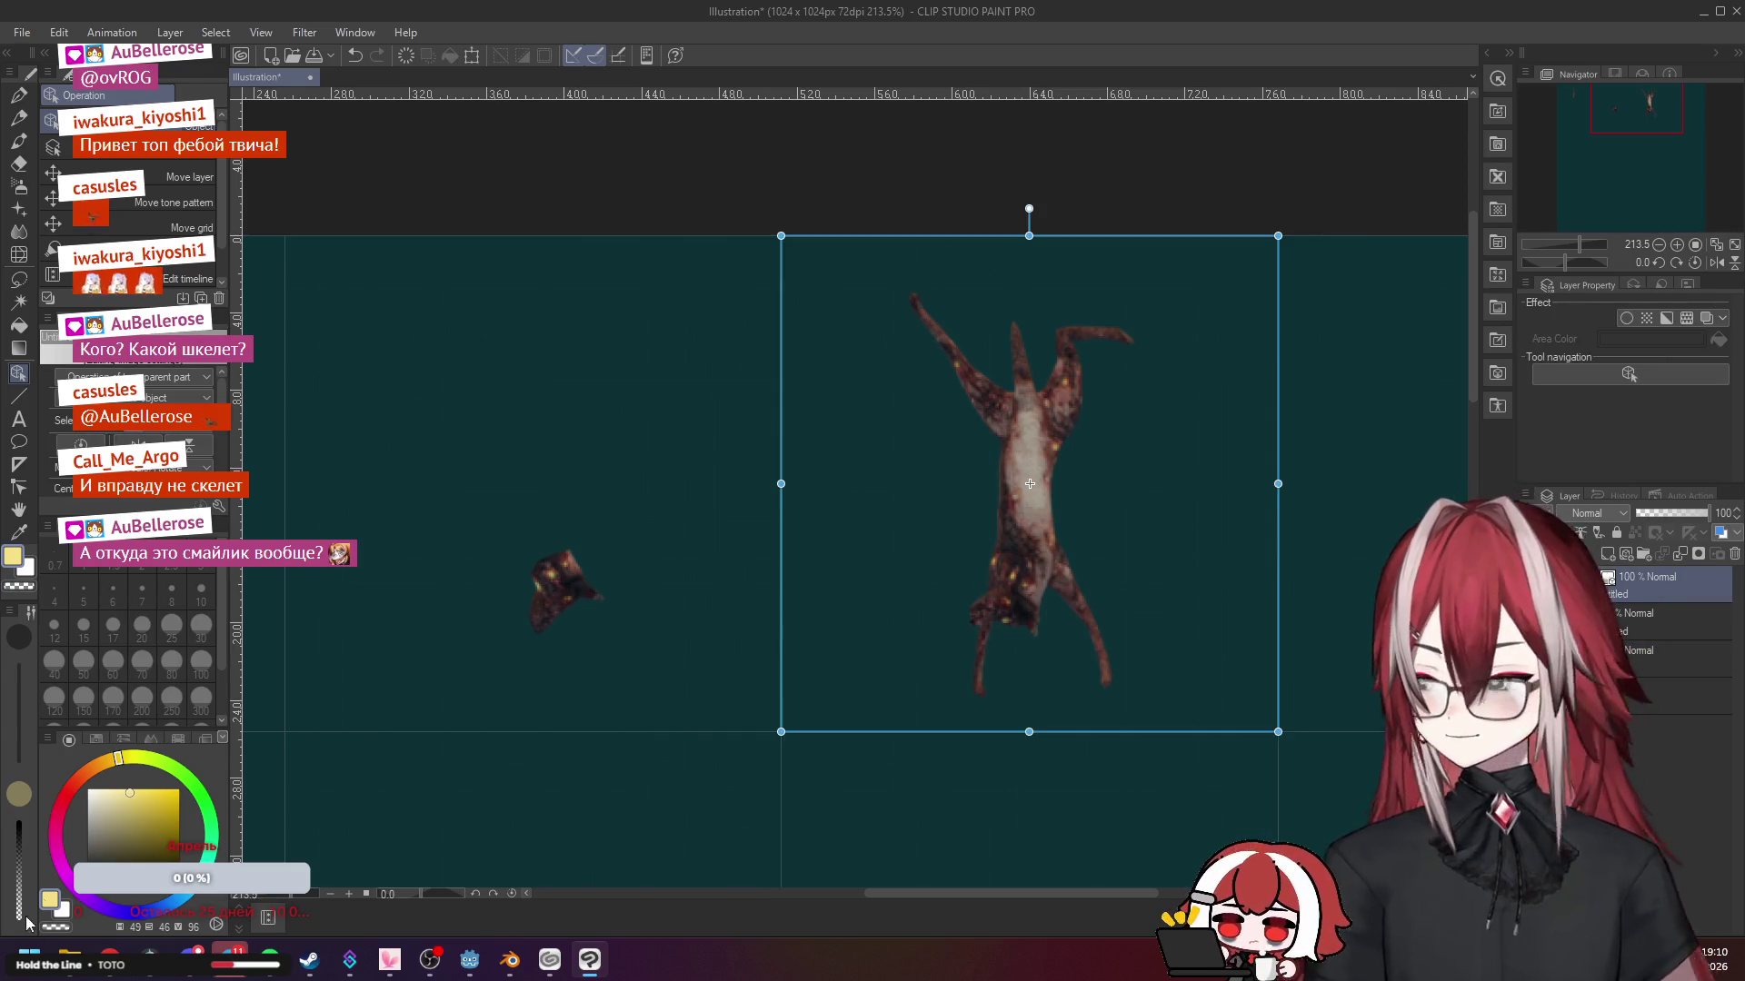
Step: Google '7tv' in a new Chrome tab and open the 7TV website
key(alt+Tab)
click(474, 13)
text(7)
text(tv)
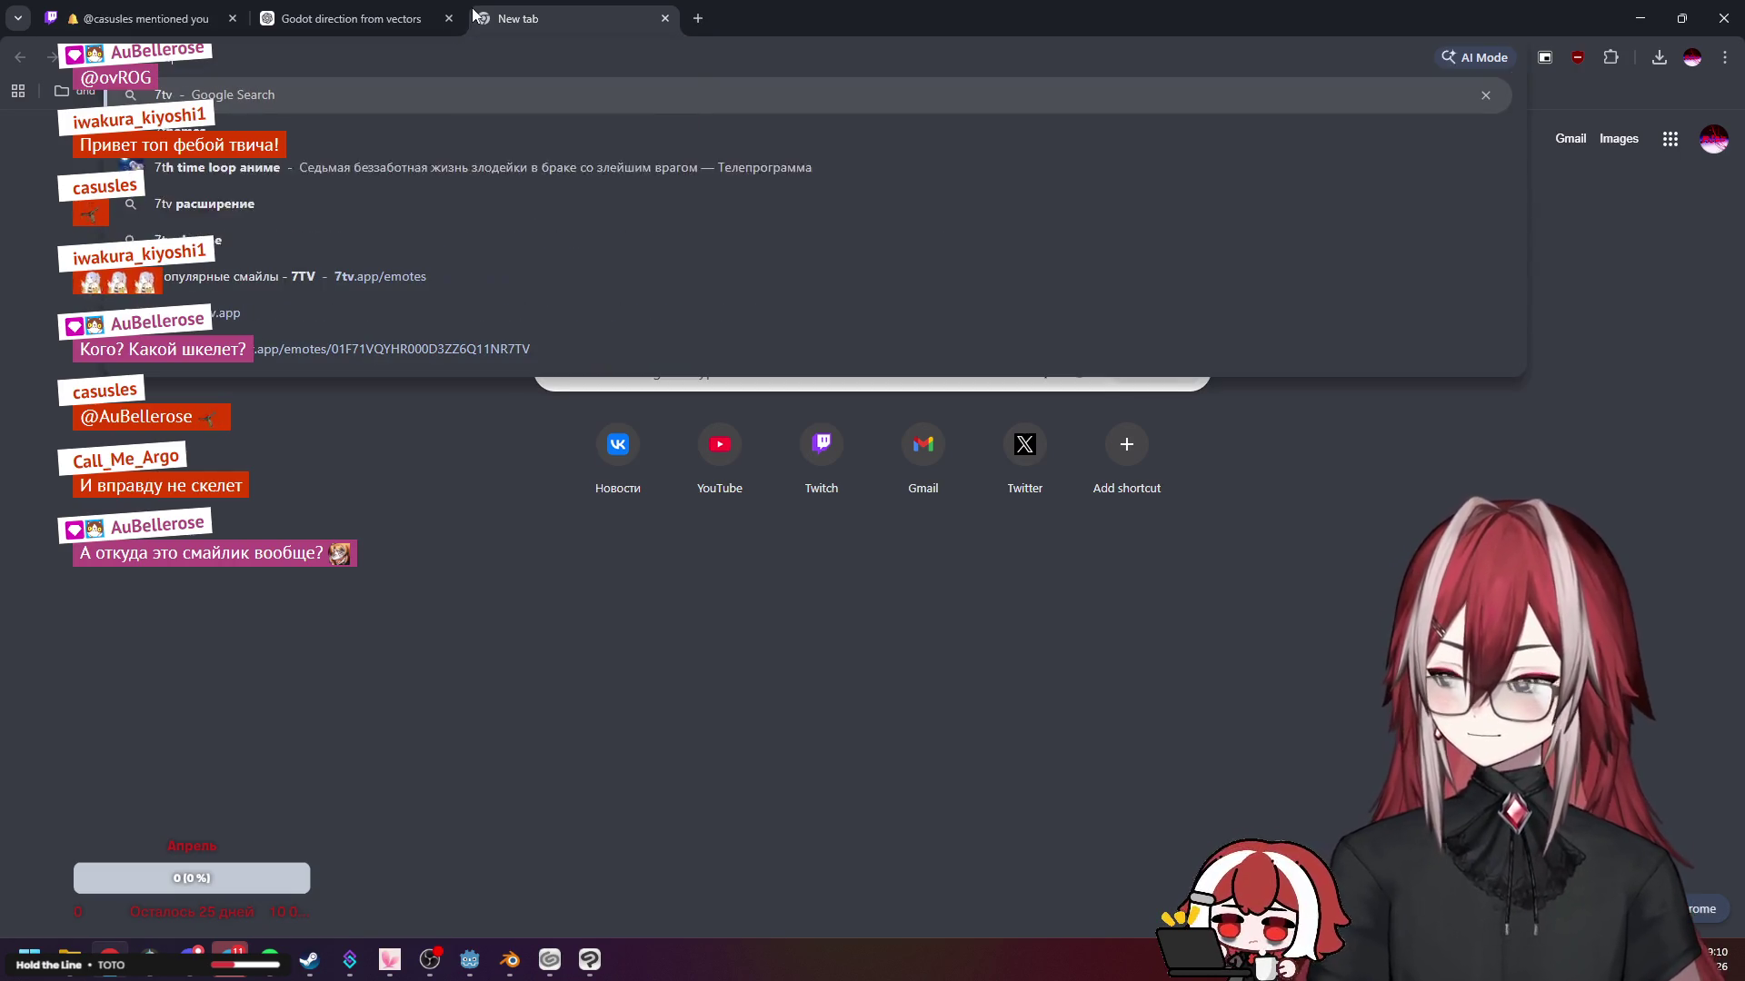
key(Return)
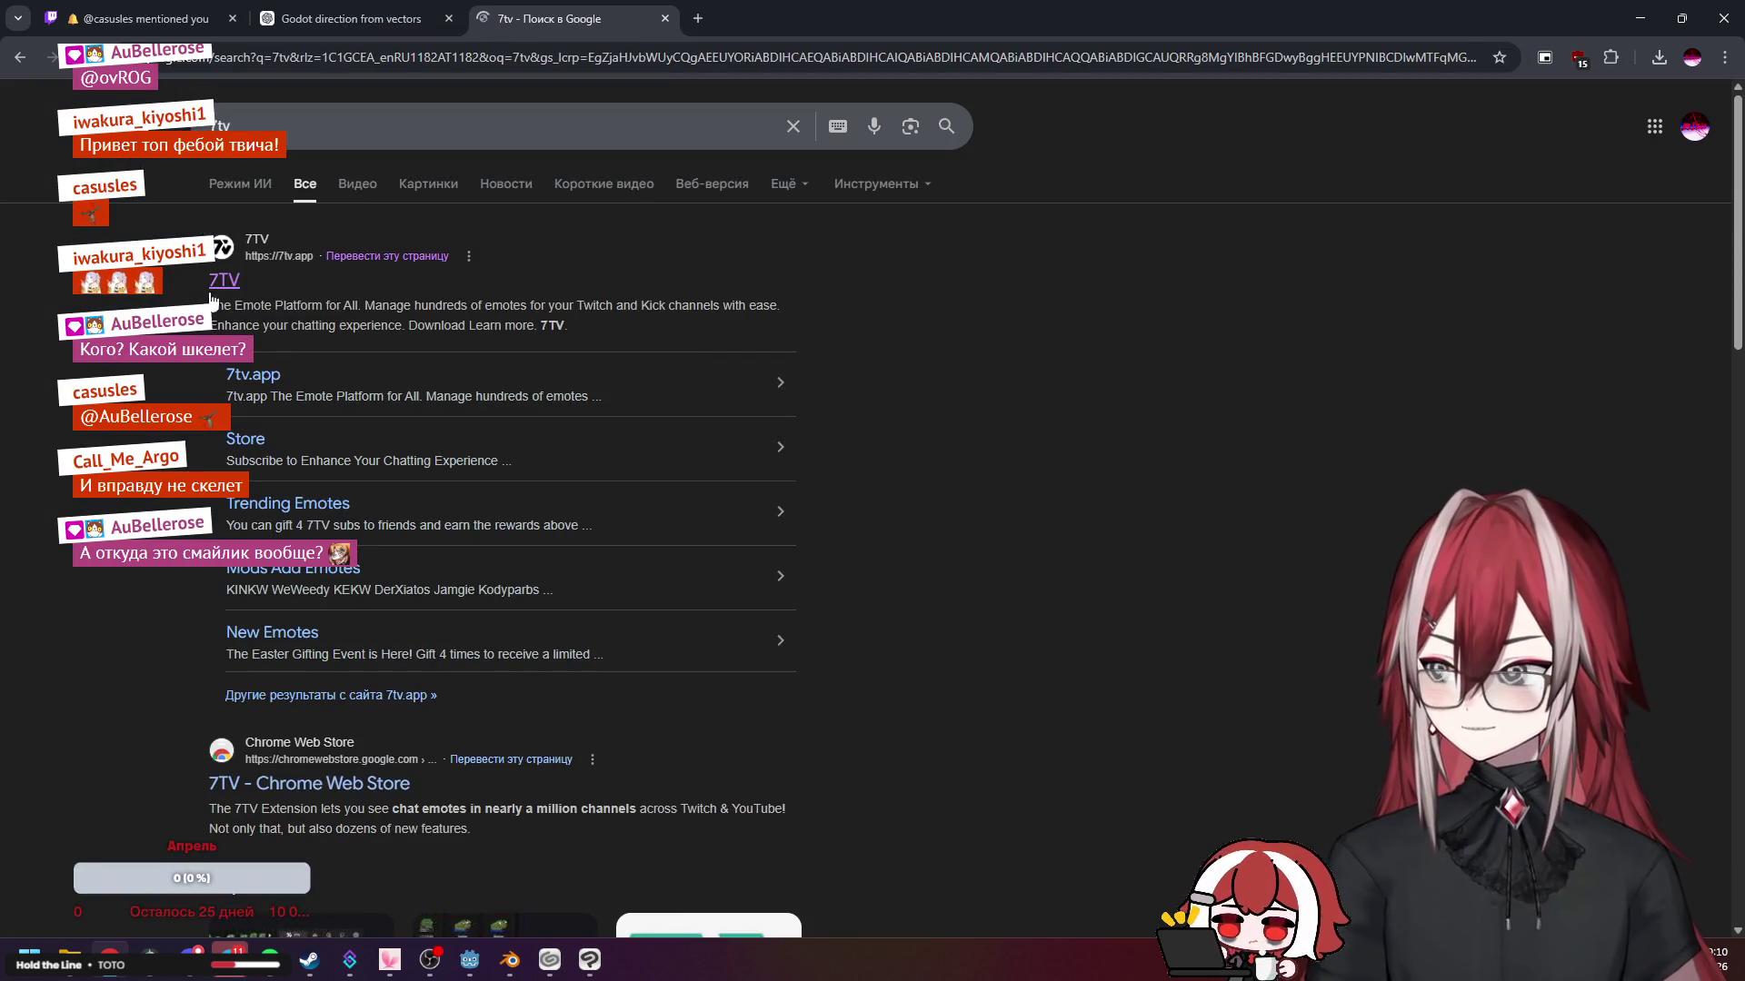
click(232, 283)
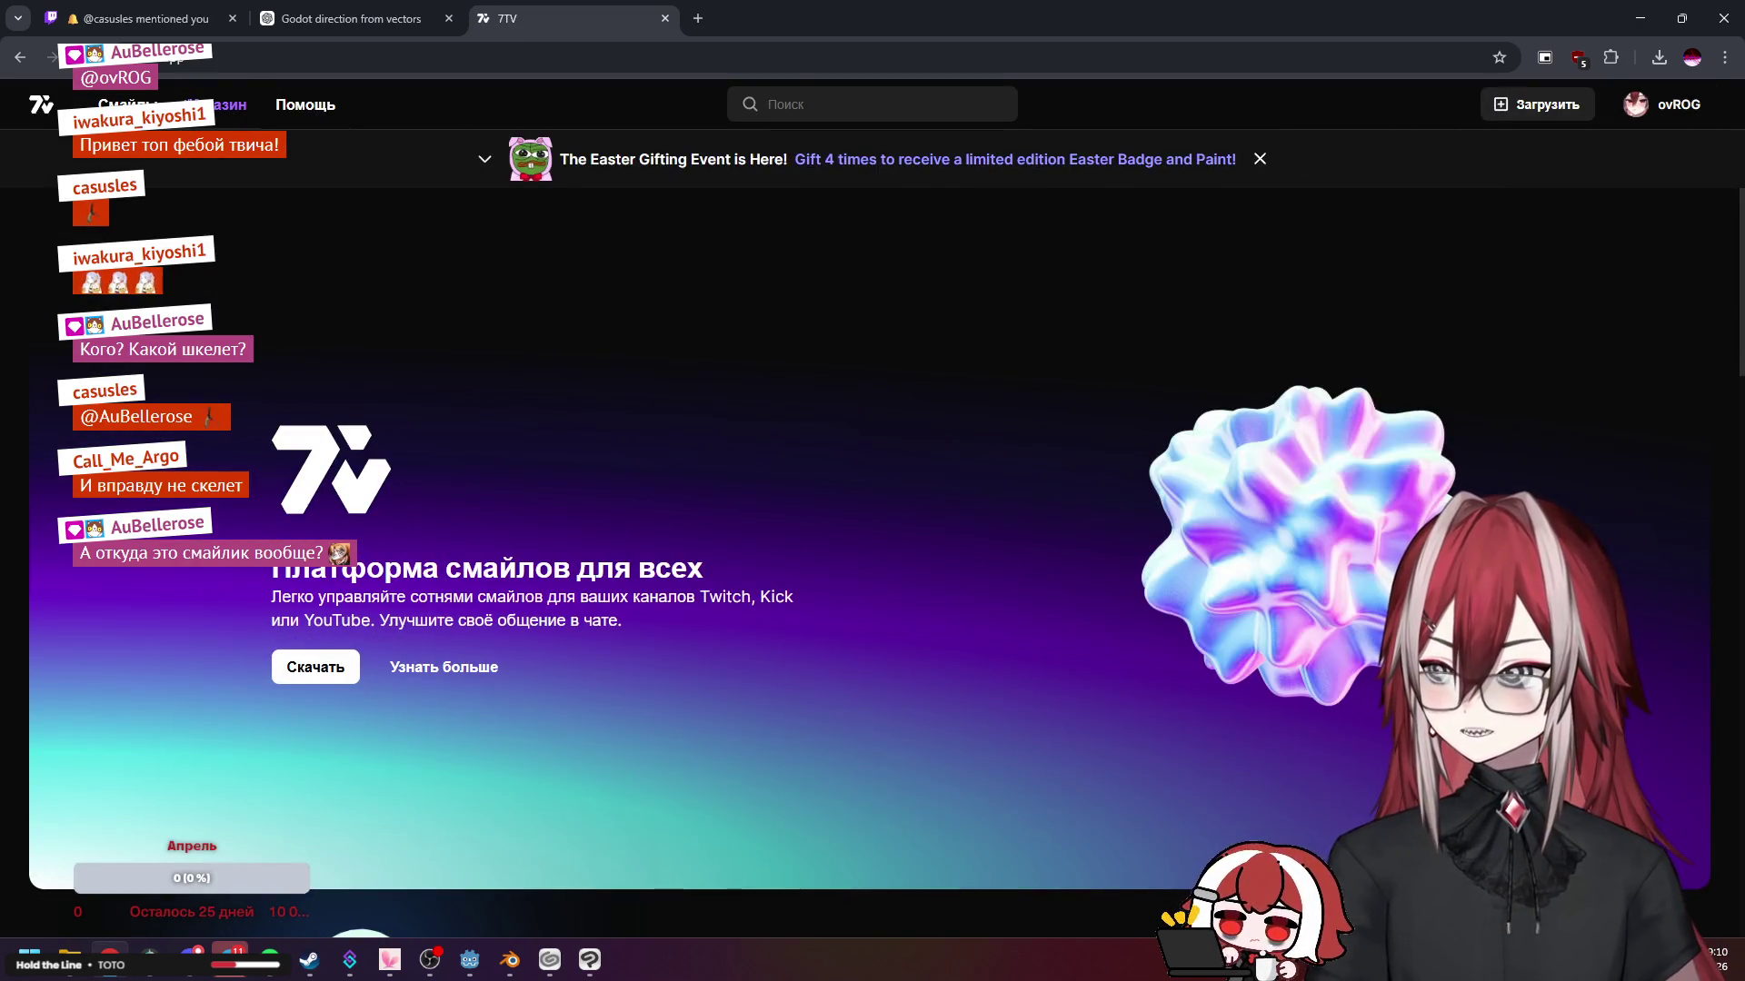
Step: Search the 7TV catalogue for majima dance emotes and scroll through them
click(797, 91)
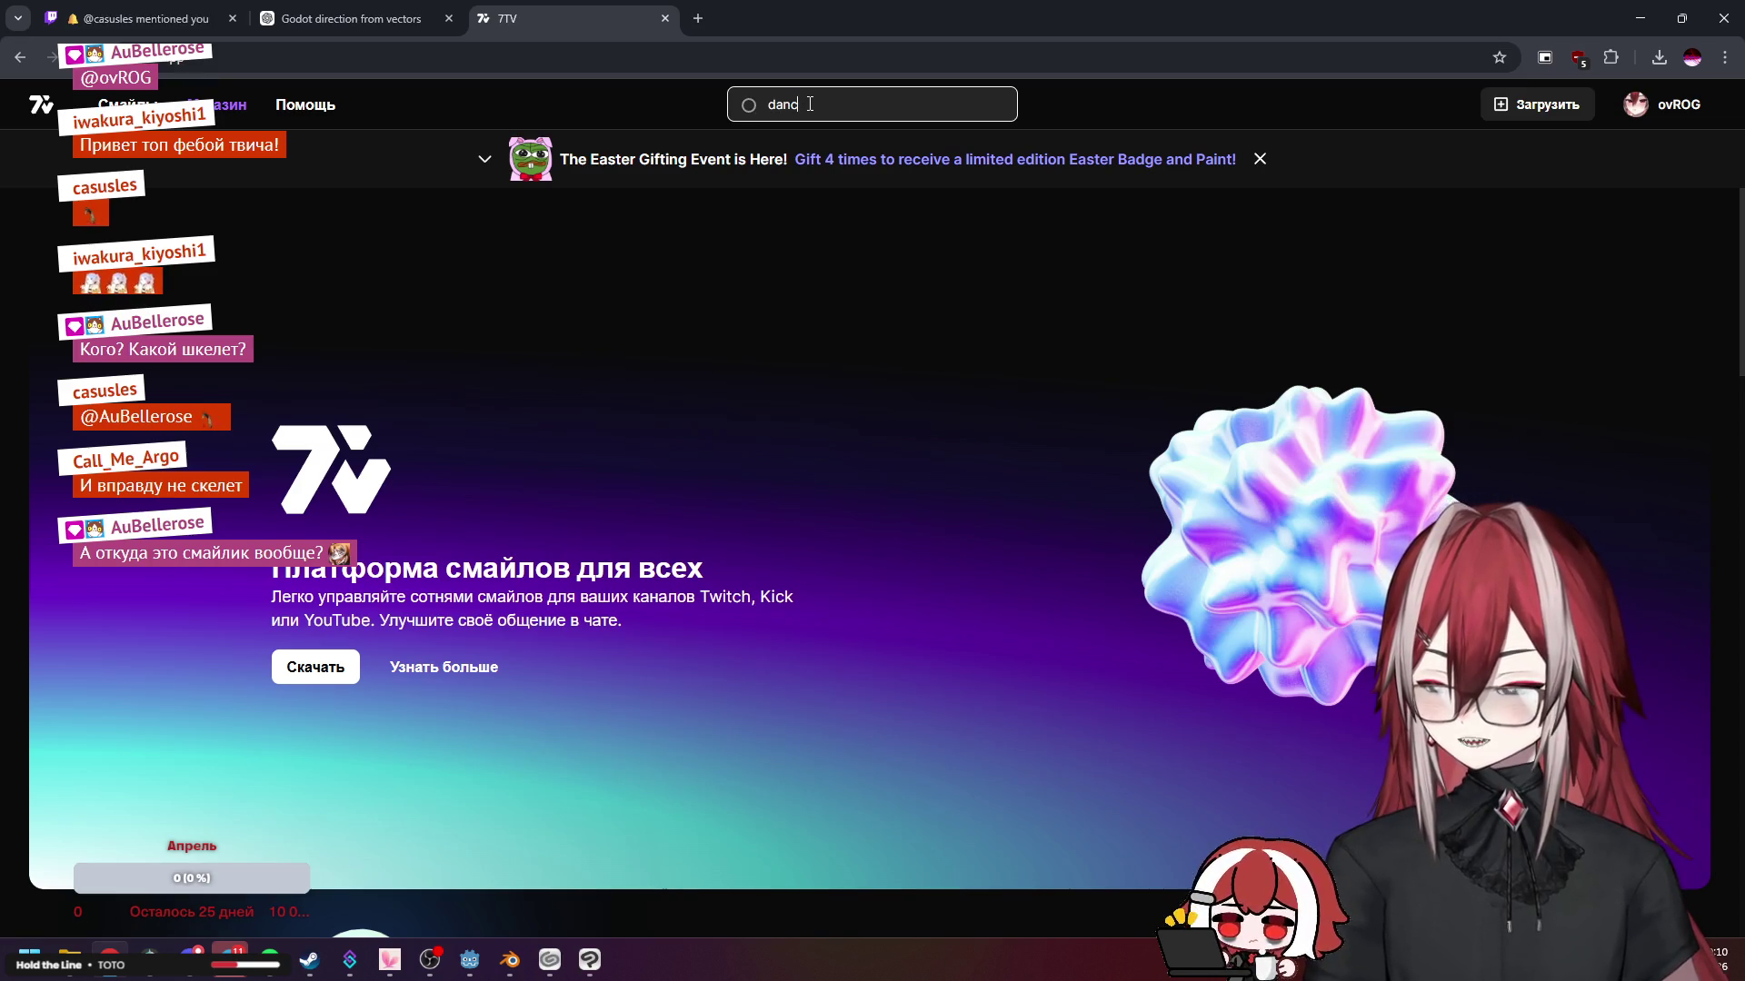
text(e)
key(Return)
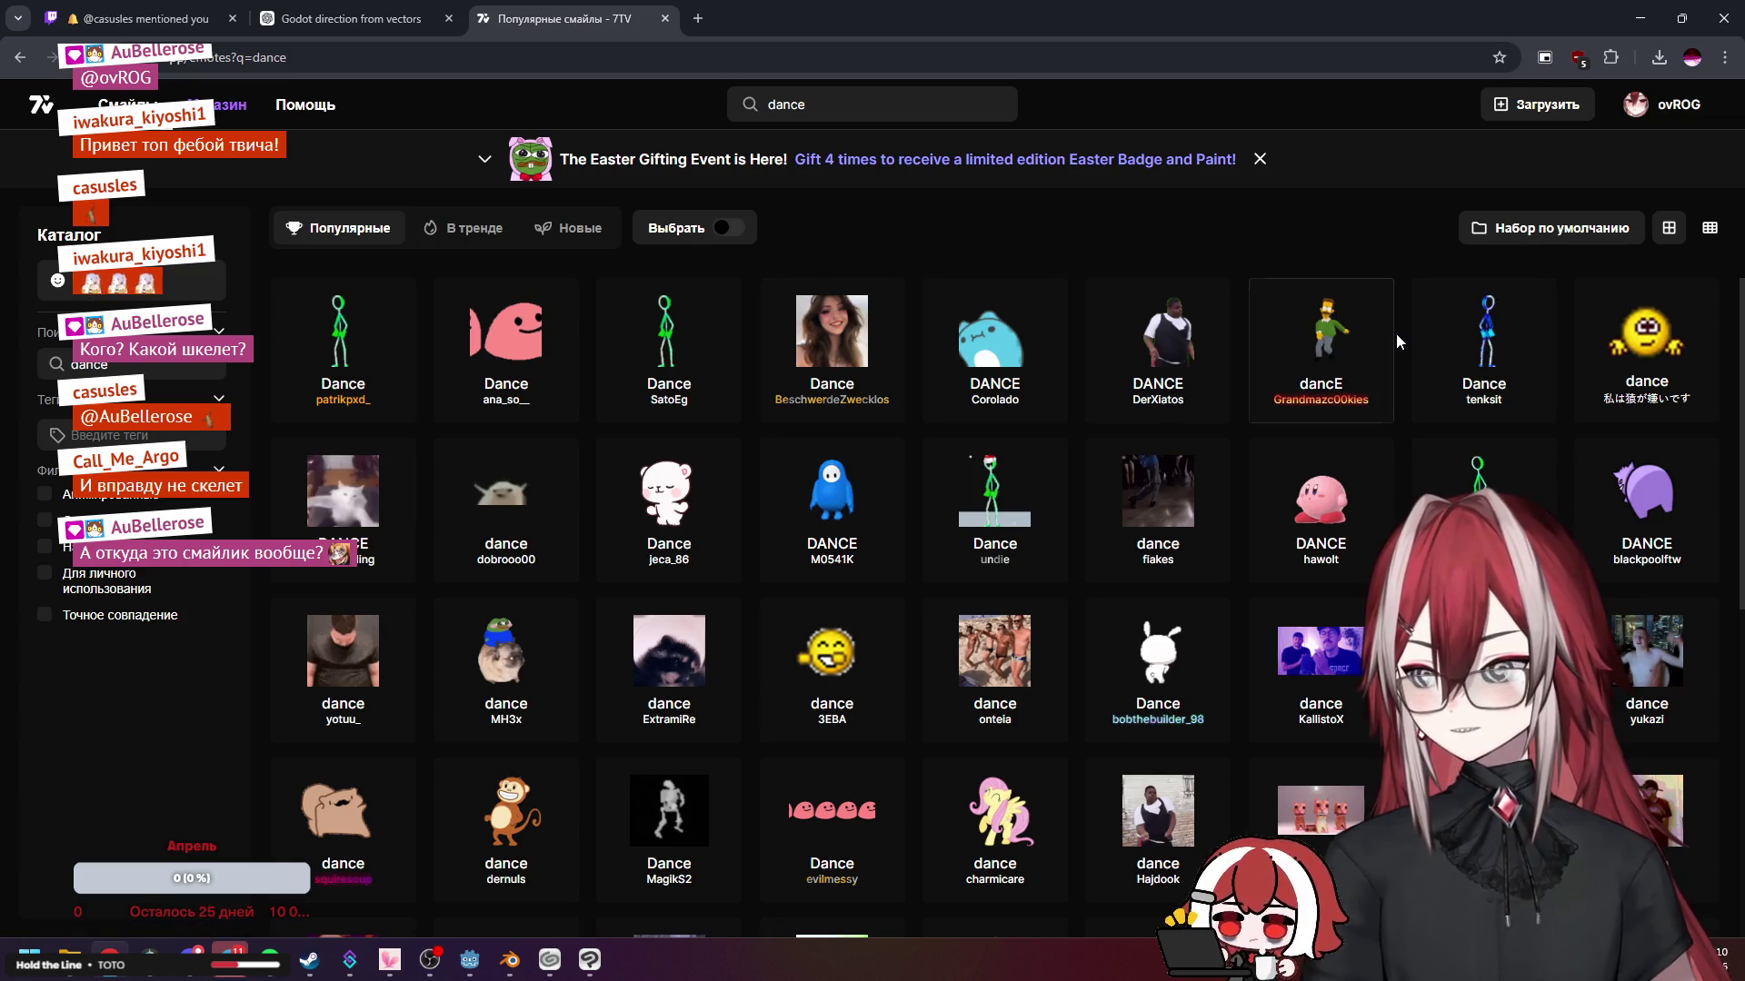
scroll(479, 434, down, 1)
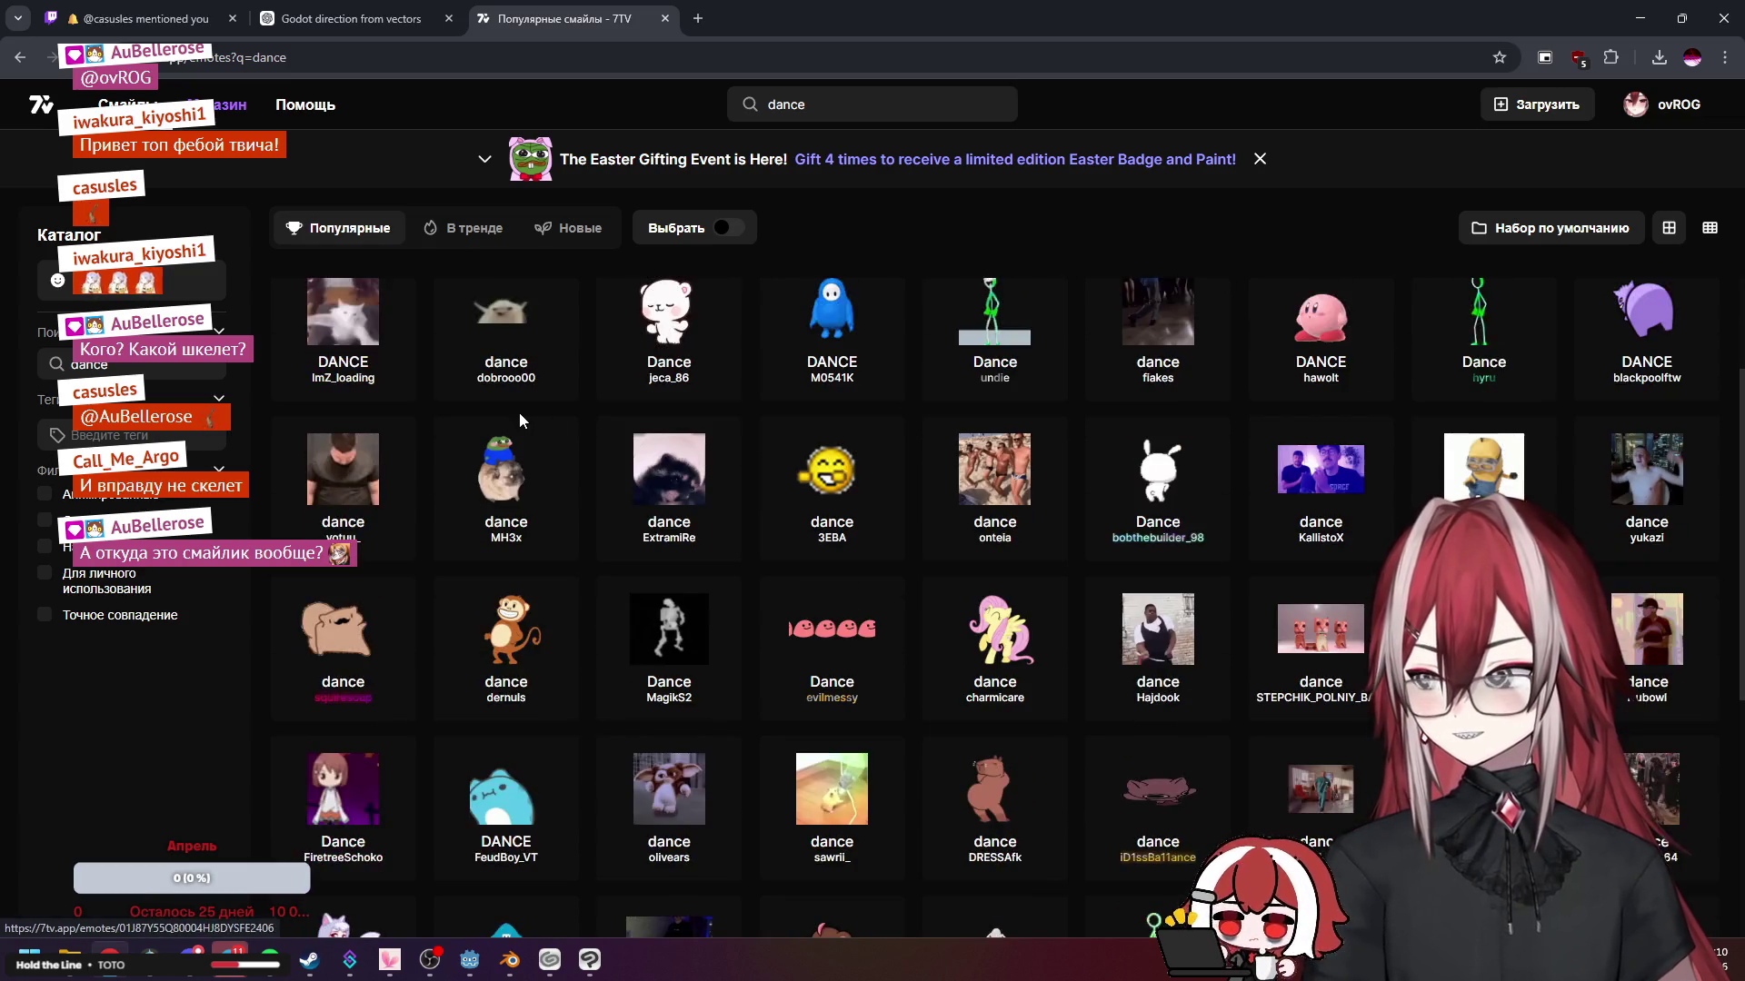
scroll(558, 616, down, 3)
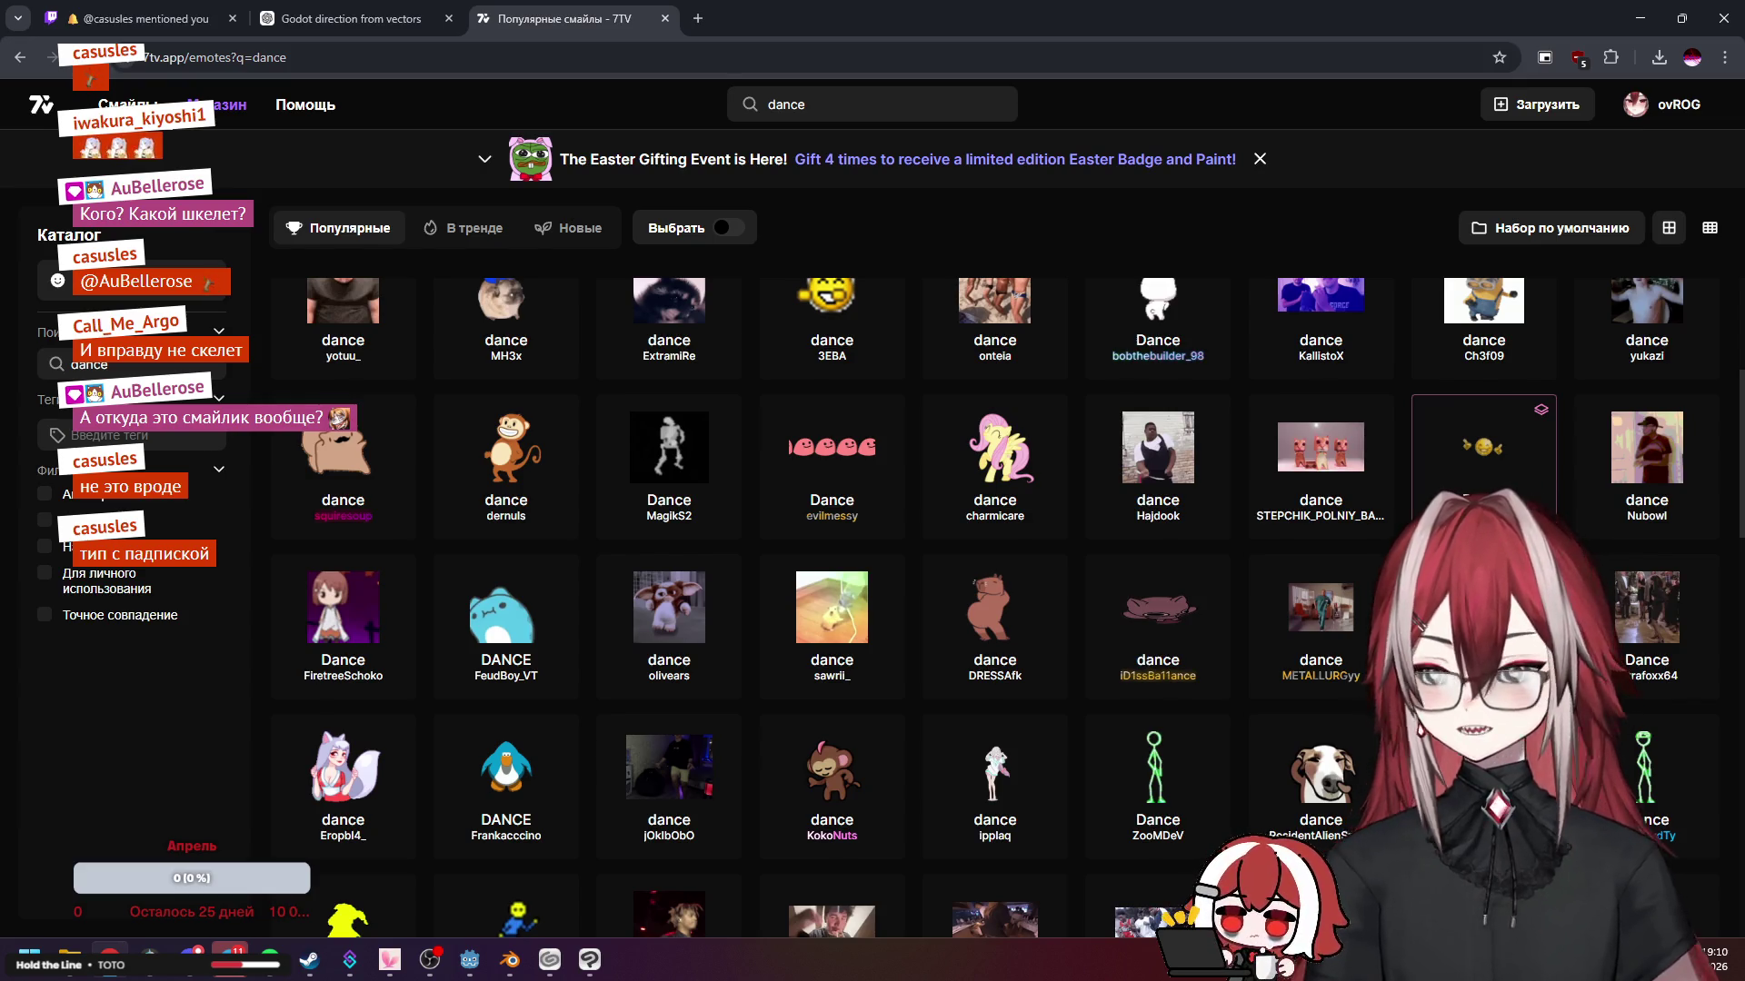
scroll(1125, 619, down, 8)
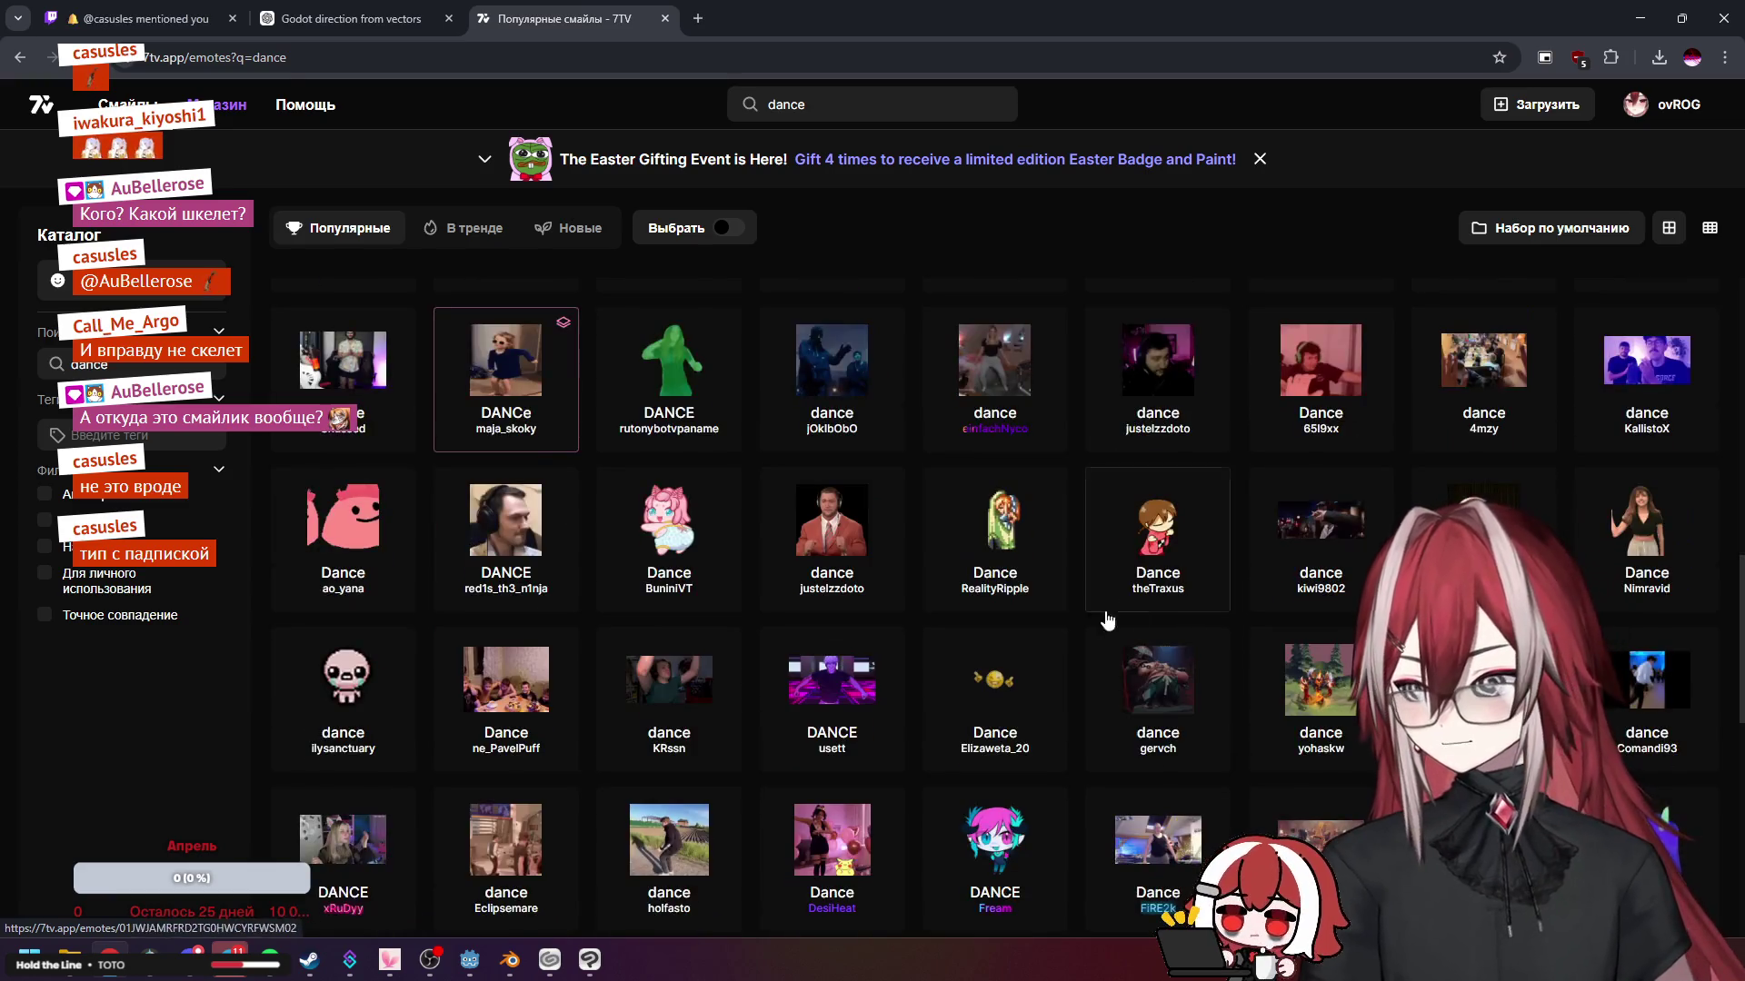
scroll(1044, 621, down, 1)
scroll(1044, 621, up, 3)
Step: Change the query to 'majima', fixing the 'madima' typo, and browse the results
click(730, 104)
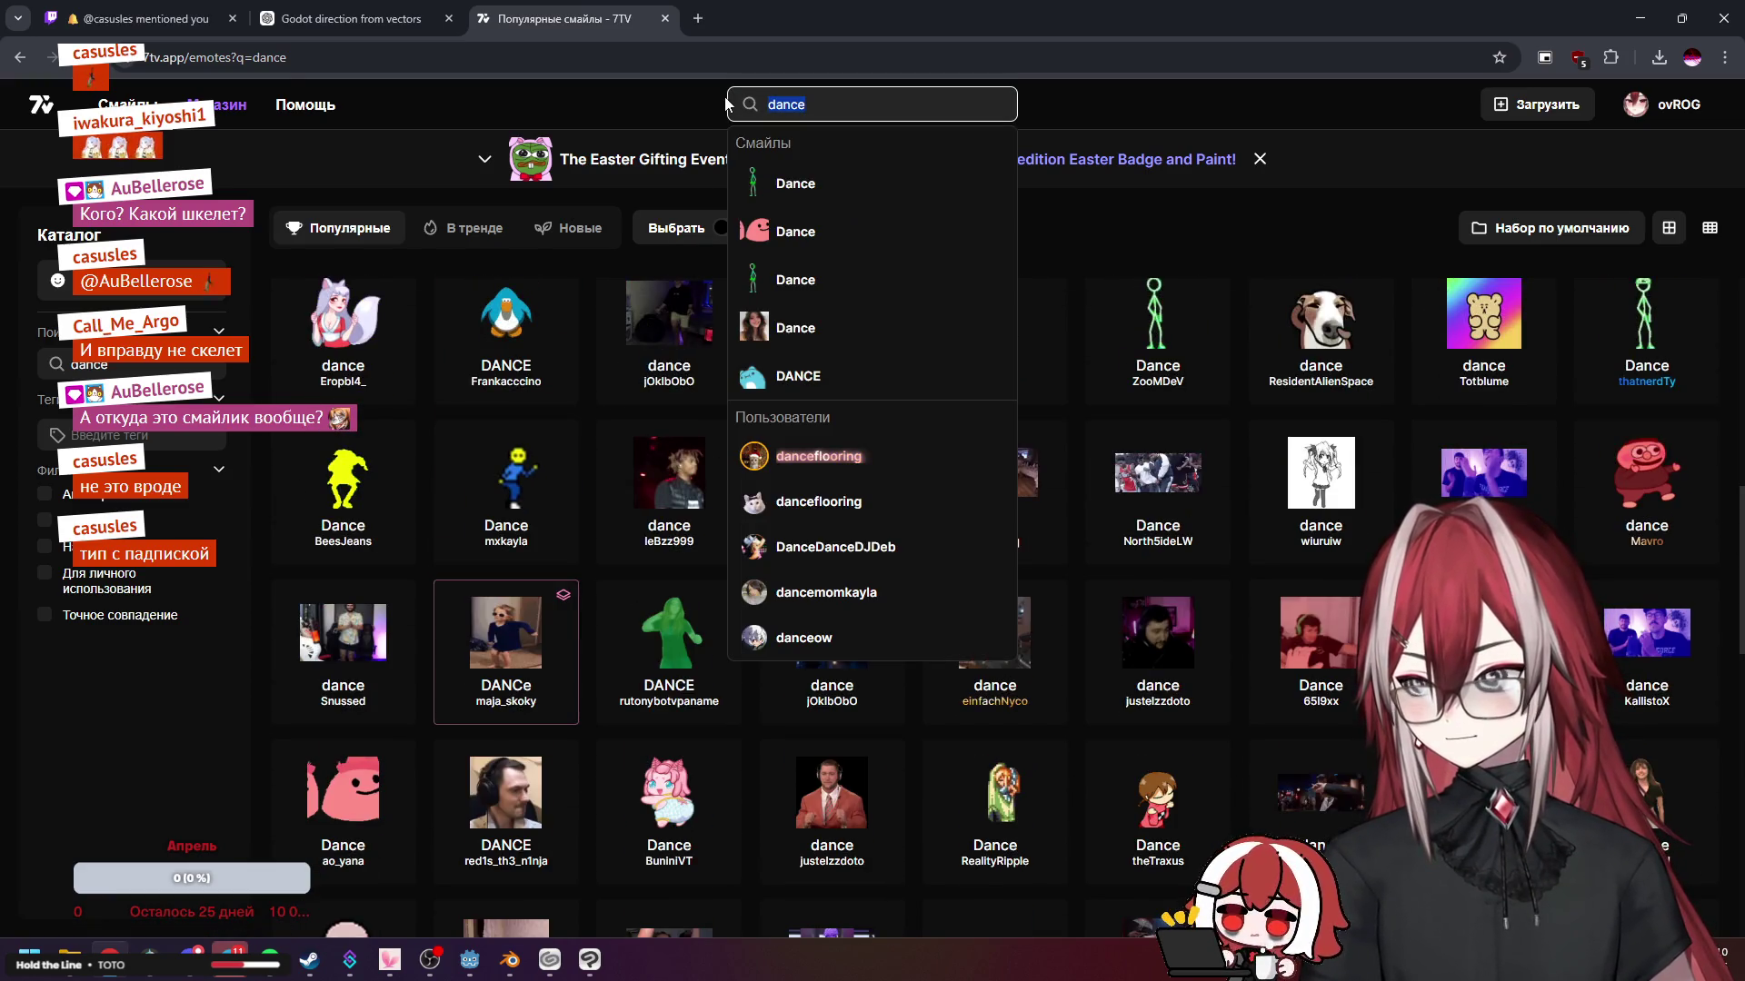
text(madi)
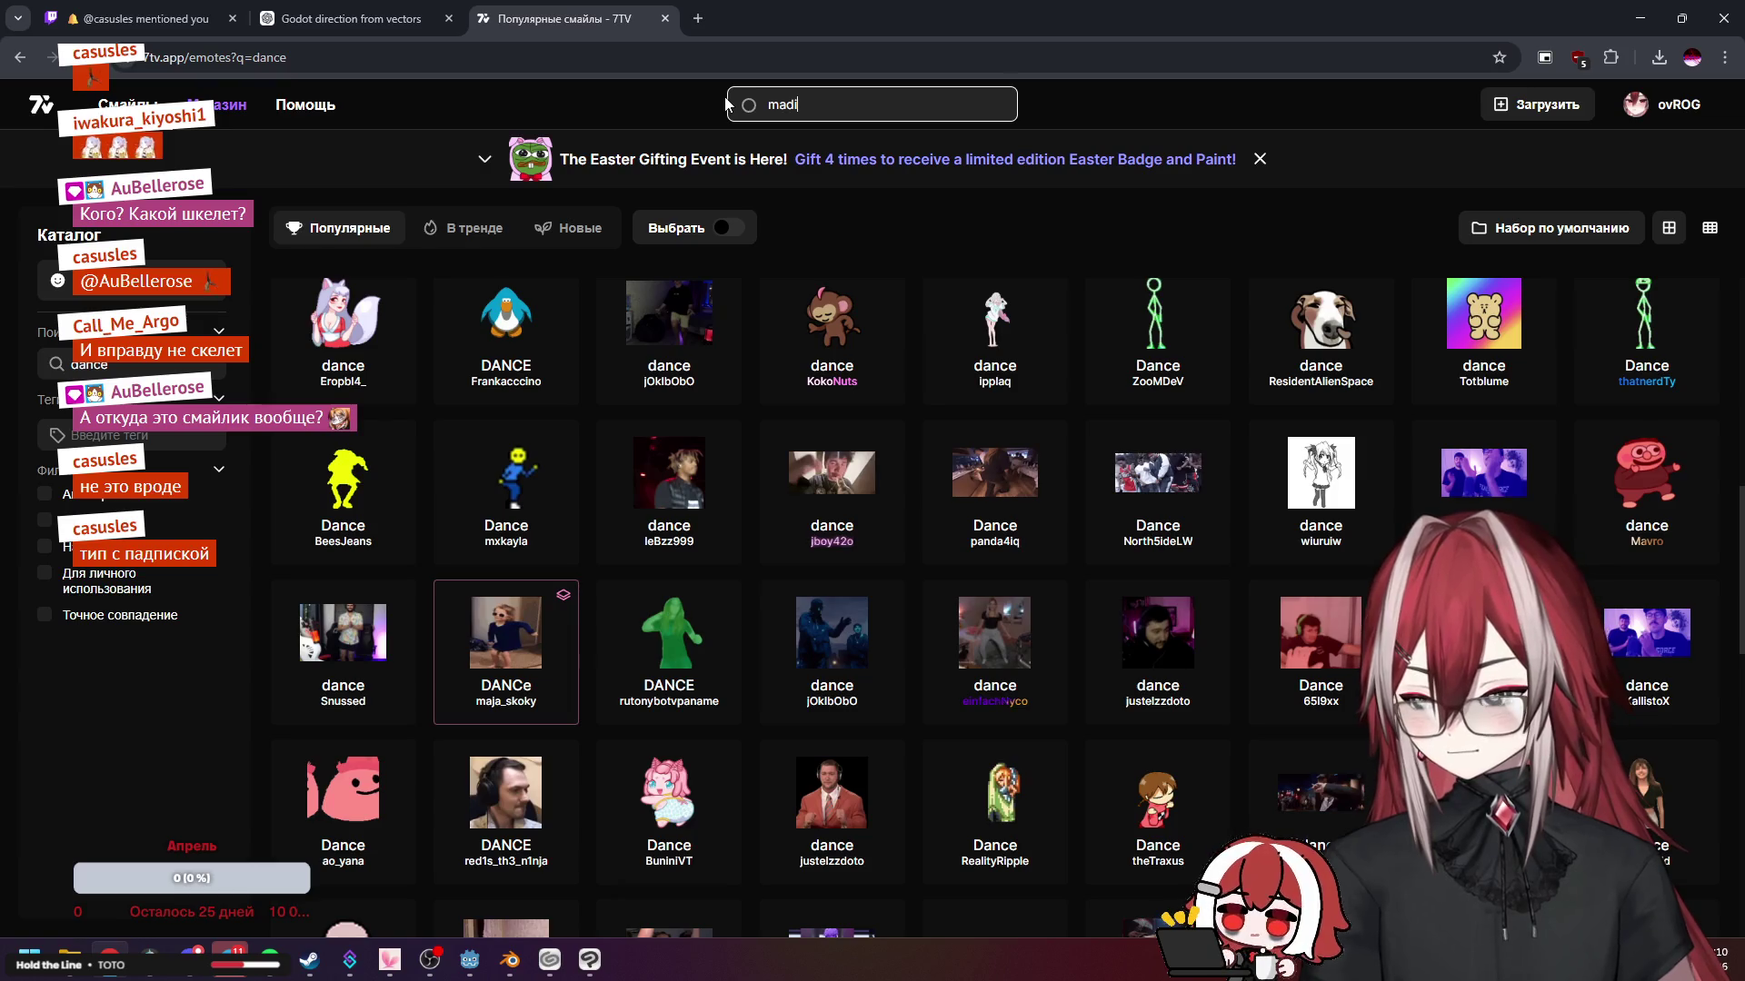
key(Return)
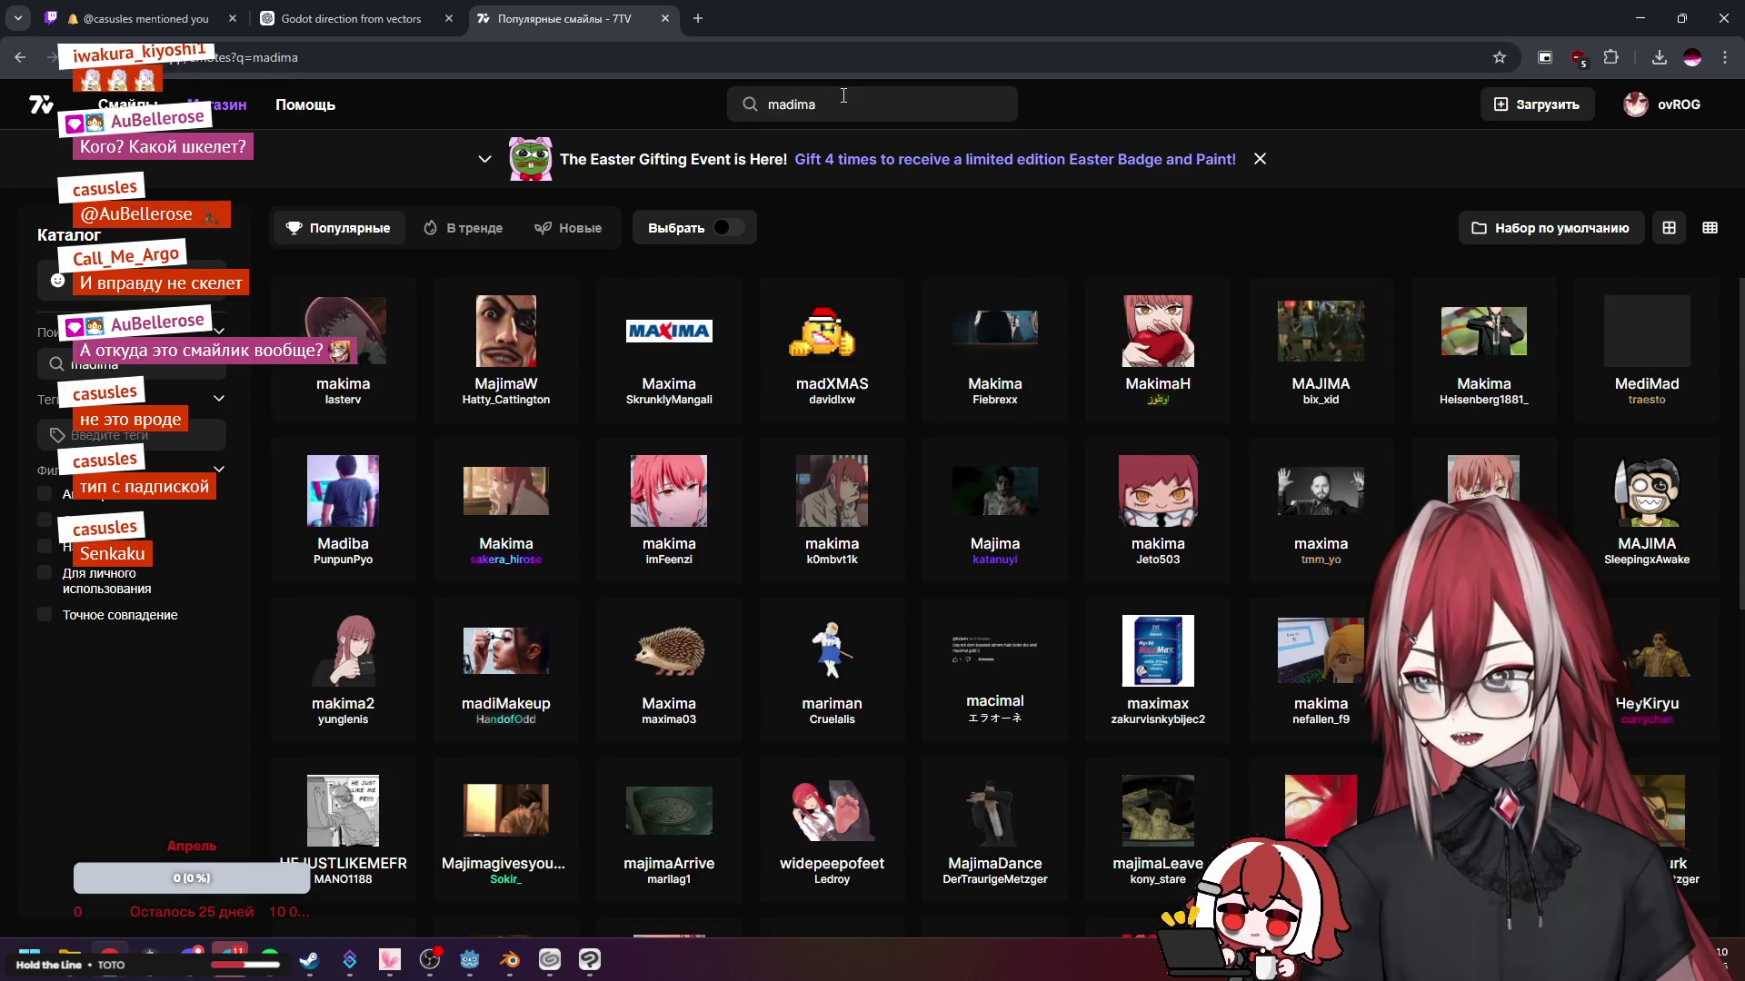
click(736, 95)
key(BackSpace)
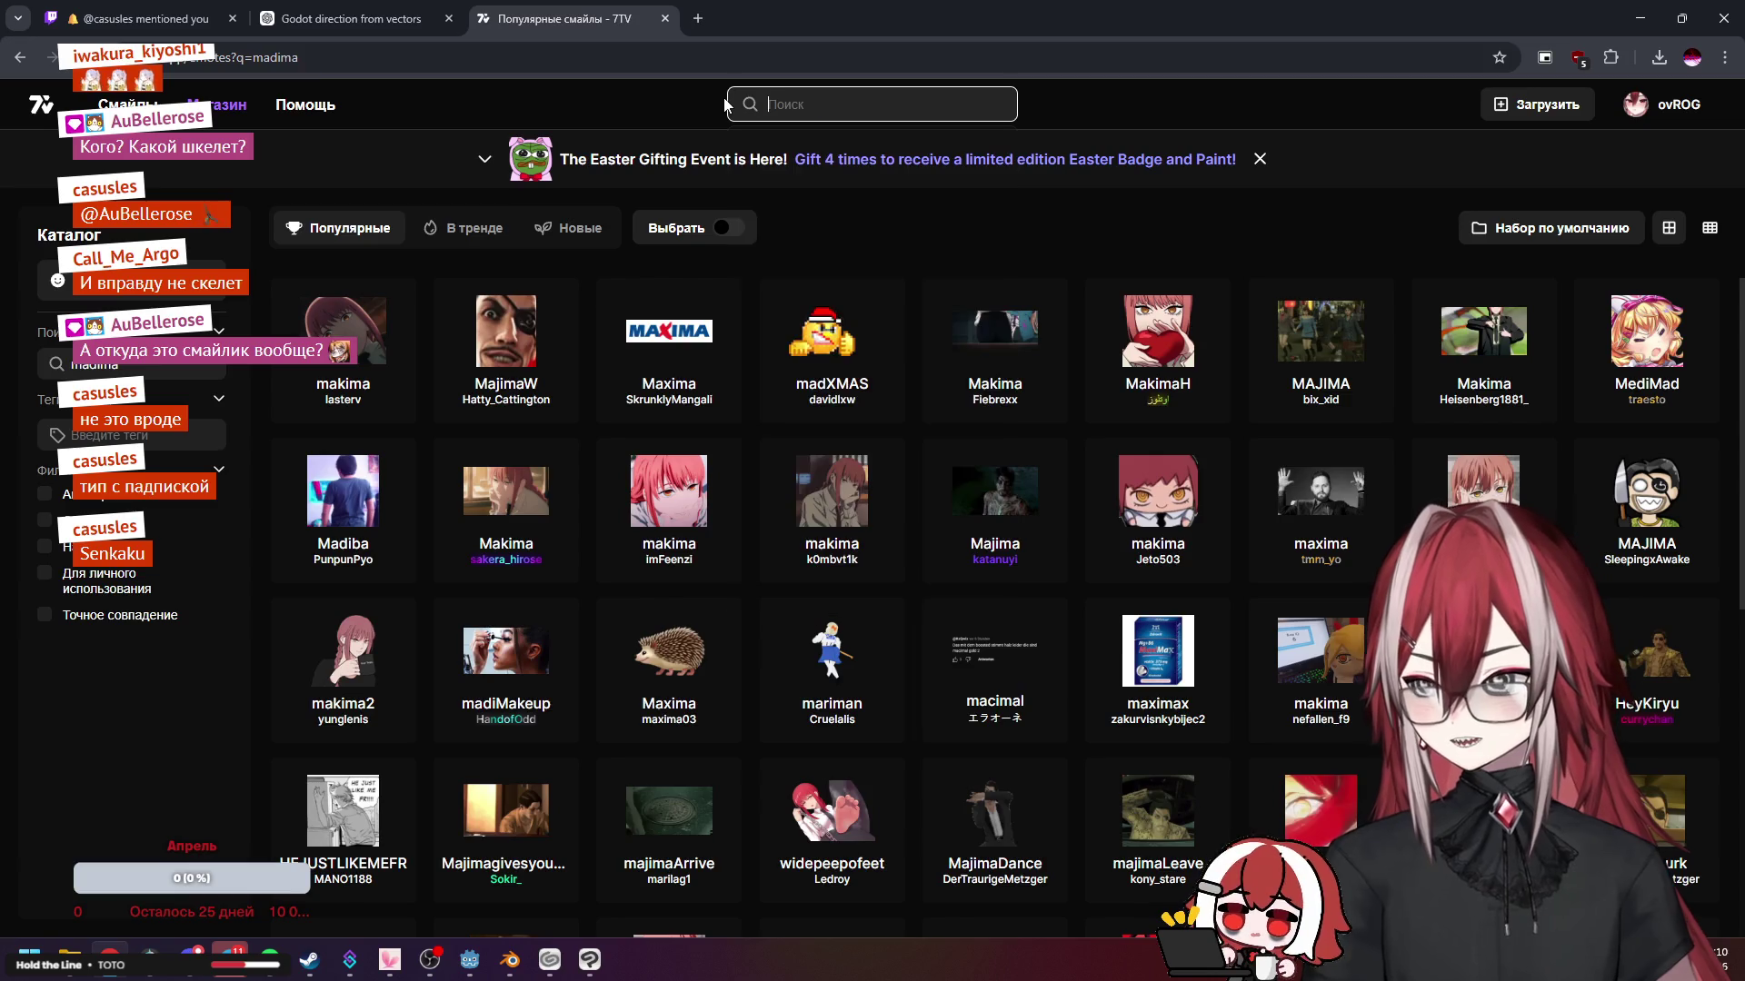
text(ajima)
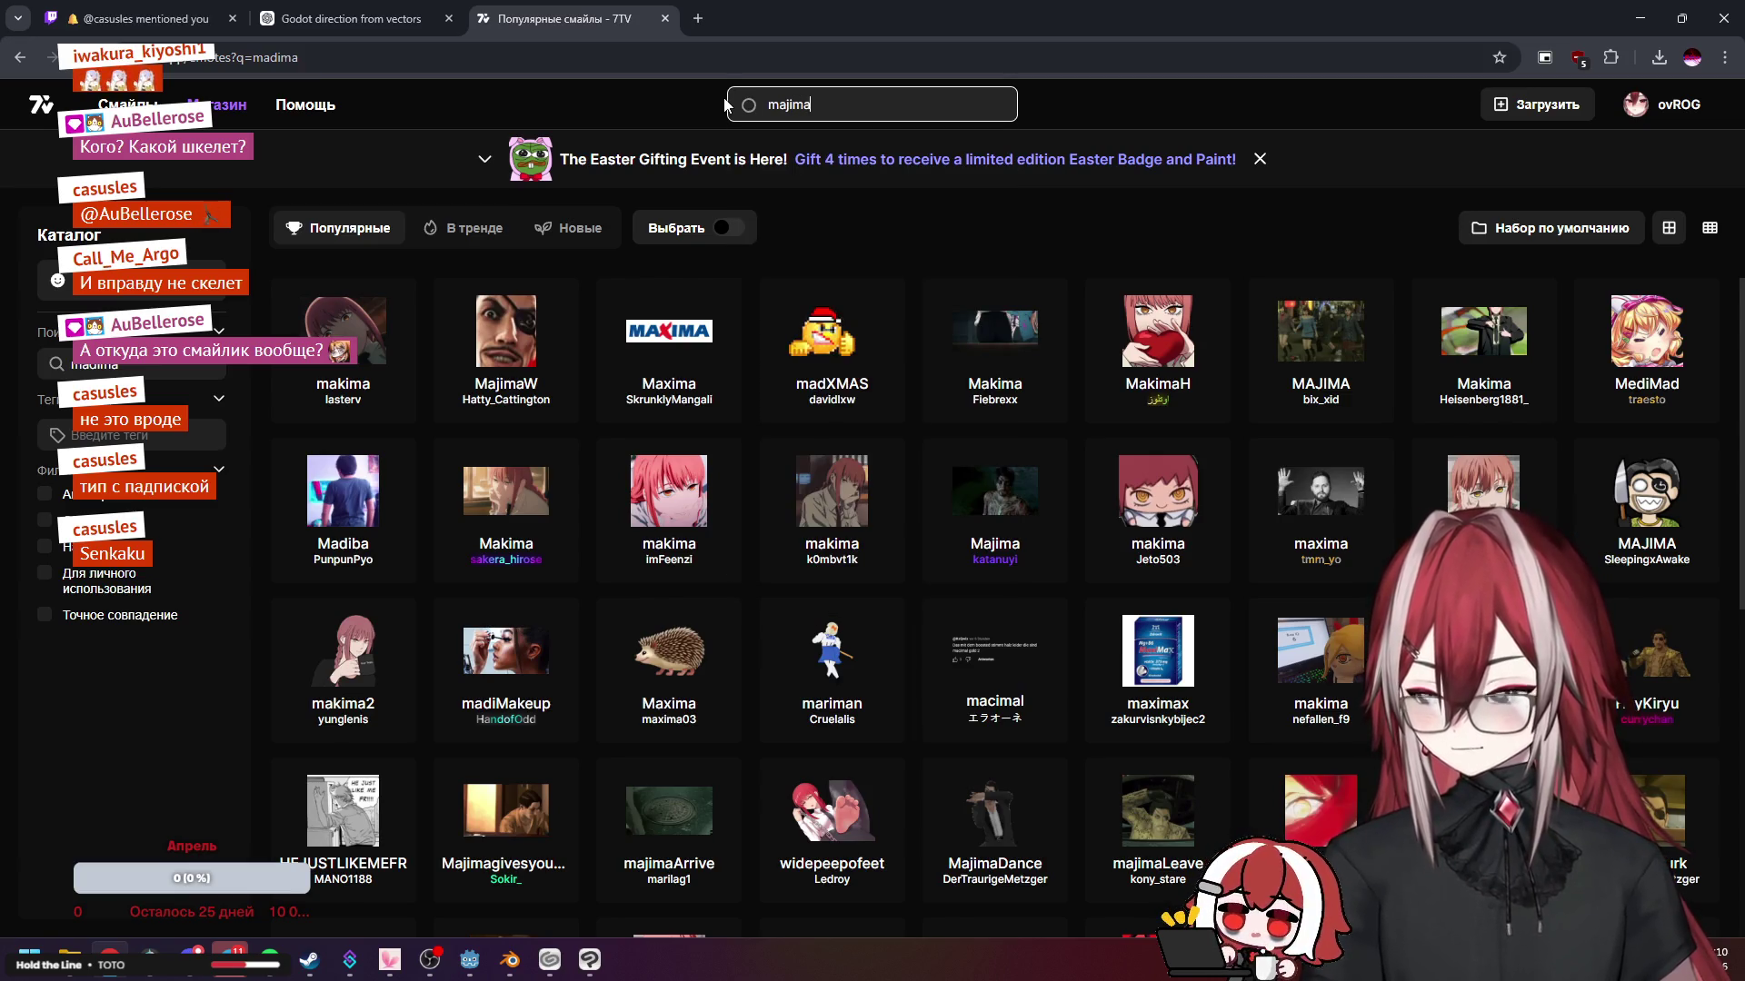
key(Return)
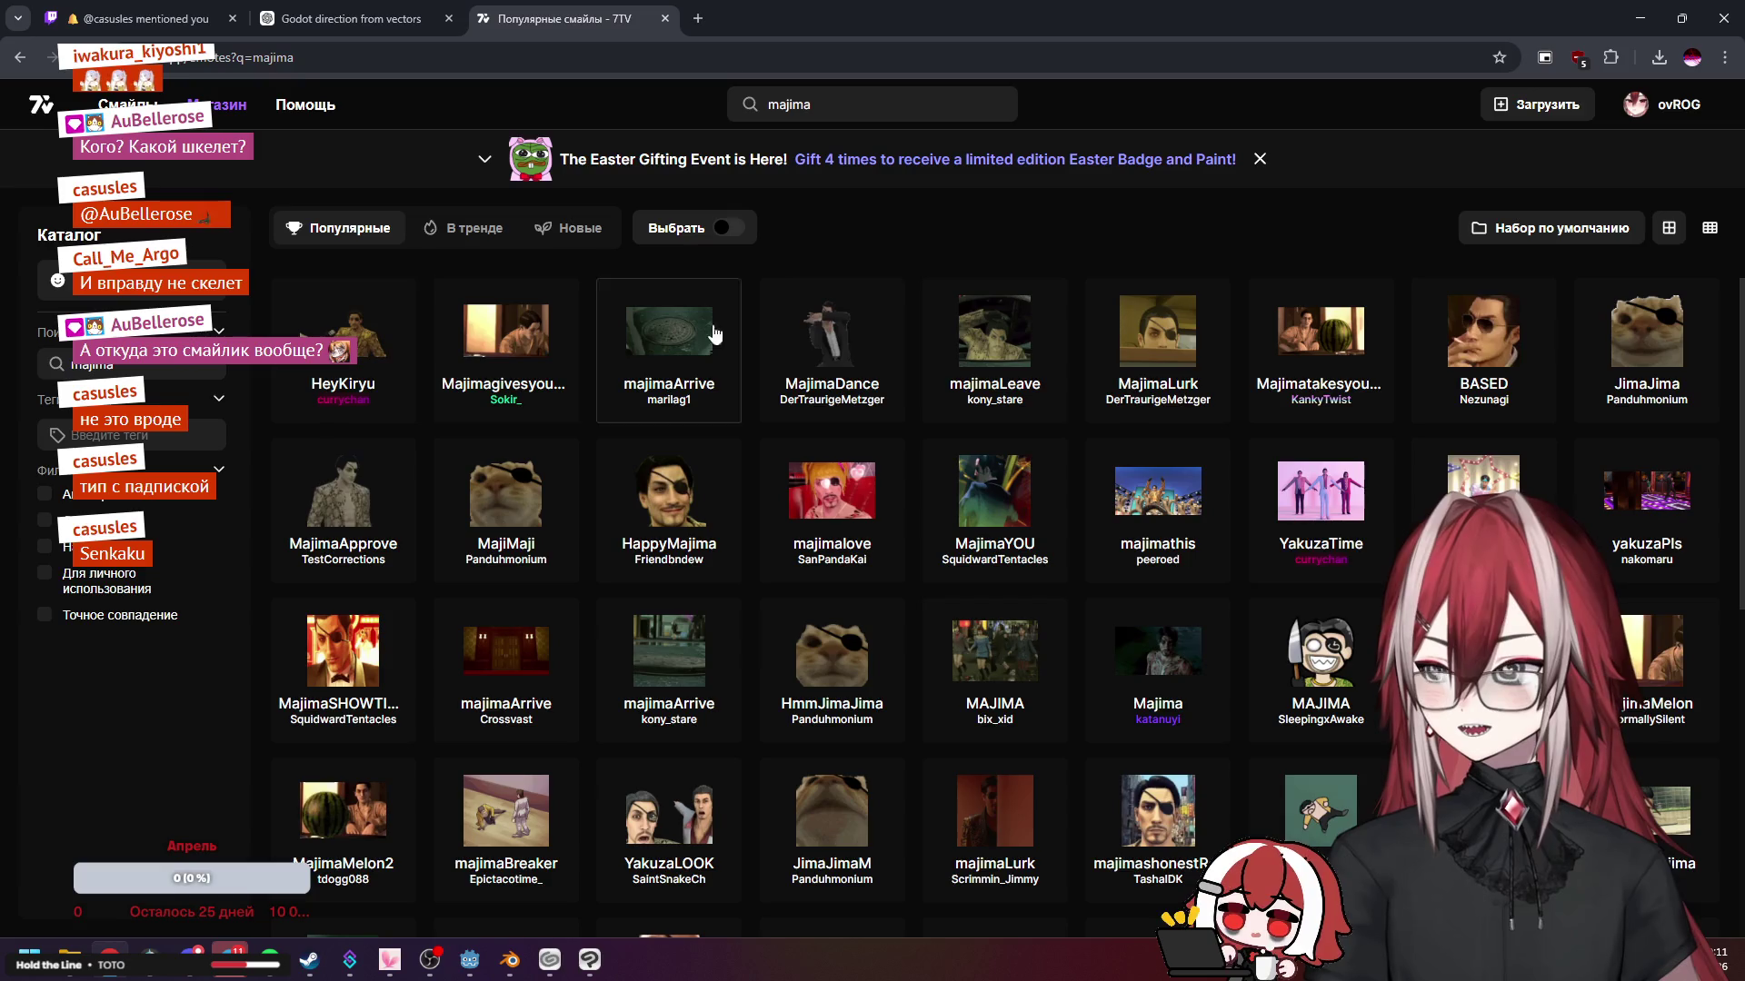
scroll(823, 525, down, 3)
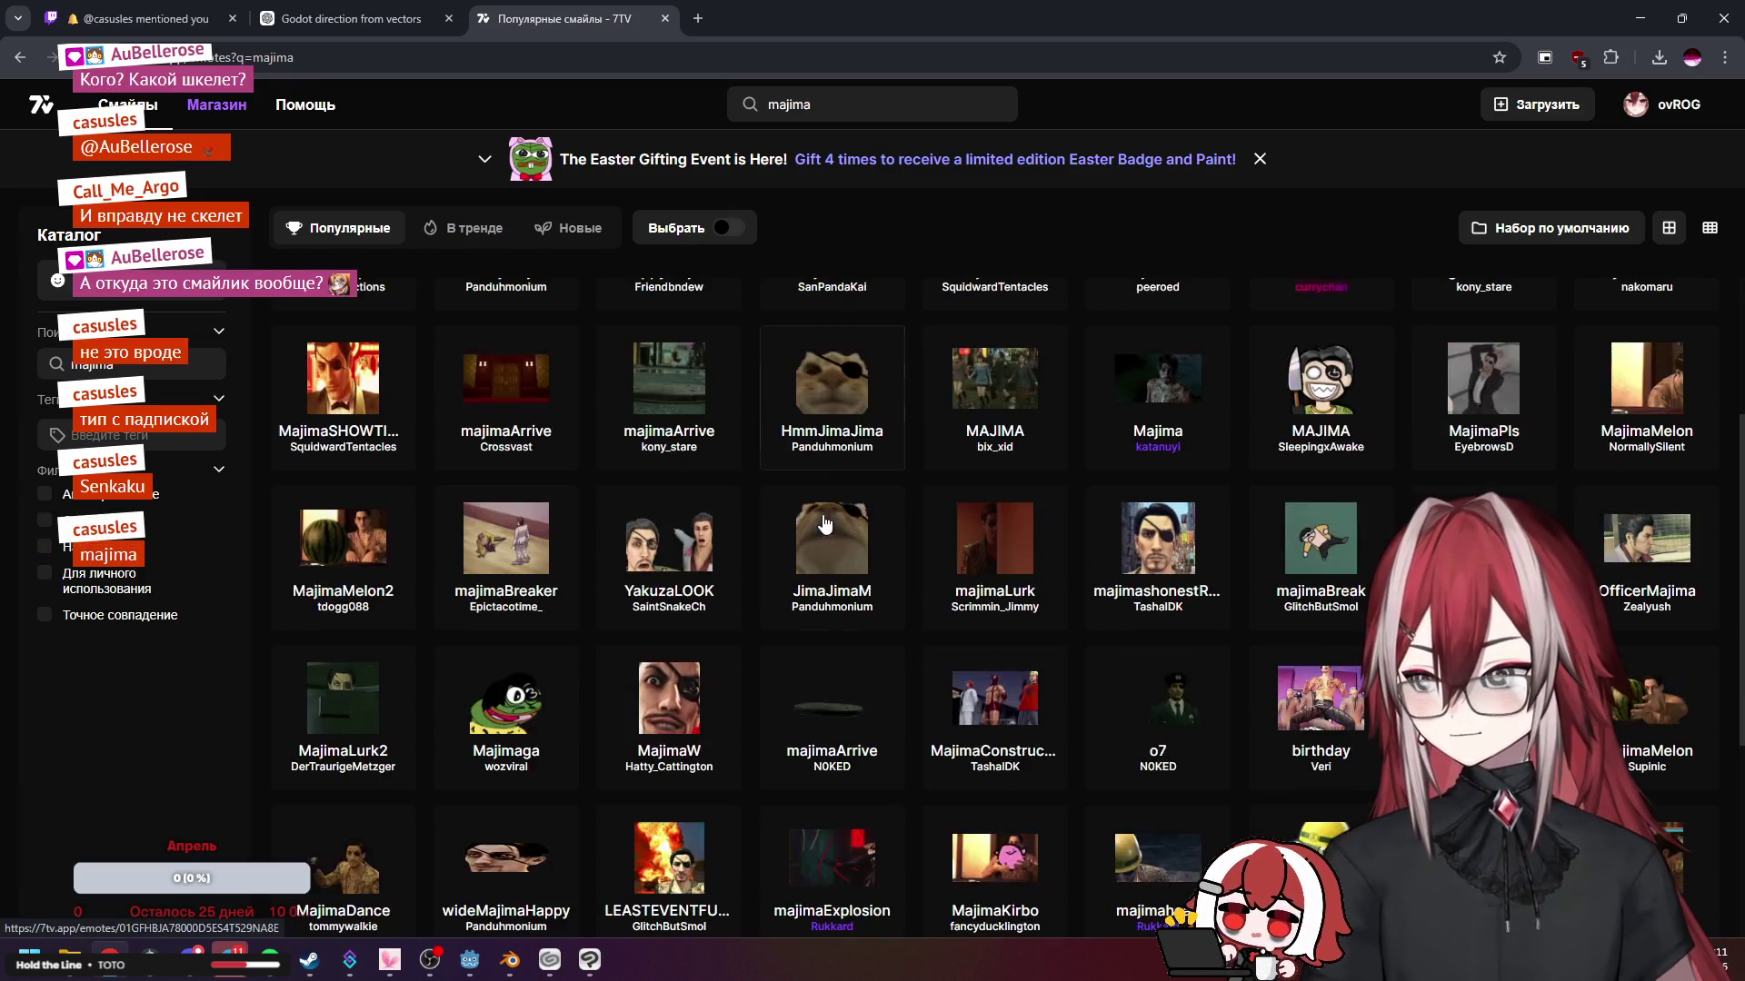
scroll(863, 414, down, 6)
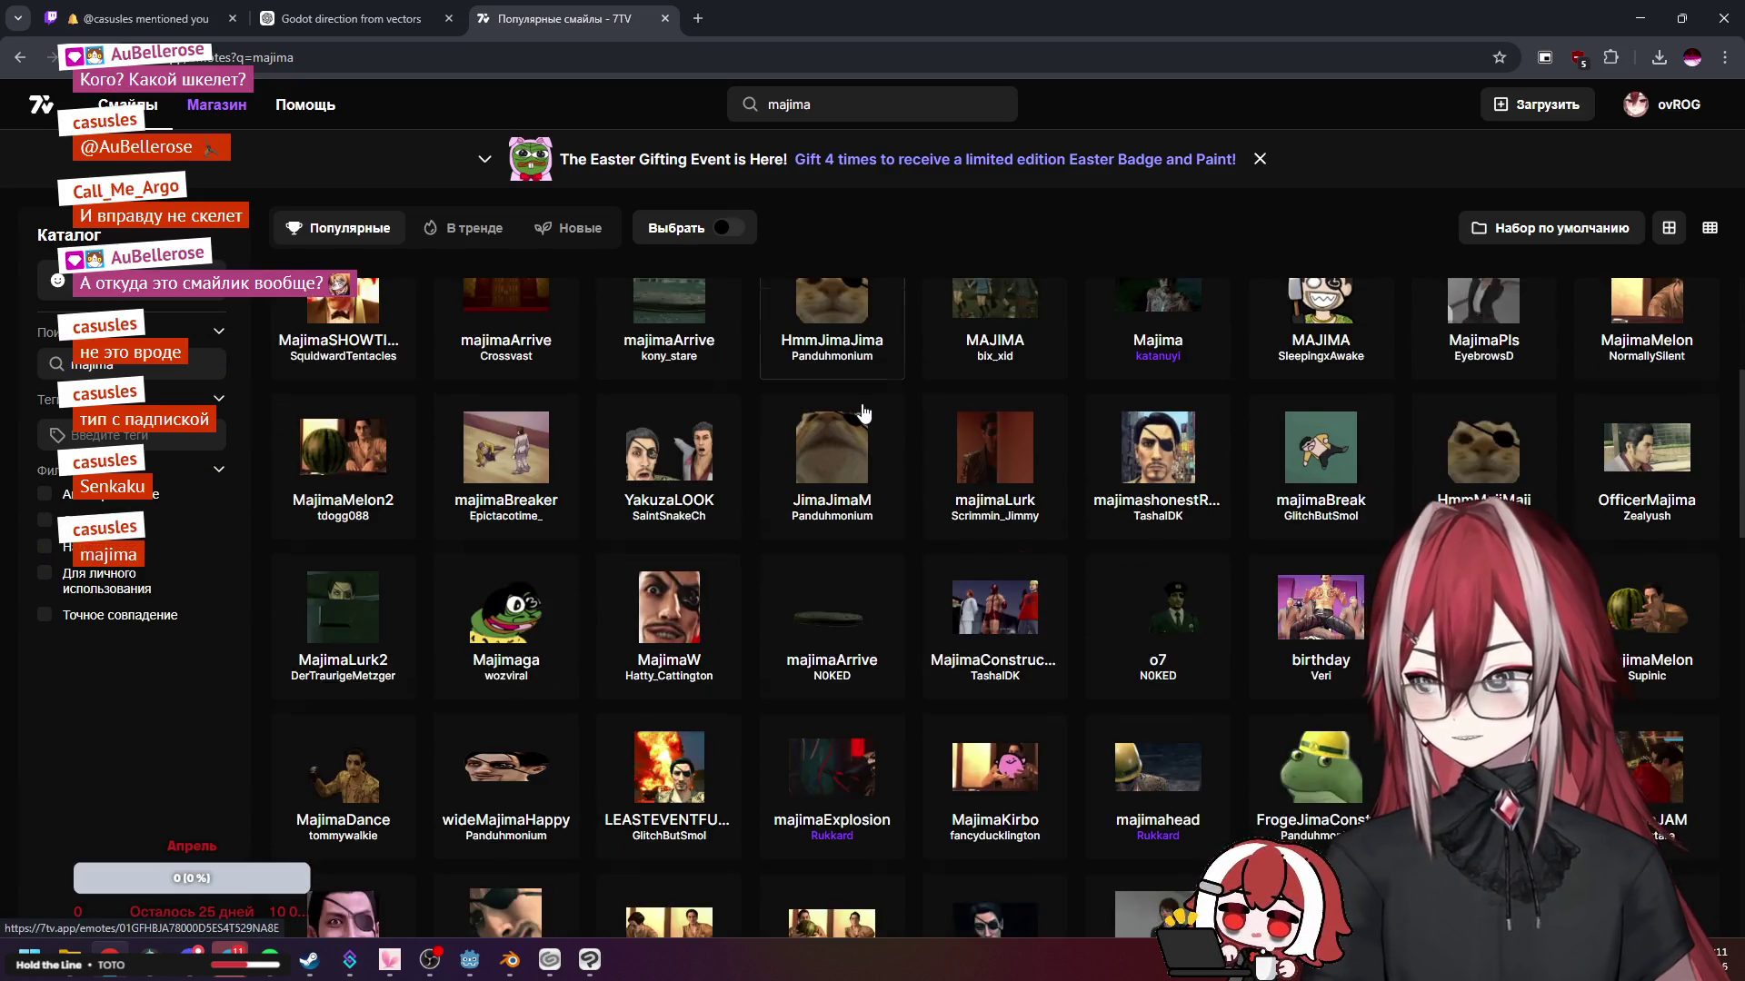
scroll(893, 463, down, 3)
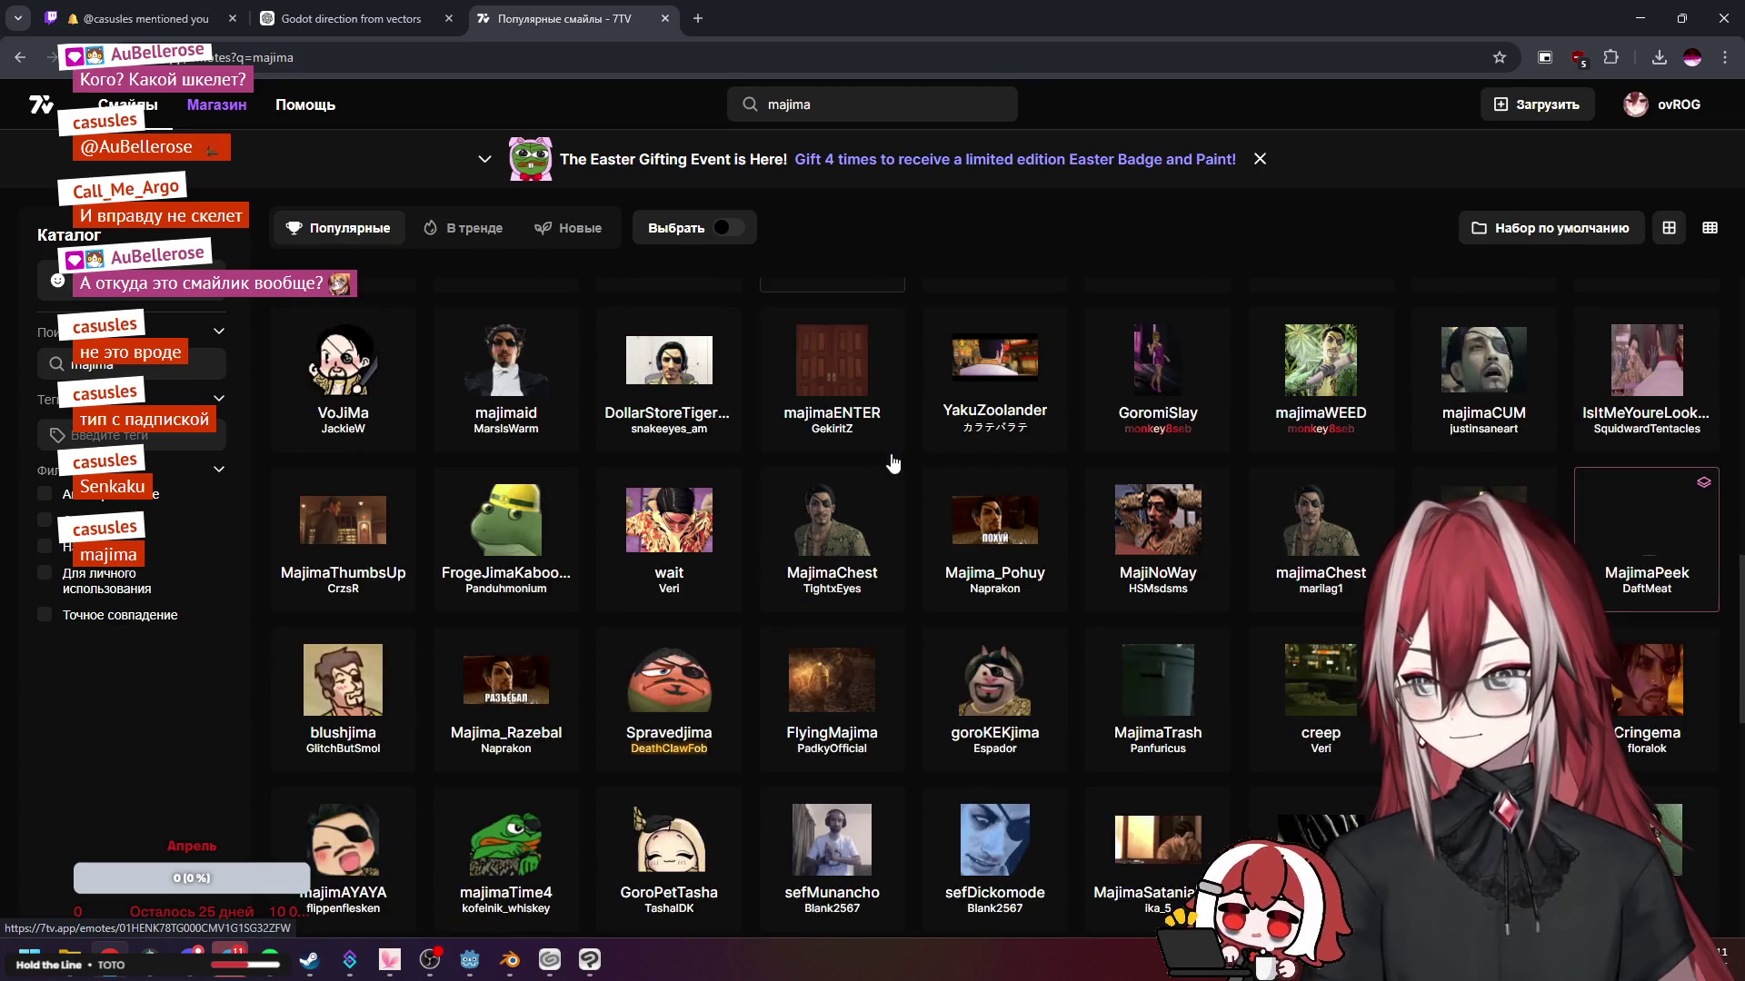
scroll(894, 462, down, 9)
scroll(893, 464, up, 5)
scroll(894, 464, up, 7)
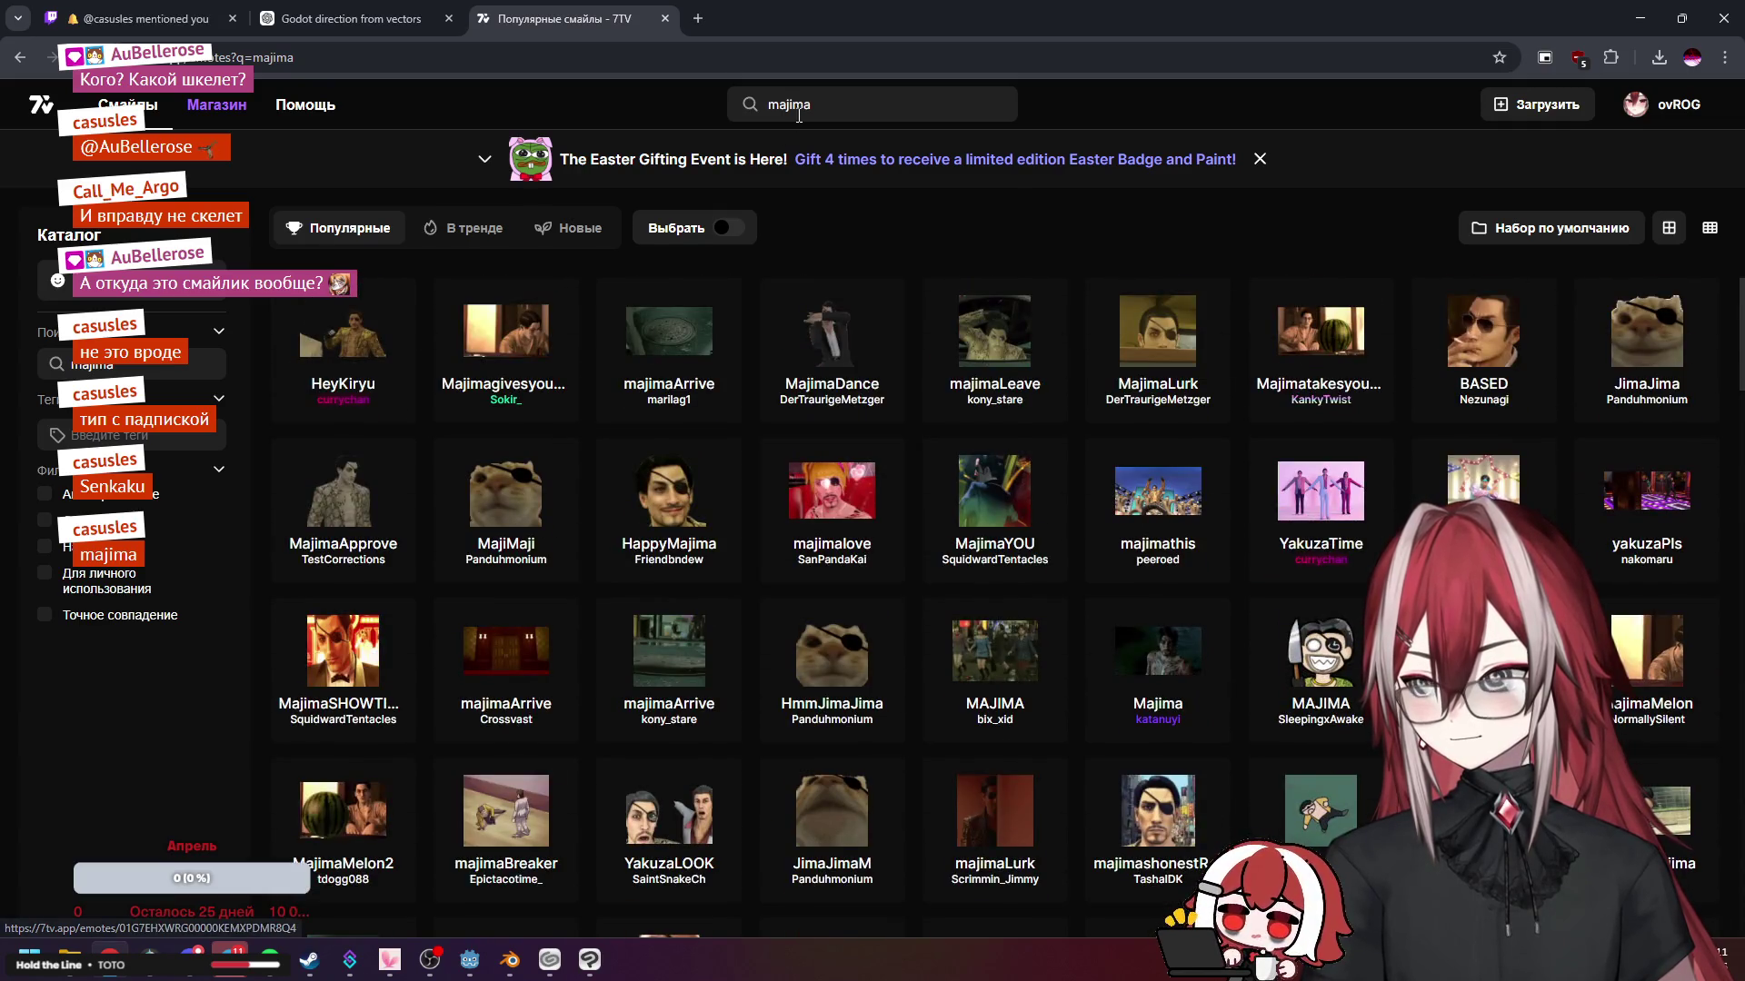
Step: Try the 'majima dance' and 'majima flex' queries, then clear back to plain 'majima'
click(798, 114)
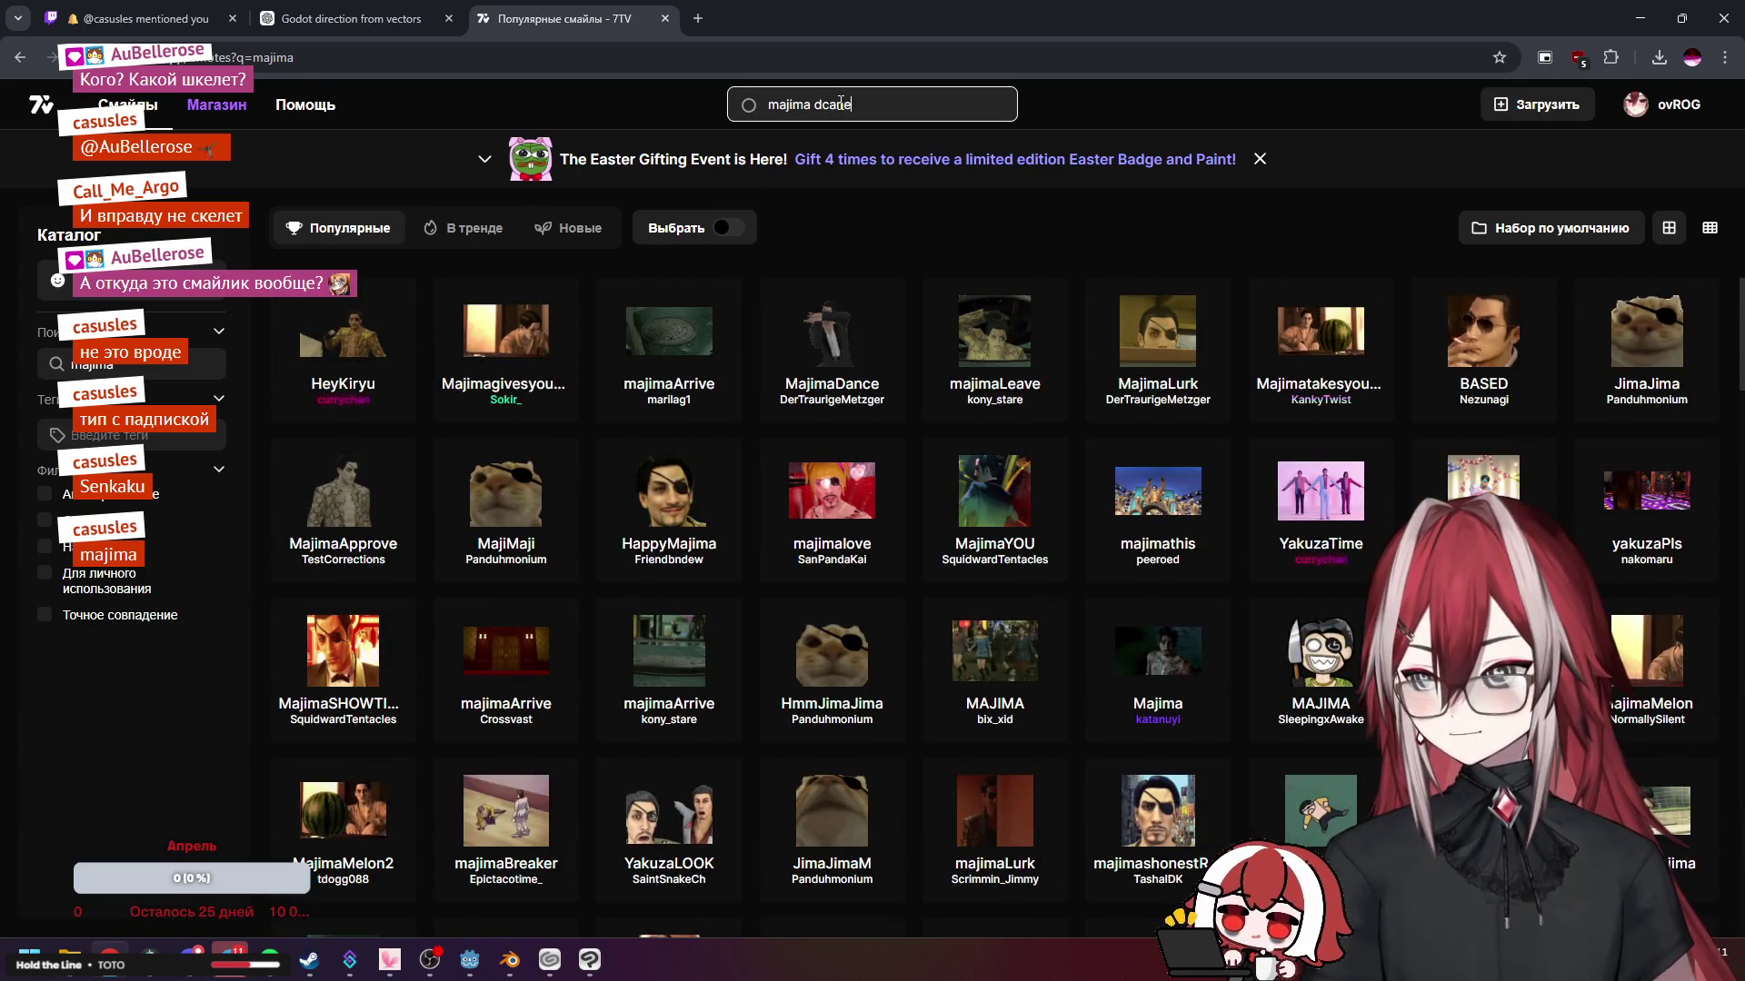
text(e)
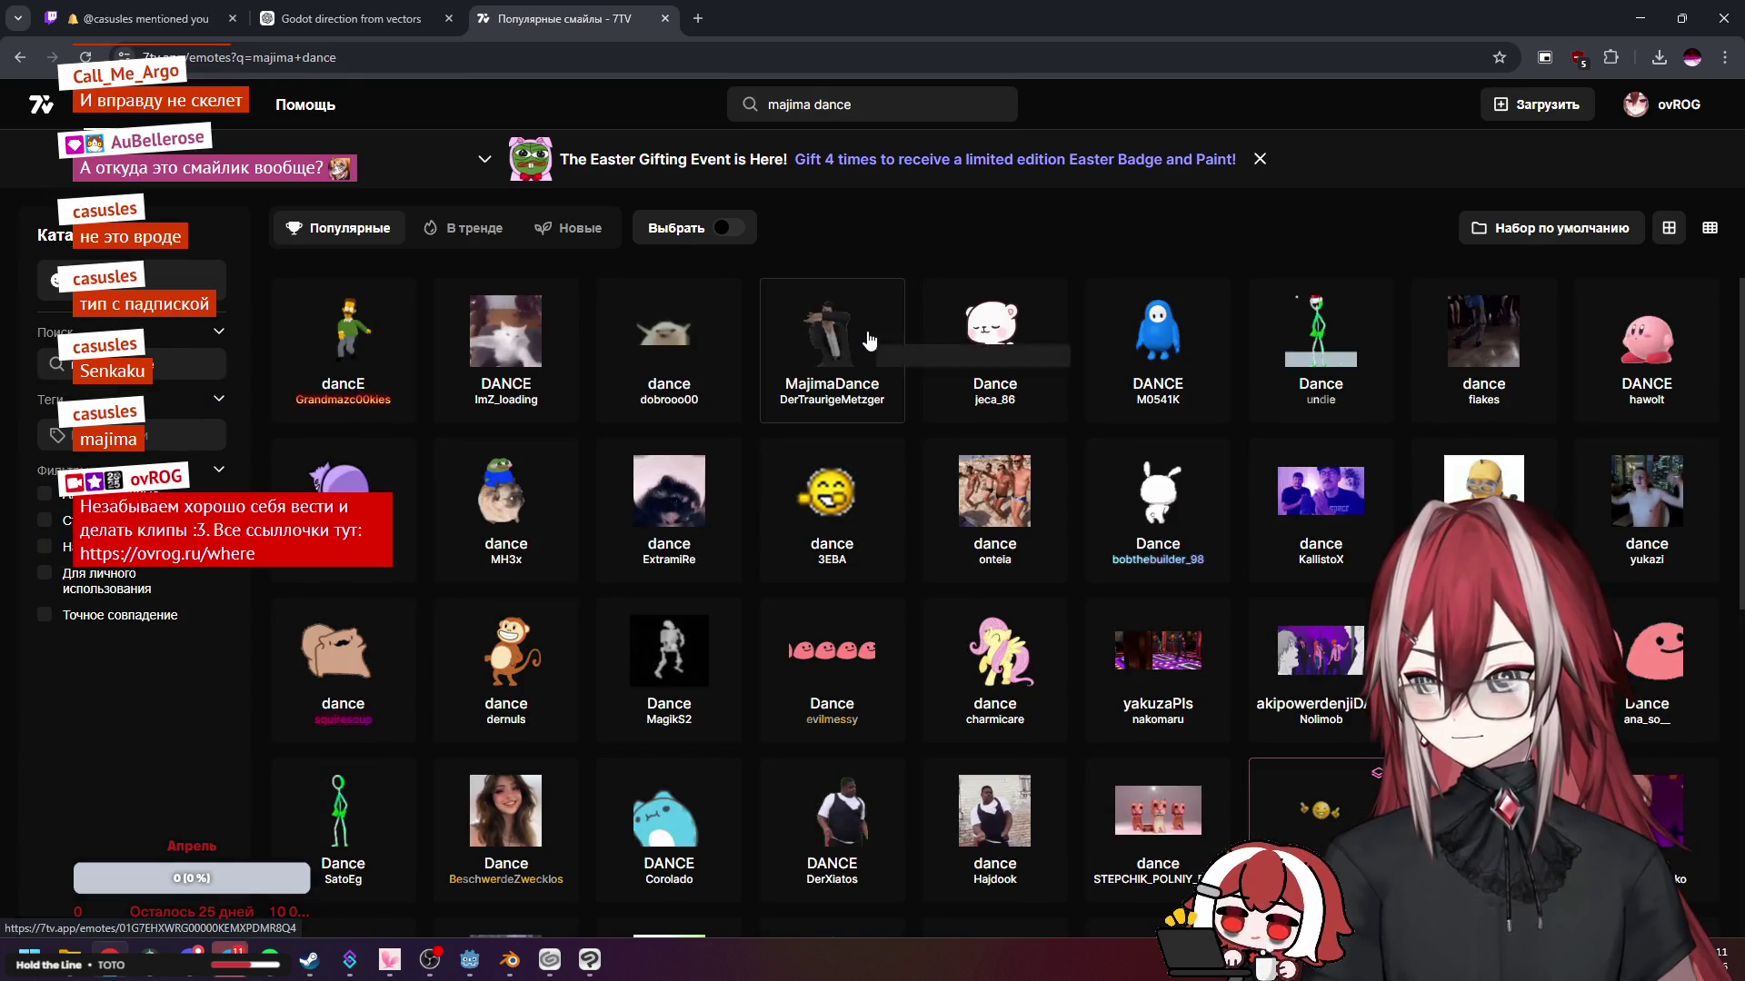
double_click(819, 100)
text(fle)
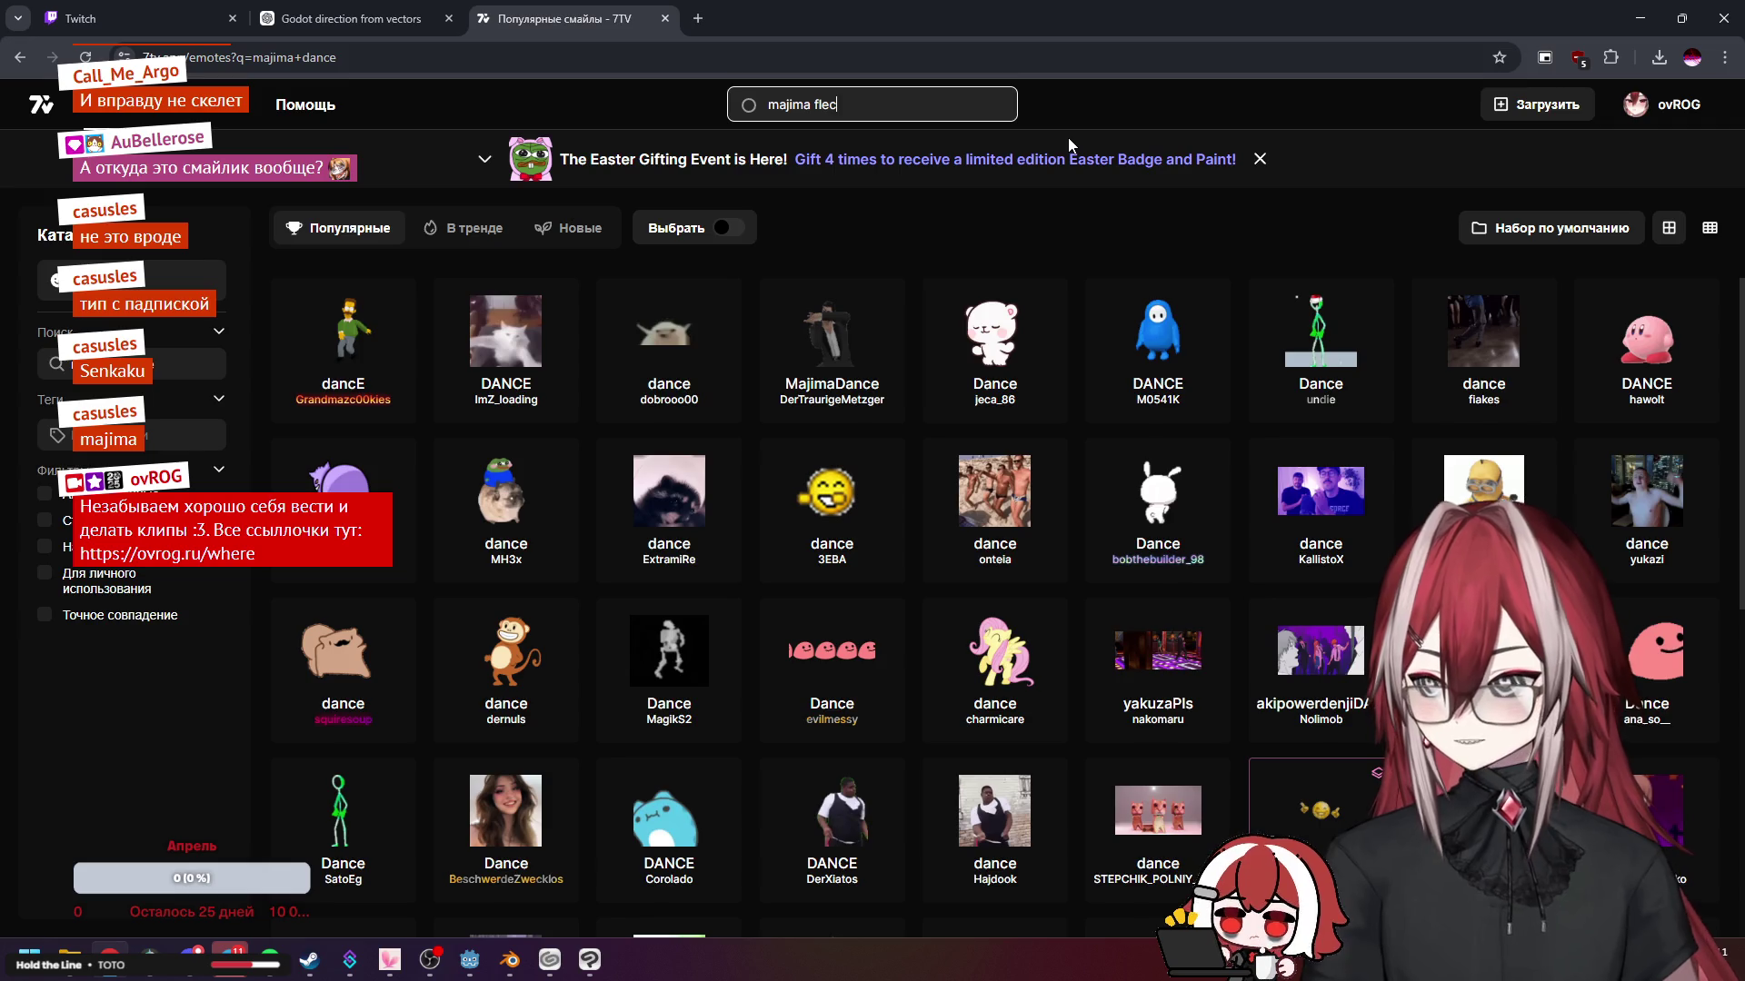
key(BackSpace)
text(x)
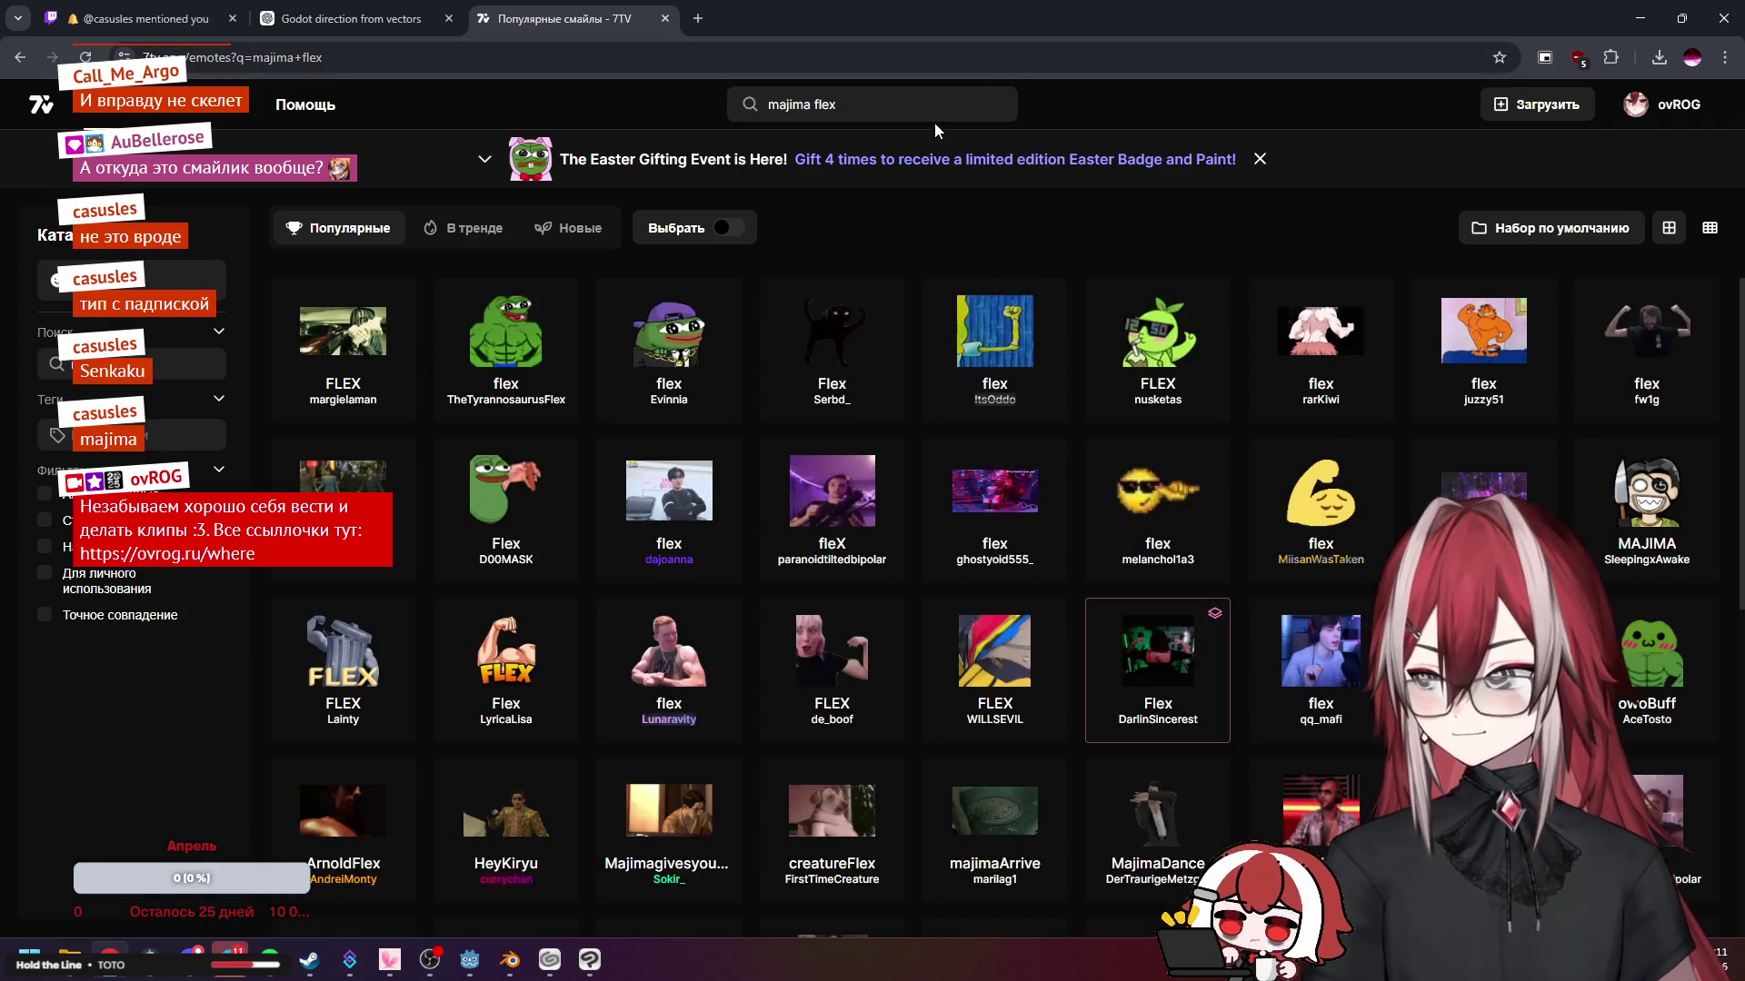
key(BackSpace)
key(BackSpace)
key(BackSpace)
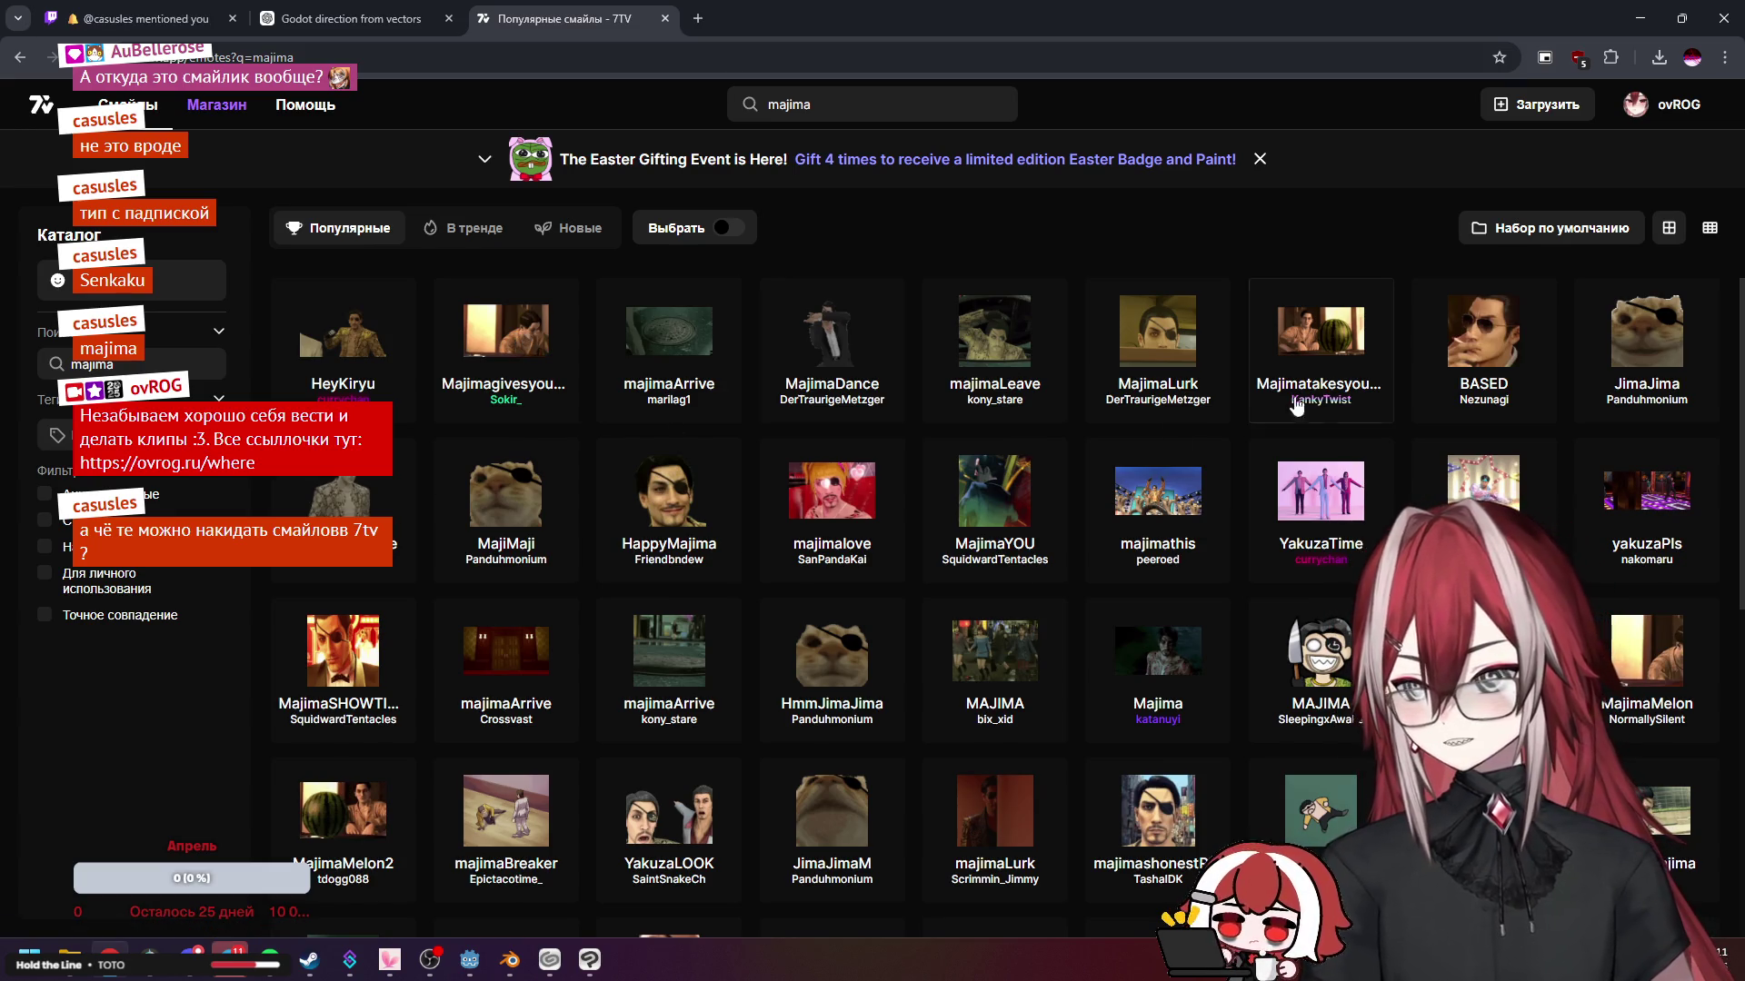
Step: Scroll down and back up through the majima emote results
scroll(658, 359, down, 5)
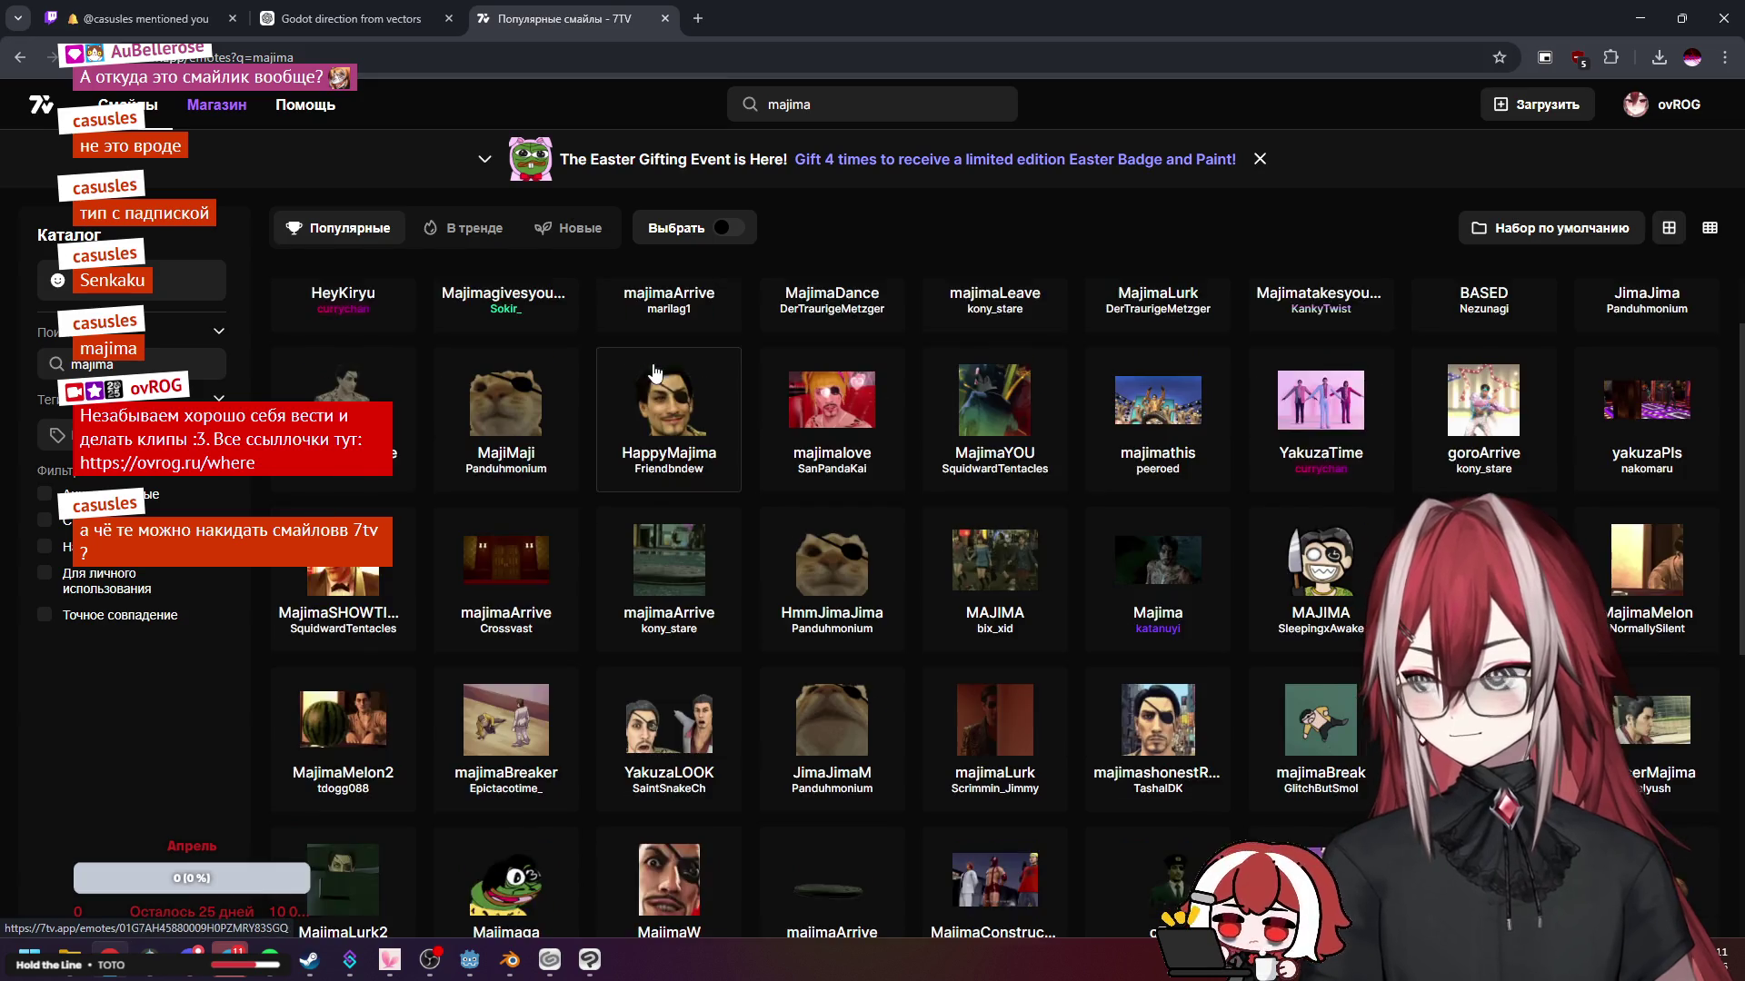
scroll(654, 373, down, 4)
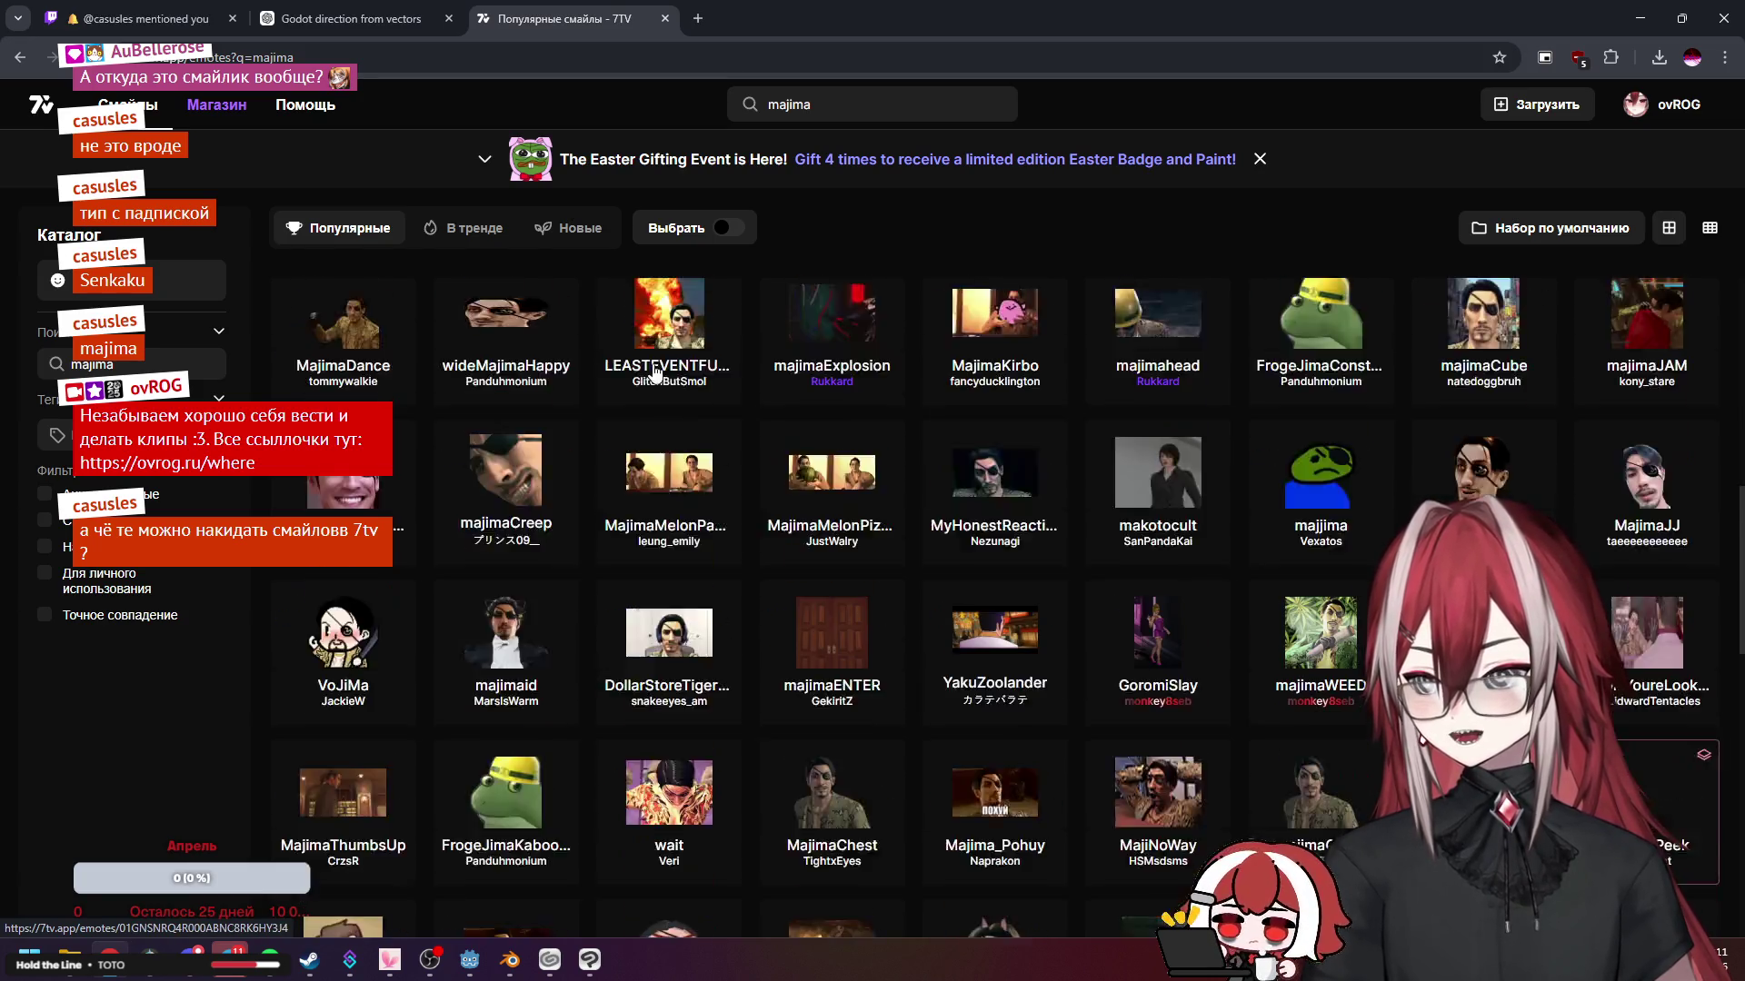
scroll(652, 395, down, 2)
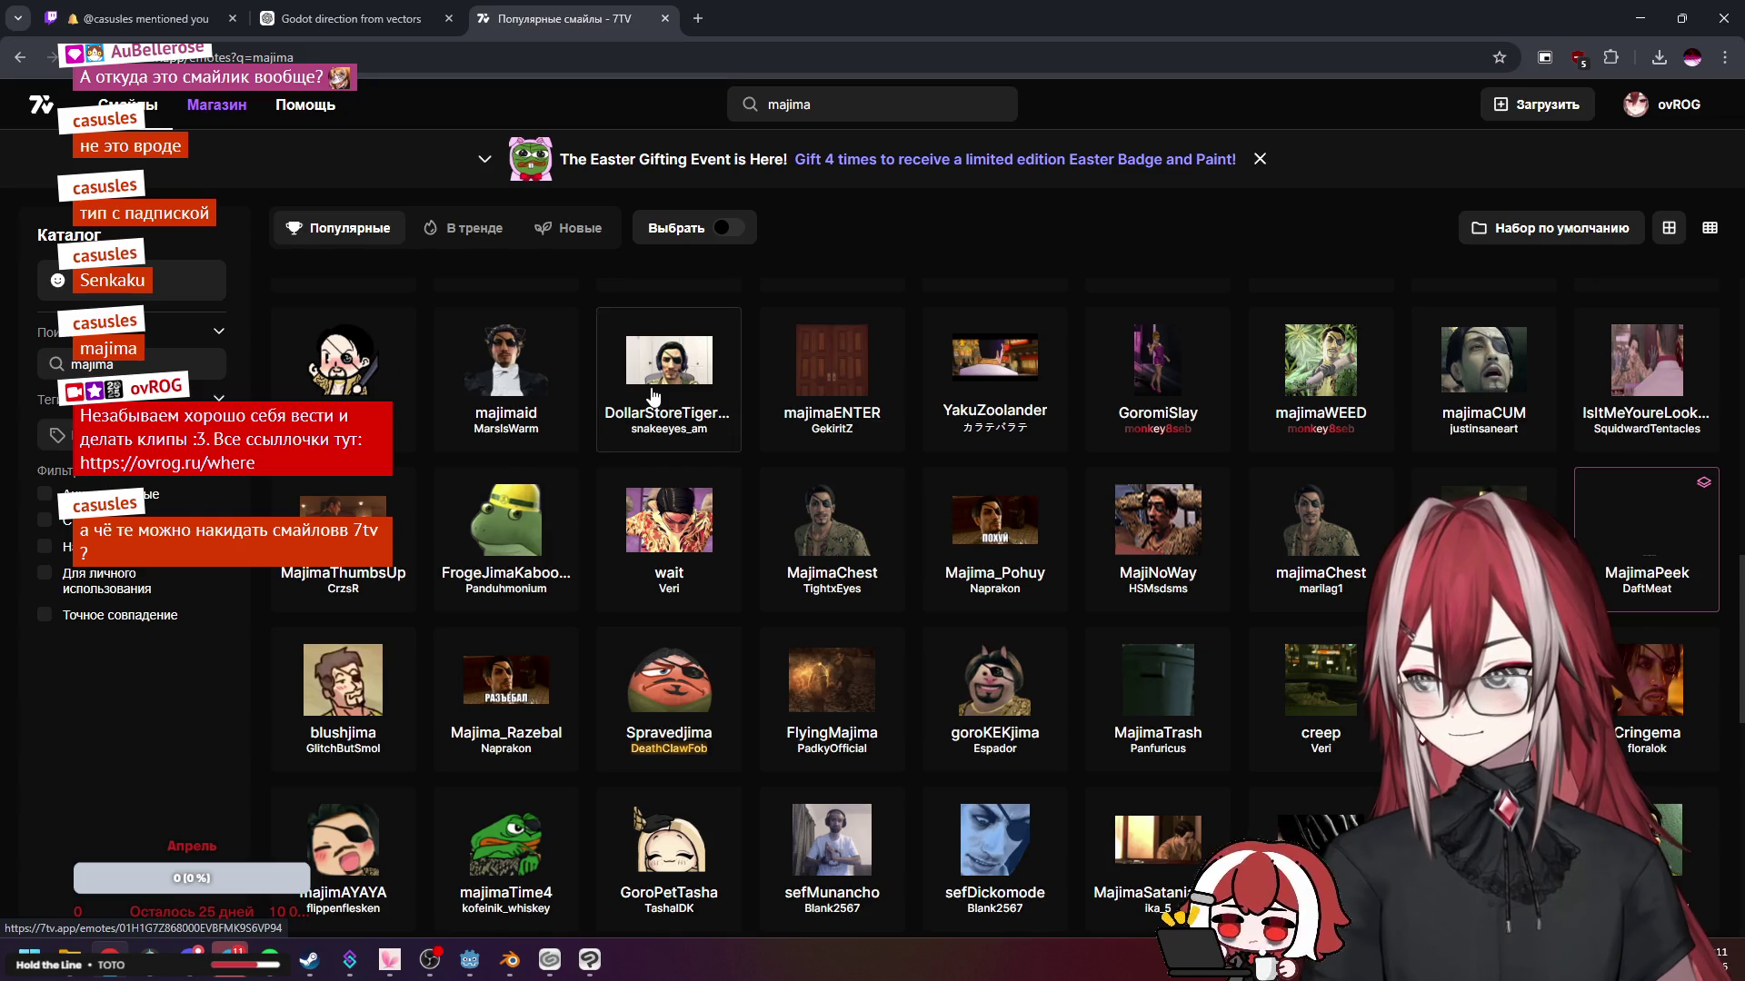
scroll(652, 395, down, 15)
scroll(651, 397, down, 6)
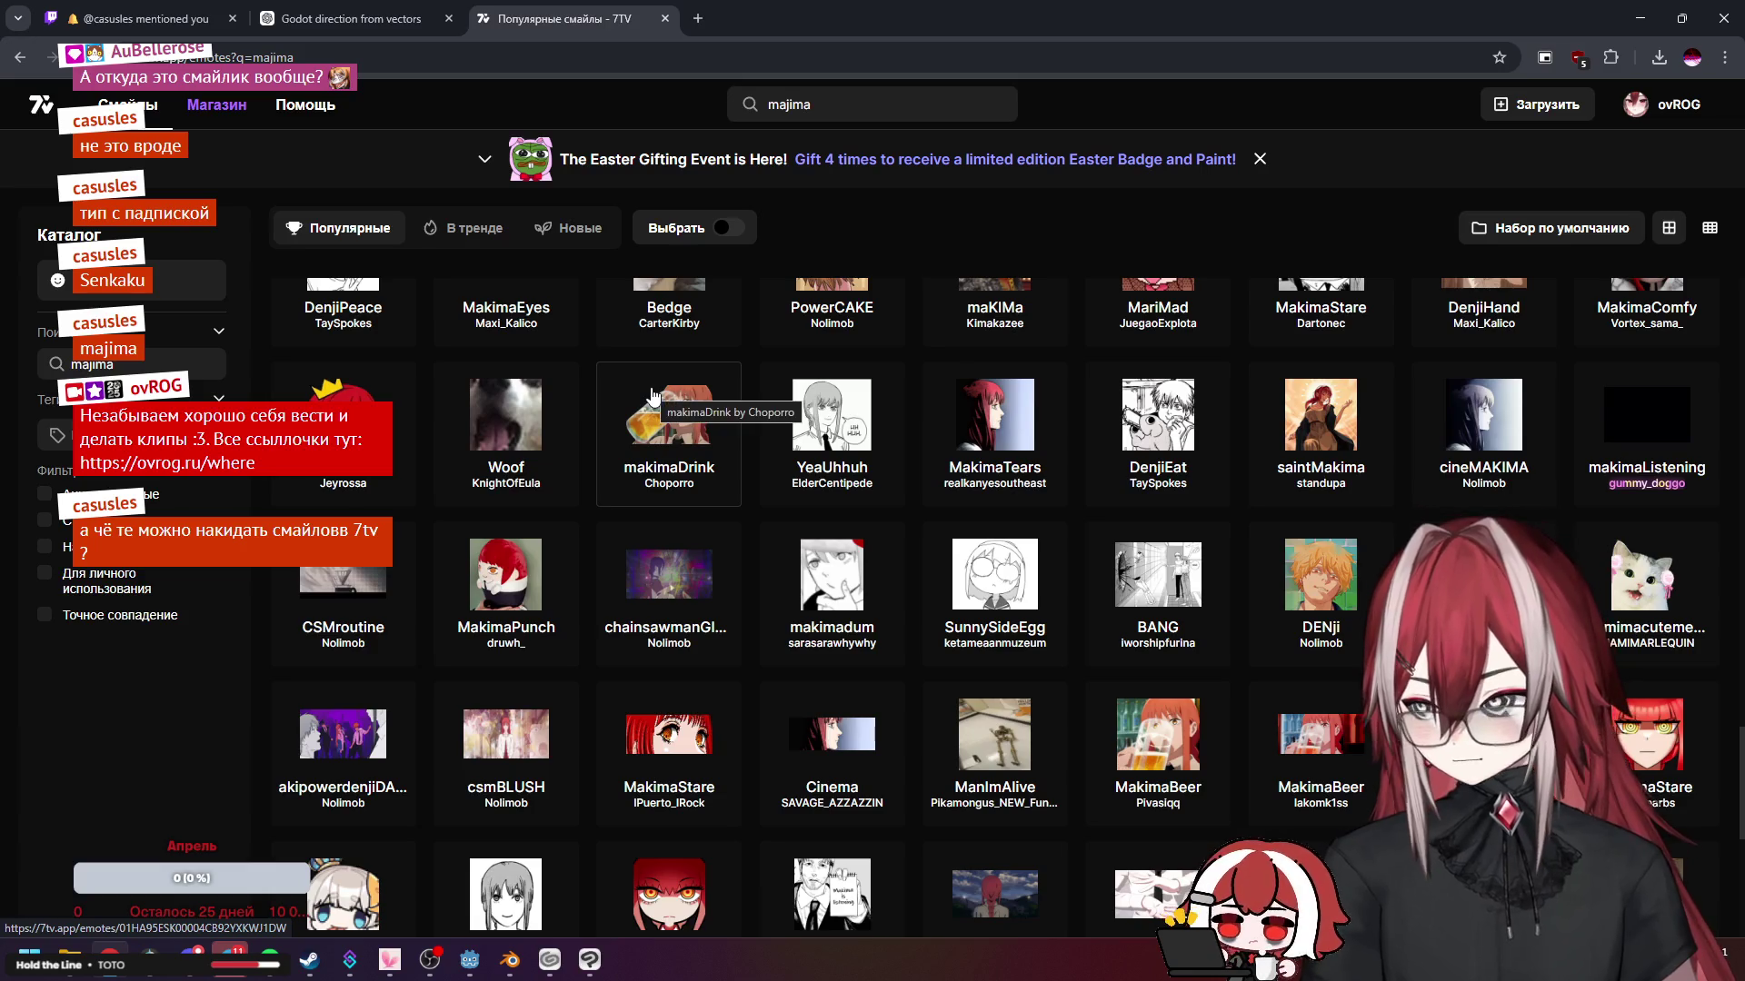
scroll(652, 395, down, 18)
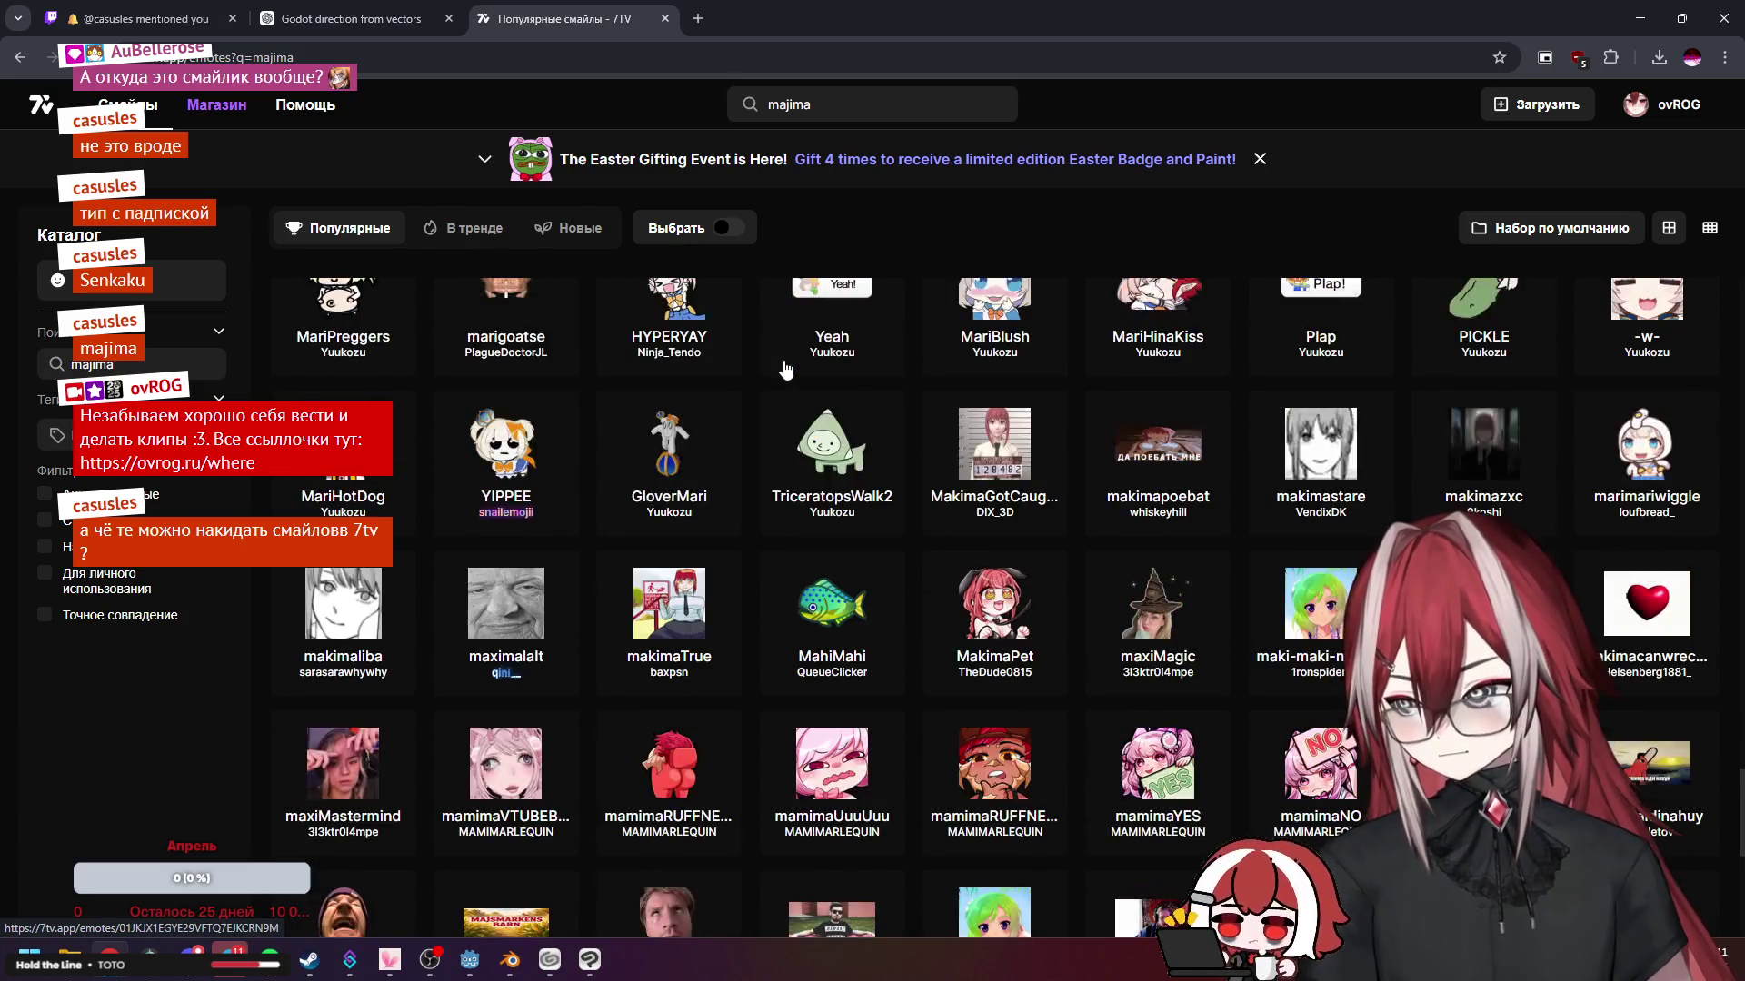
scroll(786, 368, down, 7)
scroll(786, 368, up, 14)
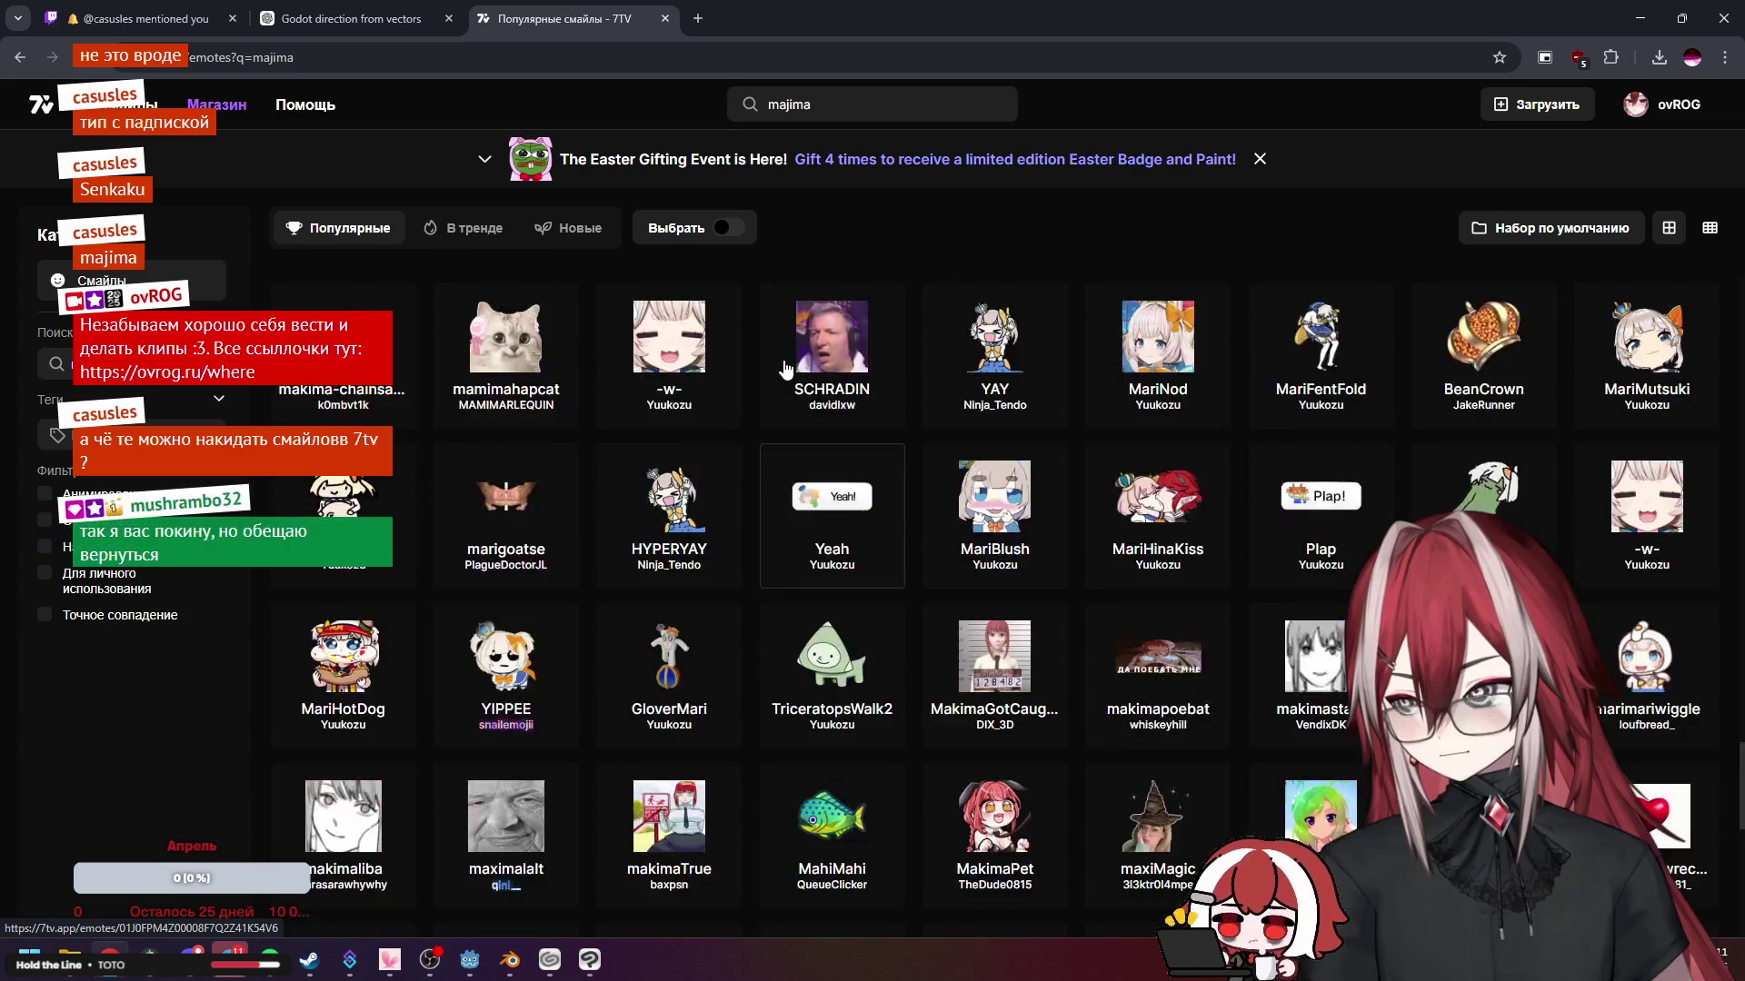
scroll(786, 368, up, 20)
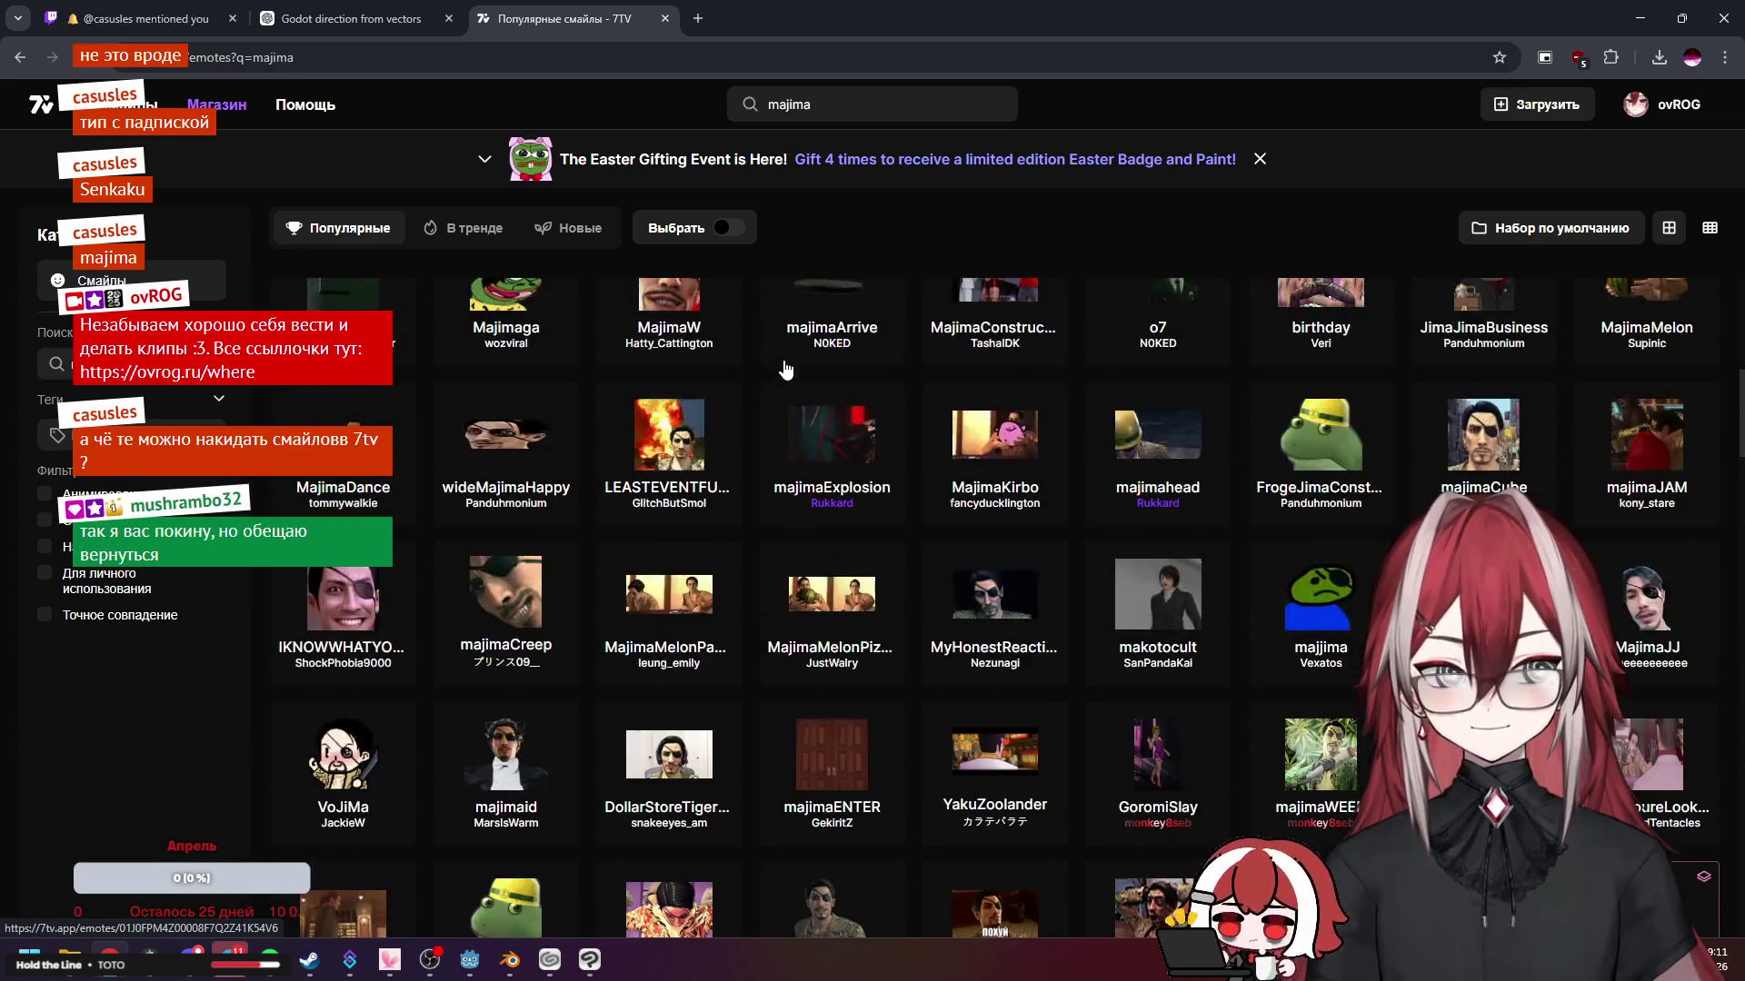
scroll(786, 368, up, 5)
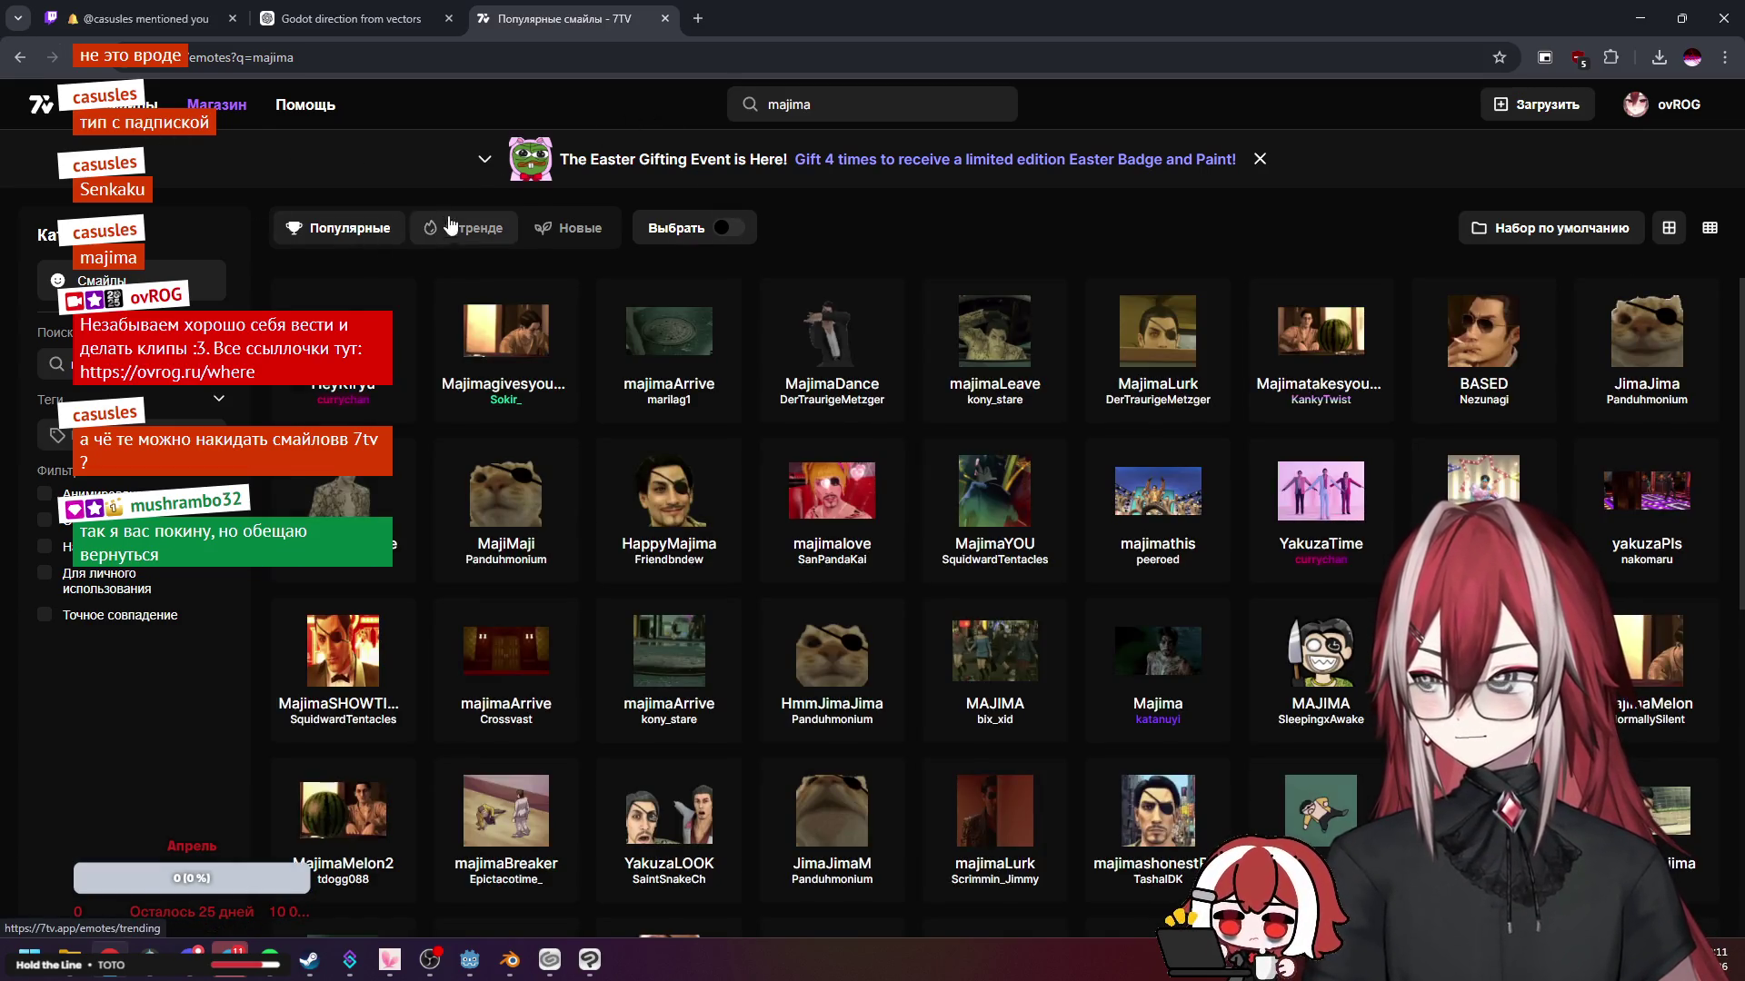
Step: Open the account's own 7TV emote collection, then minimize Chrome
click(1640, 104)
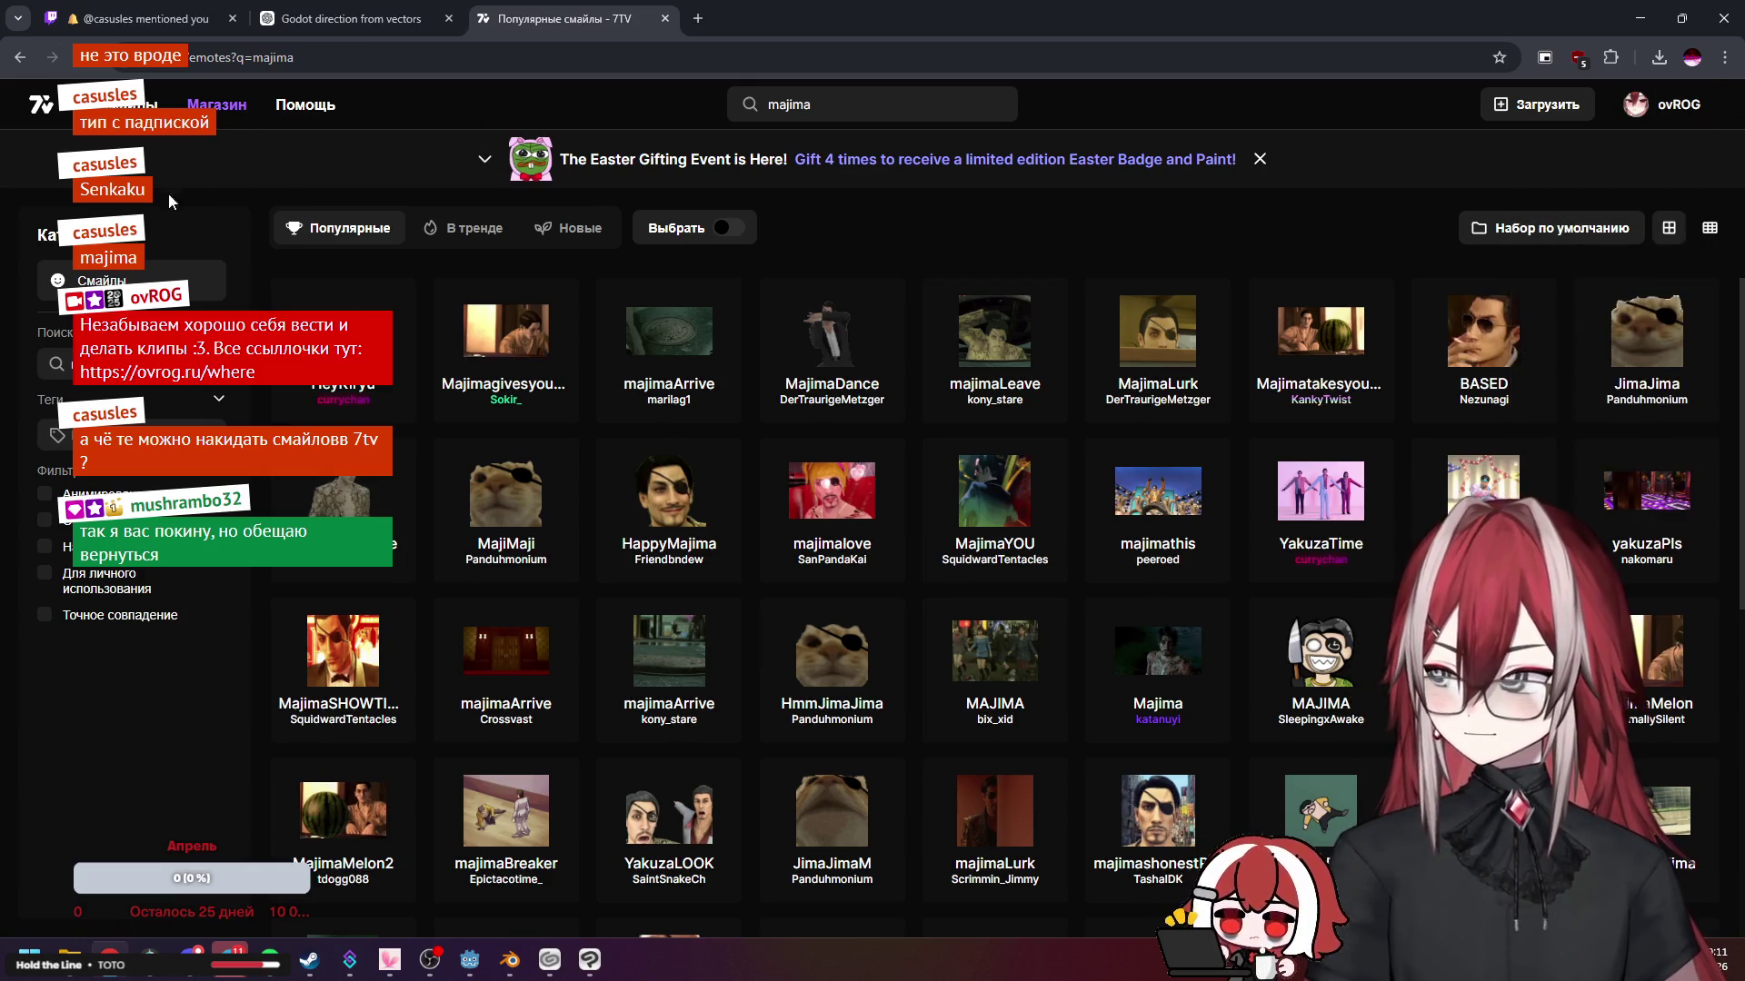
click(54, 113)
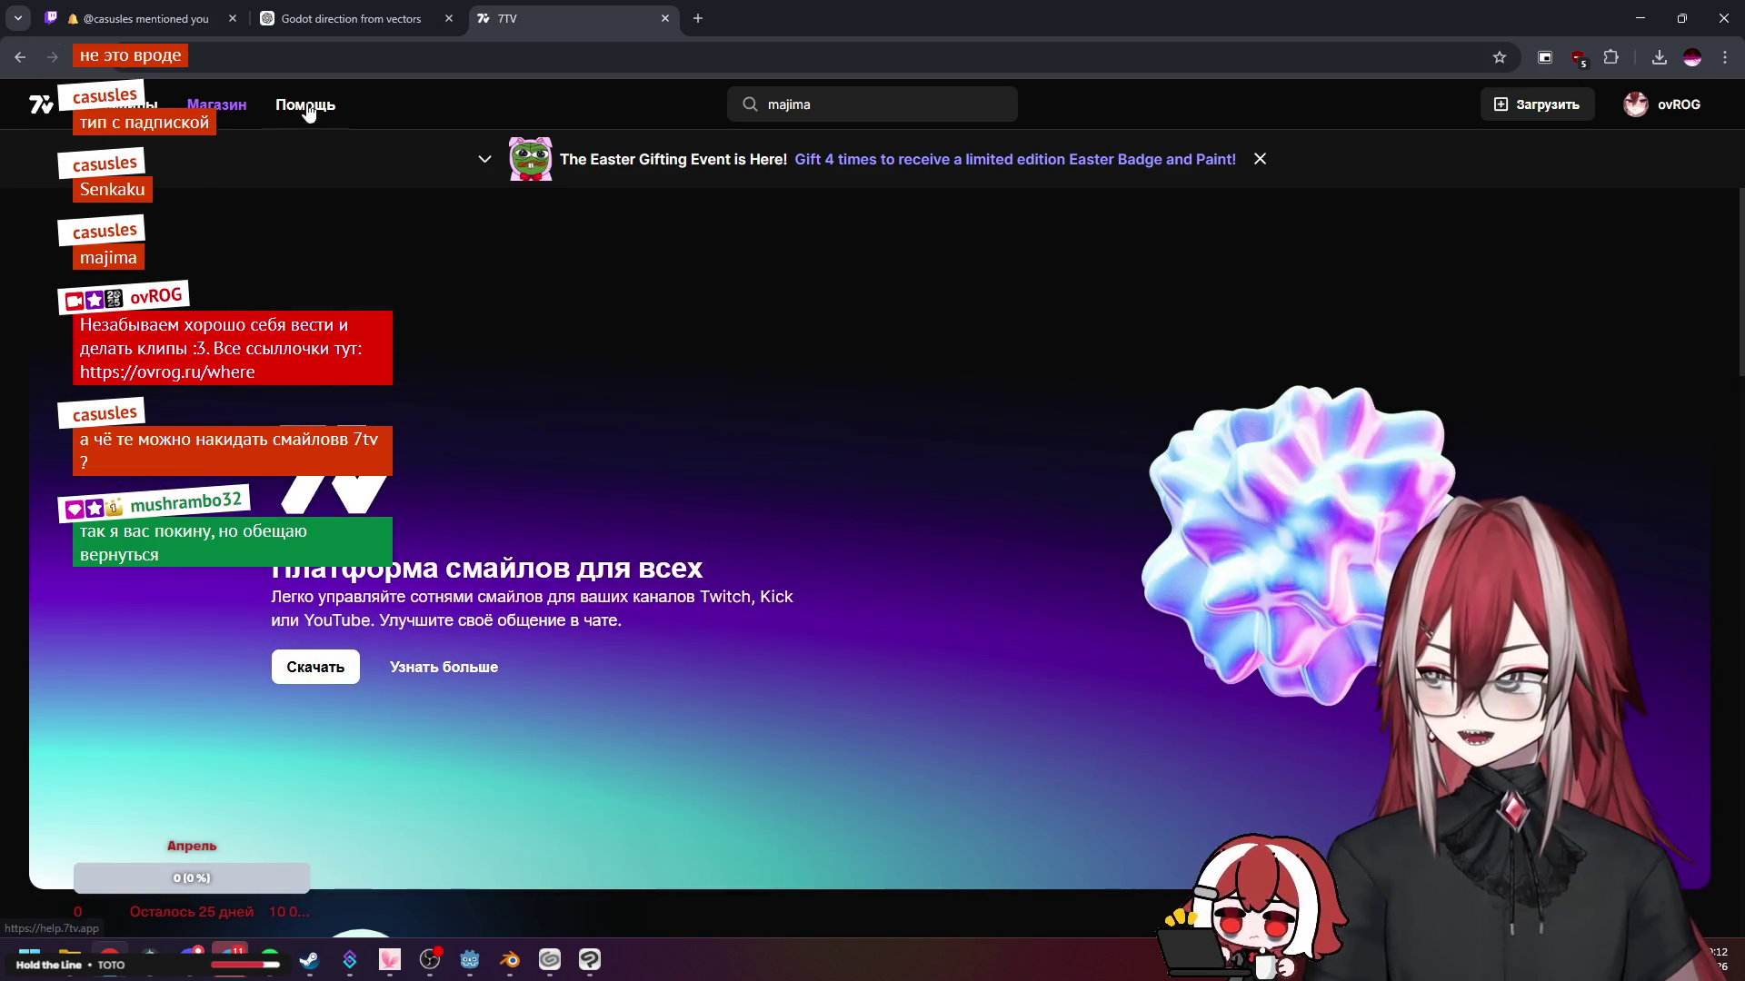
click(127, 104)
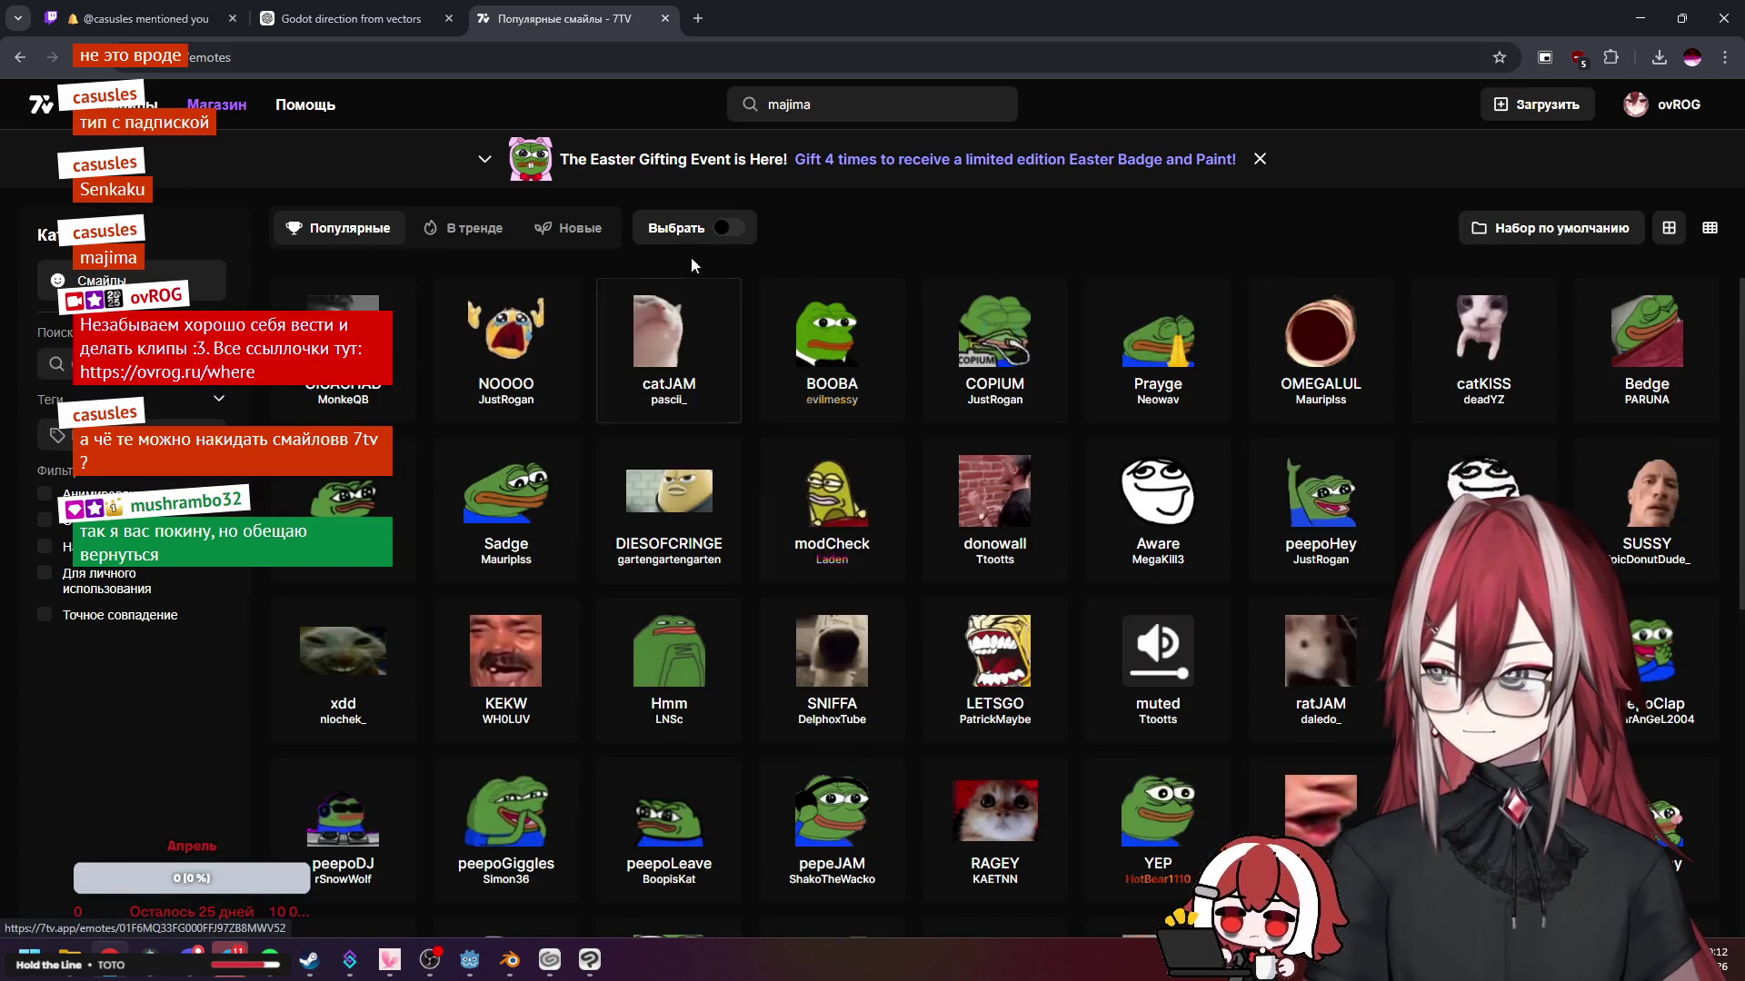
click(1652, 108)
click(1600, 164)
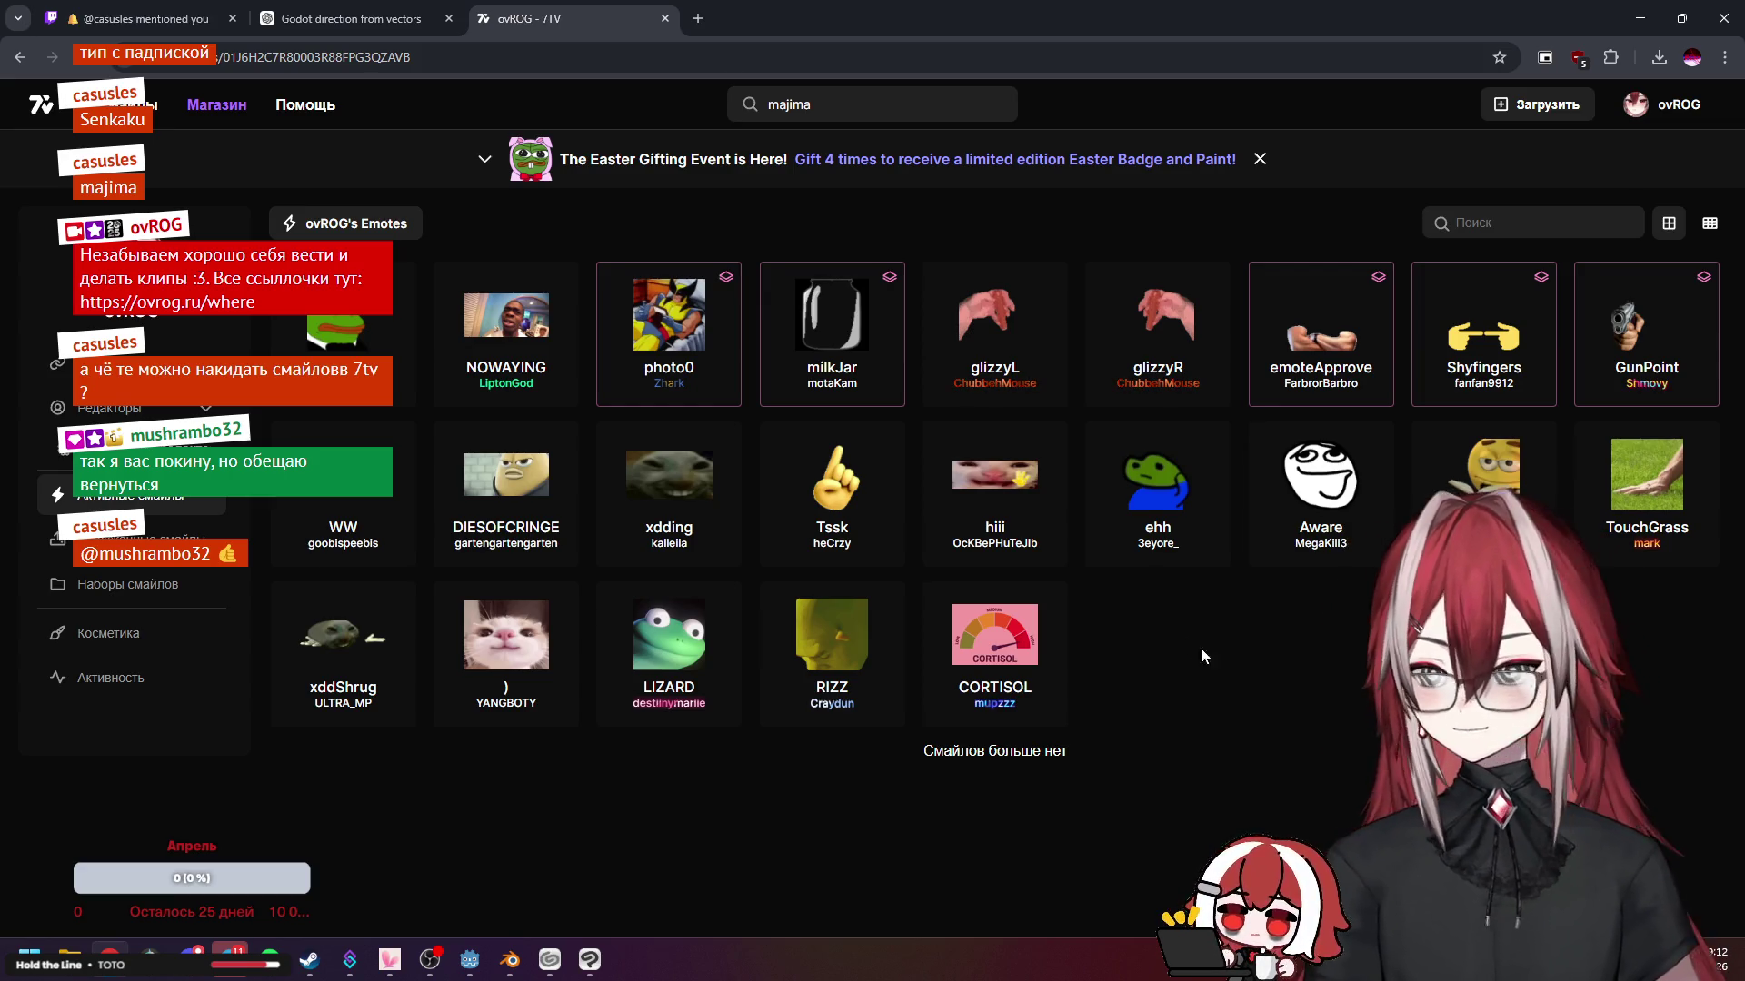
click(1640, 18)
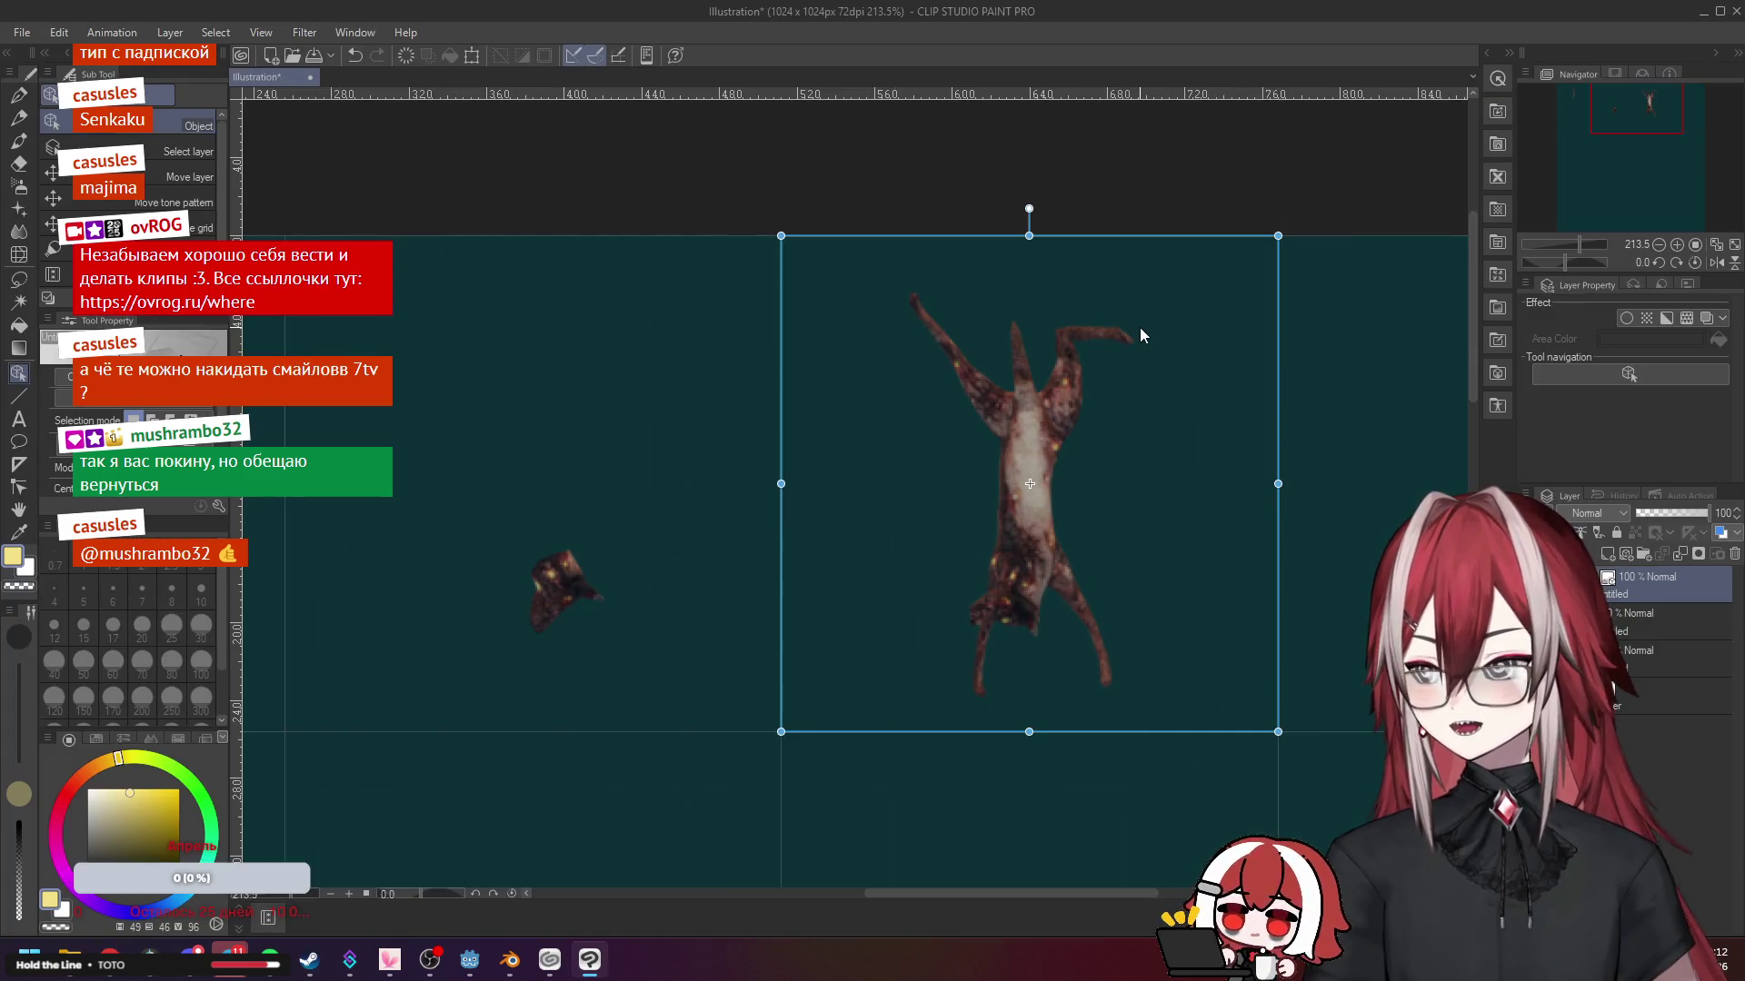
Step: Rasterize the Untitled creature layer and pan the view over the dog
right_click(1659, 589)
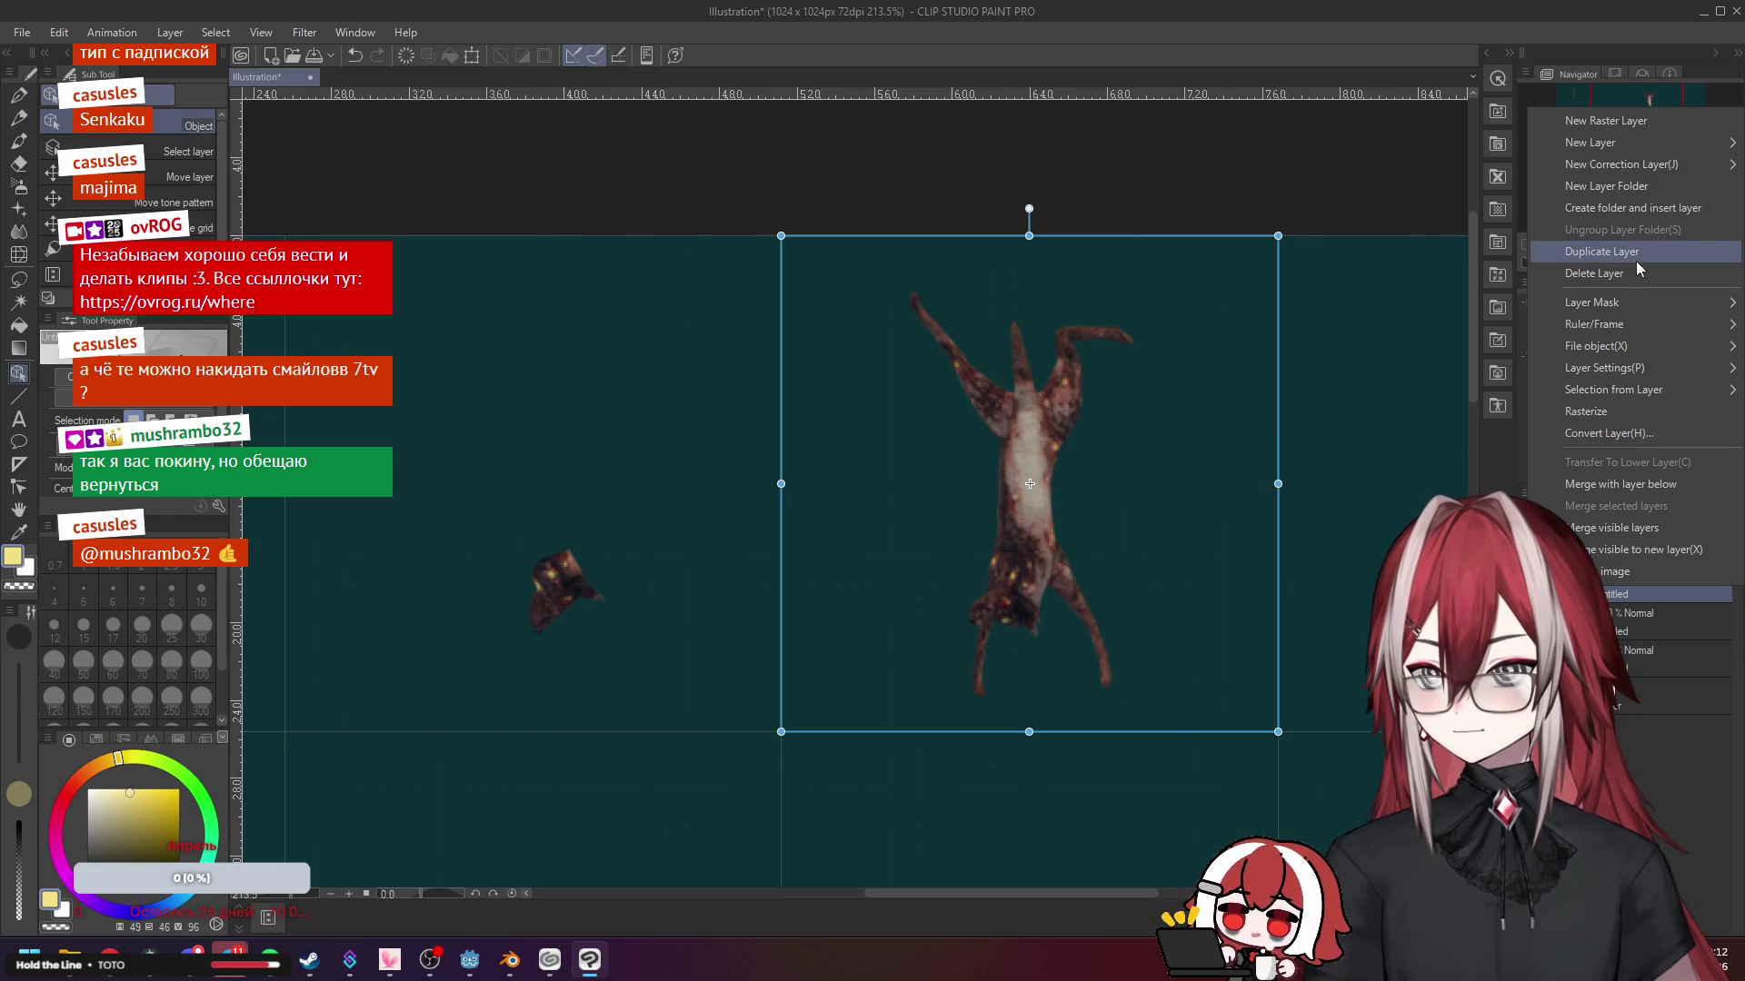
click(1651, 416)
scroll(1118, 526, up, 3)
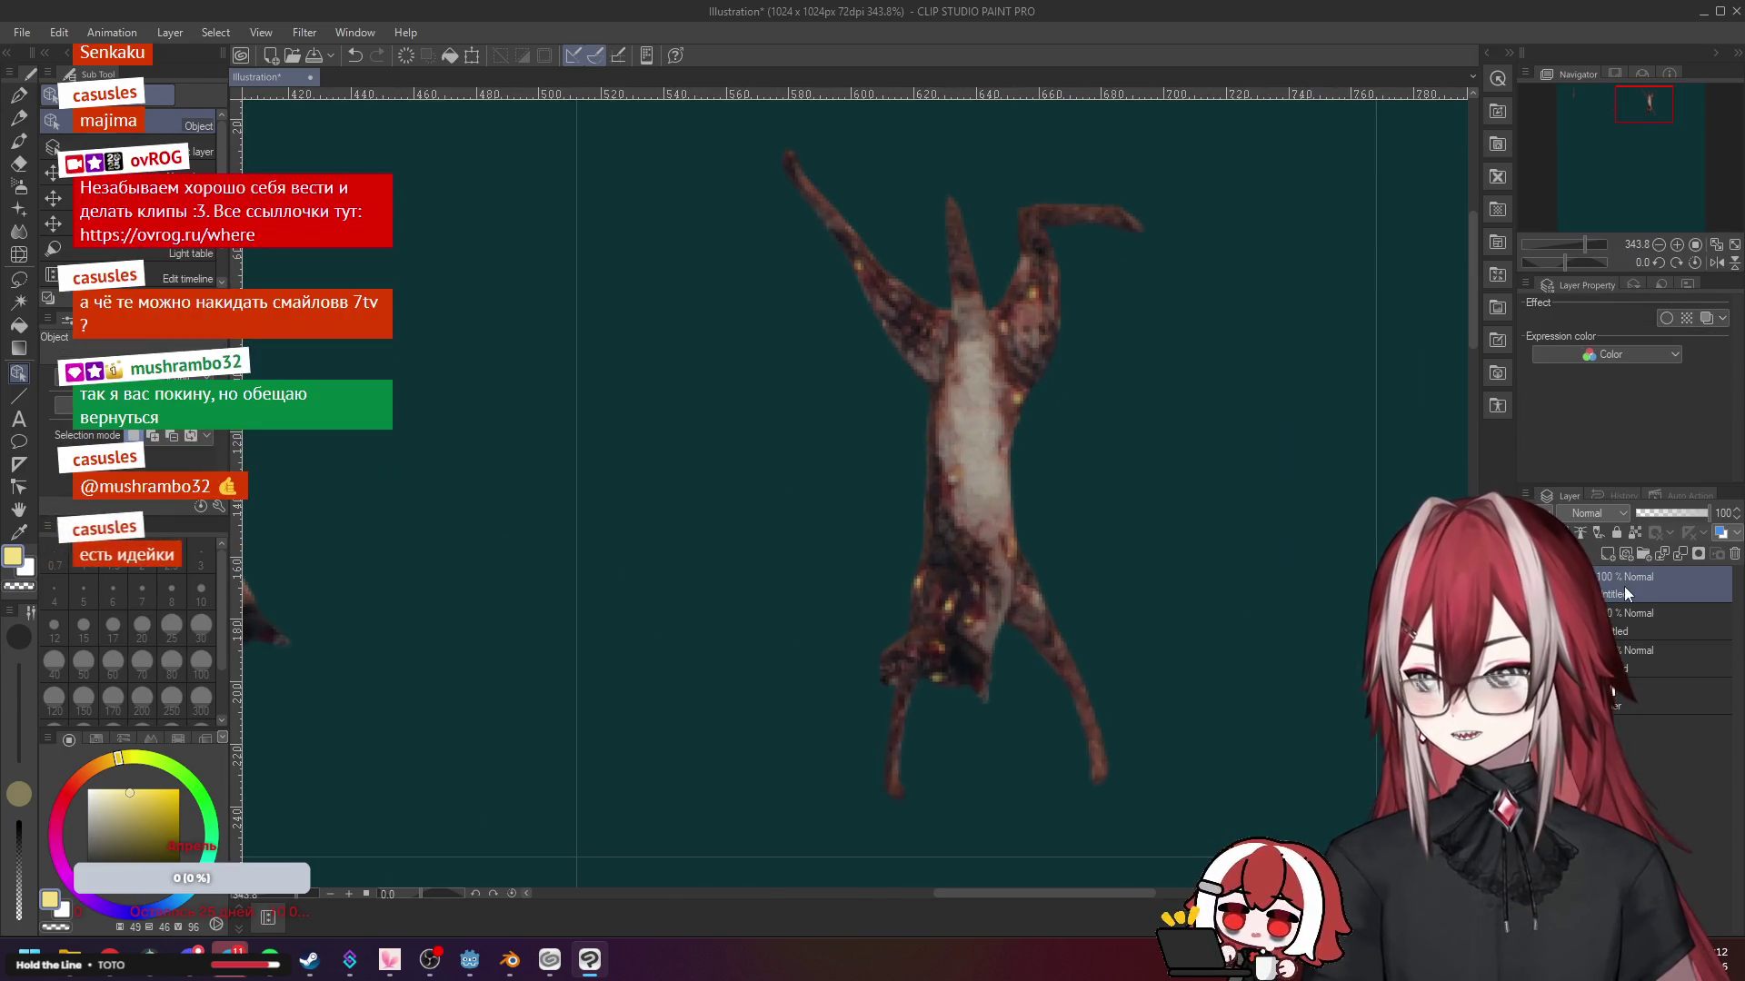
mouse_move(1044, 526)
mouse_down()
mouse_move(919, 451)
mouse_move(945, 463)
mouse_up()
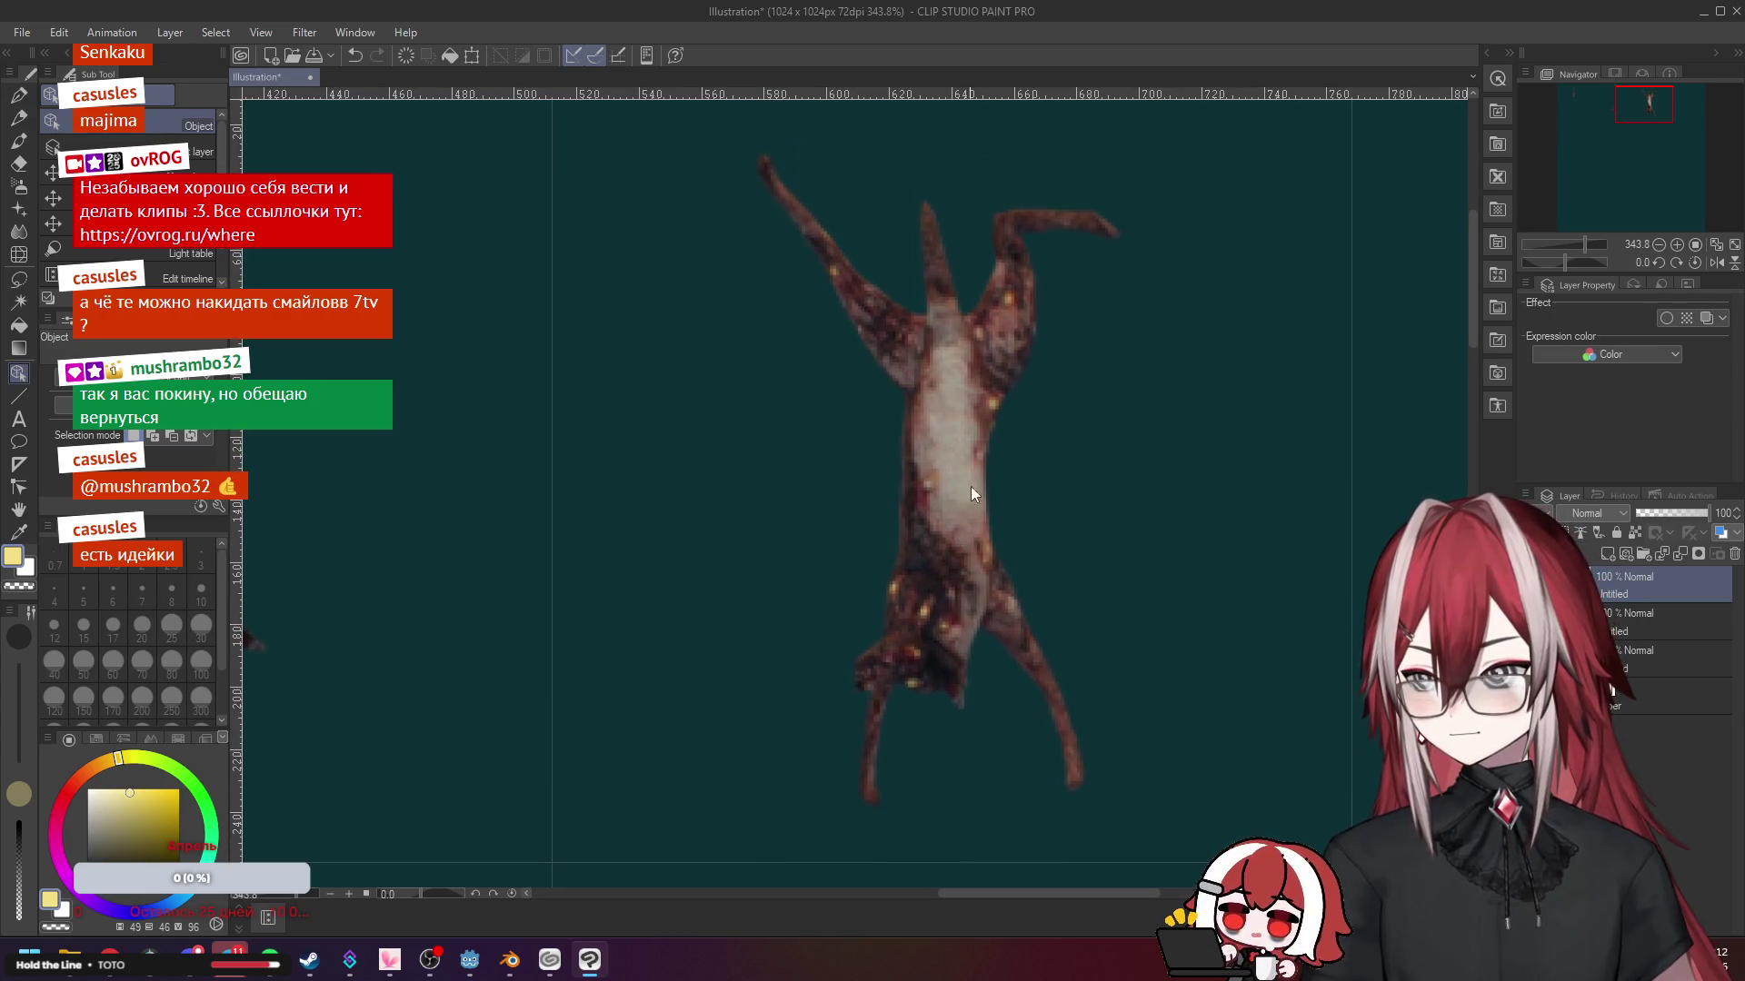
Step: Select the Eraser, adjust the zoom, then return to the 7TV page in Chrome
key(e)
scroll(990, 329, down, 3)
scroll(982, 341, down, 2)
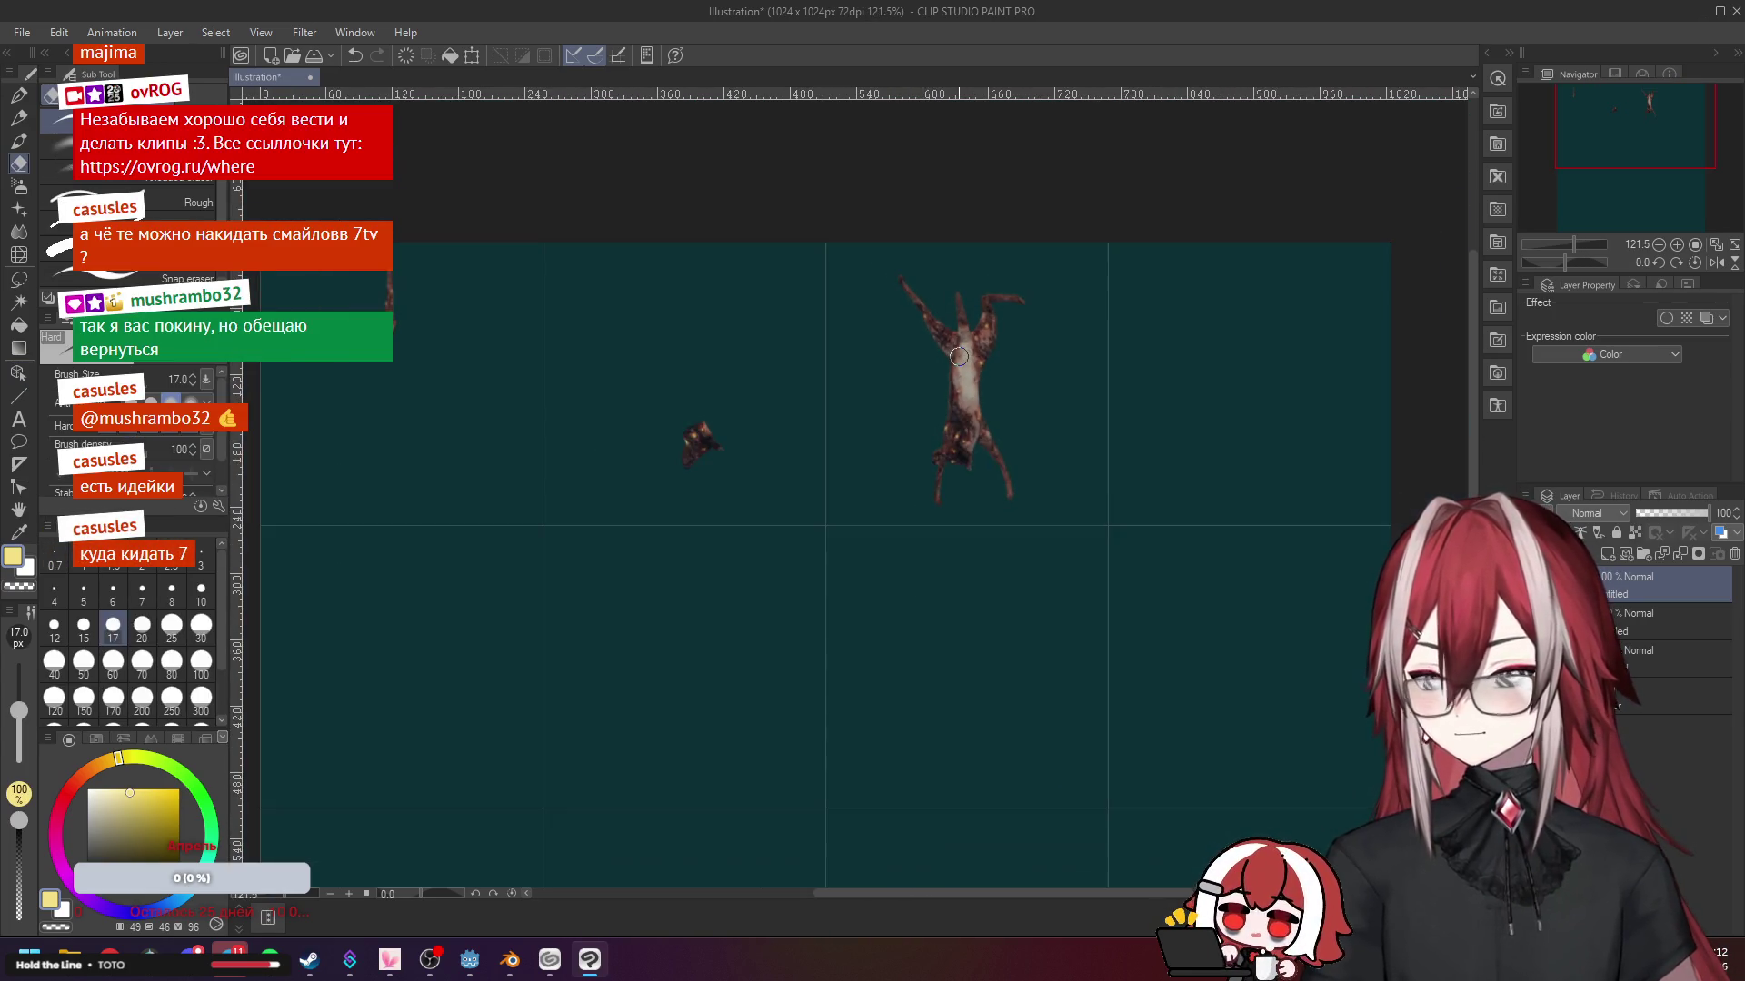
scroll(963, 354, up, 4)
scroll(959, 356, up, 3)
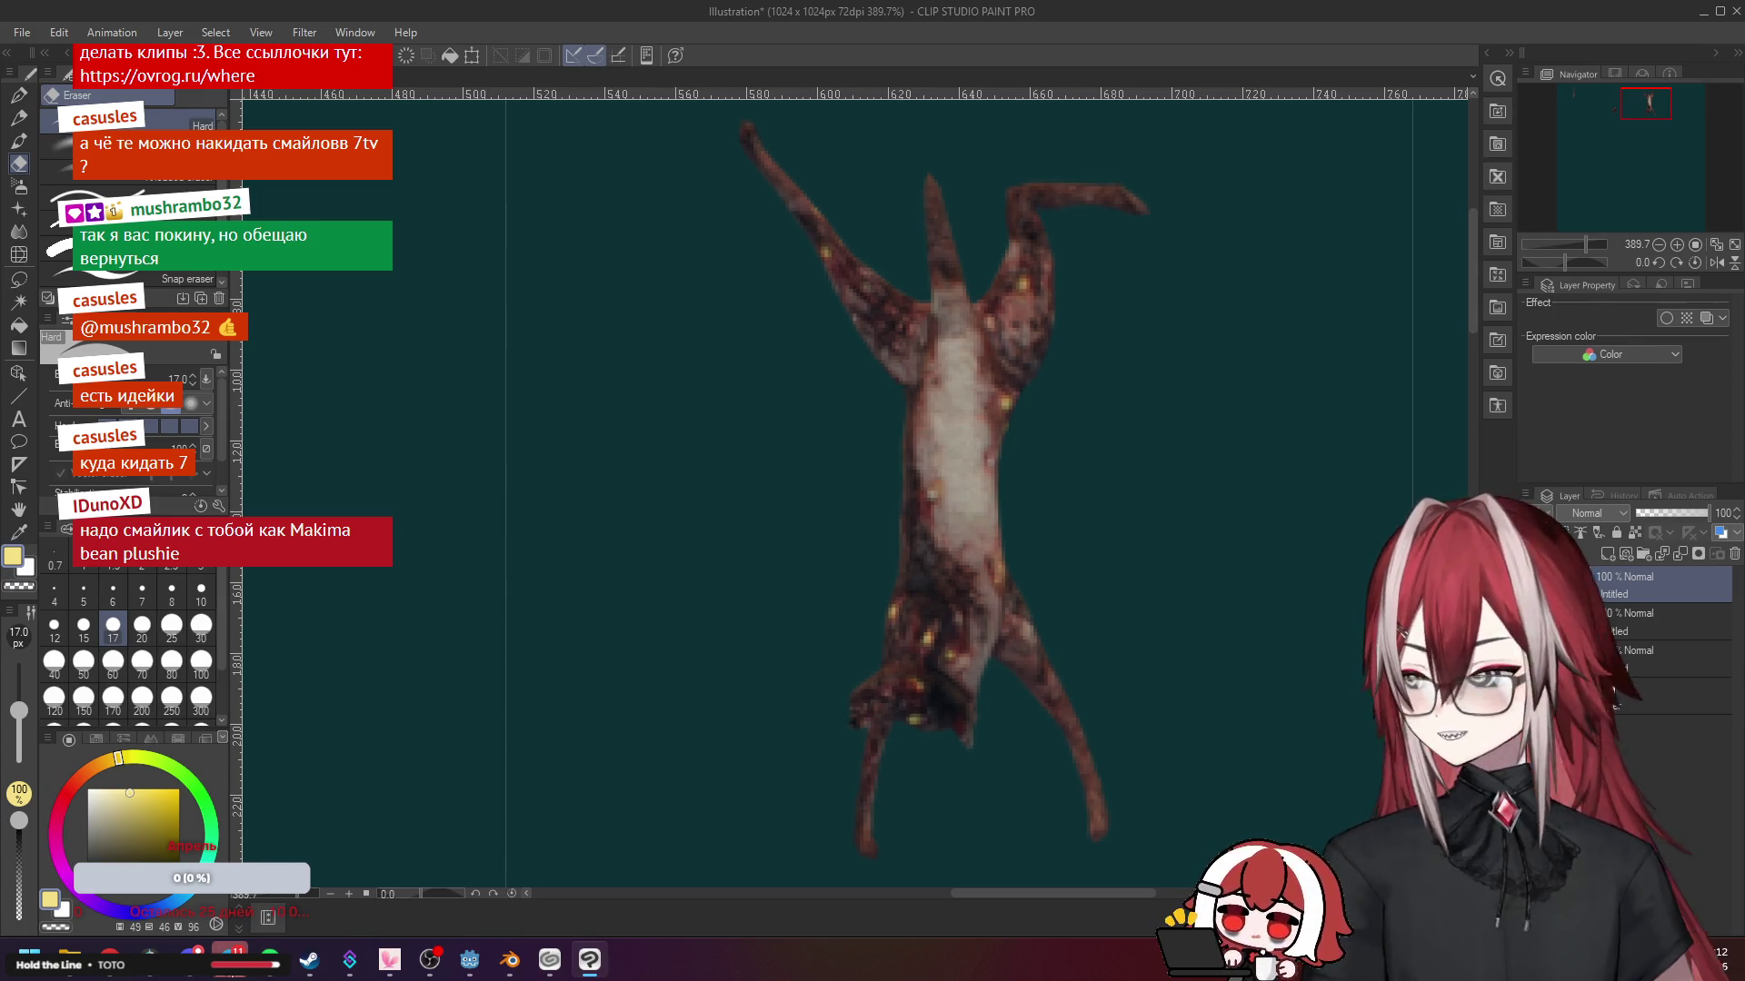
key(alt+Tab)
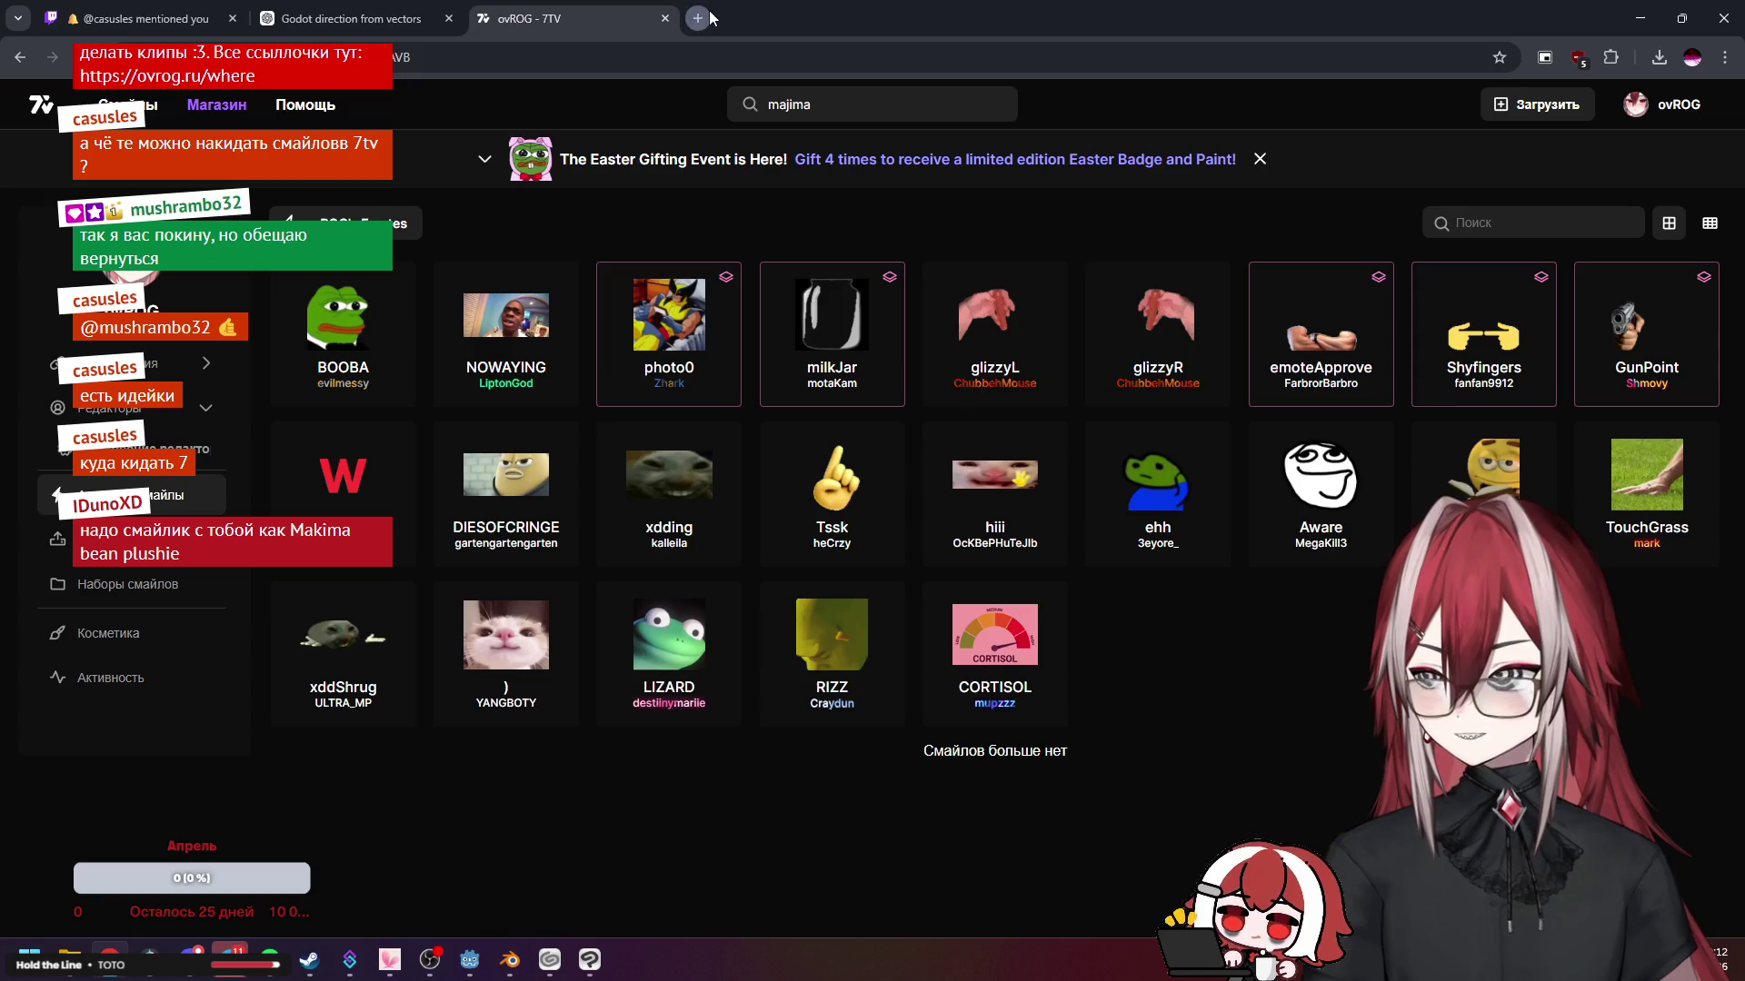
Step: Search Google for 'makima bean plush' in a fresh browser tab to see plush images
click(698, 18)
text(makima bean p)
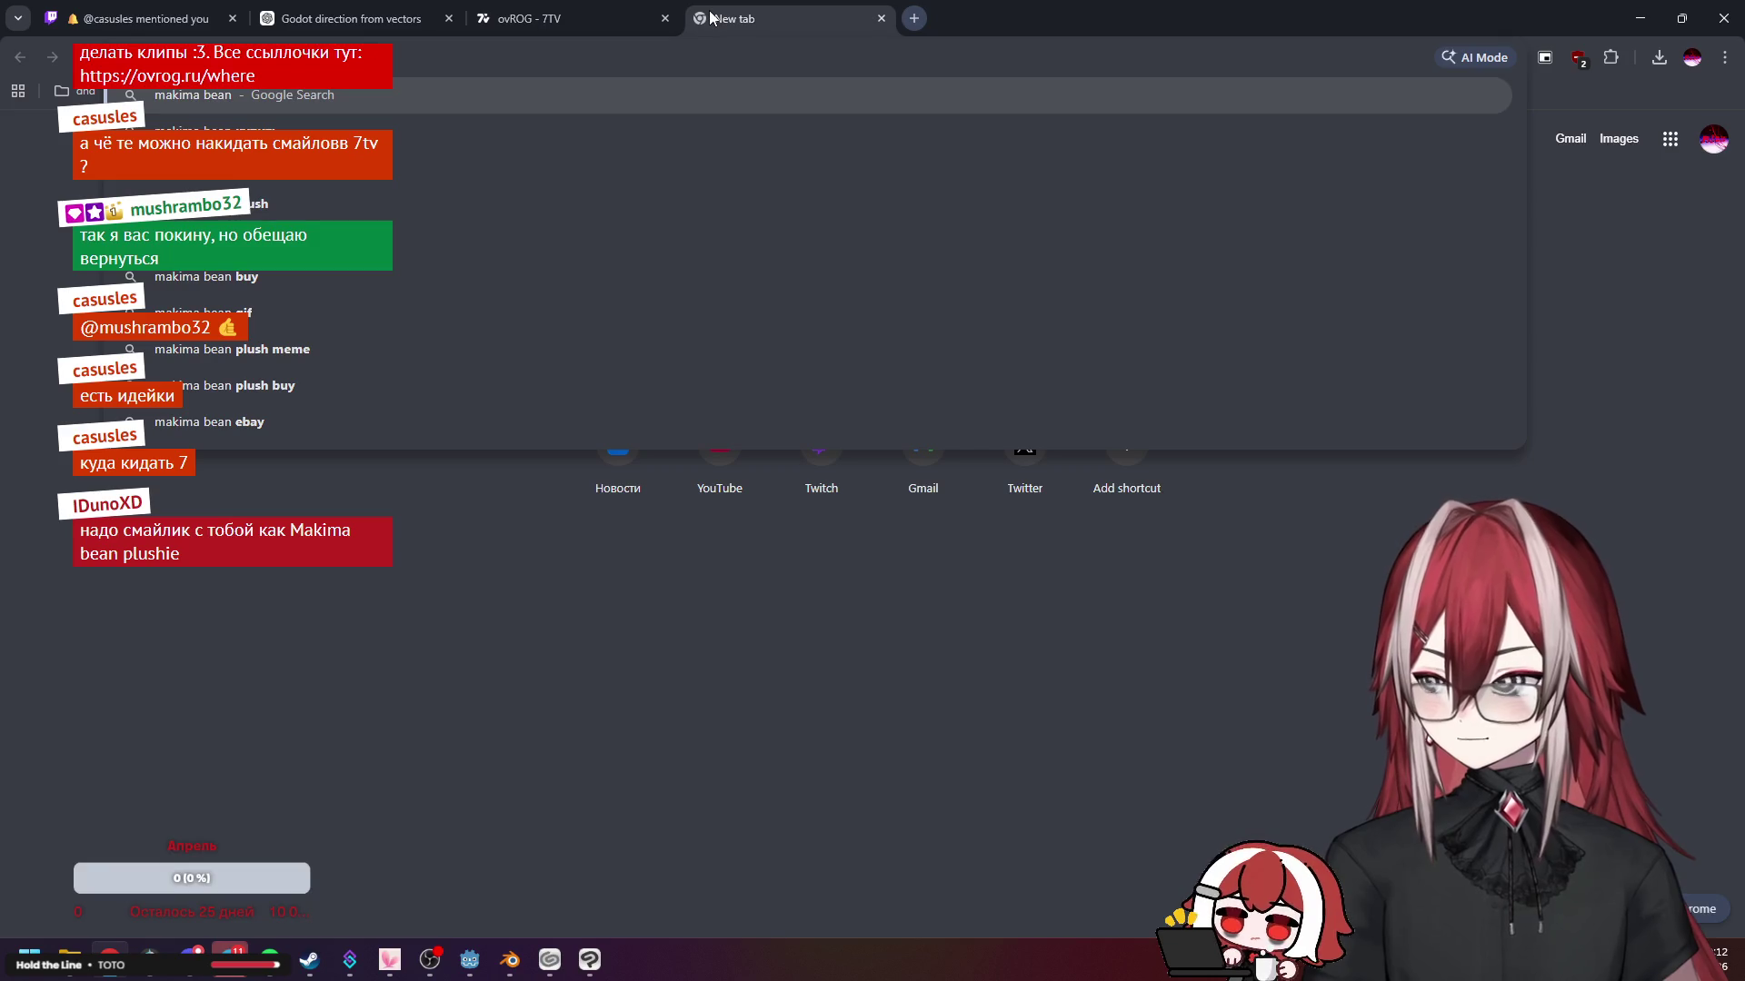
text(lush)
key(Return)
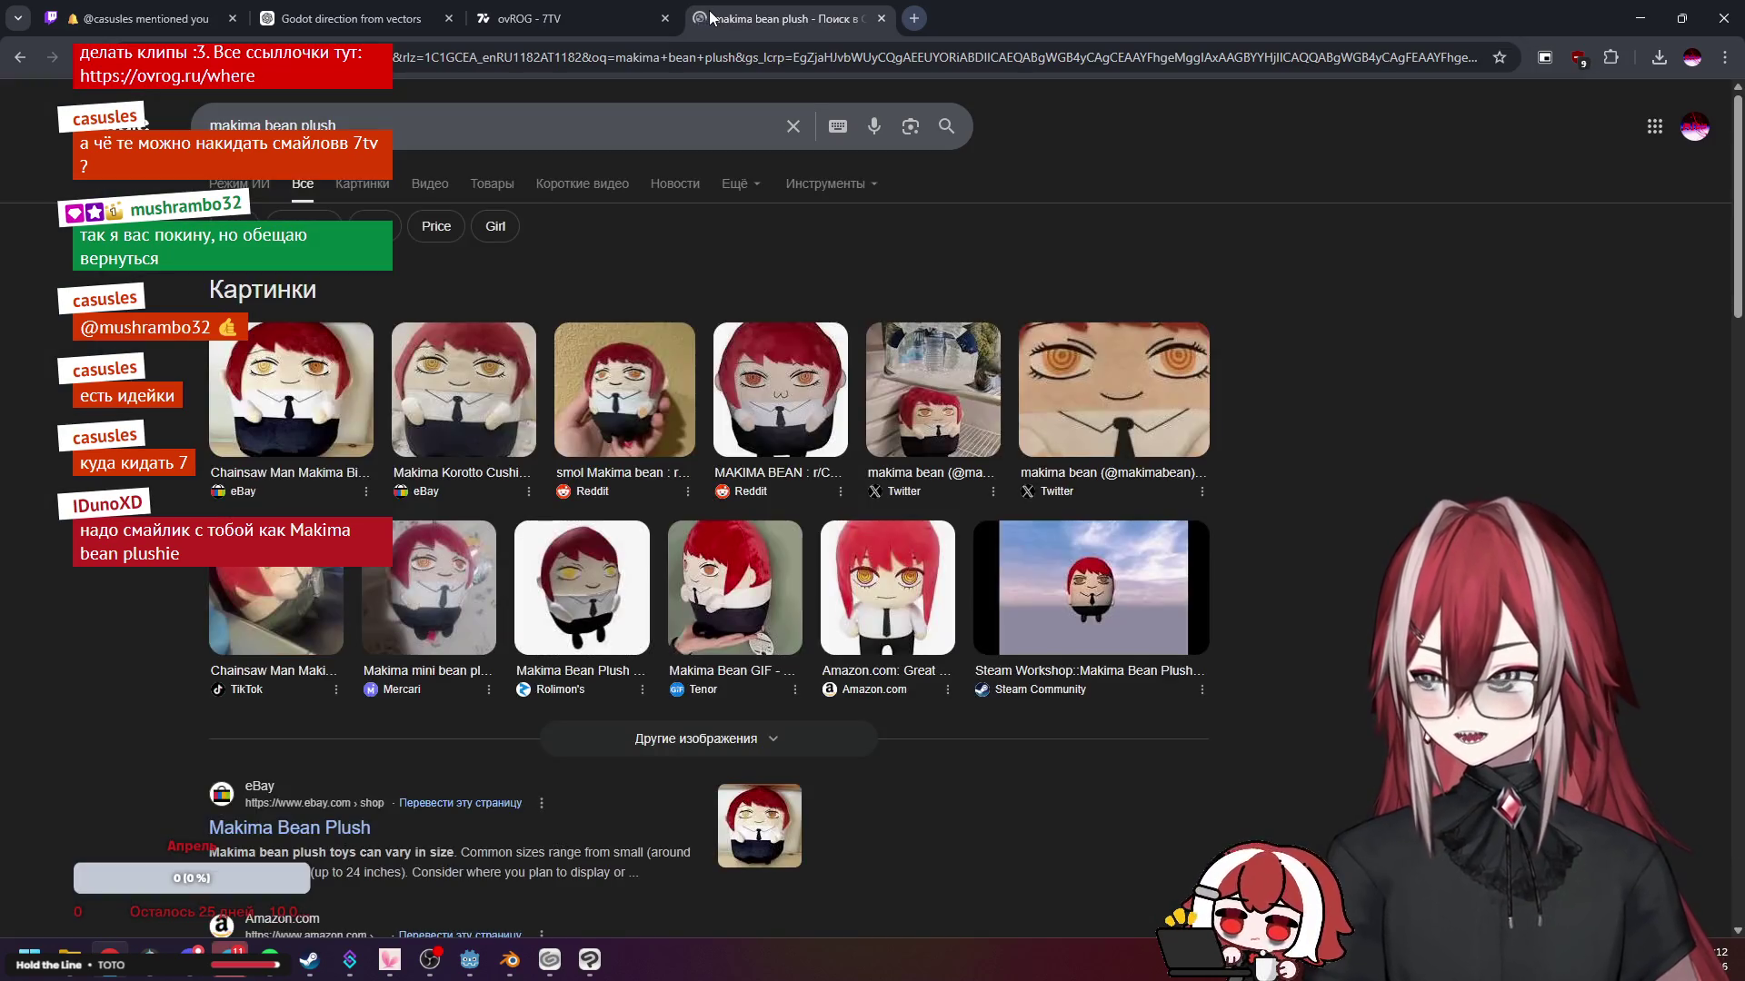